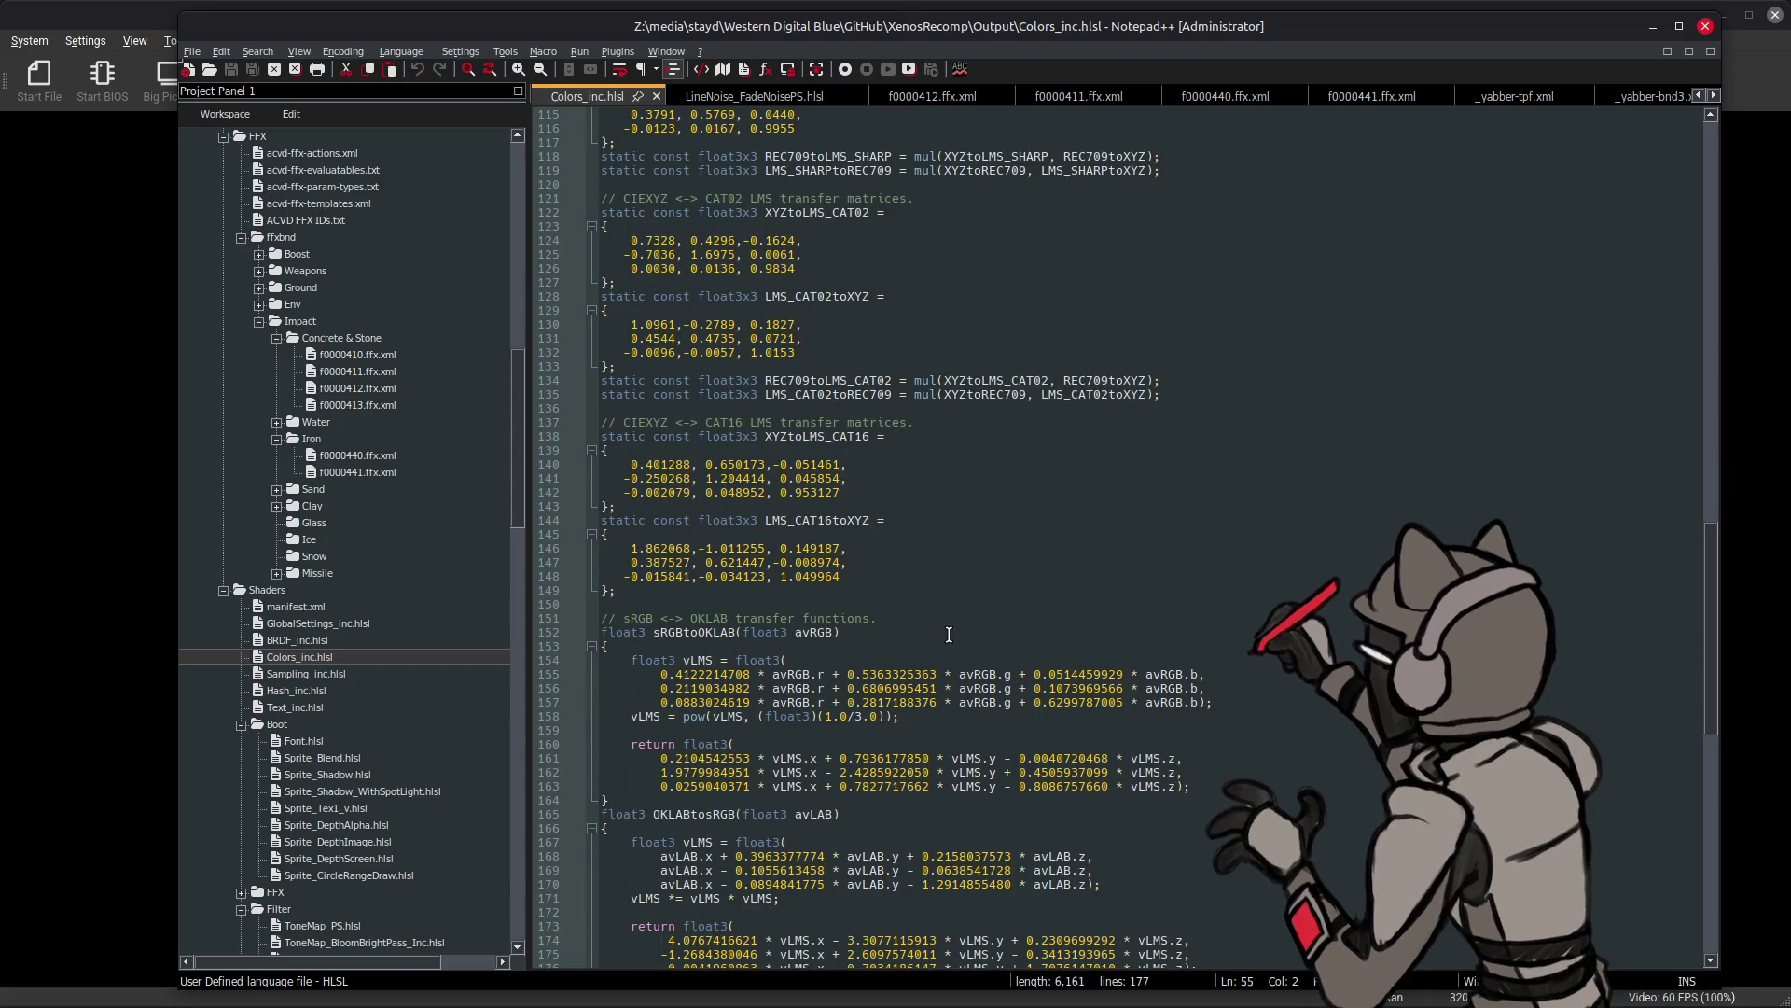
{"action": "scroll", "coordinate": [948, 635], "scroll_direction": "down", "scroll_amount": 6}
{"action": "scroll", "coordinate": [948, 634], "scroll_direction": "up", "scroll_amount": 3}
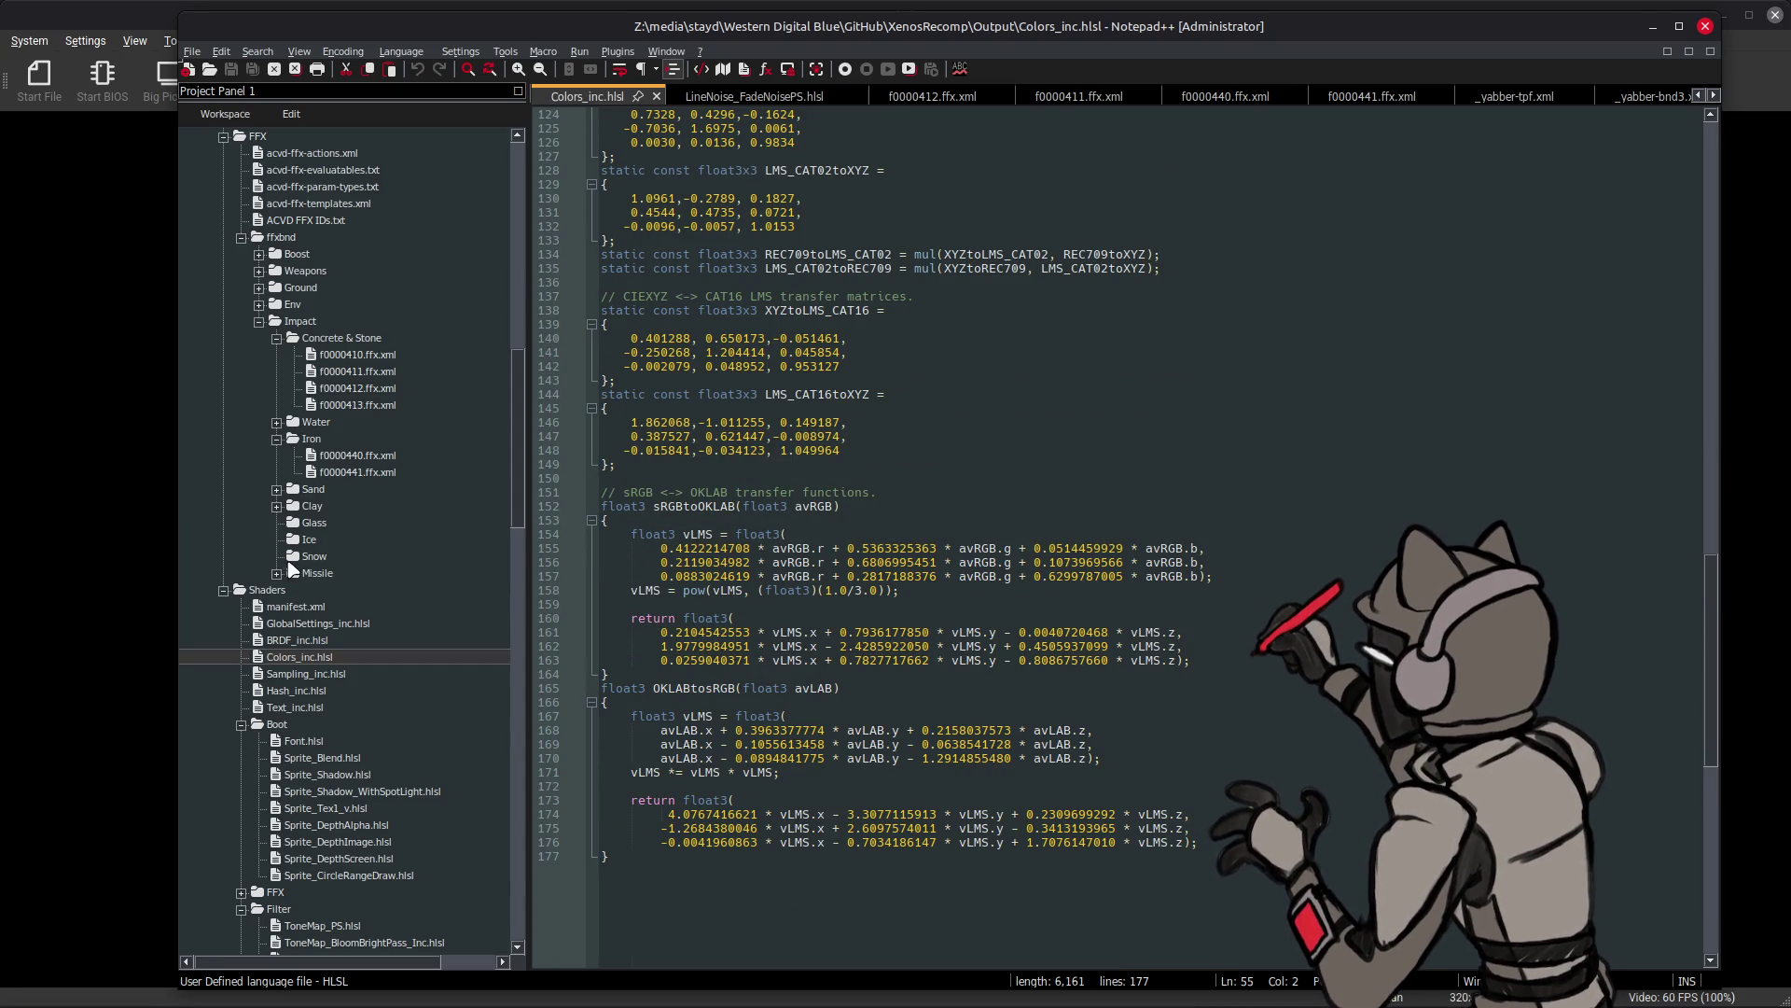
{"action": "scroll", "coordinate": [293, 564], "scroll_direction": "down", "scroll_amount": 5}
{"action": "scroll", "coordinate": [294, 566], "scroll_direction": "down", "scroll_amount": 3}
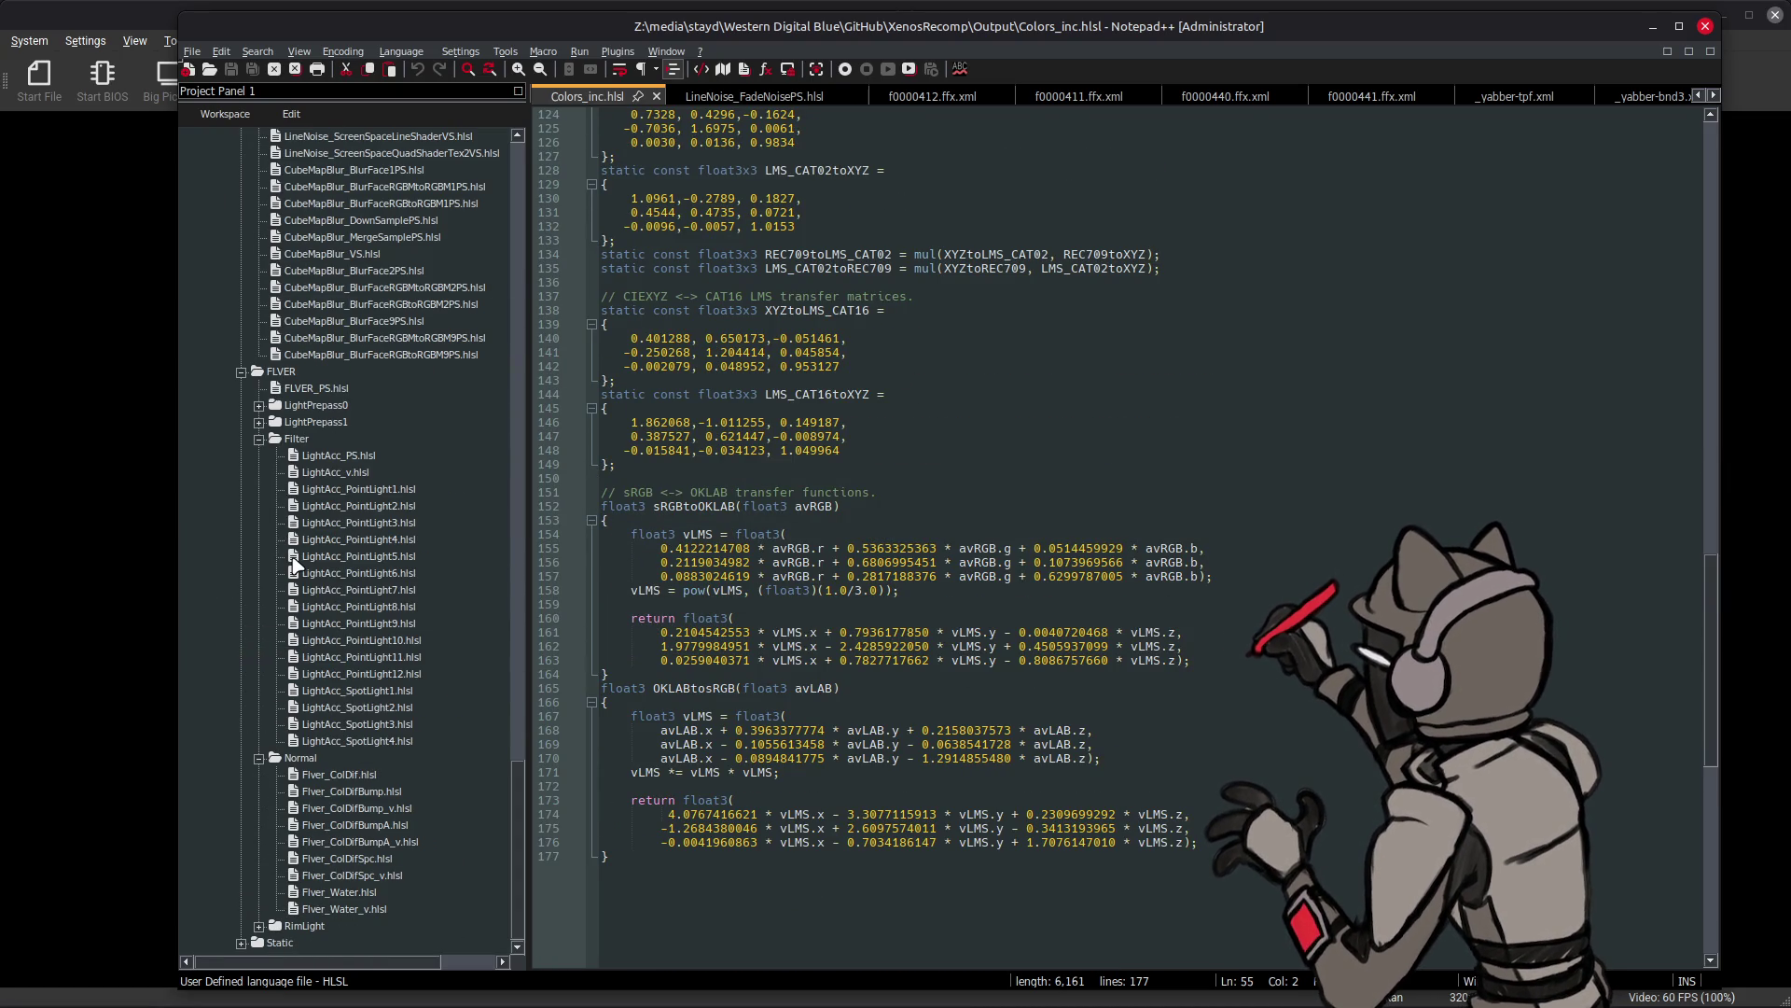
{"action": "scroll", "coordinate": [295, 565], "scroll_direction": "up", "scroll_amount": 3}
{"action": "scroll", "coordinate": [295, 566], "scroll_direction": "up", "scroll_amount": 3}
{"action": "scroll", "coordinate": [295, 566], "scroll_direction": "up", "scroll_amount": 2}
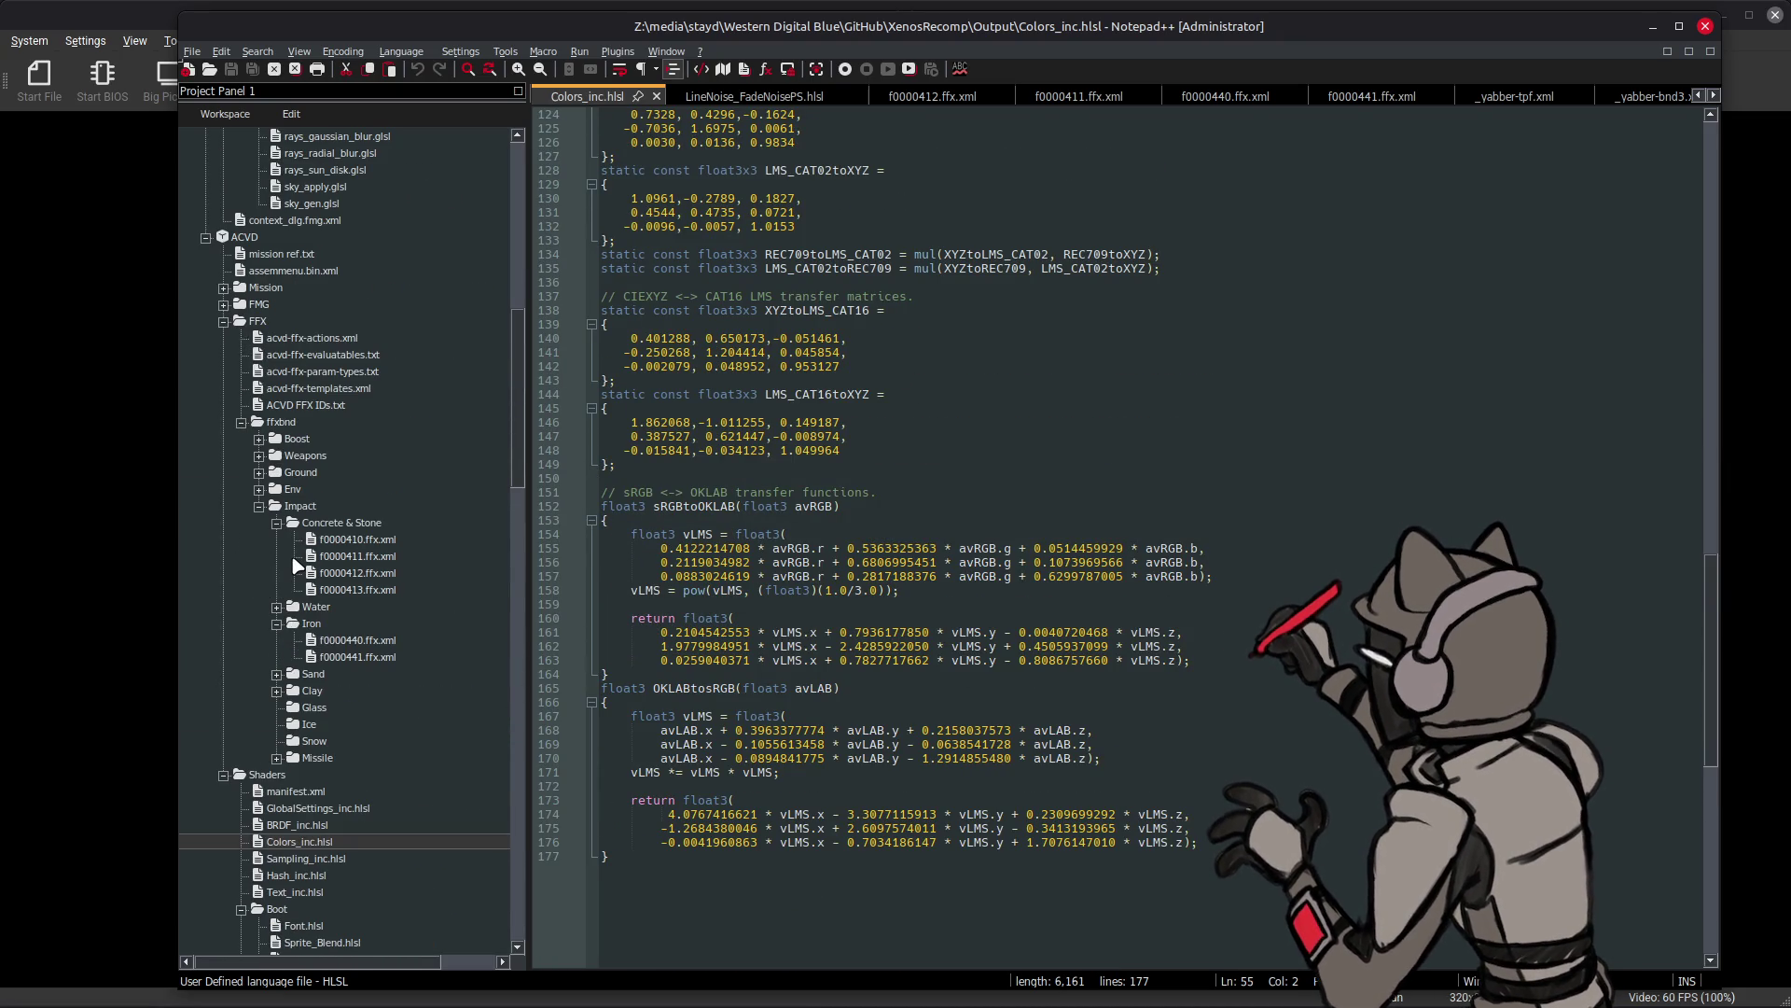
{"action": "scroll", "coordinate": [293, 567], "scroll_direction": "up", "scroll_amount": 4}
{"action": "scroll", "coordinate": [336, 532], "scroll_direction": "up", "scroll_amount": 4}
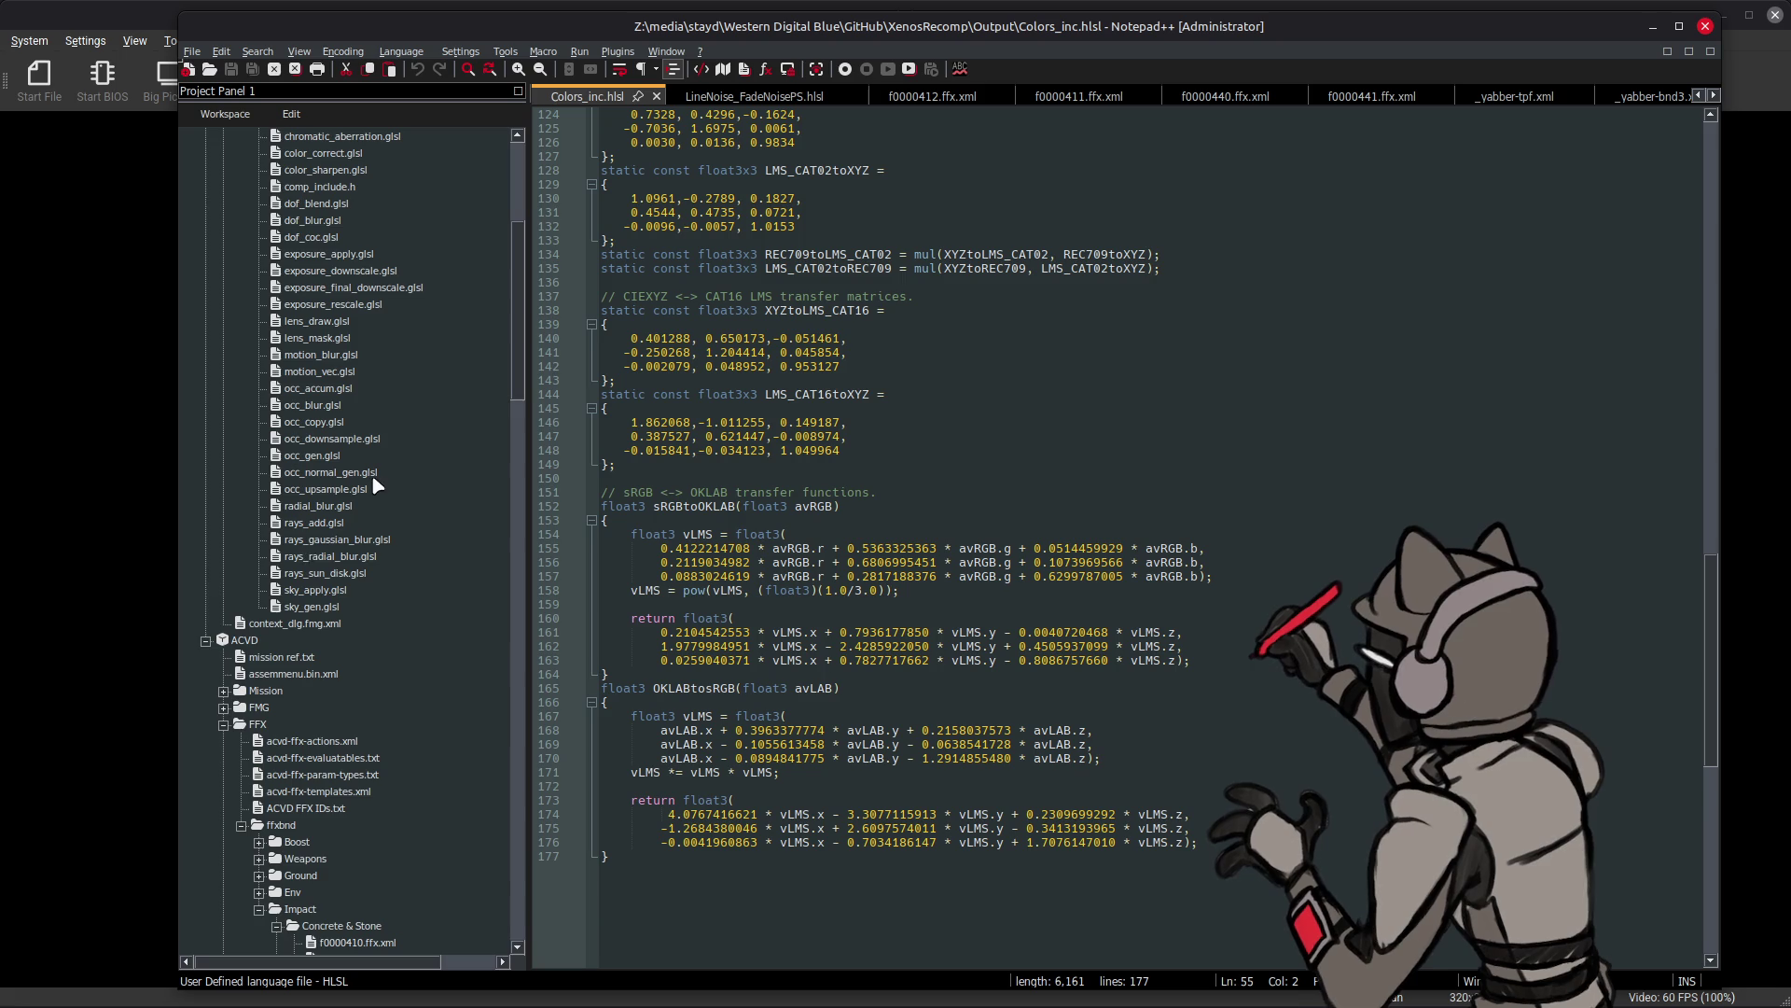
{"action": "scroll", "coordinate": [374, 522], "scroll_direction": "up", "scroll_amount": 4}
- Open bloom_tonemap.glsl from the Shaders > Compositor folder in a new tab
{"action": "double_click", "coordinate": [336, 322]}
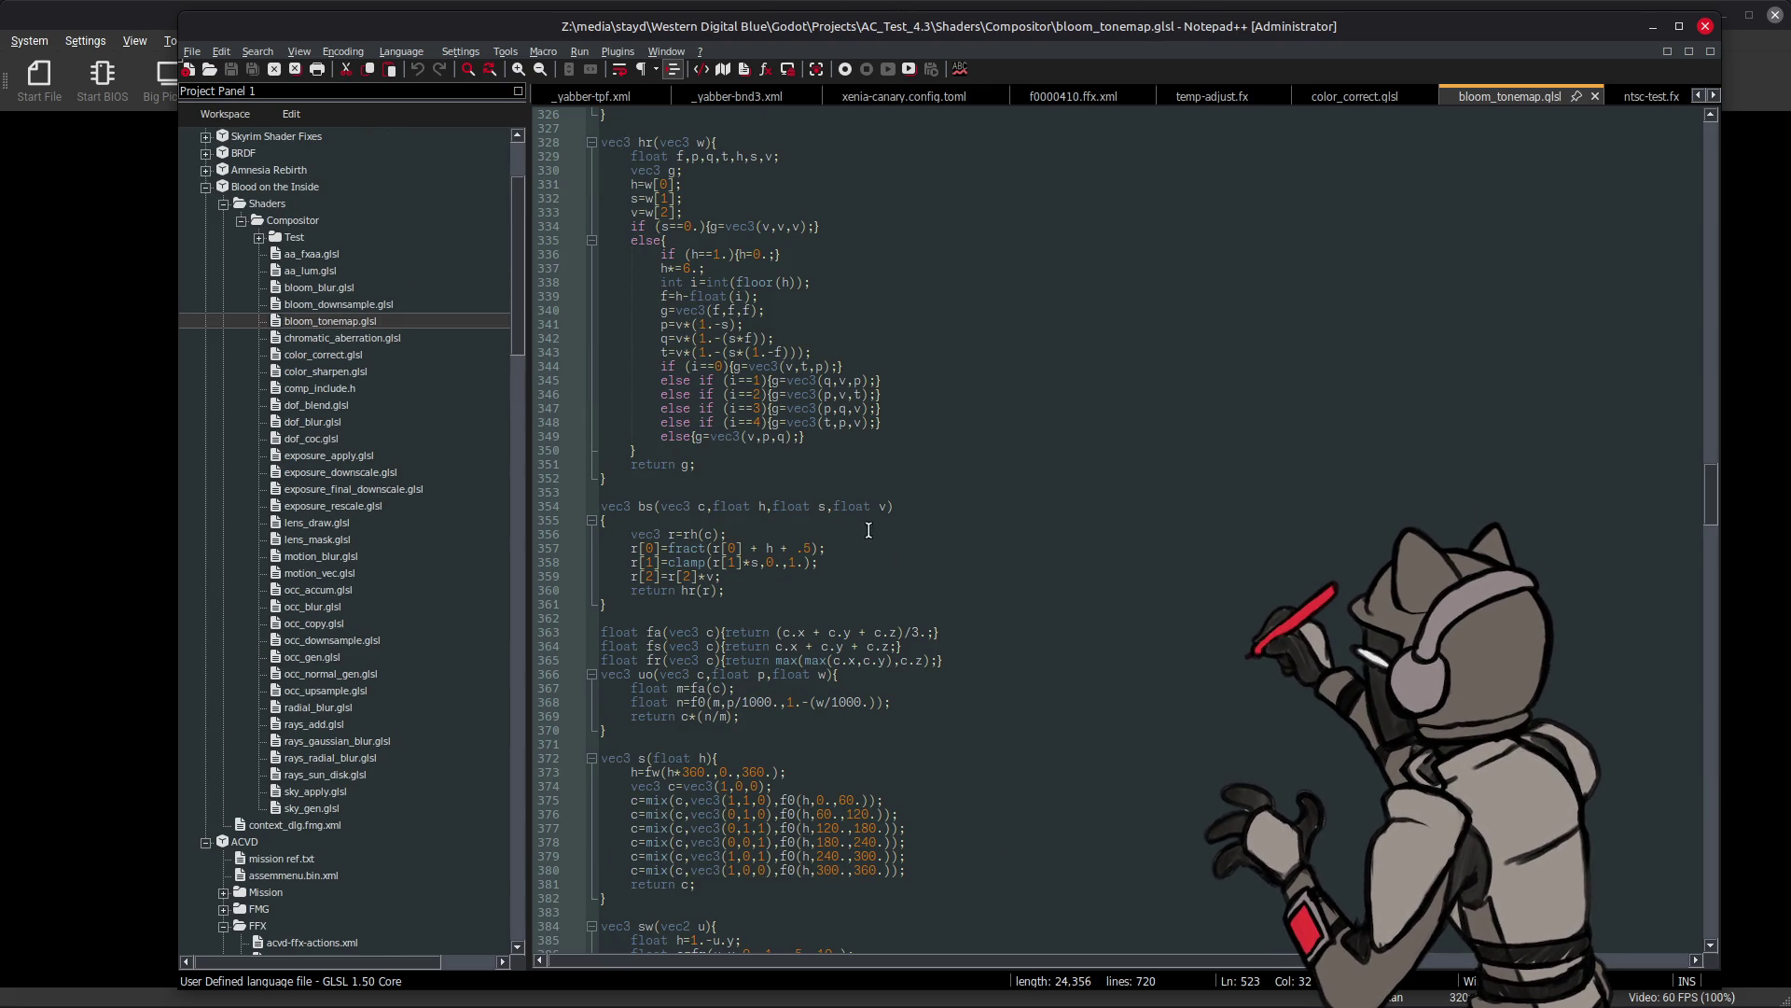
{"action": "scroll", "coordinate": [869, 547], "scroll_direction": "down", "scroll_amount": 20}
{"action": "scroll", "coordinate": [869, 546], "scroll_direction": "down", "scroll_amount": 20}
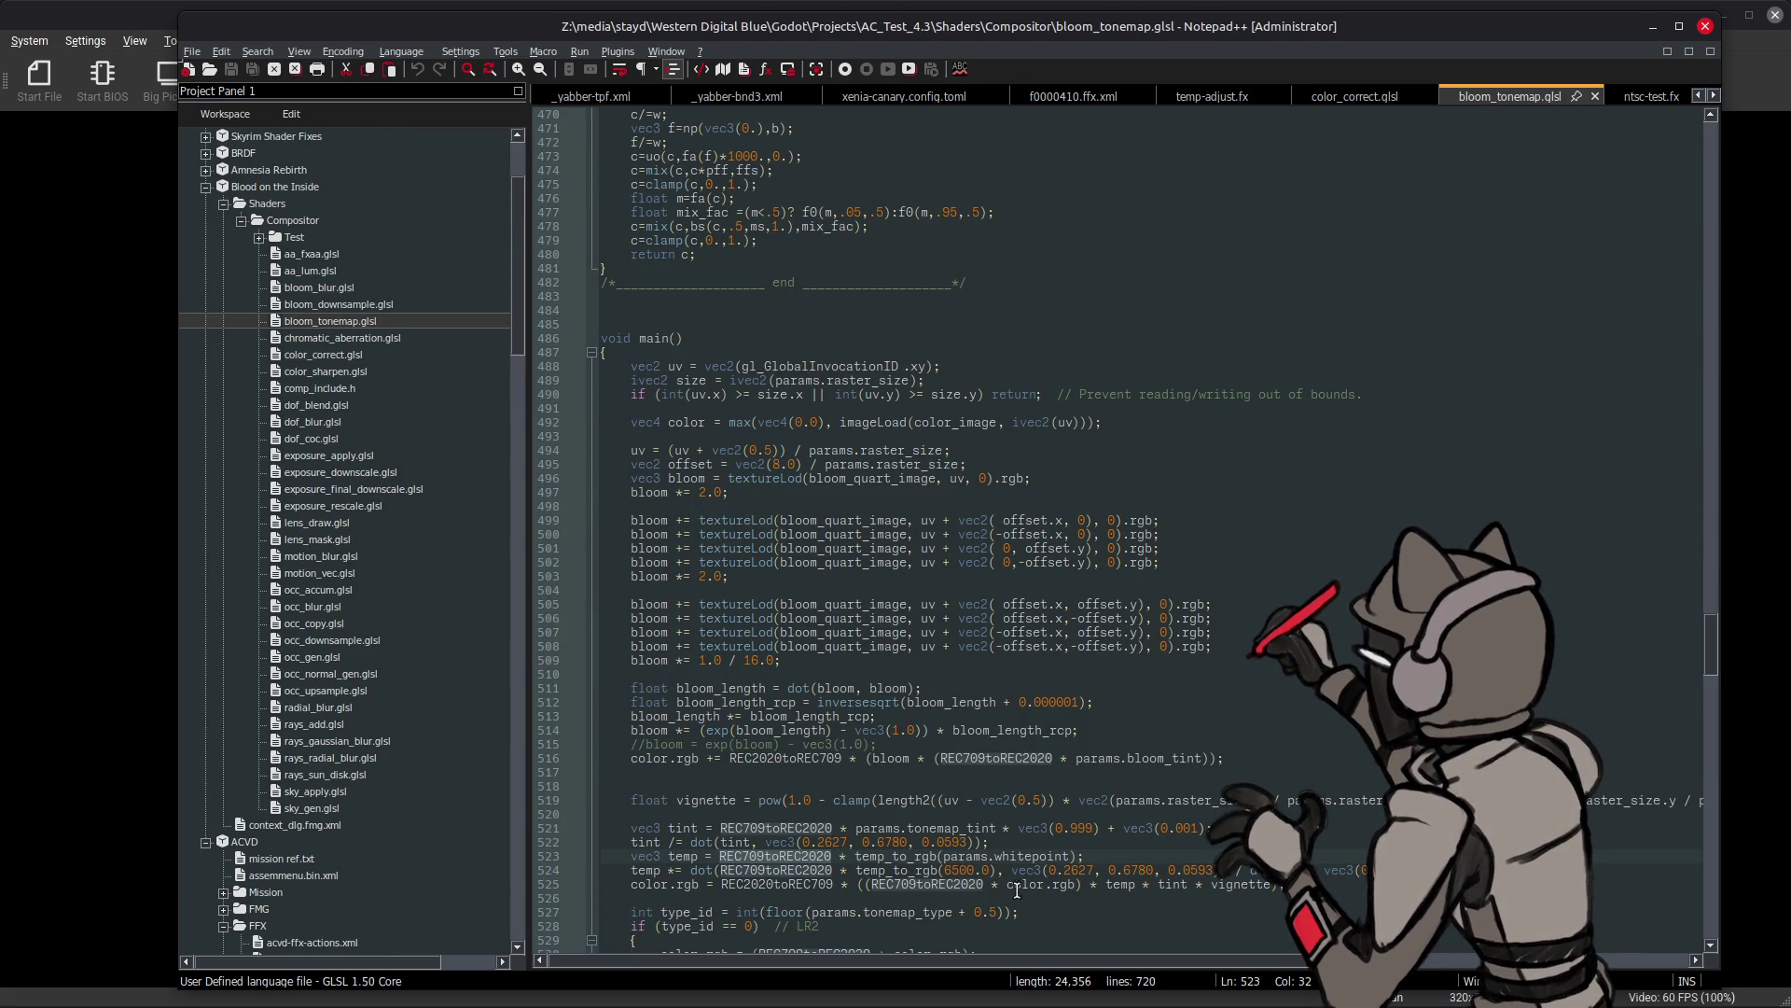
- Copy vec3(0.2627, 0.6780, 0.0593) from line 524 and switch to temp-adjust.fx
{"action": "left_click_drag", "start_coordinate": [1217, 870], "coordinate": [1014, 871]}
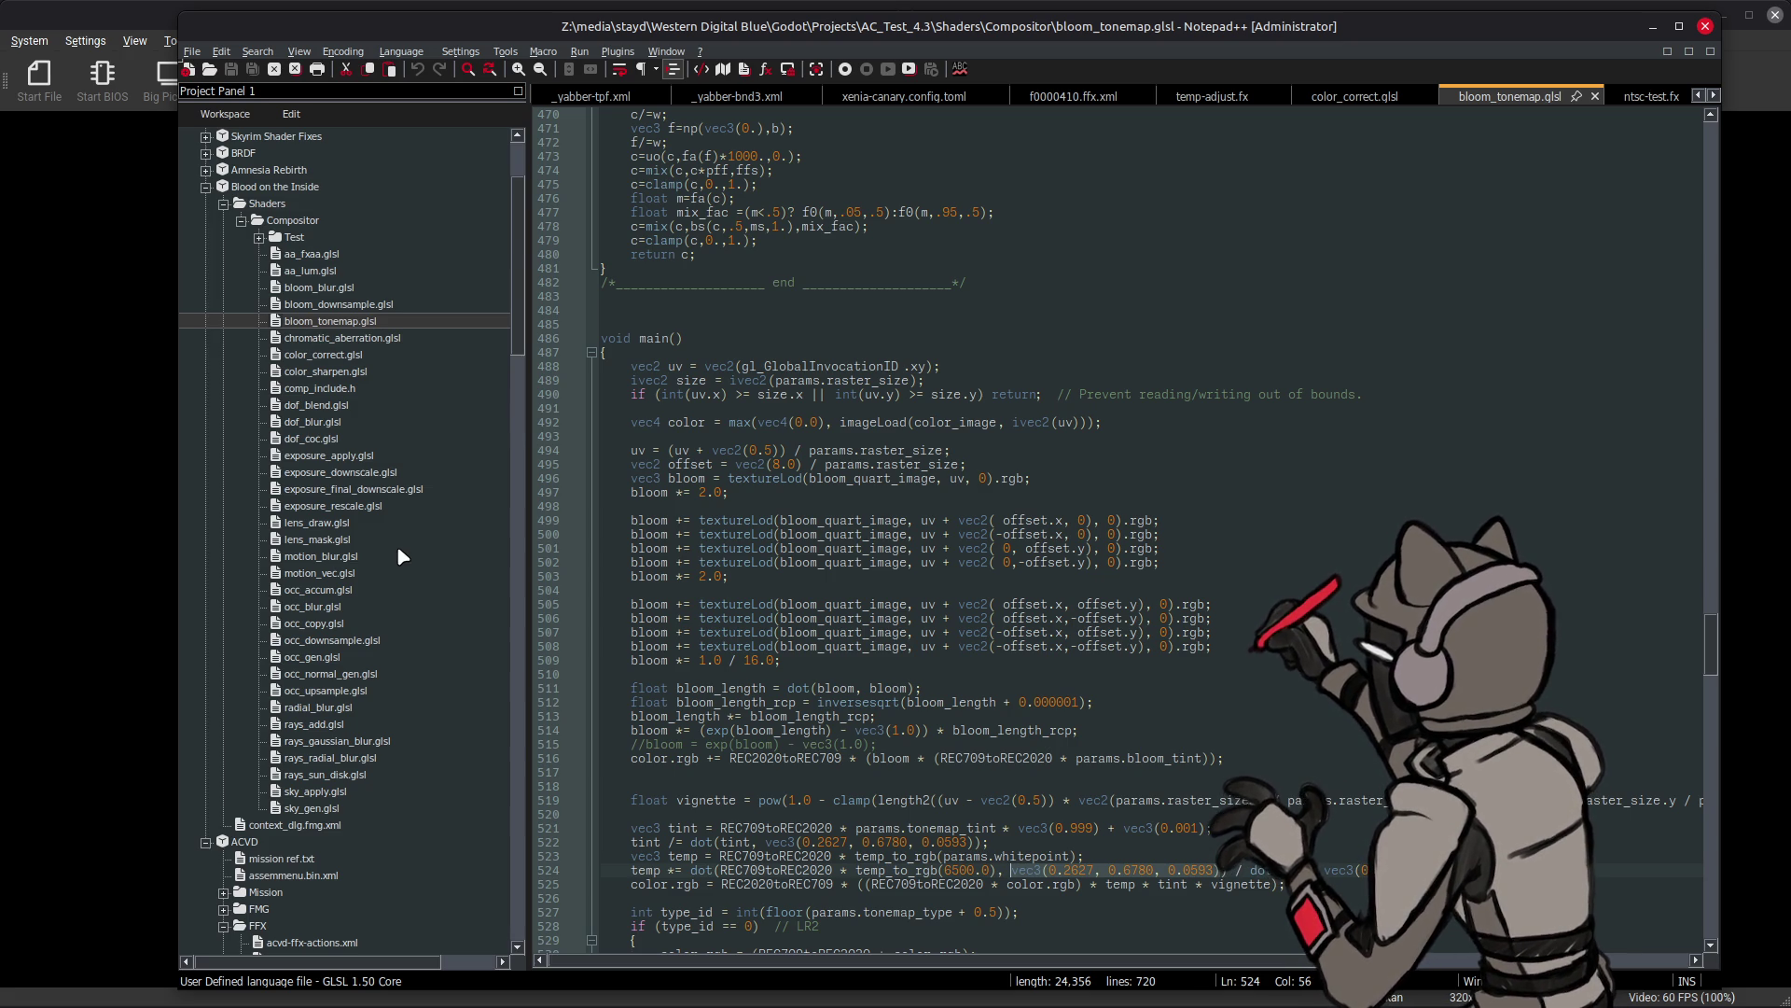
{"action": "scroll", "coordinate": [397, 556], "scroll_direction": "down", "scroll_amount": 7}
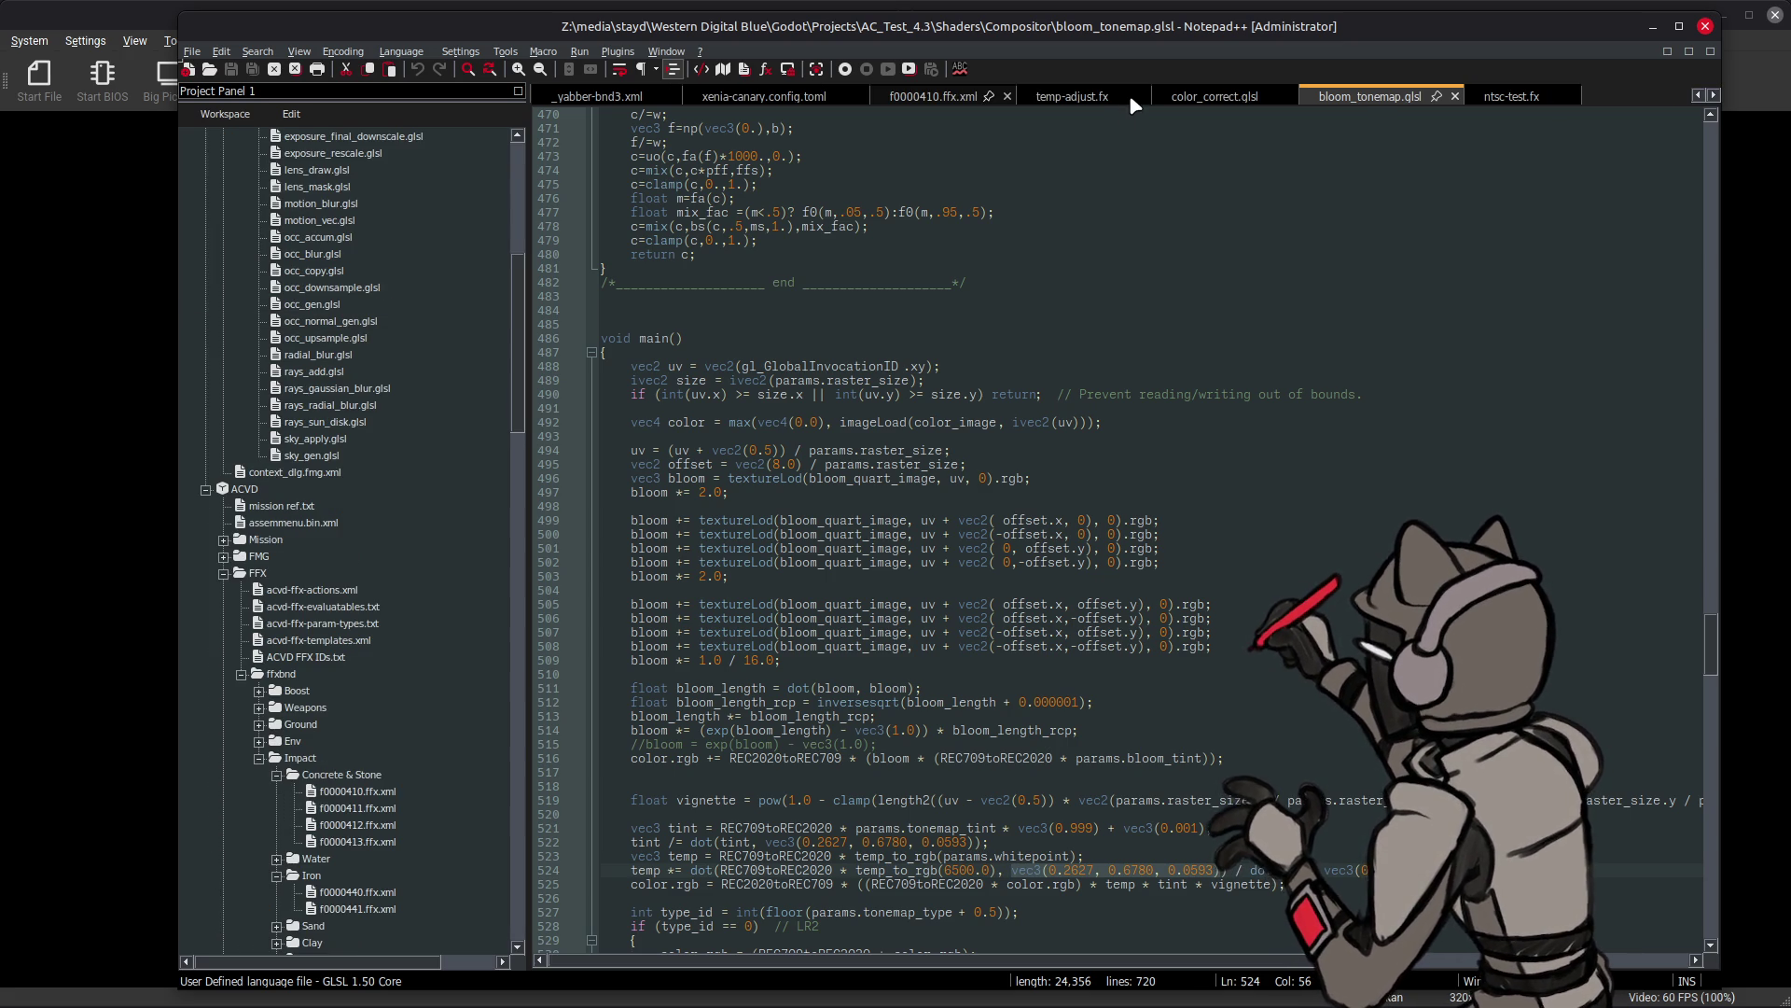
{"action": "left_click", "coordinate": [1129, 93]}
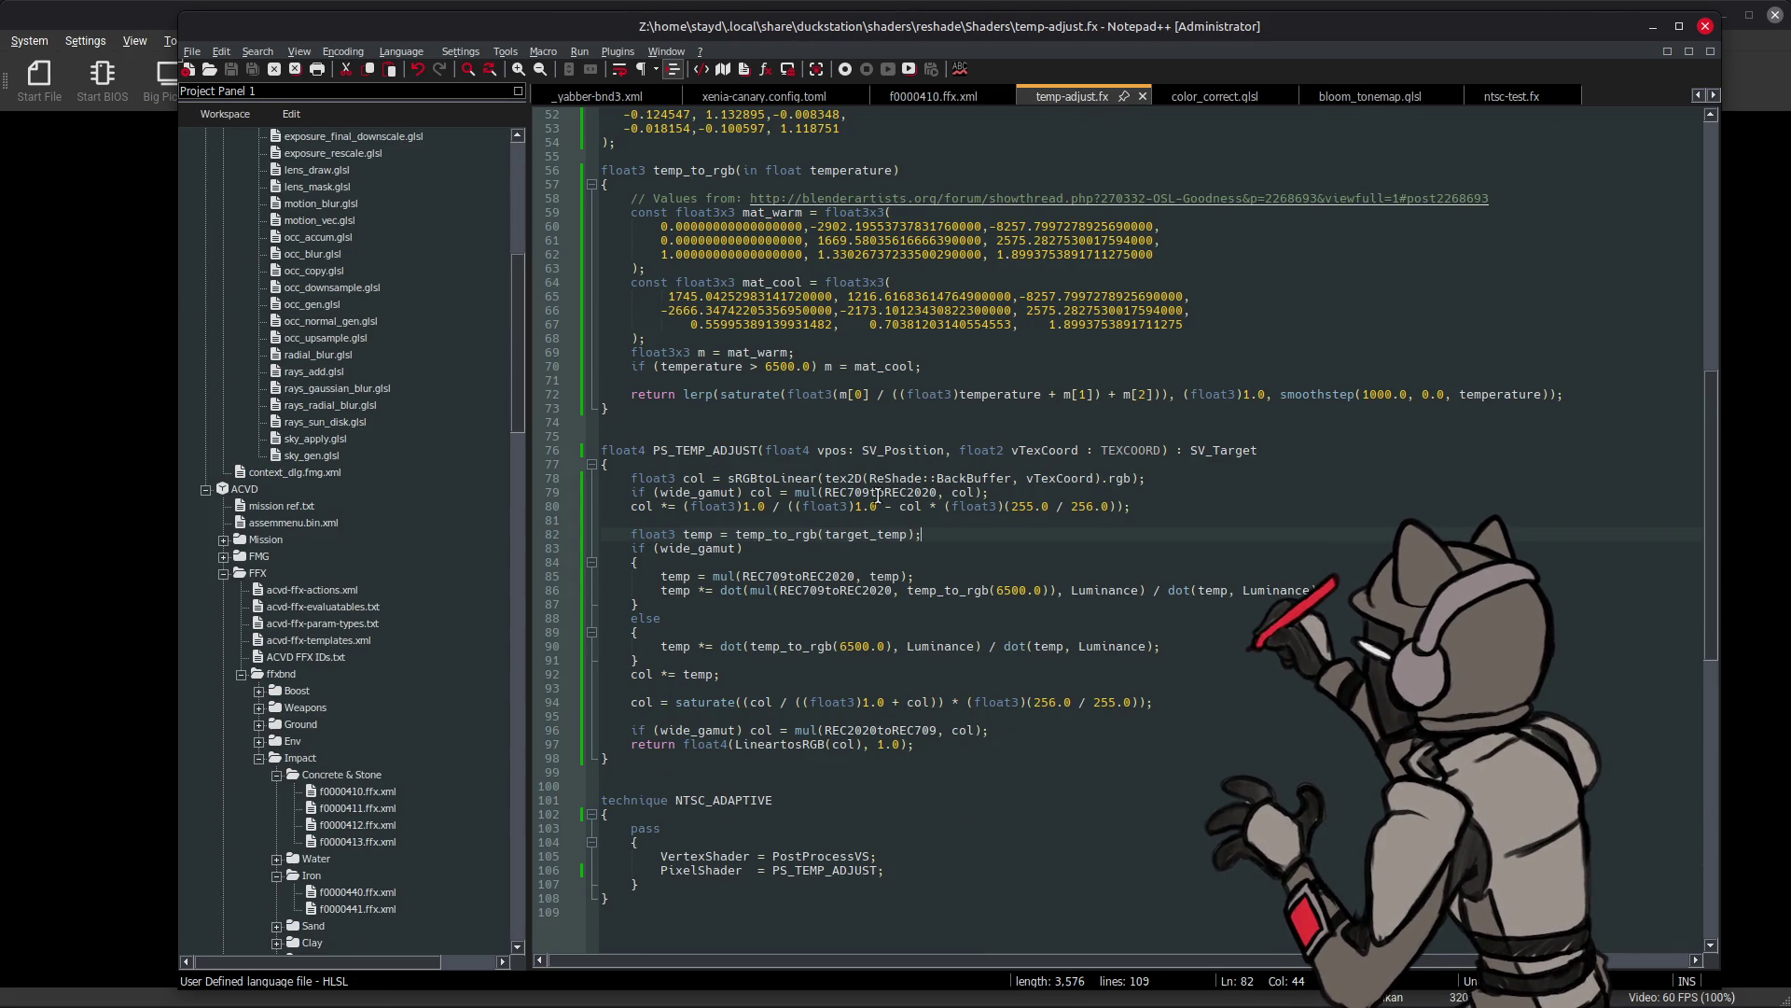
{"action": "scroll", "coordinate": [877, 493], "scroll_direction": "up", "scroll_amount": 5}
{"action": "scroll", "coordinate": [878, 494], "scroll_direction": "up", "scroll_amount": 5}
{"action": "scroll", "coordinate": [873, 488], "scroll_direction": "up", "scroll_amount": 5}
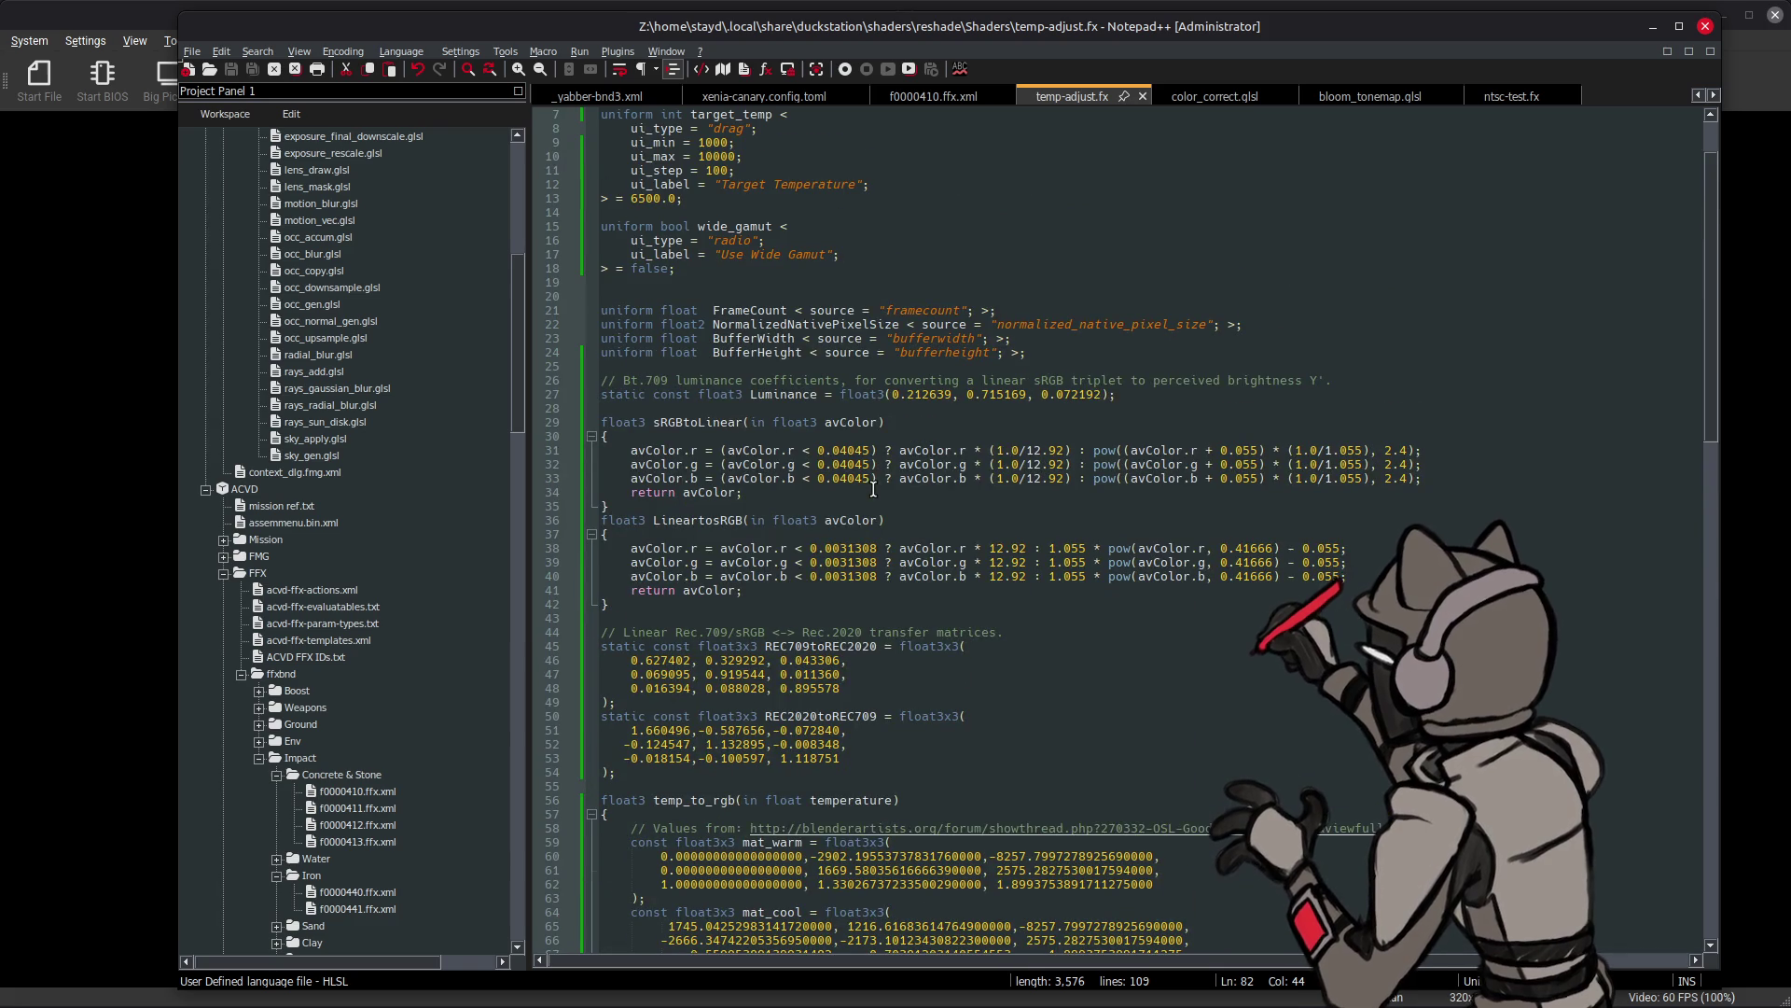
- Paste the coefficients below line 27 as a static const float3 declaration
{"action": "left_click", "coordinate": [1164, 394]}
{"action": "key", "text": "Return"}
{"action": "key", "text": "ctrl+v"}
{"action": "double_click", "coordinate": [866, 394]}
{"action": "key", "text": "ctrl+c"}
{"action": "double_click", "coordinate": [604, 407]}
{"action": "key", "text": "ctrl+v"}
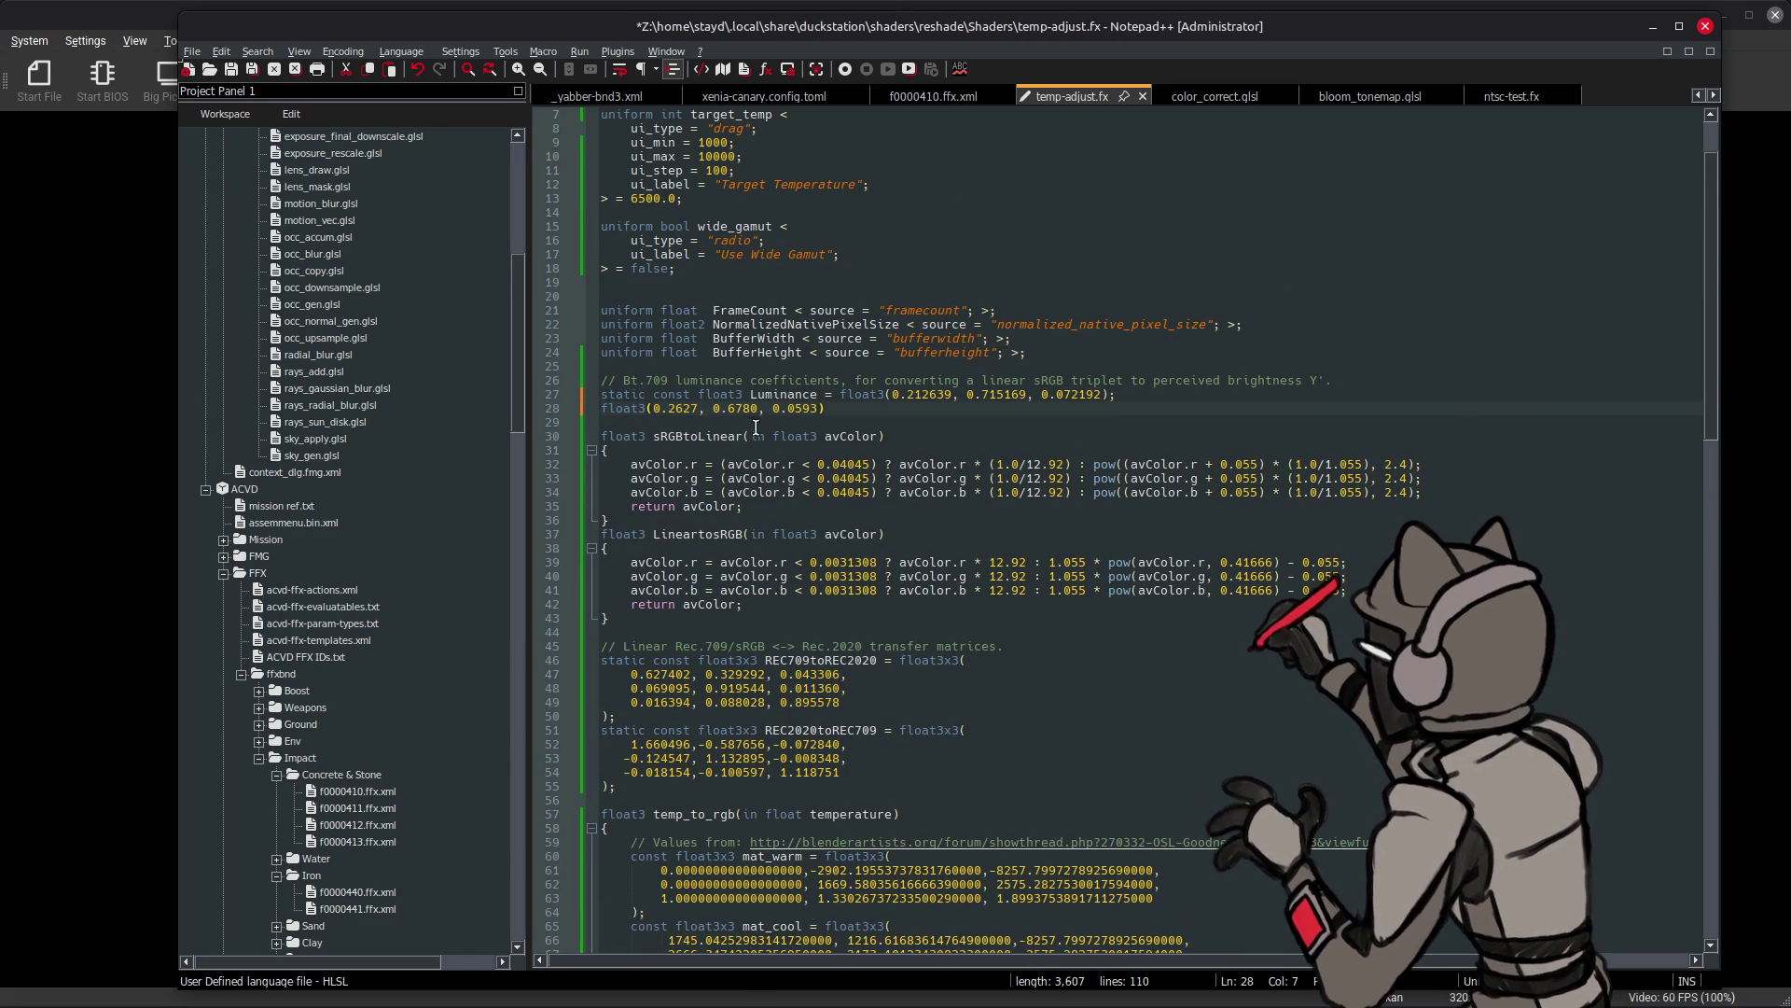
{"action": "left_click_drag", "start_coordinate": [1141, 391], "coordinate": [572, 394]}
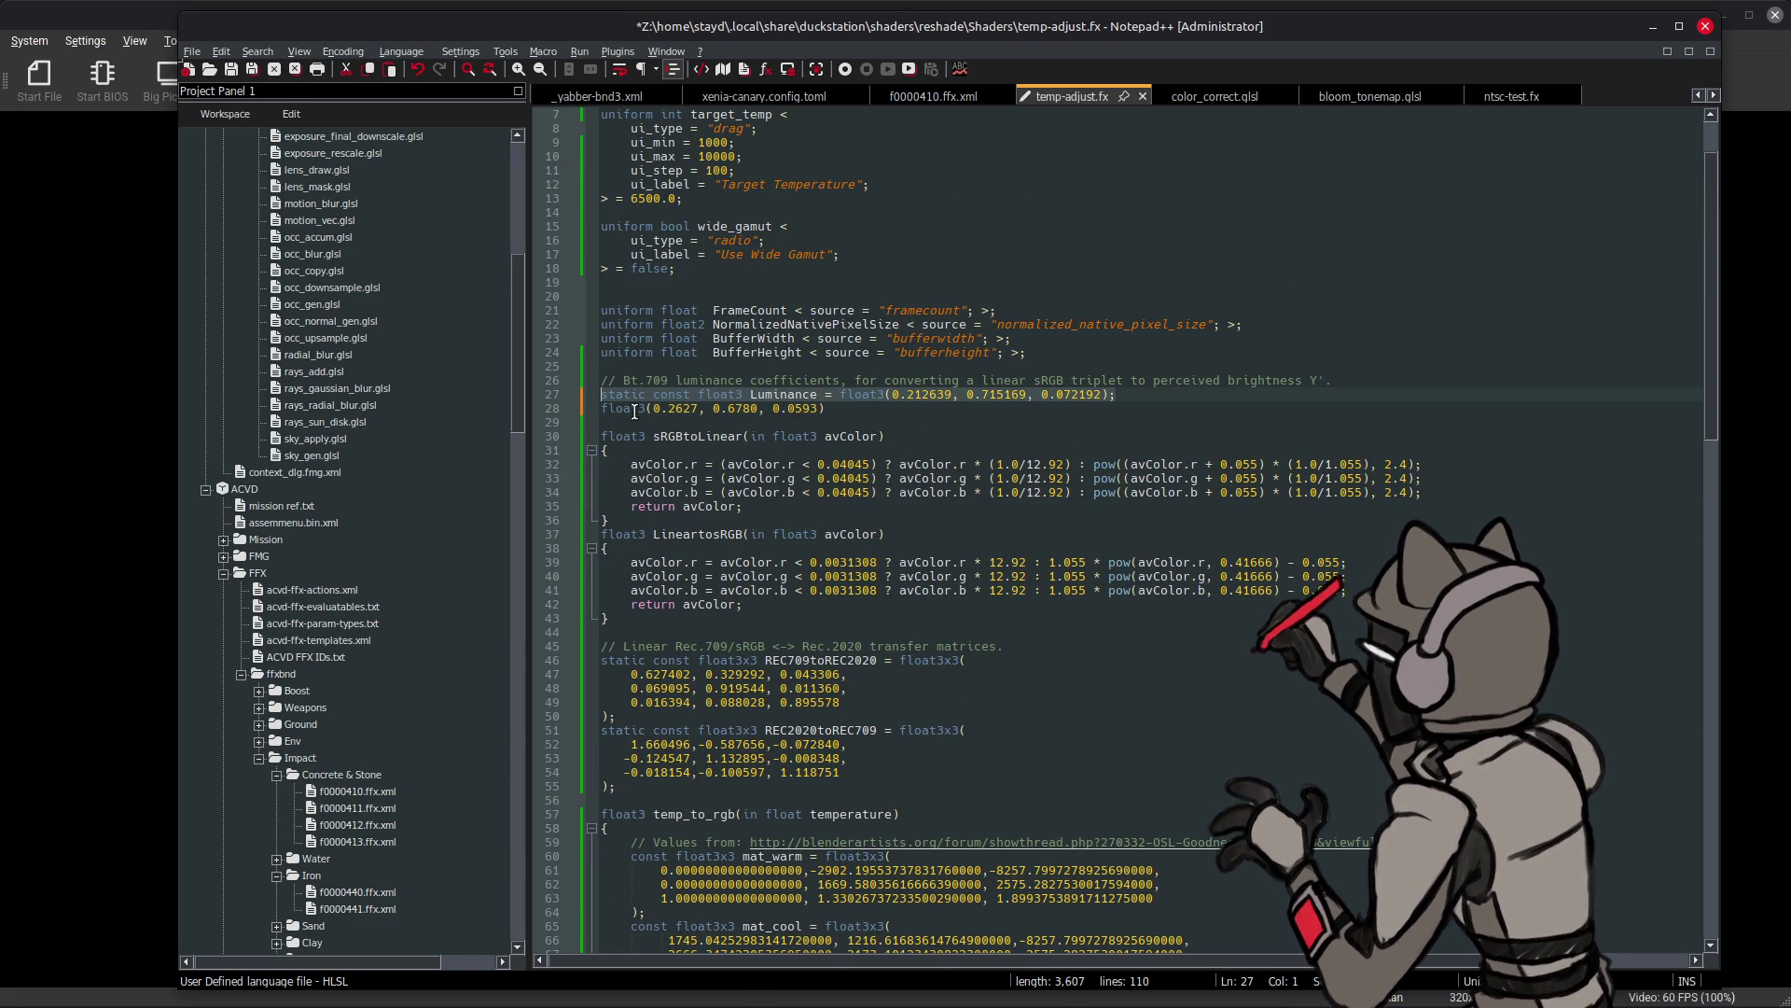
{"action": "left_click", "coordinate": [928, 436]}
{"action": "left_click_drag", "start_coordinate": [842, 396], "coordinate": [568, 405]}
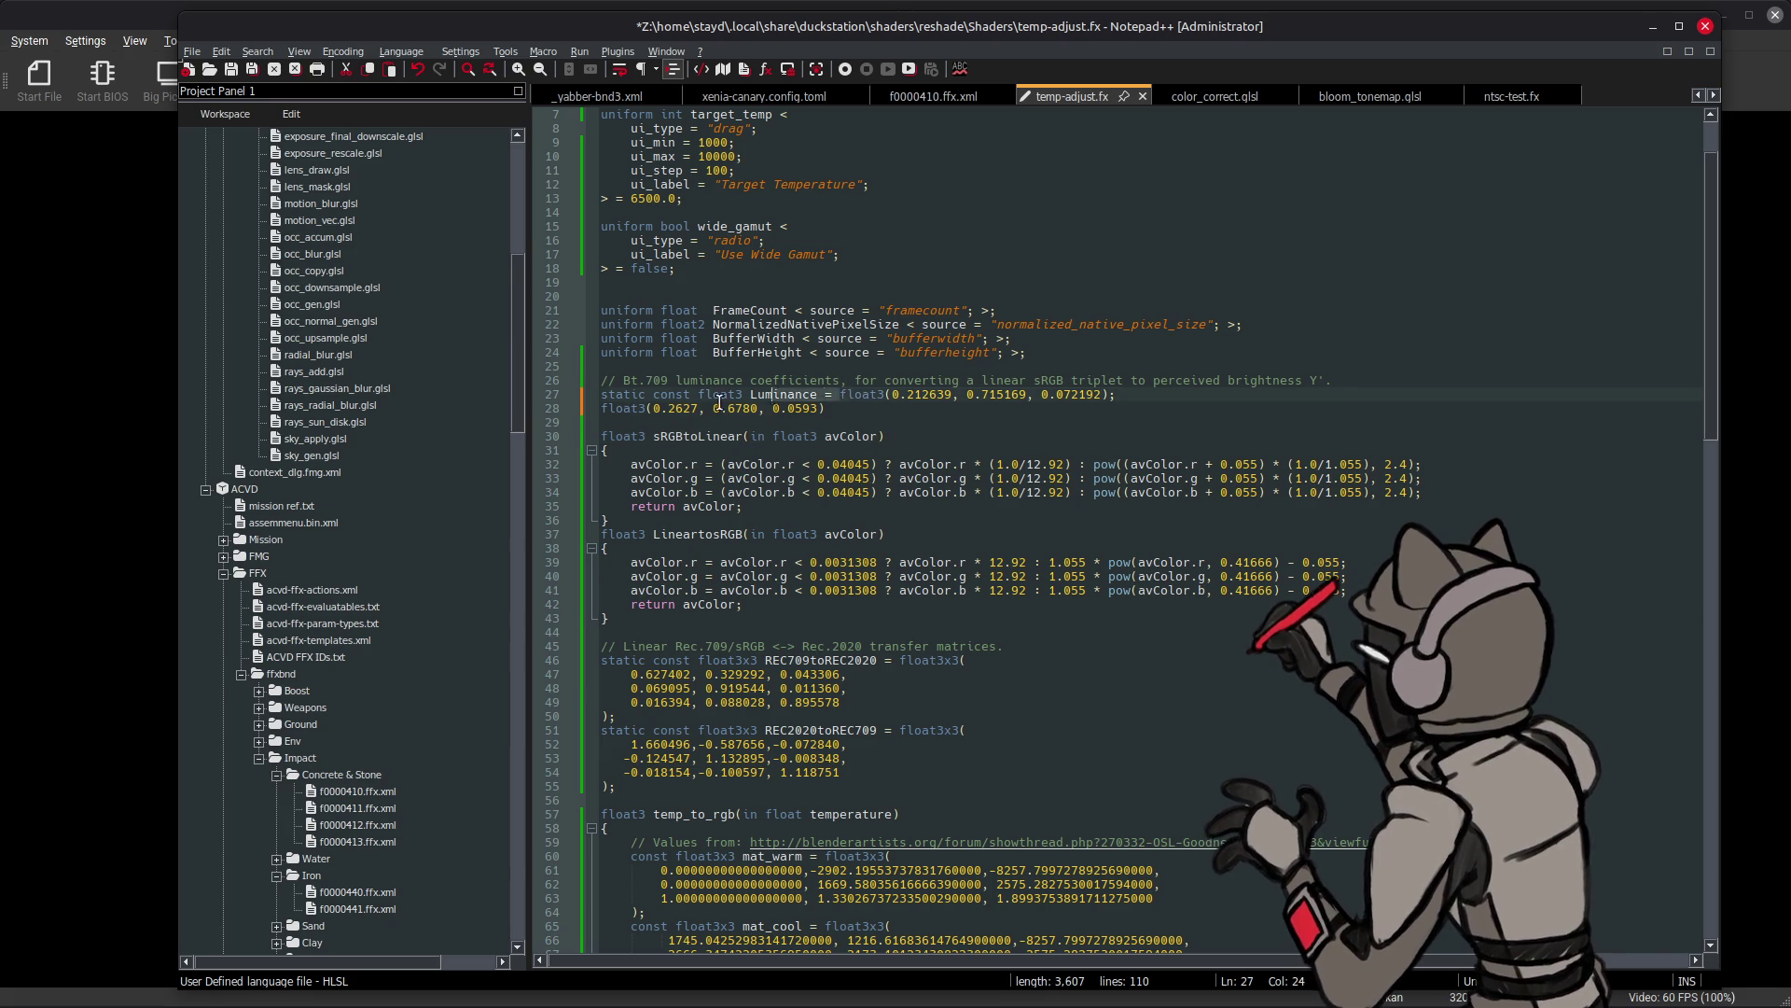
{"action": "left_click", "coordinate": [603, 407]}
{"action": "key", "text": "ctrl+v"}
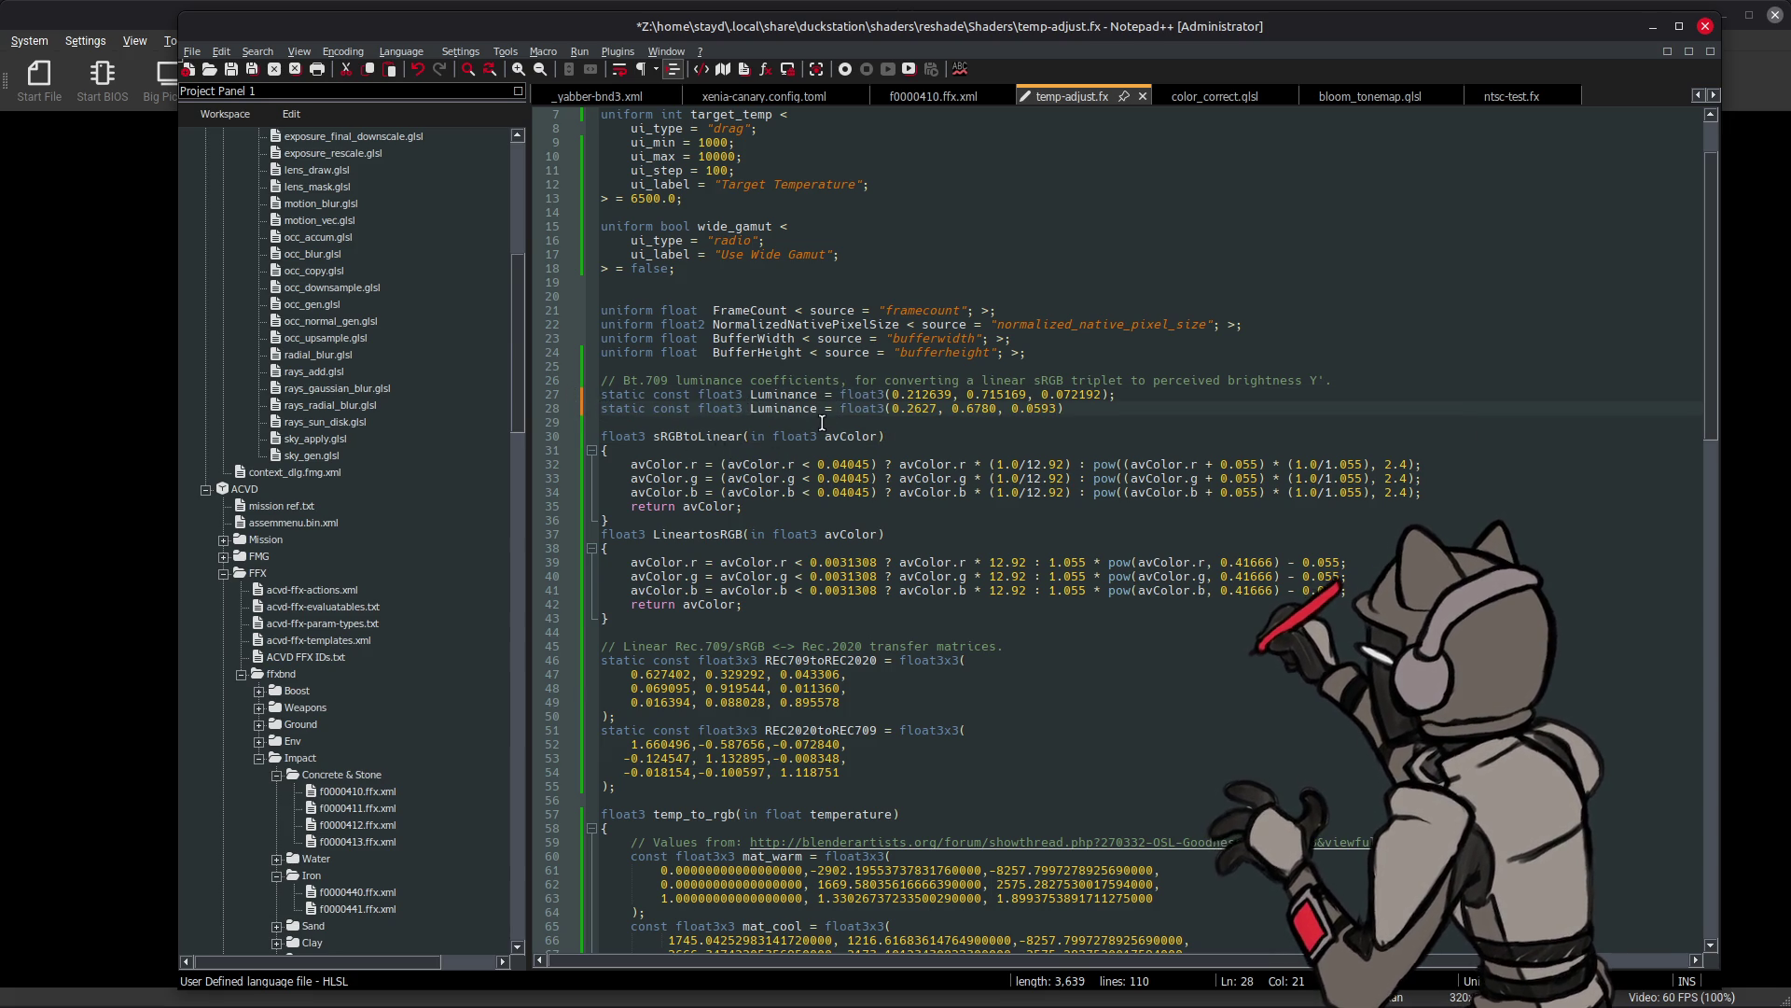
{"action": "type", "text": "Rec2020"}
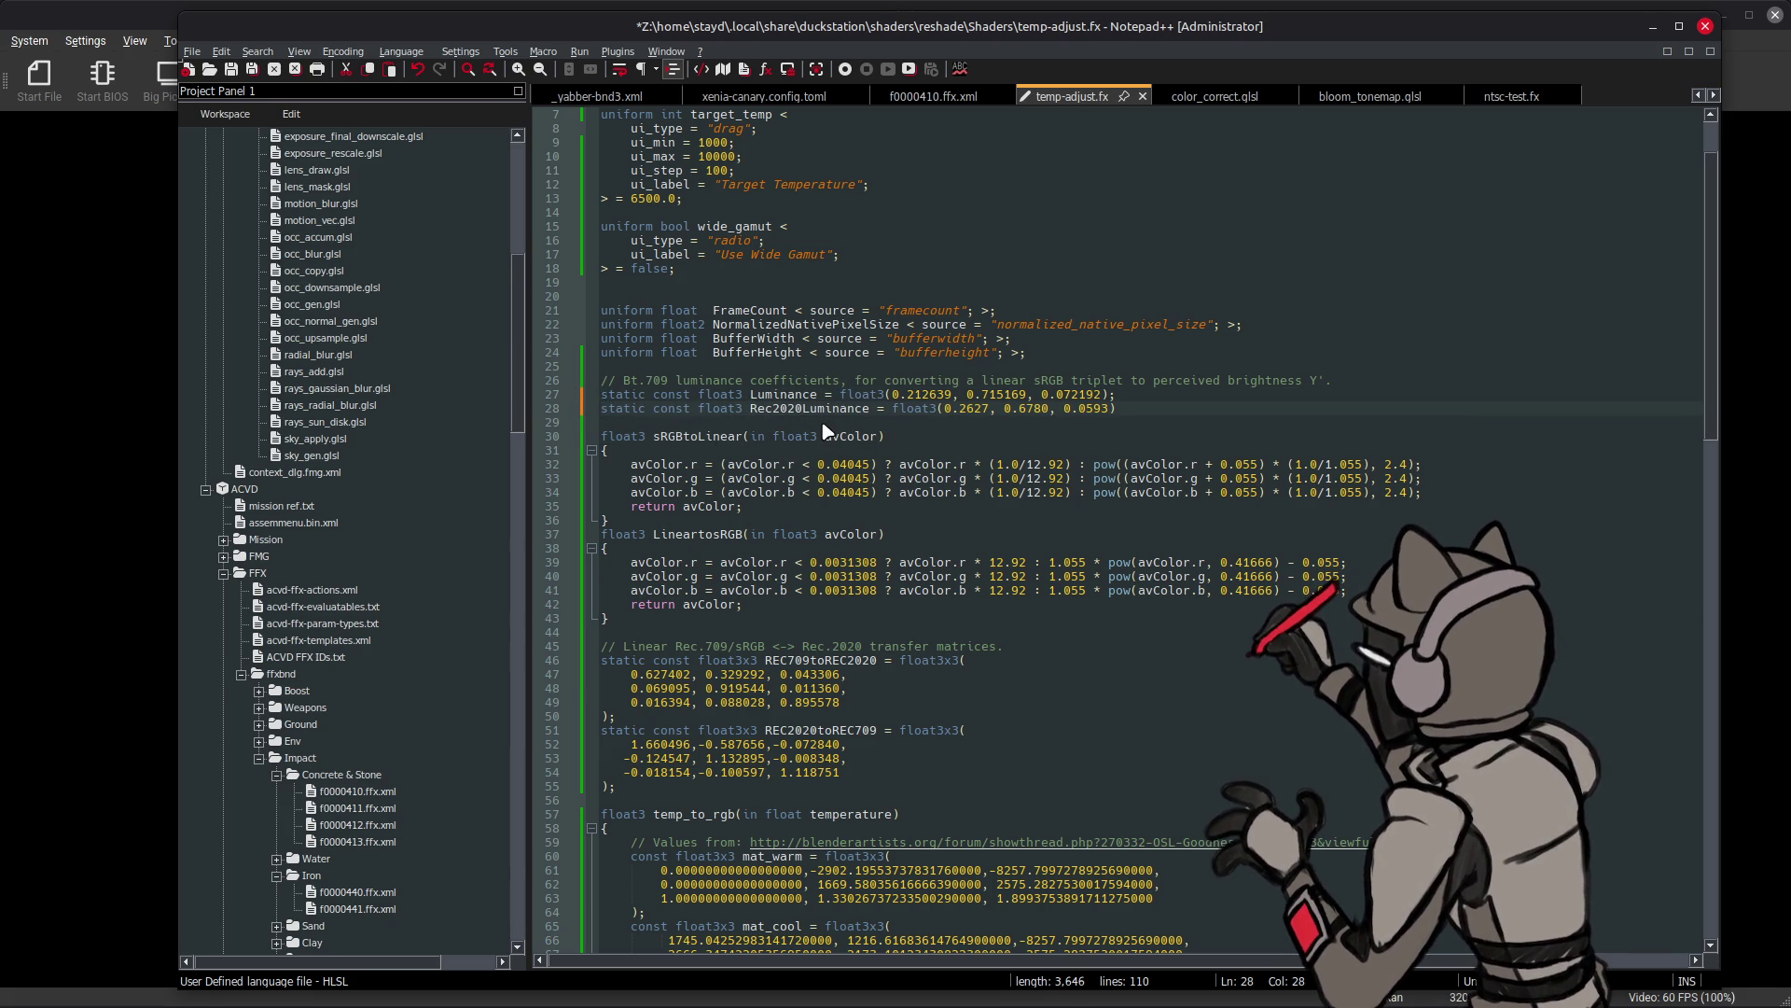
- Name the new constant Rec2020_Y, rename line 27's Luminance to Rec709_Y, and save
{"action": "left_click_drag", "start_coordinate": [802, 407], "coordinate": [864, 408]}
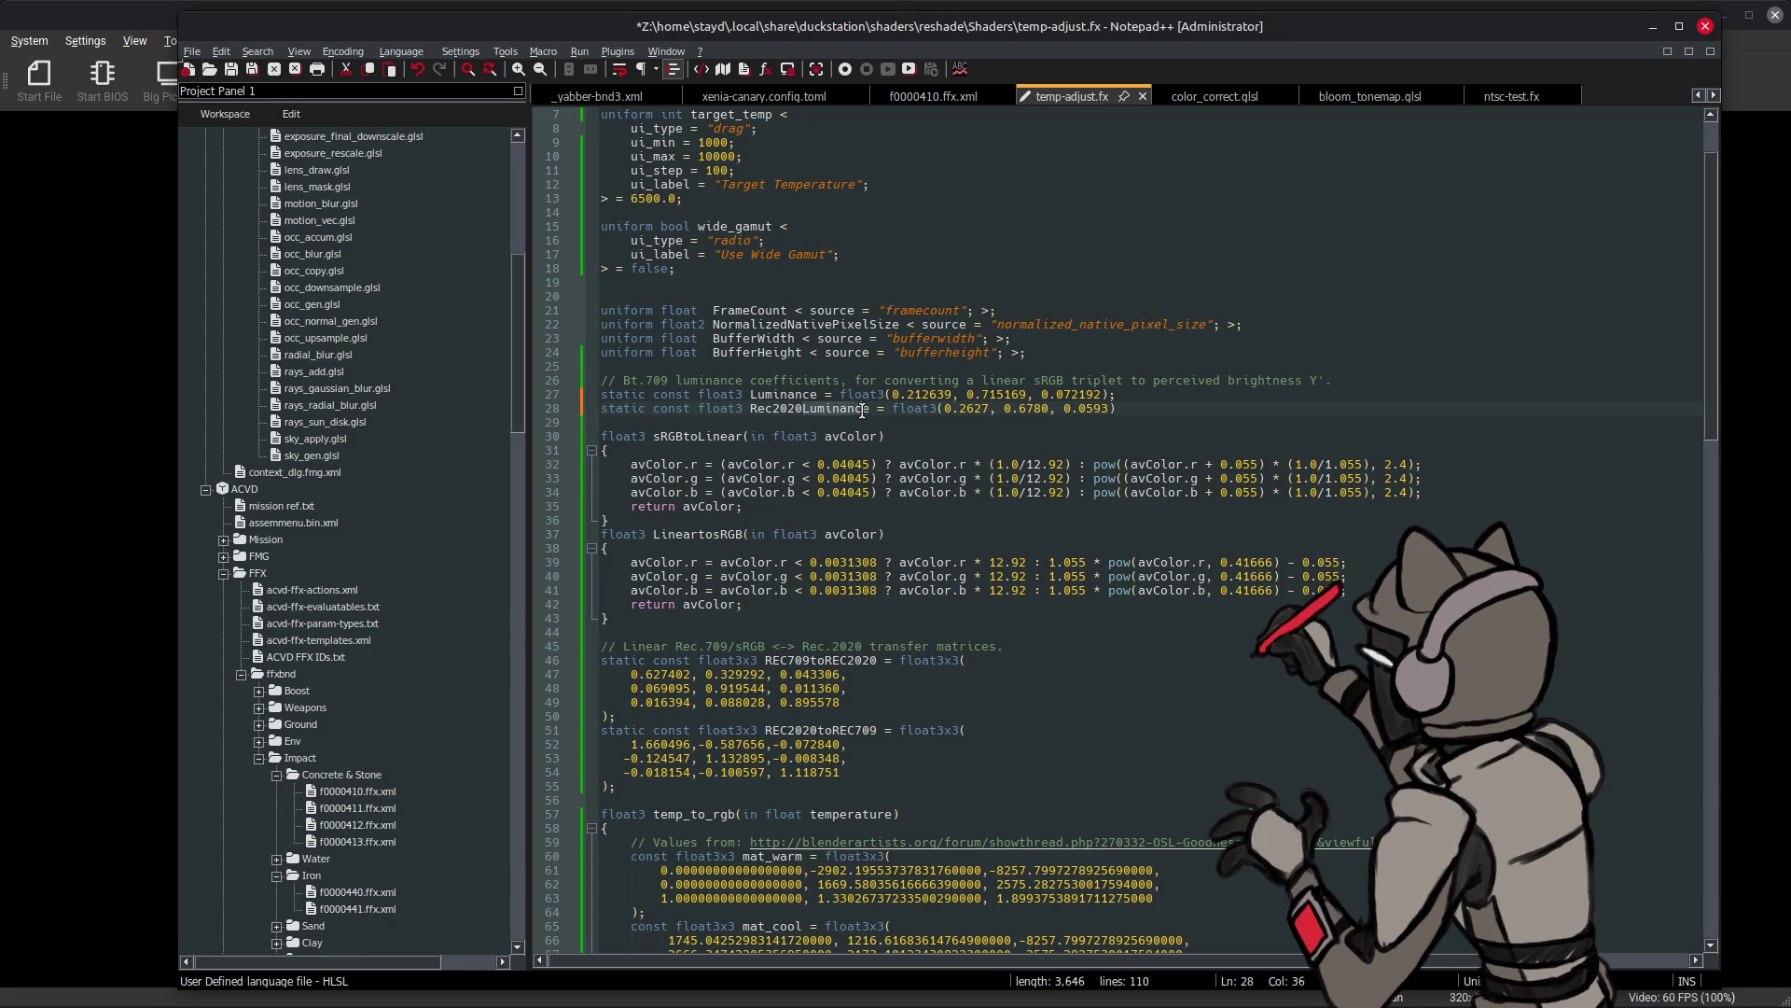
{"action": "type", "text": "YU"}
{"action": "key", "text": "BackSpace"}
{"action": "type", "text": "_"}
{"action": "double_click", "coordinate": [774, 408]}
{"action": "key", "text": "ctrl+c"}
{"action": "key", "text": "ctrl+v"}
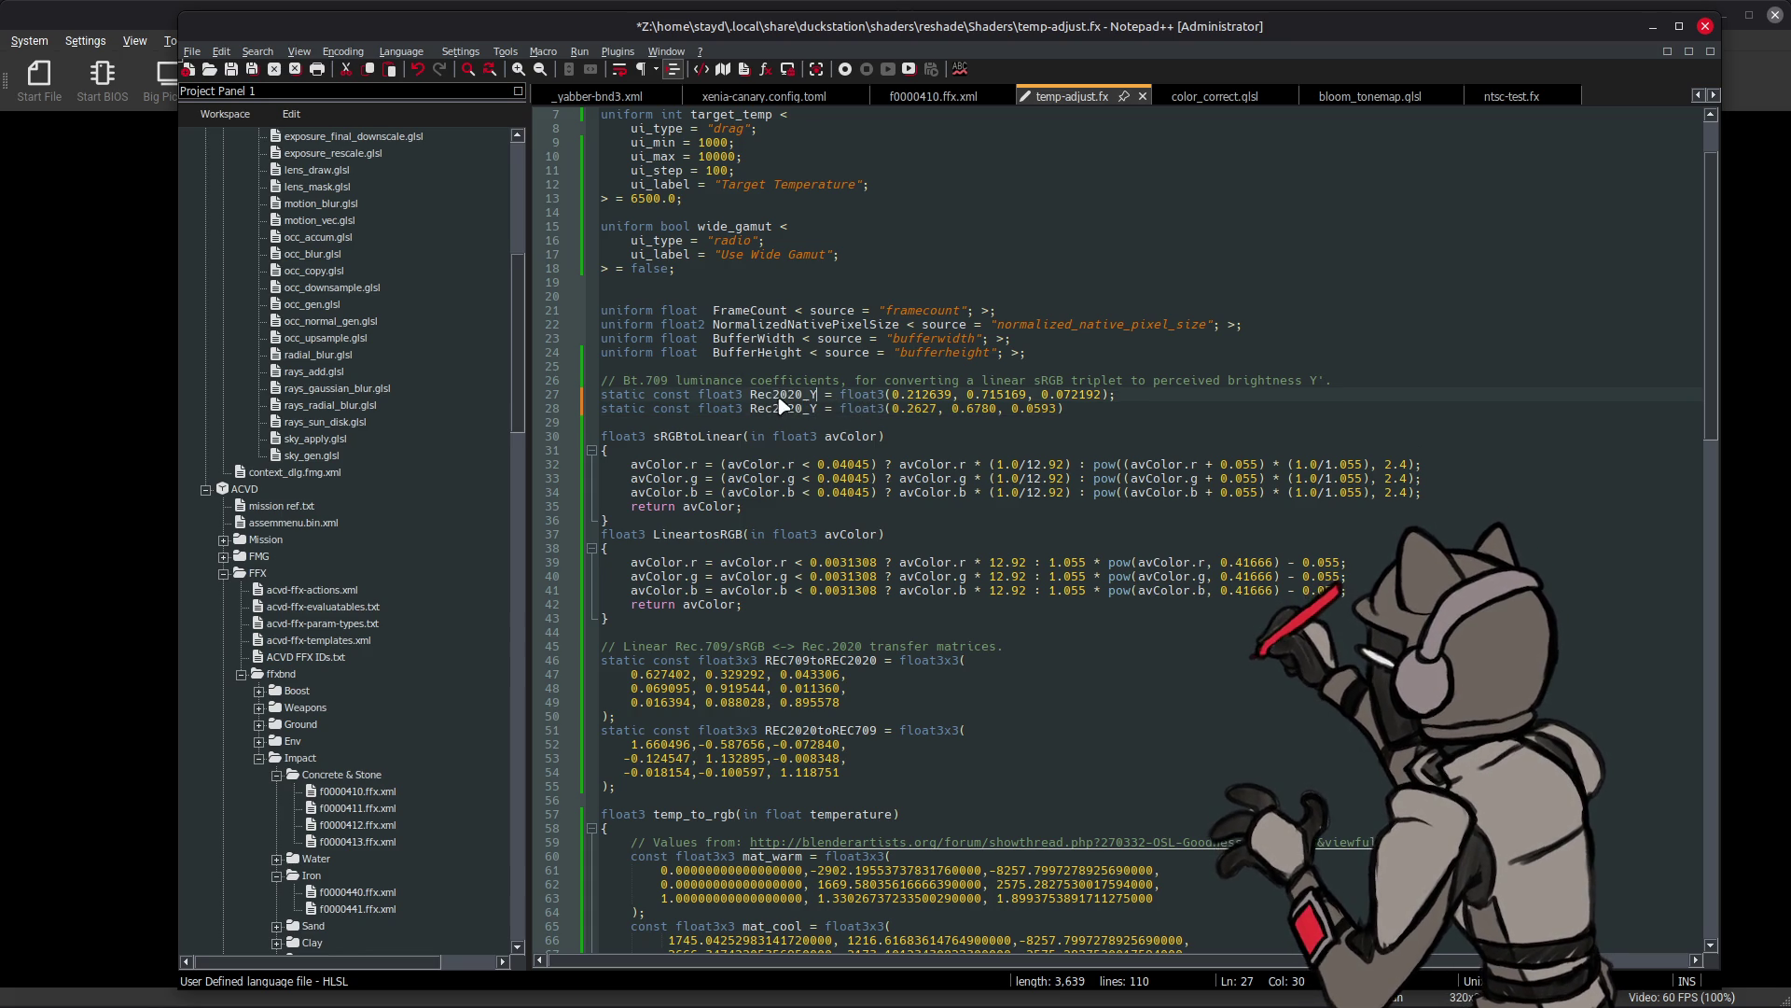
{"action": "left_click_drag", "start_coordinate": [768, 395], "coordinate": [799, 397]}
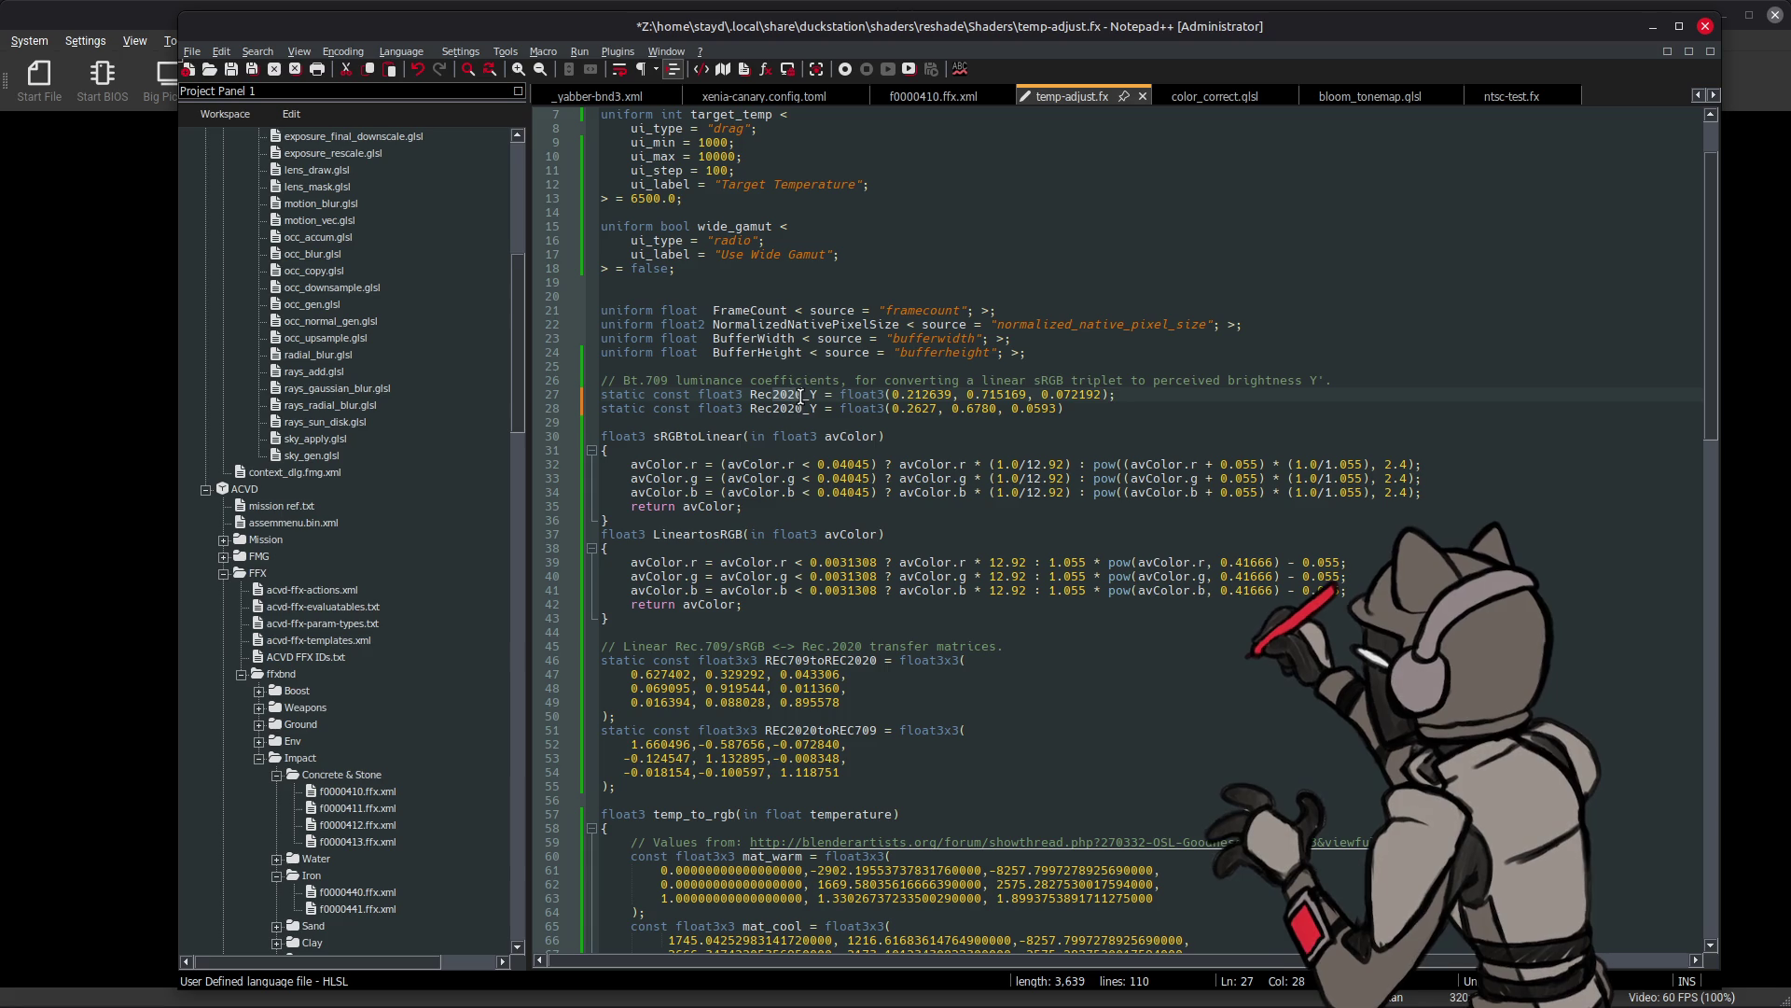
{"action": "type", "text": "709"}
{"action": "double_click", "coordinate": [779, 397]}
{"action": "key", "text": "ctrl+s"}
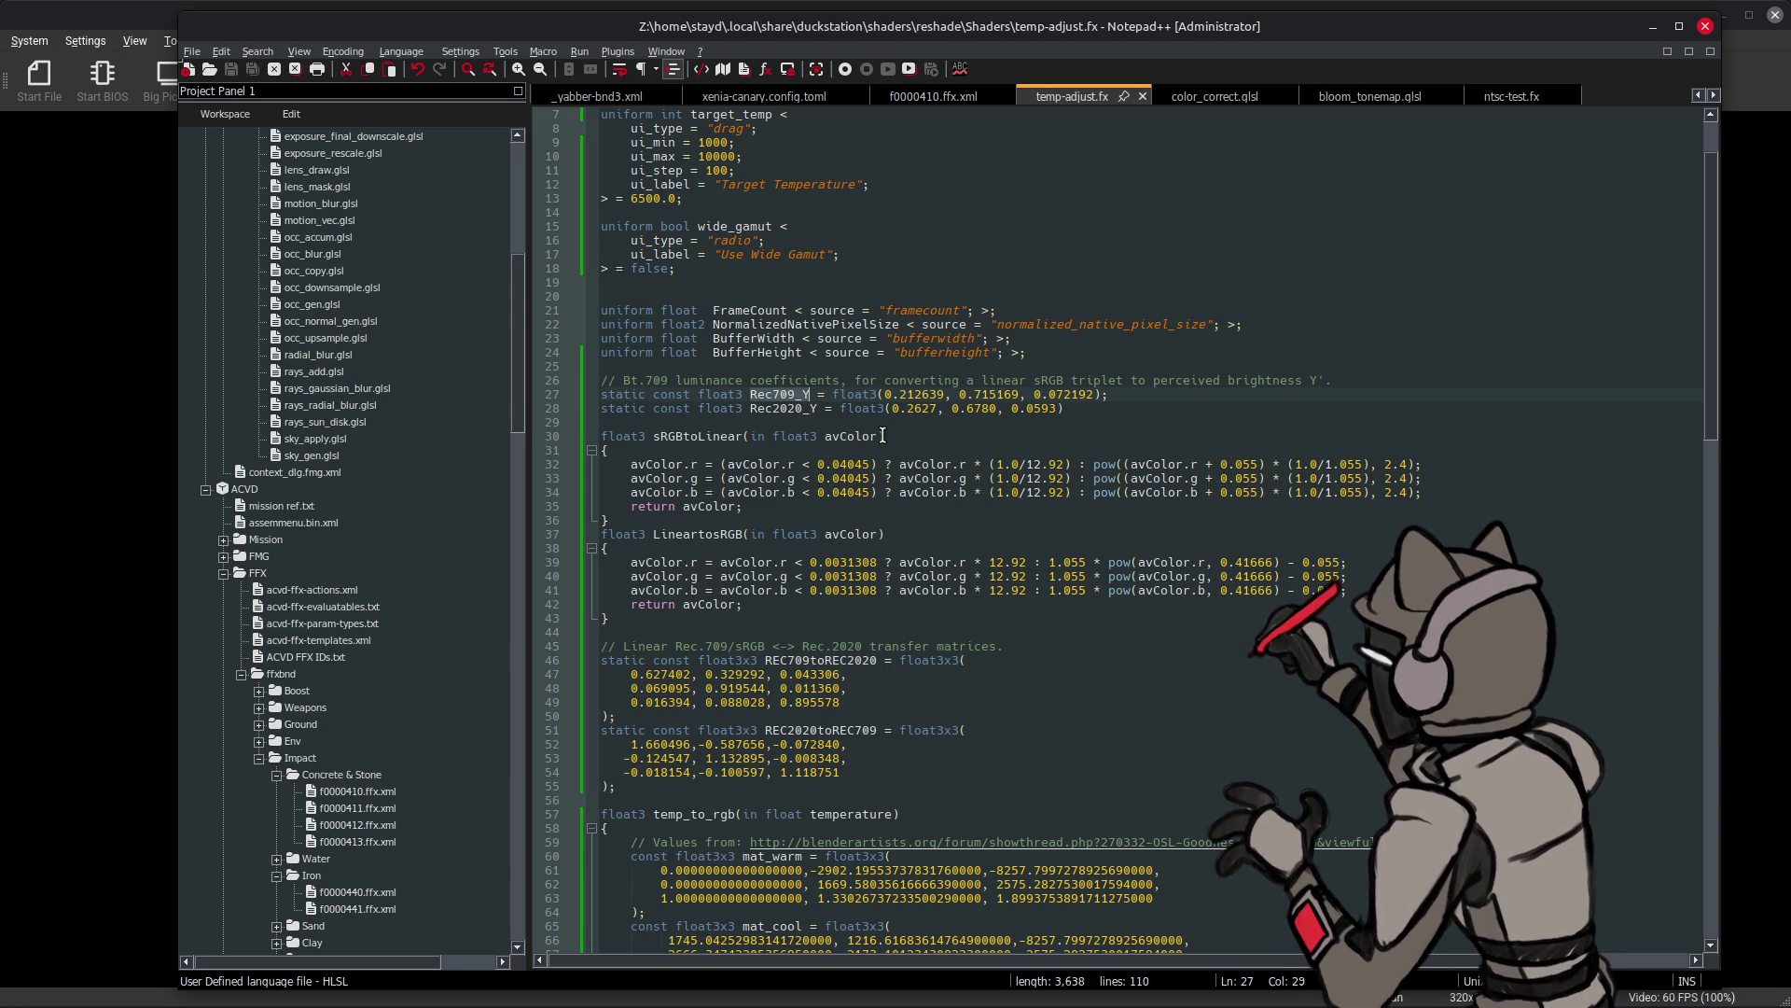
- Add a comment line above the luminance constants and save temp-adjust.fx
{"action": "left_click", "coordinate": [1109, 397]}
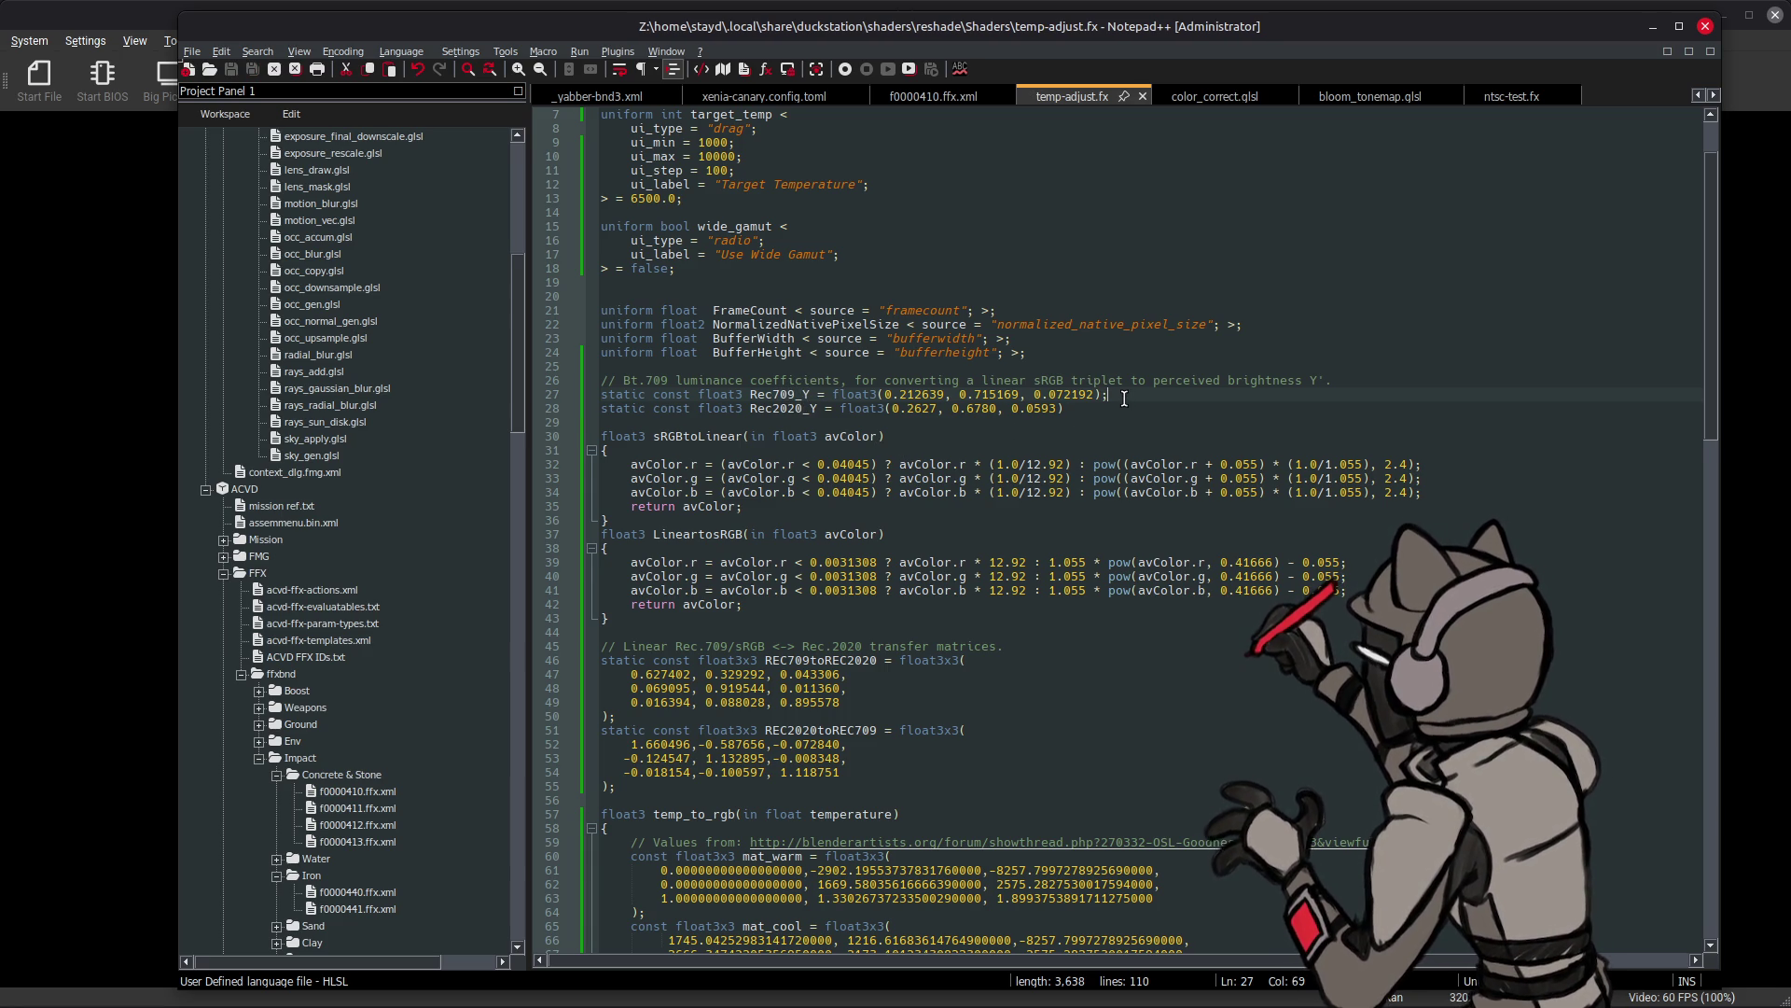
{"action": "key", "text": "Return"}
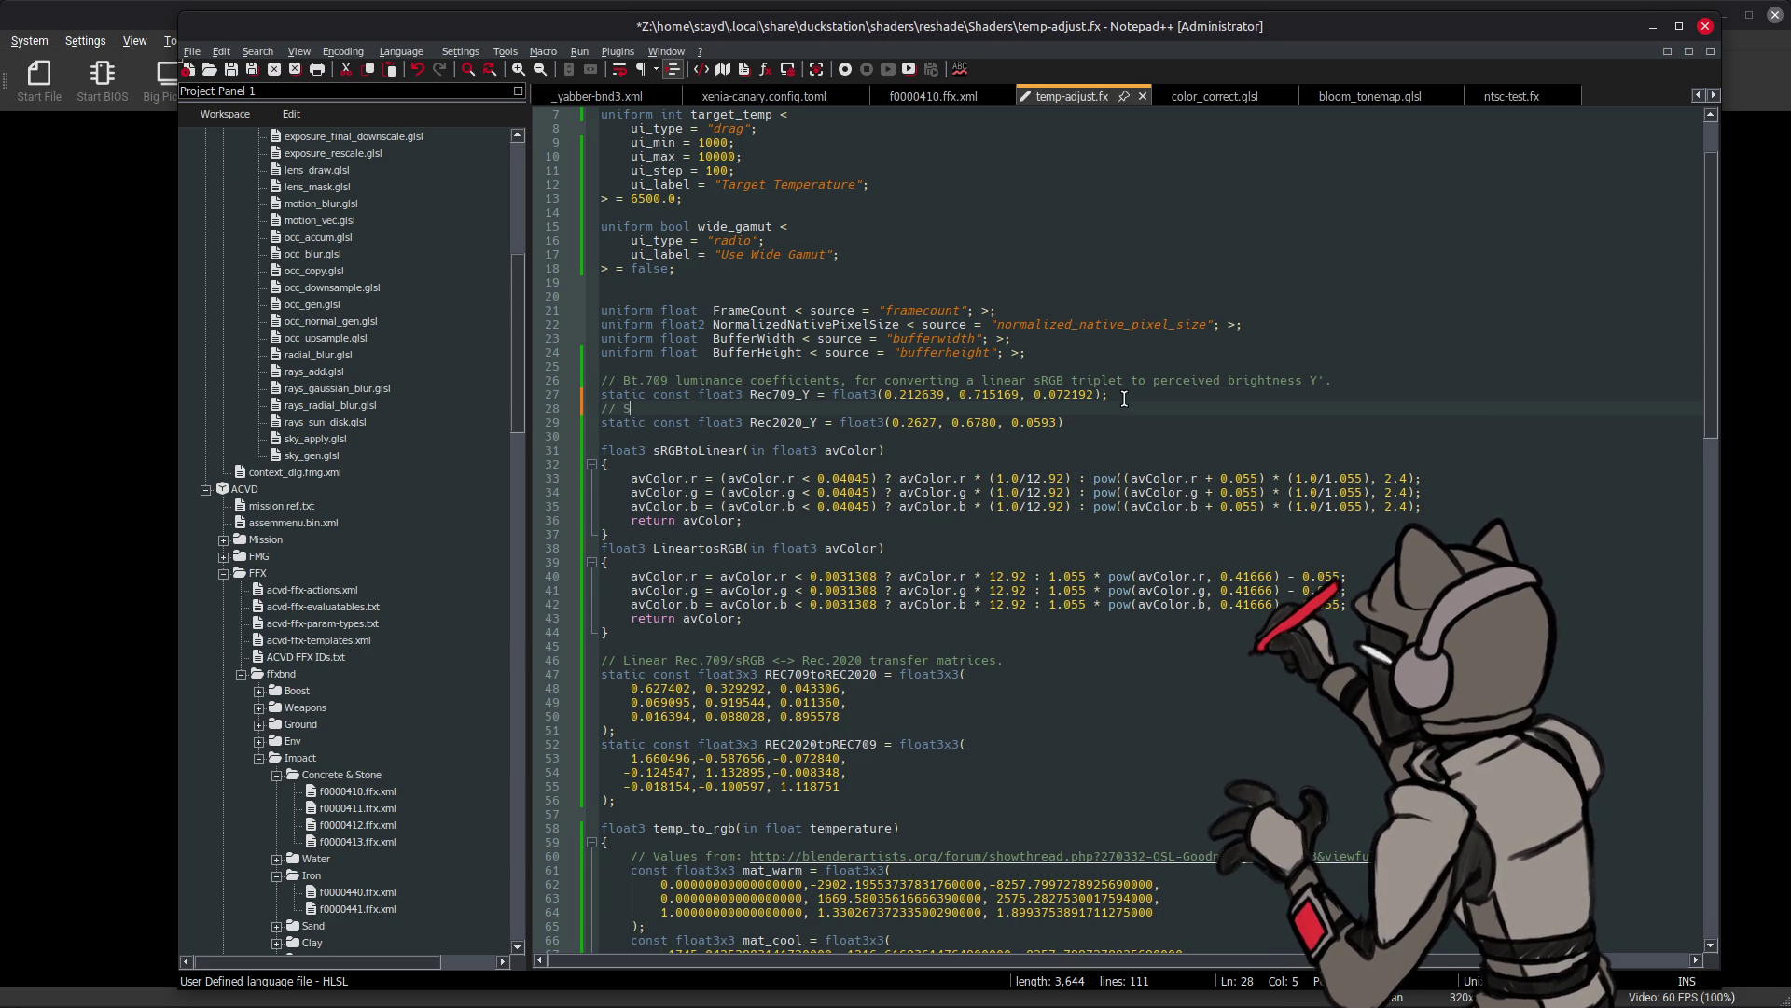
{"action": "type", "text": "ame as above"}
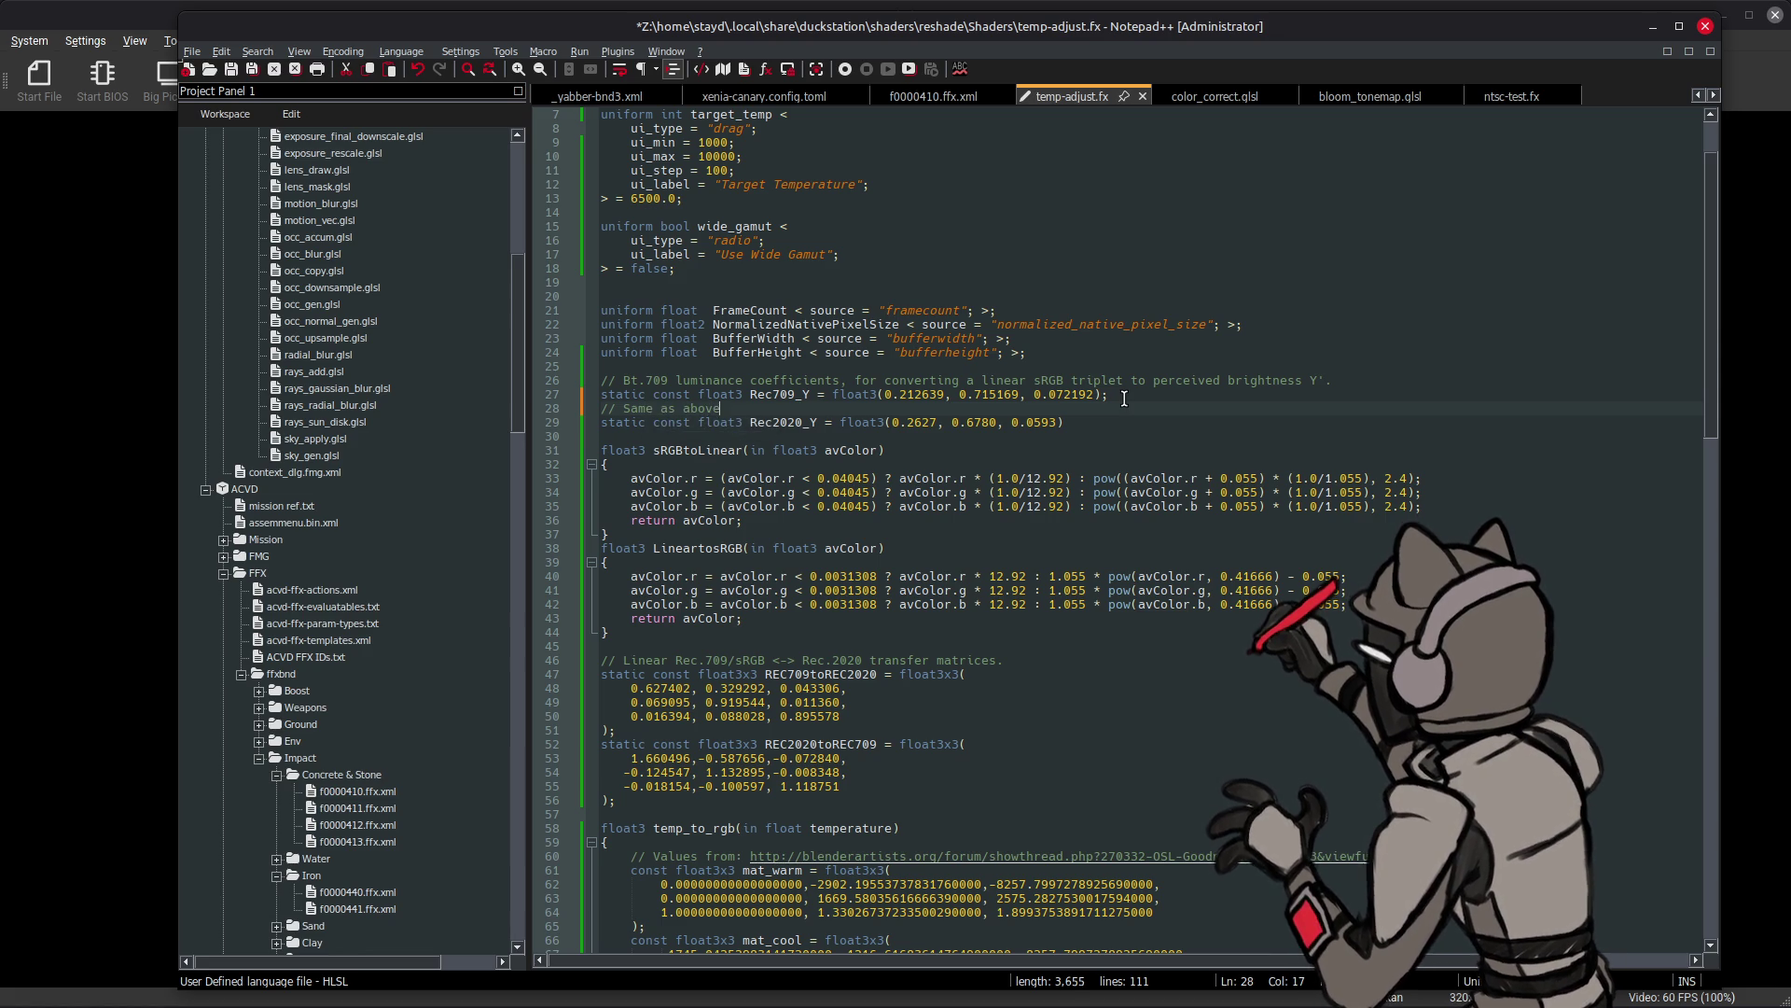
{"action": "type", "text": ", but for "}
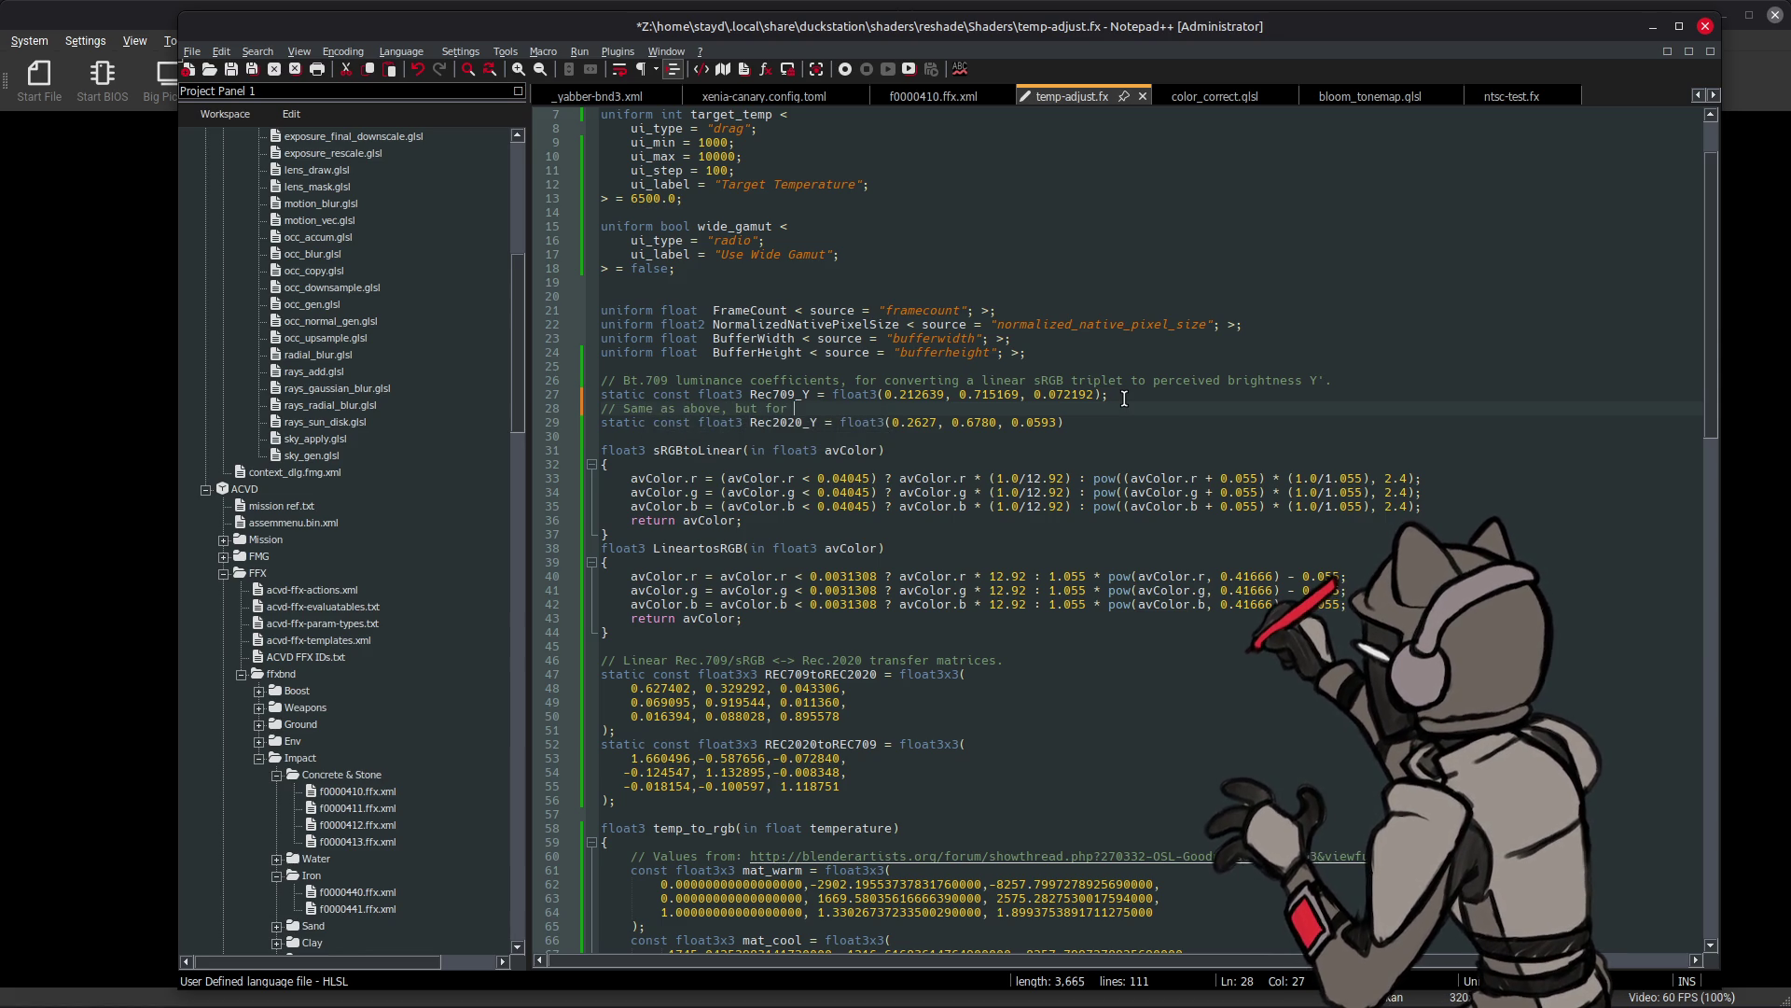
{"action": "type", "text": "Rec."}
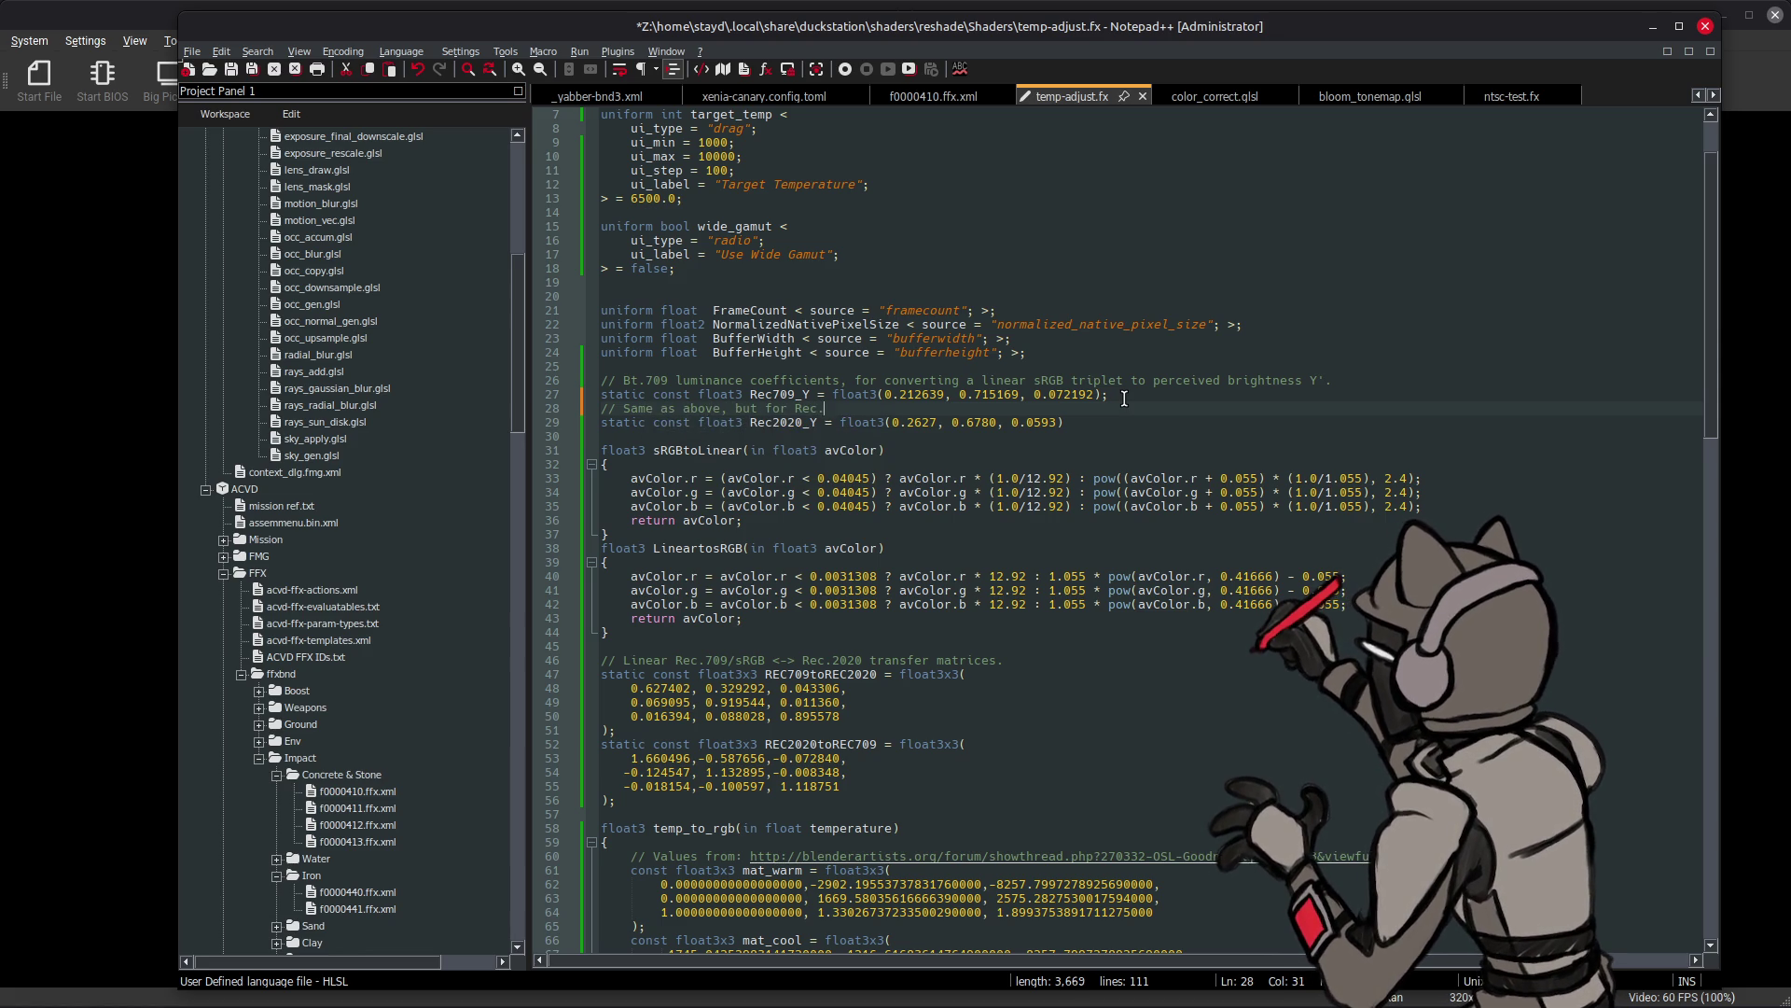
{"action": "type", "text": "2020"}
{"action": "key", "text": "ctrl+s"}
{"action": "double_click", "coordinate": [793, 393]}
{"action": "key", "text": "ctrl+c"}
{"action": "scroll", "coordinate": [948, 683], "scroll_direction": "down", "scroll_amount": 16}
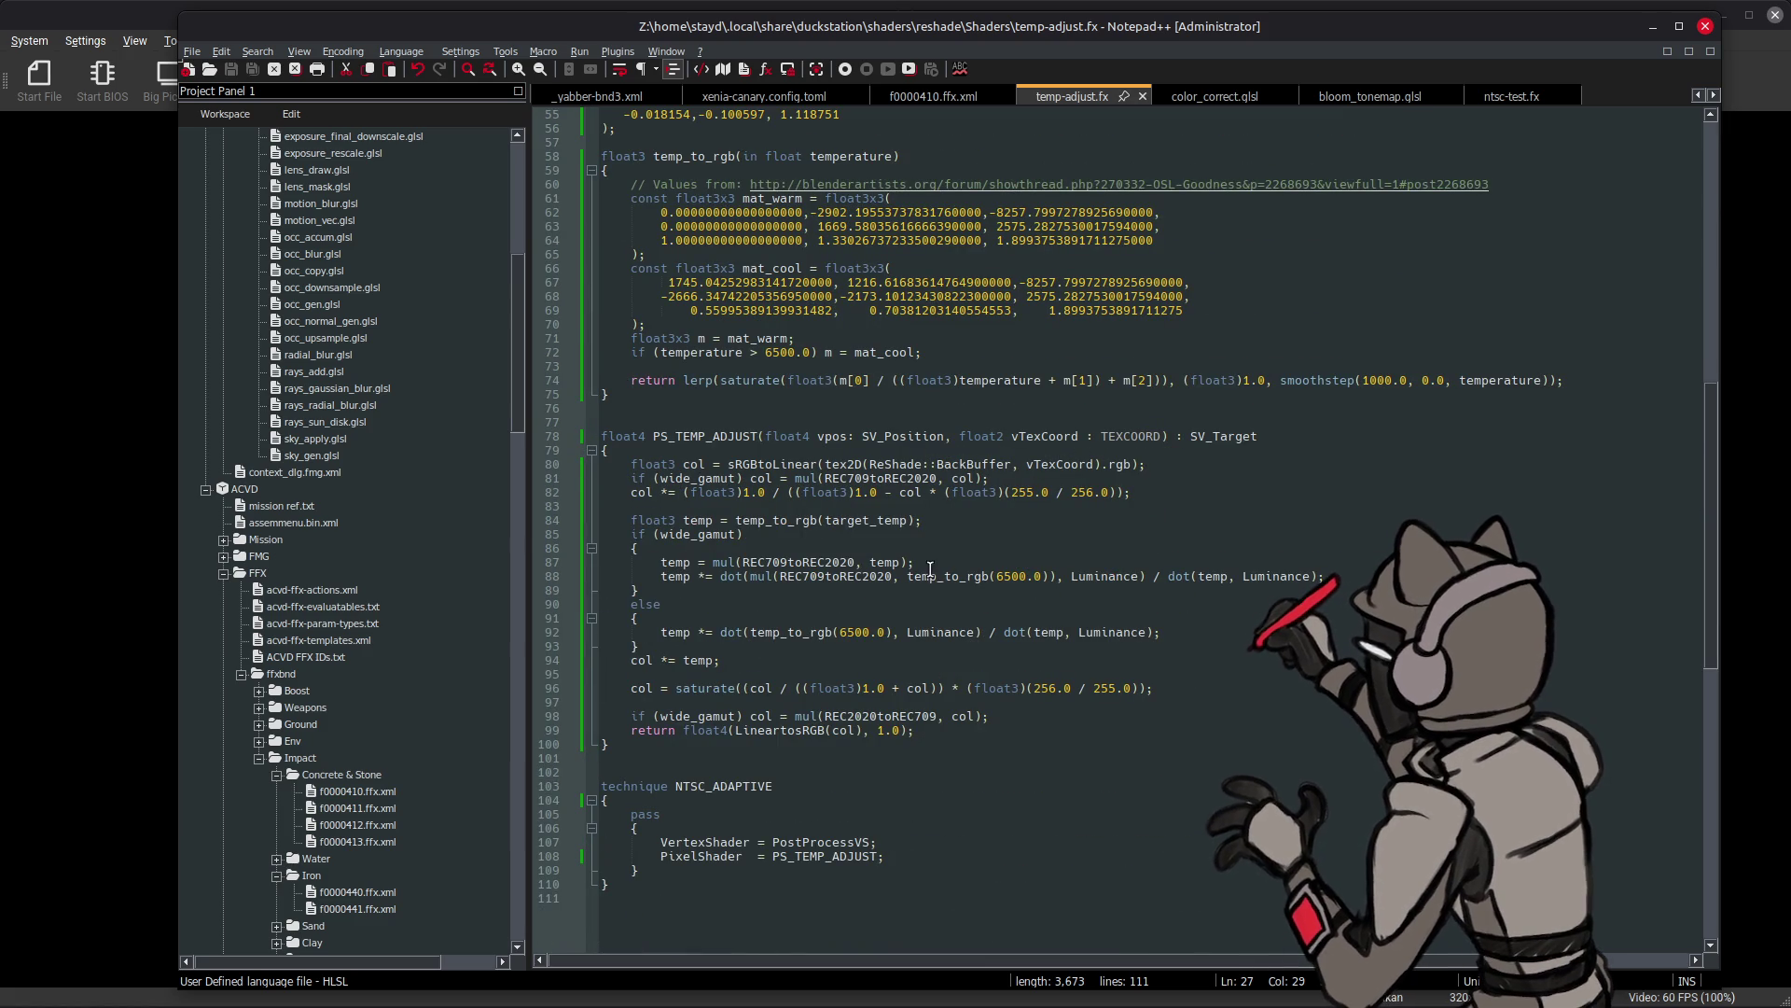
- Replace every Luminance with Rec709_Y using a case-sensitive Replace All
{"action": "double_click", "coordinate": [1104, 580]}
{"action": "key", "text": "ctrl+h"}
{"action": "double_click", "coordinate": [1267, 692]}
{"action": "key", "text": "ctrl+v"}
{"action": "left_click", "coordinate": [1133, 785]}
{"action": "left_click", "coordinate": [1589, 720]}
{"action": "key", "text": "Escape"}
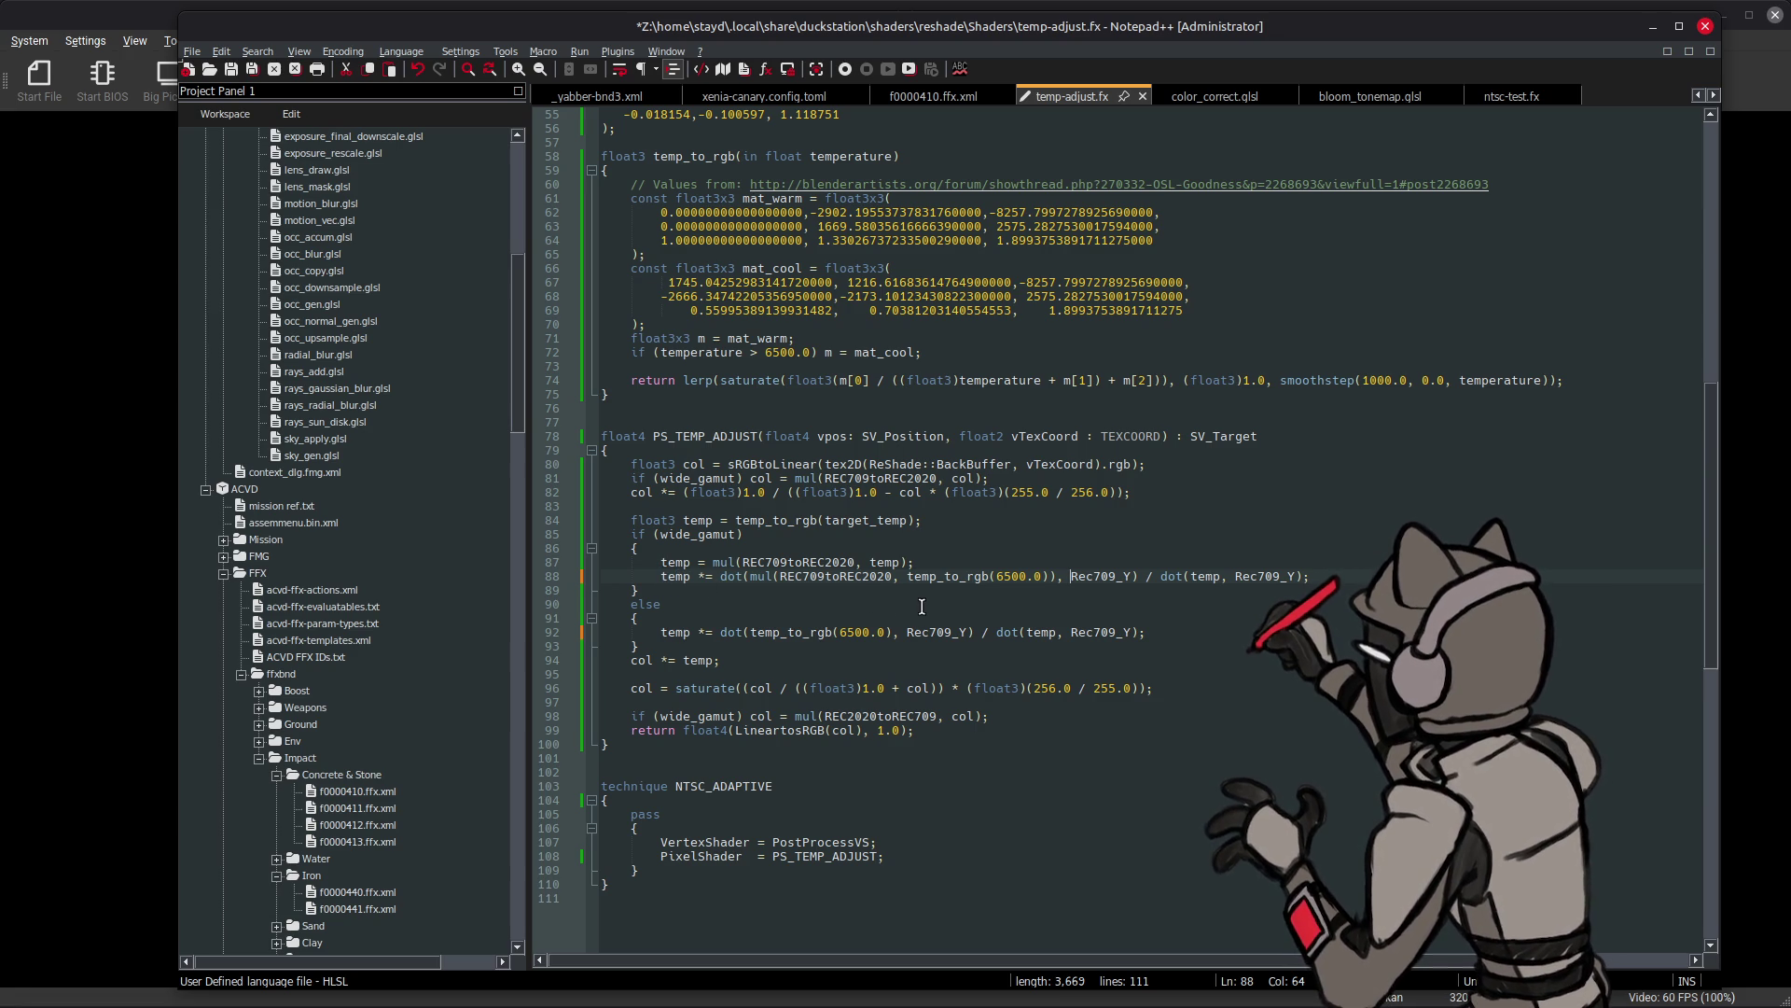
{"action": "scroll", "coordinate": [921, 606], "scroll_direction": "up", "scroll_amount": 5}
{"action": "scroll", "coordinate": [839, 518], "scroll_direction": "up", "scroll_amount": 11}
{"action": "scroll", "coordinate": [743, 421], "scroll_direction": "down", "scroll_amount": 2}
- Change both Rec709_Y uses on wide-gamut line 88 to Rec2020_Y and save
{"action": "double_click", "coordinate": [799, 381]}
{"action": "key", "text": "ctrl+c"}
{"action": "scroll", "coordinate": [1008, 692], "scroll_direction": "down", "scroll_amount": 14}
{"action": "left_click", "coordinate": [1104, 630]}
{"action": "double_click", "coordinate": [1101, 617]}
{"action": "key", "text": "ctrl+v"}
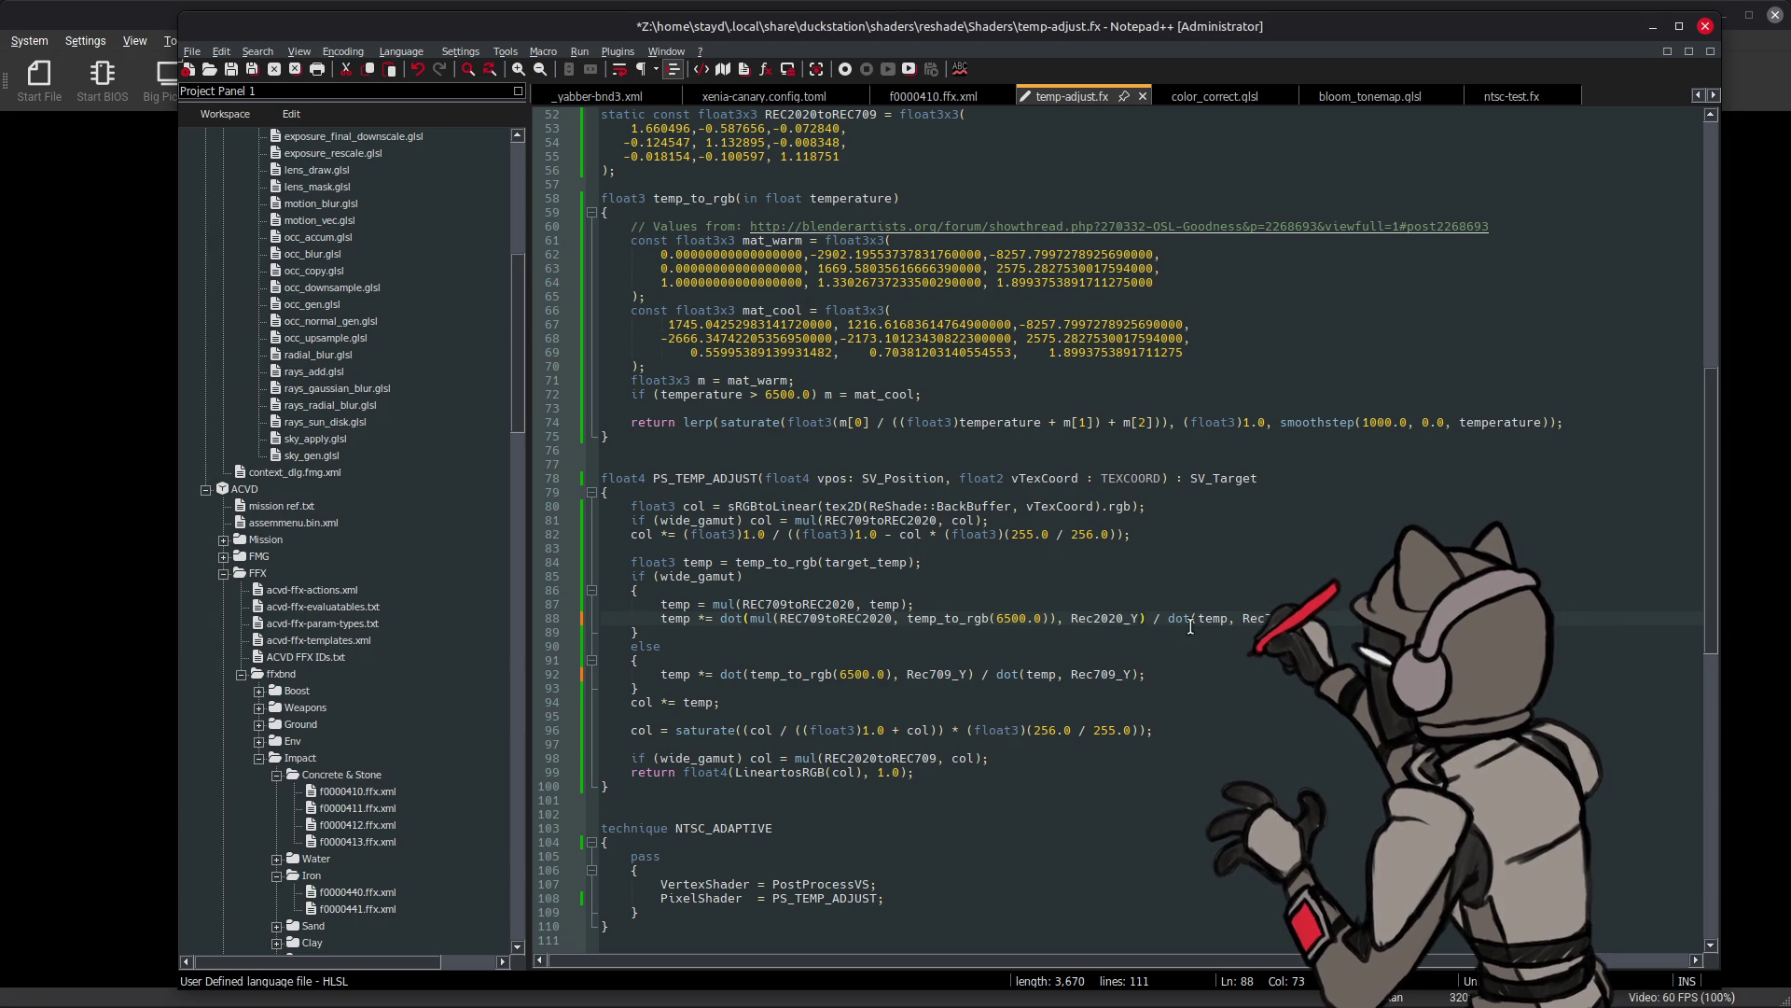
{"action": "double_click", "coordinate": [1263, 614]}
{"action": "key", "text": "ctrl+v"}
{"action": "key", "text": "ctrl+s"}
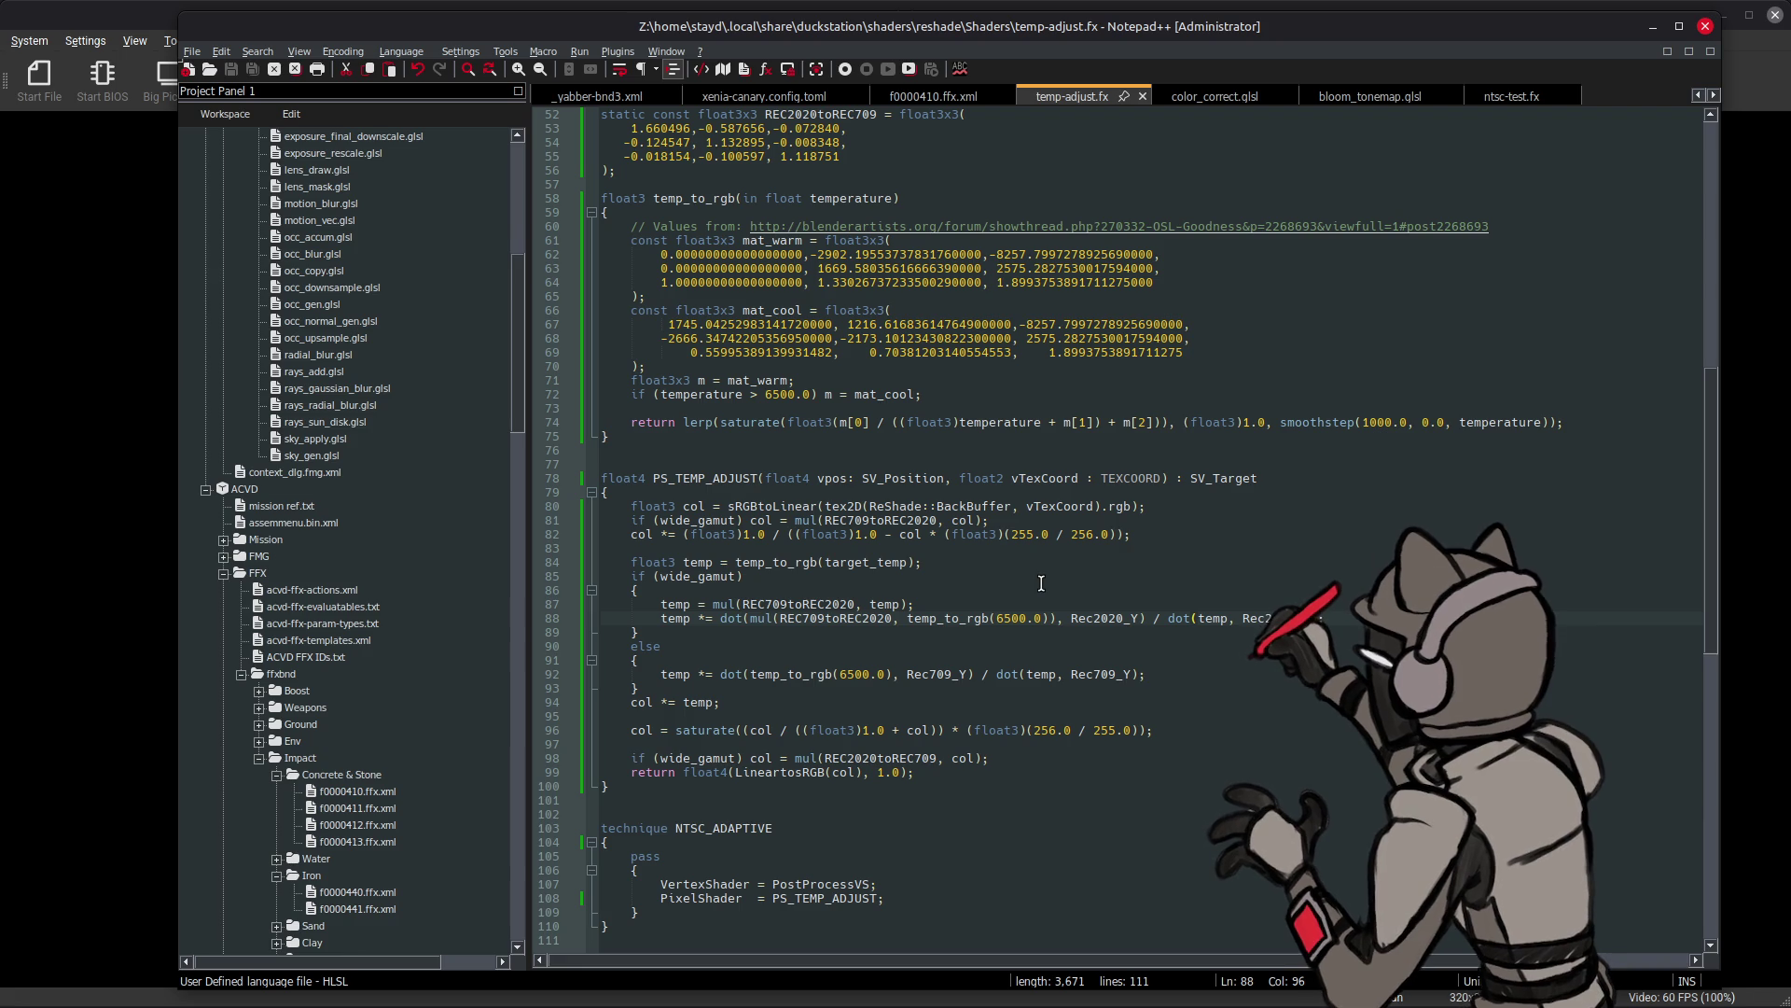
{"action": "left_click", "coordinate": [1352, 98]}
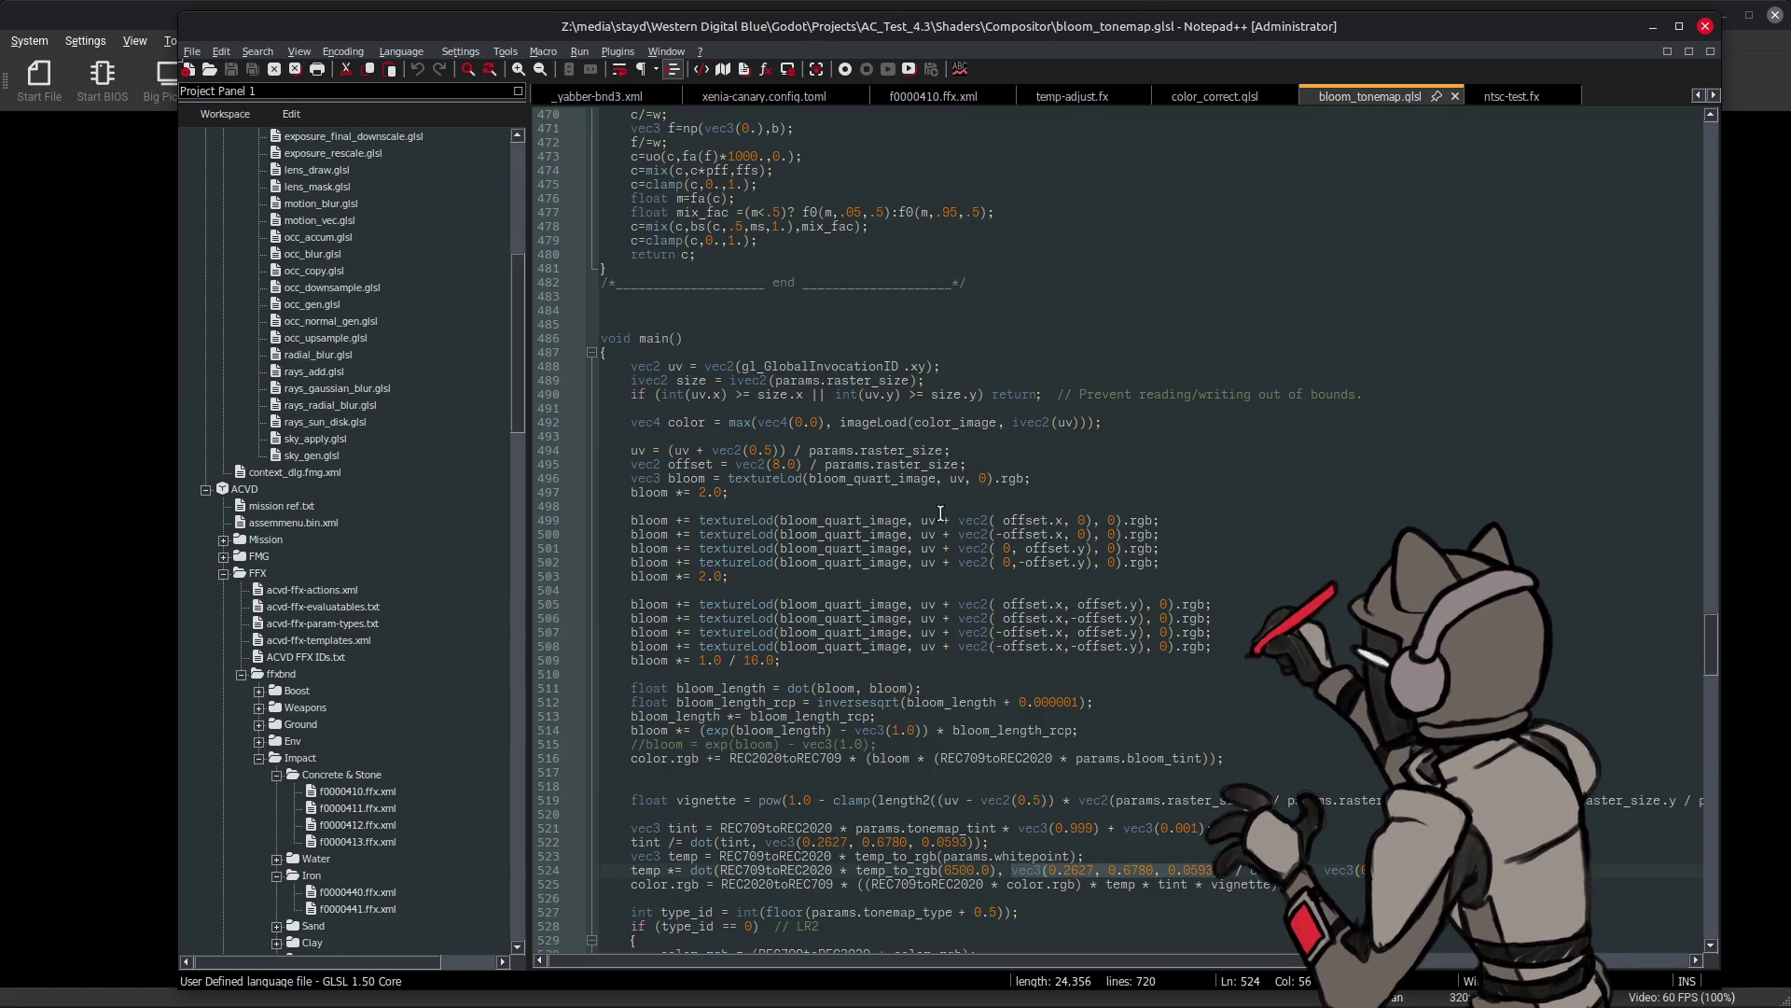
- Highlight uses of 'temp' in bloom_tonemap.glsl, return to temp-adjust.fx and switch toward DuckStation
{"action": "double_click", "coordinate": [682, 857]}
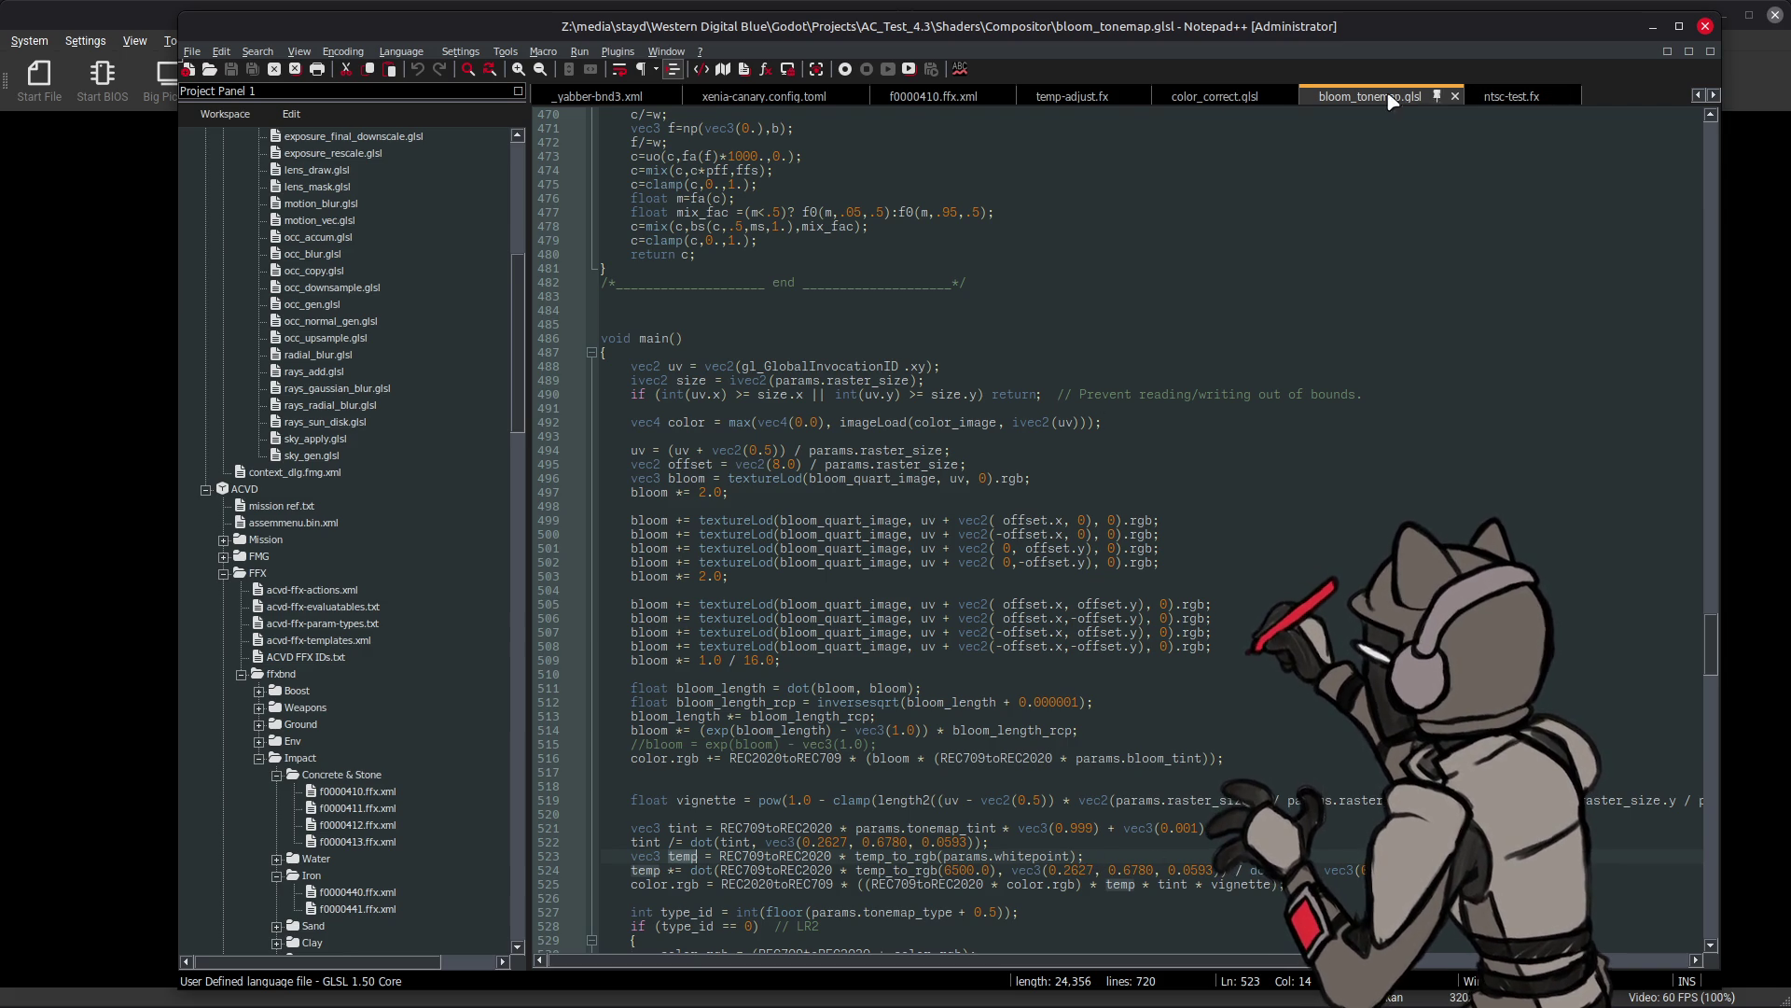
{"action": "left_click", "coordinate": [1075, 97]}
{"action": "key", "text": "alt+Tab"}
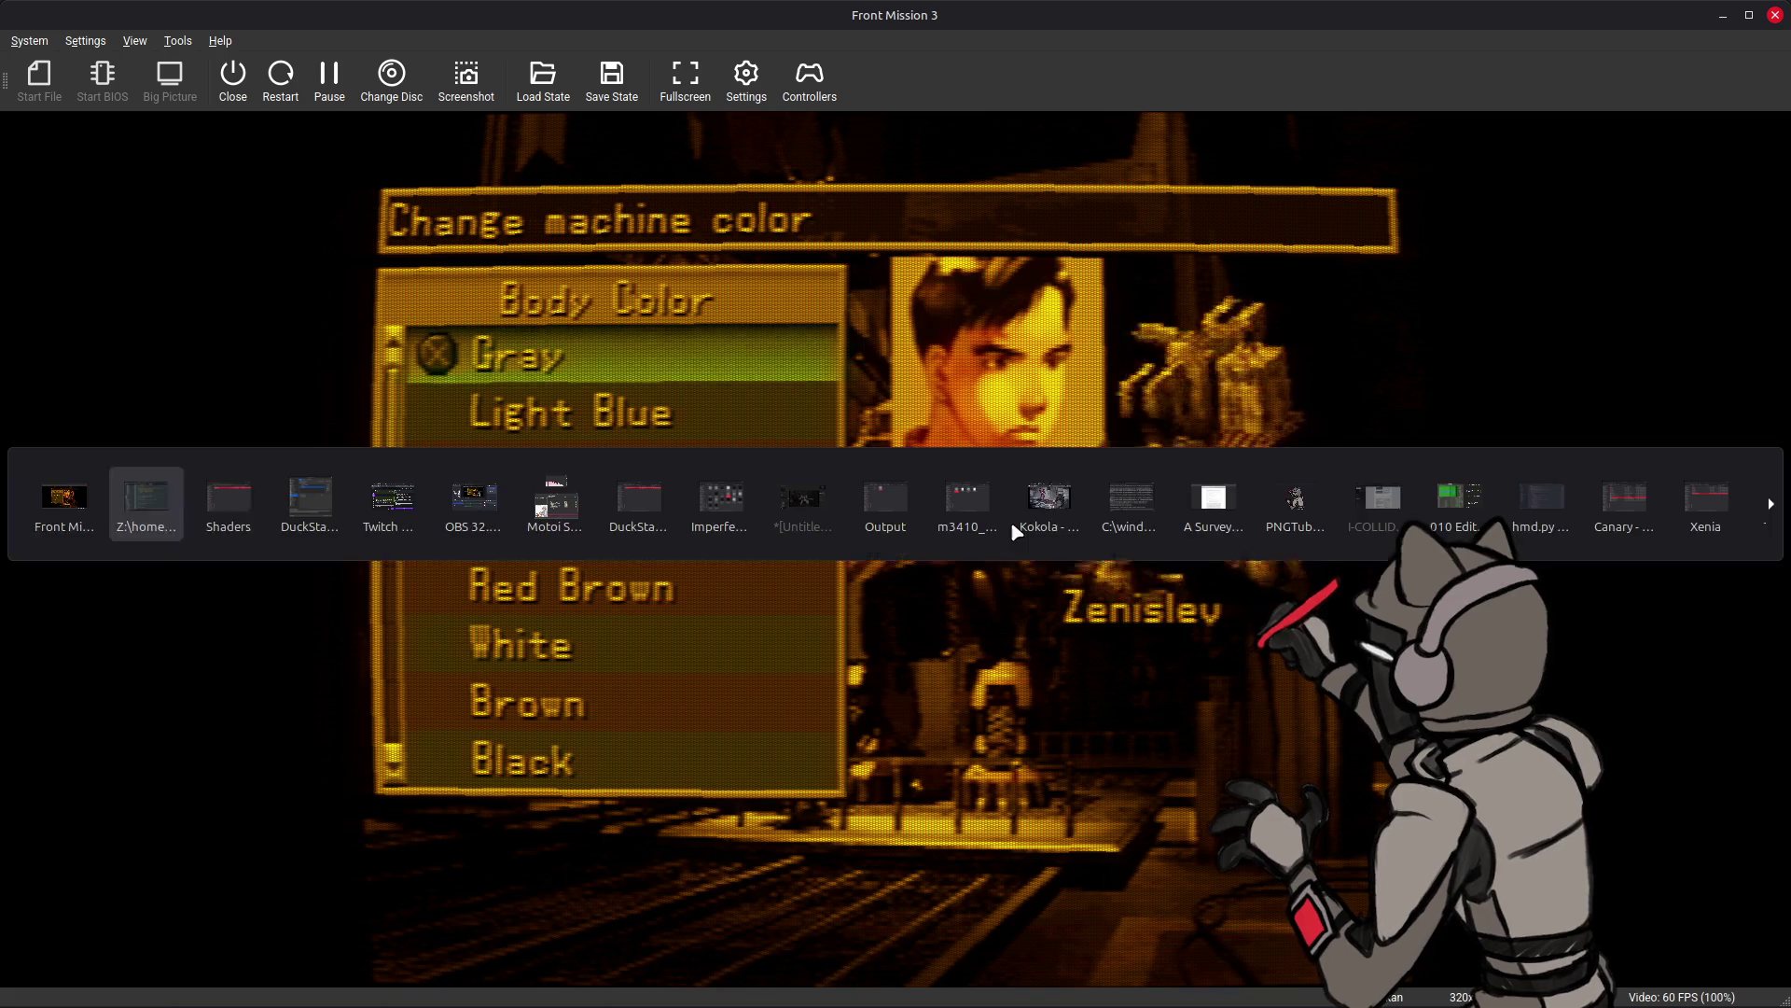
- Reload the post-processing shaders and re-add temp-adjust to the chain
{"action": "key", "text": "Tab"}
{"action": "key", "text": "Tab"}
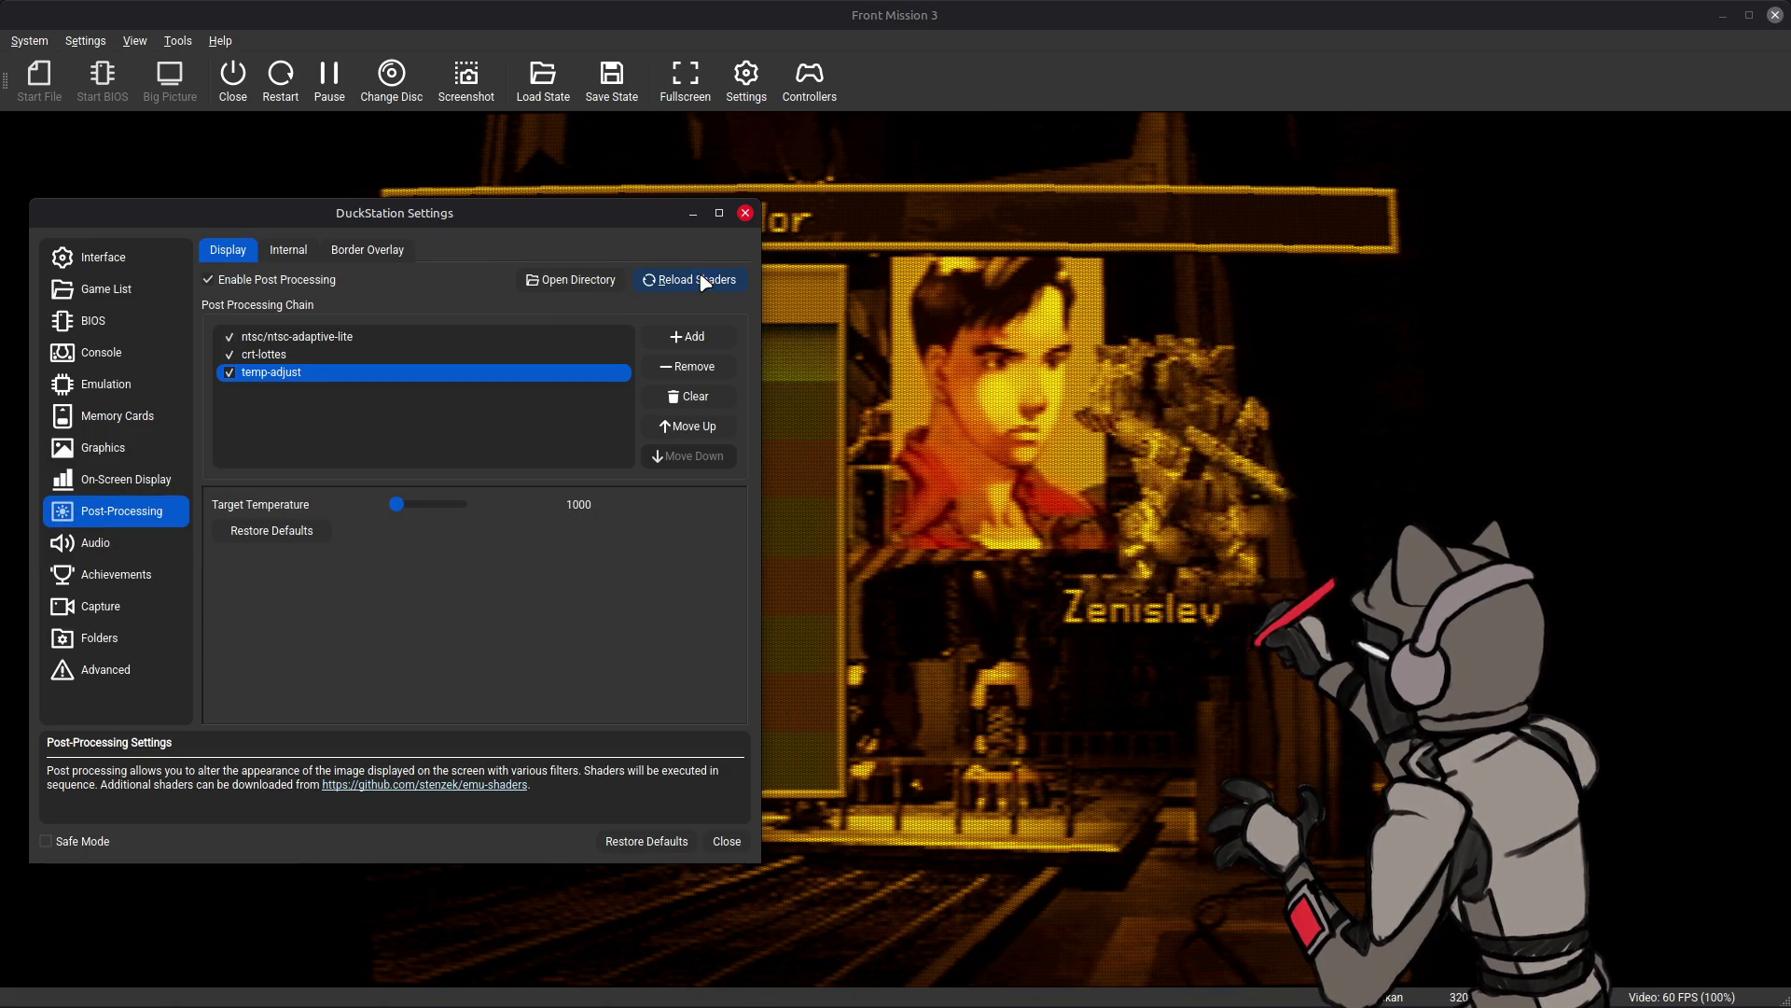
{"action": "left_click", "coordinate": [691, 279]}
{"action": "left_click", "coordinate": [693, 366]}
{"action": "scroll", "coordinate": [312, 617], "scroll_direction": "down", "scroll_amount": 5}
{"action": "left_click", "coordinate": [299, 600]}
{"action": "double_click", "coordinate": [312, 596]}
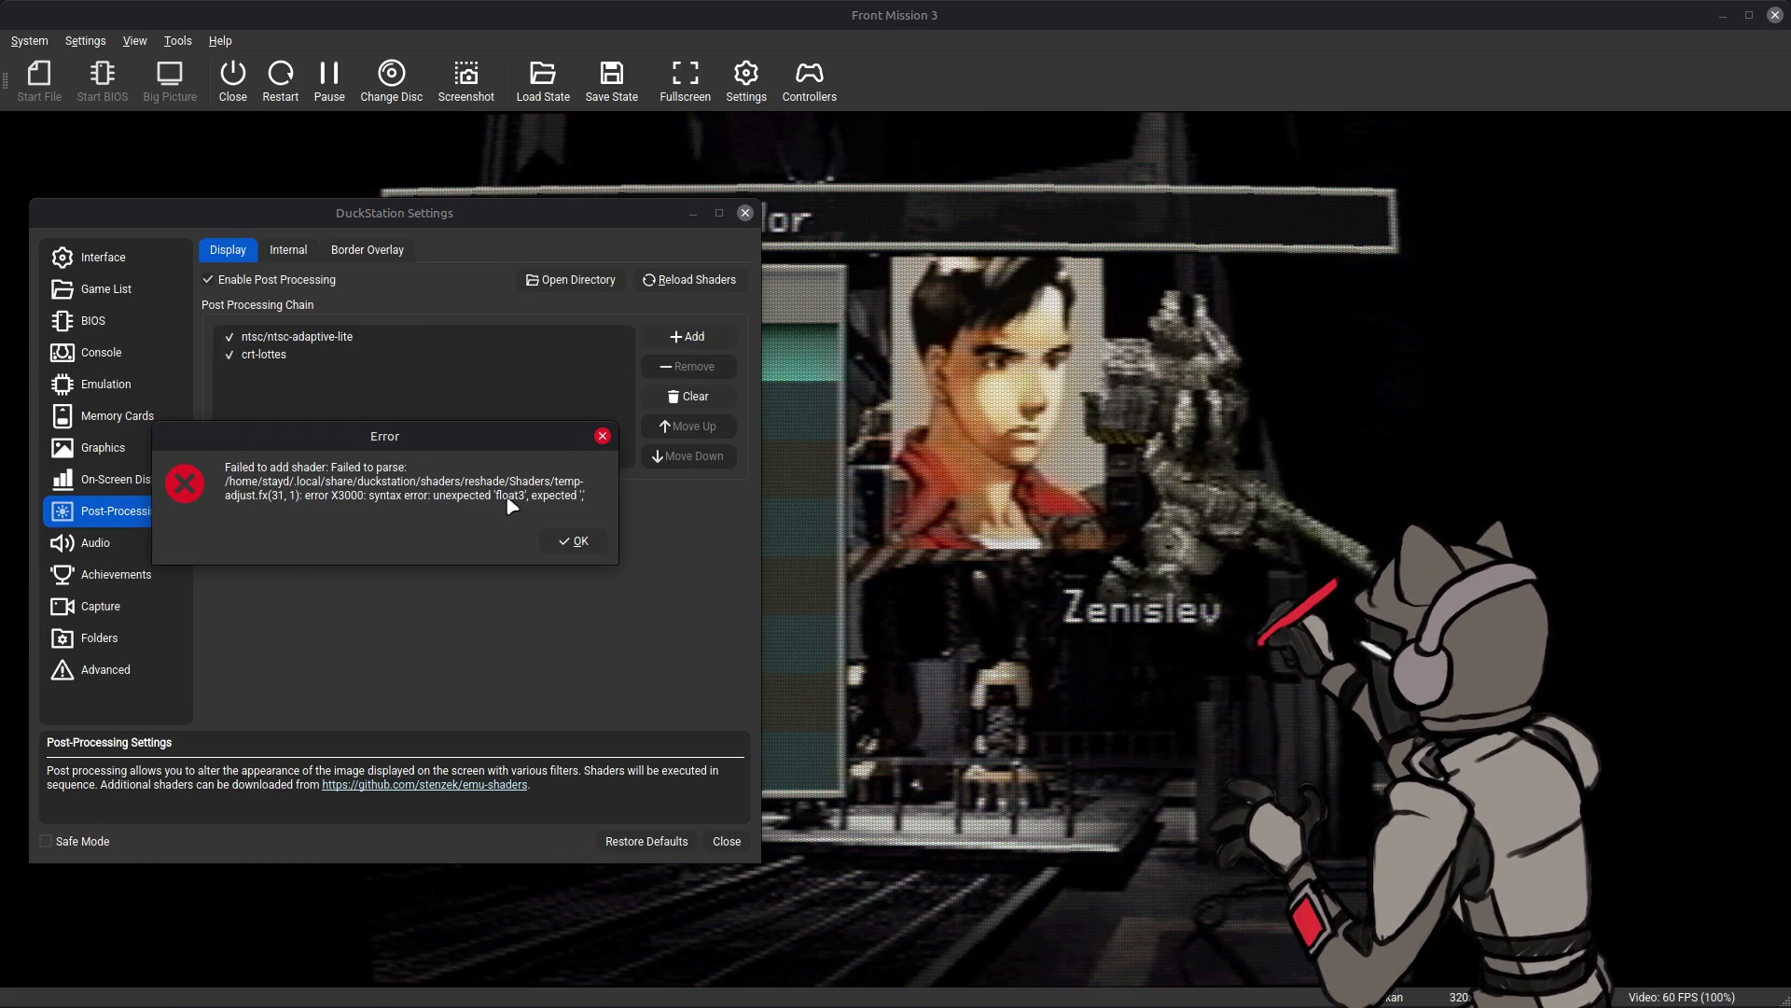
- Dismiss the line-31 syntax error and switch back to Notepad++
{"action": "left_click", "coordinate": [567, 541]}
{"action": "key", "text": "alt+Tab"}
{"action": "key", "text": "Tab"}
{"action": "scroll", "coordinate": [850, 477], "scroll_direction": "up", "scroll_amount": 5}
{"action": "scroll", "coordinate": [850, 477], "scroll_direction": "up", "scroll_amount": 1}
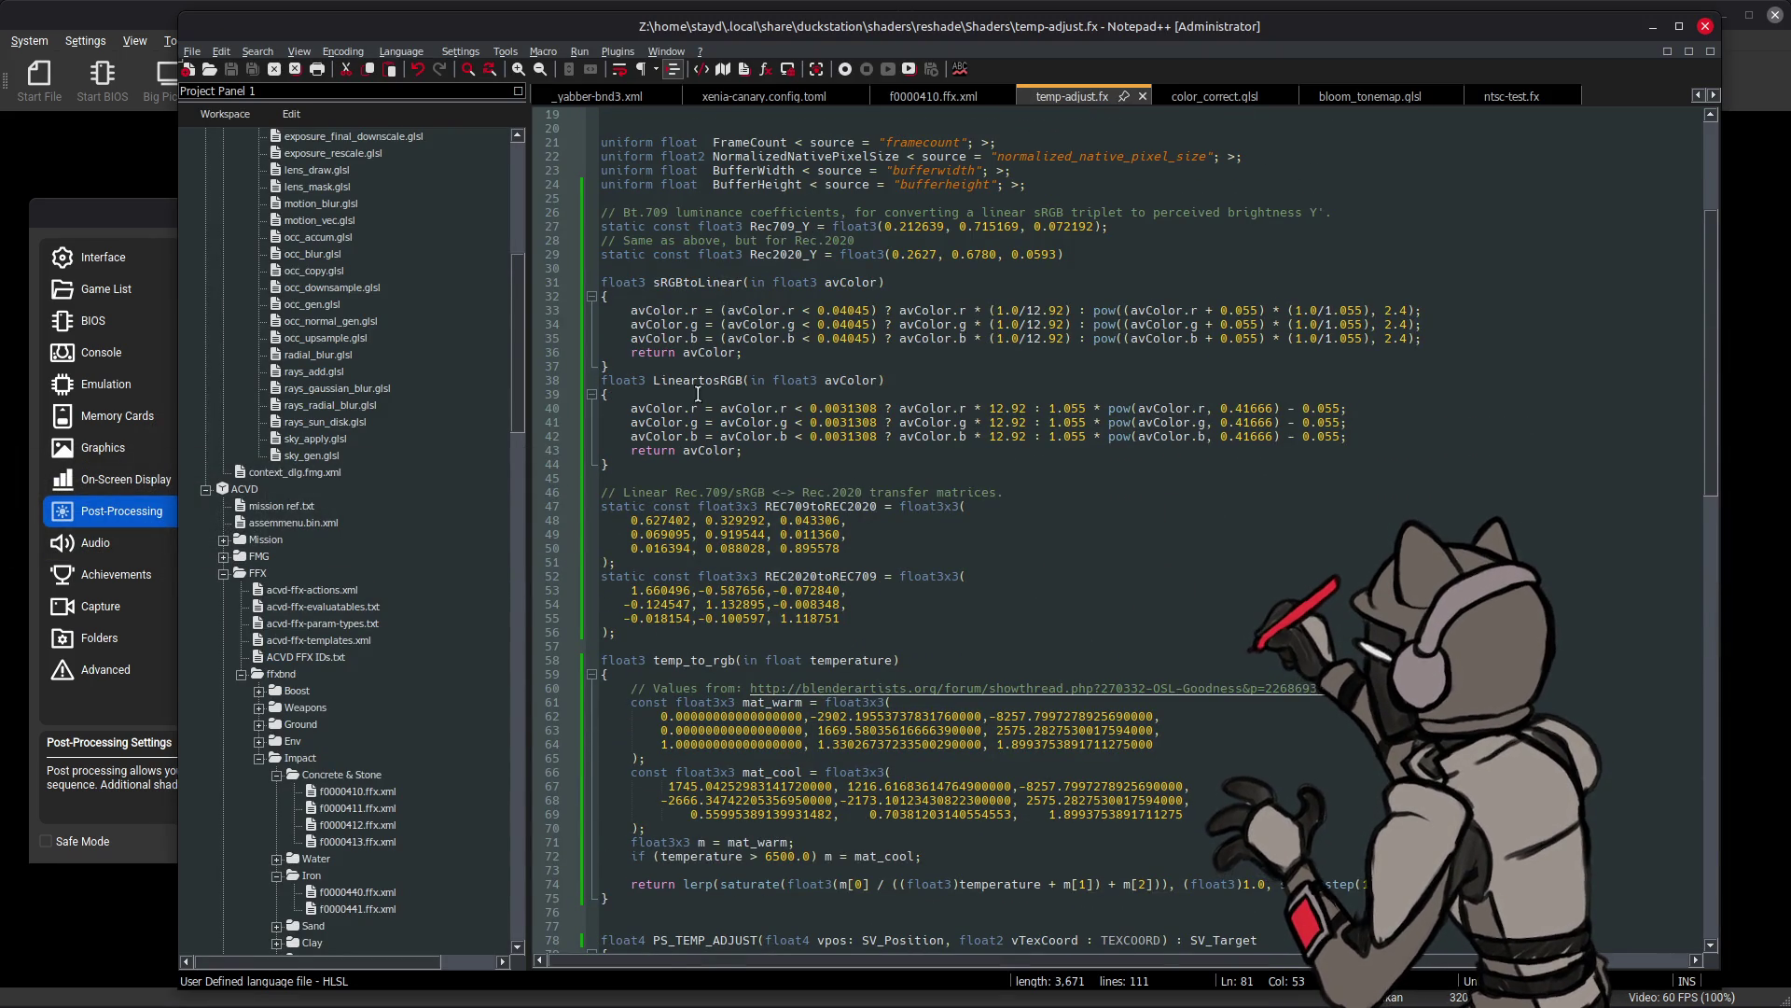
{"action": "scroll", "coordinate": [700, 400], "scroll_direction": "up", "scroll_amount": 2}
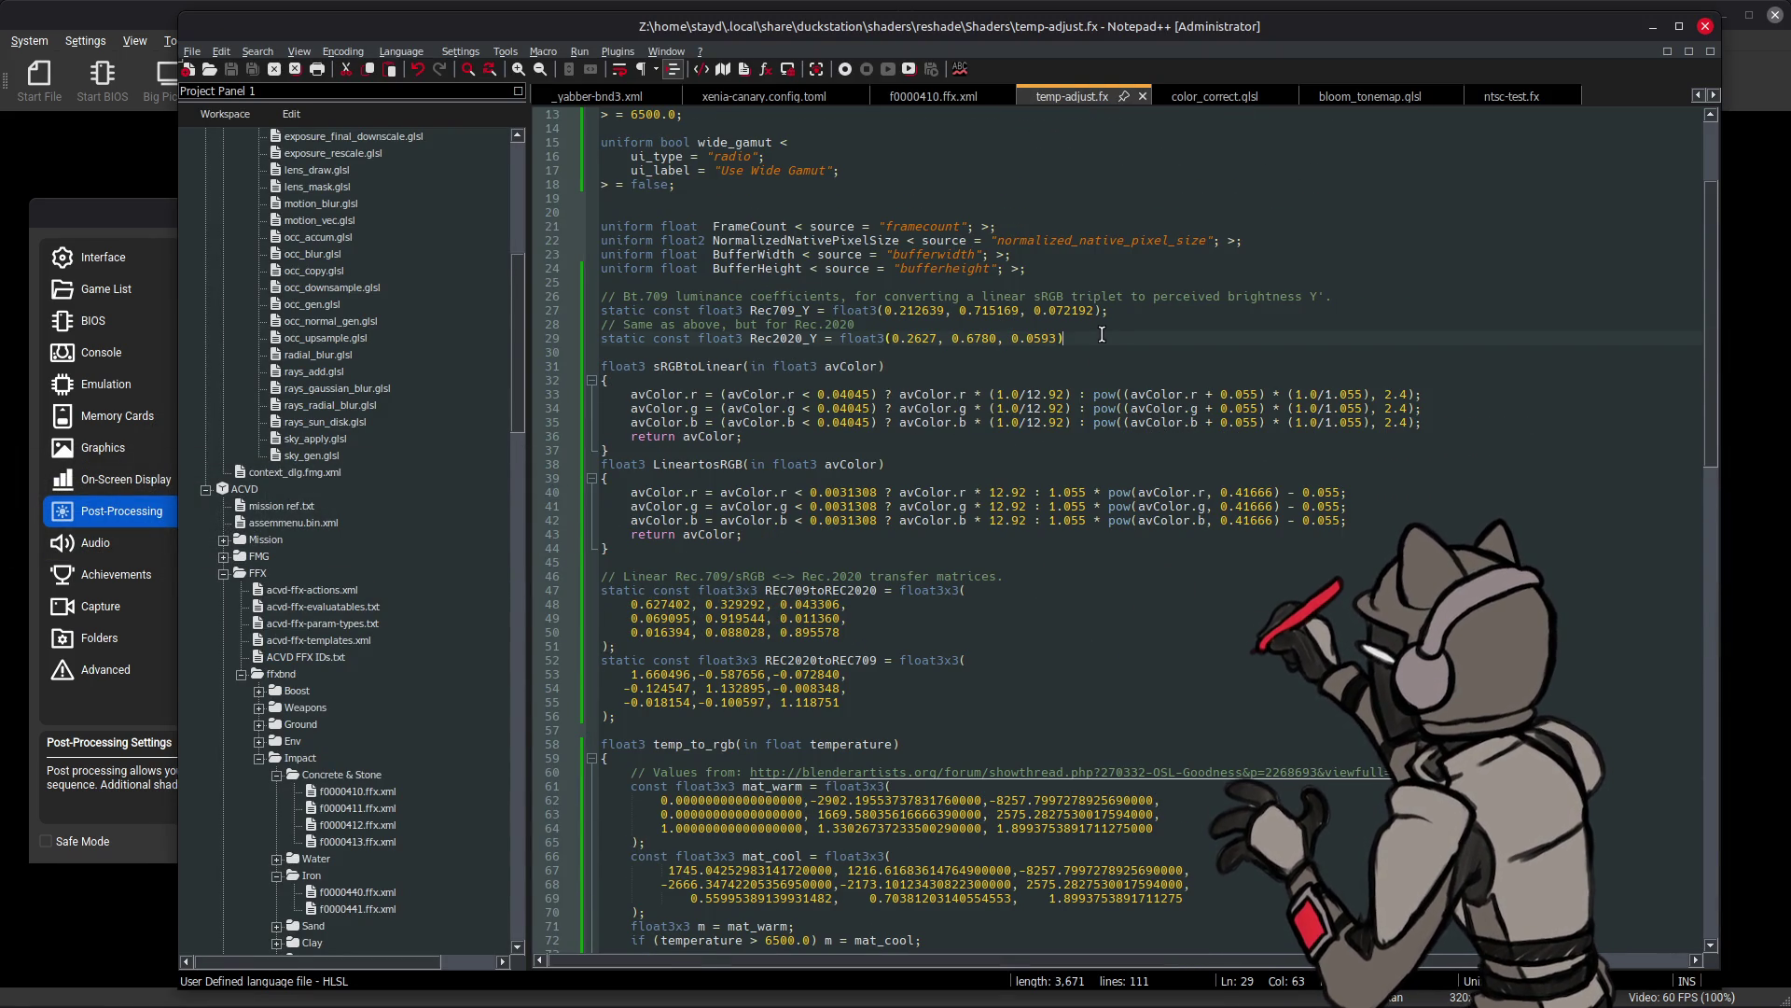
{"action": "type", "text": ";"}
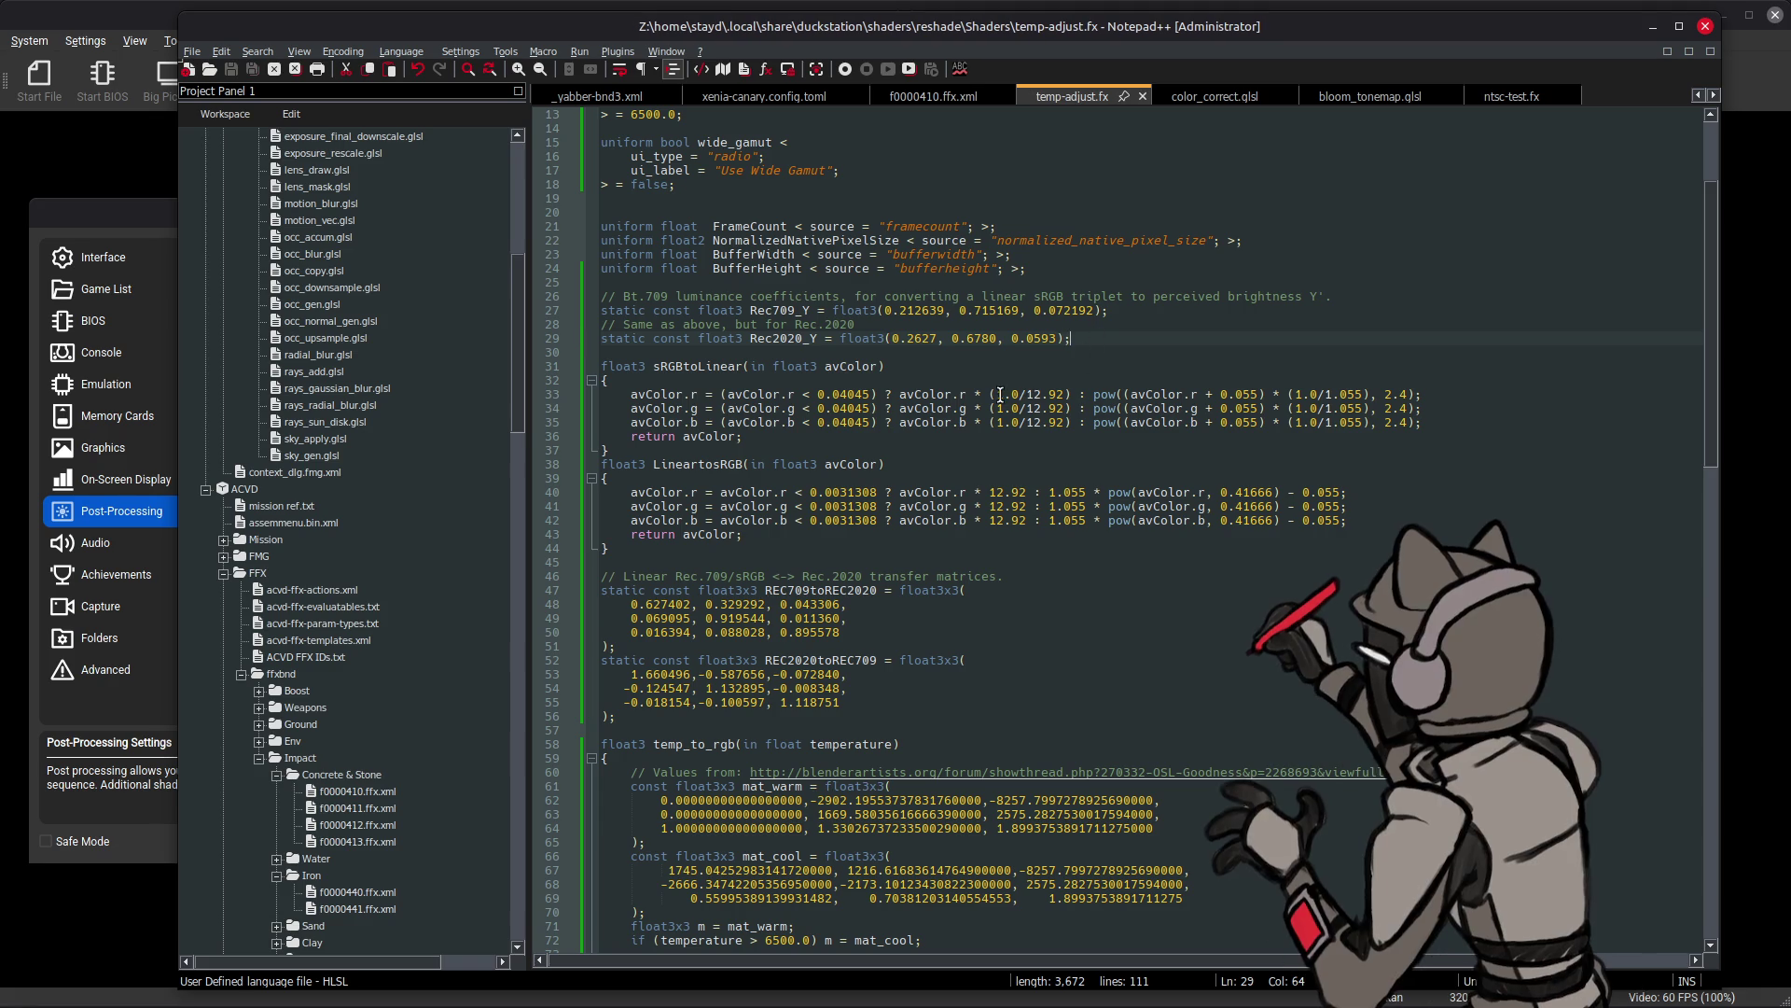
- Return to the DuckStation settings after fixing the missing semicolon
{"action": "key", "text": "alt+Tab"}
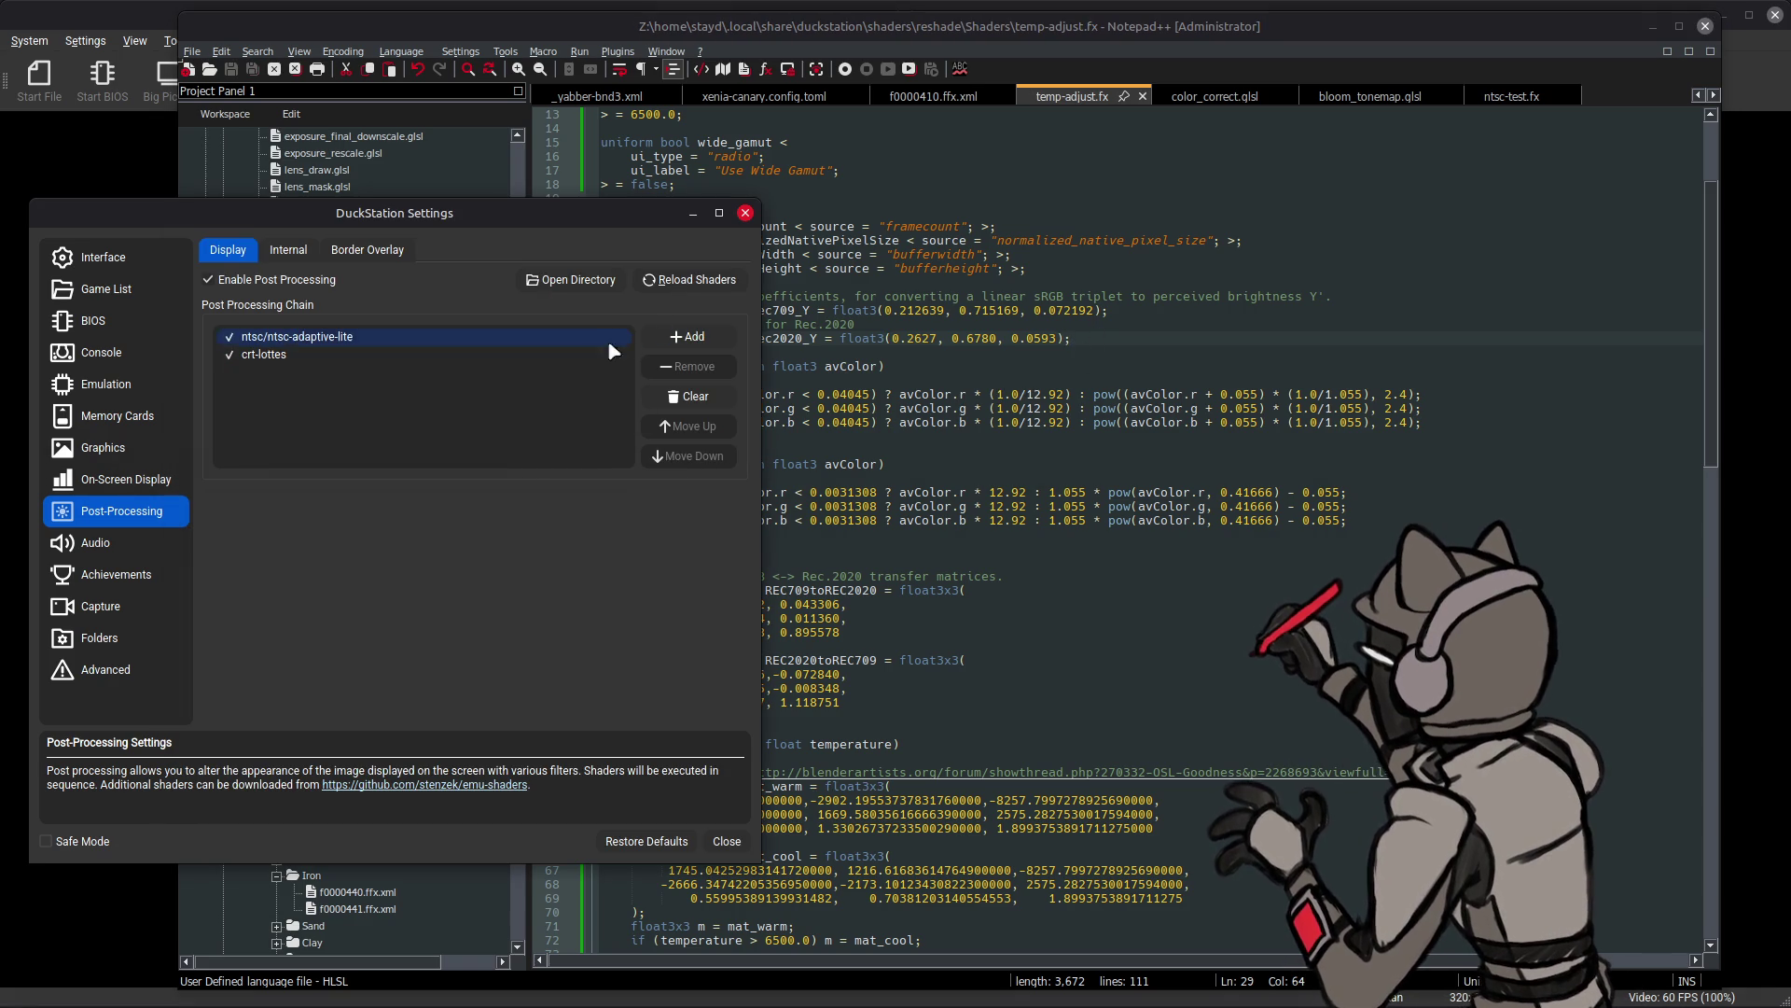
- Add temp-adjust [ReShade] to the post-processing chain and show its options
{"action": "left_click", "coordinate": [616, 354]}
{"action": "left_click", "coordinate": [688, 279]}
{"action": "left_click", "coordinate": [687, 337]}
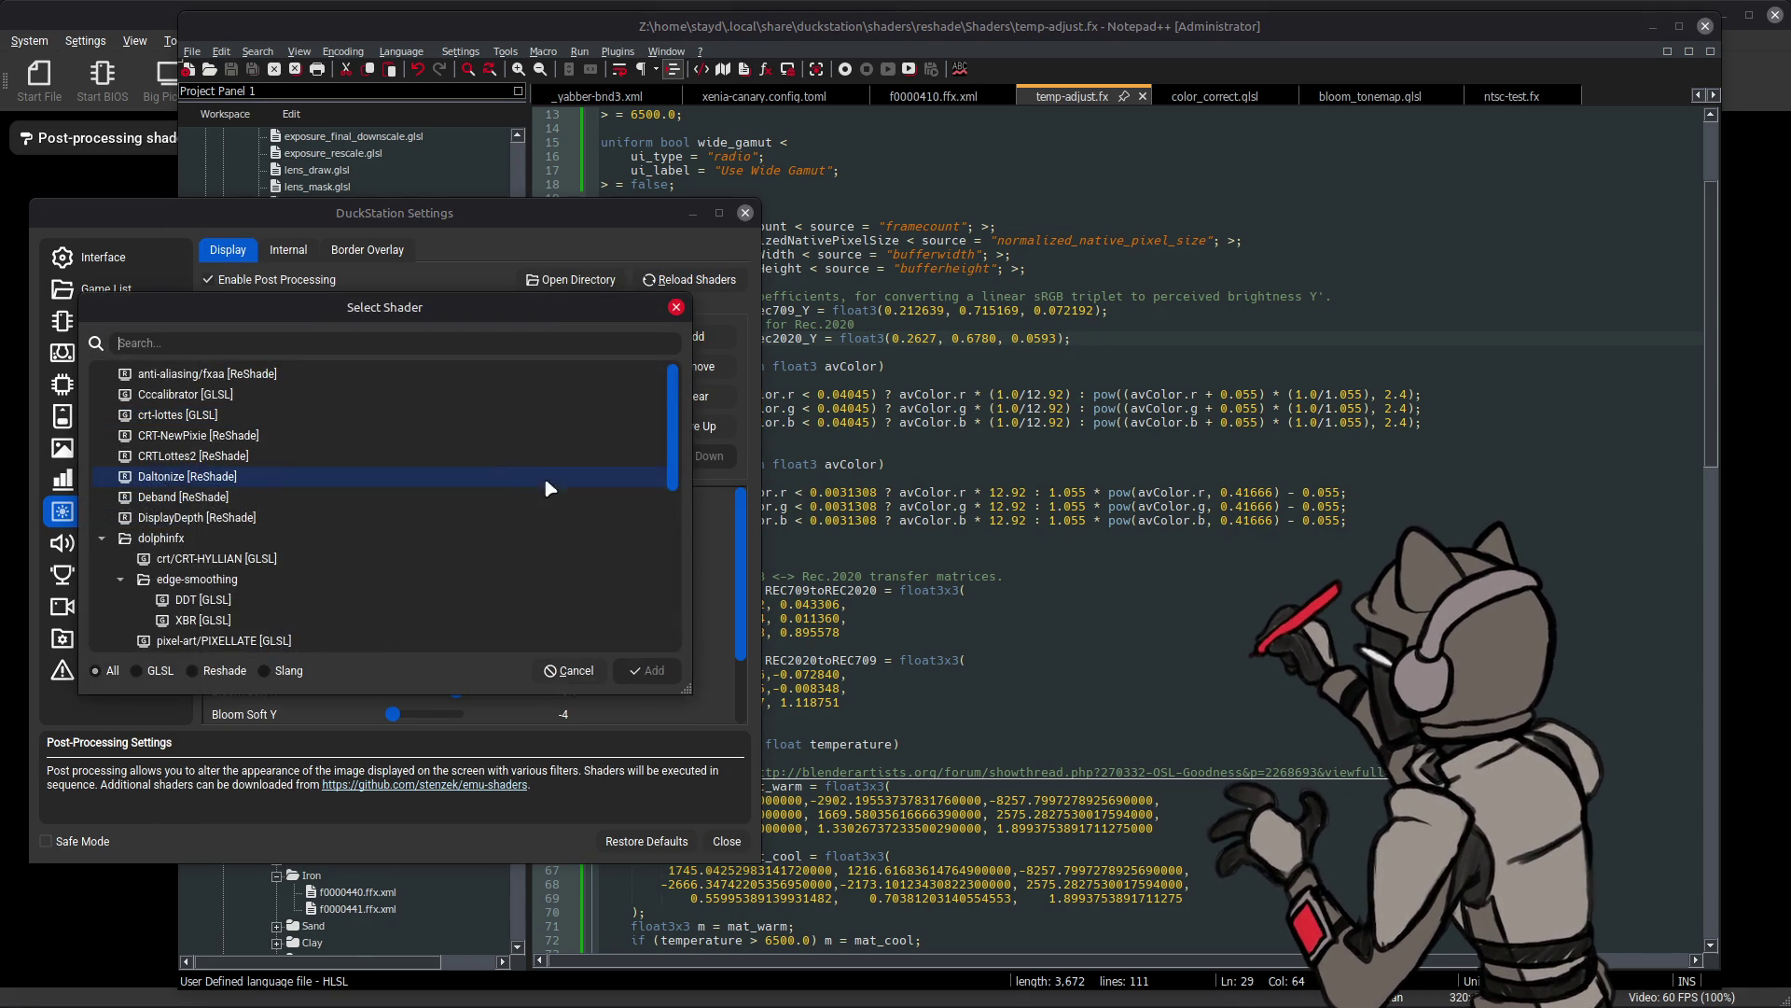
{"action": "scroll", "coordinate": [584, 517], "scroll_direction": "down", "scroll_amount": 5}
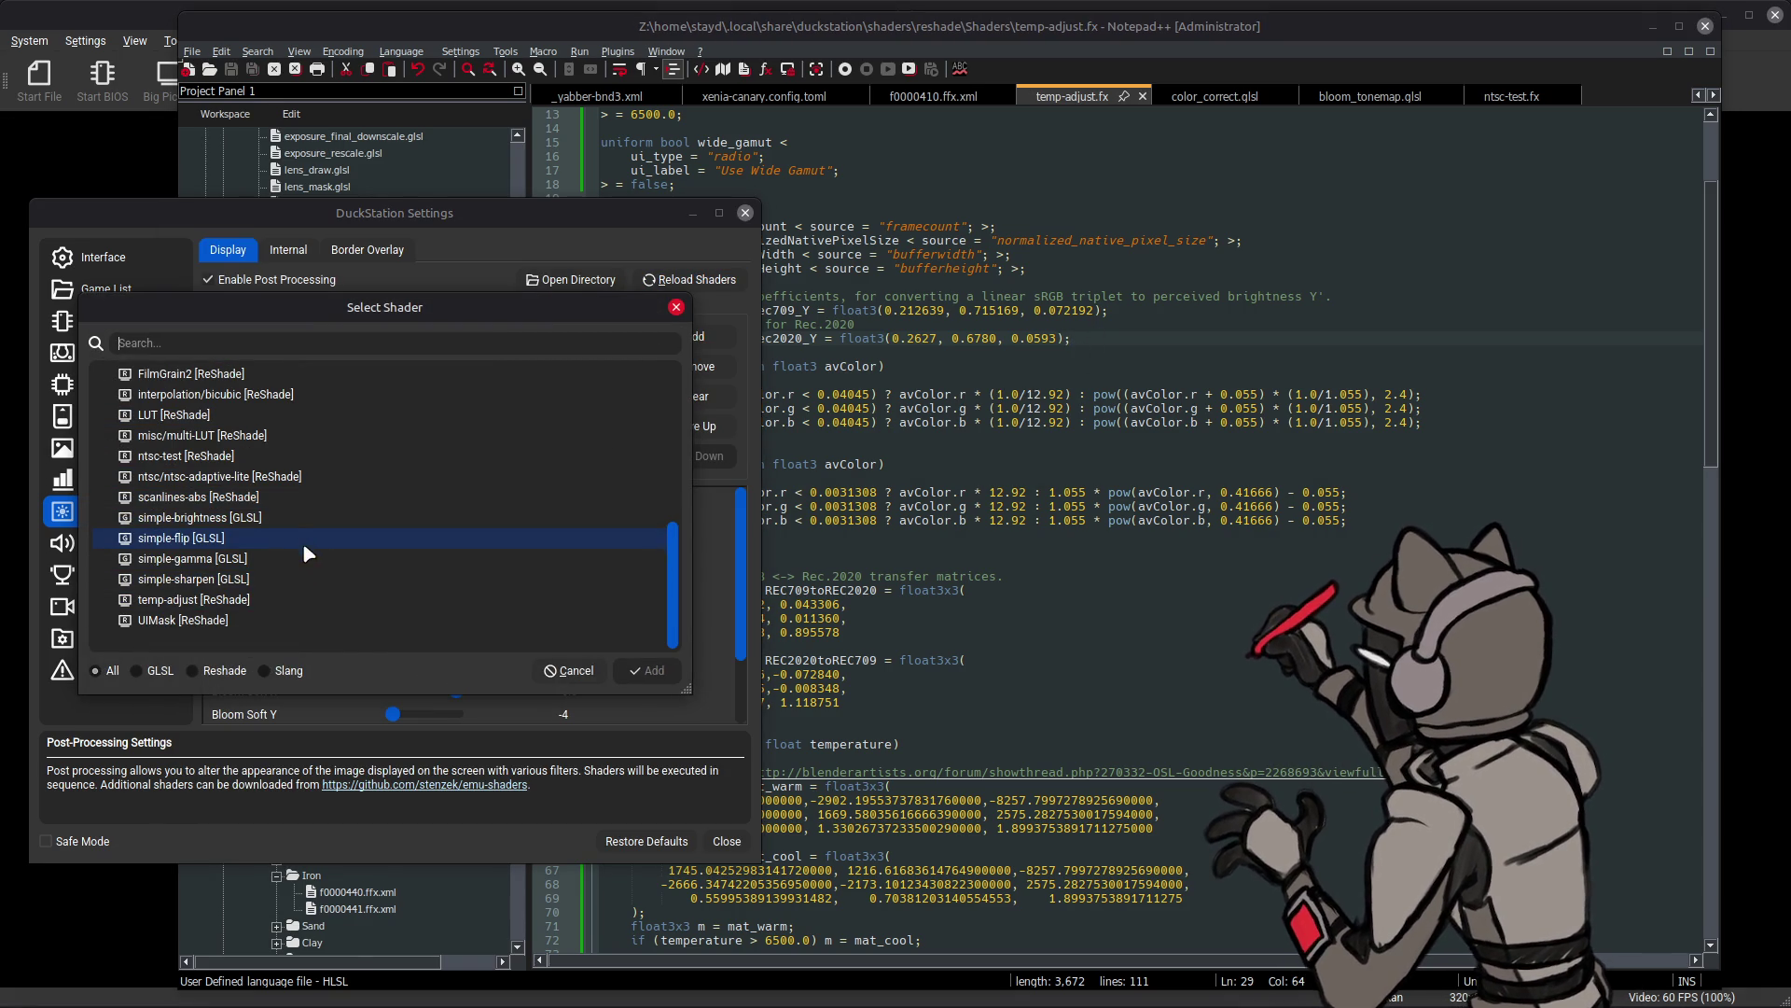
{"action": "double_click", "coordinate": [253, 603]}
{"action": "key", "text": "alt+Tab"}
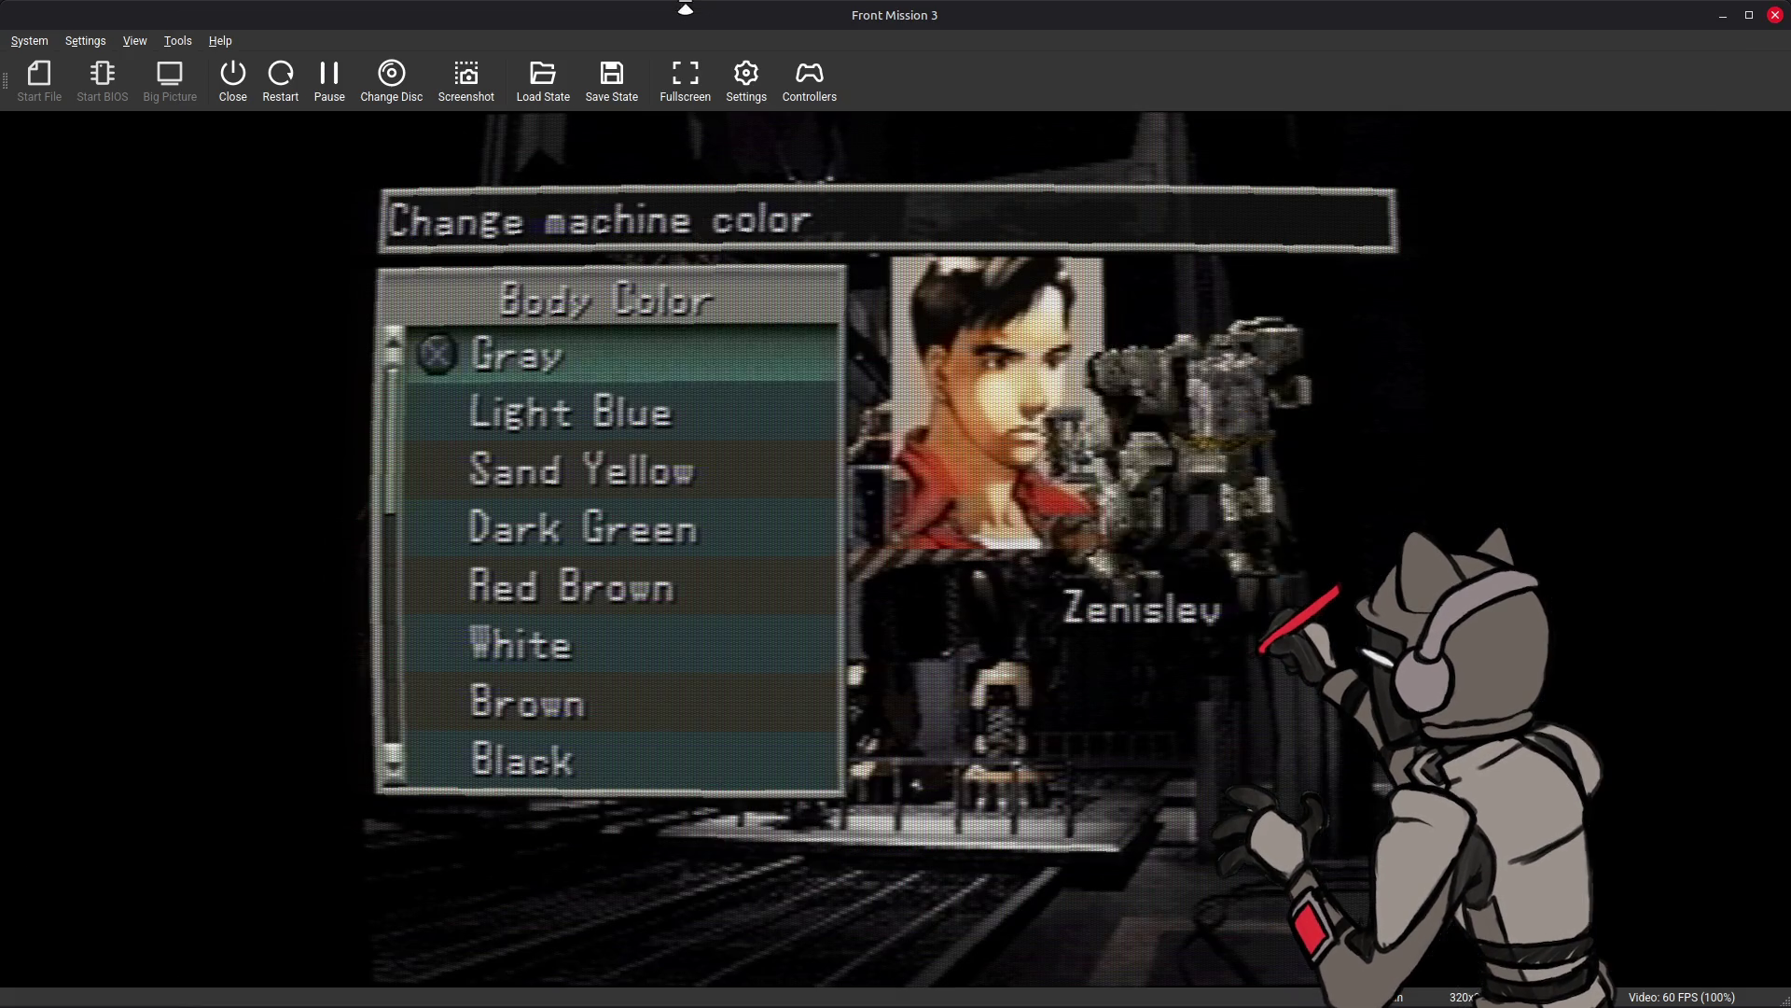
{"action": "key", "text": "alt+Tab"}
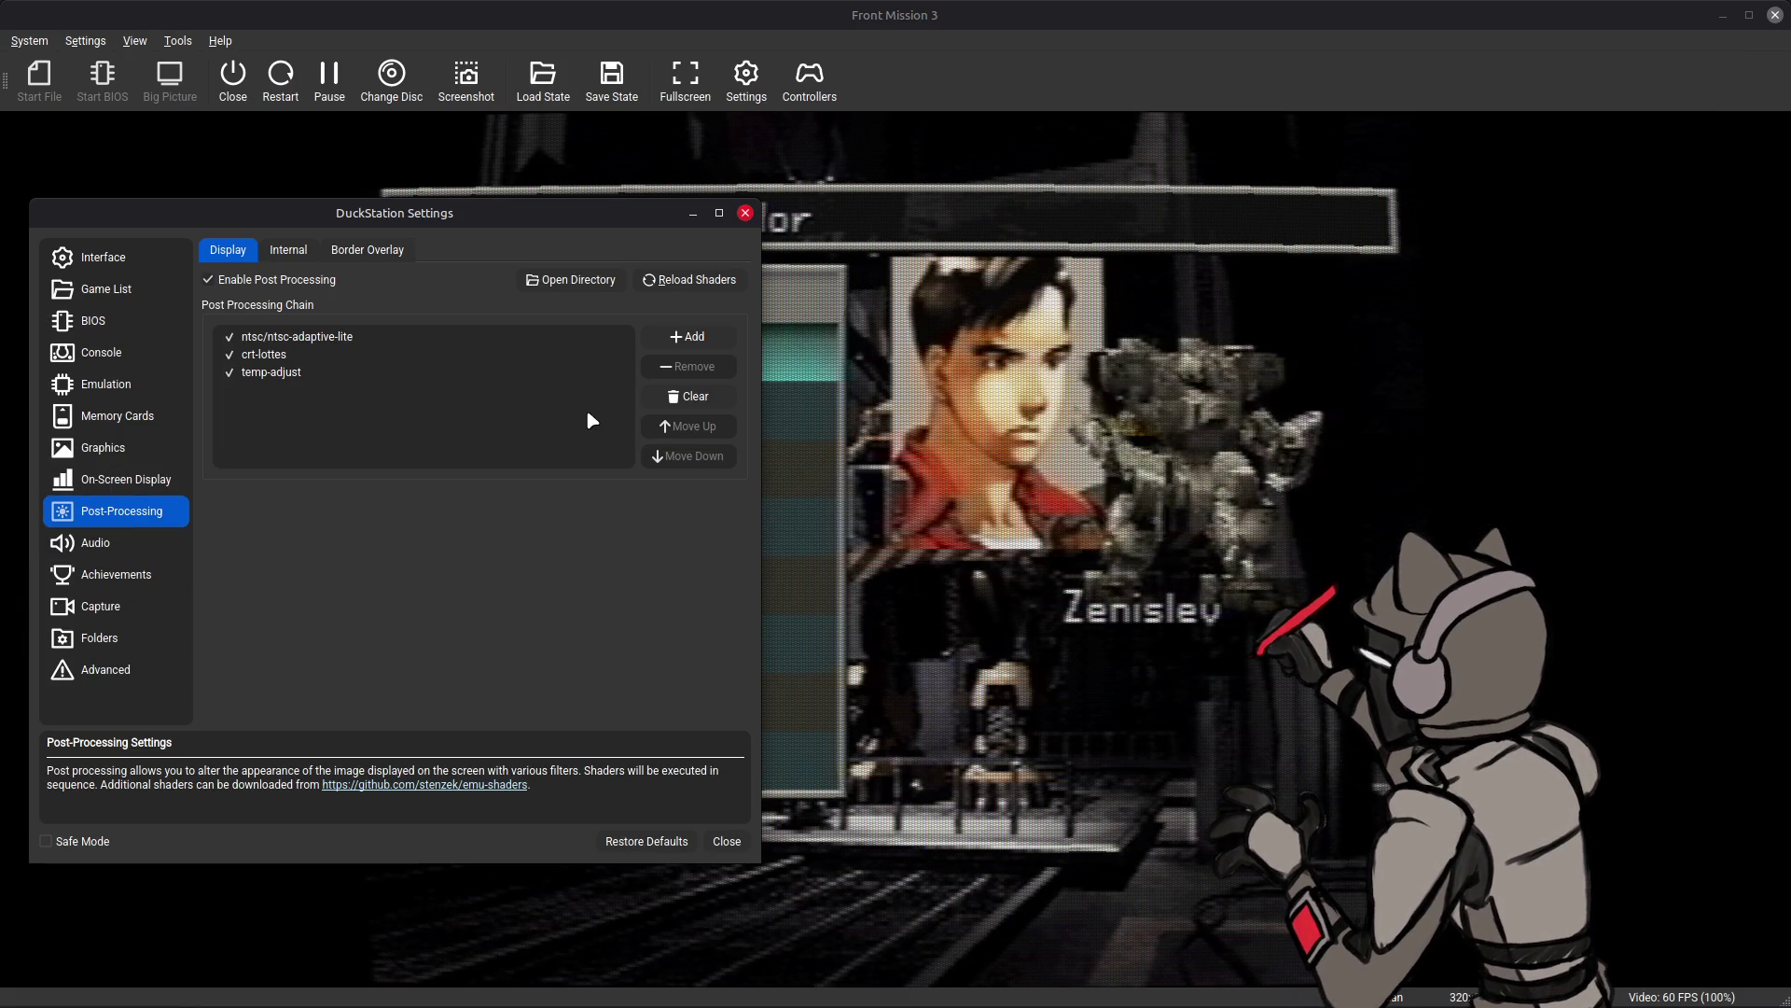
{"action": "left_click", "coordinate": [369, 371]}
- Toggle temp-adjust to compare and sweep Target Temperature, leaving it at 1000
{"action": "left_click", "coordinate": [228, 371]}
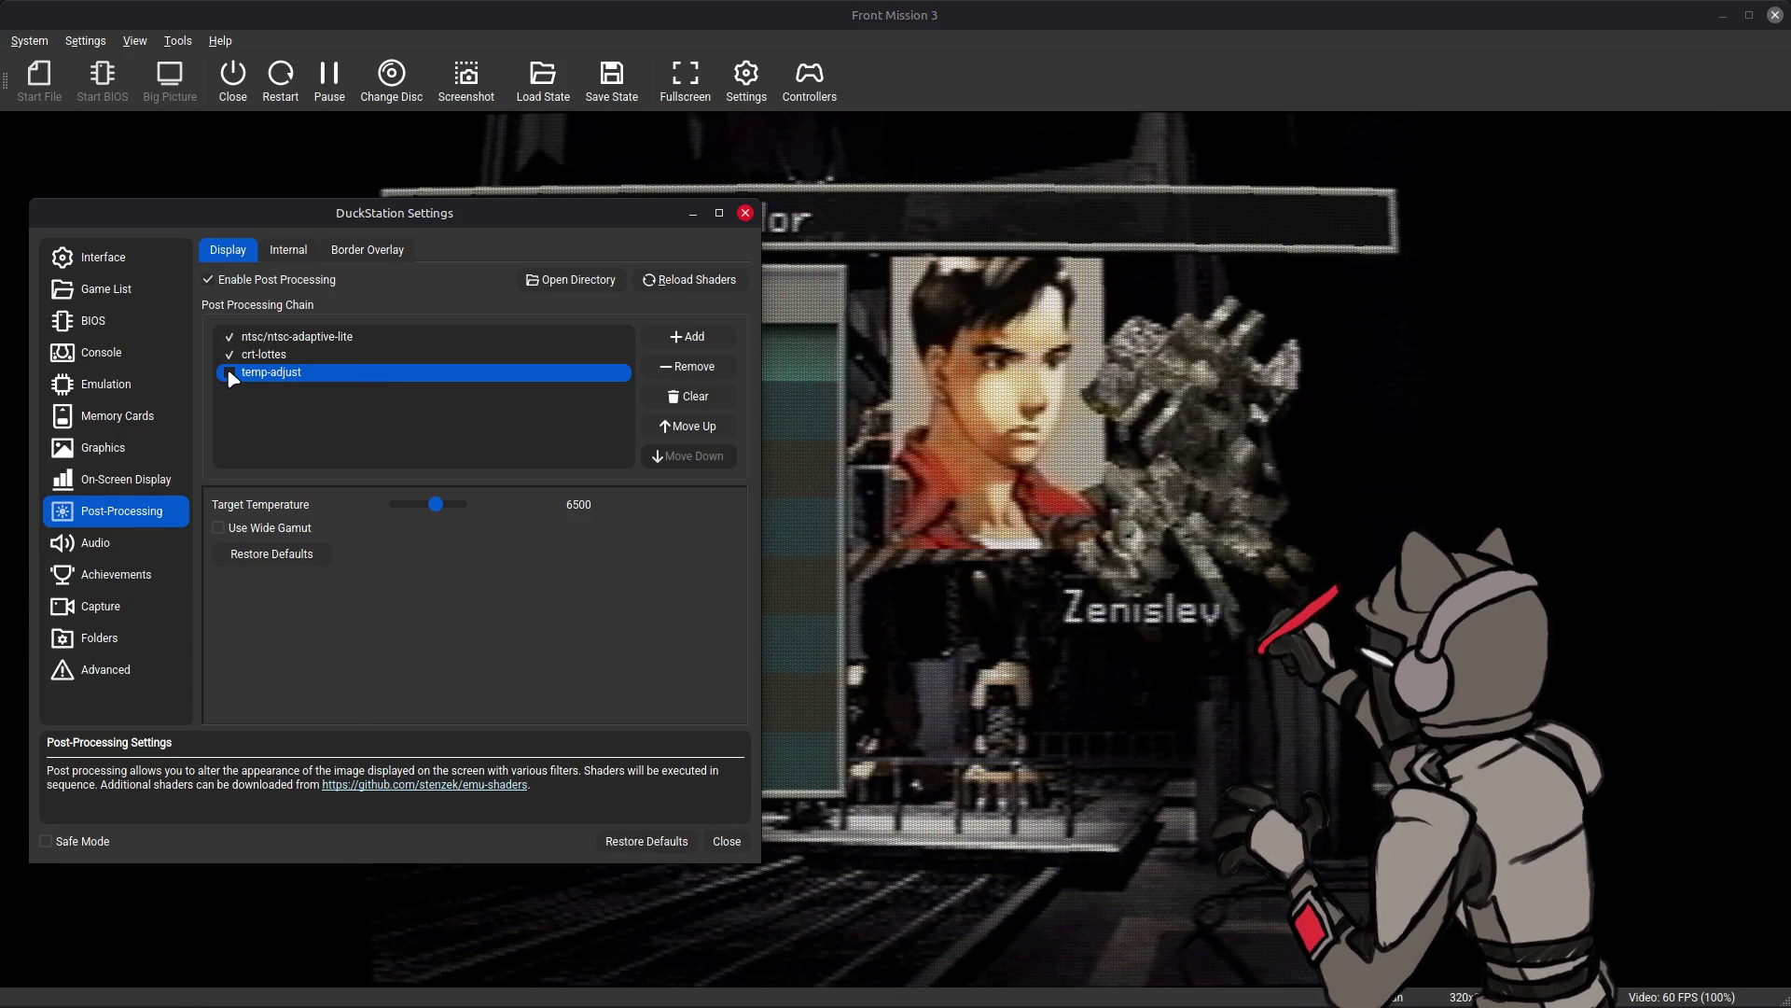
{"action": "mouse_move", "coordinate": [435, 504]}
{"action": "left_mouse_down"}
{"action": "mouse_move", "coordinate": [473, 513]}
{"action": "mouse_move", "coordinate": [363, 503]}
{"action": "mouse_move", "coordinate": [529, 510]}
{"action": "left_mouse_up"}
{"action": "left_click", "coordinate": [229, 373]}
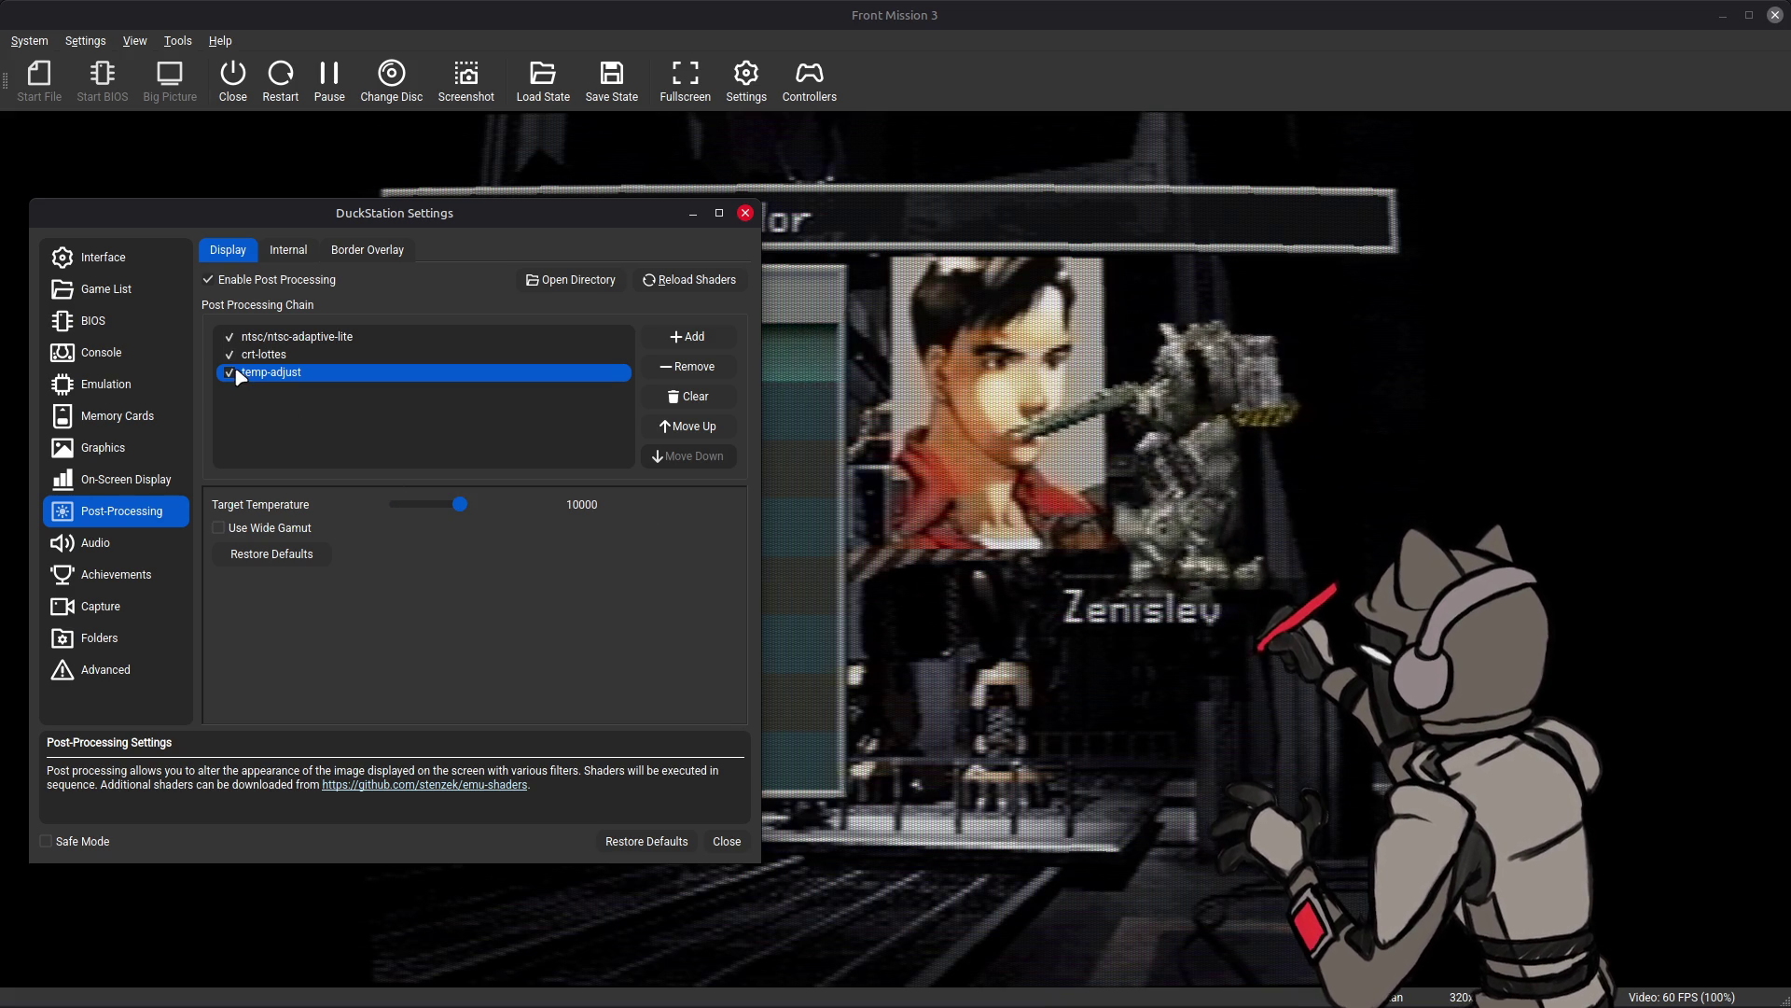
{"action": "mouse_move", "coordinate": [486, 520]}
{"action": "left_mouse_down"}
{"action": "mouse_move", "coordinate": [360, 505]}
{"action": "mouse_move", "coordinate": [525, 511]}
{"action": "mouse_move", "coordinate": [404, 515]}
{"action": "left_mouse_up"}
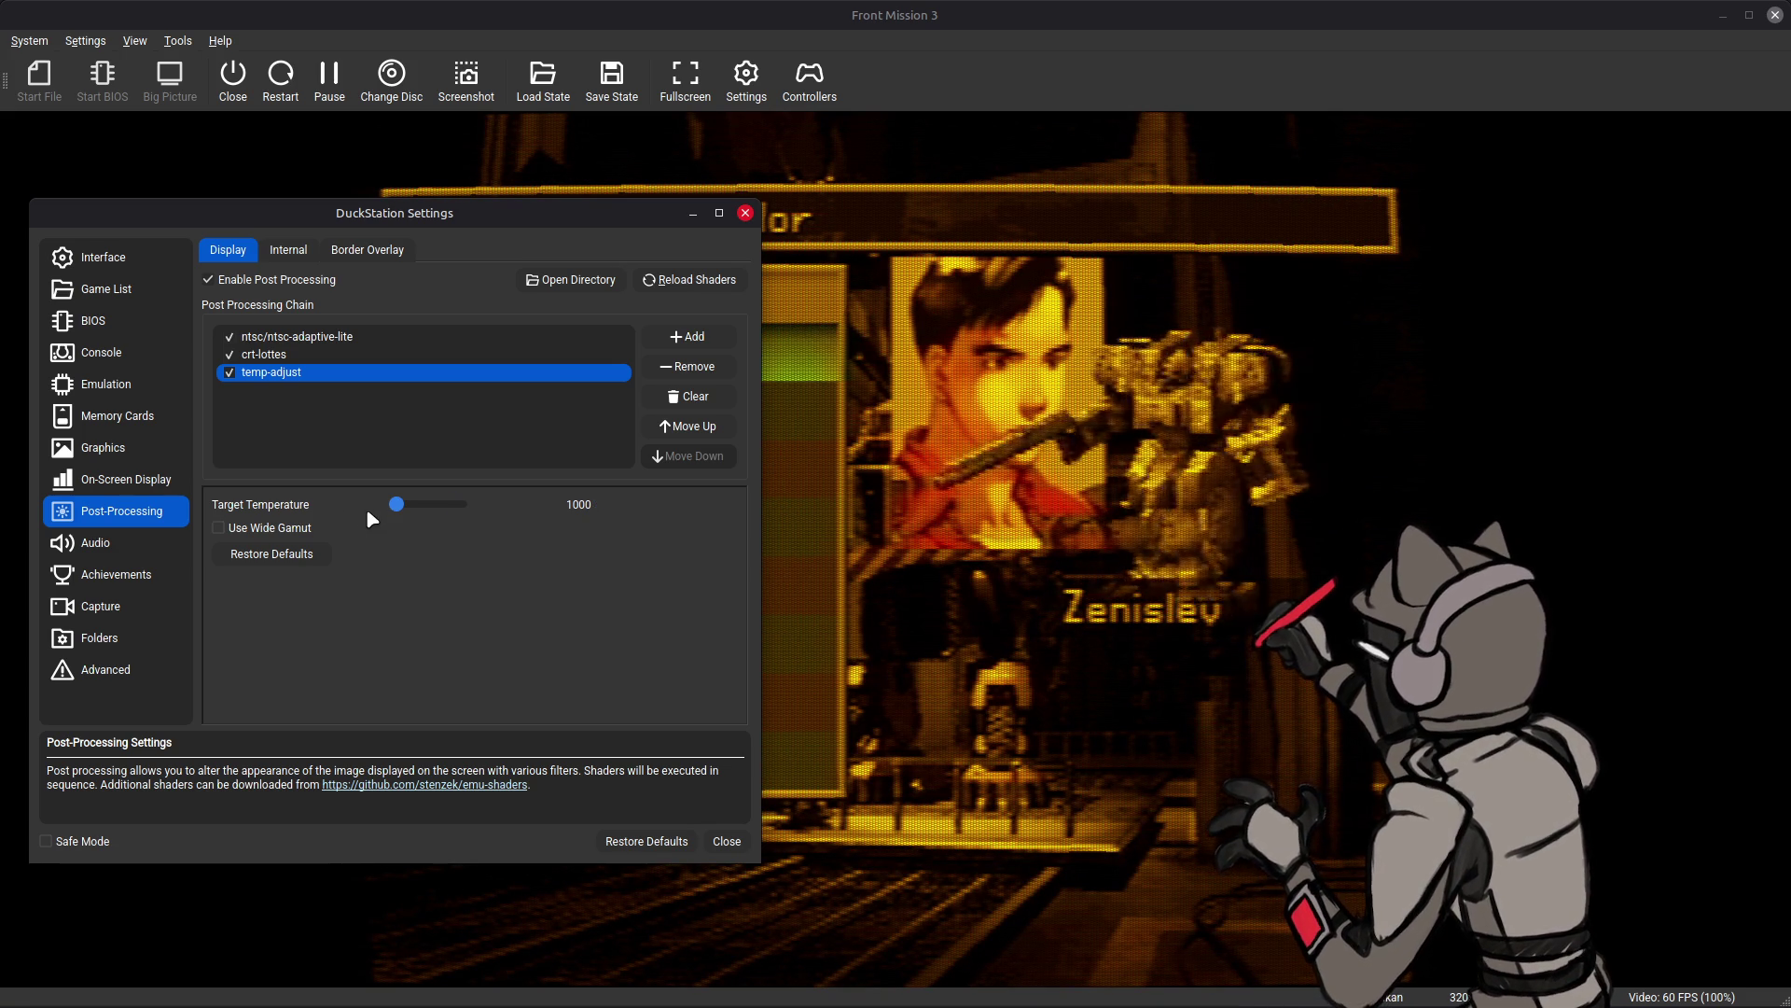
{"action": "mouse_move", "coordinate": [400, 507]}
{"action": "left_mouse_down"}
{"action": "mouse_move", "coordinate": [449, 511]}
{"action": "mouse_move", "coordinate": [374, 519]}
{"action": "left_mouse_up"}
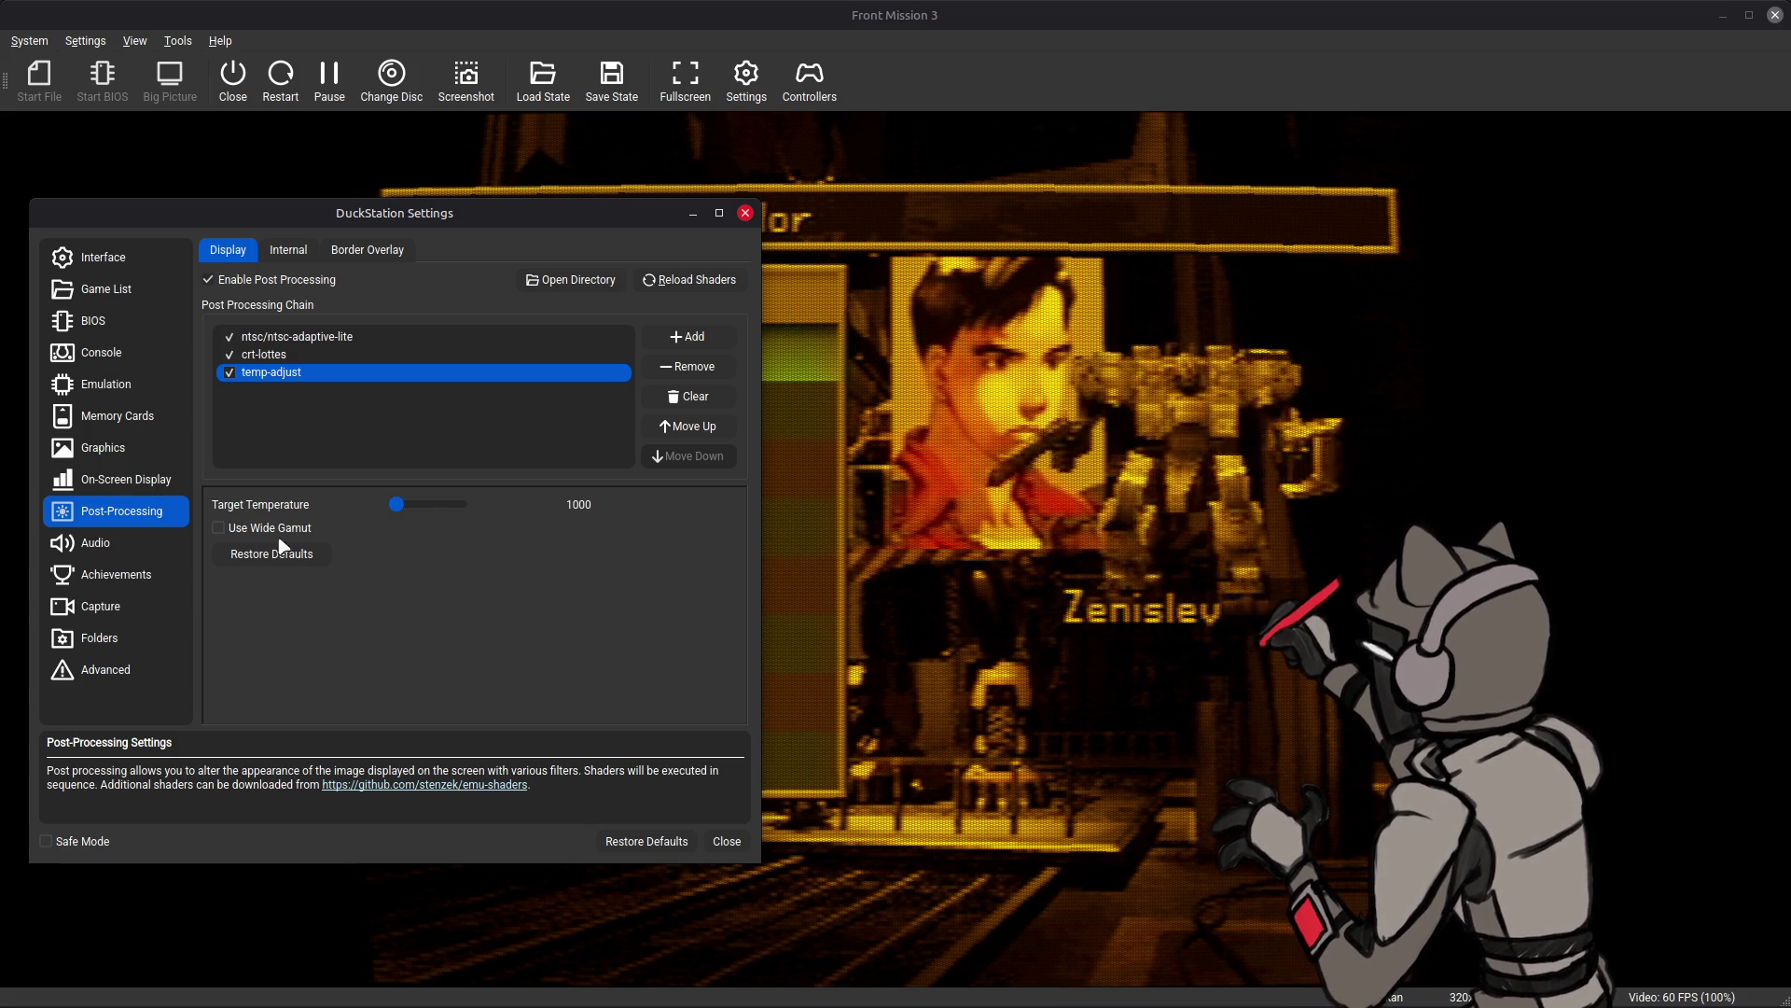
- Toggle Use Wide Gamut repeatedly to compare the look, leaving it checked
{"action": "left_click", "coordinate": [220, 528]}
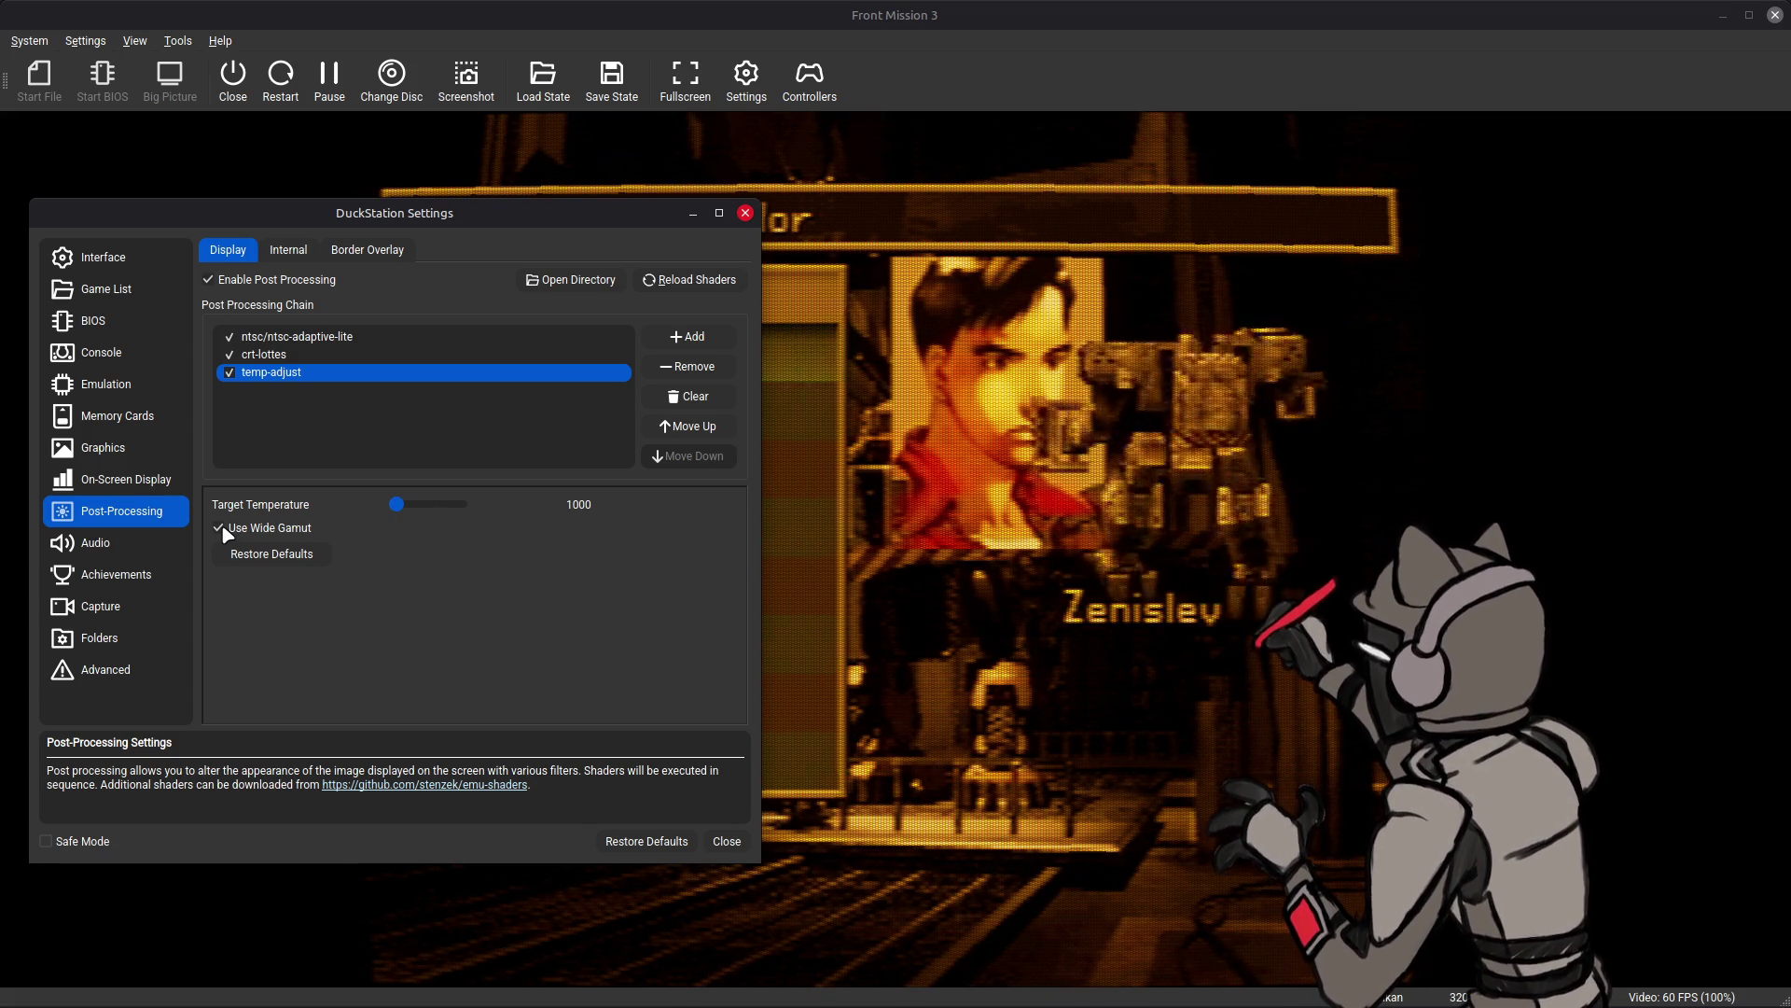
{"action": "left_click", "coordinate": [219, 527]}
{"action": "left_click", "coordinate": [223, 529]}
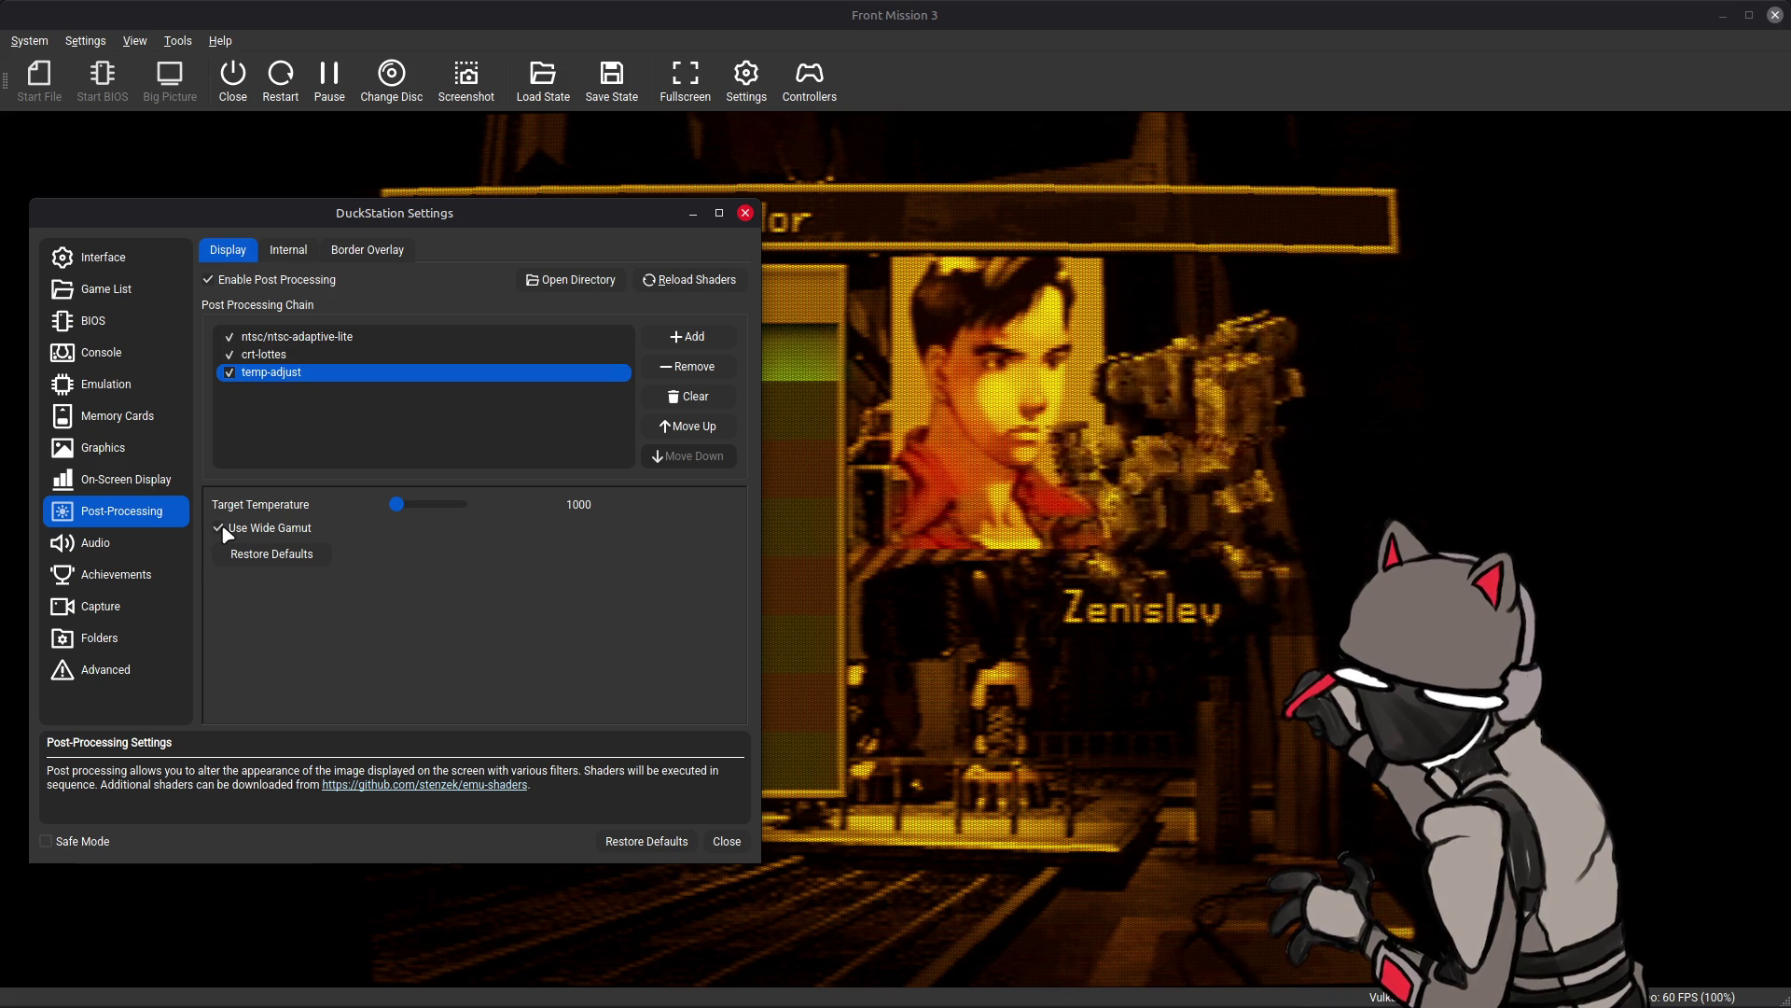
{"action": "left_click", "coordinate": [221, 529]}
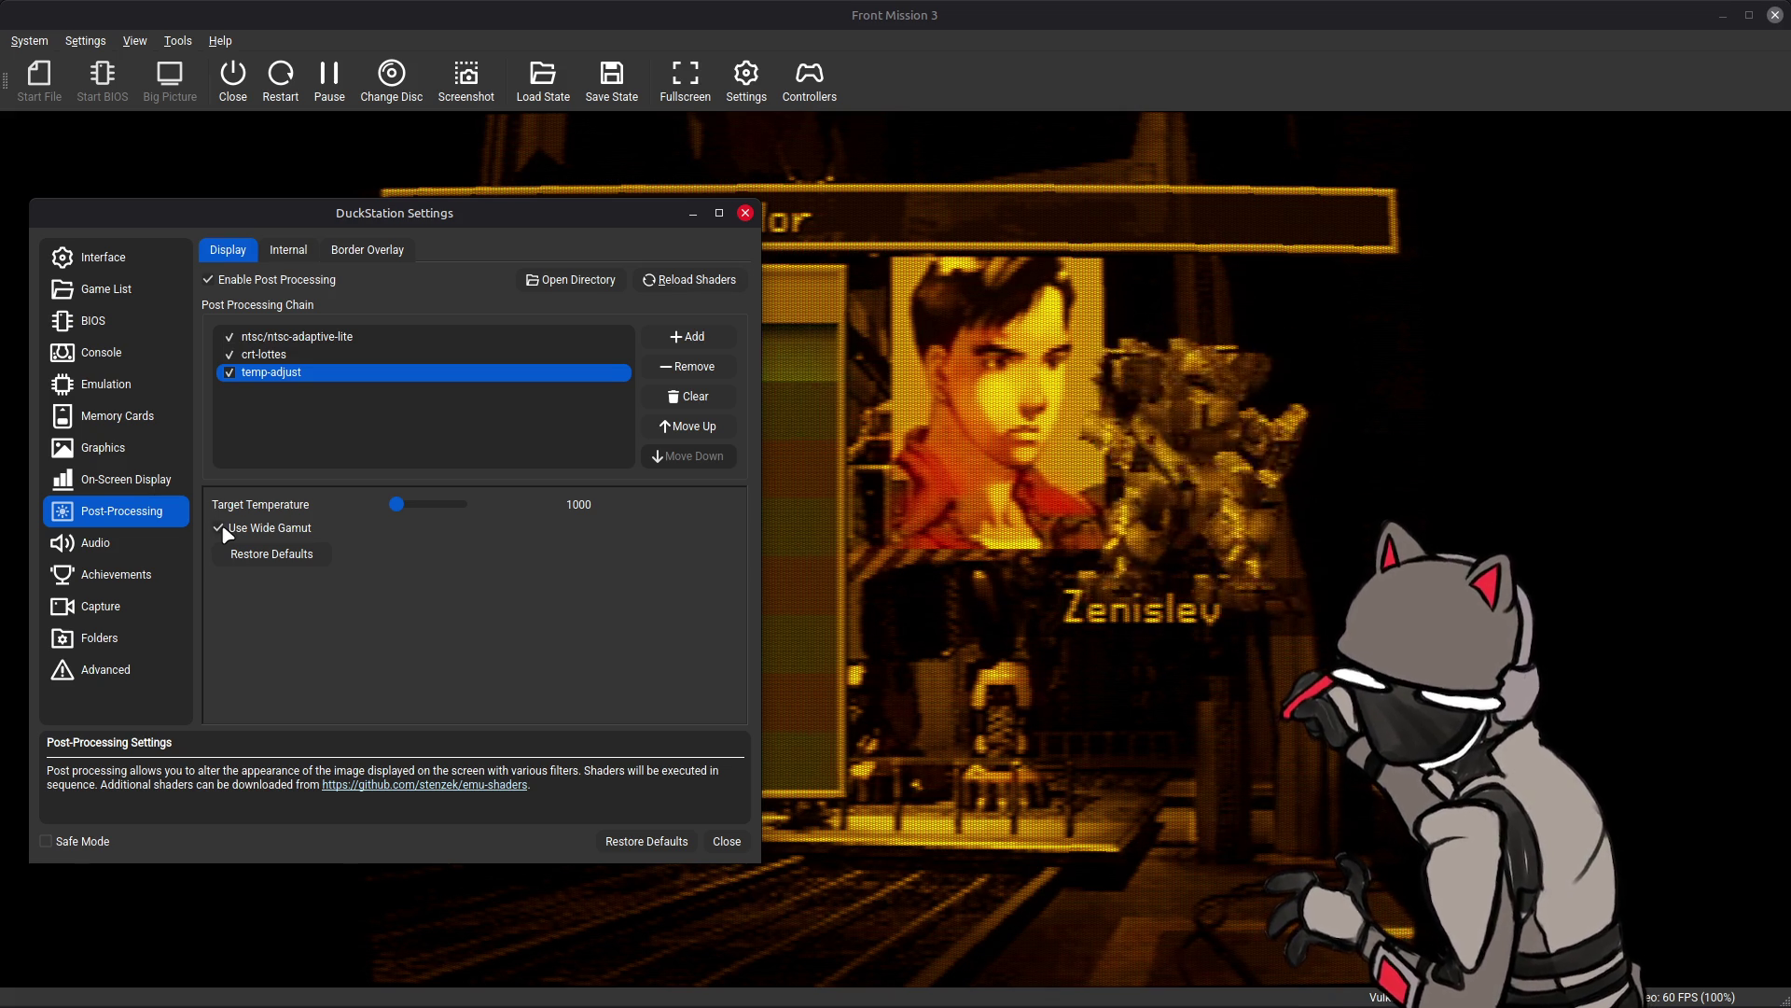
{"action": "left_click", "coordinate": [222, 529]}
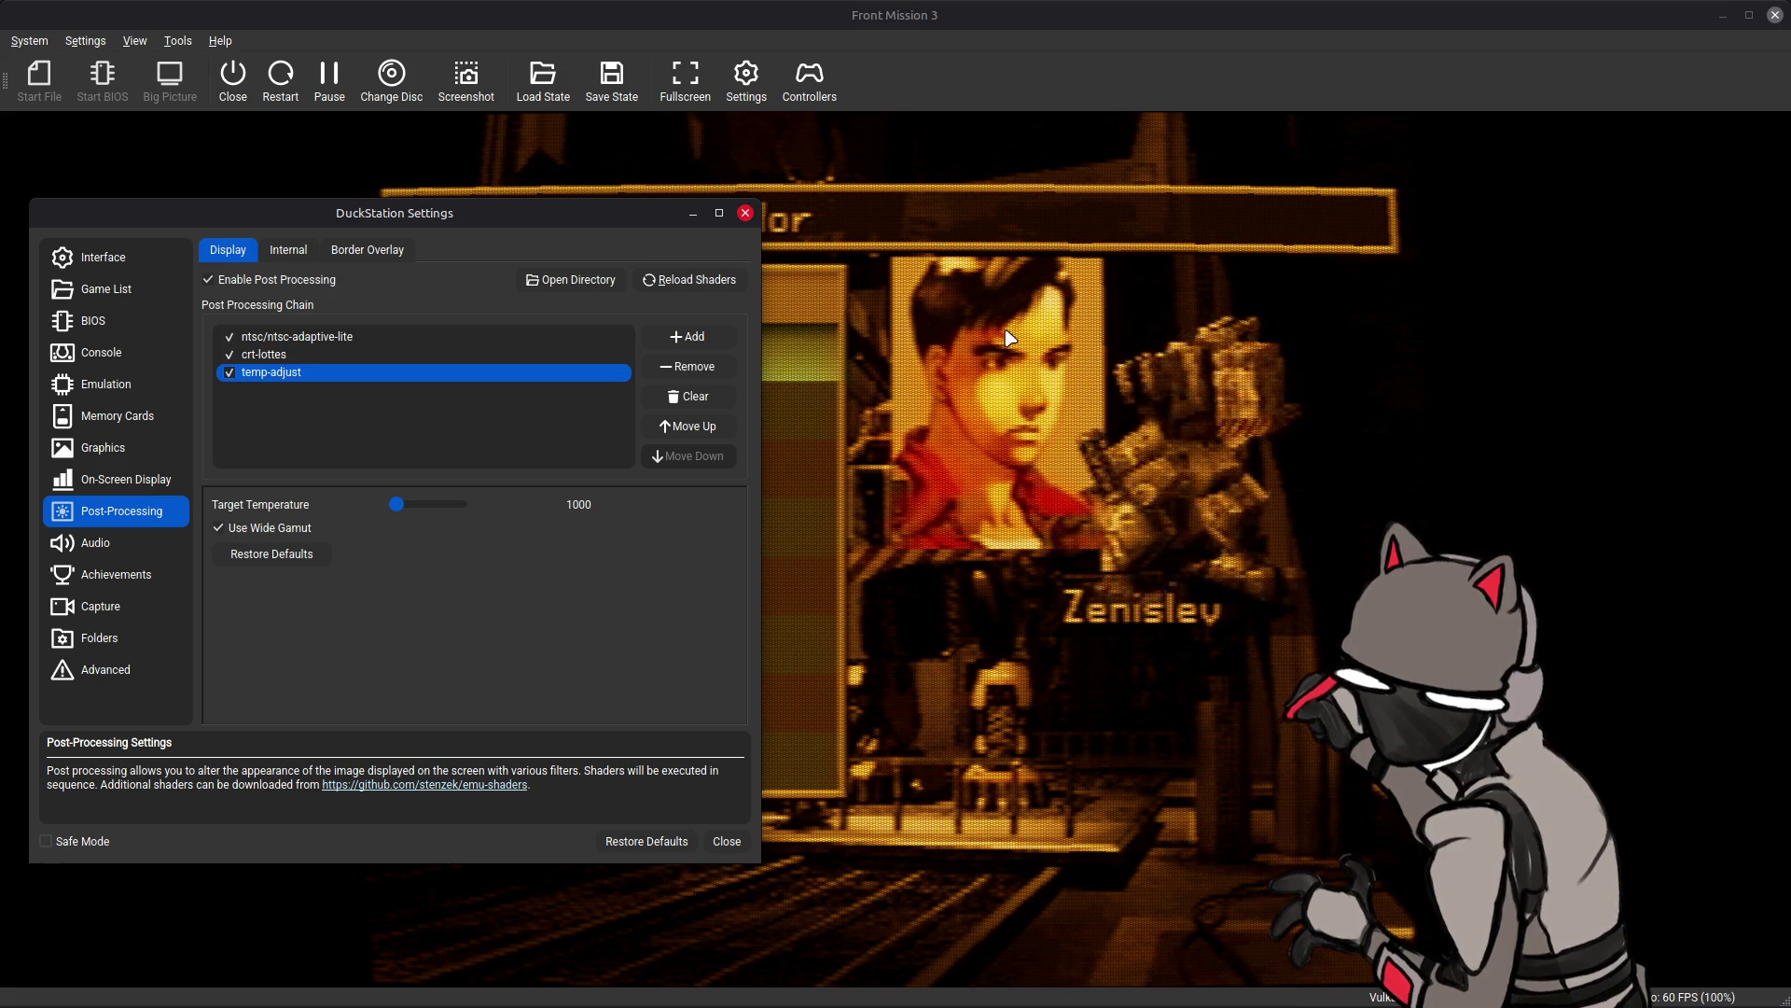
{"action": "left_click", "coordinate": [216, 529]}
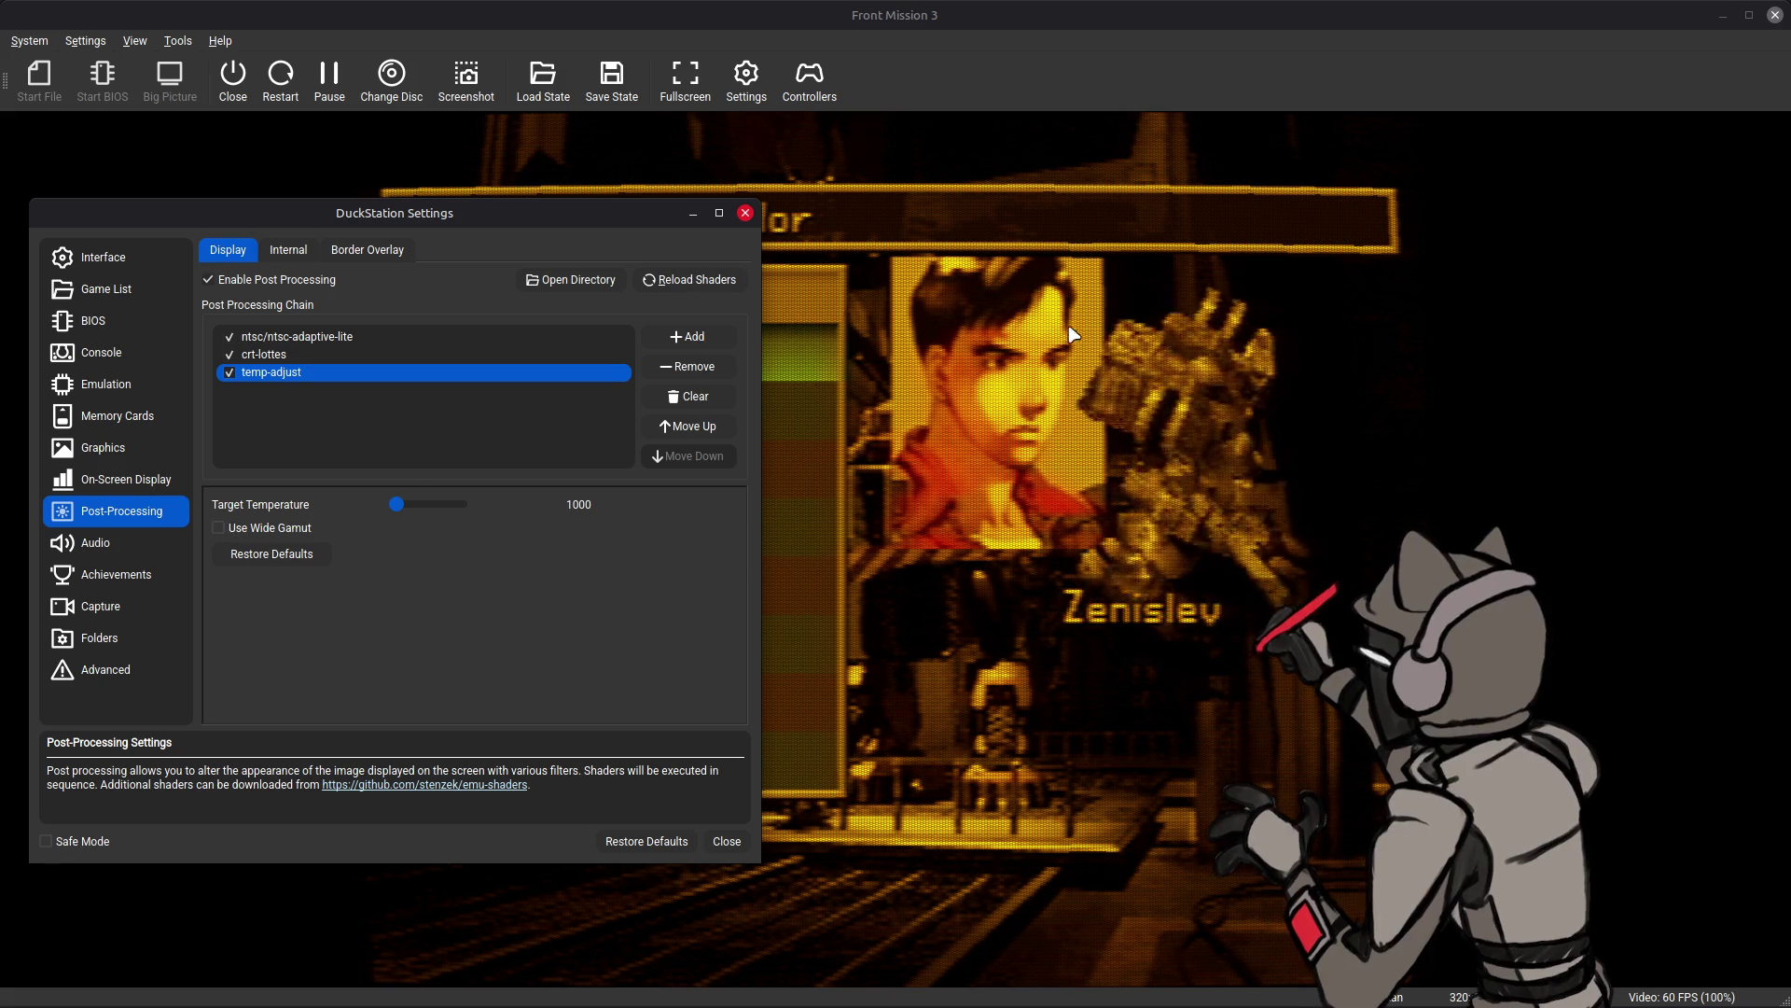
{"action": "left_click", "coordinate": [221, 530]}
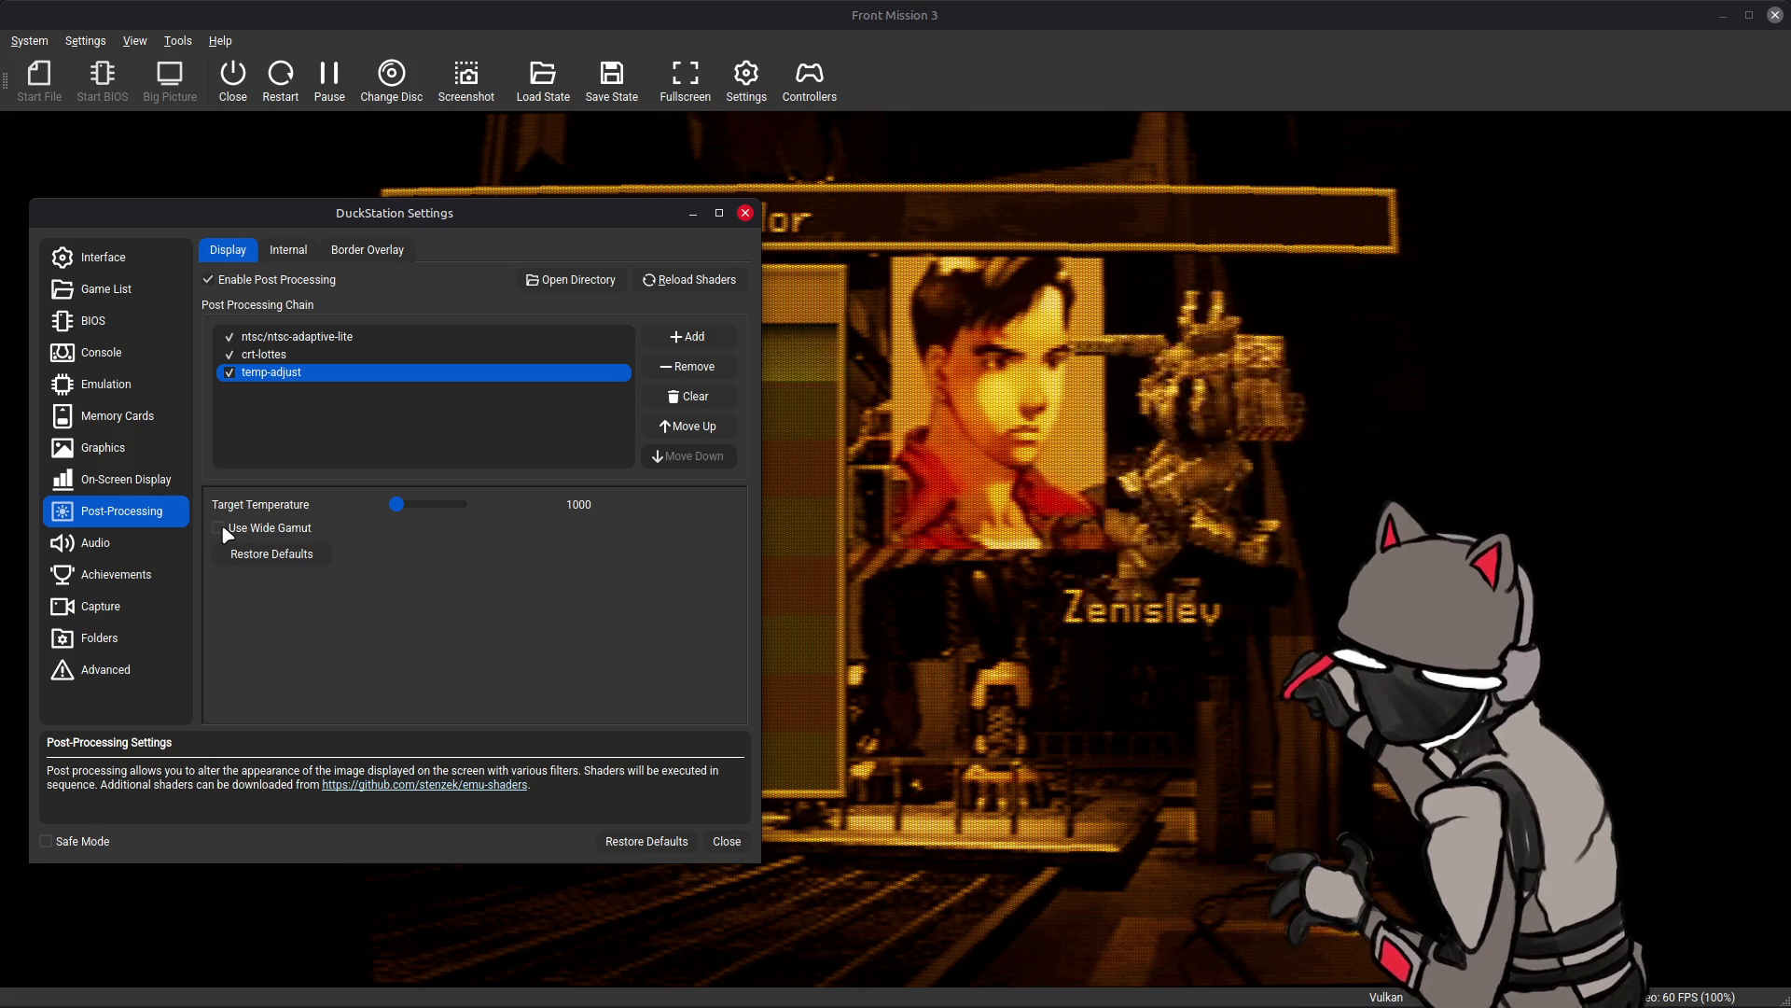
{"action": "left_click", "coordinate": [221, 529]}
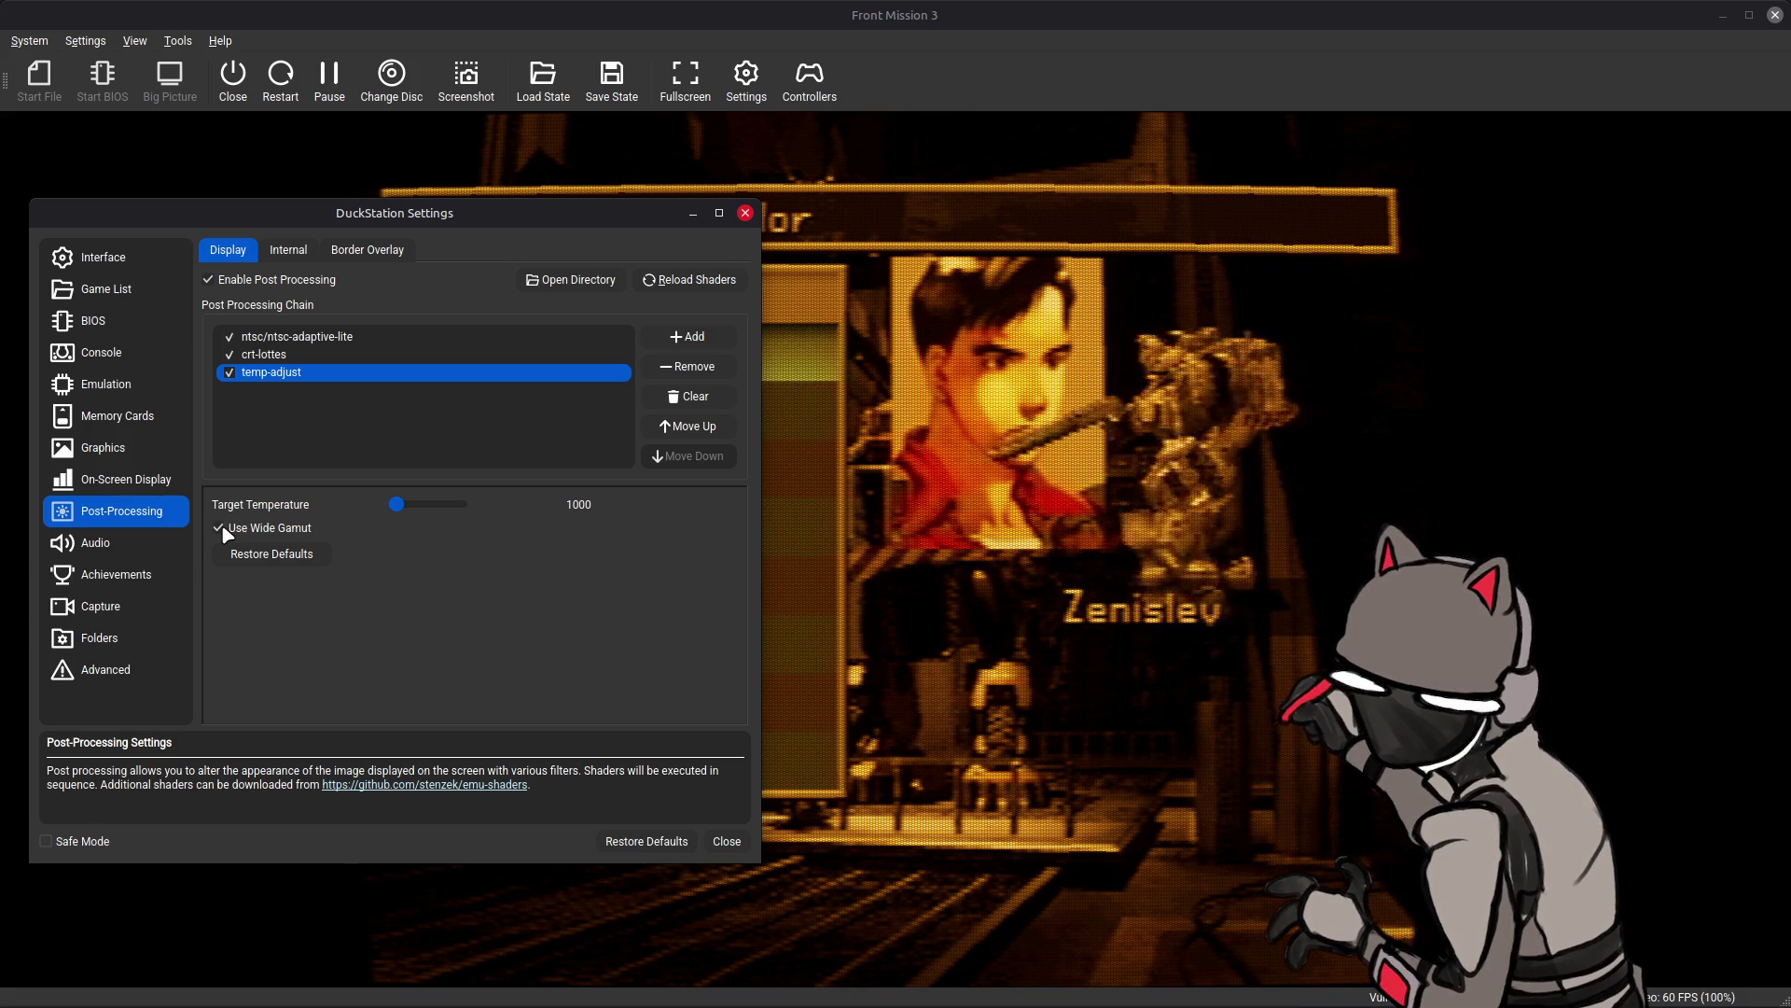
{"action": "left_click", "coordinate": [225, 533]}
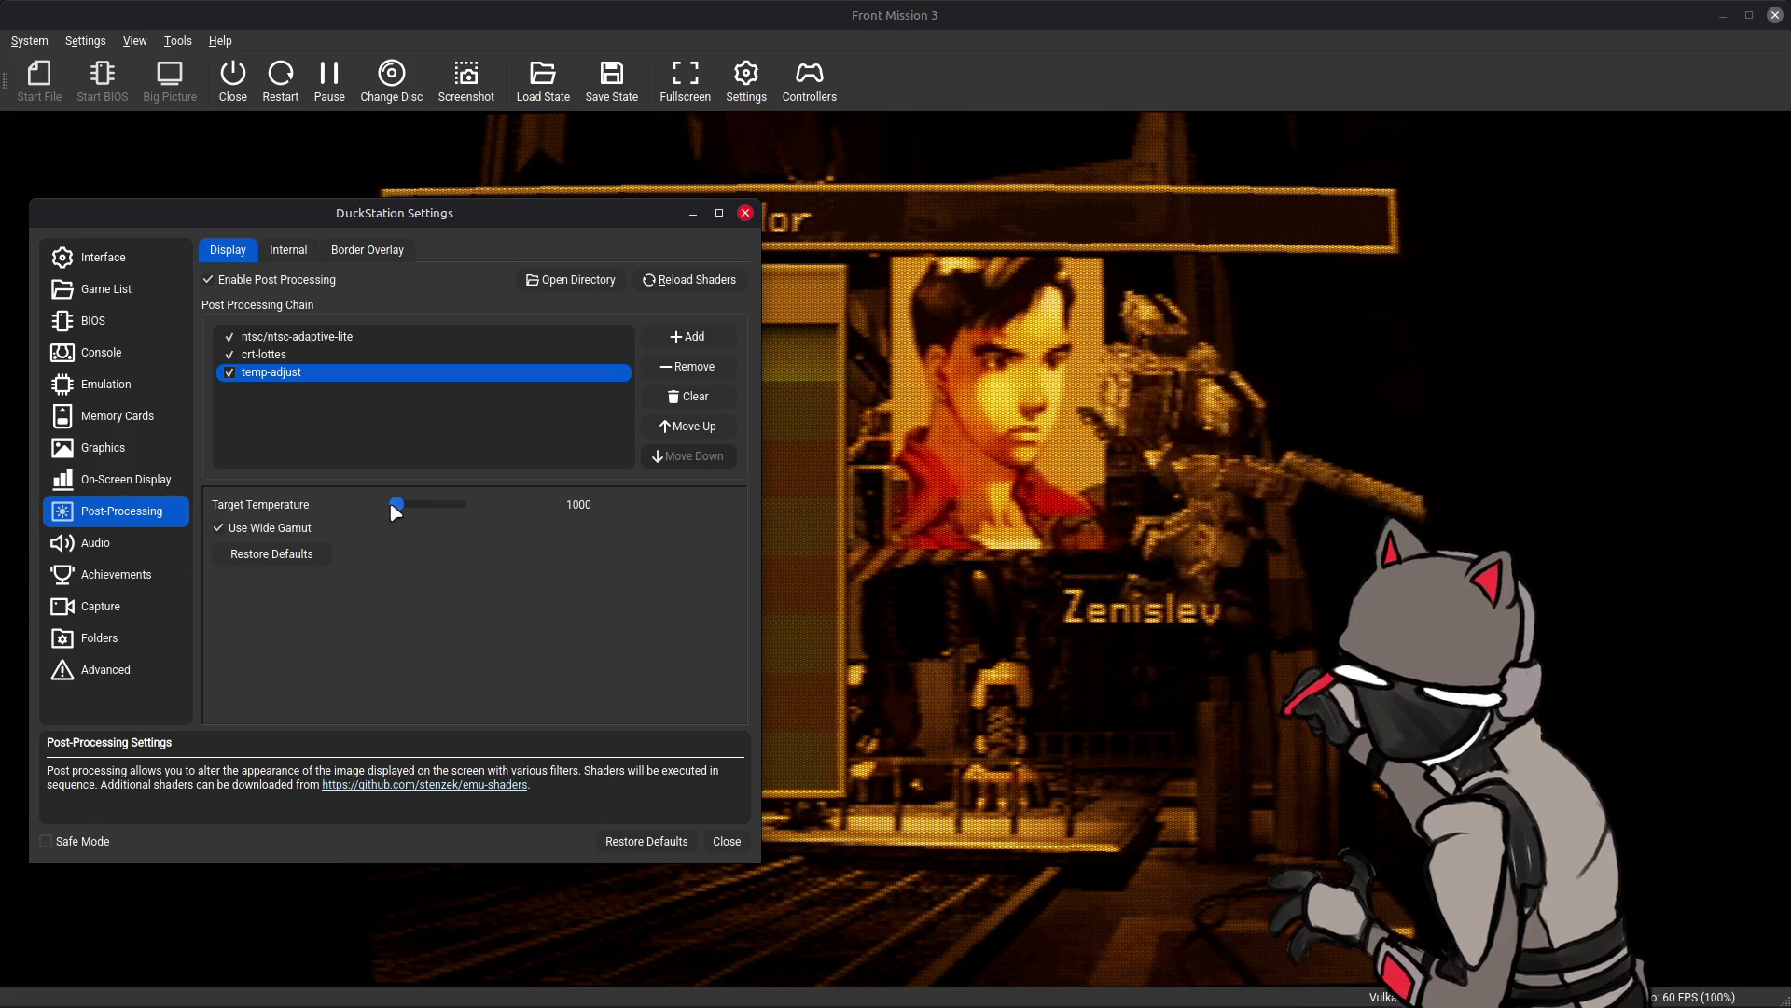
- Set Target Temperature to 9300, close the settings and show the game fullscreen
{"action": "left_click_drag", "start_coordinate": [396, 505], "coordinate": [554, 514]}
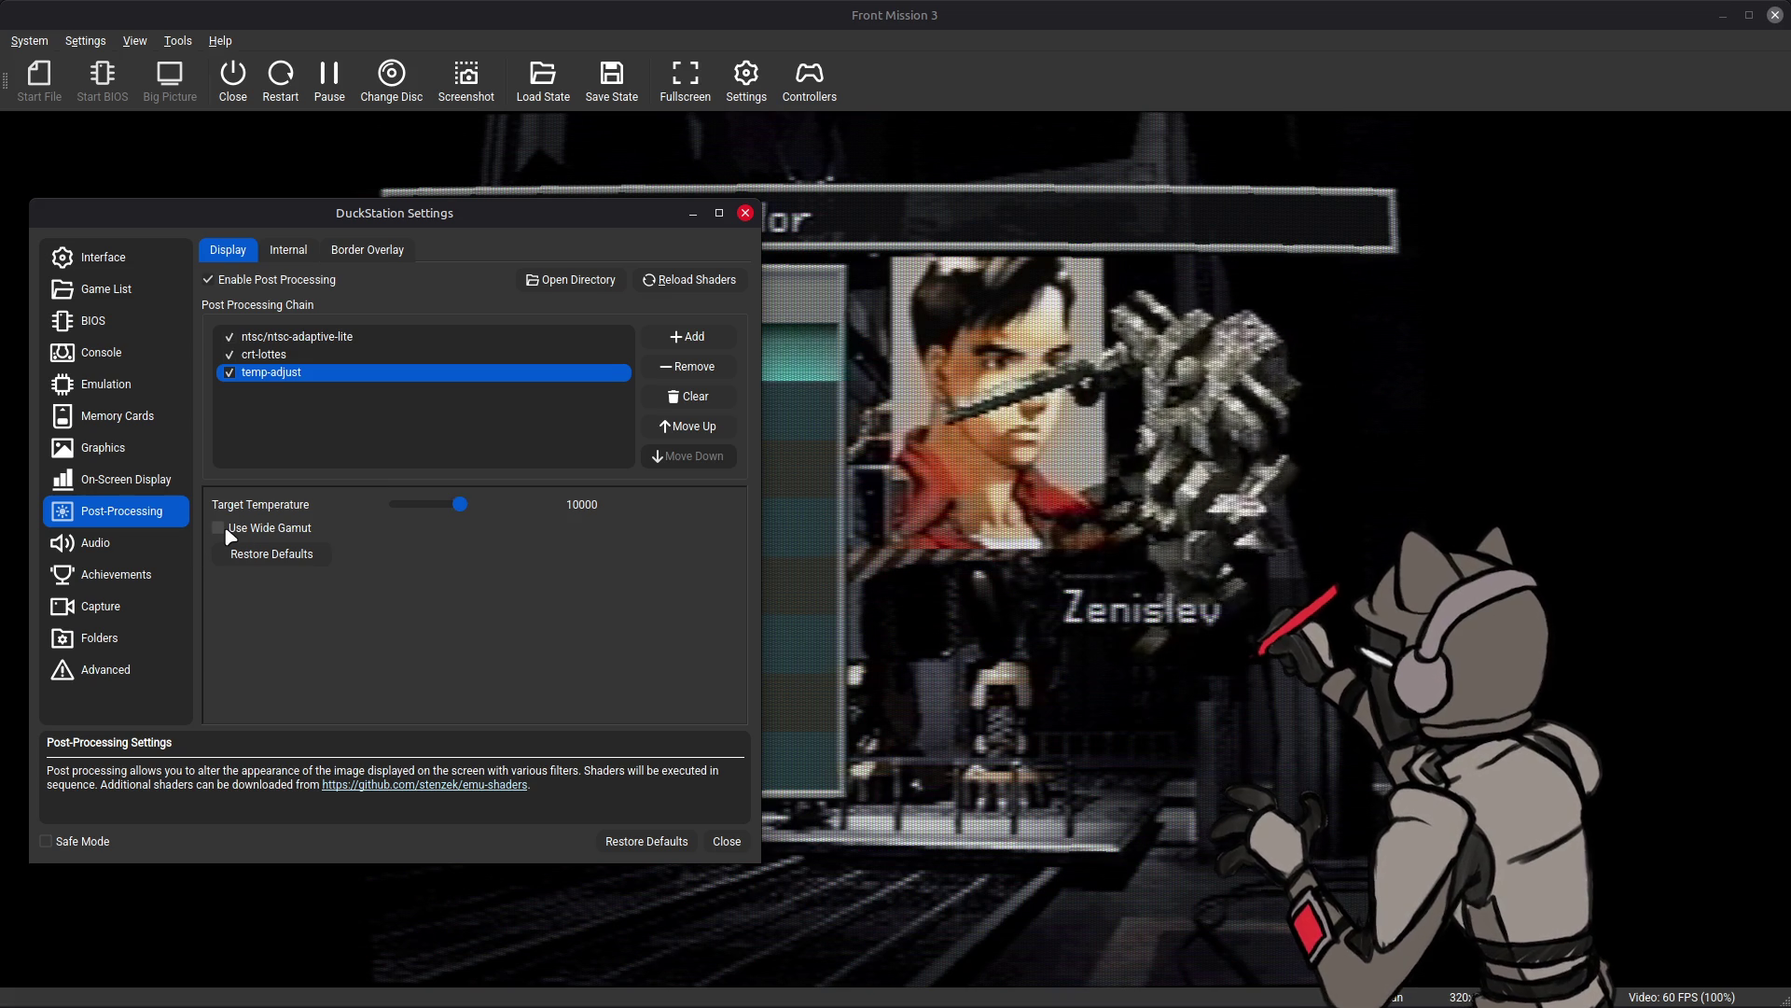
{"action": "left_click_drag", "start_coordinate": [460, 504], "coordinate": [456, 512]}
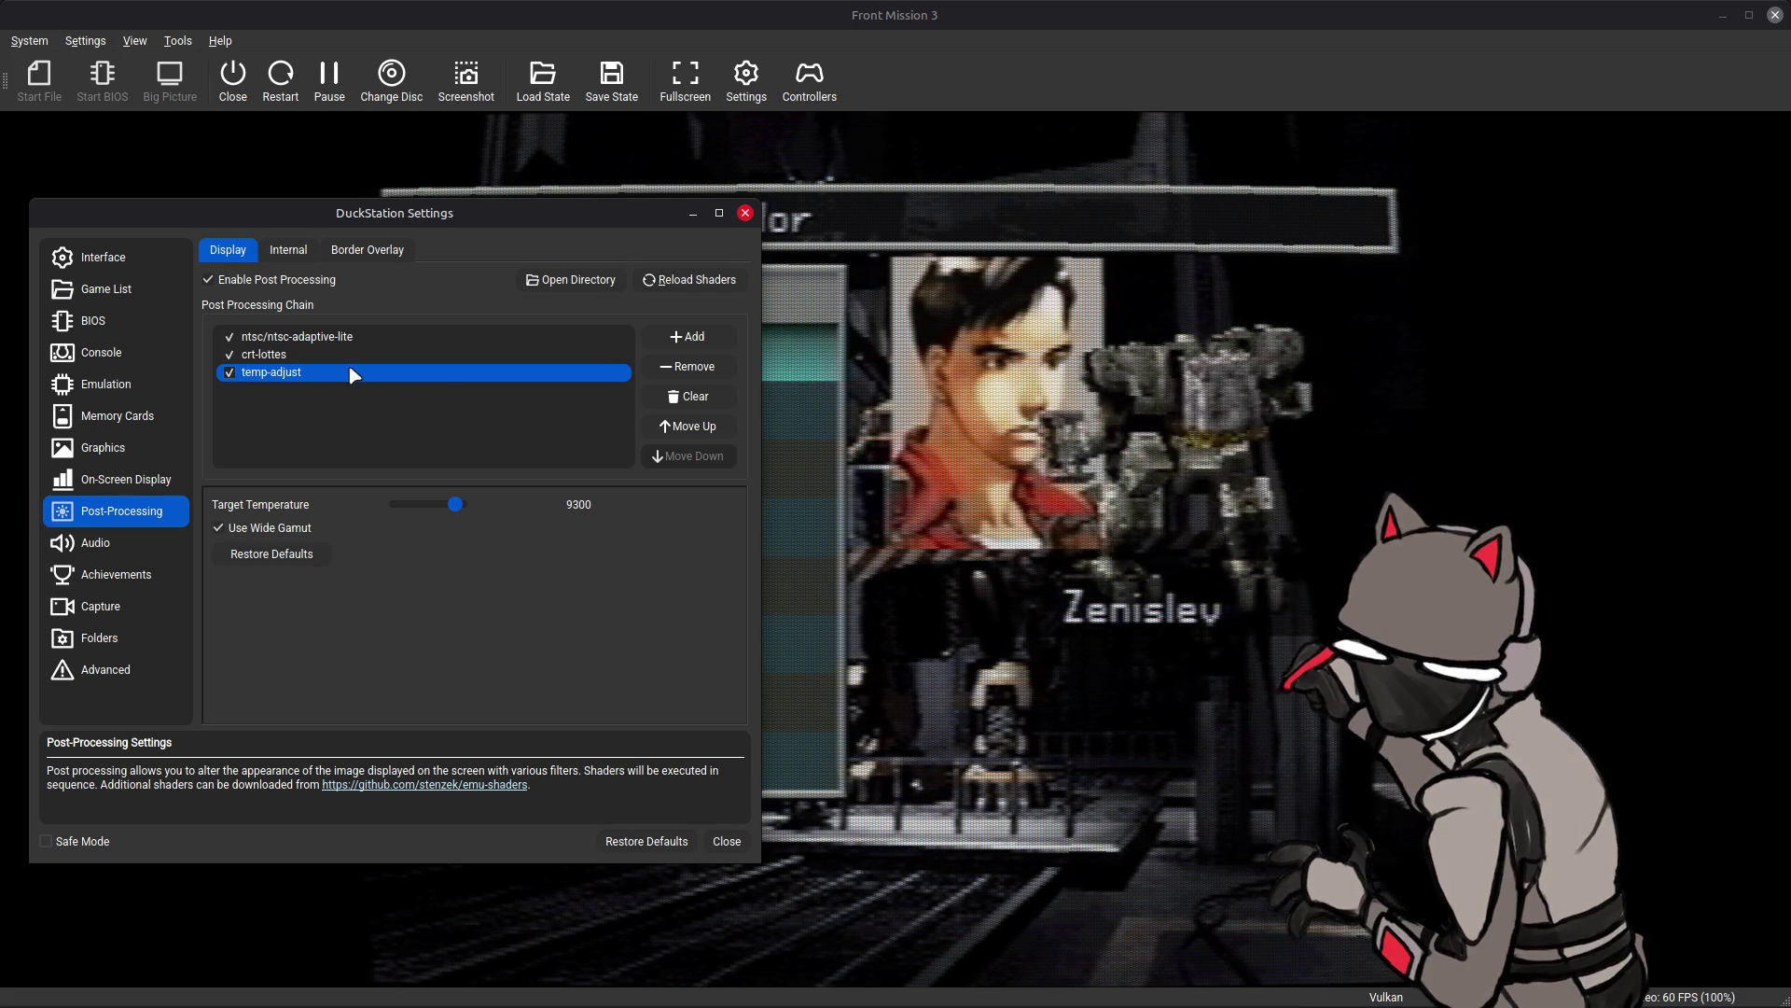
{"action": "left_click", "coordinate": [726, 841]}
{"action": "key", "text": "F11"}
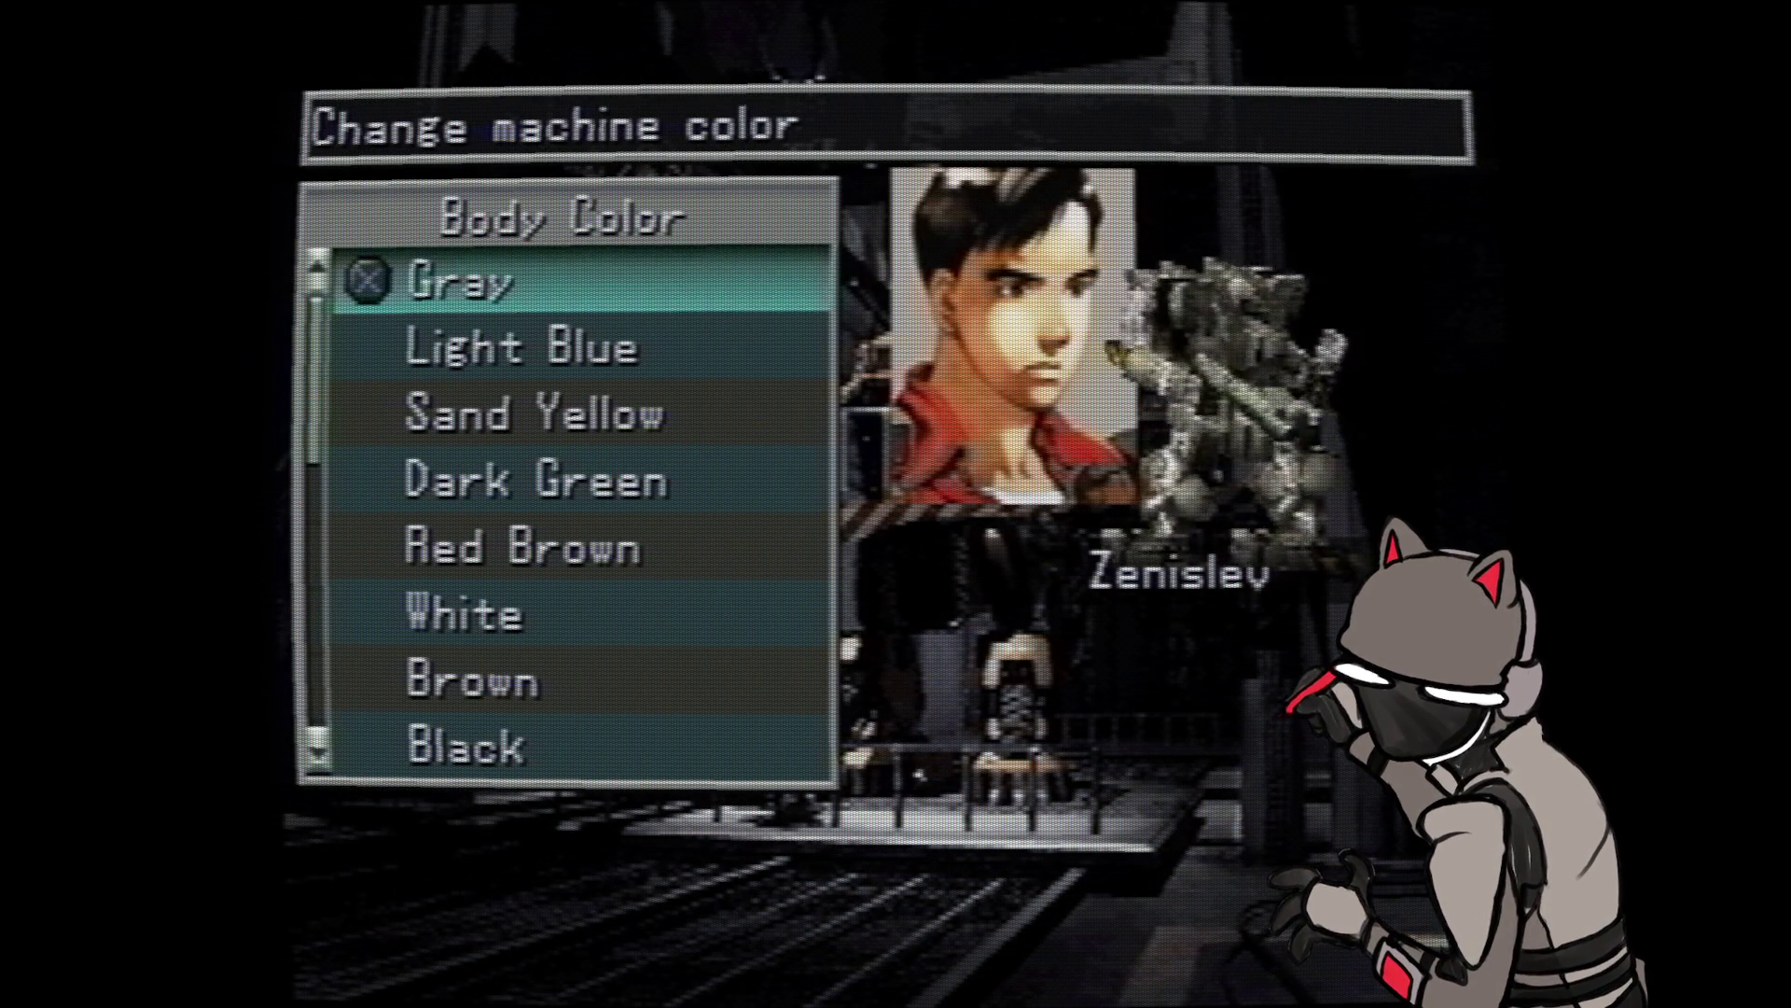
- Preview Light Blue, Sand Yellow, Dark Green and Red Brown on the wanzer body, landing on White
{"action": "key", "text": "Down"}
{"action": "key", "text": "Down"}
{"action": "key", "text": "Up"}
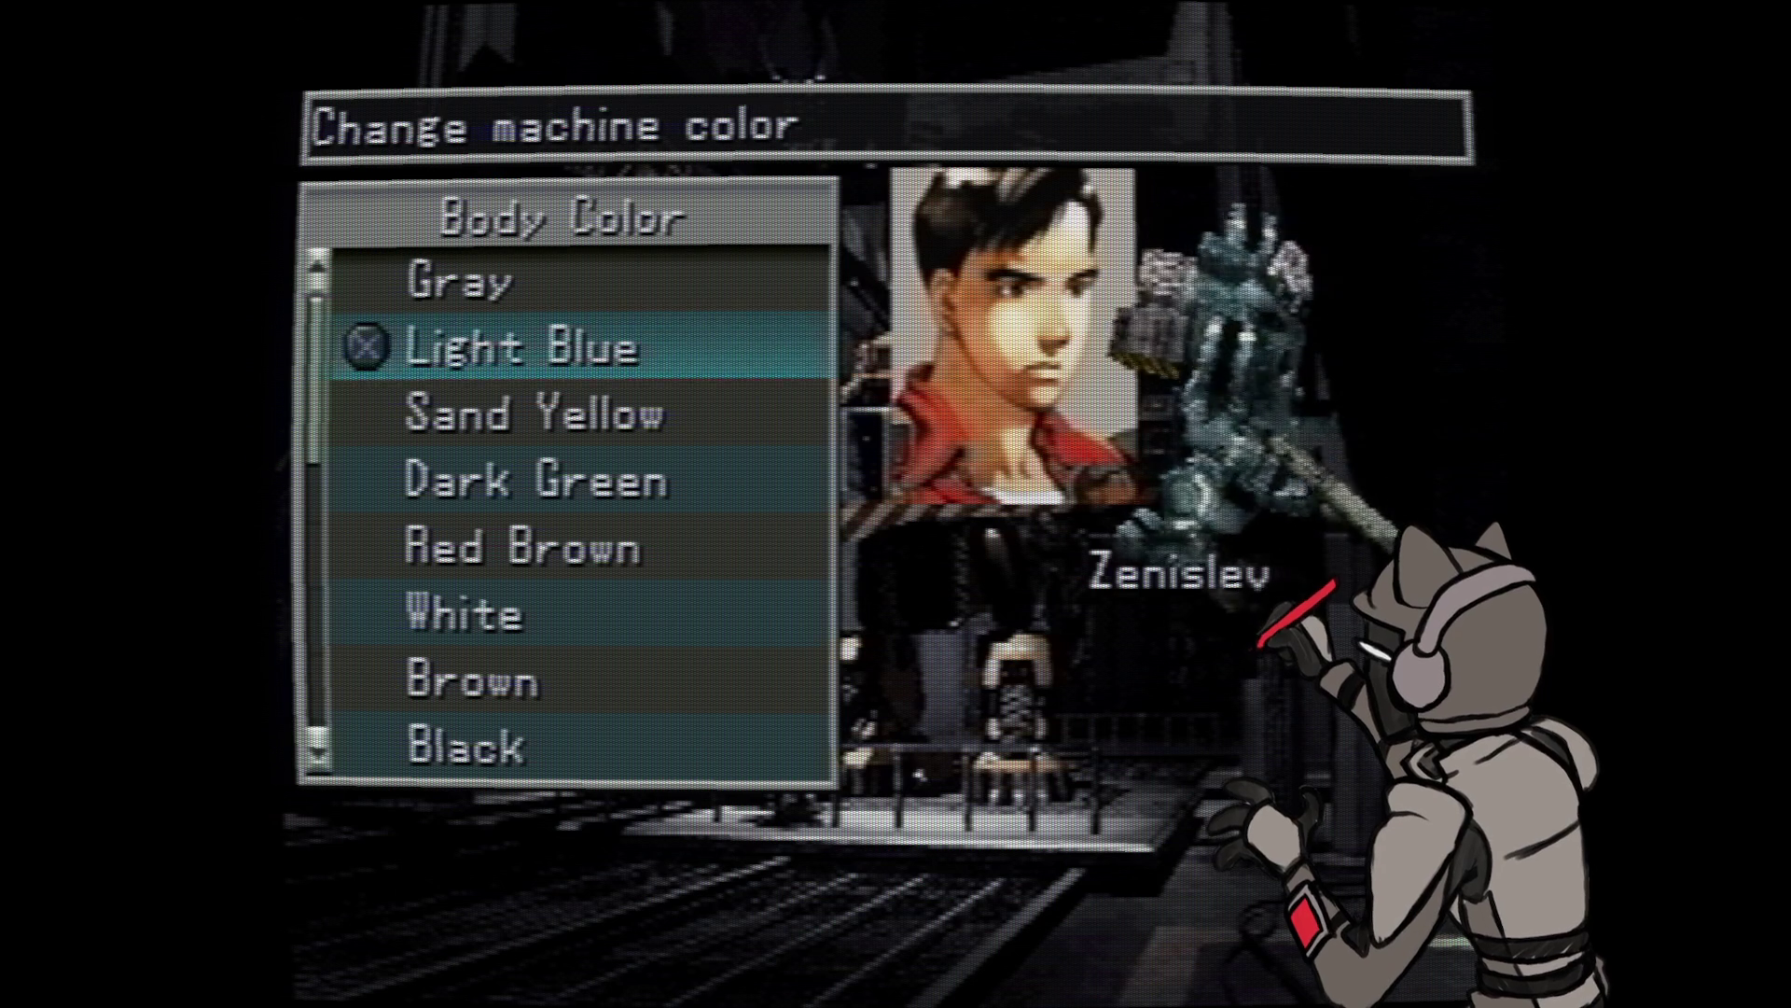
{"action": "key", "text": "Down"}
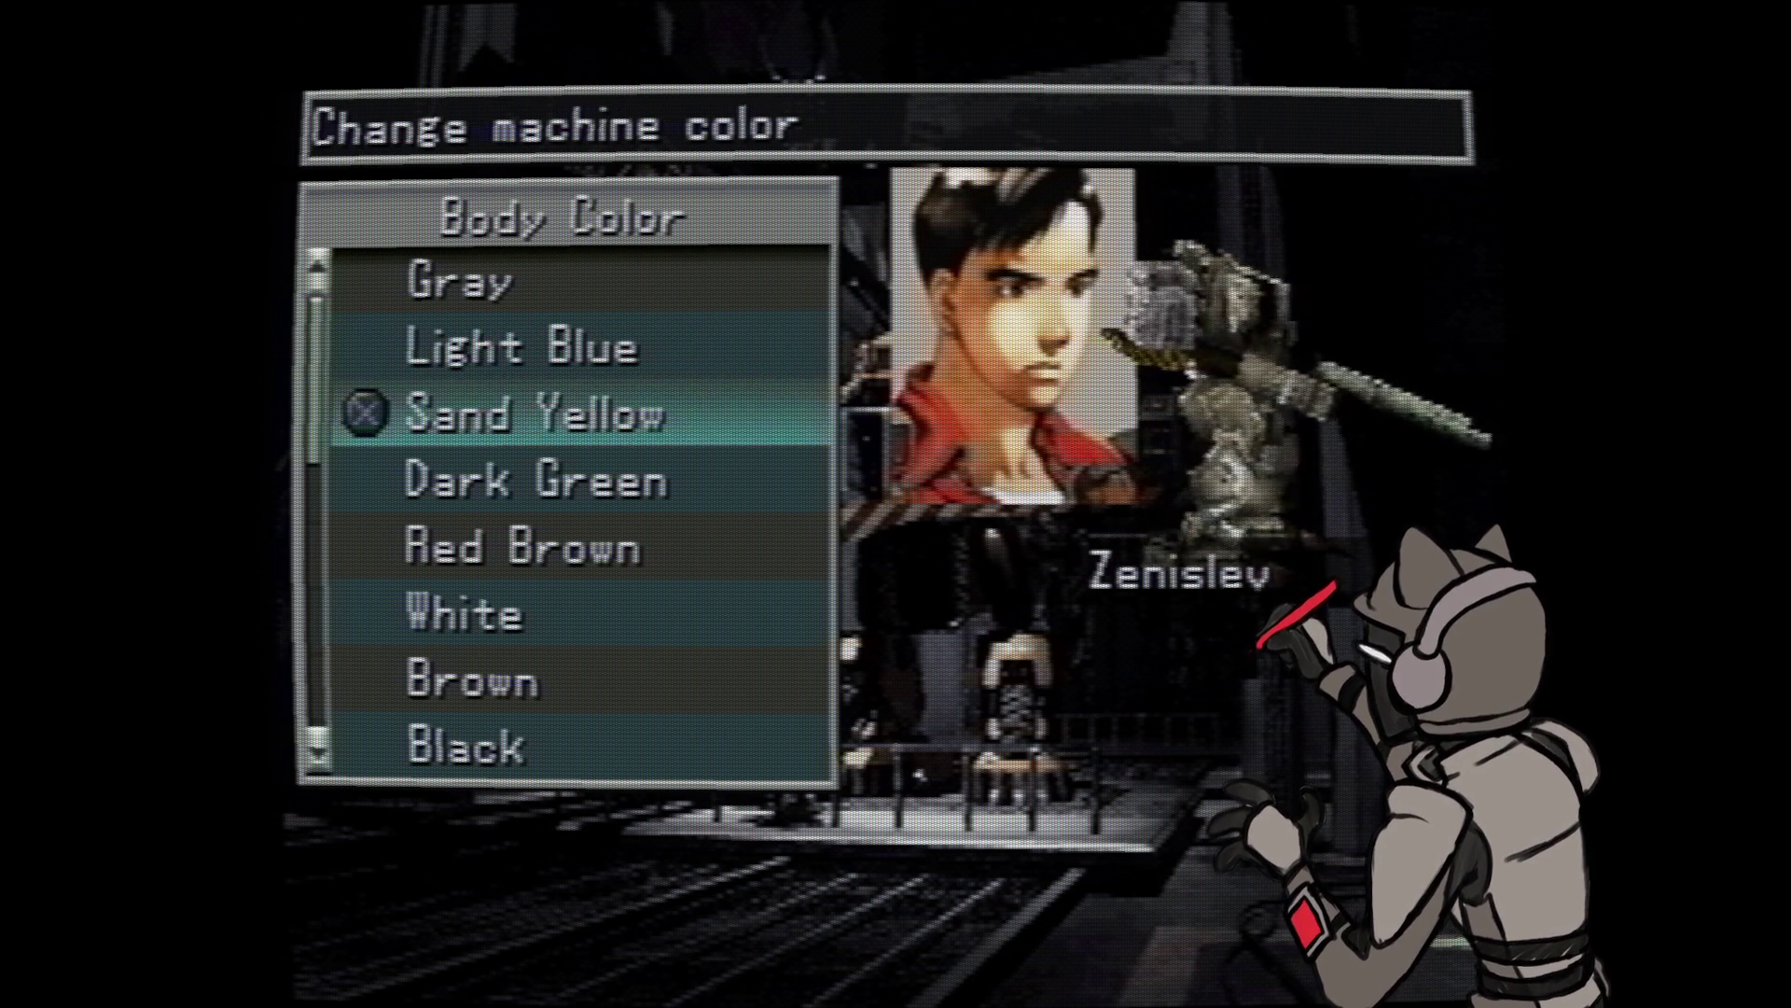
{"action": "key", "text": "Down"}
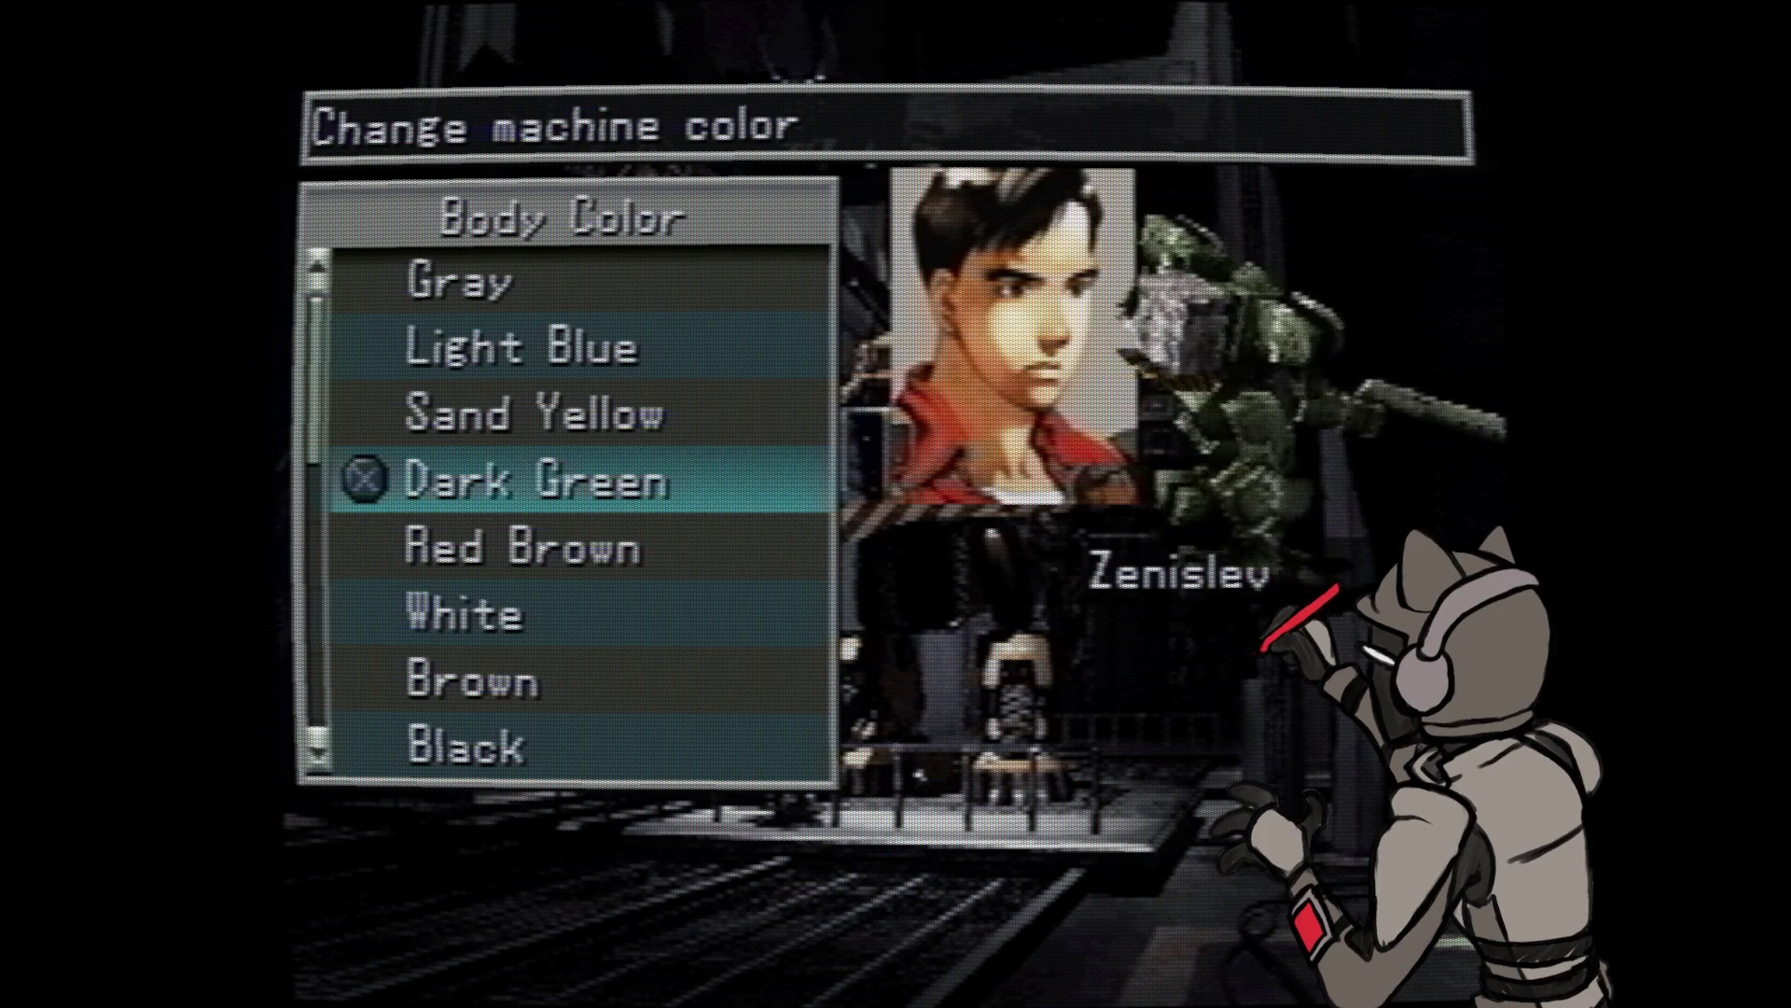
{"action": "key", "text": "Down"}
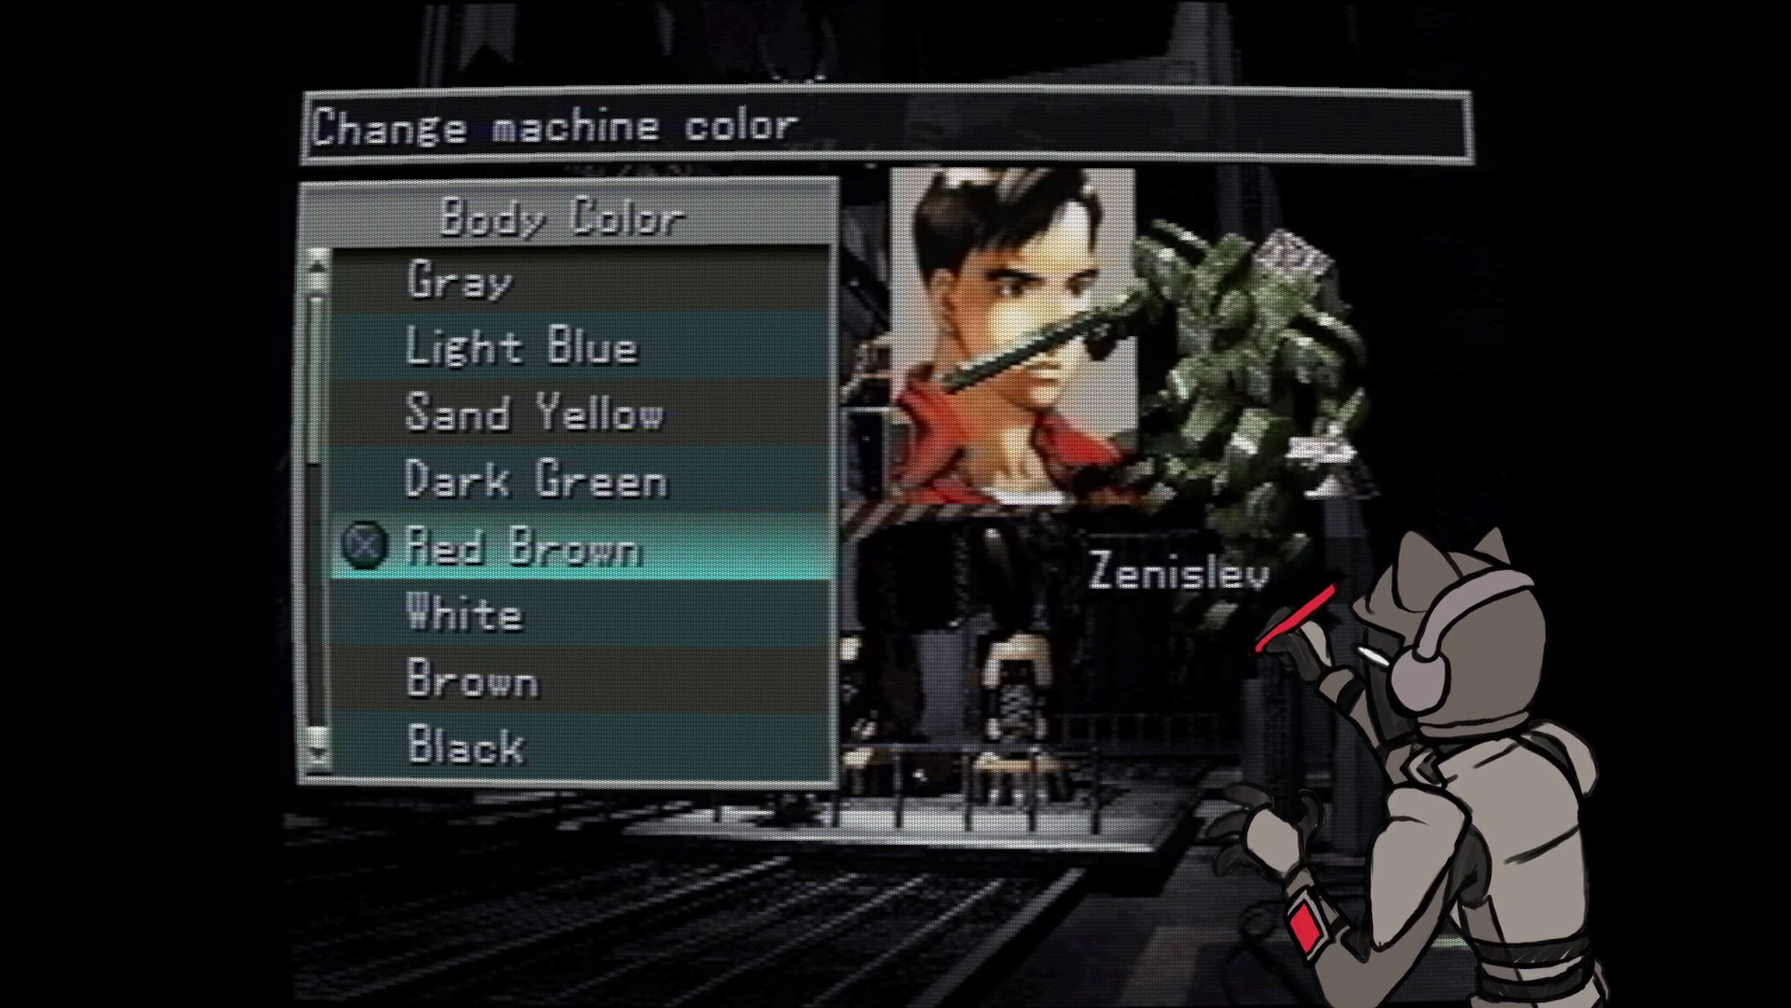
{"action": "key", "text": "Down"}
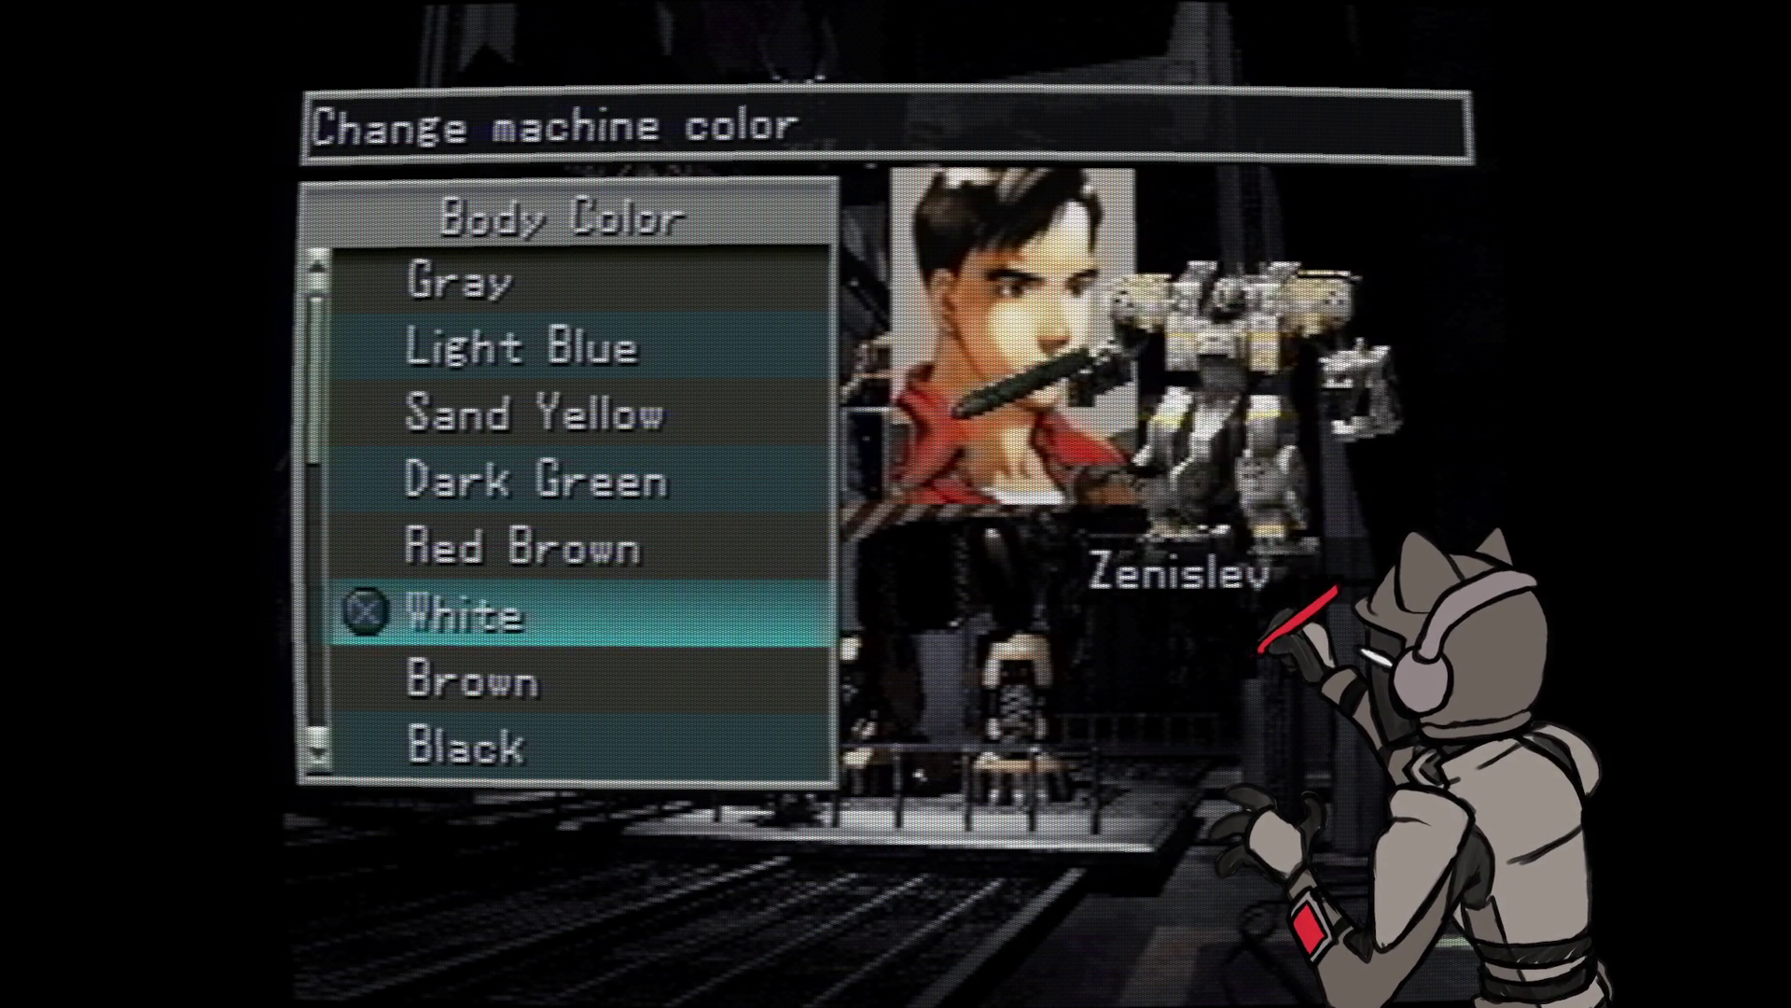
- Flip the Body Color choice between White and Brown repeatedly to compare them on the wanzer
{"action": "key", "text": "Down"}
{"action": "key", "text": "Up"}
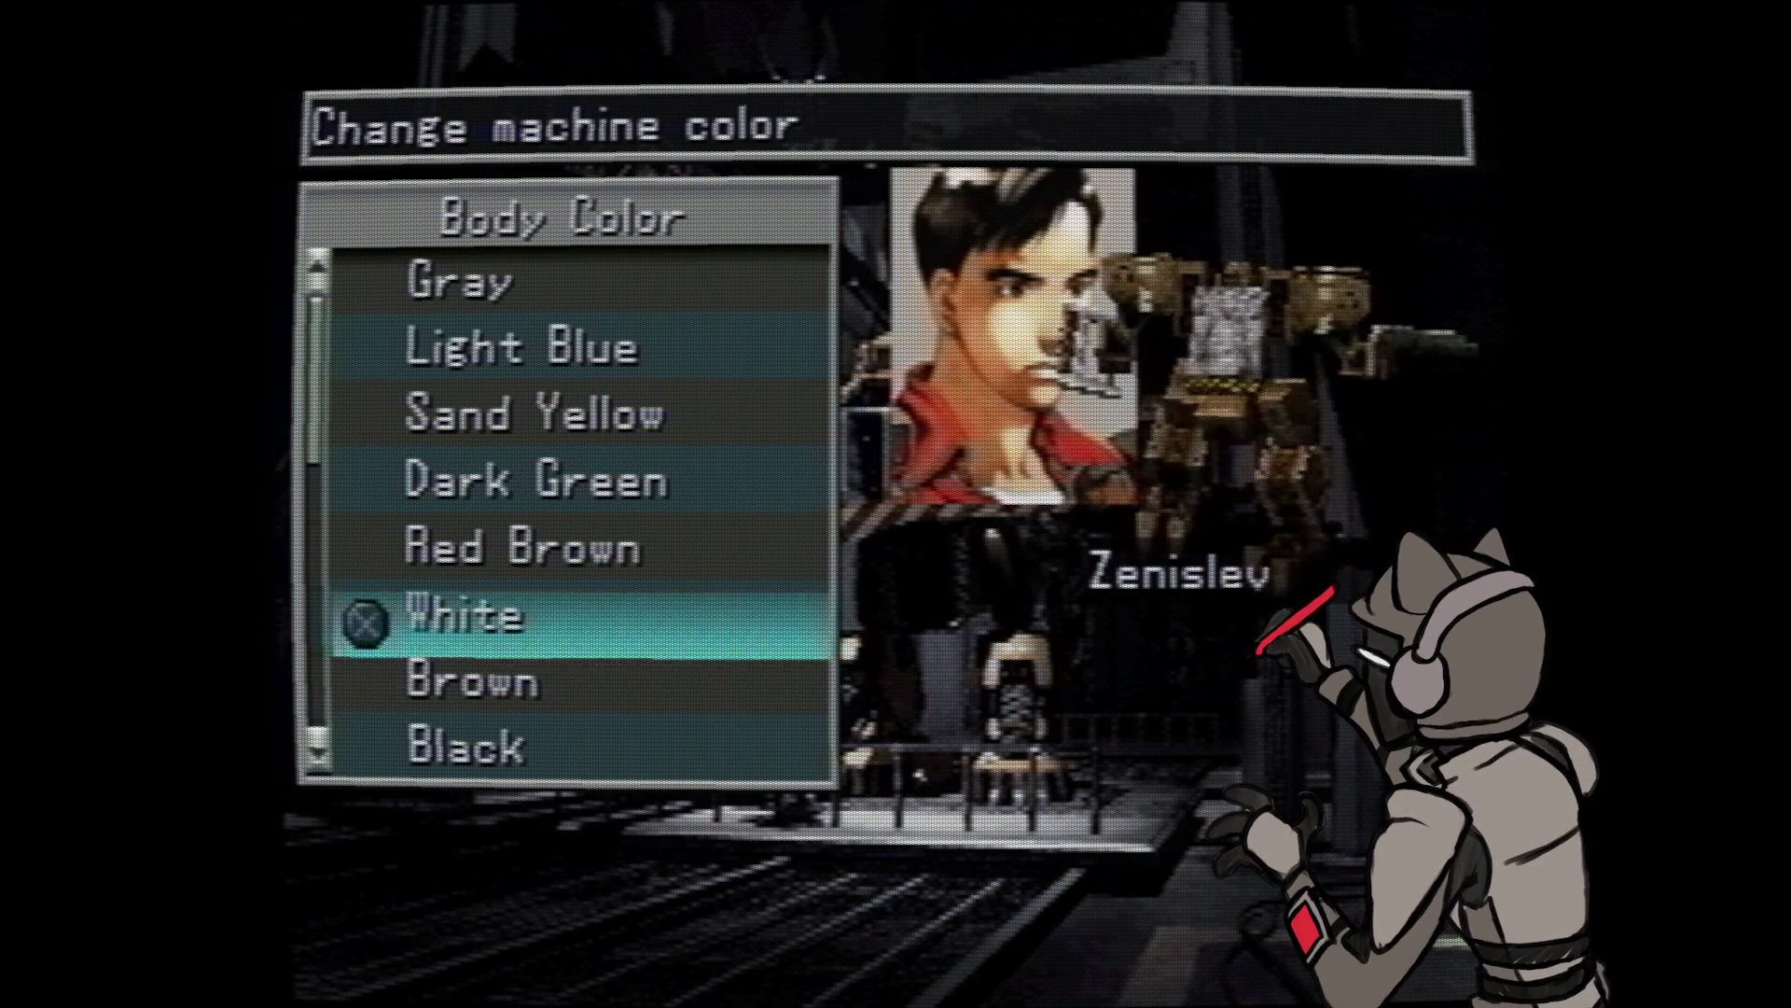
{"action": "key", "text": "Down"}
{"action": "key", "text": "Up"}
{"action": "key", "text": "Down"}
{"action": "key", "text": "Up"}
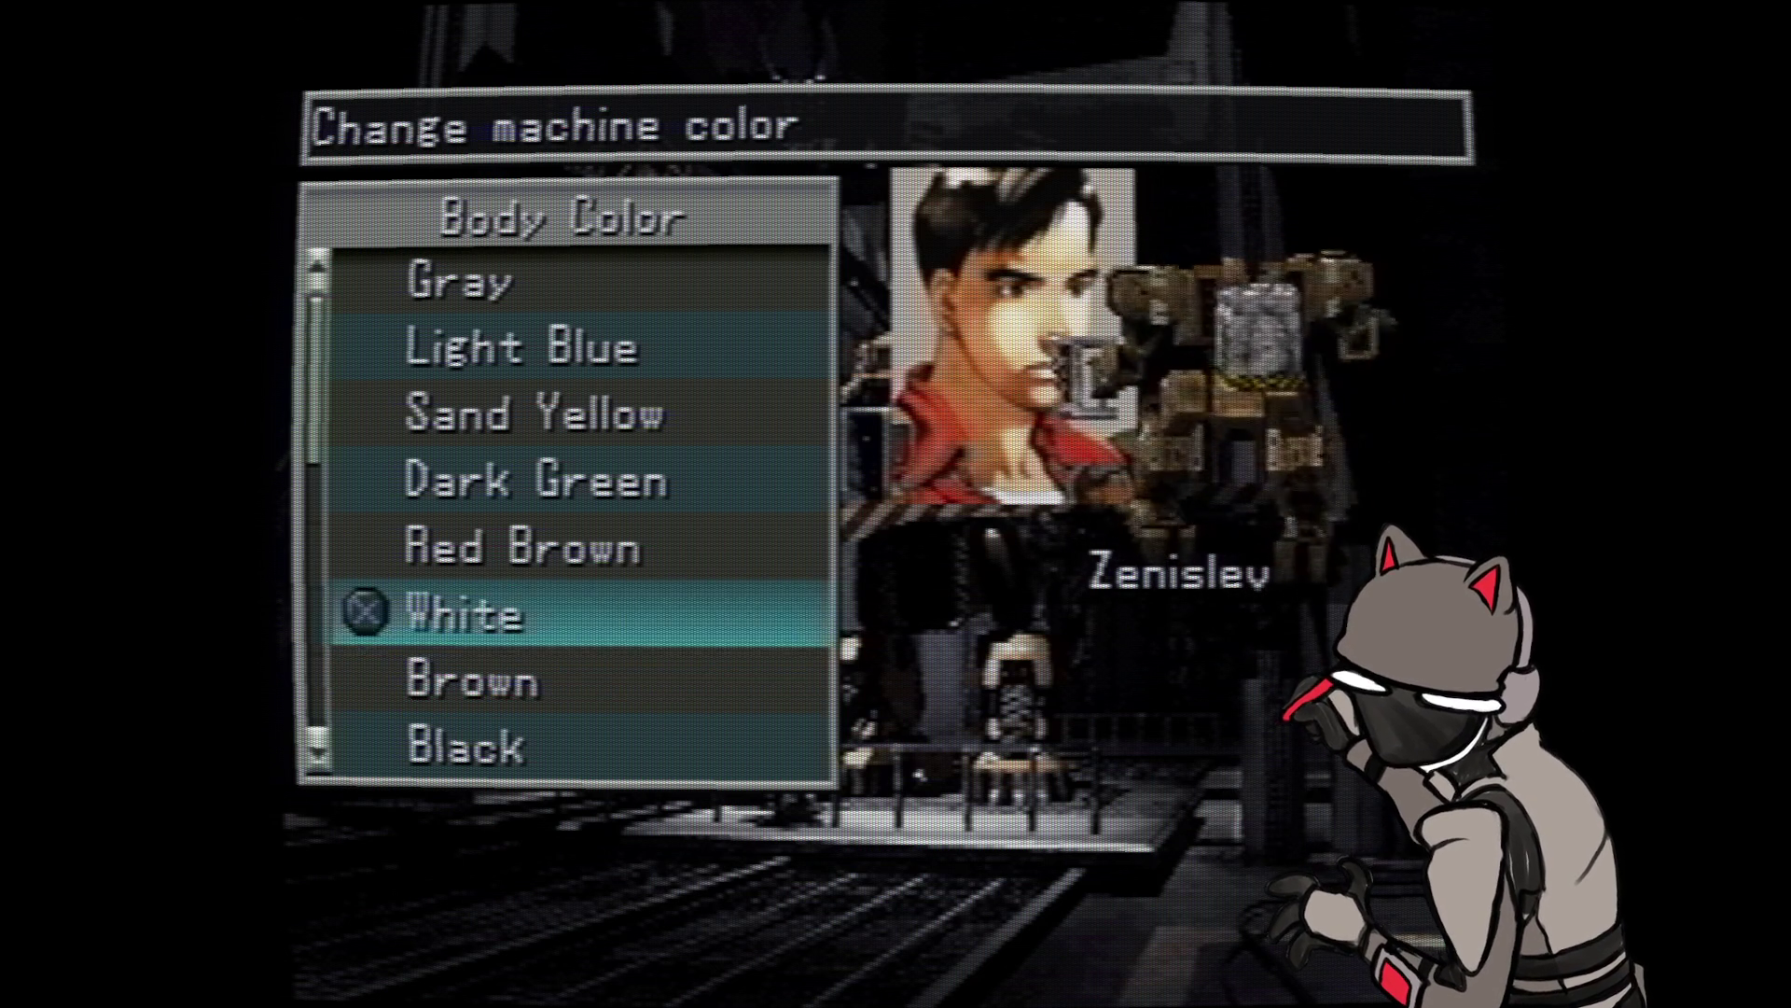
{"action": "key", "text": "Down"}
{"action": "key", "text": "Up"}
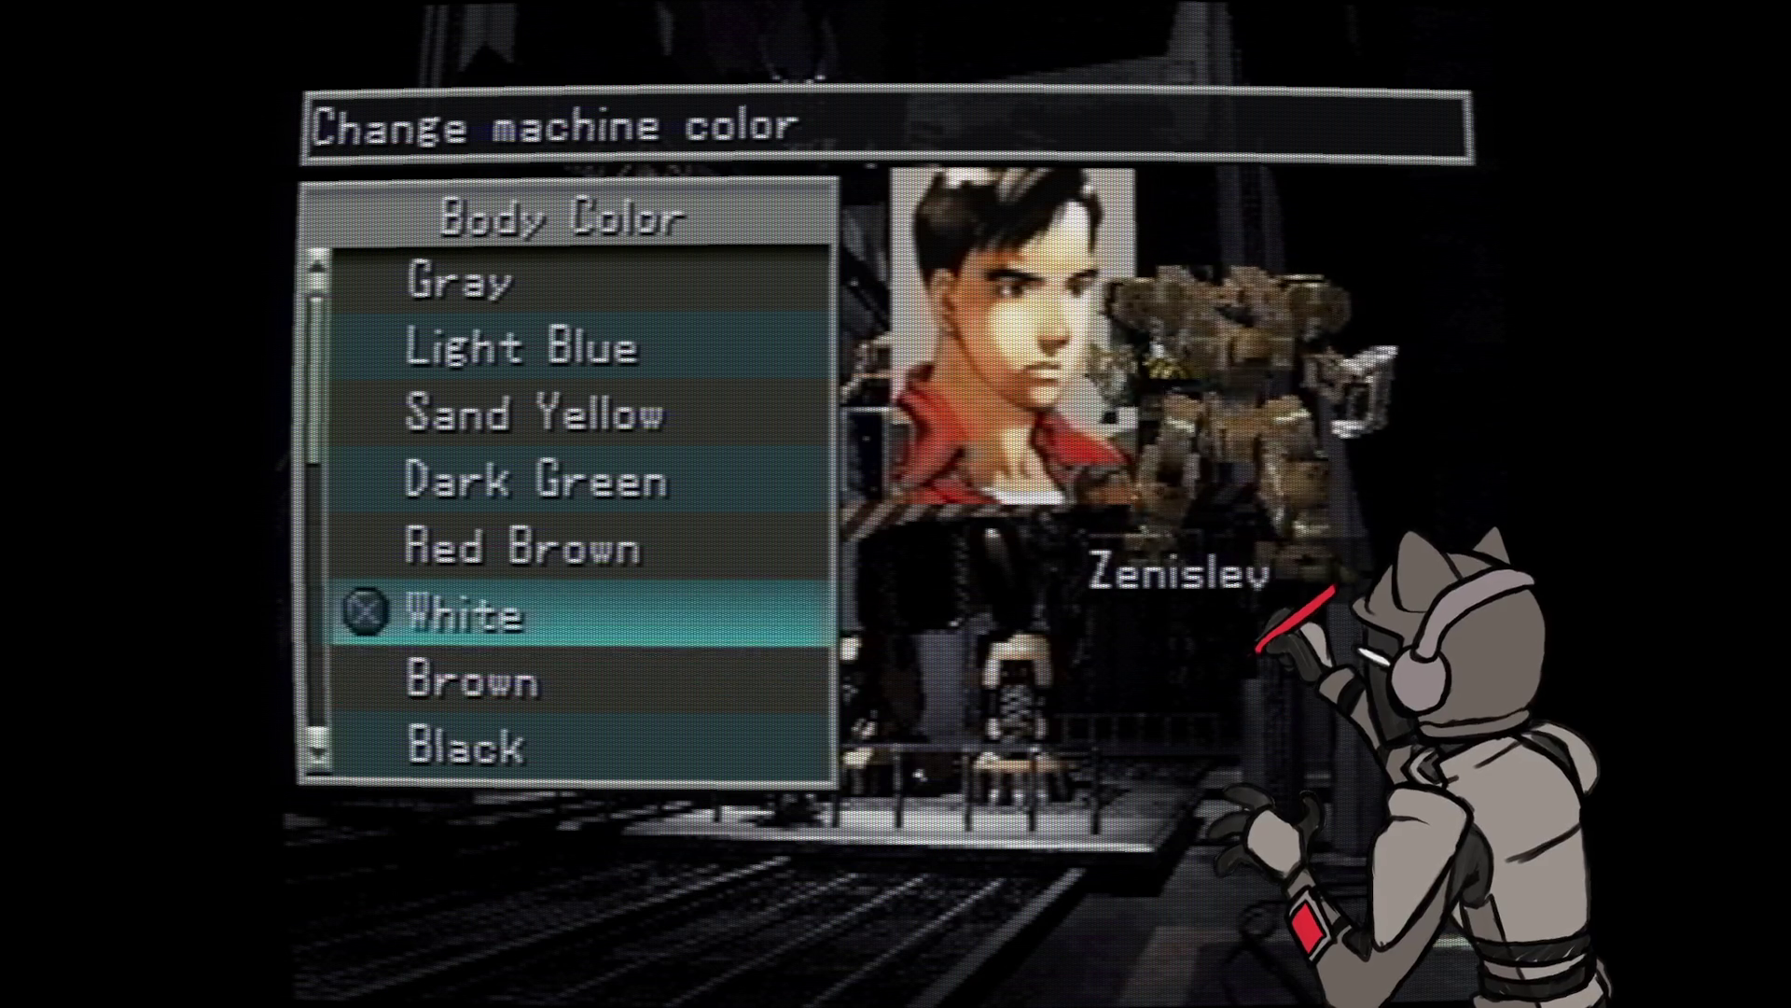
{"action": "key", "text": "Down"}
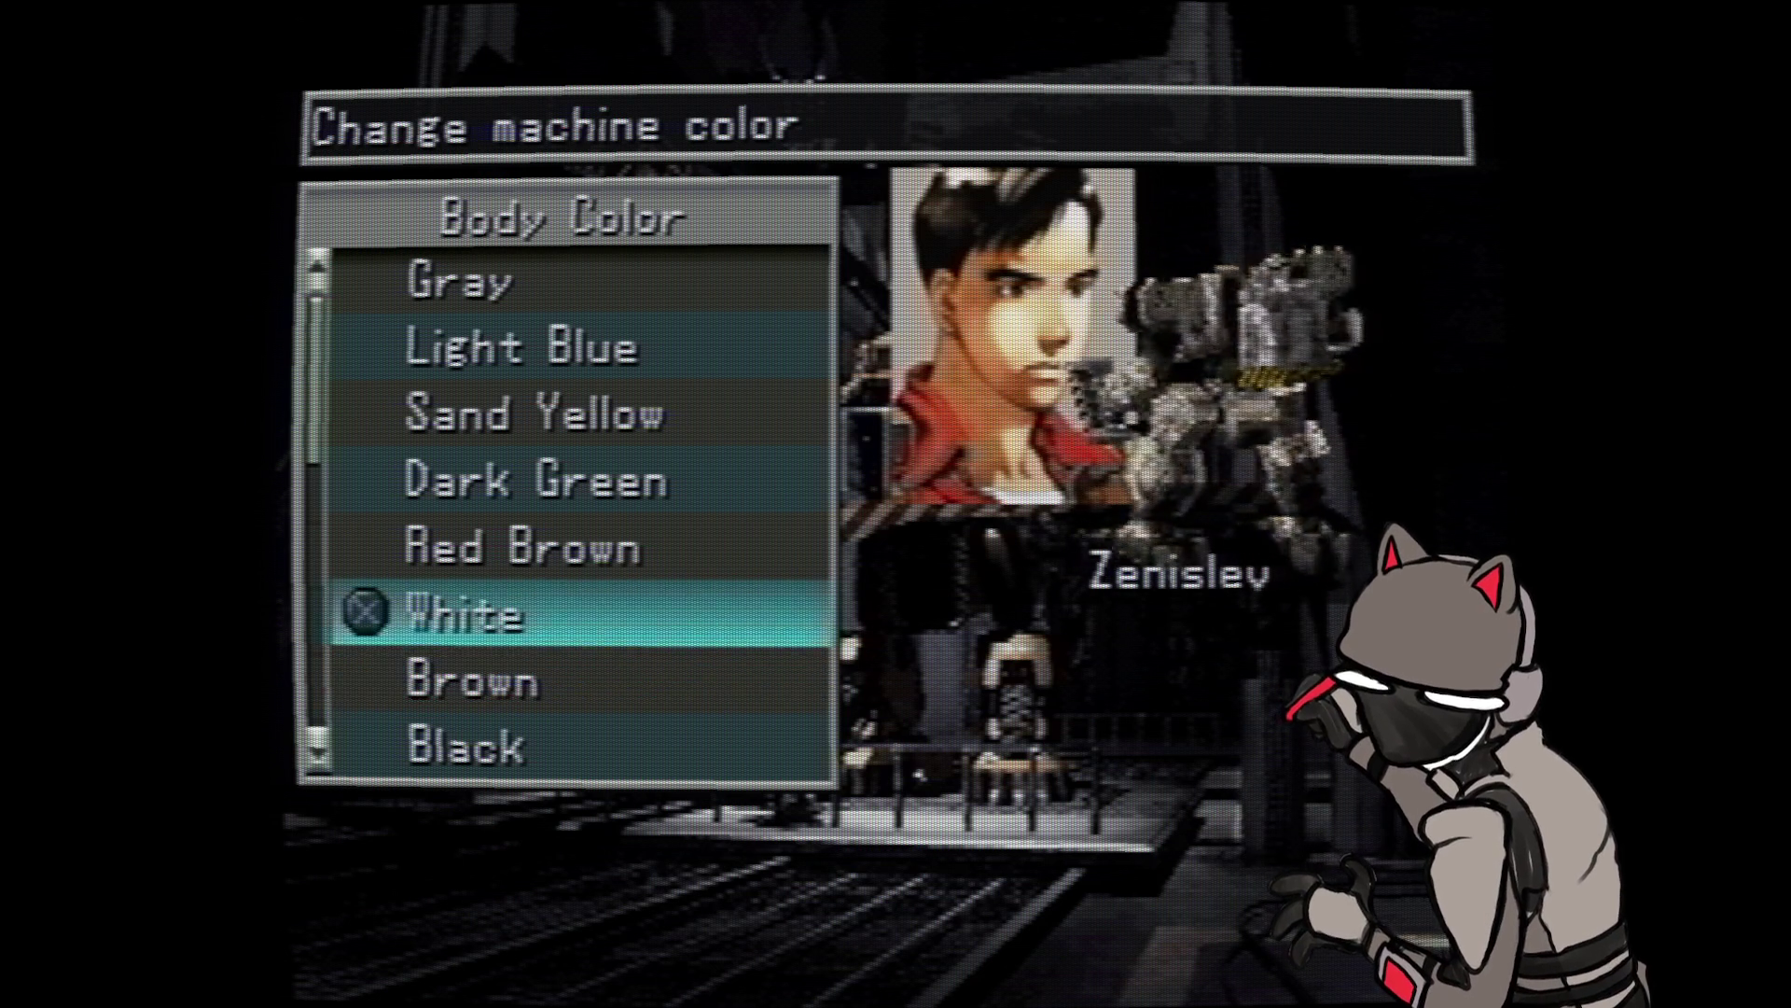
{"action": "key", "text": "Down"}
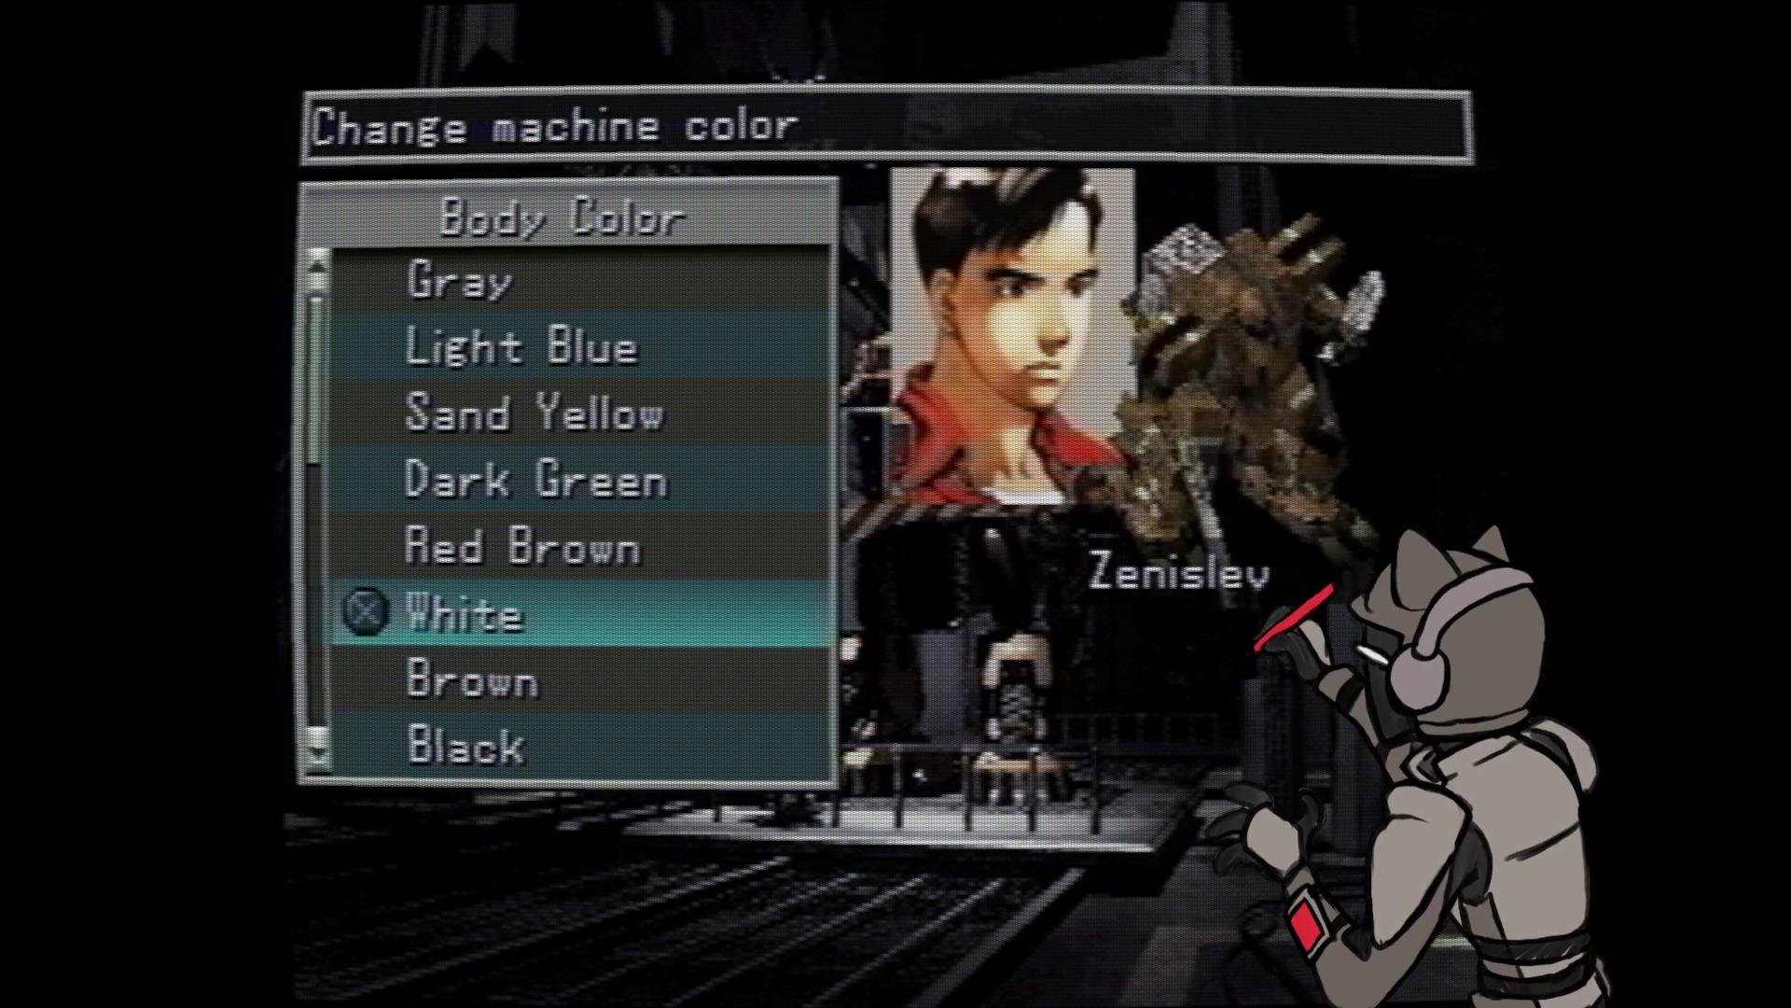
{"action": "key", "text": "Down"}
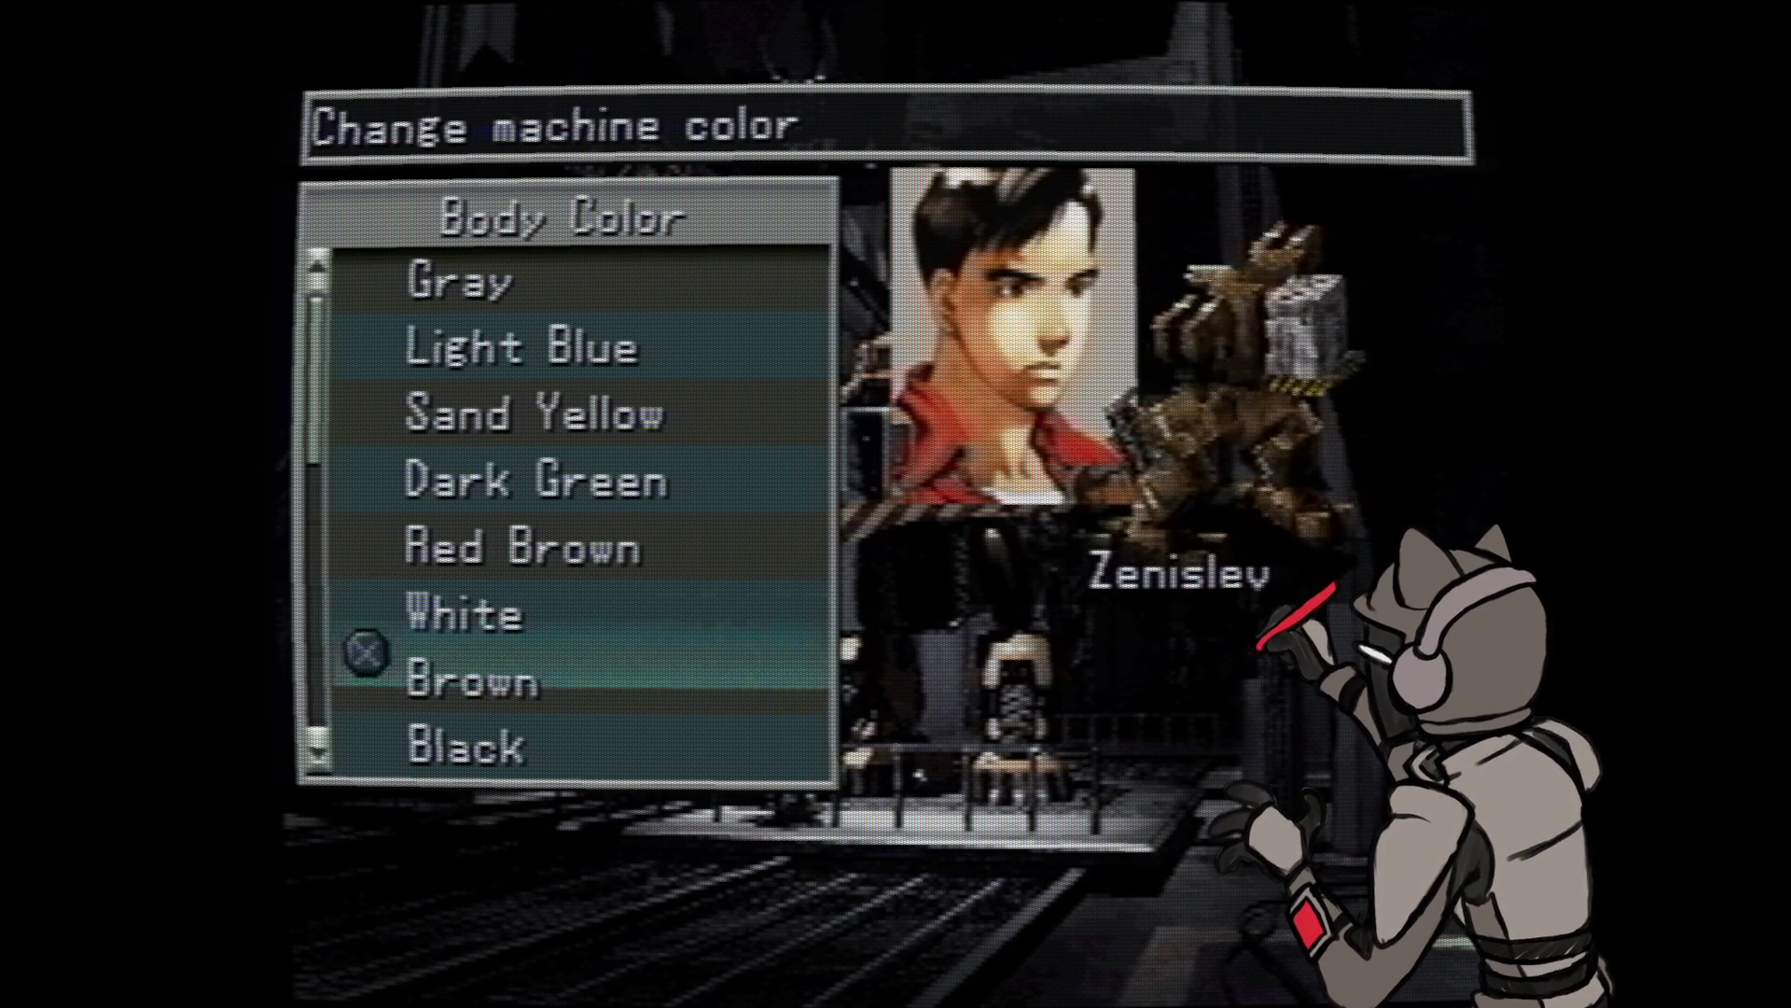
{"action": "key", "text": "Down"}
{"action": "key", "text": "Up"}
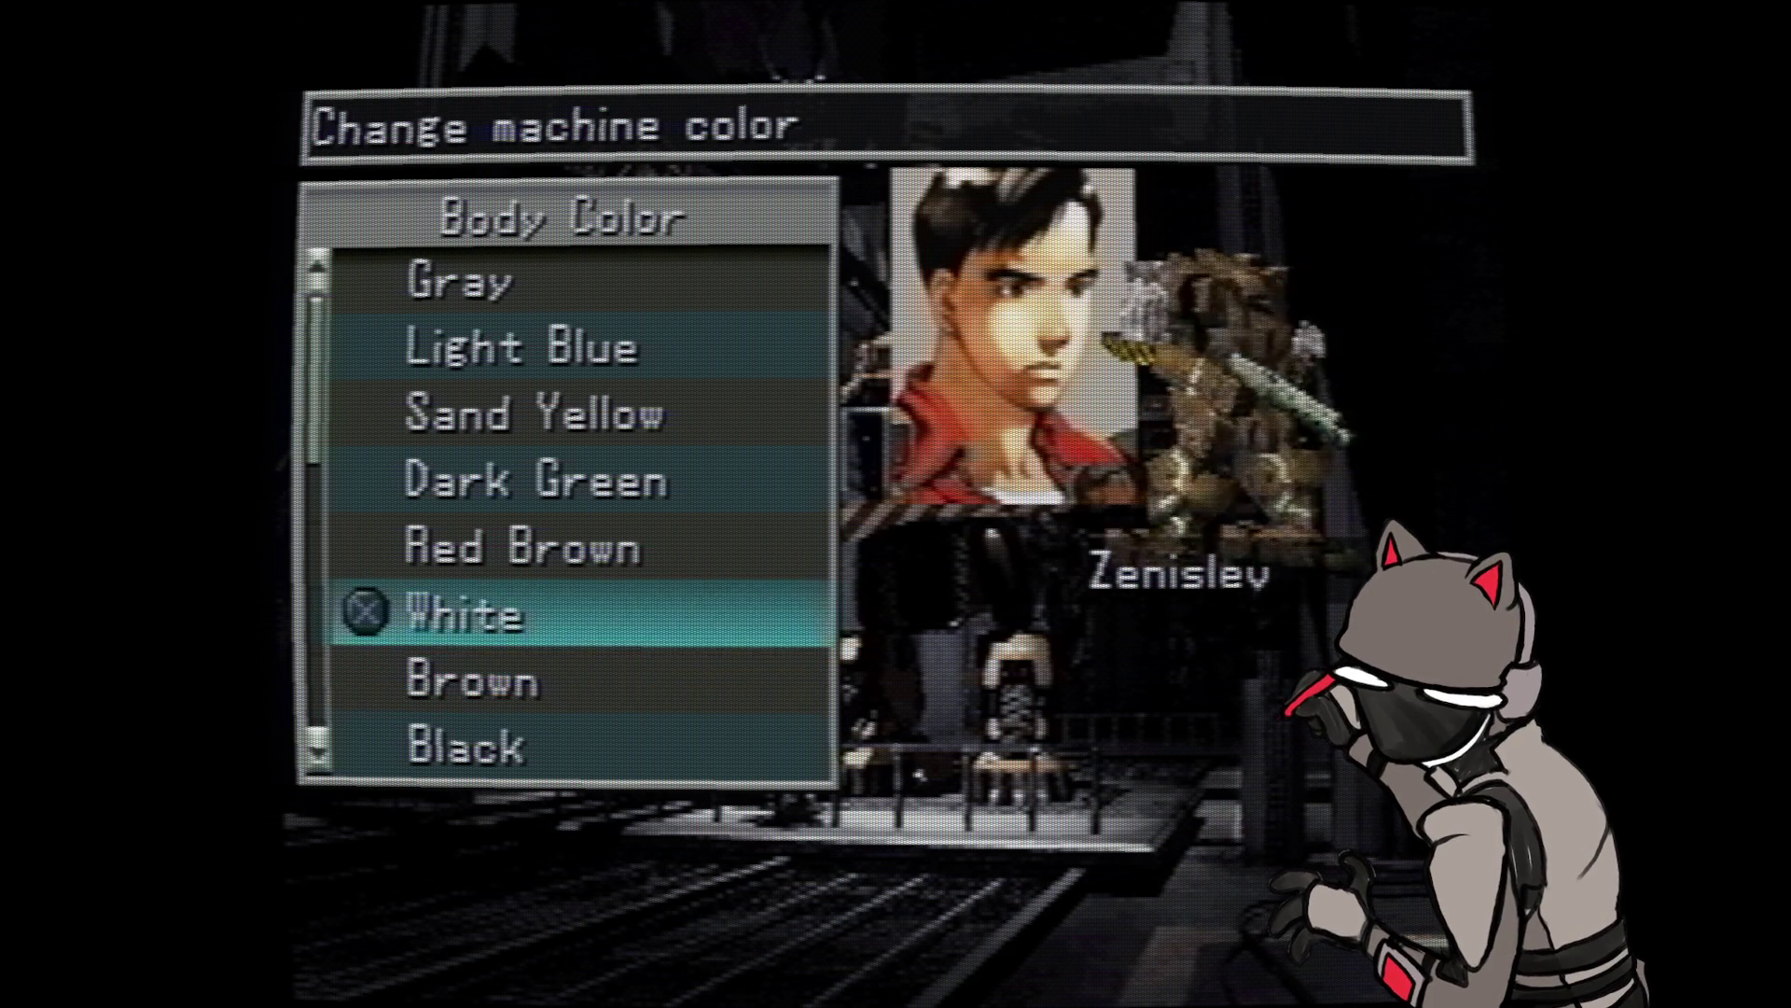
{"action": "key", "text": "Down"}
{"action": "key", "text": "Up"}
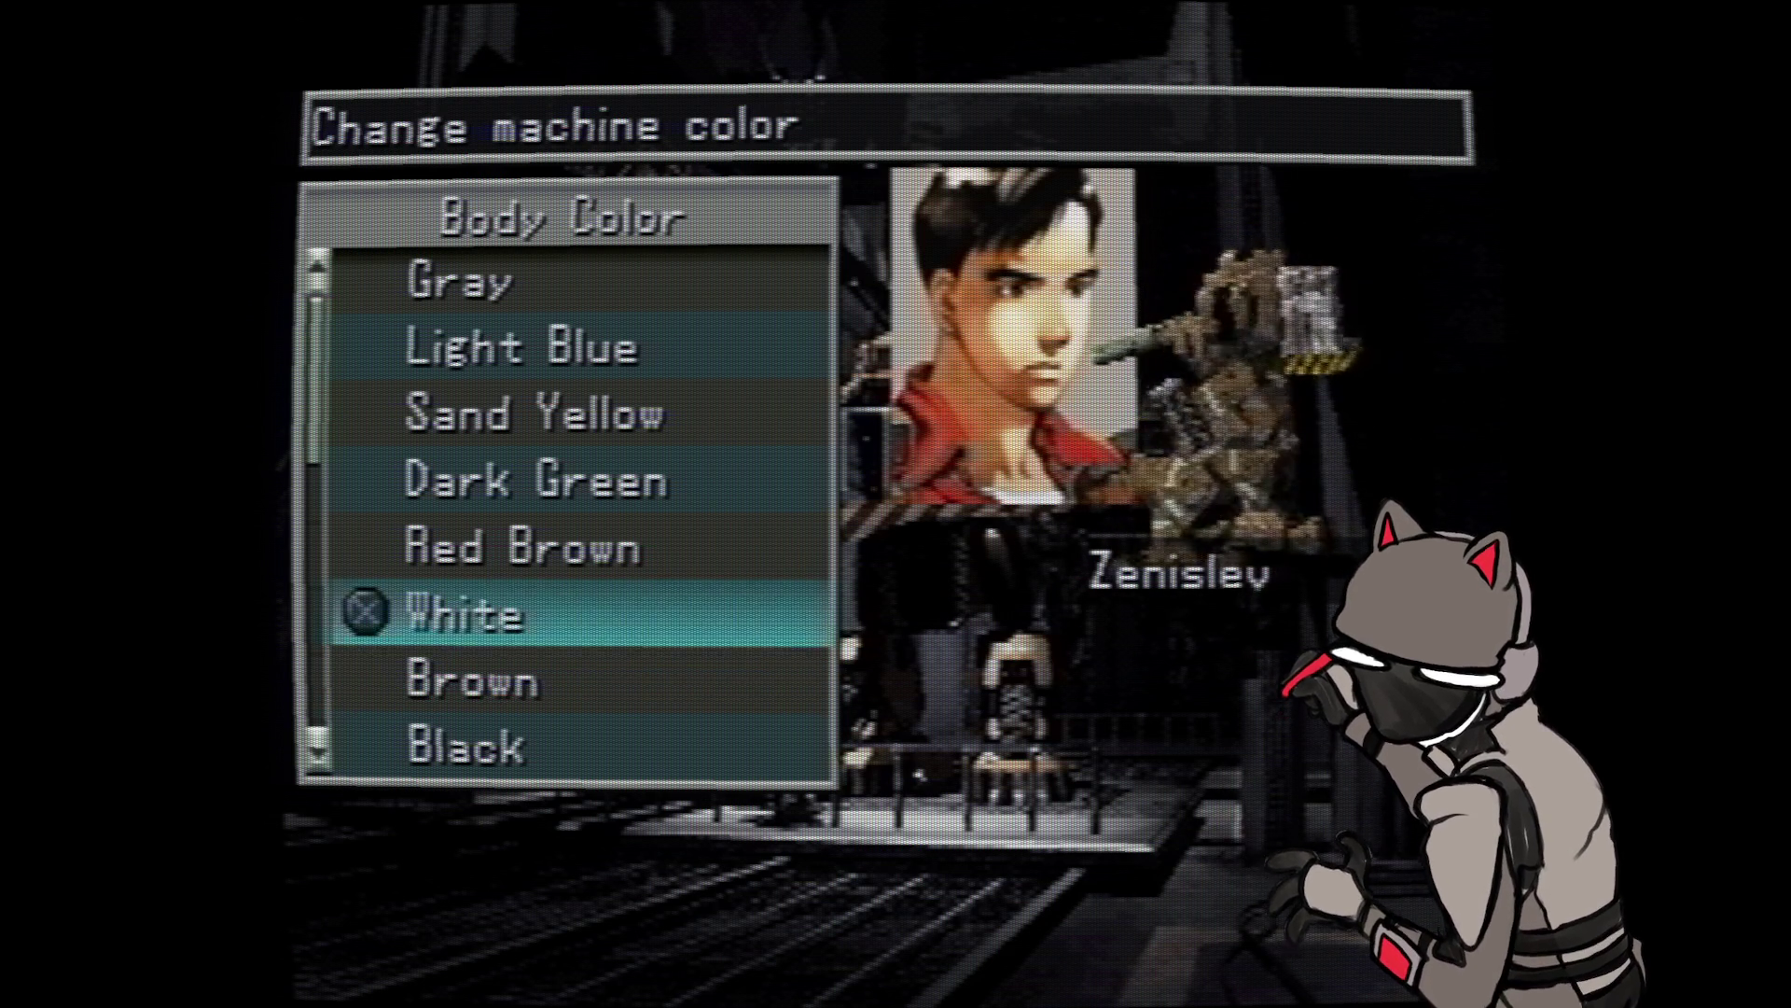
{"action": "key", "text": "Down"}
{"action": "key", "text": "Up"}
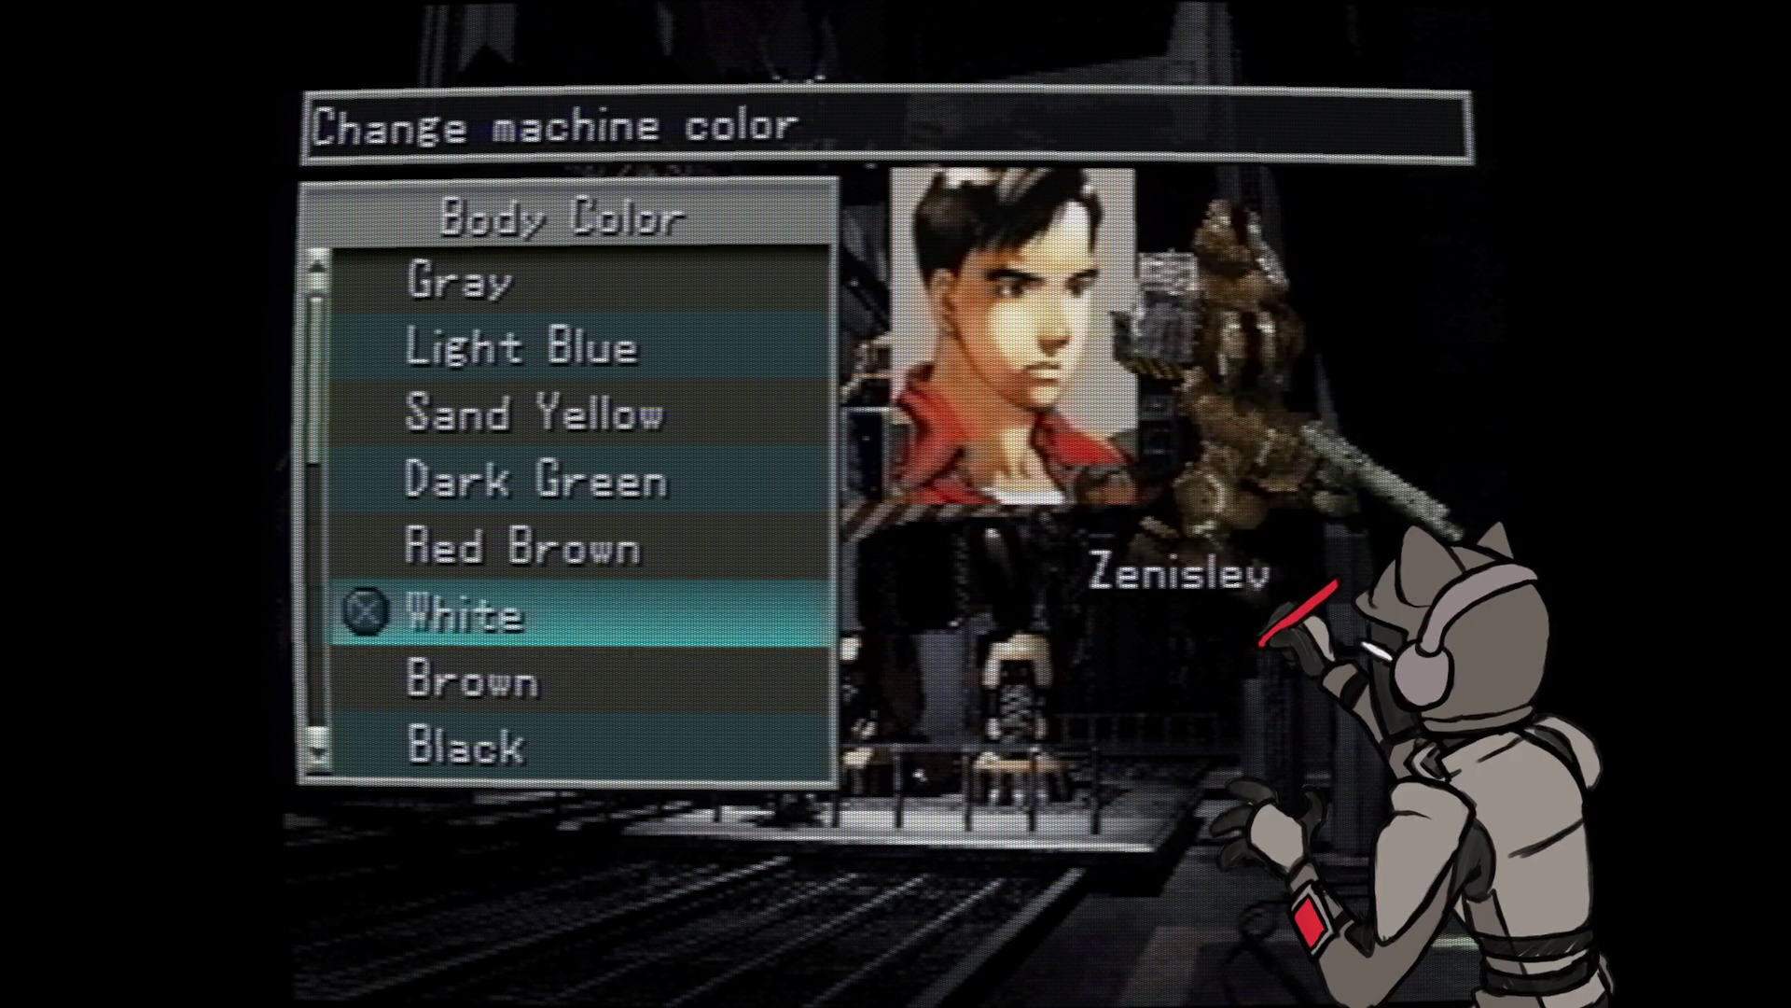
{"action": "key", "text": "Down"}
{"action": "key", "text": "Up"}
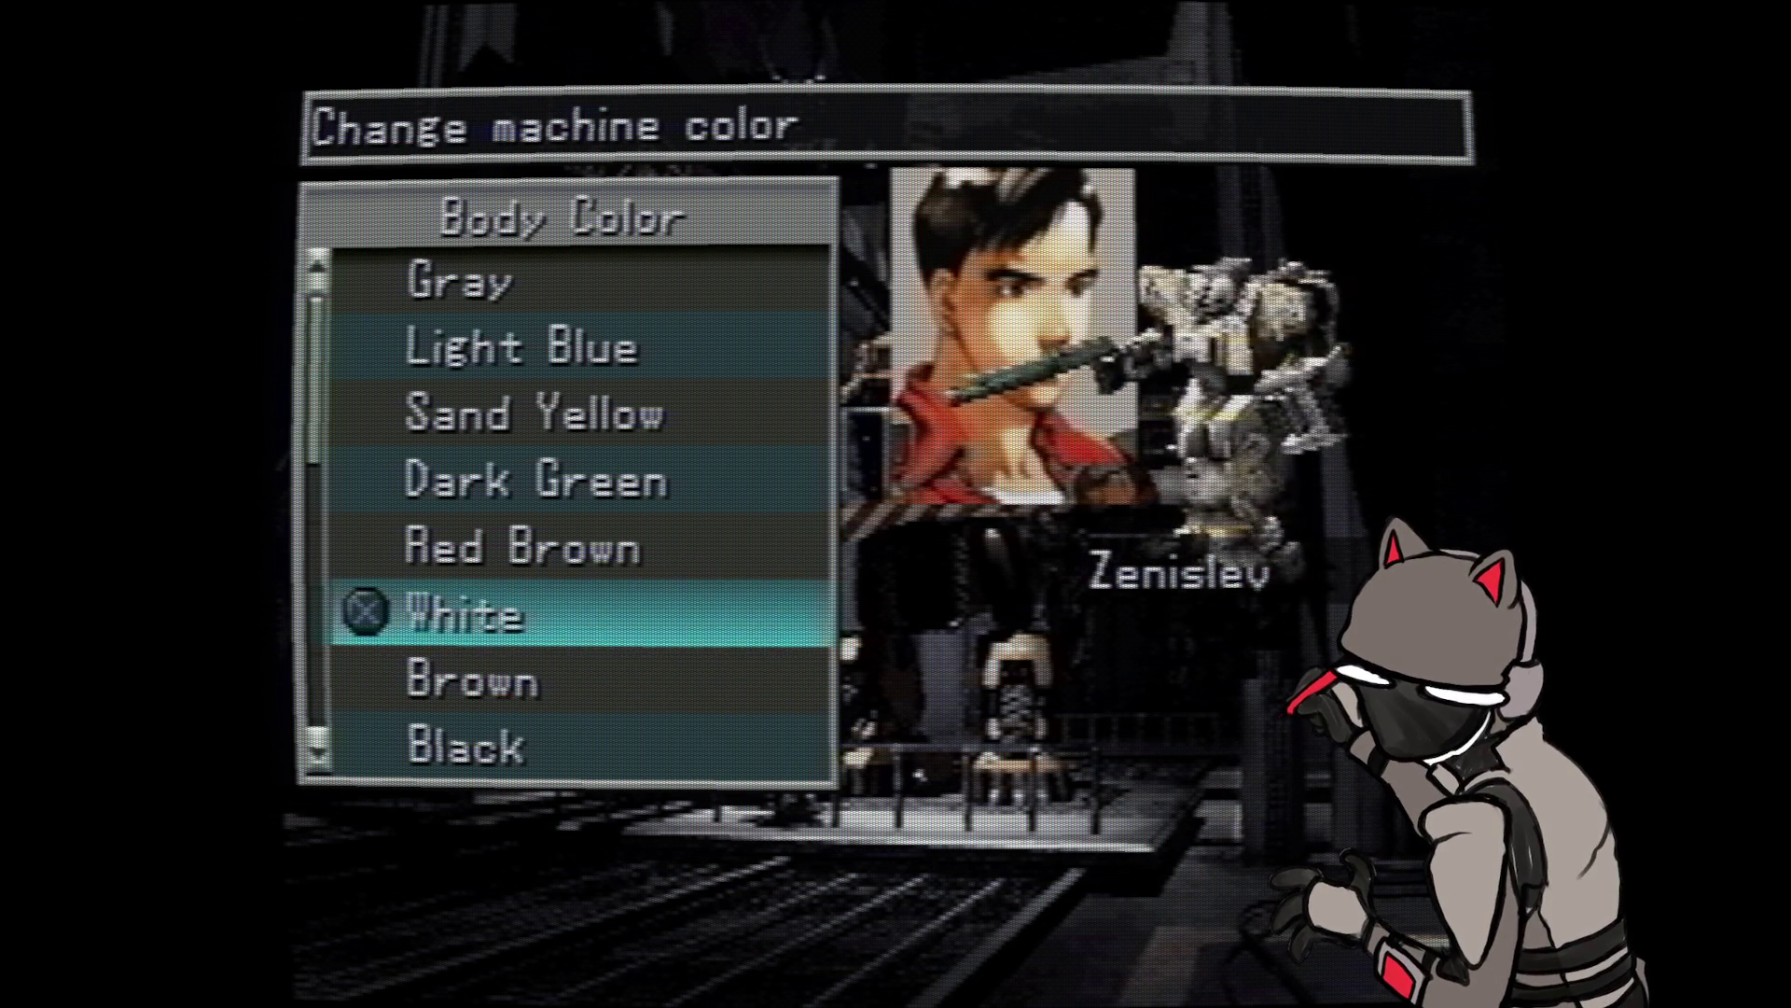
- Leave the body colour on White and exit fullscreen to the DuckStation window
{"action": "key", "text": "Down"}
{"action": "key", "text": "Up"}
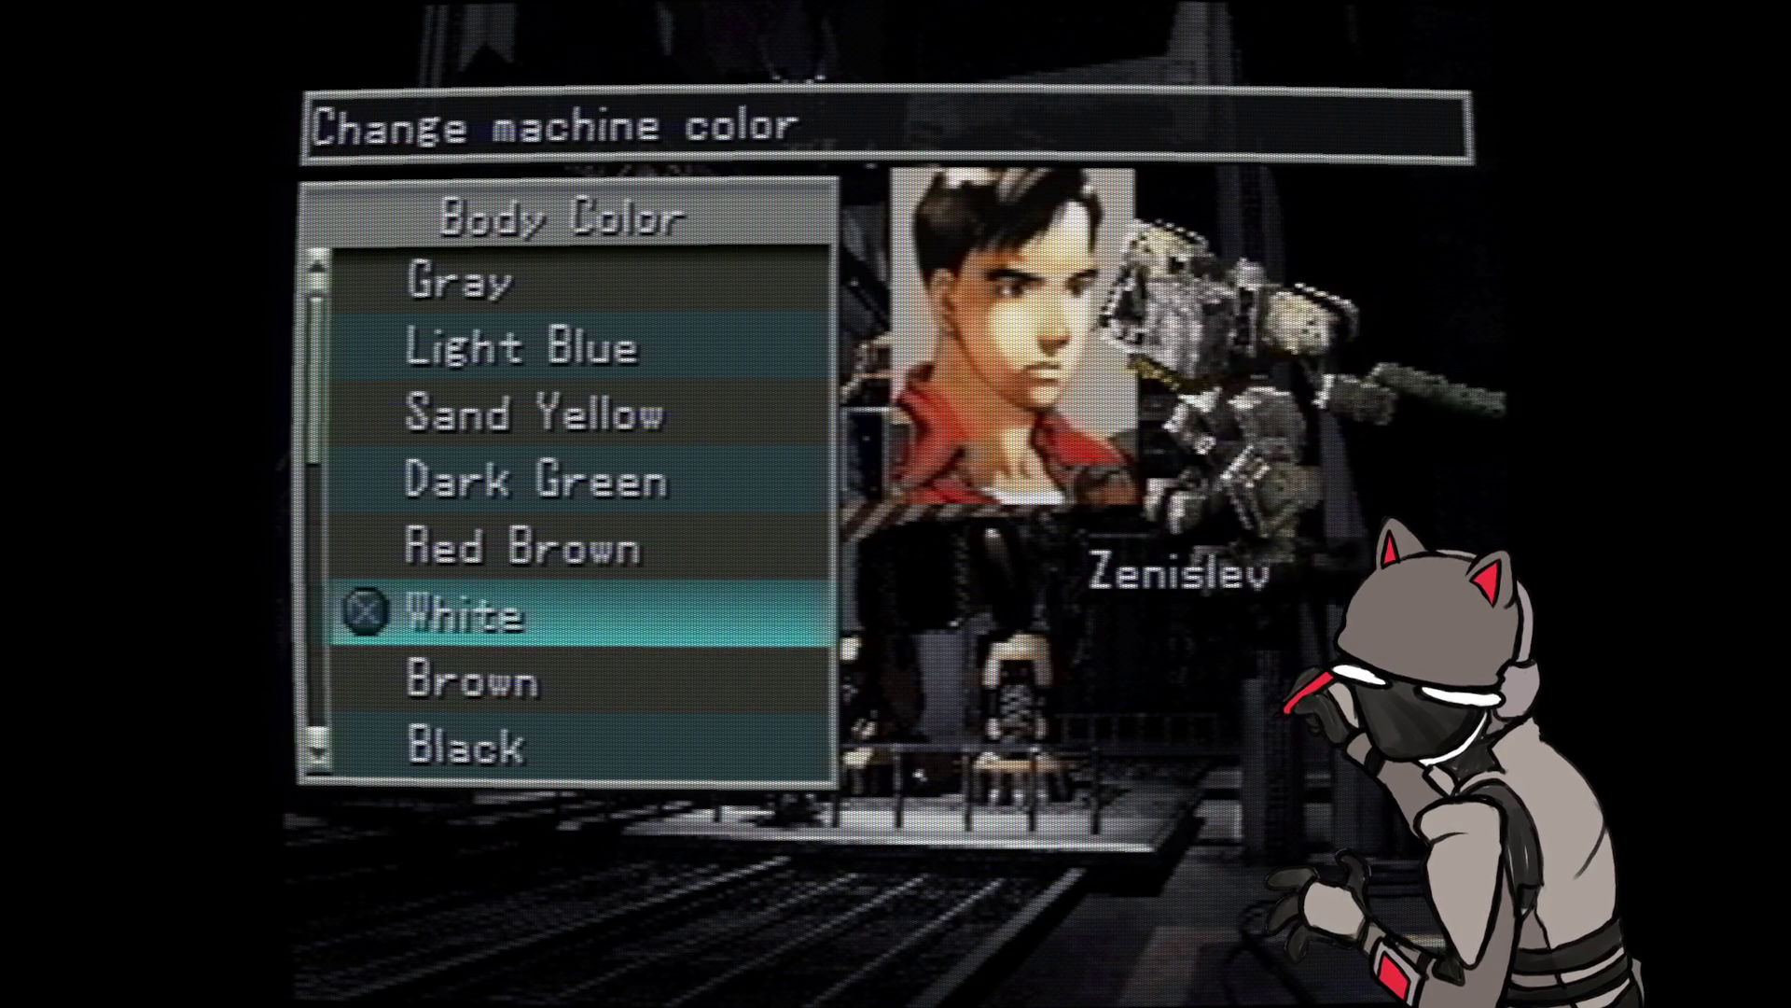
{"action": "double_click", "coordinate": [1169, 454]}
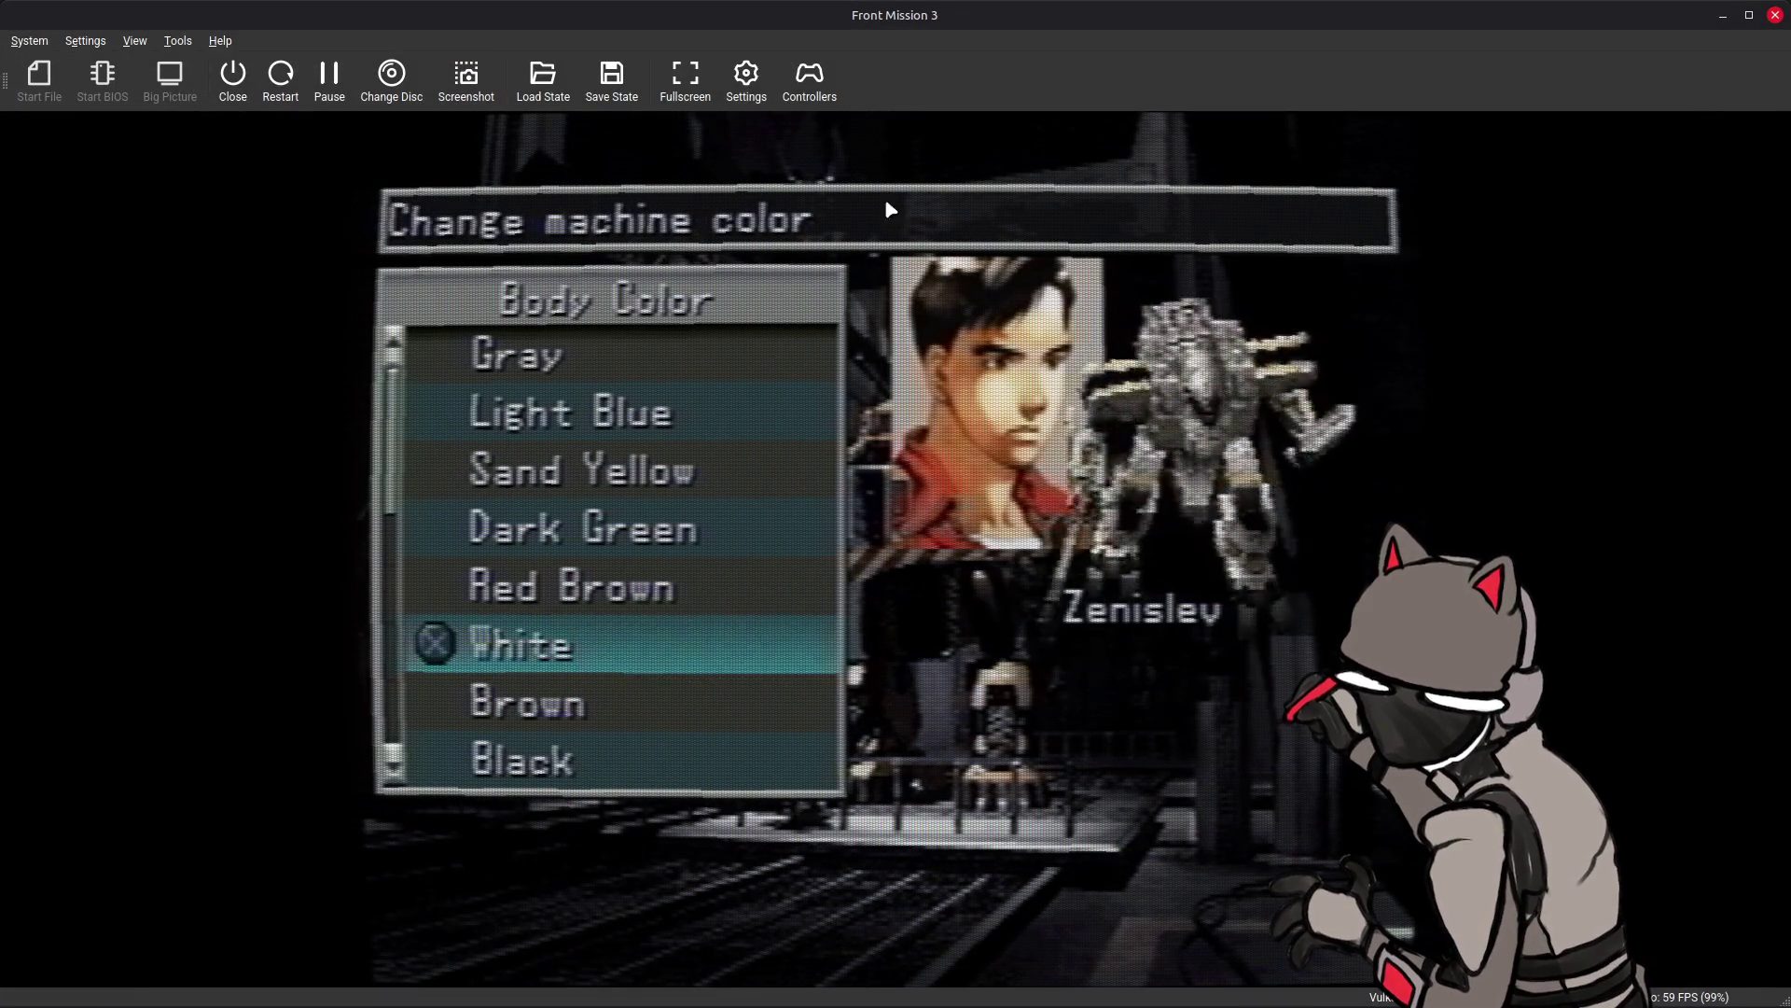
- Bring up DuckStation Settings on the Post-Processing page showing the crt-lottes parameters
{"action": "left_click", "coordinate": [747, 77]}
{"action": "left_click", "coordinate": [817, 114]}
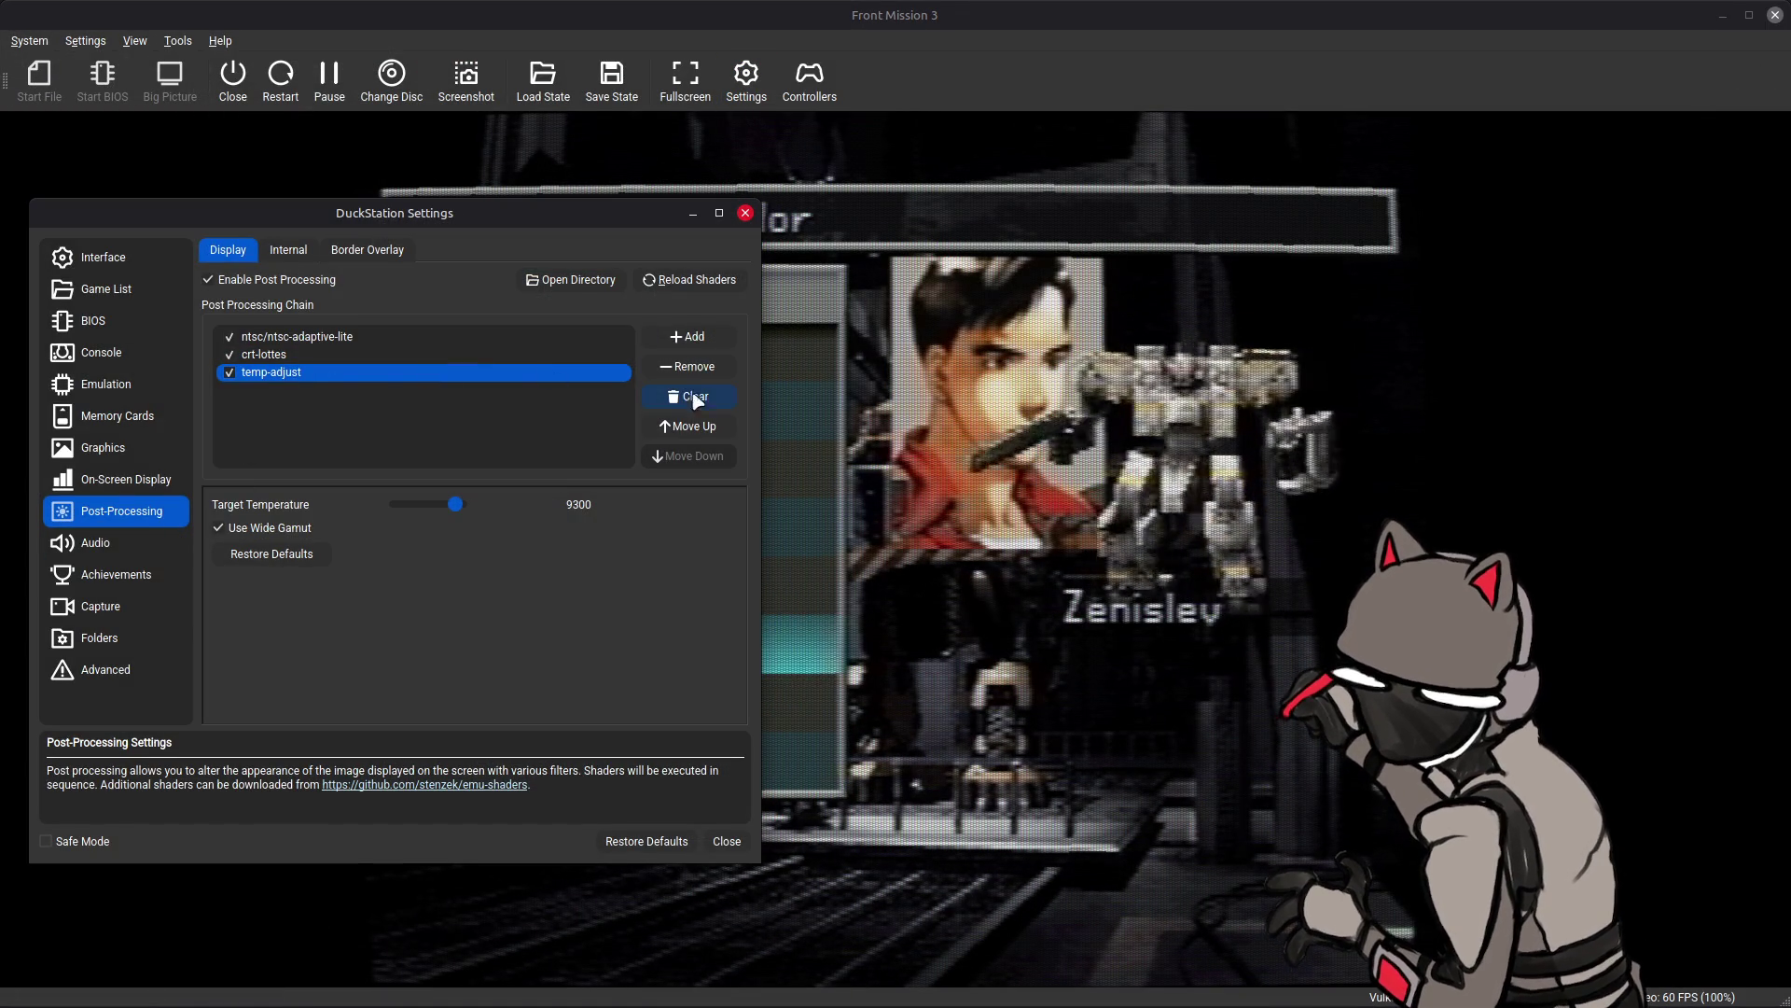
{"action": "left_click", "coordinate": [488, 354]}
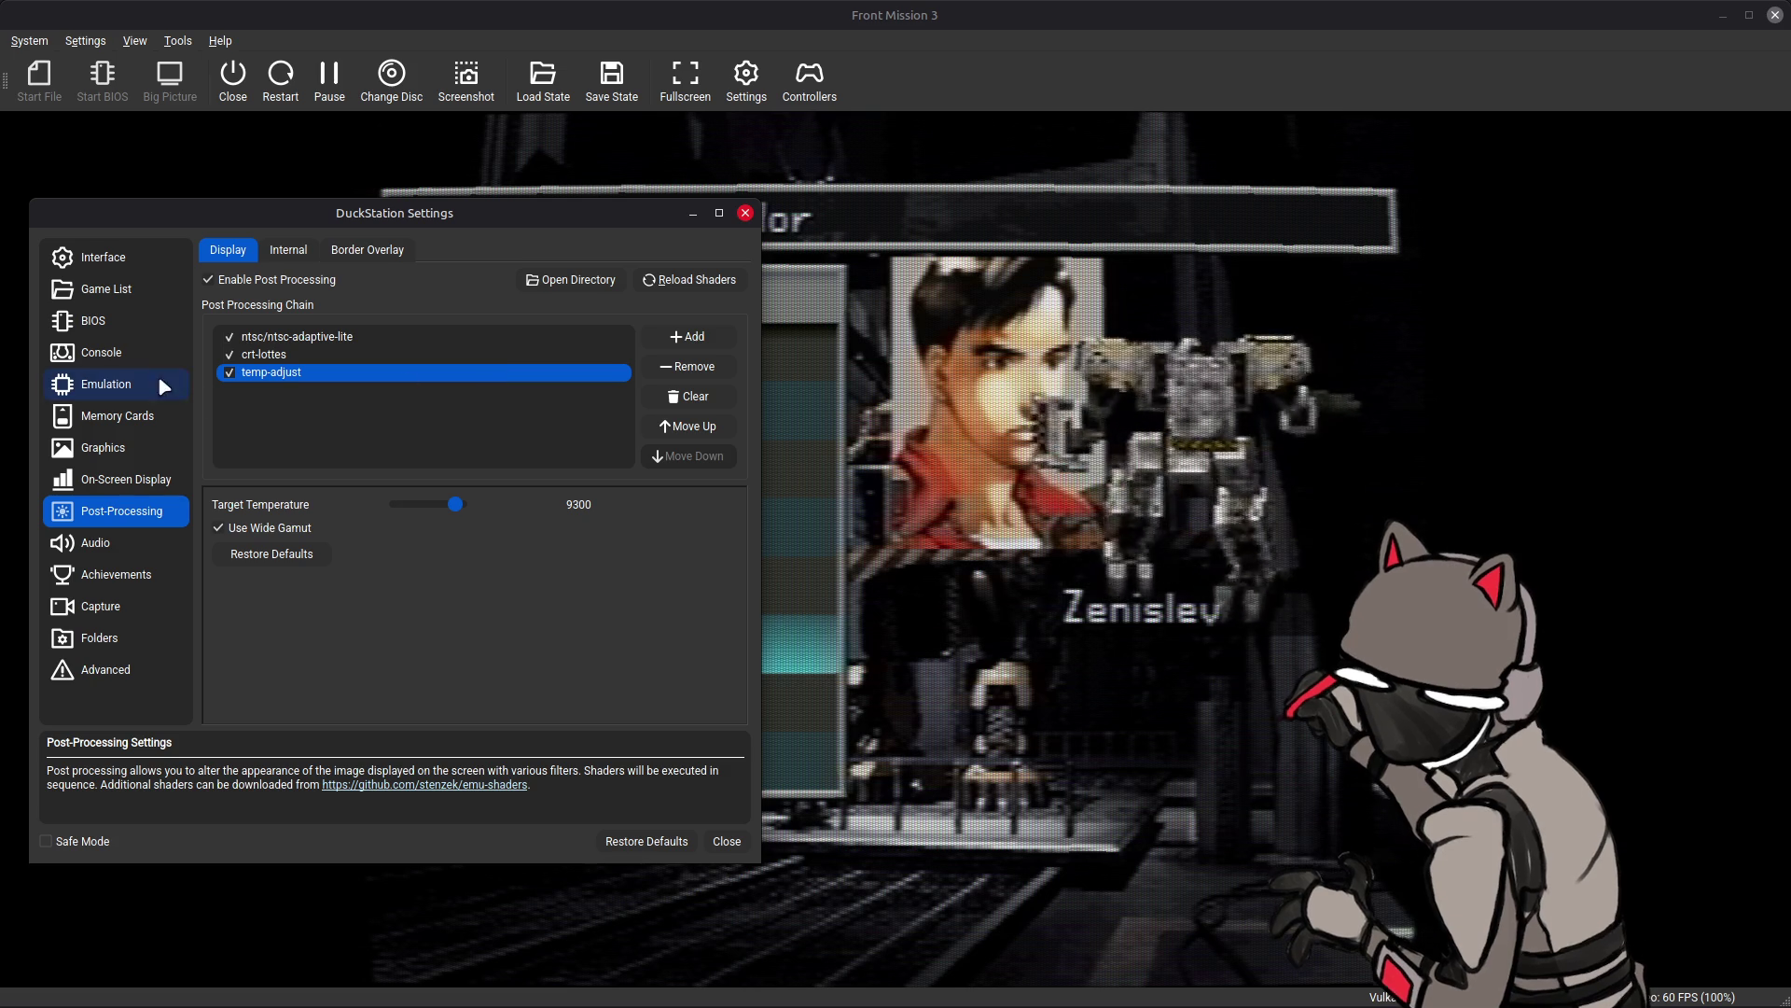
{"action": "left_click", "coordinate": [326, 354]}
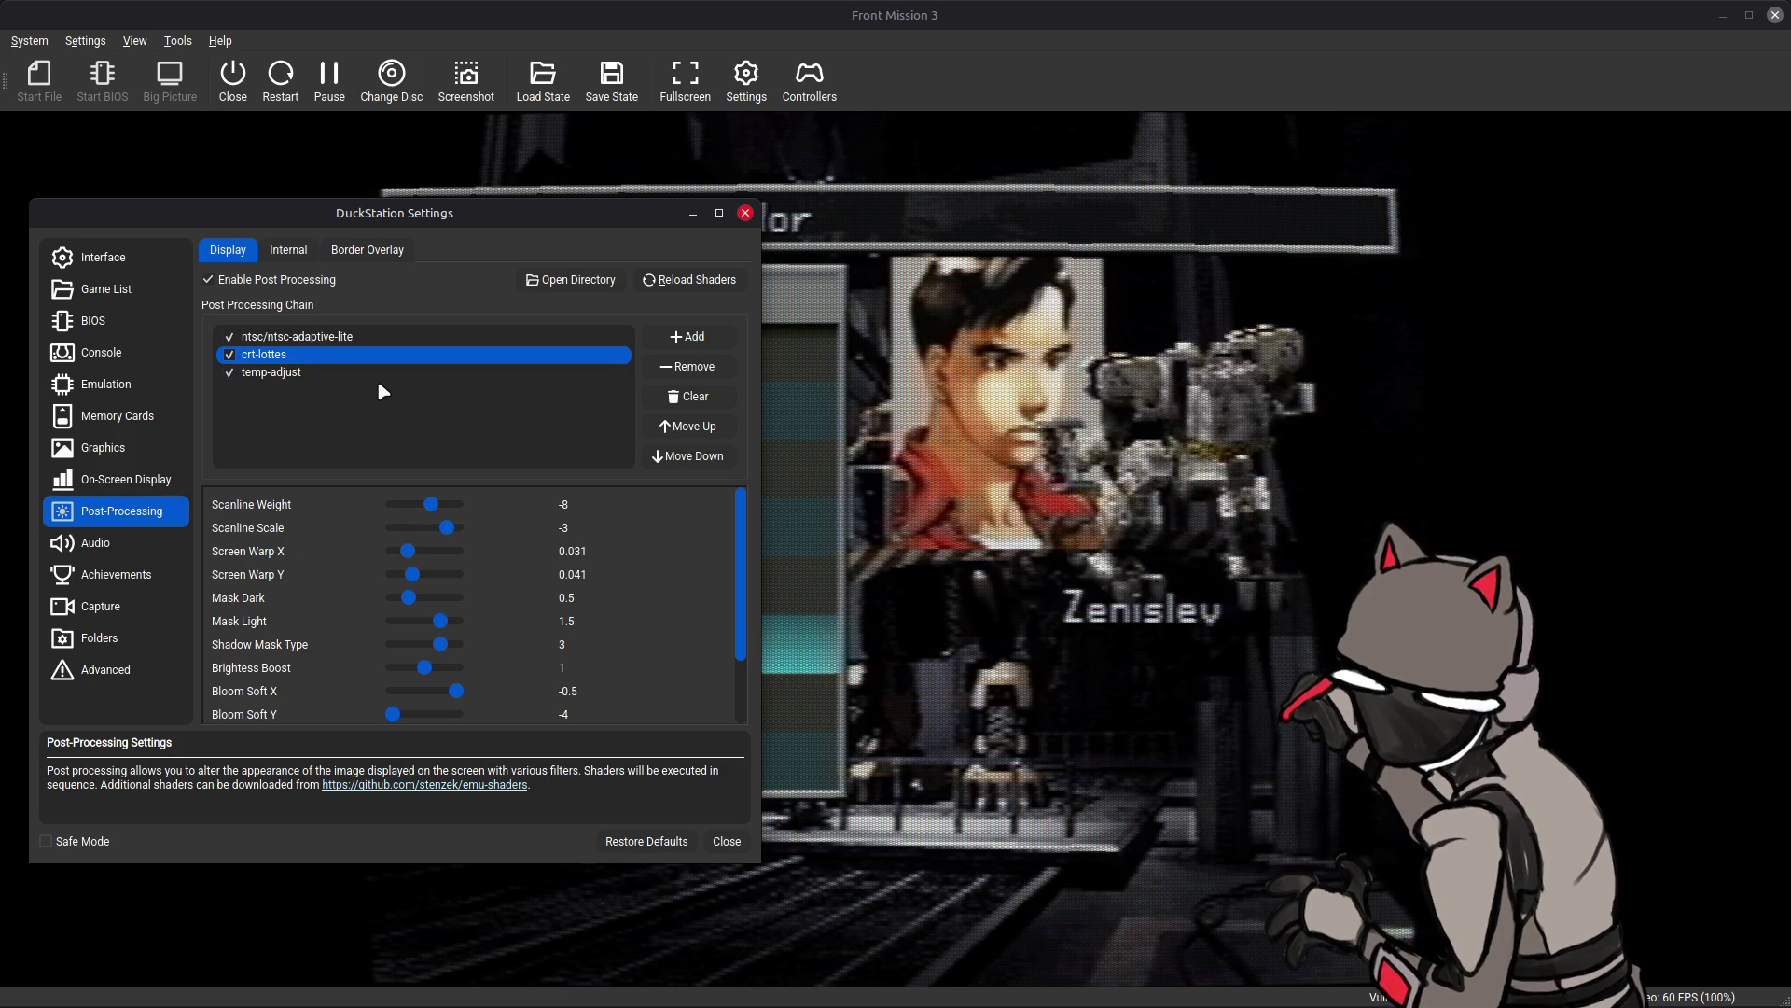
- Move temp-adjust up so it runs ahead of crt-lottes in the shader chain
{"action": "left_click", "coordinate": [462, 374]}
{"action": "scroll", "coordinate": [685, 565], "scroll_direction": "down", "scroll_amount": 2}
{"action": "scroll", "coordinate": [684, 566], "scroll_direction": "up", "scroll_amount": 2}
{"action": "left_click", "coordinate": [453, 374]}
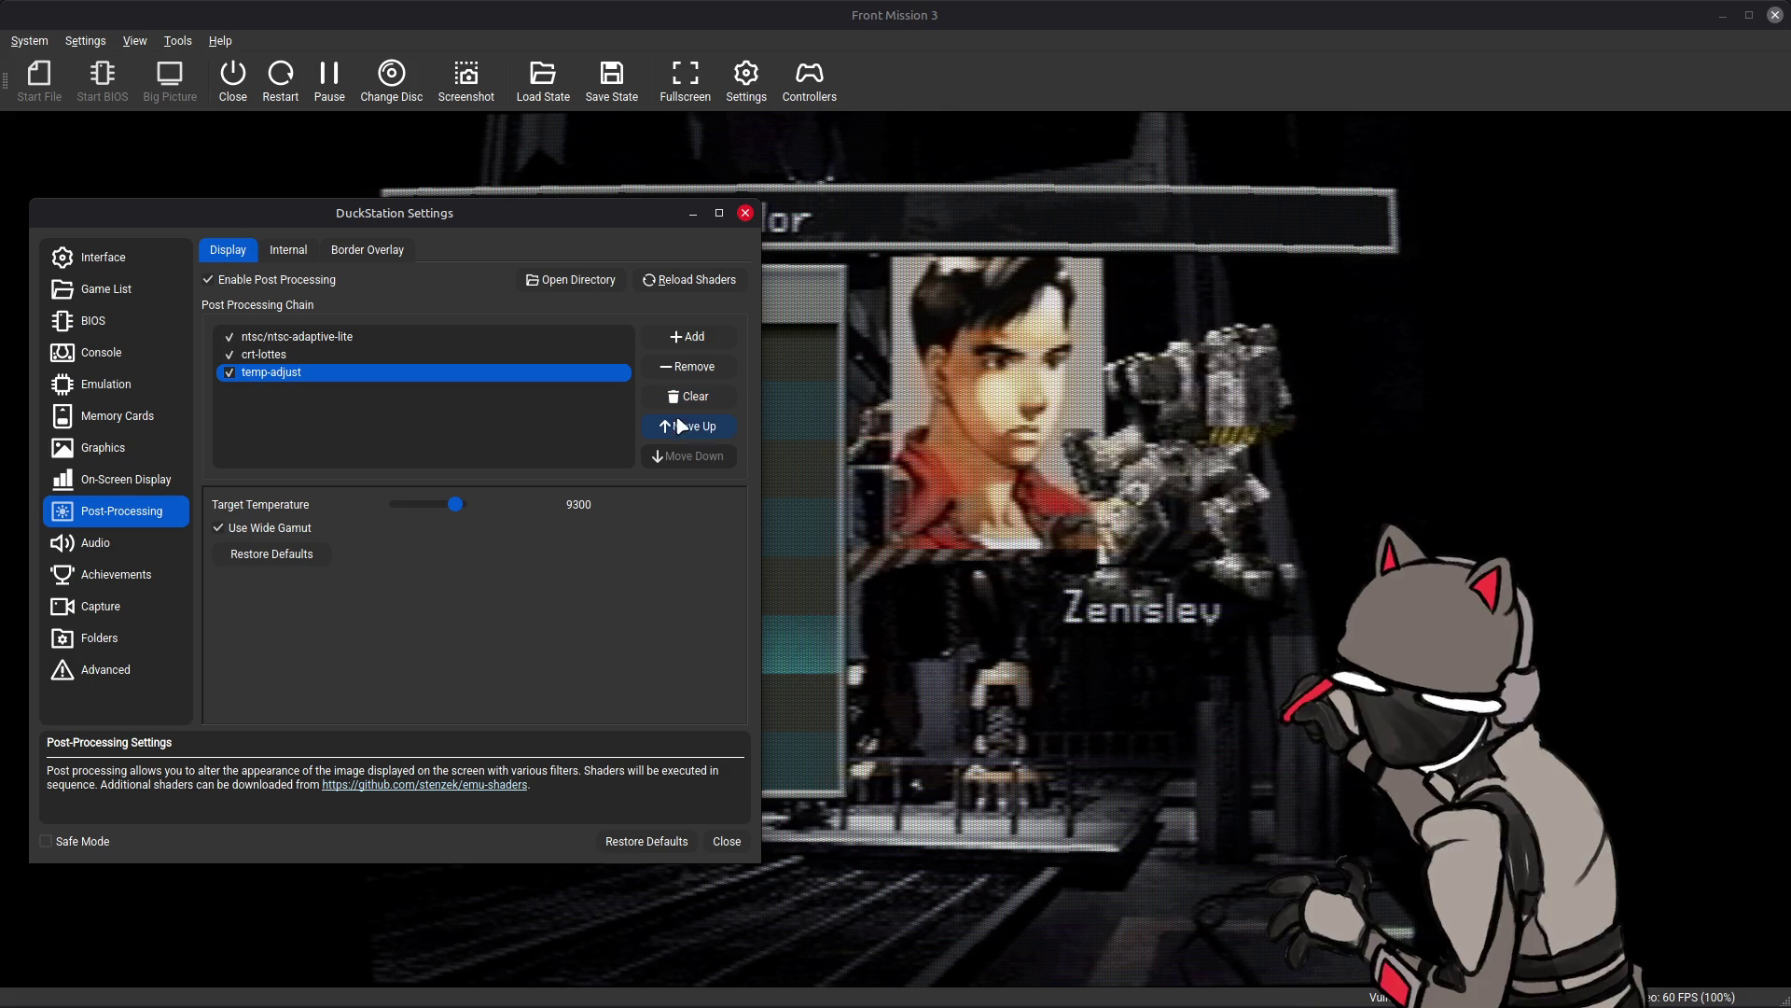
{"action": "left_click", "coordinate": [676, 424]}
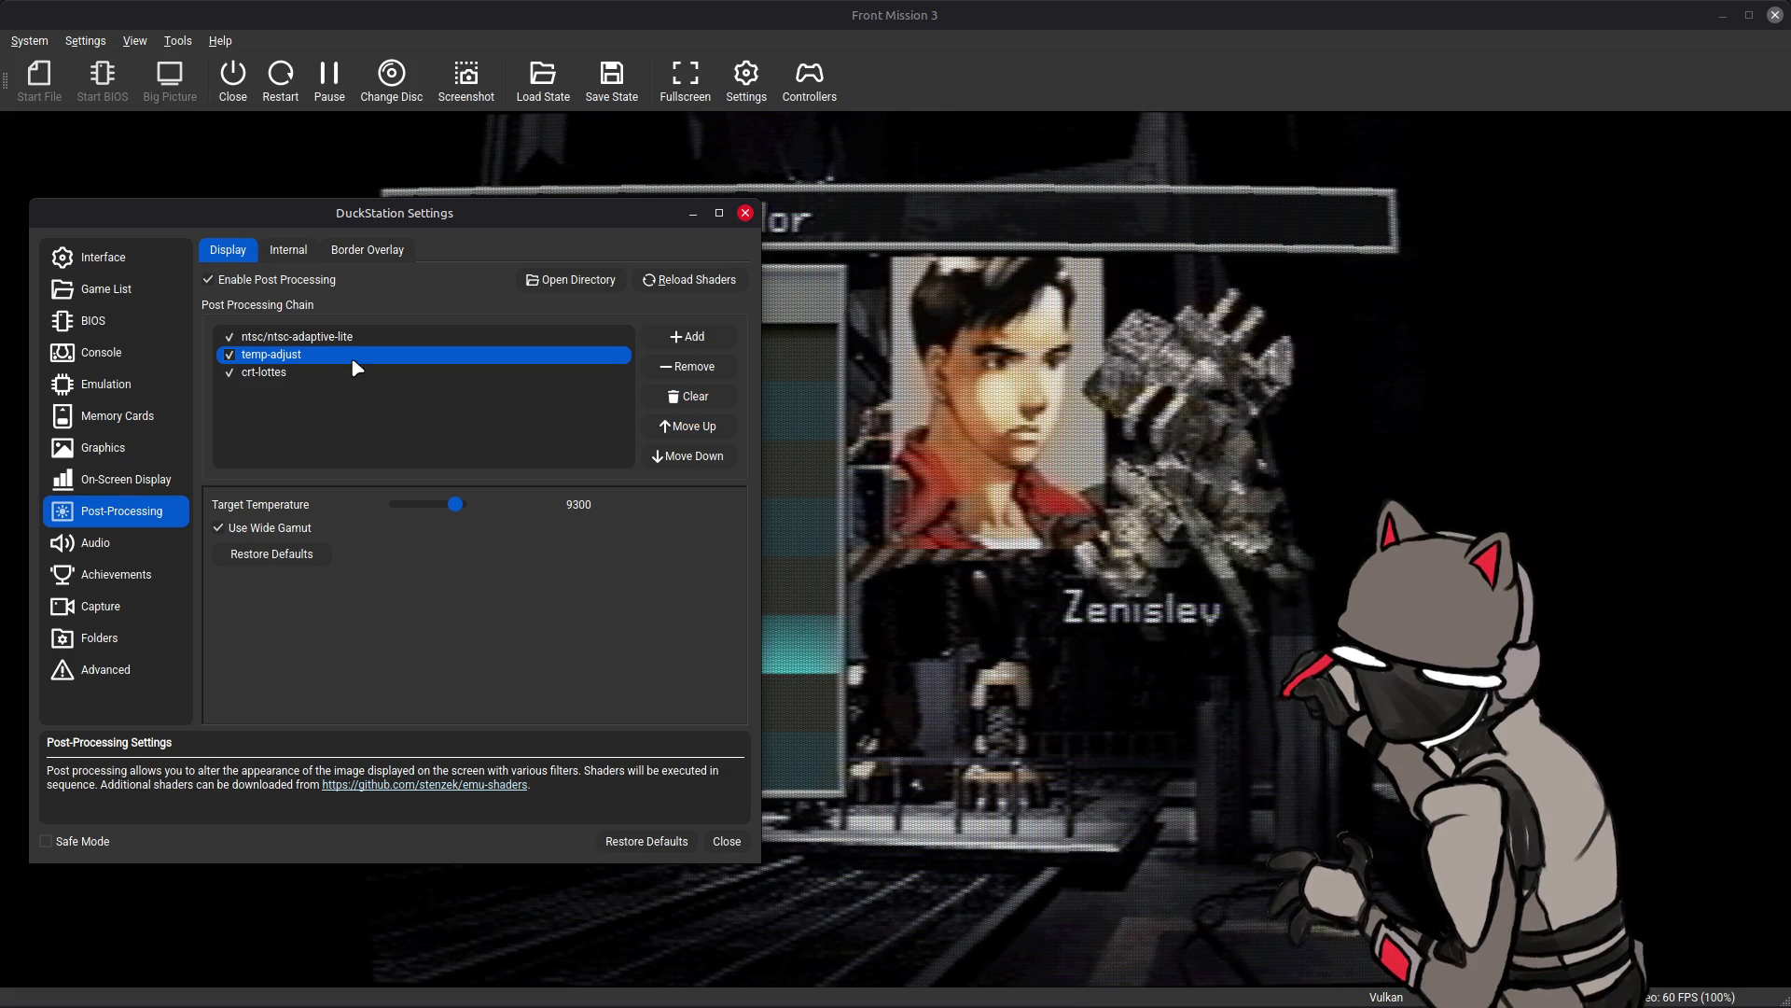
{"action": "left_click", "coordinate": [403, 371]}
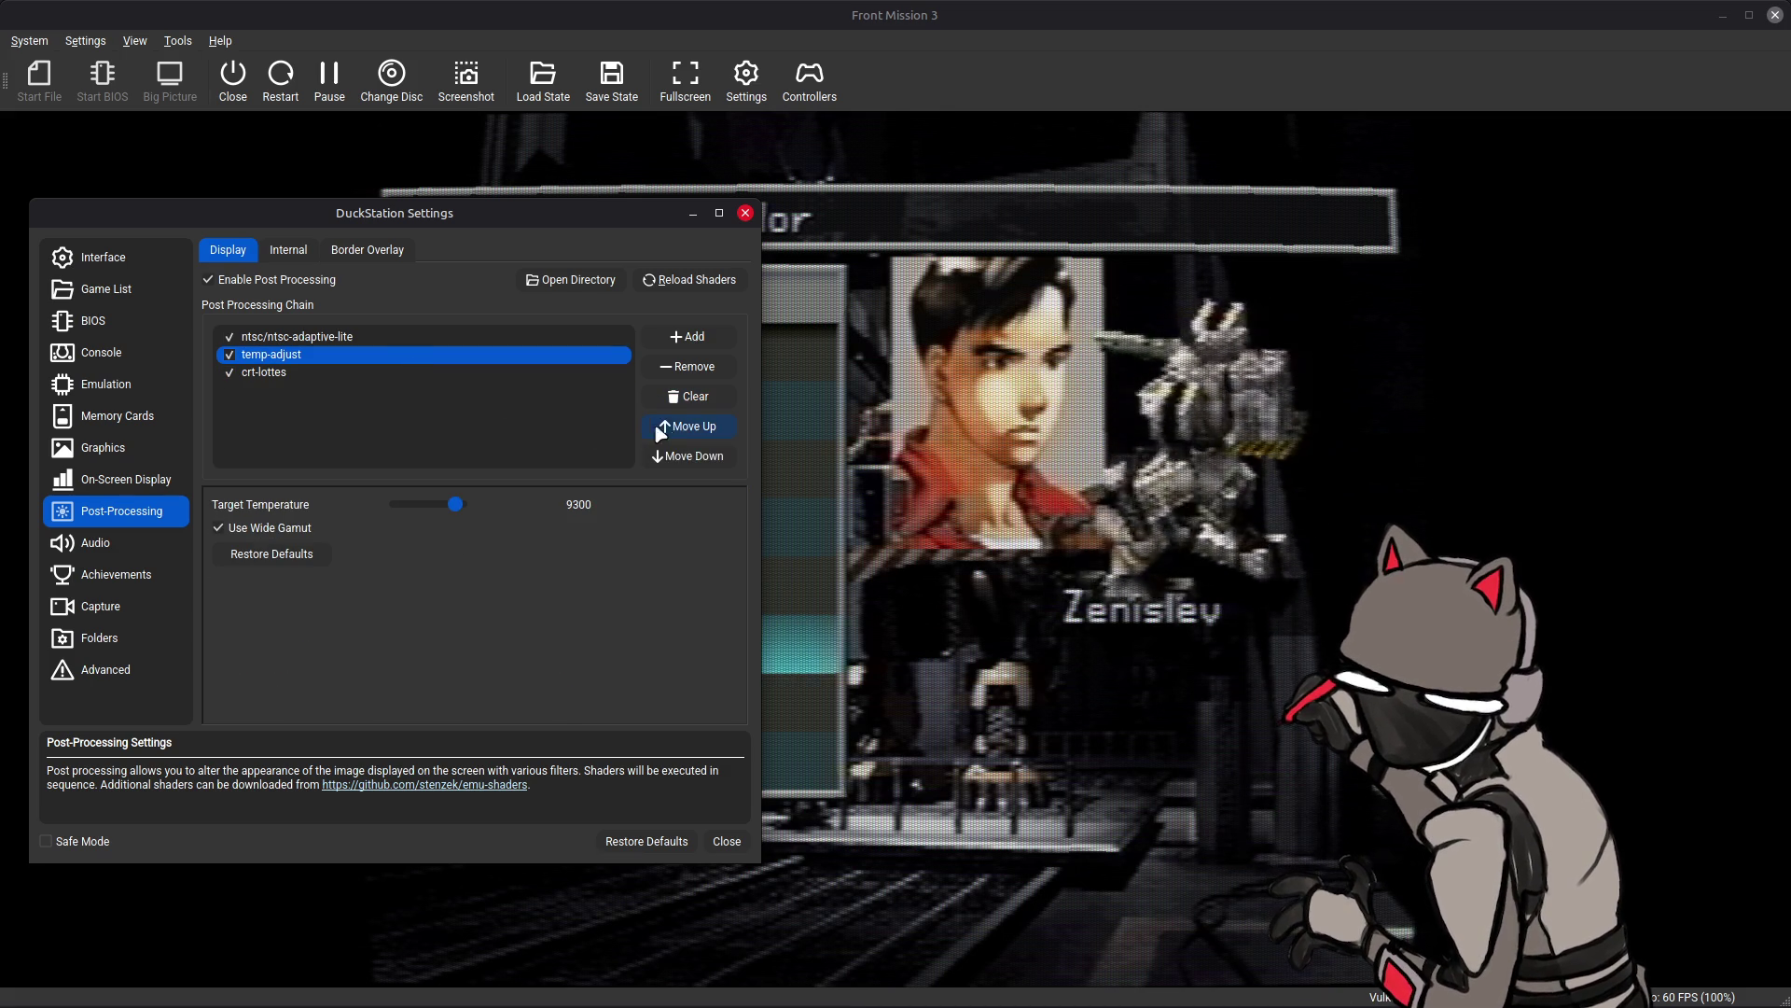
{"action": "left_click", "coordinate": [687, 458]}
{"action": "left_click", "coordinate": [684, 426]}
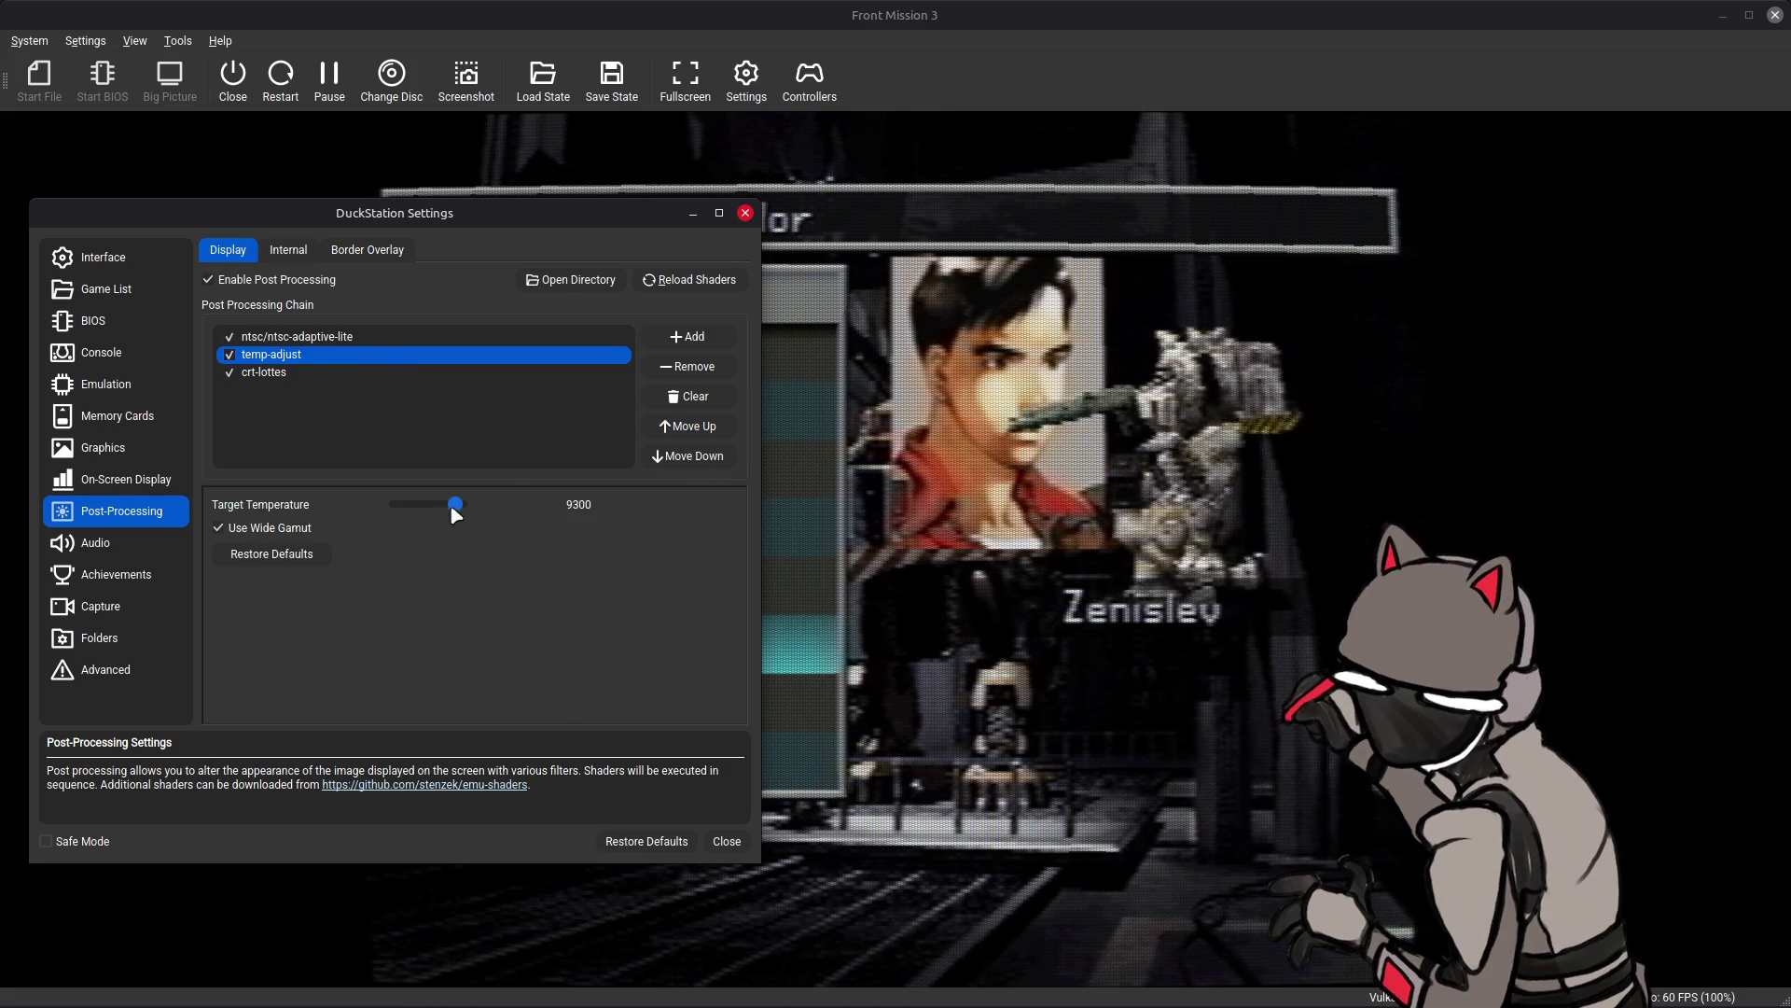
- Drop Target Temperature to 1000 and try temp-adjust above and below crt-lottes
{"action": "left_click_drag", "start_coordinate": [460, 504], "coordinate": [397, 504]}
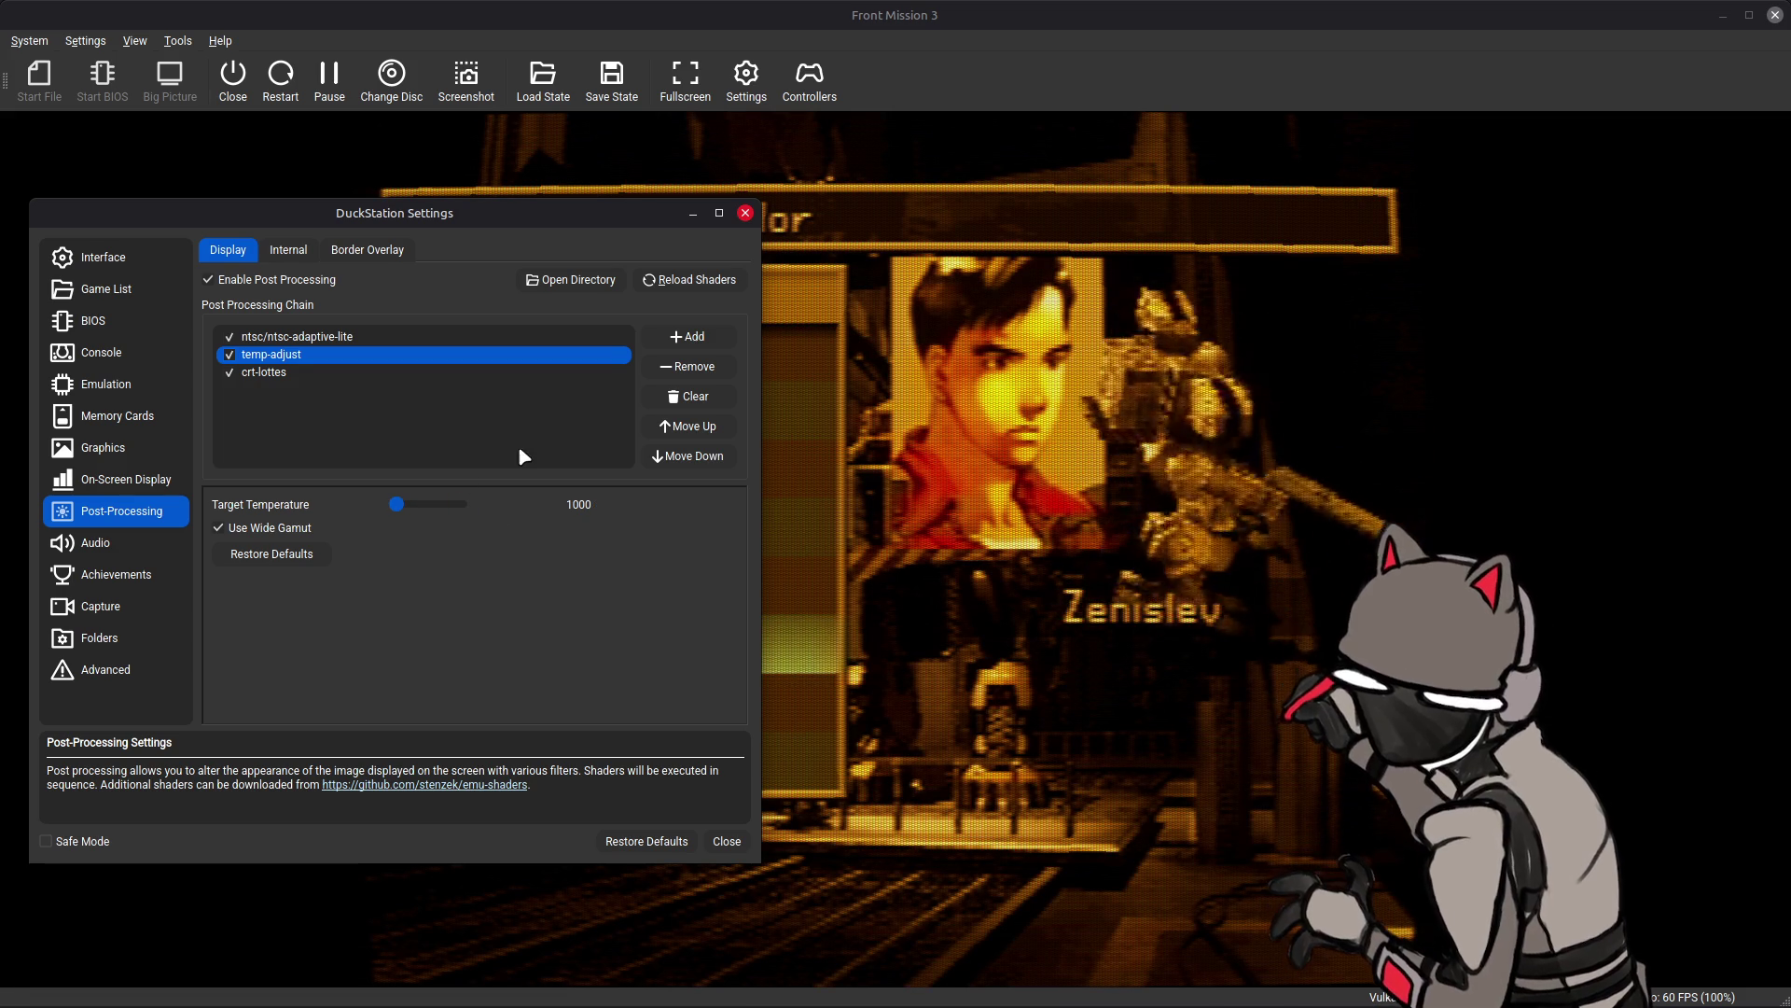
{"action": "left_click", "coordinate": [686, 456]}
{"action": "left_click", "coordinate": [687, 425]}
{"action": "left_click", "coordinate": [686, 456]}
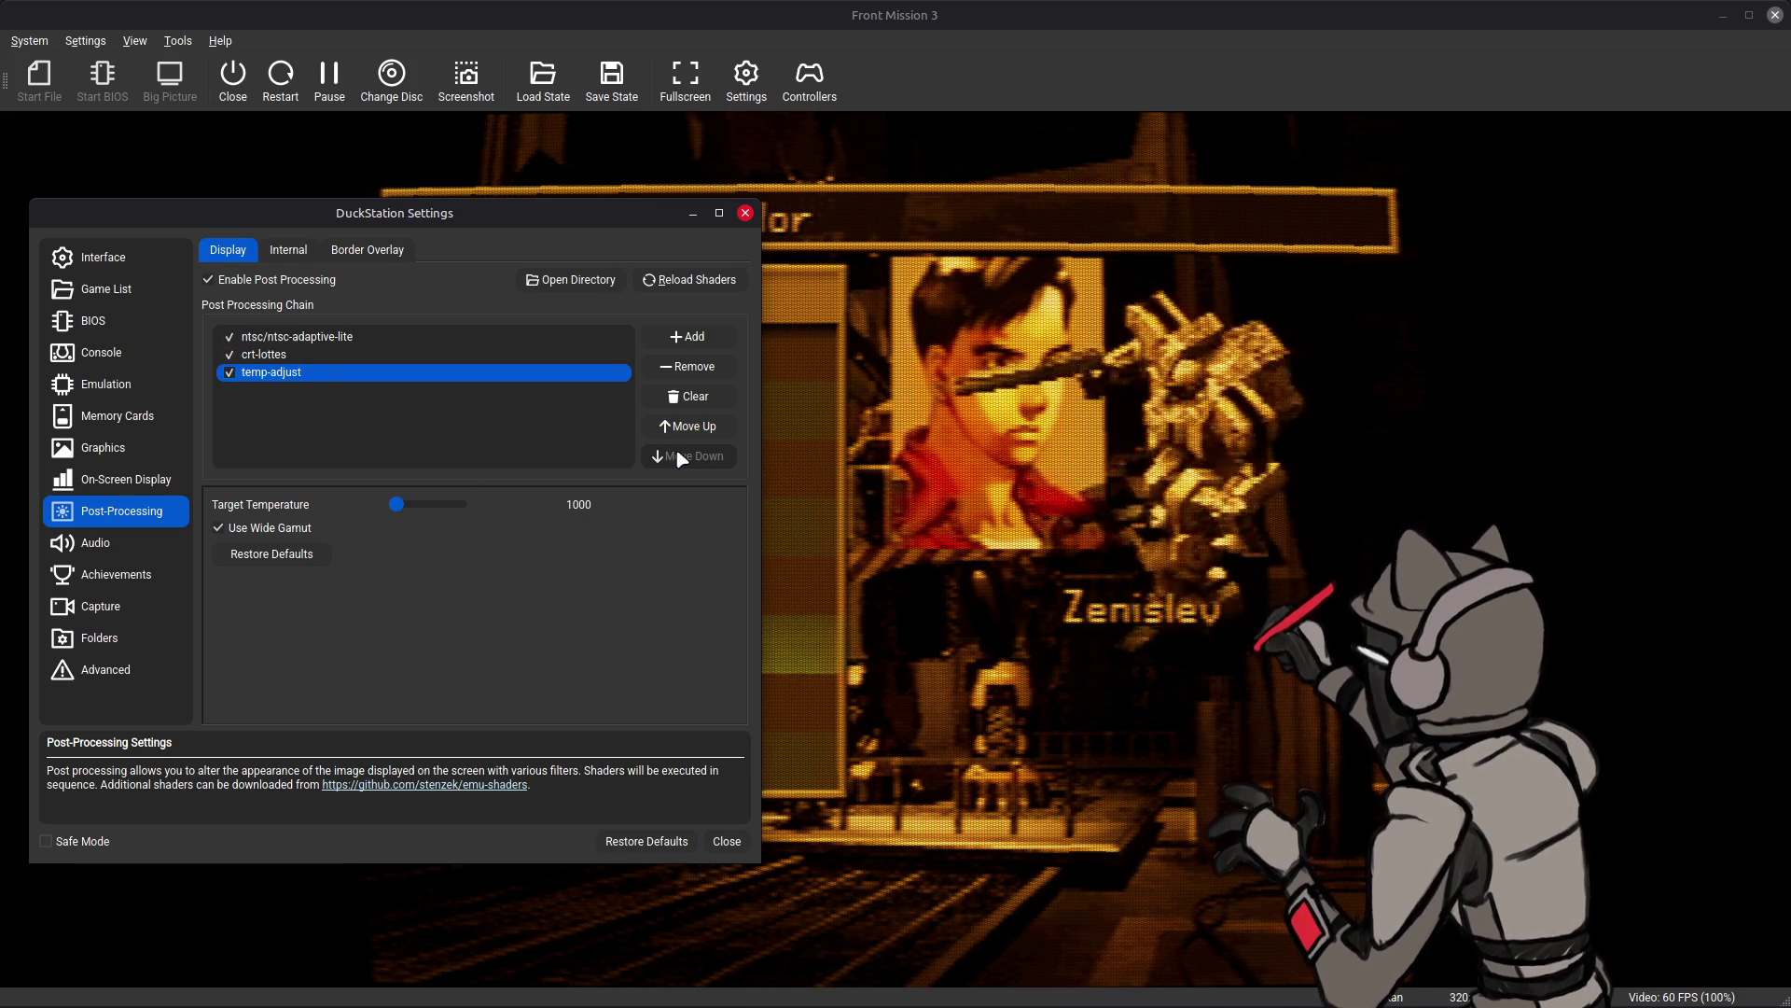
{"action": "left_click", "coordinate": [677, 432]}
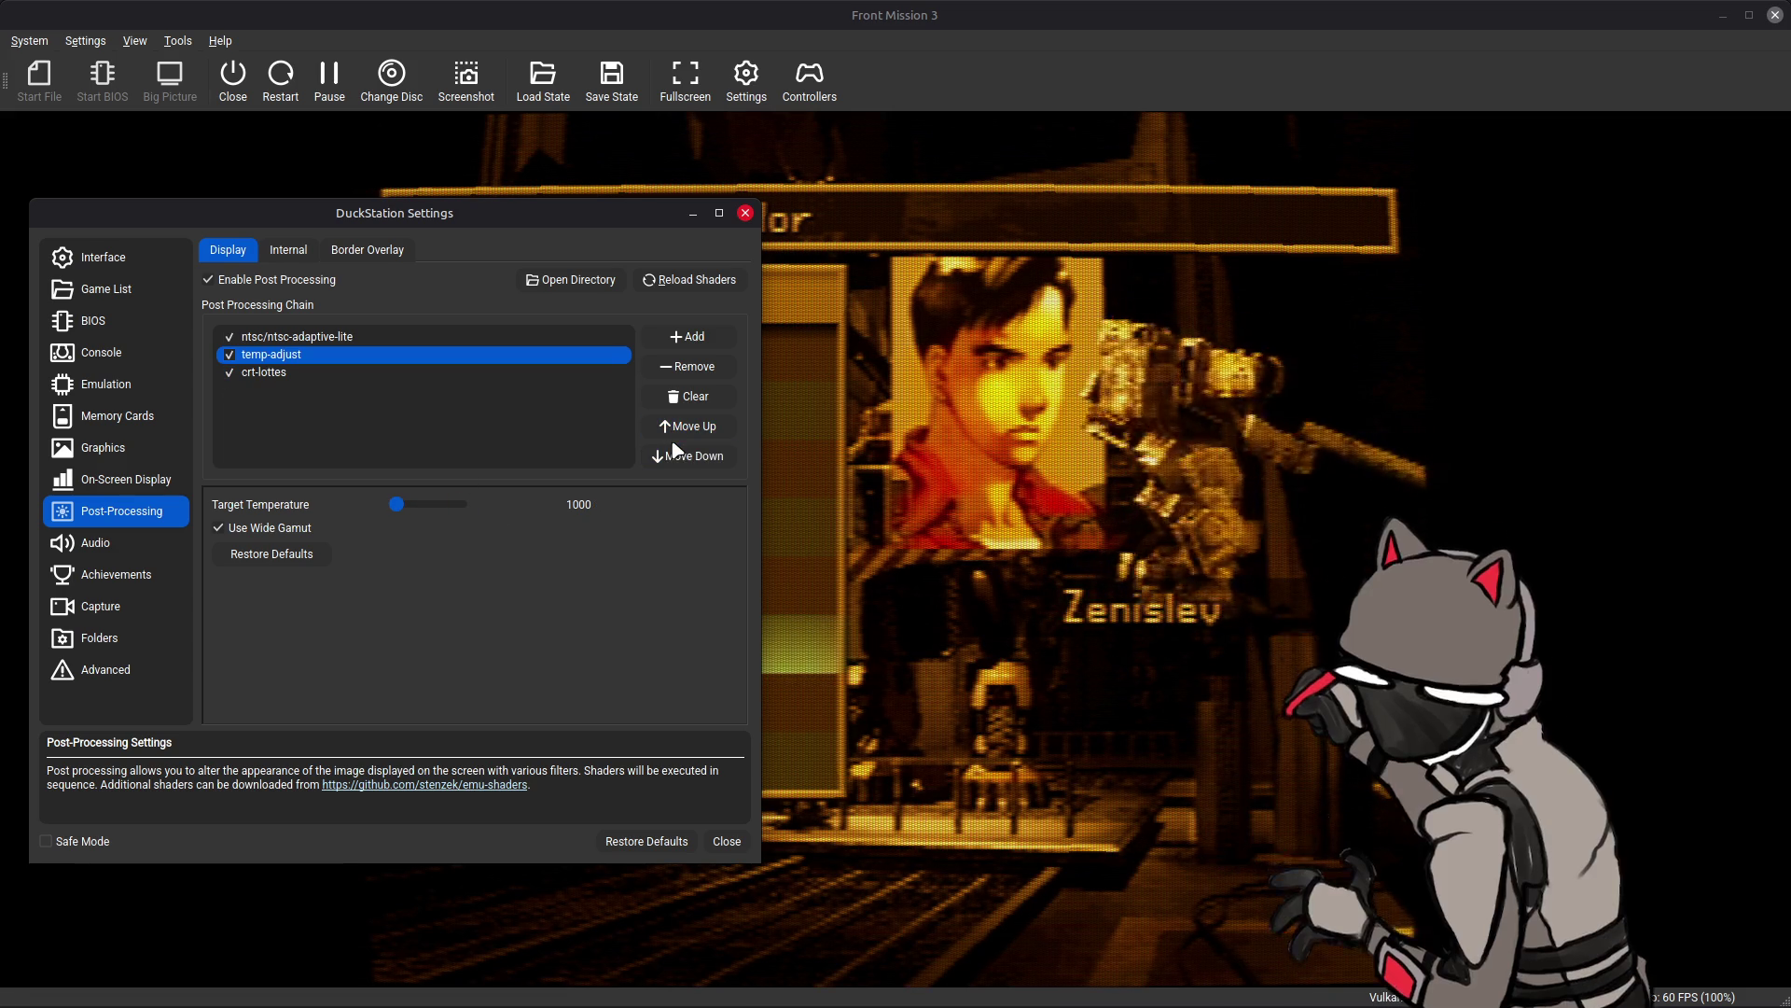
- Leave temp-adjust last in the chain at 9300 and bring up temp-adjust.fx in Notepad++
{"action": "left_click", "coordinate": [675, 462]}
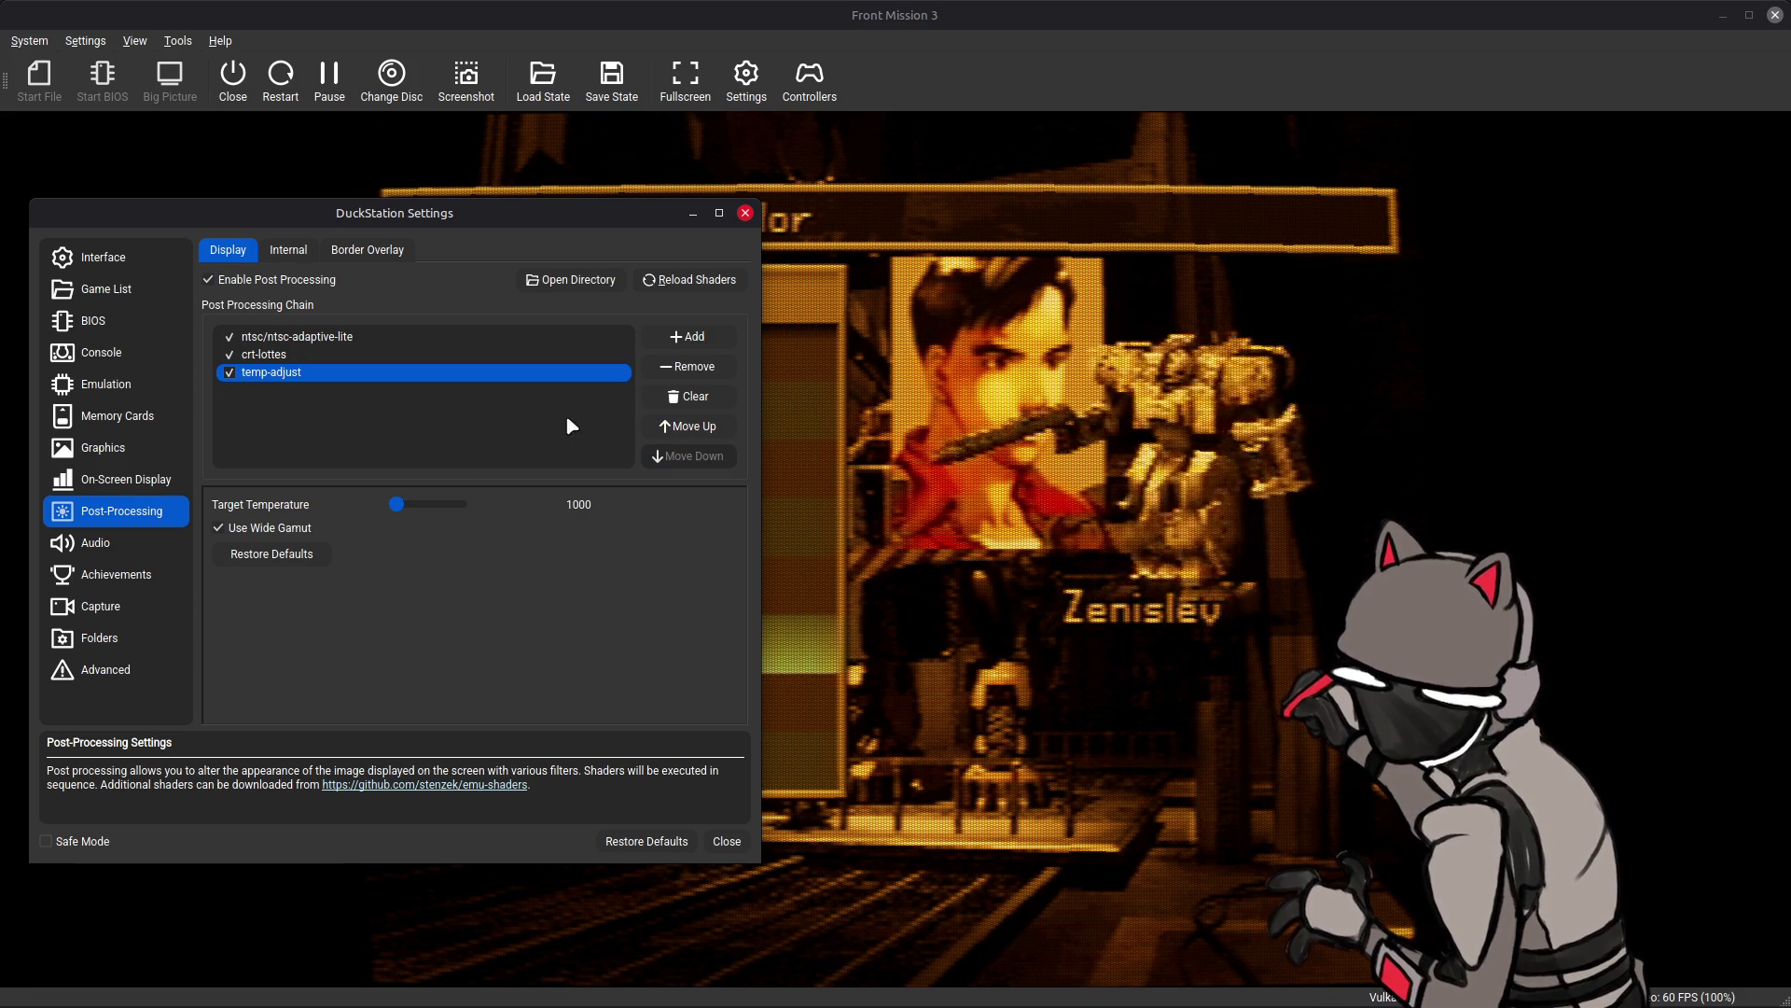
{"action": "left_click", "coordinate": [687, 426]}
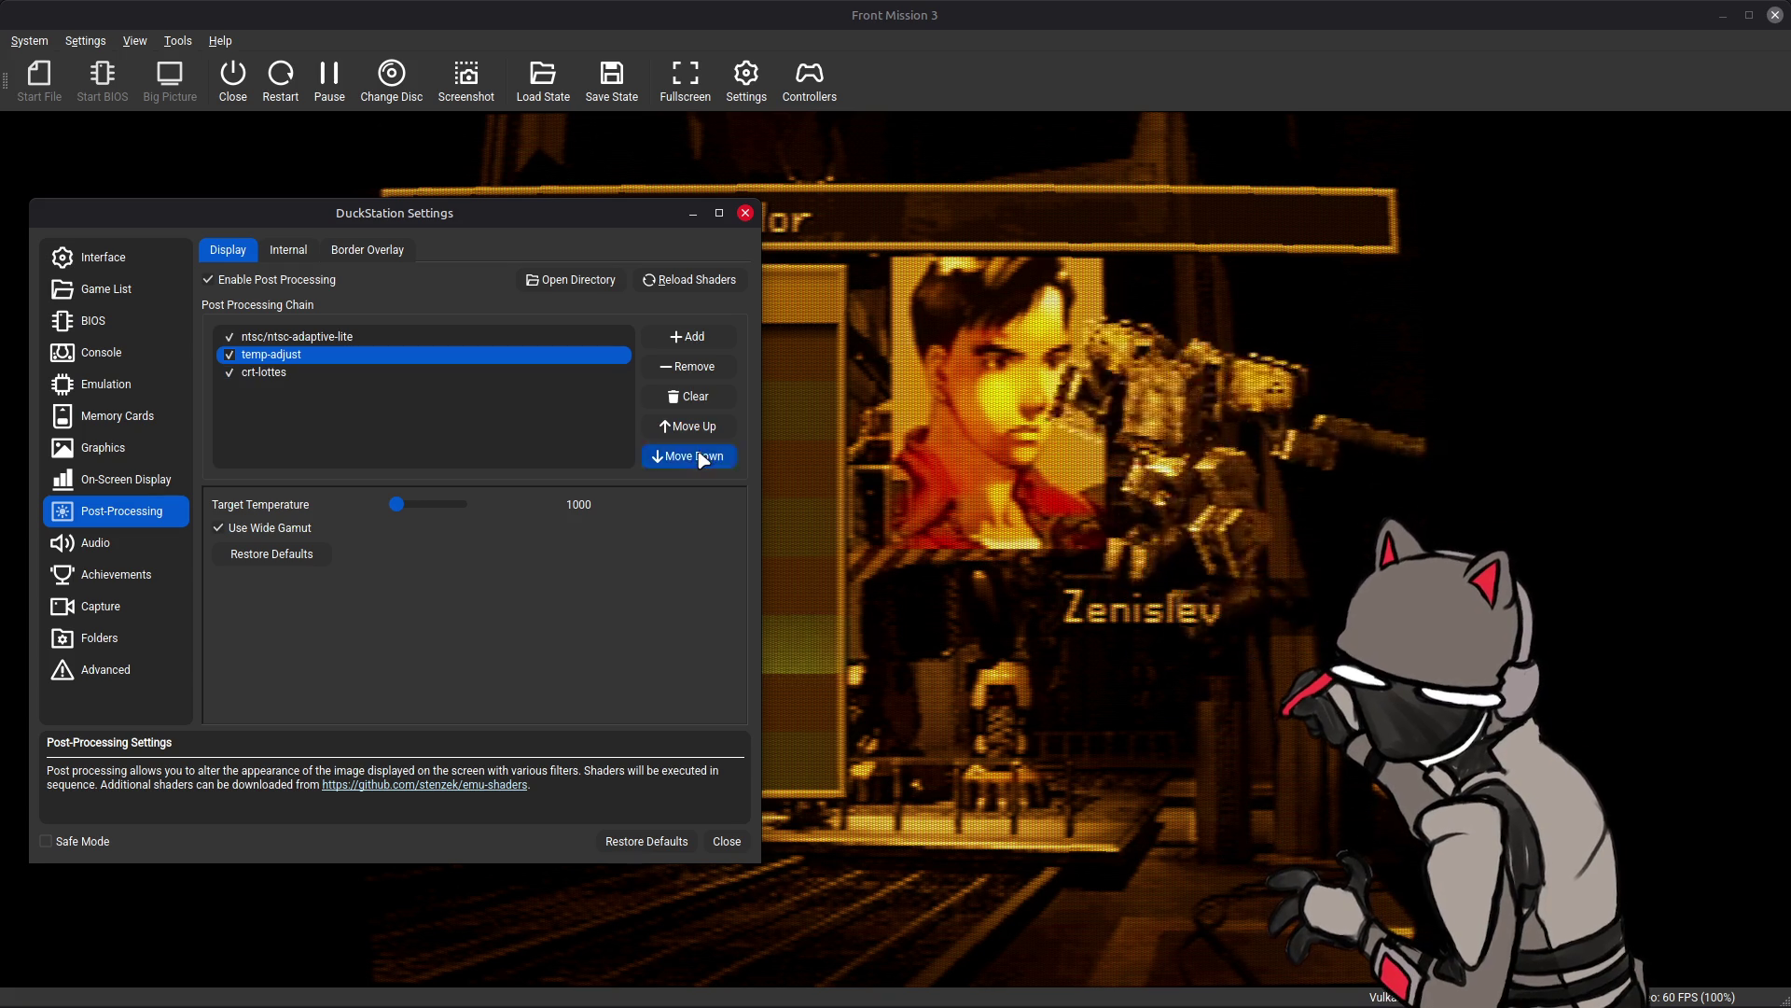
{"action": "left_click", "coordinate": [687, 457]}
{"action": "left_click_drag", "start_coordinate": [398, 505], "coordinate": [458, 516]}
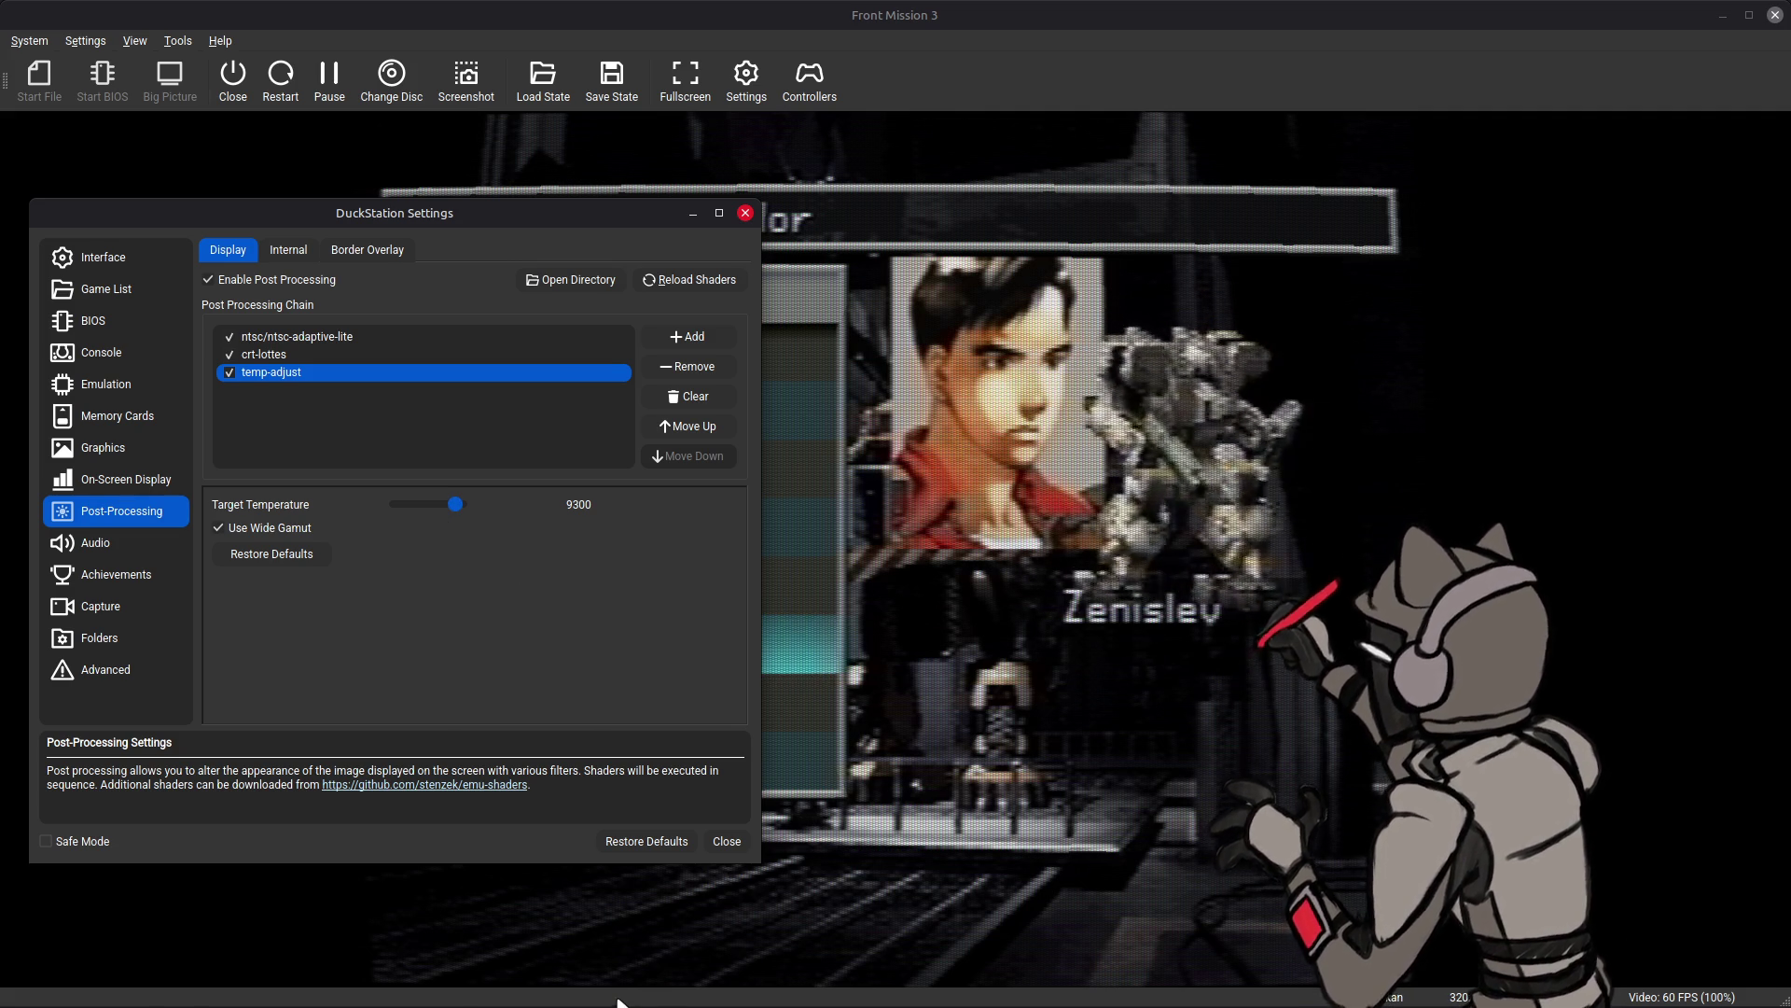
{"action": "mouse_move", "coordinate": [221, 996]}
{"action": "left_click", "coordinate": [220, 984]}
{"action": "scroll", "coordinate": [851, 500], "scroll_direction": "up", "scroll_amount": 4}
- Look through bloom_tonemap.glsl's temp_to_rgb and Oklab code, then switch to temp-adjust.fx
{"action": "left_click", "coordinate": [1371, 96]}
{"action": "scroll", "coordinate": [982, 352], "scroll_direction": "up", "scroll_amount": 20}
{"action": "scroll", "coordinate": [982, 349], "scroll_direction": "up", "scroll_amount": 20}
{"action": "scroll", "coordinate": [982, 344], "scroll_direction": "up", "scroll_amount": 20}
{"action": "scroll", "coordinate": [981, 339], "scroll_direction": "up", "scroll_amount": 20}
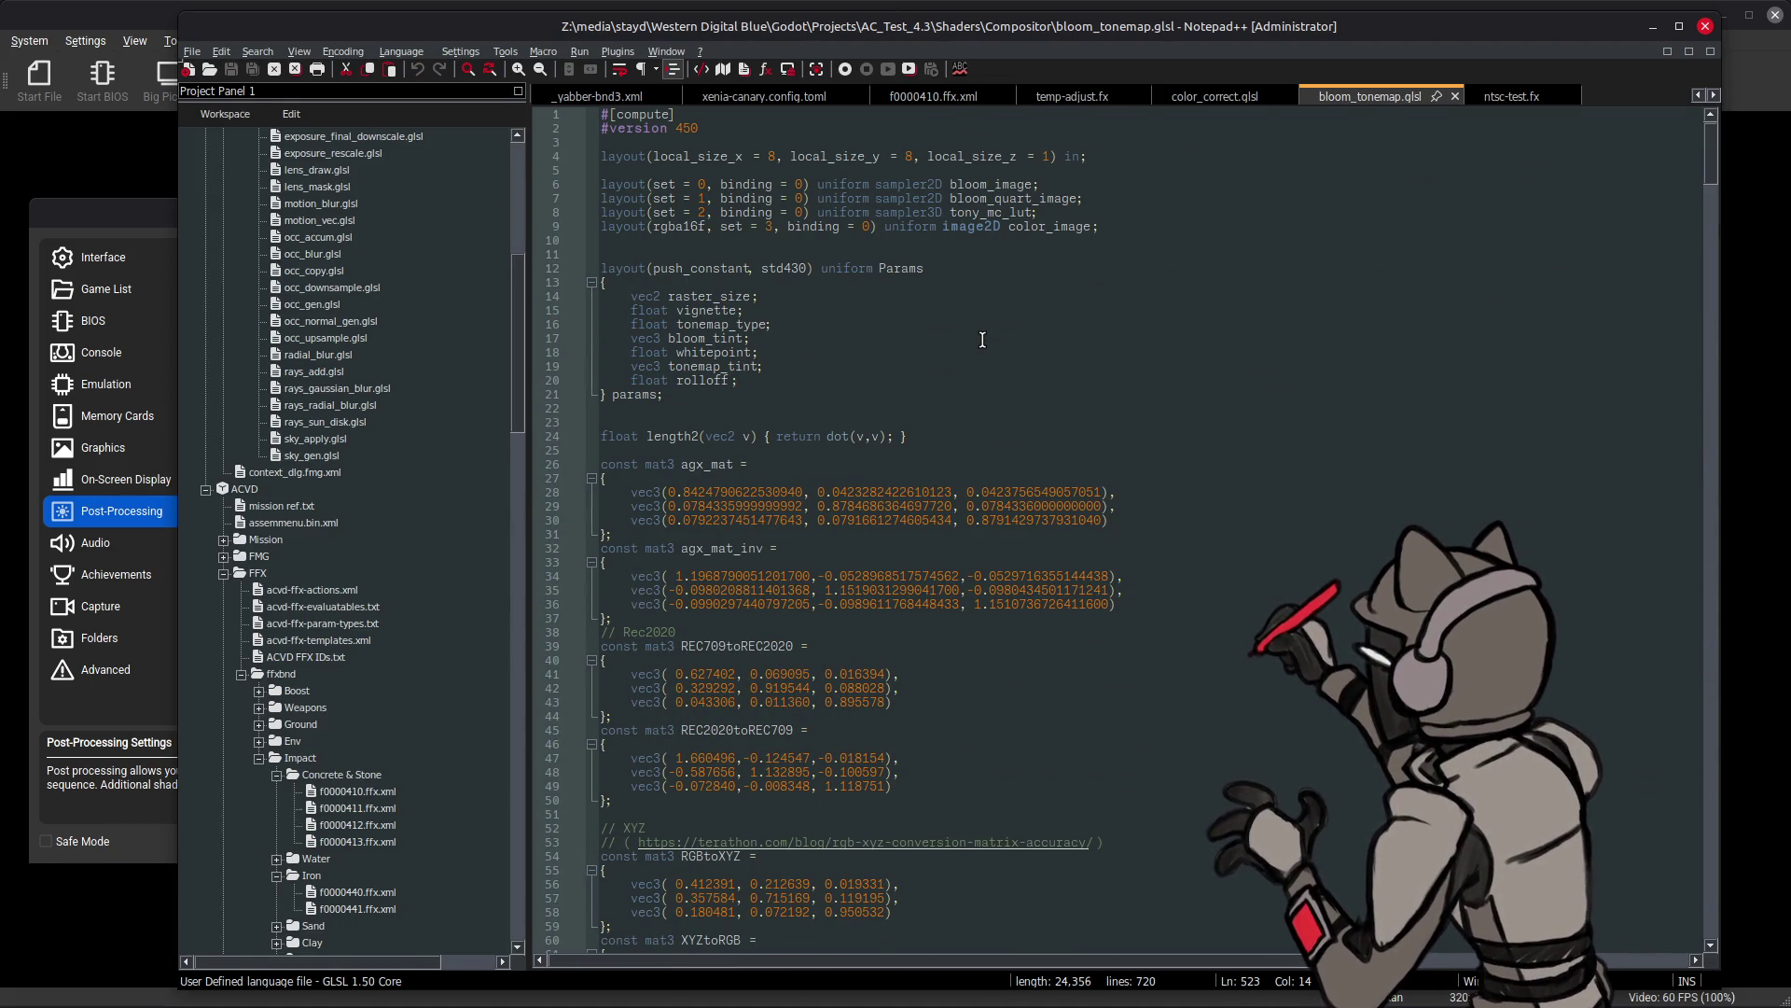
{"action": "scroll", "coordinate": [981, 339], "scroll_direction": "down", "scroll_amount": 7}
{"action": "scroll", "coordinate": [981, 339], "scroll_direction": "down", "scroll_amount": 7}
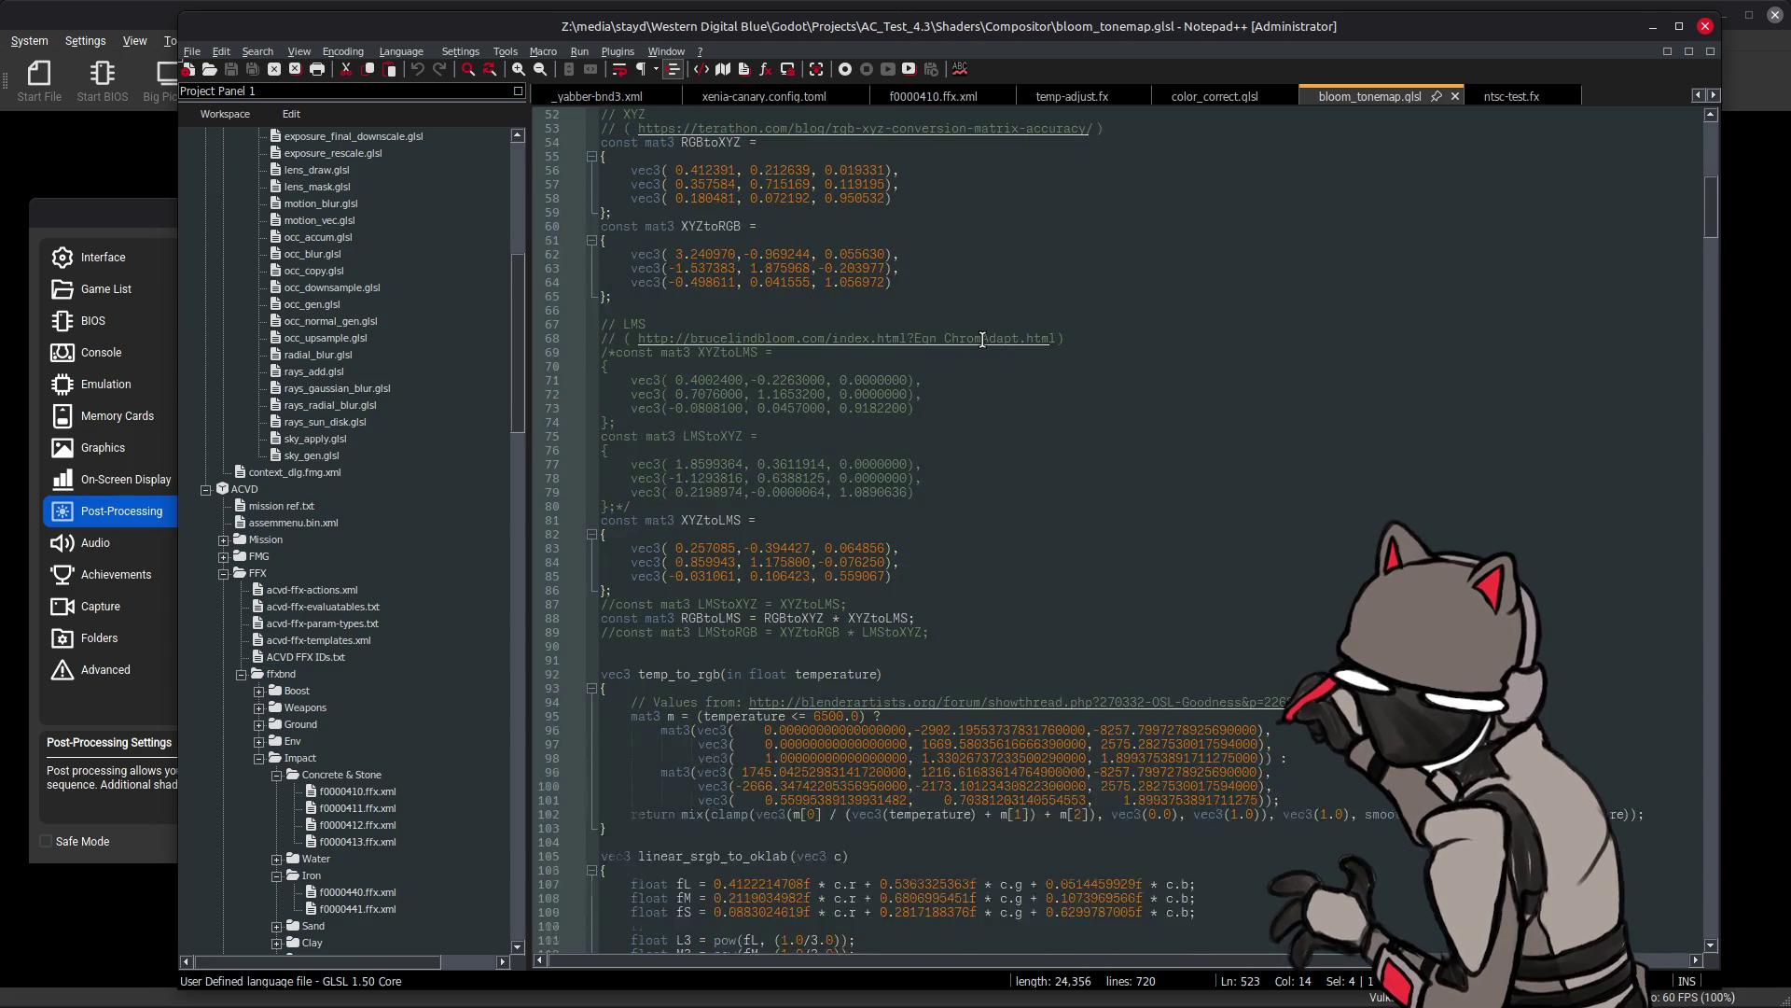
{"action": "scroll", "coordinate": [981, 338], "scroll_direction": "down", "scroll_amount": 7}
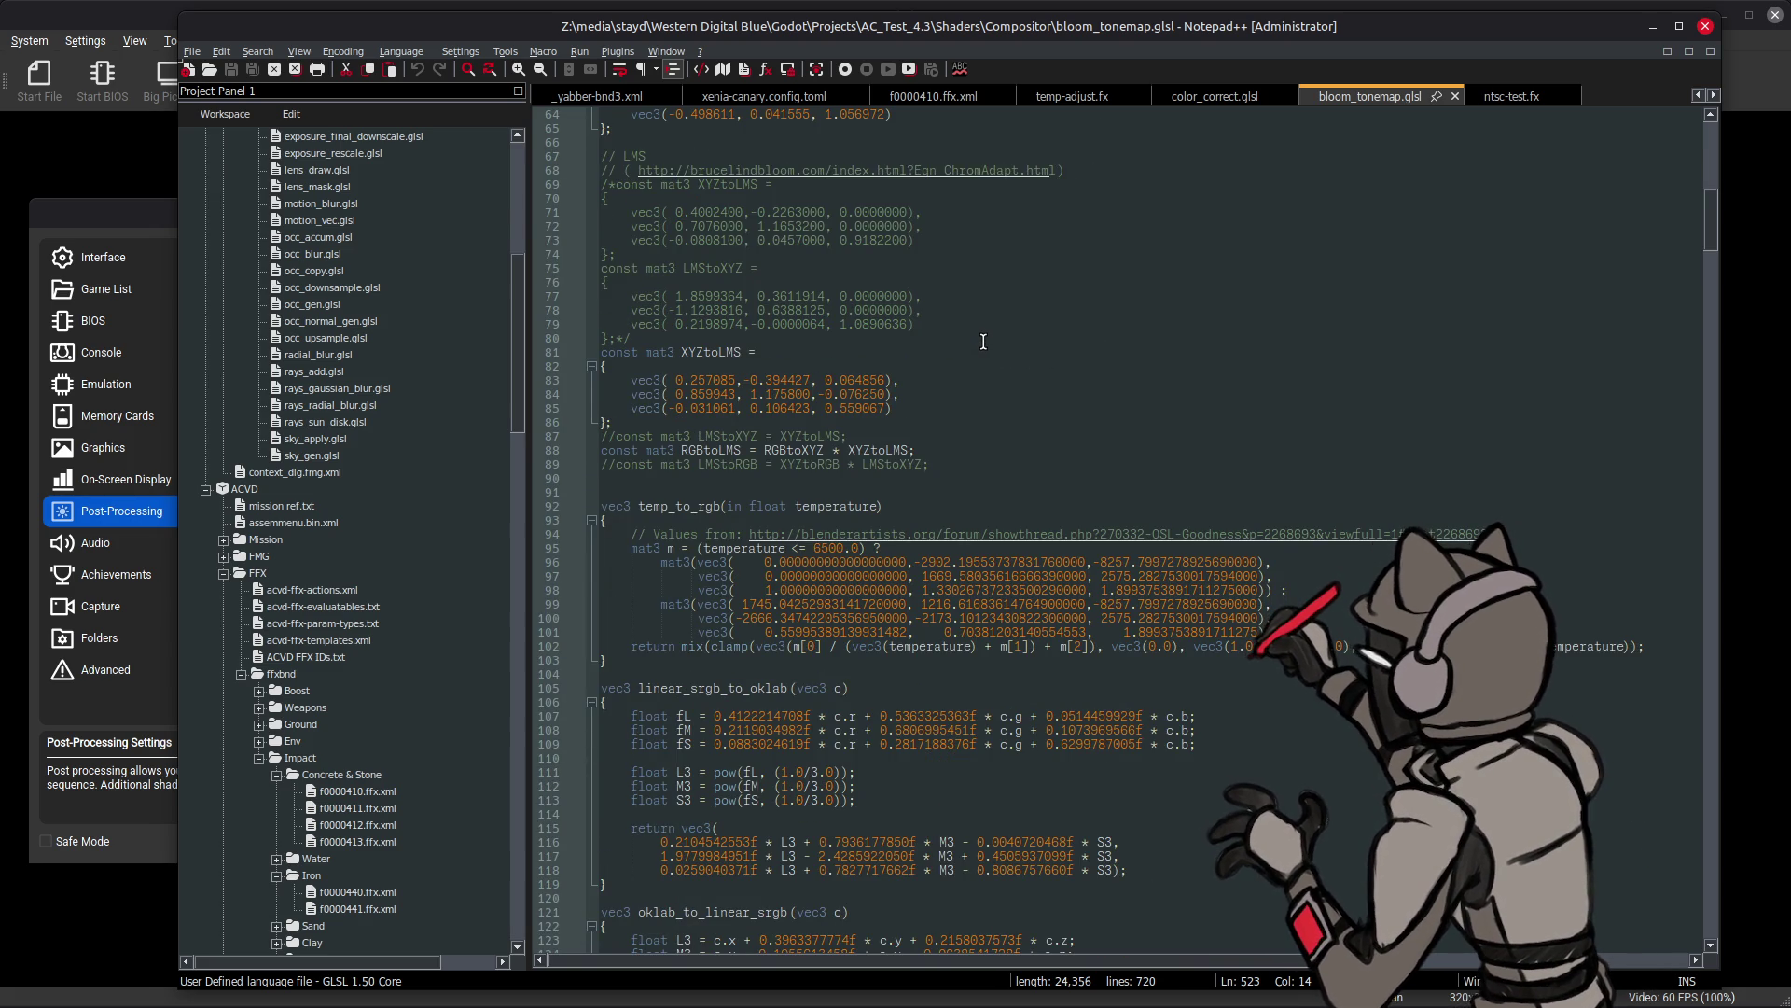
{"action": "scroll", "coordinate": [983, 340], "scroll_direction": "down", "scroll_amount": 4}
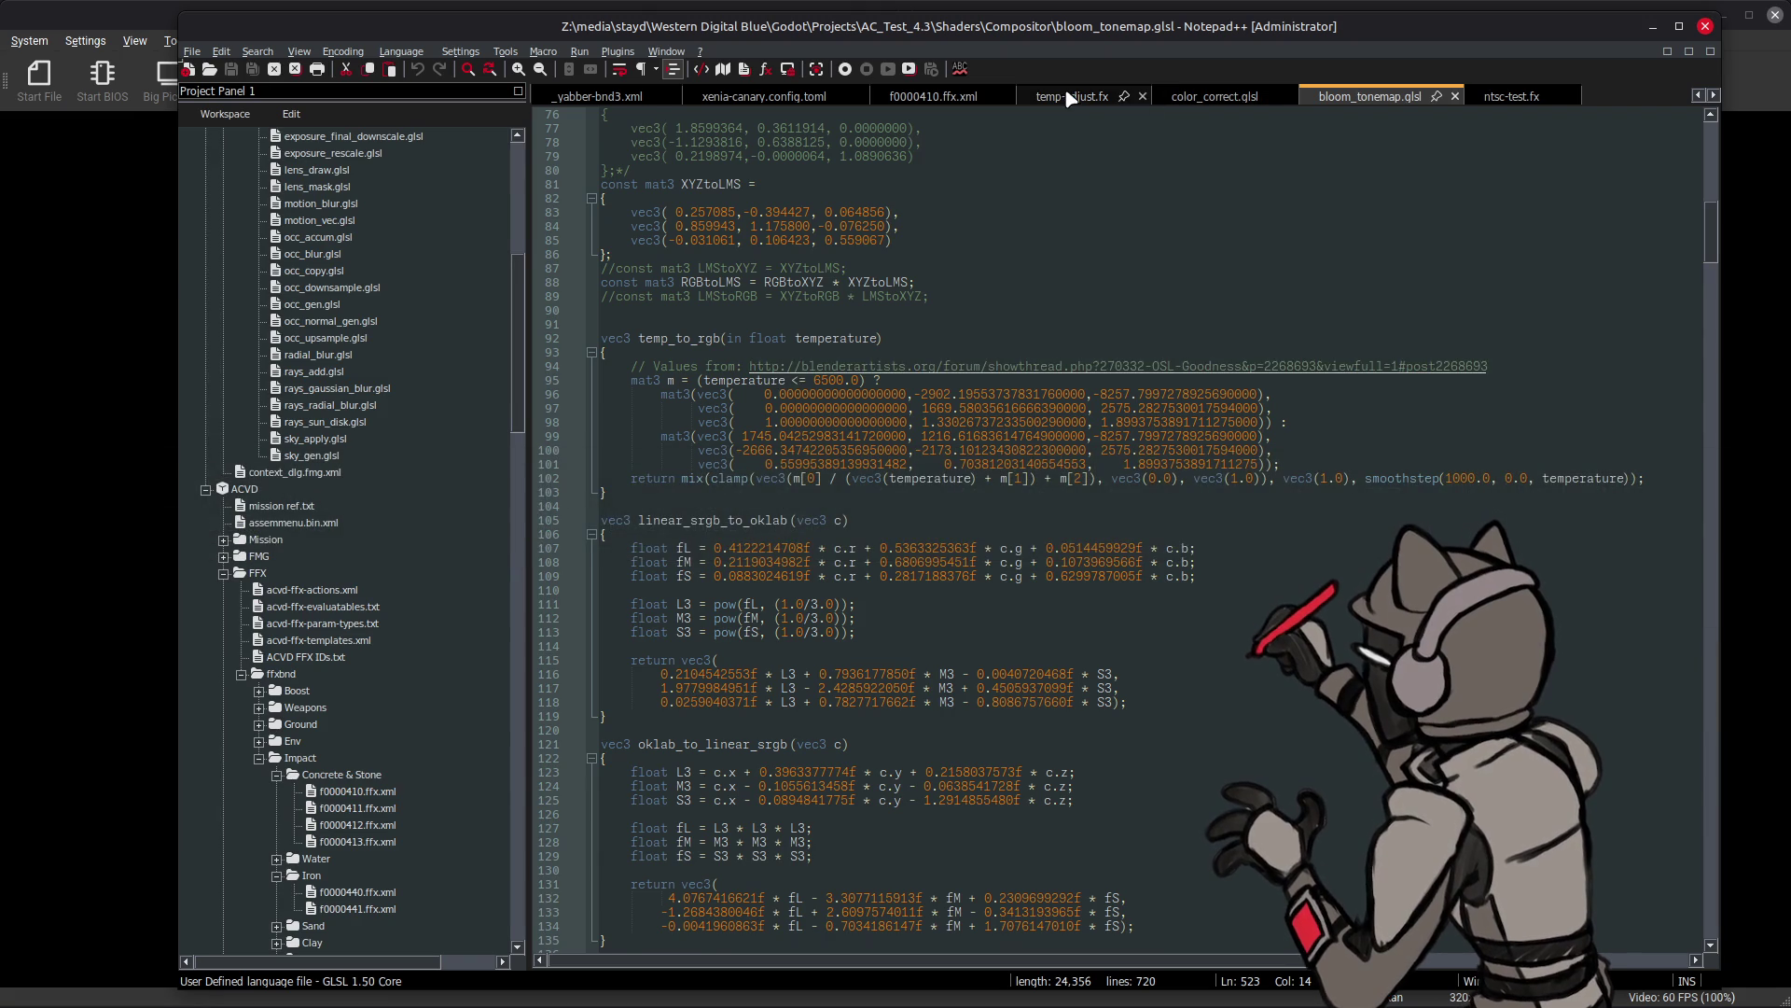
{"action": "left_click", "coordinate": [1071, 97]}
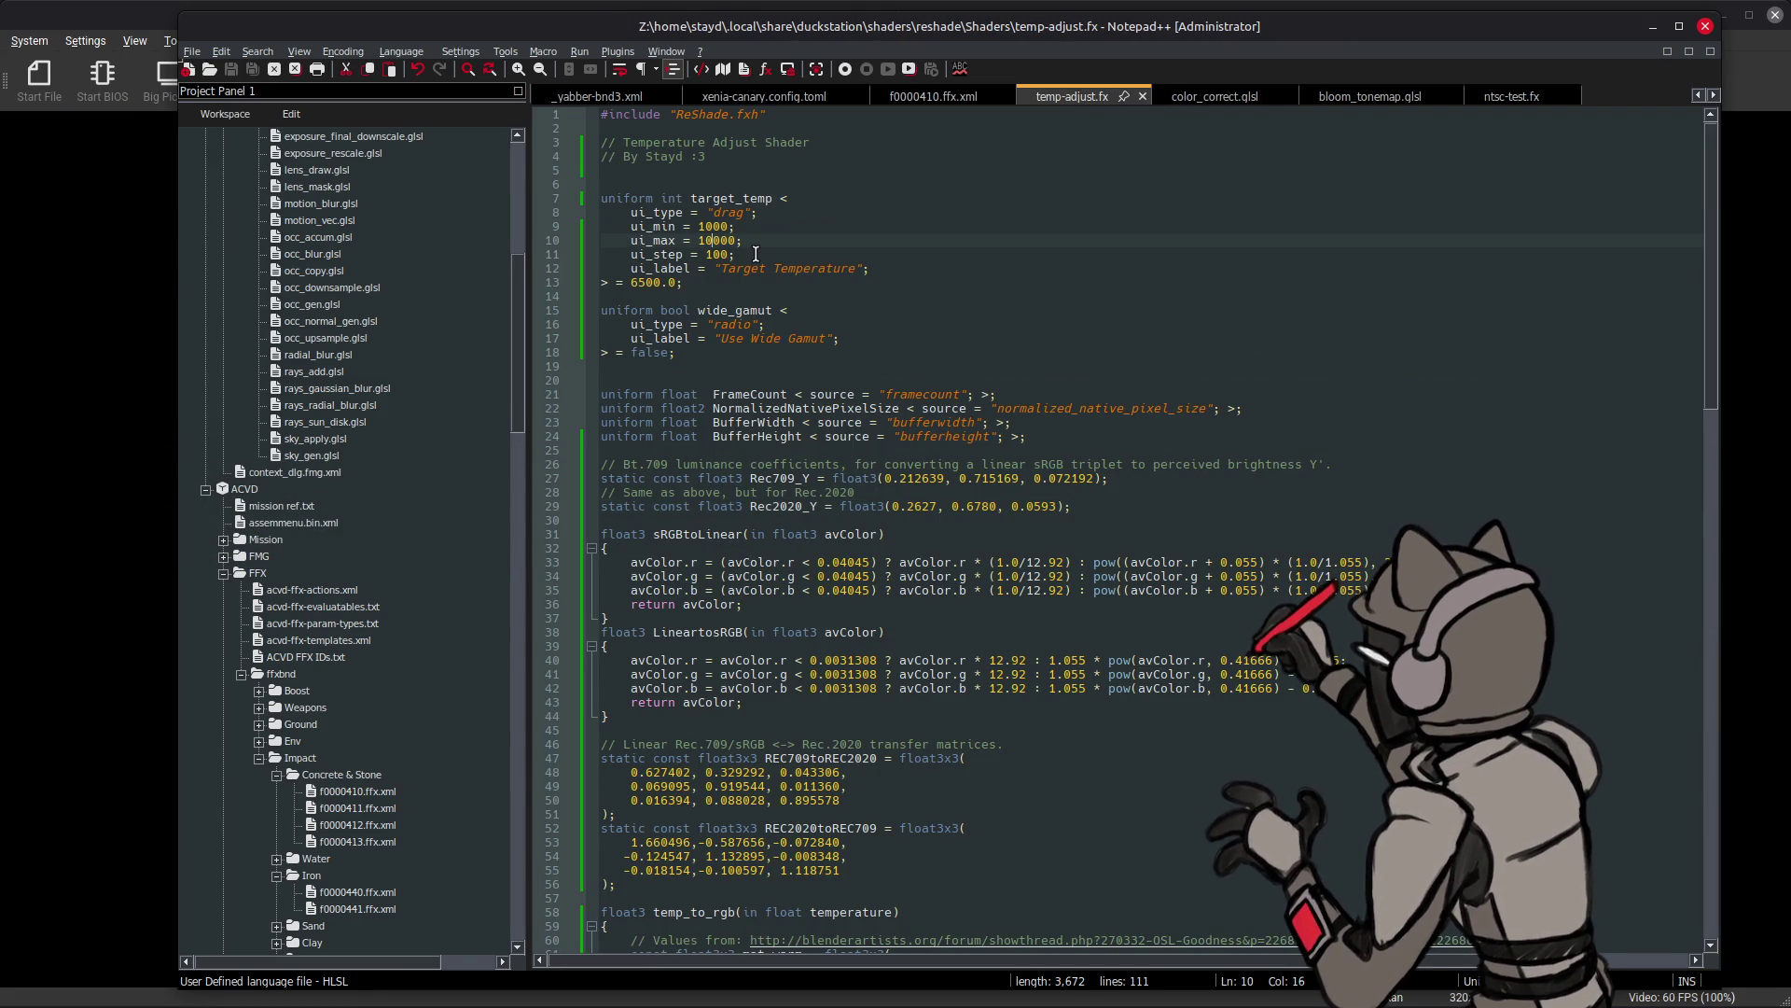
- Save temp-adjust.fx with ui_max 15000 and ui_min left at 1000, then switch back to DuckStation
{"action": "key", "text": "BackSpace"}
{"action": "type", "text": "5"}
{"action": "key", "text": "ctrl+s"}
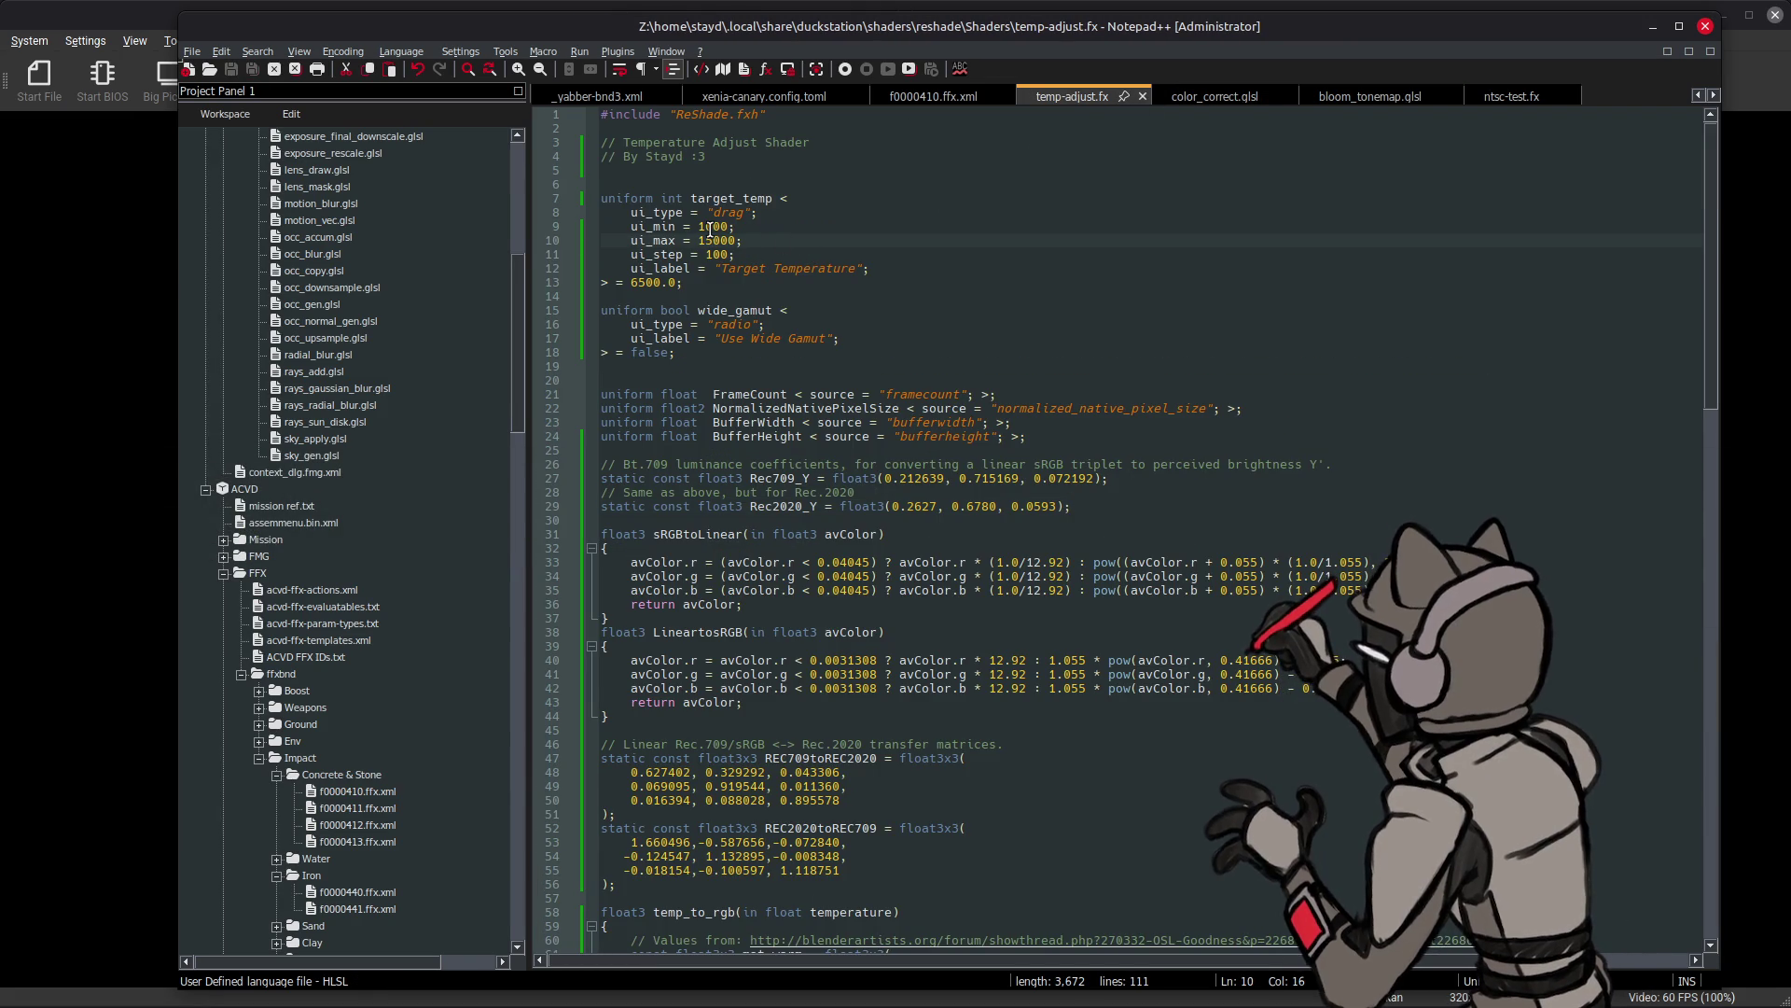
{"action": "key", "text": "BackSpace"}
{"action": "type", "text": "5"}
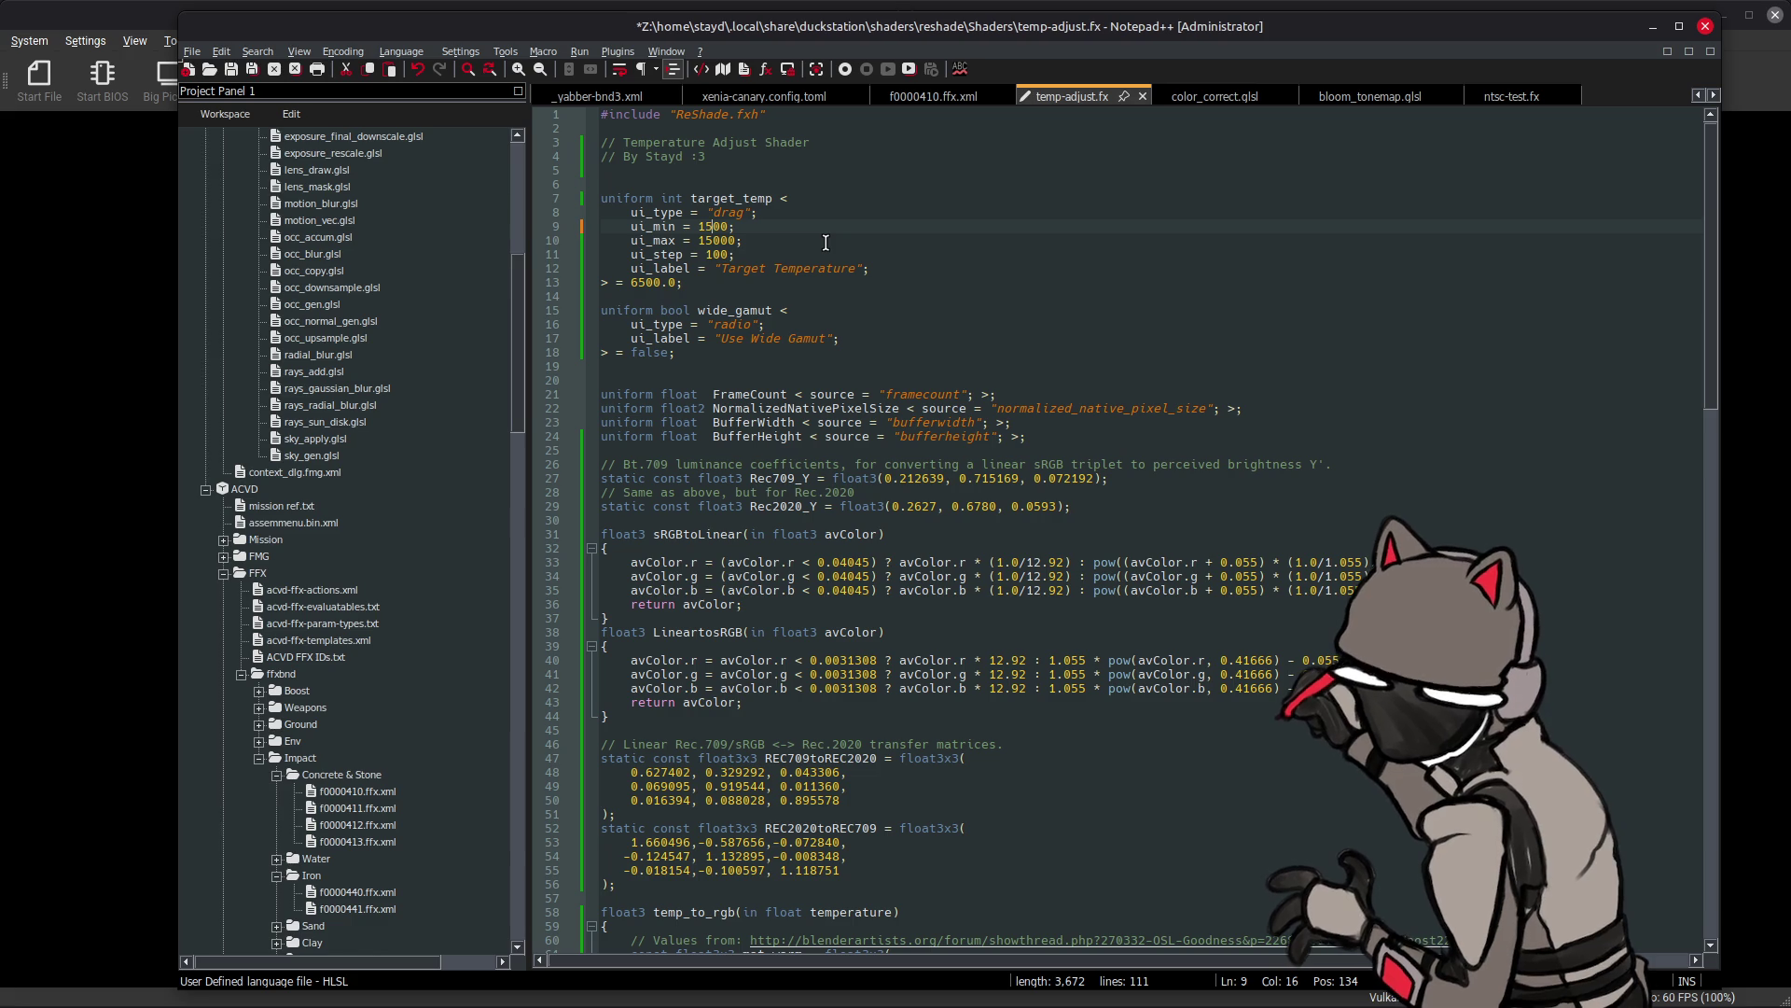
{"action": "key", "text": "ctrl+s"}
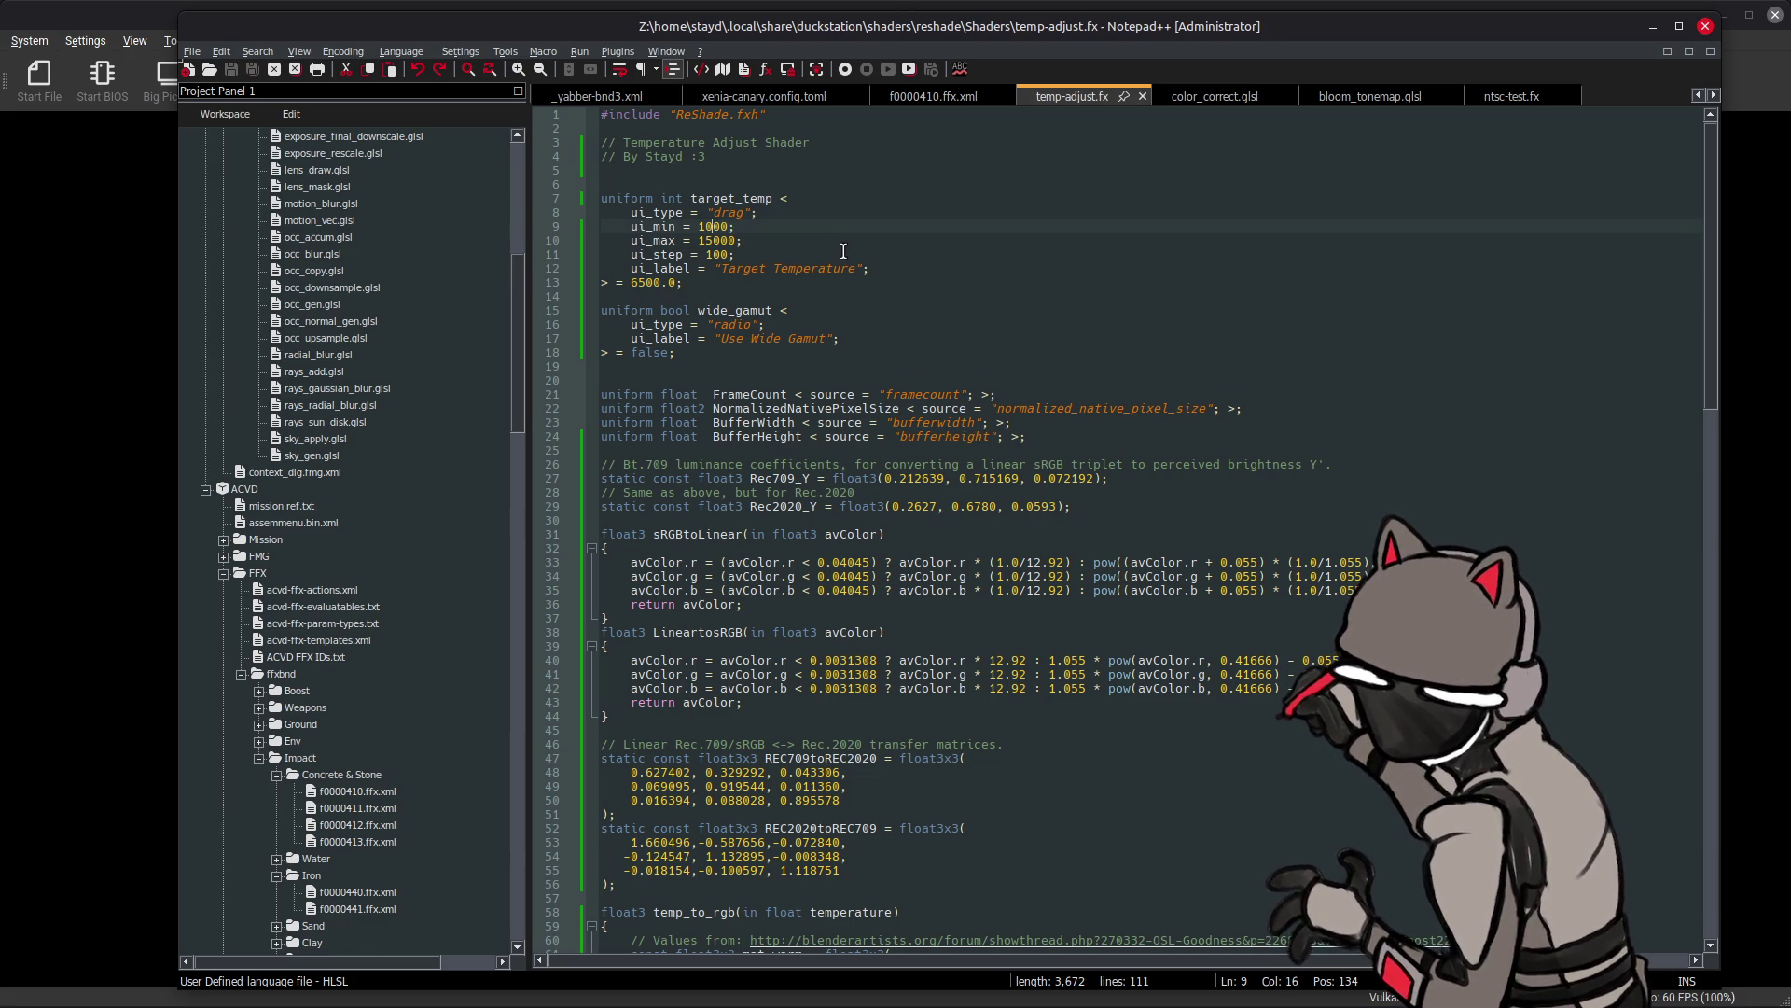
{"action": "key", "text": "alt+Tab"}
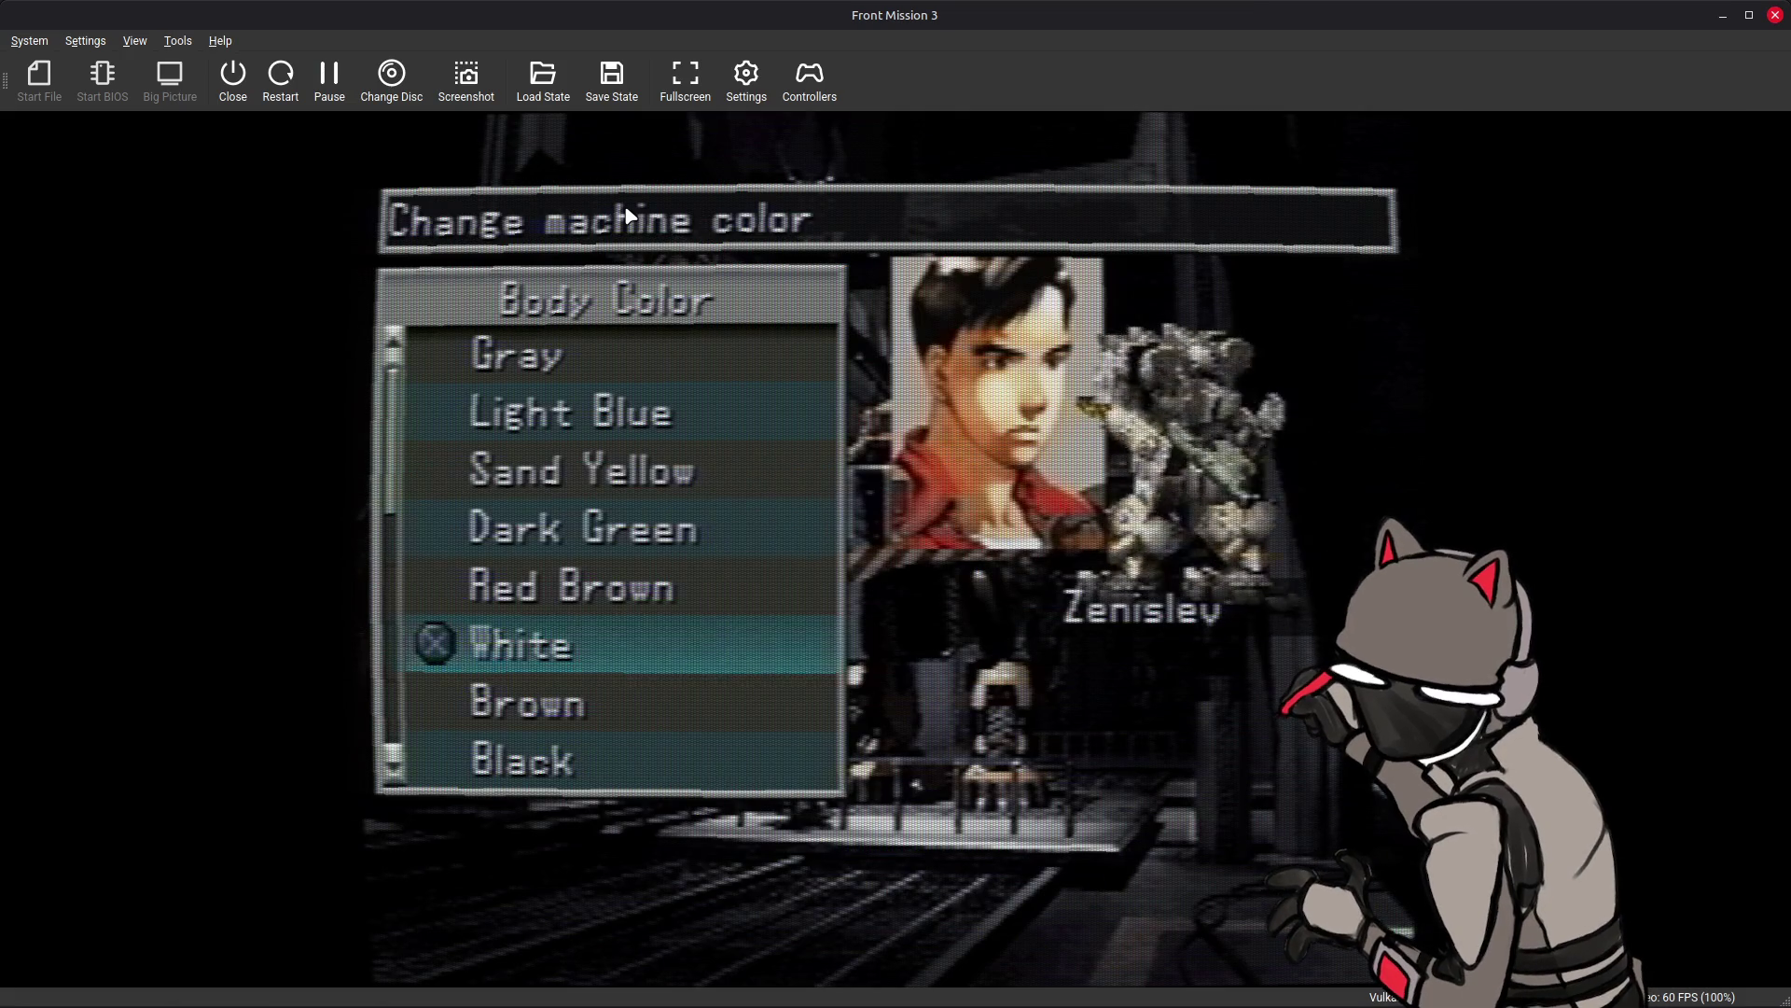
{"action": "key", "text": "alt+Tab"}
{"action": "key", "text": "alt+Tab"}
- Reload shaders, remove temp-adjust and add it back to the chain from Select Shader
{"action": "left_click", "coordinate": [689, 279]}
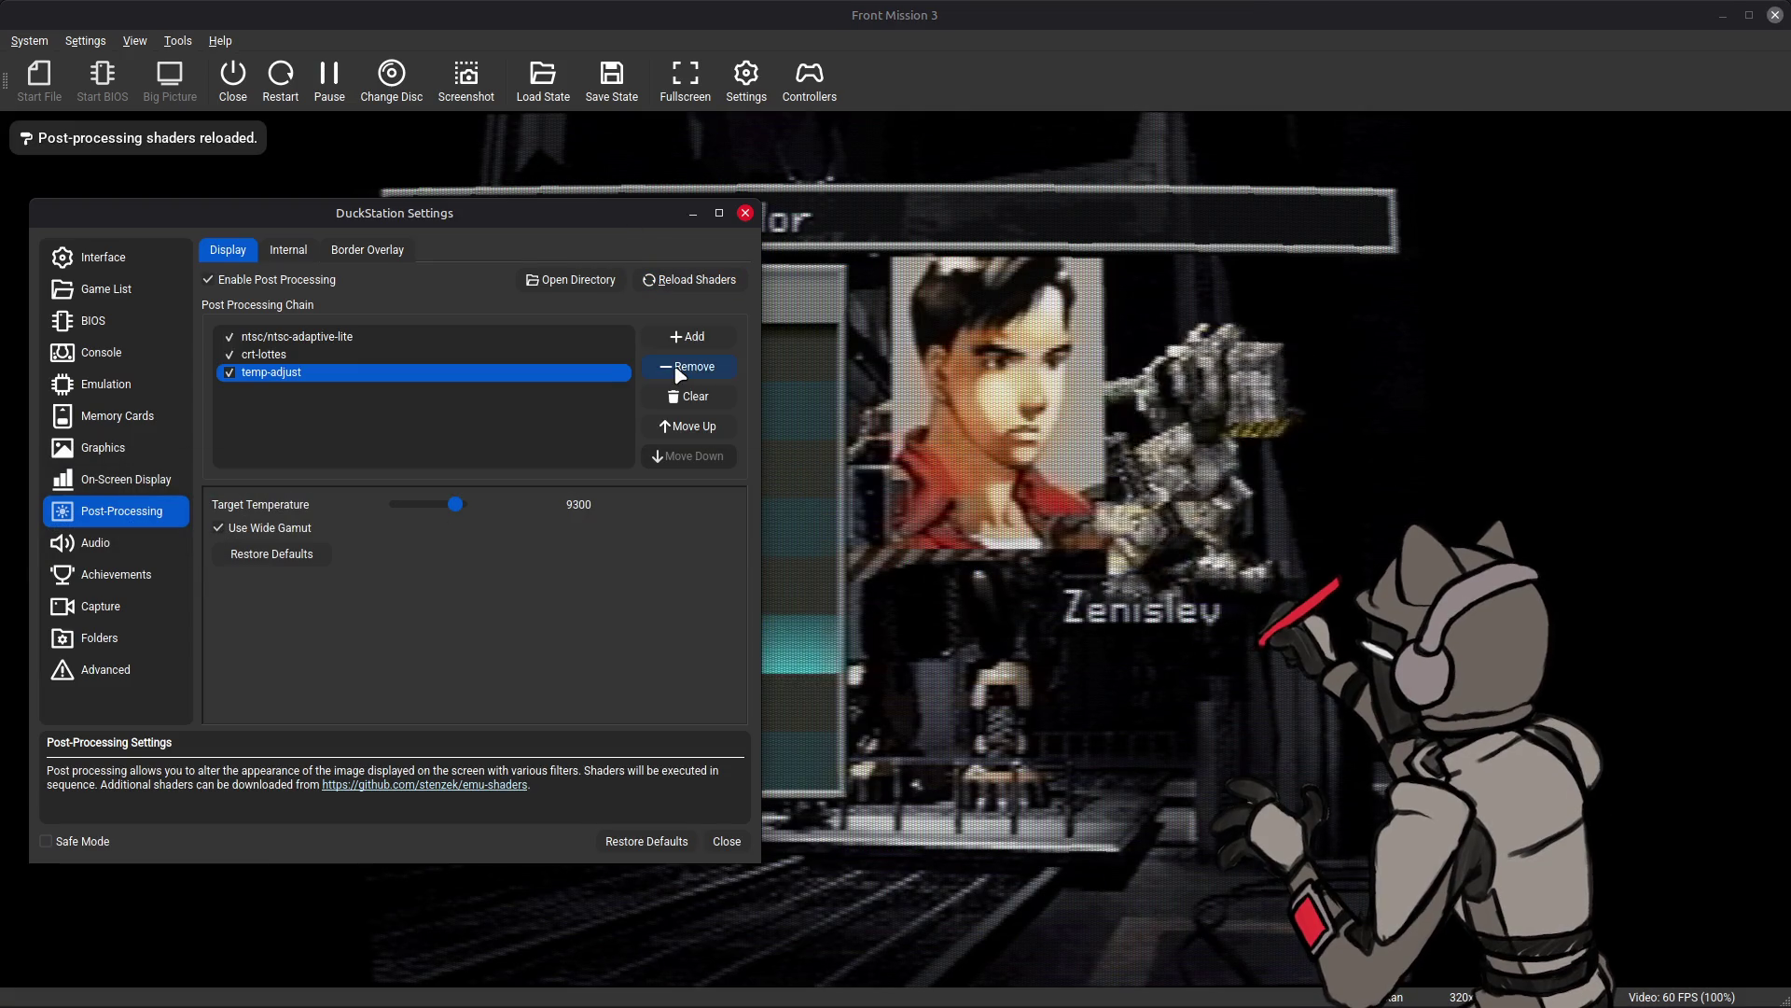
{"action": "left_click", "coordinate": [688, 365]}
{"action": "scroll", "coordinate": [422, 502], "scroll_direction": "down", "scroll_amount": 5}
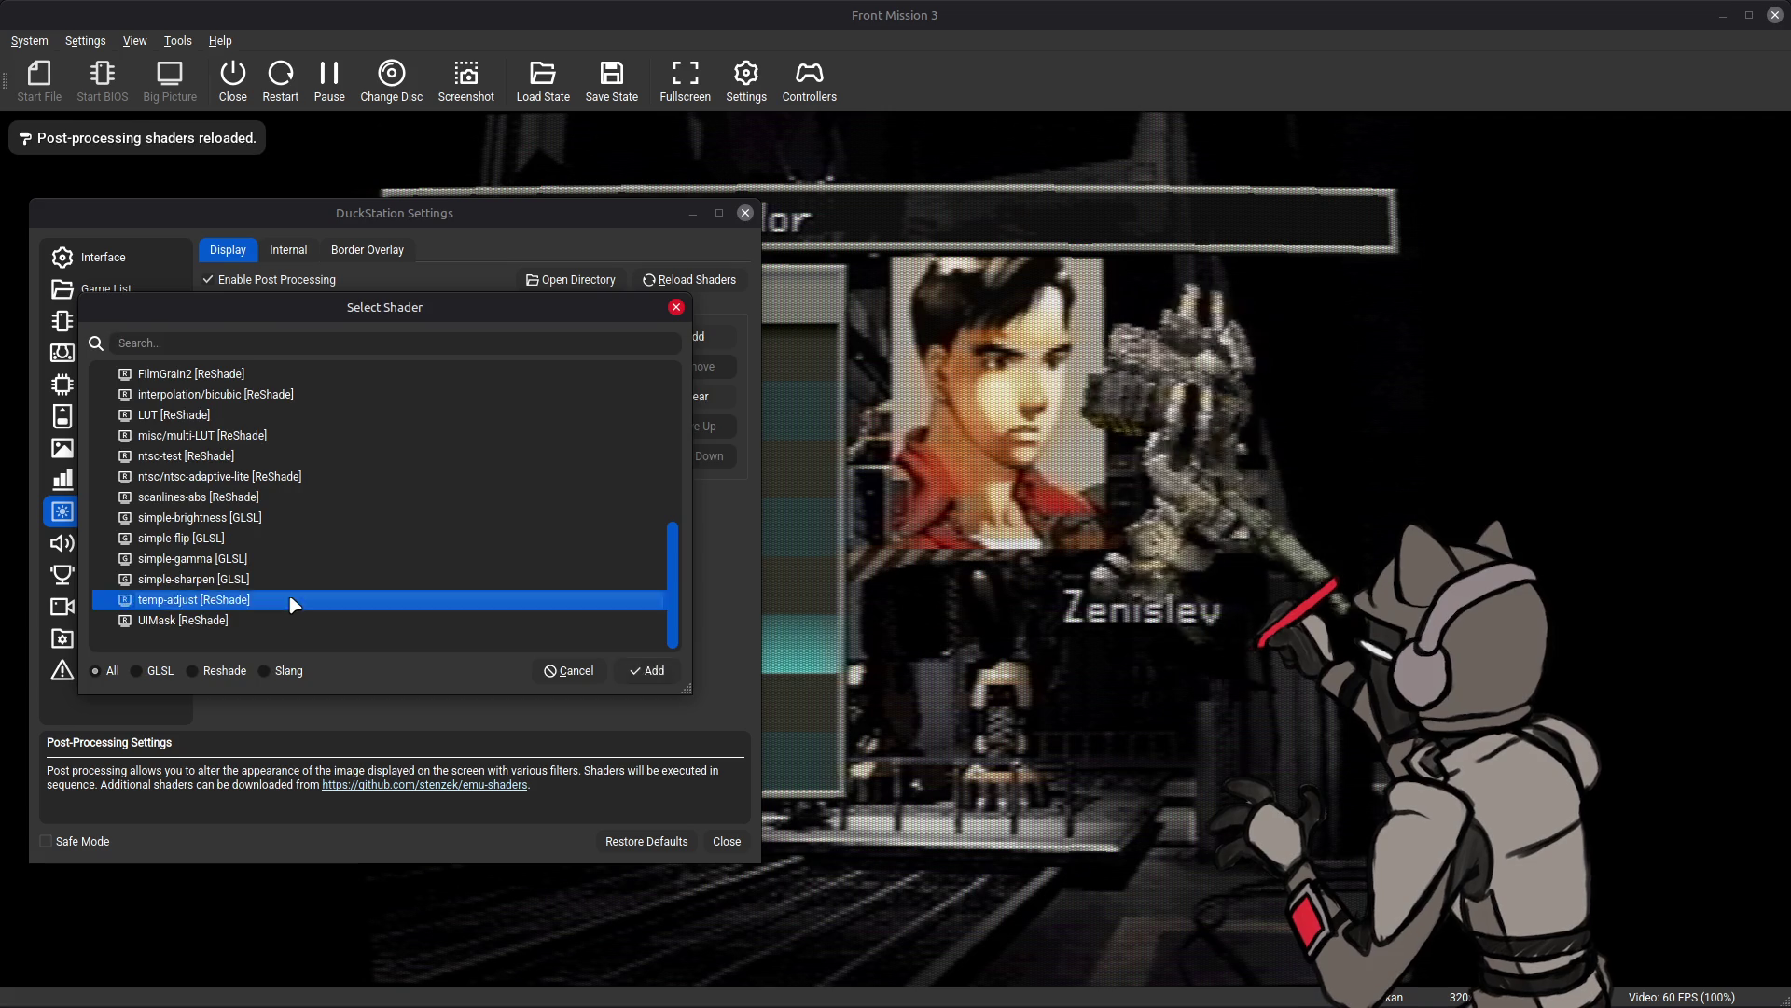
{"action": "double_click", "coordinate": [288, 599]}
{"action": "left_click", "coordinate": [315, 372]}
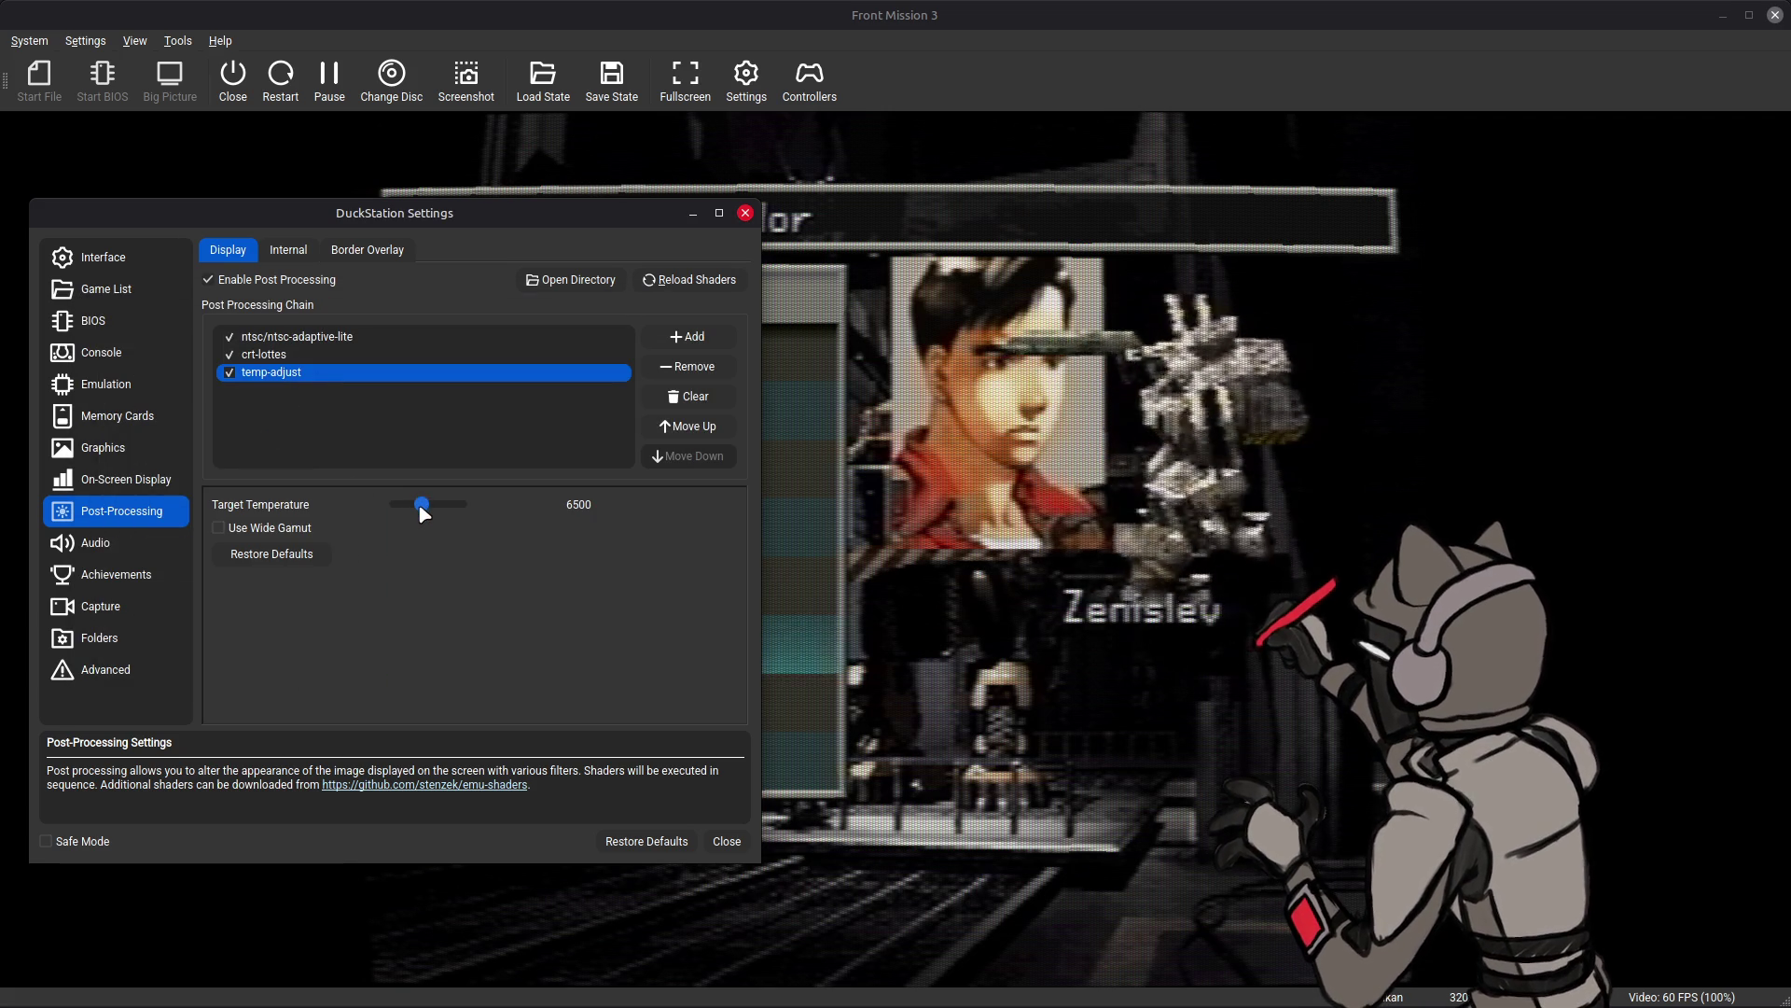
- Turn on Use Wide Gamut, enable temp-adjust and lower its target temperature from 15000 to 9400
{"action": "left_click", "coordinate": [220, 531]}
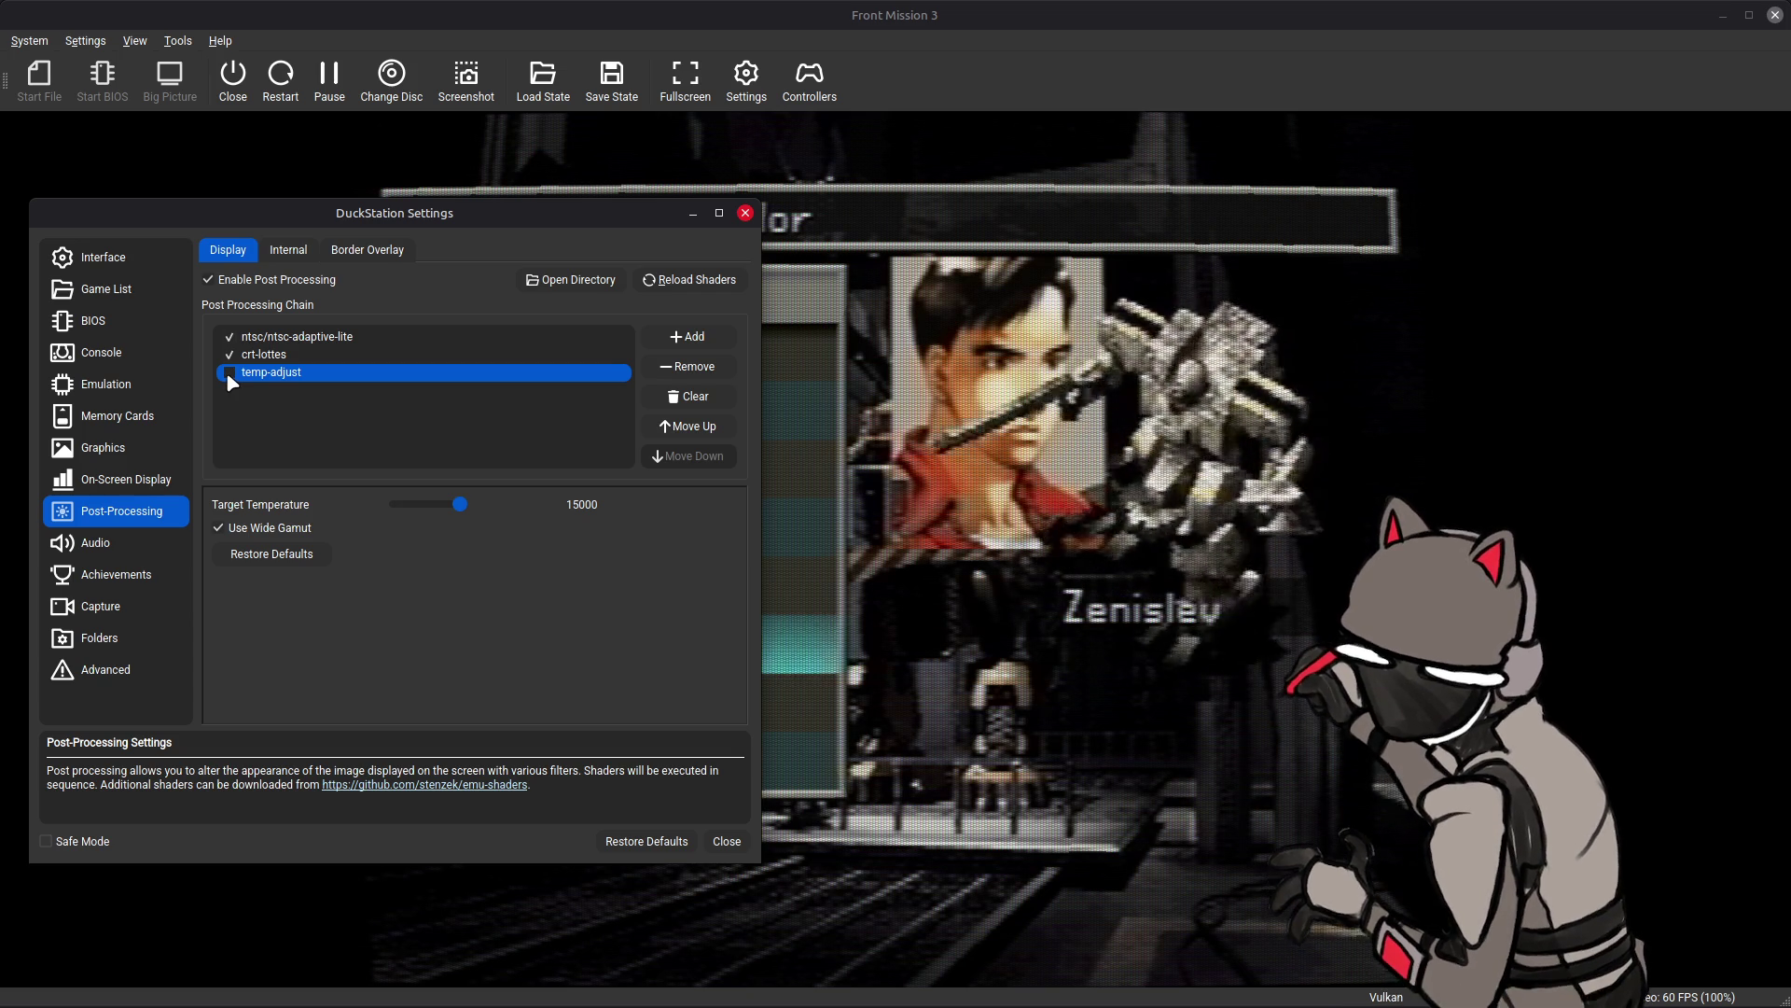
{"action": "left_click", "coordinate": [230, 374]}
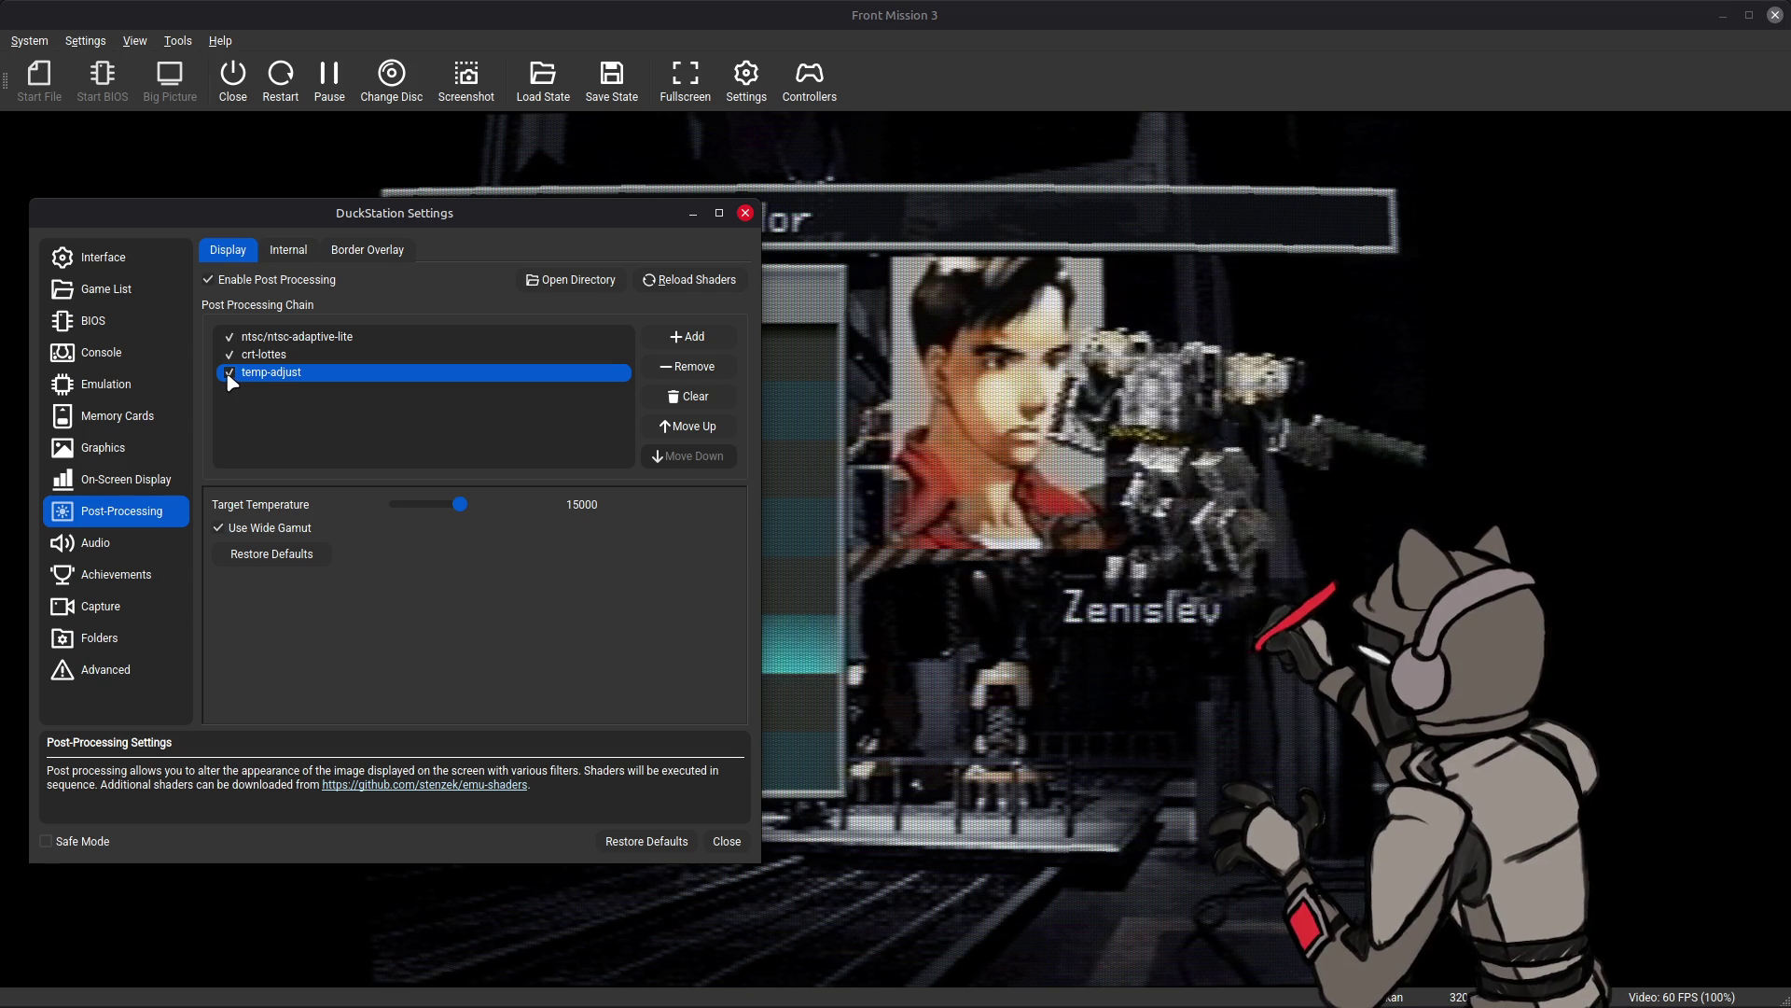
{"action": "left_click_drag", "start_coordinate": [459, 506], "coordinate": [432, 514]}
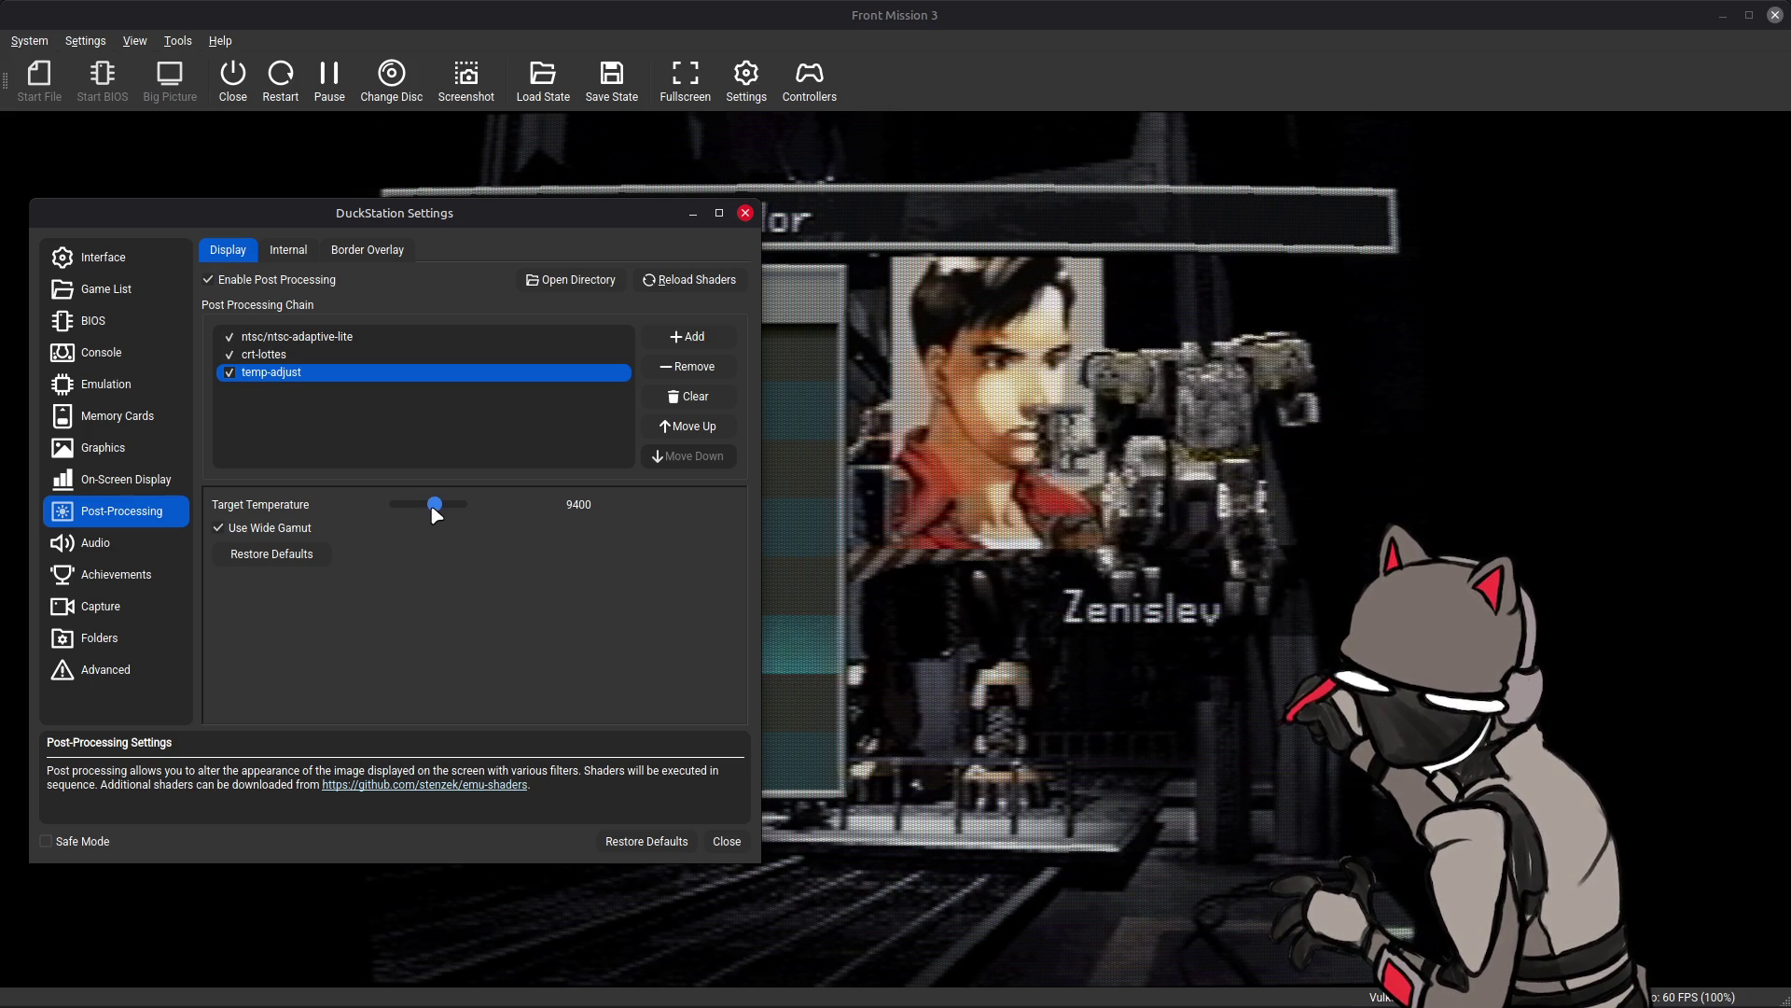
{"action": "key", "text": "alt+Tab"}
{"action": "key", "text": "alt+Tab"}
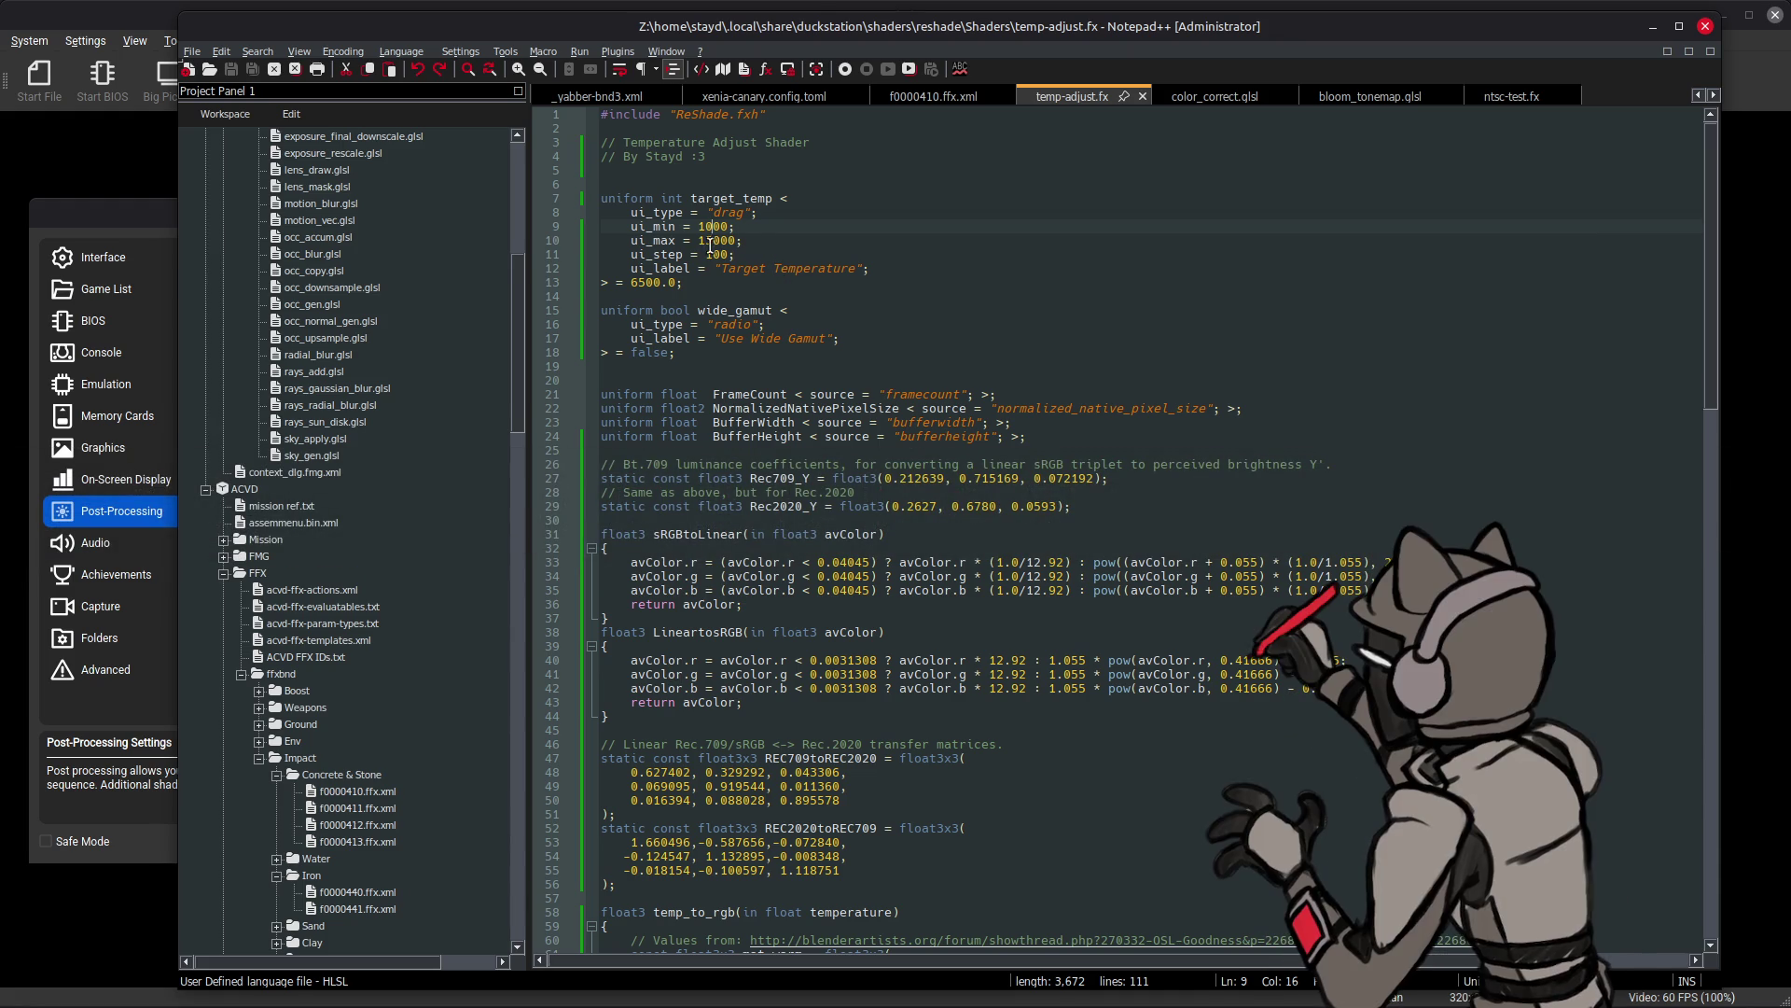
- Change ui_max in temp-adjust.fx back to 10000 and bring the game window forward
{"action": "key", "text": "BackSpace"}
{"action": "type", "text": "0"}
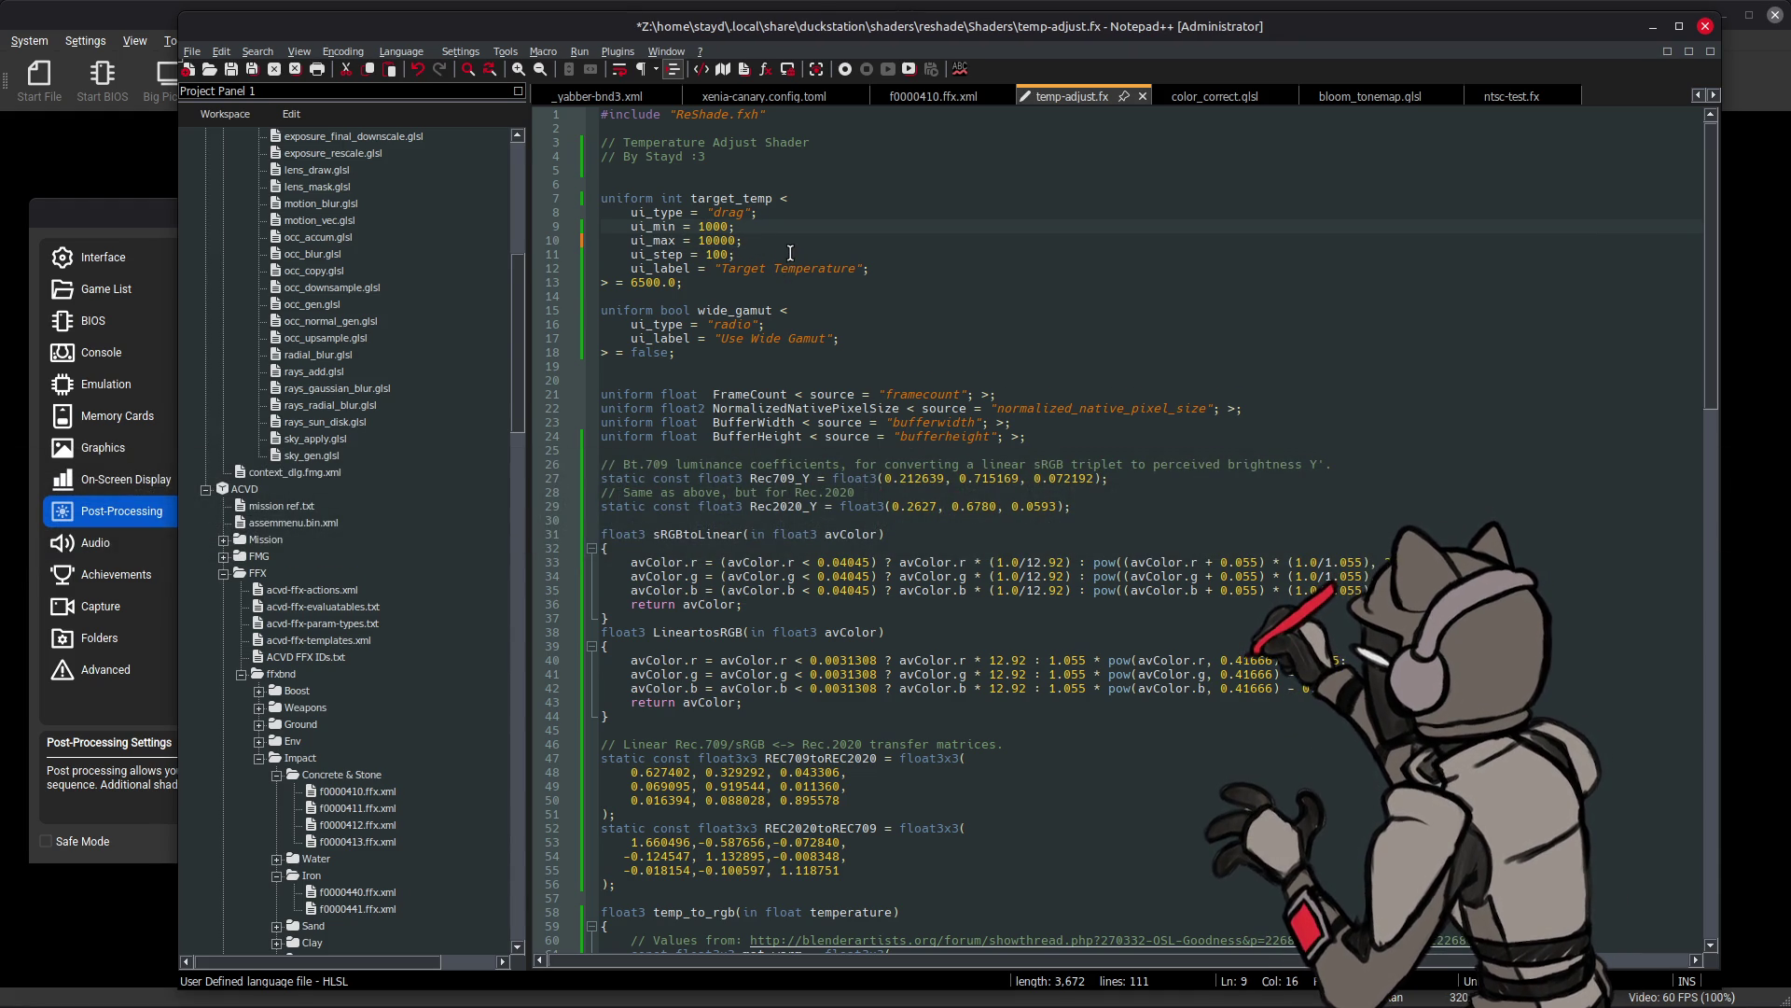
{"action": "key", "text": "alt+Tab"}
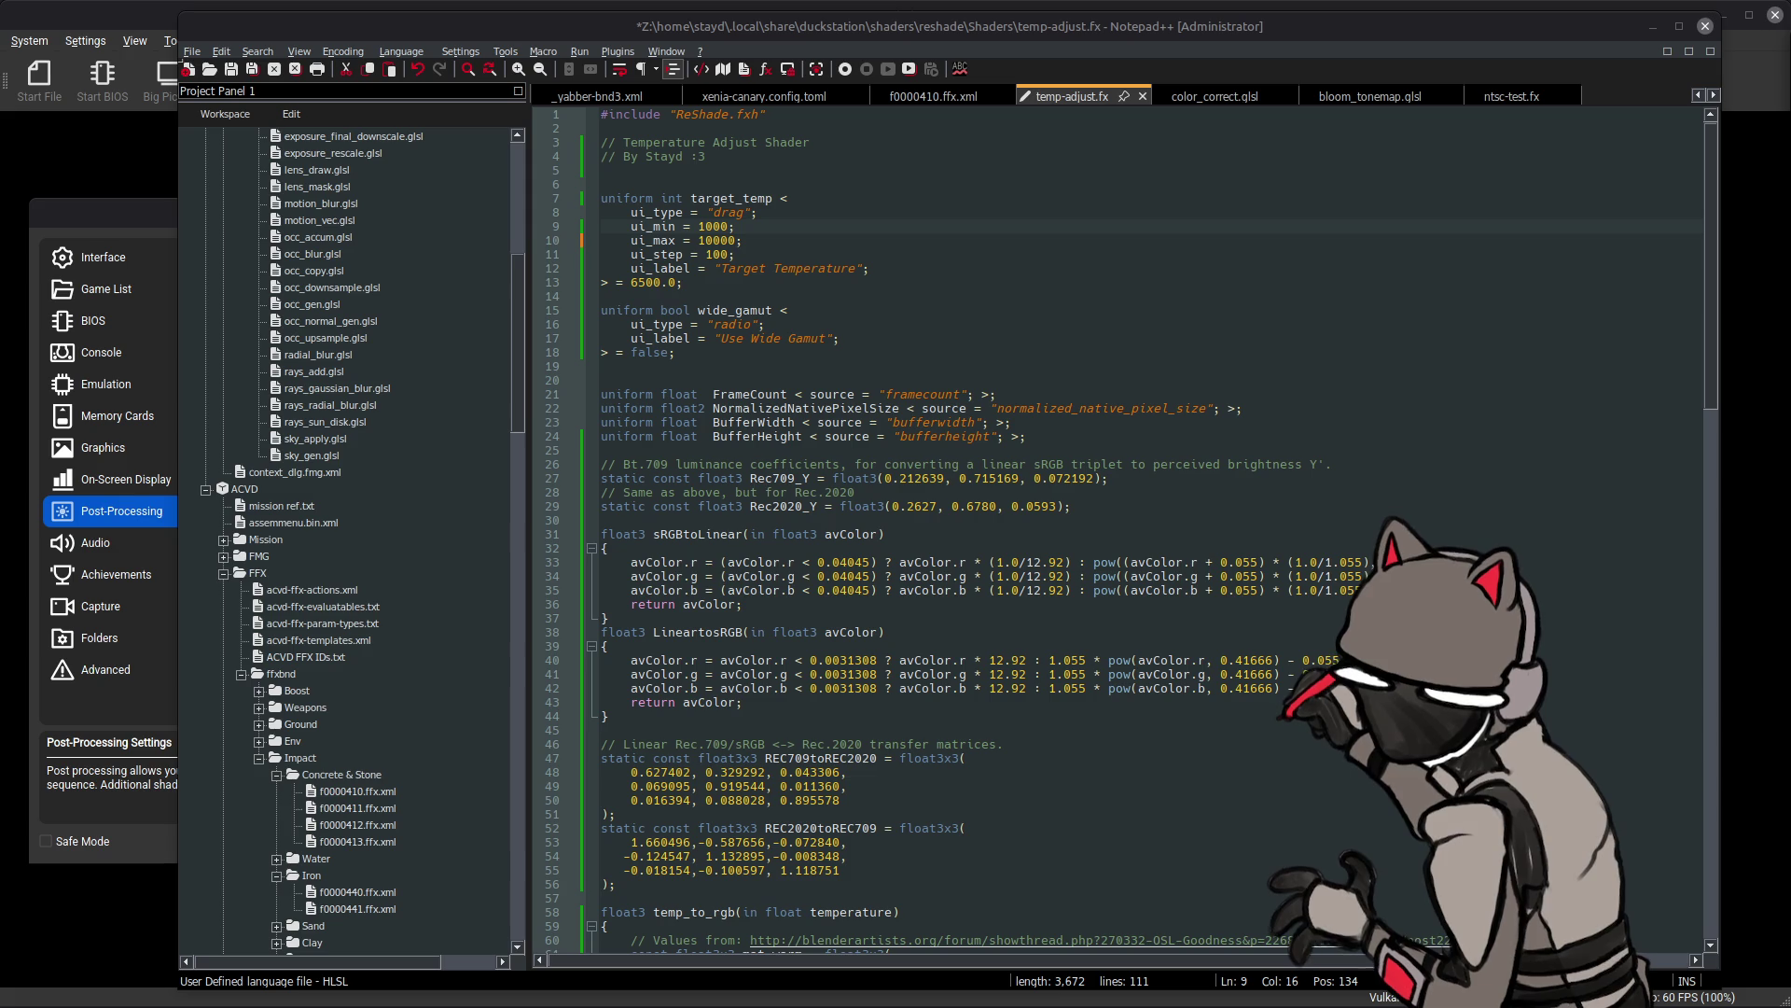
{"action": "left_click", "coordinate": [1305, 8]}
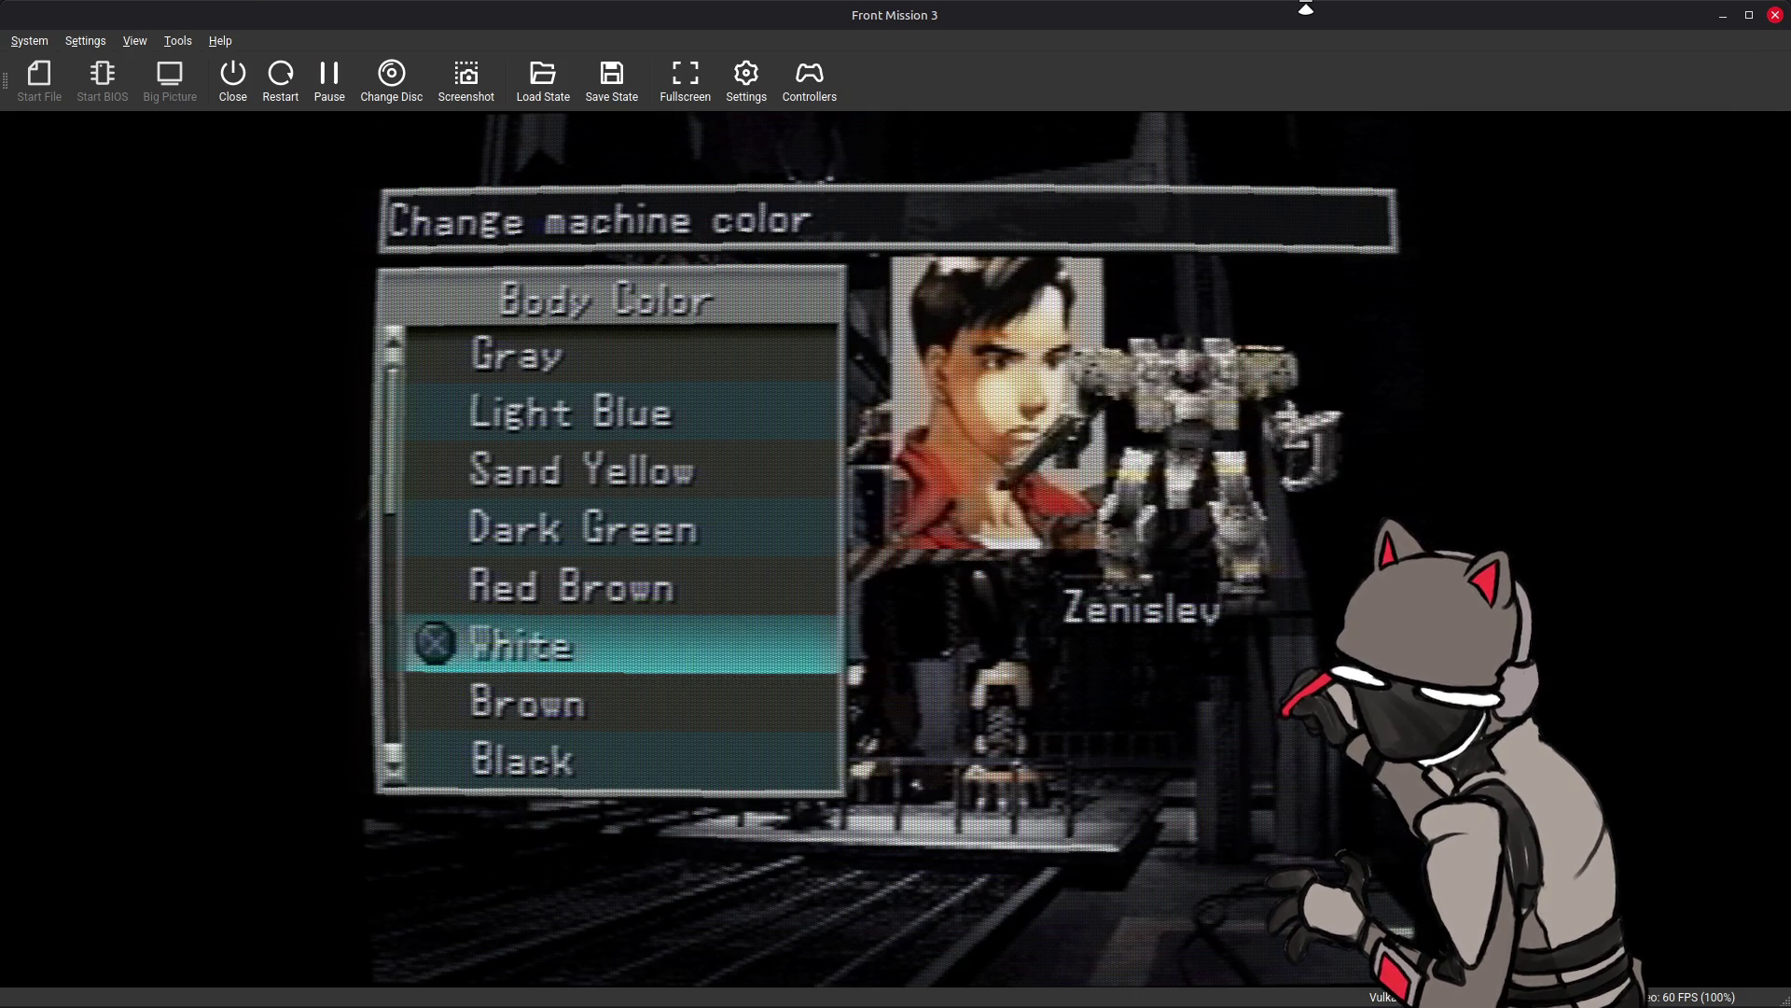
- Toggle Zenislev's Body Color between White and Brown to compare them on the preview
{"action": "key", "text": "Down"}
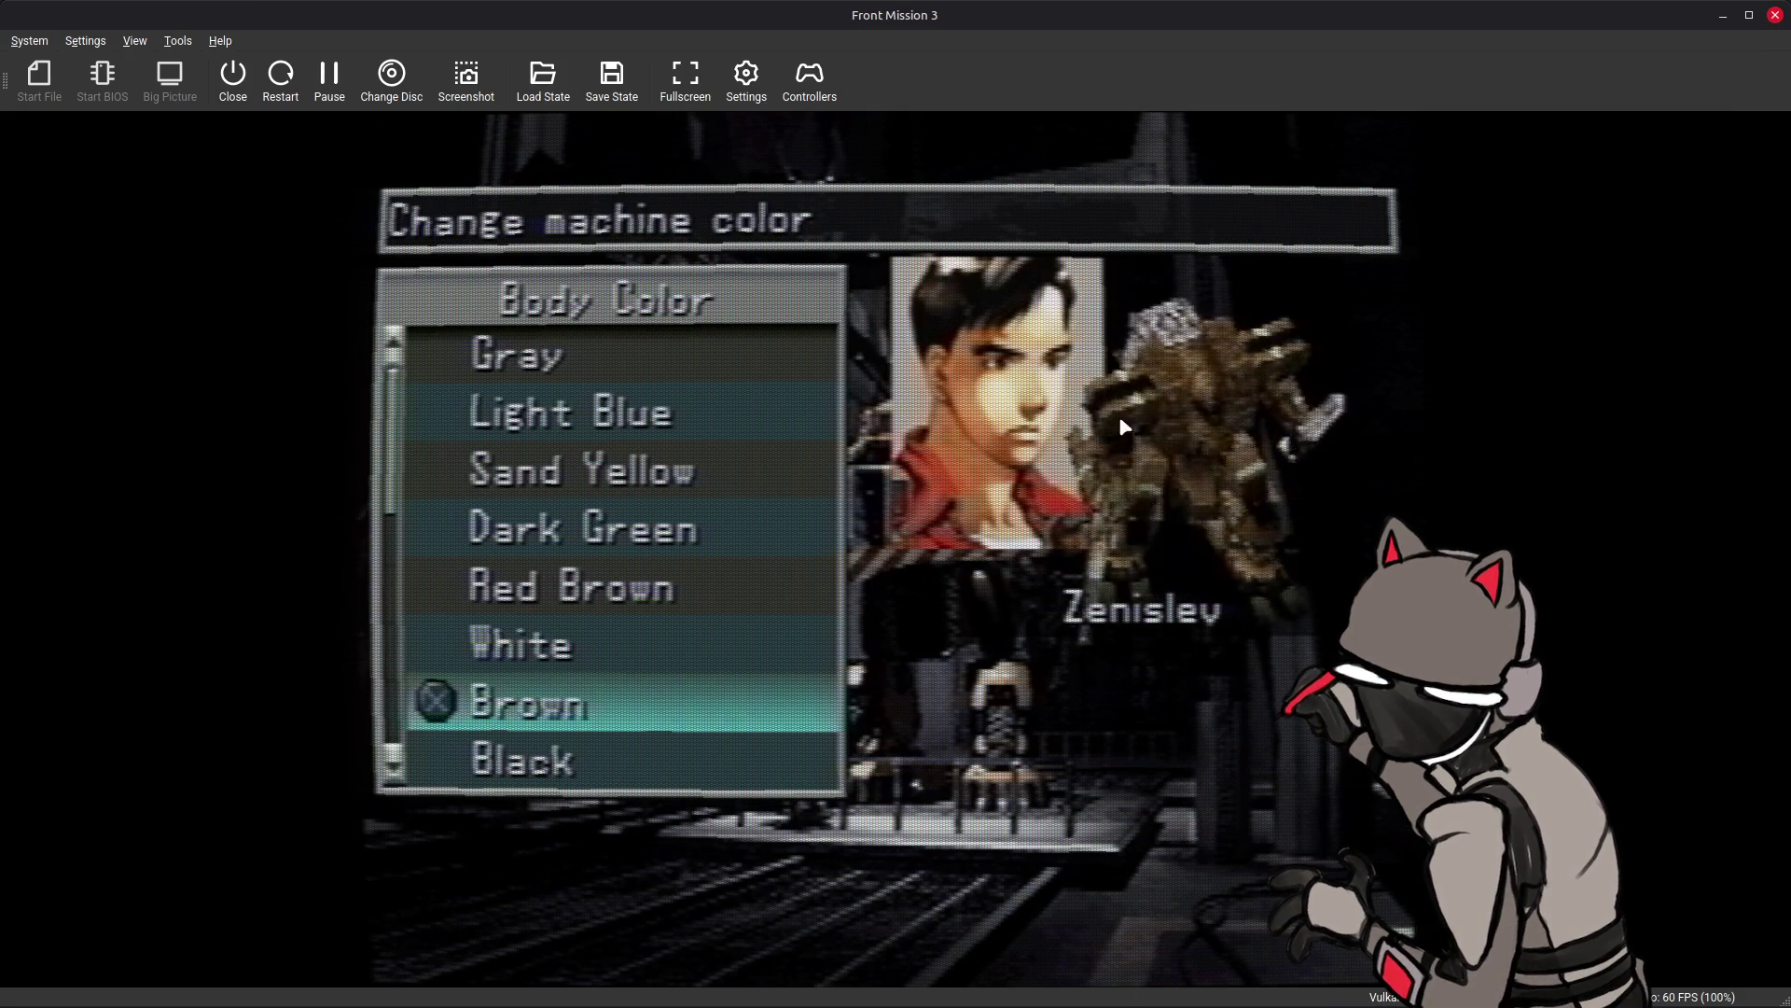
{"action": "key", "text": "Up"}
{"action": "key", "text": "Down"}
{"action": "key", "text": "Up"}
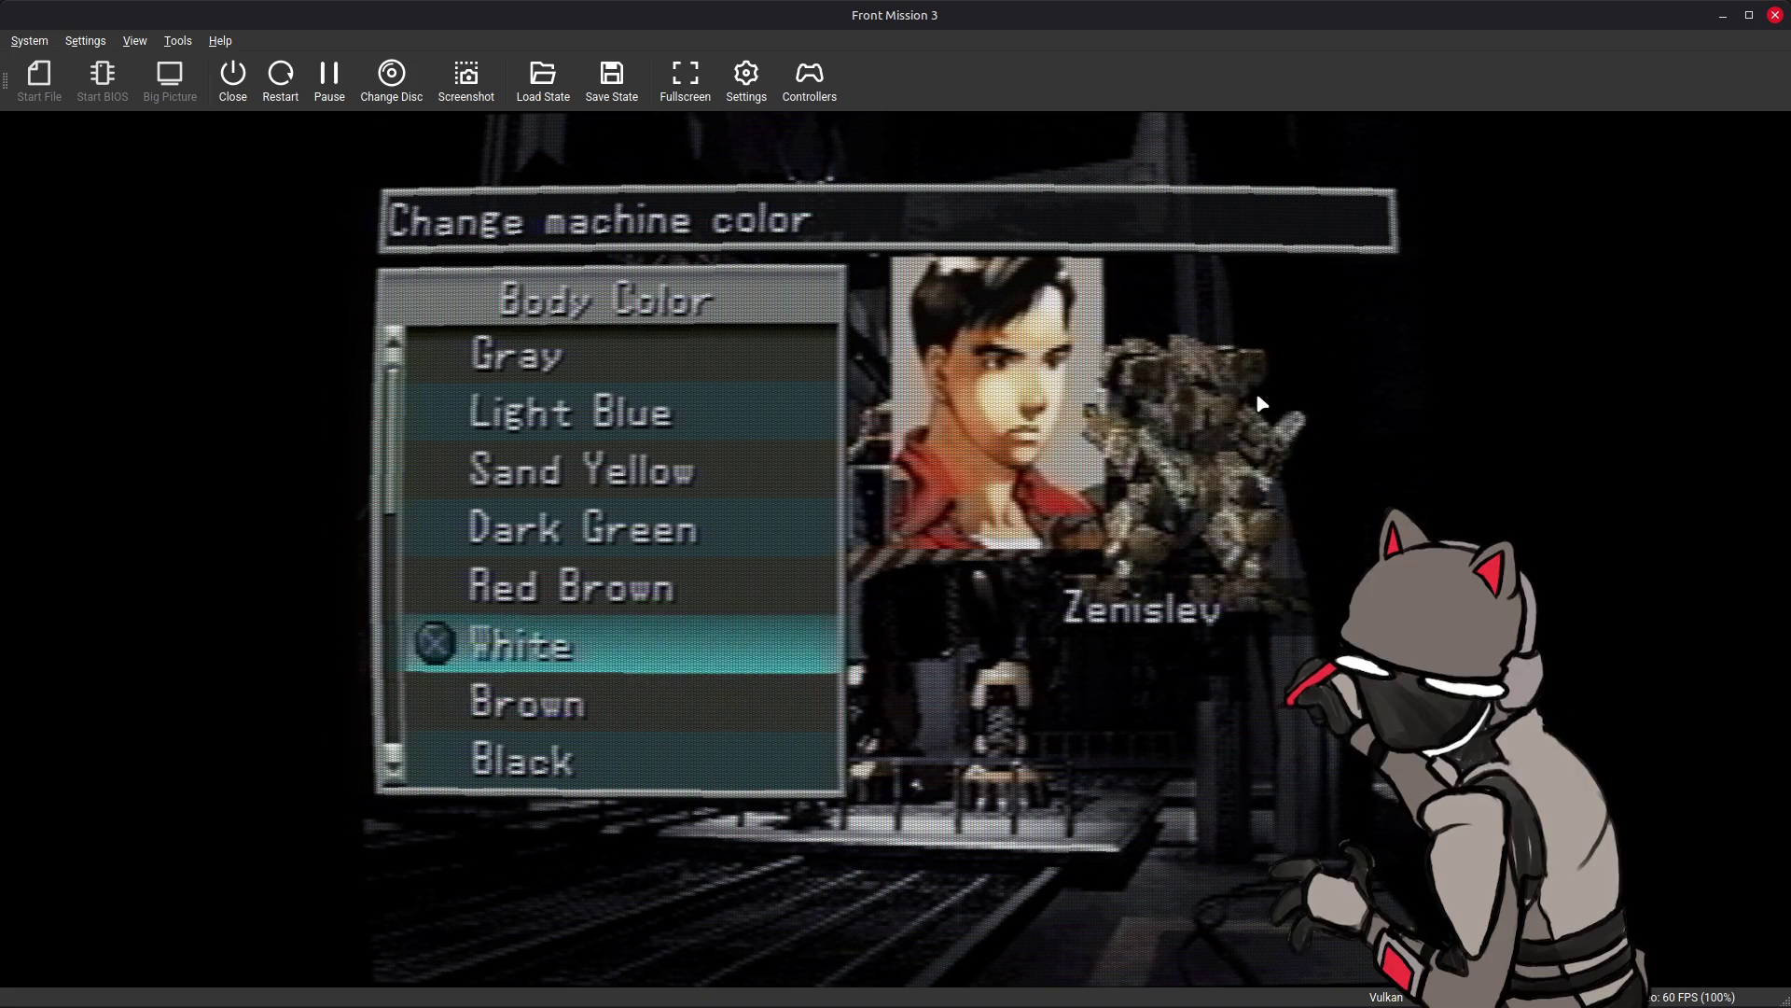
{"action": "key", "text": "Down"}
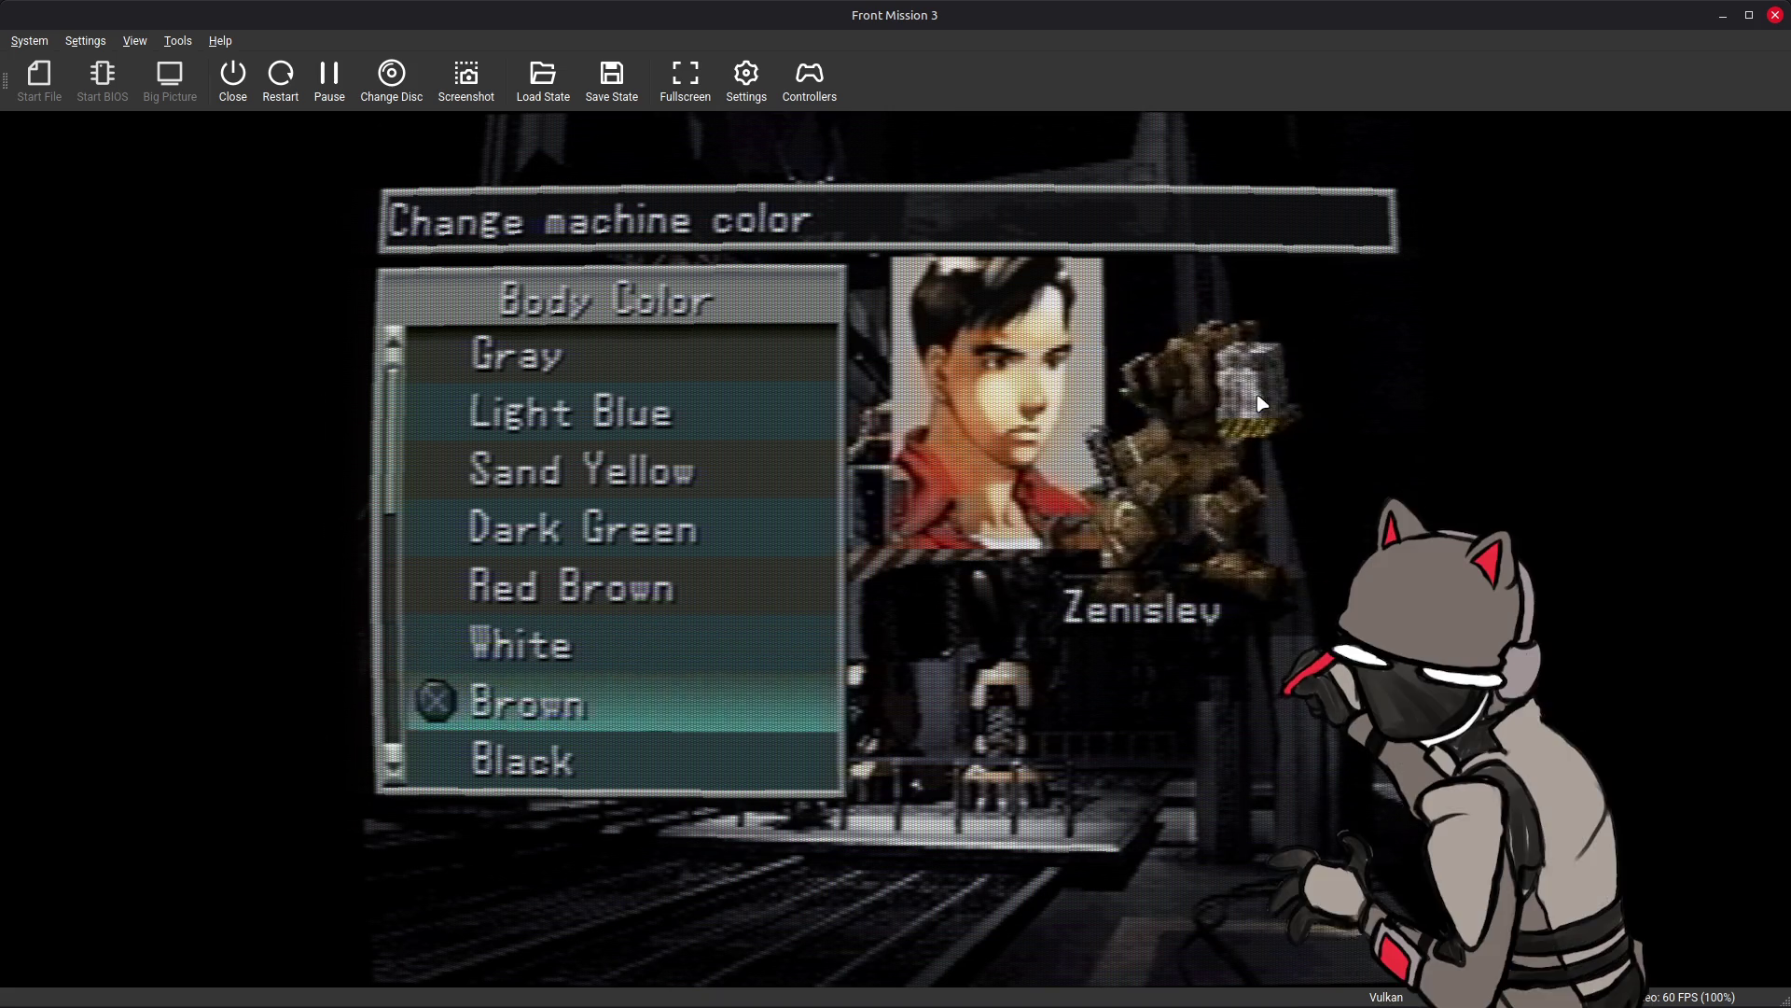
{"action": "key", "text": "Up"}
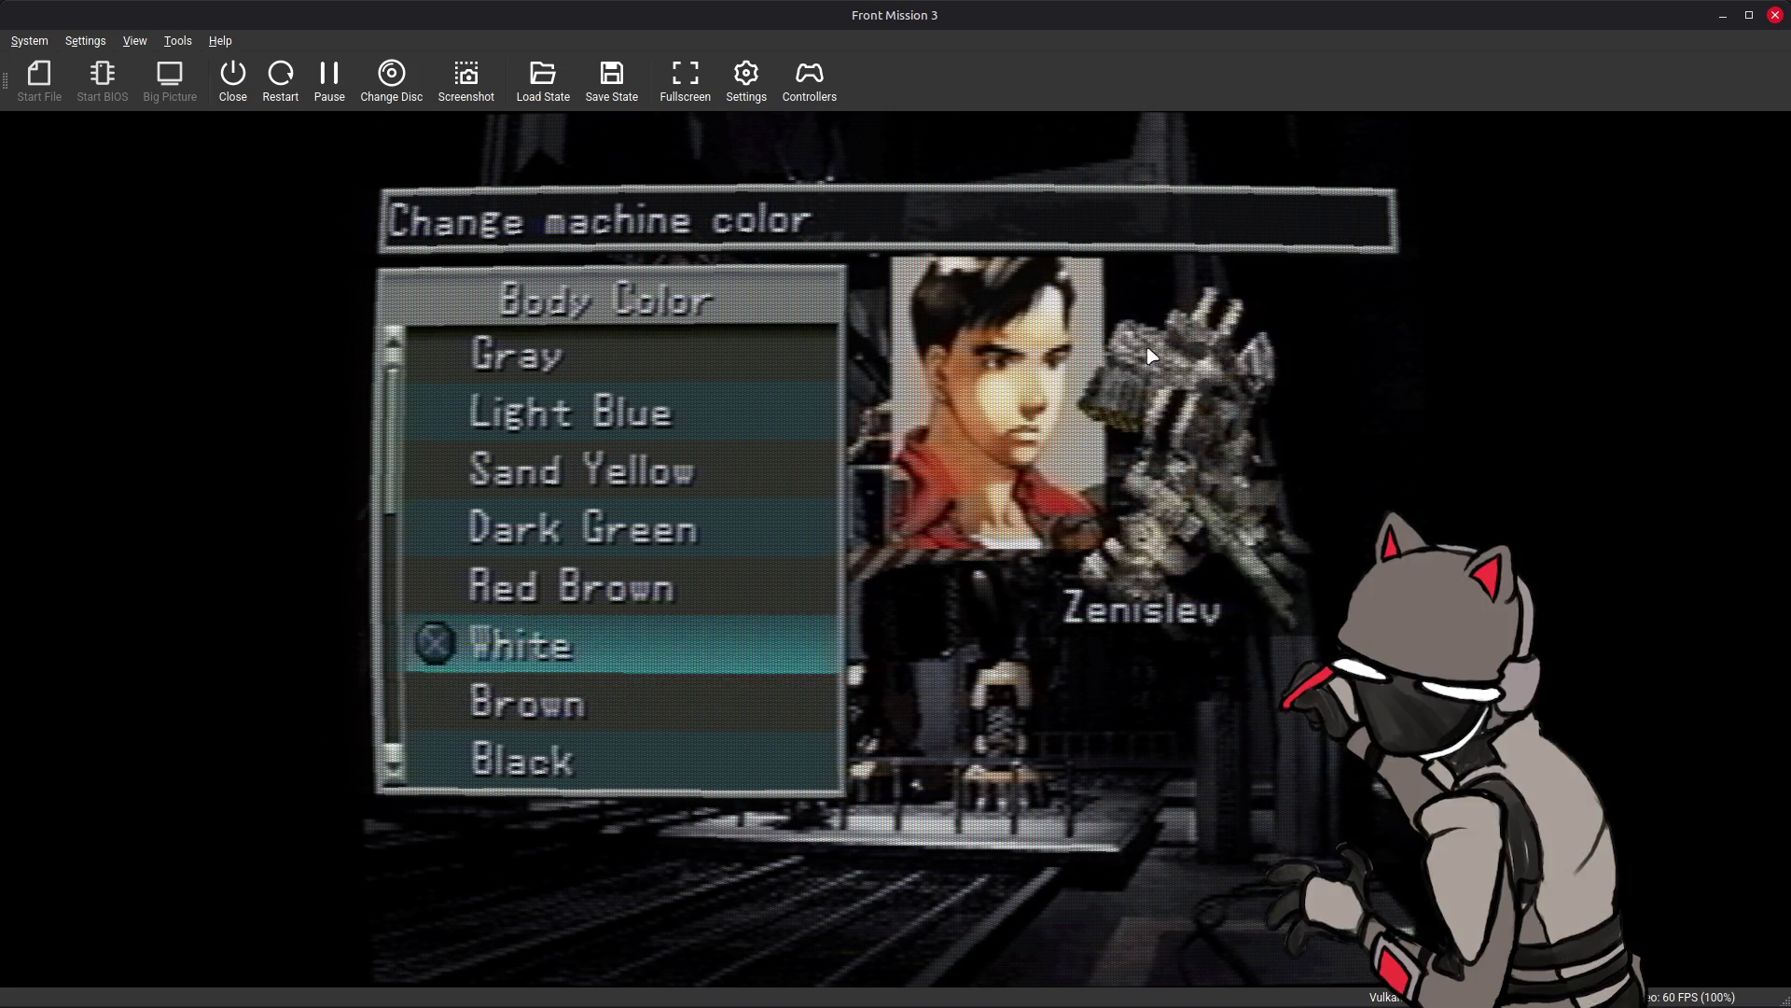
{"action": "key", "text": "Down"}
{"action": "key", "text": "Up"}
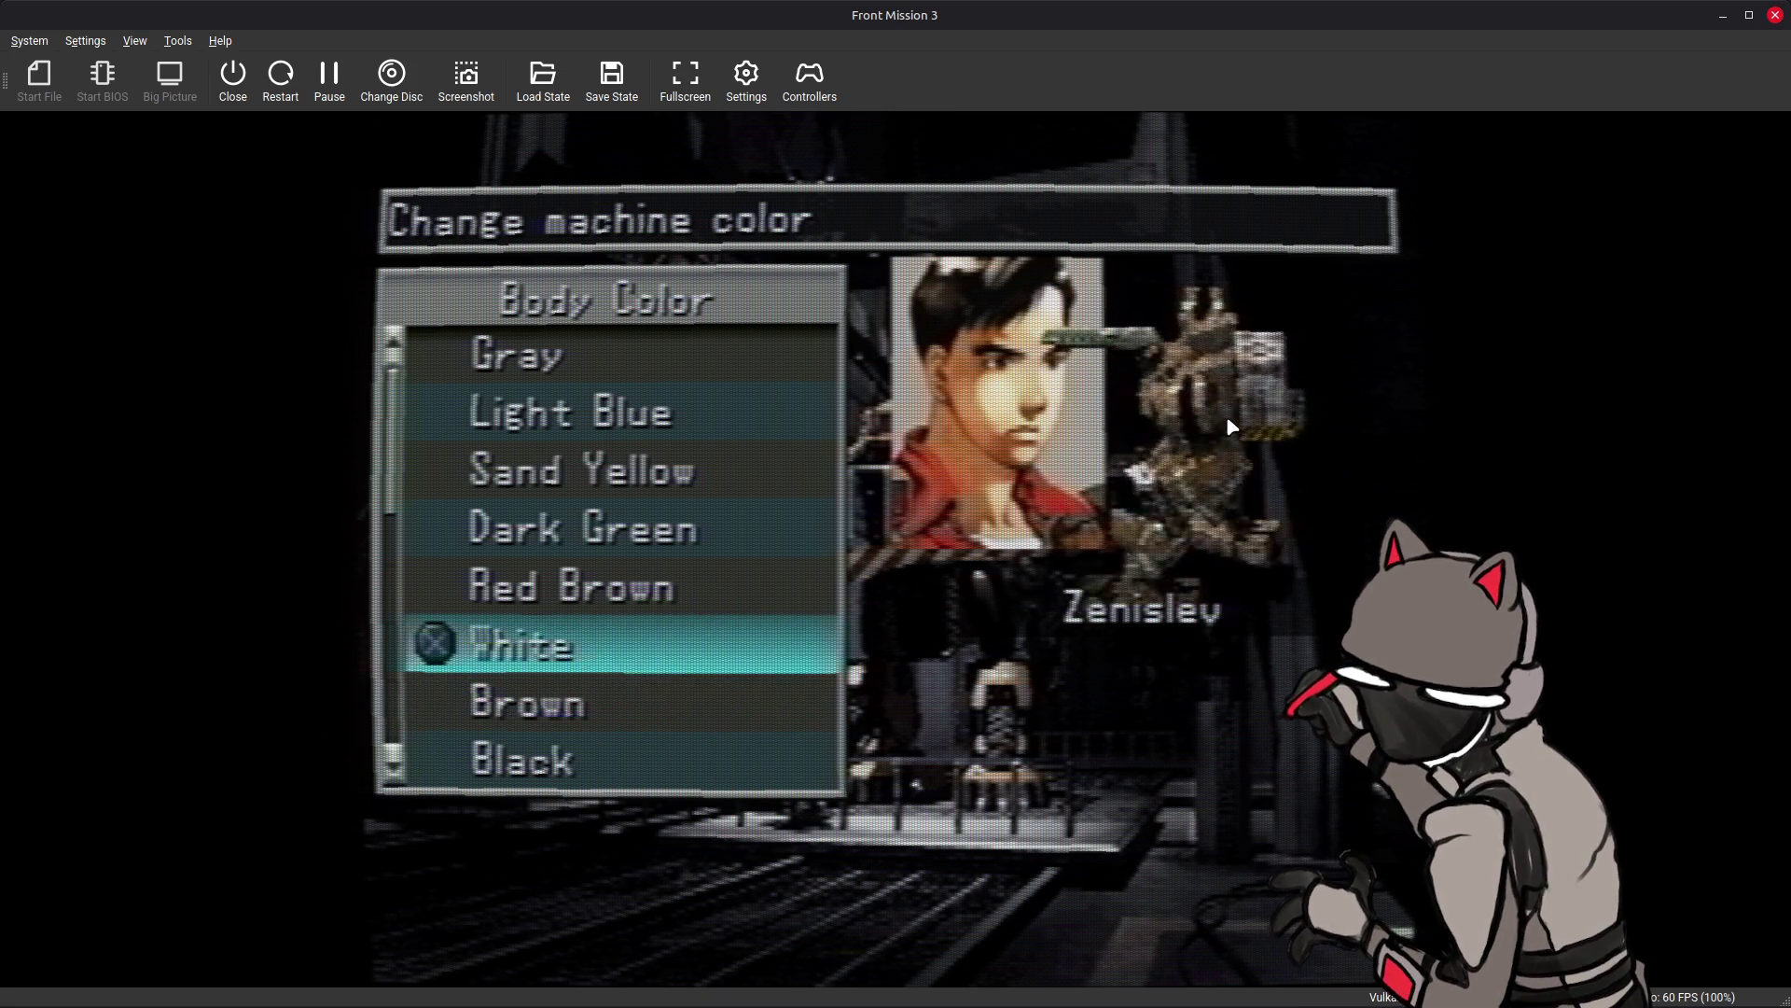
{"action": "key", "text": "Down"}
{"action": "key", "text": "Up"}
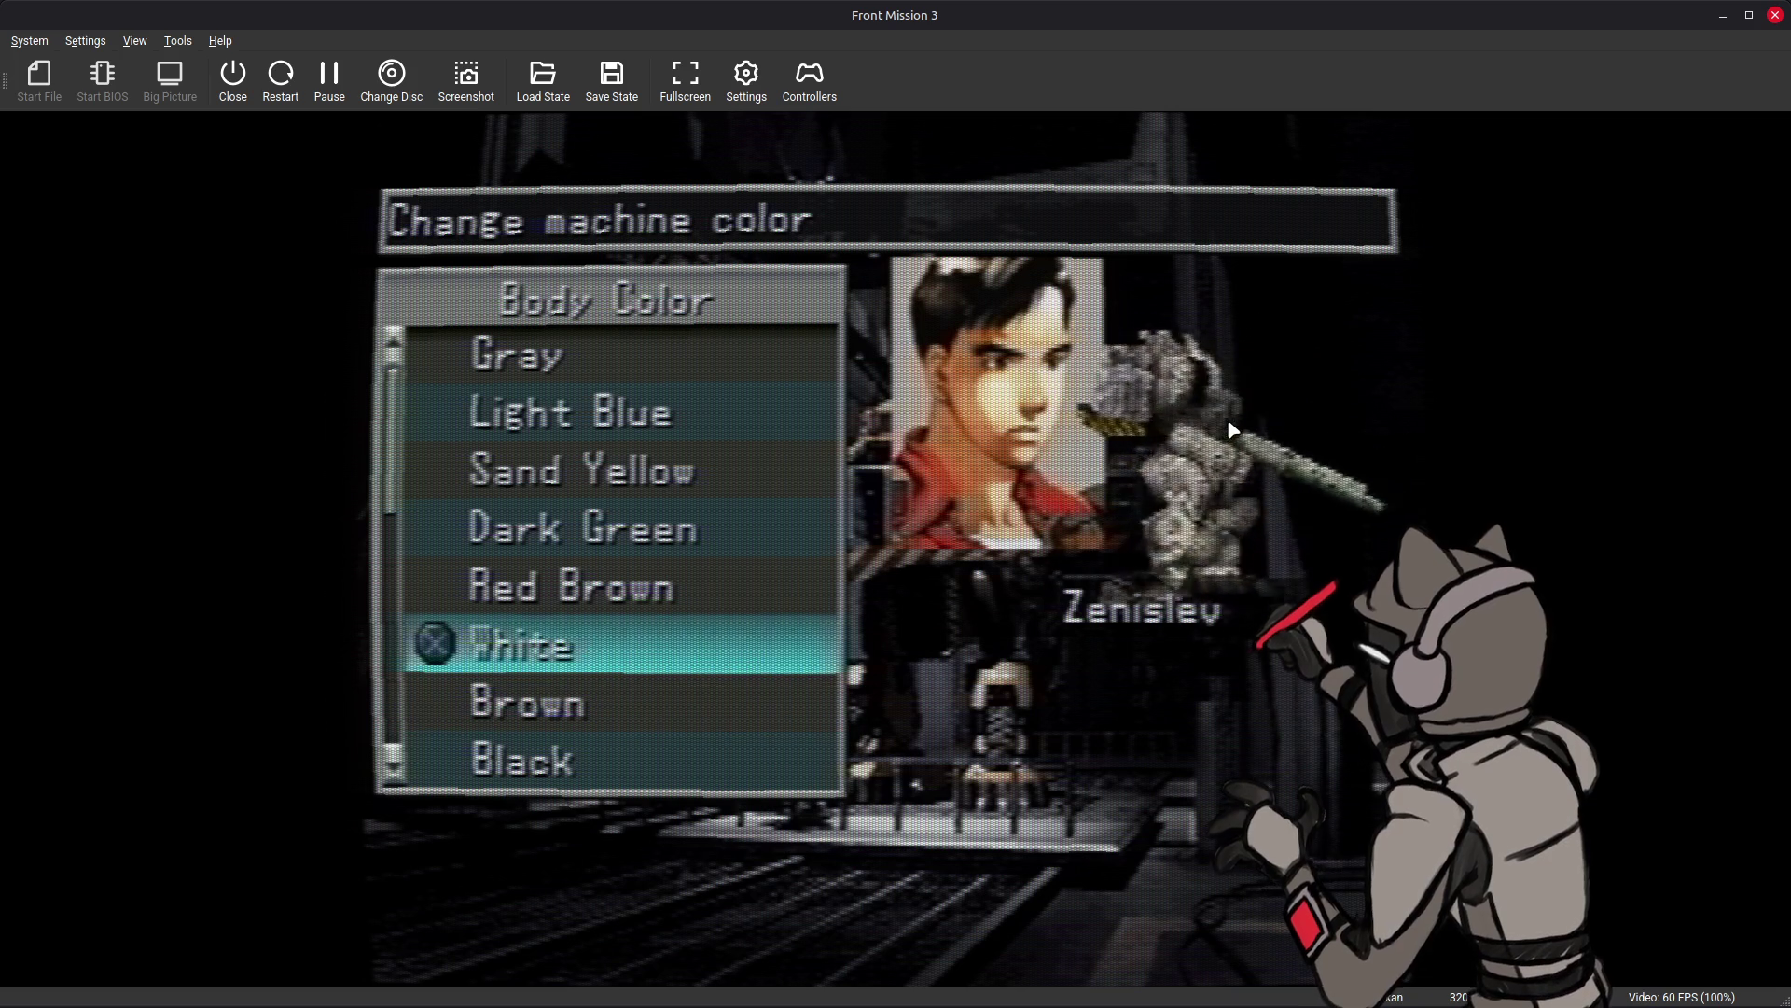
{"action": "key", "text": "Down"}
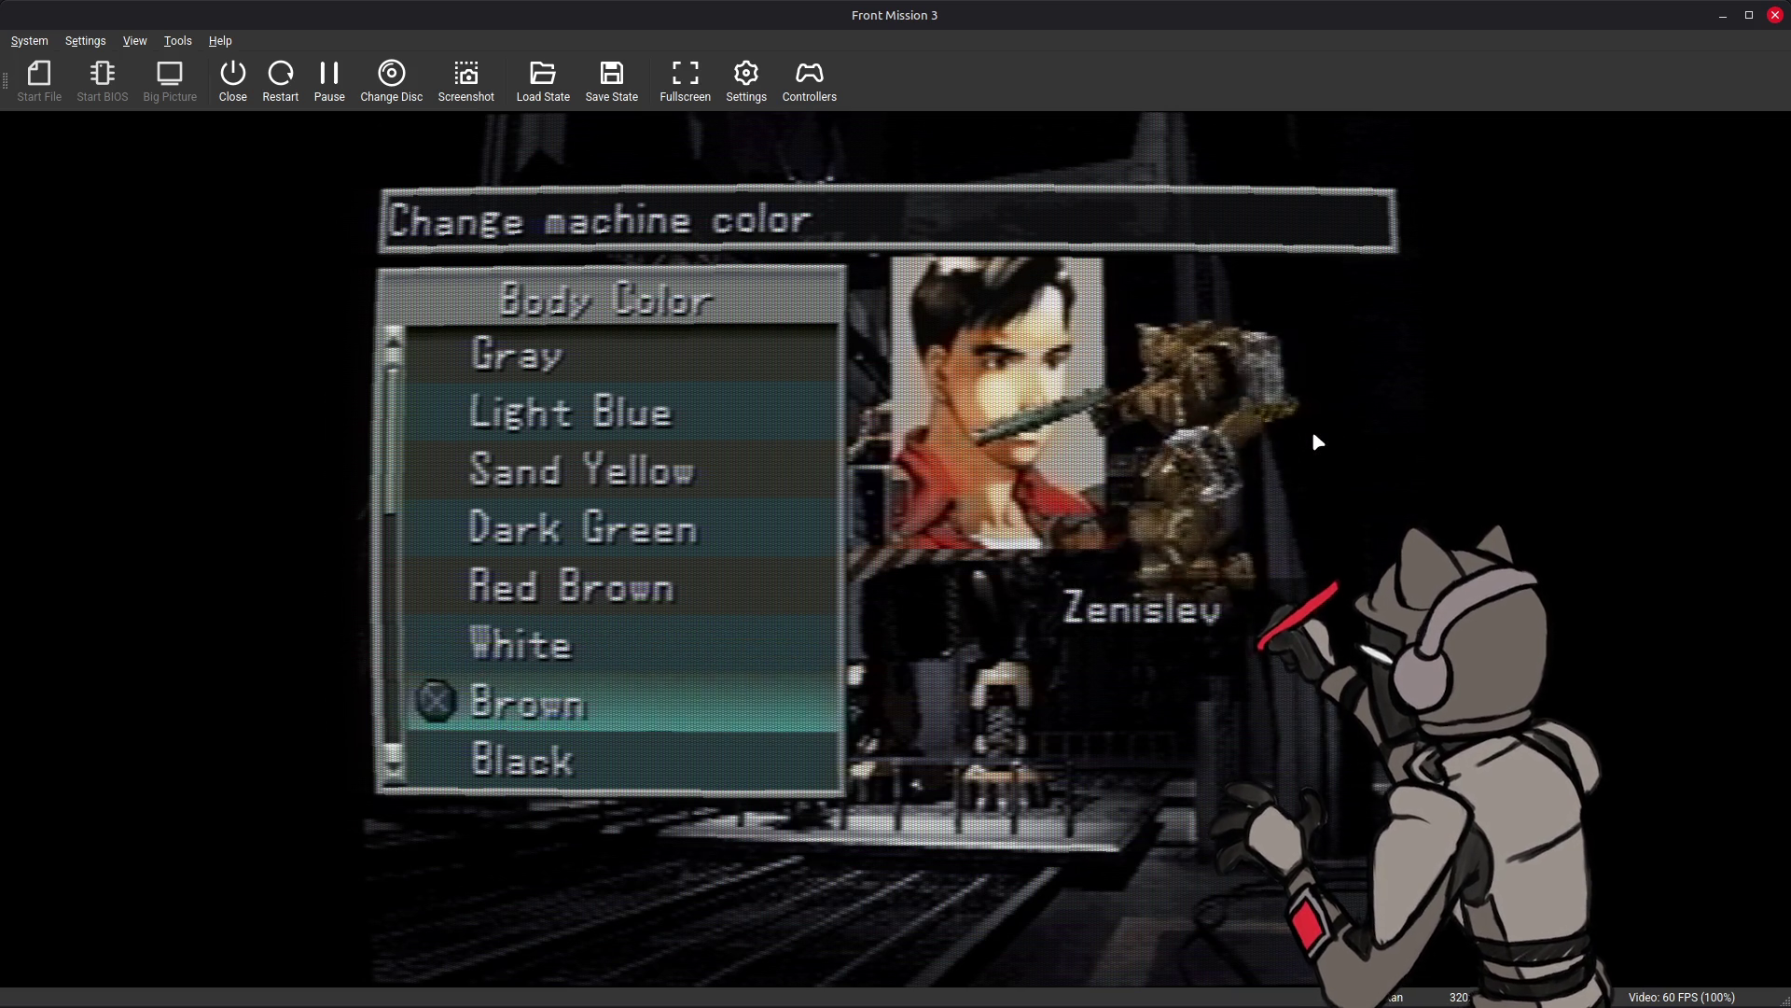
{"action": "key", "text": "Up"}
{"action": "key", "text": "Down"}
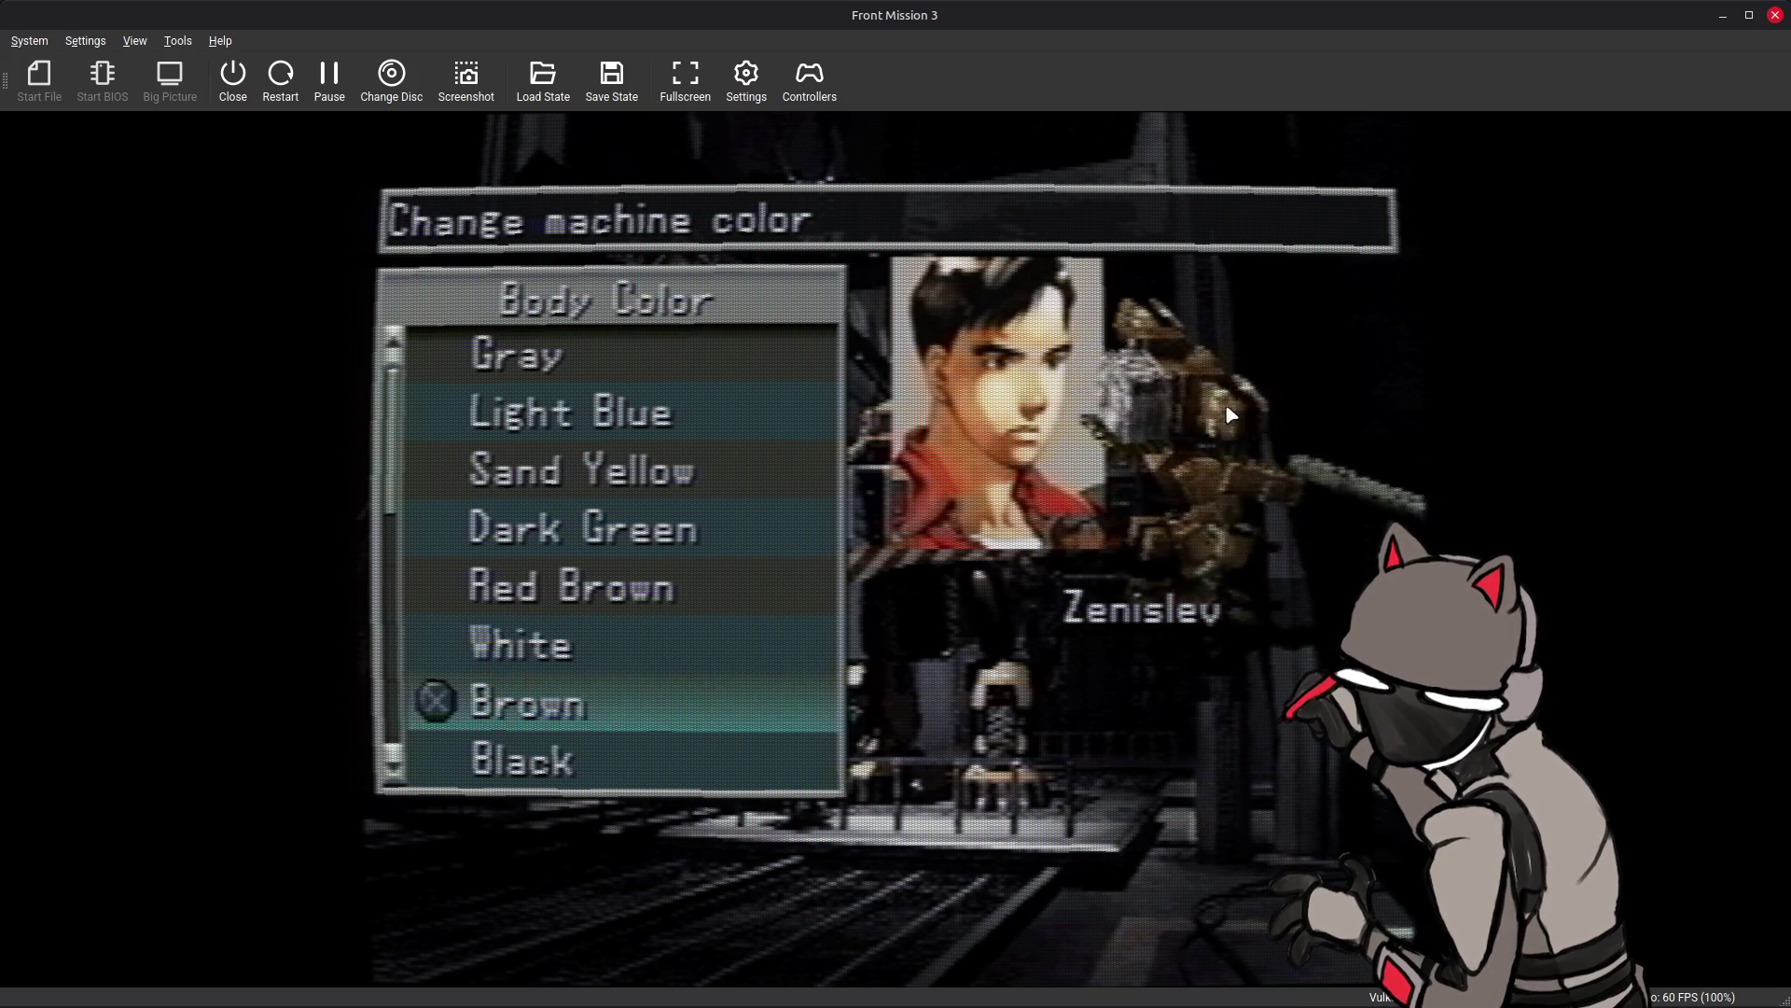
- Glance at Black, then keep comparing White and Brown and settle on Brown
{"action": "key", "text": "Down"}
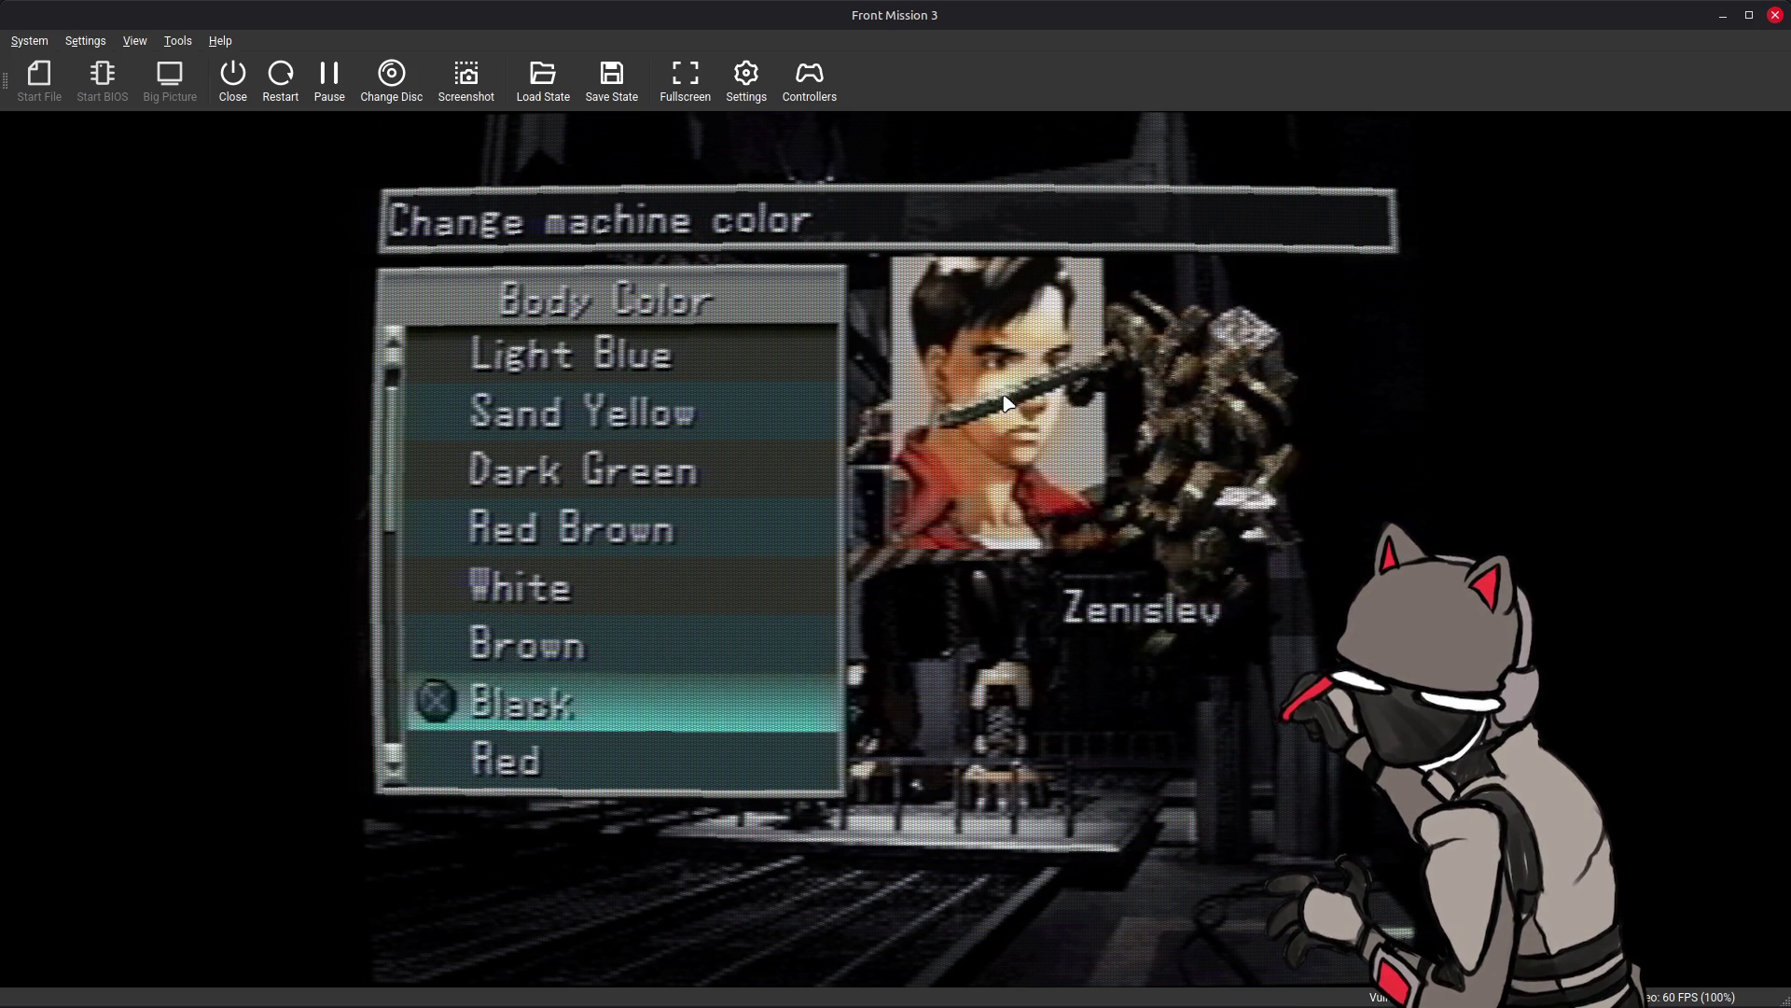
{"action": "key", "text": "Up"}
{"action": "key", "text": "Up"}
{"action": "key", "text": "Down"}
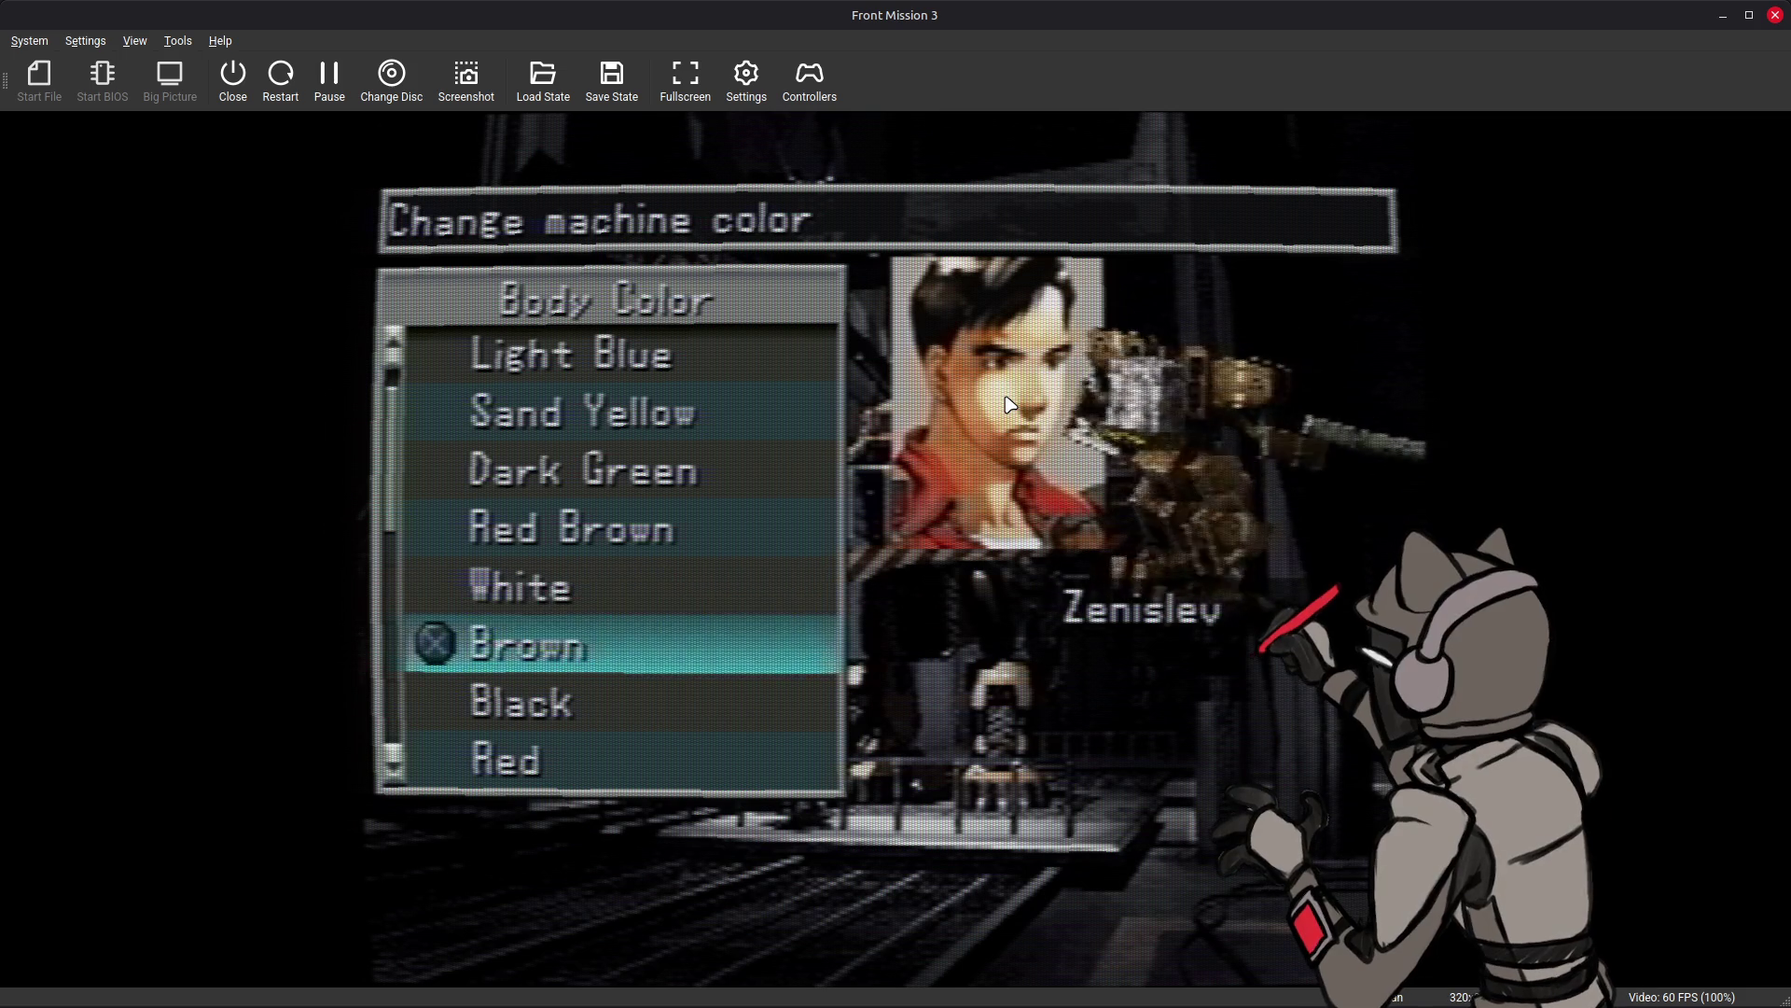
{"action": "key", "text": "Up"}
{"action": "key", "text": "Down"}
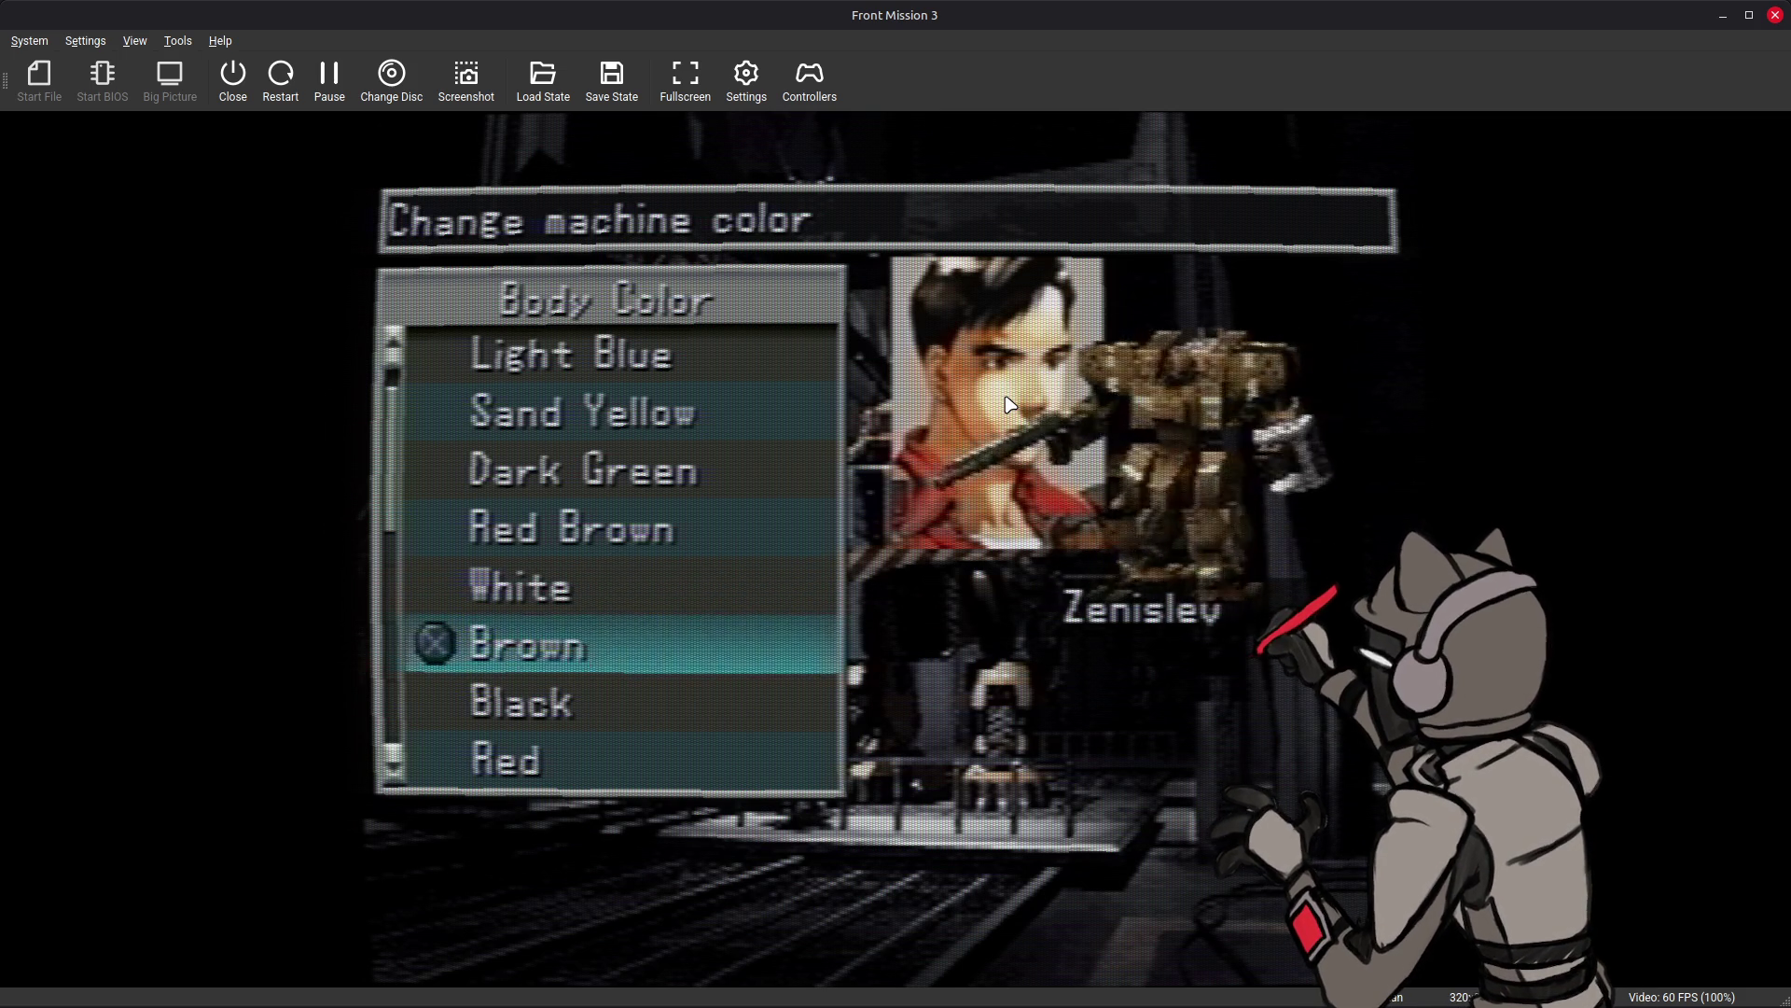
{"action": "key", "text": "Up"}
{"action": "key", "text": "Down"}
{"action": "key", "text": "Up"}
{"action": "key", "text": "Down"}
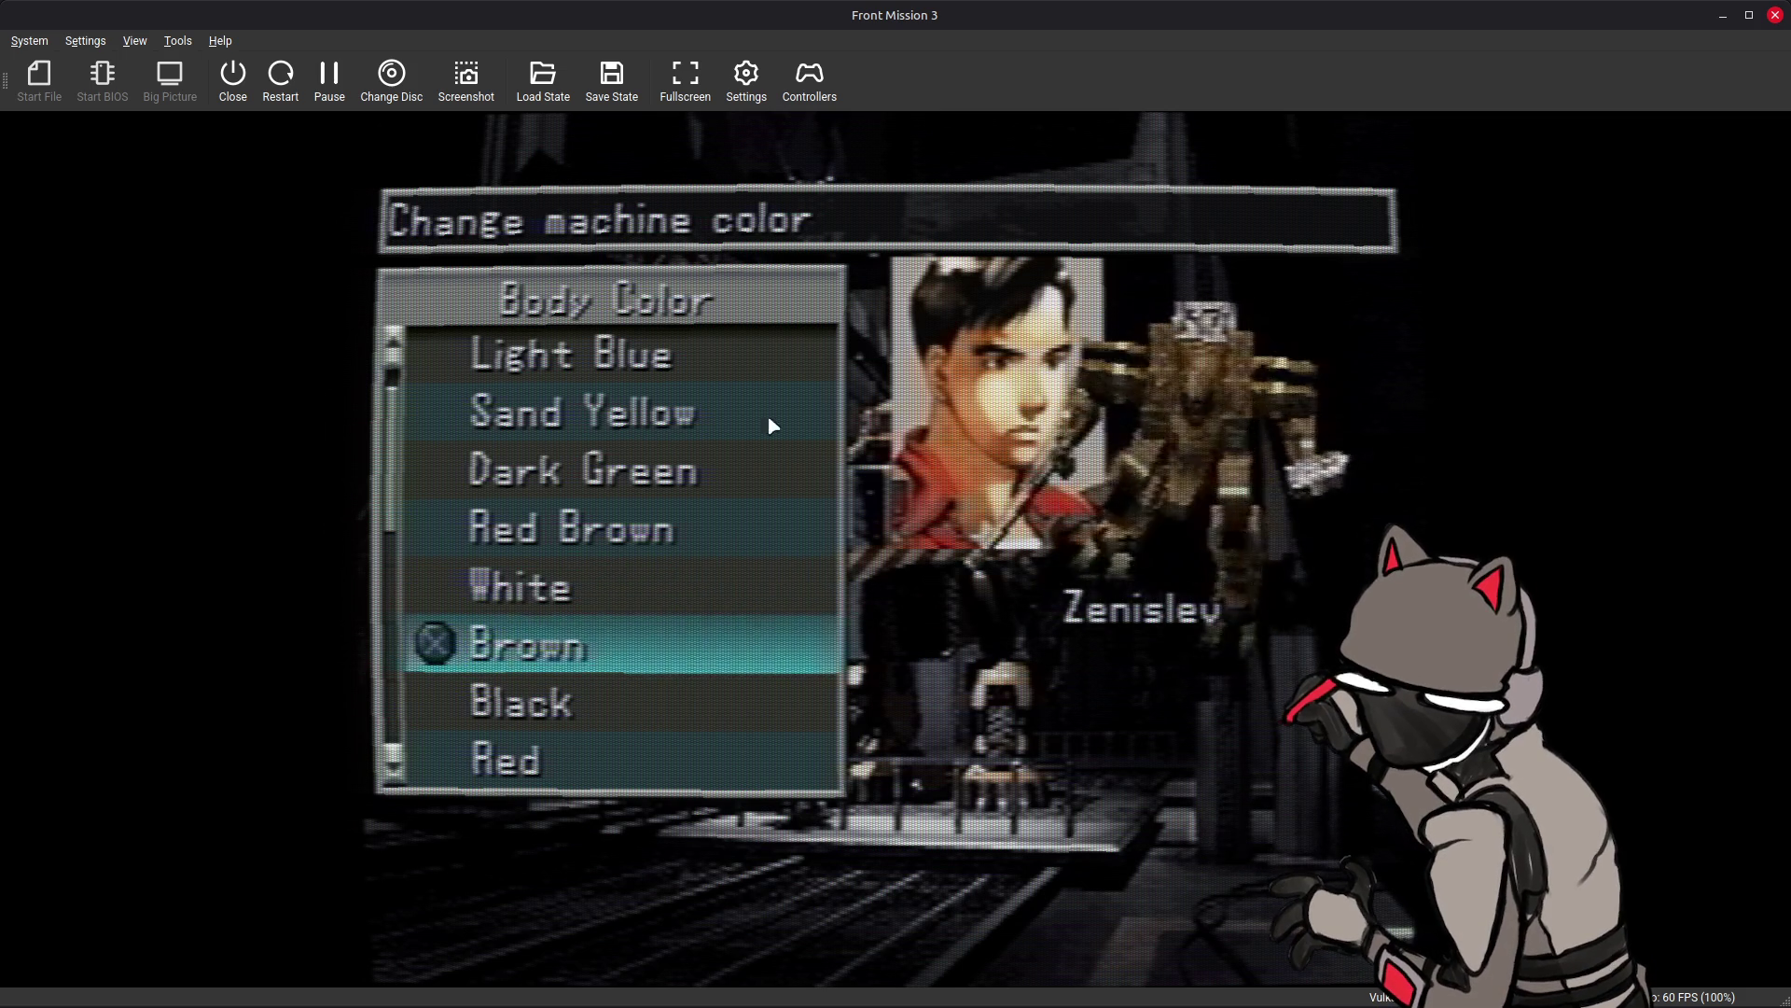
{"action": "key", "text": "Up"}
{"action": "key", "text": "Down"}
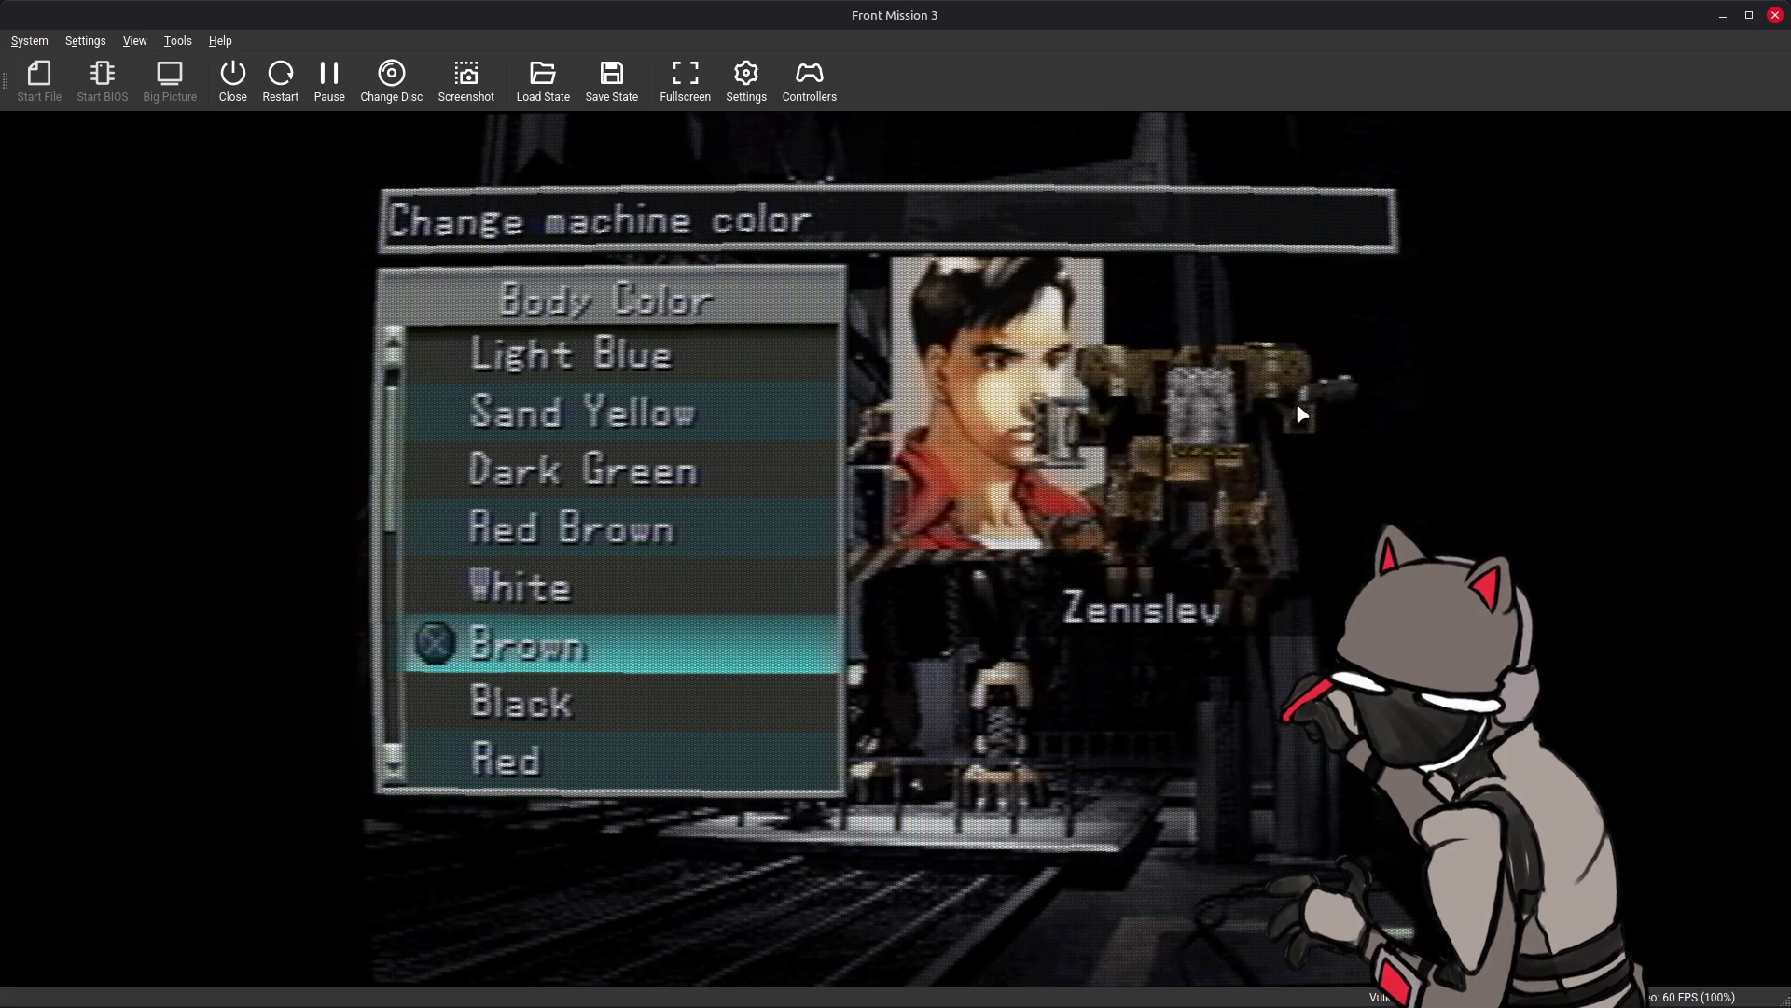
{"action": "key", "text": "Up"}
{"action": "key", "text": "Down"}
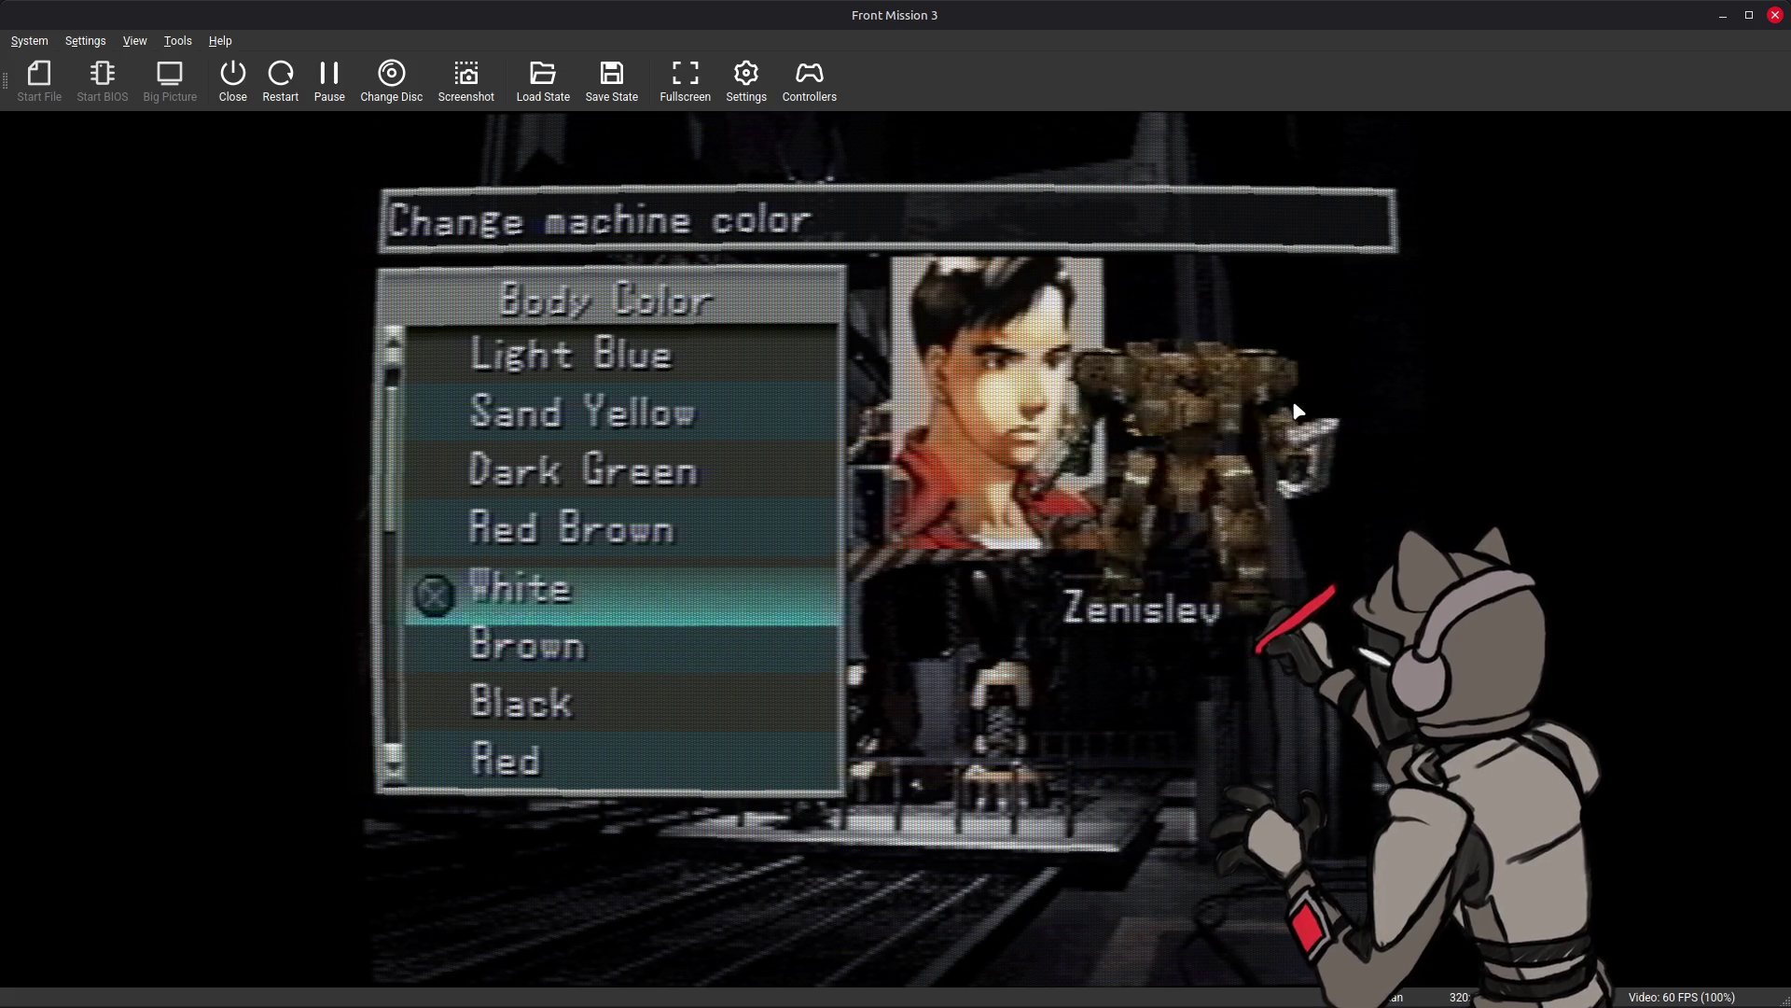
{"action": "key", "text": "Up"}
{"action": "key", "text": "Down"}
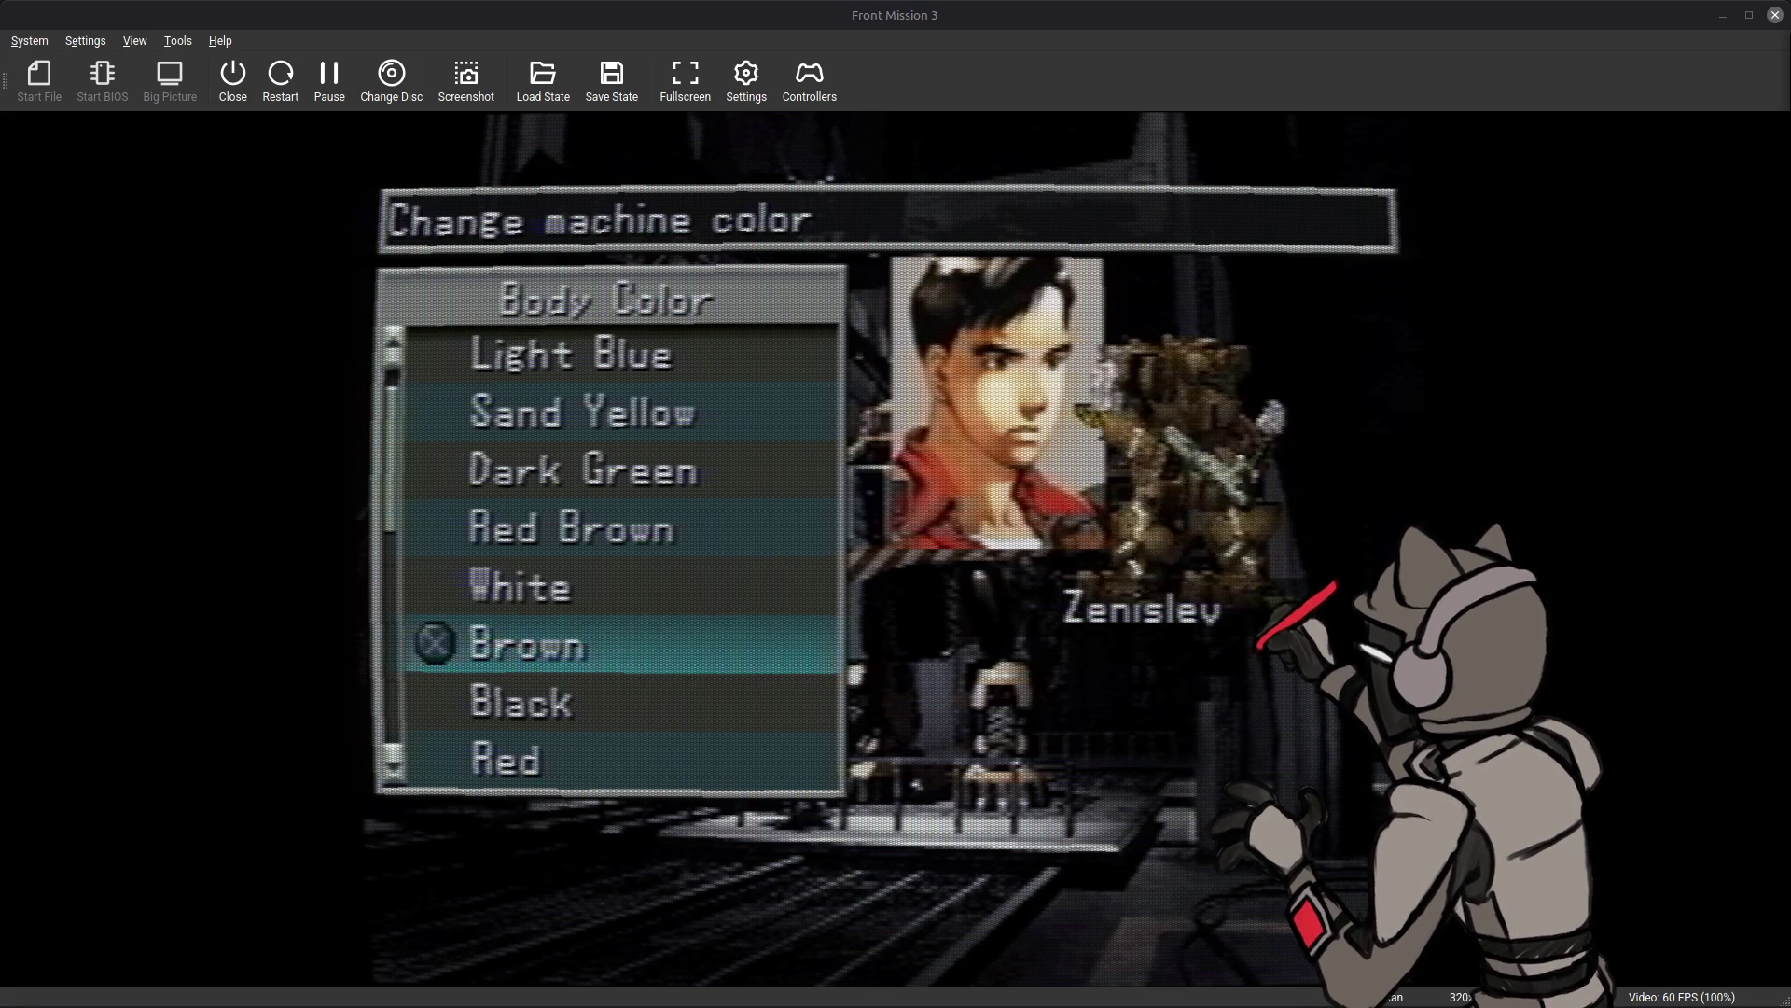
- Save temp-adjust.fx with its 5500–9500 limits in Notepad++ and return to DuckStation
{"action": "key", "text": "alt+Tab"}
{"action": "key", "text": "Tab"}
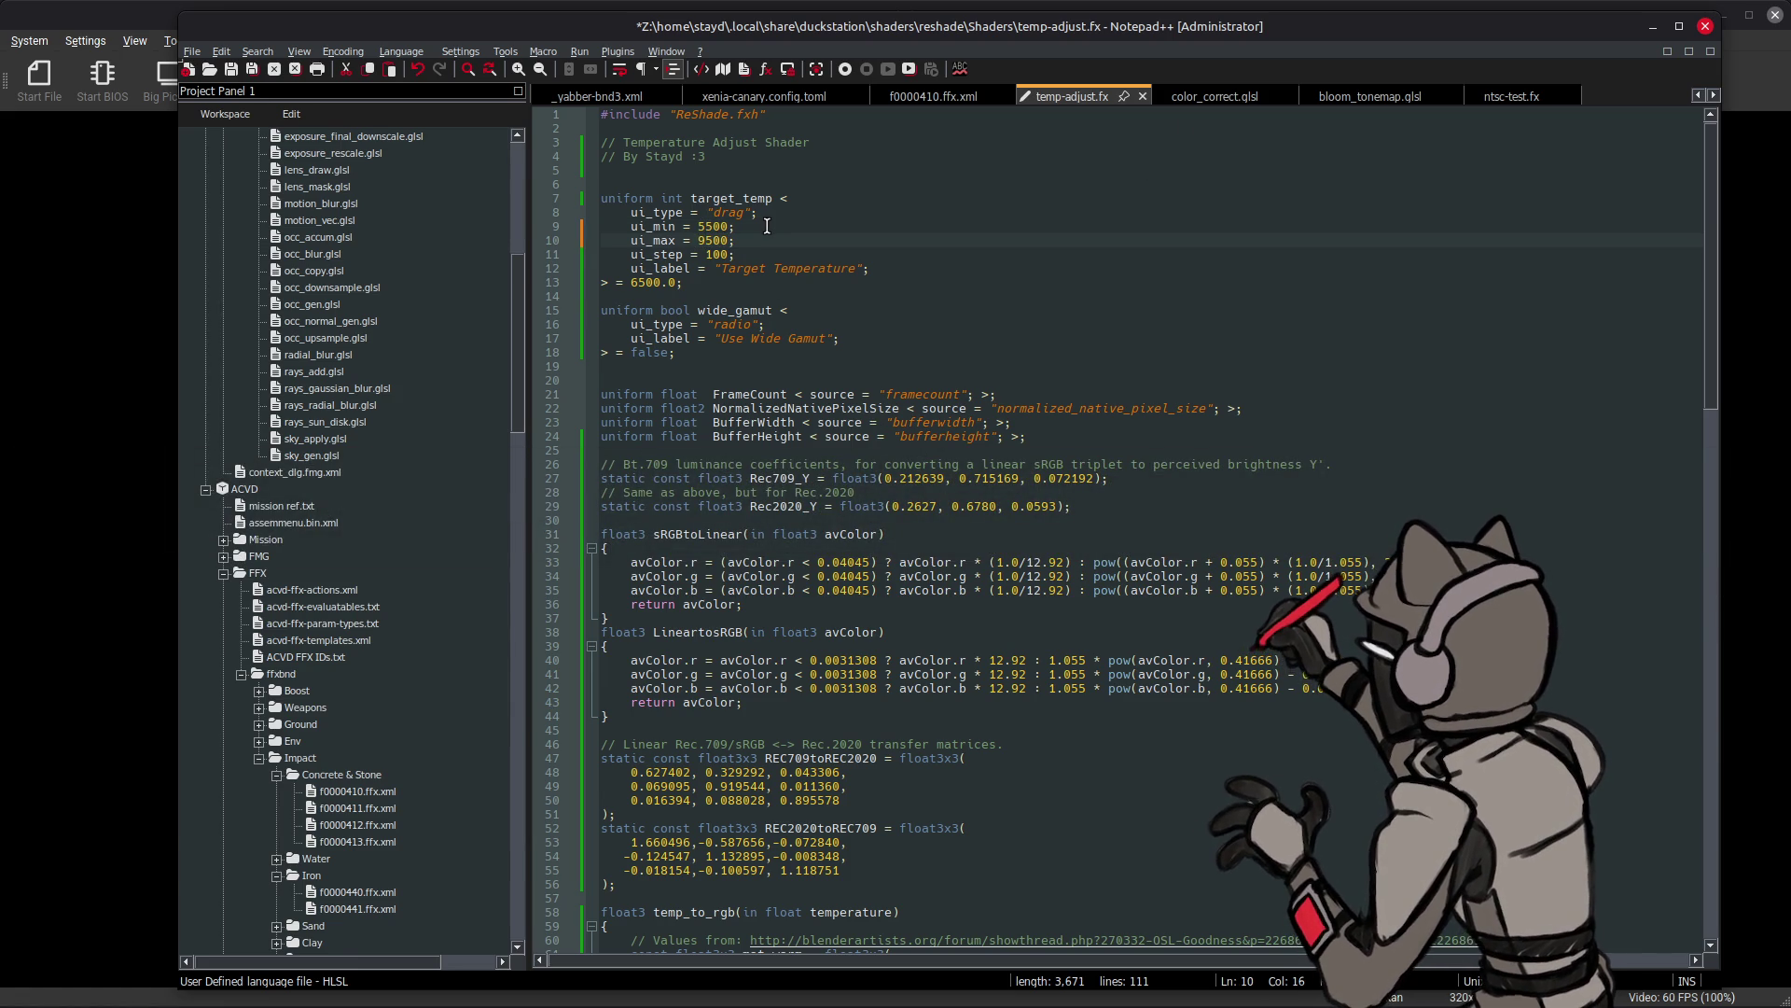
{"action": "key", "text": "ctrl+s"}
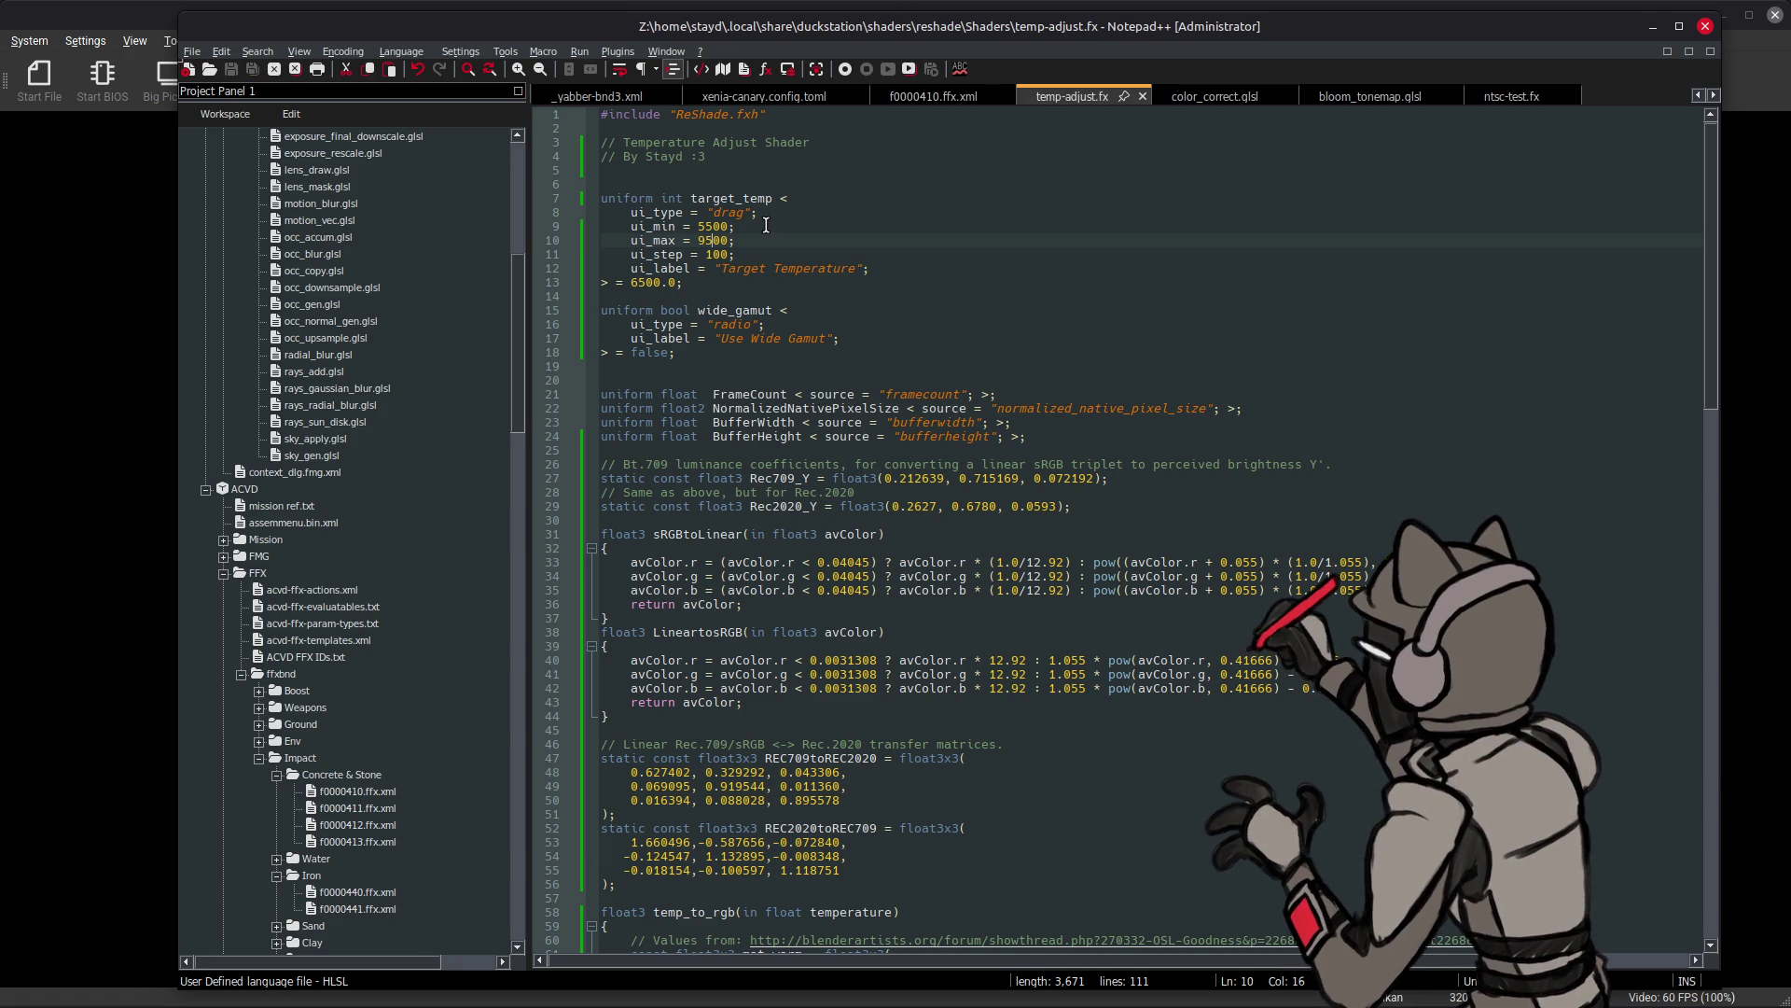
{"action": "left_click", "coordinate": [52, 253]}
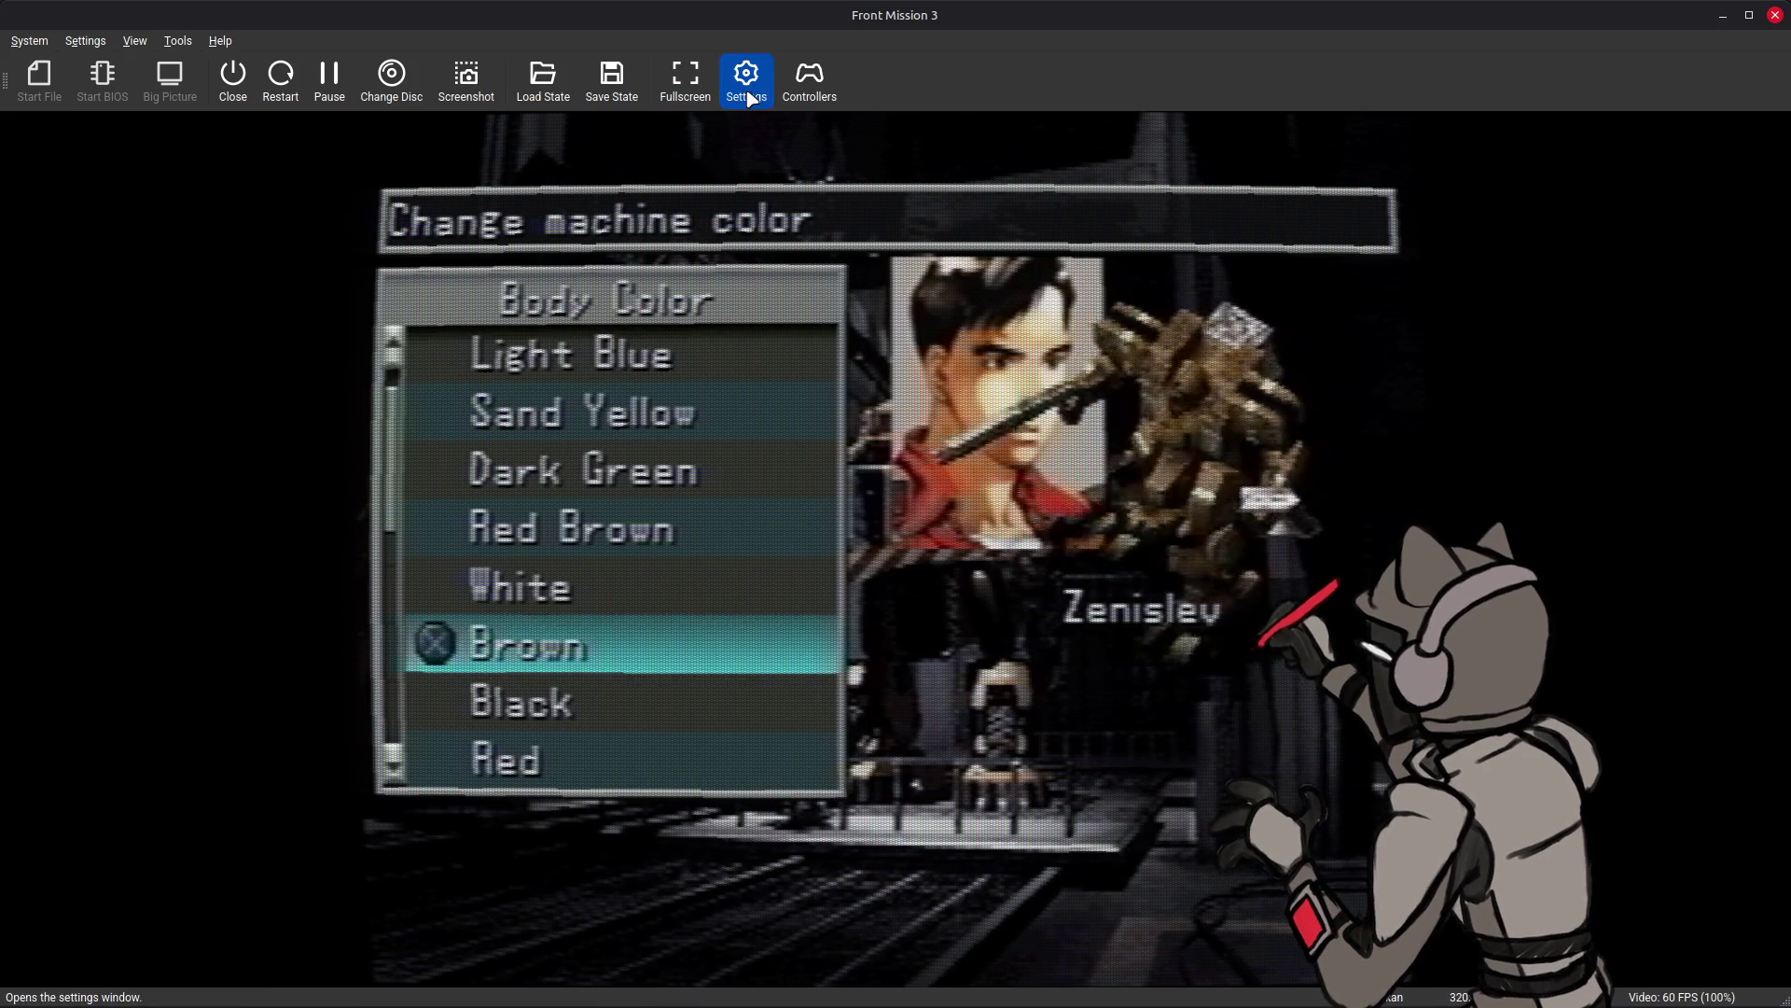
- Reload the post-processing shaders and add temp-adjust to the chain, showing its parameters
{"action": "left_click", "coordinate": [747, 82]}
{"action": "left_click", "coordinate": [687, 364]}
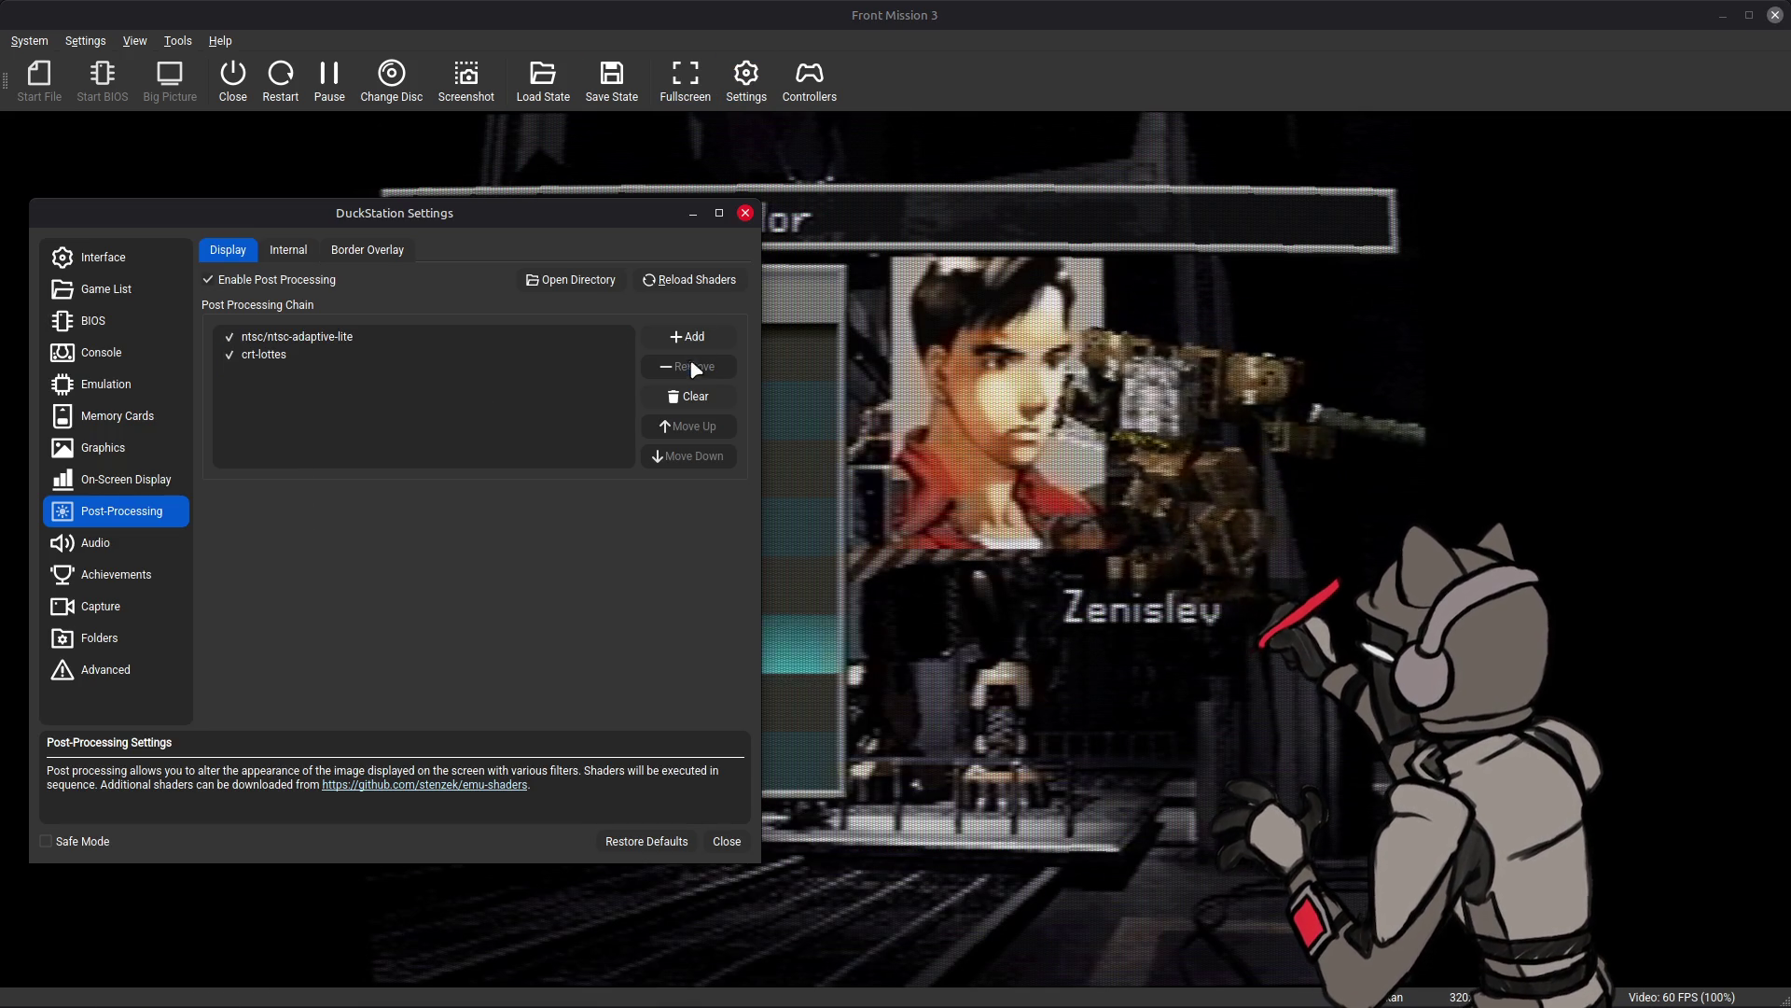
{"action": "left_click", "coordinate": [689, 279]}
{"action": "left_click", "coordinate": [687, 338]}
{"action": "scroll", "coordinate": [339, 567], "scroll_direction": "down", "scroll_amount": 10}
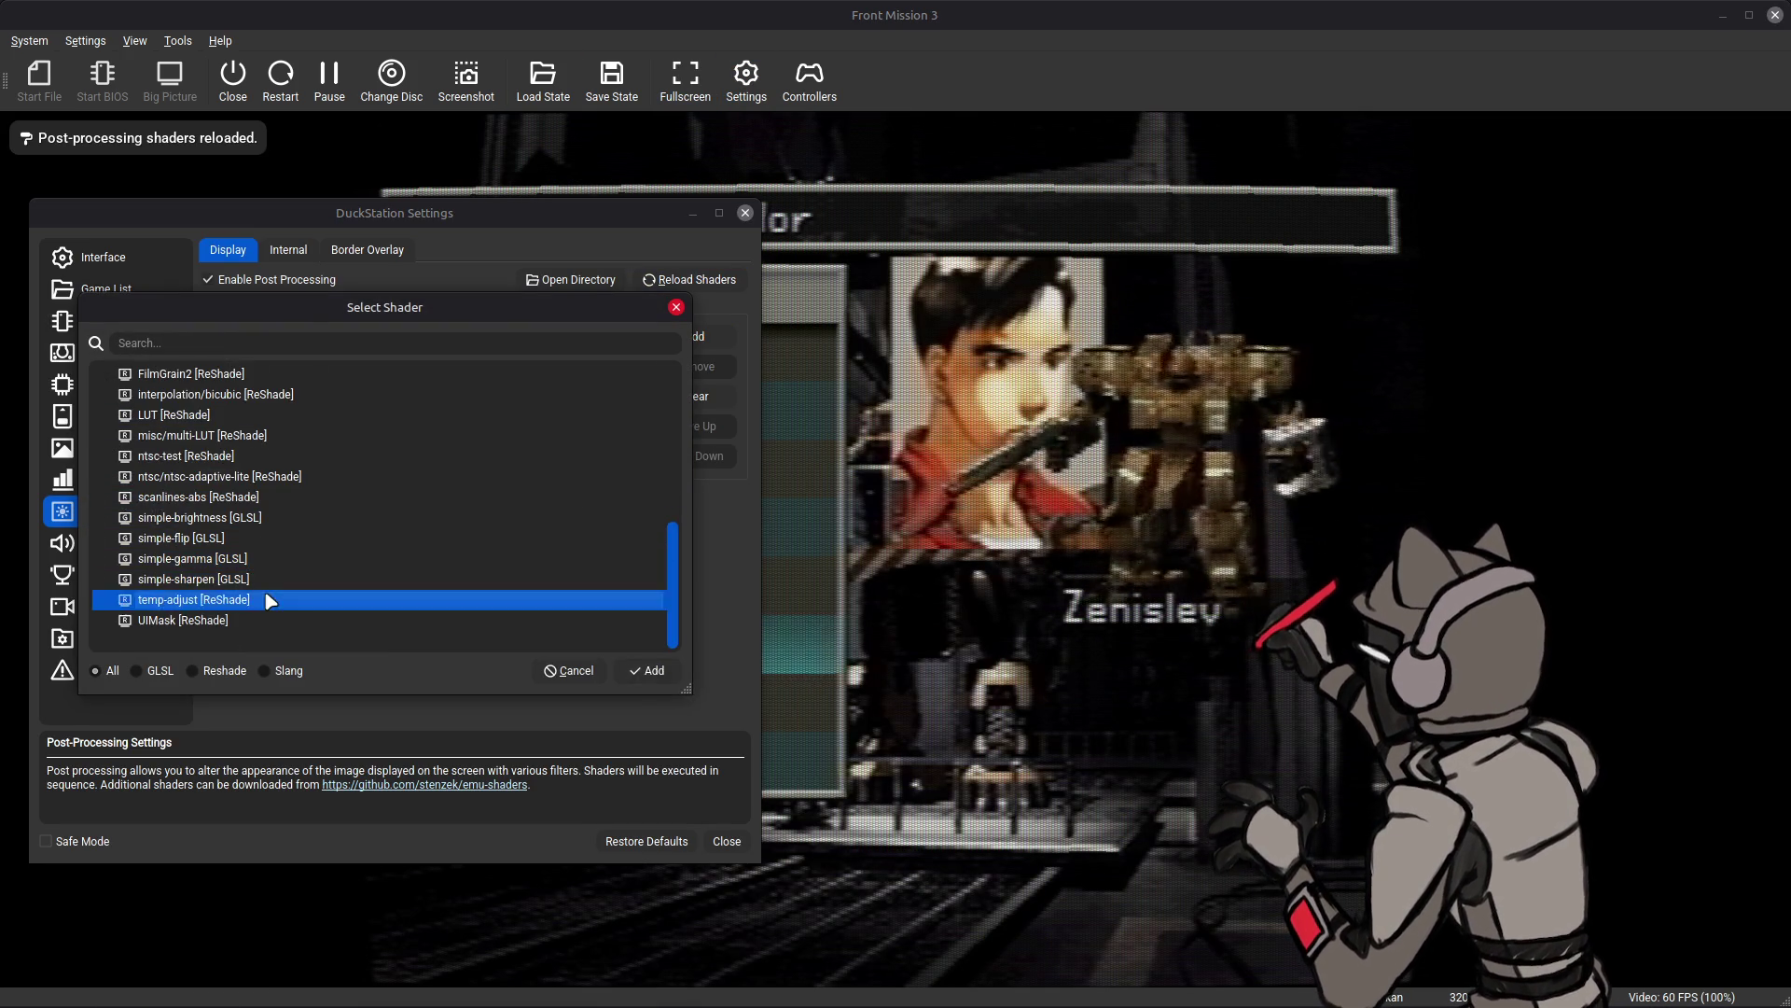
{"action": "double_click", "coordinate": [272, 599]}
{"action": "left_click", "coordinate": [302, 373]}
- Remove temp-adjust from the chain again and switch back to temp-adjust.fx in Notepad++
{"action": "left_click", "coordinate": [688, 366]}
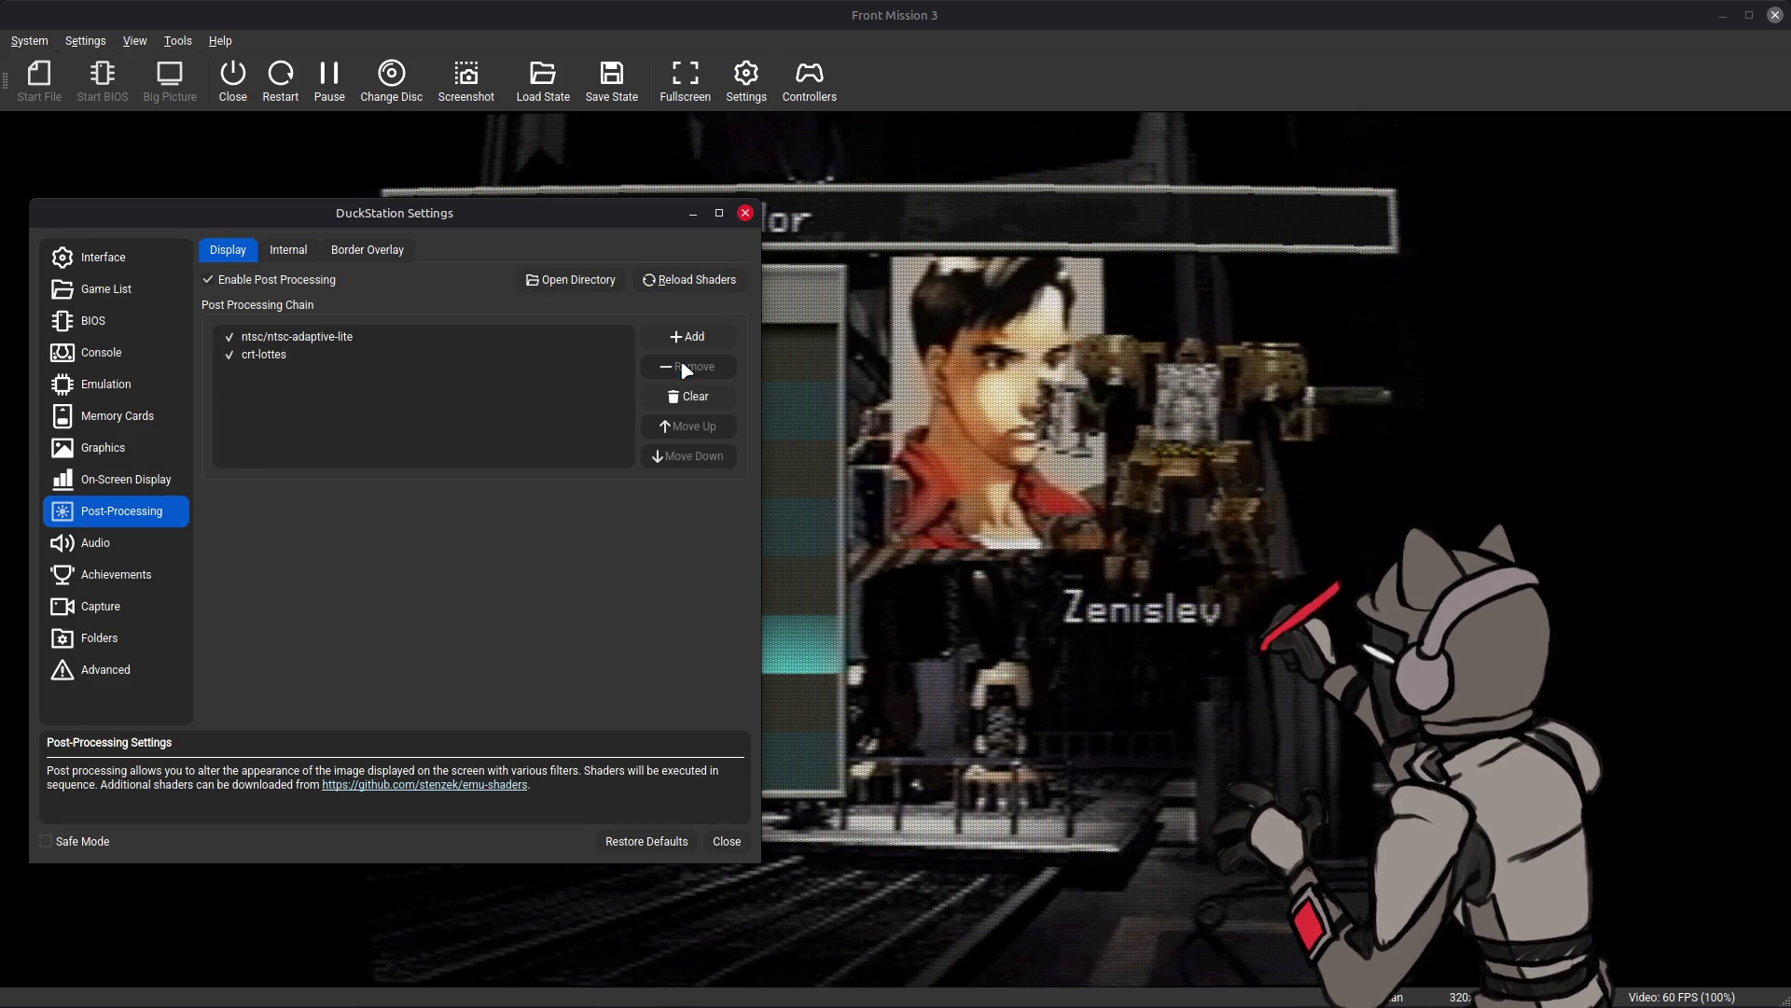
{"action": "key", "text": "alt+Tab"}
{"action": "key", "text": "Tab"}
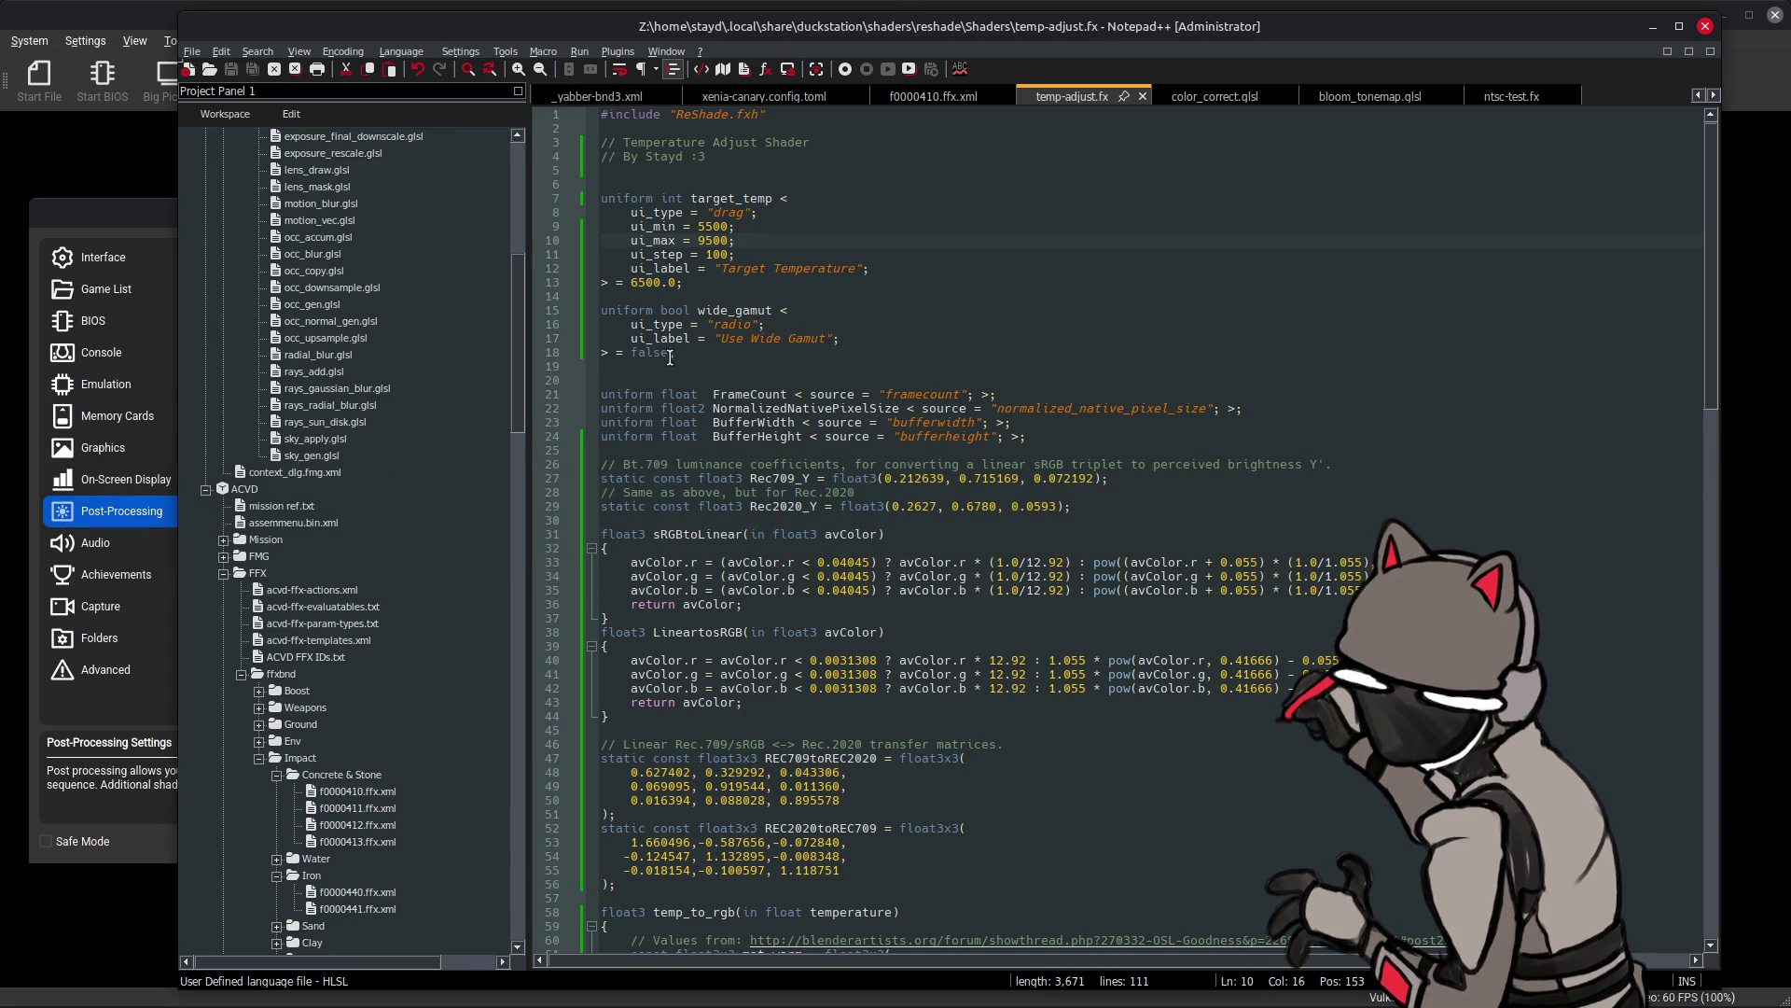
{"action": "type", "text": "tru"}
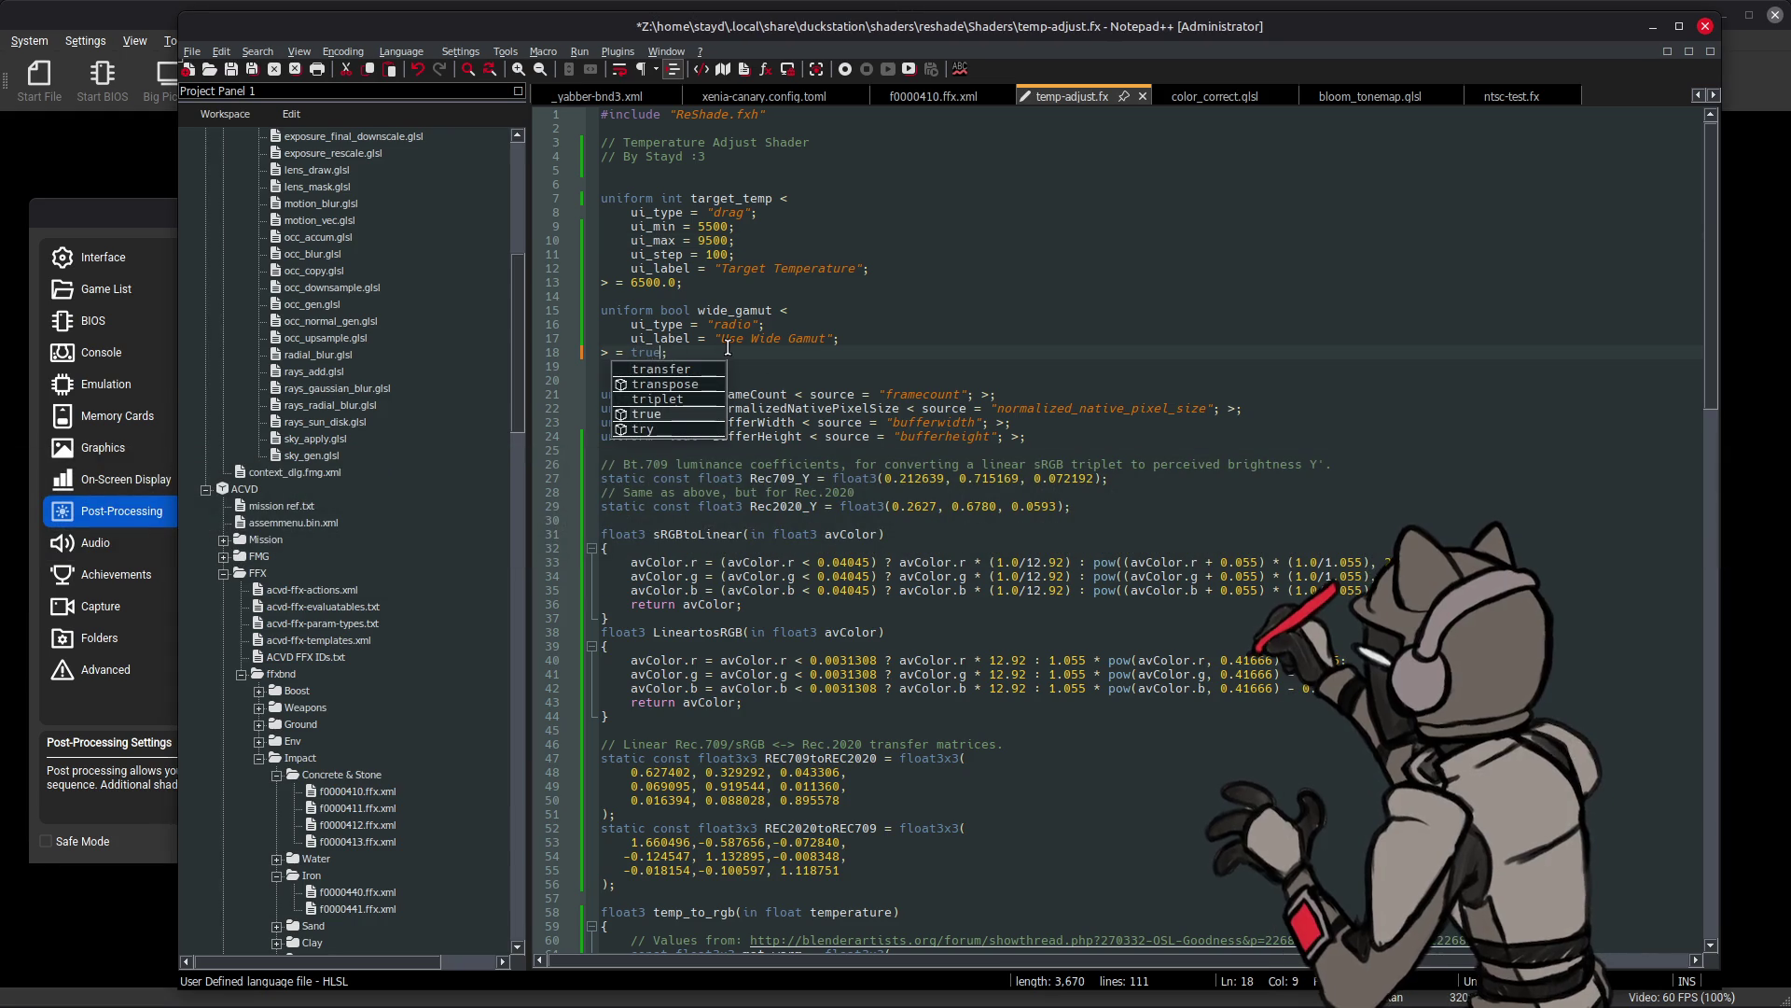
{"action": "type", "text": "e"}
- Save Use Wide Gamut defaulting to true and the technique renamed TEMPERATURE_ADJUST, then return to DuckStation Settings
{"action": "key", "text": "ctrl+s"}
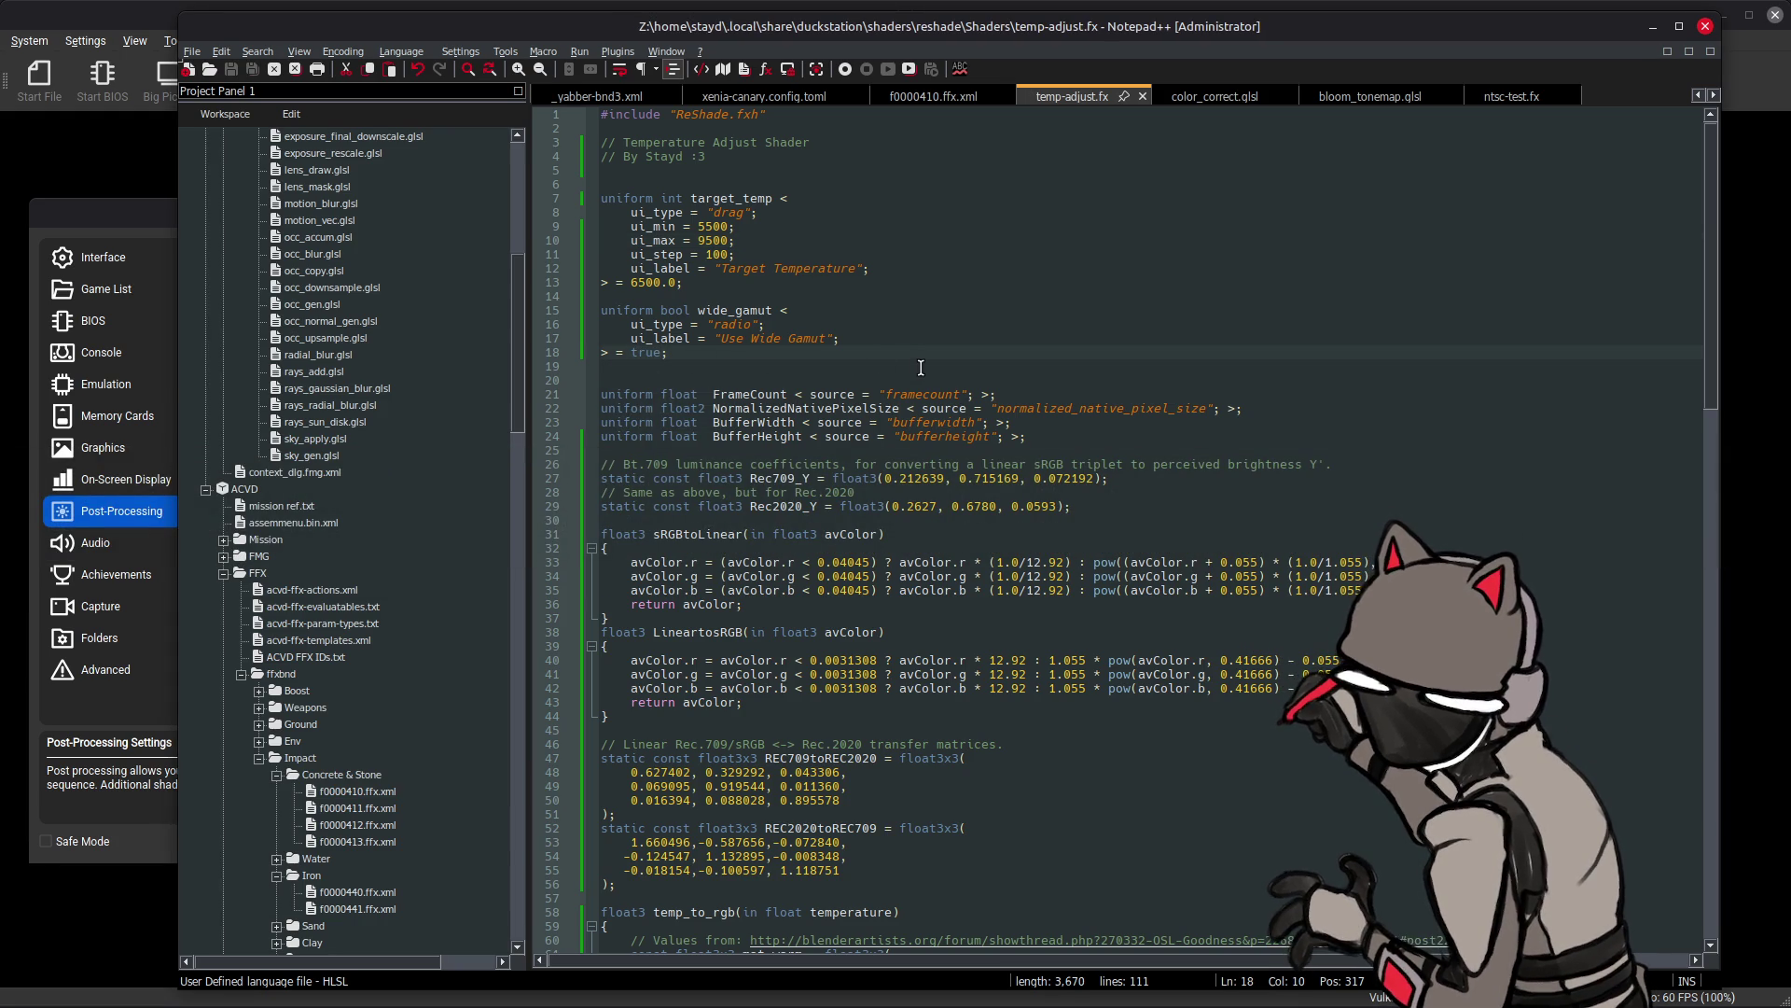
{"action": "scroll", "coordinate": [933, 368], "scroll_direction": "down", "scroll_amount": 5}
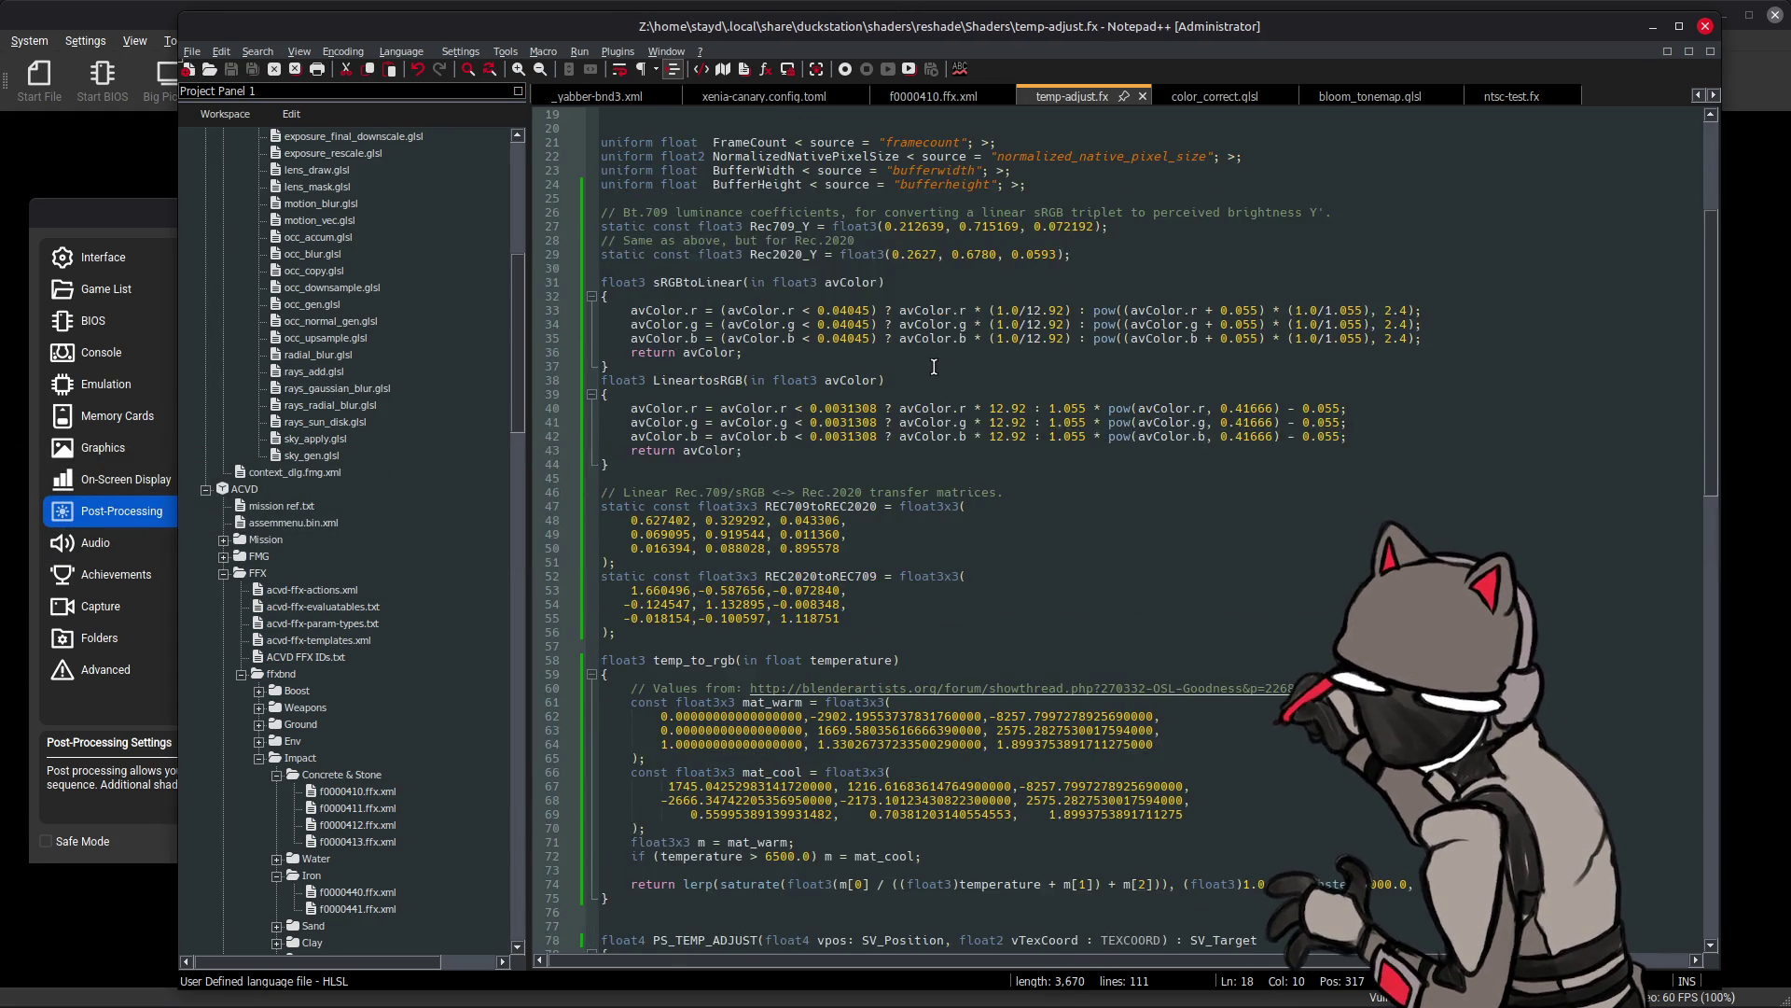
{"action": "scroll", "coordinate": [934, 367], "scroll_direction": "down", "scroll_amount": 5}
{"action": "scroll", "coordinate": [914, 366], "scroll_direction": "down", "scroll_amount": 4}
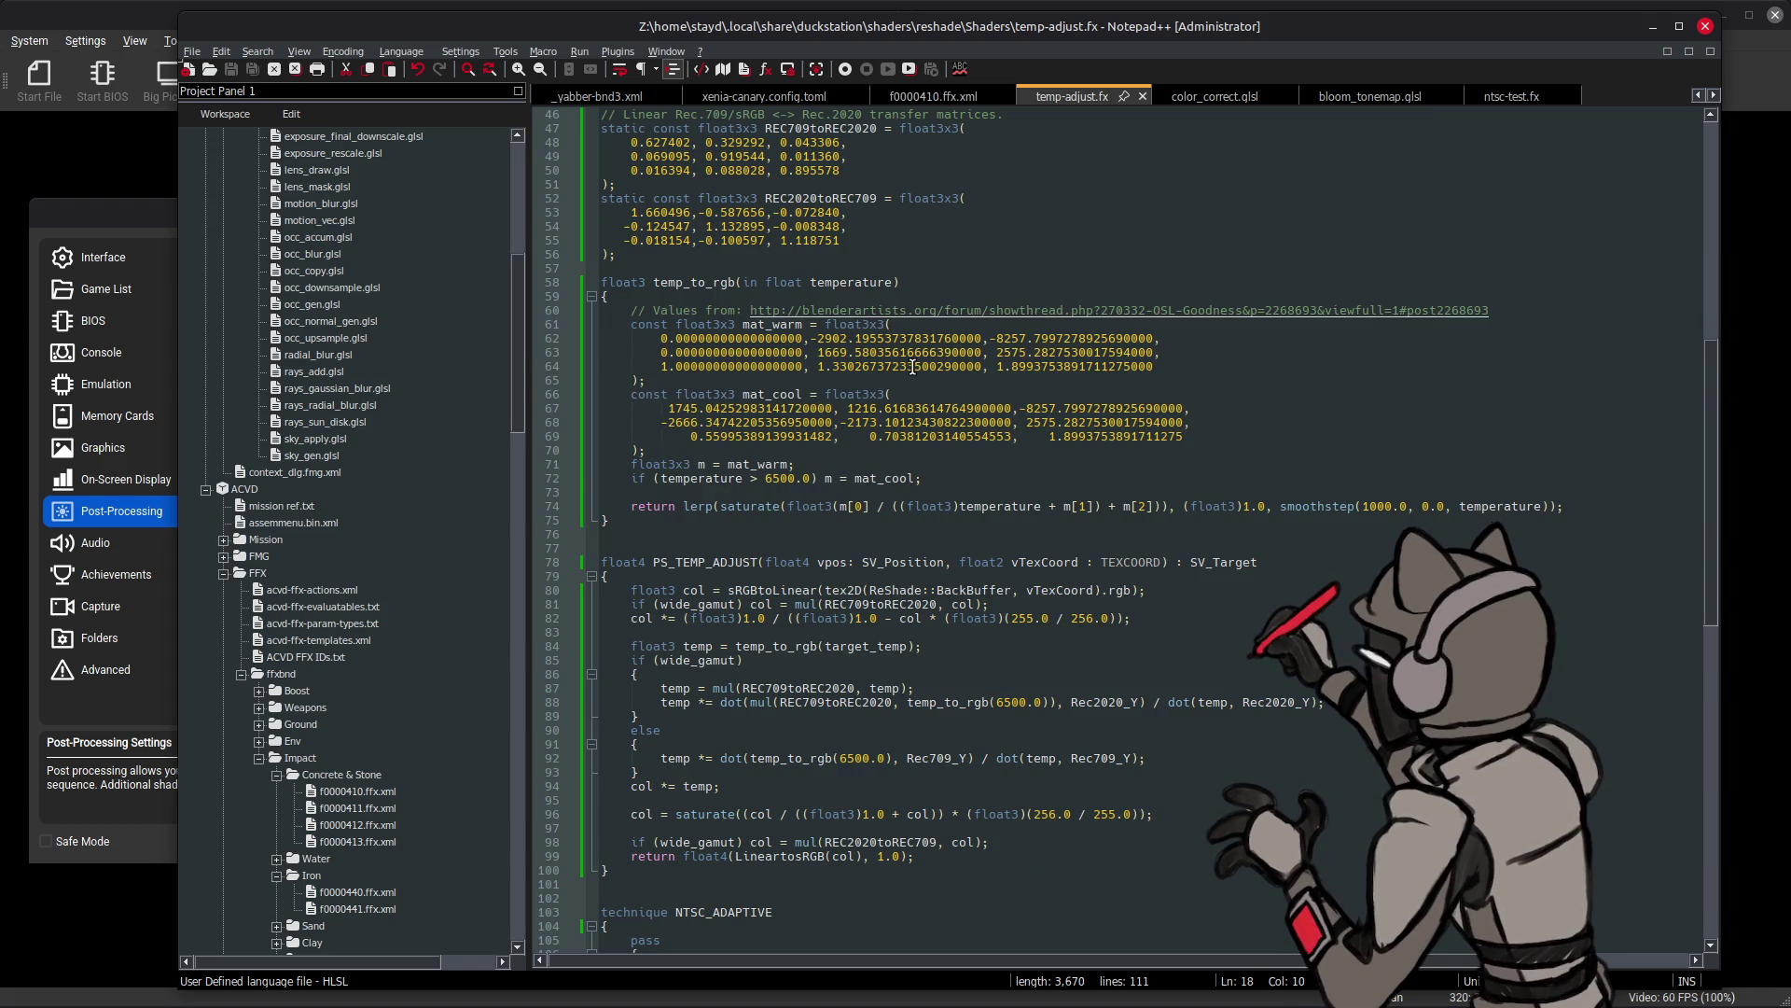
{"action": "scroll", "coordinate": [914, 365], "scroll_direction": "down", "scroll_amount": 5}
{"action": "scroll", "coordinate": [913, 366], "scroll_direction": "up", "scroll_amount": 10}
{"action": "scroll", "coordinate": [913, 366], "scroll_direction": "down", "scroll_amount": 6}
{"action": "scroll", "coordinate": [910, 366], "scroll_direction": "down", "scroll_amount": 5}
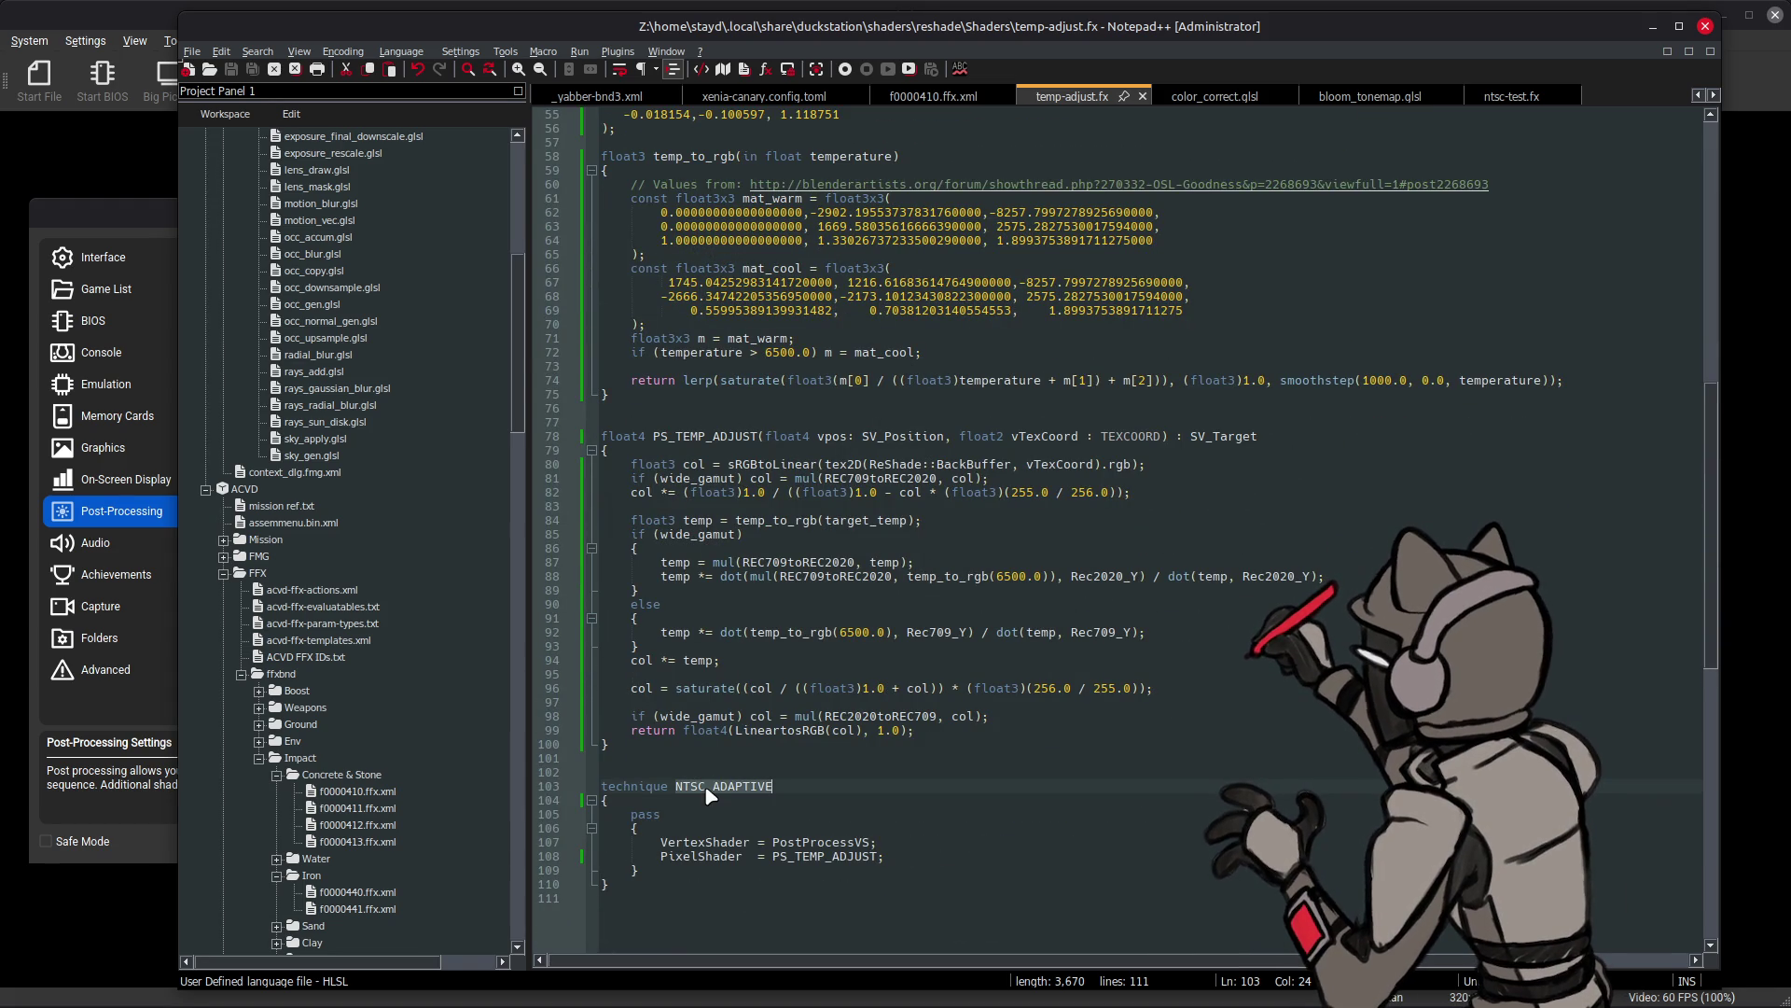
{"action": "scroll", "coordinate": [728, 766], "scroll_direction": "up", "scroll_amount": 12}
{"action": "scroll", "coordinate": [730, 763], "scroll_direction": "up", "scroll_amount": 6}
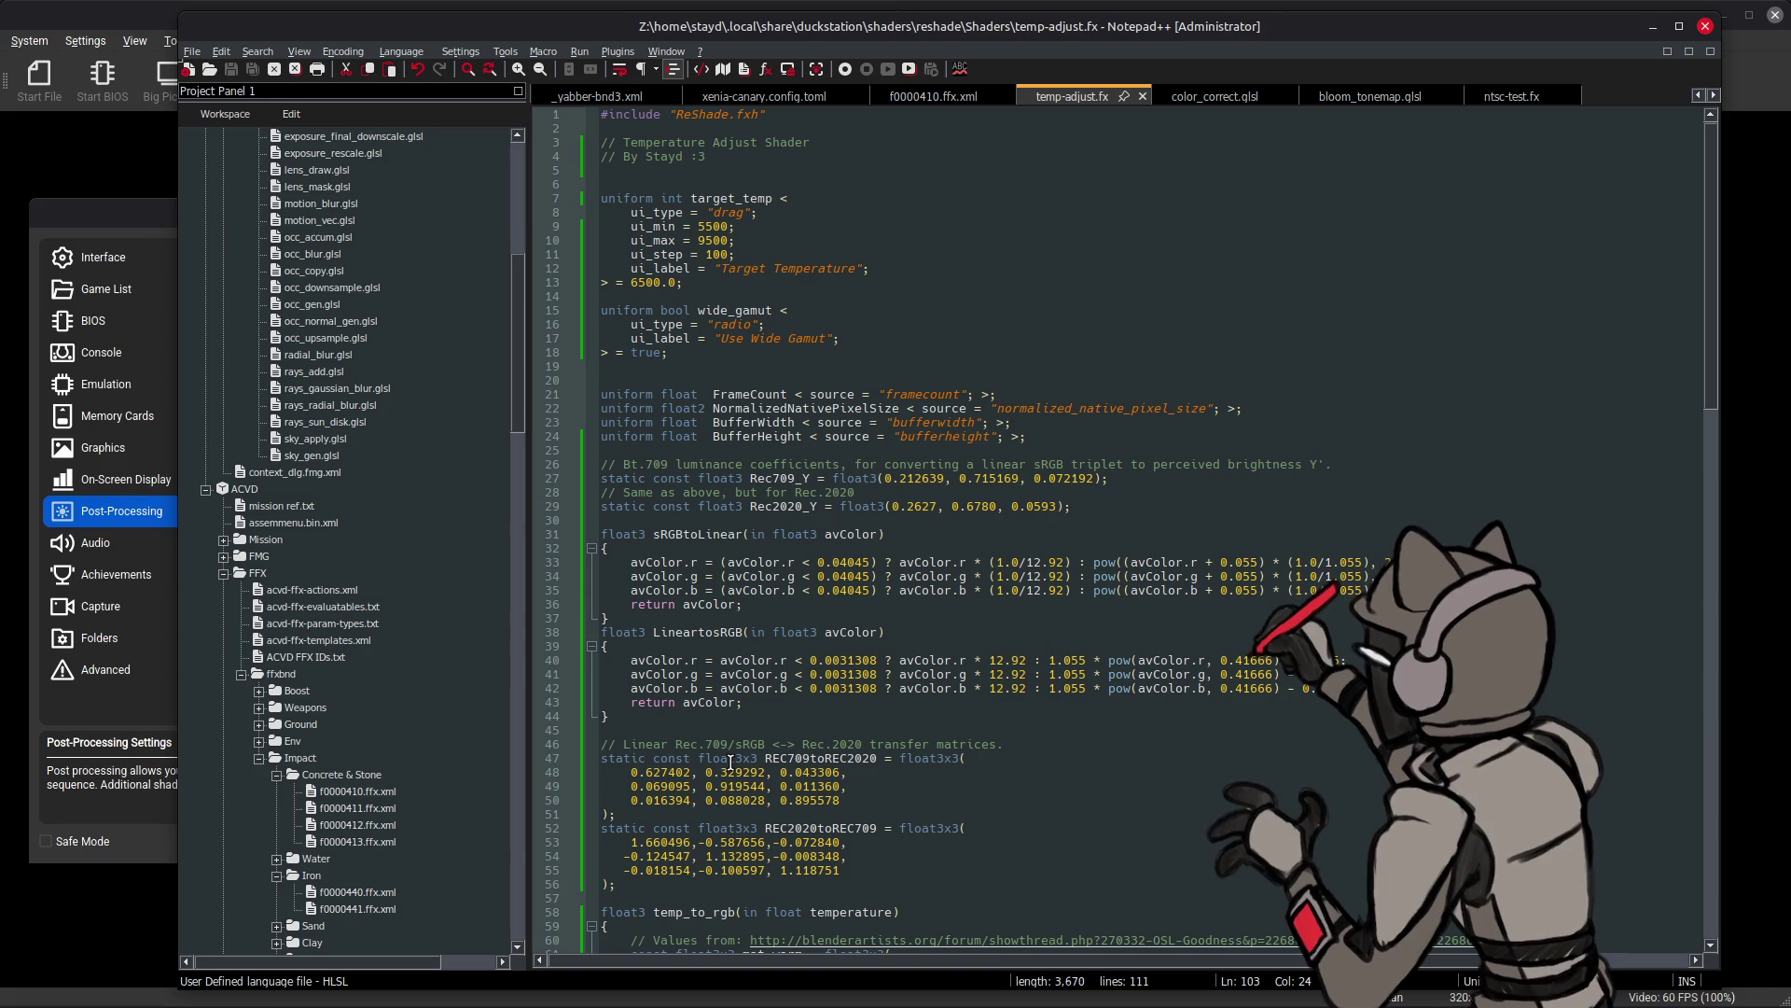
{"action": "scroll", "coordinate": [729, 763], "scroll_direction": "down", "scroll_amount": 20}
{"action": "scroll", "coordinate": [730, 763], "scroll_direction": "up", "scroll_amount": 1}
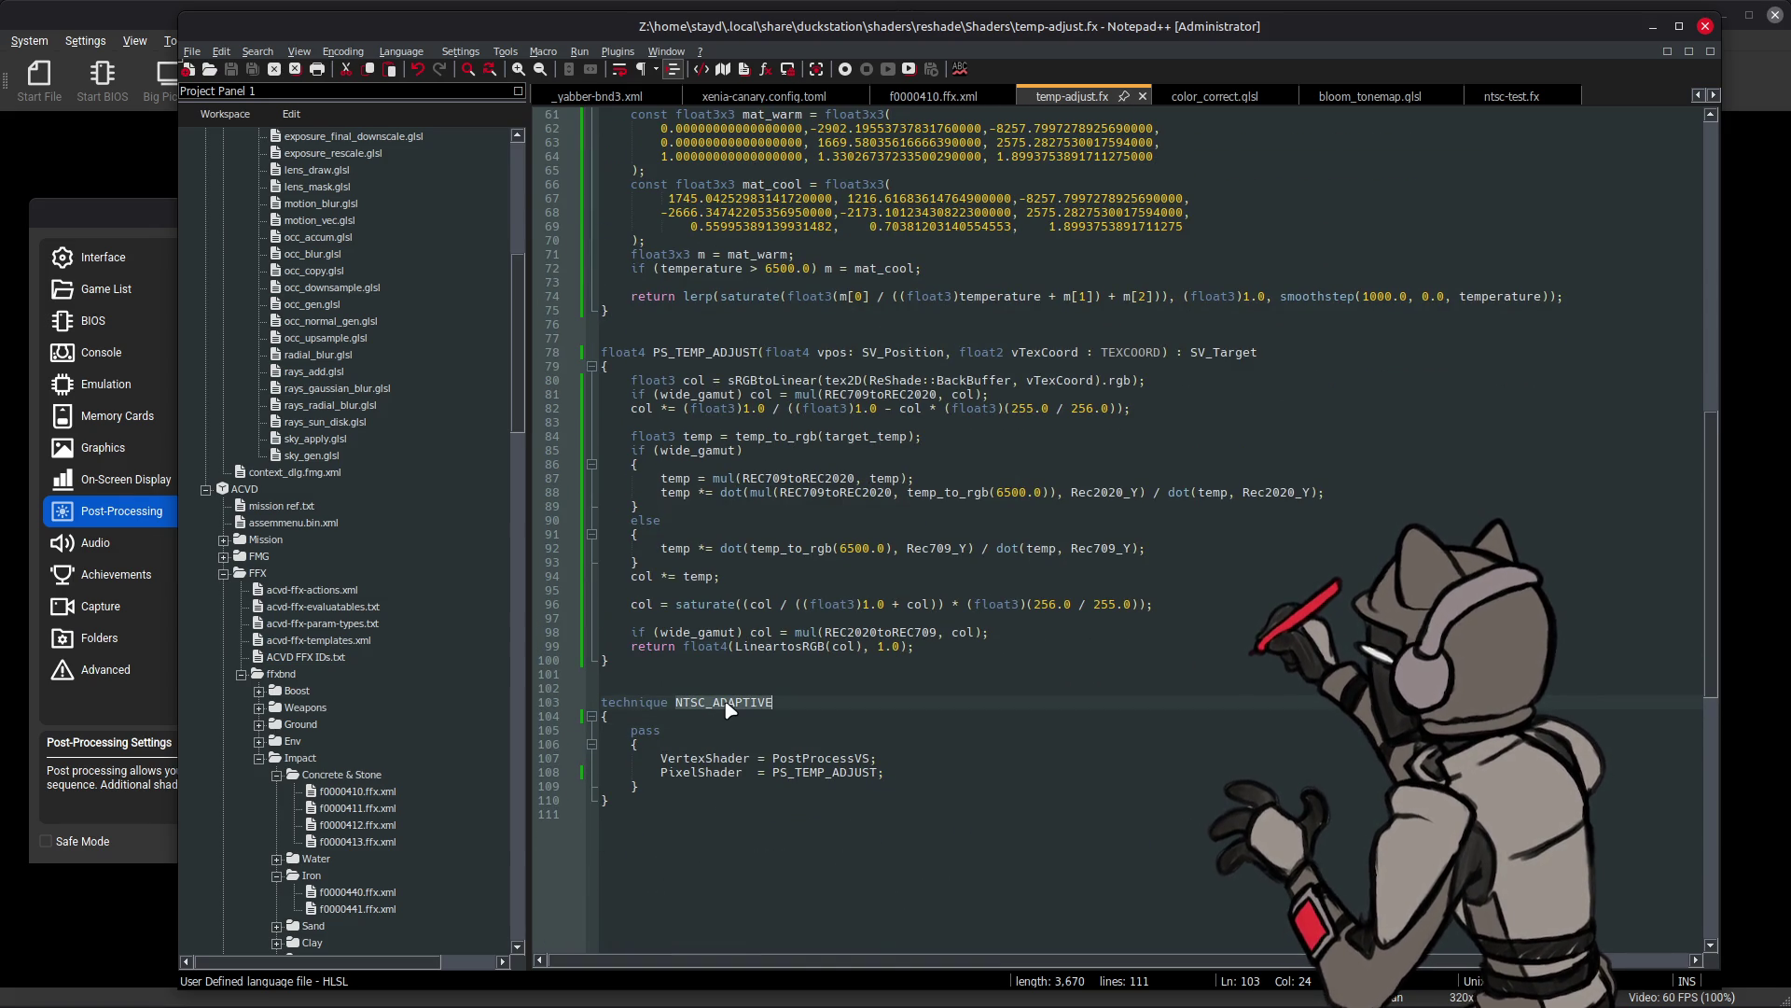
{"action": "type", "text": "TEMPERATURE"}
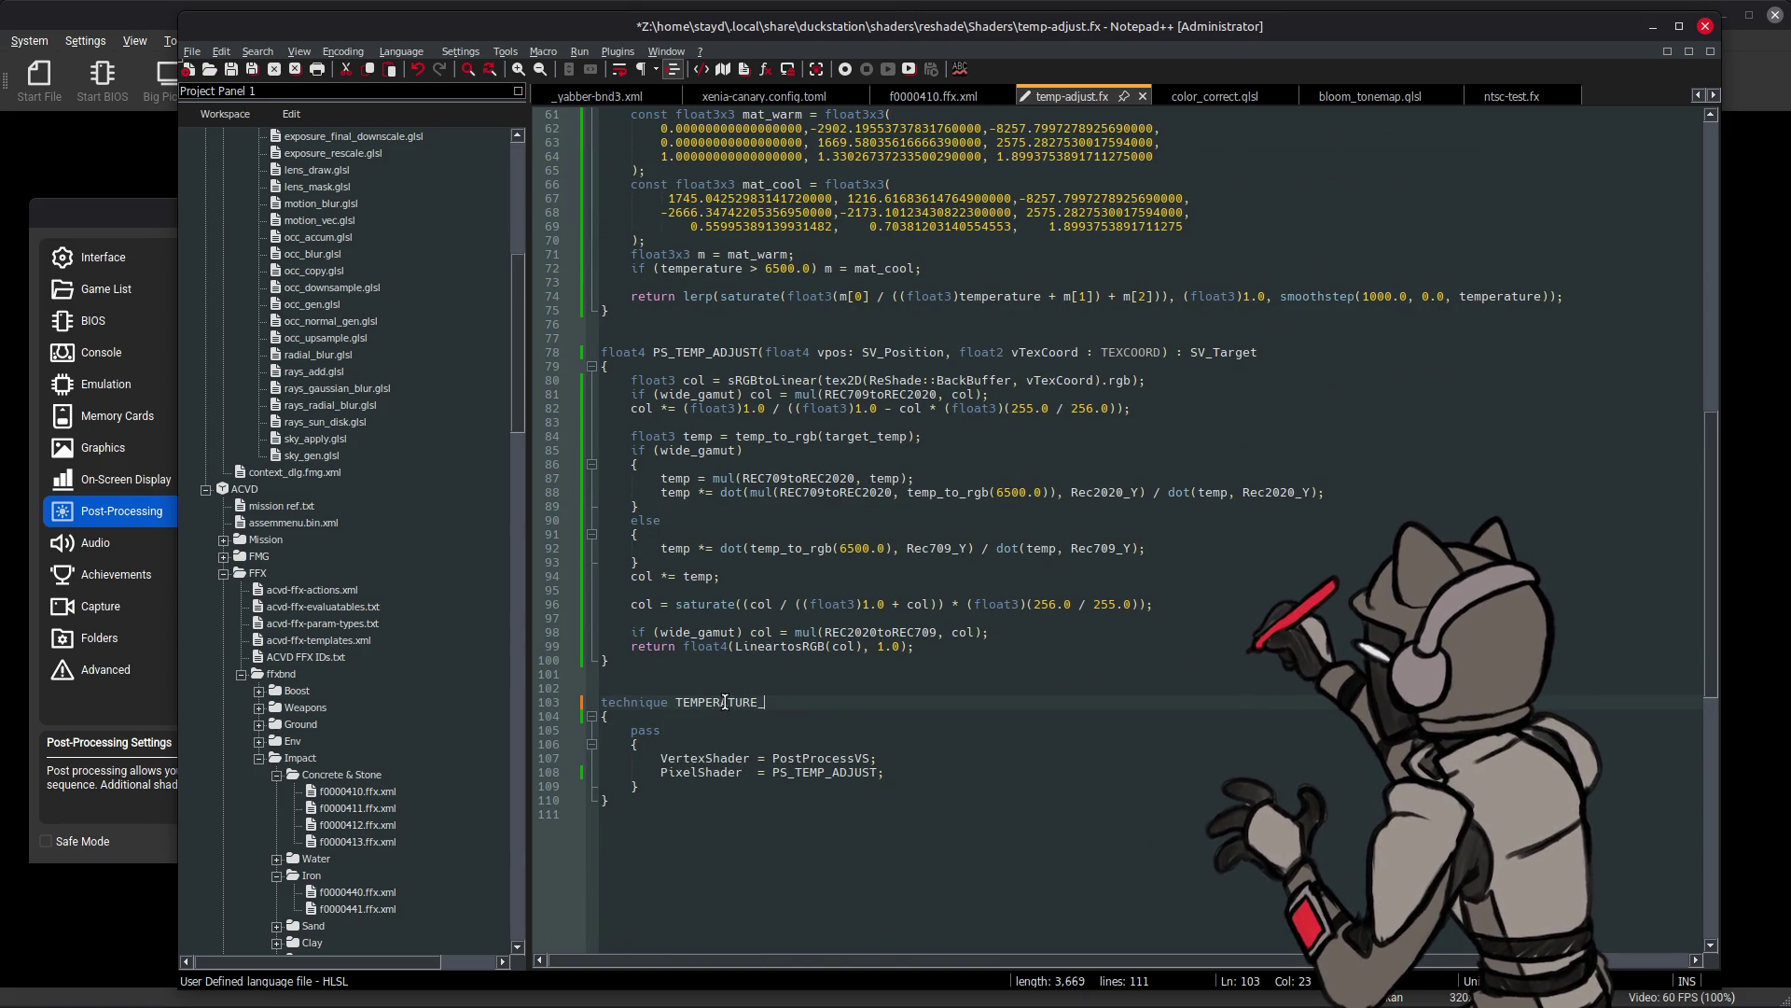
{"action": "key", "text": "ctrl+s"}
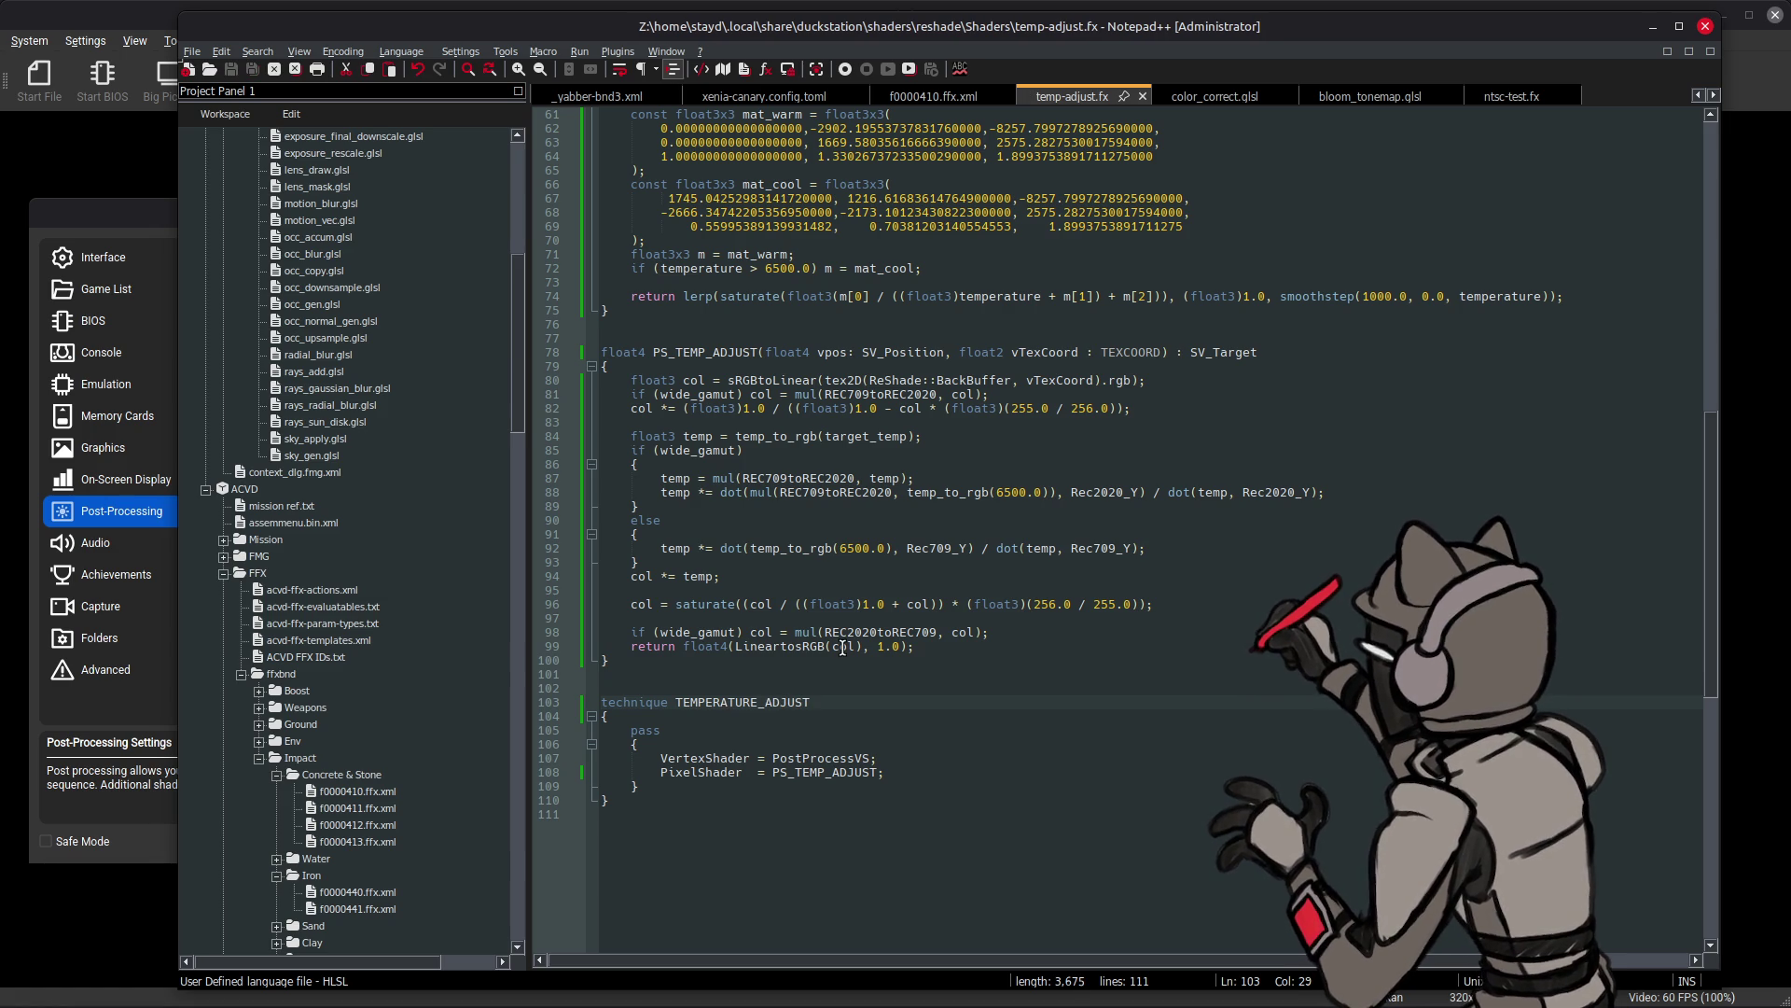
{"action": "key", "text": "alt+Tab"}
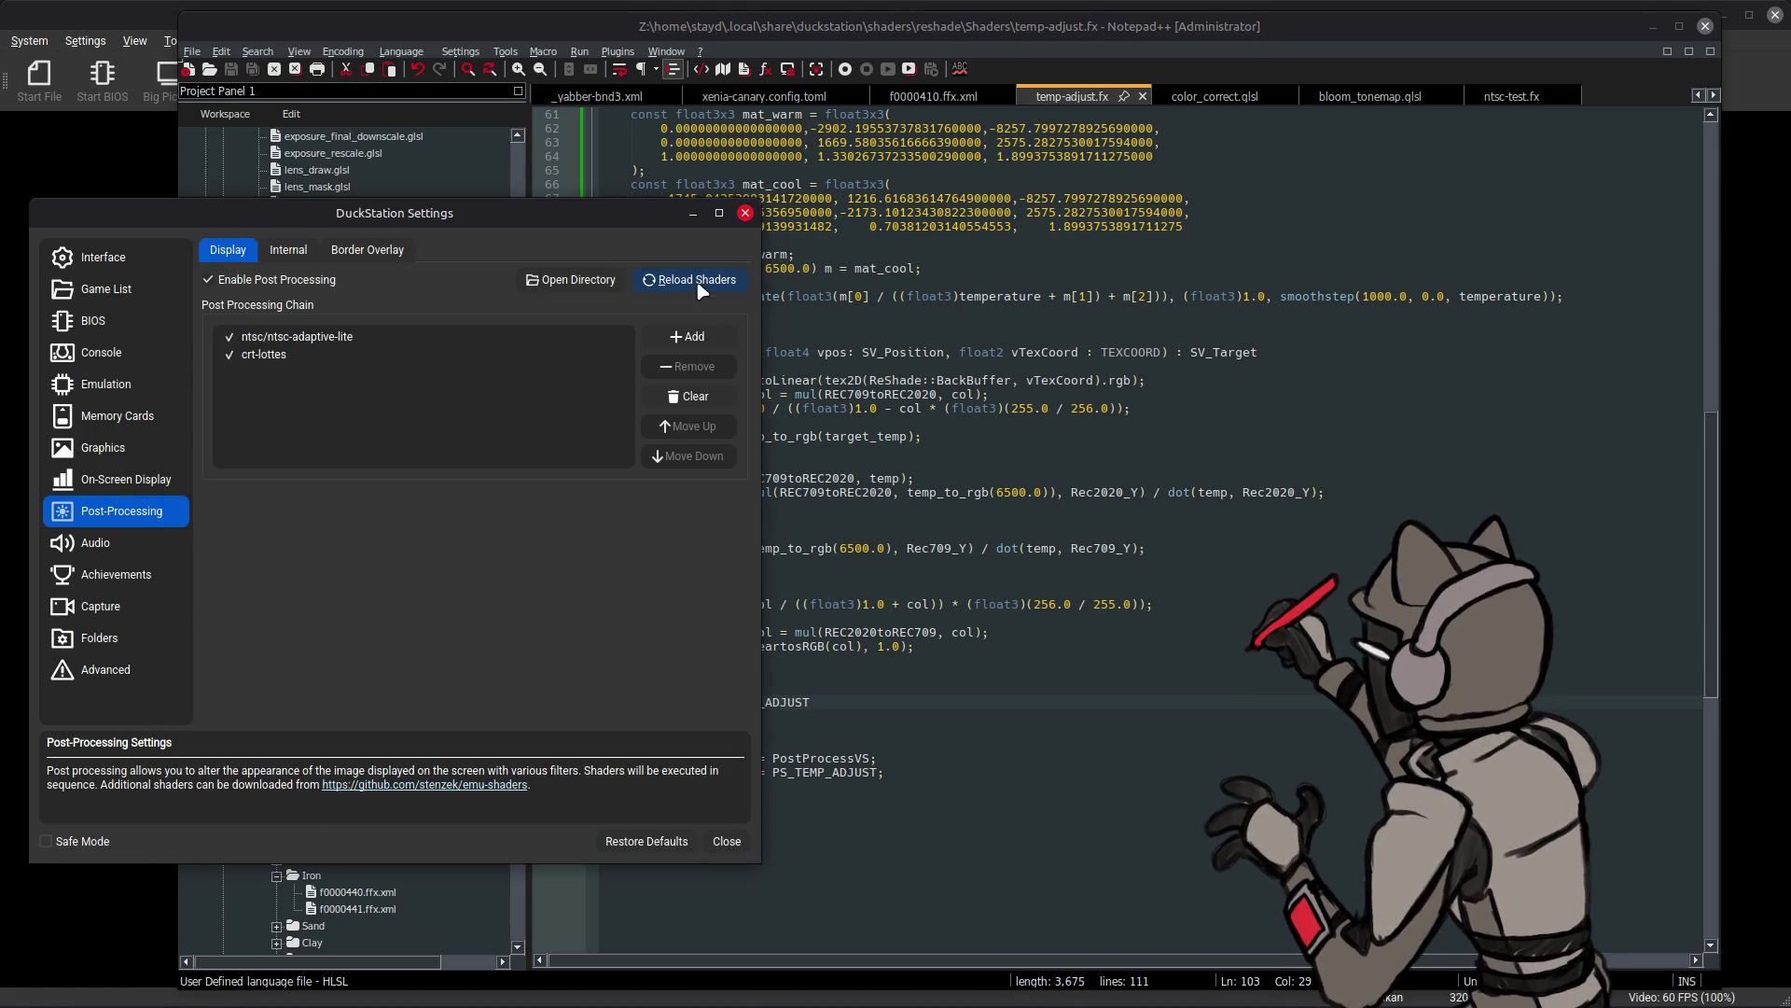
- Reload the shaders and add temp-adjust [ReShade] to the end of the post-processing chain
{"action": "left_click", "coordinate": [698, 281]}
{"action": "key", "text": "alt+Tab"}
{"action": "key", "text": "alt+Tab"}
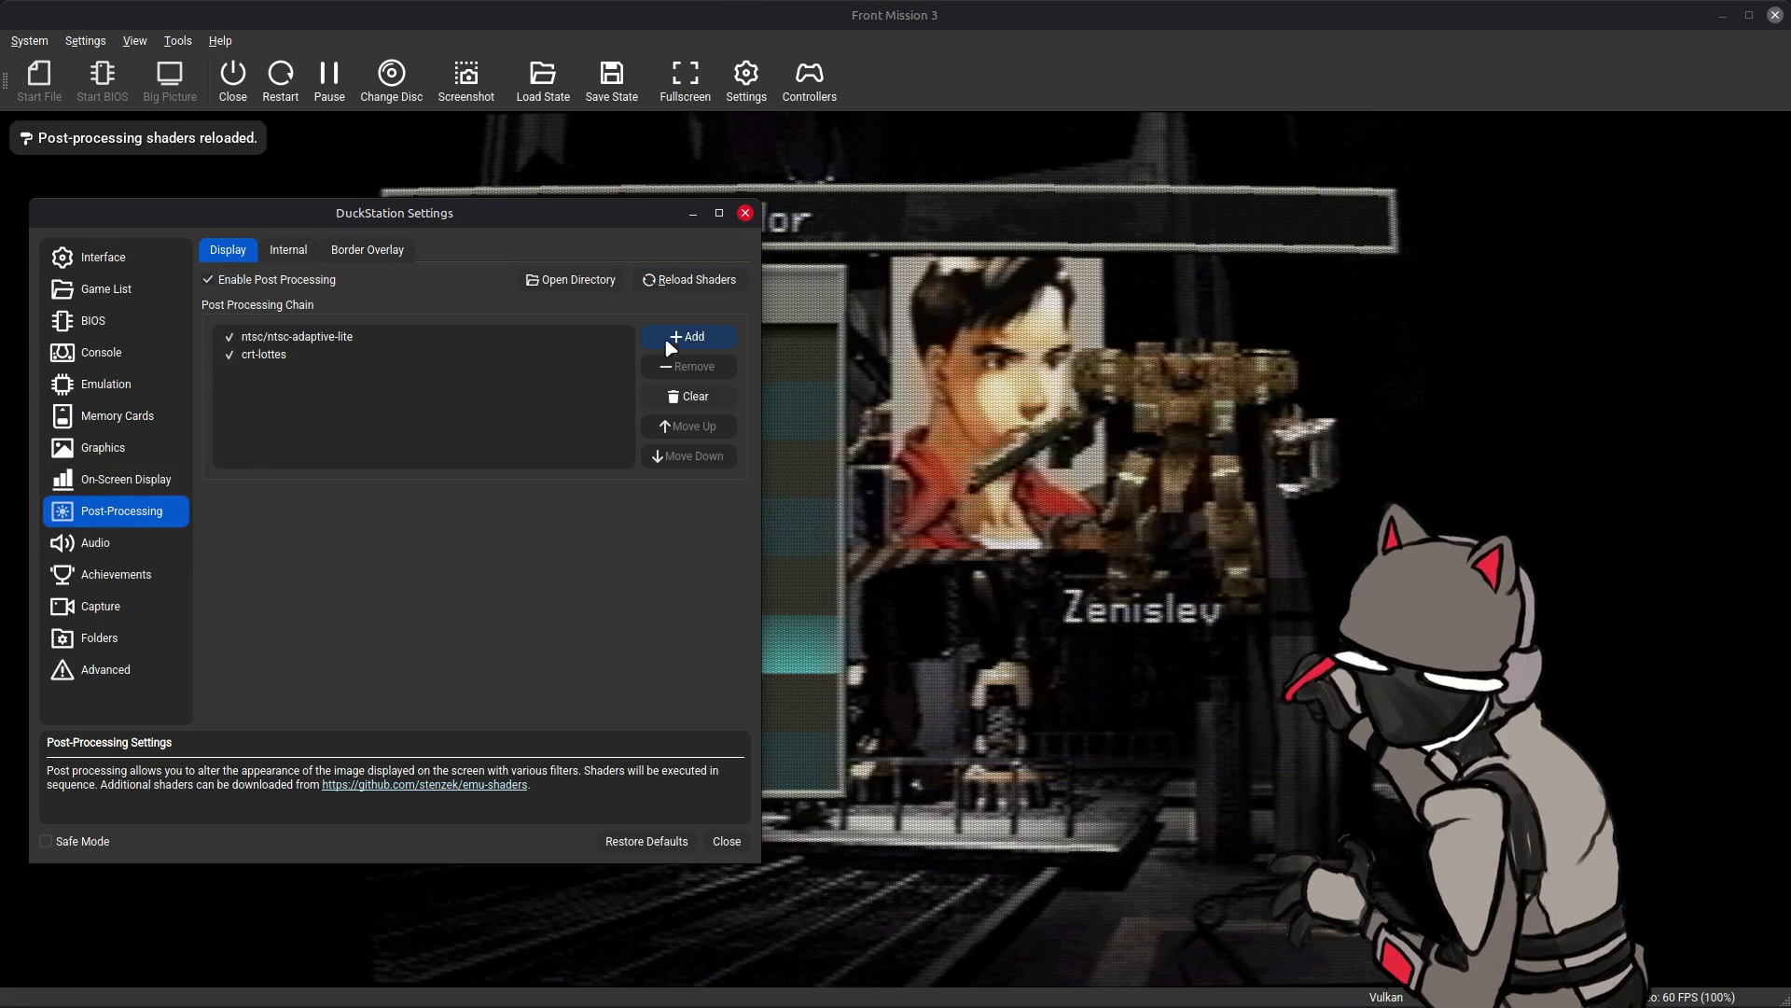
{"action": "left_click", "coordinate": [686, 336]}
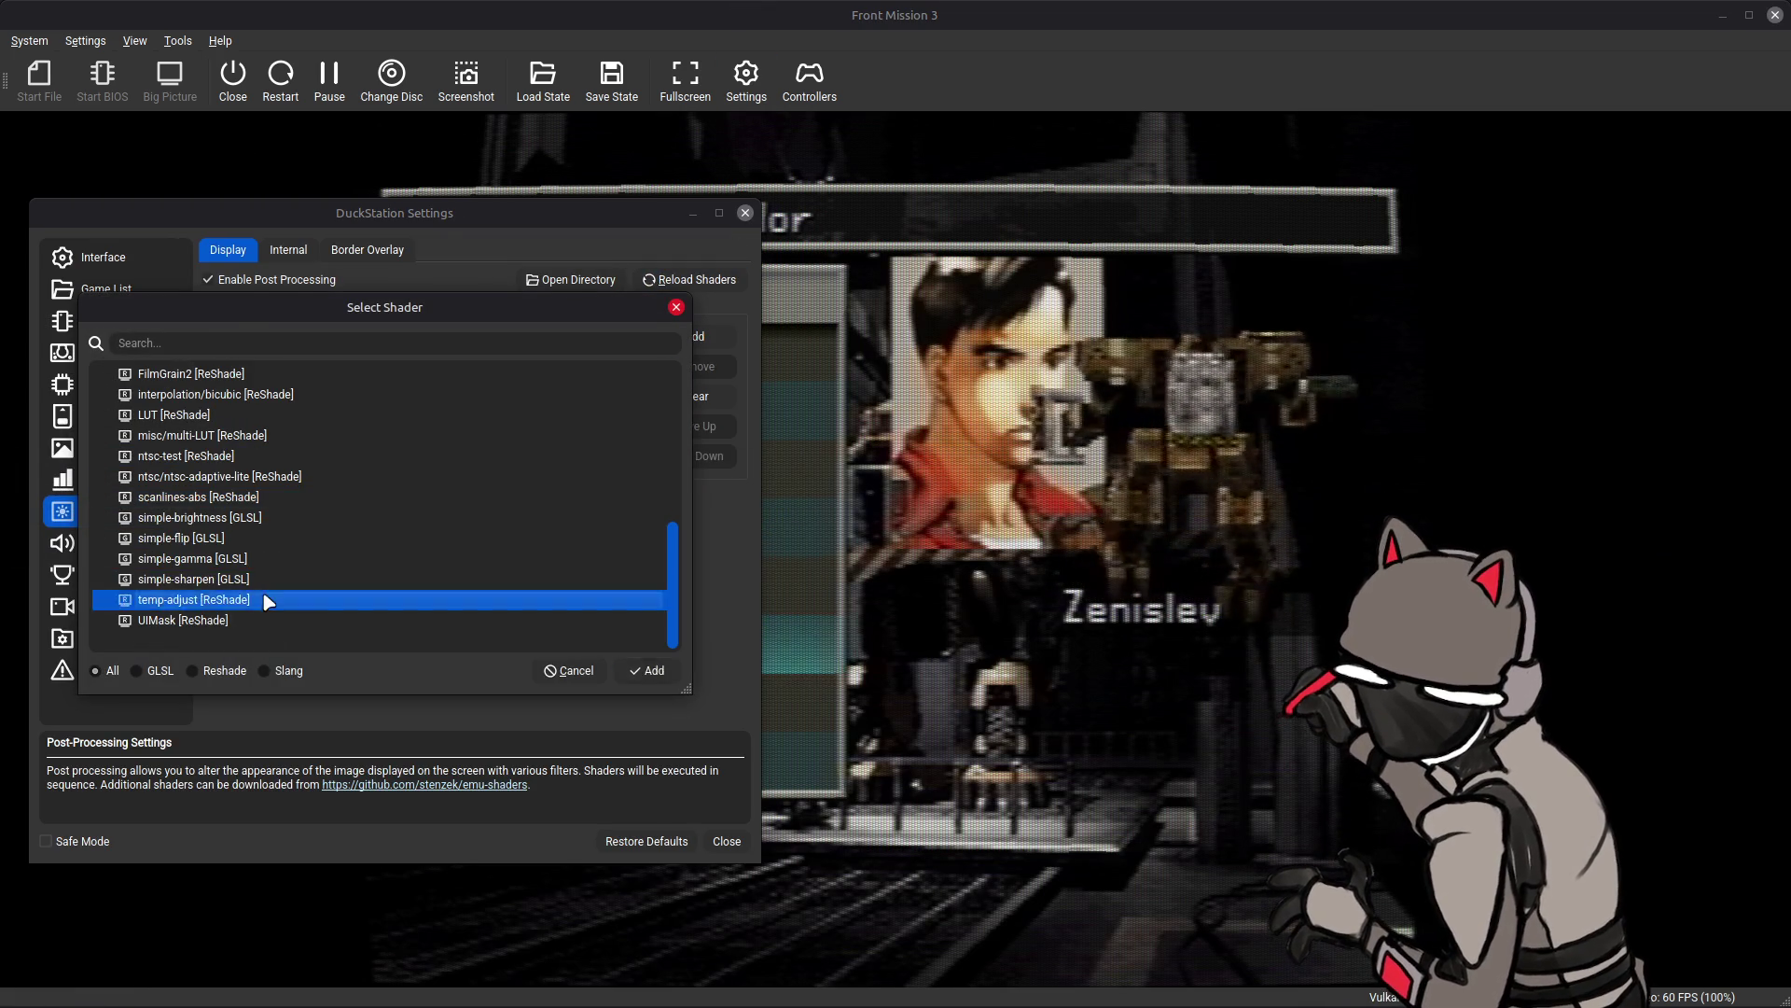
{"action": "double_click", "coordinate": [260, 597]}
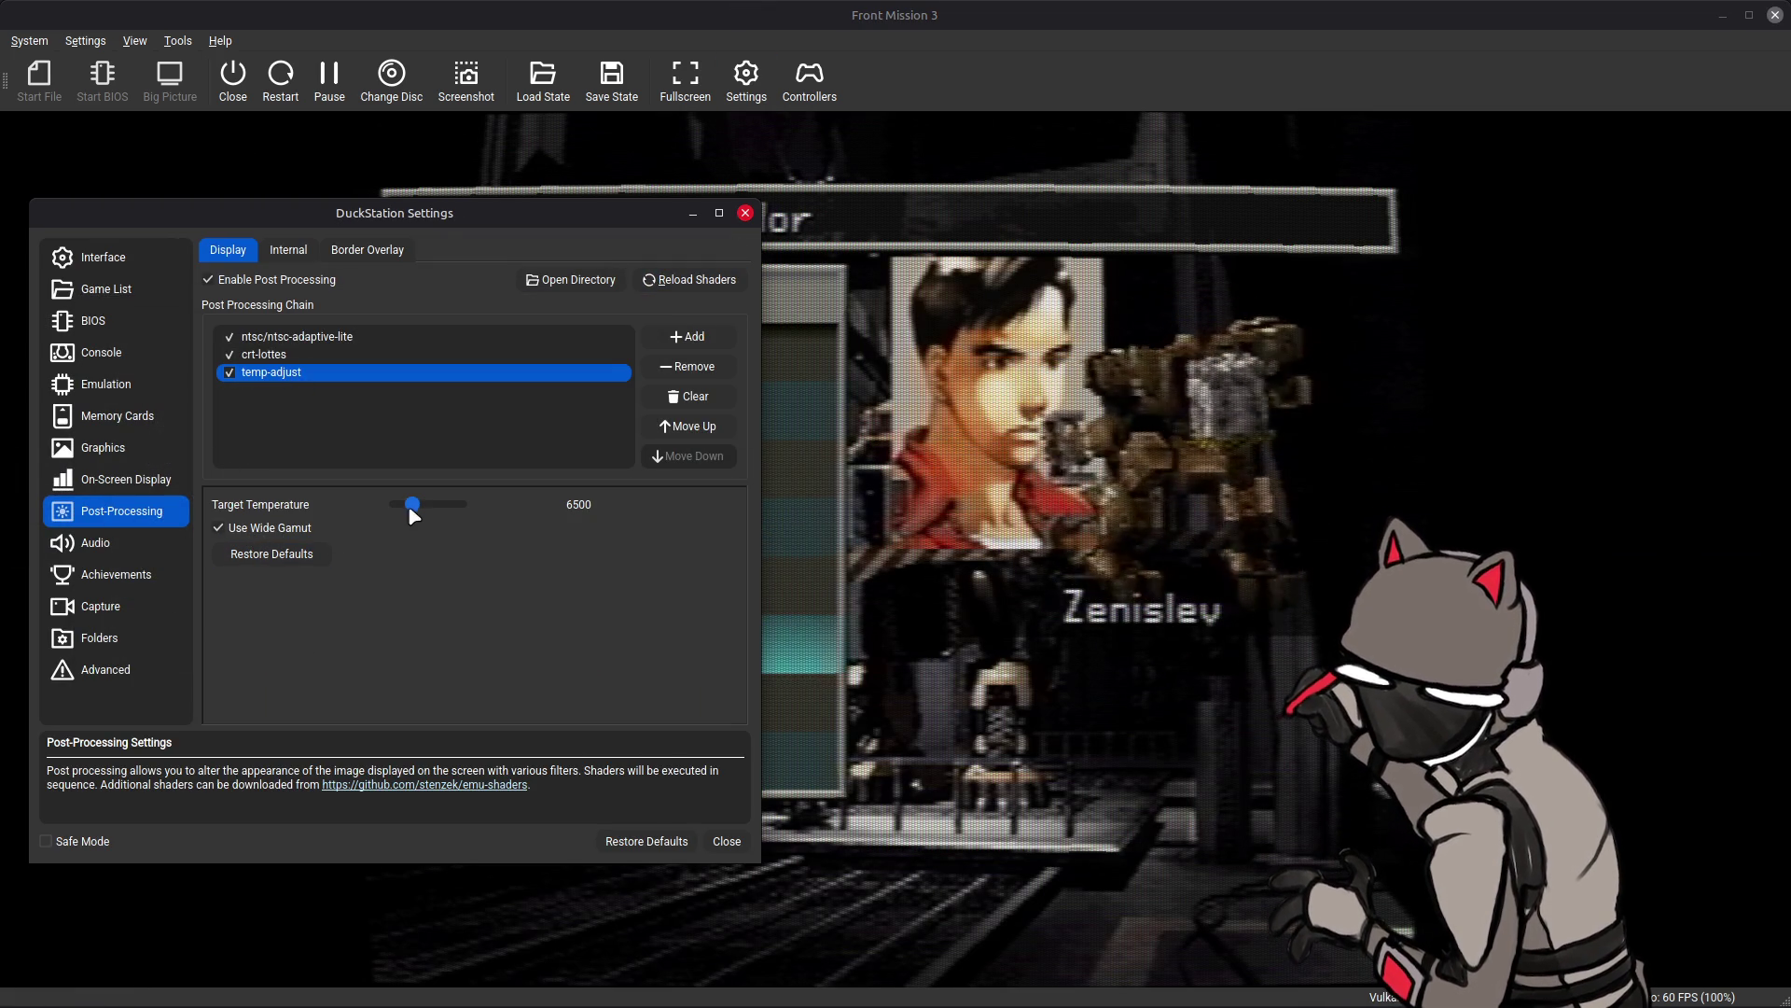
- Drag temp-adjust's Target Temperature slider up to 9300
{"action": "left_click_drag", "start_coordinate": [412, 505], "coordinate": [497, 519]}
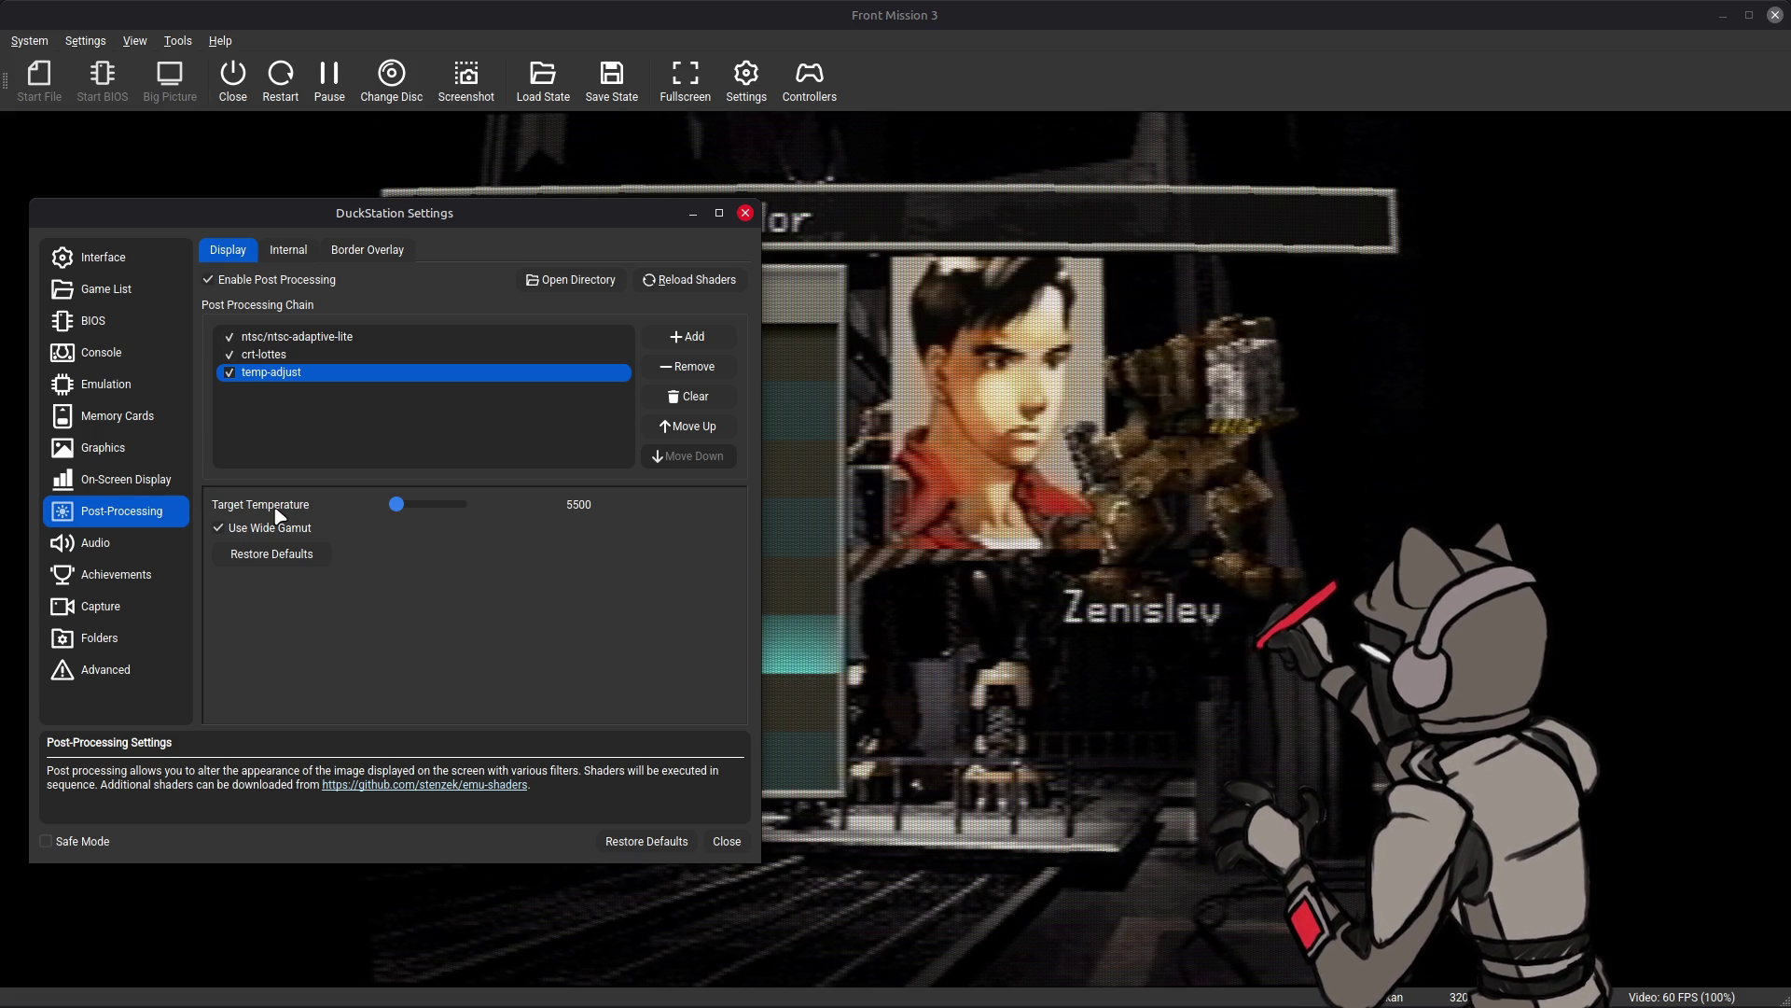
{"action": "left_click_drag", "start_coordinate": [397, 504], "coordinate": [585, 526]}
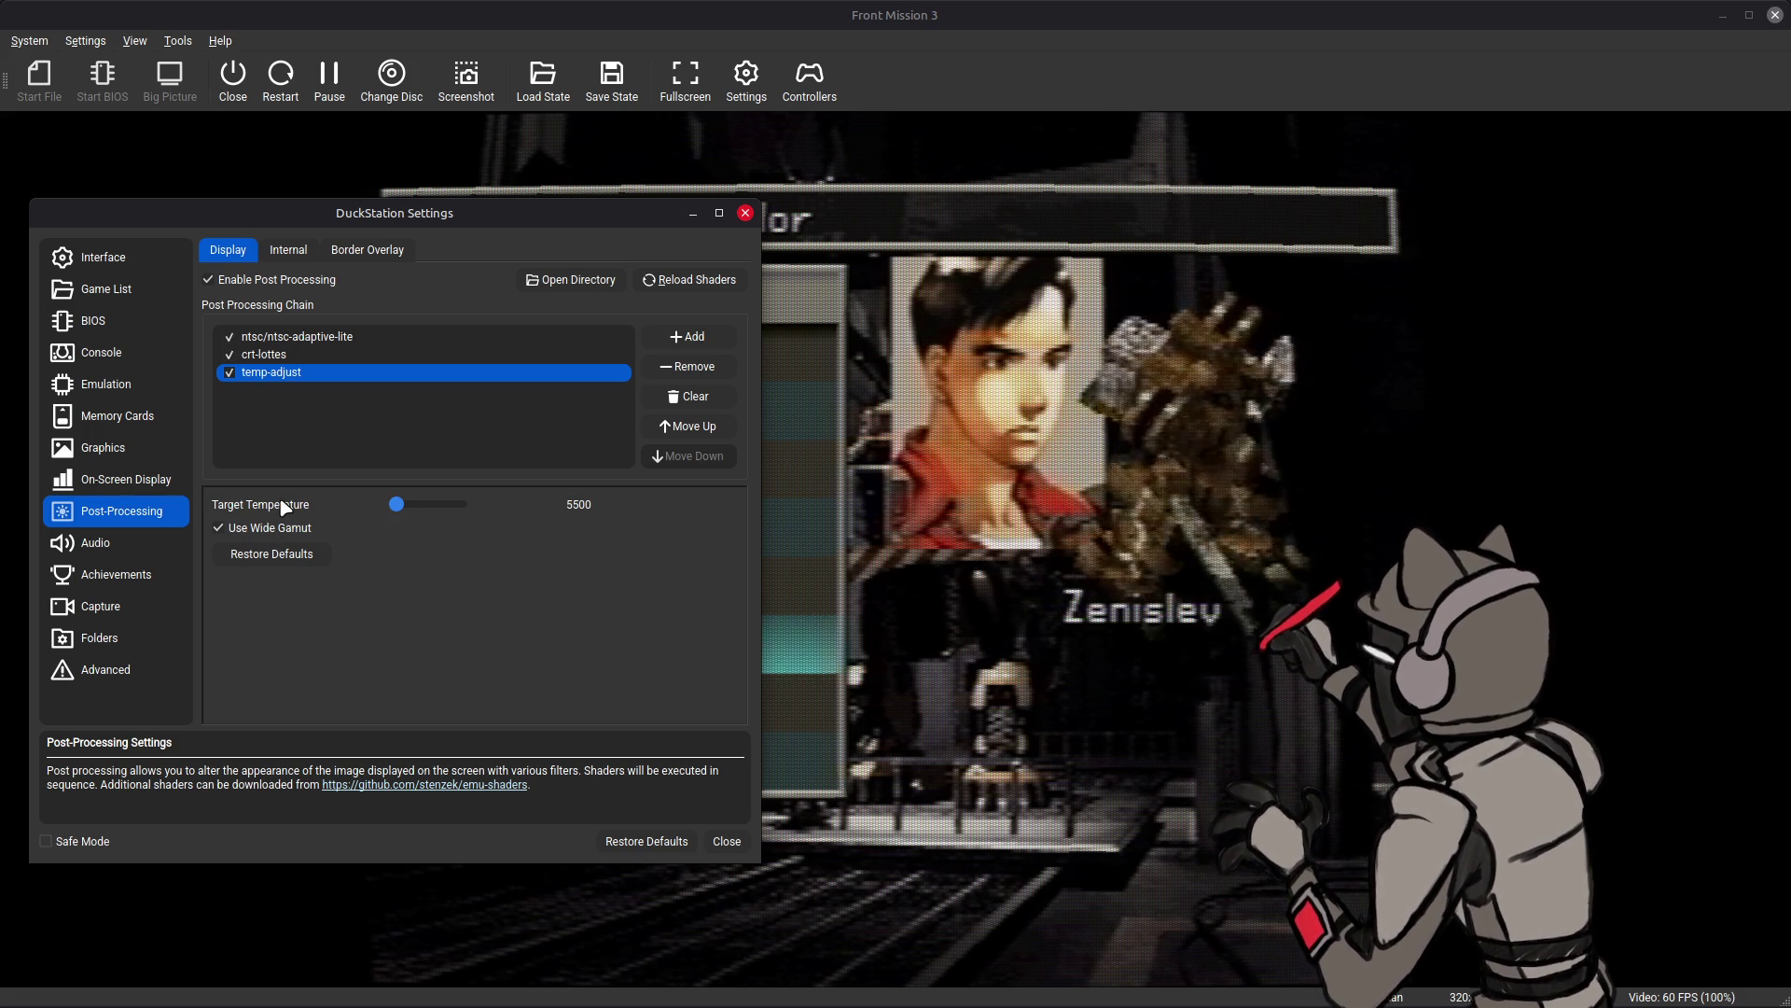
{"action": "mouse_move", "coordinate": [285, 507]}
{"action": "left_mouse_down"}
{"action": "mouse_move", "coordinate": [652, 528]}
{"action": "mouse_move", "coordinate": [317, 520]}
{"action": "left_mouse_up"}
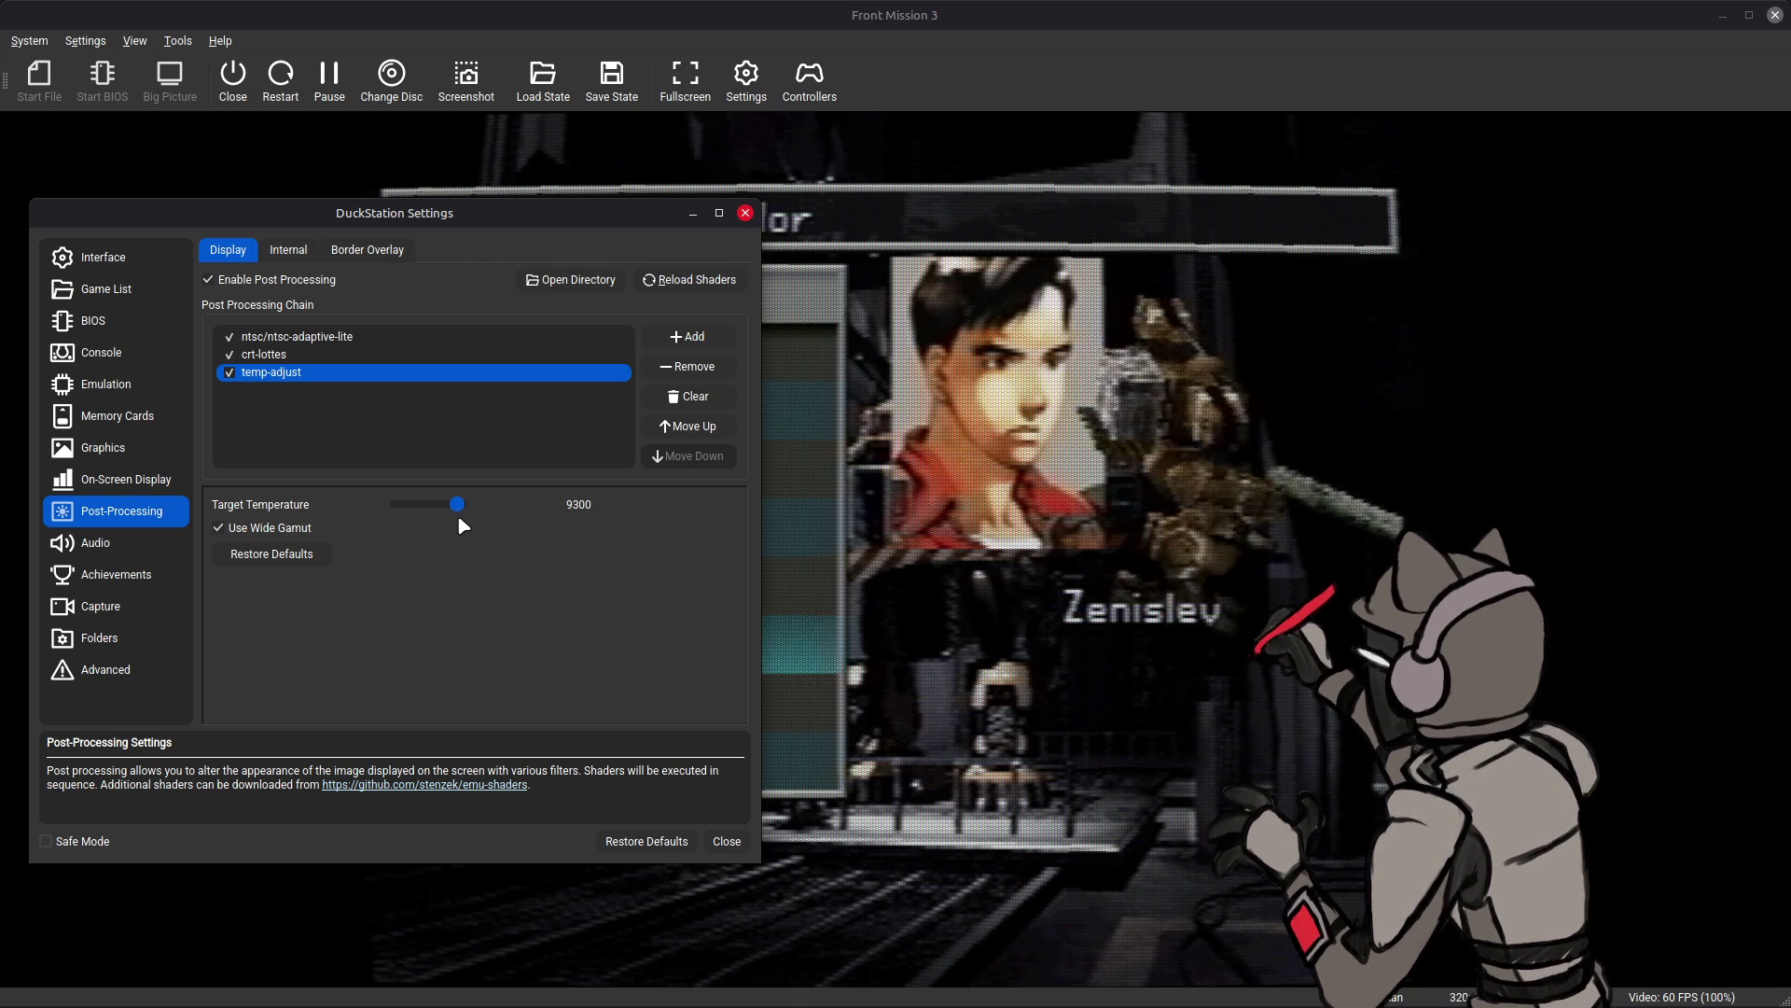
- Enable temp-adjust and review the crt-lottes, NTSC (phase choices) and temp-adjust parameters
{"action": "left_click", "coordinate": [229, 373]}
{"action": "left_click", "coordinate": [285, 355]}
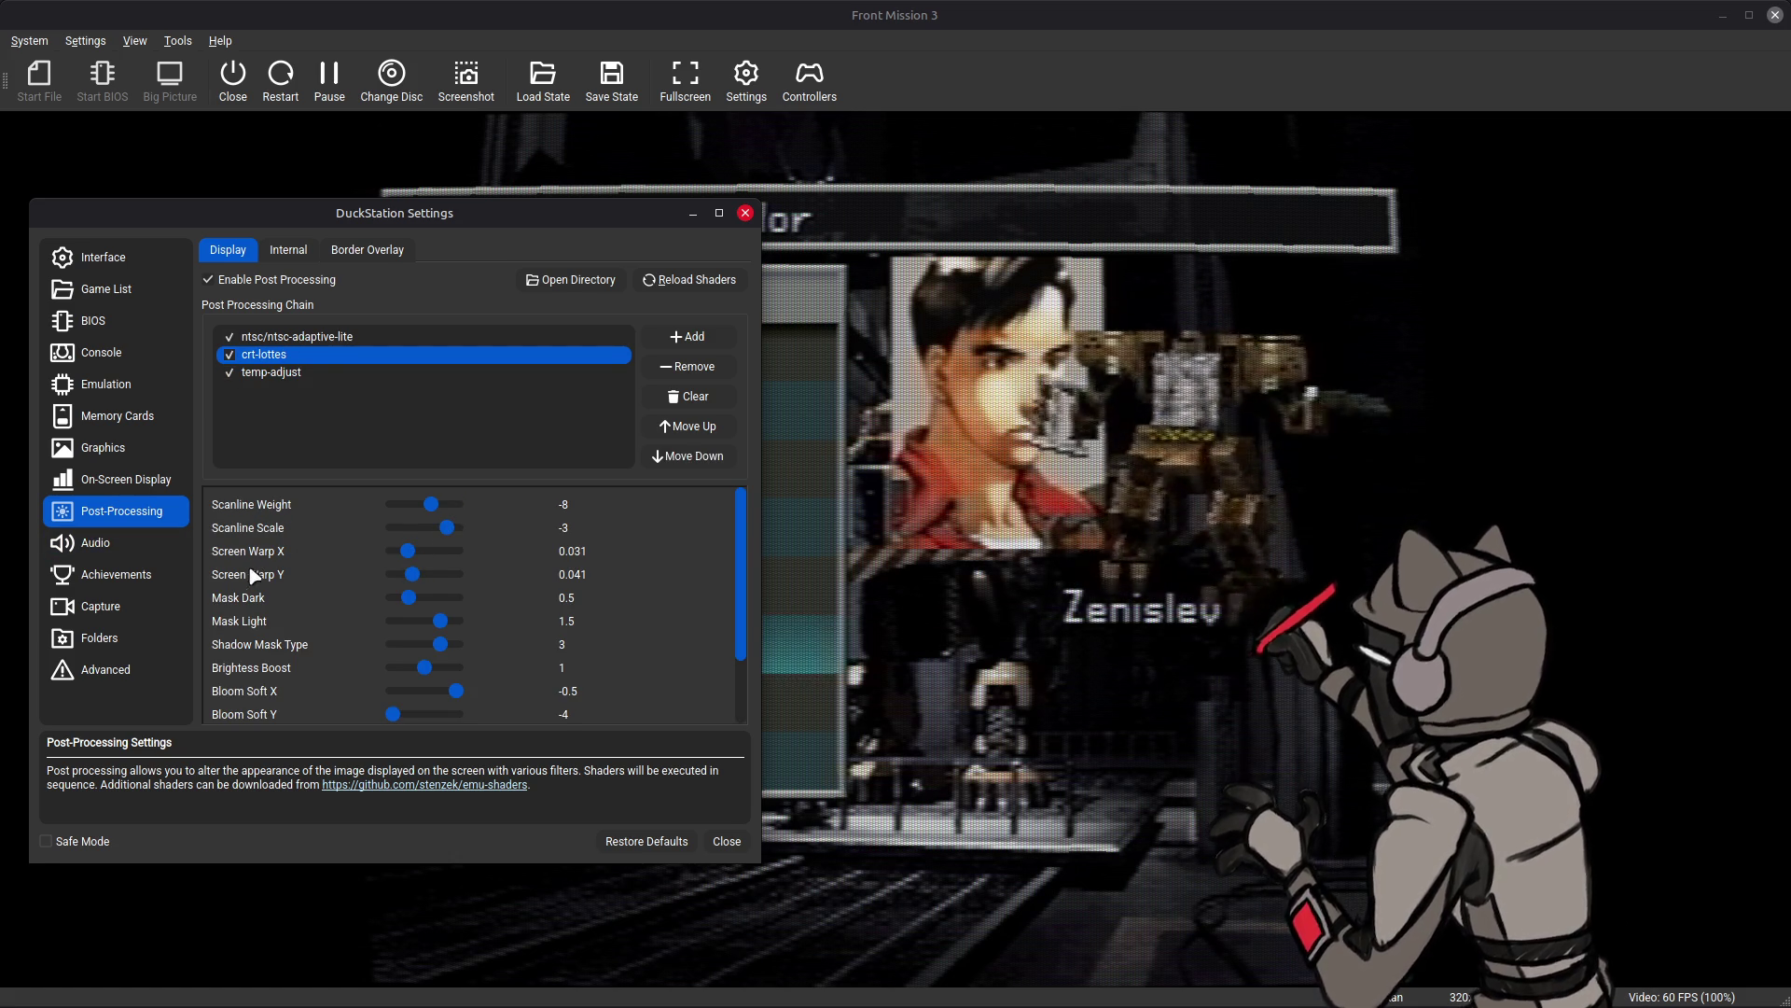
{"action": "scroll", "coordinate": [258, 617], "scroll_direction": "down", "scroll_amount": 2}
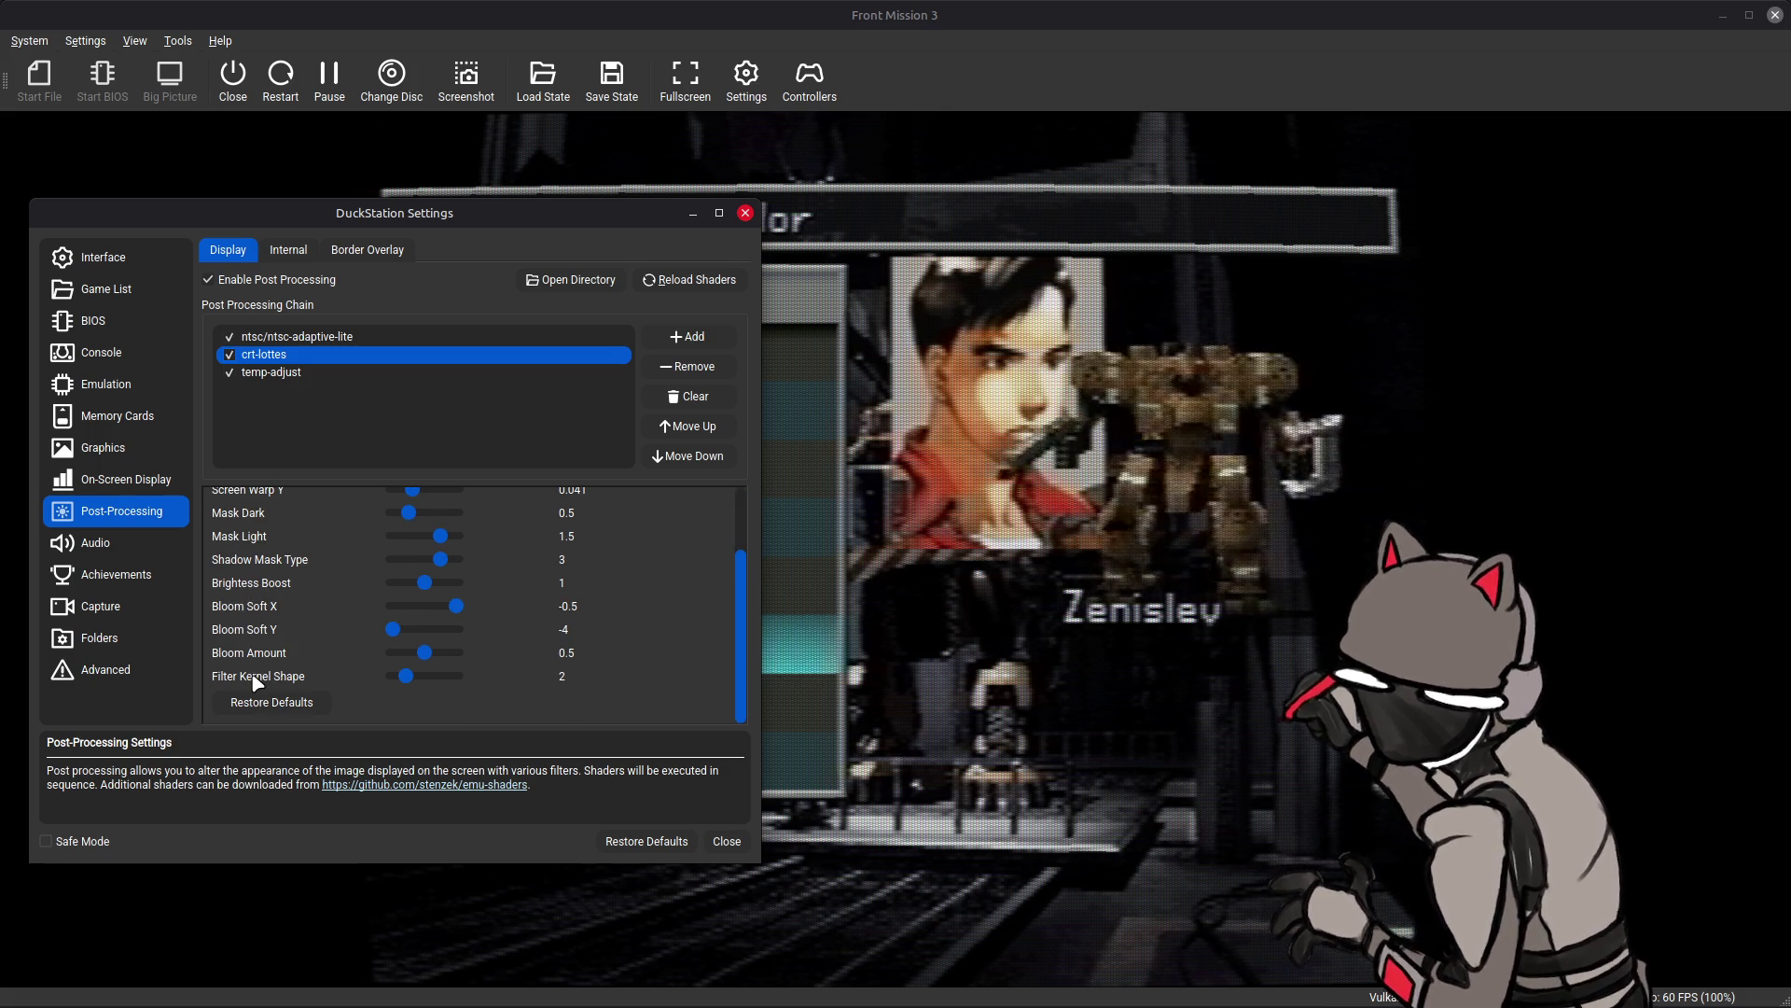
{"action": "left_click", "coordinate": [307, 337]}
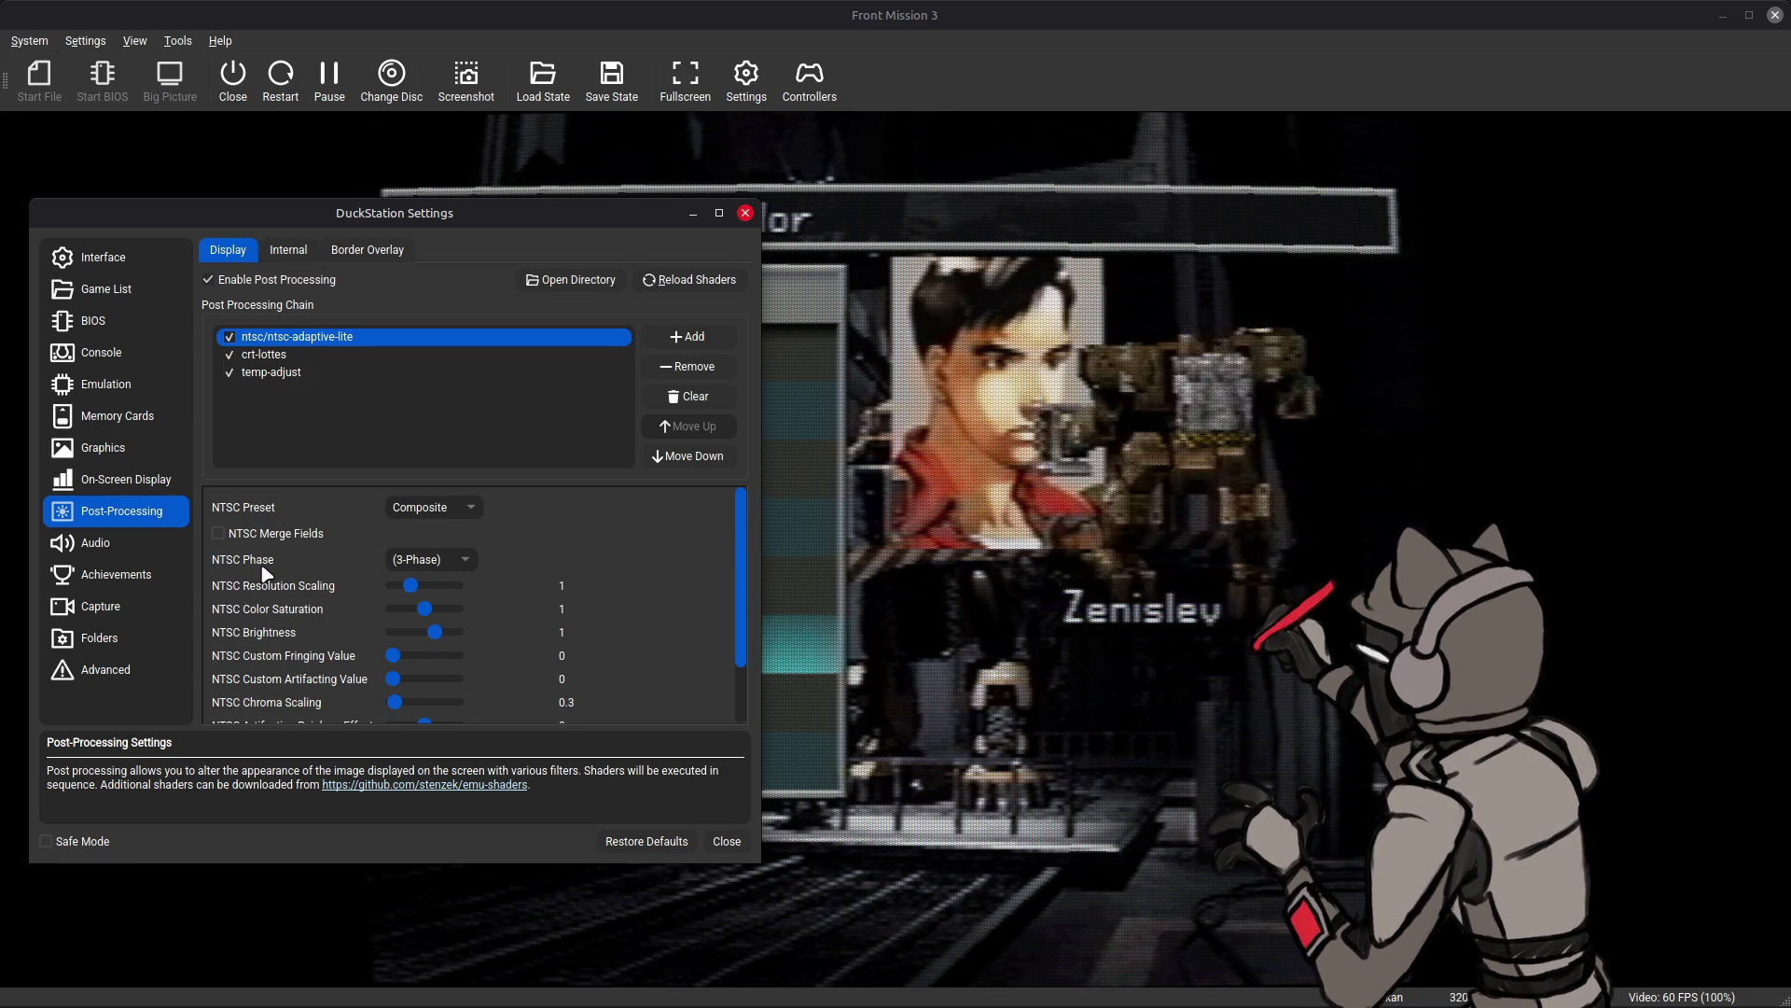
{"action": "left_click", "coordinate": [416, 561]}
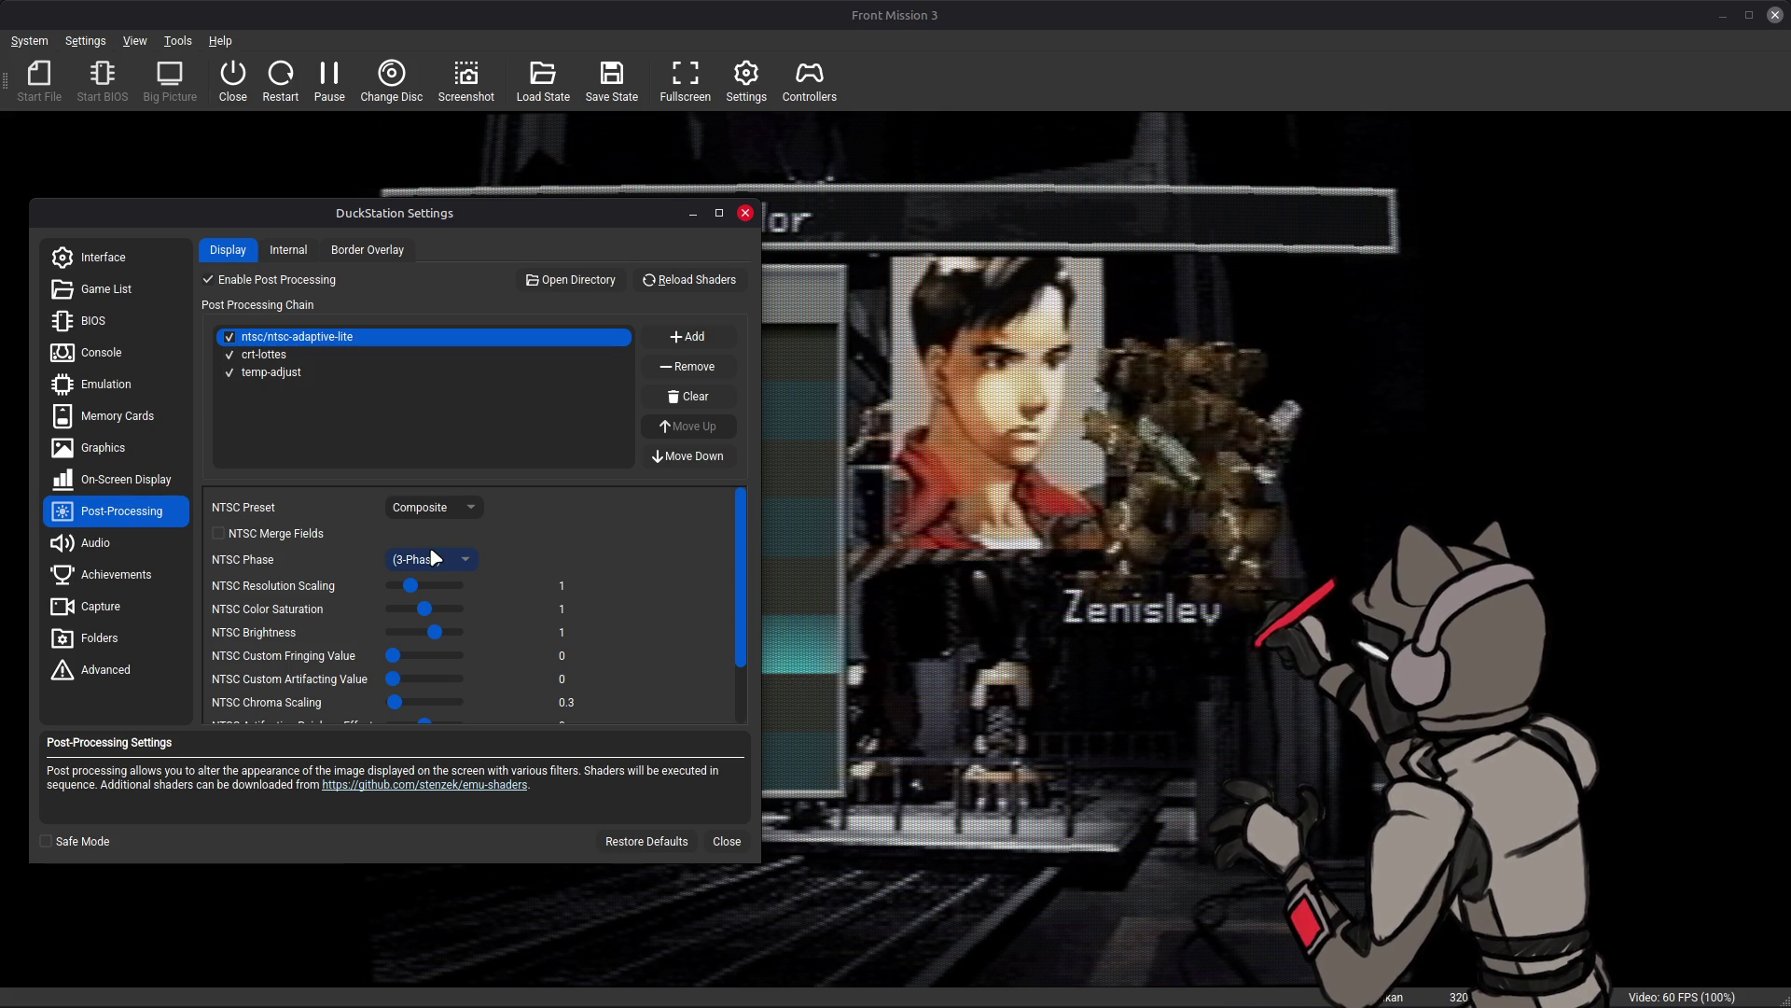
{"action": "left_click", "coordinate": [324, 355]}
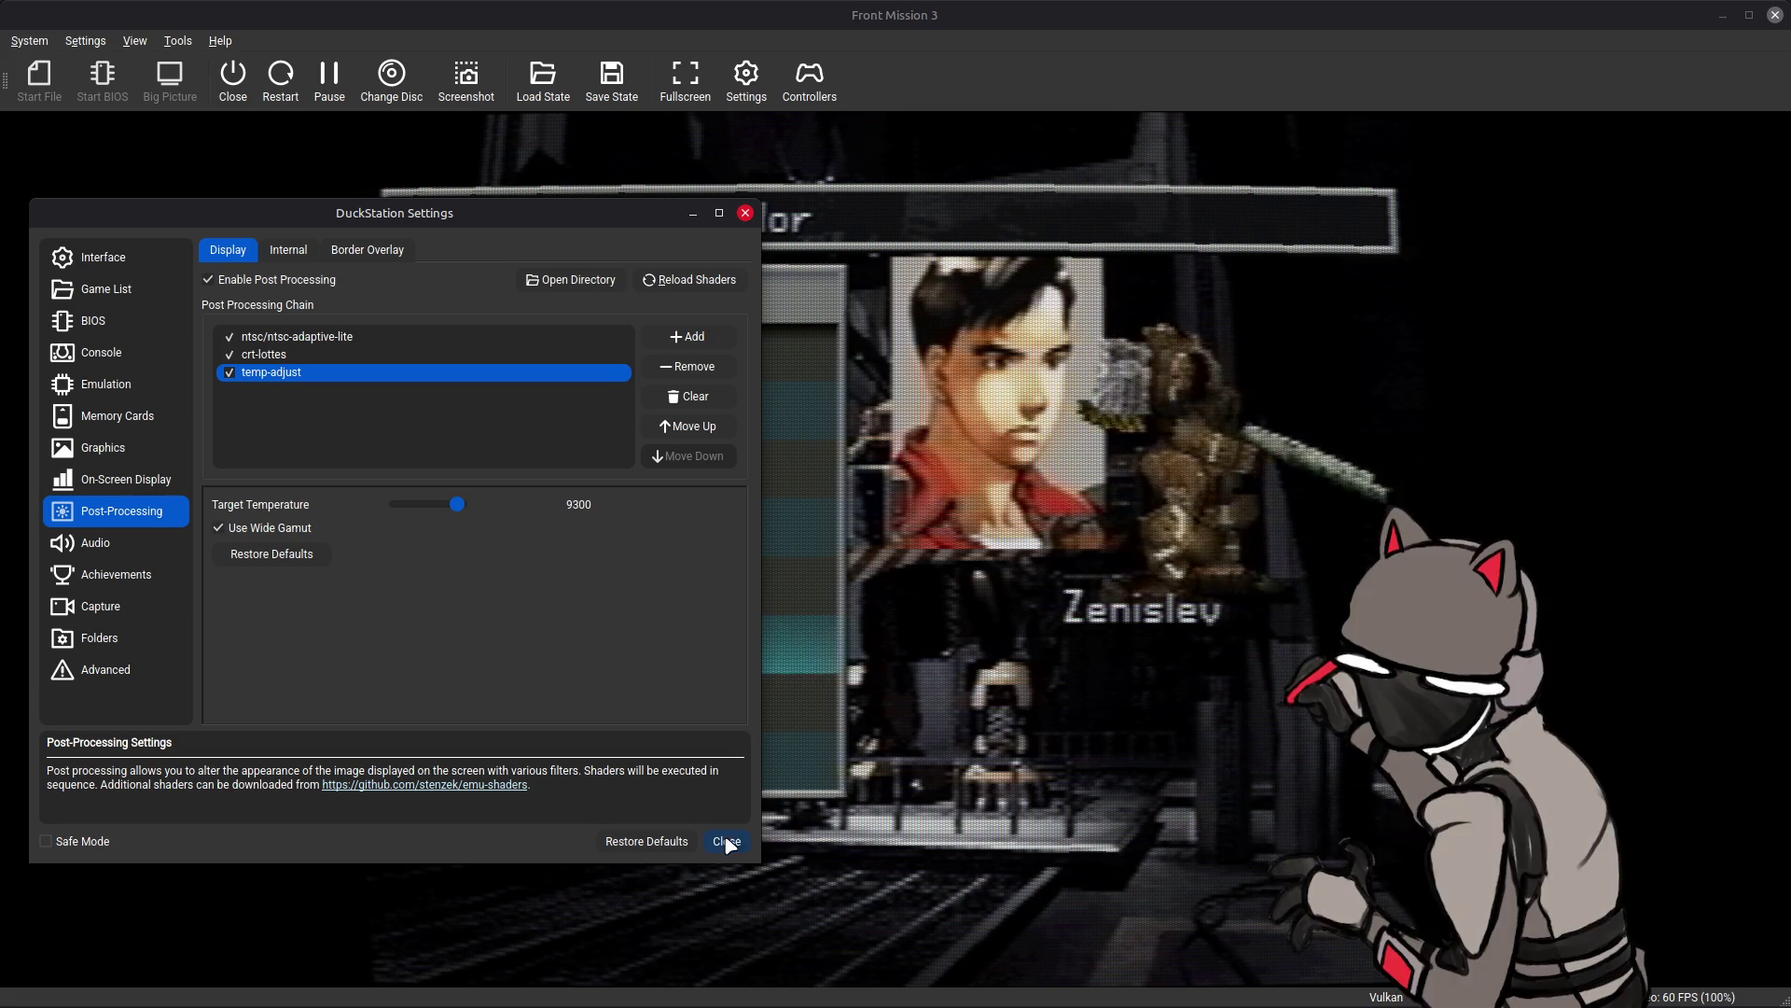
- Toggle temp-adjust off and back on to compare, then close Settings back to the game
{"action": "left_click", "coordinate": [235, 377]}
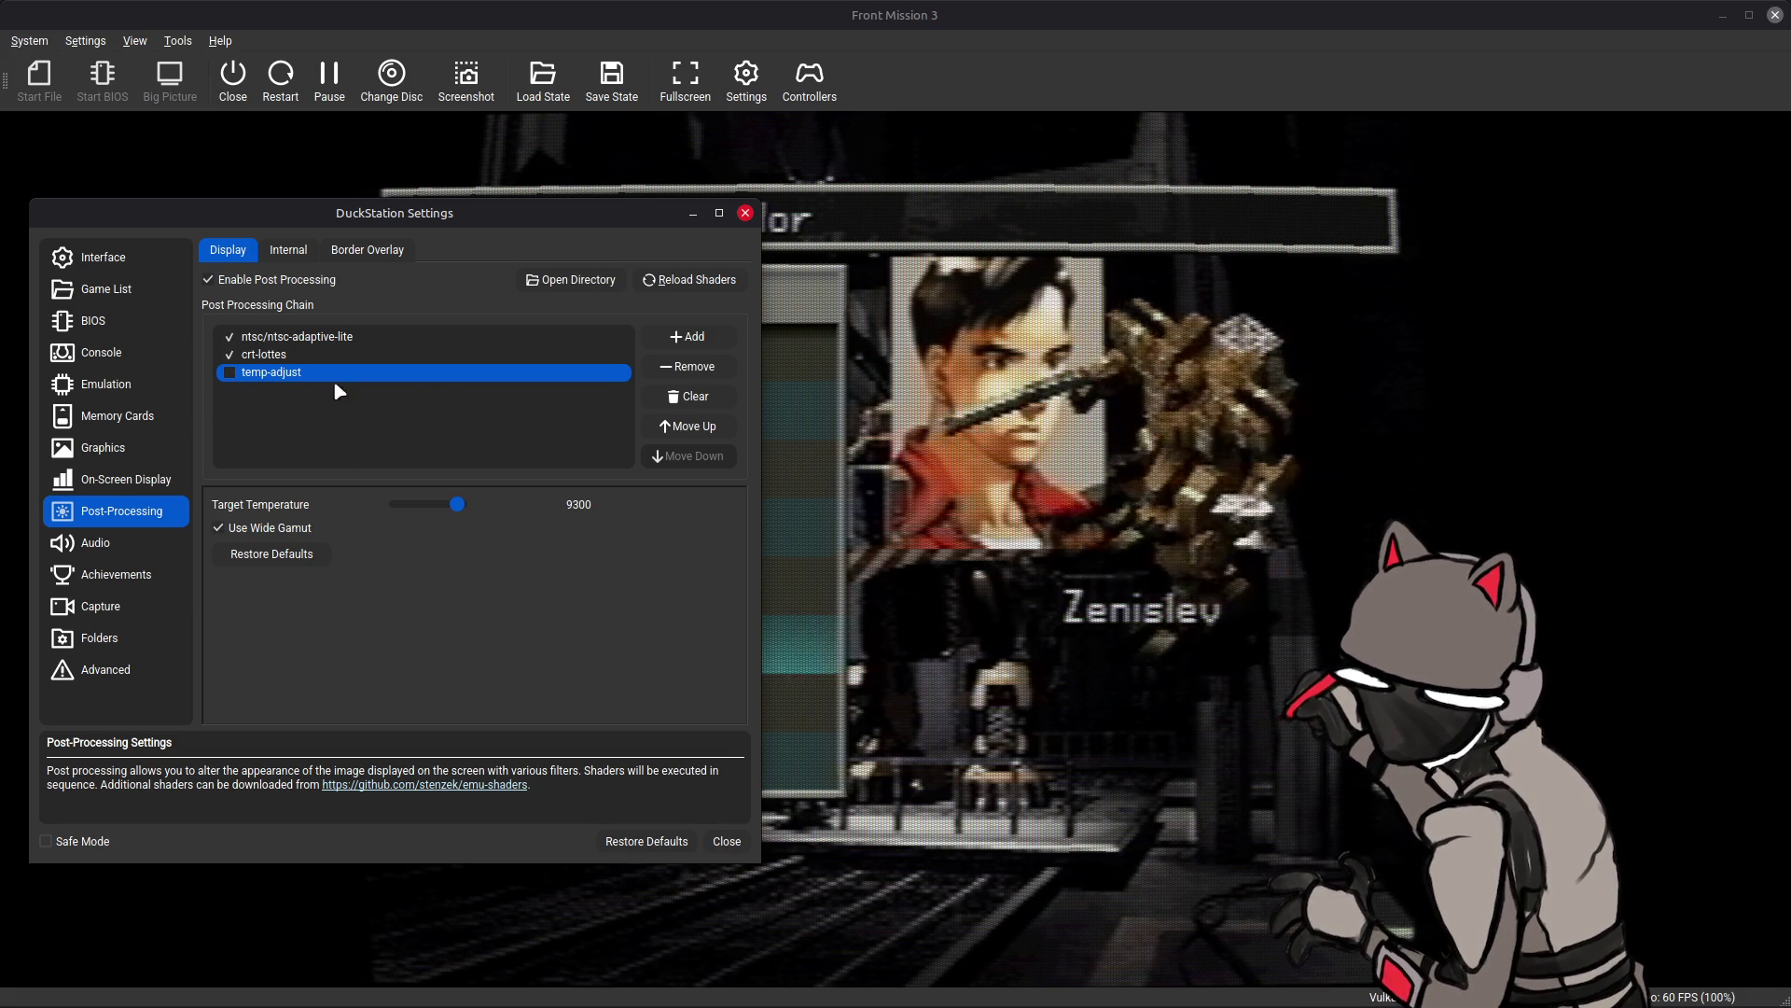
{"action": "left_click", "coordinate": [230, 372]}
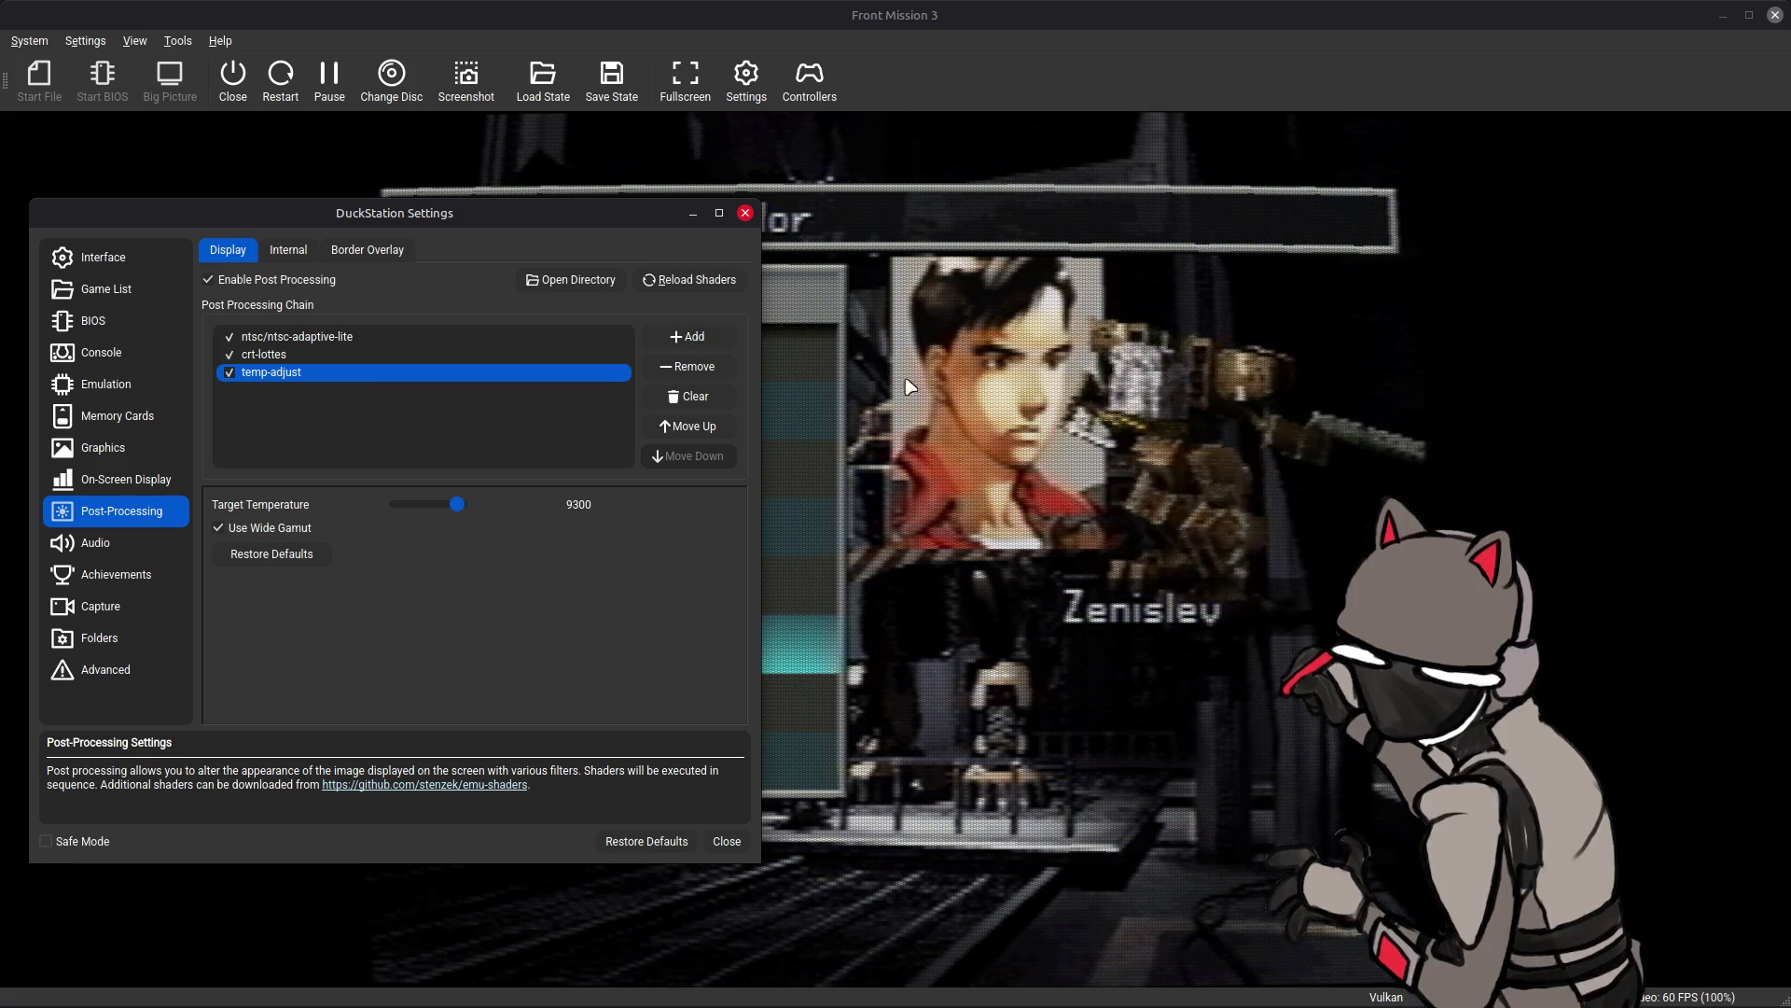
{"action": "left_click", "coordinate": [727, 841]}
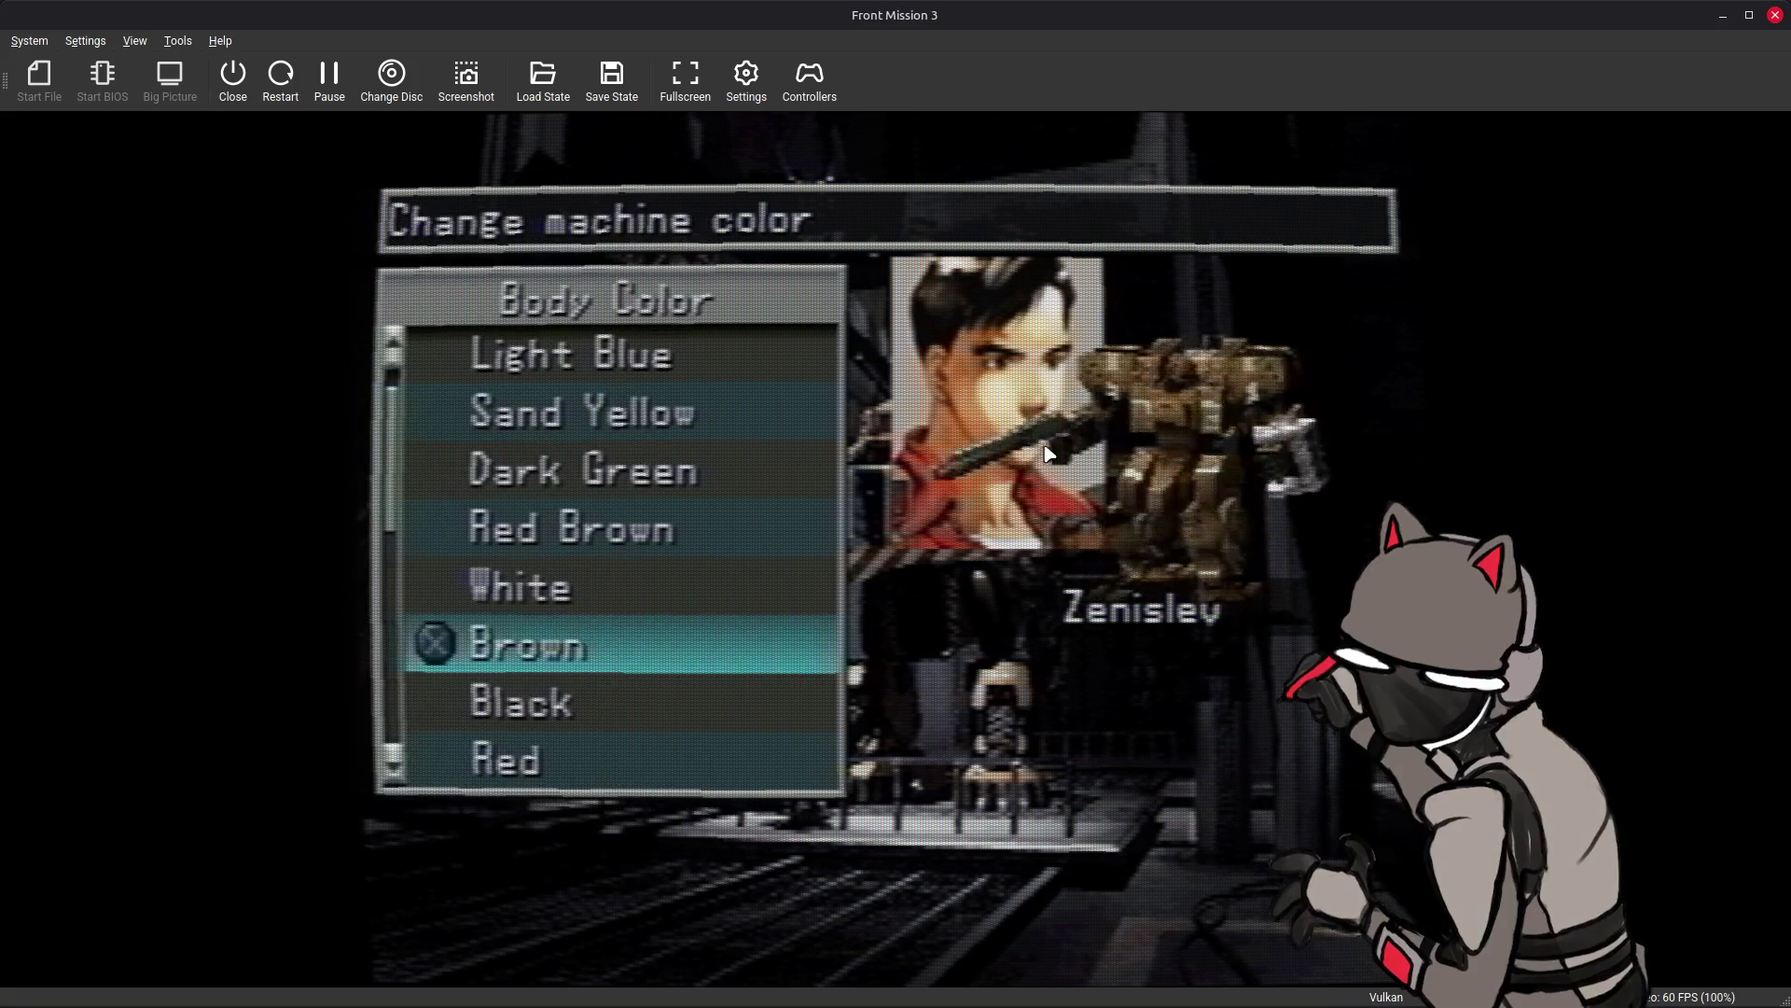
- Go fullscreen and preview the wanzer in Black, Red, Yellow Green, Dark Blue and Yellow
{"action": "key", "text": "F11"}
{"action": "key", "text": "Down"}
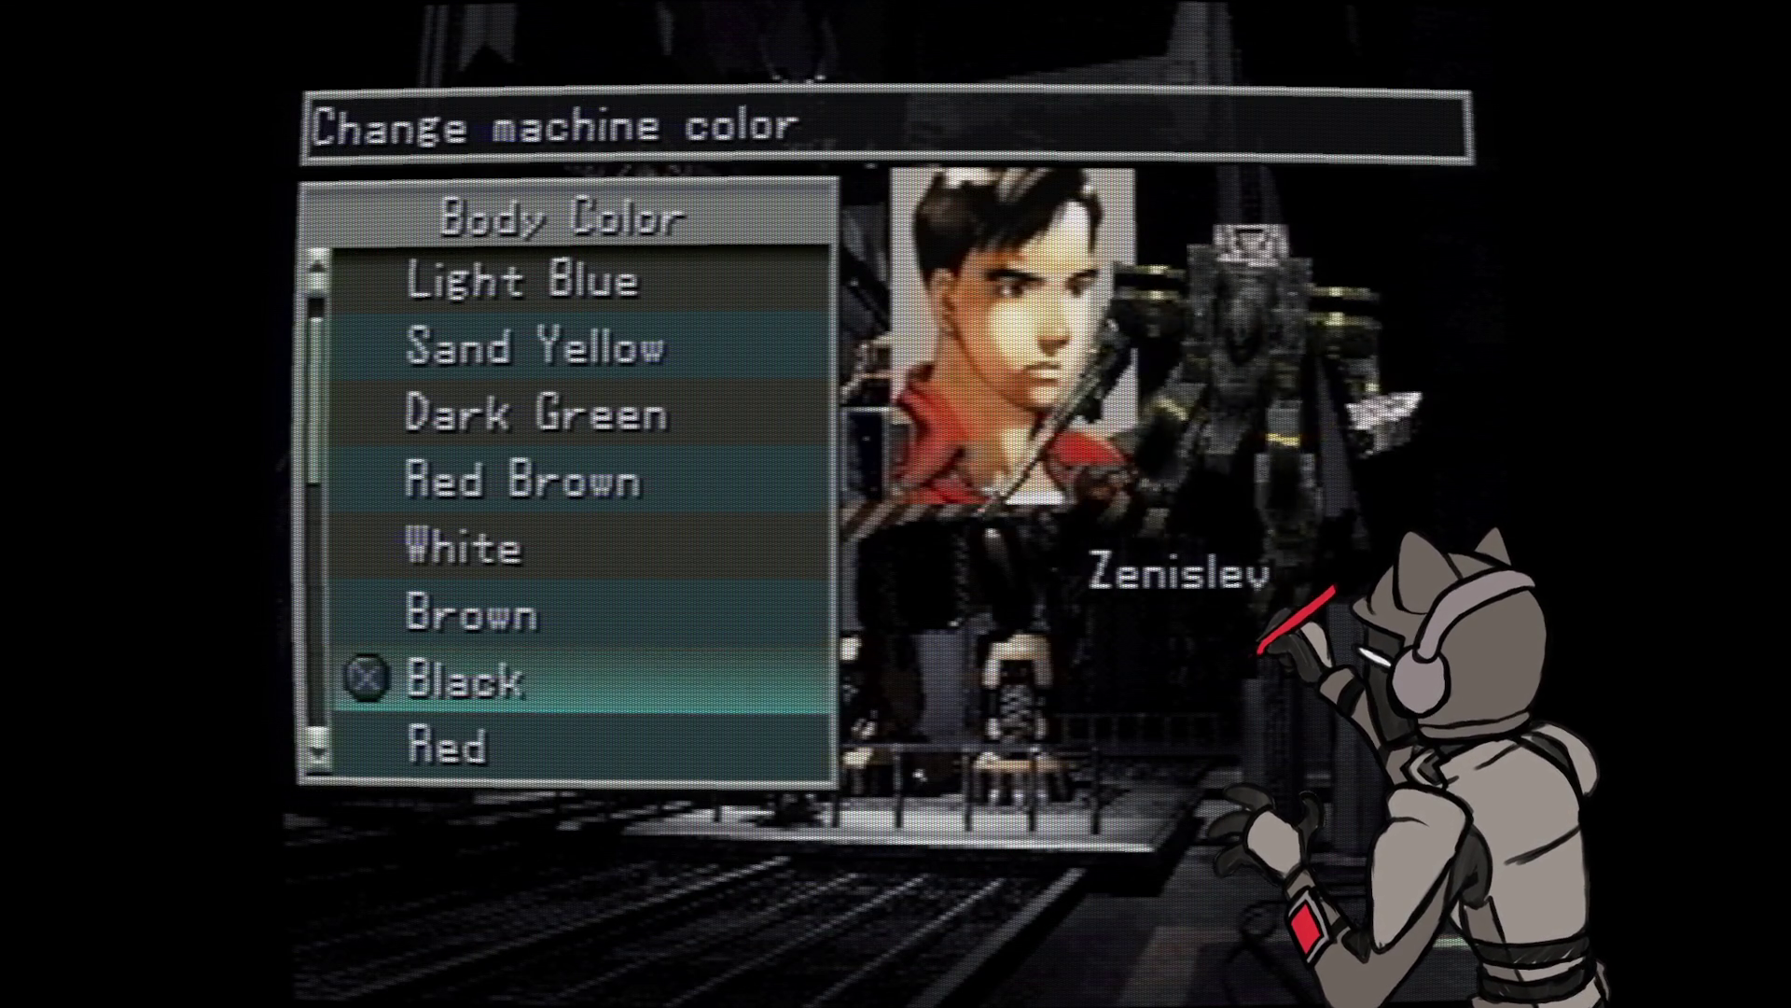
{"action": "key", "text": "Down"}
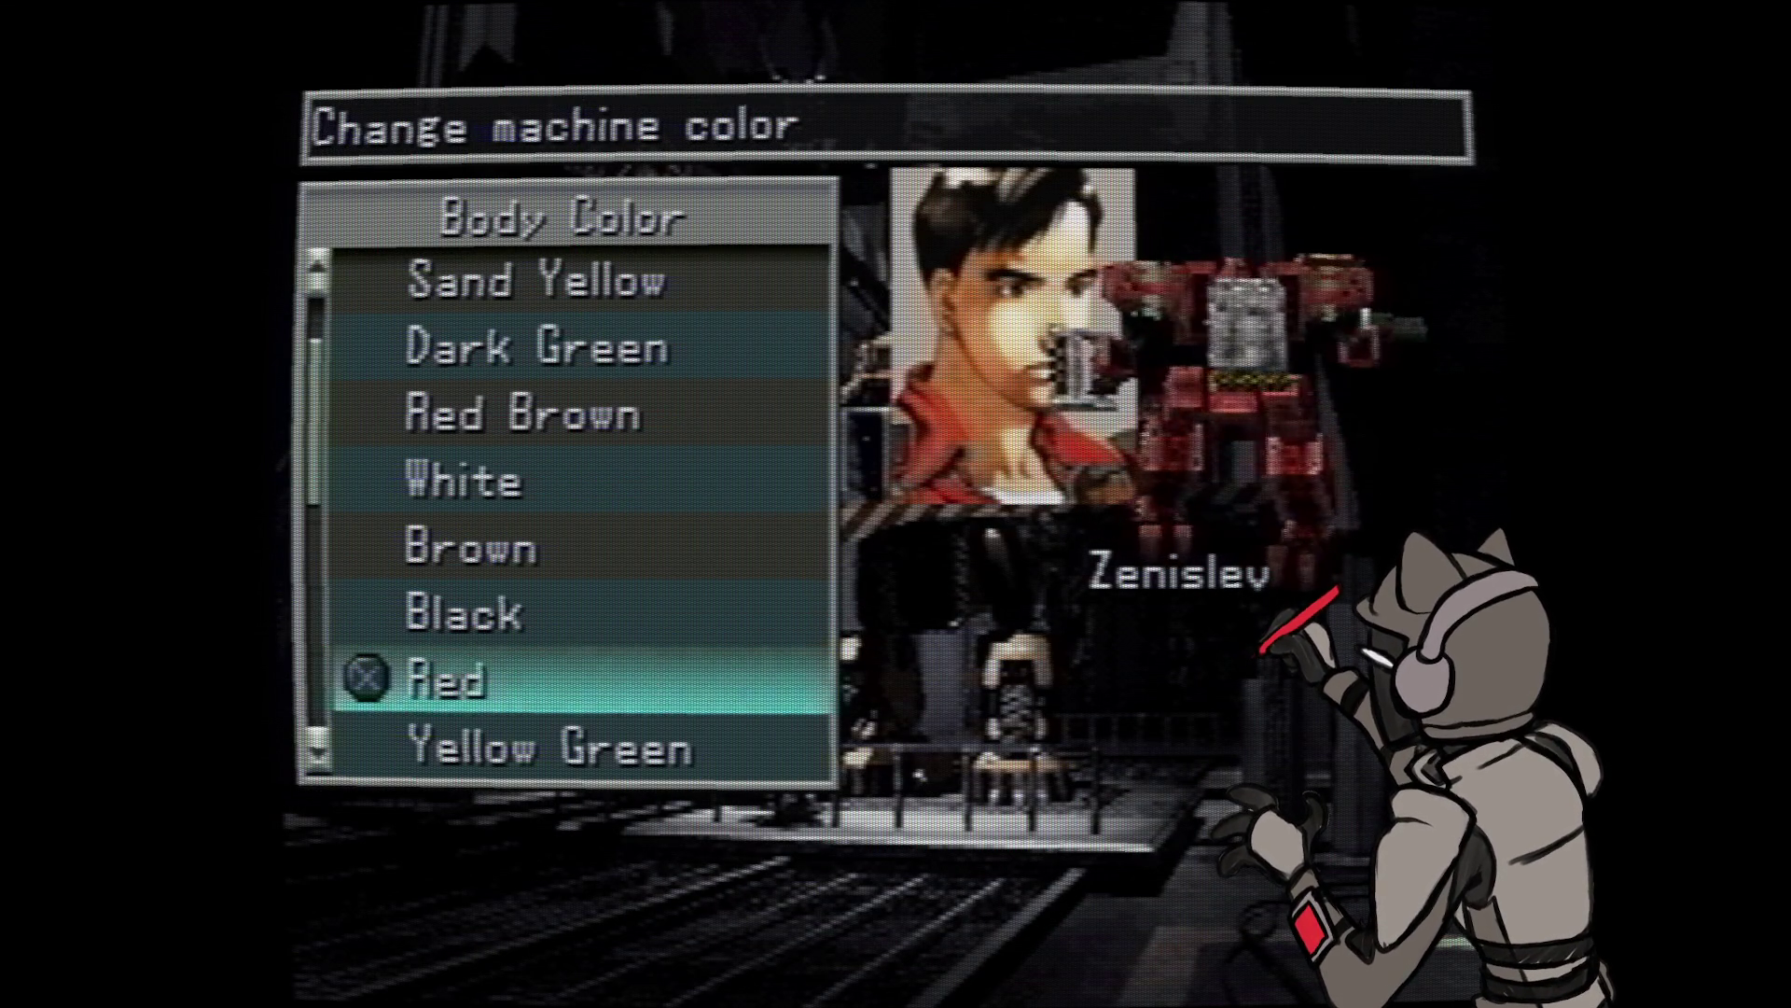
{"action": "key", "text": "Down"}
{"action": "key", "text": "Down"}
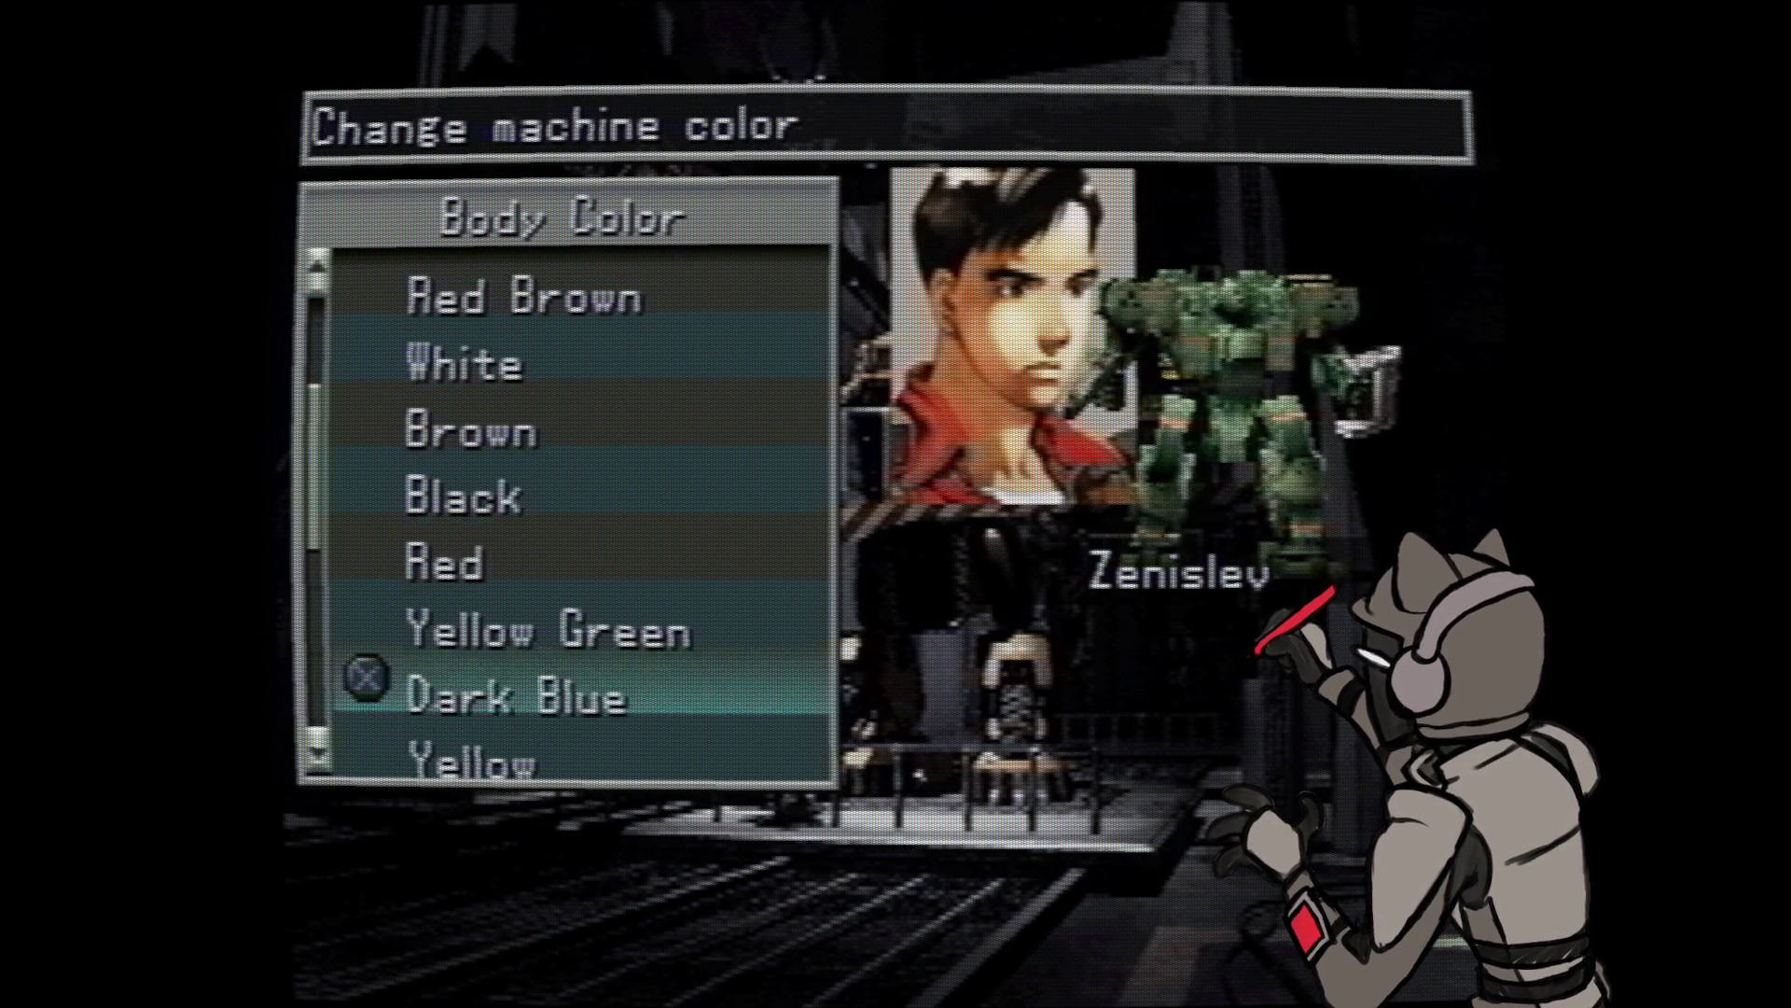
{"action": "key", "text": "Up"}
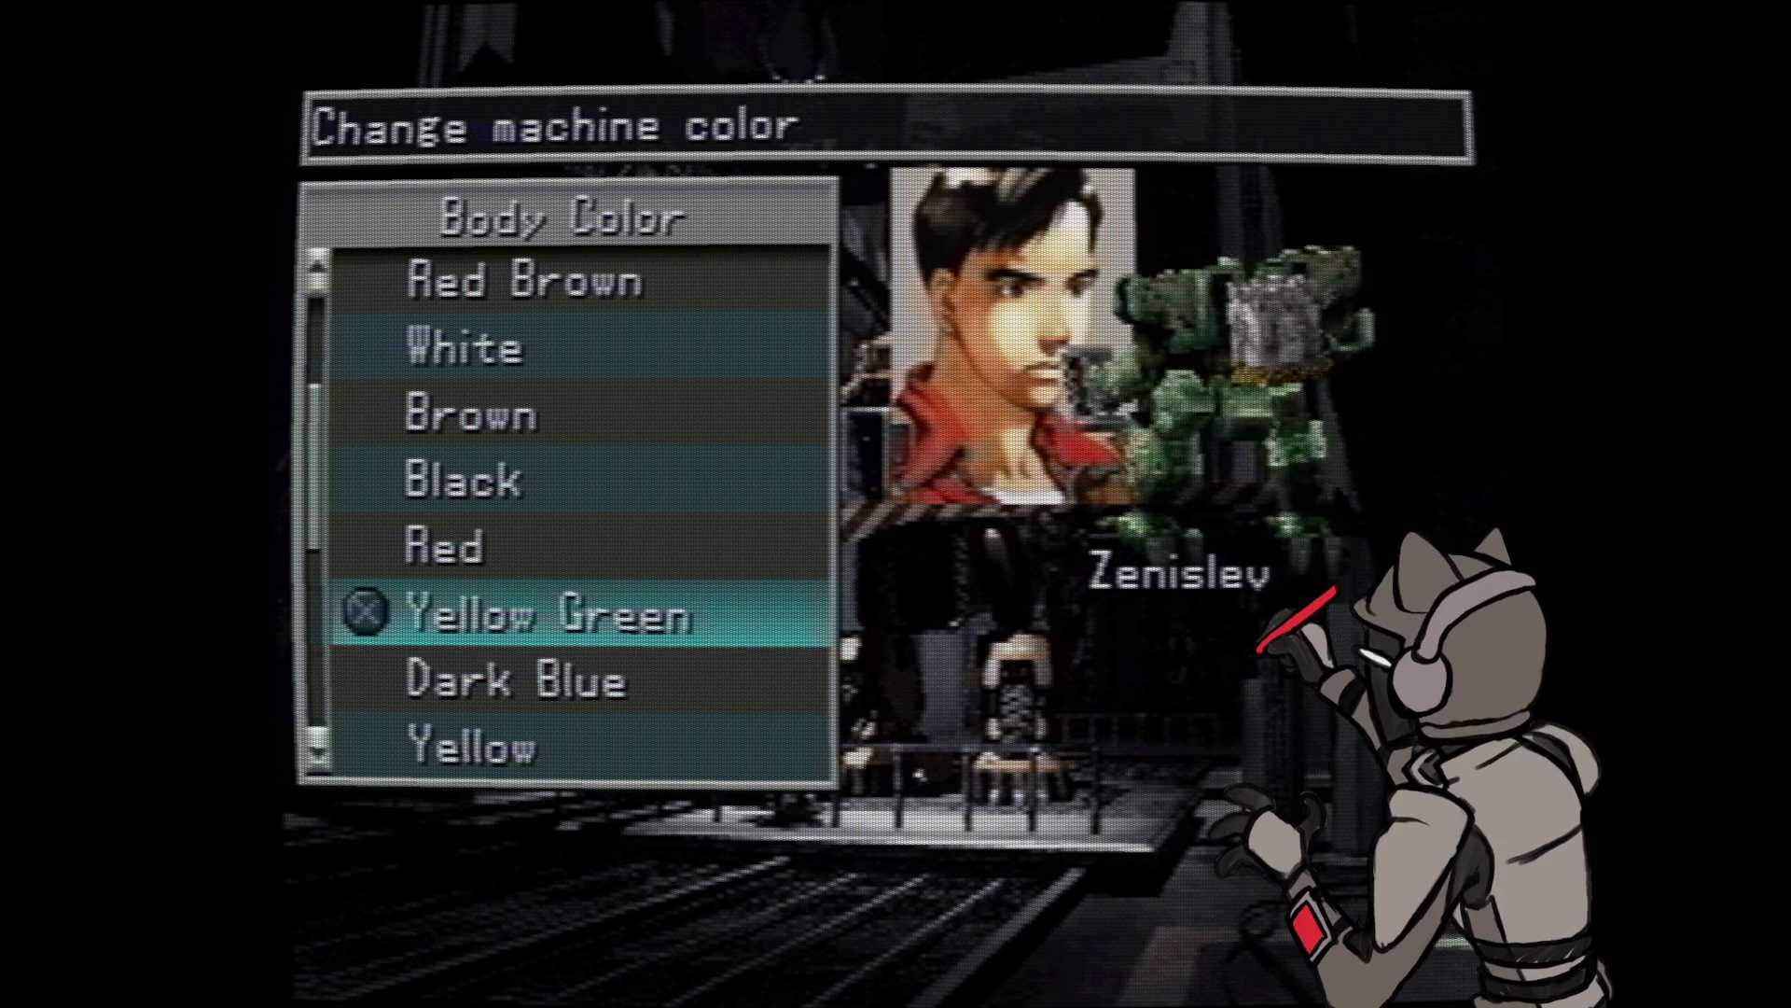
{"action": "key", "text": "Down"}
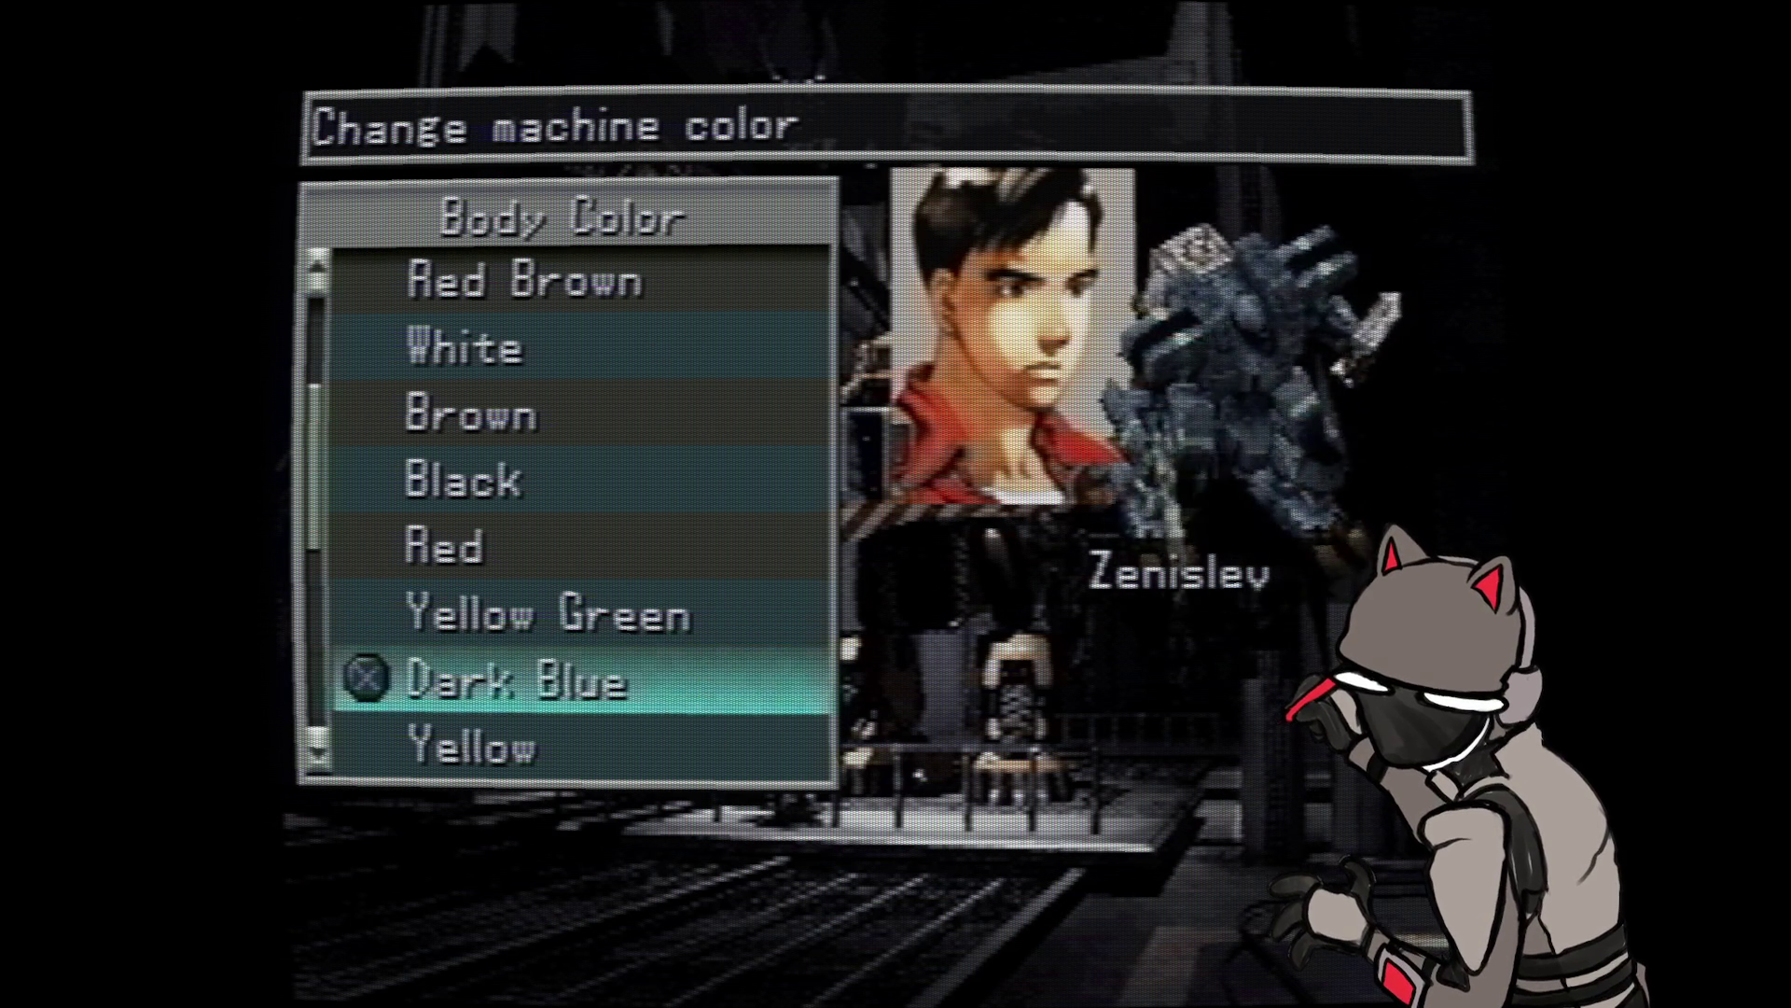
{"action": "key", "text": "Down"}
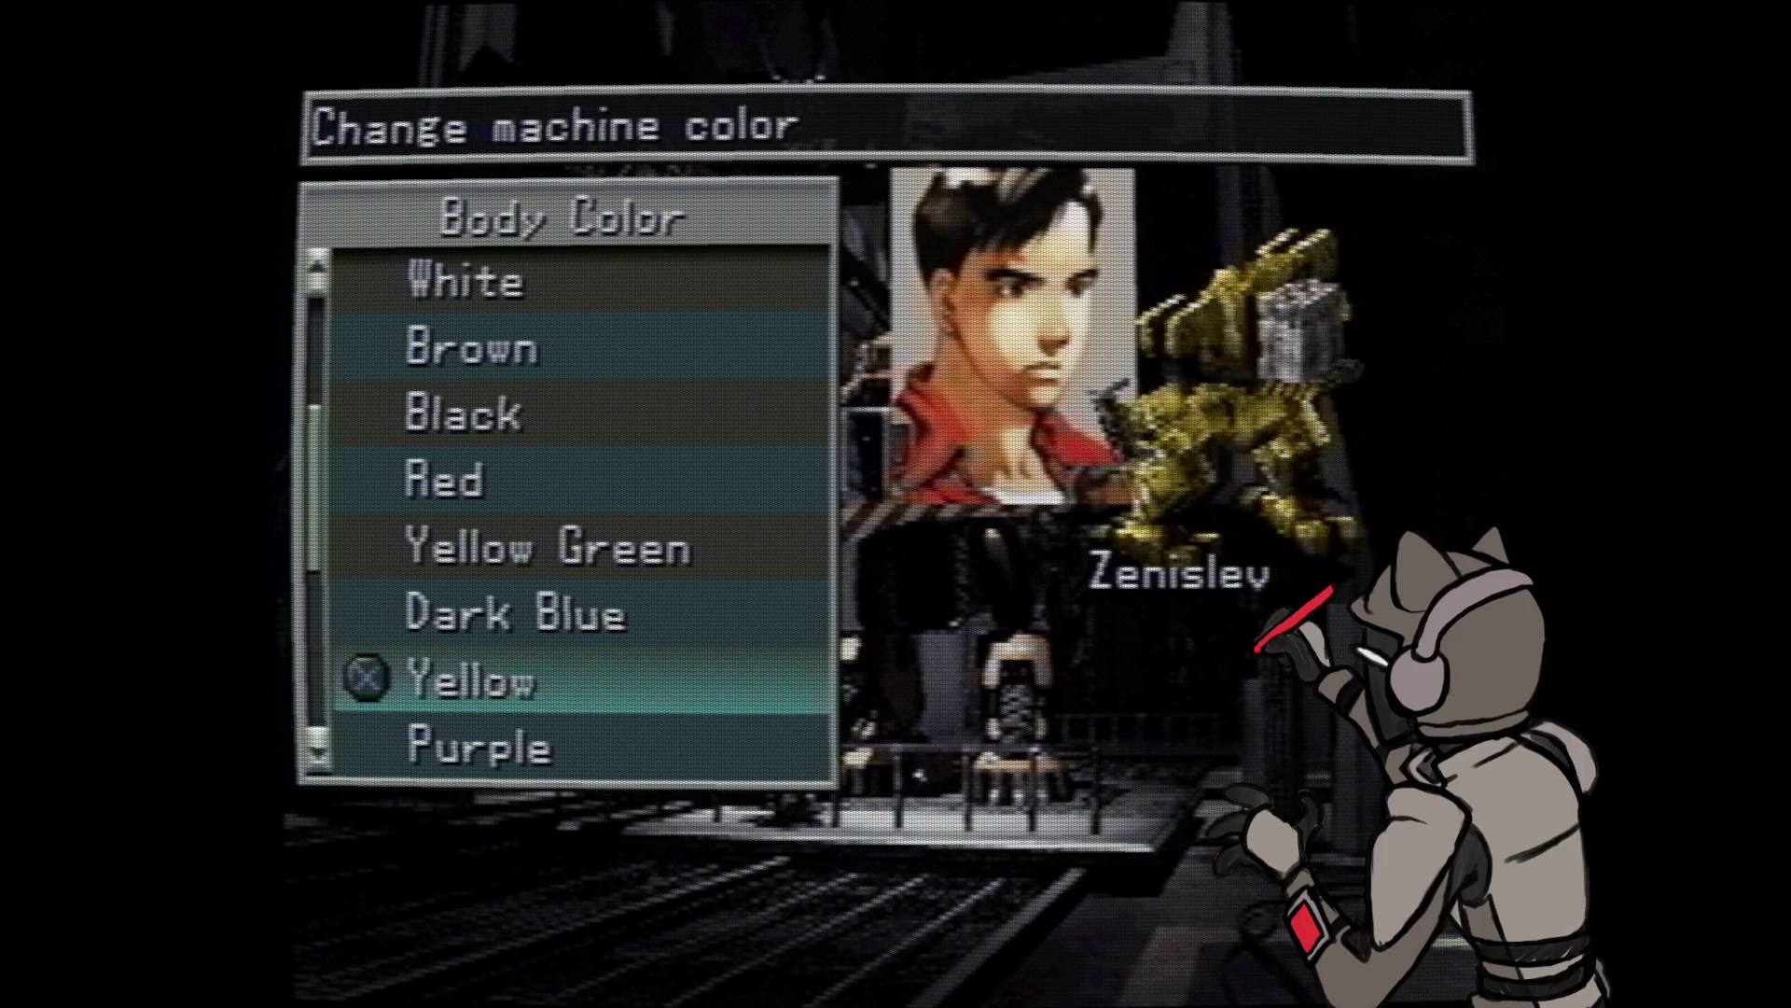
- Preview Purple, Green, Desert Camo, Pink, Orange, Forest Camo, Blue, wrapping round to Gray
{"action": "key", "text": "Down"}
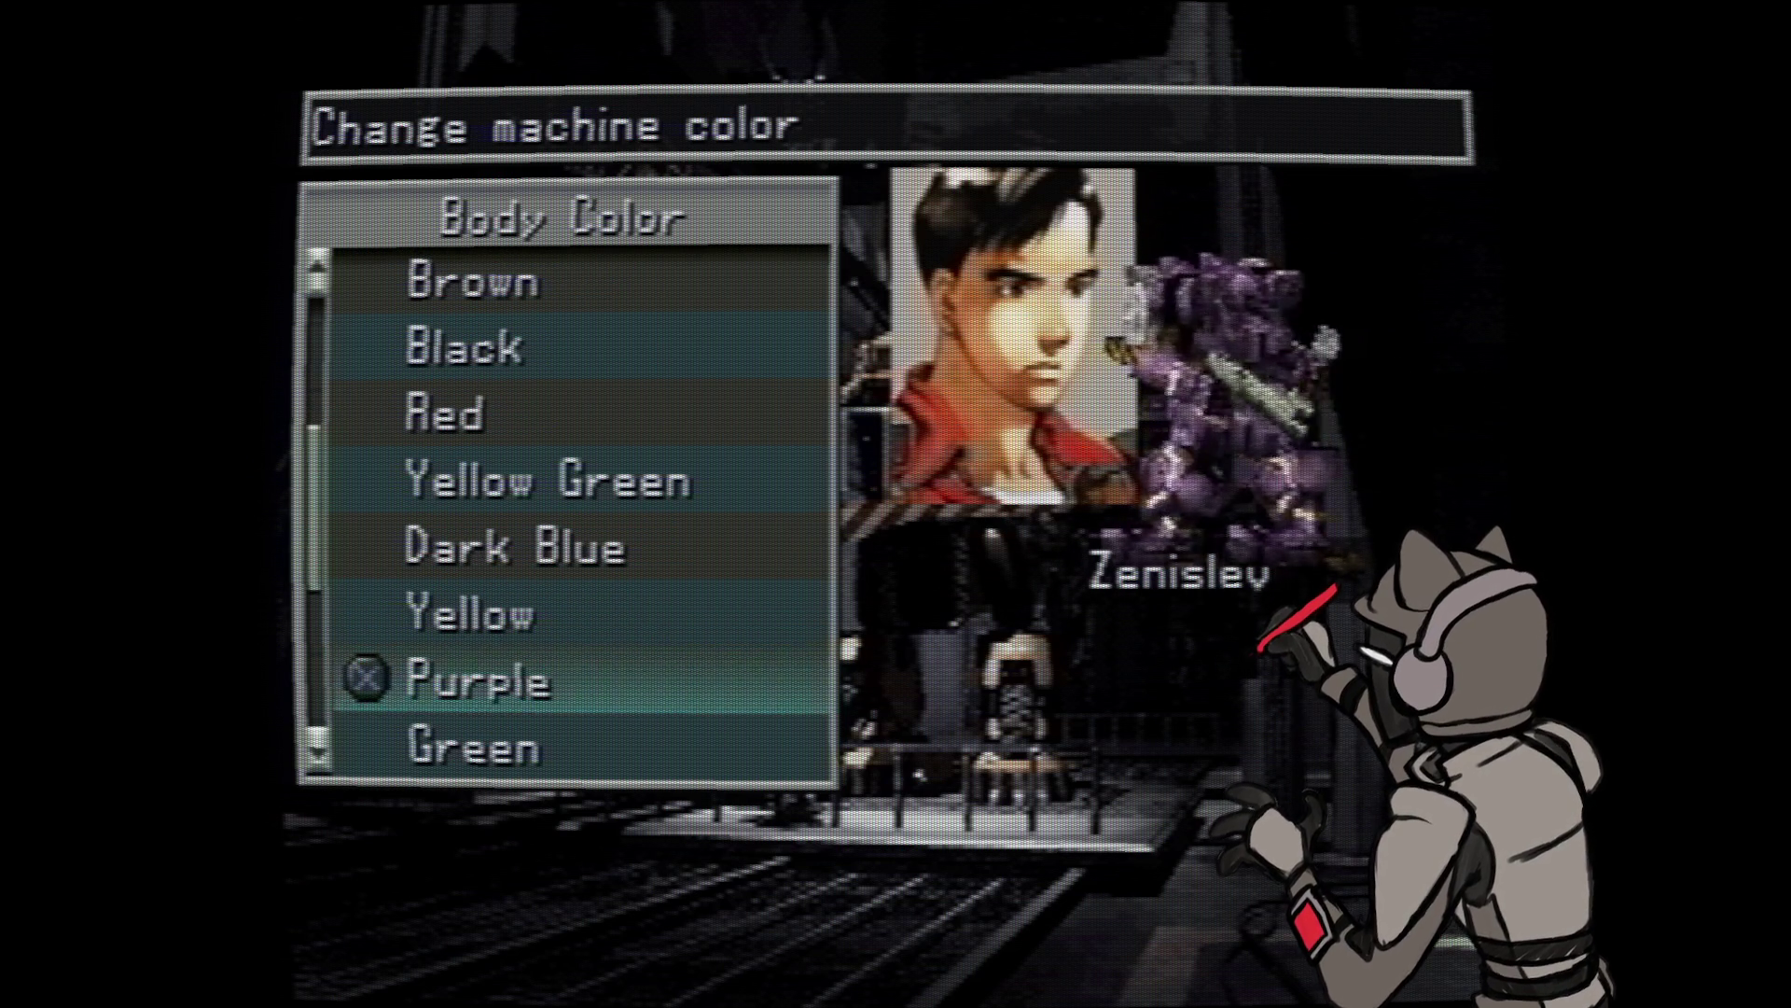
{"action": "key", "text": "Down"}
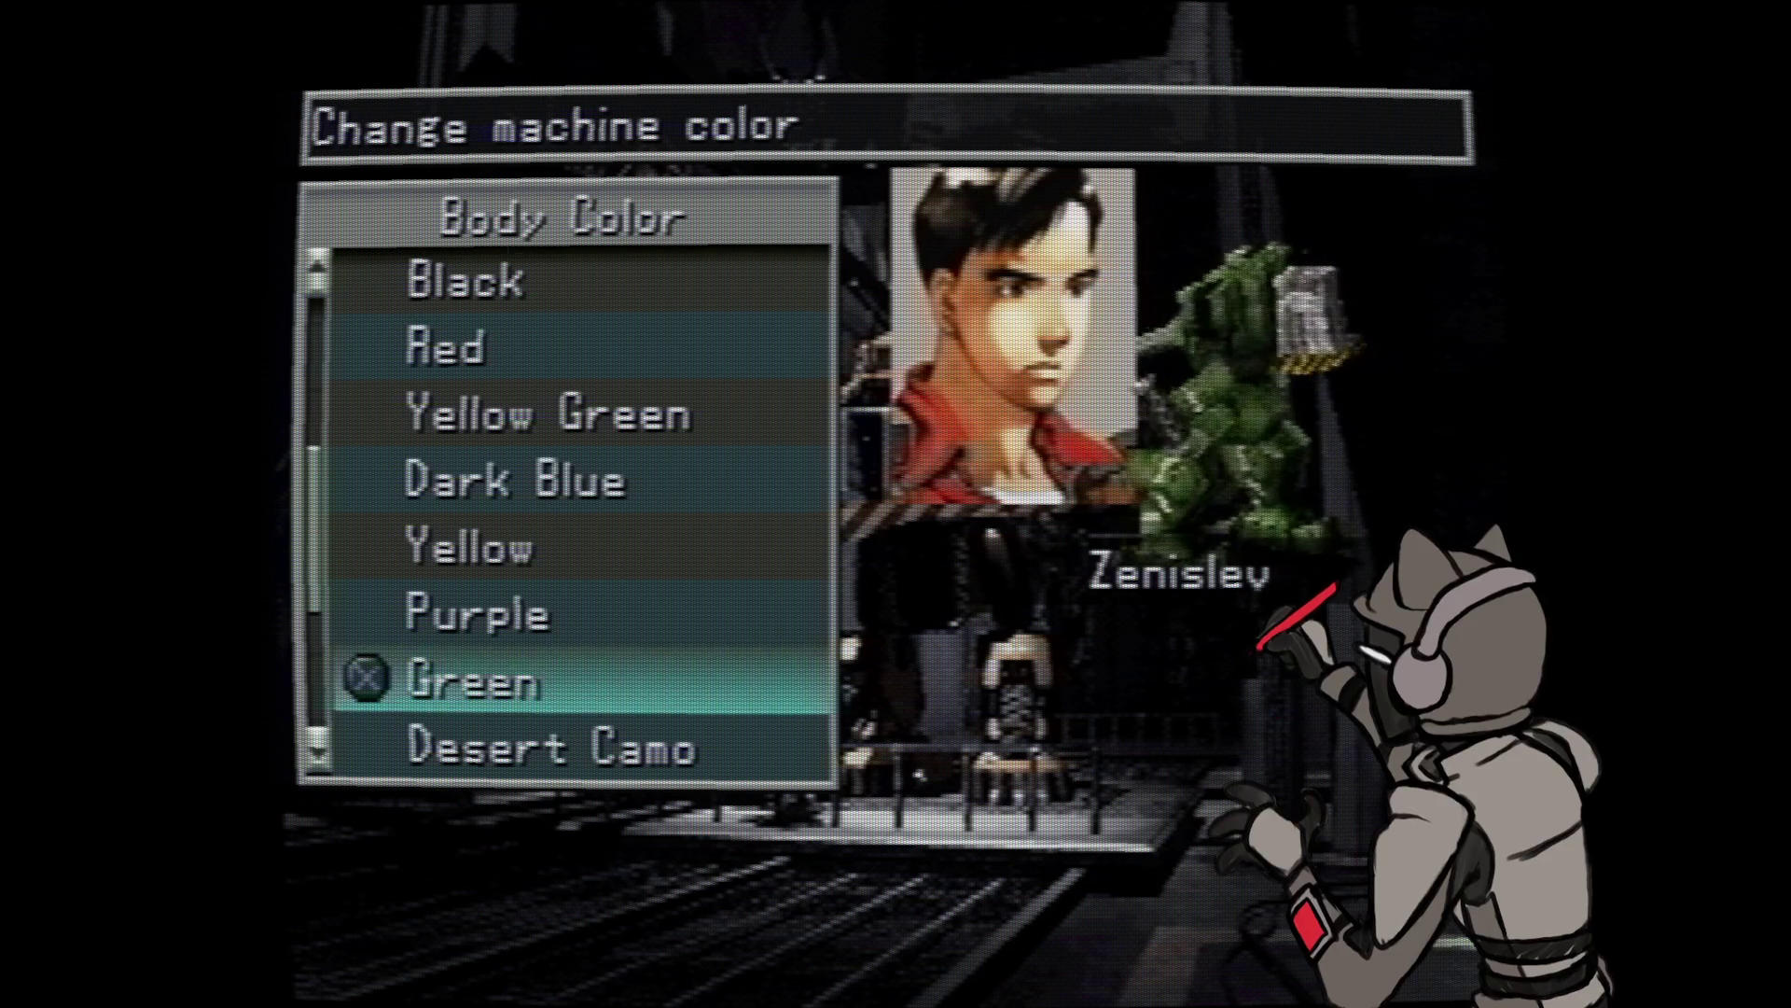
{"action": "key", "text": "Down"}
{"action": "key", "text": "Down"}
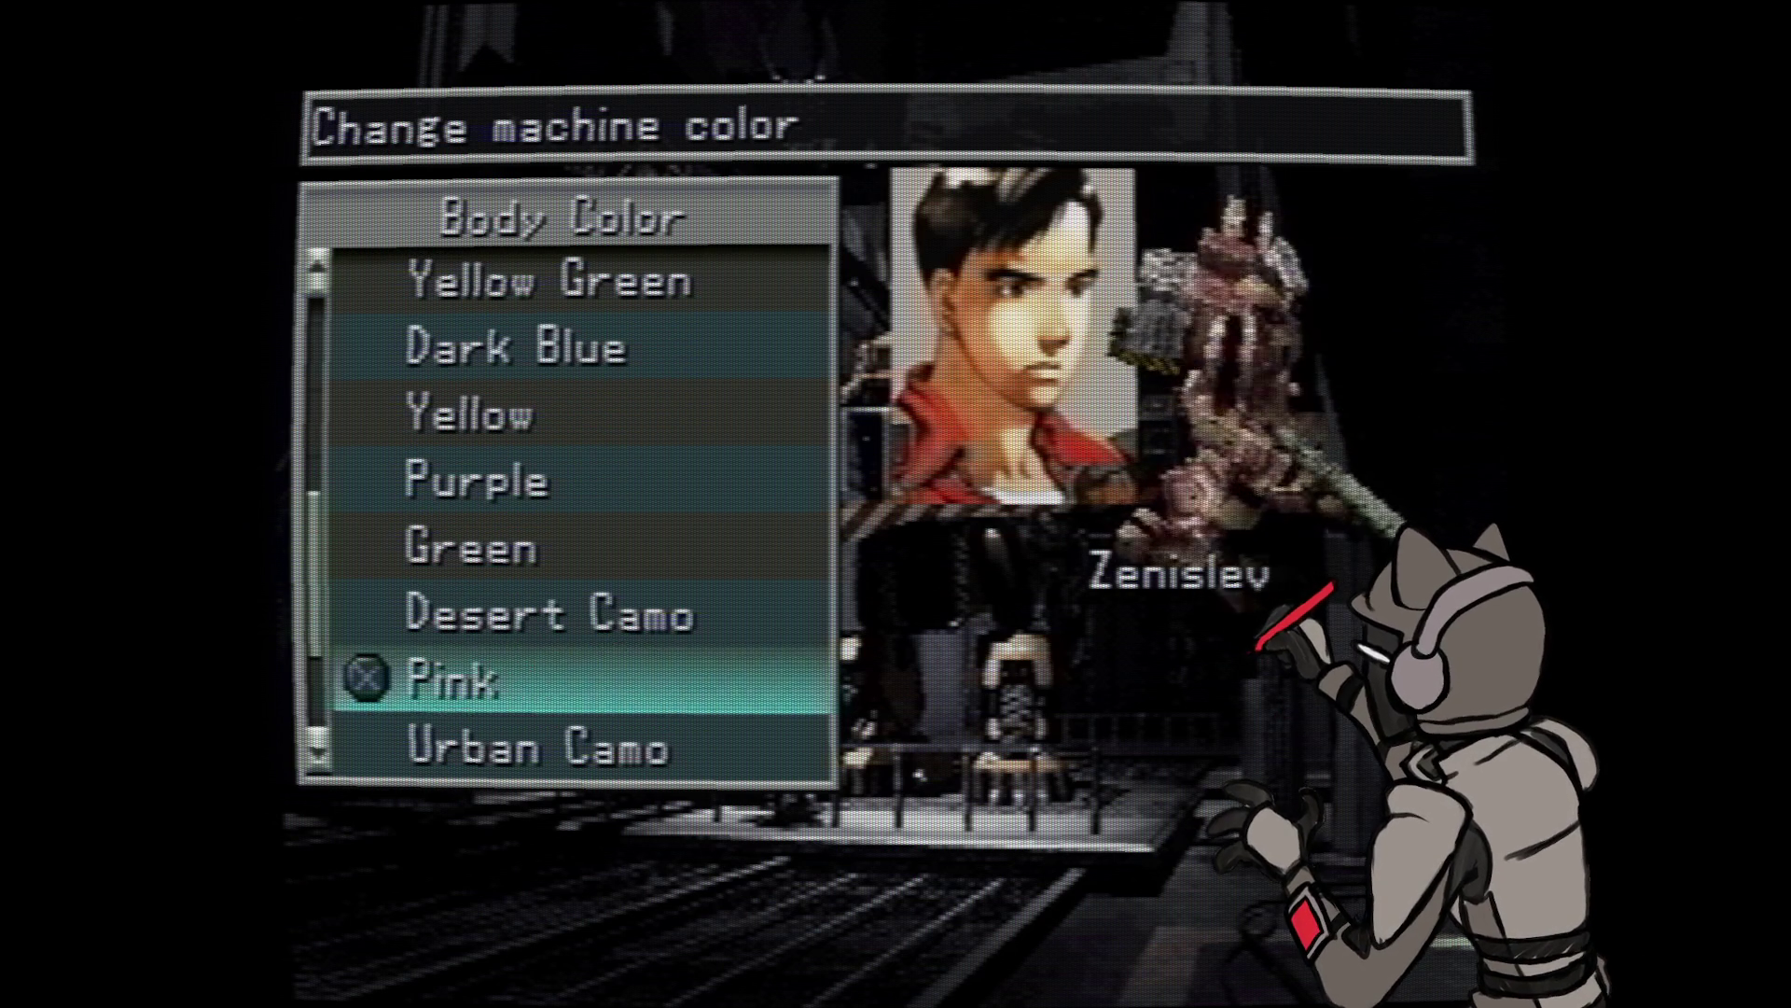
{"action": "key", "text": "Down"}
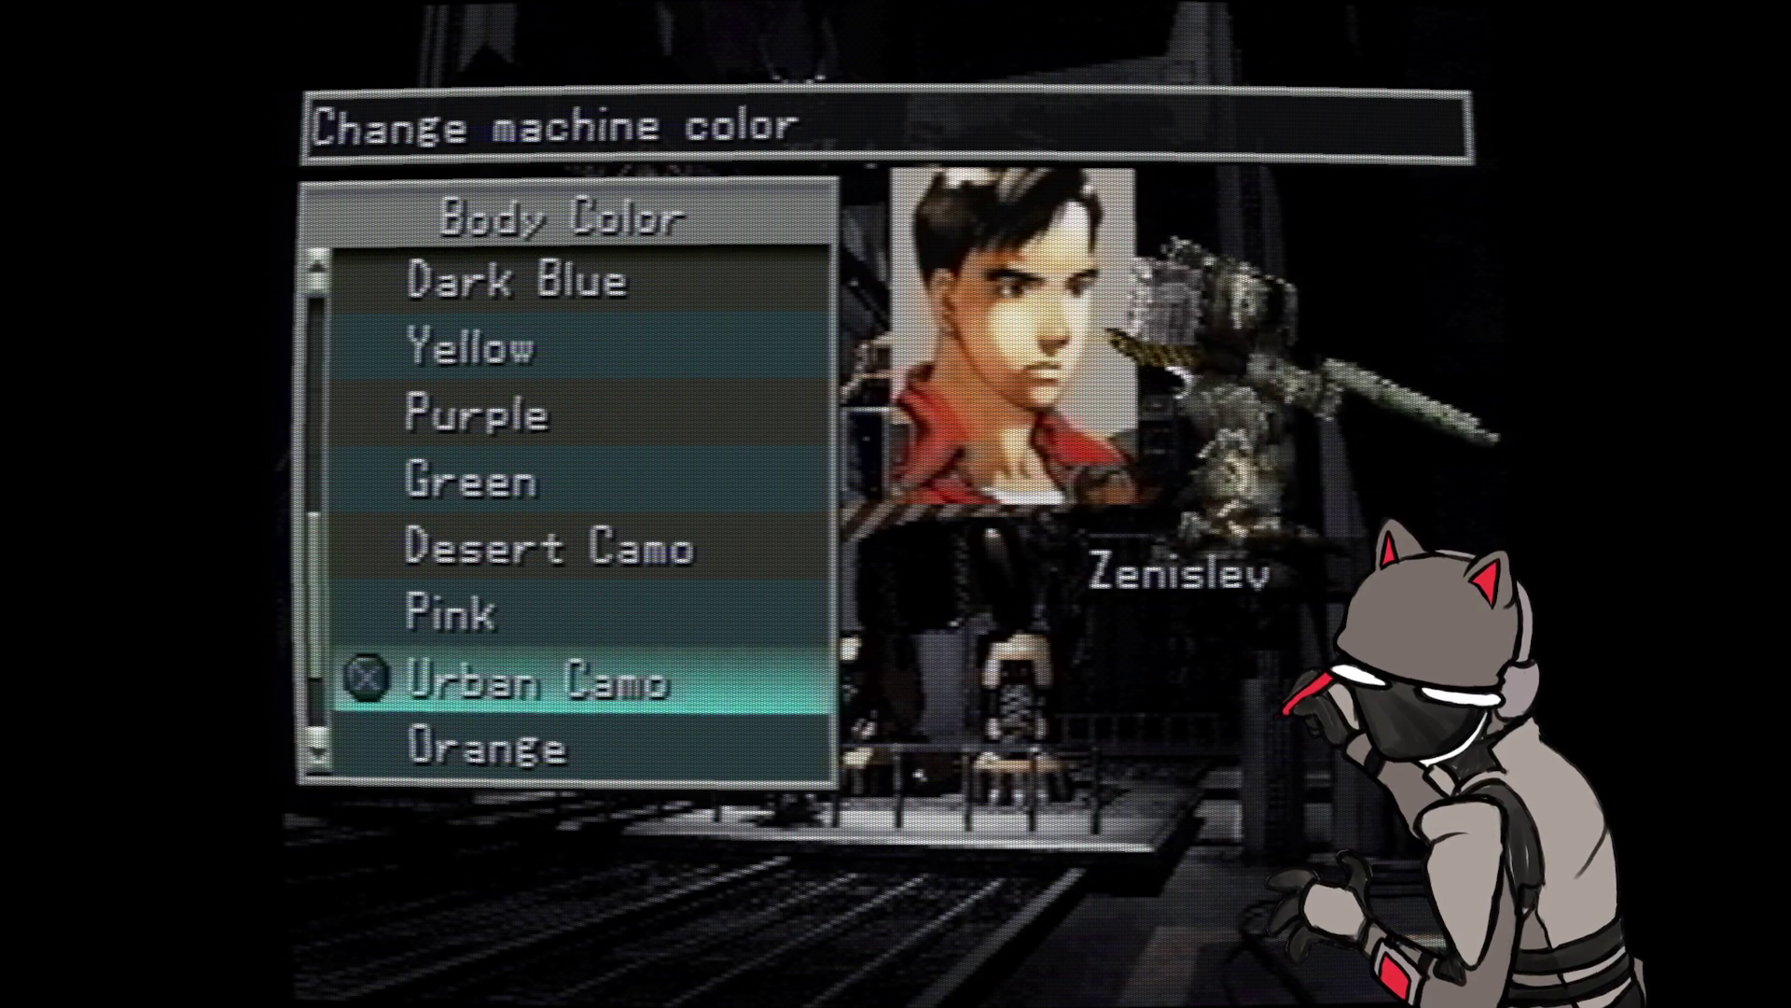
{"action": "key", "text": "Down"}
{"action": "key", "text": "Down"}
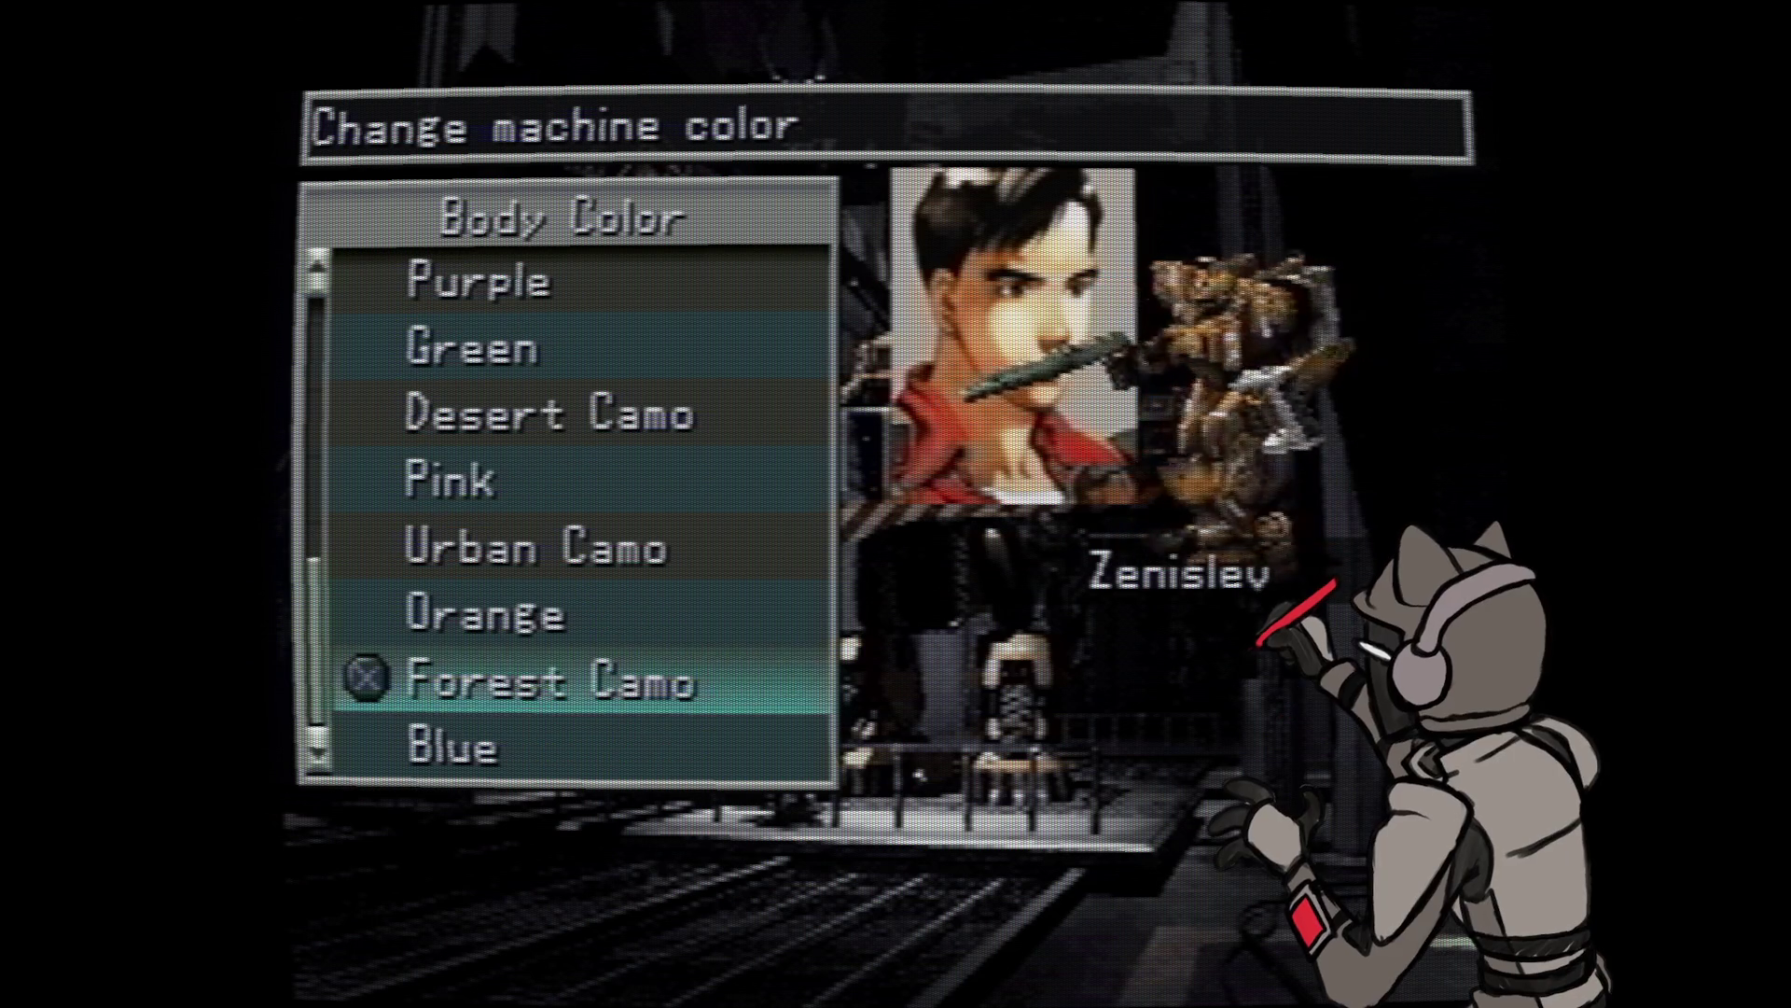
{"action": "key", "text": "Down"}
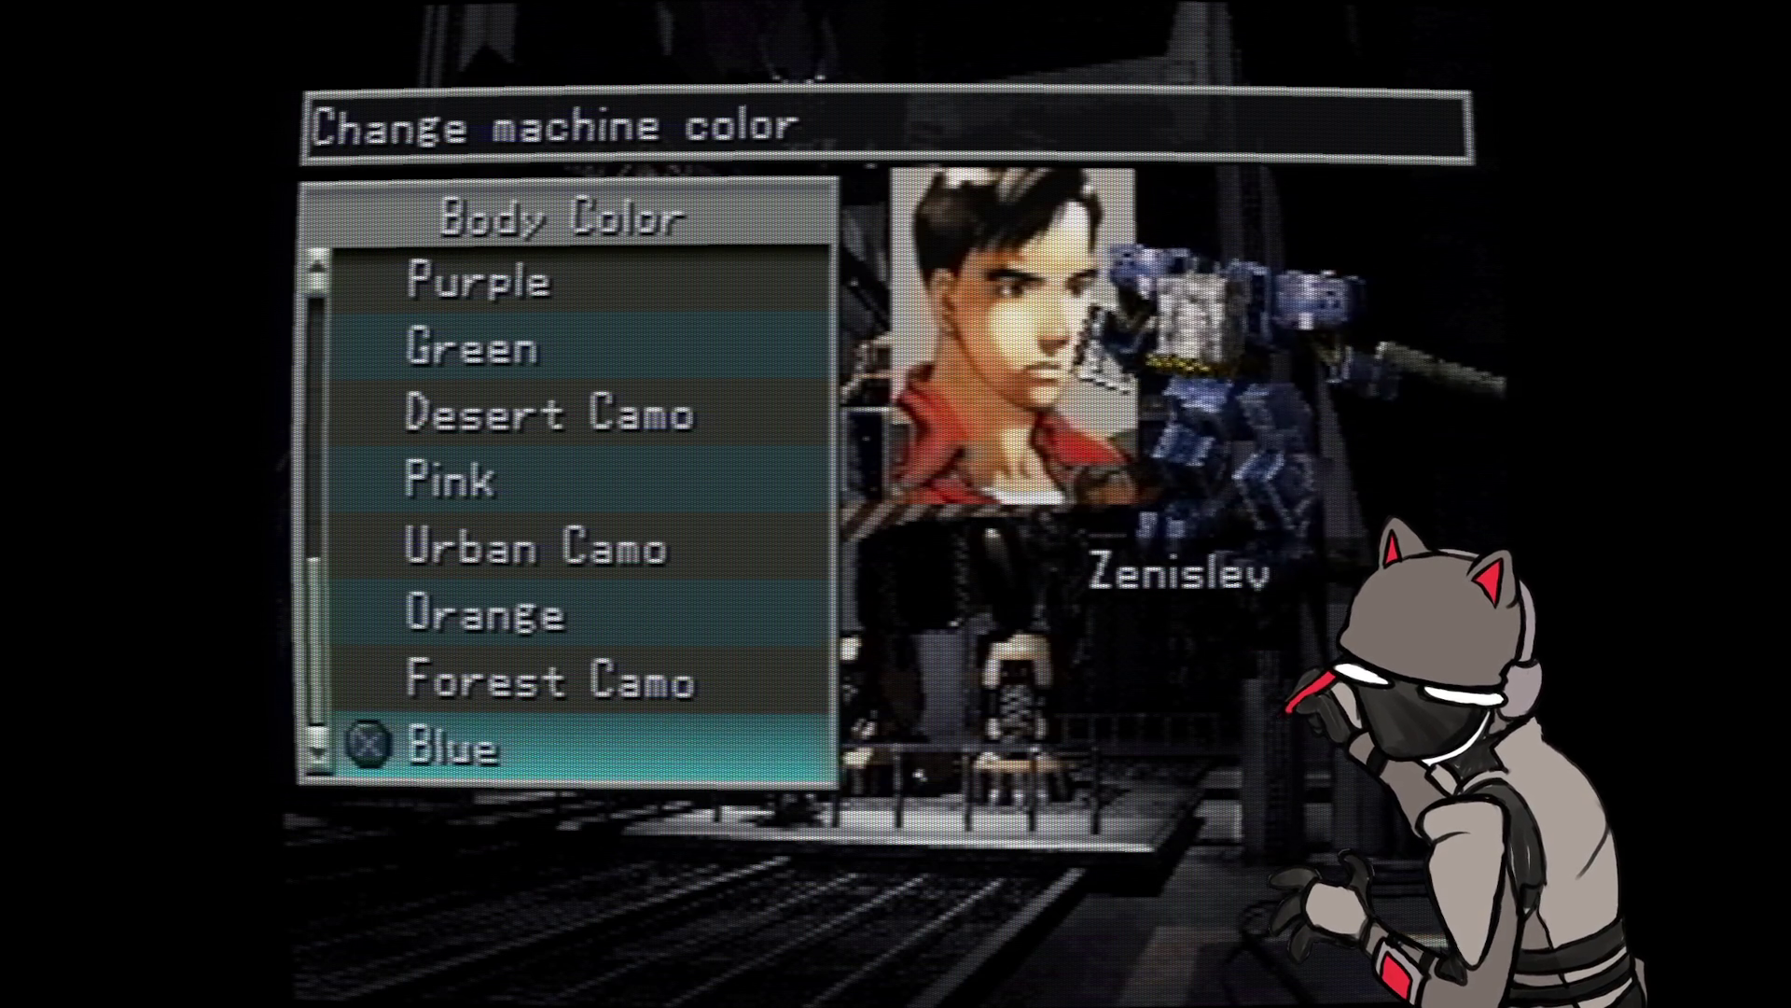
{"action": "key", "text": "Down"}
{"action": "key", "text": "Down"}
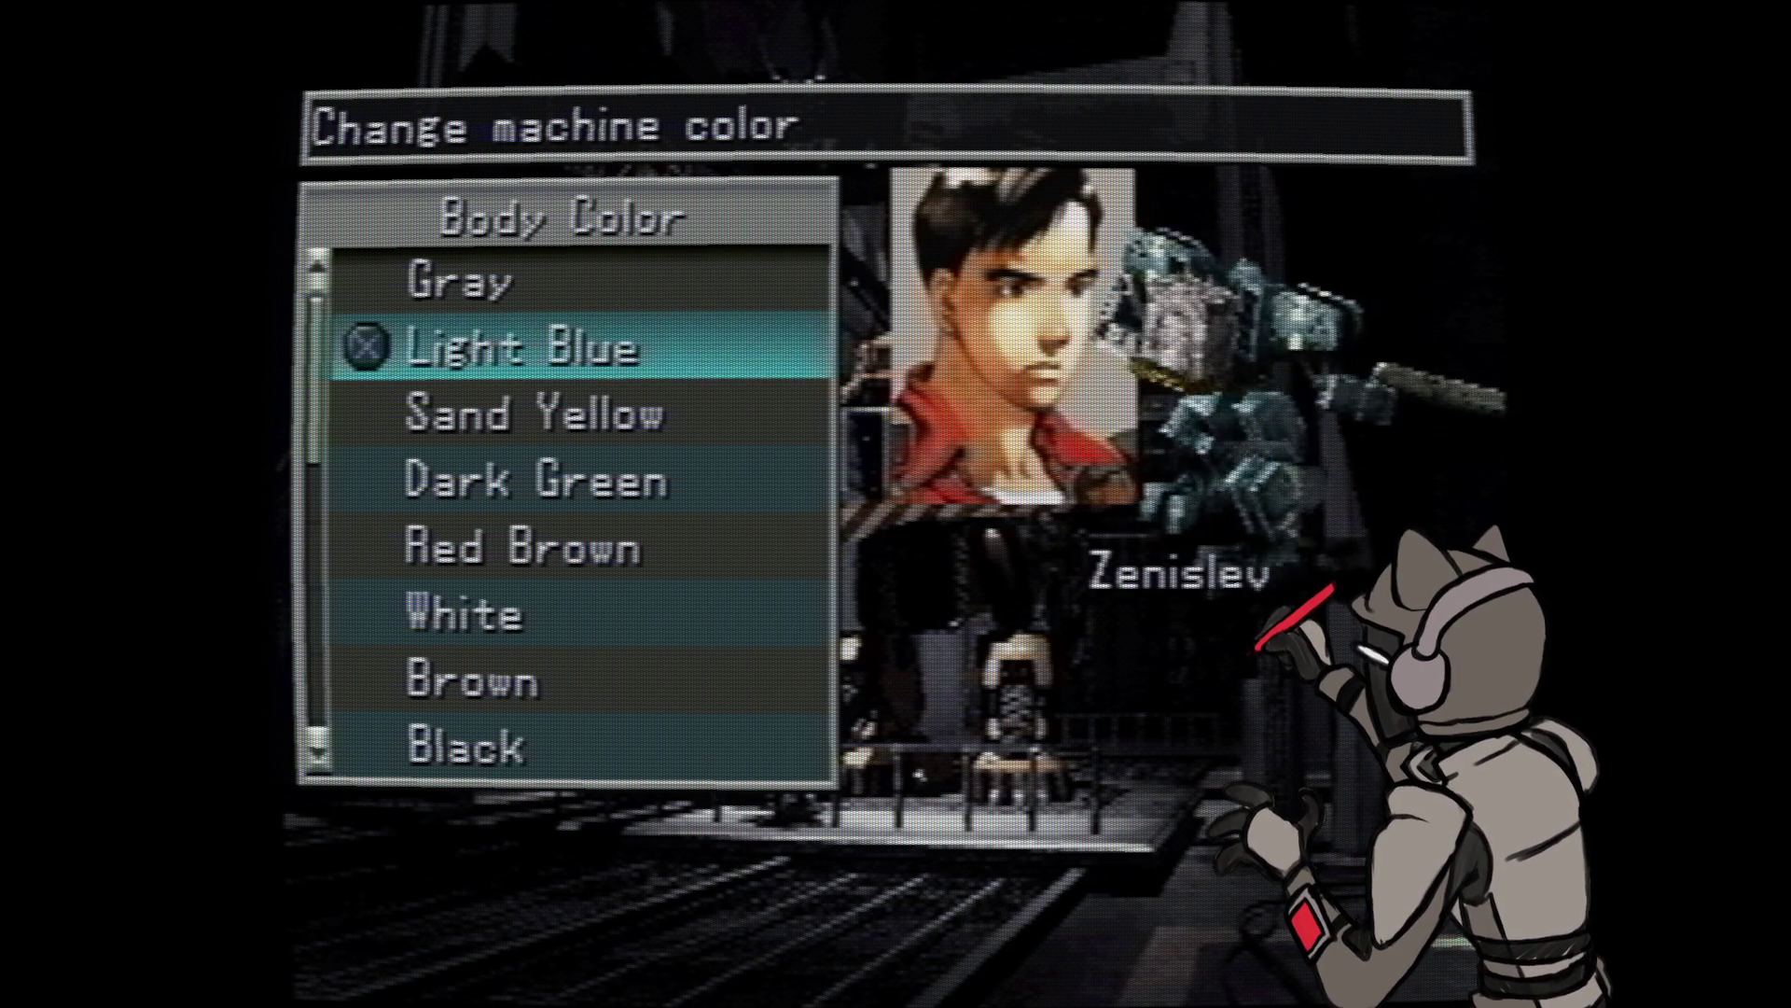
- Preview the wanzer in Gray, Light Blue, Sand Yellow, Red Brown, White, Brown, Black and Red
{"action": "key", "text": "Up"}
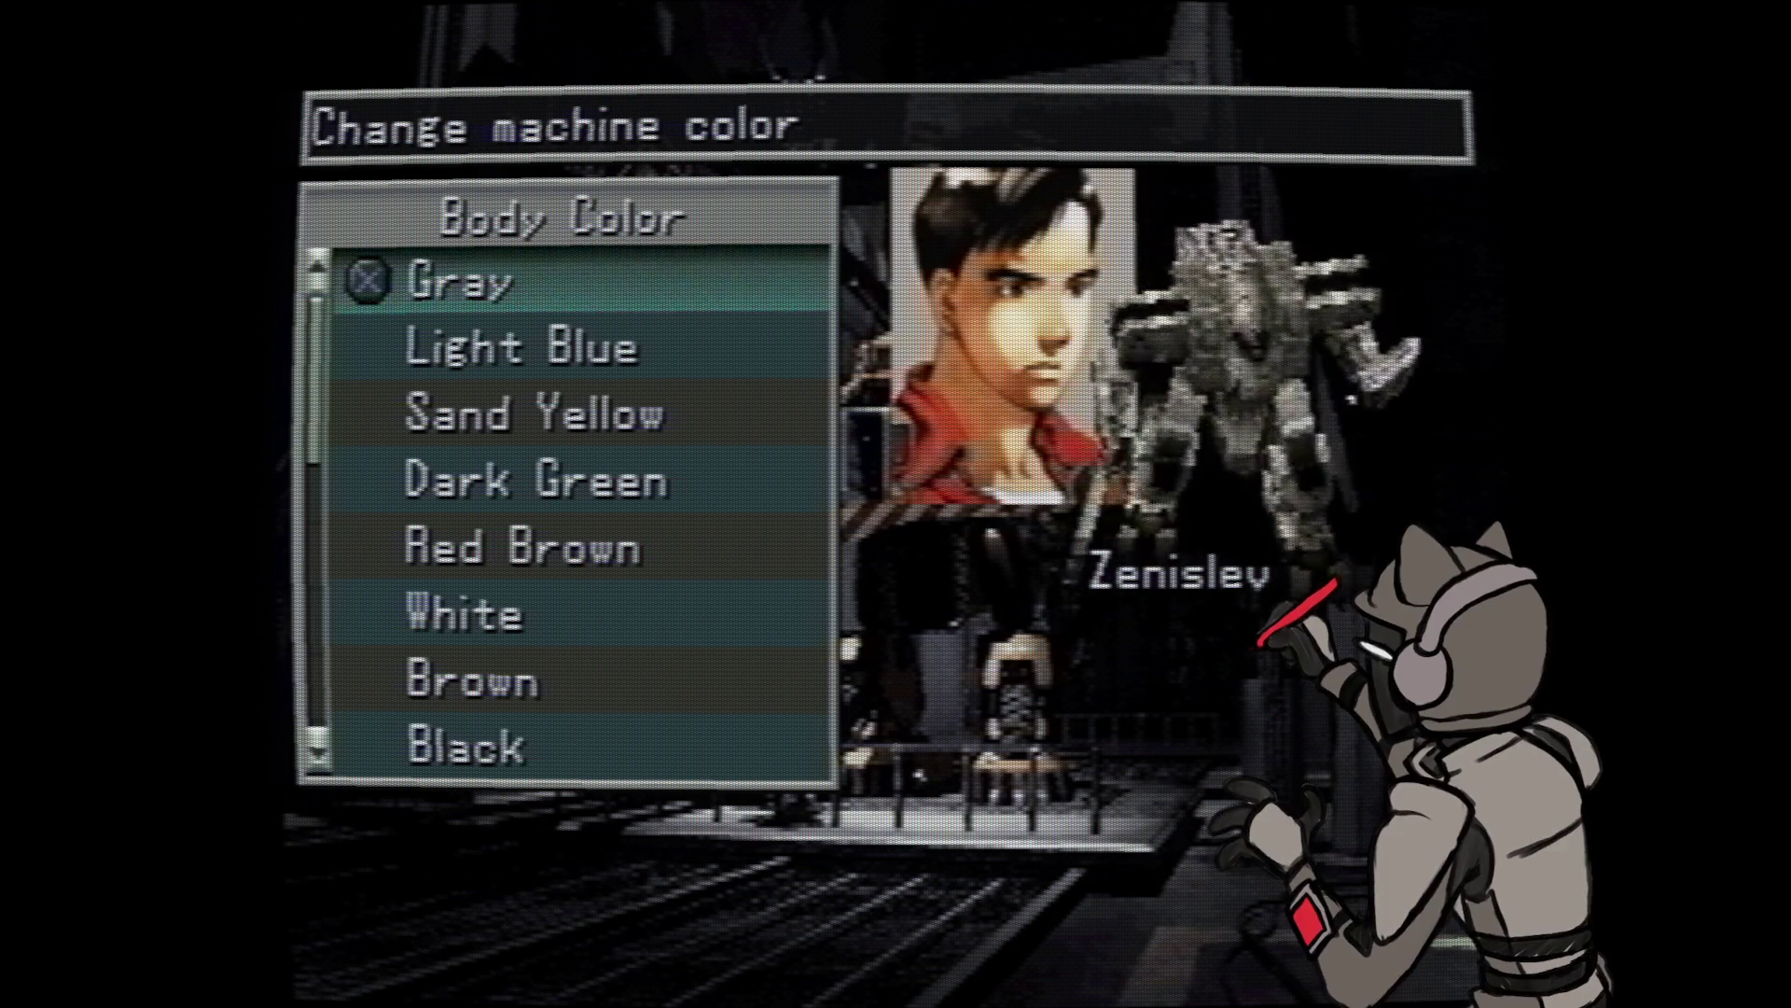
{"action": "key", "text": "Down"}
{"action": "key", "text": "Down"}
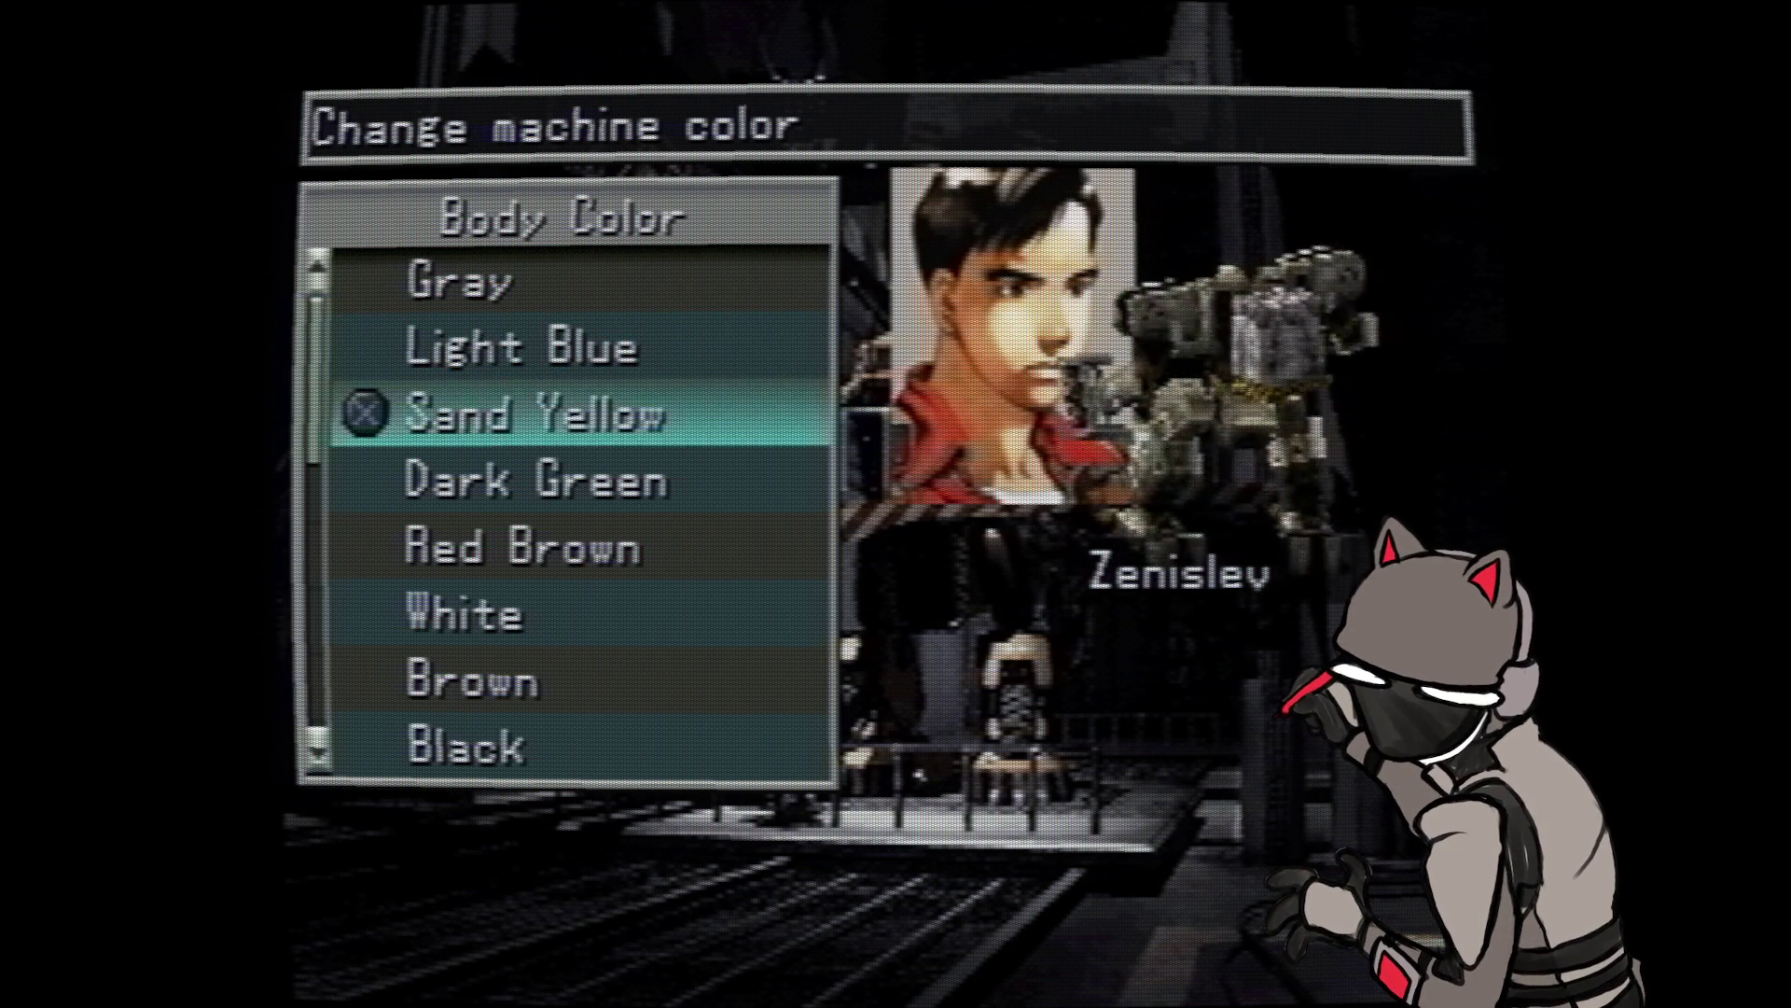
{"action": "key", "text": "Down"}
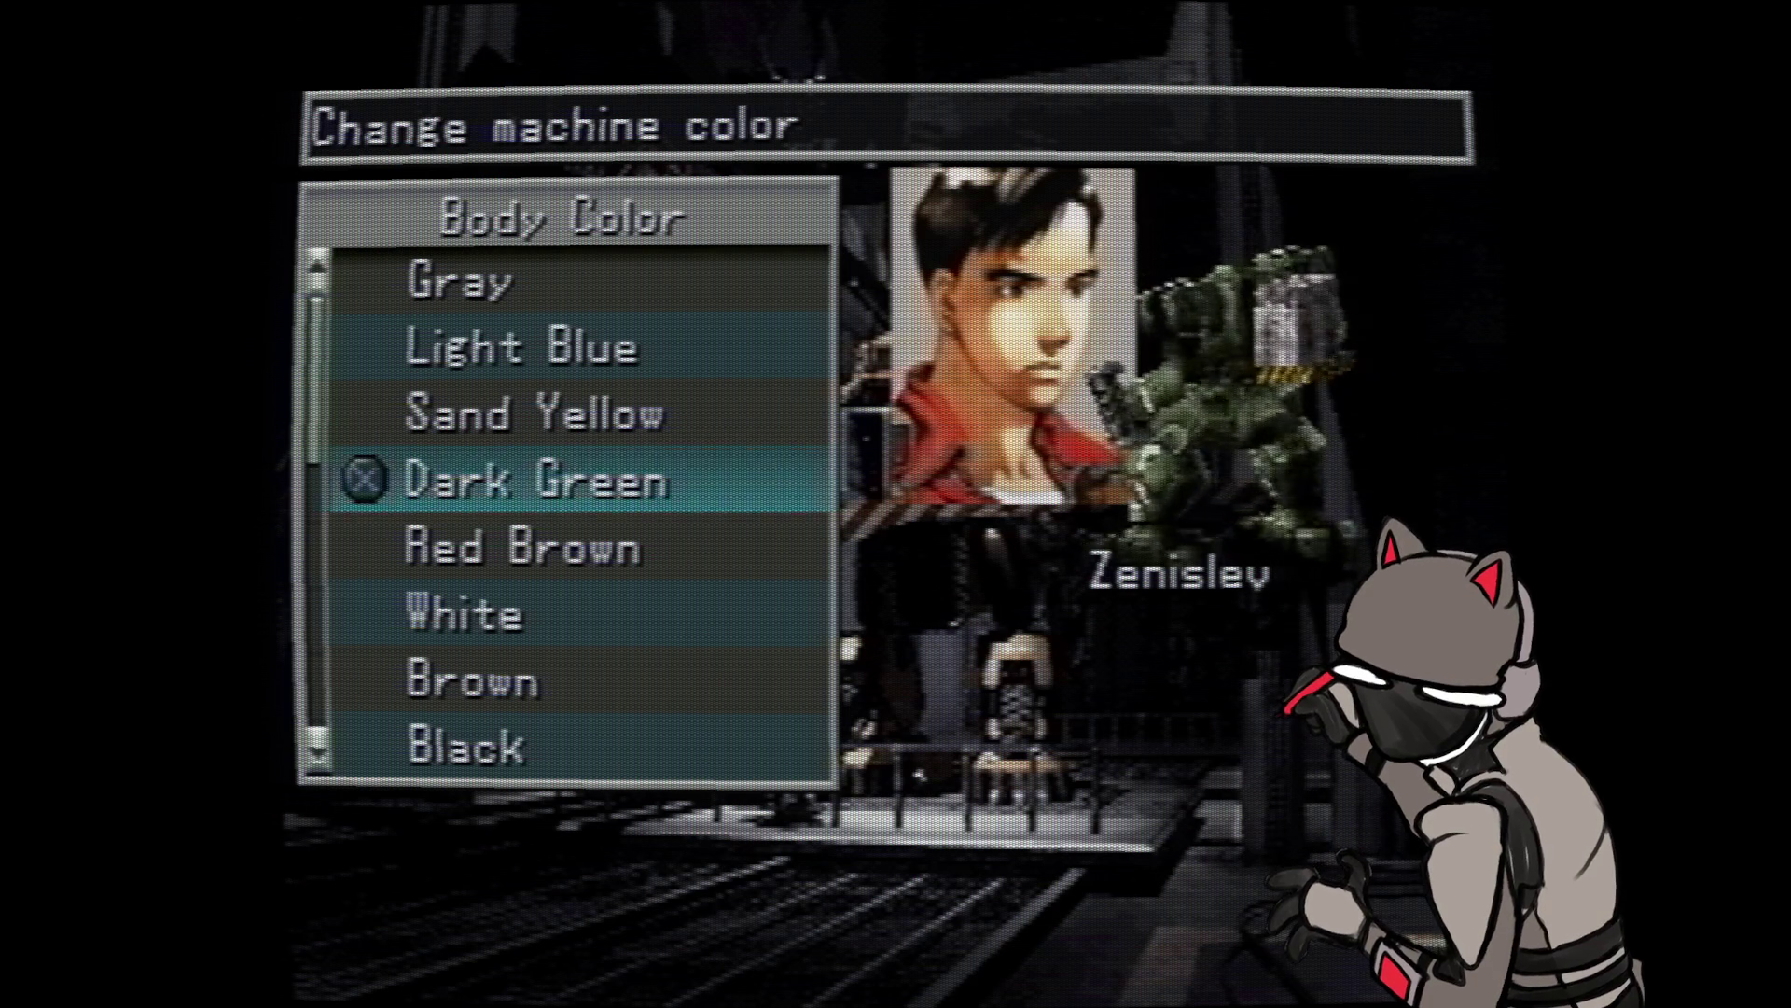
{"action": "key", "text": "Down"}
{"action": "key", "text": "Down"}
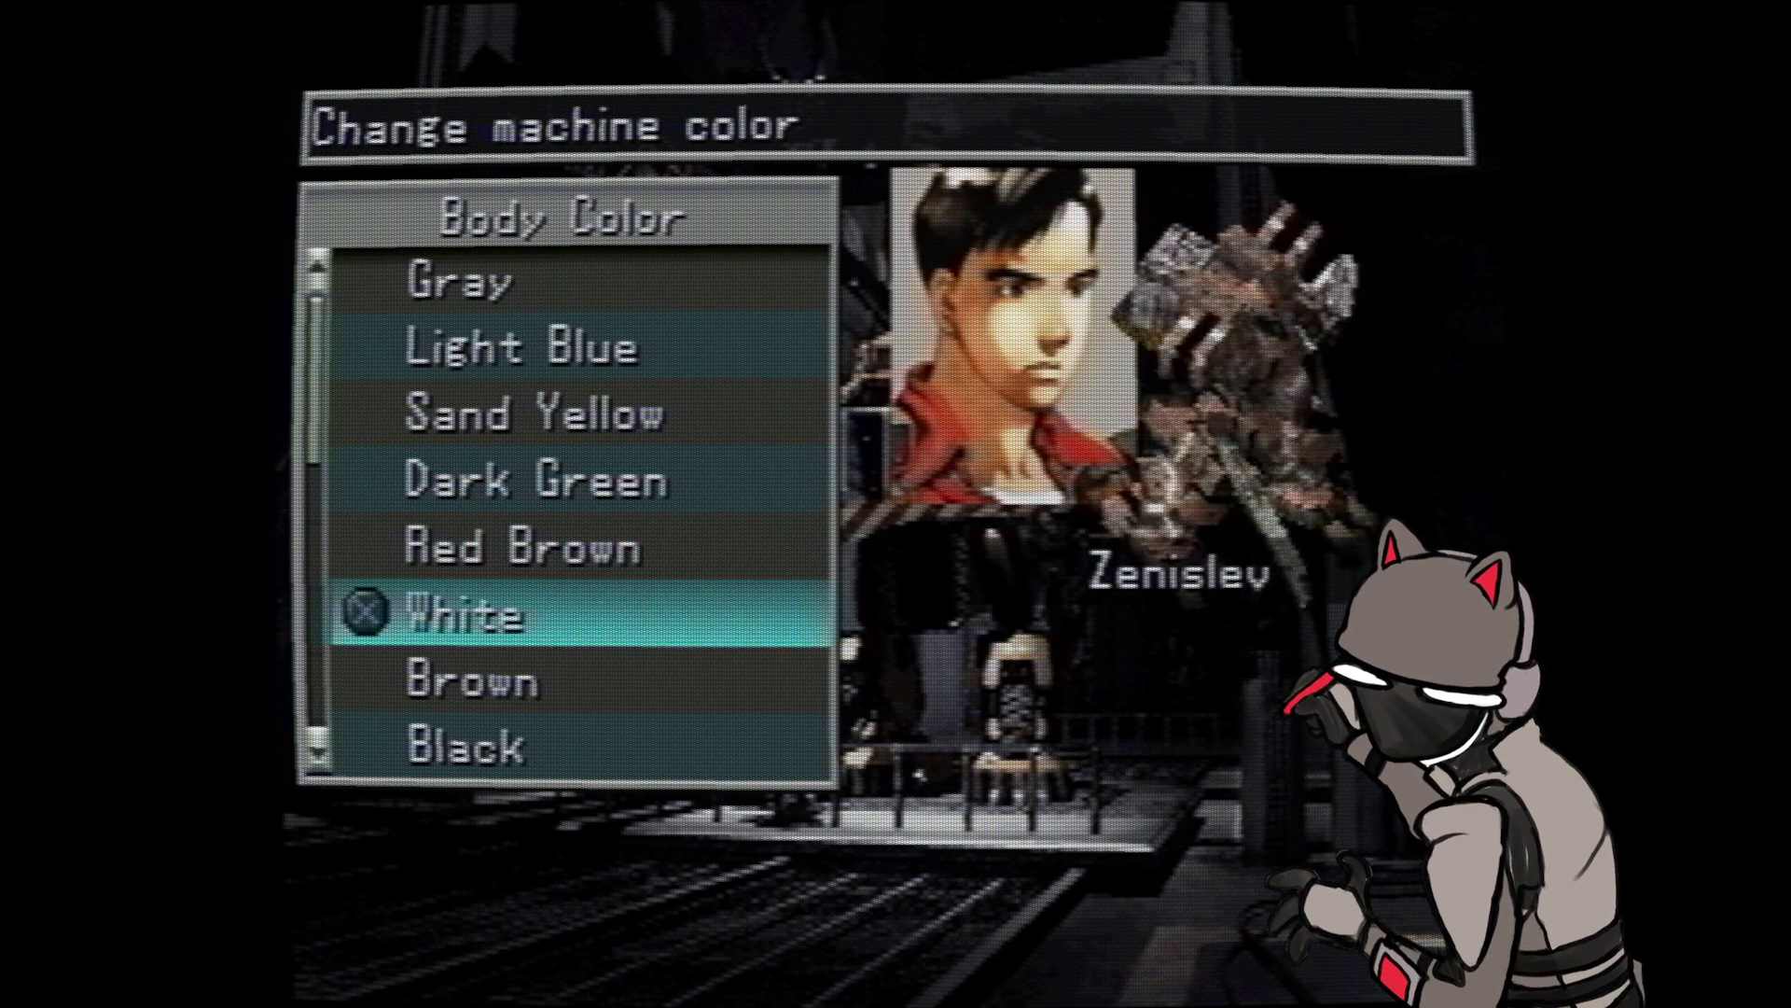
{"action": "key", "text": "Down"}
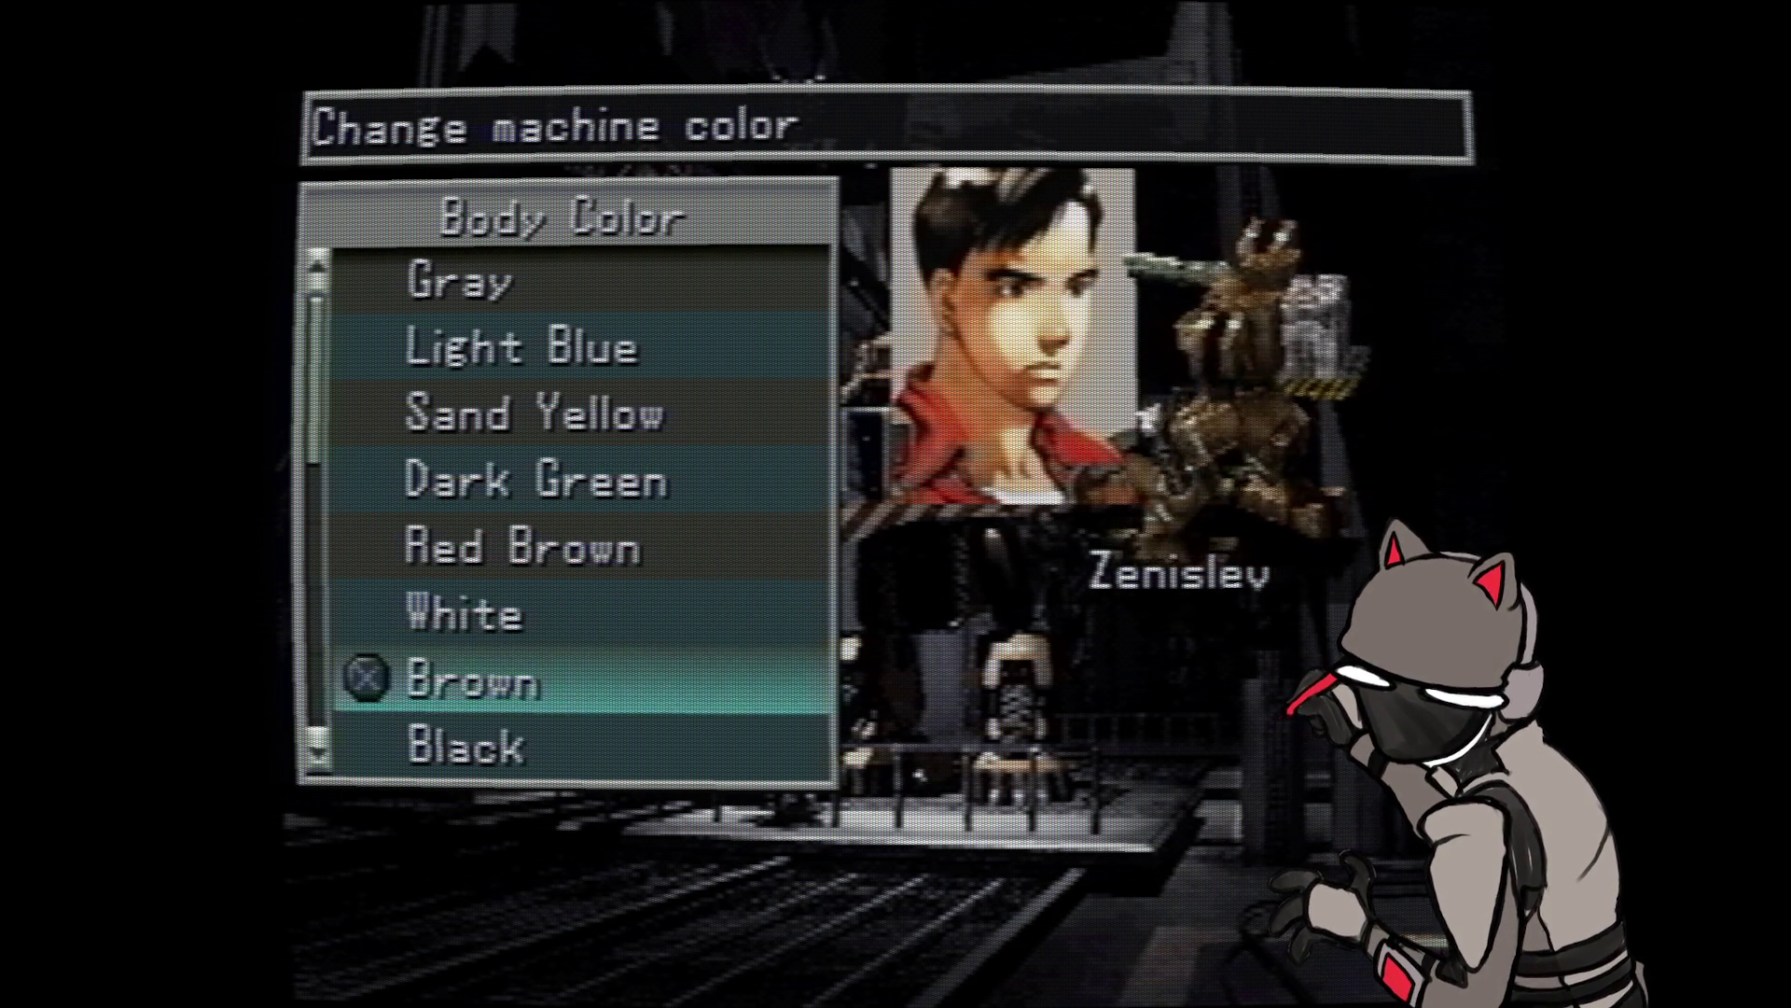
{"action": "key", "text": "Down"}
{"action": "key", "text": "Down"}
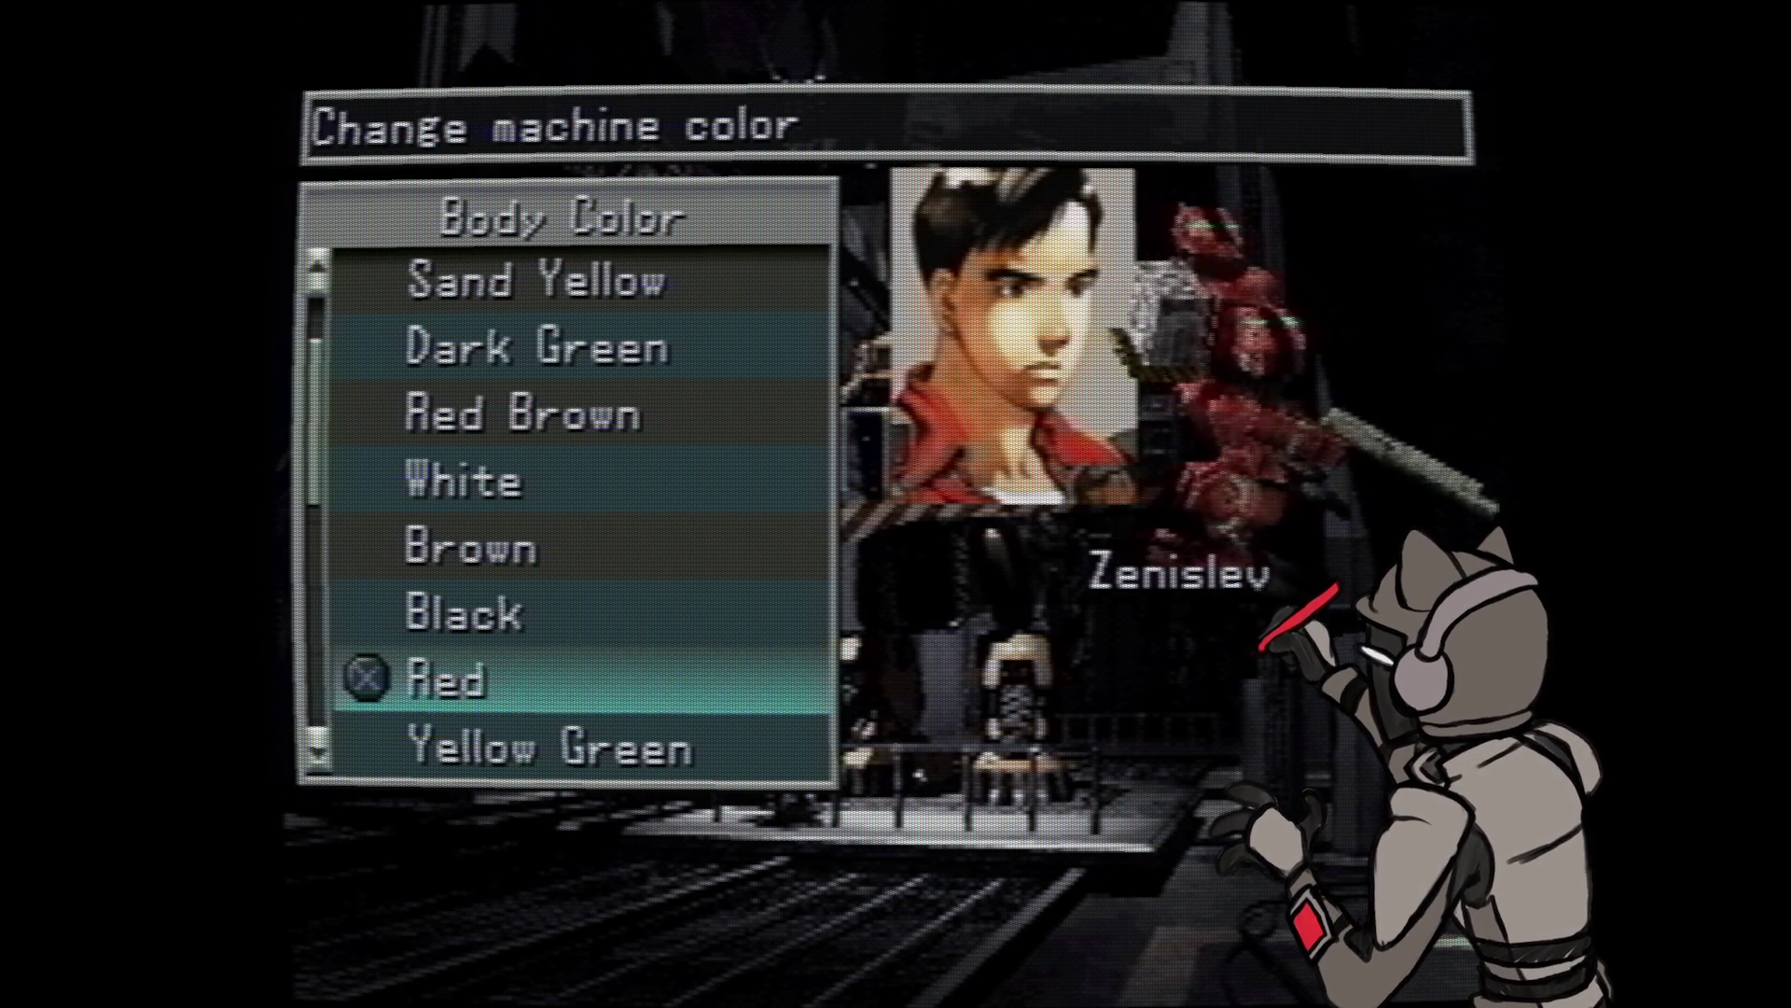
- Settle on Red as the body colour, apply it, and open the Machine Name editor
{"action": "key", "text": "Down"}
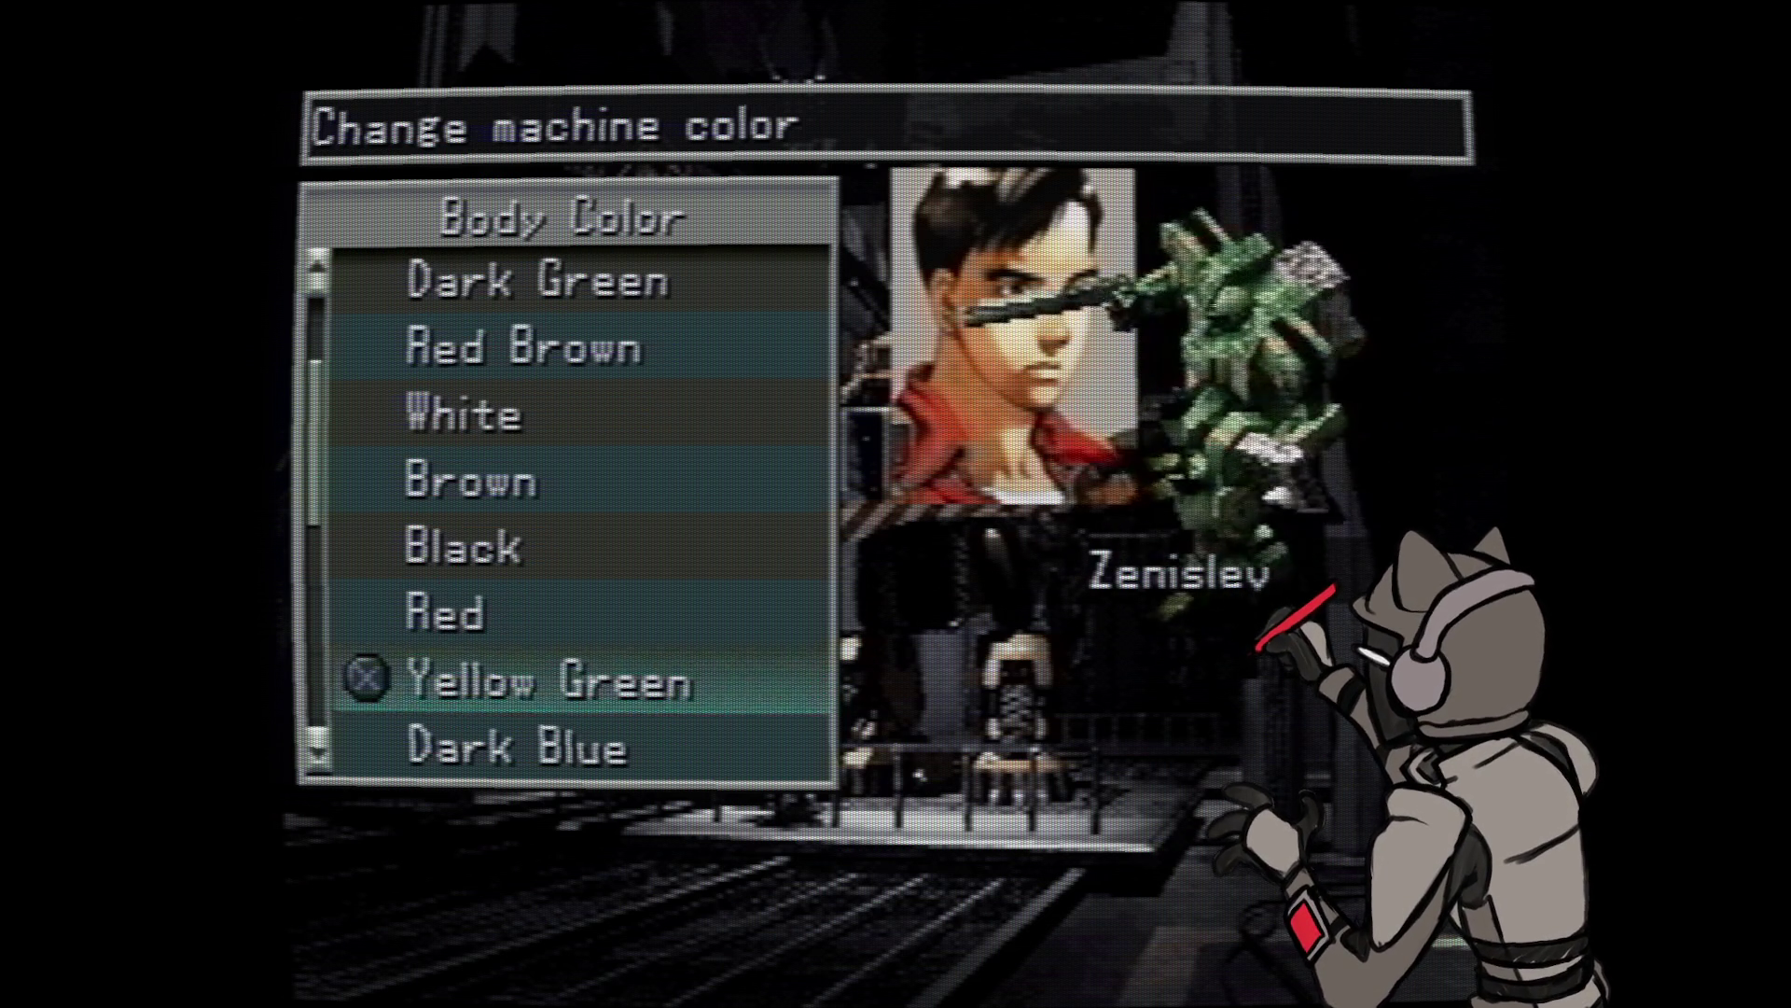
{"action": "key", "text": "Up"}
{"action": "key", "text": "Up"}
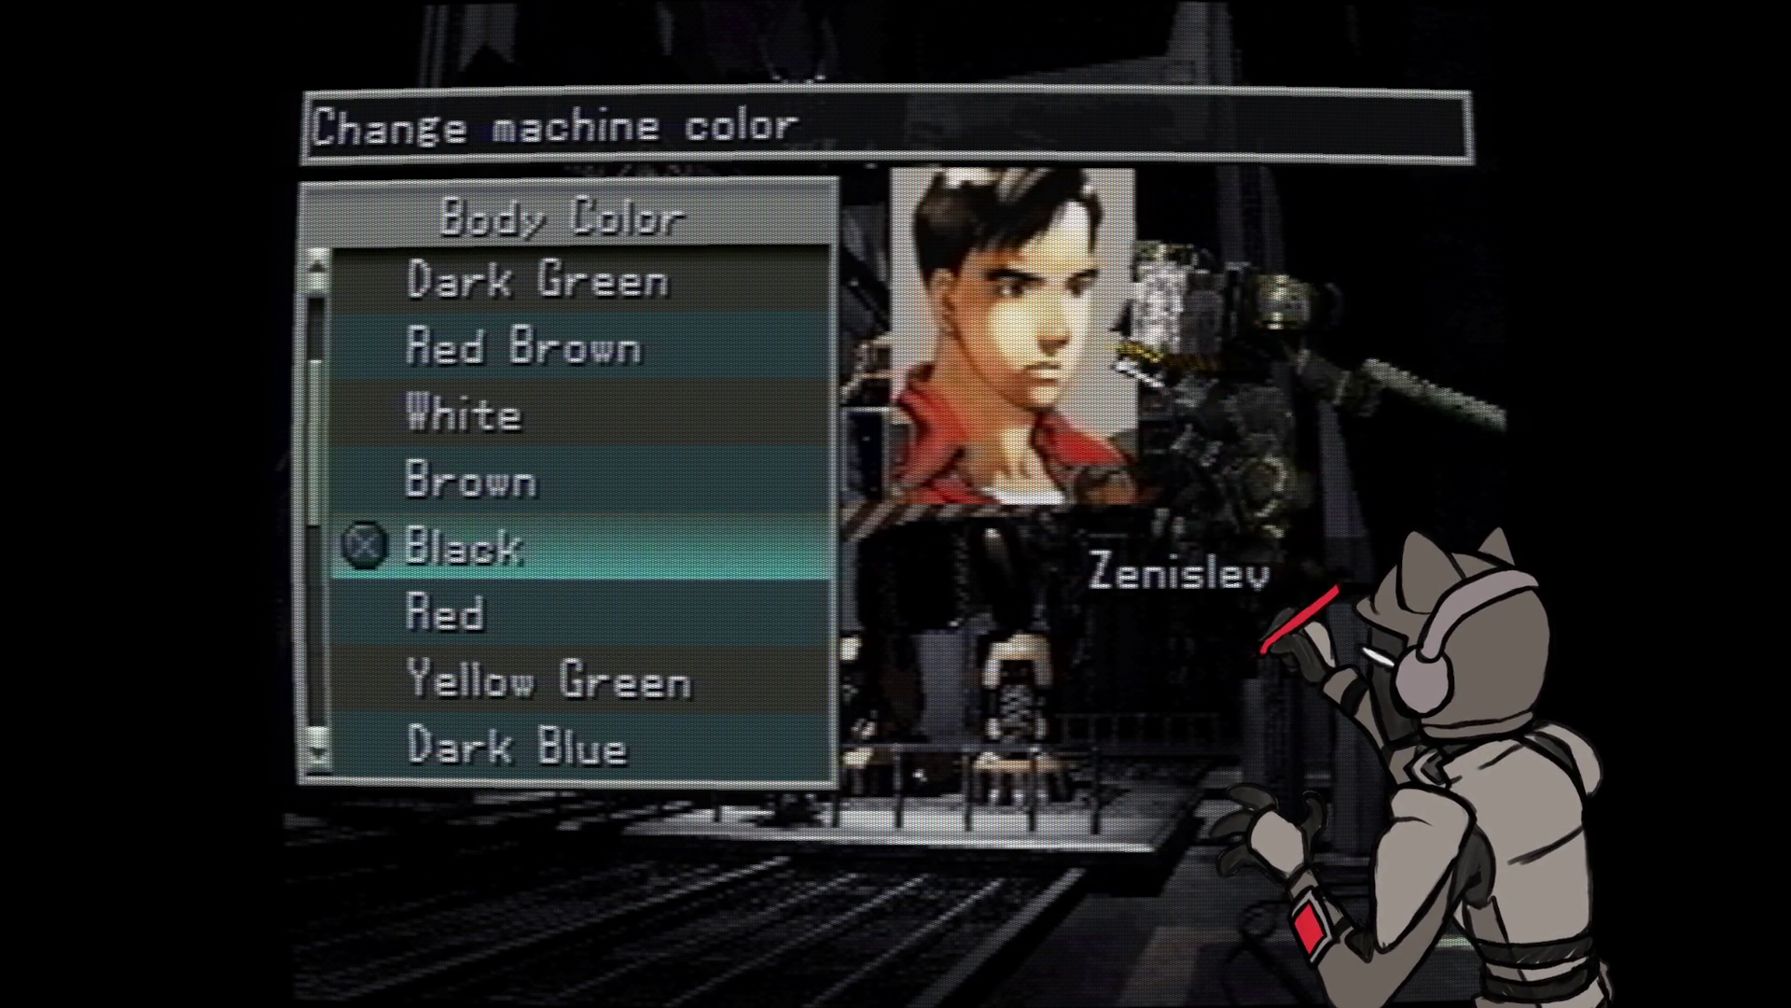
{"action": "key", "text": "Down"}
{"action": "key", "text": "Return"}
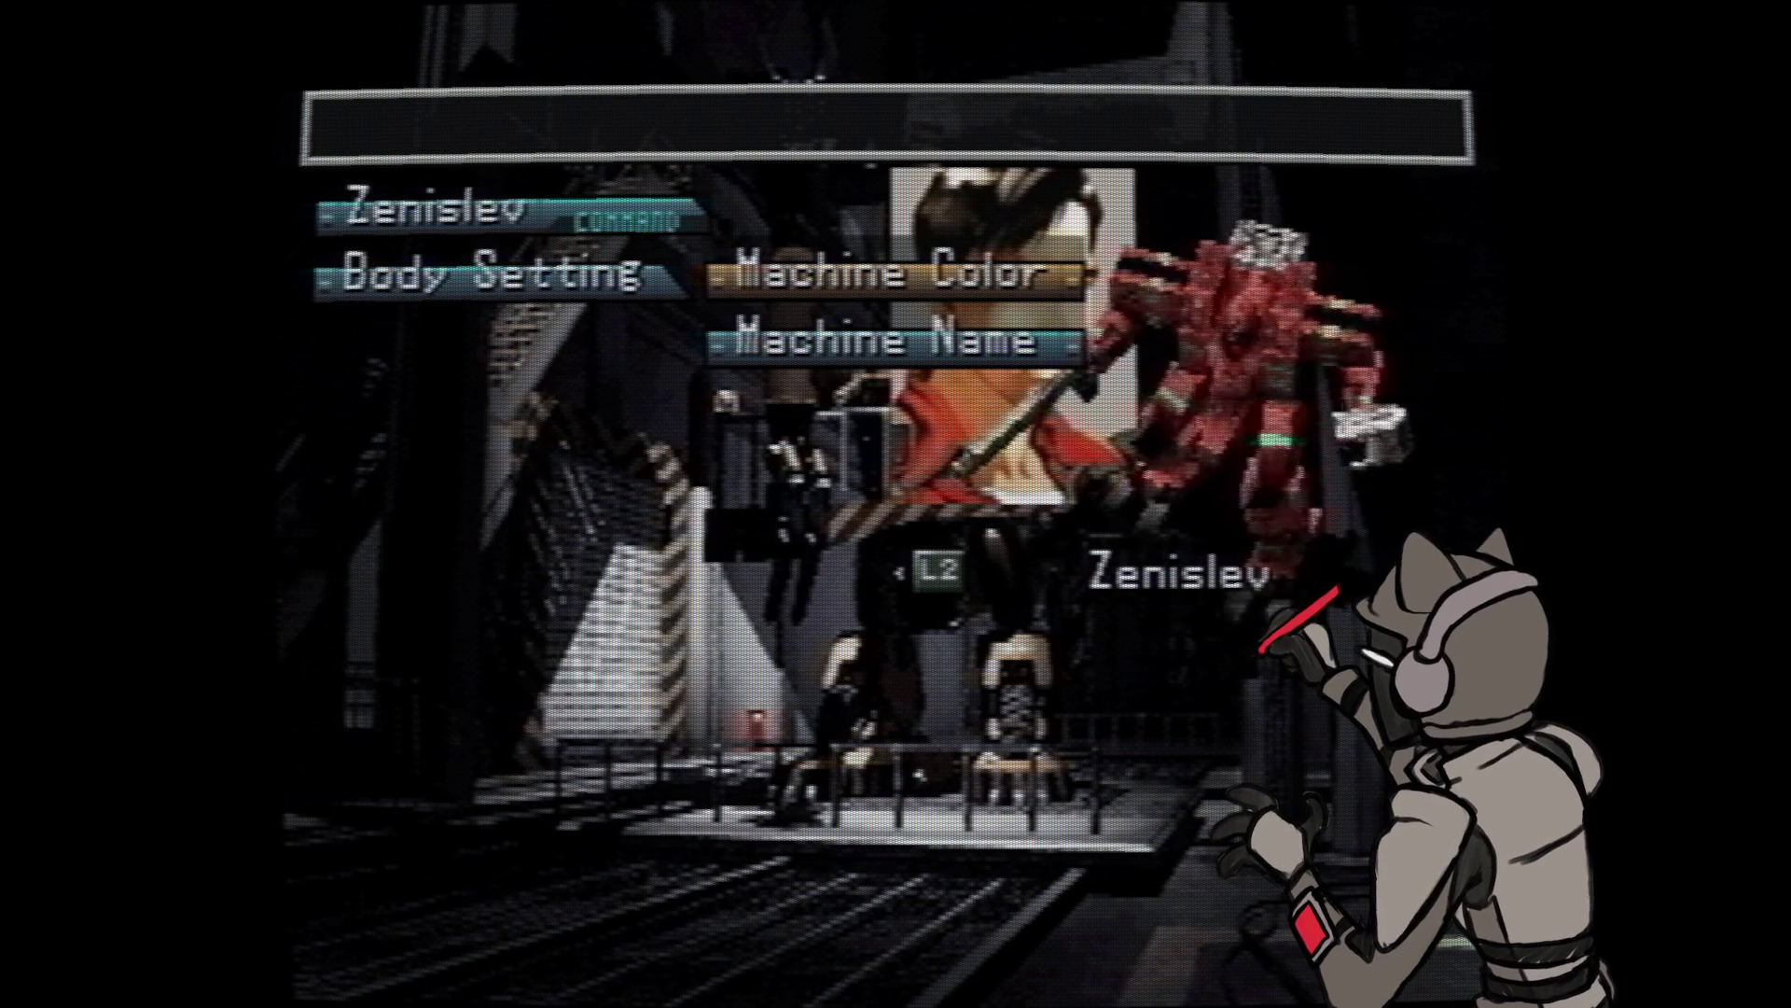
{"action": "key", "text": "Down"}
{"action": "key", "text": "Return"}
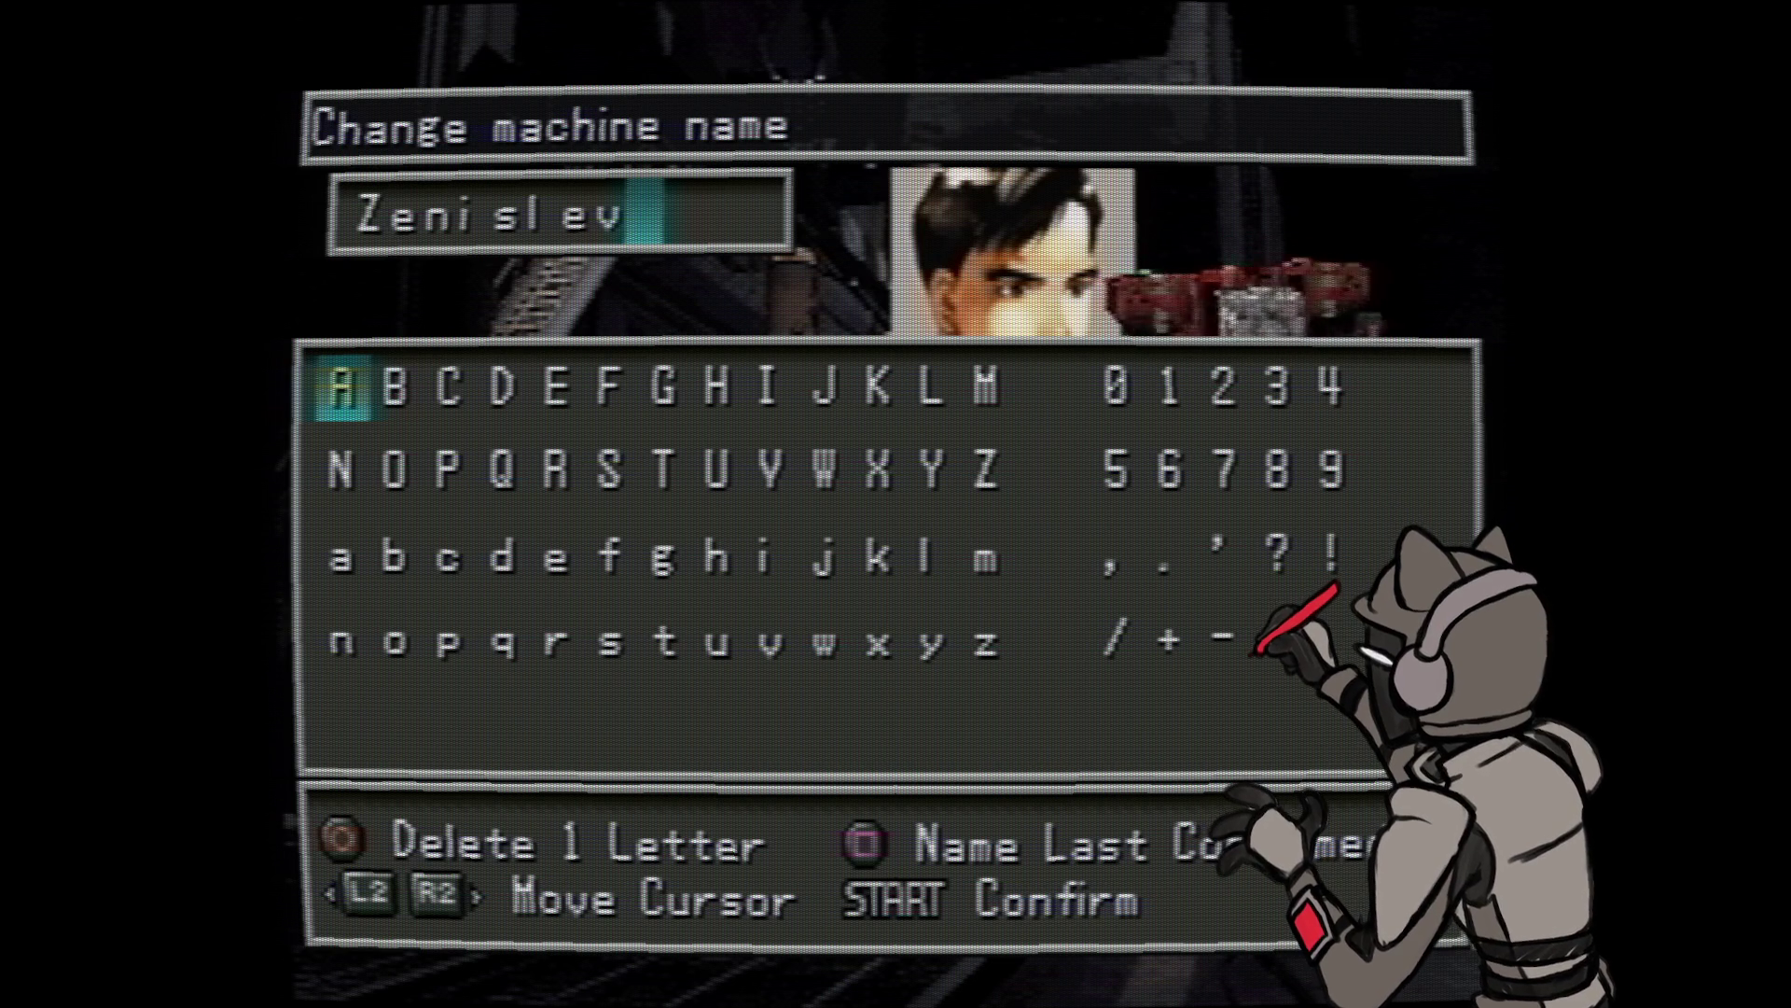
- Erase Zenislev and enter 'The' from the letter grid
{"action": "key", "text": "BackSpace"}
{"action": "key", "text": "BackSpace"}
{"action": "key", "text": "BackSpace"}
{"action": "key", "text": "BackSpace"}
{"action": "key", "text": "BackSpace"}
{"action": "key", "text": "BackSpace"}
{"action": "key", "text": "BackSpace"}
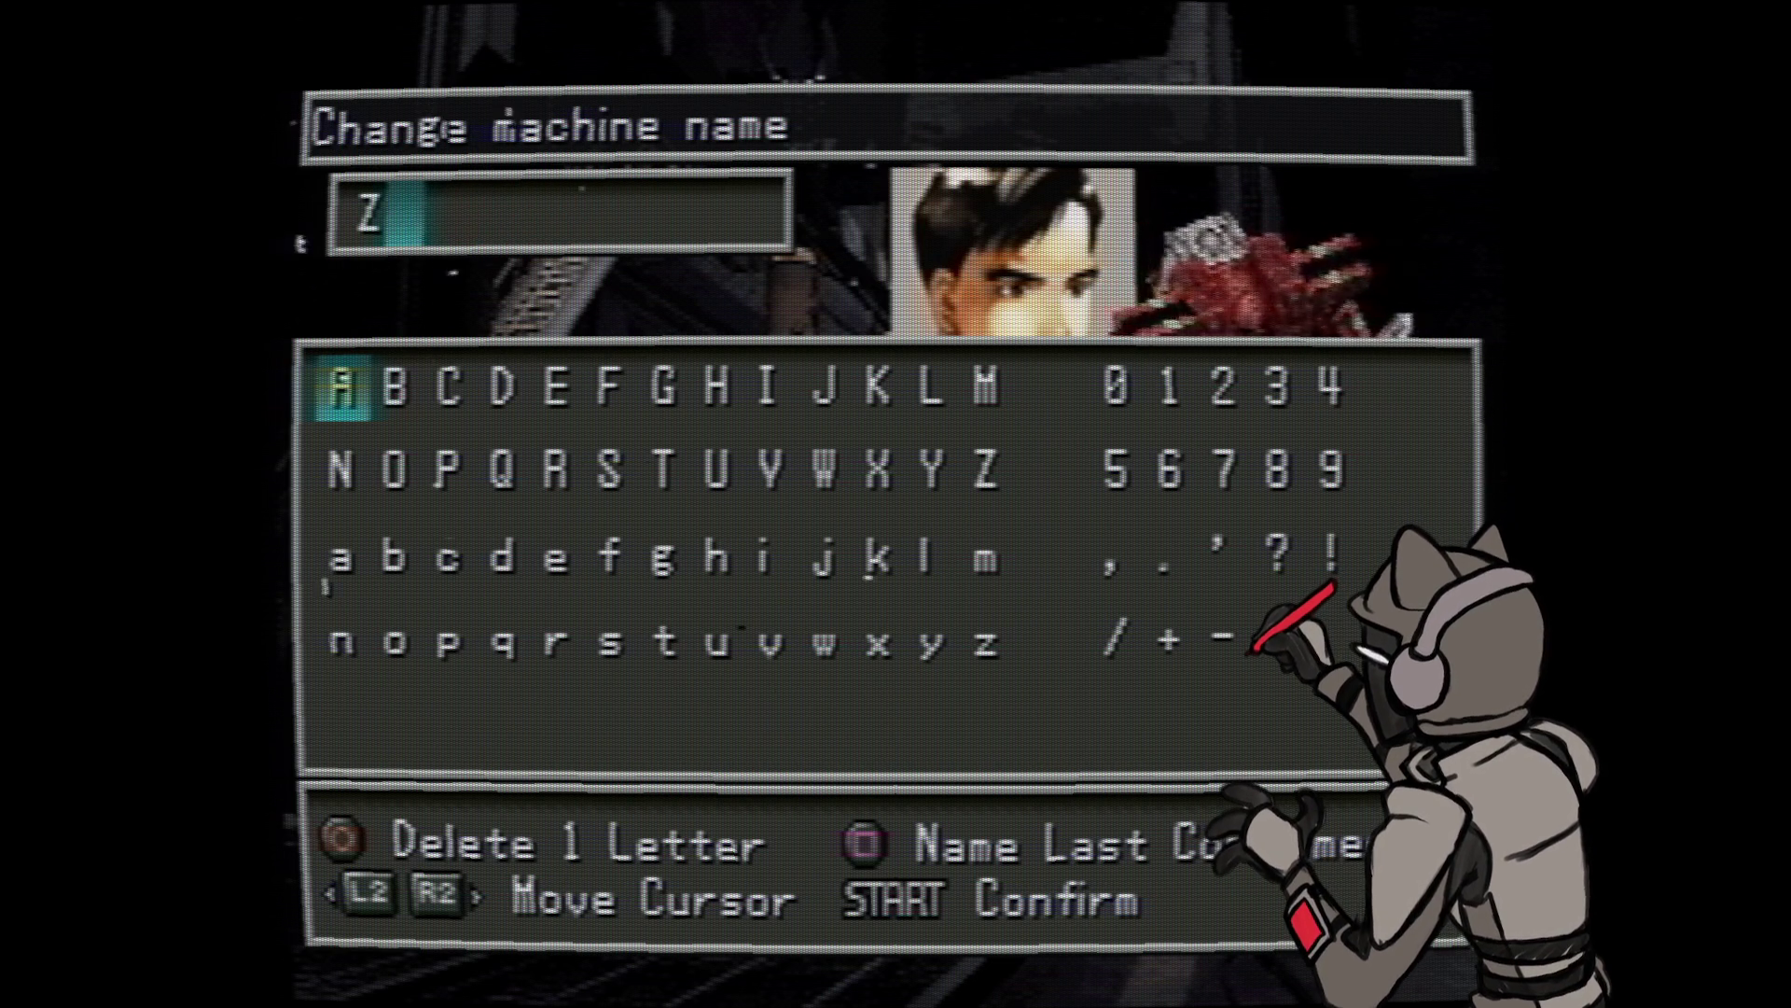
{"action": "key", "text": "Down"}
{"action": "key", "text": "Right"}
{"action": "key", "text": "Up"}
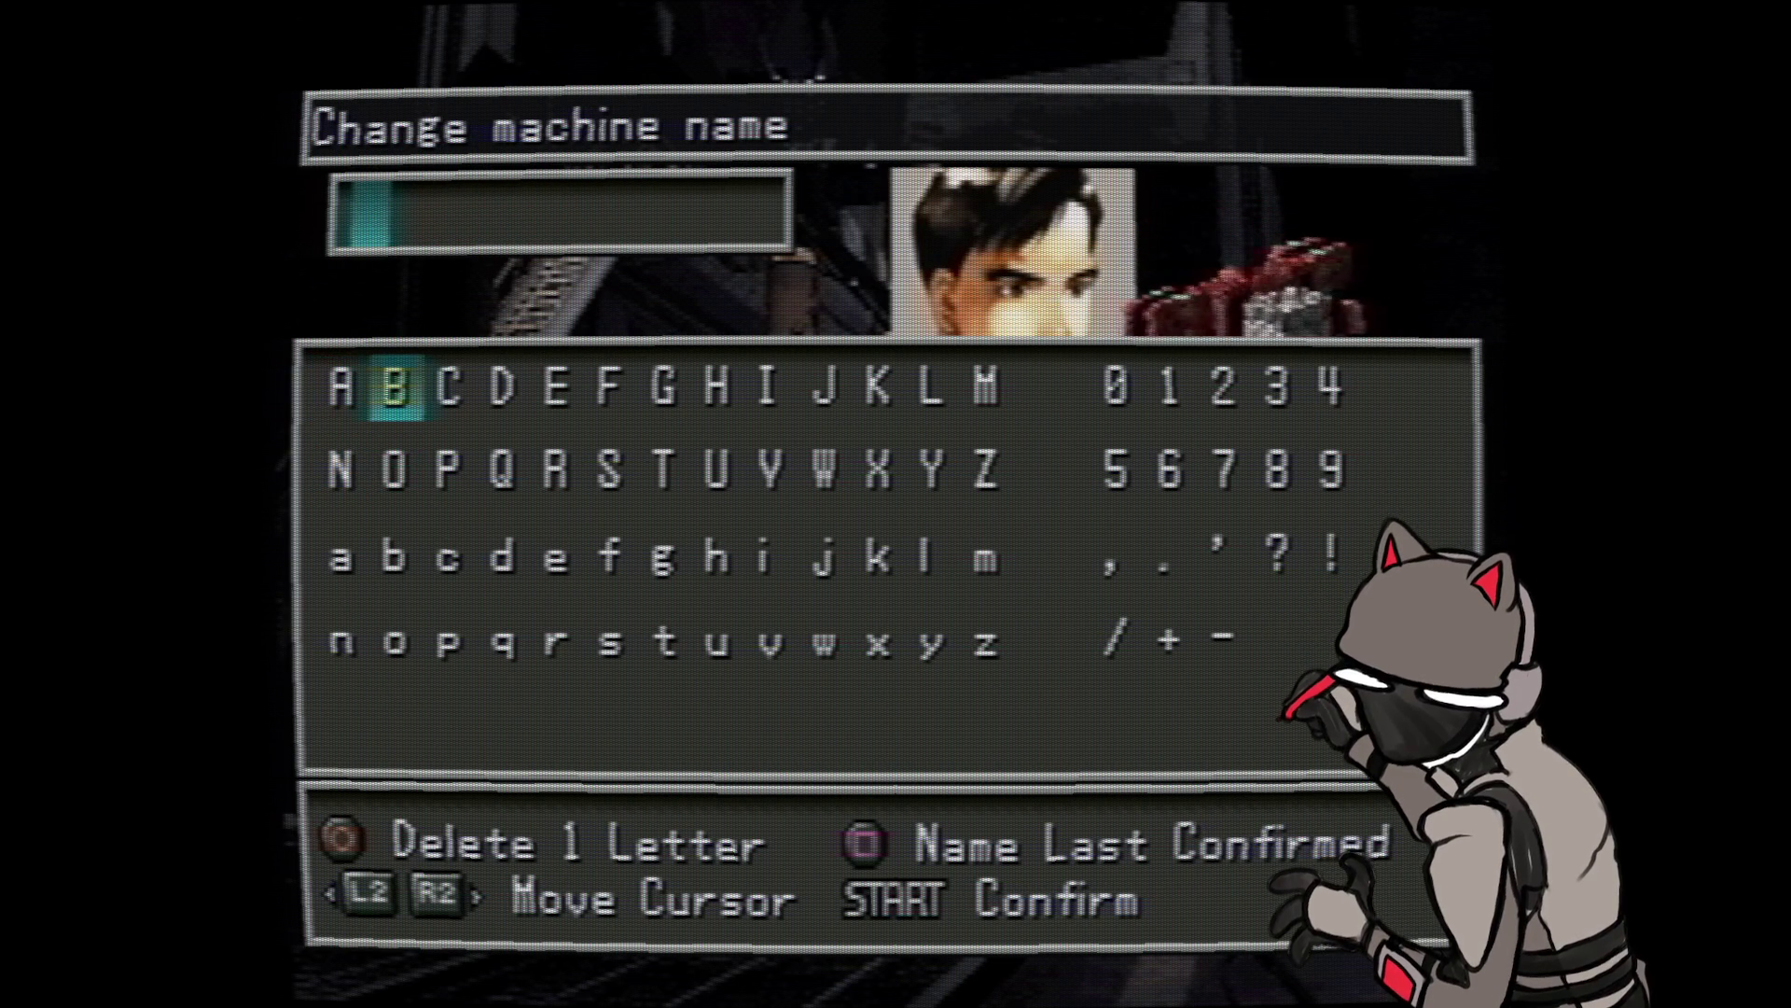
{"action": "key", "text": "Down"}
{"action": "key", "text": "Right"}
{"action": "key", "text": "Right"}
{"action": "key", "text": "Right"}
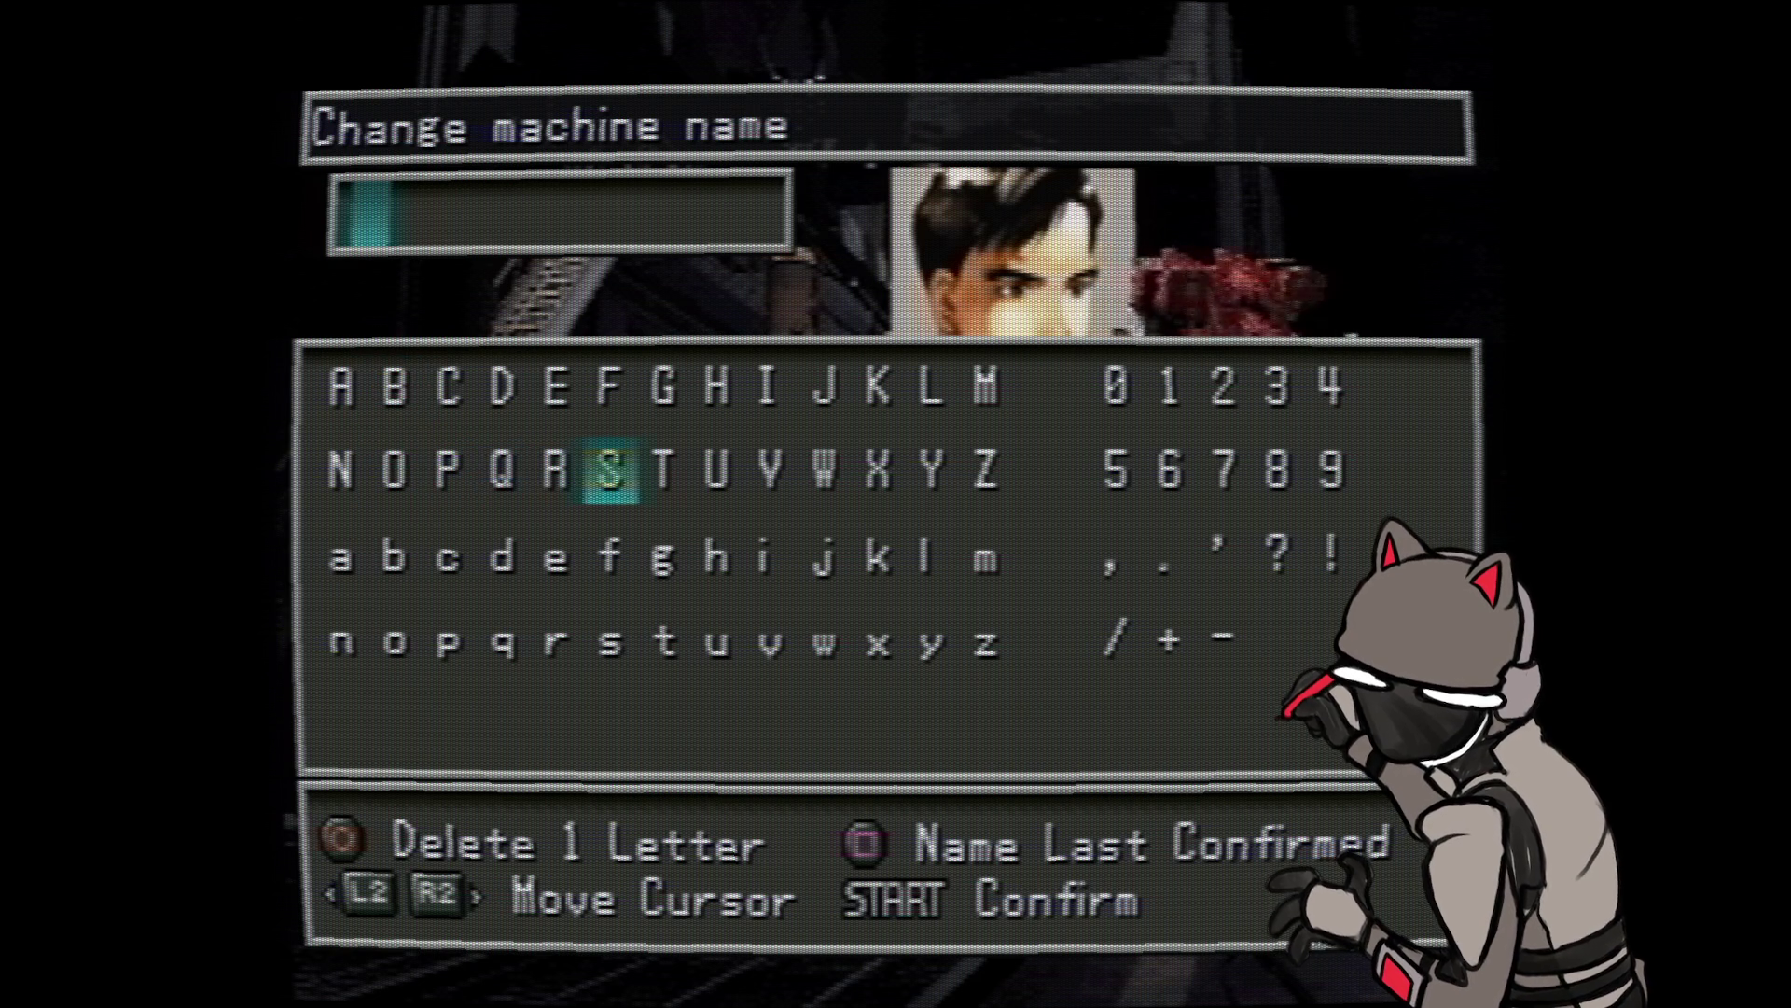
{"action": "key", "text": "Right"}
{"action": "key", "text": "Right"}
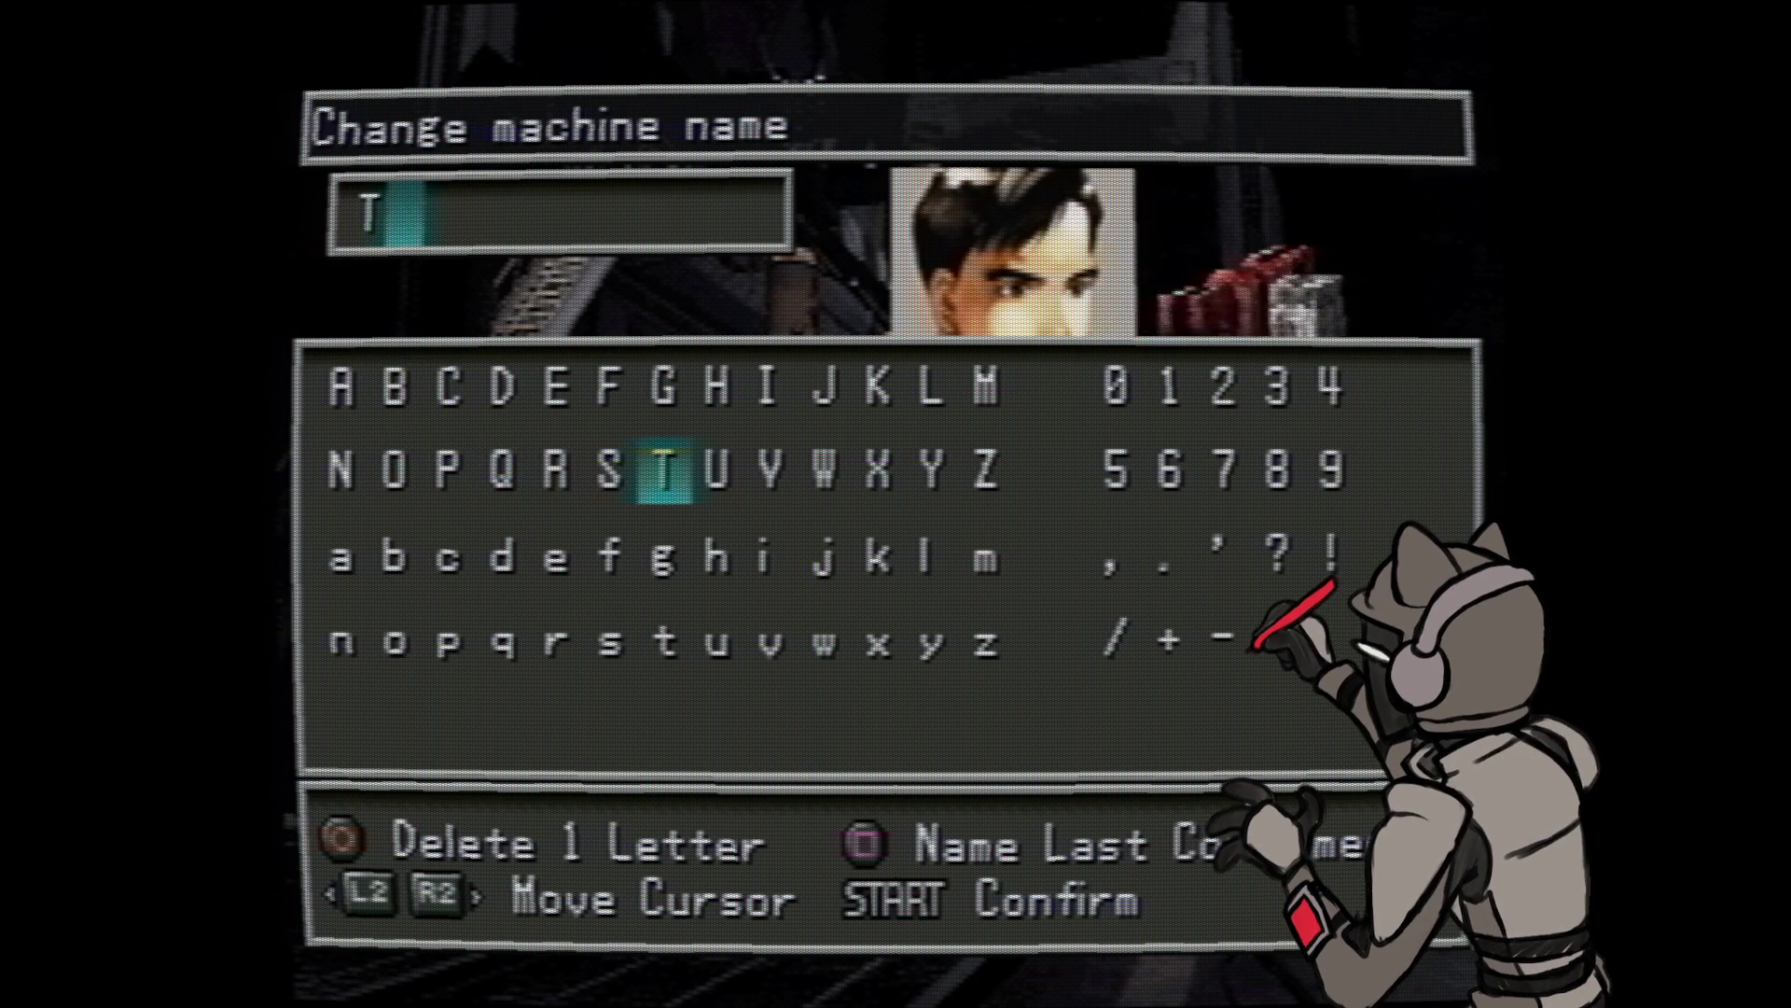
{"action": "key", "text": "Down"}
{"action": "key", "text": "Right"}
{"action": "key", "text": "Return"}
{"action": "key", "text": "Left"}
{"action": "key", "text": "Left"}
{"action": "key", "text": "Left"}
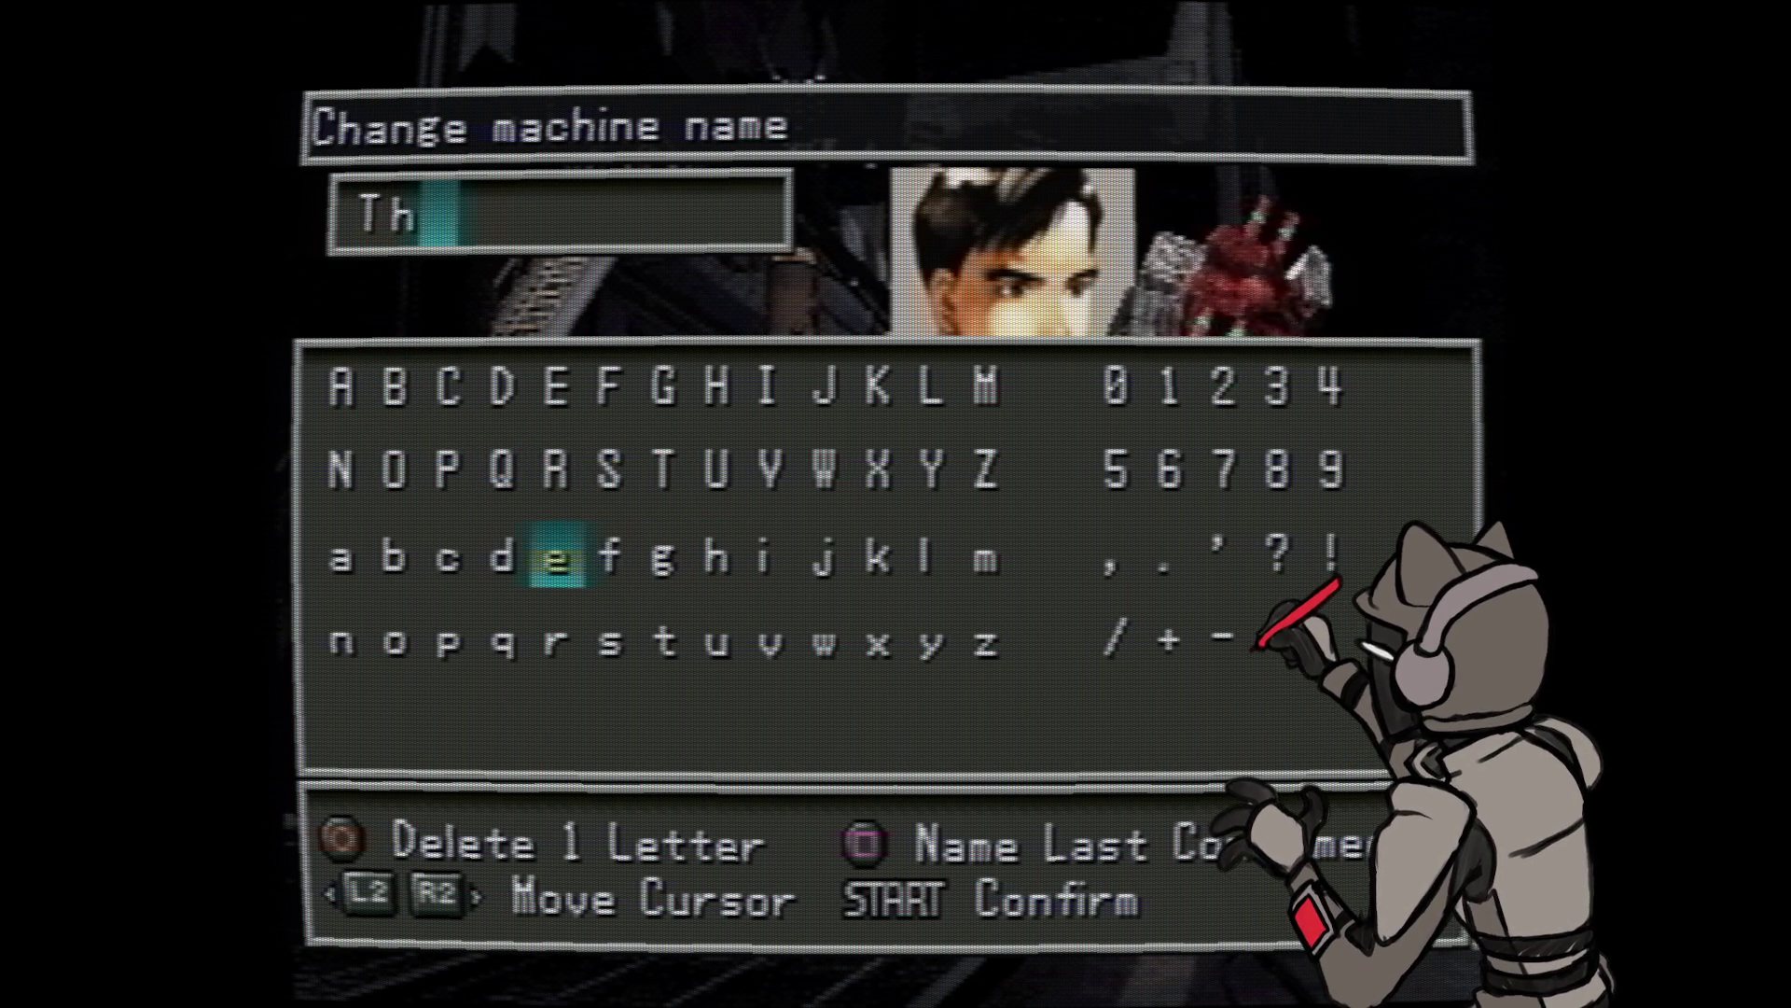
{"action": "key", "text": "Down"}
{"action": "key", "text": "Right"}
{"action": "key", "text": "Right"}
{"action": "key", "text": "Right"}
{"action": "key", "text": "Right"}
{"action": "key", "text": "Right"}
{"action": "key", "text": "Right"}
{"action": "key", "text": "Right"}
{"action": "key", "text": "Right"}
{"action": "key", "text": "Right"}
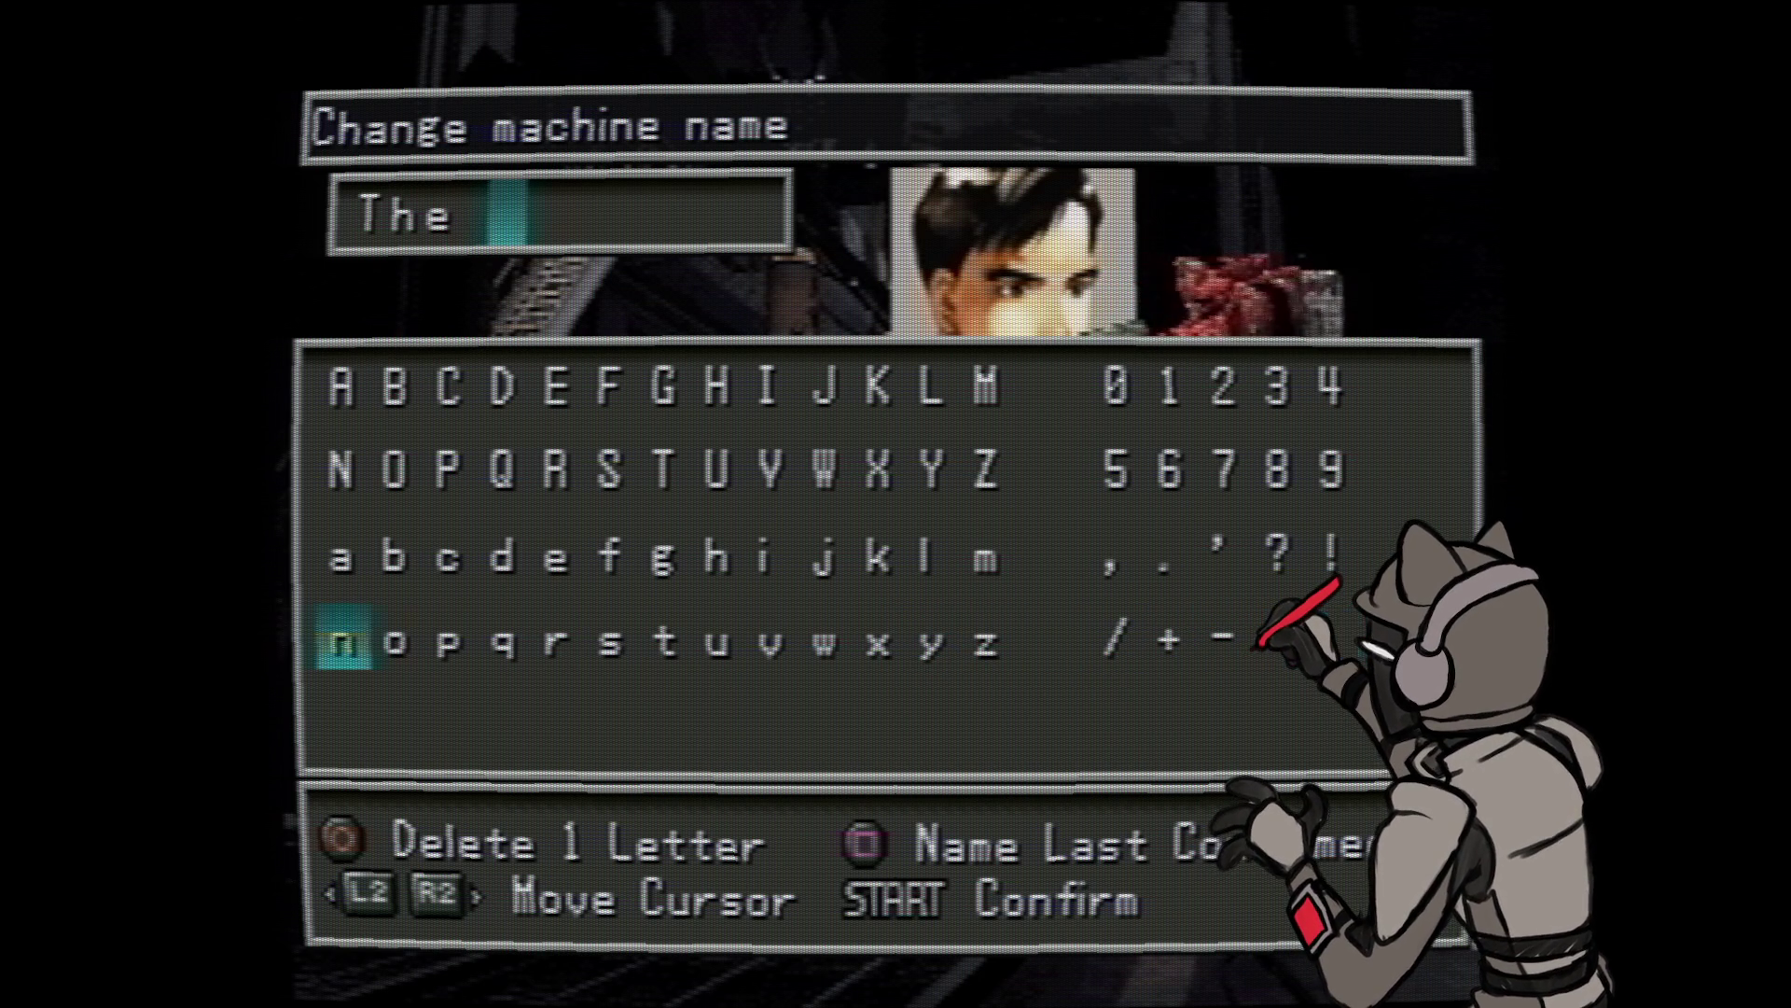
- Finish the name as 'The Bobsled', confirm it, and switch to the Drake M2C wanzer
{"action": "key", "text": "Up"}
{"action": "key", "text": "Return"}
{"action": "key", "text": "Down"}
{"action": "key", "text": "Down"}
{"action": "key", "text": "Down"}
{"action": "key", "text": "Return"}
{"action": "key", "text": "Up"}
{"action": "key", "text": "Down"}
{"action": "key", "text": "Right"}
{"action": "key", "text": "Right"}
{"action": "key", "text": "Right"}
{"action": "key", "text": "Right"}
{"action": "key", "text": "Return"}
{"action": "key", "text": "Up"}
{"action": "key", "text": "Right"}
{"action": "key", "text": "Right"}
{"action": "key", "text": "Right"}
{"action": "key", "text": "Right"}
{"action": "key", "text": "Right"}
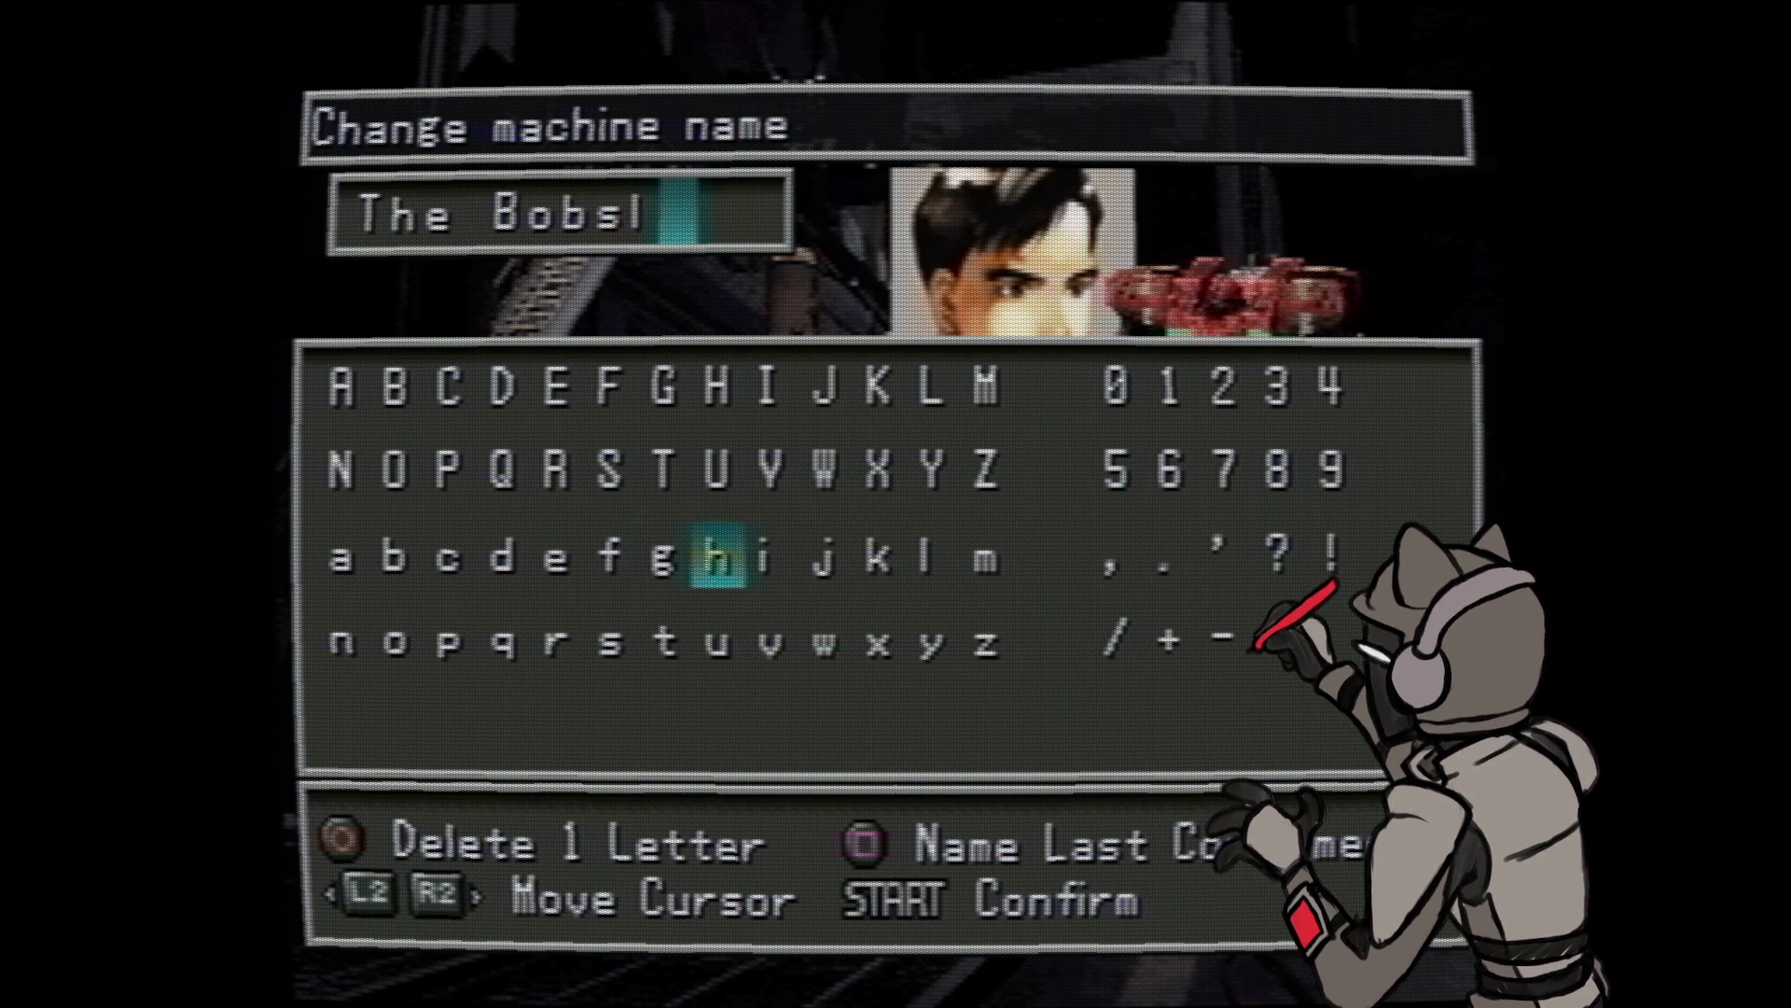
{"action": "key", "text": "Return"}
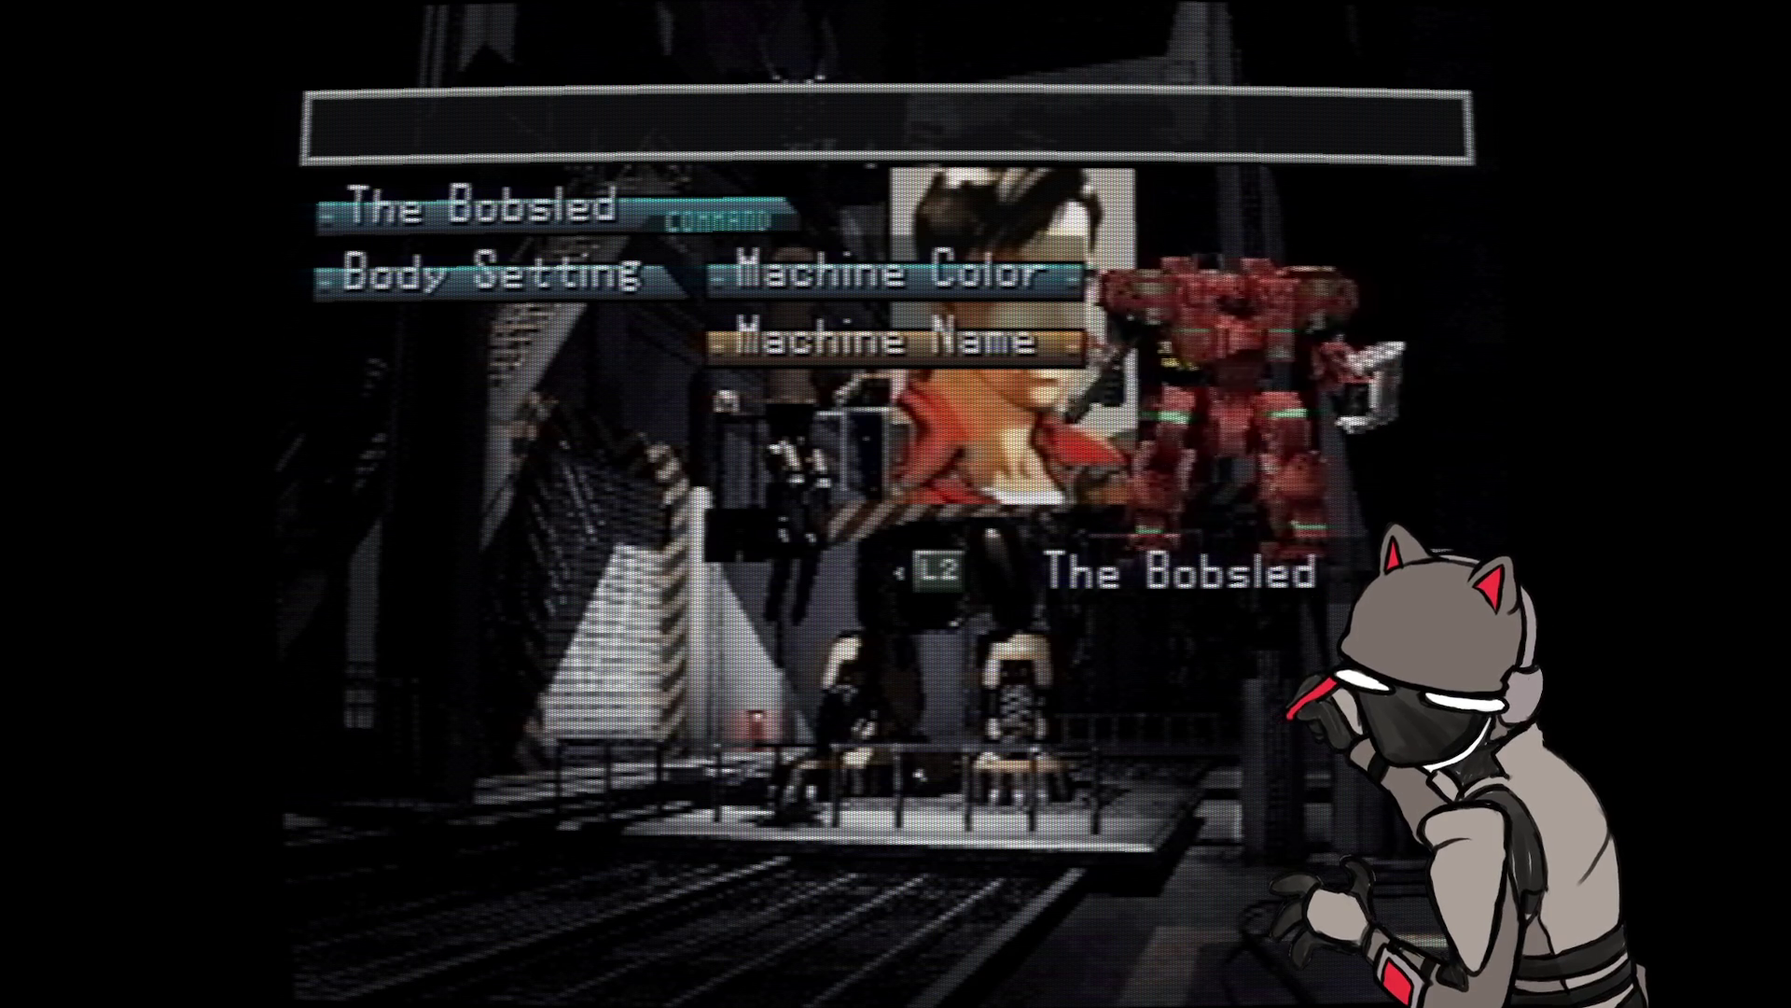
{"action": "key", "text": "e"}
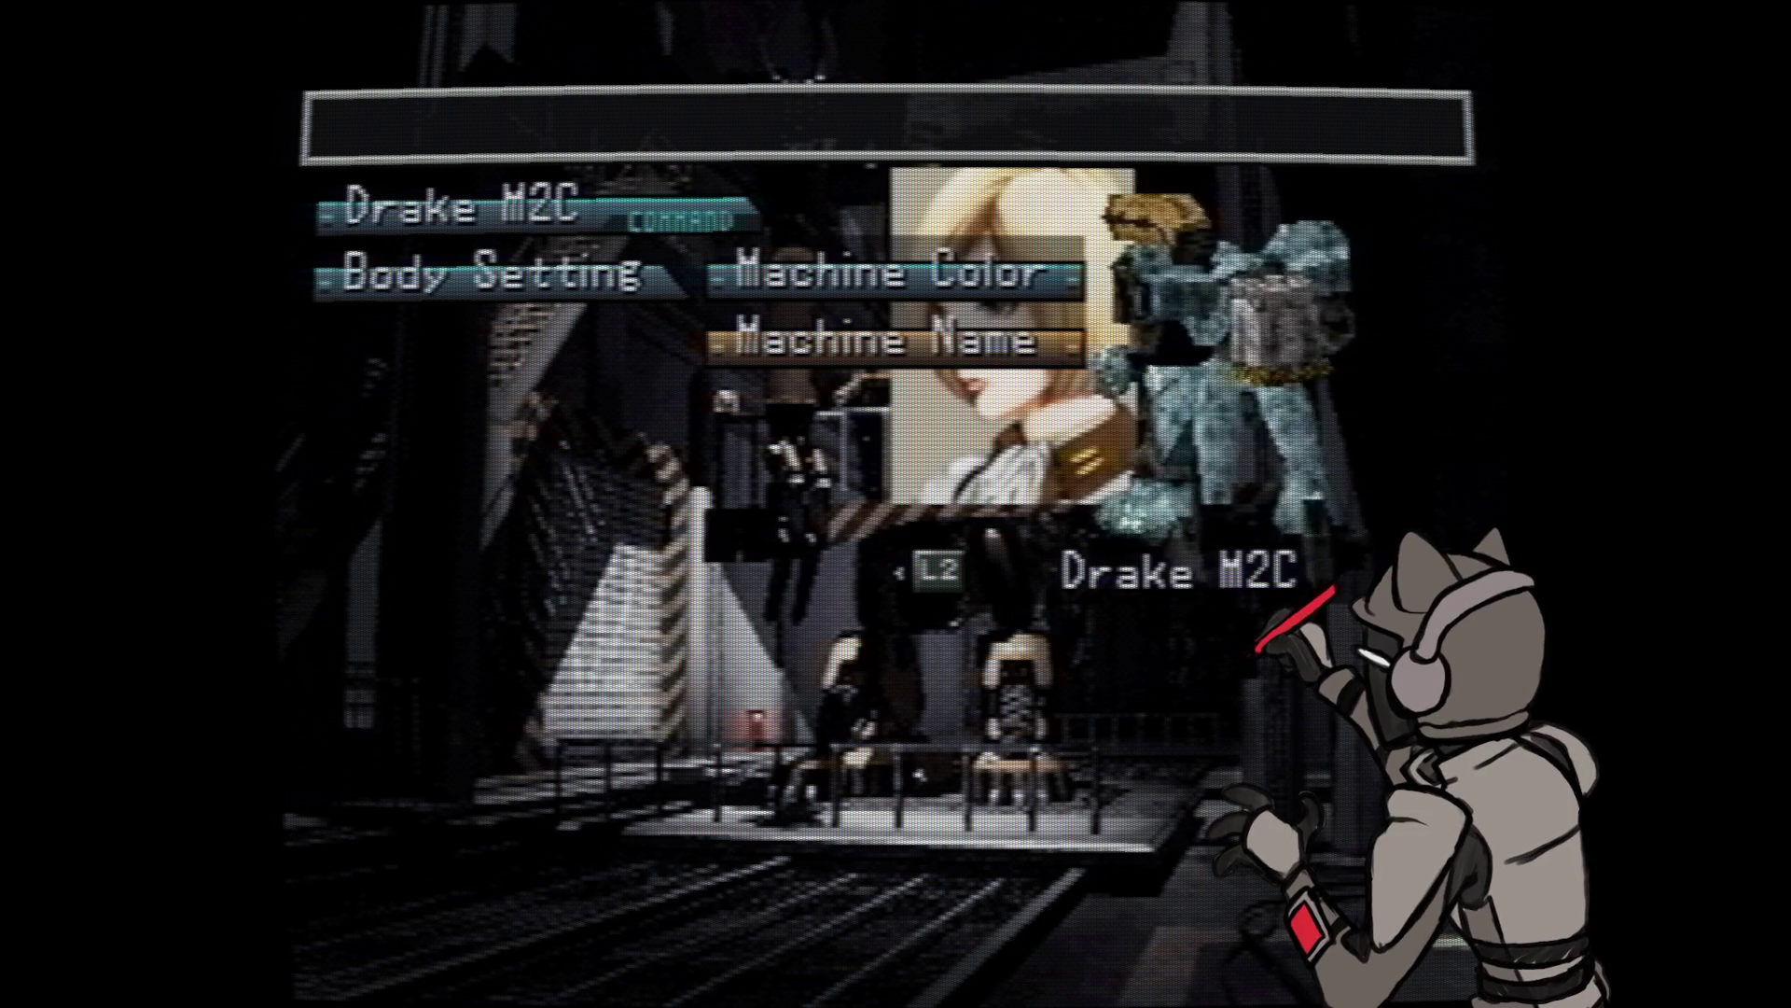
- Preview Drake M2C in Gray, Sand Yellow, Dark Green versus Red Brown, White, then Black
{"action": "key", "text": "Return"}
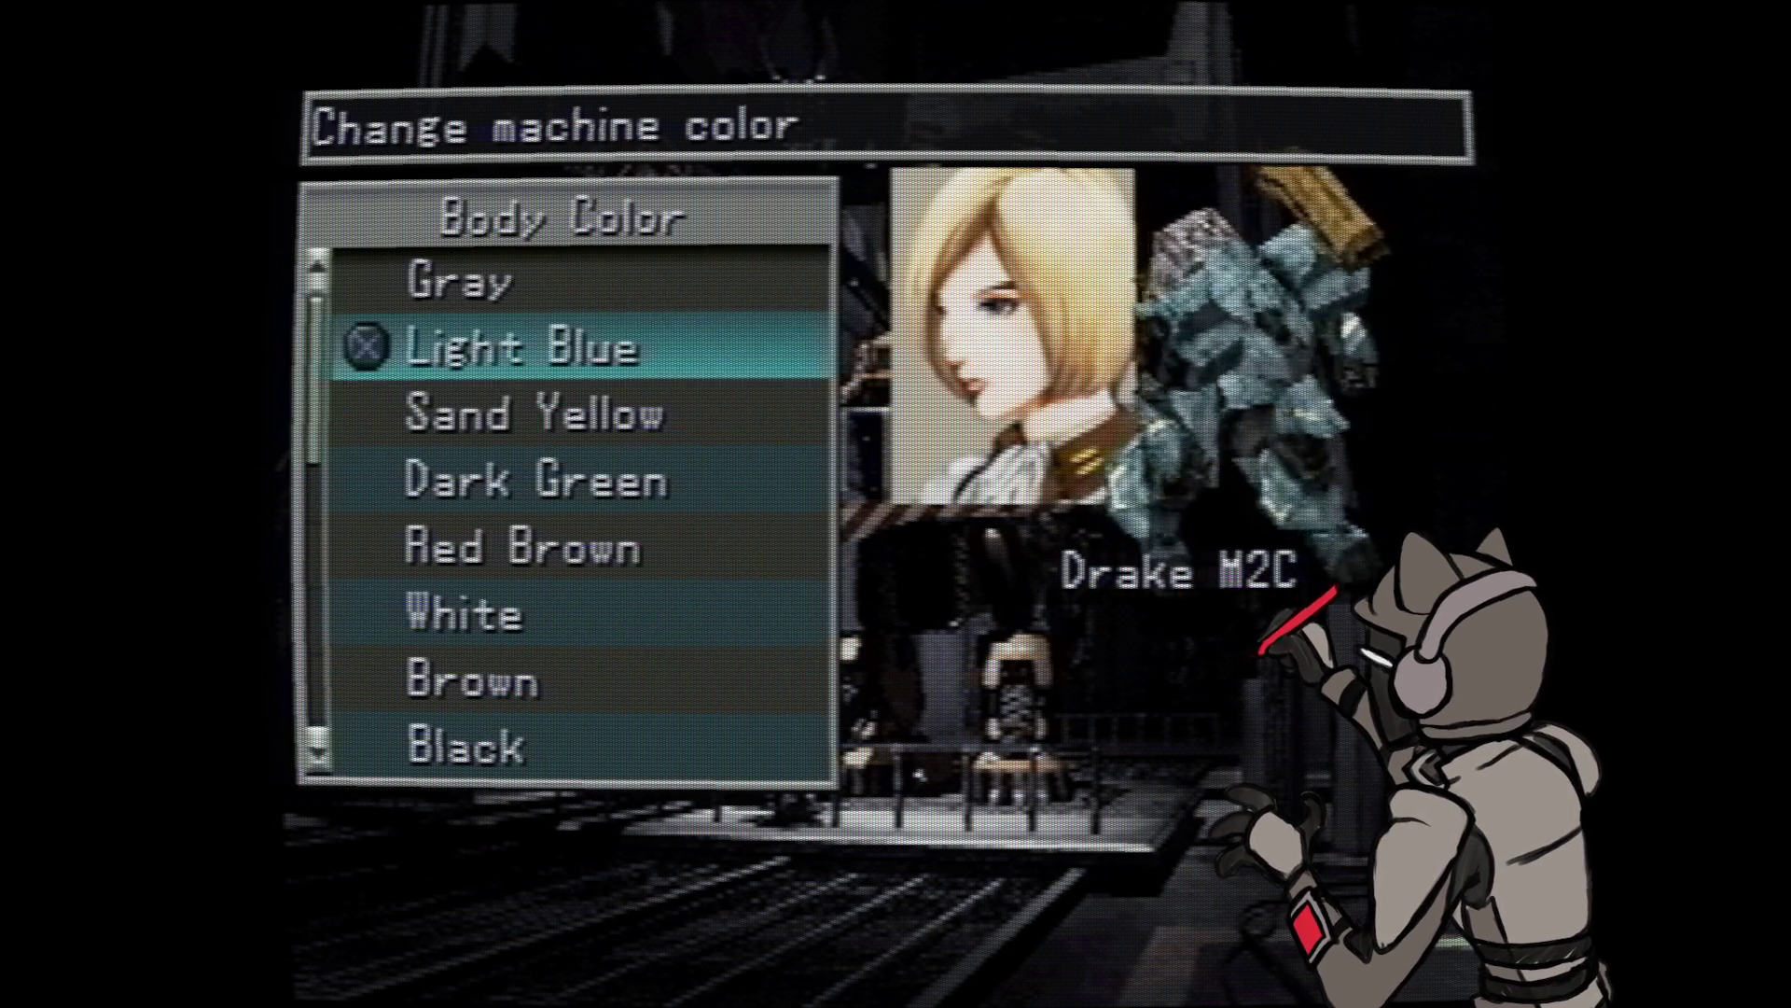
{"action": "key", "text": "Up"}
{"action": "key", "text": "Down"}
{"action": "key", "text": "Down"}
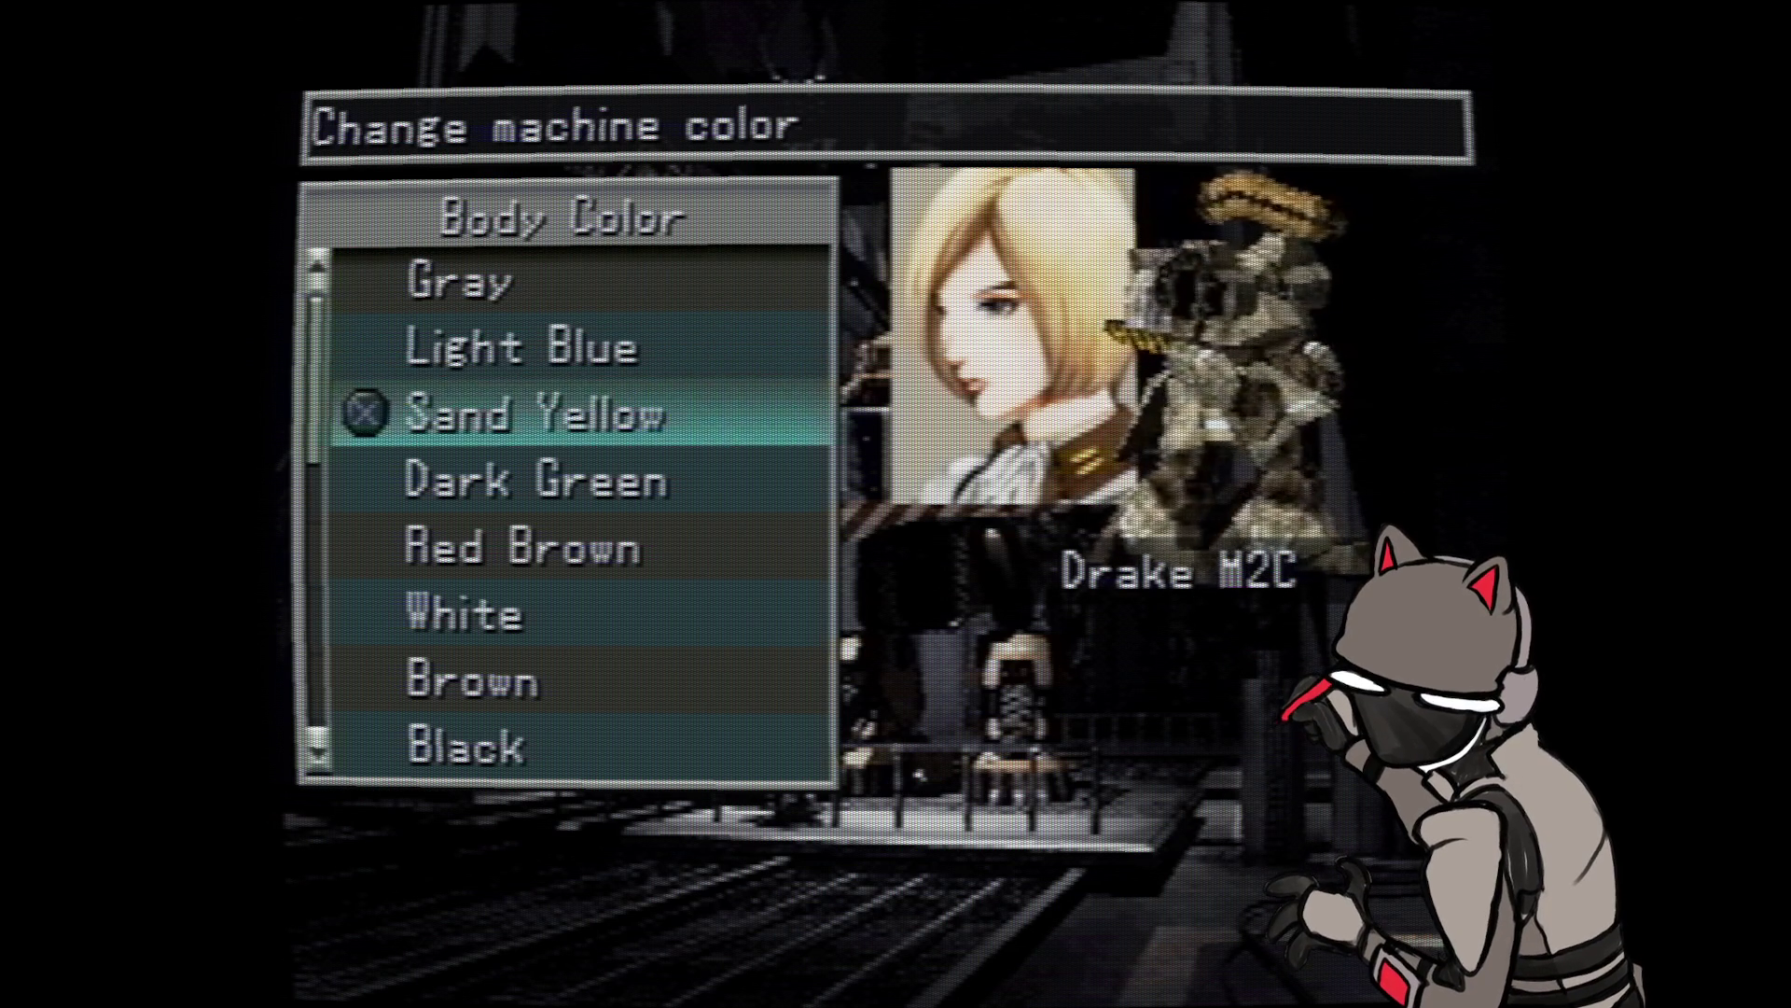
{"action": "key", "text": "Down"}
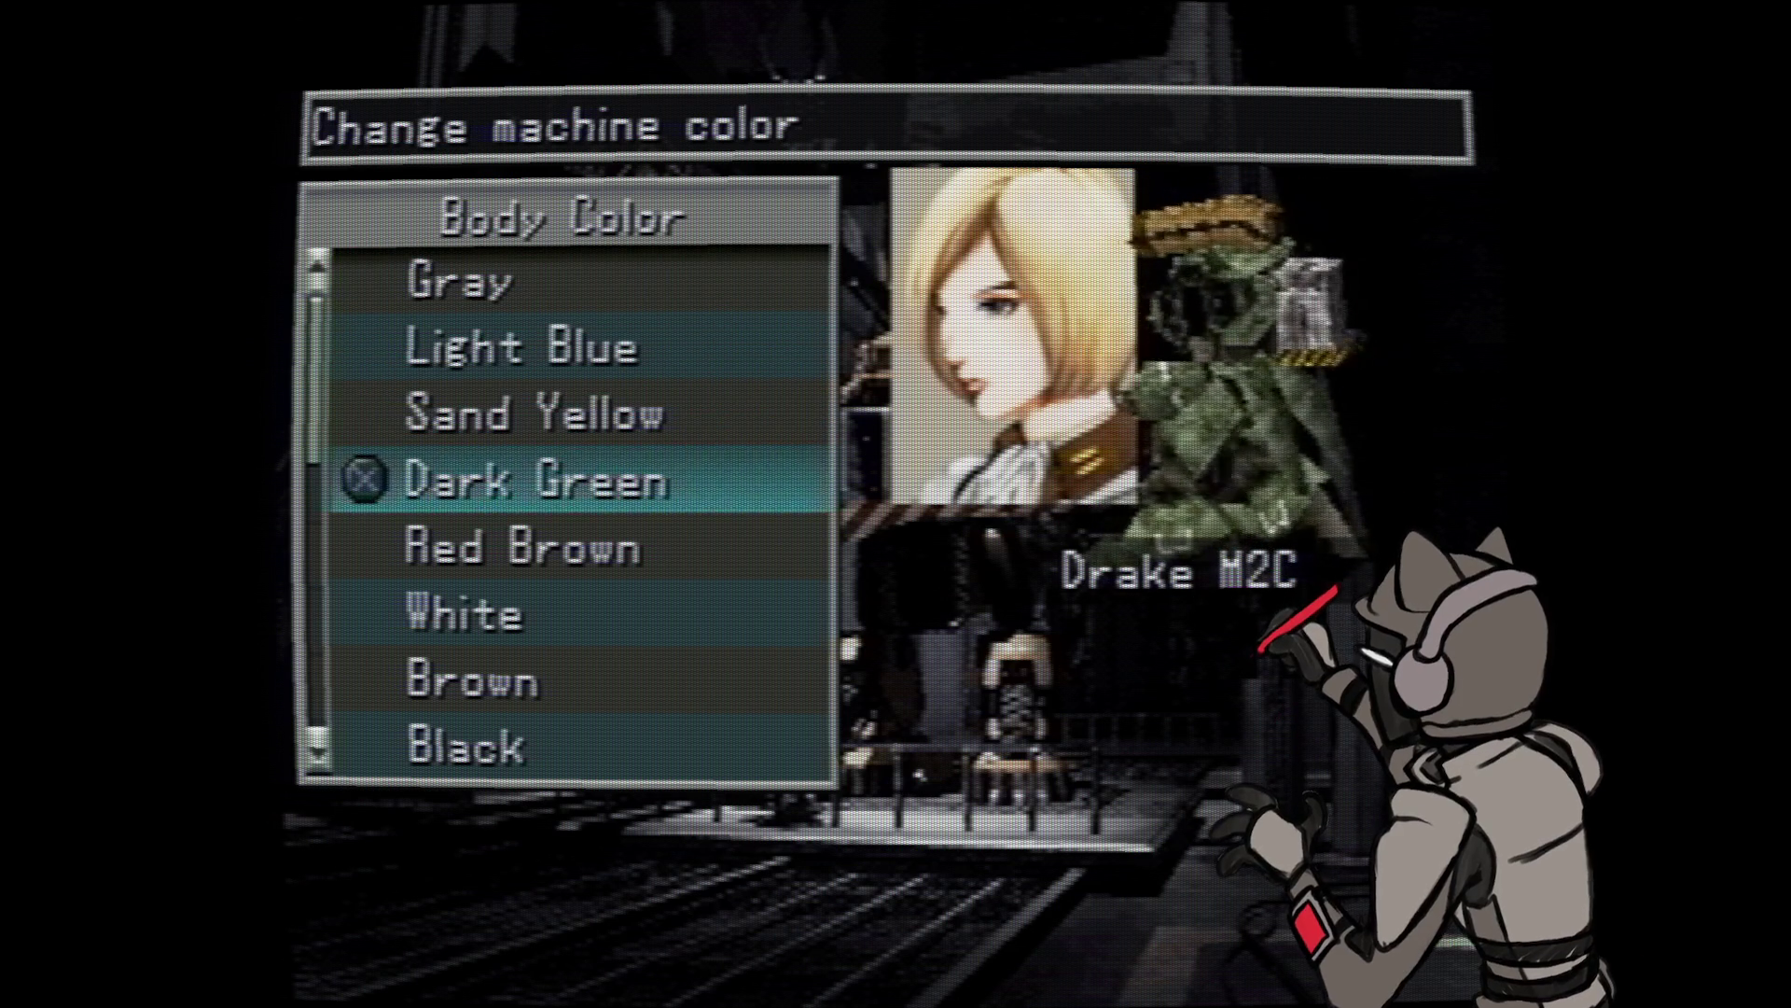
{"action": "key", "text": "Down"}
{"action": "key", "text": "Up"}
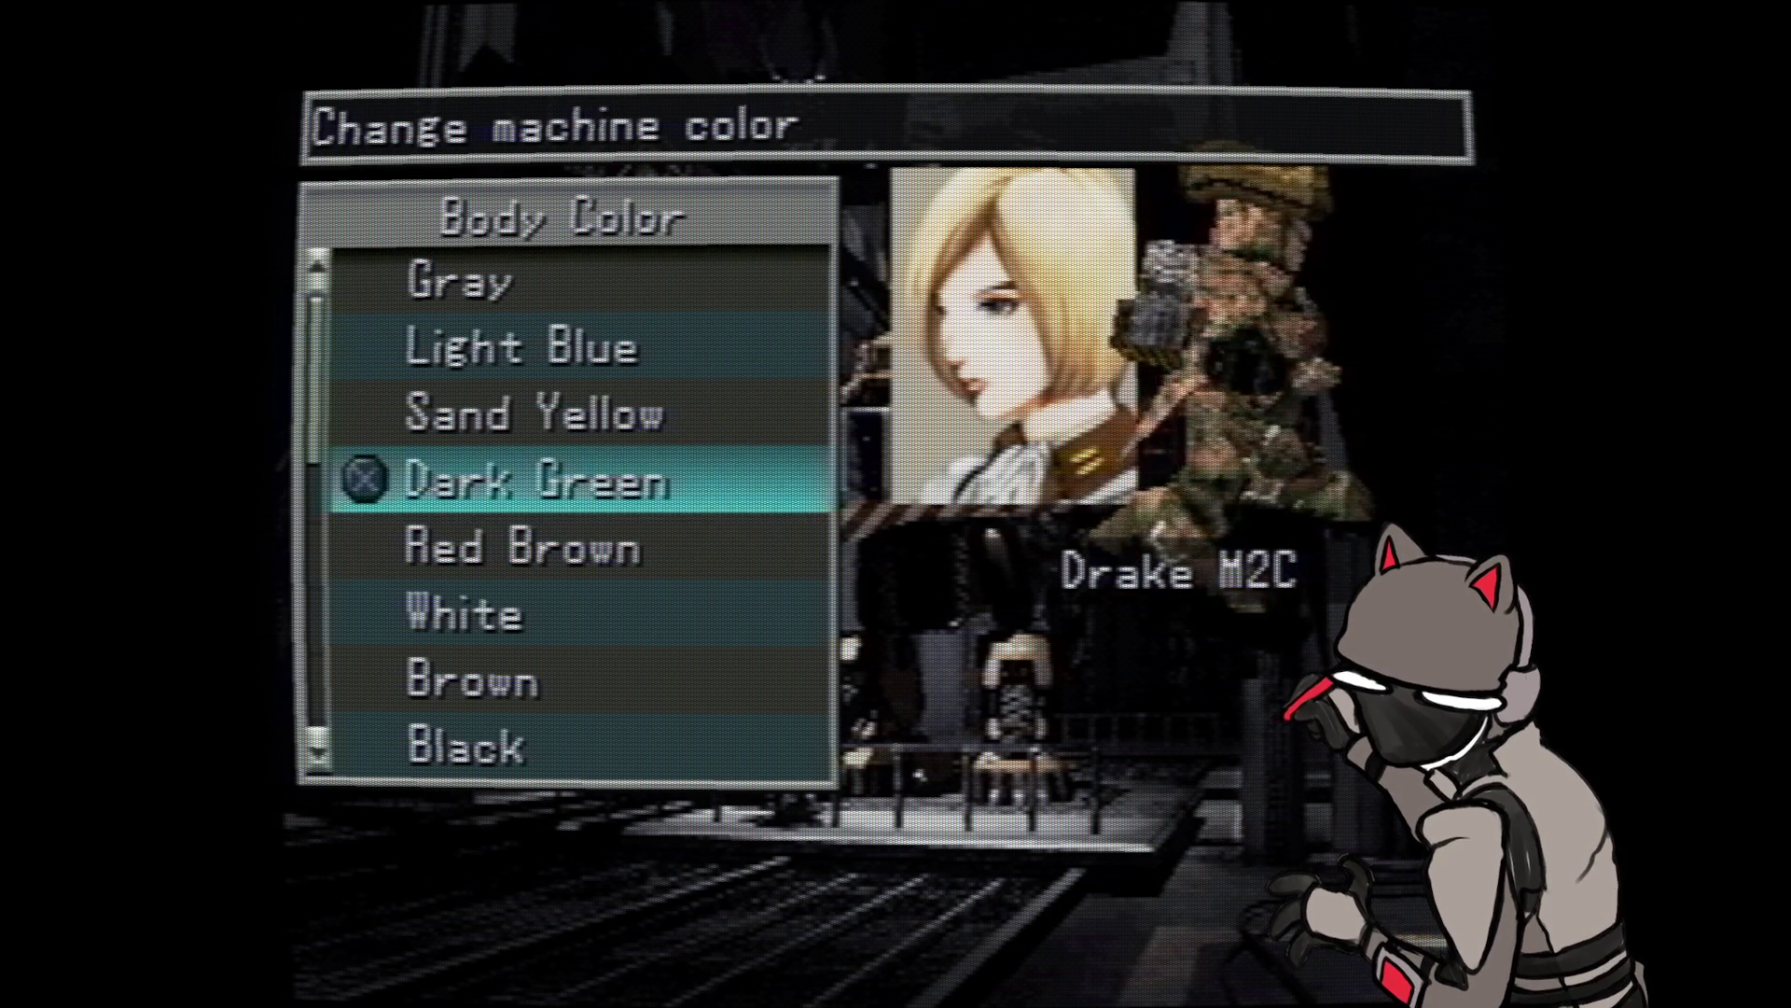
{"action": "key", "text": "Down"}
{"action": "key", "text": "Up"}
{"action": "key", "text": "Down"}
{"action": "key", "text": "Down"}
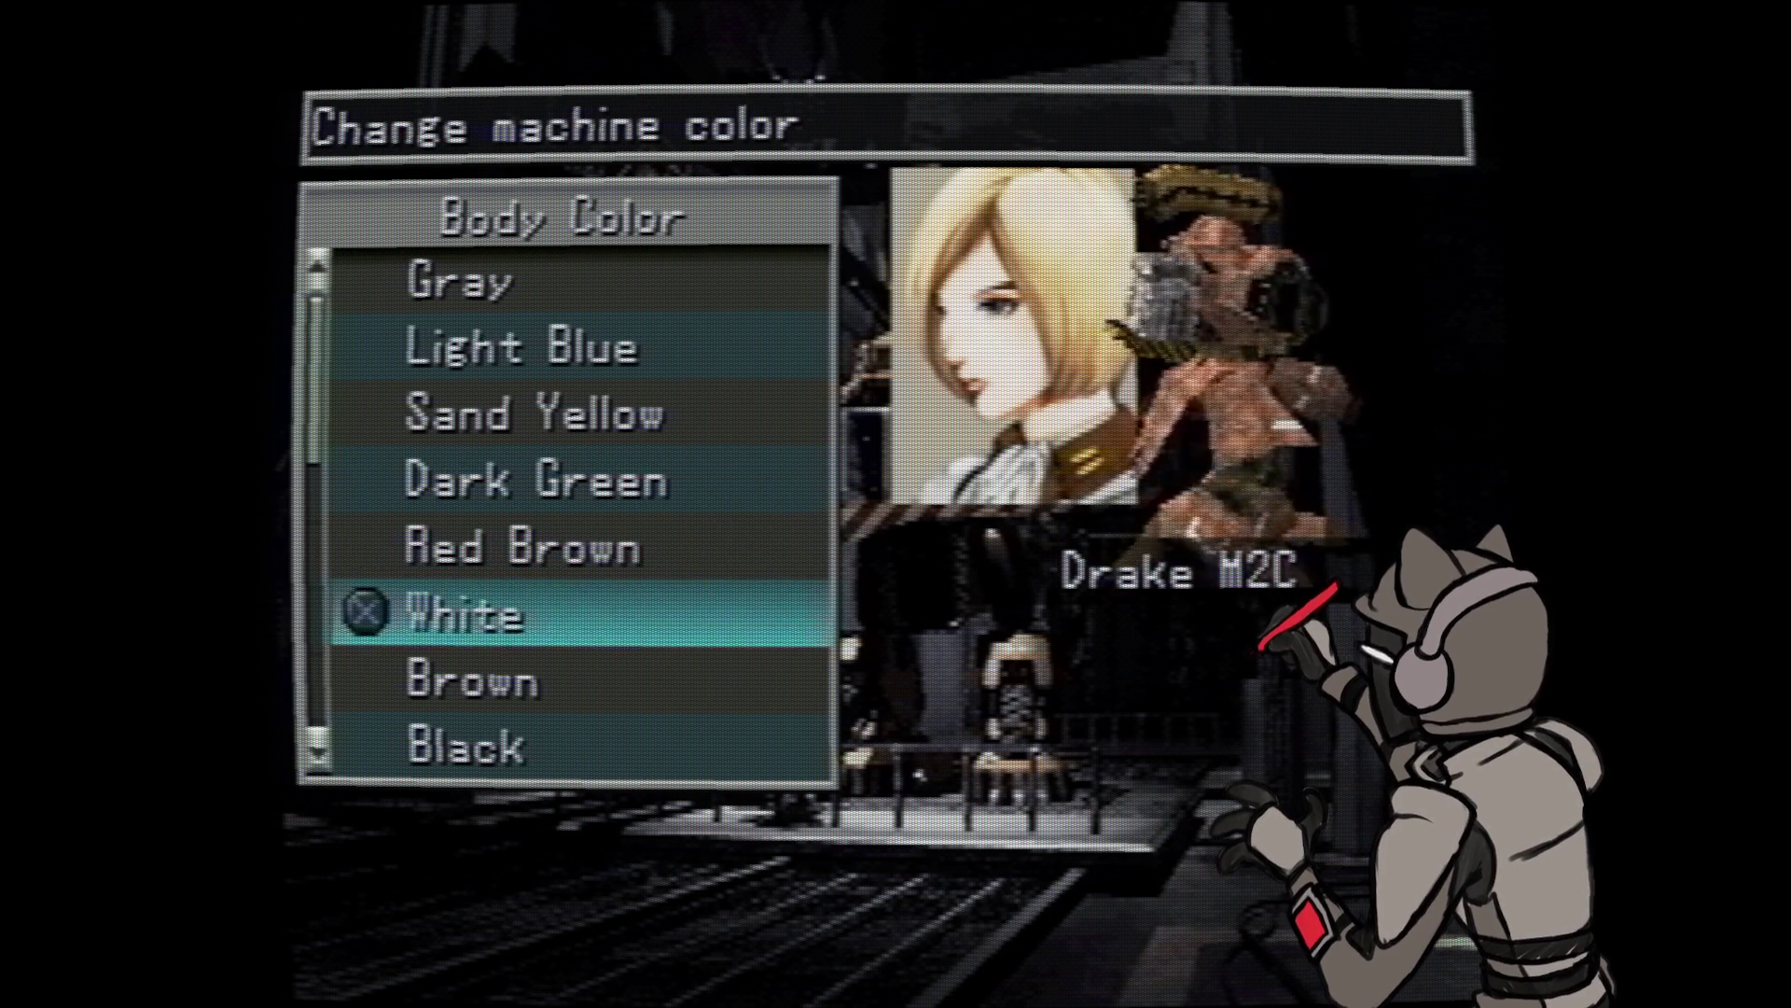
{"action": "key", "text": "Down"}
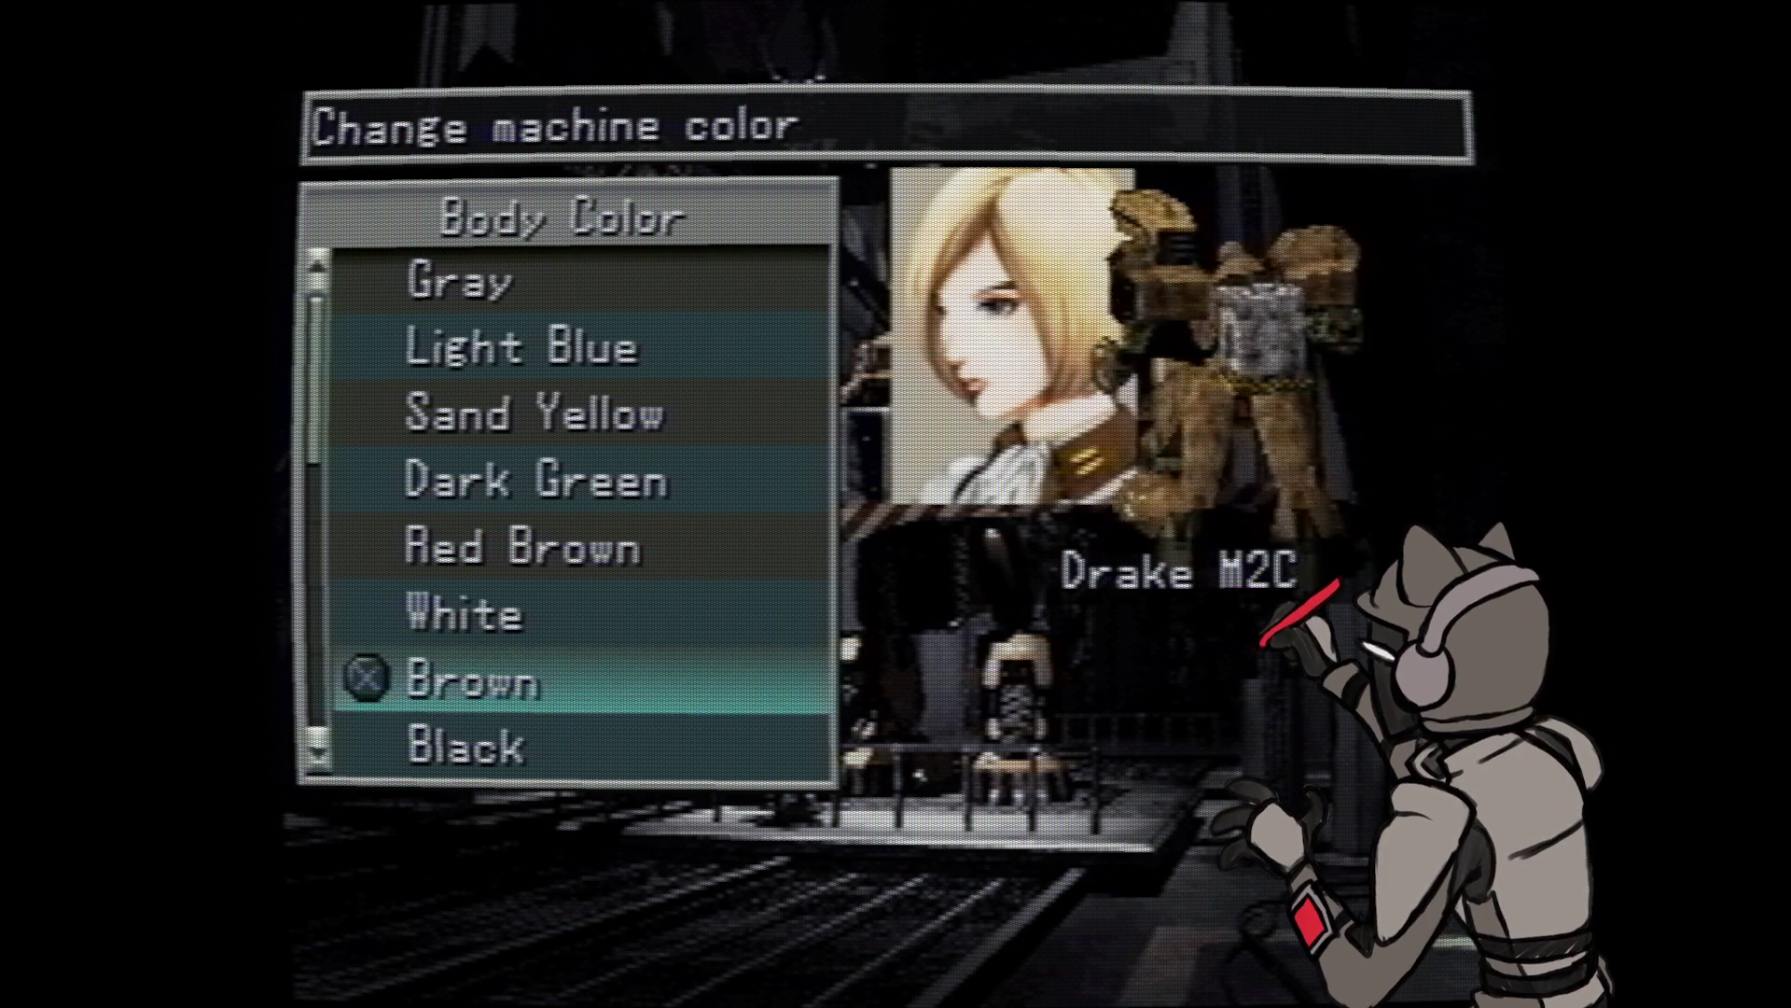
{"action": "key", "text": "Down"}
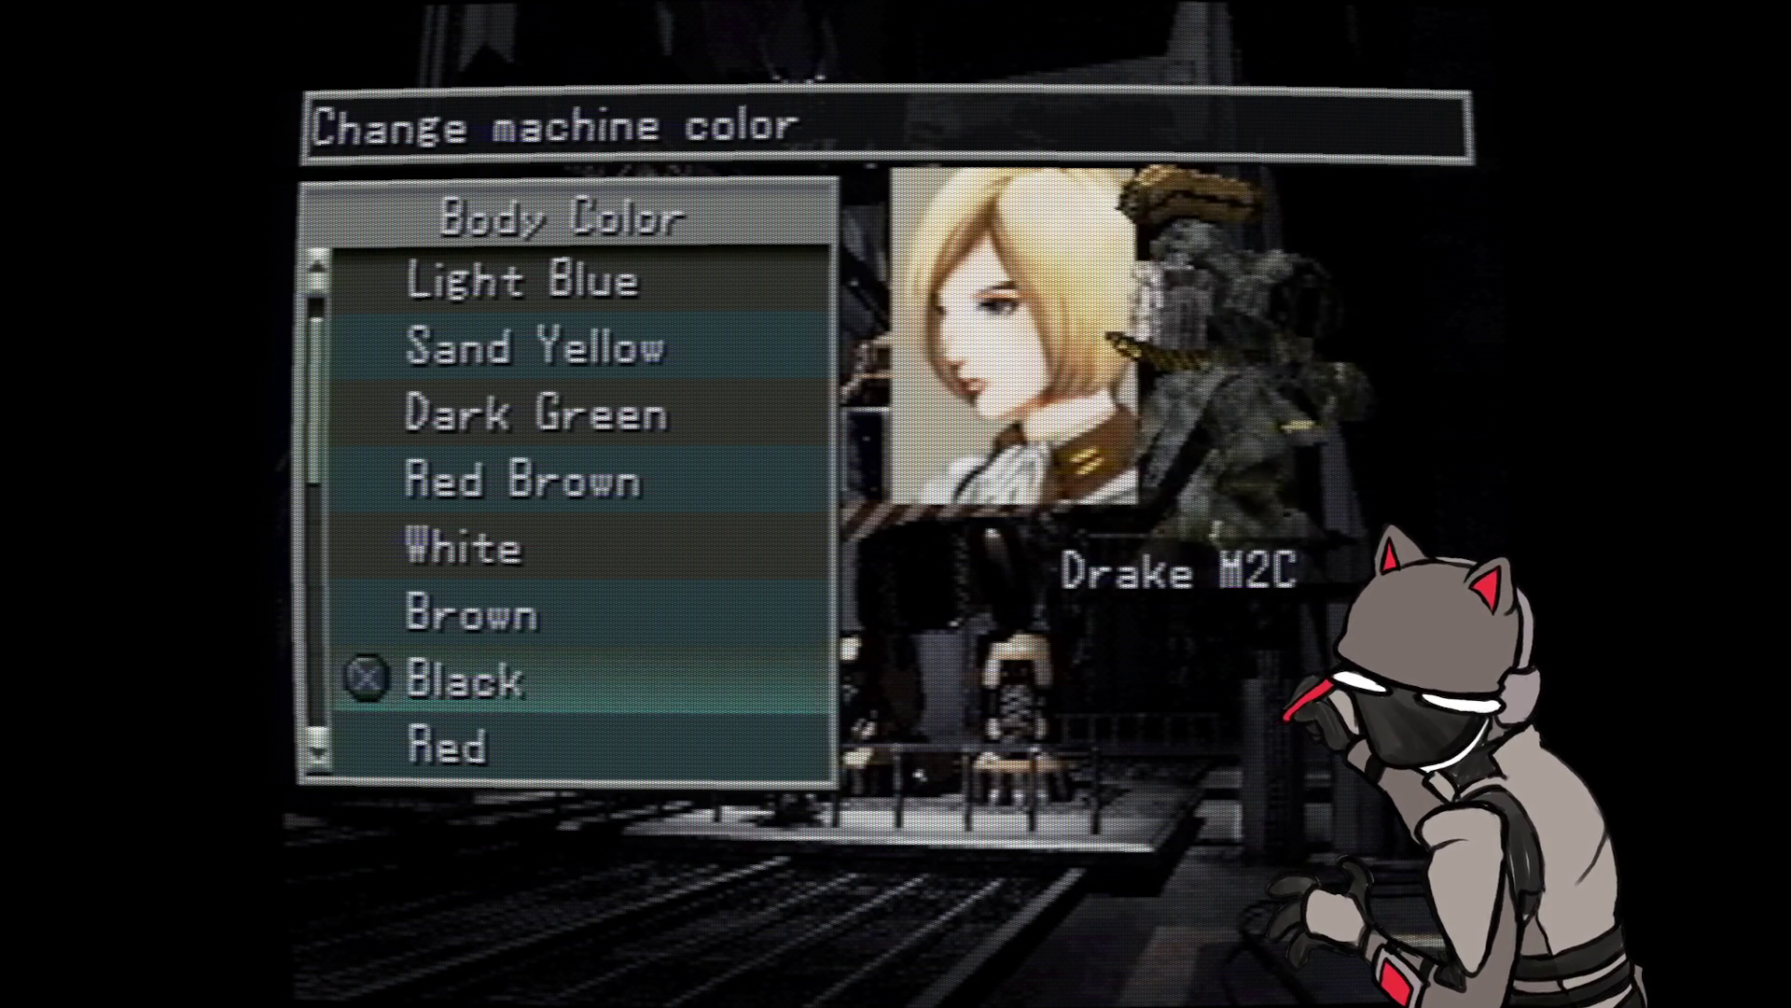
- Preview Red, Yellow Green, Dark Blue, Yellow, Green, Desert Camo, Urban Camo and Orange
{"action": "key", "text": "Down"}
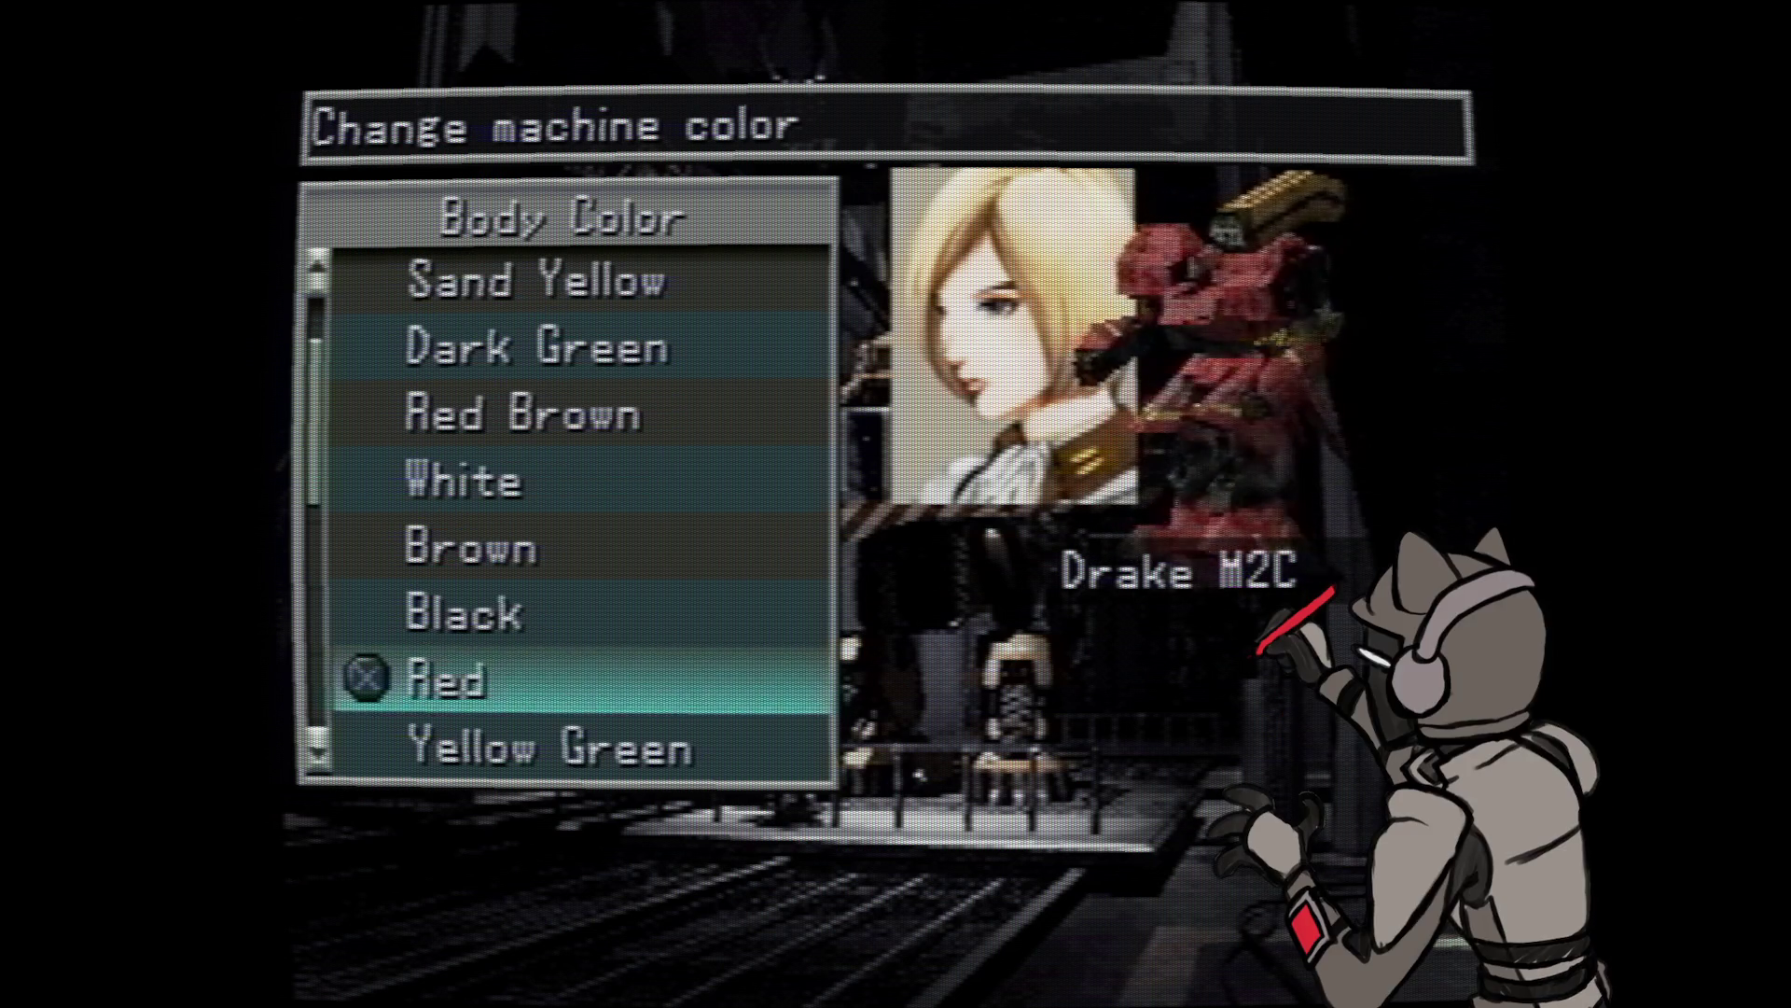
{"action": "key", "text": "Down"}
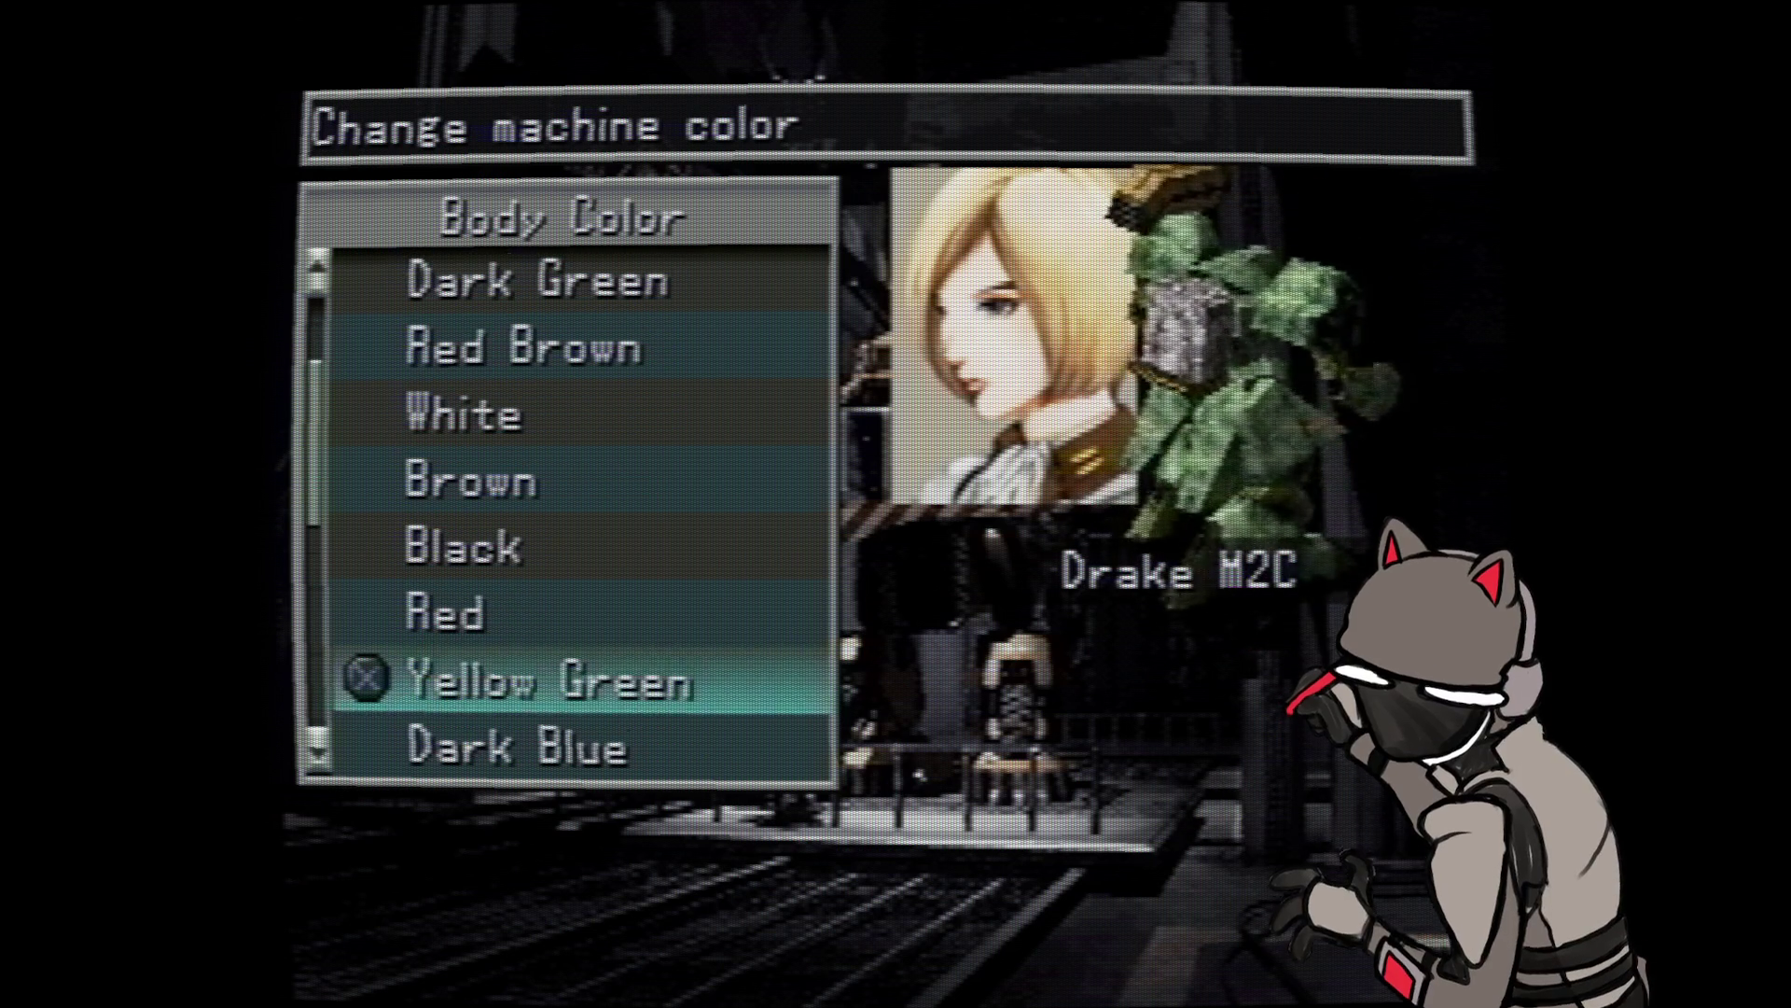
{"action": "key", "text": "Down"}
{"action": "key", "text": "Down"}
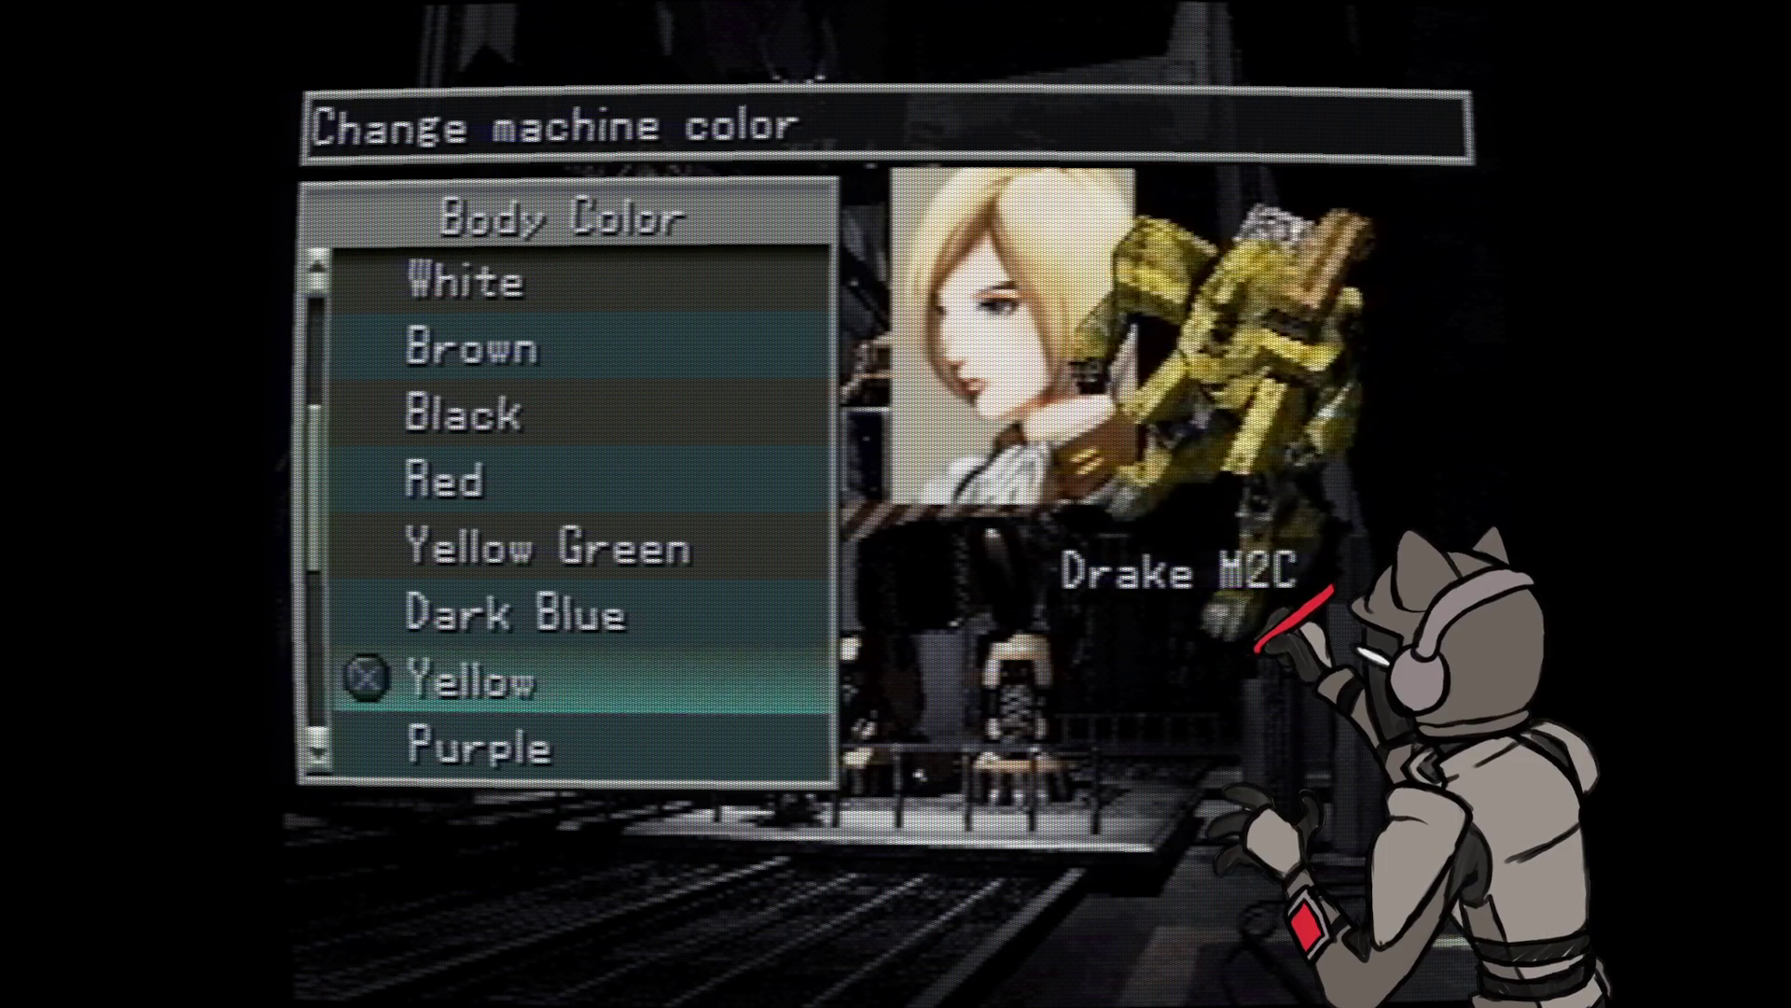
{"action": "key", "text": "Down"}
{"action": "key", "text": "Down"}
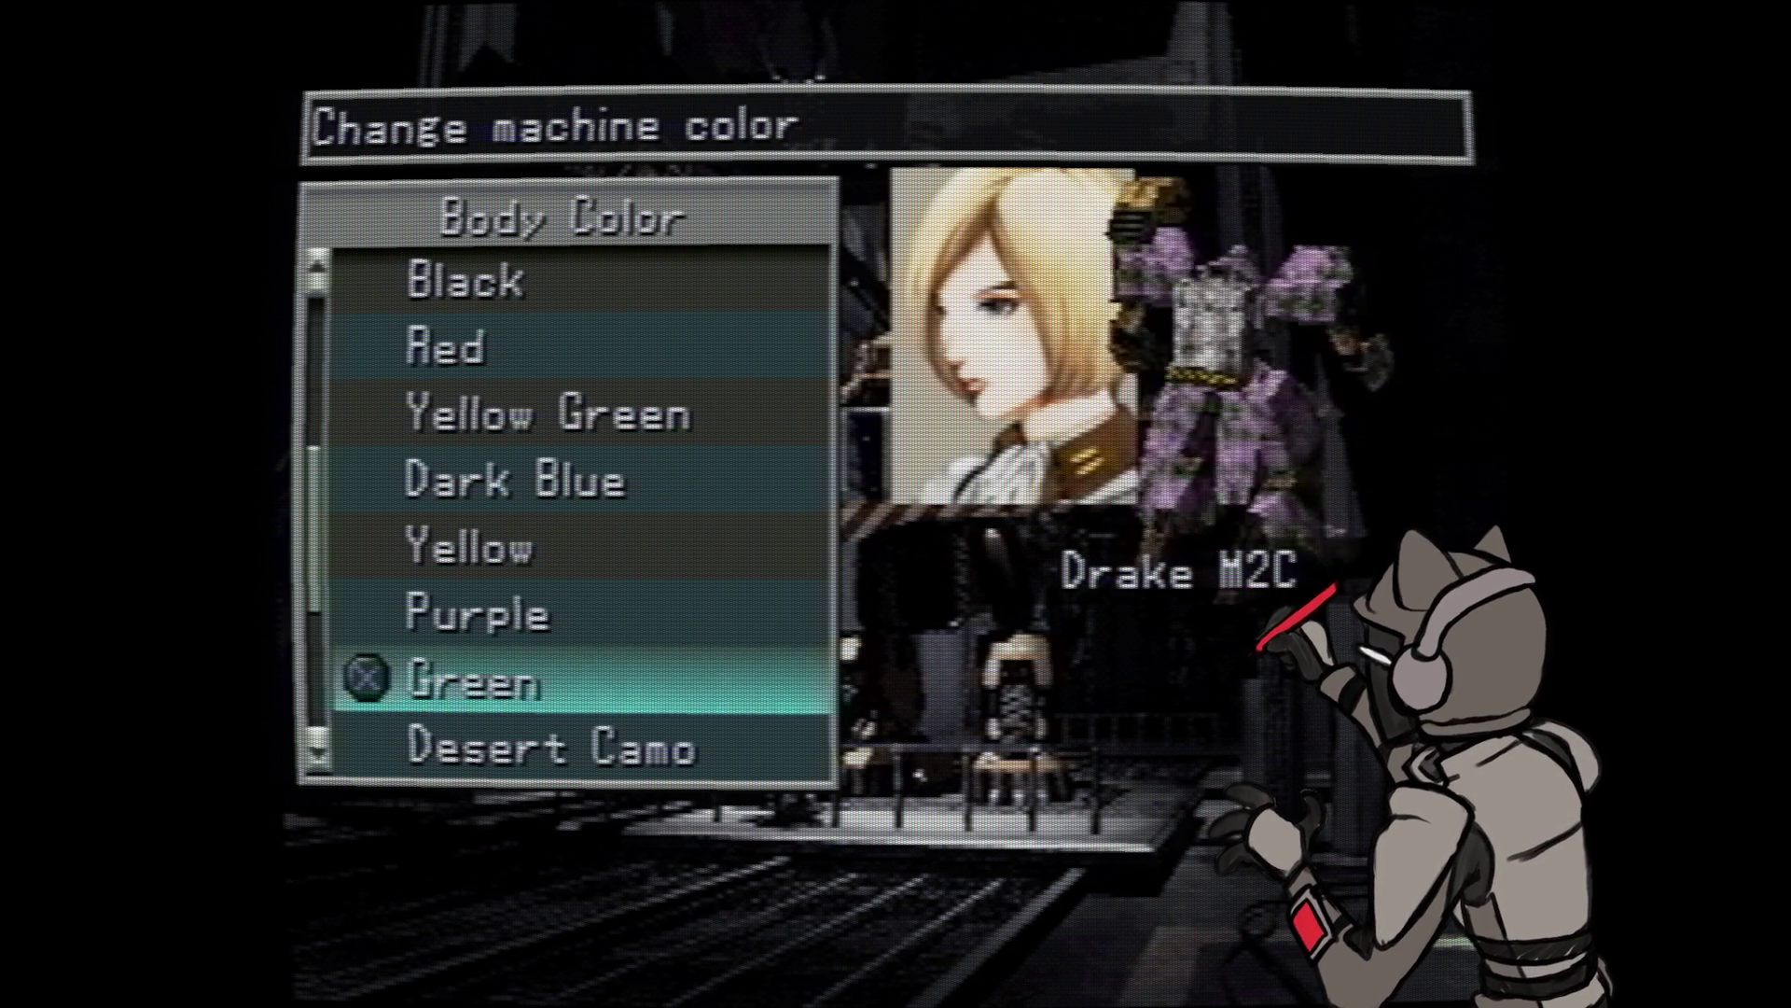
{"action": "key", "text": "Down"}
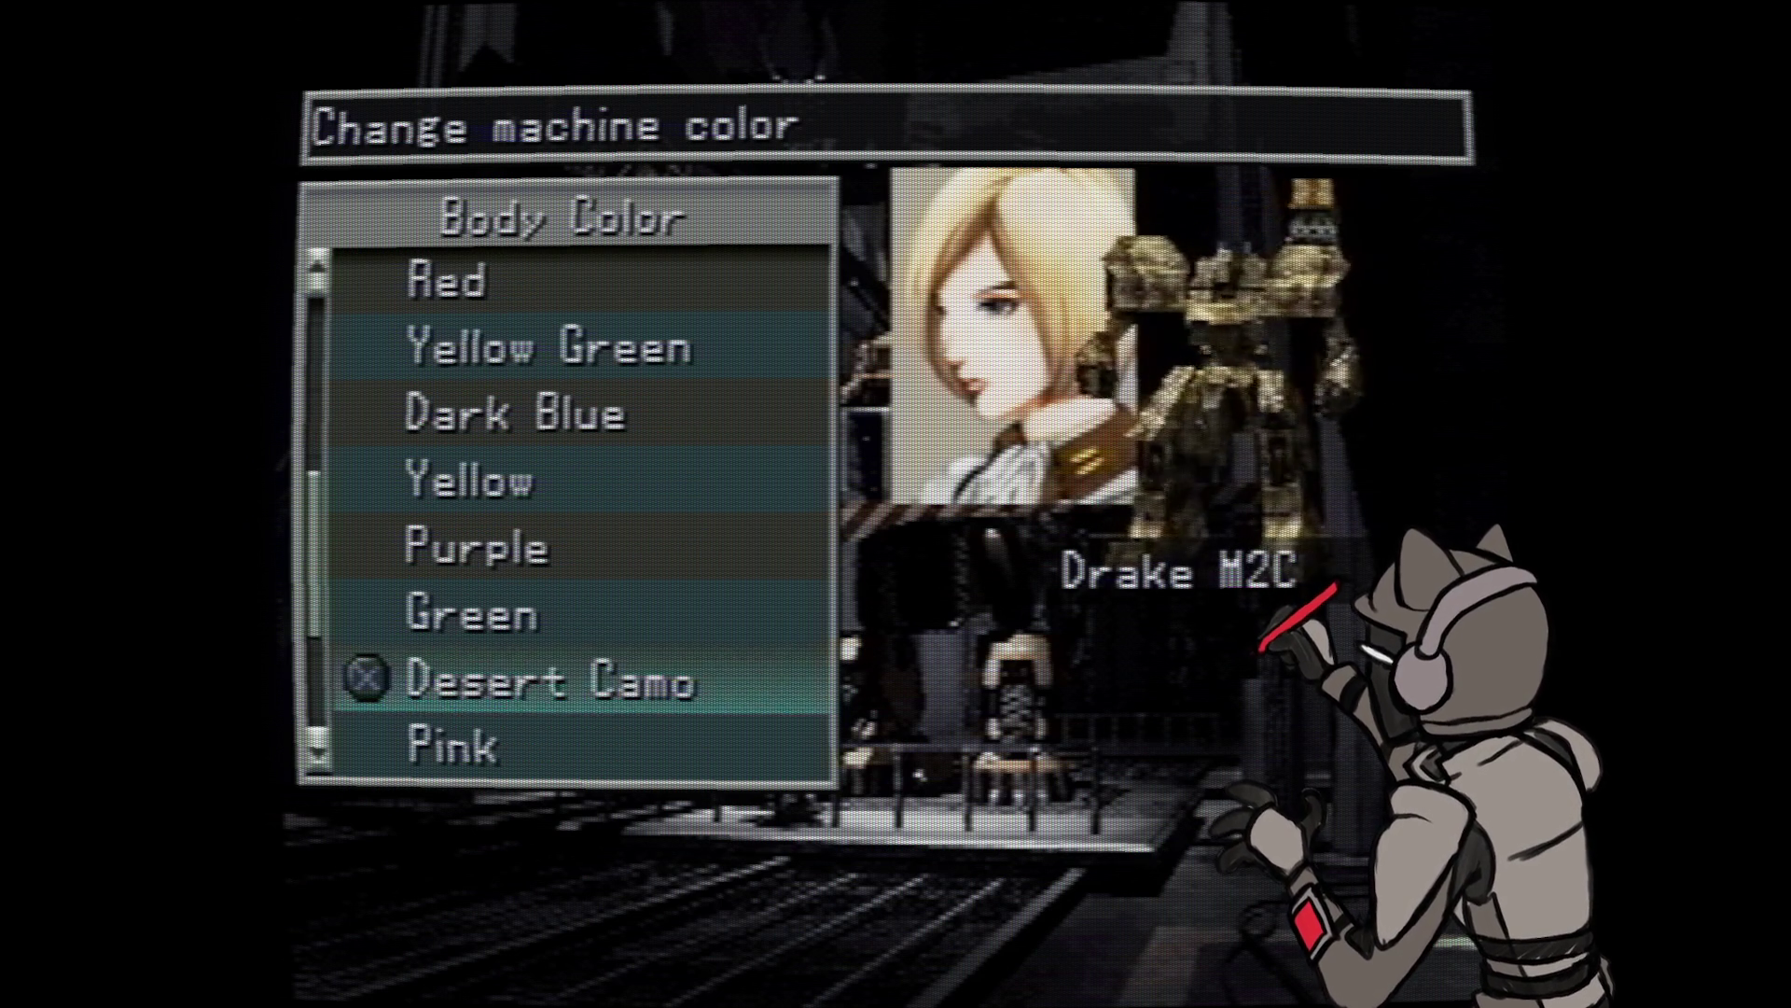
{"action": "key", "text": "Down"}
{"action": "key", "text": "Down"}
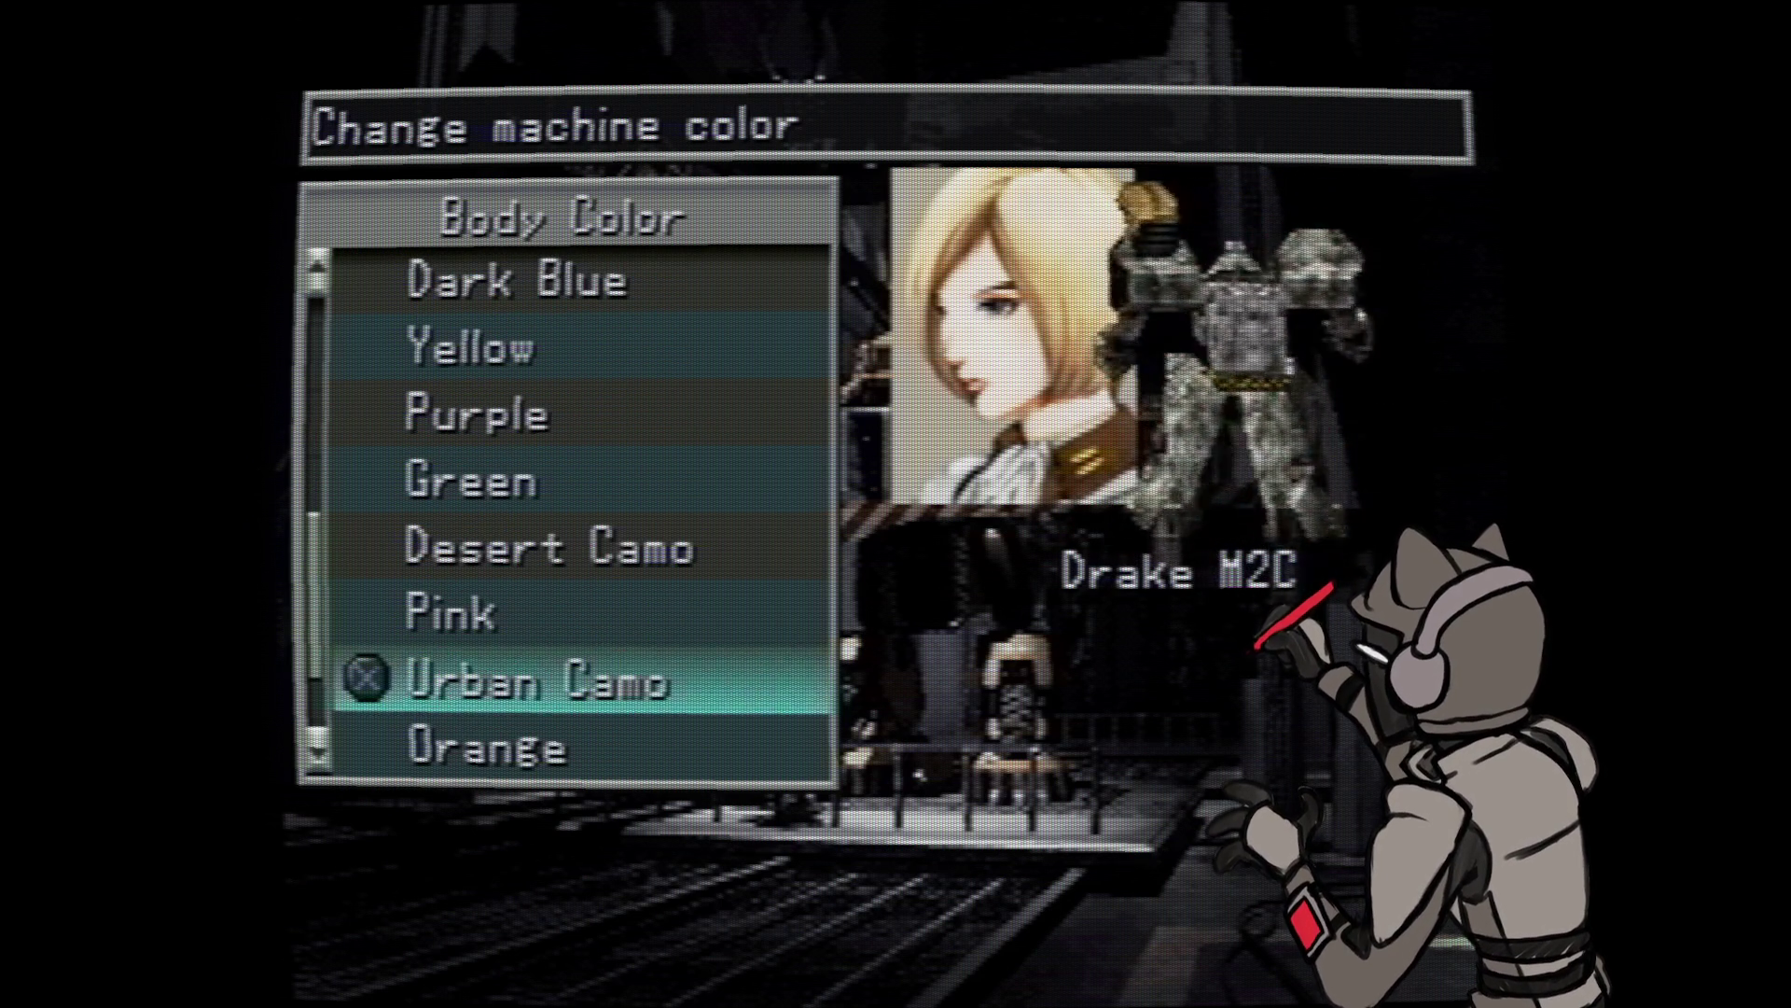
{"action": "key", "text": "Down"}
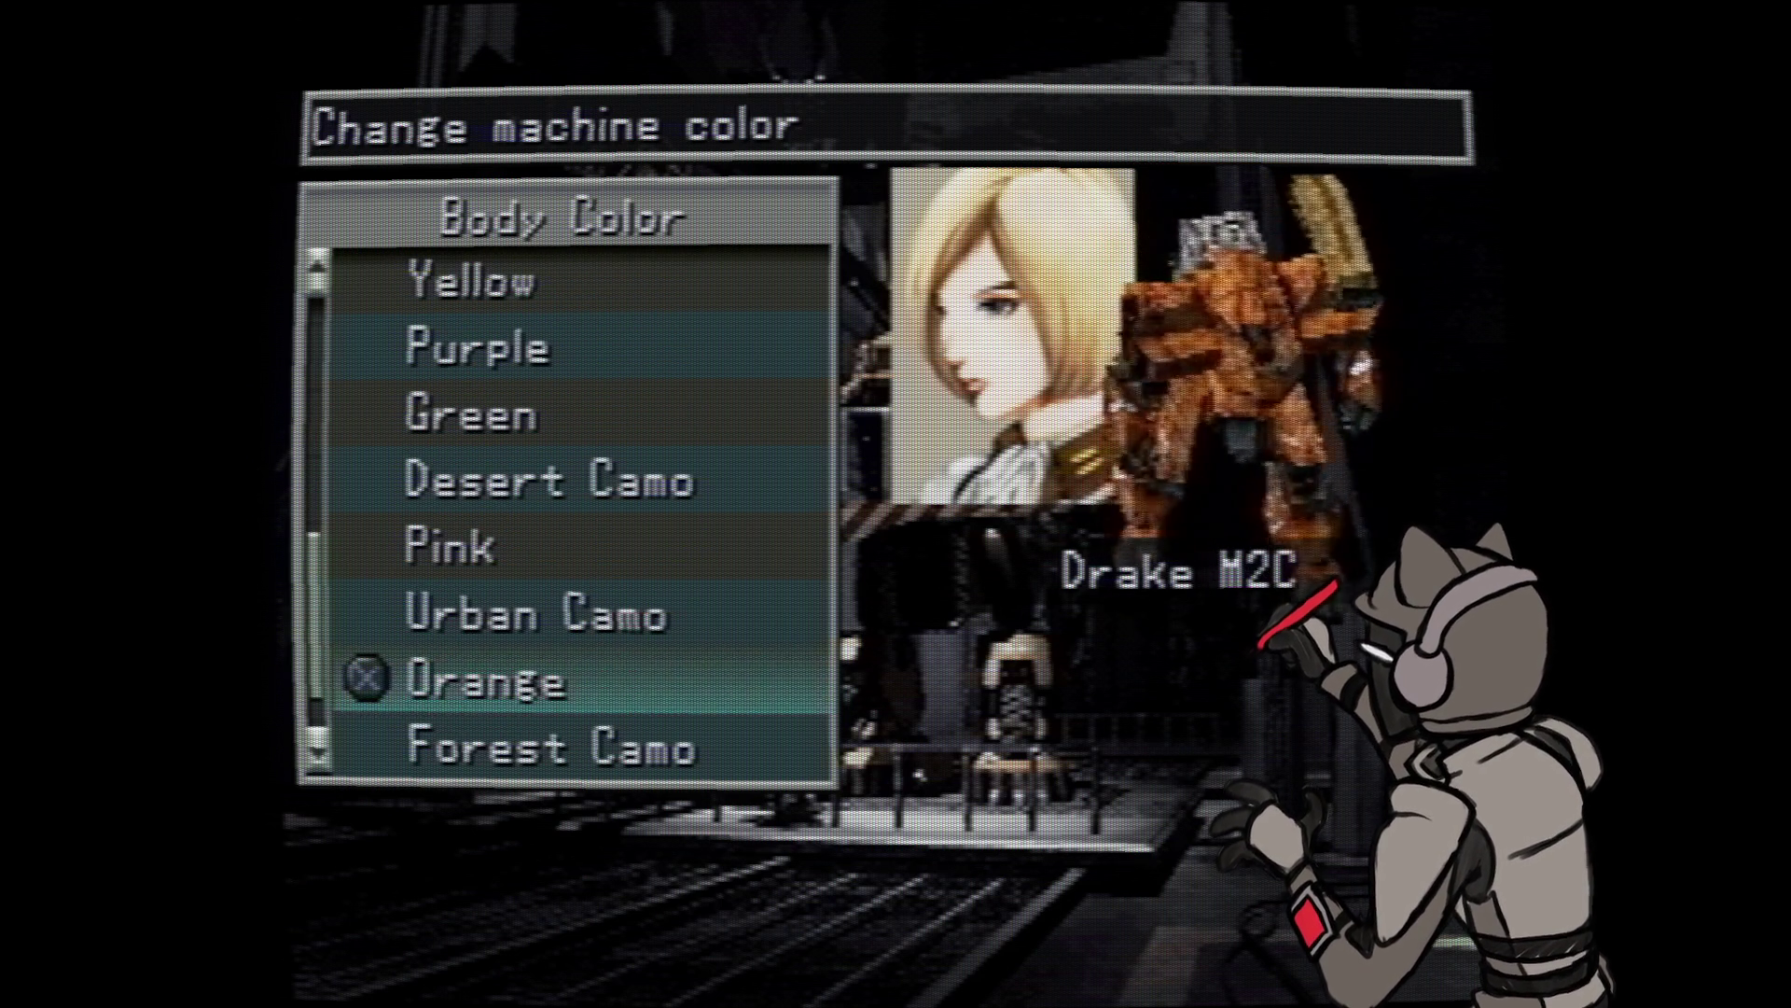
- Step back and compare Green against Desert Camo several times
{"action": "key", "text": "Up"}
{"action": "key", "text": "Up"}
{"action": "key", "text": "Down"}
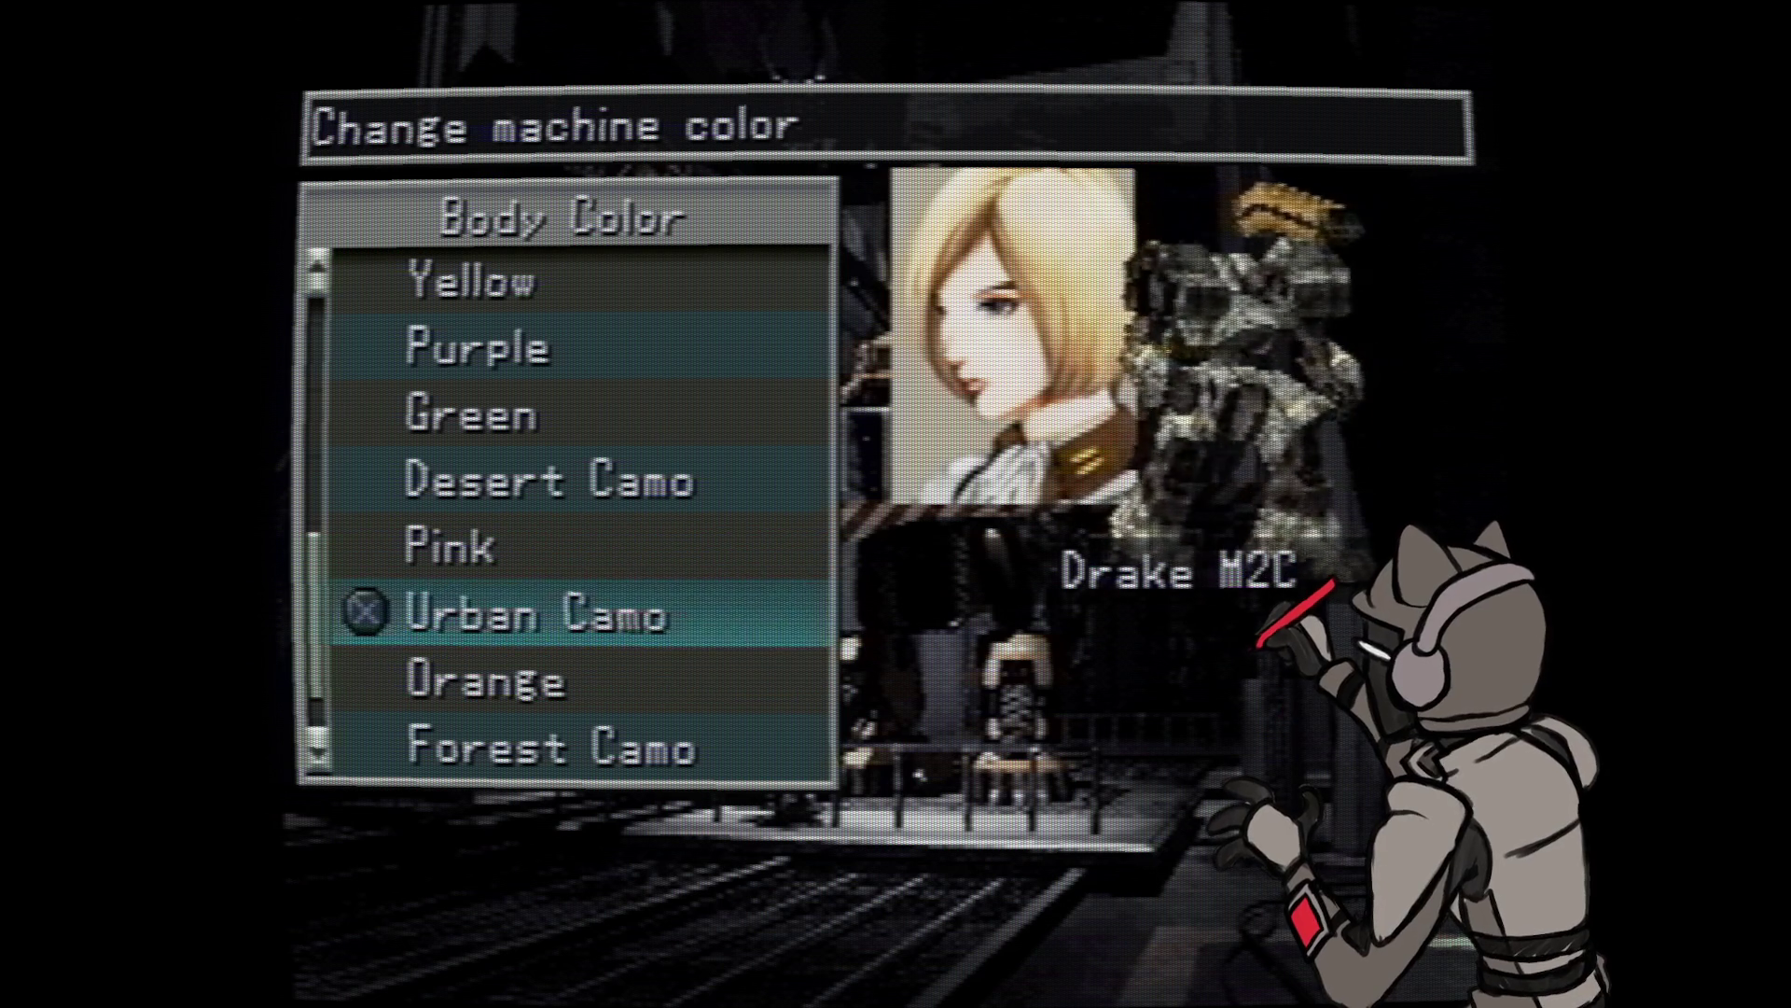
{"action": "key", "text": "Up"}
{"action": "key", "text": "Up"}
{"action": "key", "text": "Up"}
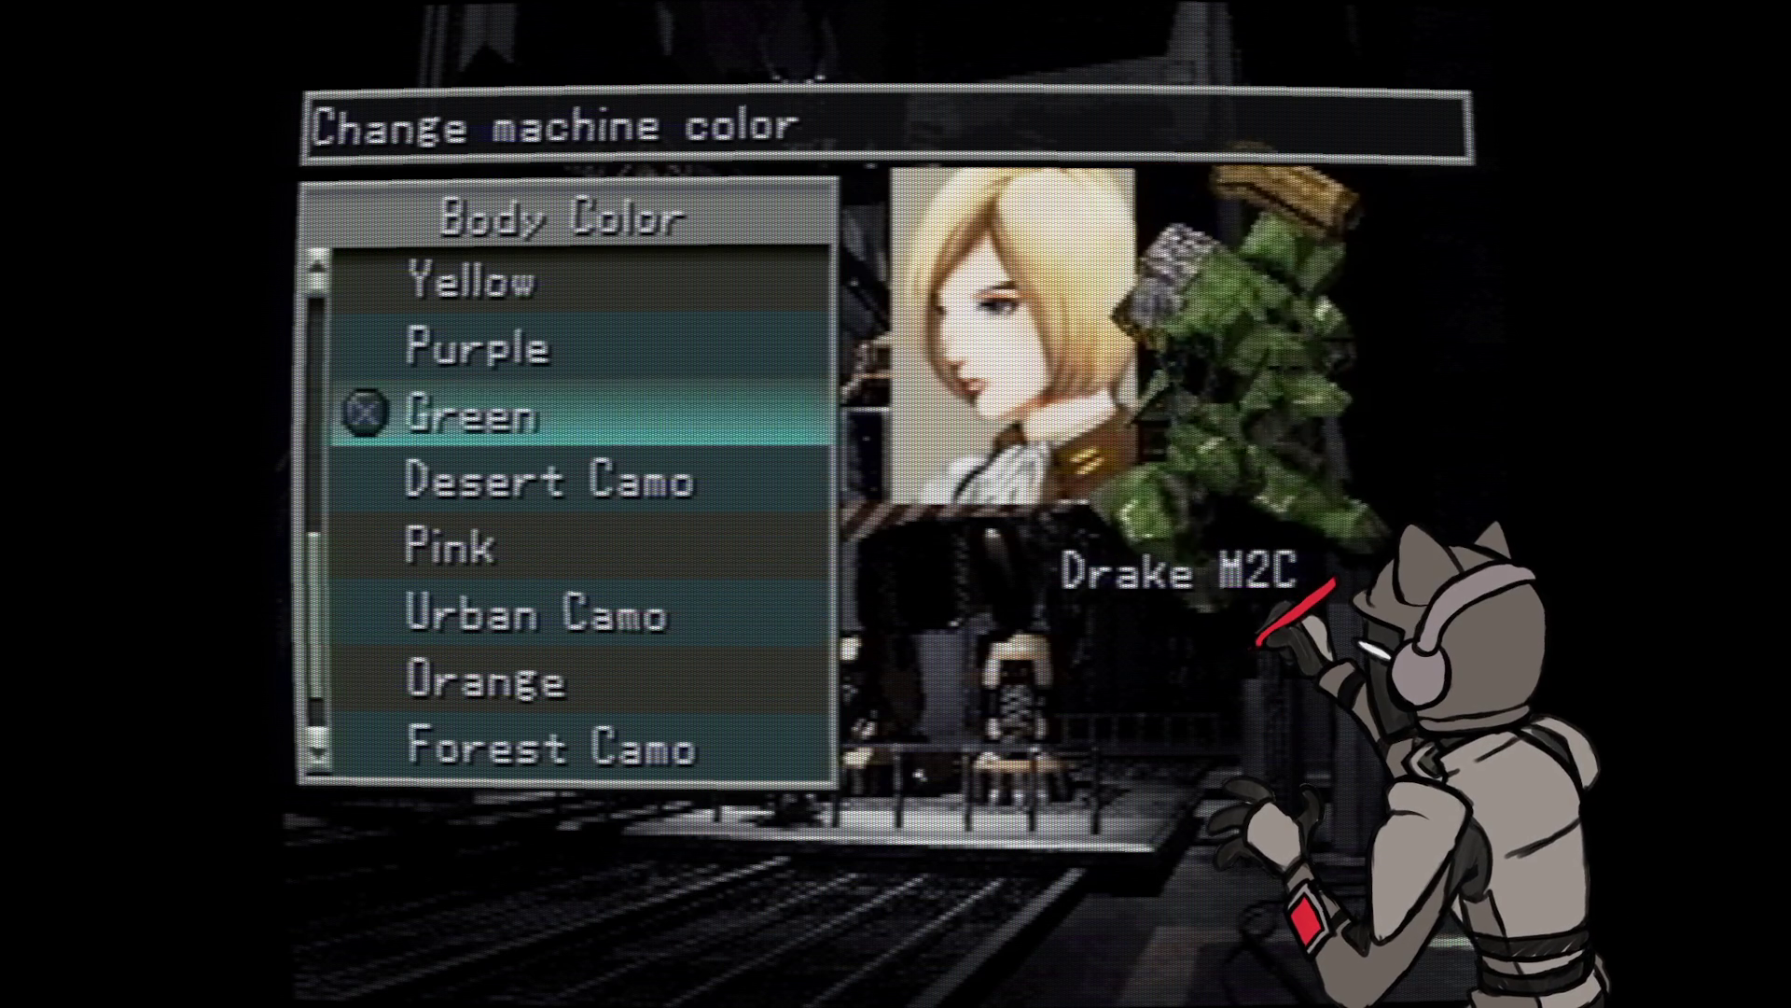
{"action": "key", "text": "Down"}
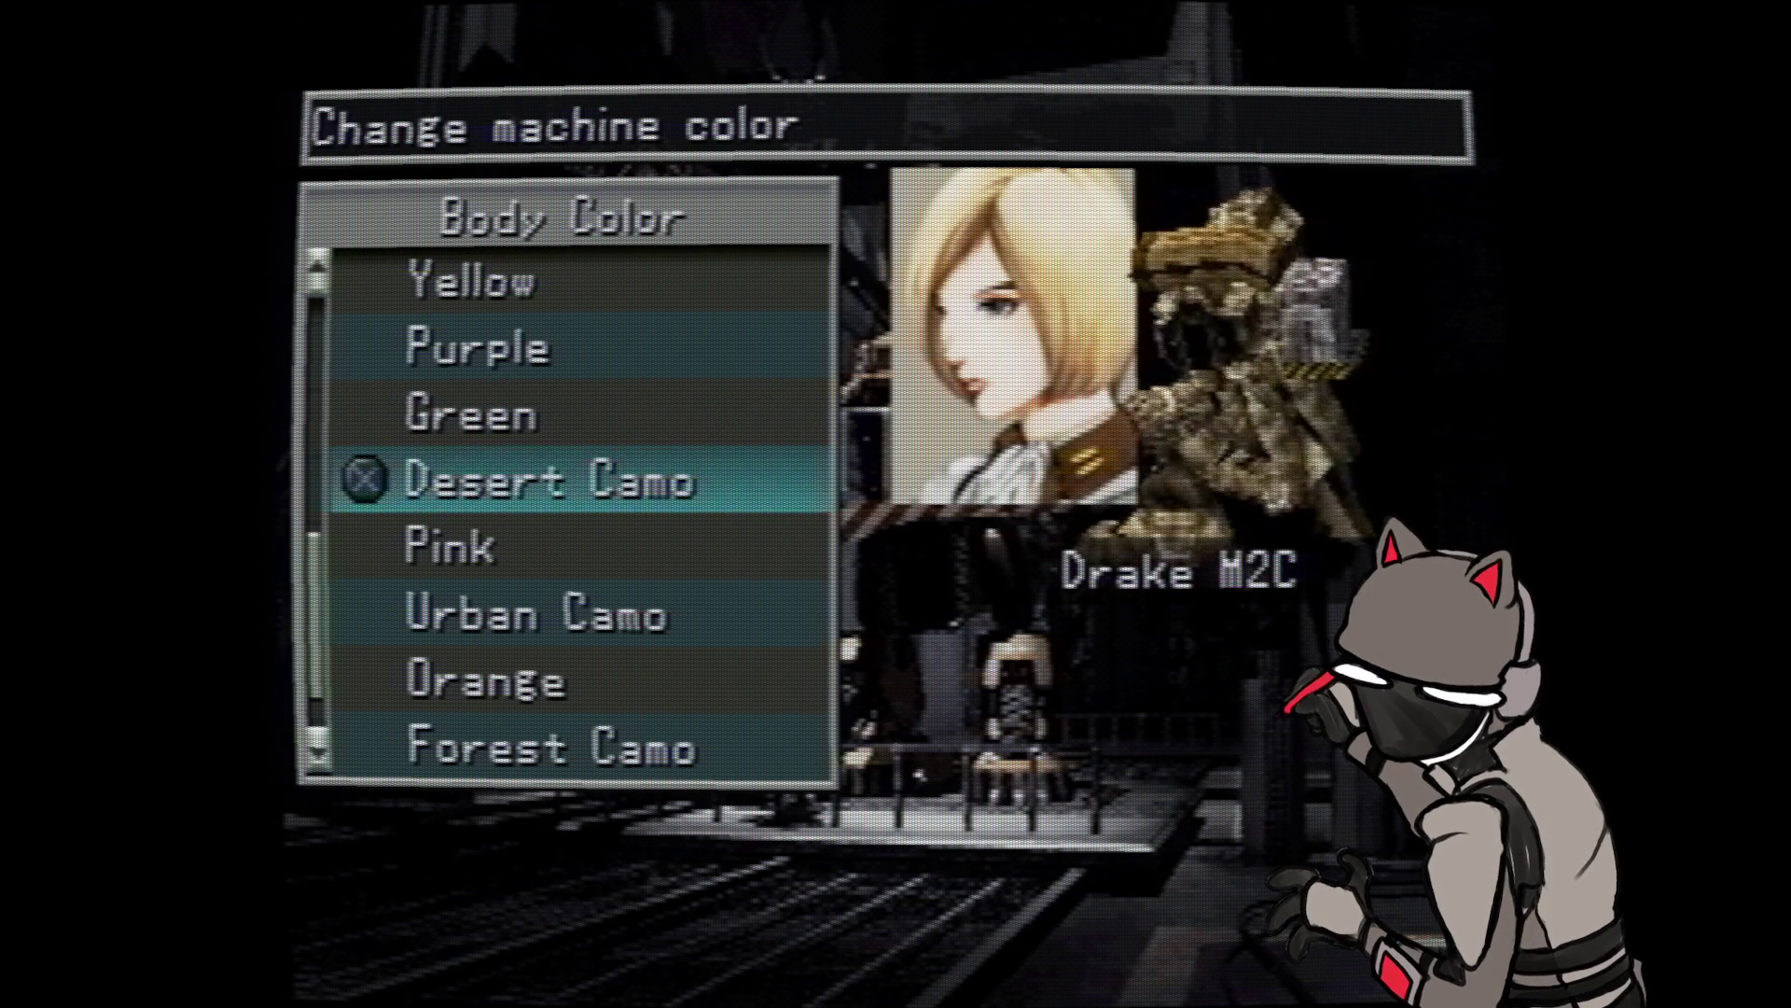
{"action": "key", "text": "Up"}
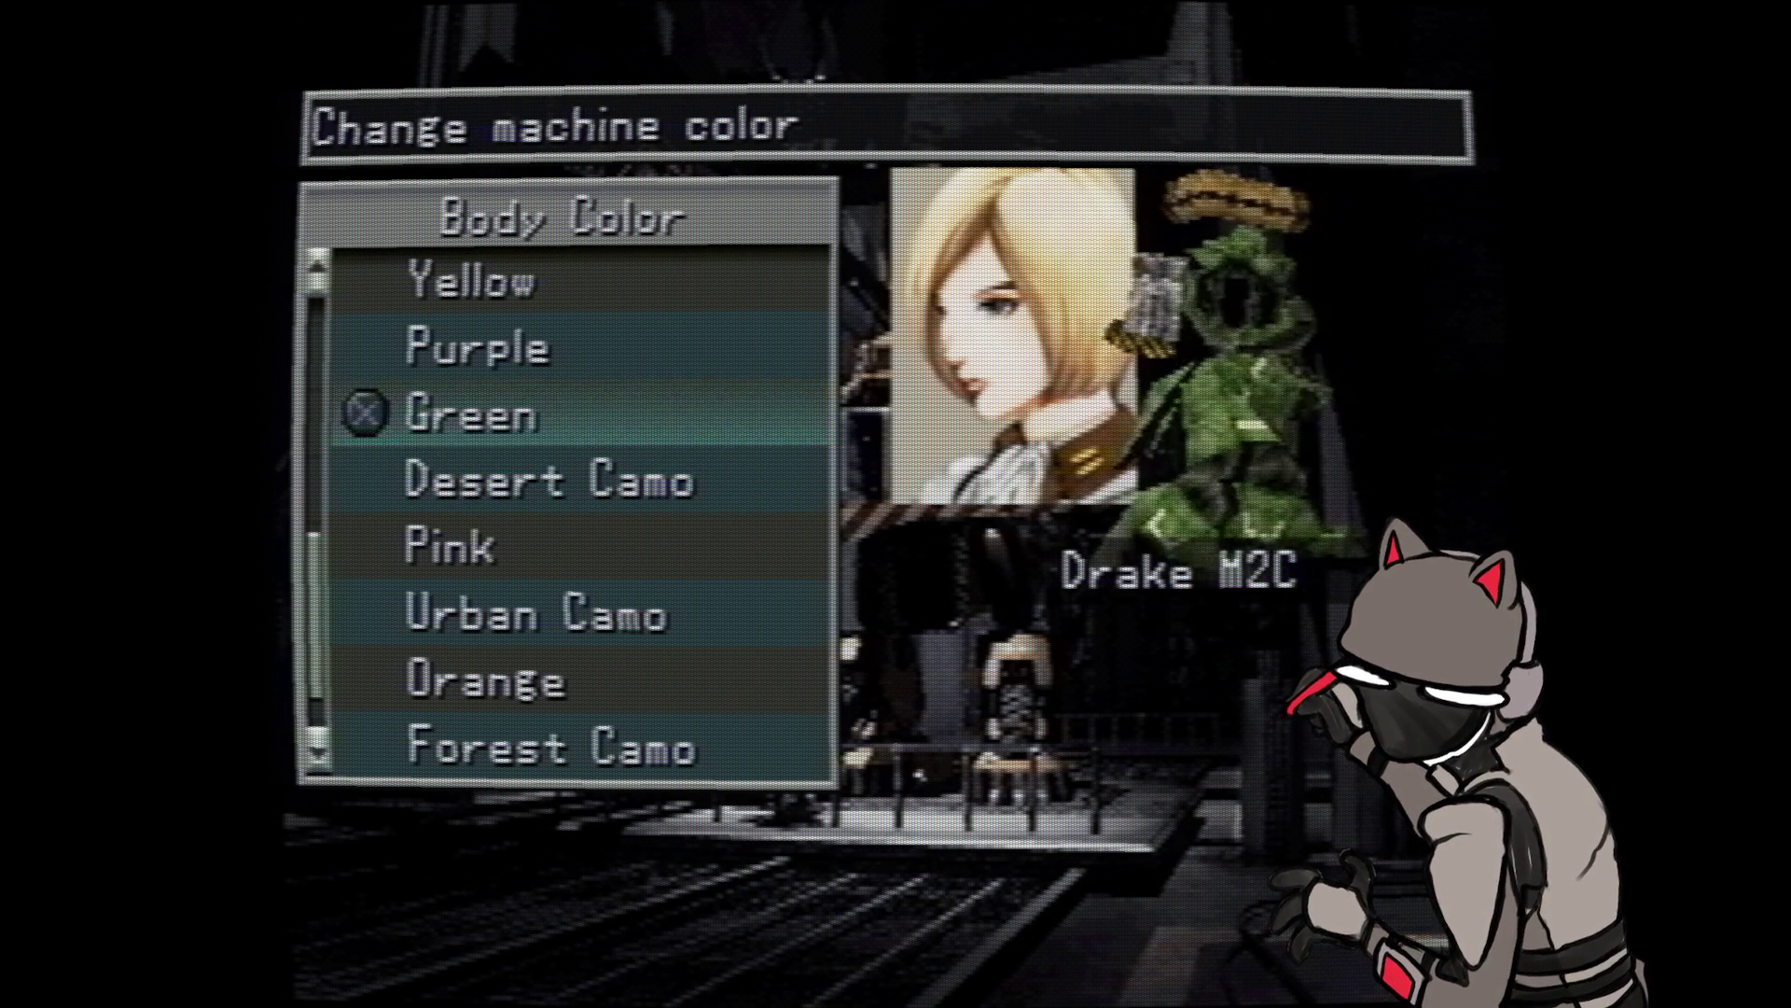
{"action": "key", "text": "Down"}
{"action": "key", "text": "Up"}
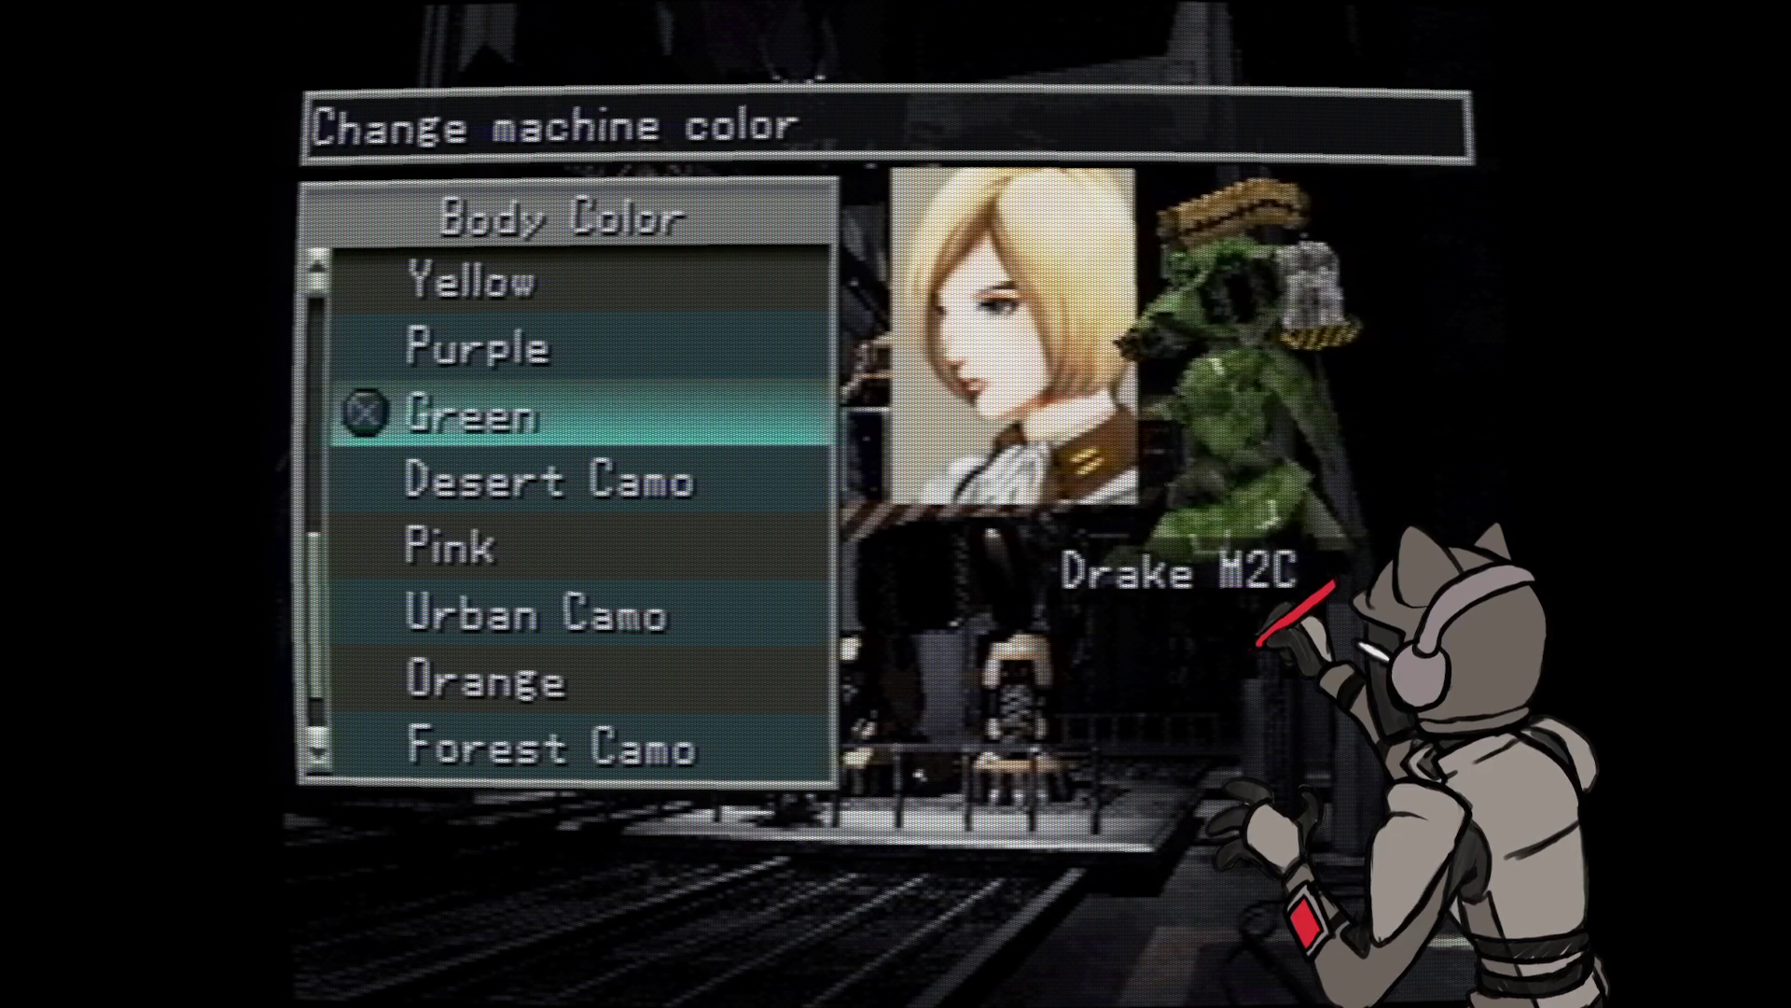
{"action": "key", "text": "Down"}
{"action": "key", "text": "Up"}
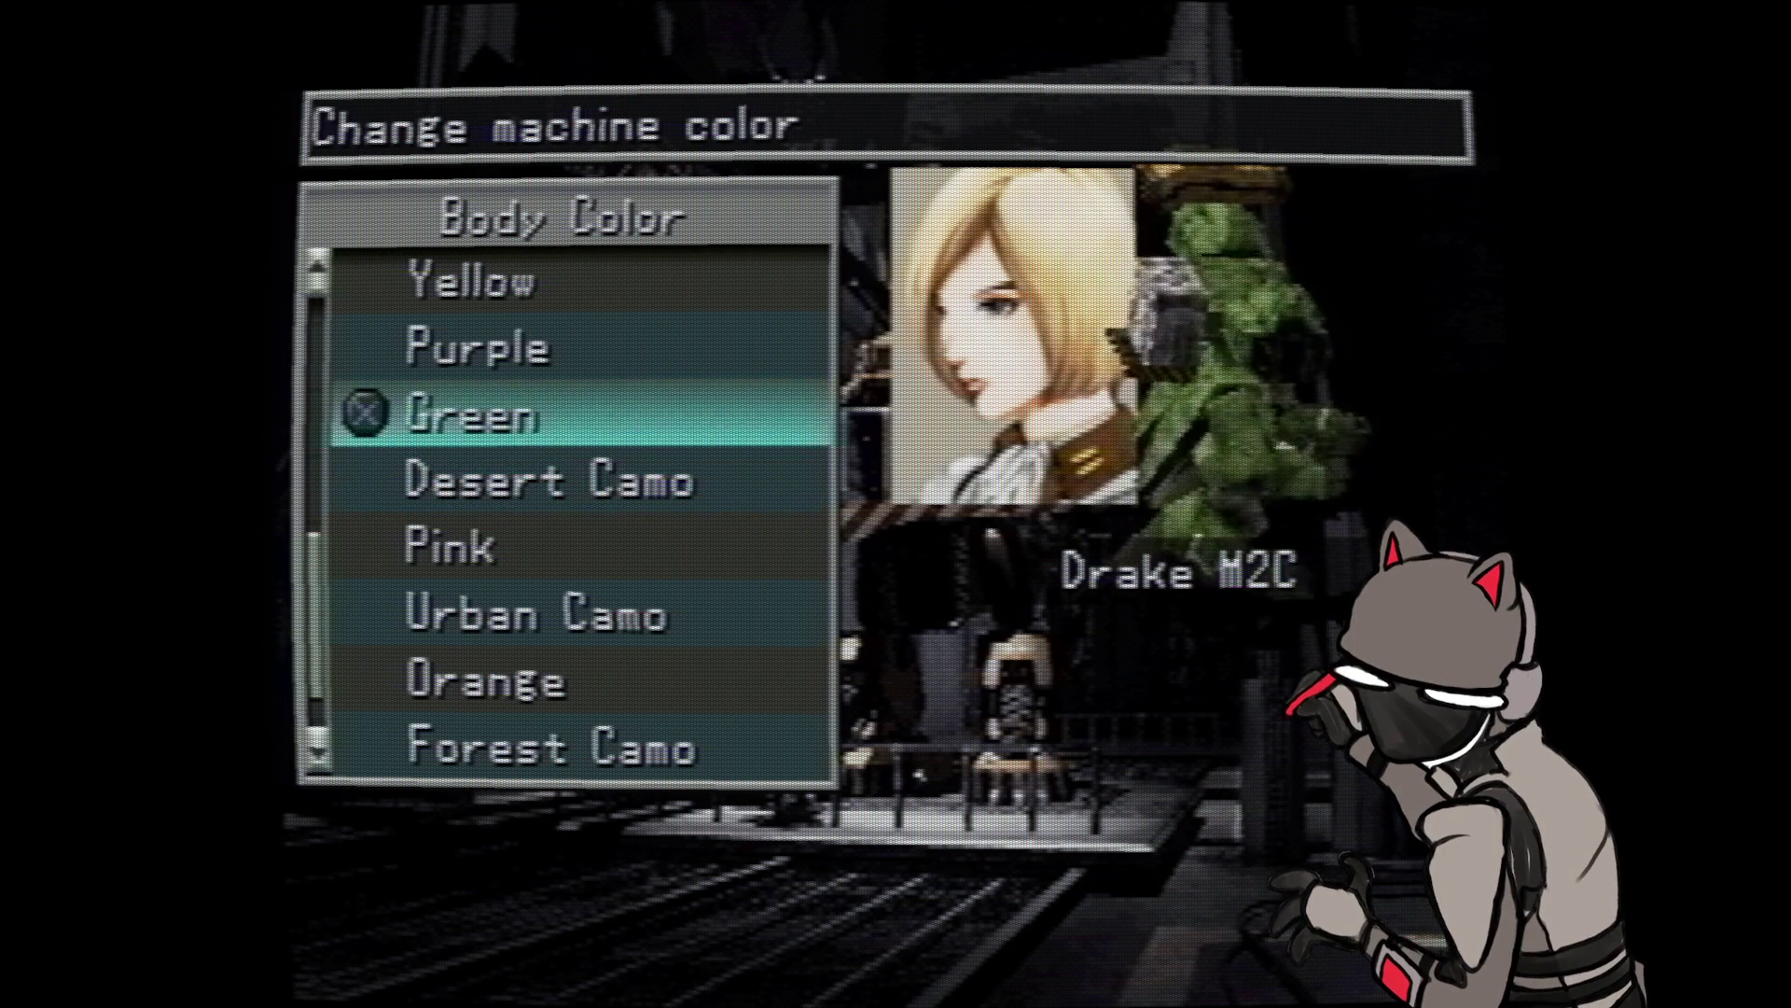
{"action": "key", "text": "Down"}
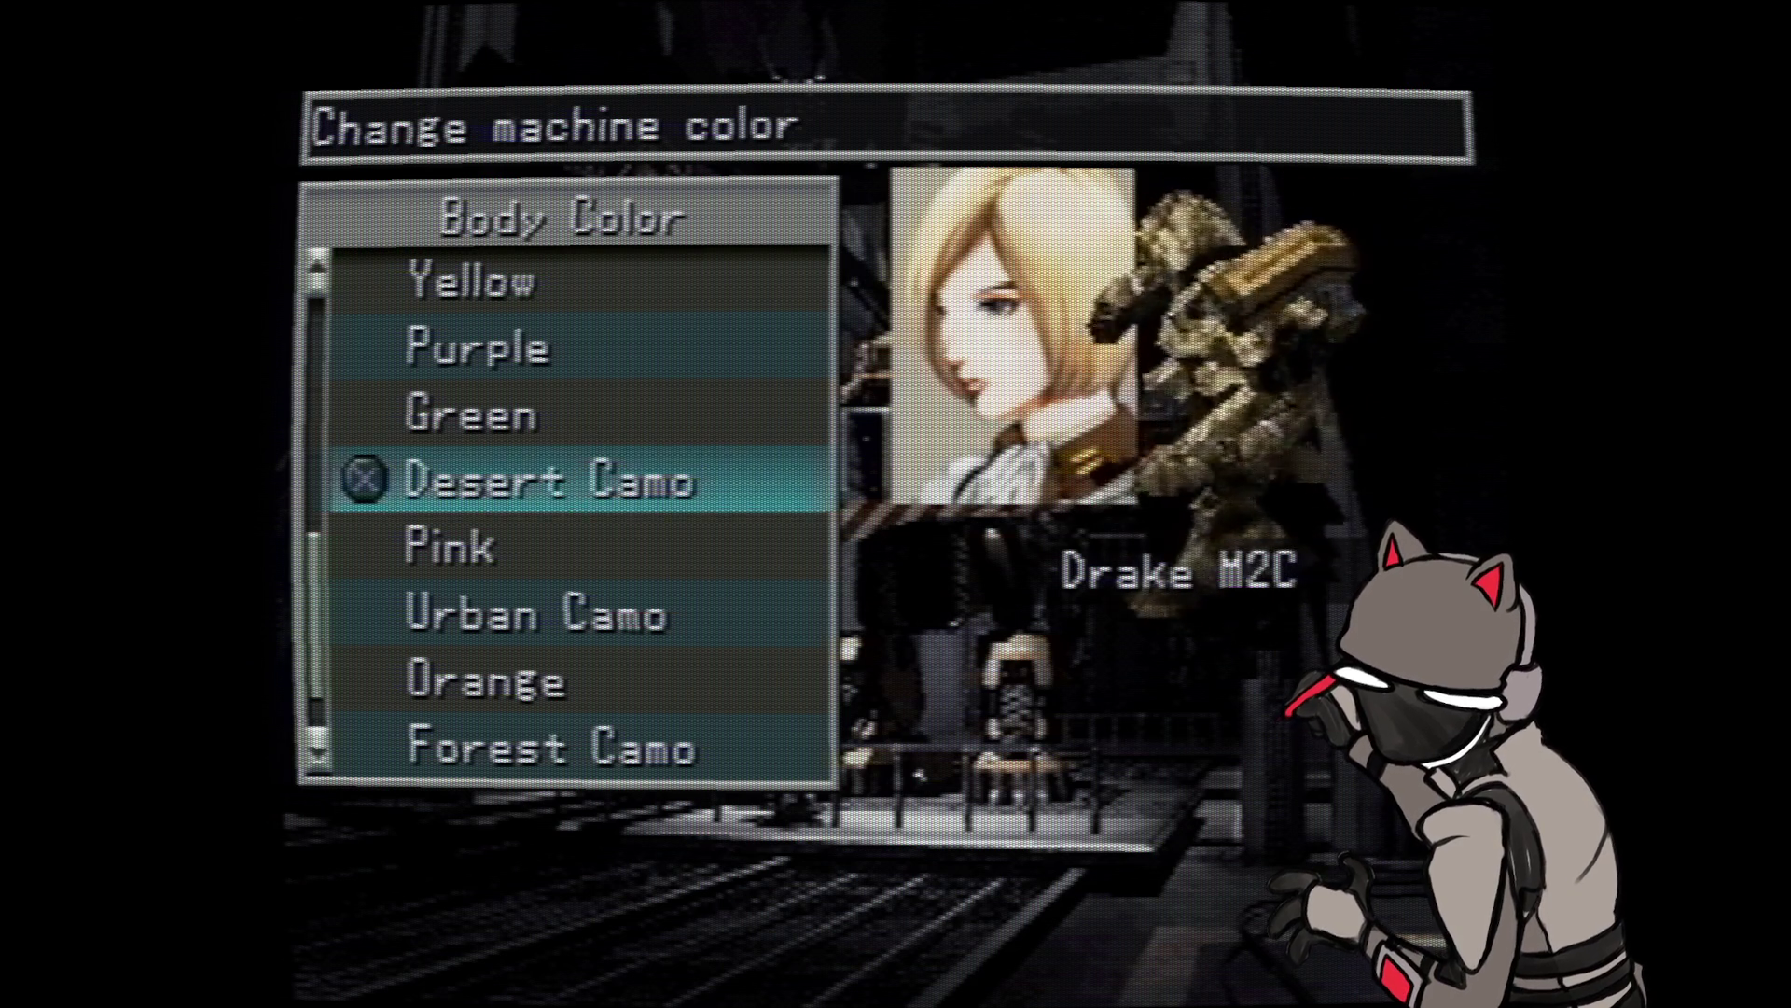
- Preview Pink, Orange, Forest Camo and Blue at the end of the list
{"action": "key", "text": "Down"}
{"action": "key", "text": "Down"}
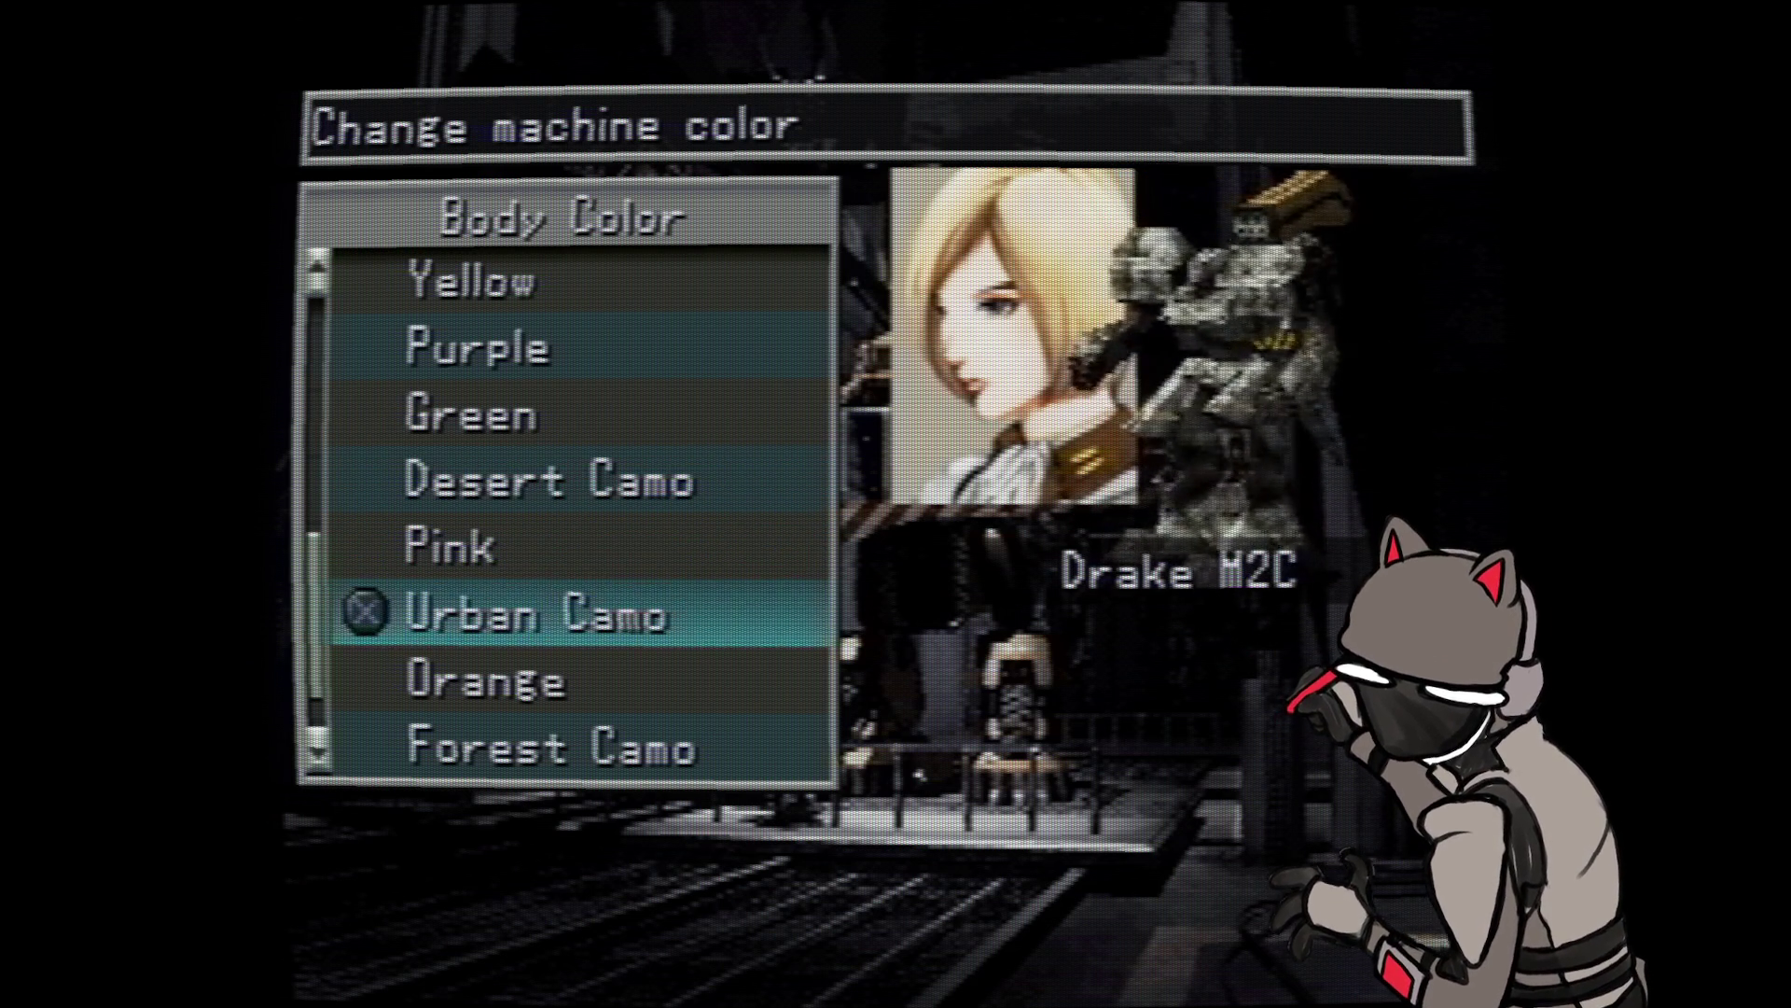
{"action": "key", "text": "Down"}
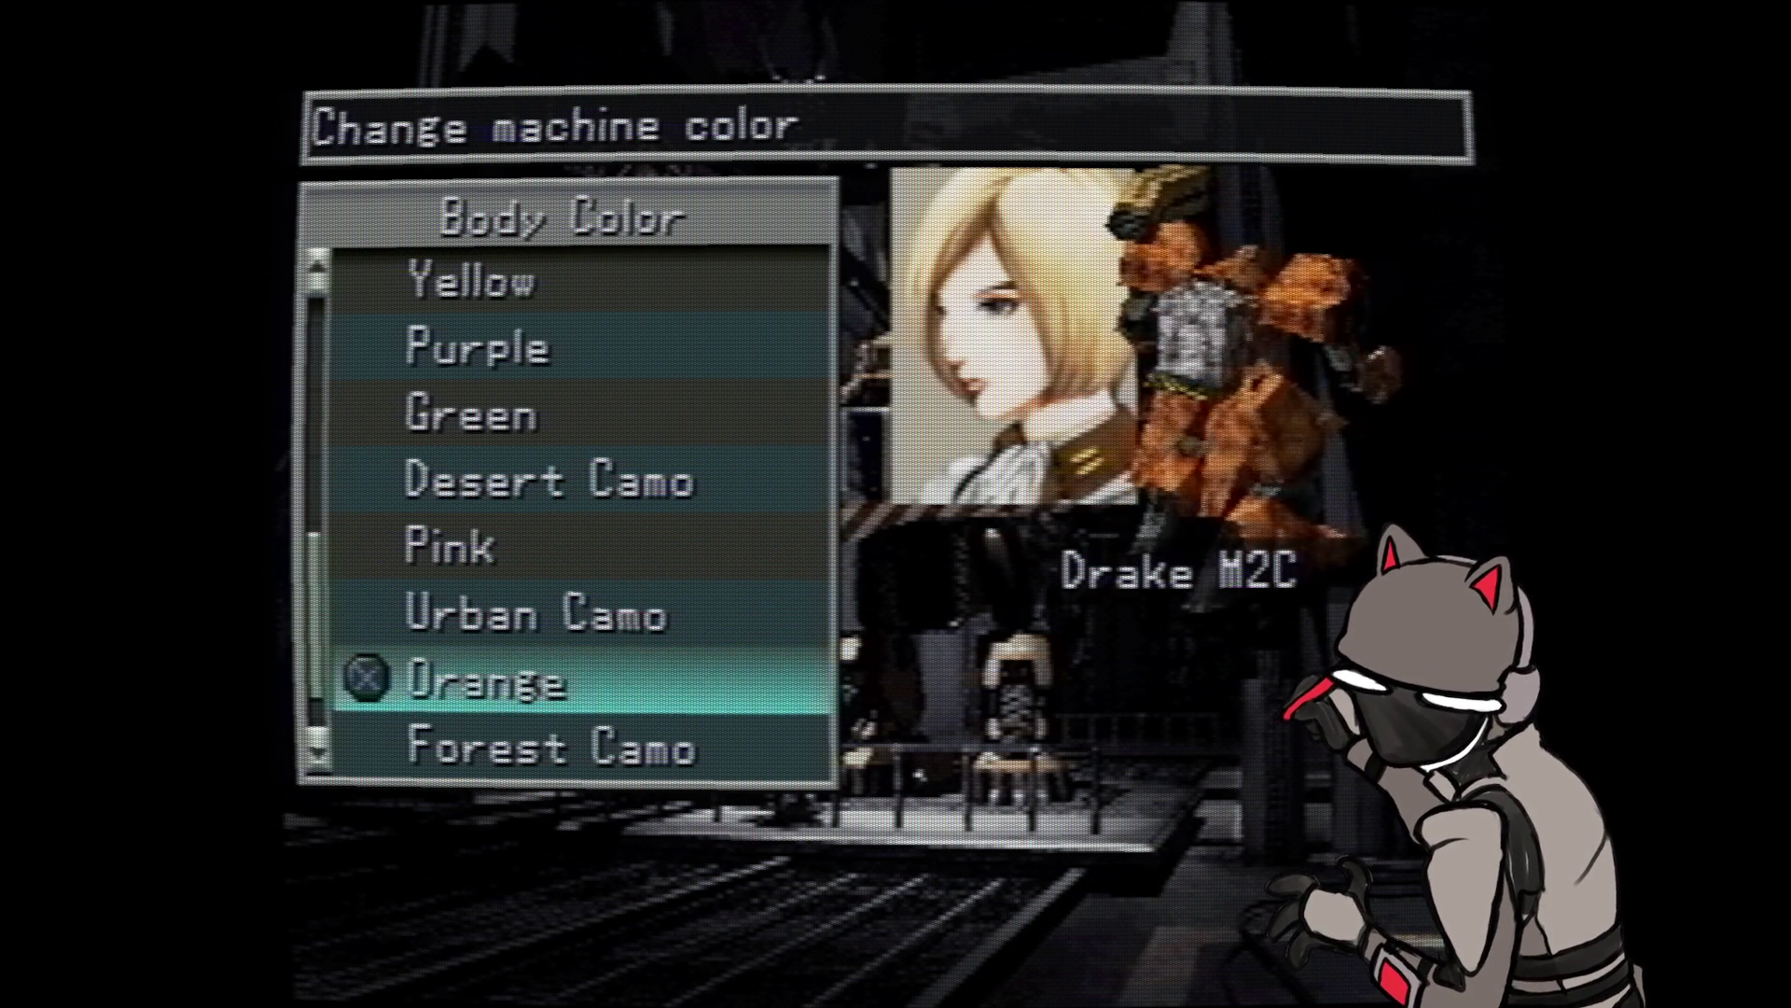
{"action": "key", "text": "Down"}
{"action": "key", "text": "Down"}
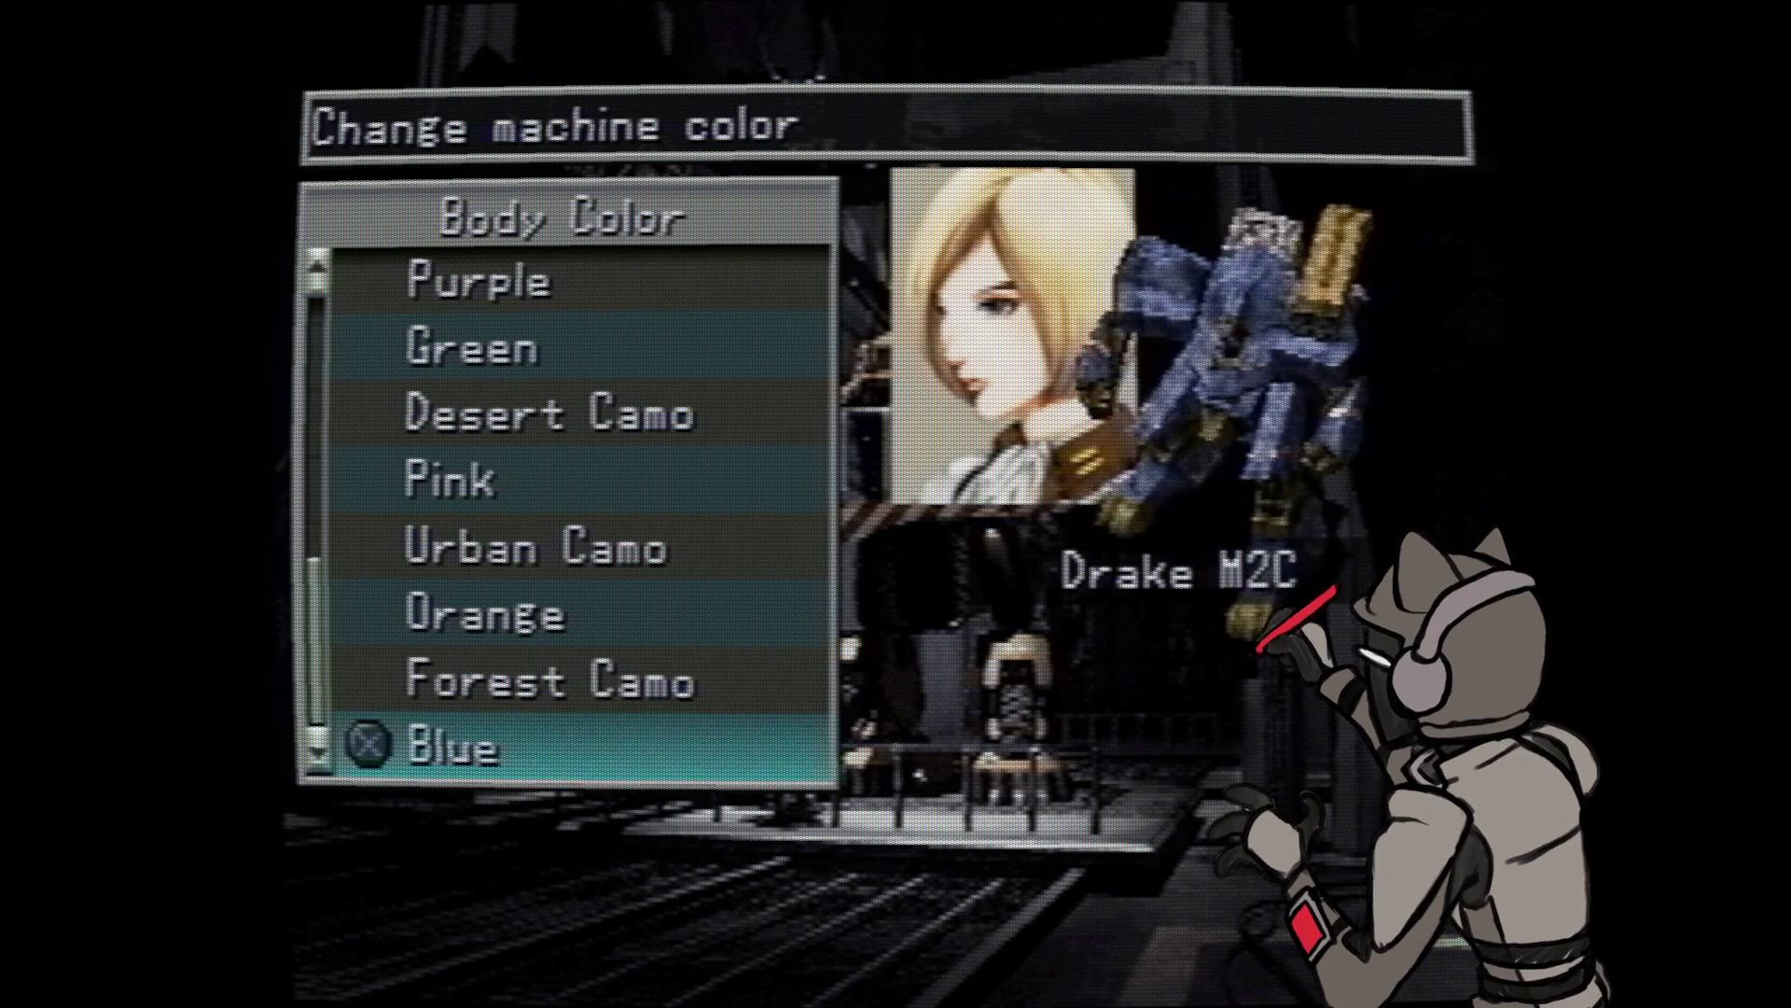
{"action": "key", "text": "Down"}
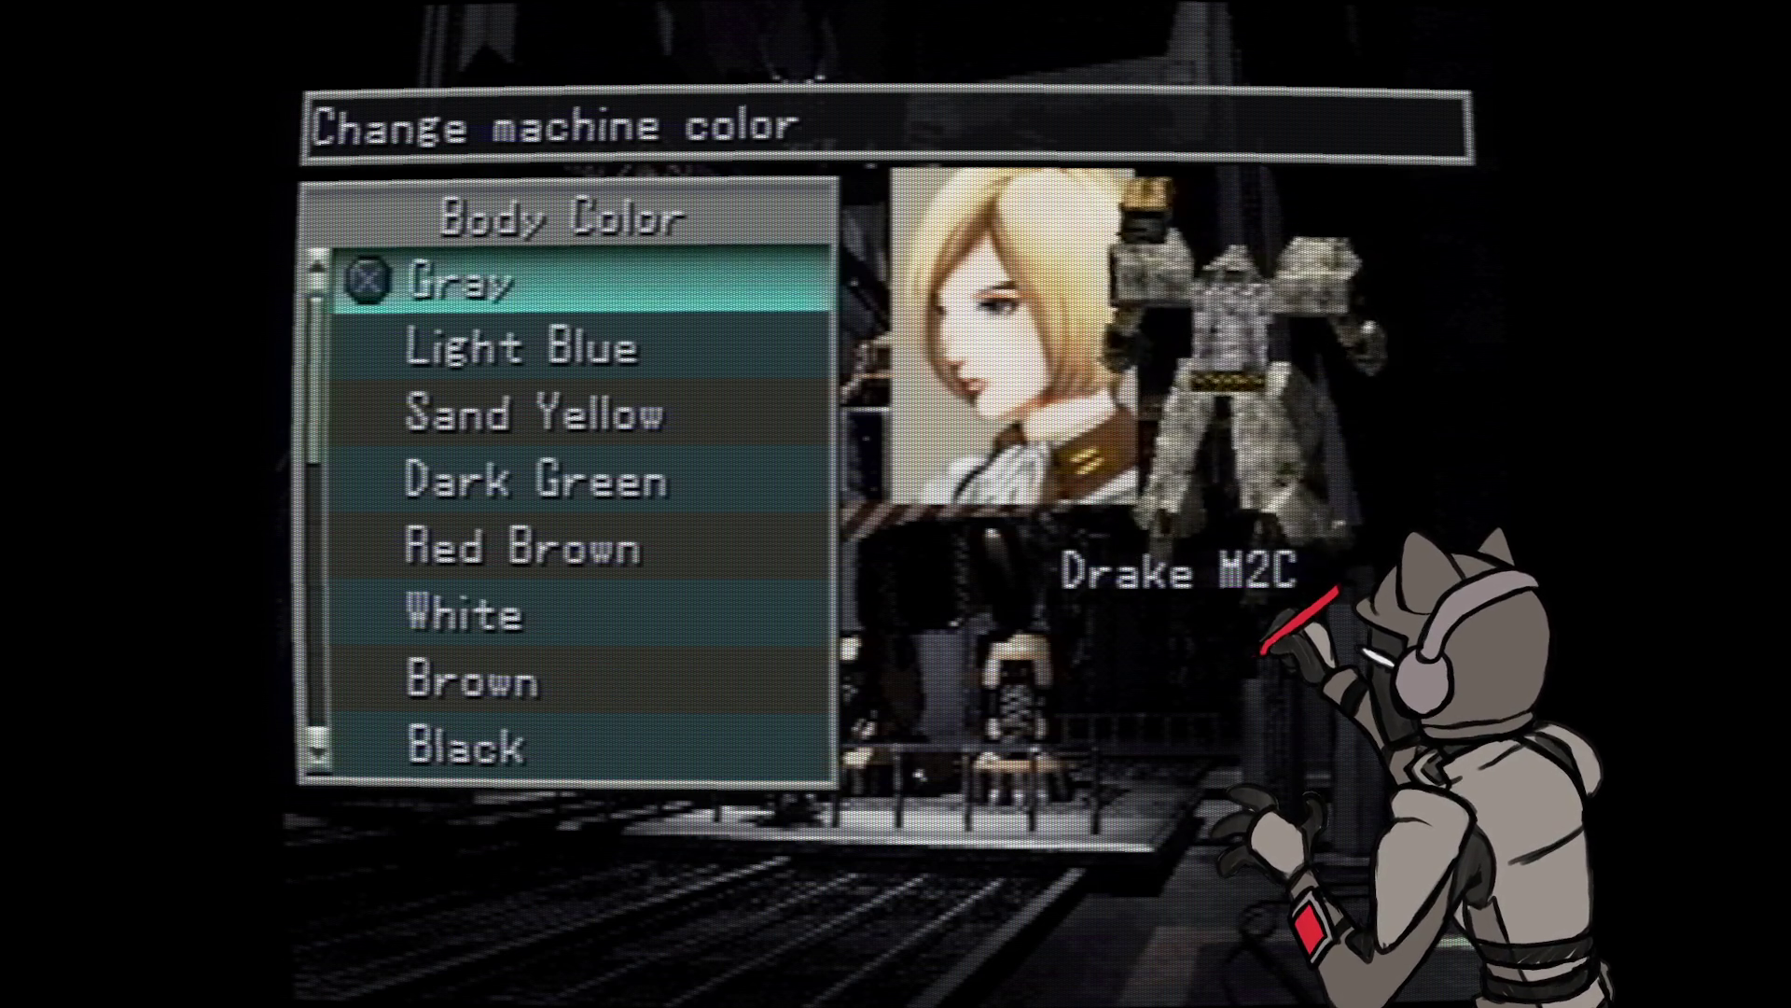
- Cycle through Light Blue, Sand Yellow, Red Brown, Red, the camo colours and wrap to Gray
{"action": "key", "text": "Down"}
{"action": "key", "text": "Down"}
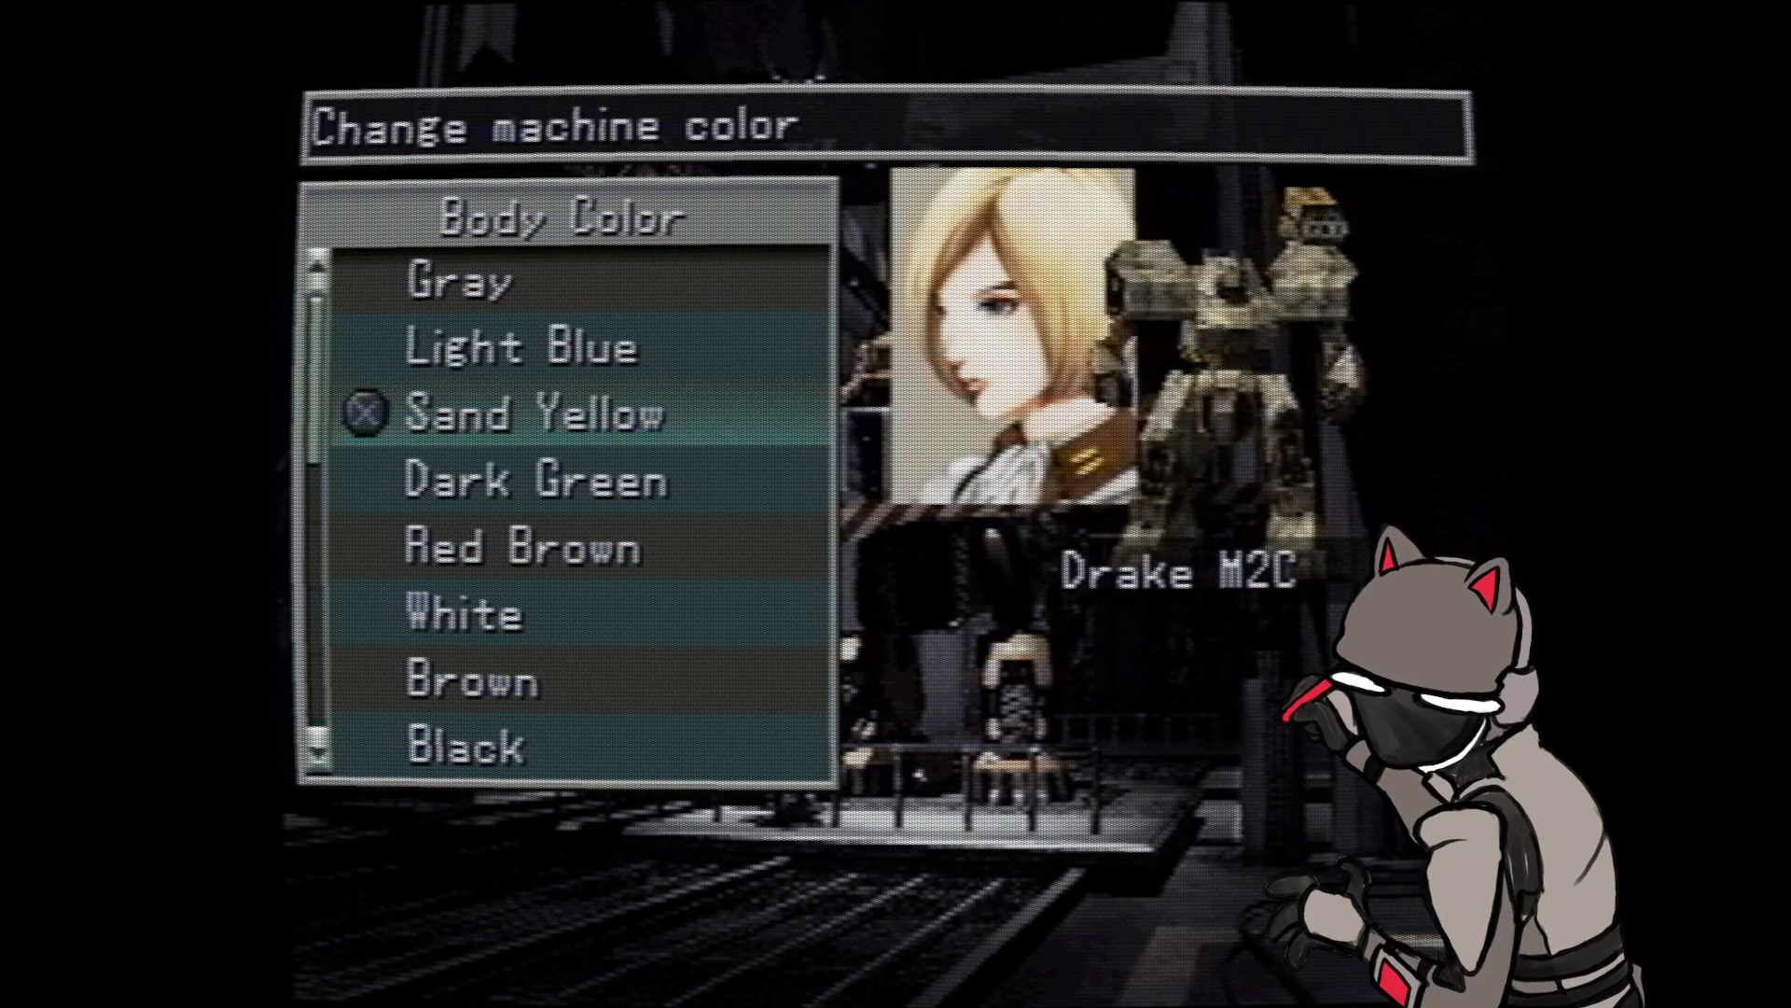
{"action": "key", "text": "Down"}
{"action": "key", "text": "Down"}
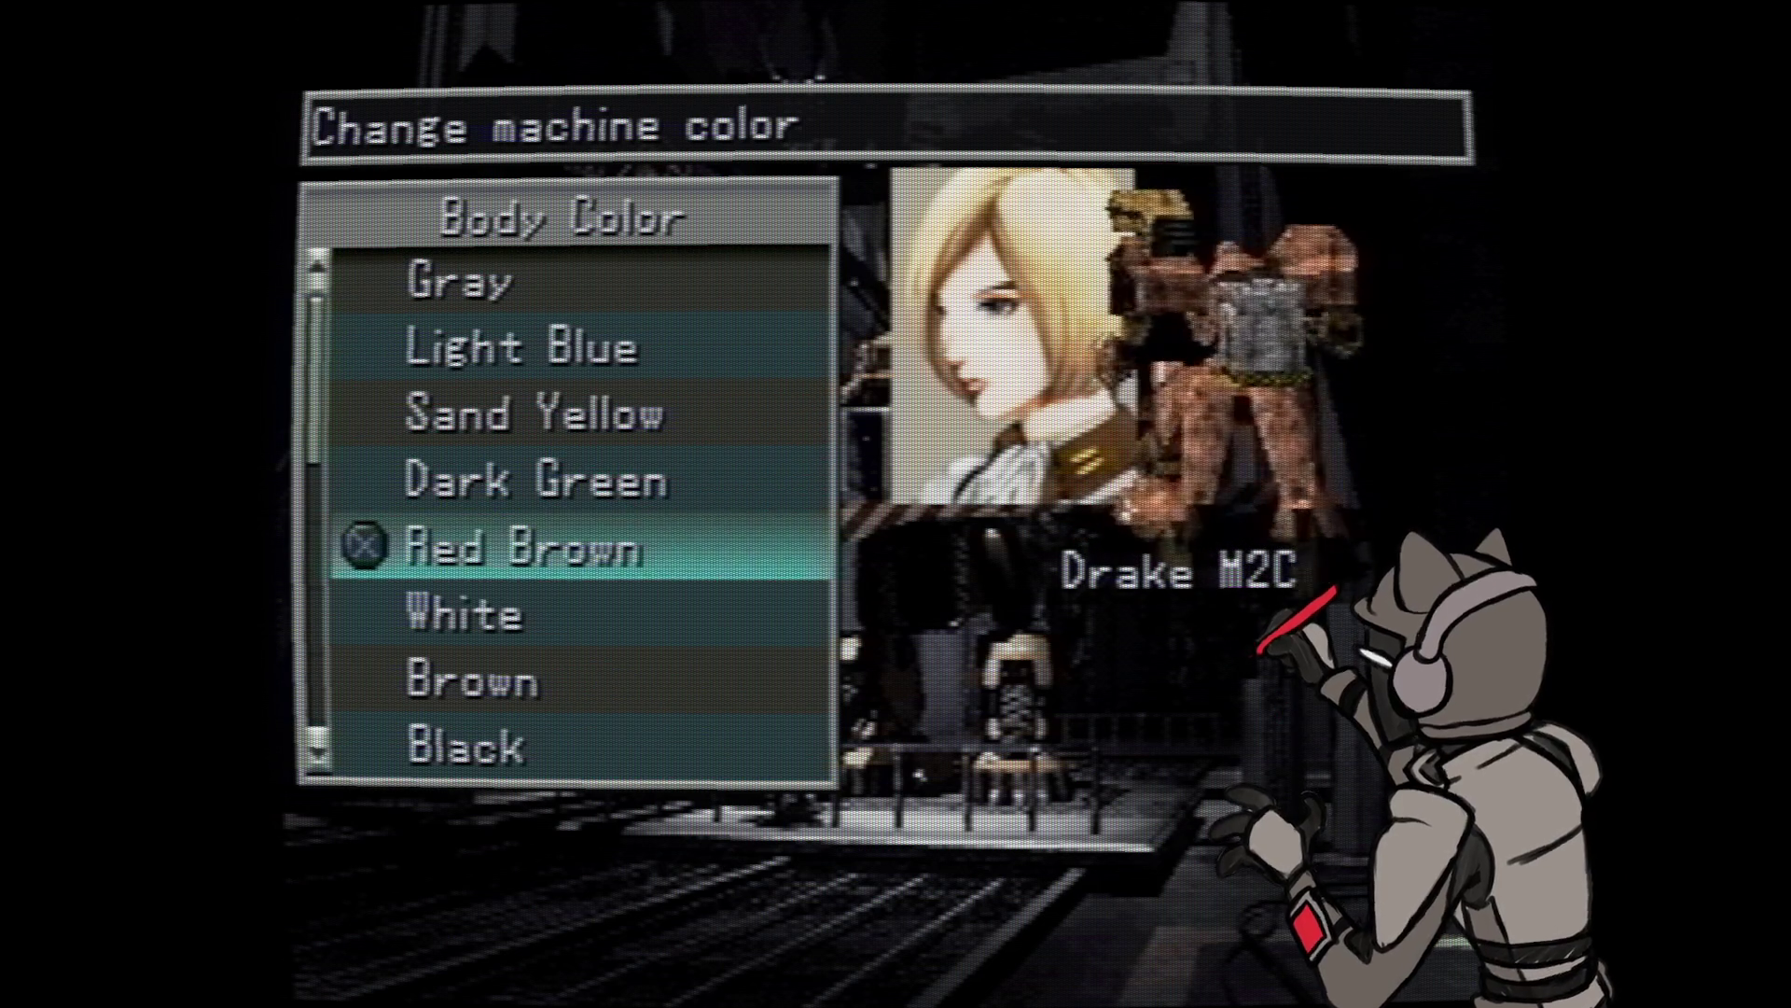
{"action": "key", "text": "Down"}
{"action": "key", "text": "Down"}
{"action": "key", "text": "Down"}
{"action": "key", "text": "Down"}
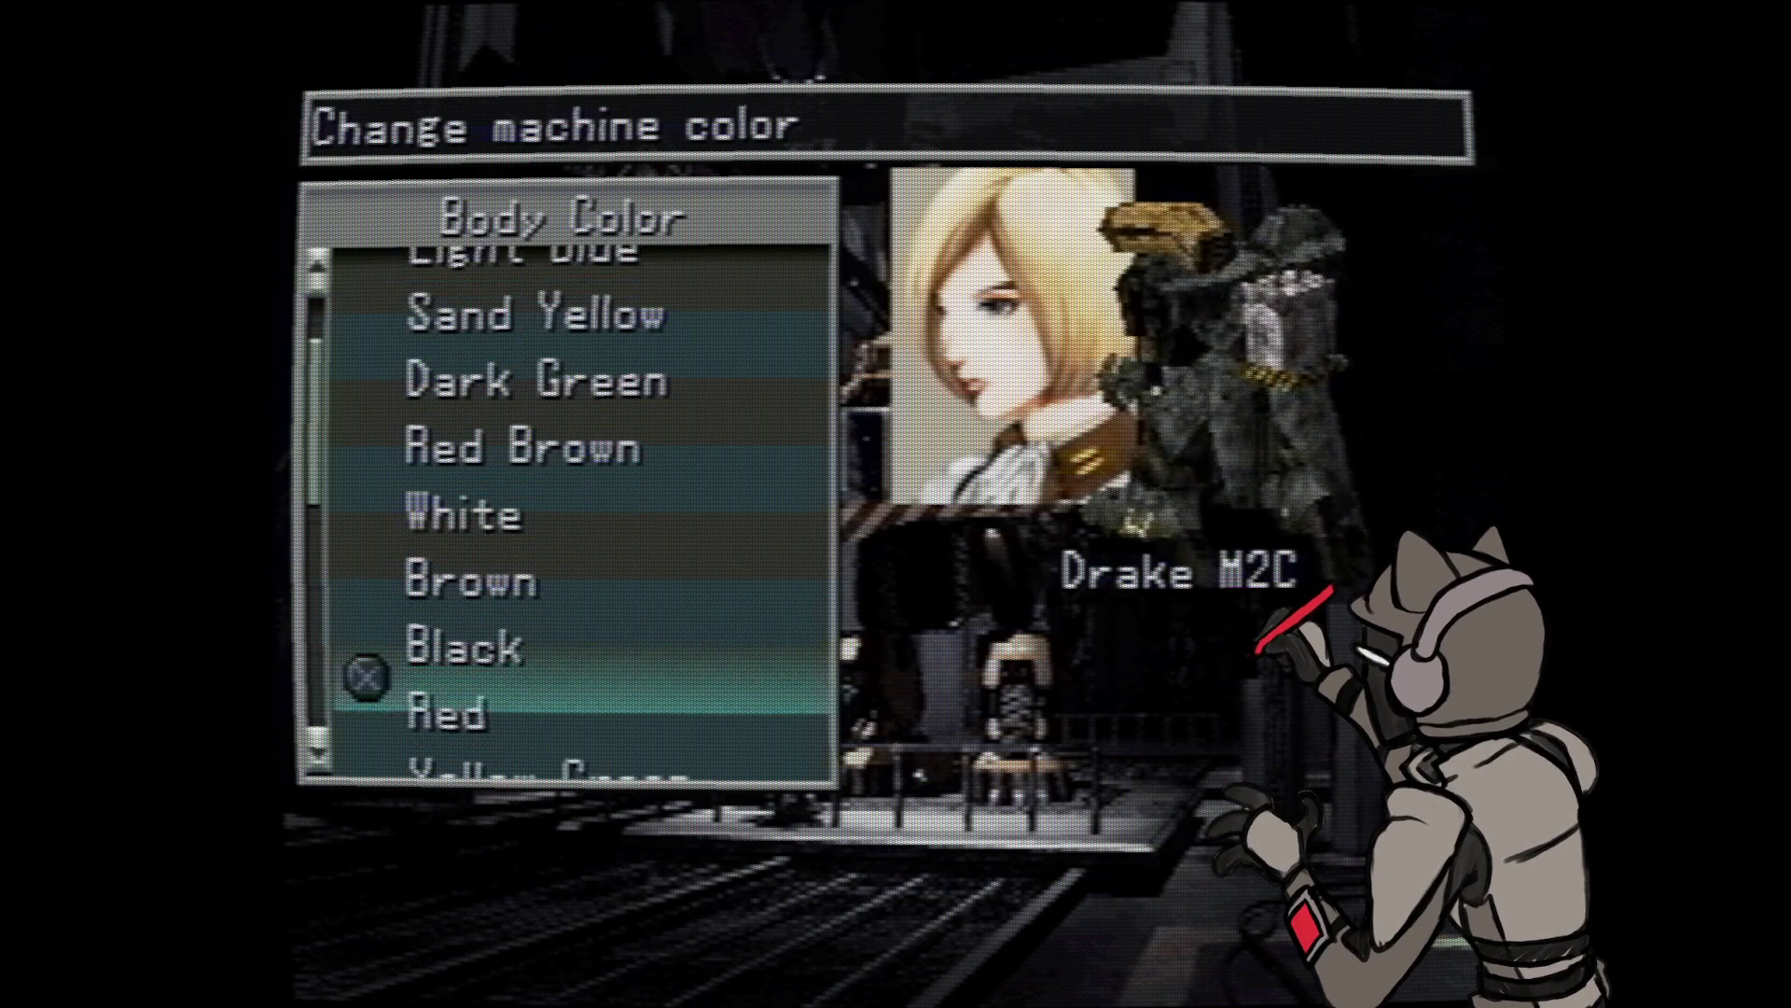
{"action": "key", "text": "Down"}
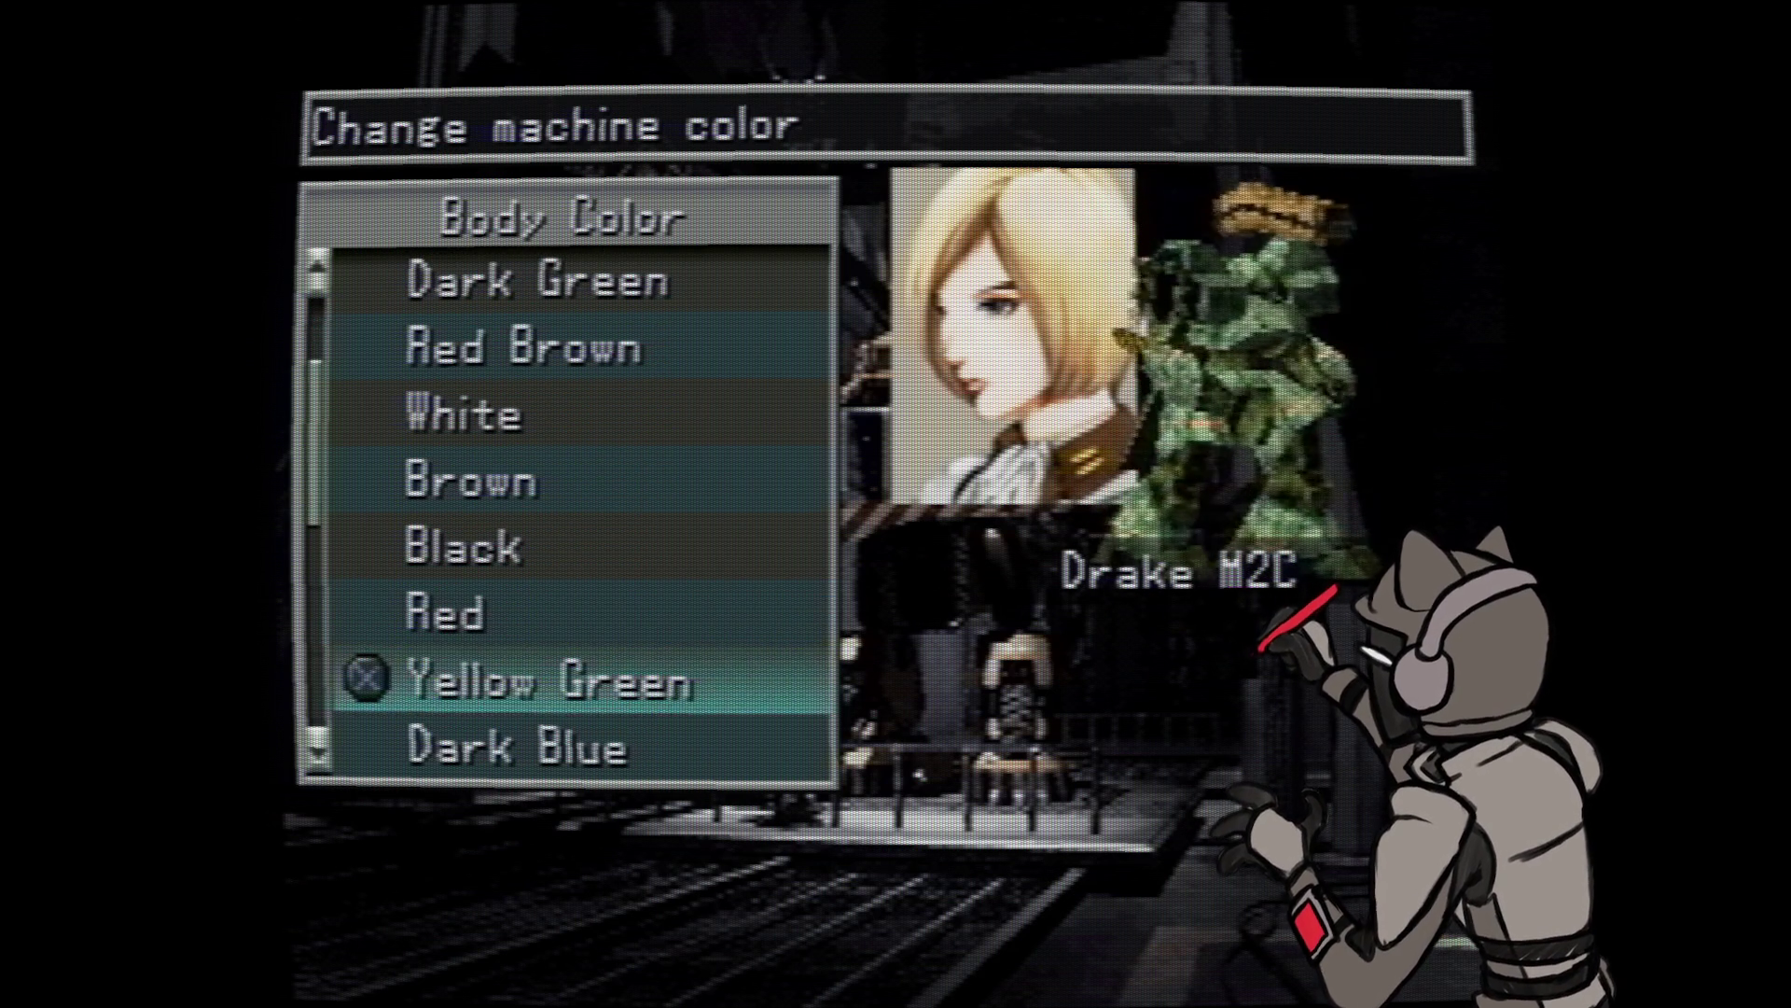
{"action": "key", "text": "Down"}
{"action": "key", "text": "Down"}
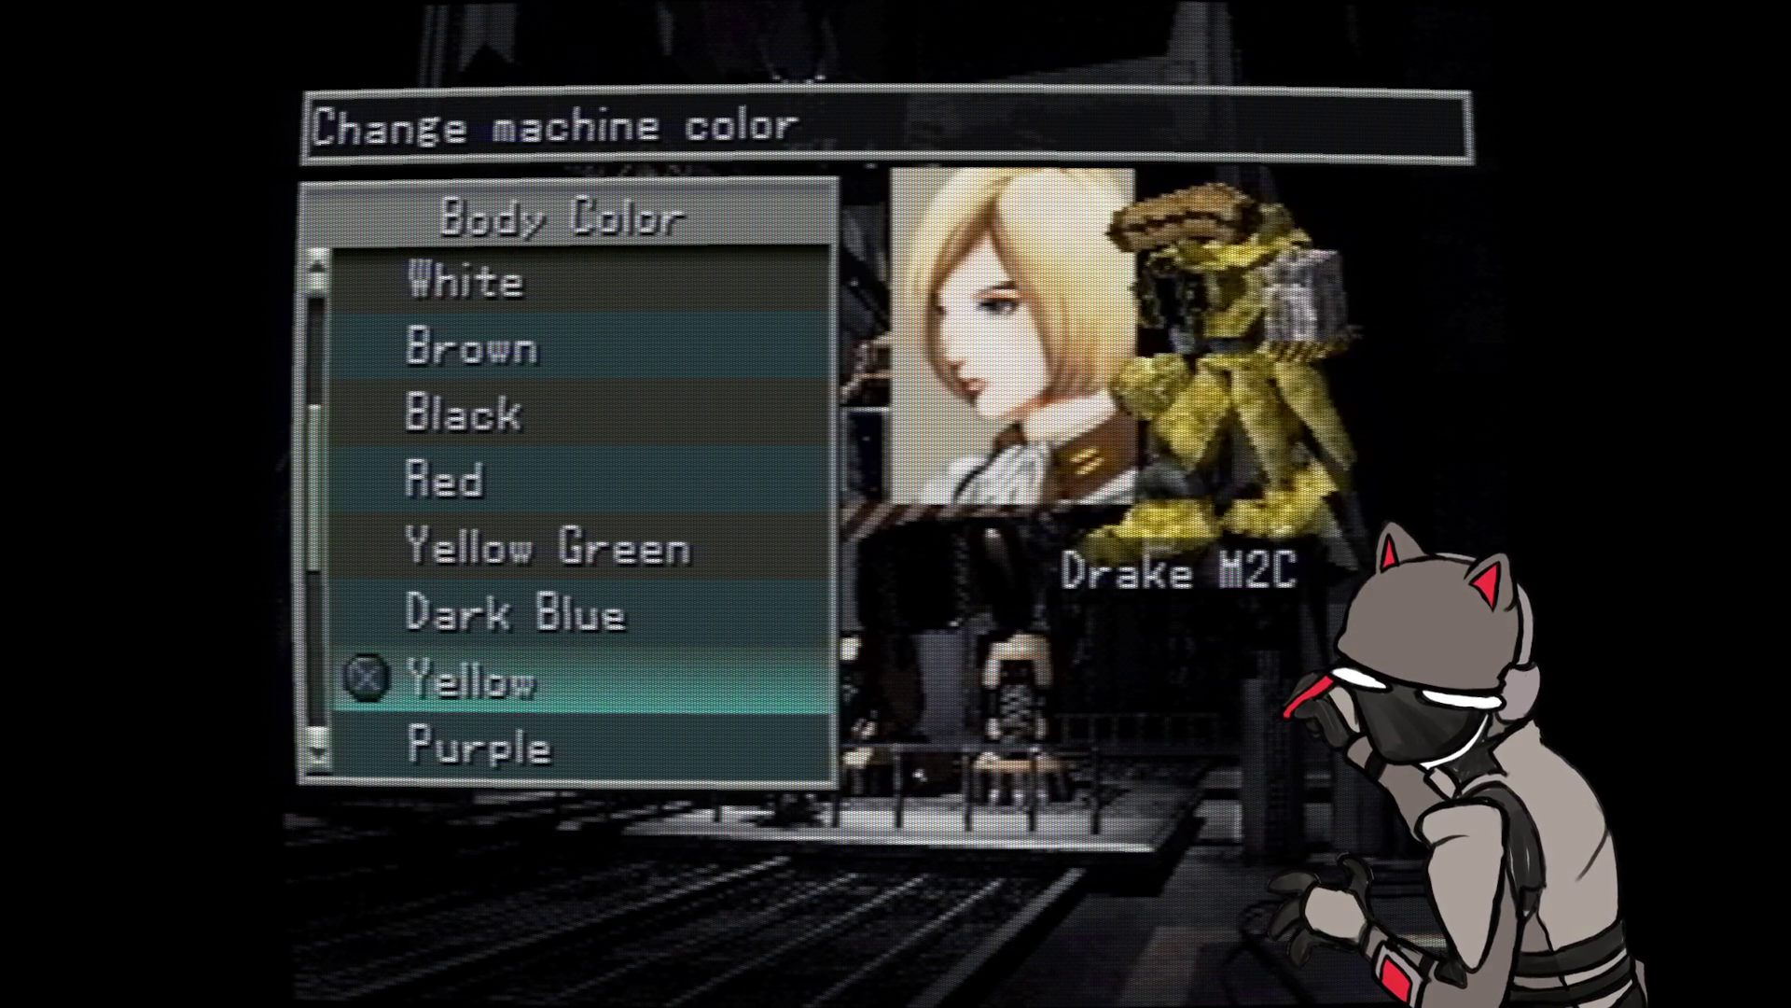
{"action": "key", "text": "Down"}
{"action": "key", "text": "Down"}
{"action": "key", "text": "Down"}
{"action": "key", "text": "Down"}
{"action": "key", "text": "Down"}
{"action": "key", "text": "Up"}
{"action": "key", "text": "Up"}
{"action": "key", "text": "Down"}
{"action": "key", "text": "Down"}
{"action": "key", "text": "Down"}
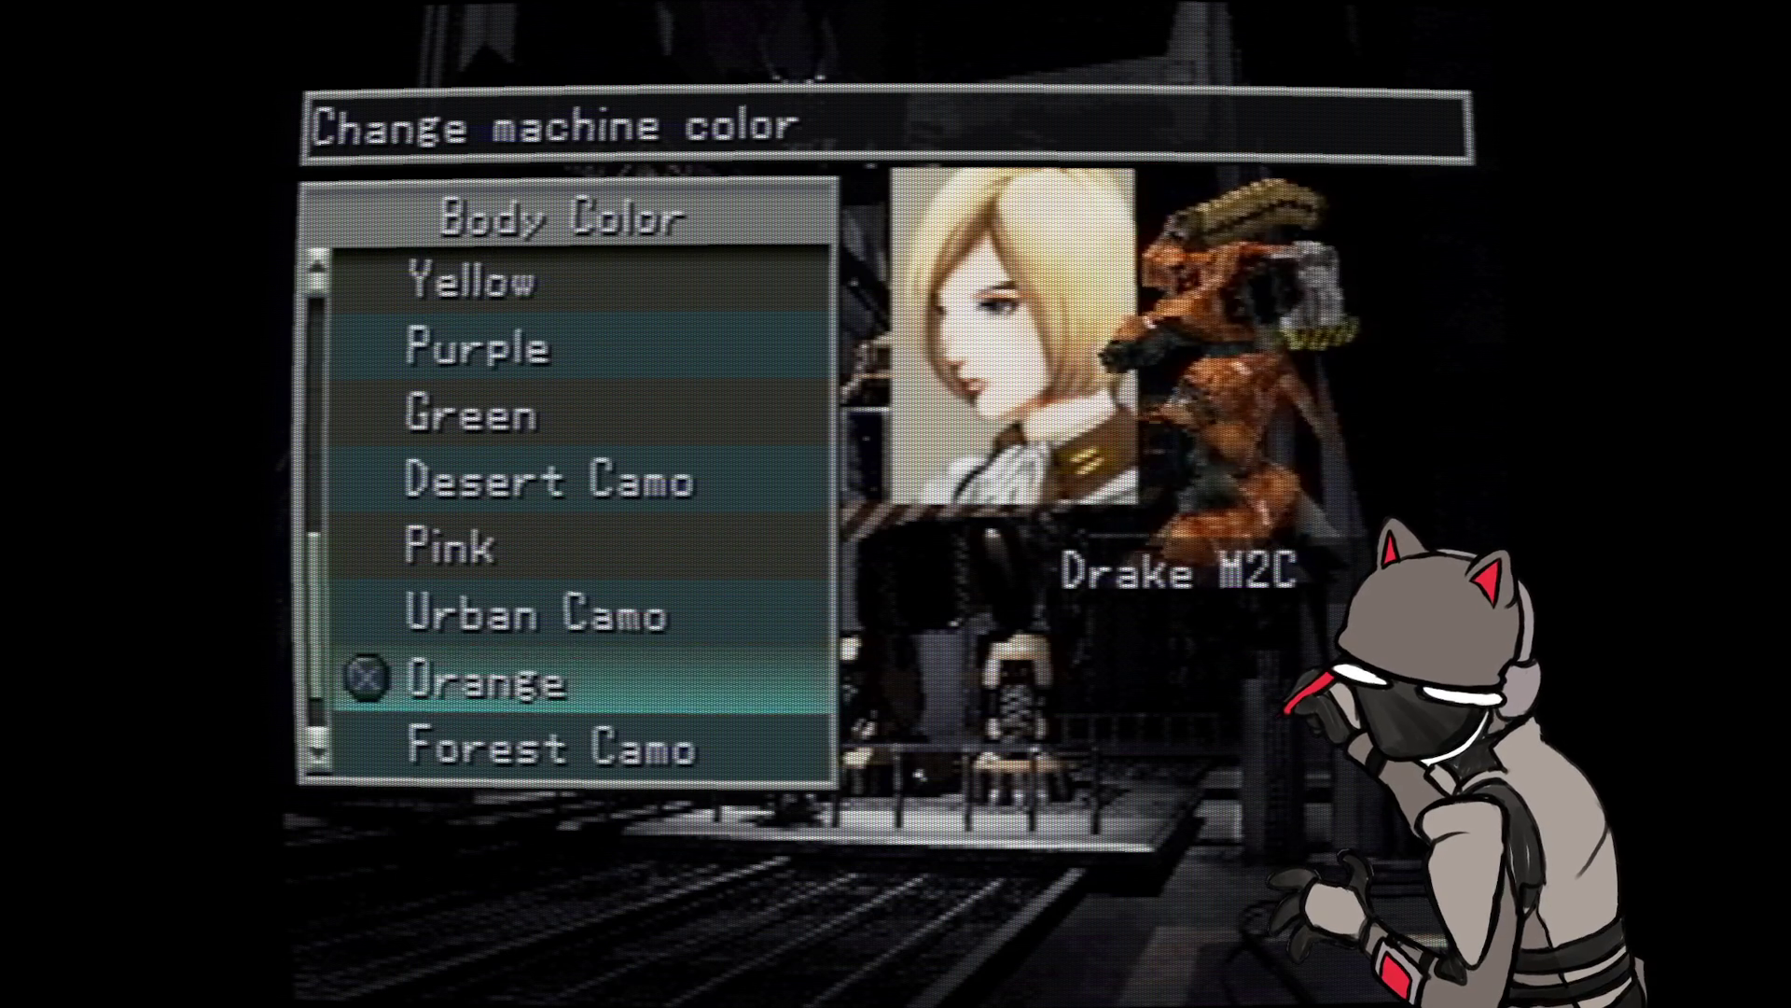
{"action": "key", "text": "Down"}
{"action": "key", "text": "Down"}
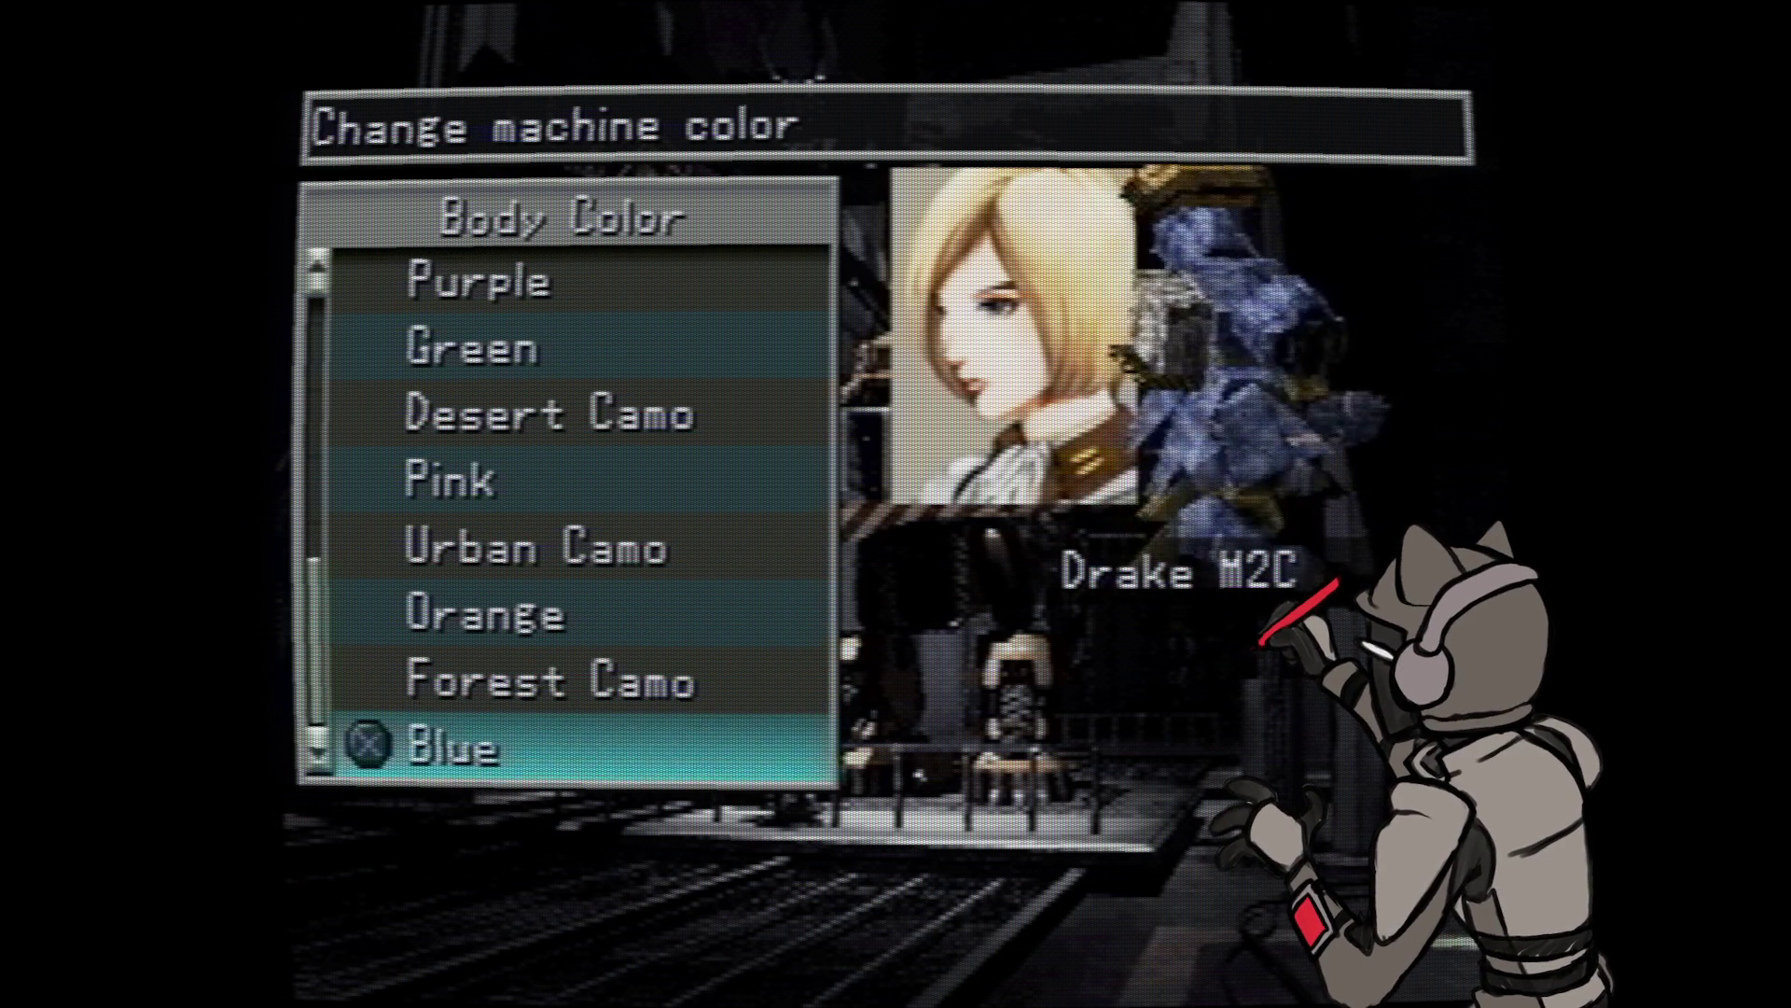
{"action": "key", "text": "Down"}
{"action": "key", "text": "Down"}
{"action": "key", "text": "Down"}
{"action": "key", "text": "Down"}
{"action": "key", "text": "Down"}
{"action": "key", "text": "Down"}
{"action": "key", "text": "Down"}
{"action": "key", "text": "Down"}
- Apply White to Drake M2C's body and switch to the KyojunMk107 wanzer
{"action": "key", "text": "Up"}
{"action": "key", "text": "Up"}
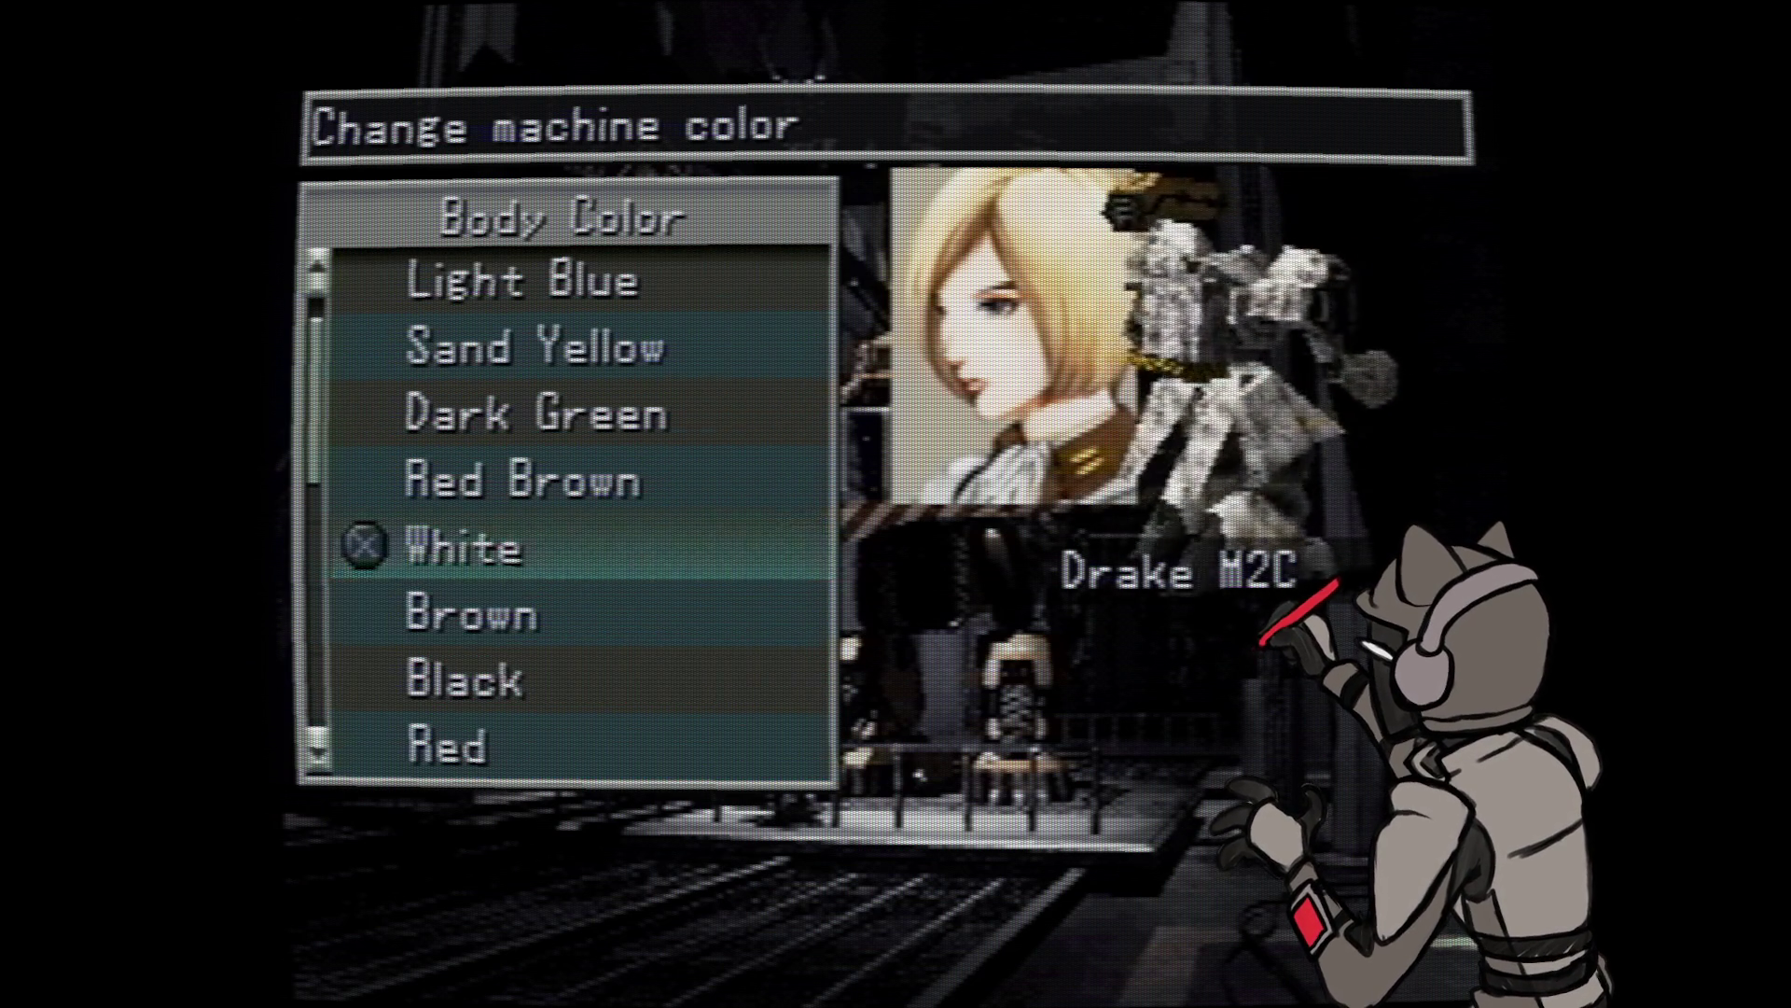
{"action": "key", "text": "Return"}
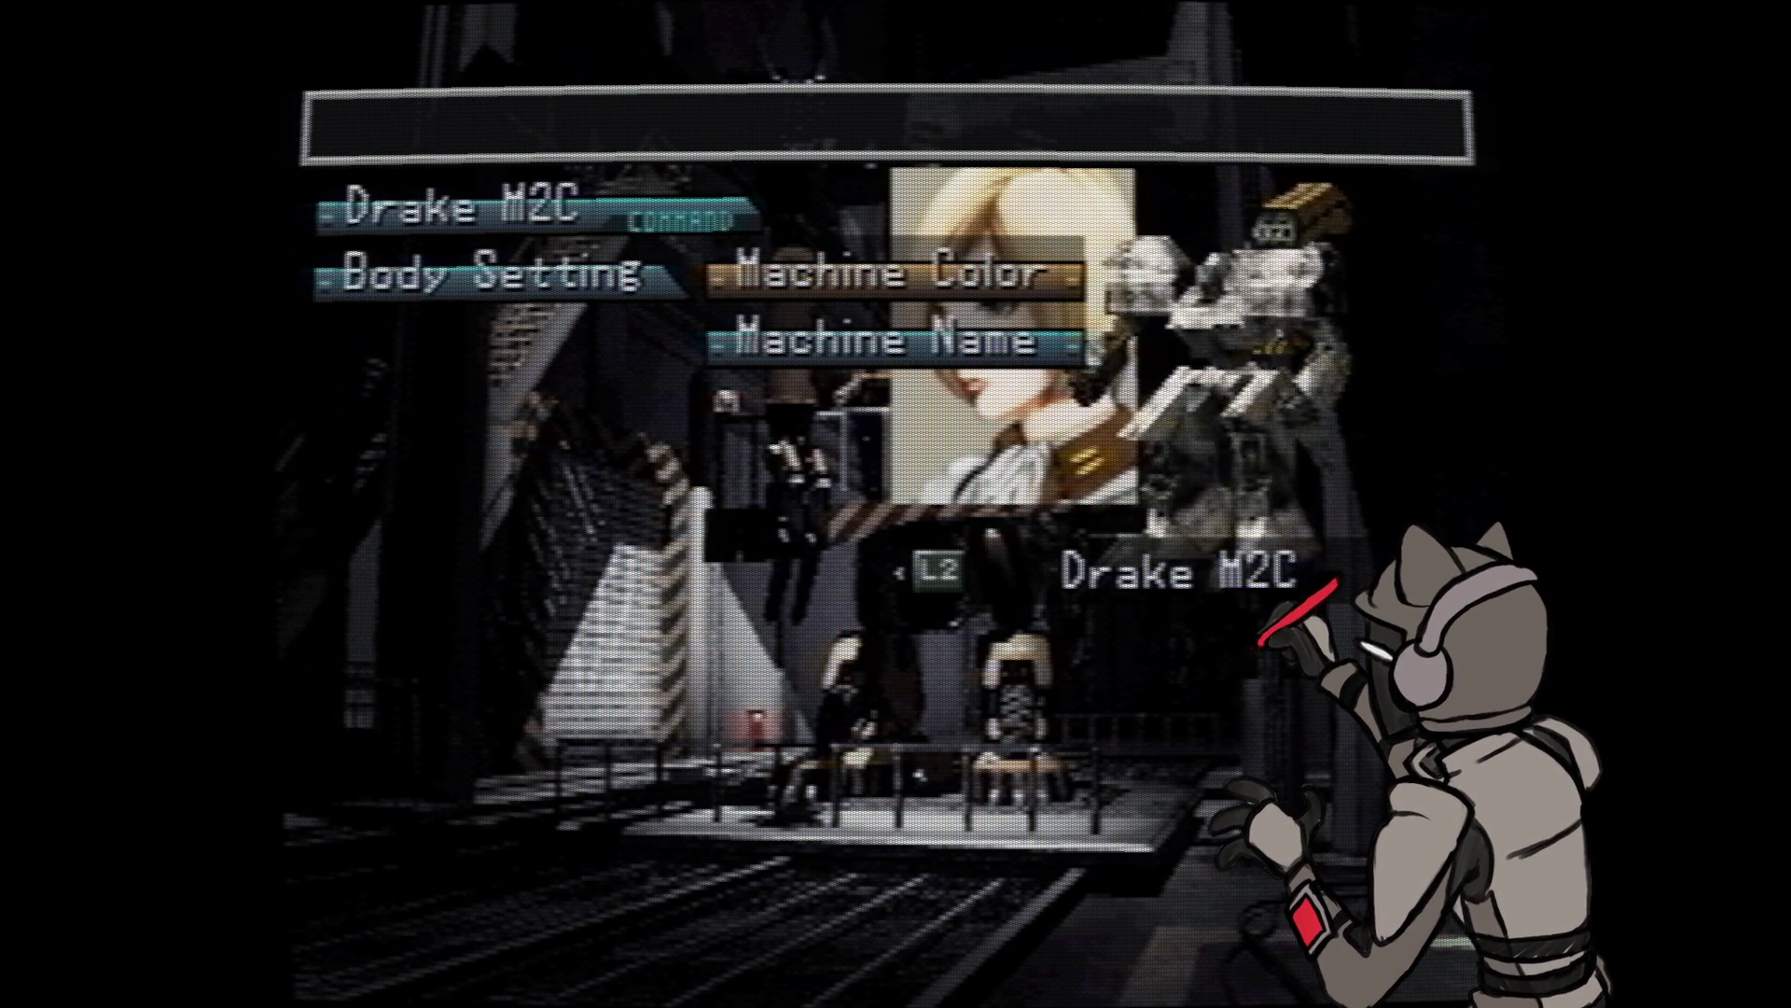
{"action": "key", "text": "e"}
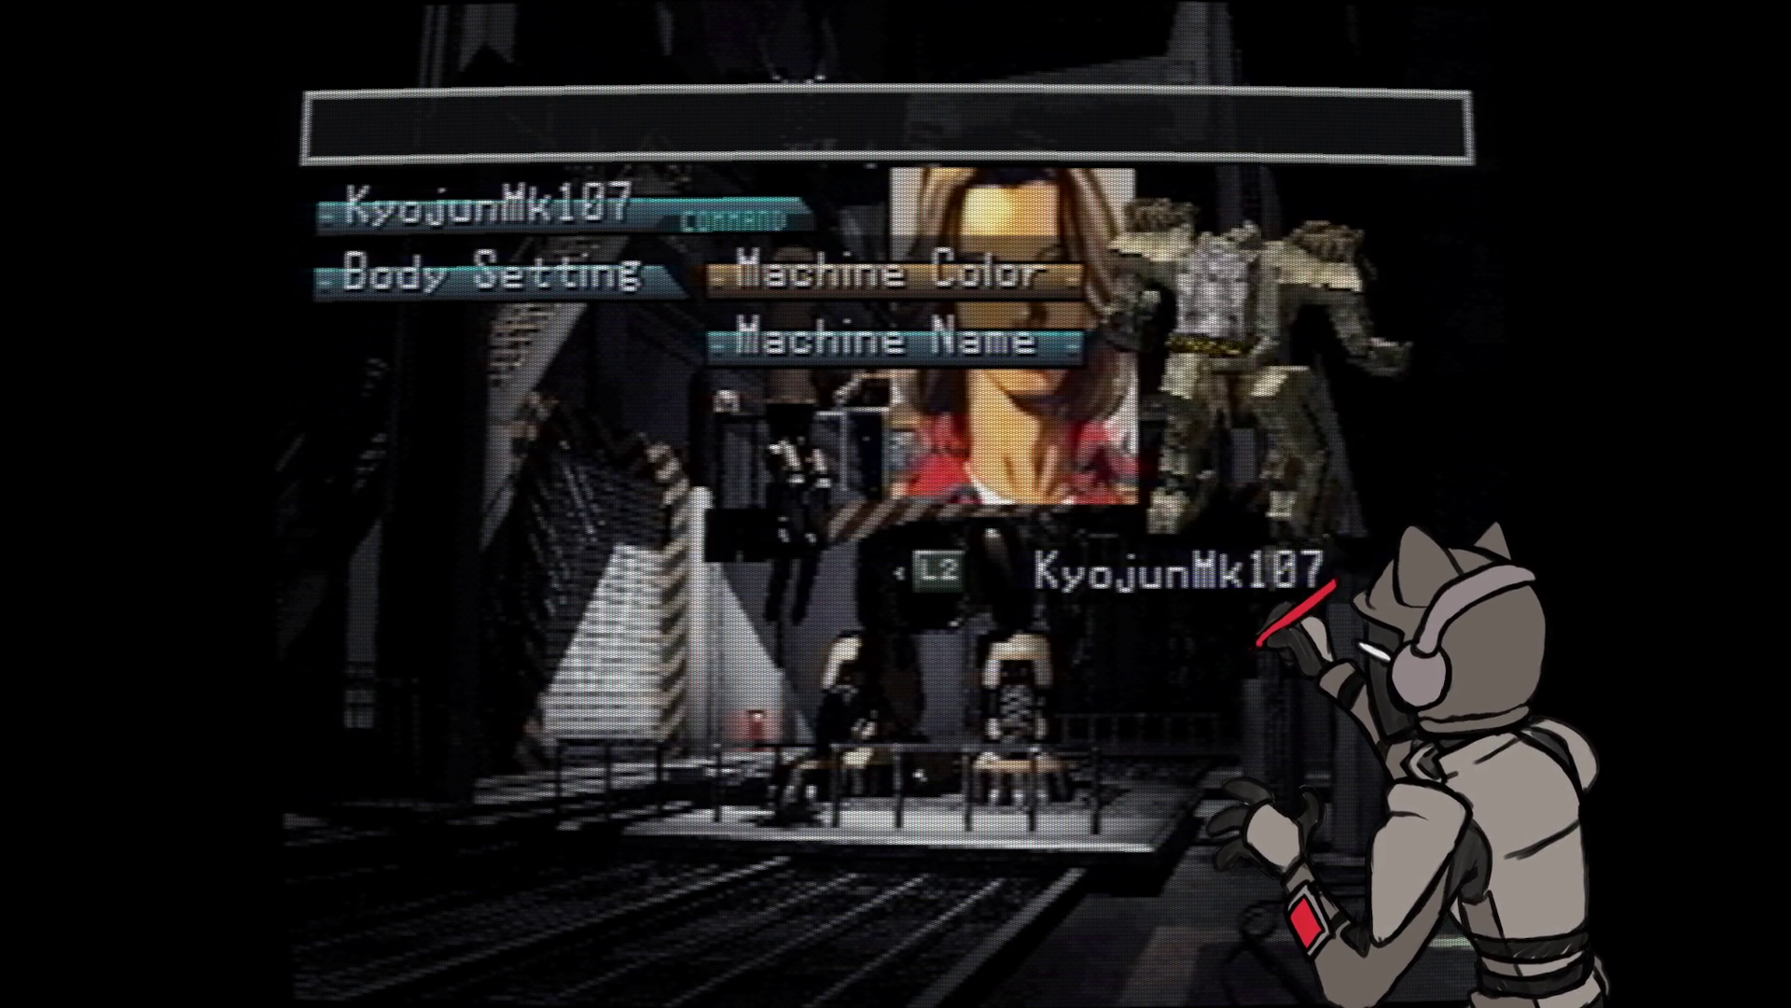
- Preview KyojunMk107 in Gray, Dark Green, Red Brown, White and Brown
{"action": "key", "text": "Return"}
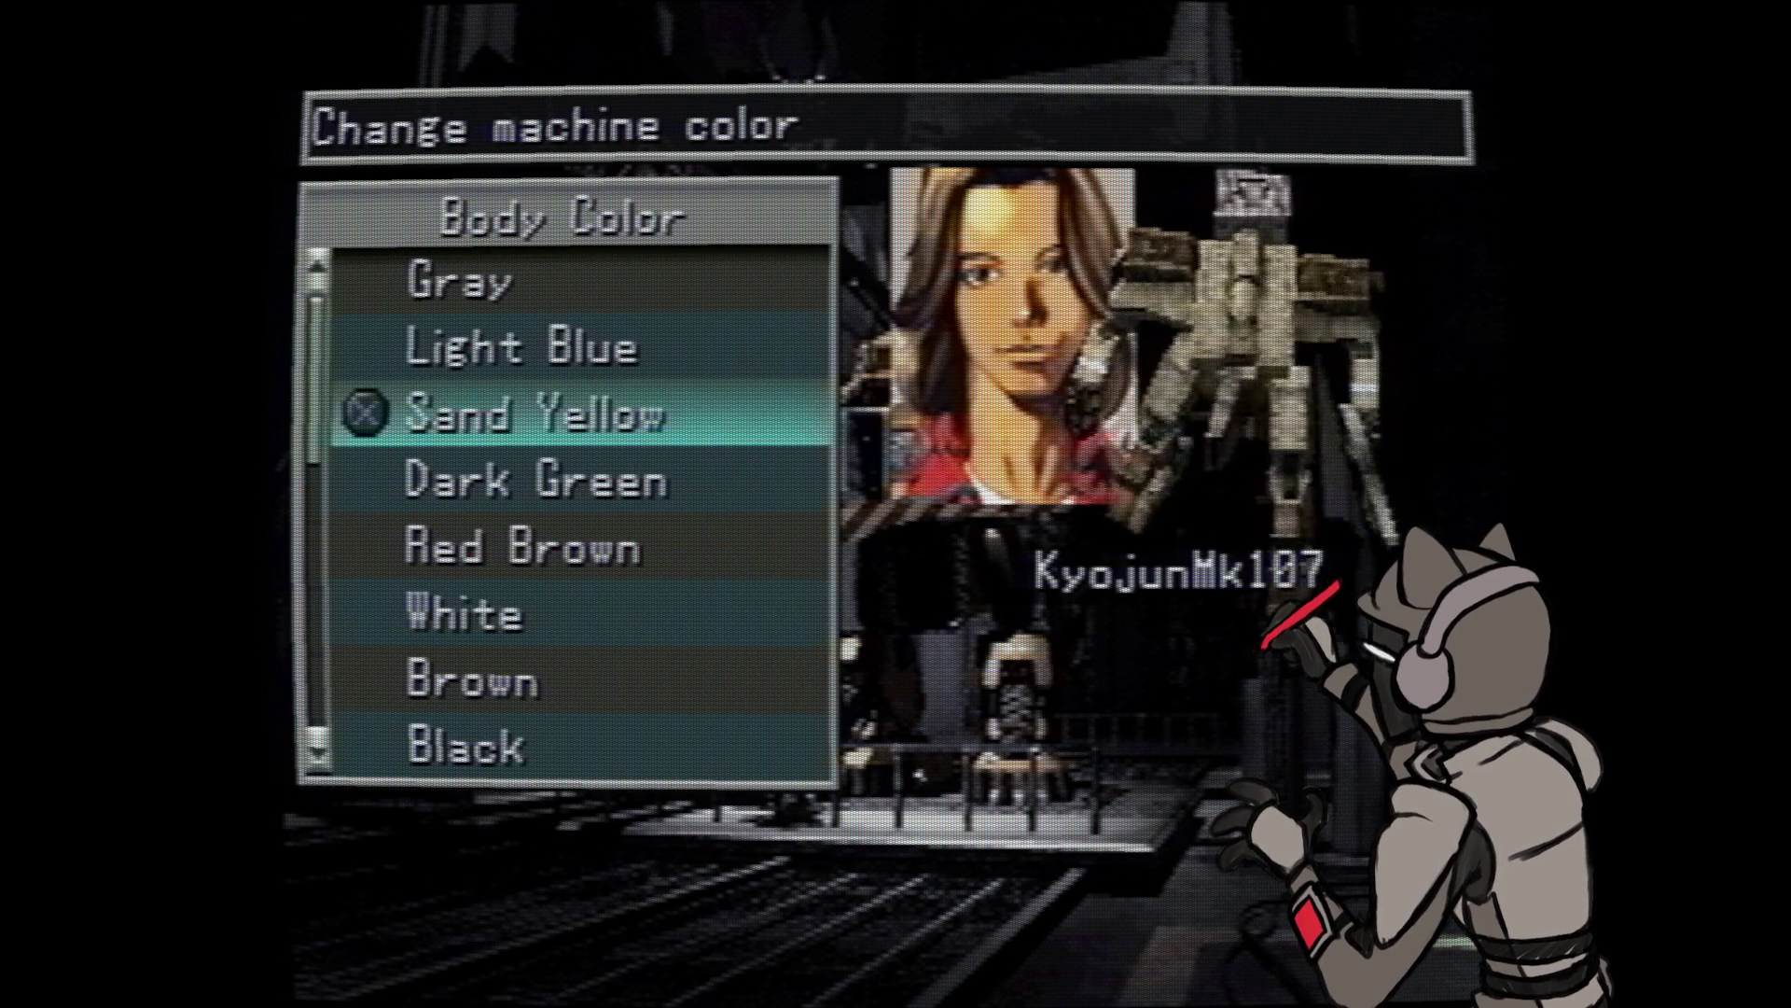
{"action": "key", "text": "Up"}
{"action": "key", "text": "Up"}
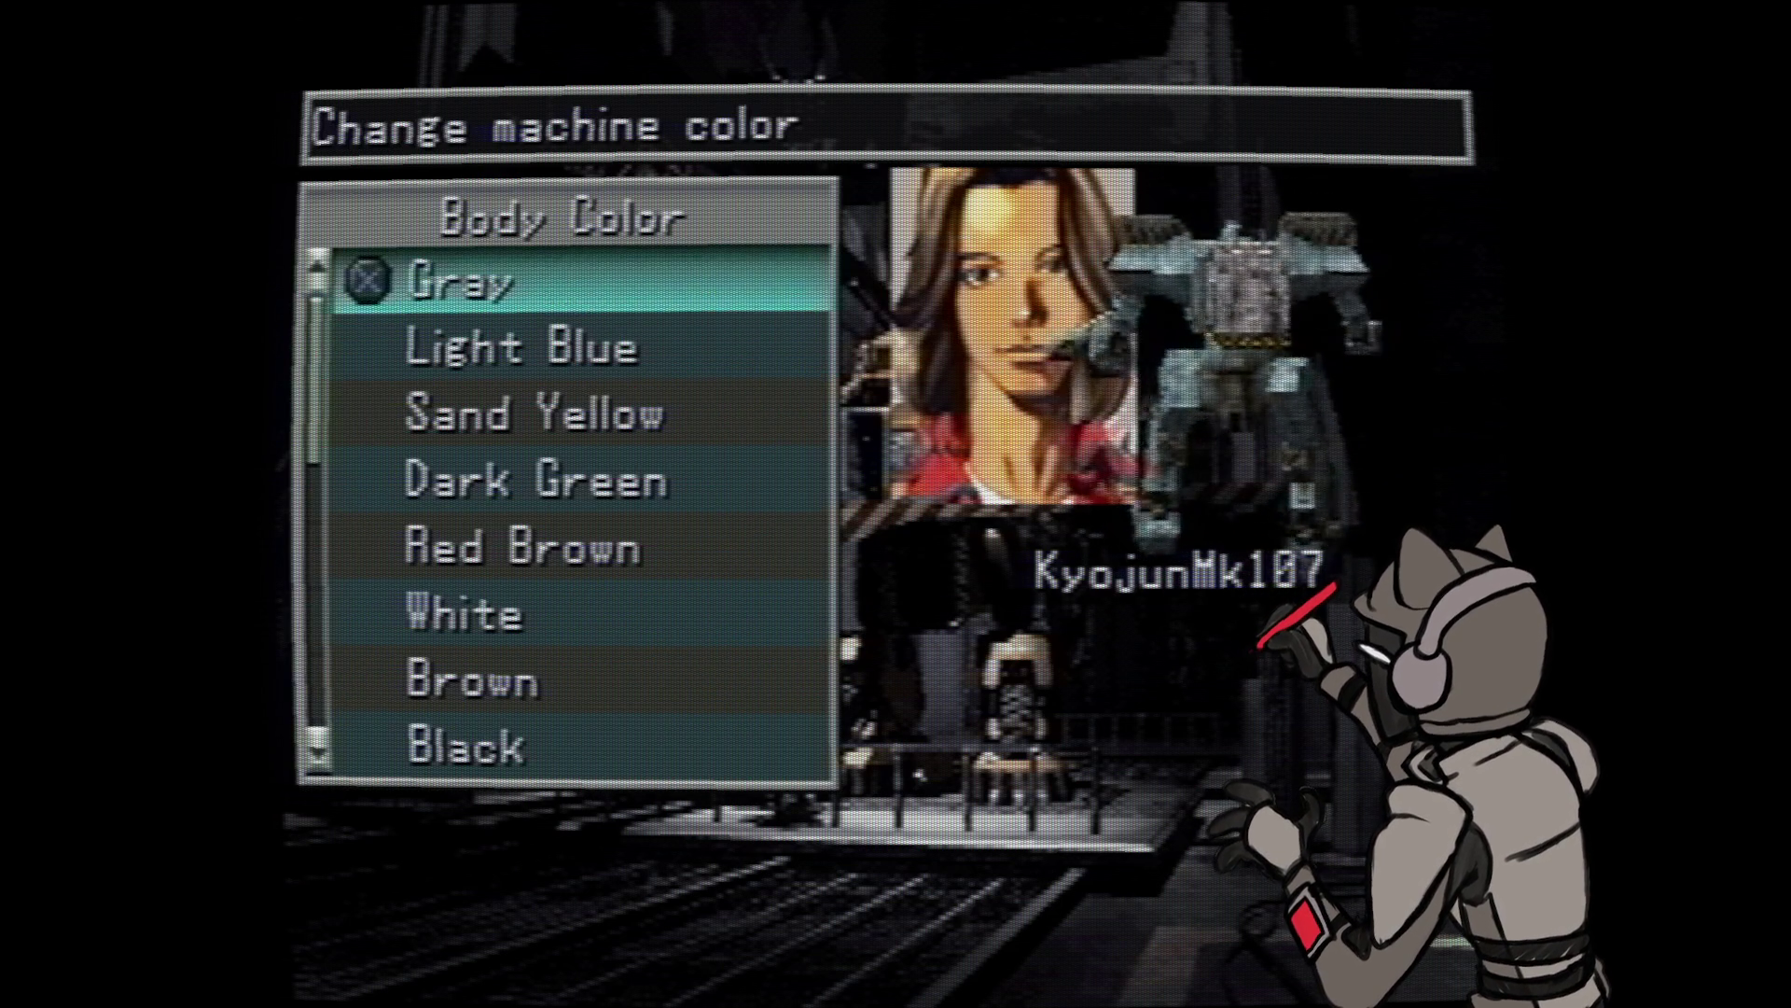
{"action": "key", "text": "Down"}
{"action": "key", "text": "Down"}
{"action": "key", "text": "Down"}
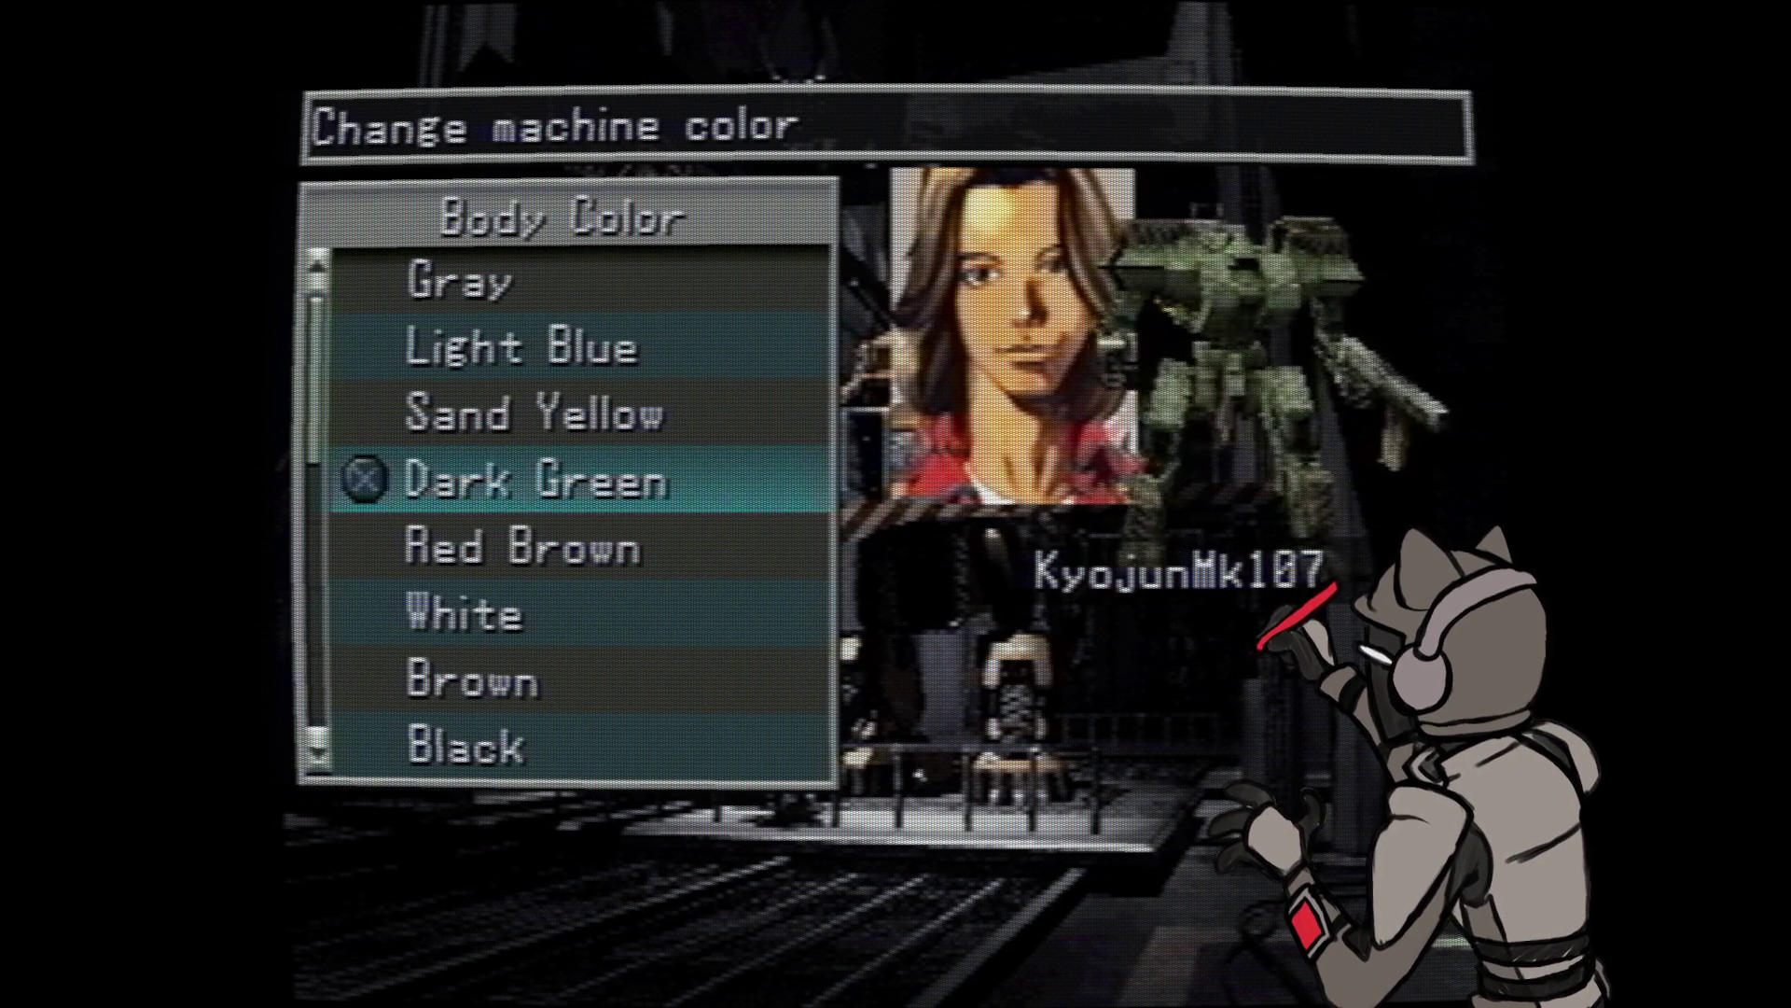
{"action": "key", "text": "Up"}
{"action": "key", "text": "Up"}
{"action": "key", "text": "Up"}
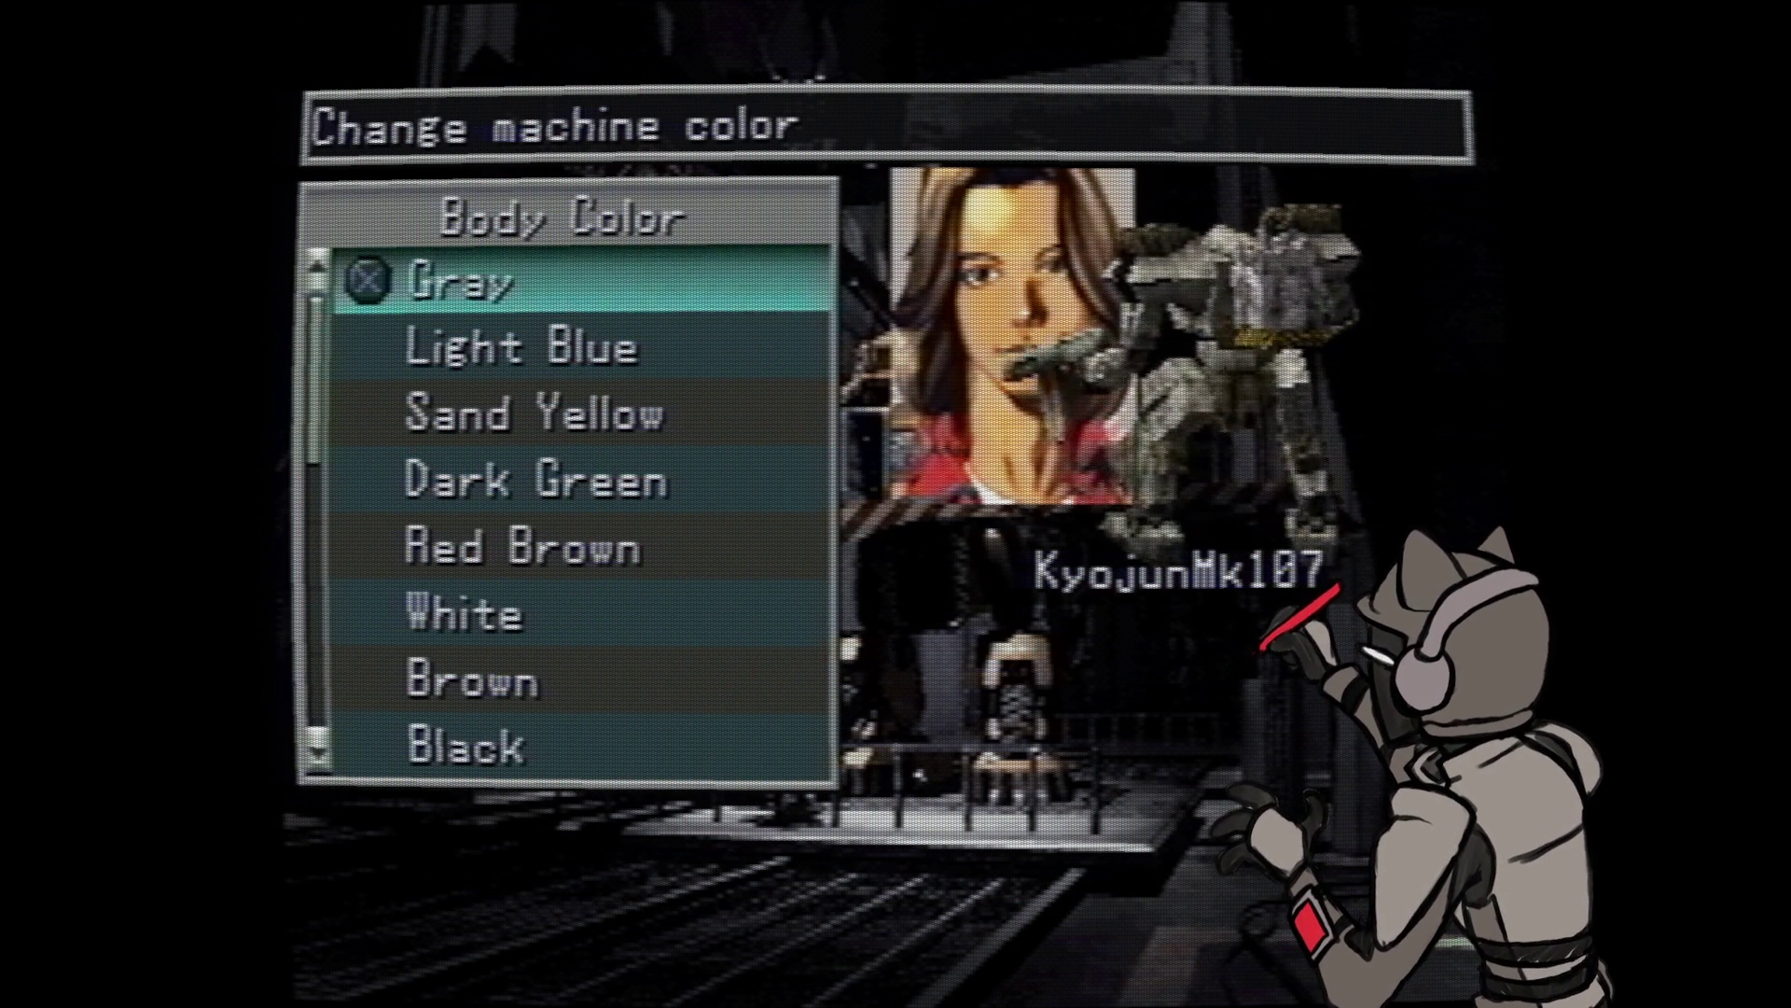
{"action": "key", "text": "Down"}
{"action": "key", "text": "Down"}
{"action": "key", "text": "Down"}
{"action": "key", "text": "Down"}
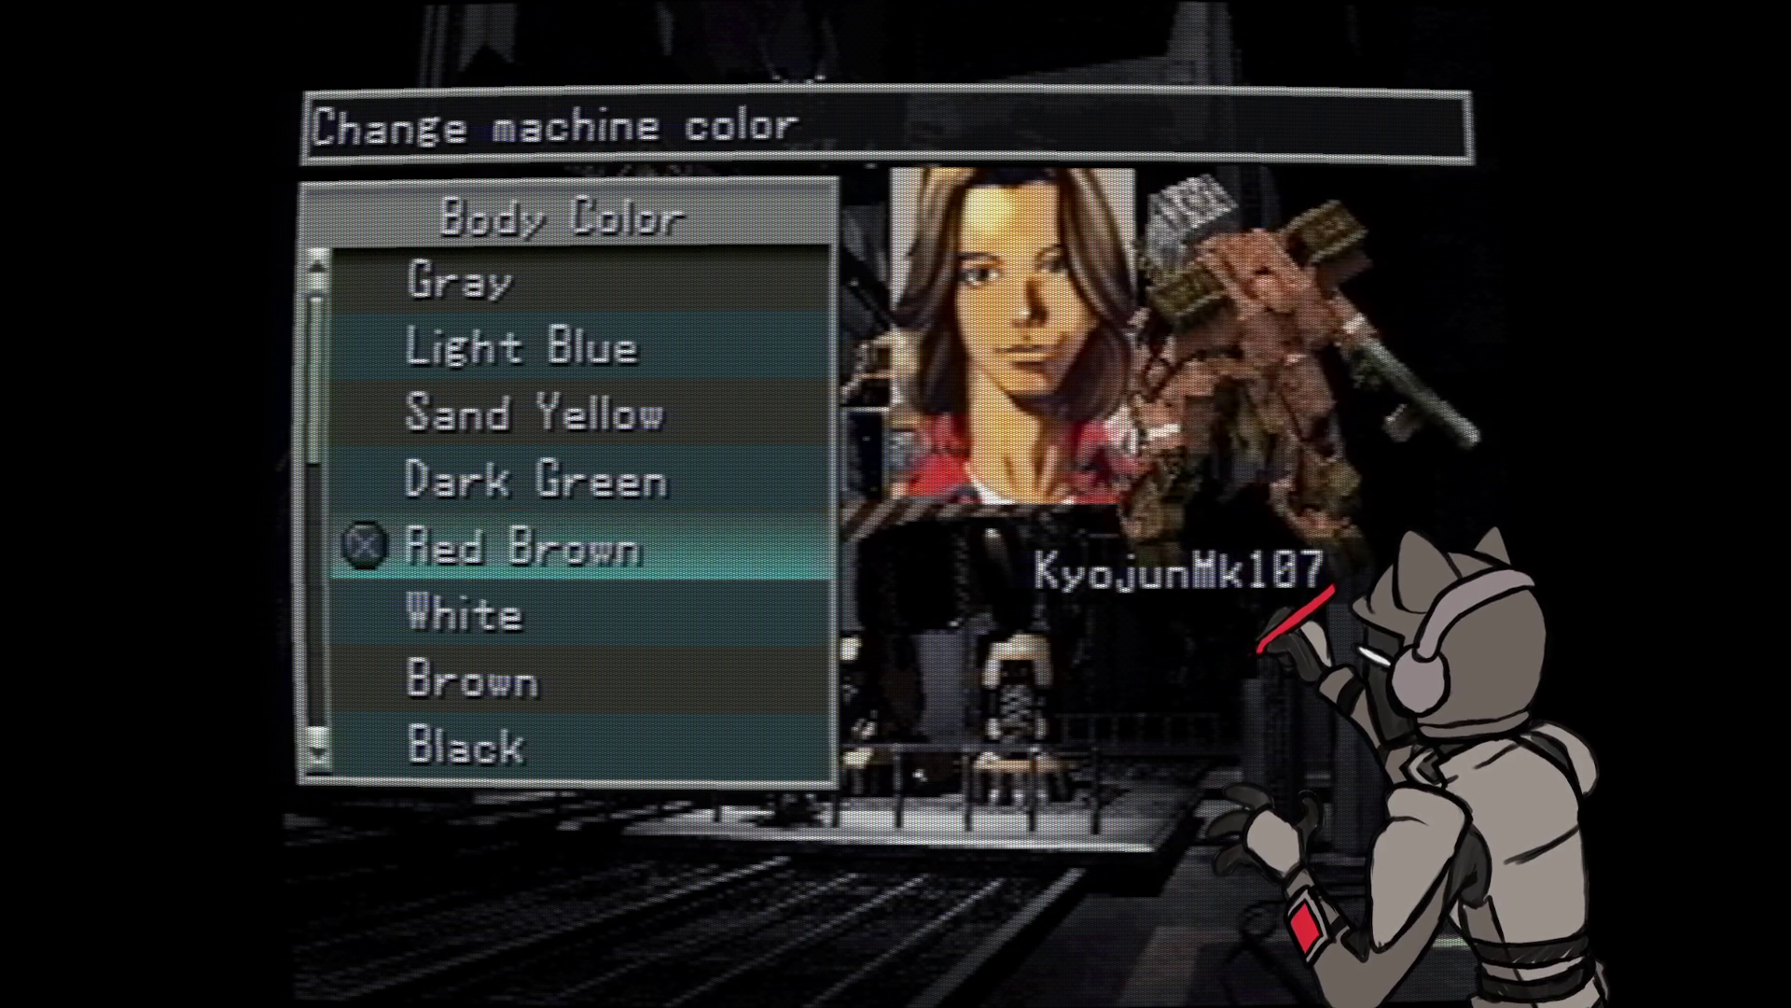
{"action": "key", "text": "Down"}
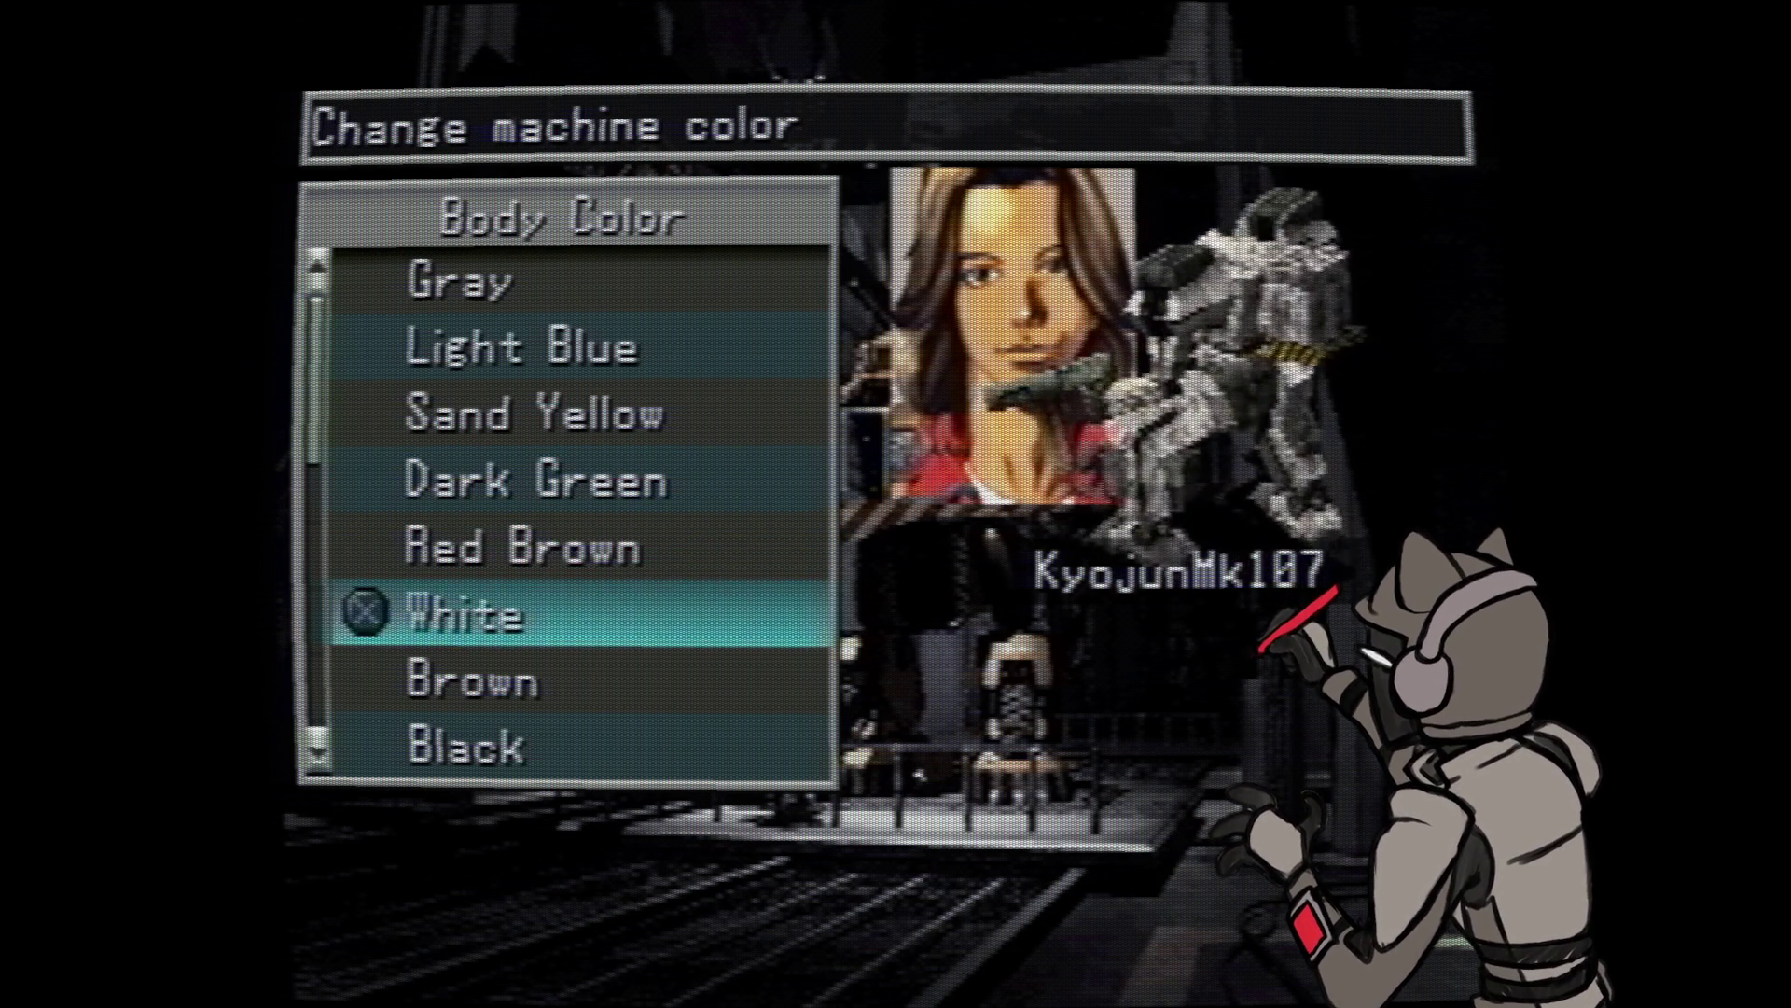
{"action": "key", "text": "Down"}
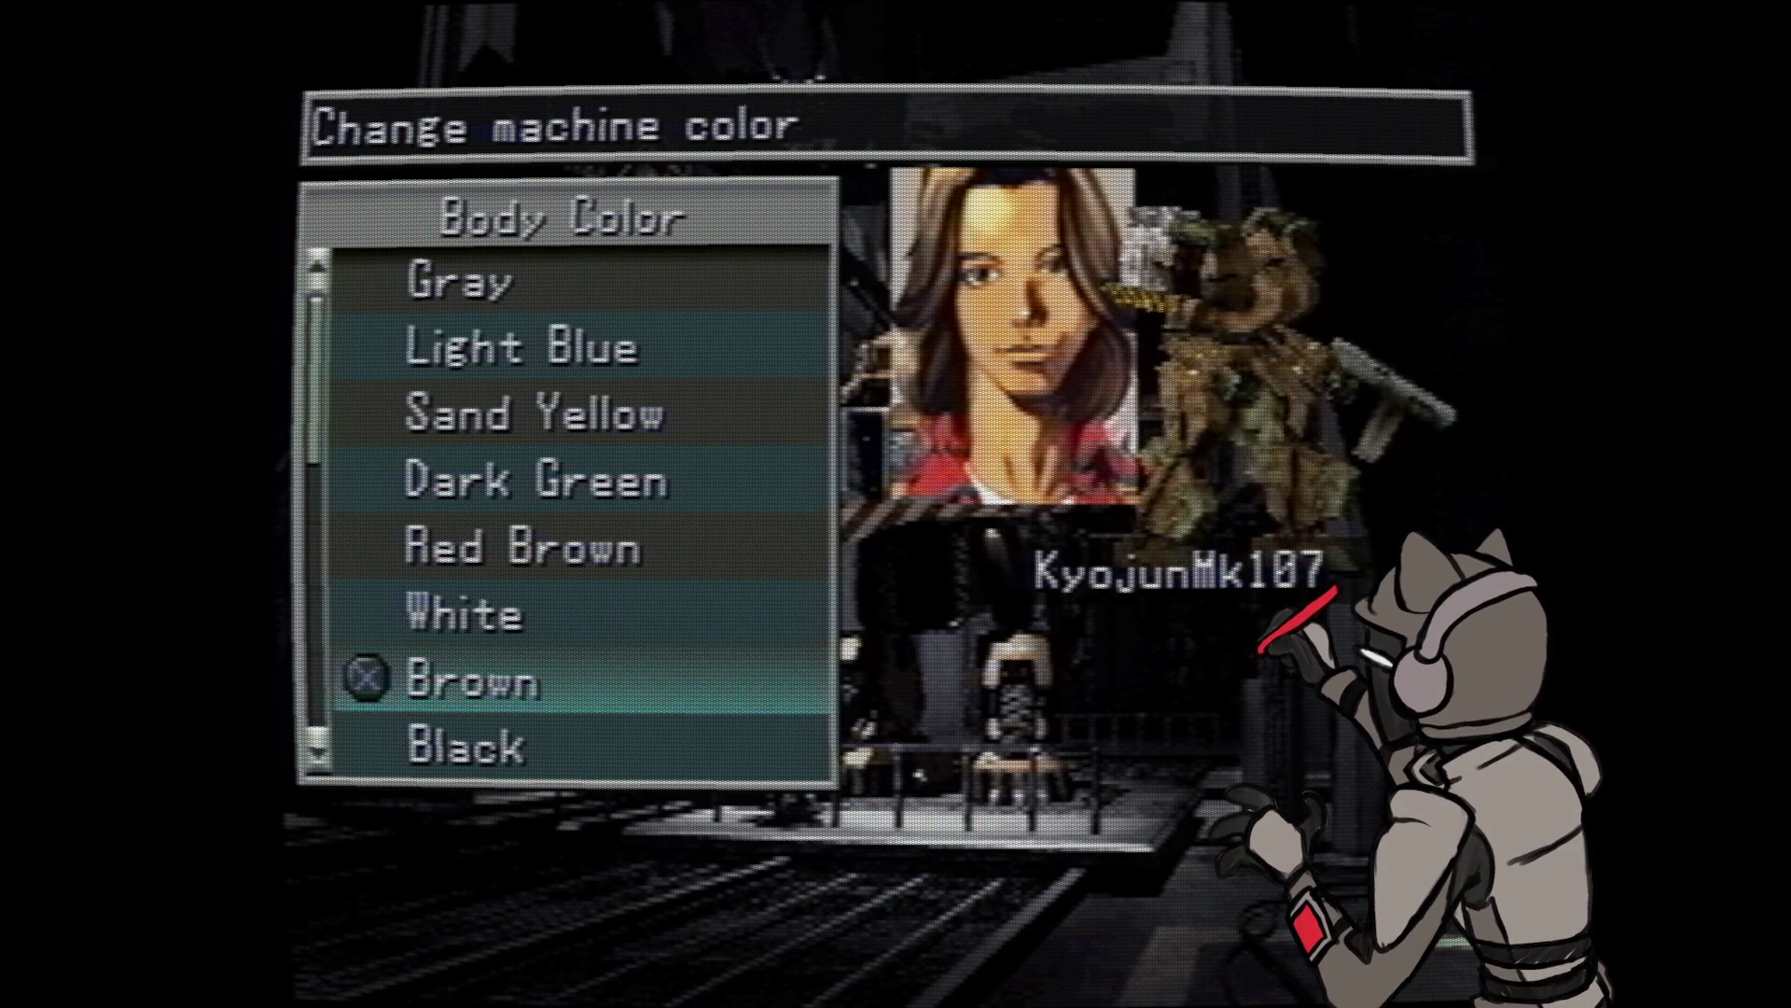
{"action": "key", "text": "Down"}
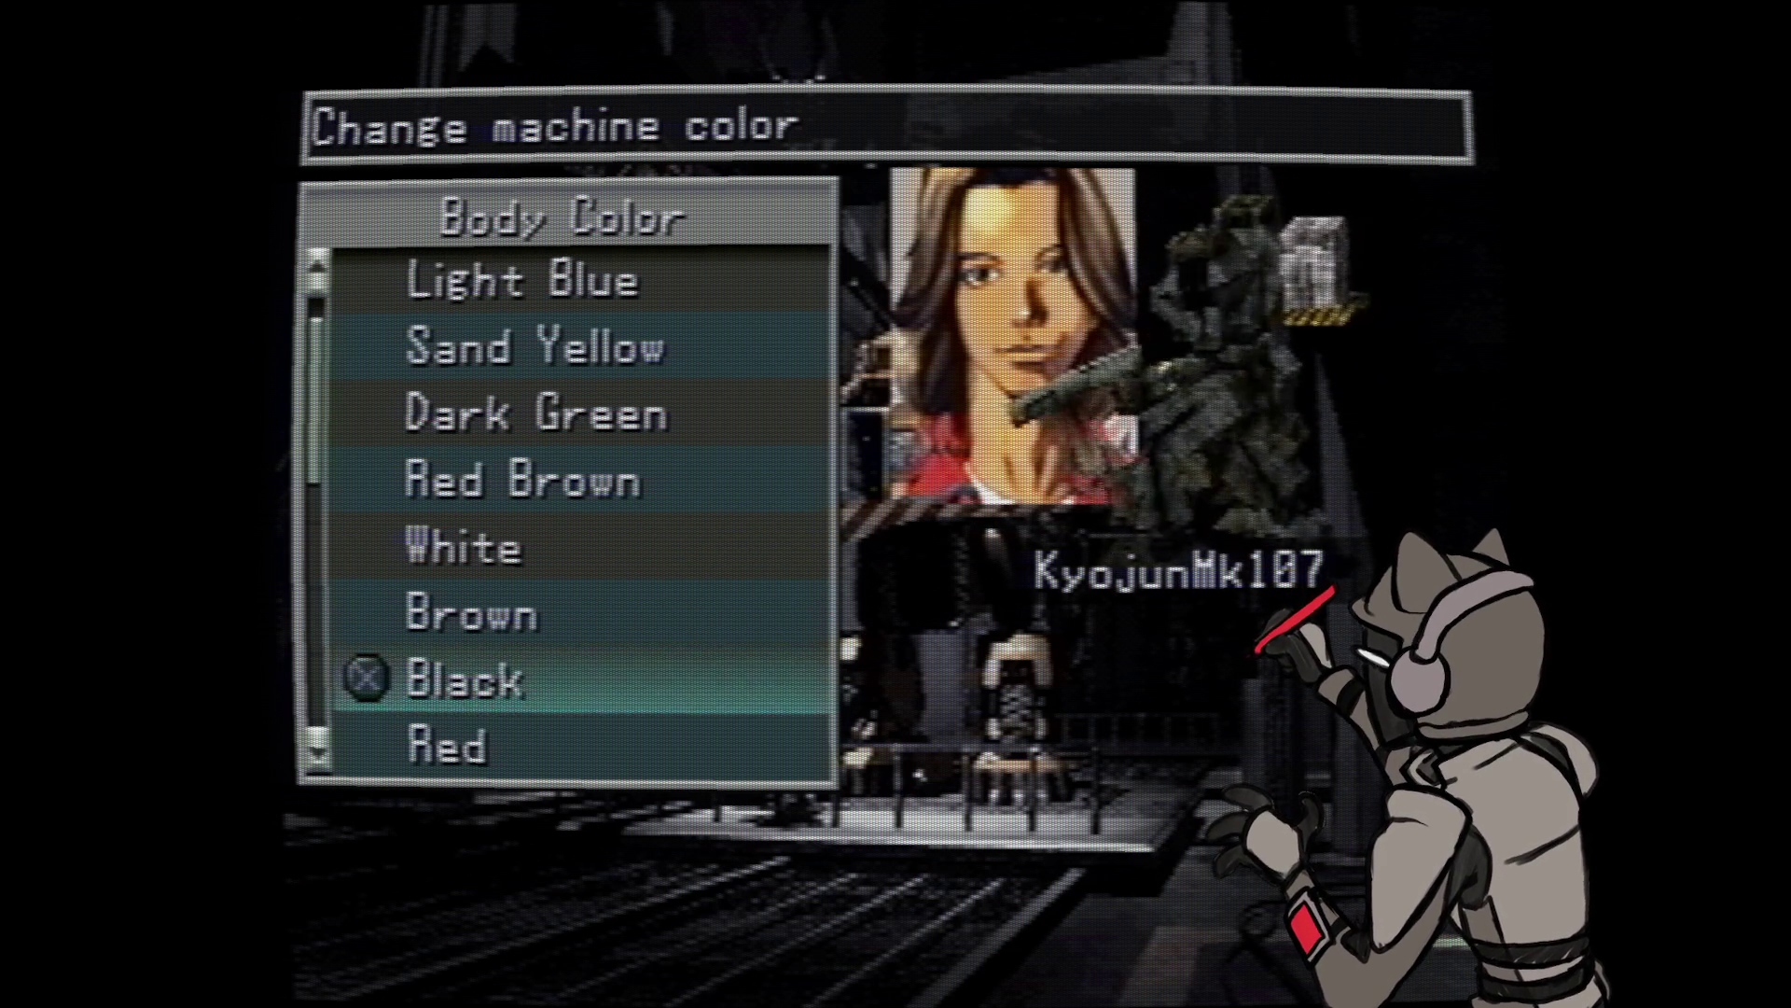
- Browse past Black, Red, Yellow Green and Dark Blue, apply Yellow, and move to Pilot
{"action": "key", "text": "Return"}
{"action": "key", "text": "Return"}
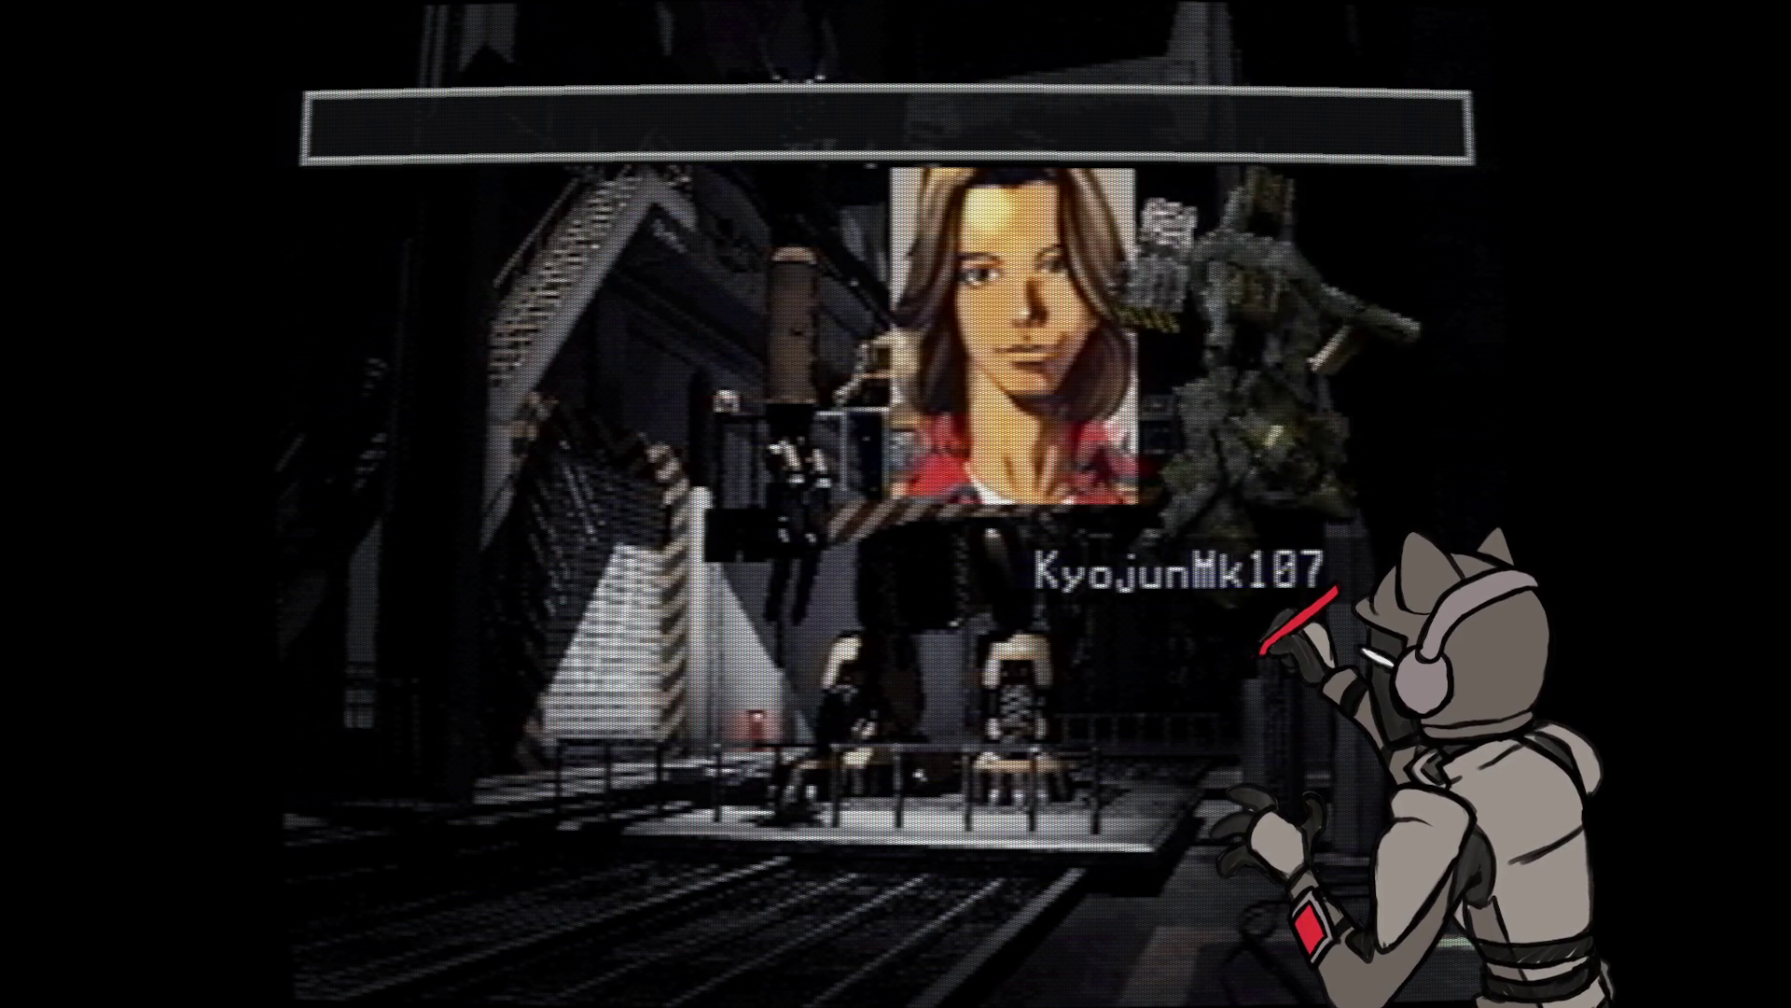
{"action": "key", "text": "Down"}
{"action": "key", "text": "Down"}
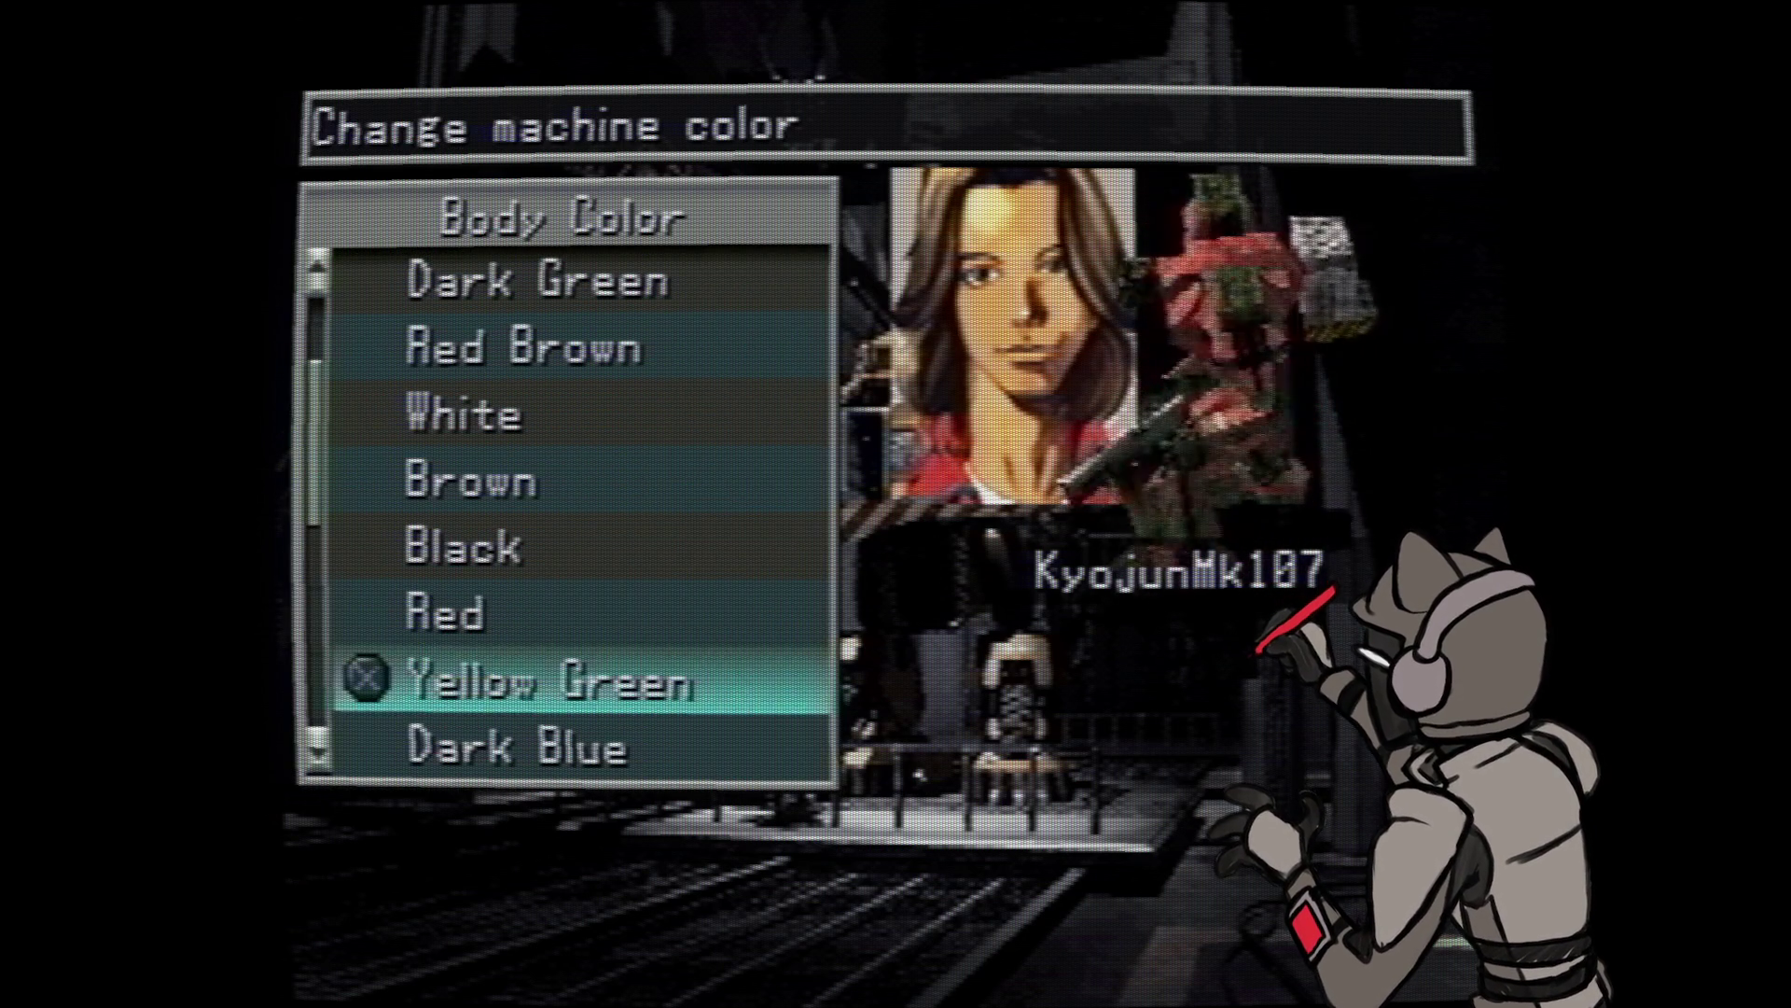
{"action": "key", "text": "Down"}
{"action": "key", "text": "Down"}
{"action": "key", "text": "Return"}
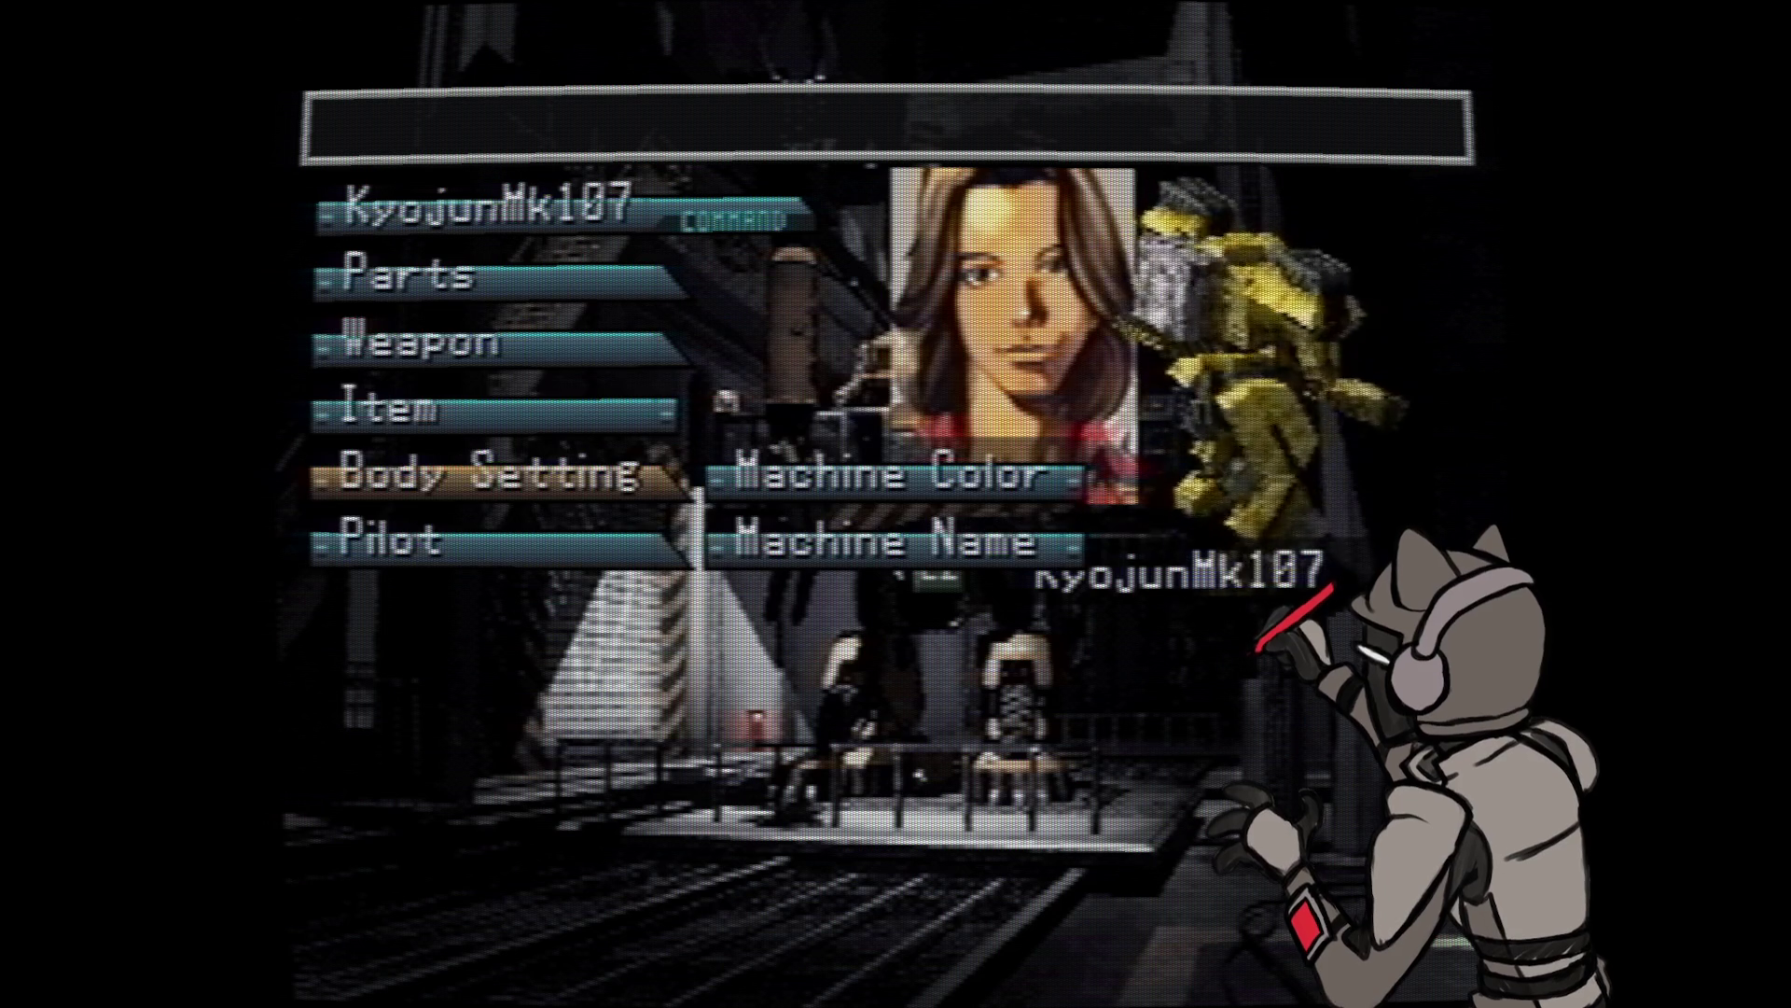
{"action": "key", "text": "Down"}
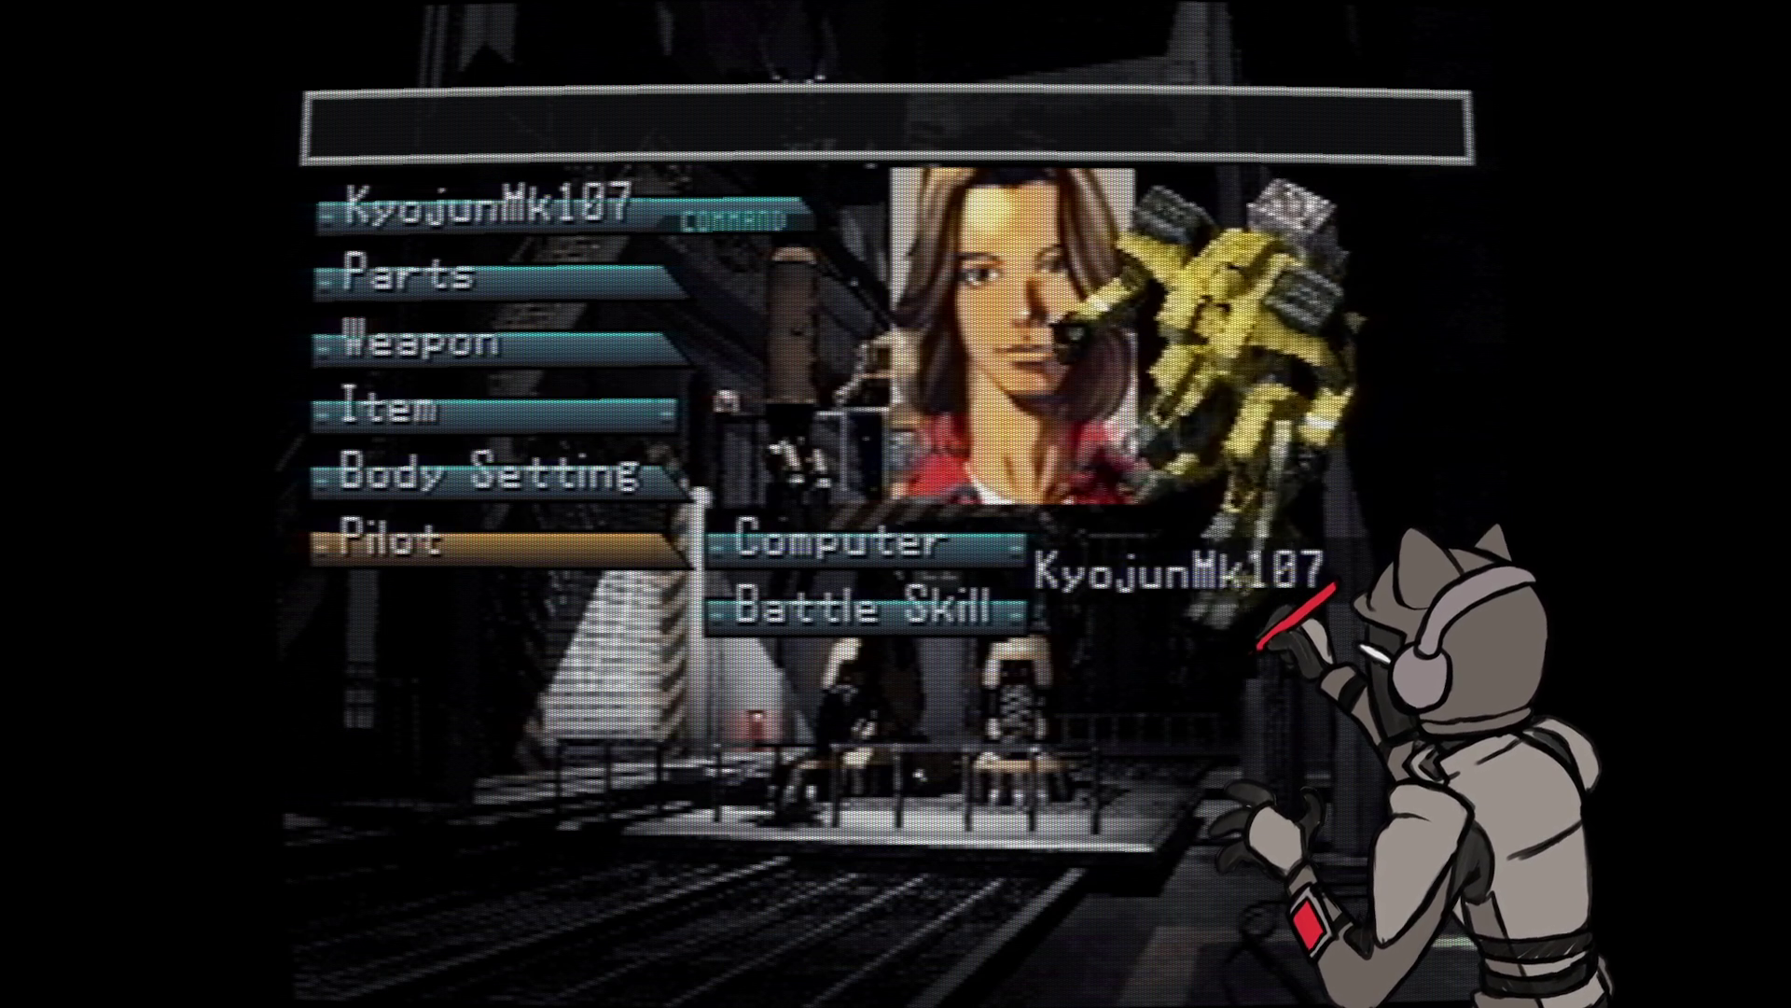
- Review KyojunMk107's pilot Computer chips and back out to the setup options
{"action": "key", "text": "Return"}
{"action": "key", "text": "Return"}
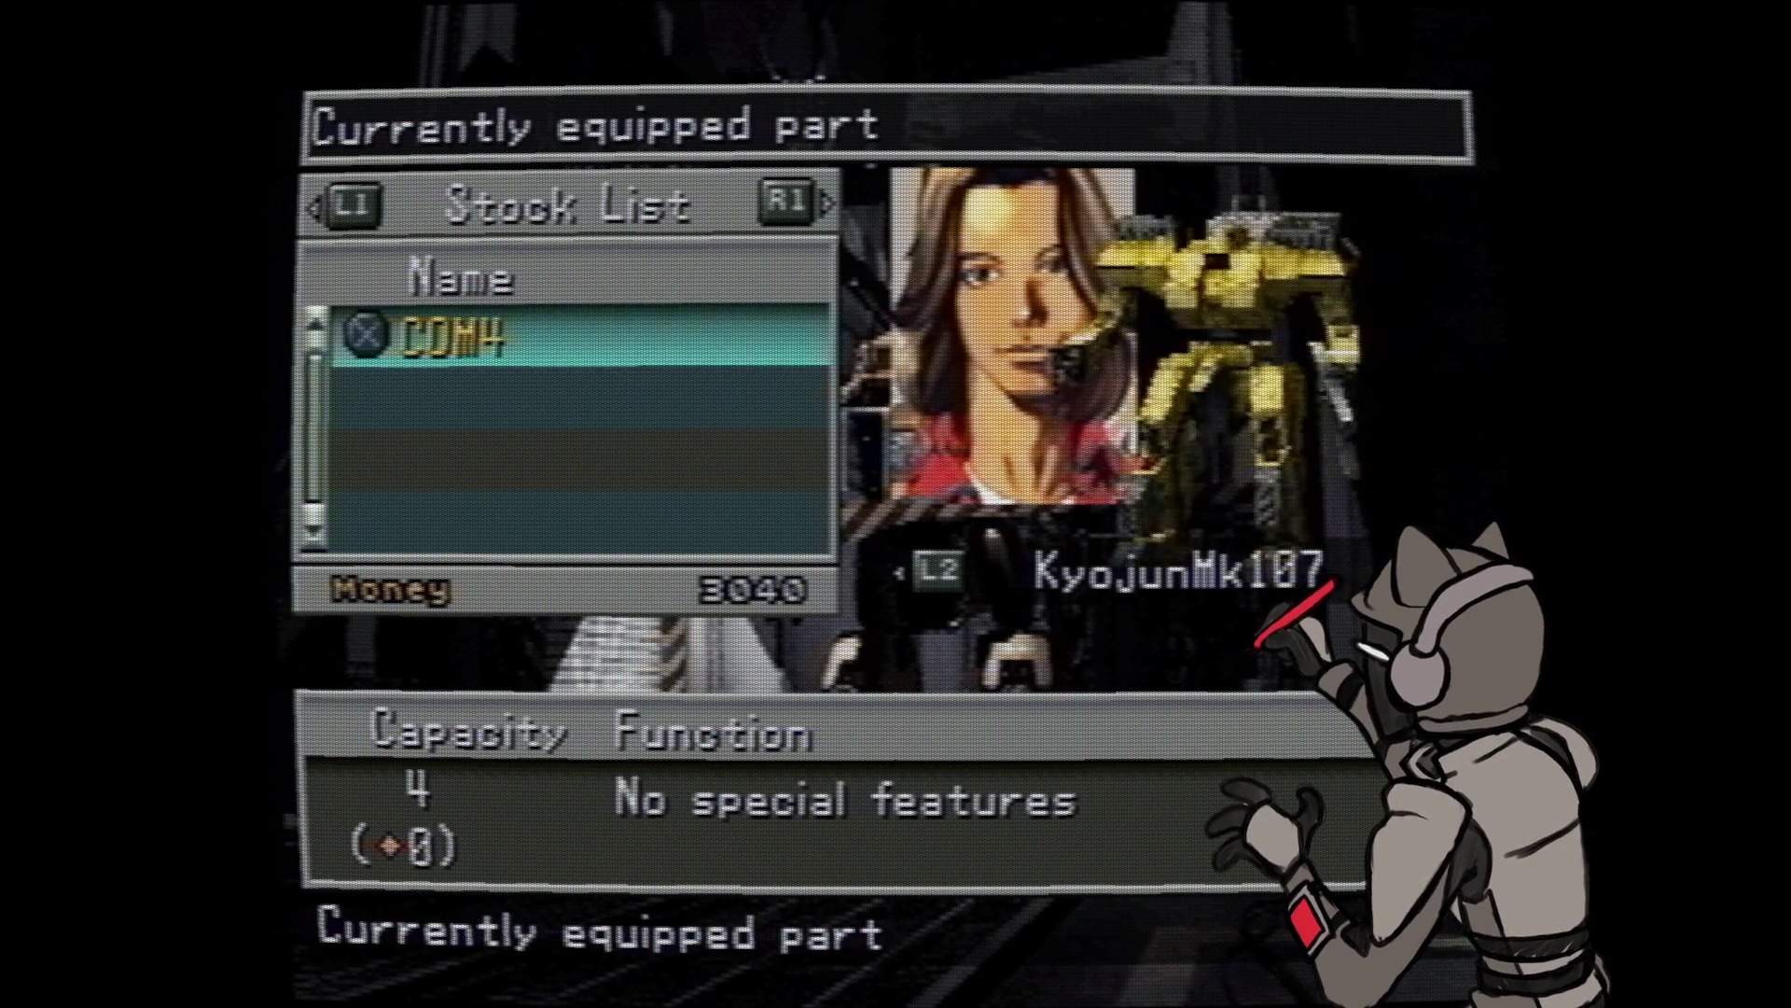
{"action": "key", "text": "Escape"}
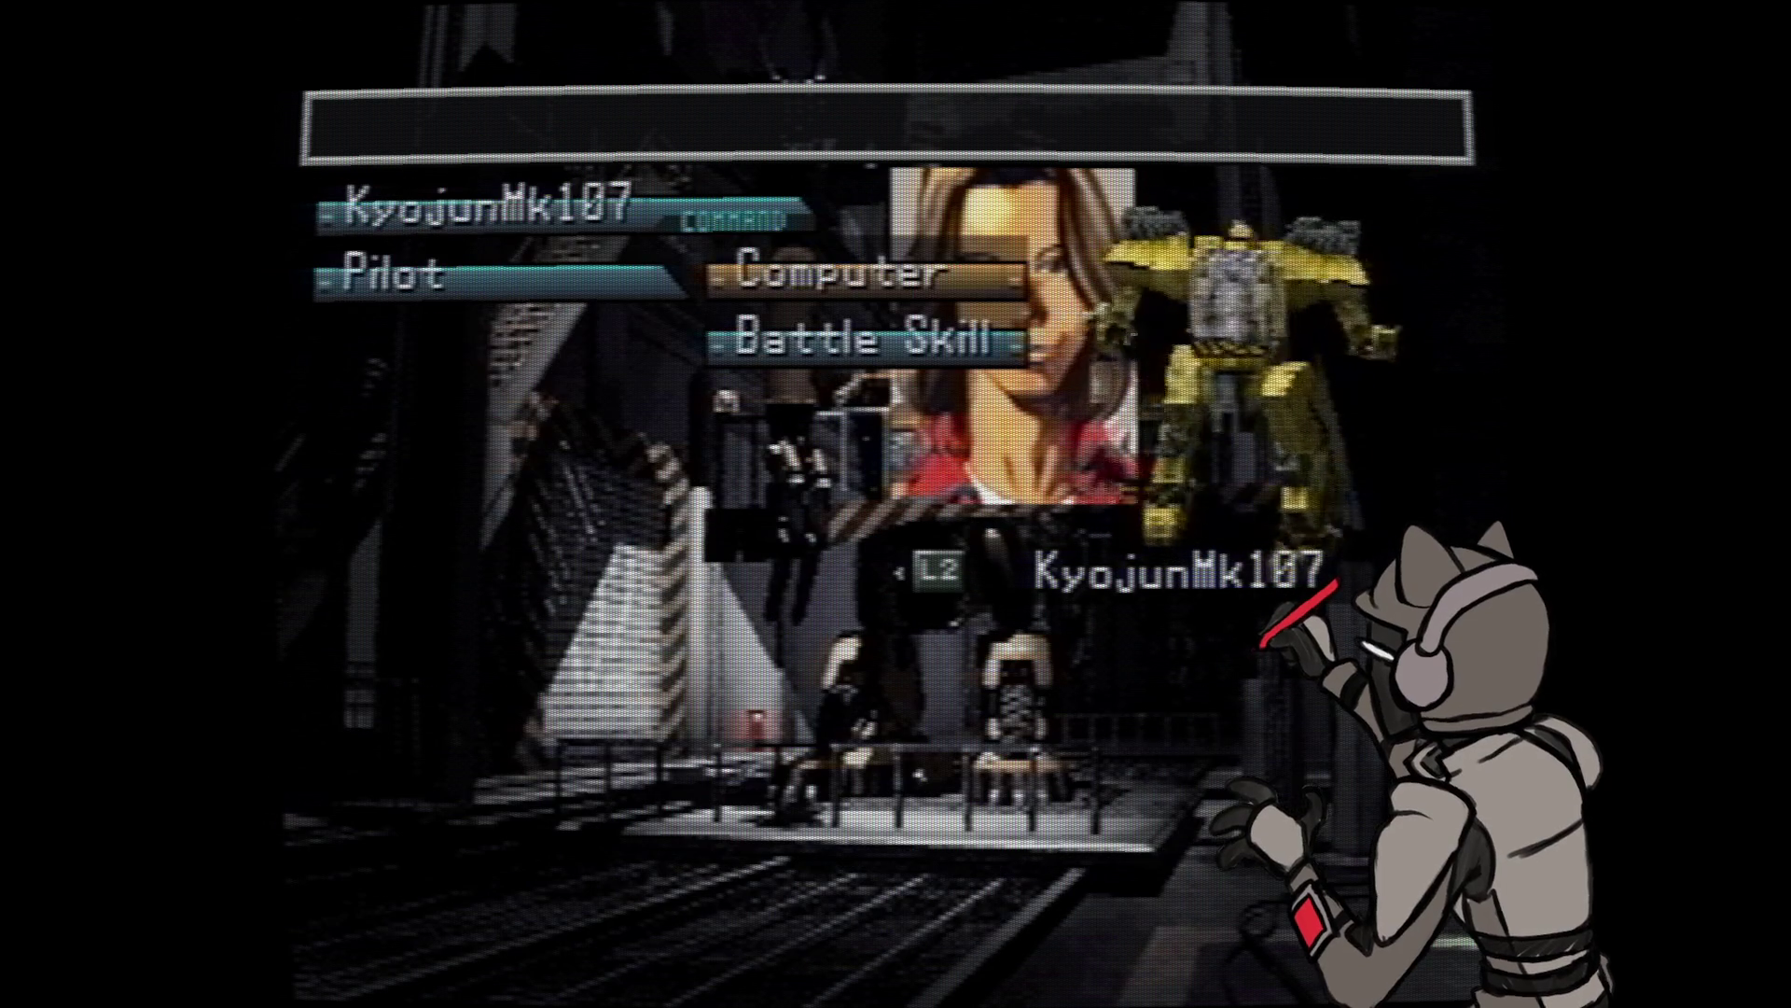
{"action": "key", "text": "Return"}
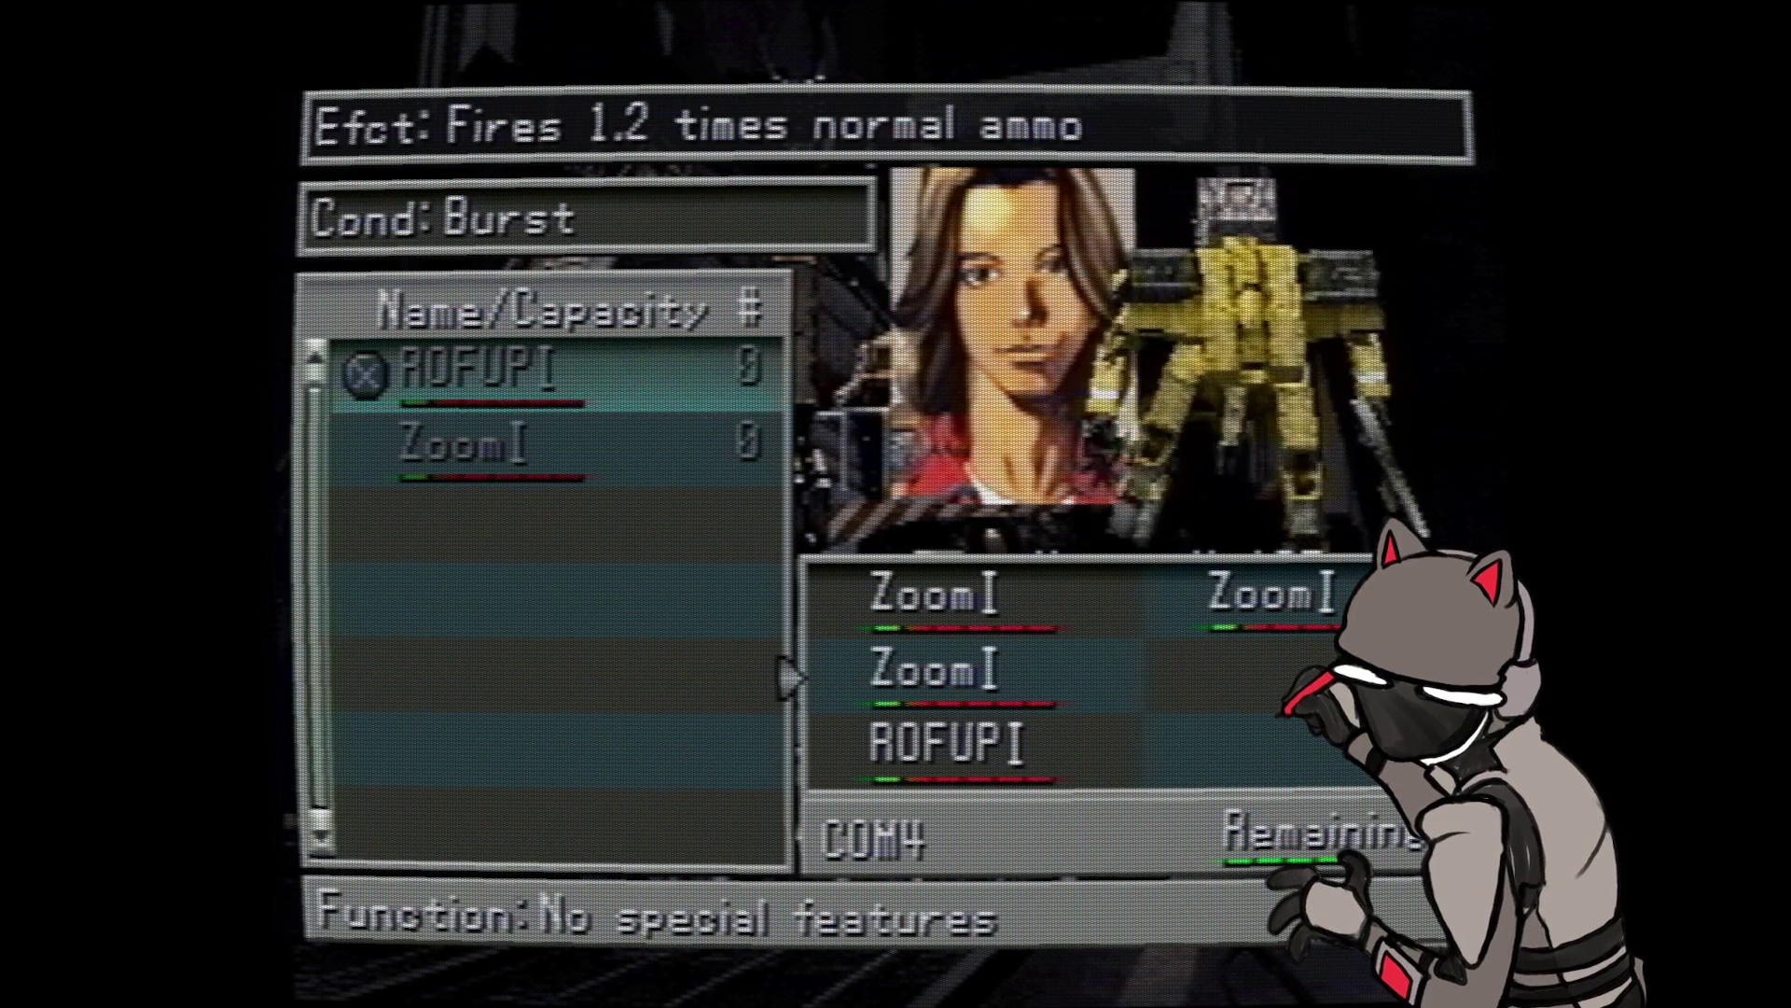
{"action": "key", "text": "Escape"}
{"action": "key", "text": "Escape"}
- Check the unit's item stock, then bring up its weapon slots
{"action": "key", "text": "Up"}
{"action": "key", "text": "Return"}
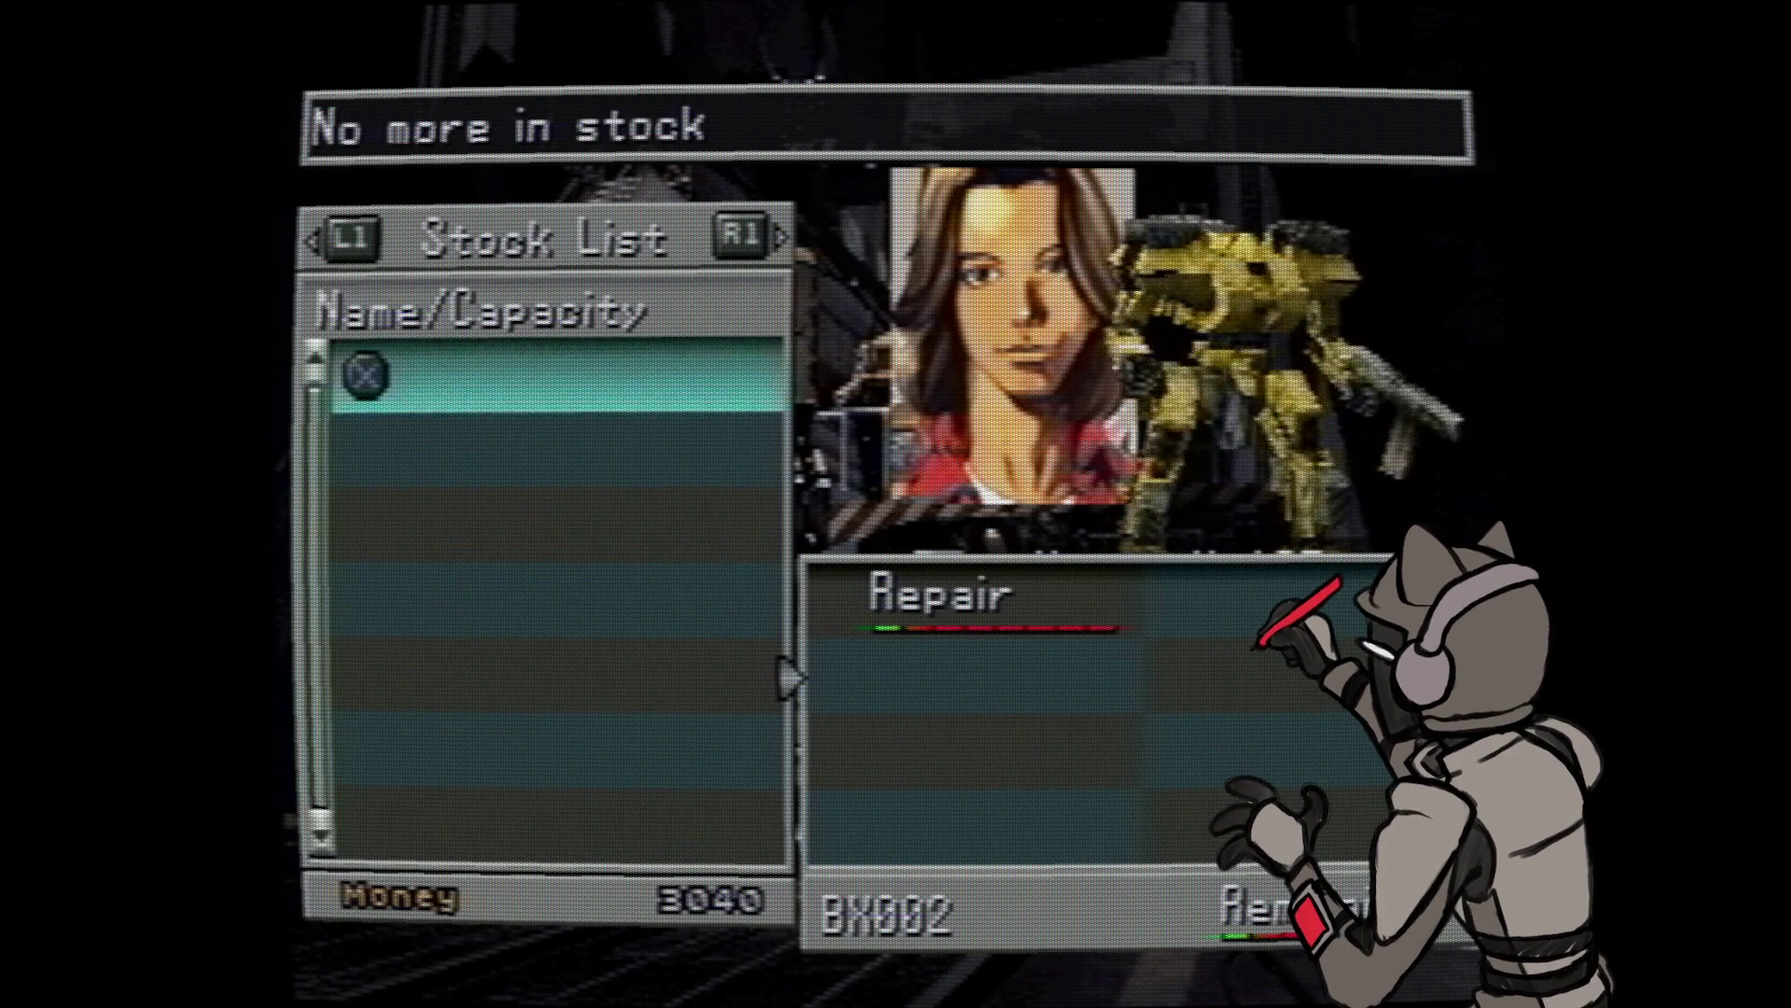
{"action": "key", "text": "Escape"}
{"action": "key", "text": "Up"}
{"action": "key", "text": "Return"}
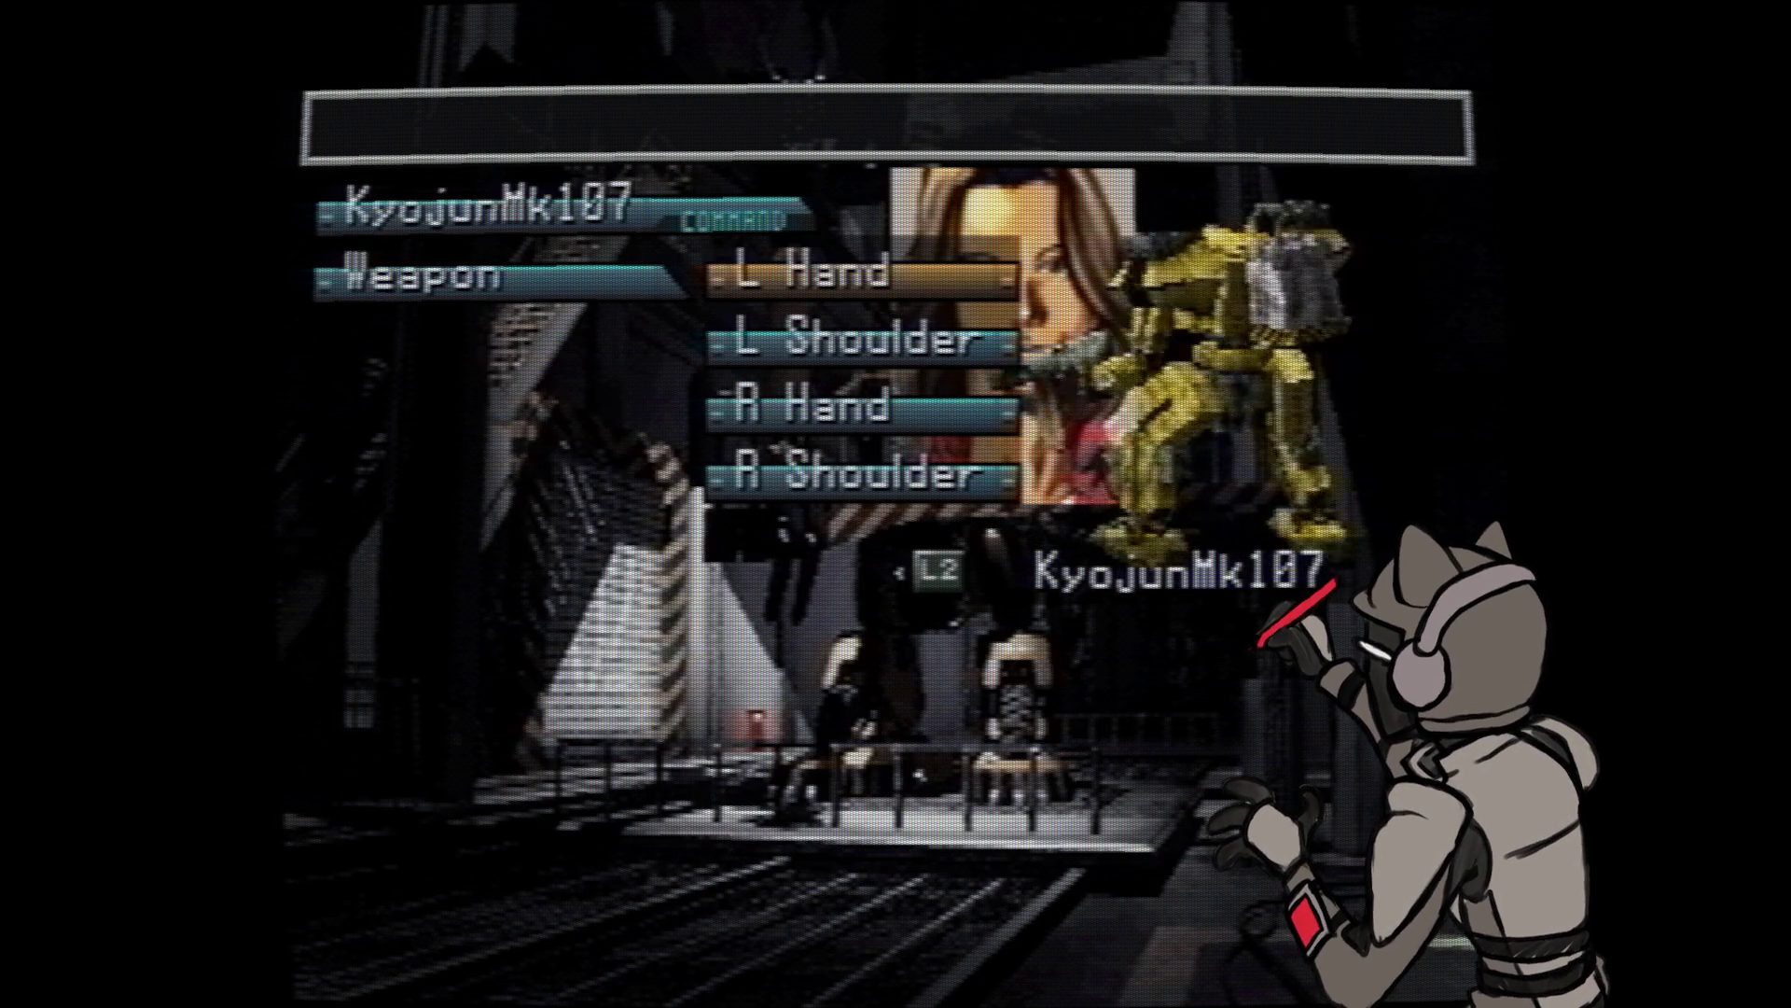
- Browse the left-hand weapon lists, comparing stock, shop and equipped weapons, and preview the Odin M98 shotgun
{"action": "key", "text": "Return"}
{"action": "key", "text": "r"}
{"action": "key", "text": "l"}
{"action": "key", "text": "r"}
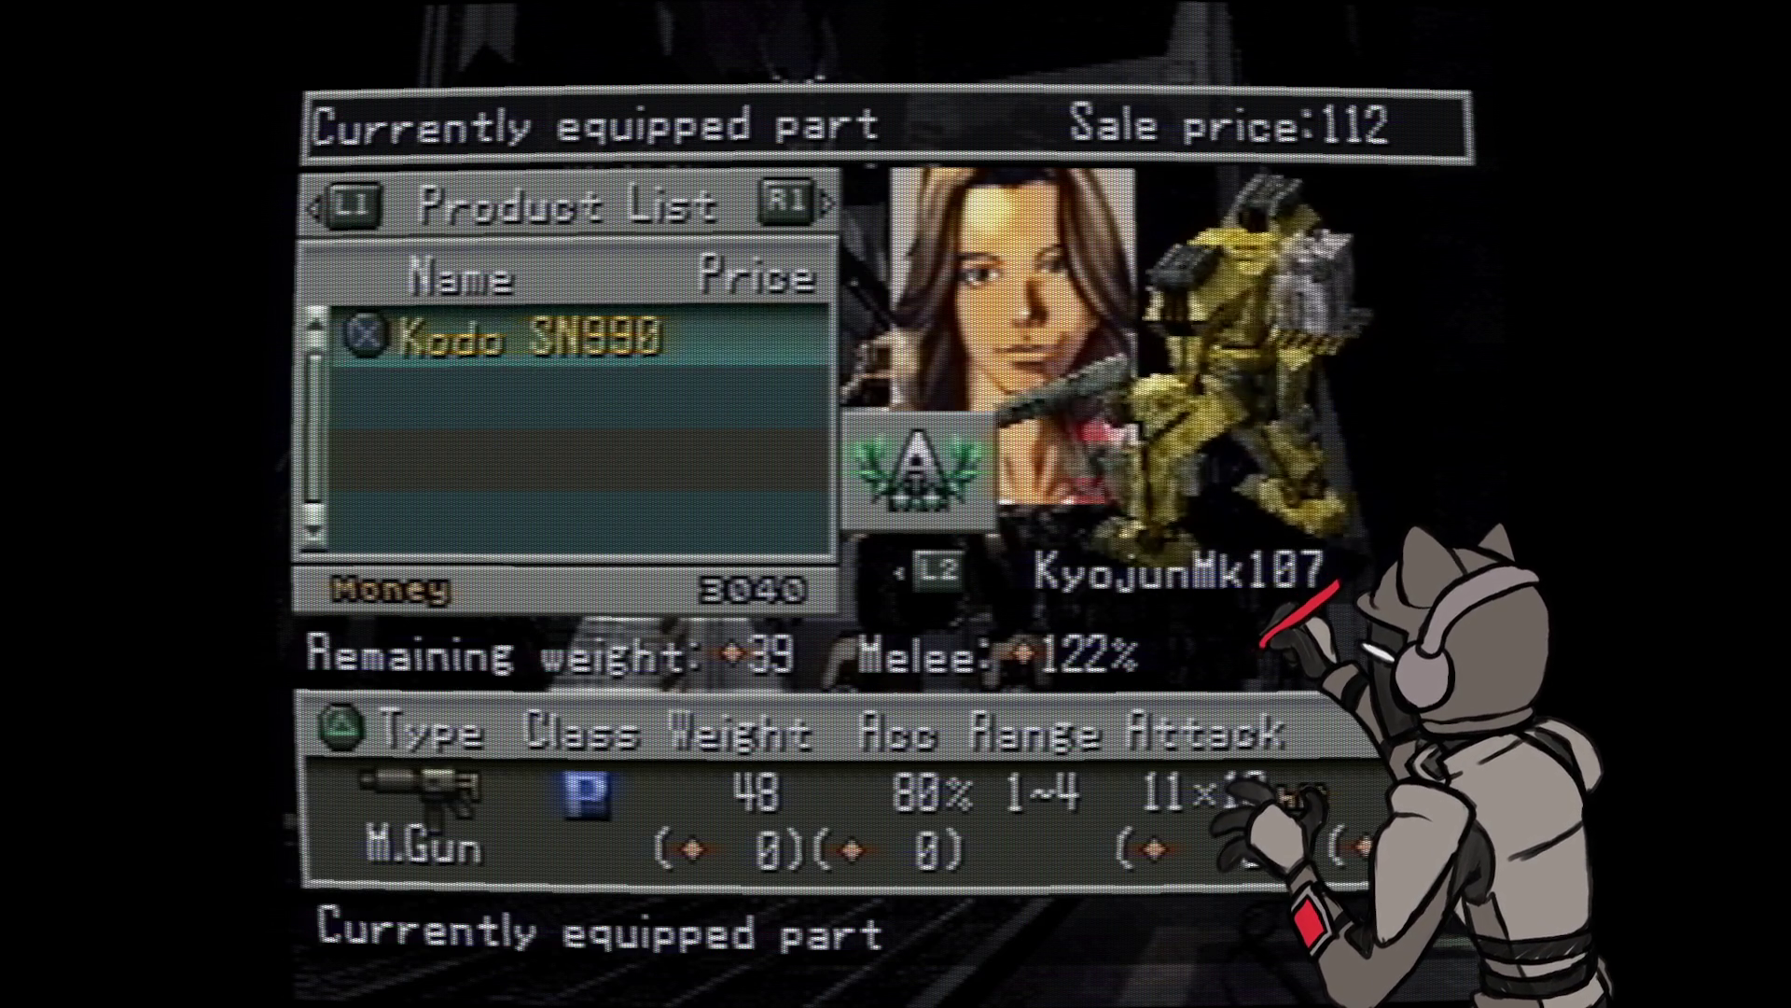
{"action": "key", "text": "r"}
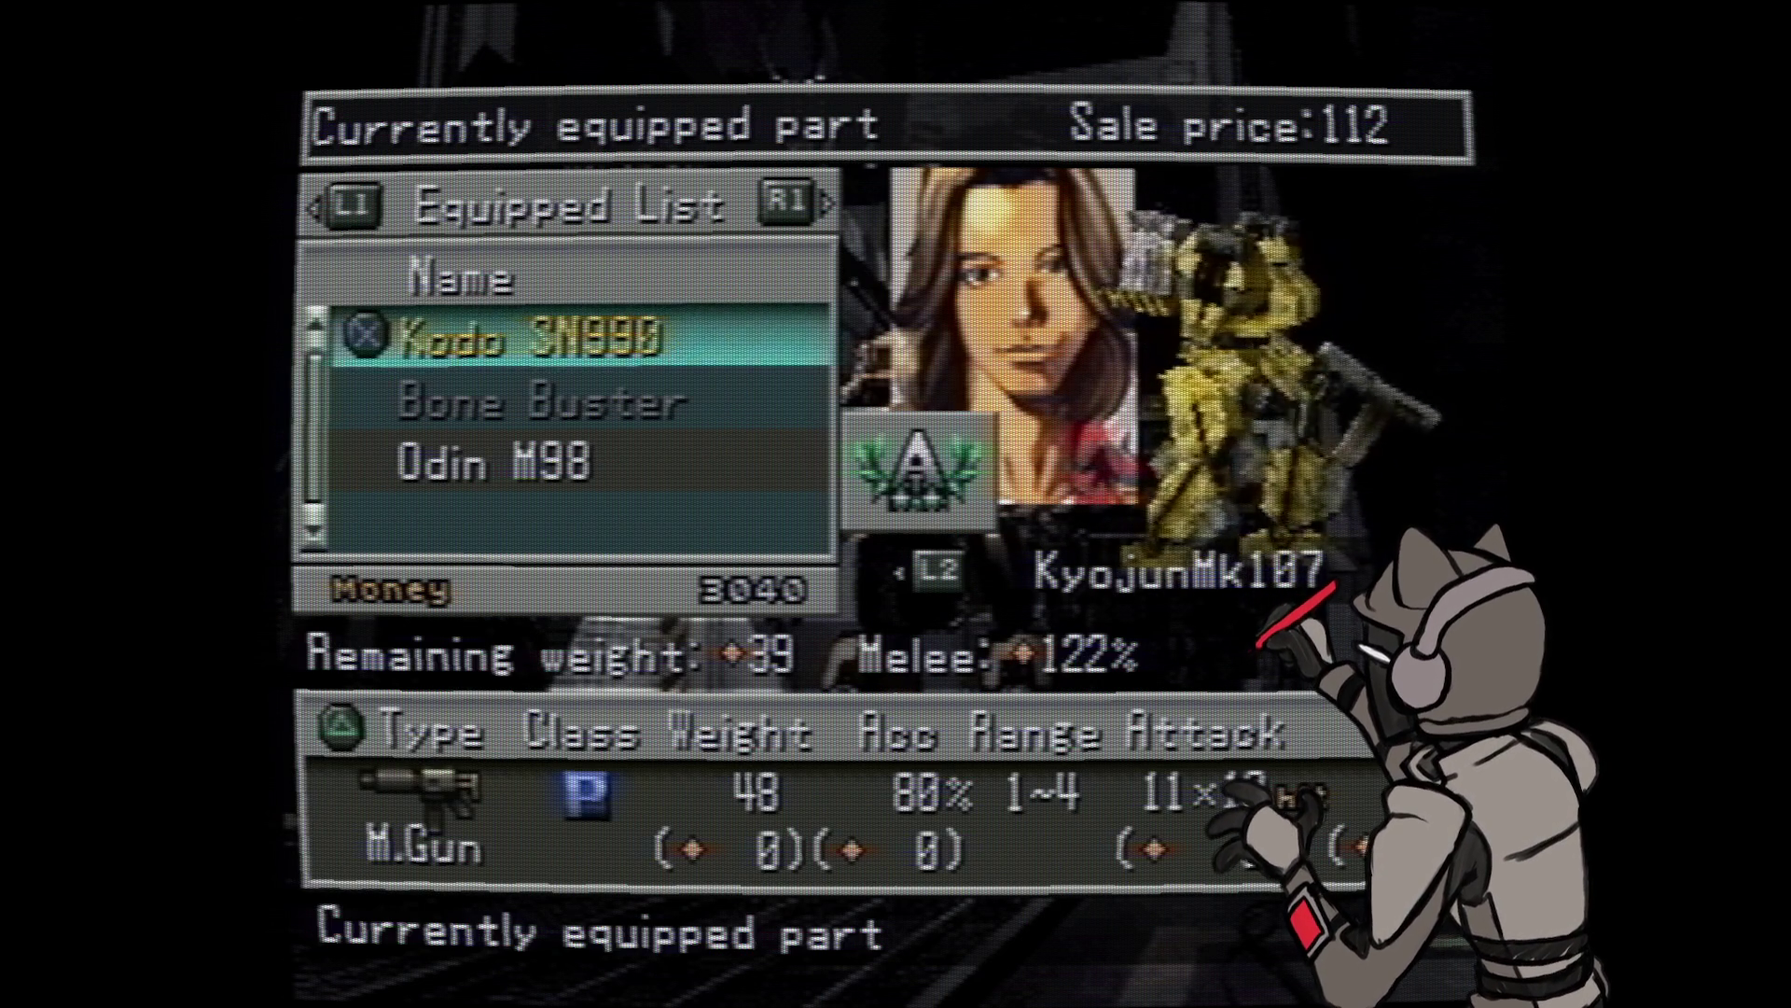
{"action": "key", "text": "Down"}
{"action": "key", "text": "Down"}
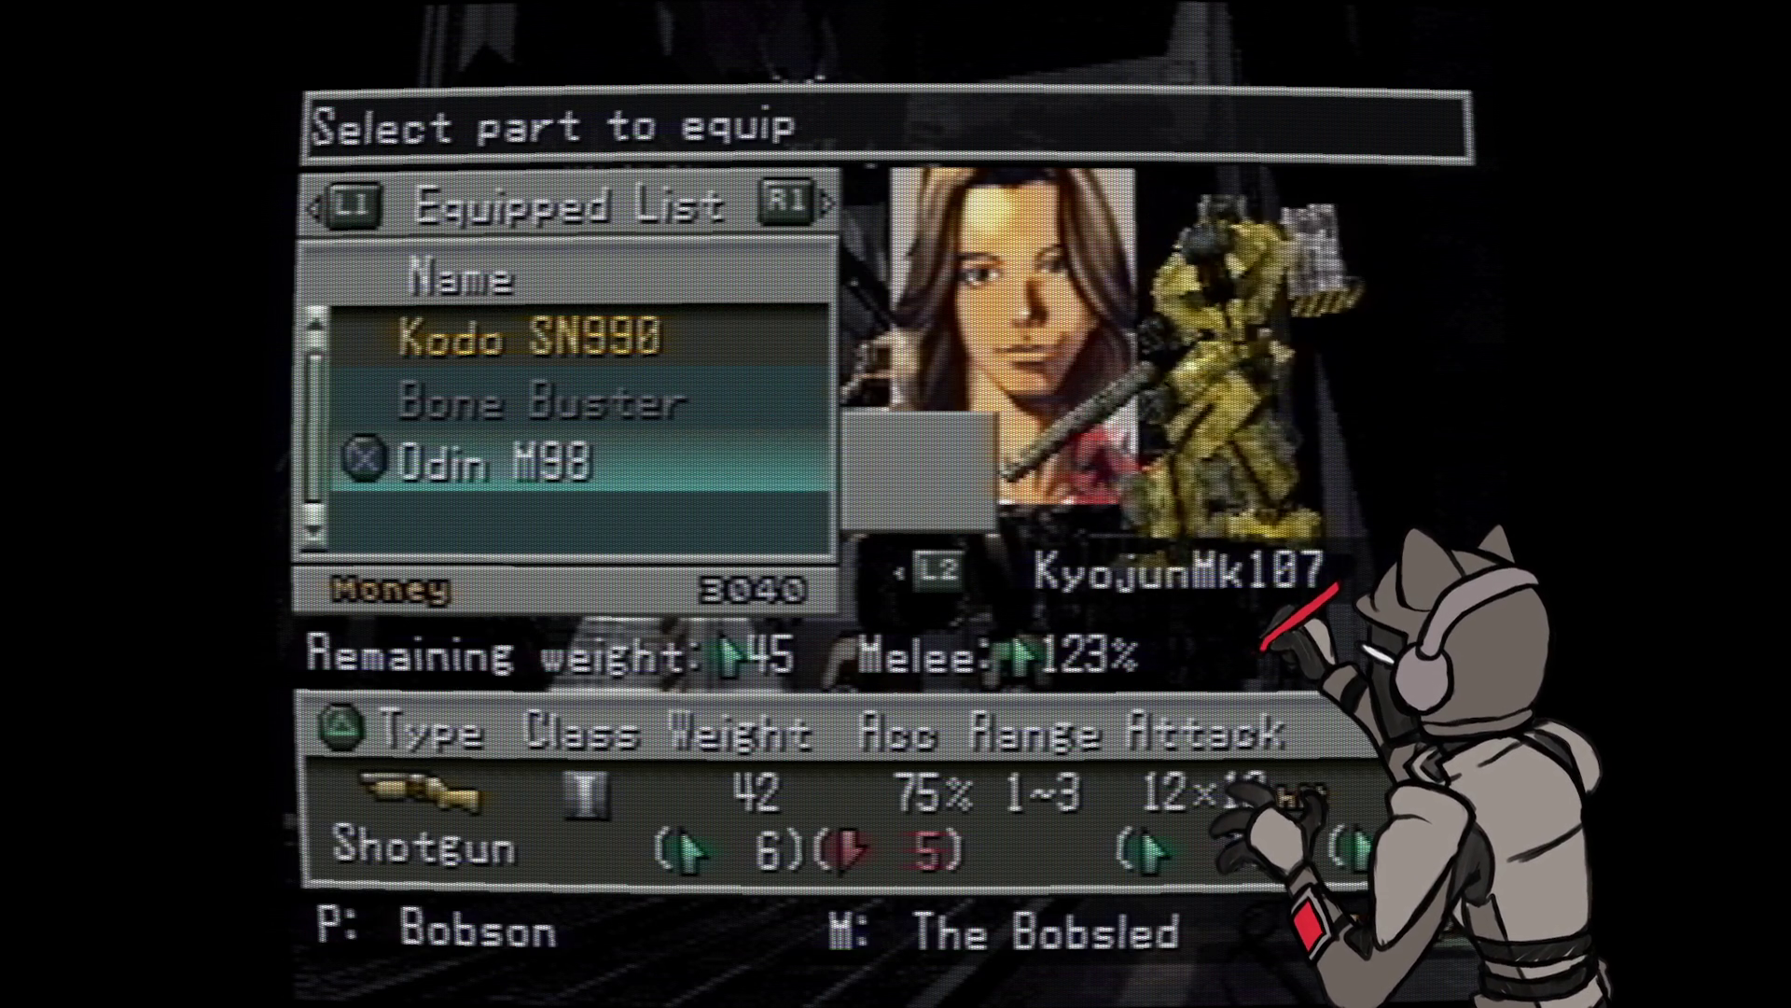
- Keep the Kodo SN990 equipped, back out of KyojunMk107's setup and switch to the Drake M2C wanzer
{"action": "key", "text": "Return"}
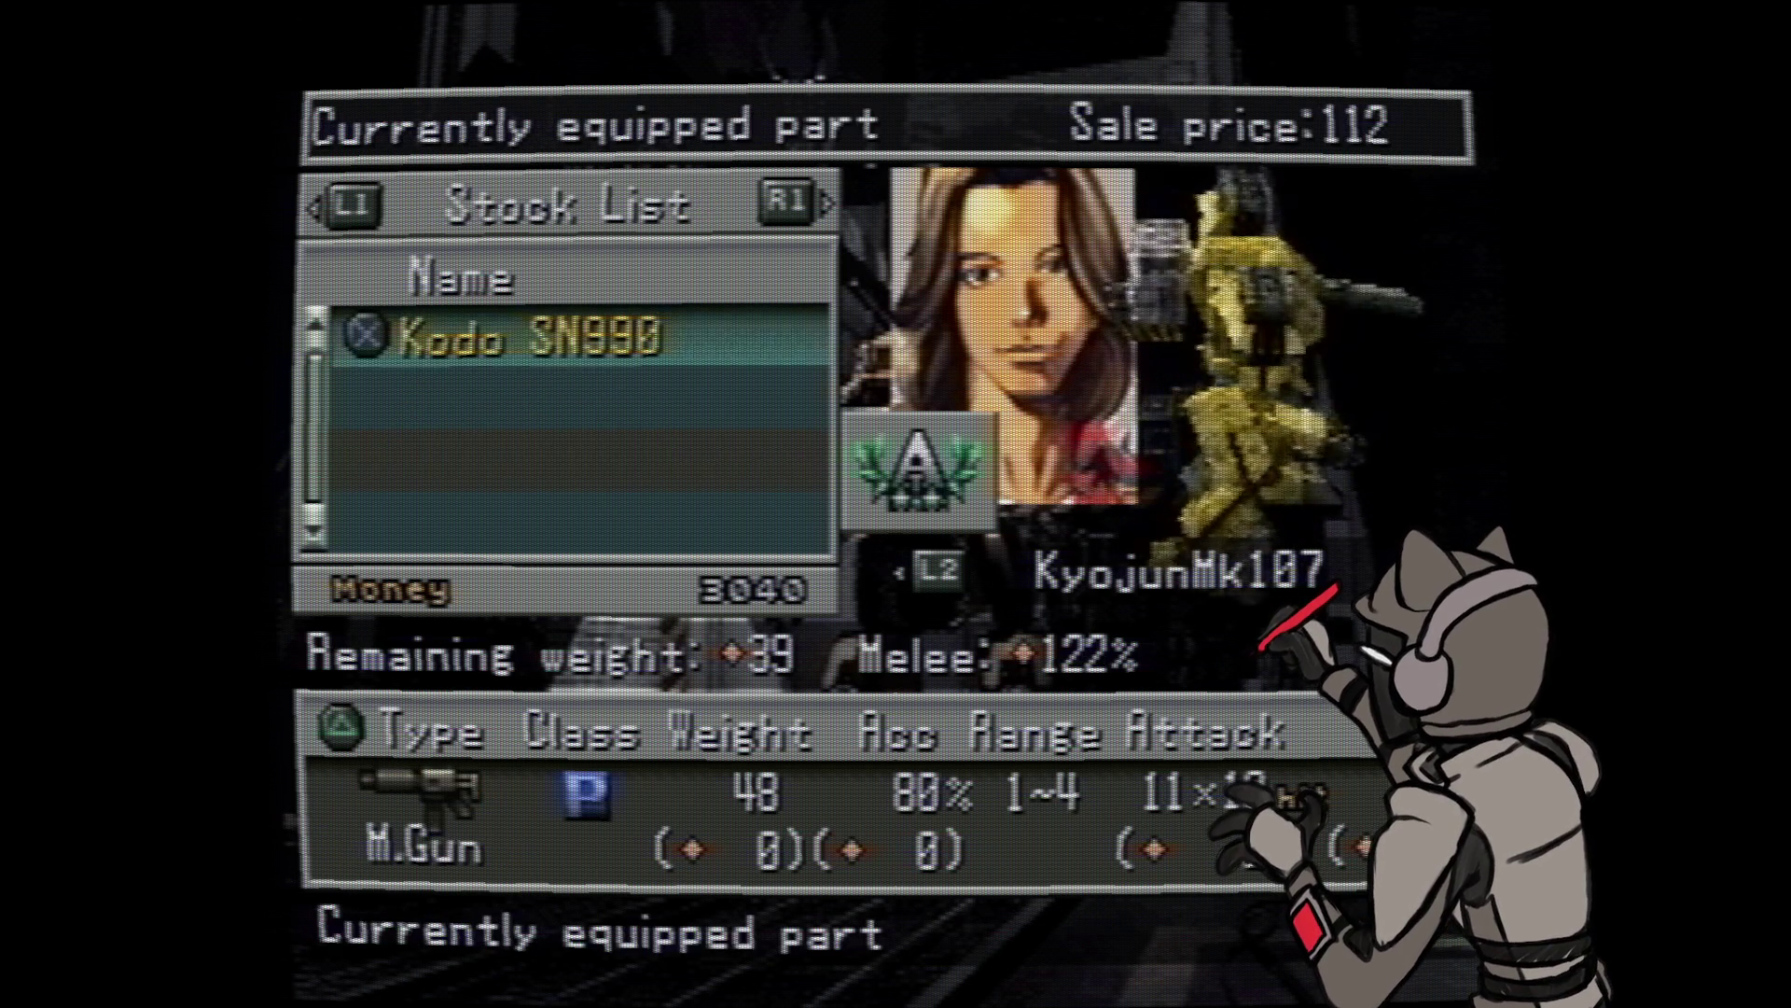
{"action": "key", "text": "Escape"}
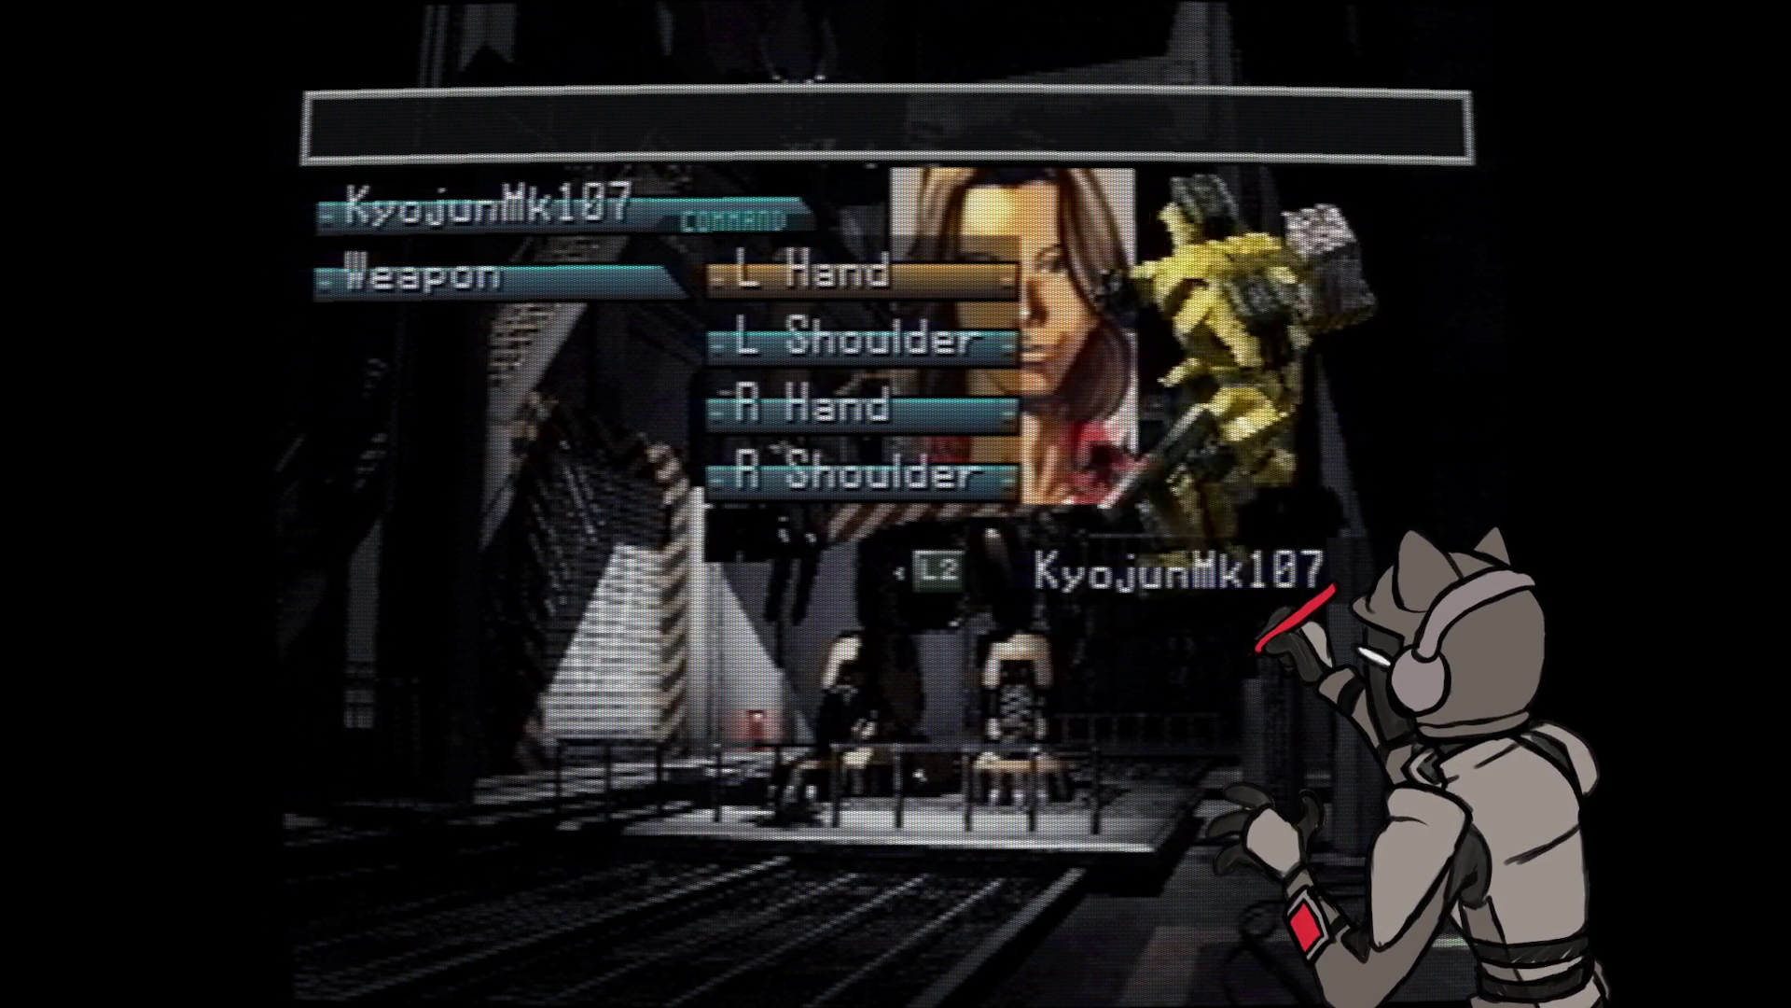
{"action": "key", "text": "Escape"}
{"action": "key", "text": "Right"}
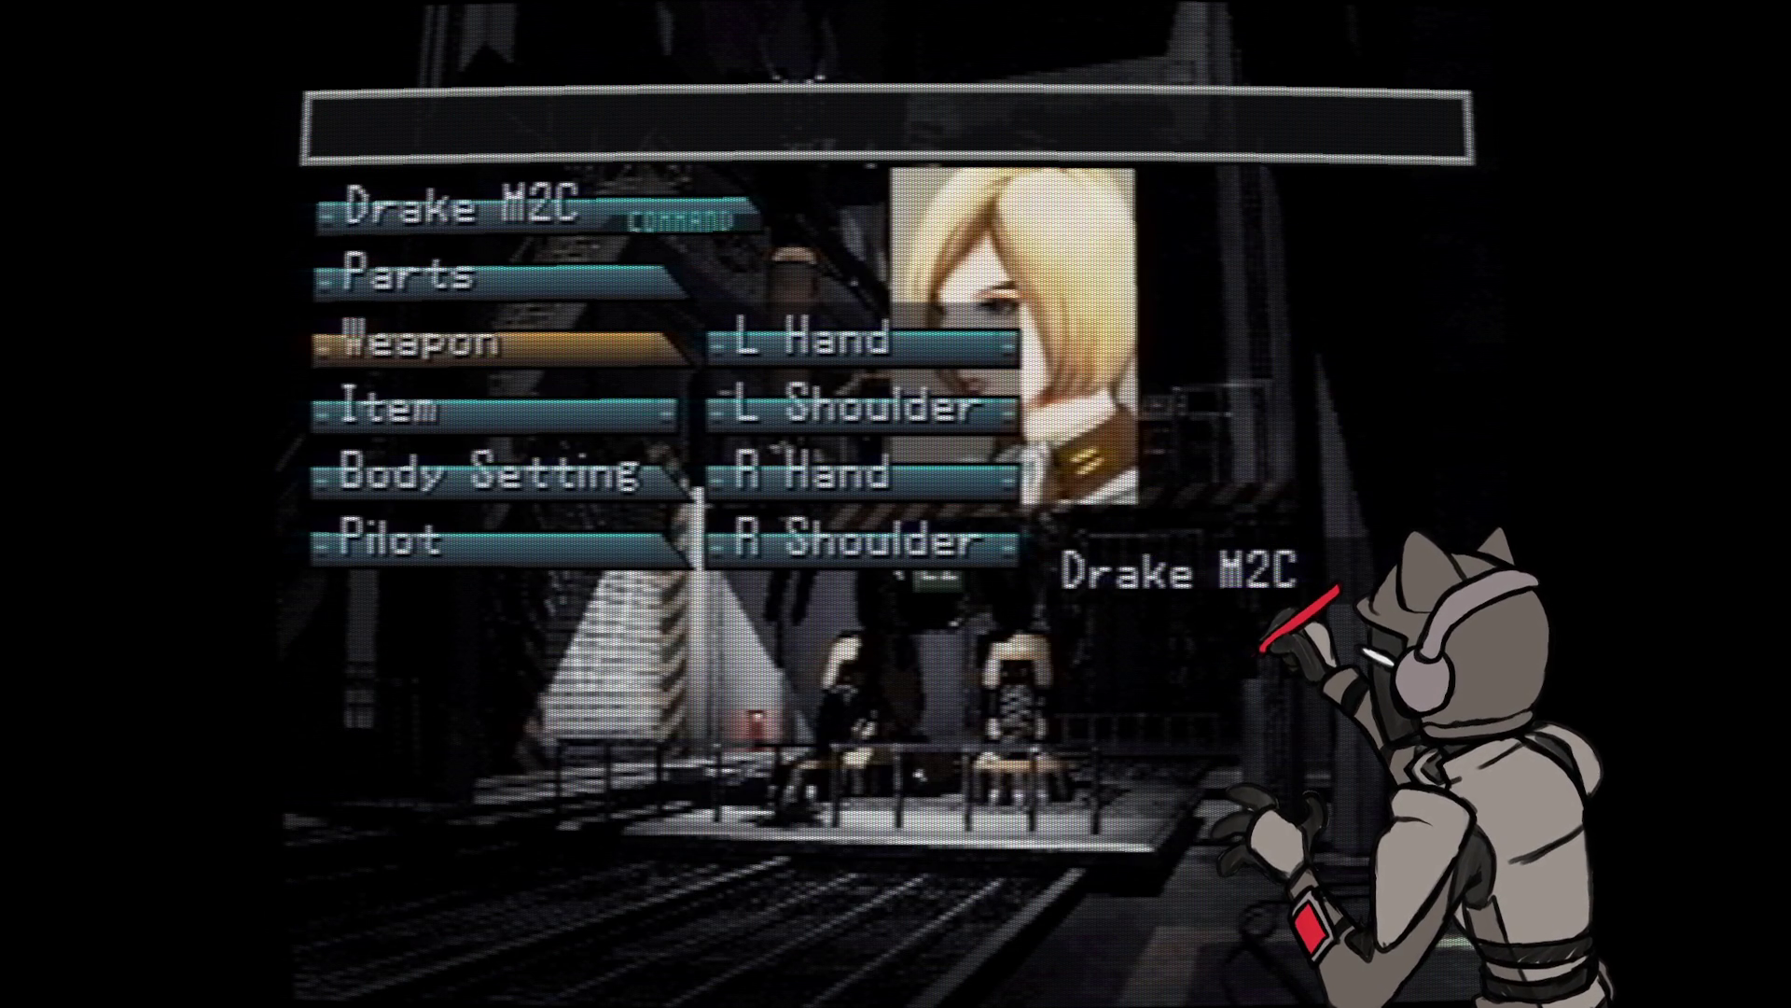
- View the Hardblow melee weapon in Drake M2C's right-hand shop list and leave without buying it
{"action": "key", "text": "Return"}
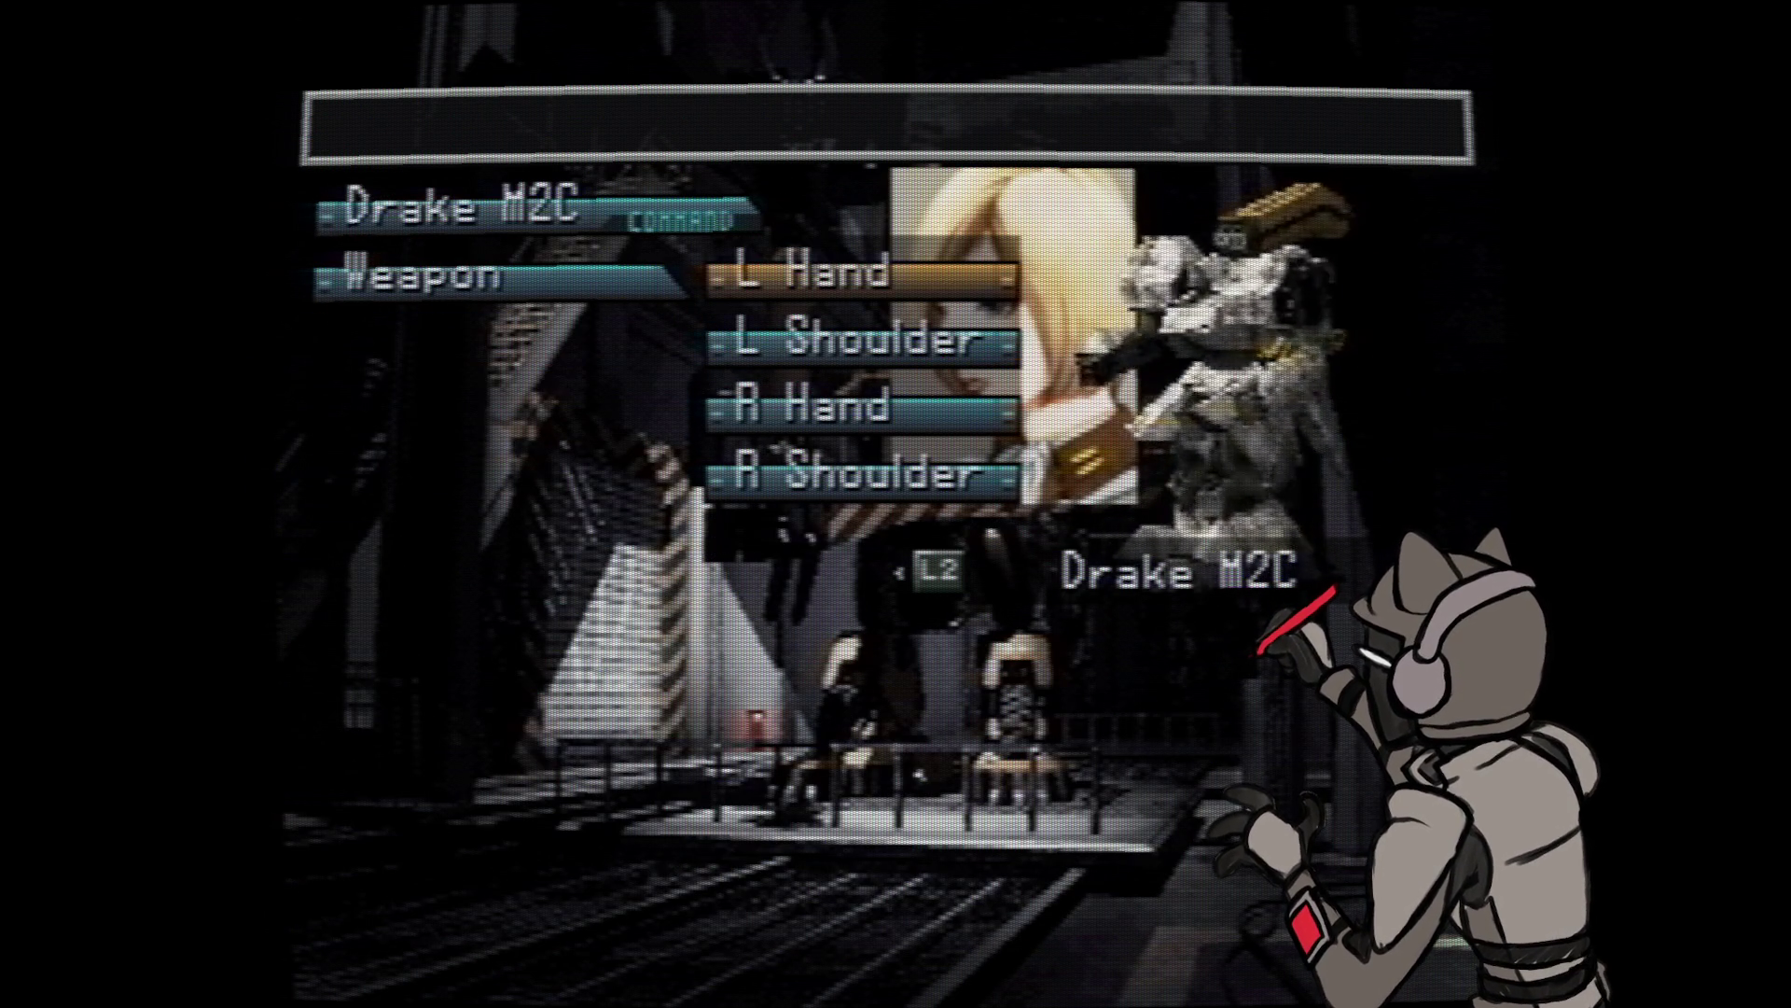
{"action": "key", "text": "Return"}
{"action": "key", "text": "Right"}
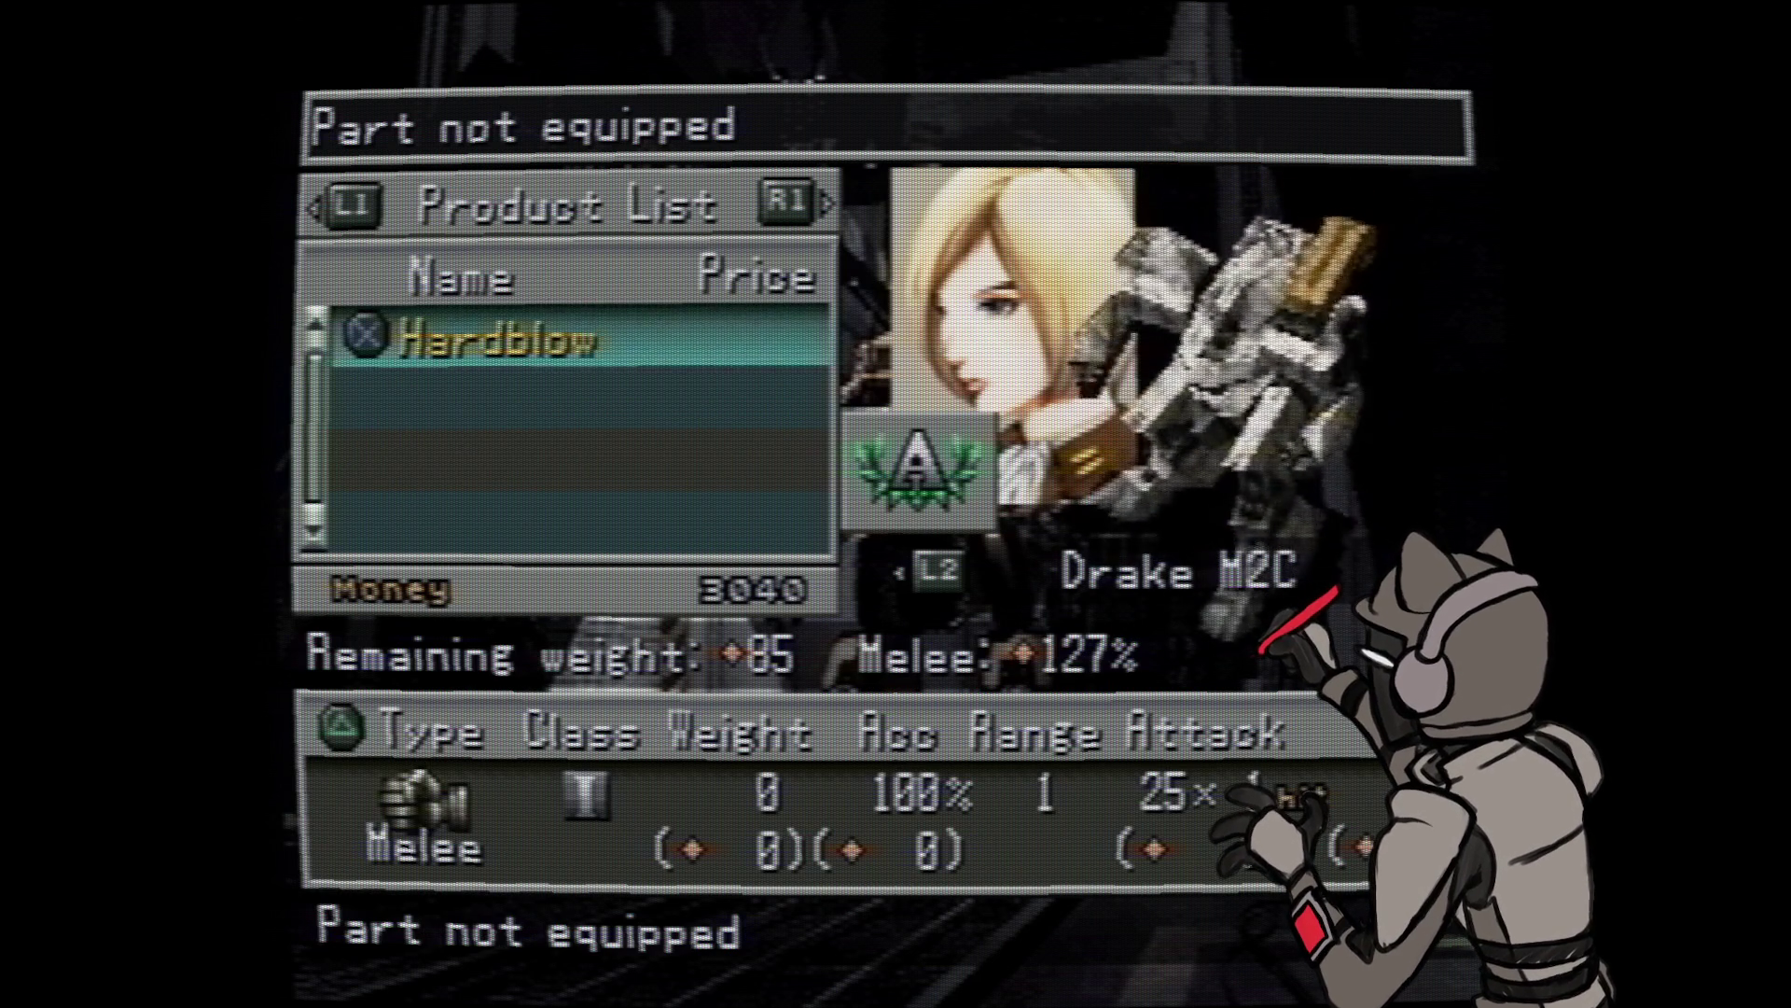
{"action": "key", "text": "Escape"}
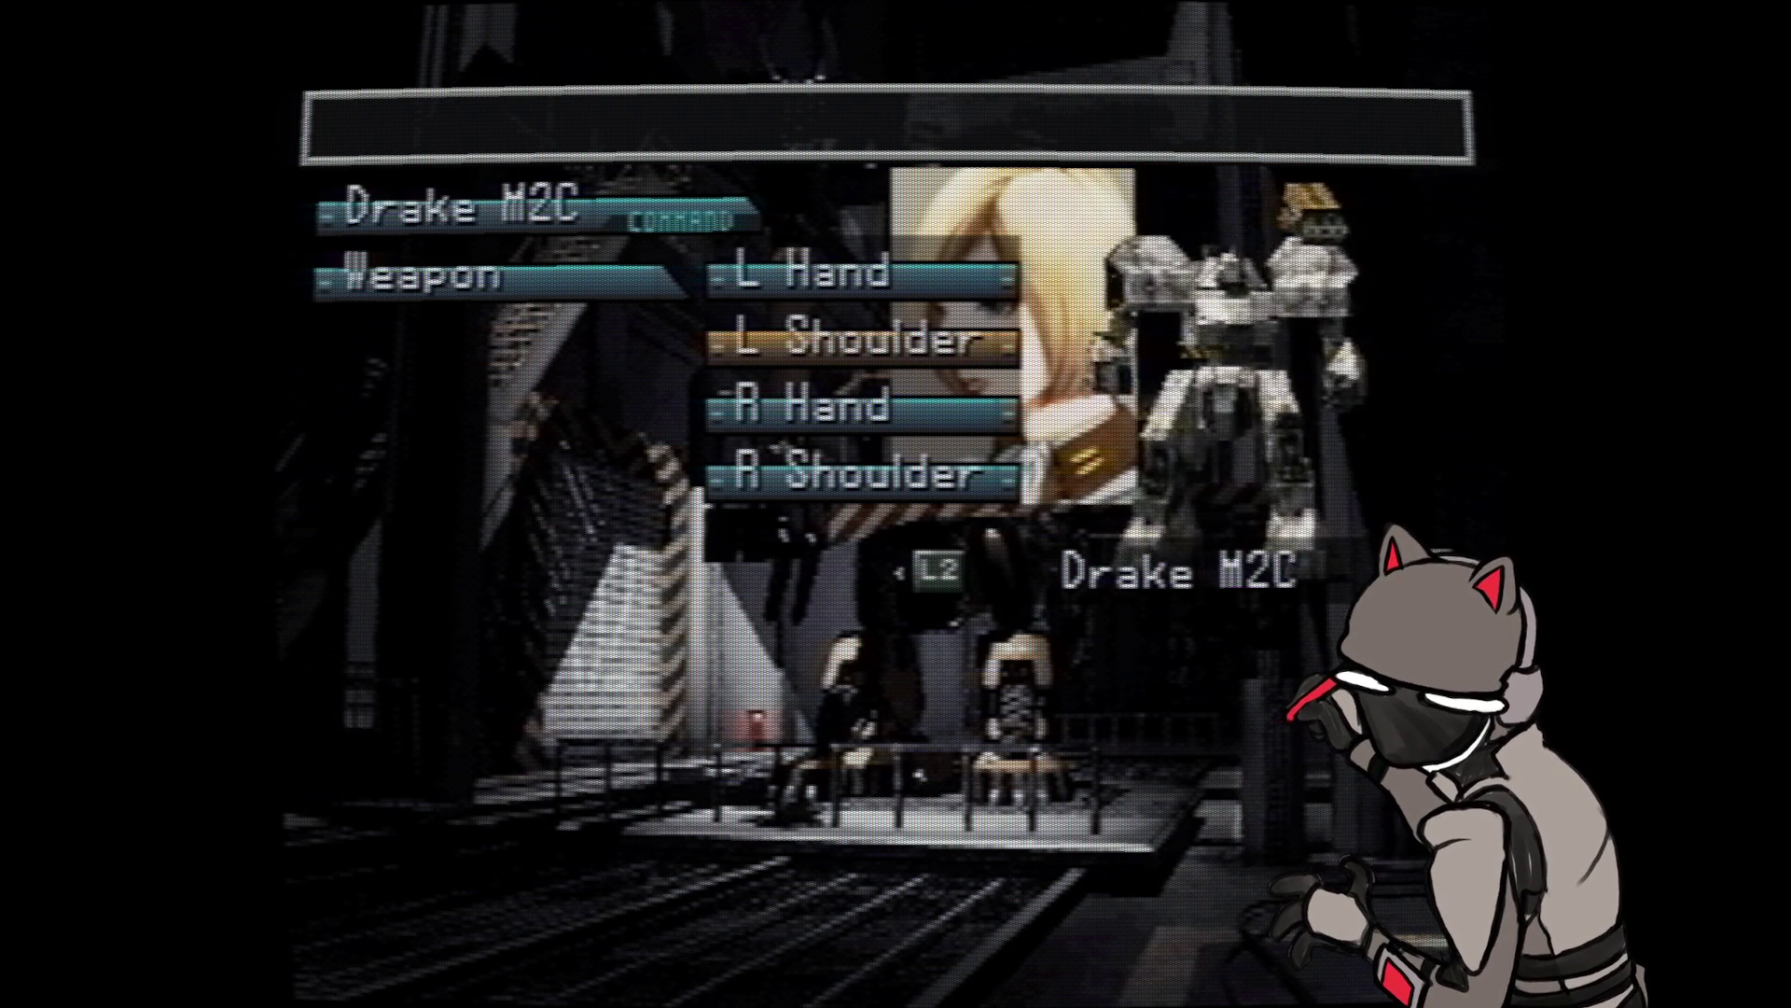
- Check Drake M2C's body part list against the parts available to buy
{"action": "key", "text": "Escape"}
{"action": "key", "text": "Up"}
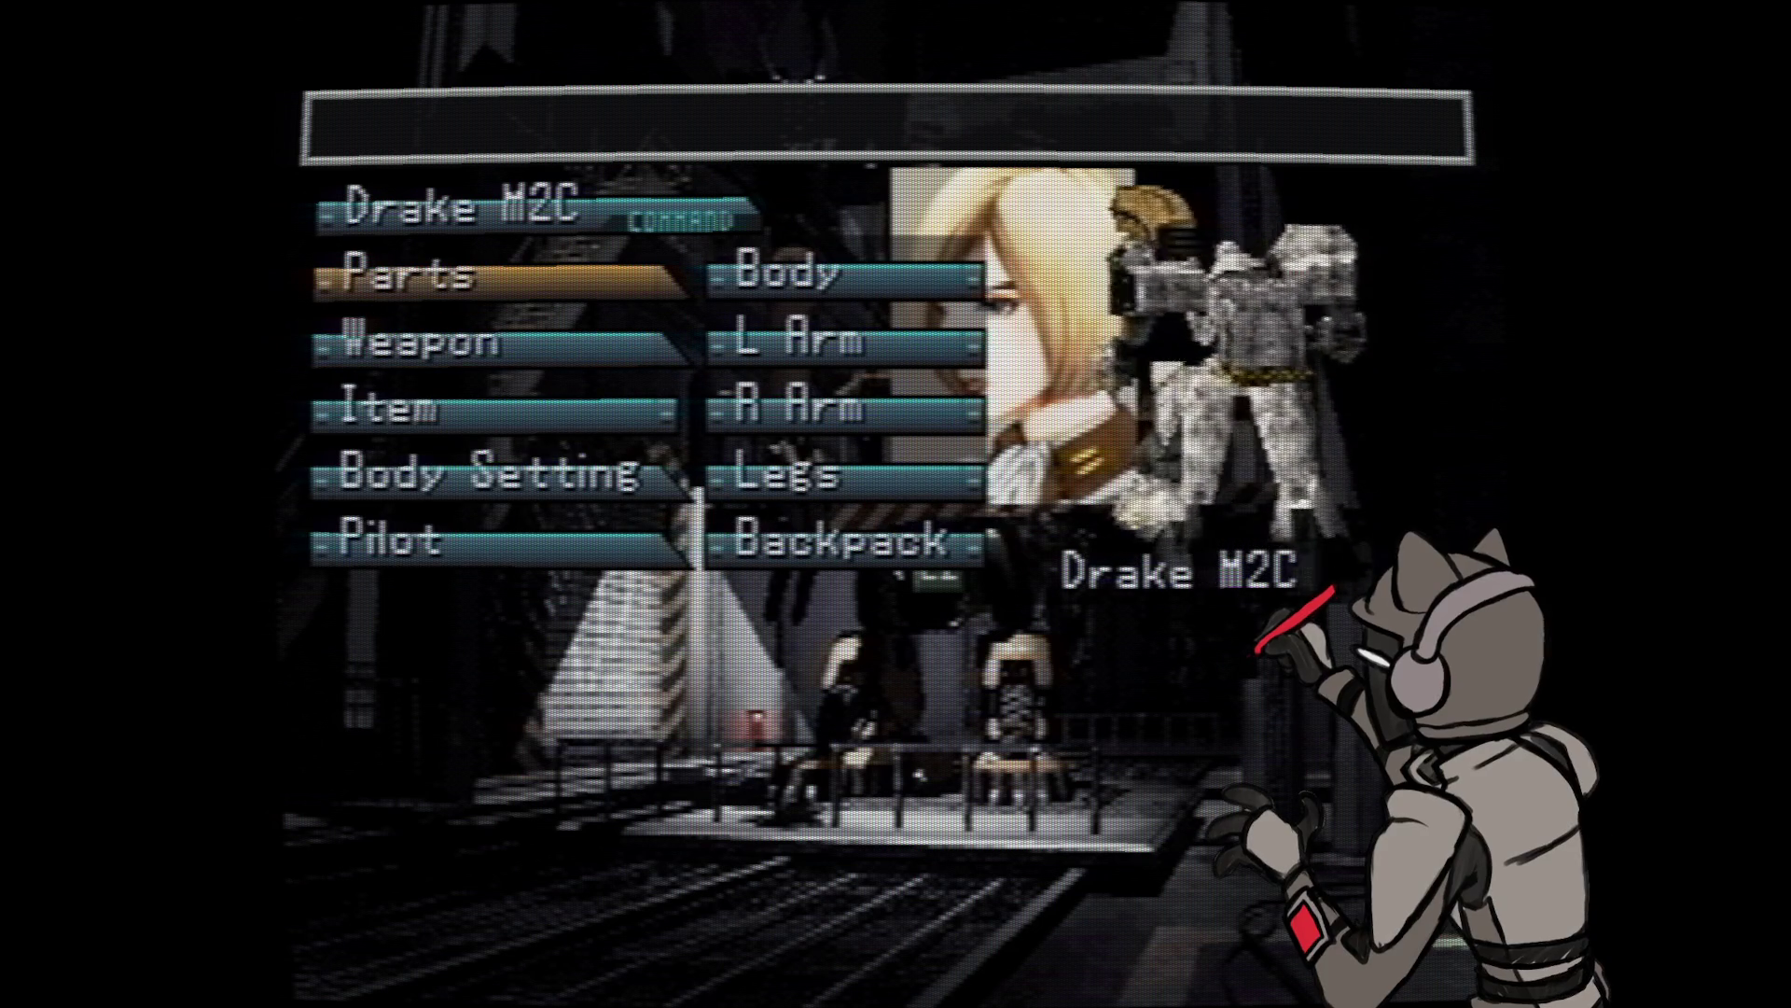
{"action": "key", "text": "Return"}
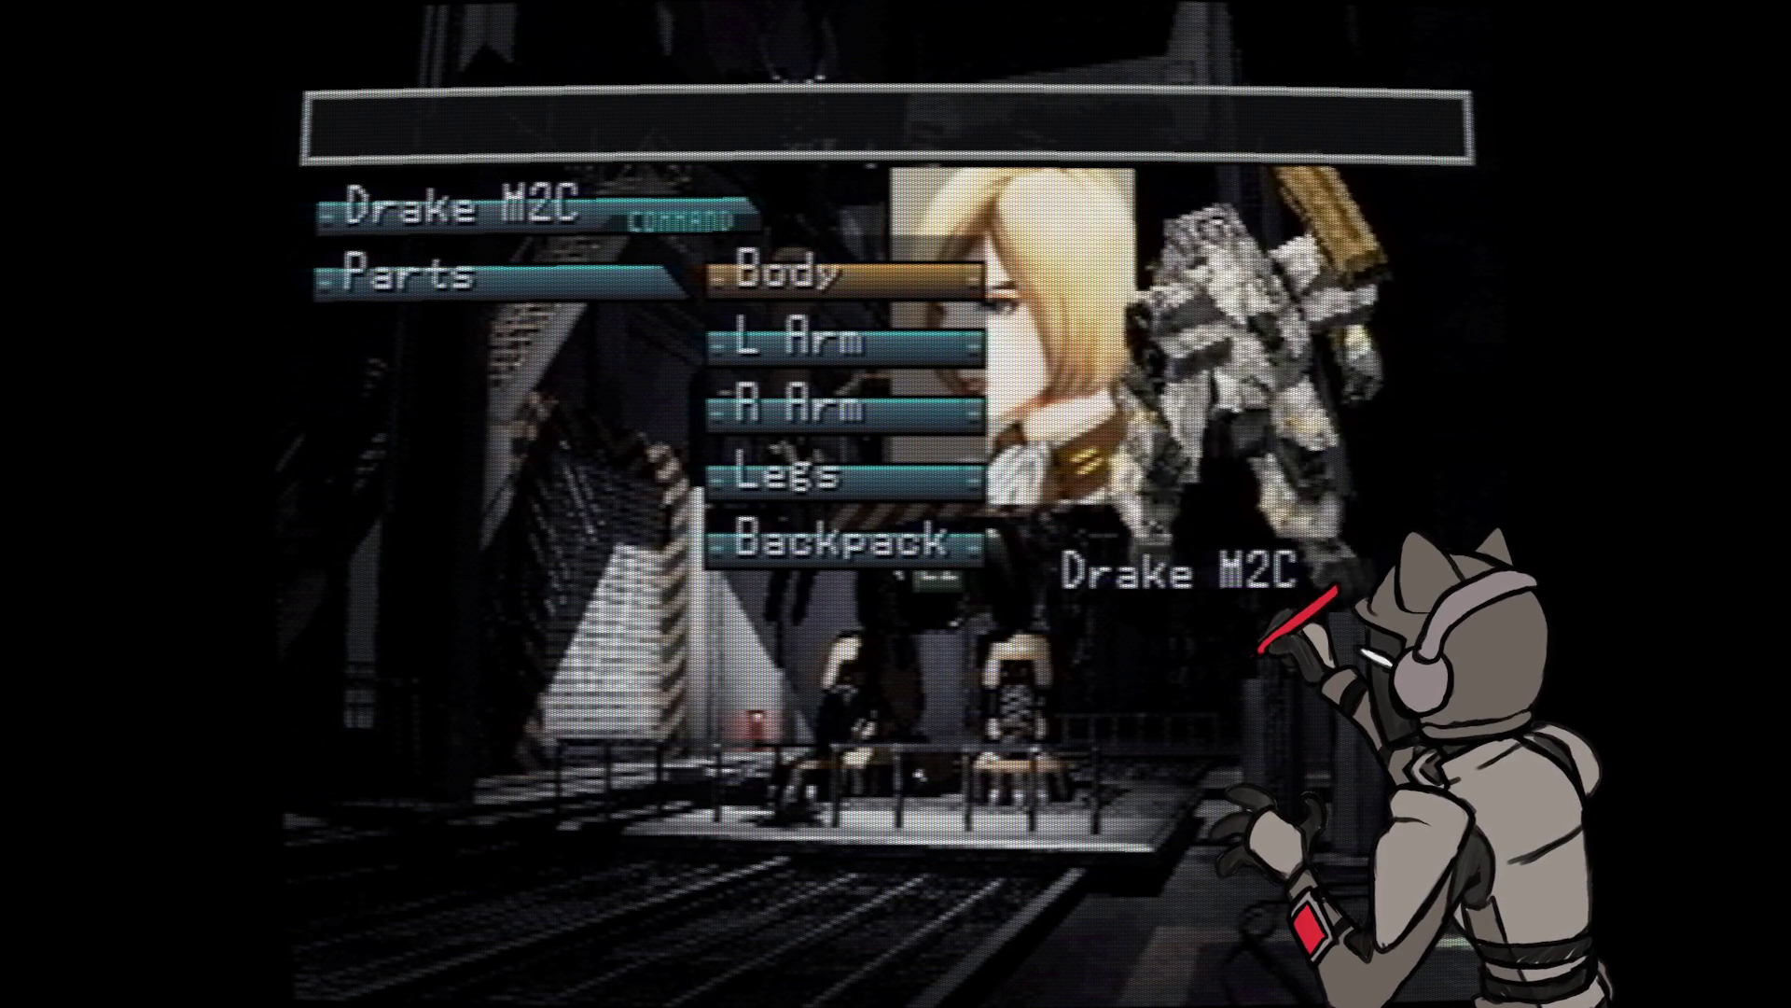
{"action": "key", "text": "Return"}
{"action": "key", "text": "Page_Down"}
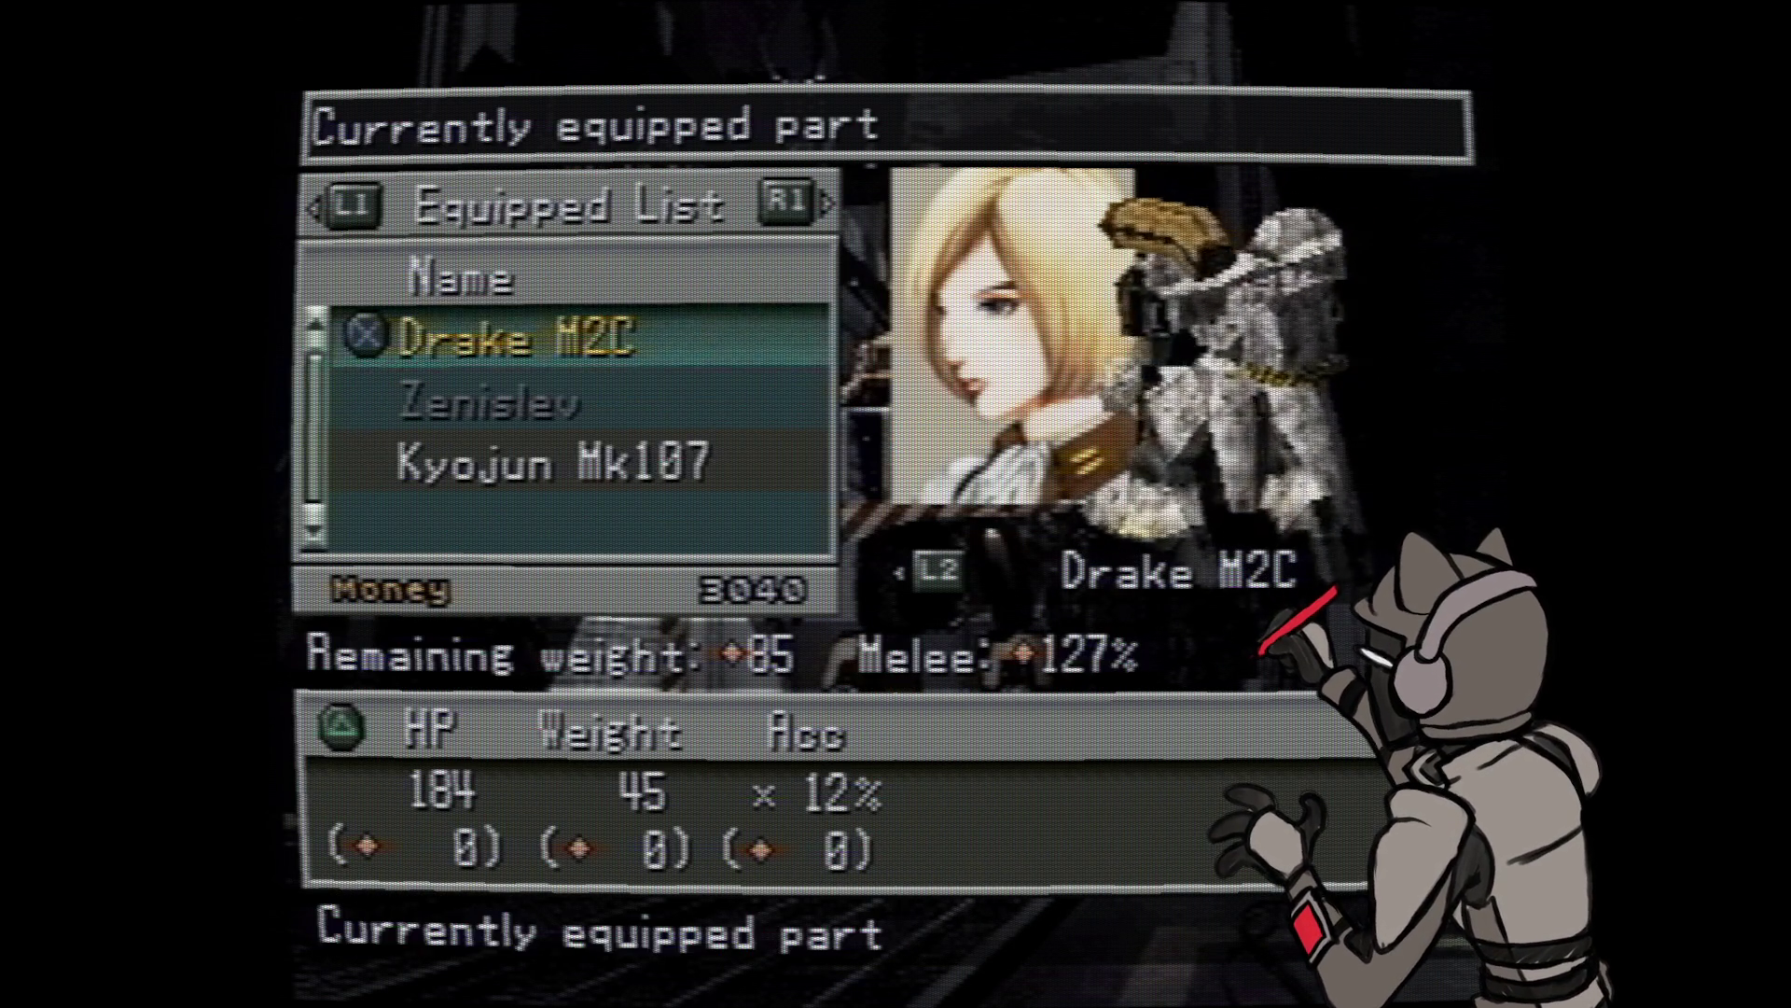
{"action": "key", "text": "Escape"}
- Browse the left-arm equipped list, previewing the Zenislev arm, then back out to the pilot settings
{"action": "key", "text": "Return"}
{"action": "key", "text": "Page_Down"}
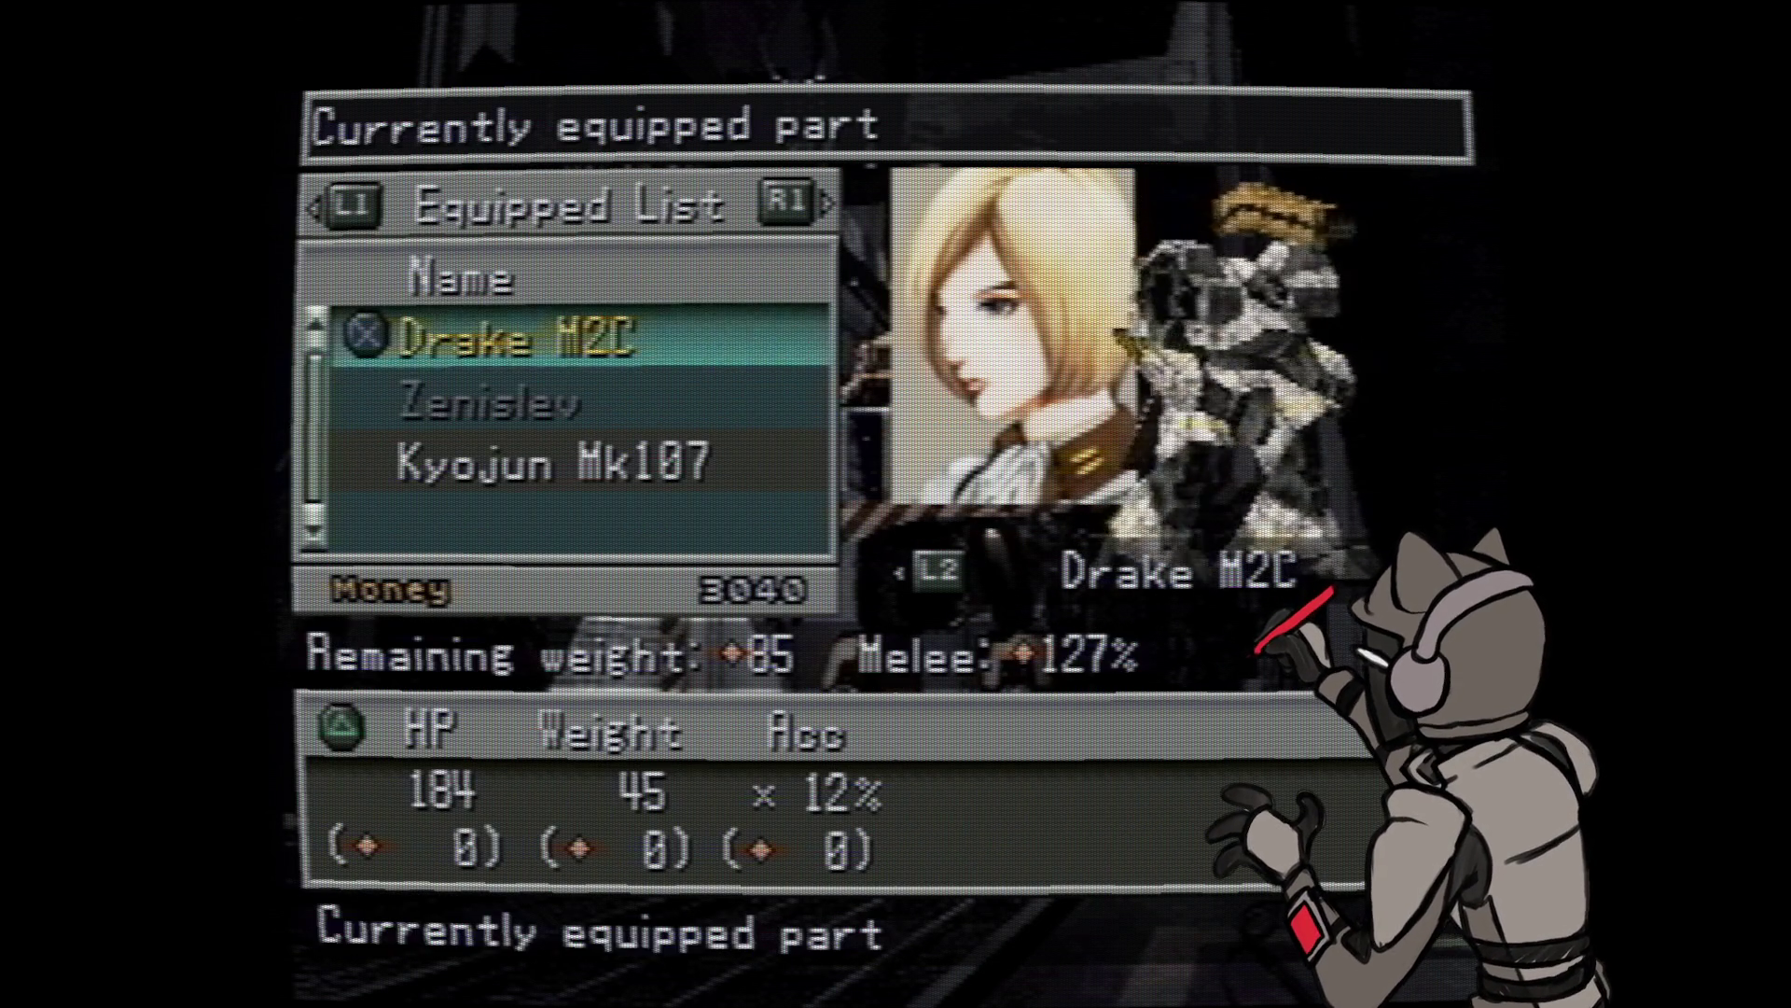
{"action": "key", "text": "Down"}
{"action": "key", "text": "Down"}
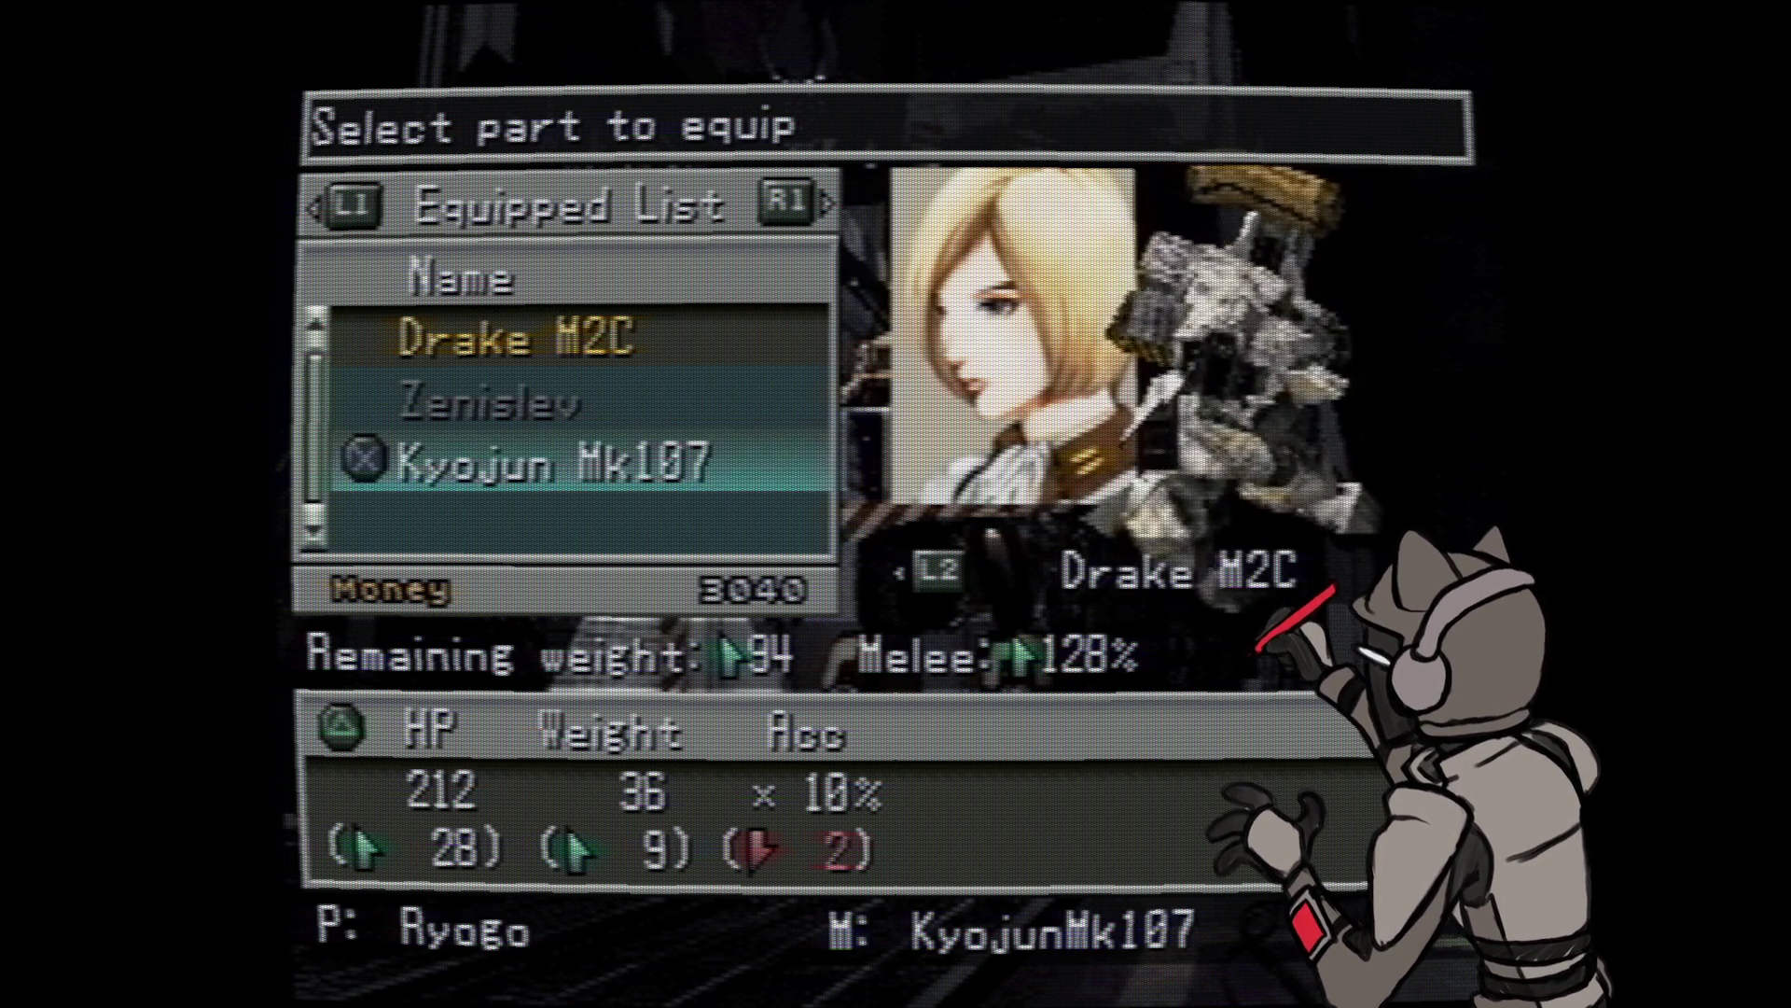
{"action": "key", "text": "Escape"}
{"action": "key", "text": "Escape"}
{"action": "key", "text": "Up"}
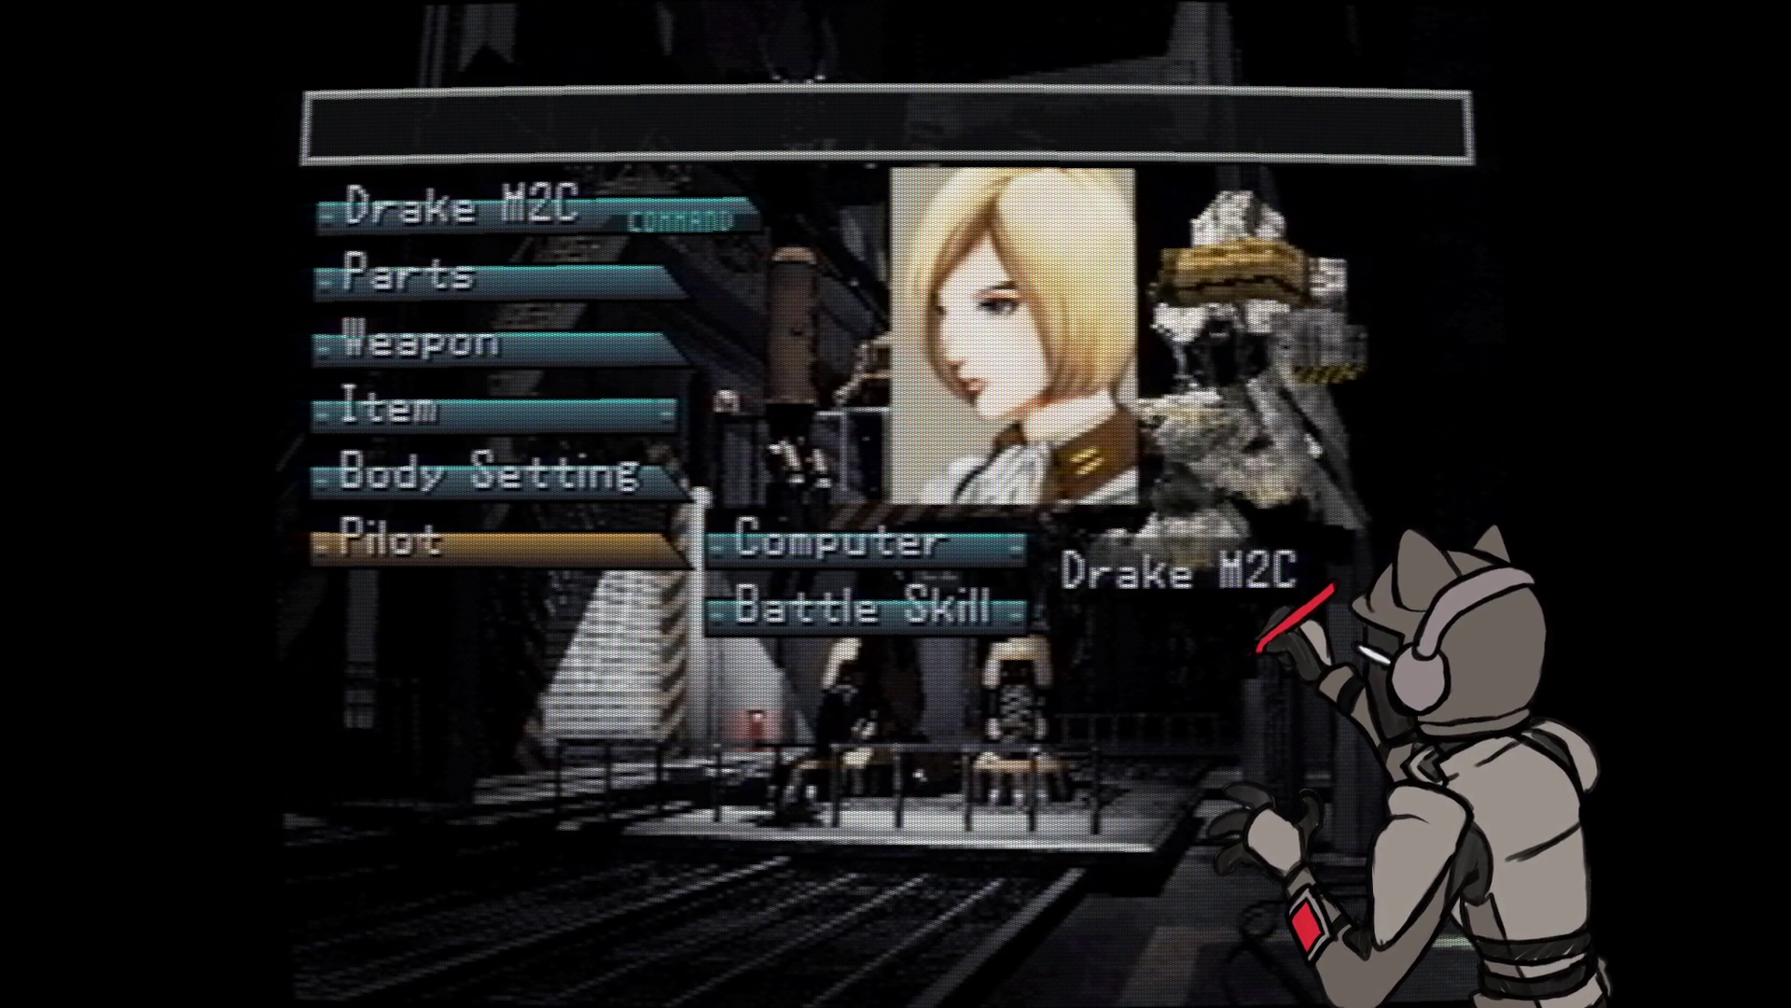
- Leave Drake M2C's setup and the wanzer list, then choose to save the game
{"action": "key", "text": "Escape"}
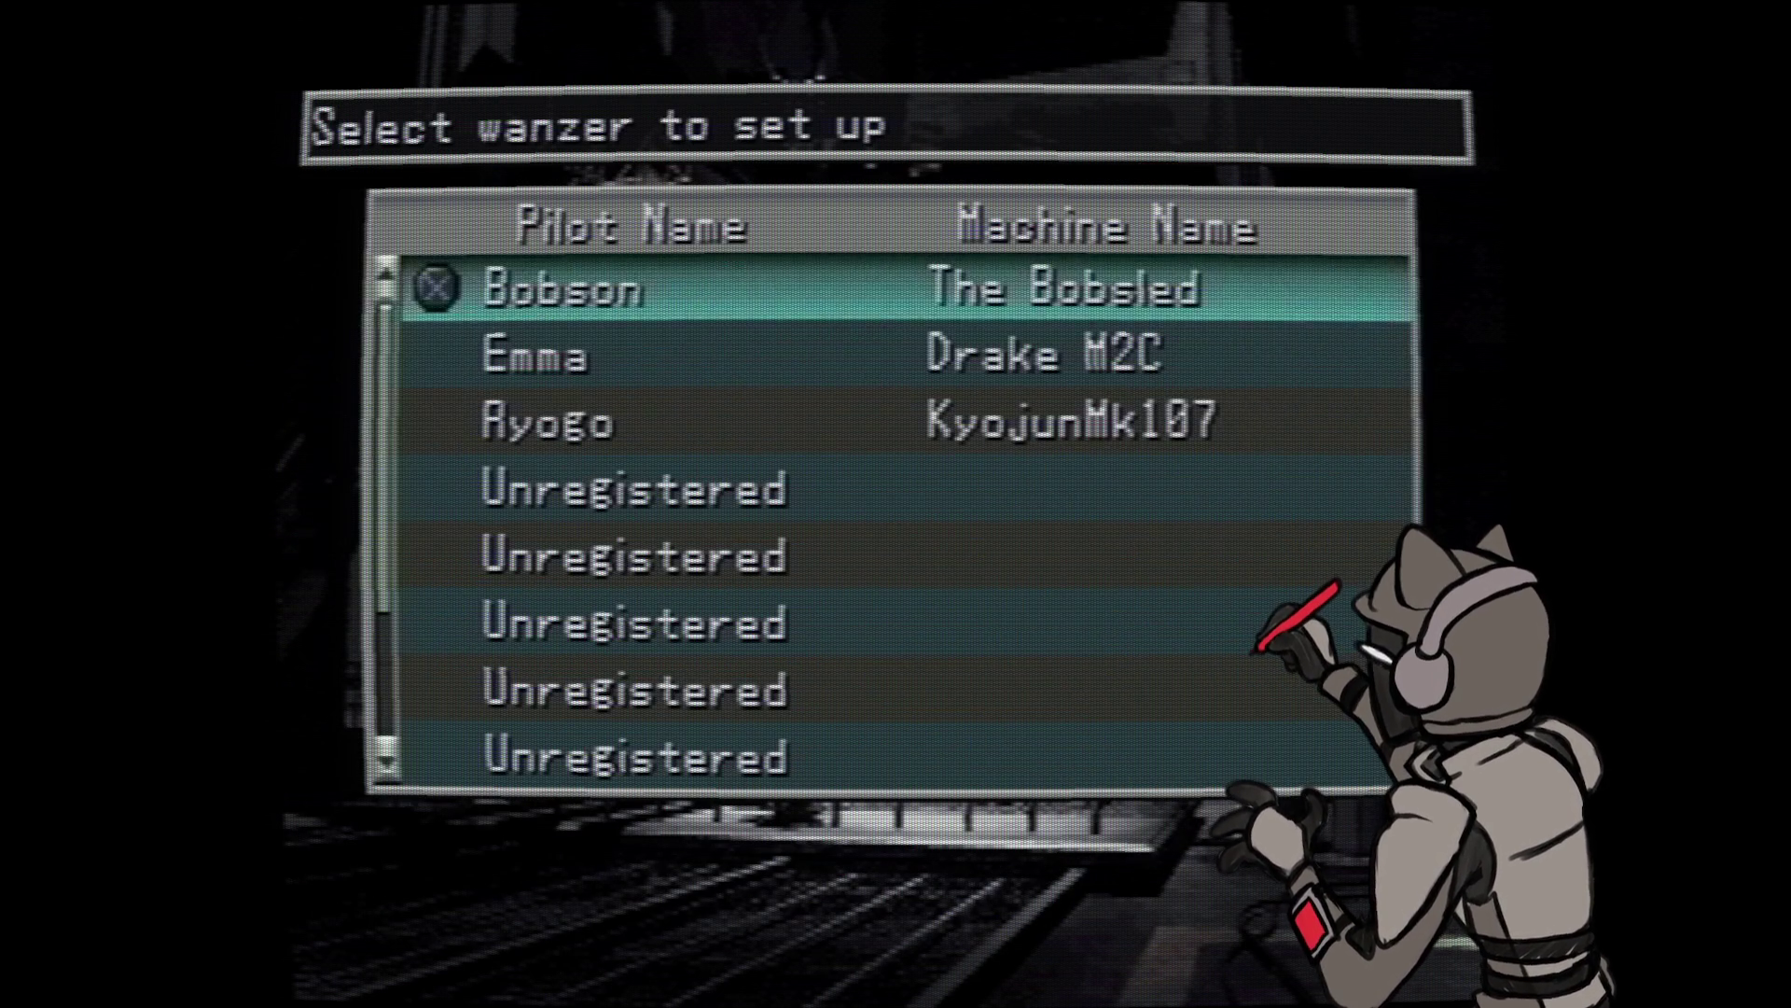
{"action": "key", "text": "Down"}
{"action": "key", "text": "Down"}
{"action": "key", "text": "Escape"}
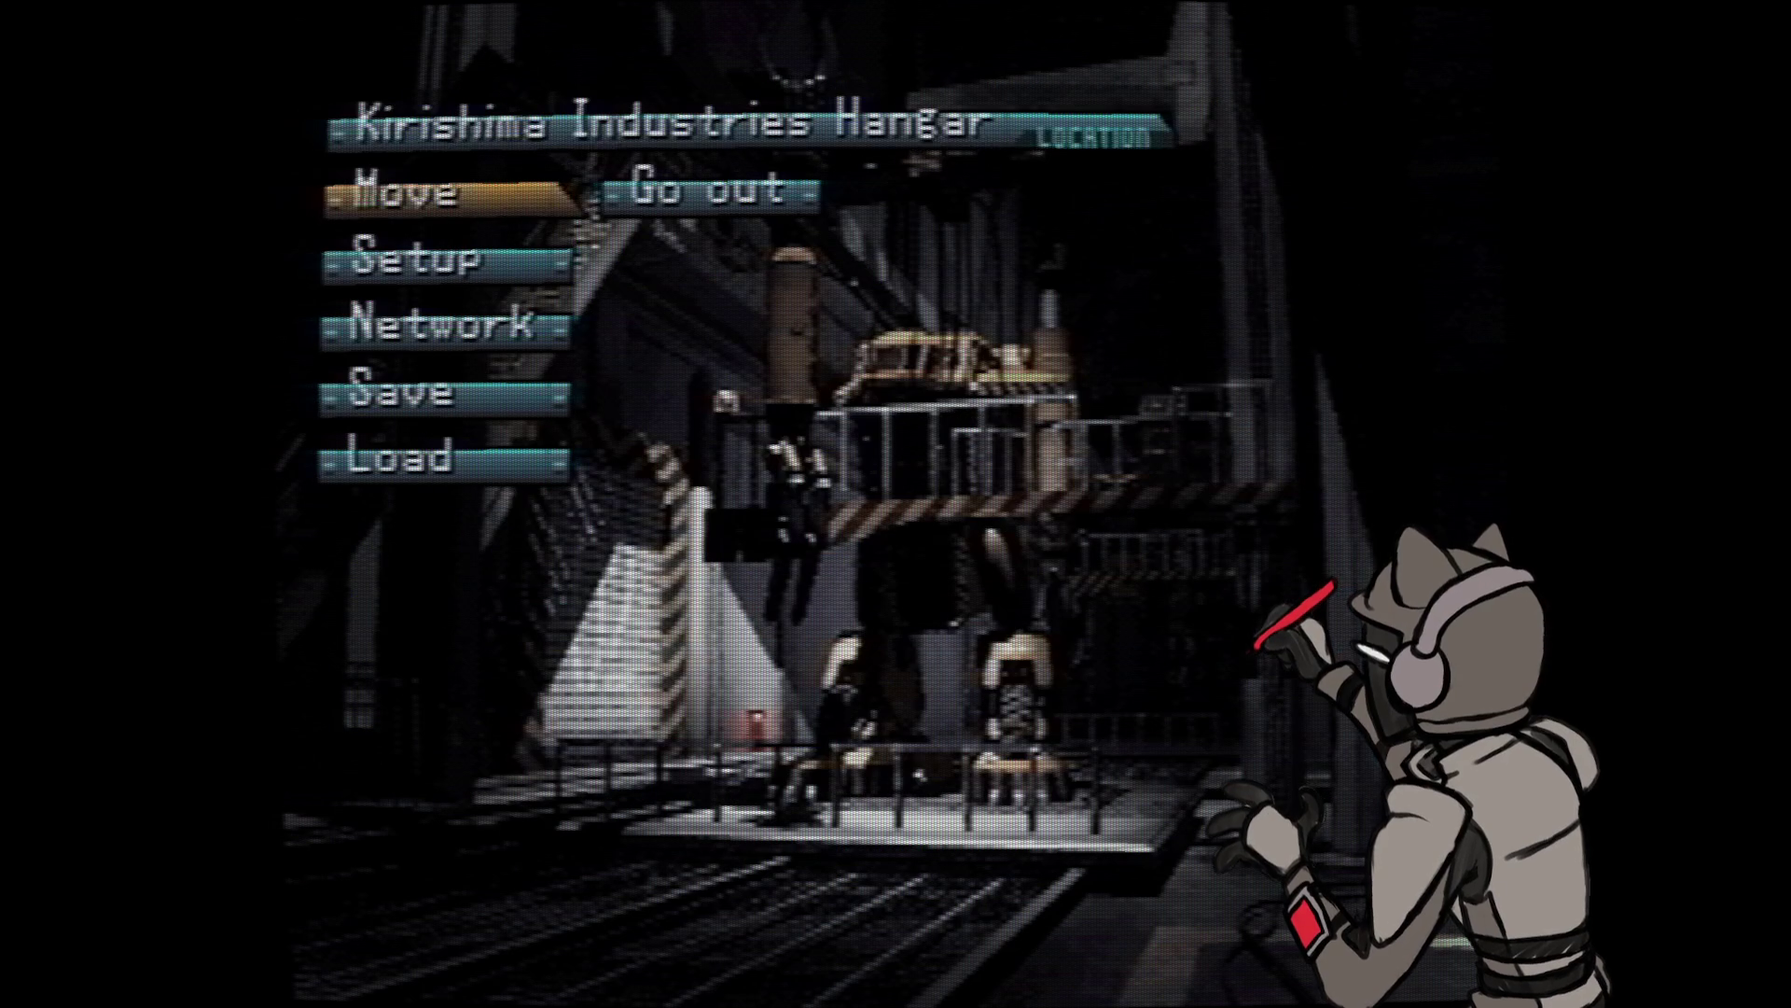
{"action": "key", "text": "Down"}
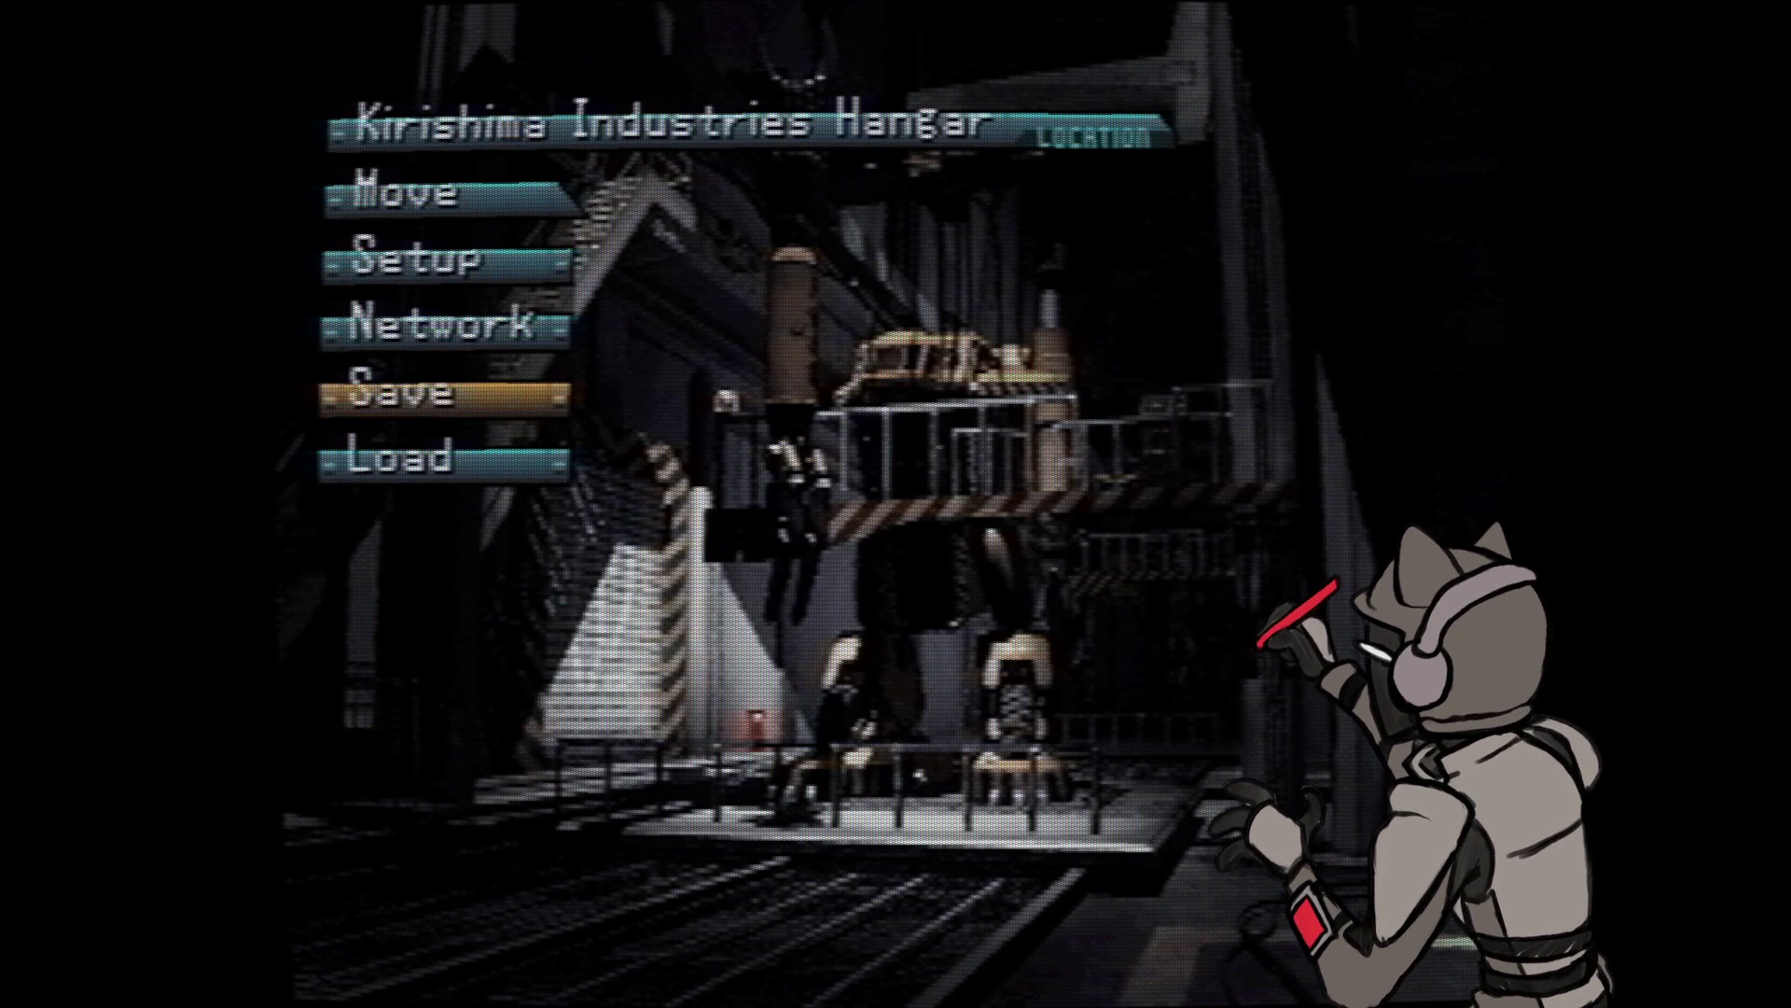
{"action": "key", "text": "Return"}
- Overwrite the Yokosuka Base slot 1 memory card save and go out of the hangar
{"action": "key", "text": "Return"}
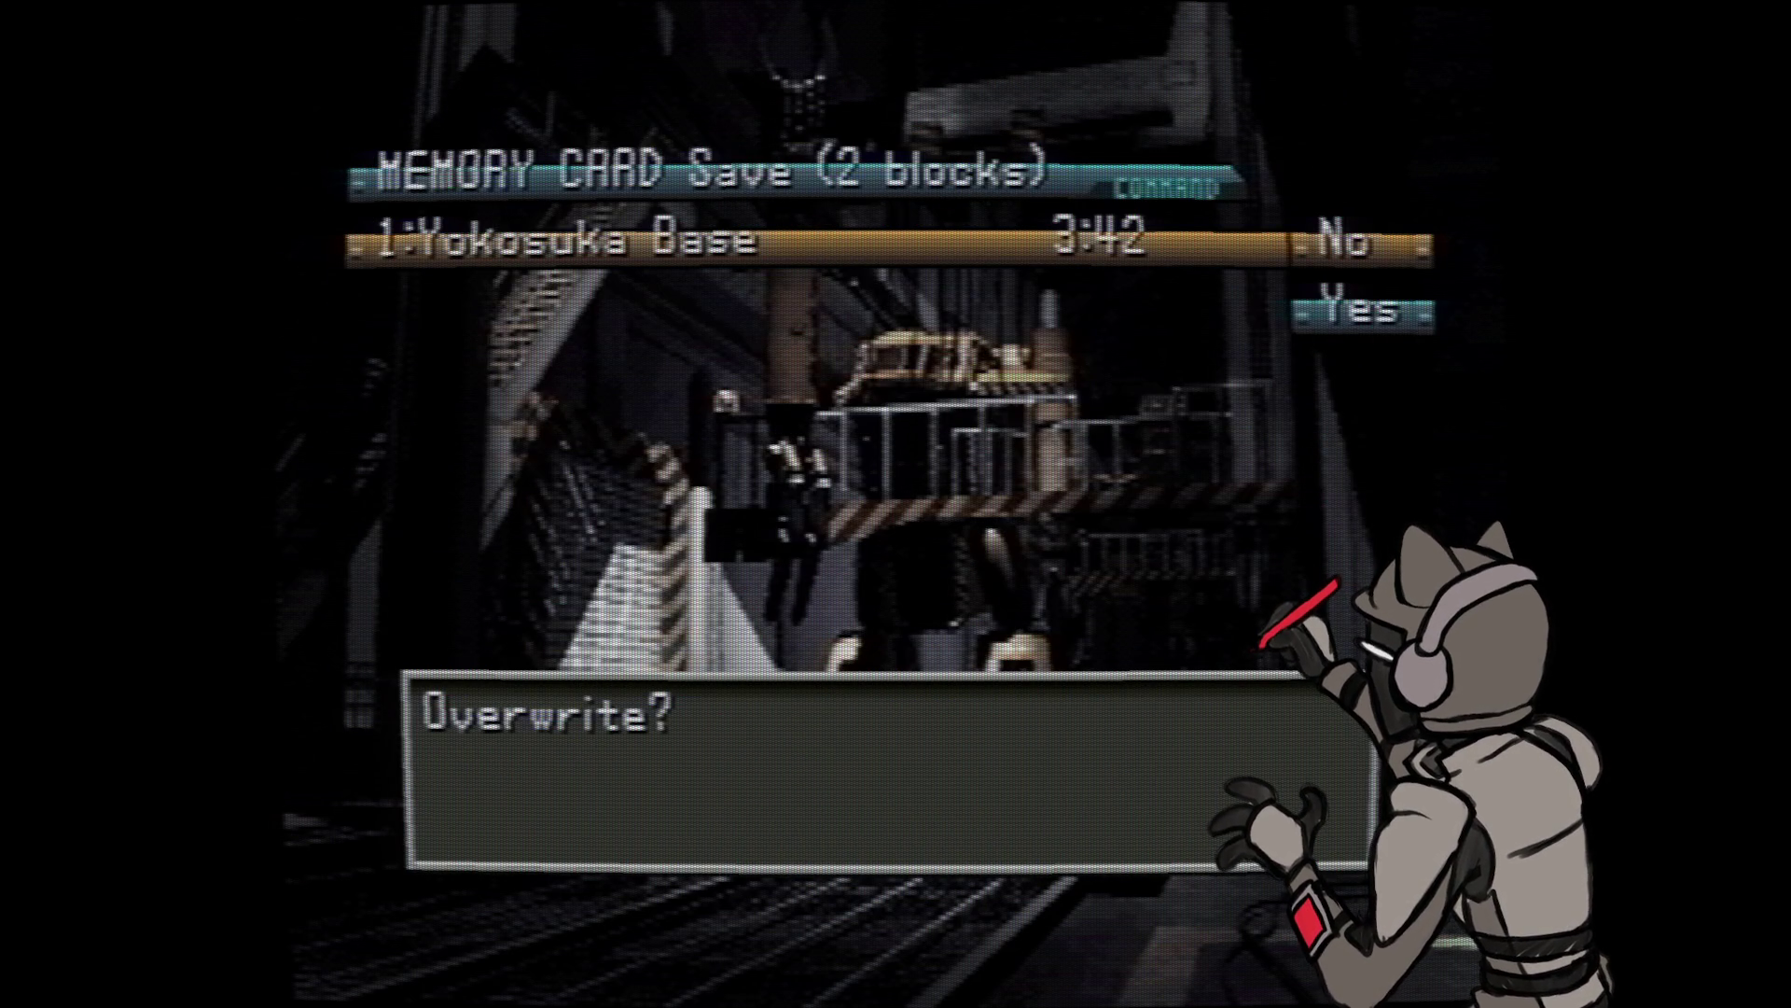
{"action": "key", "text": "Down"}
{"action": "key", "text": "Return"}
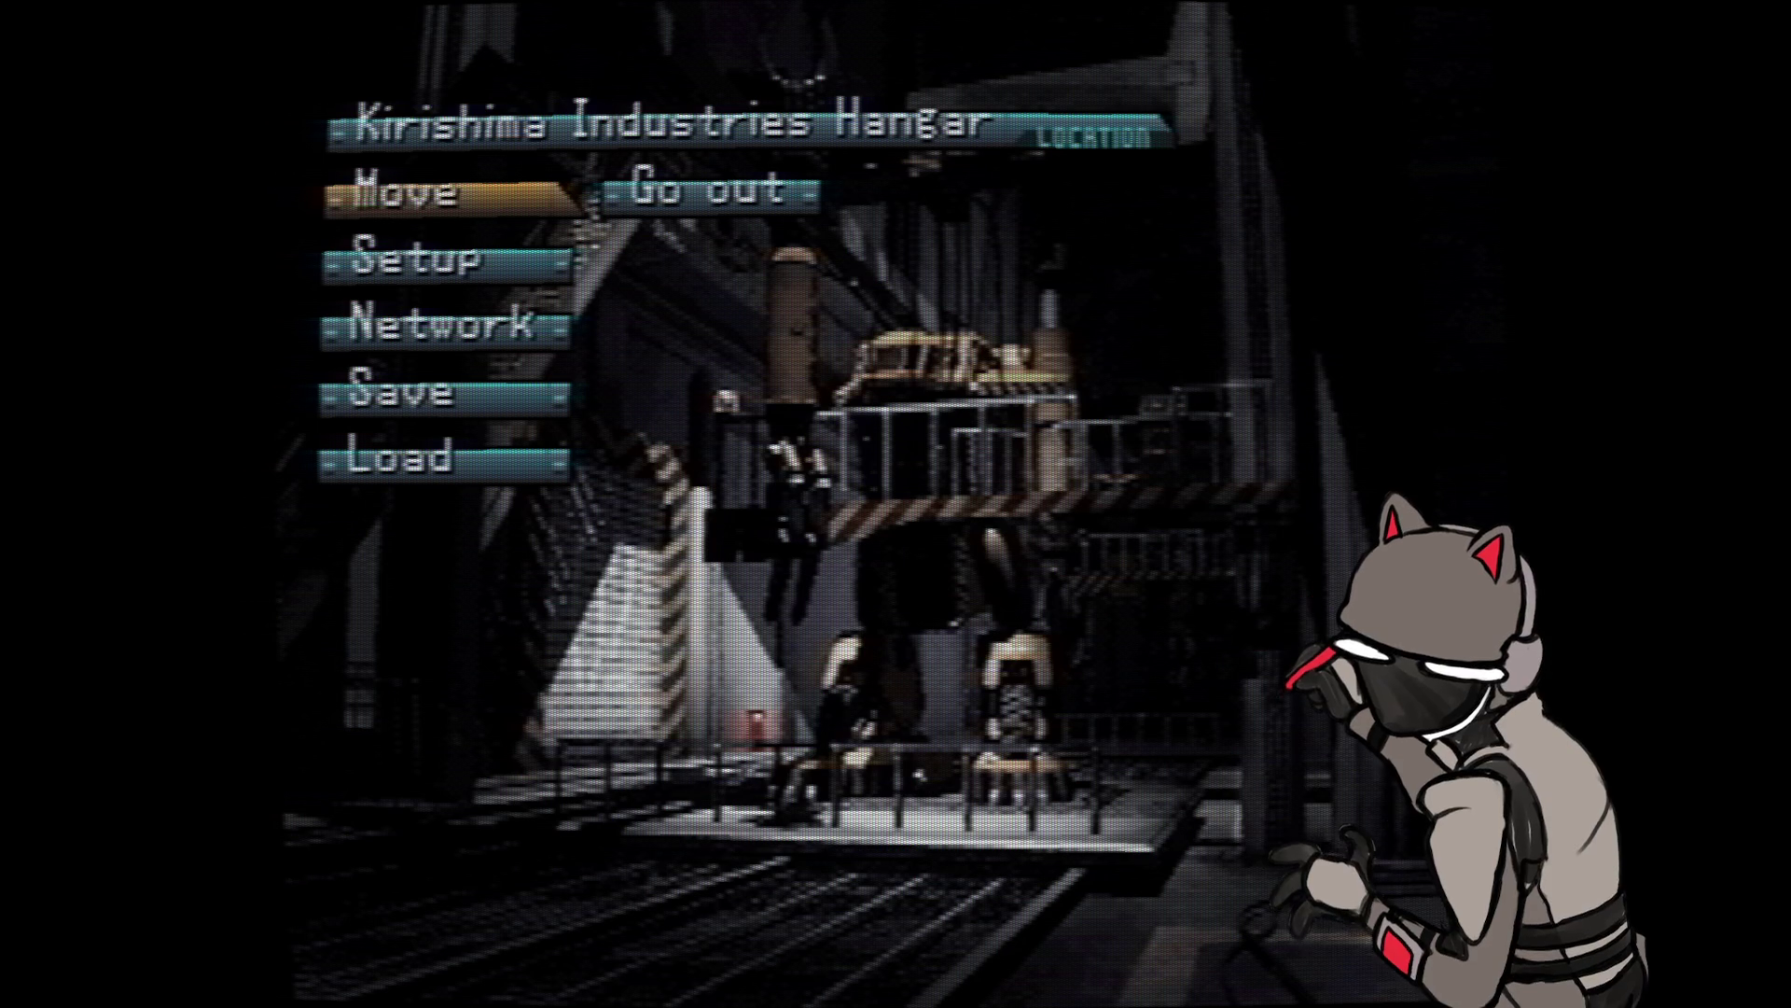
{"action": "key", "text": "Return"}
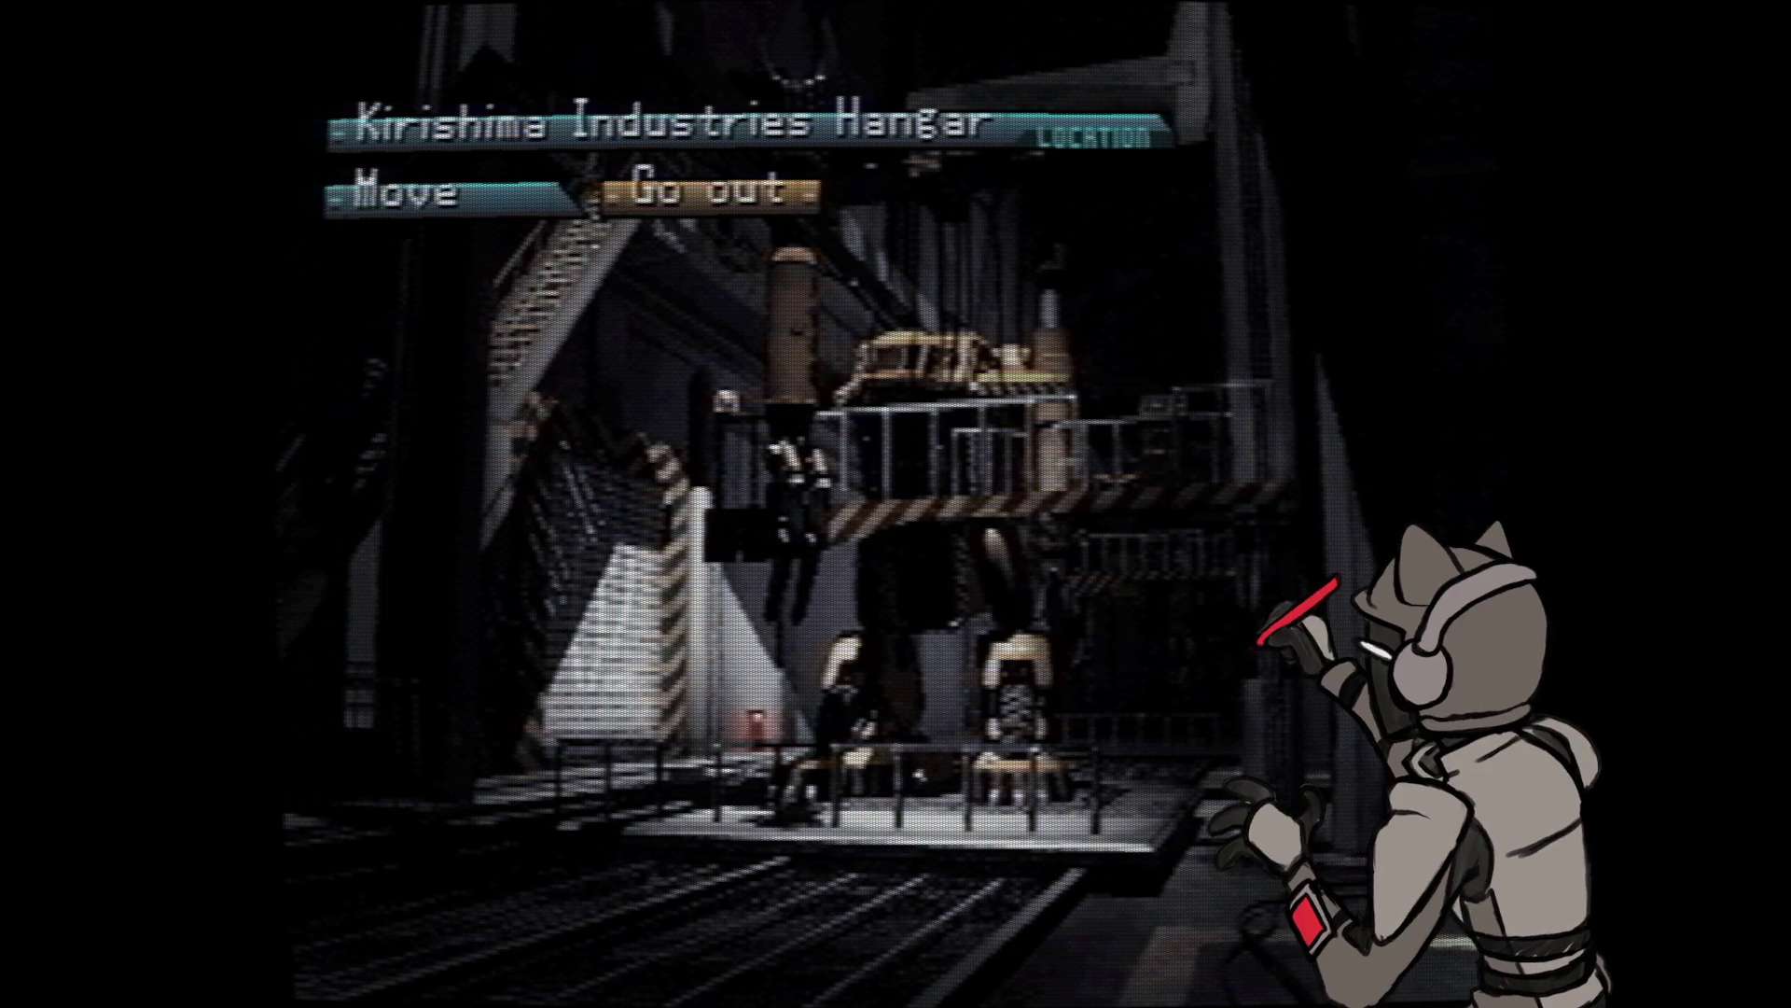
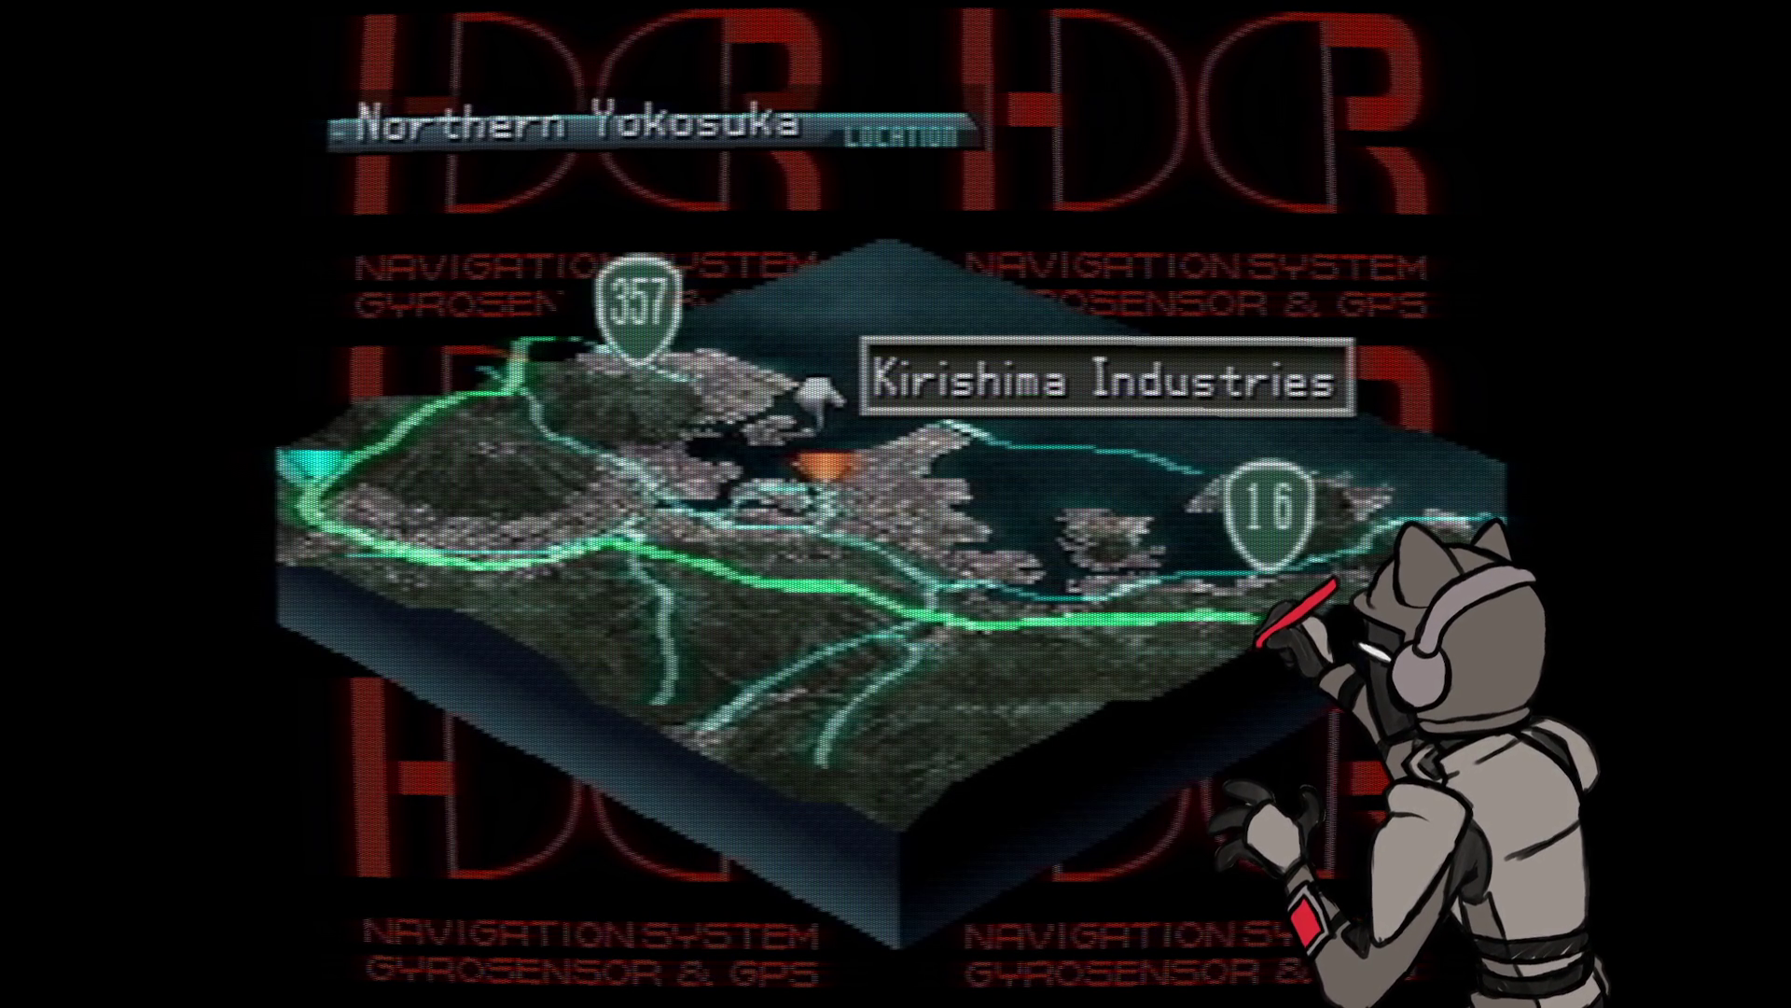
- Select Kamariya JC on the navigation map and head into the battle there
{"action": "key", "text": "Left"}
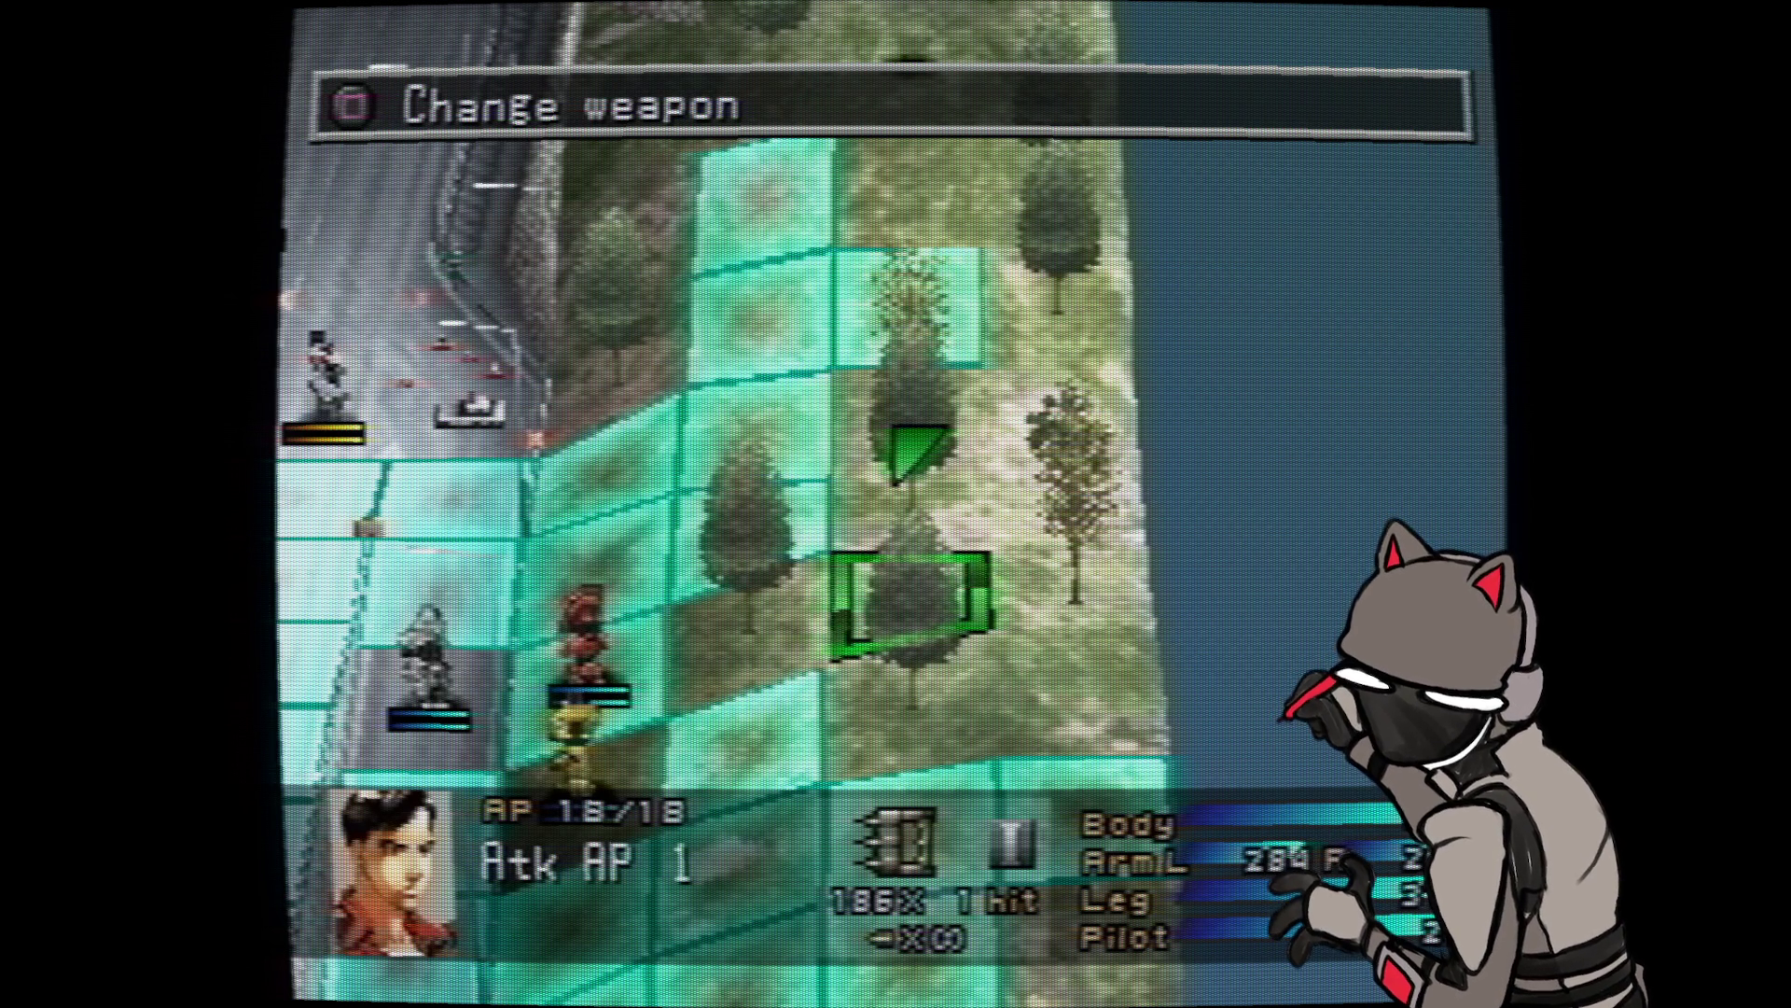
- Move the brown-haired pilot's wanzer to the tile adjacent to the enemy unit
{"action": "key", "text": "Down"}
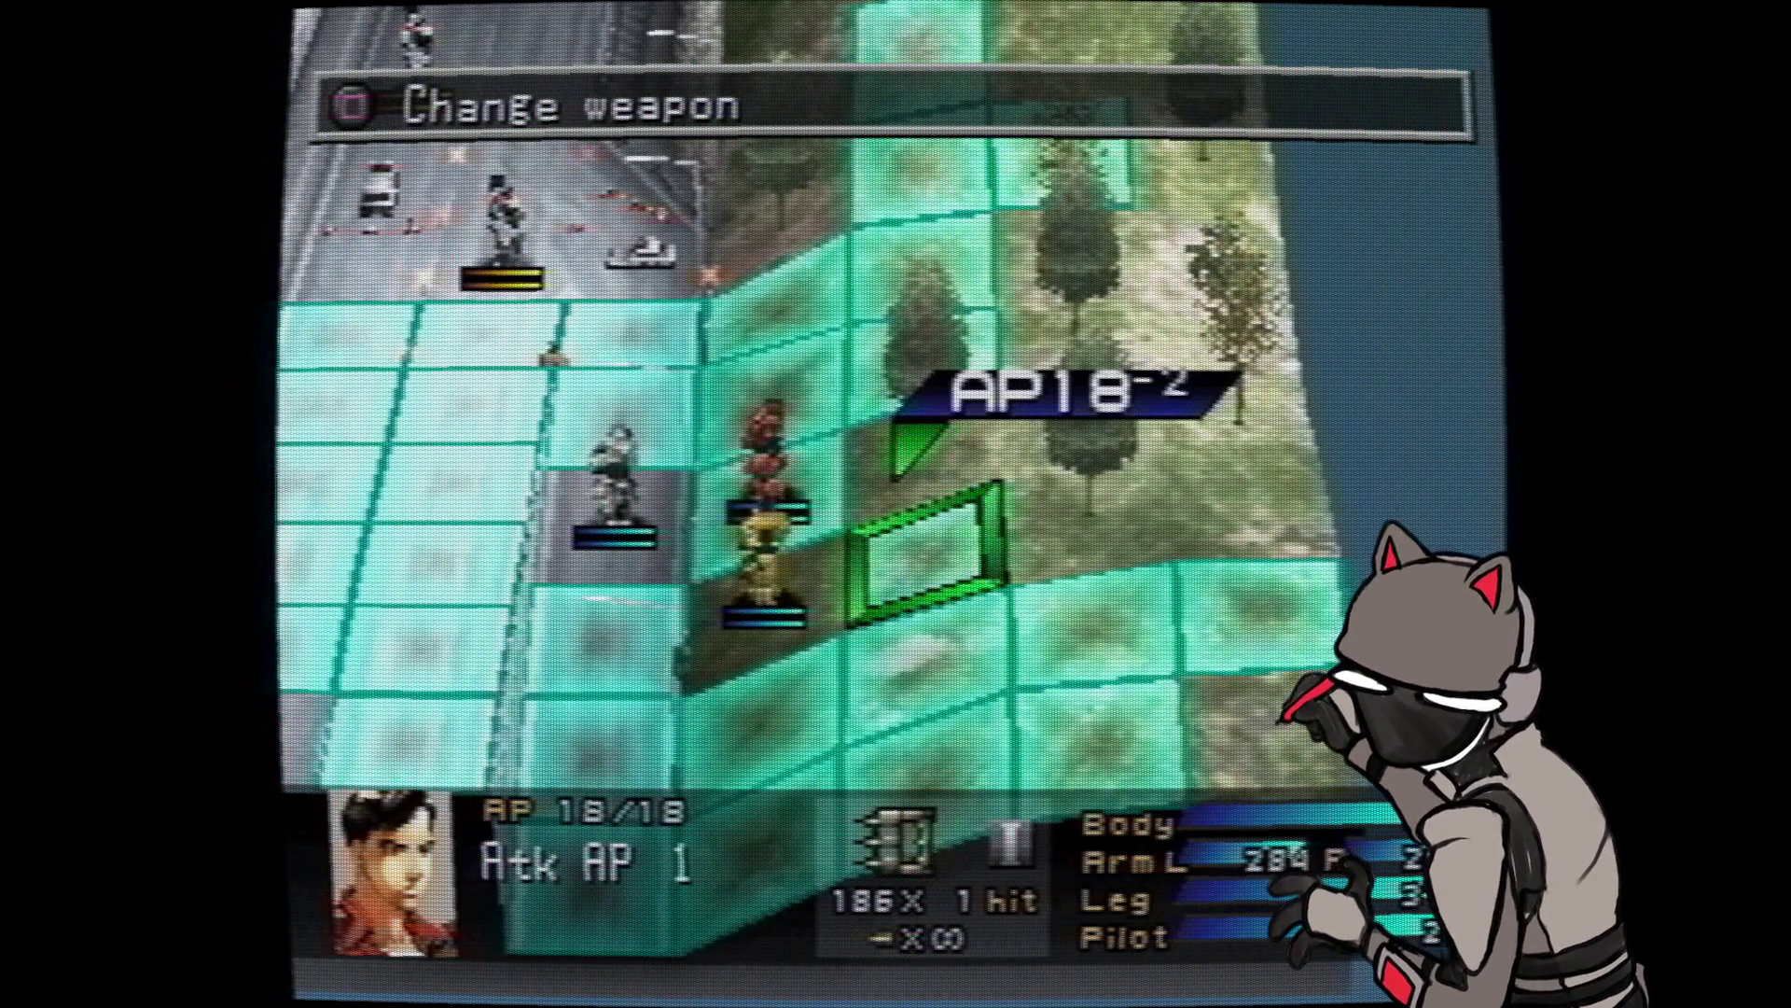
{"action": "key", "text": "Up"}
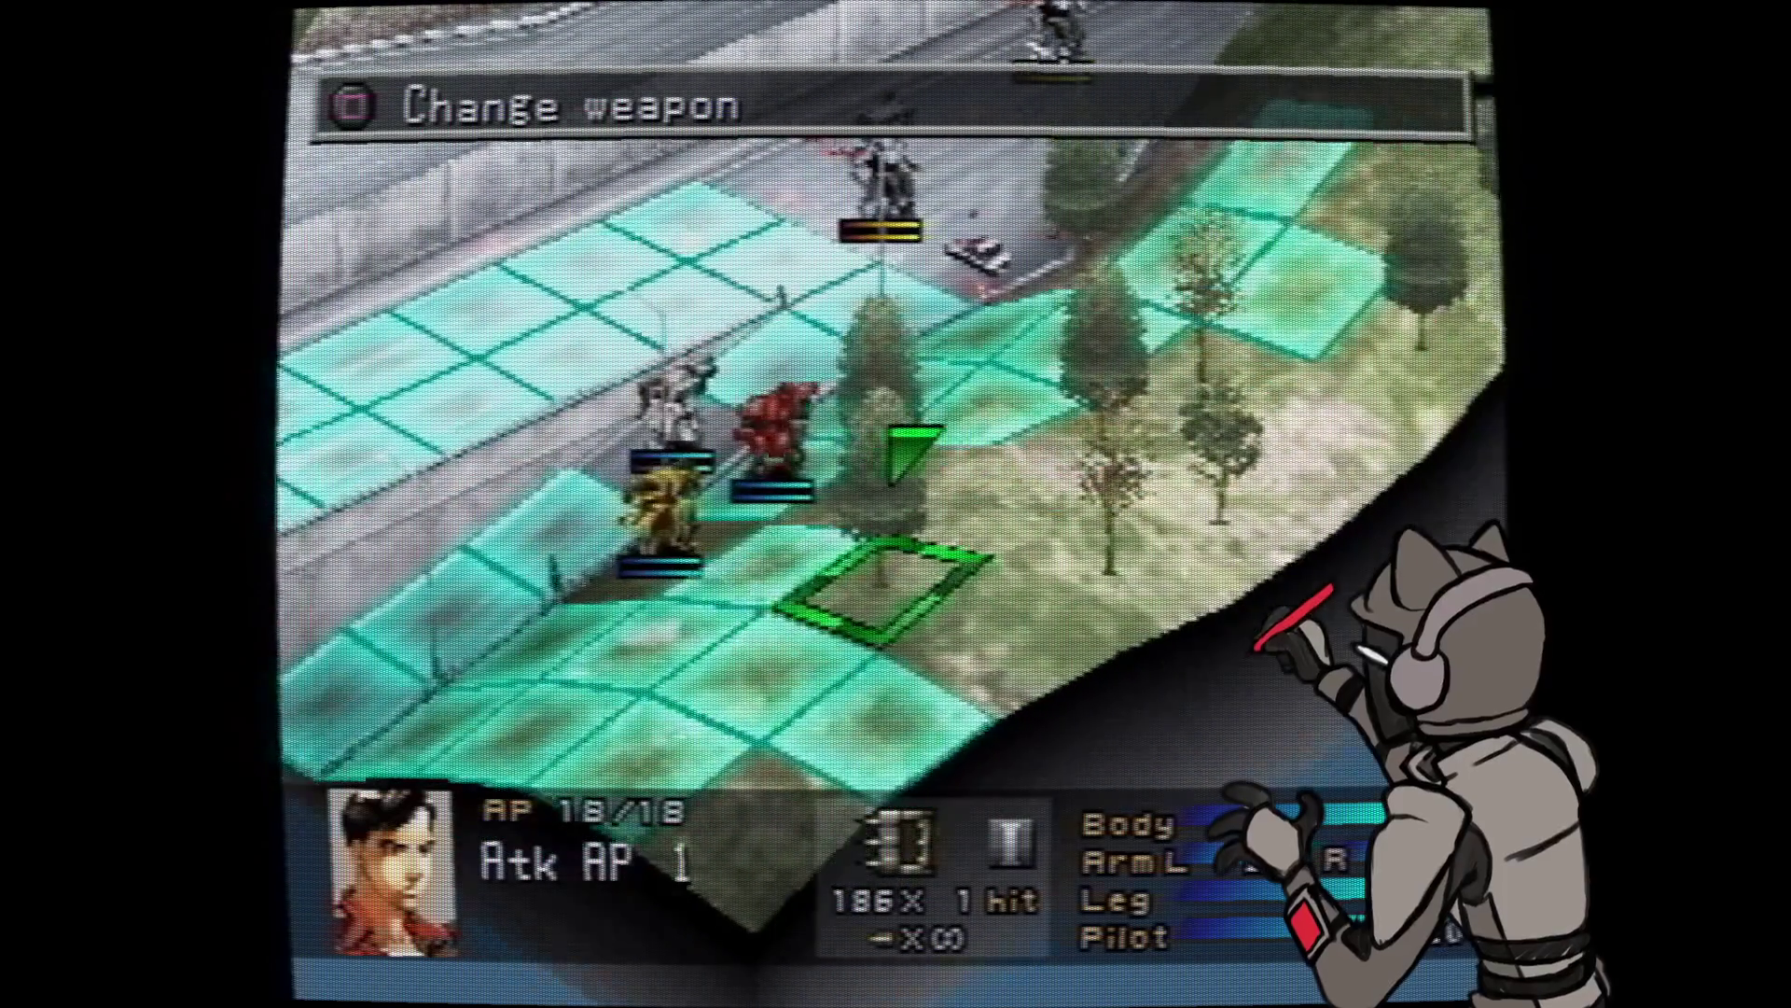
{"action": "key", "text": "Left"}
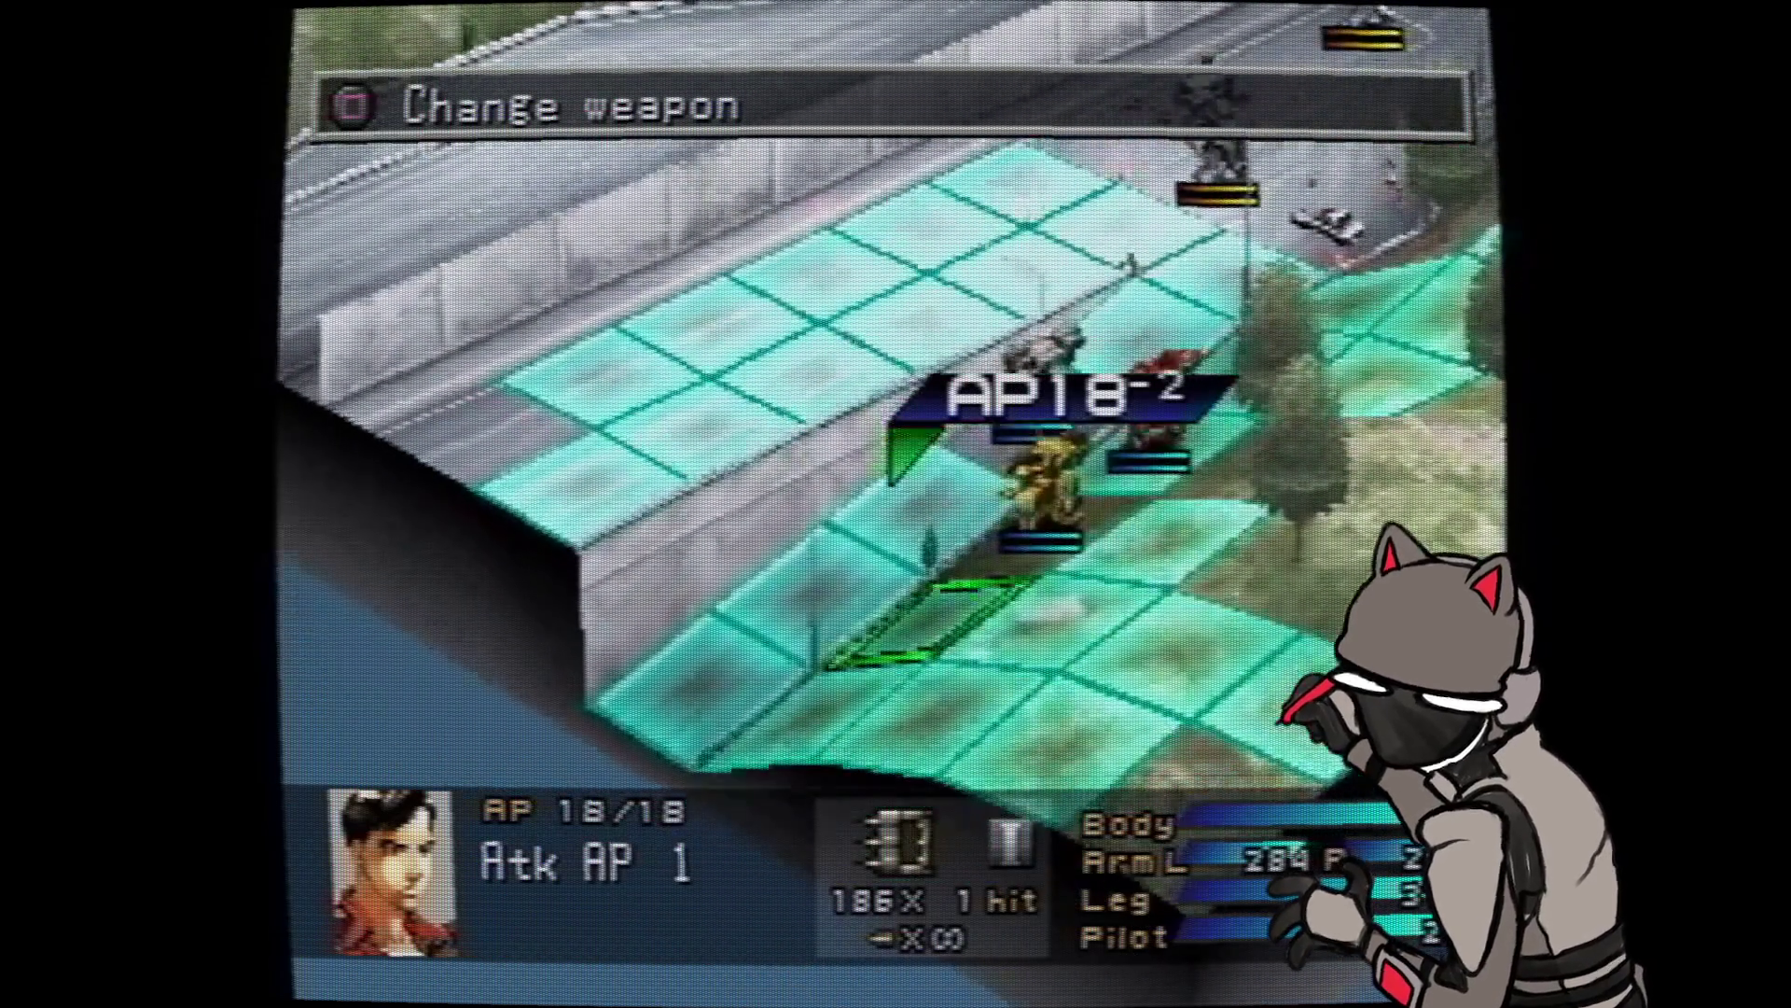
{"action": "key", "text": "Left"}
{"action": "key", "text": "Left"}
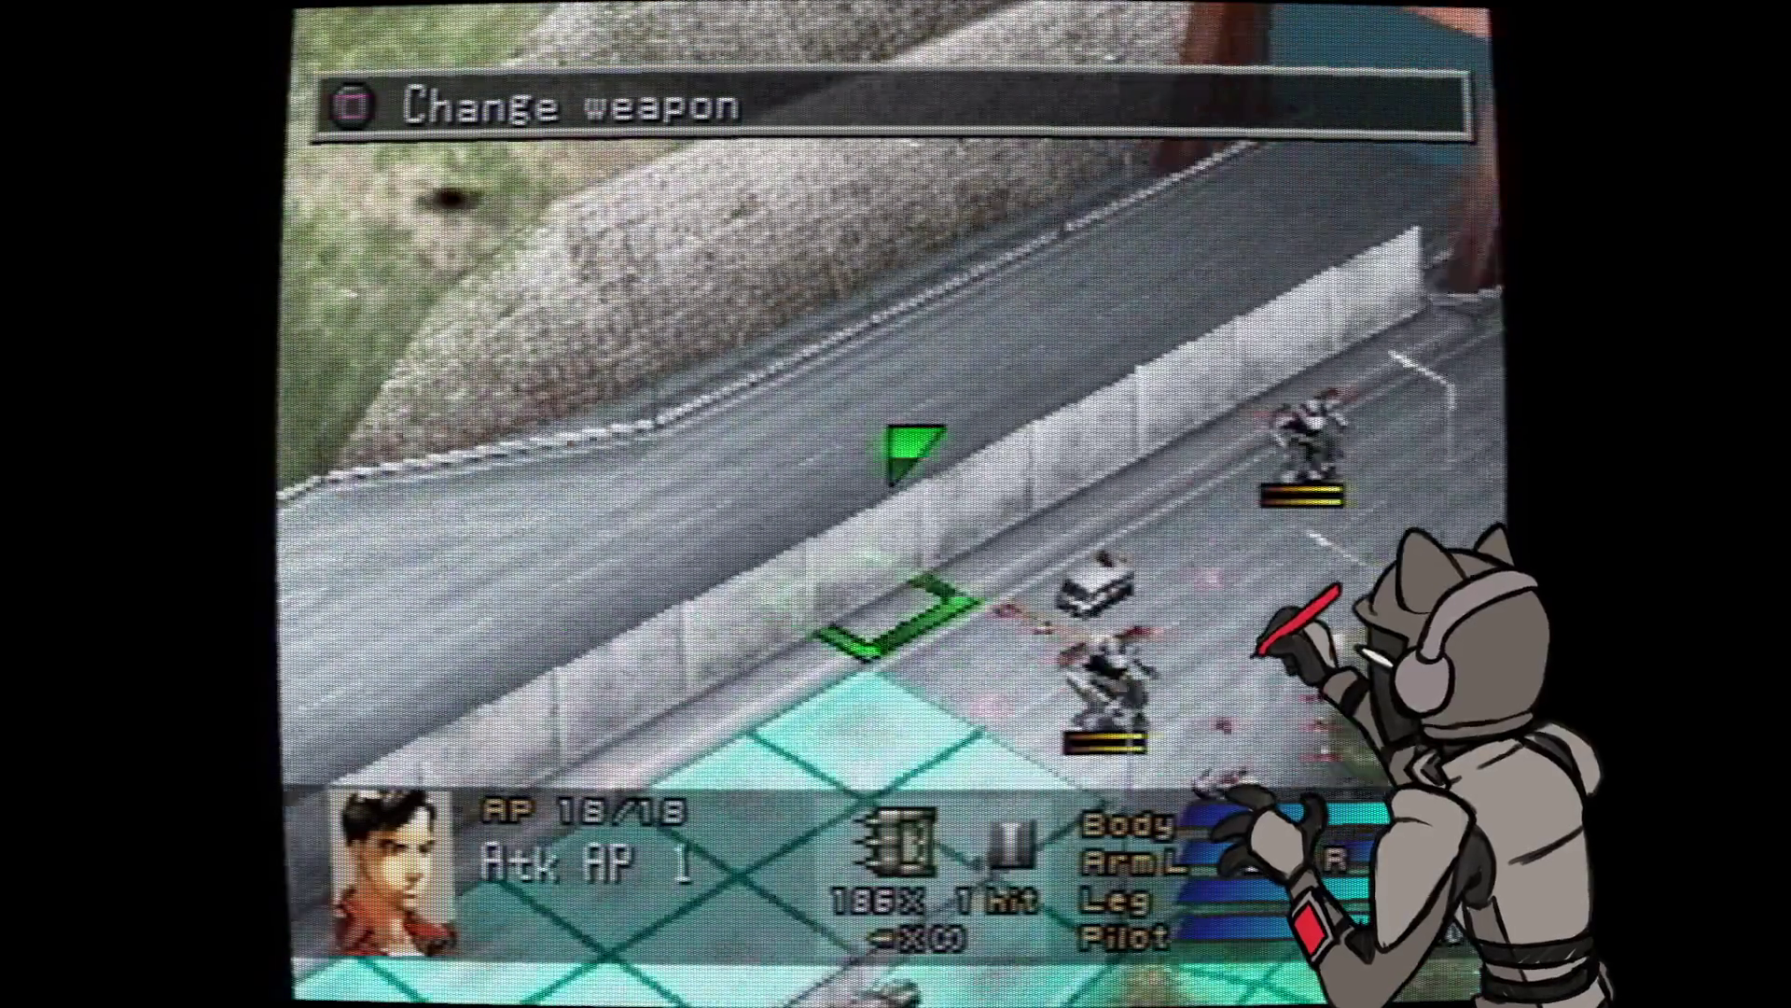
{"action": "key", "text": "Down"}
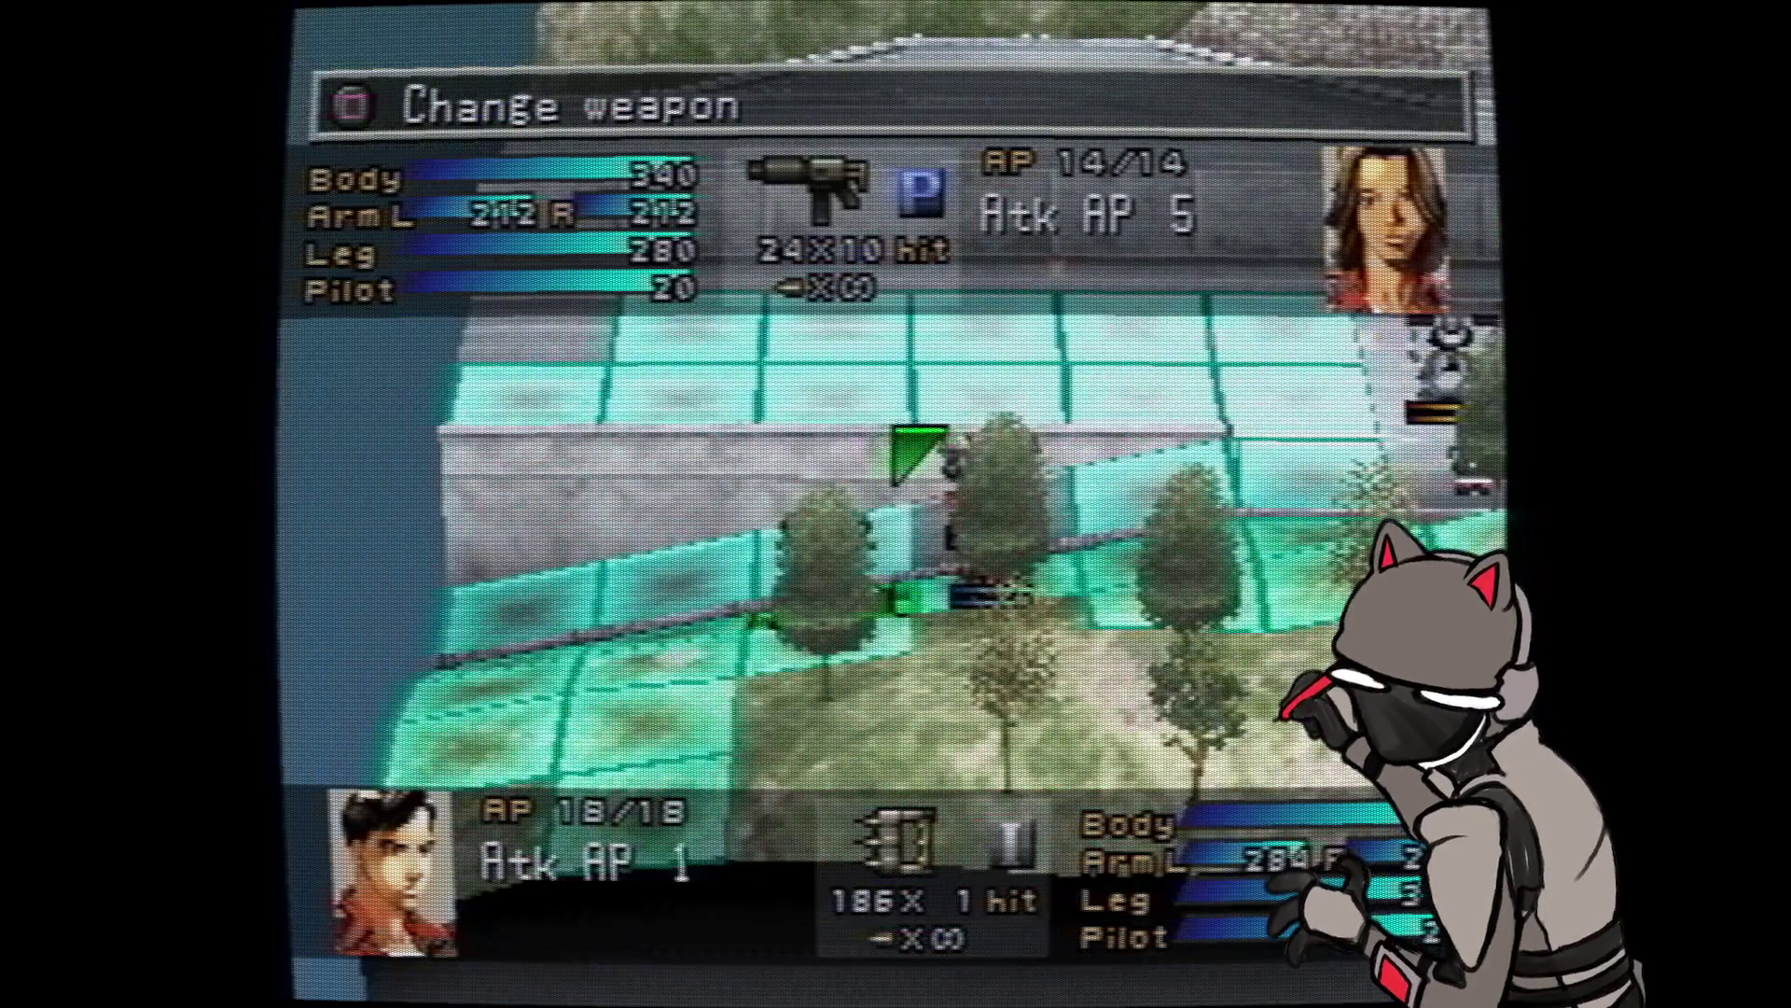
{"action": "key", "text": "Up"}
{"action": "key", "text": "Up"}
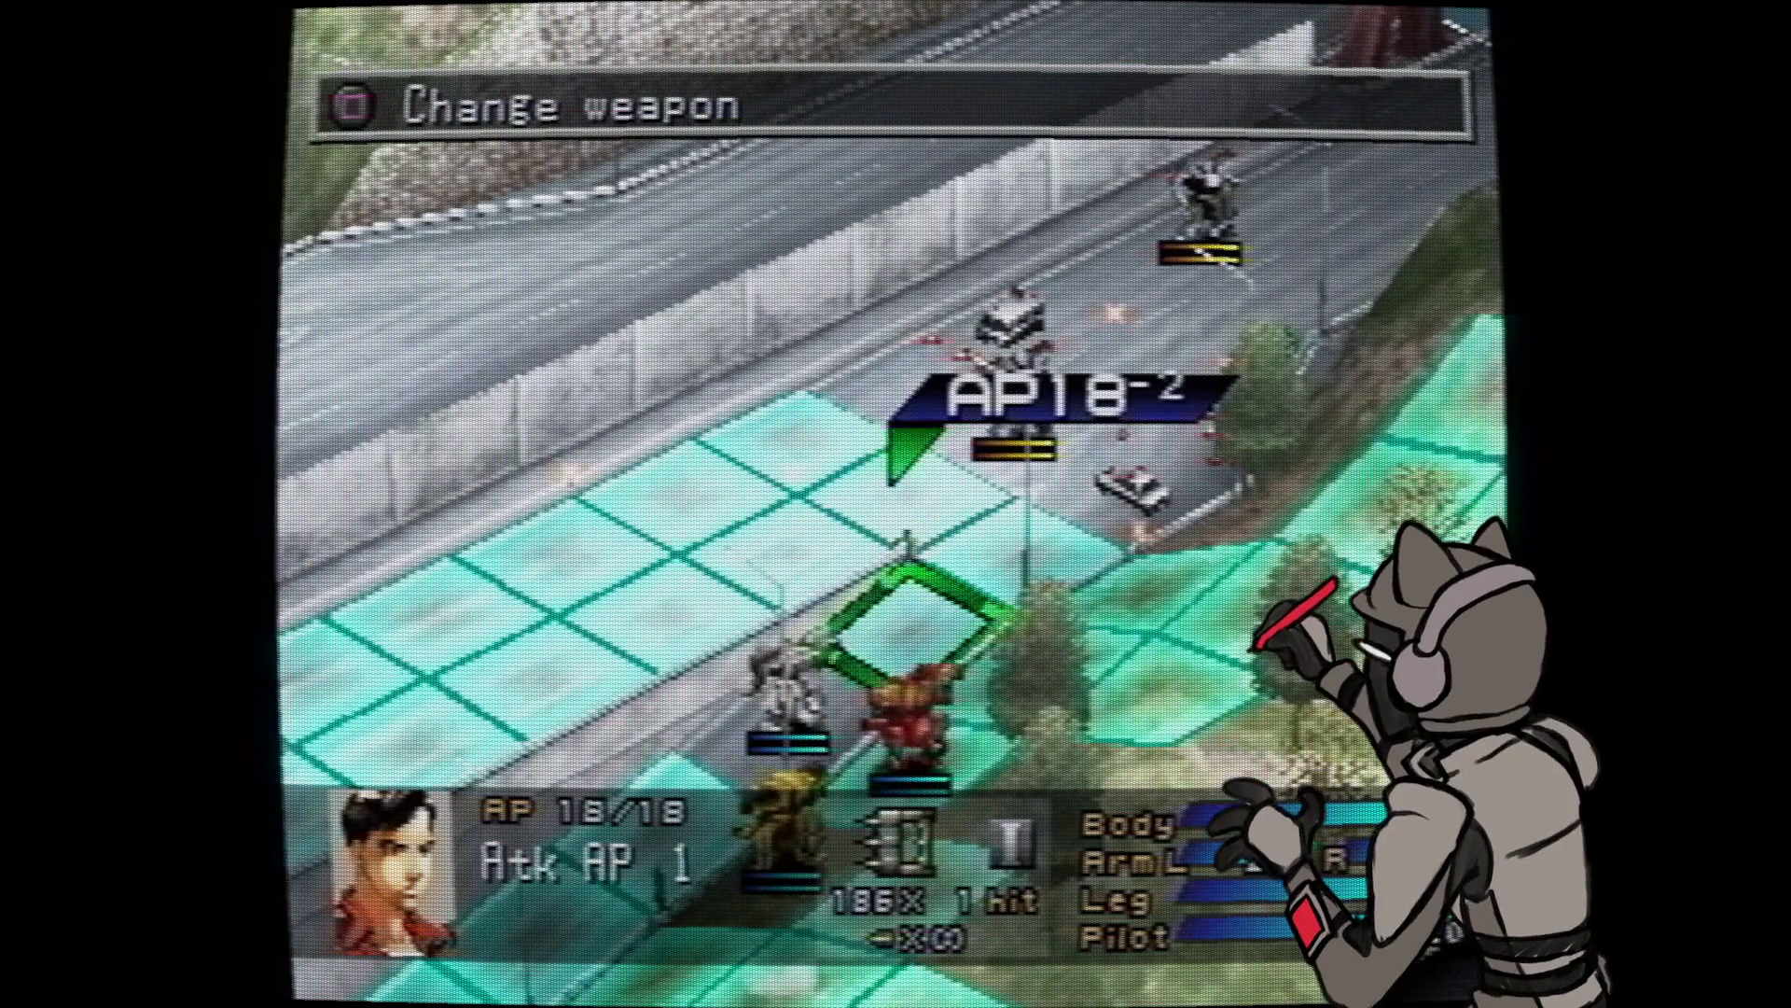
{"action": "key", "text": "Up"}
{"action": "key", "text": "Up"}
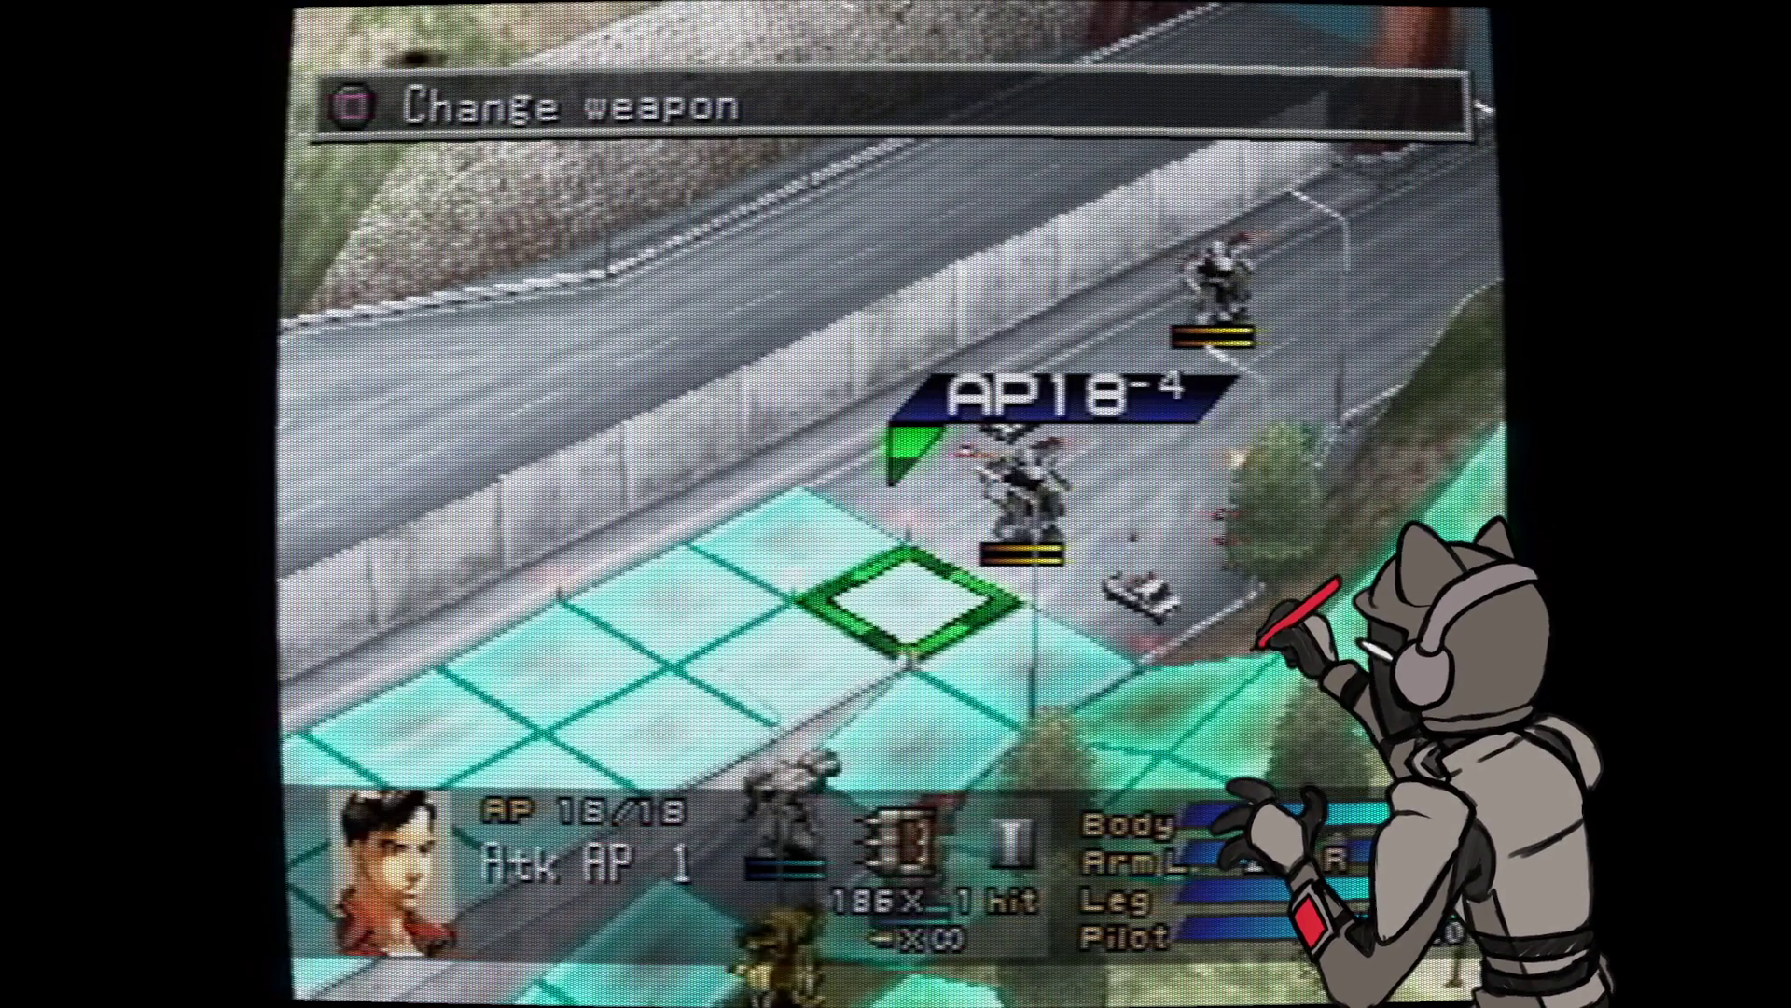
{"action": "key", "text": "Return"}
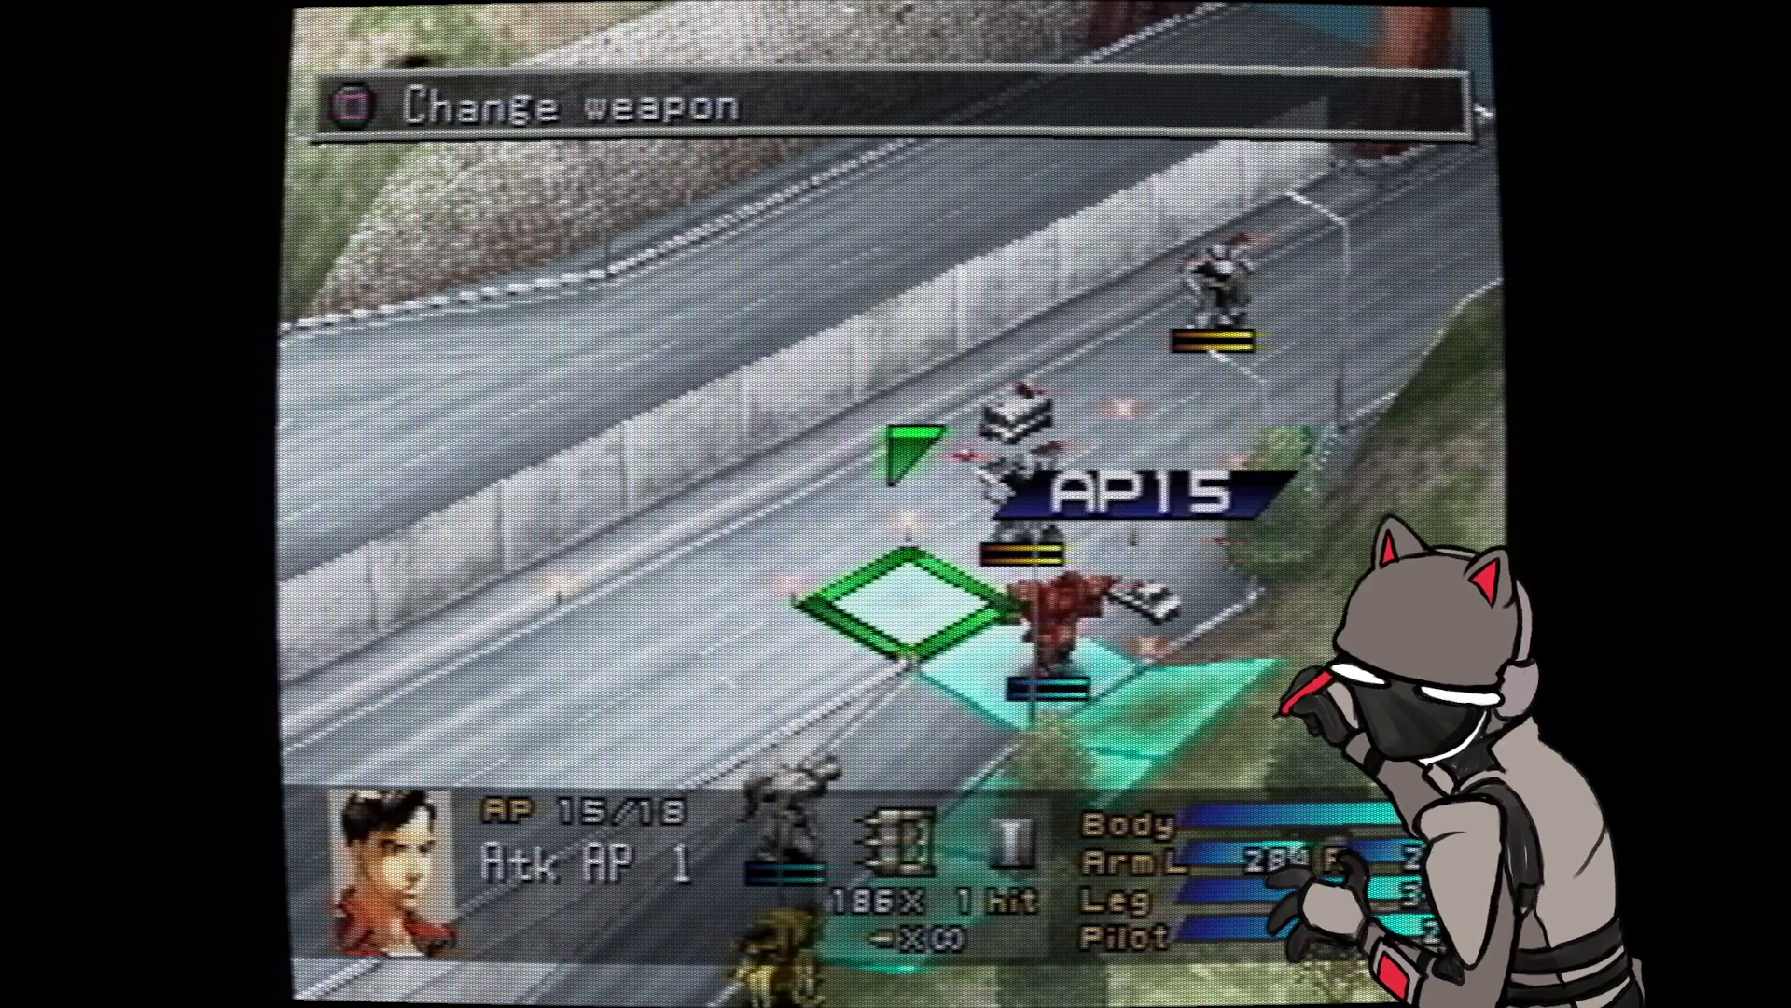
- Attack the adjacent enemy with the Gauntlet melee weapon, triggering Dbl Assault
{"action": "key", "text": "Return"}
{"action": "key", "text": "Return"}
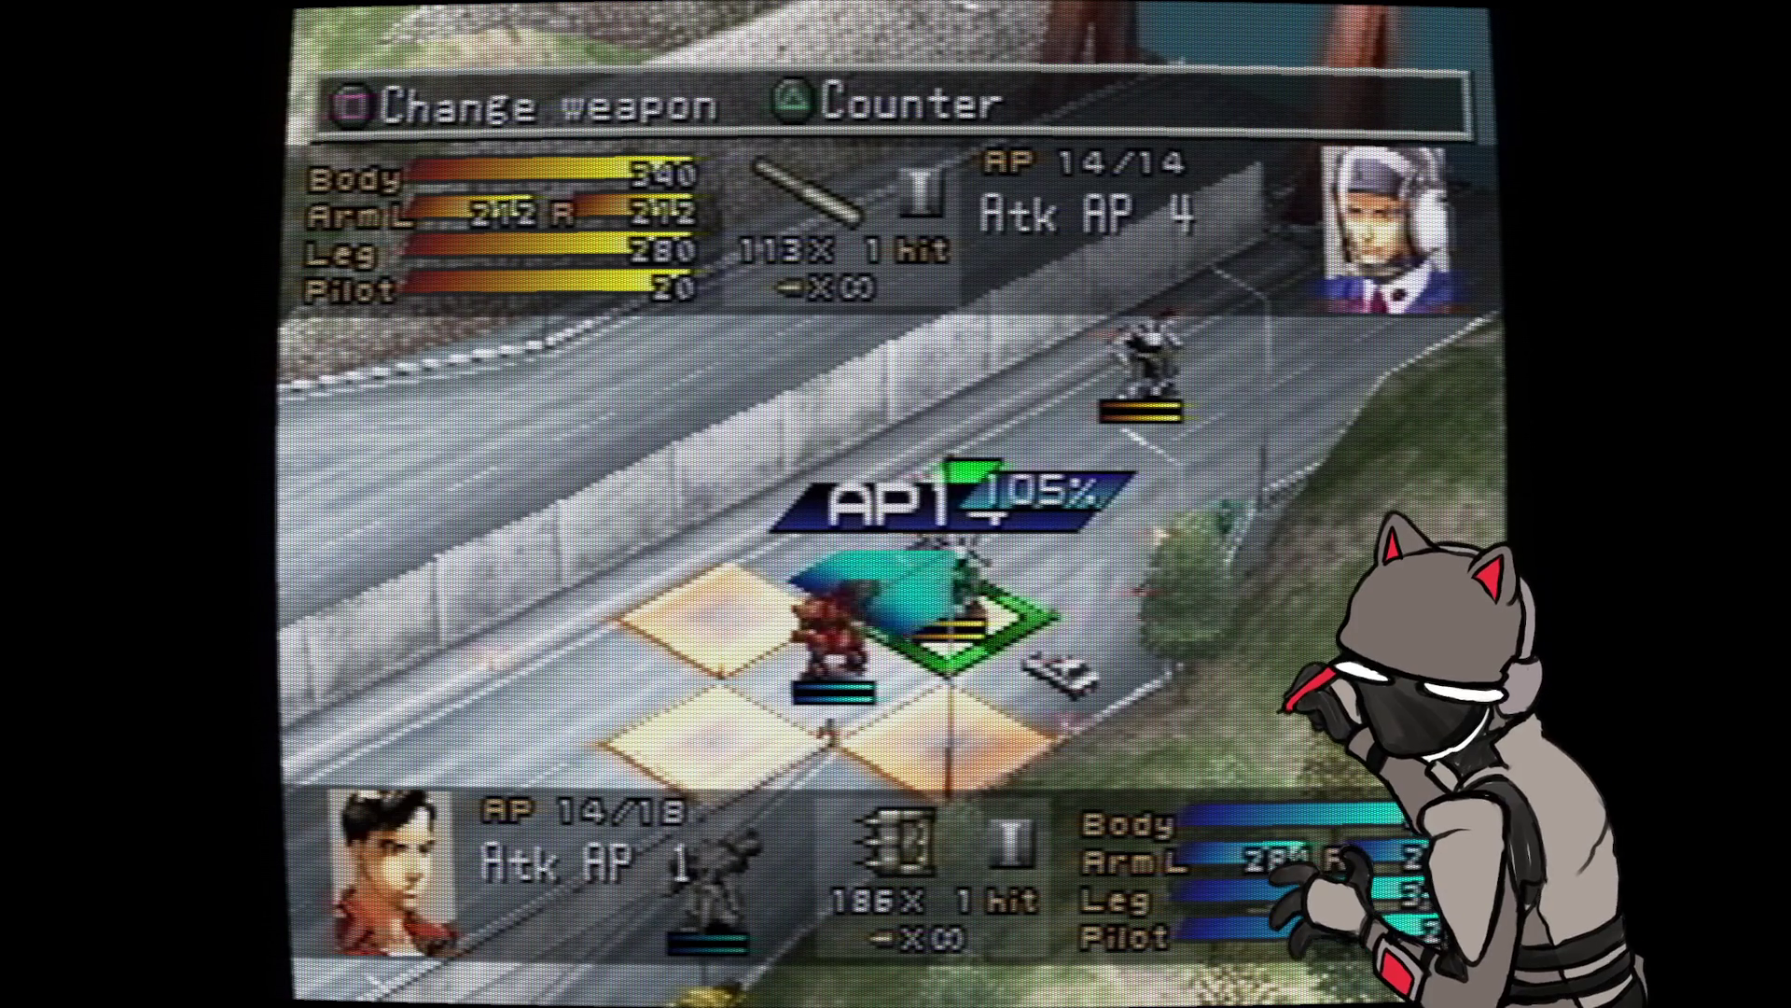
{"action": "key", "text": "s"}
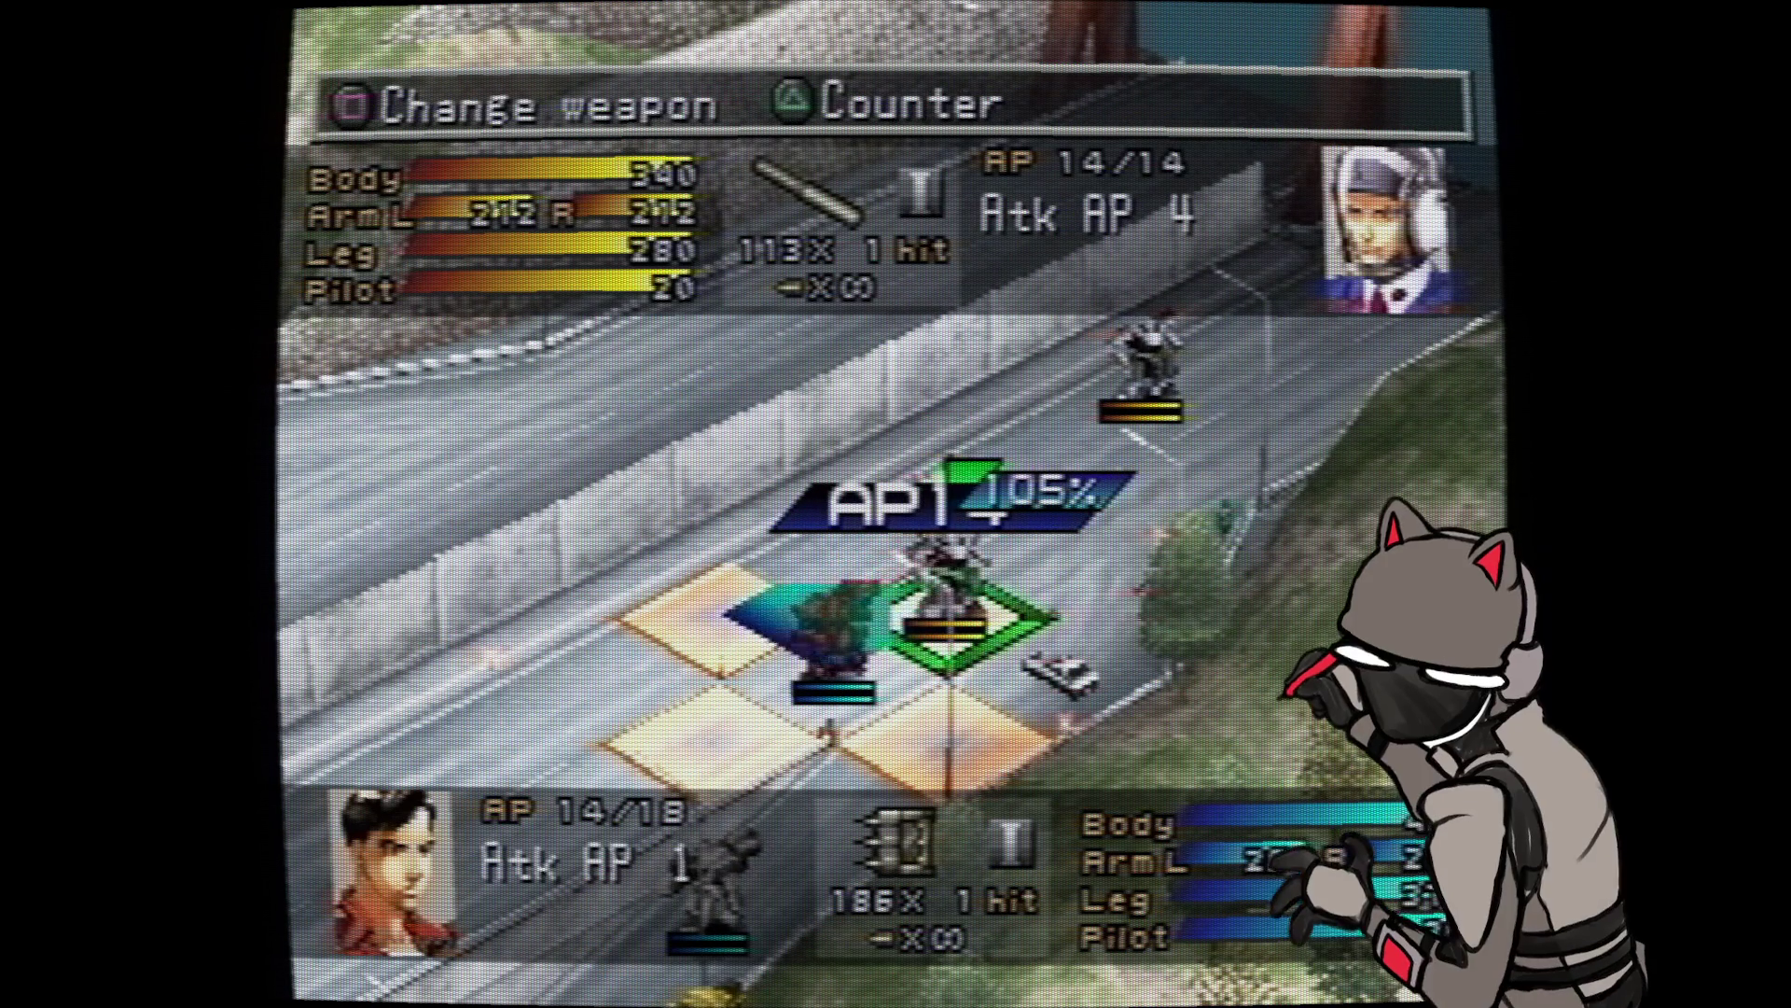
{"action": "key", "text": "Return"}
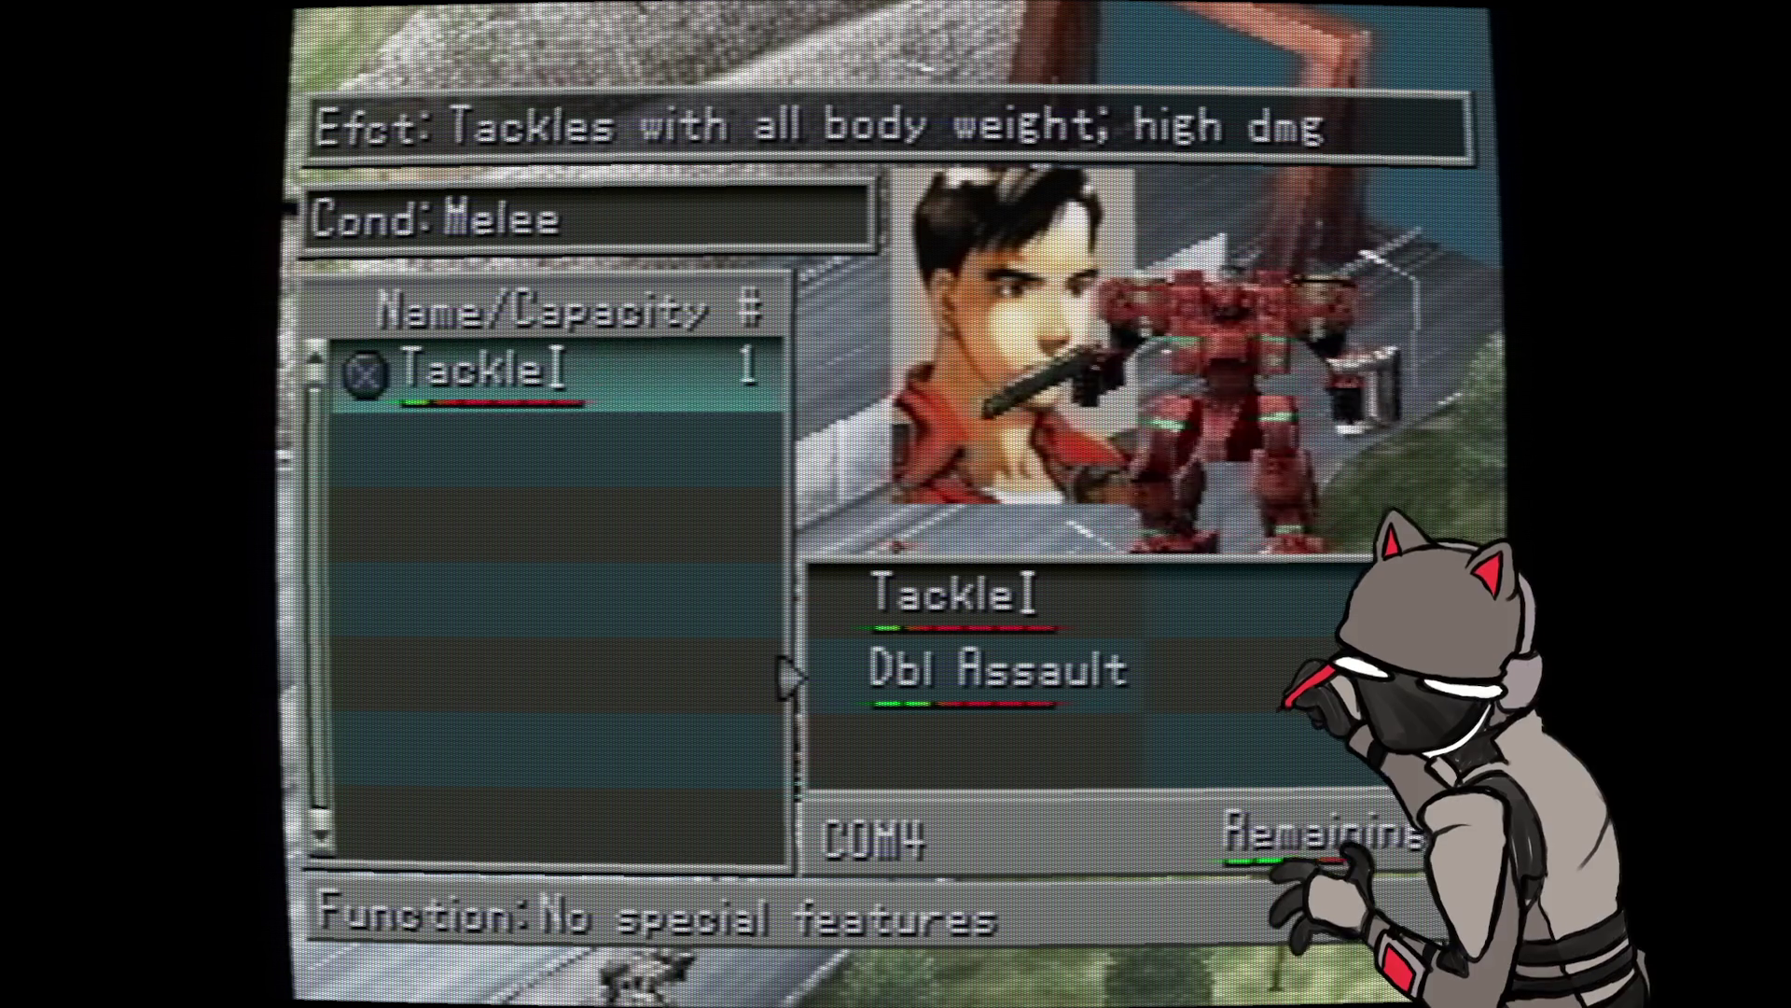
- Set Tackle I as a battle skill alongside Dbl Assault and exit the Acquire screen
{"action": "key", "text": "Return"}
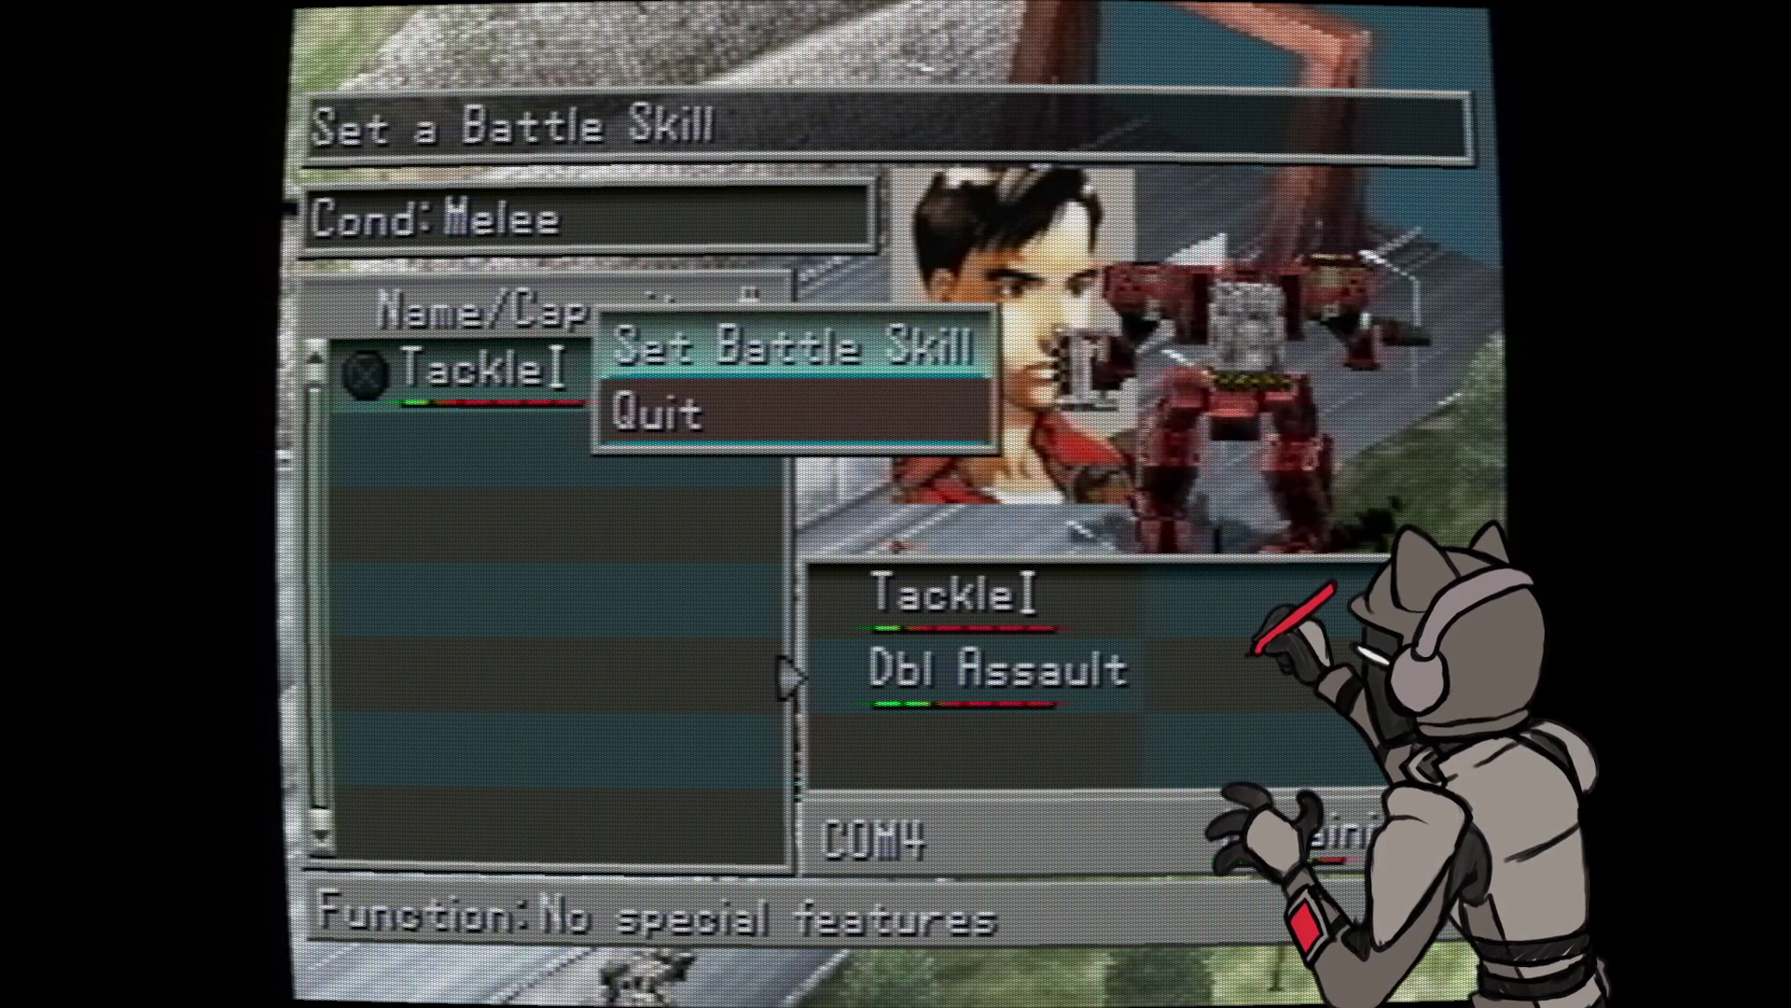
{"action": "key", "text": "Return"}
{"action": "key", "text": "Escape"}
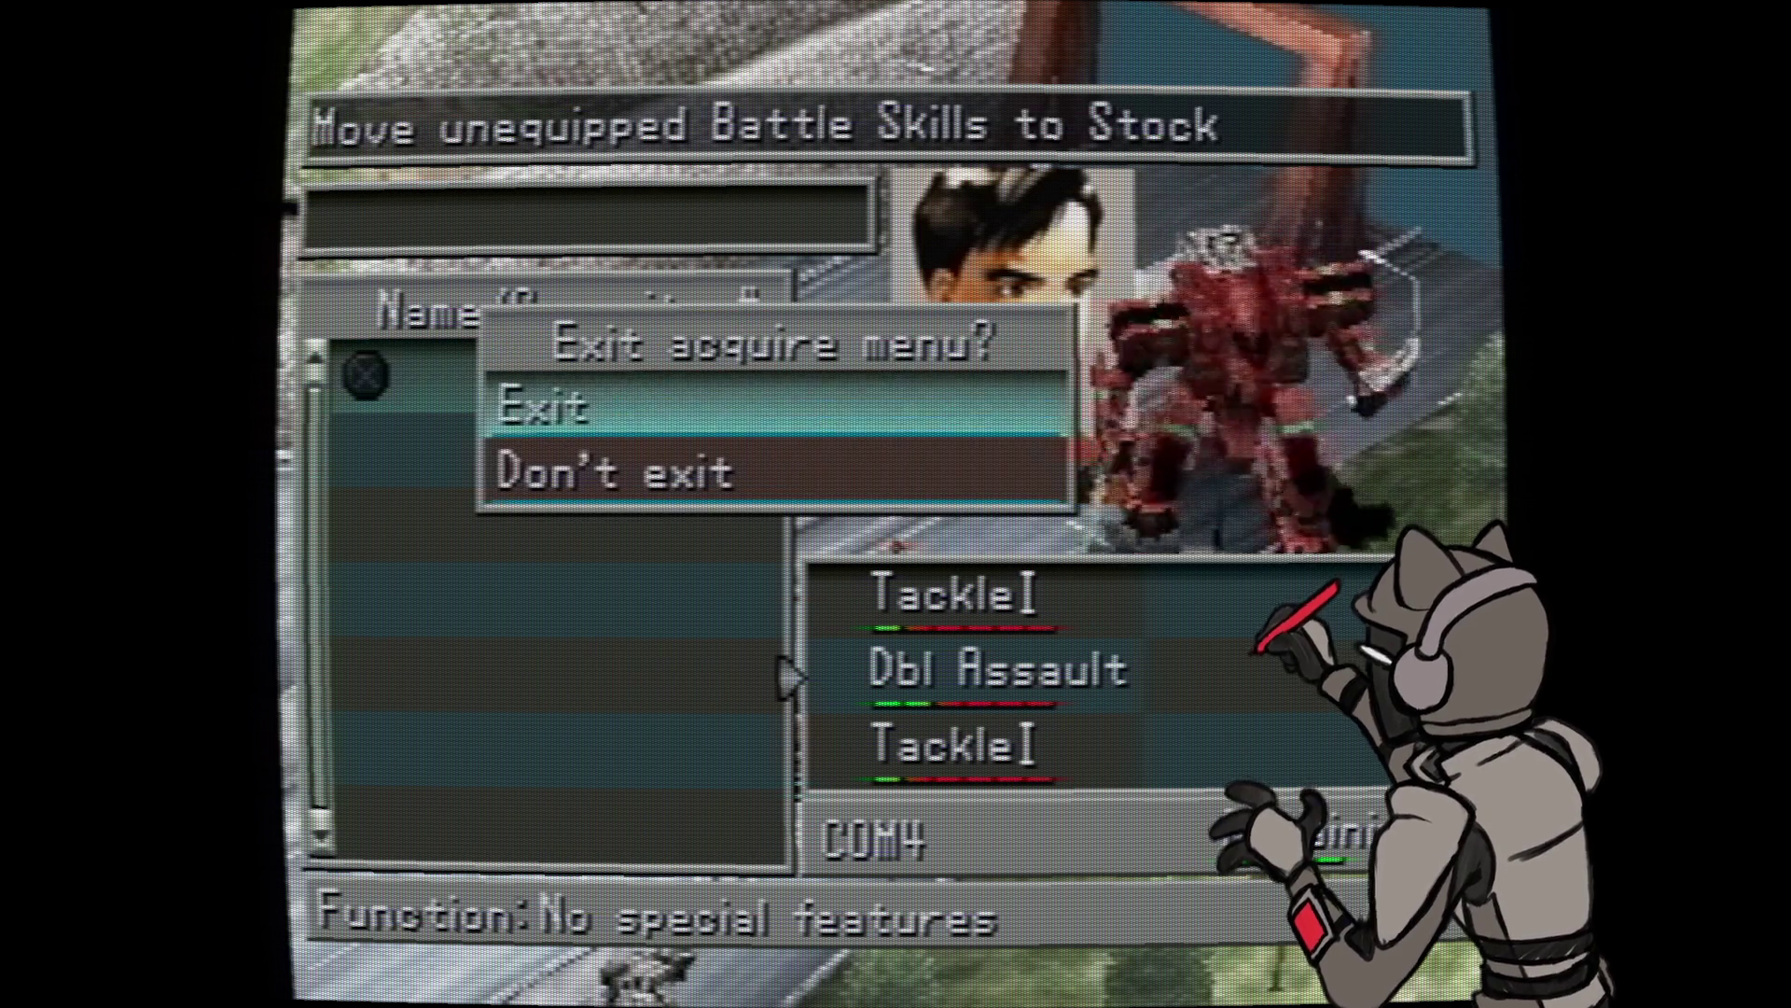
{"action": "key", "text": "Return"}
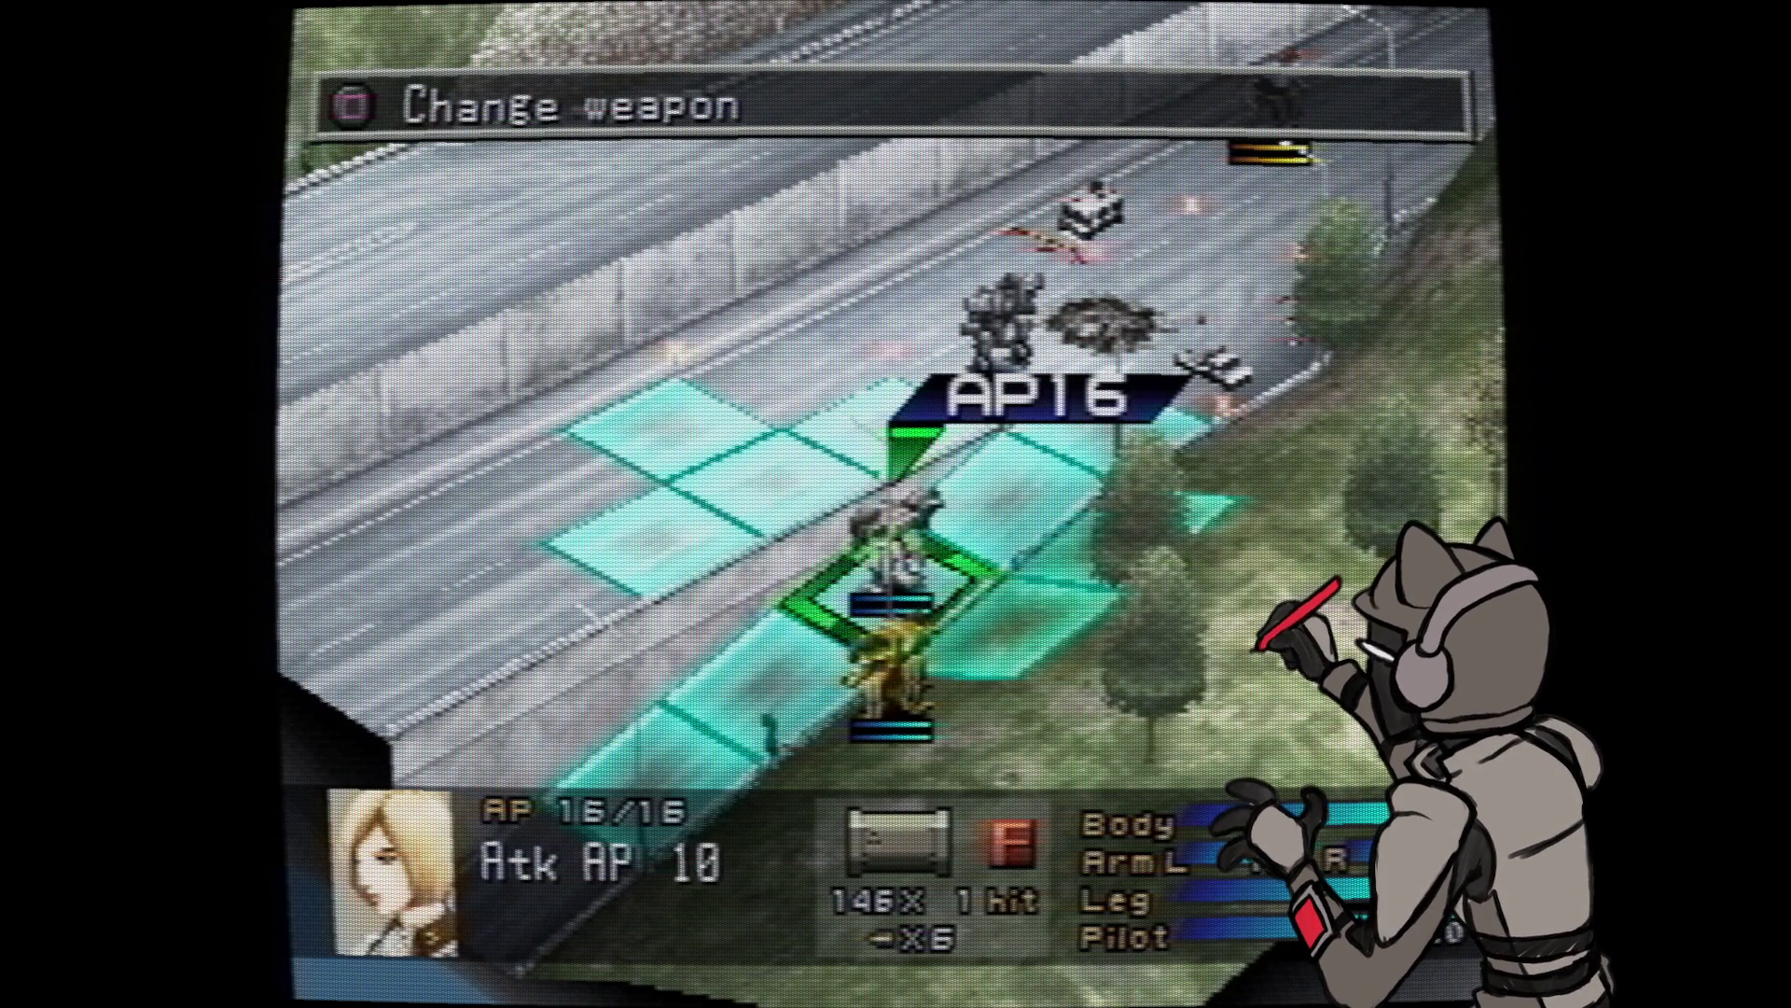
- Attack with the blonde pilot's wanzer, then move the long-haired pilot's wanzer onto the road
{"action": "key", "text": "Return"}
{"action": "key", "text": "Return"}
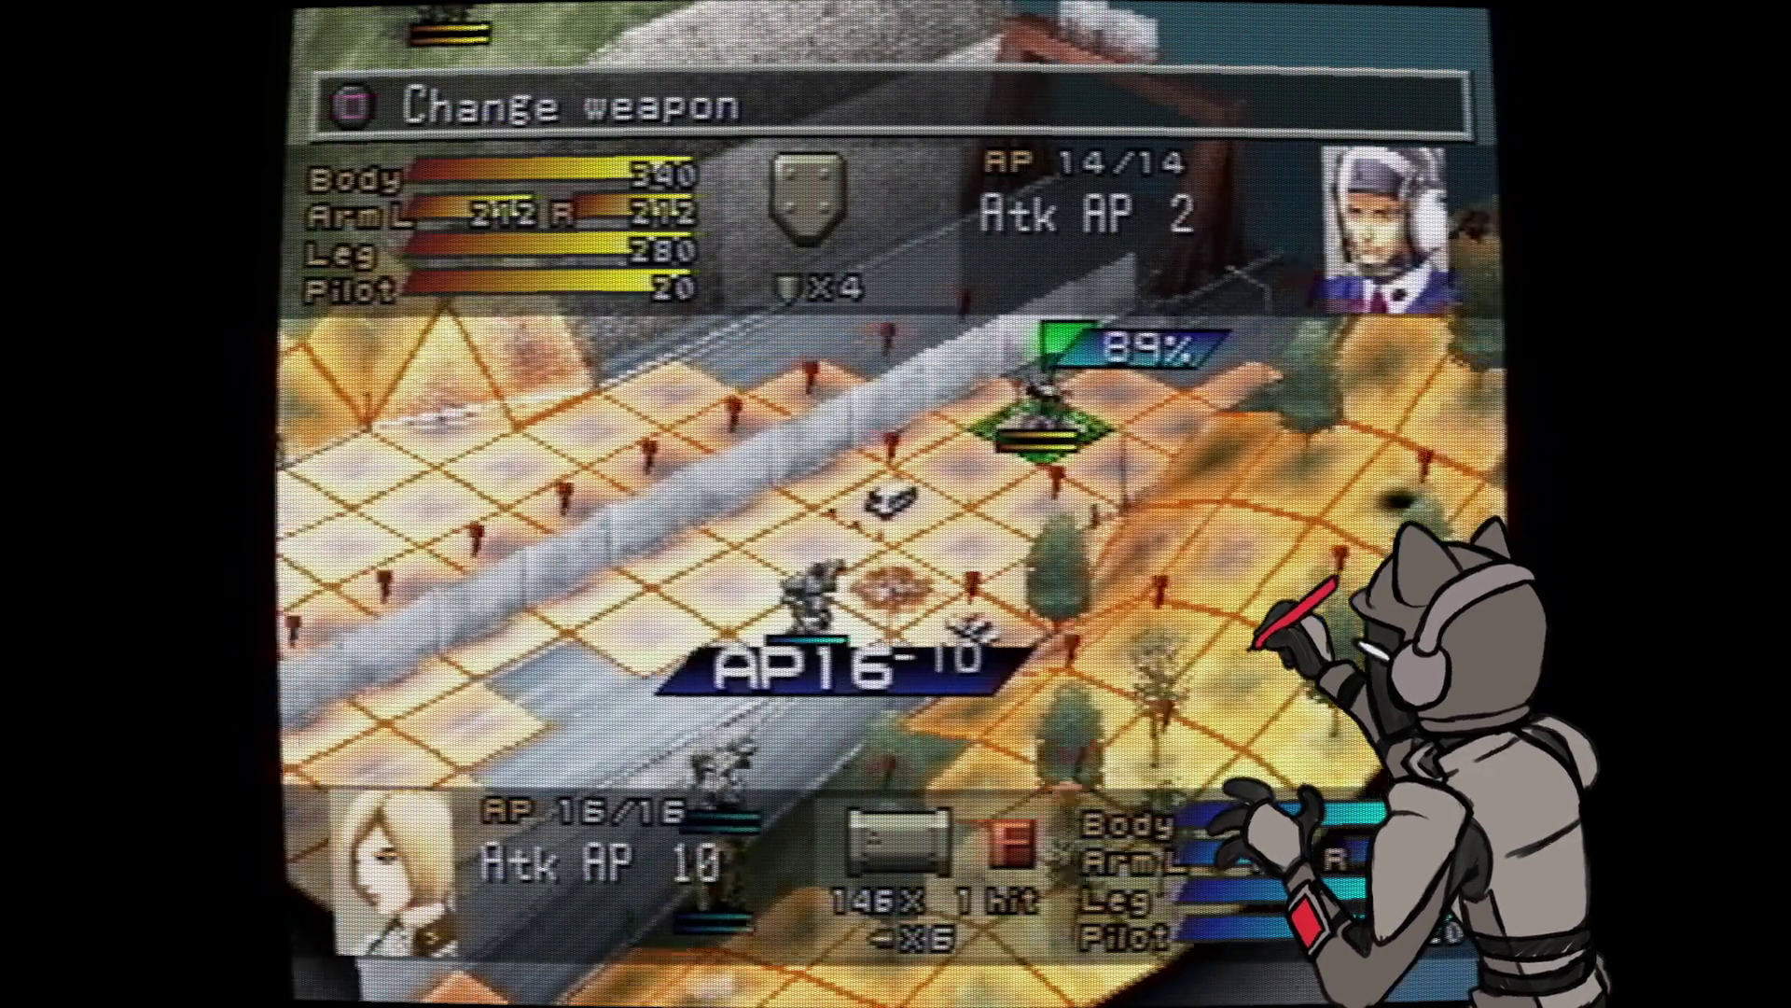
{"action": "key", "text": "Return"}
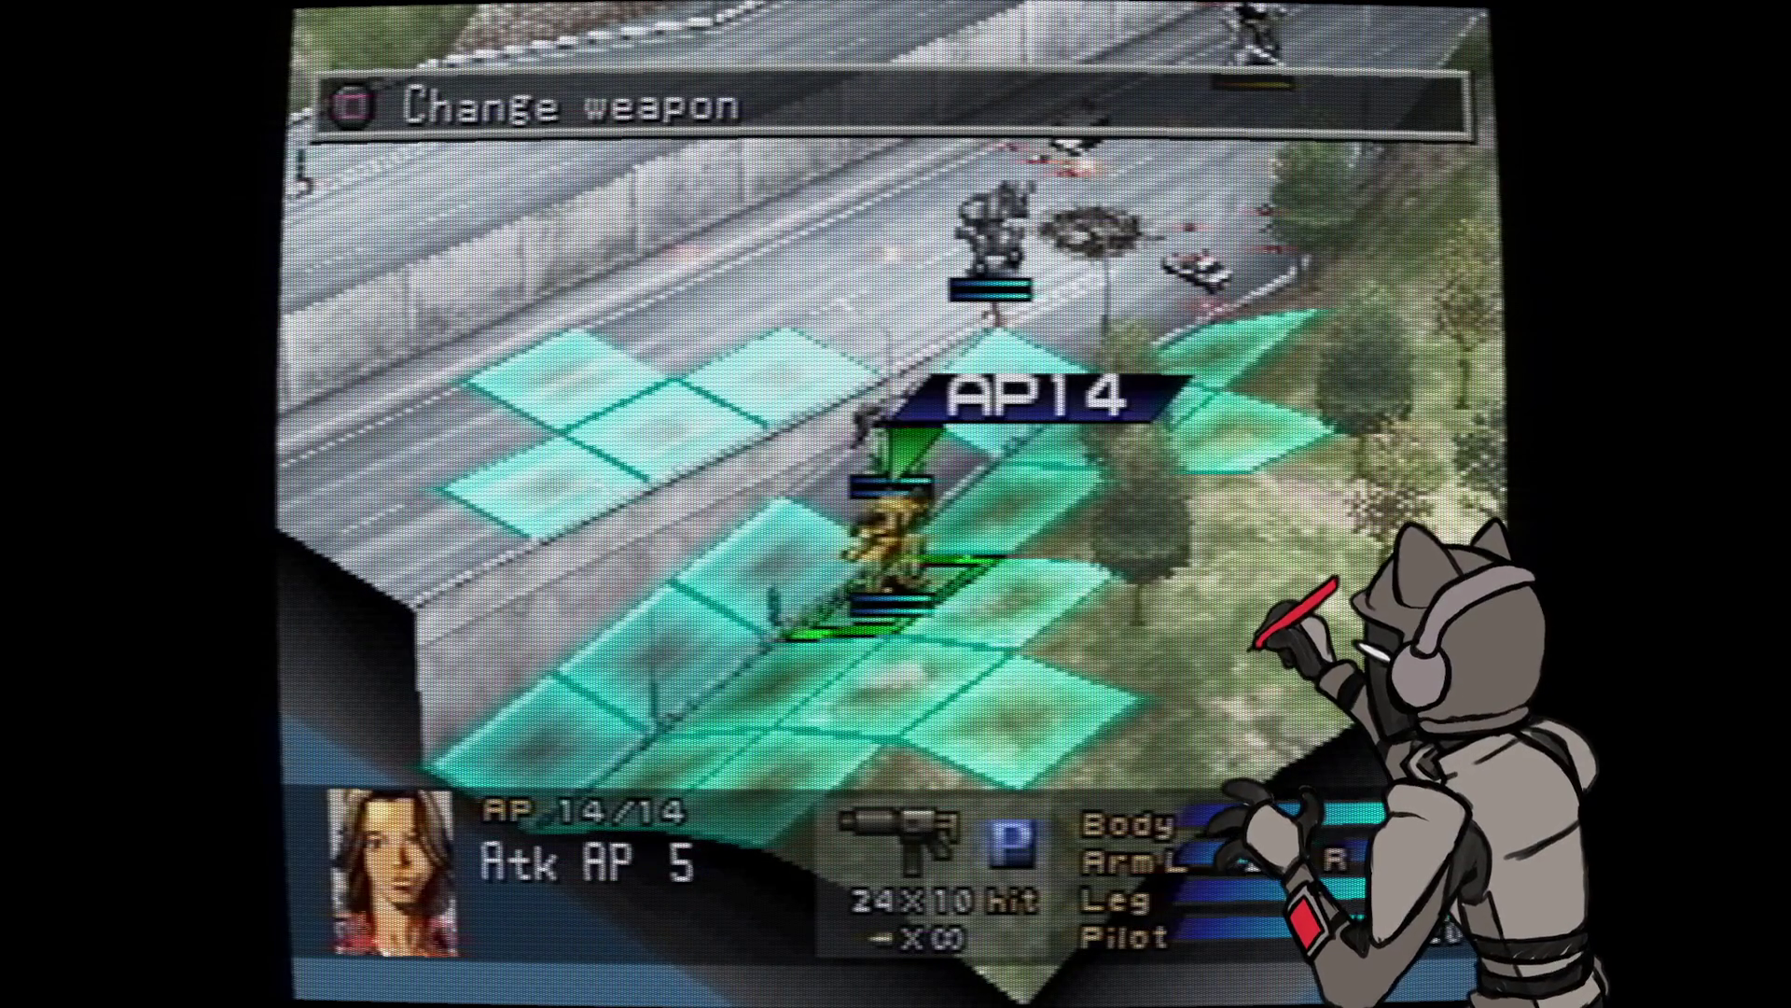
{"action": "key", "text": "Down"}
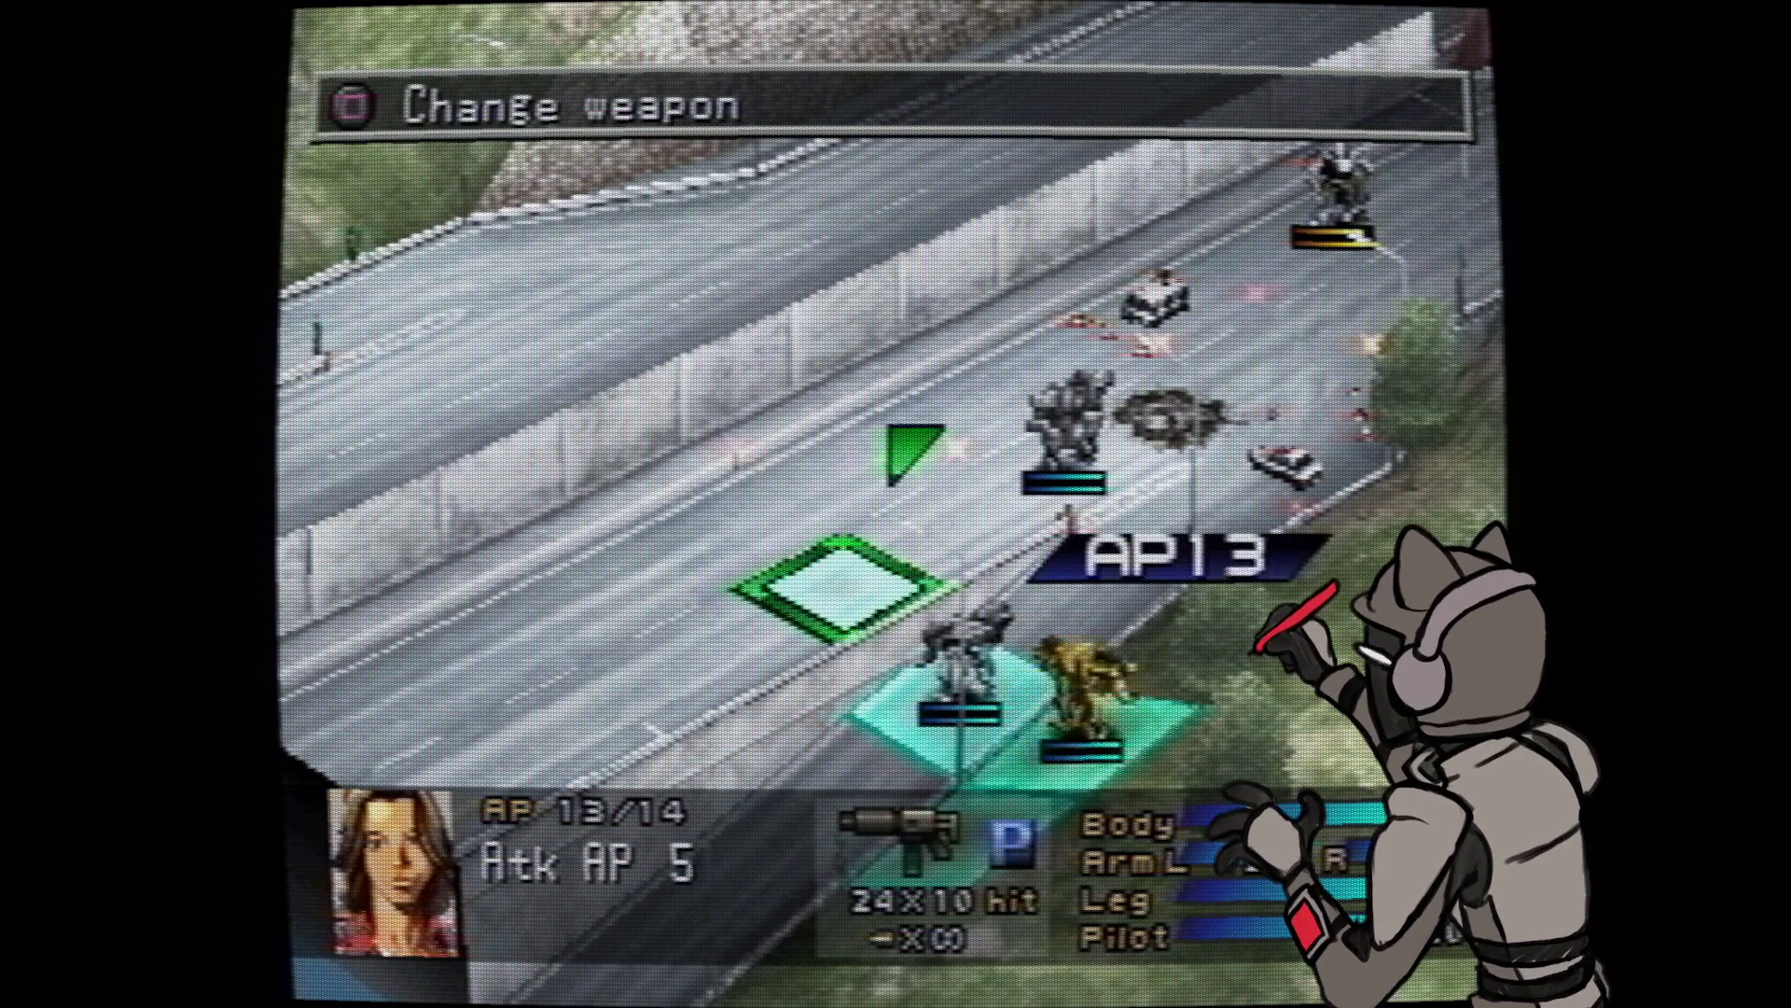
{"action": "key", "text": "Return"}
- Fire at the targeted enemy, then choose No Counter against the enemy wanzer's attack
{"action": "key", "text": "Up"}
{"action": "key", "text": "Escape"}
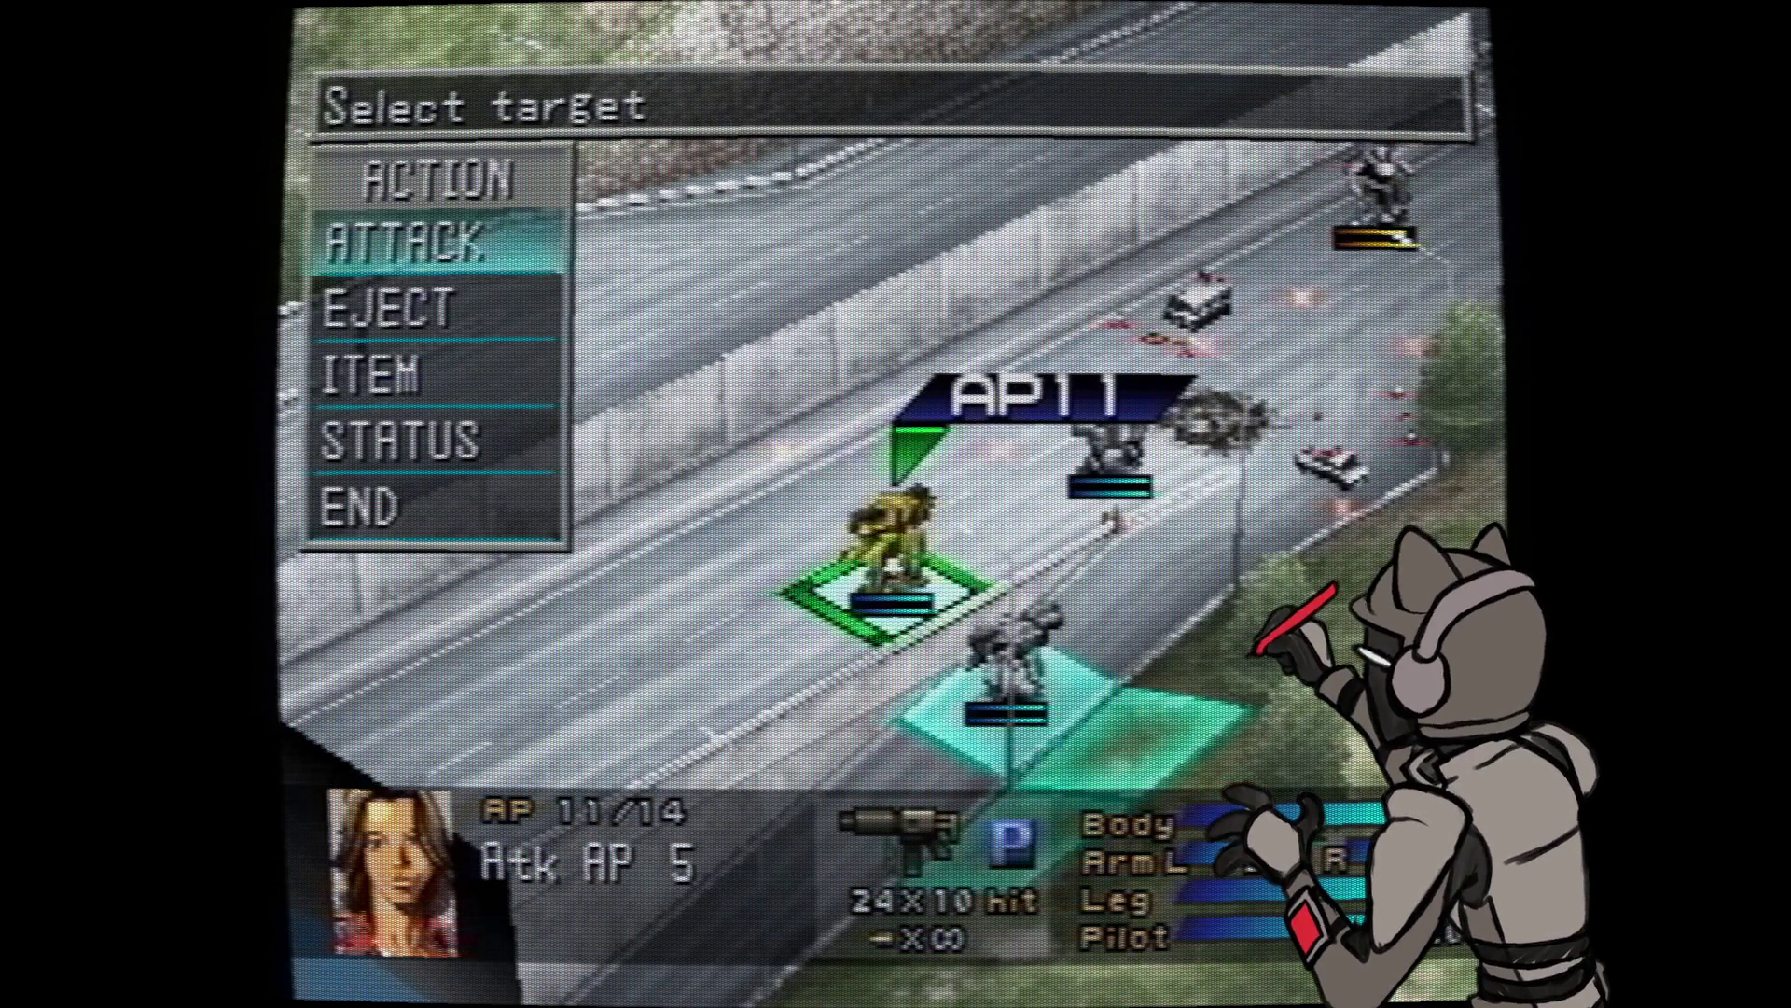
{"action": "key", "text": "Return"}
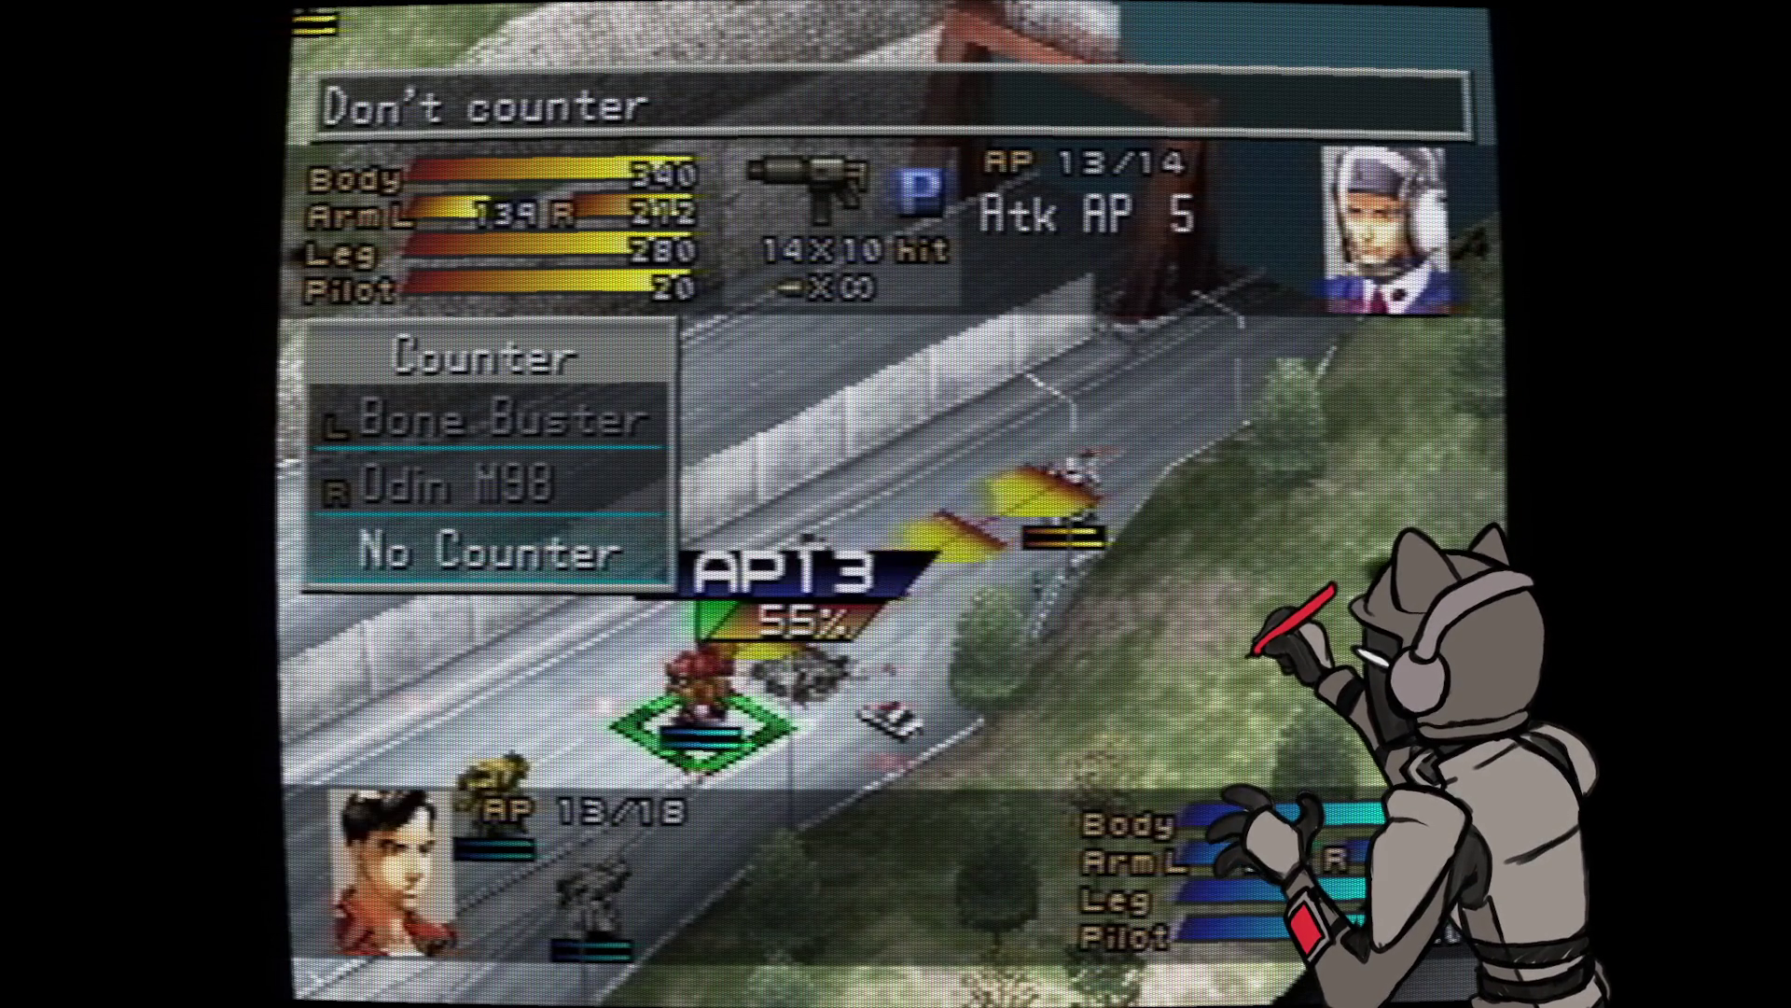
{"action": "key", "text": "Return"}
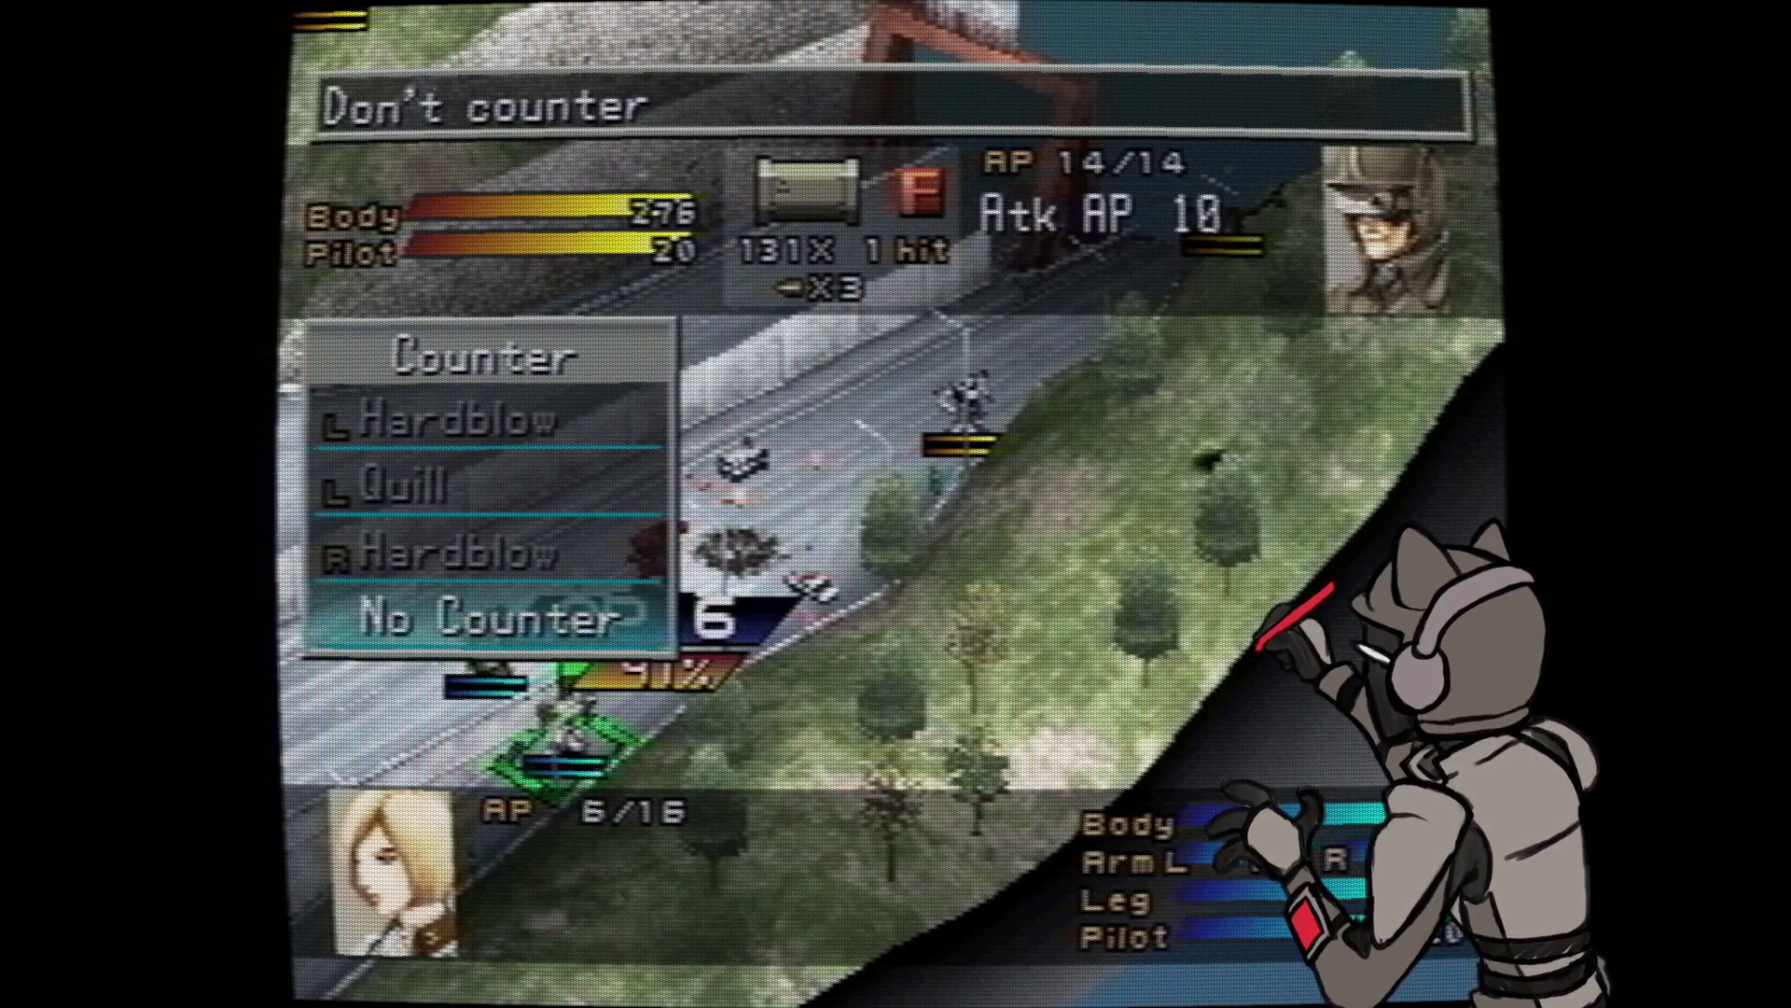
- Let the helicopter attack pass uncountered, then counterattack the hit on the red wanzer
{"action": "key", "text": "Return"}
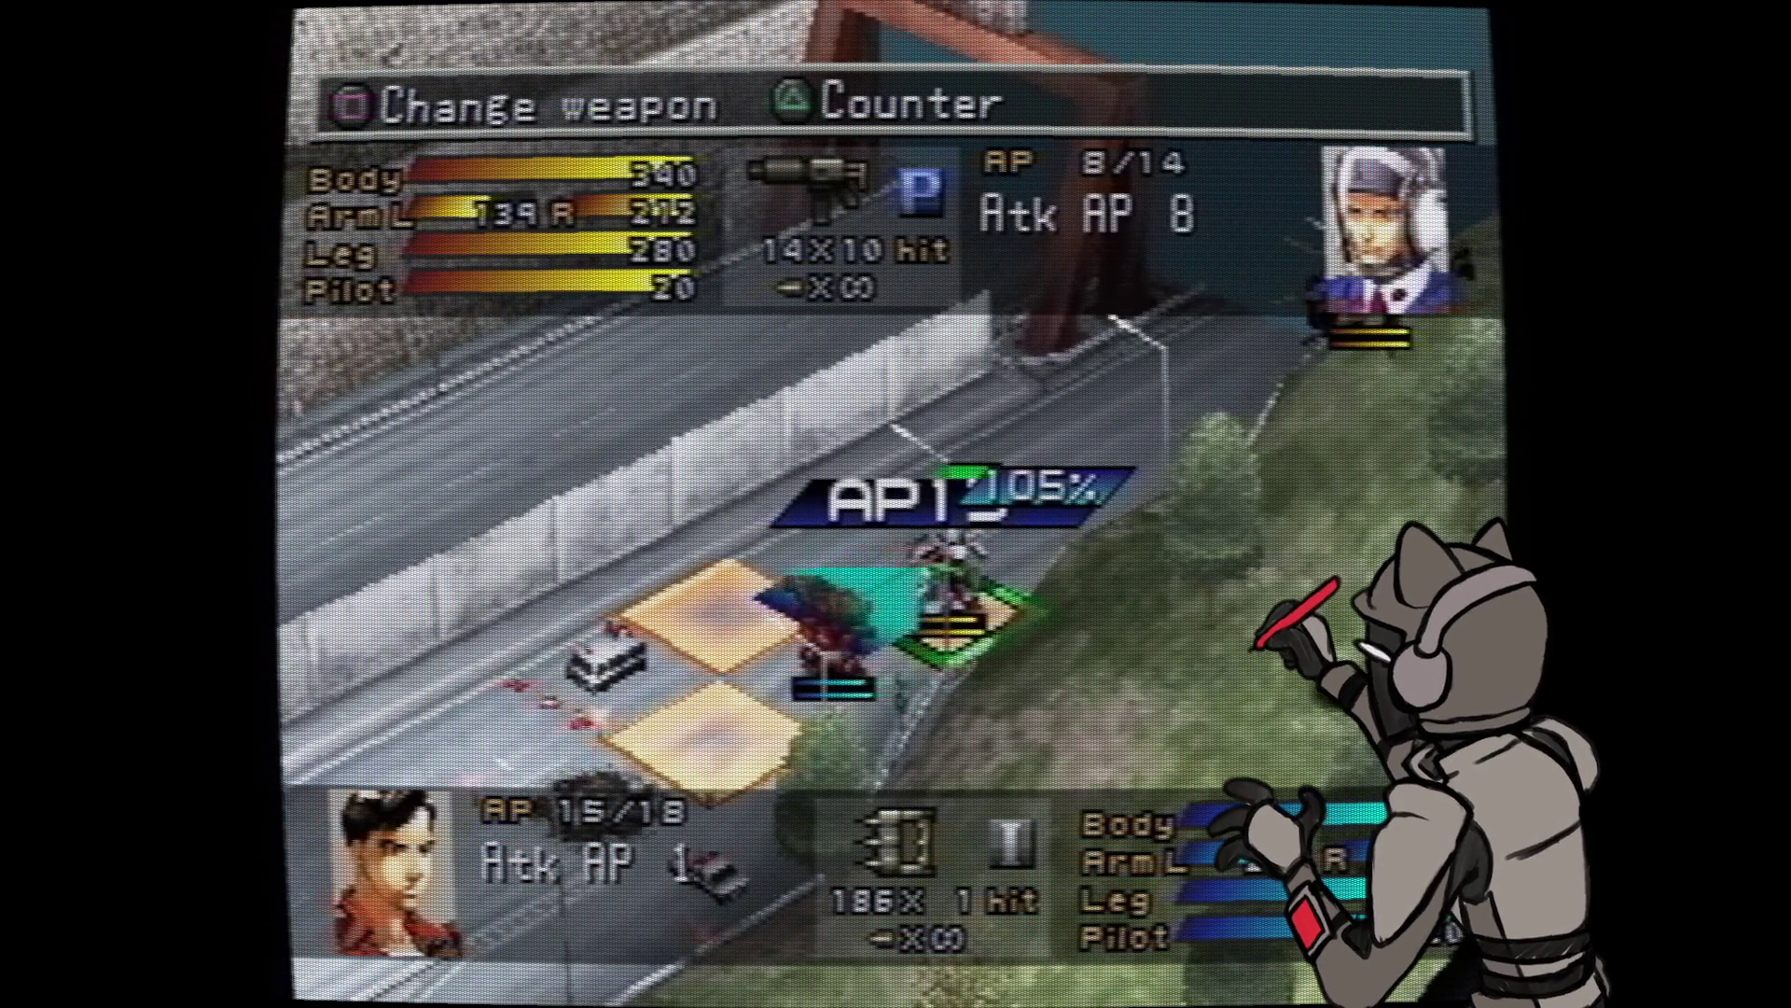
{"action": "key", "text": "s"}
{"action": "key", "text": "Return"}
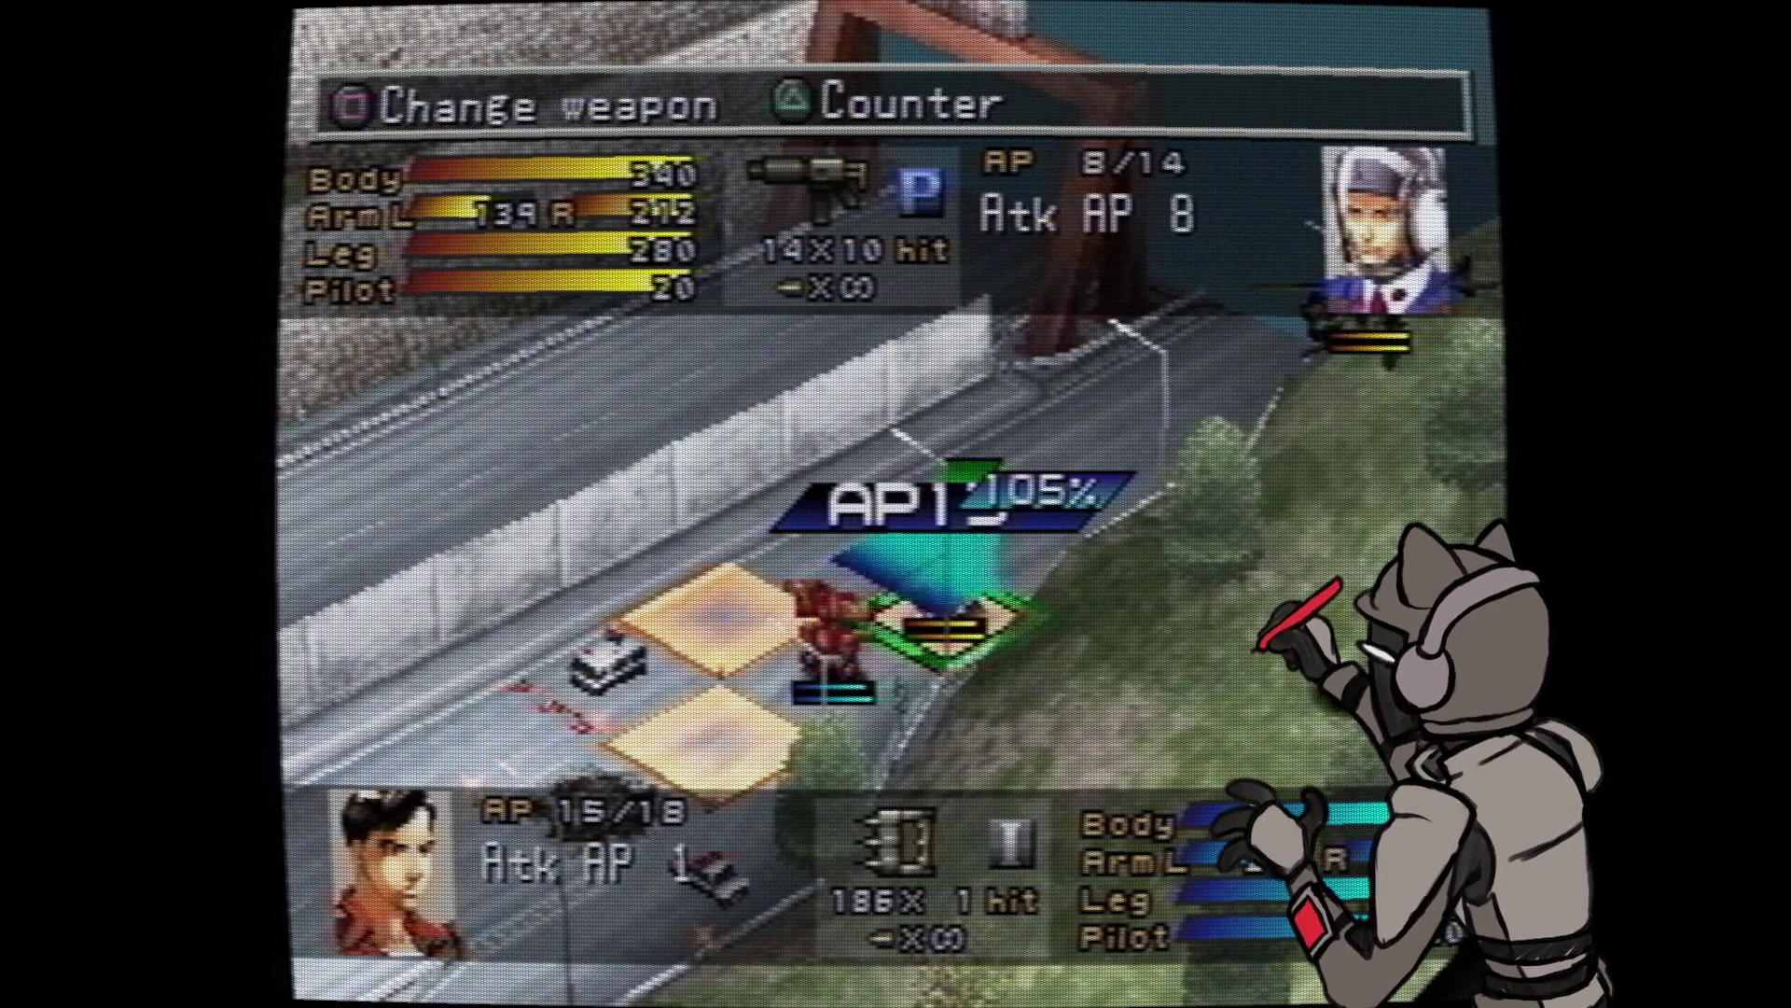
{"action": "key", "text": "Return"}
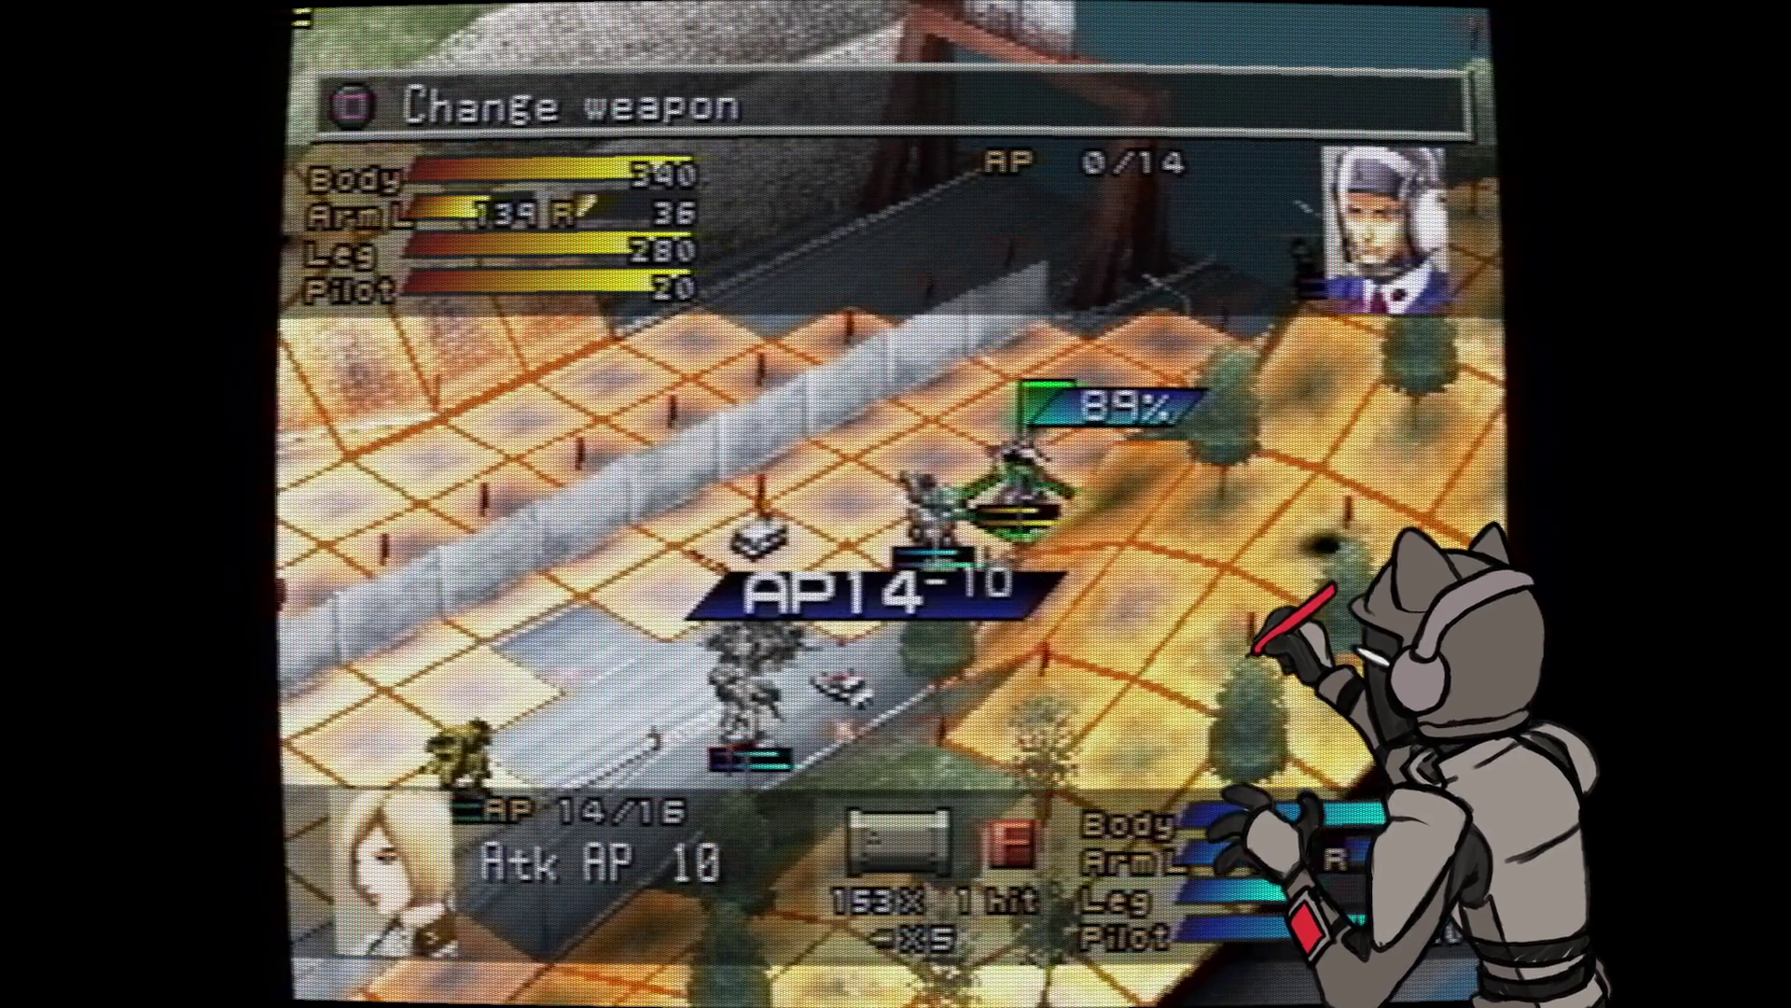
- Confirm the attack, compare Bone Buster and Odin M98, and counter with the Bone Buster gauntlet
{"action": "key", "text": "Return"}
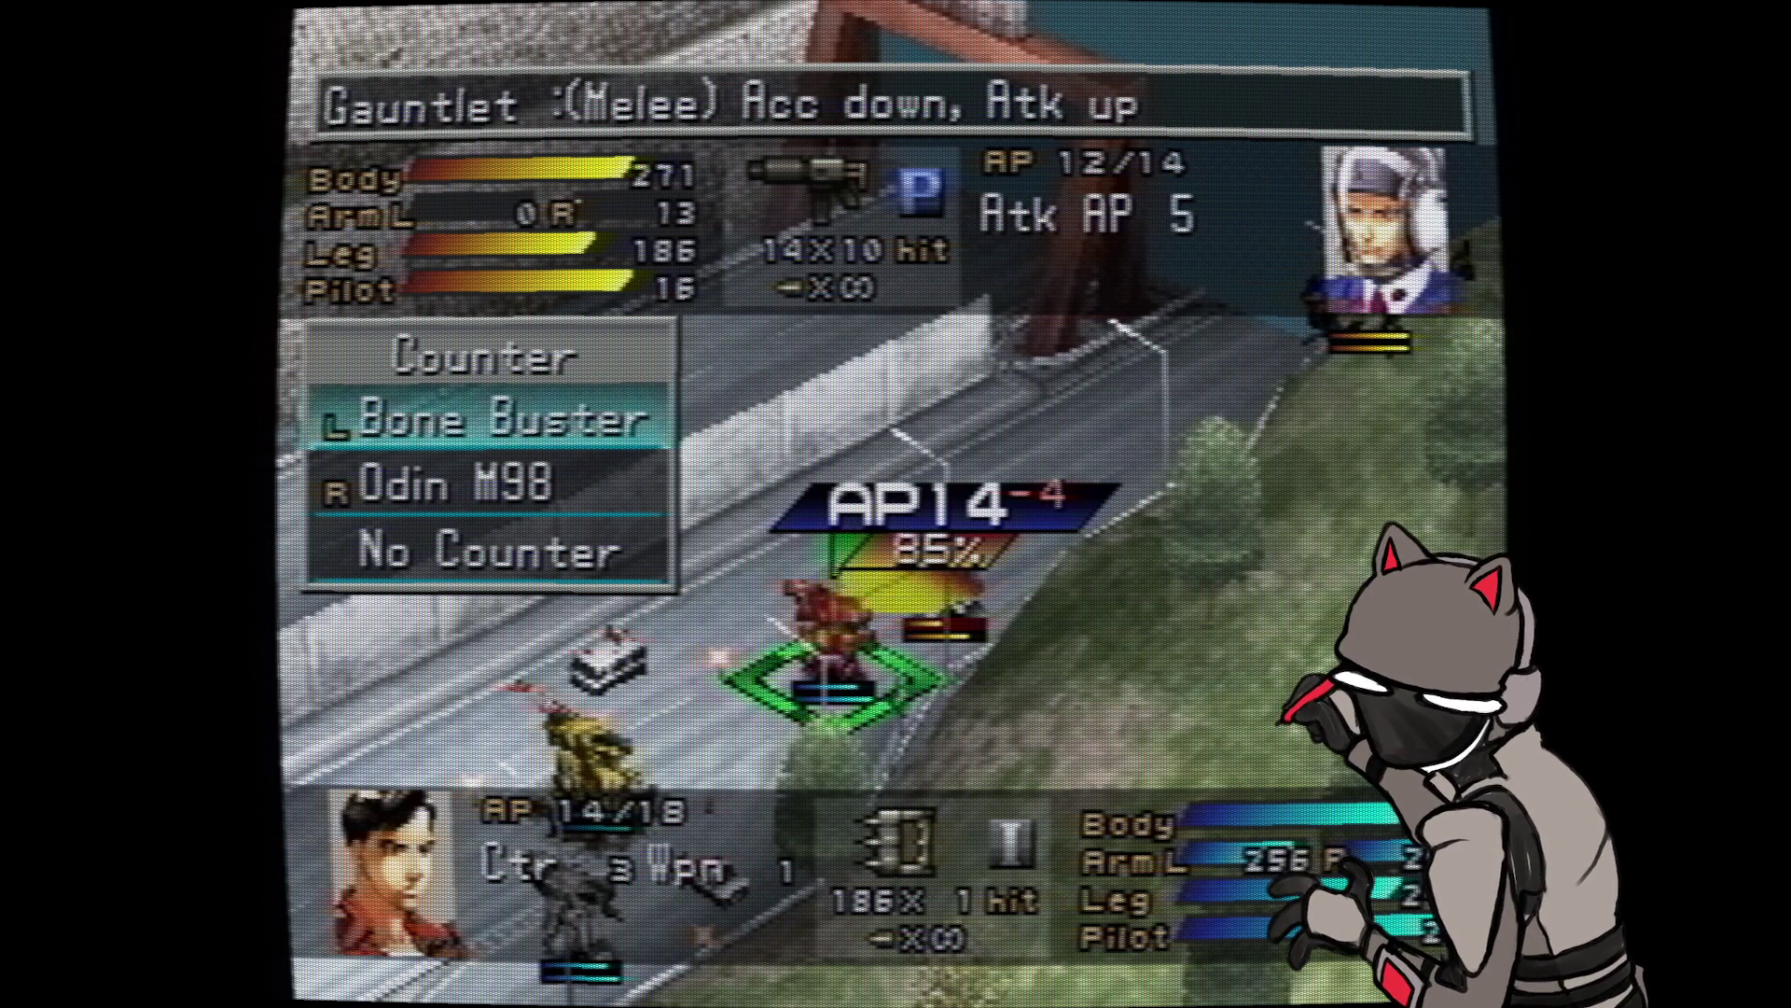
{"action": "key", "text": "Down"}
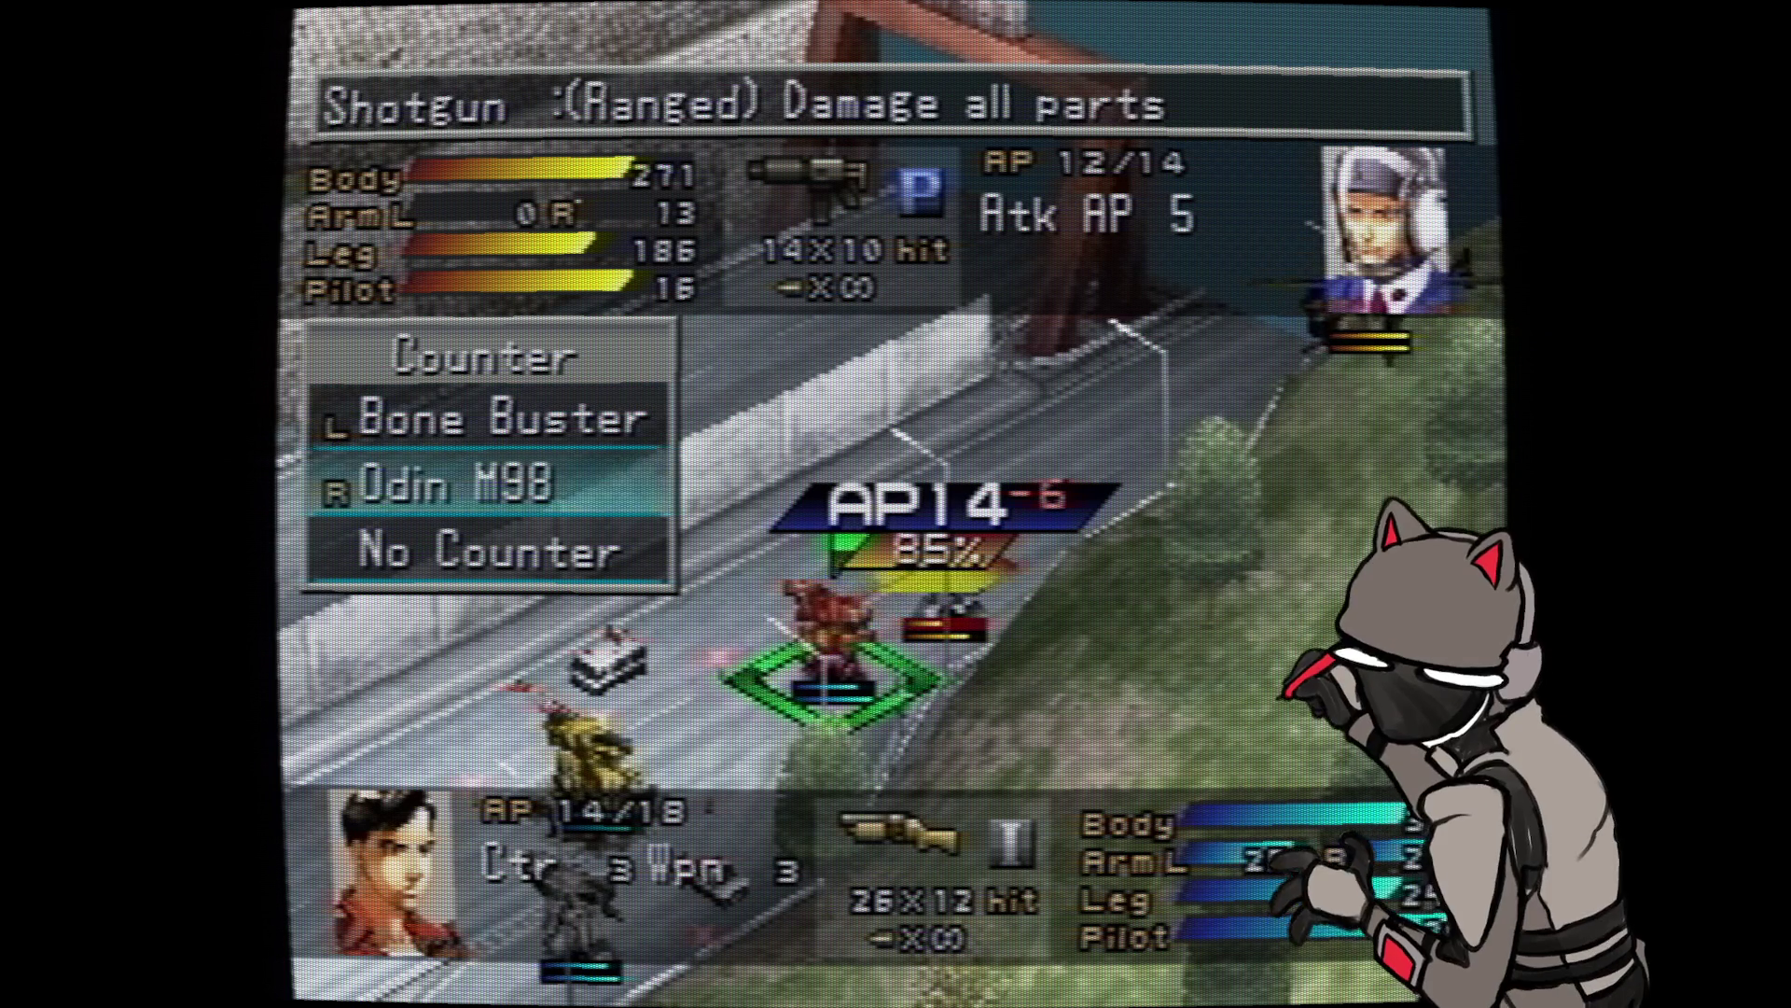
{"action": "key", "text": "Up"}
{"action": "key", "text": "Down"}
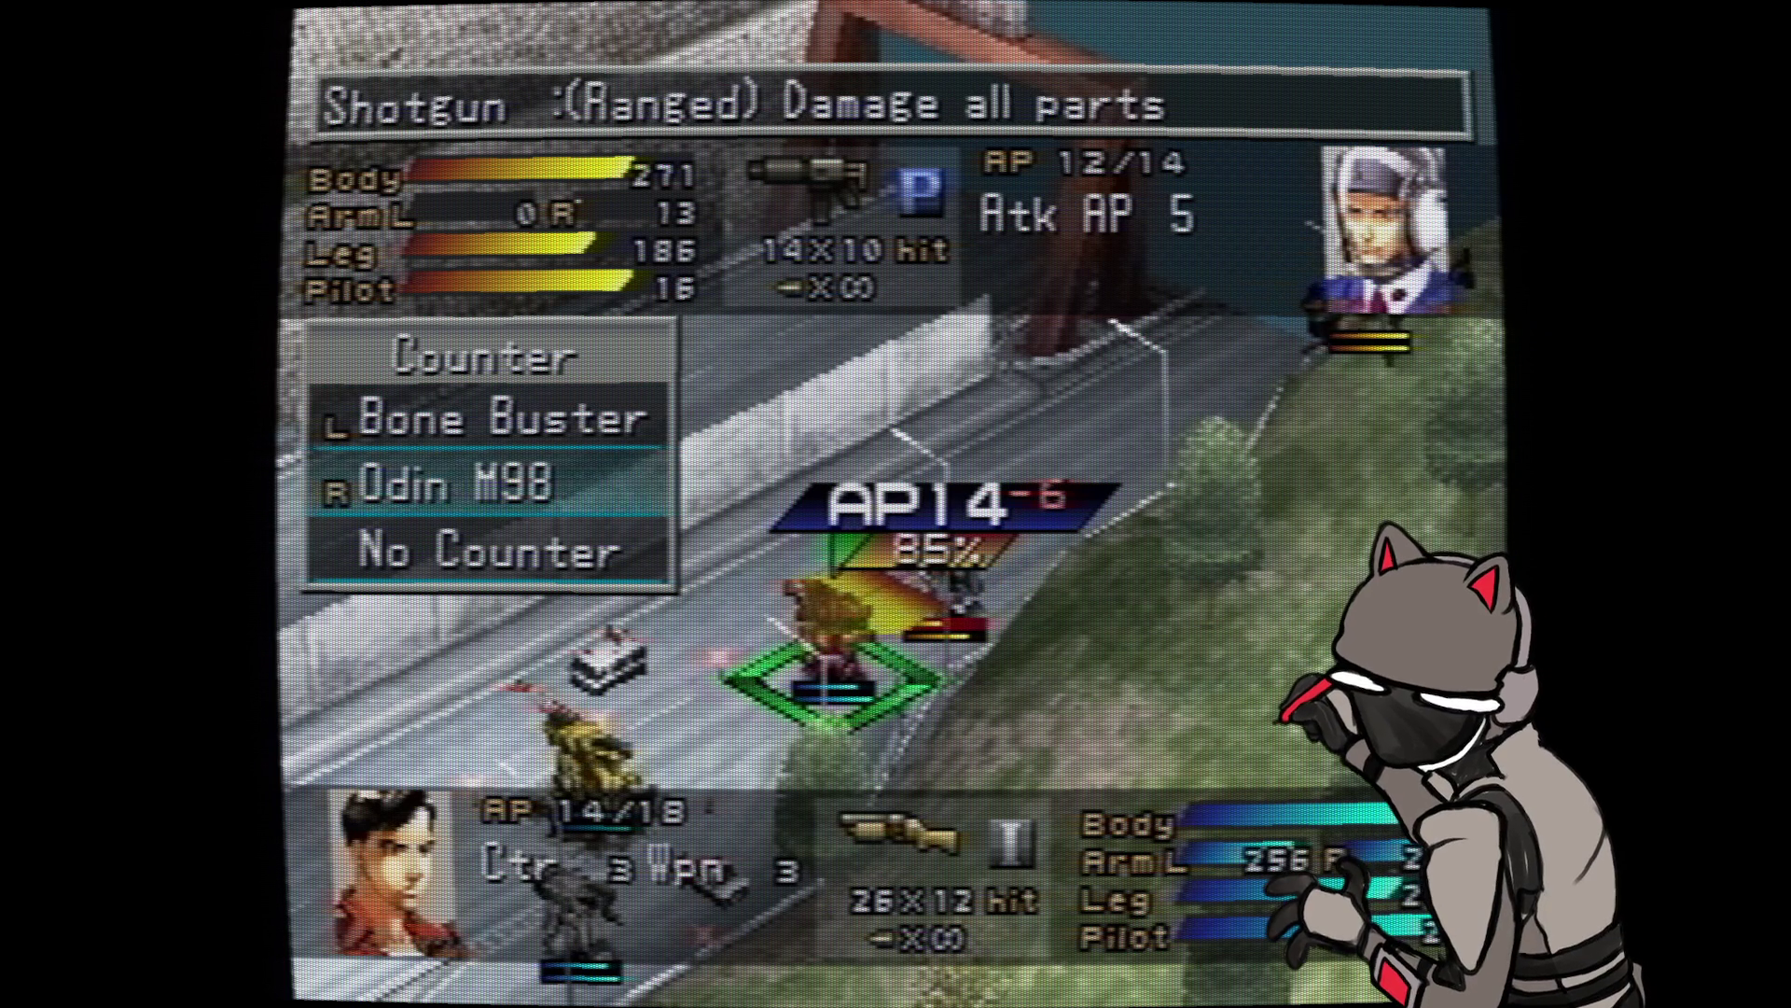
{"action": "key", "text": "Up"}
{"action": "key", "text": "Down"}
{"action": "key", "text": "Return"}
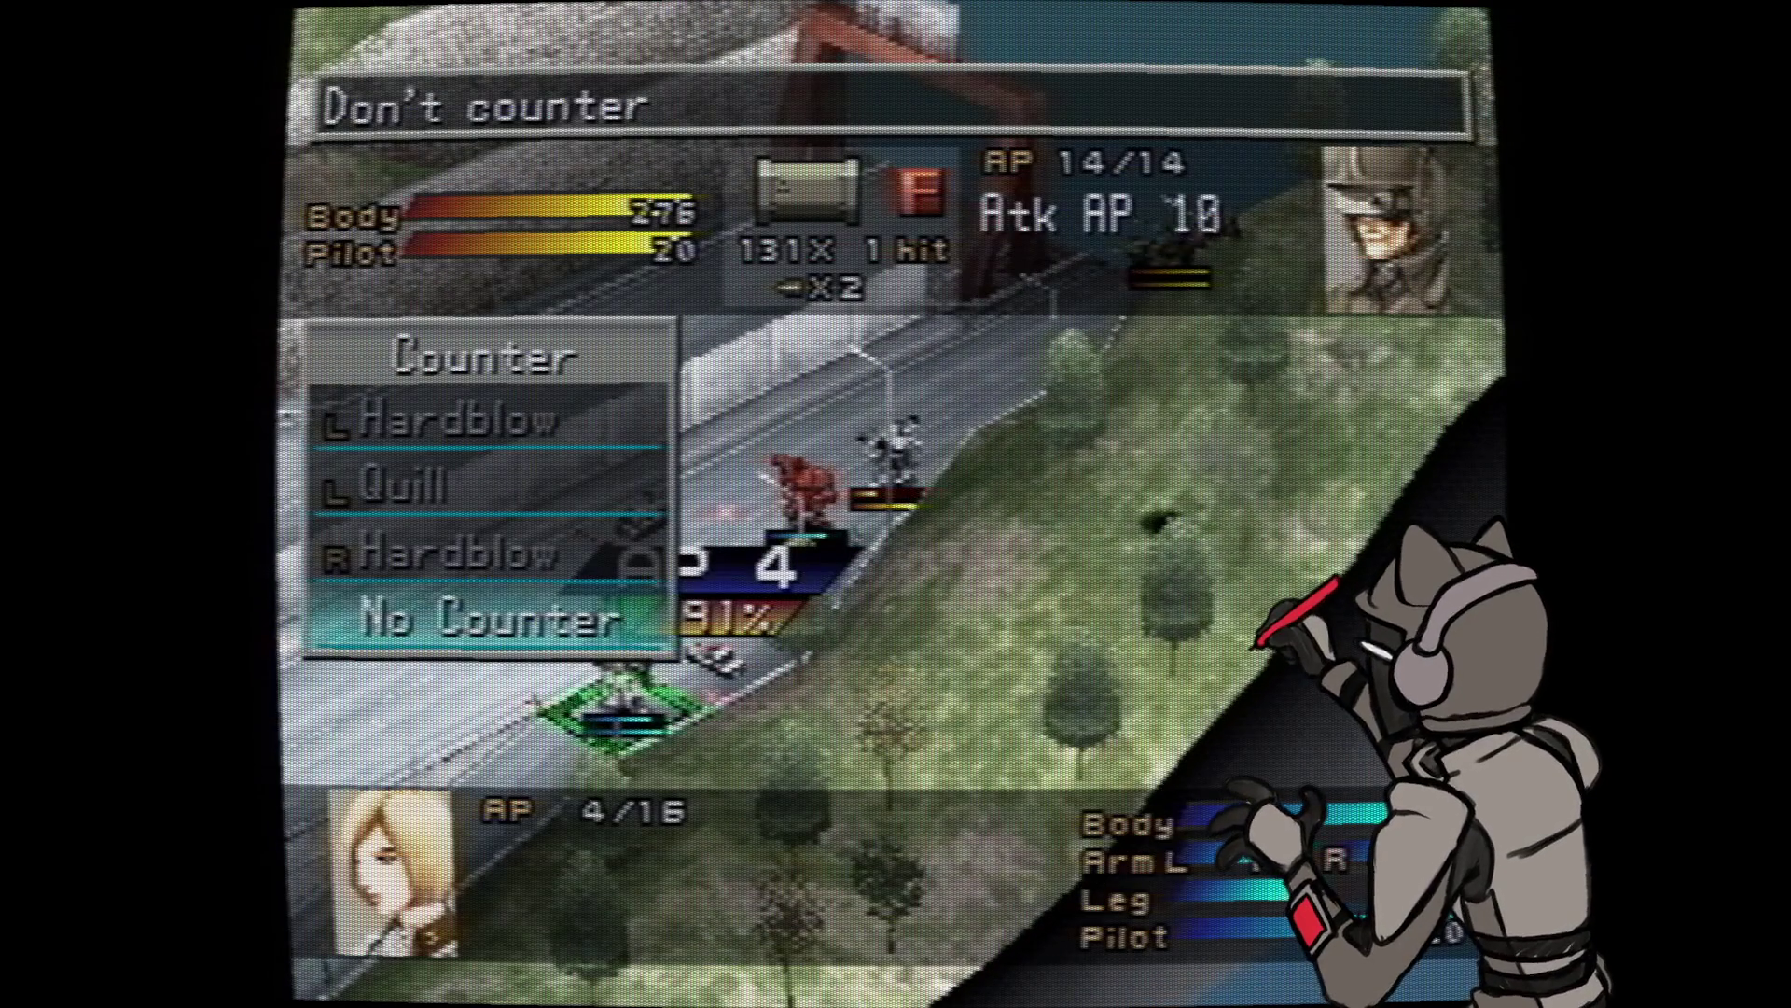
- Choose No Counter so the enemy attack on the blonde pilot's wanzer plays out
{"action": "key", "text": "Return"}
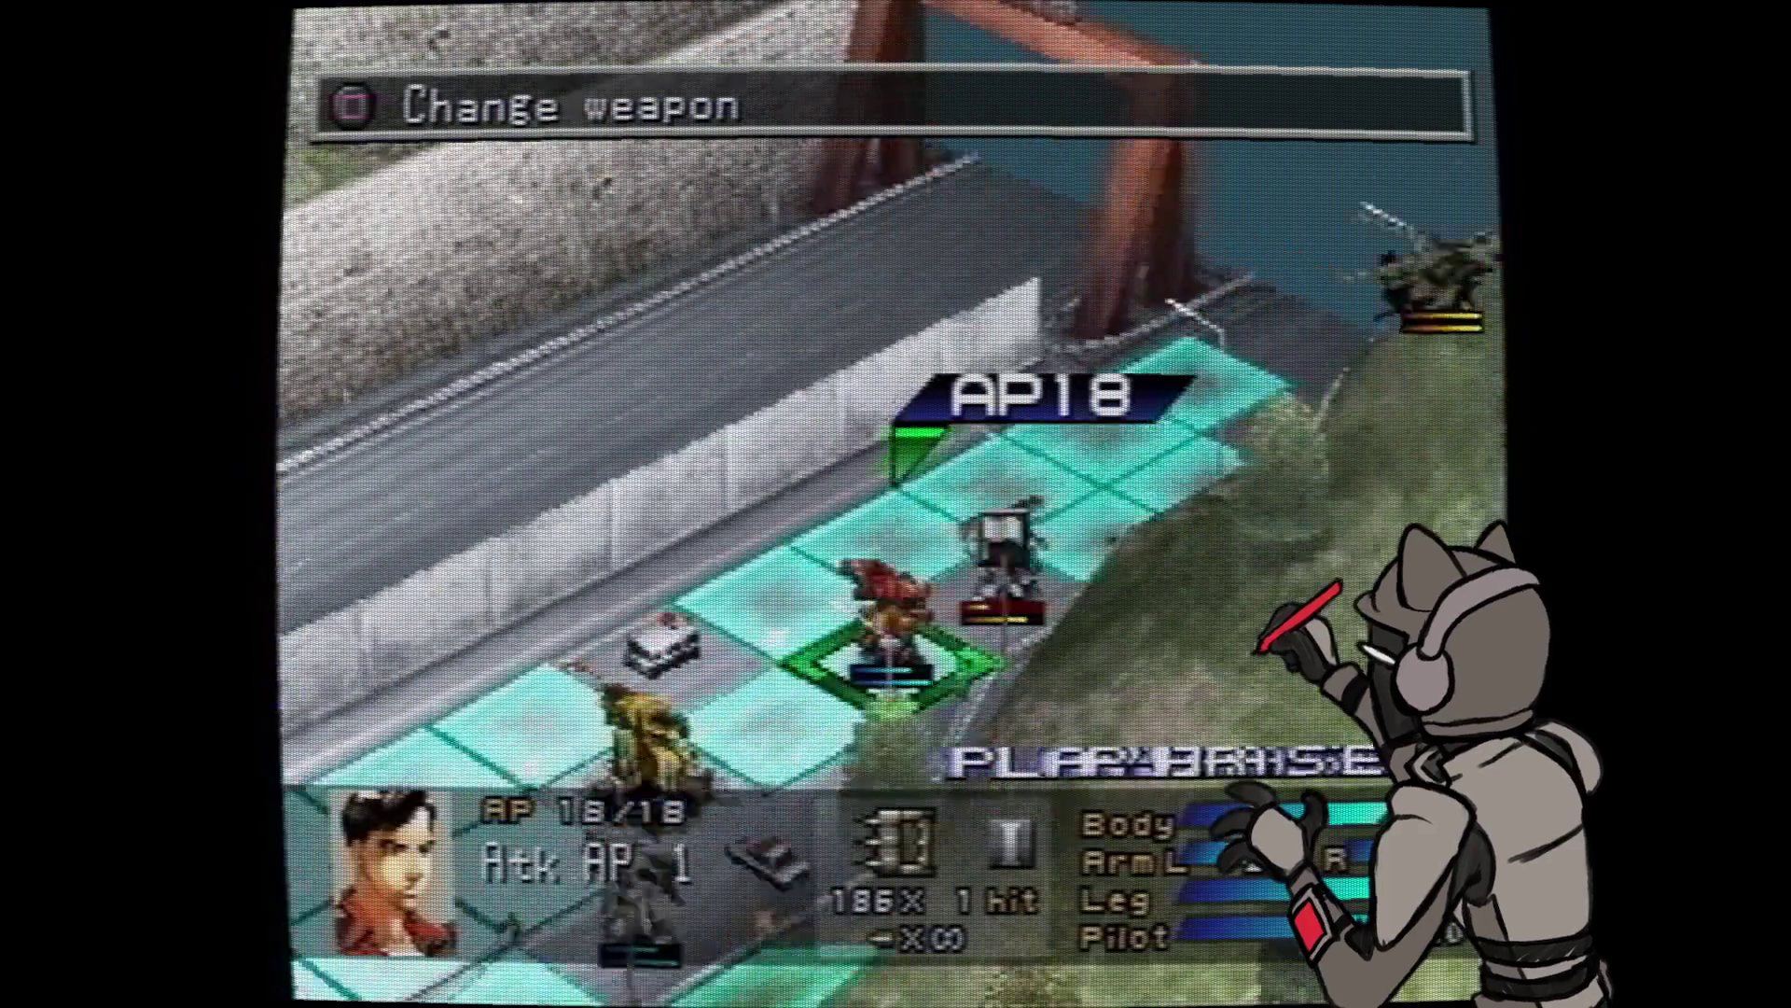
- Switch to the AP 16 wanzer, advance it one tile and attack the enemy helicopter for 145 damage
{"action": "key", "text": "Right"}
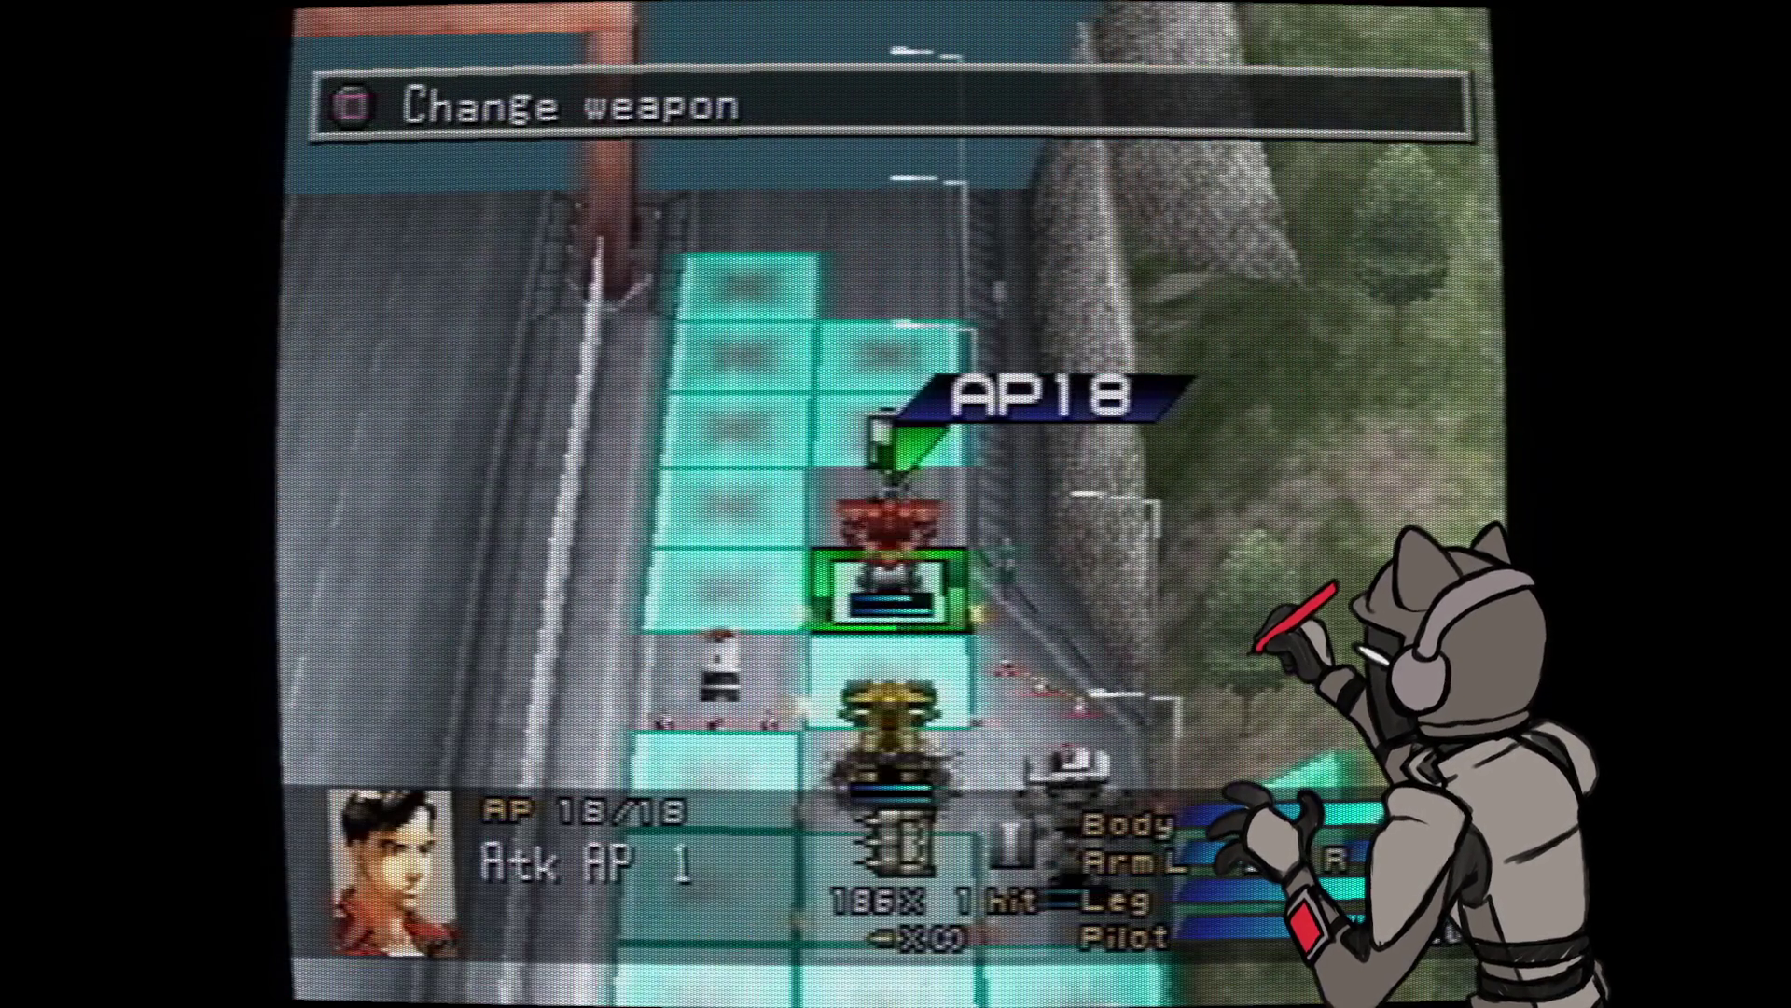
{"action": "key", "text": "s"}
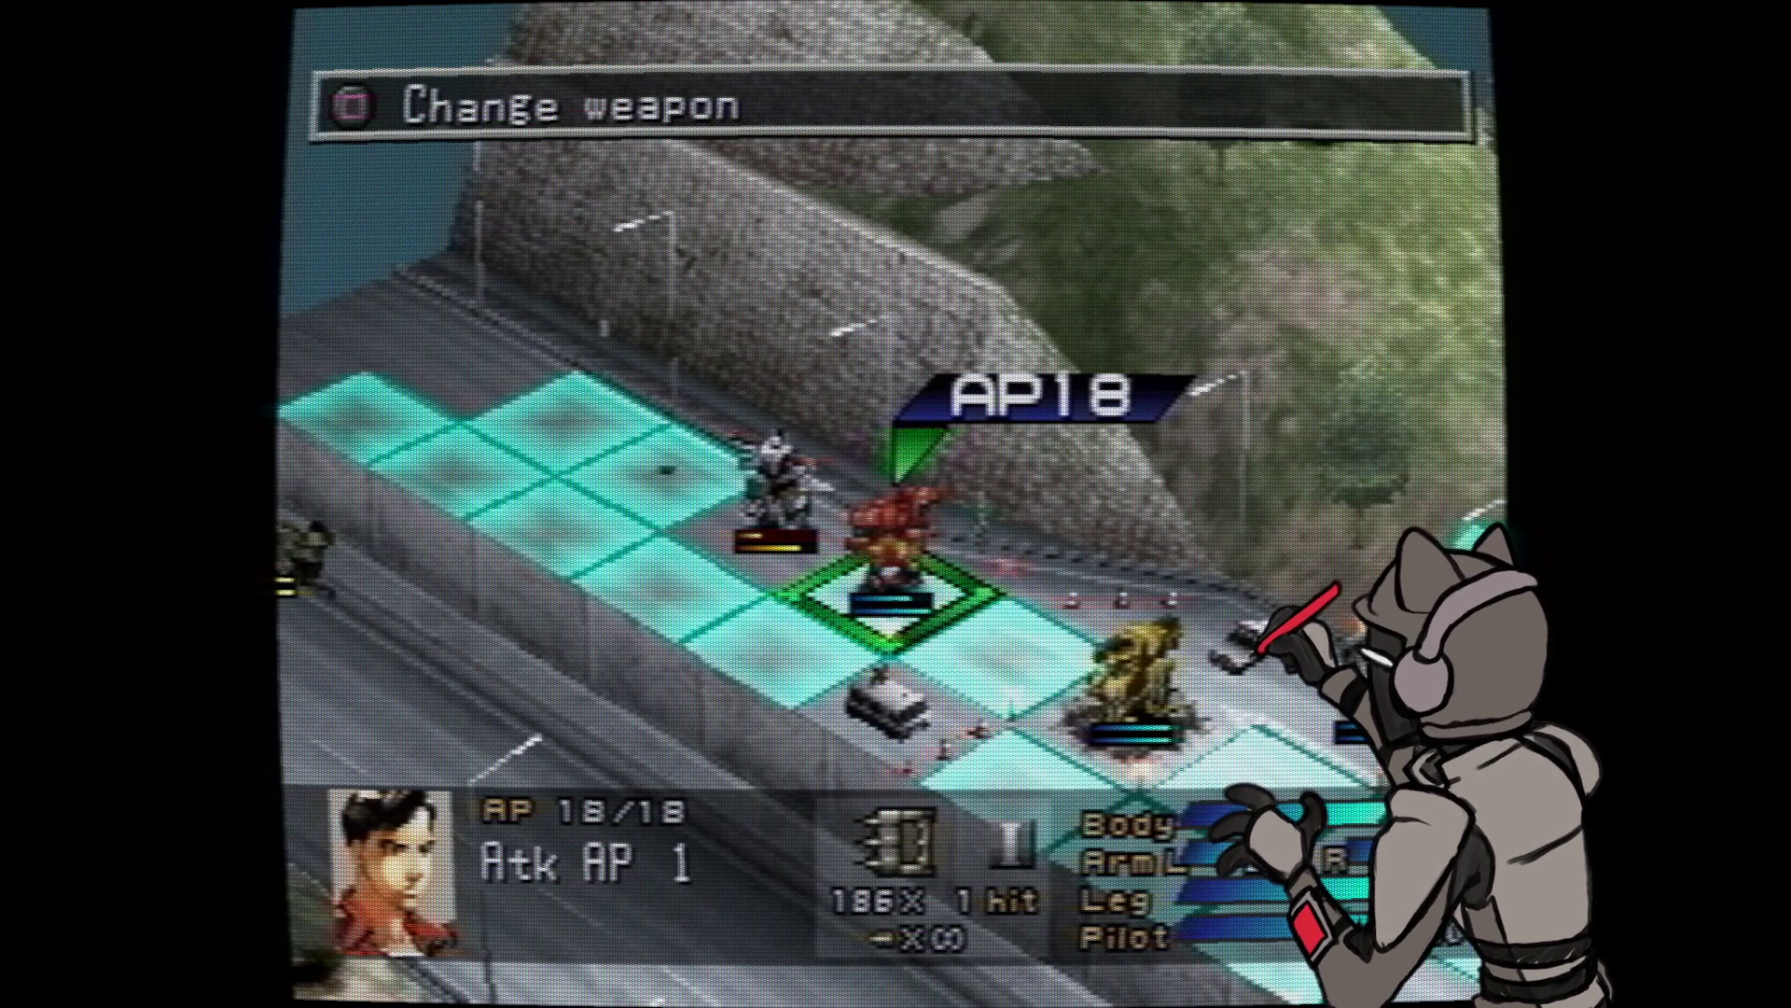
{"action": "key", "text": "e"}
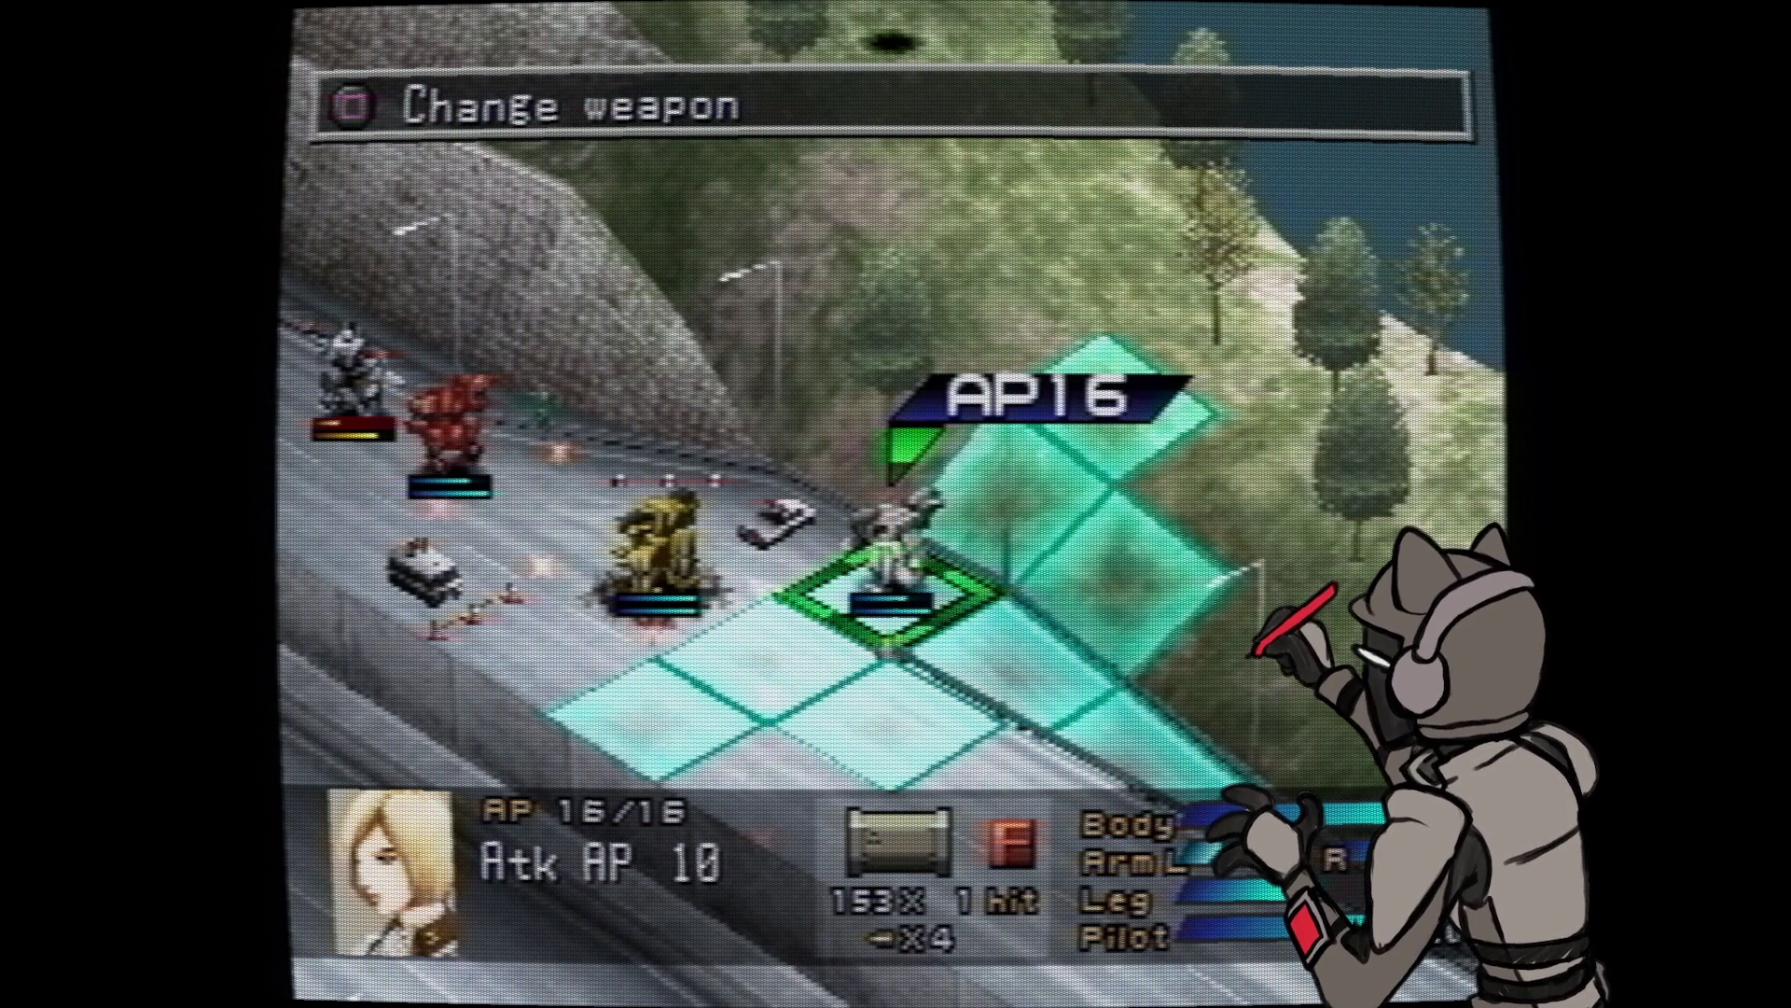
{"action": "key", "text": "Up"}
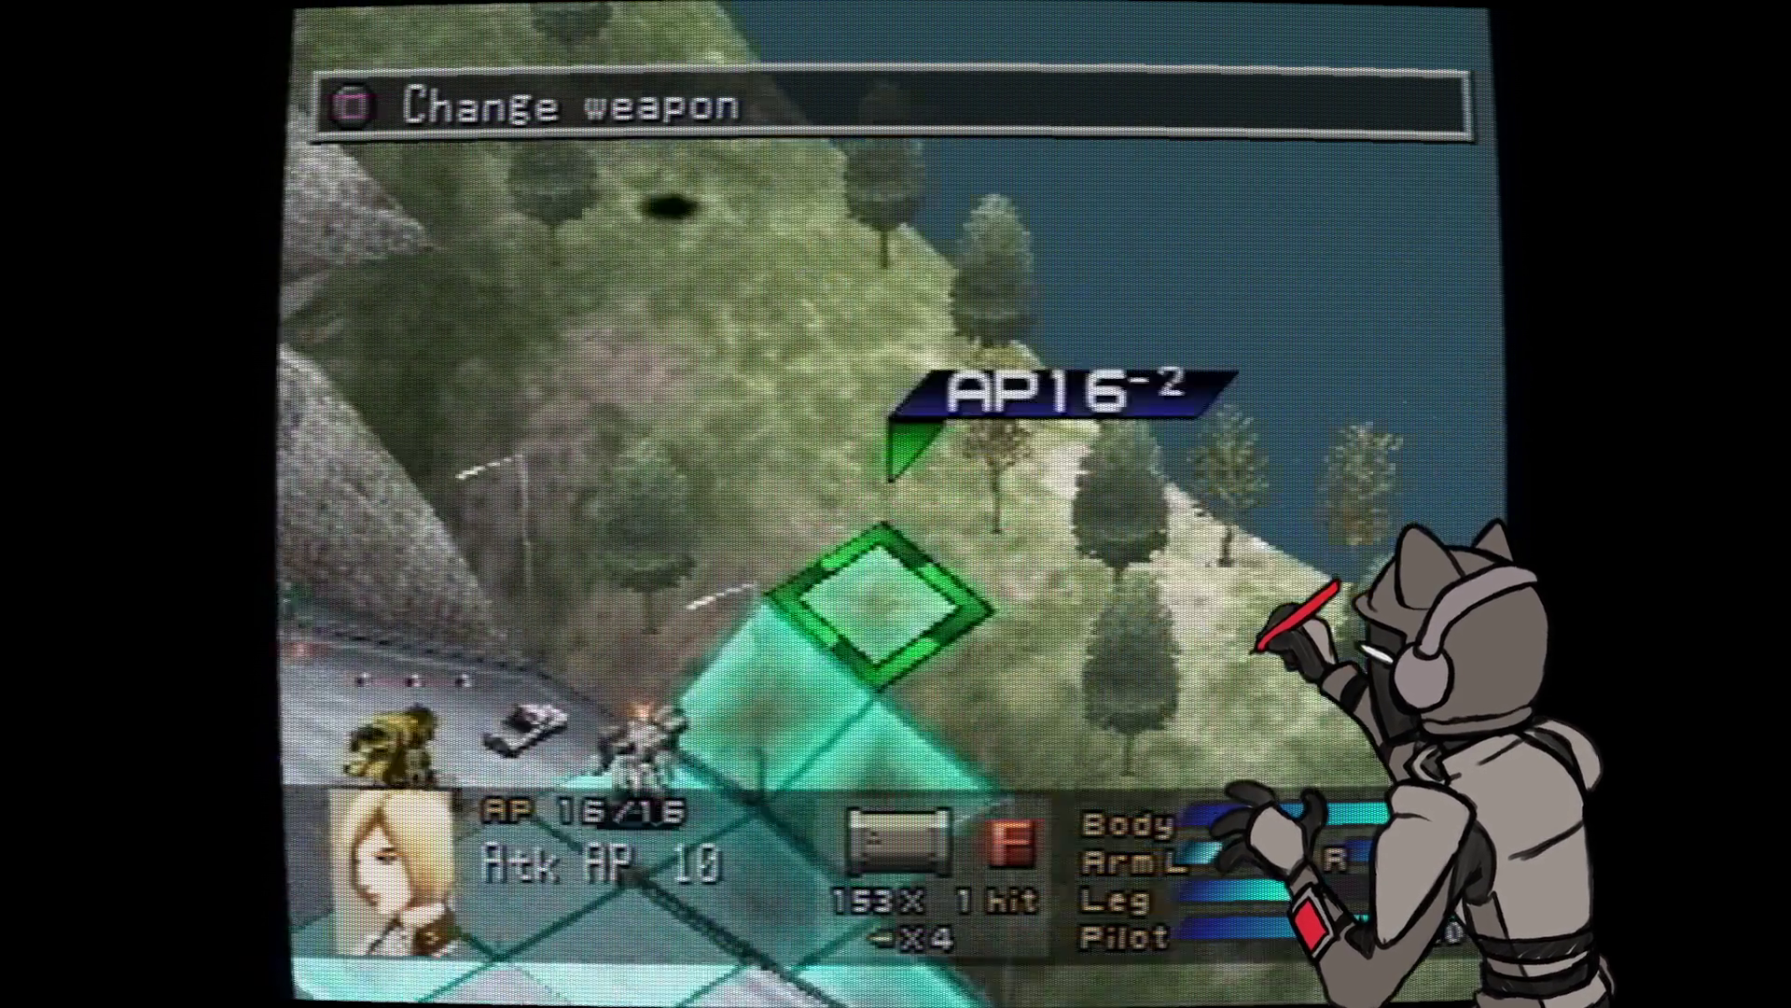
{"action": "key", "text": "Return"}
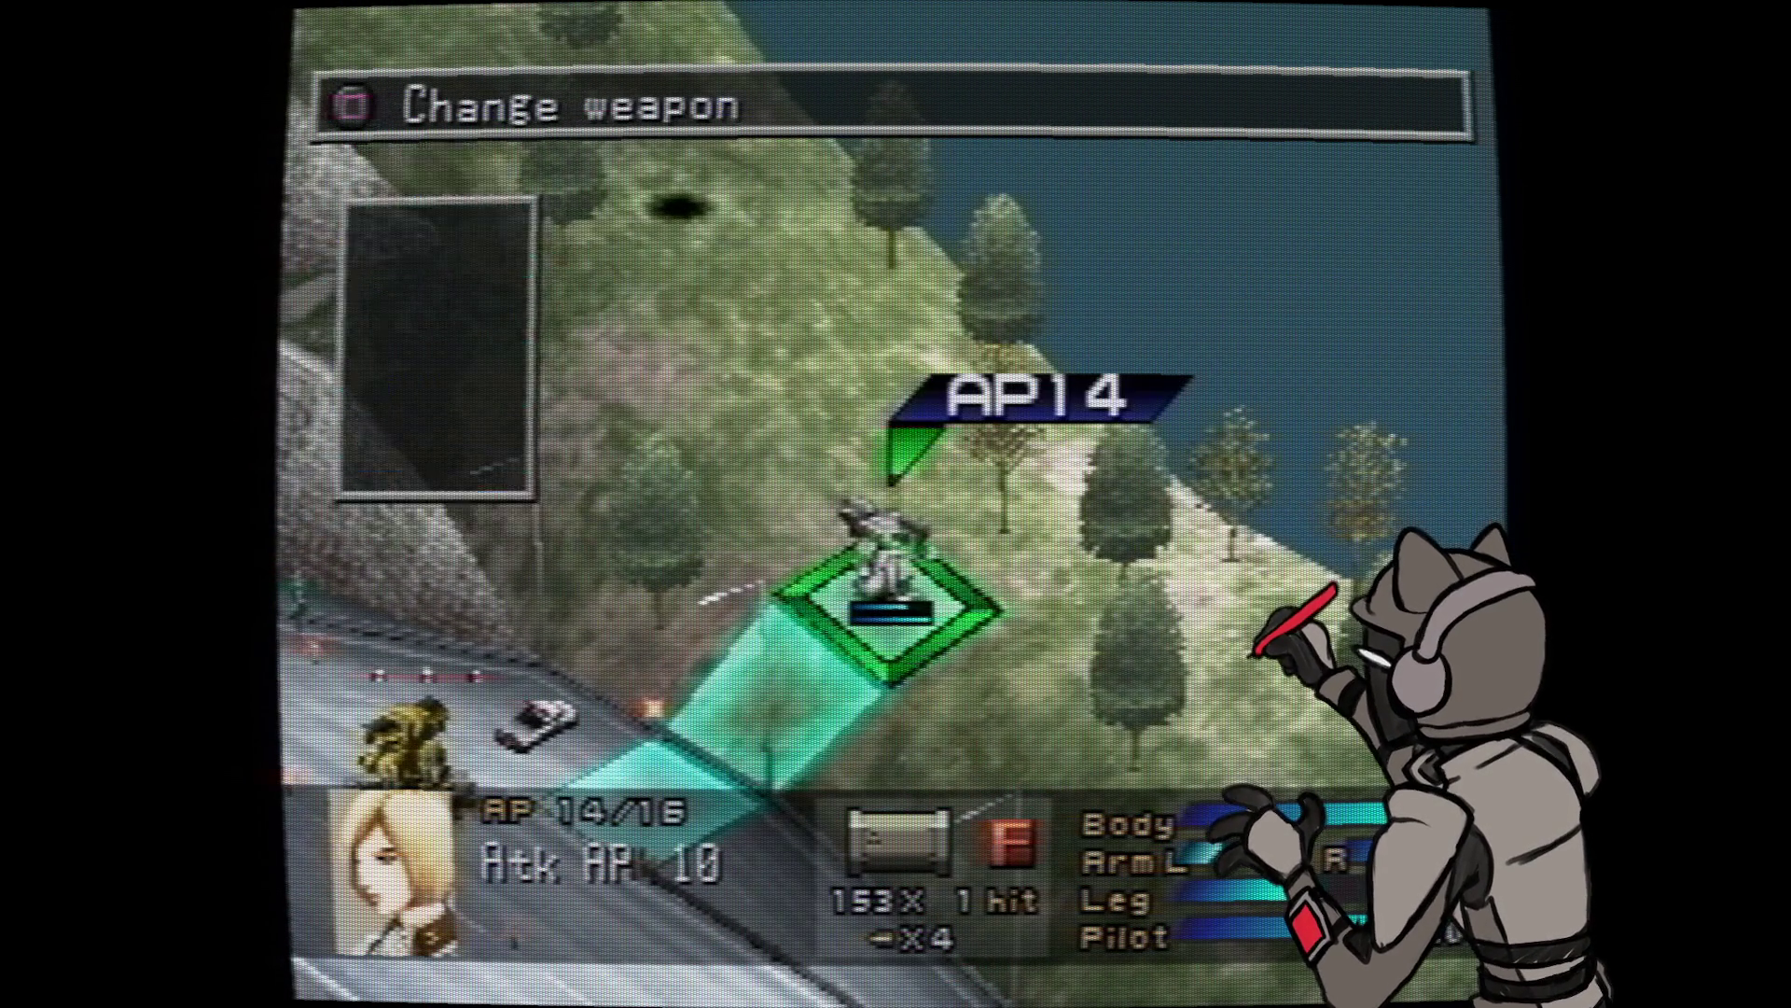
{"action": "key", "text": "Return"}
{"action": "key", "text": "Return"}
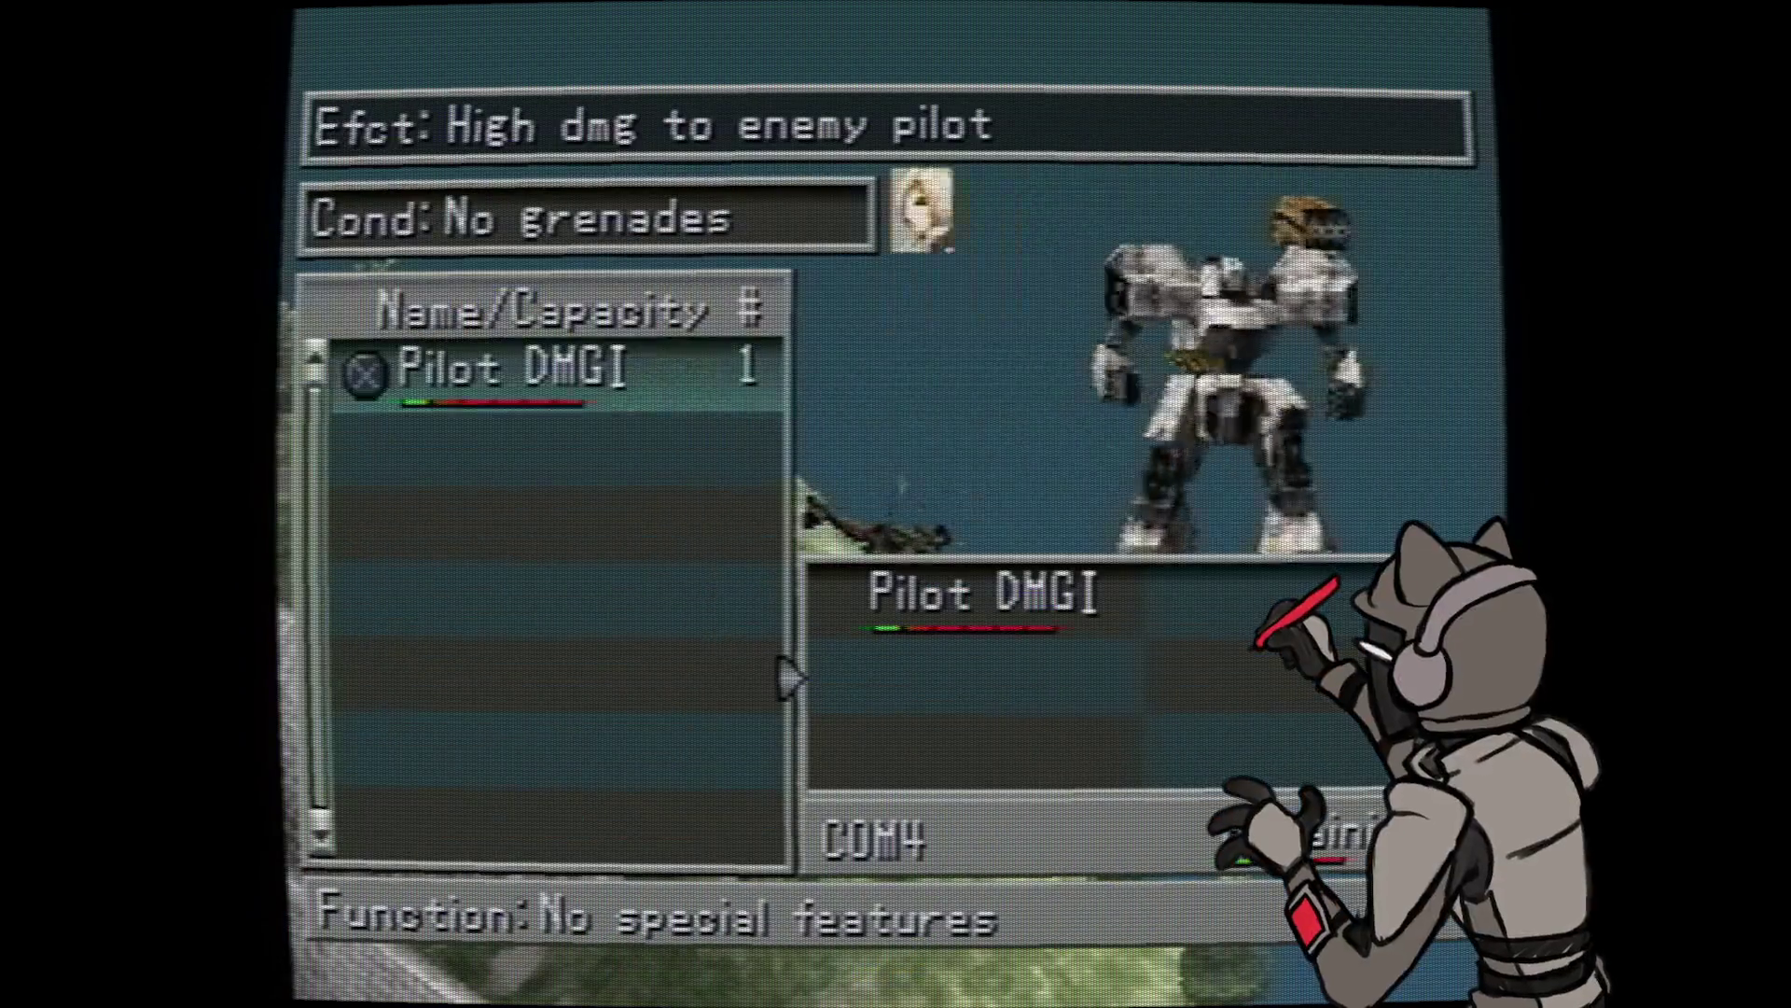
- Set Pilot DMG I as a battle skill and return to the battle map
{"action": "key", "text": "Return"}
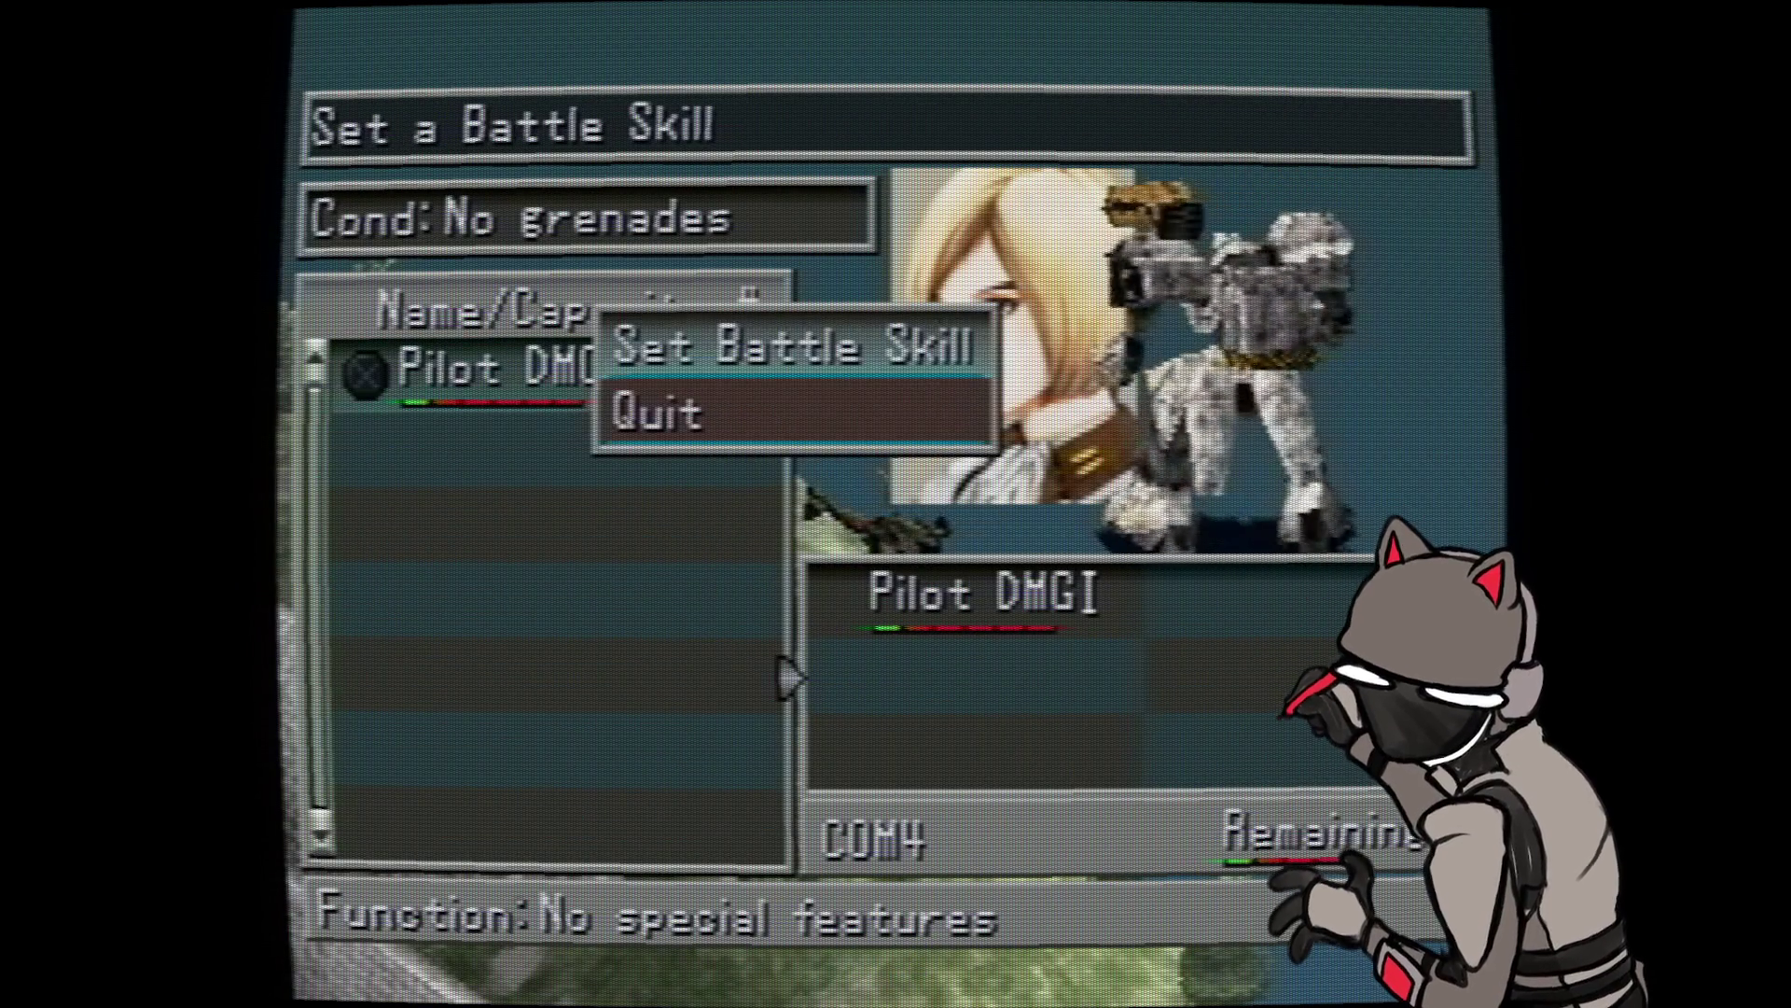
{"action": "key", "text": "Return"}
{"action": "key", "text": "Escape"}
{"action": "key", "text": "Return"}
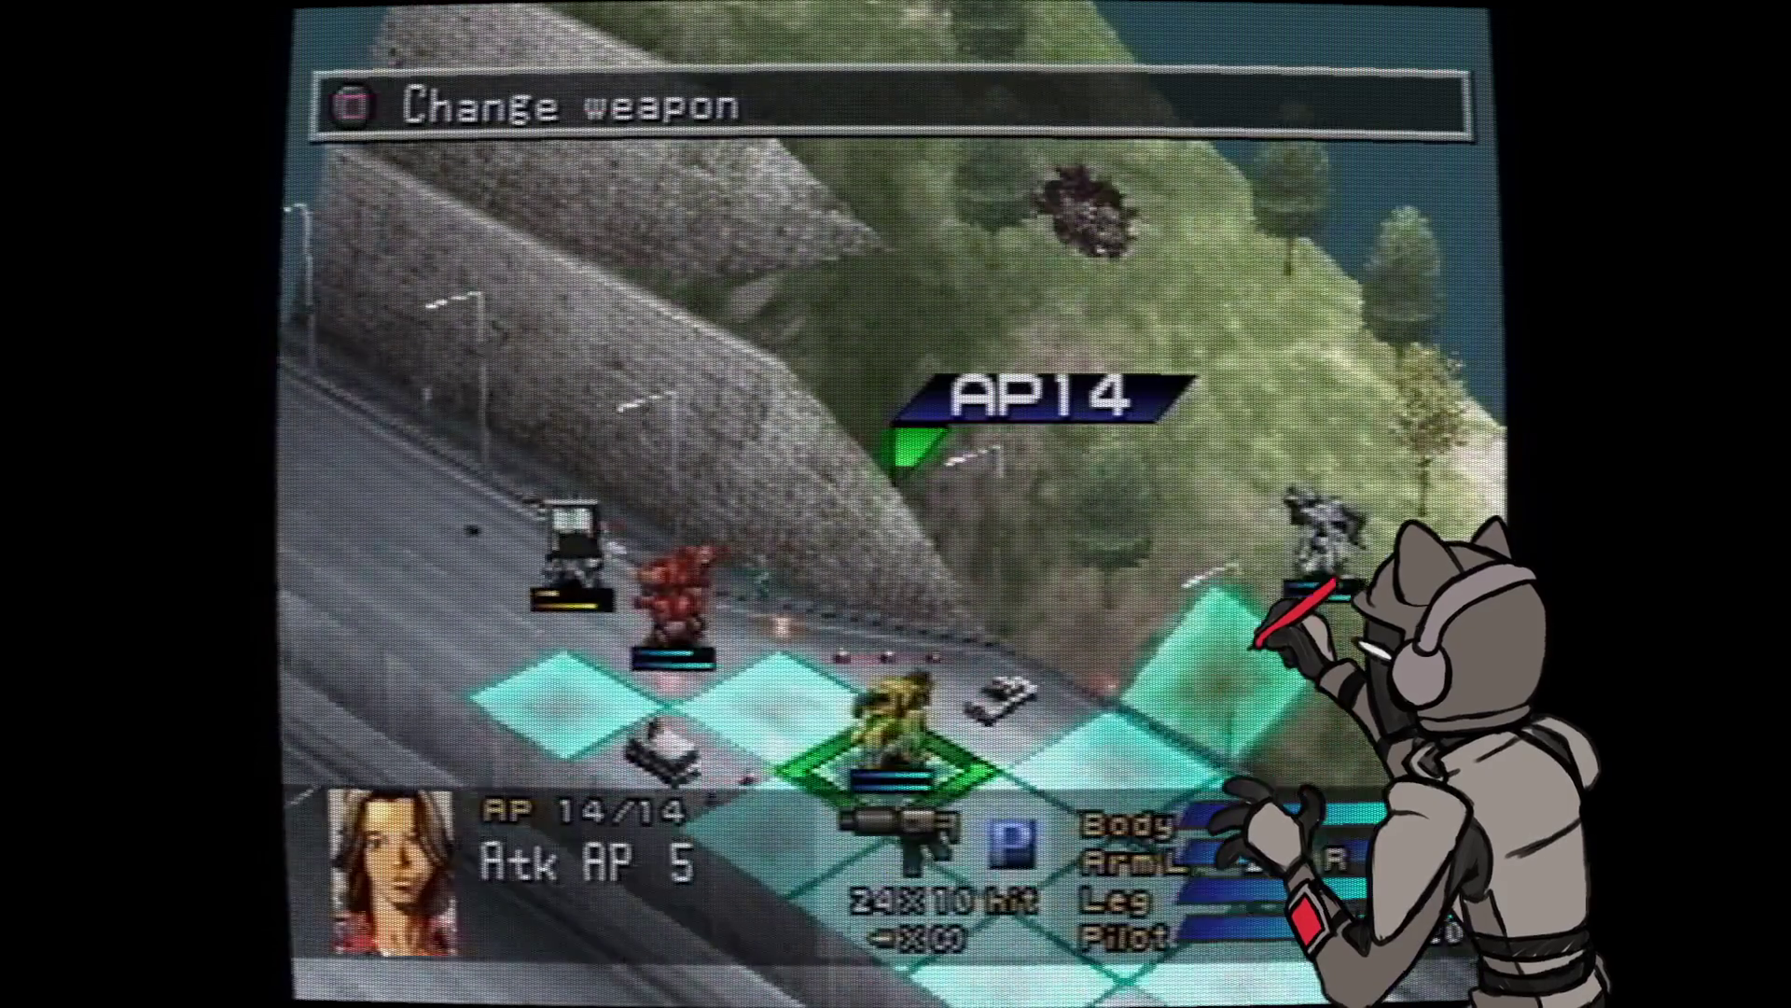
- Move the red wanzer one tile left, undoing a first two-tile move
{"action": "key", "text": "Tab"}
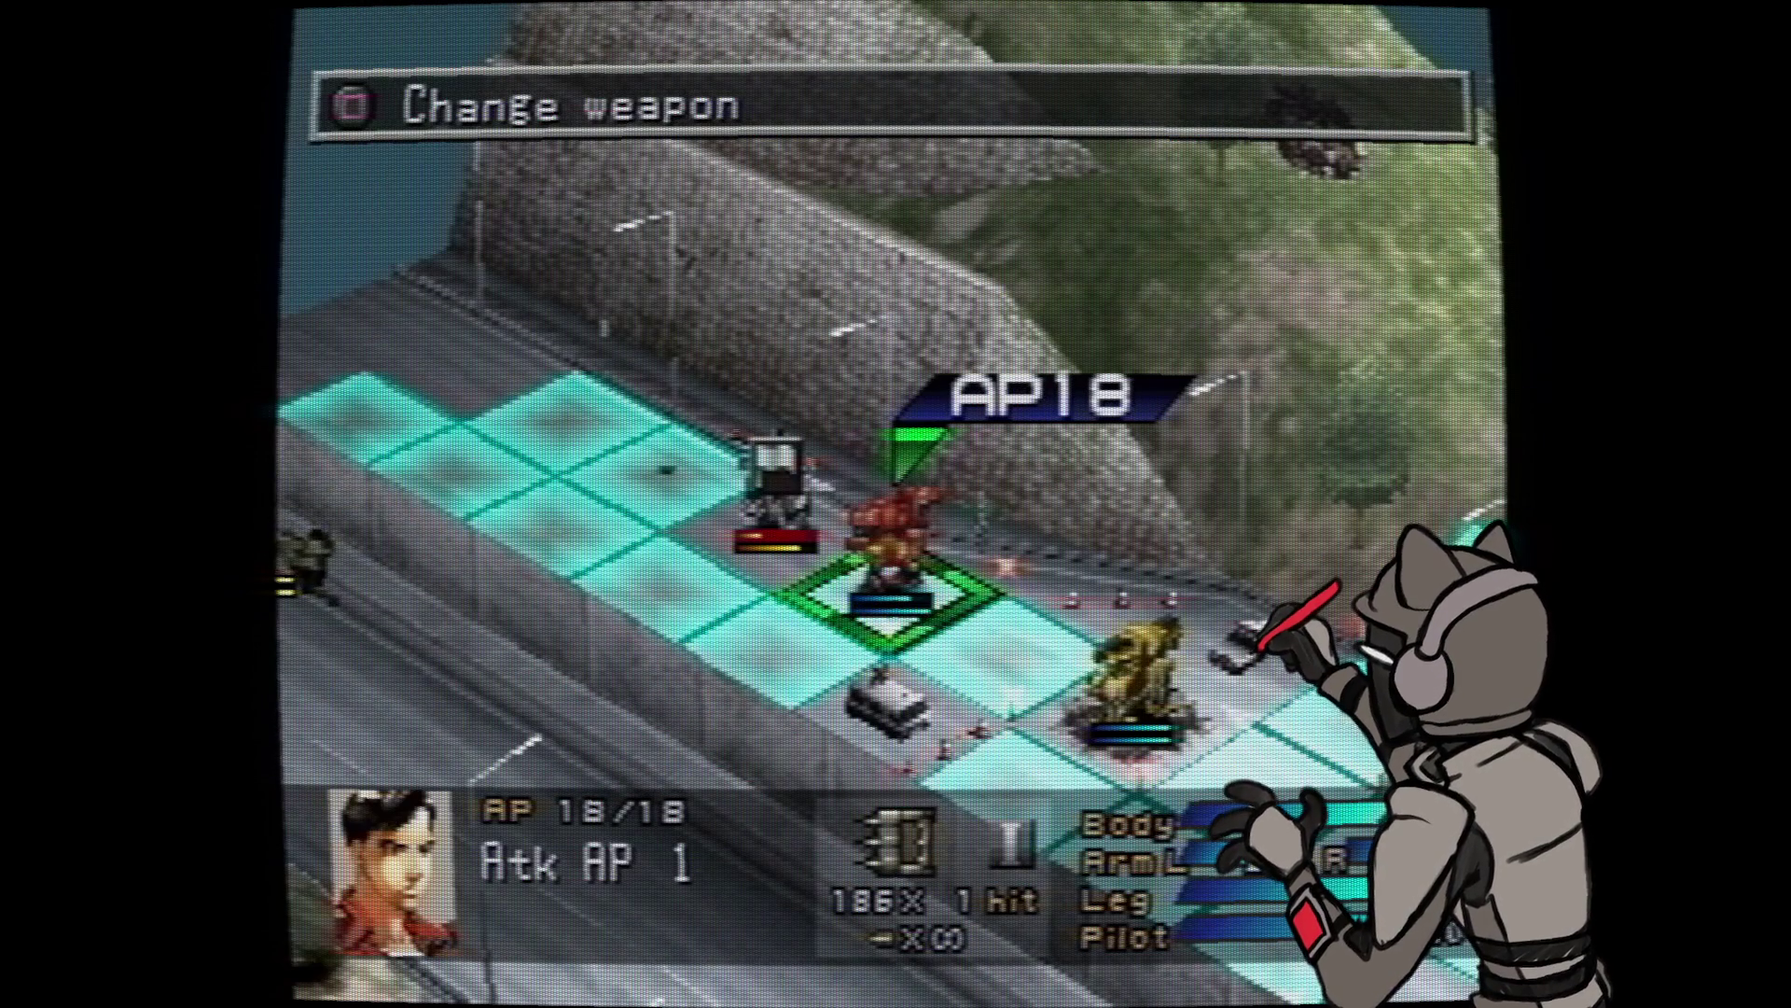
{"action": "key", "text": "Left"}
{"action": "key", "text": "Down"}
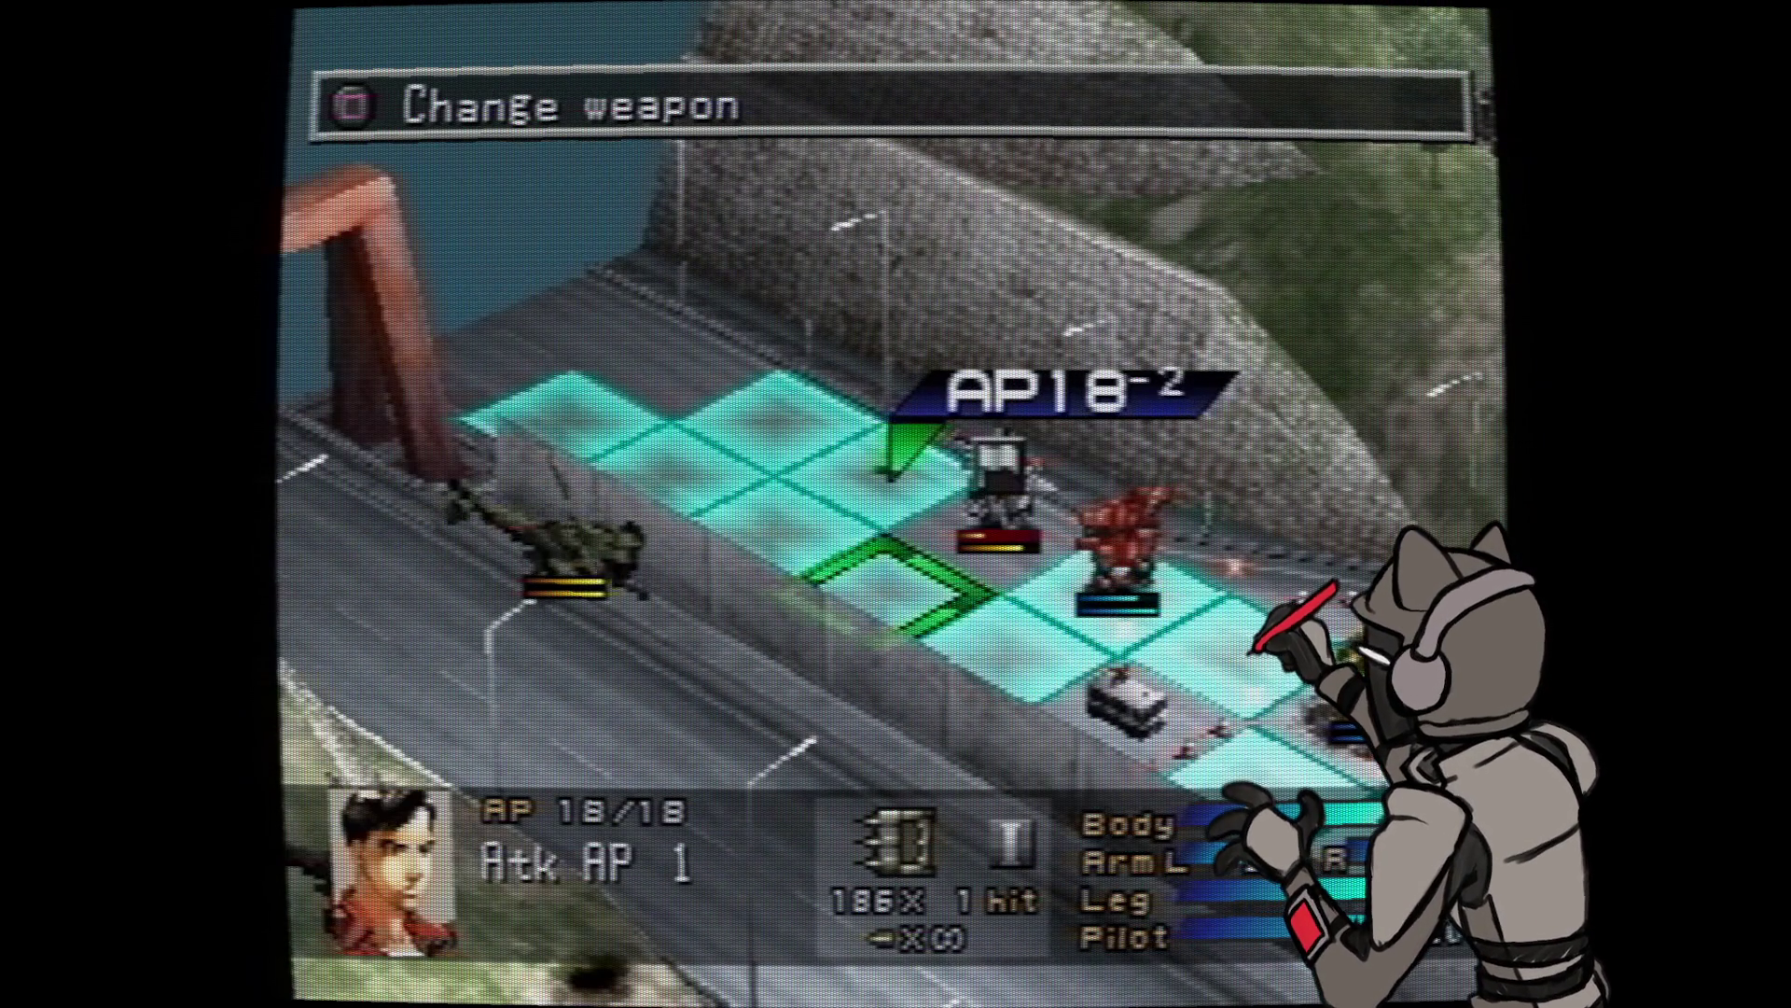
{"action": "key", "text": "Return"}
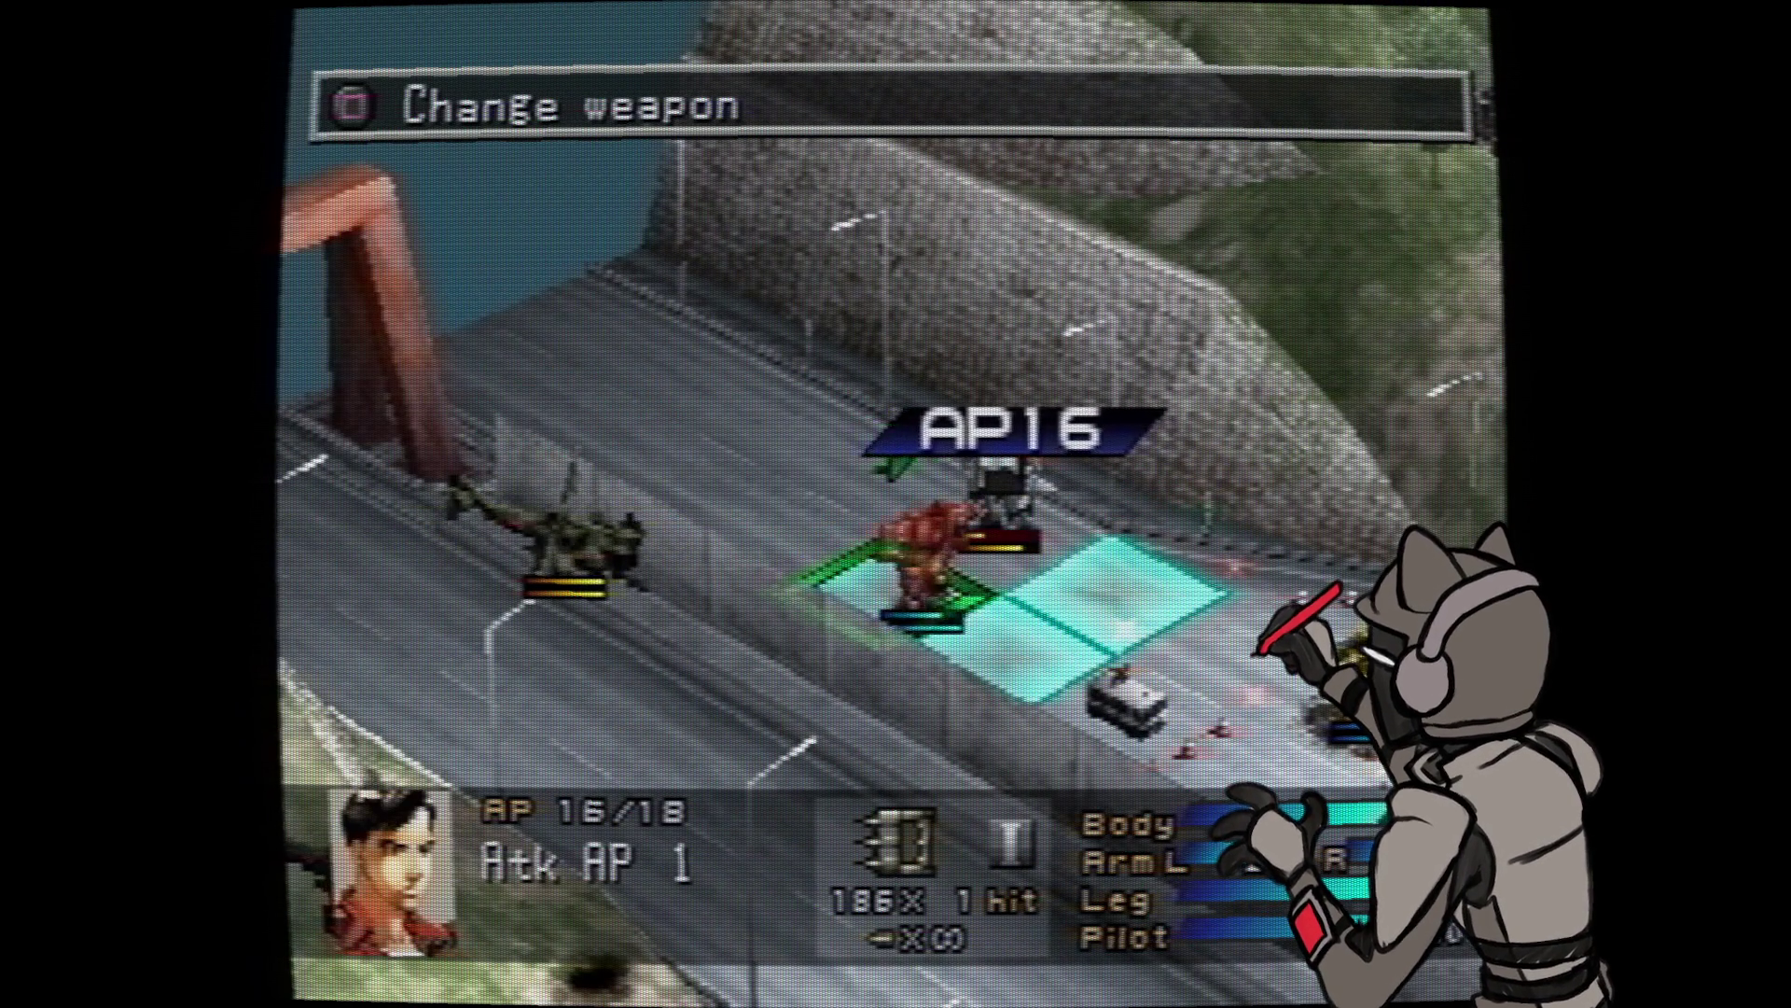
{"action": "key", "text": "Escape"}
{"action": "key", "text": "Escape"}
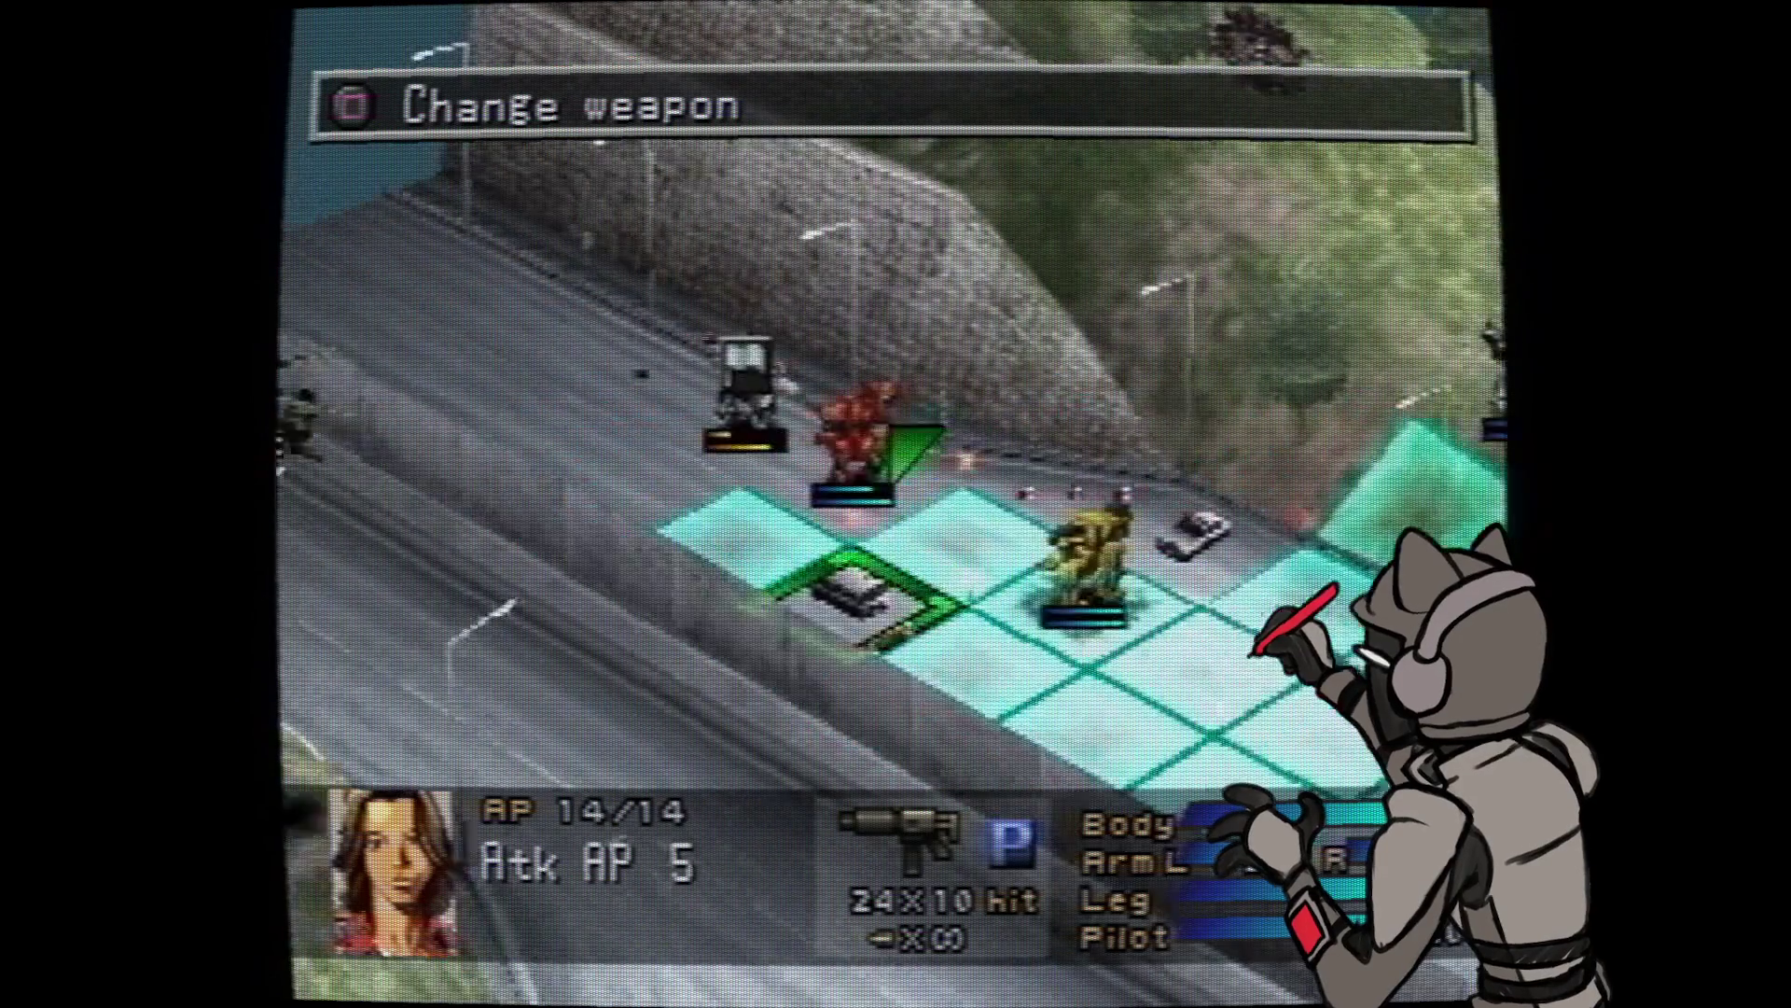
{"action": "key", "text": "Tab"}
{"action": "key", "text": "Return"}
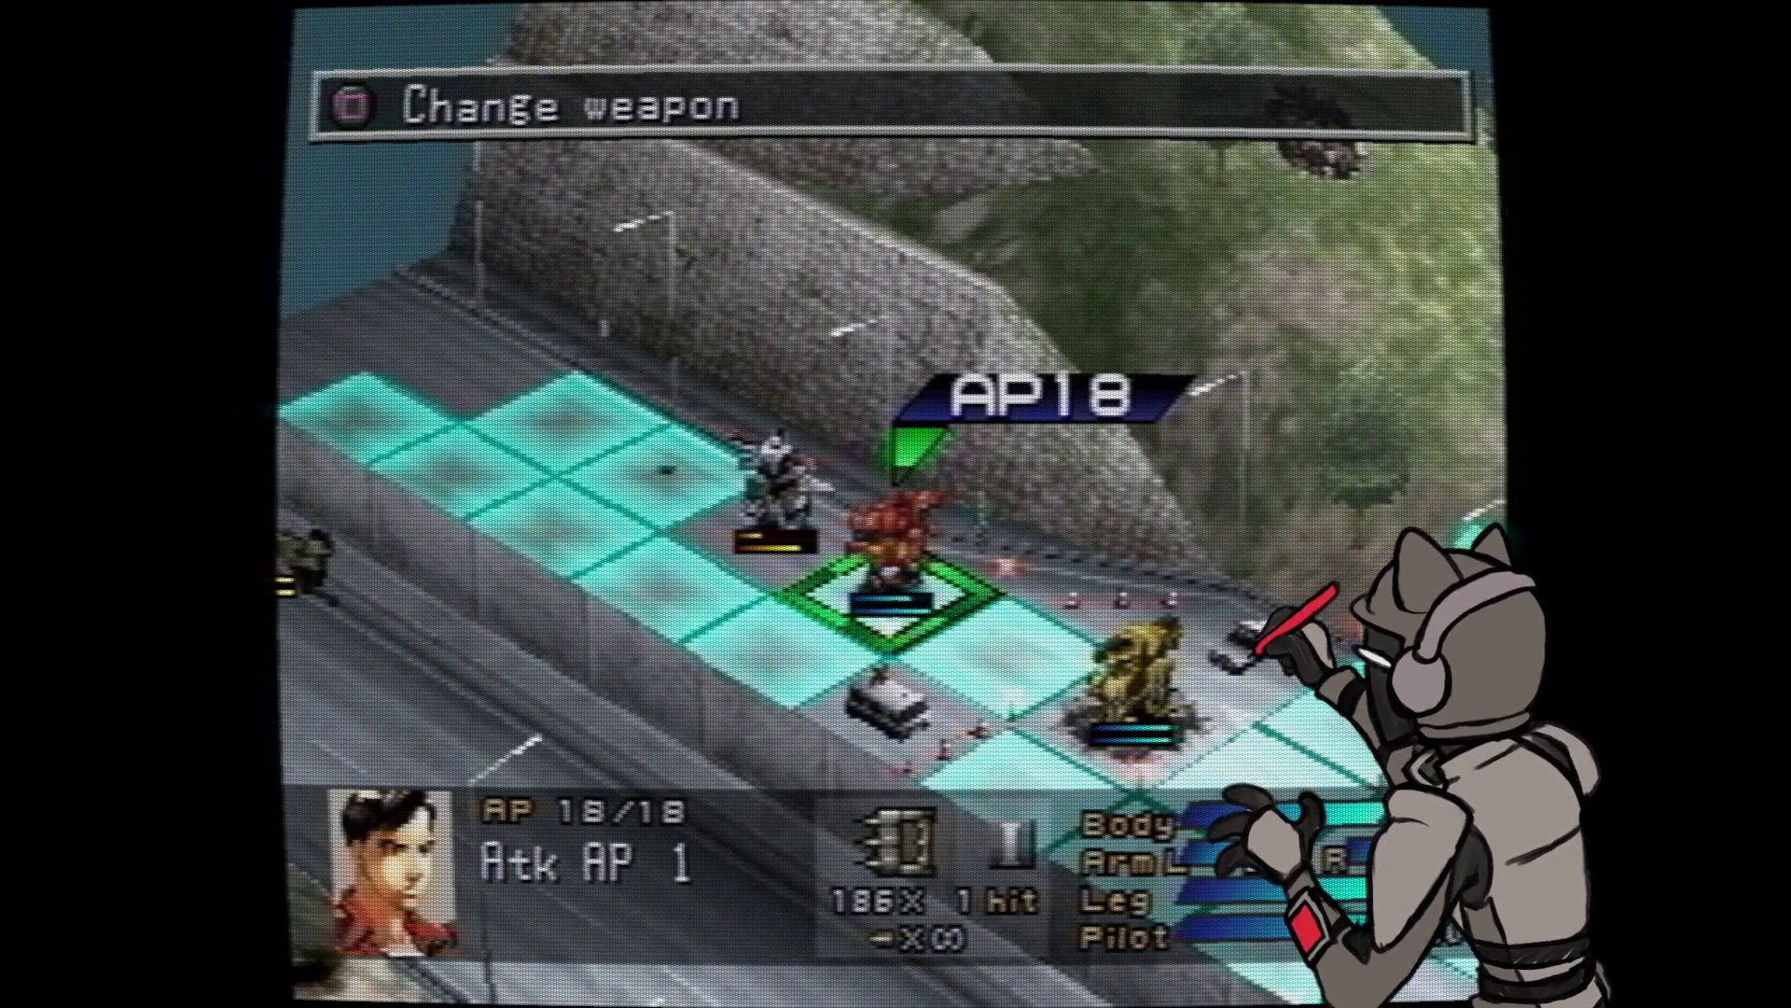
{"action": "key", "text": "Left"}
{"action": "key", "text": "Return"}
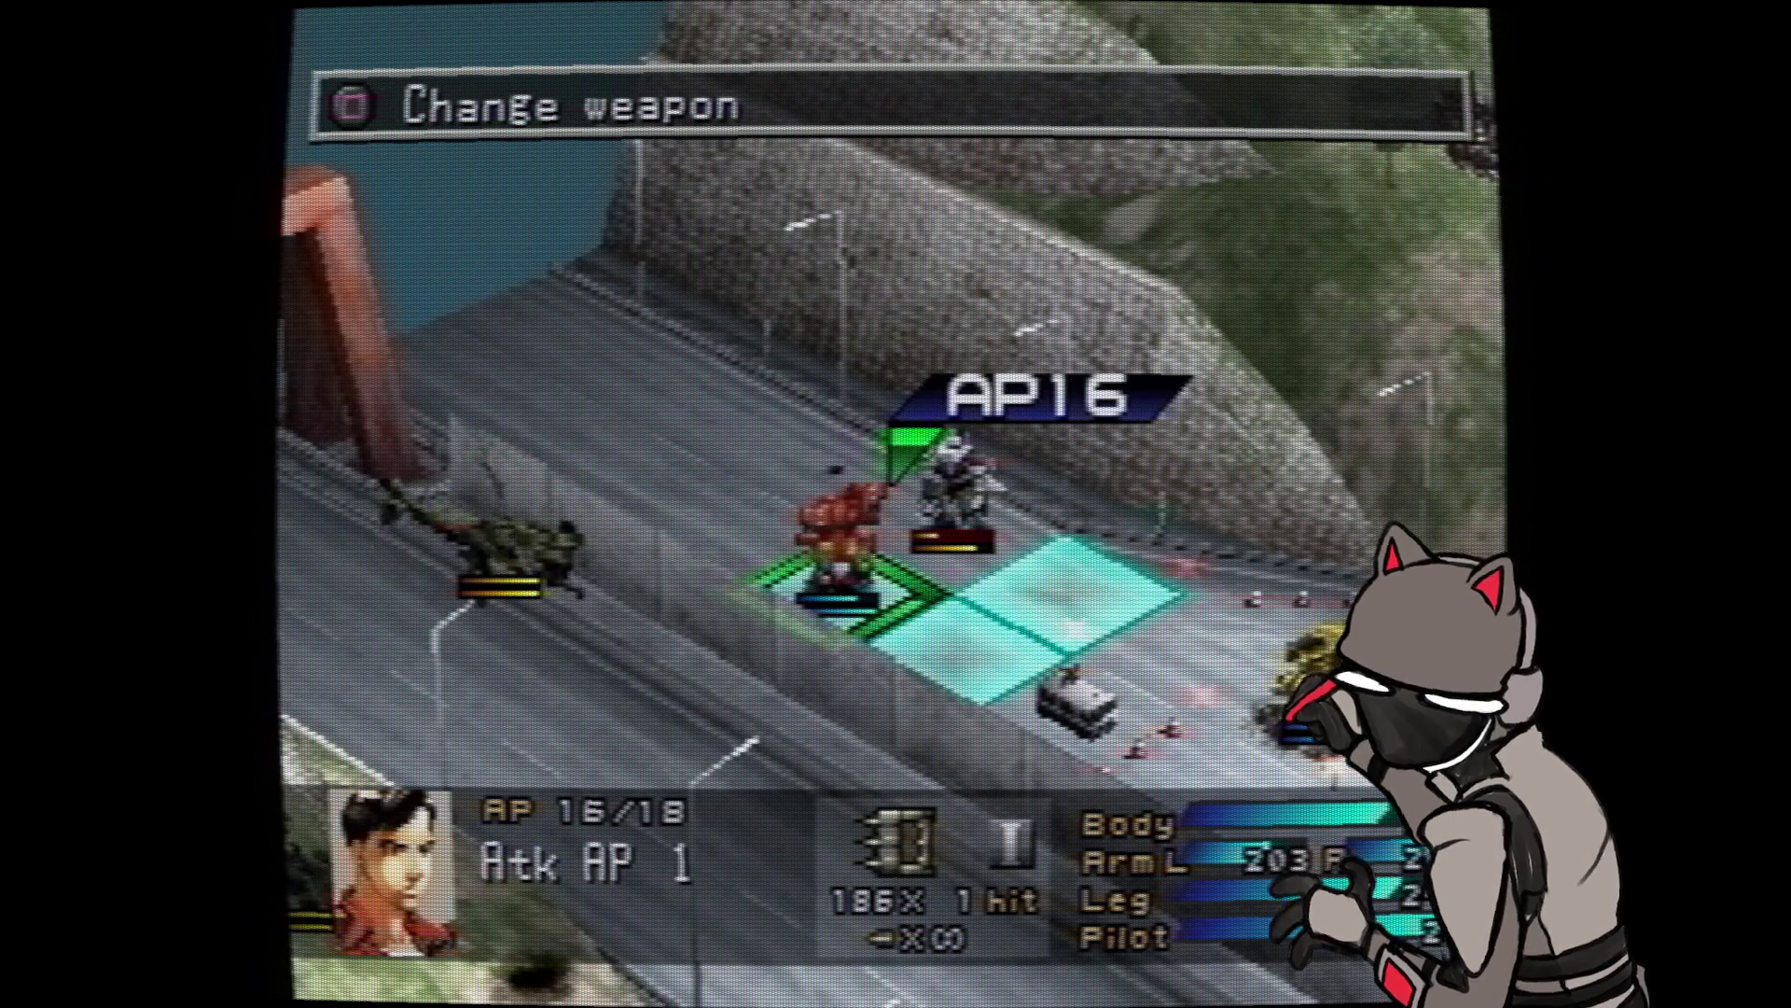
- Preview an Odin M98 attack with the red wanzer, then back out without firing
{"action": "key", "text": "Return"}
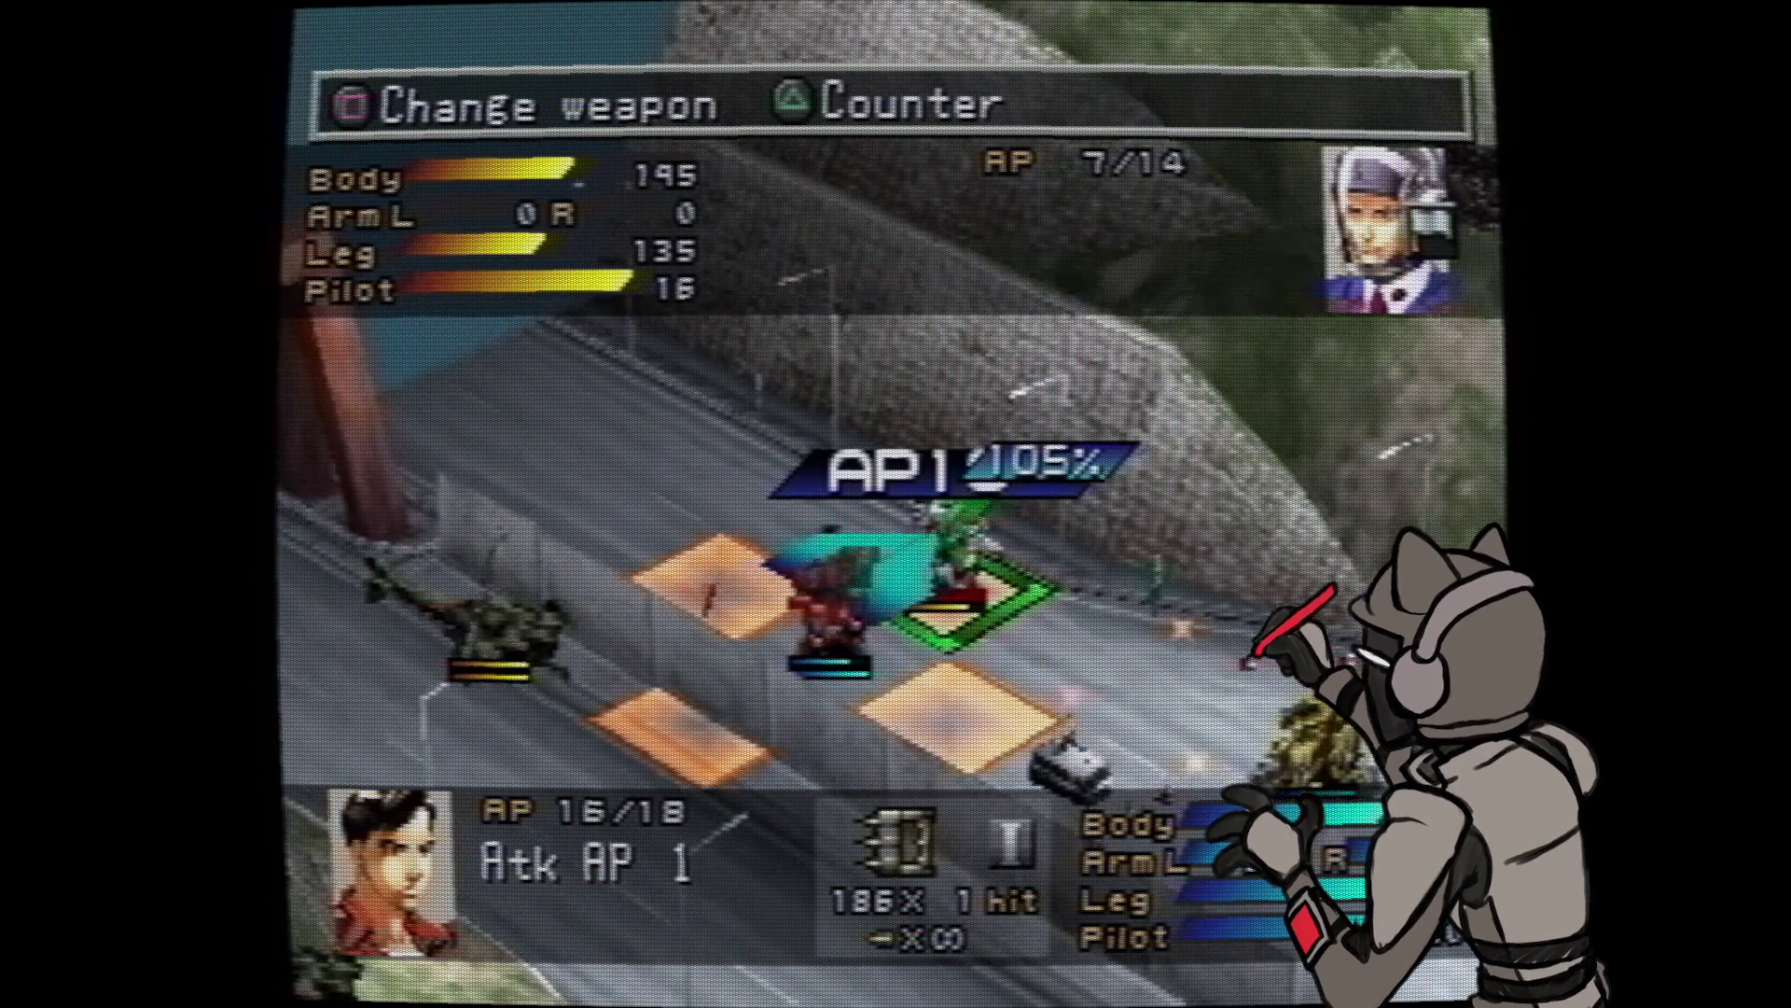
{"action": "key", "text": "s"}
{"action": "key", "text": "Return"}
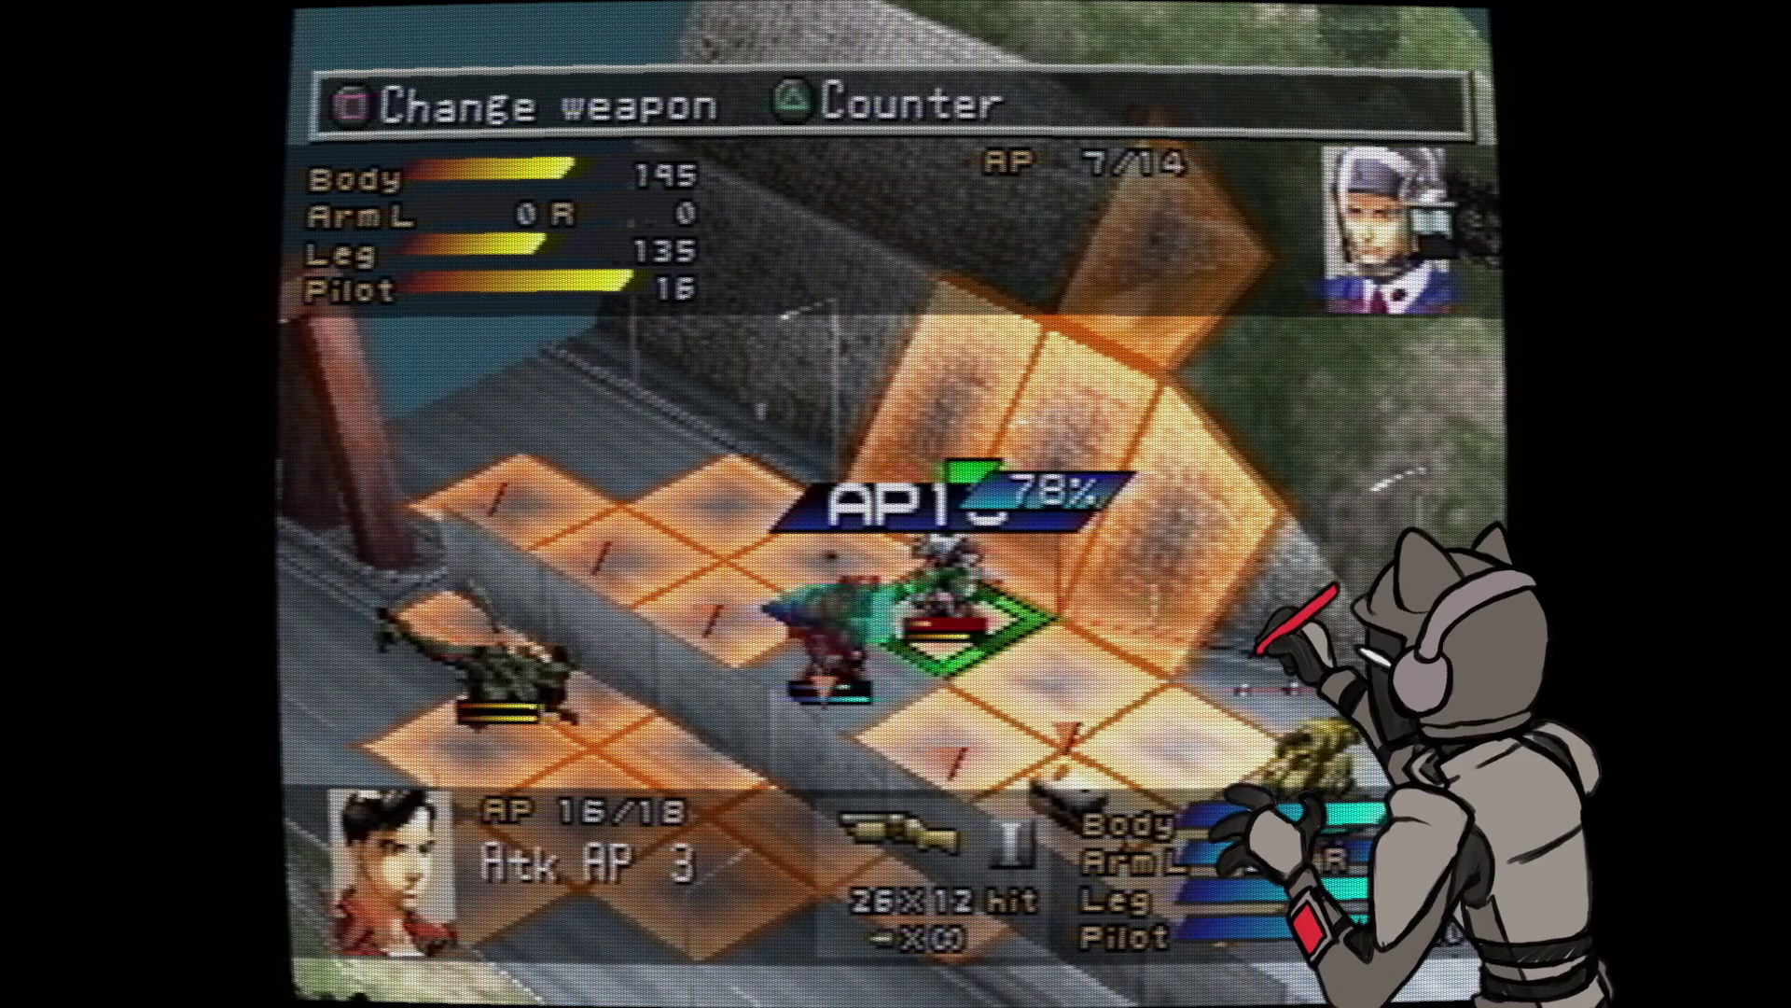
{"action": "key", "text": "Down"}
{"action": "key", "text": "Escape"}
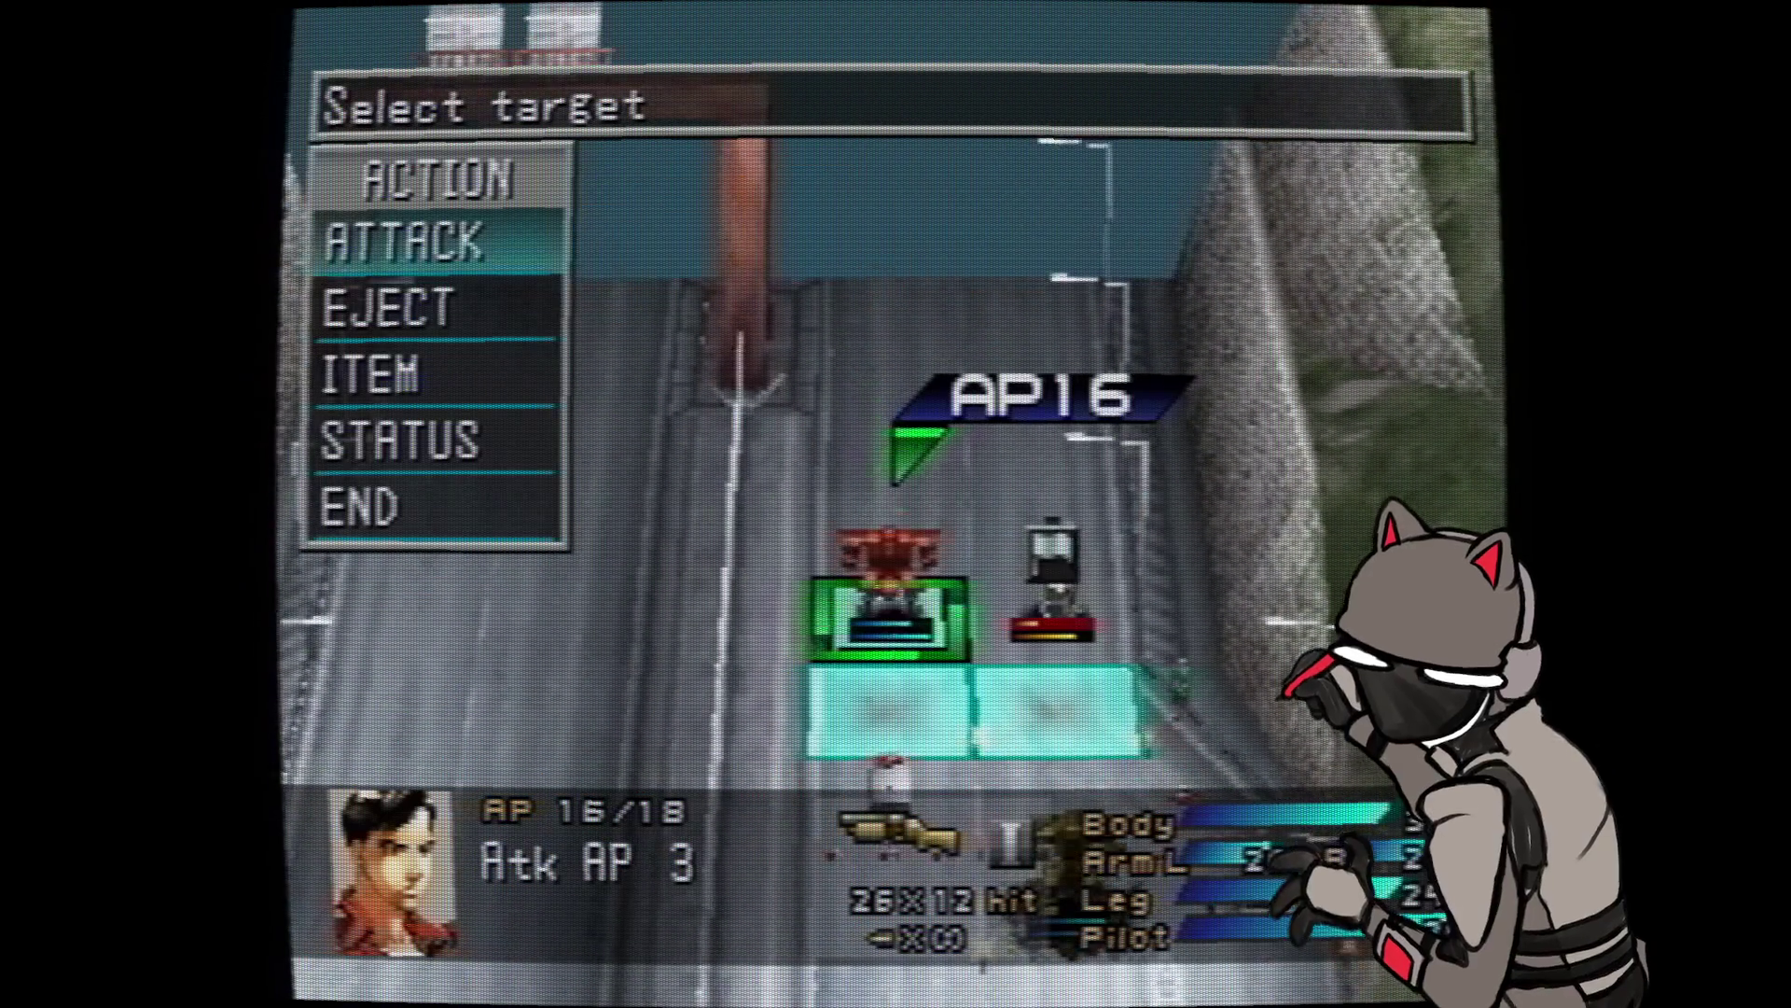
{"action": "key", "text": "Return"}
- Move the AP 14 wanzer up toward the enemy and line up a Hardblow attack on the damaged wanzer
{"action": "key", "text": "Escape"}
{"action": "key", "text": "Up"}
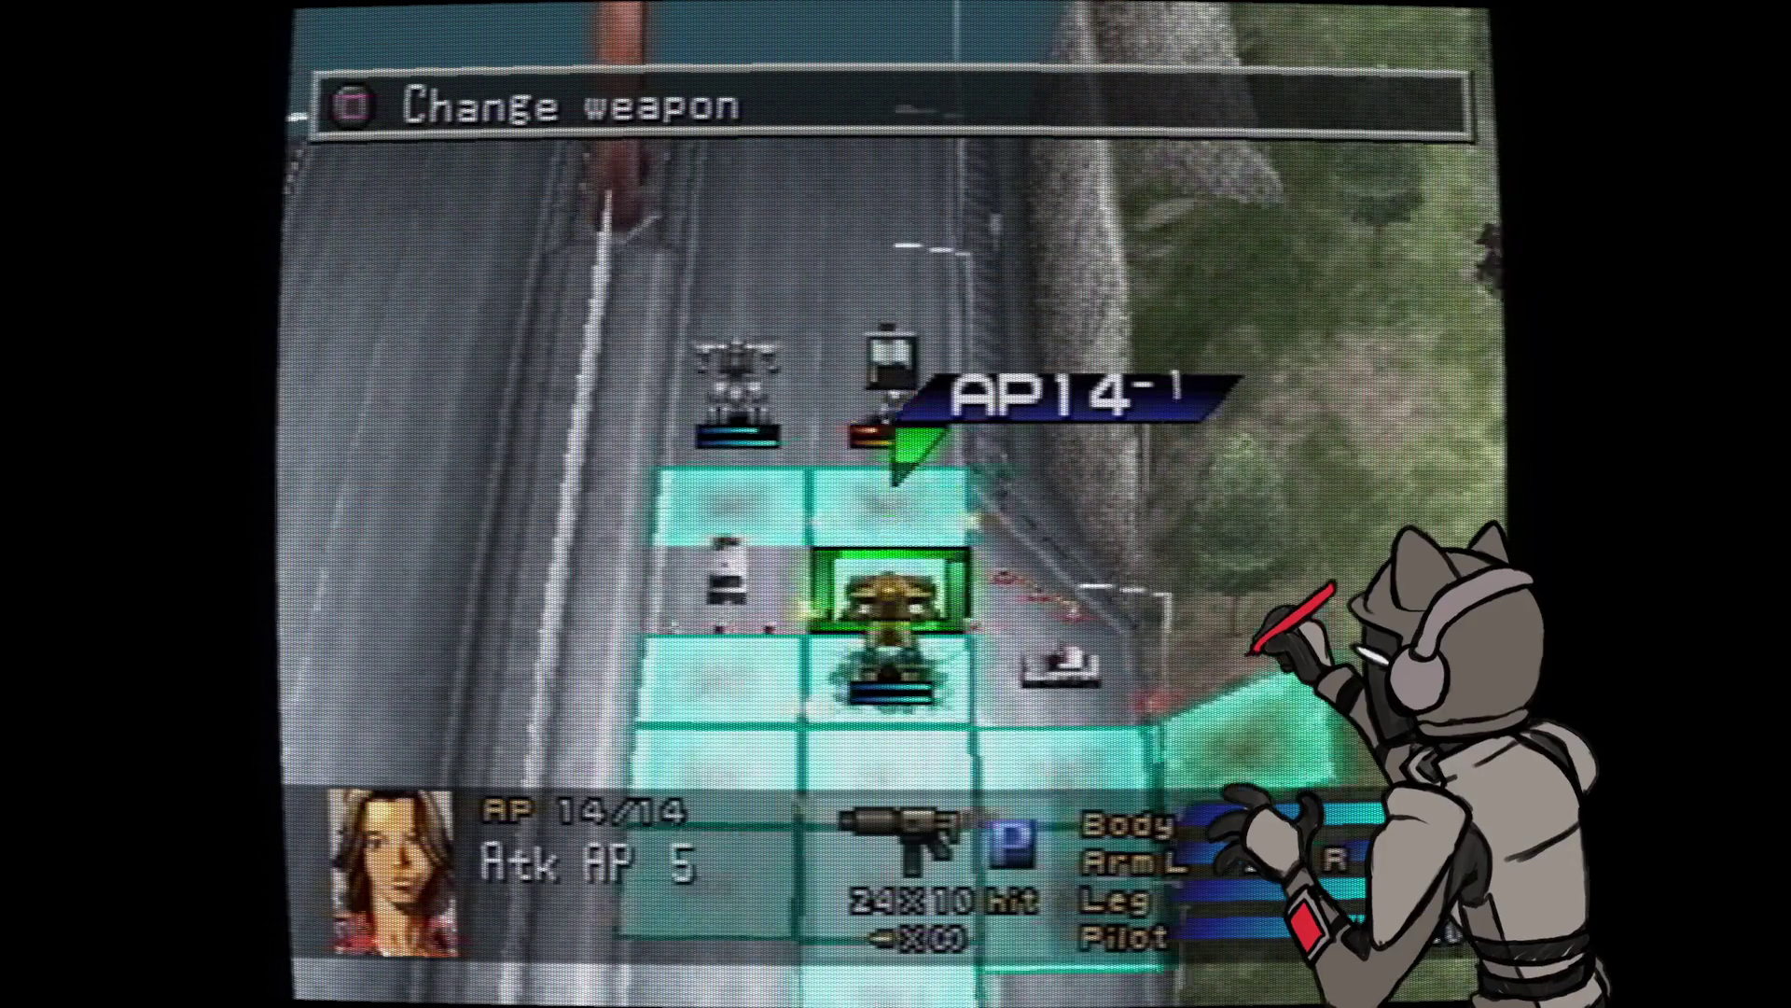
{"action": "key", "text": "Up"}
{"action": "key", "text": "Up"}
{"action": "key", "text": "Escape"}
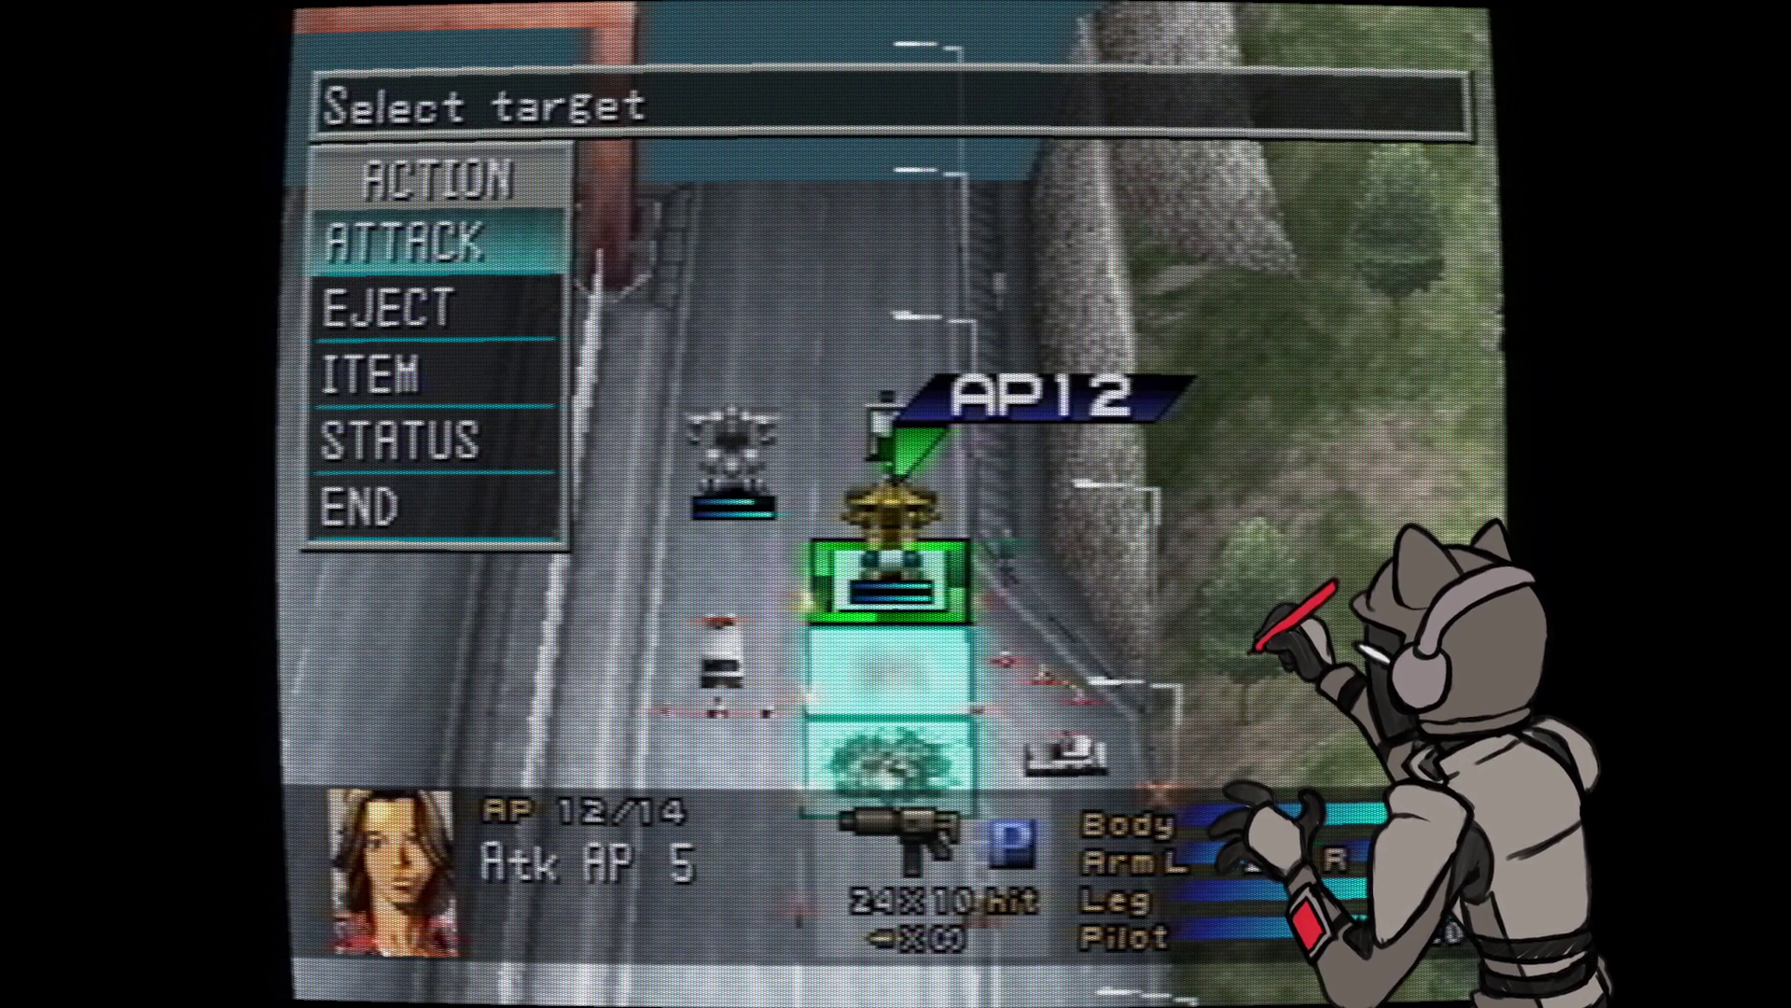
{"action": "key", "text": "Return"}
{"action": "key", "text": "Down"}
{"action": "key", "text": "Return"}
{"action": "key", "text": "Return"}
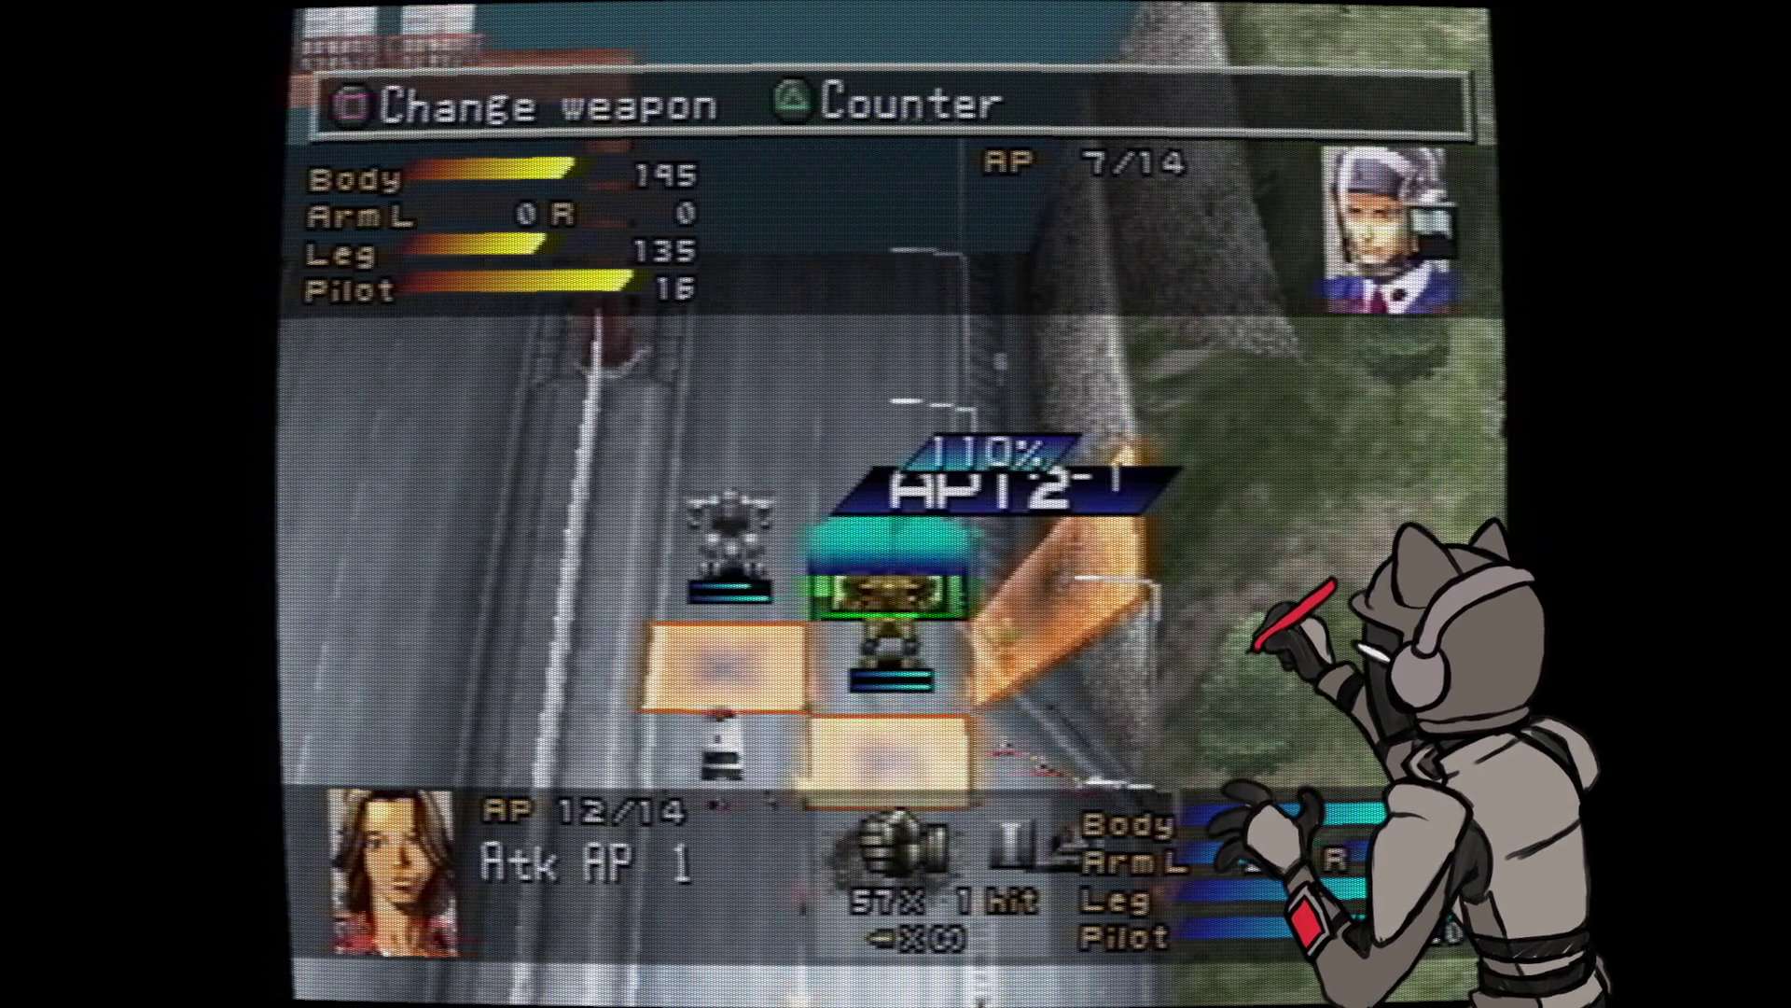
{"action": "key", "text": "Return"}
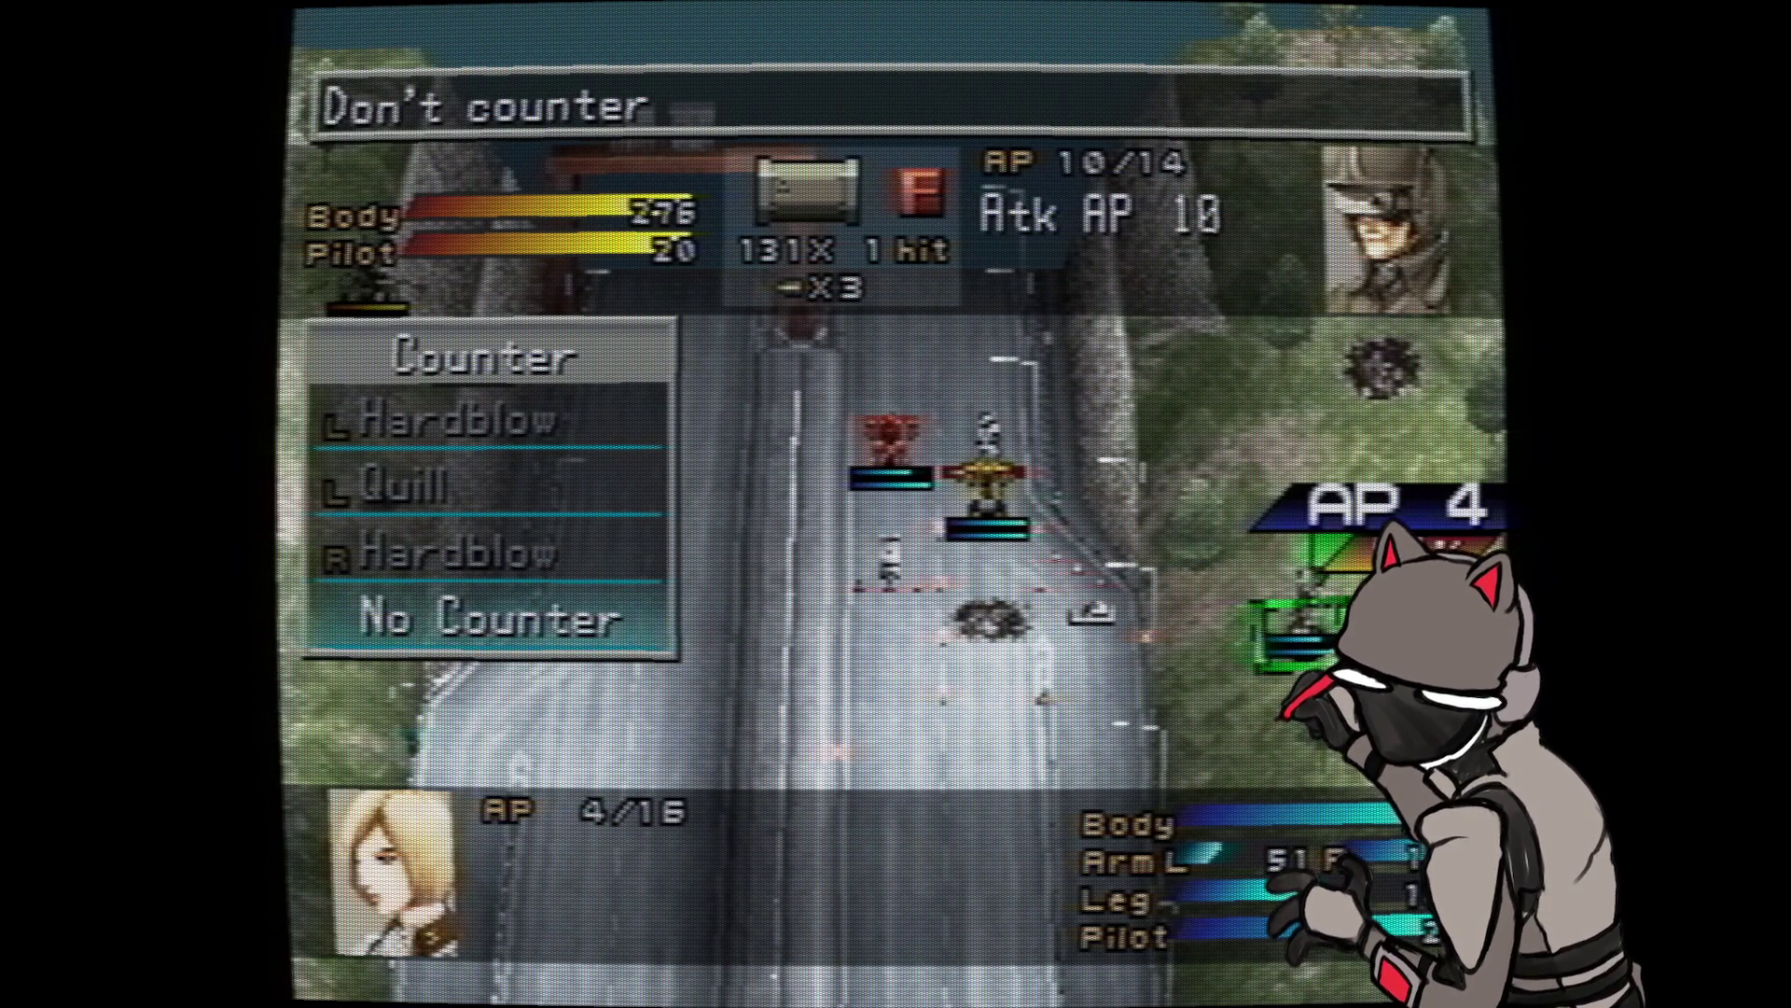
- Choose No Counter against the attack on the blonde pilot's wanzer
{"action": "key", "text": "Return"}
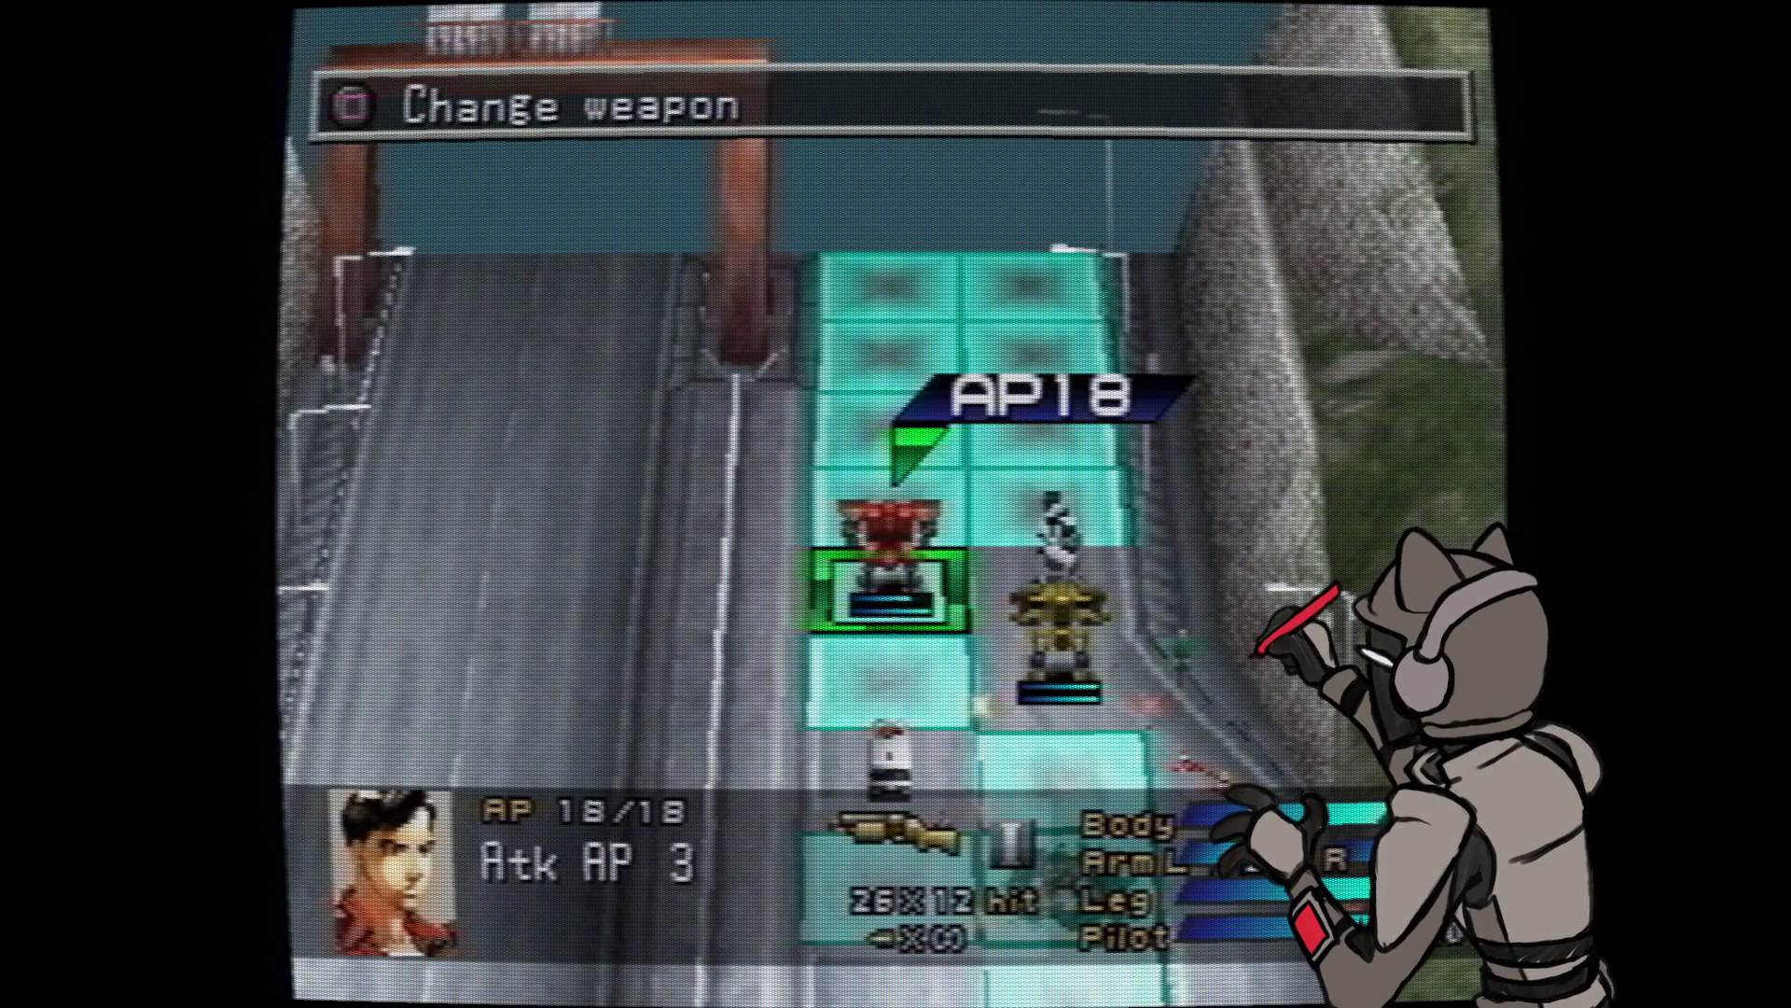
{"action": "key", "text": "Right"}
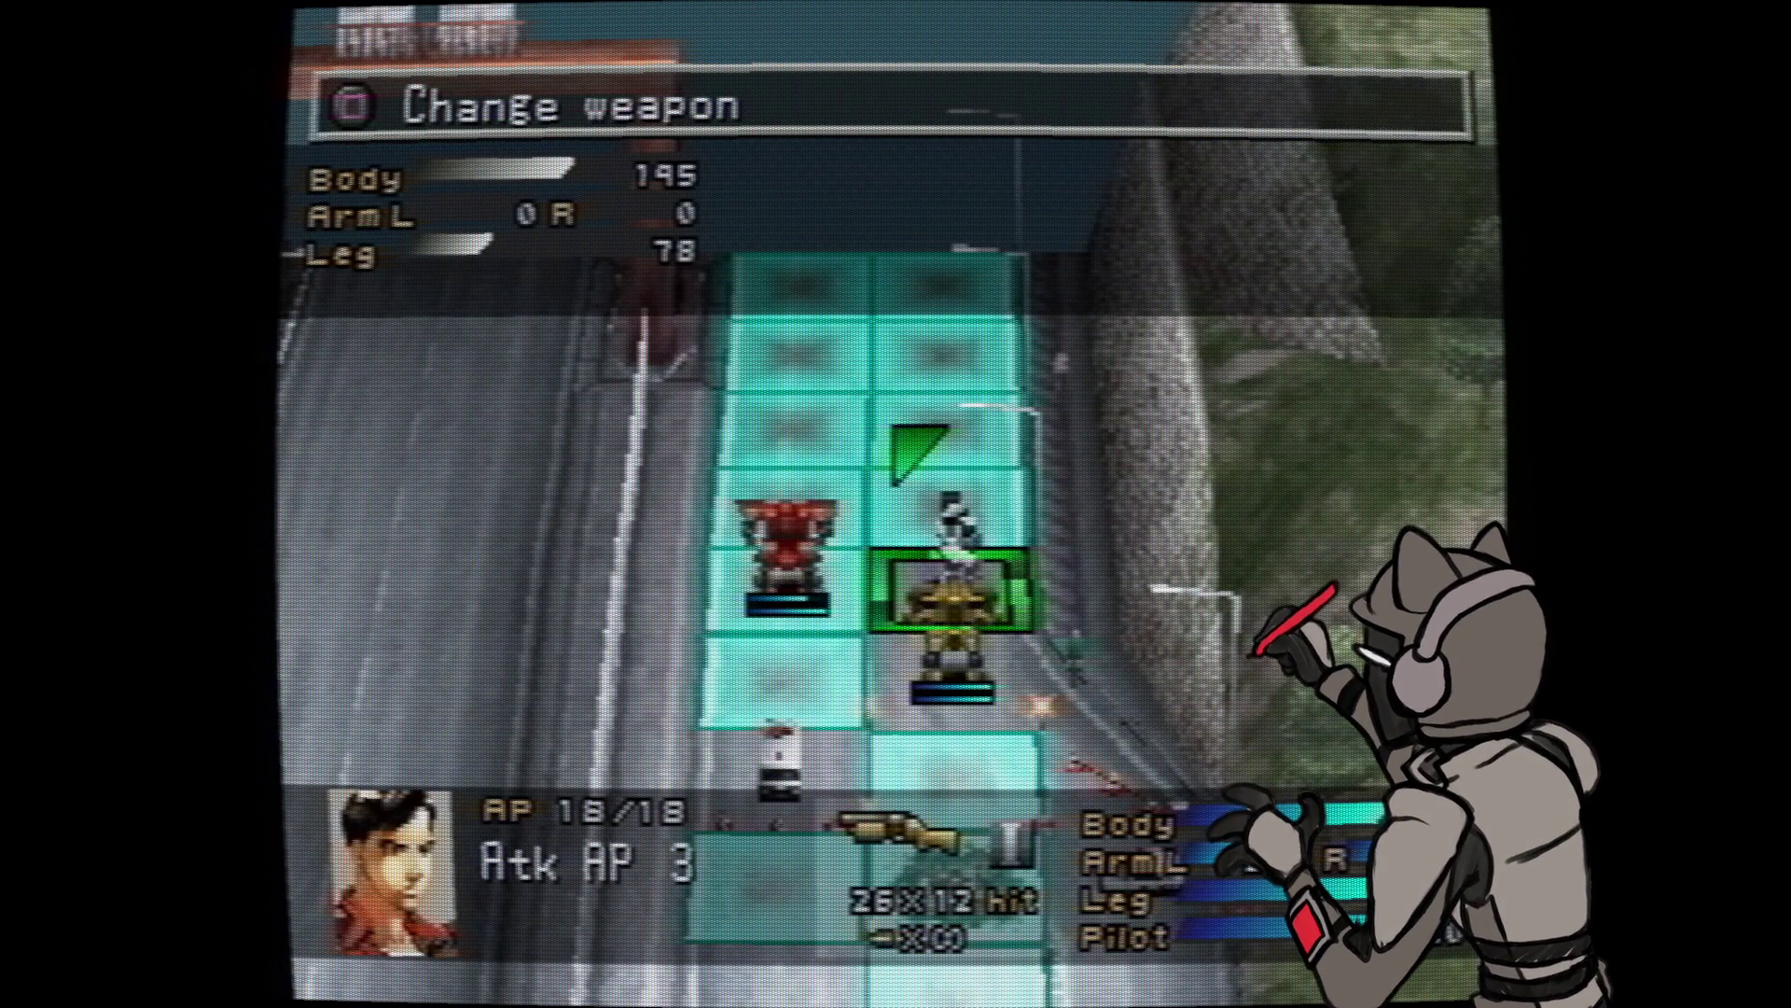
{"action": "key", "text": "Return"}
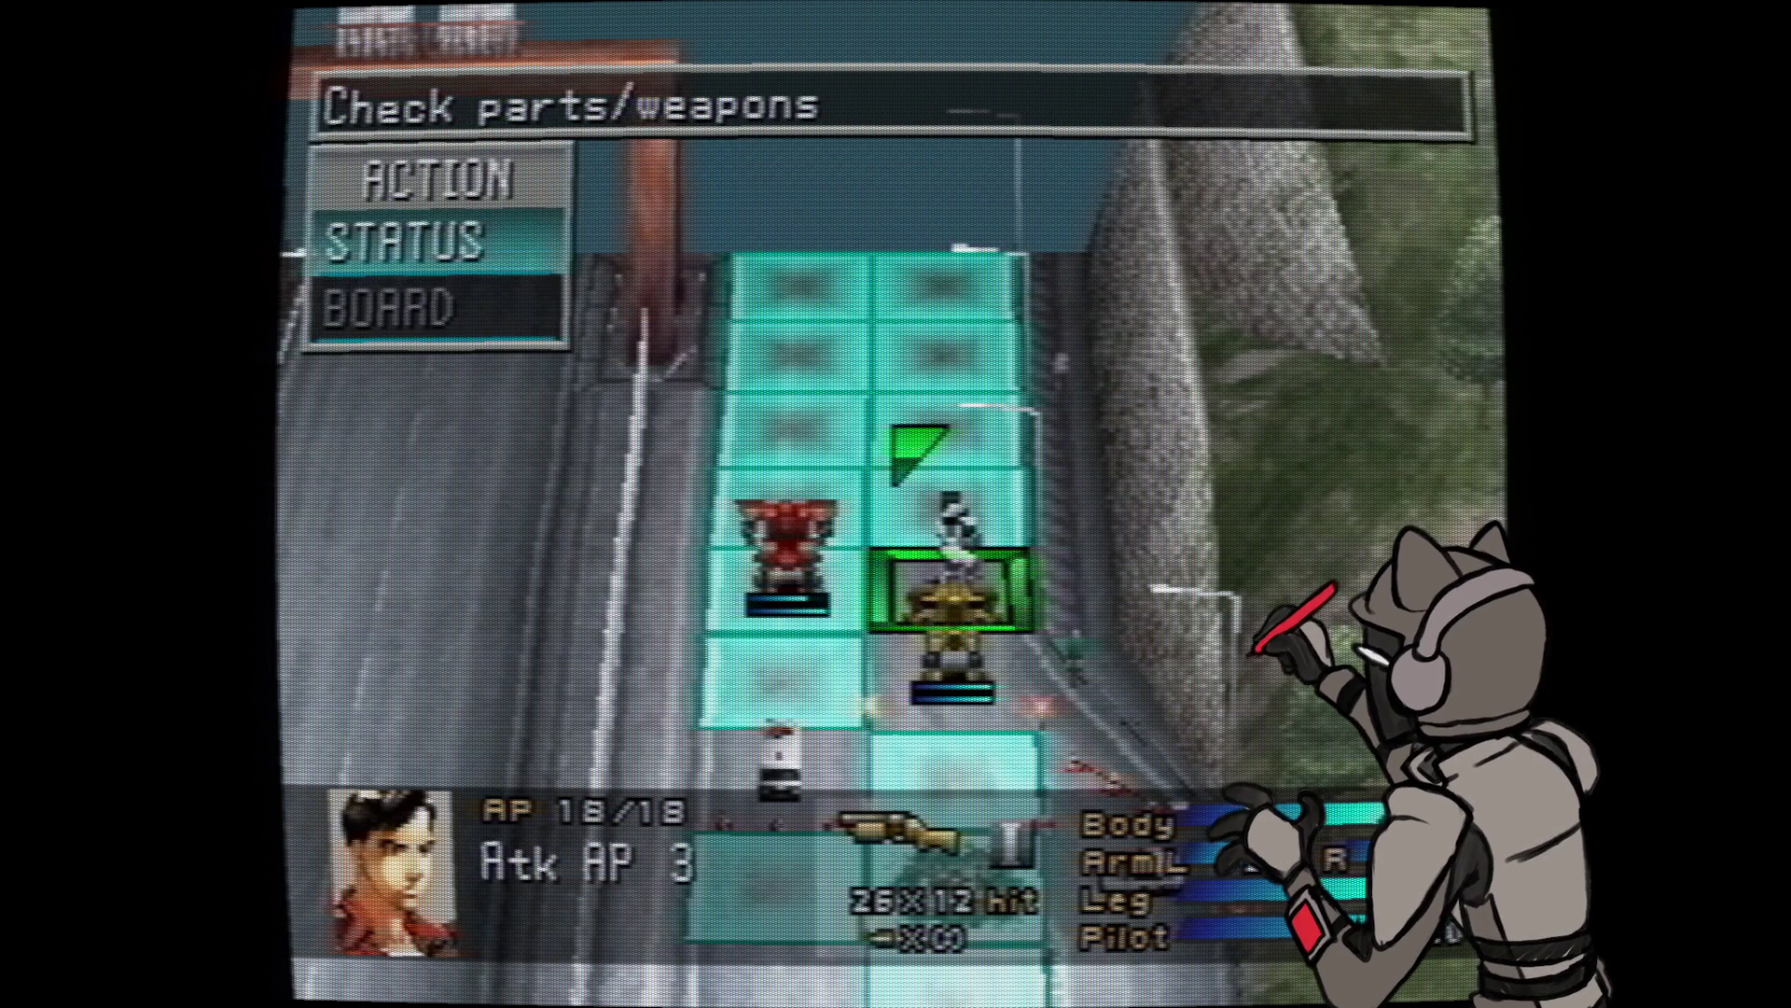
{"action": "key", "text": "Return"}
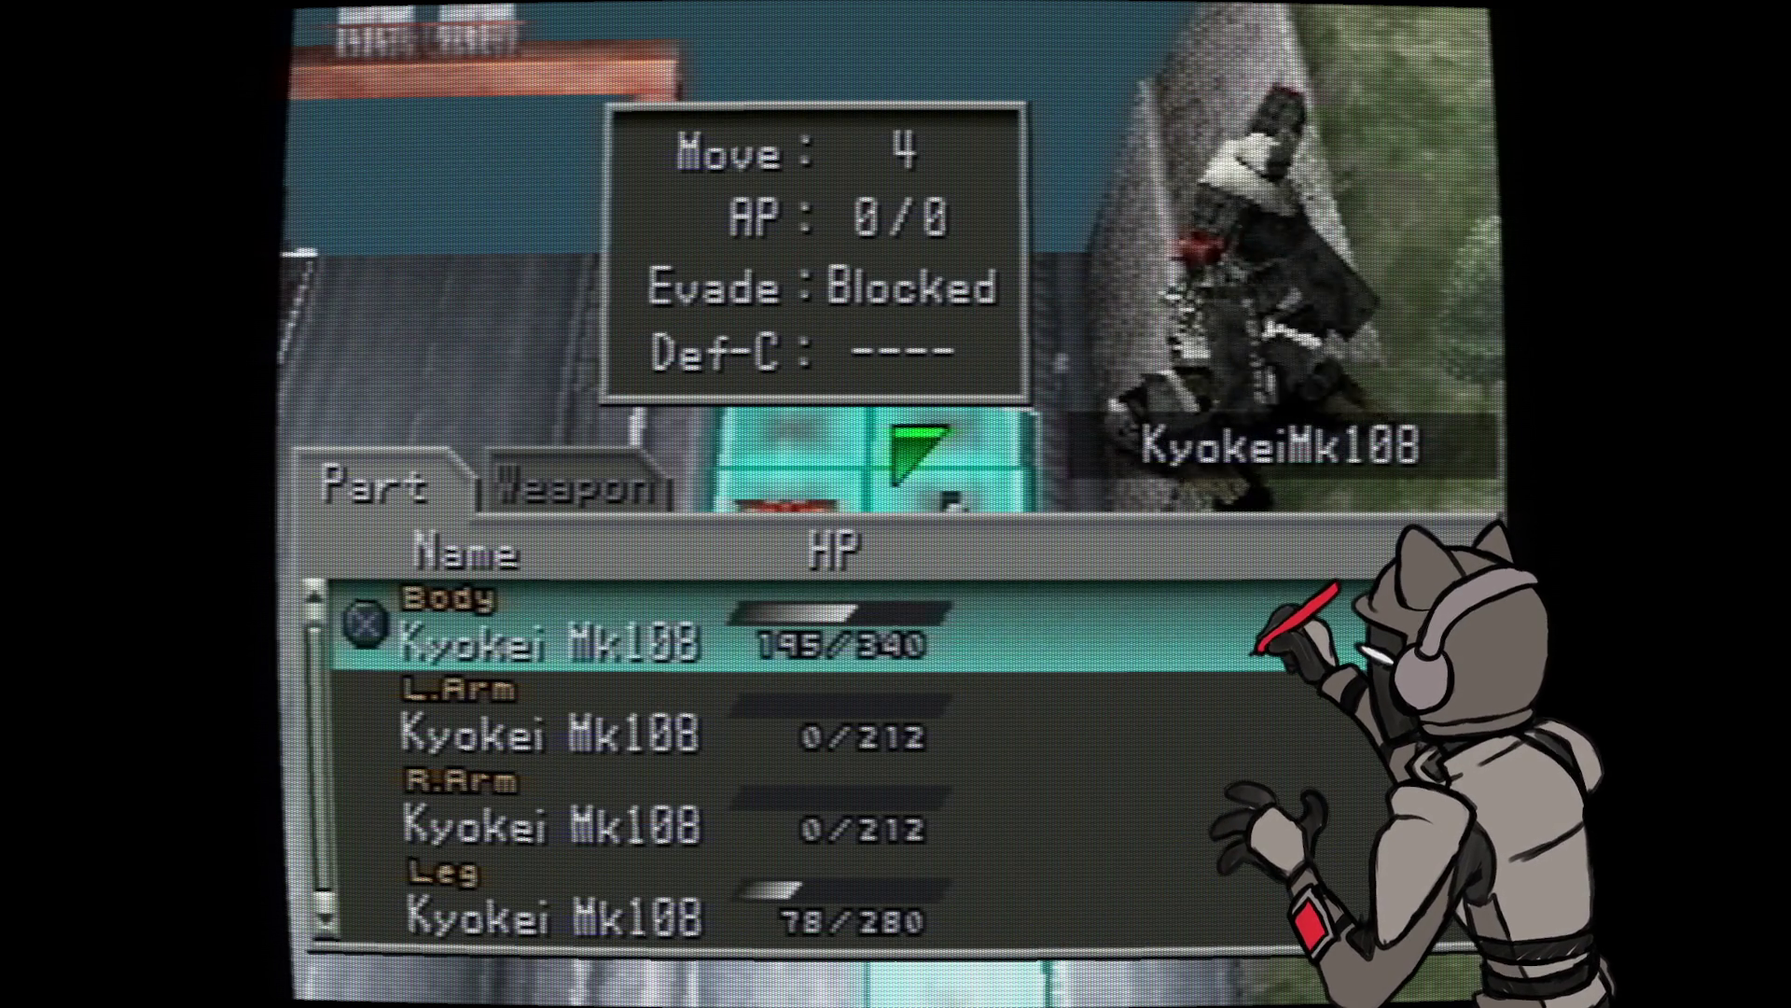
{"action": "key", "text": "Right"}
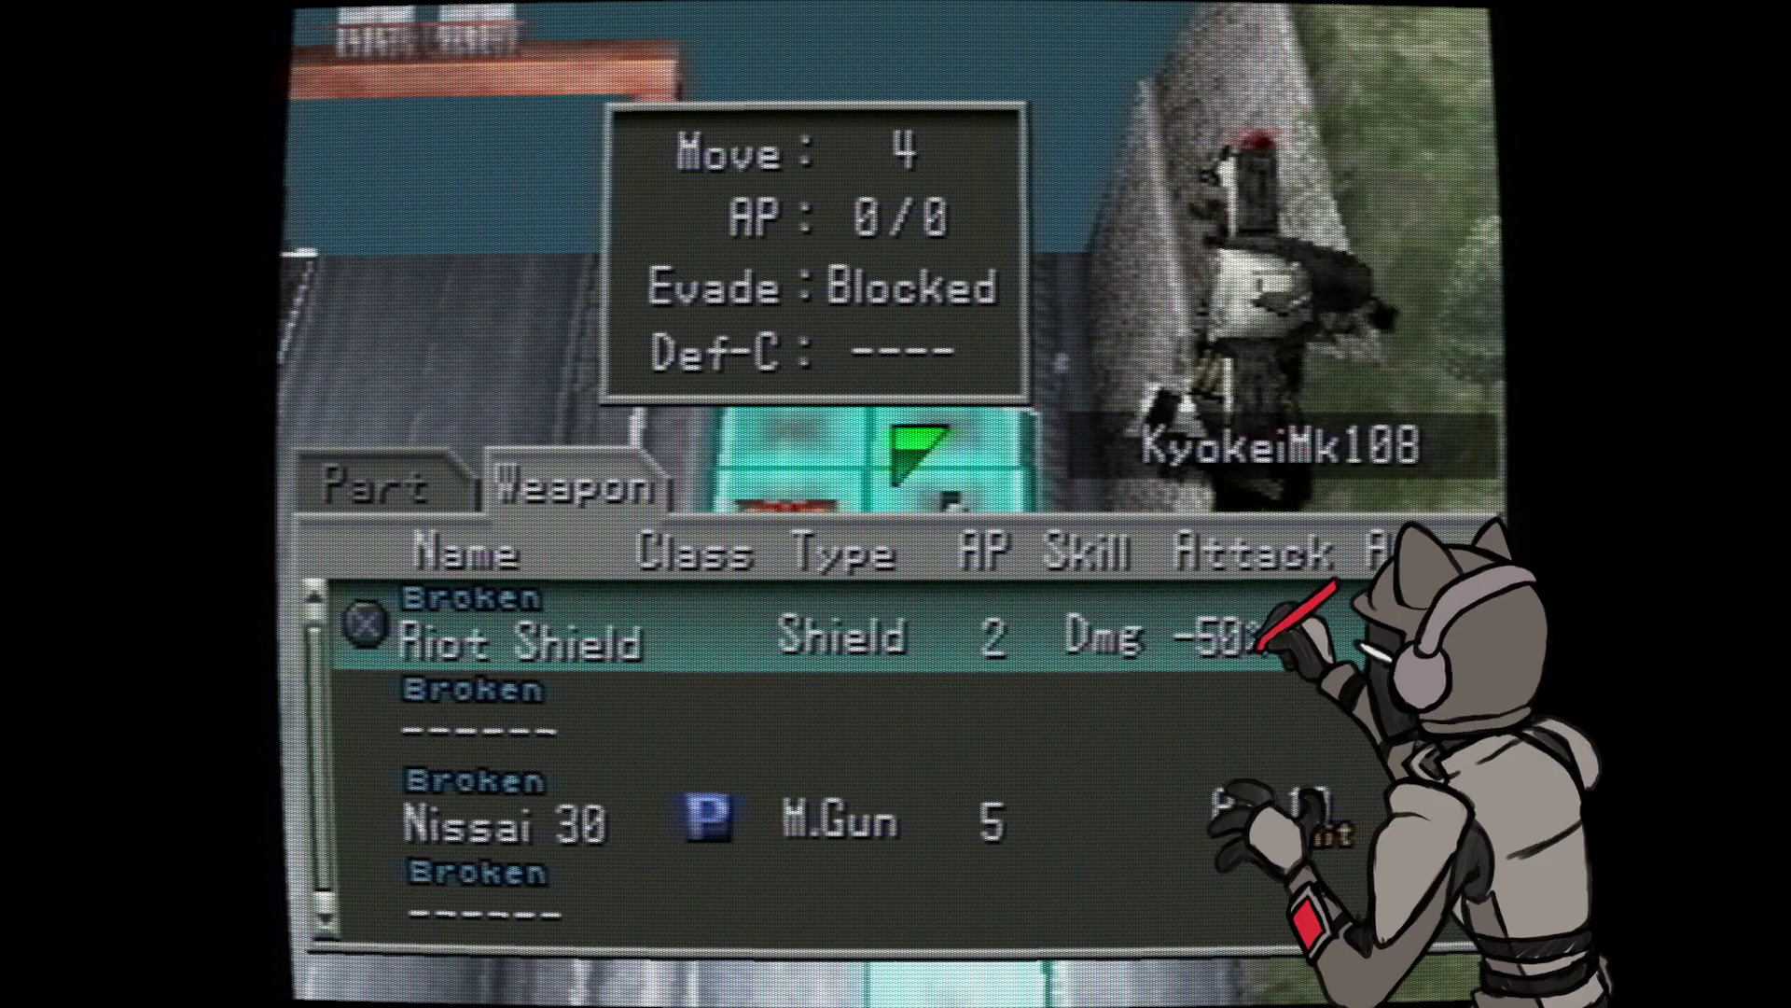
{"action": "key", "text": "Left"}
{"action": "key", "text": "Right"}
{"action": "key", "text": "Left"}
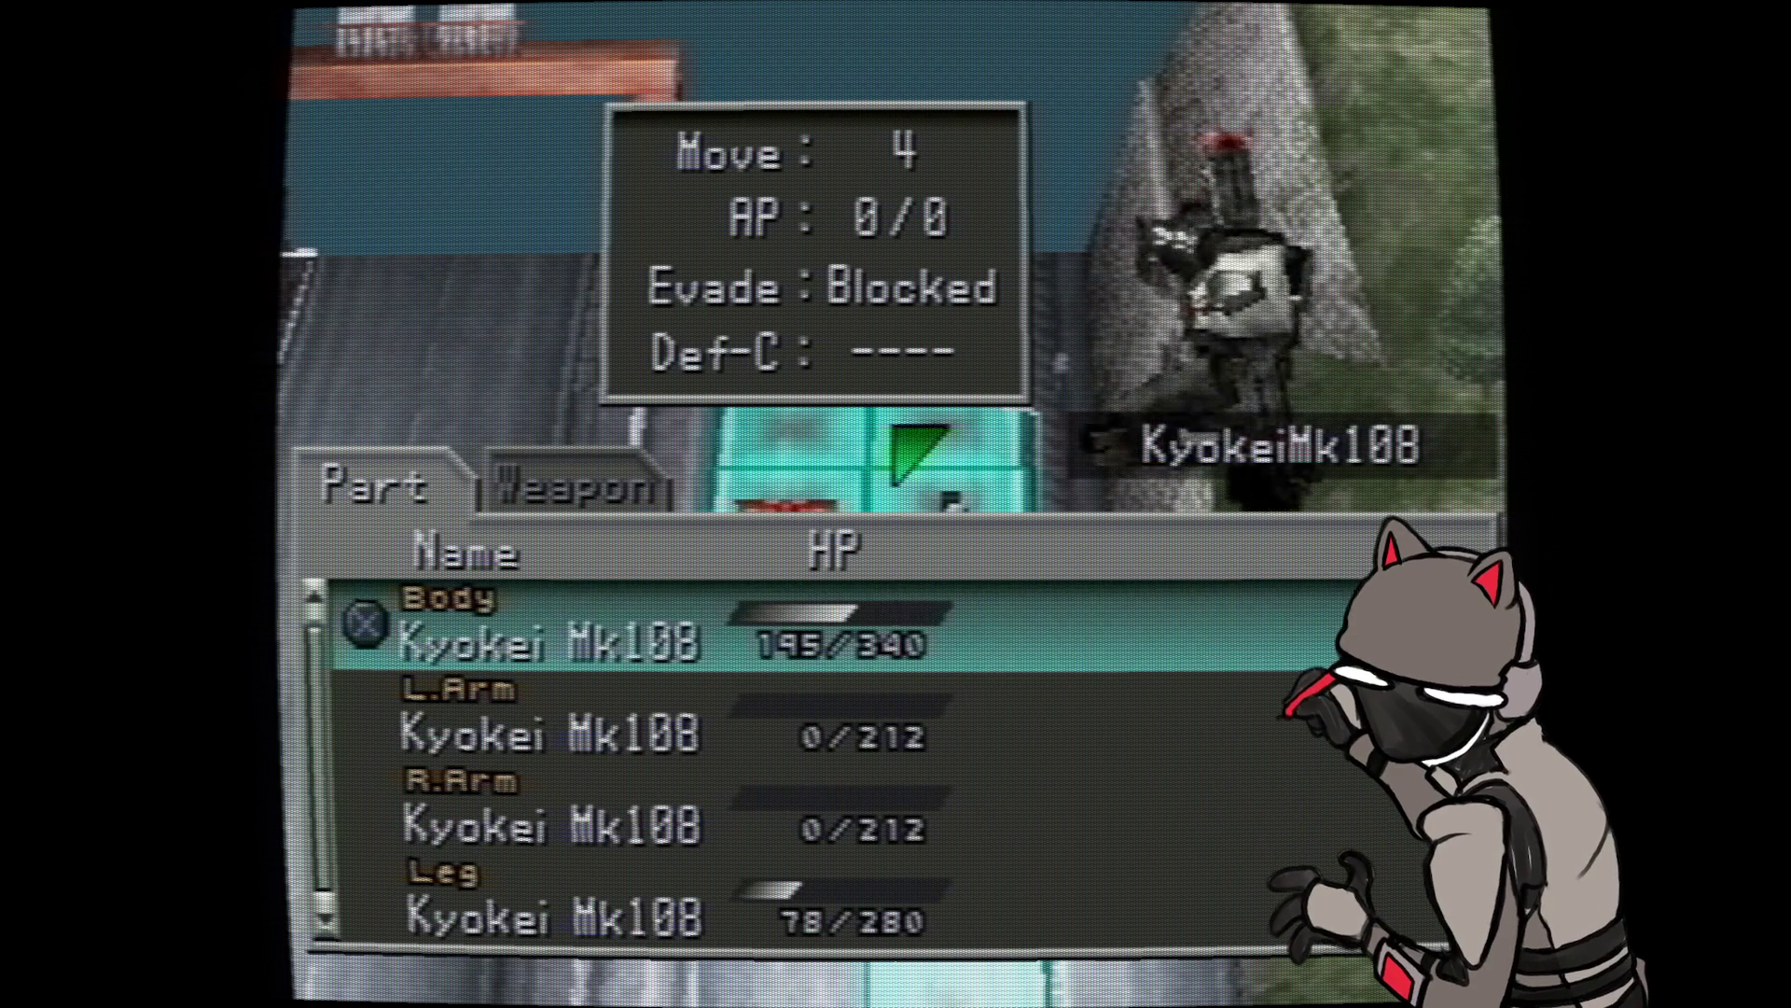
{"action": "key", "text": "Escape"}
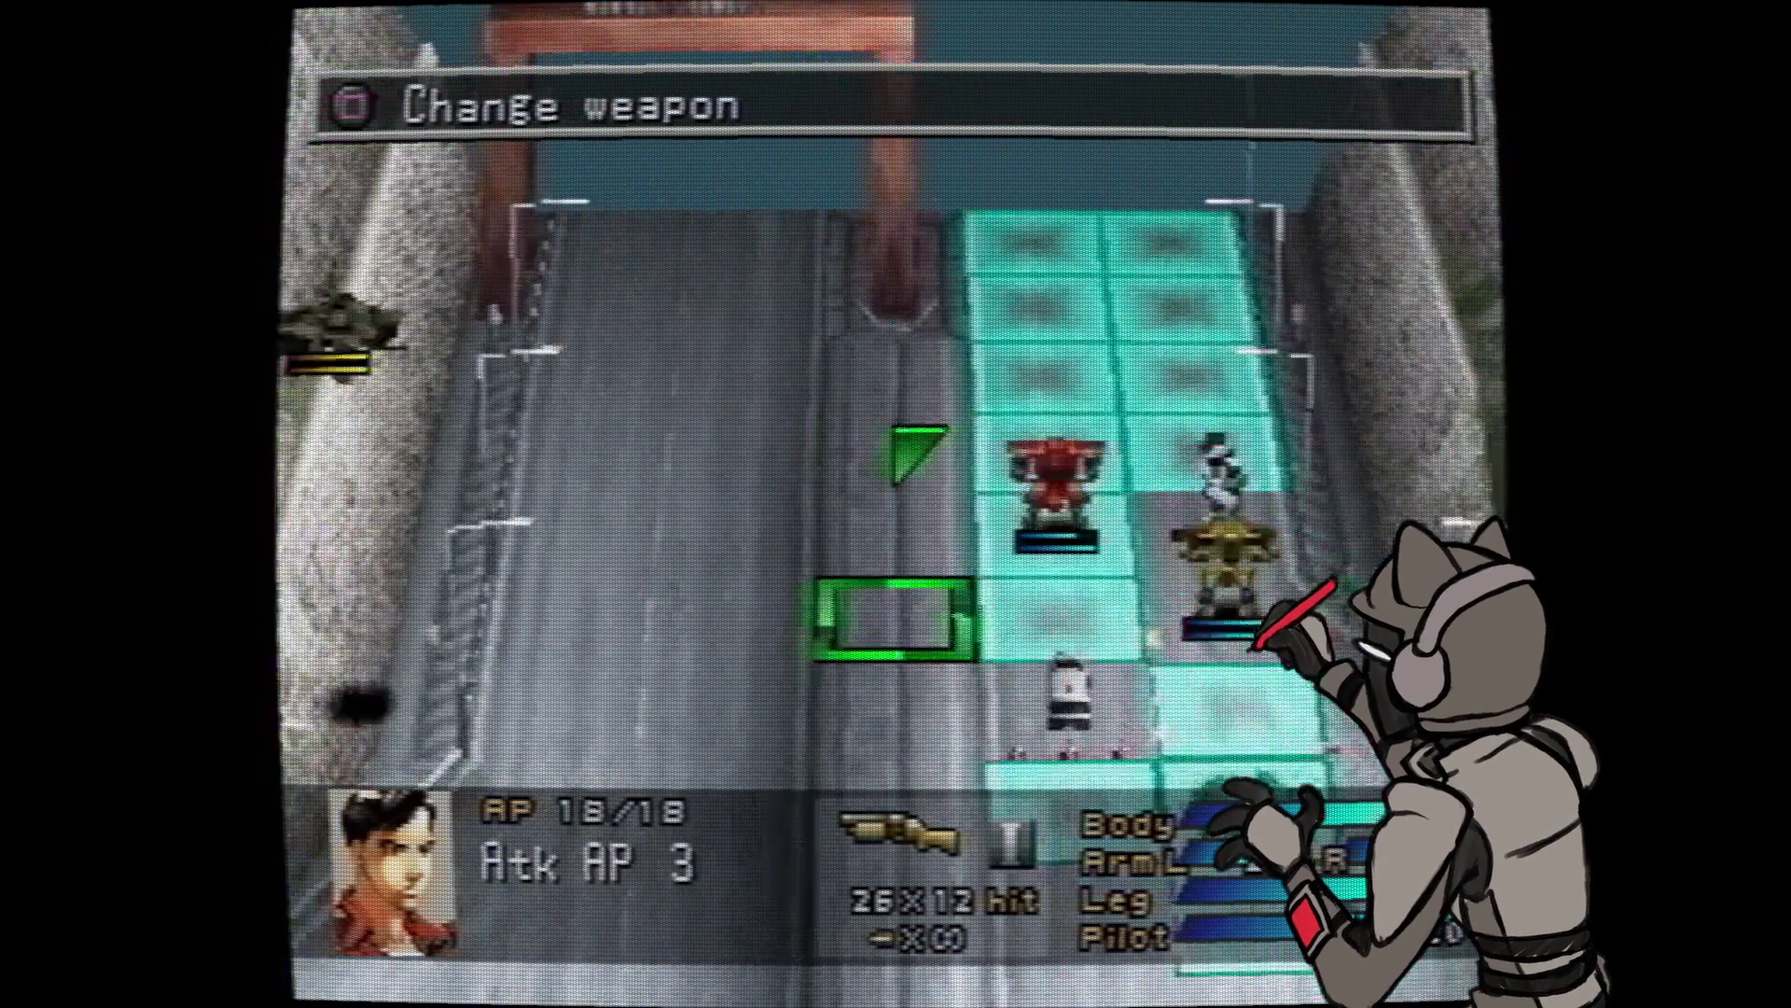
- Position the red wanzer beside the enemy vehicle and settle on attacking rather than ending its turn
{"action": "key", "text": "Down"}
{"action": "key", "text": "Down"}
{"action": "key", "text": "Left"}
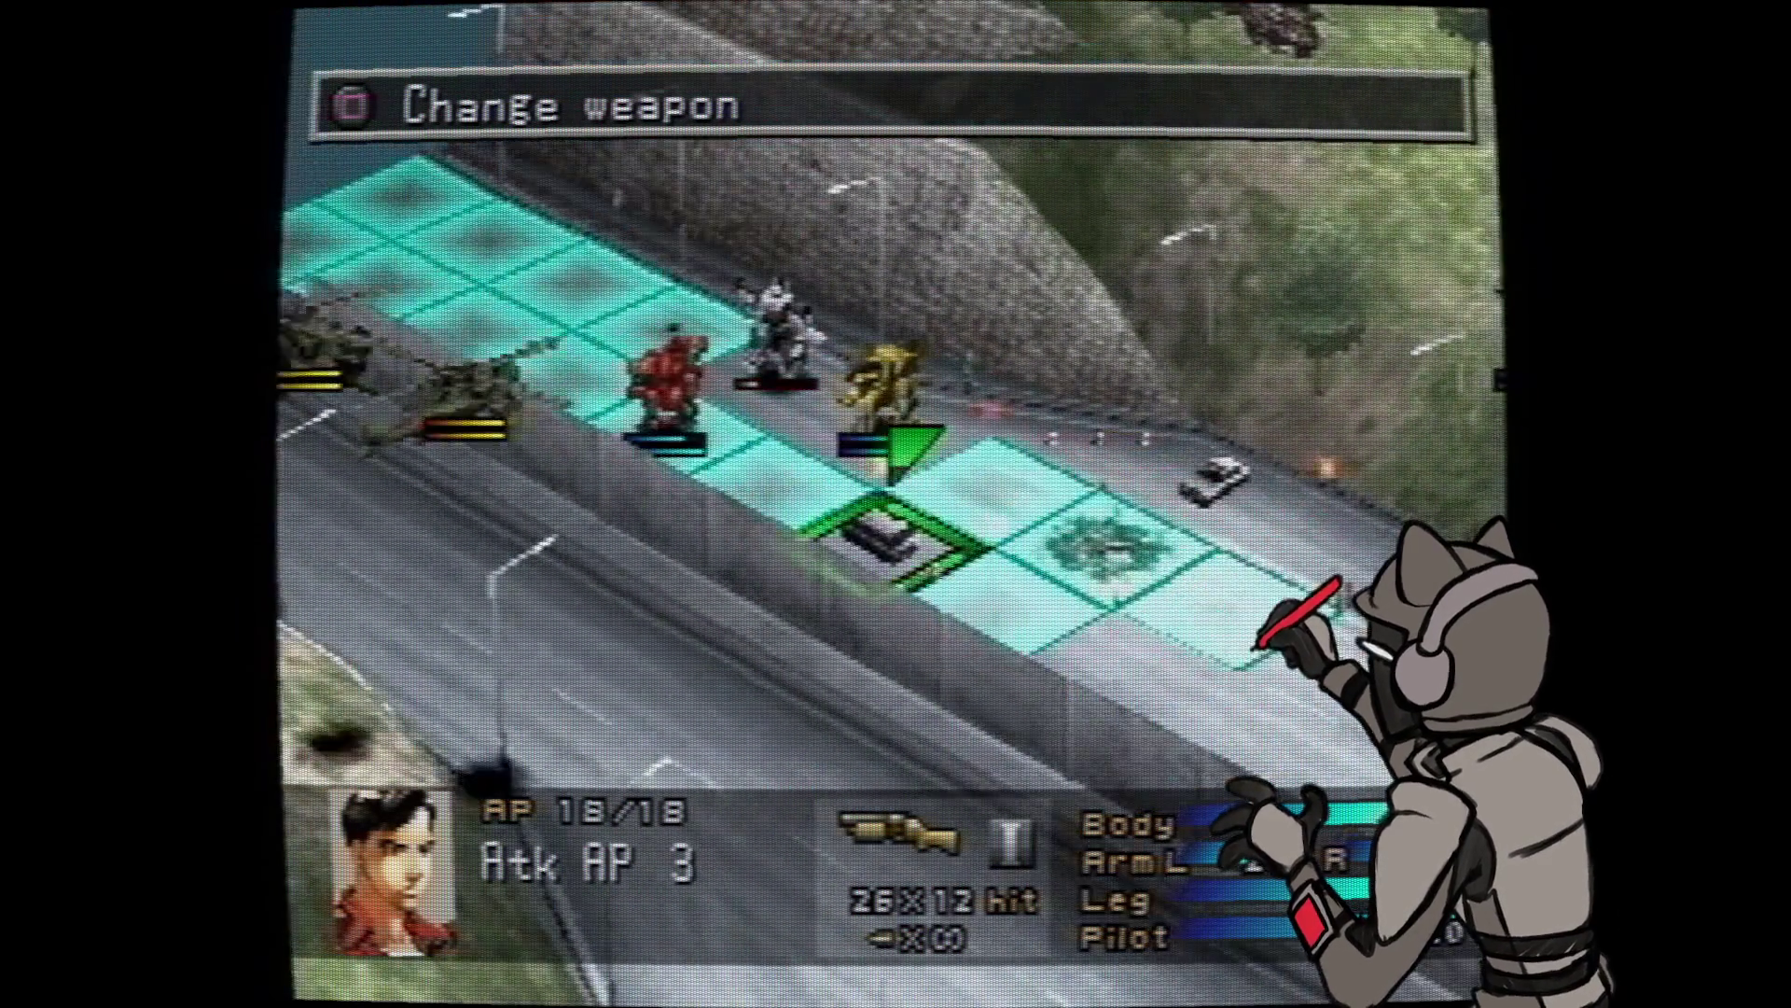
{"action": "key", "text": "Left"}
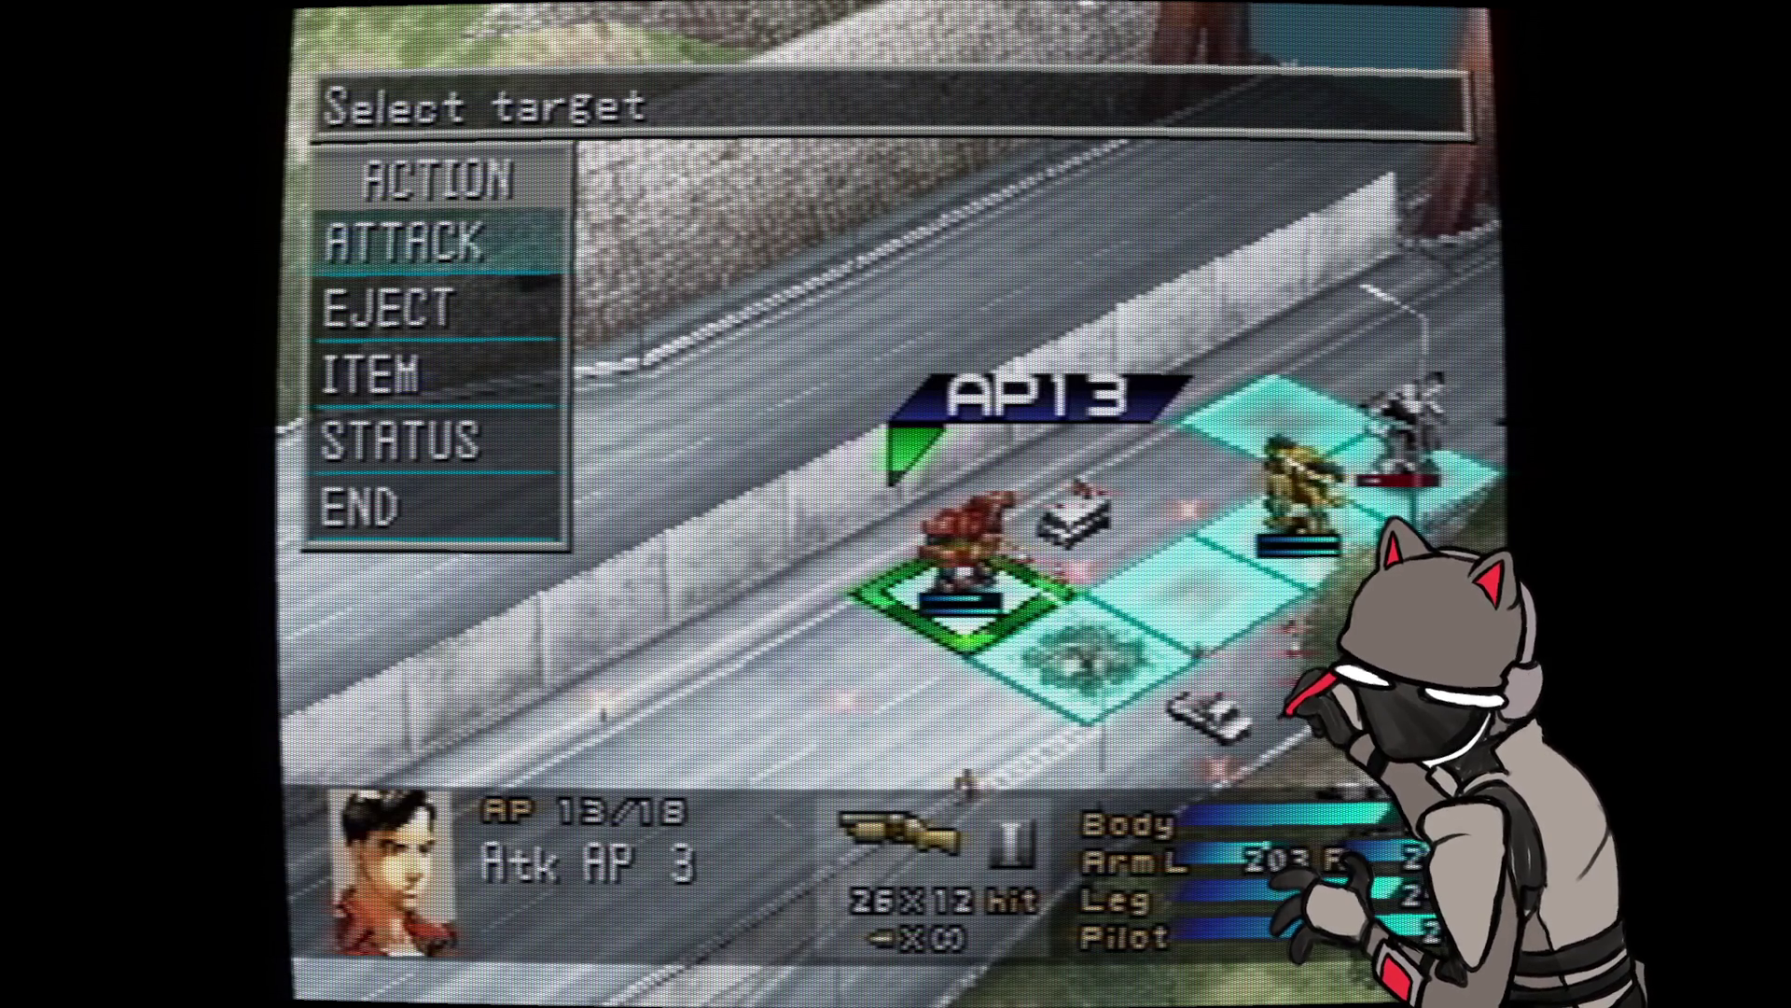
{"action": "key", "text": "Up"}
{"action": "key", "text": "Down"}
{"action": "key", "text": "Up"}
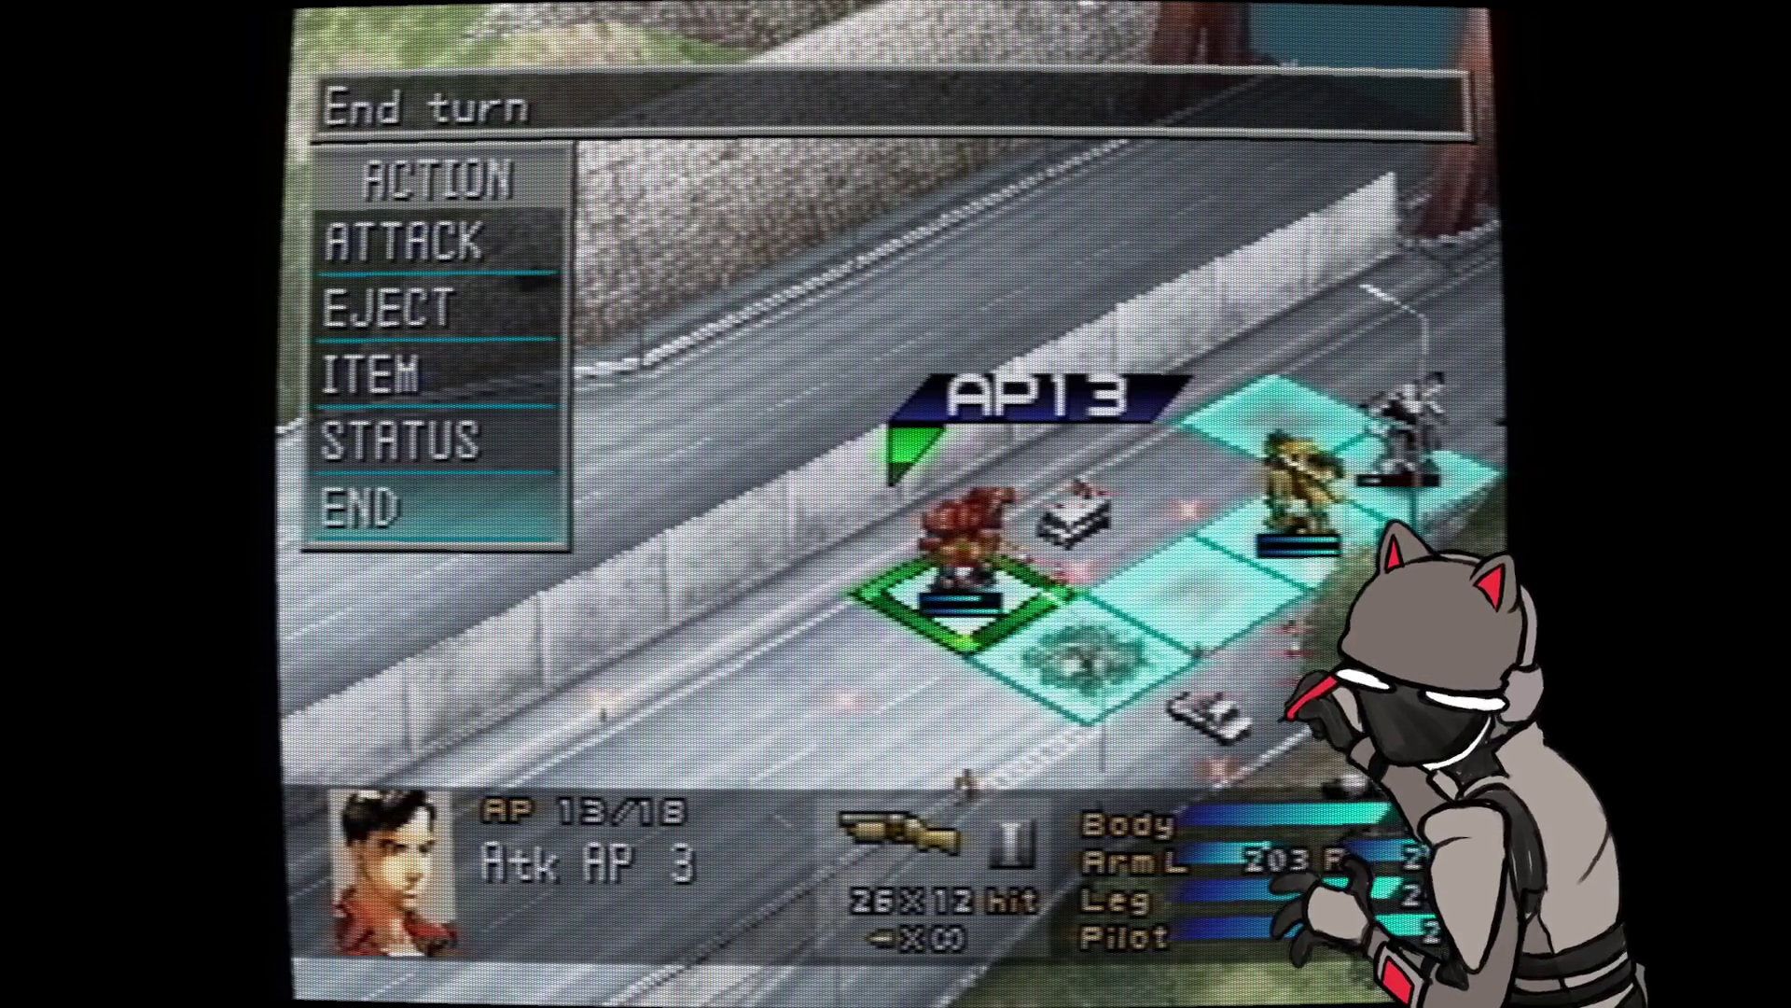
{"action": "key", "text": "Up"}
{"action": "key", "text": "Up"}
{"action": "key", "text": "Up"}
{"action": "key", "text": "Up"}
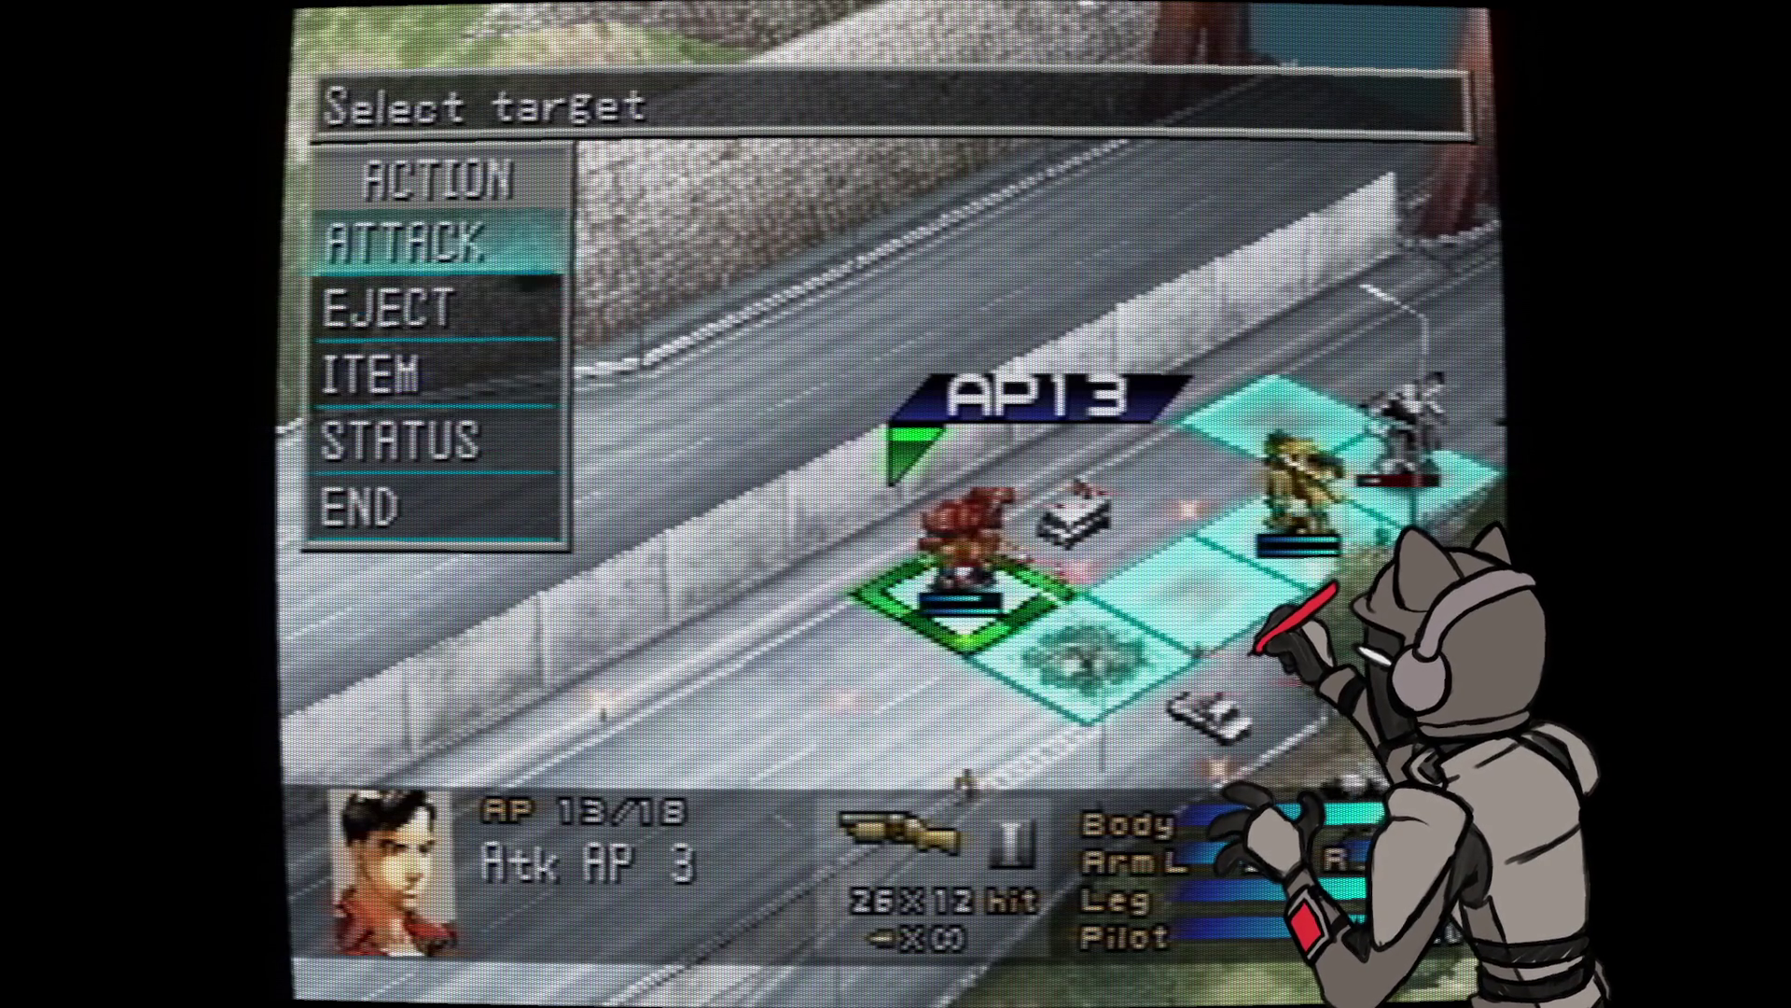
{"action": "key", "text": "Return"}
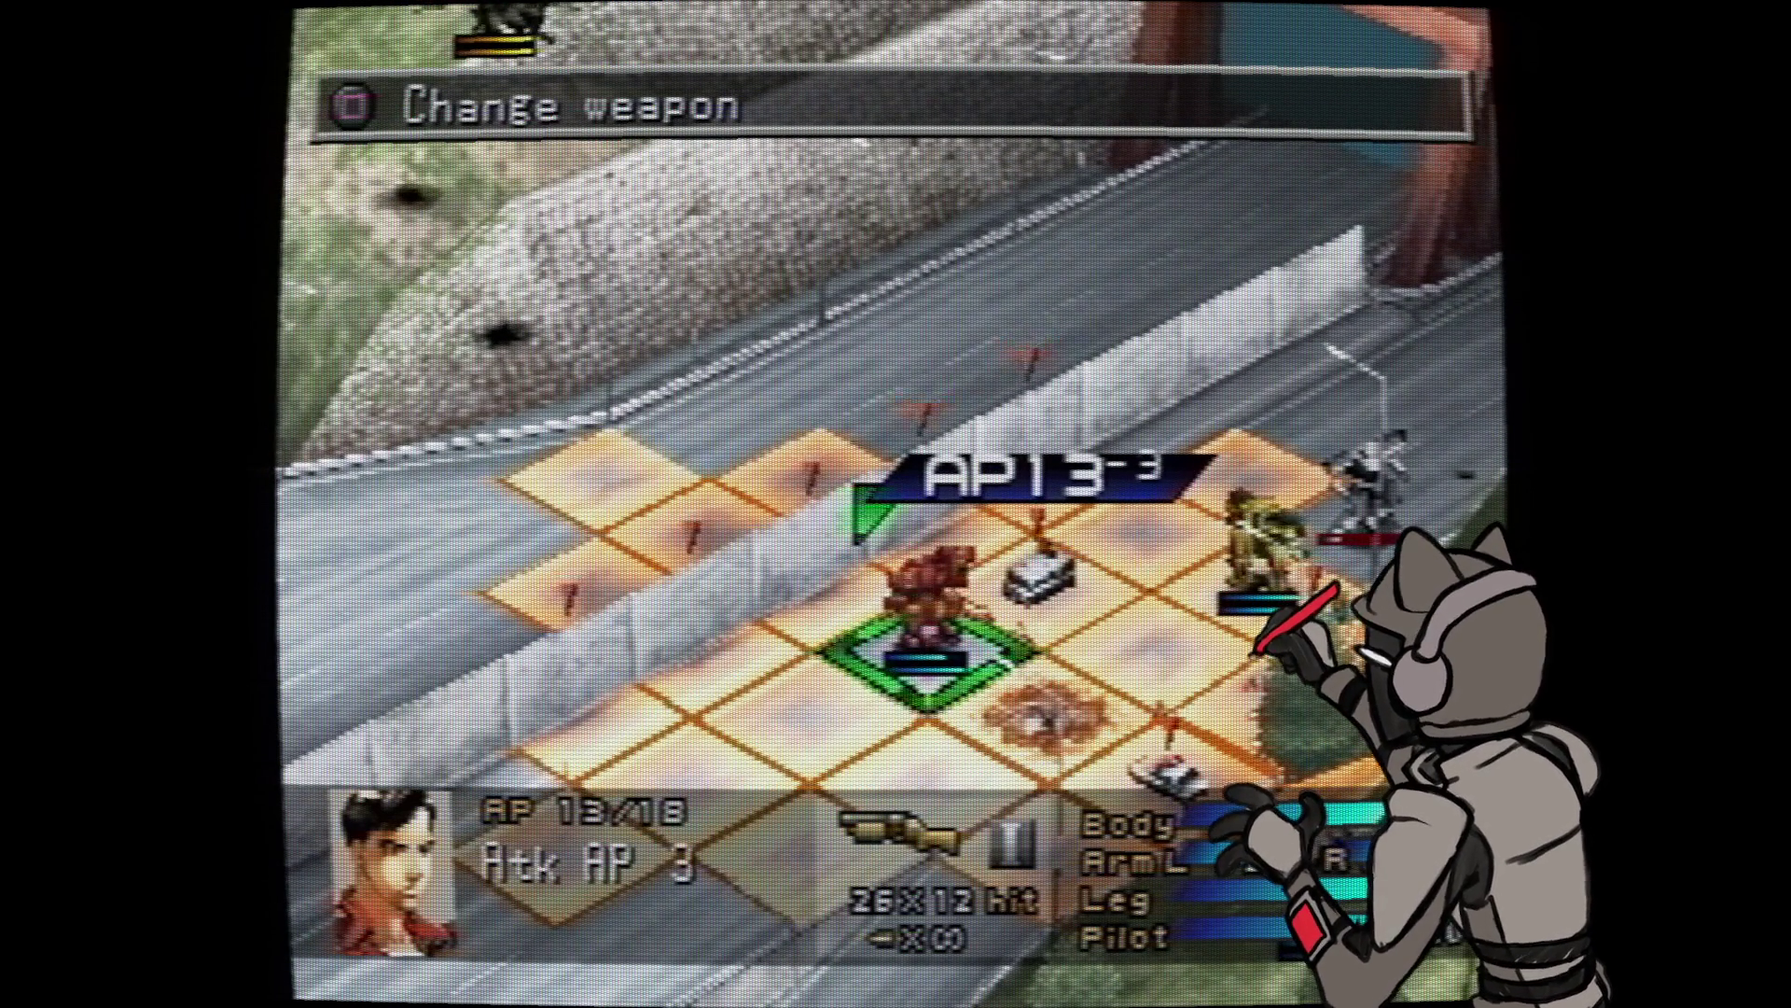
{"action": "key", "text": "Escape"}
{"action": "key", "text": "Return"}
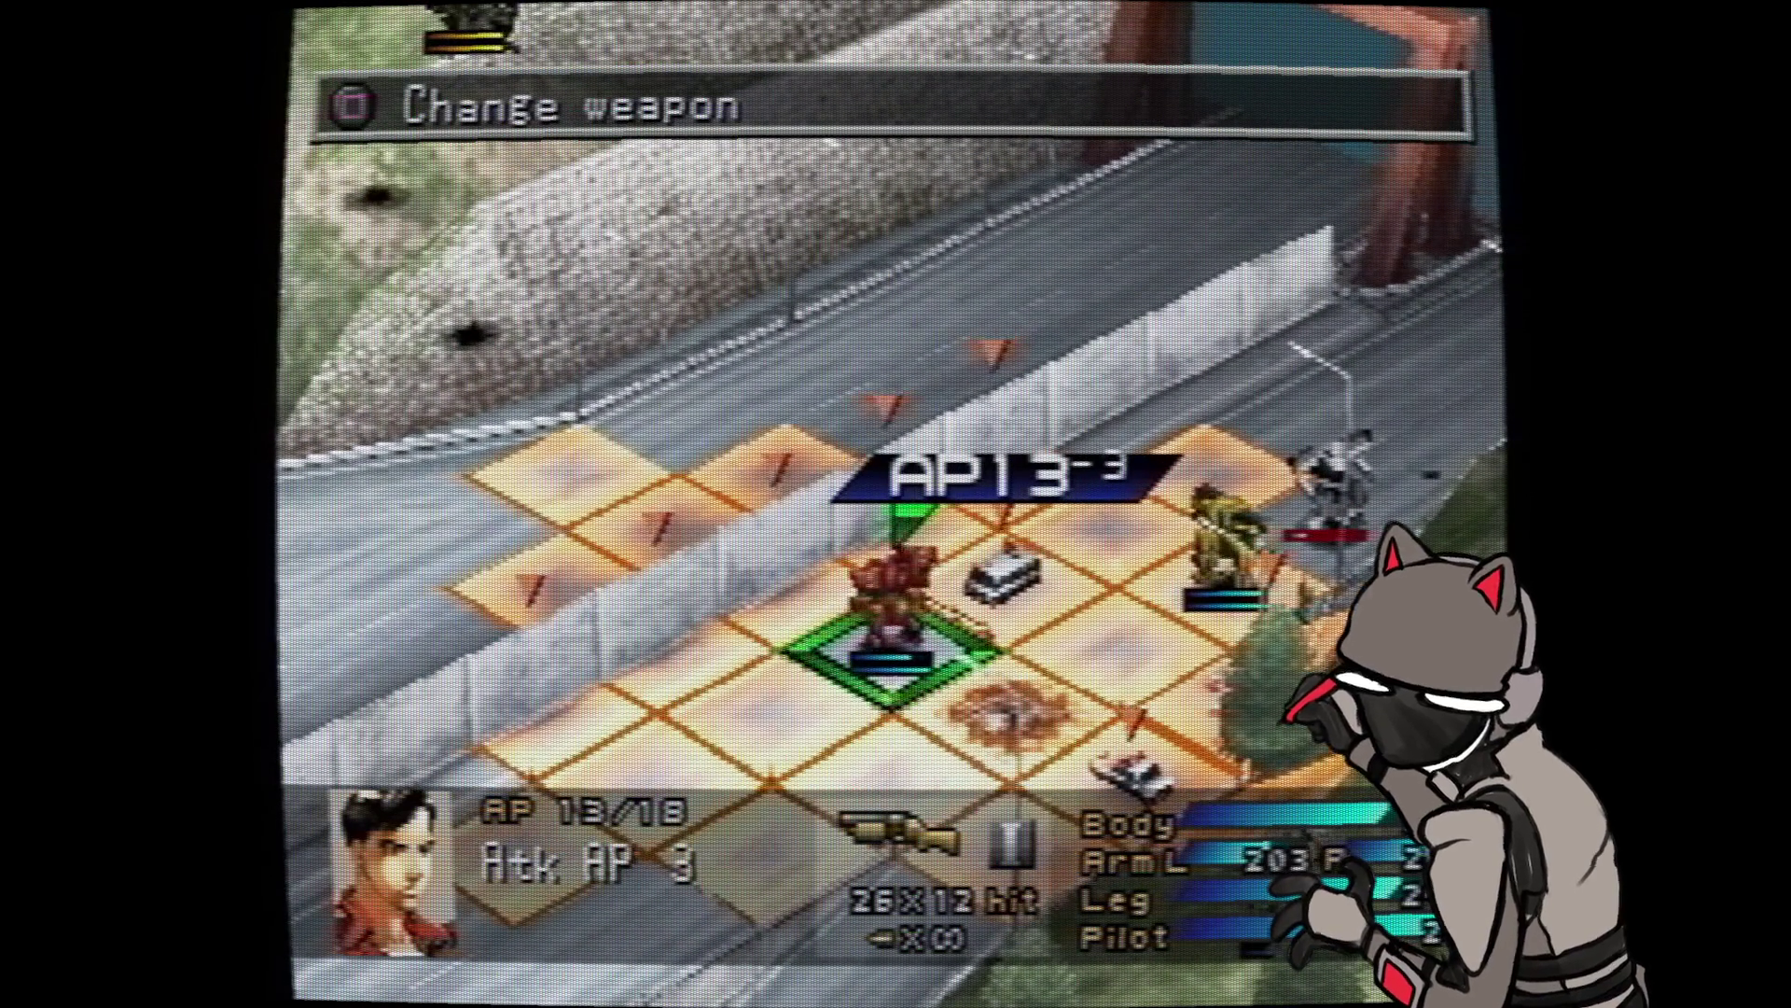
- Switch the red wanzer to its Bone Buster and launch the attack on the adjacent enemy
{"action": "key", "text": "s"}
{"action": "key", "text": "Up"}
{"action": "key", "text": "Return"}
{"action": "key", "text": "Left"}
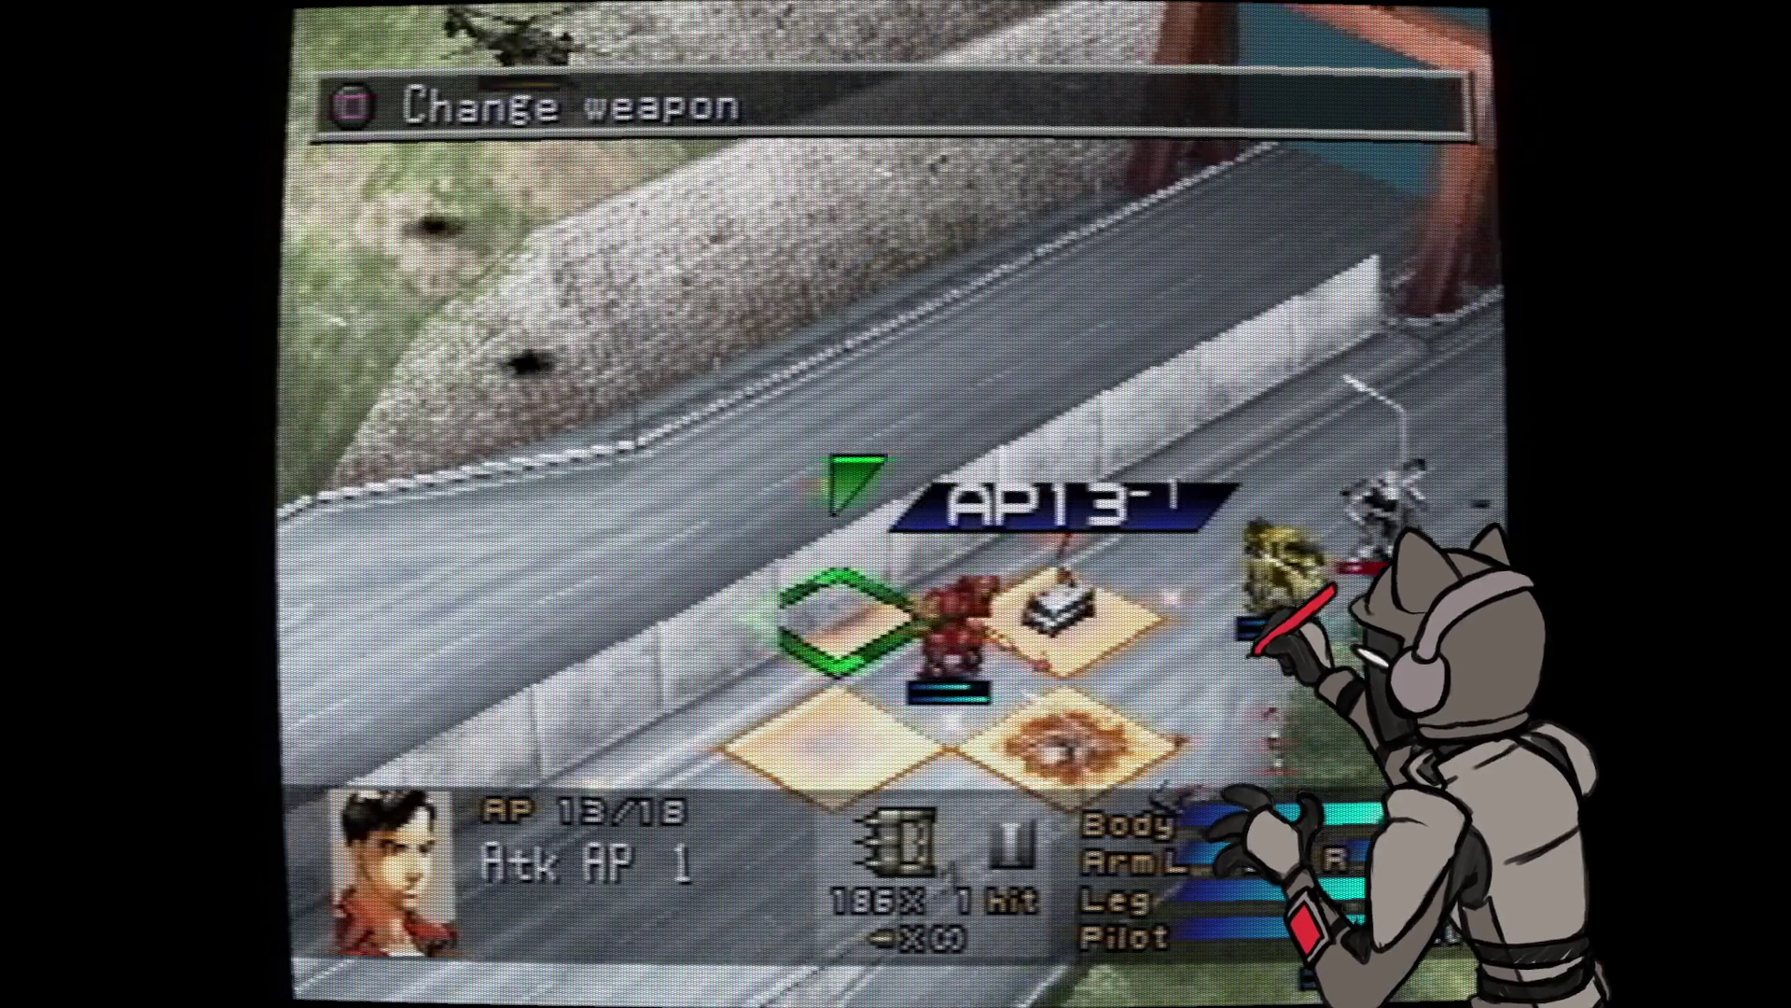
{"action": "key", "text": "Return"}
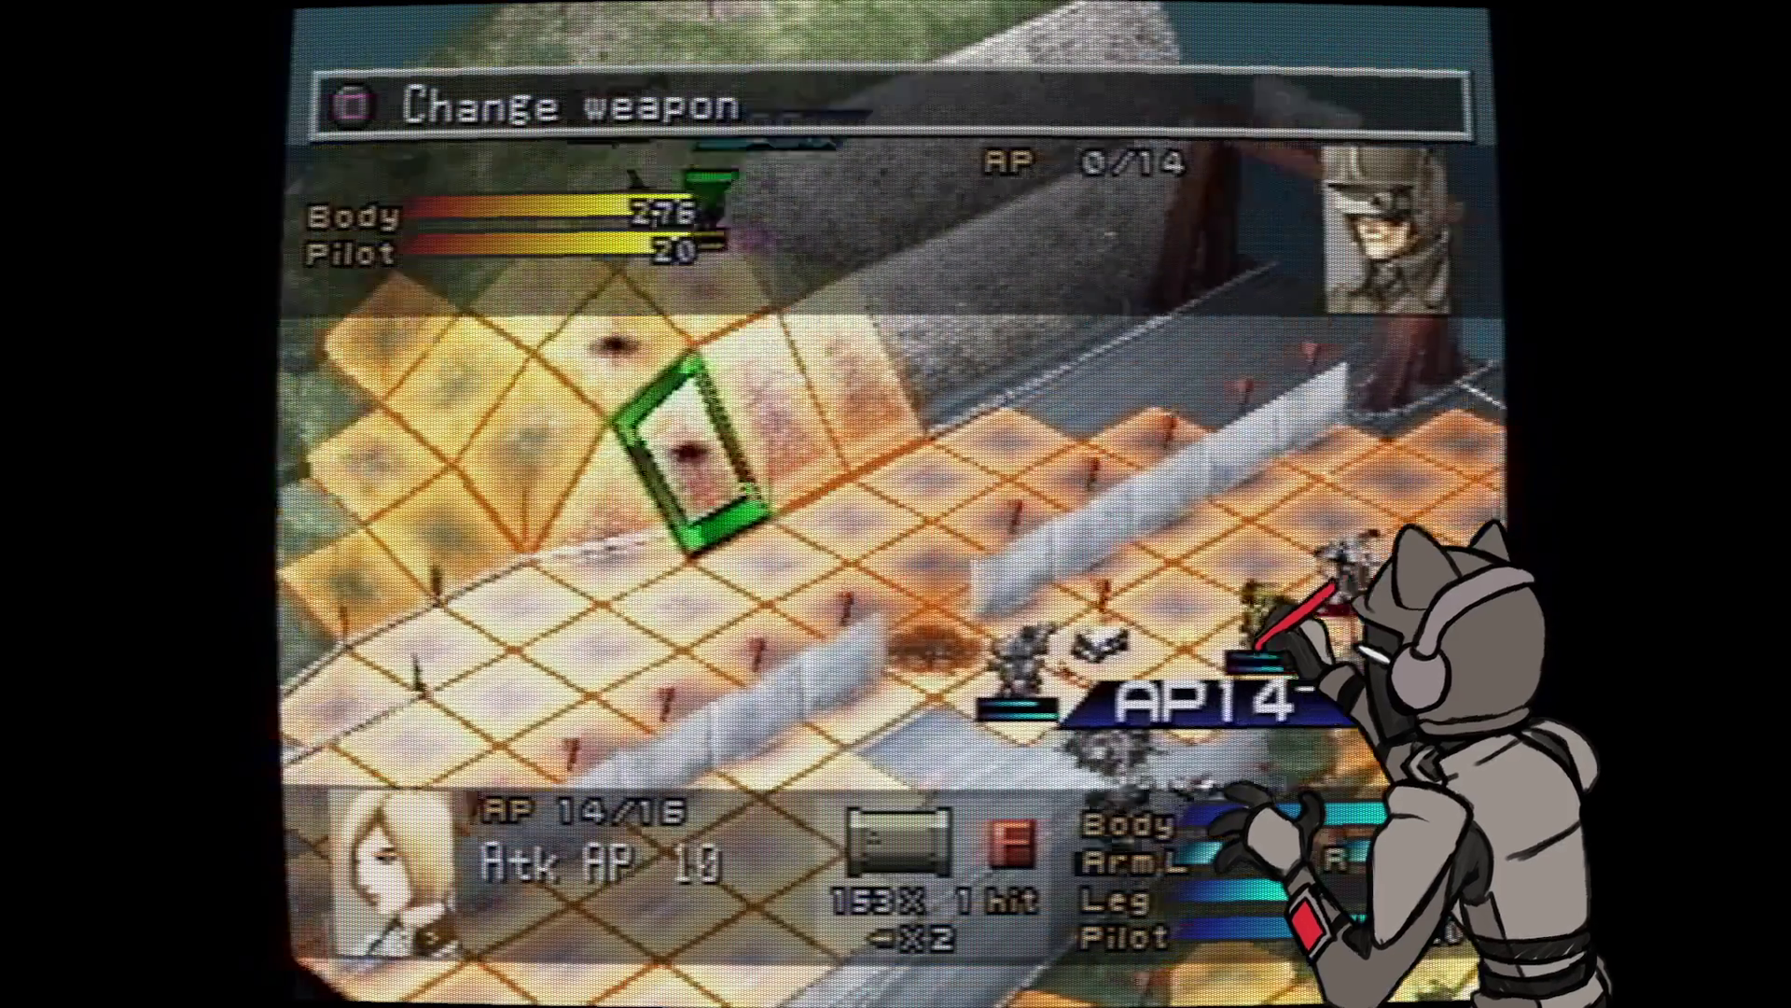
- Walk the yellow wanzer a few tiles along the road and briefly check its item option
{"action": "key", "text": "Return"}
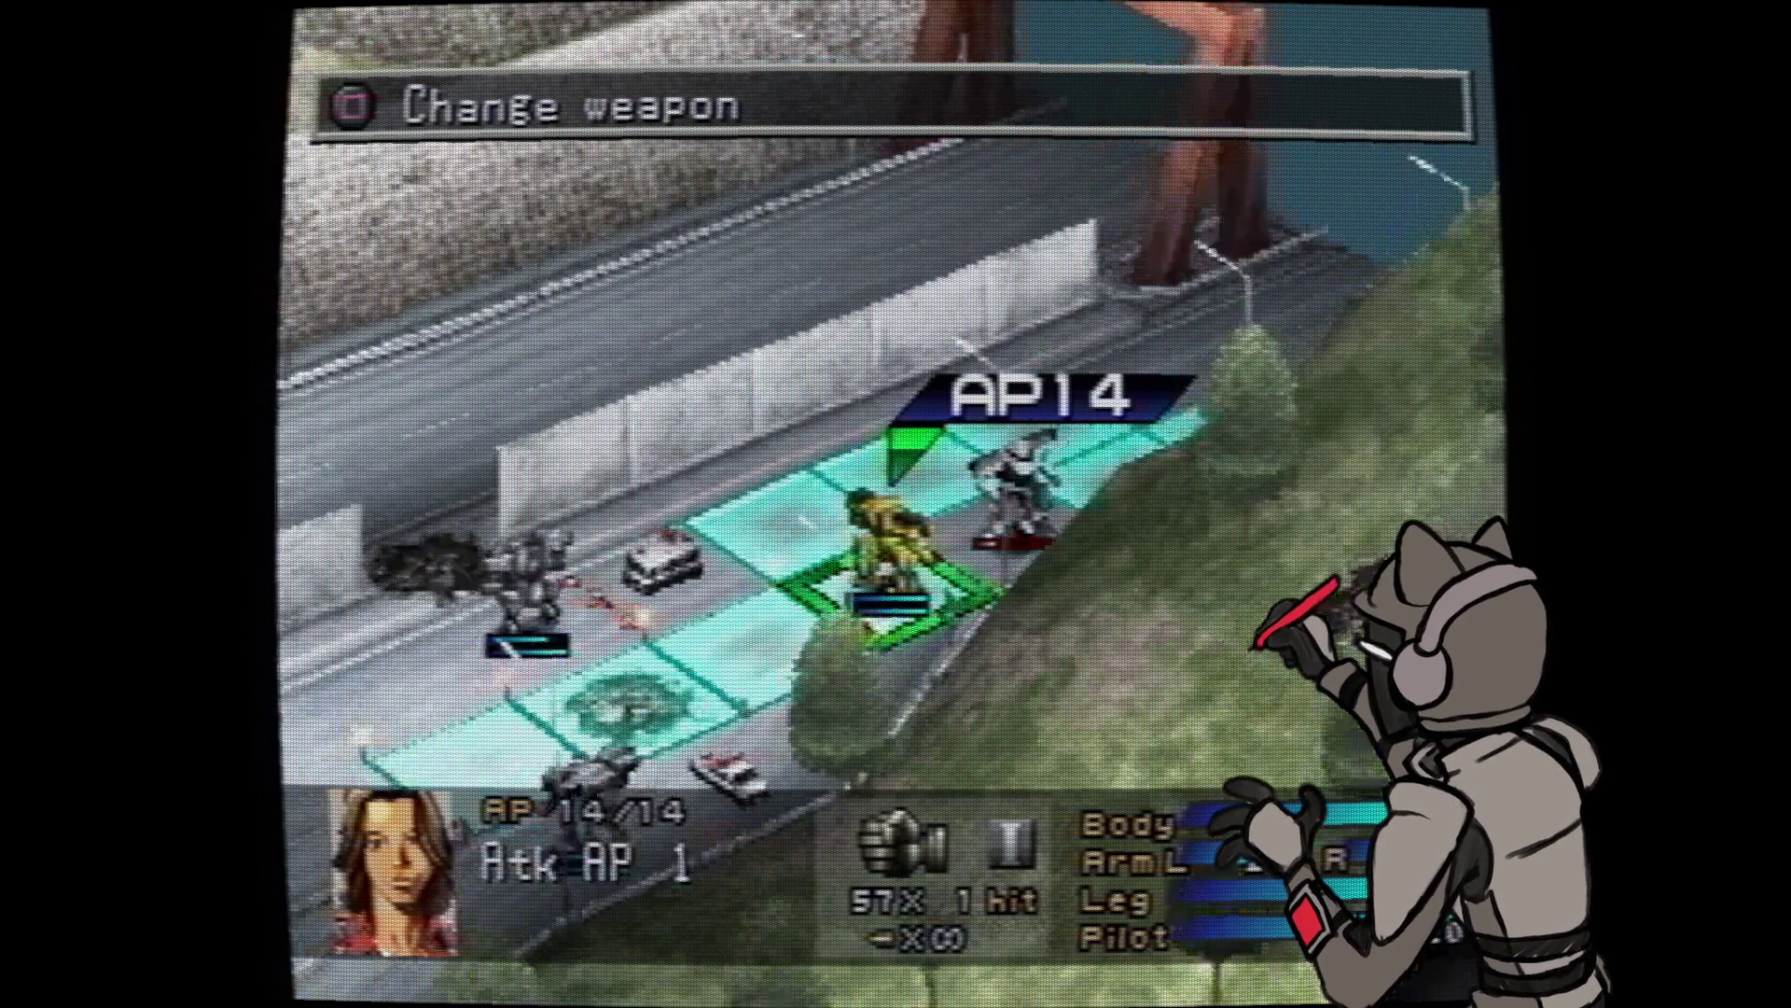
{"action": "key", "text": "Left"}
{"action": "key", "text": "Left"}
{"action": "key", "text": "Left"}
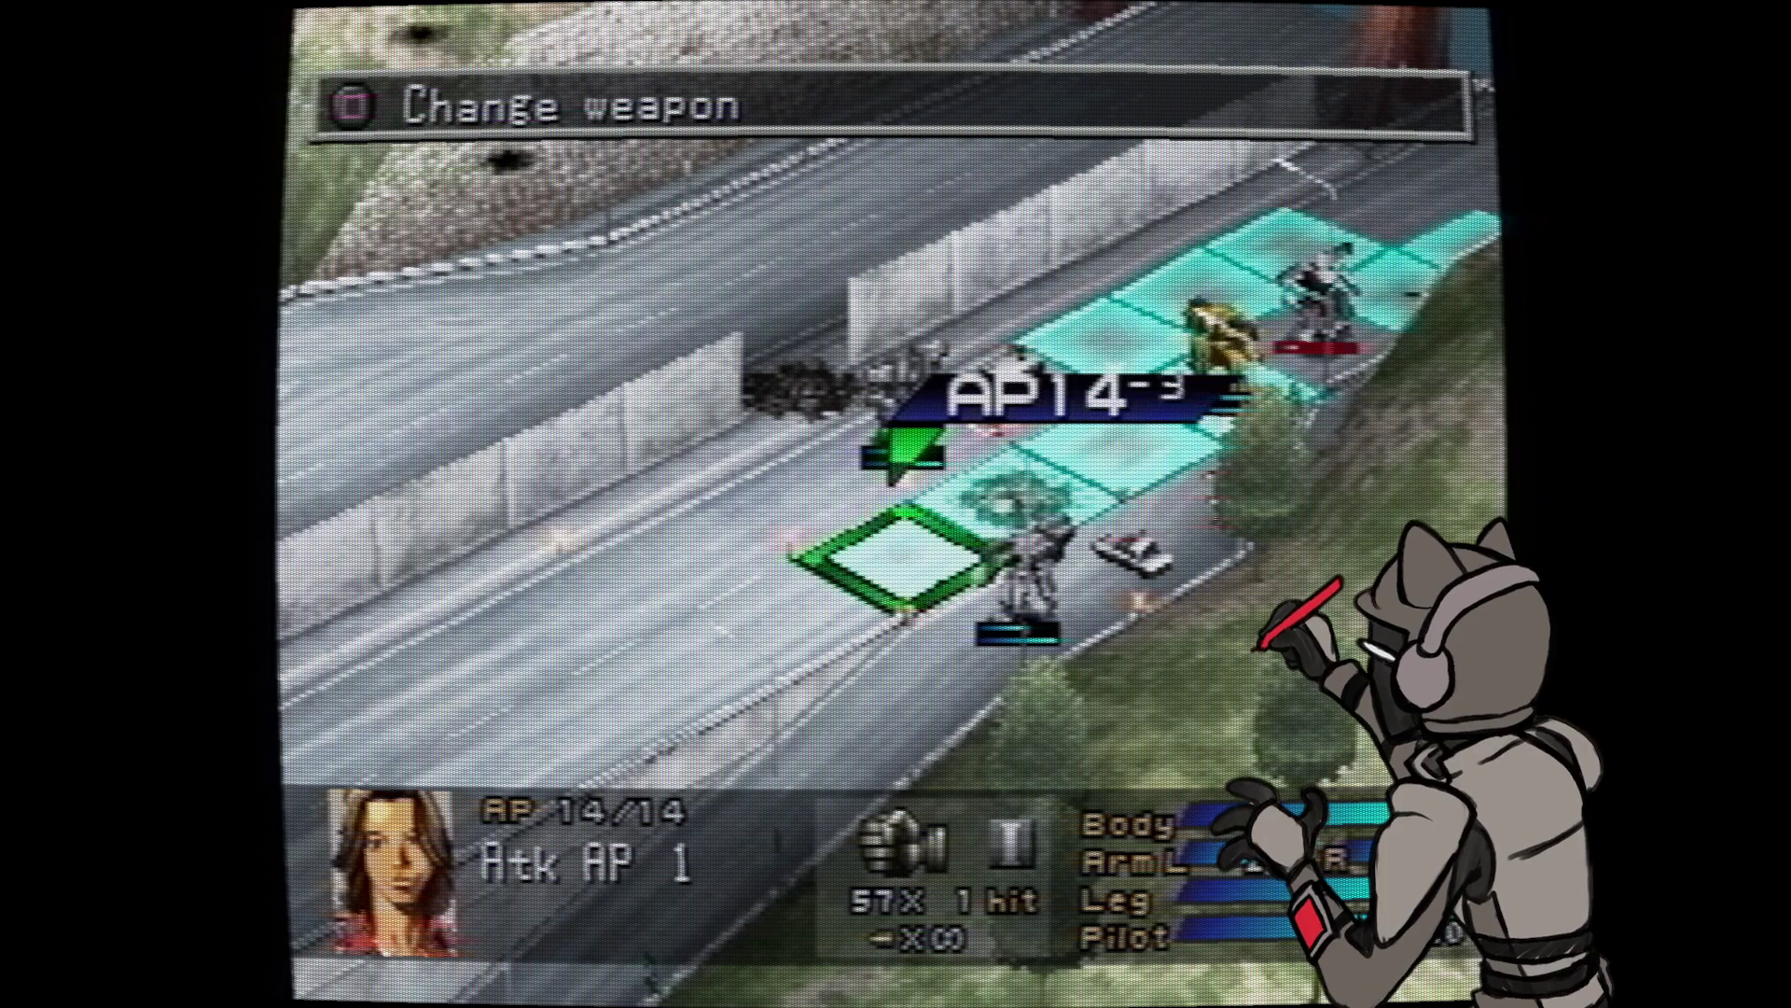
{"action": "key", "text": "Return"}
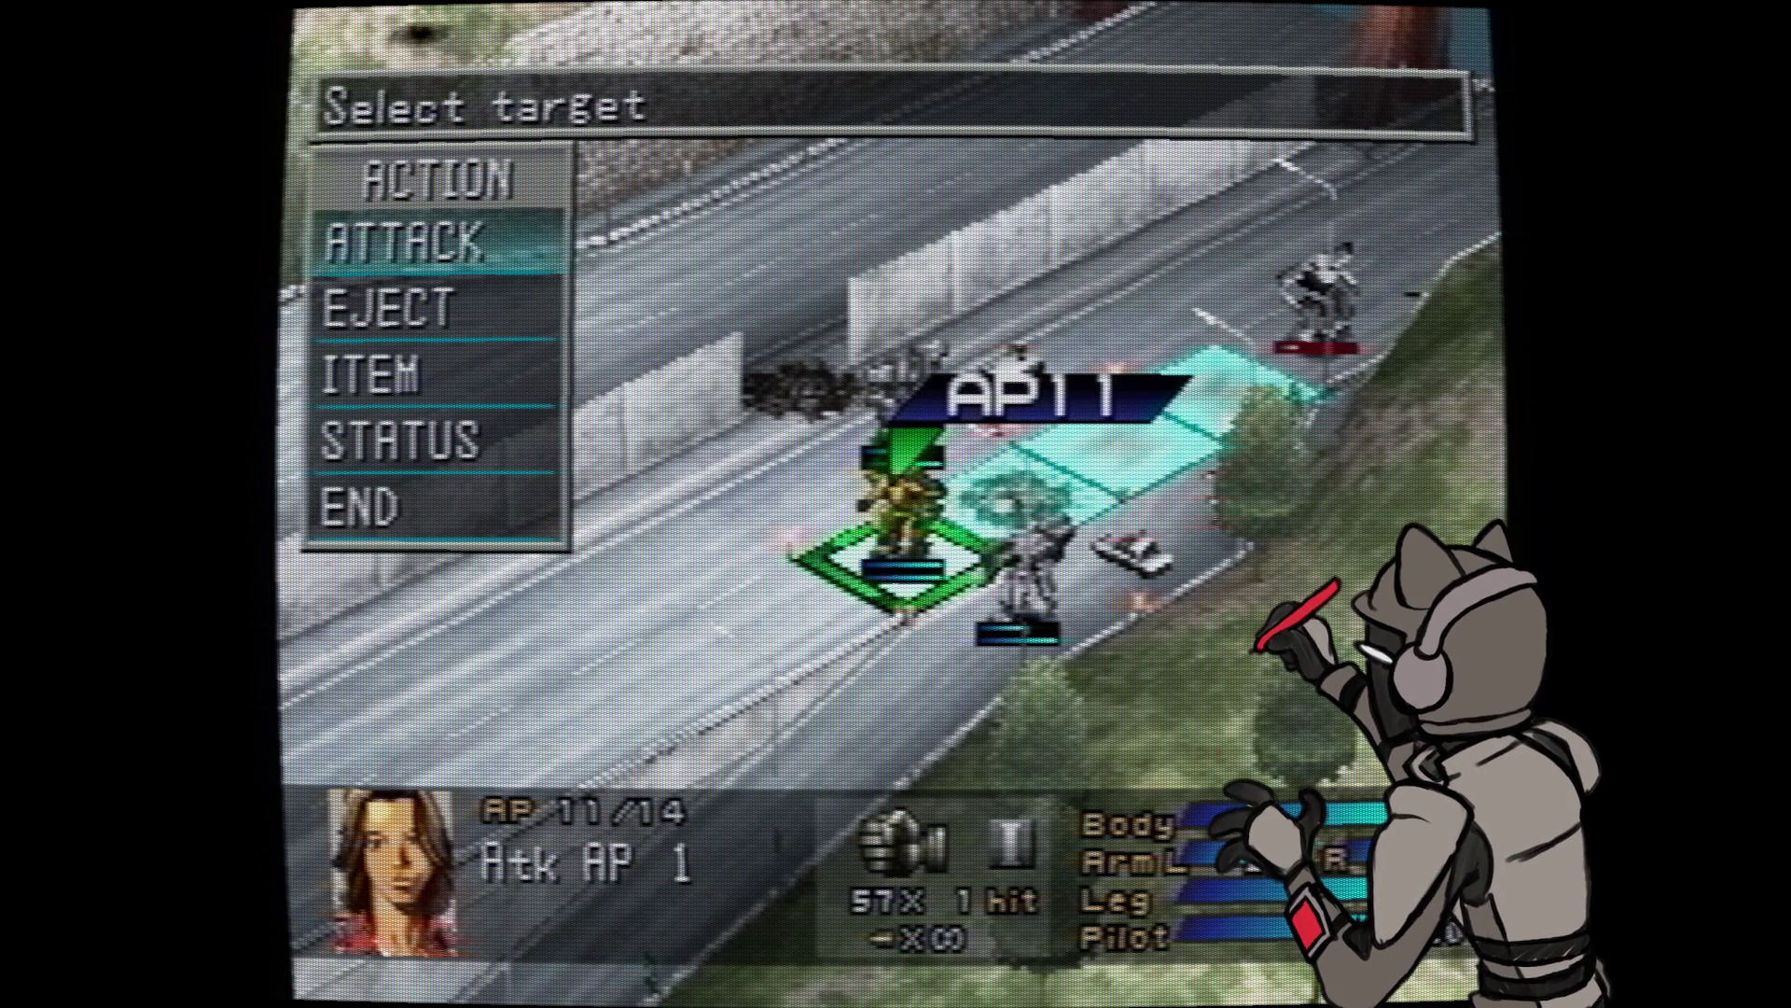
{"action": "key", "text": "Down"}
{"action": "key", "text": "Down"}
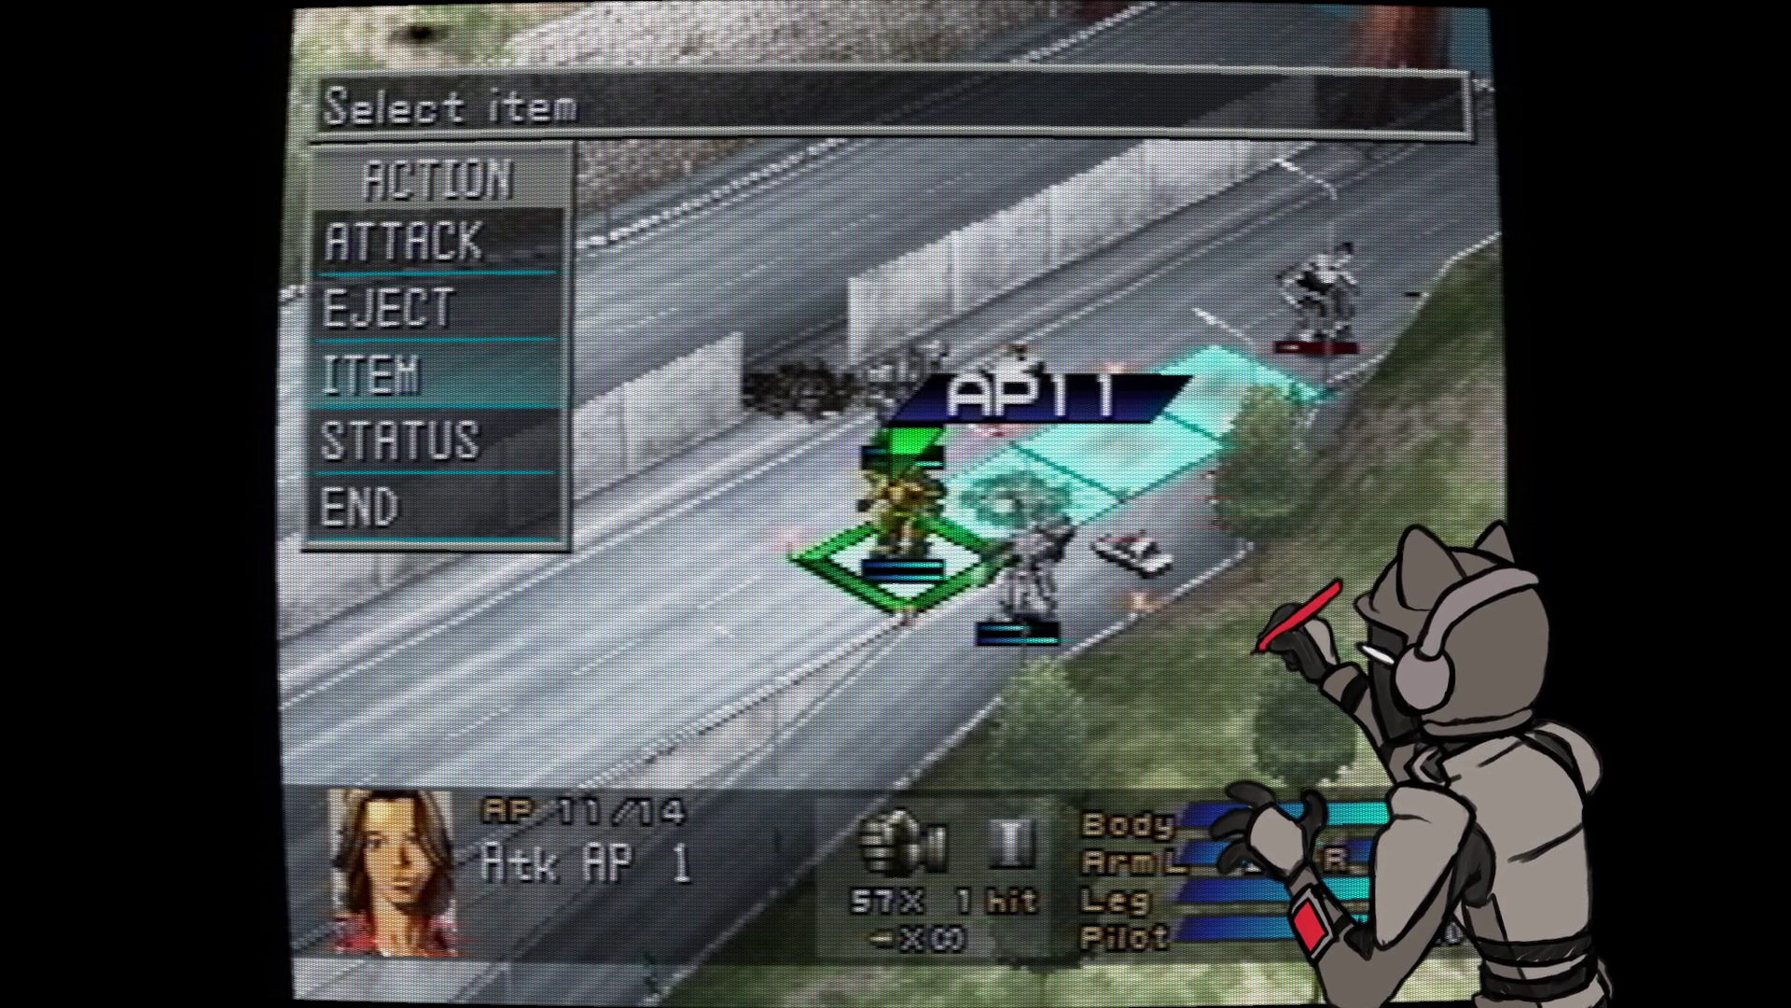
{"action": "key", "text": "Return"}
{"action": "key", "text": "Escape"}
{"action": "key", "text": "Escape"}
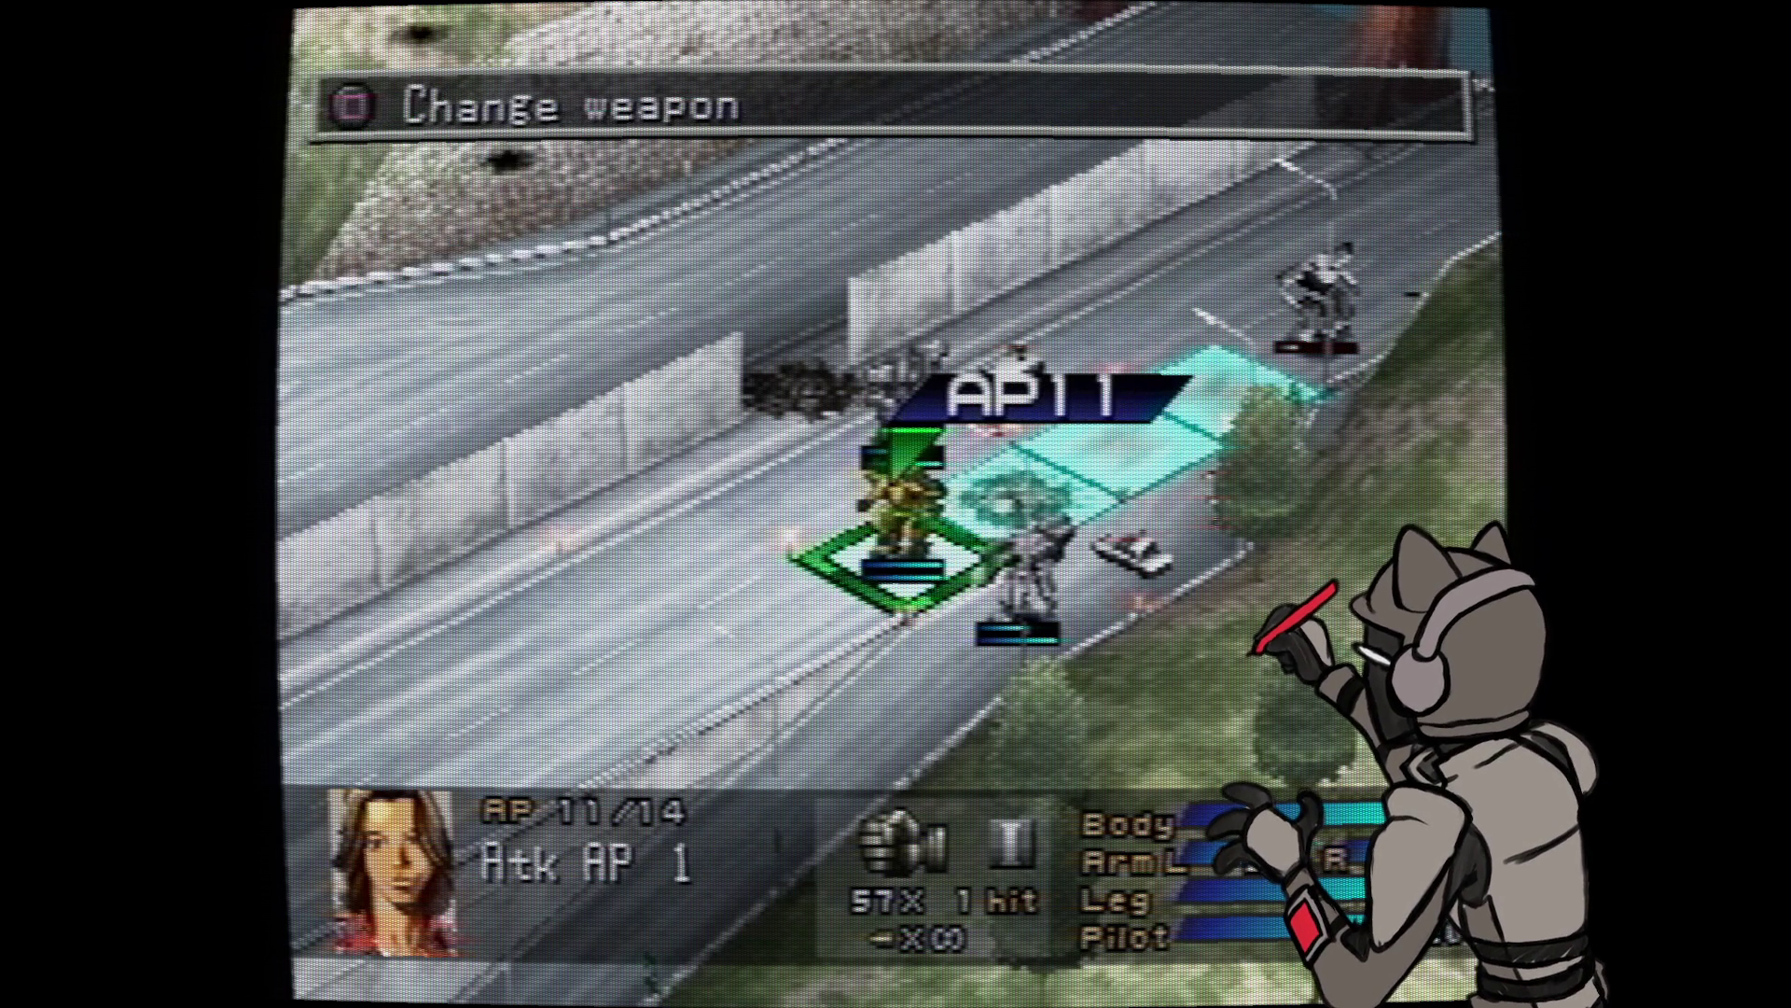
- Undo and redo the yellow wanzer's move, then end the player phase from the action menu
{"action": "key", "text": "Return"}
{"action": "key", "text": "Down"}
{"action": "key", "text": "Down"}
{"action": "key", "text": "Down"}
{"action": "key", "text": "Return"}
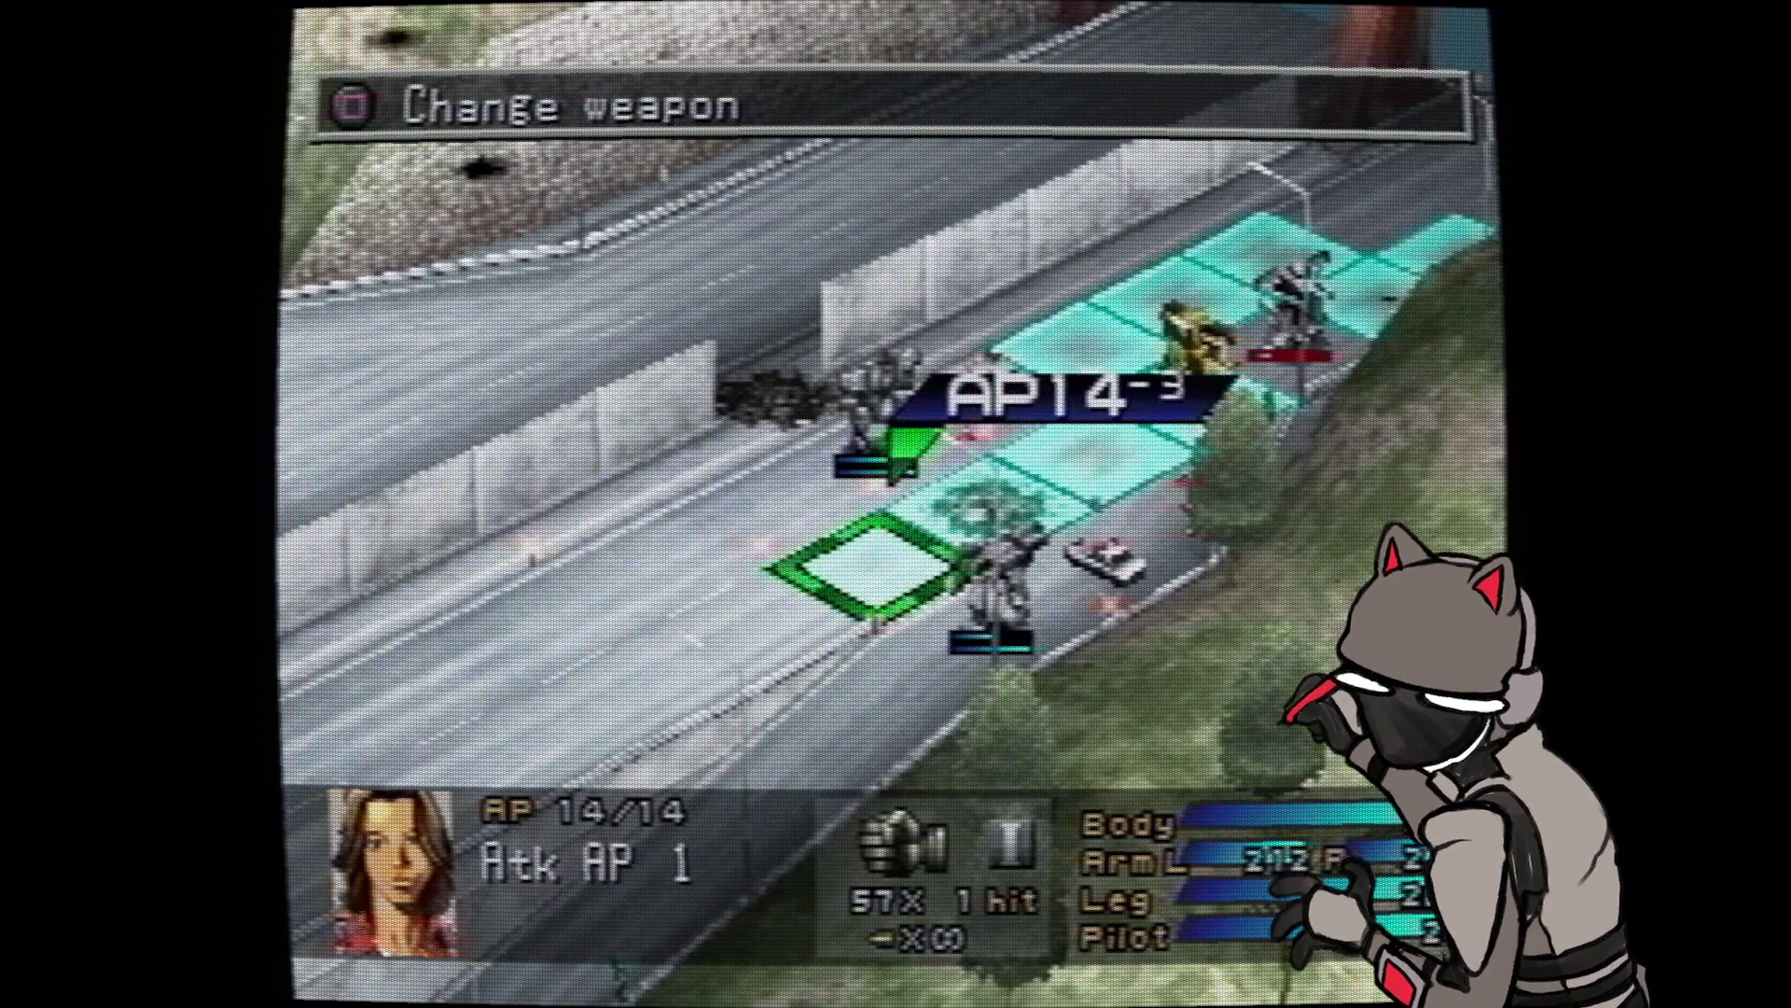
{"action": "key", "text": "Return"}
{"action": "key", "text": "Up"}
{"action": "key", "text": "Return"}
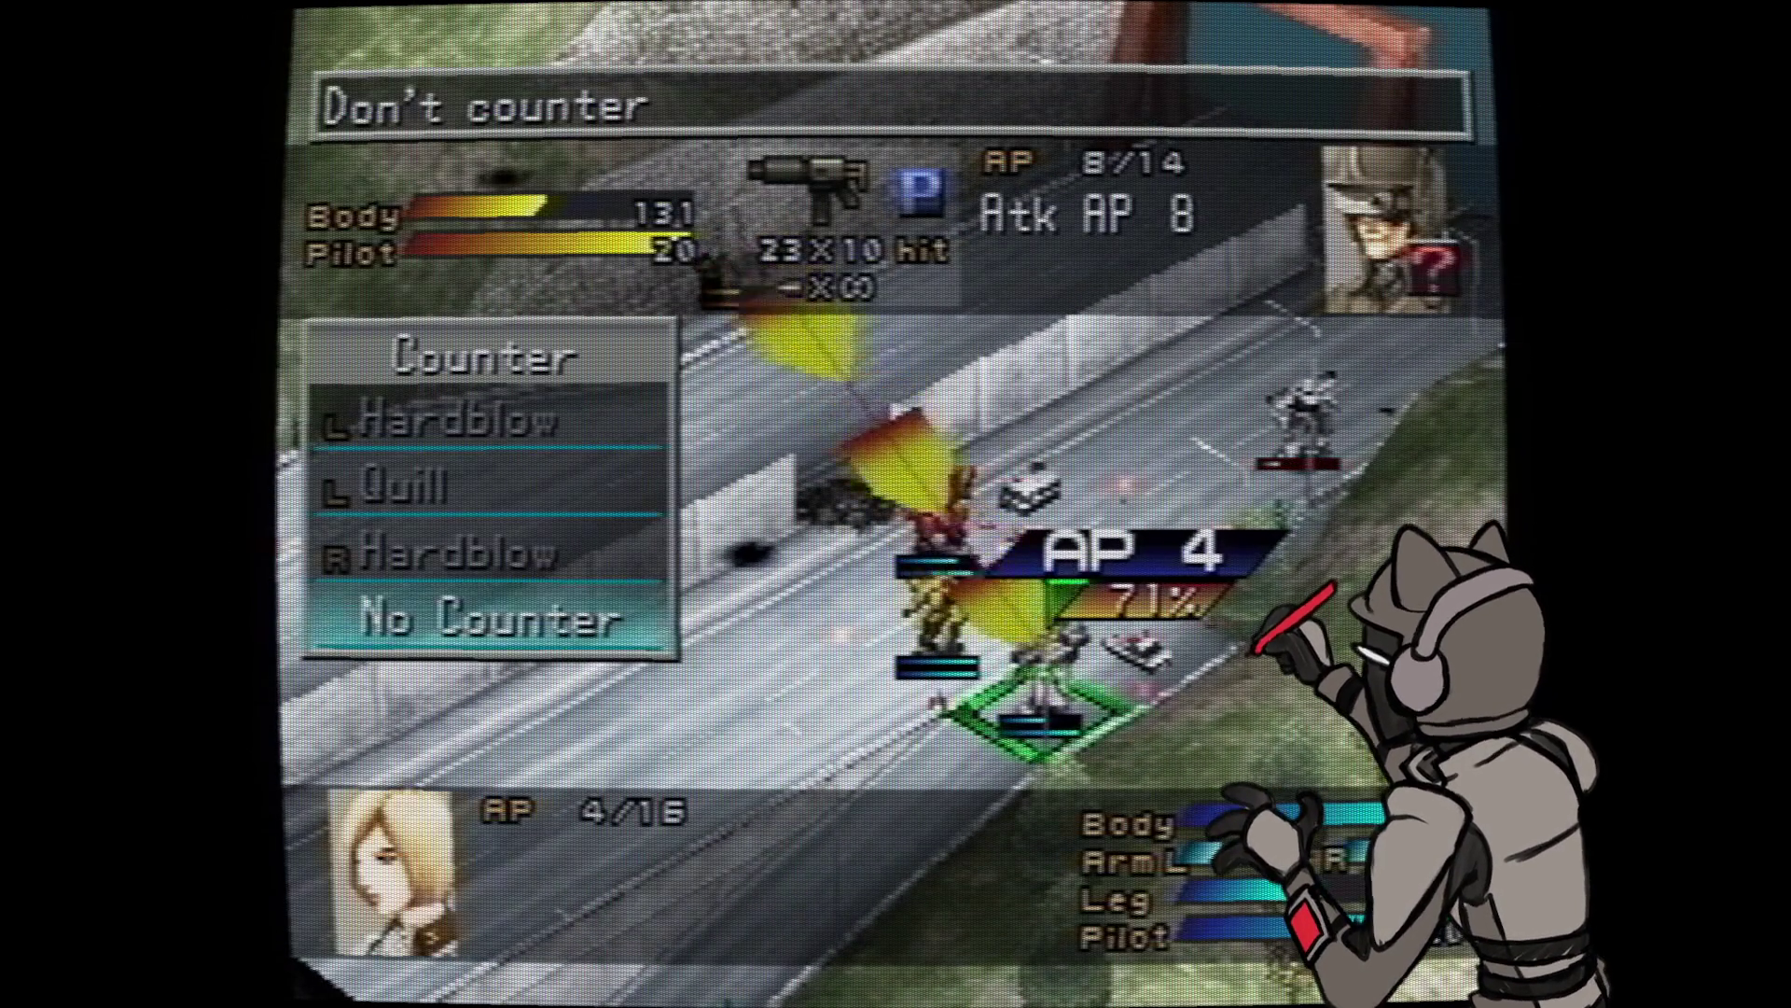
- Choose No Counter against the helicopter's attack and let the enemy phase play out
{"action": "key", "text": "Return"}
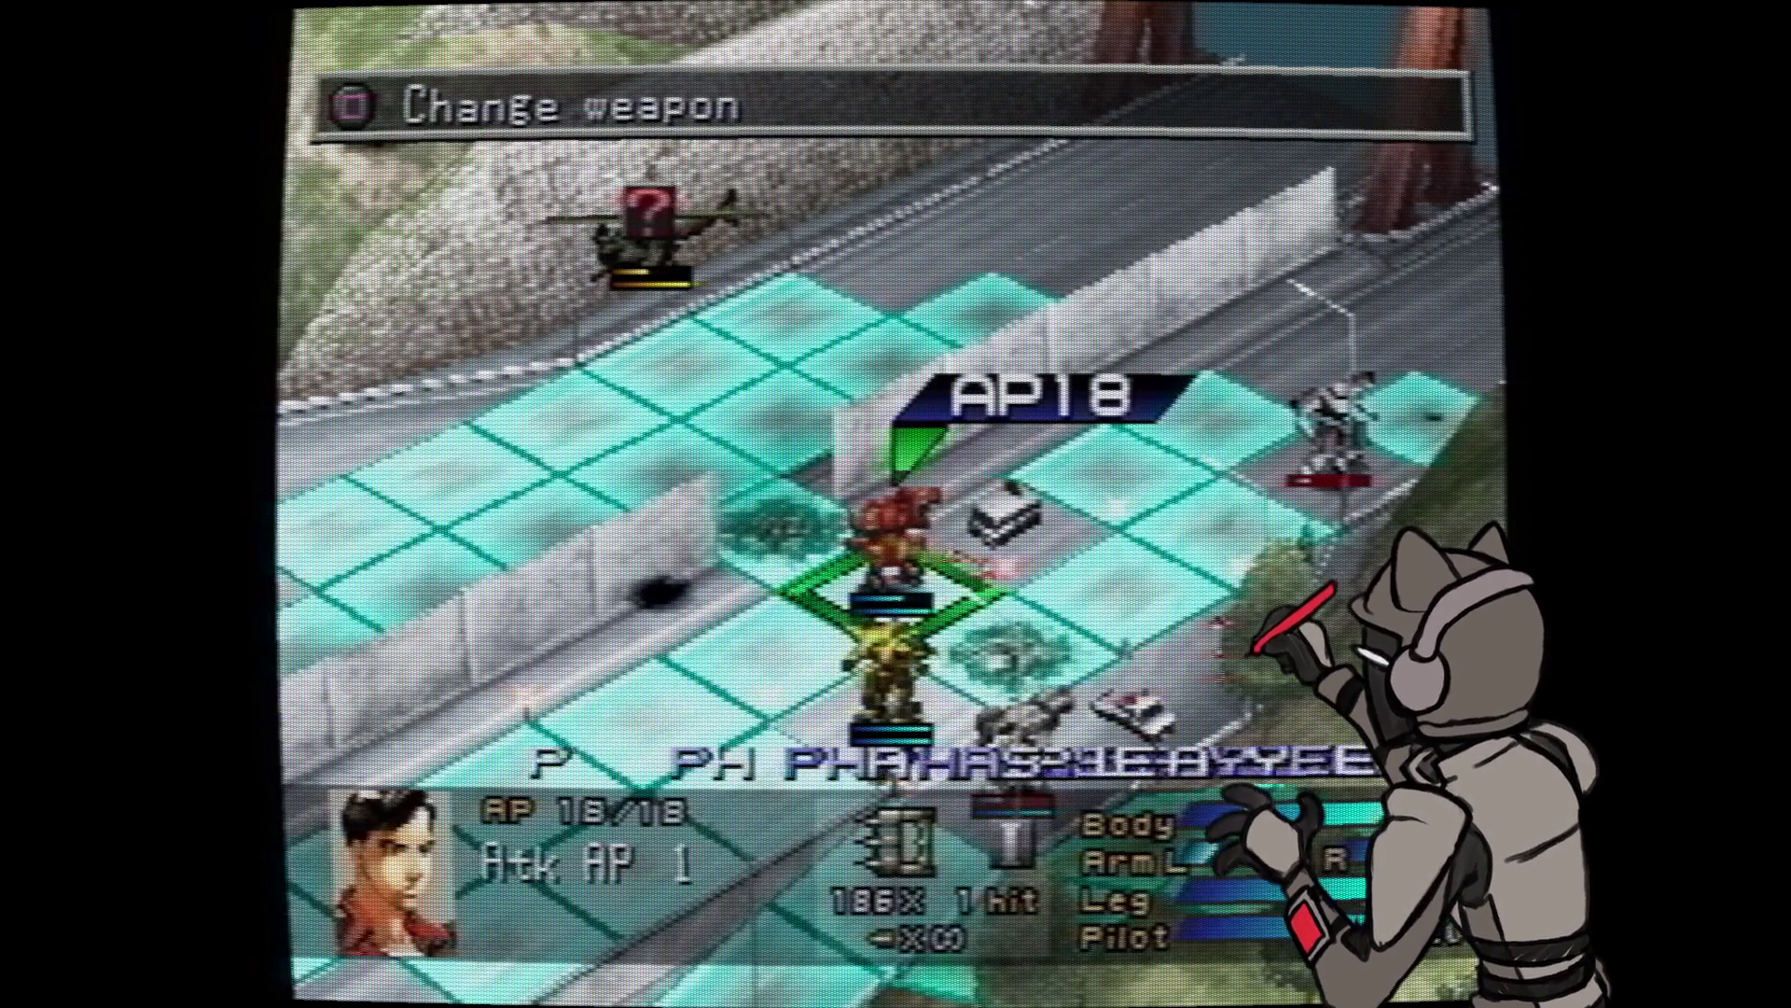
- Equip the red wanzer's Odin M98 shotgun and bring up its attack range beside it
{"action": "key", "text": "Left"}
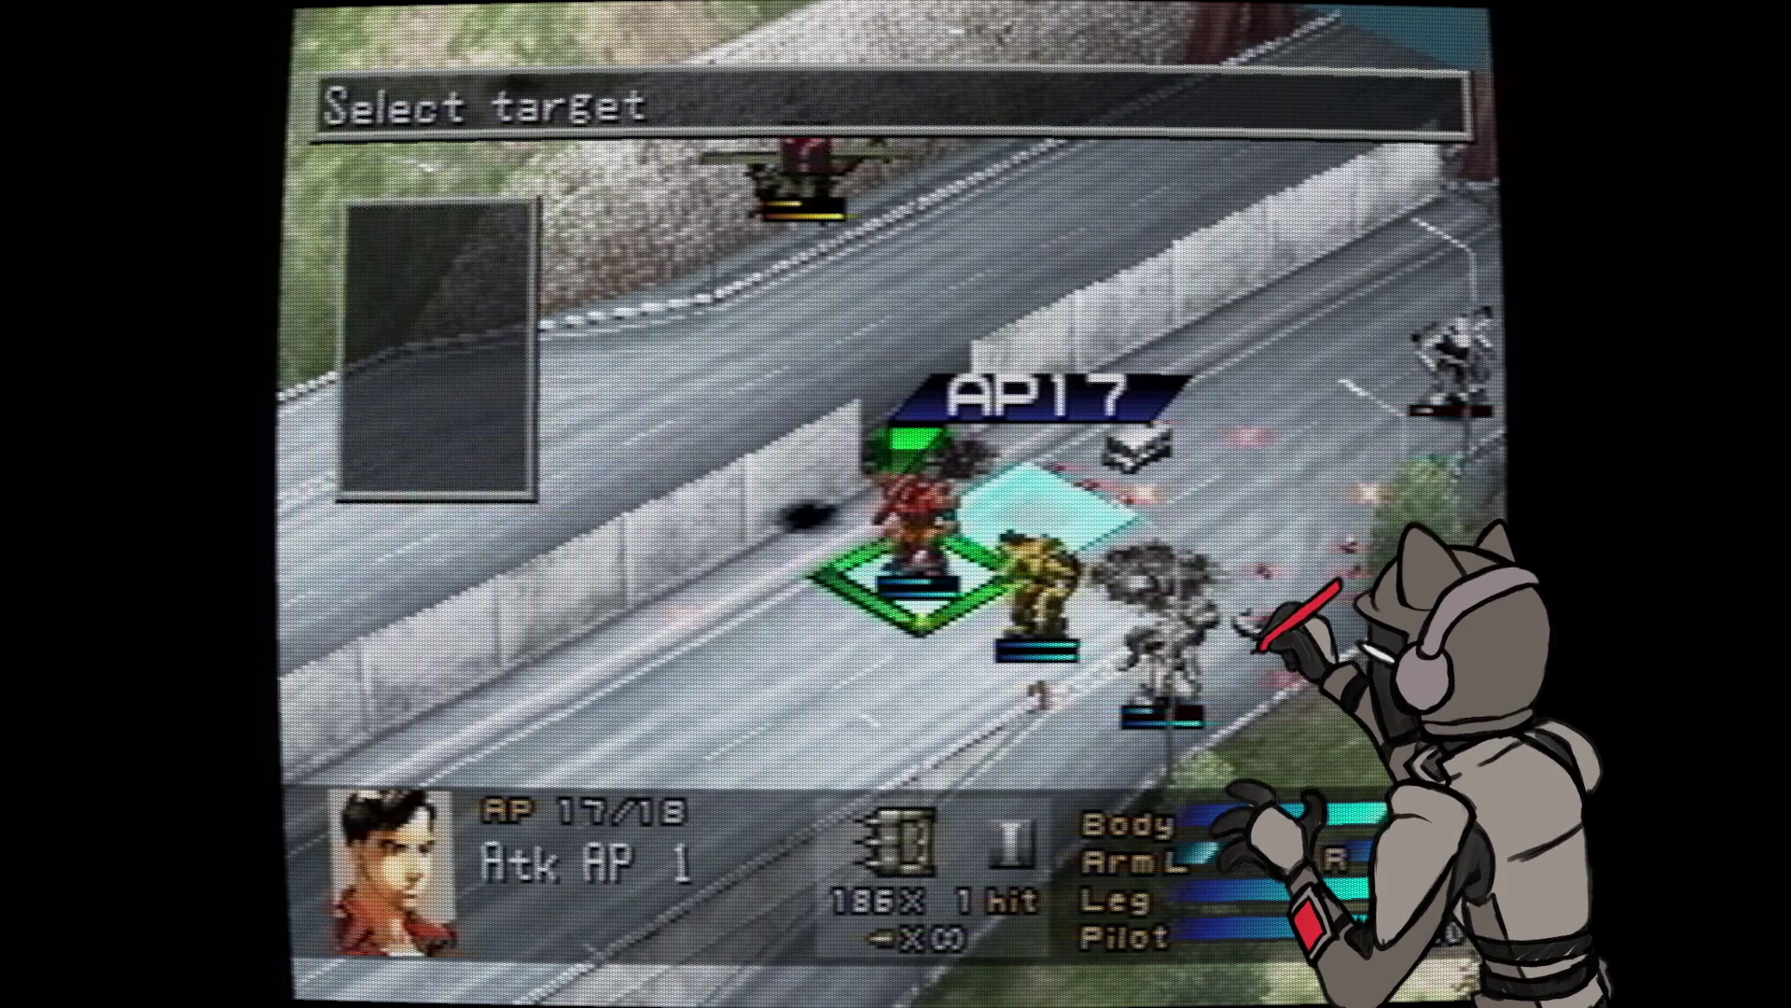
{"action": "key", "text": "Return"}
{"action": "key", "text": "Down"}
{"action": "key", "text": "Return"}
{"action": "key", "text": "Return"}
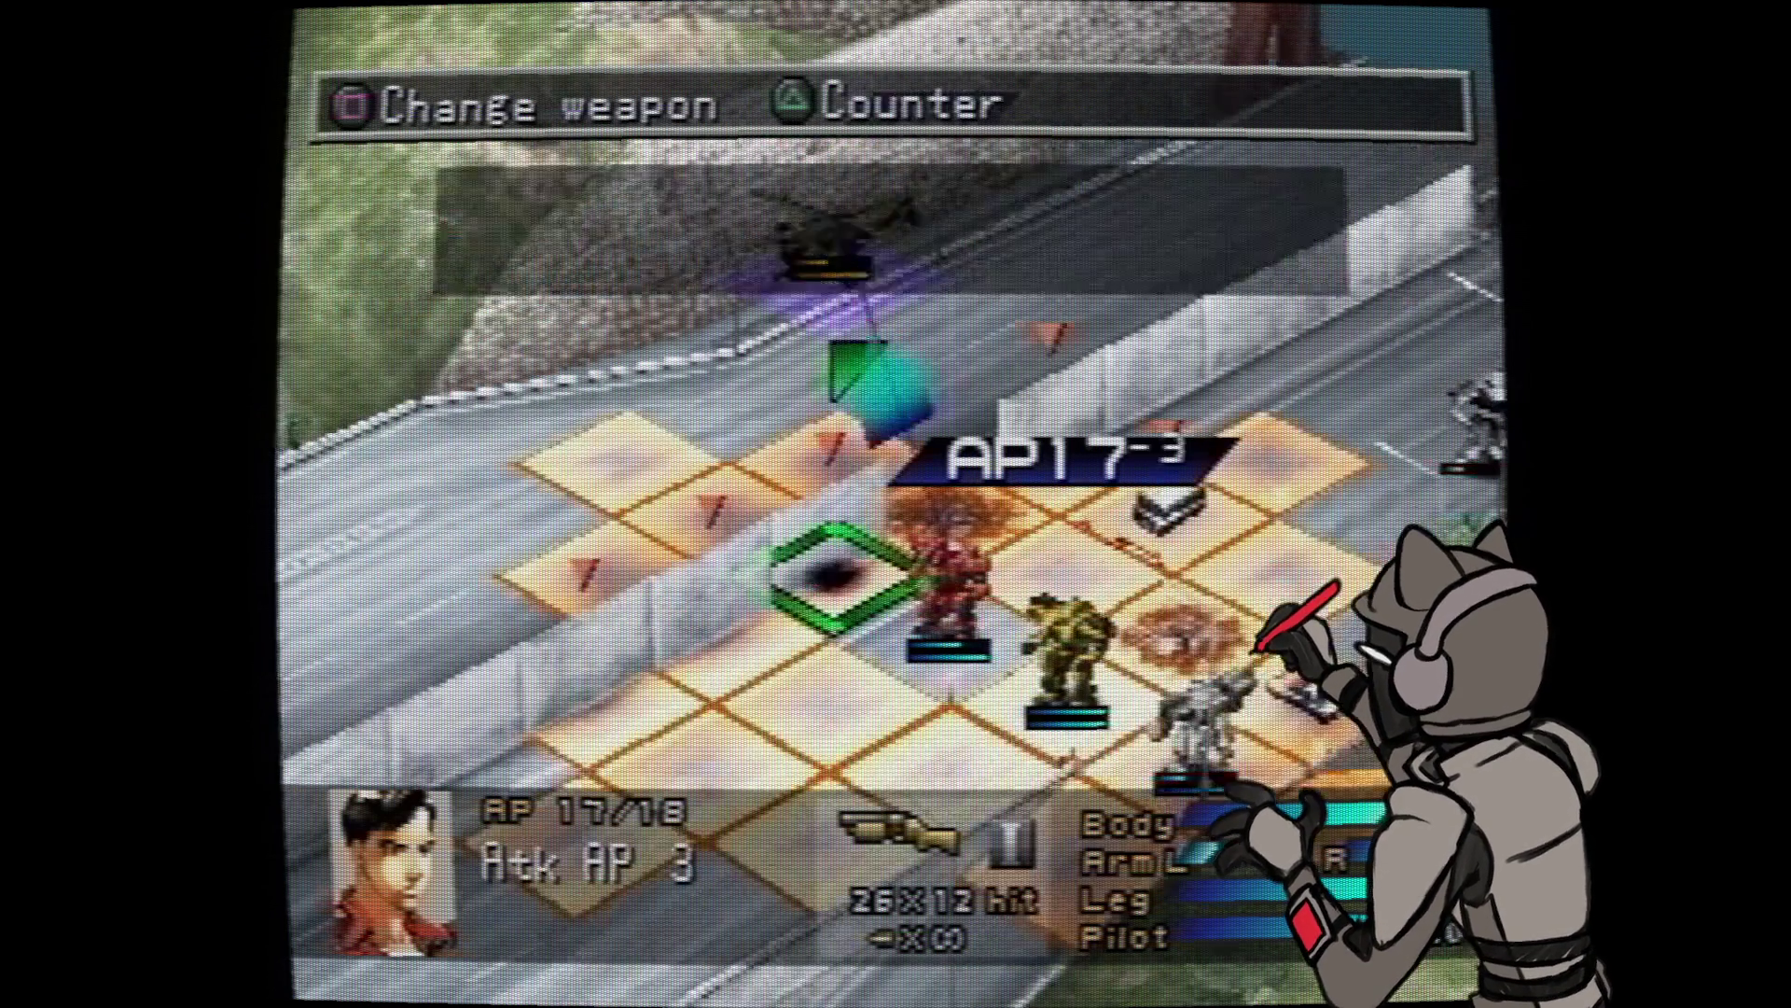
{"action": "key", "text": "Return"}
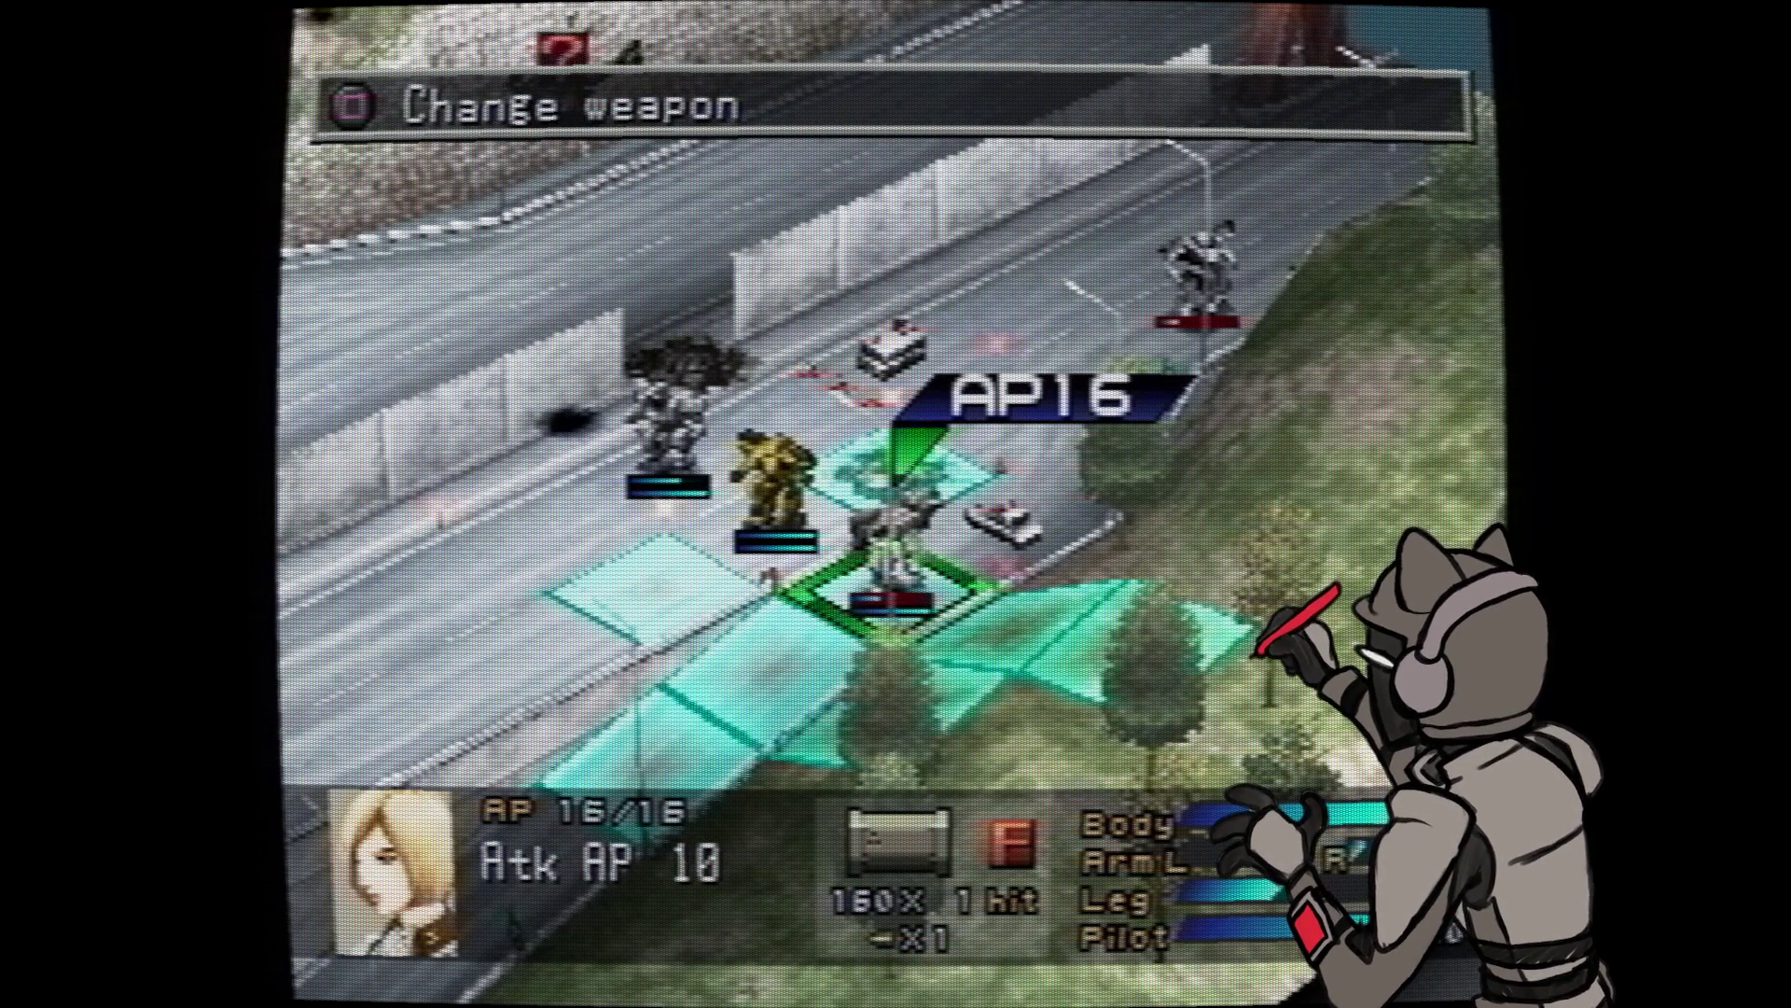
- Step the blonde pilot's wanzer one tile forward and cycle through its attack targets, including the helicopter
{"action": "key", "text": "Up"}
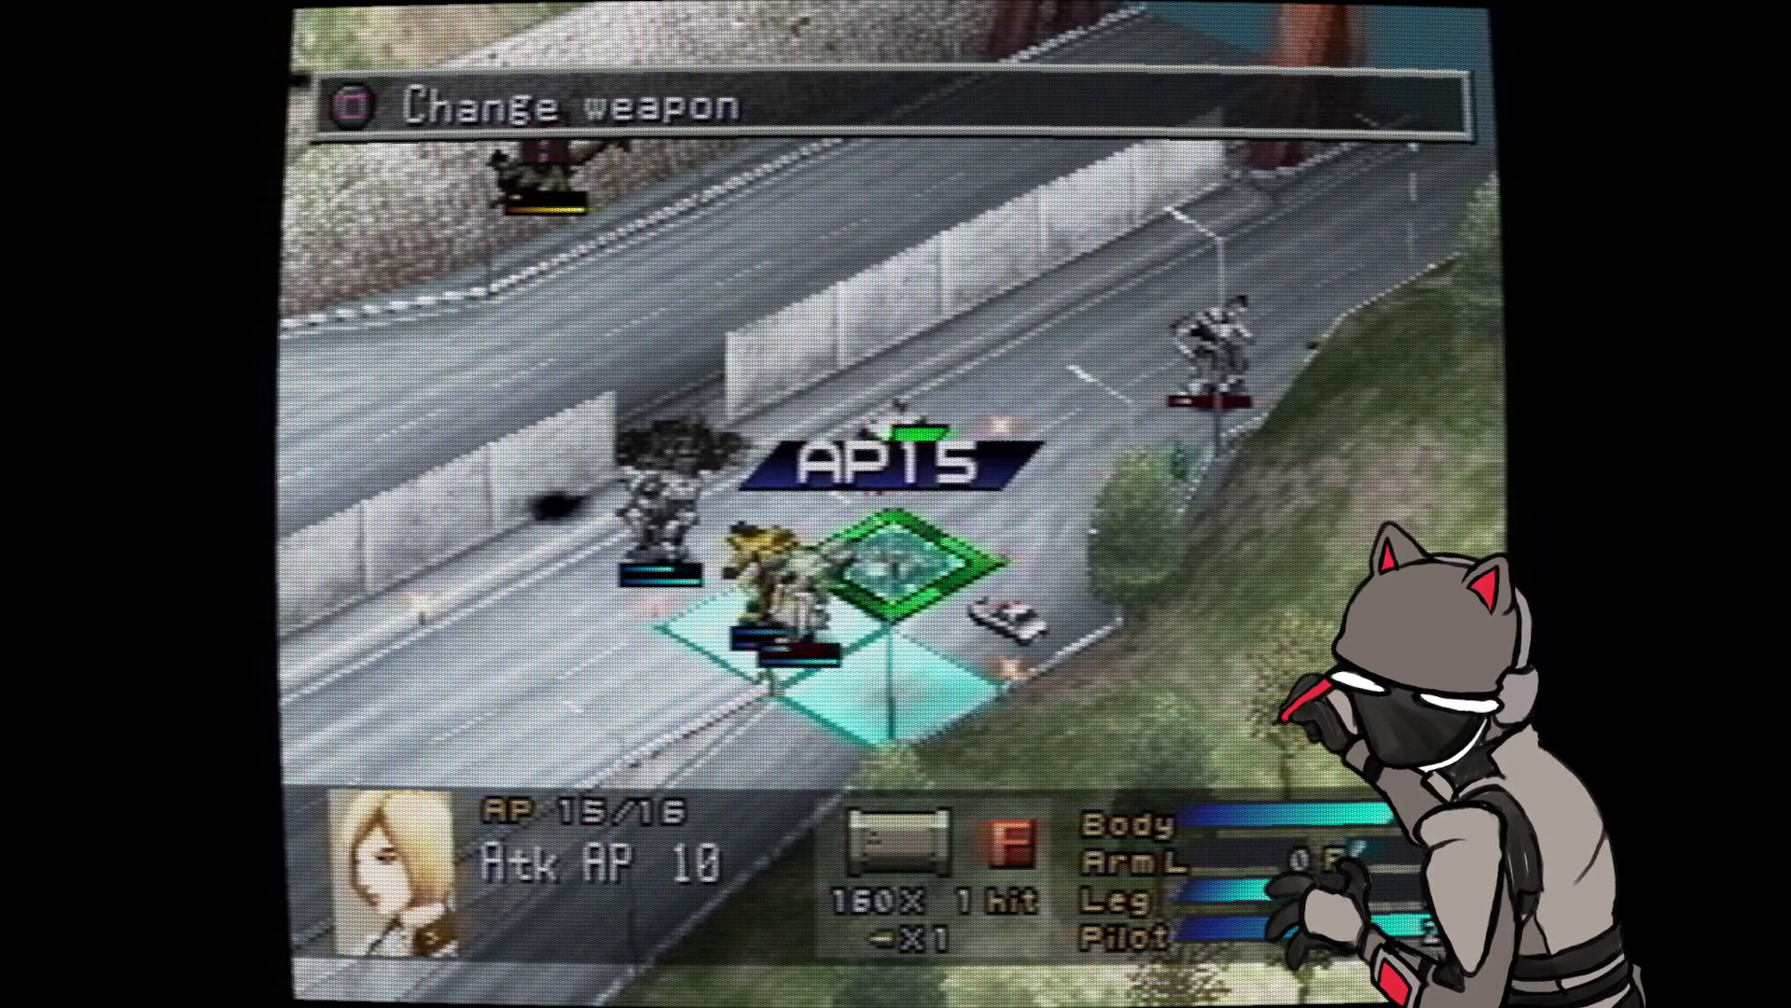
{"action": "key", "text": "Return"}
{"action": "key", "text": "Return"}
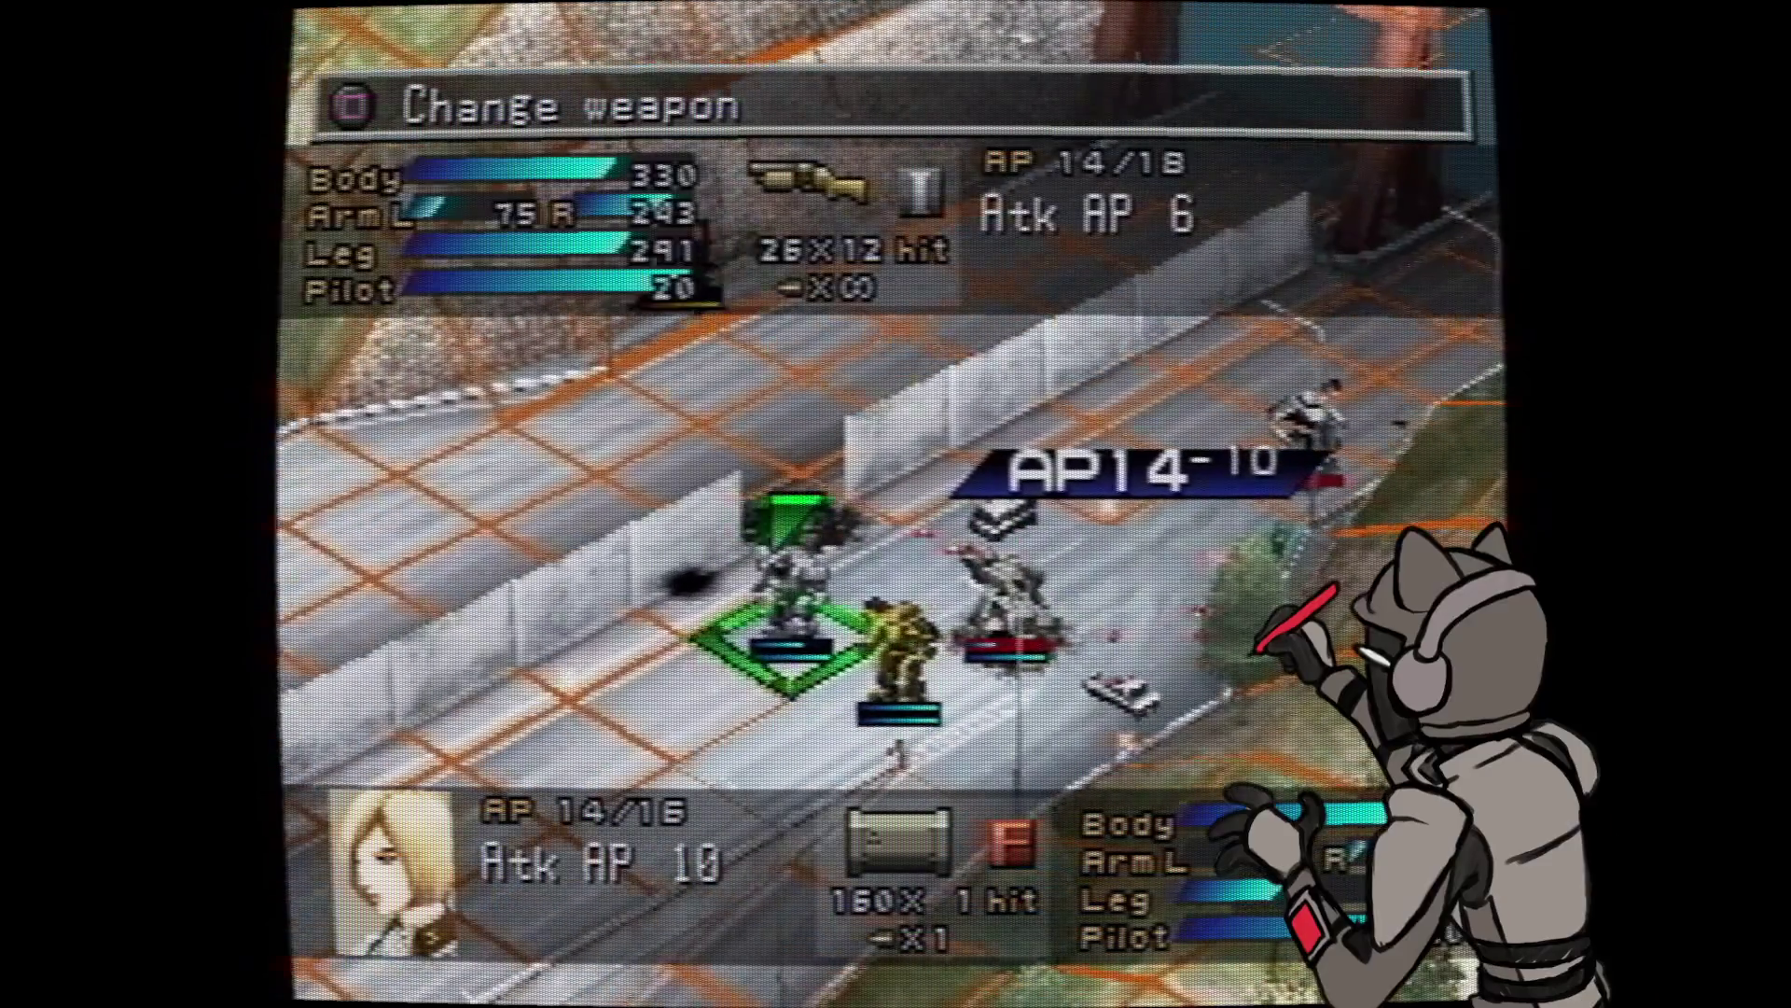
{"action": "key", "text": "Right"}
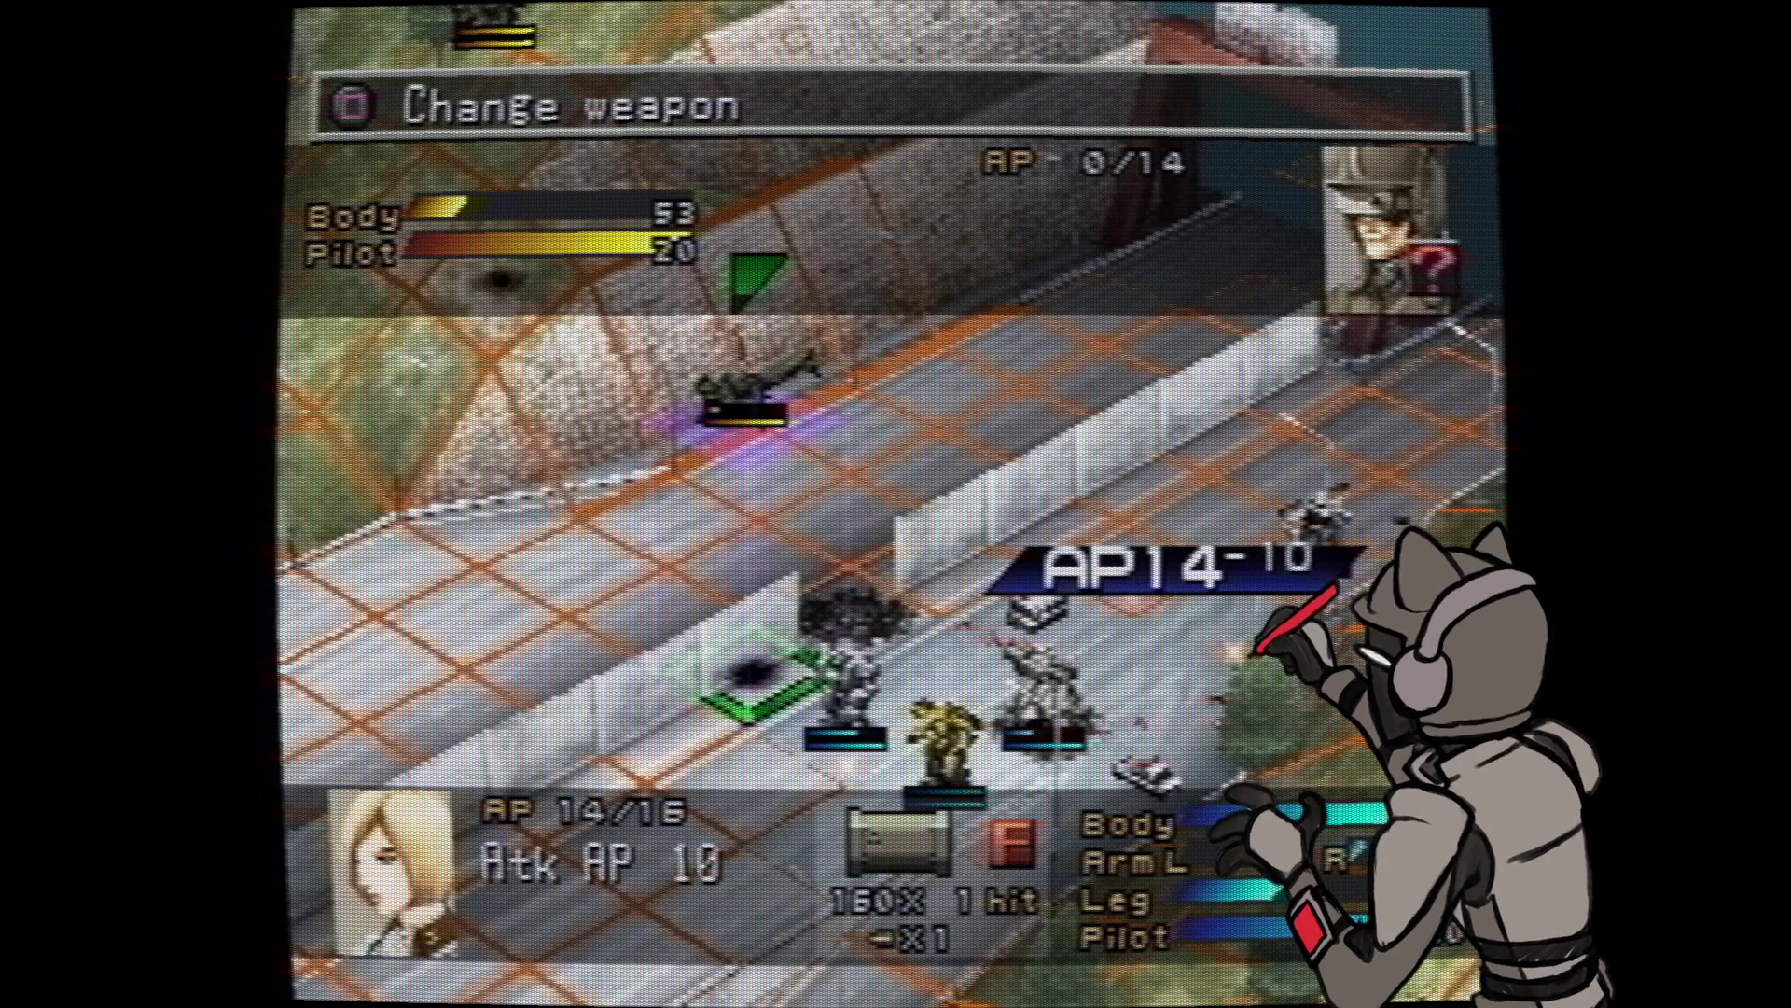
{"action": "key", "text": "Escape"}
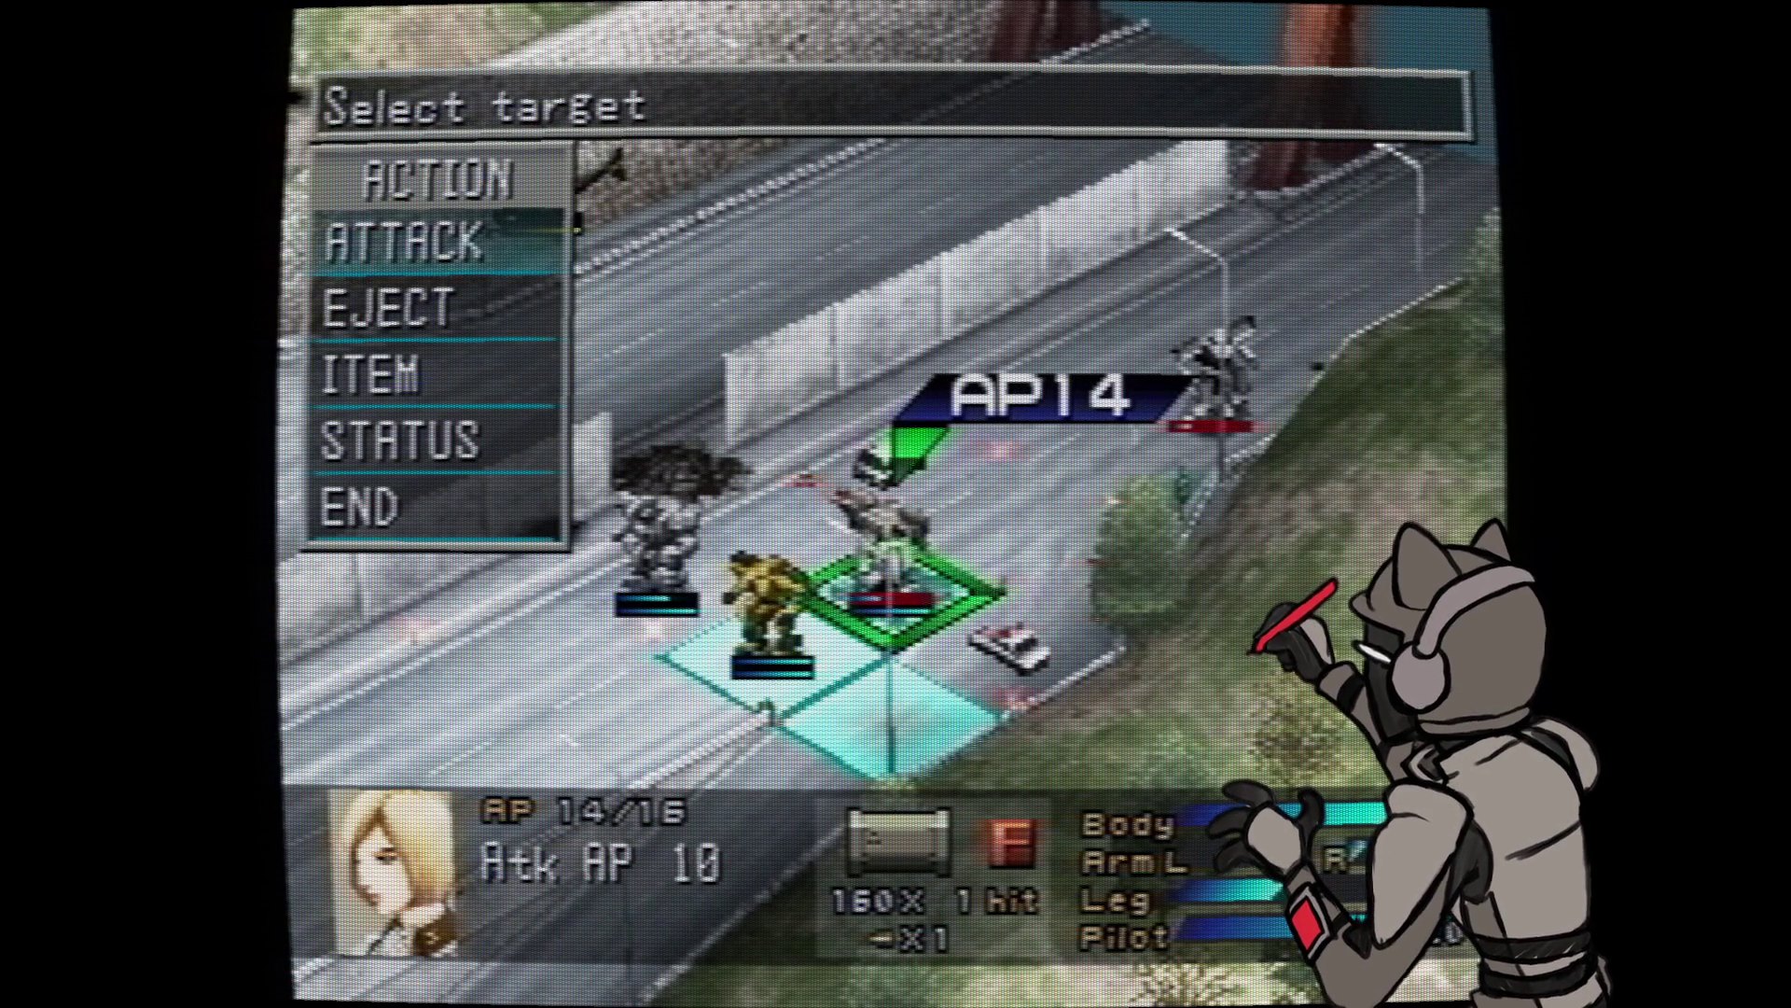
{"action": "key", "text": "Return"}
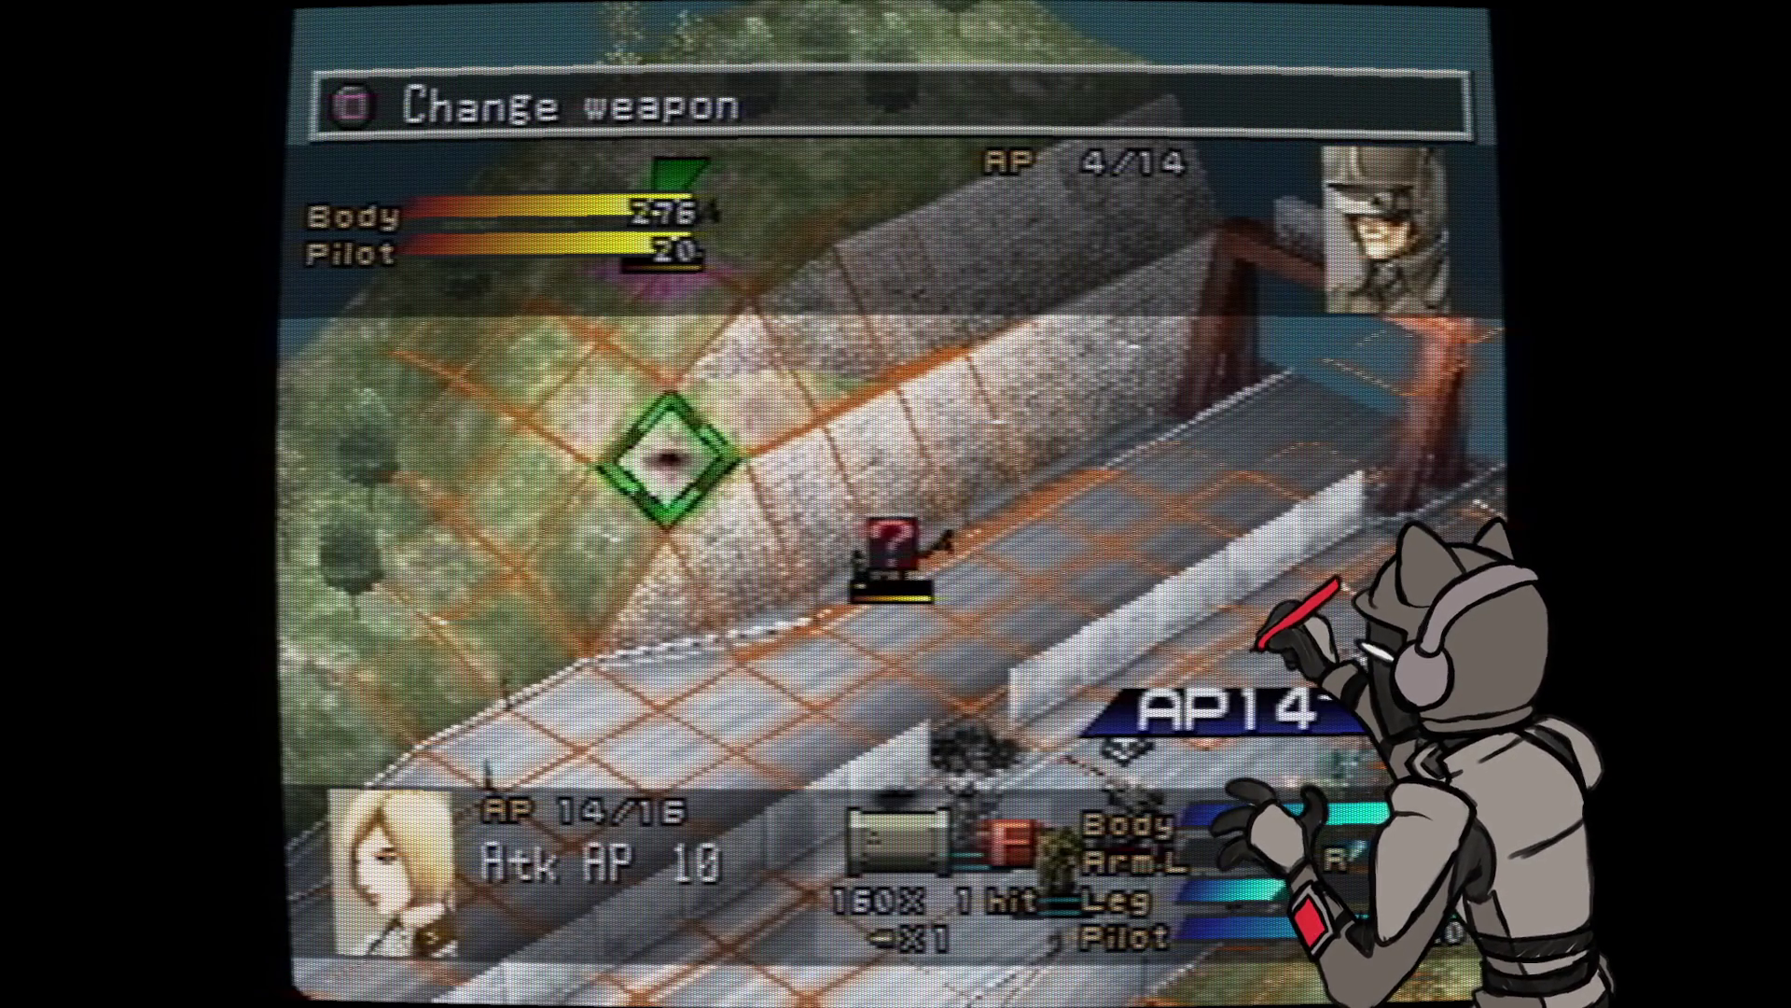
{"action": "key", "text": "Down"}
{"action": "key", "text": "Up"}
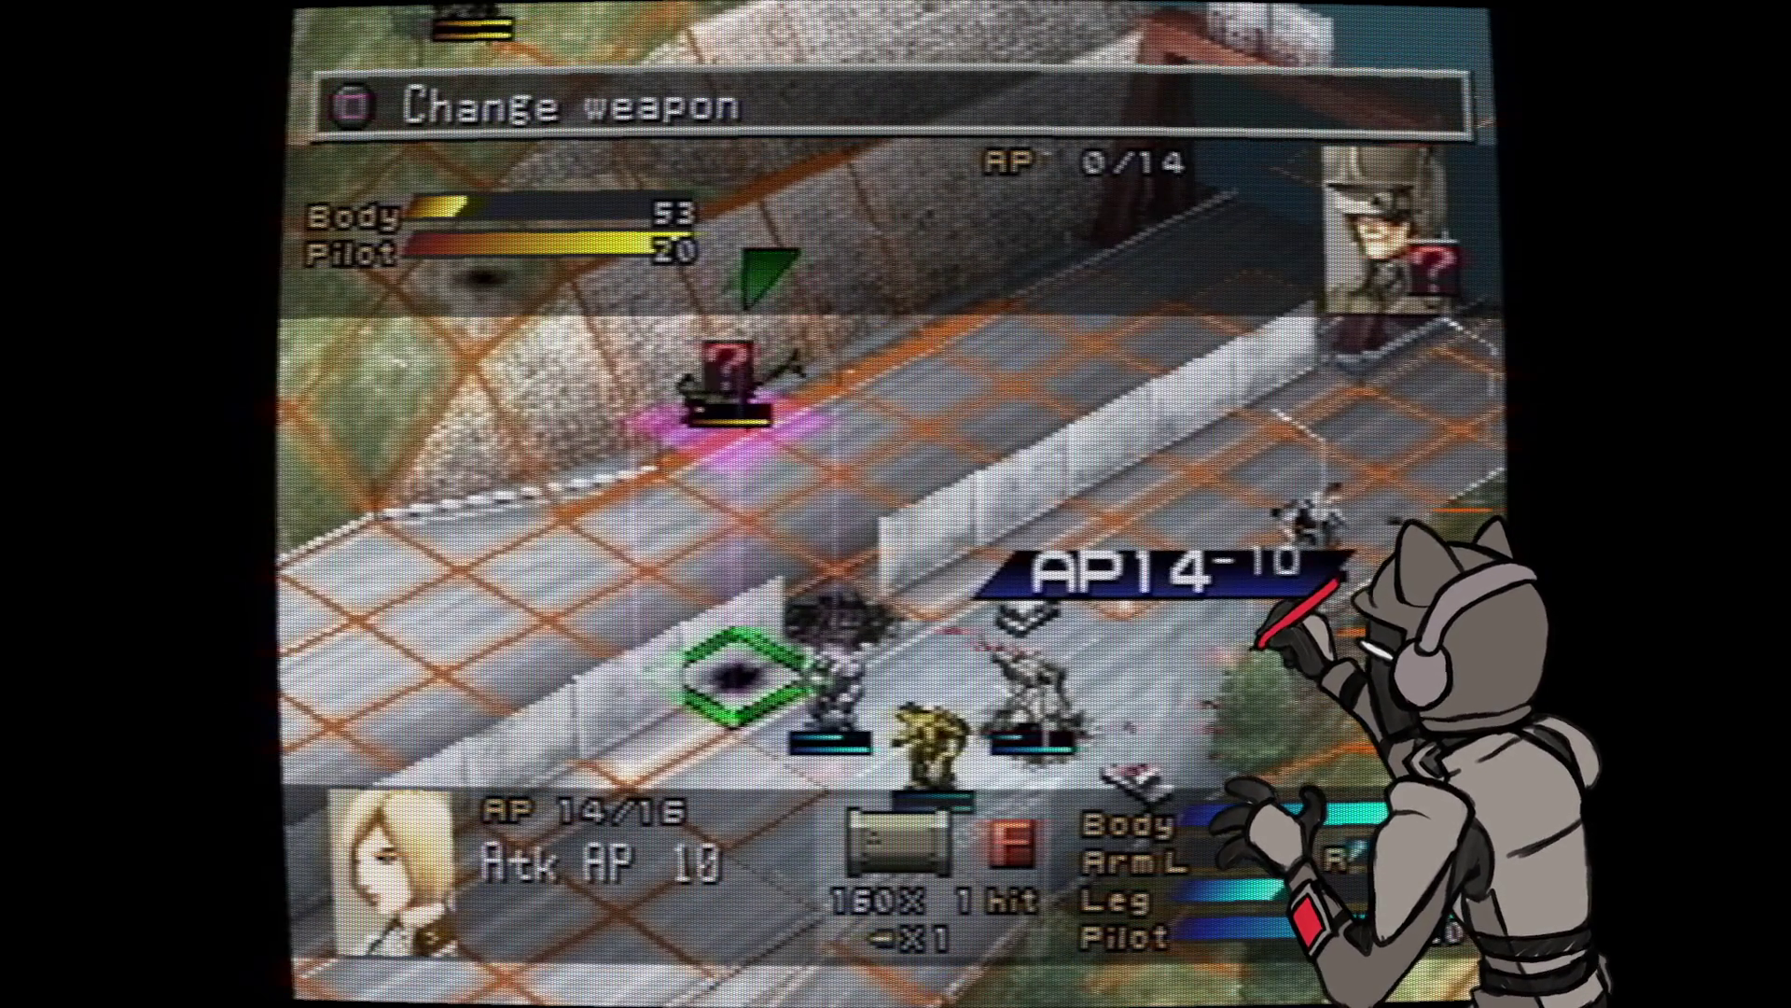
{"action": "key", "text": "s"}
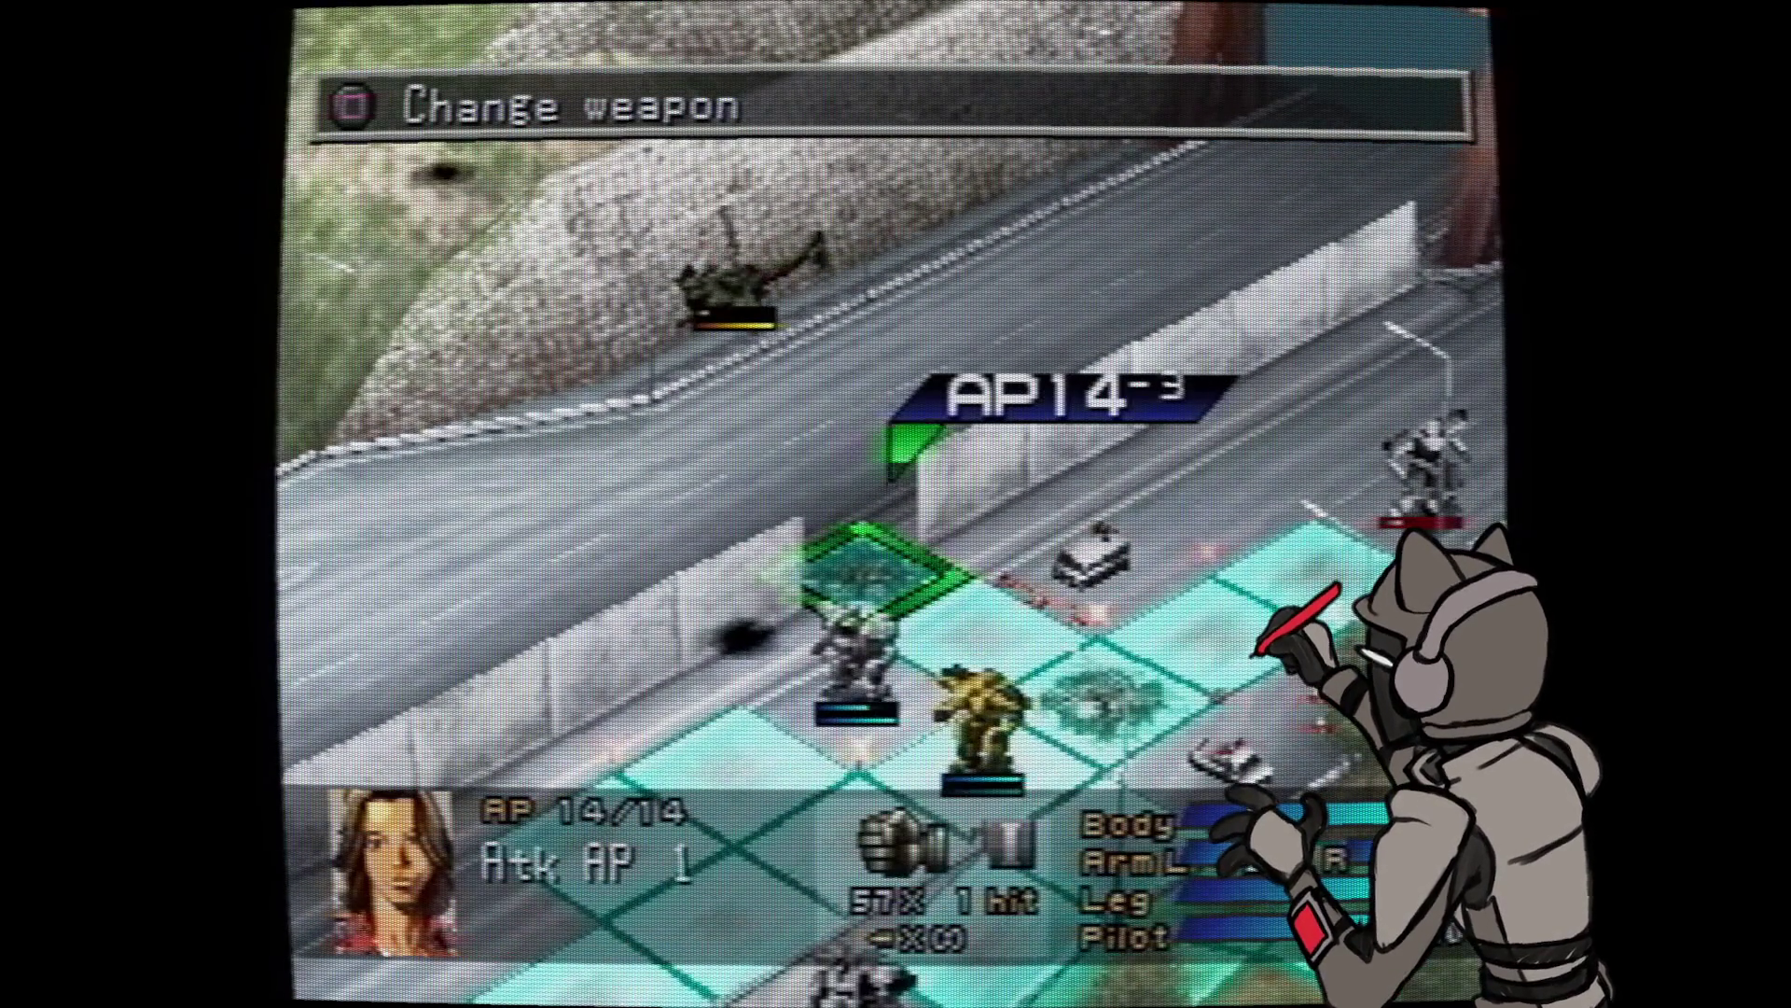
- Move the yellow wanzer up-left and fire its Kodo SN998 machine gun at the enemy helicopter
{"action": "key", "text": "Return"}
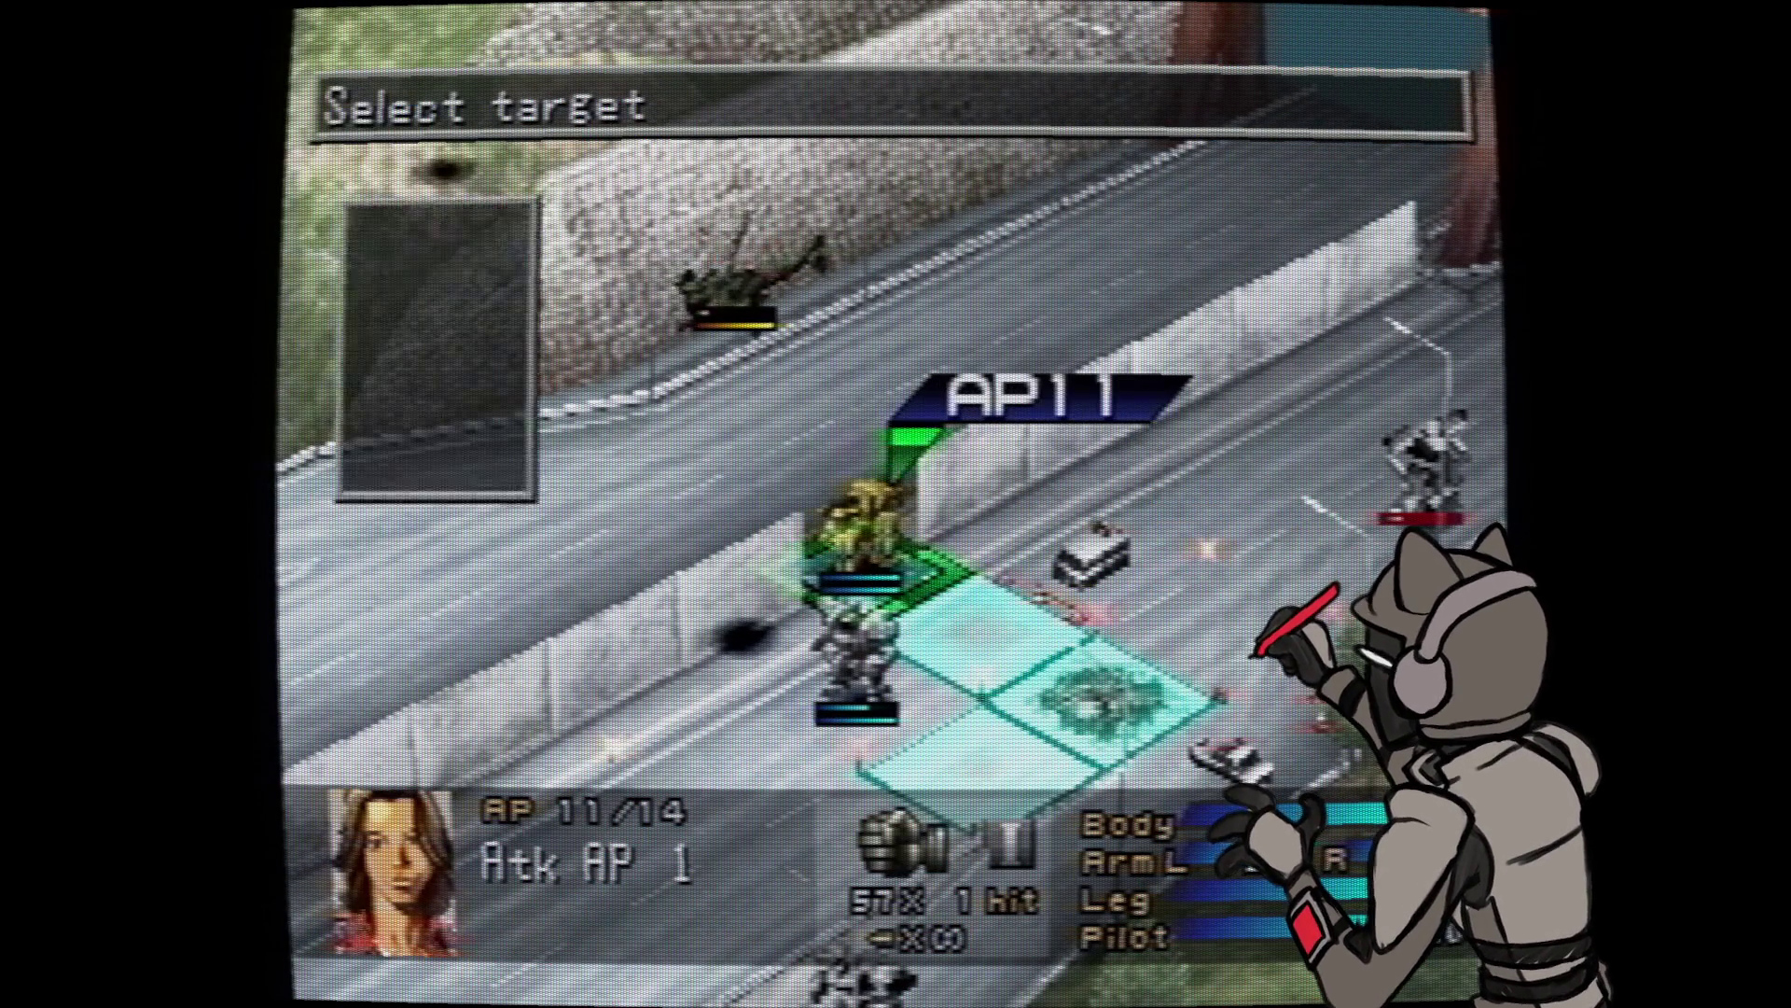
{"action": "key", "text": "Return"}
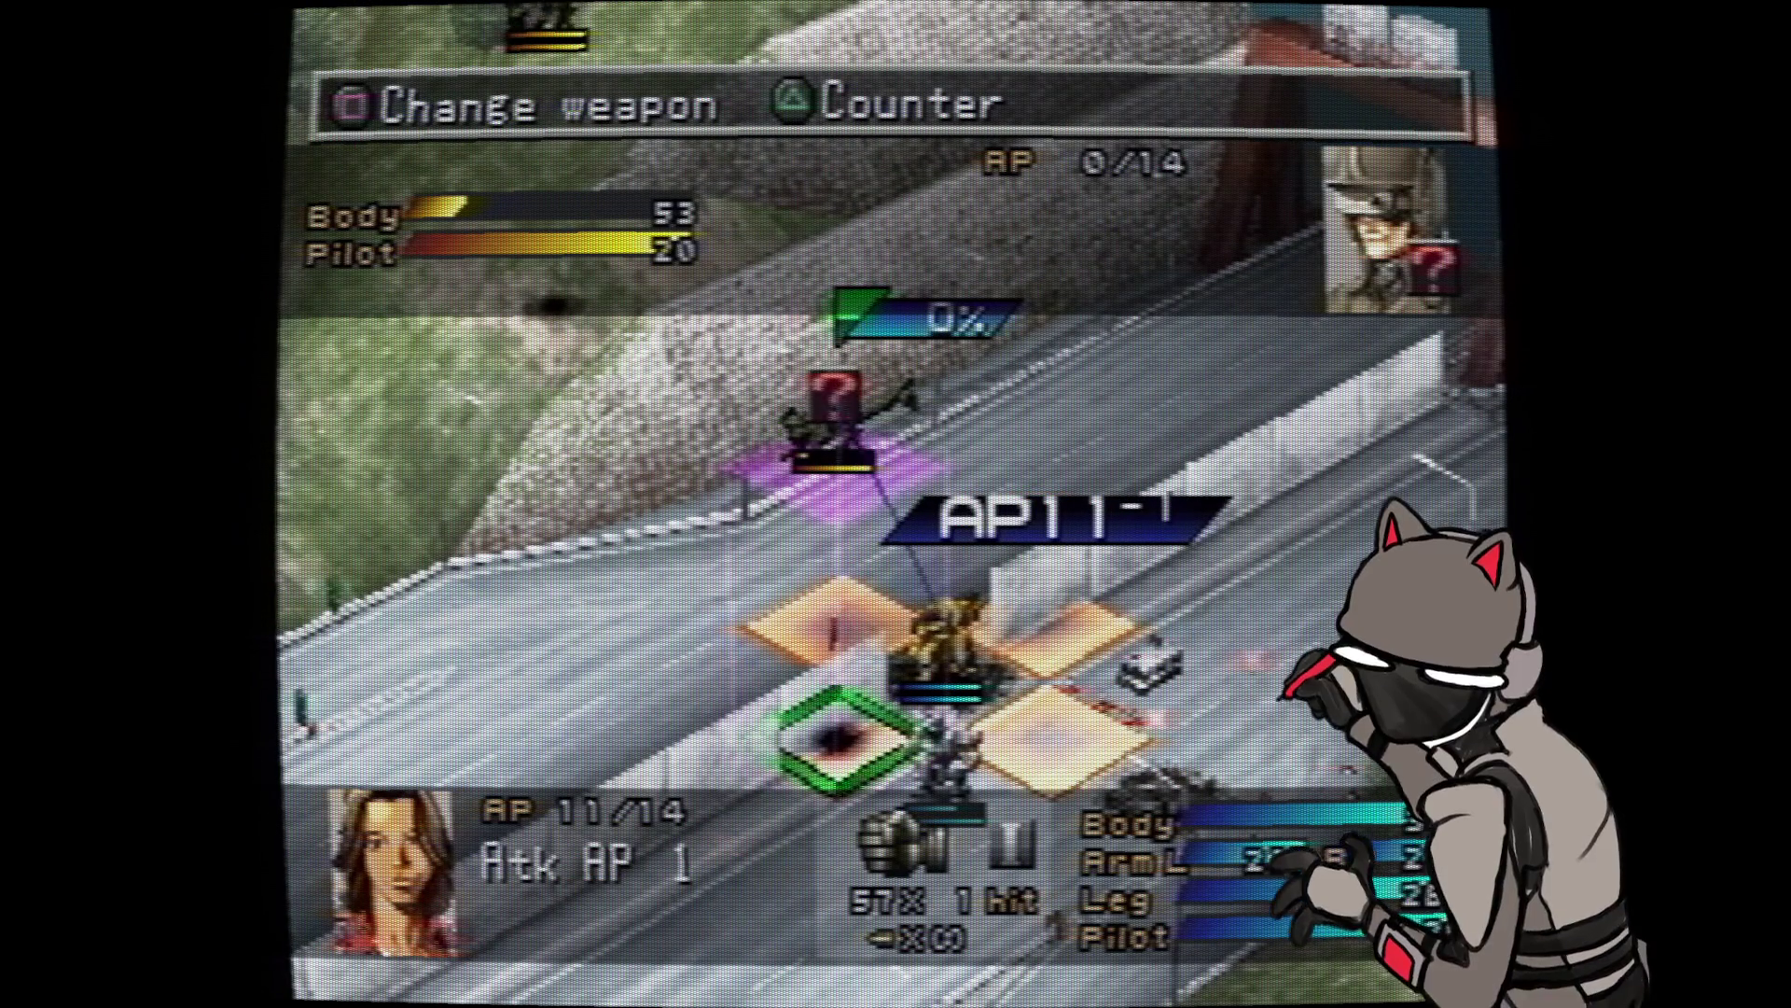
{"action": "key", "text": "s"}
{"action": "key", "text": "Down"}
{"action": "key", "text": "Return"}
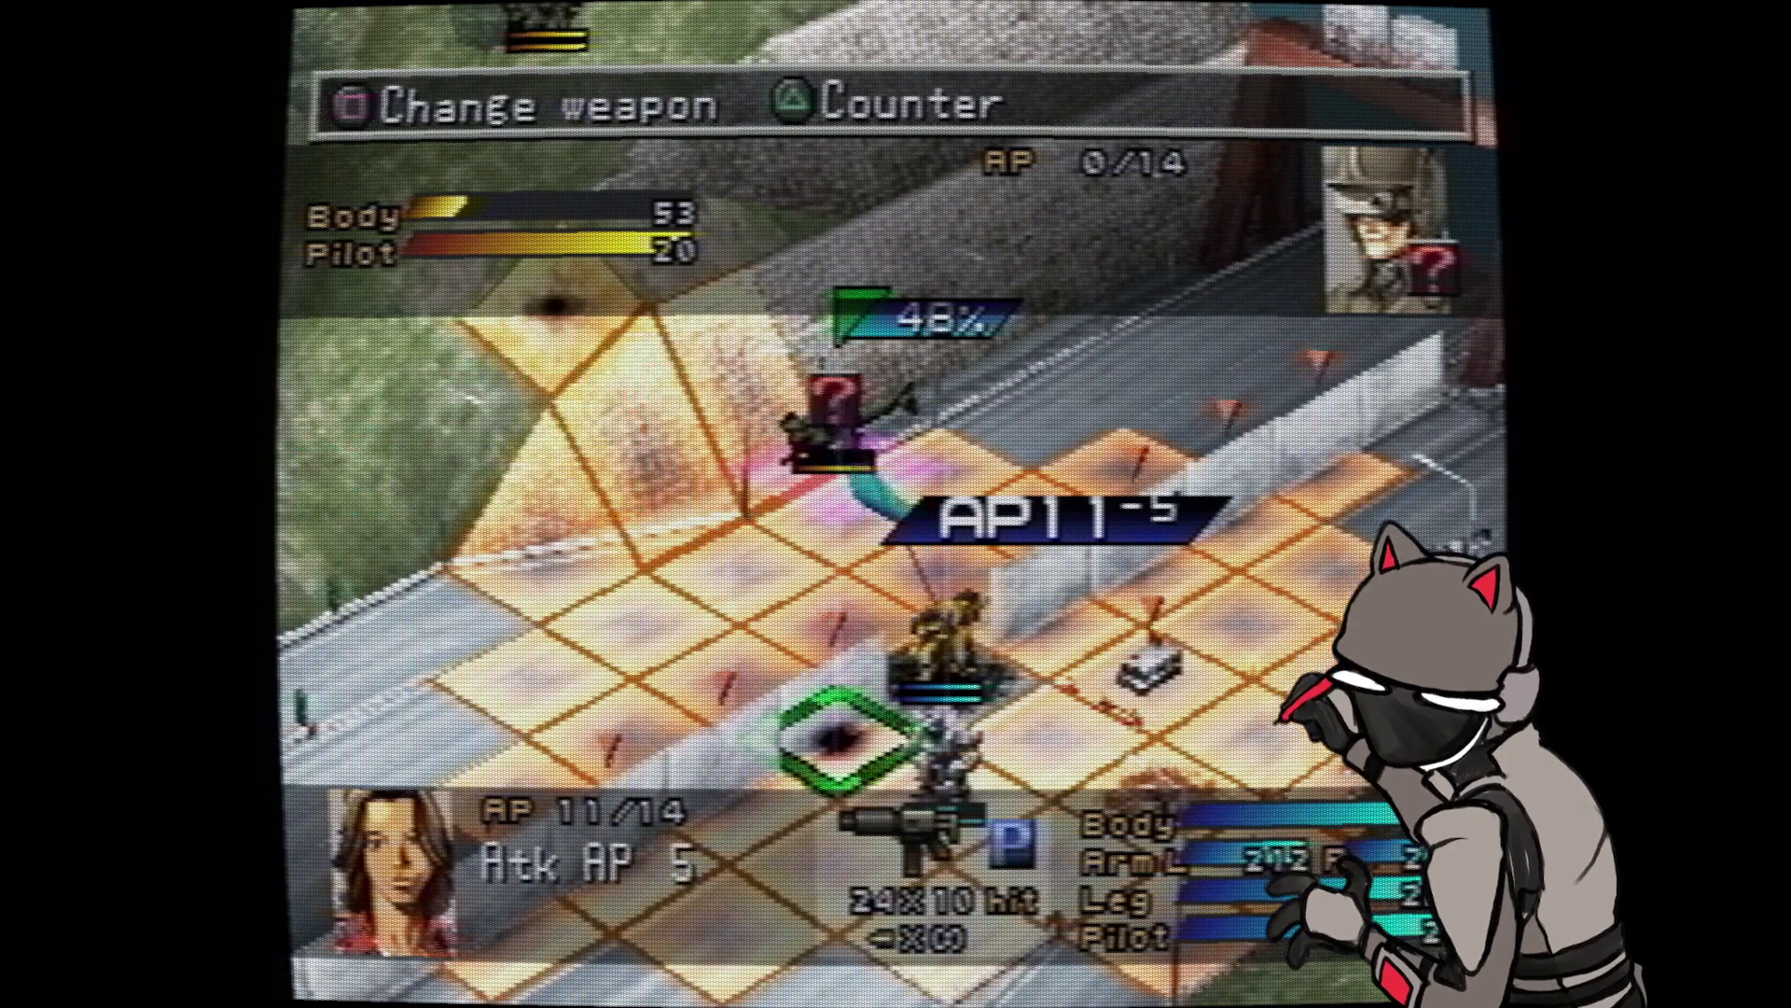
{"action": "key", "text": "Return"}
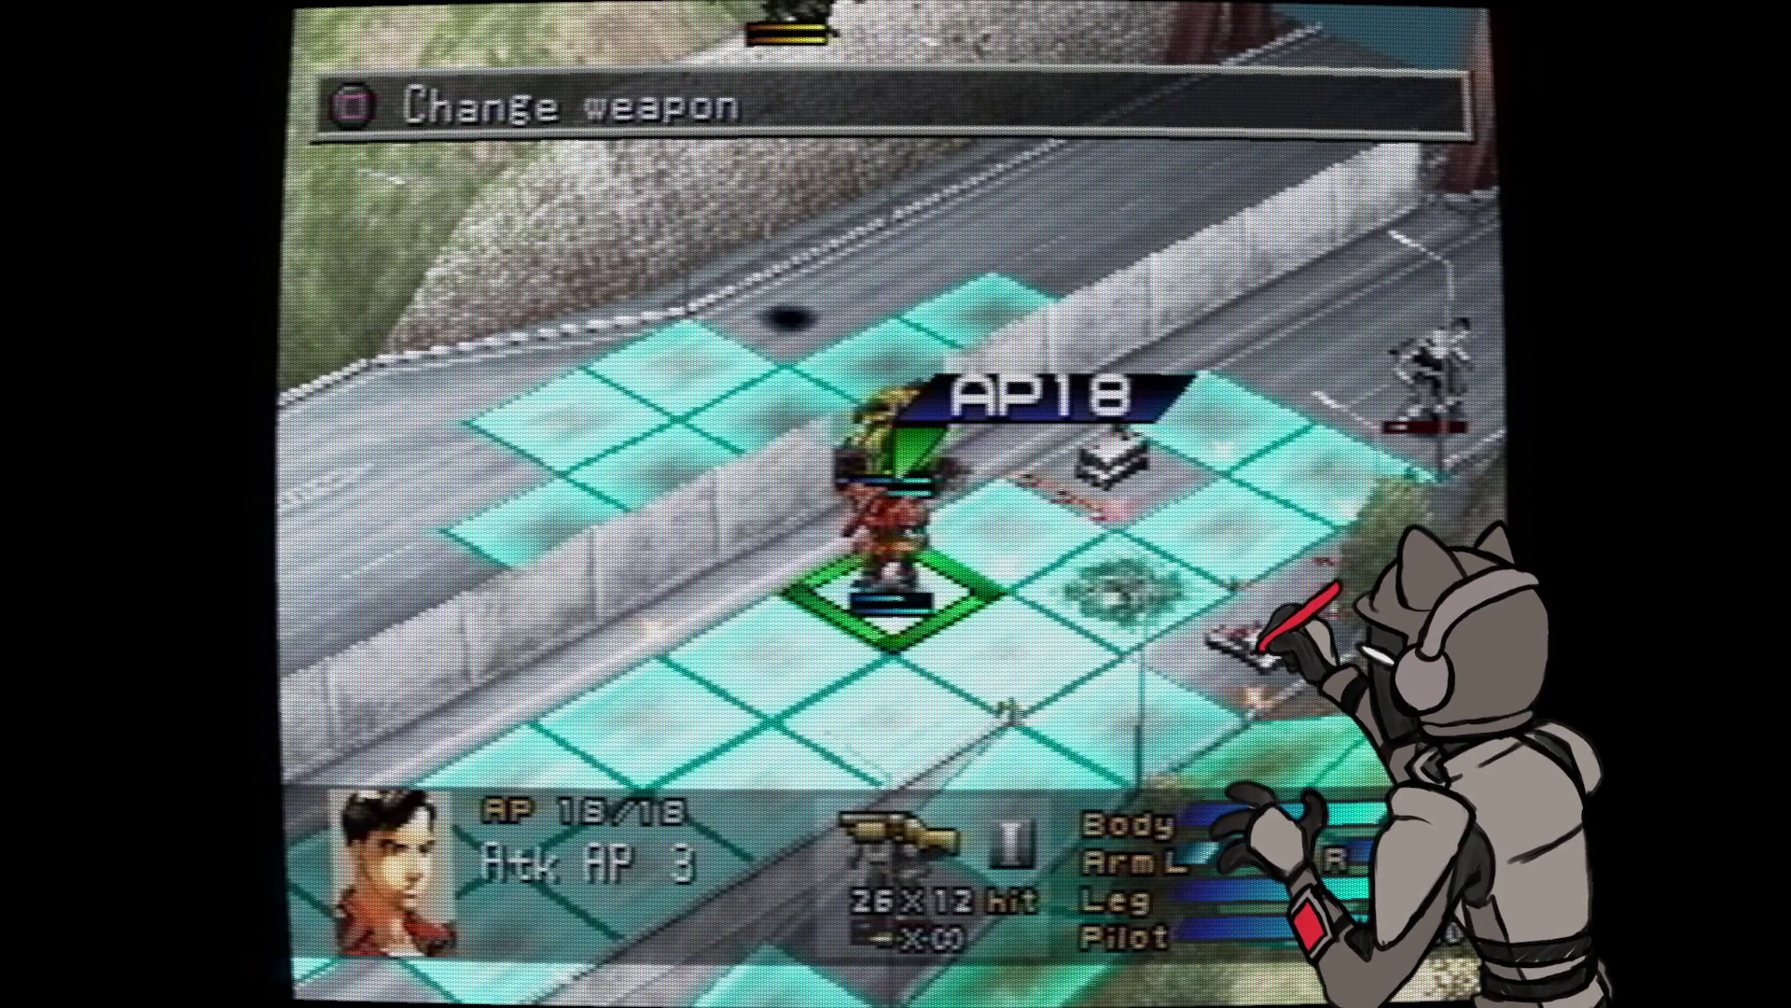
- Use a repair item on the blonde pilot's Drake M2C, restoring its Body from 91 to 237 HP
{"action": "key", "text": "Down"}
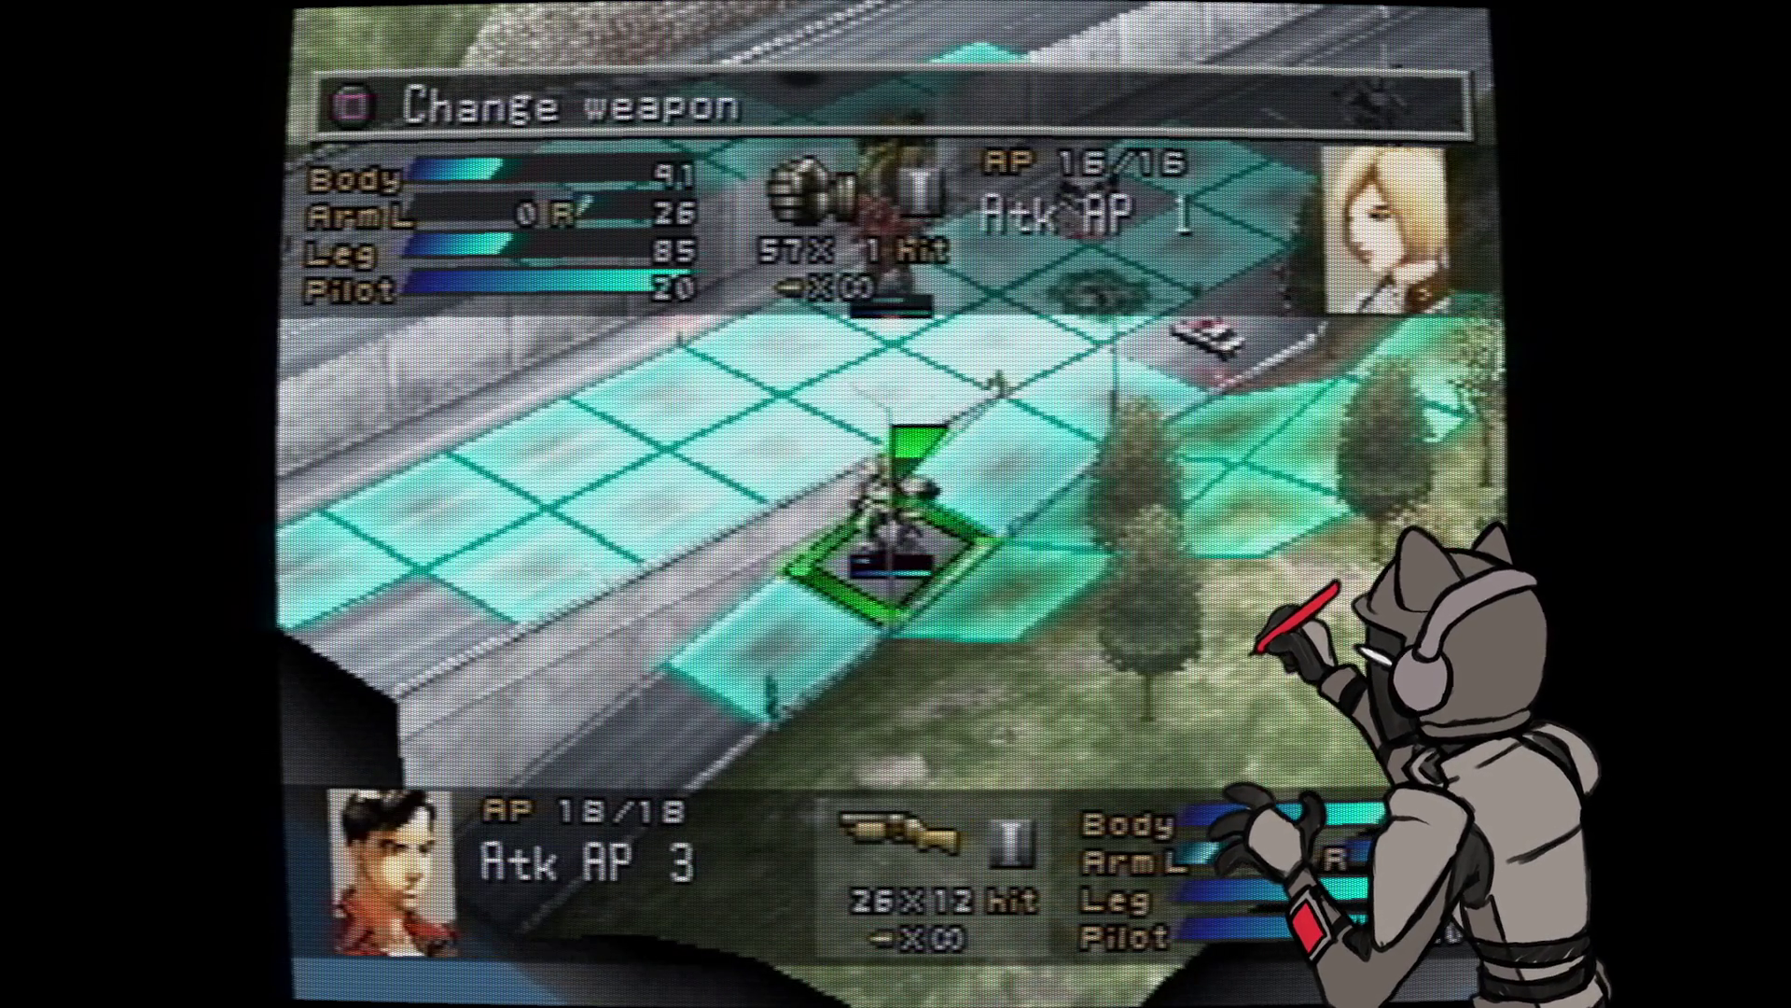
{"action": "key", "text": "Escape"}
{"action": "key", "text": "Return"}
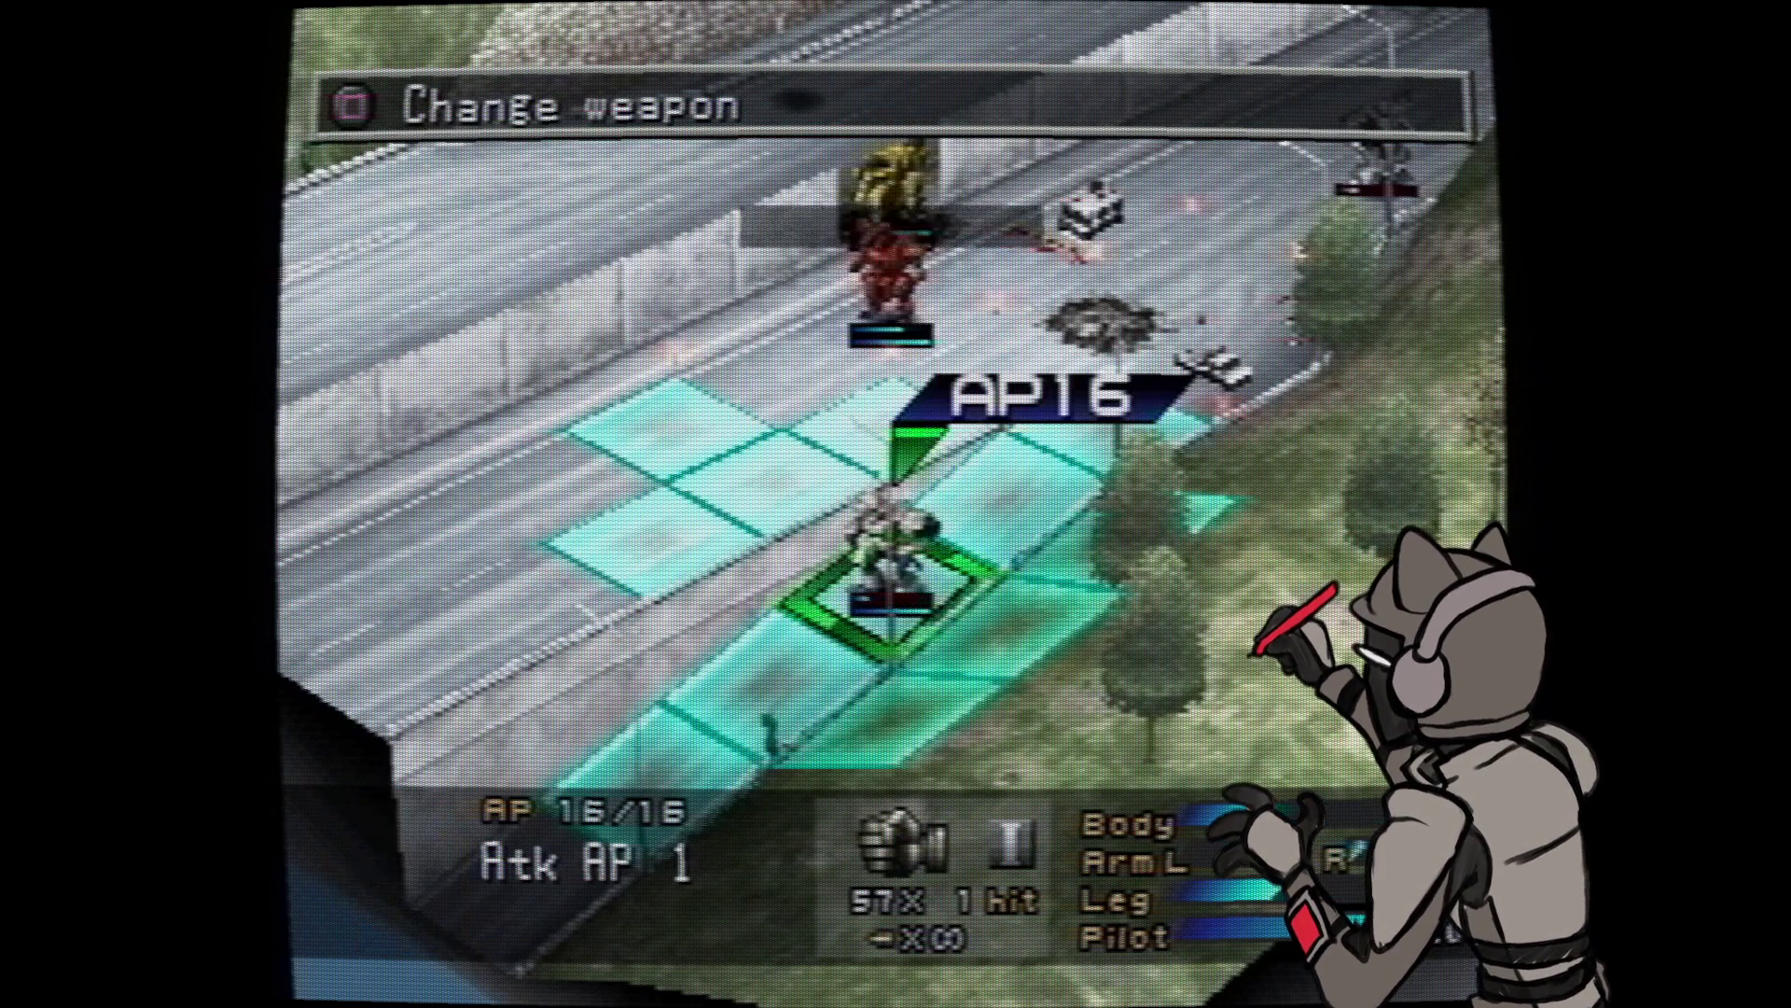
{"action": "key", "text": "Down"}
{"action": "key", "text": "Down"}
{"action": "key", "text": "Return"}
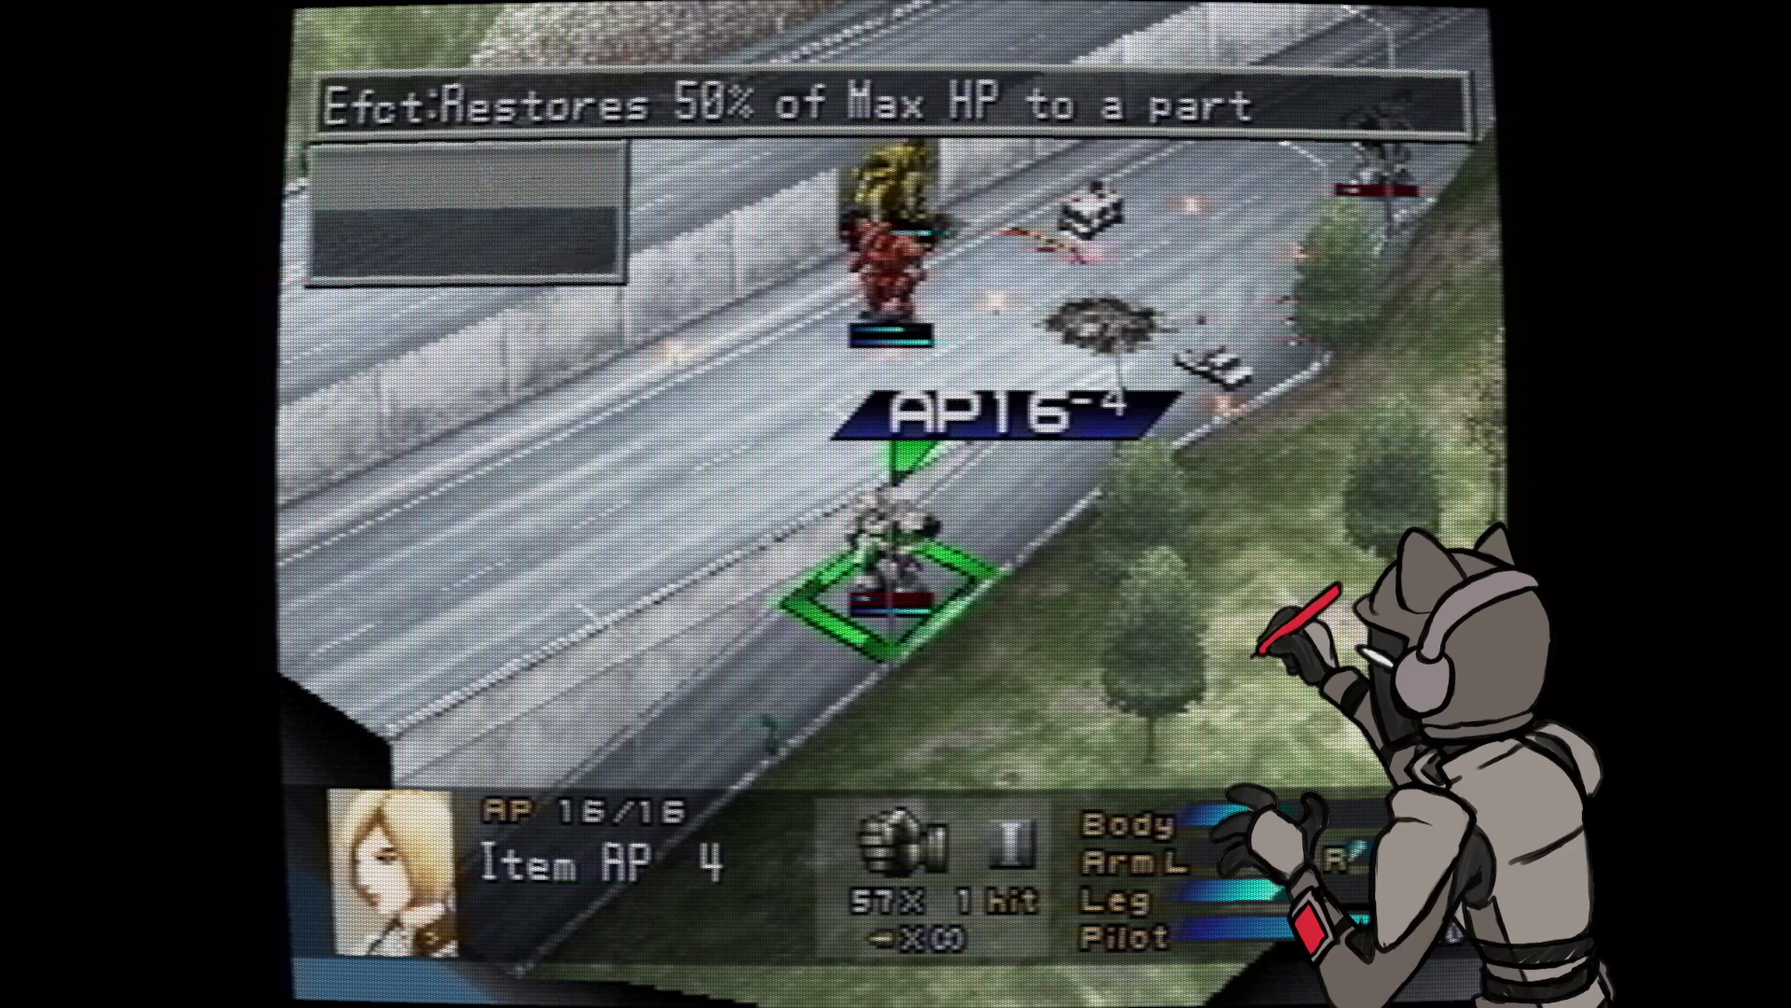
{"action": "key", "text": "Return"}
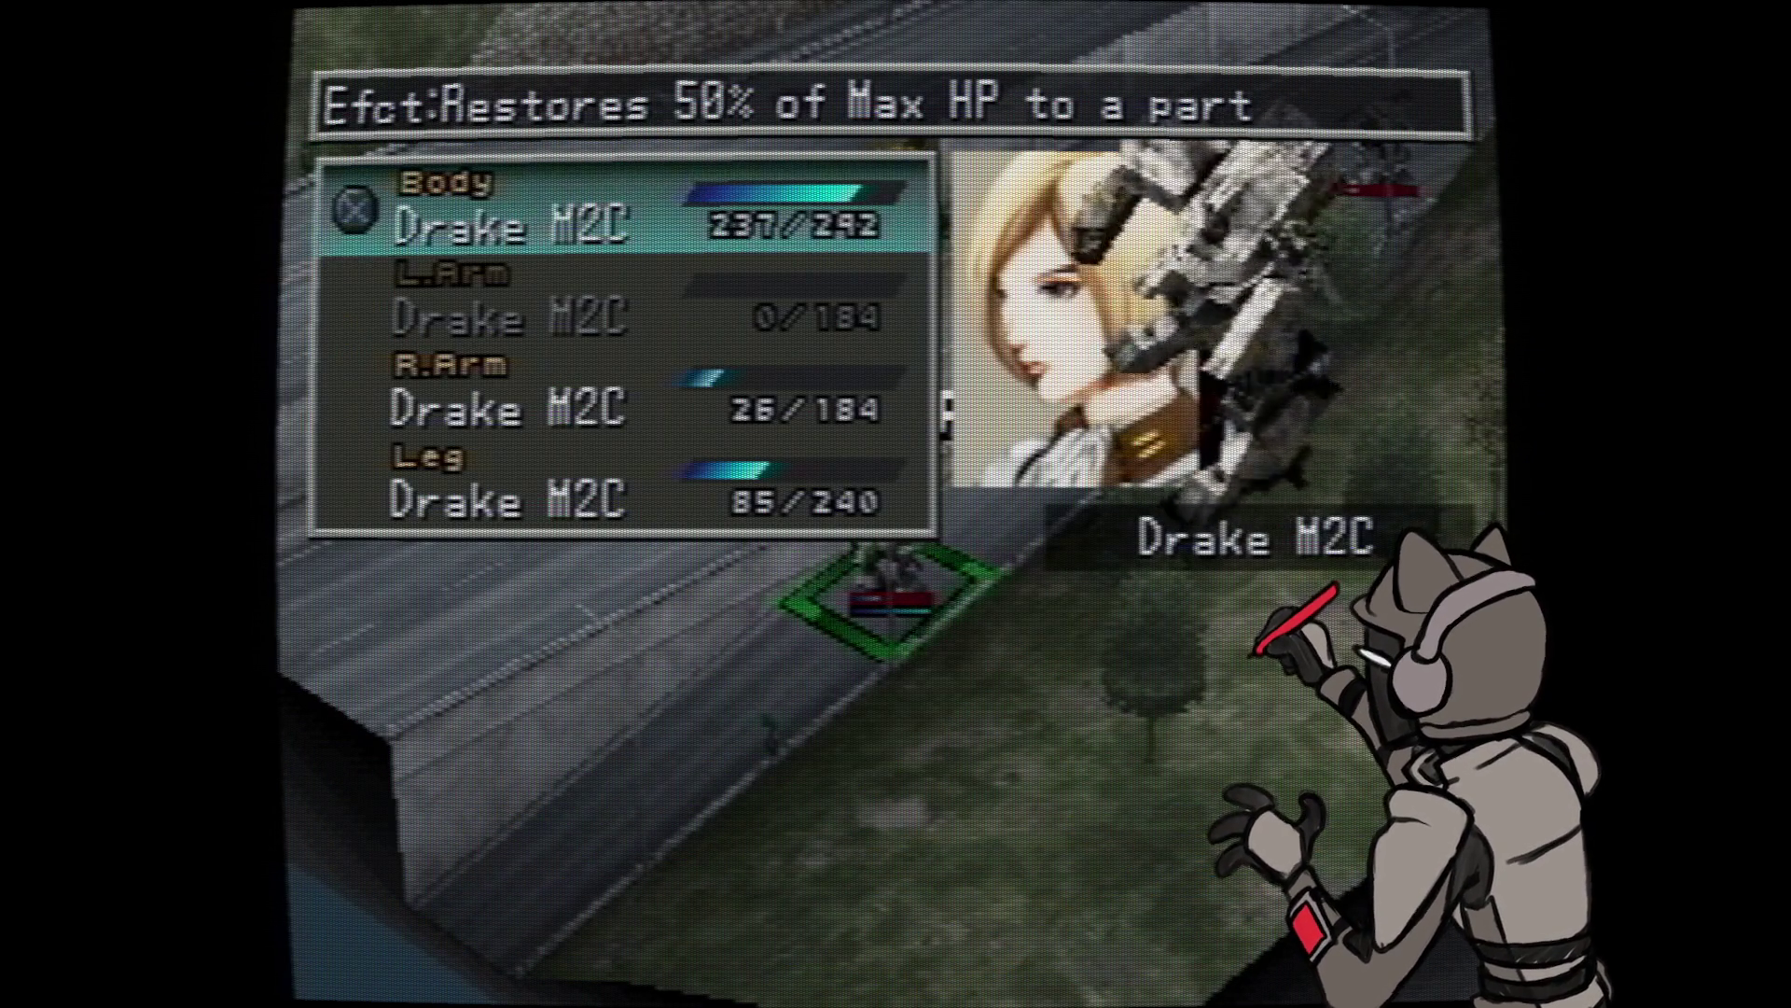
{"action": "key", "text": "Return"}
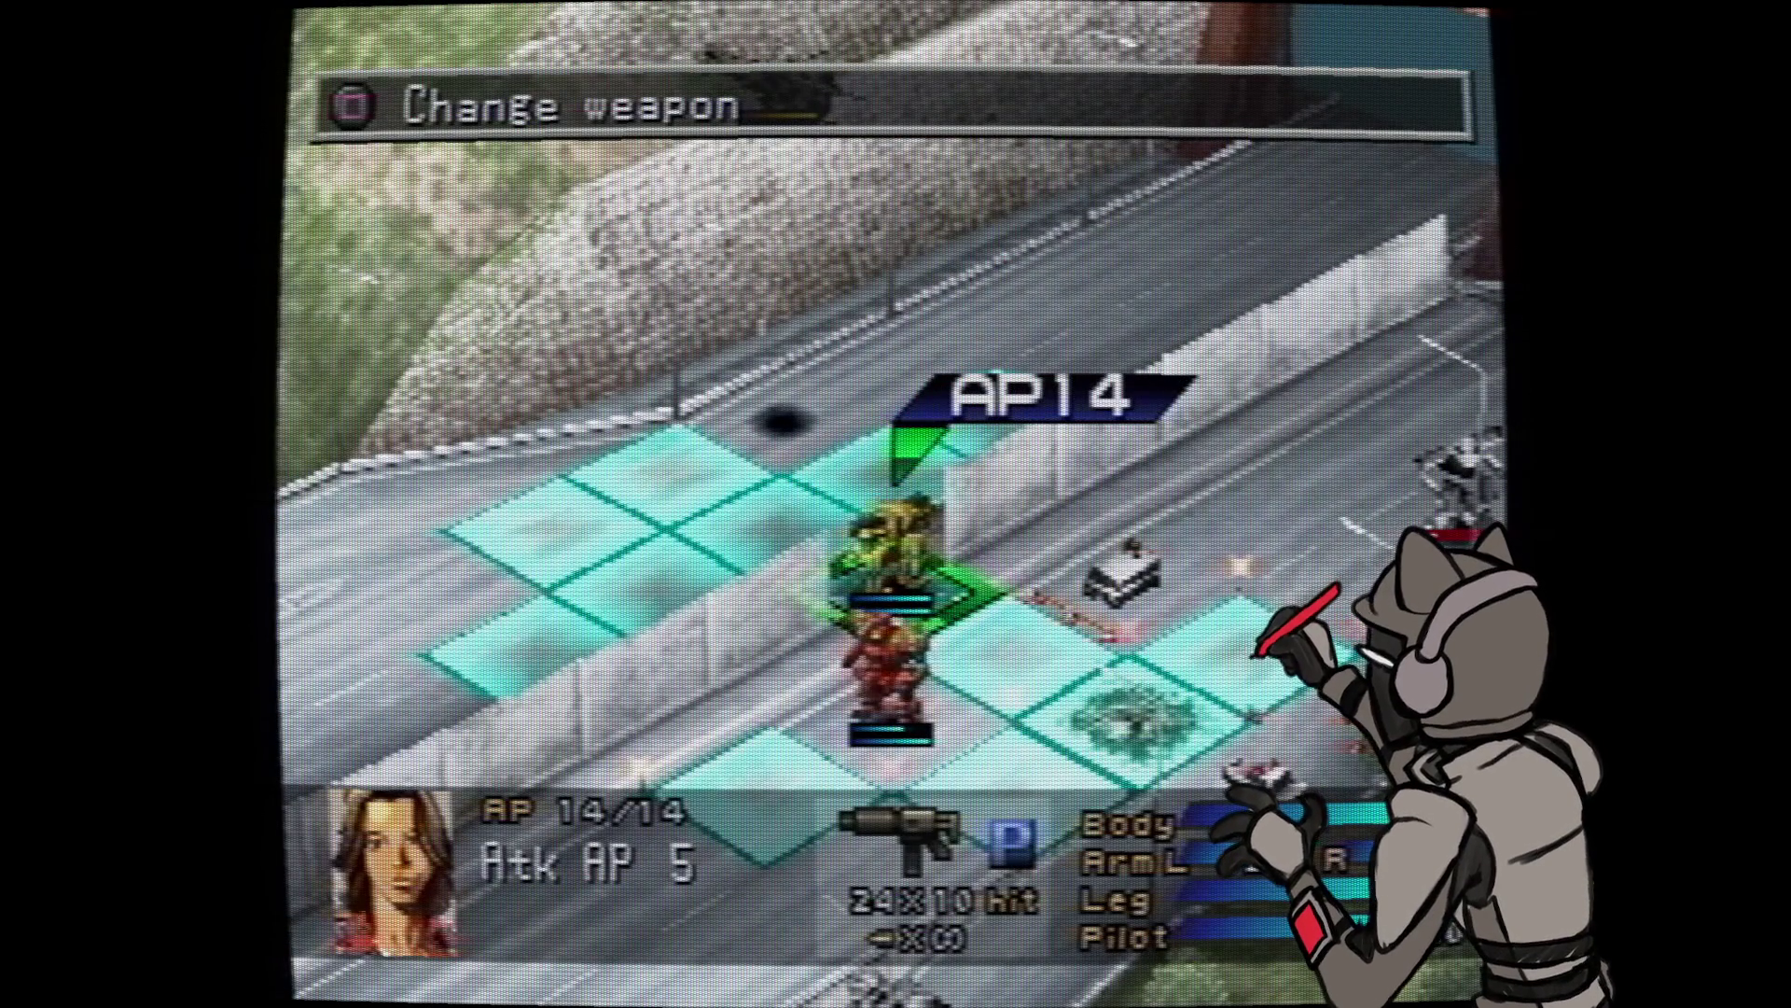
- Walk the yellow wanzer two tiles and launch the 3 AP attack on the adjacent enemy wanzer, clearing the stage
{"action": "key", "text": "Up"}
{"action": "key", "text": "Up"}
{"action": "key", "text": "Return"}
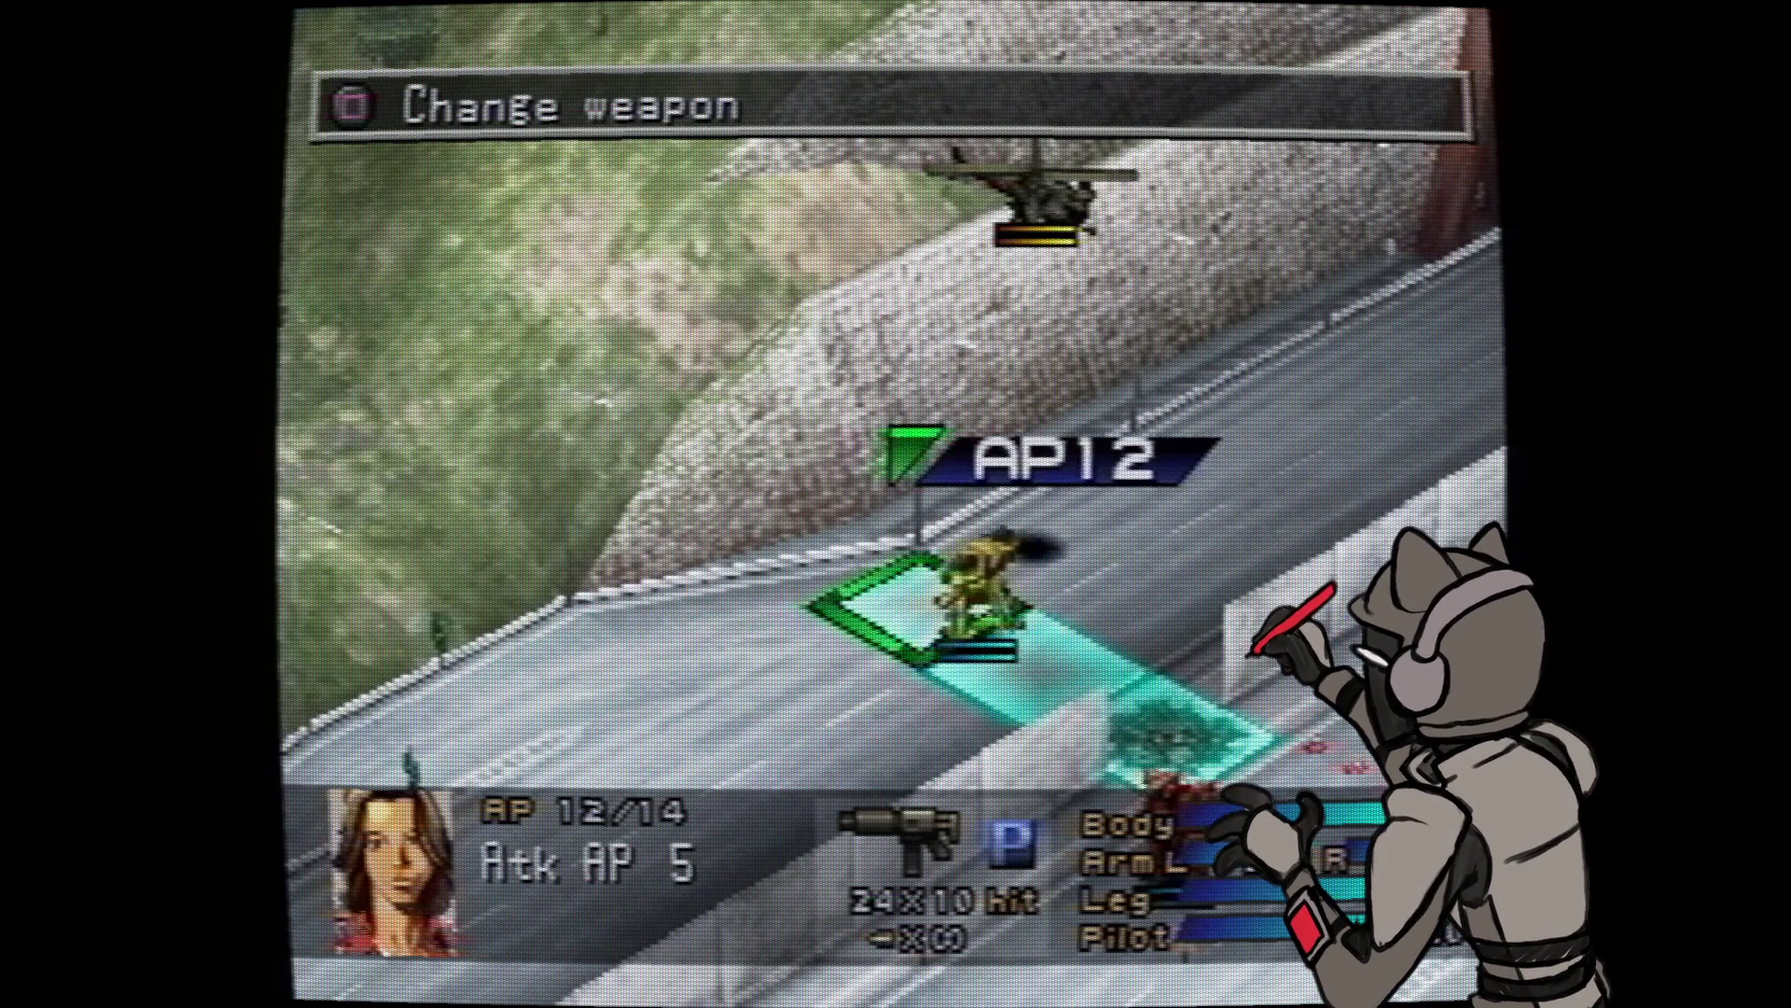
{"action": "key", "text": "Return"}
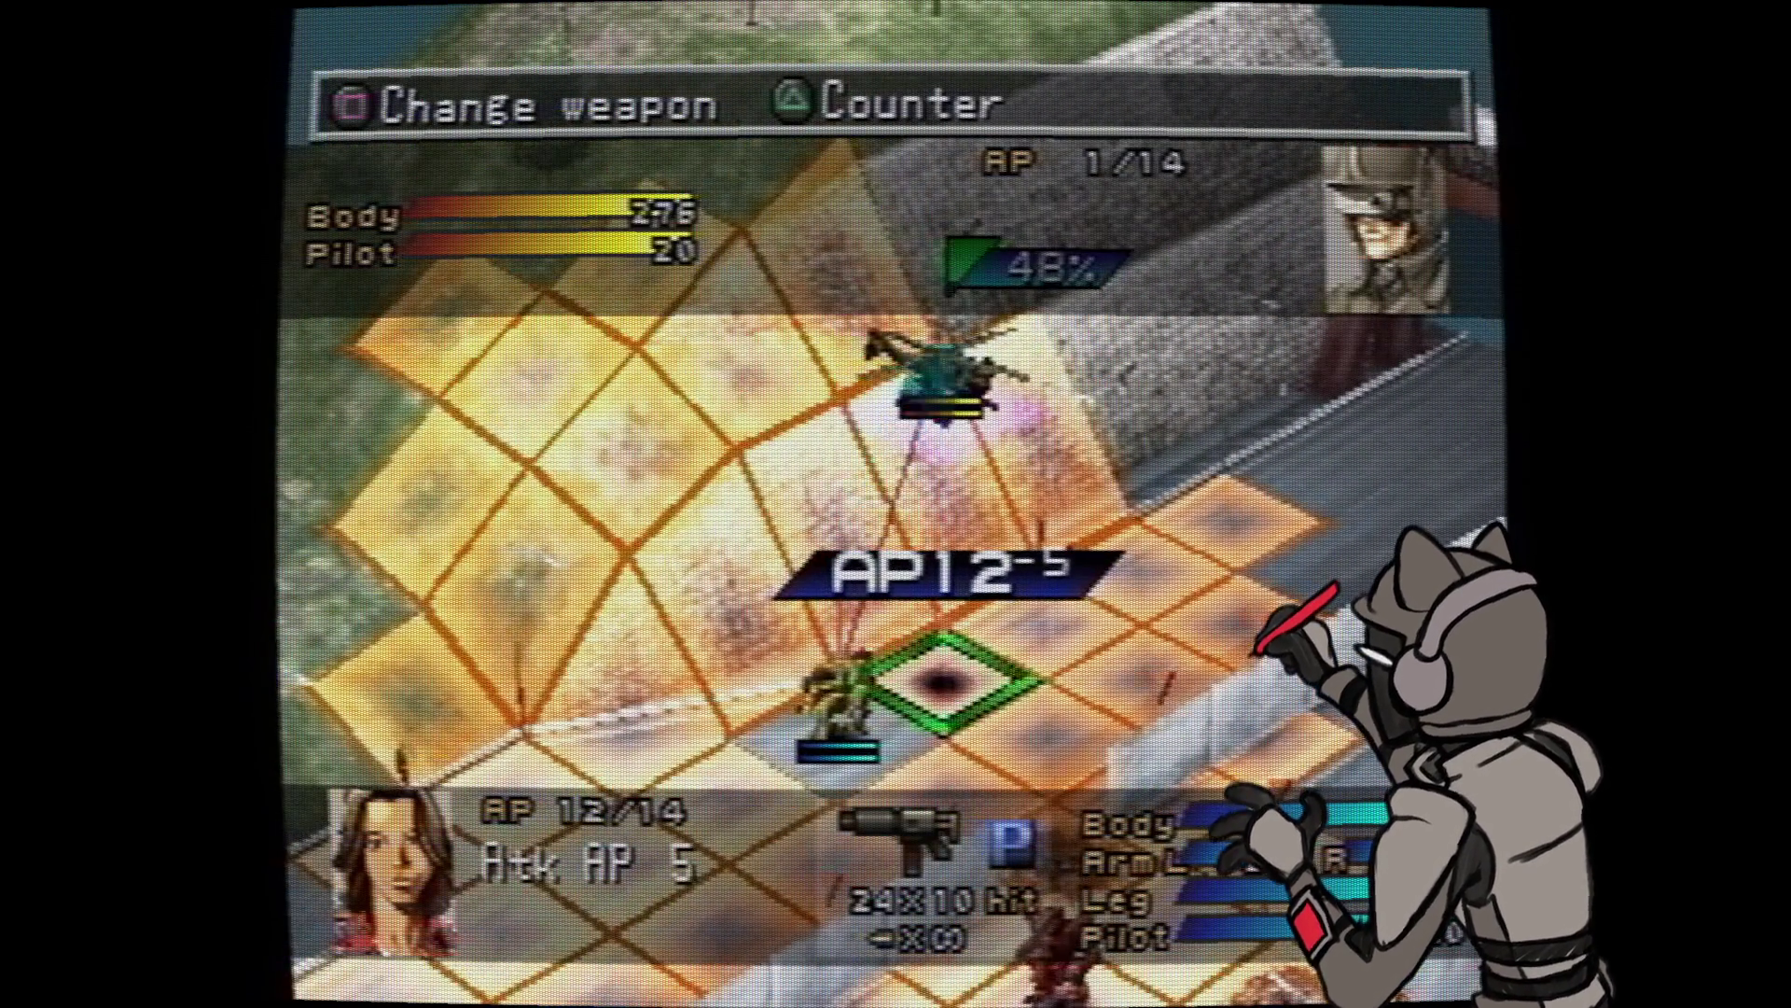
{"action": "key", "text": "Return"}
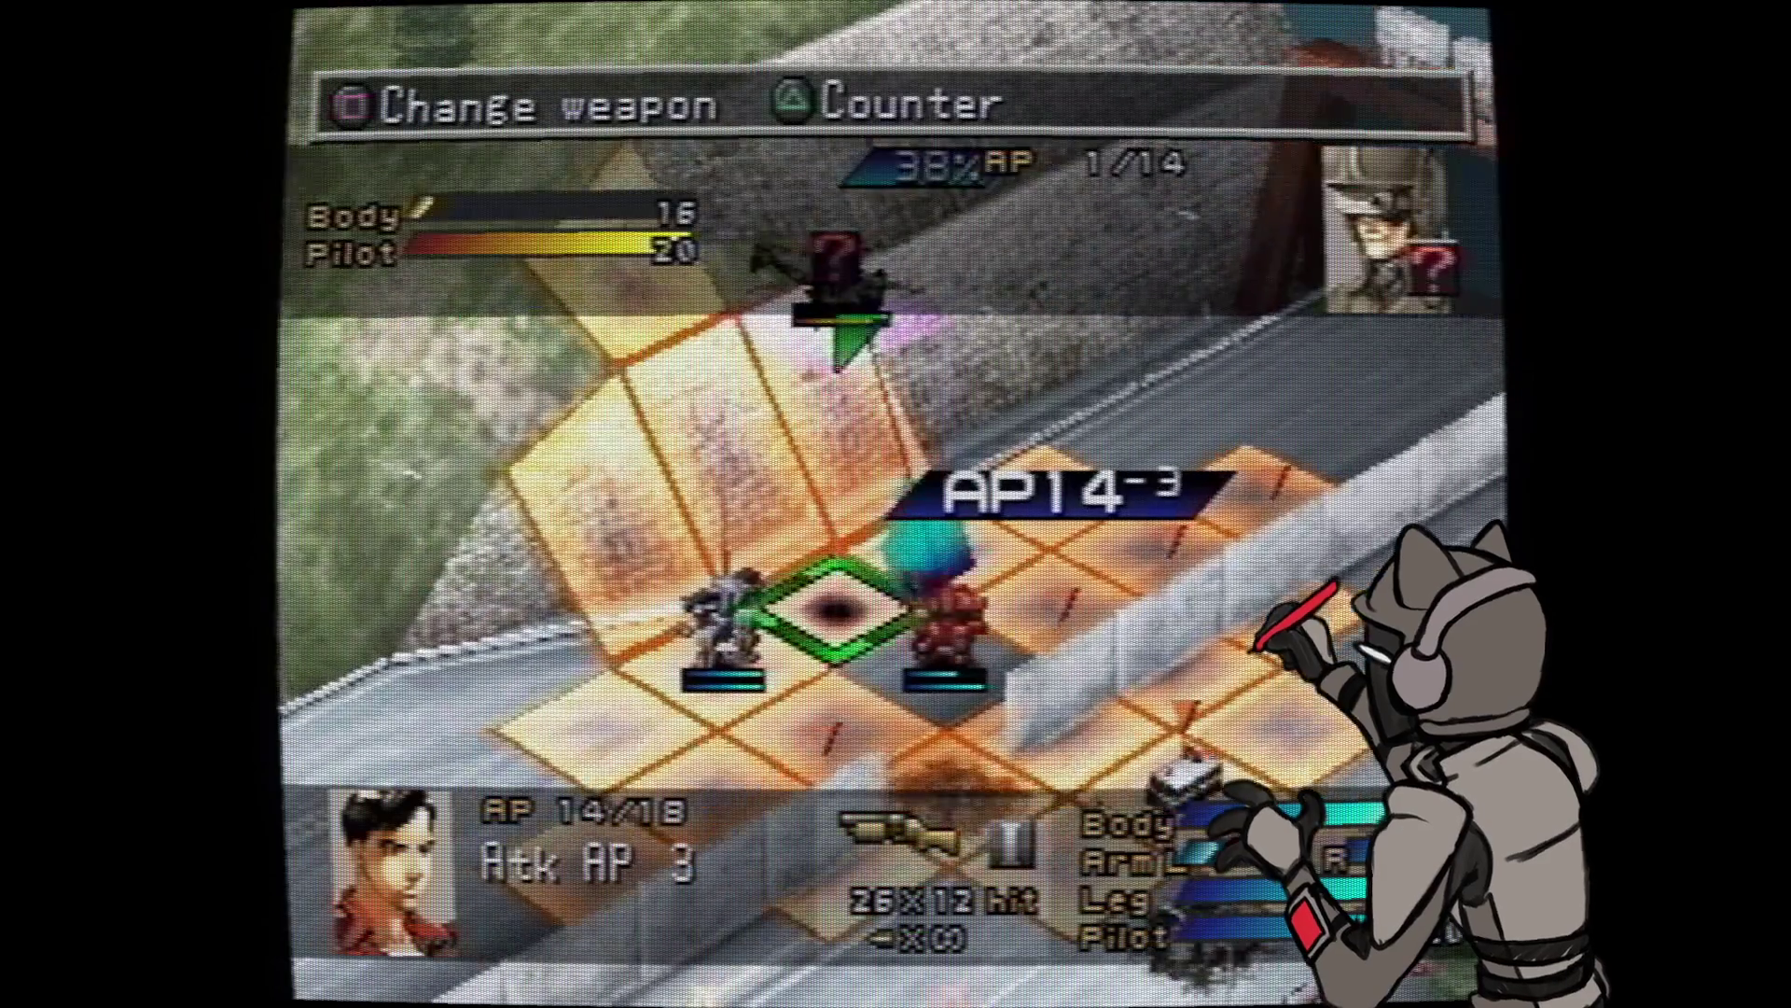
{"action": "key", "text": "Return"}
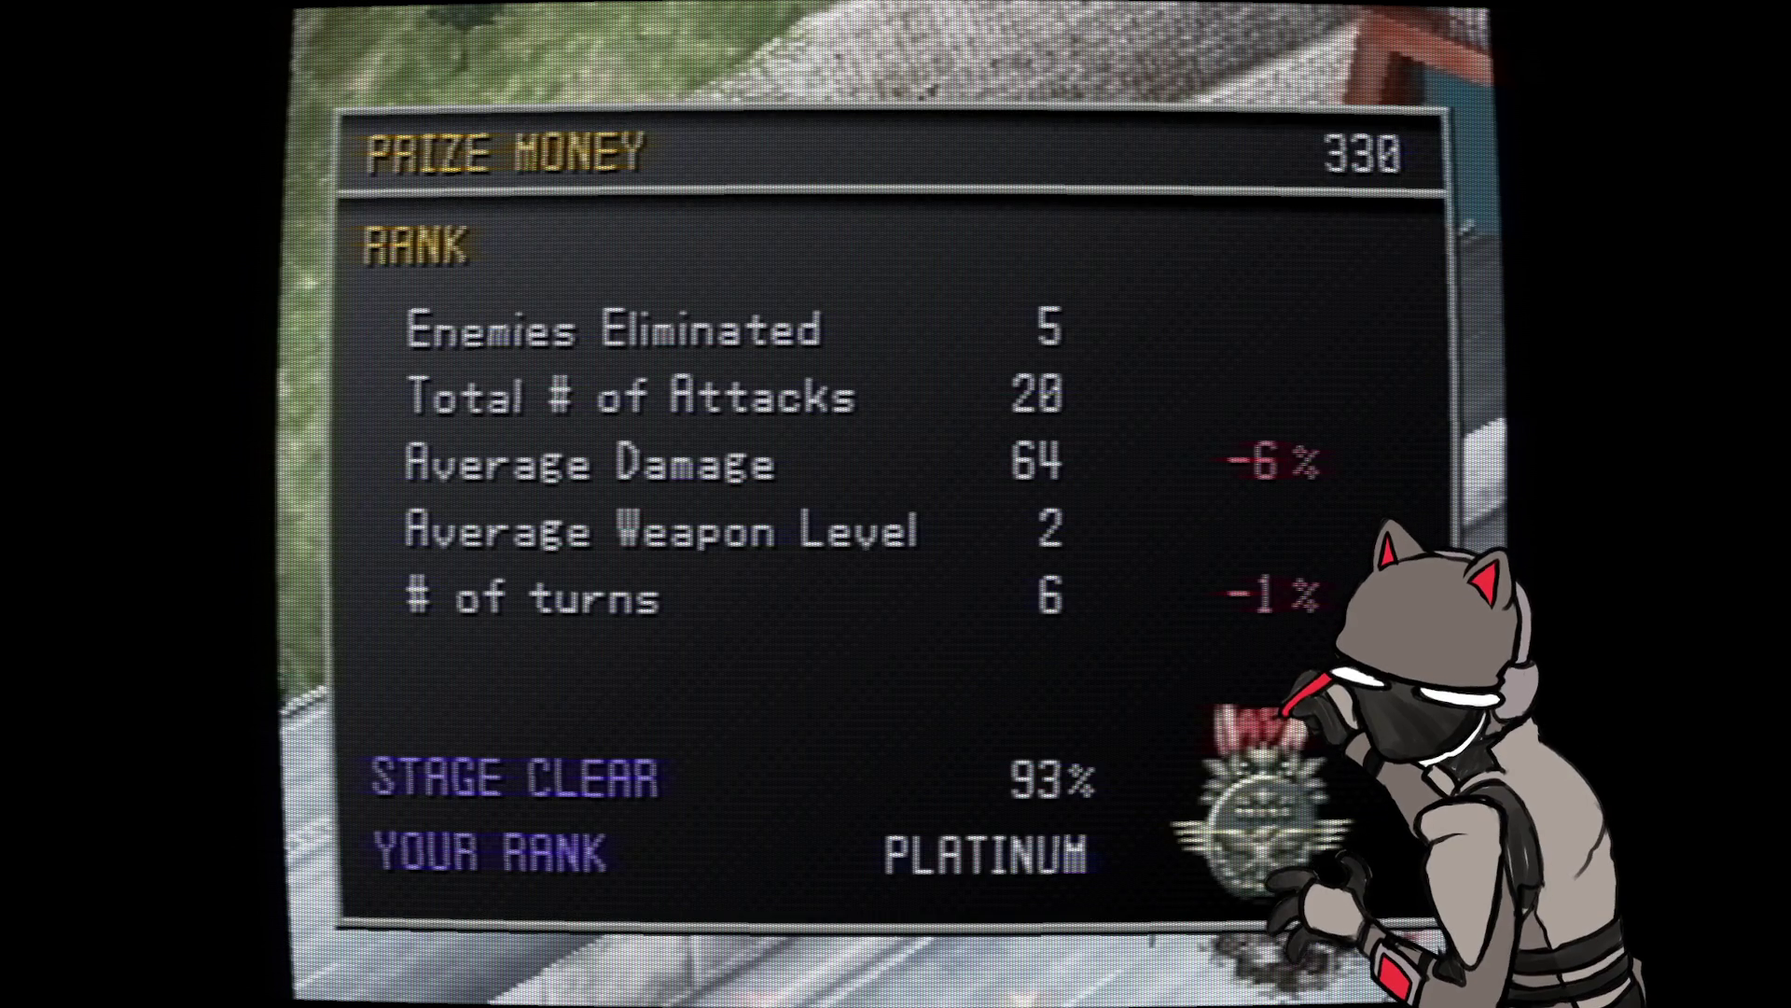
- Close the results and stock the captured KyokeiMk108 under its default name
{"action": "key", "text": "Return"}
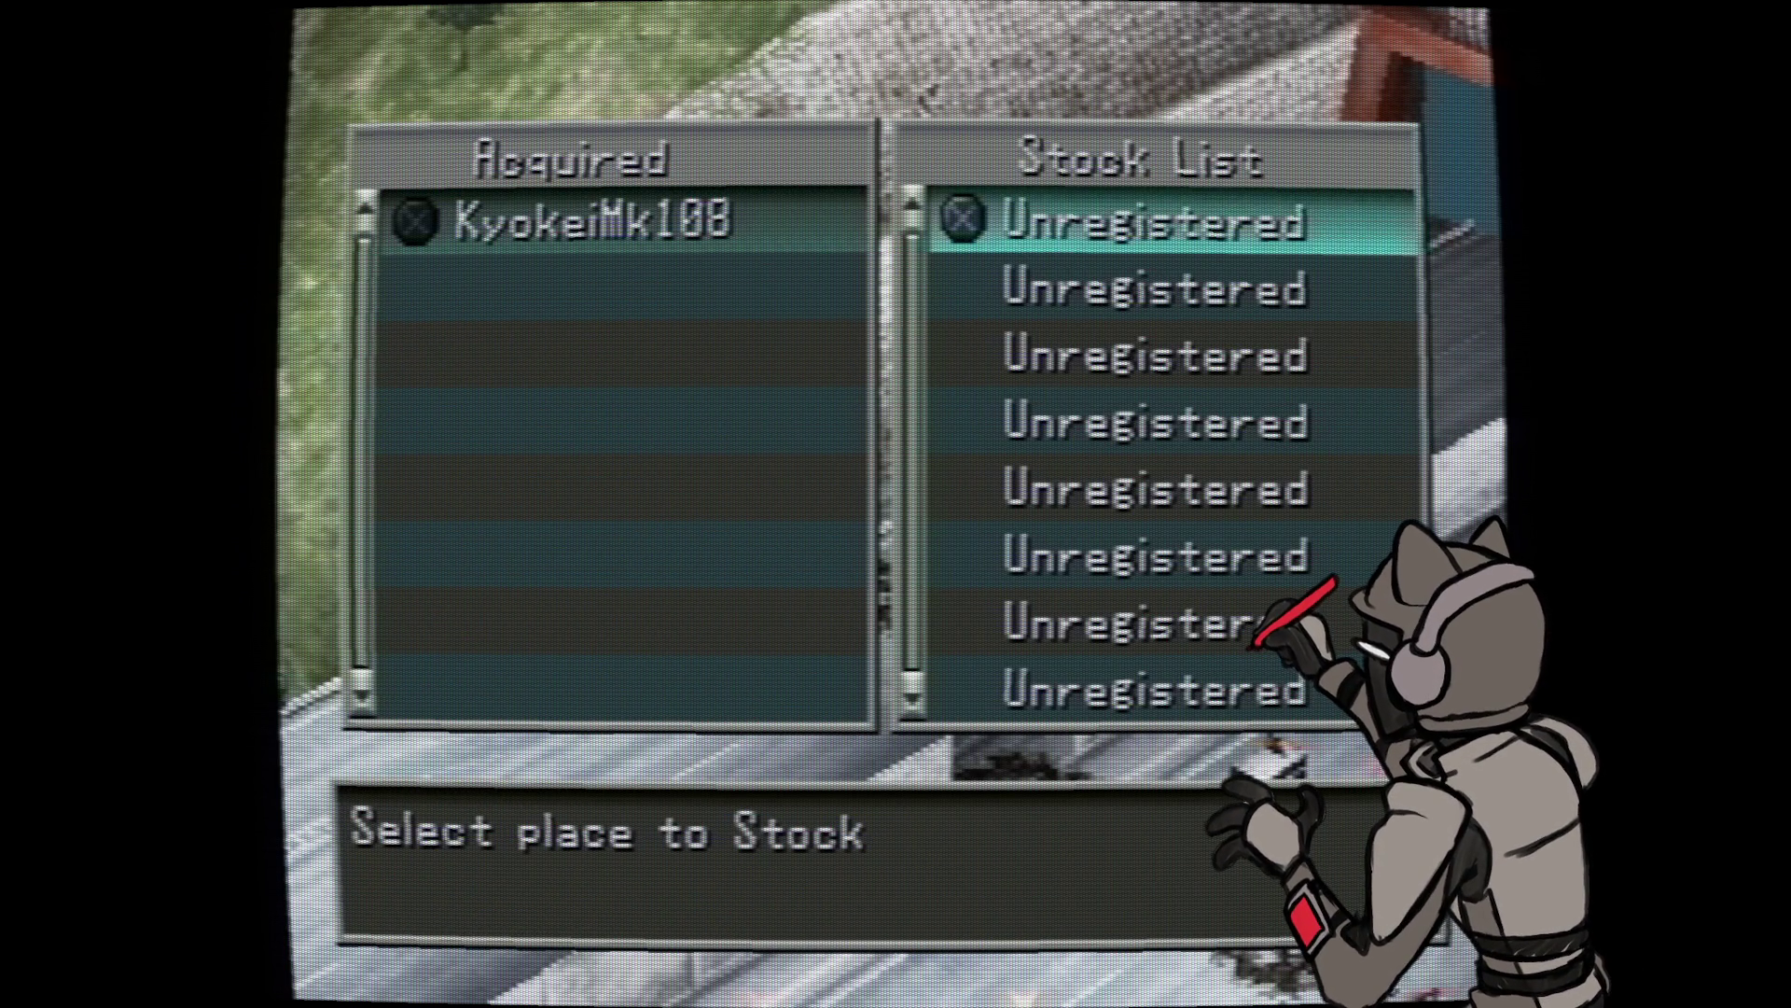
{"action": "key", "text": "Return"}
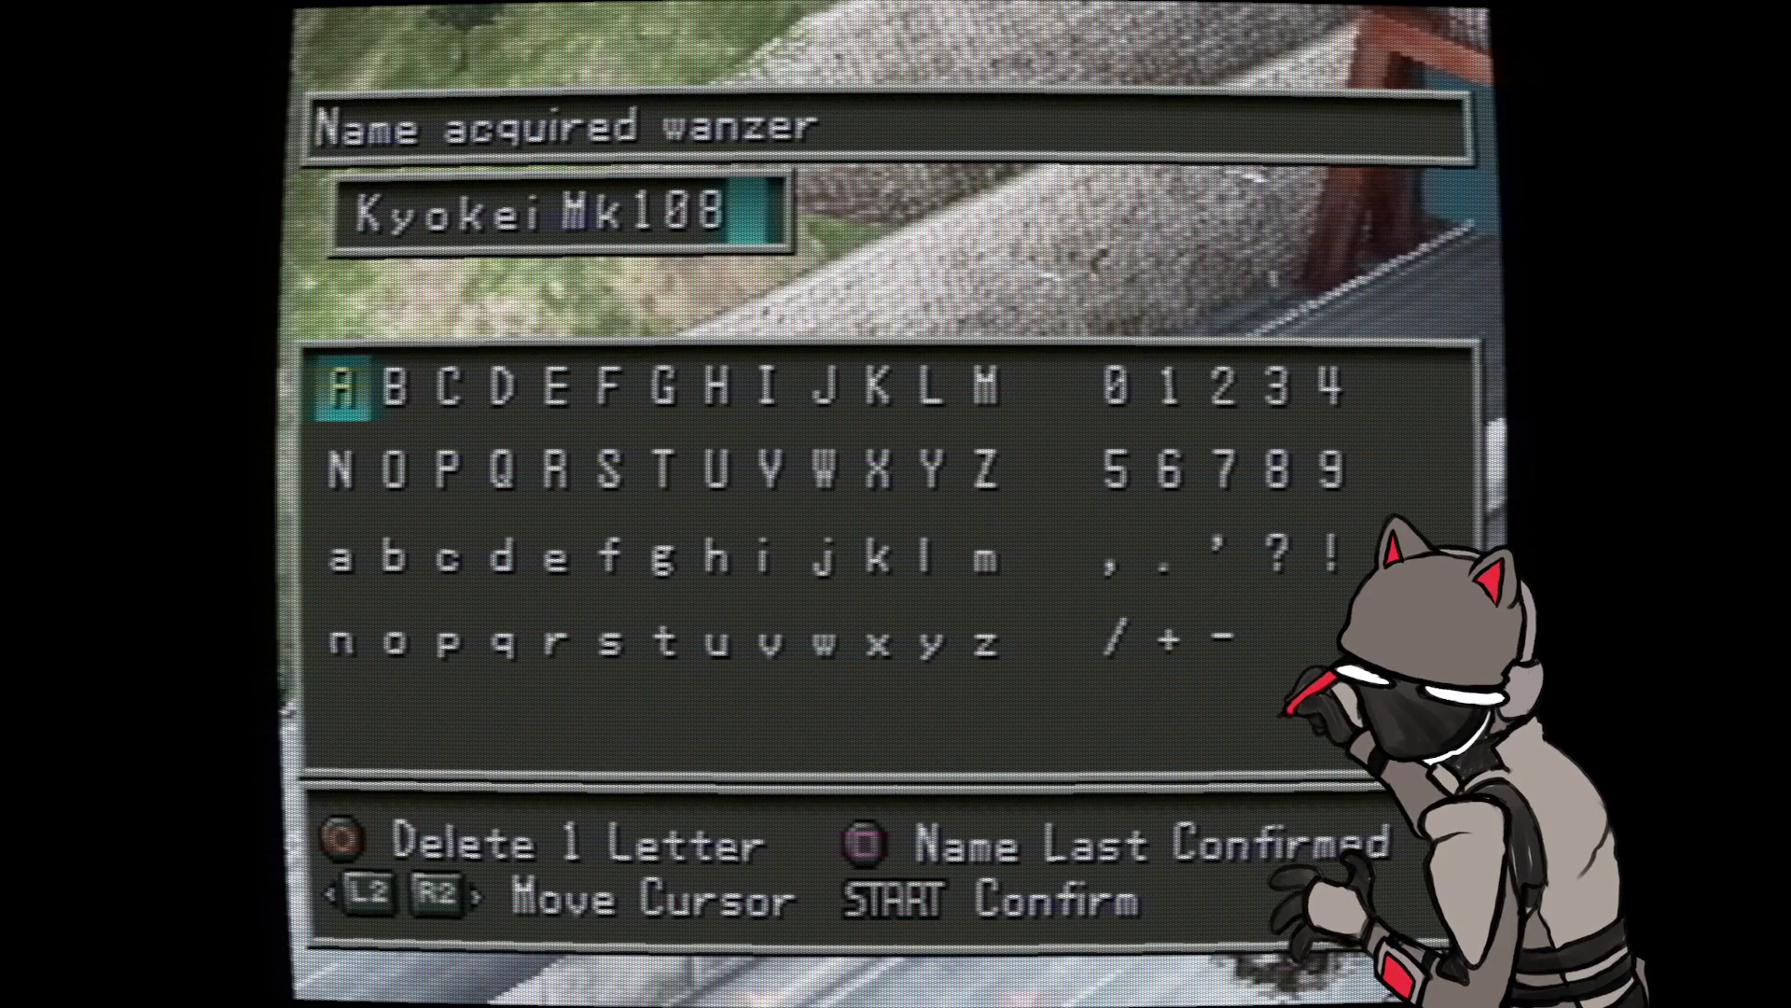
{"action": "key", "text": "Return"}
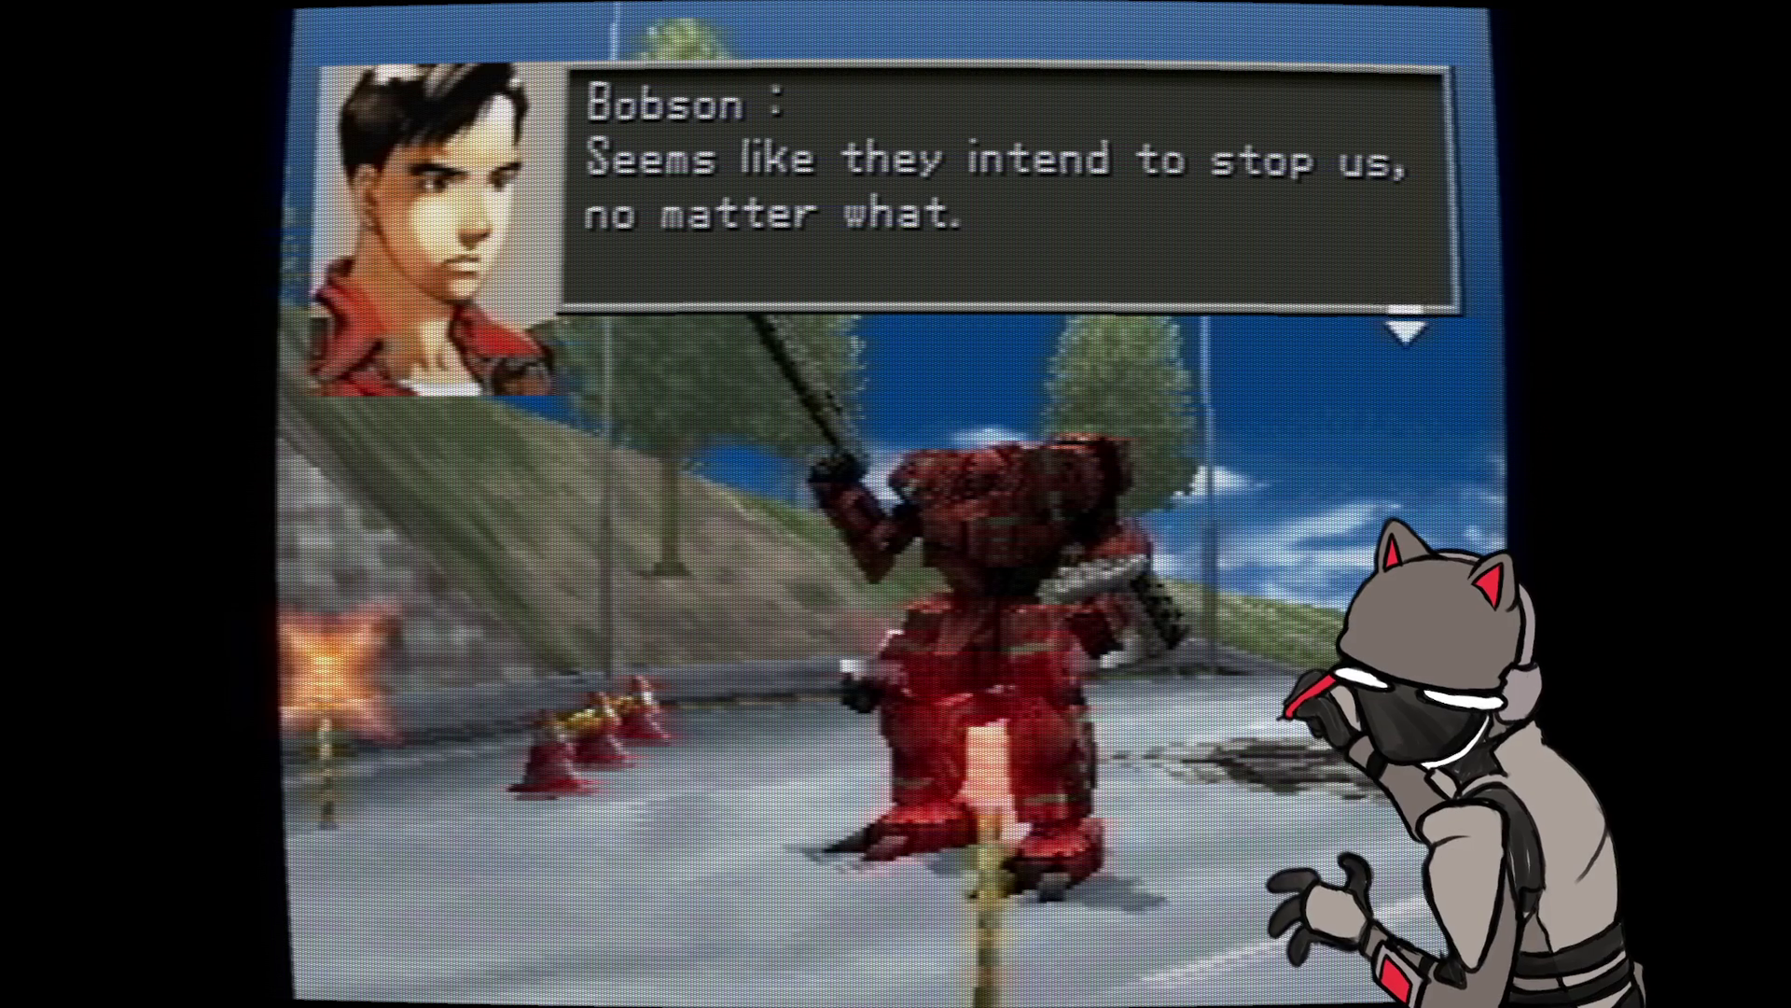
- Advance through Bobson's, Ryogo's and Emma's post-battle lines to reach the Intermission menu
{"action": "key", "text": "Return"}
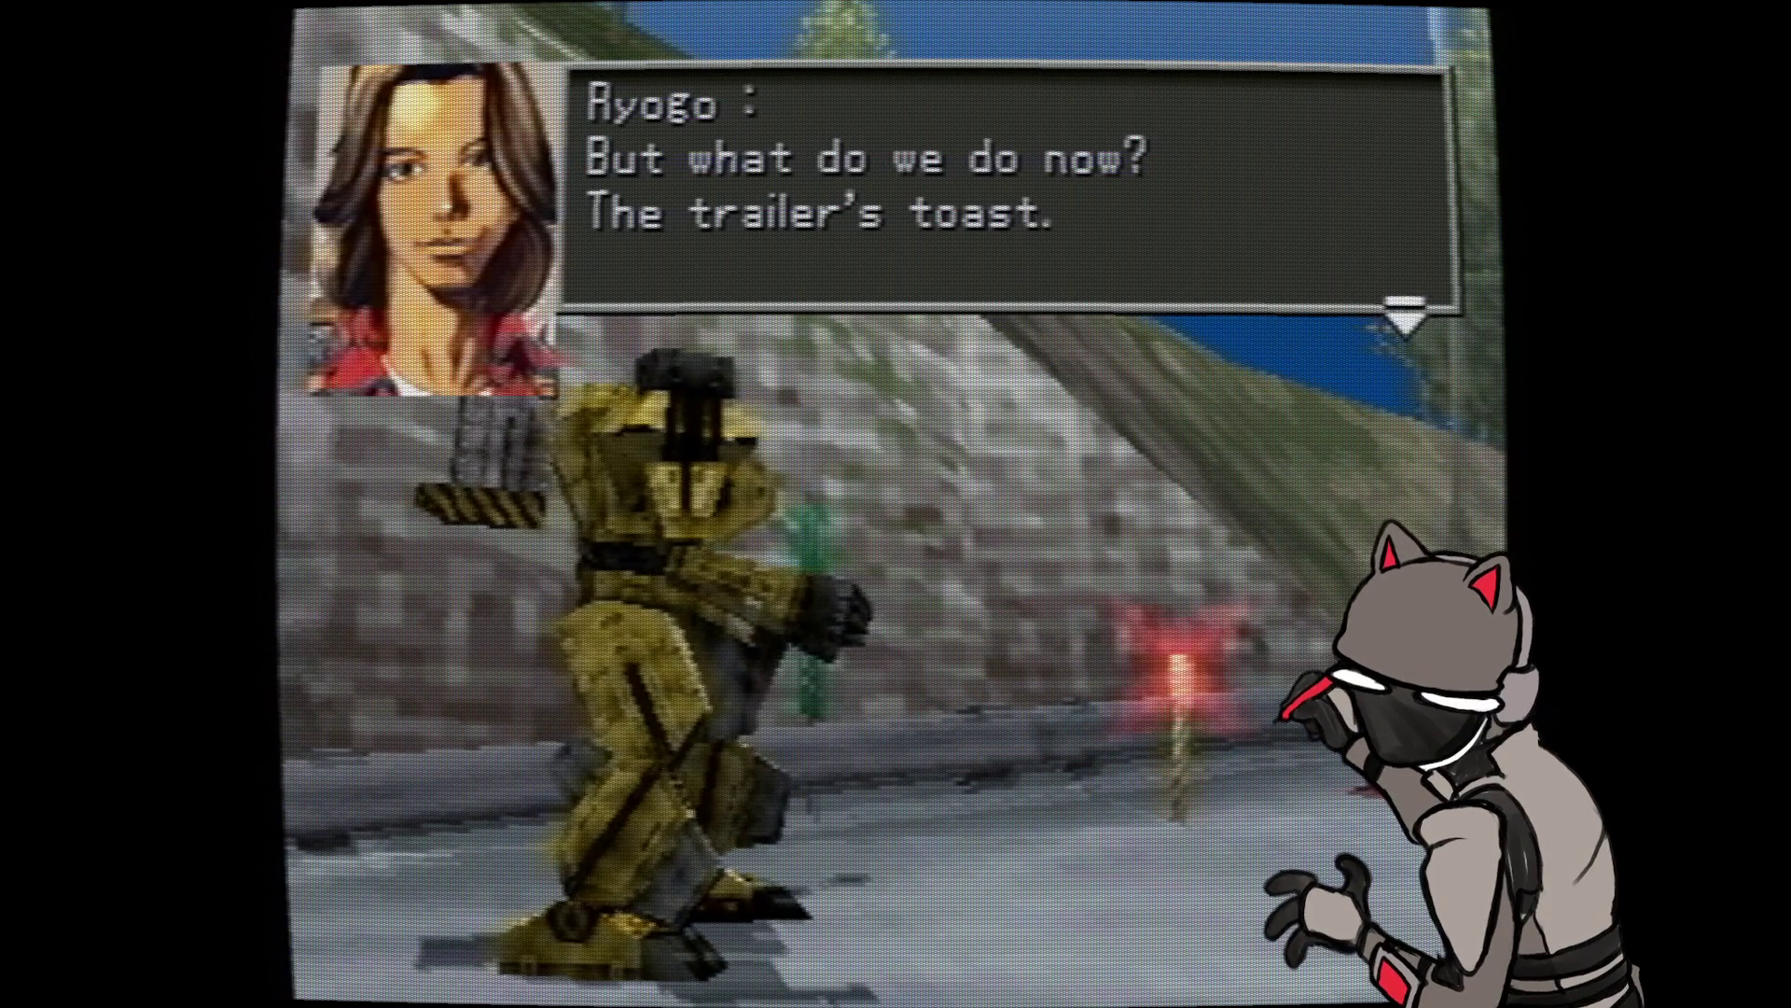
{"action": "key", "text": "Return"}
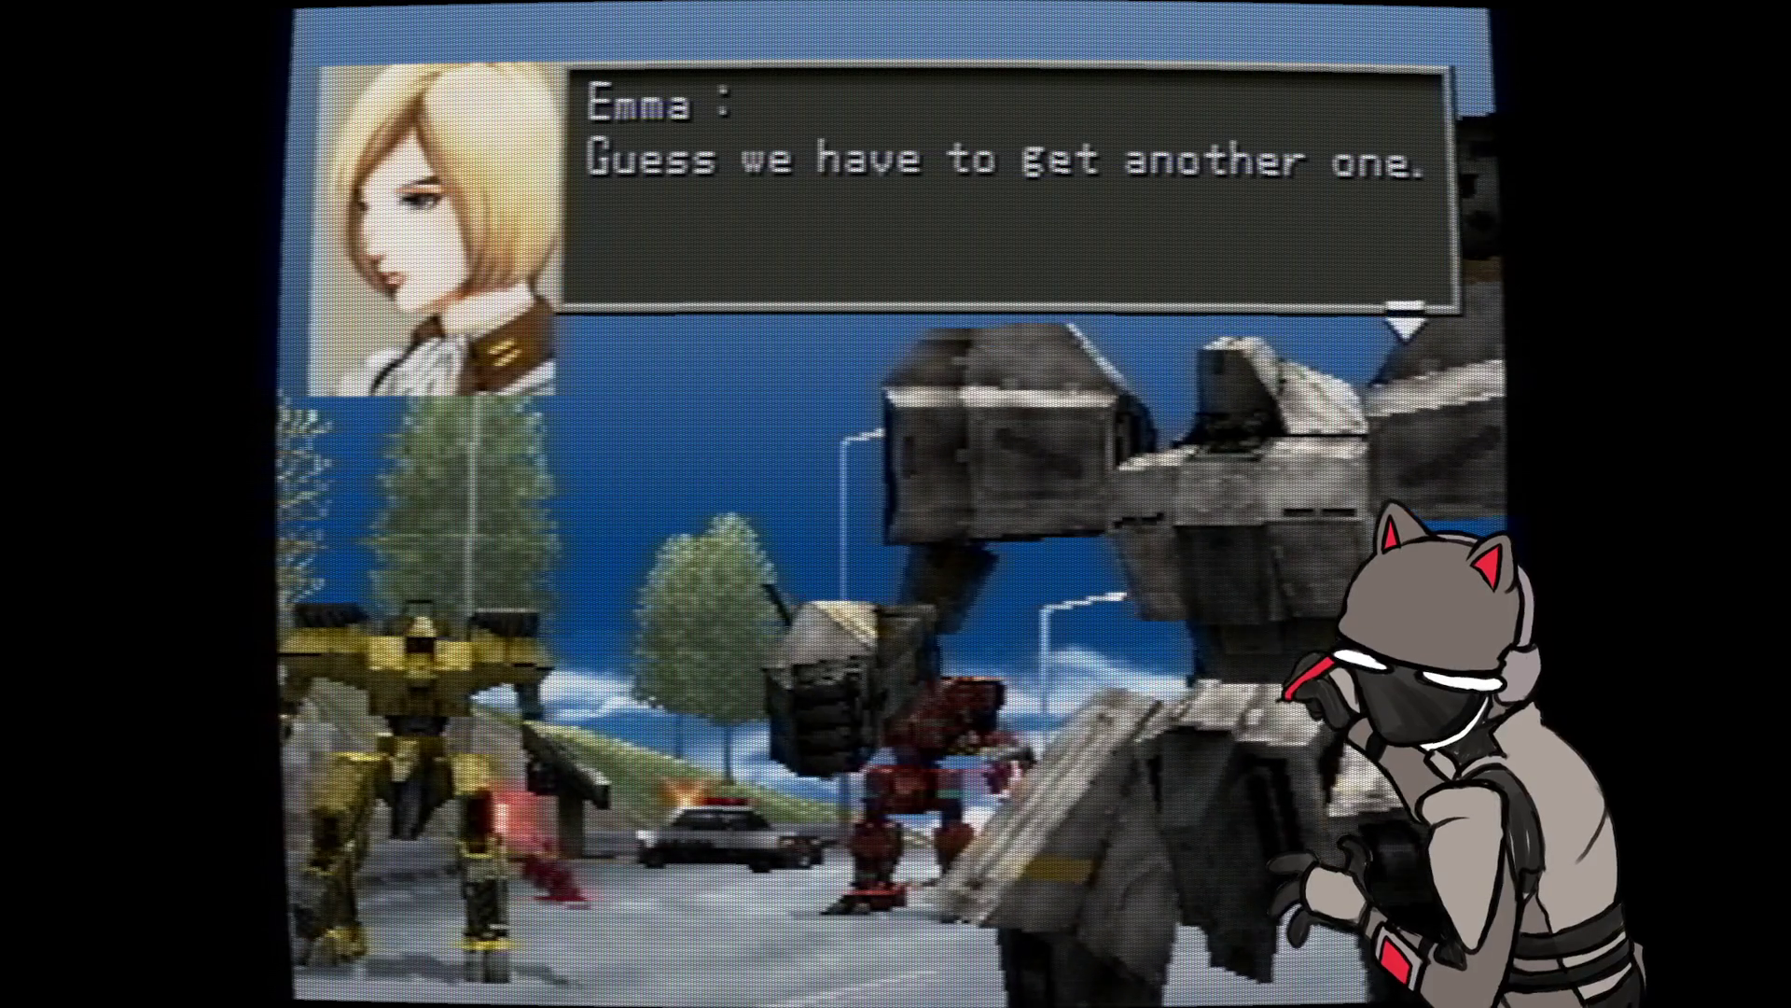
{"action": "key", "text": "Return"}
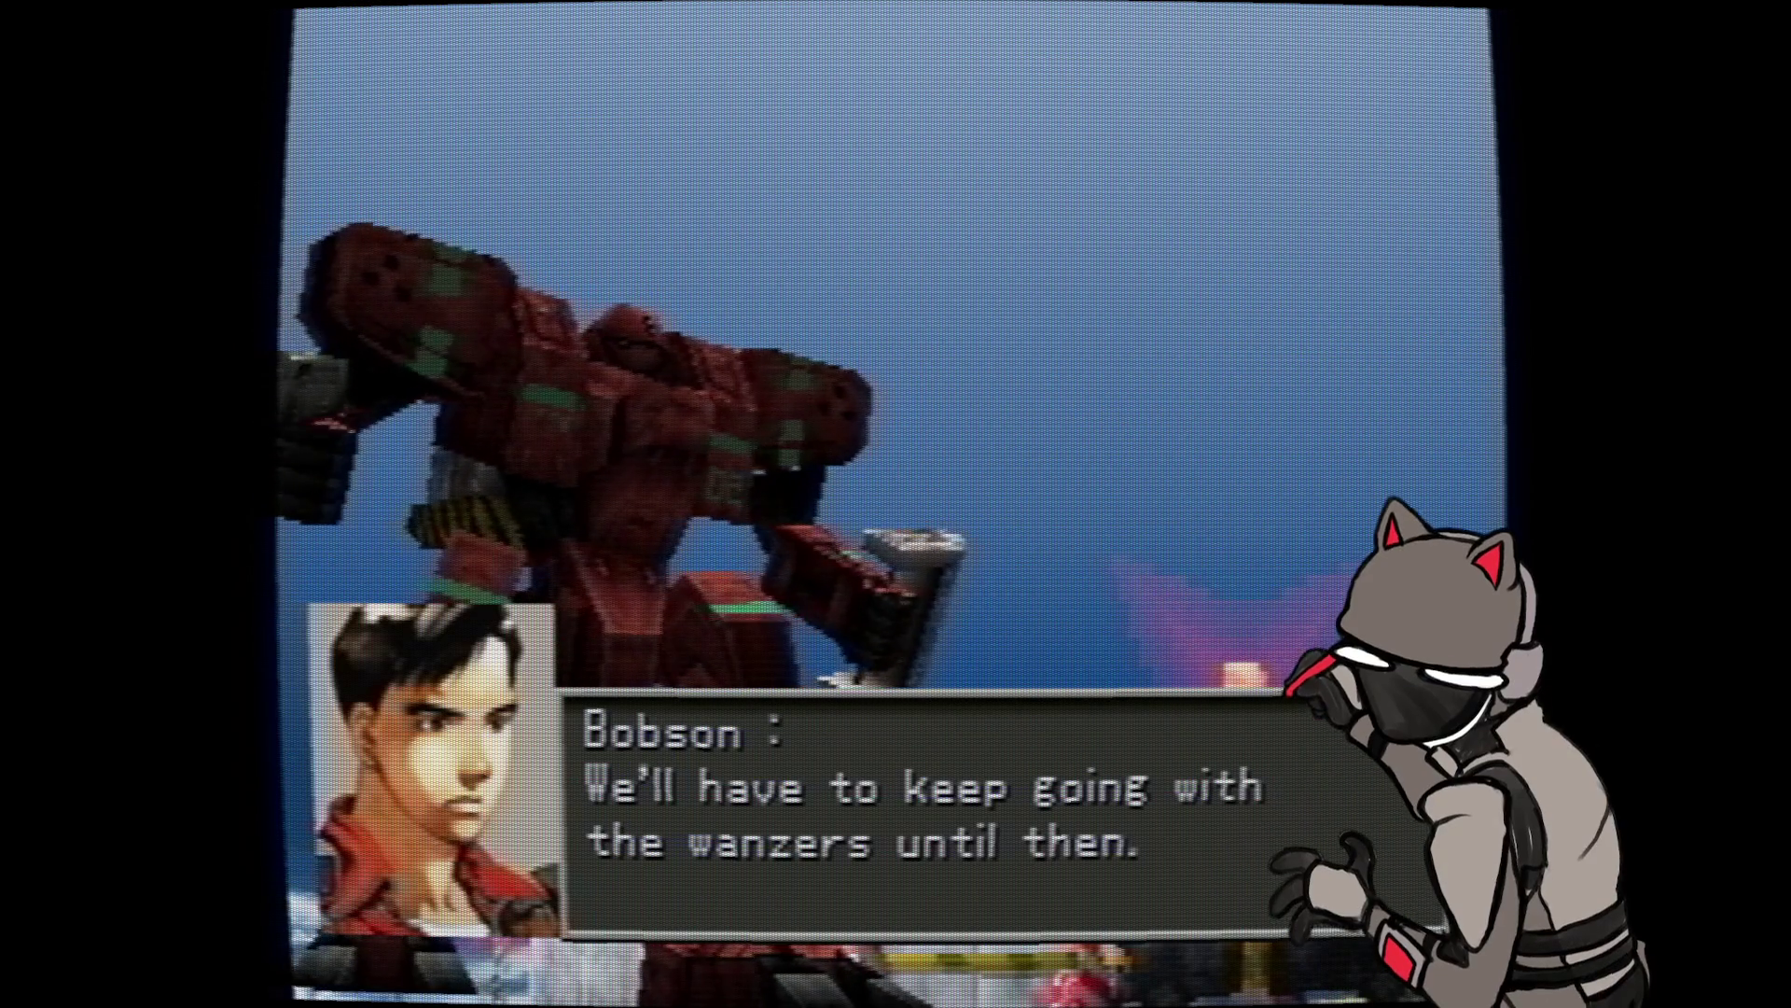
{"action": "key", "text": "Return"}
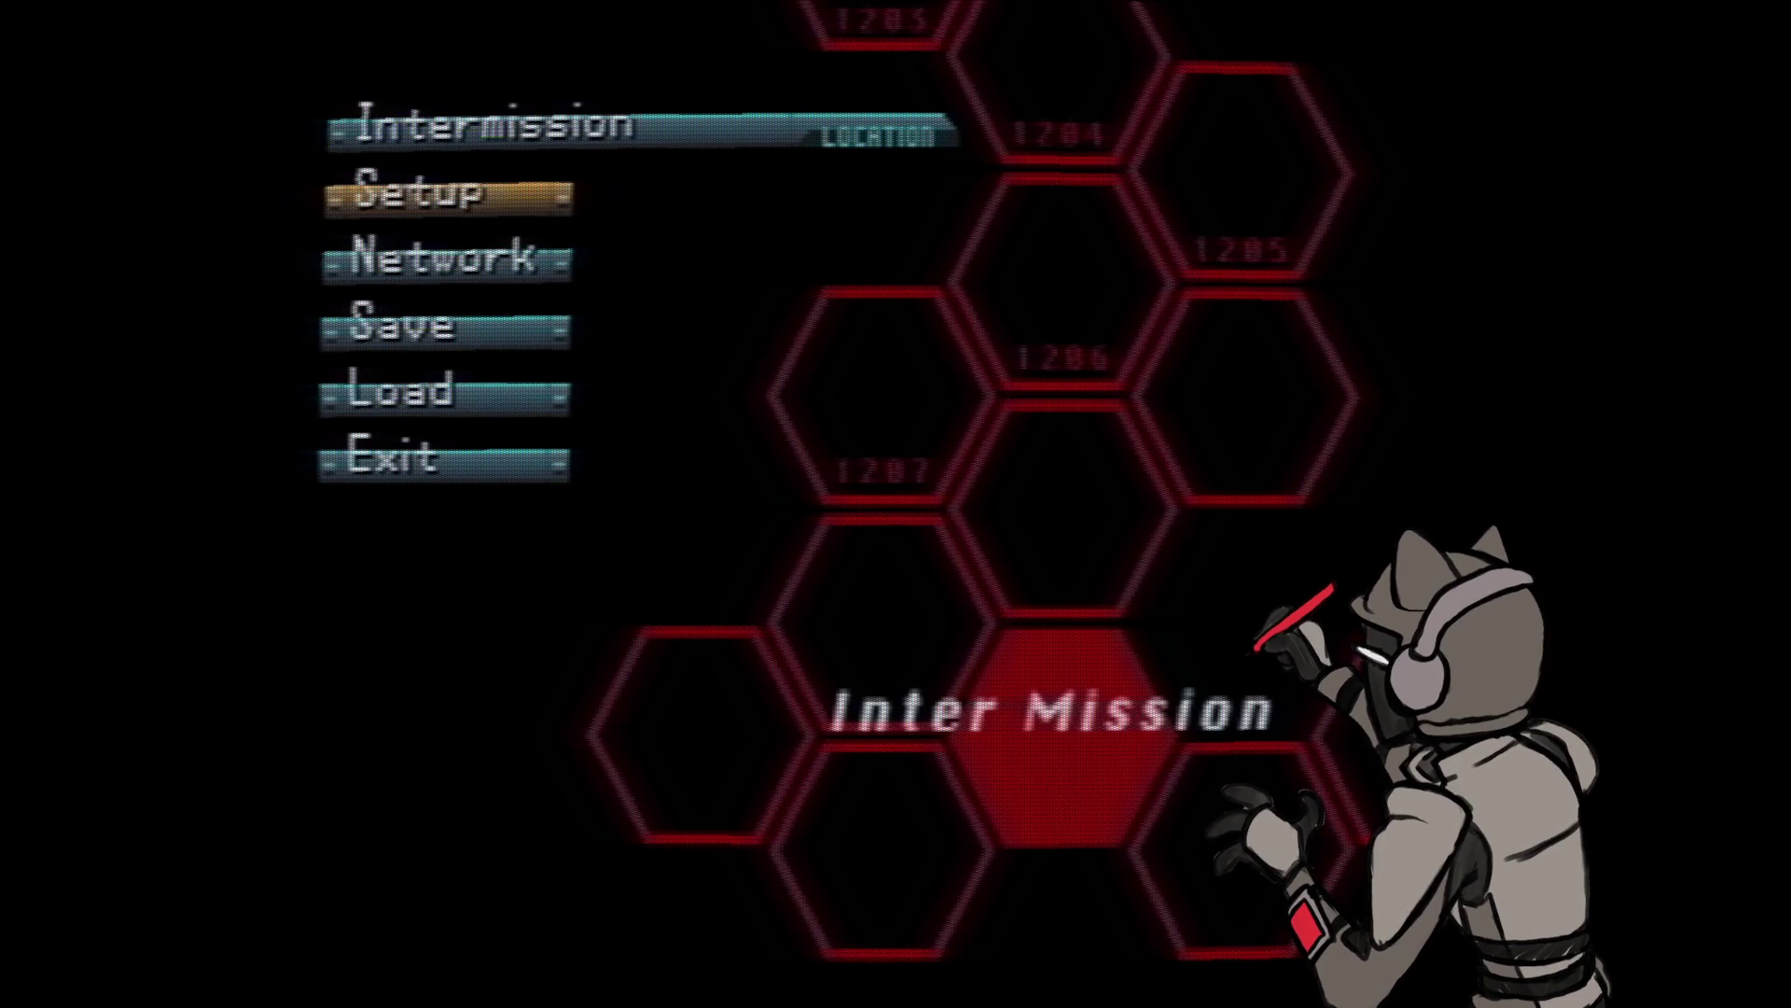
- Enter Setup, choose Bobson's The Bobsled and bring up its body part list
{"action": "key", "text": "Return"}
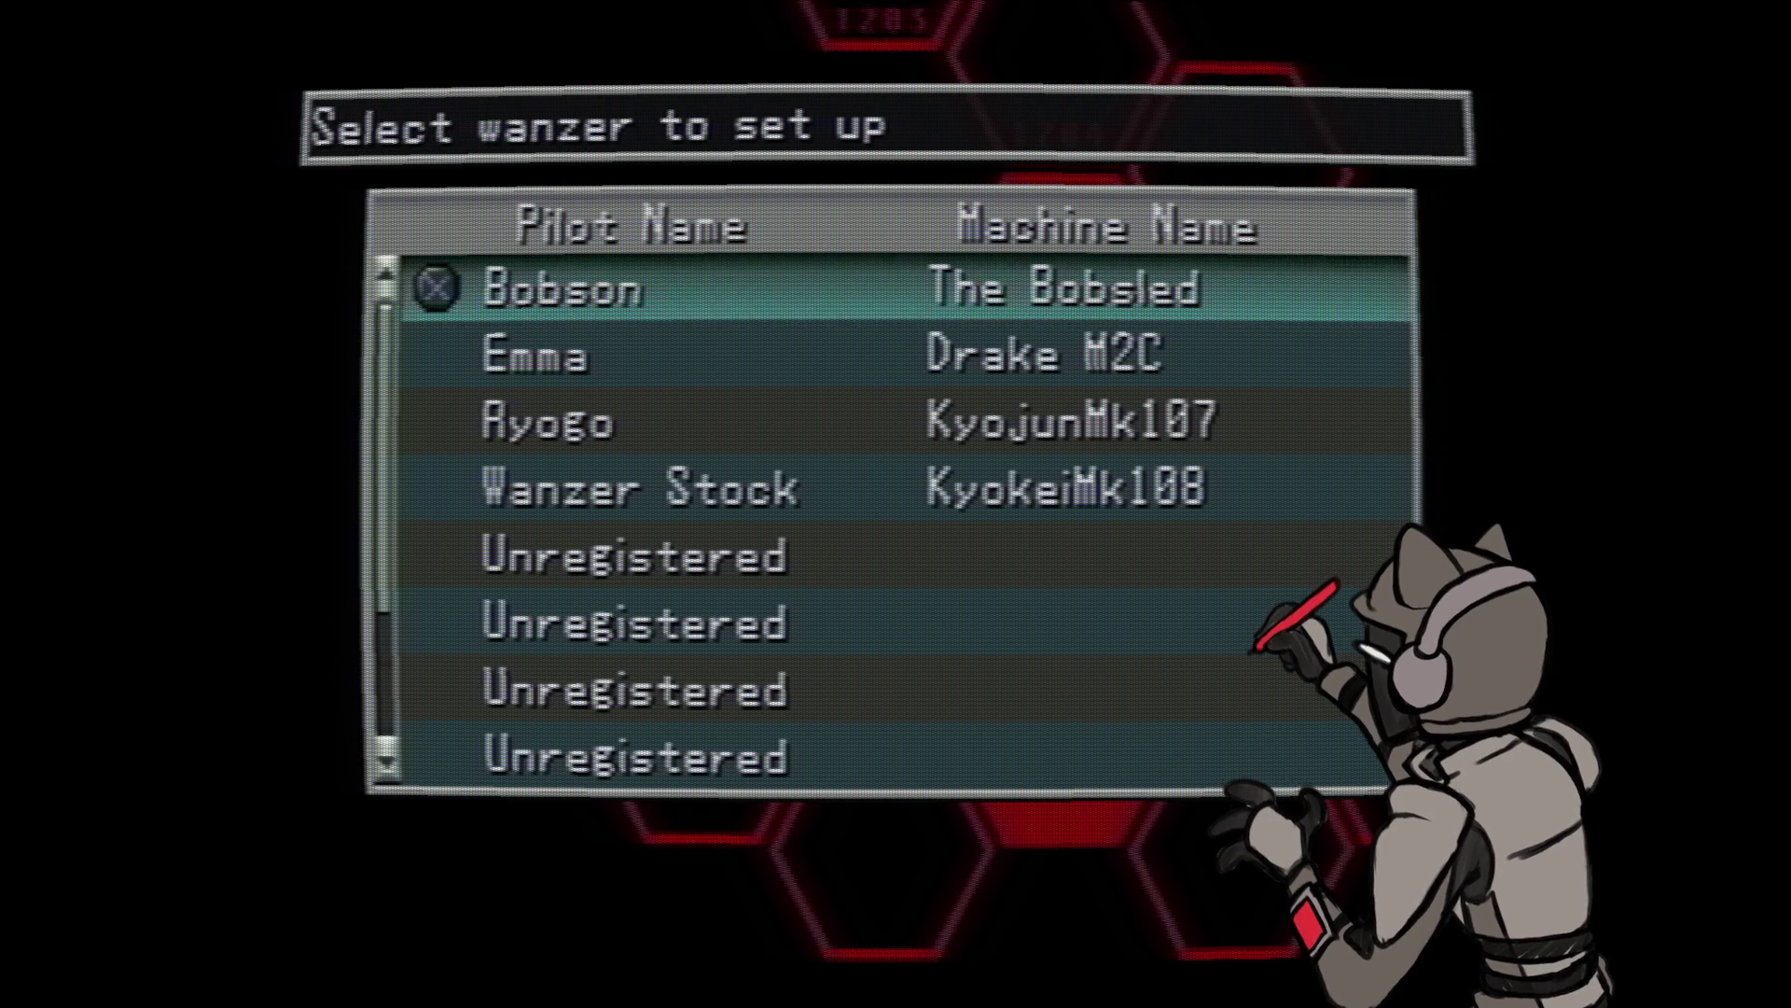
{"action": "key", "text": "Return"}
{"action": "key", "text": "Return"}
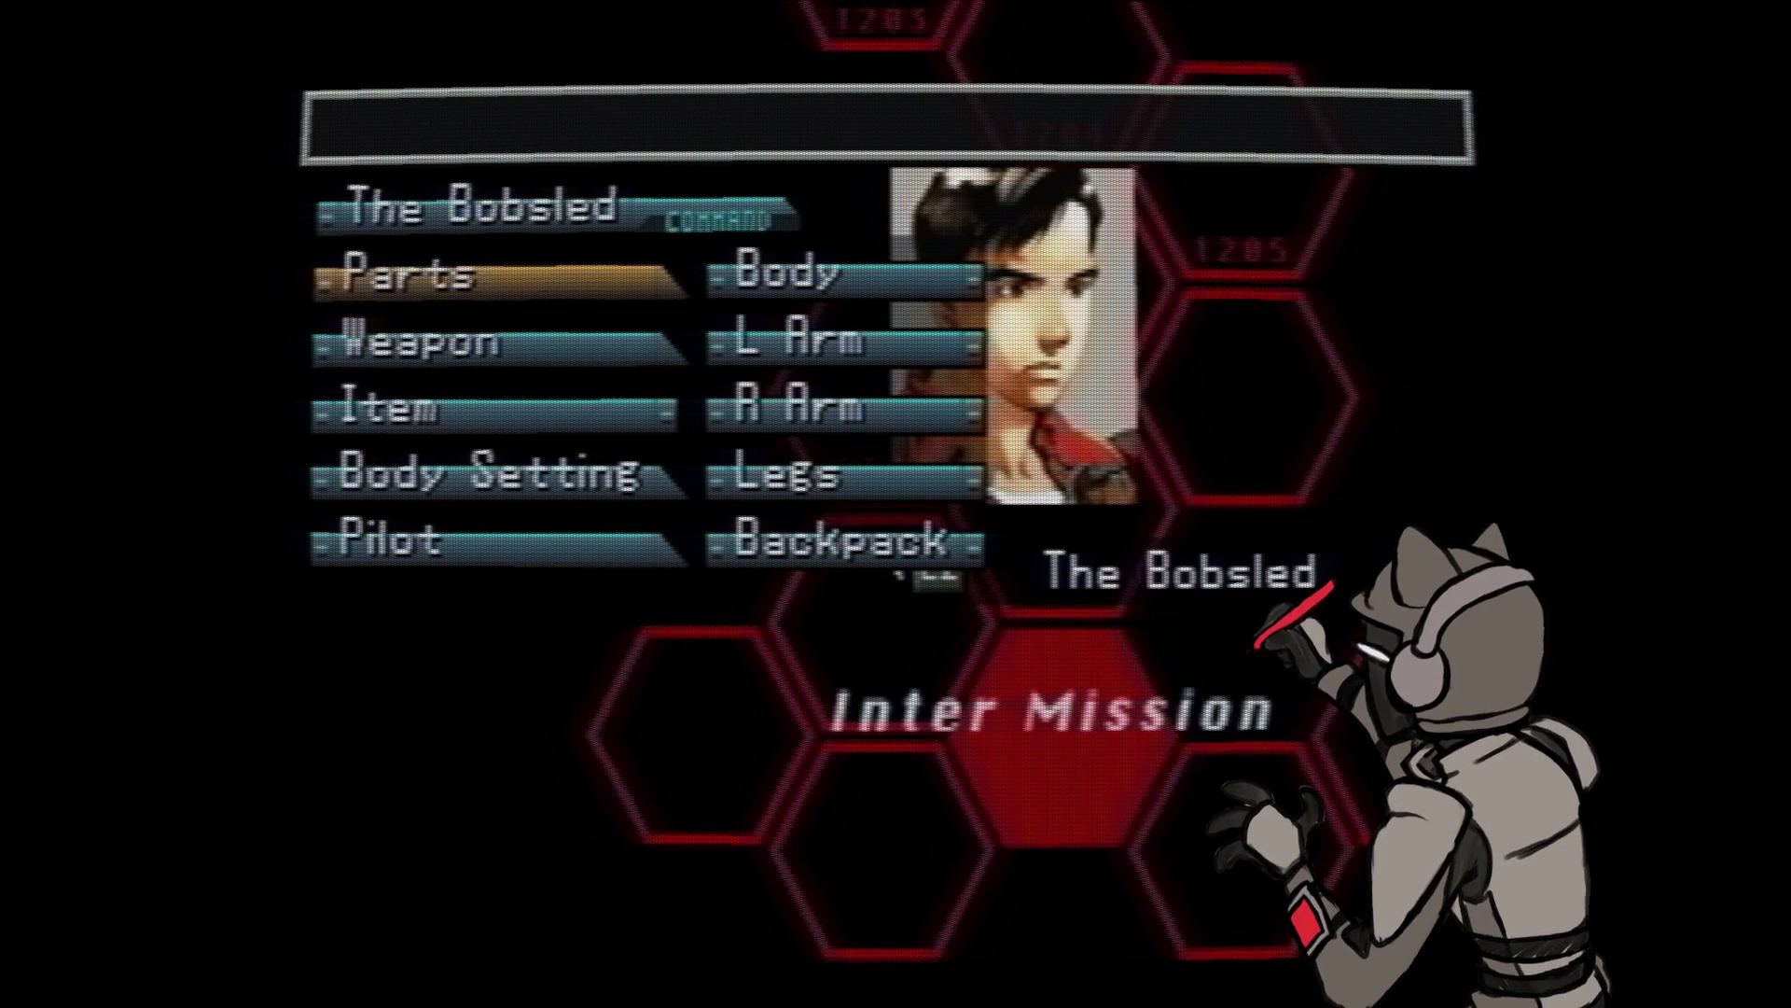
{"action": "key", "text": "Return"}
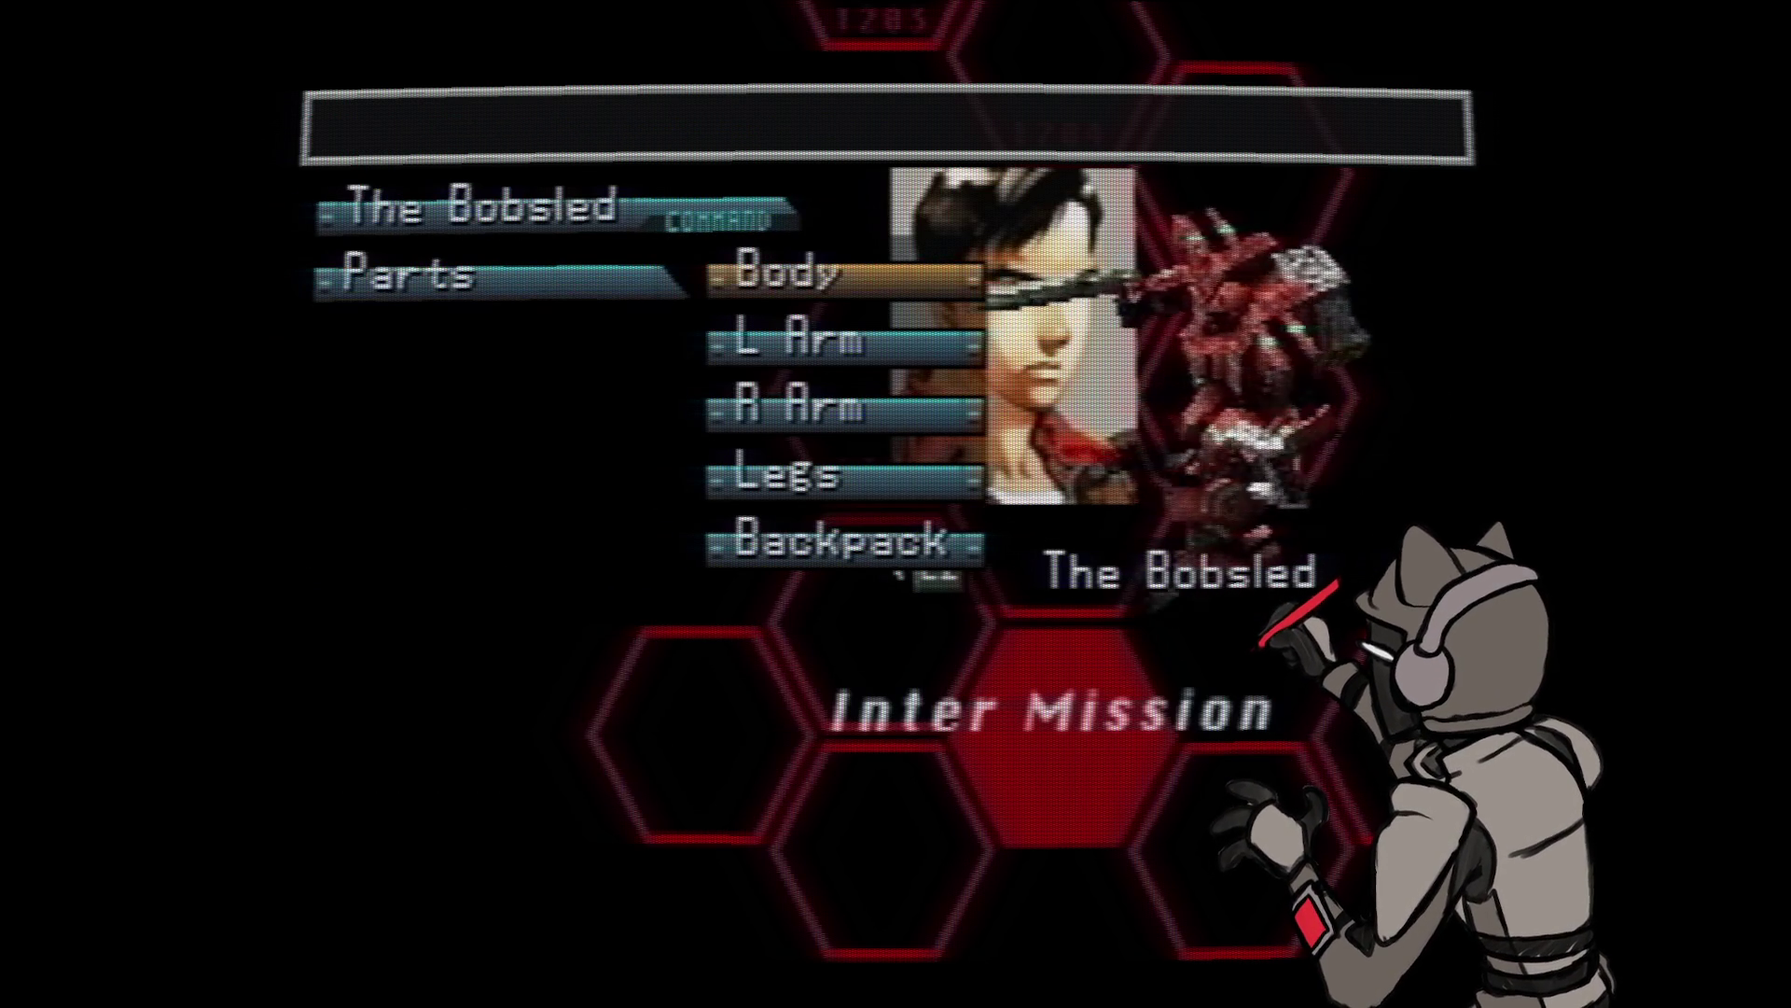
{"action": "key", "text": "Return"}
- Cycle between buyable and equipped body parts, then back out to the wanzer selection list
{"action": "key", "text": "r"}
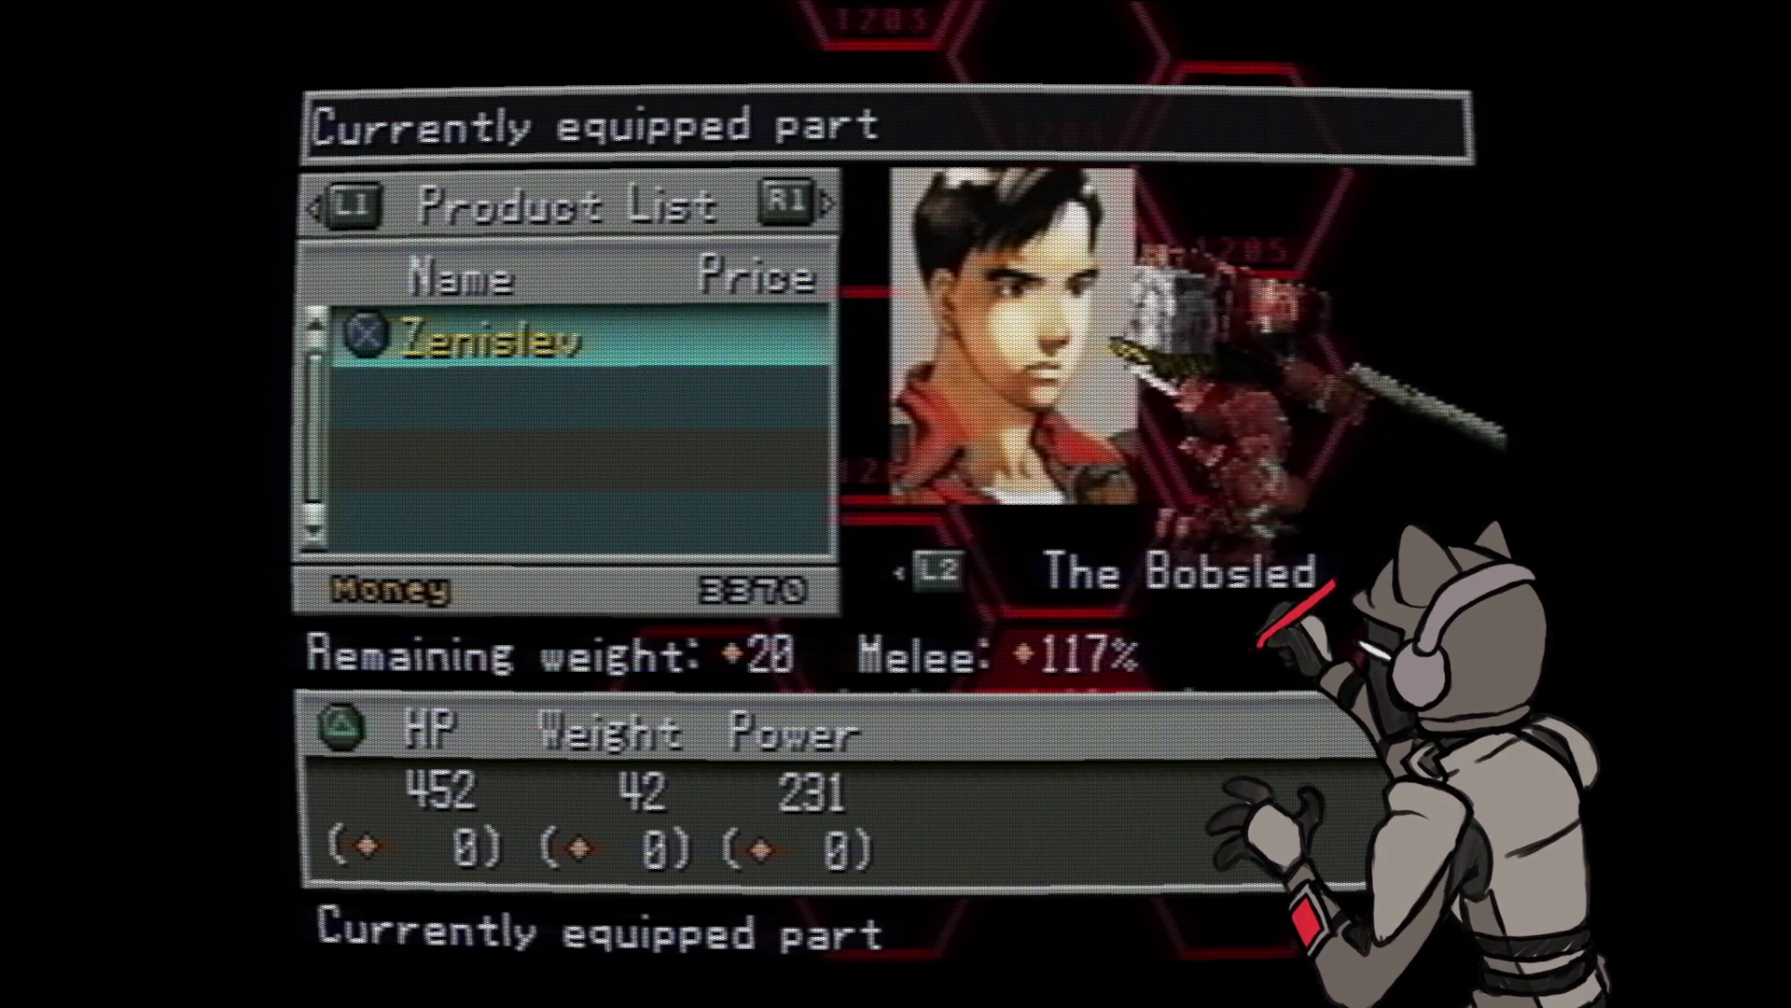
{"action": "key", "text": "r"}
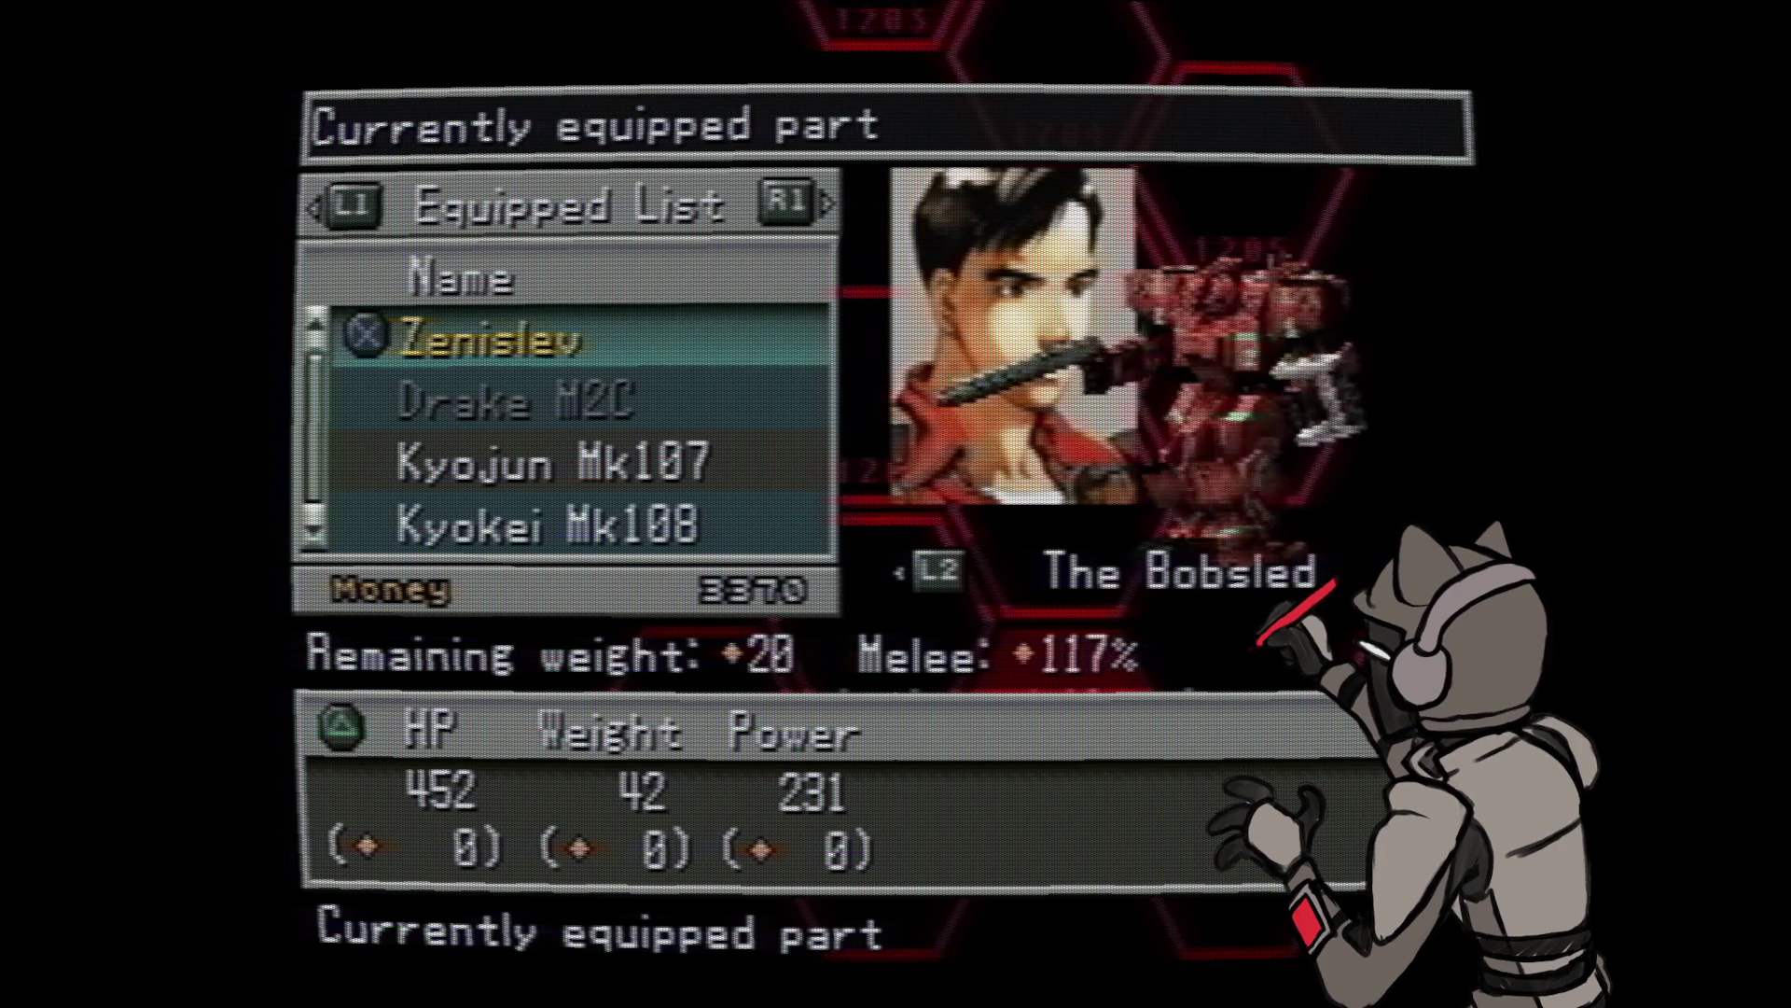
{"action": "key", "text": "Escape"}
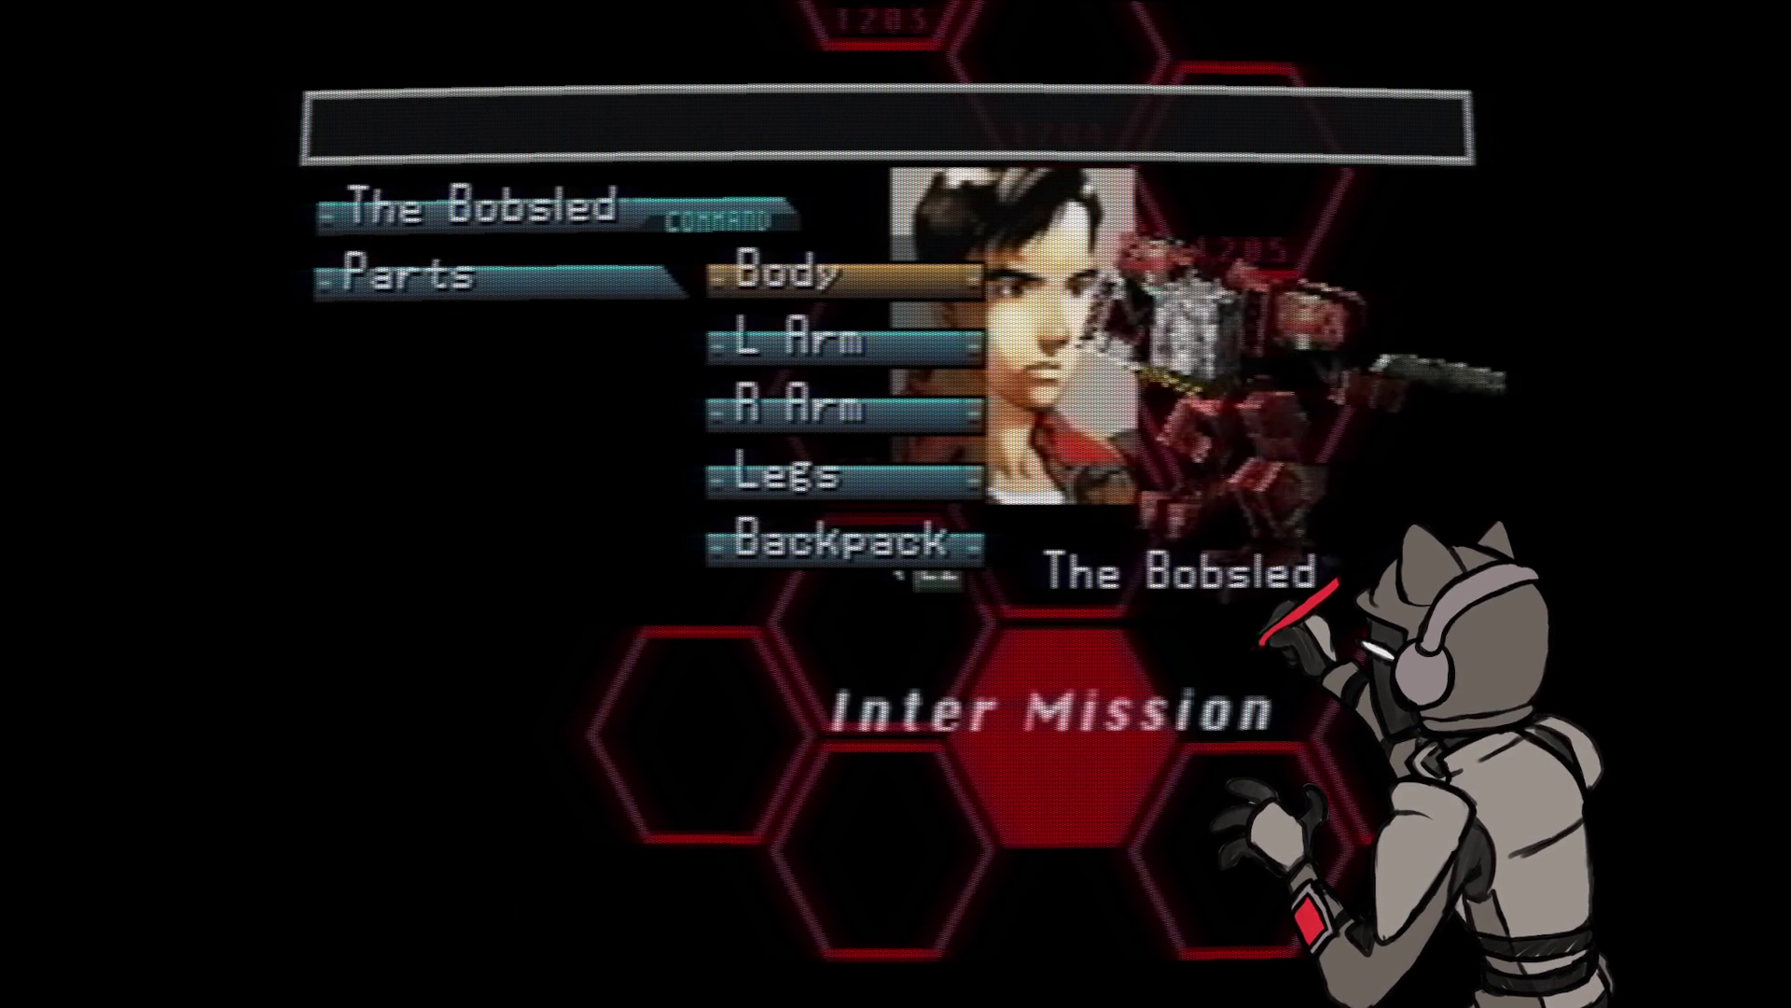
{"action": "key", "text": "Escape"}
{"action": "key", "text": "Escape"}
{"action": "key", "text": "Down"}
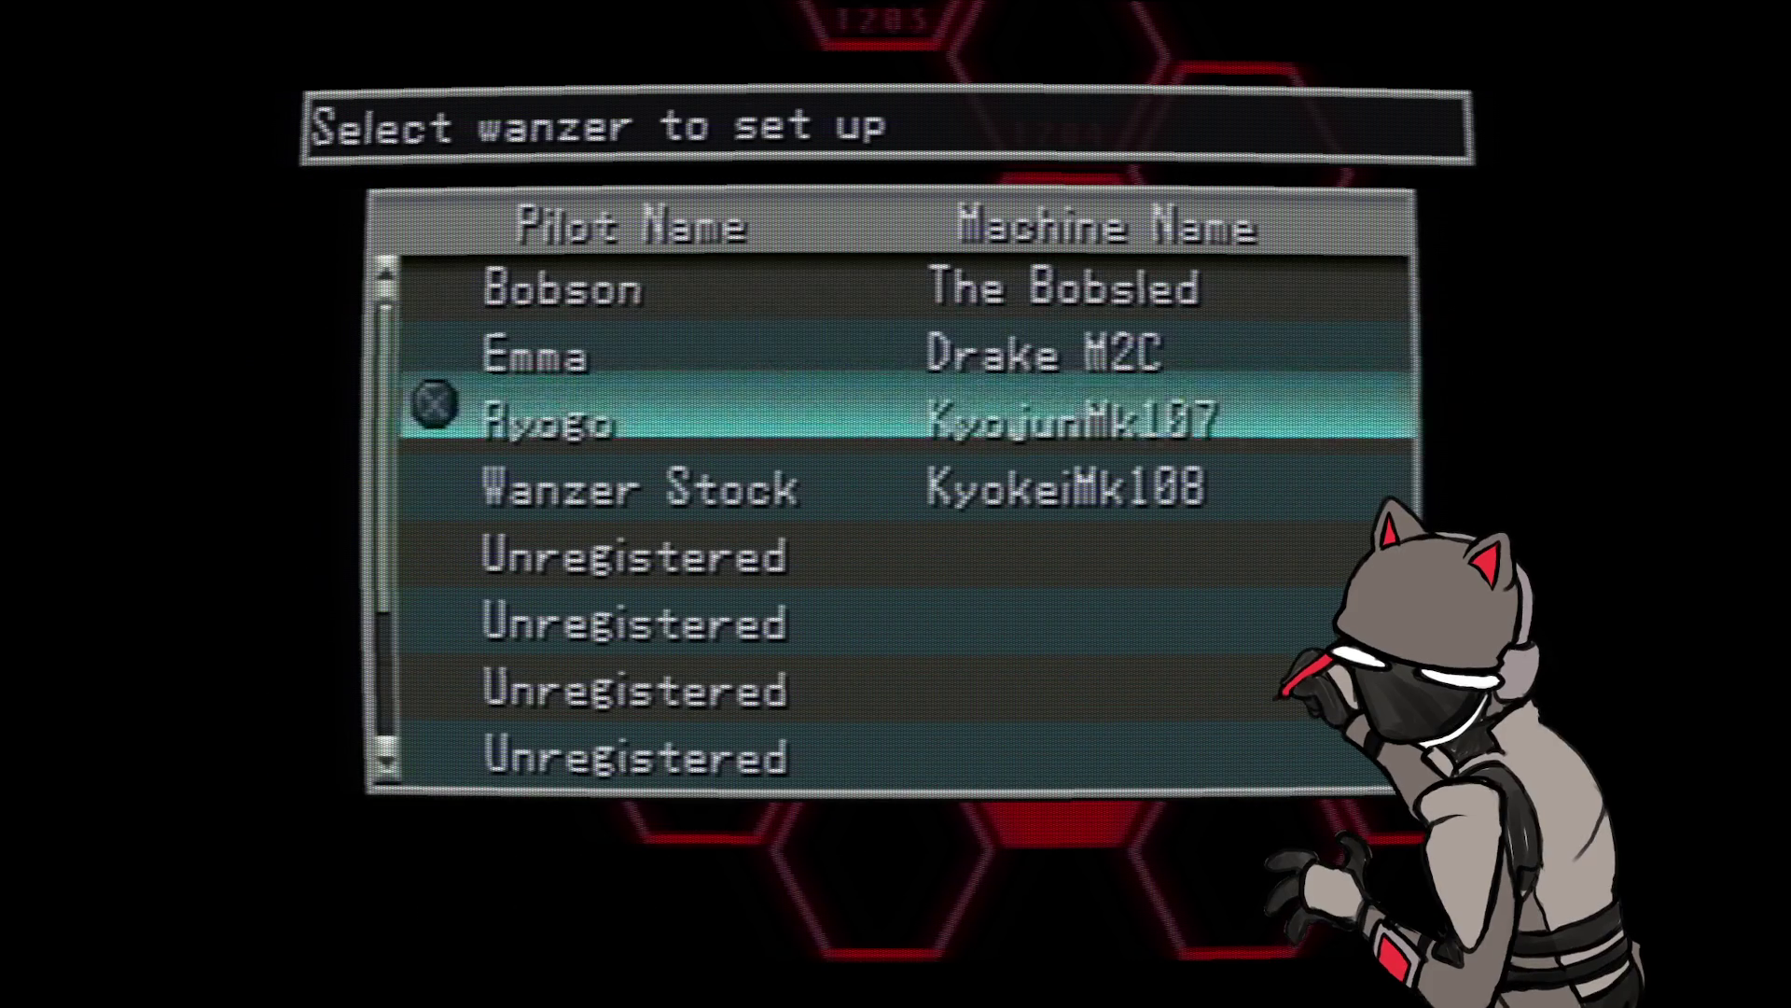
- Divide the stocked KyokeiMk108 wanzer into parts from Wanzer Stock and confirm
{"action": "key", "text": "Down"}
{"action": "key", "text": "Down"}
{"action": "key", "text": "Return"}
{"action": "key", "text": "Down"}
{"action": "key", "text": "Down"}
{"action": "key", "text": "Down"}
{"action": "key", "text": "Return"}
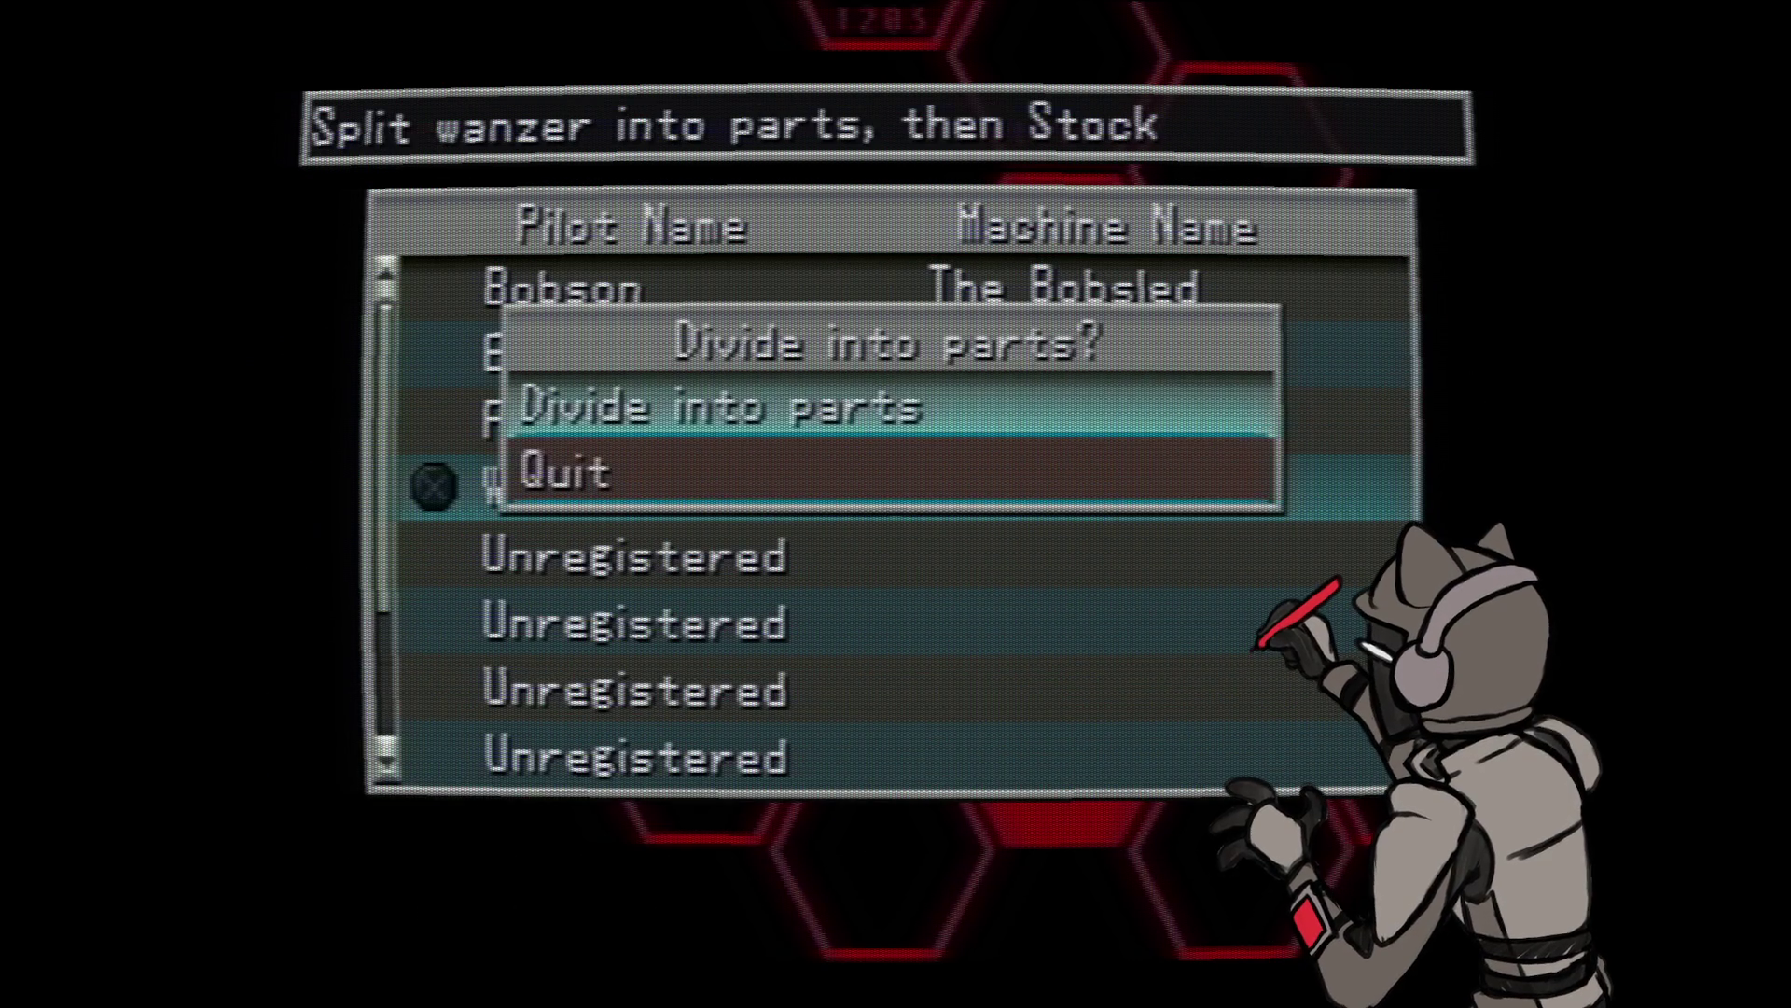
{"action": "key", "text": "Up"}
- Return up the wanzer list to Bobson and bring up The Bobsled's setup
{"action": "key", "text": "Return"}
{"action": "key", "text": "Up"}
{"action": "key", "text": "Up"}
{"action": "key", "text": "Up"}
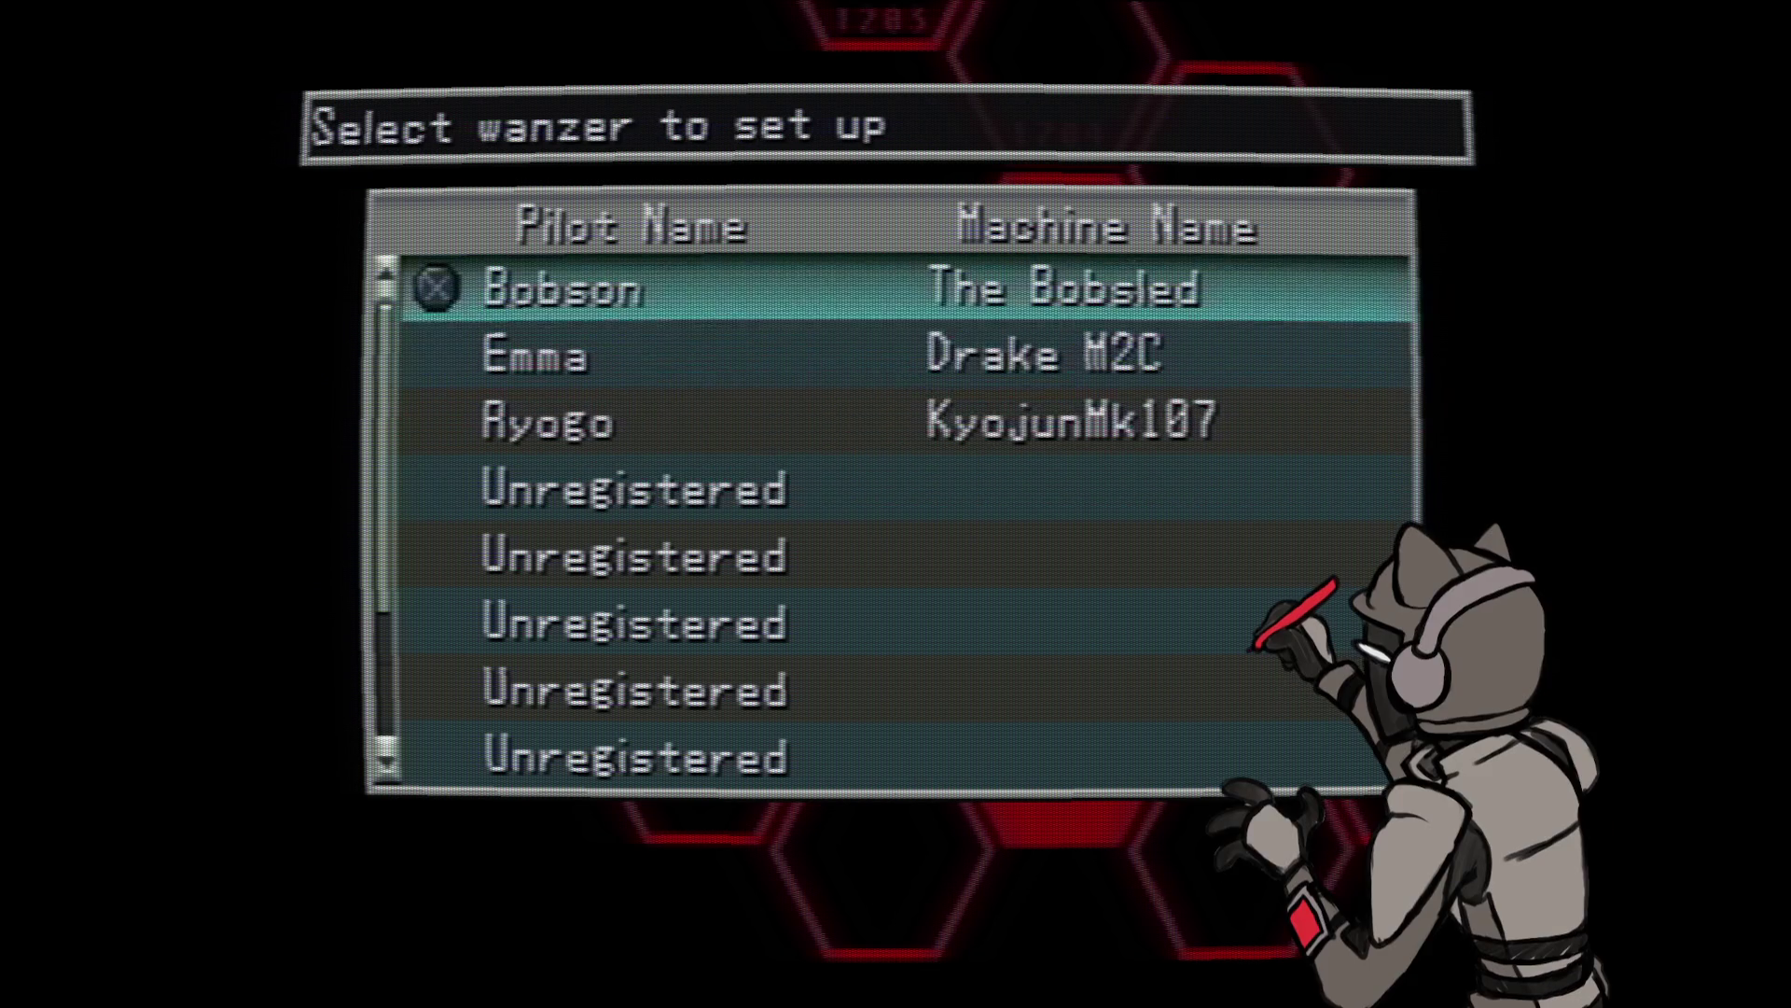
{"action": "key", "text": "Return"}
{"action": "key", "text": "Return"}
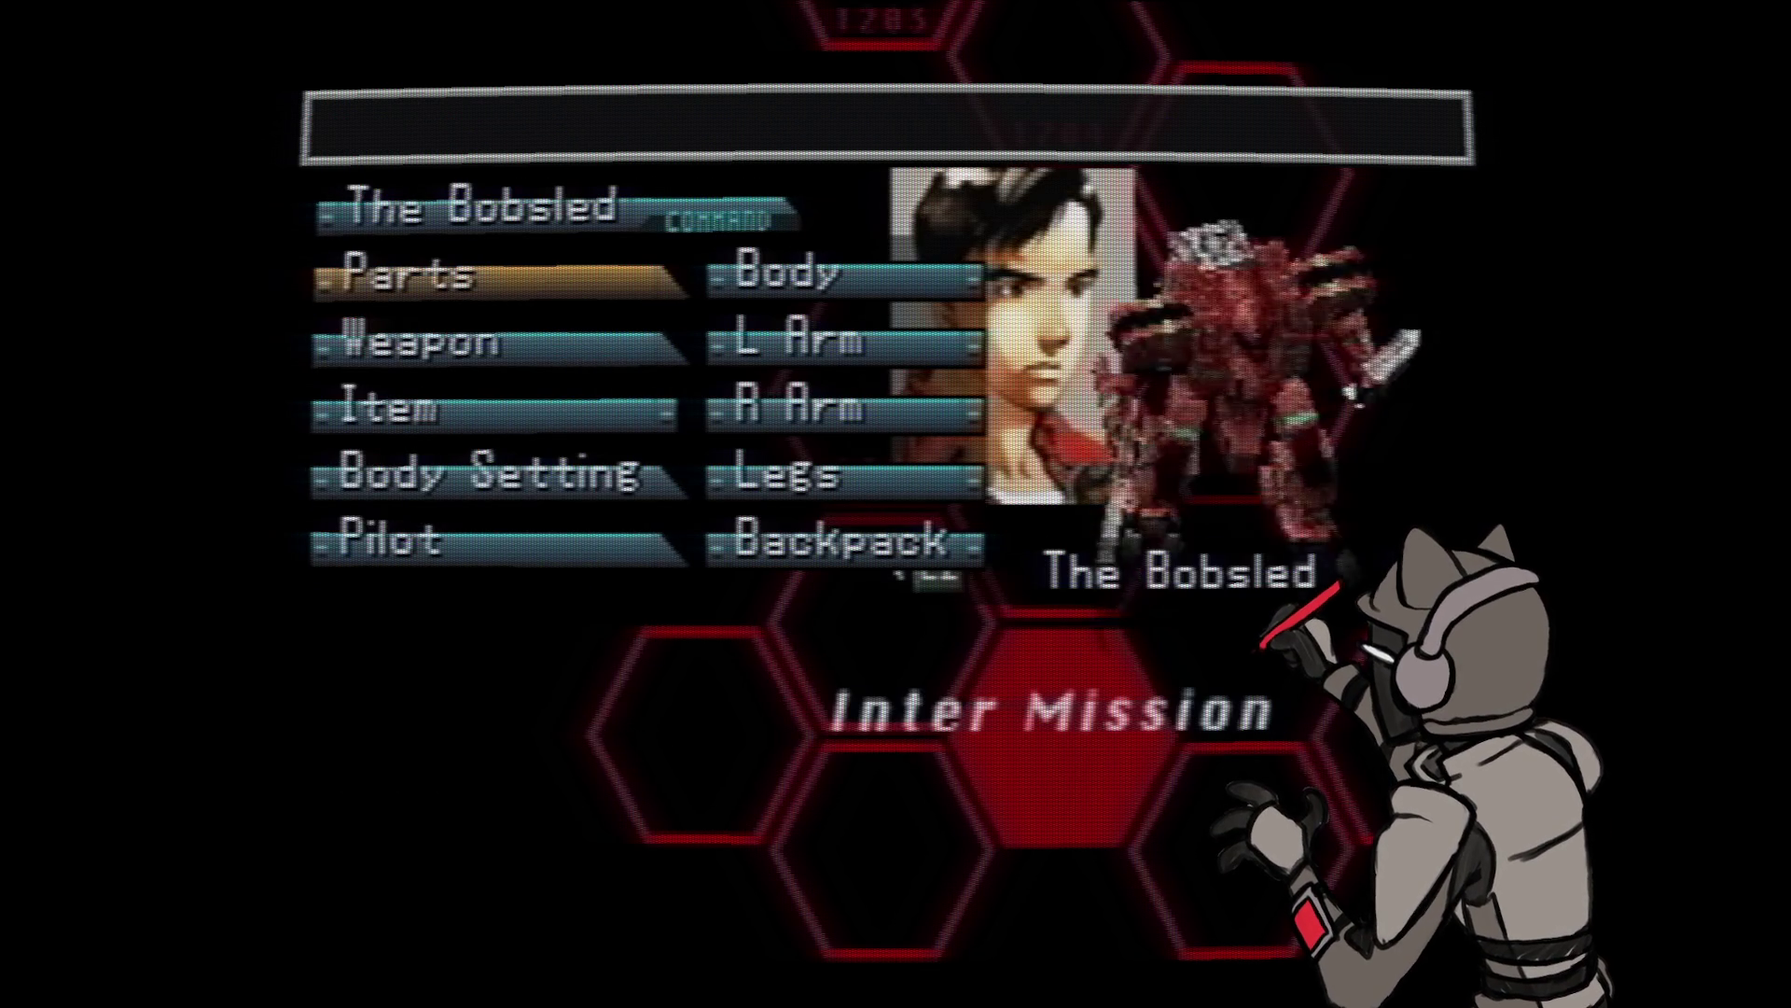
{"action": "key", "text": "Return"}
{"action": "key", "text": "Return"}
- Compare the equipped Zenislev body with the stocked Kyokei Mk108 body and leave the body list
{"action": "key", "text": "Down"}
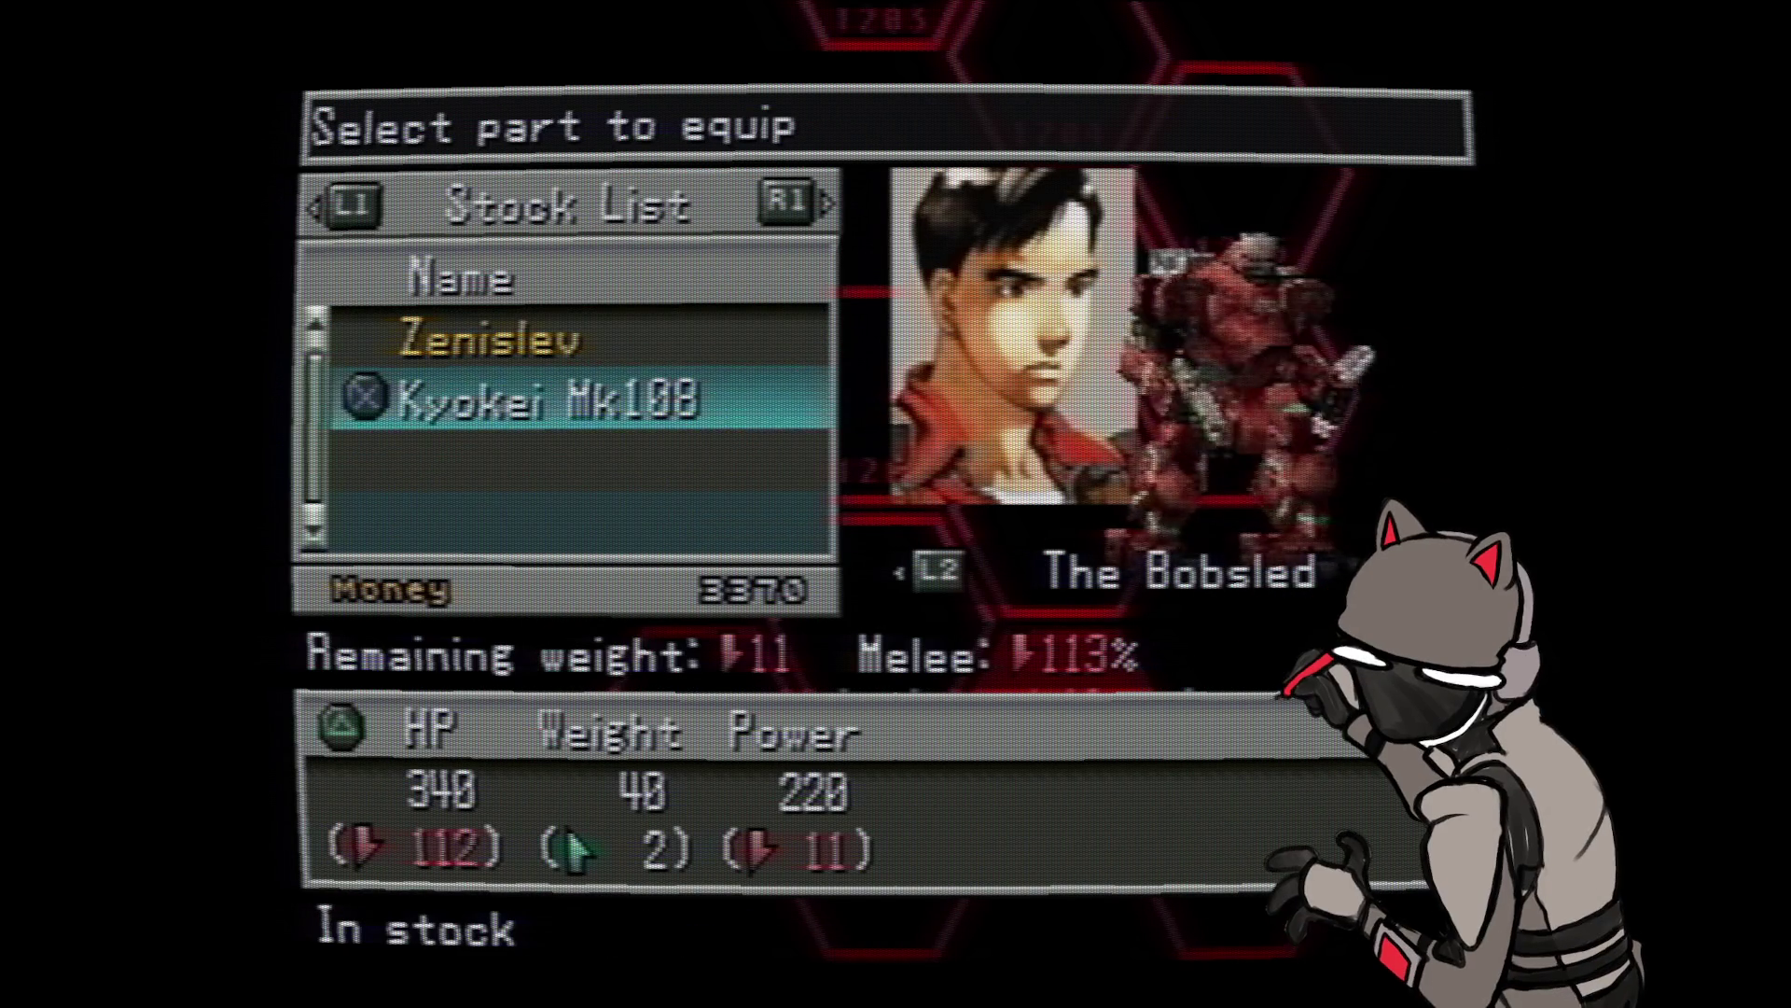
{"action": "key", "text": "Up"}
{"action": "key", "text": "Down"}
{"action": "key", "text": "Up"}
{"action": "key", "text": "Down"}
{"action": "key", "text": "Up"}
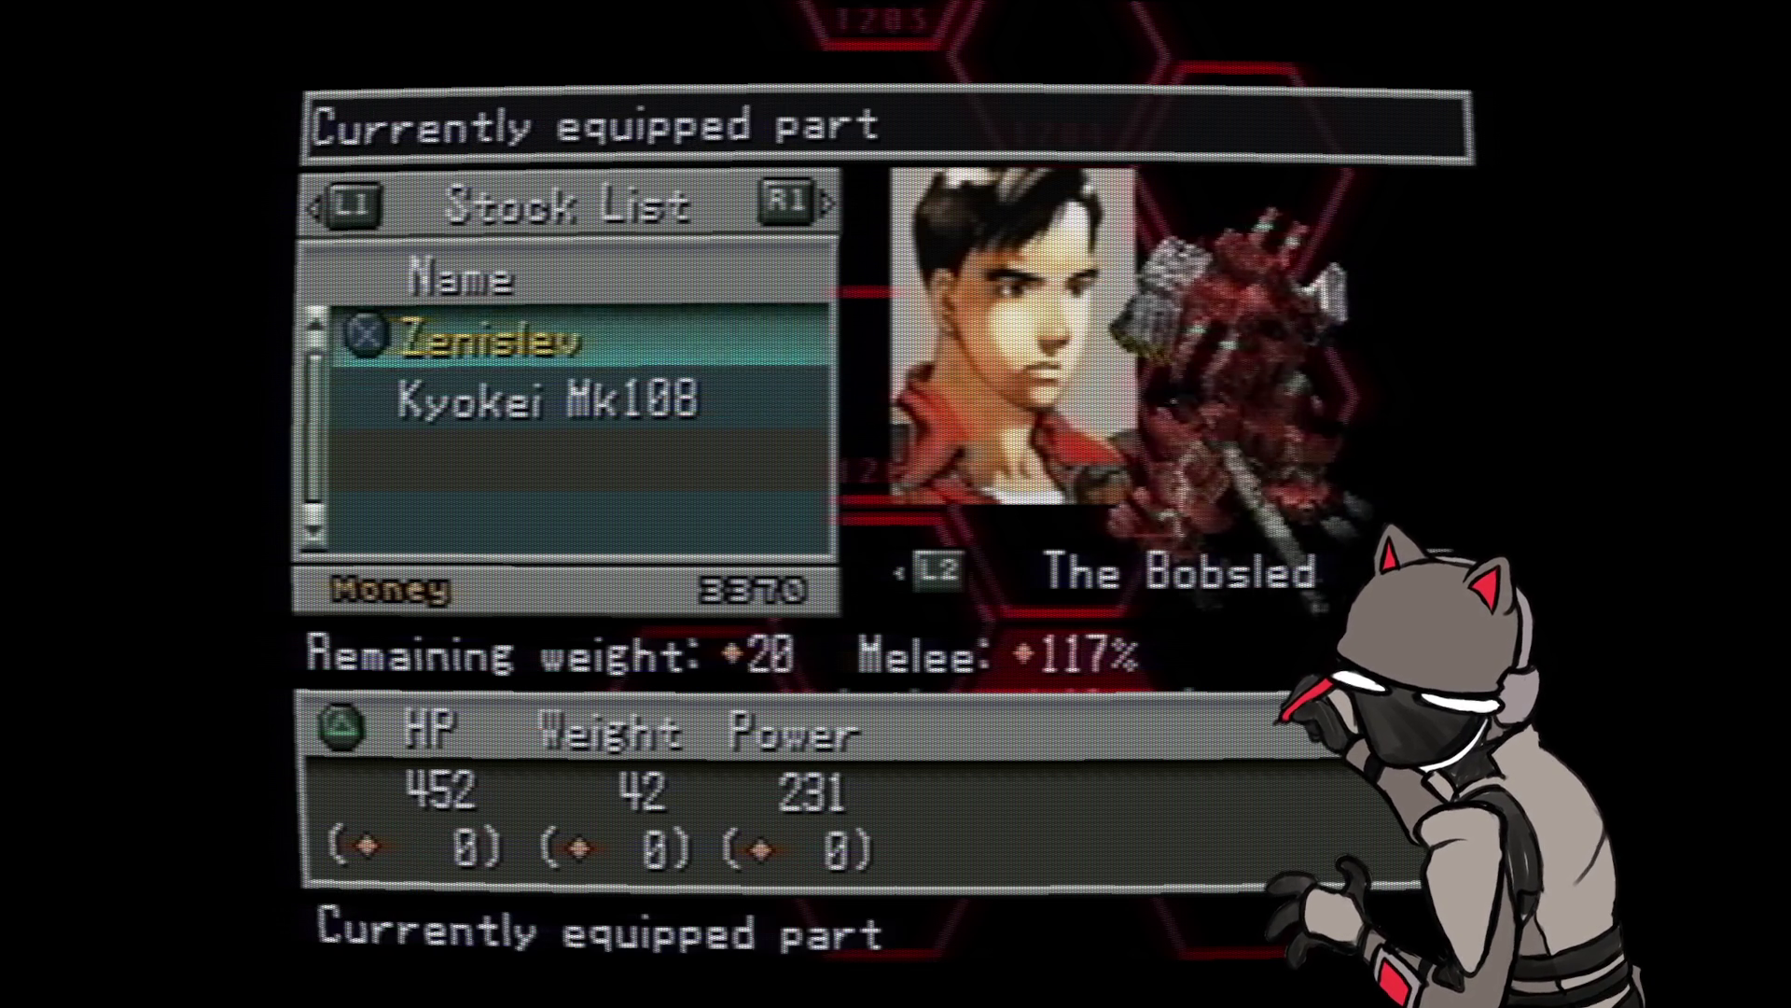
{"action": "key", "text": "Down"}
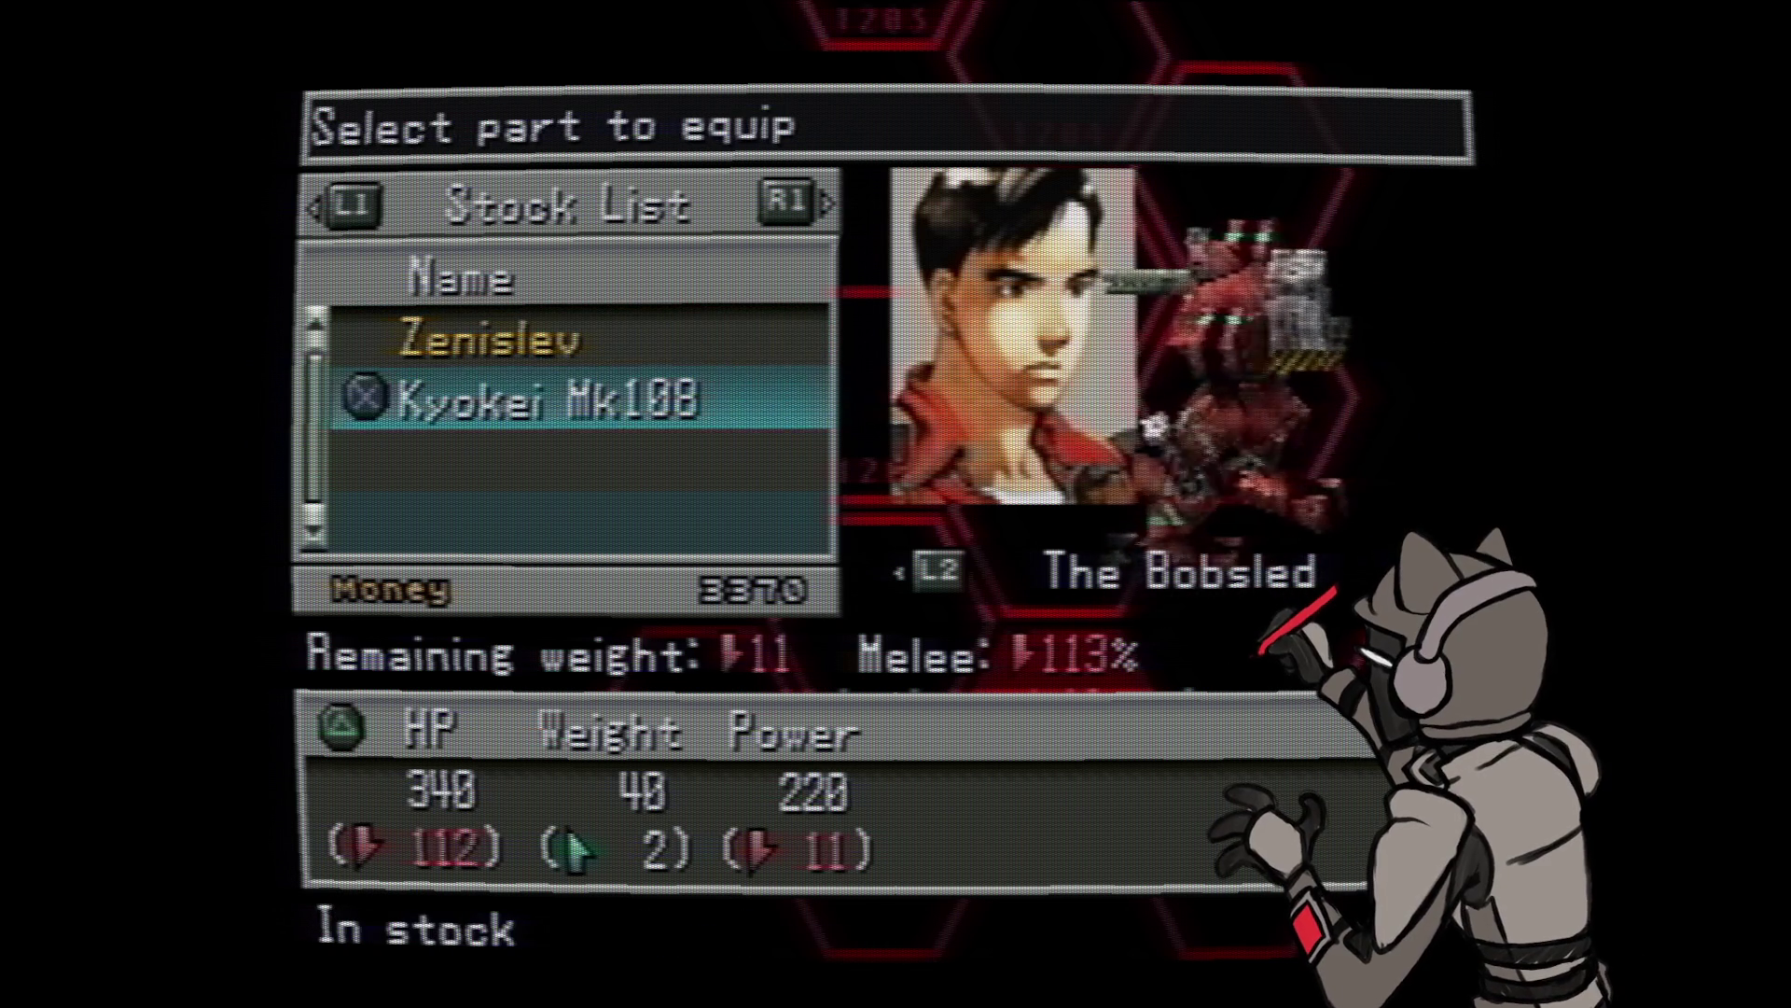
{"action": "key", "text": "Up"}
{"action": "key", "text": "Down"}
{"action": "key", "text": "Up"}
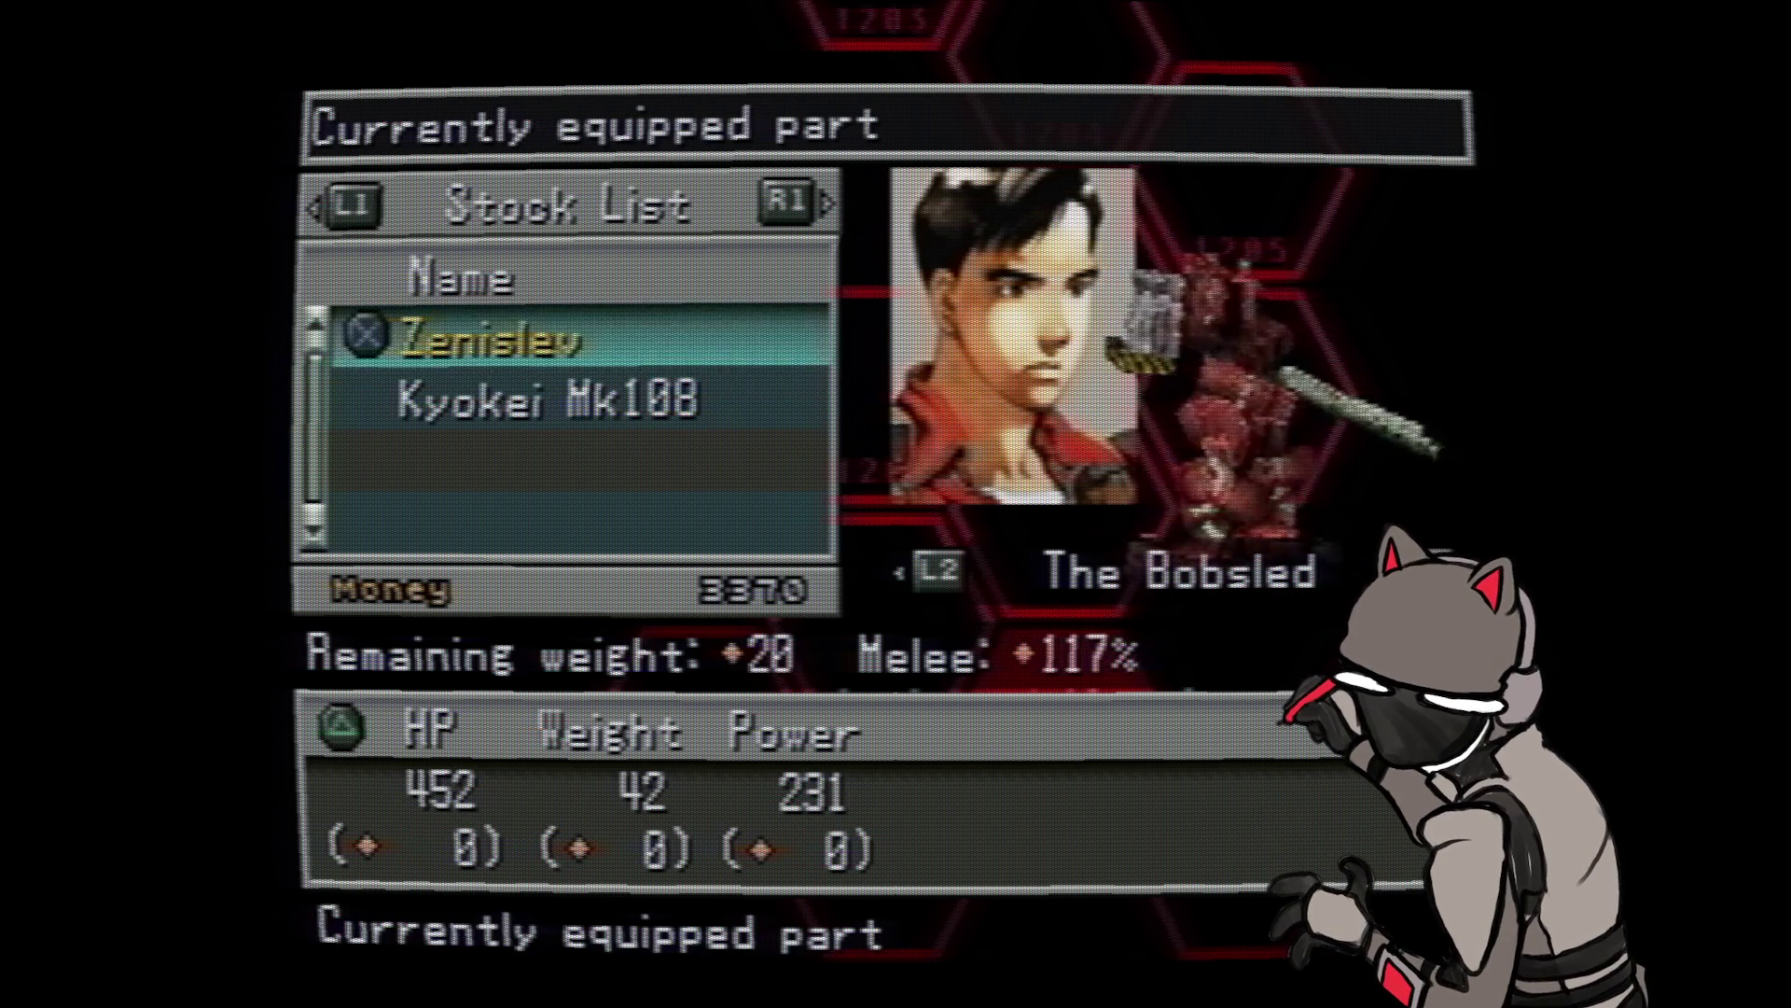
{"action": "key", "text": "Down"}
{"action": "key", "text": "Up"}
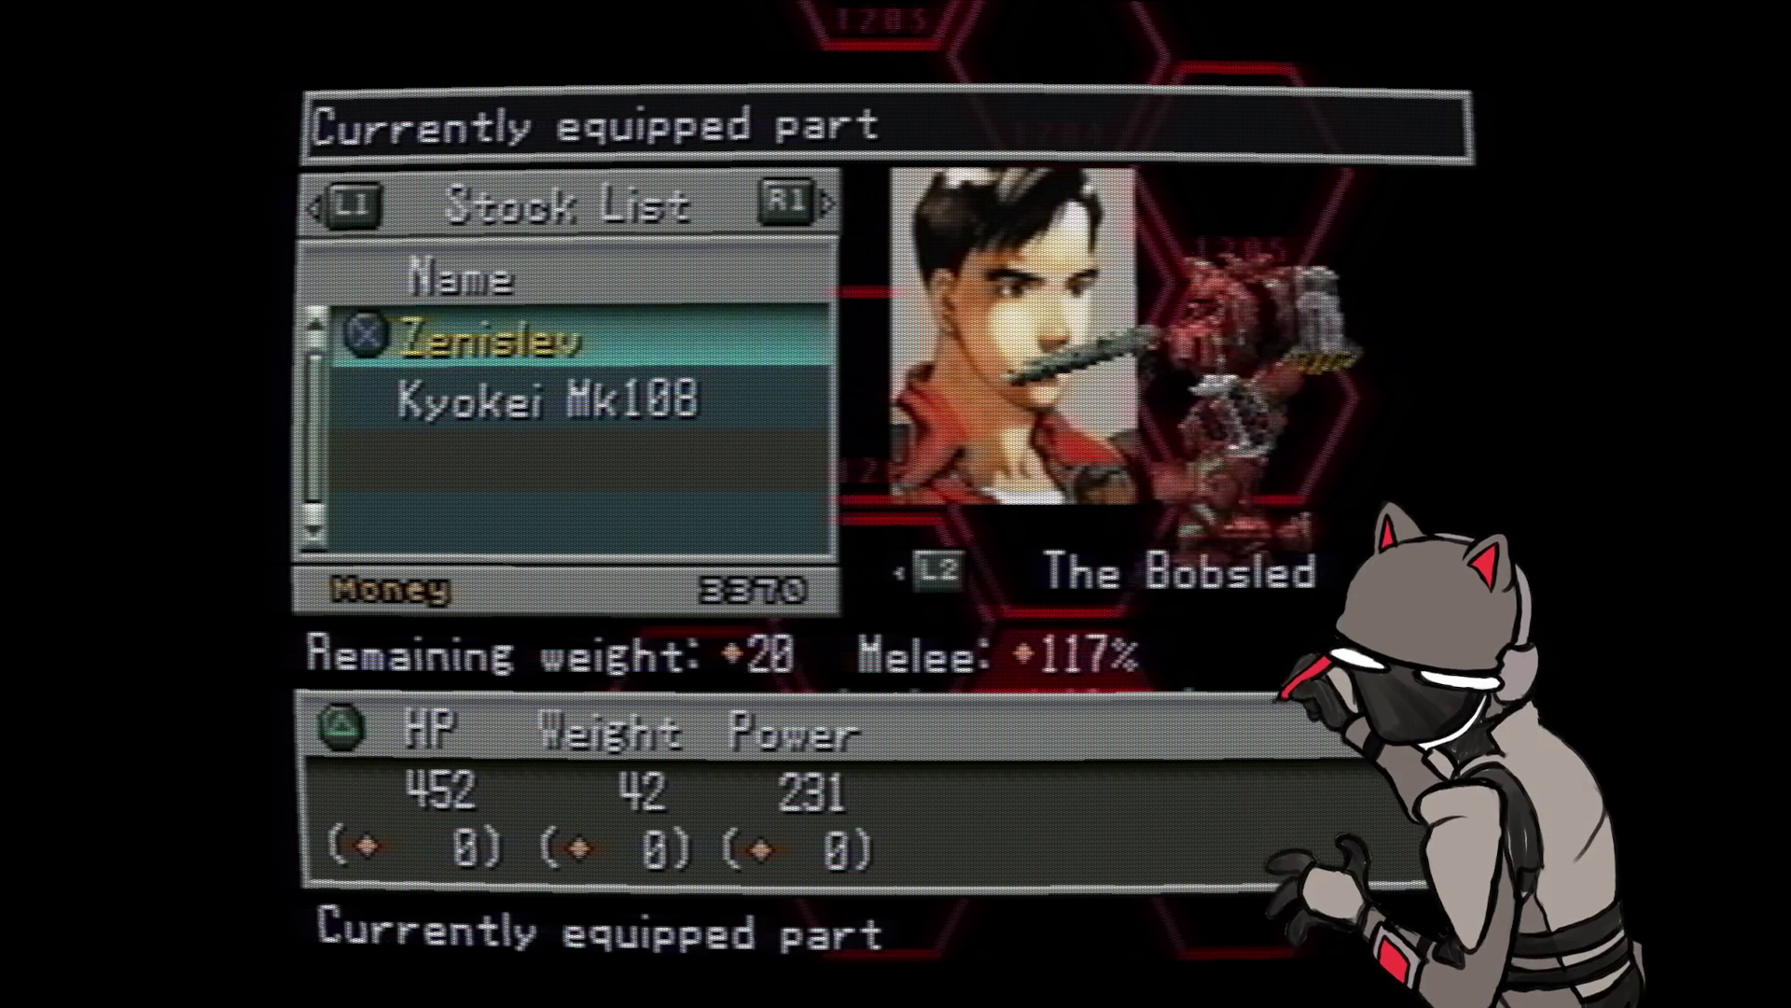
{"action": "key", "text": "Page_Down"}
{"action": "key", "text": "Page_Down"}
{"action": "key", "text": "Escape"}
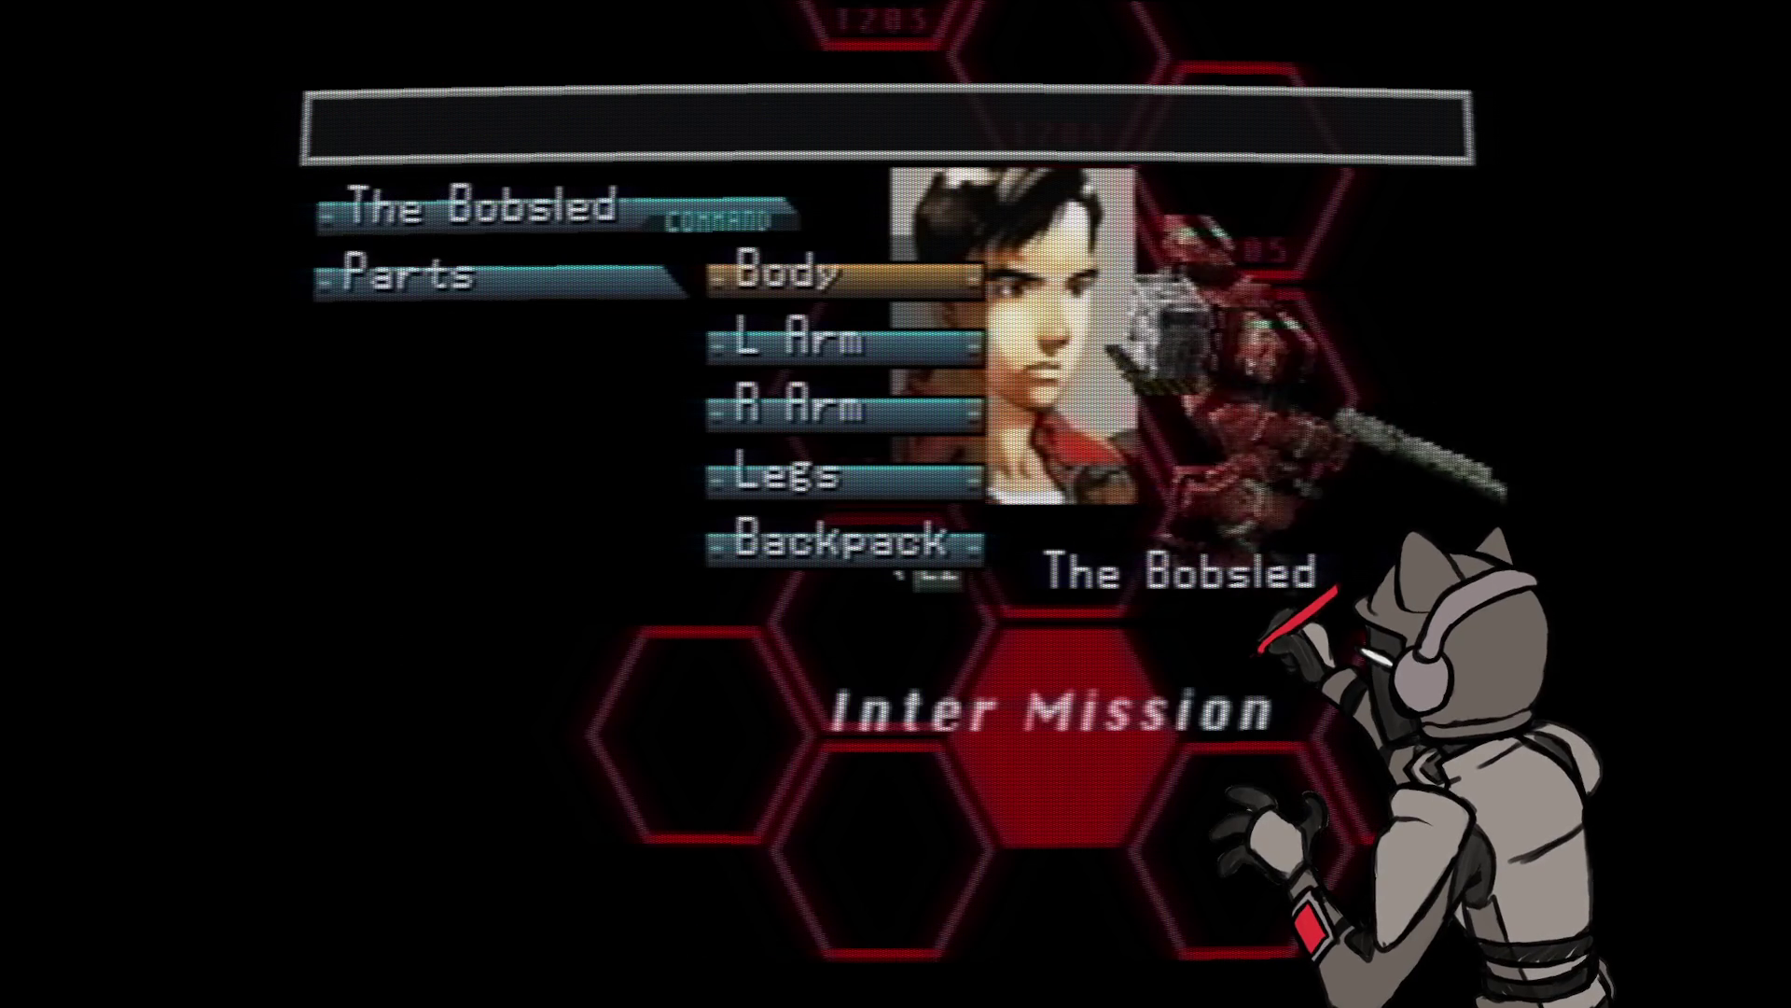
- Try the Kyokei Mk108 left arm on The Bobsled, then re-equip the Zenislev arm and back out
{"action": "key", "text": "Return"}
{"action": "key", "text": "Down"}
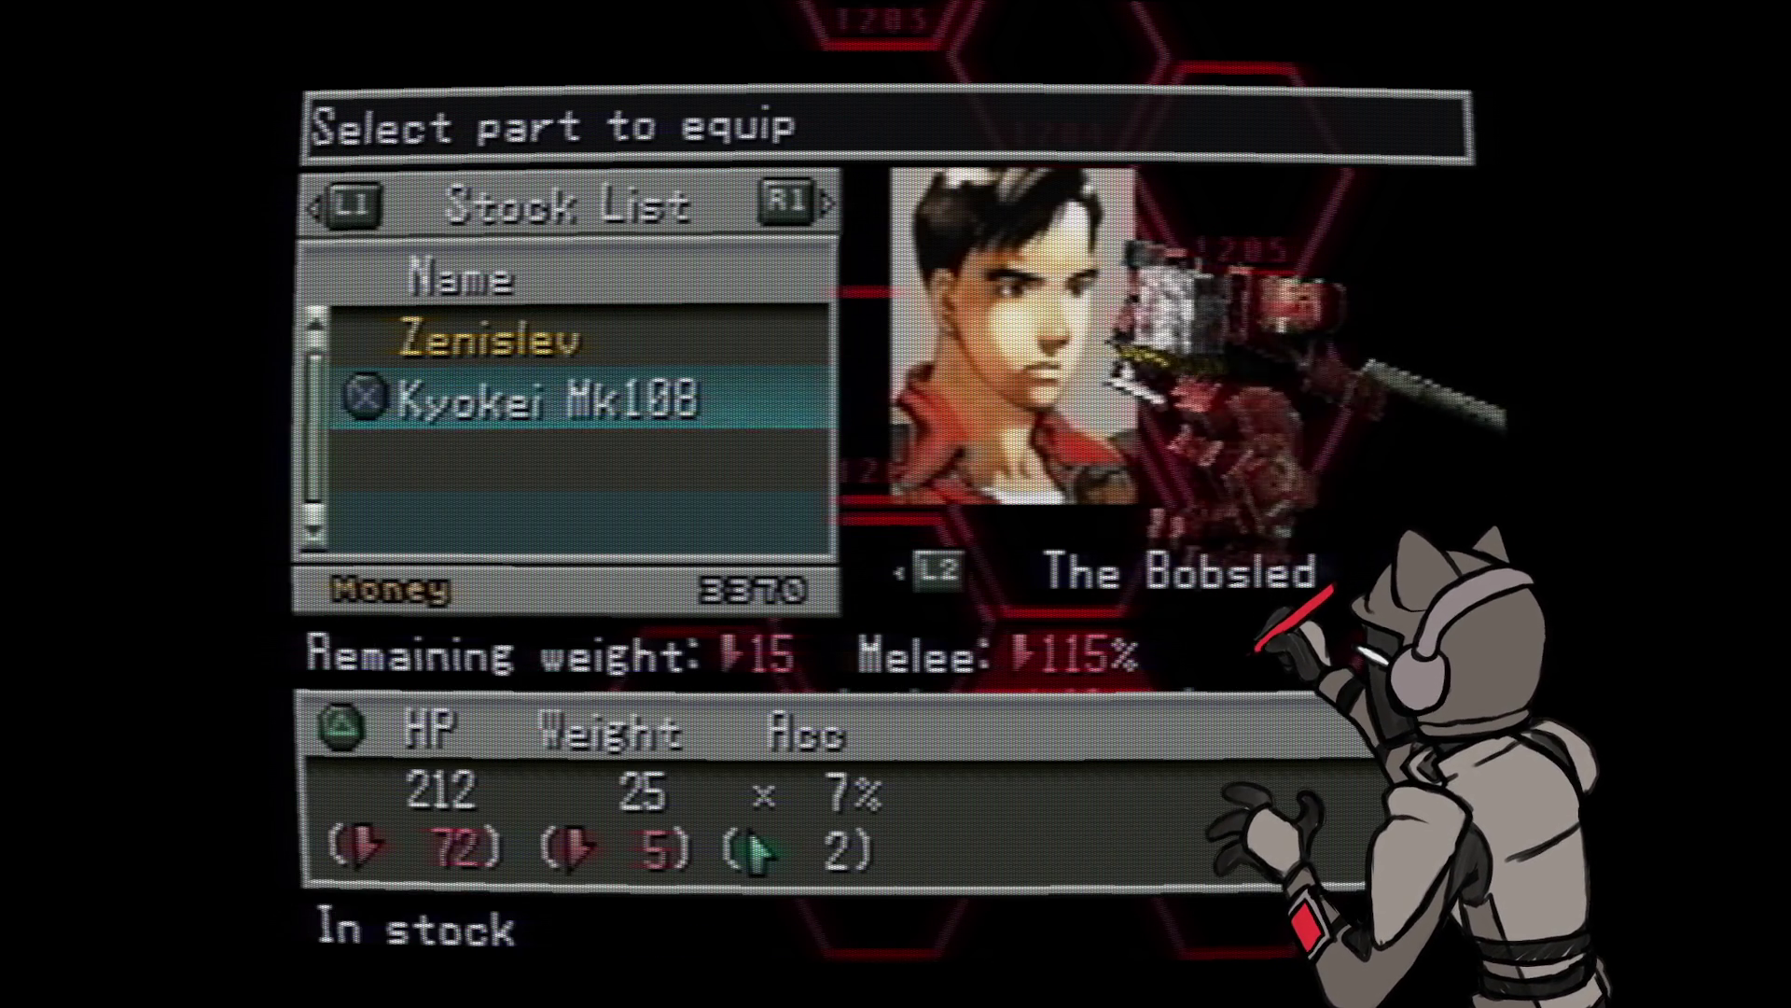
{"action": "key", "text": "Up"}
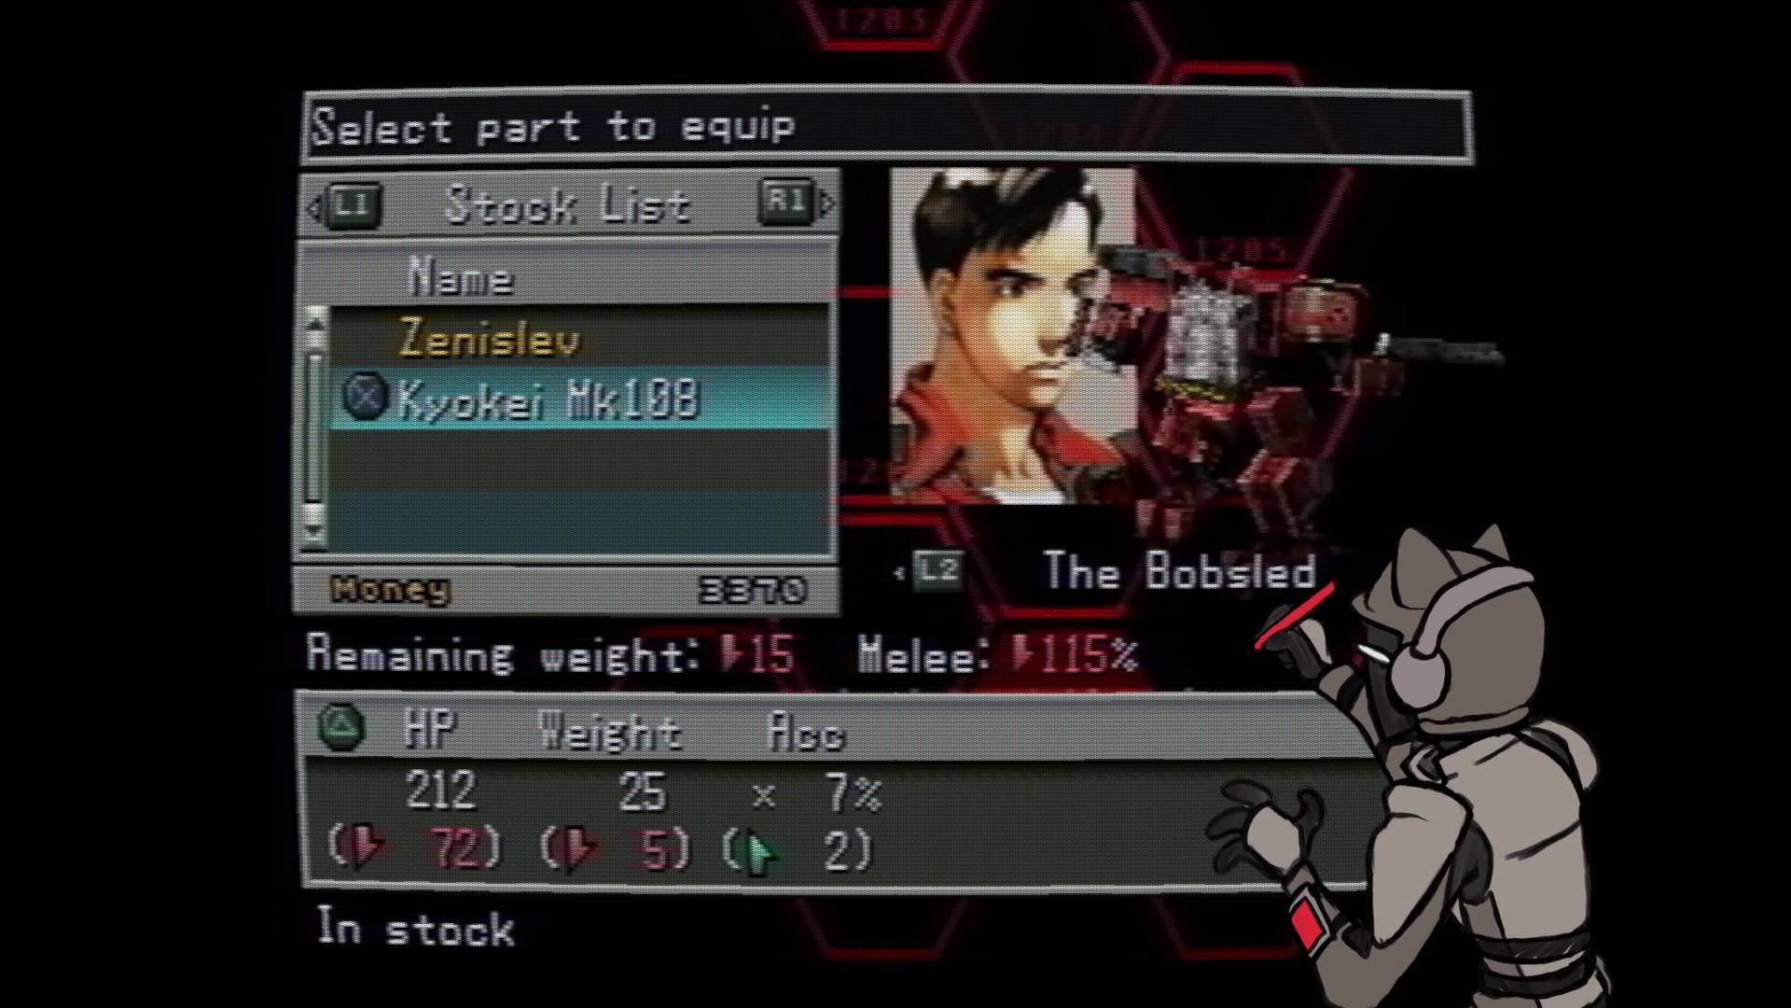
{"action": "key", "text": "Up"}
{"action": "key", "text": "Down"}
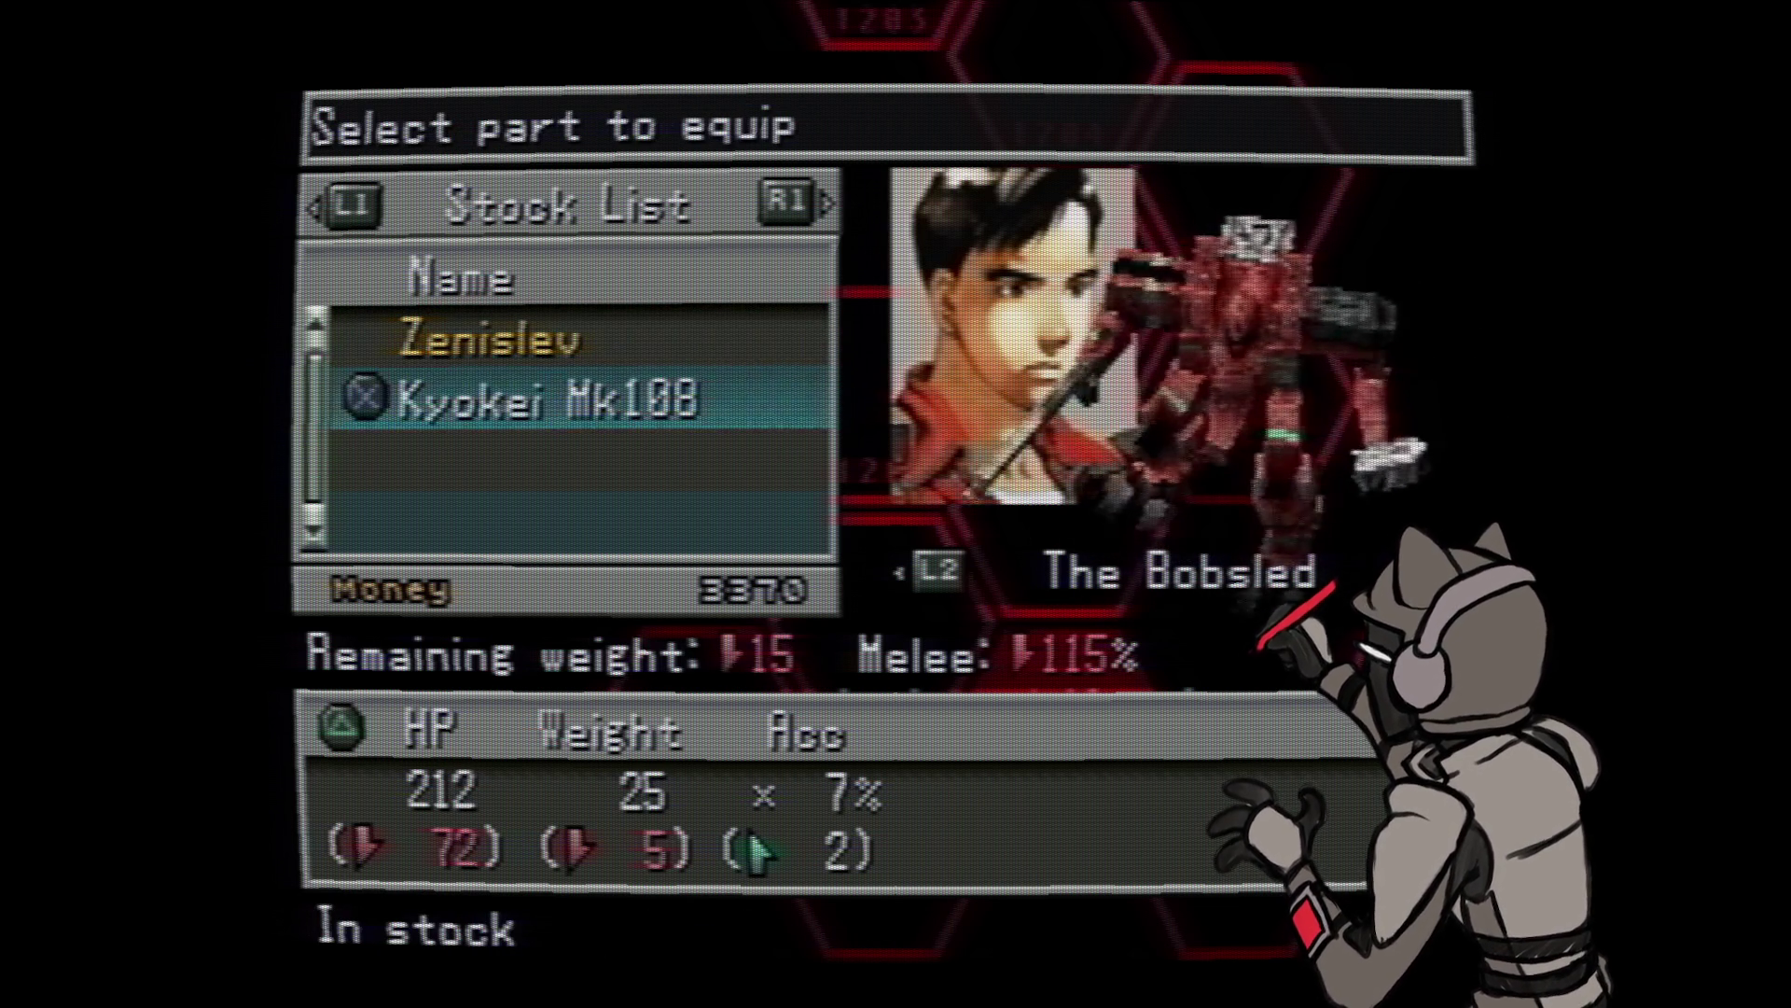
{"action": "key", "text": "Return"}
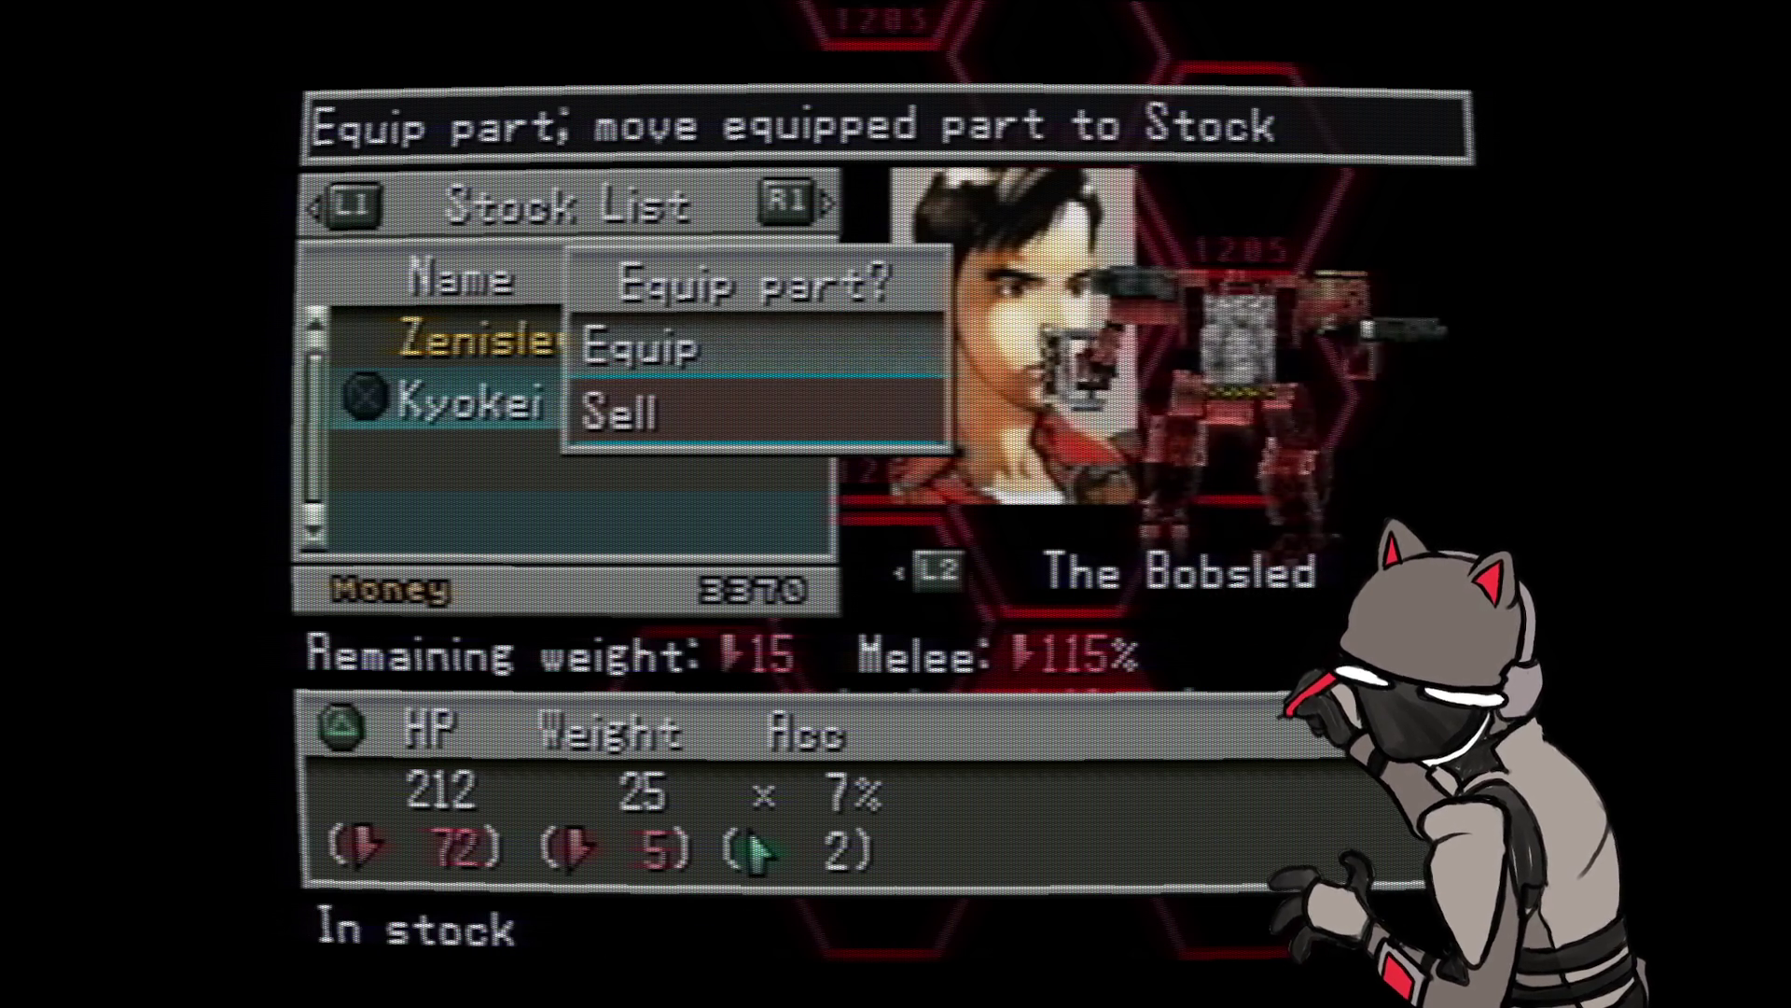
{"action": "key", "text": "Return"}
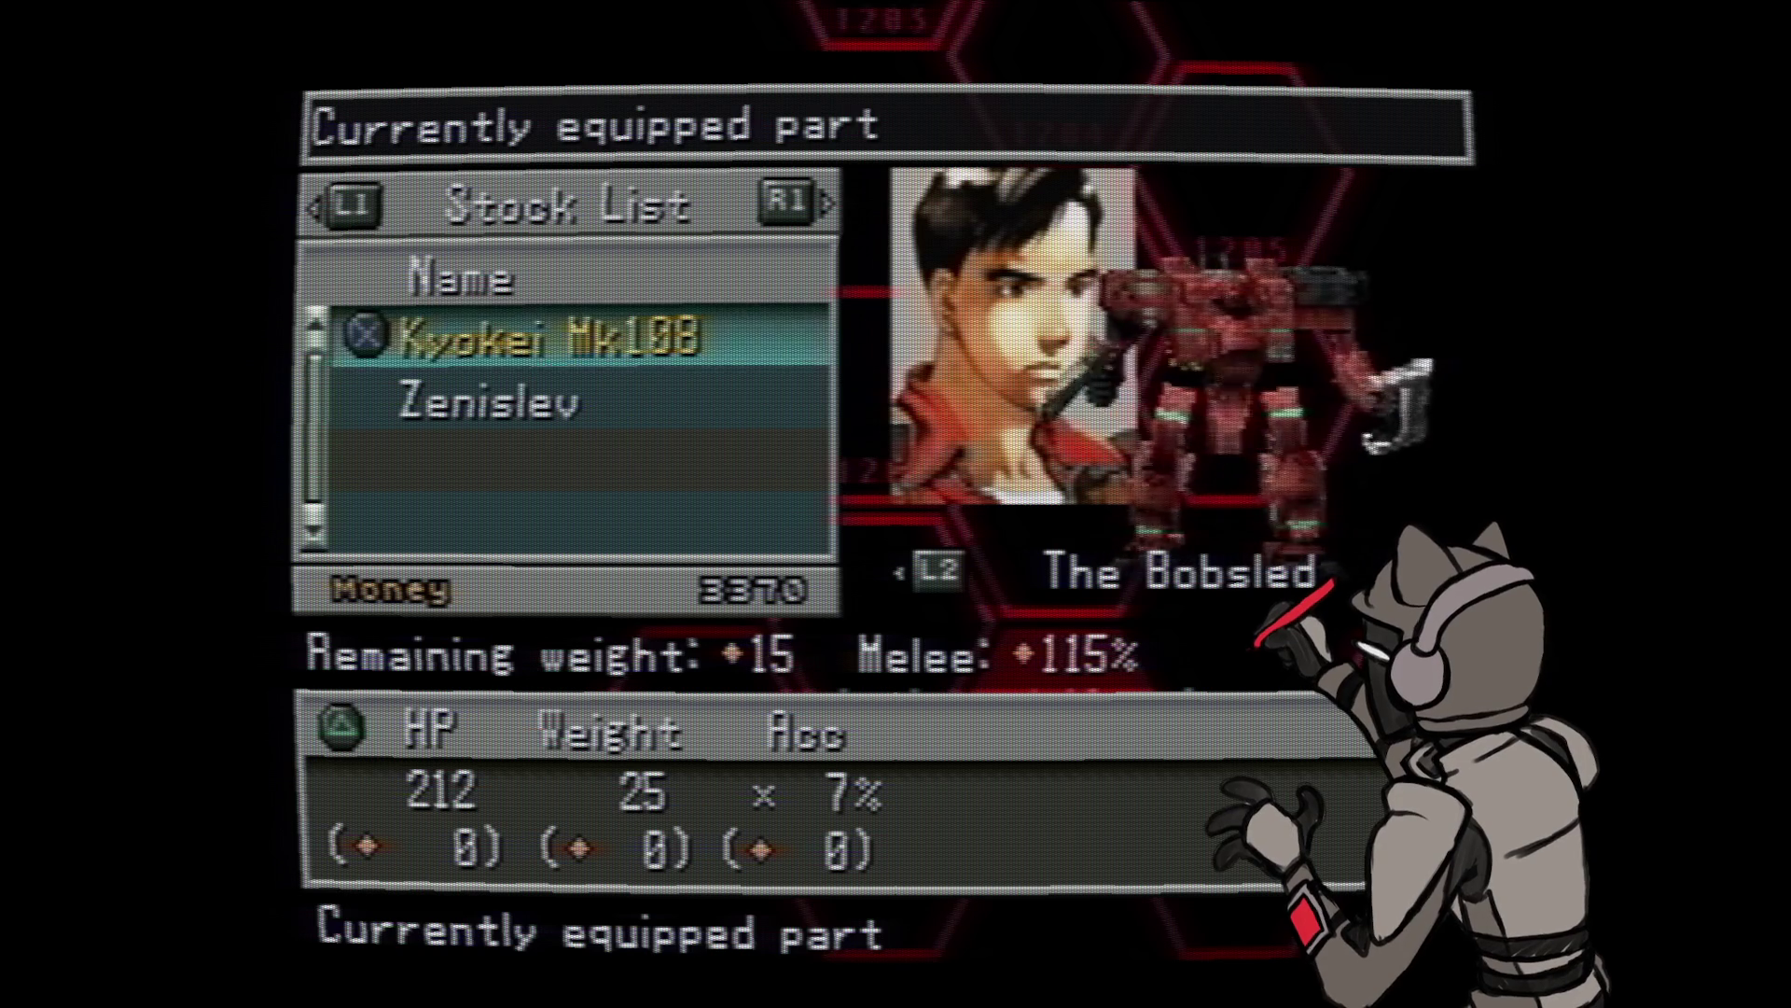
{"action": "key", "text": "Down"}
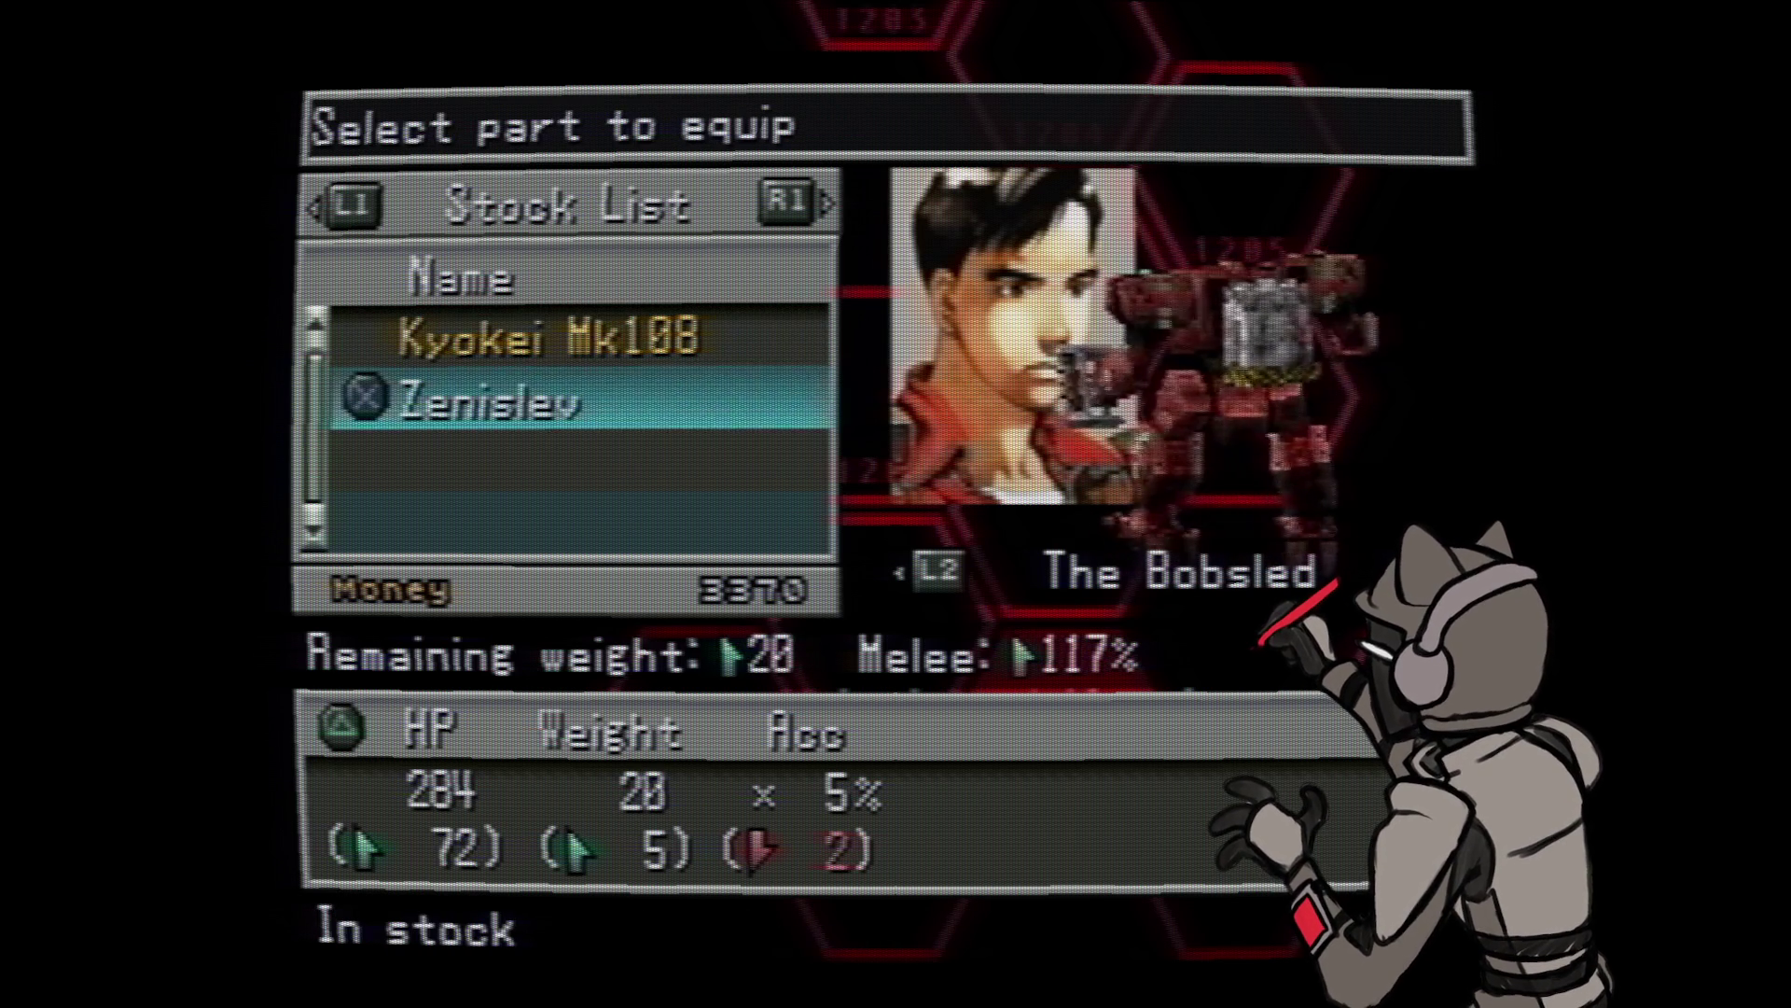
{"action": "key", "text": "Return"}
{"action": "key", "text": "Return"}
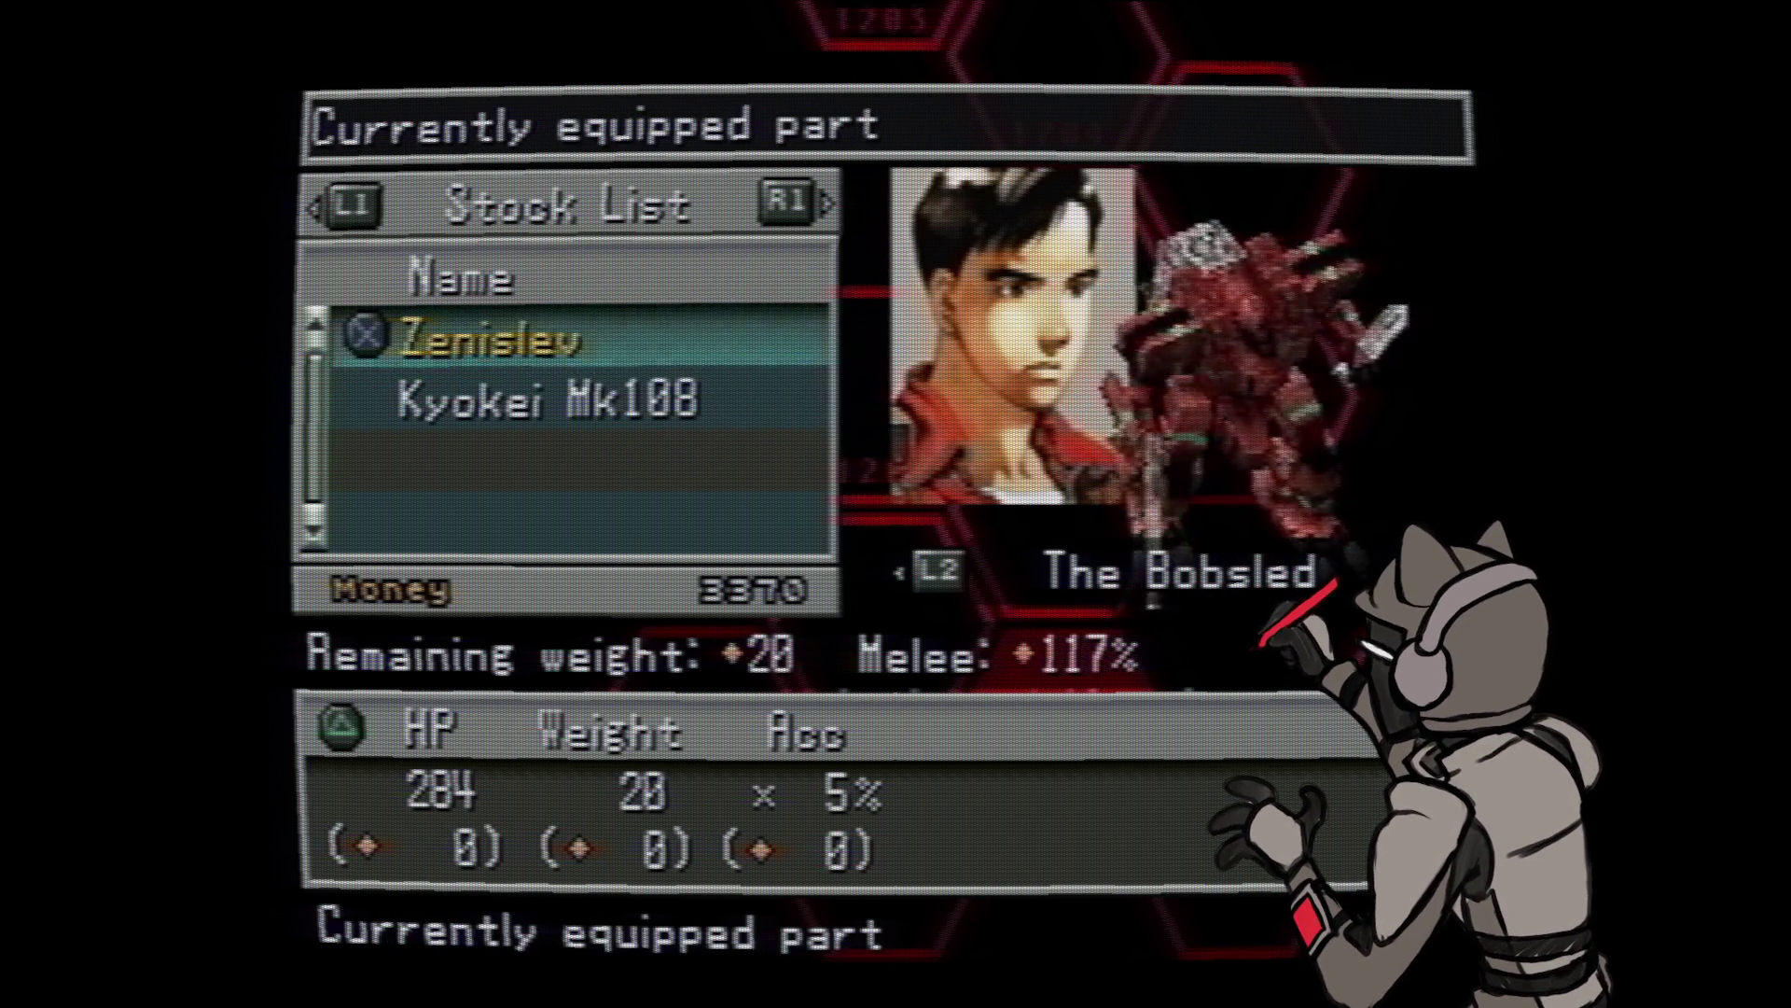
{"action": "key", "text": "Right"}
{"action": "key", "text": "Left"}
{"action": "key", "text": "Escape"}
{"action": "key", "text": "Return"}
- Recompare Zenislev and Kyokei Mk108 arm stats repeatedly, settle on Zenislev and return to the parts list
{"action": "key", "text": "Down"}
{"action": "key", "text": "Up"}
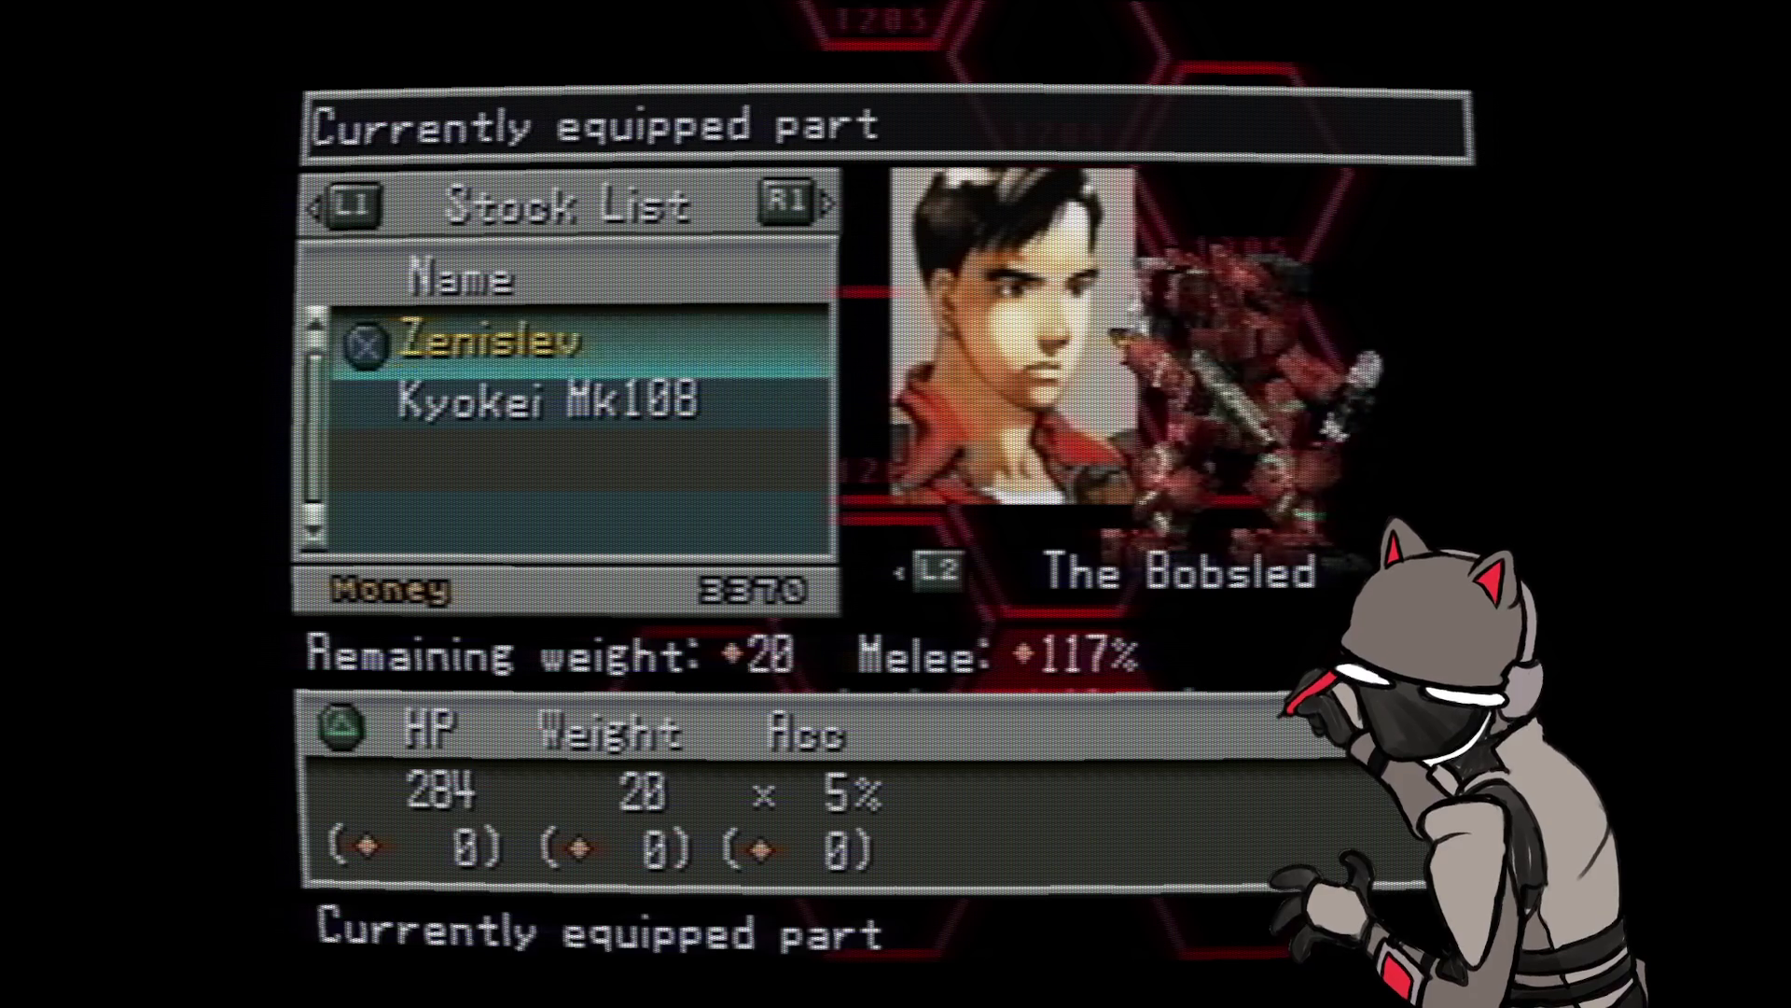
{"action": "key", "text": "Down"}
{"action": "key", "text": "Up"}
{"action": "key", "text": "Down"}
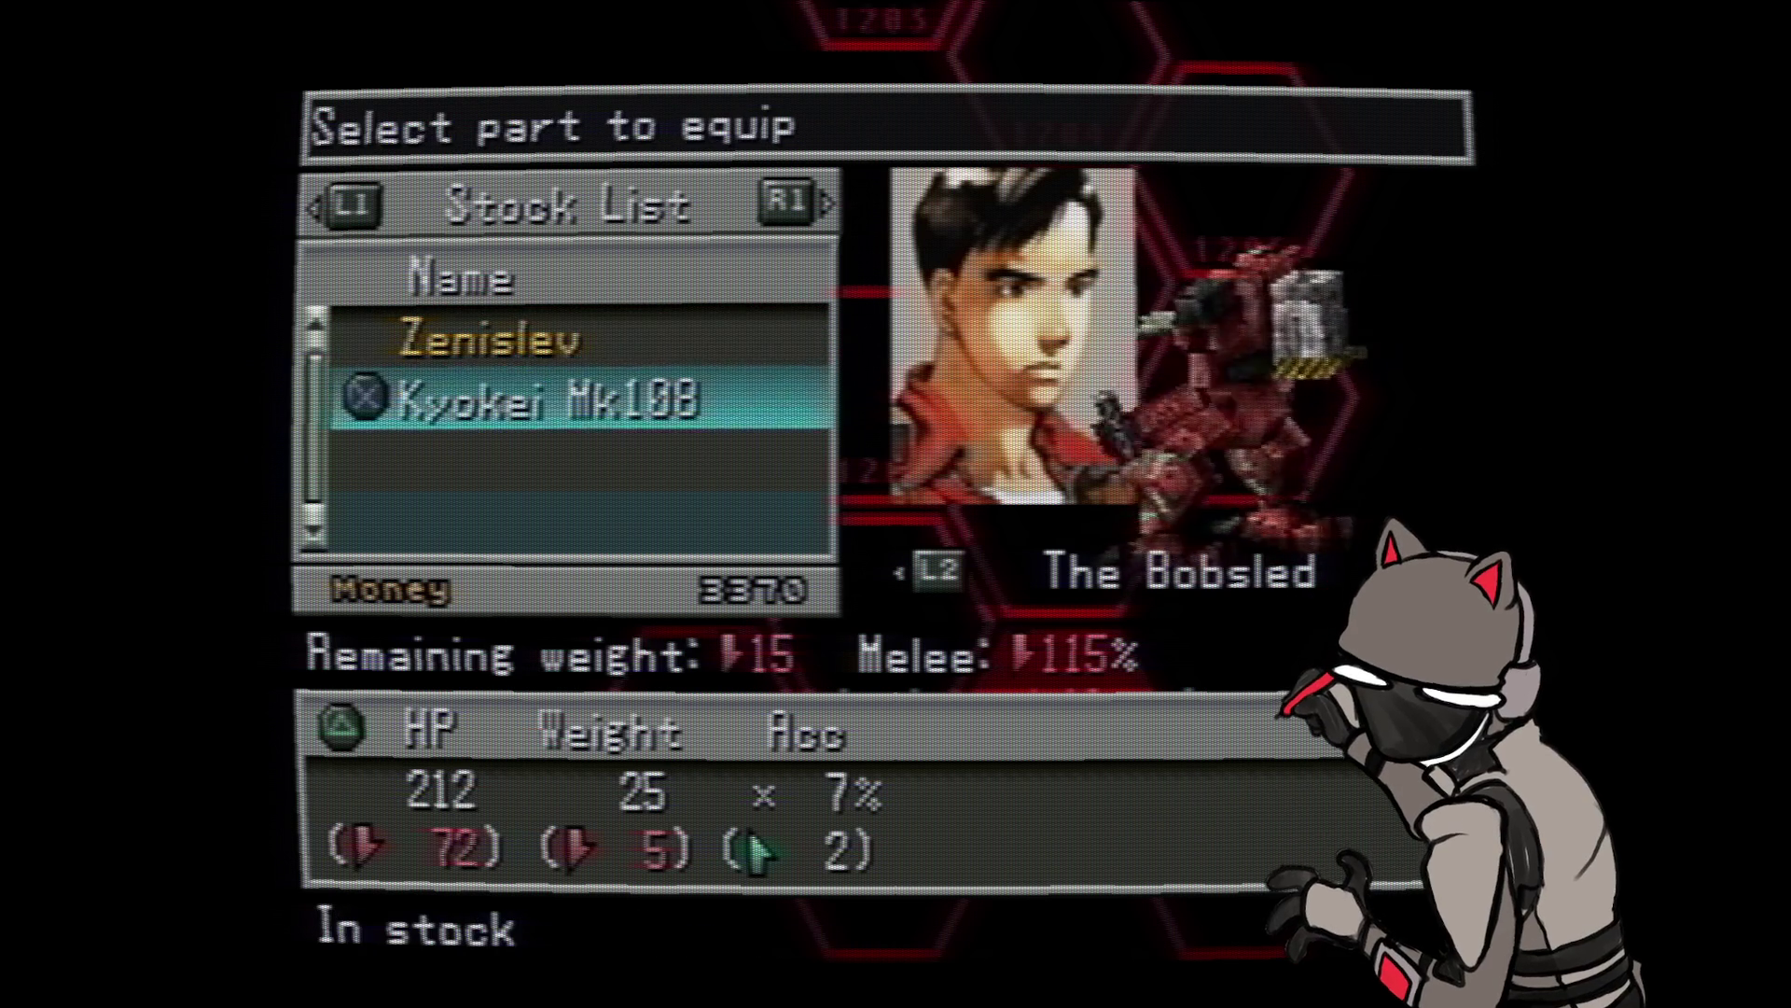
{"action": "key", "text": "Up"}
{"action": "key", "text": "Down"}
{"action": "key", "text": "Up"}
{"action": "key", "text": "Down"}
{"action": "key", "text": "Up"}
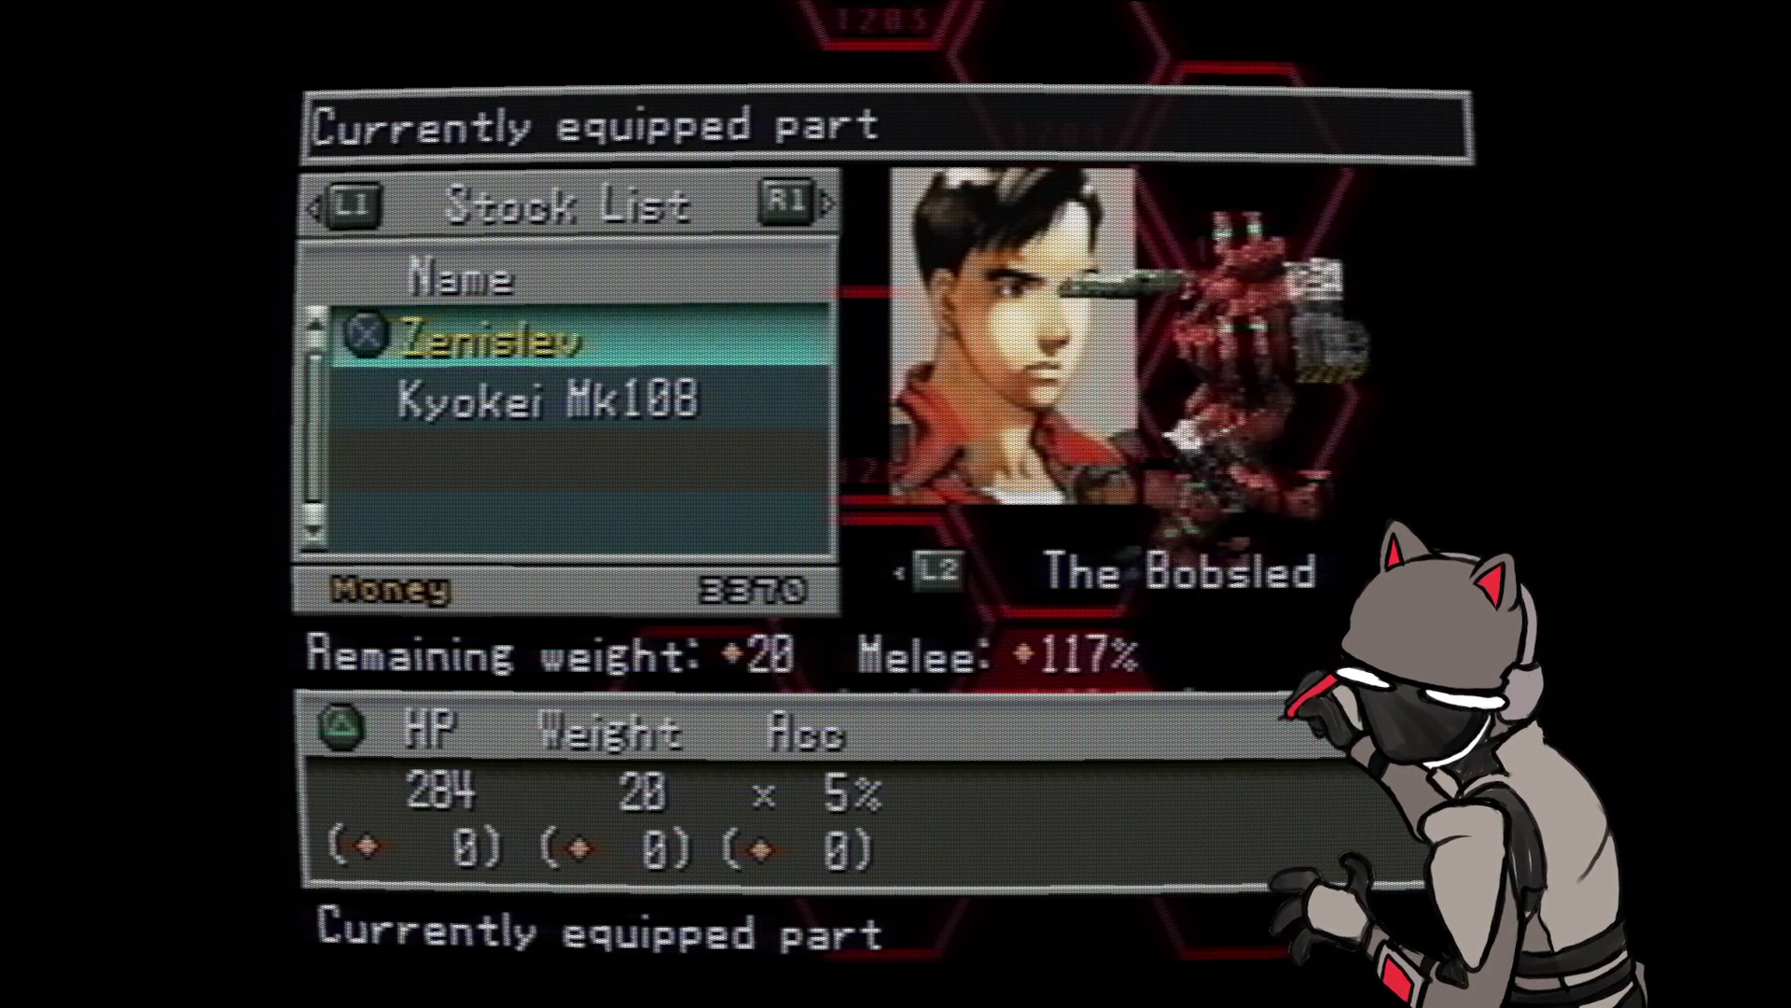
{"action": "key", "text": "Down"}
{"action": "key", "text": "Up"}
{"action": "key", "text": "Down"}
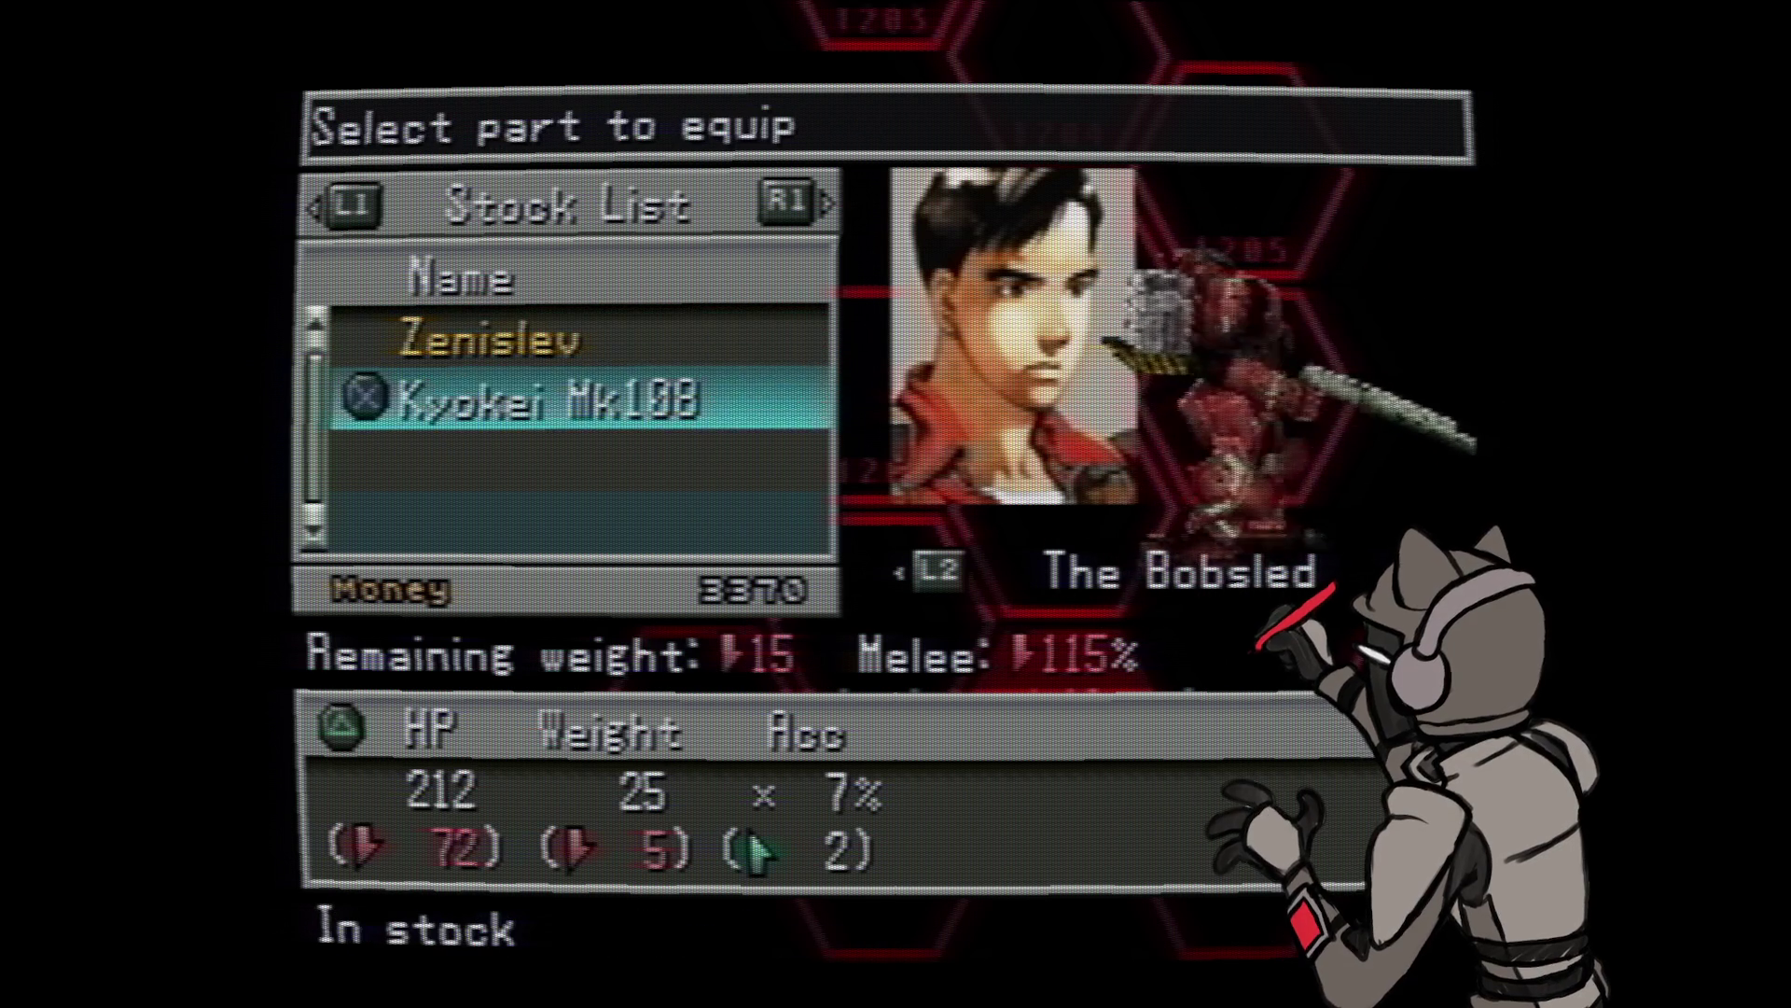
{"action": "key", "text": "Up"}
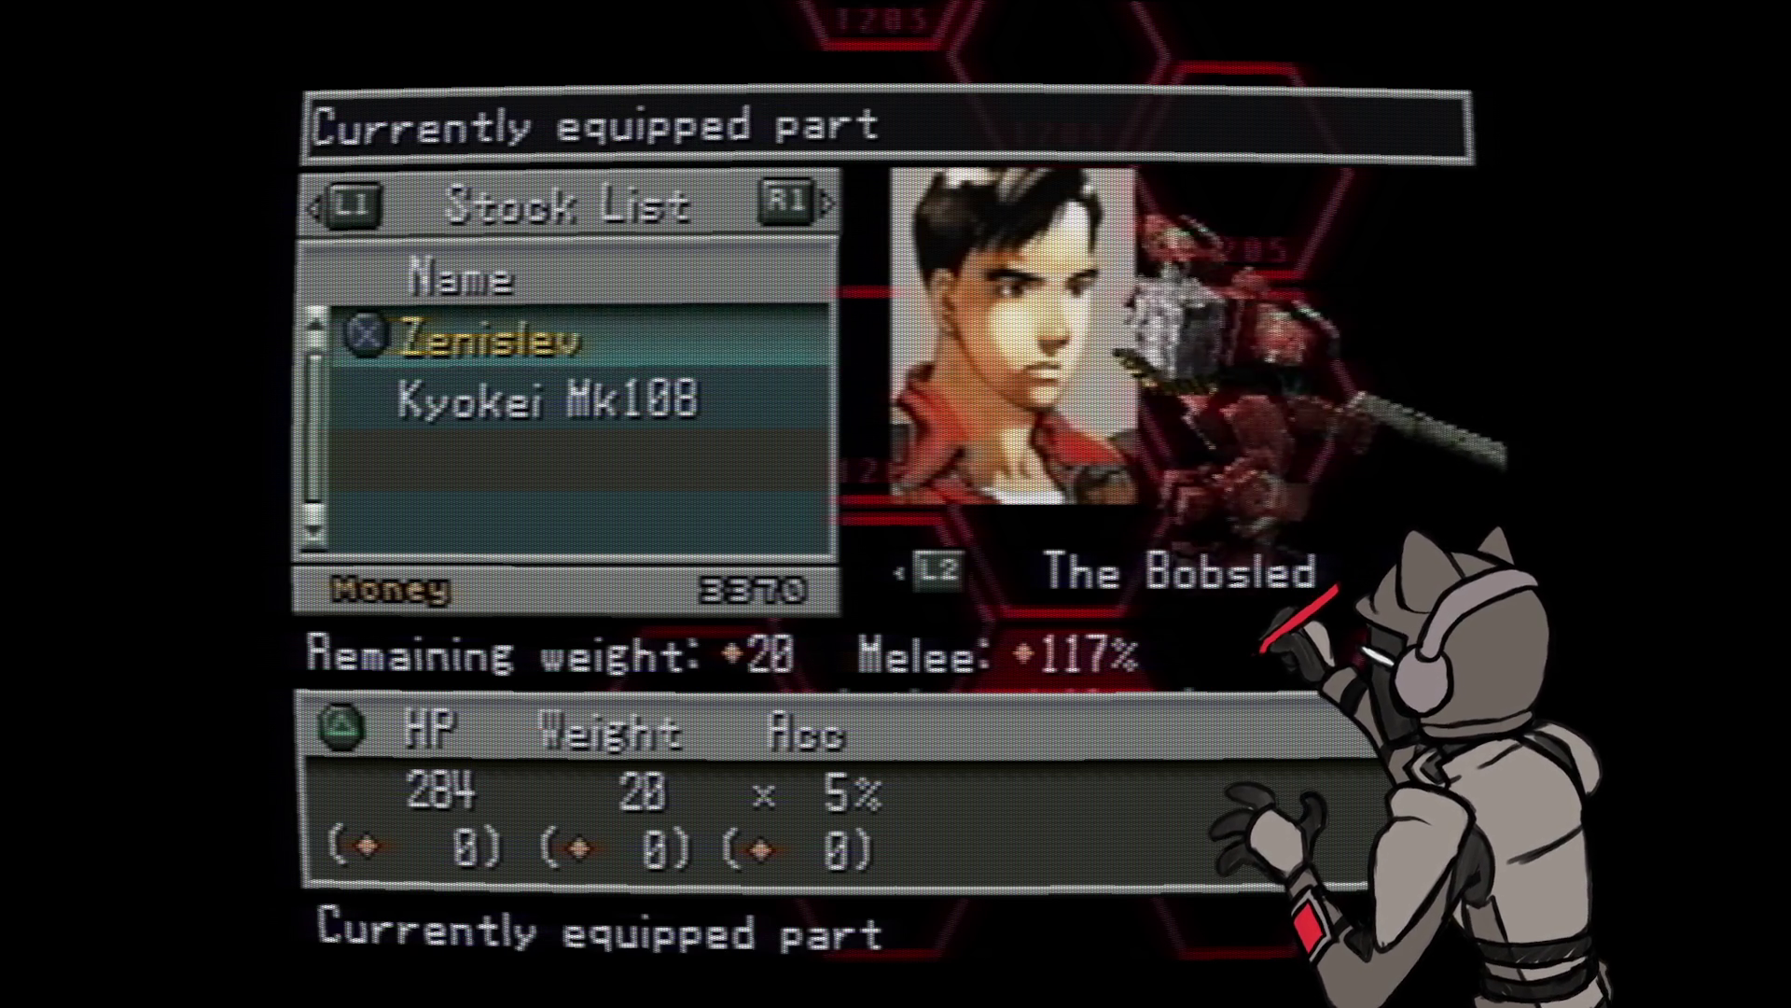
{"action": "key", "text": "Down"}
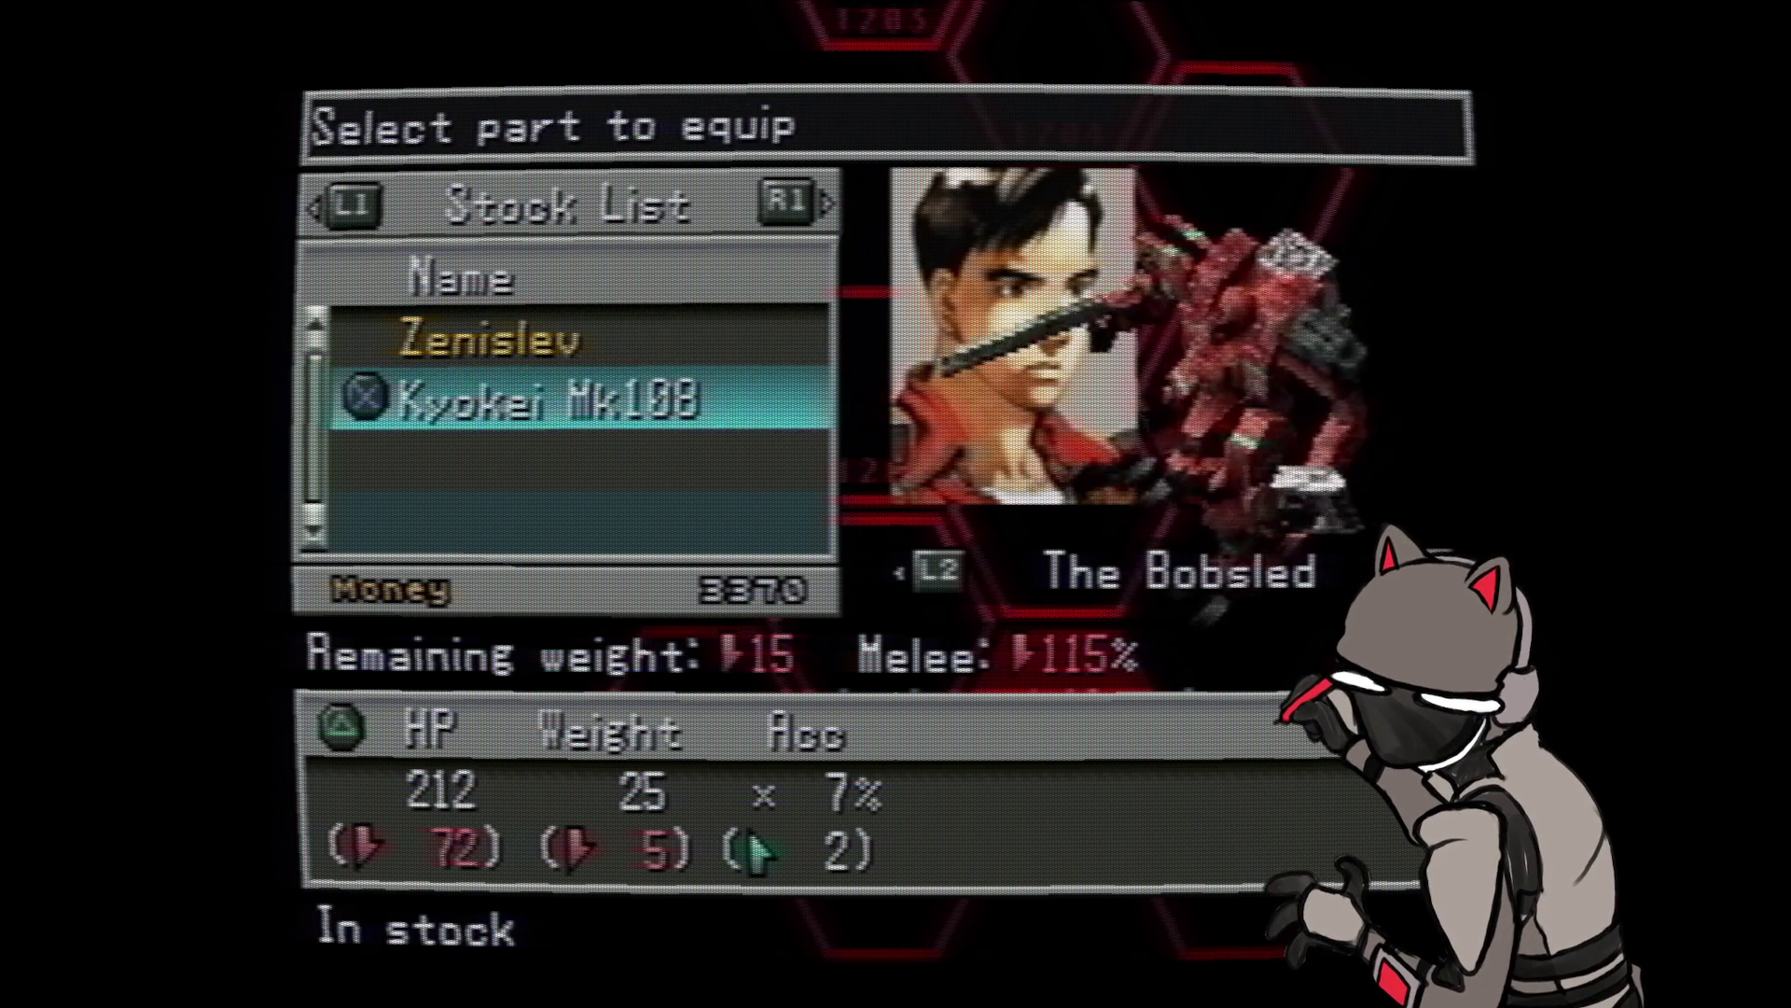
{"action": "key", "text": "Up"}
{"action": "key", "text": "Down"}
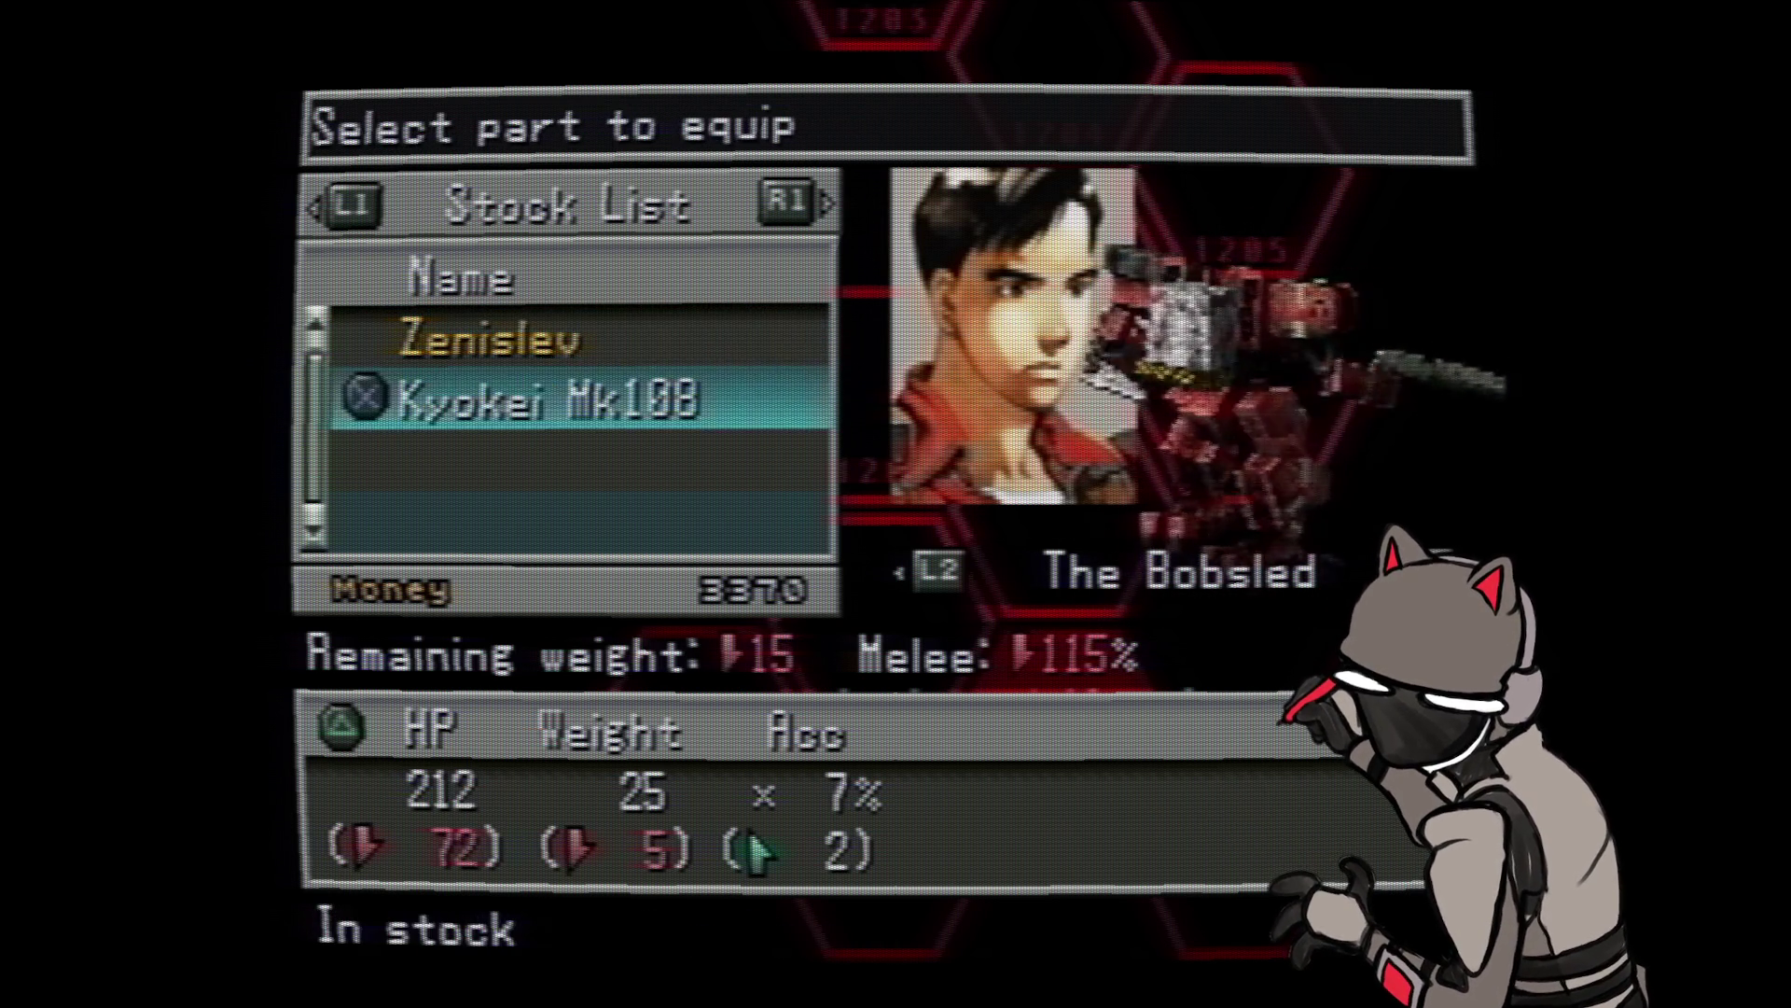
{"action": "key", "text": "Up"}
{"action": "key", "text": "Down"}
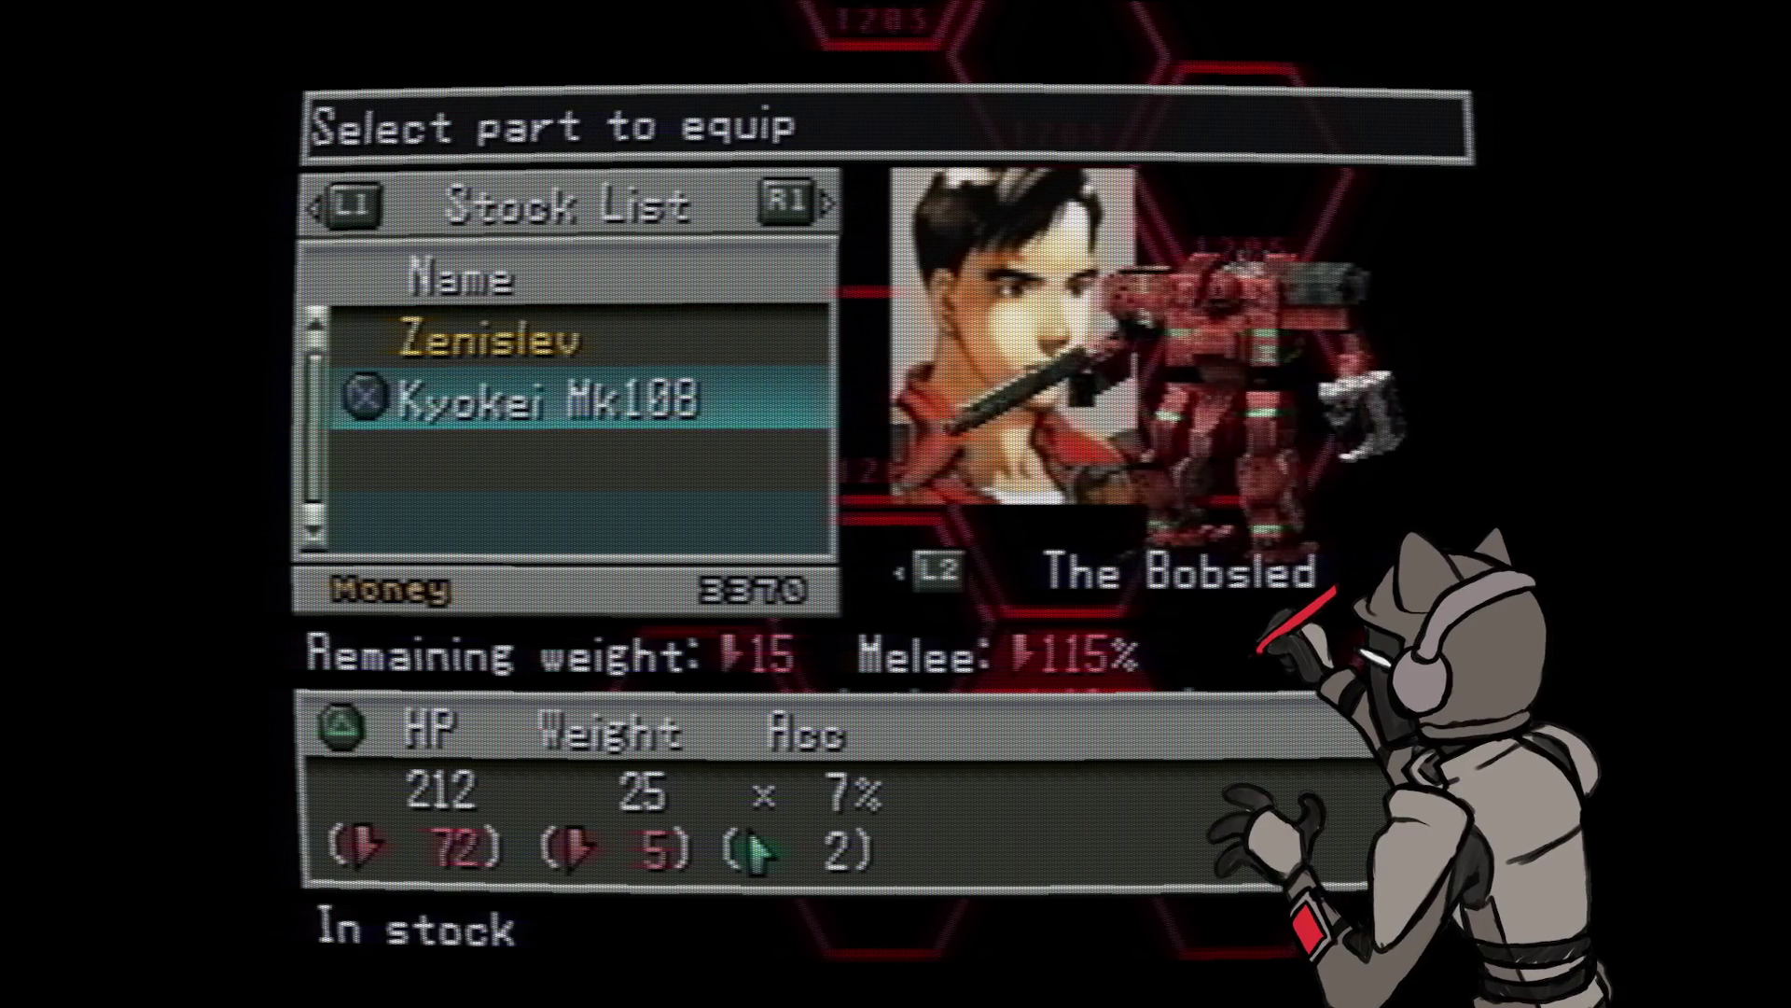
{"action": "key", "text": "Up"}
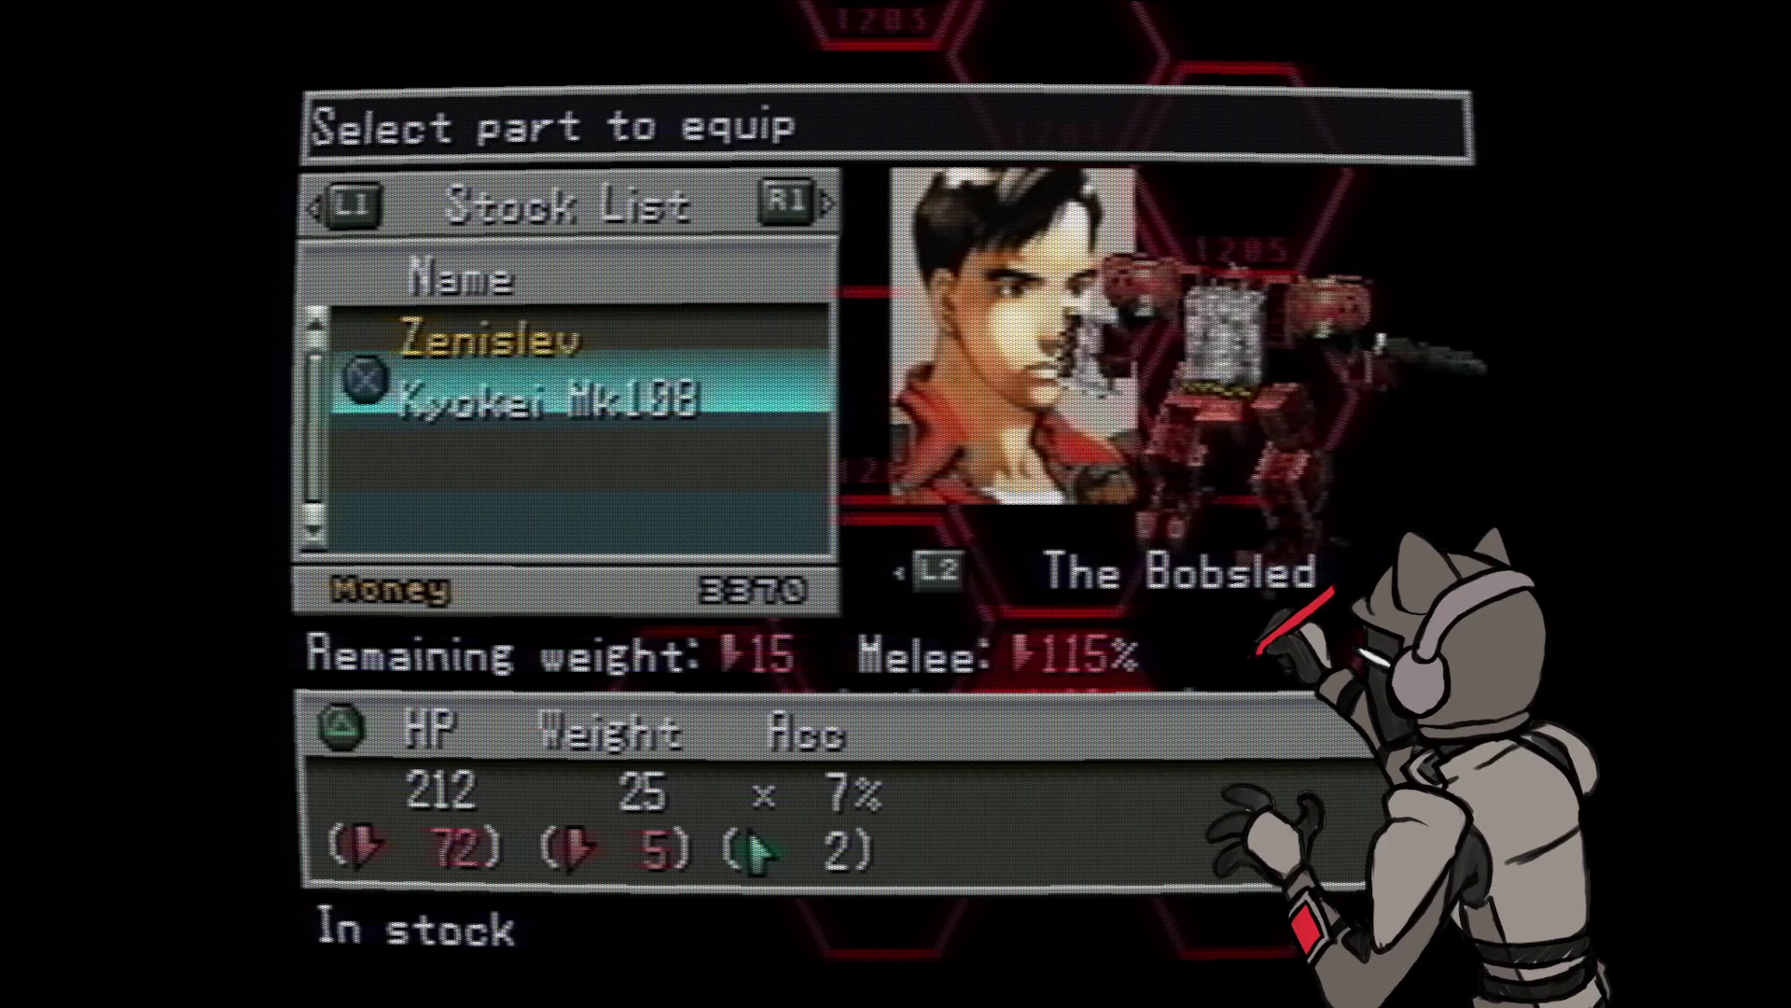
{"action": "key", "text": "Up"}
{"action": "key", "text": "Escape"}
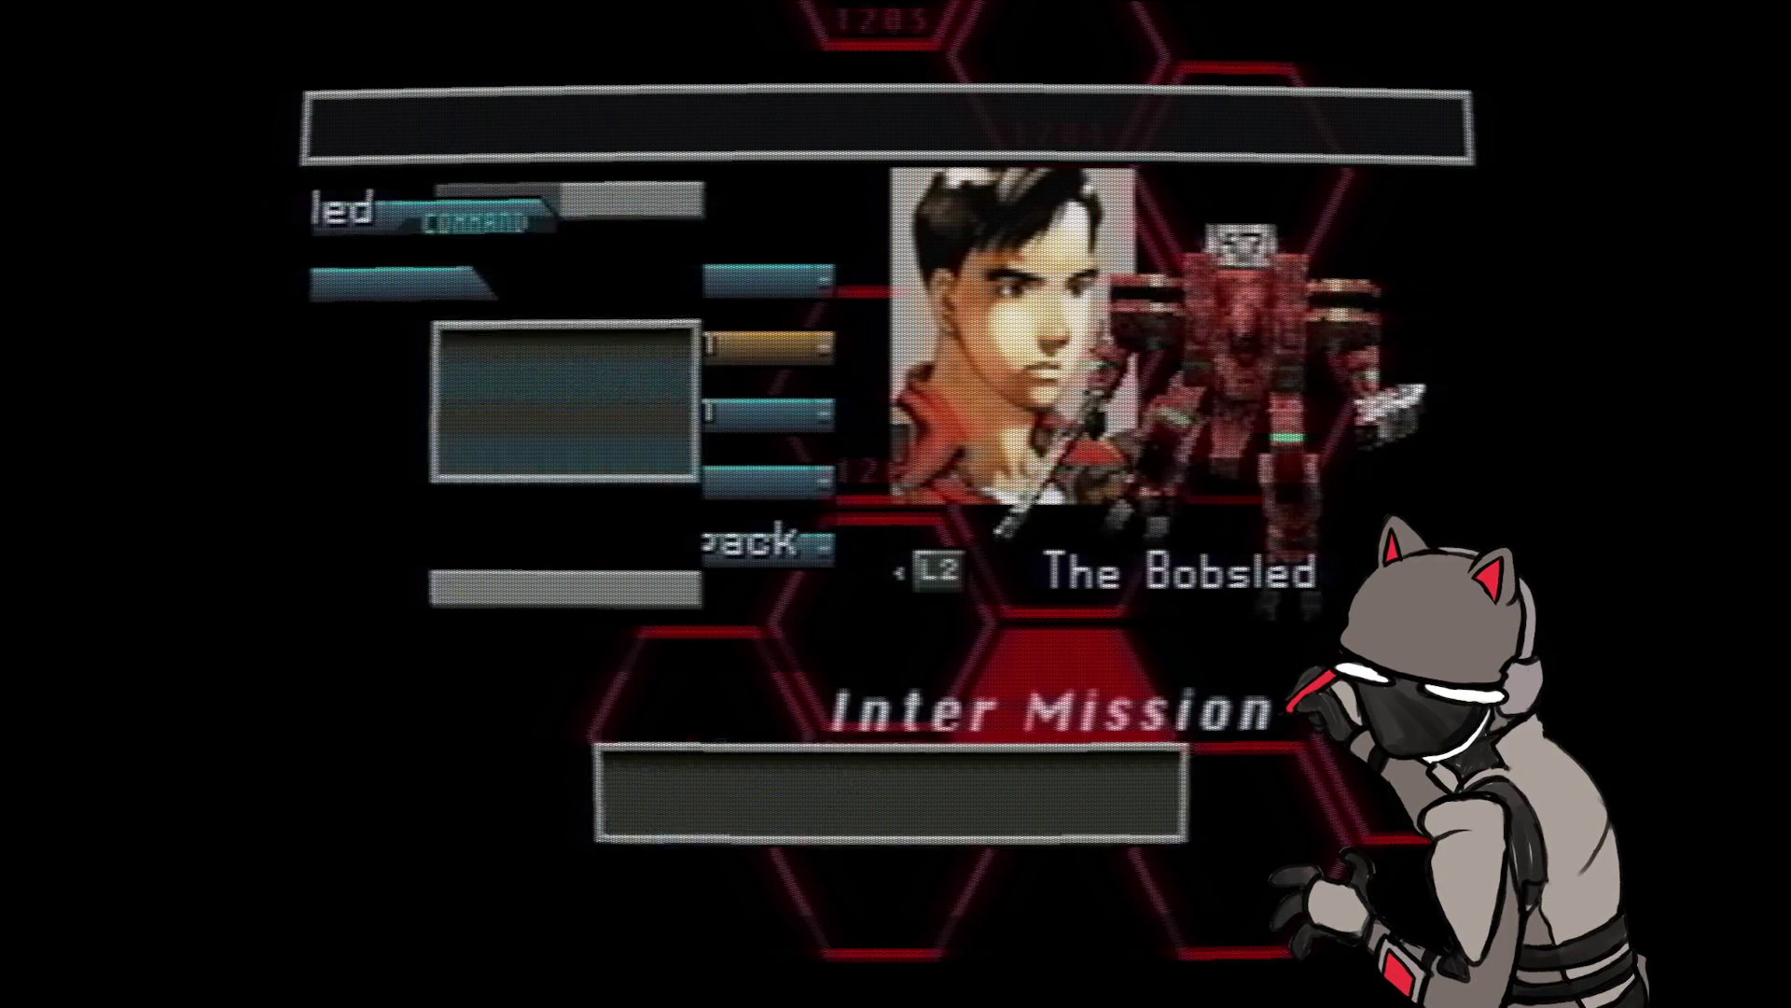
- Briefly recheck the Kyokei Mk108 part against the equipped Zenislev part and back out
{"action": "key", "text": "Return"}
{"action": "key", "text": "Down"}
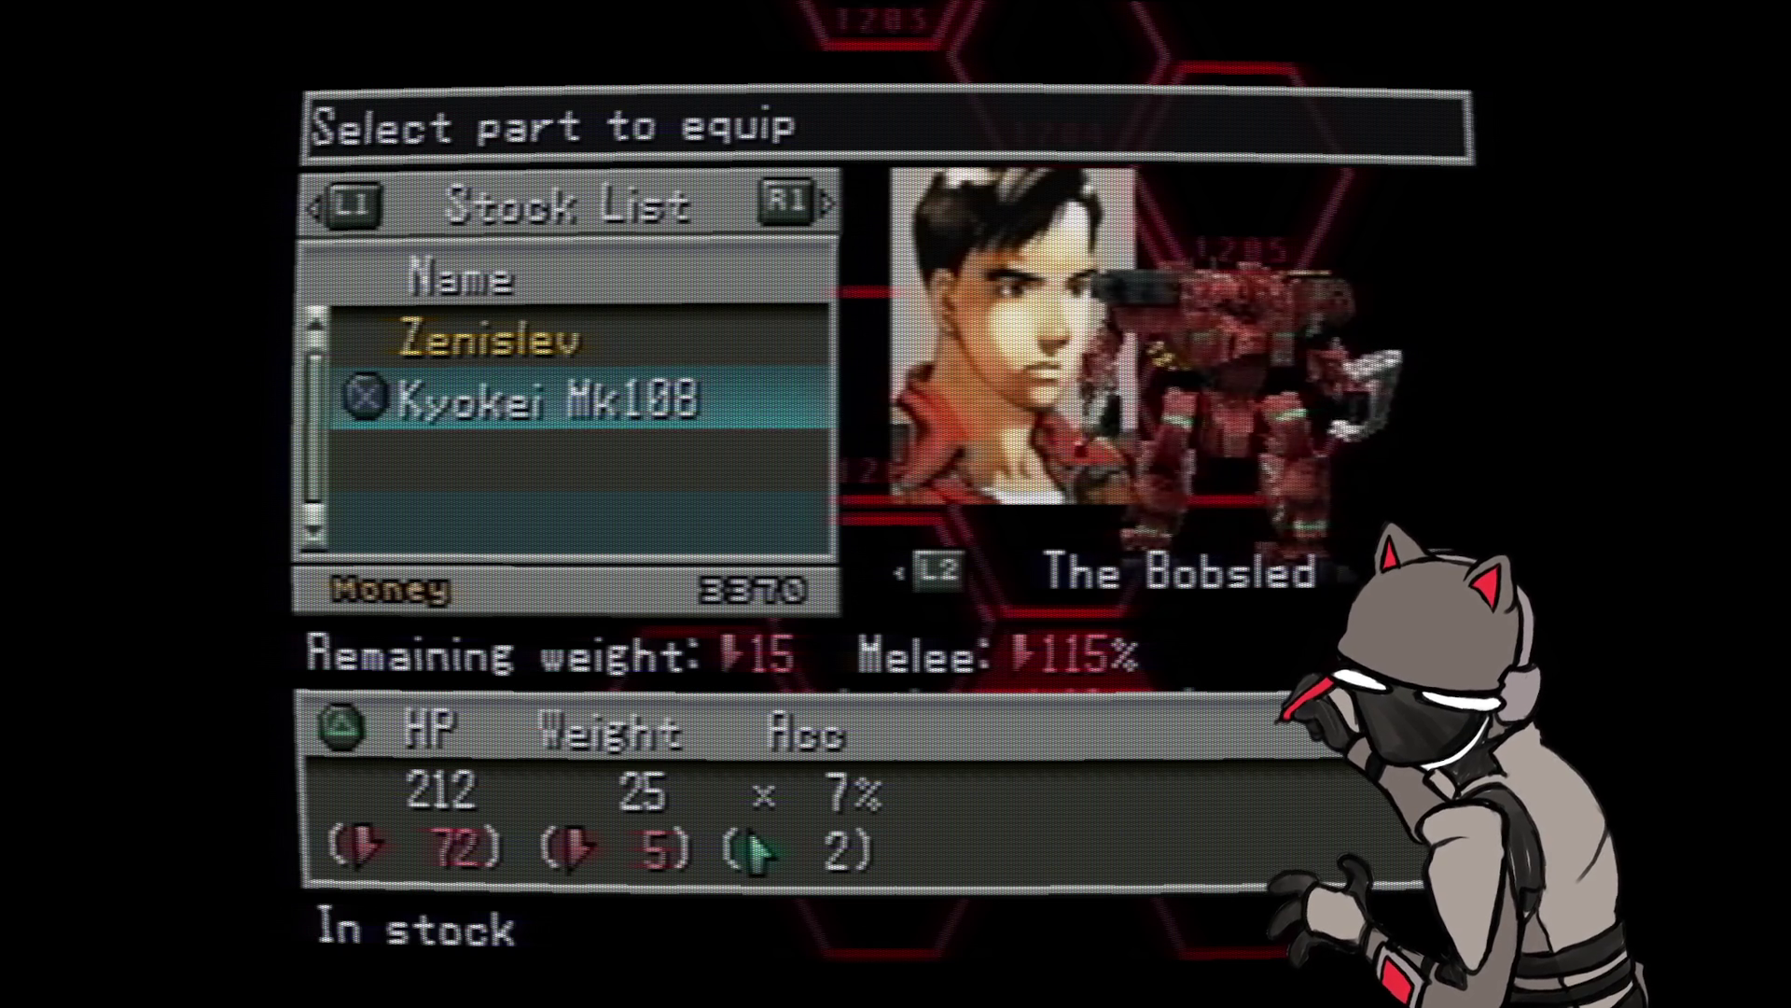
{"action": "key", "text": "Up"}
{"action": "key", "text": "Down"}
{"action": "key", "text": "Escape"}
- Compare the Kyokei Mk108 legs' stats against the equipped Zenislev legs in the legs stock list
{"action": "key", "text": "Return"}
{"action": "key", "text": "Down"}
{"action": "key", "text": "Up"}
{"action": "key", "text": "Down"}
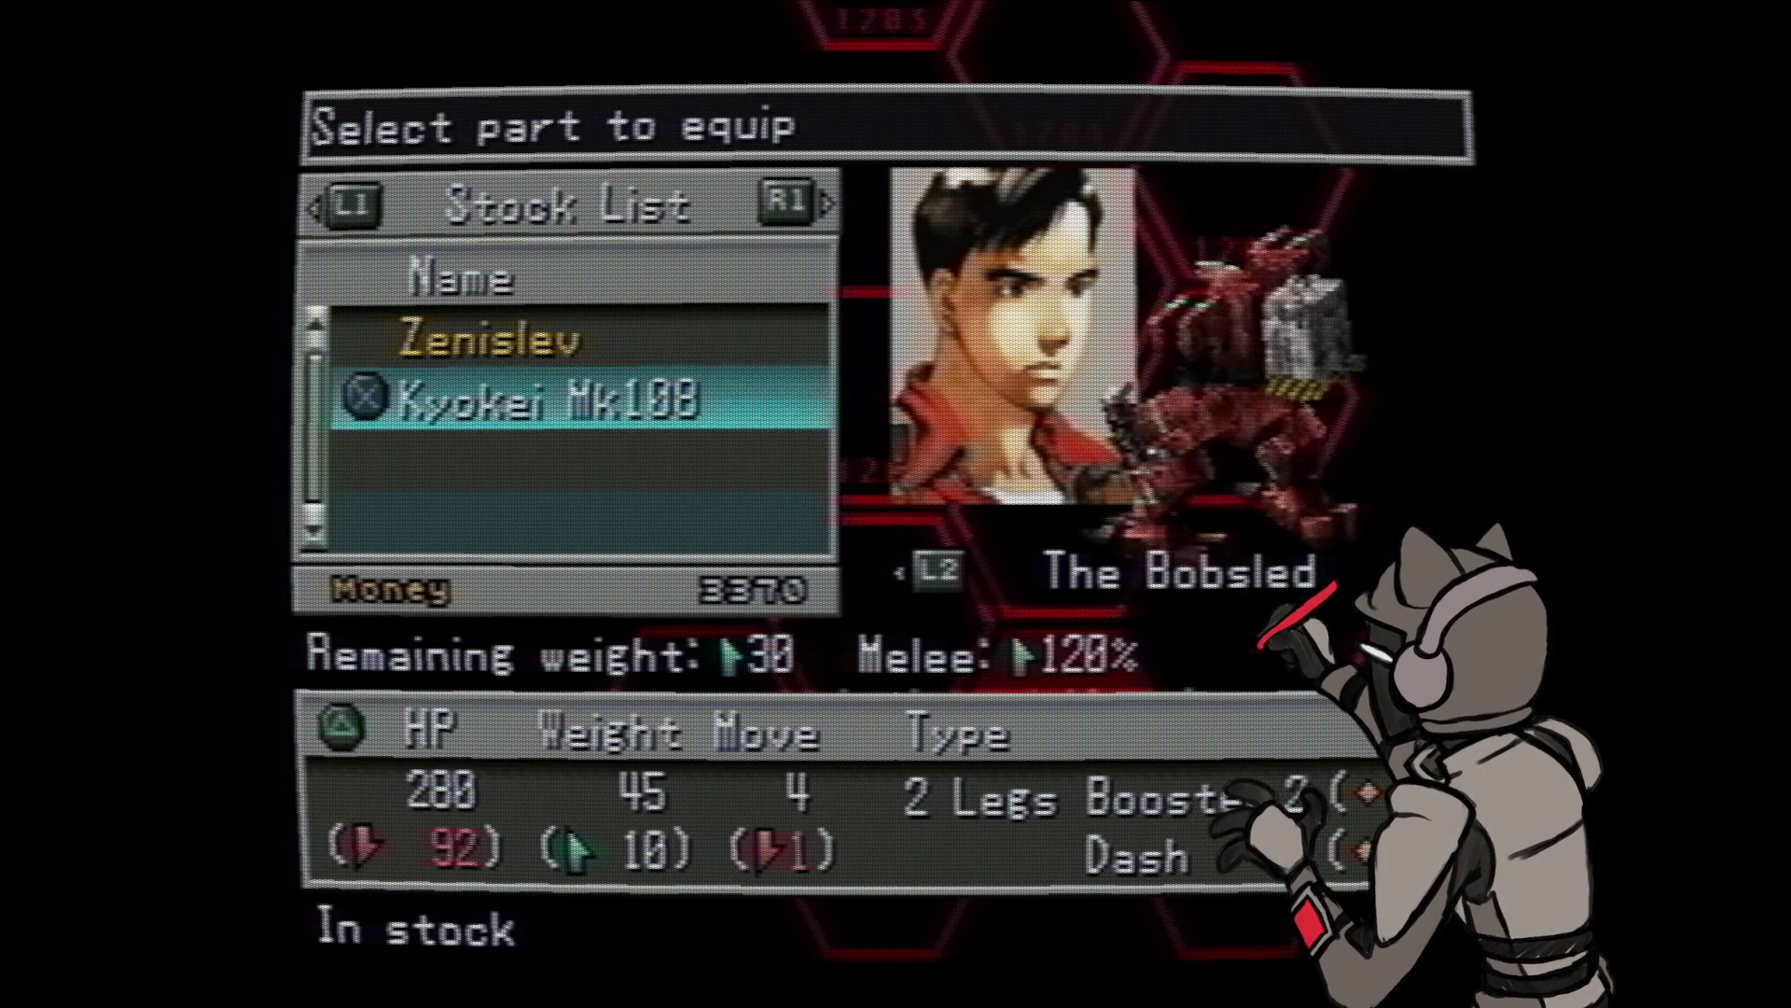
{"action": "key", "text": "Up"}
{"action": "key", "text": "Down"}
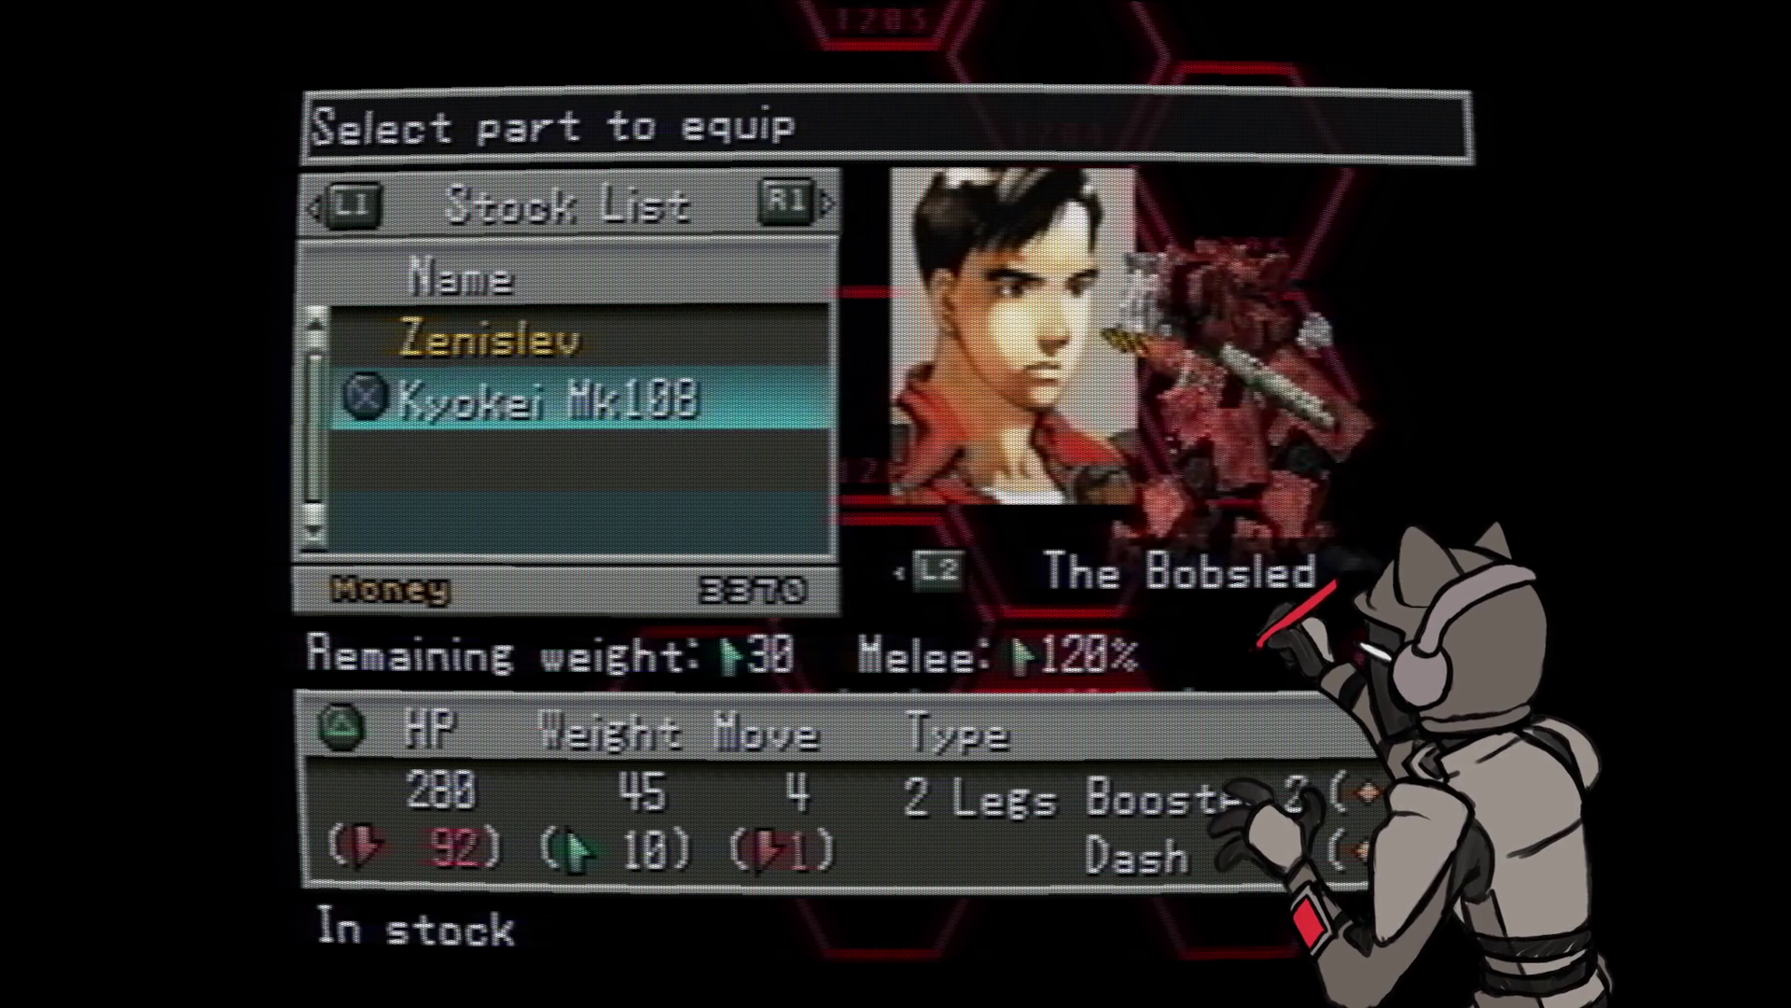
{"action": "key", "text": "Up"}
{"action": "key", "text": "Down"}
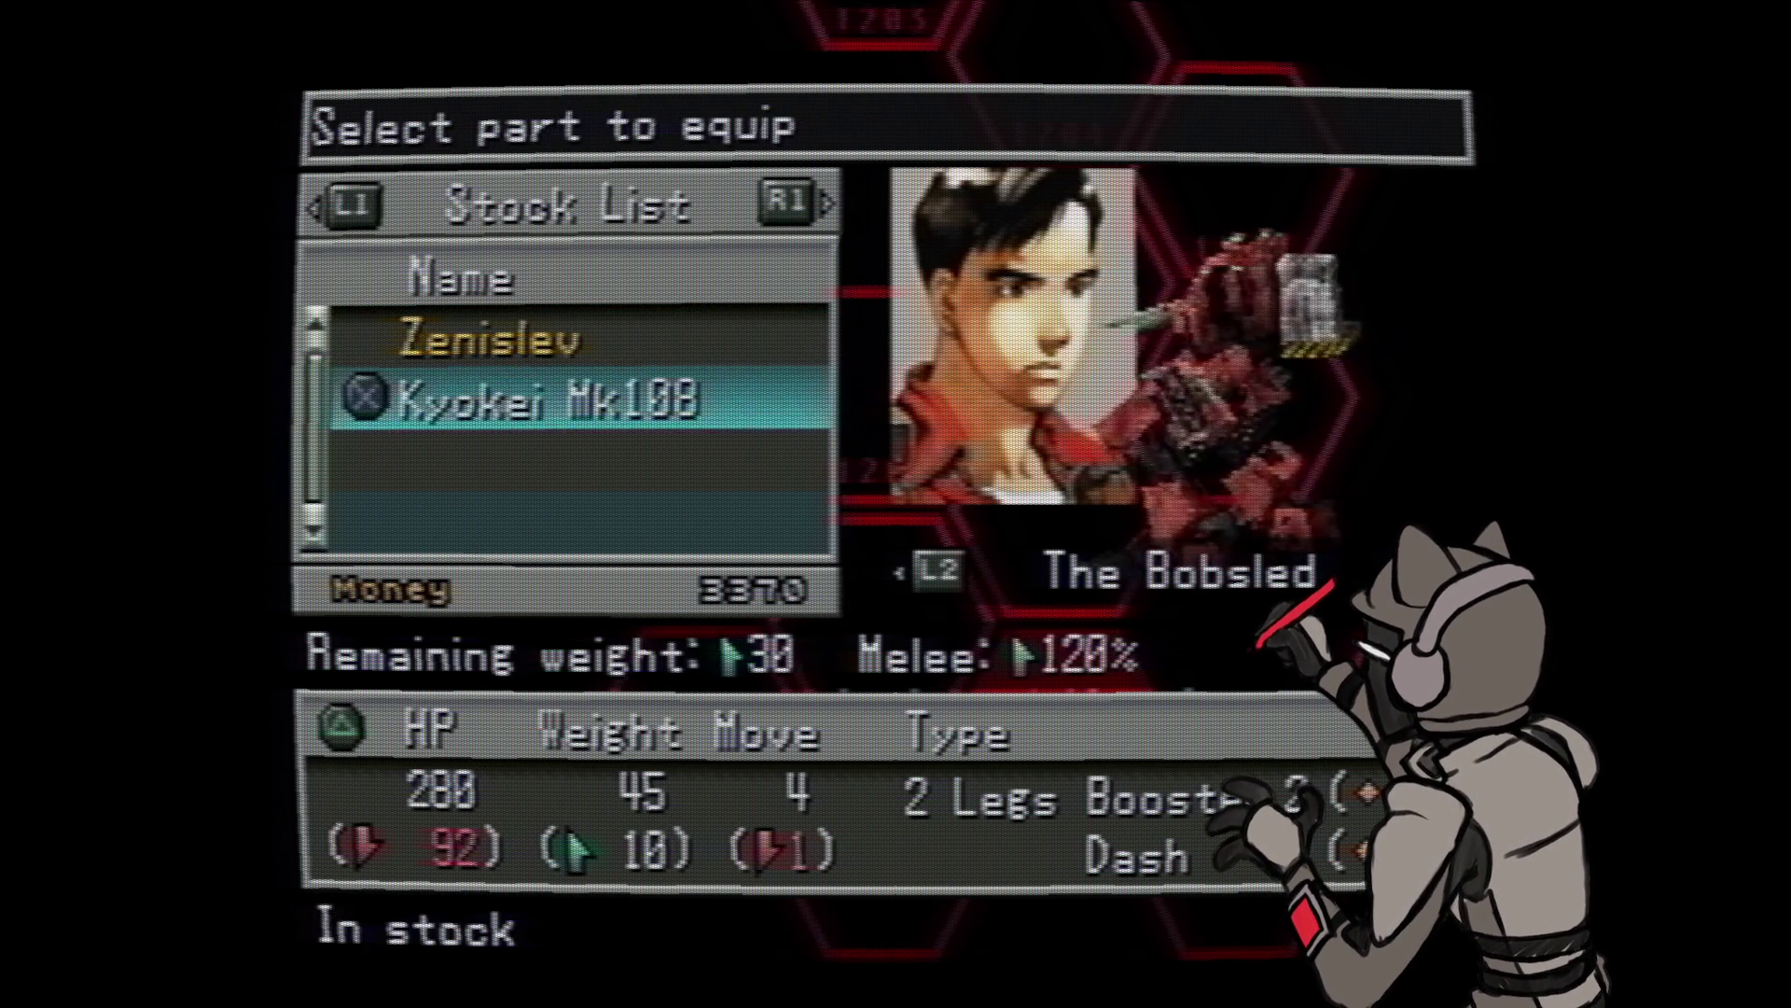
{"action": "key", "text": "Up"}
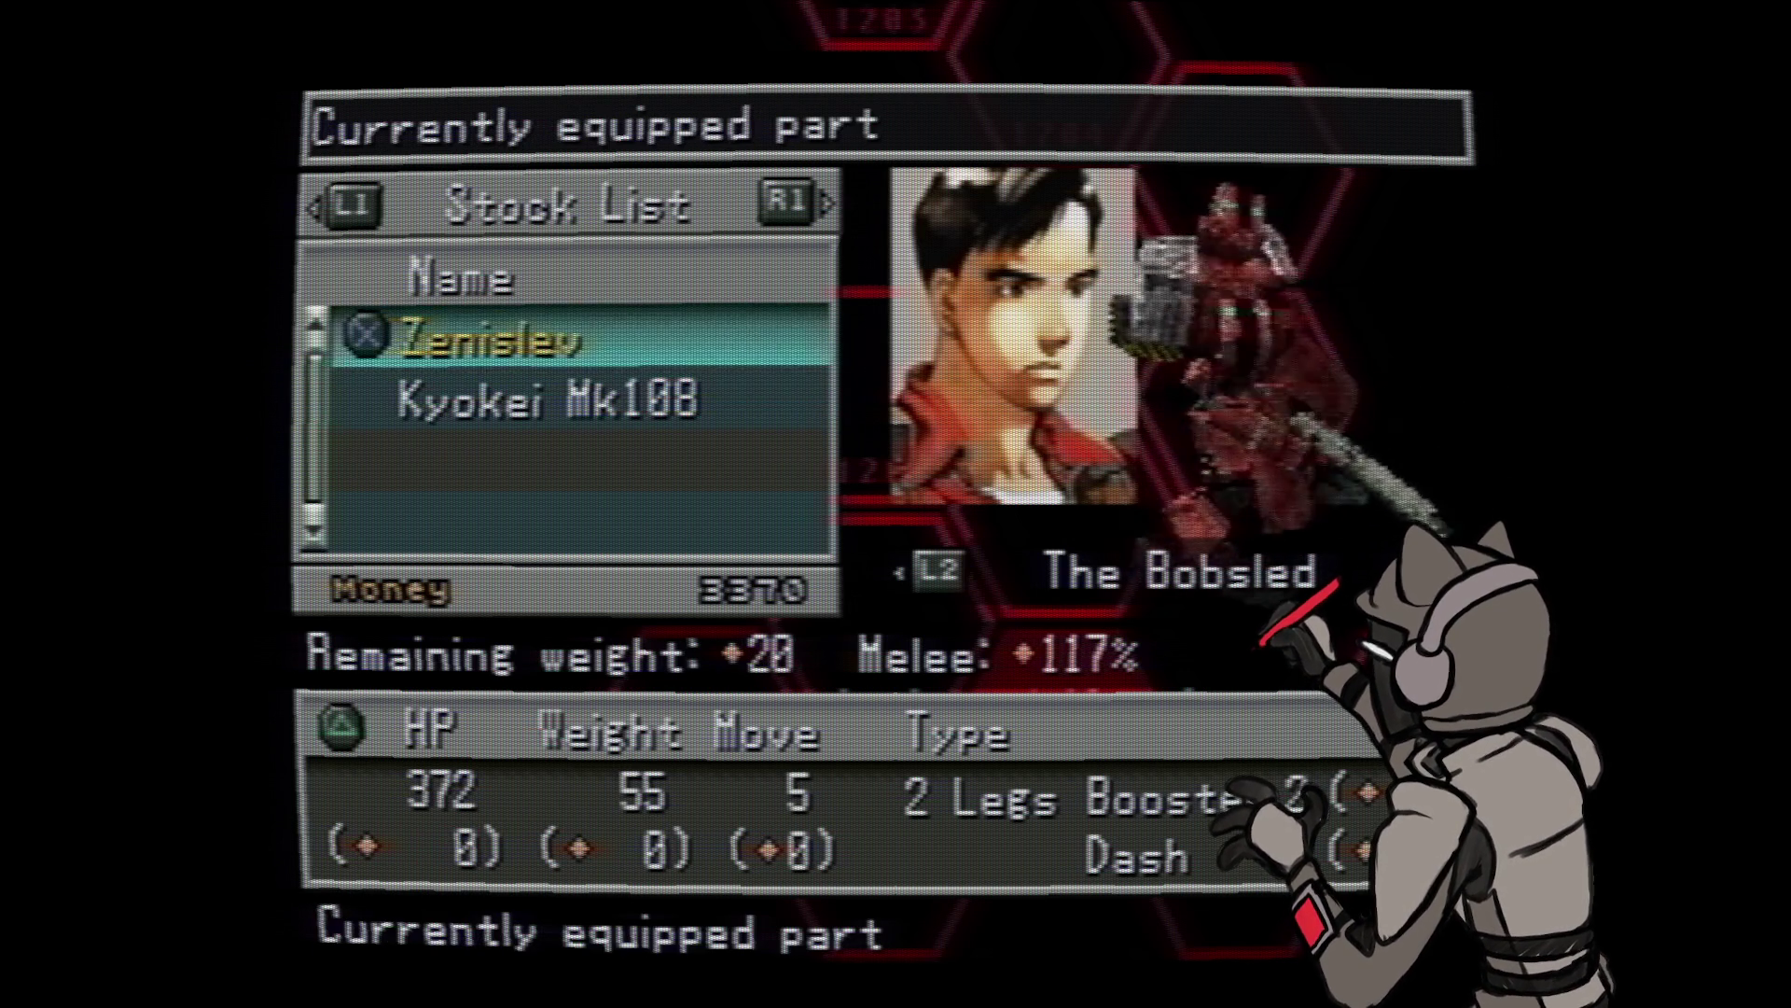
{"action": "key", "text": "Down"}
{"action": "key", "text": "Up"}
{"action": "key", "text": "Down"}
{"action": "key", "text": "Up"}
{"action": "key", "text": "Down"}
{"action": "key", "text": "Up"}
{"action": "key", "text": "Down"}
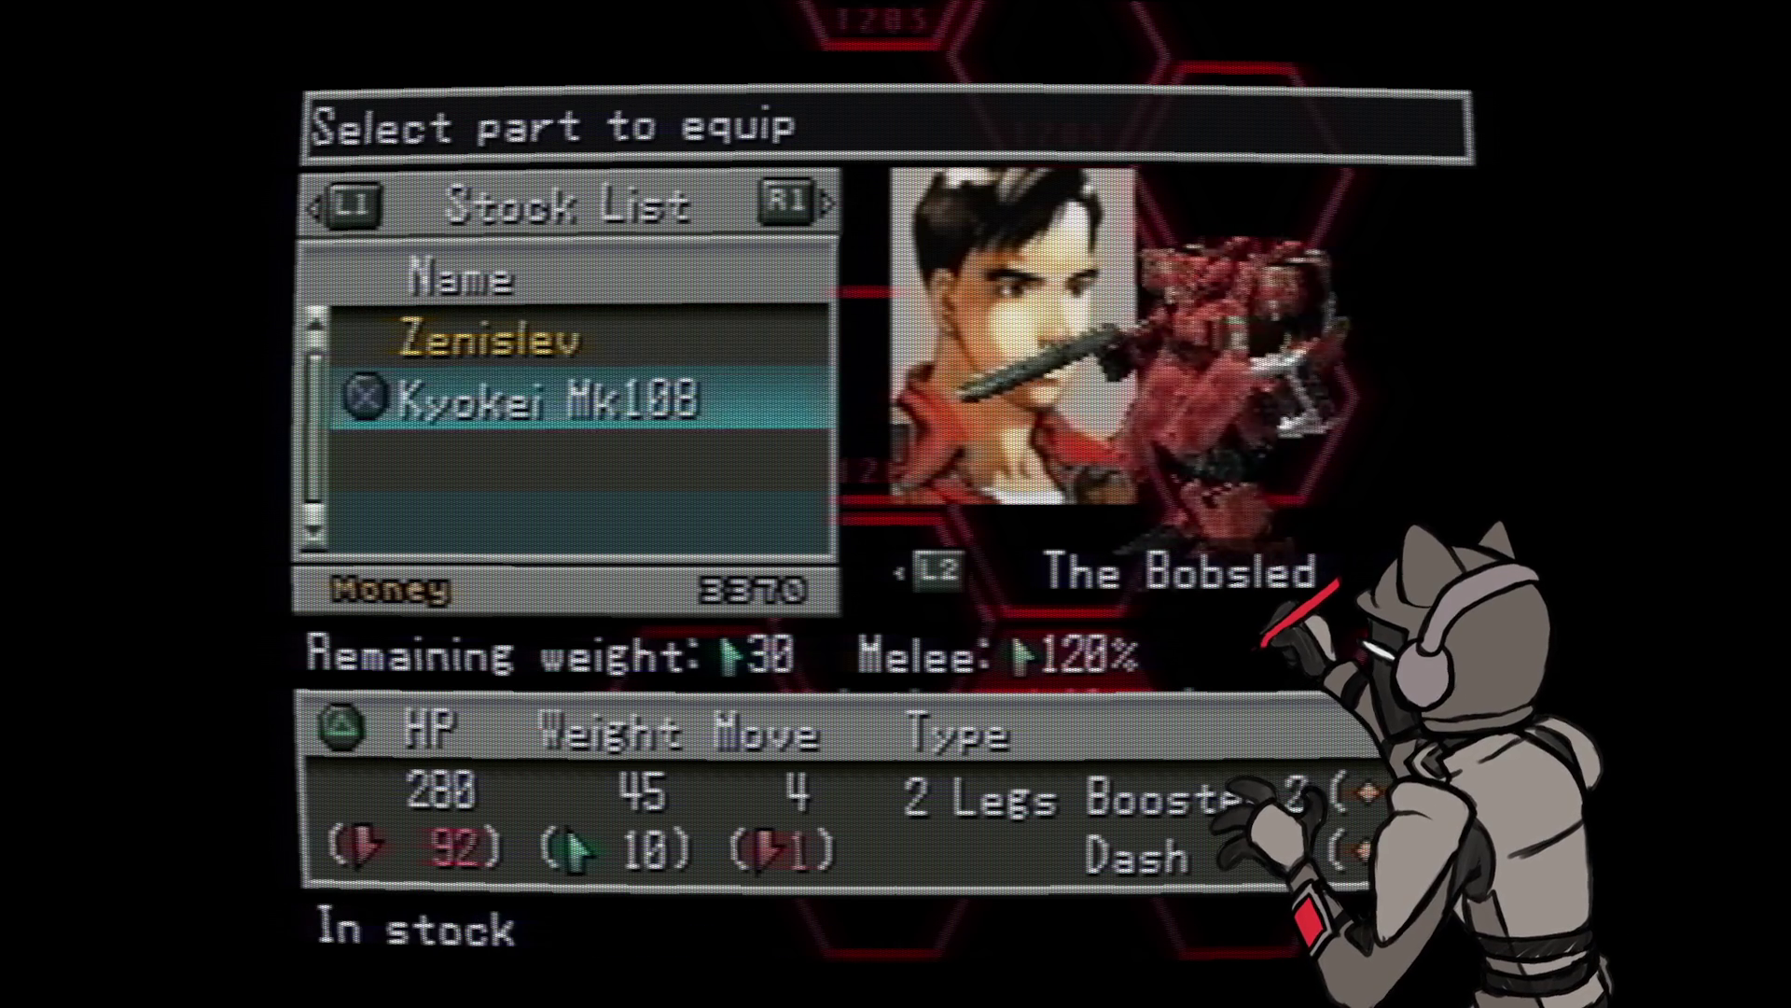
{"action": "key", "text": "Up"}
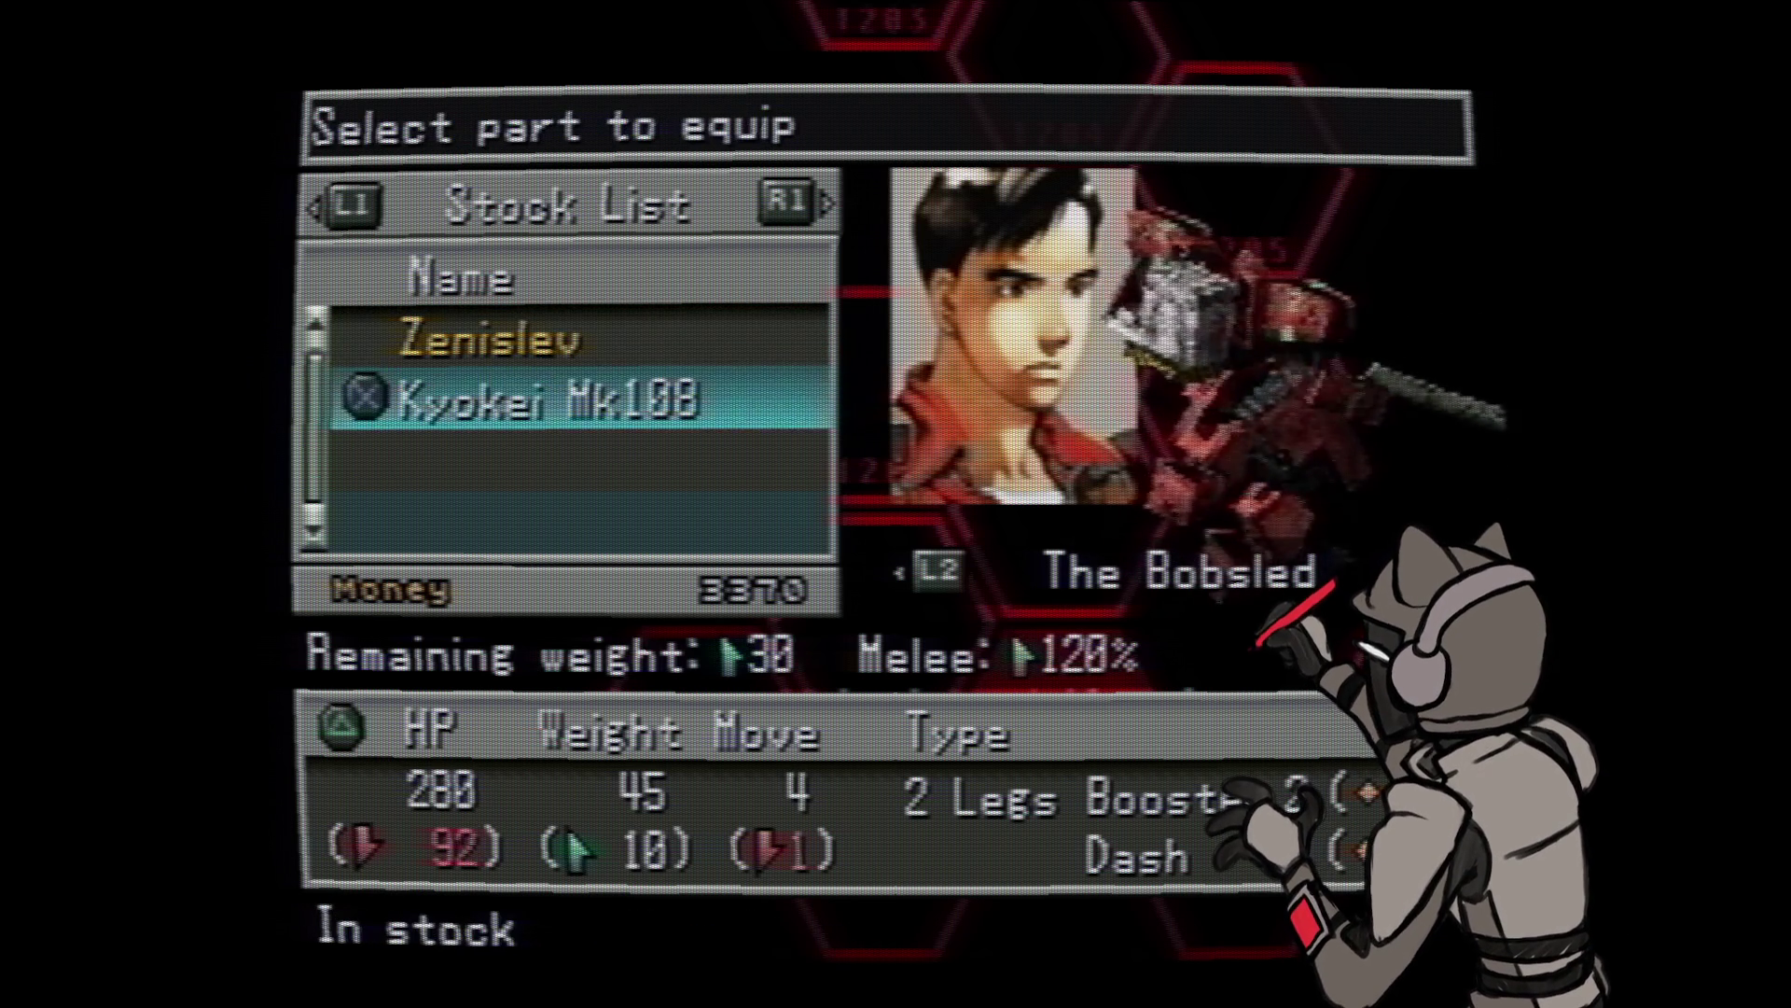
{"action": "key", "text": "Up"}
{"action": "key", "text": "Down"}
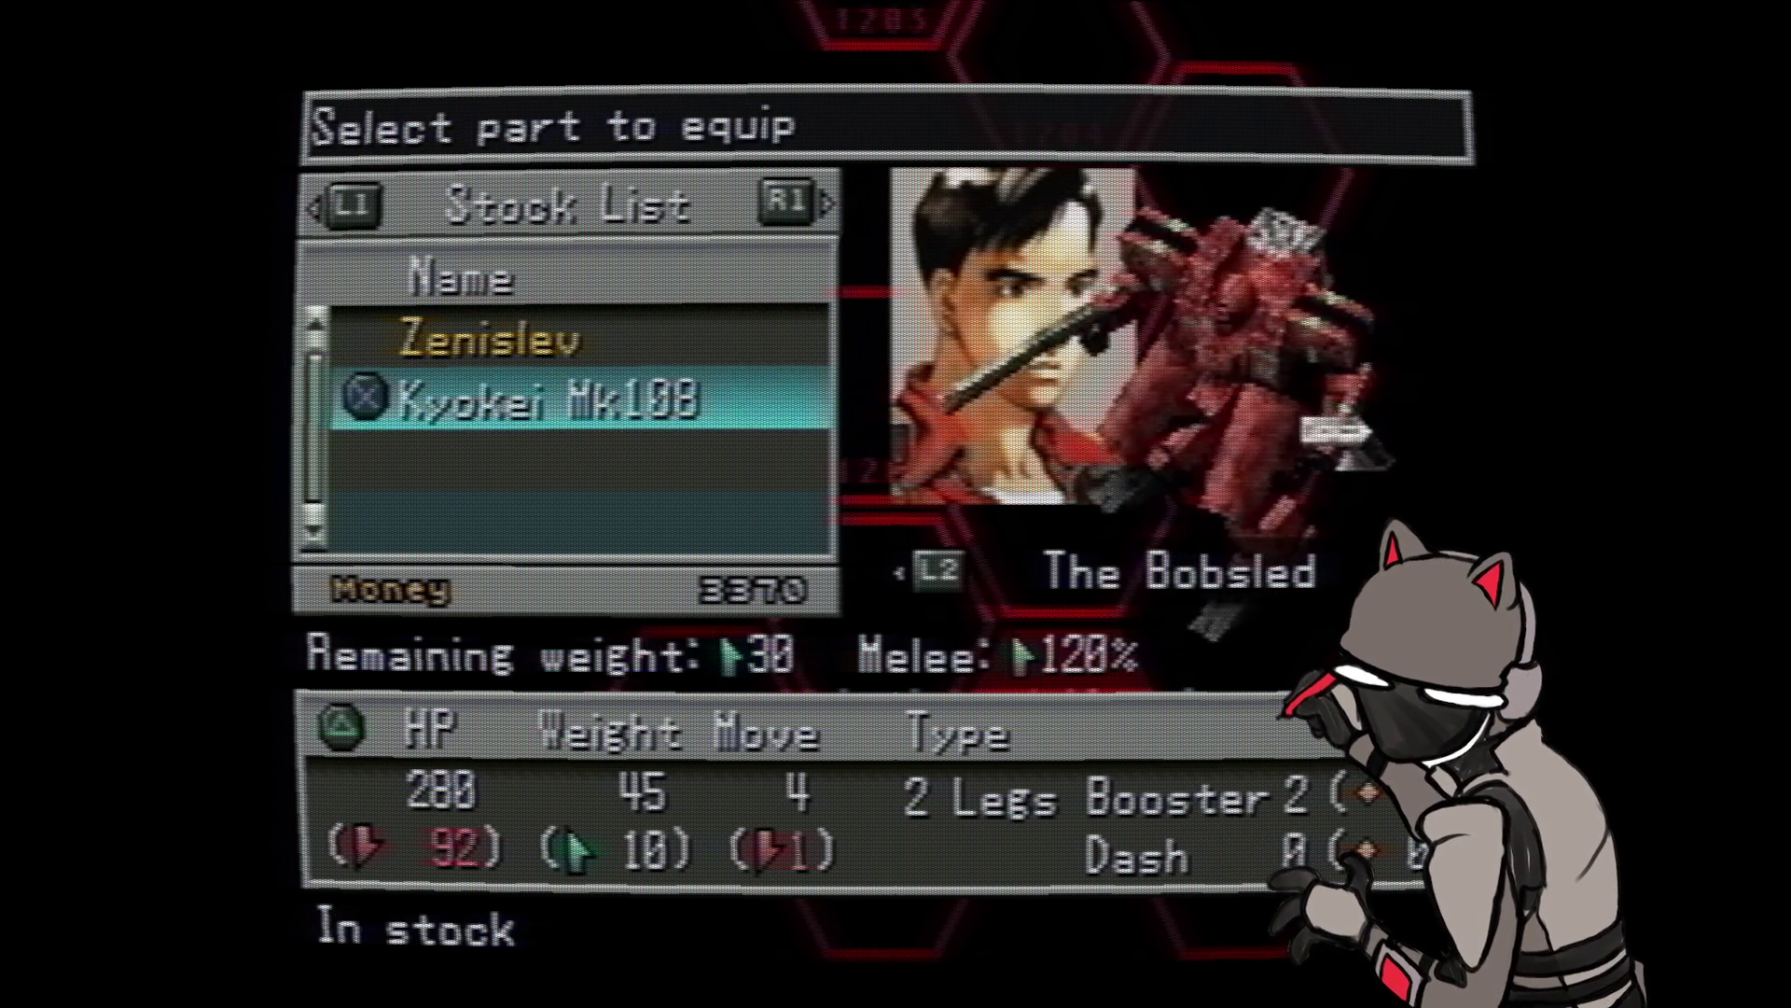
- View the B. Skill page for the Zenislev and Kyokei Mk108 legs, then return to stat figures
{"action": "key", "text": "d"}
{"action": "key", "text": "Up"}
{"action": "key", "text": "Down"}
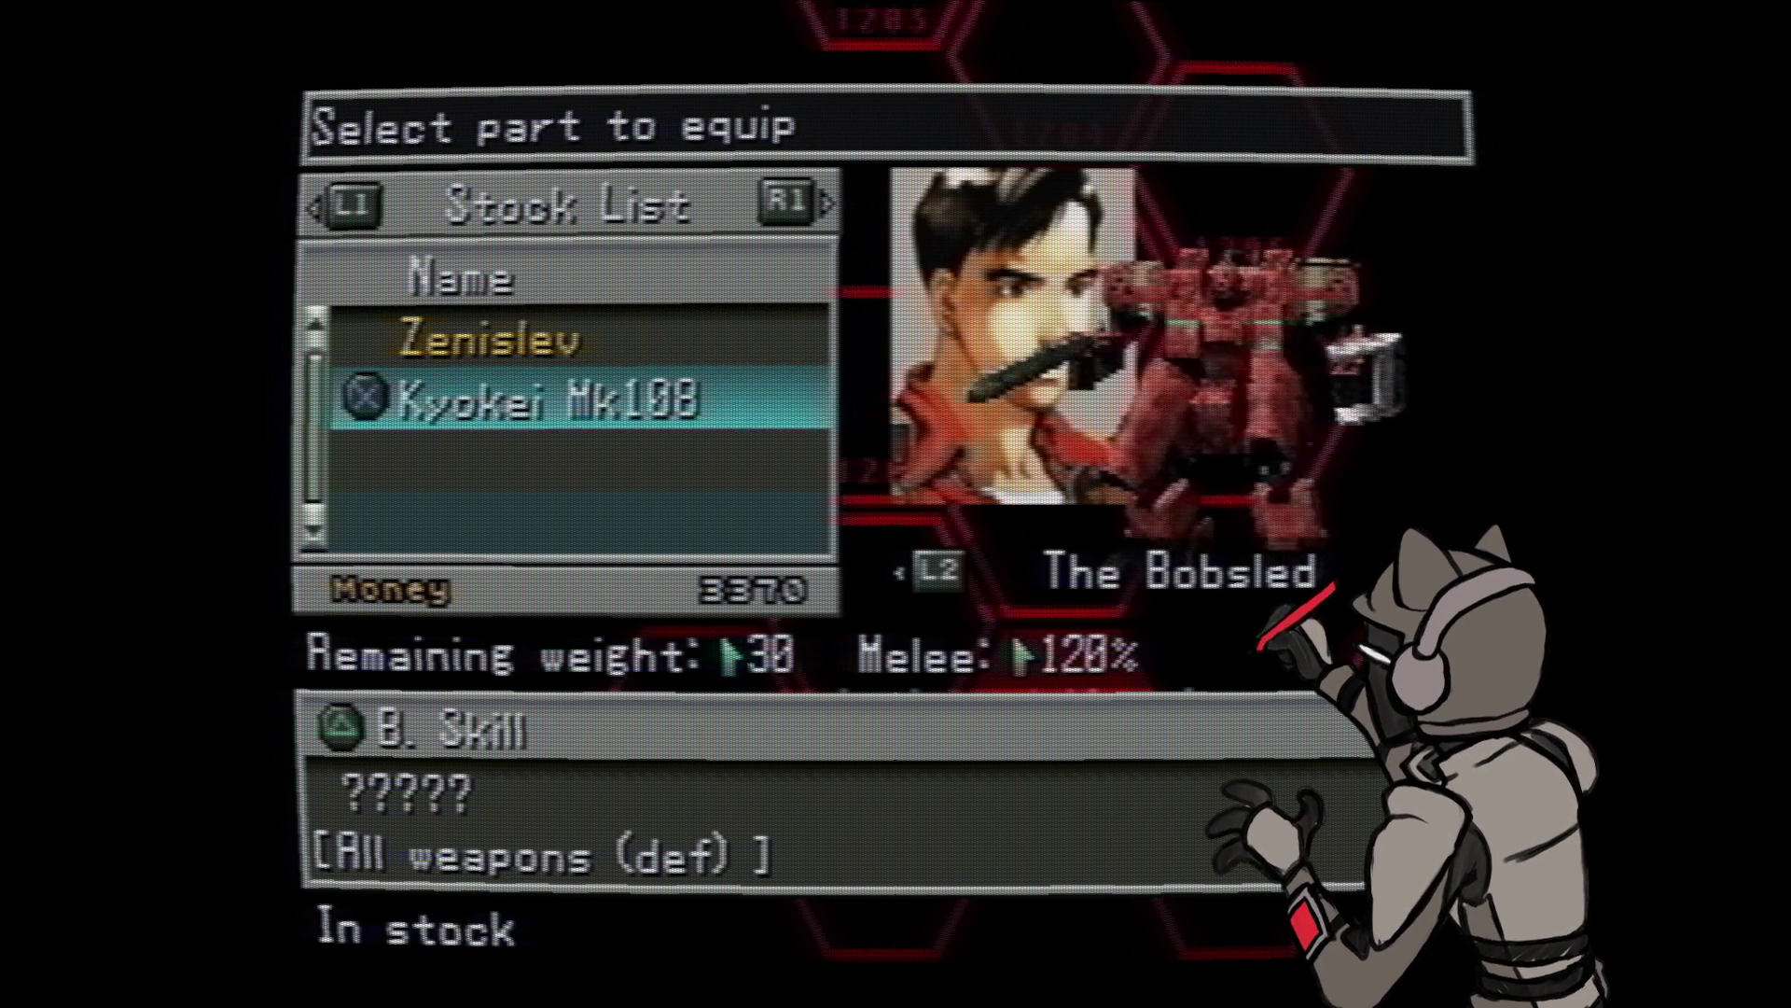
{"action": "key", "text": "Up"}
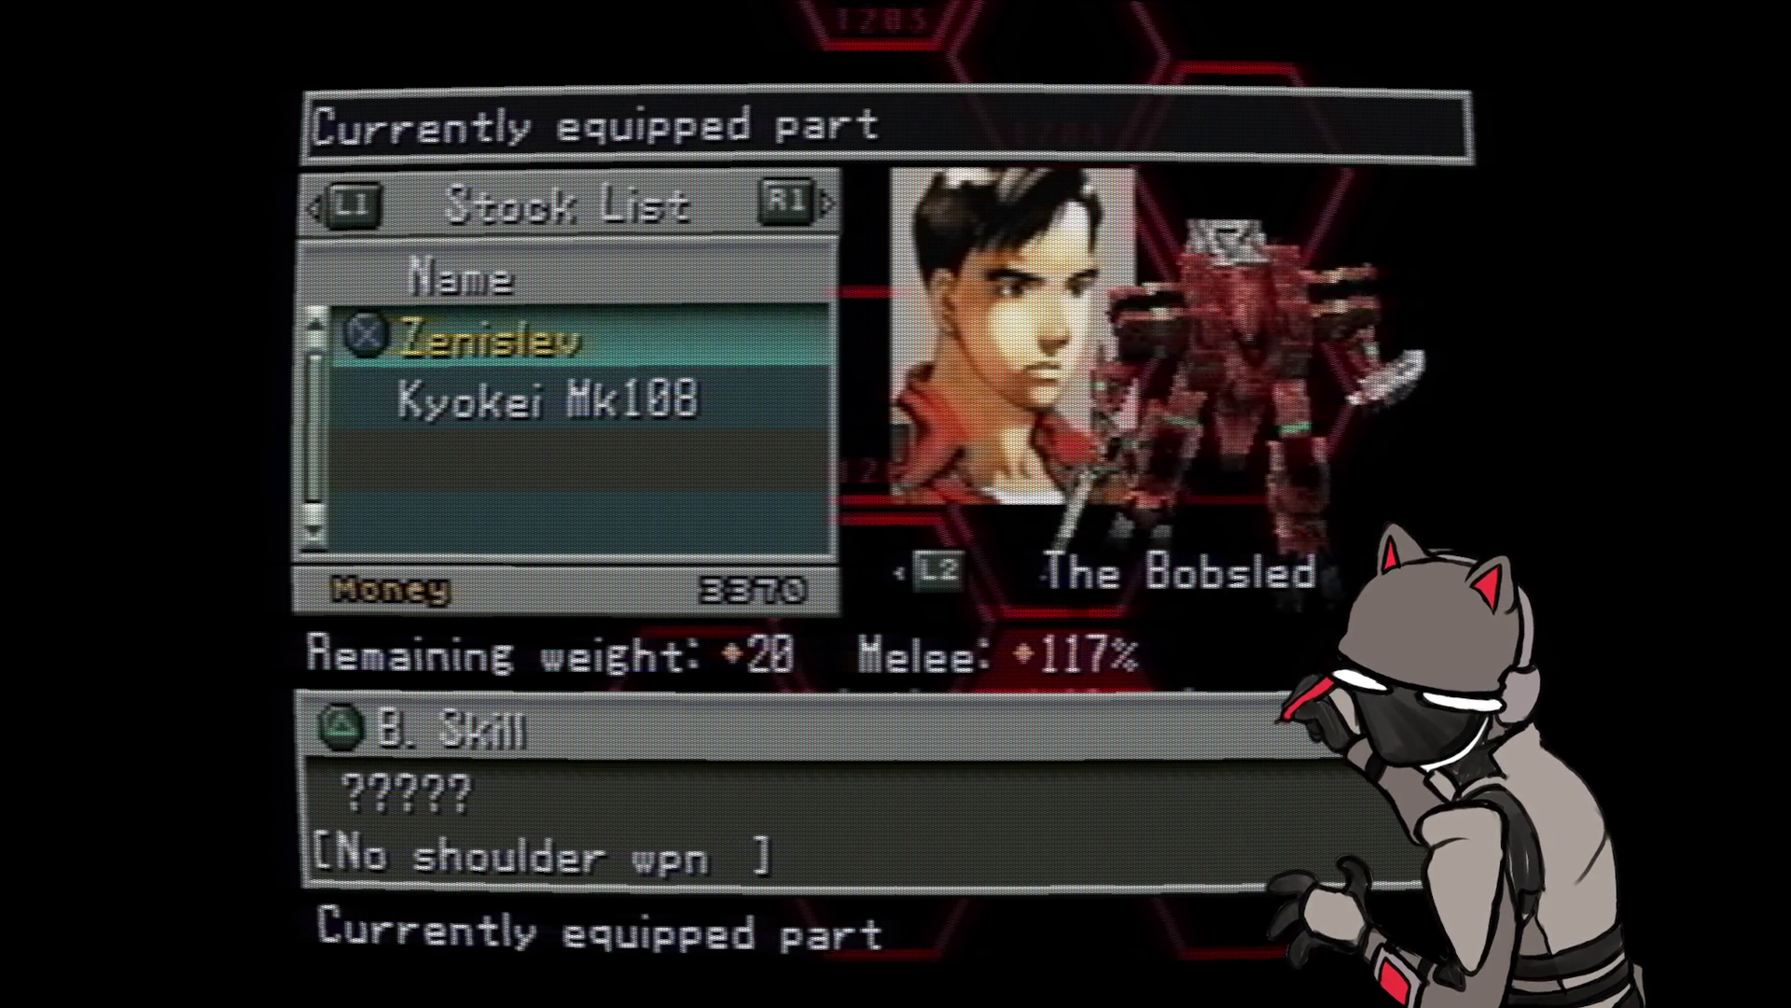
{"action": "key", "text": "Down"}
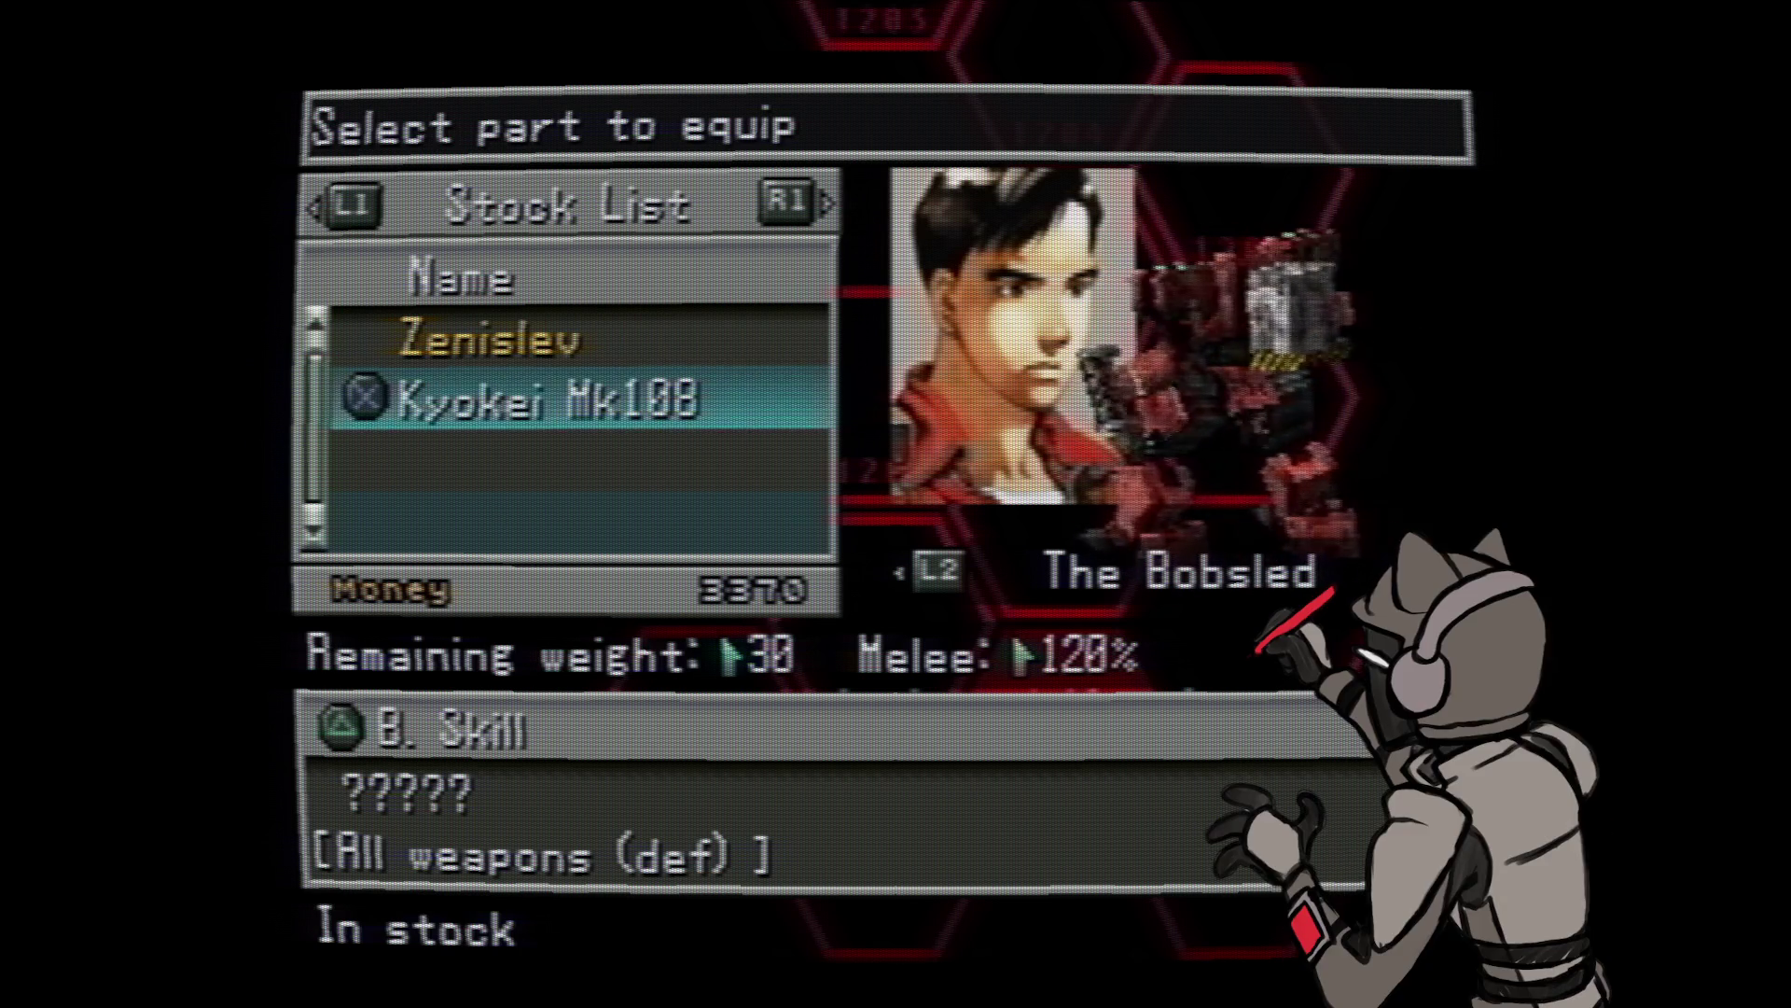
{"action": "key", "text": "d"}
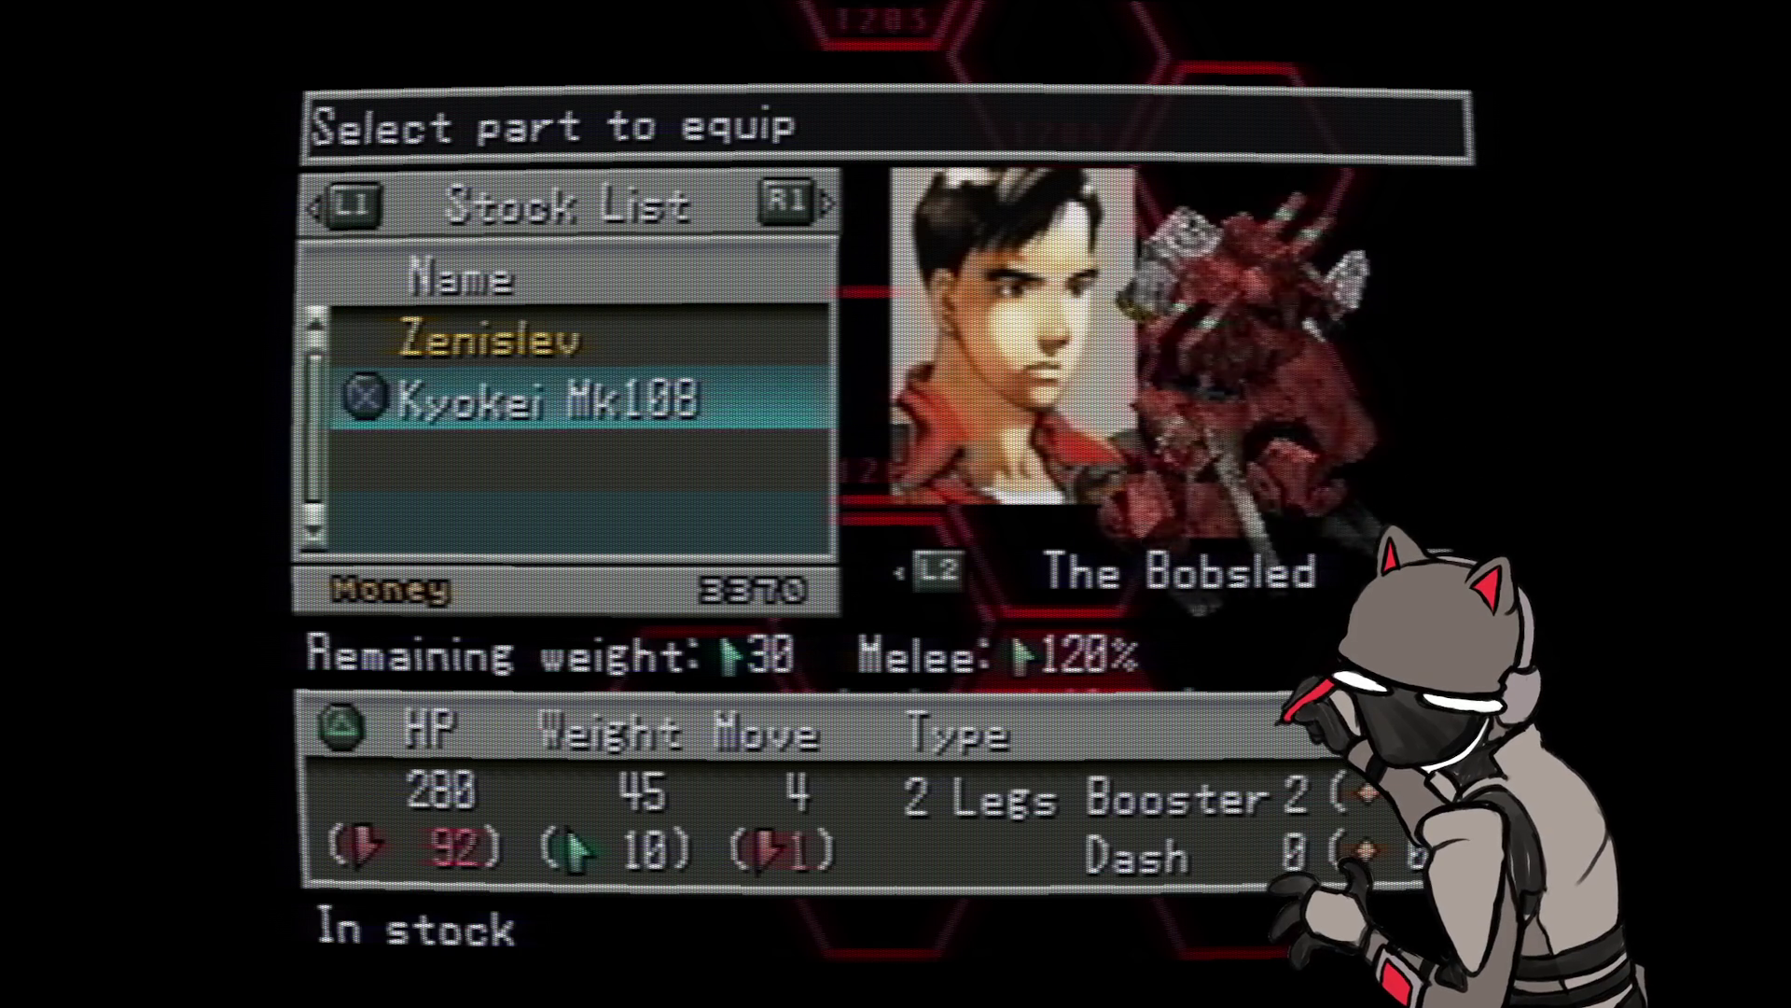
- Recheck both legs' stats, keep the Zenislev legs and return to the parts list
{"action": "key", "text": "Up"}
{"action": "key", "text": "Down"}
{"action": "key", "text": "Up"}
{"action": "key", "text": "Down"}
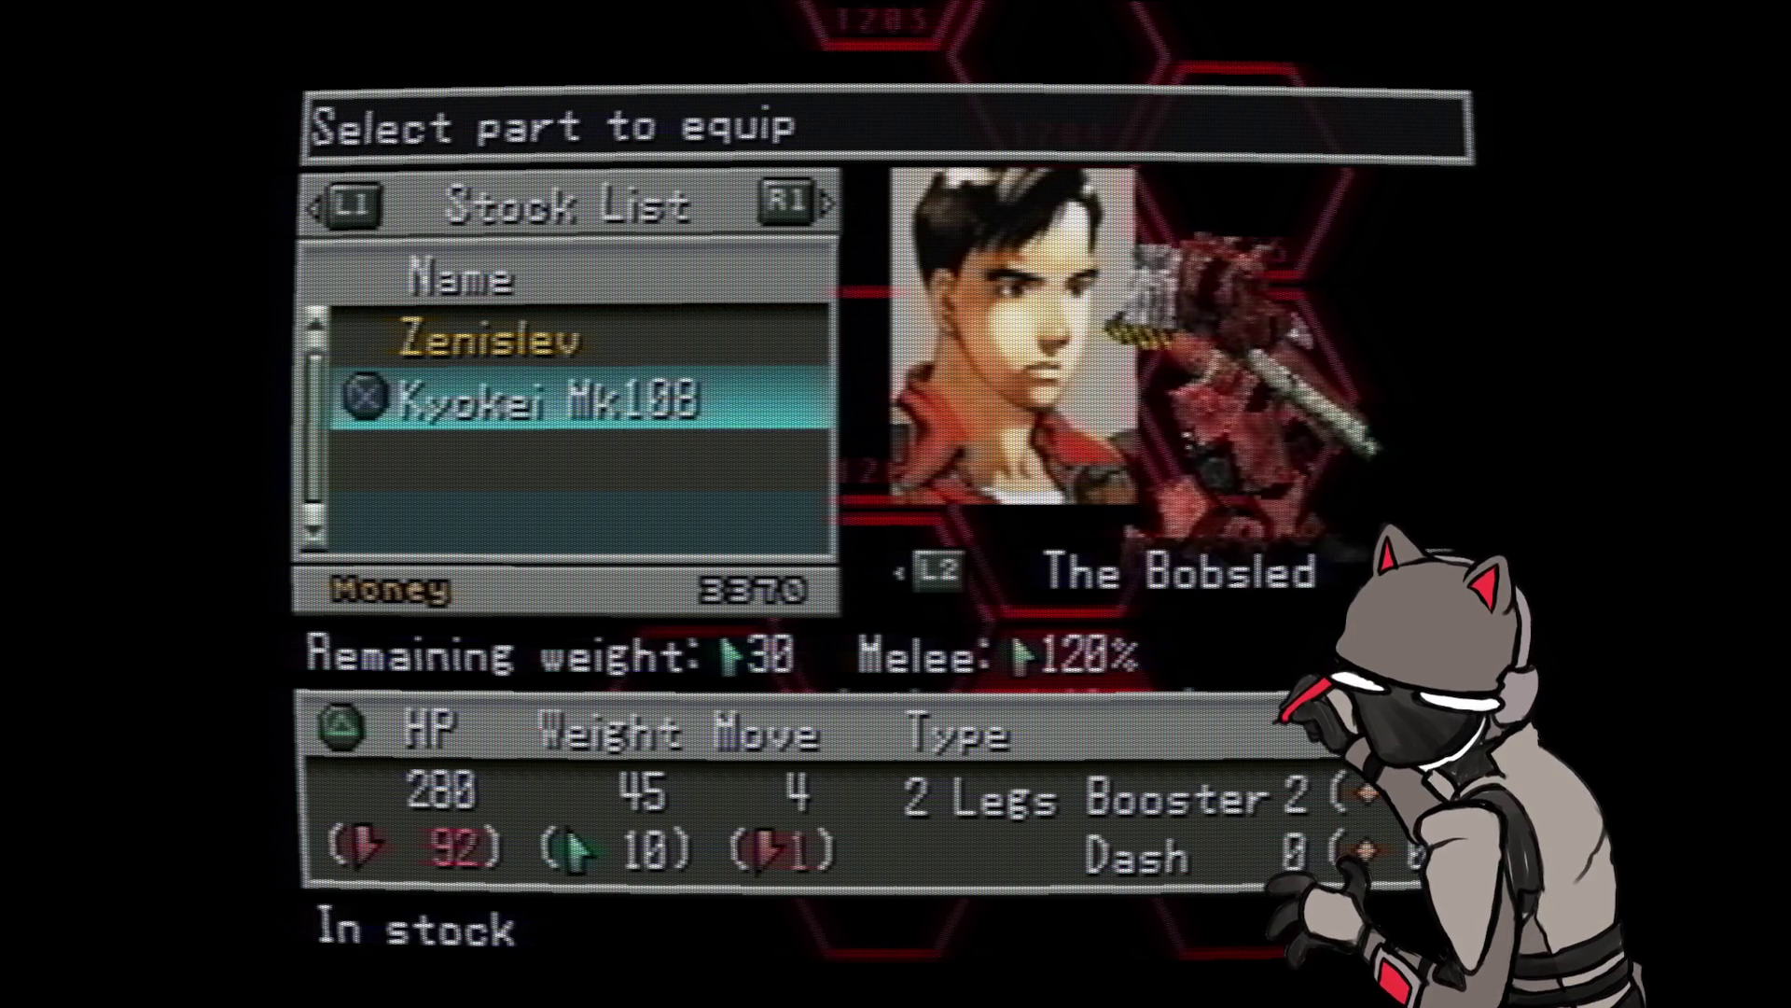
{"action": "key", "text": "Up"}
{"action": "key", "text": "Escape"}
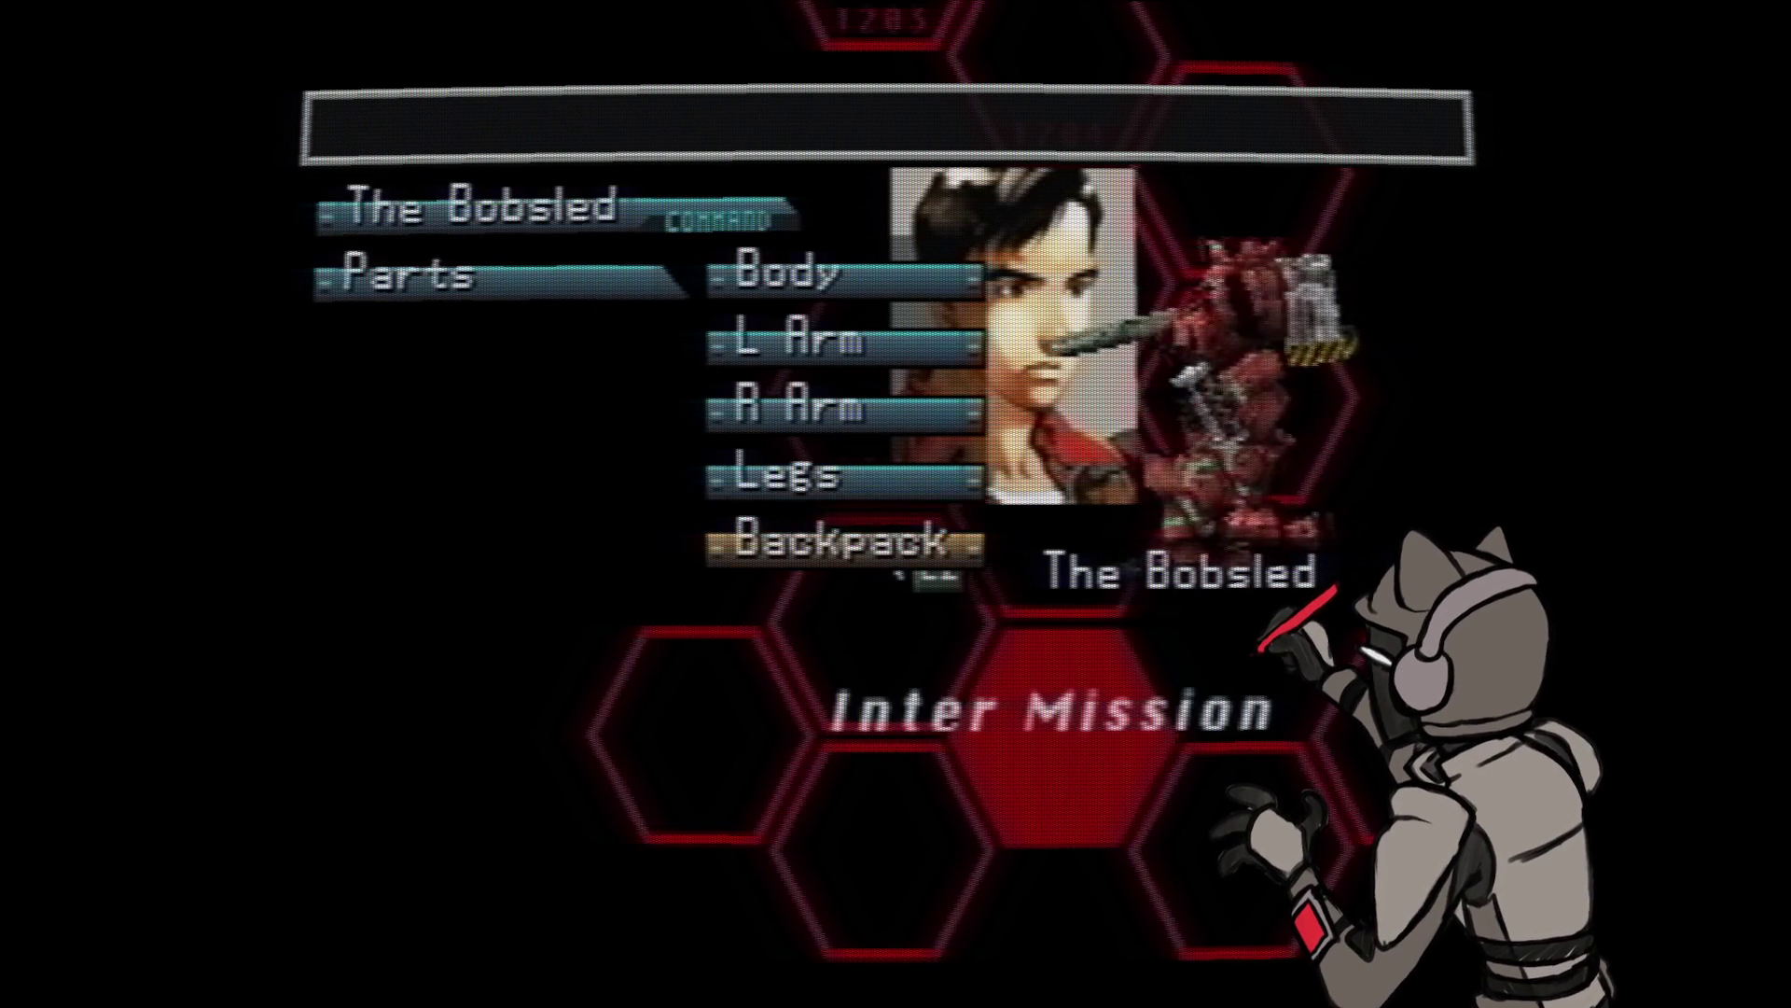
- Review The Bobsled's BX002 backpack lists, then back out to the main refit commands
{"action": "key", "text": "Return"}
{"action": "key", "text": "Page_Down"}
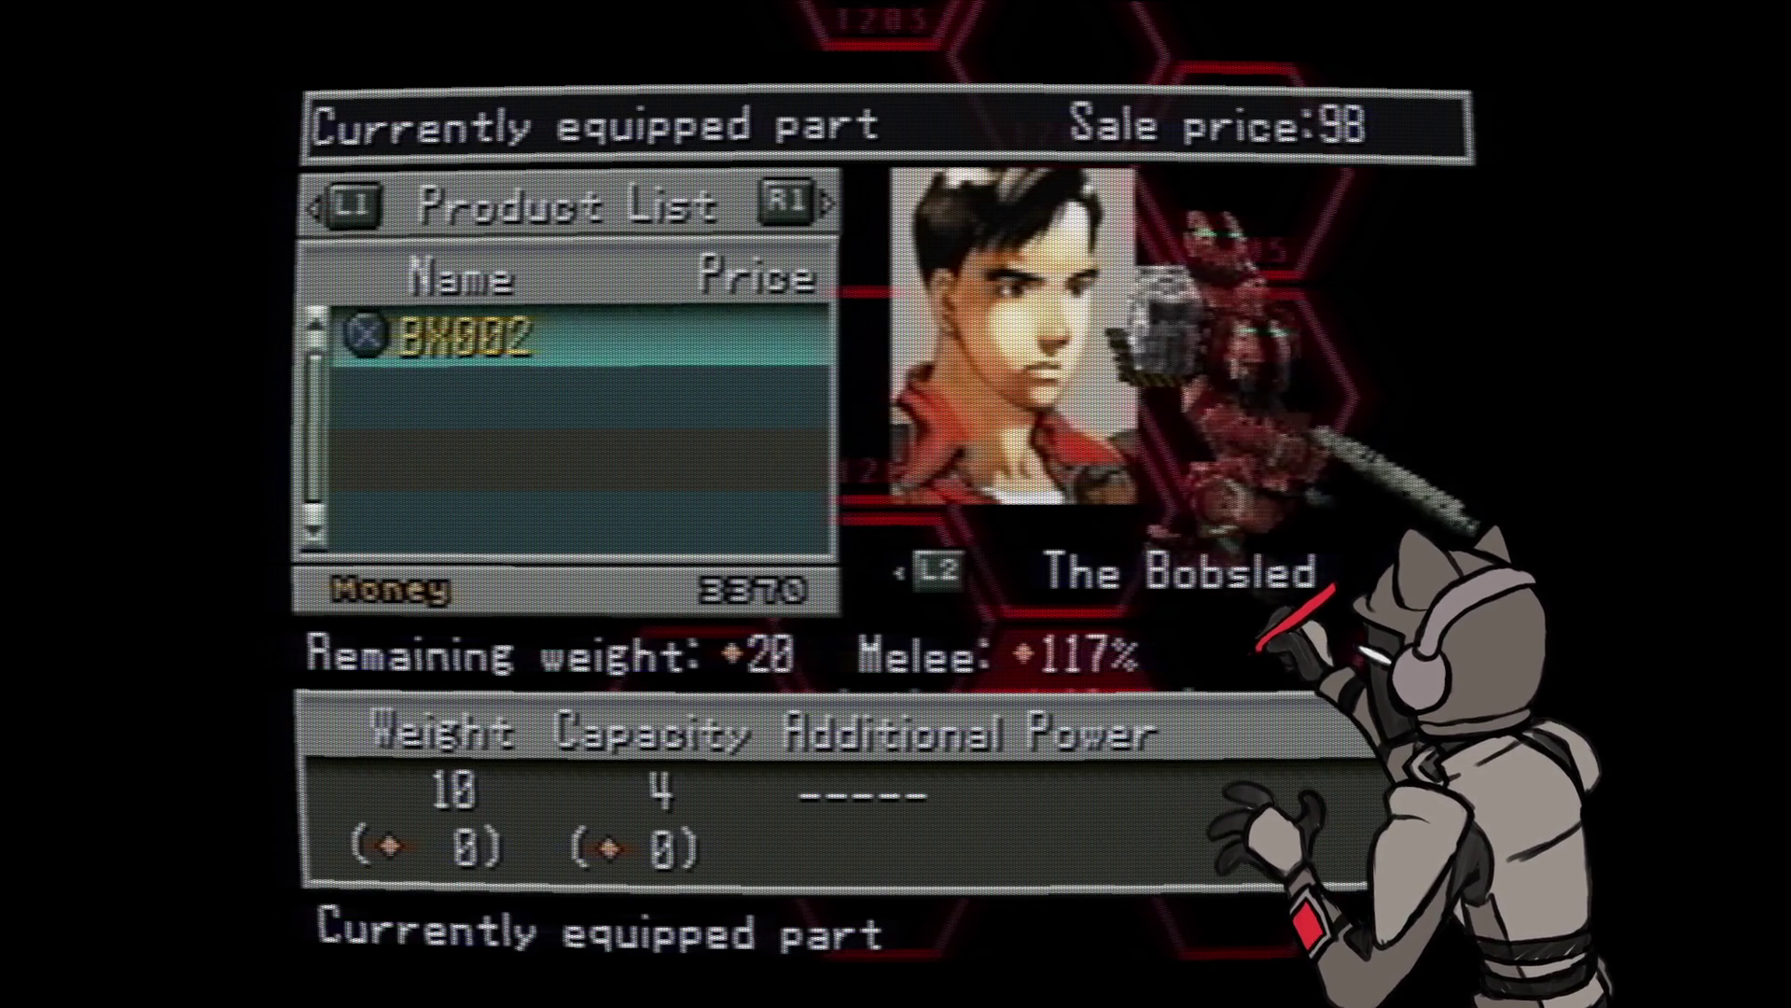
{"action": "key", "text": "Page_Down"}
{"action": "key", "text": "Escape"}
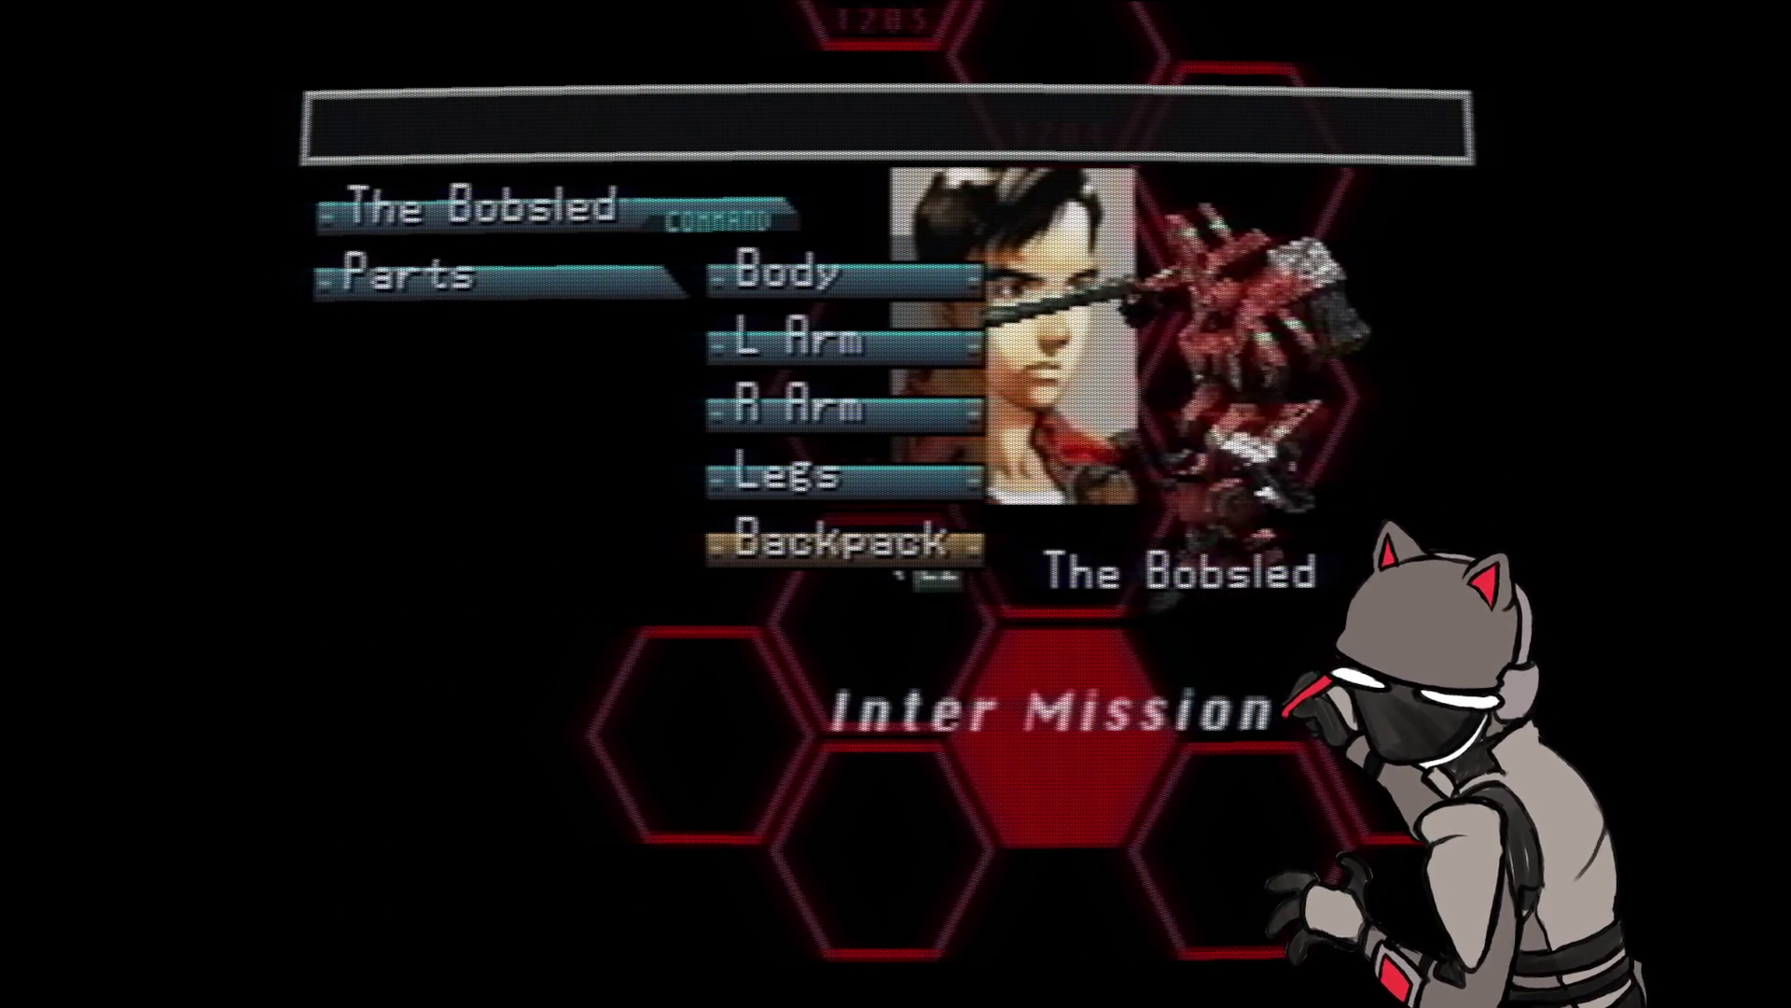
{"action": "key", "text": "Escape"}
- In the Weapon loadout, check the left hand Odin M98 shotgun and left shoulder slots
{"action": "key", "text": "Down"}
{"action": "key", "text": "Return"}
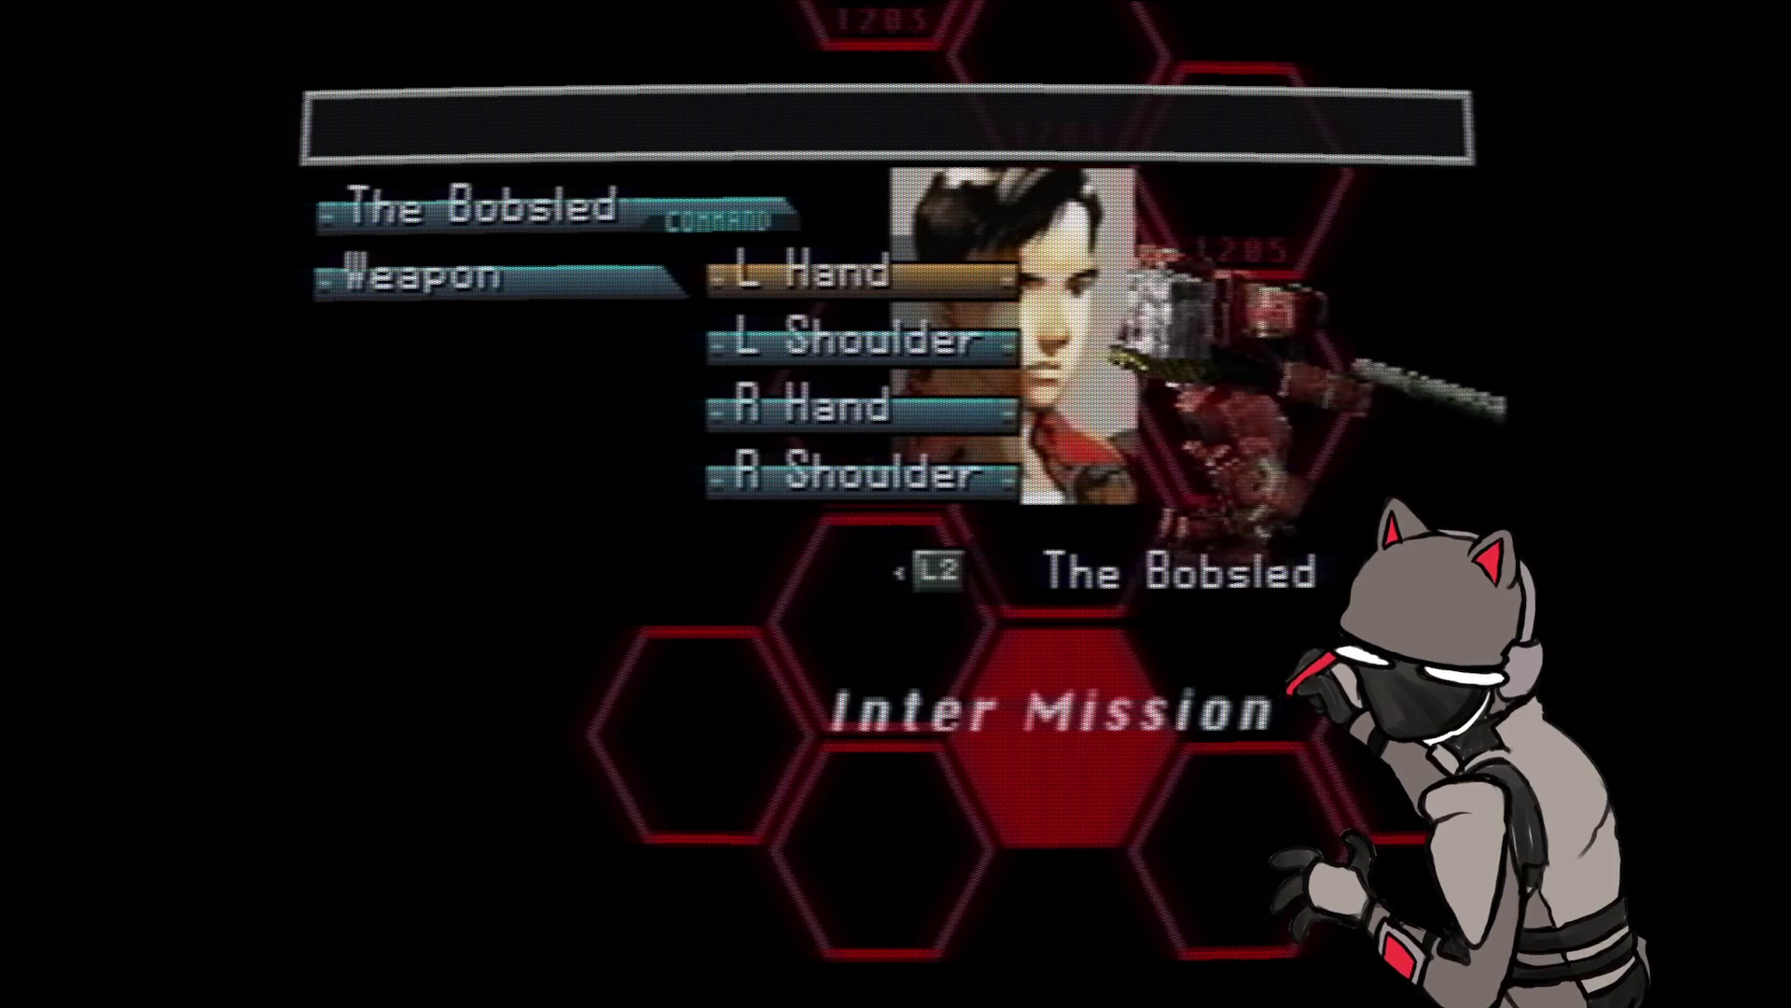
{"action": "key", "text": "Return"}
{"action": "key", "text": "Escape"}
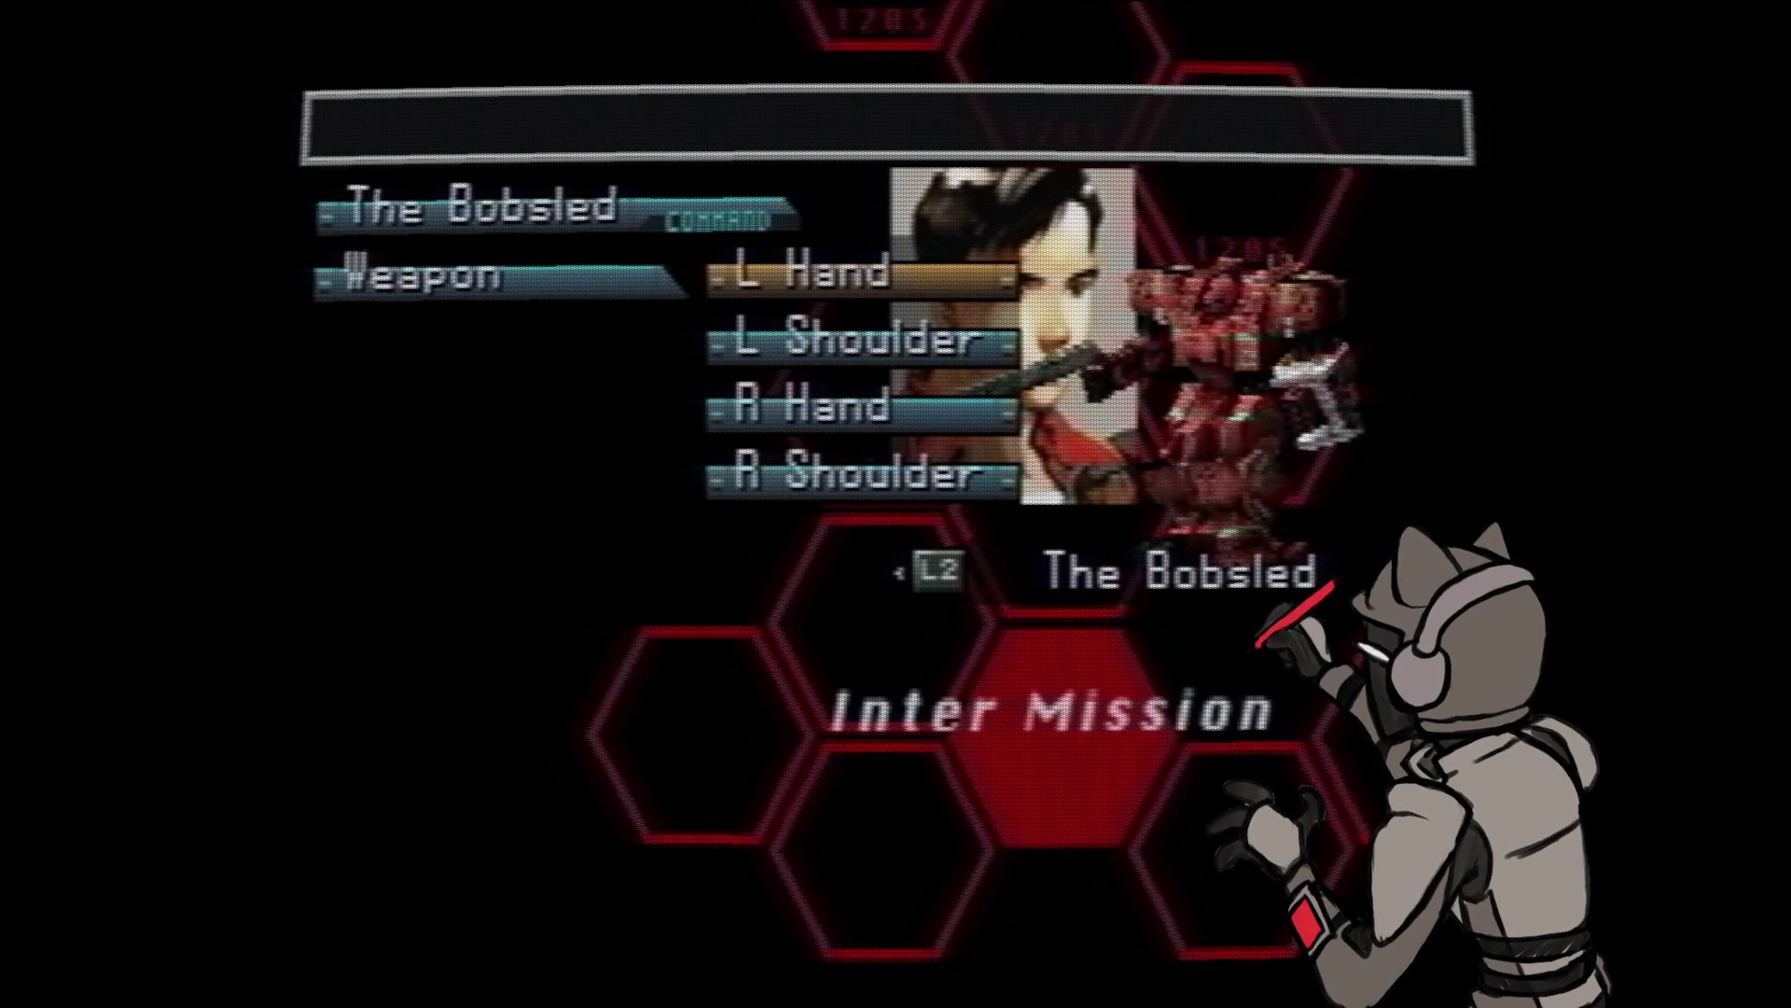
{"action": "key", "text": "Return"}
{"action": "key", "text": "Escape"}
- Check the right hand and the empty right shoulder weapon slots
{"action": "key", "text": "Down"}
{"action": "key", "text": "Return"}
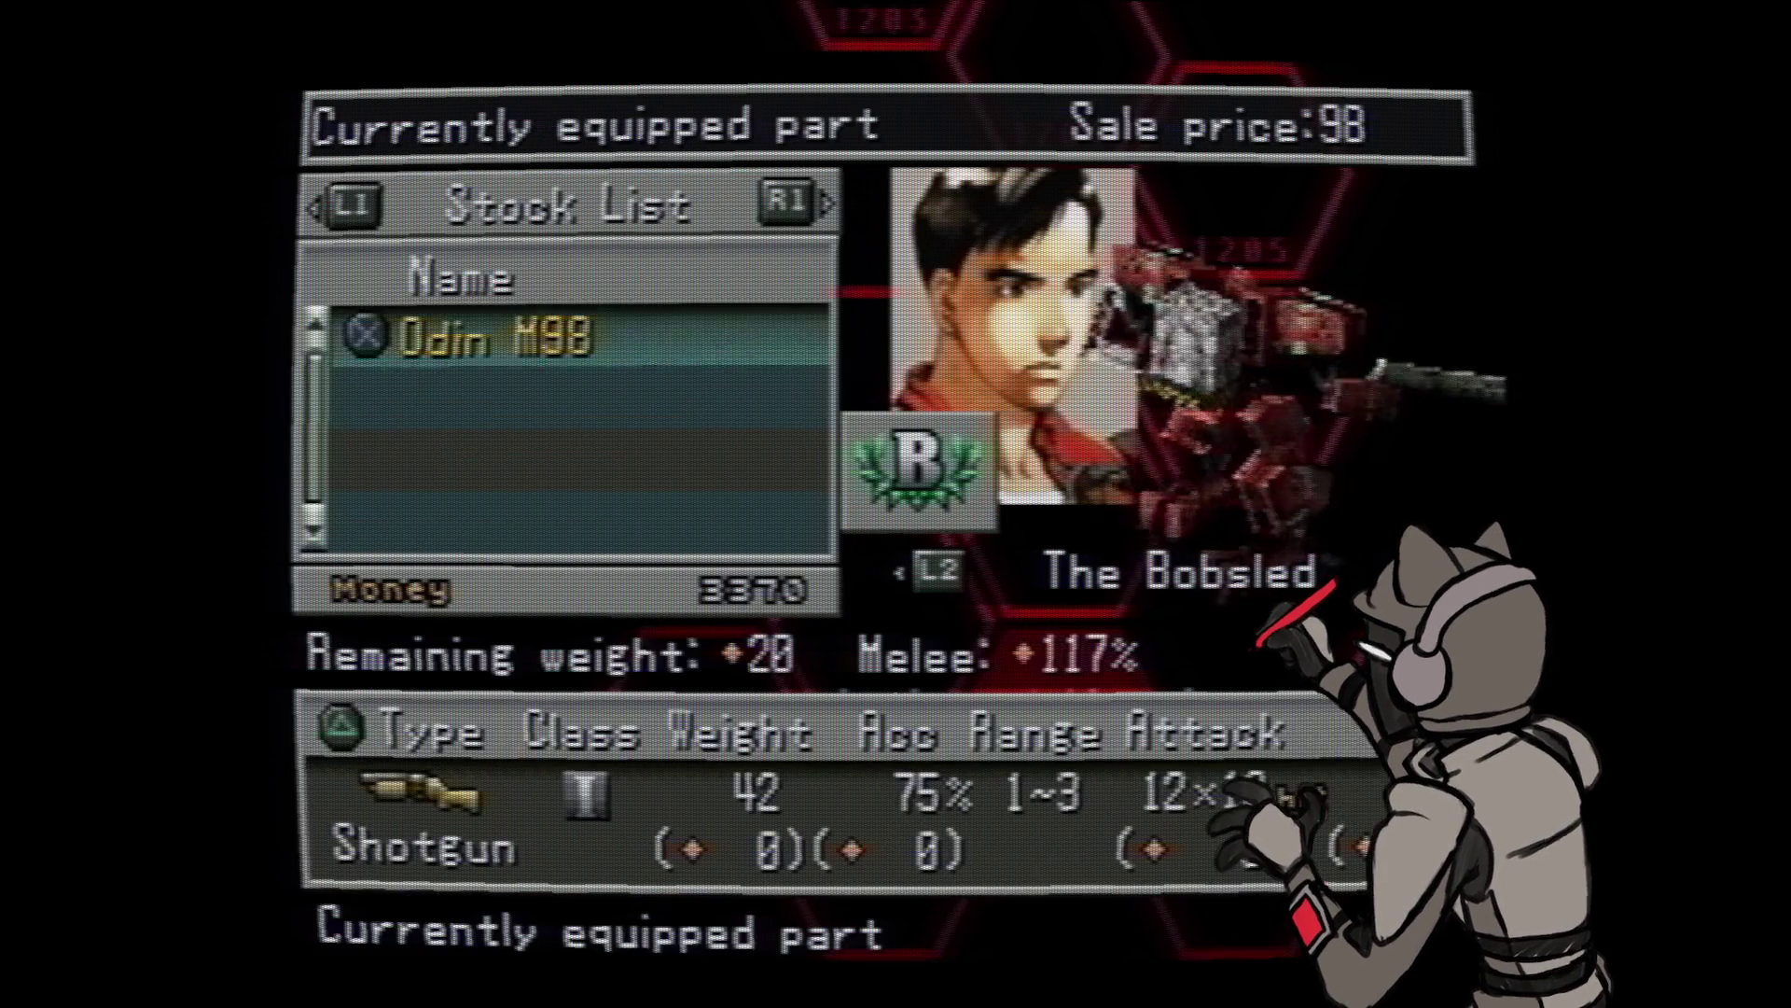
{"action": "key", "text": "Escape"}
{"action": "key", "text": "Down"}
{"action": "key", "text": "Return"}
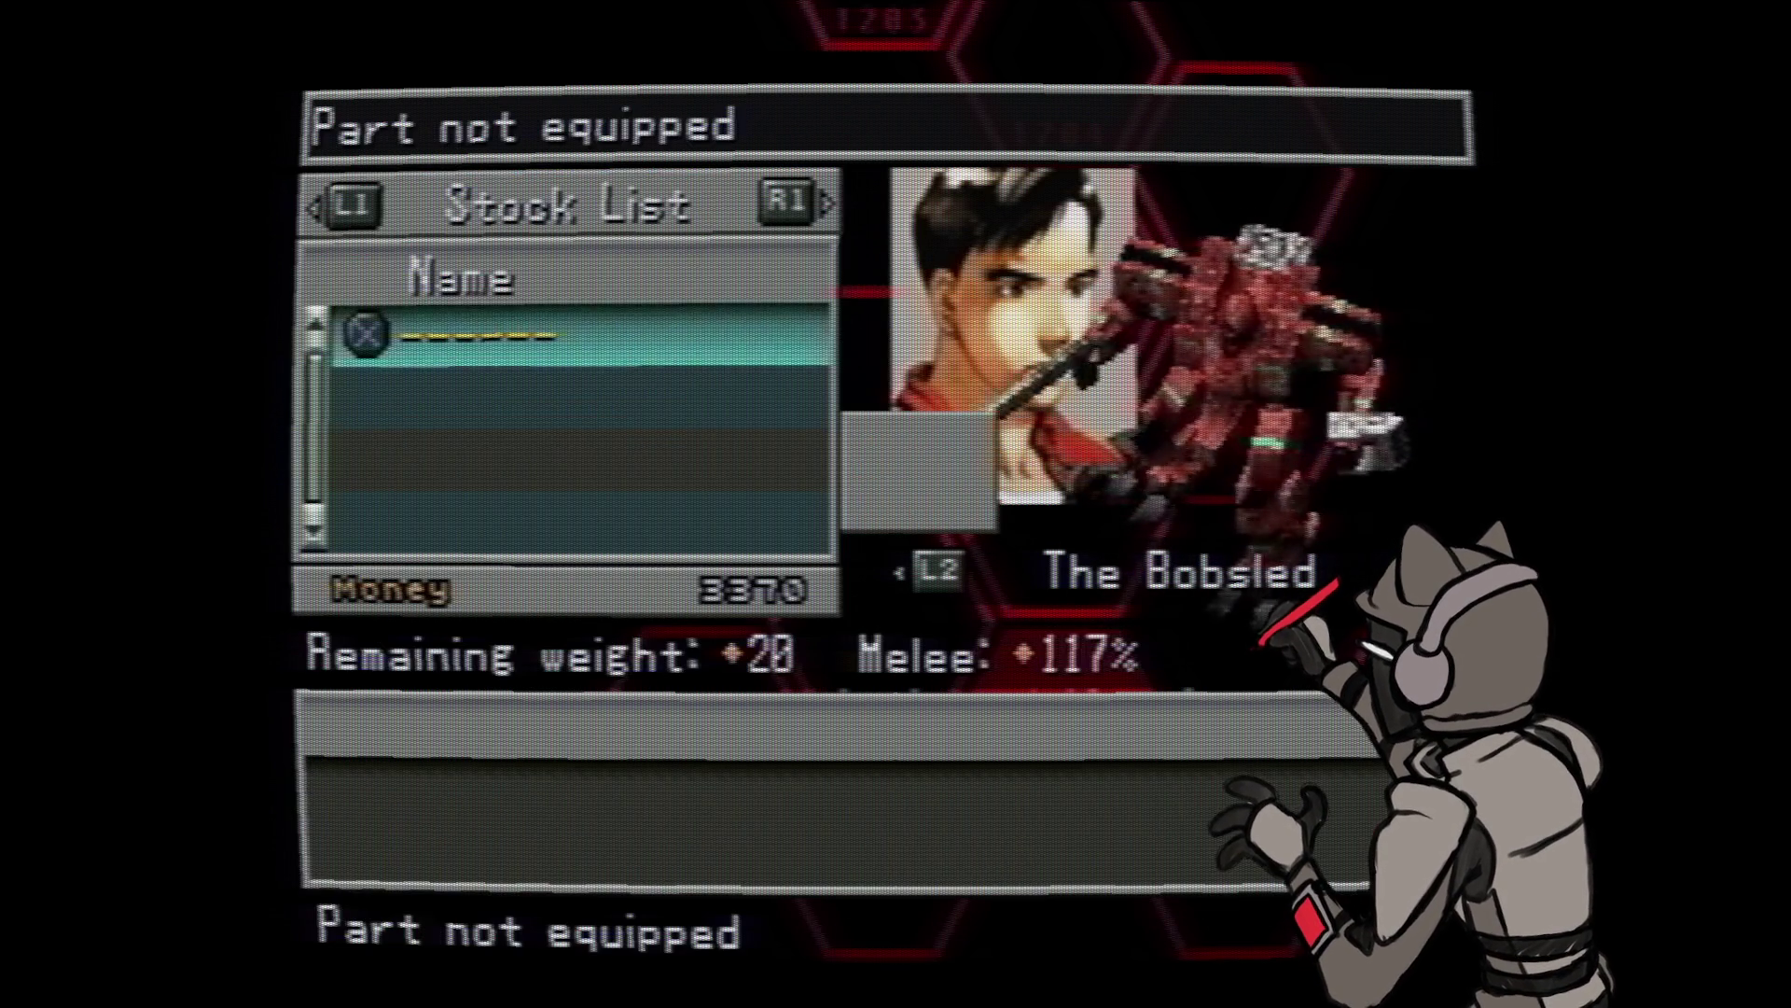
{"action": "key", "text": "Escape"}
{"action": "key", "text": "Escape"}
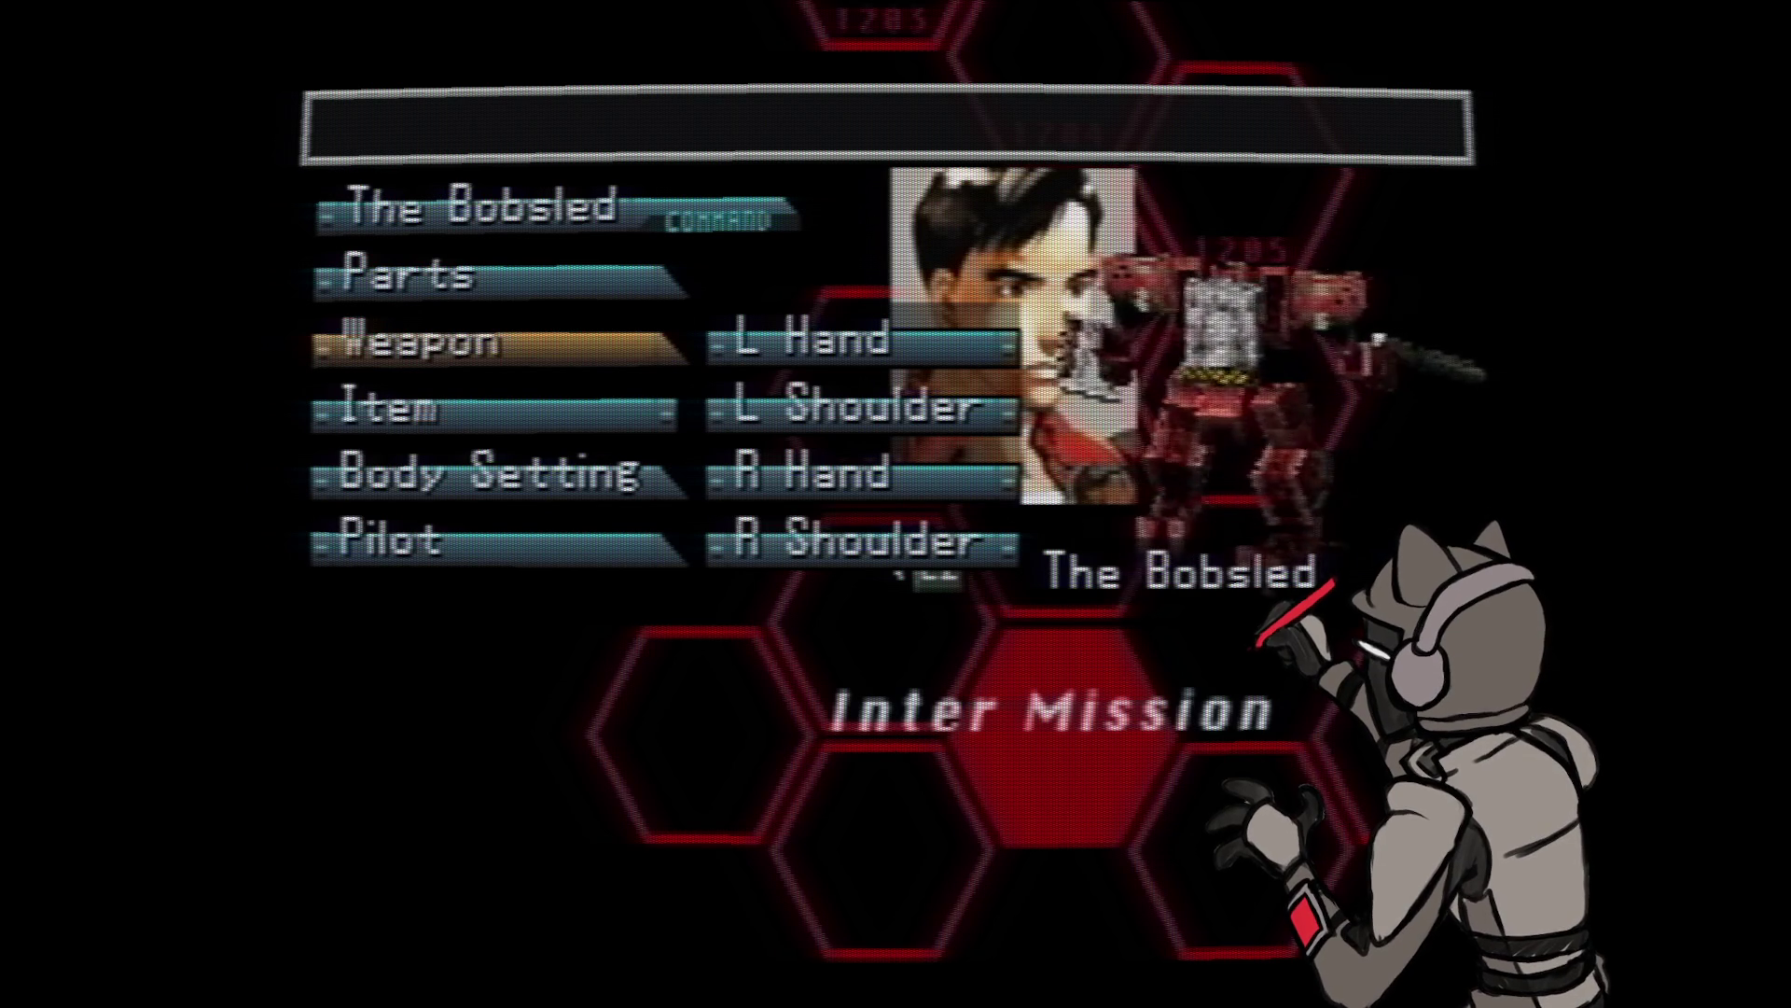
- Scroll through Item and Body Setting, then open the pilot's COM4 Computer settings
{"action": "key", "text": "Down"}
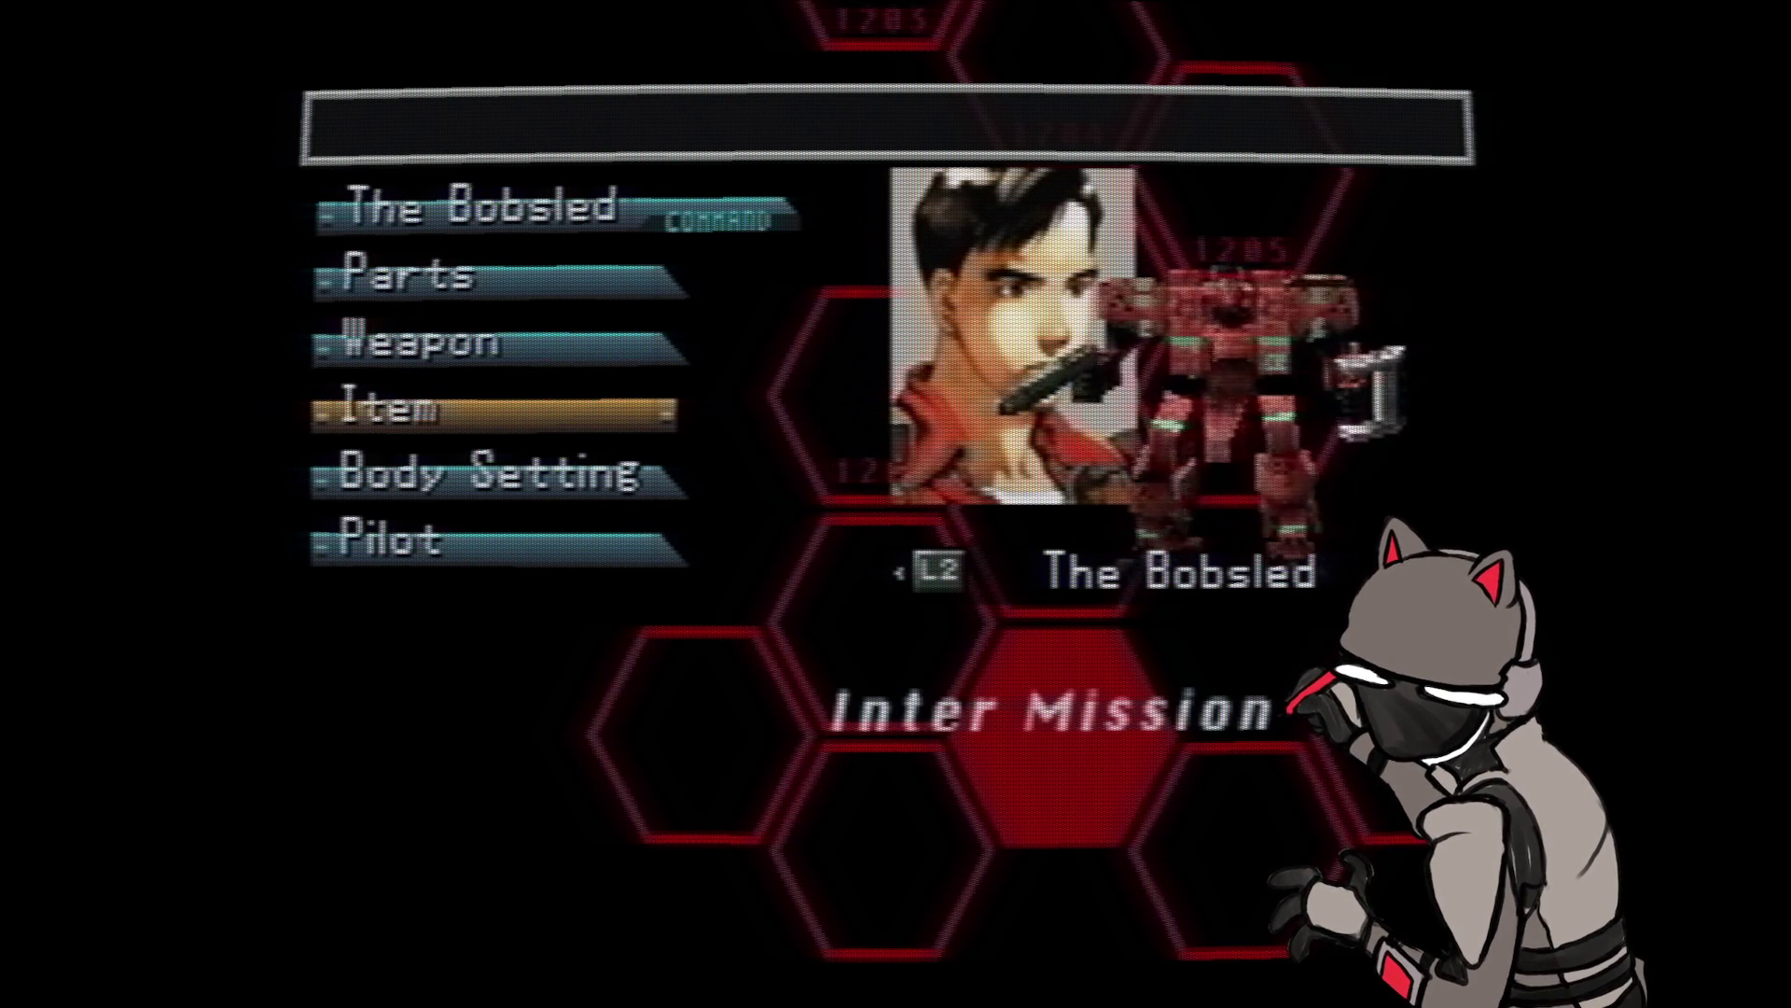
{"action": "key", "text": "Down"}
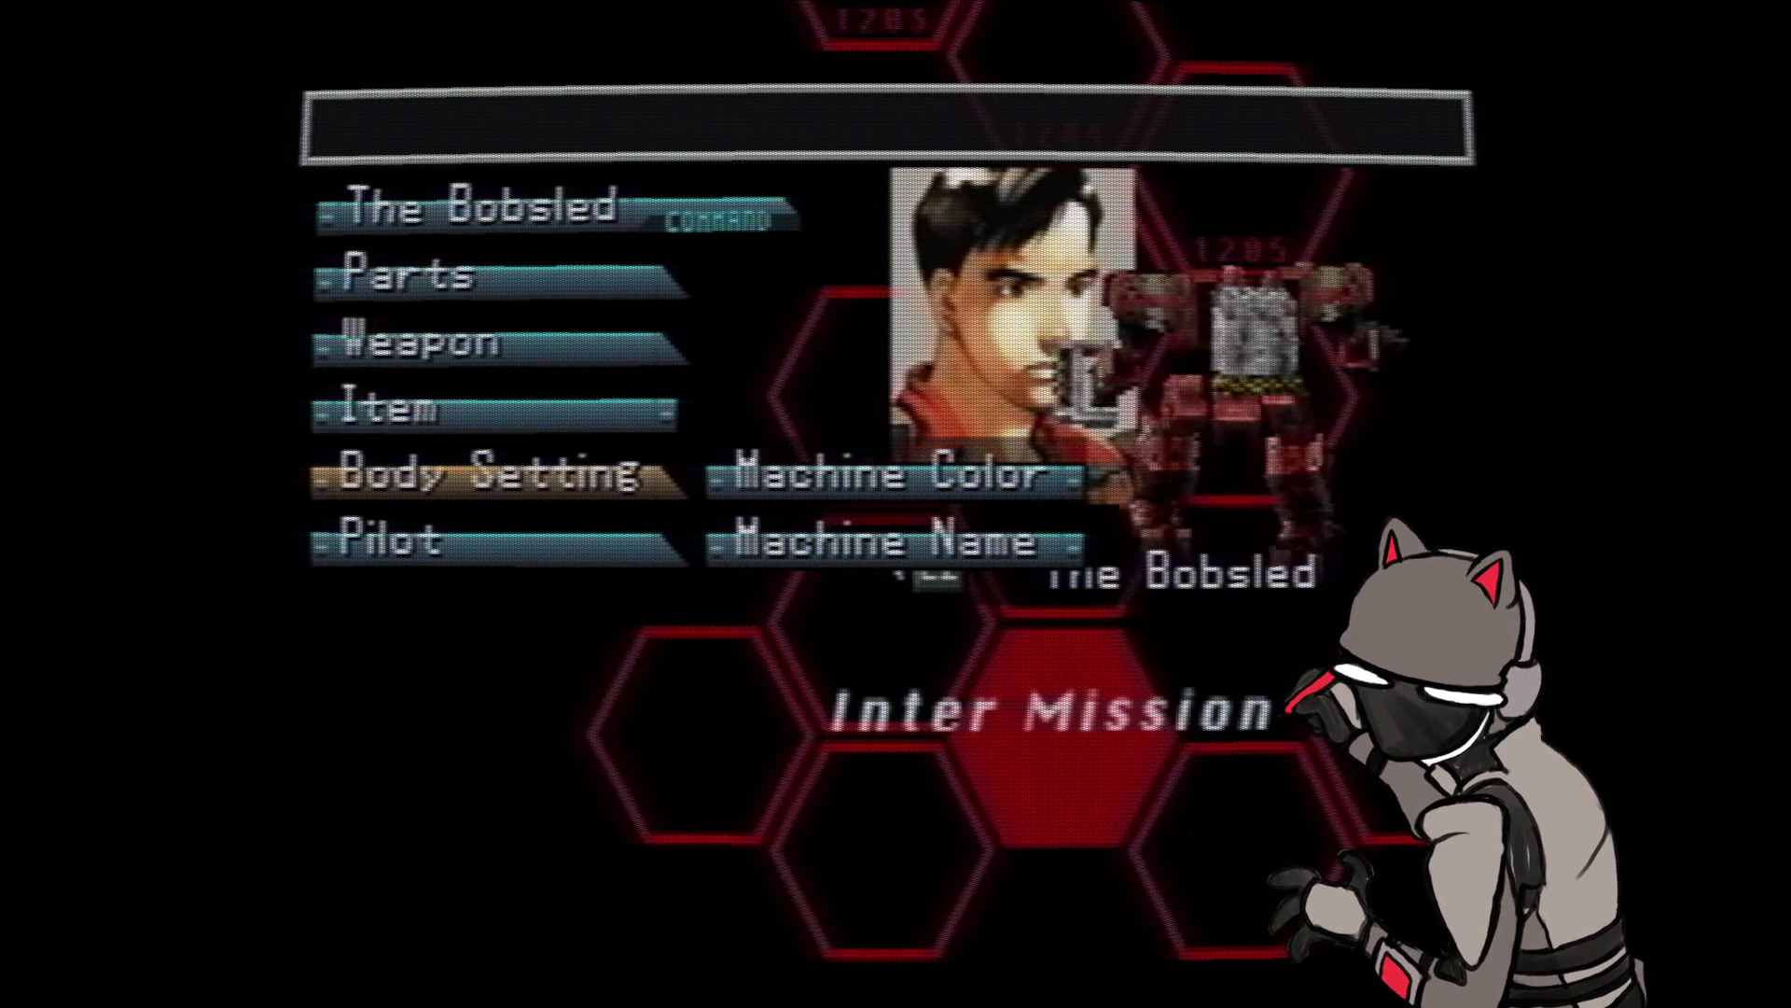
{"action": "key", "text": "Up"}
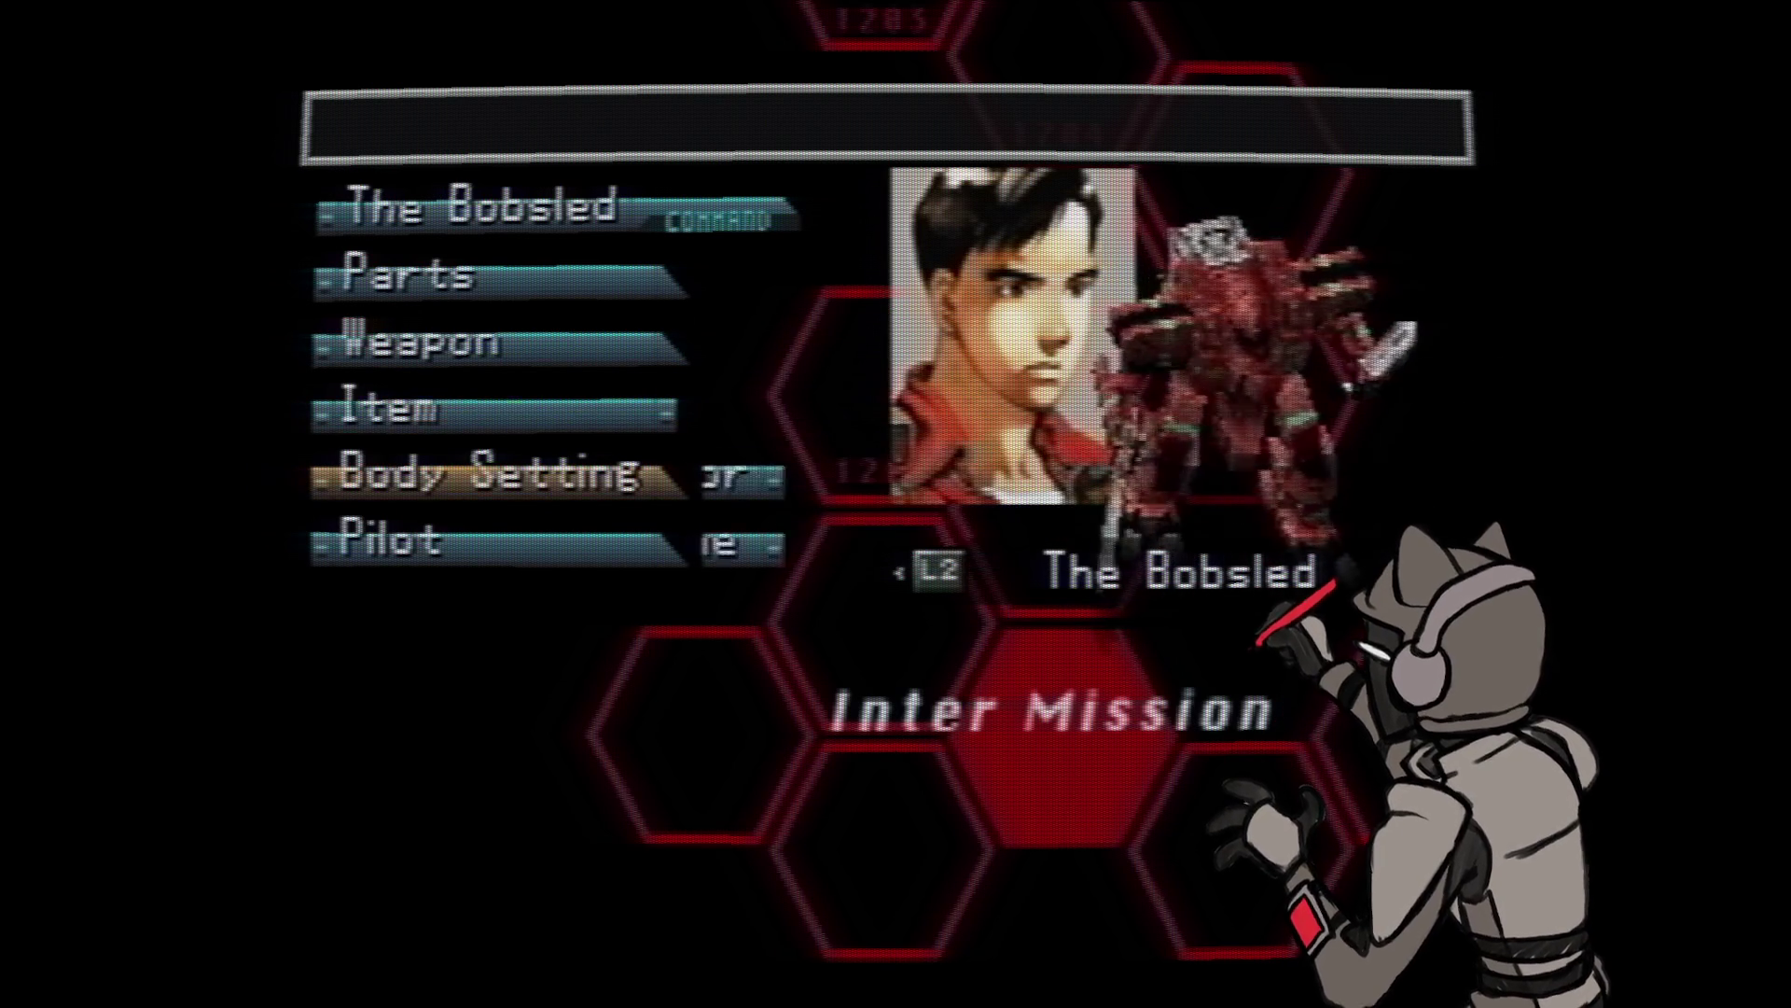
{"action": "key", "text": "Down"}
{"action": "key", "text": "Down"}
{"action": "key", "text": "Return"}
{"action": "key", "text": "Return"}
- Glance at the computer Product List, back out, peek at Battle Skill and return to Pilot options
{"action": "key", "text": "Right"}
{"action": "key", "text": "Left"}
{"action": "key", "text": "Escape"}
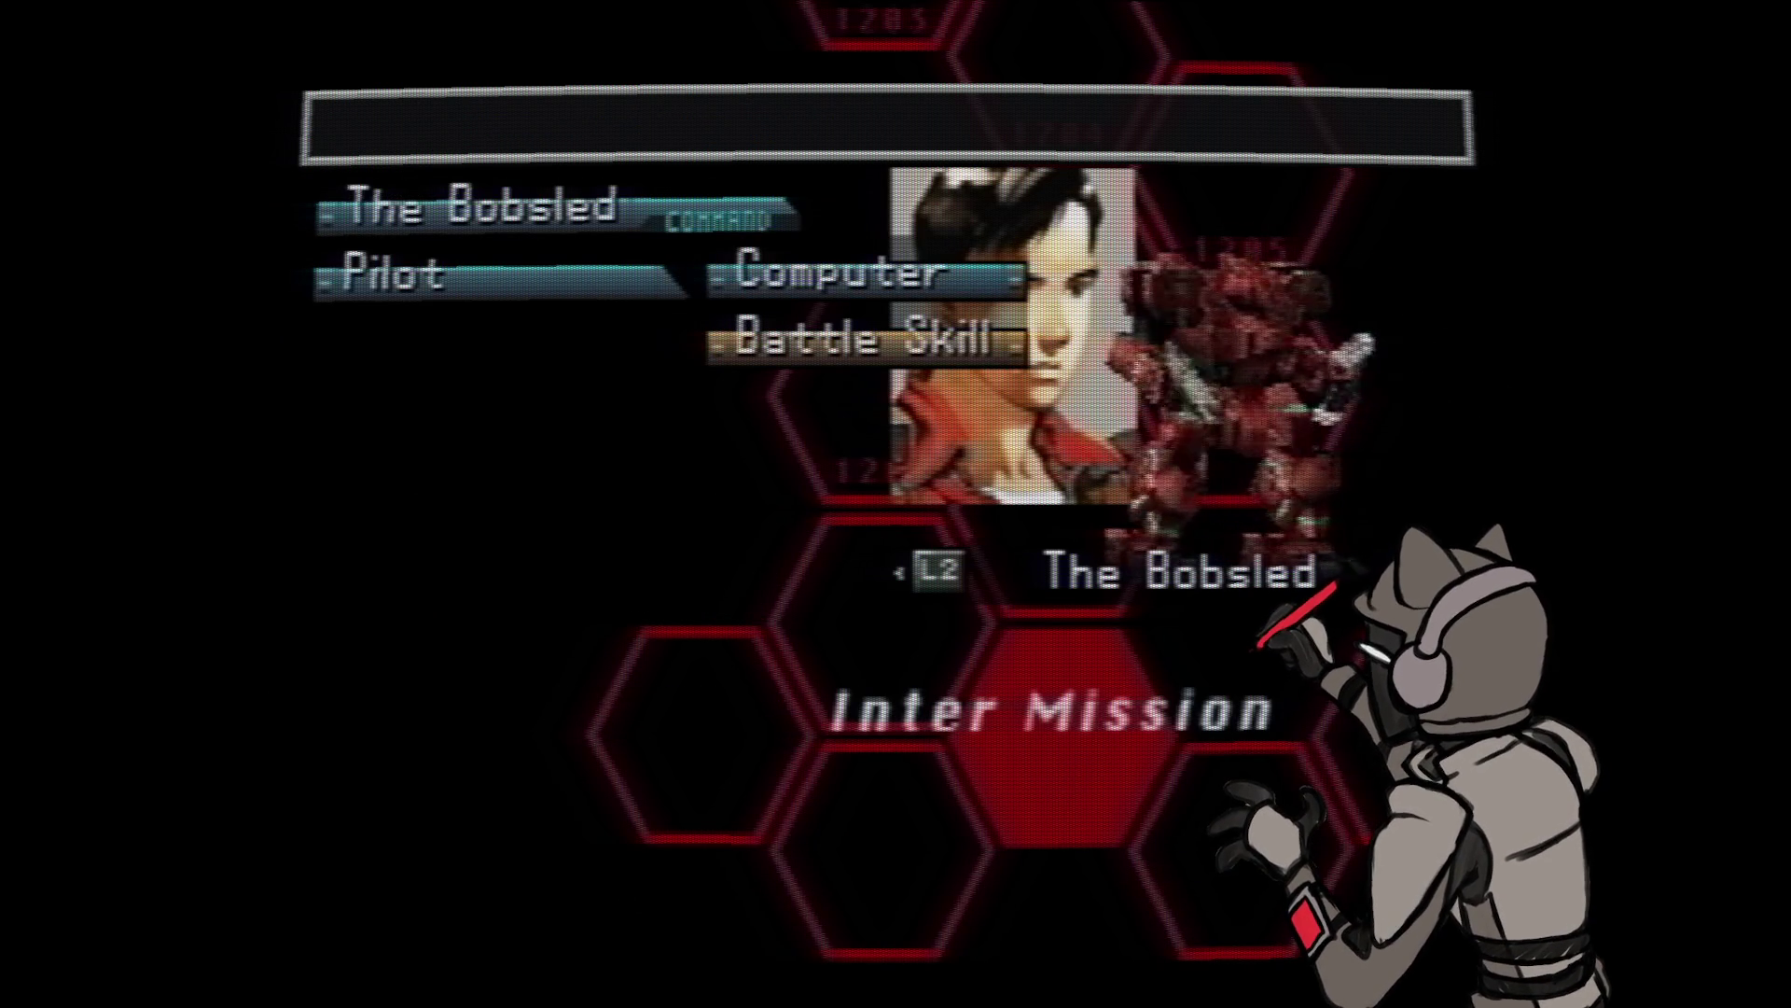
{"action": "key", "text": "Return"}
{"action": "key", "text": "Escape"}
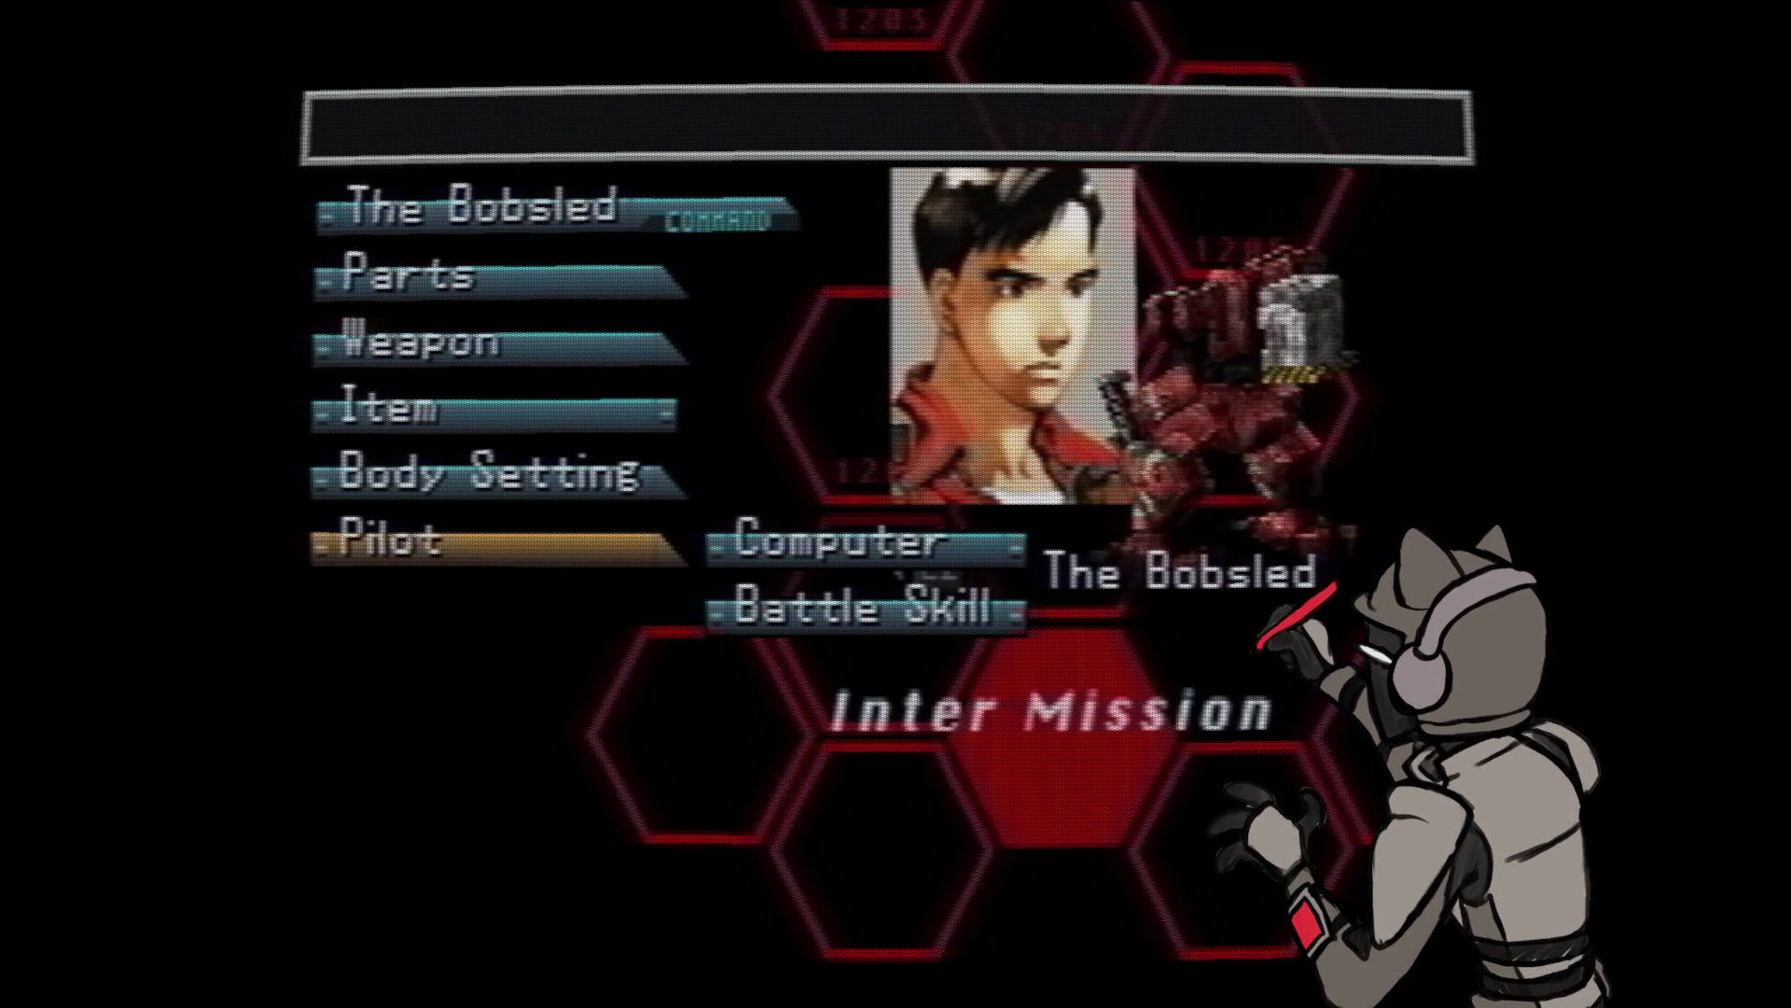
- From Parts, pick the Drake M2C wanzer from the wanzer list for setup
{"action": "key", "text": "Up"}
{"action": "key", "text": "Up"}
{"action": "key", "text": "Up"}
{"action": "key", "text": "Up"}
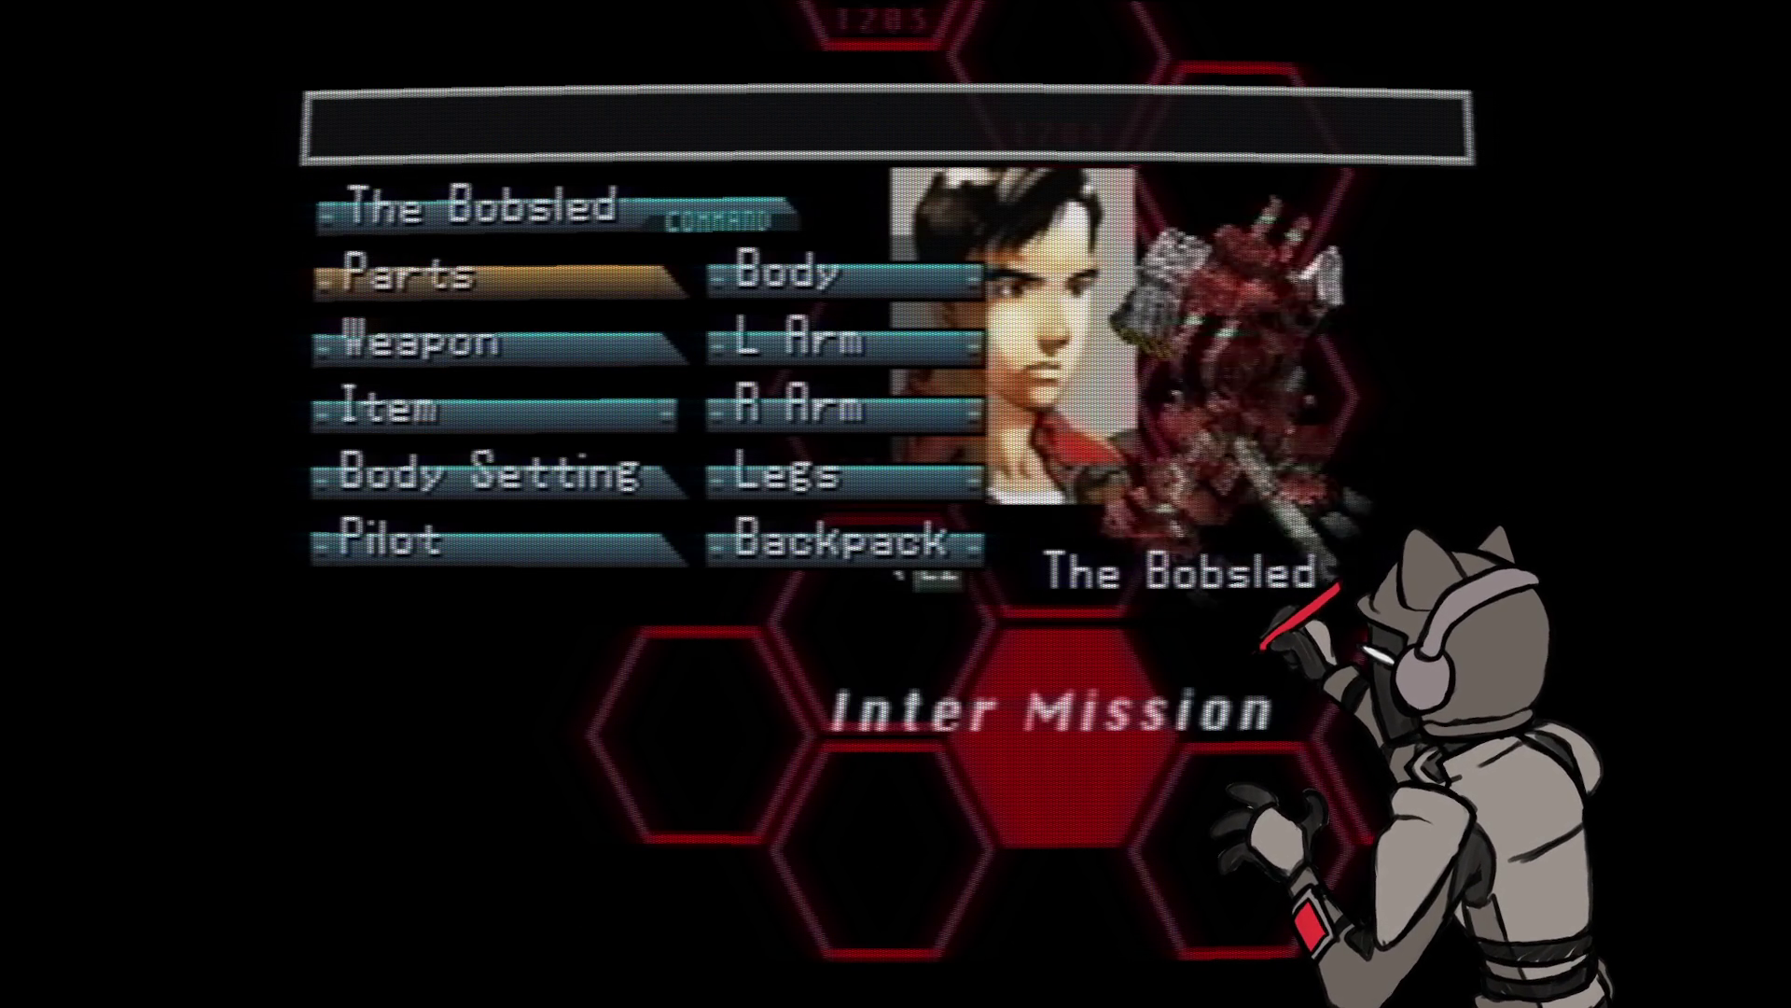
{"action": "key", "text": "Return"}
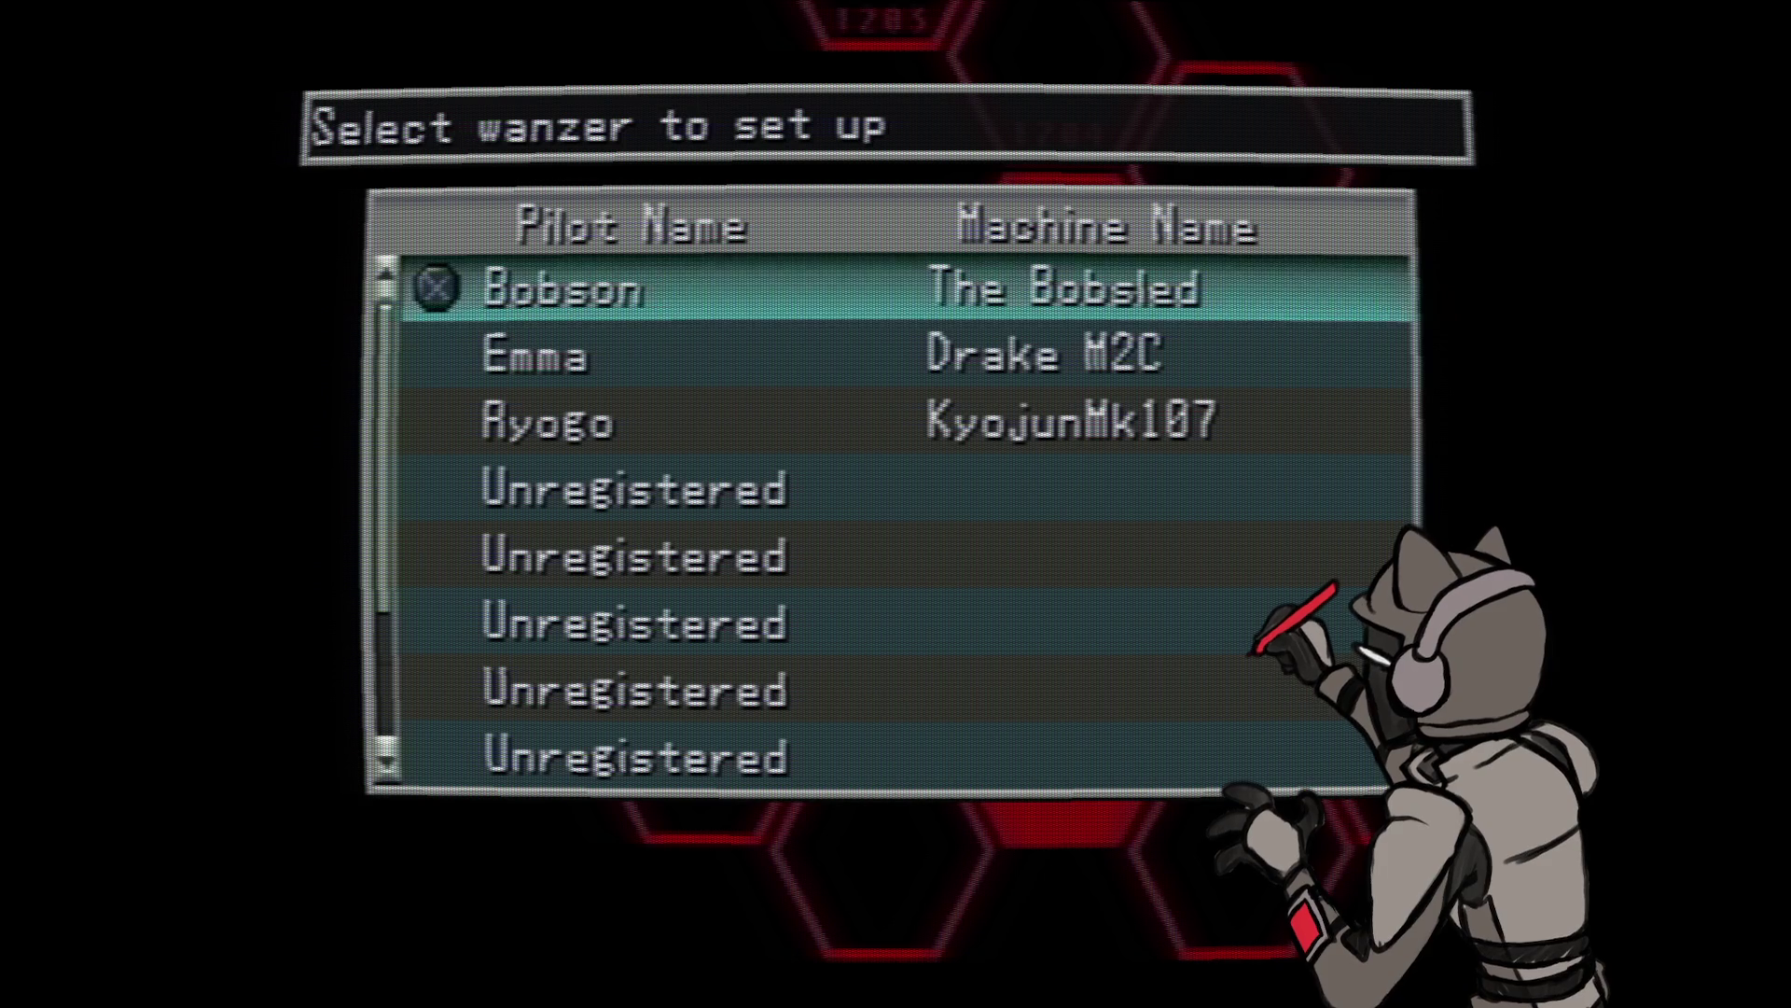
{"action": "key", "text": "Down"}
{"action": "key", "text": "Return"}
{"action": "key", "text": "Return"}
{"action": "key", "text": "Return"}
{"action": "key", "text": "Return"}
- Compare the Drake M2C body with Kyokei Mk108, keep Drake M2C and leave the body stock
{"action": "key", "text": "Down"}
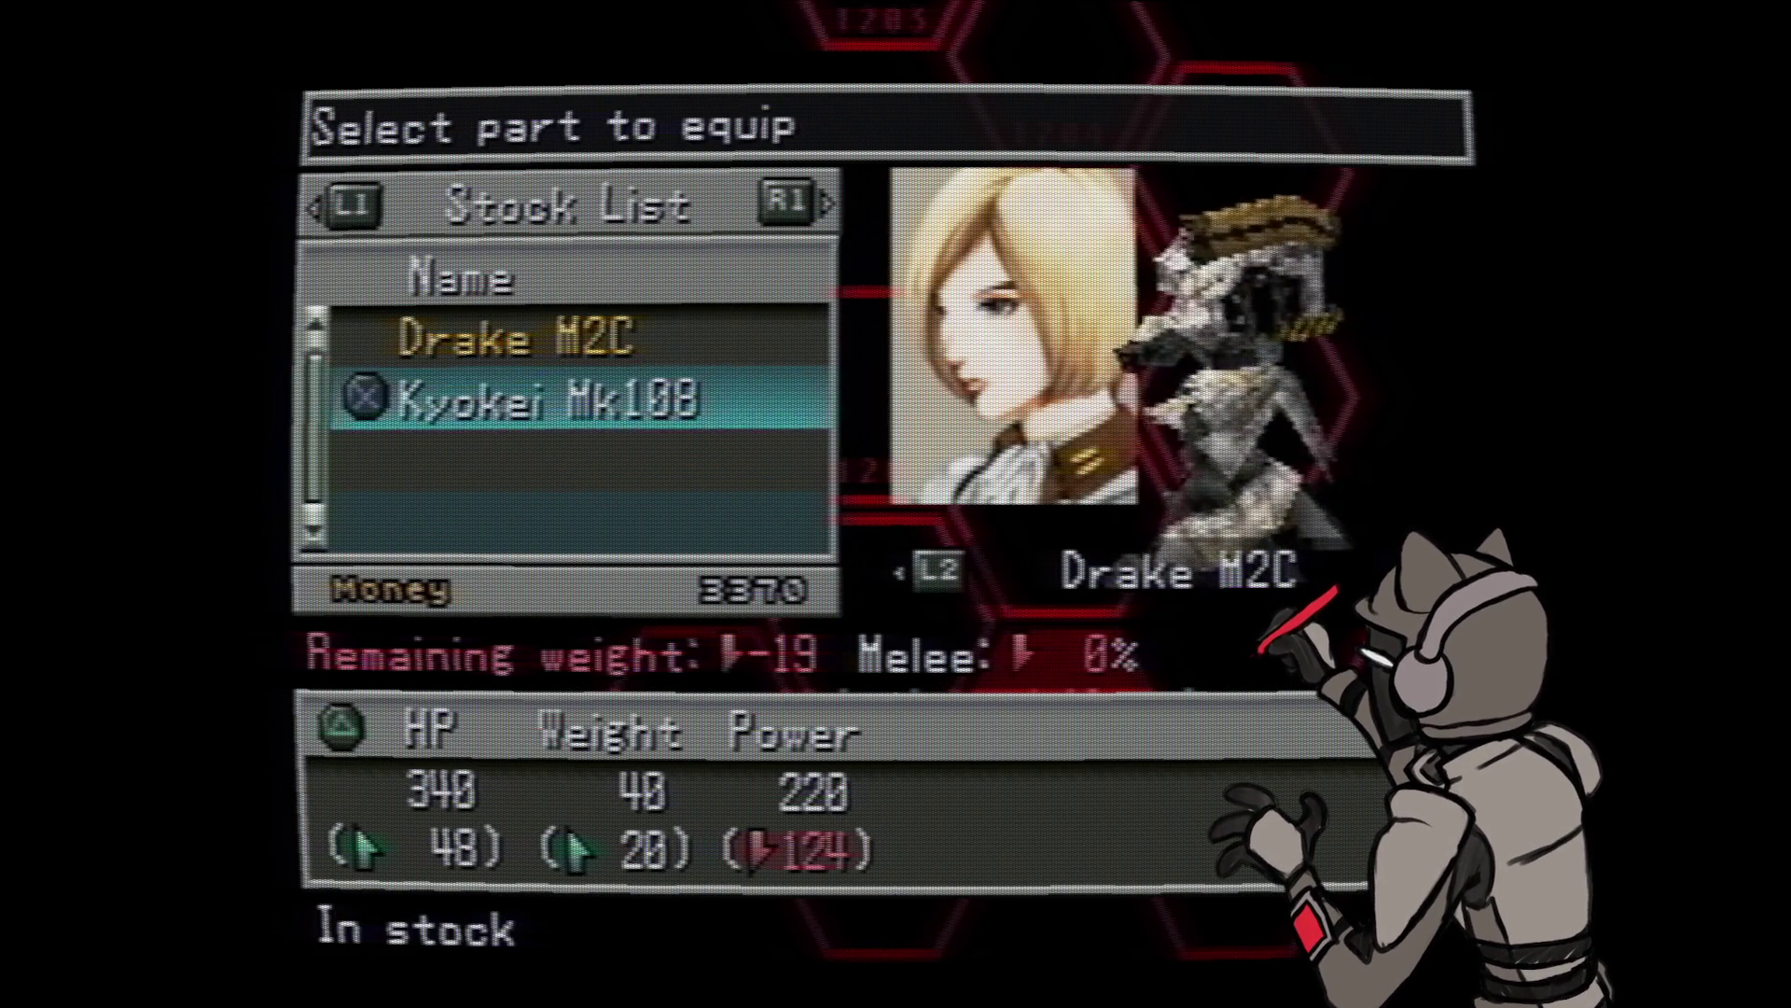
{"action": "key", "text": "Down"}
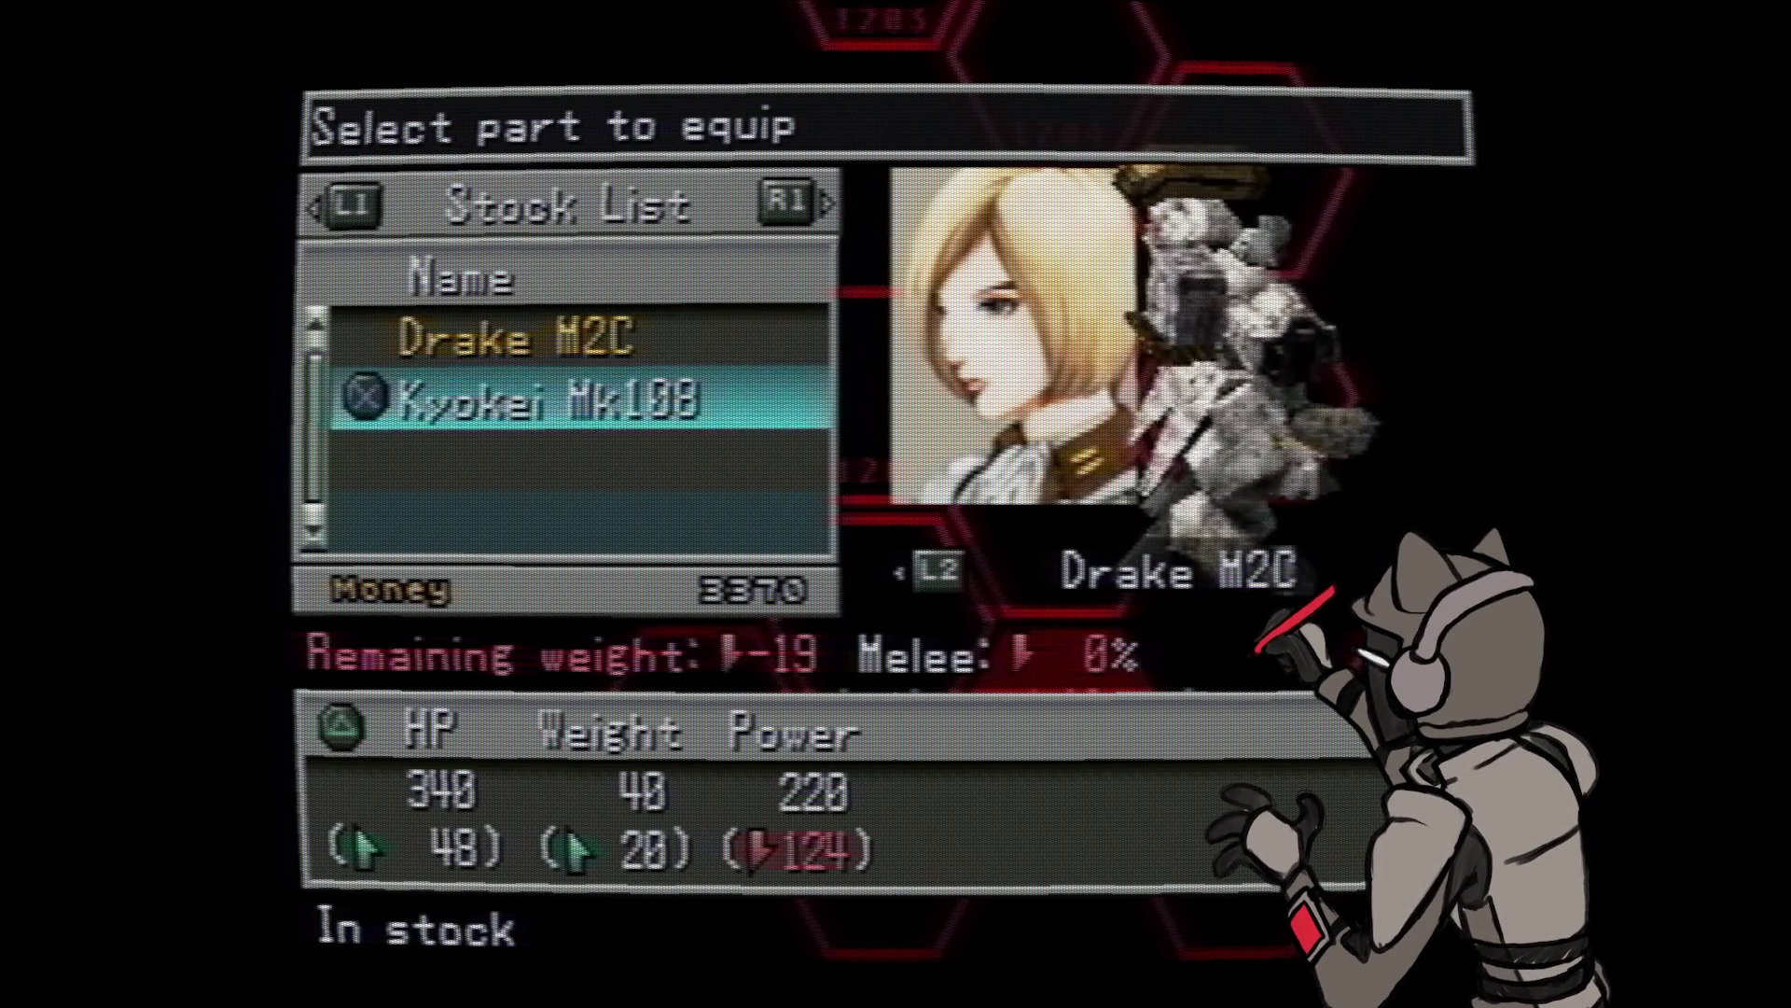
{"action": "key", "text": "Up"}
{"action": "key", "text": "Down"}
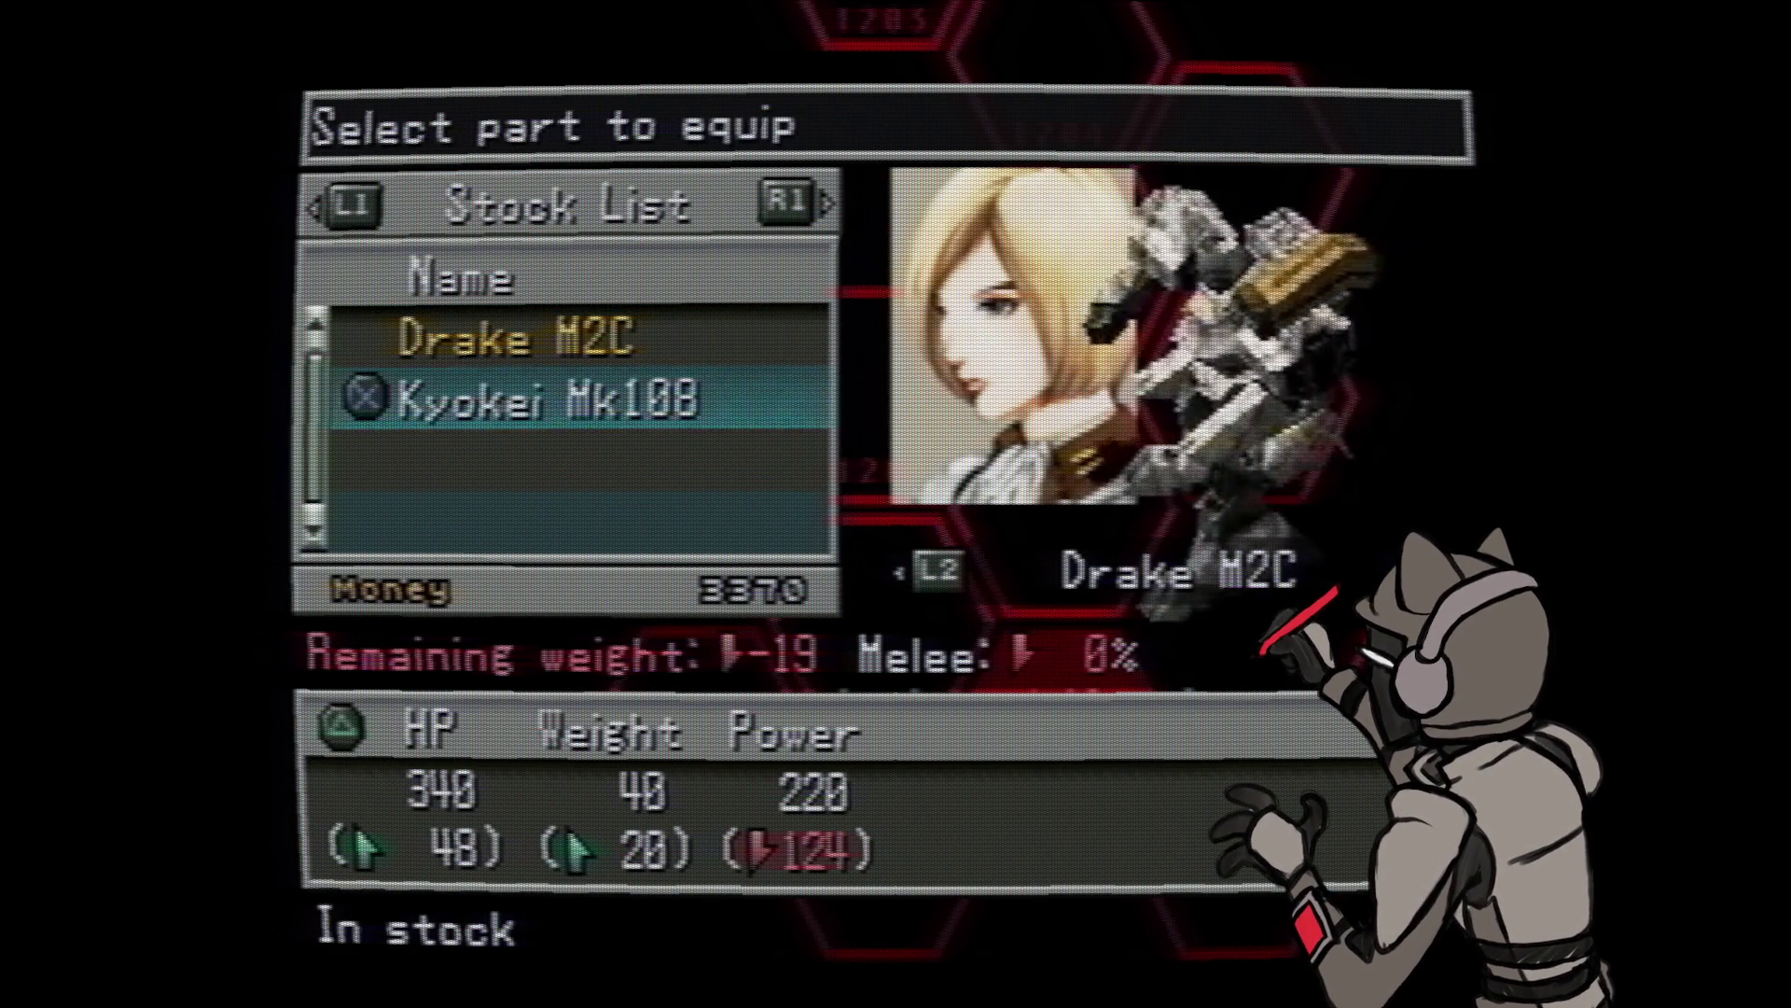
{"action": "key", "text": "Up"}
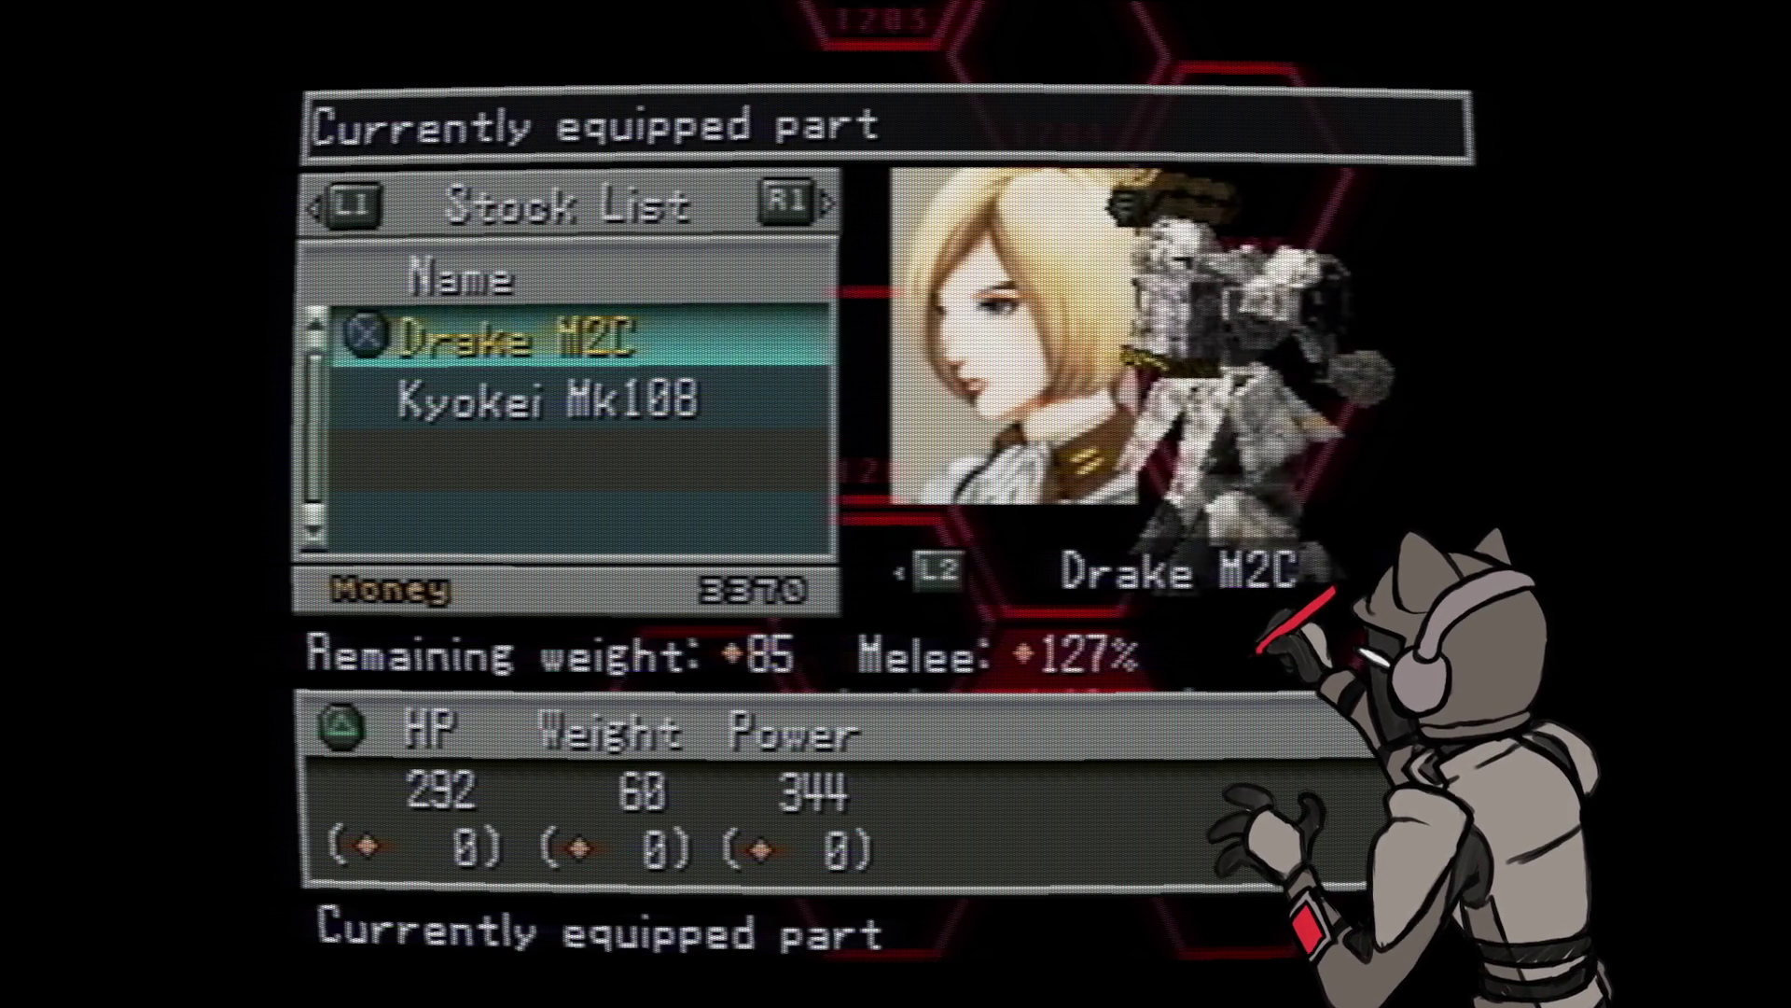
{"action": "key", "text": "Left"}
{"action": "key", "text": "Right"}
{"action": "key", "text": "Down"}
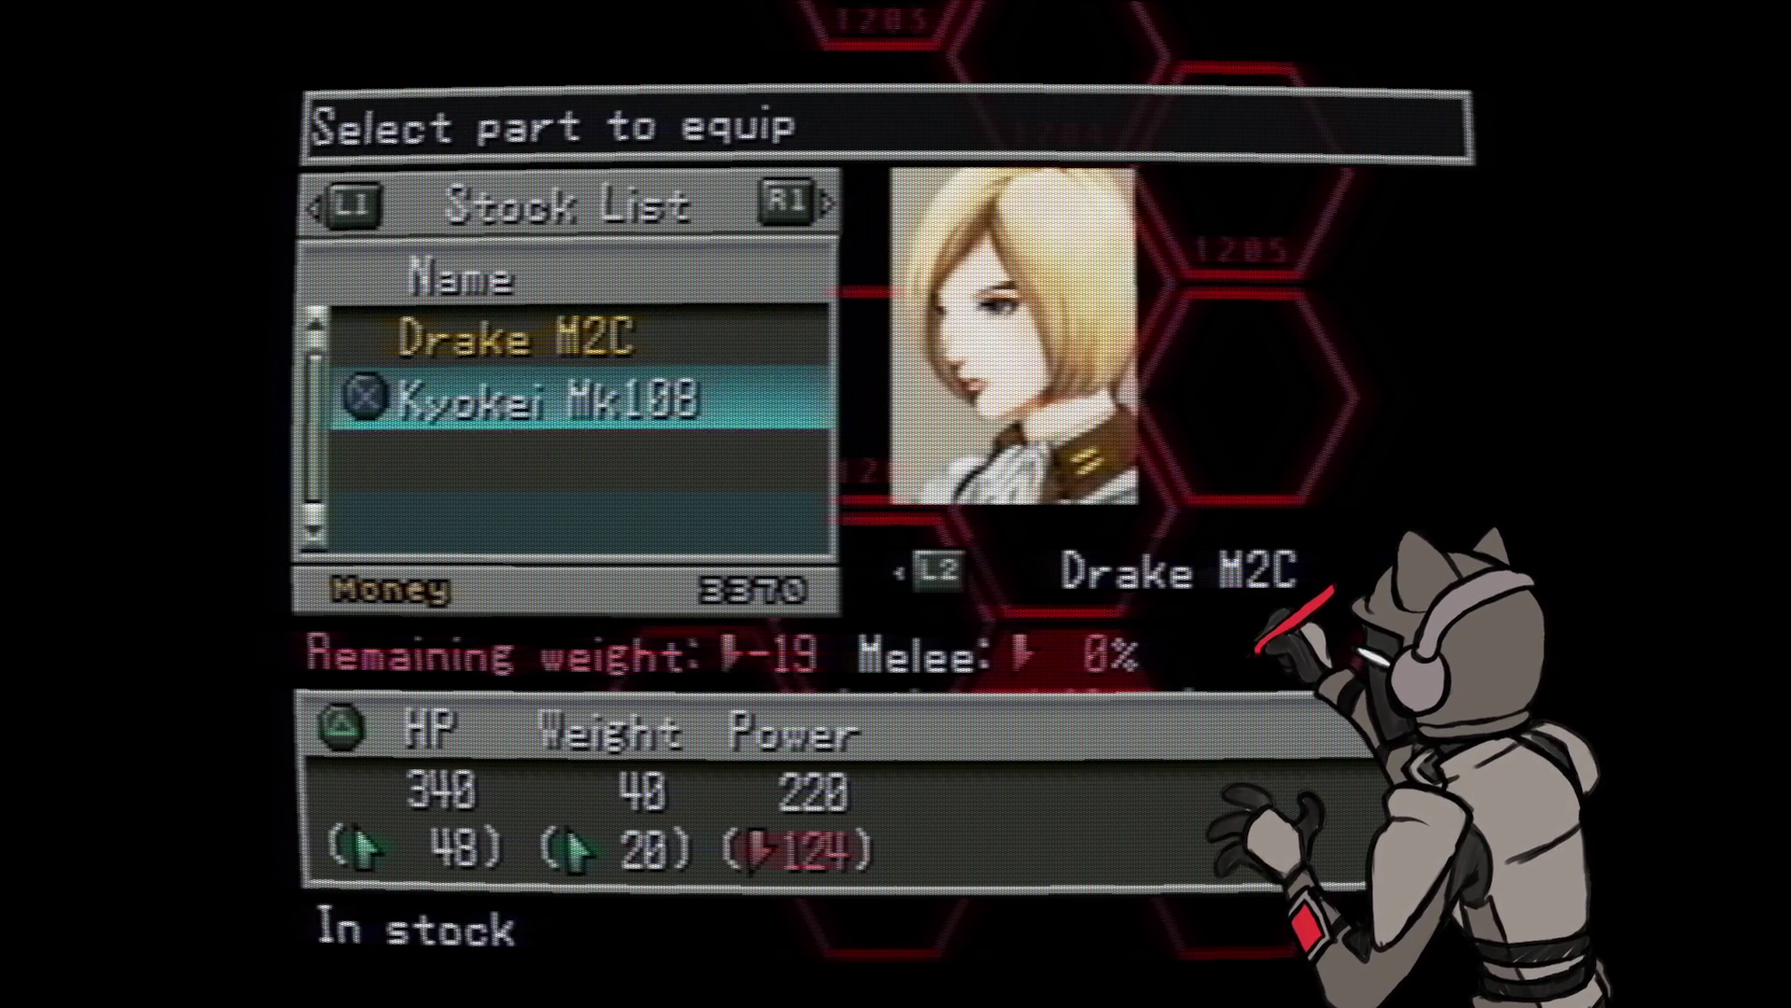
{"action": "key", "text": "Up"}
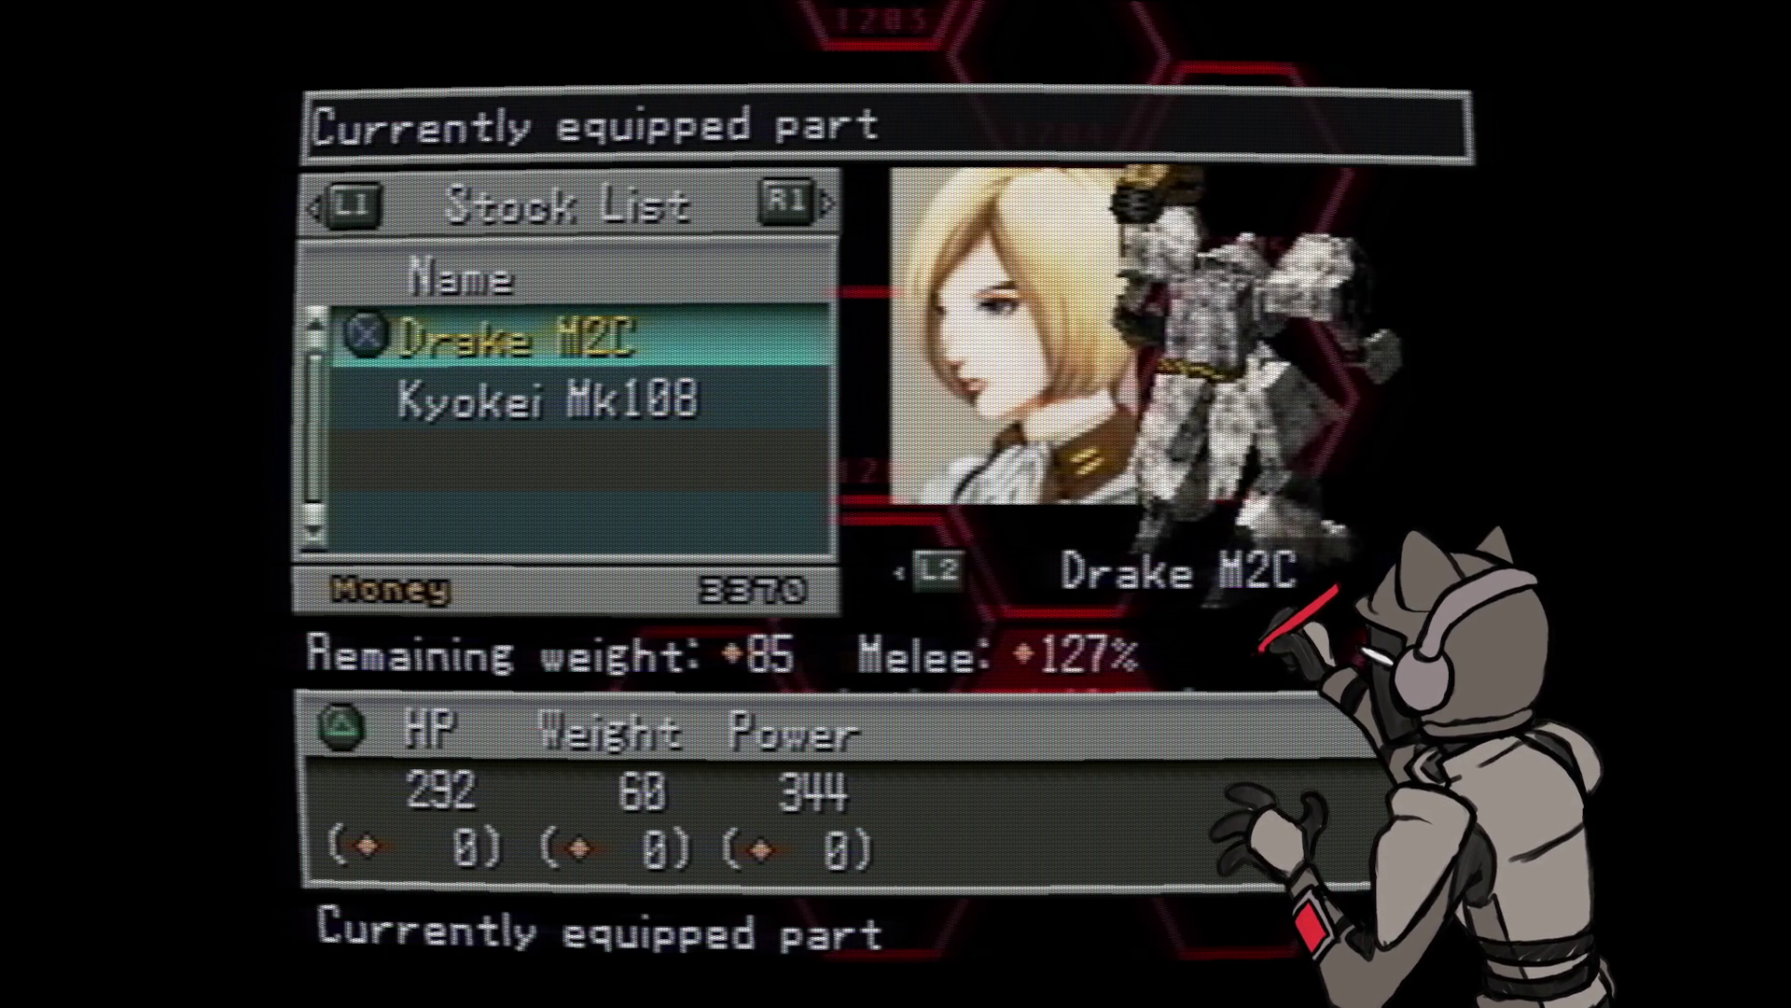
{"action": "key", "text": "Escape"}
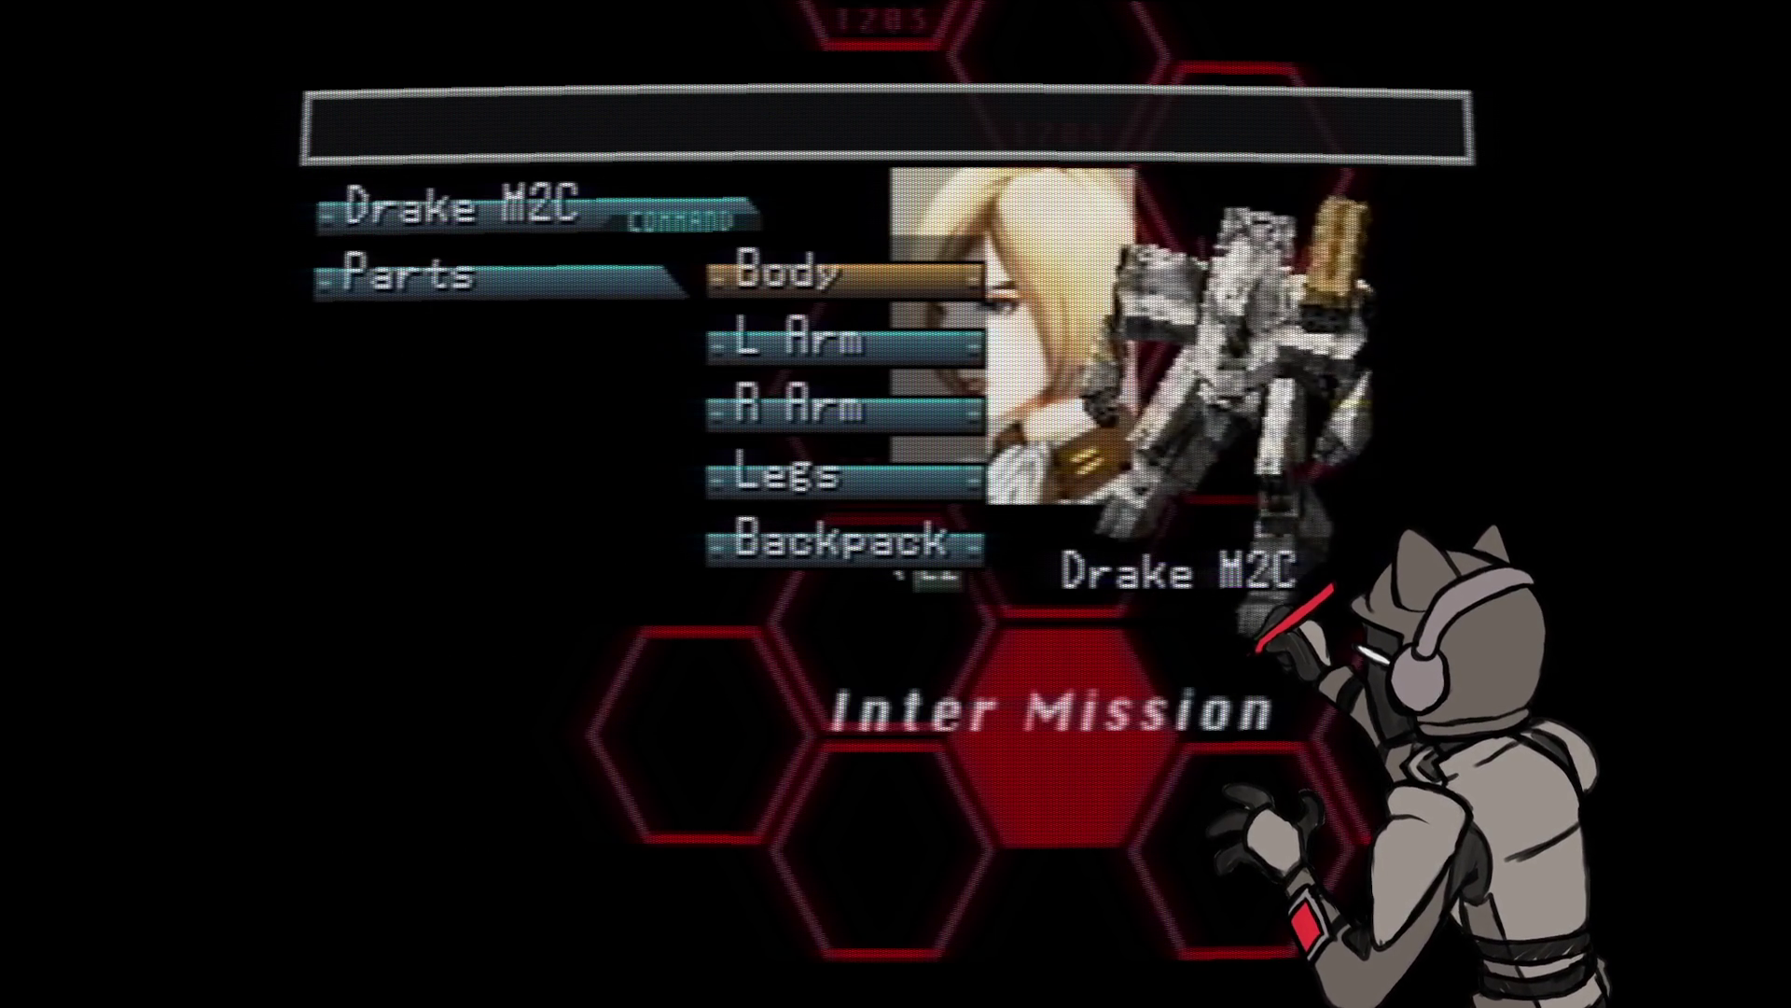
- Compare the equipped Drake M2C left arm against the stocked Kyokei Mk108 arm
{"action": "key", "text": "Down"}
{"action": "key", "text": "Return"}
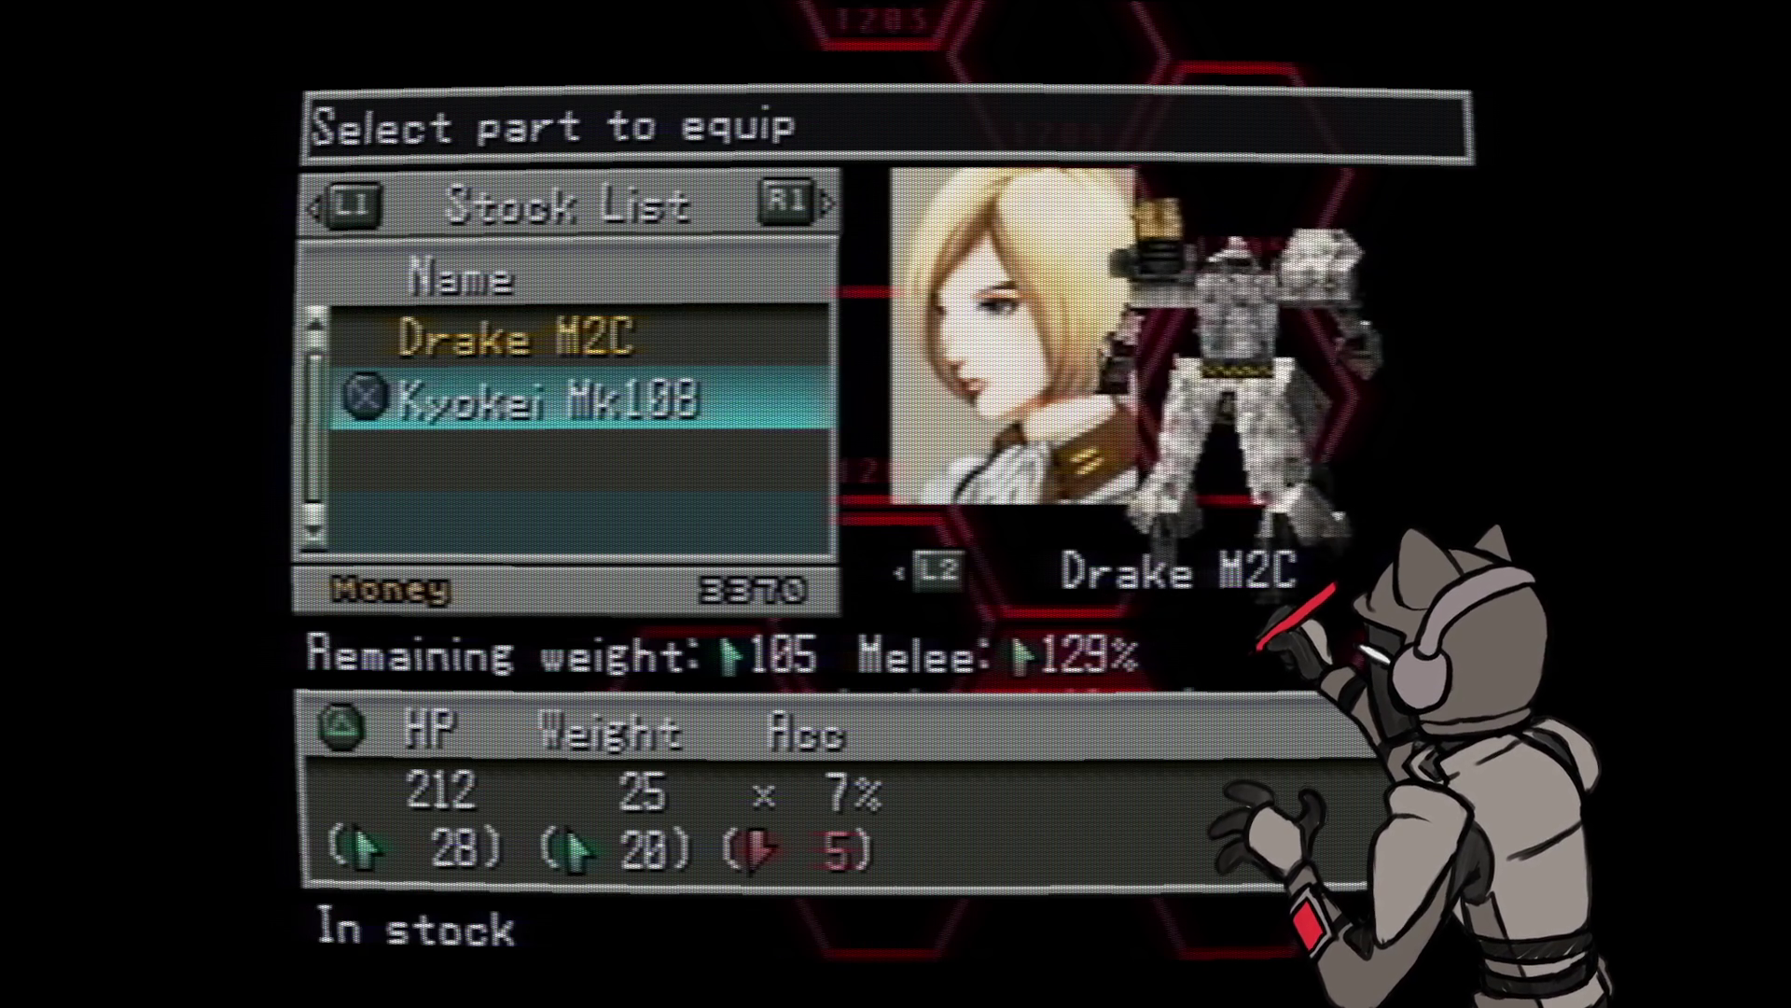
{"action": "key", "text": "Up"}
{"action": "key", "text": "Down"}
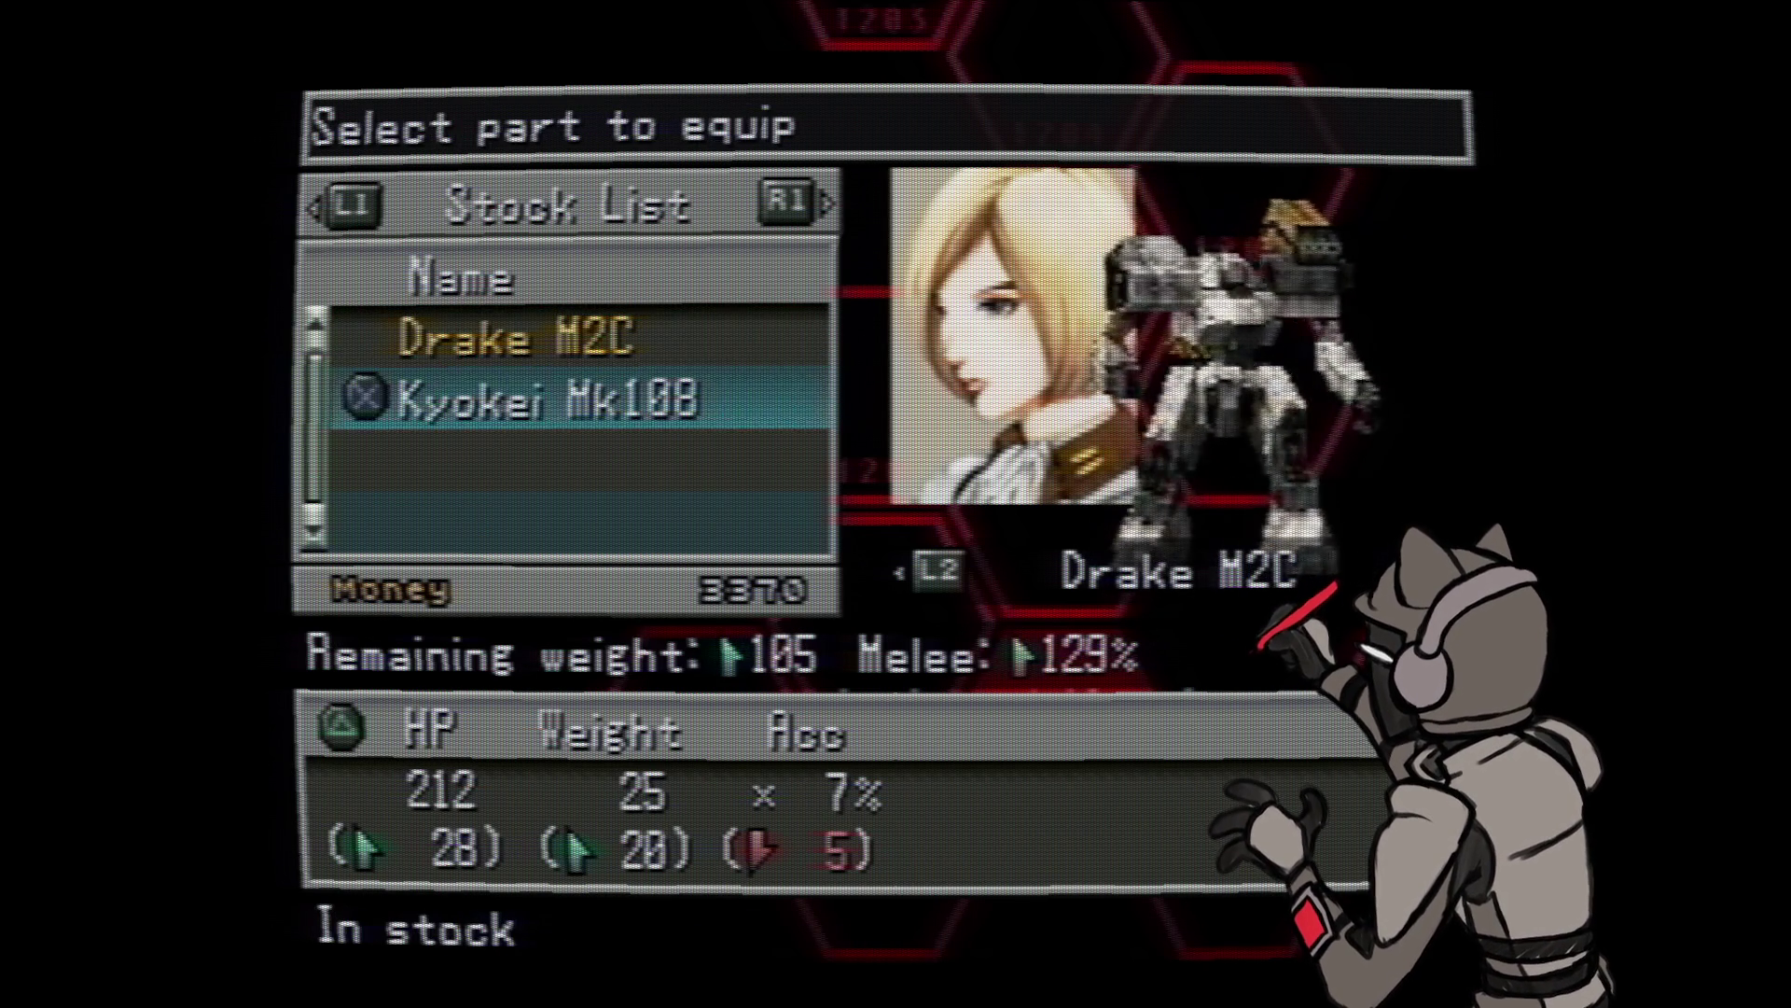
{"action": "key", "text": "Up"}
{"action": "key", "text": "Down"}
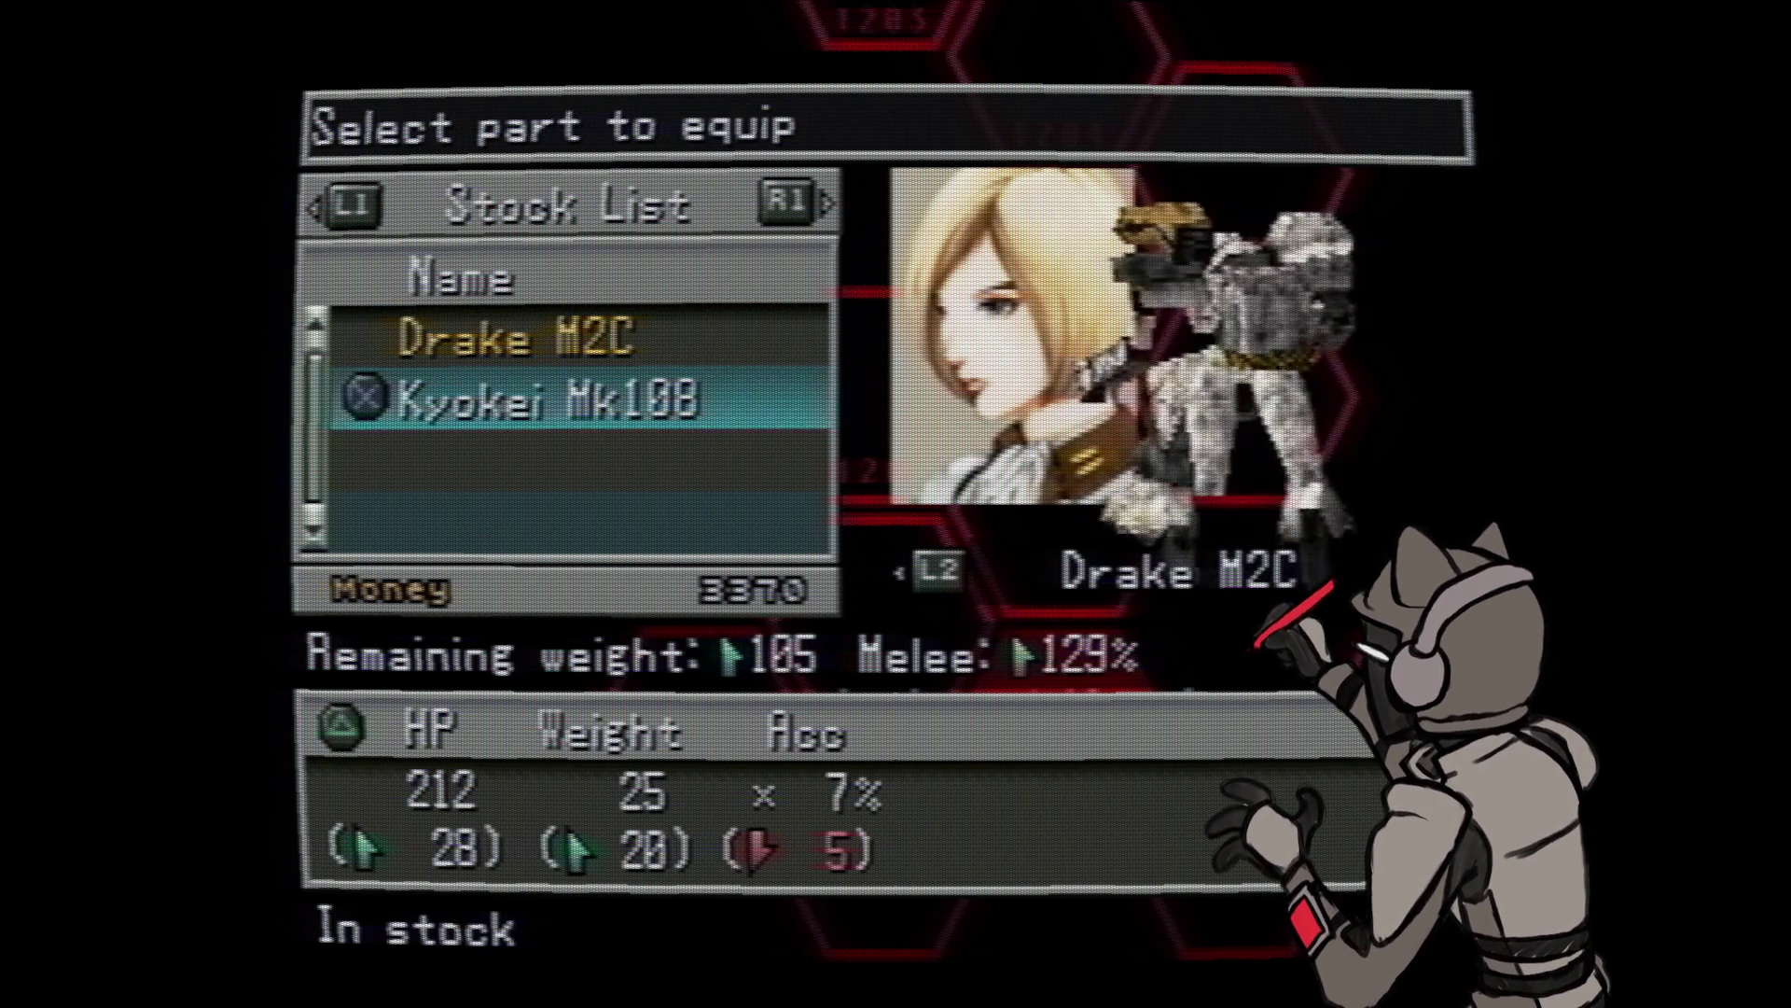
{"action": "key", "text": "Up"}
{"action": "key", "text": "Down"}
{"action": "key", "text": "Up"}
{"action": "key", "text": "Down"}
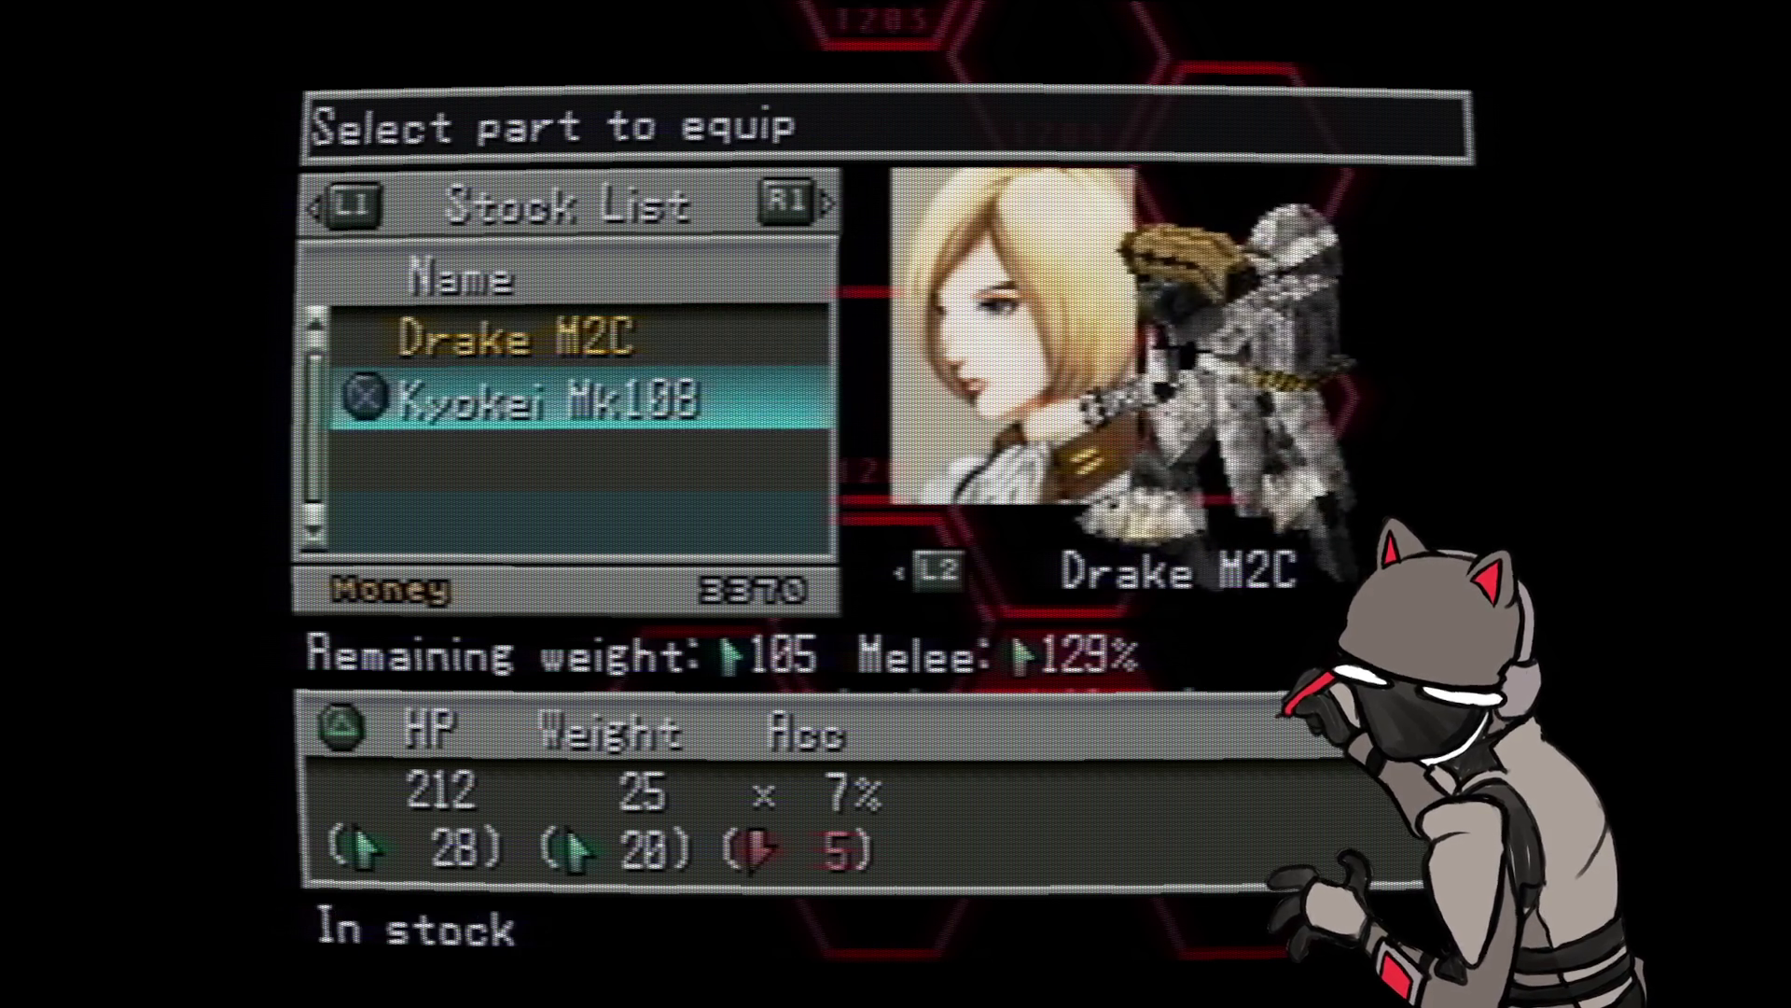
{"action": "key", "text": "Up"}
{"action": "key", "text": "Down"}
{"action": "key", "text": "Up"}
{"action": "key", "text": "Down"}
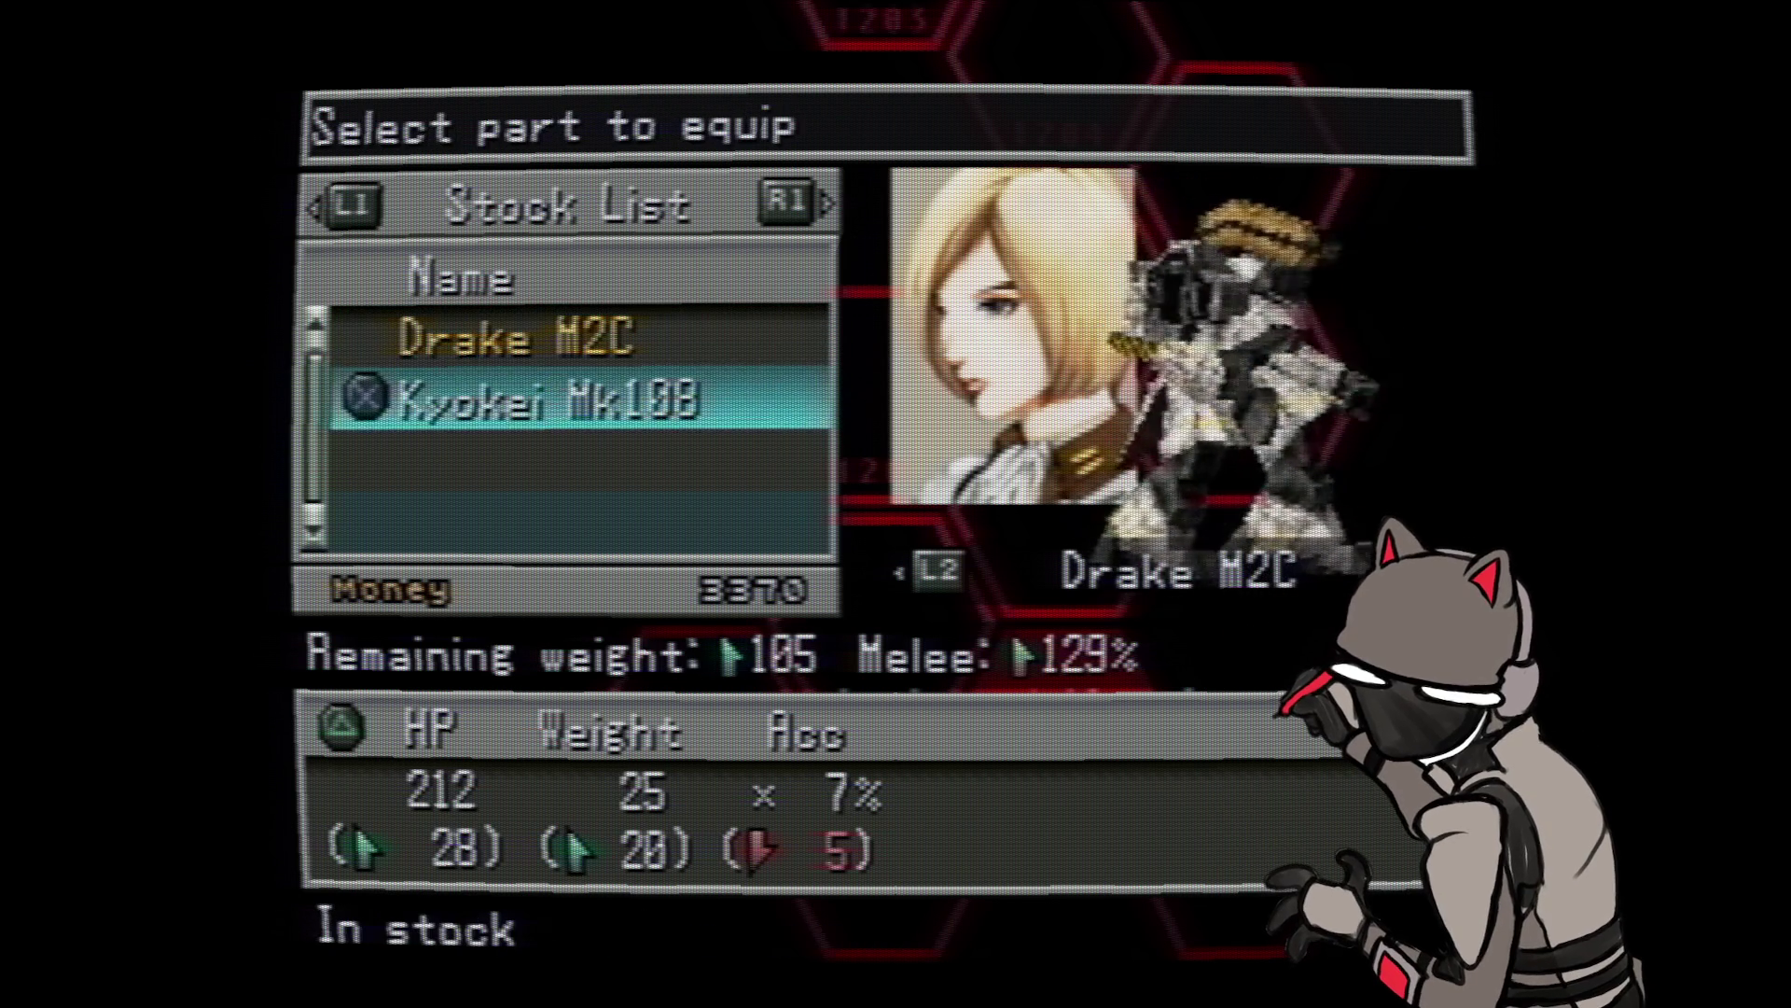
- Equip the Kyokei Mk108 on the left arm and return to the parts slots
{"action": "key", "text": "Up"}
{"action": "key", "text": "Down"}
{"action": "key", "text": "Return"}
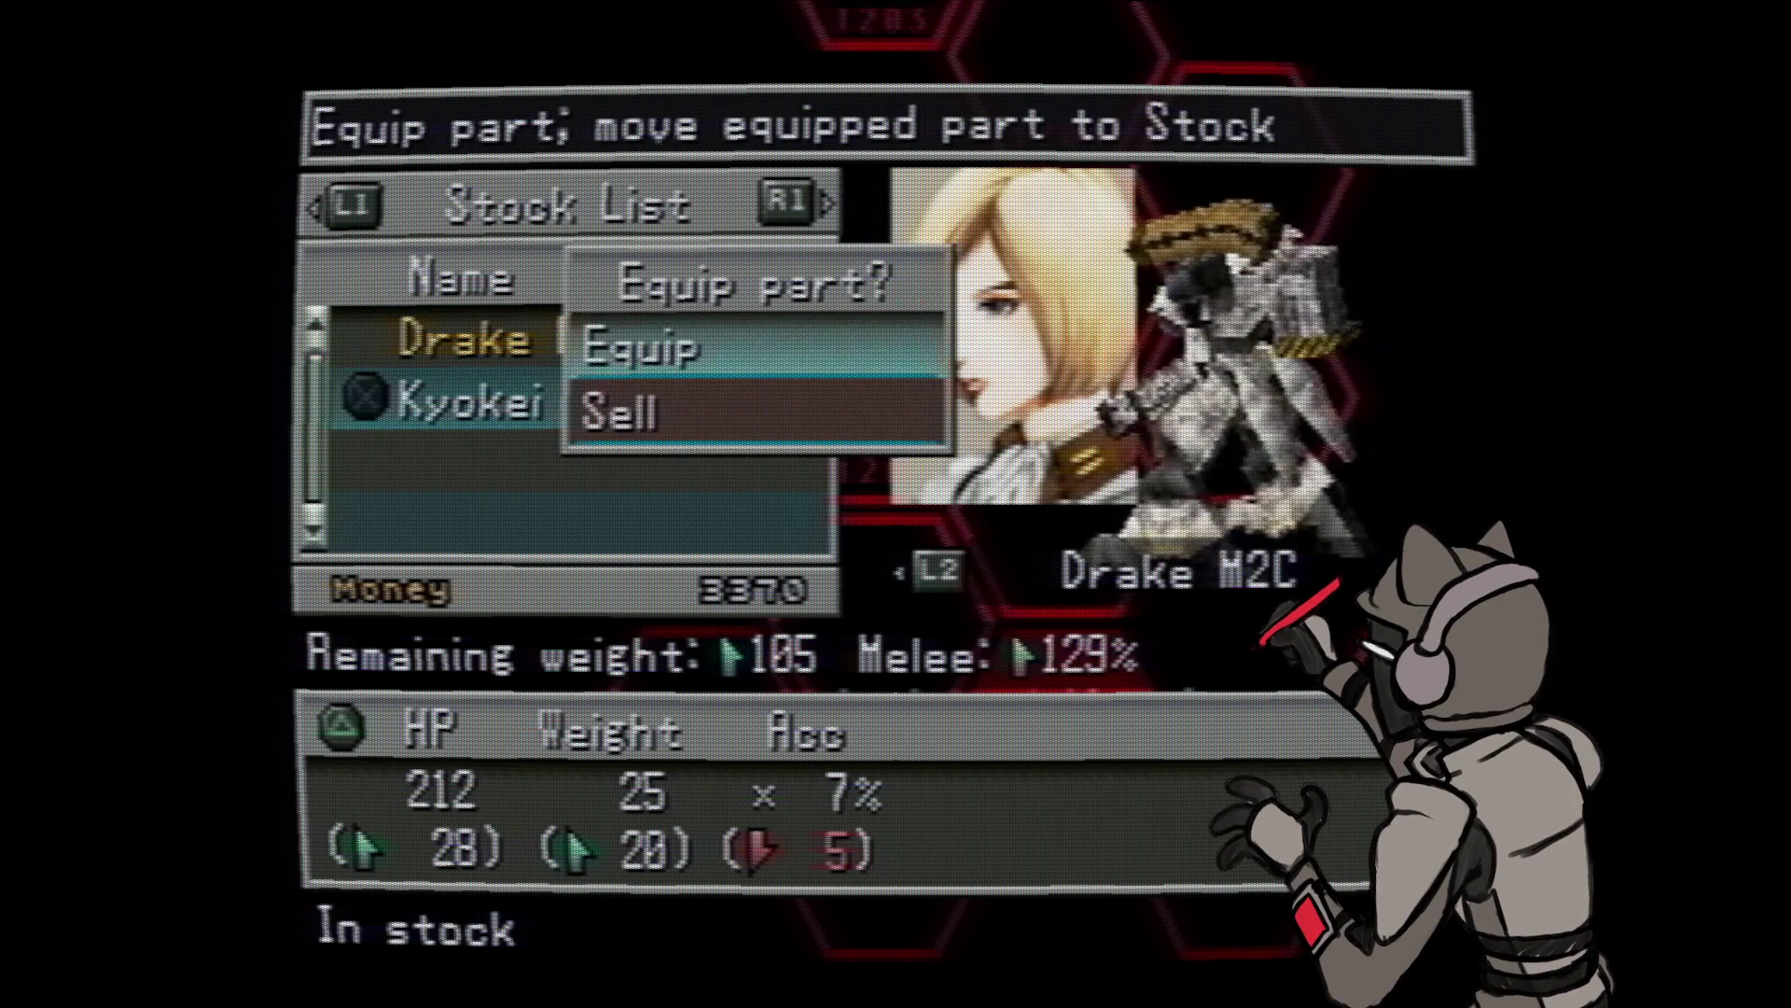
{"action": "key", "text": "Return"}
{"action": "key", "text": "Escape"}
- Equip the Kyokei Mk108 on the right arm as well, replacing the Drake M2C arm
{"action": "key", "text": "Down"}
{"action": "key", "text": "Return"}
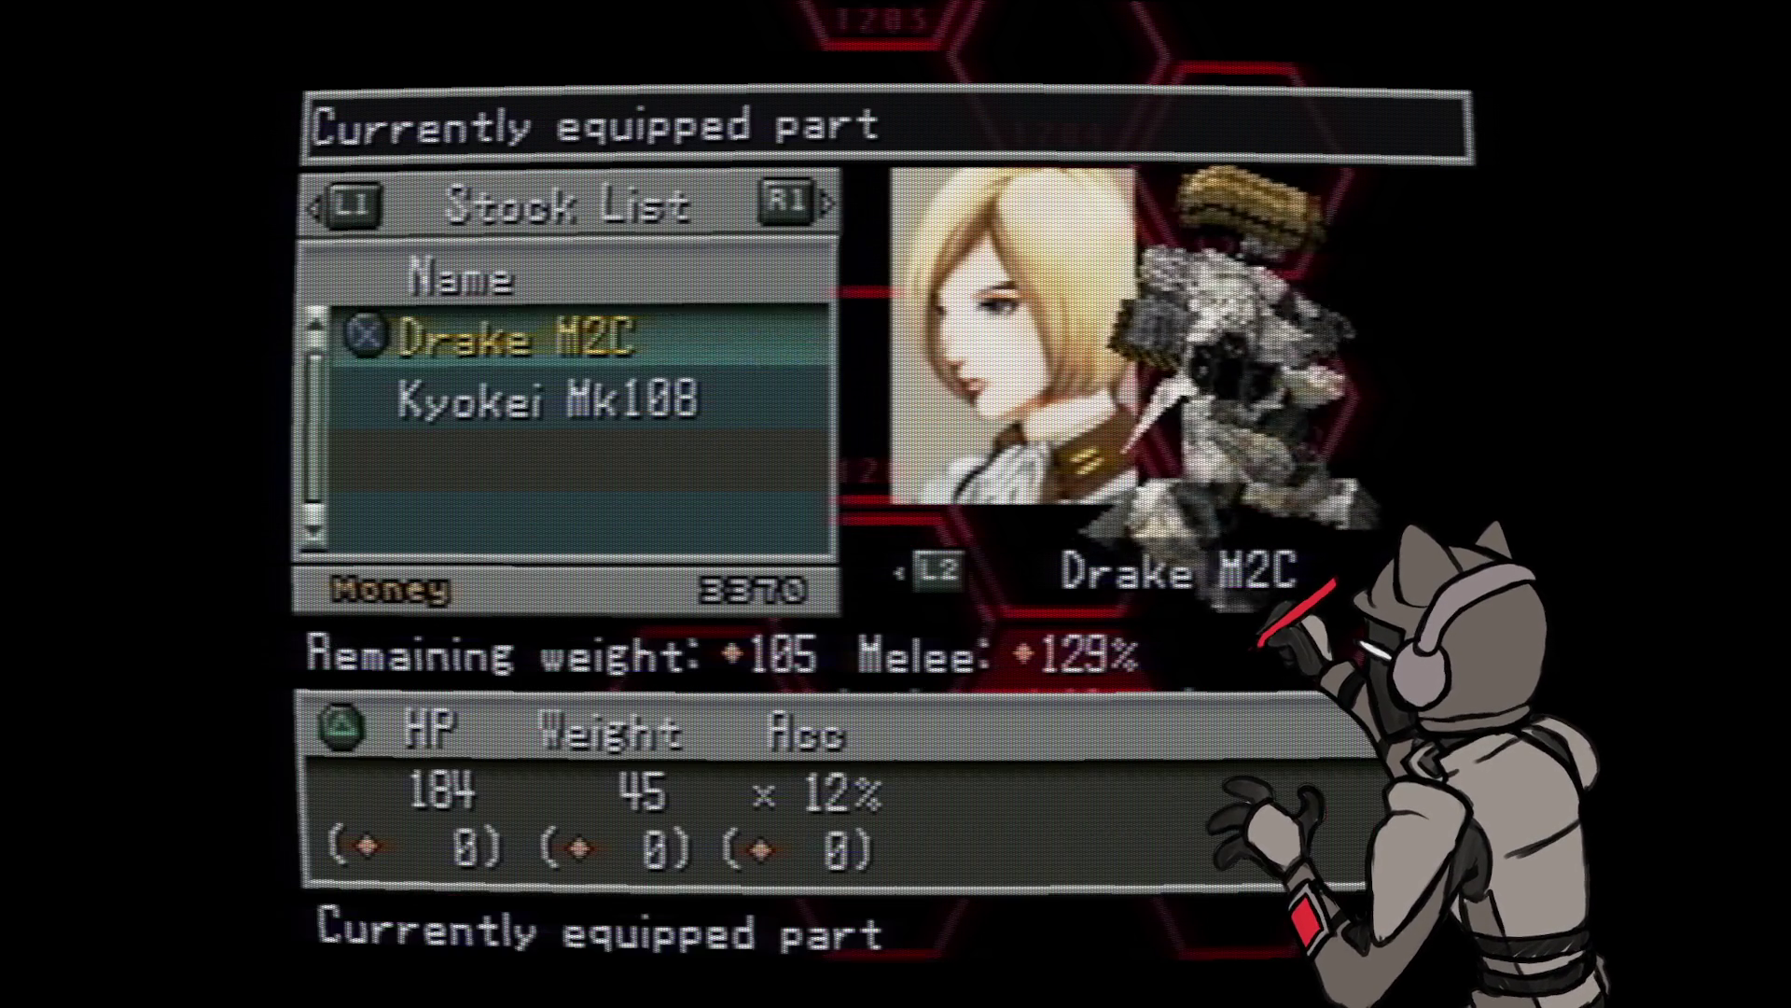
{"action": "key", "text": "Right"}
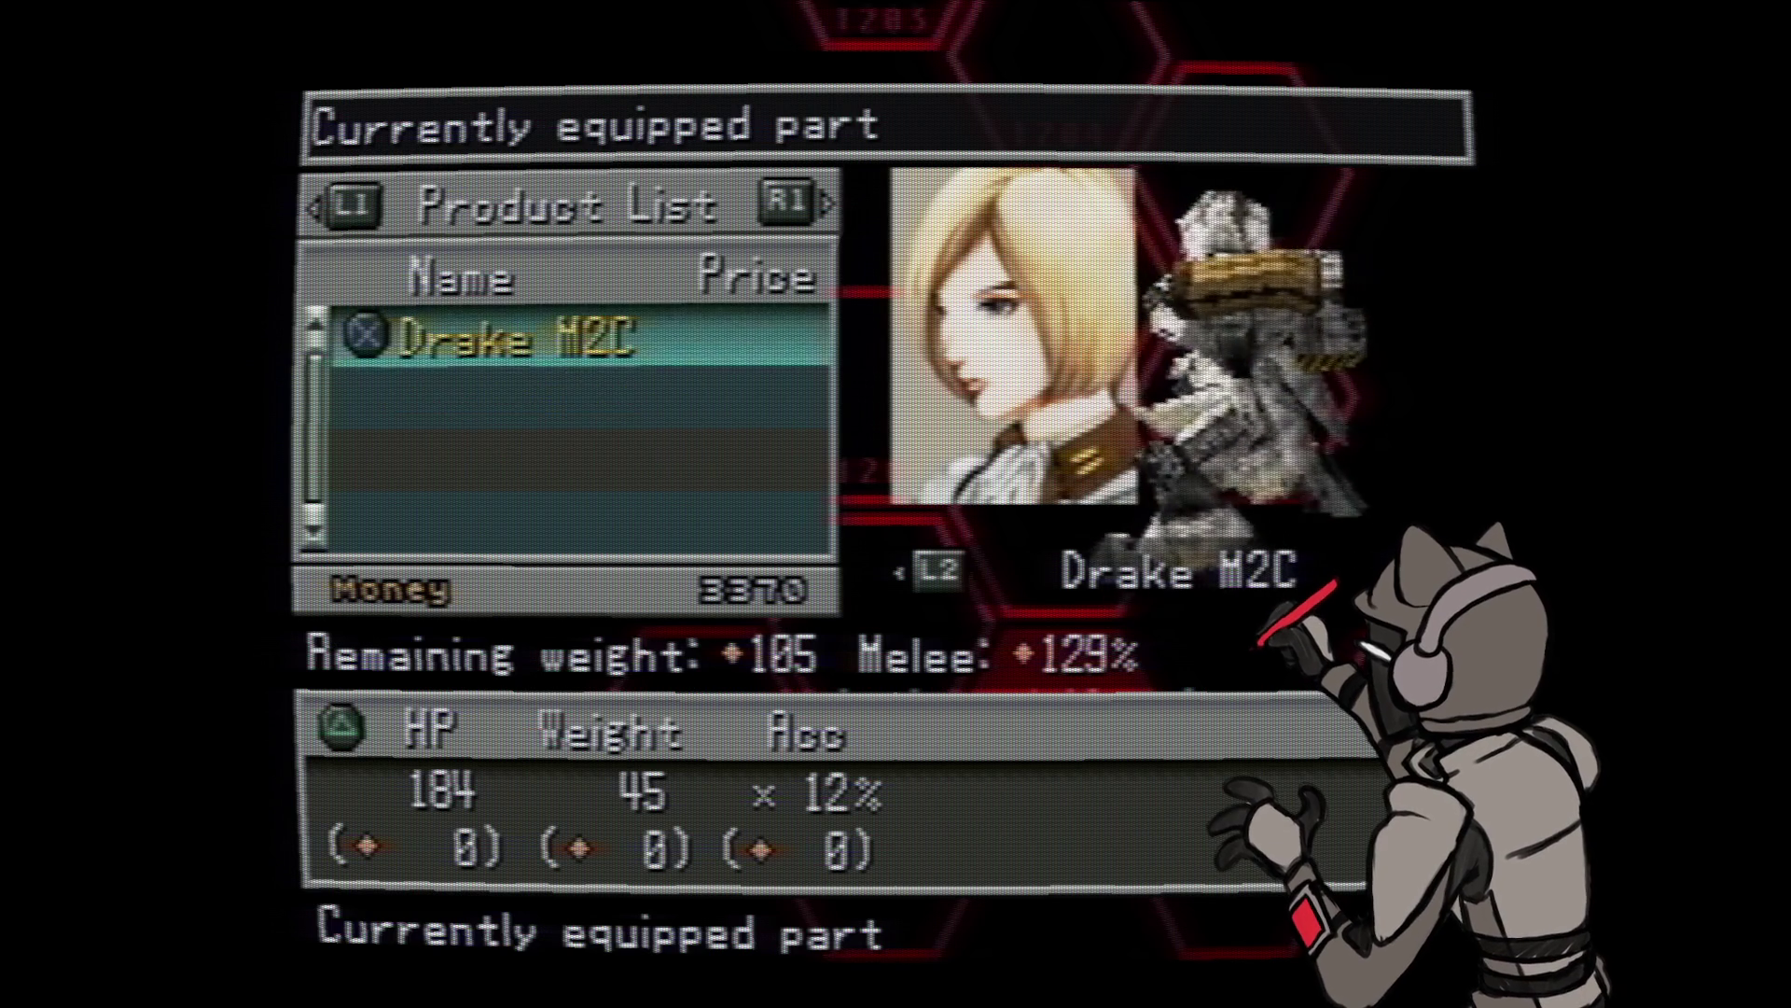
{"action": "key", "text": "Left"}
{"action": "key", "text": "Down"}
{"action": "key", "text": "Return"}
{"action": "key", "text": "Return"}
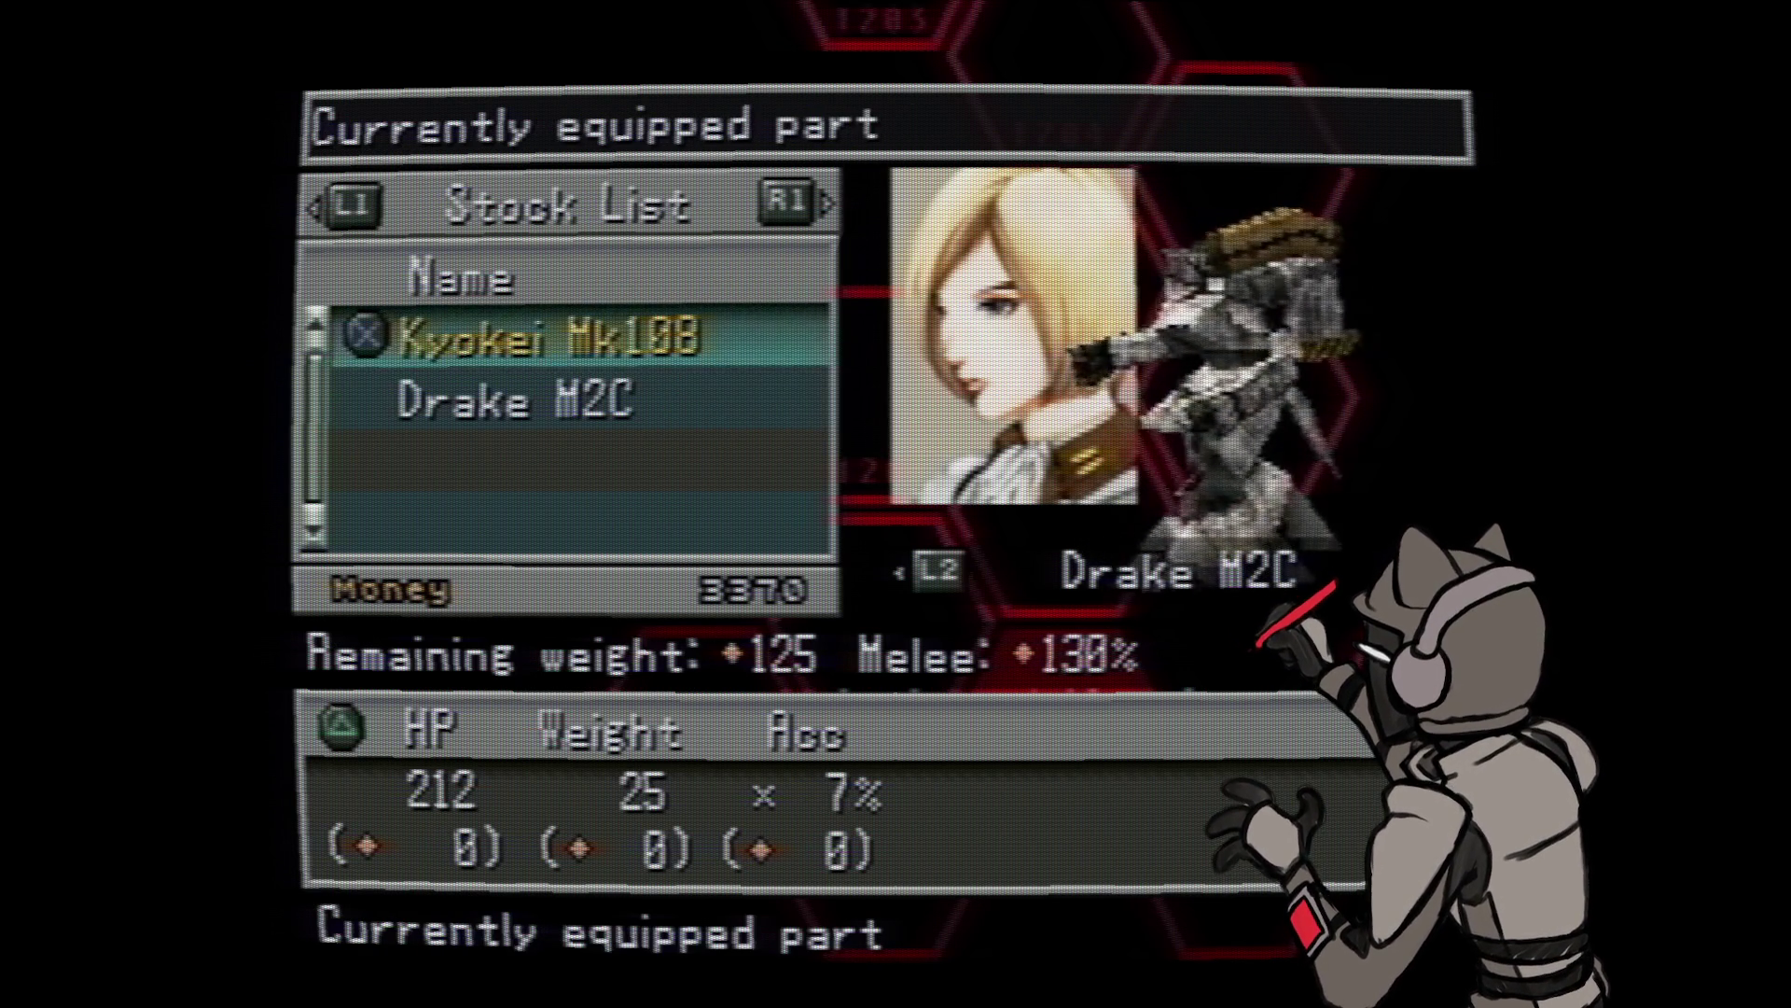
{"action": "key", "text": "Escape"}
- Compare Drake M2C and Kyokei Mk108 legs in the stock list, keeping the Drake M2C legs
{"action": "key", "text": "Down"}
{"action": "key", "text": "Return"}
{"action": "key", "text": "Down"}
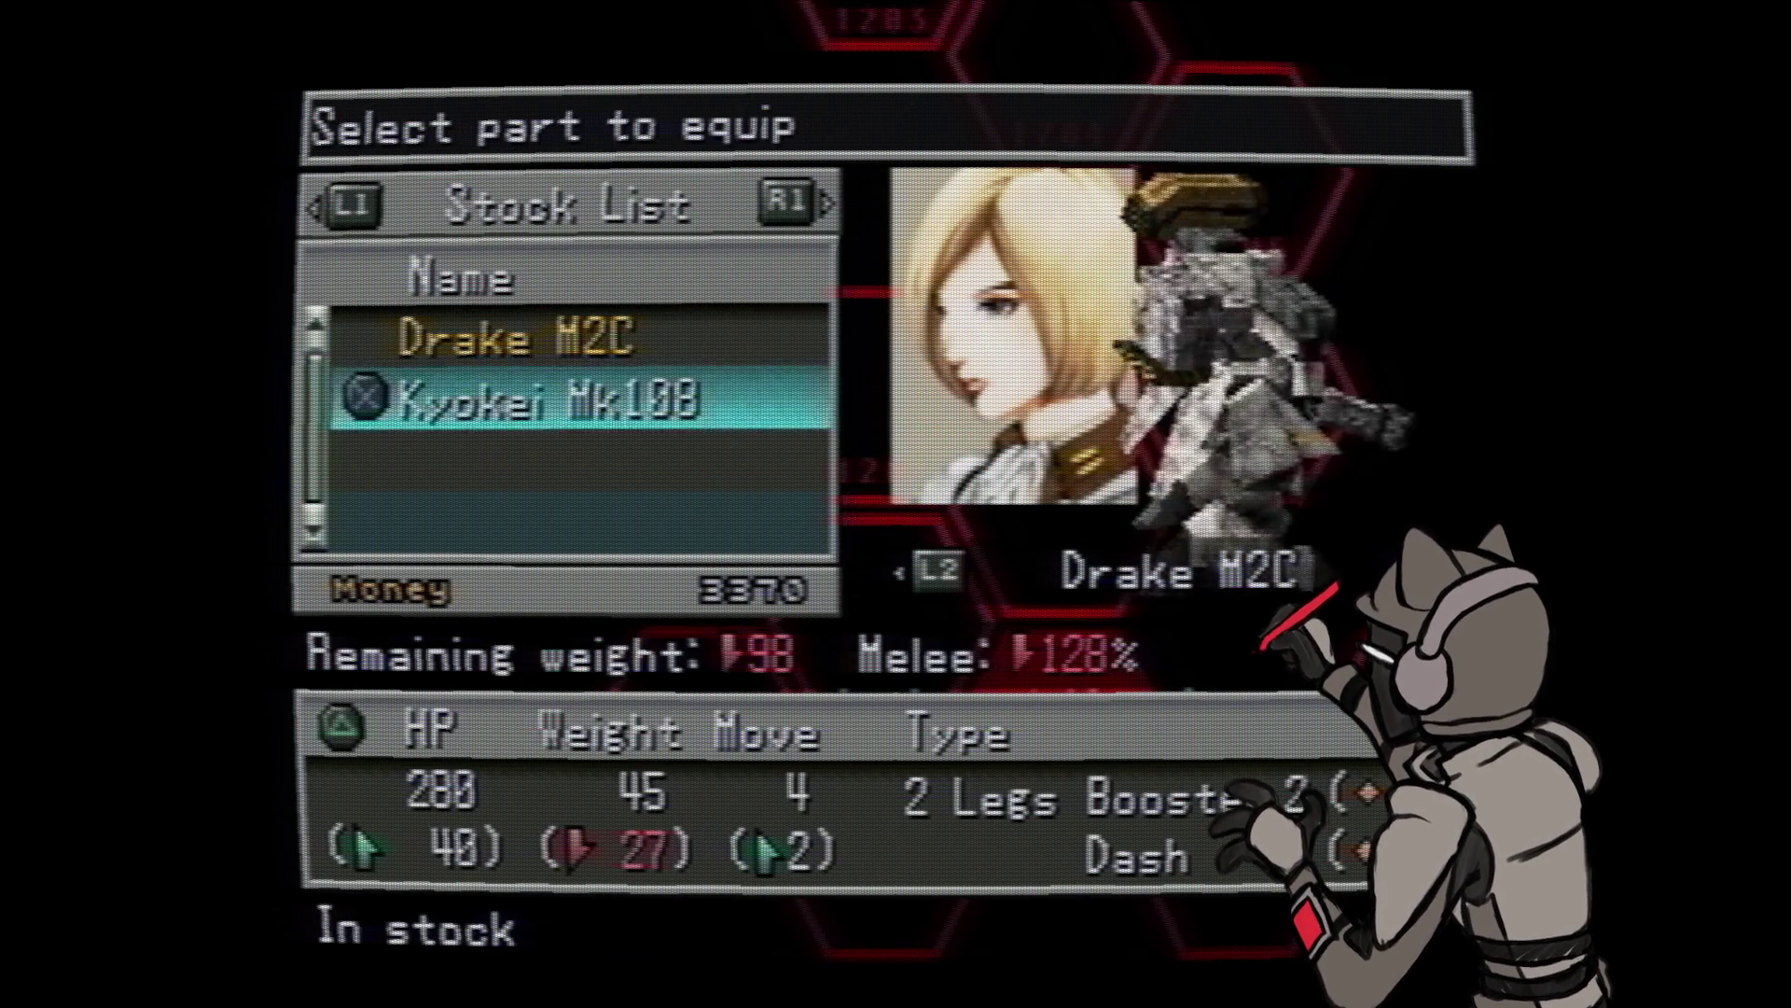
{"action": "key", "text": "Up"}
{"action": "key", "text": "Down"}
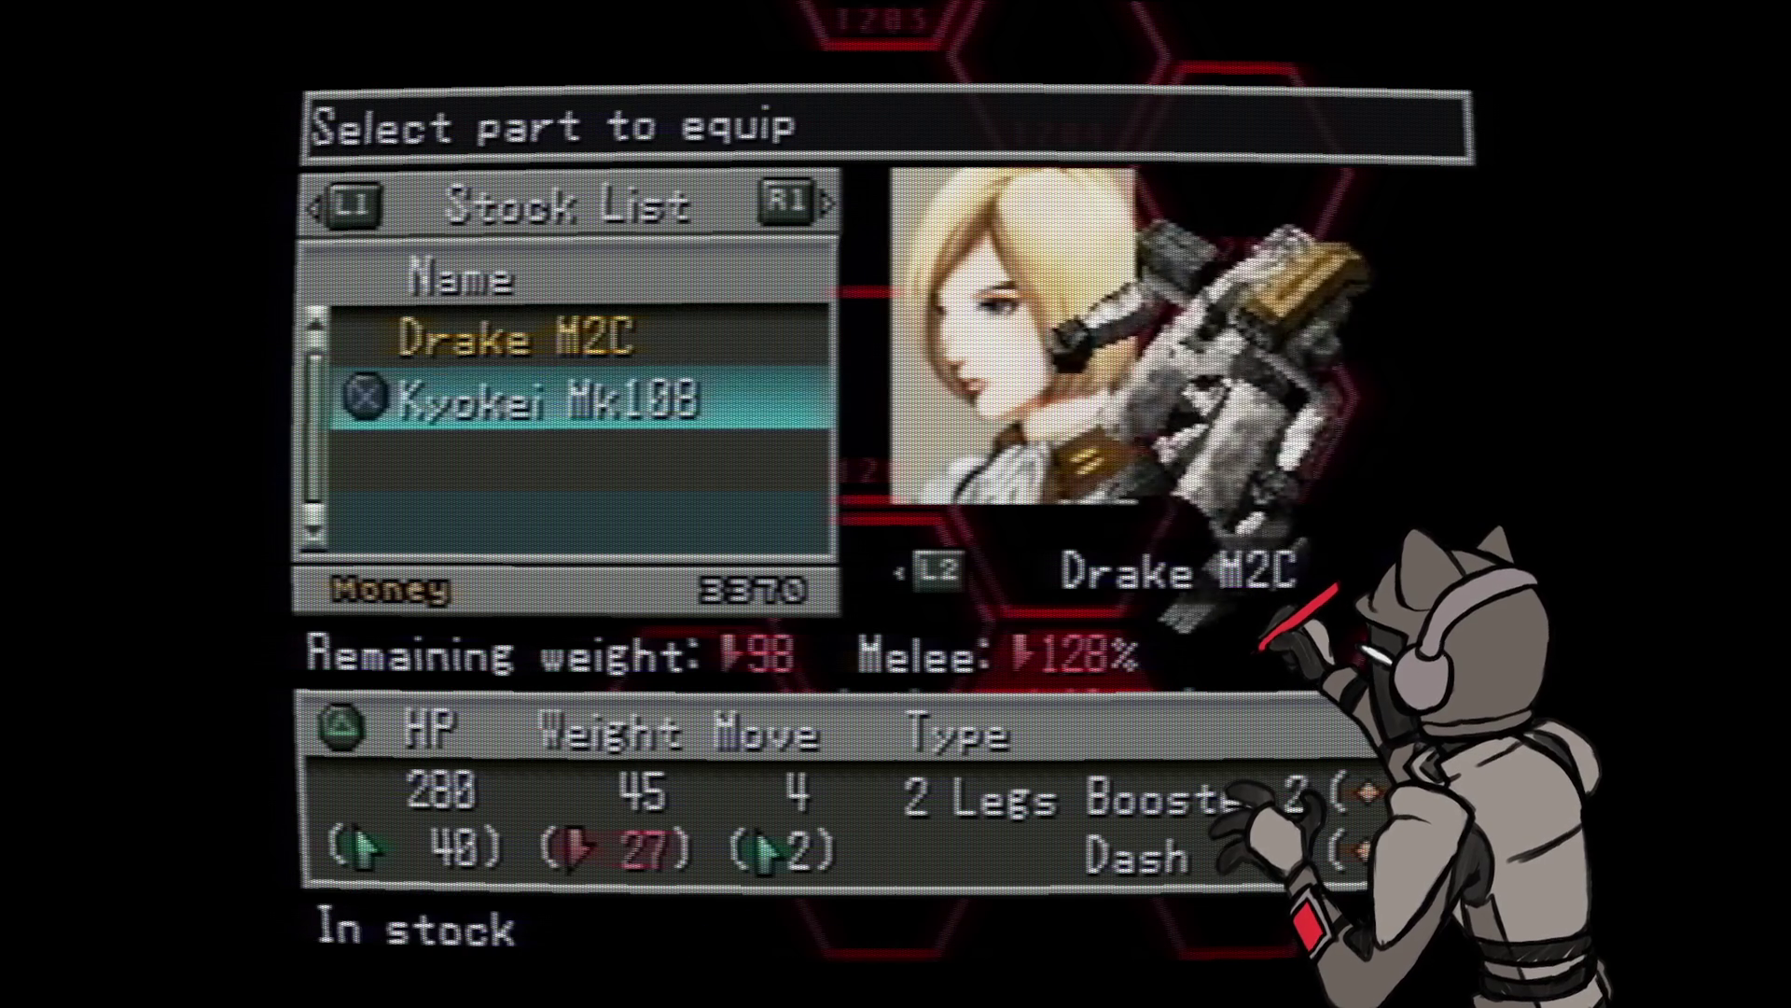
{"action": "key", "text": "Up"}
{"action": "key", "text": "Down"}
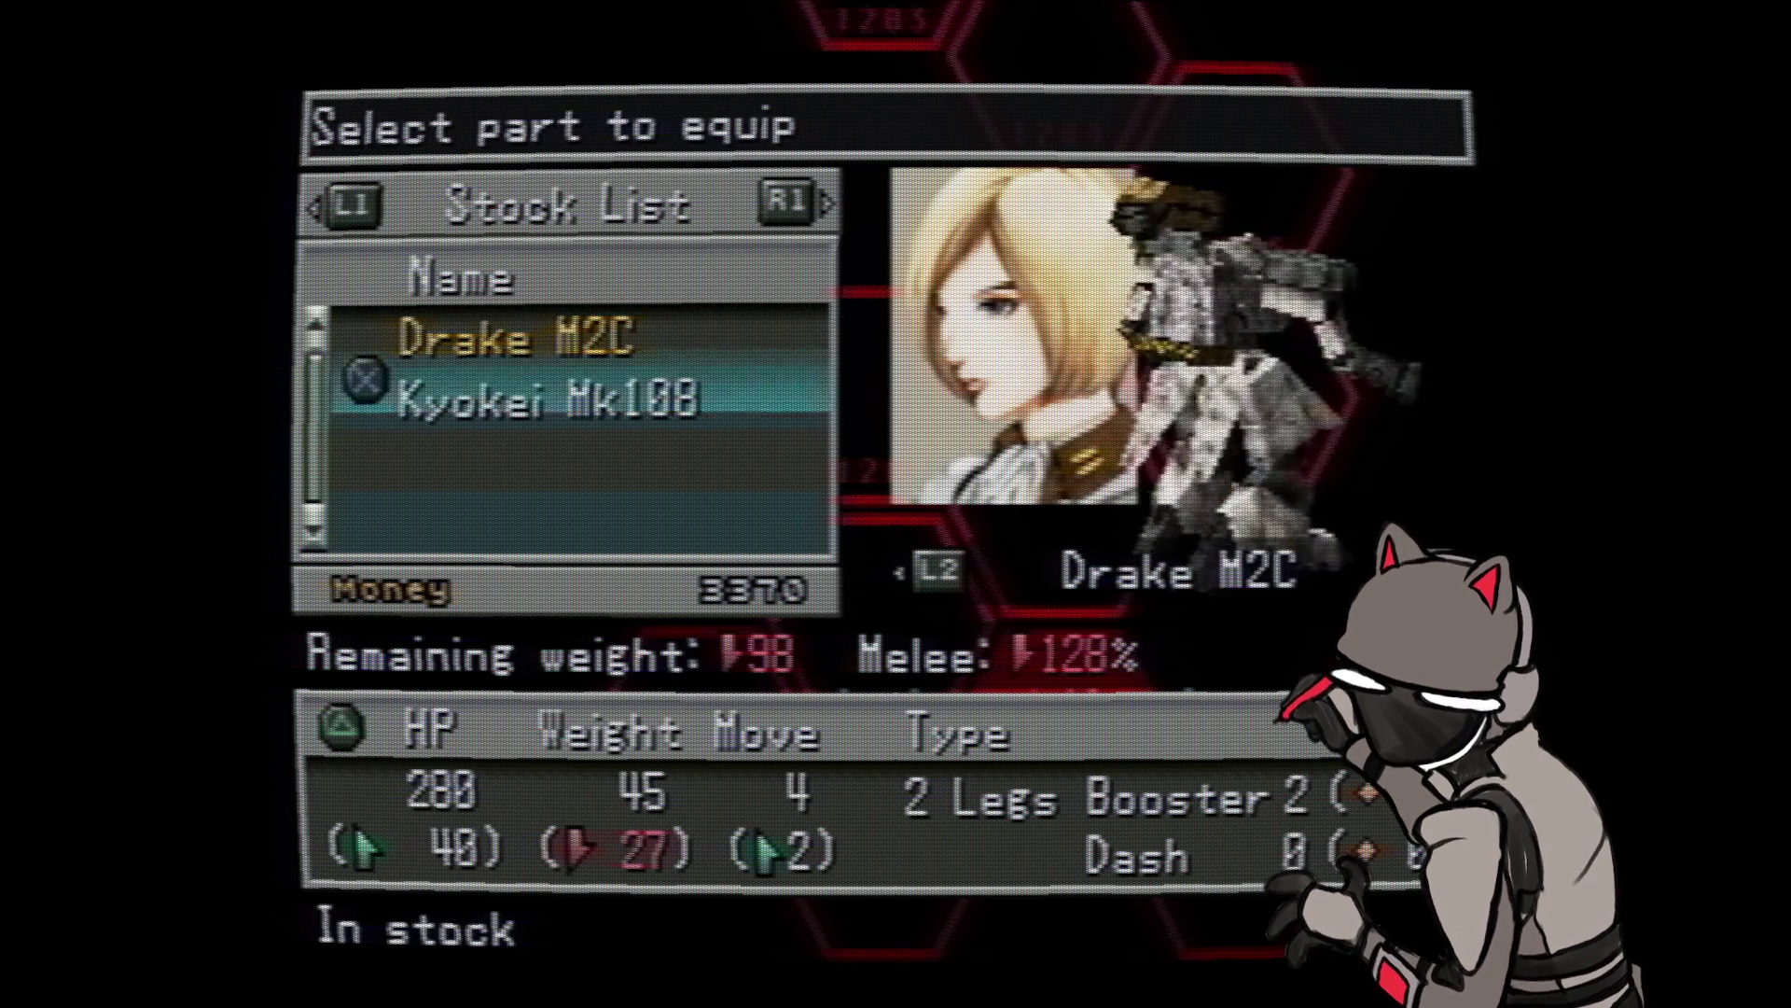
{"action": "key", "text": "Up"}
{"action": "key", "text": "Down"}
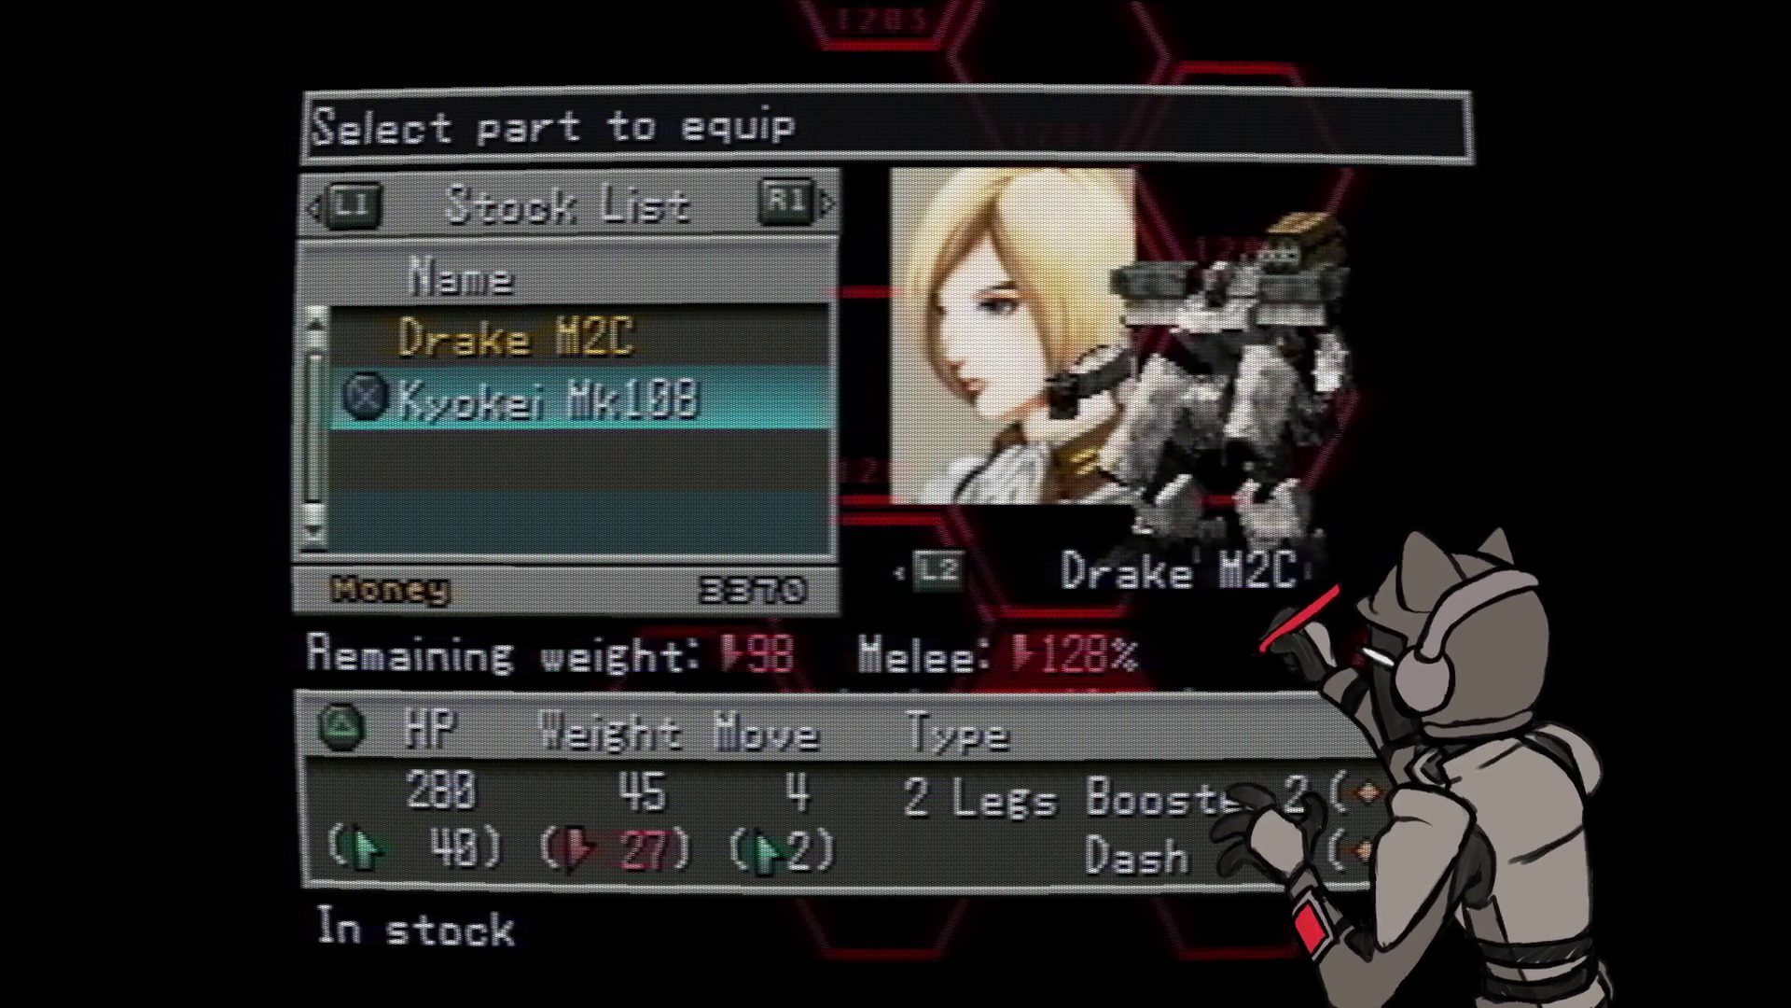
{"action": "key", "text": "Up"}
{"action": "key", "text": "Down"}
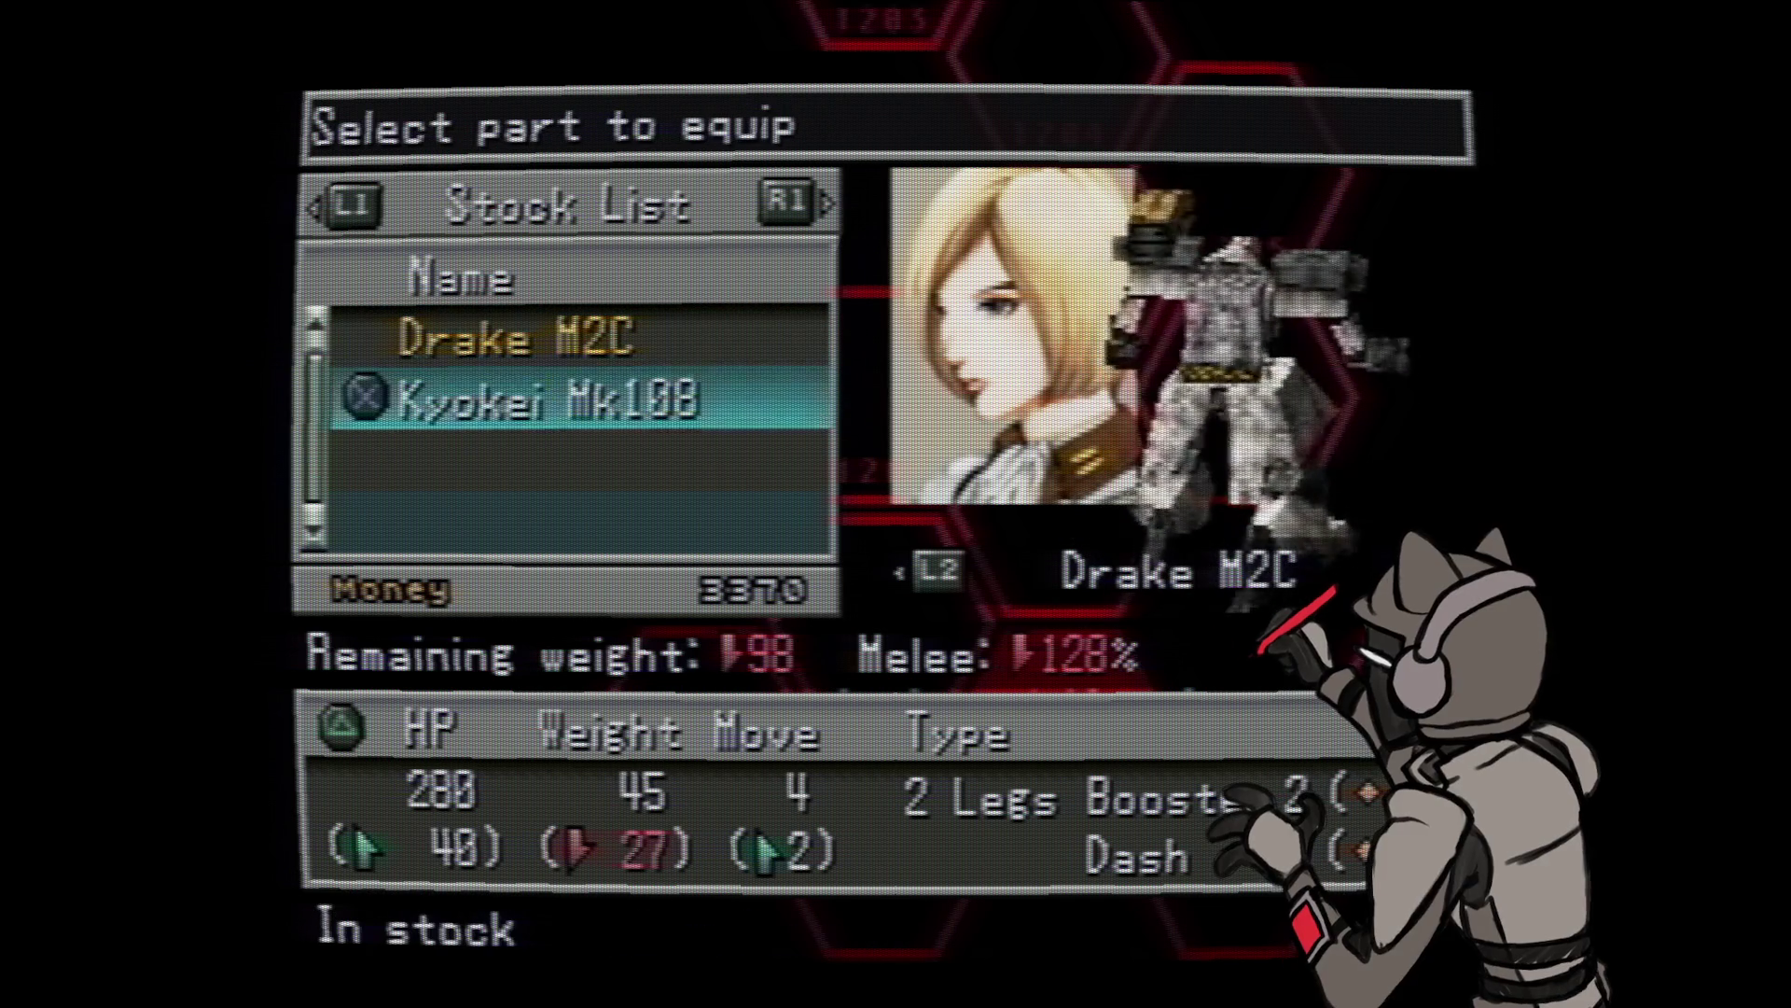
{"action": "key", "text": "Up"}
{"action": "key", "text": "Down"}
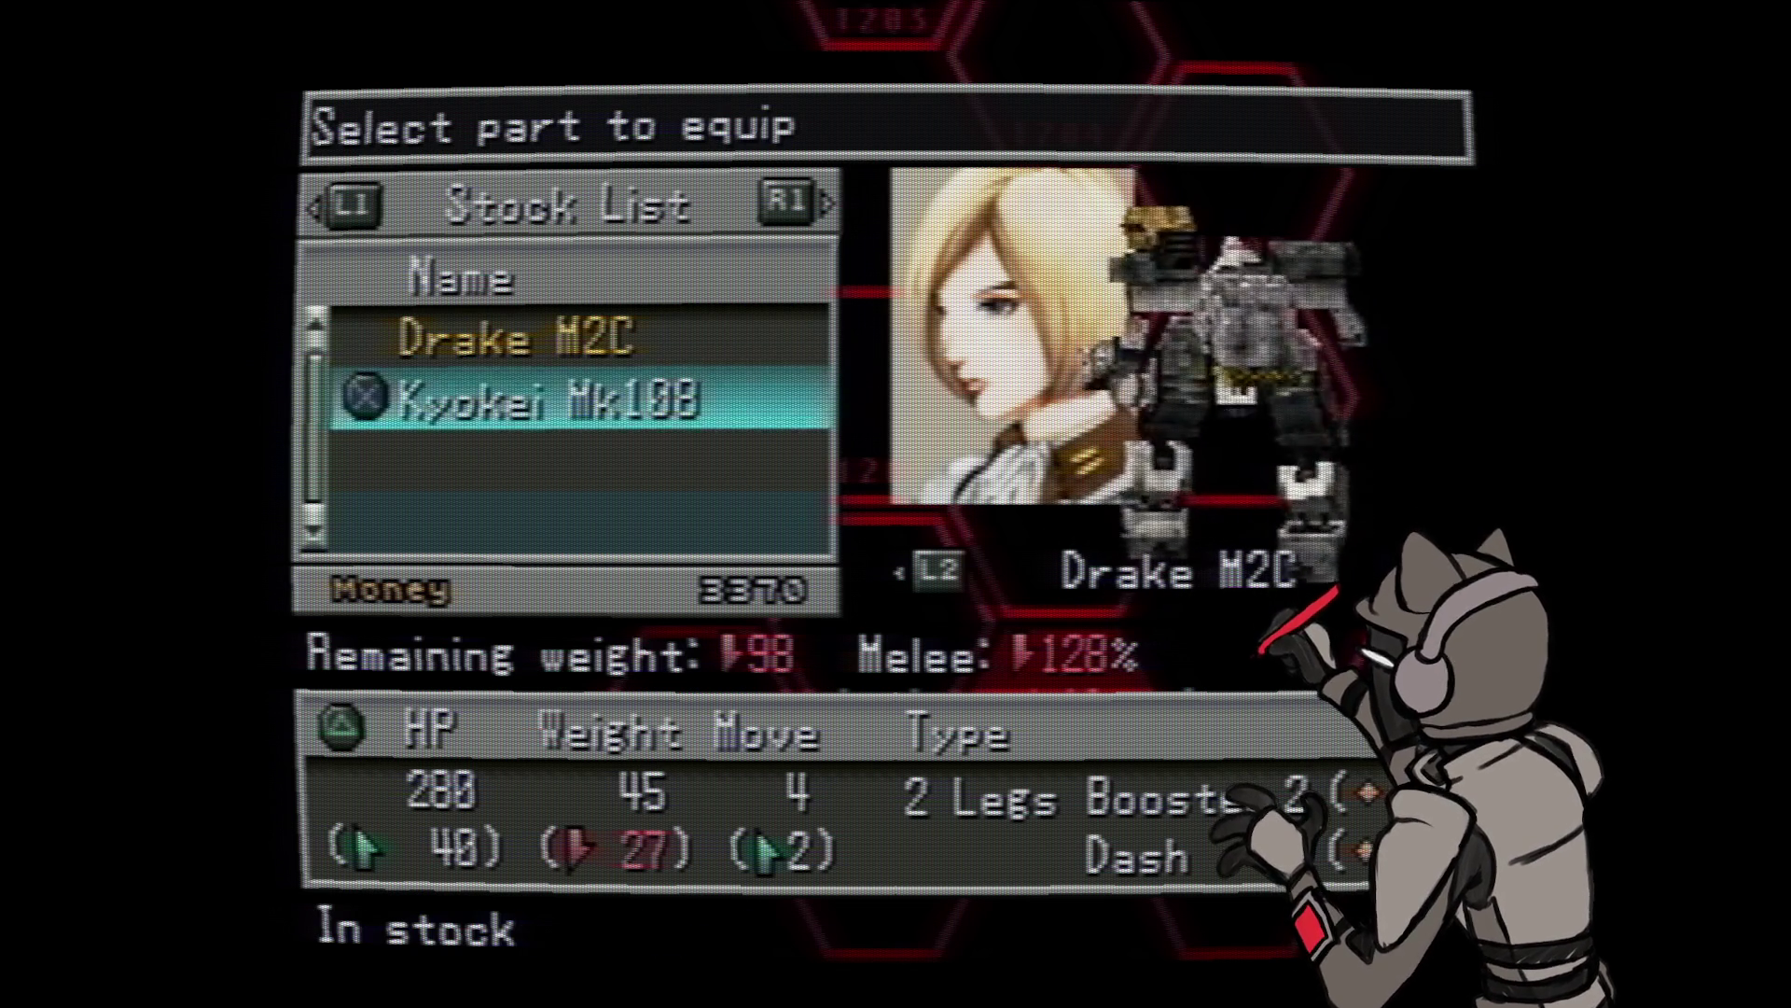
{"action": "key", "text": "Up"}
{"action": "key", "text": "Down"}
{"action": "key", "text": "Up"}
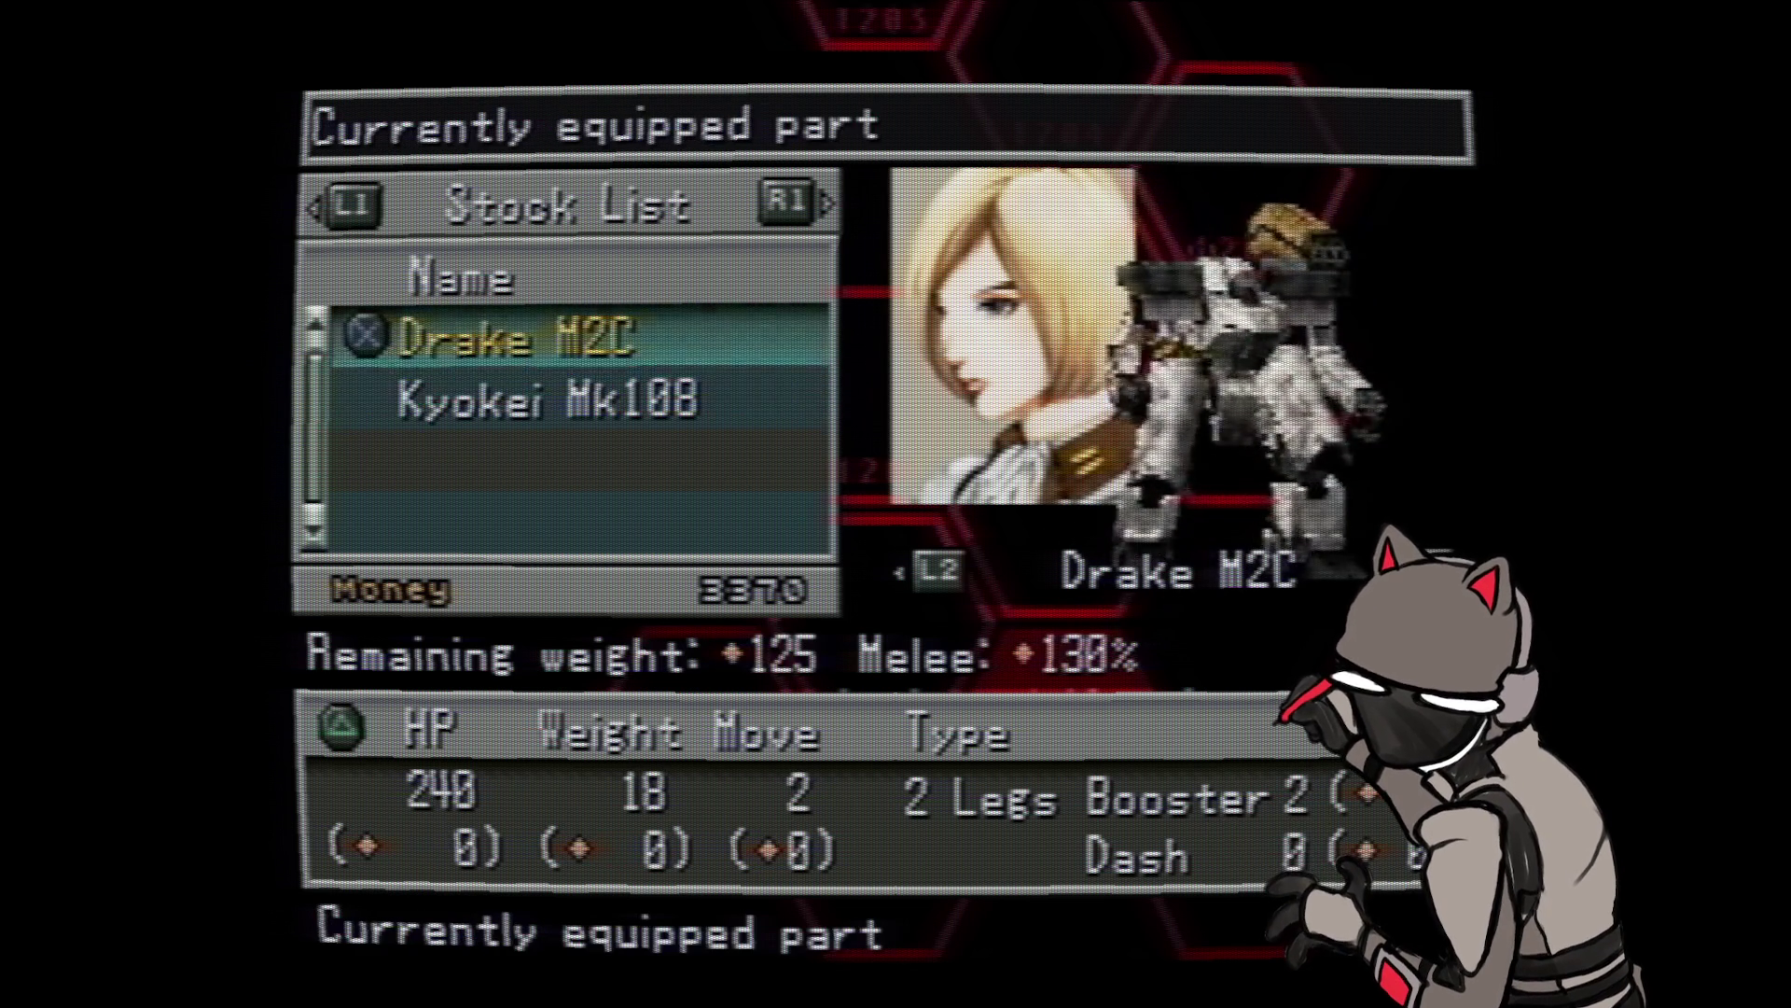
{"action": "key", "text": "Down"}
{"action": "key", "text": "Up"}
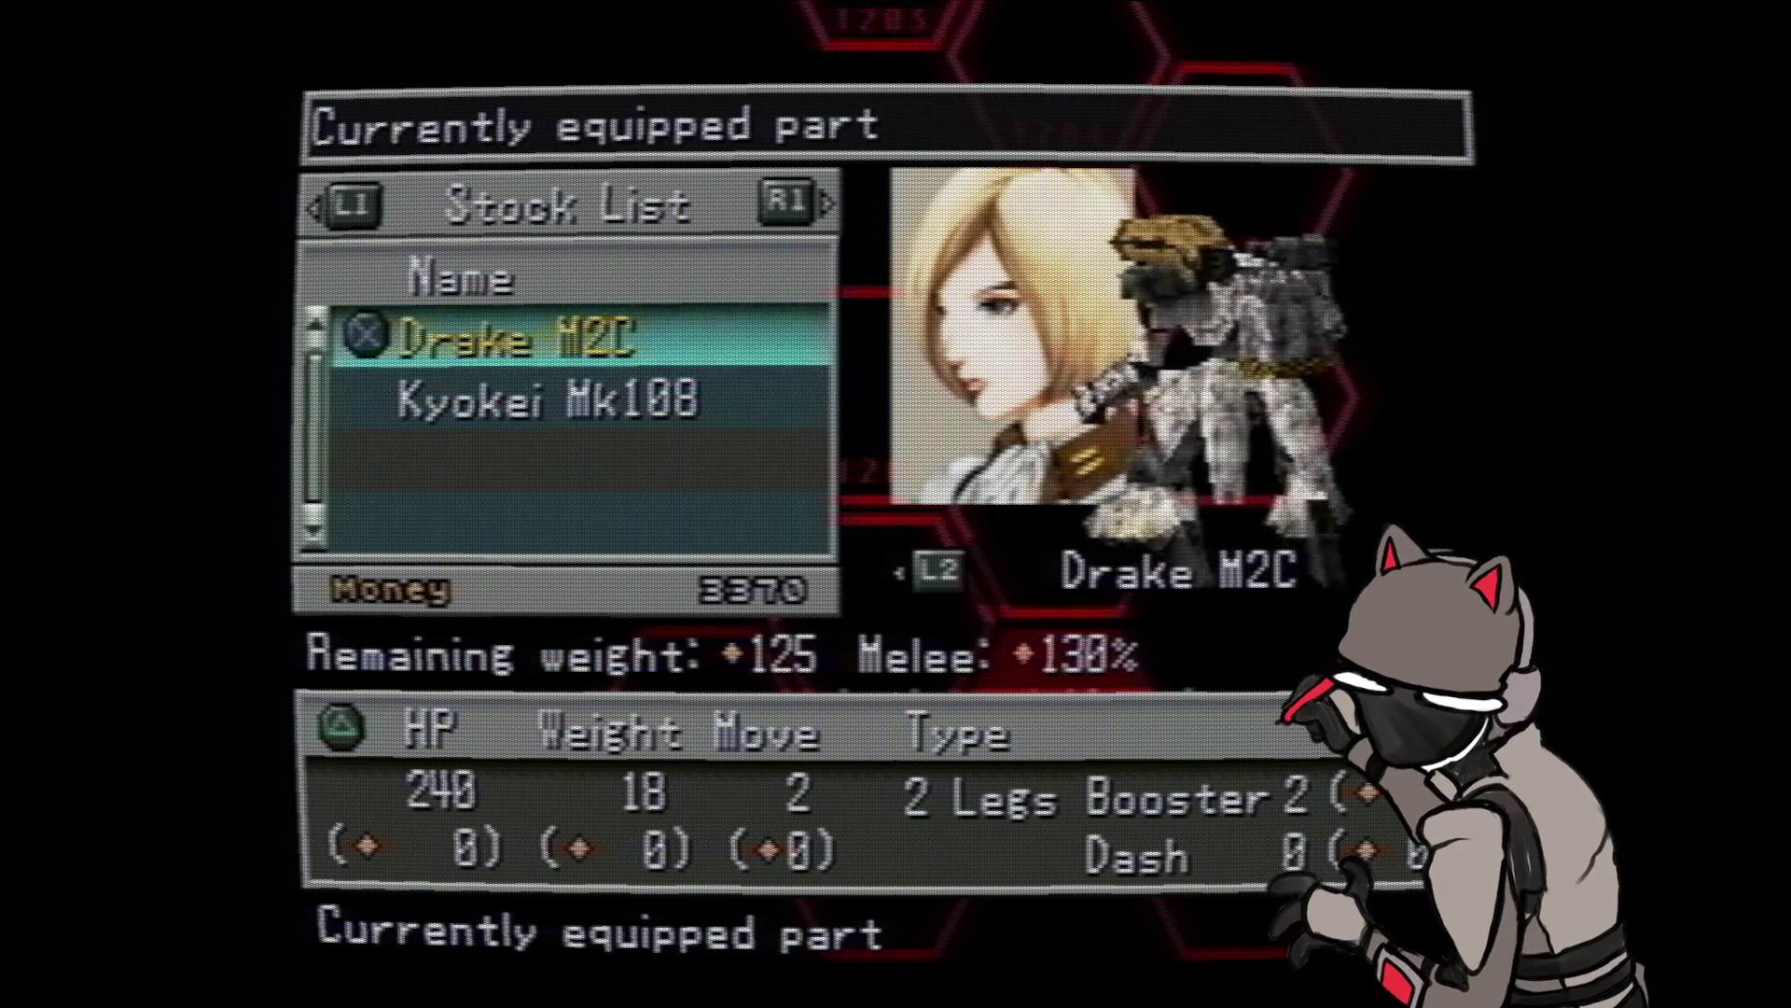
{"action": "key", "text": "Down"}
{"action": "key", "text": "Escape"}
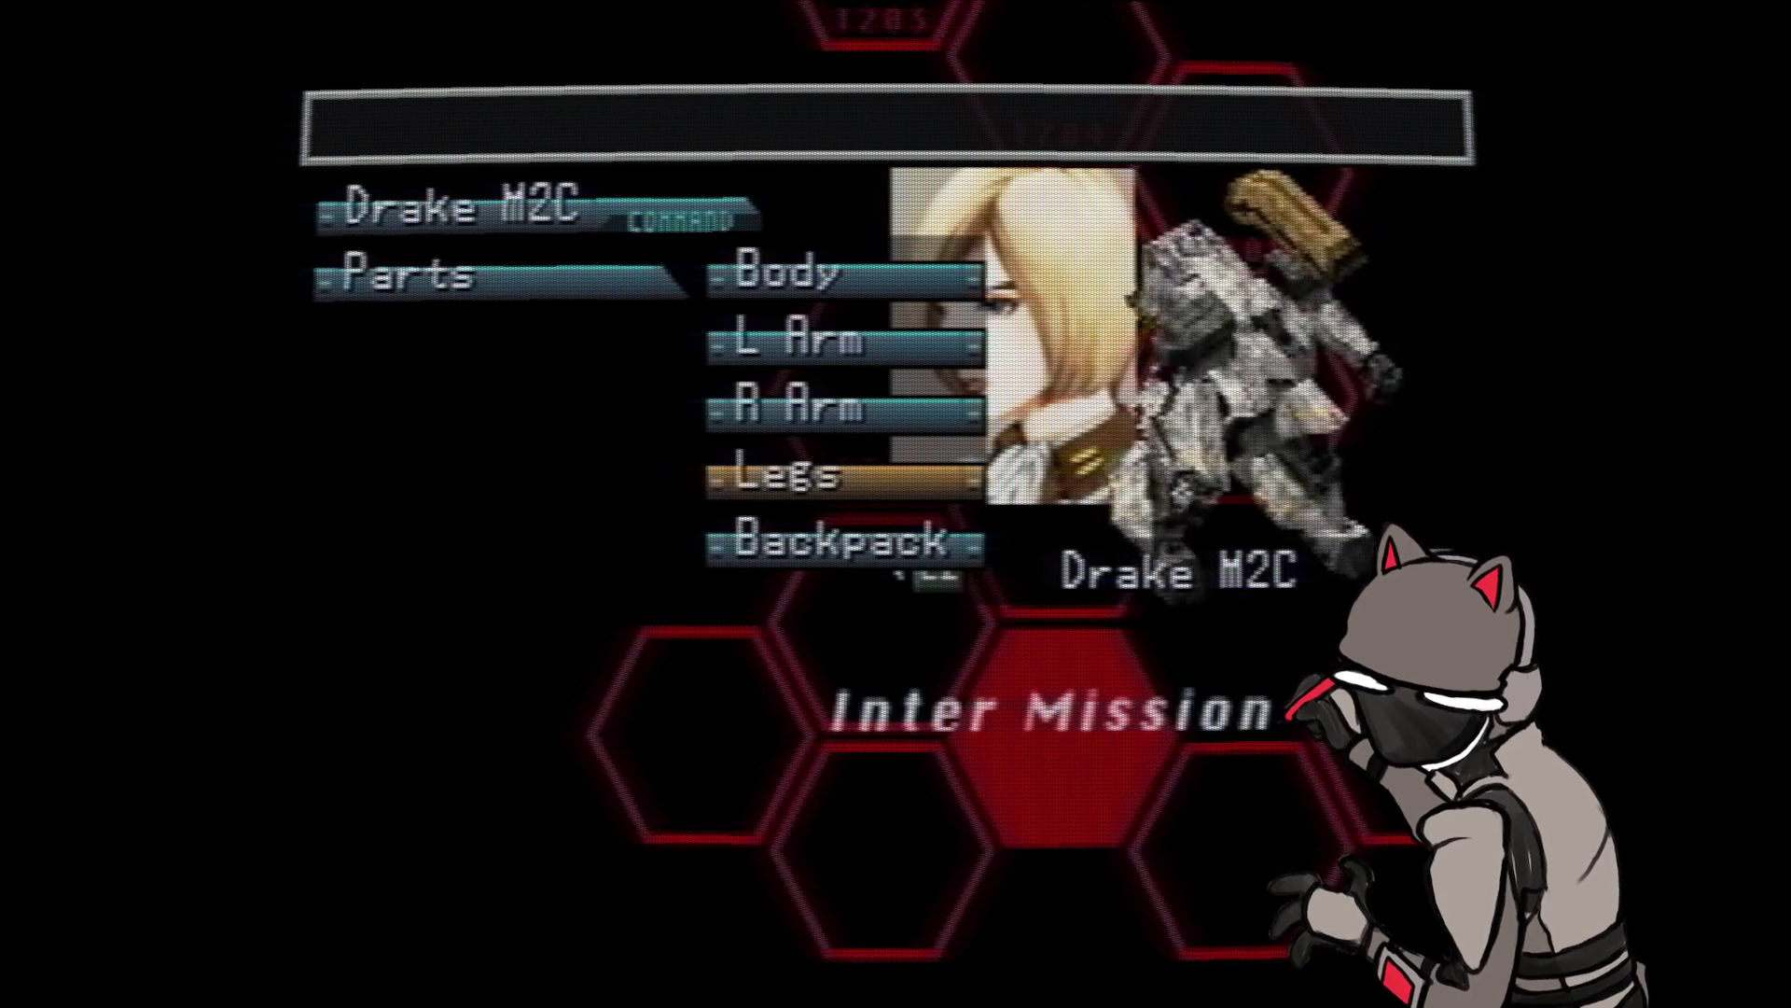
- Compare the Drake M2C body with Kyokei Mk108 and equip the Kyokei Mk108 body
{"action": "key", "text": "Up"}
{"action": "key", "text": "Up"}
{"action": "key", "text": "Up"}
{"action": "key", "text": "Return"}
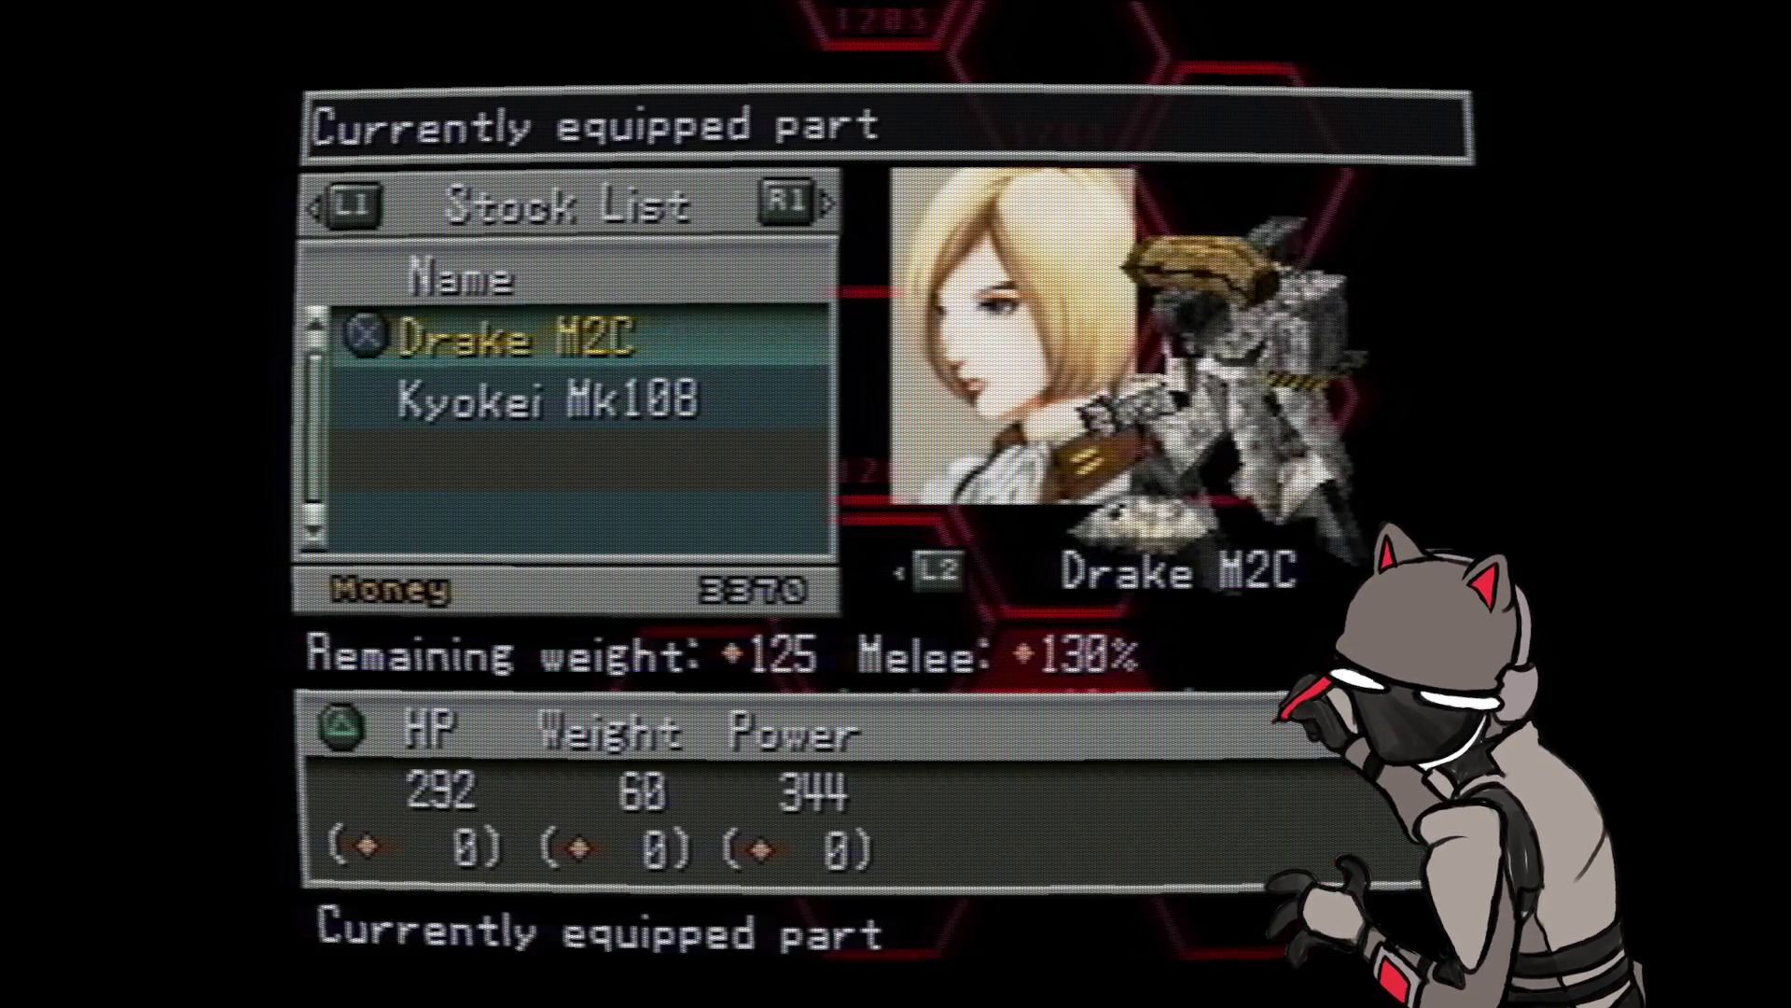
{"action": "key", "text": "Down"}
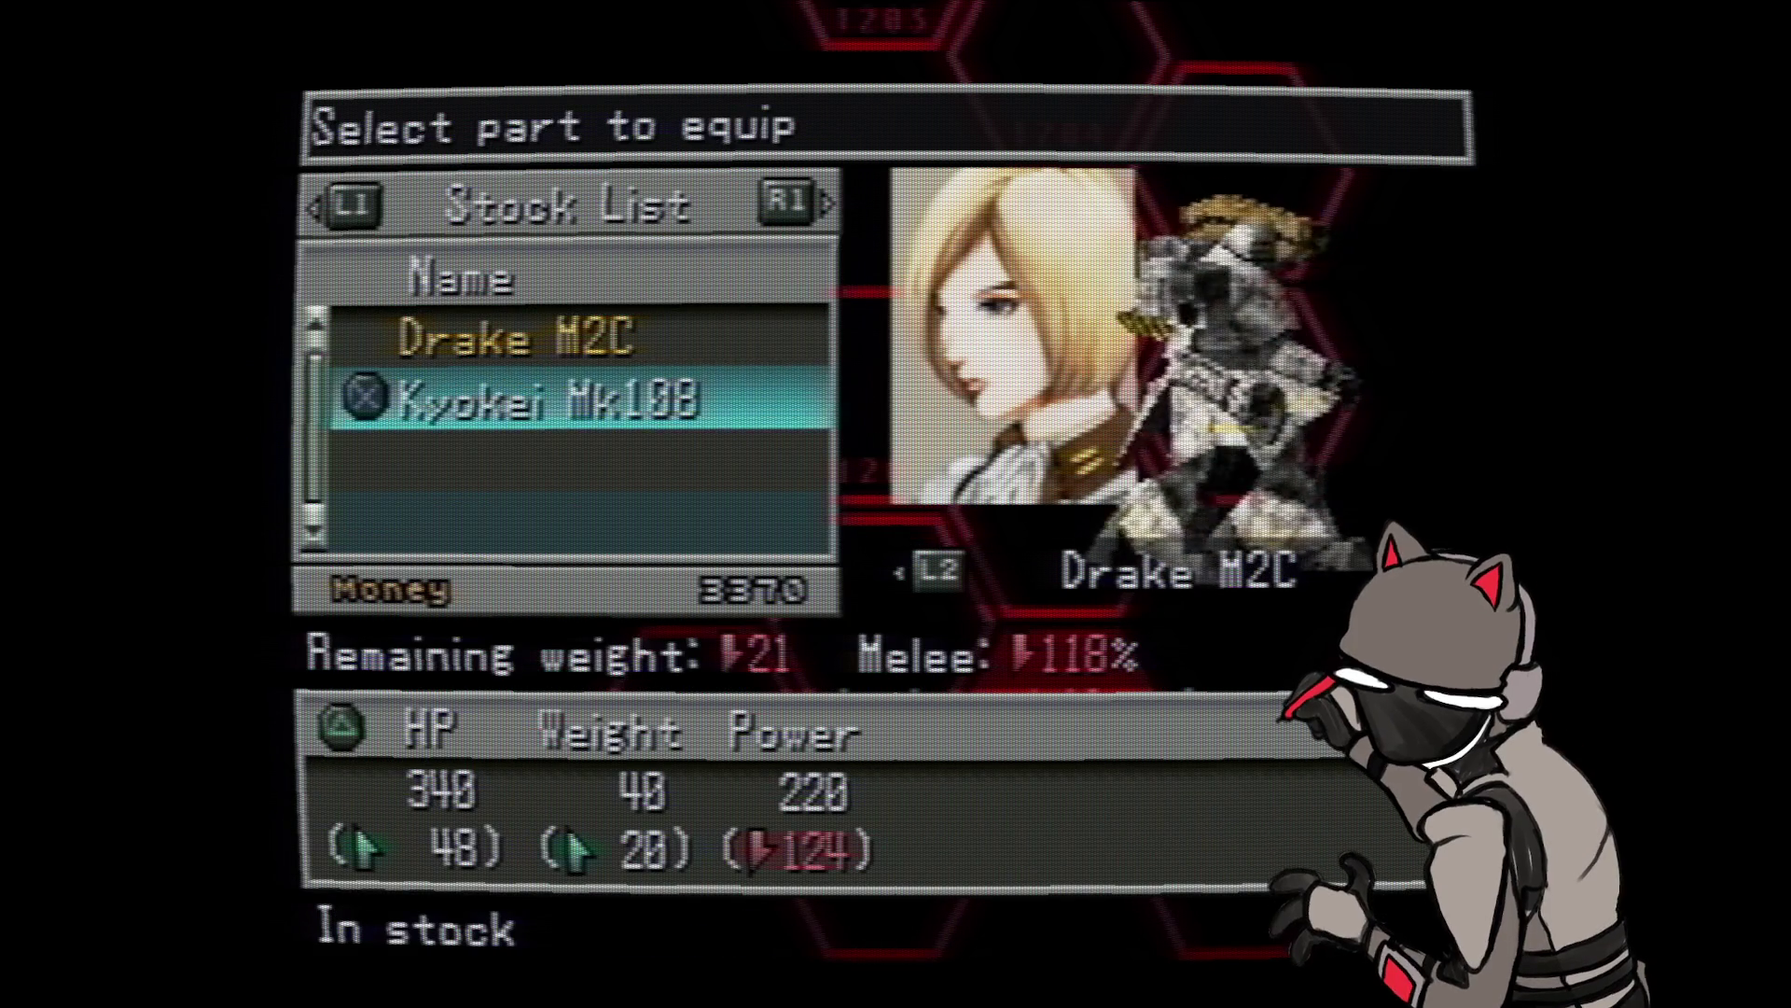
{"action": "key", "text": "Up"}
{"action": "key", "text": "Down"}
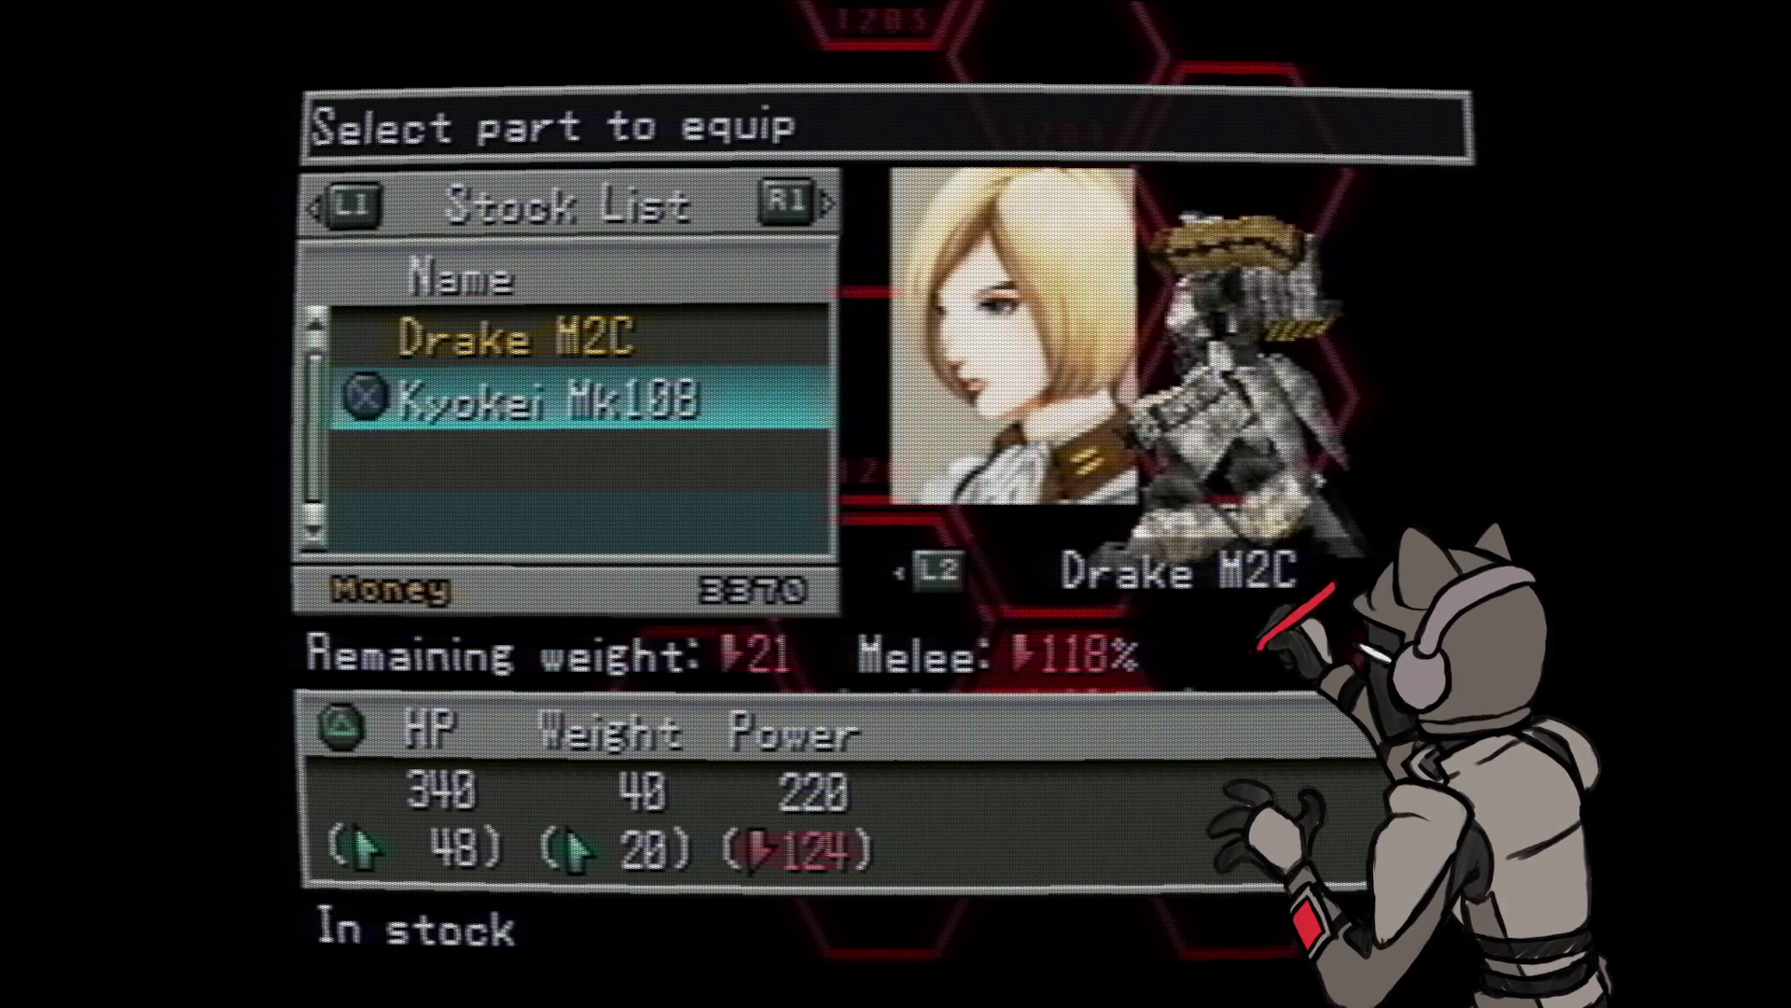
{"action": "key", "text": "Up"}
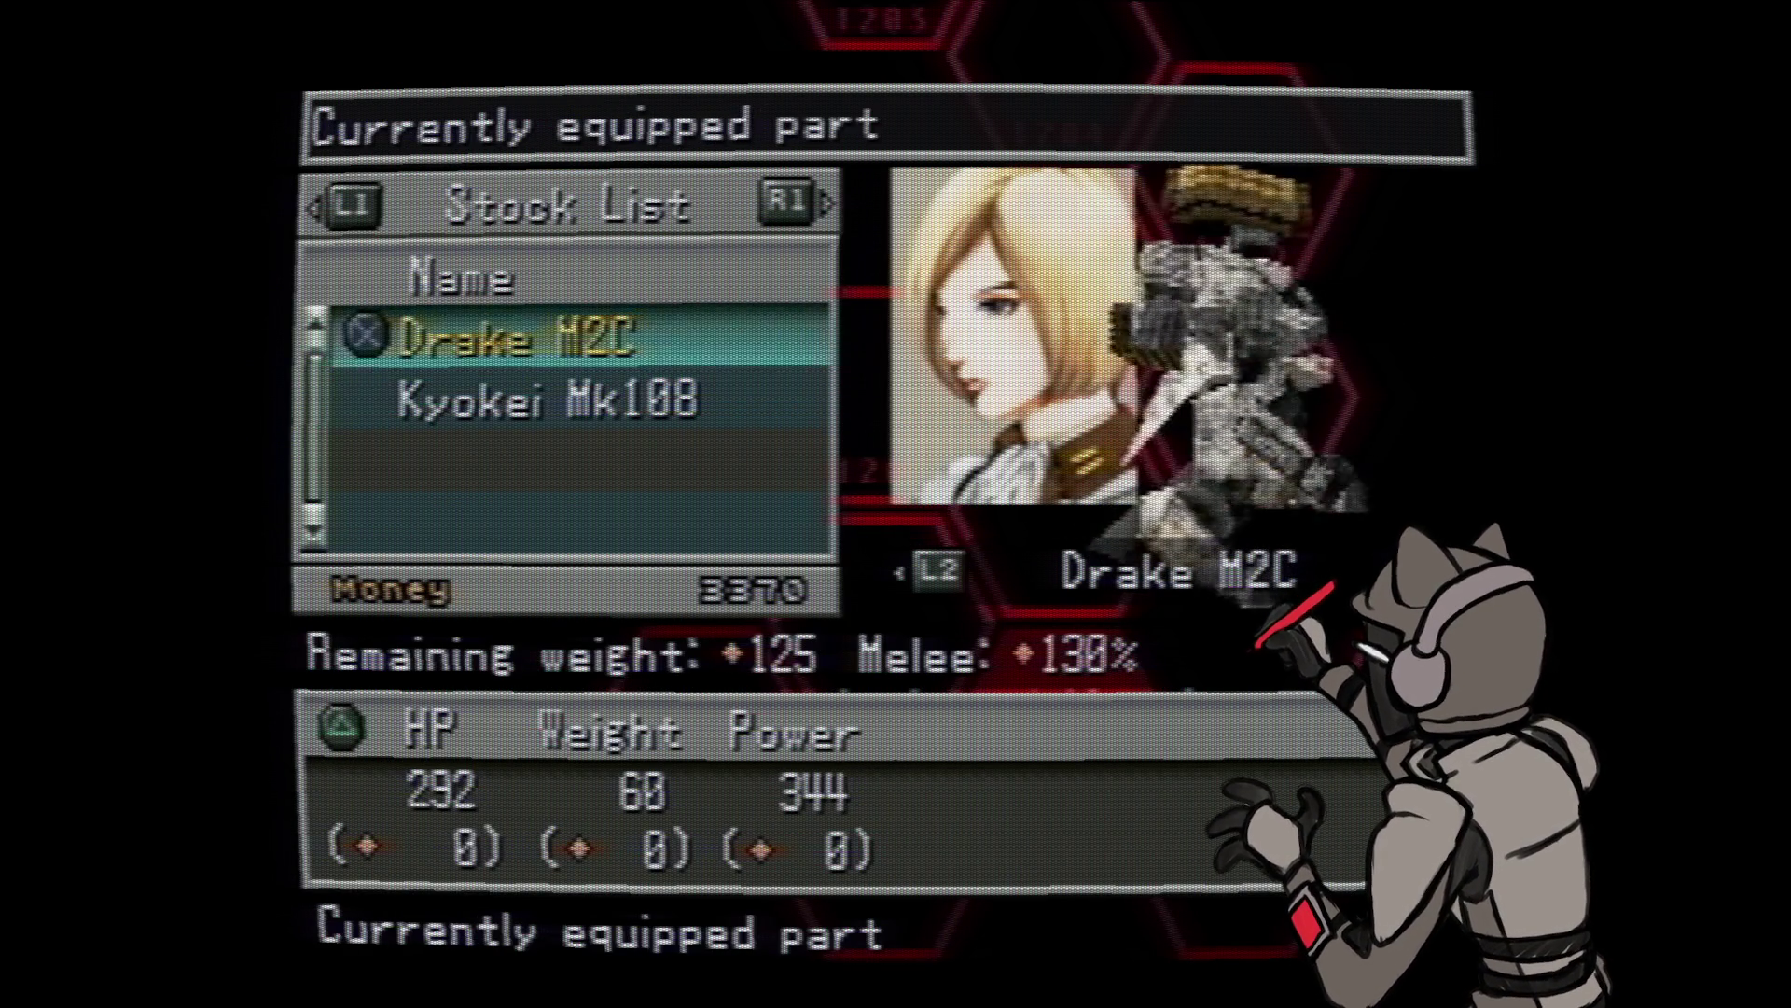
{"action": "key", "text": "Down"}
{"action": "key", "text": "Up"}
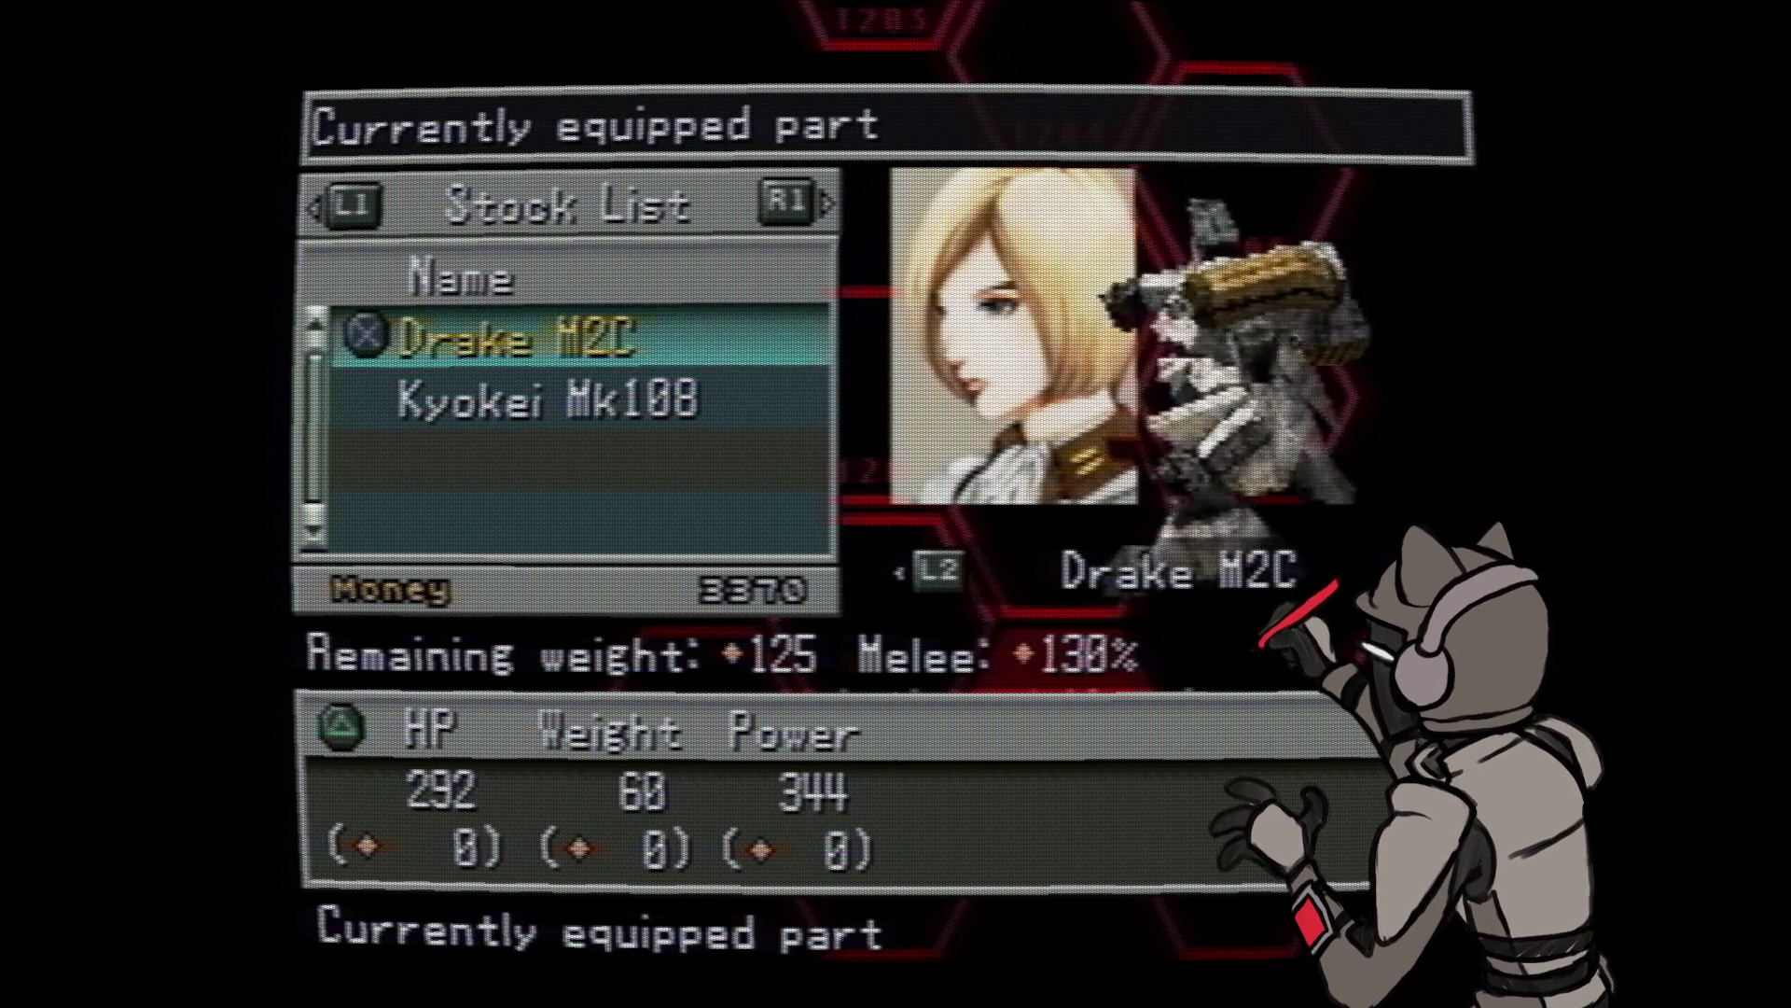
{"action": "key", "text": "Down"}
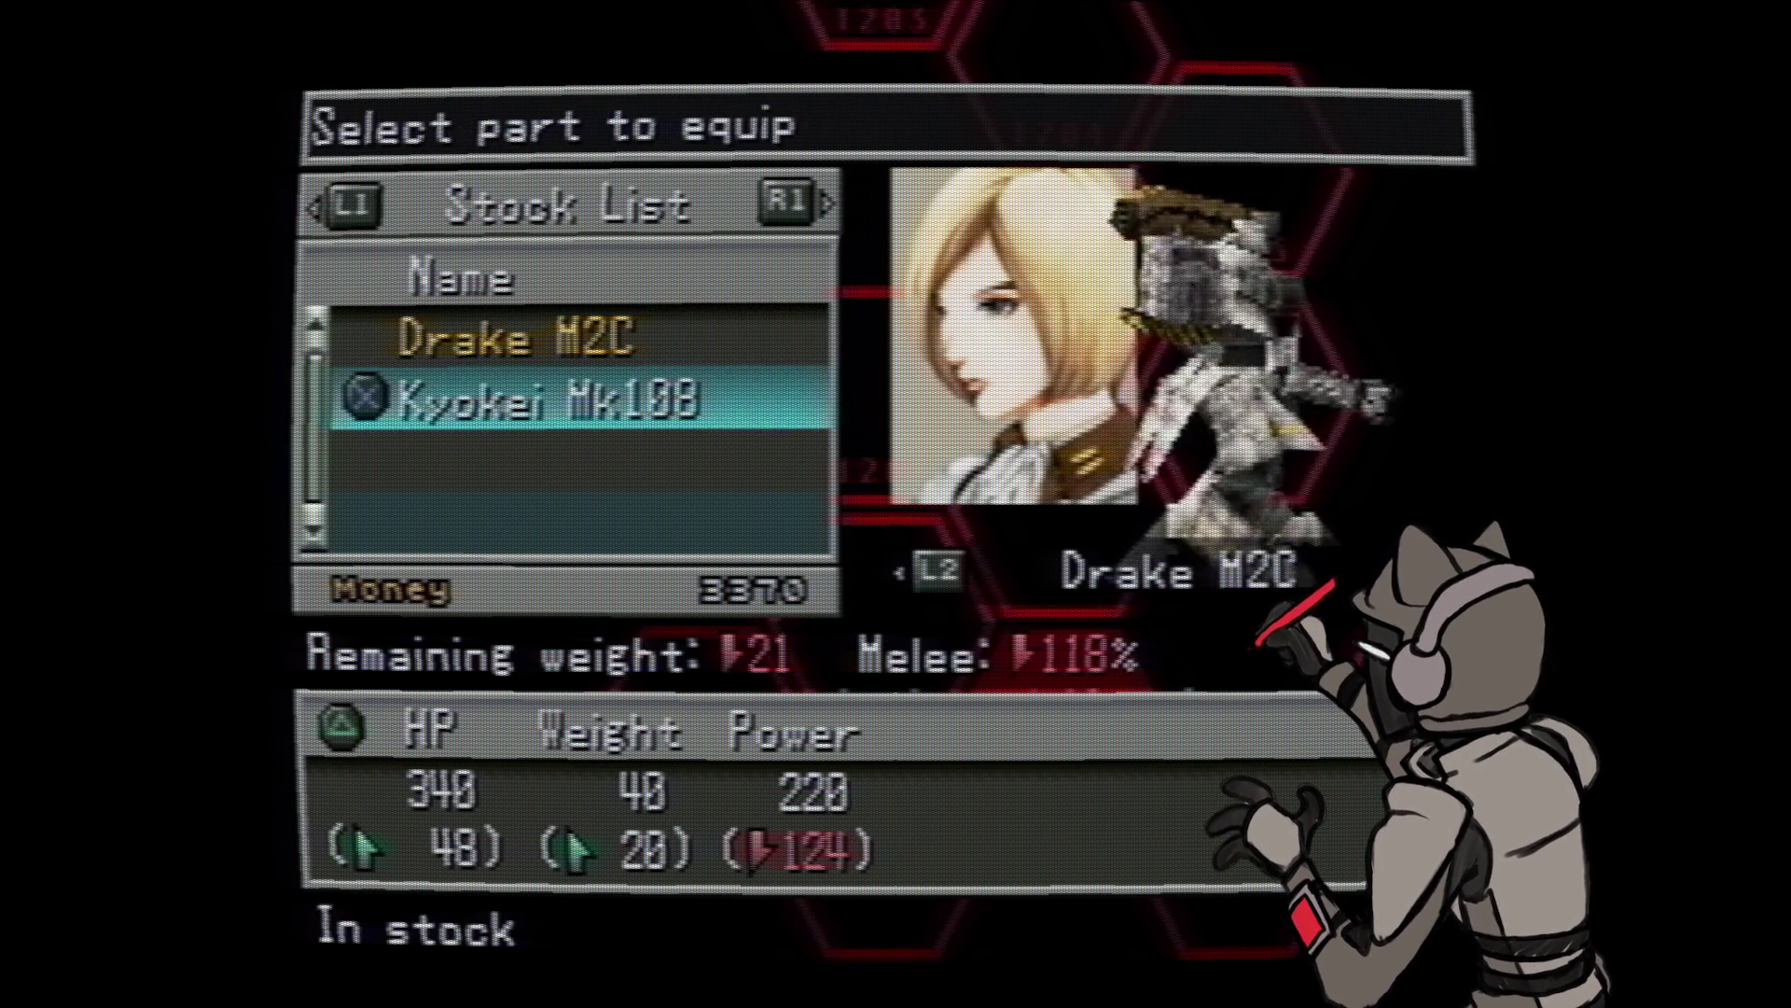
{"action": "key", "text": "Up"}
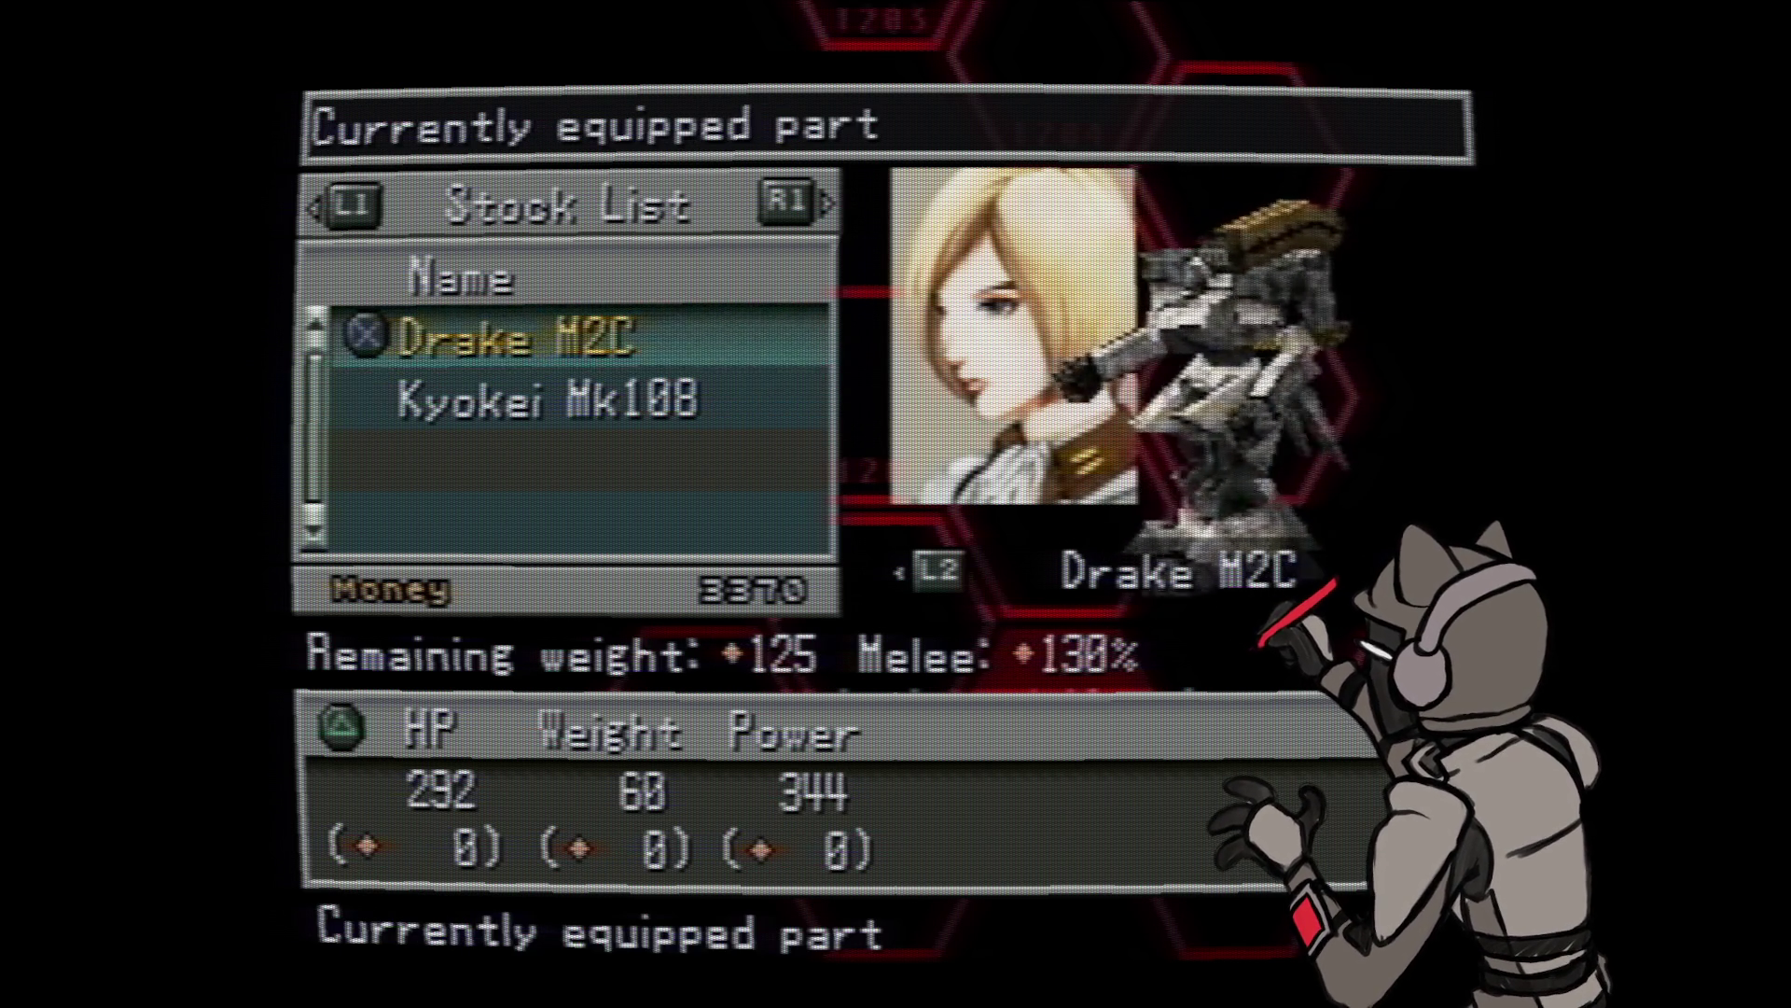
{"action": "key", "text": "Down"}
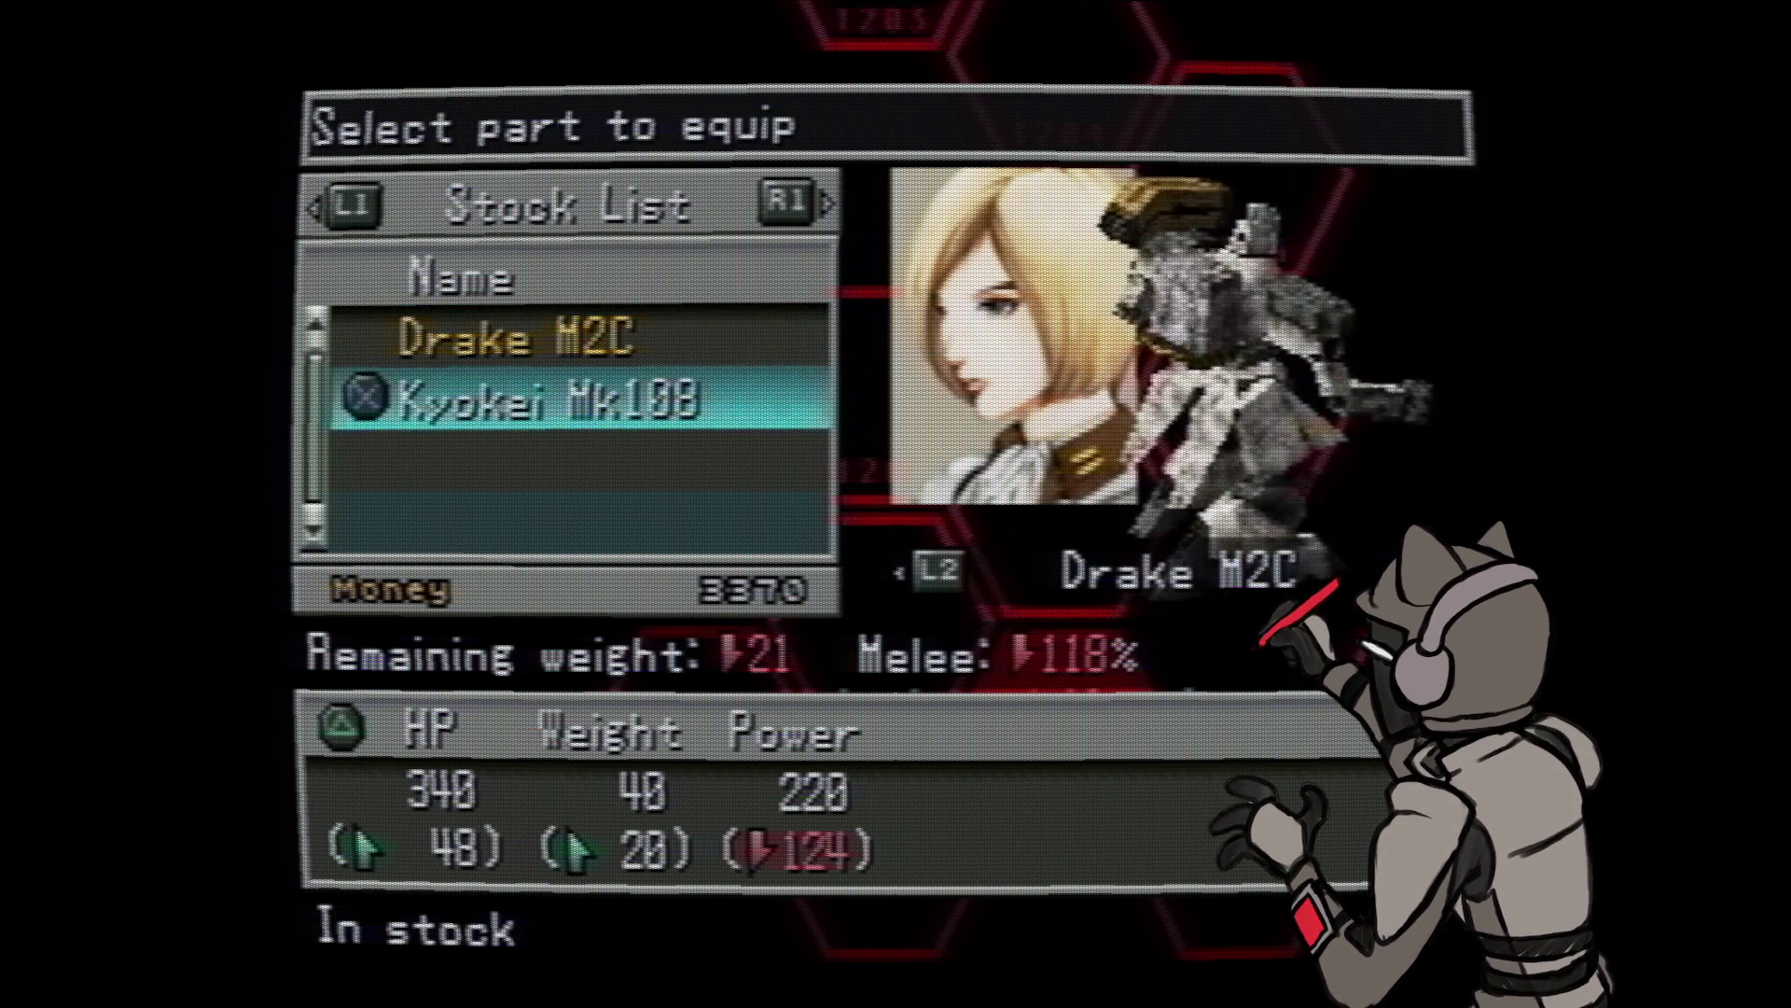
{"action": "key", "text": "Up"}
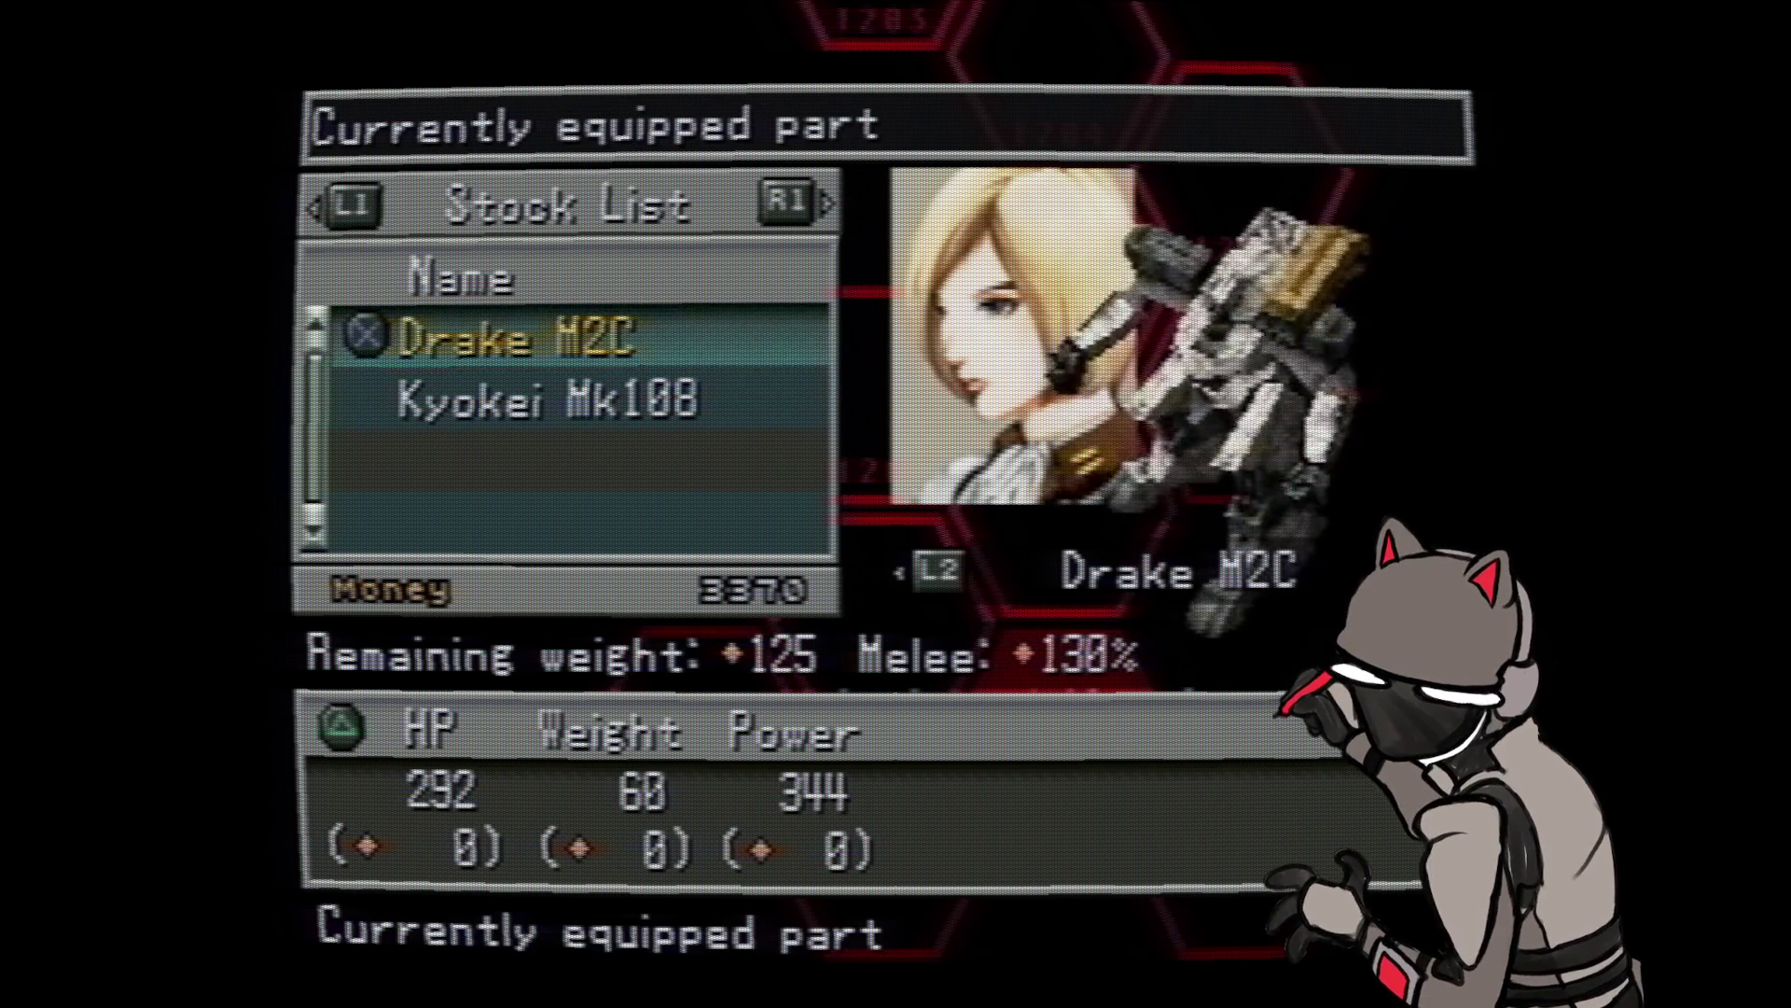
{"action": "key", "text": "Down"}
{"action": "key", "text": "Up"}
{"action": "key", "text": "Down"}
{"action": "key", "text": "Up"}
{"action": "key", "text": "Down"}
{"action": "key", "text": "Return"}
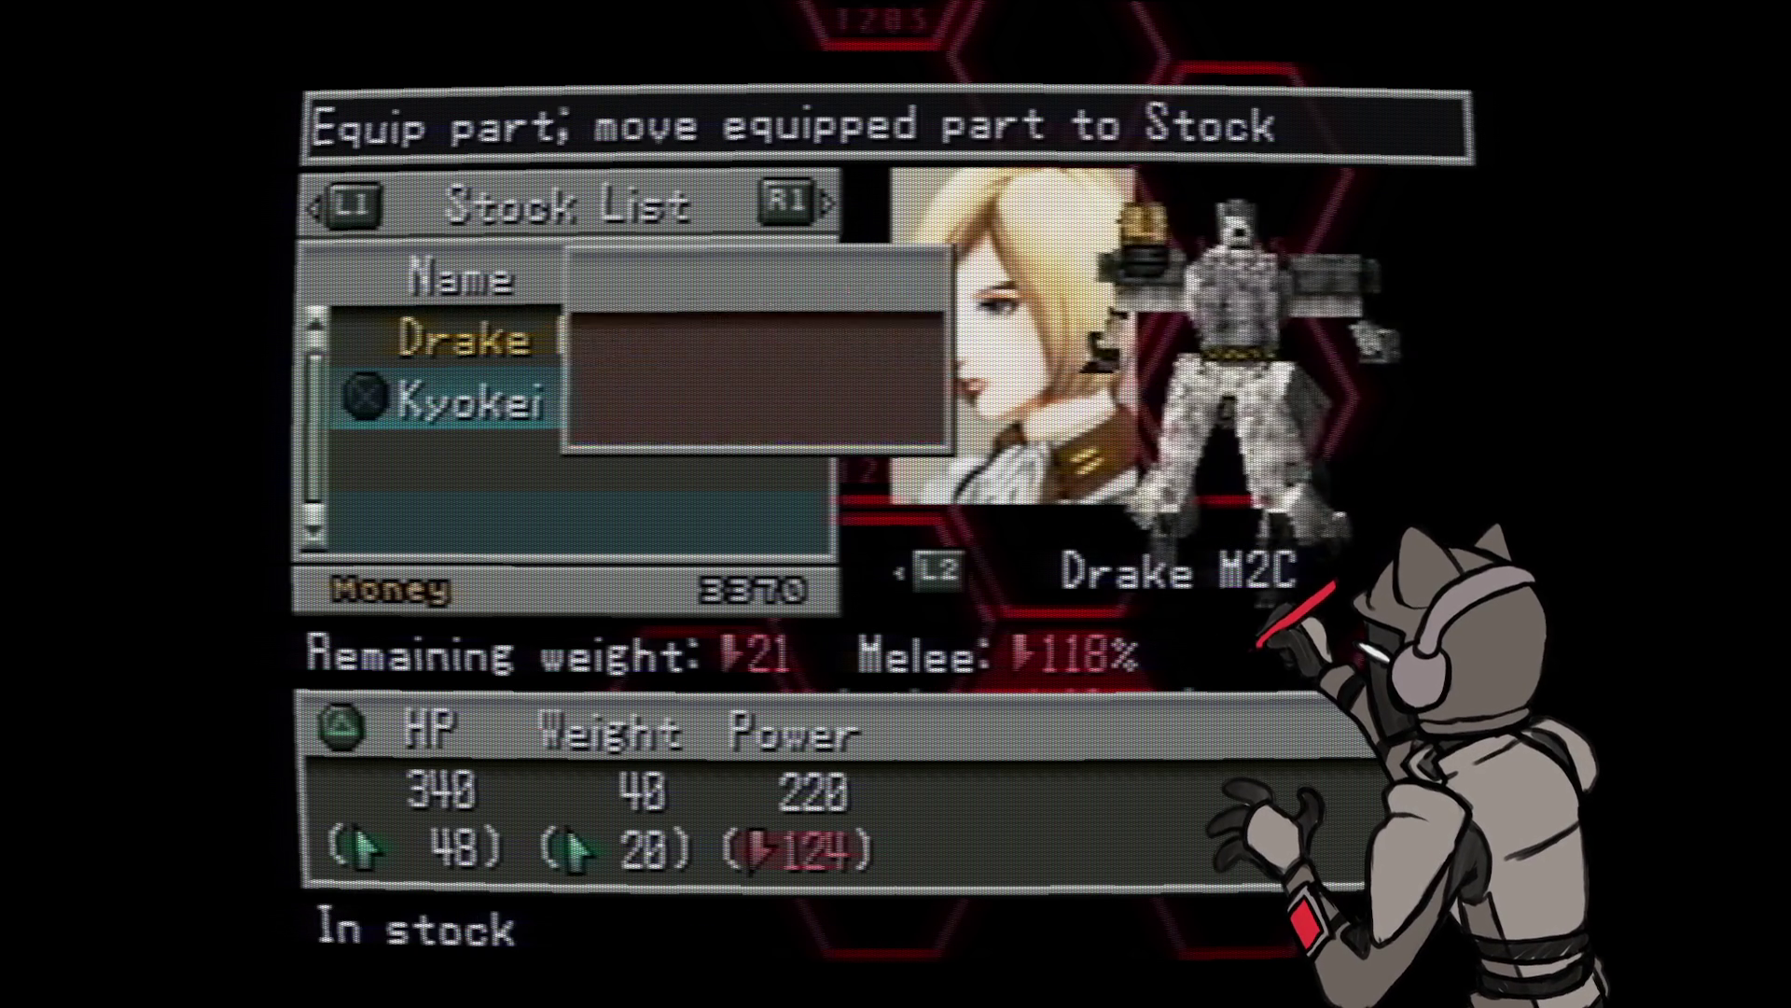
{"action": "key", "text": "Return"}
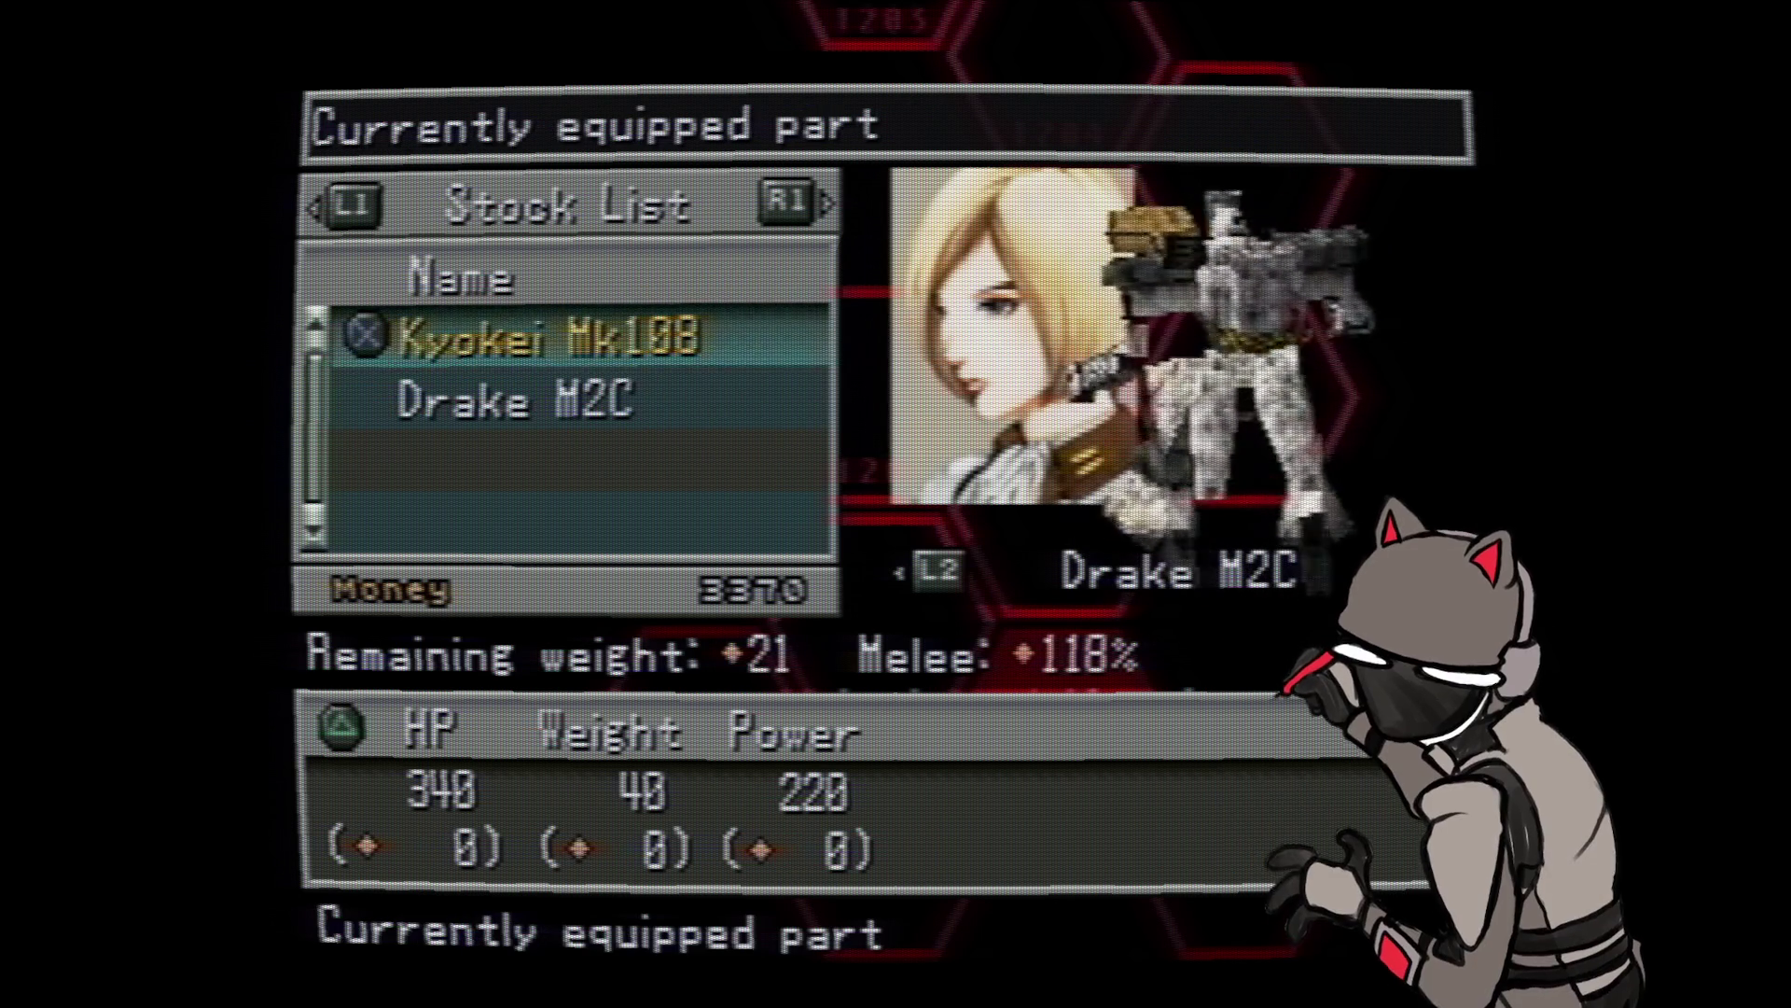
- Check both bodies' battle skills, re-equip the Drake M2C body and move to the backpack slot
{"action": "key", "text": "Down"}
{"action": "key", "text": "Up"}
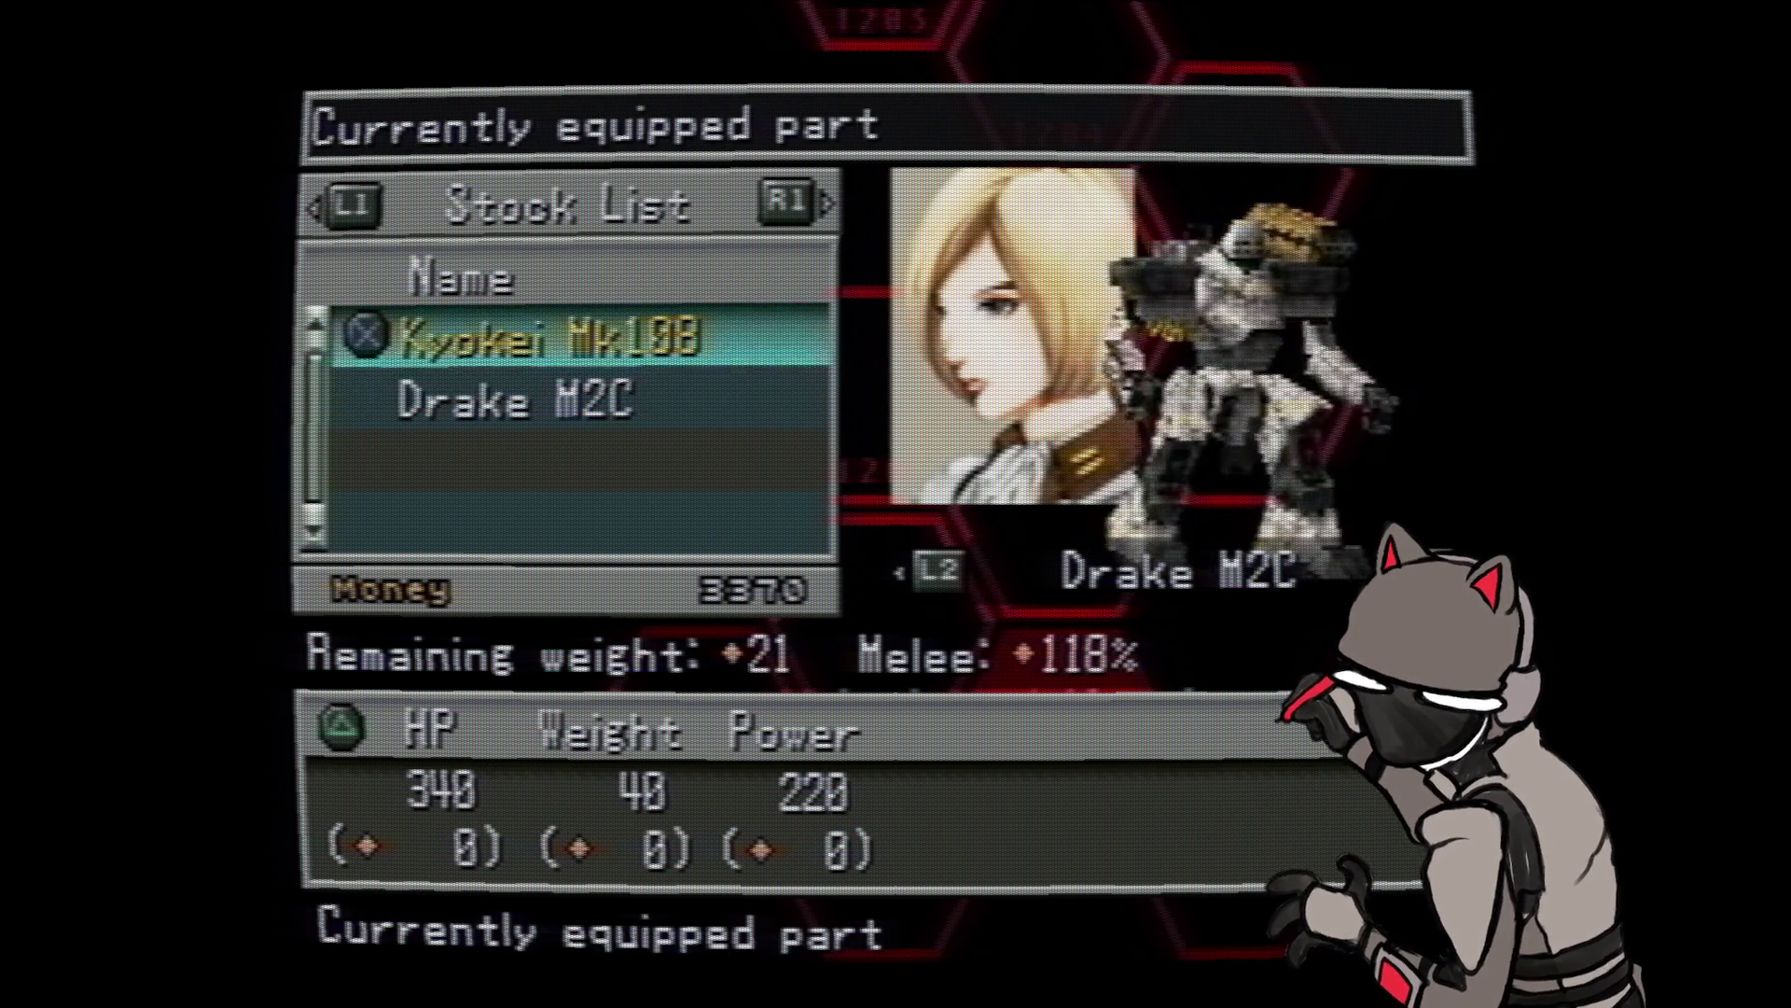
{"action": "key", "text": "Down"}
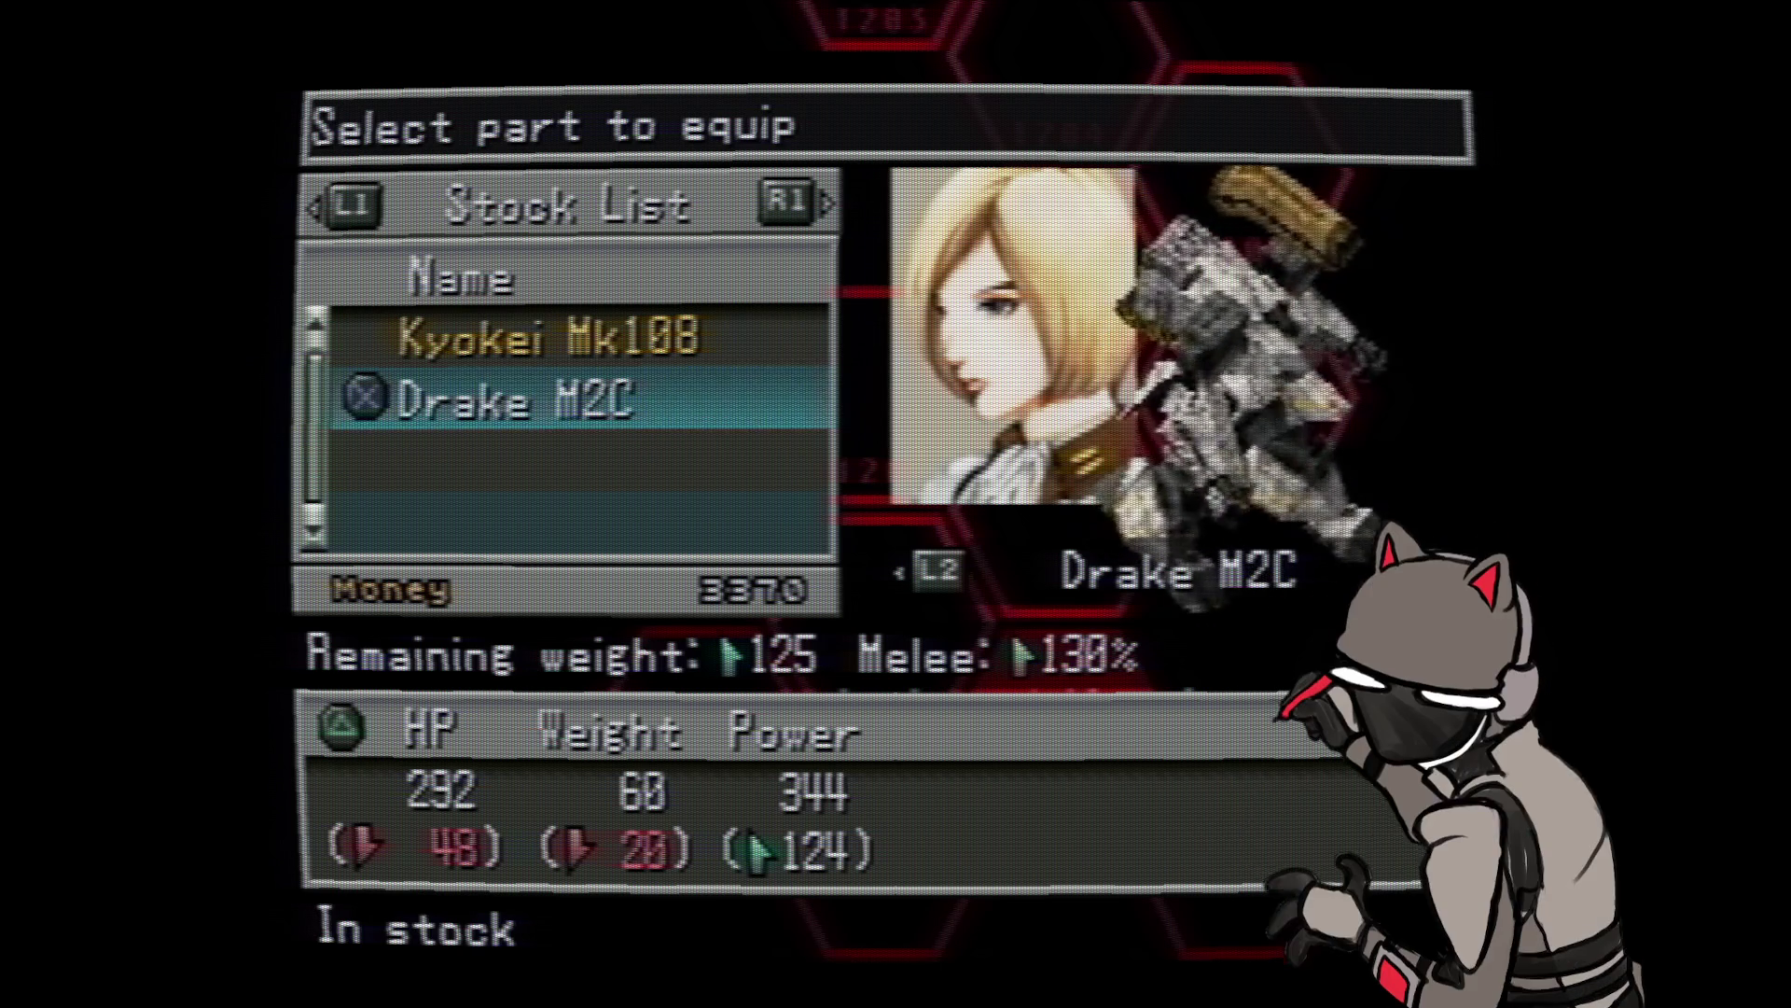
{"action": "key", "text": "i"}
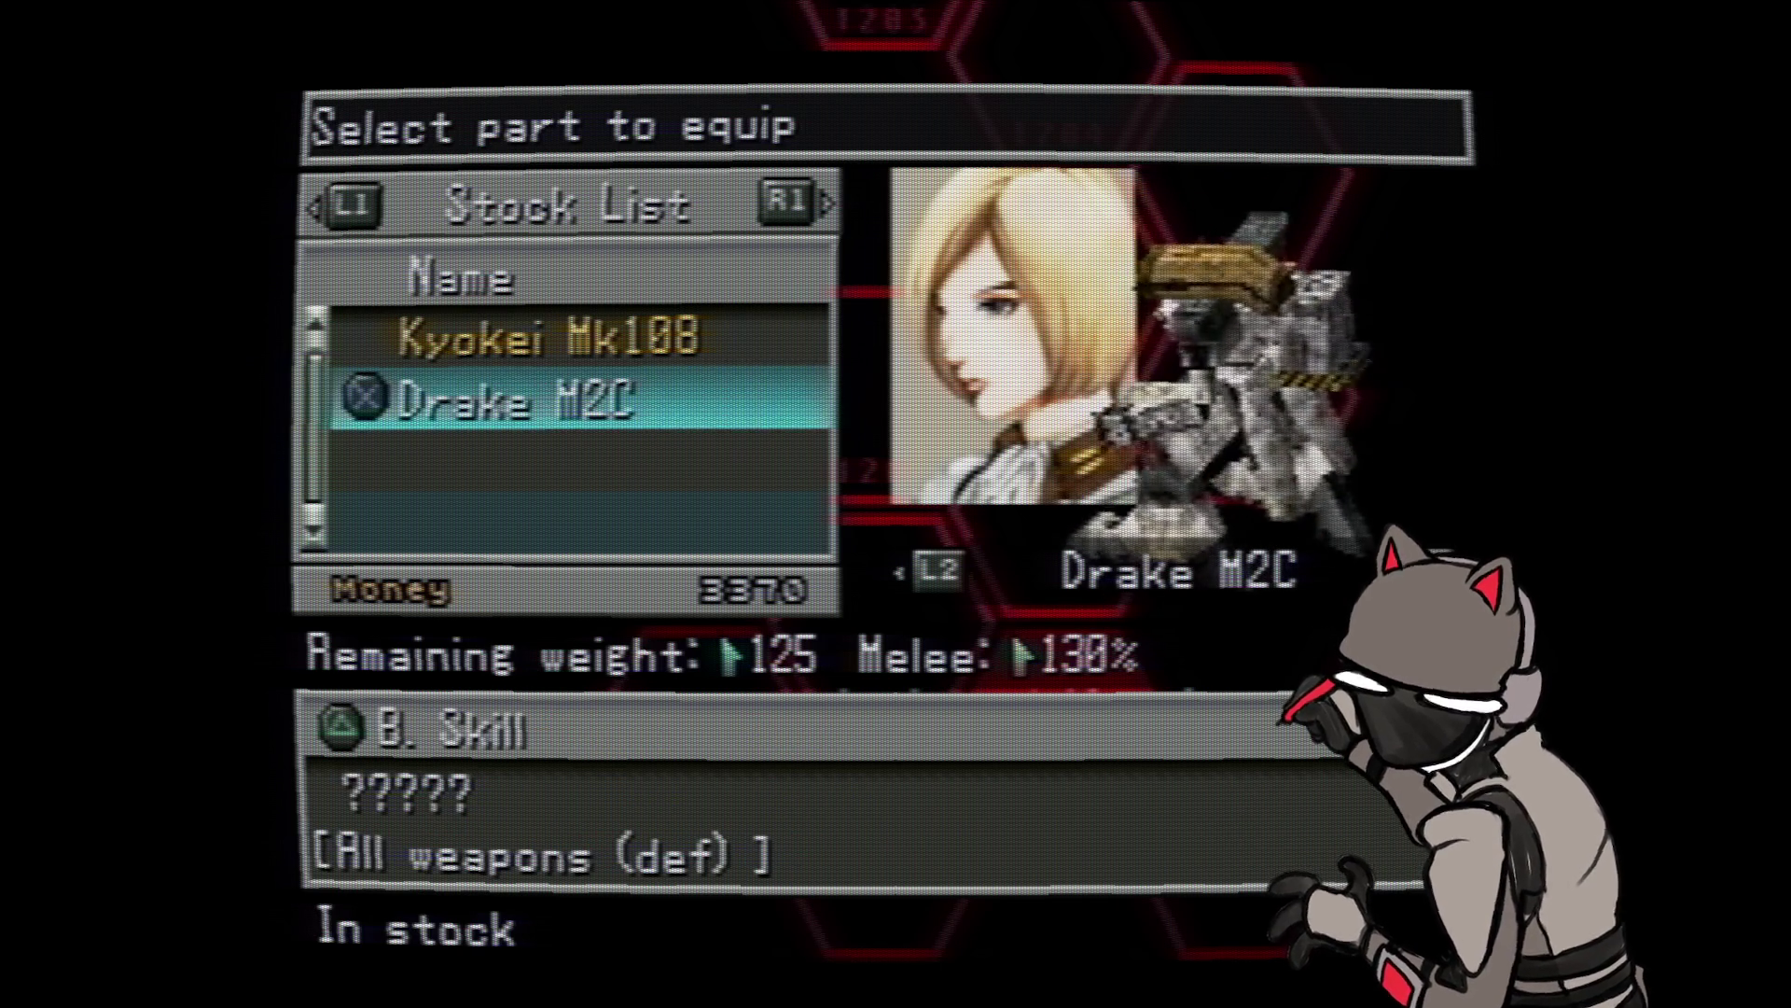
{"action": "key", "text": "Up"}
{"action": "key", "text": "i"}
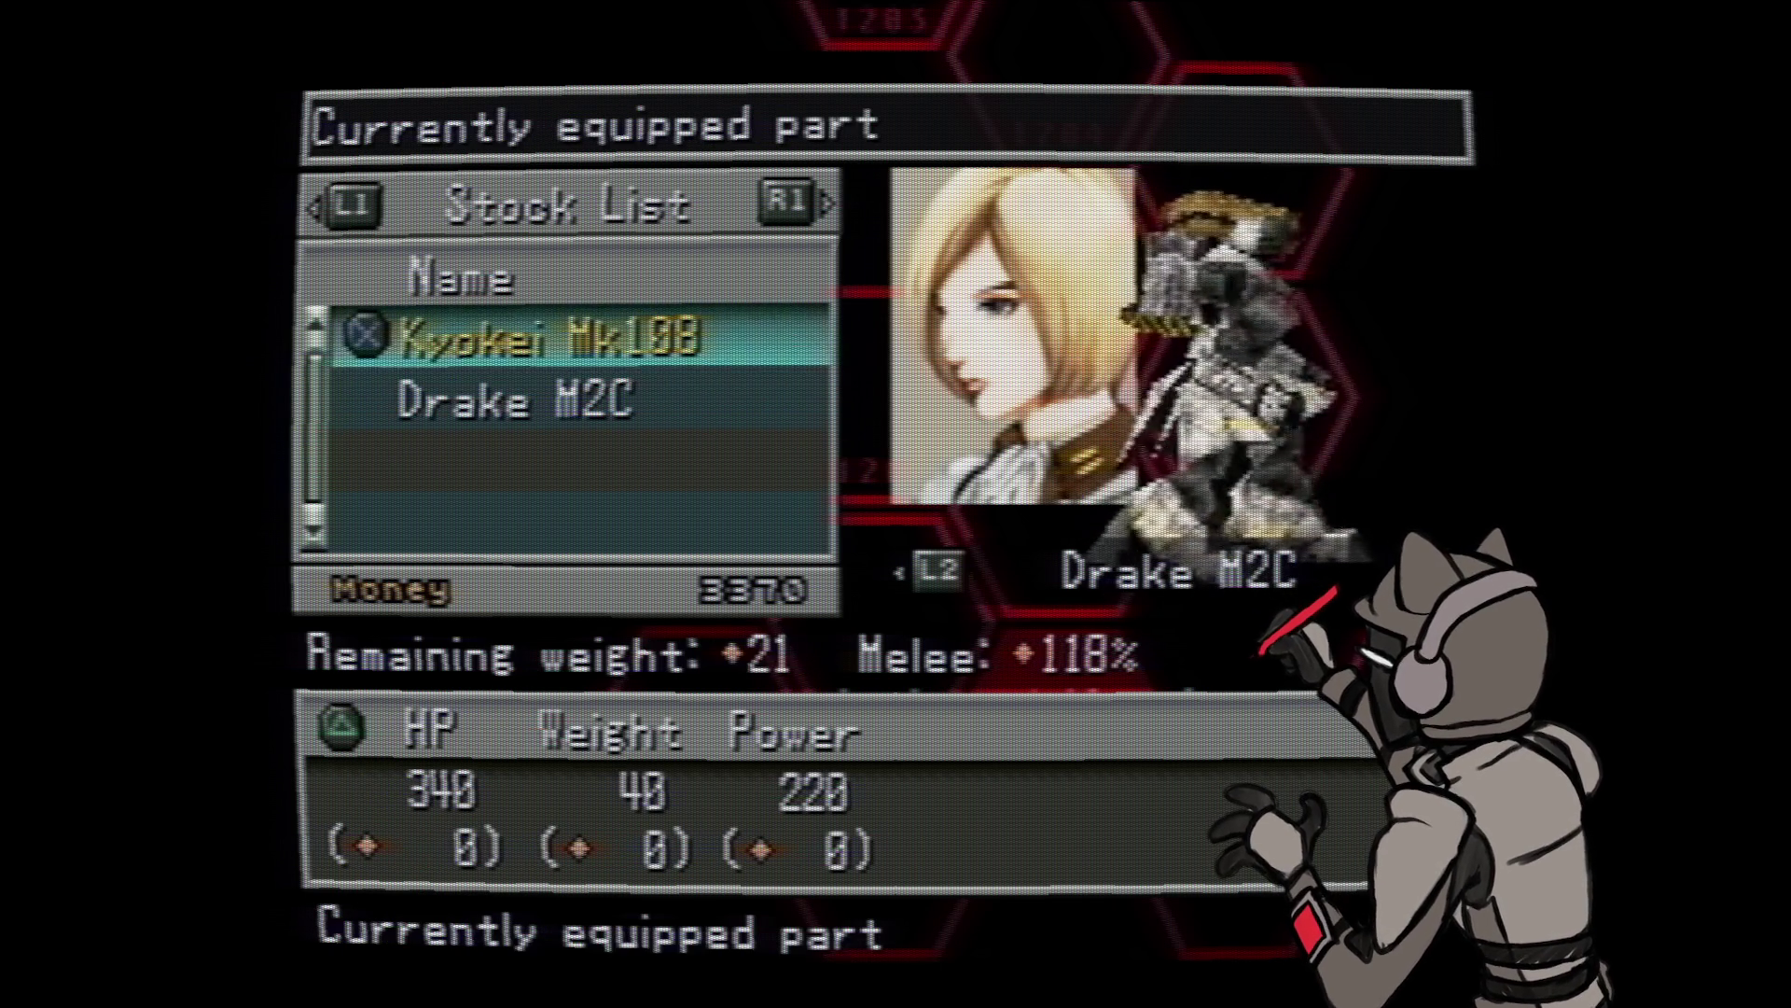
{"action": "key", "text": "Down"}
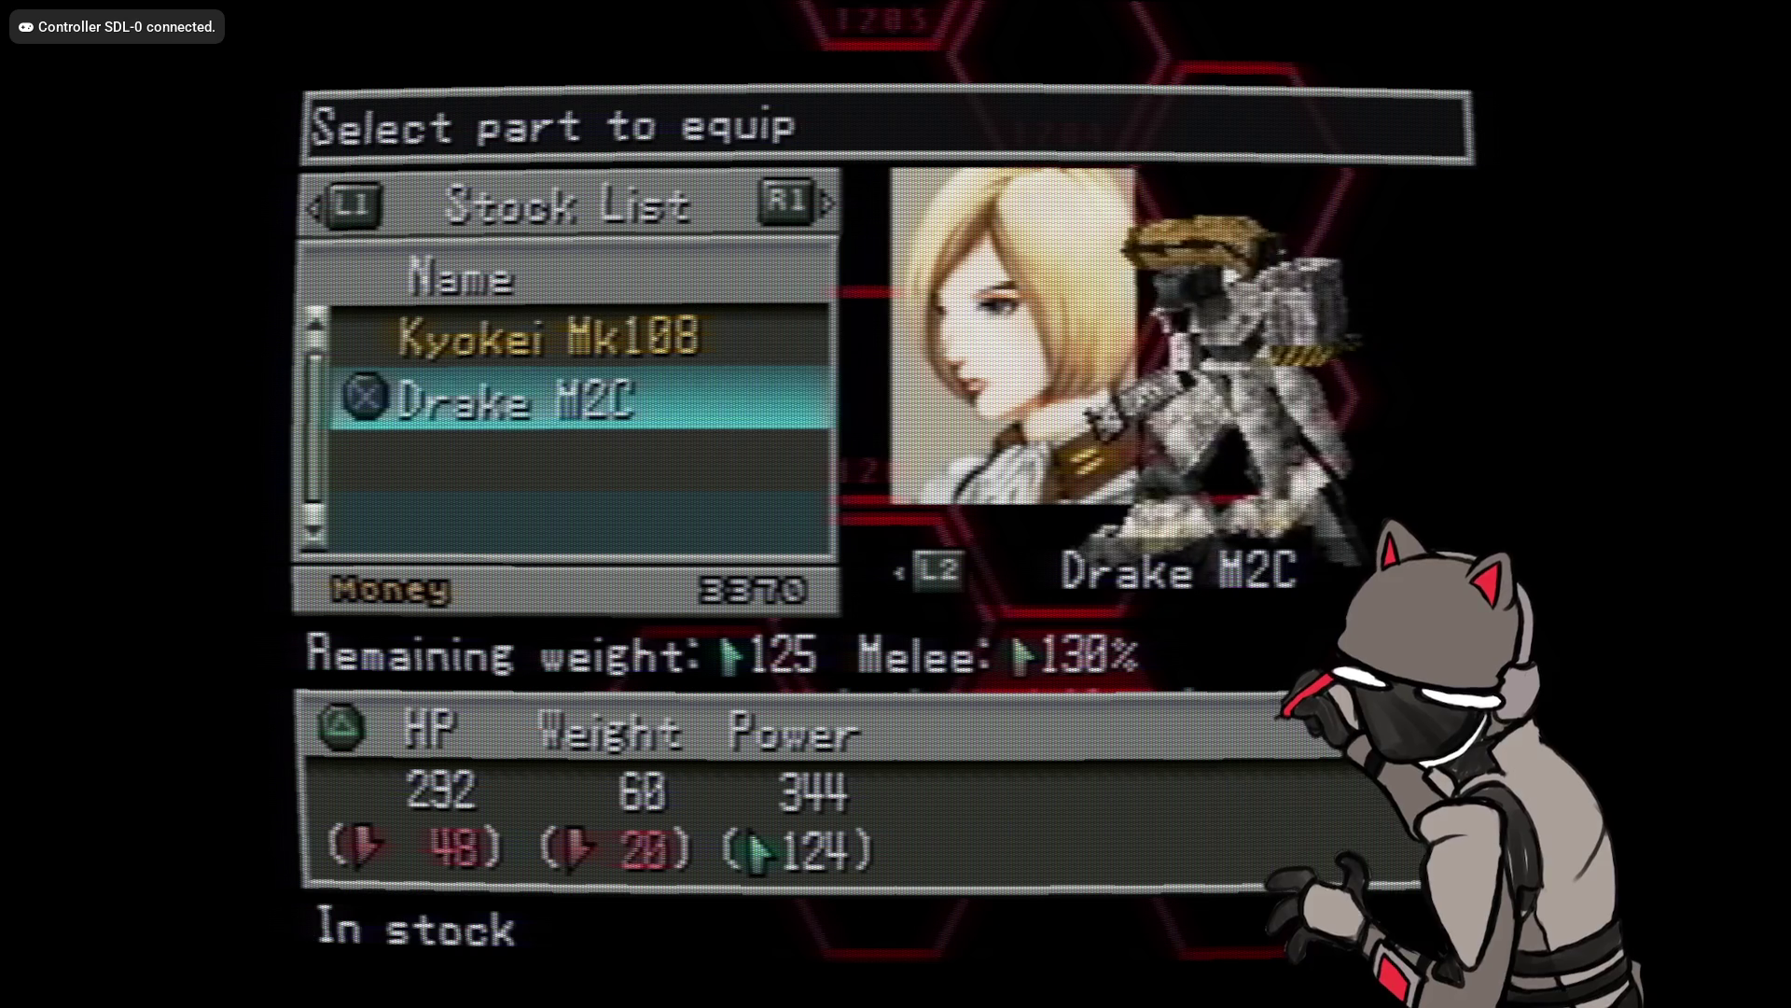
{"action": "key", "text": "Return"}
{"action": "key", "text": "Return"}
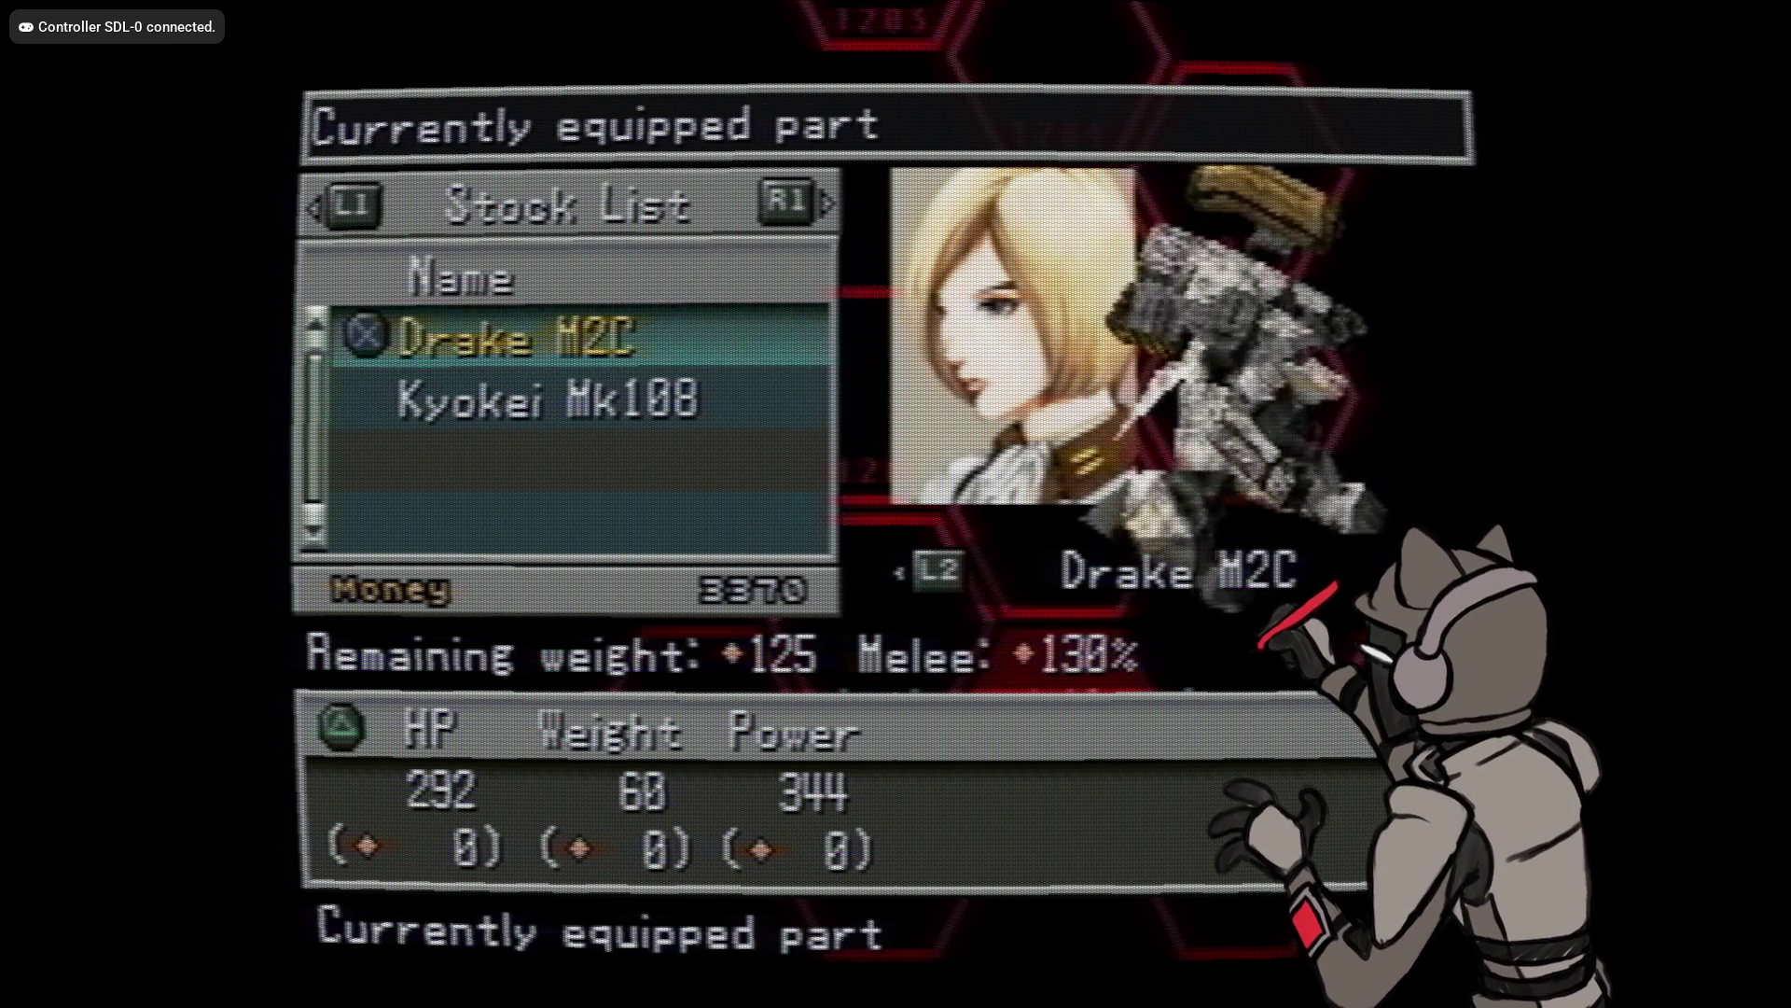
{"action": "key", "text": "Escape"}
{"action": "key", "text": "Down"}
{"action": "key", "text": "Down"}
{"action": "key", "text": "Down"}
{"action": "key", "text": "Down"}
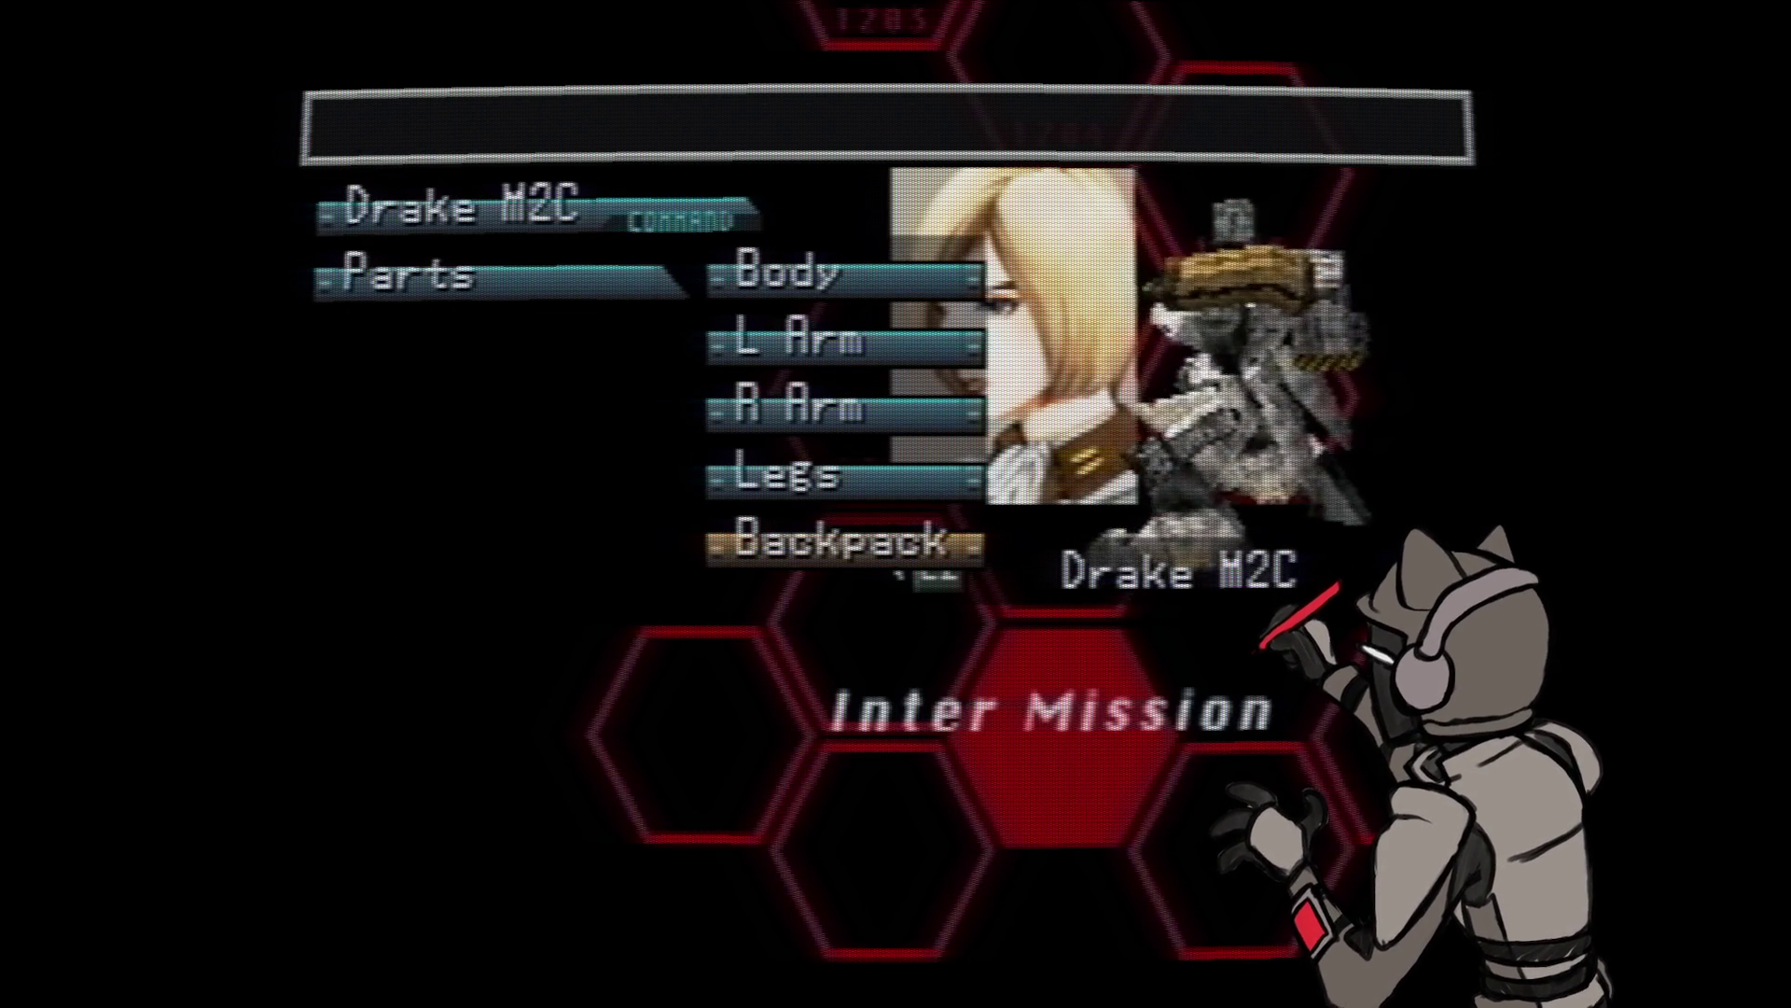
- Switch to the KyojunMk107 wanzer and compare its body with Kyokei Mk108 without changing it
{"action": "key", "text": "Return"}
{"action": "key", "text": "Escape"}
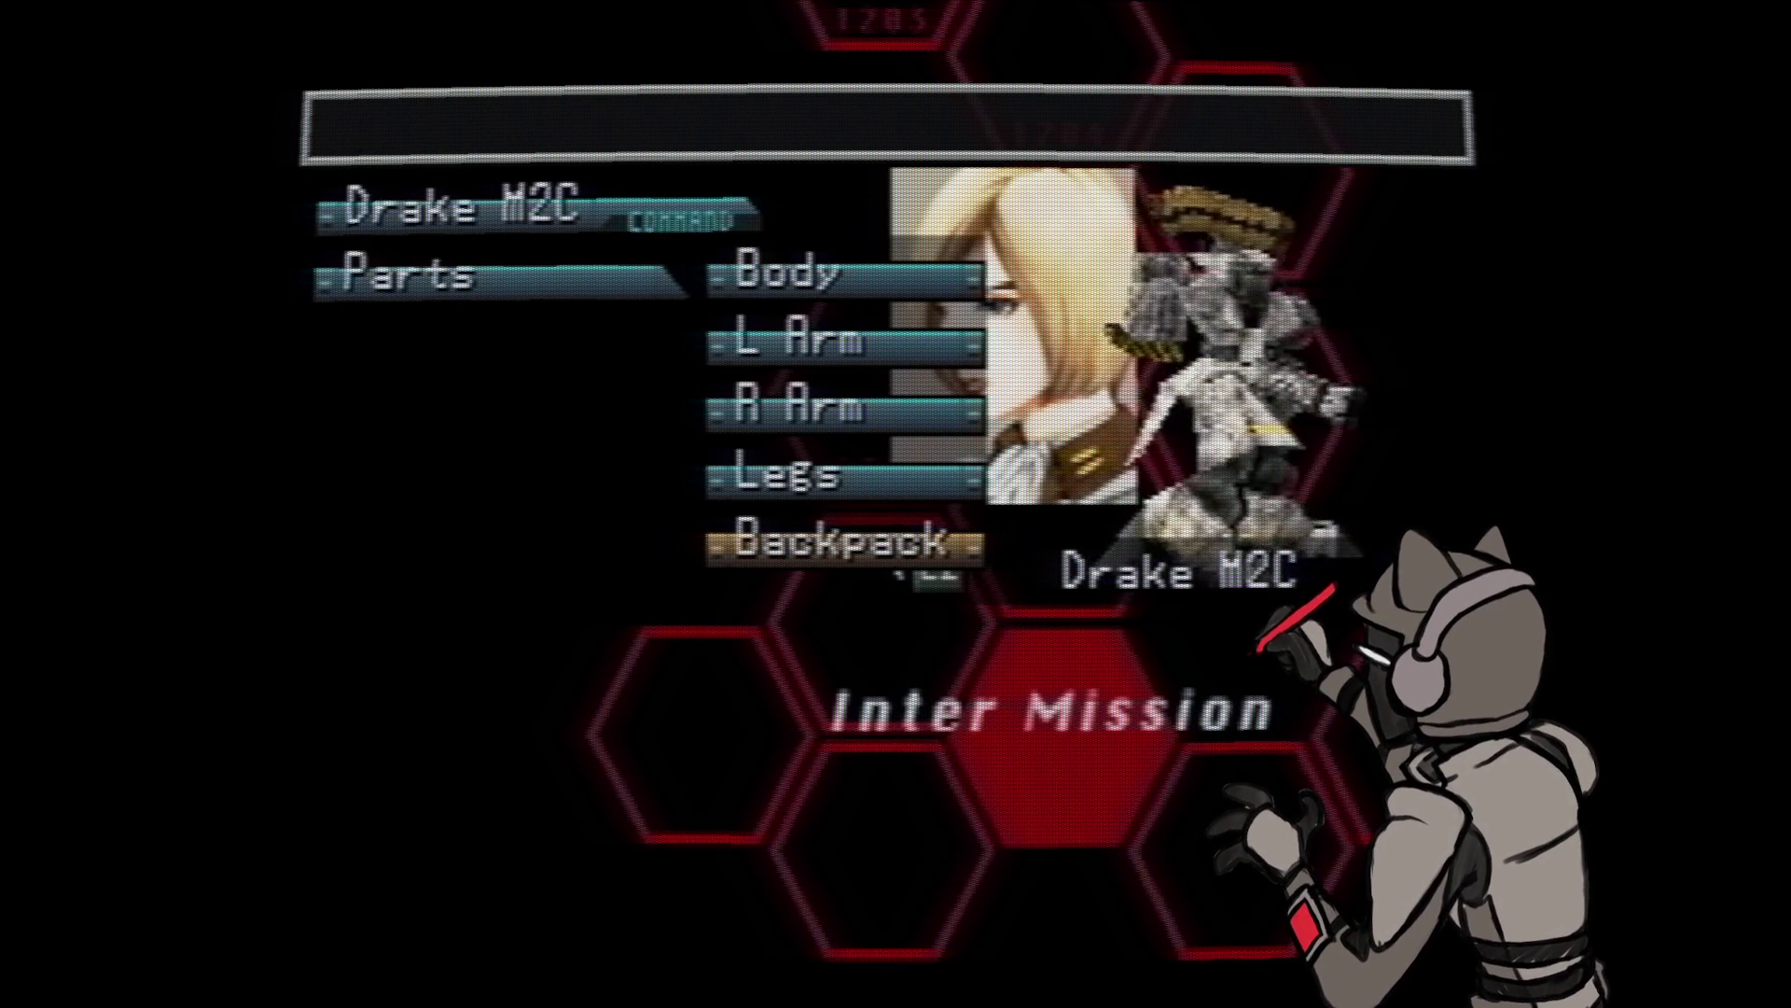
{"action": "key", "text": "Right"}
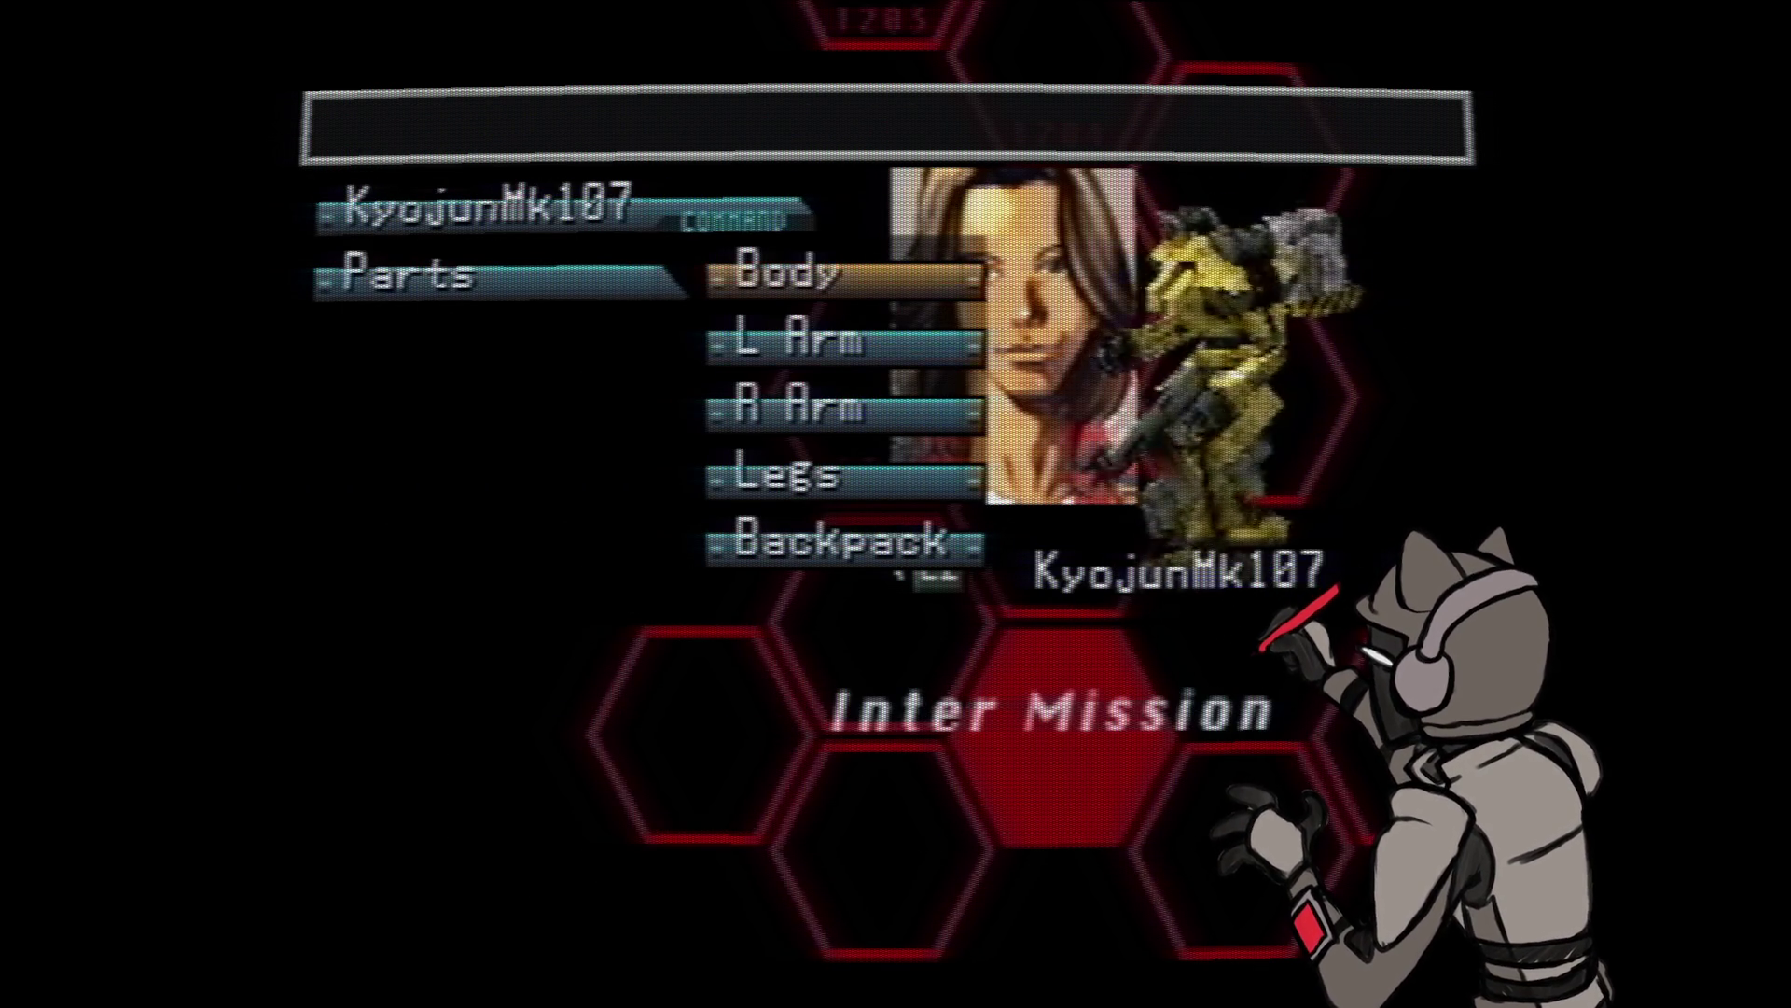
{"action": "key", "text": "Return"}
{"action": "key", "text": "Down"}
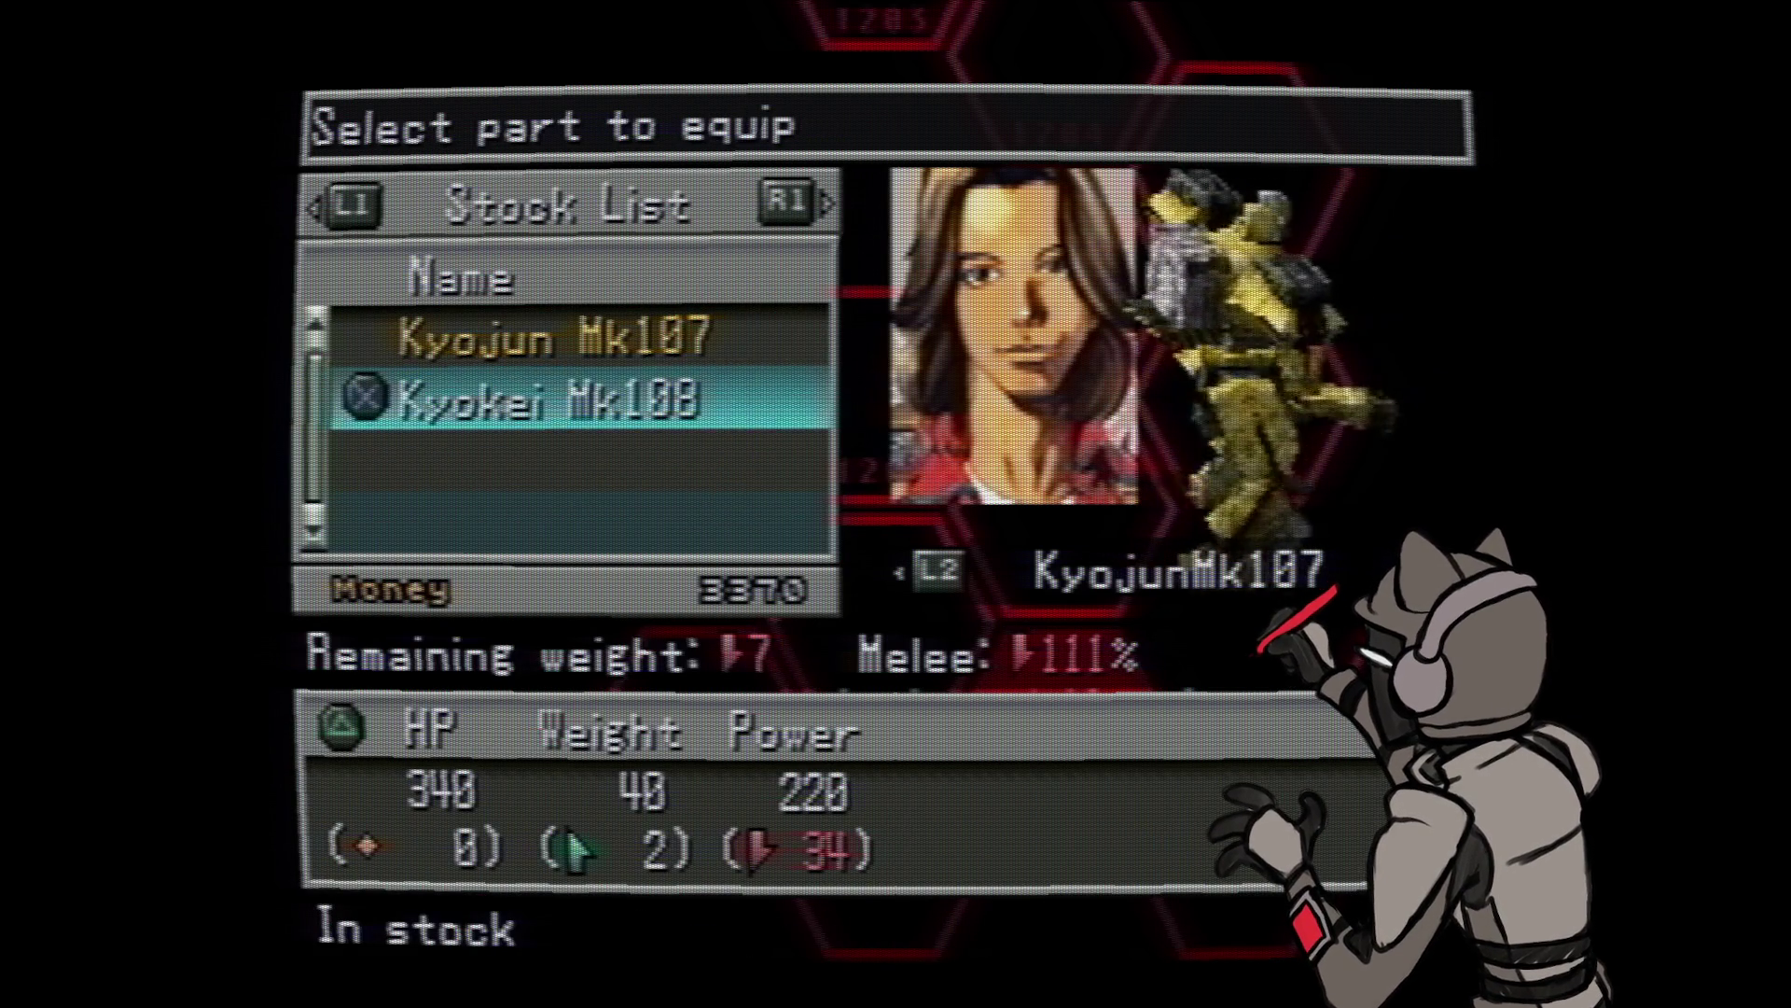
{"action": "key", "text": "Up"}
{"action": "key", "text": "Down"}
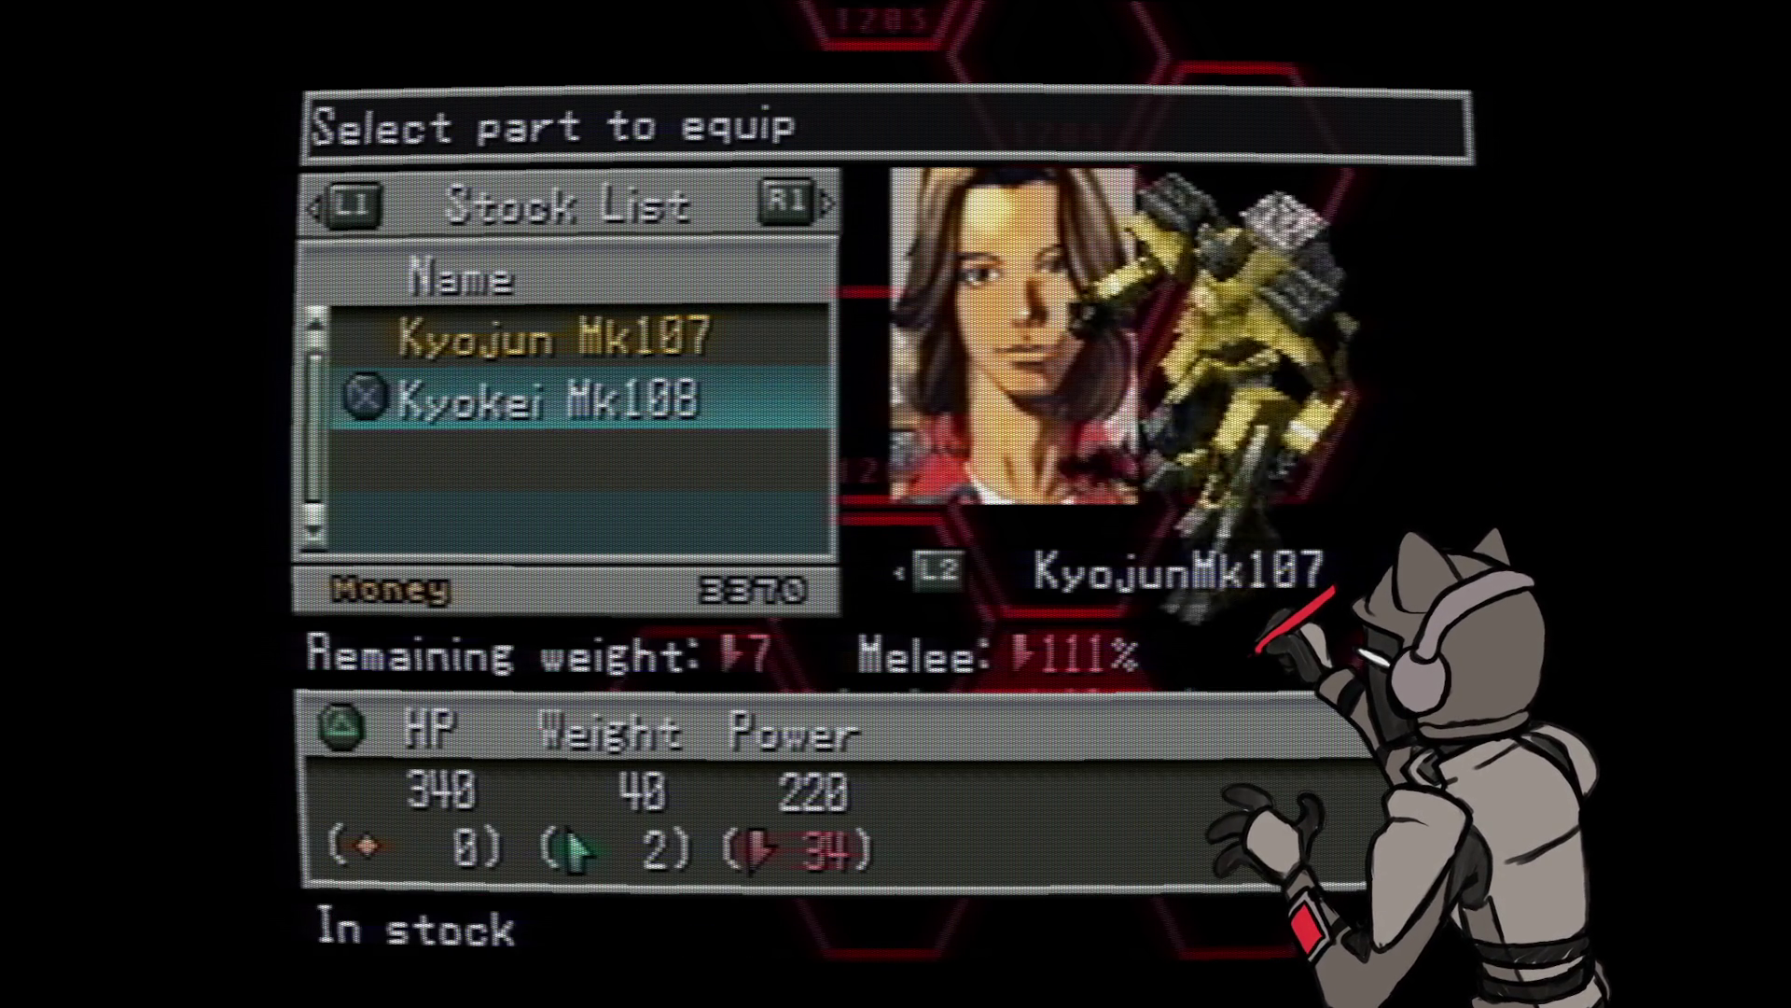
{"action": "key", "text": "Up"}
{"action": "key", "text": "Down"}
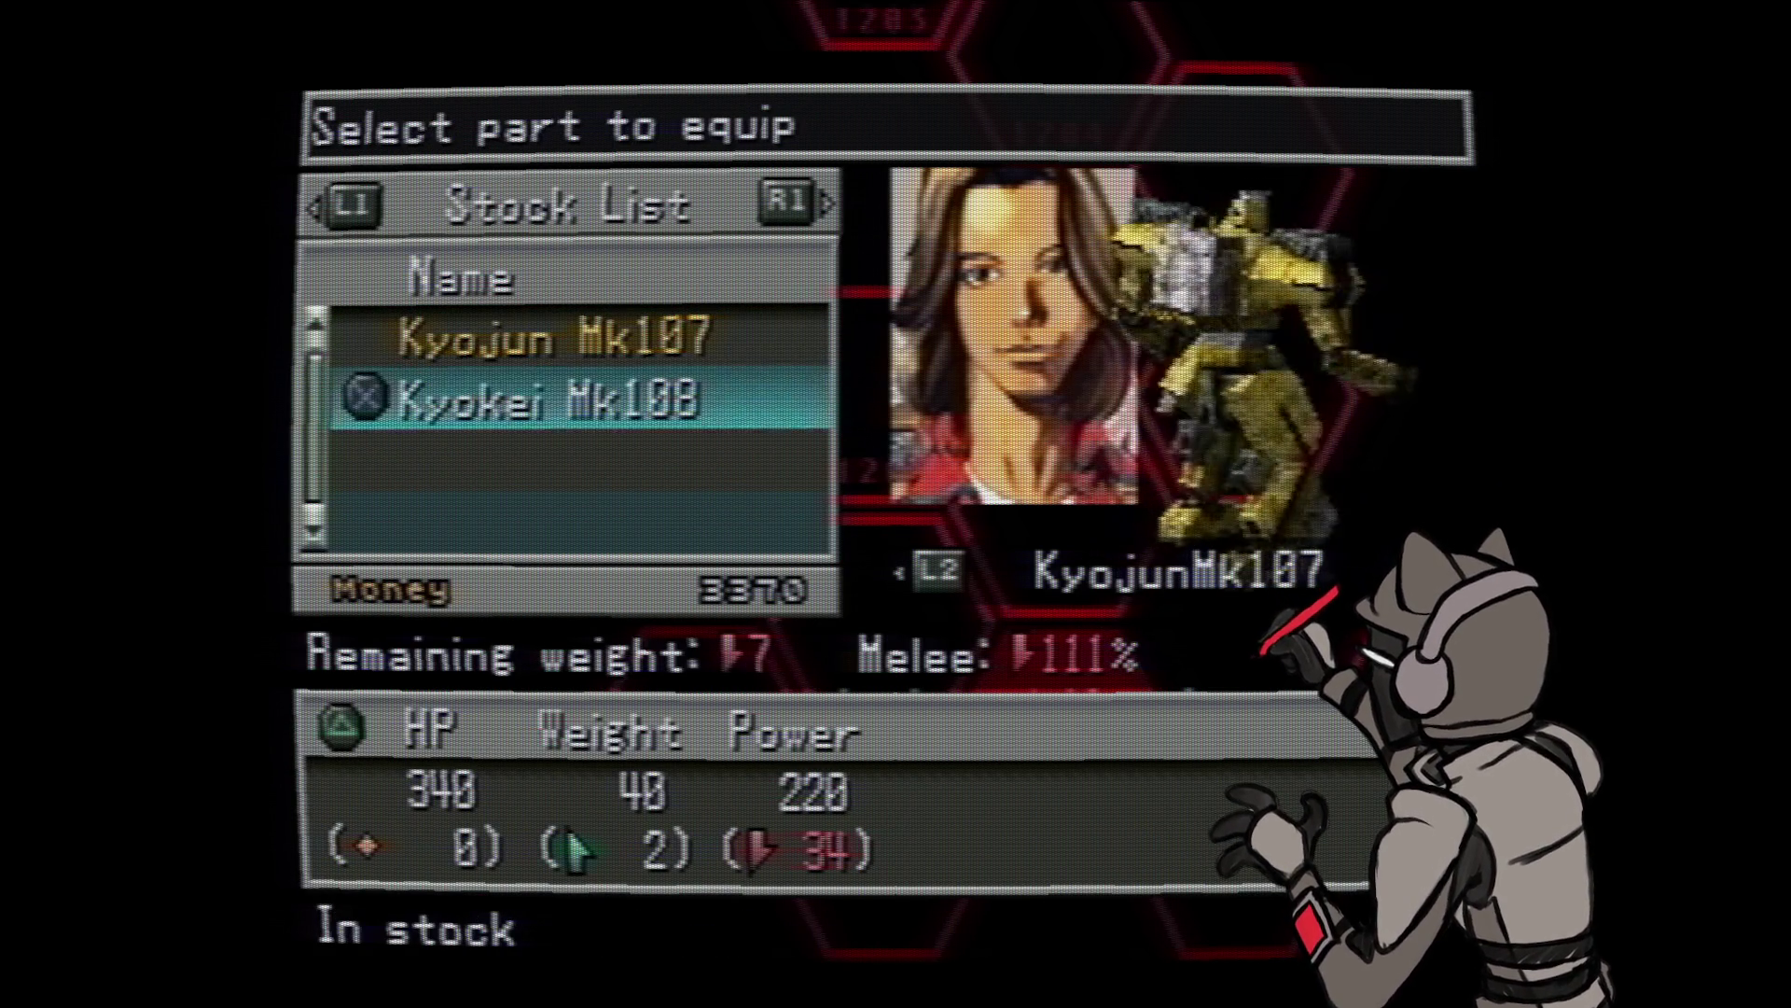
{"action": "key", "text": "Up"}
{"action": "key", "text": "Down"}
{"action": "key", "text": "Up"}
{"action": "key", "text": "Down"}
{"action": "key", "text": "Escape"}
- Equip the Drake M2C left arm in place of the Kyojun Mk107 arm and return to the part slots
{"action": "key", "text": "Down"}
{"action": "key", "text": "Return"}
{"action": "key", "text": "Down"}
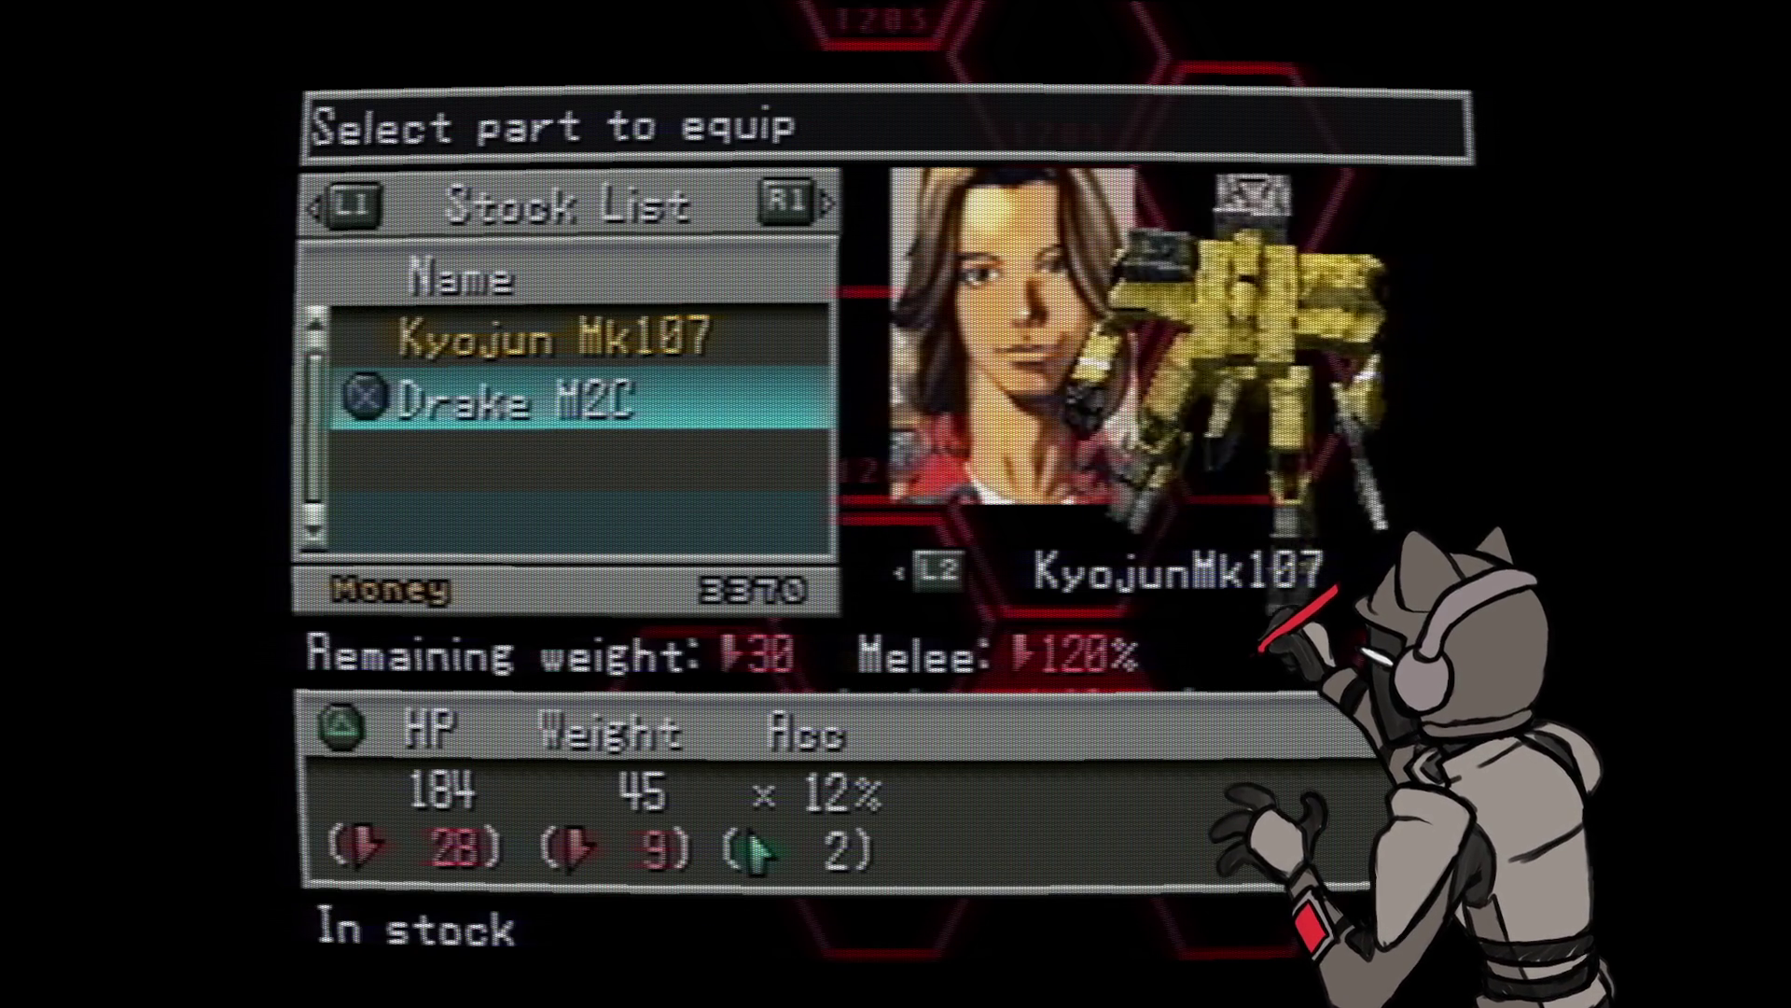
{"action": "key", "text": "Up"}
{"action": "key", "text": "Down"}
{"action": "key", "text": "Up"}
{"action": "key", "text": "Down"}
{"action": "key", "text": "Up"}
{"action": "key", "text": "Down"}
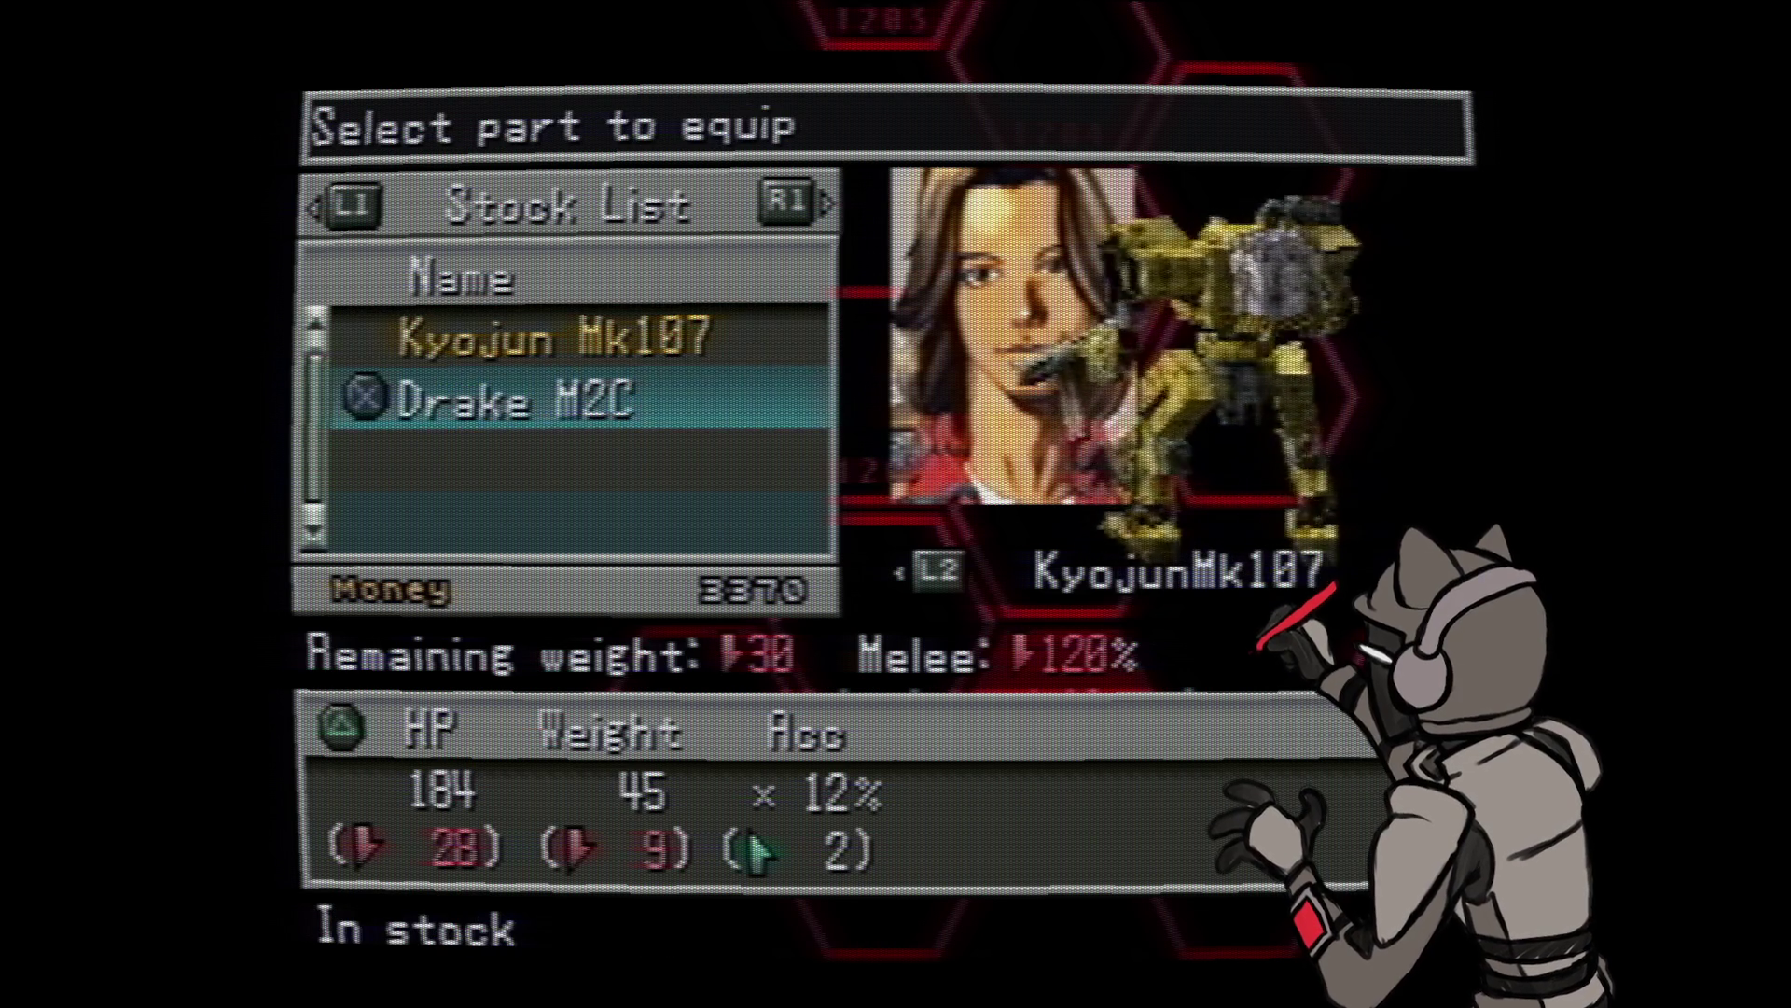
{"action": "key", "text": "Return"}
{"action": "key", "text": "Return"}
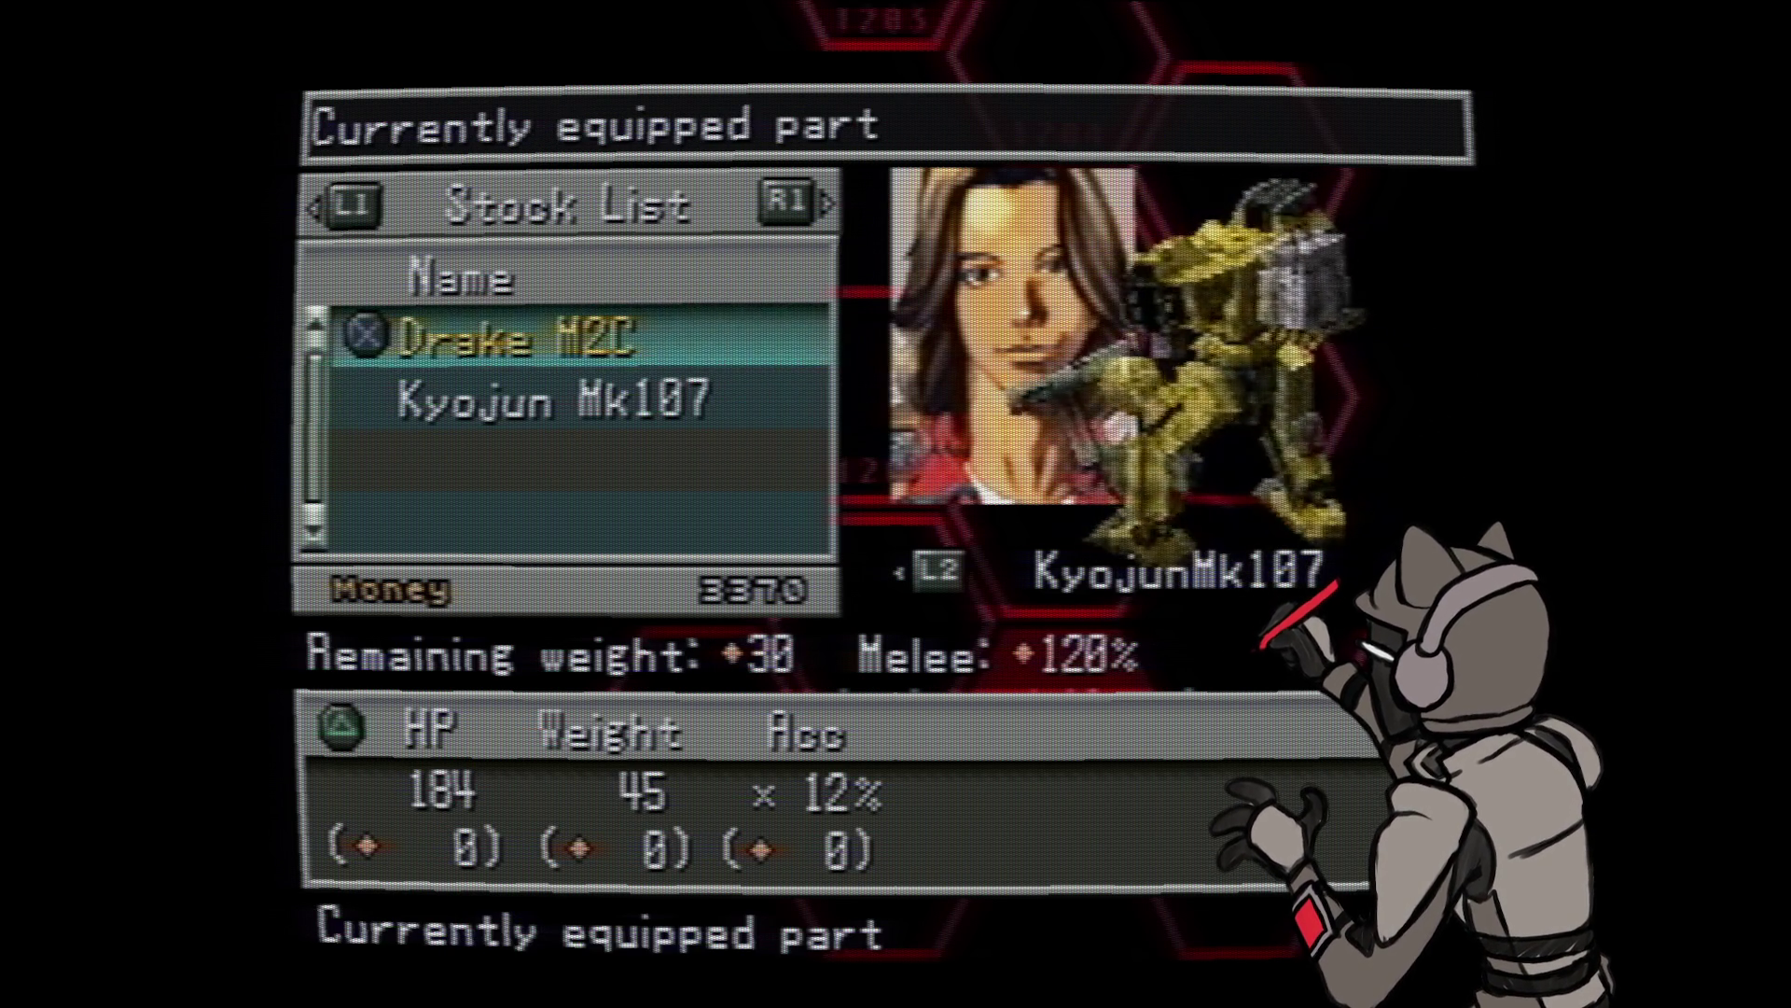
{"action": "key", "text": "Escape"}
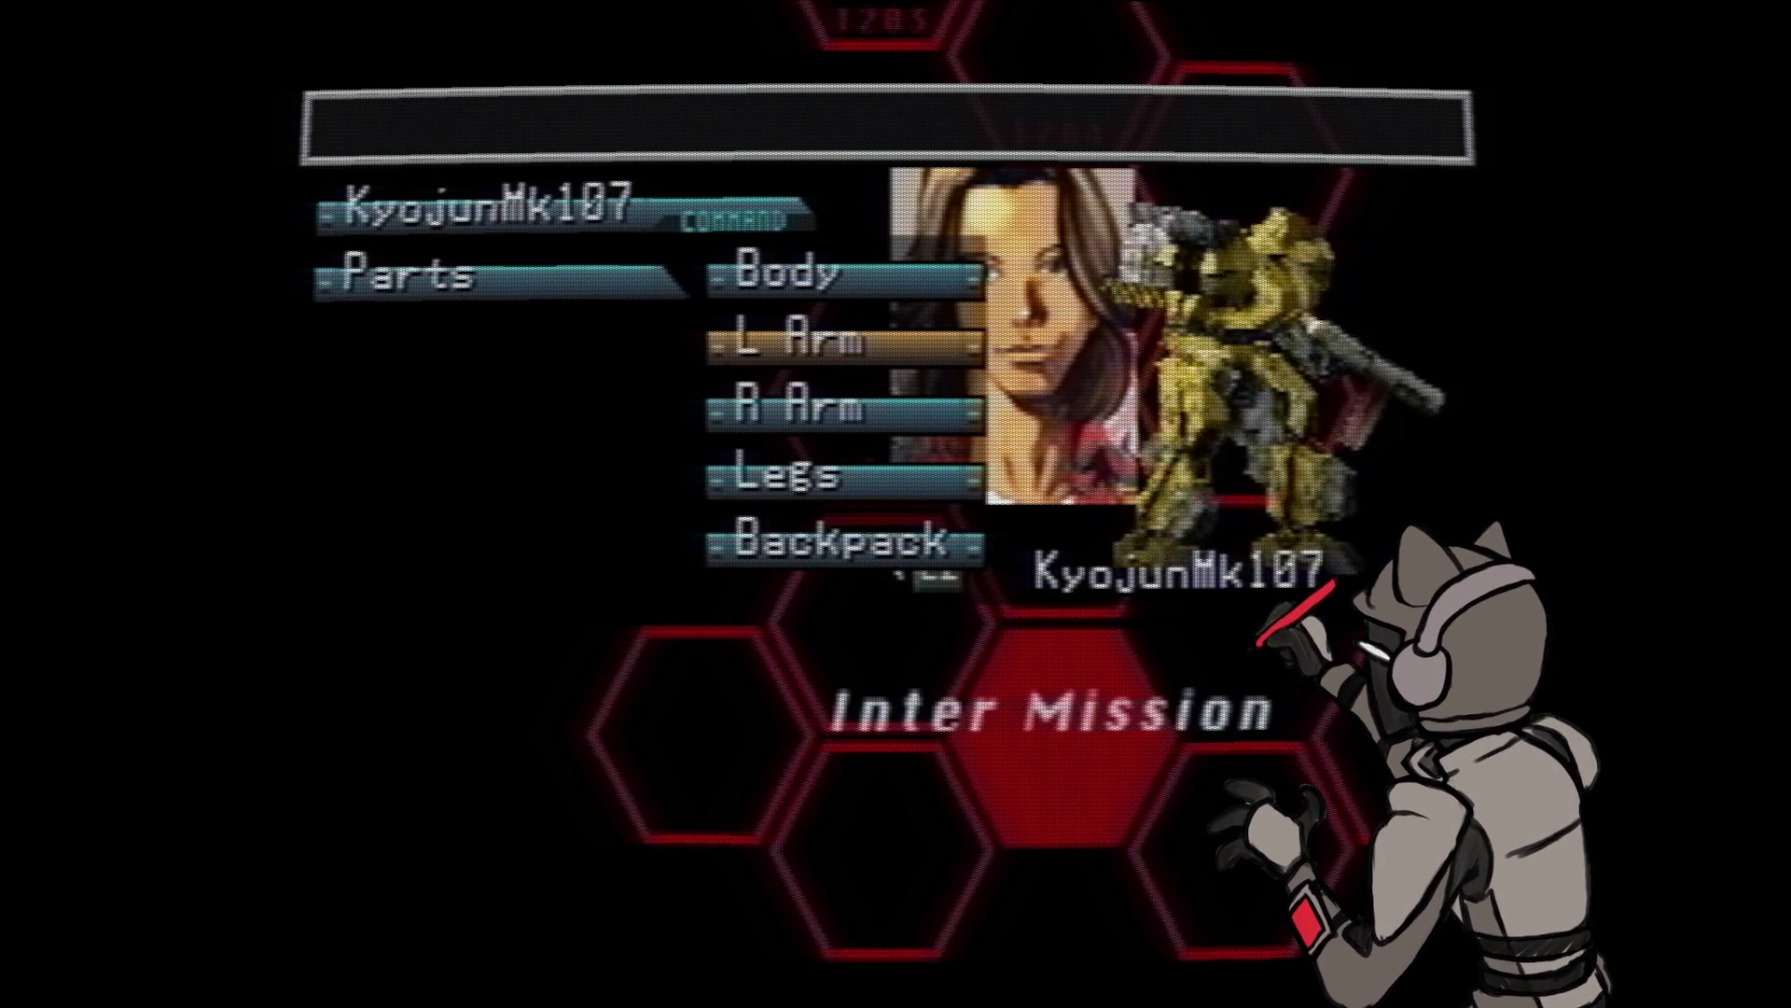
- Review the right arm stock options and leave the Kyojun Mk107 right arm unchanged
{"action": "key", "text": "Down"}
{"action": "key", "text": "Return"}
{"action": "key", "text": "Escape"}
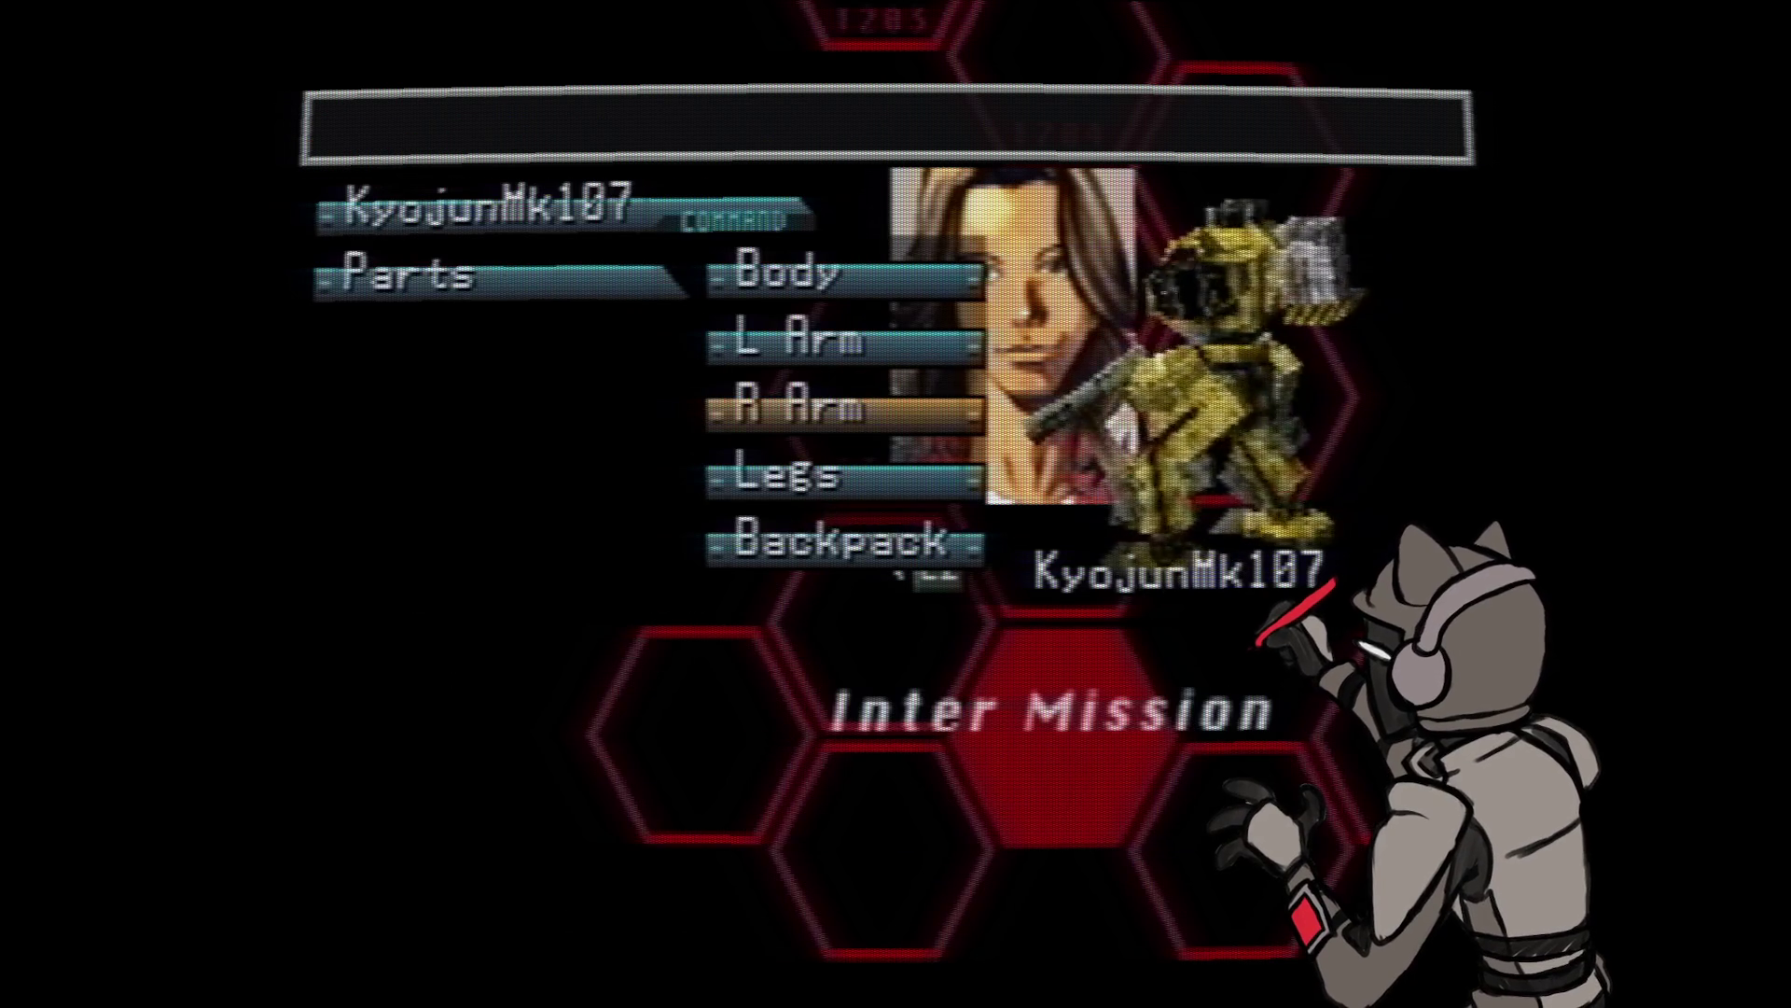
{"action": "key", "text": "Return"}
{"action": "key", "text": "Down"}
{"action": "key", "text": "Up"}
{"action": "key", "text": "Down"}
{"action": "key", "text": "Up"}
{"action": "key", "text": "Escape"}
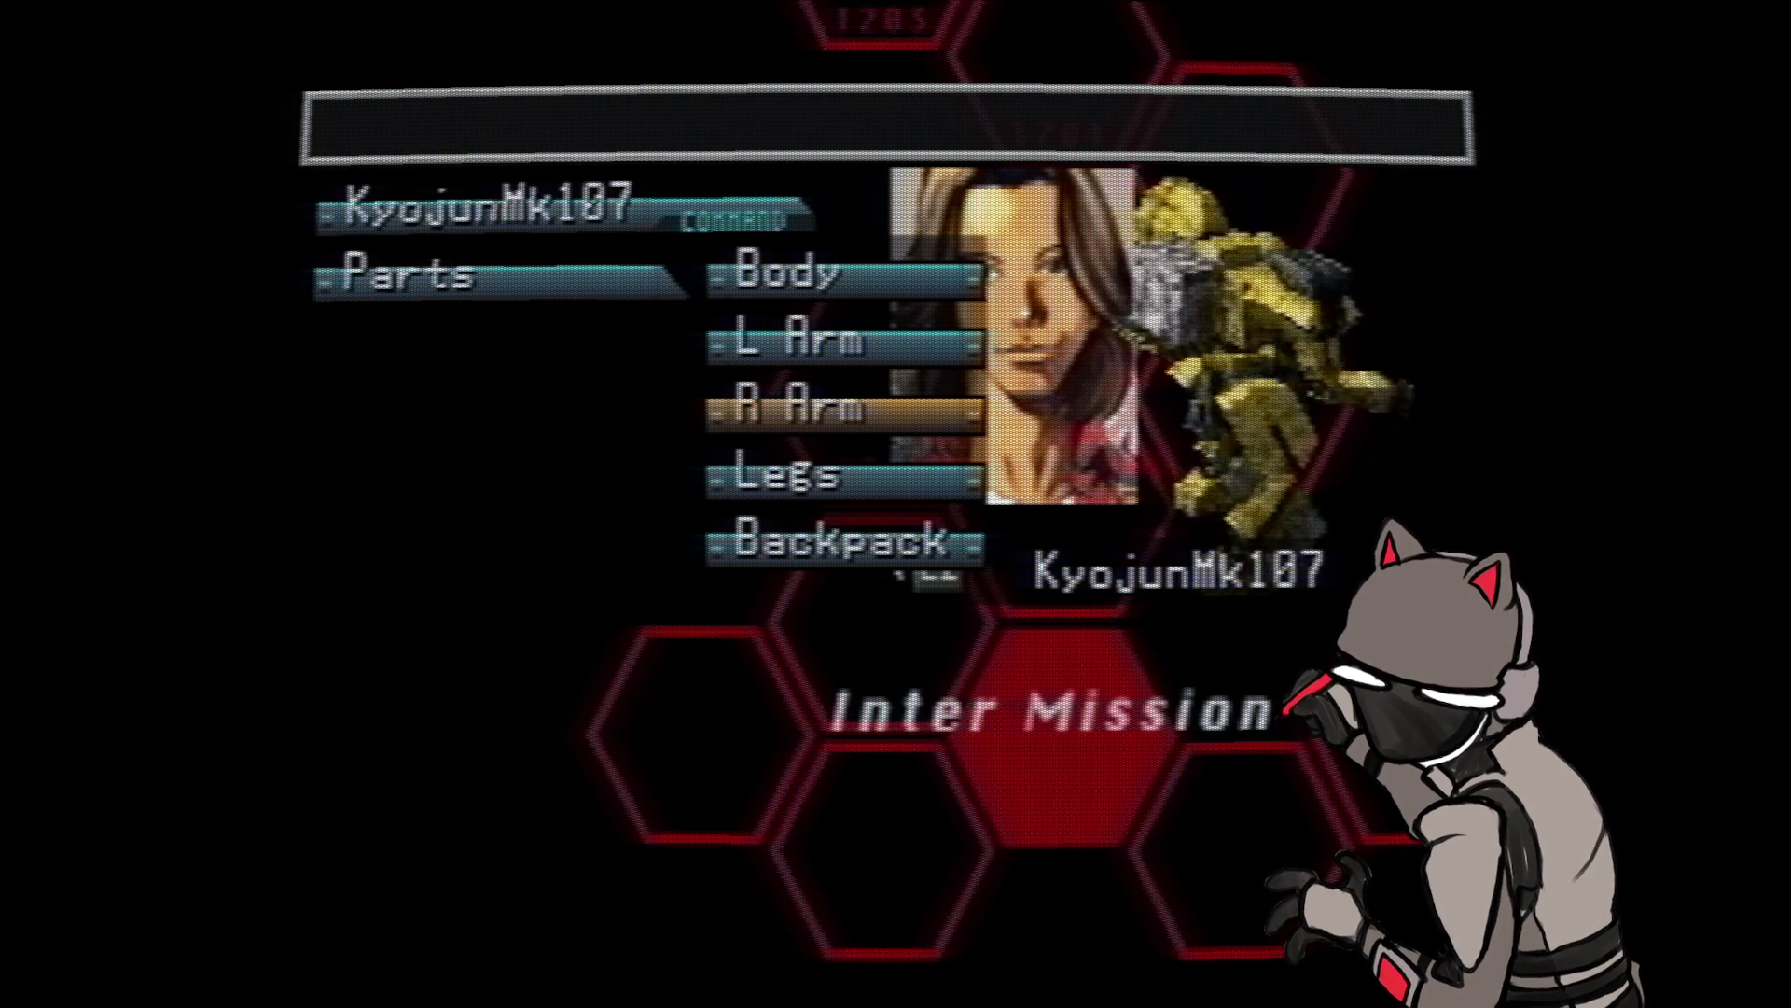
- Compare Kyojun Mk107 and Kyokei Mk108 legs, then equip the Kyokei Mk108 legs
{"action": "key", "text": "Down"}
{"action": "key", "text": "Return"}
{"action": "key", "text": "Down"}
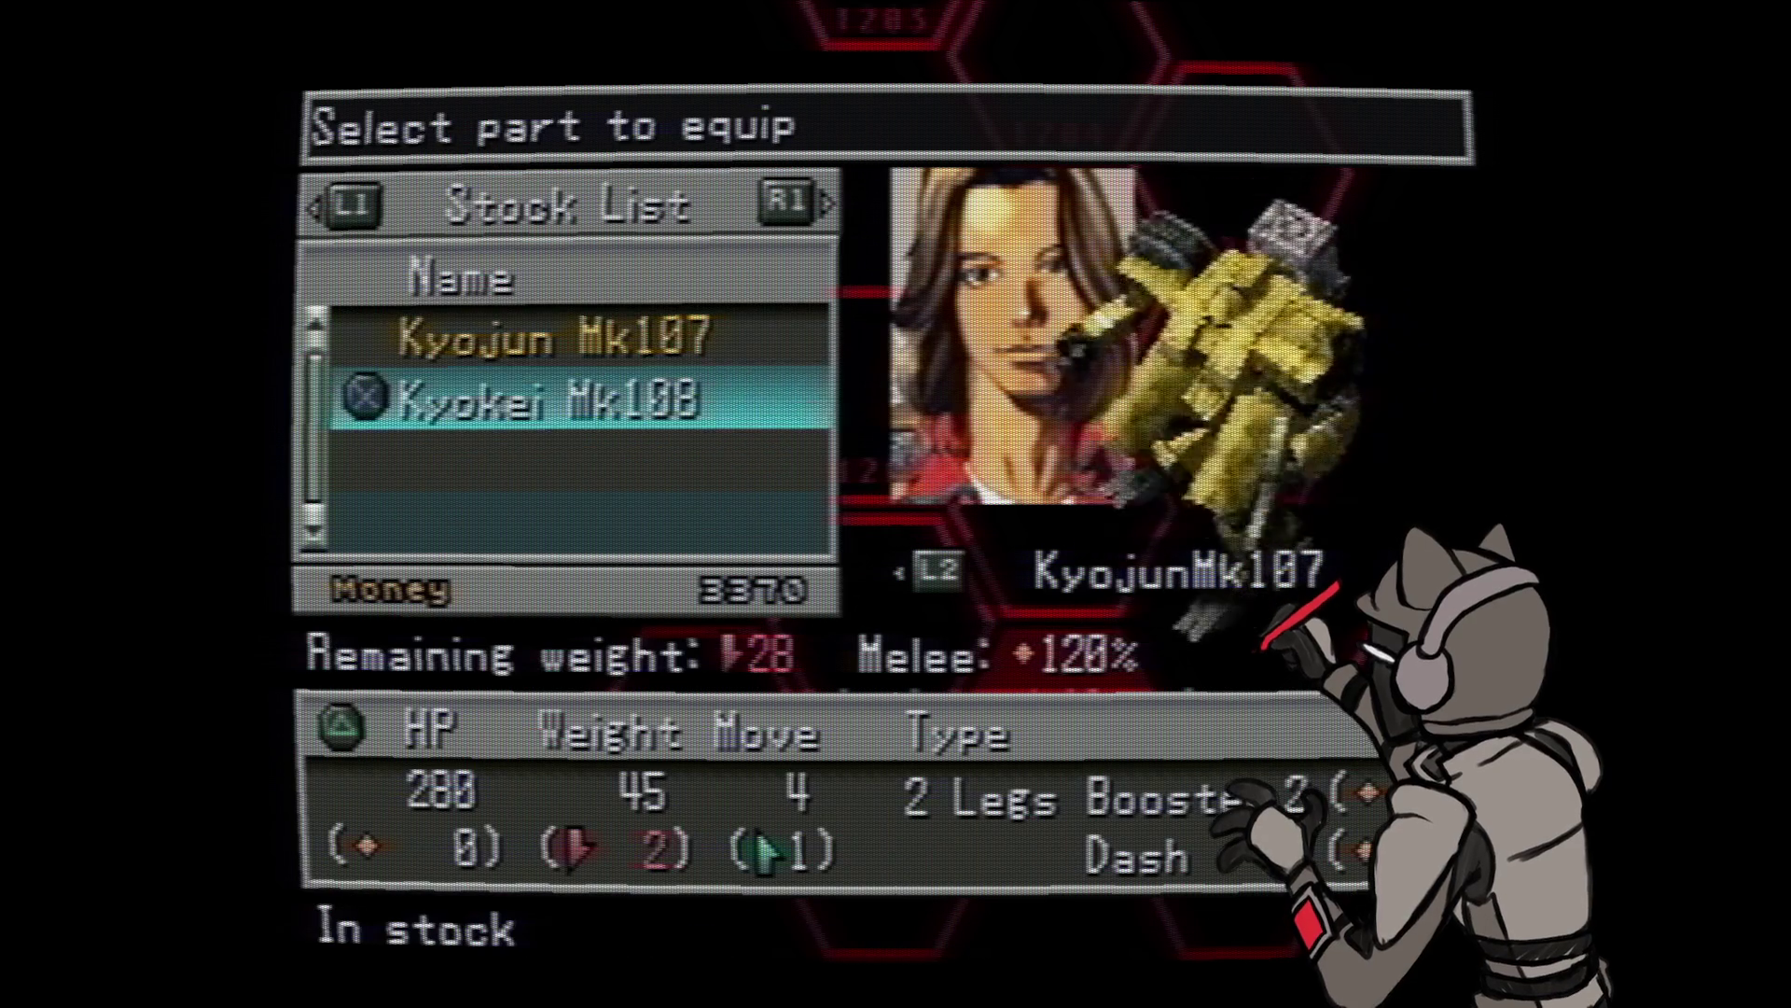
{"action": "key", "text": "Up"}
{"action": "key", "text": "Down"}
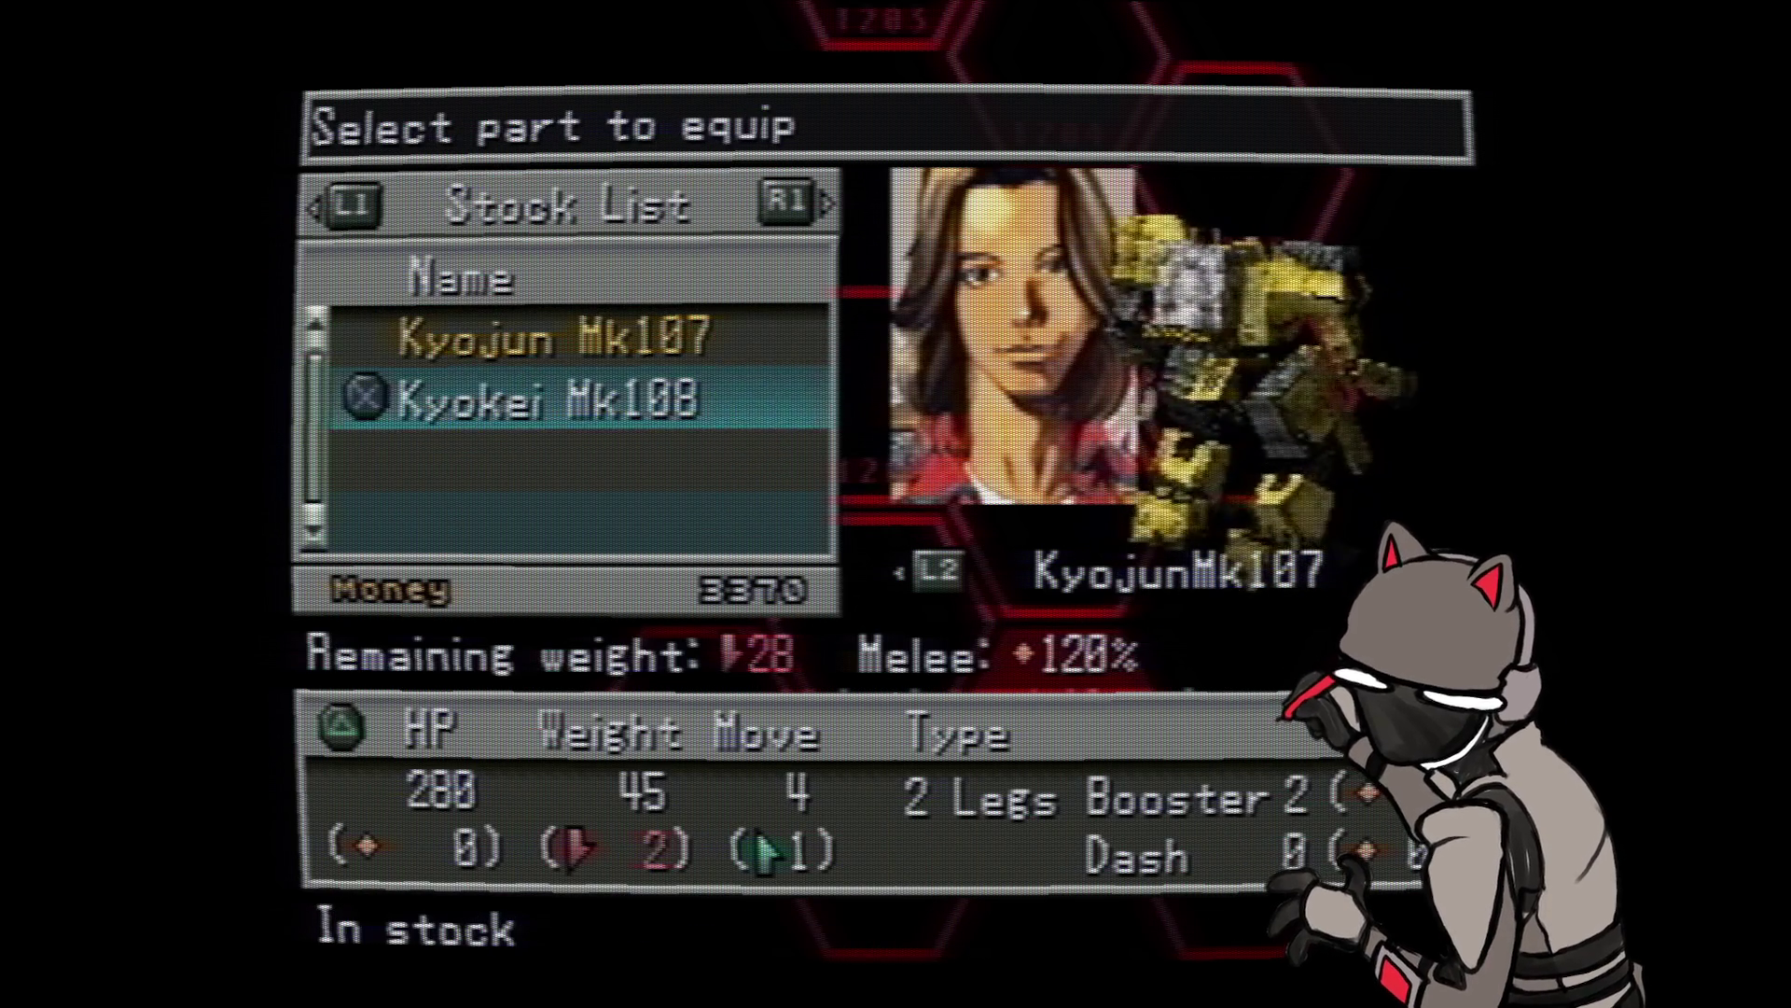
{"action": "key", "text": "Up"}
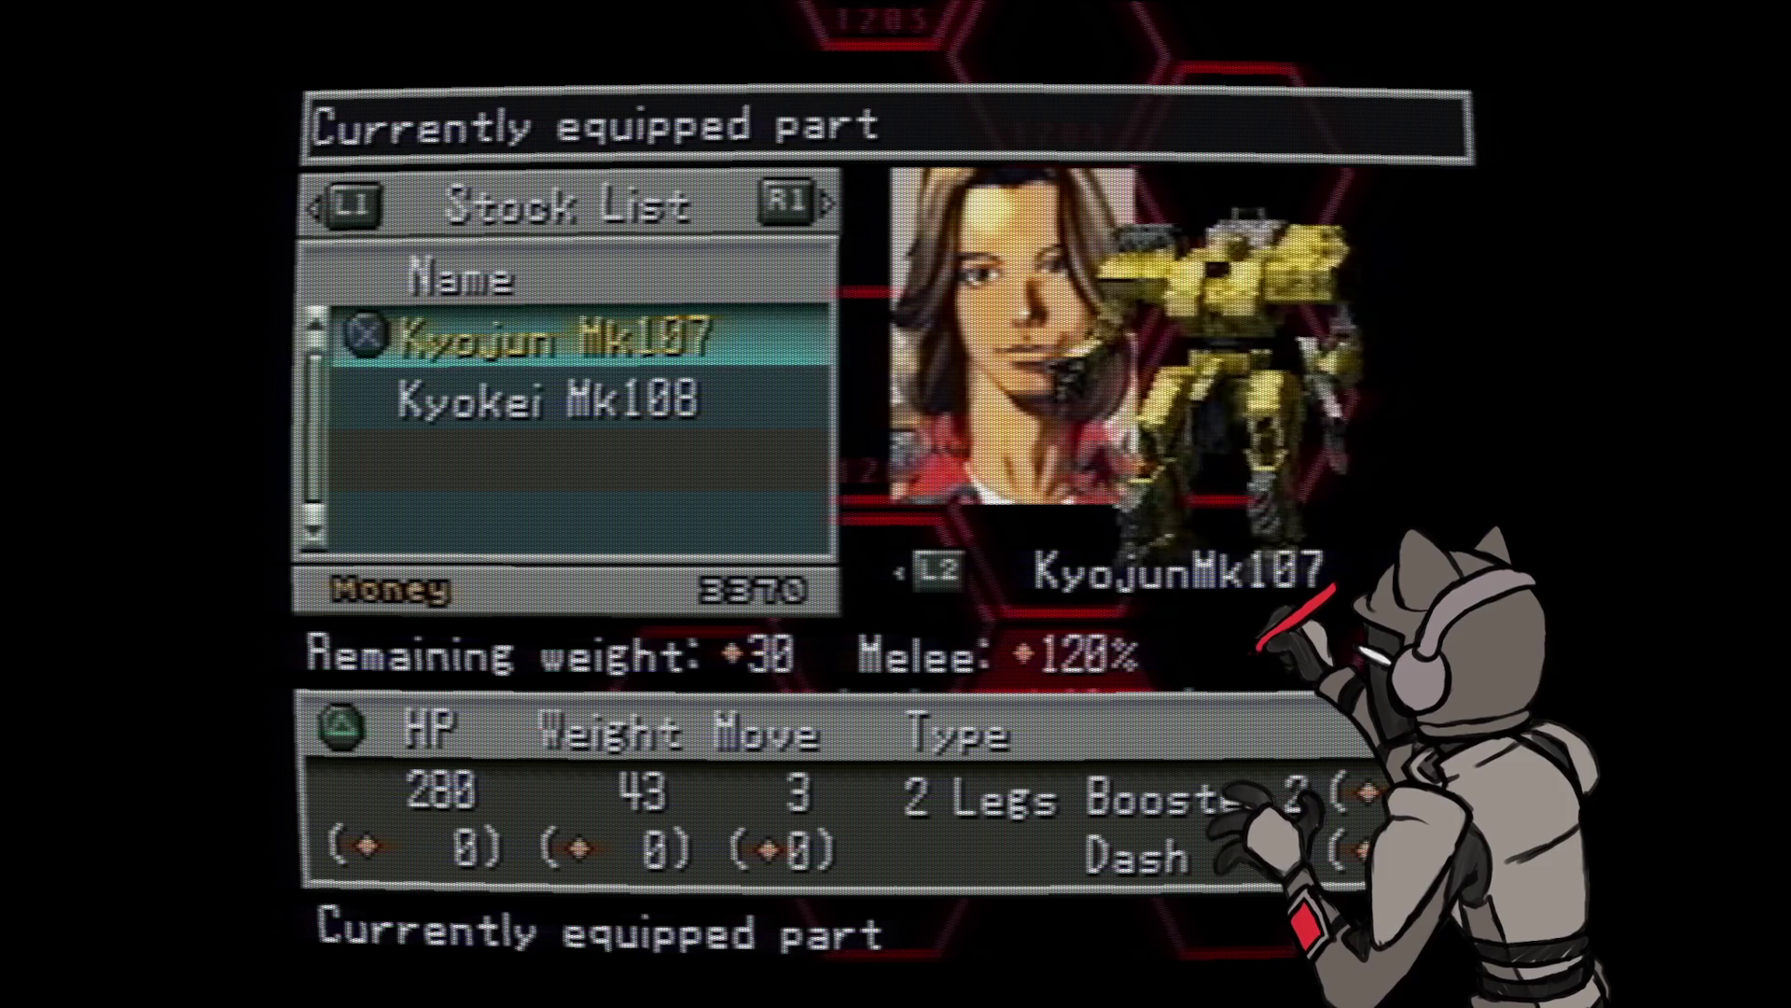
{"action": "key", "text": "Down"}
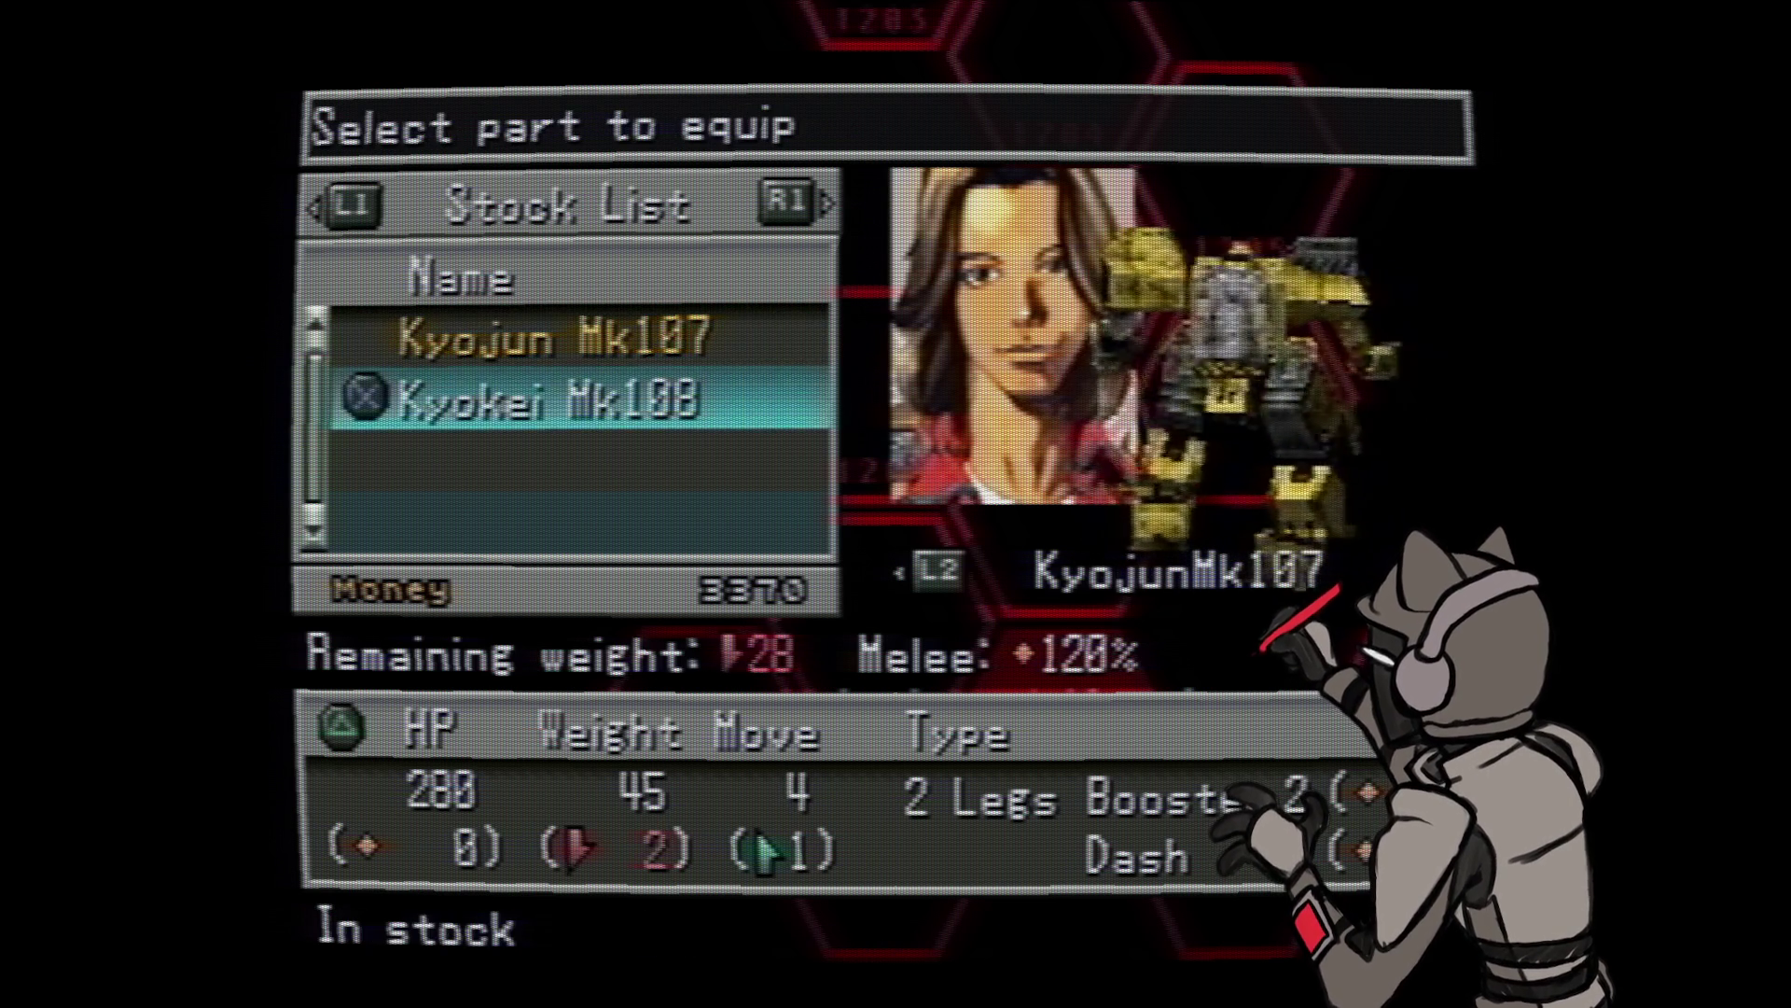
{"action": "key", "text": "Up"}
{"action": "key", "text": "Down"}
{"action": "key", "text": "Up"}
{"action": "key", "text": "Down"}
{"action": "key", "text": "Up"}
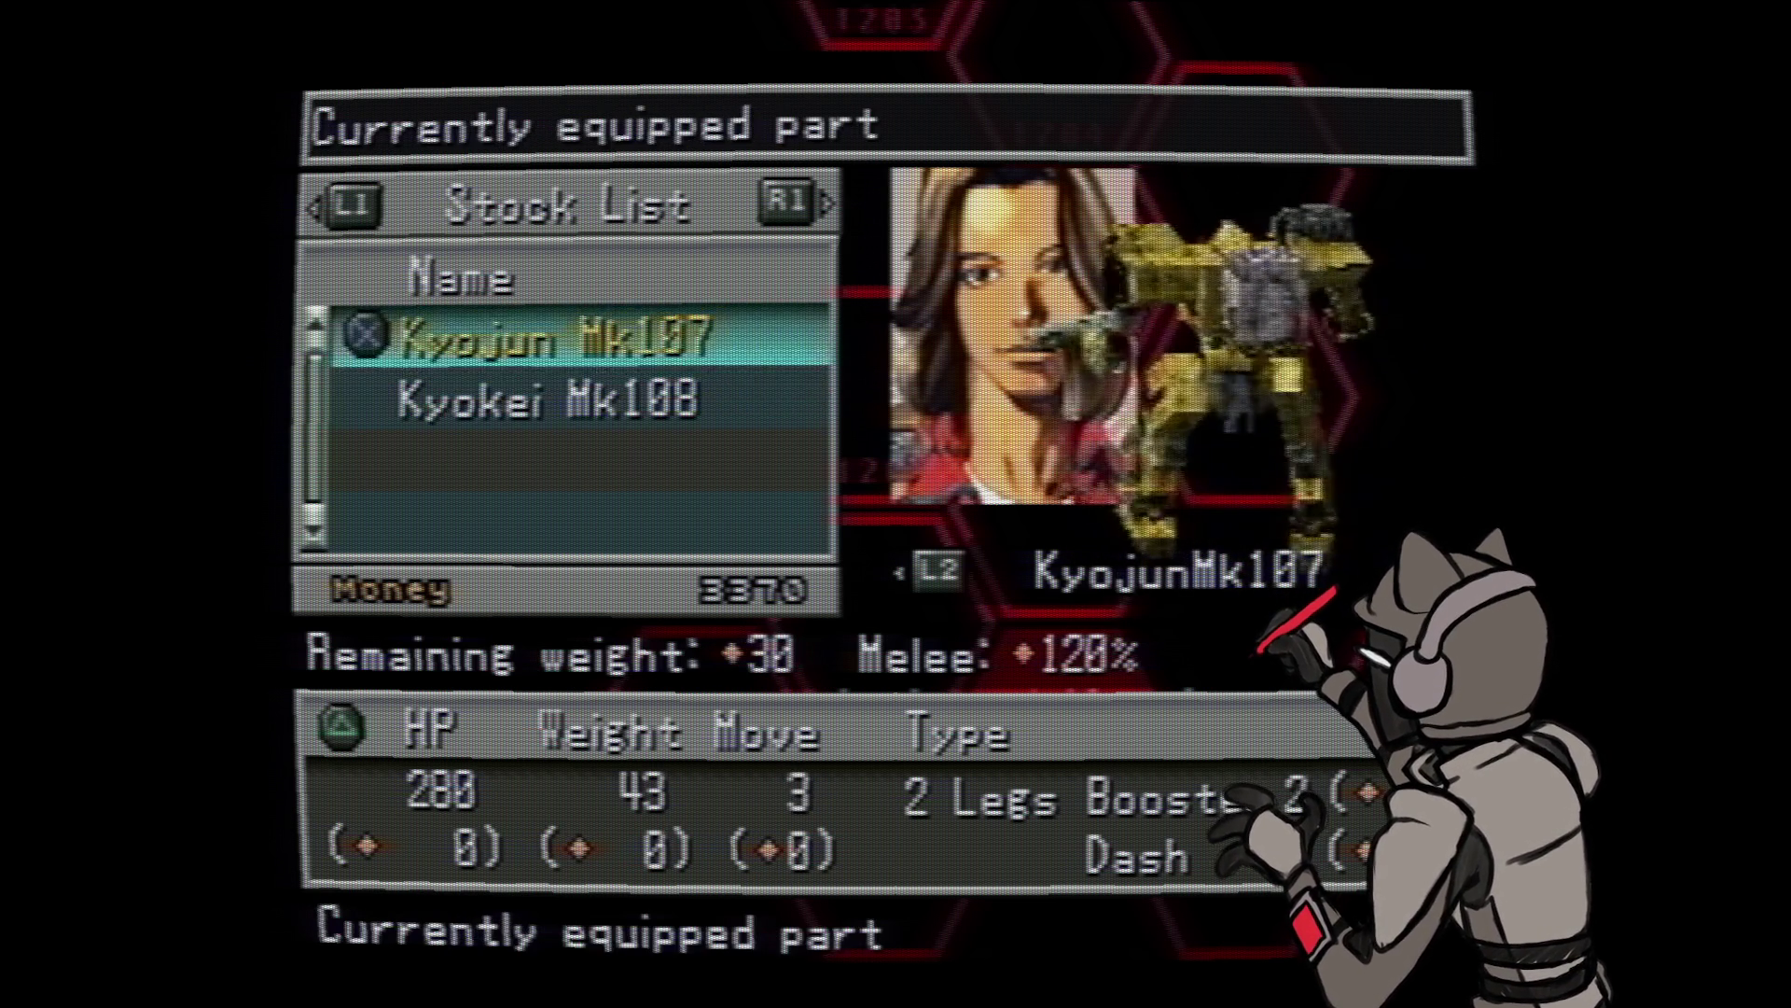
{"action": "key", "text": "Down"}
{"action": "key", "text": "Return"}
{"action": "key", "text": "Return"}
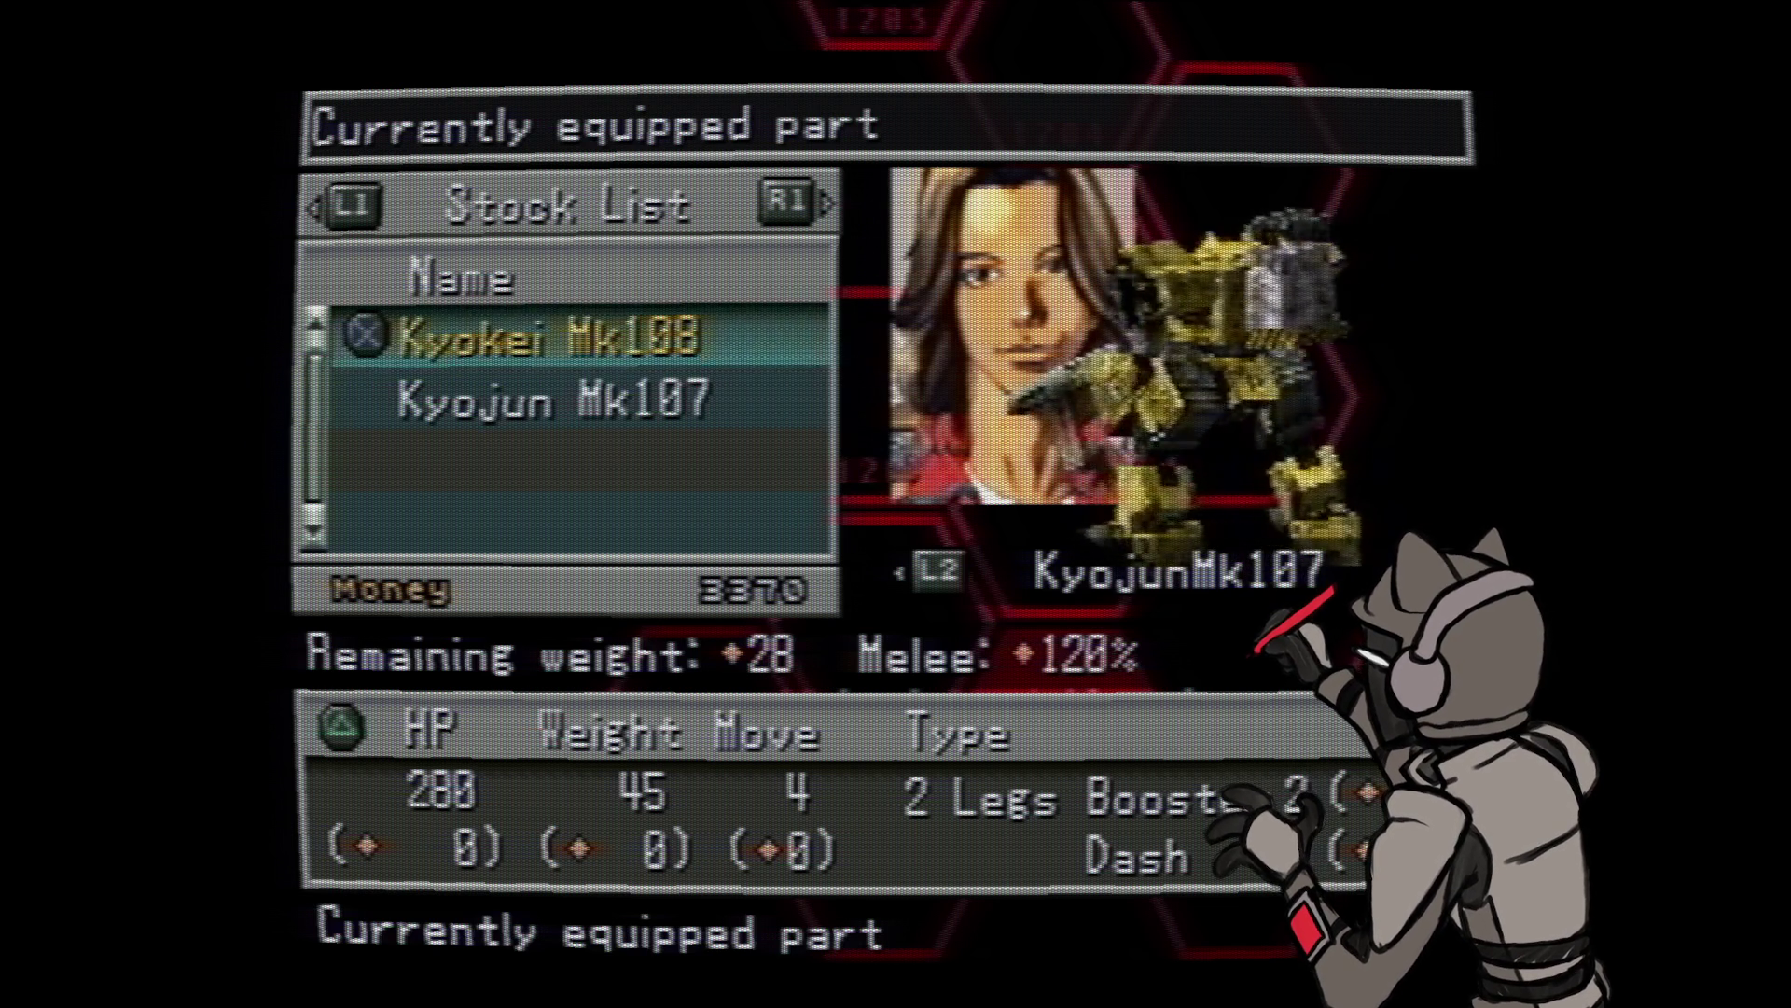
{"action": "key", "text": "Escape"}
- Peek at the backpack parts list and return to the part slots
{"action": "key", "text": "Down"}
{"action": "key", "text": "Return"}
{"action": "key", "text": "Escape"}
{"action": "key", "text": "Up"}
{"action": "key", "text": "Up"}
{"action": "key", "text": "Up"}
{"action": "key", "text": "Up"}
{"action": "key", "text": "Return"}
{"action": "key", "text": "r"}
{"action": "key", "text": "r"}
{"action": "key", "text": "Down"}
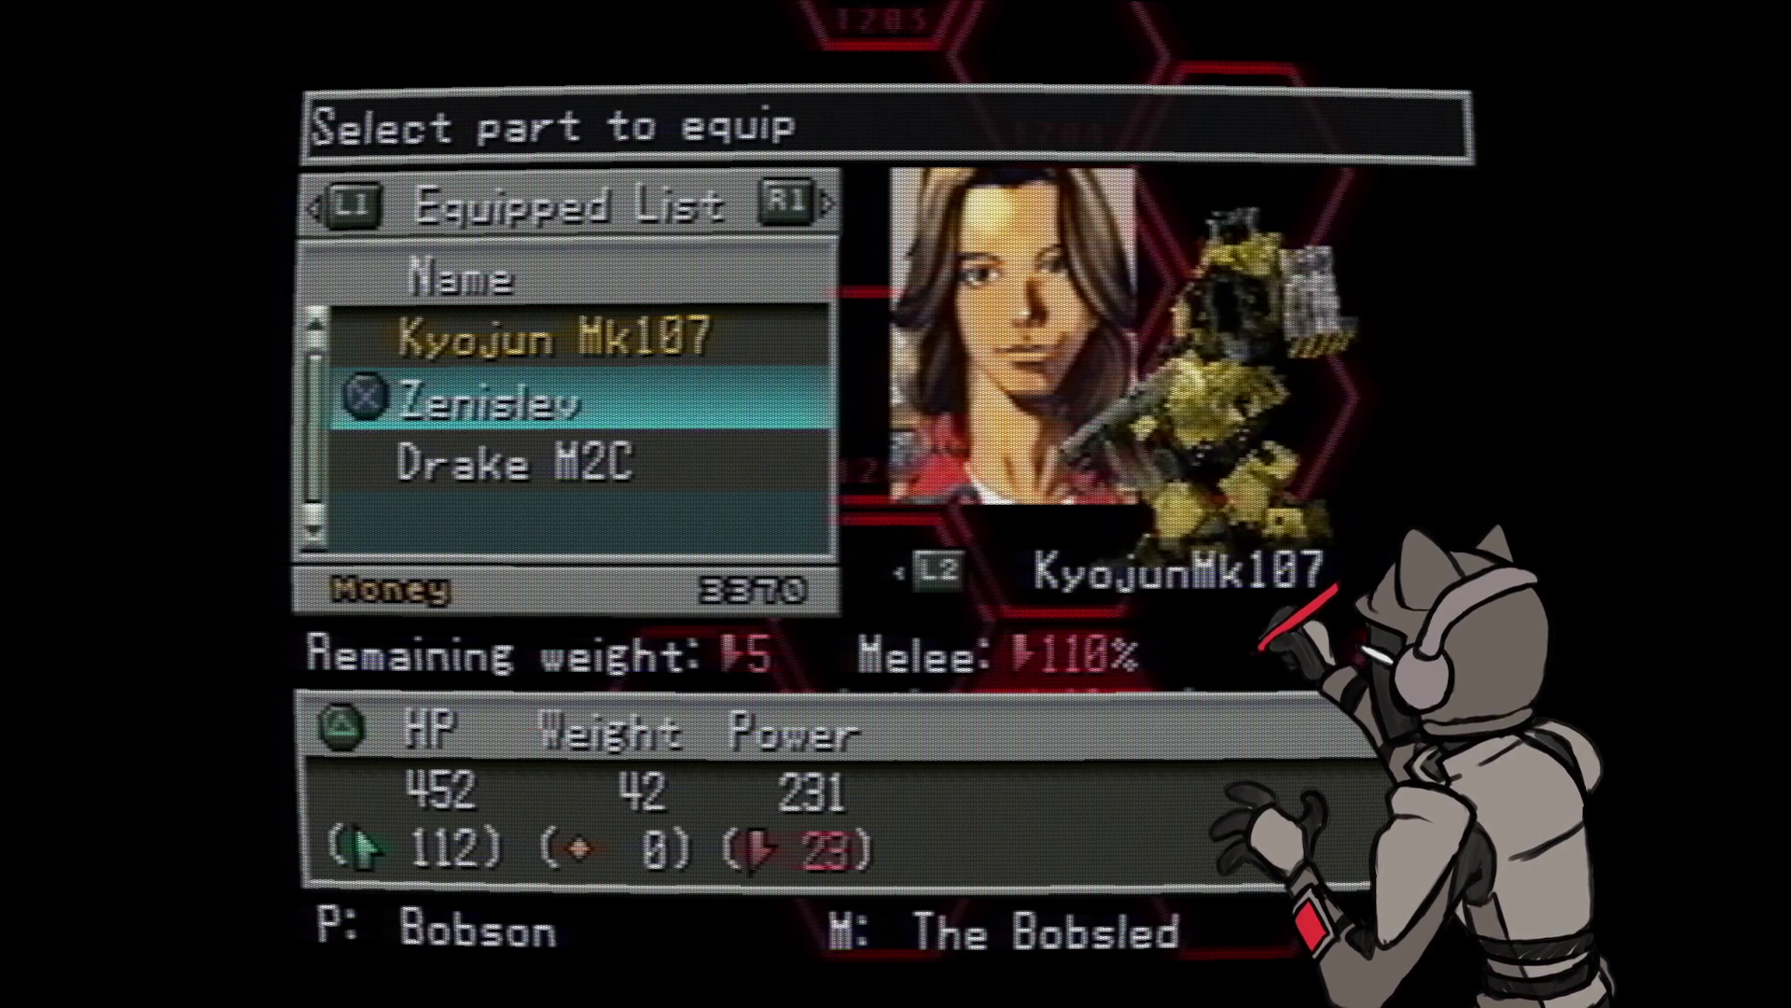
{"action": "key", "text": "Down"}
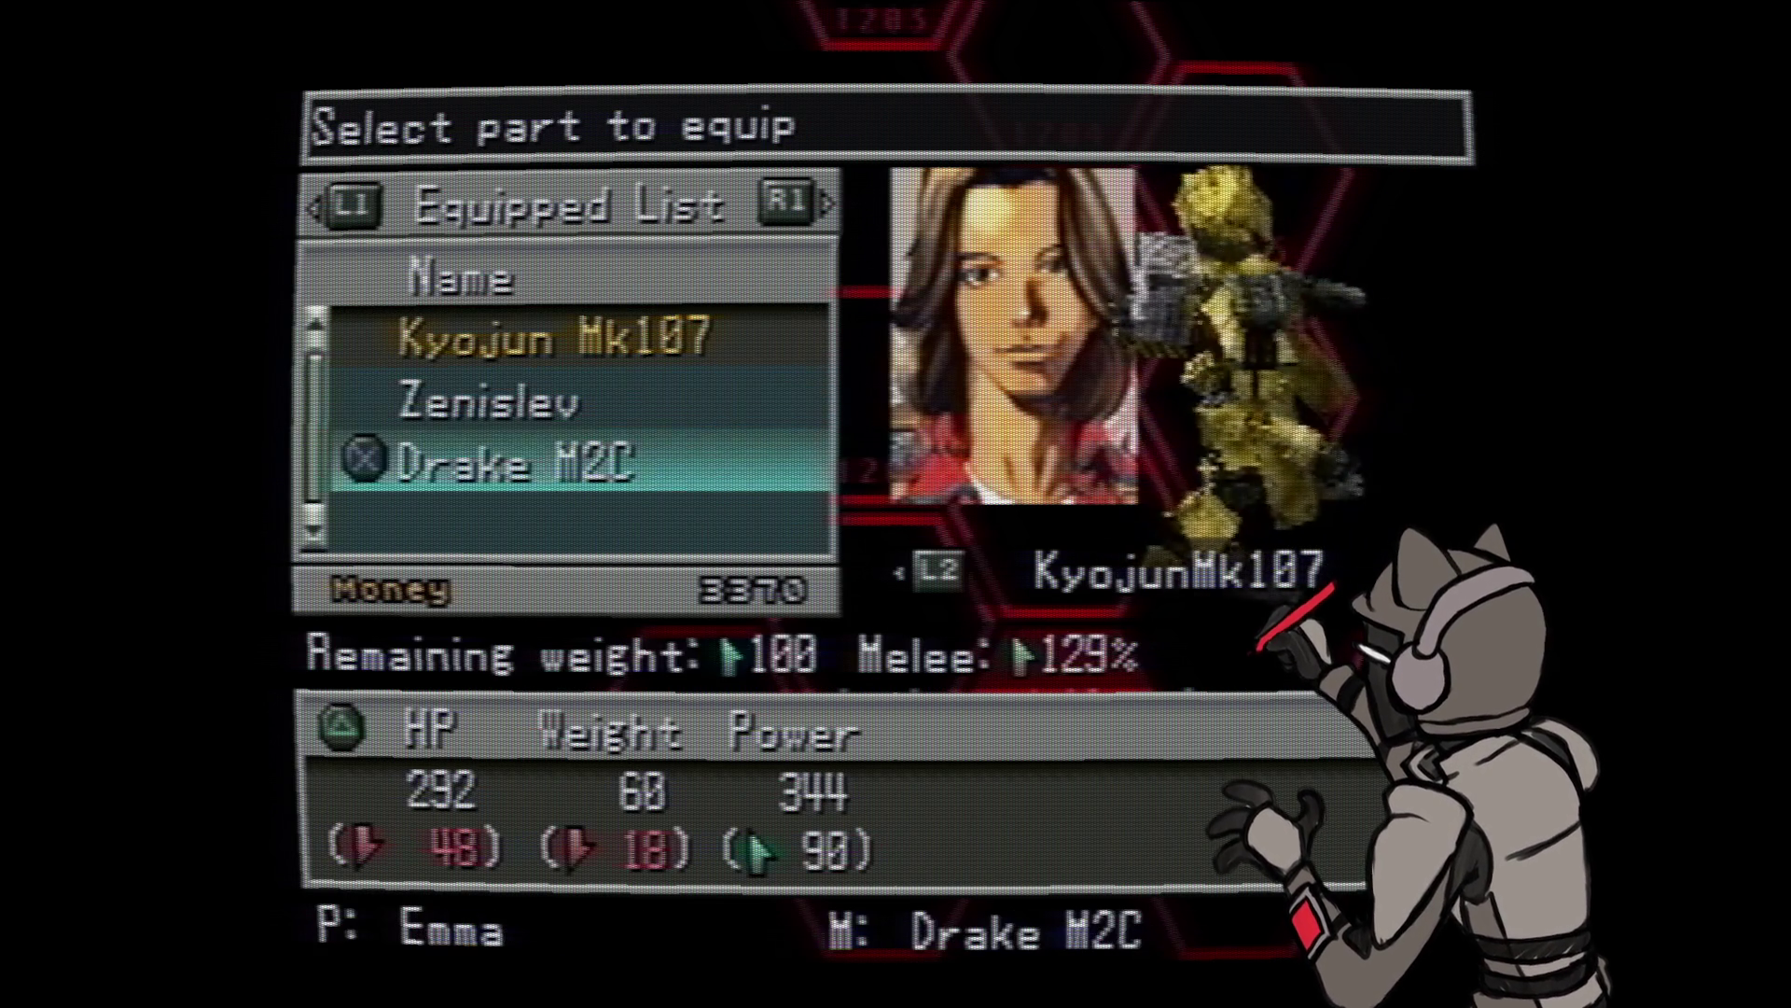
{"action": "key", "text": "Up"}
{"action": "key", "text": "Up"}
{"action": "key", "text": "Up"}
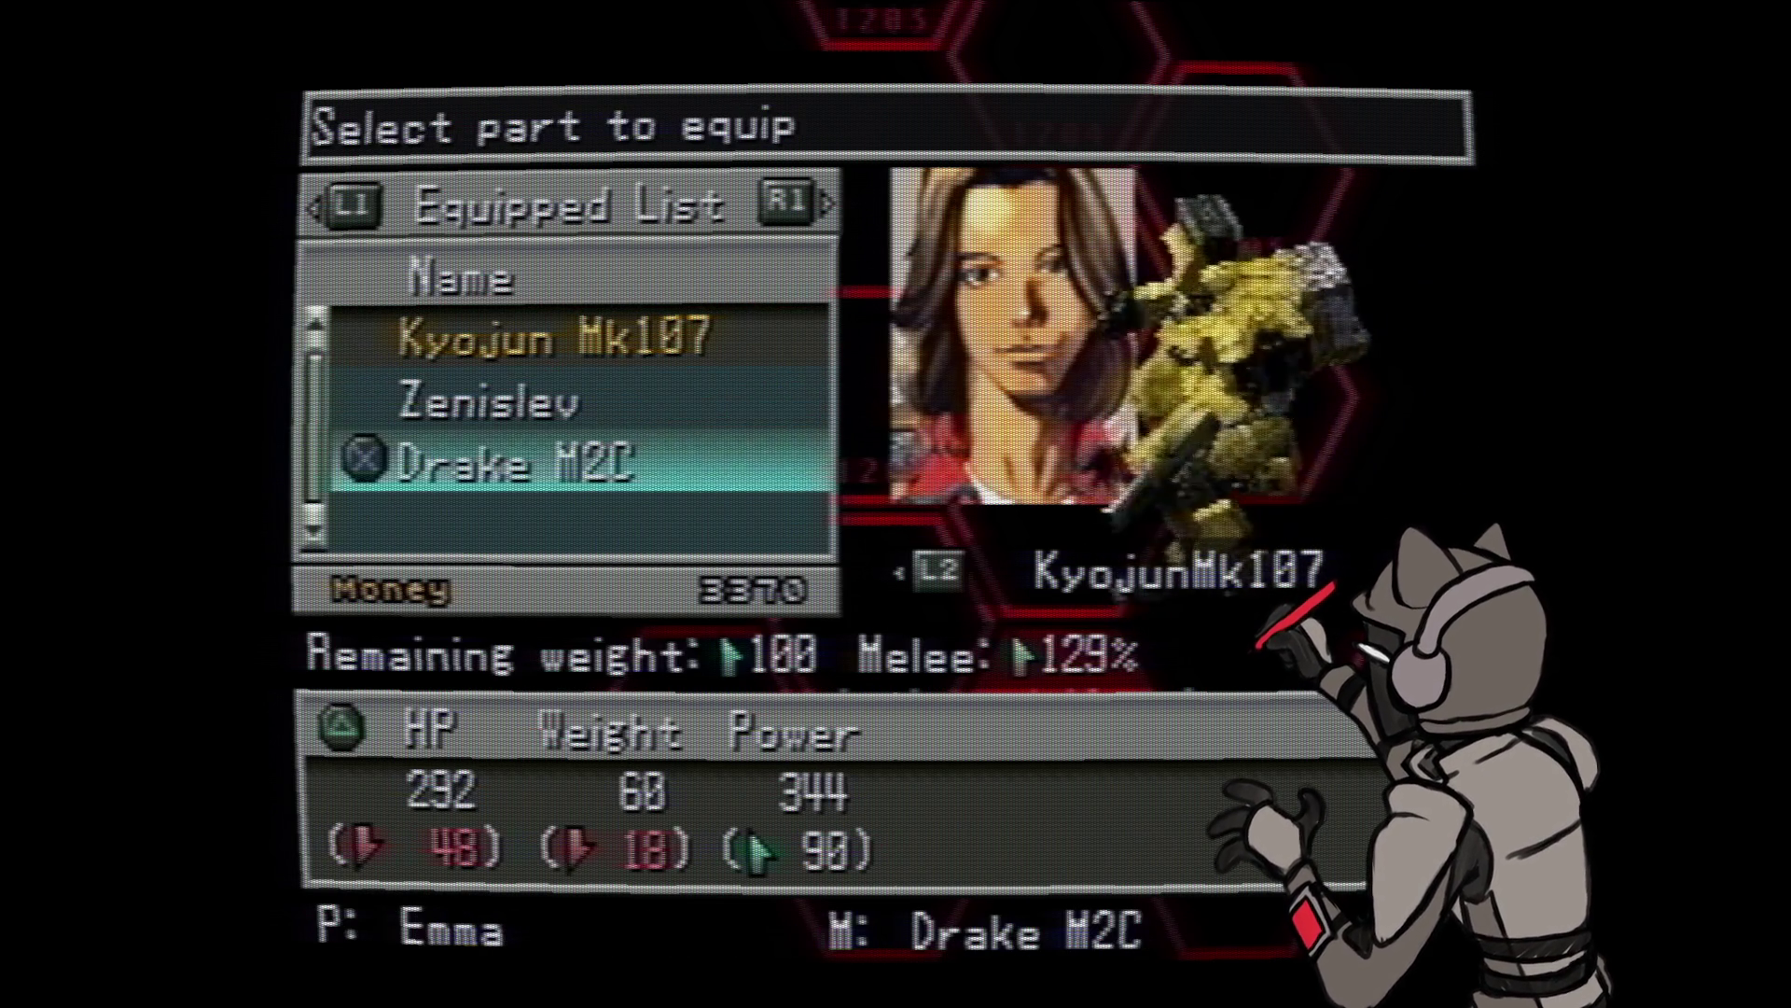
{"action": "key", "text": "Up"}
{"action": "key", "text": "Down"}
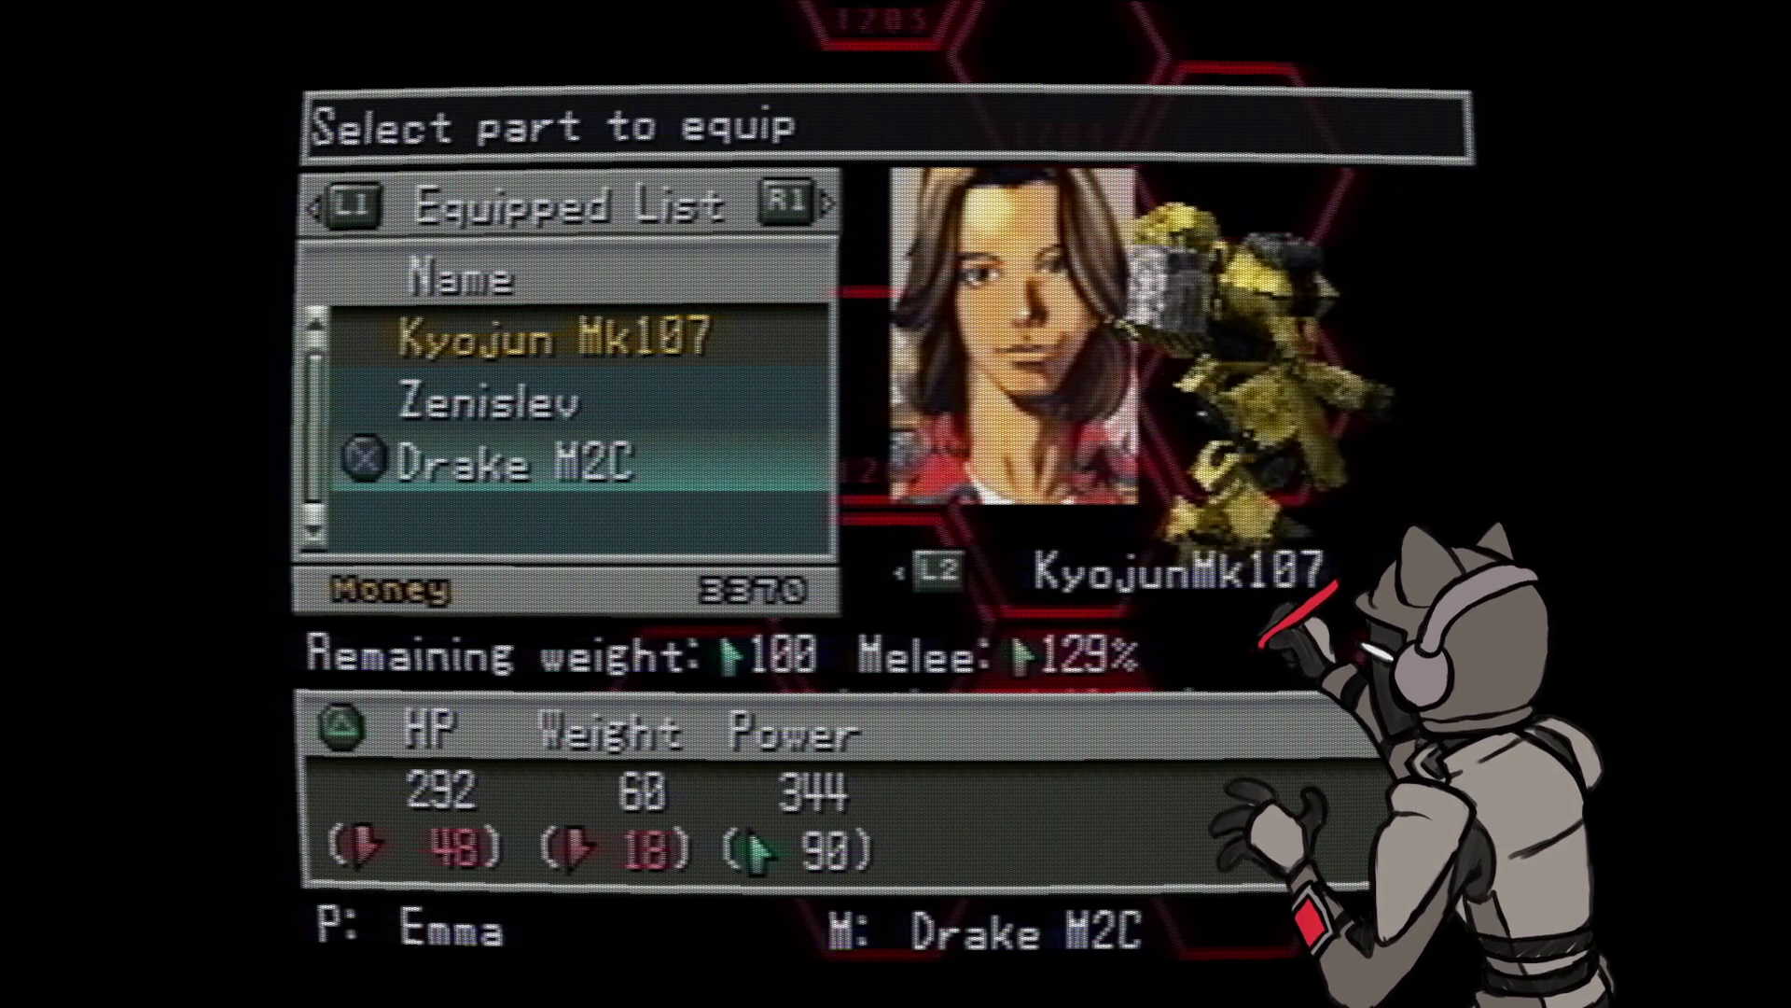
{"action": "key", "text": "Up"}
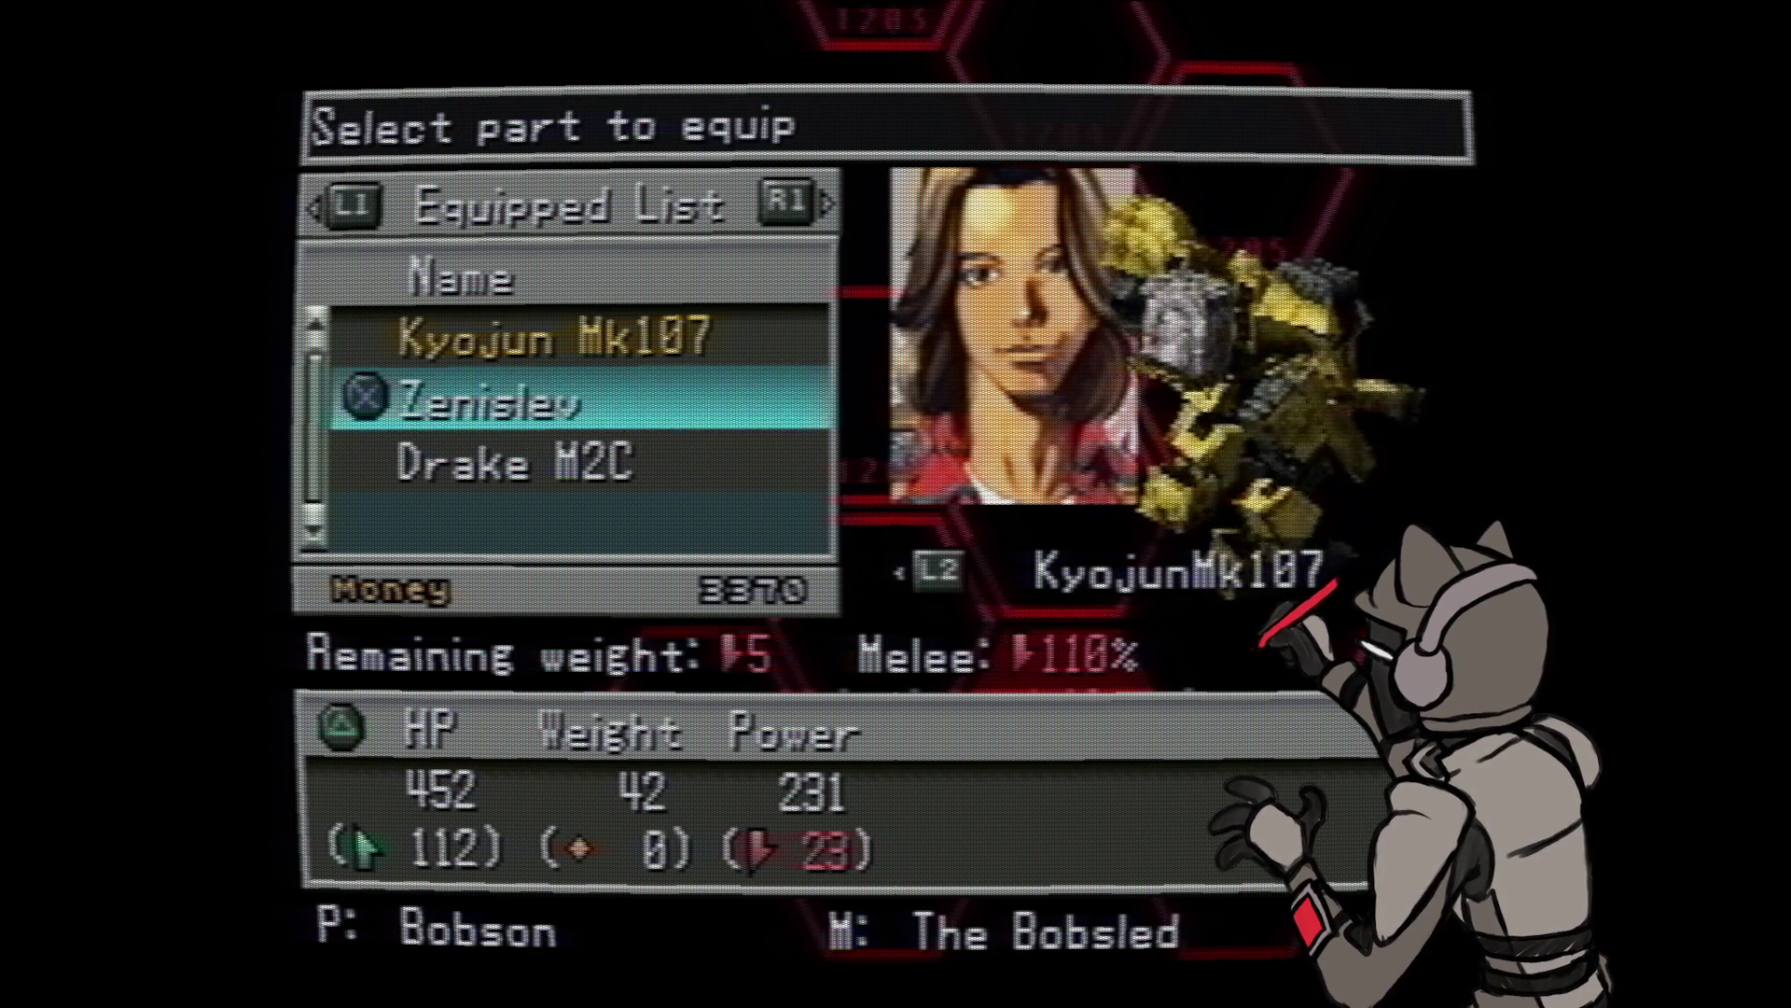
{"action": "key", "text": "Up"}
{"action": "key", "text": "Down"}
{"action": "key", "text": "Down"}
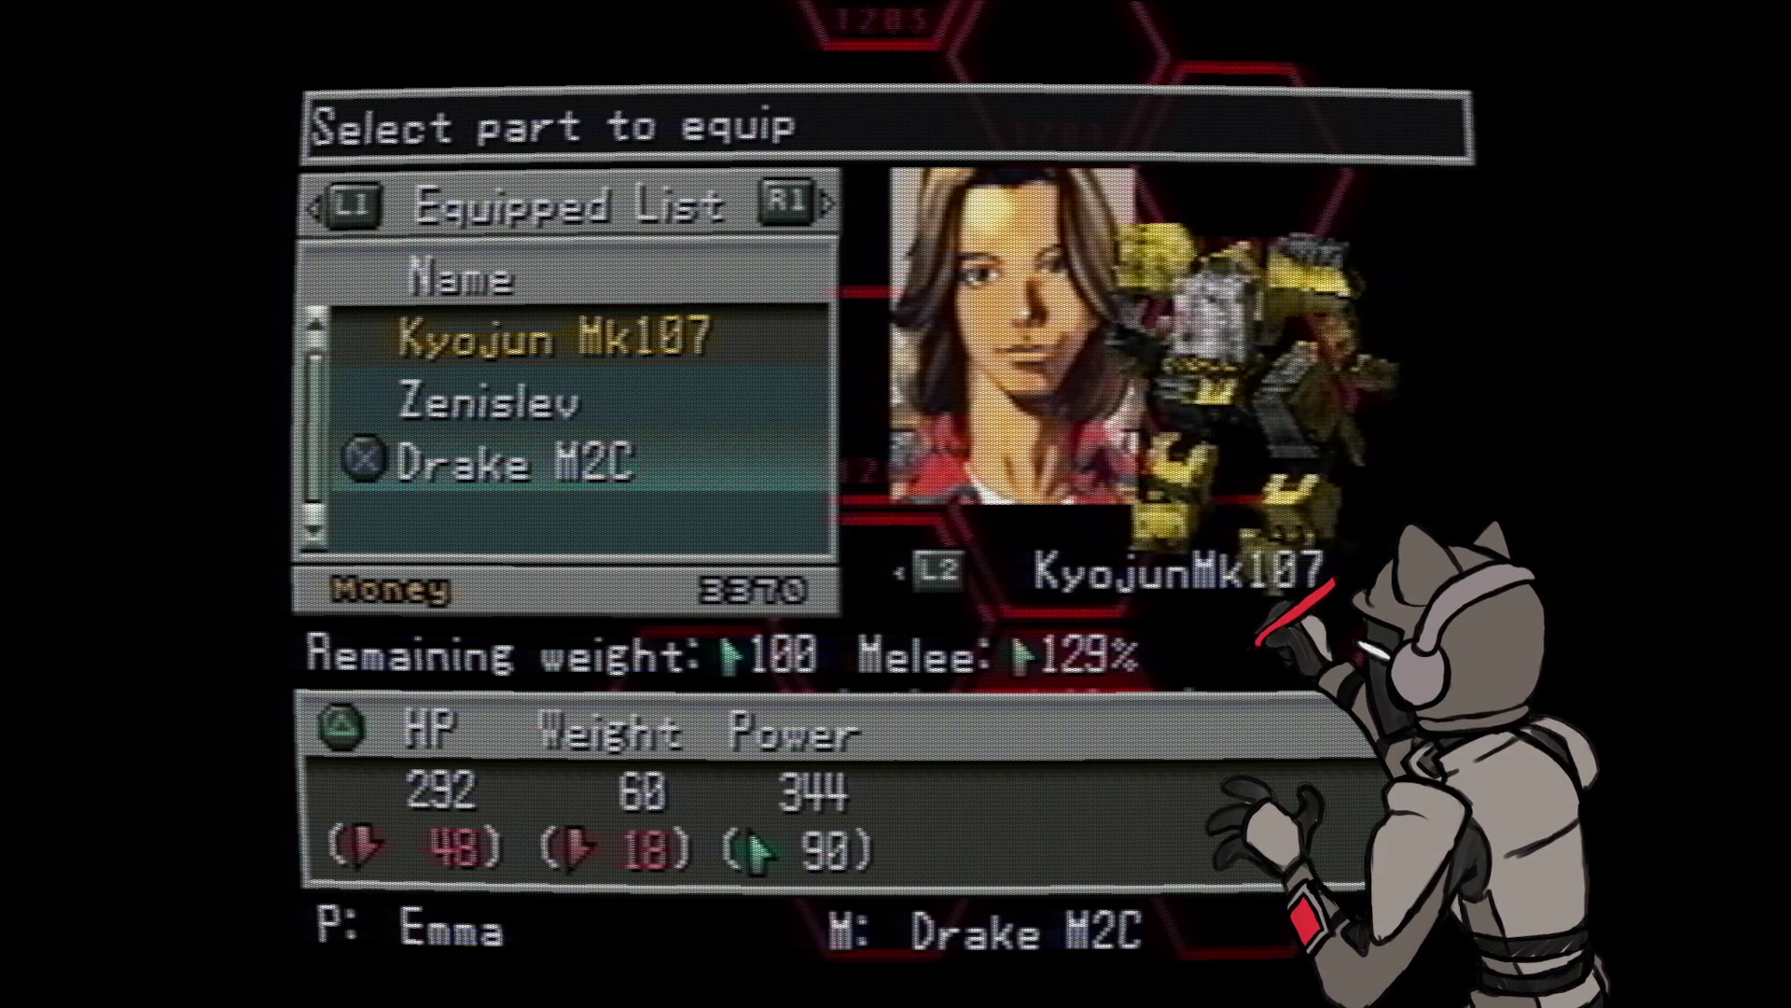
{"action": "key", "text": "Escape"}
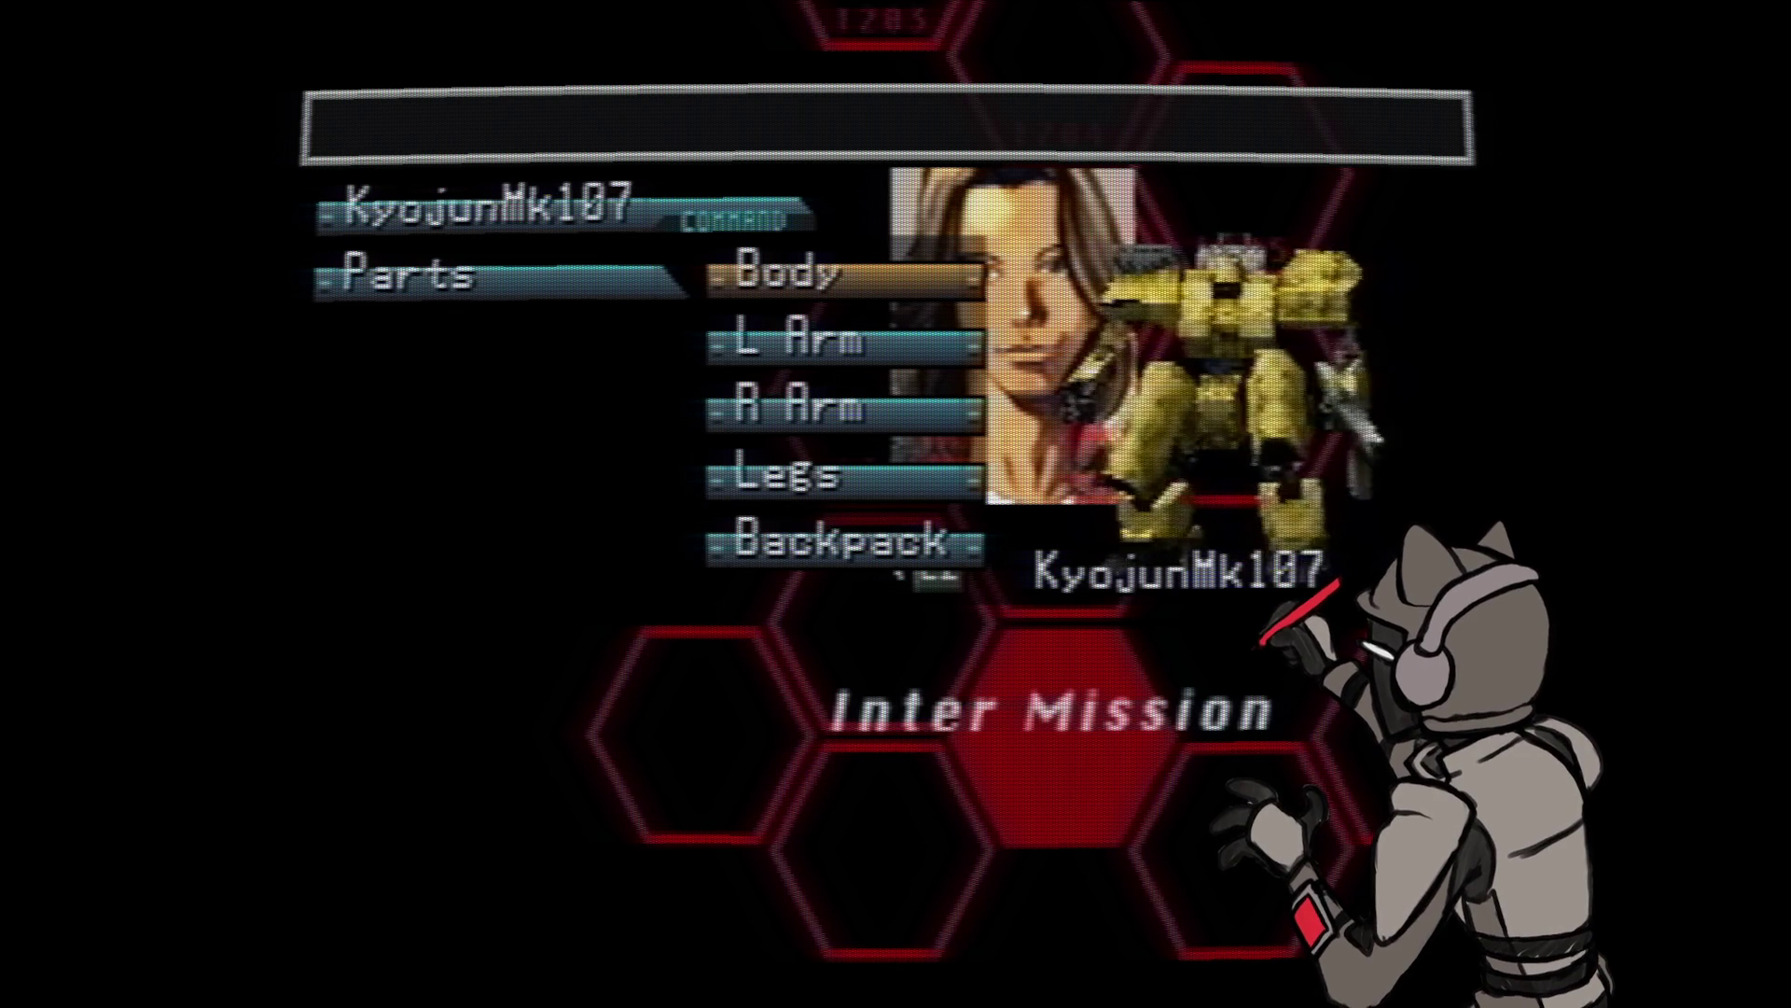
{"action": "key", "text": "Down"}
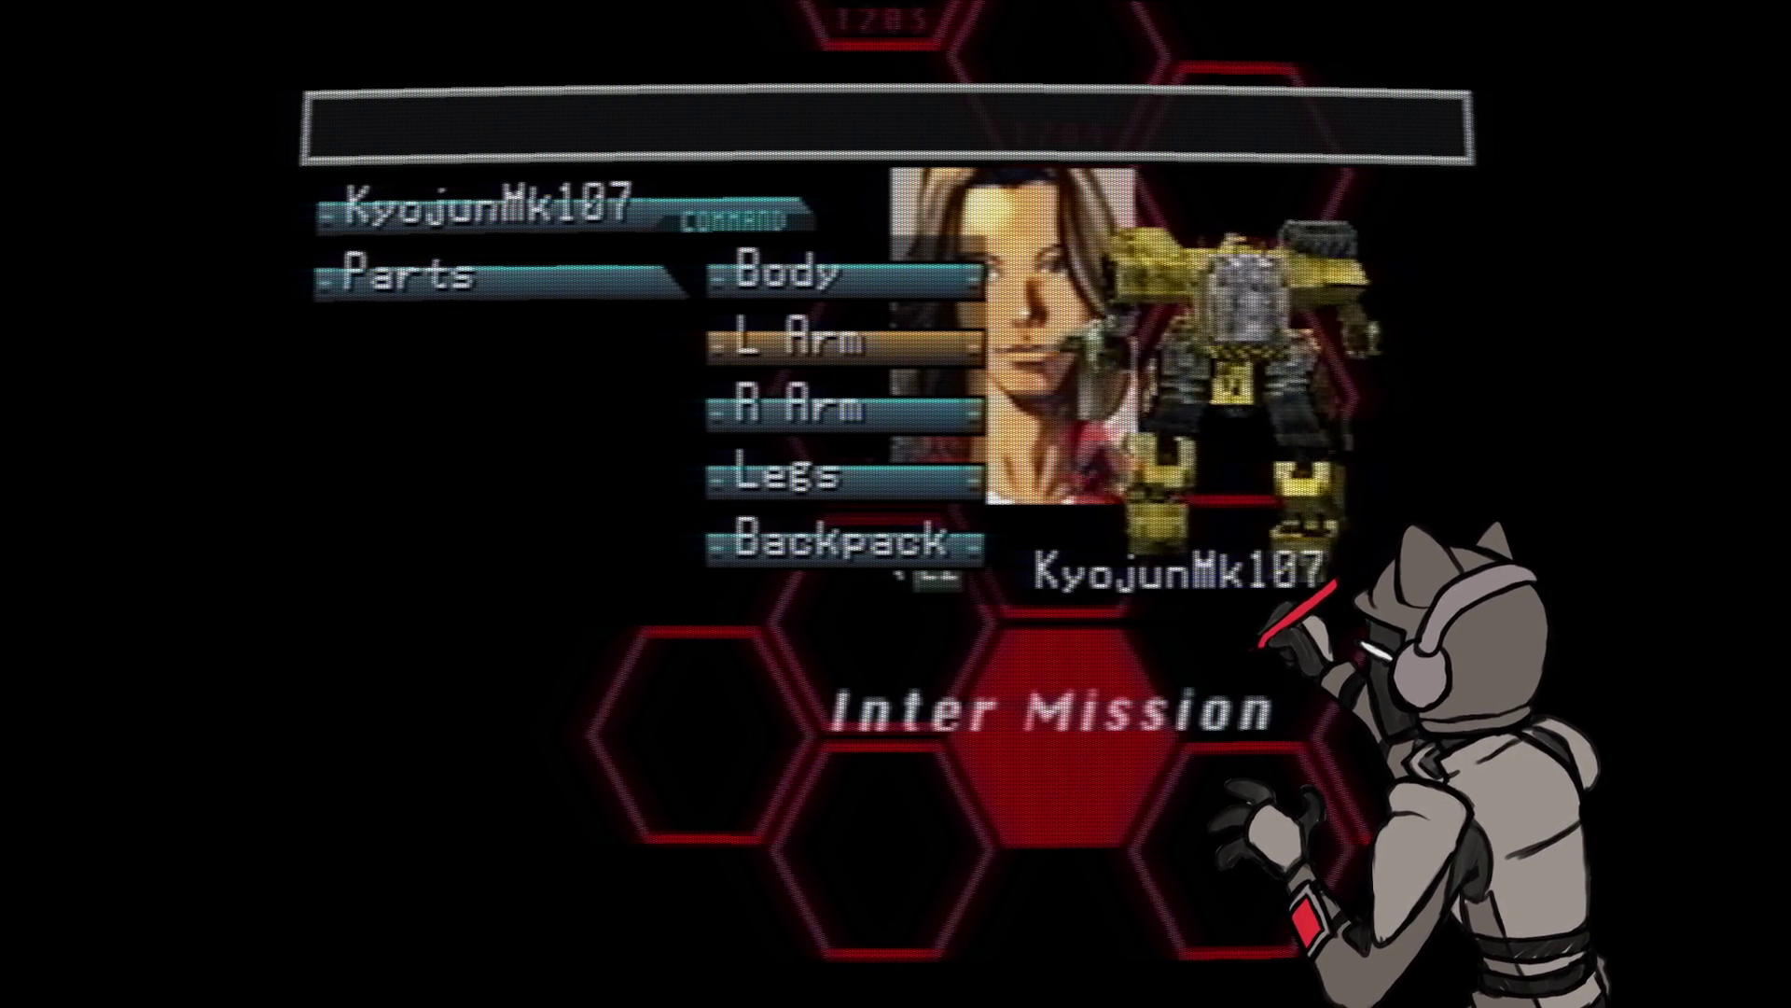
{"action": "key", "text": "Return"}
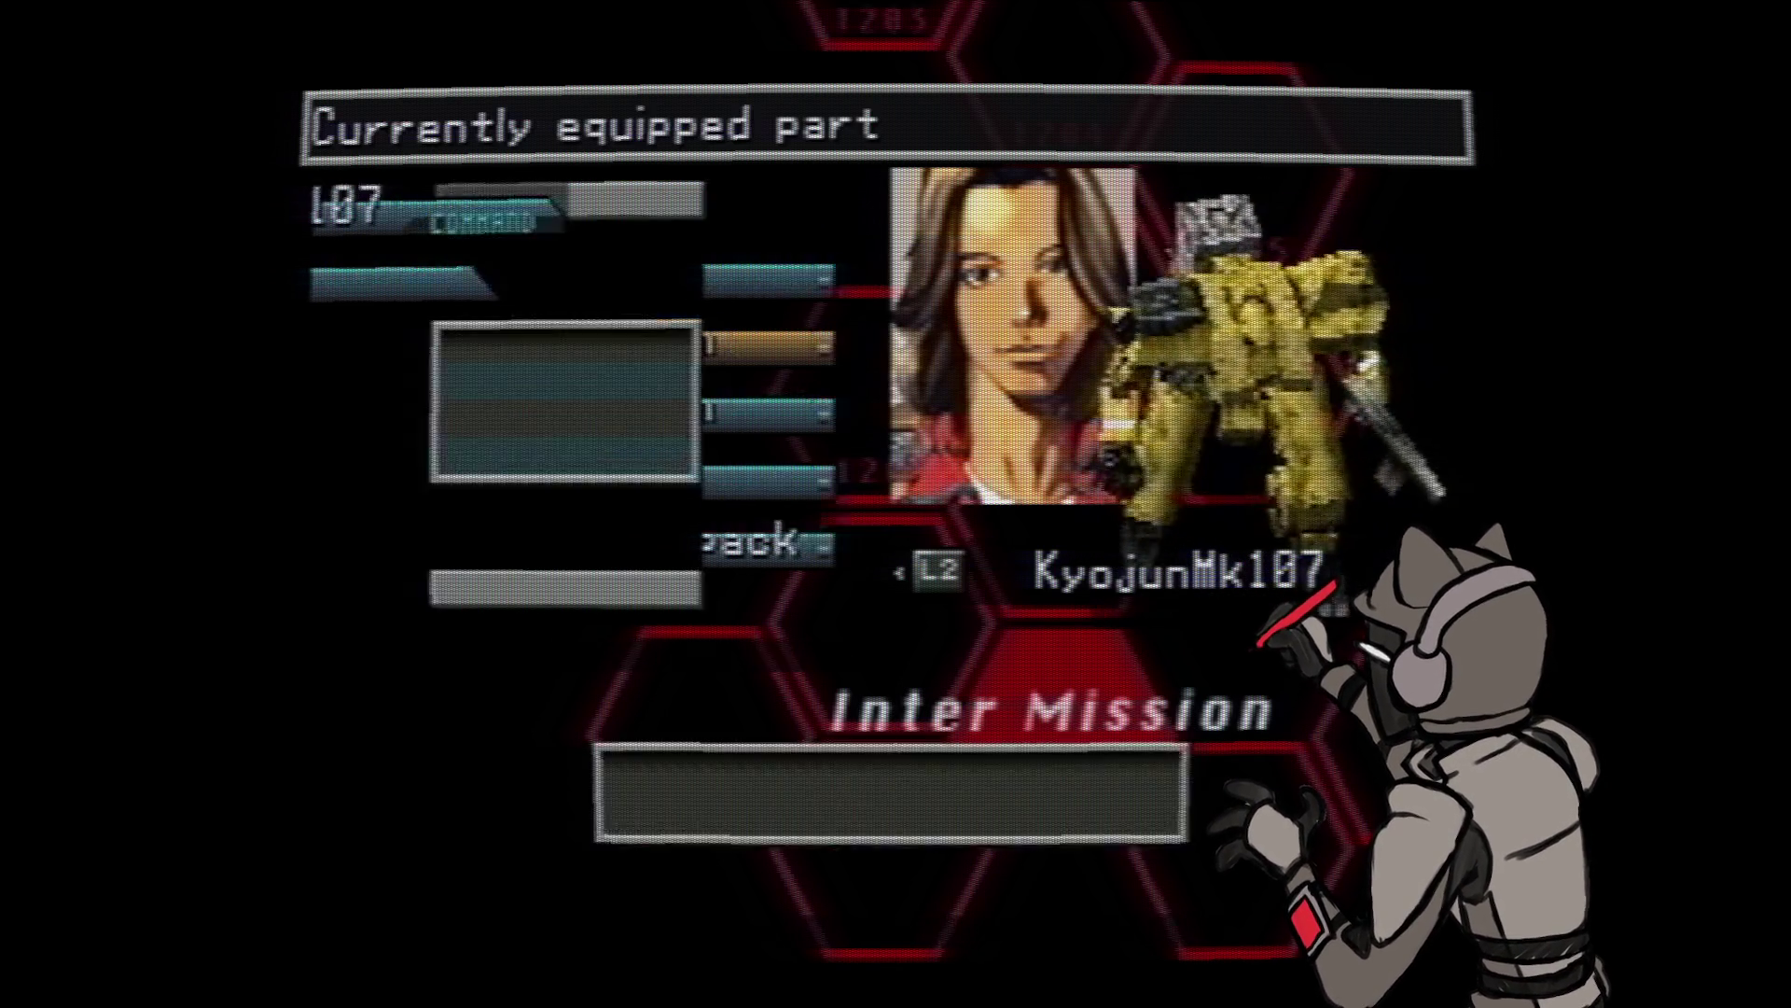
{"action": "key", "text": "Down"}
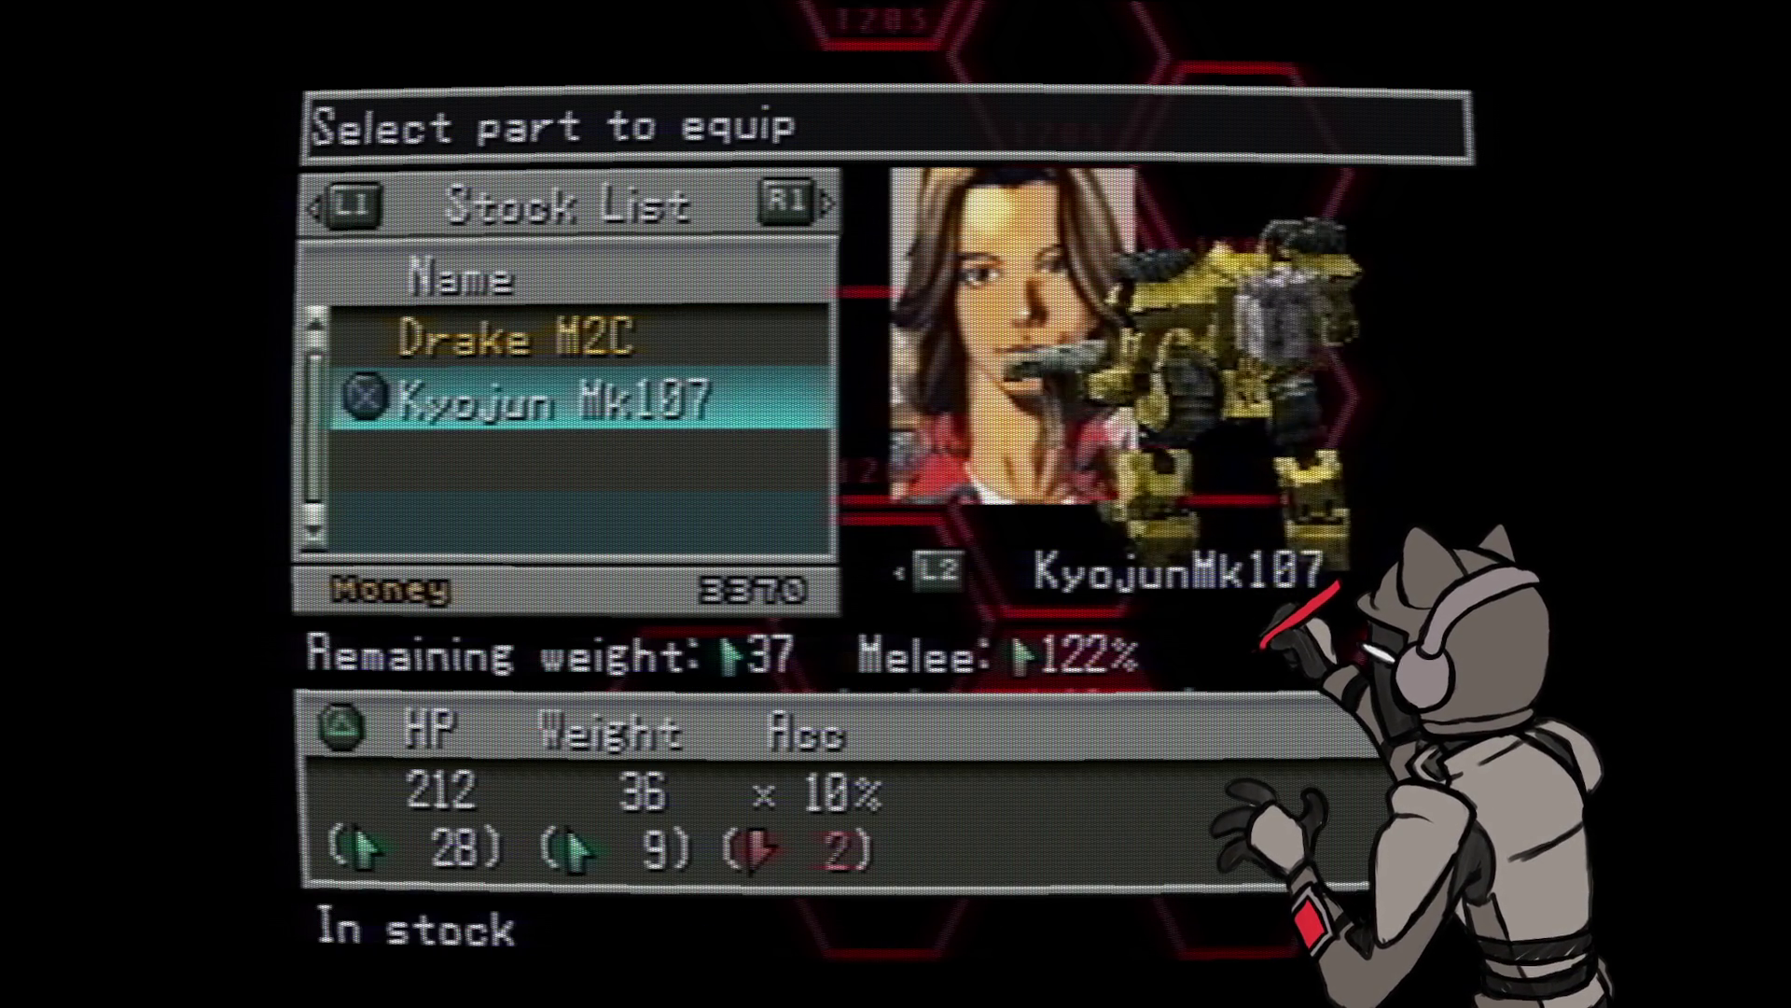
{"action": "key", "text": "Up"}
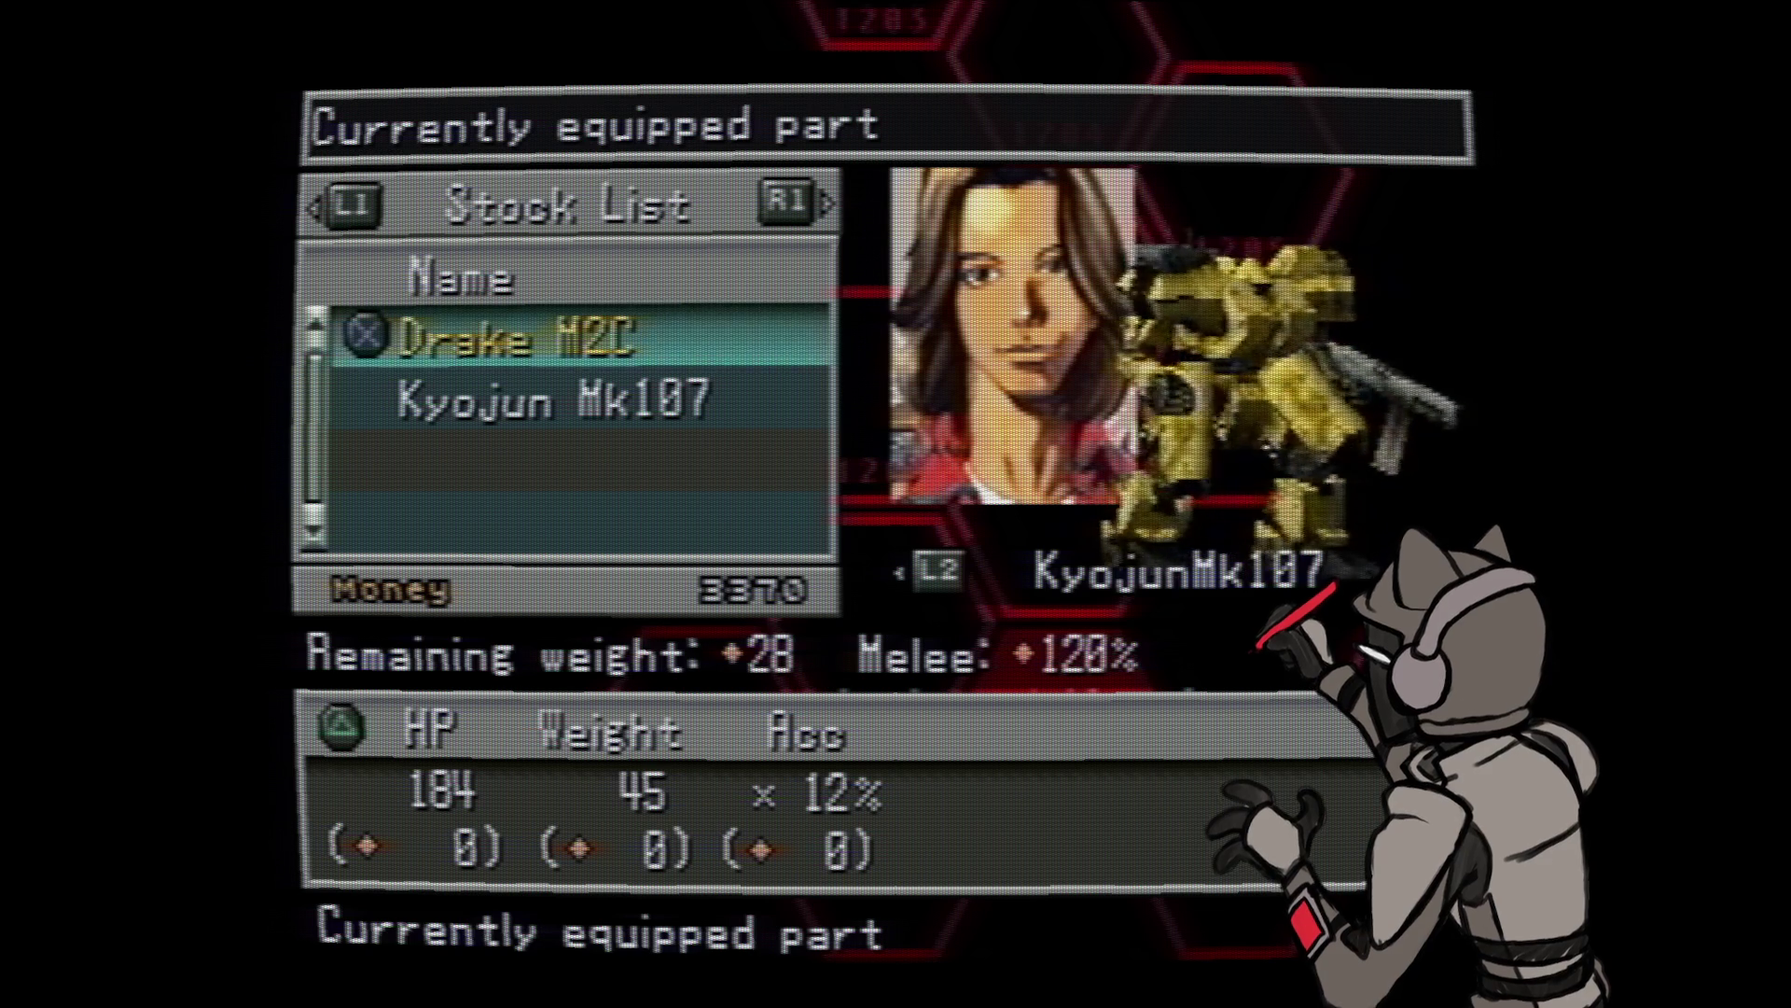
{"action": "key", "text": "Escape"}
{"action": "key", "text": "Return"}
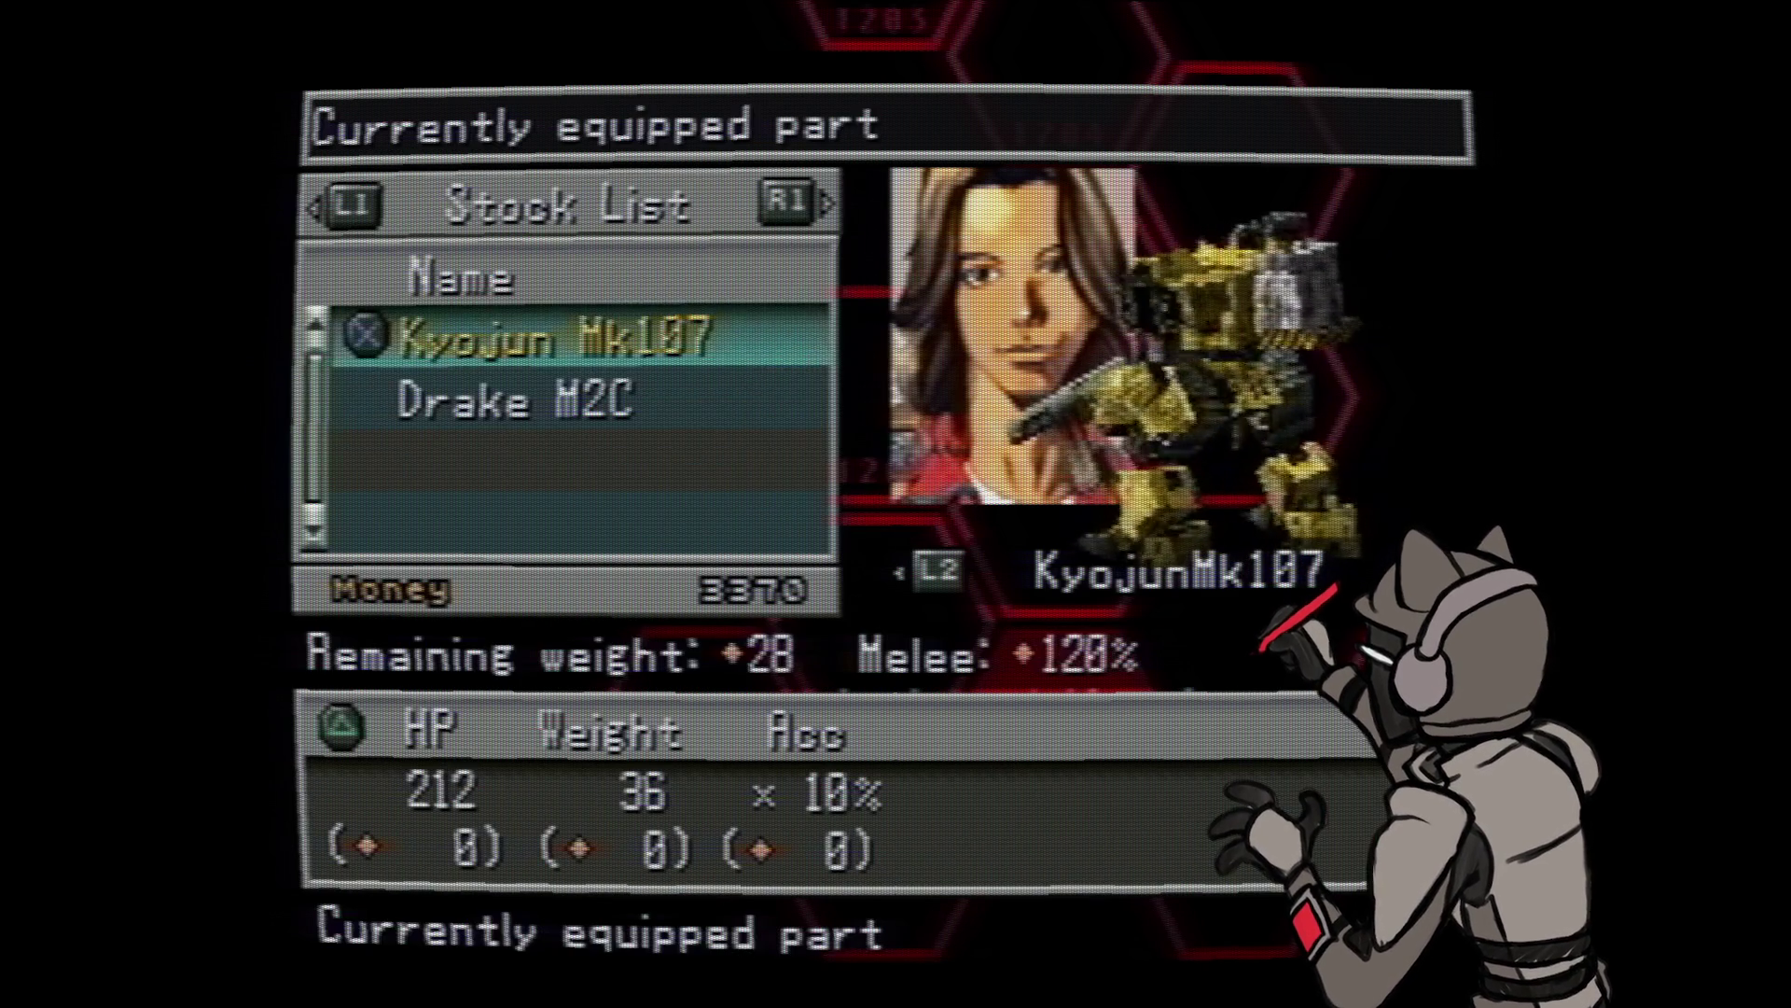
{"action": "key", "text": "Down"}
{"action": "key", "text": "Up"}
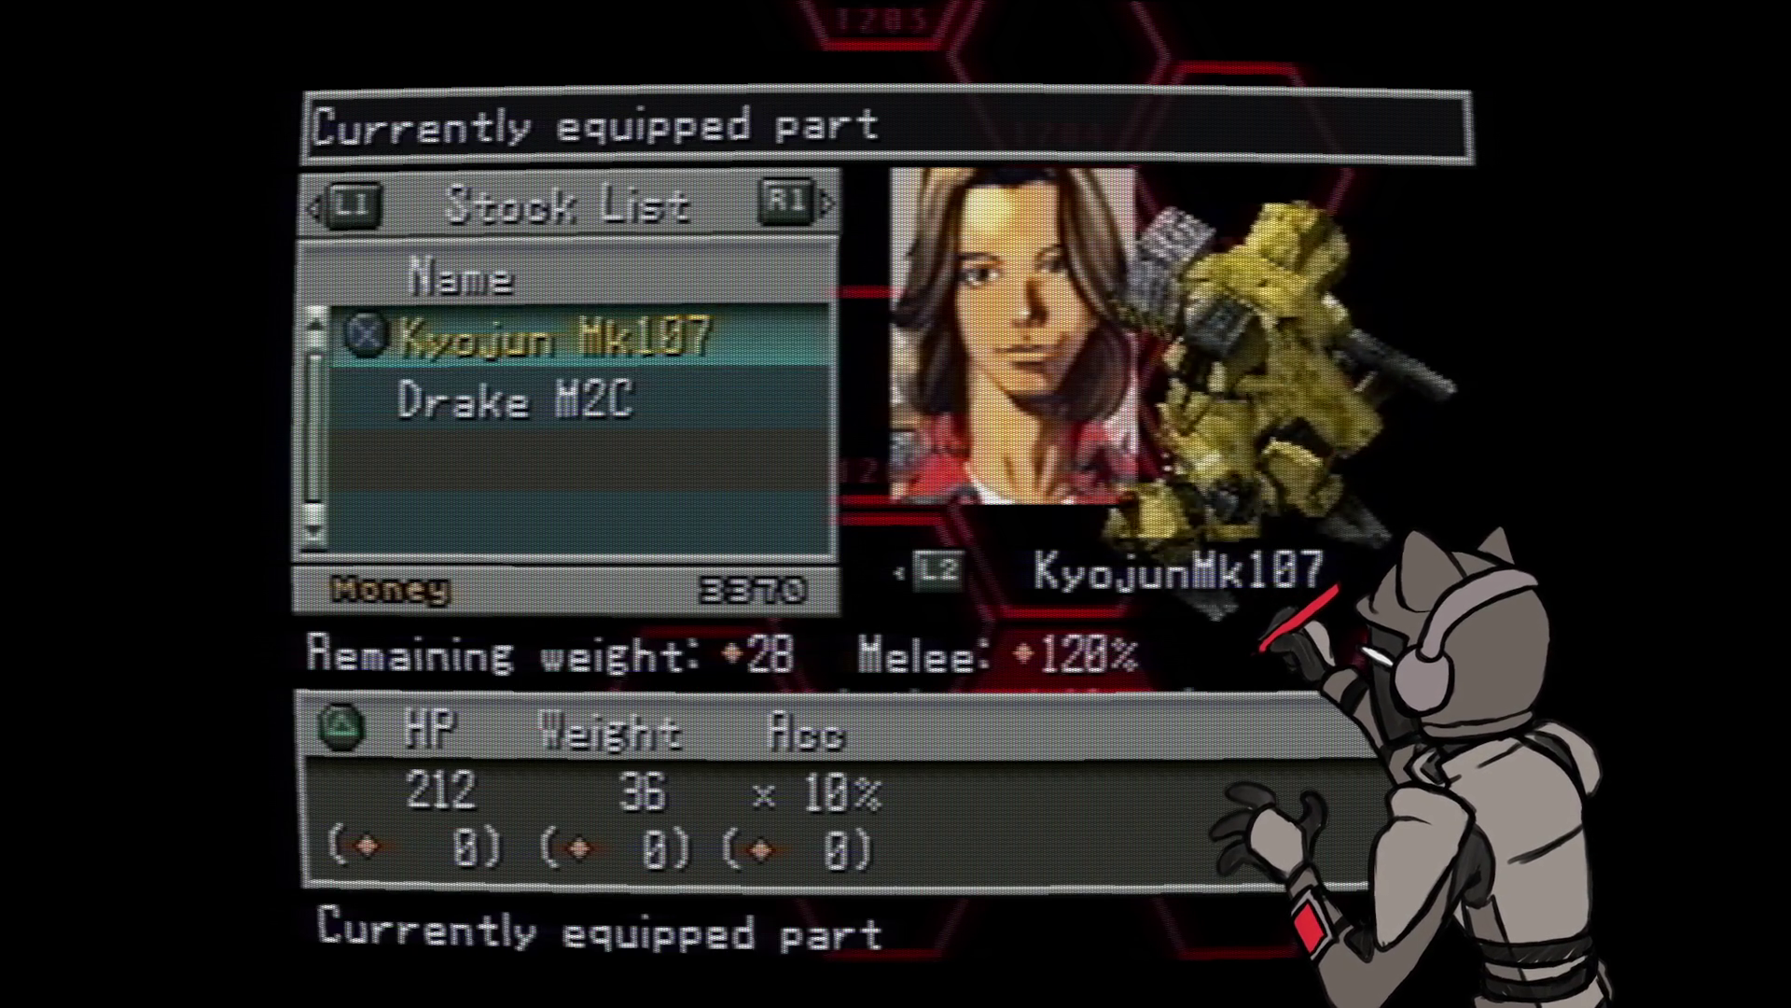
{"action": "key", "text": "Down"}
{"action": "key", "text": "Up"}
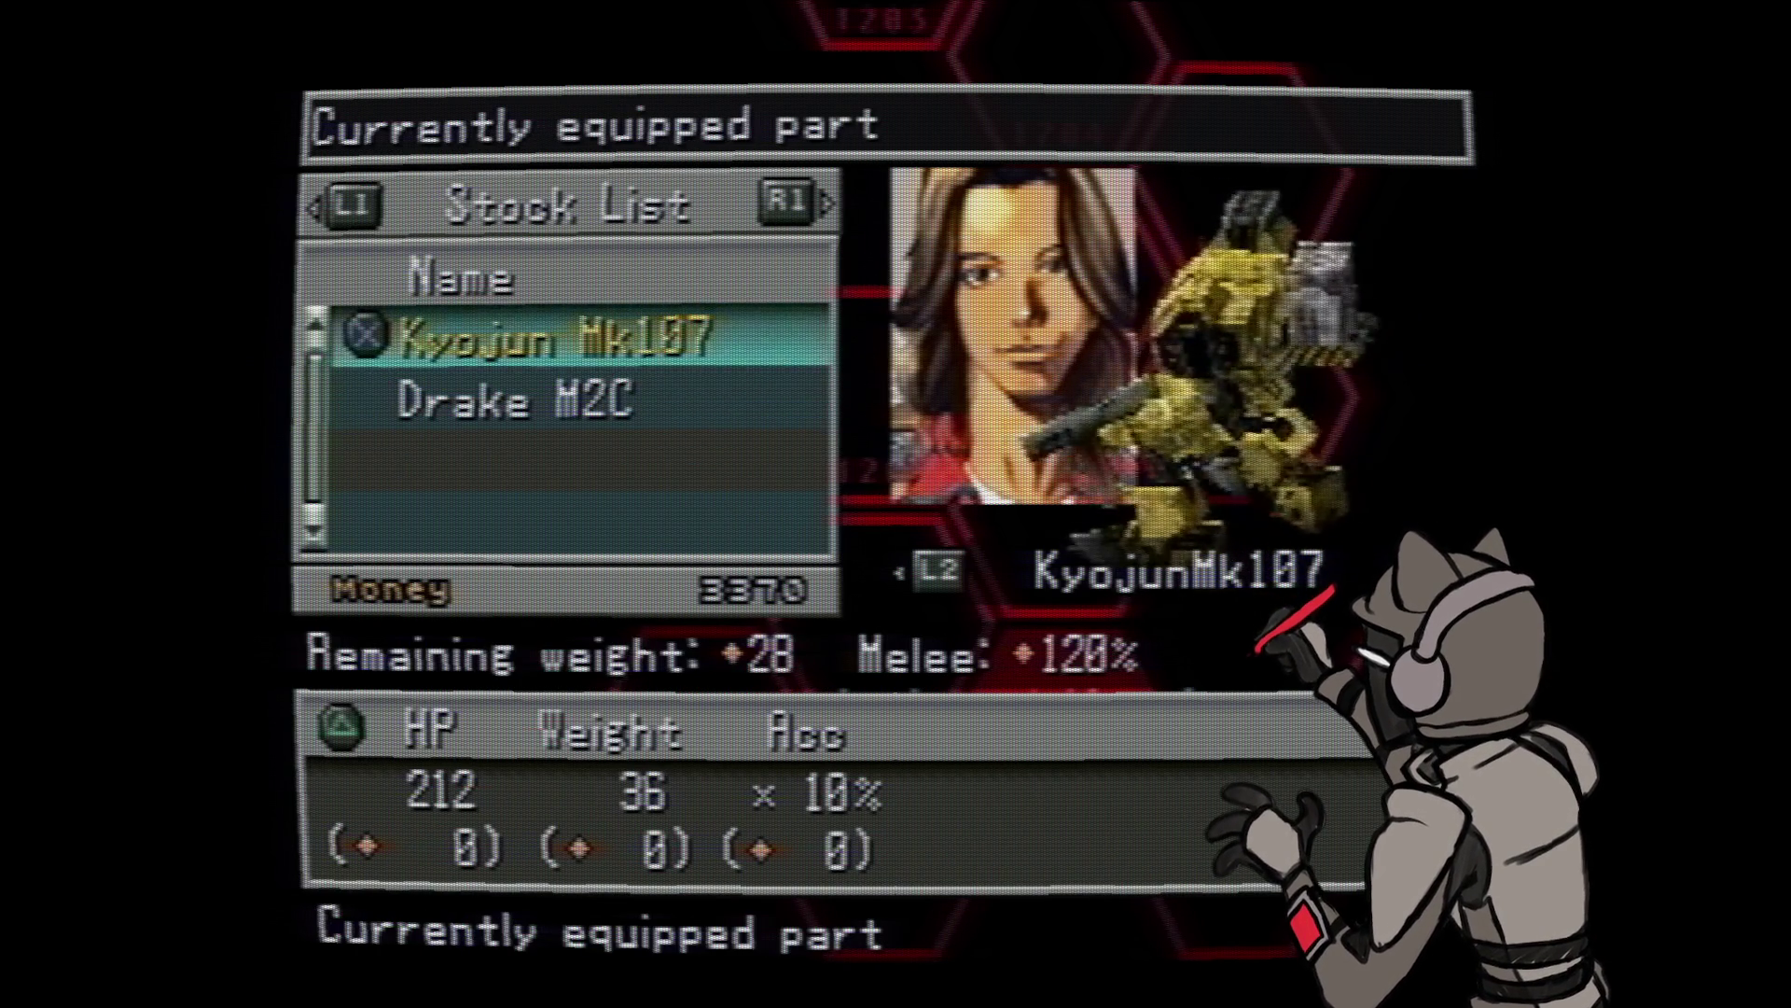
{"action": "key", "text": "Down"}
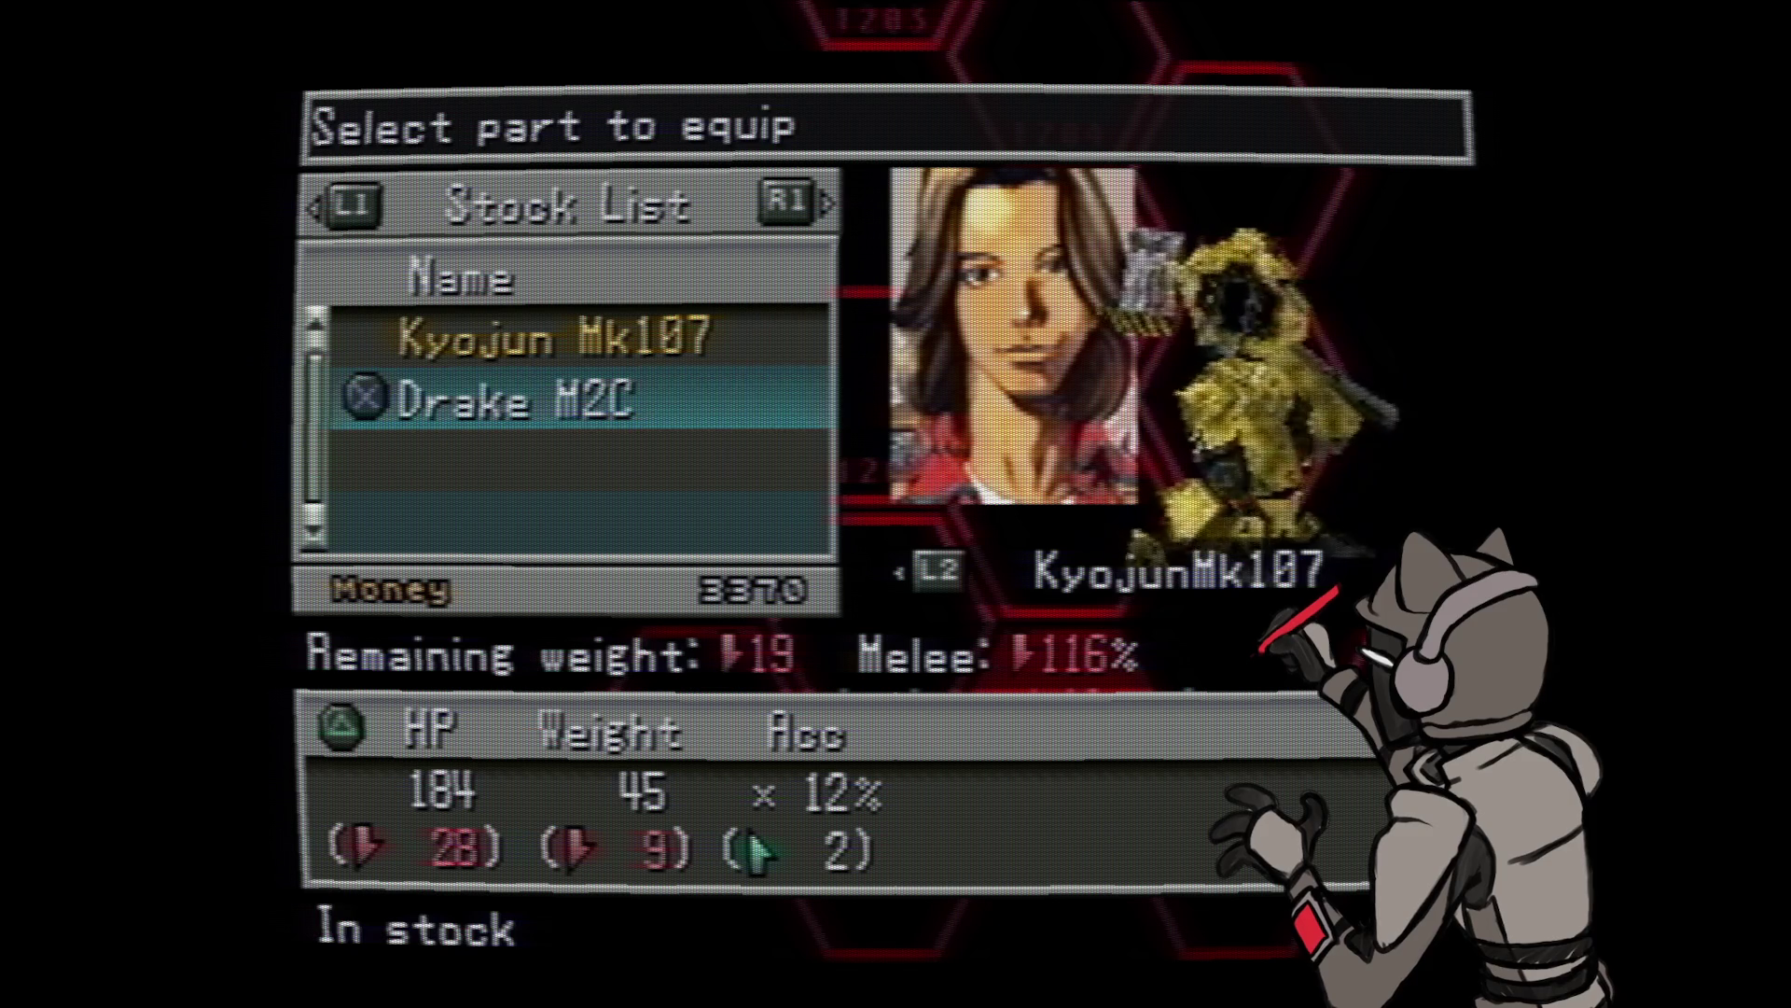
{"action": "key", "text": "Up"}
{"action": "key", "text": "Down"}
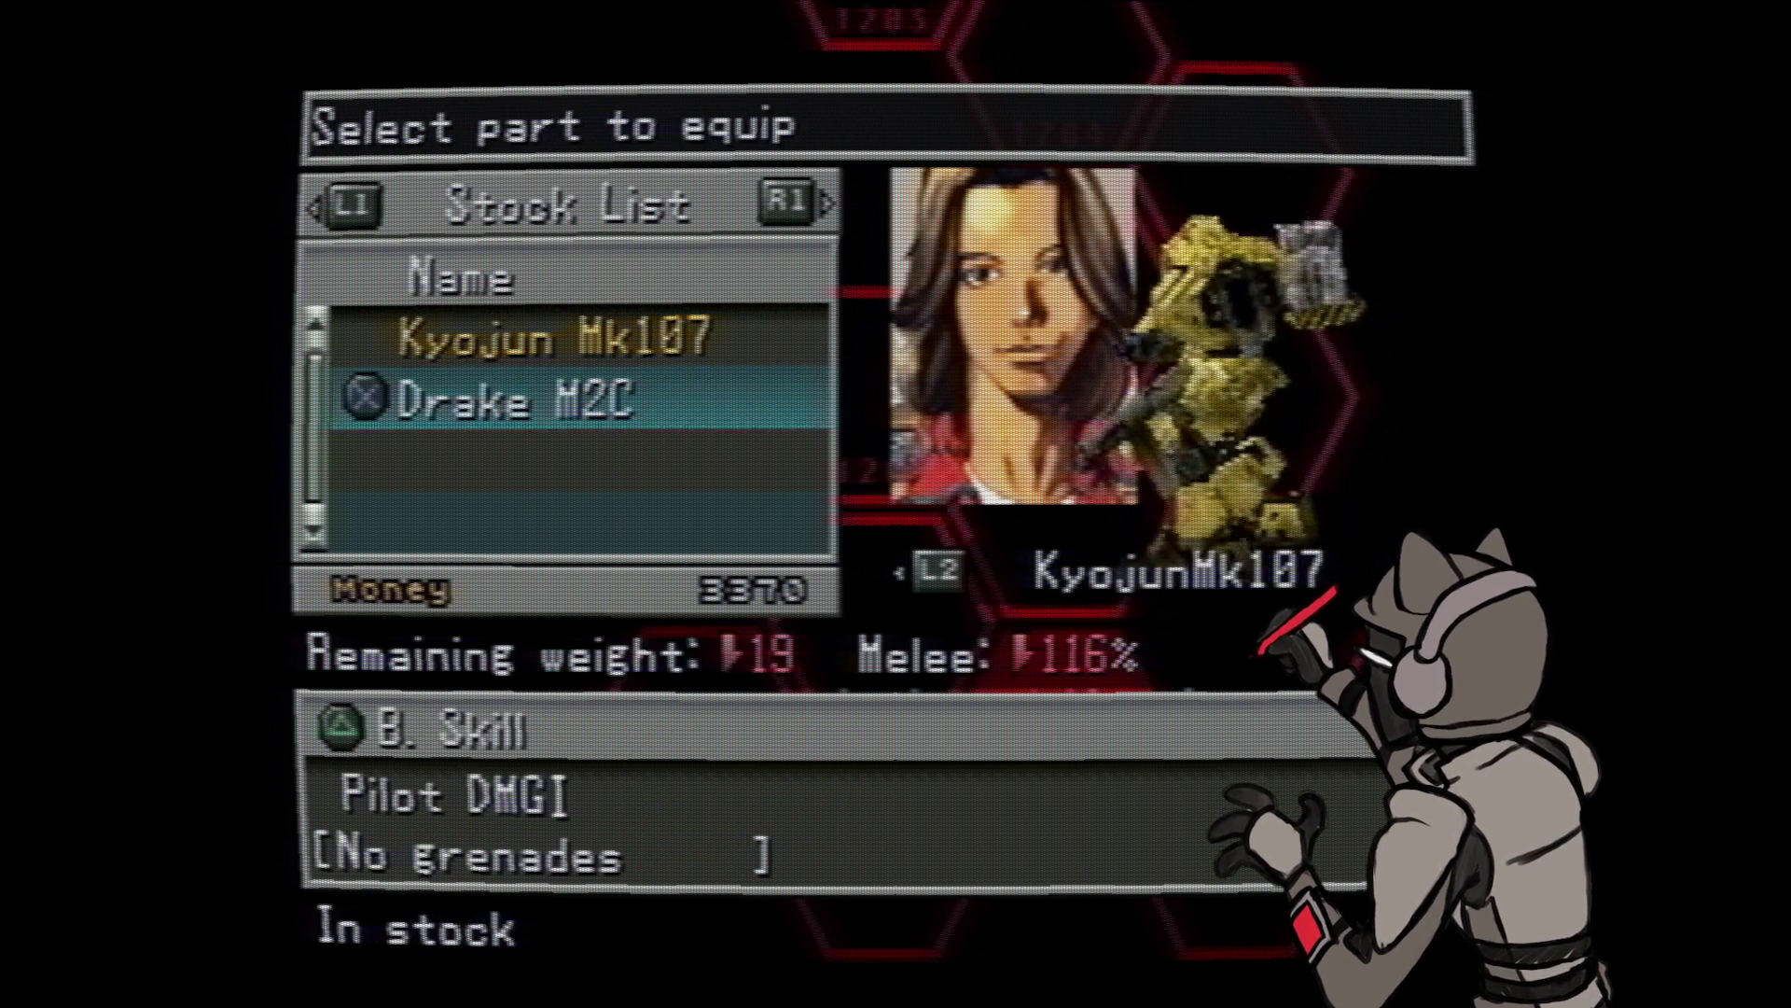
{"action": "key", "text": "Up"}
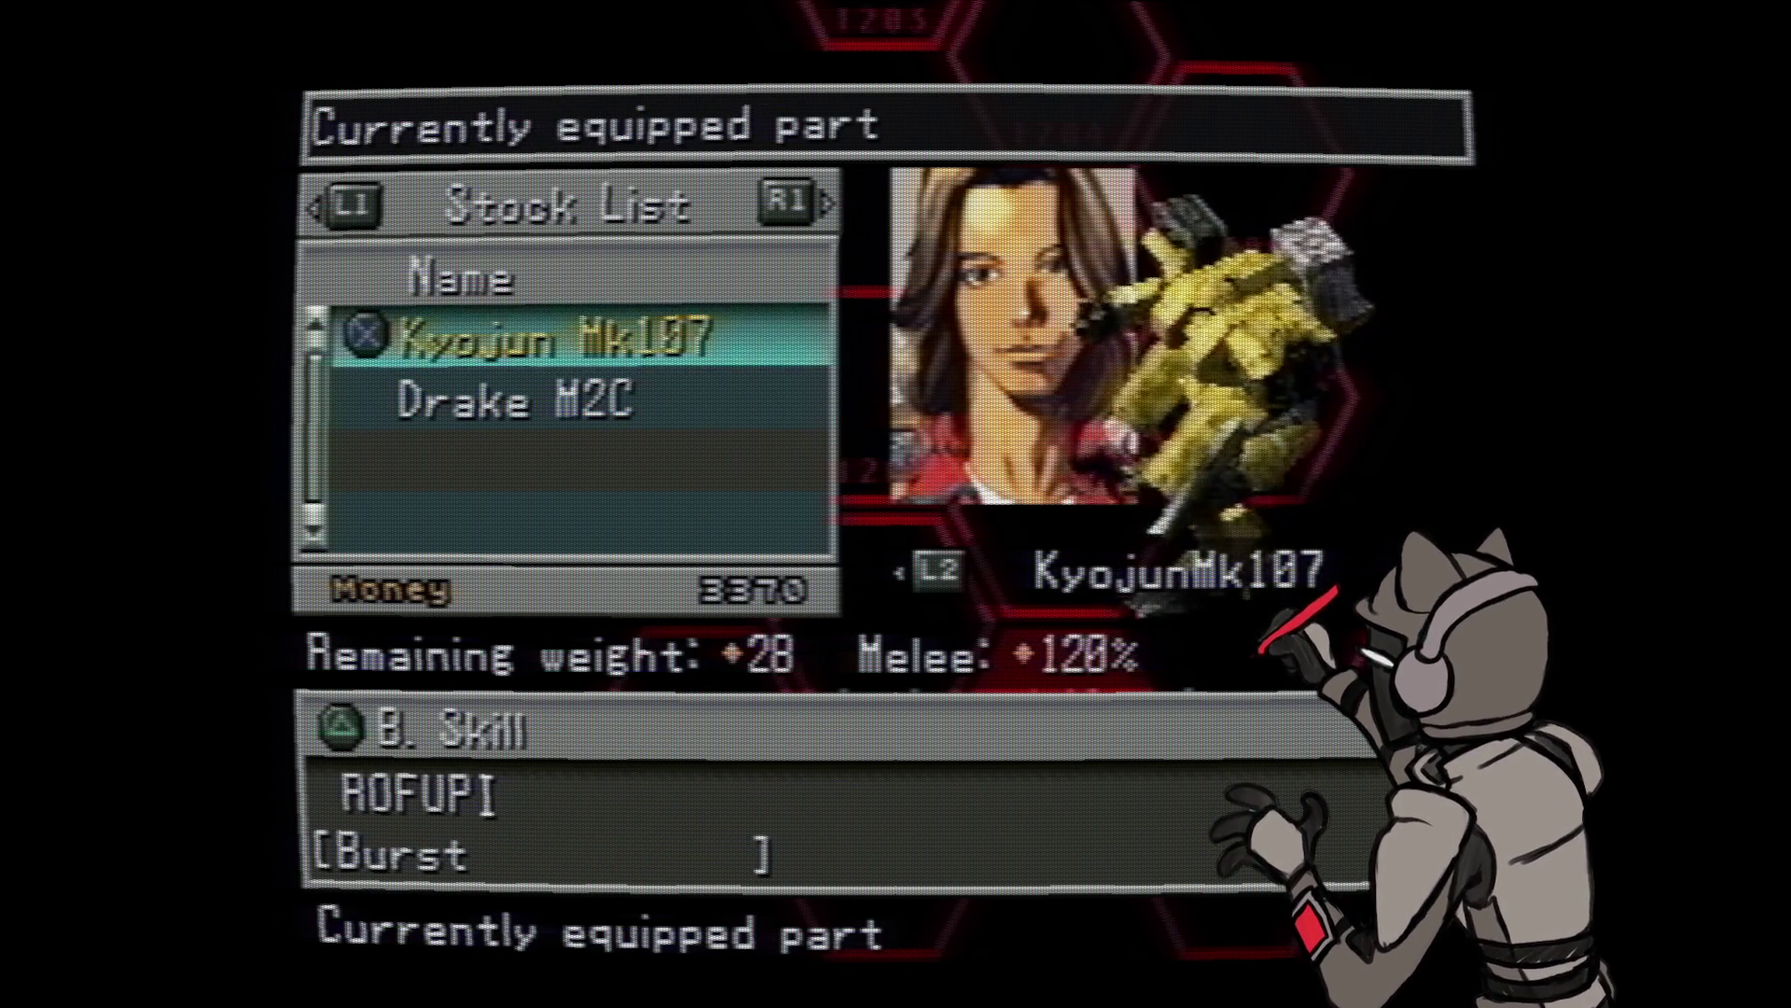
{"action": "key", "text": "Down"}
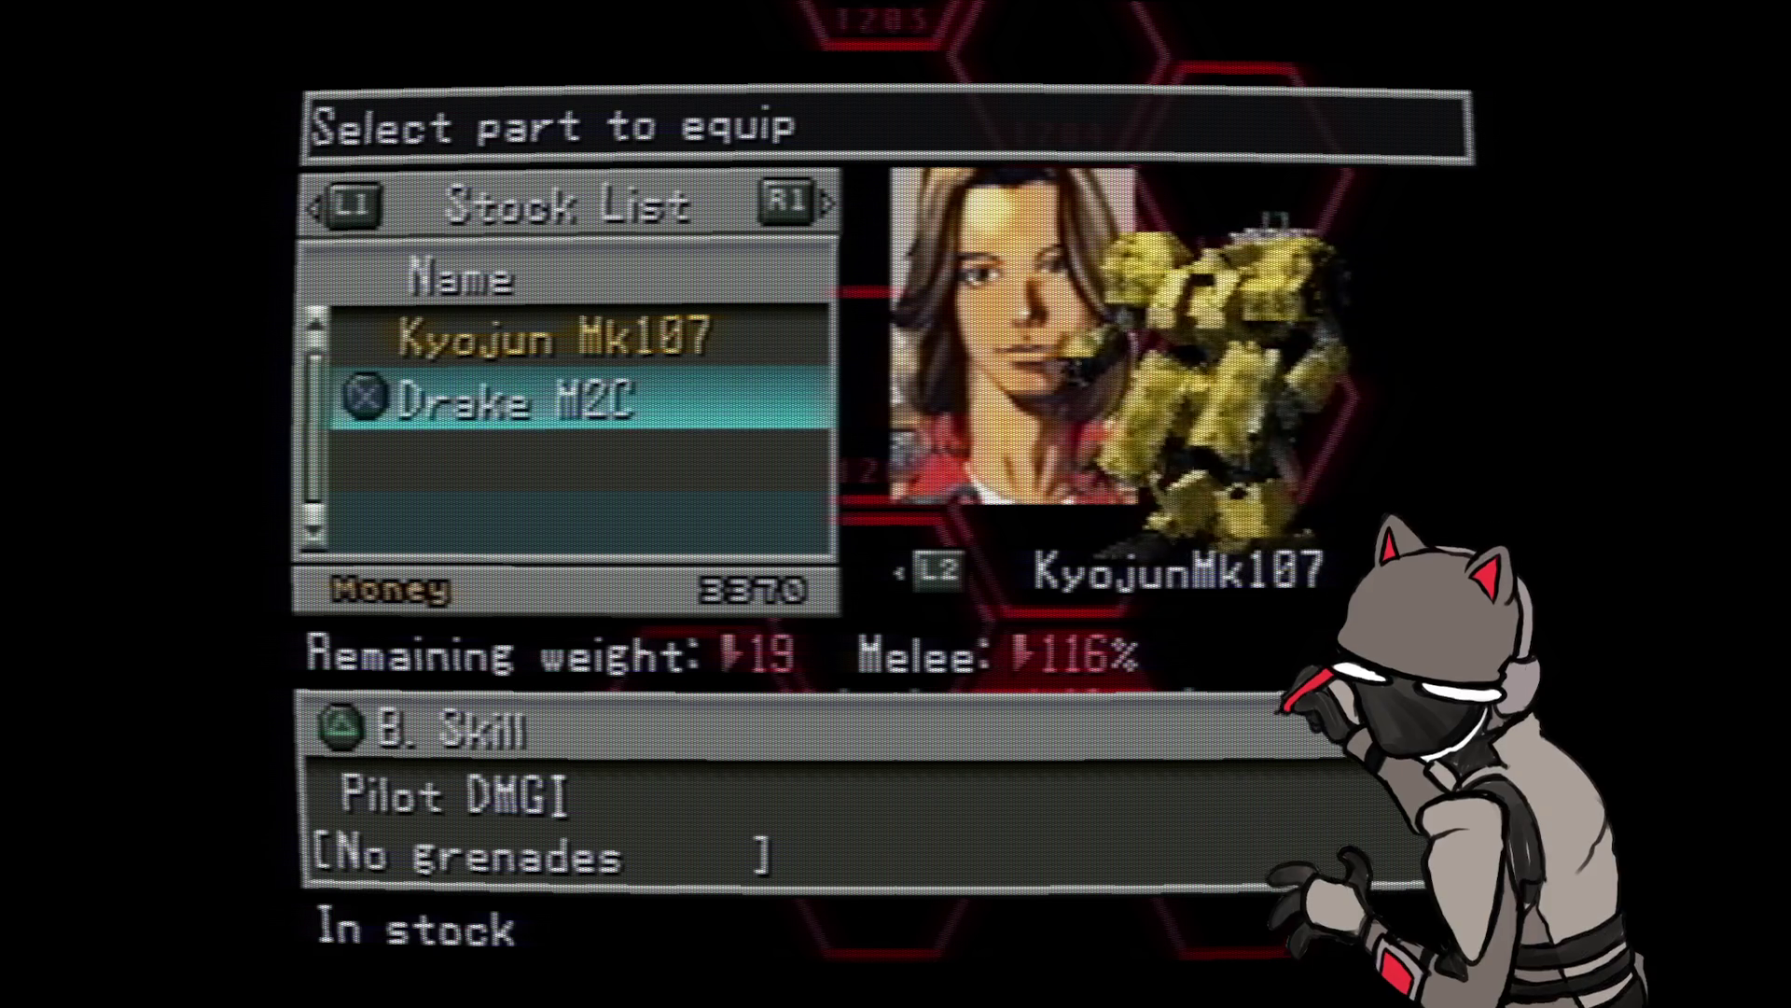
{"action": "key", "text": "Up"}
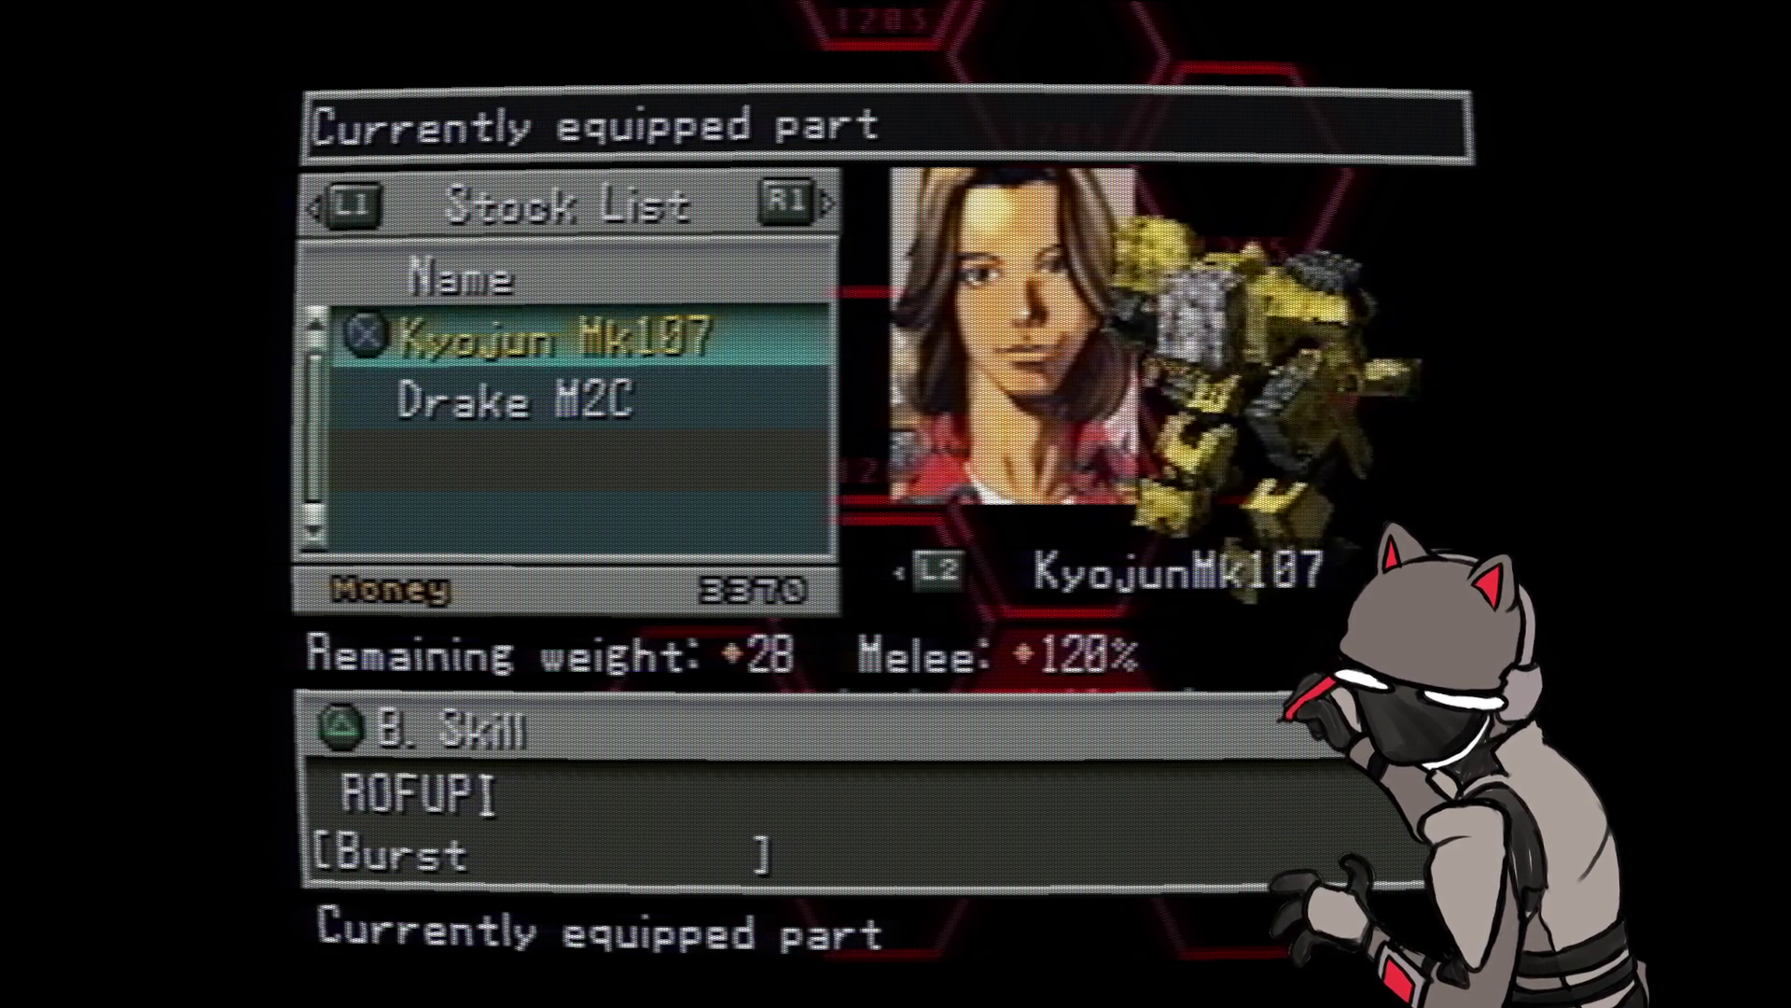
{"action": "key", "text": "Down"}
{"action": "key", "text": "Up"}
{"action": "key", "text": "Down"}
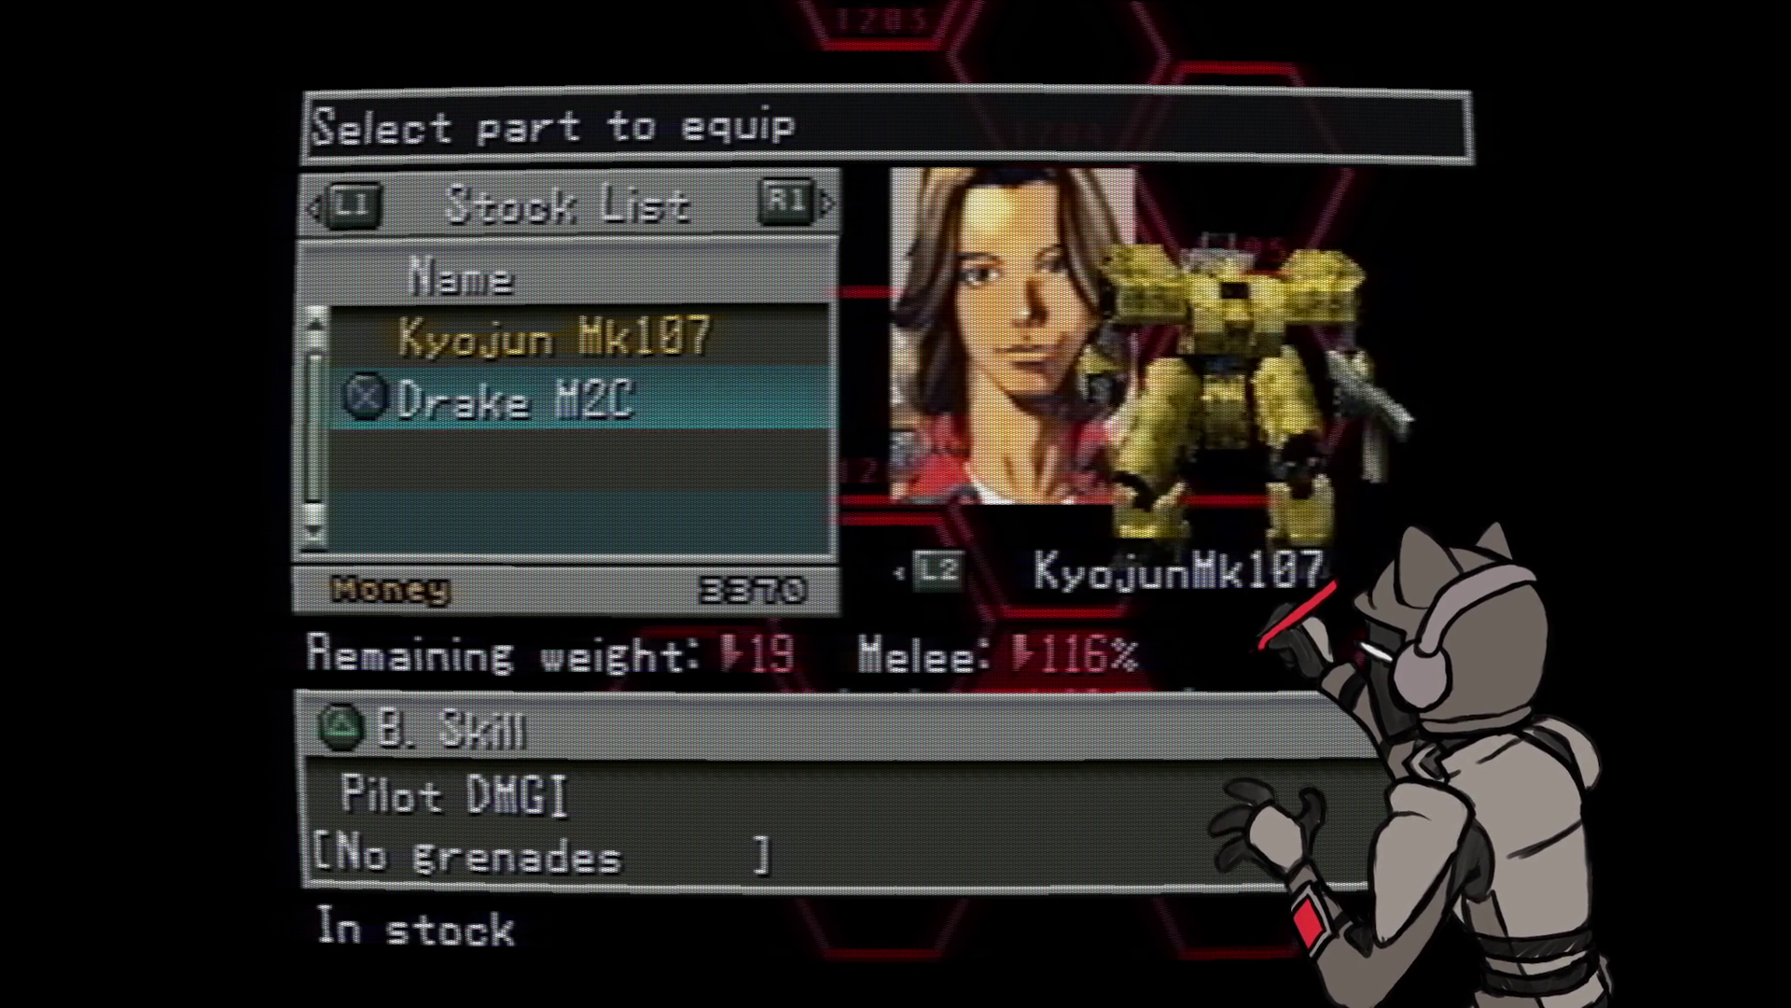
{"action": "key", "text": "Up"}
{"action": "key", "text": "Escape"}
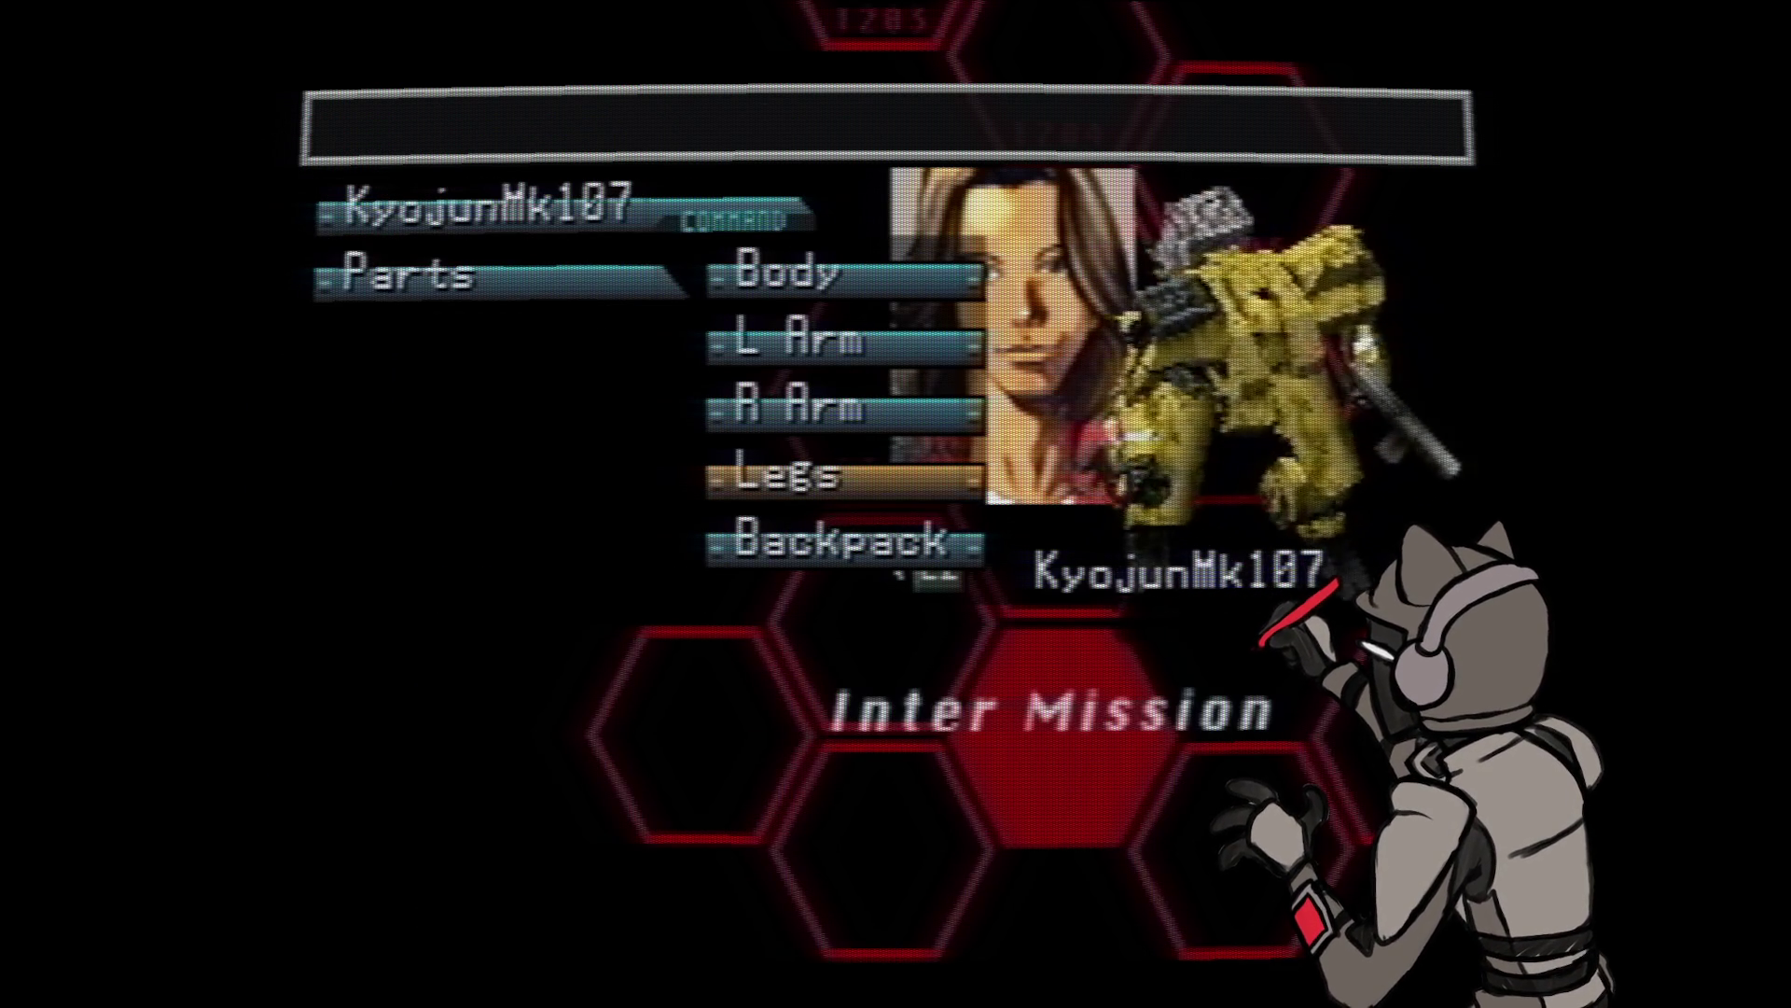
- Review KyojunMk107's weapon slots and check the right-hand stock holding Hardblow
{"action": "key", "text": "Escape"}
{"action": "key", "text": "Down"}
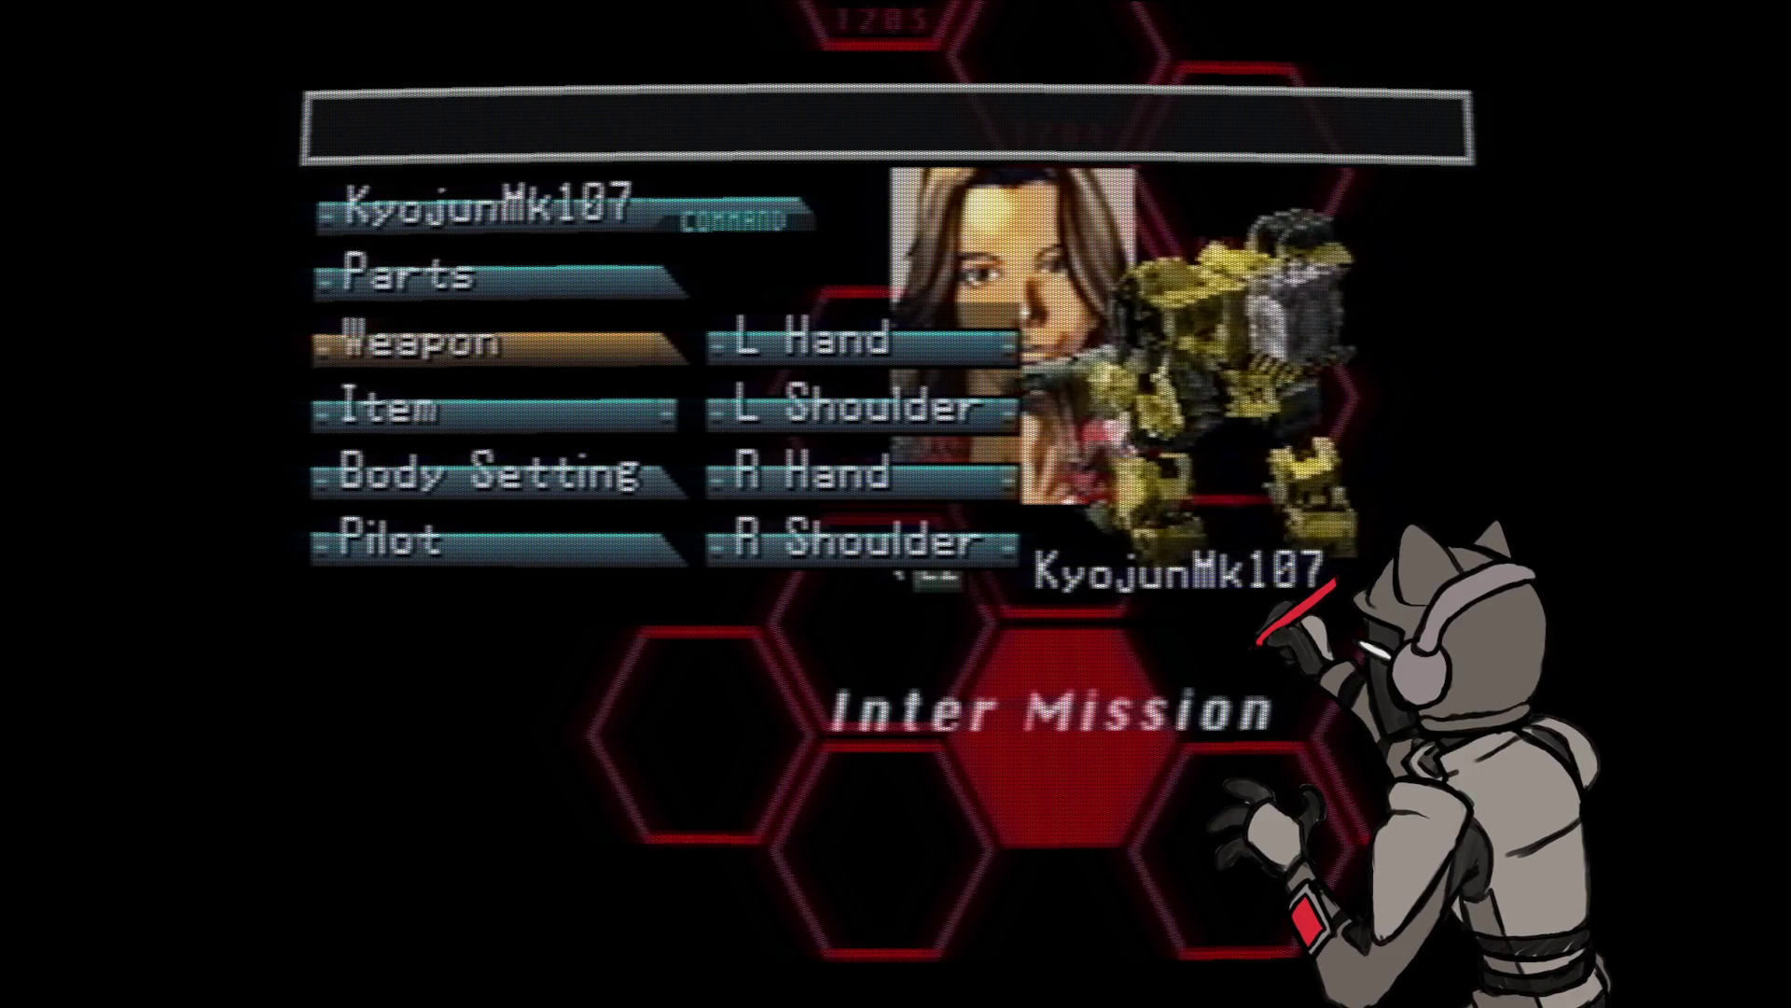
{"action": "key", "text": "Return"}
{"action": "key", "text": "Return"}
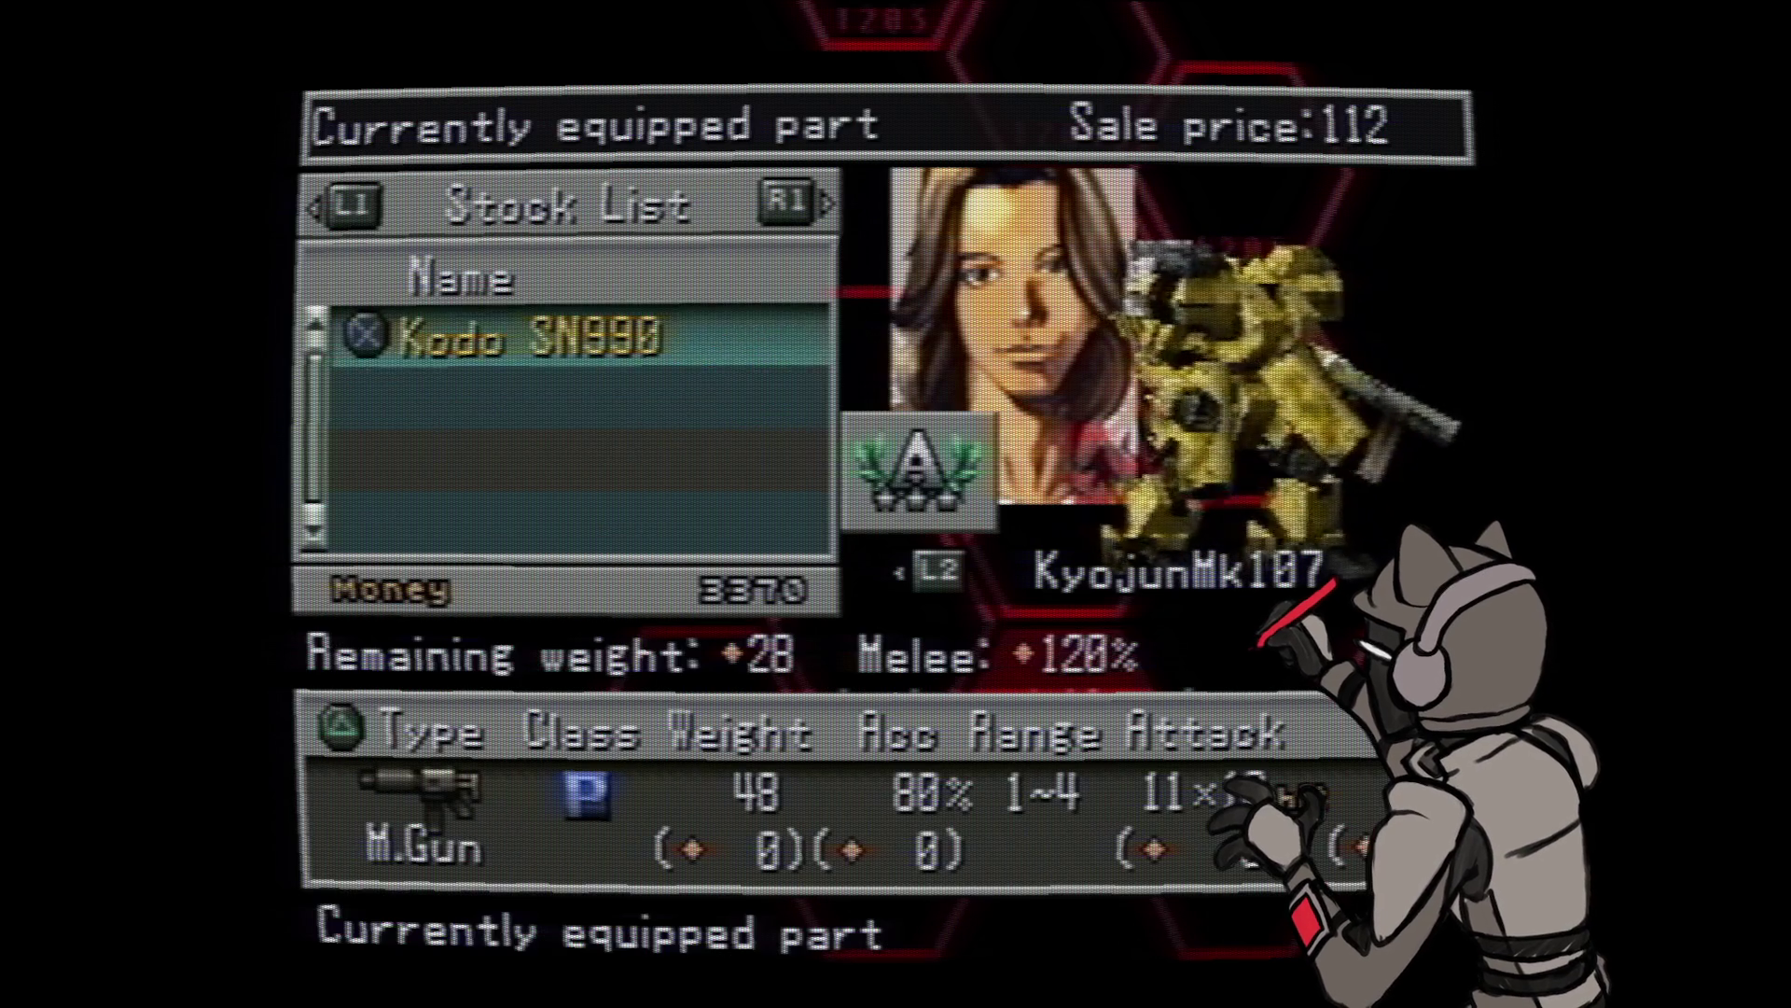
{"action": "key", "text": "Tab"}
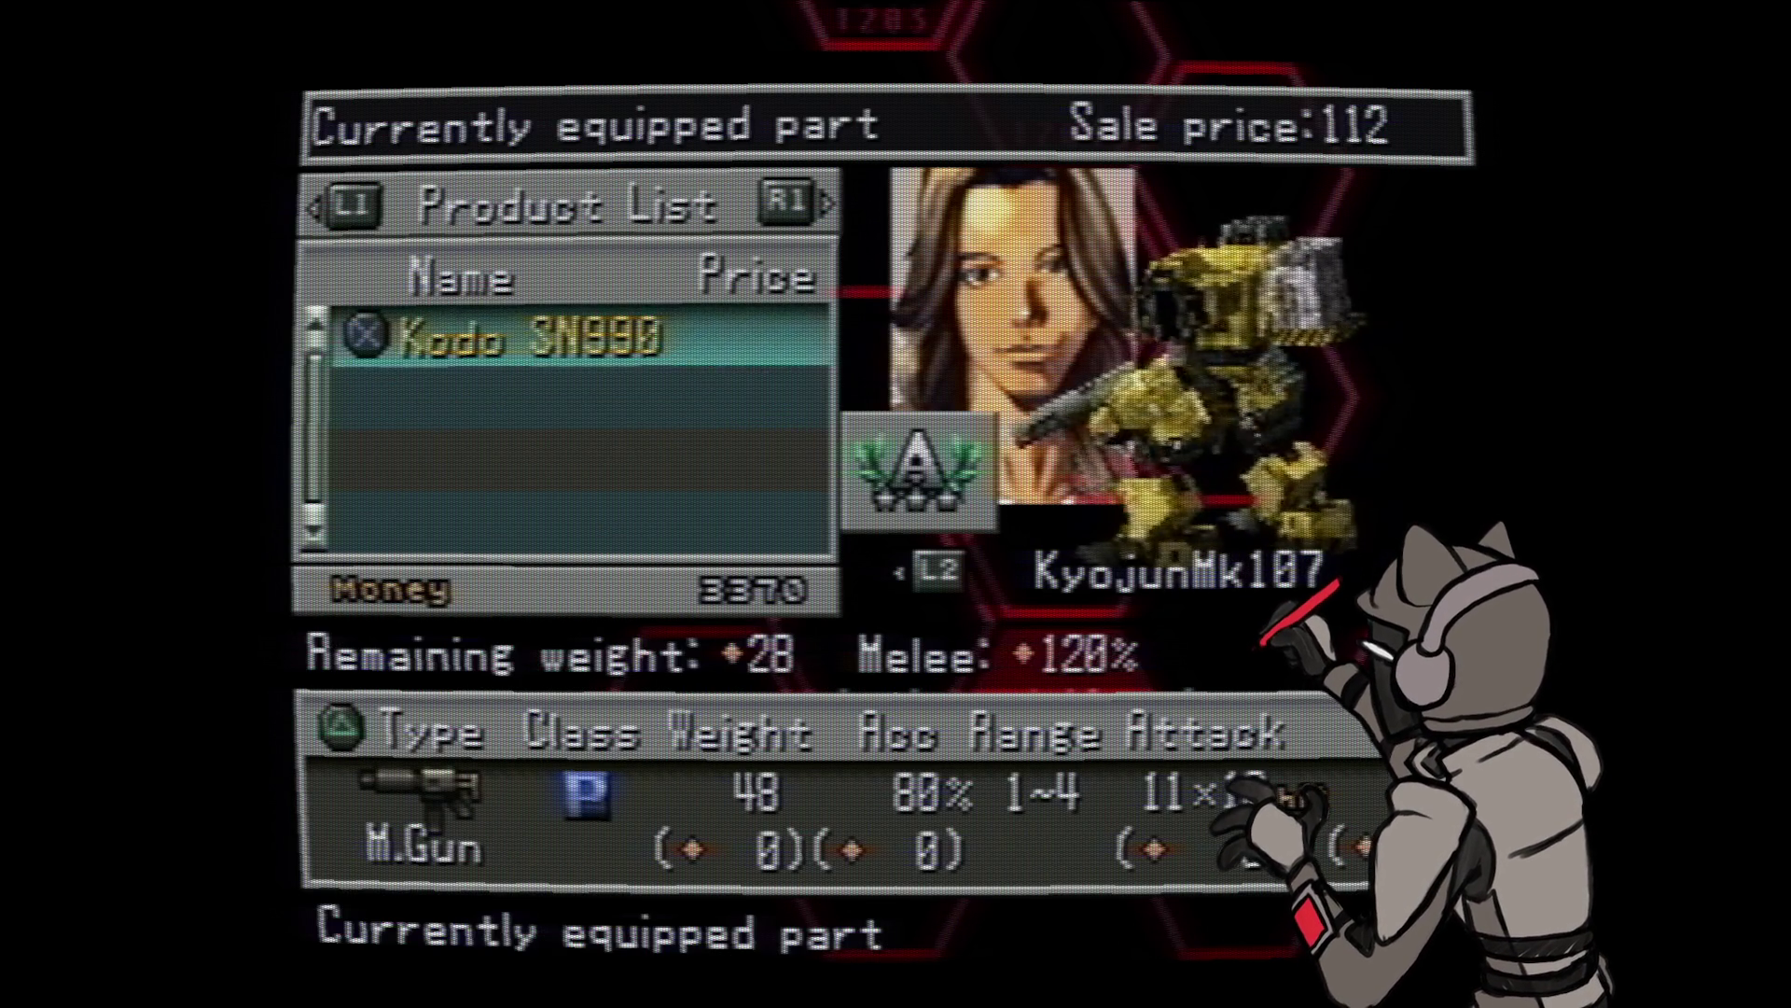
{"action": "key", "text": "Escape"}
{"action": "key", "text": "Down"}
{"action": "key", "text": "Return"}
{"action": "key", "text": "Escape"}
{"action": "key", "text": "Up"}
{"action": "key", "text": "Return"}
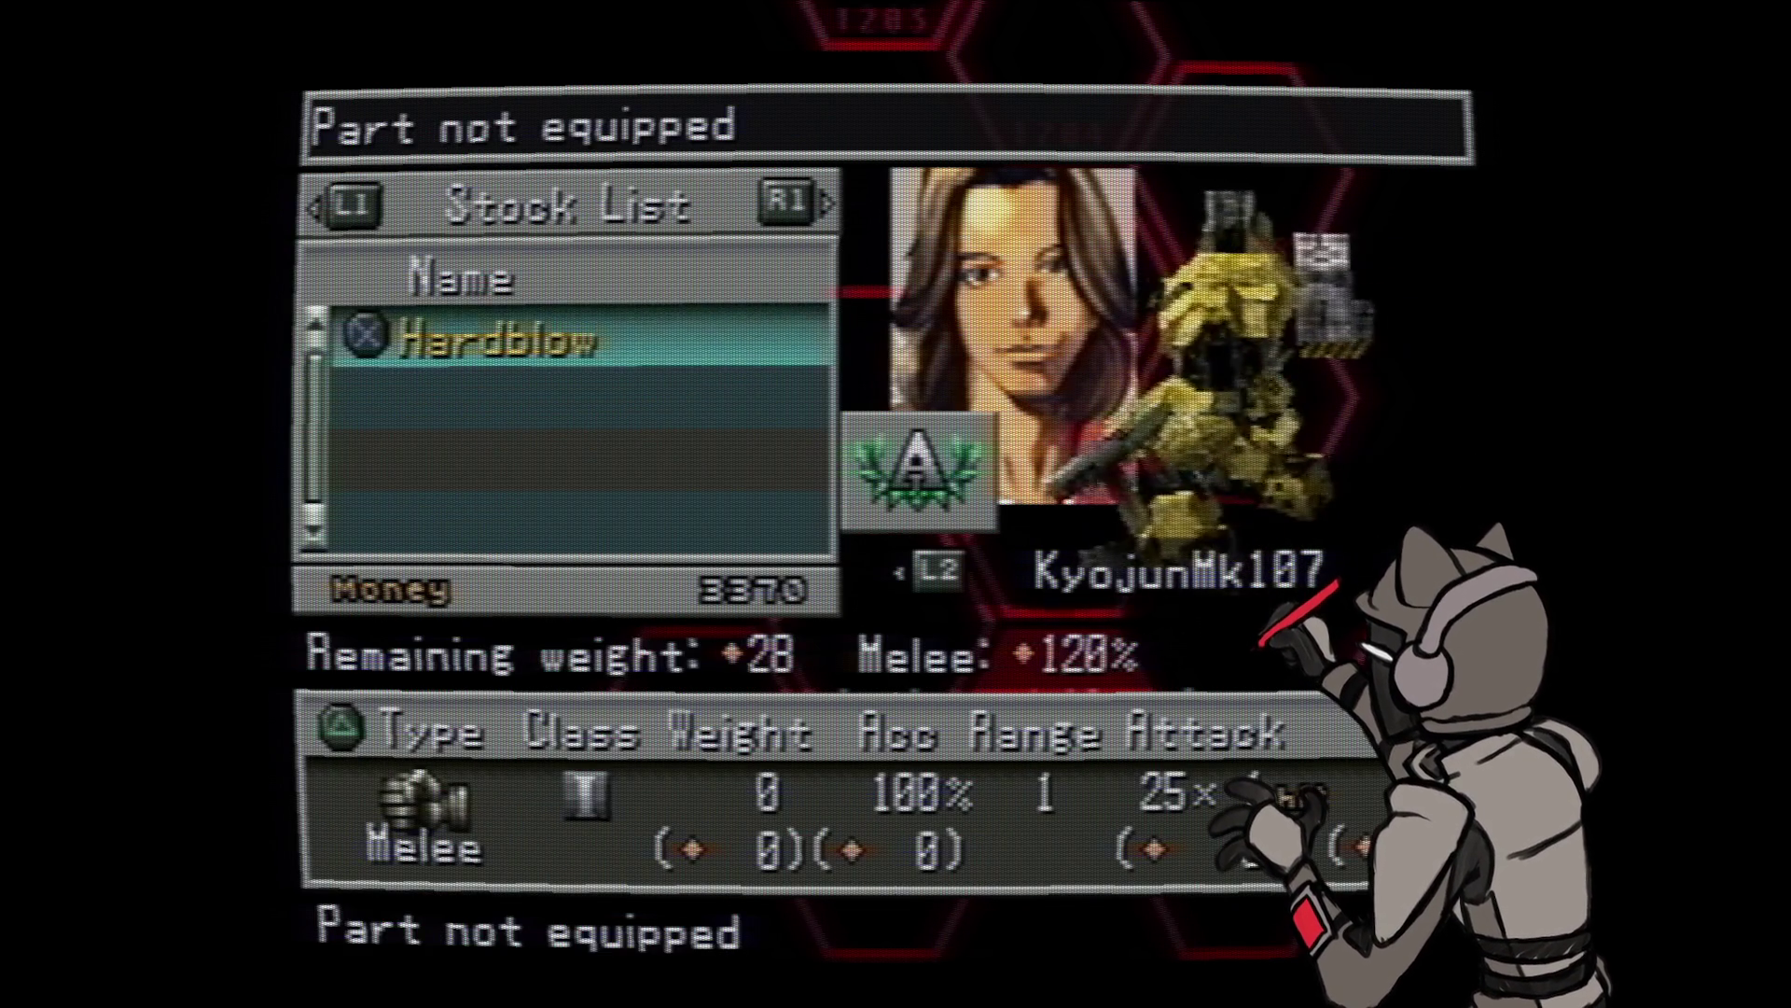
{"action": "key", "text": "Escape"}
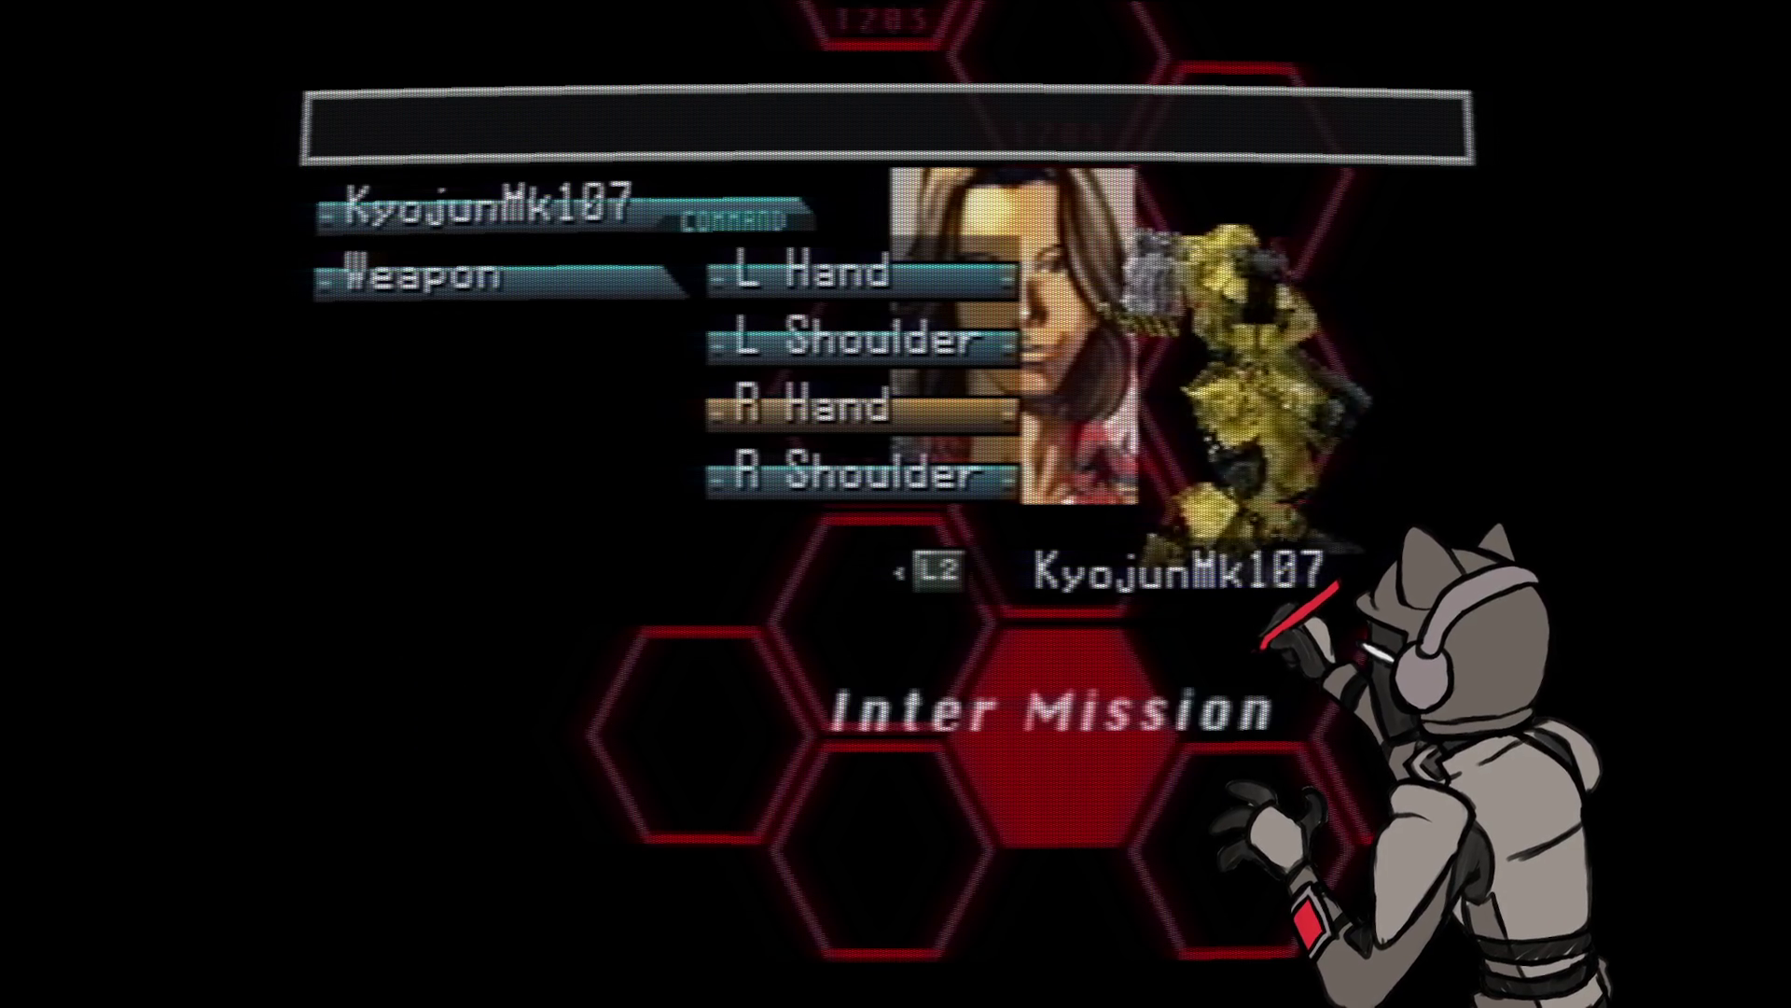
- Check the remaining weapon slot stocks without equipping Hardblow, then bring up the empty item stock
{"action": "key", "text": "Return"}
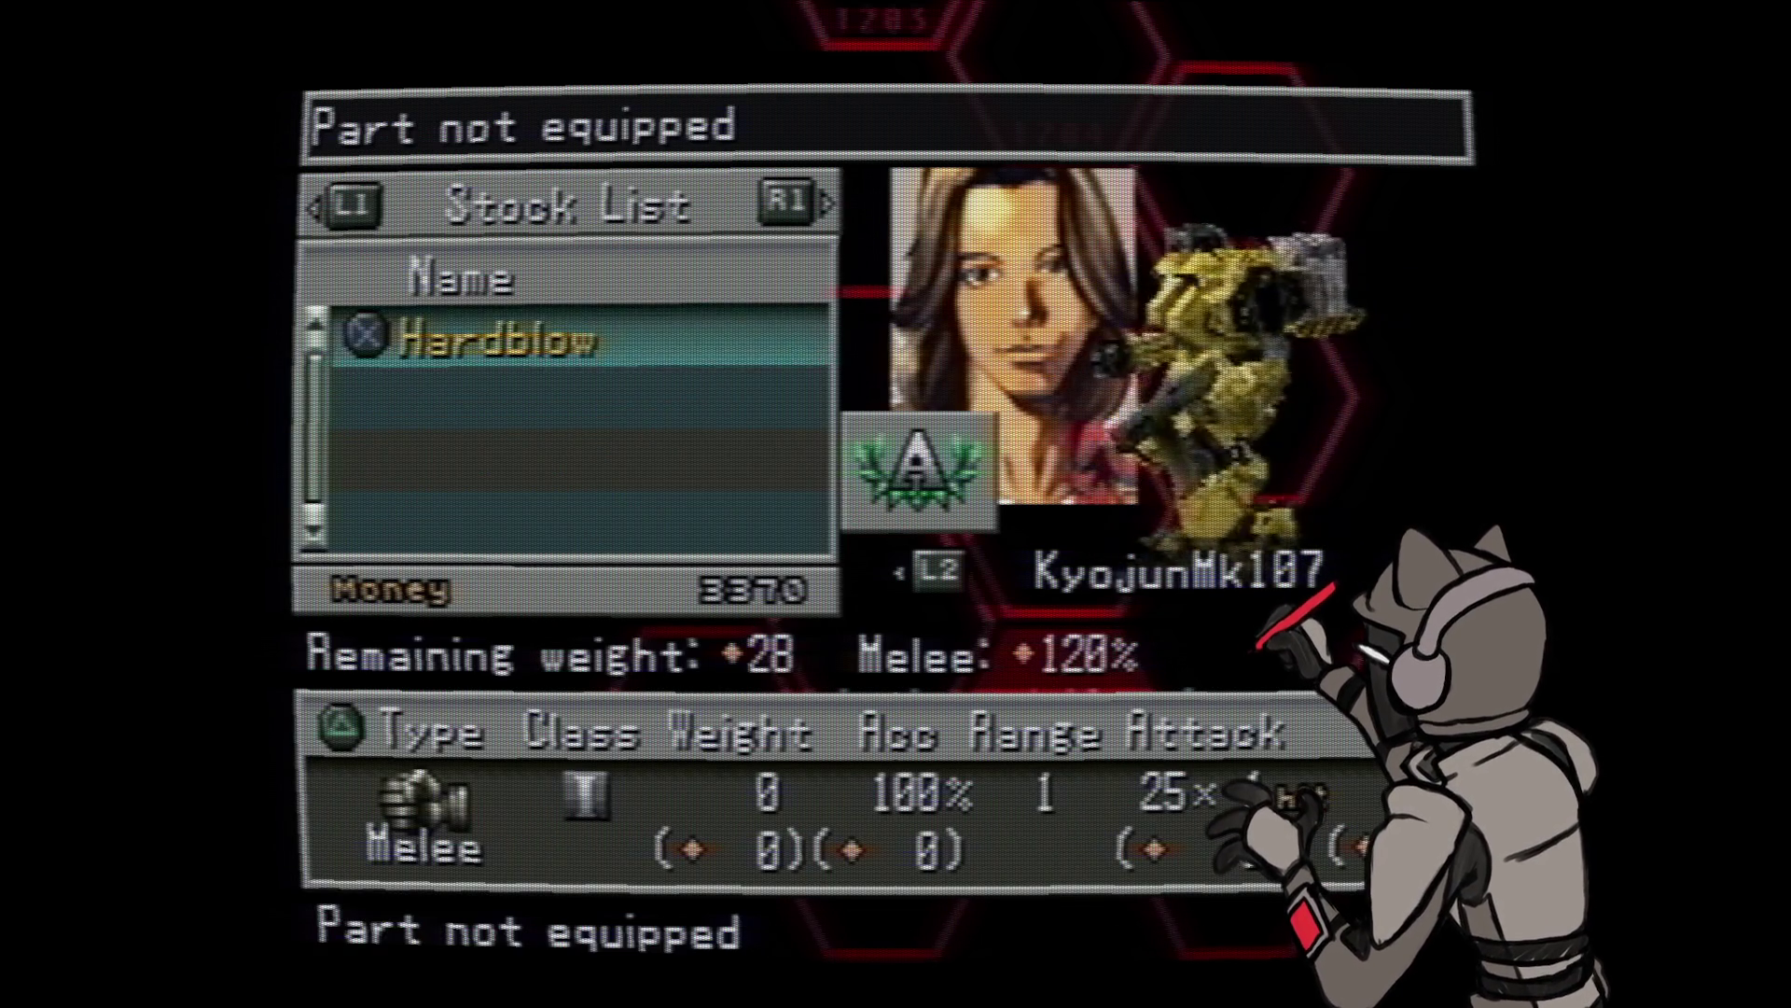
{"action": "key", "text": "Escape"}
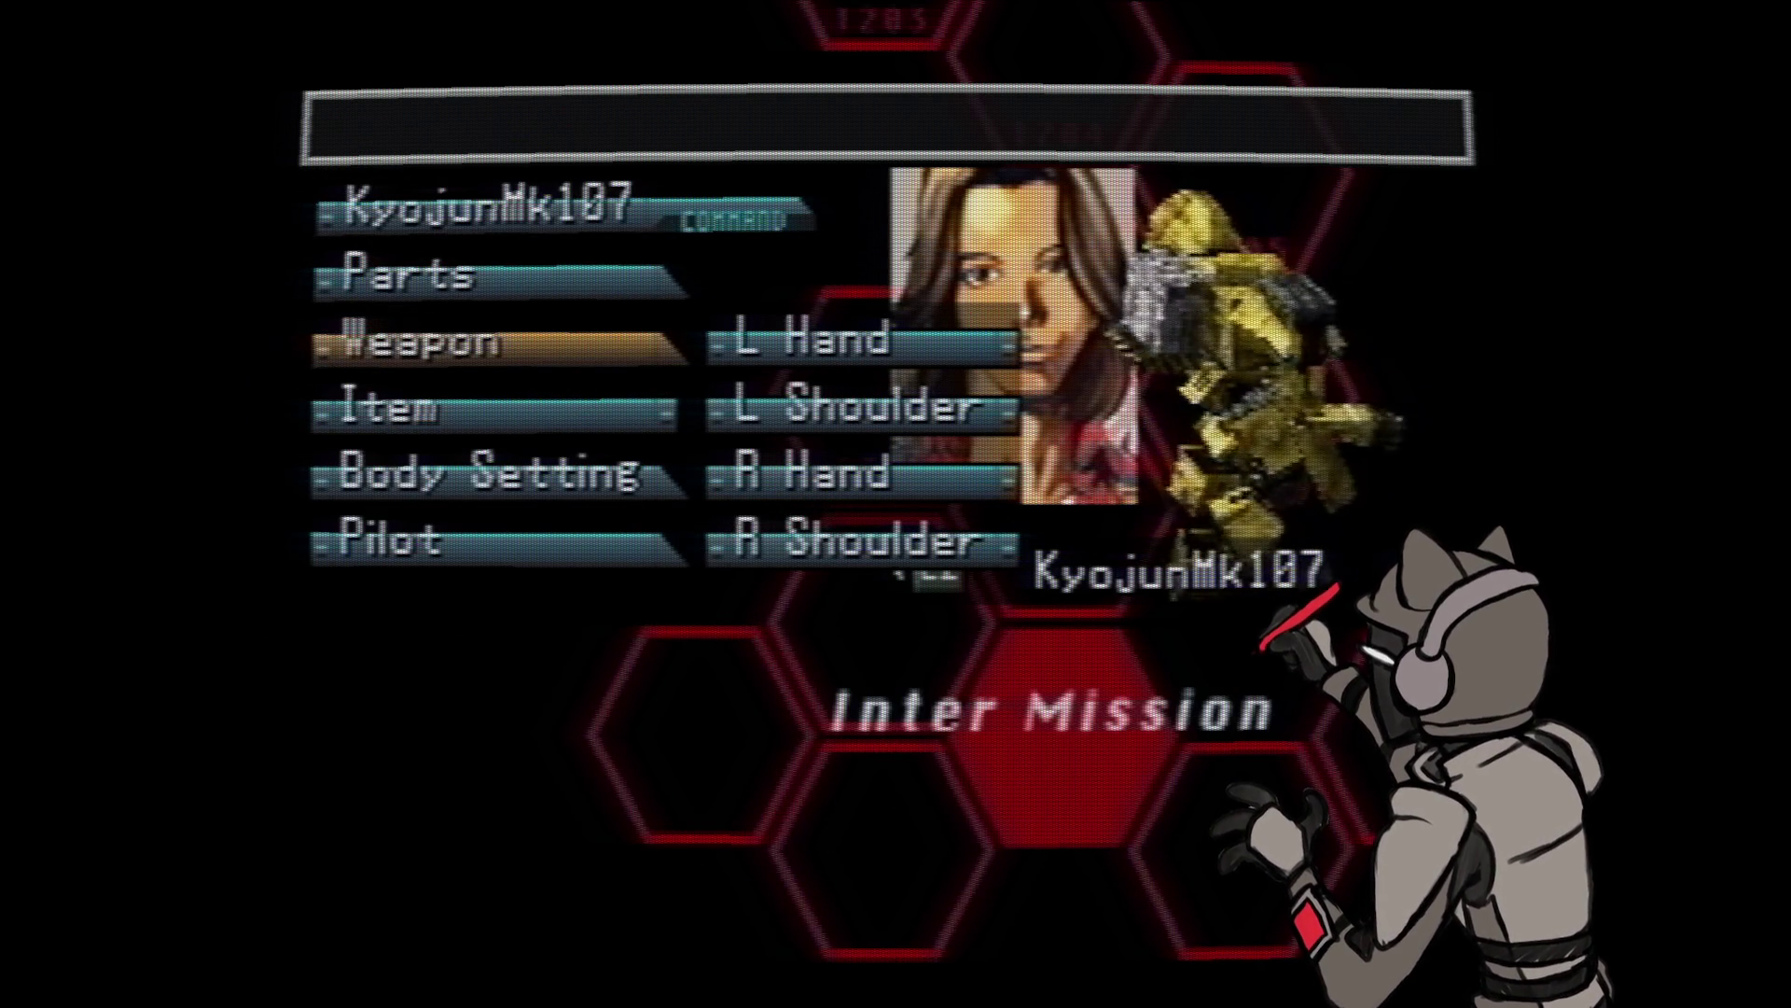
{"action": "key", "text": "Return"}
{"action": "key", "text": "Down"}
{"action": "key", "text": "Return"}
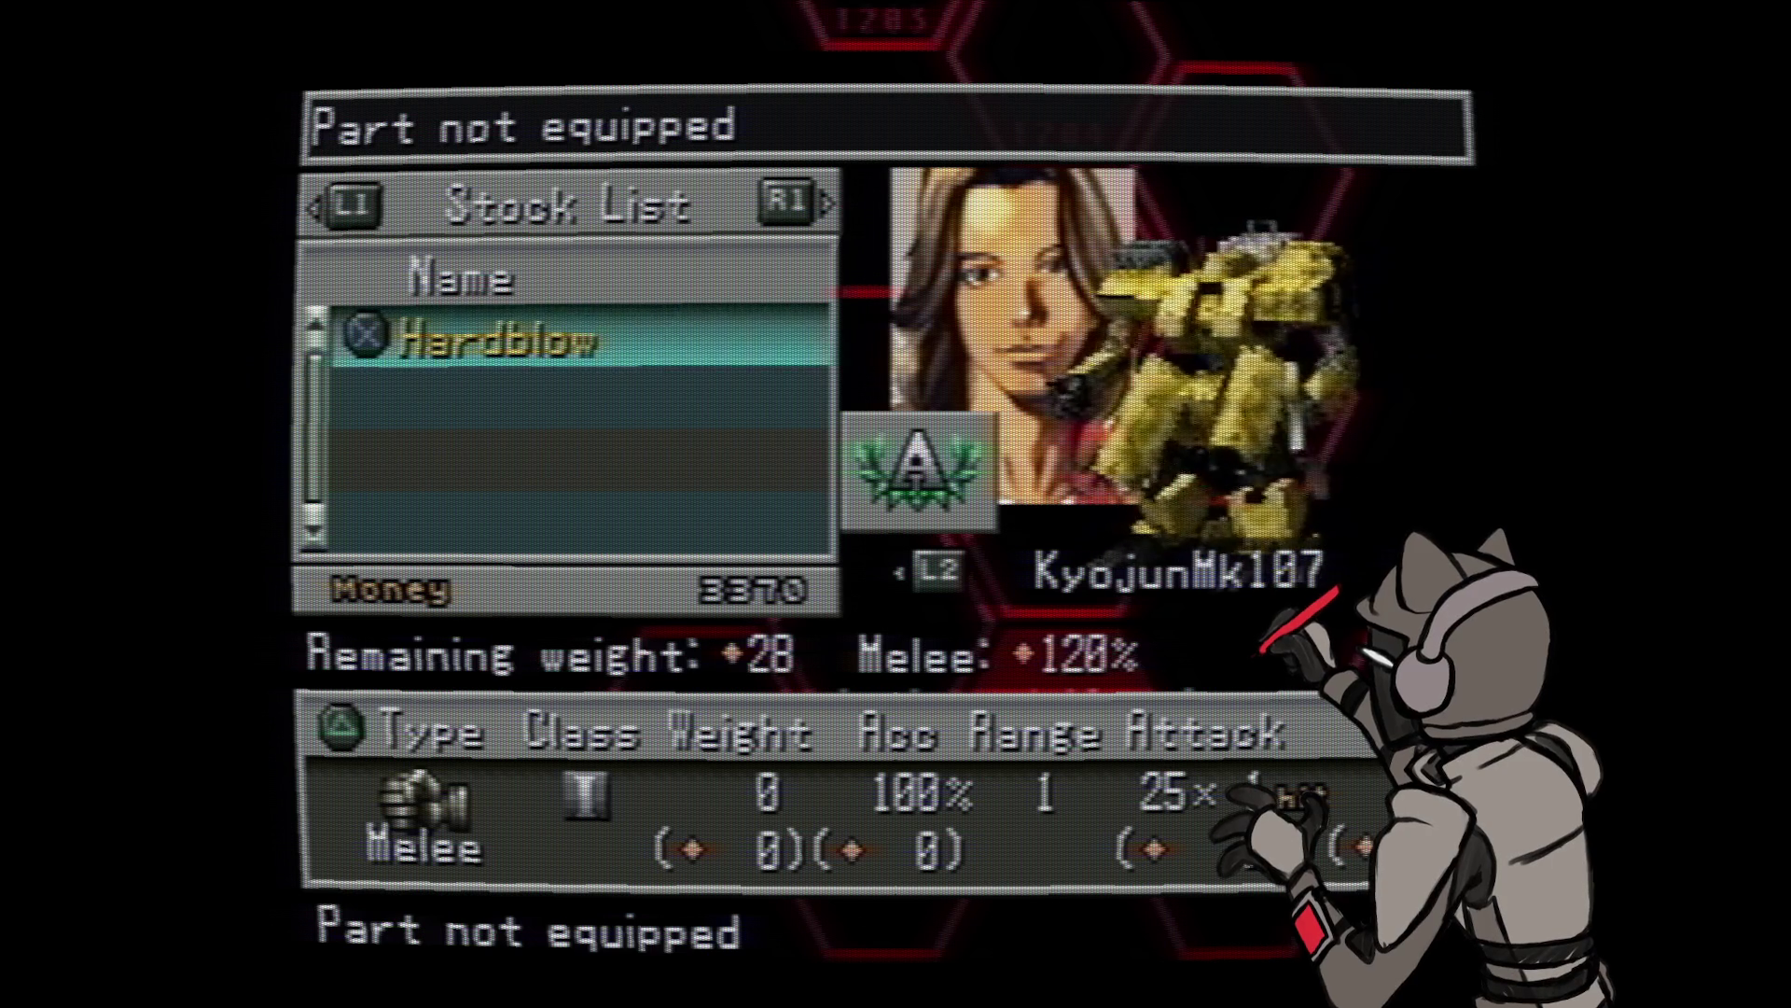
{"action": "key", "text": "Escape"}
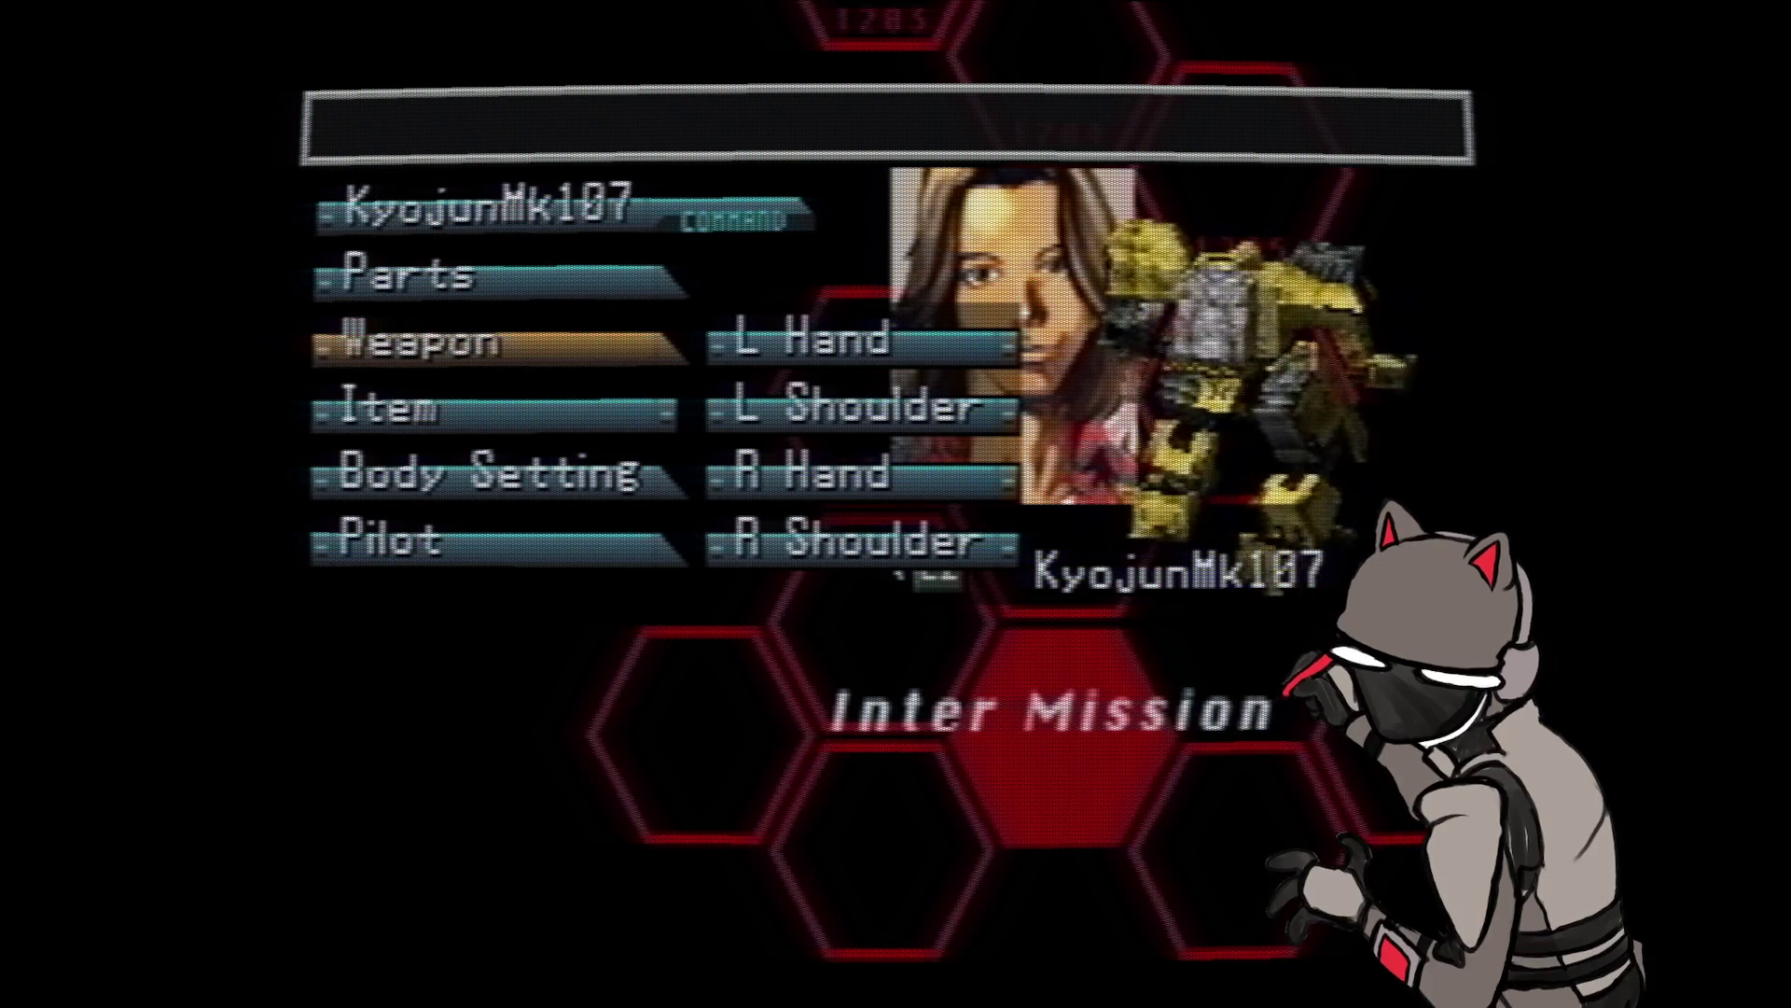
{"action": "key", "text": "Escape"}
{"action": "key", "text": "Down"}
{"action": "key", "text": "Return"}
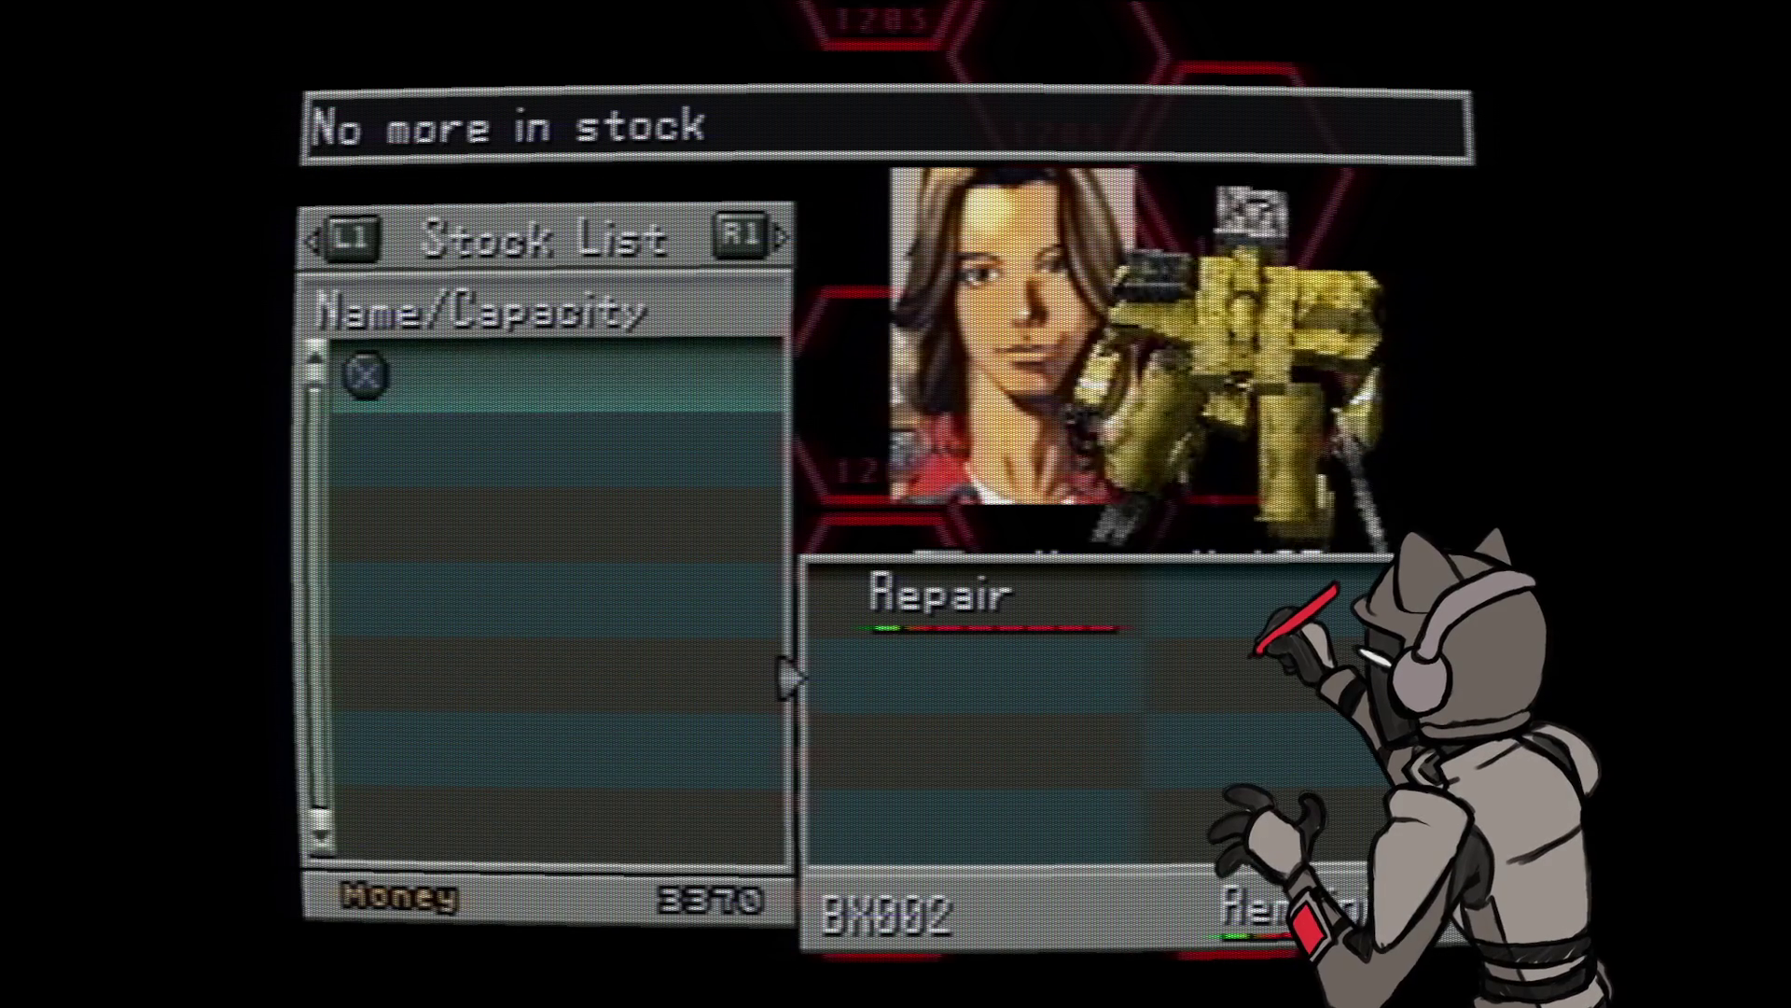
- Glance at KyojunMk107's body settings, then view the pilot's computer stock
{"action": "key", "text": "Escape"}
{"action": "key", "text": "Down"}
{"action": "key", "text": "Return"}
{"action": "key", "text": "Escape"}
{"action": "key", "text": "Down"}
{"action": "key", "text": "Return"}
{"action": "key", "text": "Return"}
- View the pilot's battle skill list and back out to the Intermission main menu
{"action": "key", "text": "Escape"}
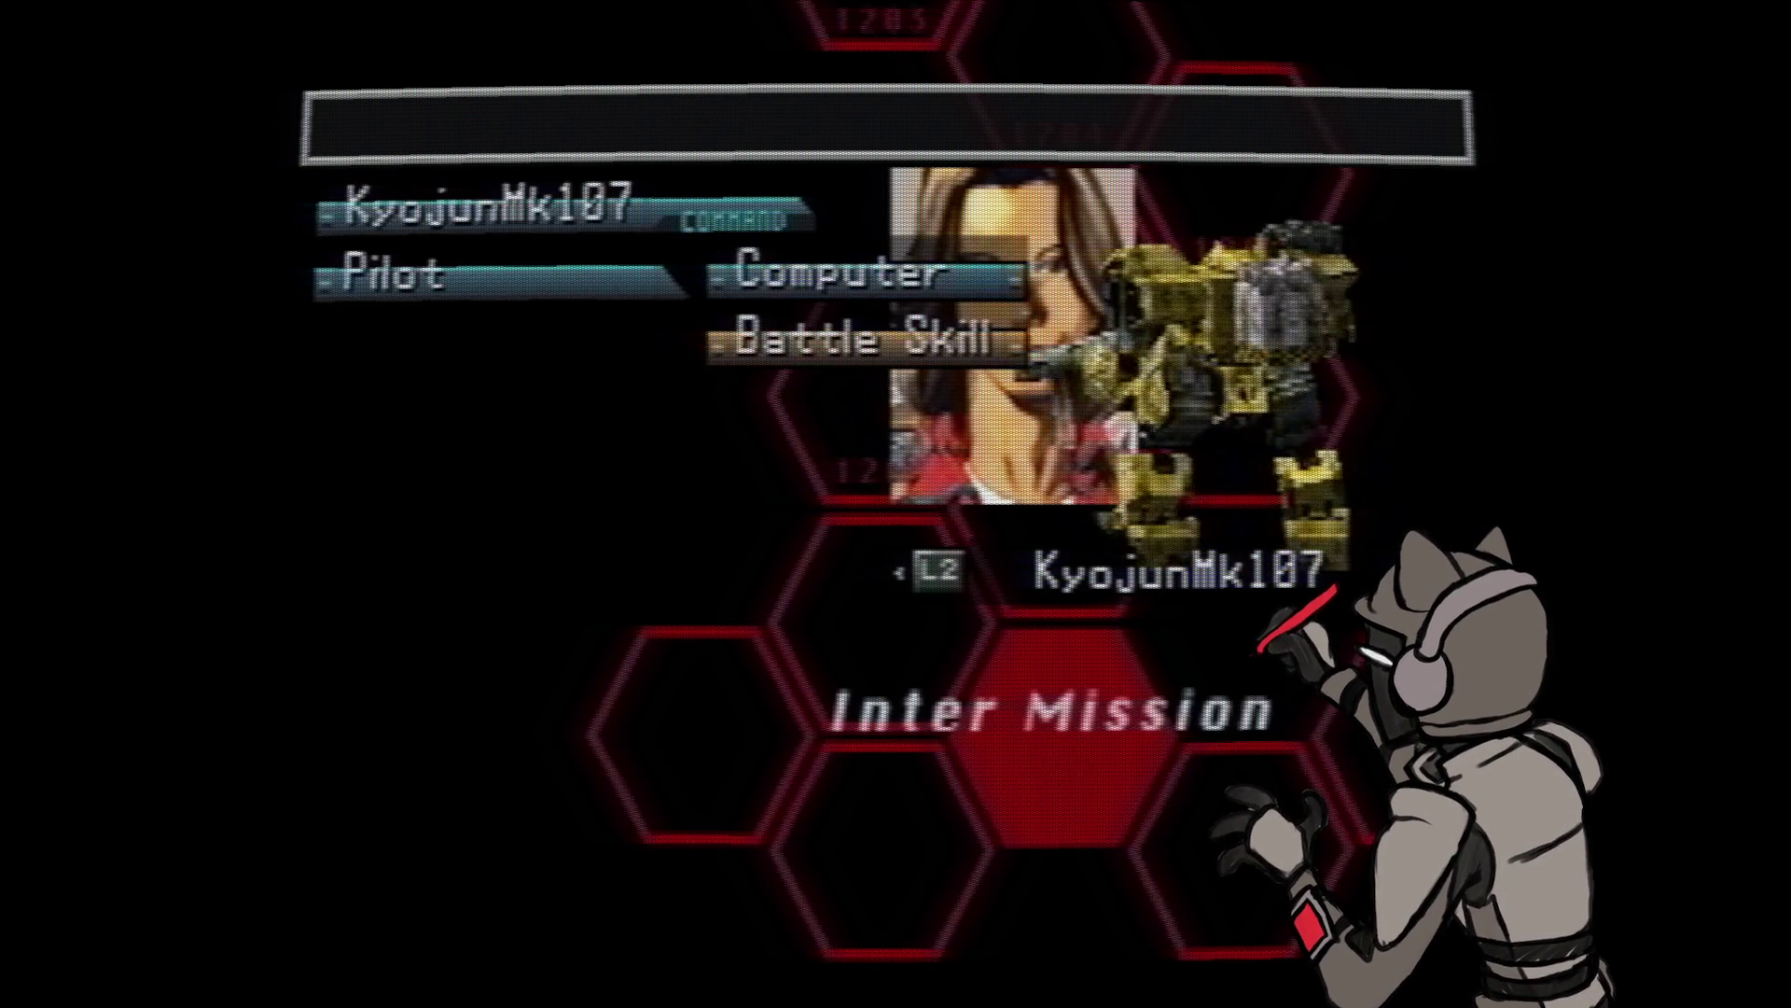
{"action": "key", "text": "Down"}
{"action": "key", "text": "Return"}
{"action": "key", "text": "Escape"}
{"action": "key", "text": "Escape"}
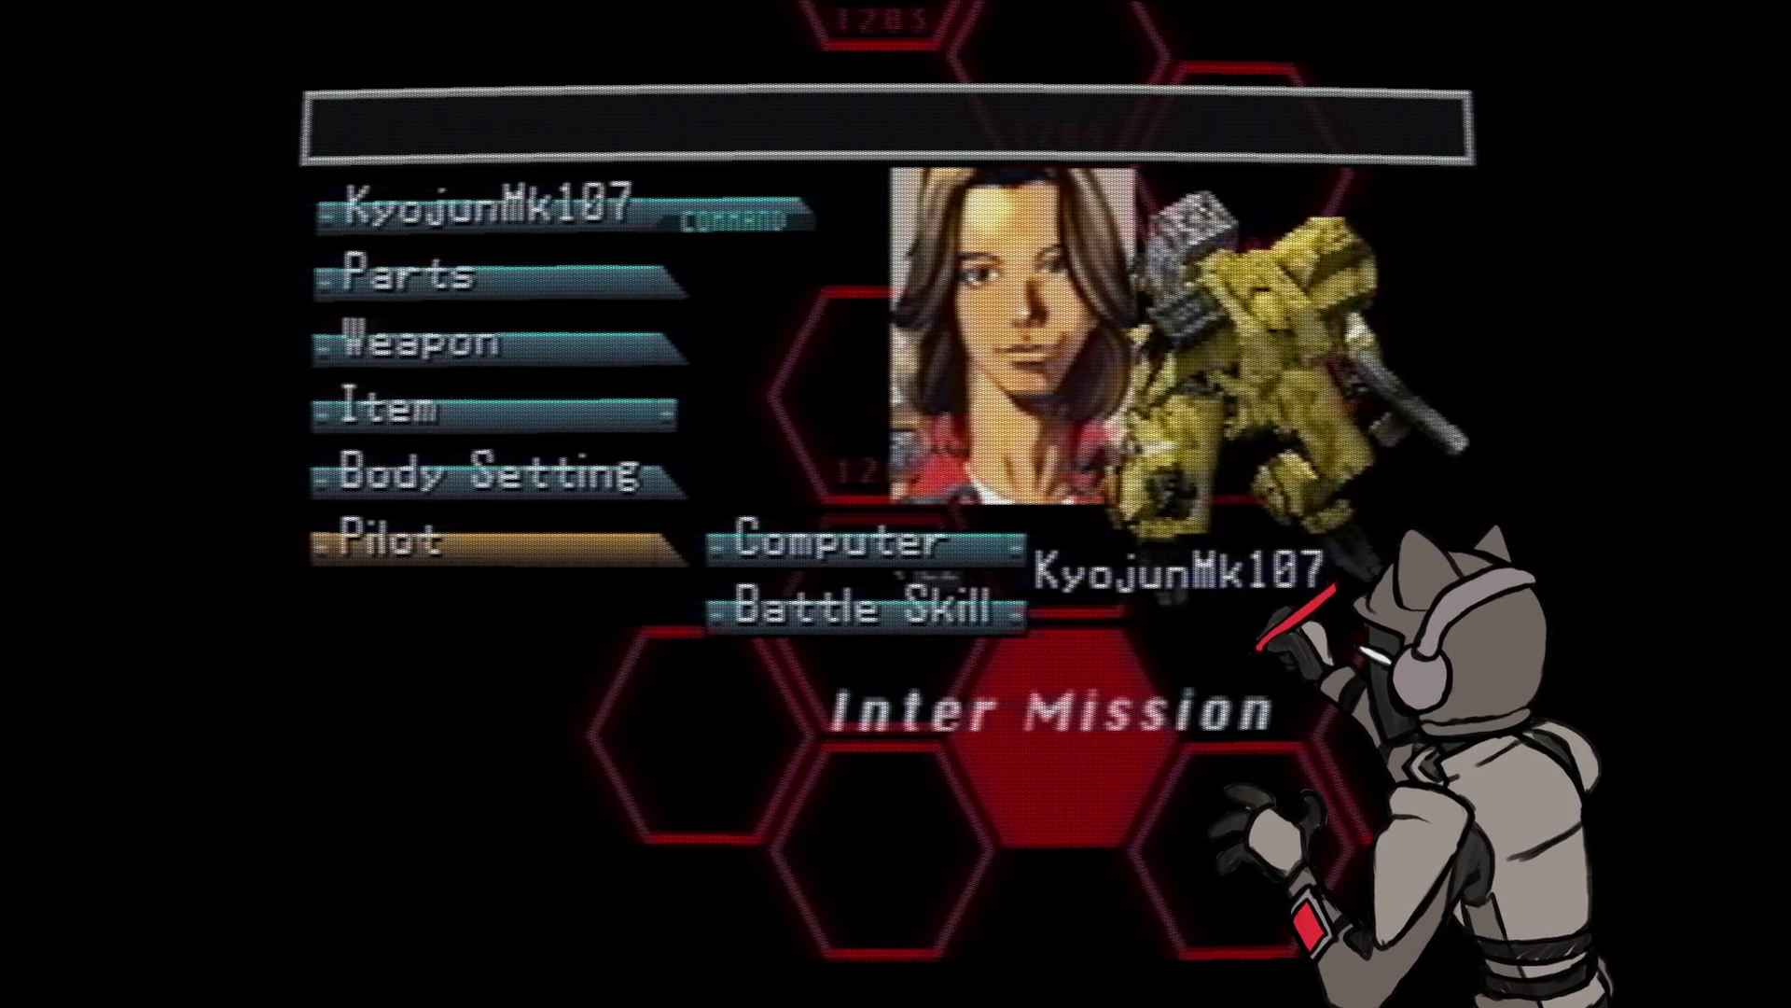
{"action": "key", "text": "Escape"}
{"action": "key", "text": "Escape"}
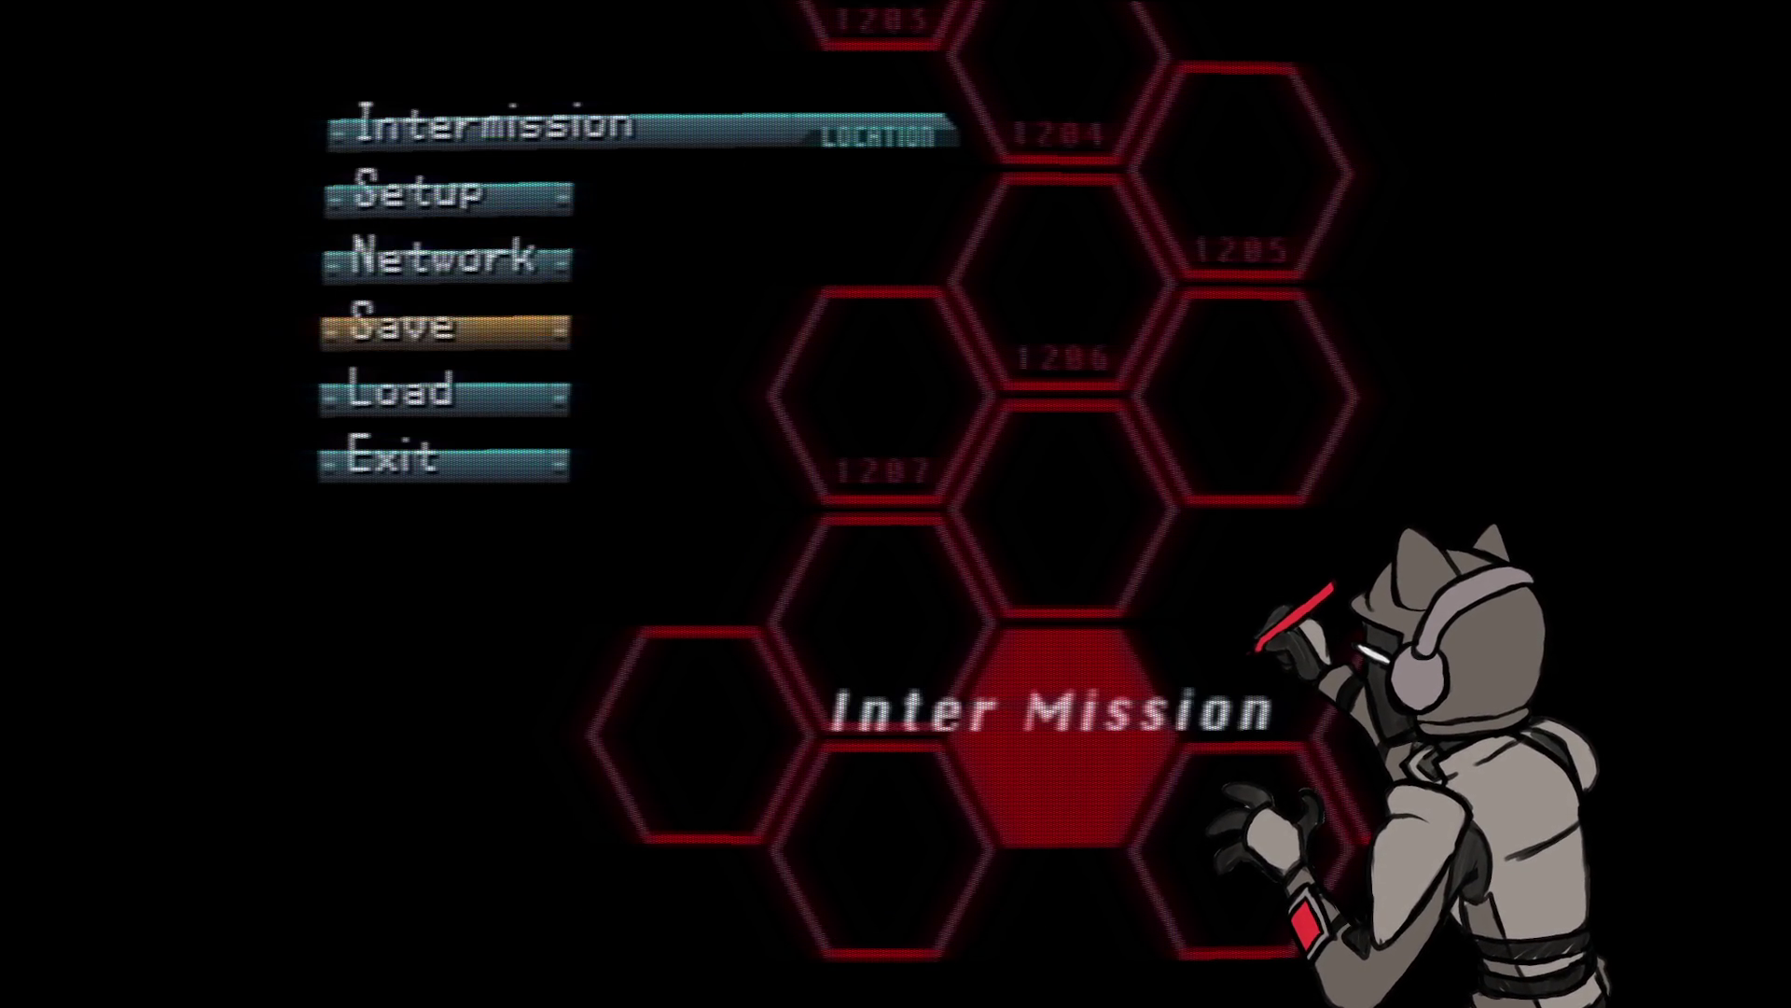
- Overwrite the slot 1 Kirishima Ind. save on the memory card and continue to battle
{"action": "key", "text": "Down"}
{"action": "key", "text": "Return"}
{"action": "key", "text": "Return"}
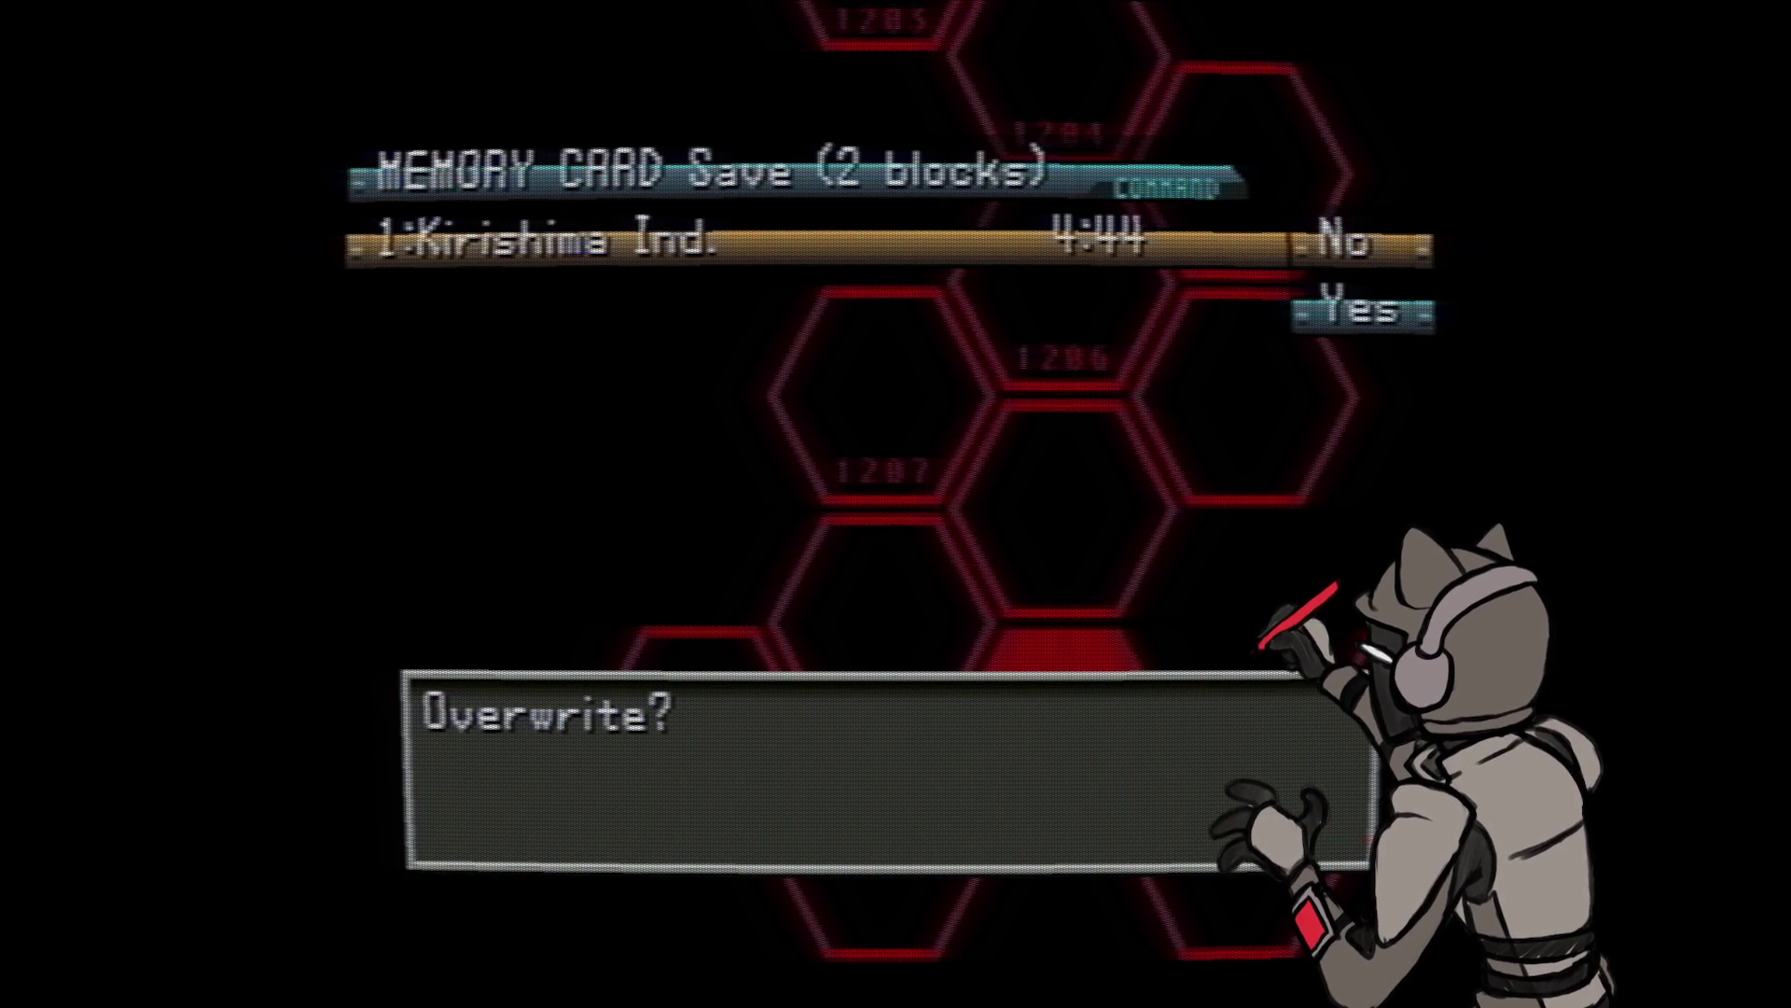
{"action": "key", "text": "Return"}
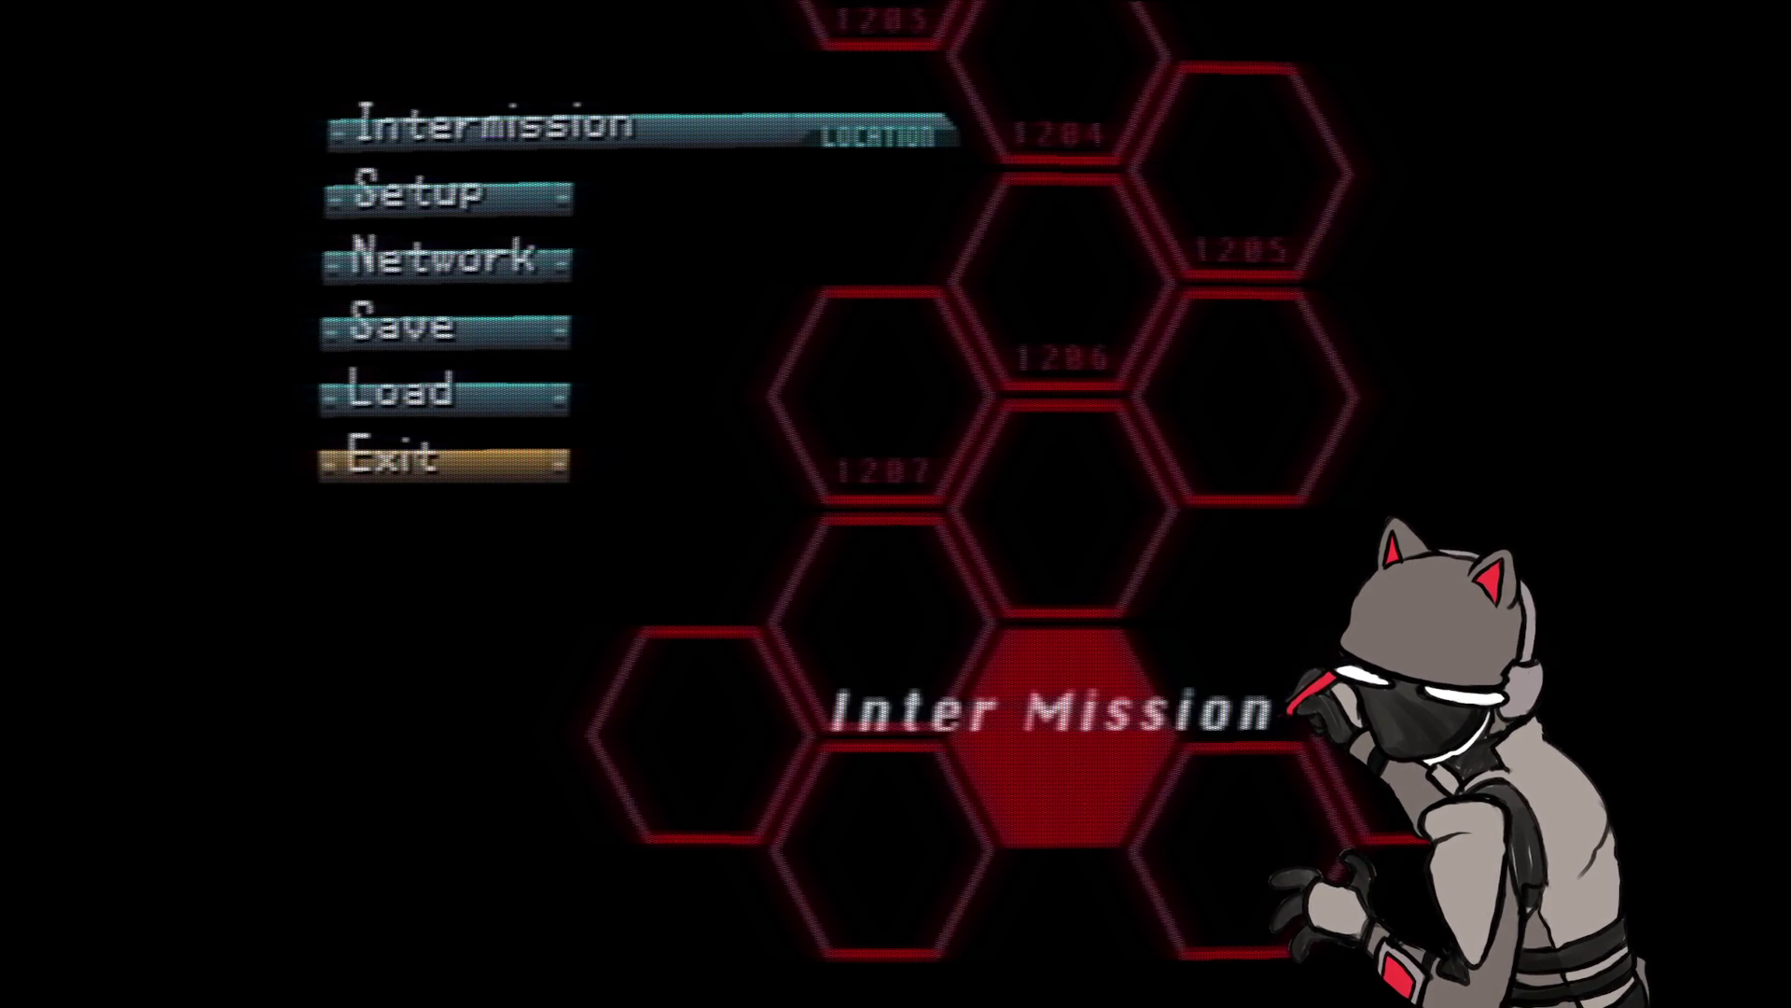
{"action": "key", "text": "Return"}
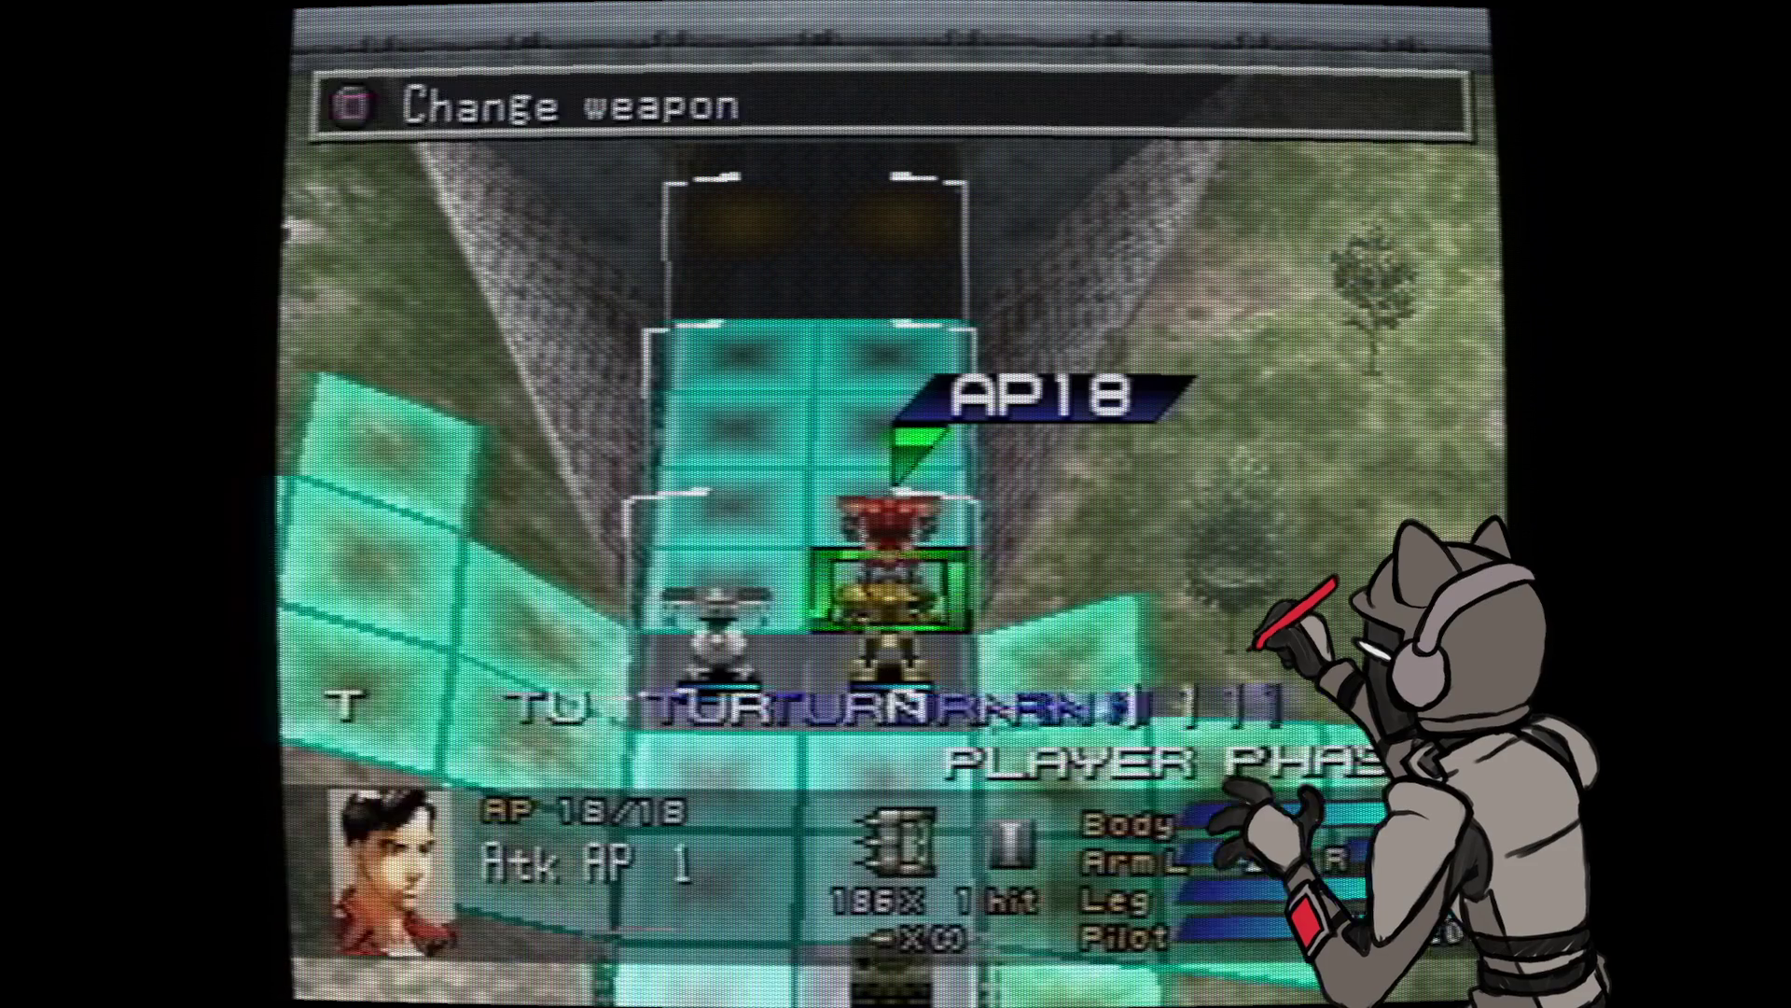
{"action": "key", "text": "Escape"}
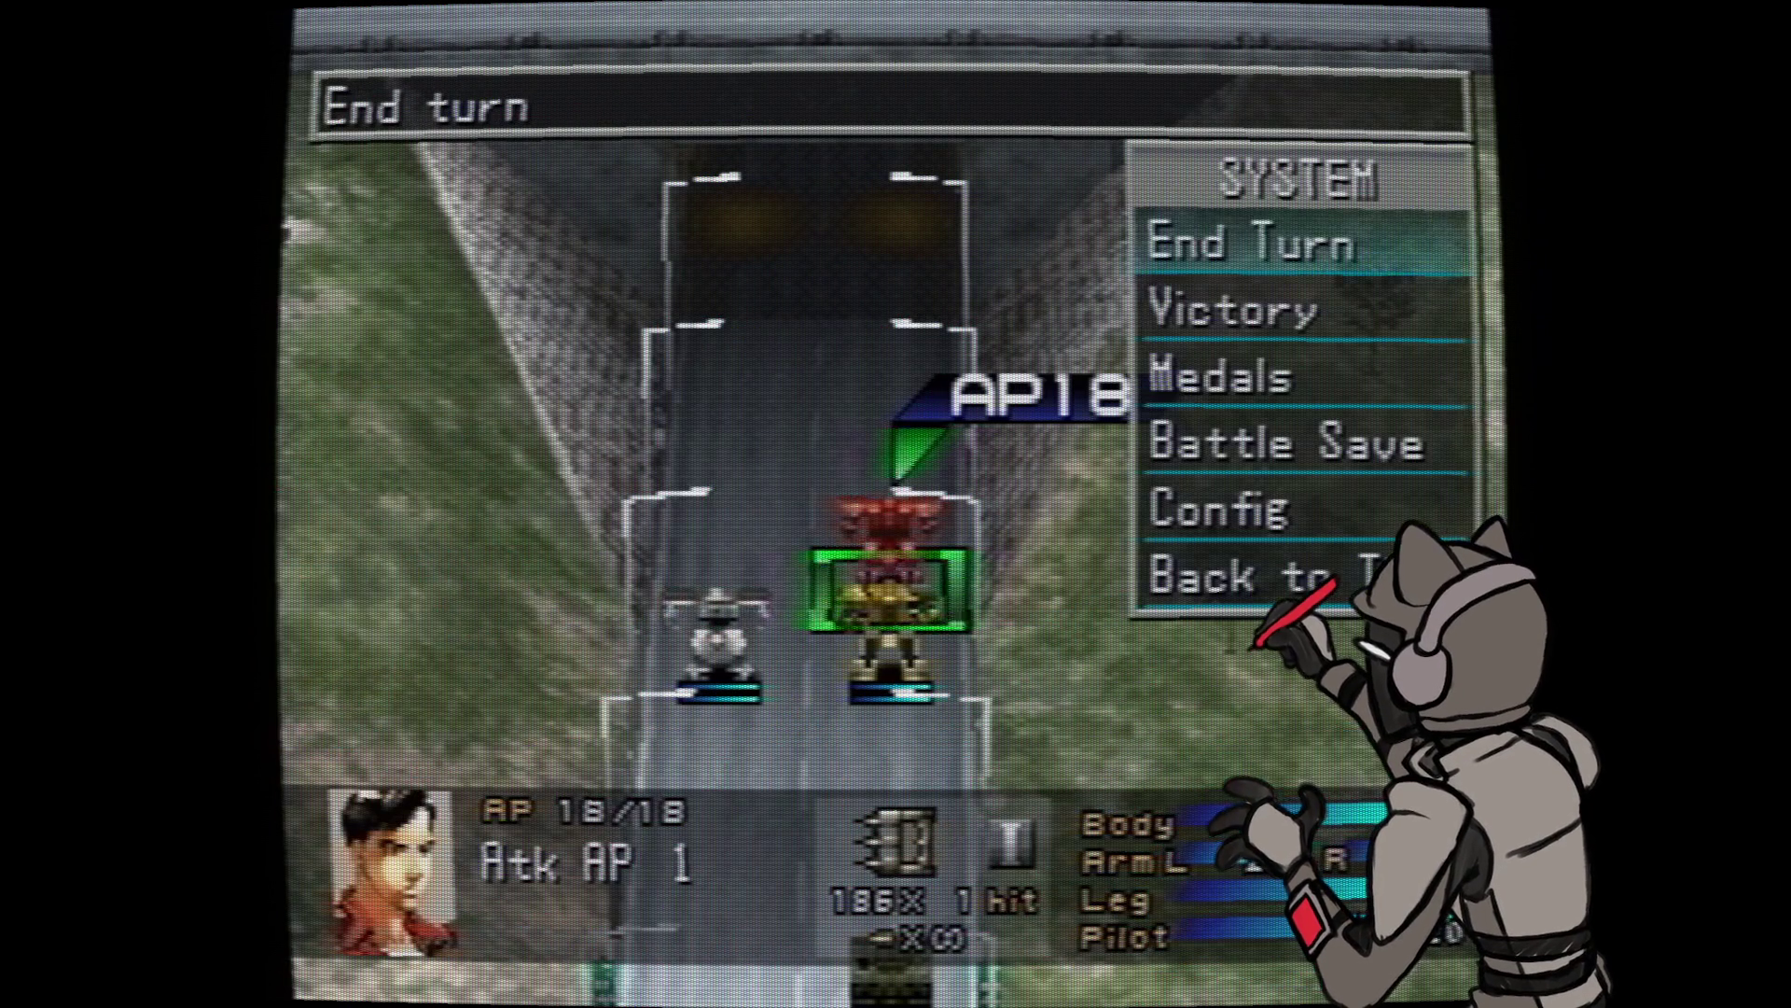
{"action": "key", "text": "Down"}
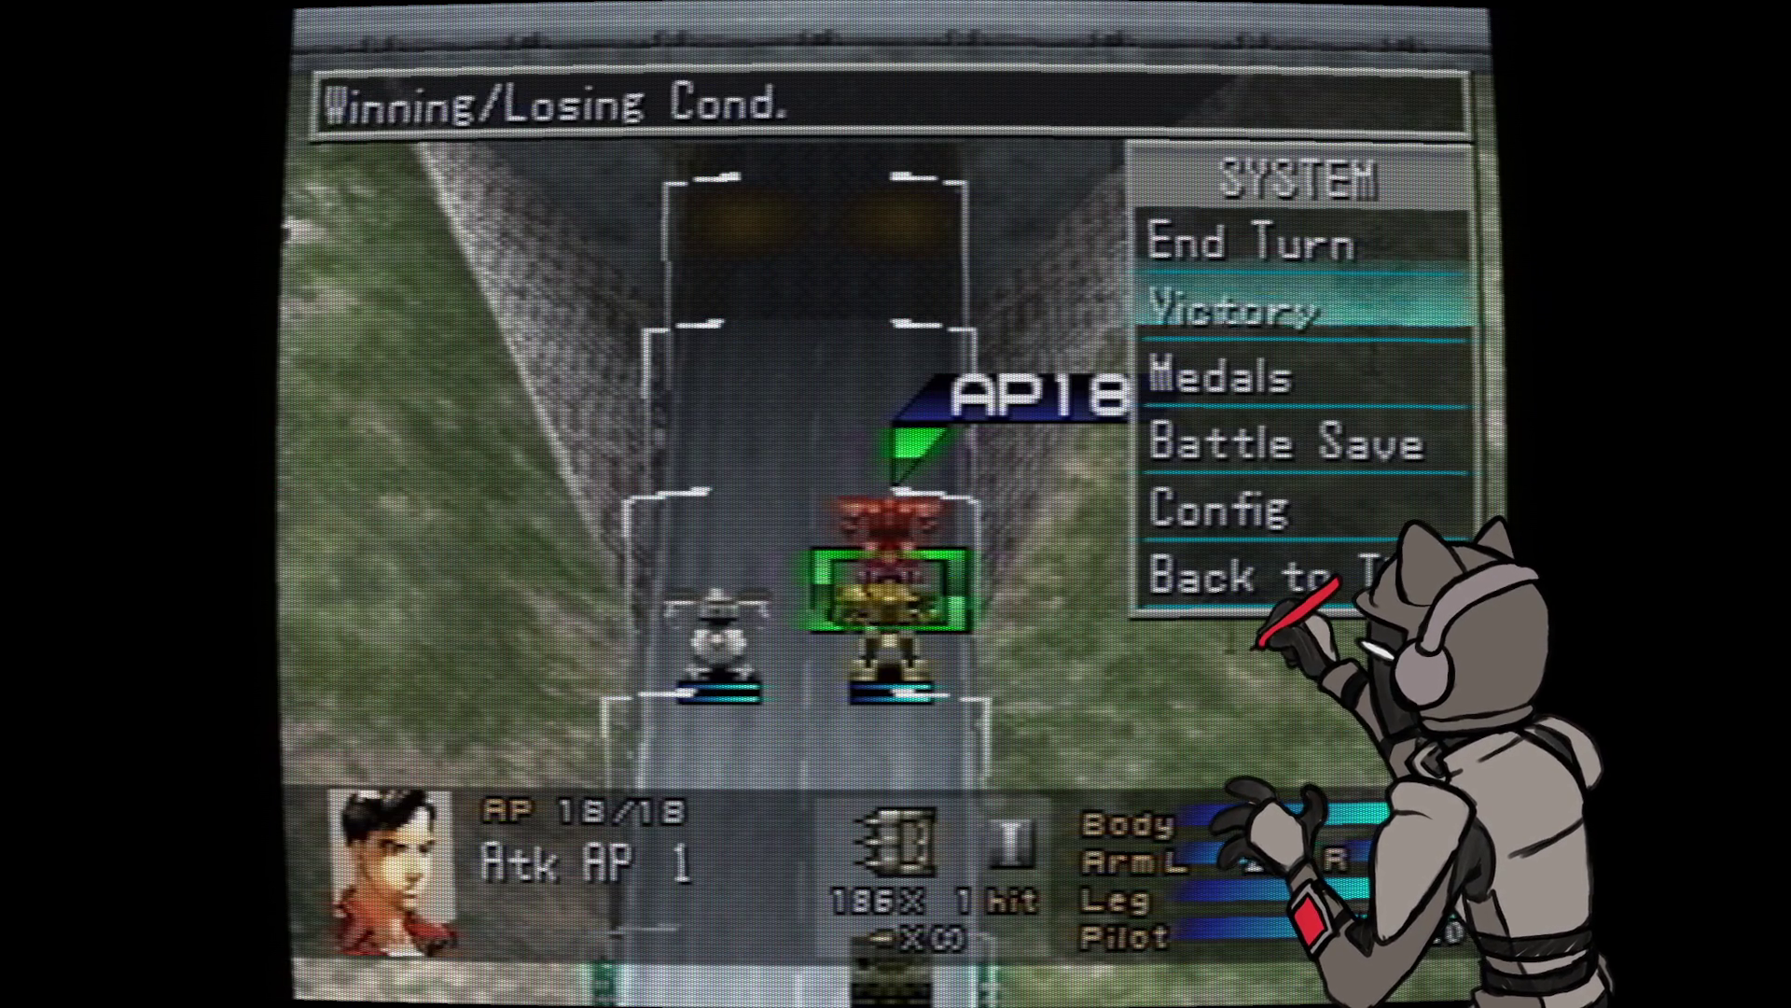
{"action": "key", "text": "Down"}
{"action": "key", "text": "Down"}
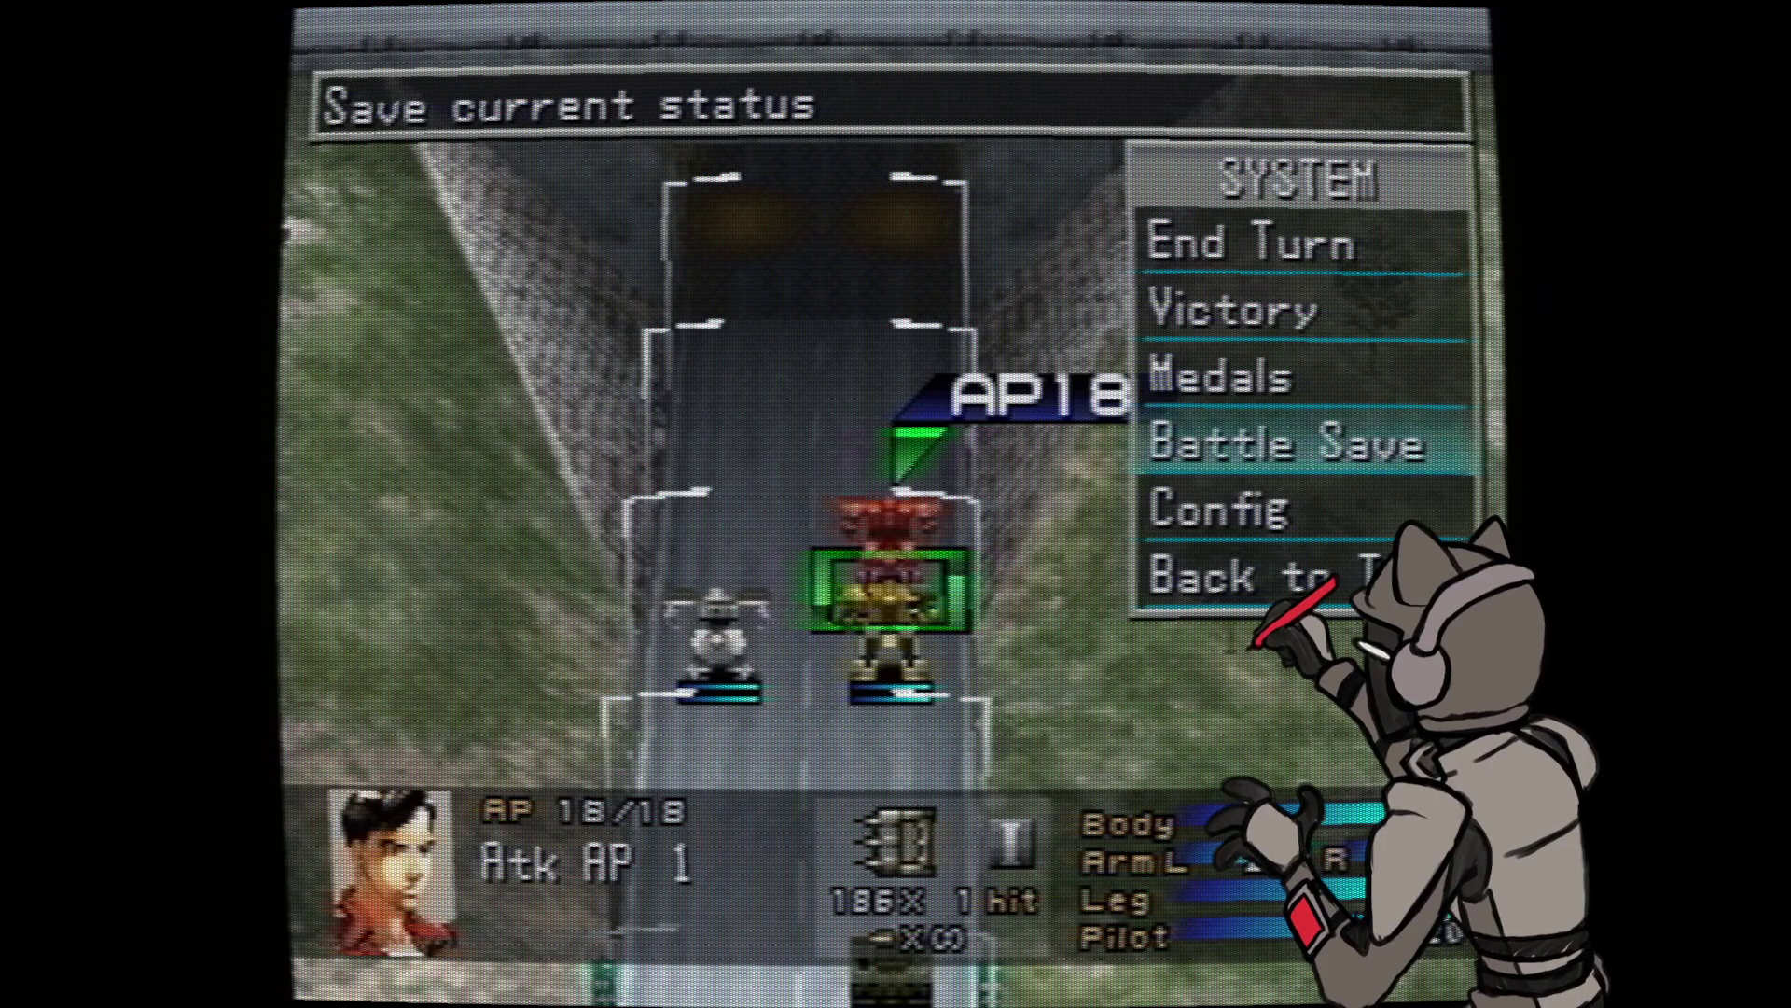
{"action": "key", "text": "Down"}
{"action": "key", "text": "Up"}
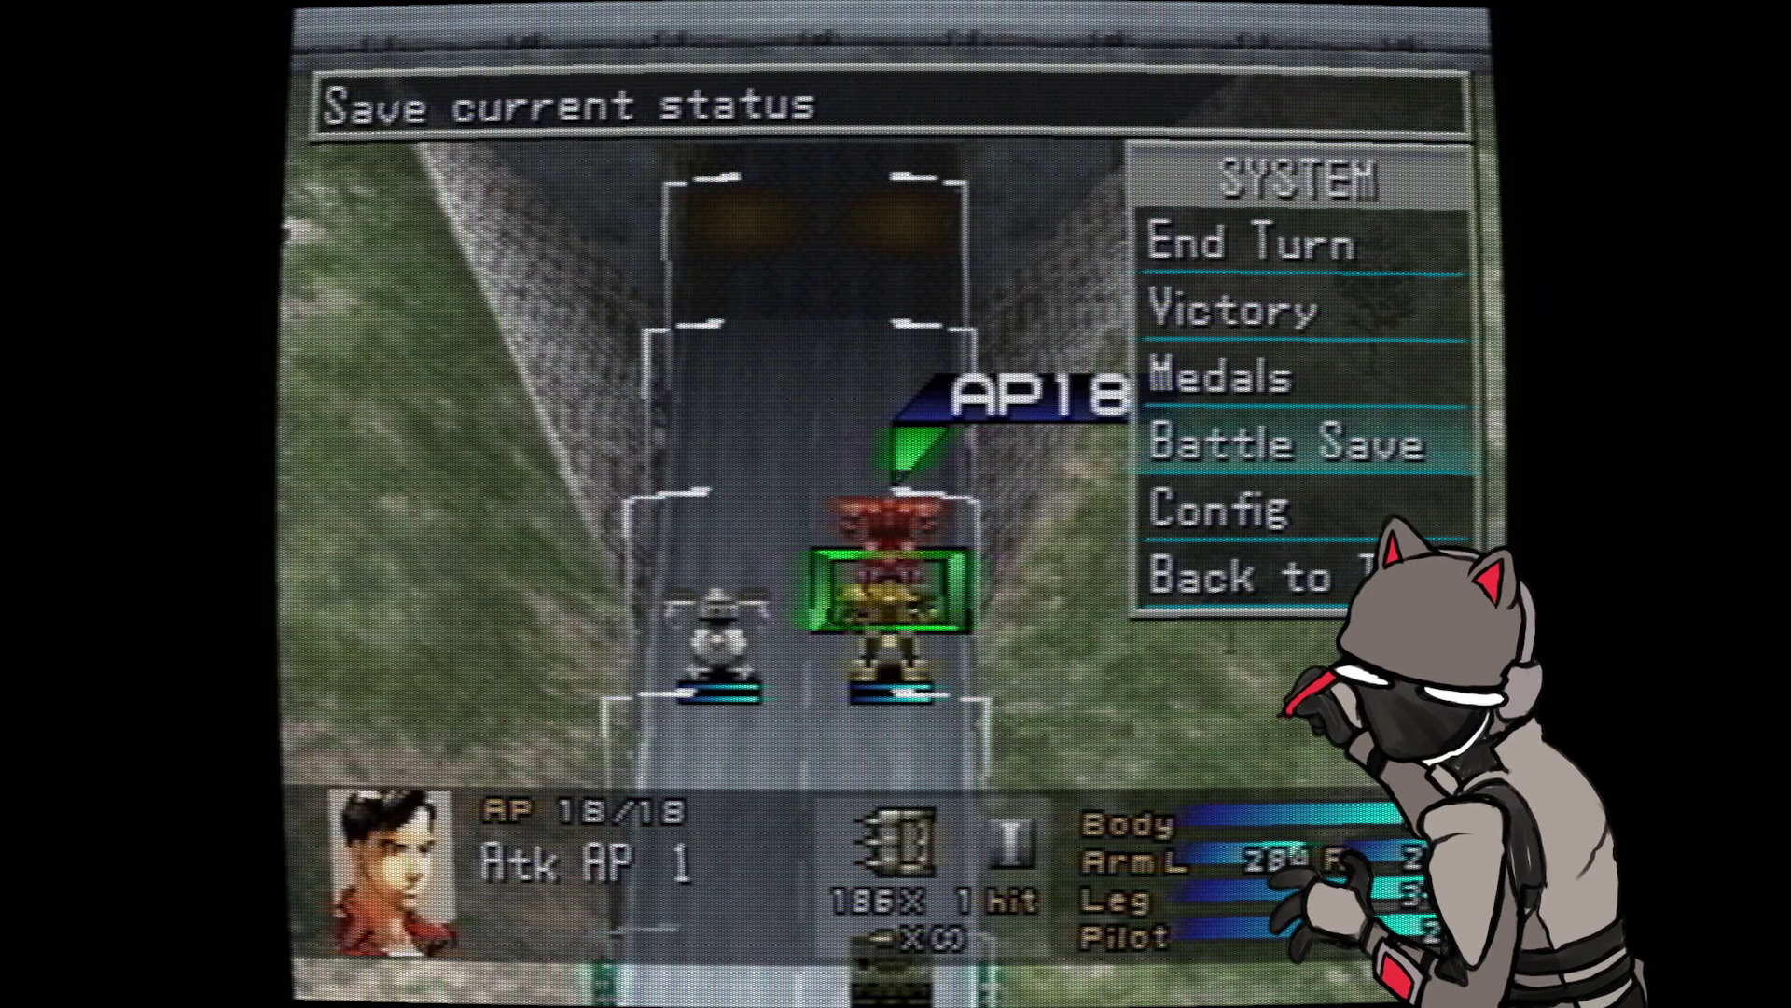
{"action": "key", "text": "Down"}
{"action": "key", "text": "Return"}
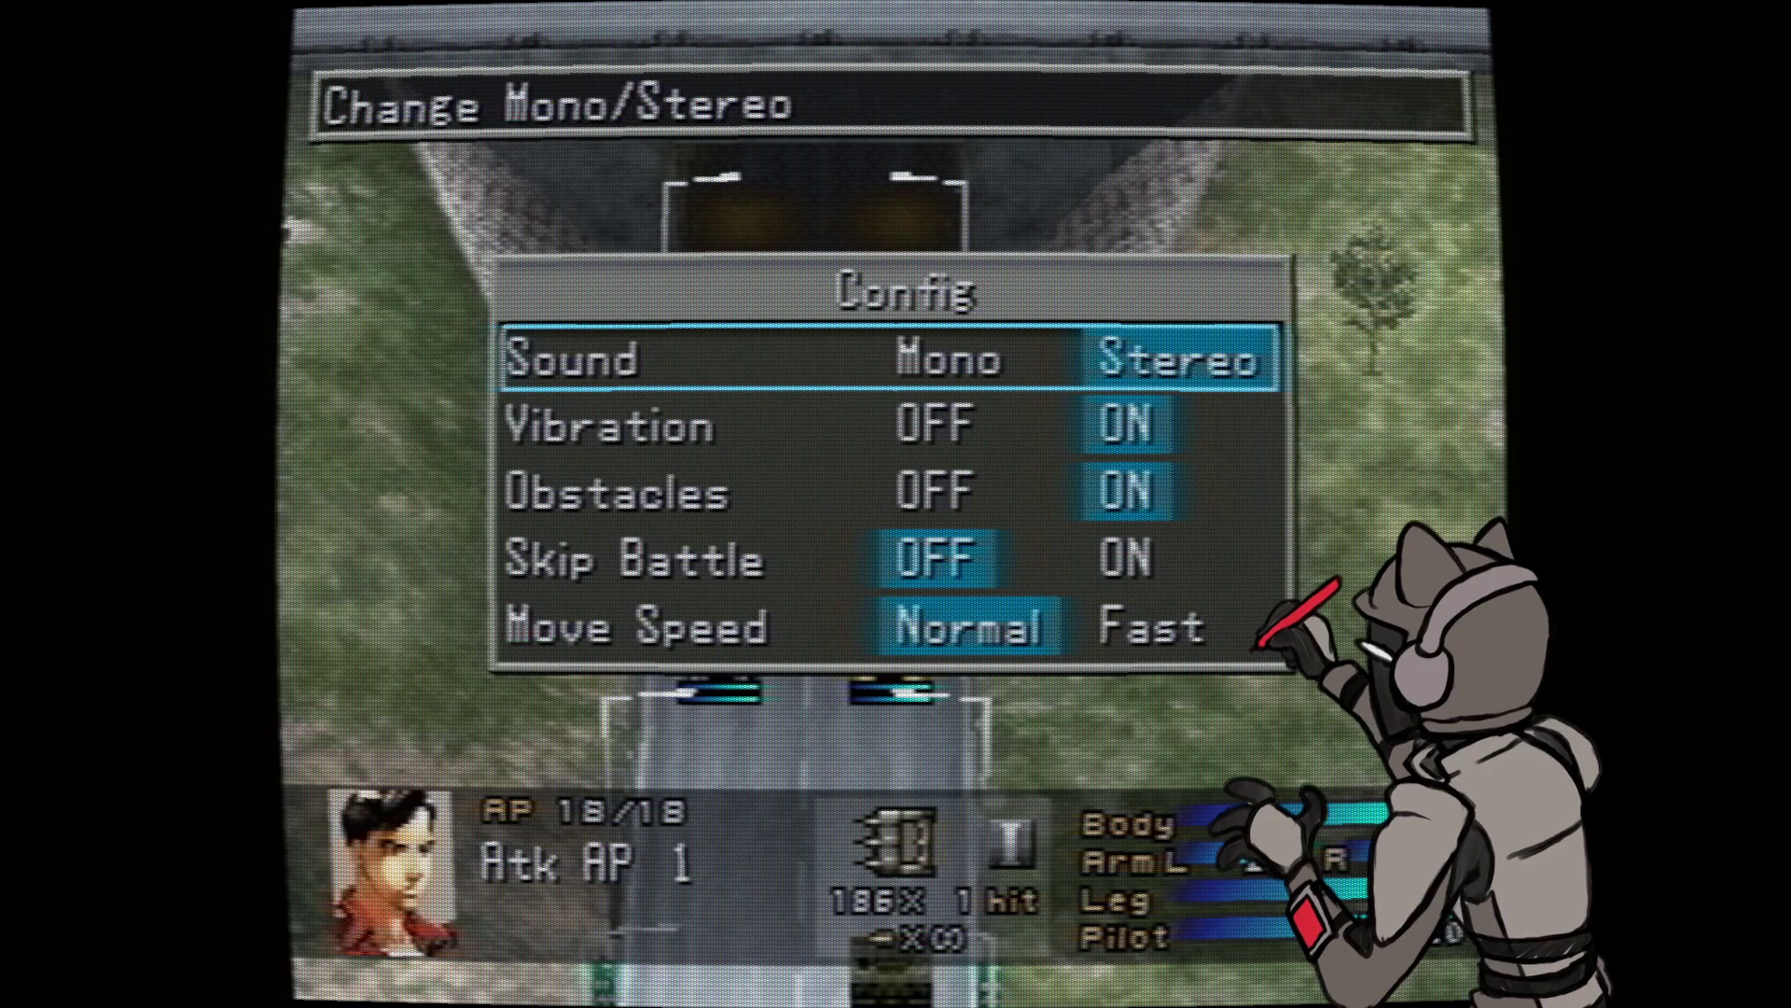
{"action": "key", "text": "Down"}
{"action": "key", "text": "Down"}
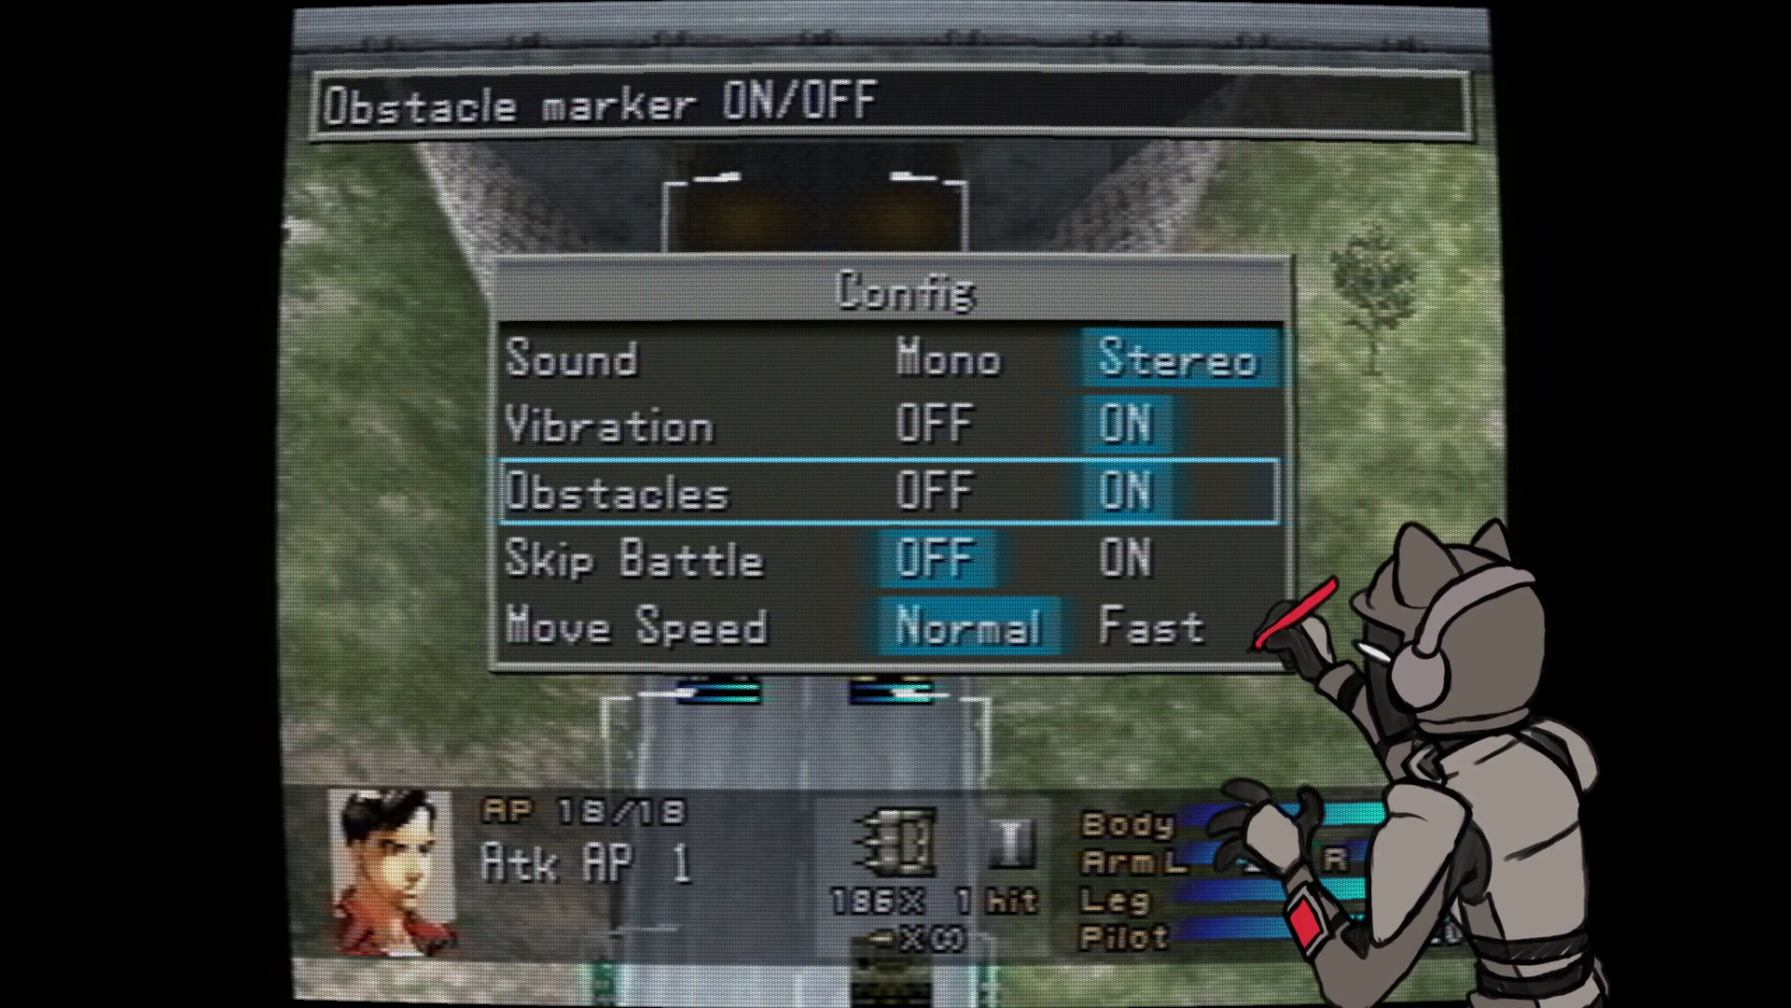
{"action": "key", "text": "Down"}
{"action": "key", "text": "Down"}
{"action": "key", "text": "Escape"}
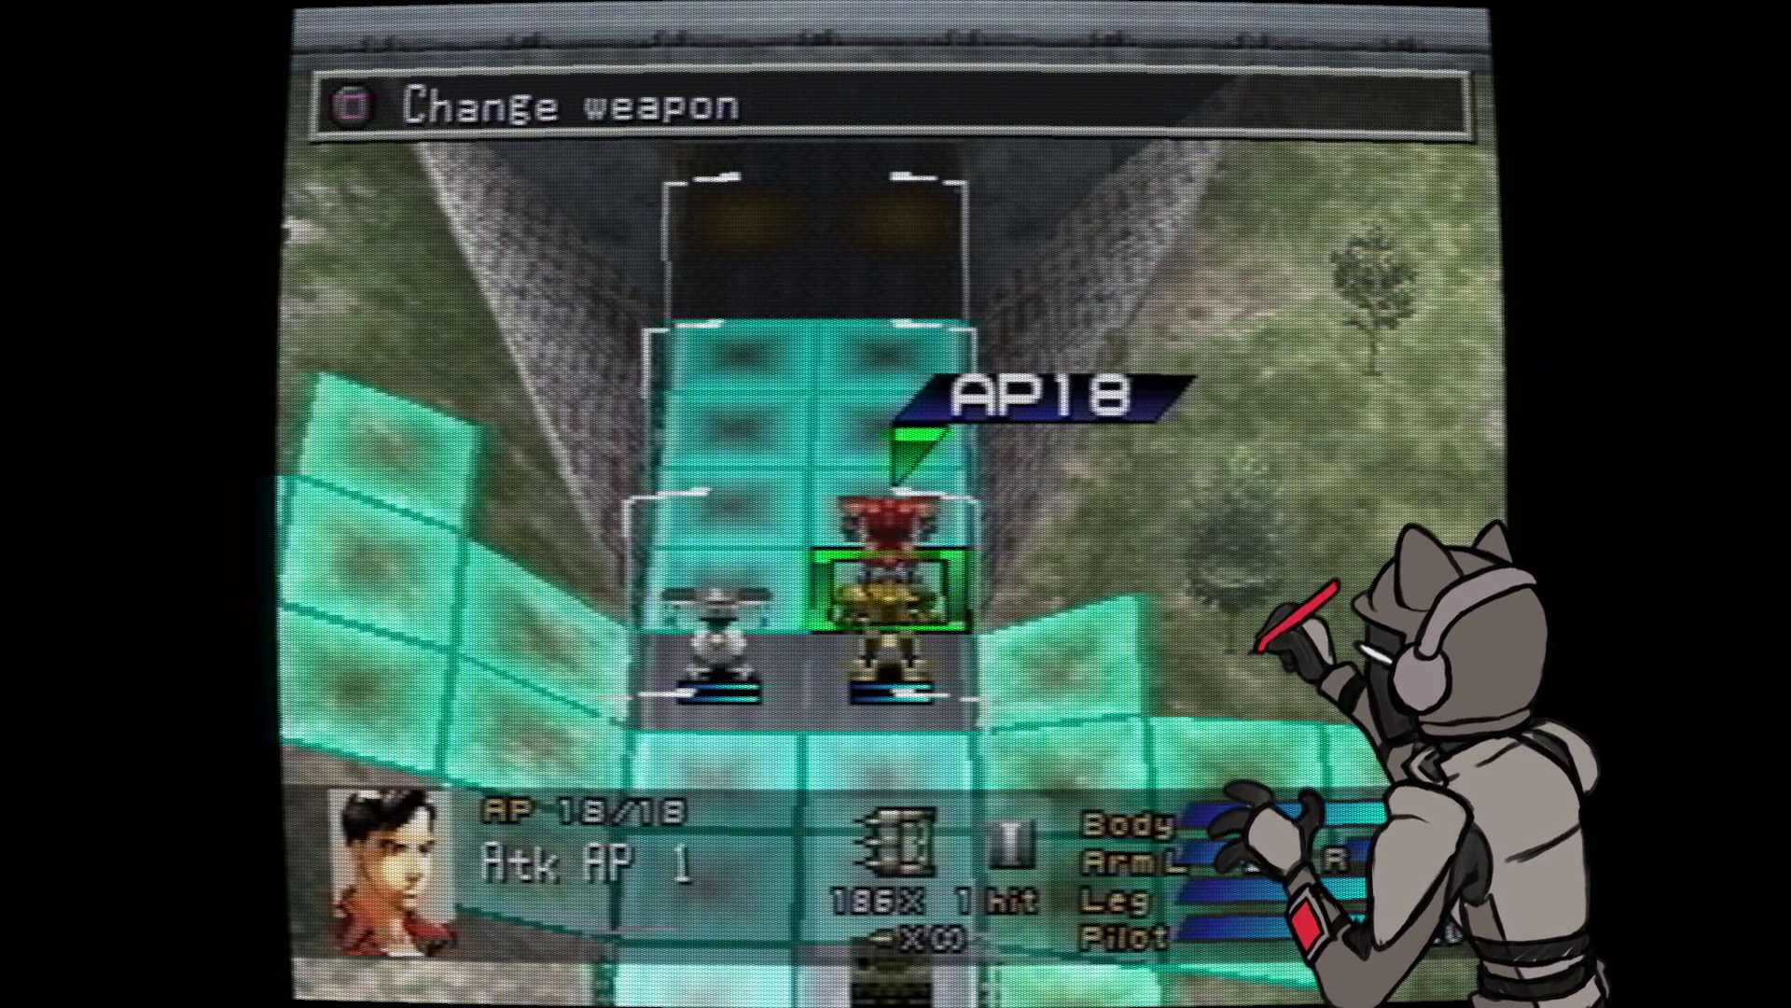
{"action": "key", "text": "Escape"}
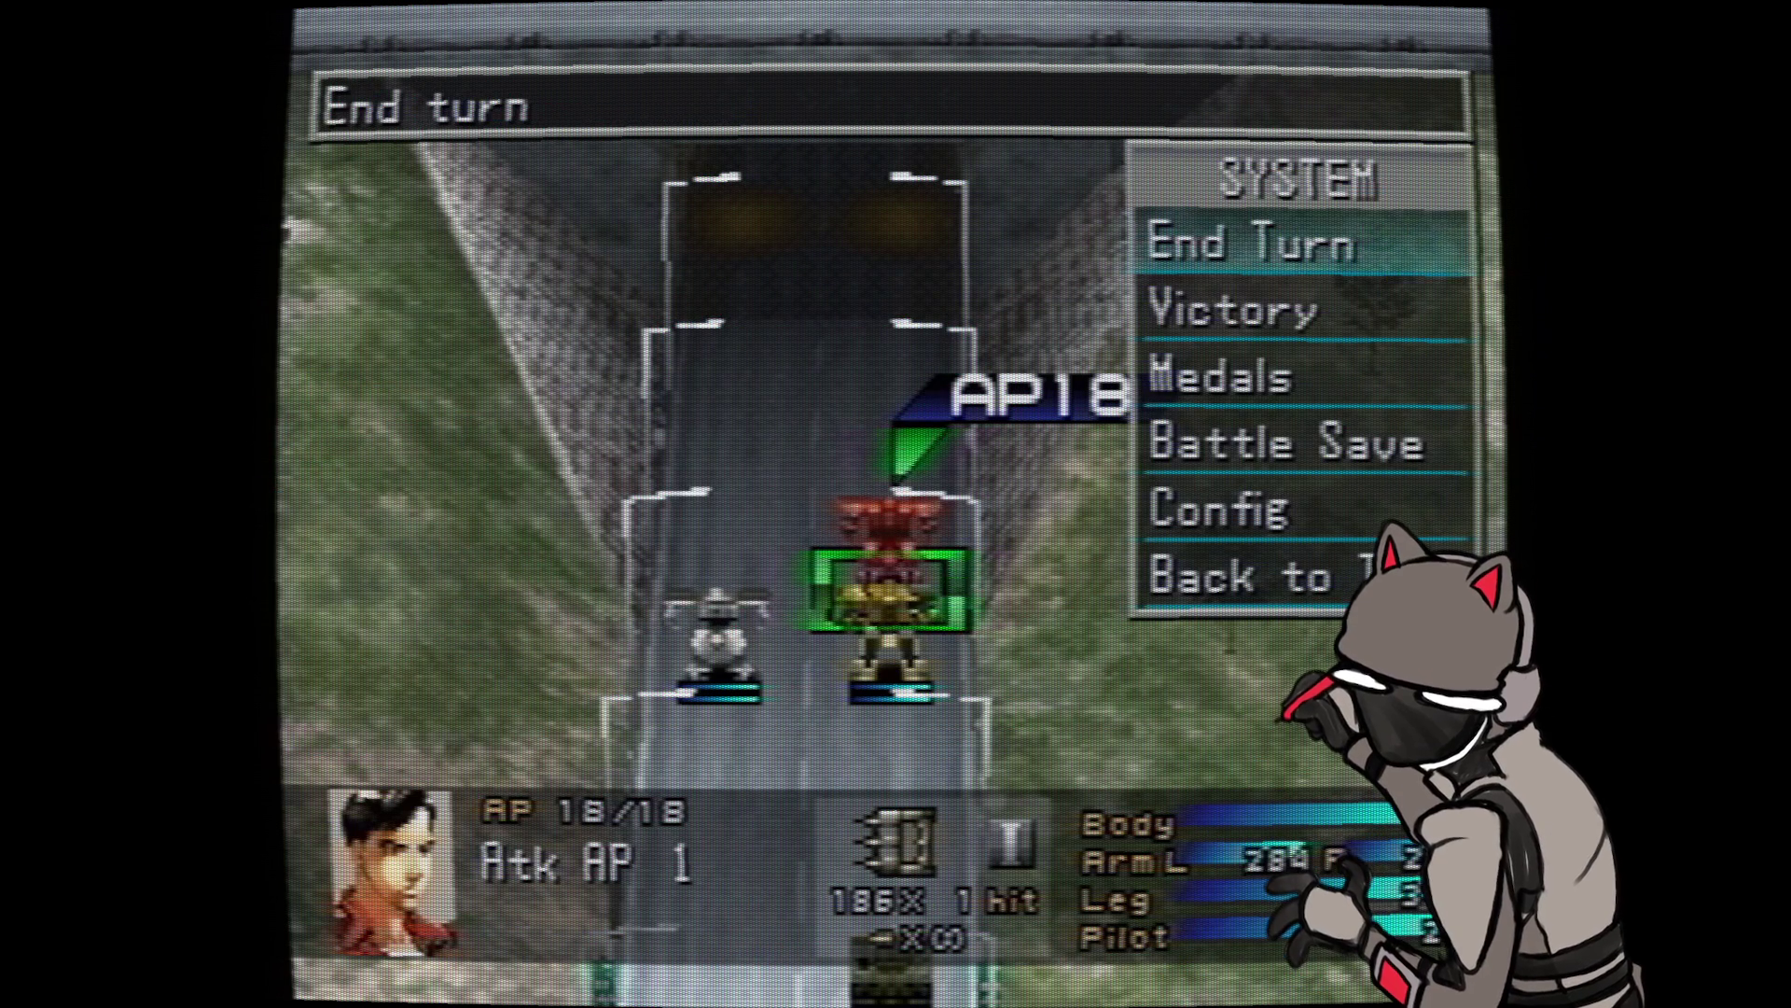
{"action": "key", "text": "Escape"}
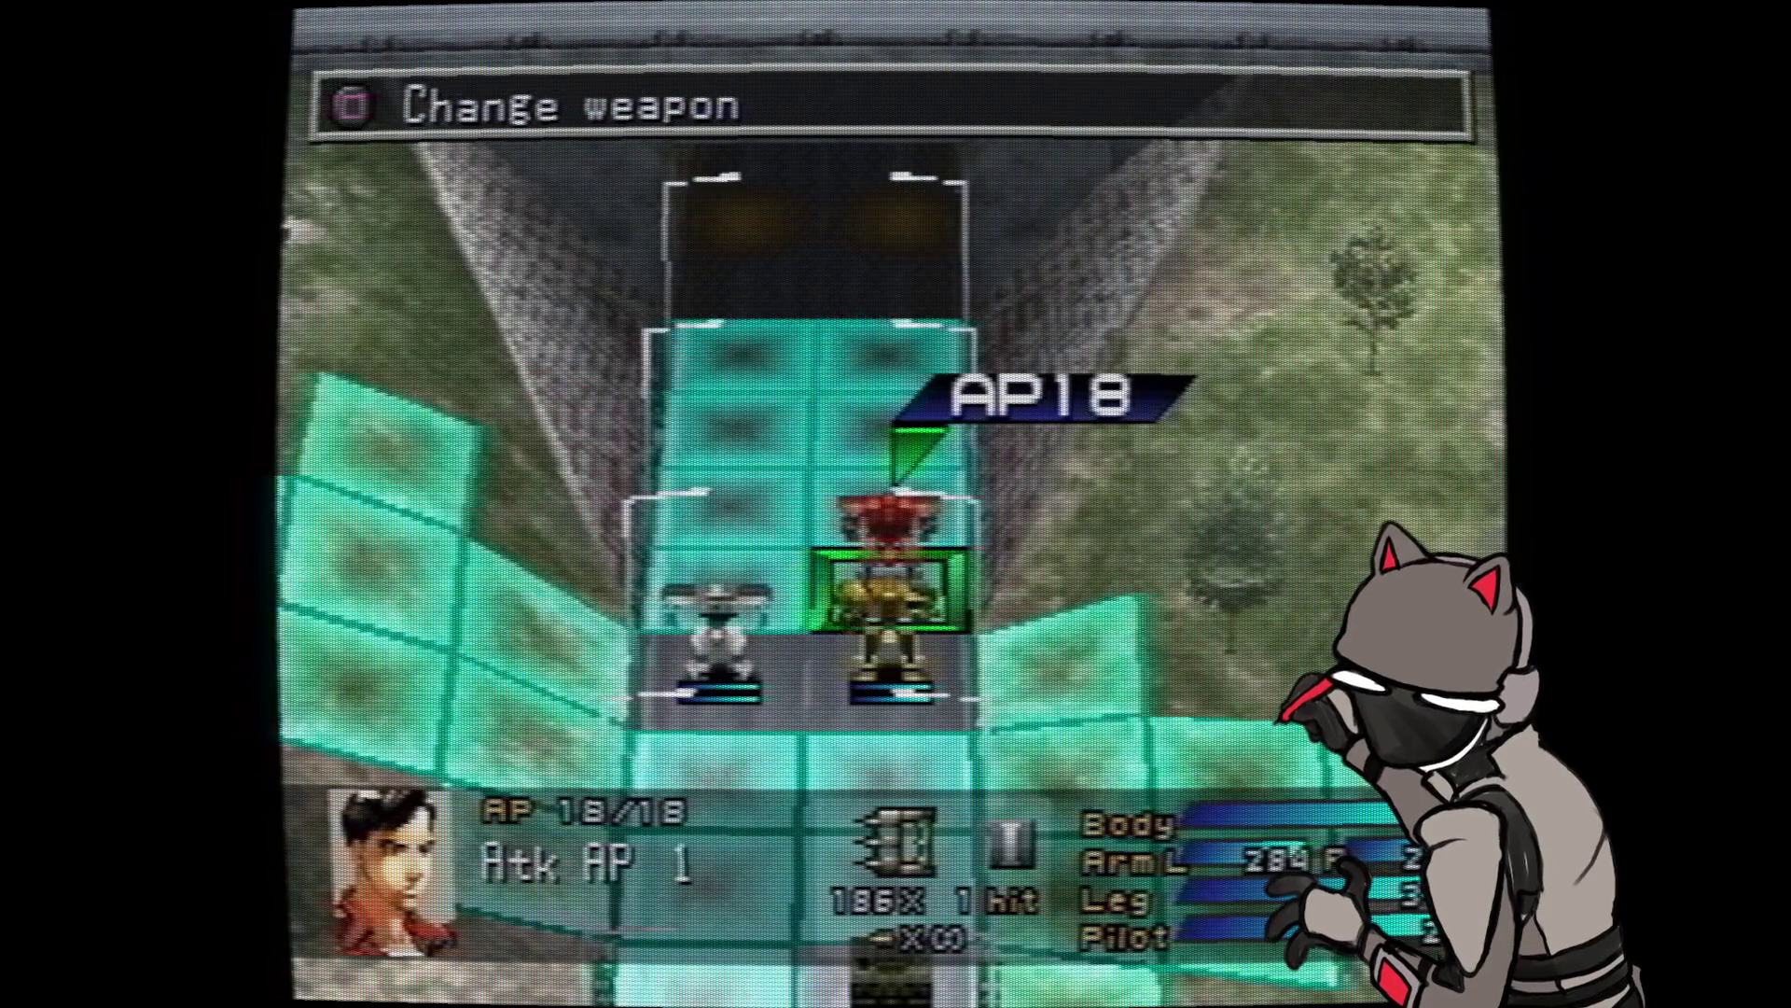
- View the mission's winning and losing conditions from the SYSTEM menu
{"action": "key", "text": "Escape"}
{"action": "key", "text": "Down"}
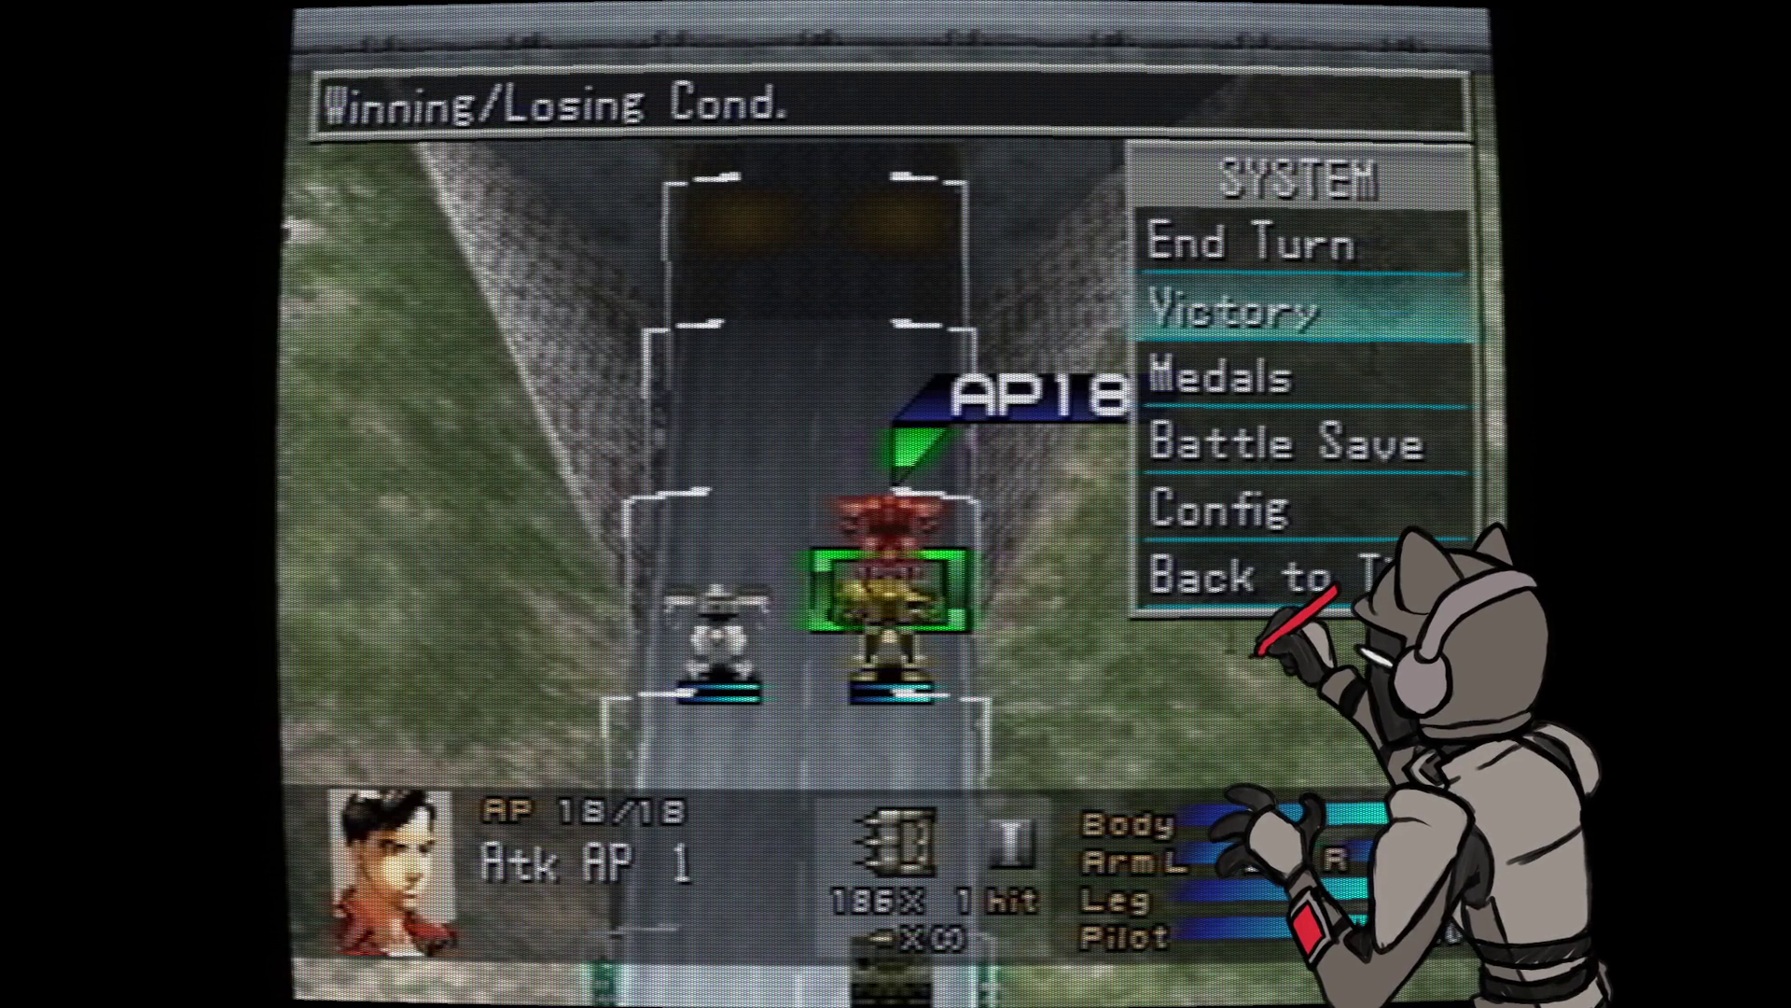
{"action": "key", "text": "Return"}
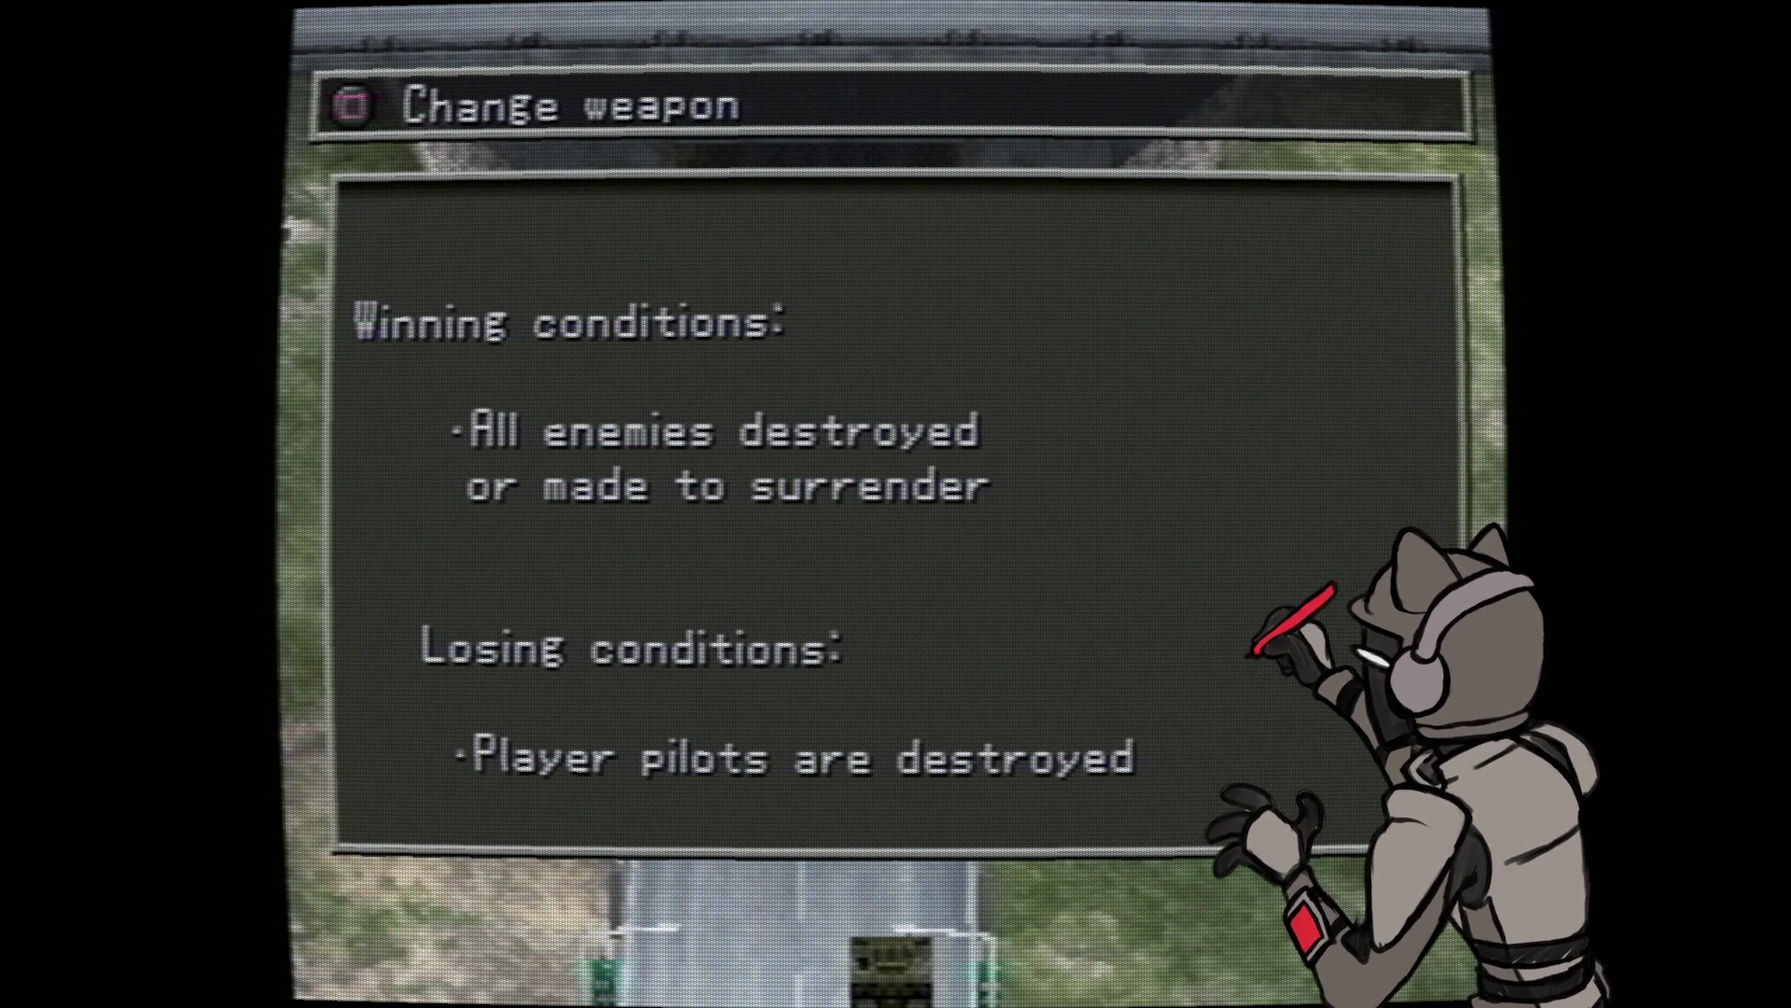
{"action": "key", "text": "Return"}
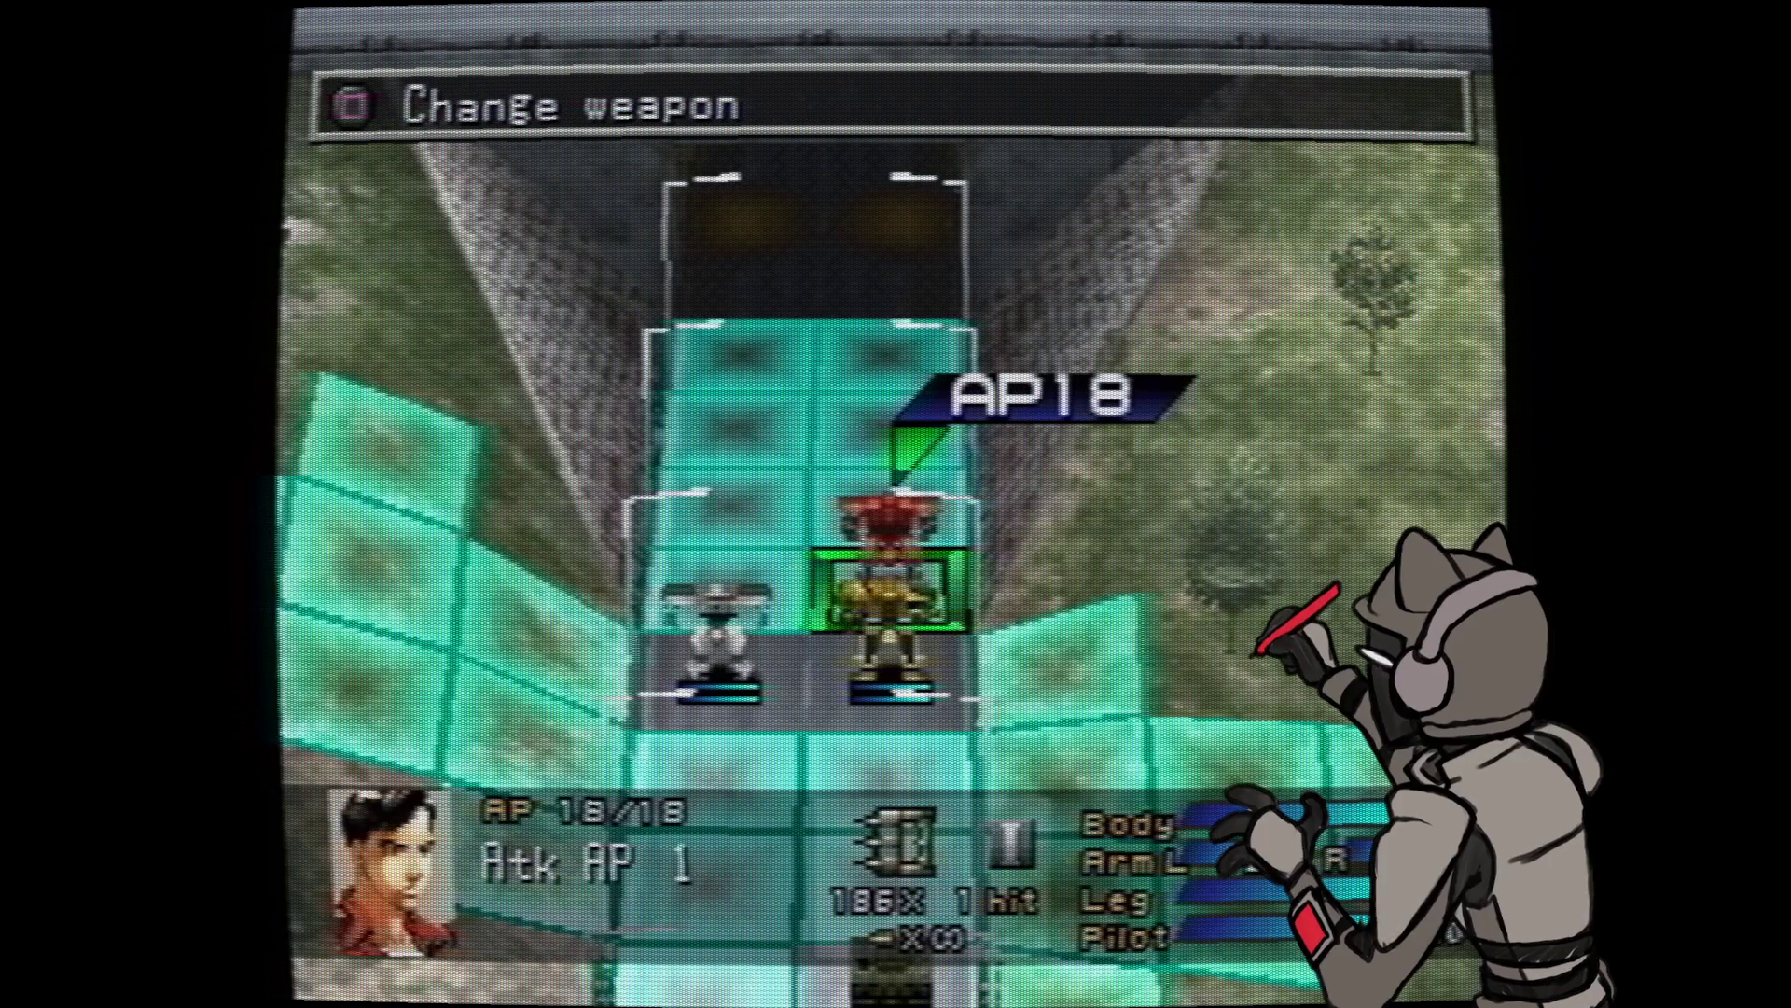
- Return to the title screen via SYSTEM > Back to Title, confirming Yes
{"action": "key", "text": "Escape"}
{"action": "key", "text": "Down"}
{"action": "key", "text": "Down"}
{"action": "key", "text": "Down"}
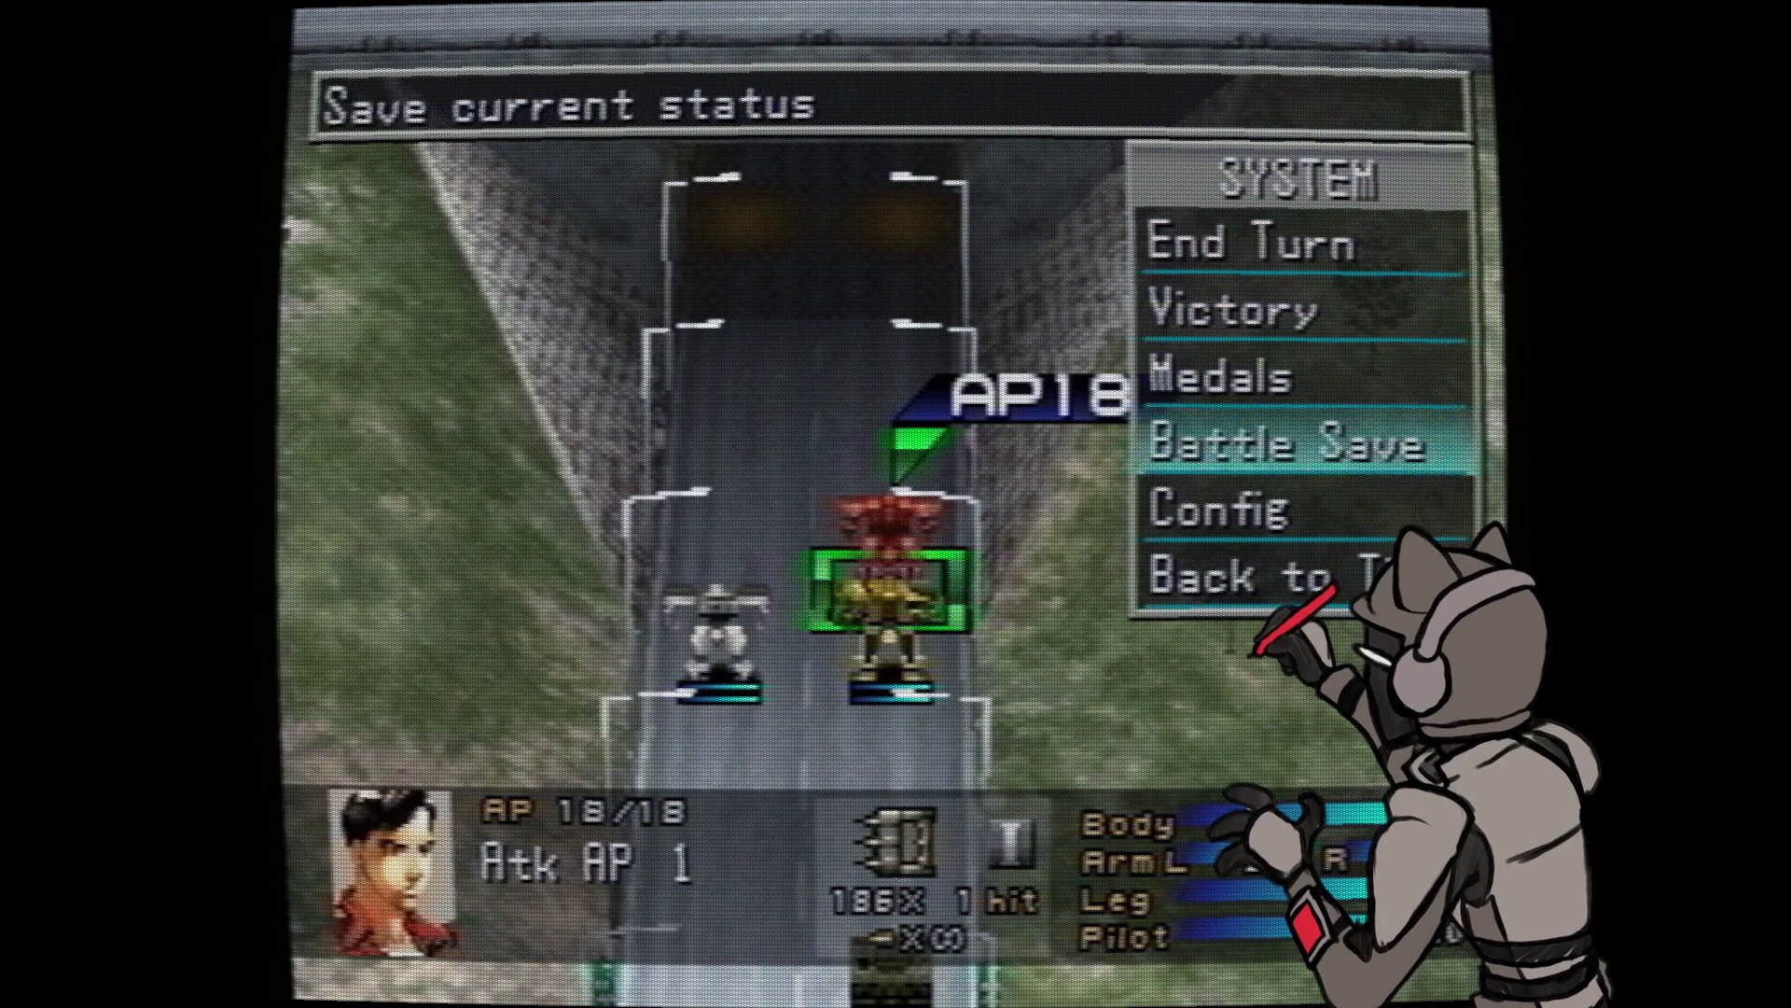
{"action": "key", "text": "Down"}
{"action": "key", "text": "Down"}
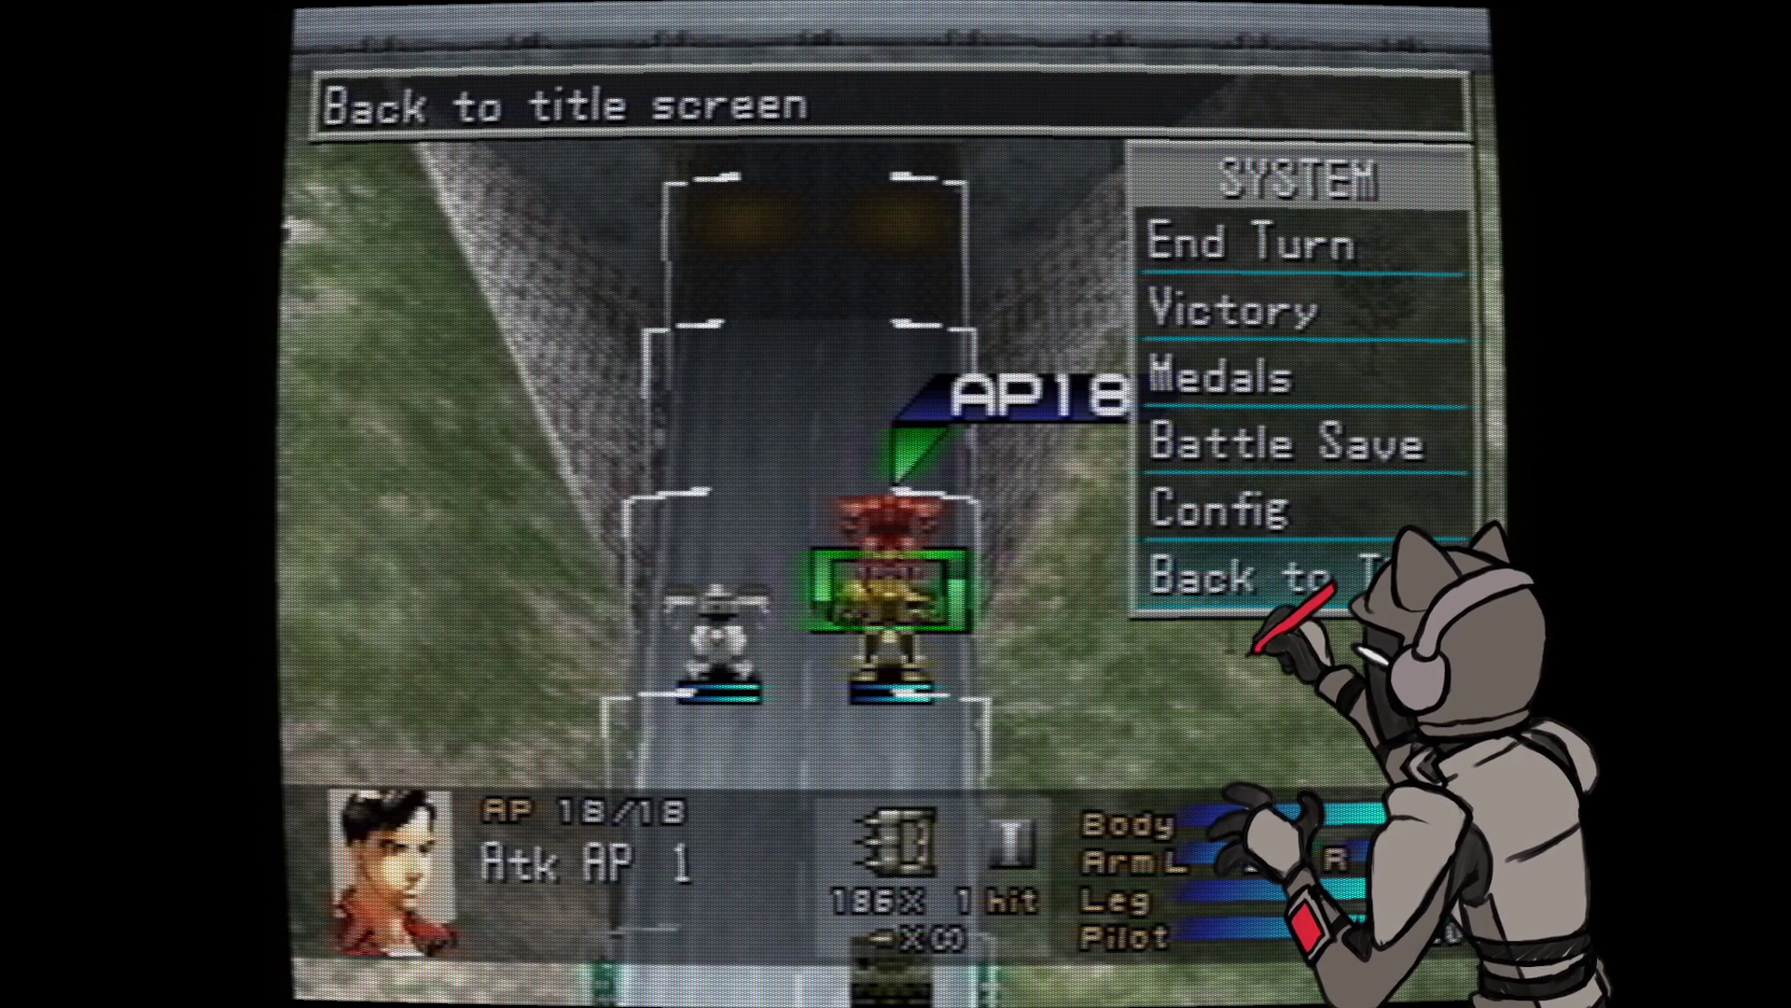
{"action": "key", "text": "Return"}
{"action": "key", "text": "Down"}
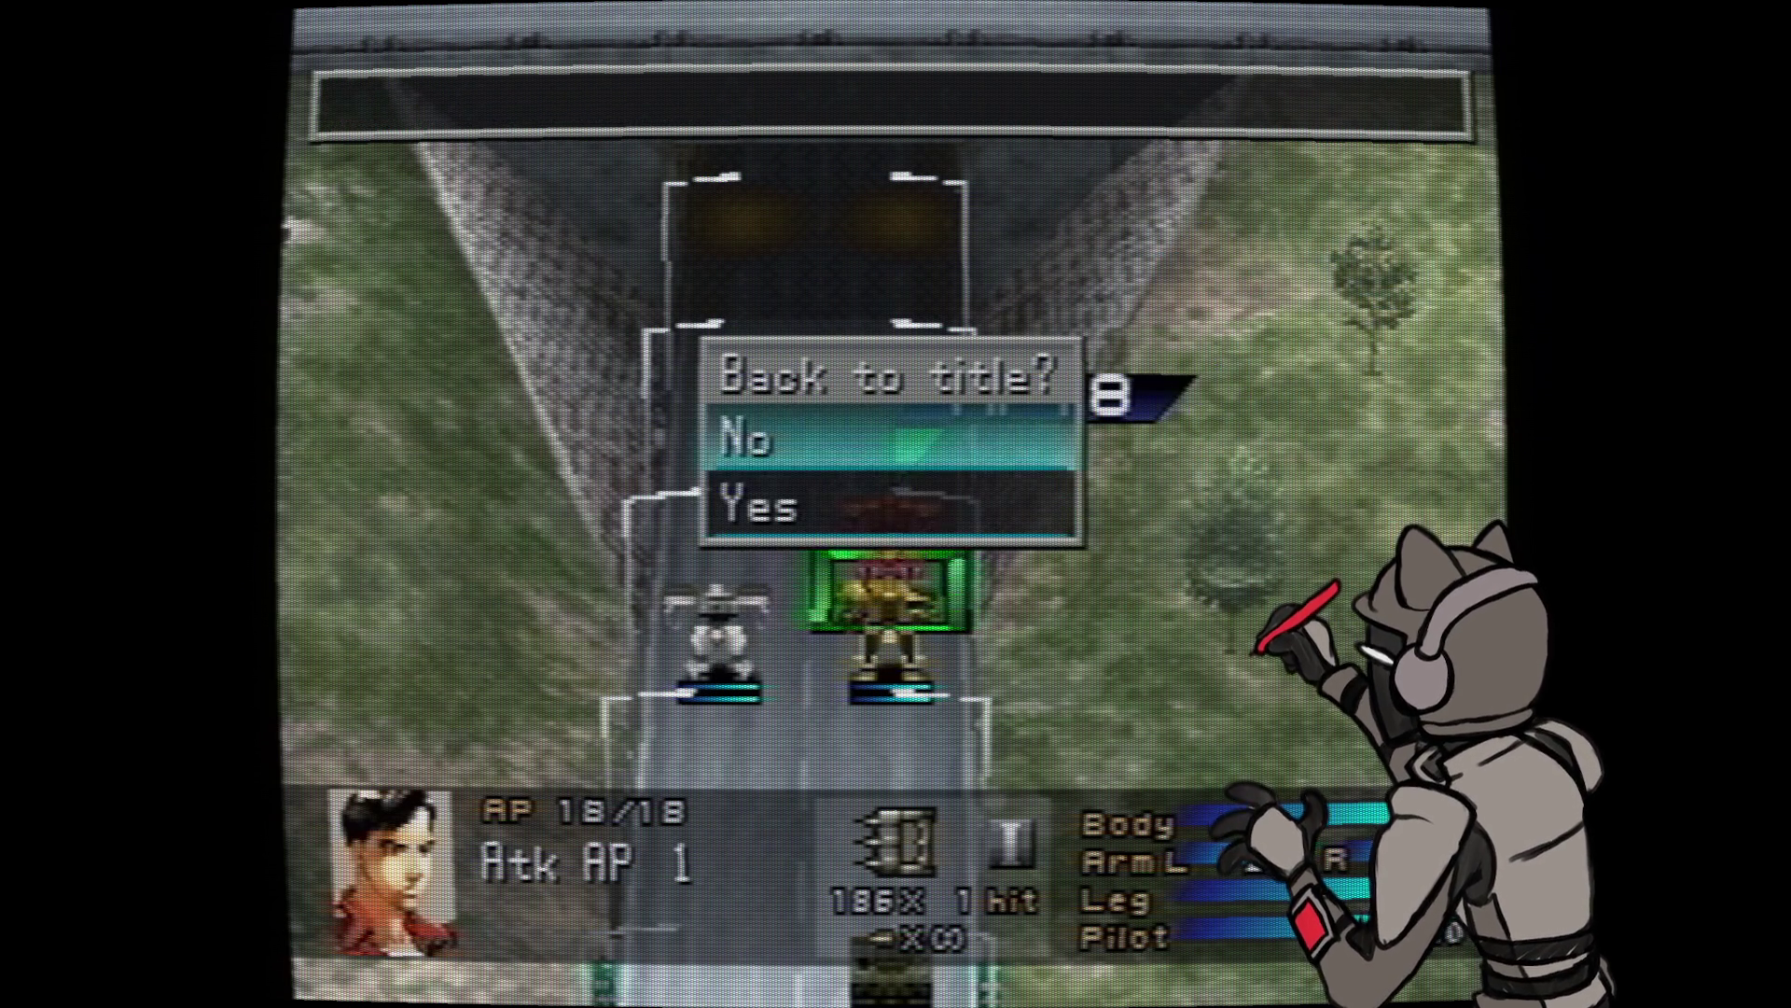
{"action": "key", "text": "Return"}
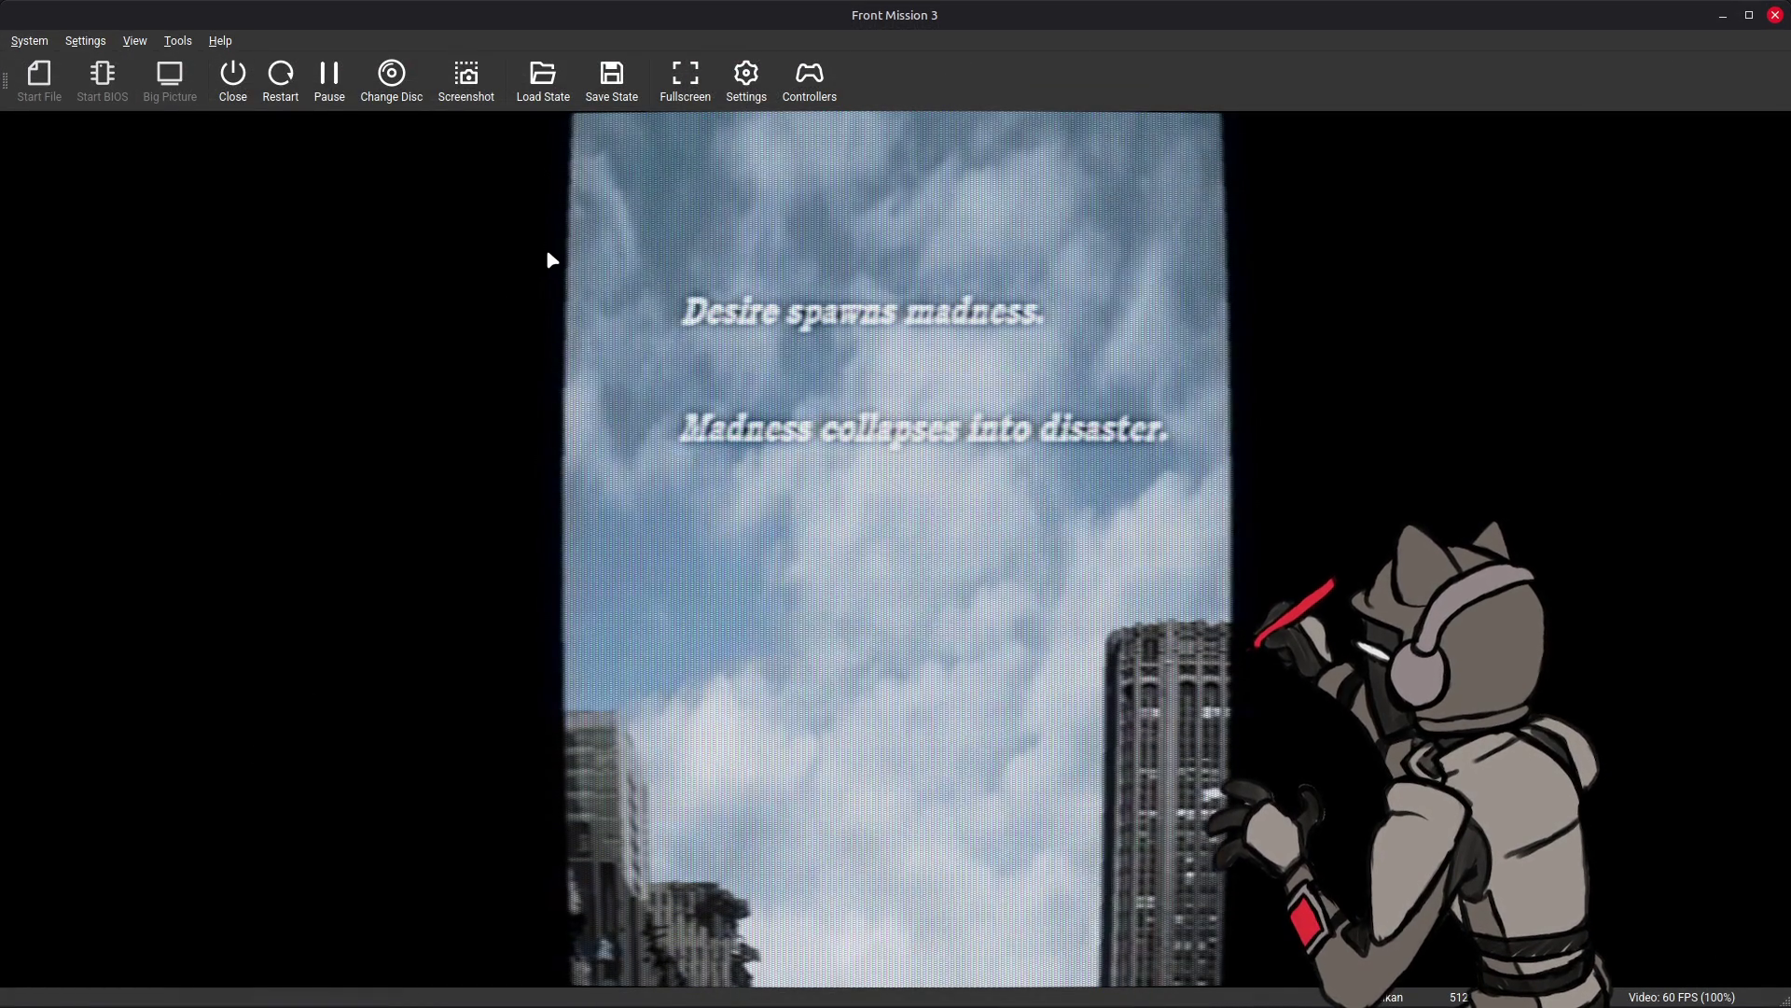
- Close the running game in DuckStation and exit the emulator
{"action": "left_click", "coordinate": [232, 81]}
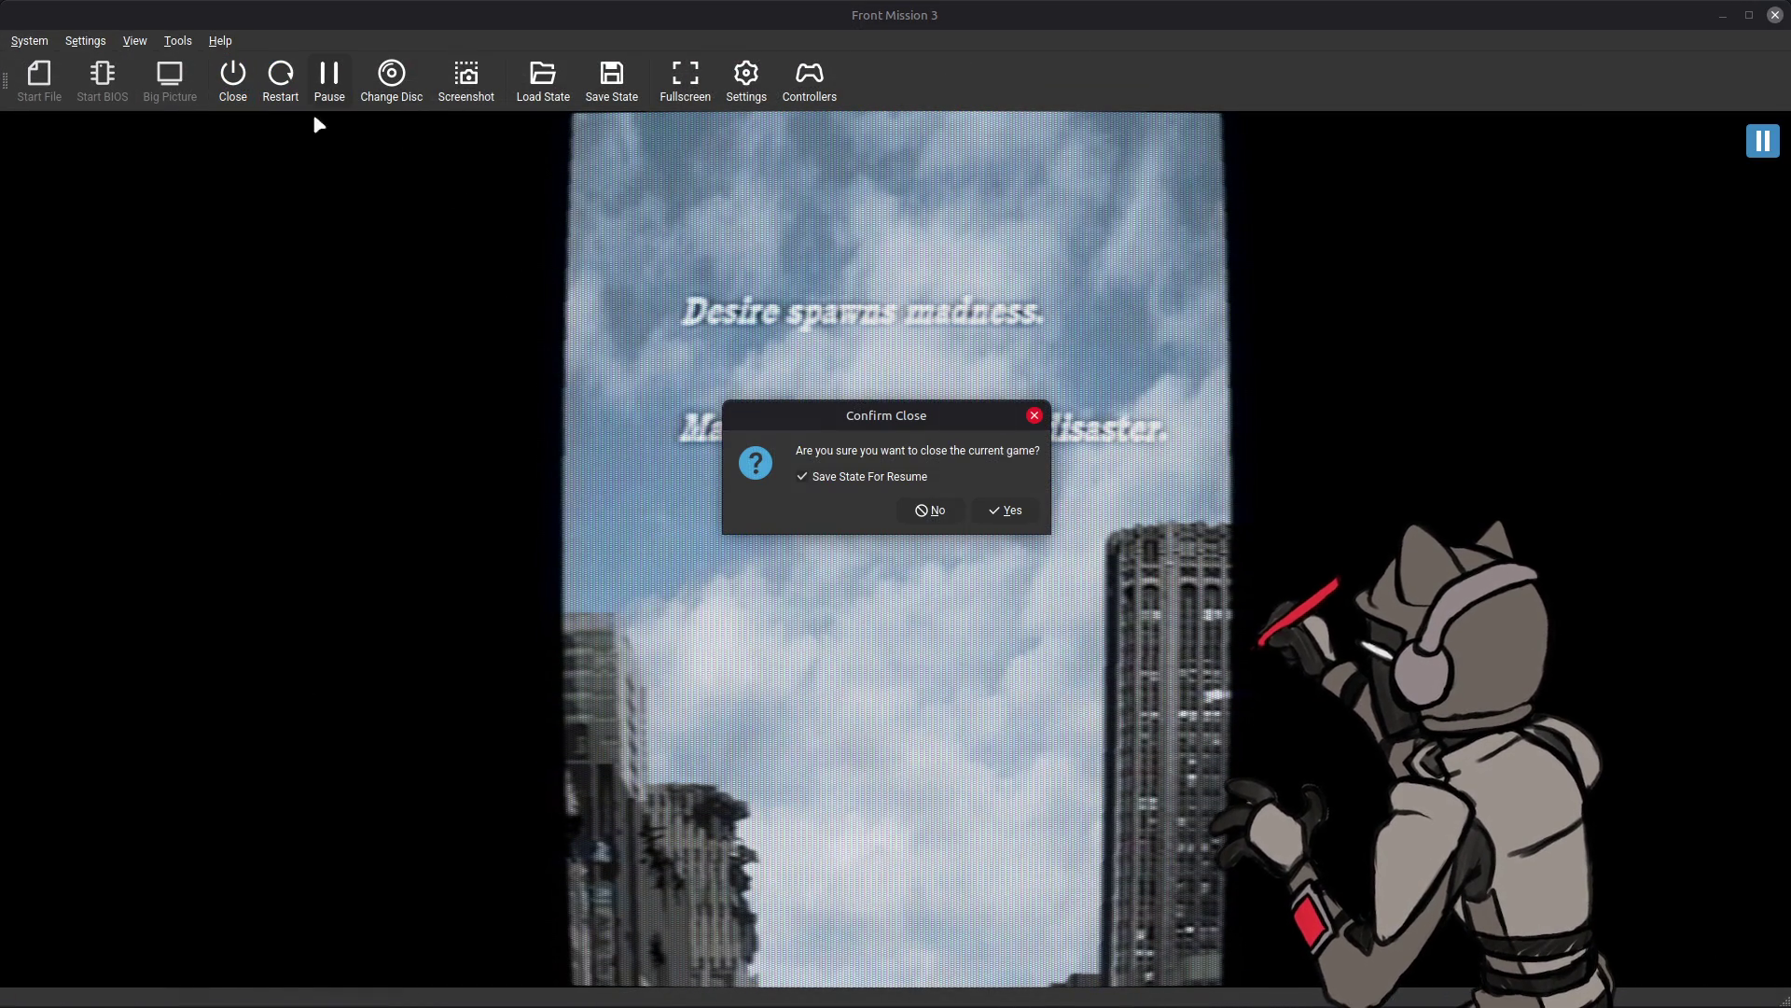
{"action": "left_click", "coordinate": [1005, 511]}
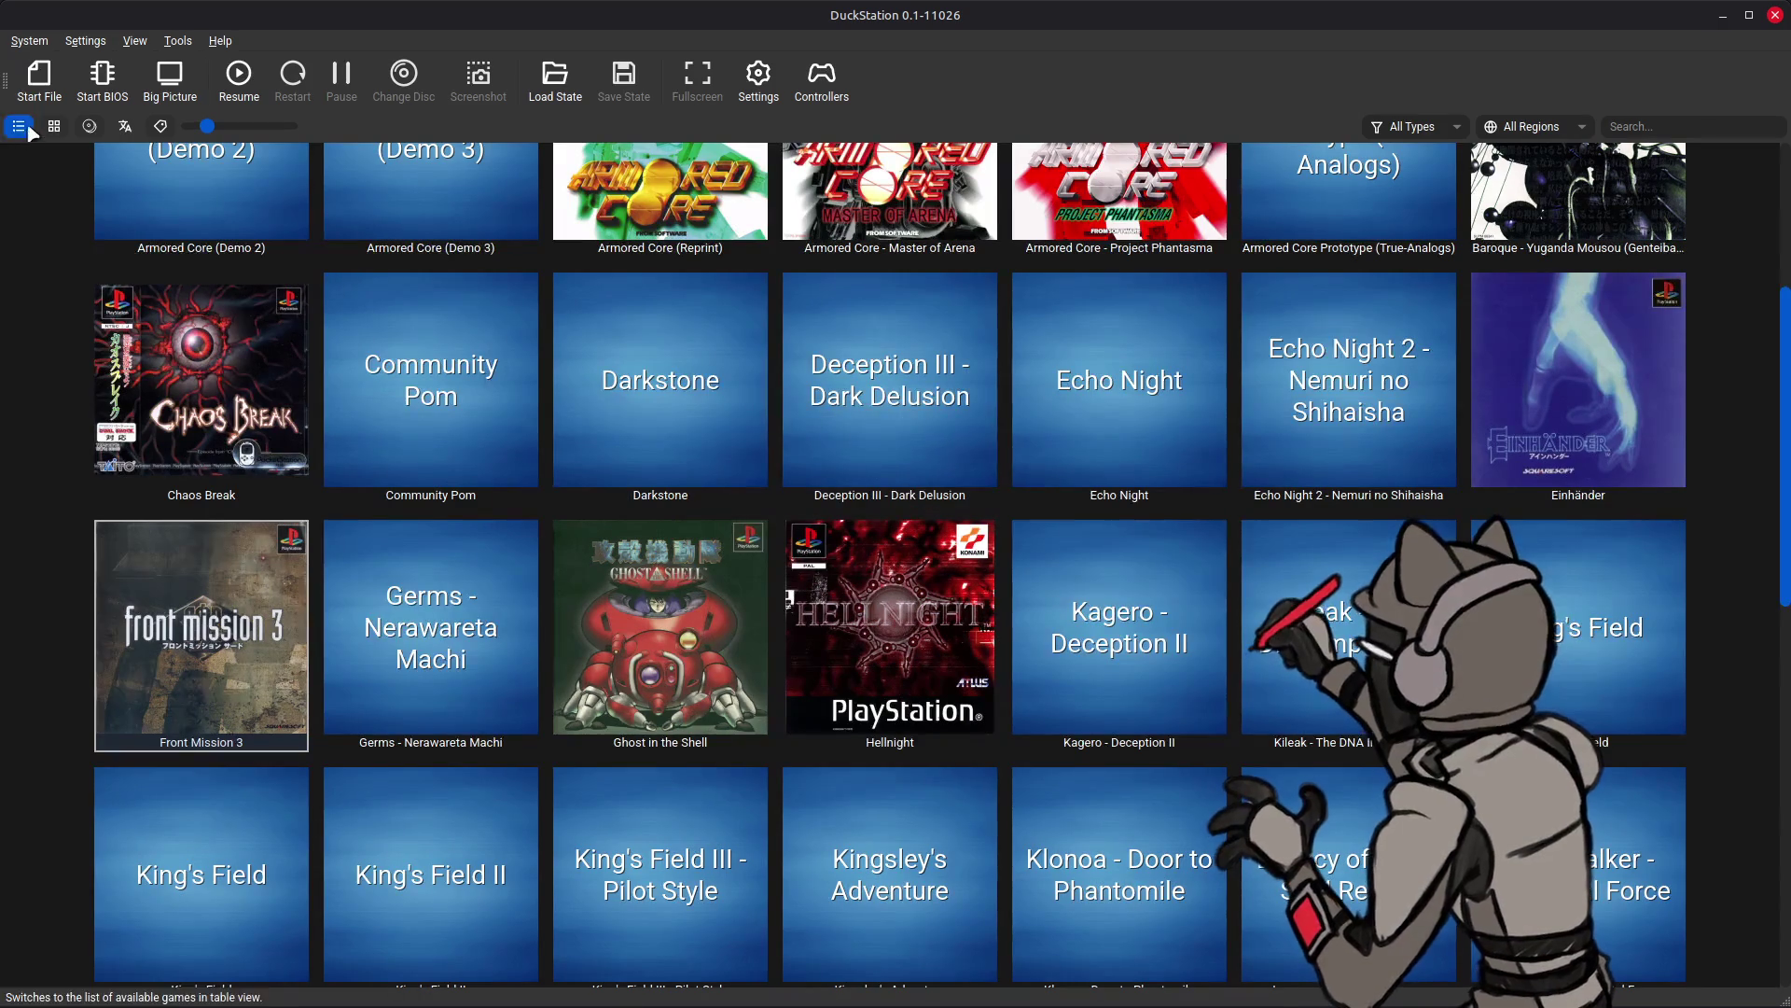
{"action": "left_click", "coordinate": [28, 42]}
{"action": "left_click", "coordinate": [43, 445]}
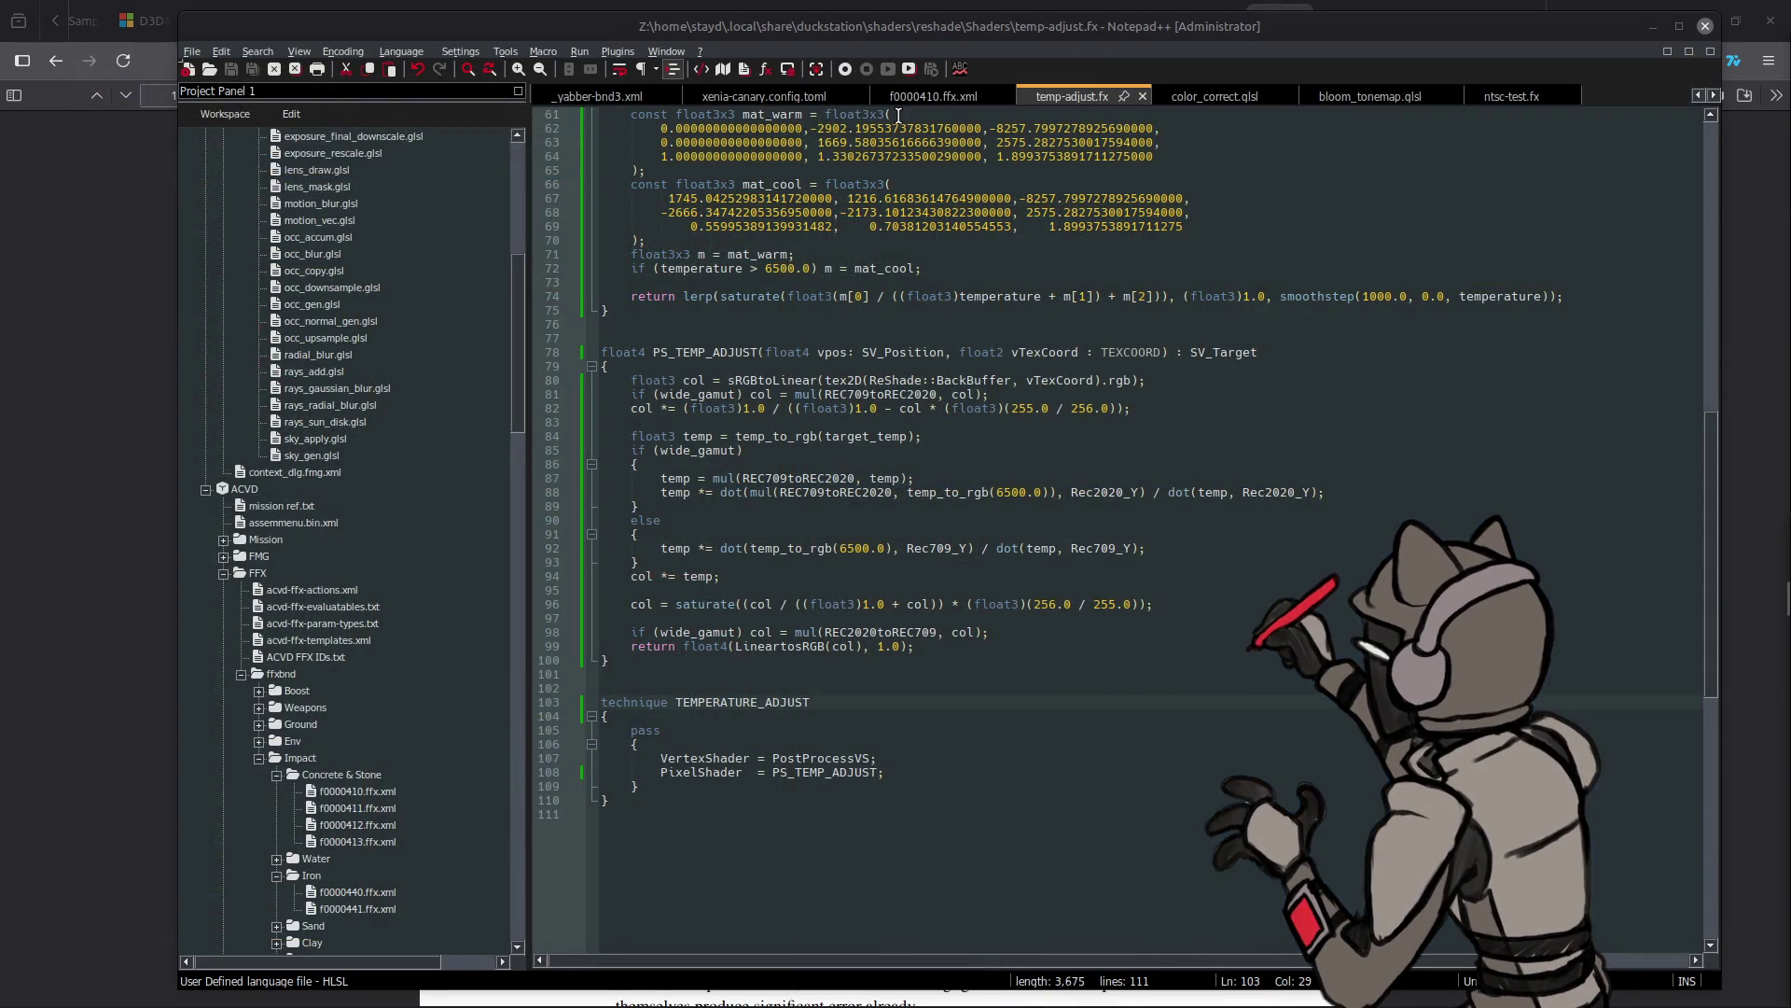
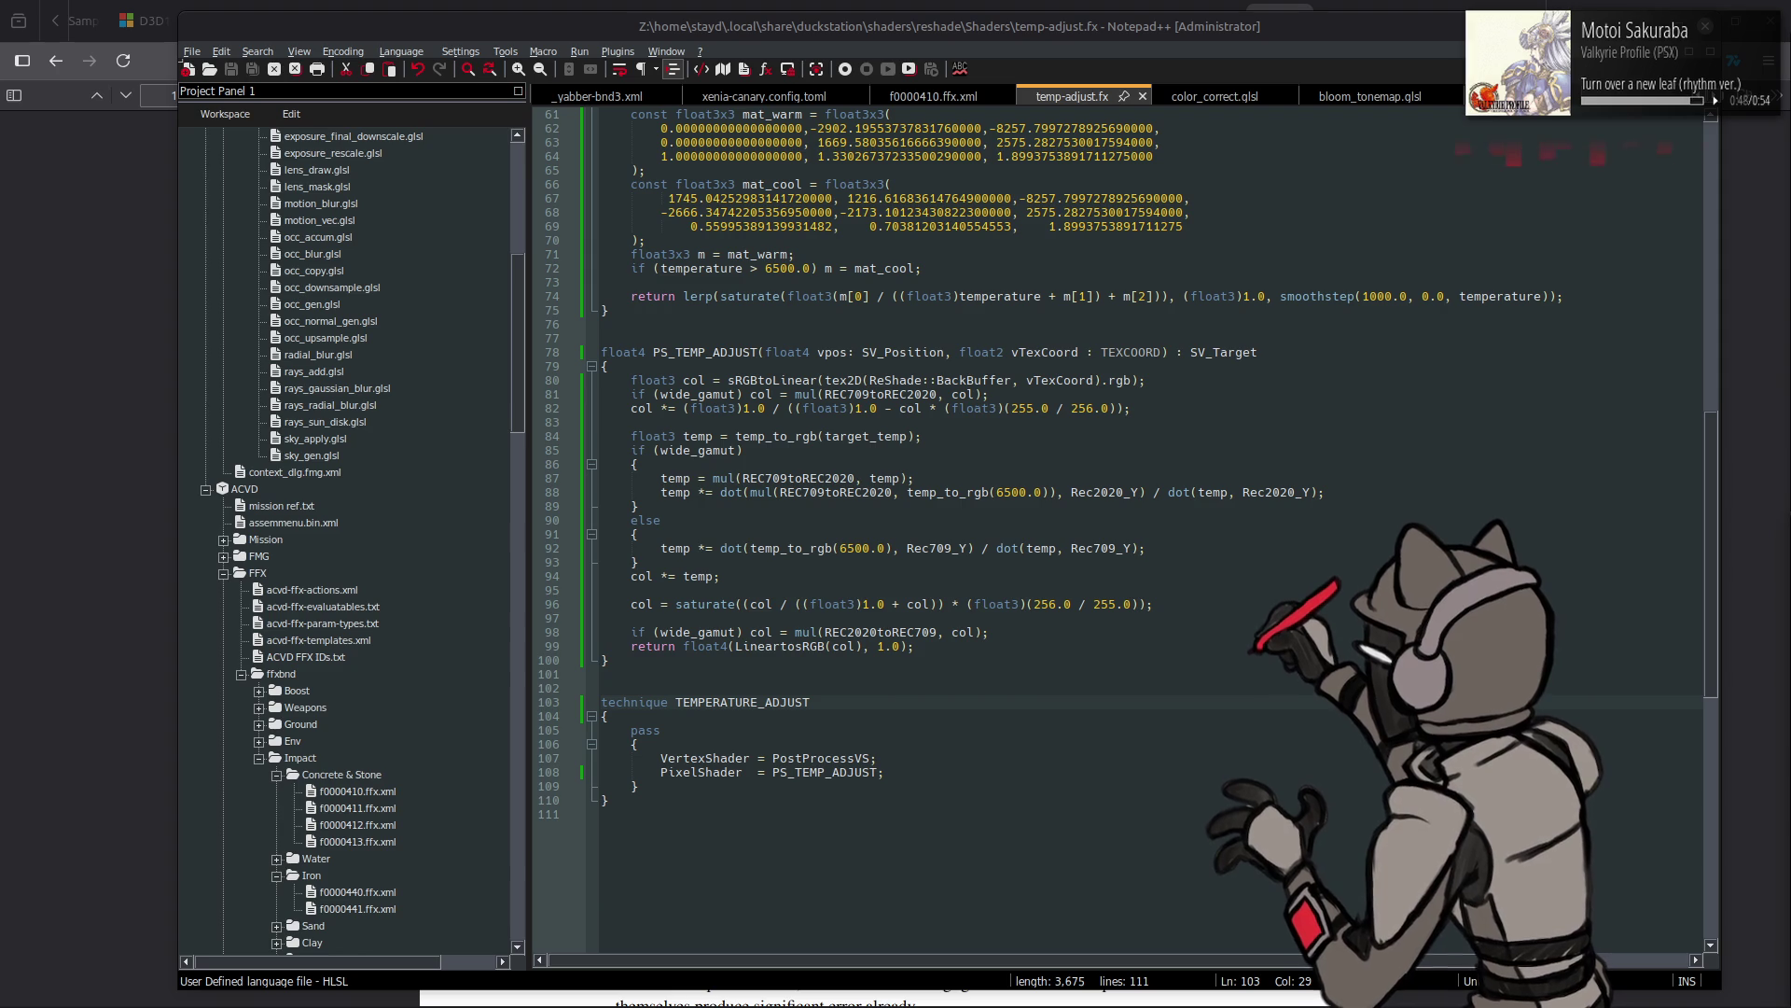
- Cycle through the open windows and minimise the Shaders and DuckStation folder windows
{"action": "left_click", "coordinate": [71, 650]}
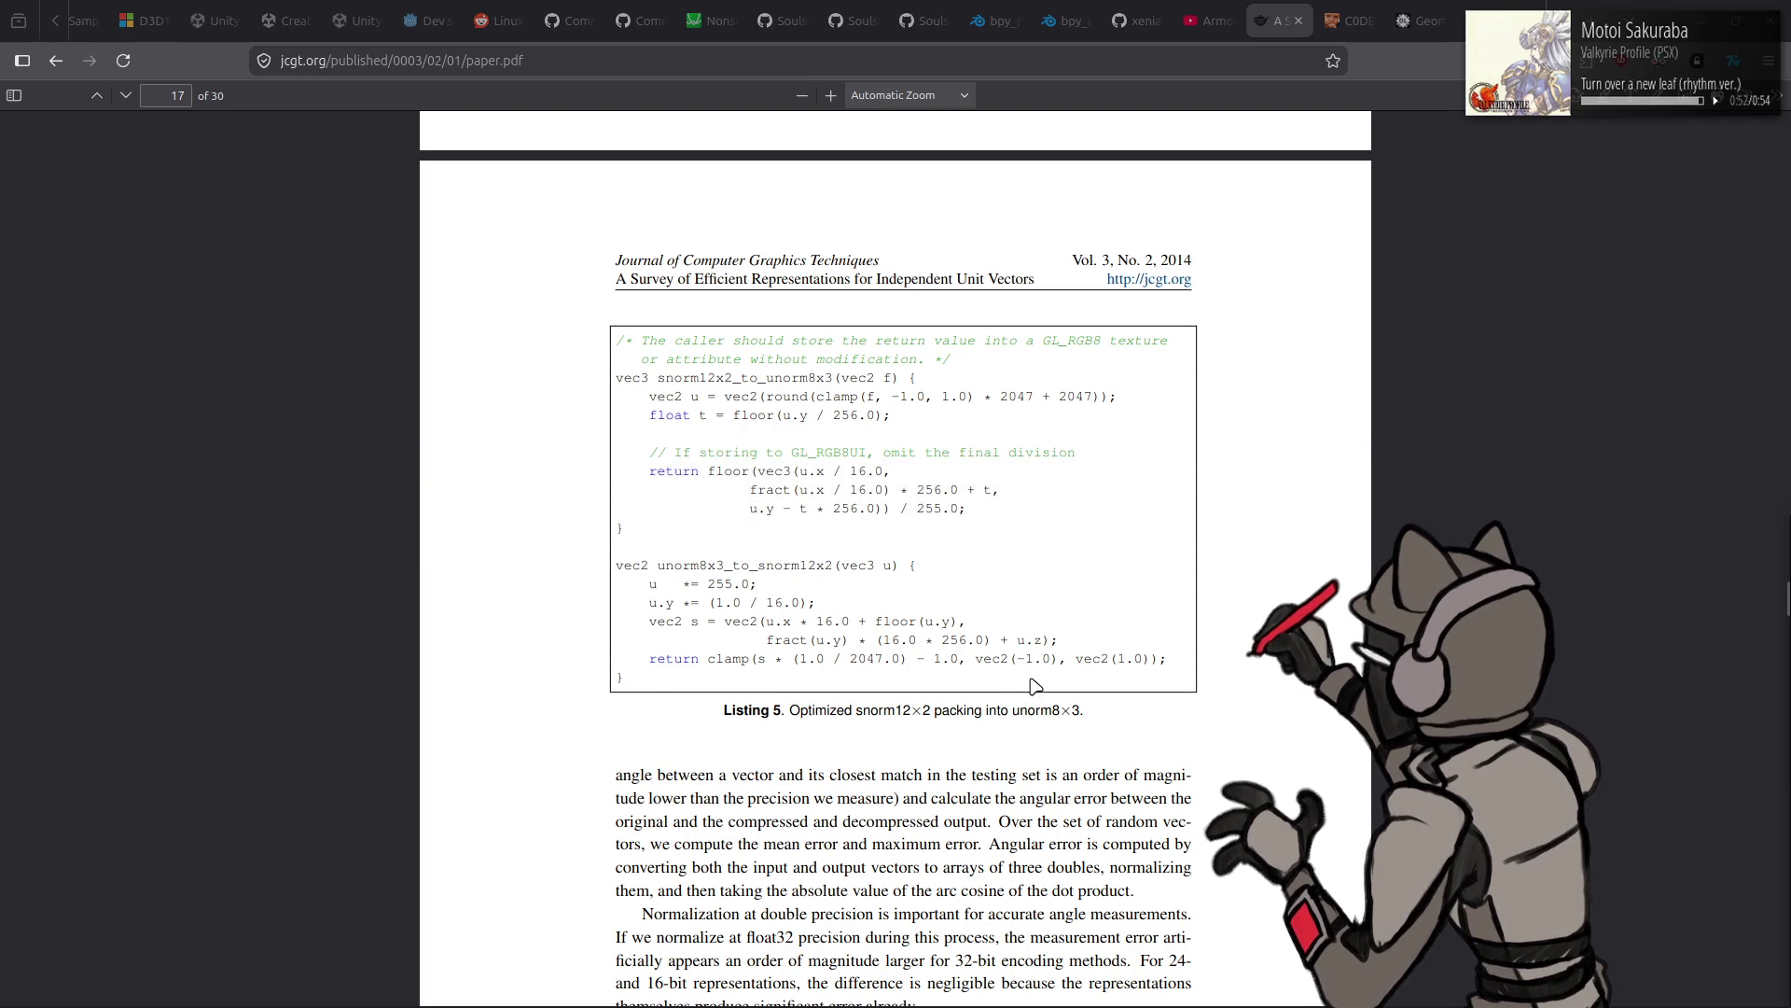
{"action": "key", "text": "alt+Tab"}
{"action": "key", "text": "Tab"}
{"action": "key", "text": "Tab"}
{"action": "key", "text": "Tab"}
{"action": "key", "text": "Tab"}
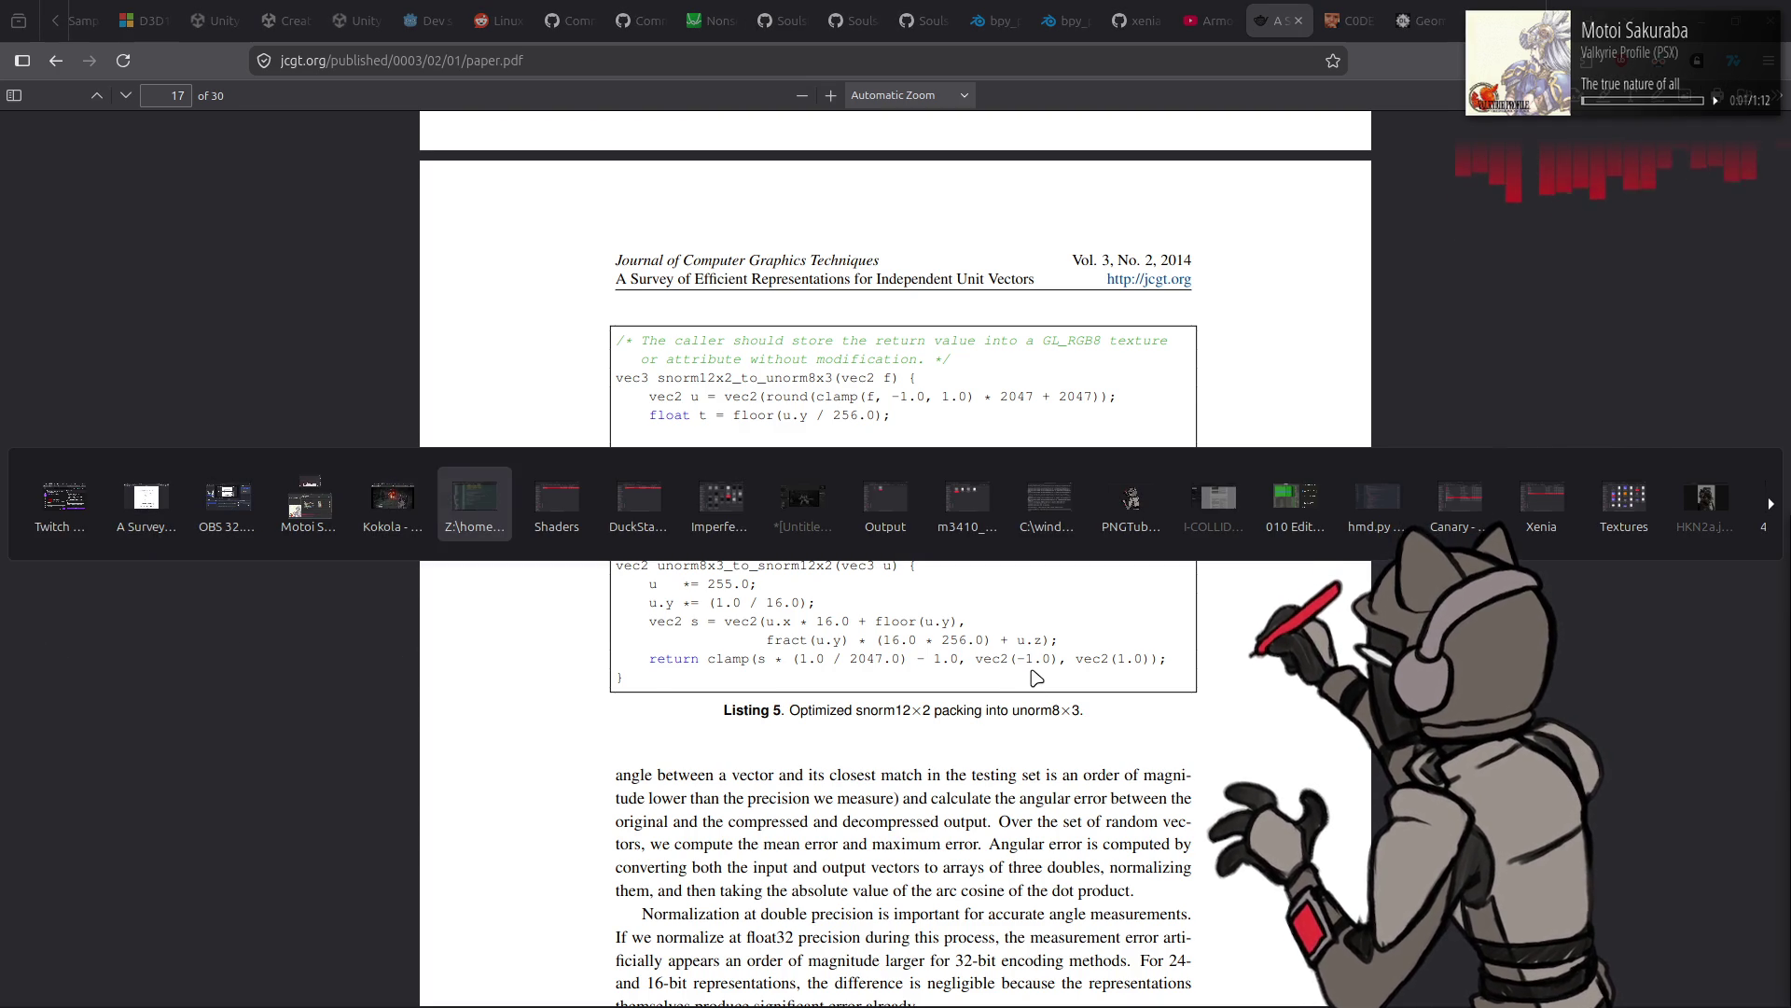
{"action": "key", "text": "Tab"}
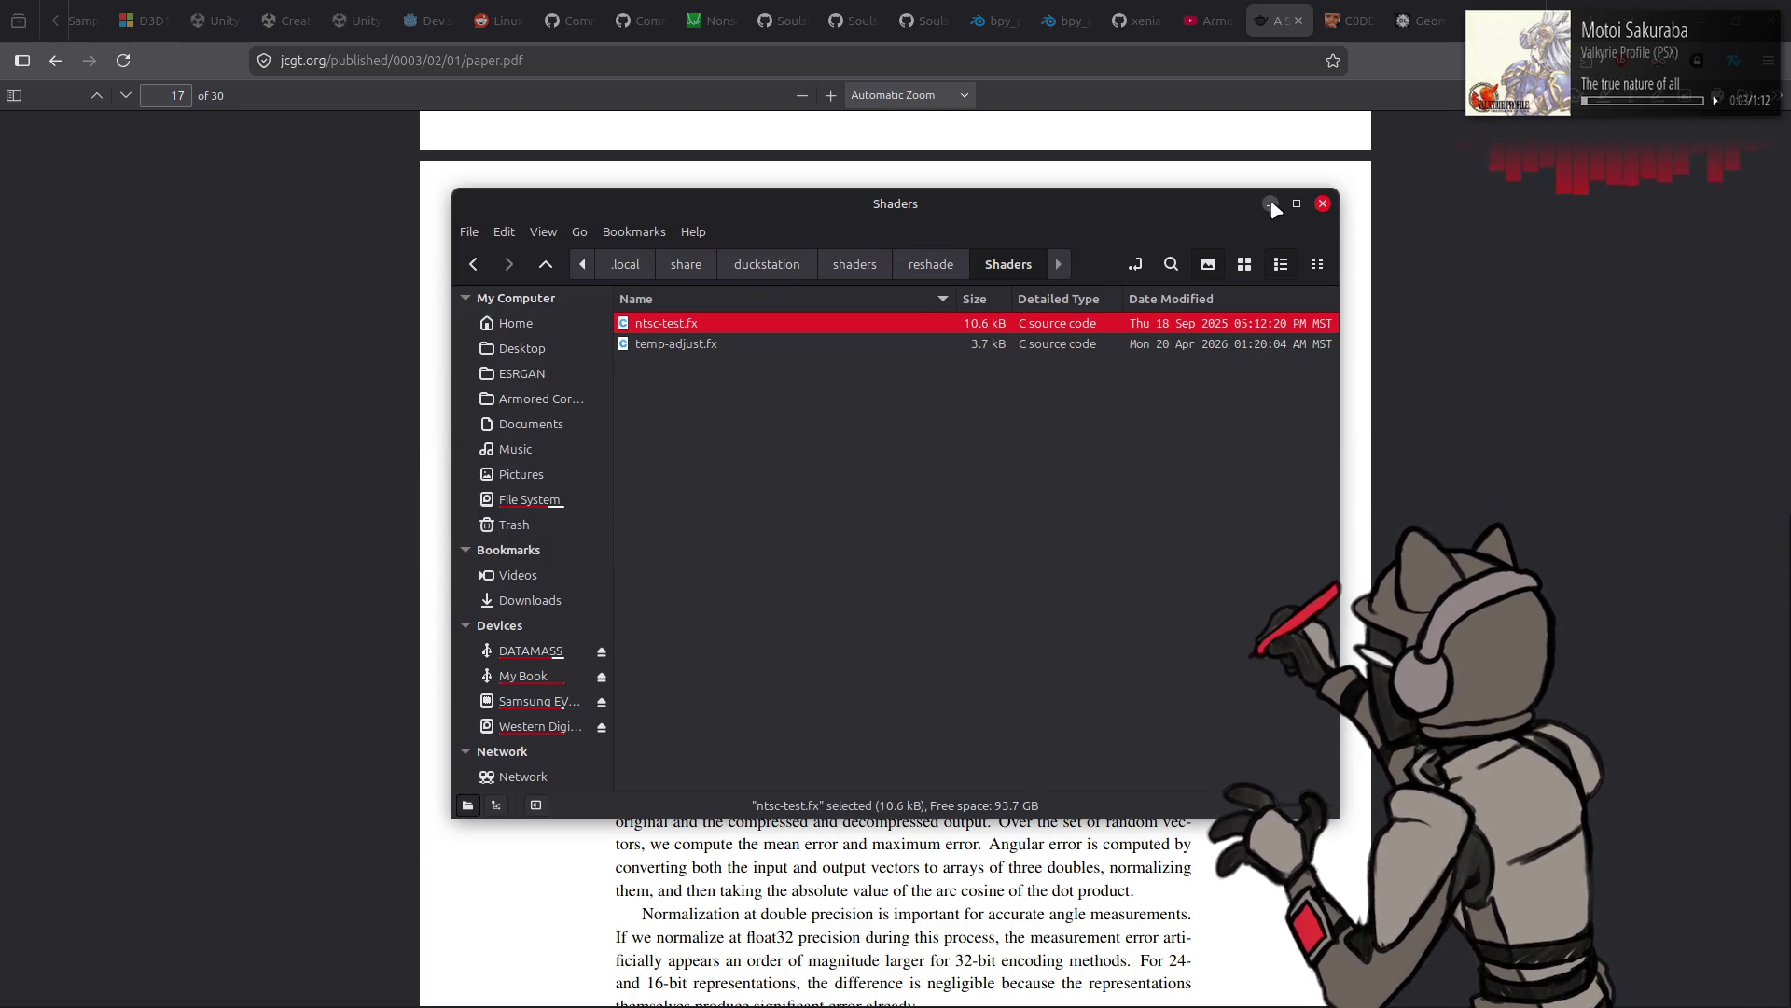
{"action": "left_click", "coordinate": [1269, 202]}
{"action": "key", "text": "alt+Tab"}
{"action": "key", "text": "Tab"}
{"action": "key", "text": "Tab"}
{"action": "key", "text": "Tab"}
{"action": "key", "text": "Tab"}
{"action": "key", "text": "Tab"}
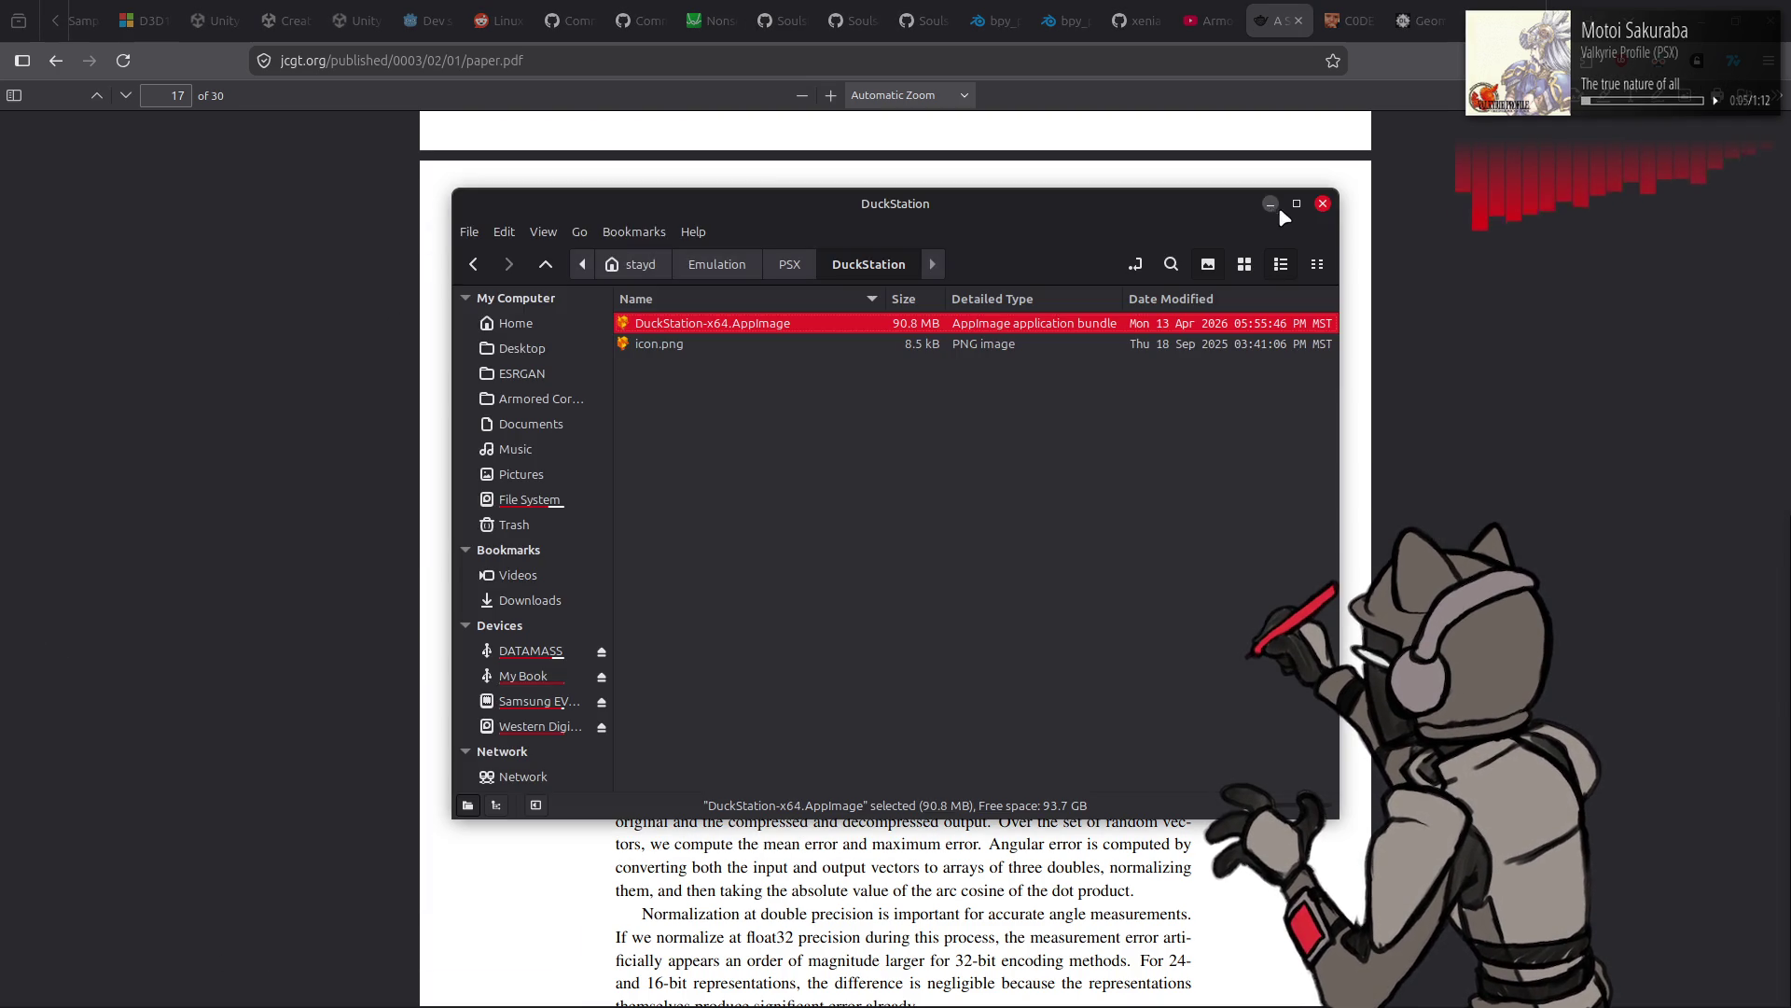
{"action": "left_click", "coordinate": [1322, 208]}
- Bring GIMP forward, then launch Blender from the application menu
{"action": "key", "text": "alt+Tab"}
{"action": "key", "text": "Tab"}
{"action": "key", "text": "Tab"}
{"action": "key", "text": "Tab"}
{"action": "key", "text": "Tab"}
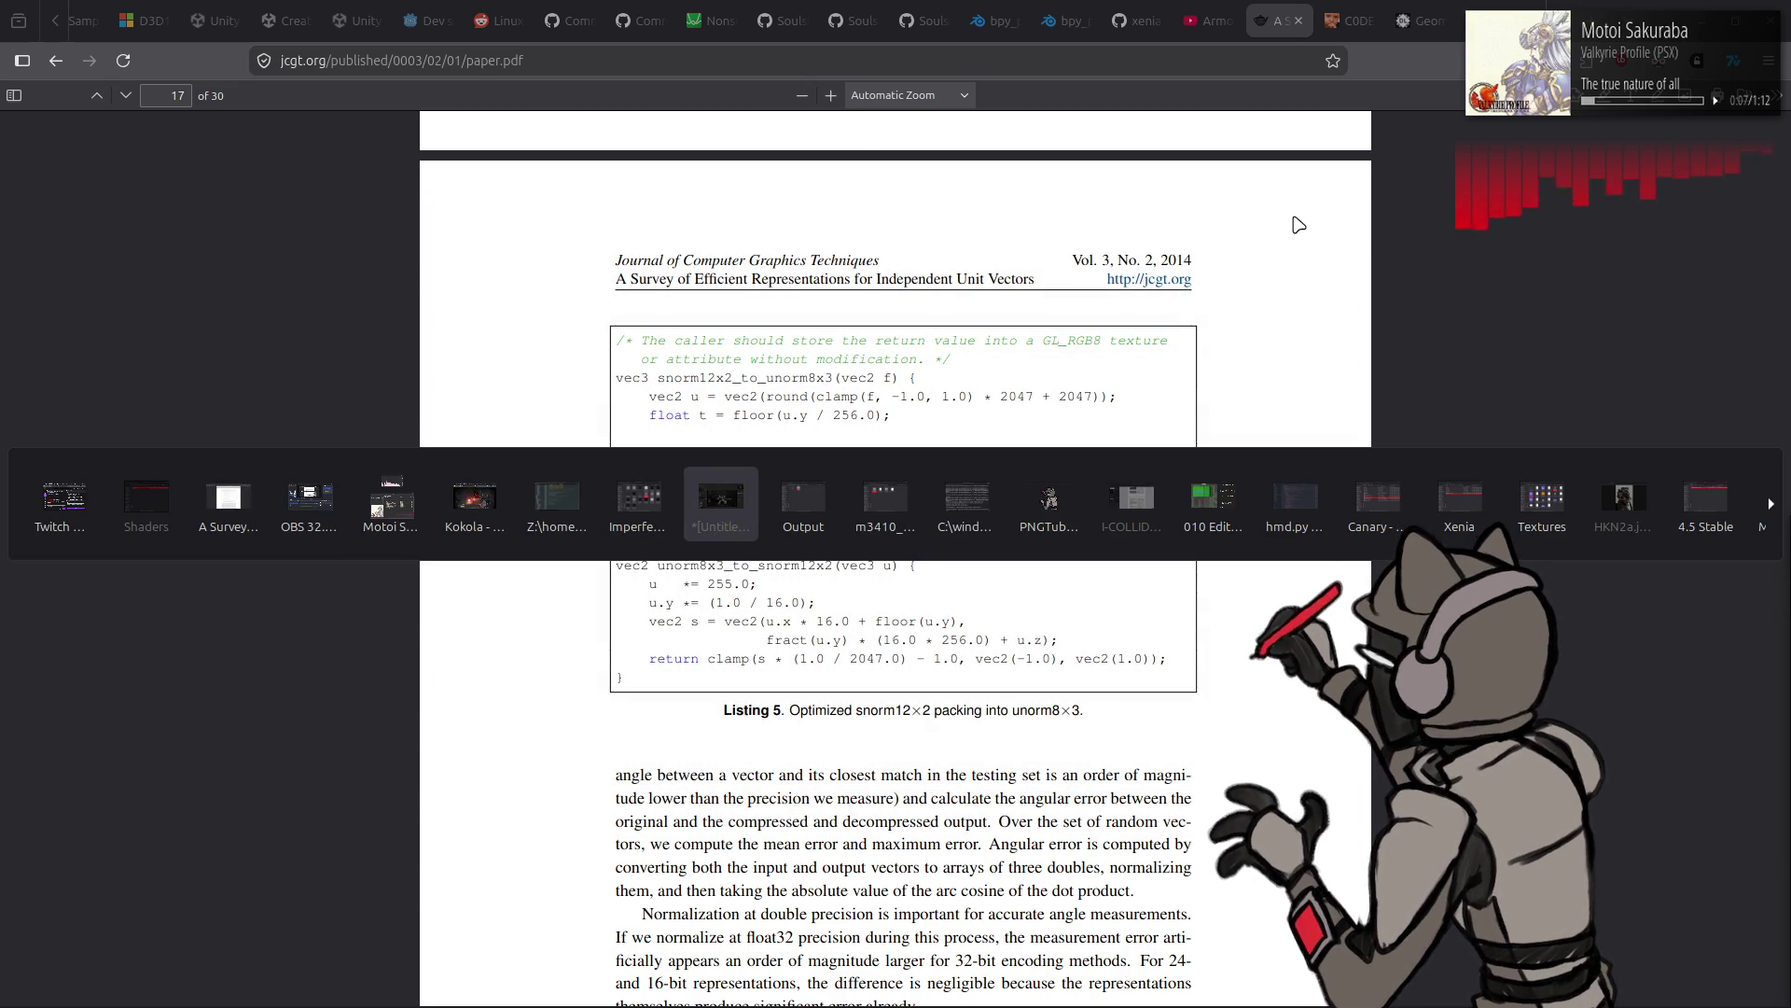
{"action": "key", "text": "alt"}
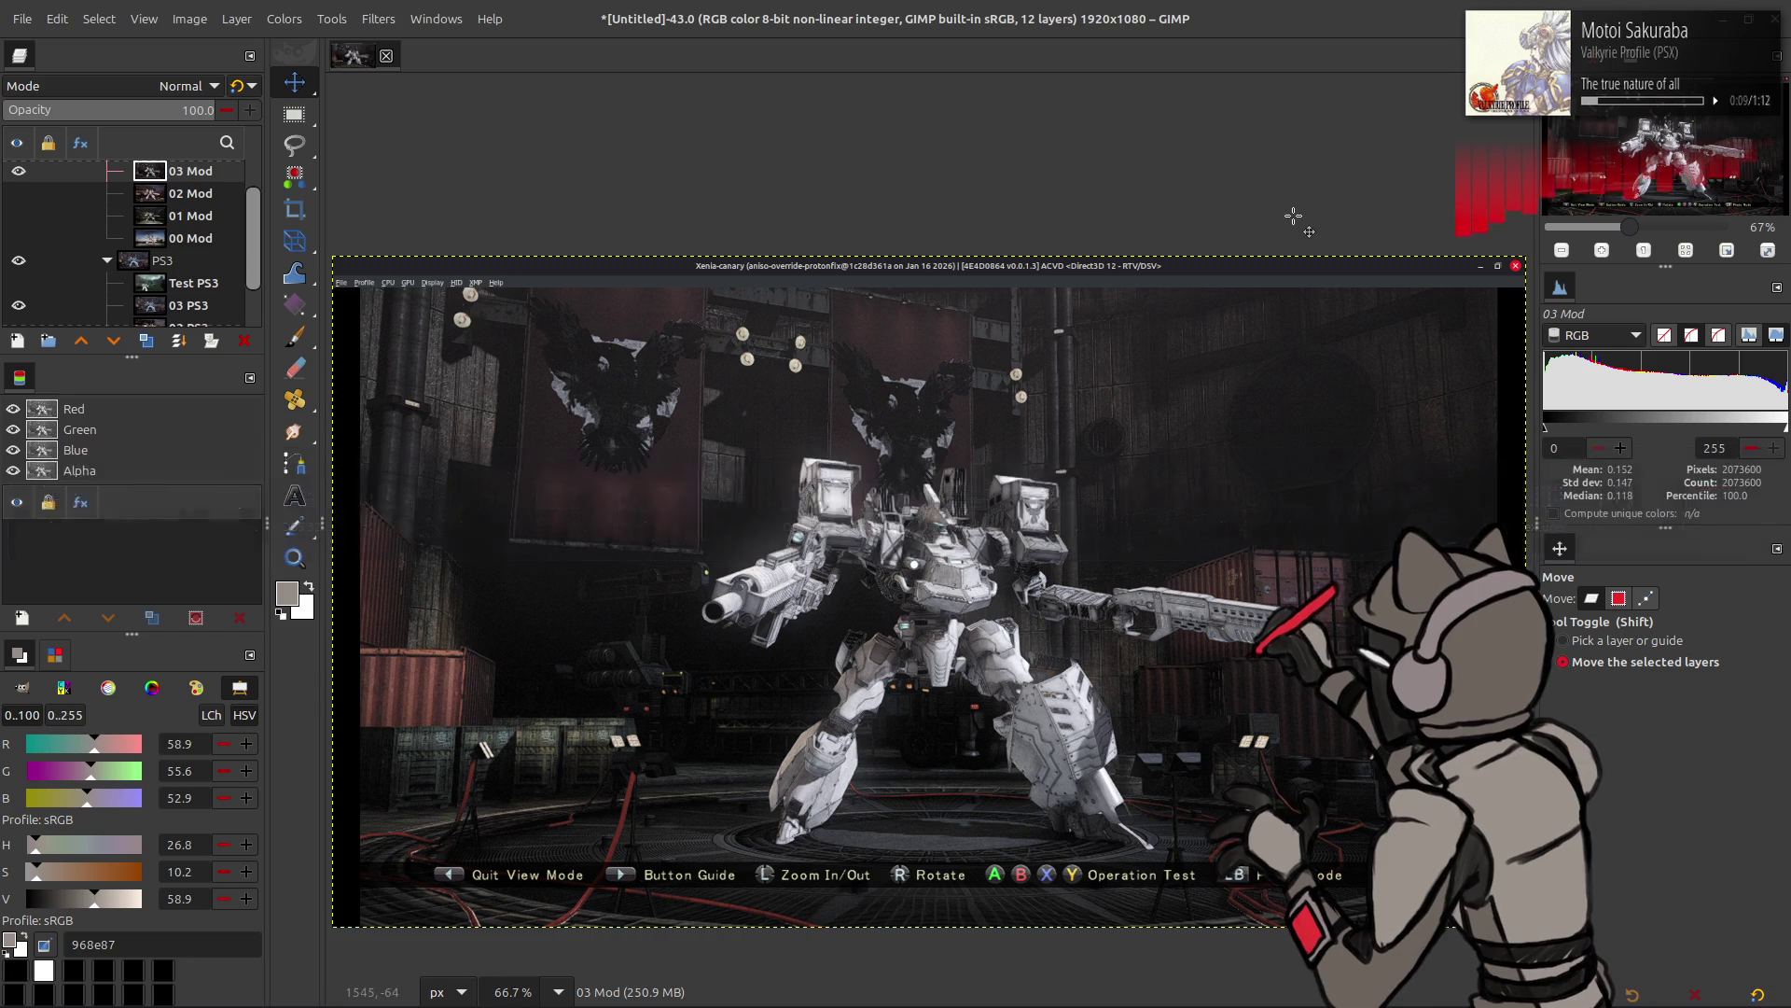
{"action": "key", "text": "super"}
{"action": "type", "text": "bl"}
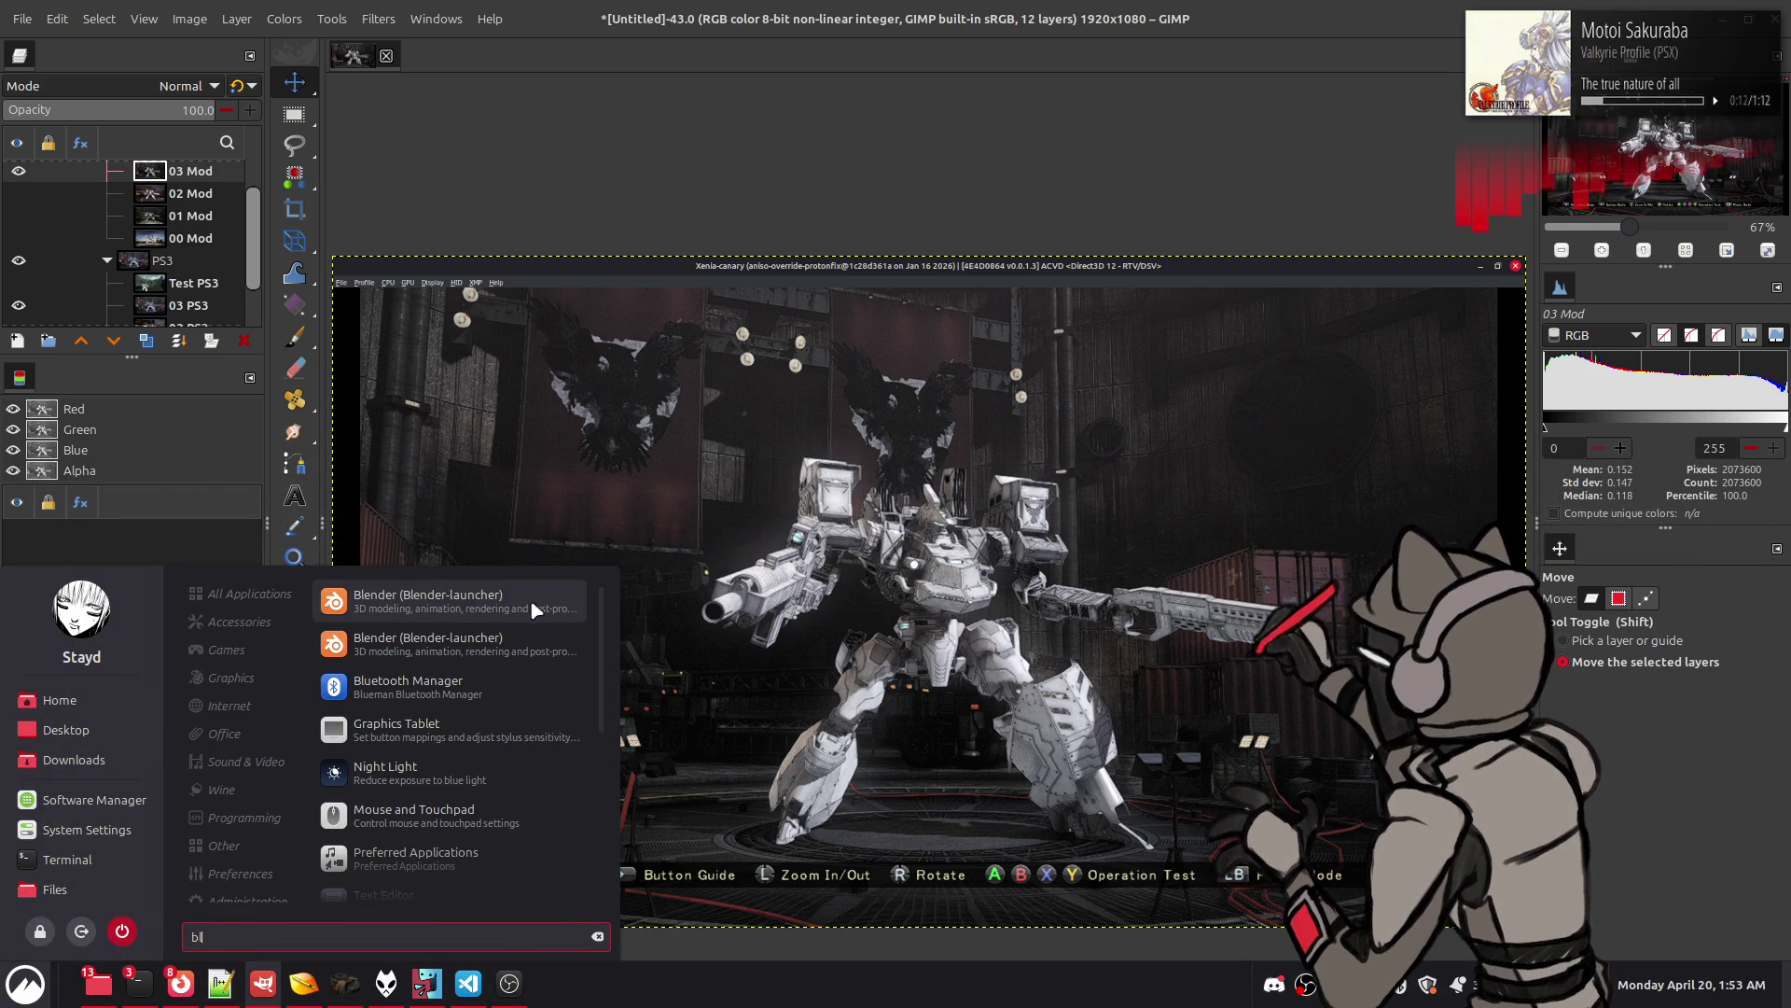
{"action": "left_click", "coordinate": [533, 600]}
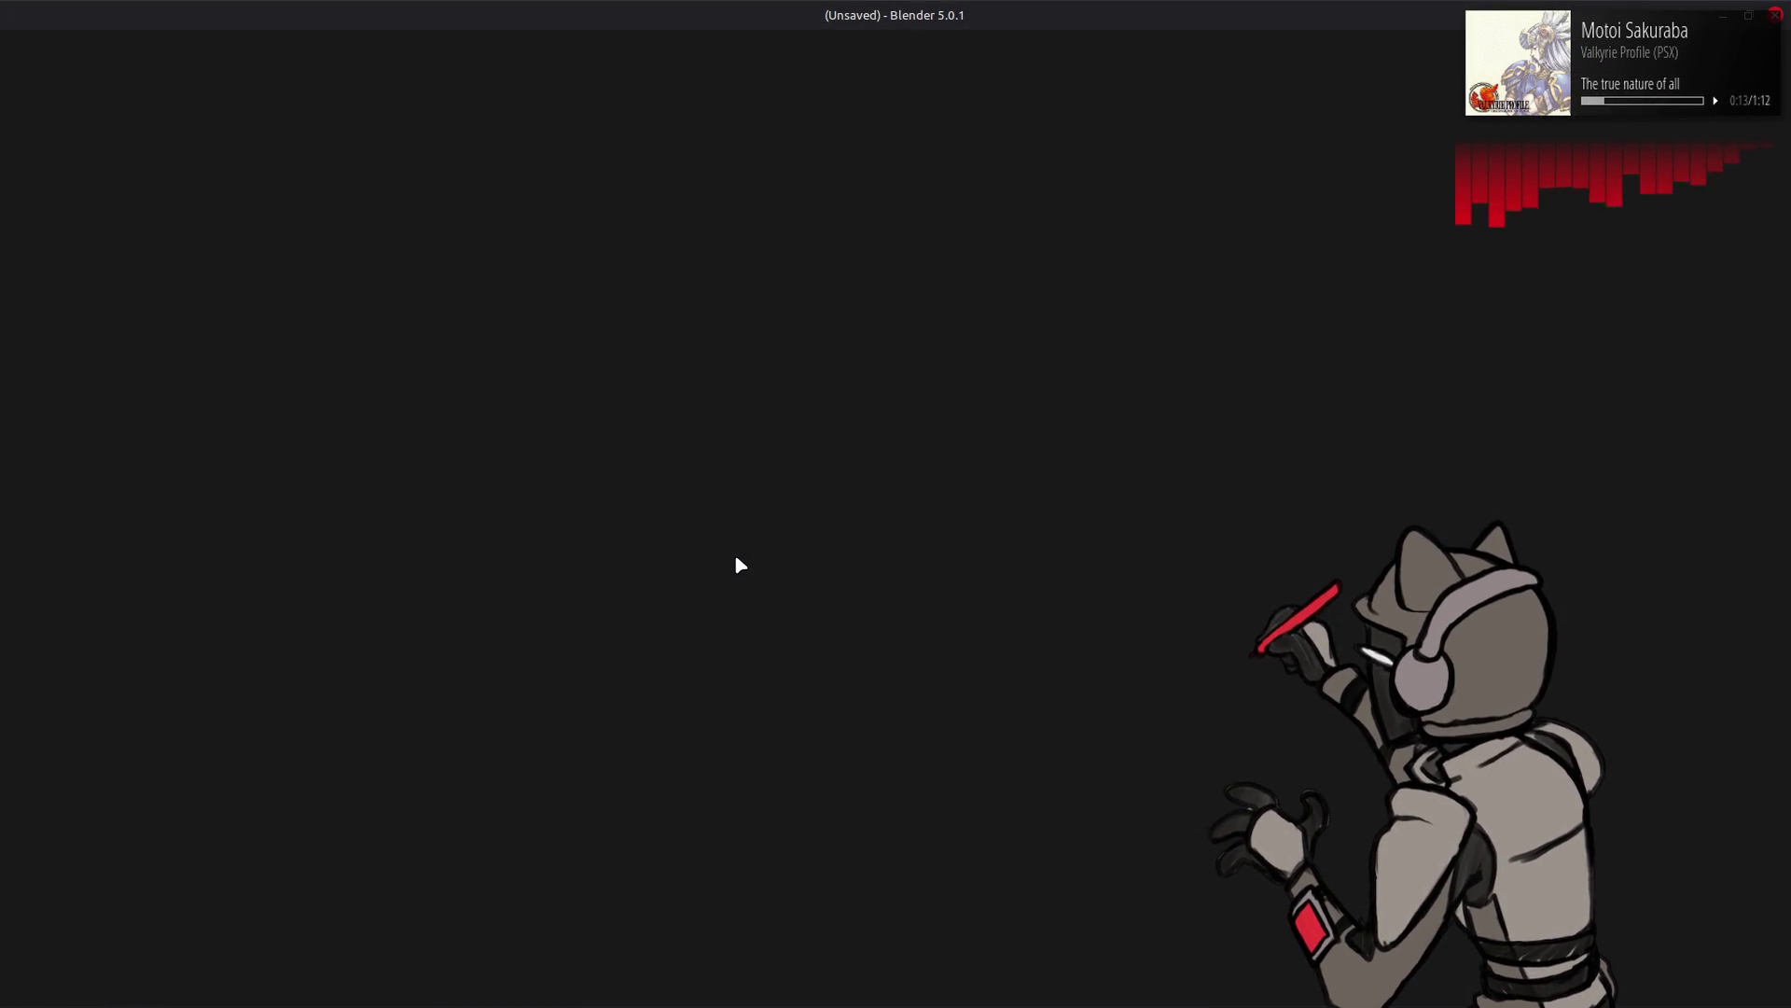
{"action": "mouse_move", "coordinate": [977, 553]}
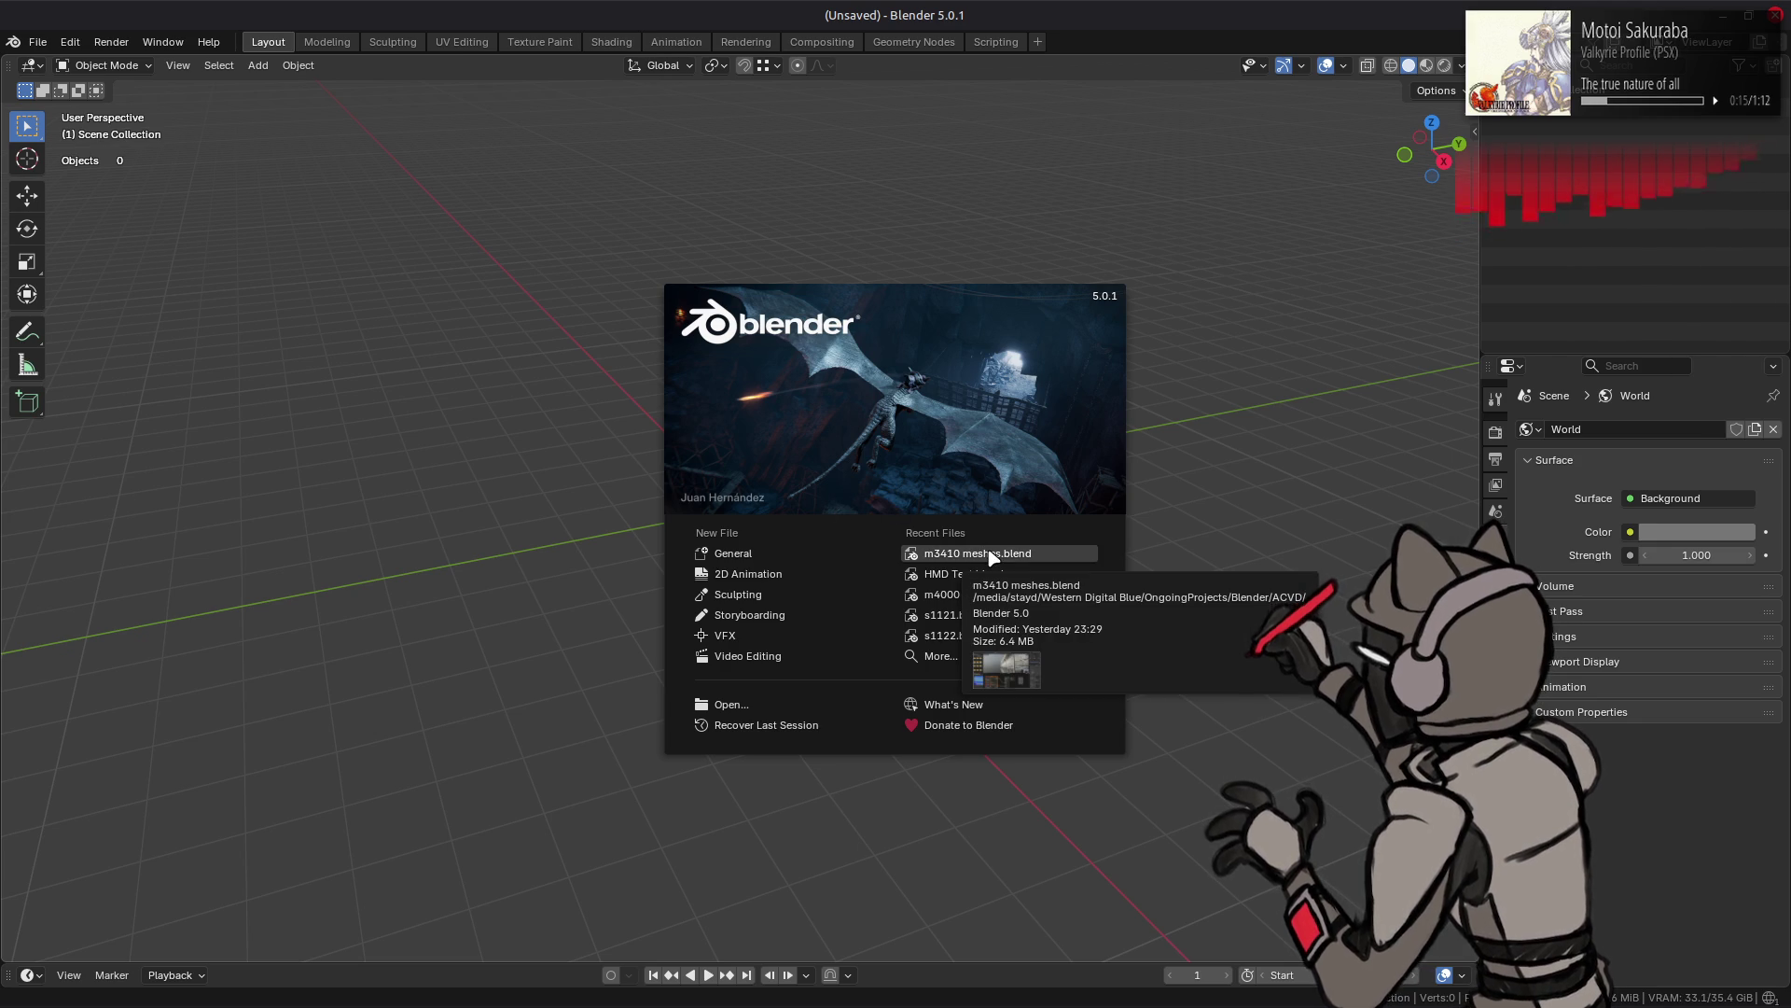
- Load the recent m3410 meshes project and select the wall mesh with the ice material
{"action": "left_click", "coordinate": [990, 556]}
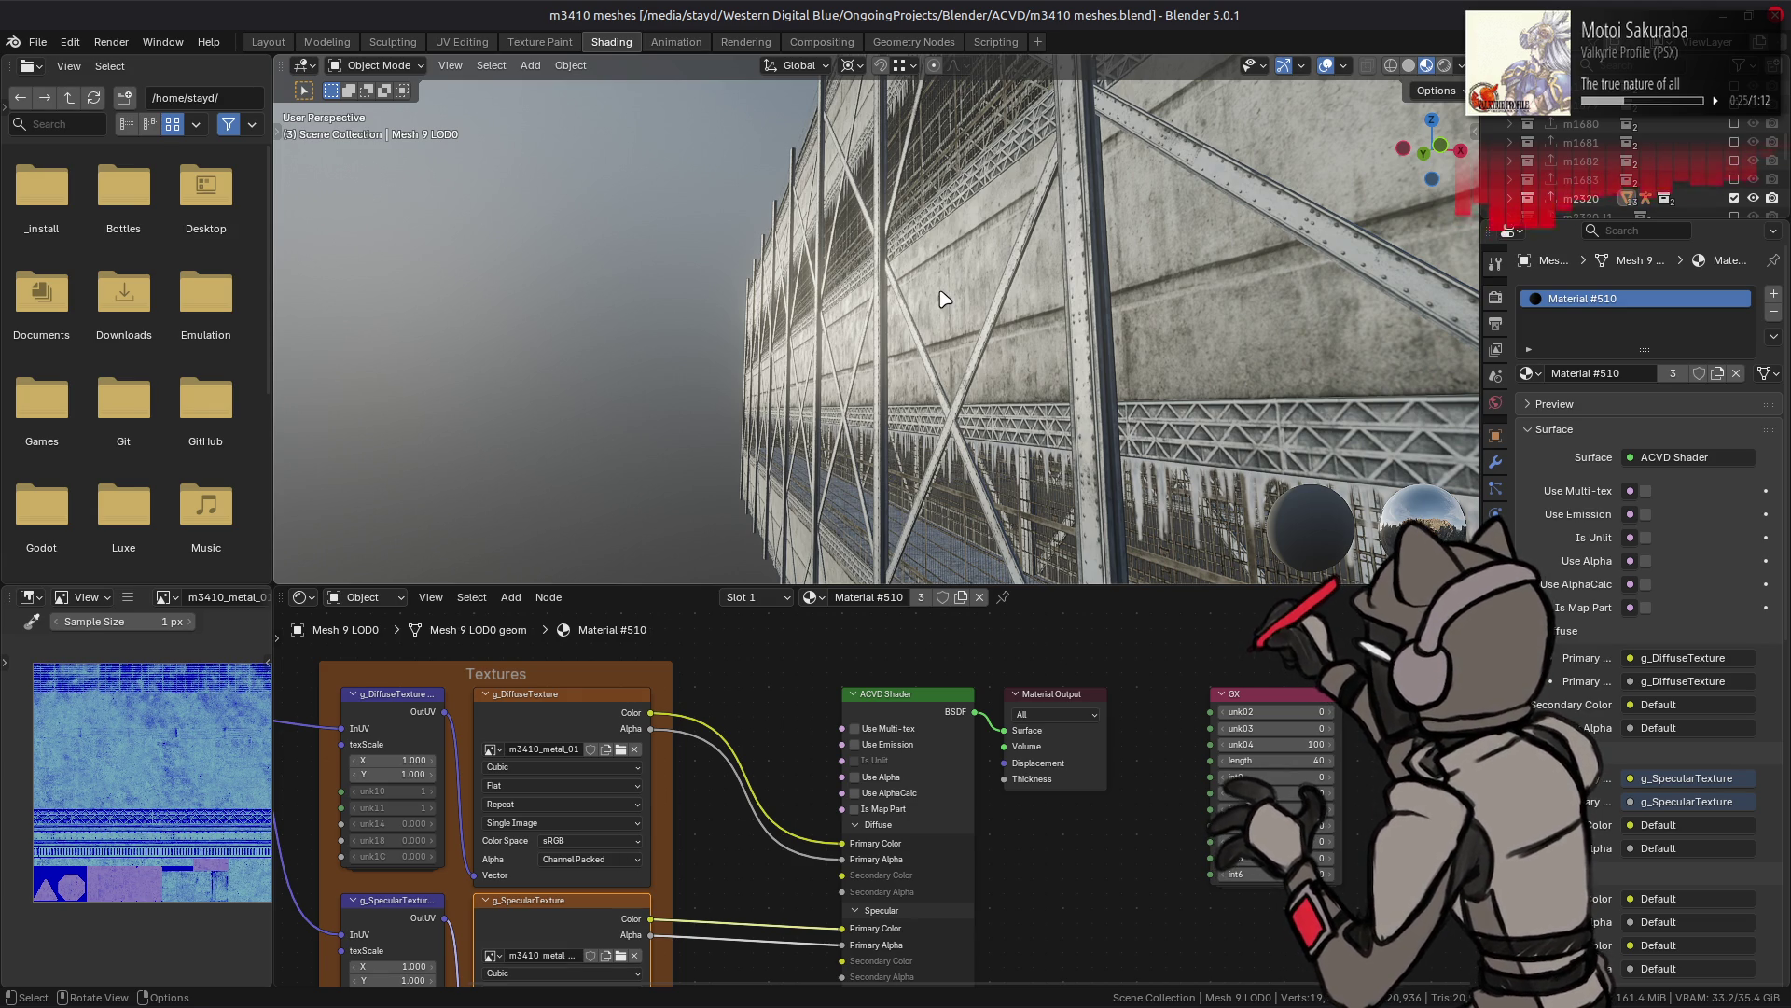
{"action": "scroll", "coordinate": [938, 287], "scroll_direction": "down", "scroll_amount": 3}
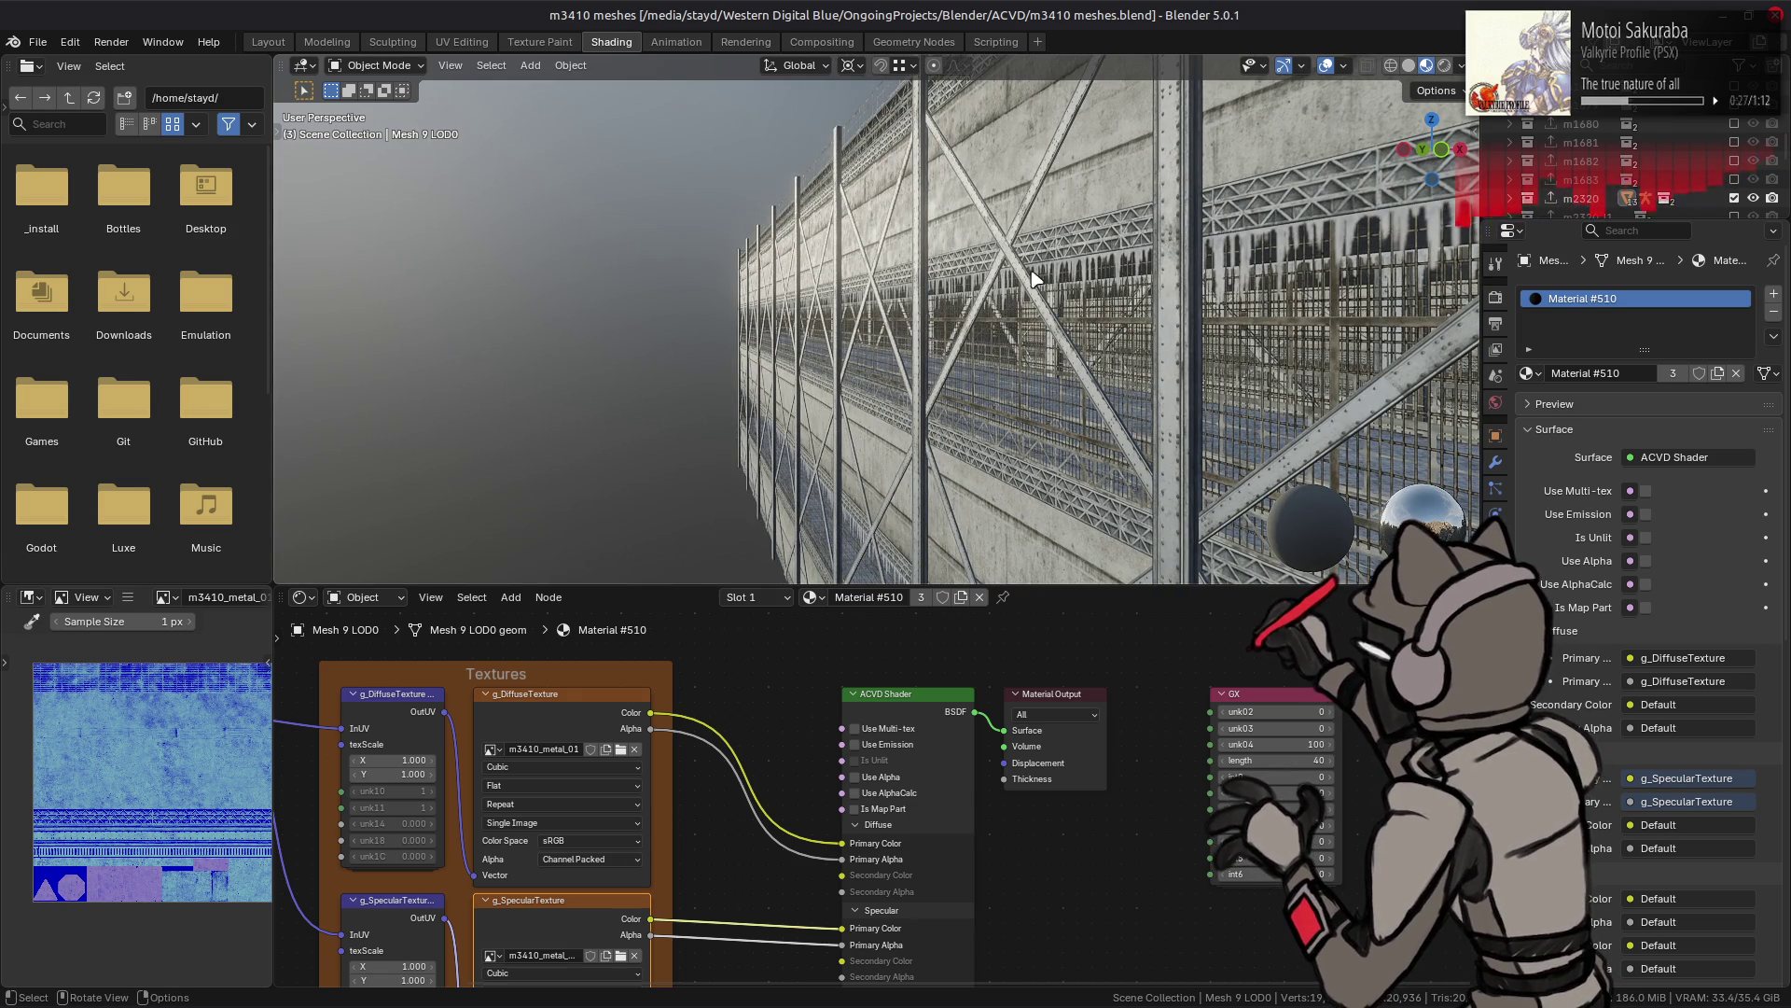
{"action": "left_click", "coordinate": [932, 272]}
{"action": "scroll", "coordinate": [1565, 690], "scroll_direction": "down", "scroll_amount": 5}
{"action": "scroll", "coordinate": [1565, 691], "scroll_direction": "down", "scroll_amount": 5}
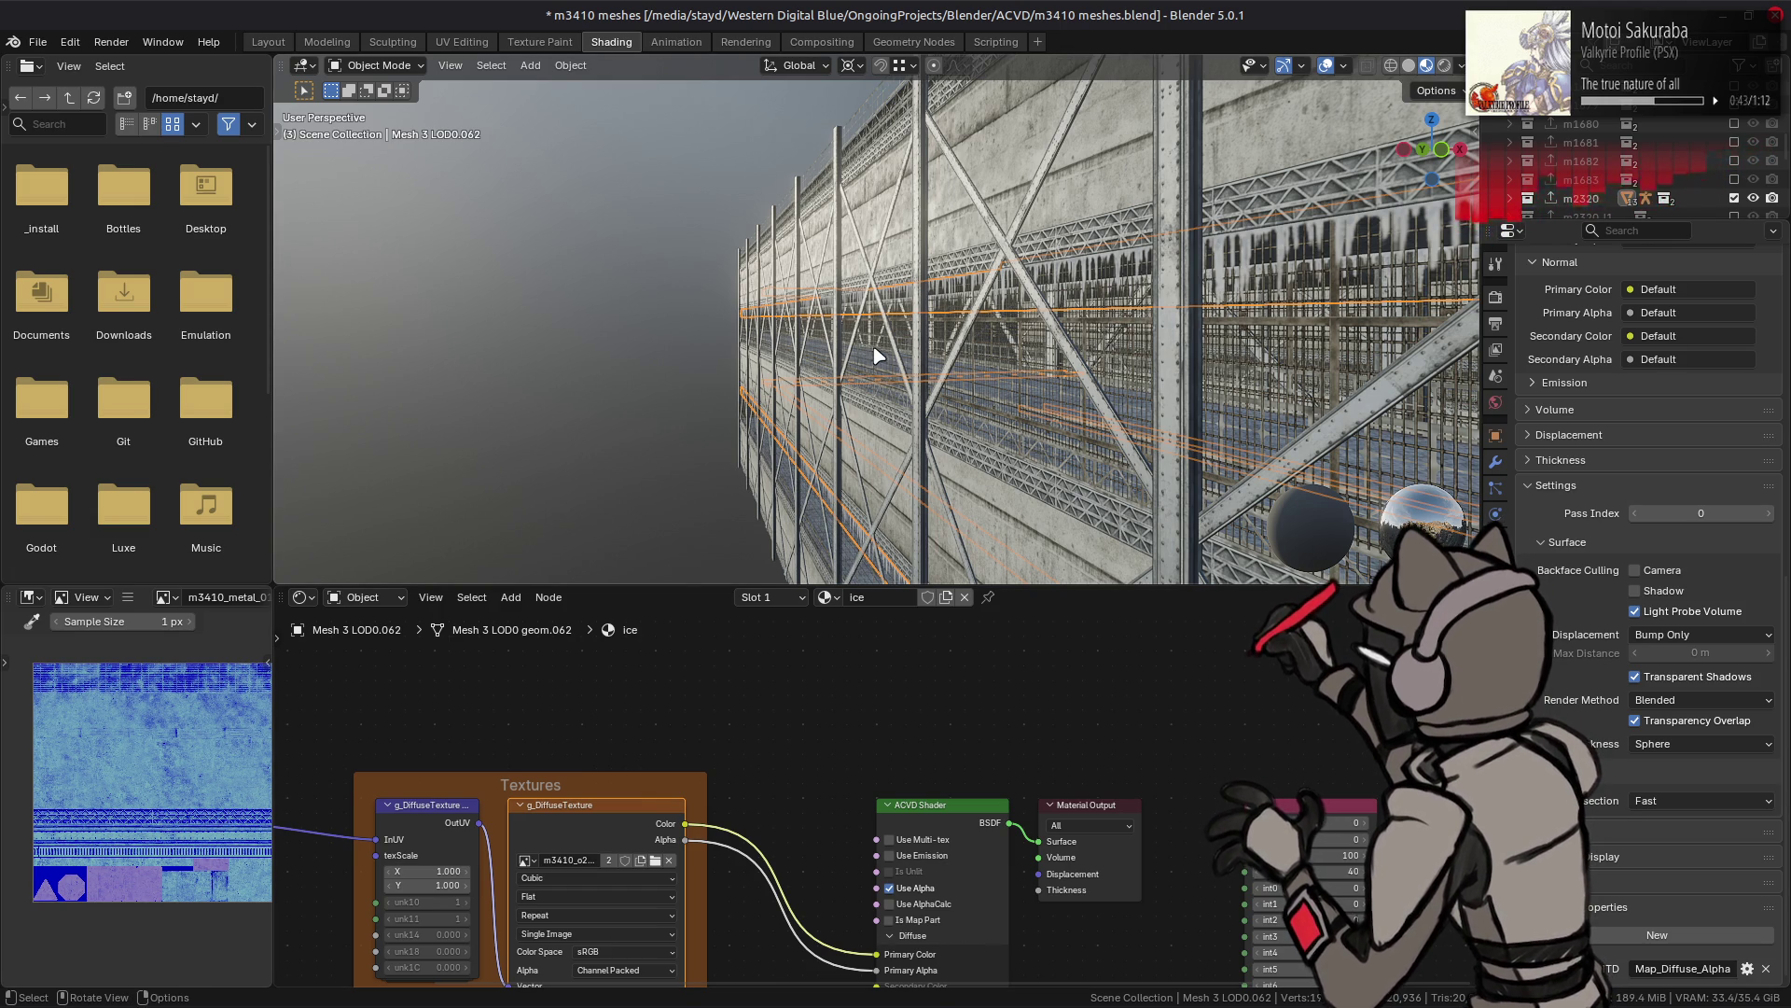
- Hide the Mesh12 LOD0 wall and fit the m3524_14 texture in the image viewer
{"action": "left_click", "coordinate": [1121, 367]}
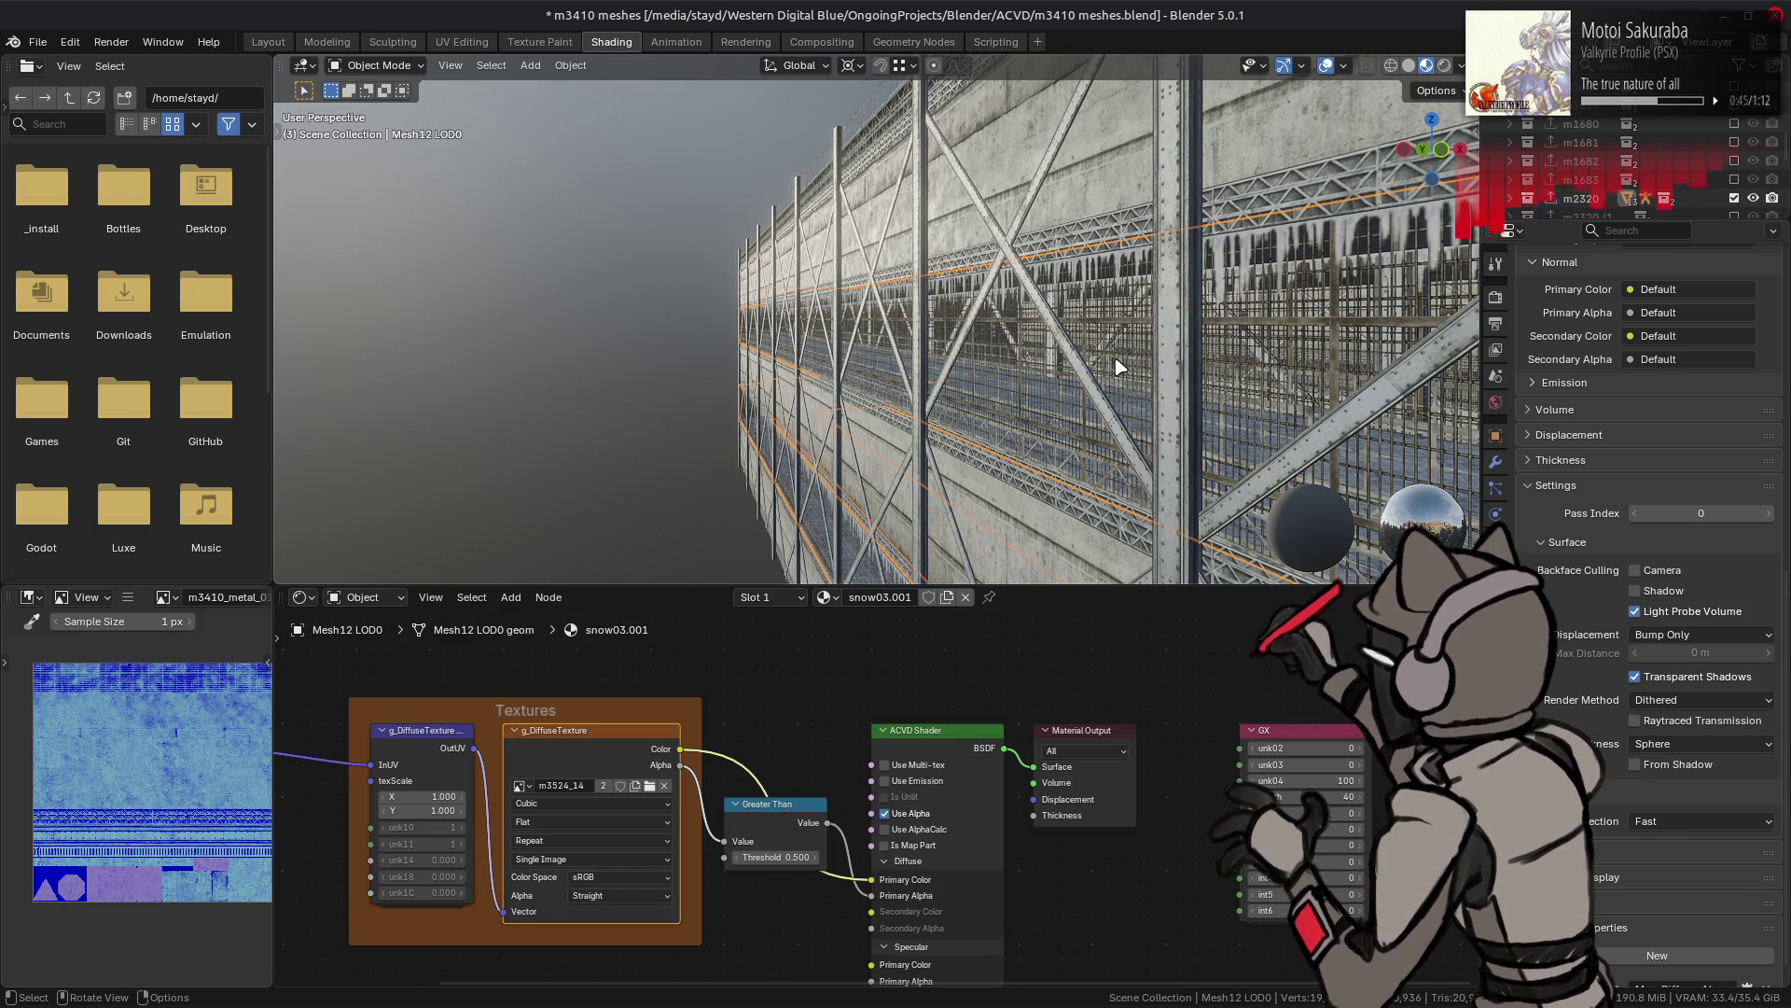
{"action": "scroll", "coordinate": [1649, 626], "scroll_direction": "down", "scroll_amount": 1}
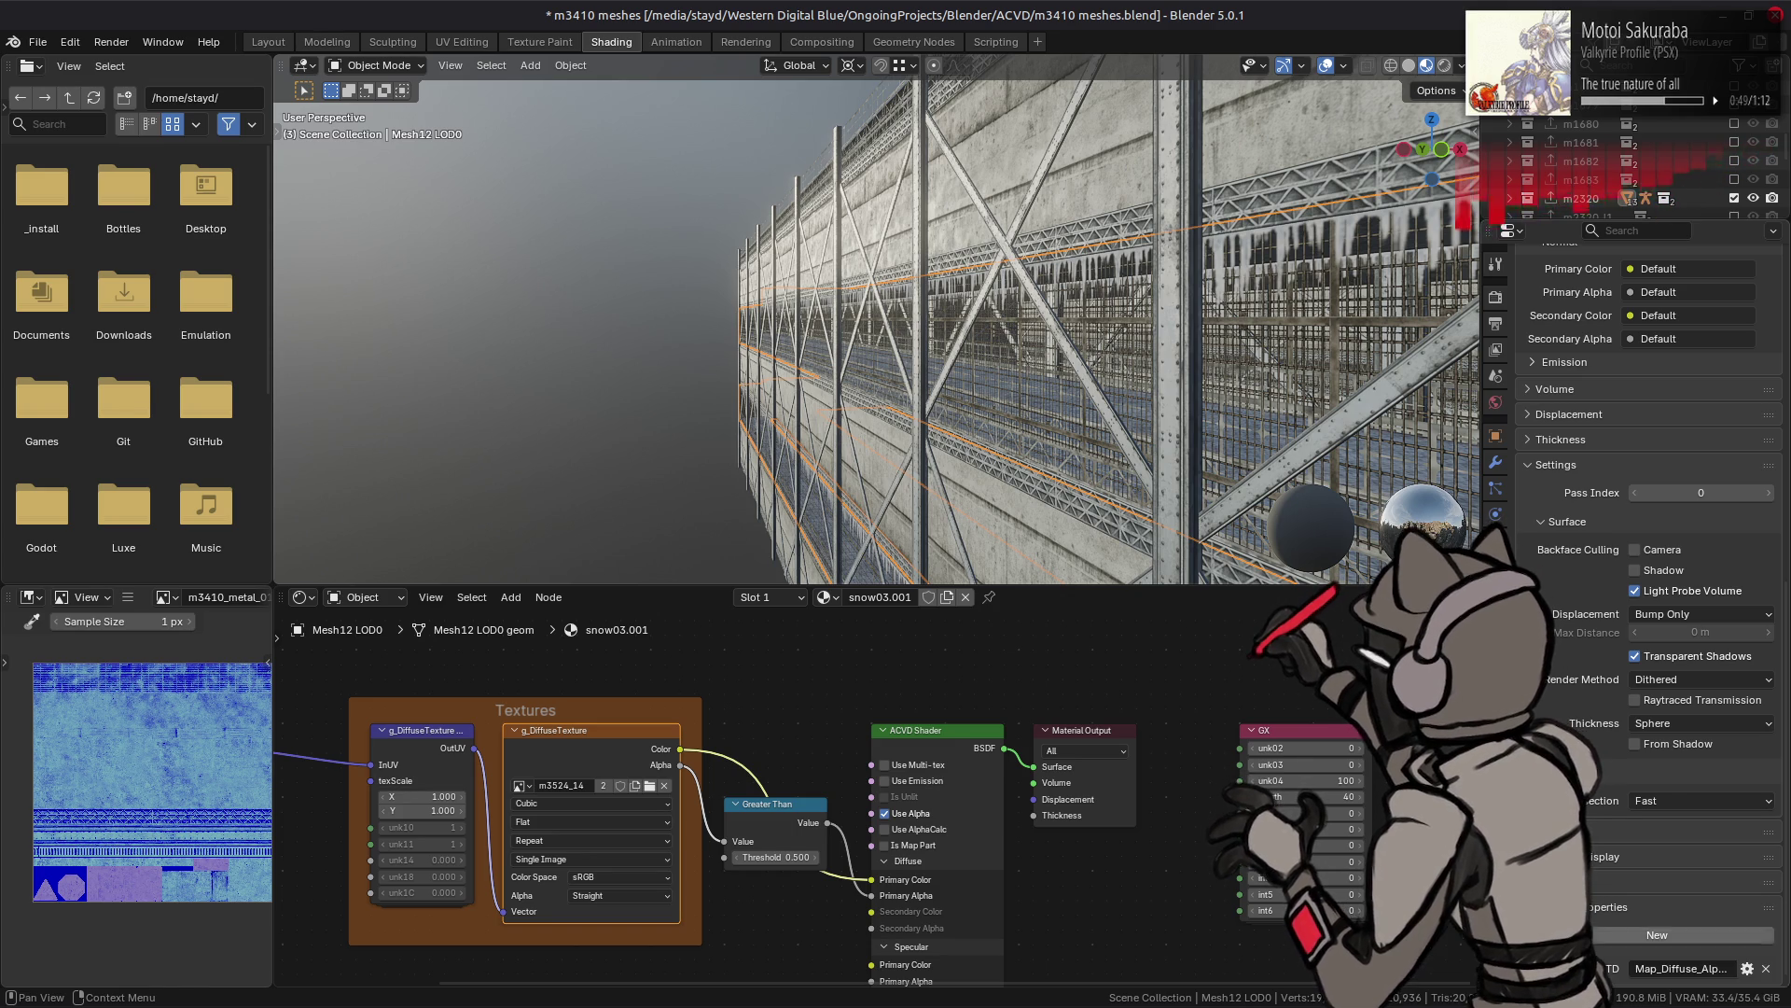
{"action": "key", "text": "h"}
{"action": "scroll", "coordinate": [992, 313], "scroll_direction": "up", "scroll_amount": 2}
{"action": "scroll", "coordinate": [985, 311], "scroll_direction": "up", "scroll_amount": 2}
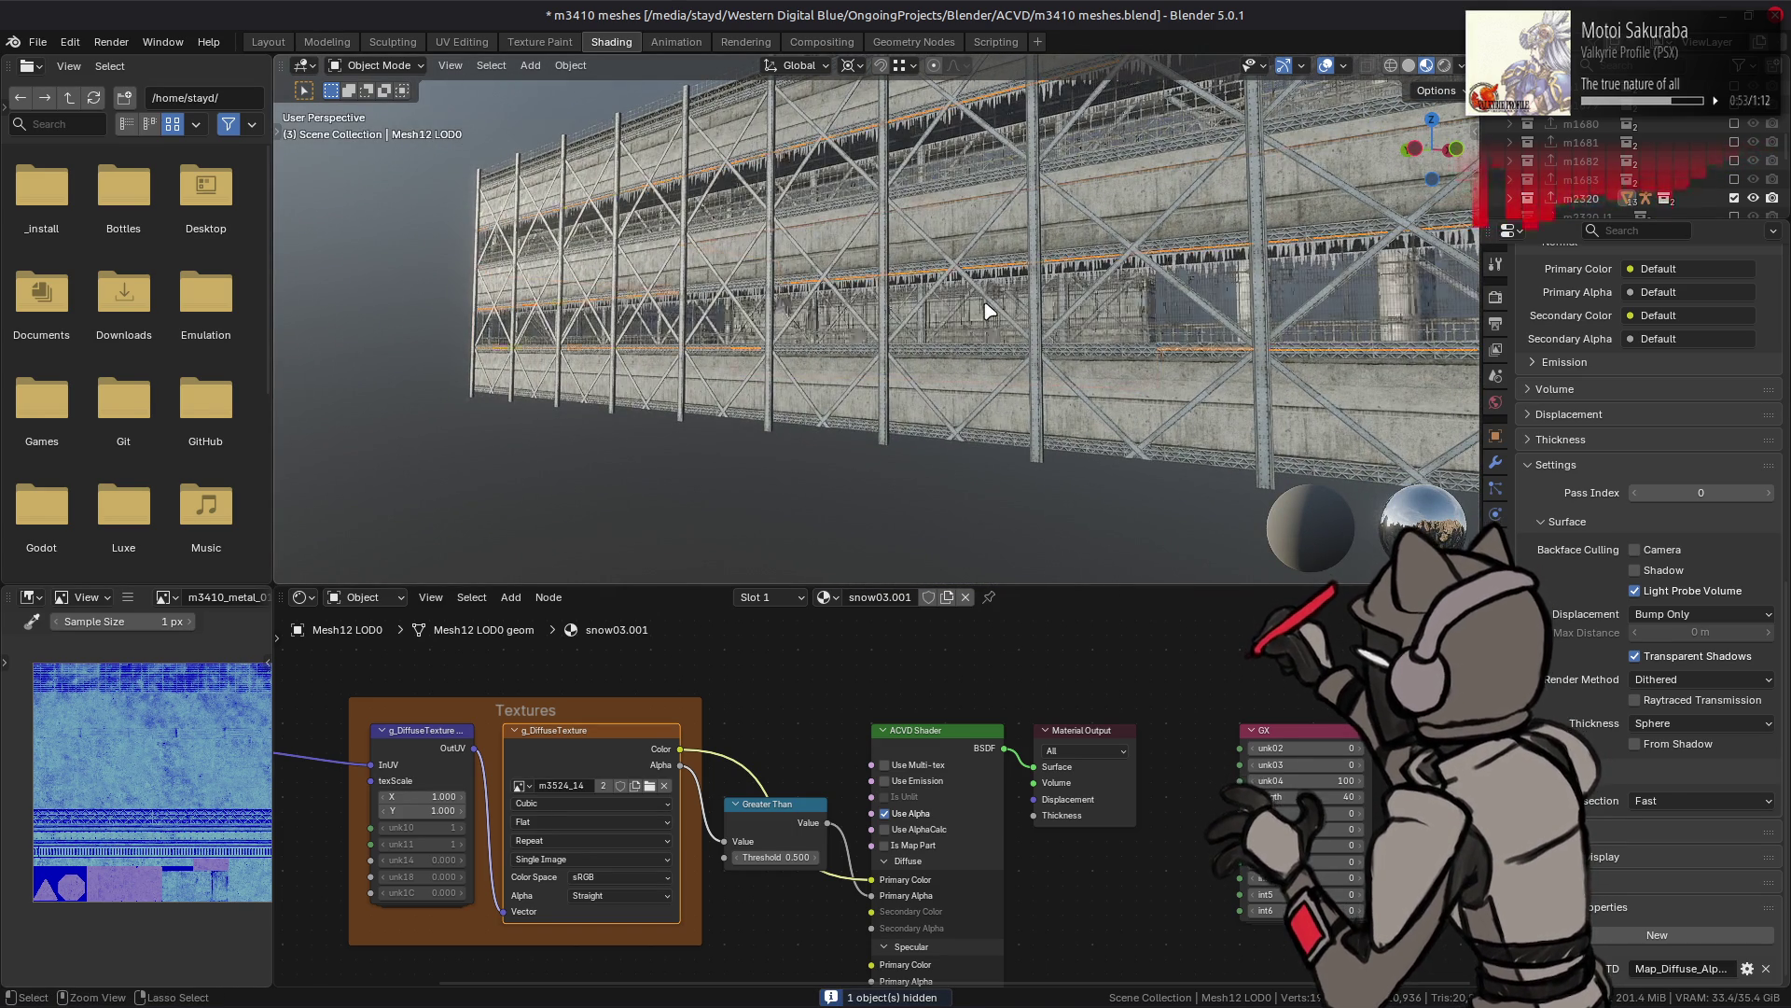
{"action": "scroll", "coordinate": [986, 311], "scroll_direction": "up", "scroll_amount": 2}
{"action": "scroll", "coordinate": [951, 365], "scroll_direction": "up", "scroll_amount": 2}
{"action": "scroll", "coordinate": [897, 443], "scroll_direction": "up", "scroll_amount": 2}
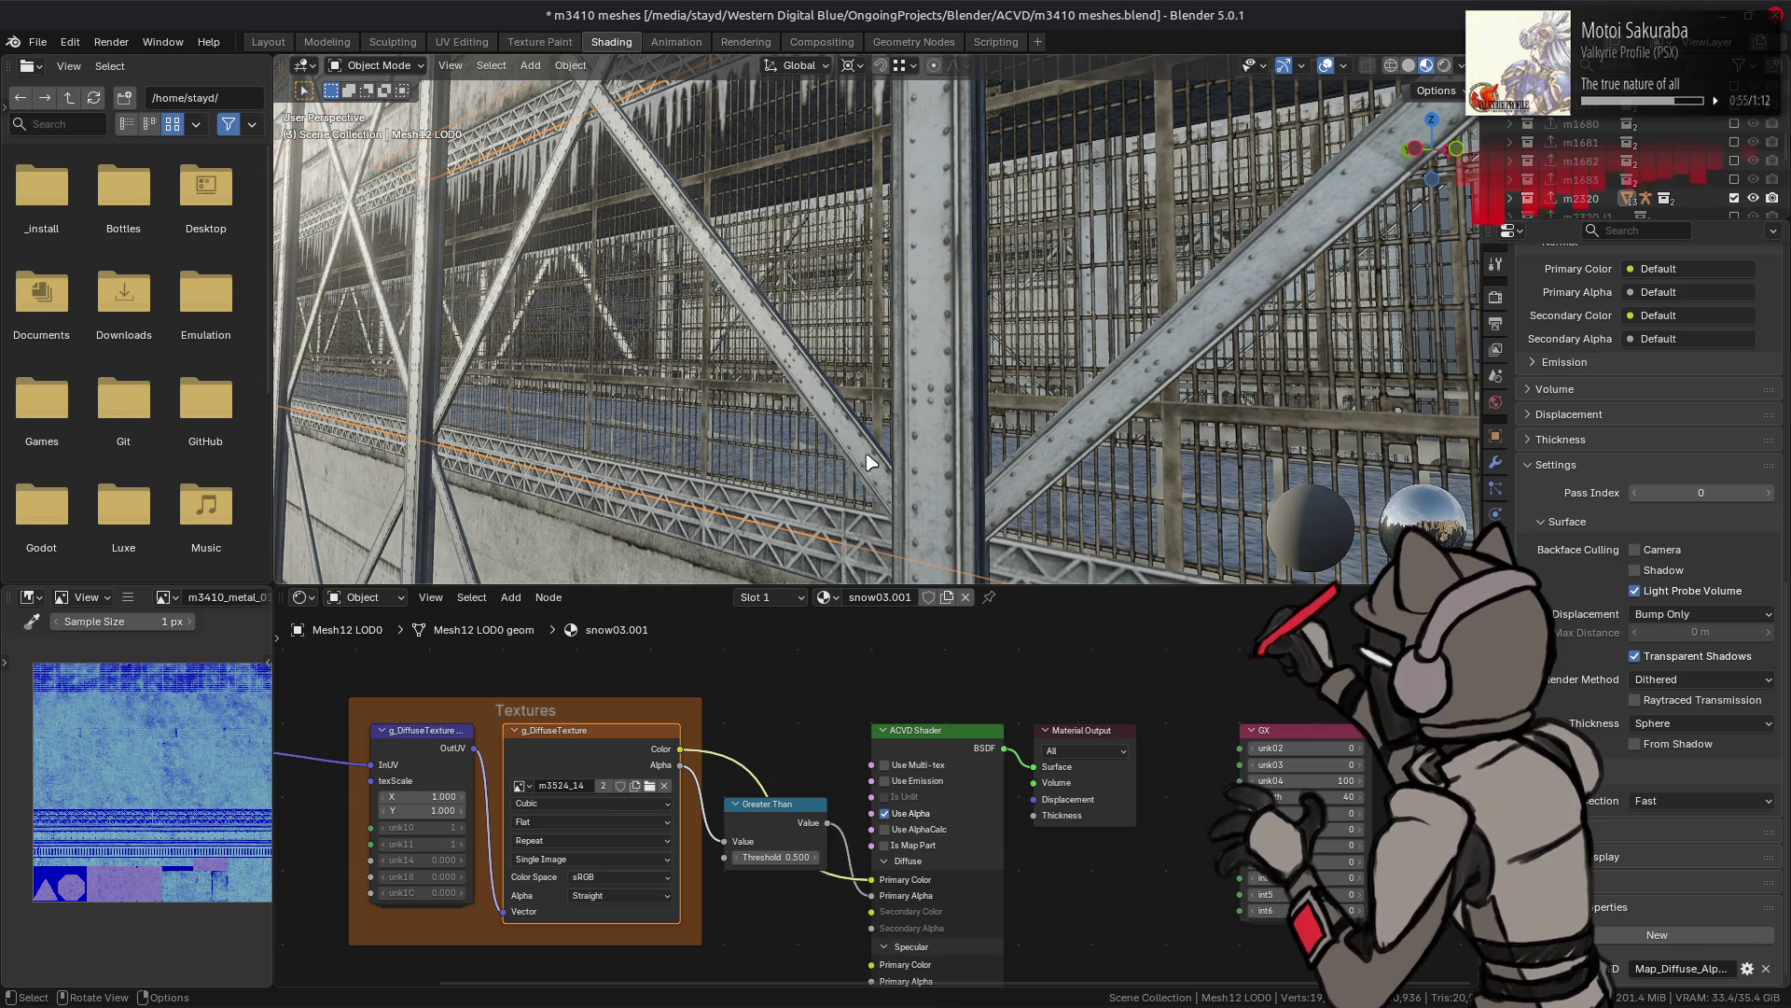
{"action": "left_click", "coordinate": [605, 769]}
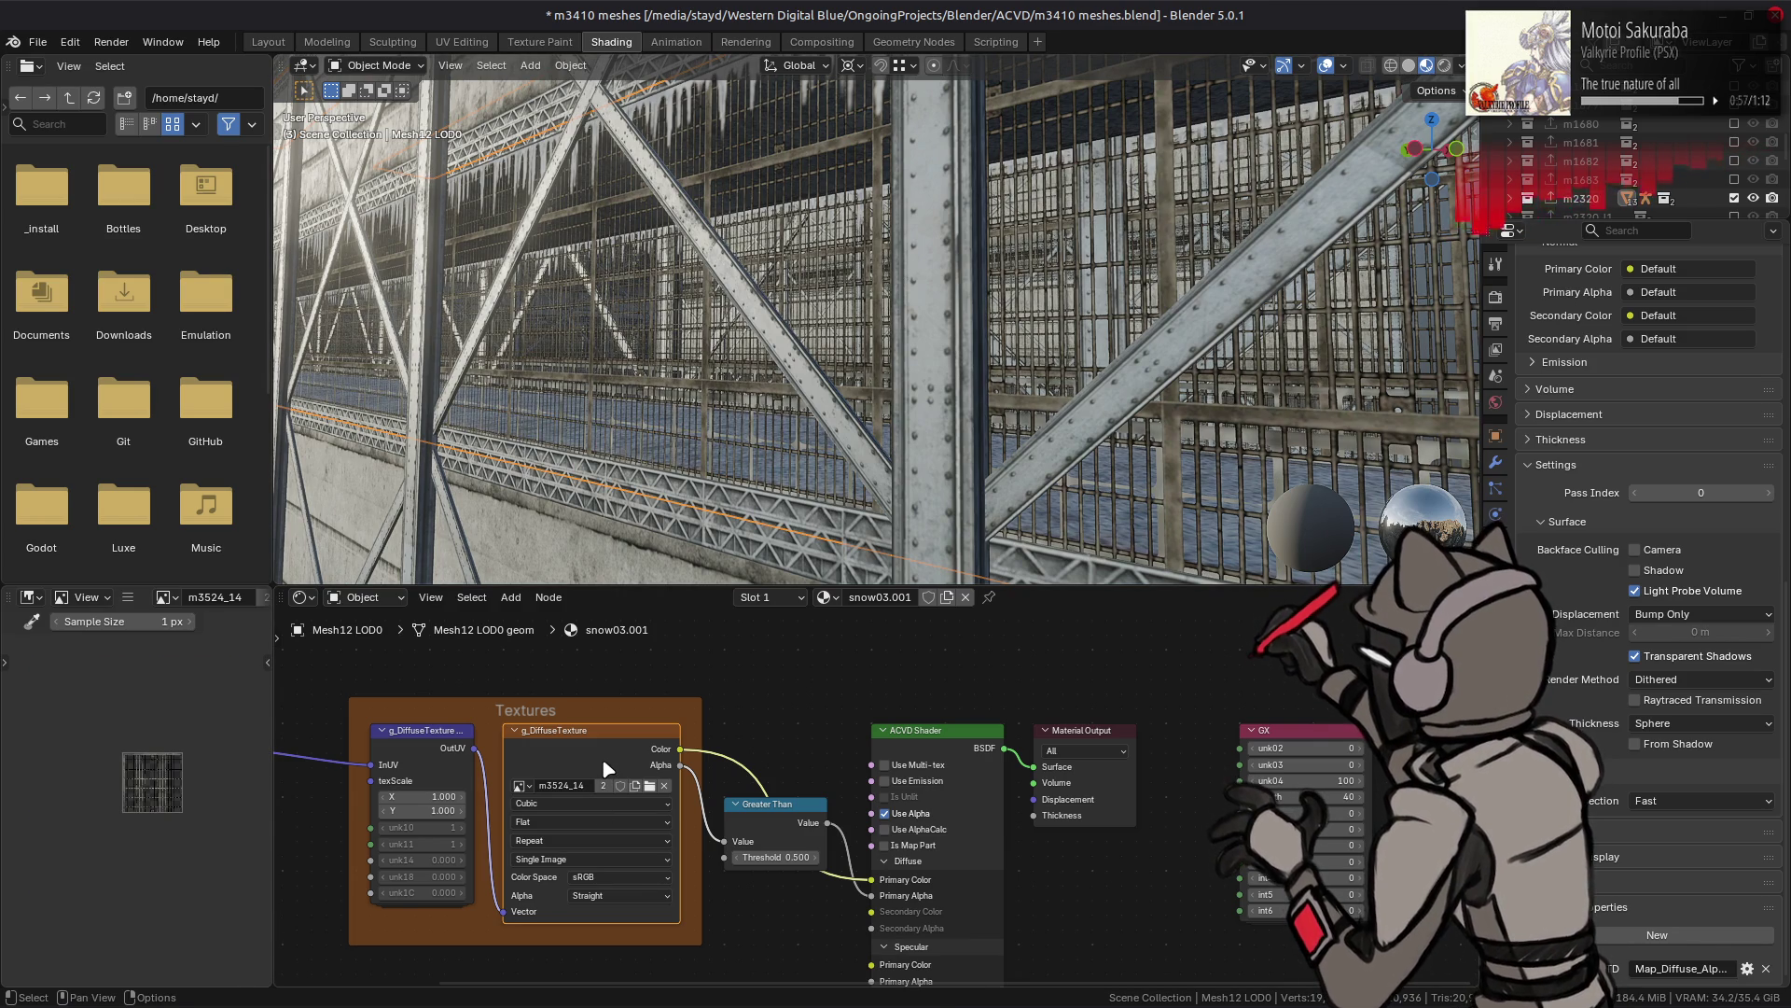
{"action": "scroll", "coordinate": [112, 811], "scroll_direction": "up", "scroll_amount": 2}
{"action": "scroll", "coordinate": [83, 840], "scroll_direction": "up", "scroll_amount": 3}
{"action": "scroll", "coordinate": [78, 854], "scroll_direction": "up", "scroll_amount": 3}
{"action": "scroll", "coordinate": [79, 854], "scroll_direction": "down", "scroll_amount": 1}
{"action": "key", "text": "Home"}
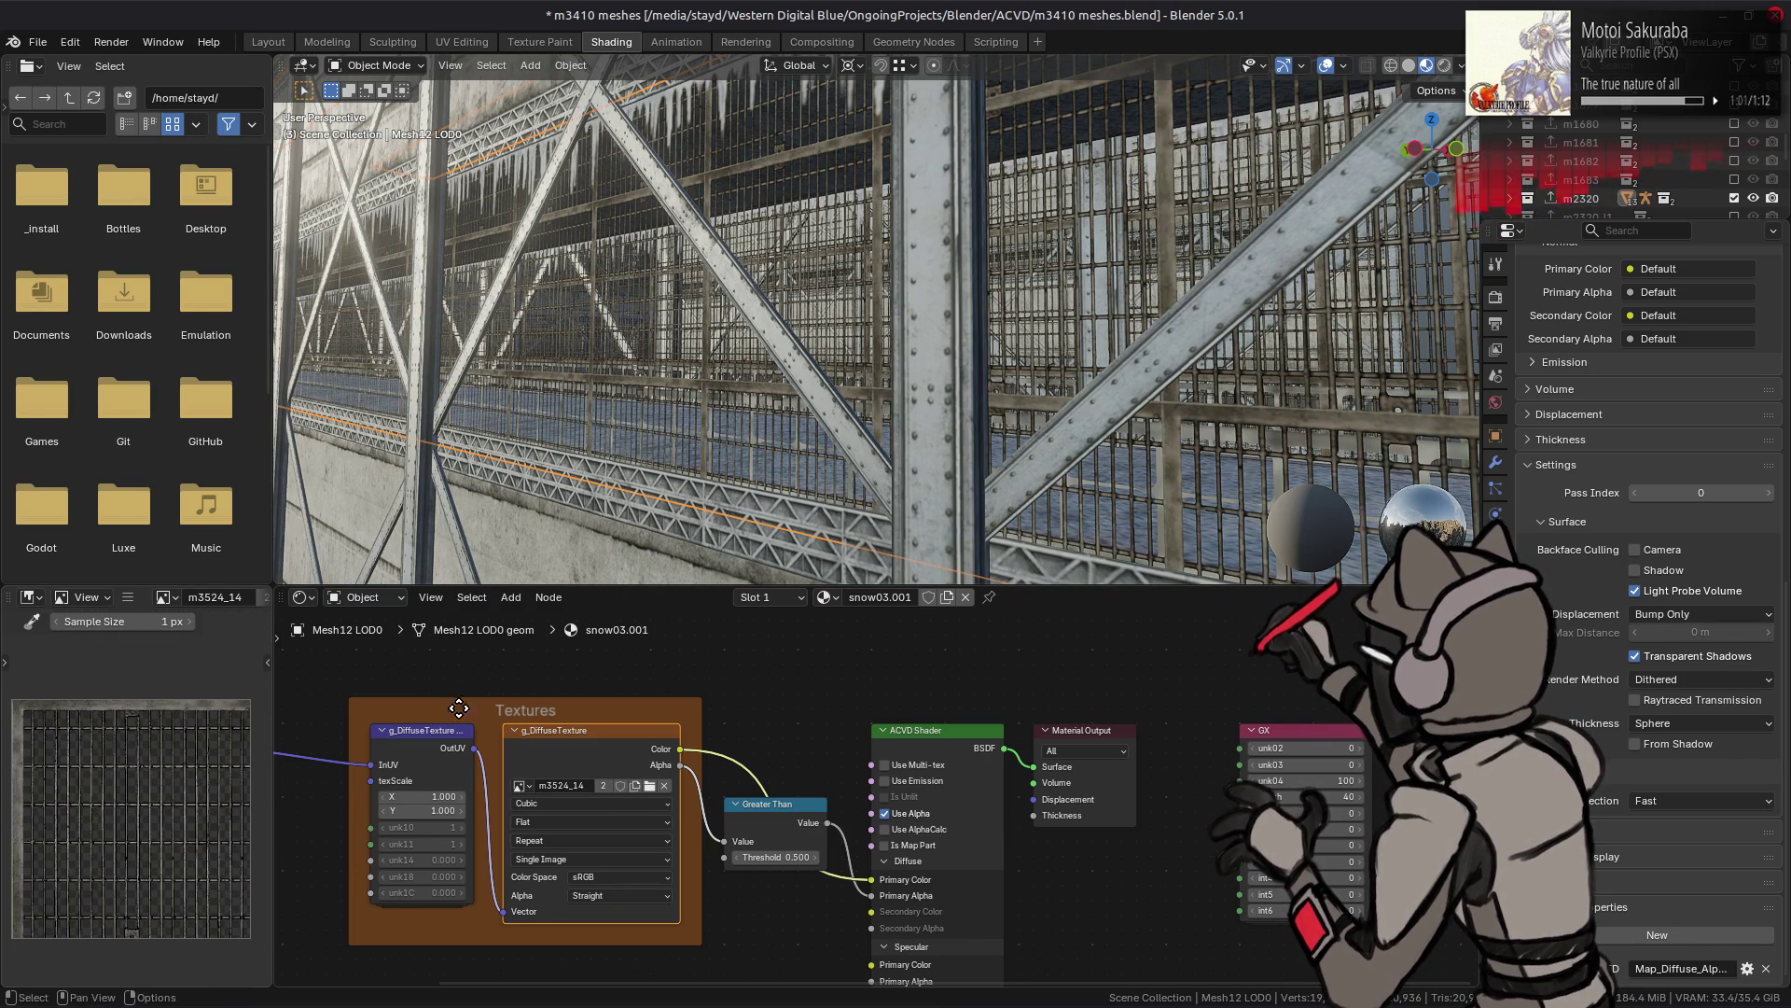
- Save the m3410 meshes project and switch toward the file manager window
{"action": "key", "text": "ctrl+s"}
{"action": "key", "text": "alt+Tab"}
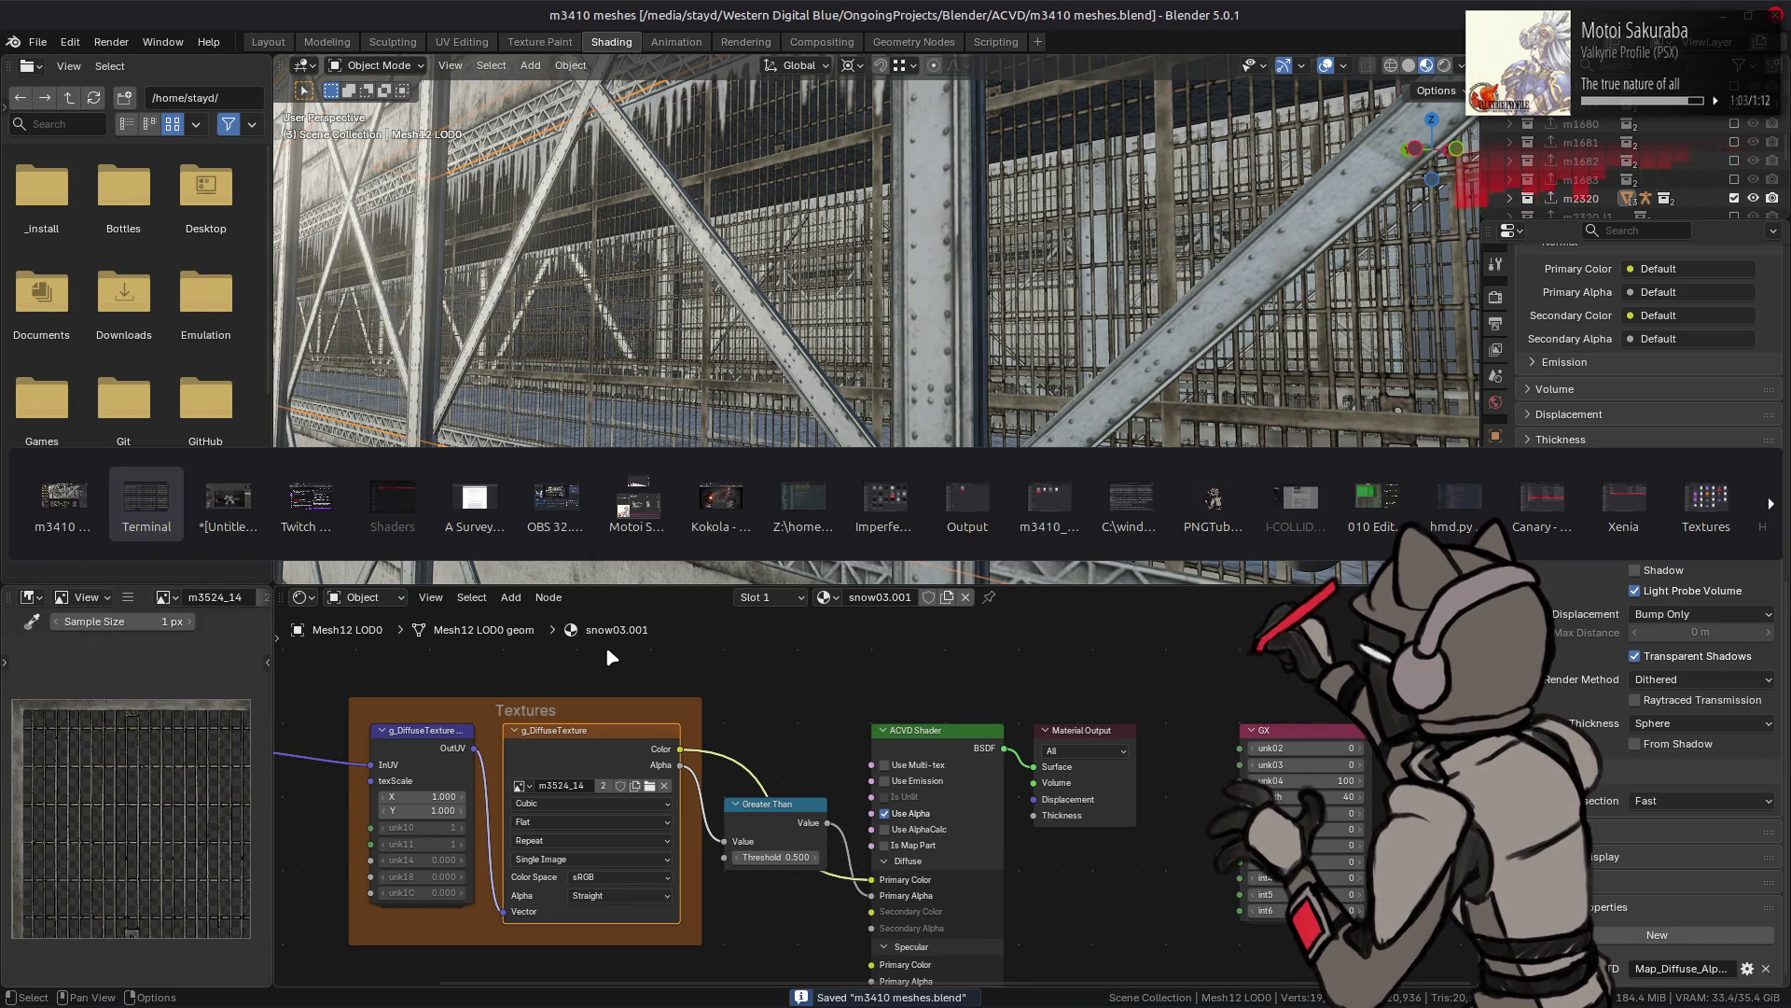
{"action": "key", "text": "alt+Tab"}
{"action": "key", "text": "alt+Tab"}
{"action": "key", "text": "alt+Tab"}
{"action": "key", "text": "alt+Tab"}
{"action": "key", "text": "alt+Tab"}
{"action": "key", "text": "alt+Tab"}
{"action": "key", "text": "alt+Tab"}
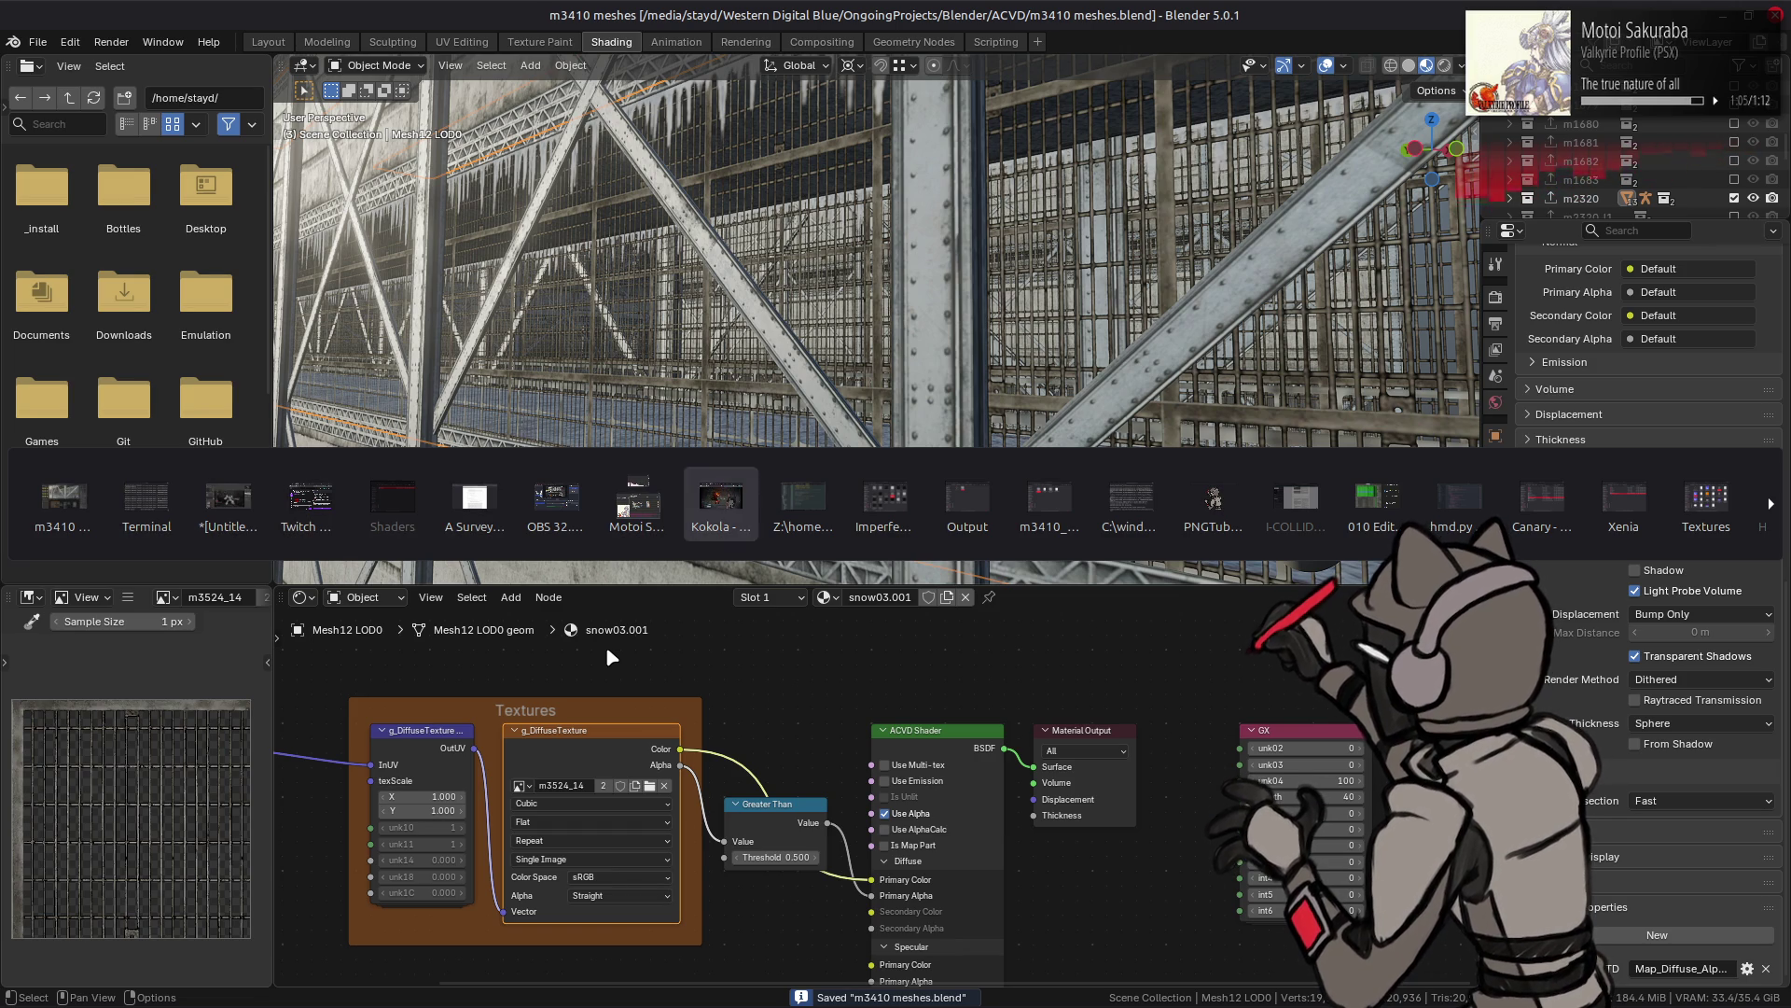
{"action": "key", "text": "alt+Tab"}
{"action": "key", "text": "alt+Tab"}
{"action": "key", "text": "alt+Tab"}
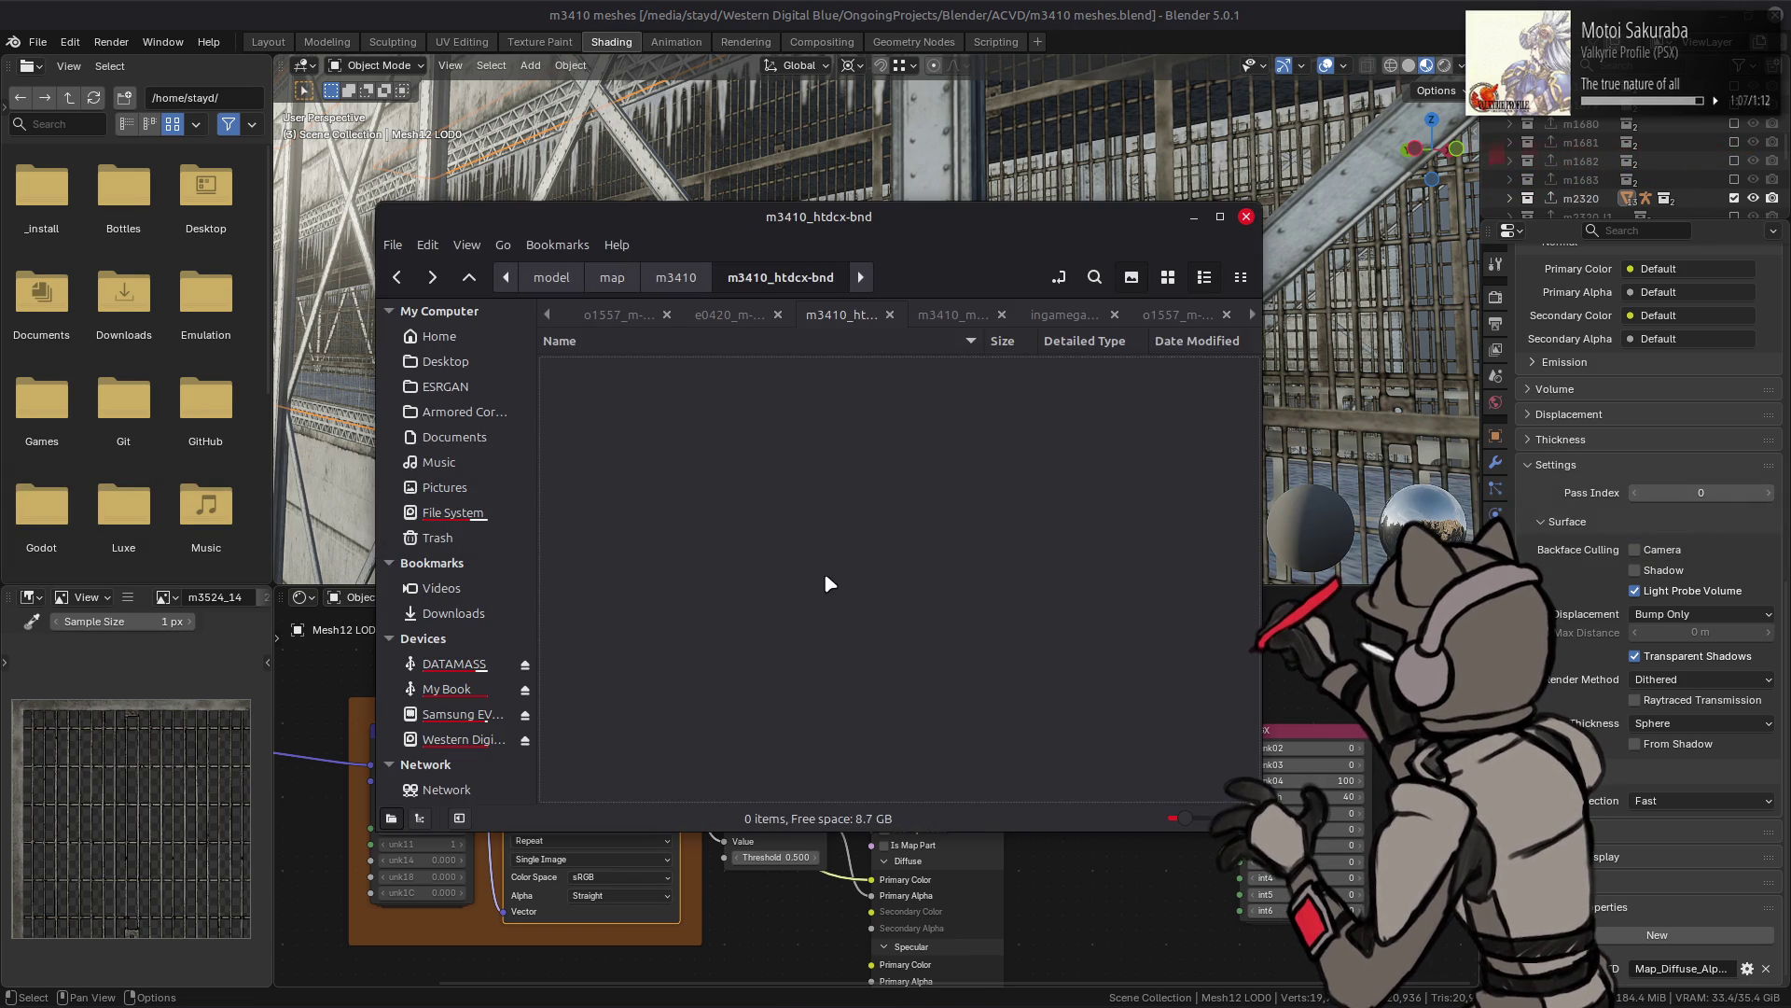
- Delete the second <texture> block from m3410_metal_01_s's _yabber-tpf.xml in Notepad++ and save it
{"action": "double_click", "coordinate": [702, 582]}
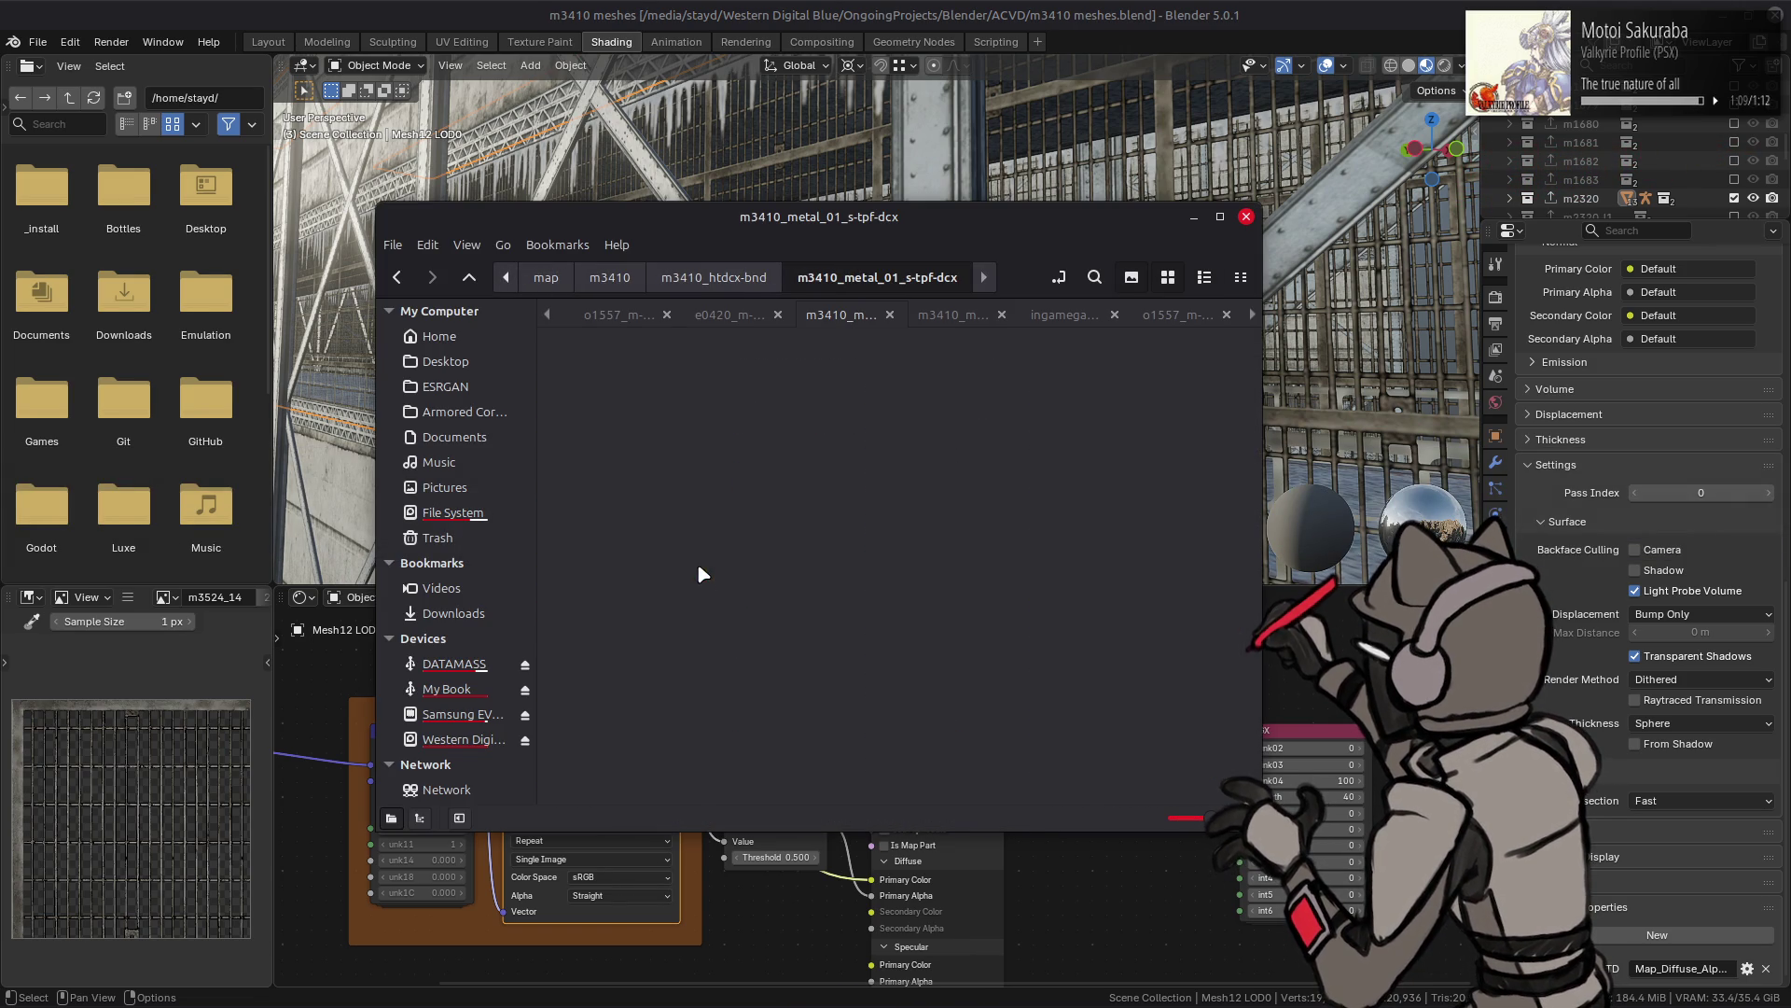
{"action": "right_click", "coordinate": [853, 378]}
{"action": "mouse_move", "coordinate": [912, 422]}
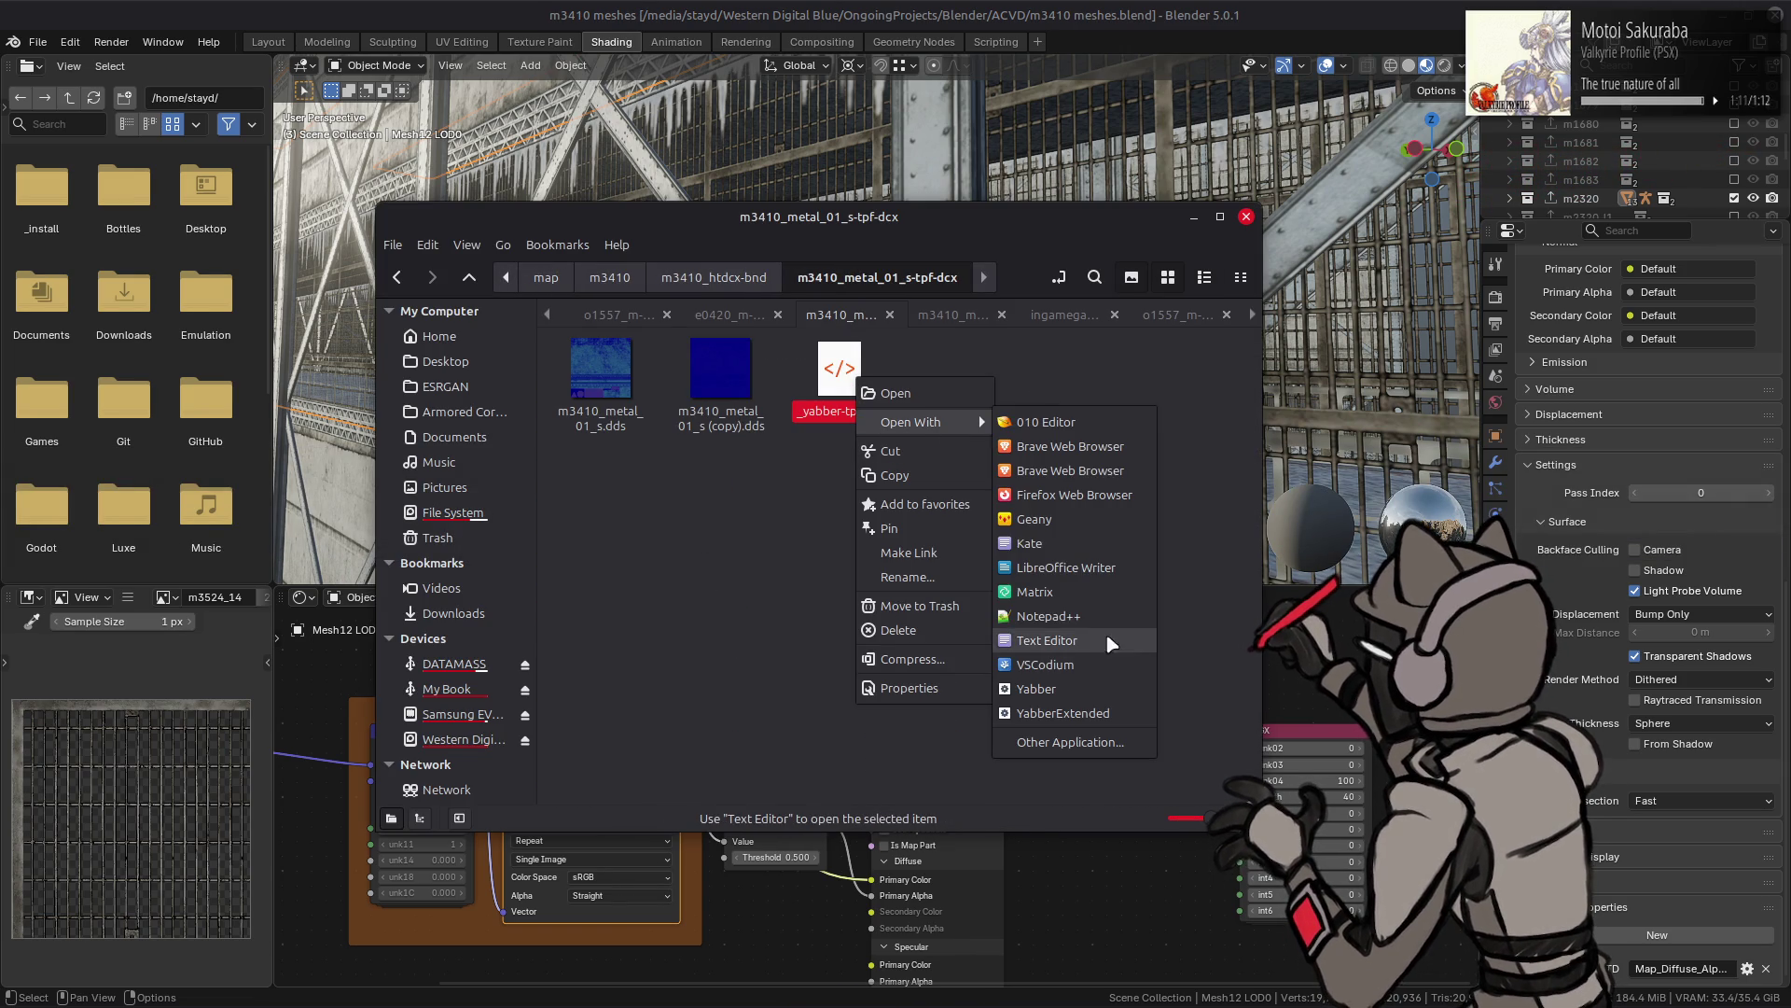
{"action": "left_click", "coordinate": [1080, 615]}
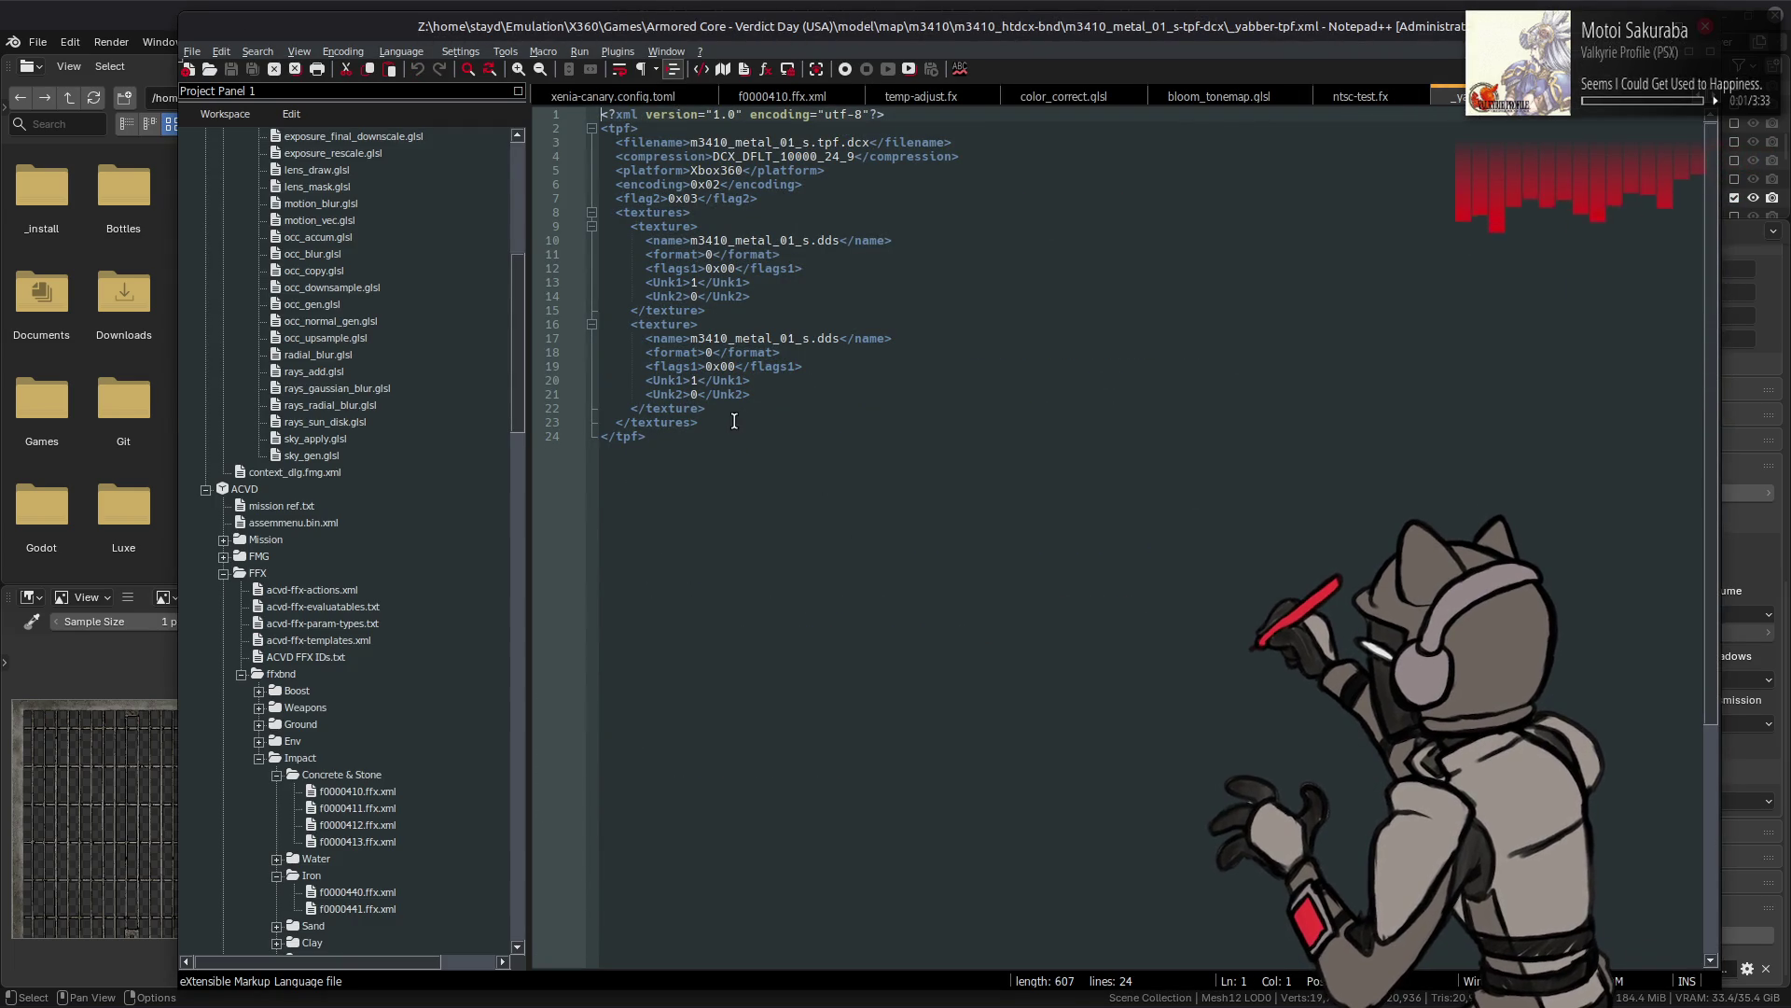
{"action": "left_click_drag", "start_coordinate": [755, 395], "coordinate": [552, 327]}
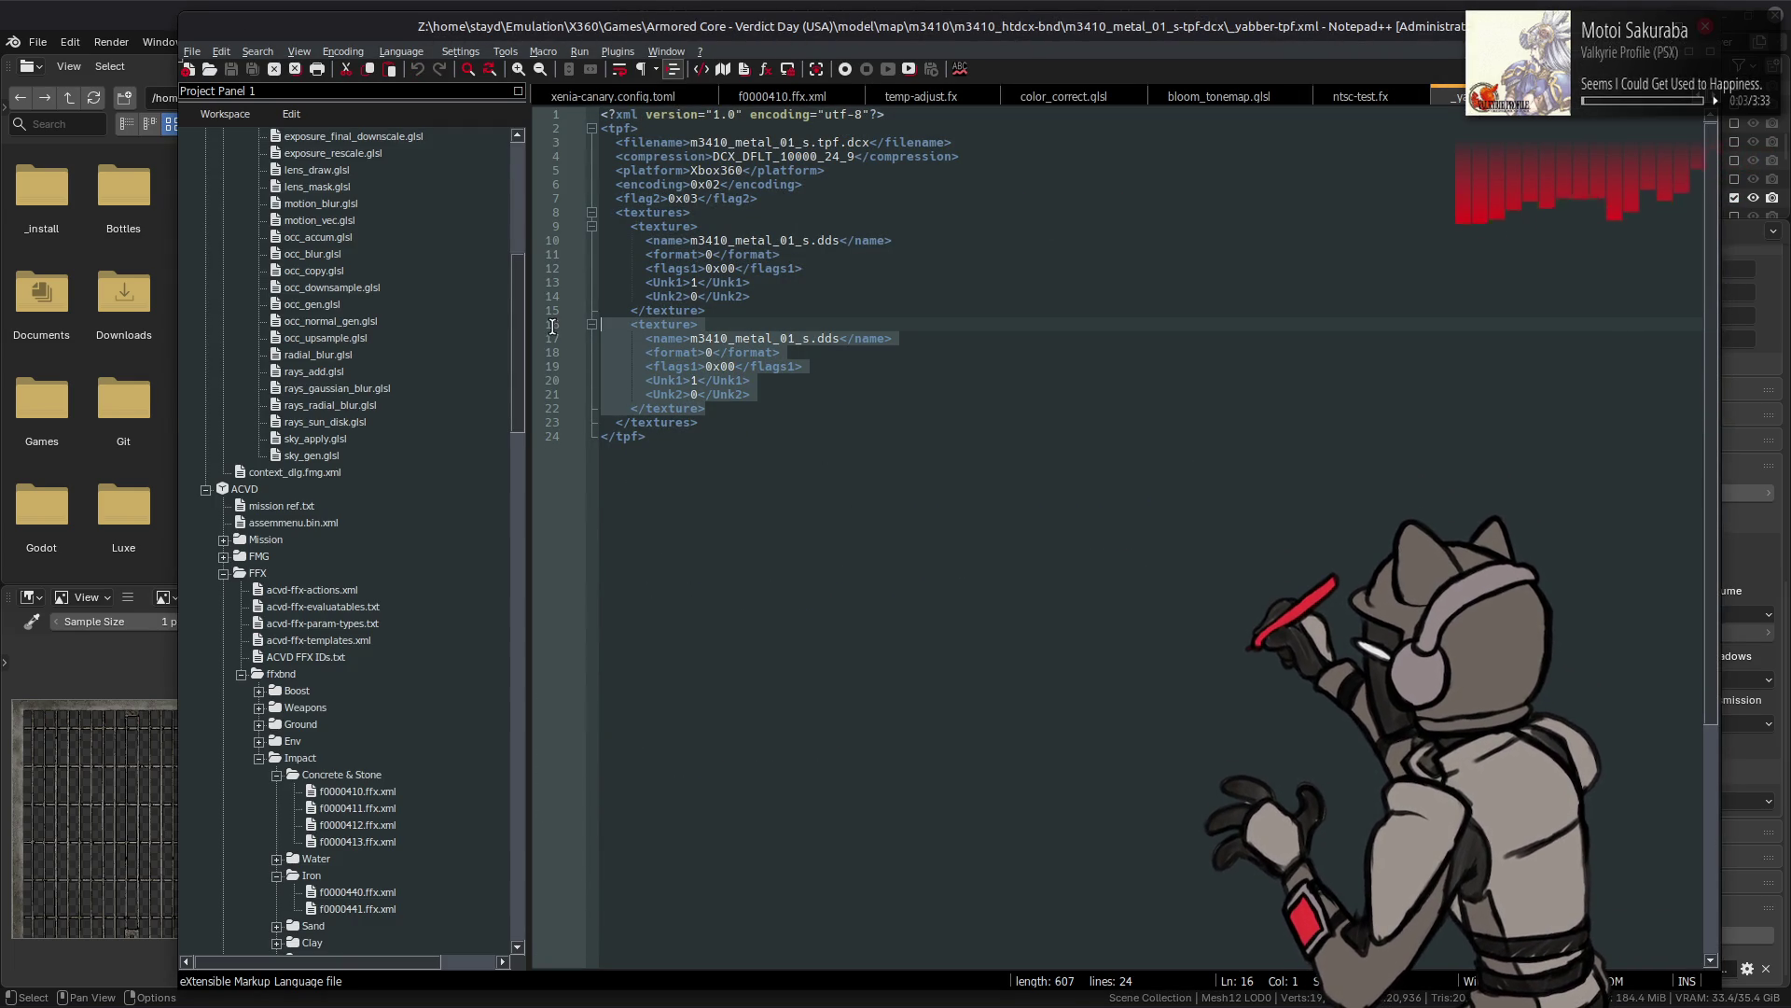
{"action": "key", "text": "BackSpace"}
{"action": "key", "text": "BackSpace"}
{"action": "key", "text": "ctrl+s"}
{"action": "key", "text": "ctrl+w"}
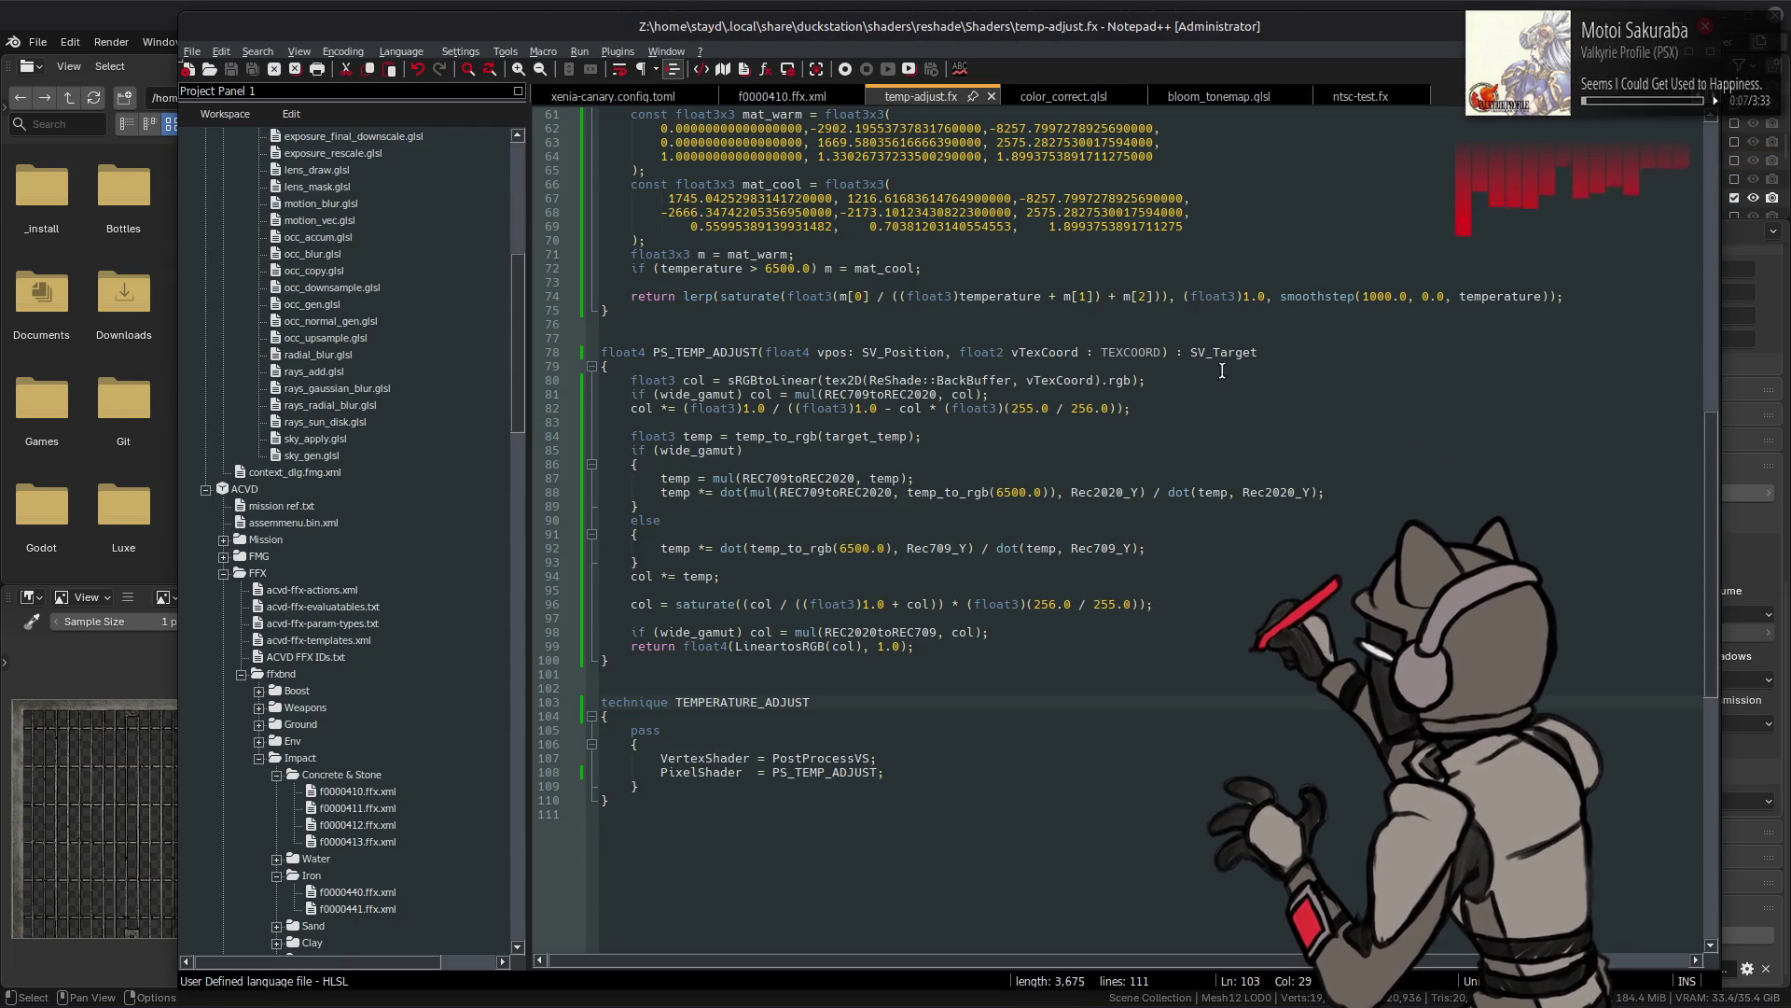
- Review the m3410_metal_01 folder's _yabber-tpf.xml in Notepad++ for comparison
{"action": "key", "text": "alt+Tab"}
{"action": "key", "text": "BackSpace"}
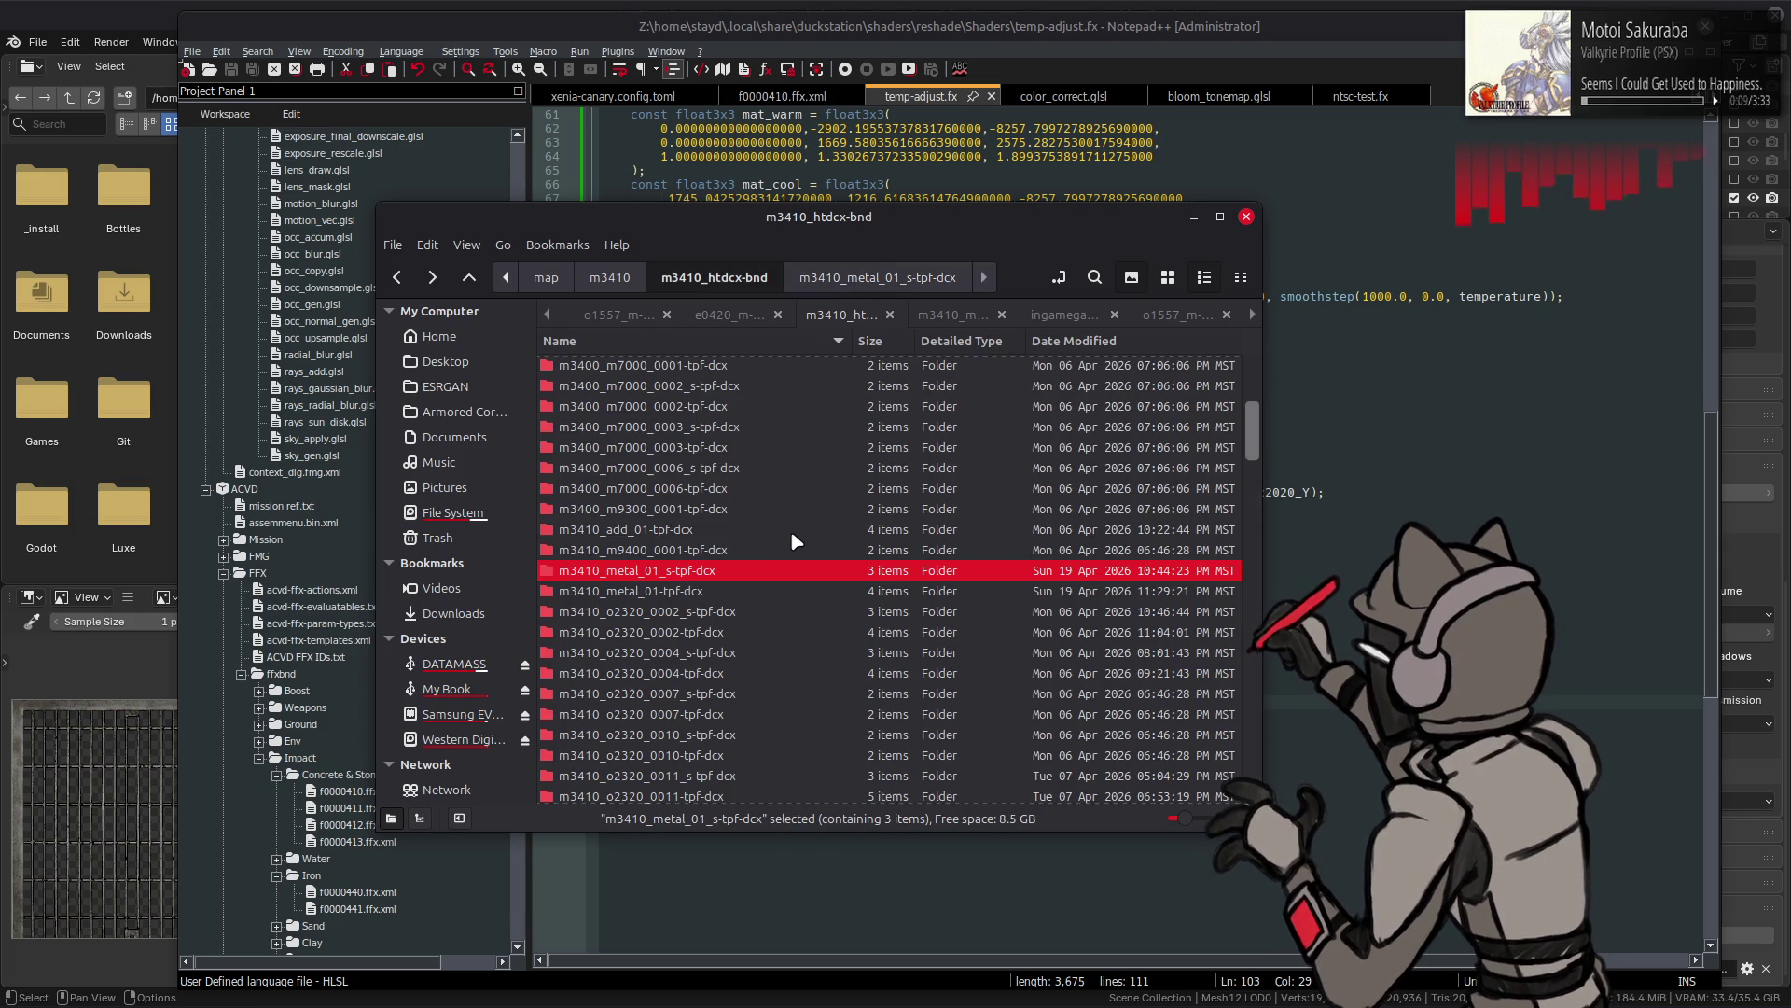
{"action": "double_click", "coordinate": [704, 592]}
{"action": "right_click", "coordinate": [970, 380]}
{"action": "mouse_move", "coordinate": [1022, 422]}
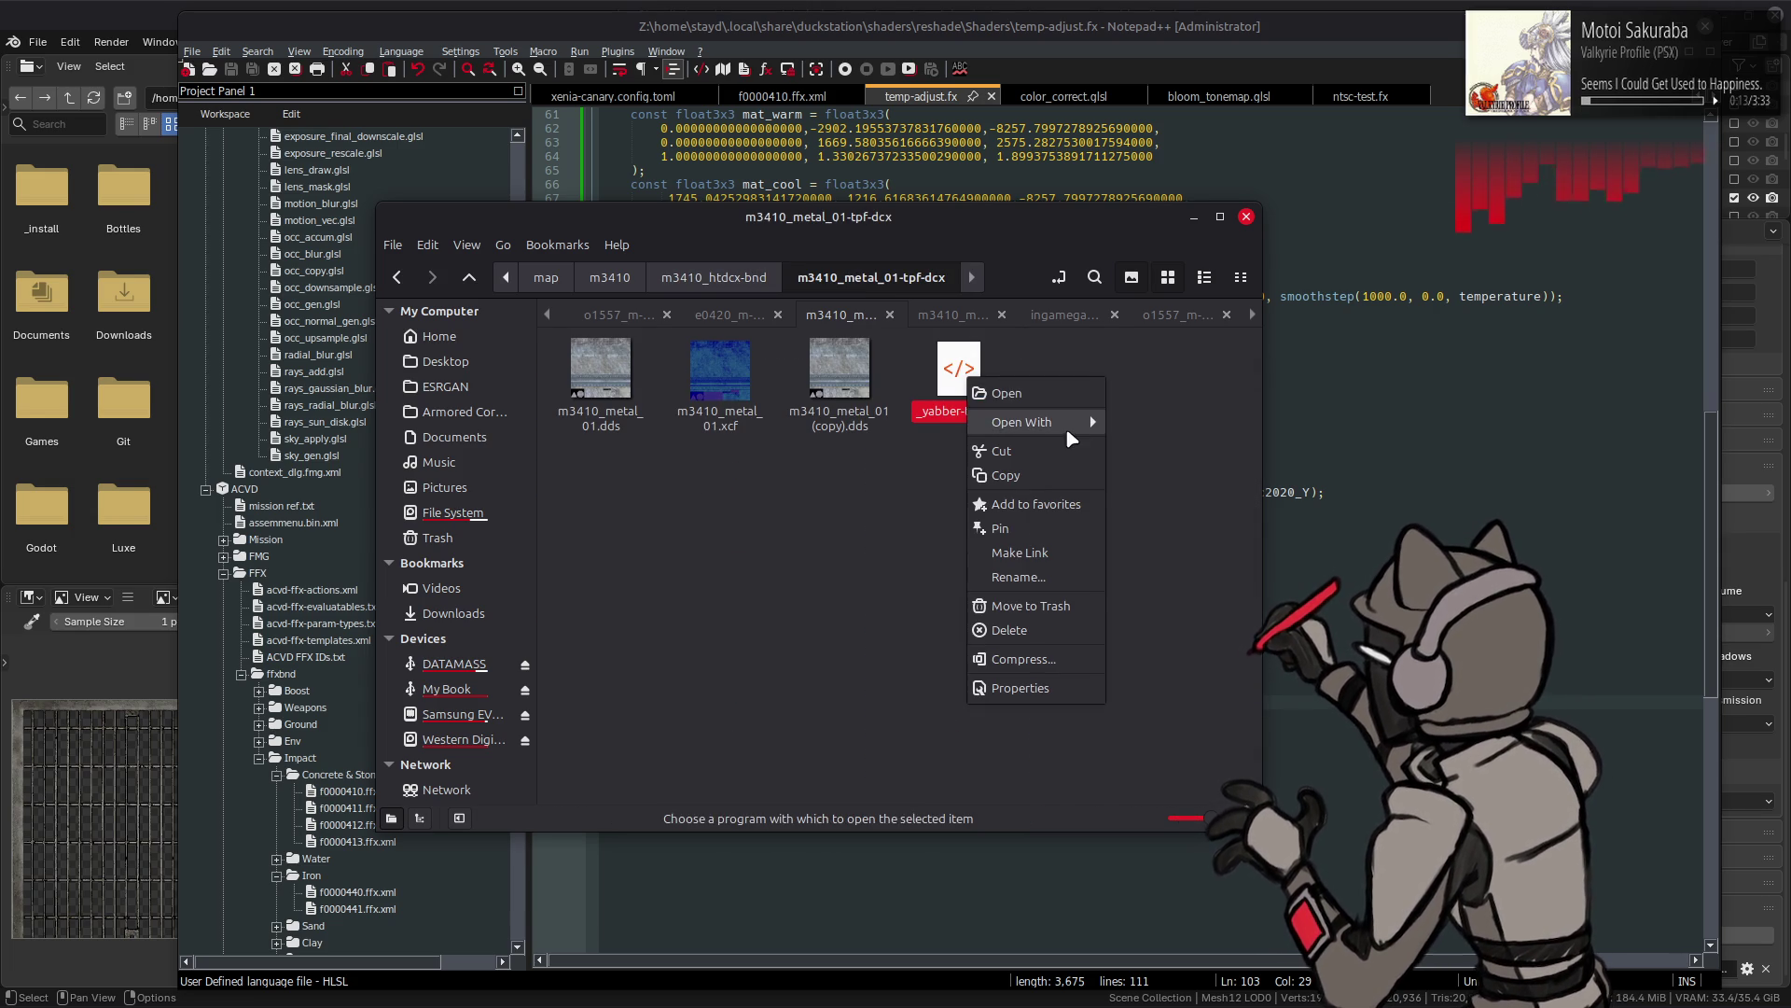
{"action": "left_click", "coordinate": [1194, 612]}
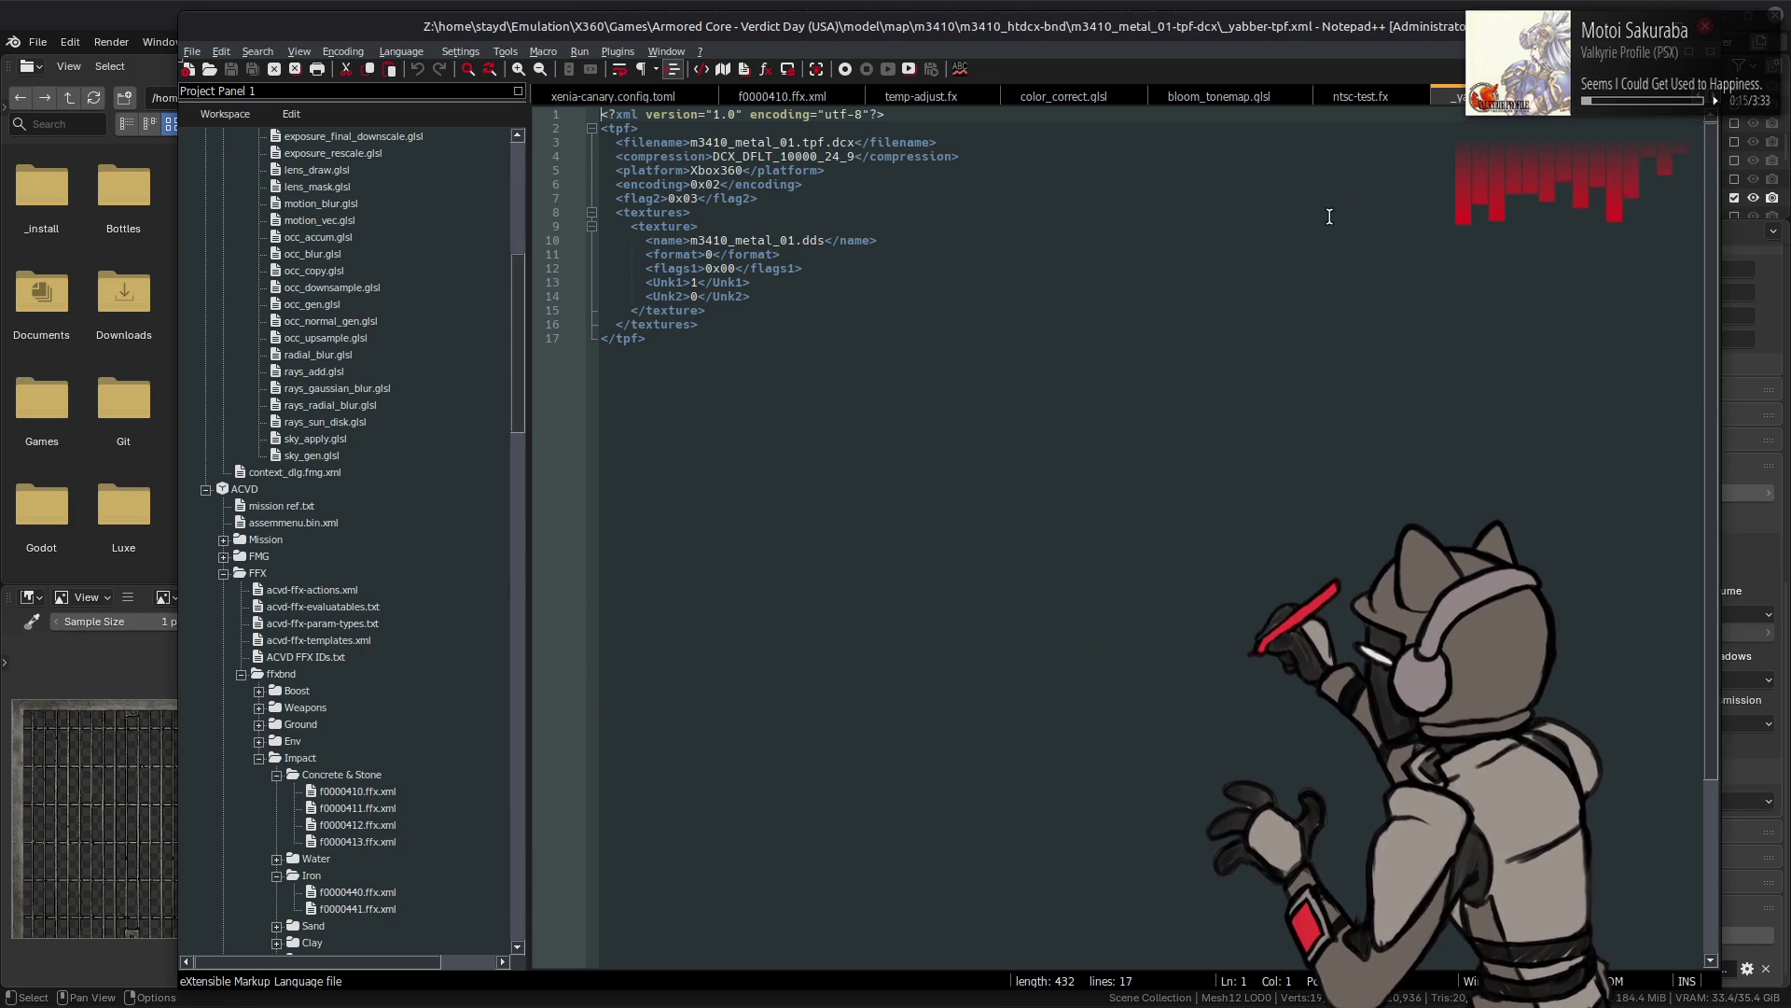
{"action": "key", "text": "ctrl+w"}
- Back in m3410_htdcx-bnd, select both metal_01 texture folders and bring up their options
{"action": "key", "text": "alt+Tab"}
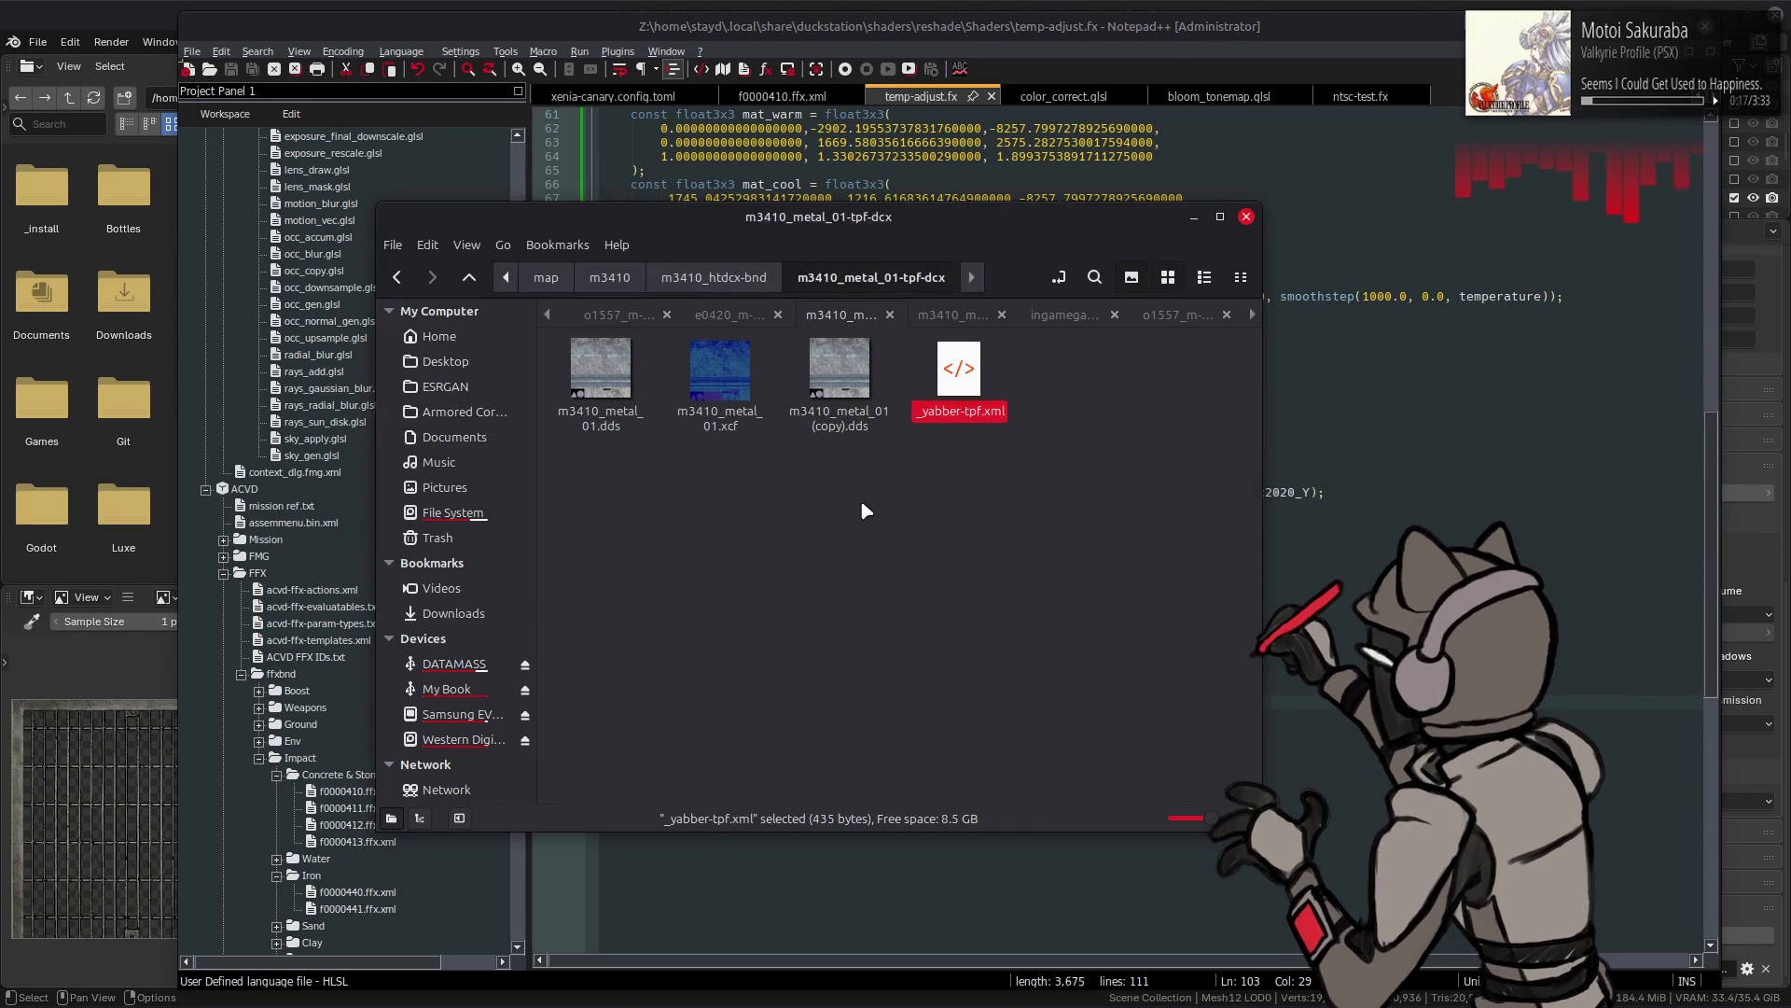
{"action": "key", "text": "BackSpace"}
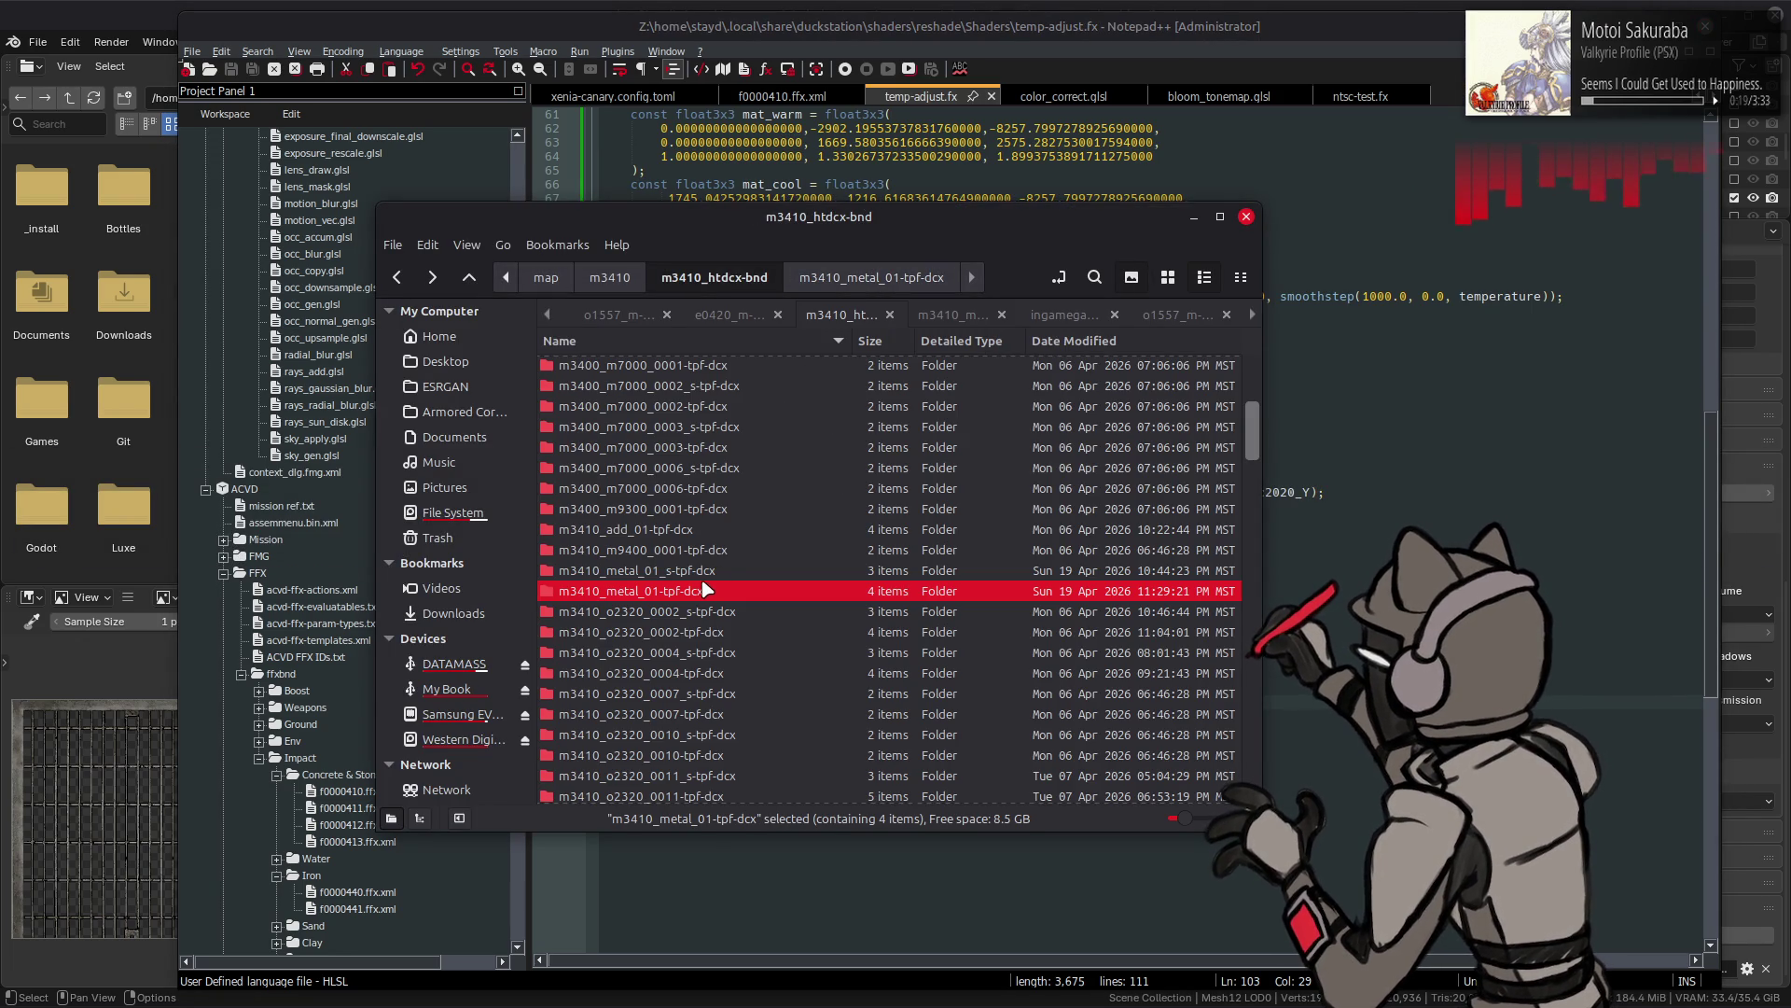
{"action": "left_click", "coordinate": [693, 571], "text": "ctrl"}
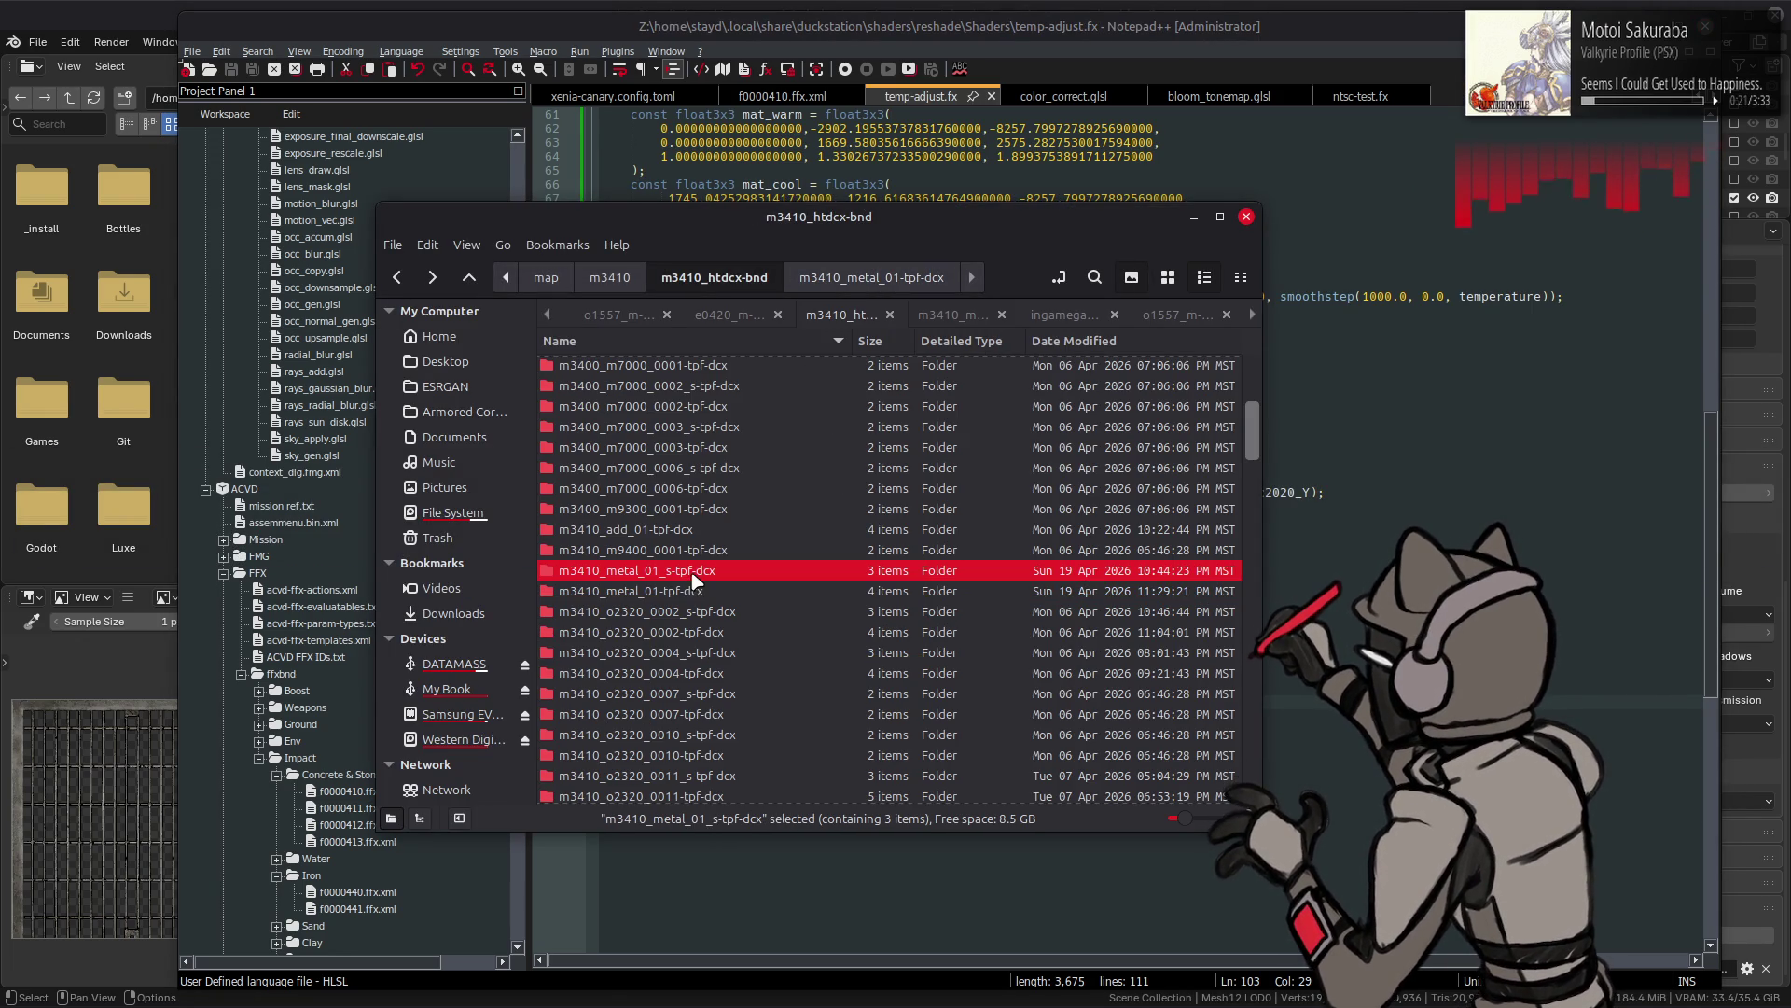
{"action": "right_click", "coordinate": [690, 581]}
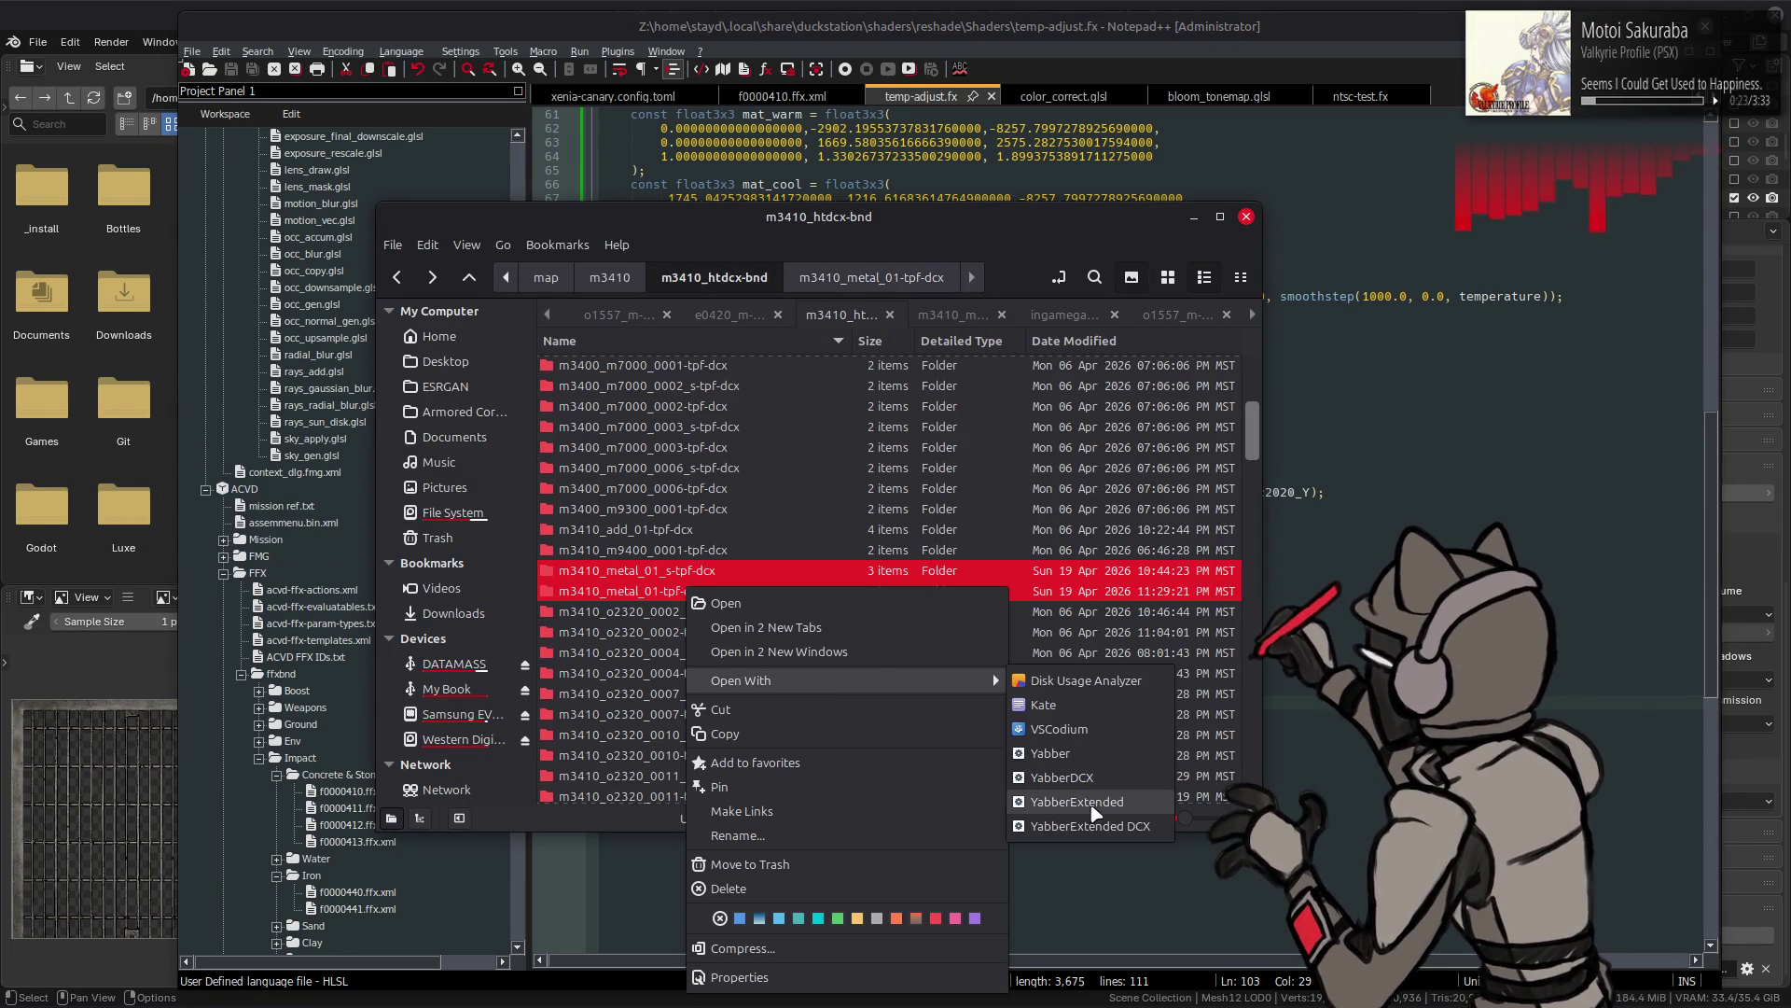
- Repack both folders with YabberExtended, check the new .tpf.dcx files and backups, and return to Blender
{"action": "left_click", "coordinate": [1088, 801]}
{"action": "scroll", "coordinate": [824, 553], "scroll_direction": "down", "scroll_amount": 5}
{"action": "scroll", "coordinate": [825, 552], "scroll_direction": "down", "scroll_amount": 3}
{"action": "scroll", "coordinate": [823, 552], "scroll_direction": "down", "scroll_amount": 3}
{"action": "scroll", "coordinate": [824, 553], "scroll_direction": "down", "scroll_amount": 3}
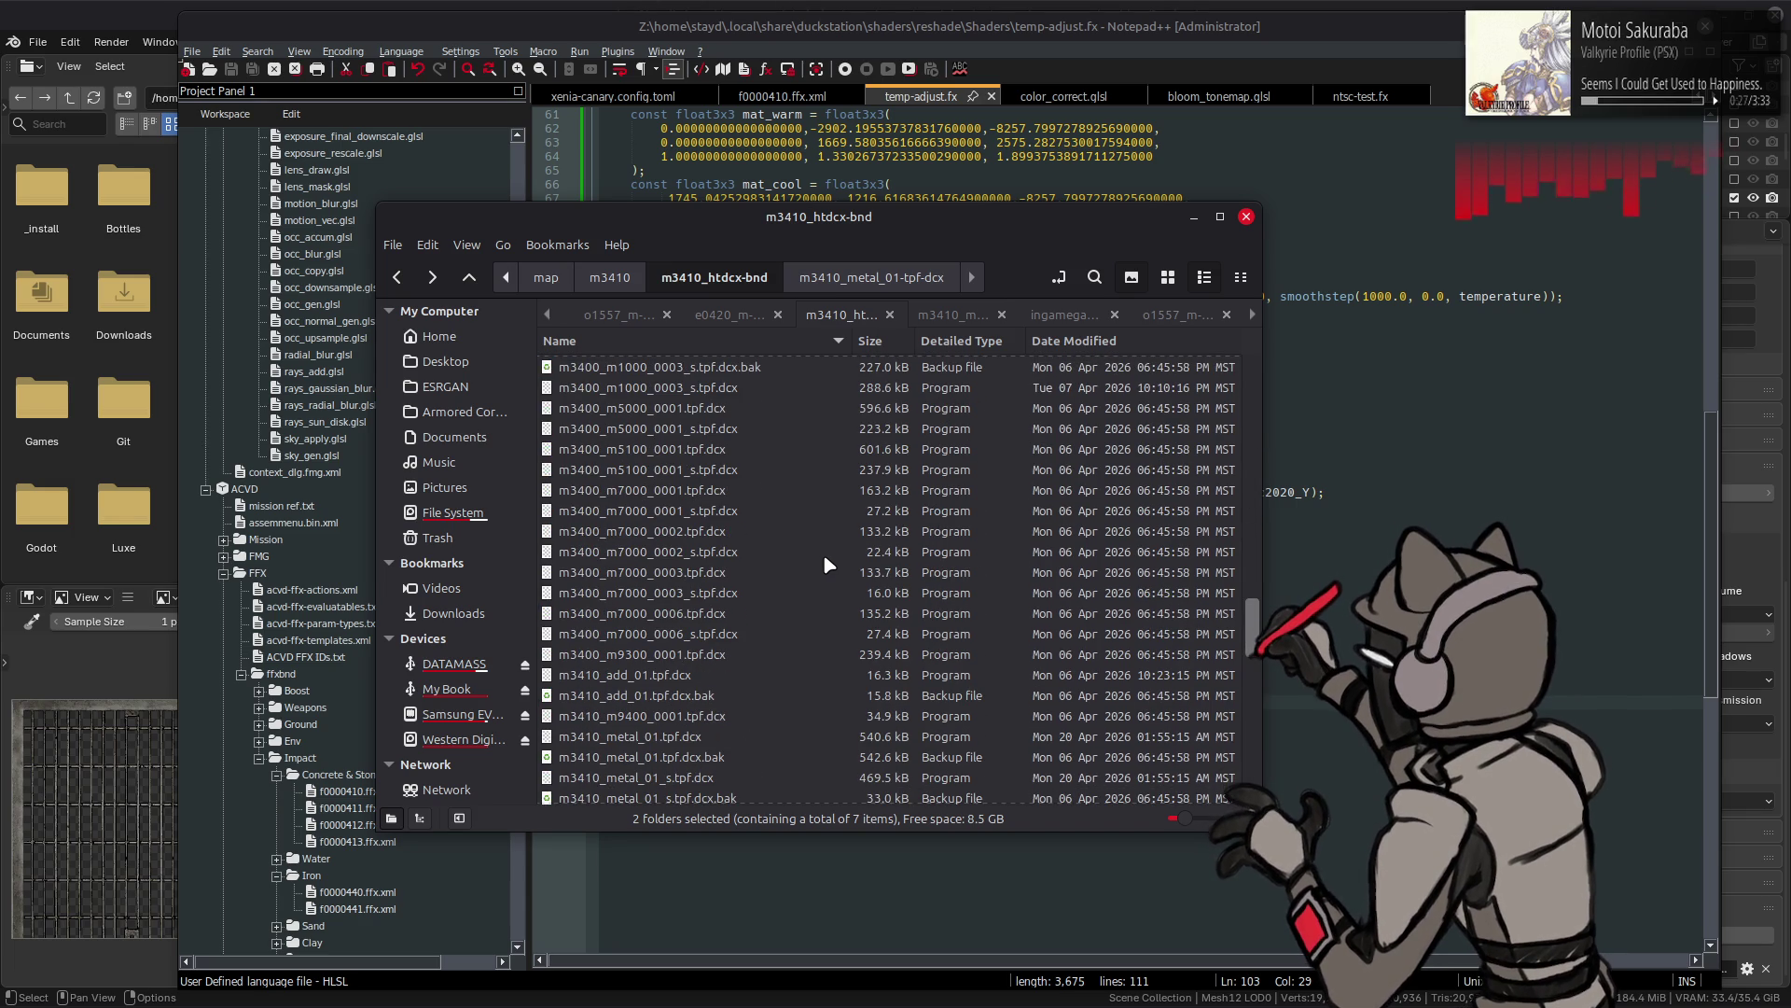
{"action": "left_click", "coordinate": [734, 738]}
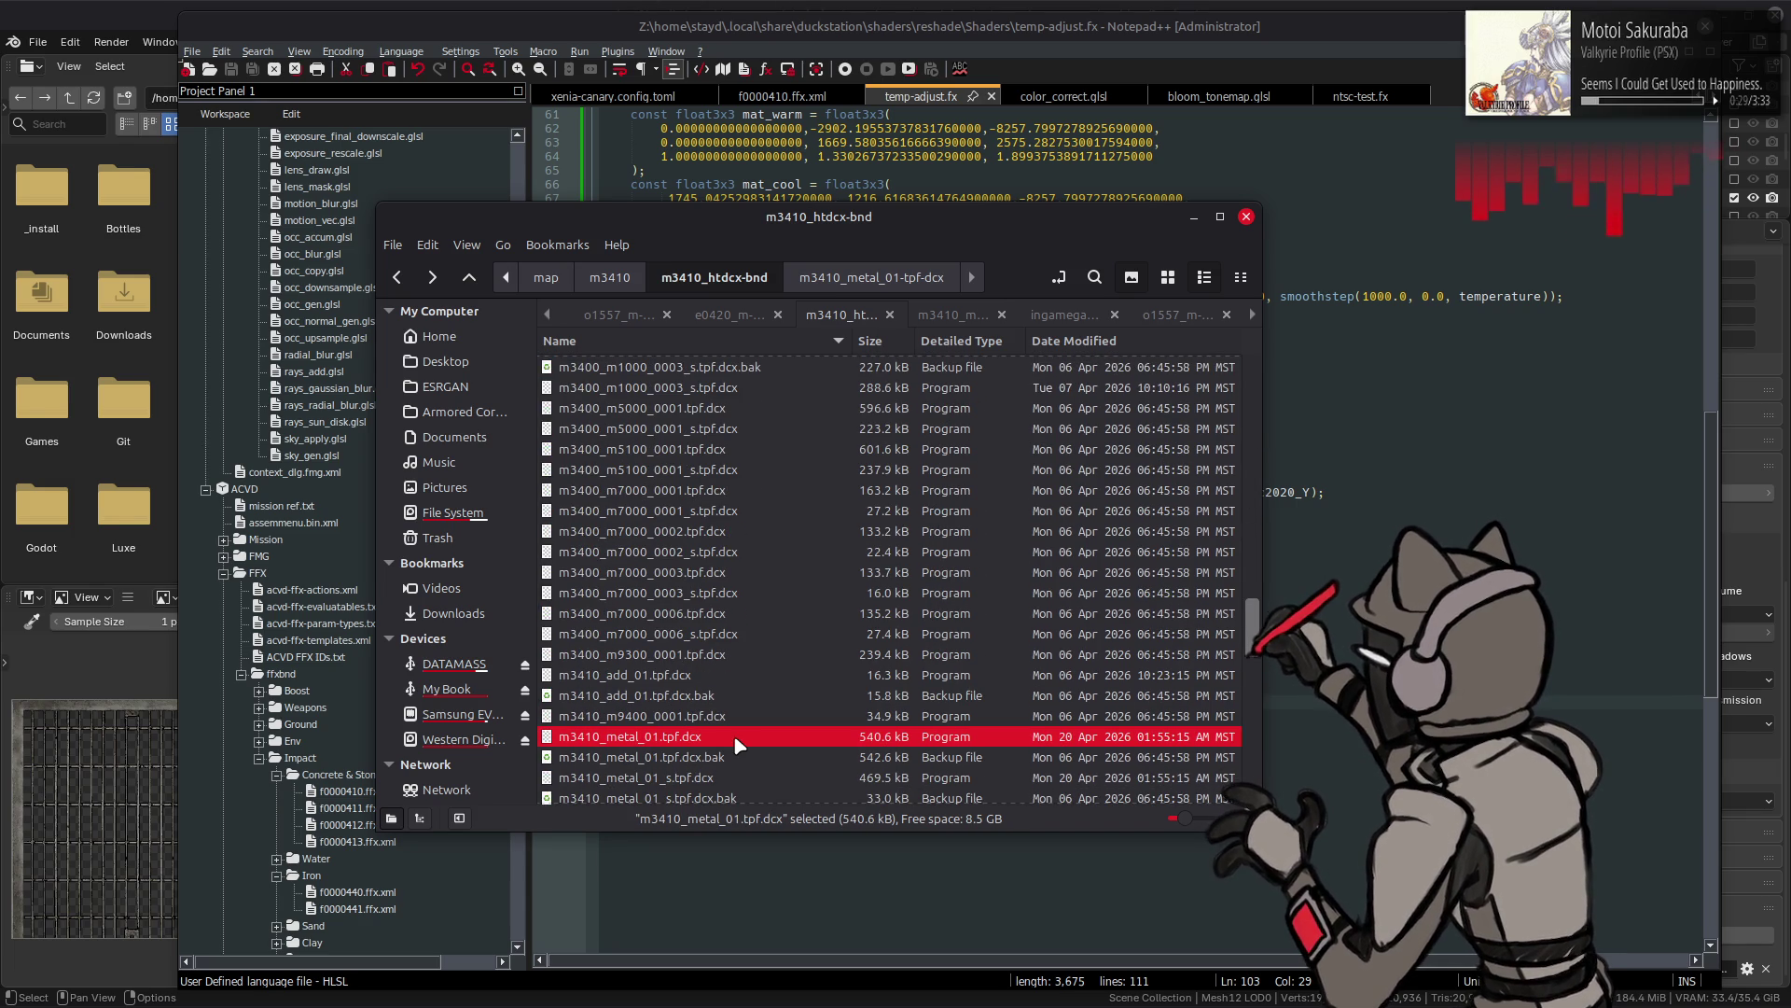
{"action": "left_click", "coordinate": [730, 760]}
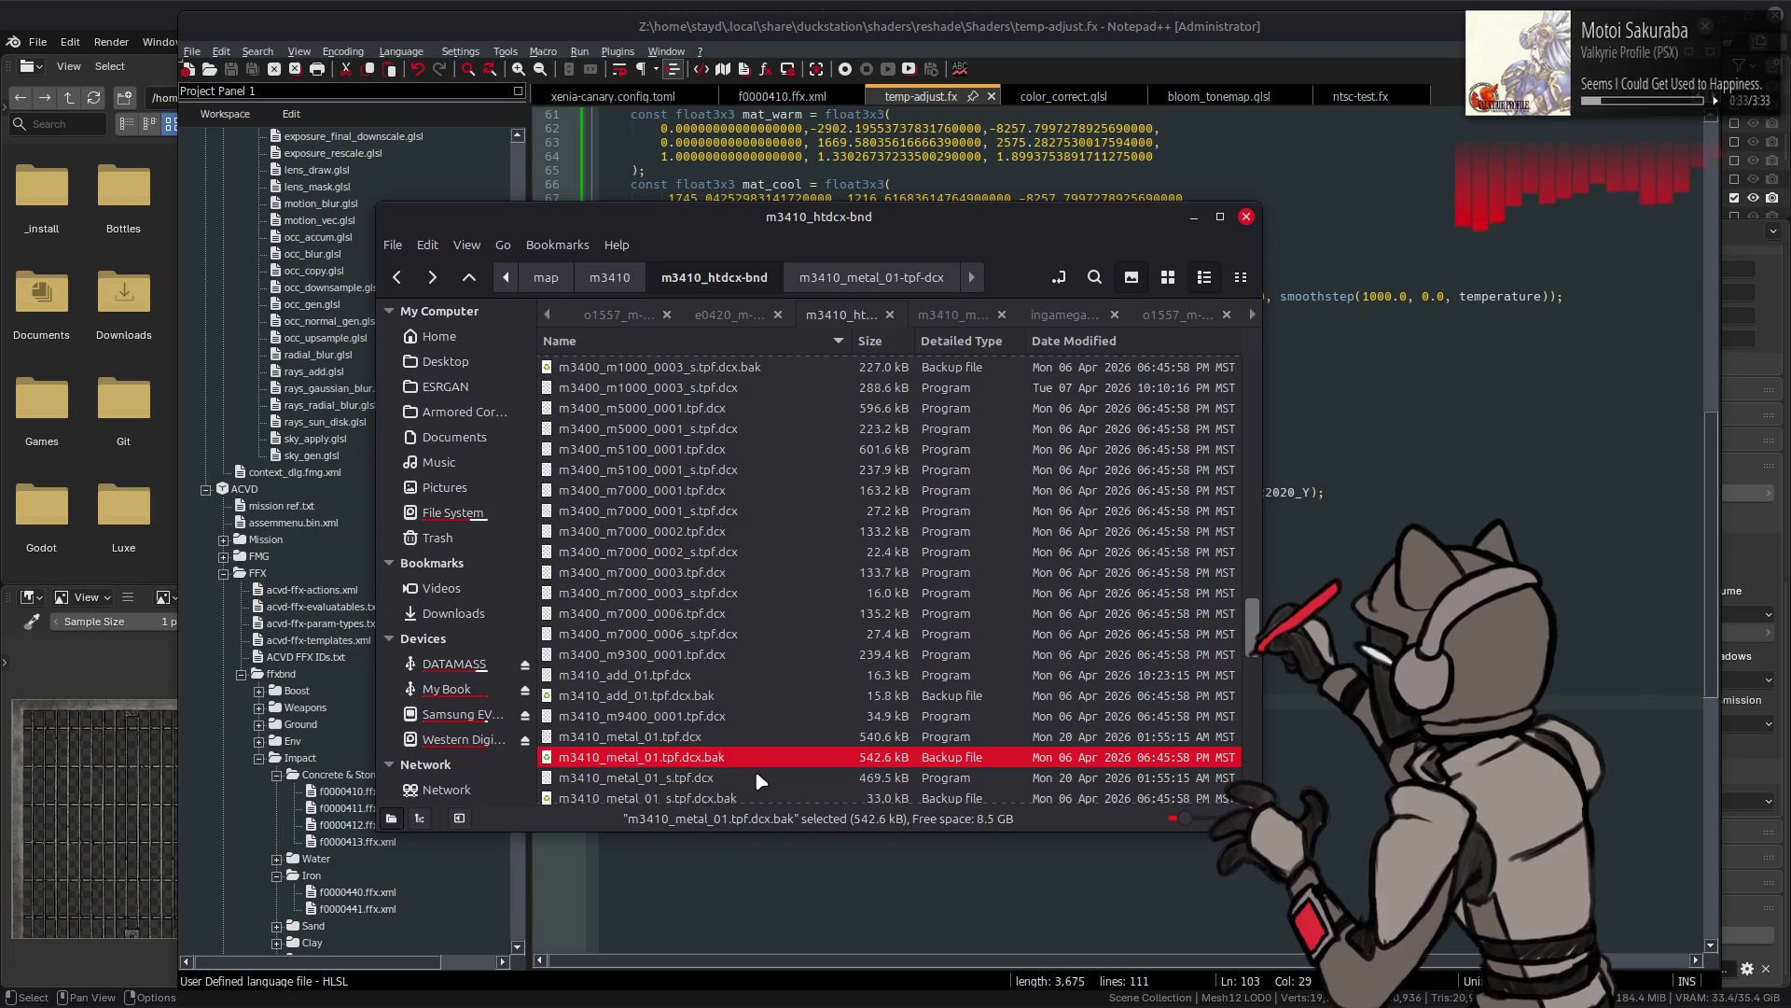
{"action": "left_click", "coordinate": [754, 776]}
{"action": "scroll", "coordinate": [753, 770], "scroll_direction": "down", "scroll_amount": 1}
{"action": "left_click", "coordinate": [755, 742]}
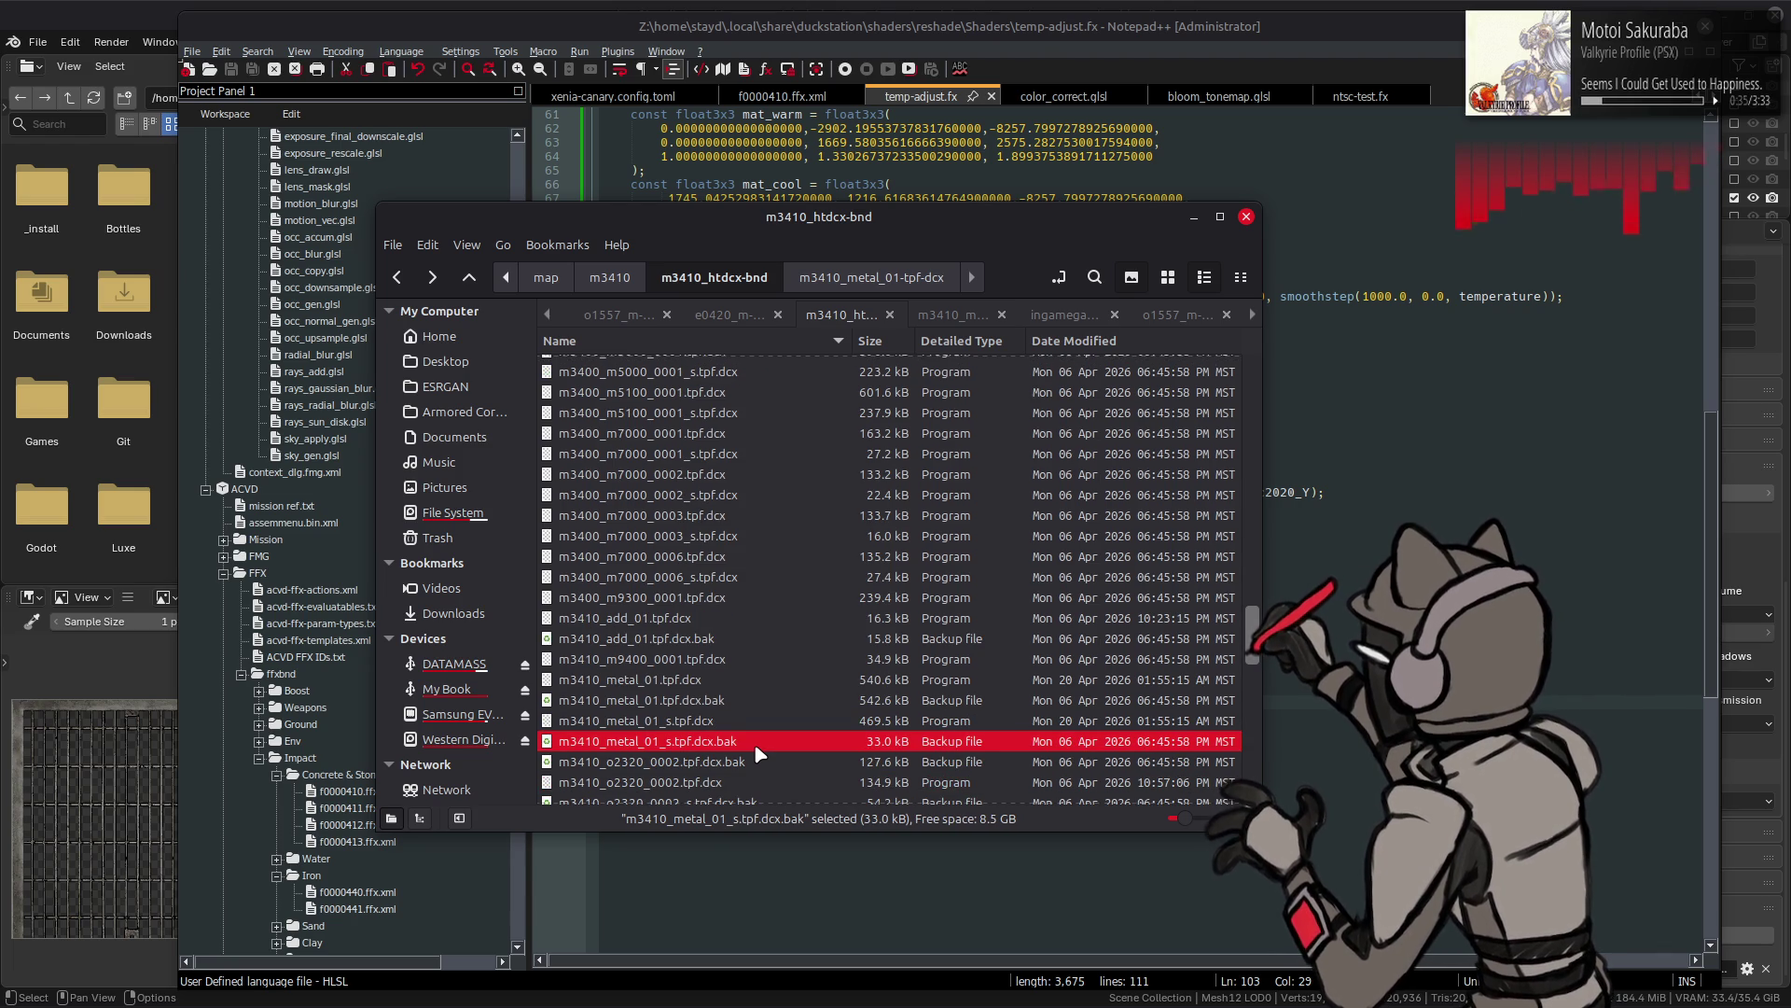
{"action": "scroll", "coordinate": [760, 748], "scroll_direction": "down", "scroll_amount": 1}
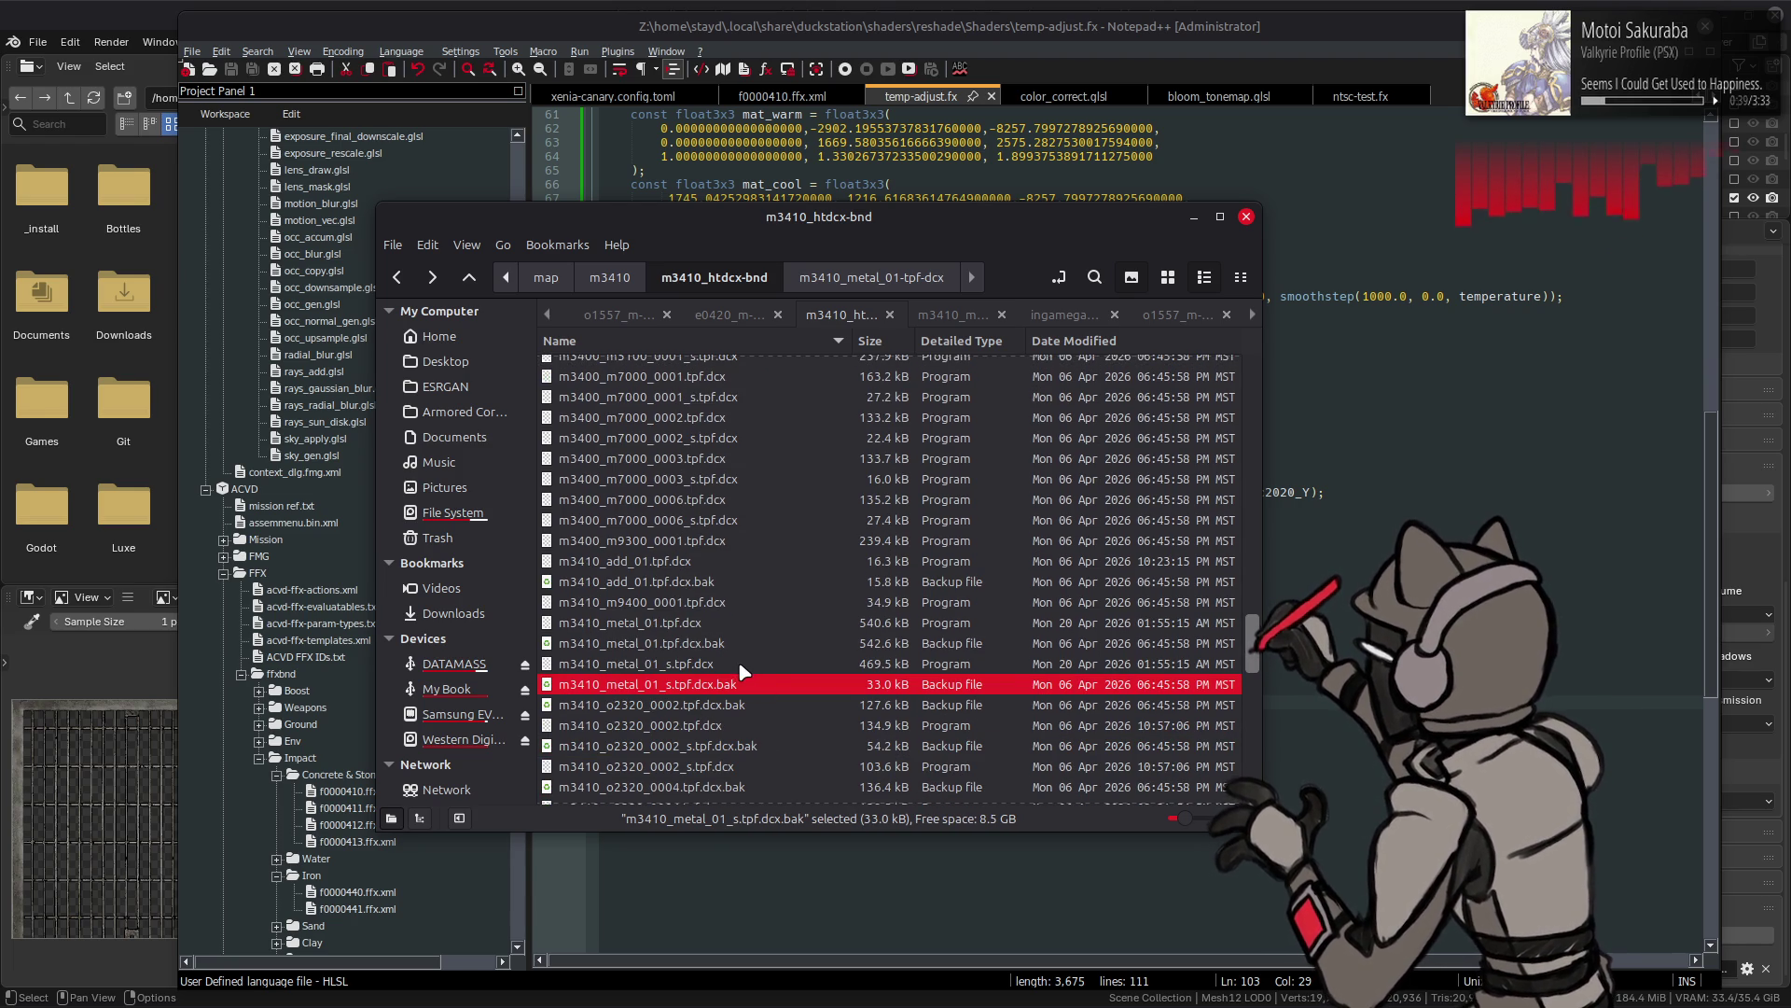
{"action": "scroll", "coordinate": [737, 660], "scroll_direction": "up", "scroll_amount": 10}
{"action": "scroll", "coordinate": [738, 660], "scroll_direction": "up", "scroll_amount": 3}
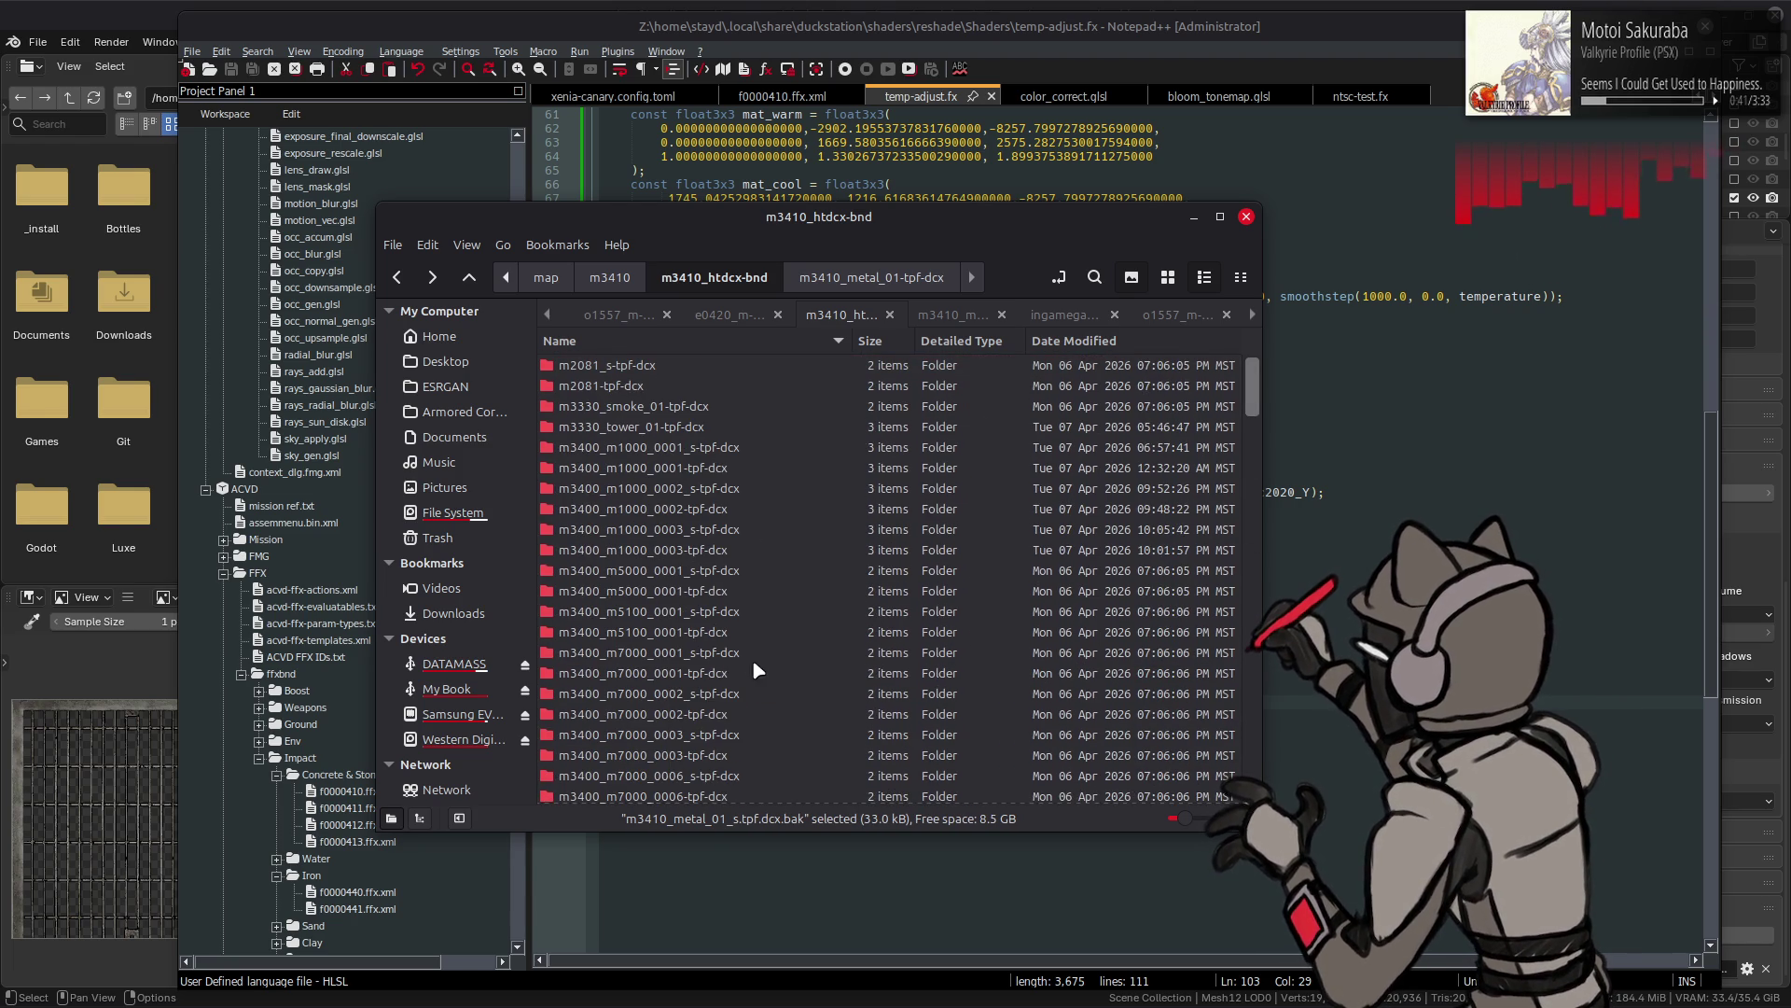
{"action": "left_click", "coordinate": [609, 6]}
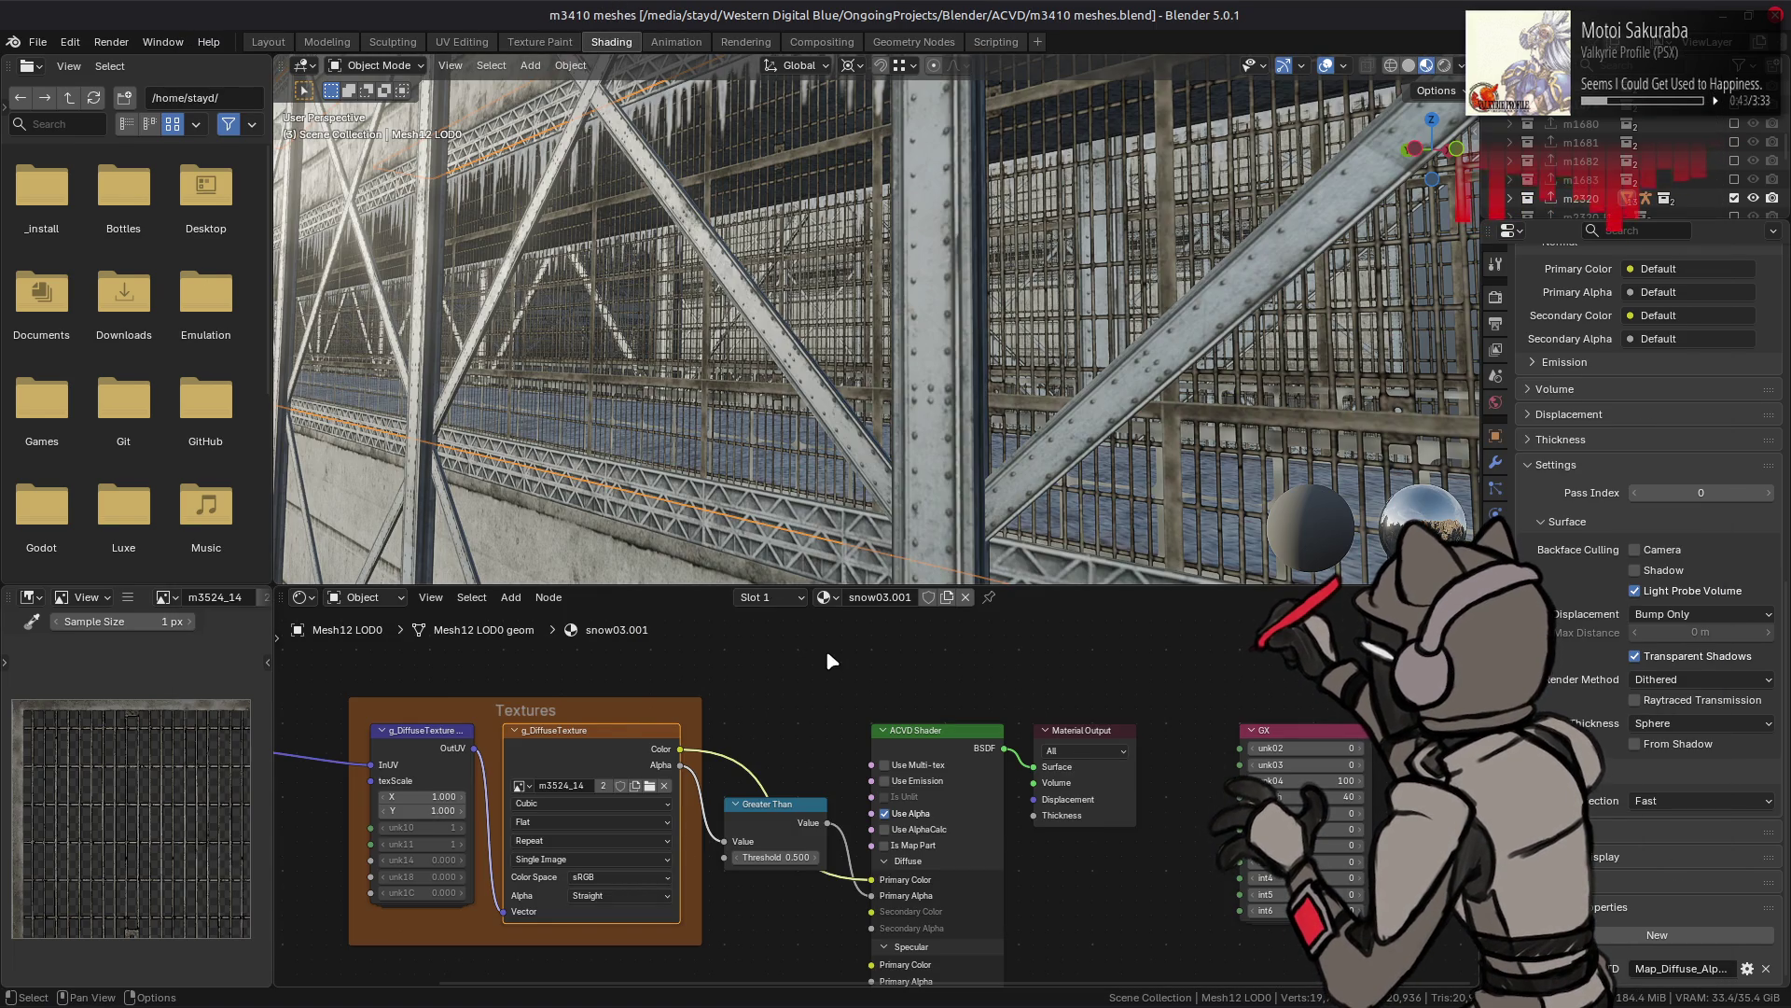
- Open m3524_14-tpf-dcx with its .dds in one Nemo tab and go up to m3410_htdcx-bnd in the other
{"action": "key", "text": "alt+Tab"}
{"action": "scroll", "coordinate": [827, 624], "scroll_direction": "down", "scroll_amount": 1}
{"action": "scroll", "coordinate": [751, 613], "scroll_direction": "down", "scroll_amount": 2}
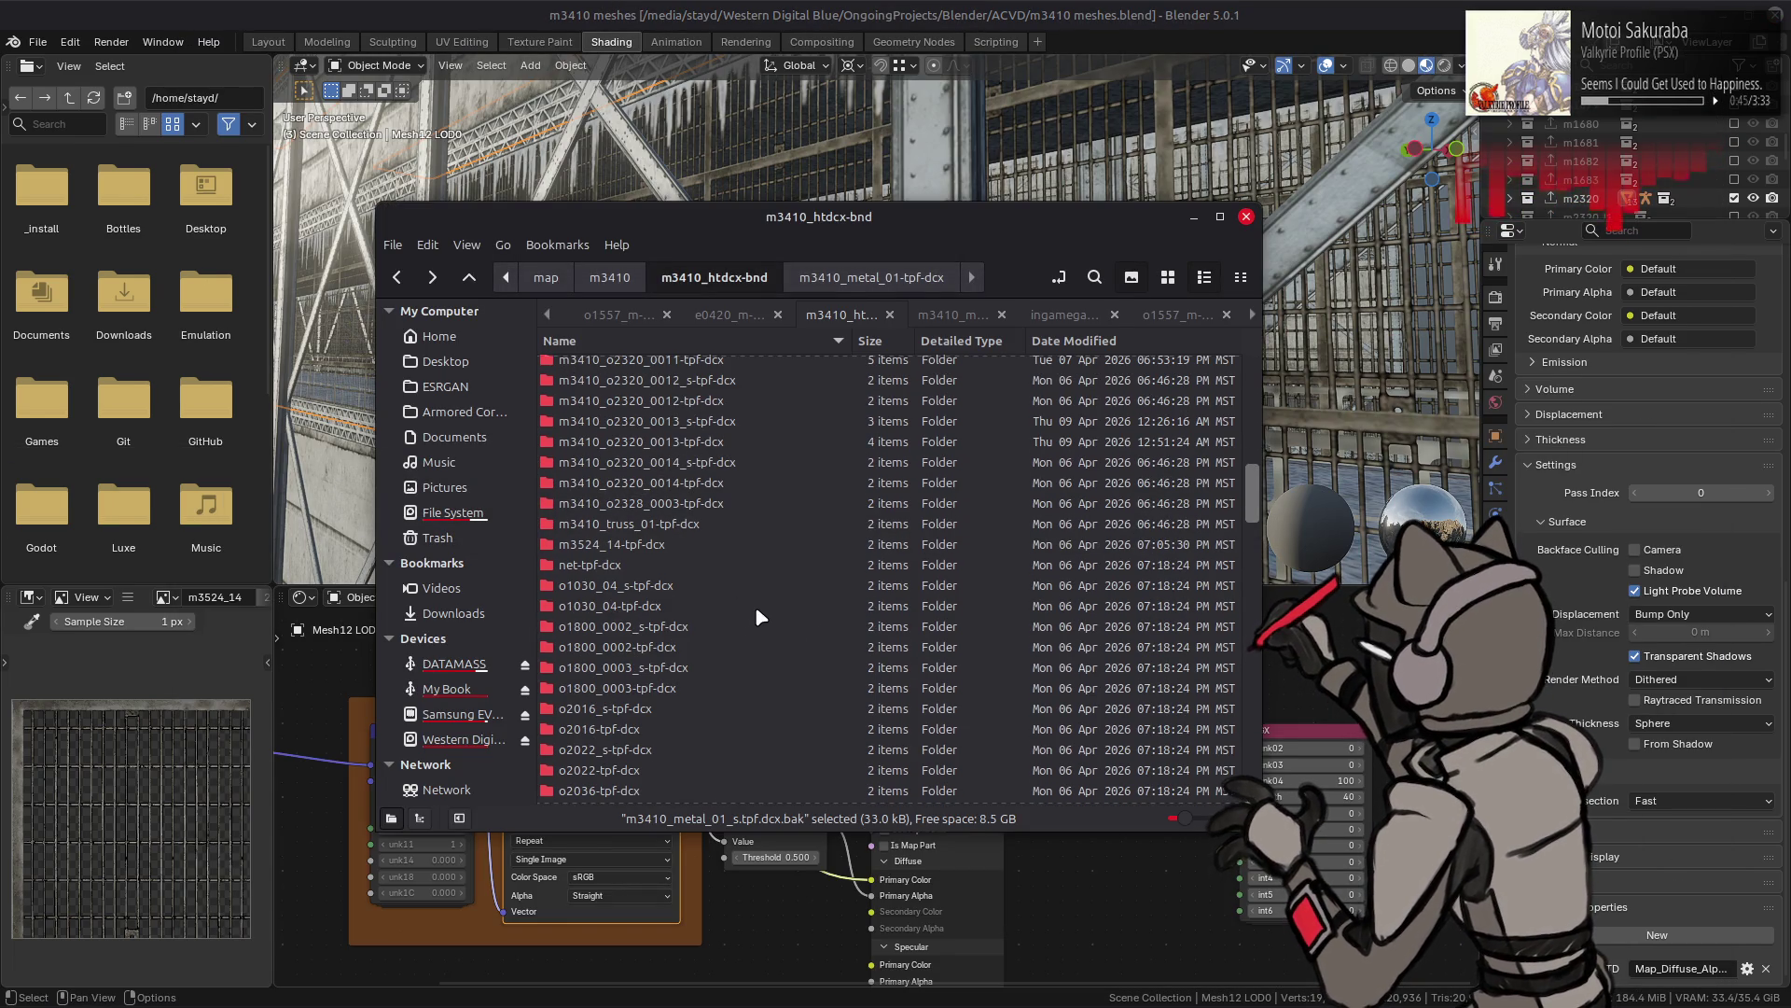
{"action": "double_click", "coordinate": [705, 545]}
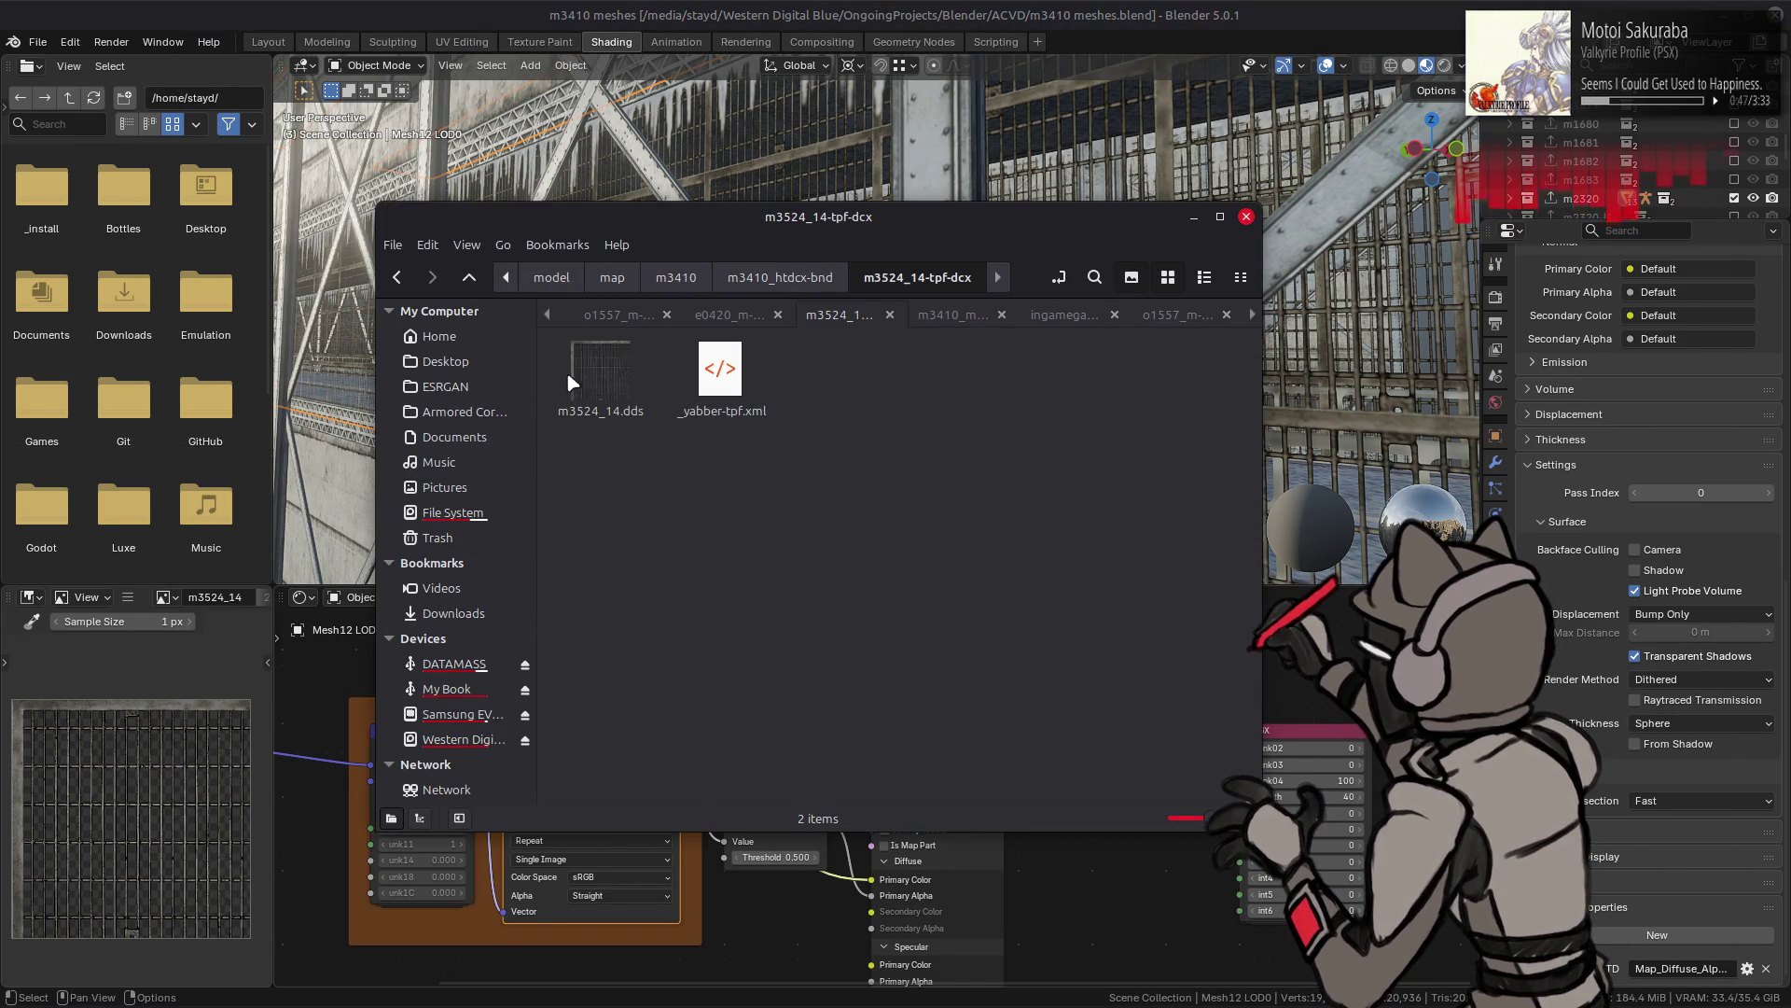
{"action": "left_click", "coordinate": [579, 371]}
{"action": "key", "text": "ctrl+c"}
{"action": "key", "text": "ctrl+v"}
{"action": "key", "text": "ctrl+Page_Down"}
{"action": "key", "text": "BackSpace"}
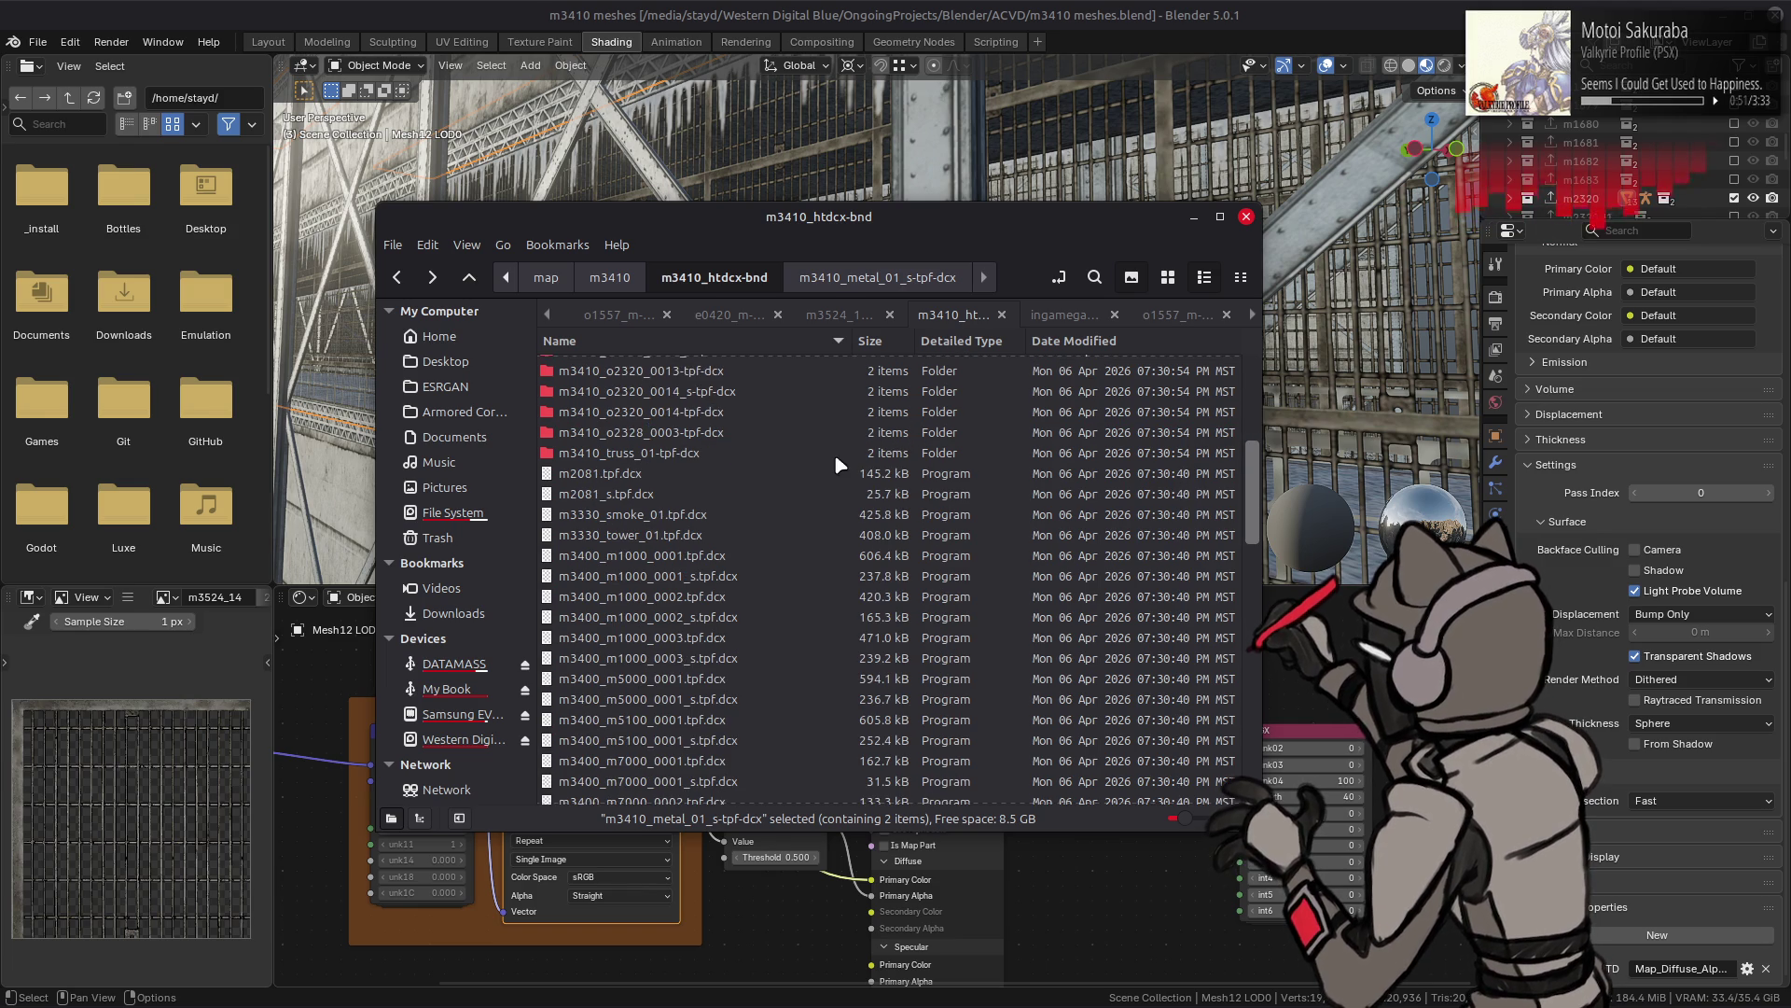
{"action": "scroll", "coordinate": [886, 571], "scroll_direction": "down", "scroll_amount": 10}
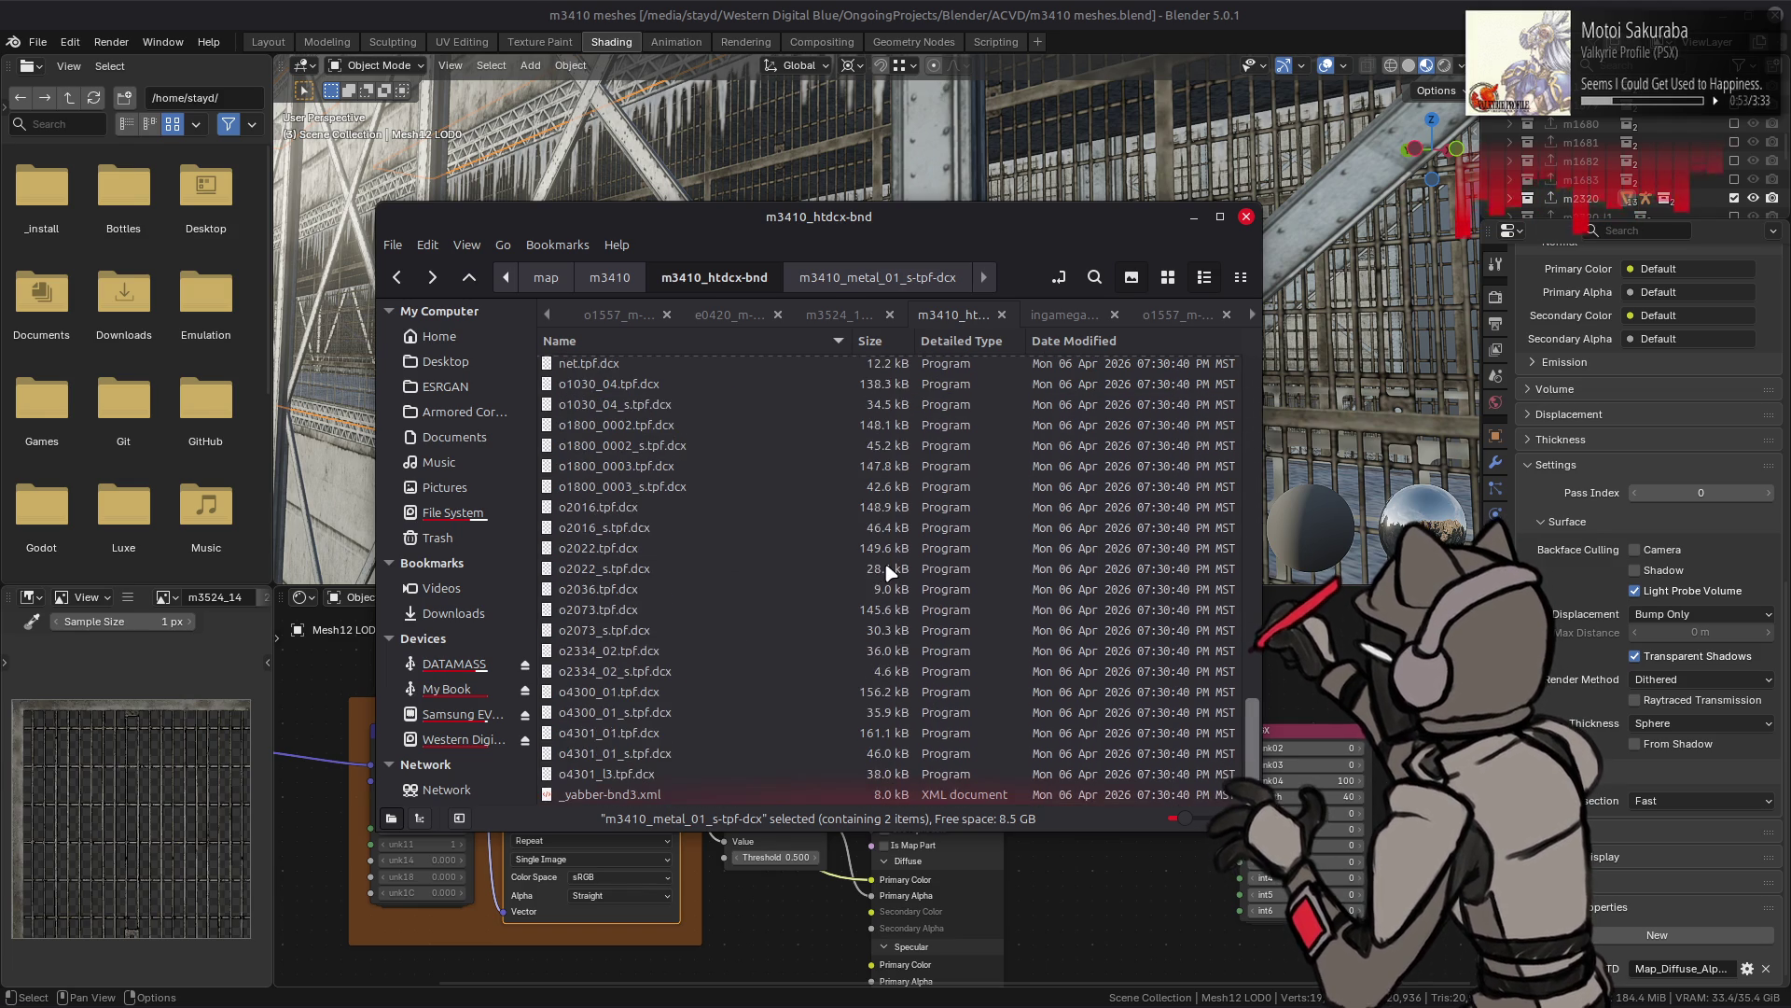
{"action": "scroll", "coordinate": [775, 581], "scroll_direction": "up", "scroll_amount": 4}
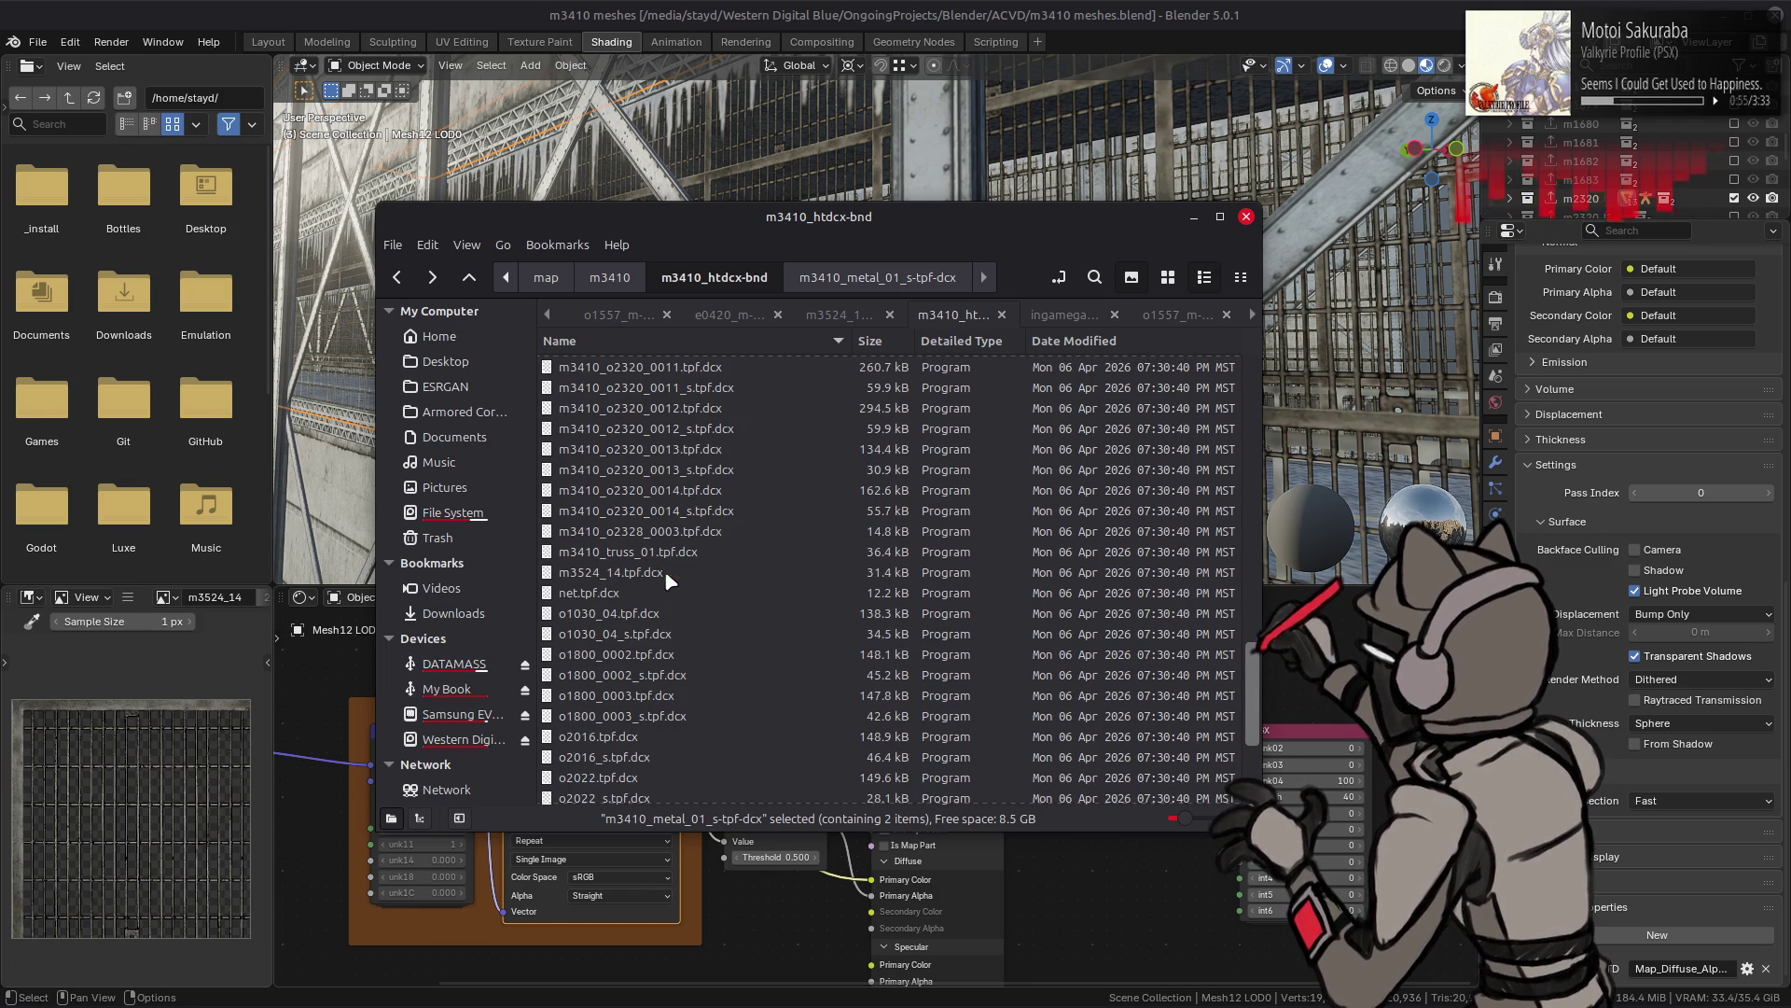
- Unpack m3524_14.tpf.dcx with YabberExtended and copy the fresh m3524_14.dds
{"action": "right_click", "coordinate": [665, 571]}
{"action": "left_click", "coordinate": [773, 588]}
{"action": "scroll", "coordinate": [777, 588], "scroll_direction": "up", "scroll_amount": 5}
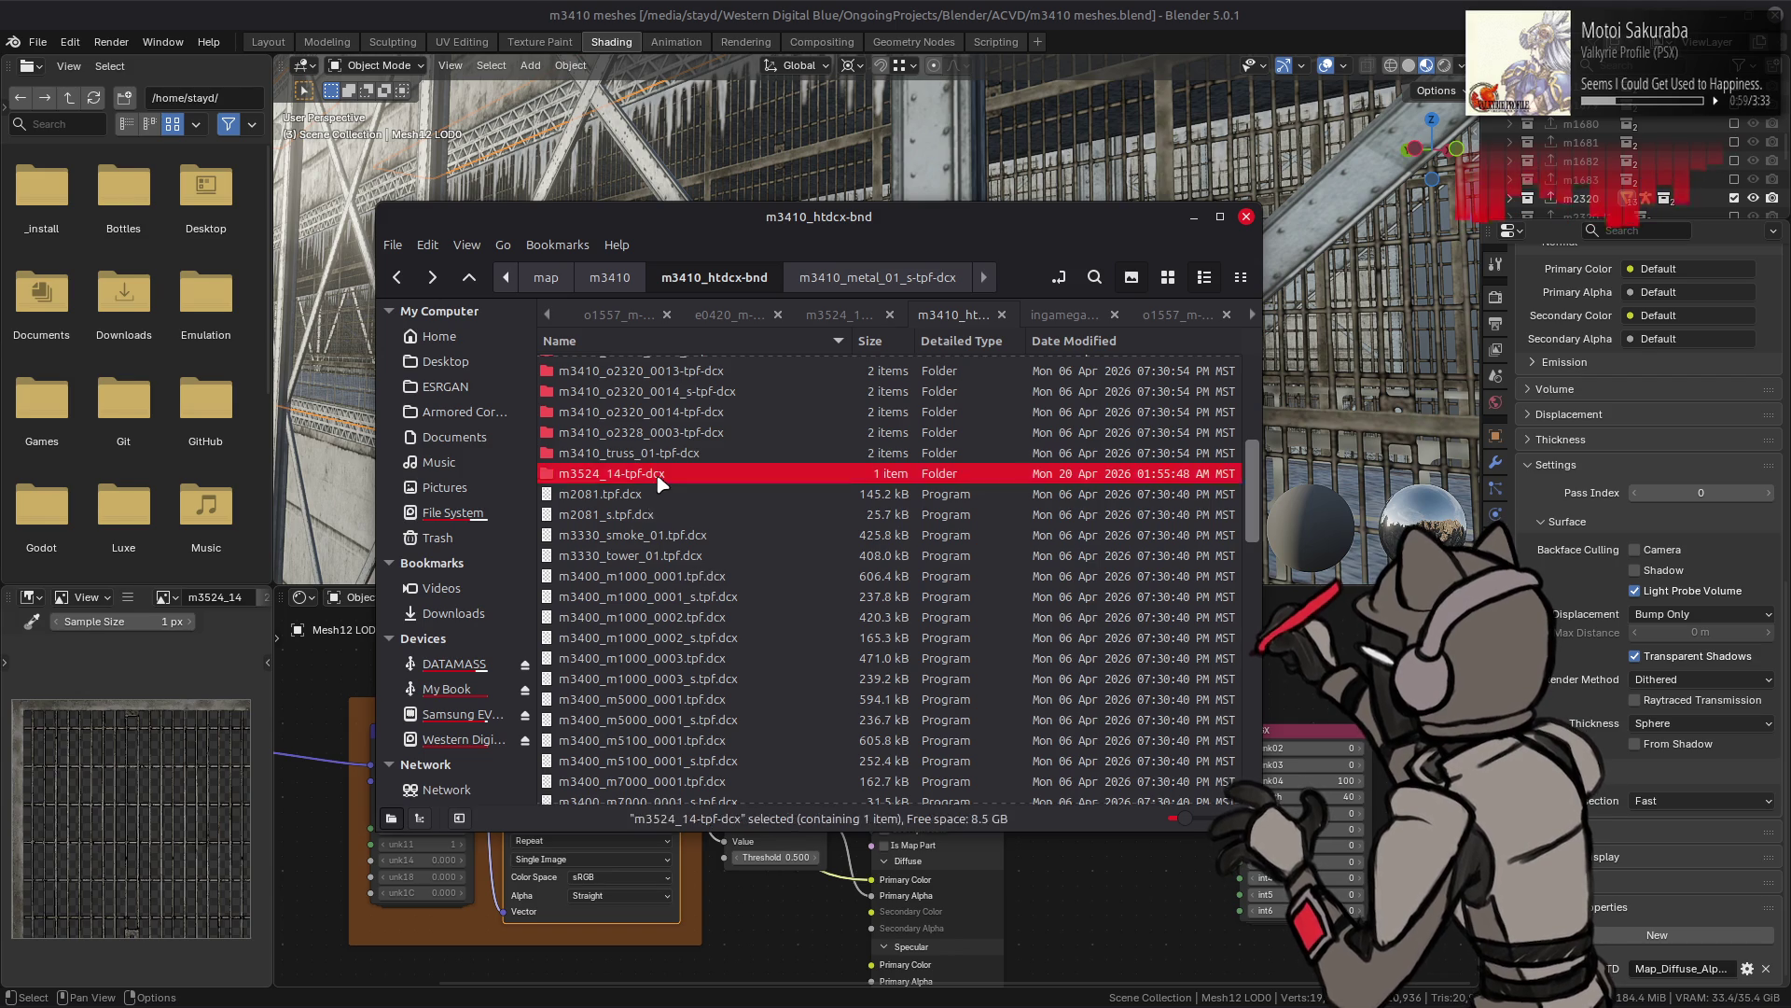
{"action": "double_click", "coordinate": [655, 473]}
{"action": "left_click", "coordinate": [659, 365]}
{"action": "key", "text": "ctrl+c"}
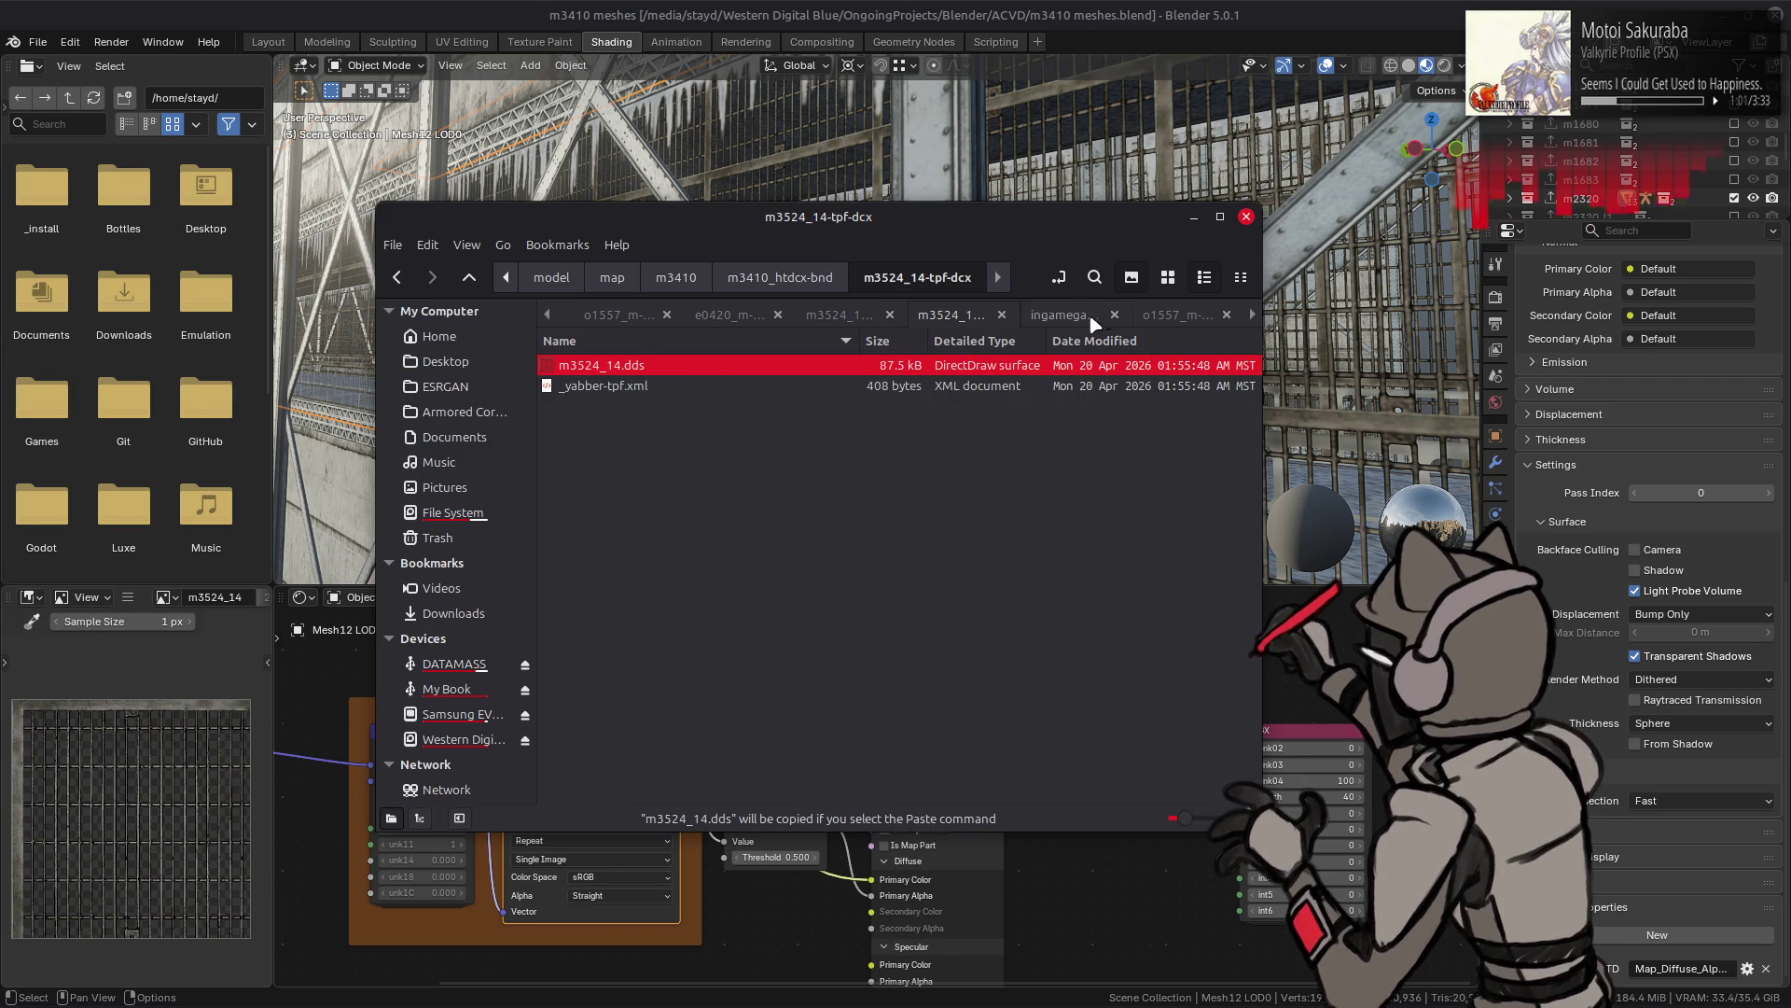
- Paste the texture into the older m3524_14 folder, replacing the existing m3524_14.dds
{"action": "left_click", "coordinate": [840, 319]}
{"action": "key", "text": "ctrl+v"}
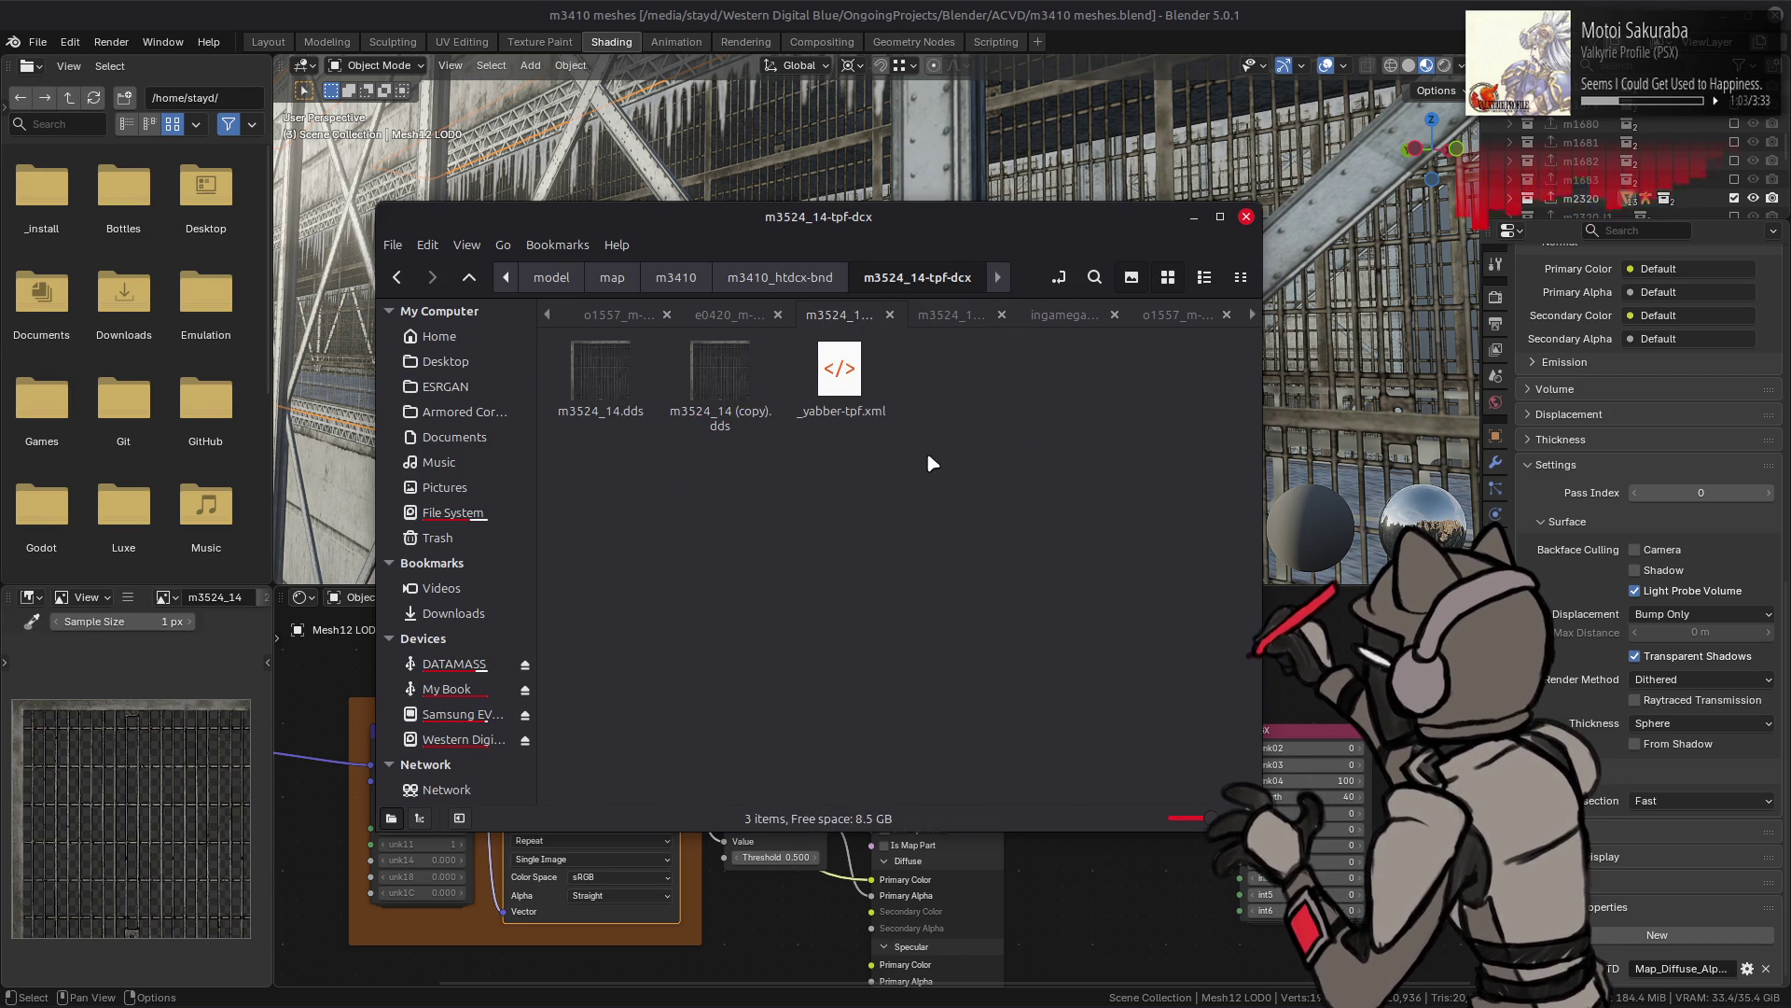
{"action": "key", "text": "ctrl+v"}
{"action": "left_click", "coordinate": [981, 845]}
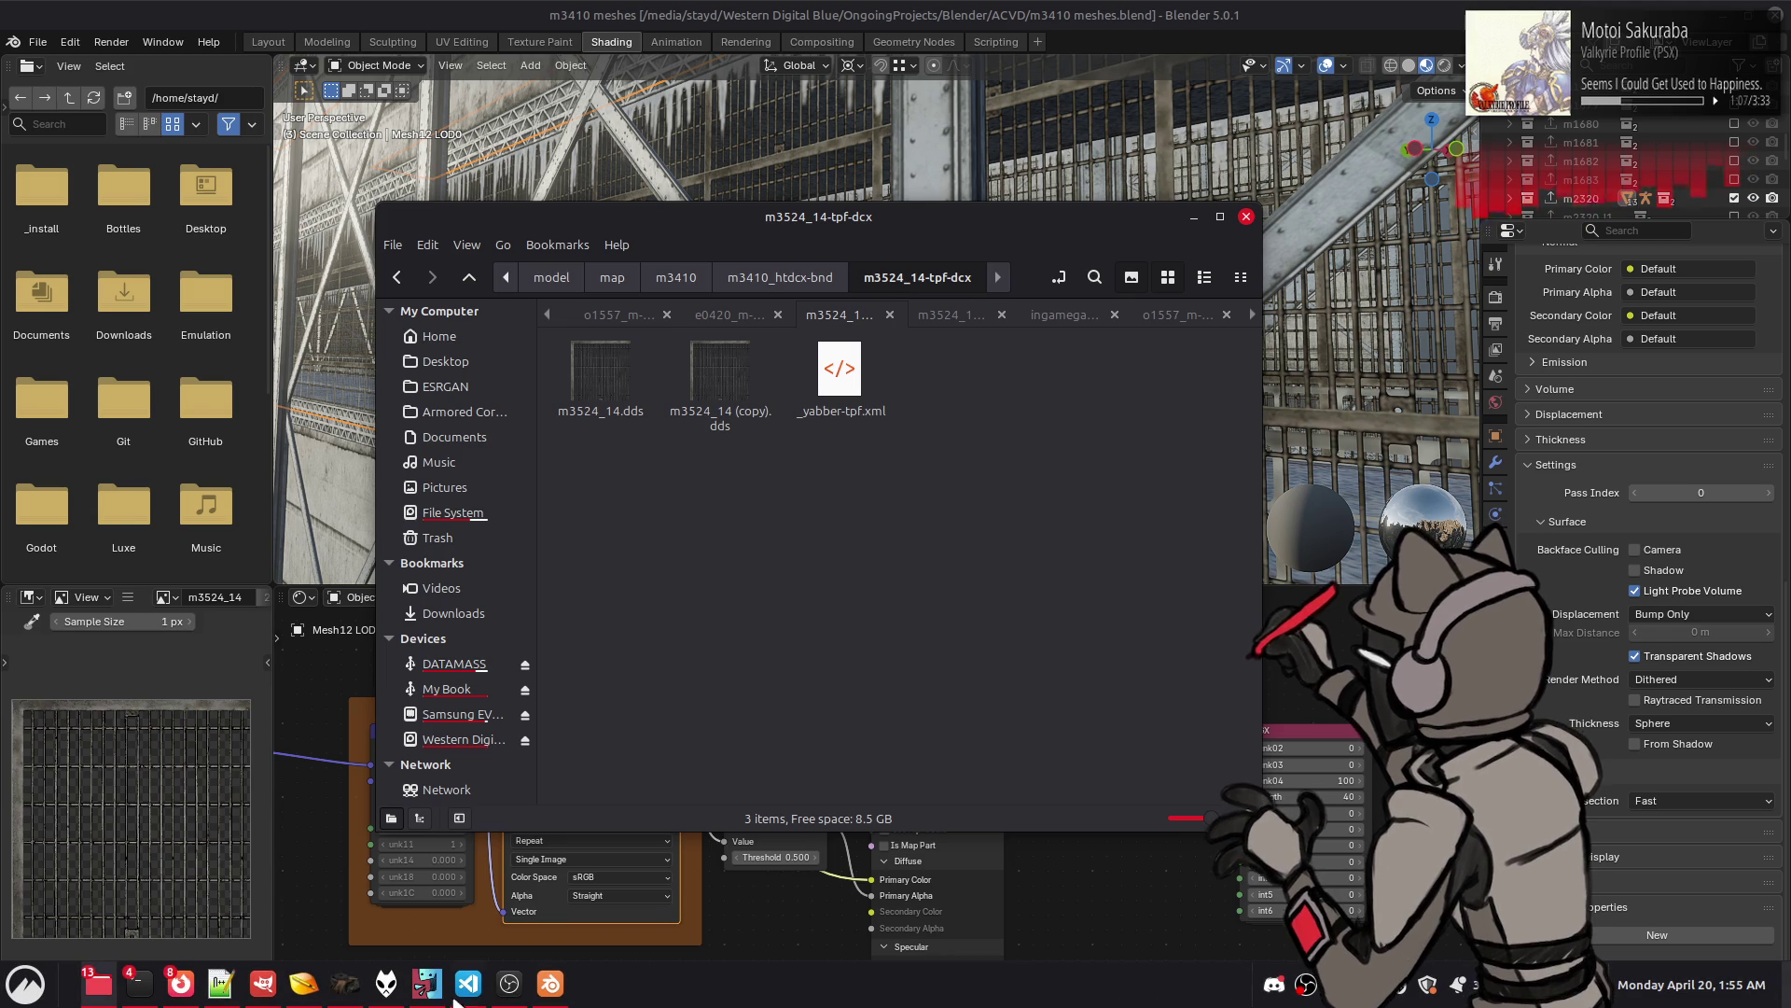
- Blank the format value 5 in _yabber-tpf.xml via Notepad++, save it, and return to GIMP
{"action": "left_click", "coordinate": [825, 384]}
{"action": "right_click", "coordinate": [825, 385]}
{"action": "mouse_move", "coordinate": [875, 420]}
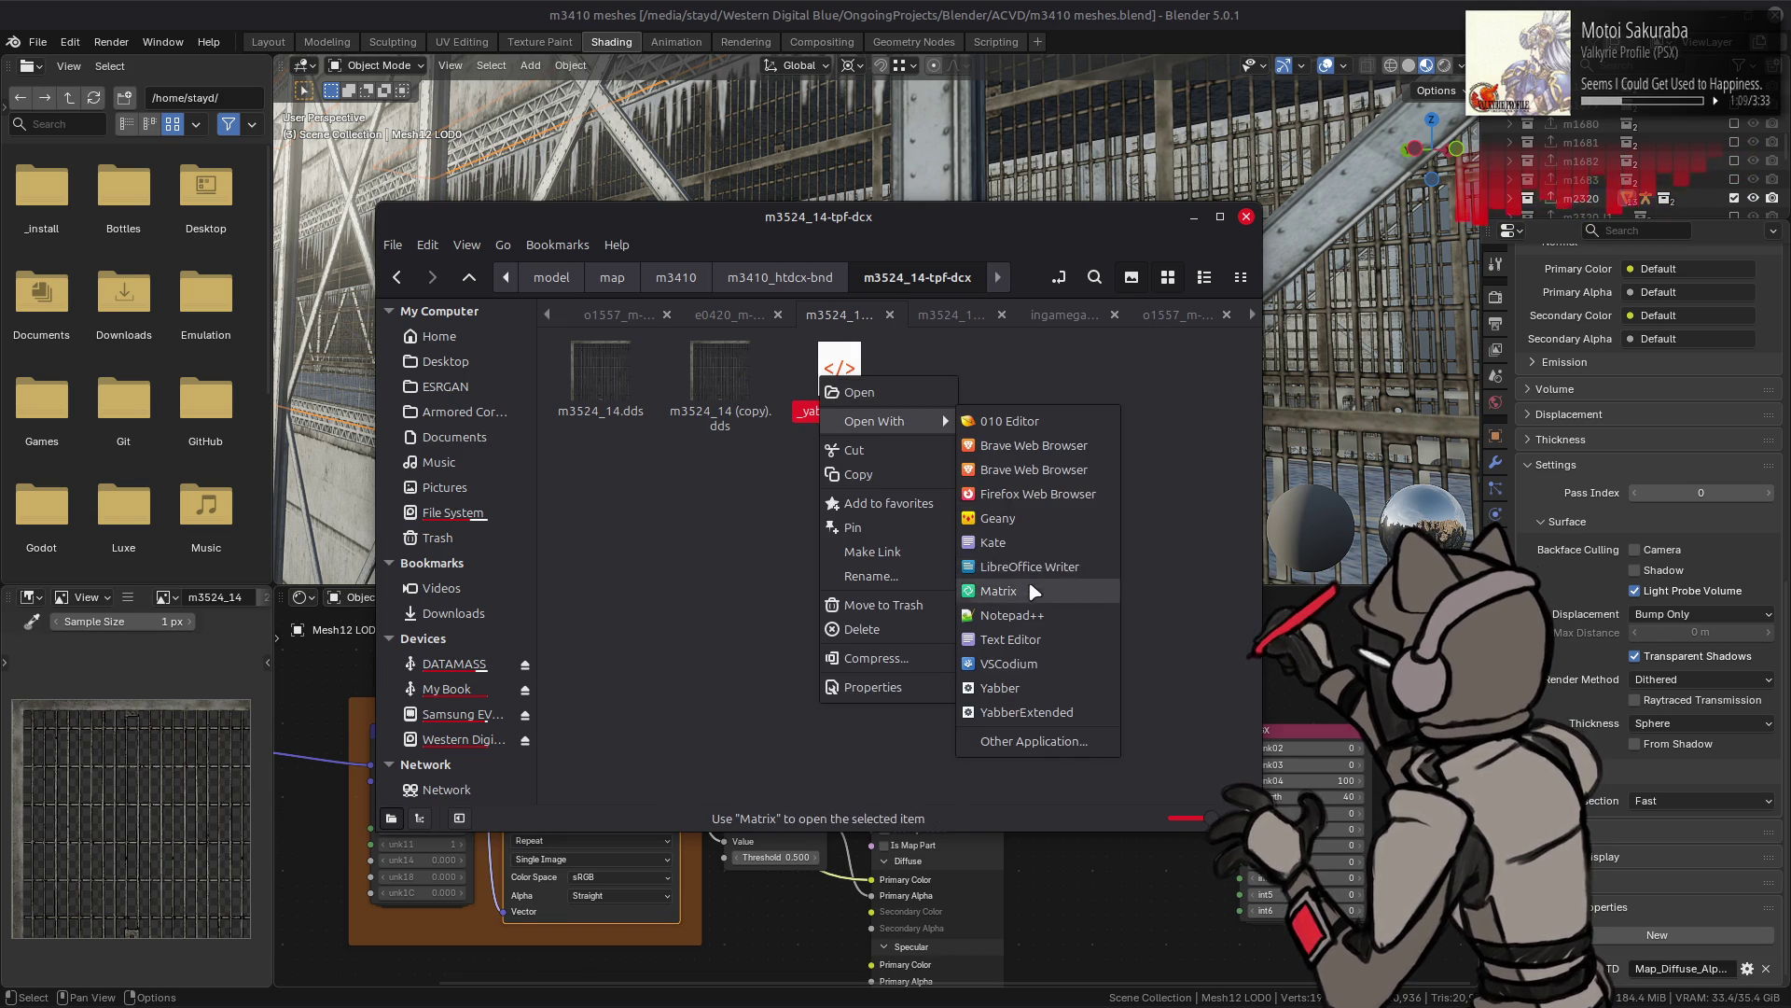
{"action": "left_click", "coordinate": [1031, 603]}
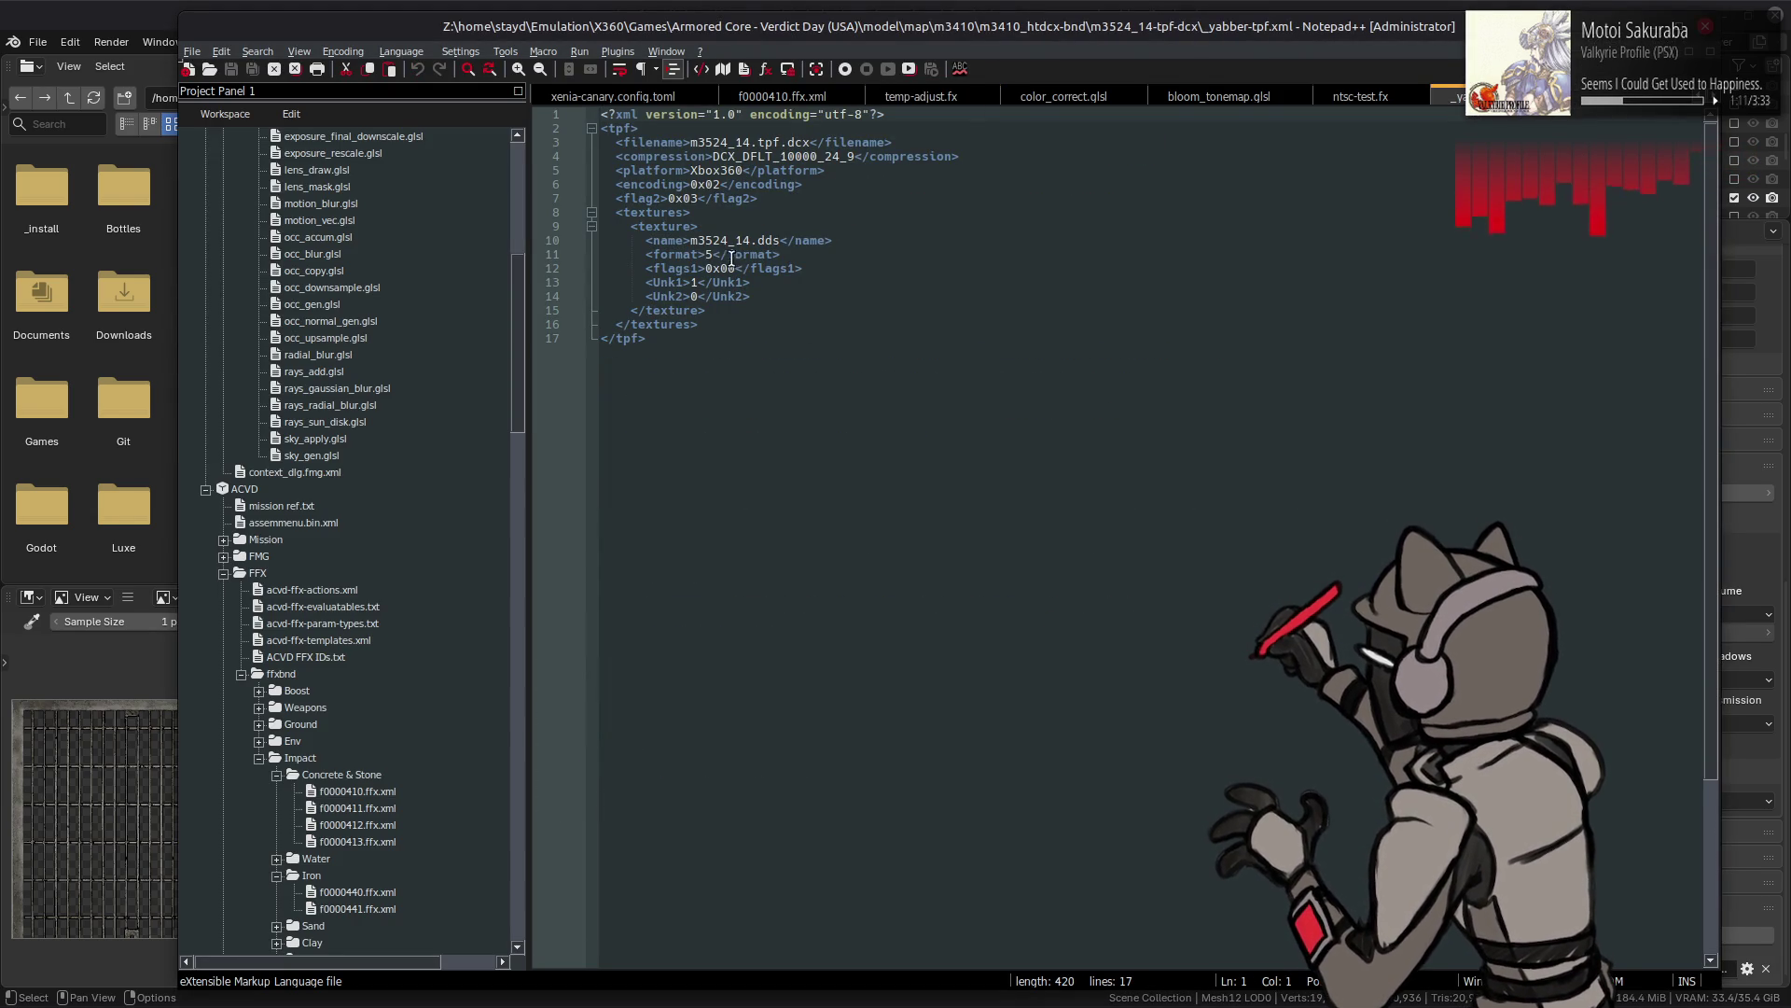
{"action": "key", "text": "BackSpace"}
{"action": "key", "text": "ctrl+s"}
{"action": "key", "text": "ctrl+w"}
{"action": "key", "text": "alt+Tab"}
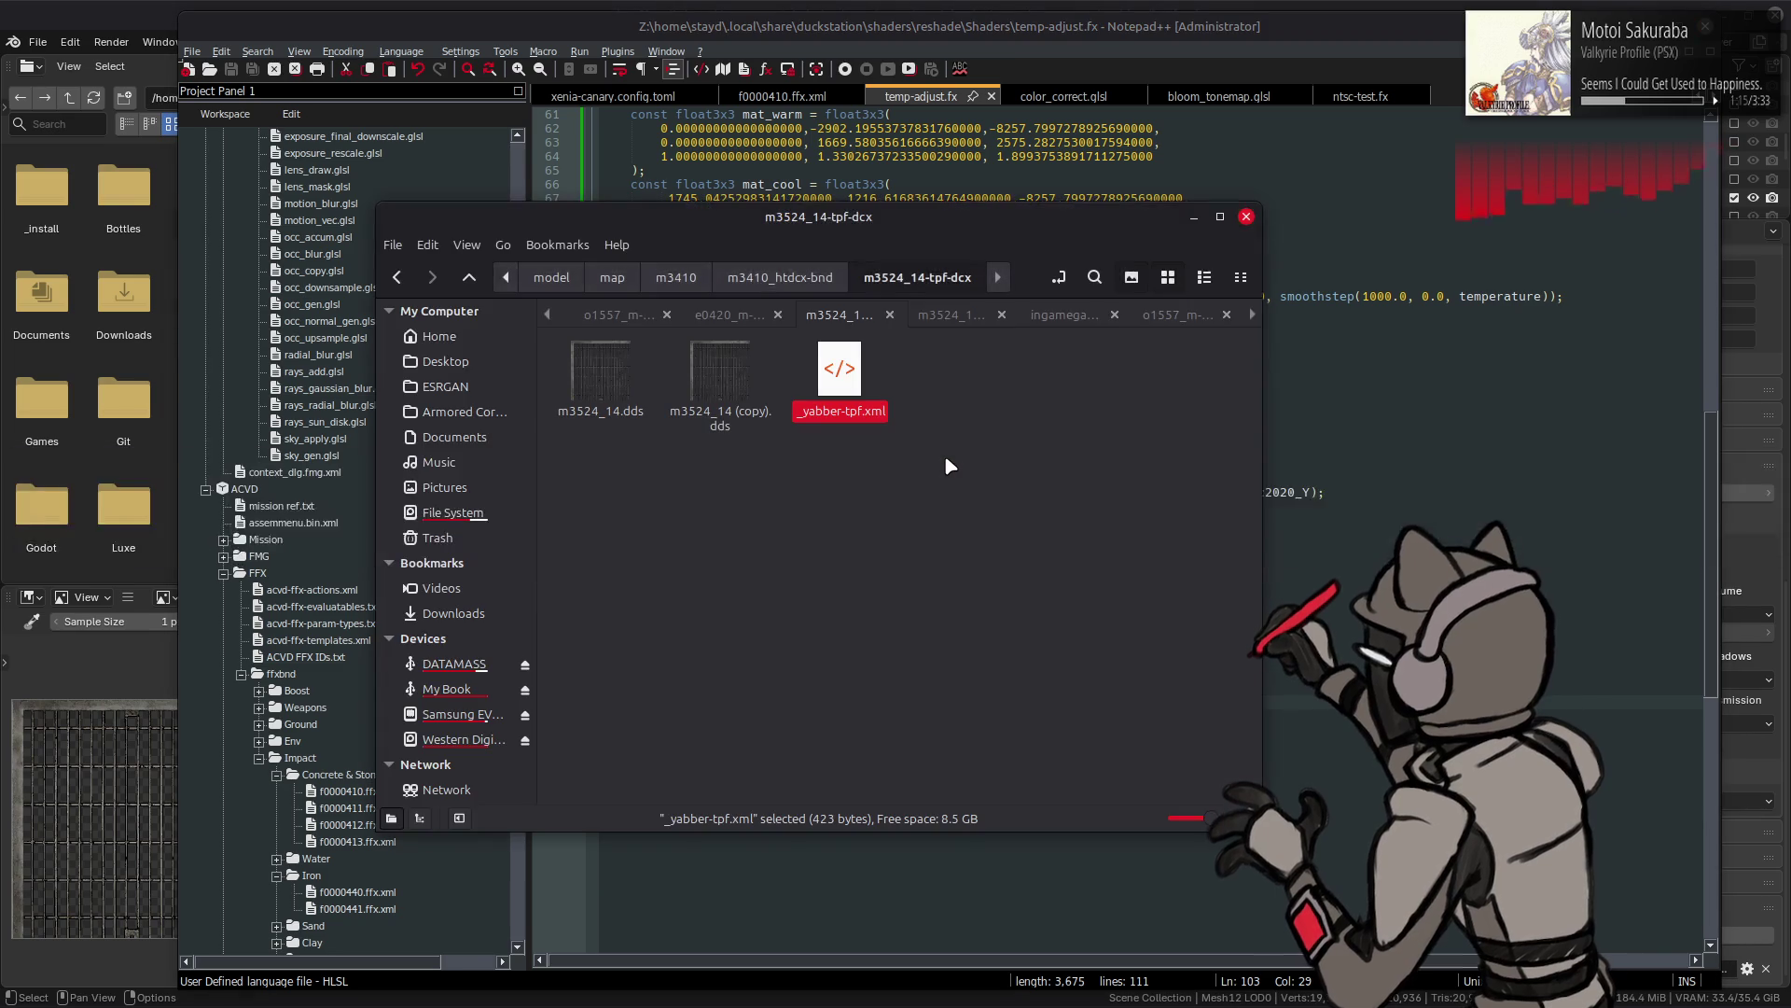
{"action": "key", "text": "alt+Tab"}
{"action": "key", "text": "alt+Tab"}
{"action": "key", "text": "alt+Tab"}
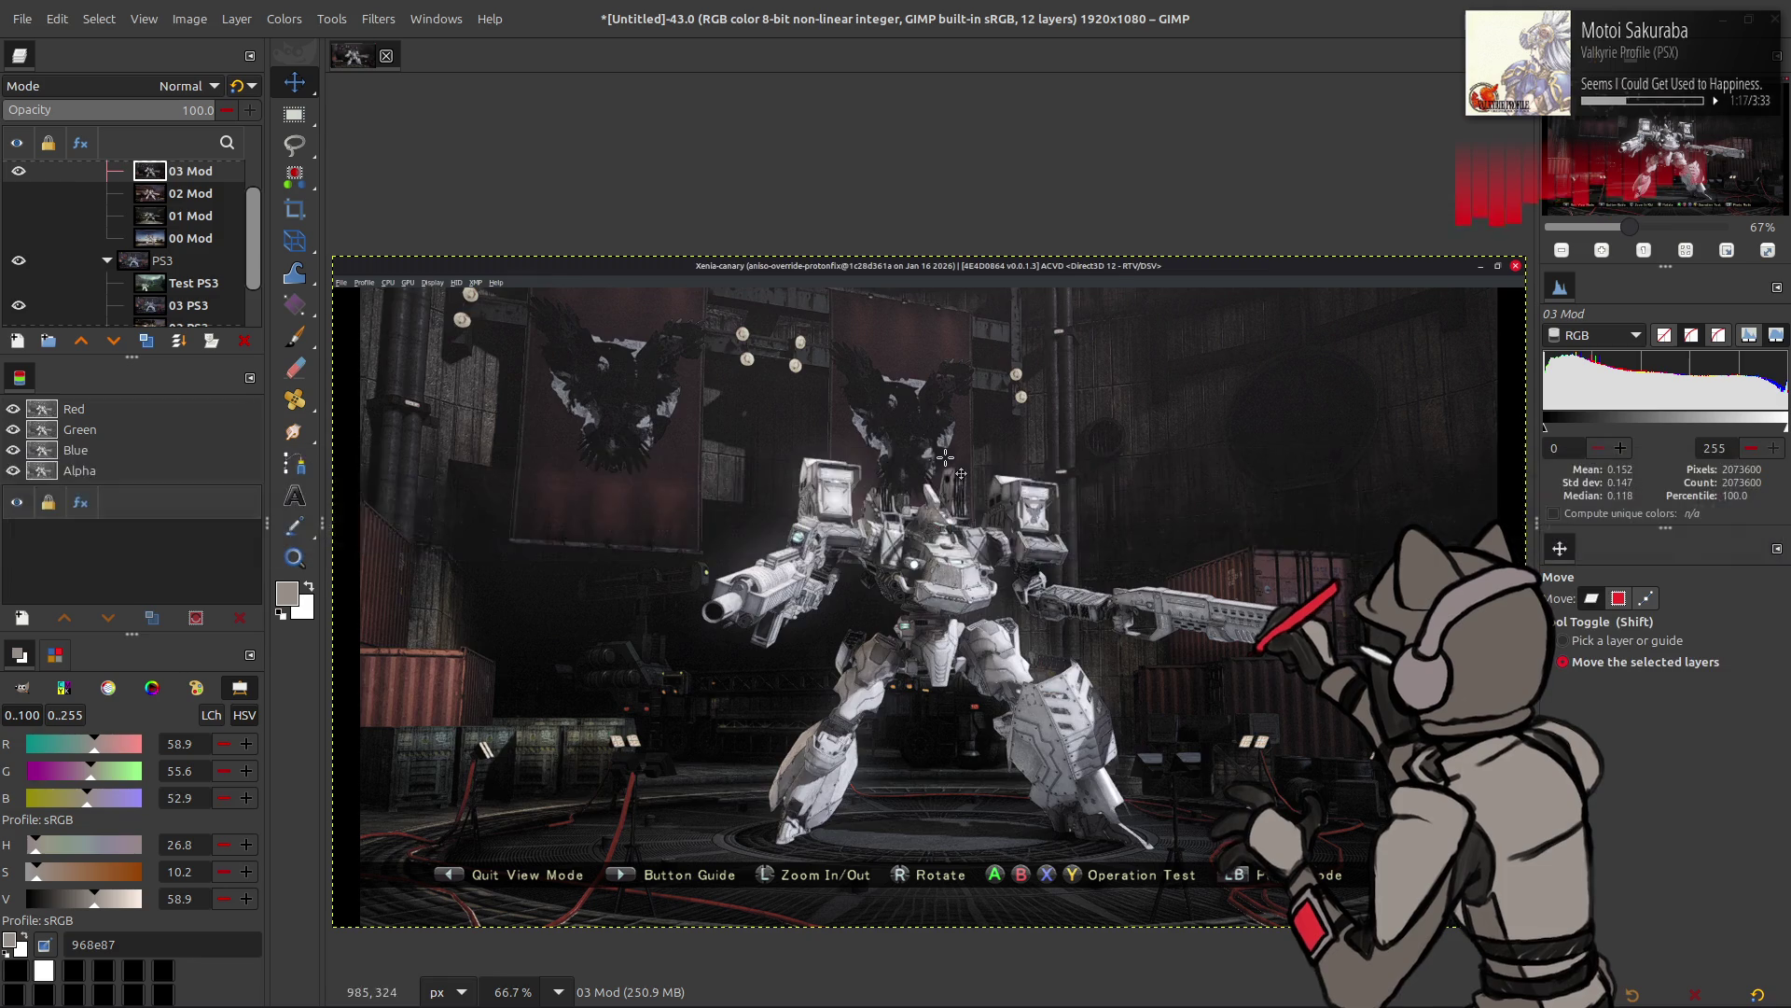
{"action": "key", "text": "alt+Tab"}
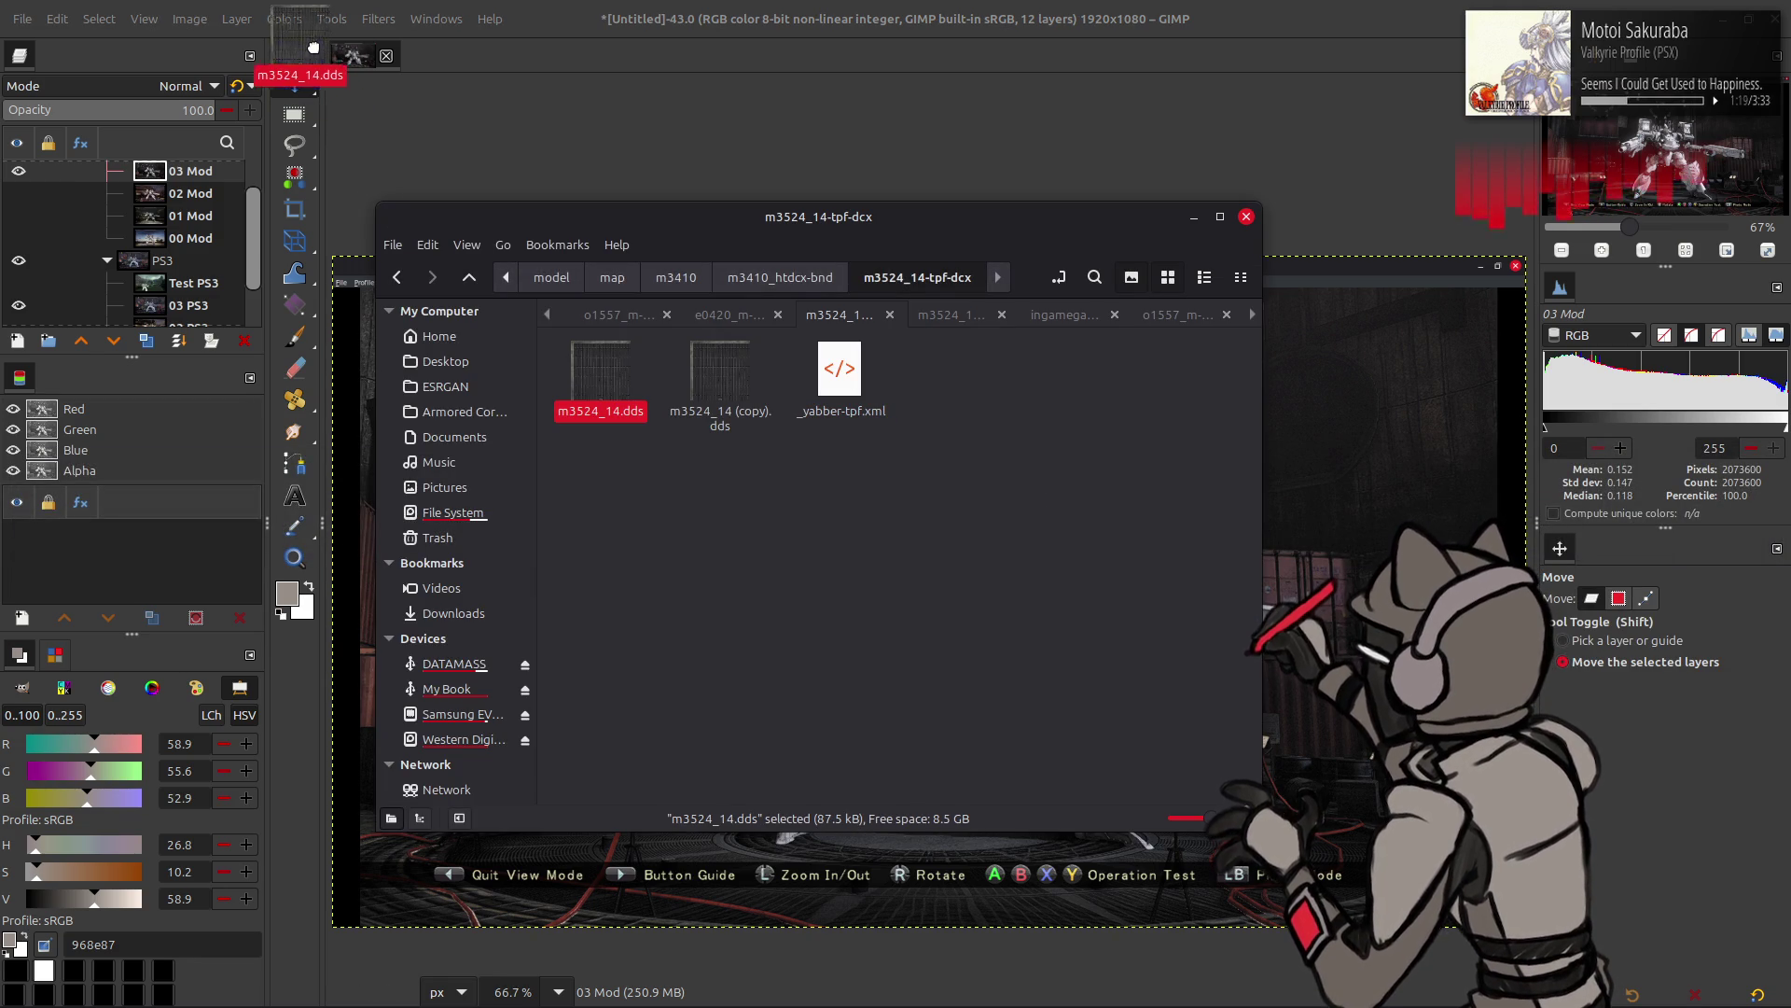
- Import m3524_14.dds, rename the layer to m3524_14, and set white as the foreground colour
{"action": "left_click_drag", "start_coordinate": [599, 375], "coordinate": [568, 10]}
{"action": "left_click", "coordinate": [1022, 570]}
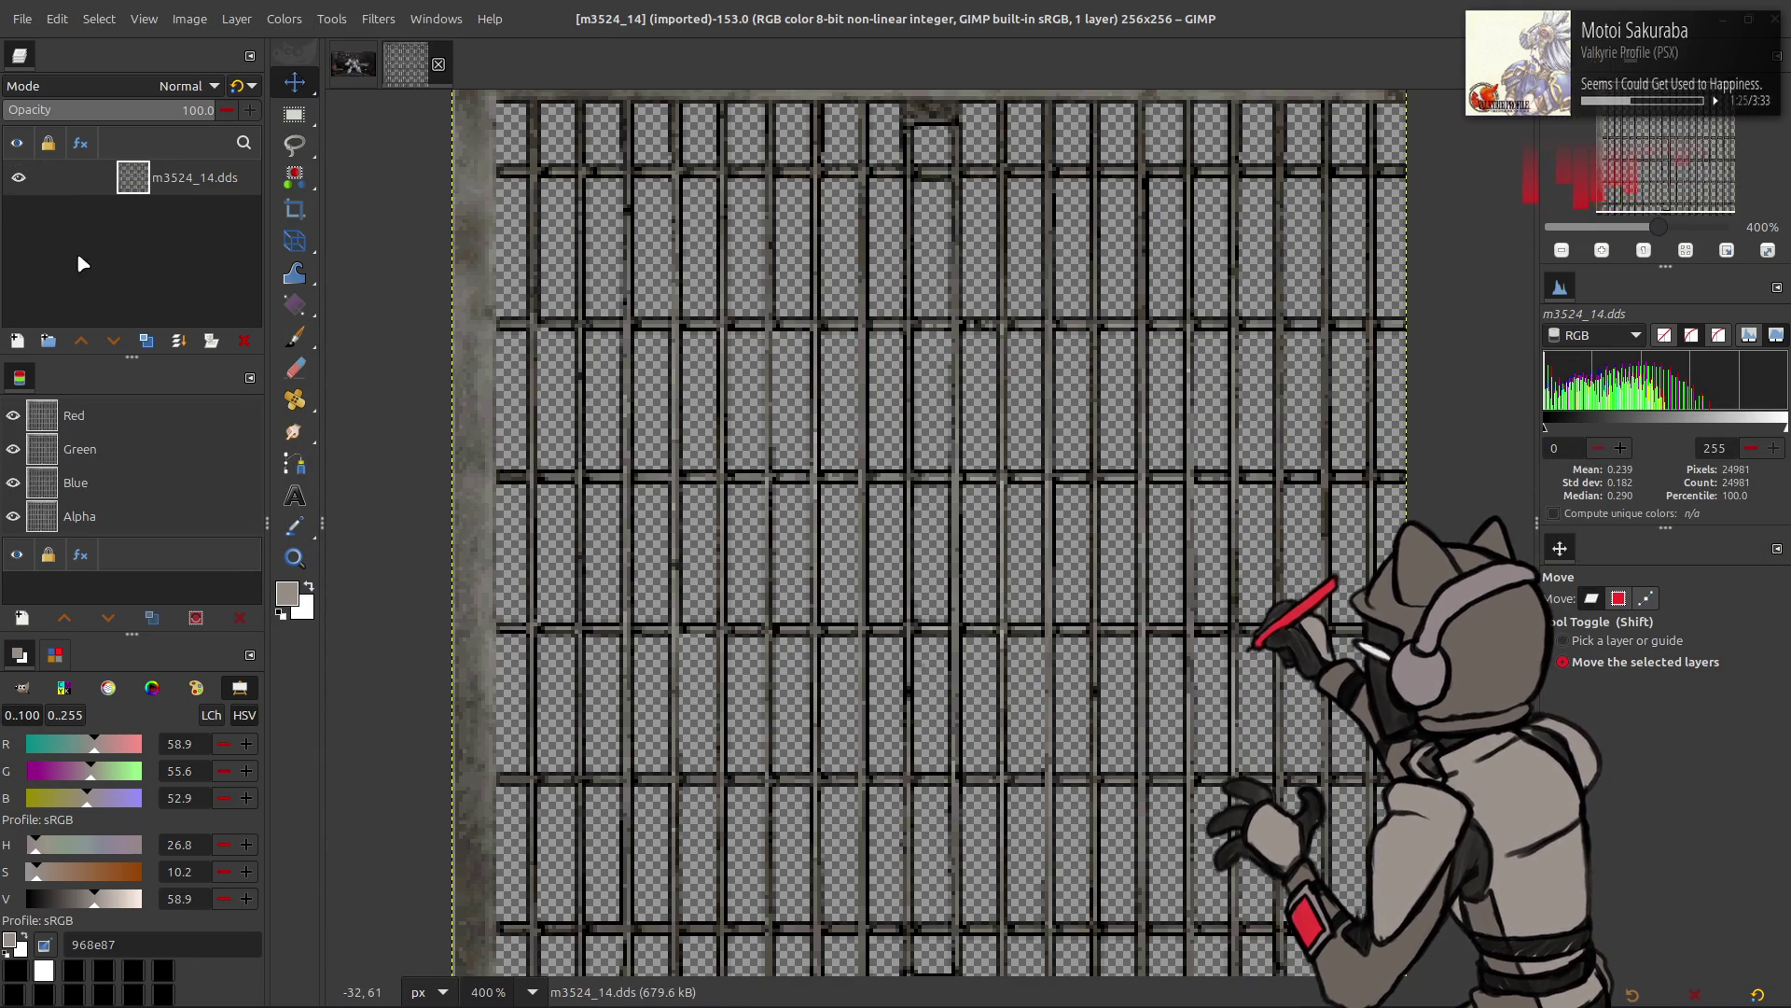
{"action": "double_click", "coordinate": [192, 178]}
{"action": "key", "text": "End"}
{"action": "key", "text": "BackSpace"}
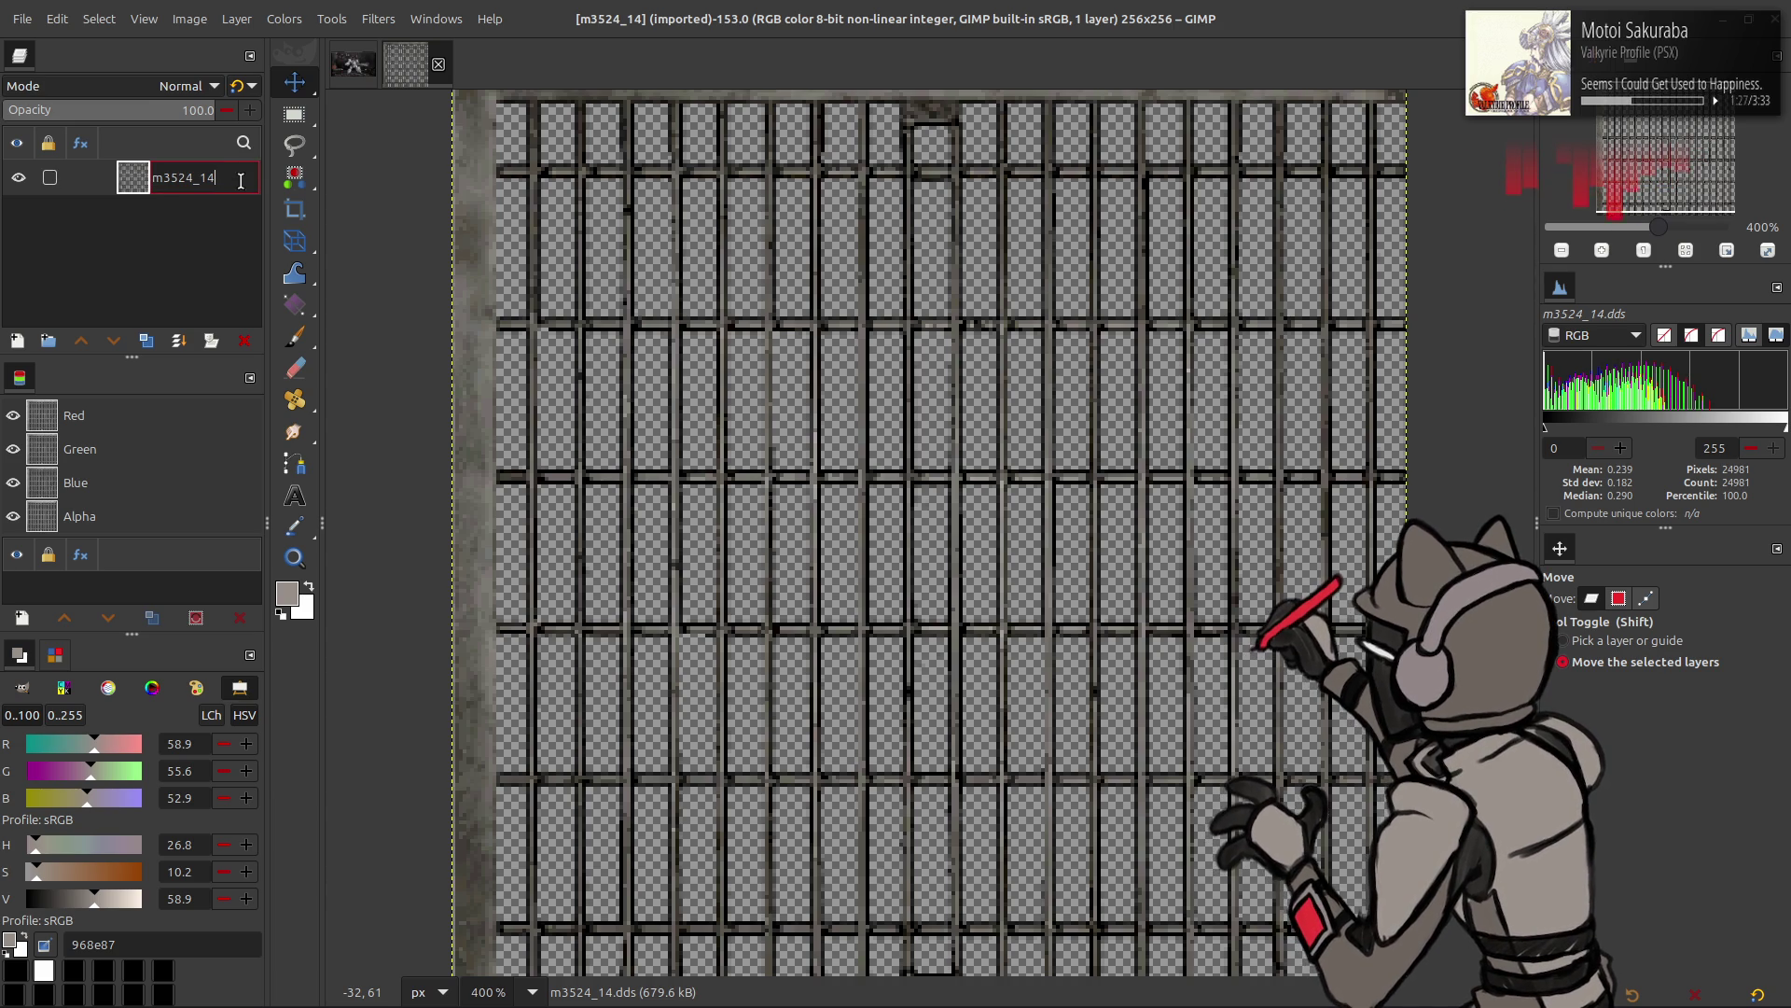
{"action": "key", "text": "Return"}
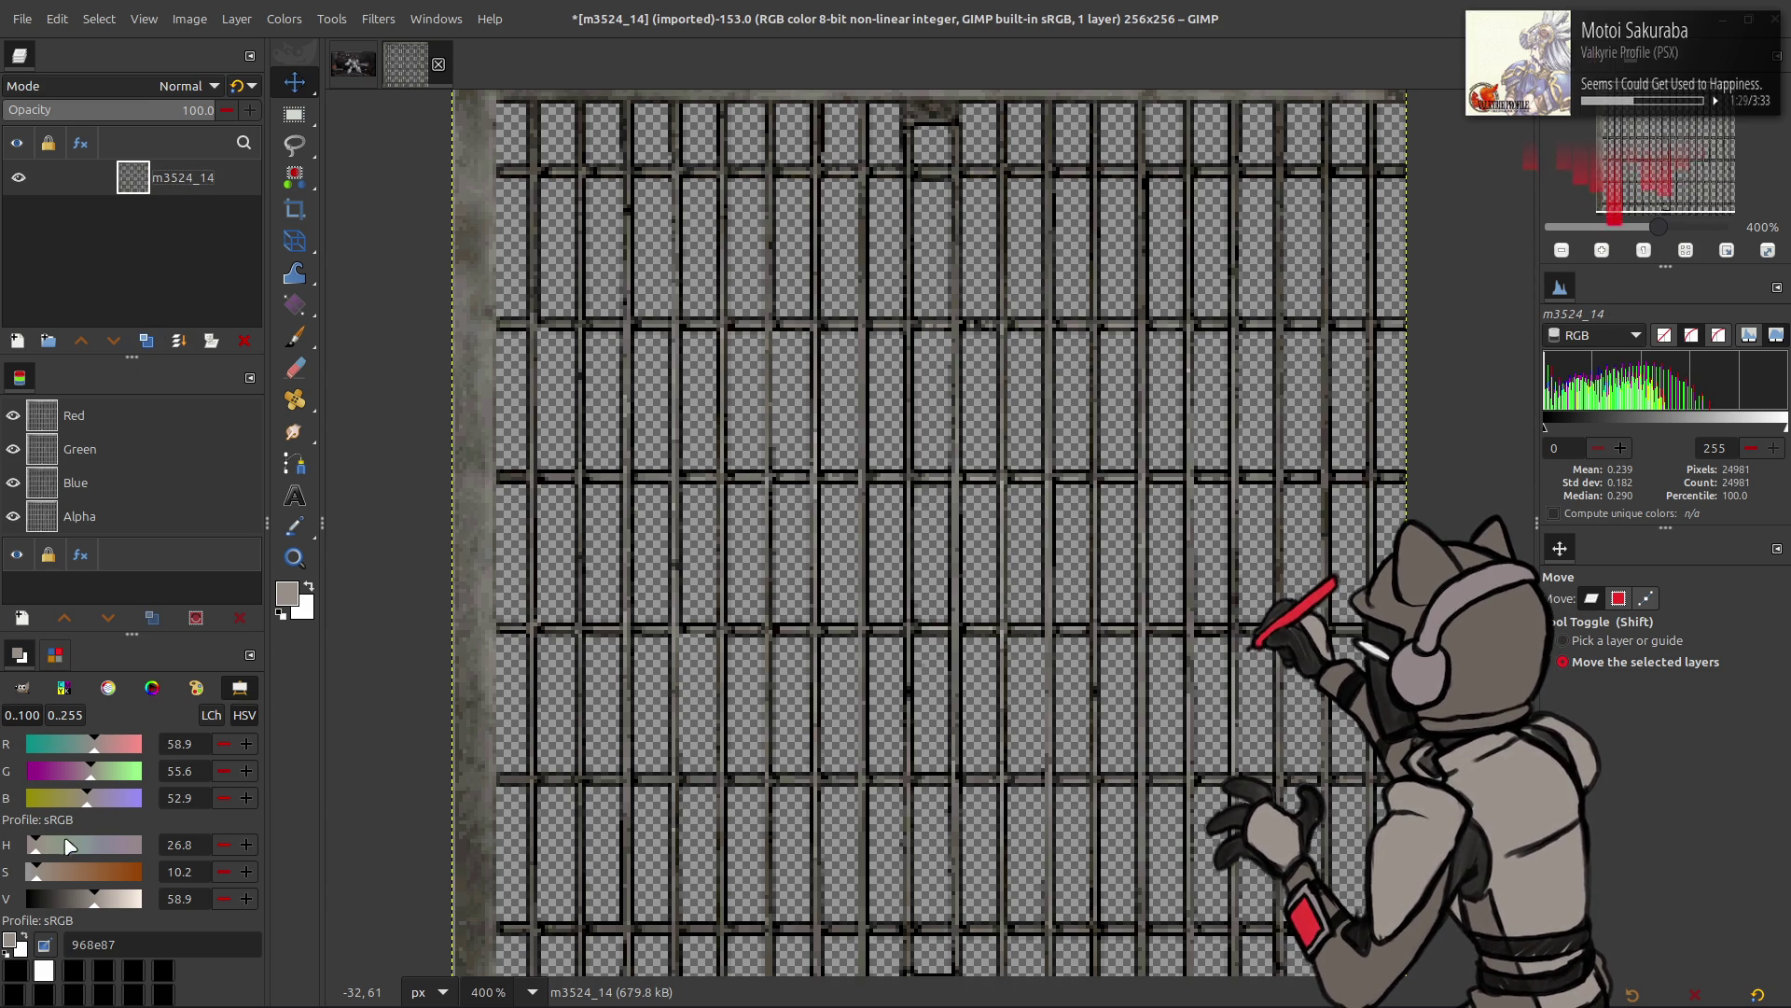
{"action": "key", "text": "d"}
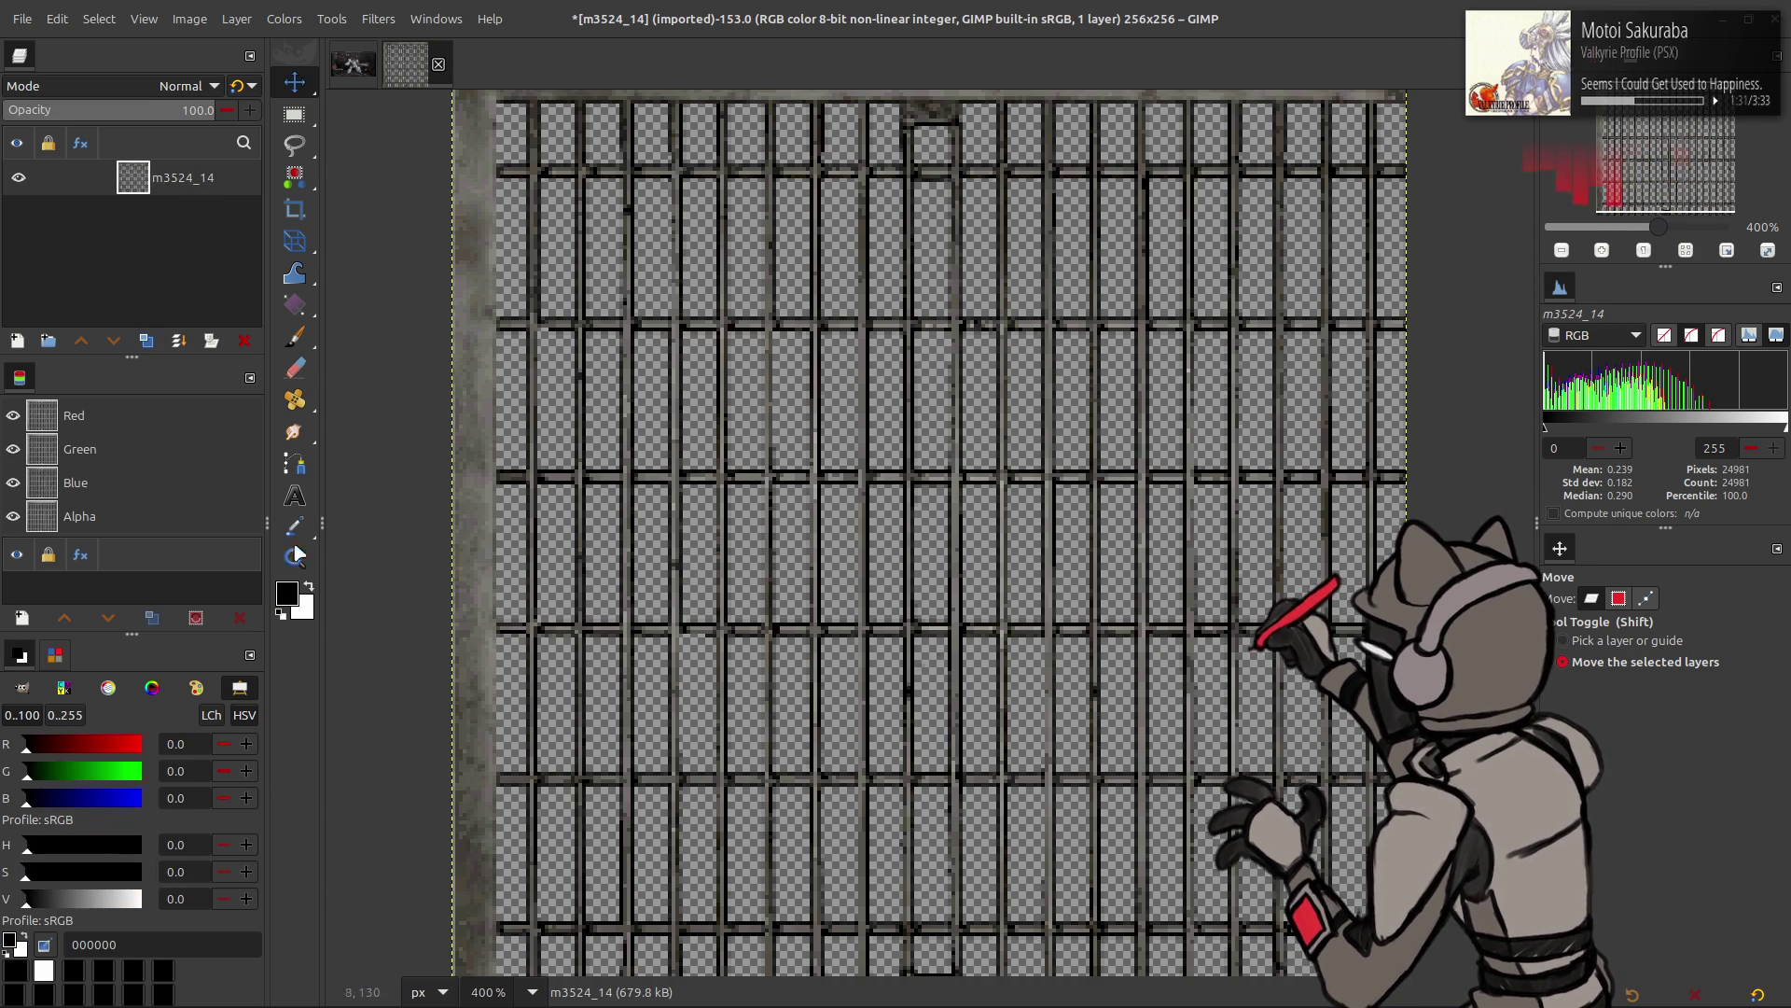
{"action": "left_click", "coordinate": [30, 940]}
- Duplicate the layer, extract its Alpha component, rename it m3524_14 Alp and hide it
{"action": "left_click", "coordinate": [146, 341]}
{"action": "left_click", "coordinate": [284, 19]}
{"action": "left_click", "coordinate": [464, 401]}
{"action": "scroll", "coordinate": [256, 361], "scroll_direction": "down", "scroll_amount": 5}
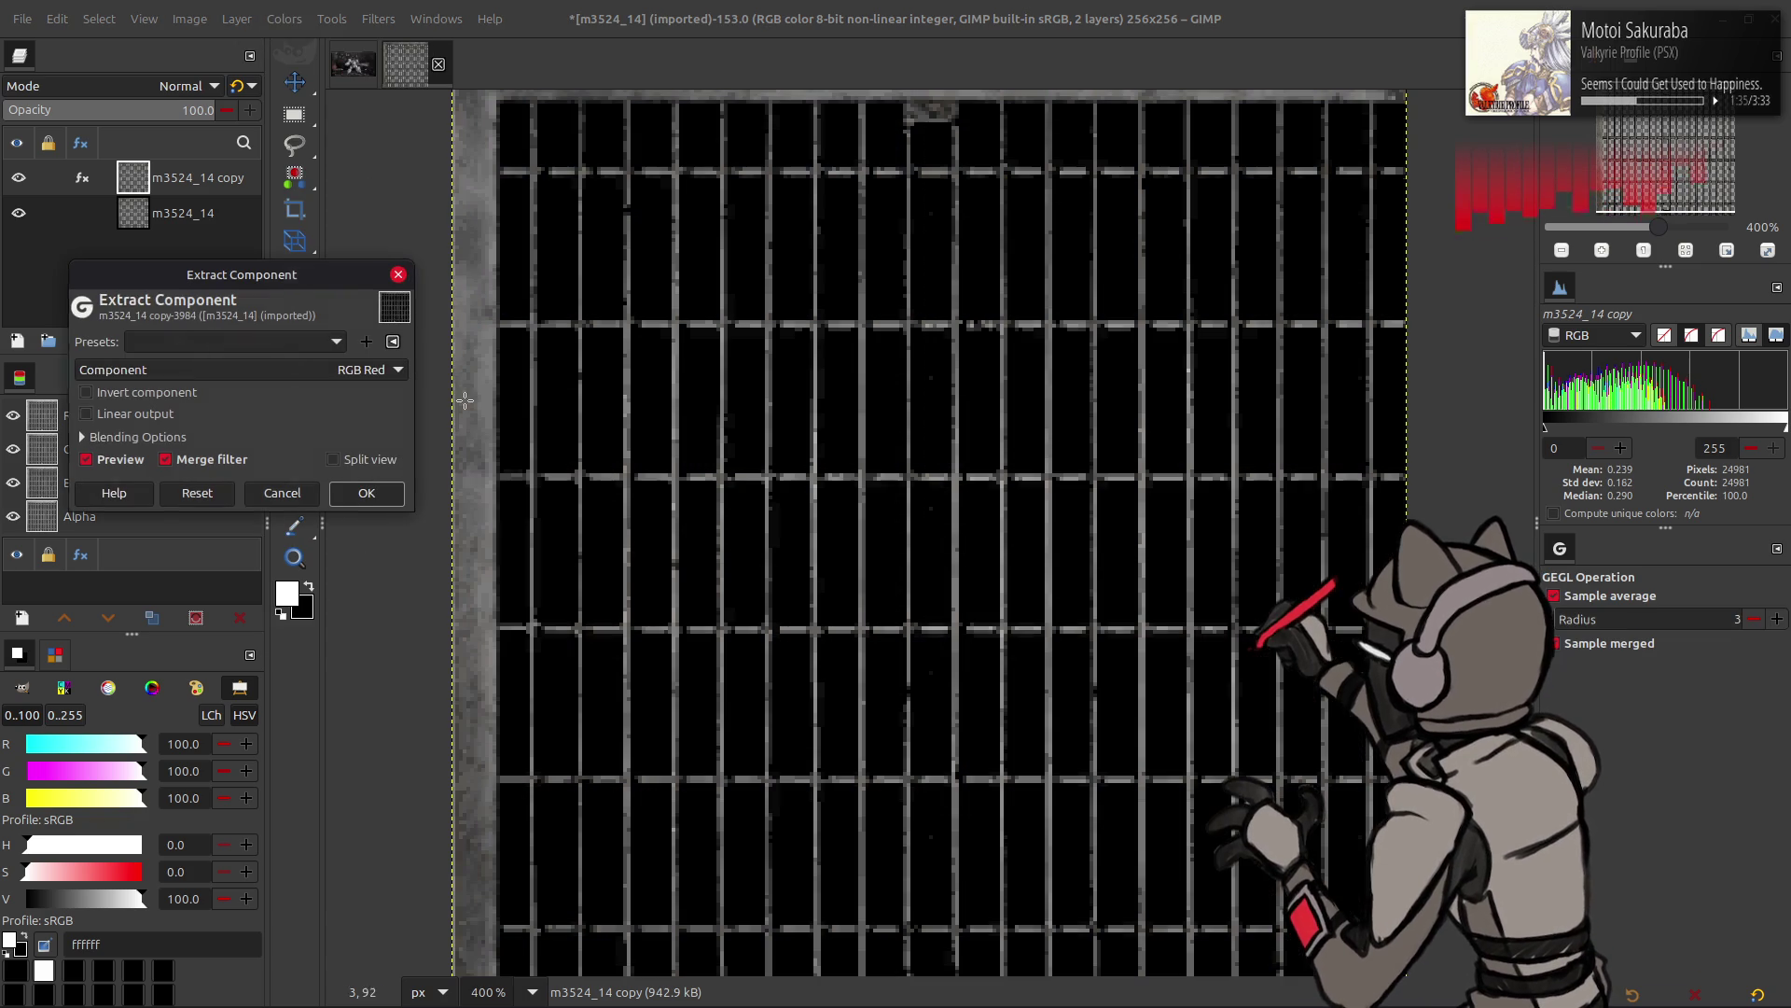
{"action": "scroll", "coordinate": [256, 362], "scroll_direction": "down", "scroll_amount": 10}
{"action": "scroll", "coordinate": [256, 362], "scroll_direction": "down", "scroll_amount": 6}
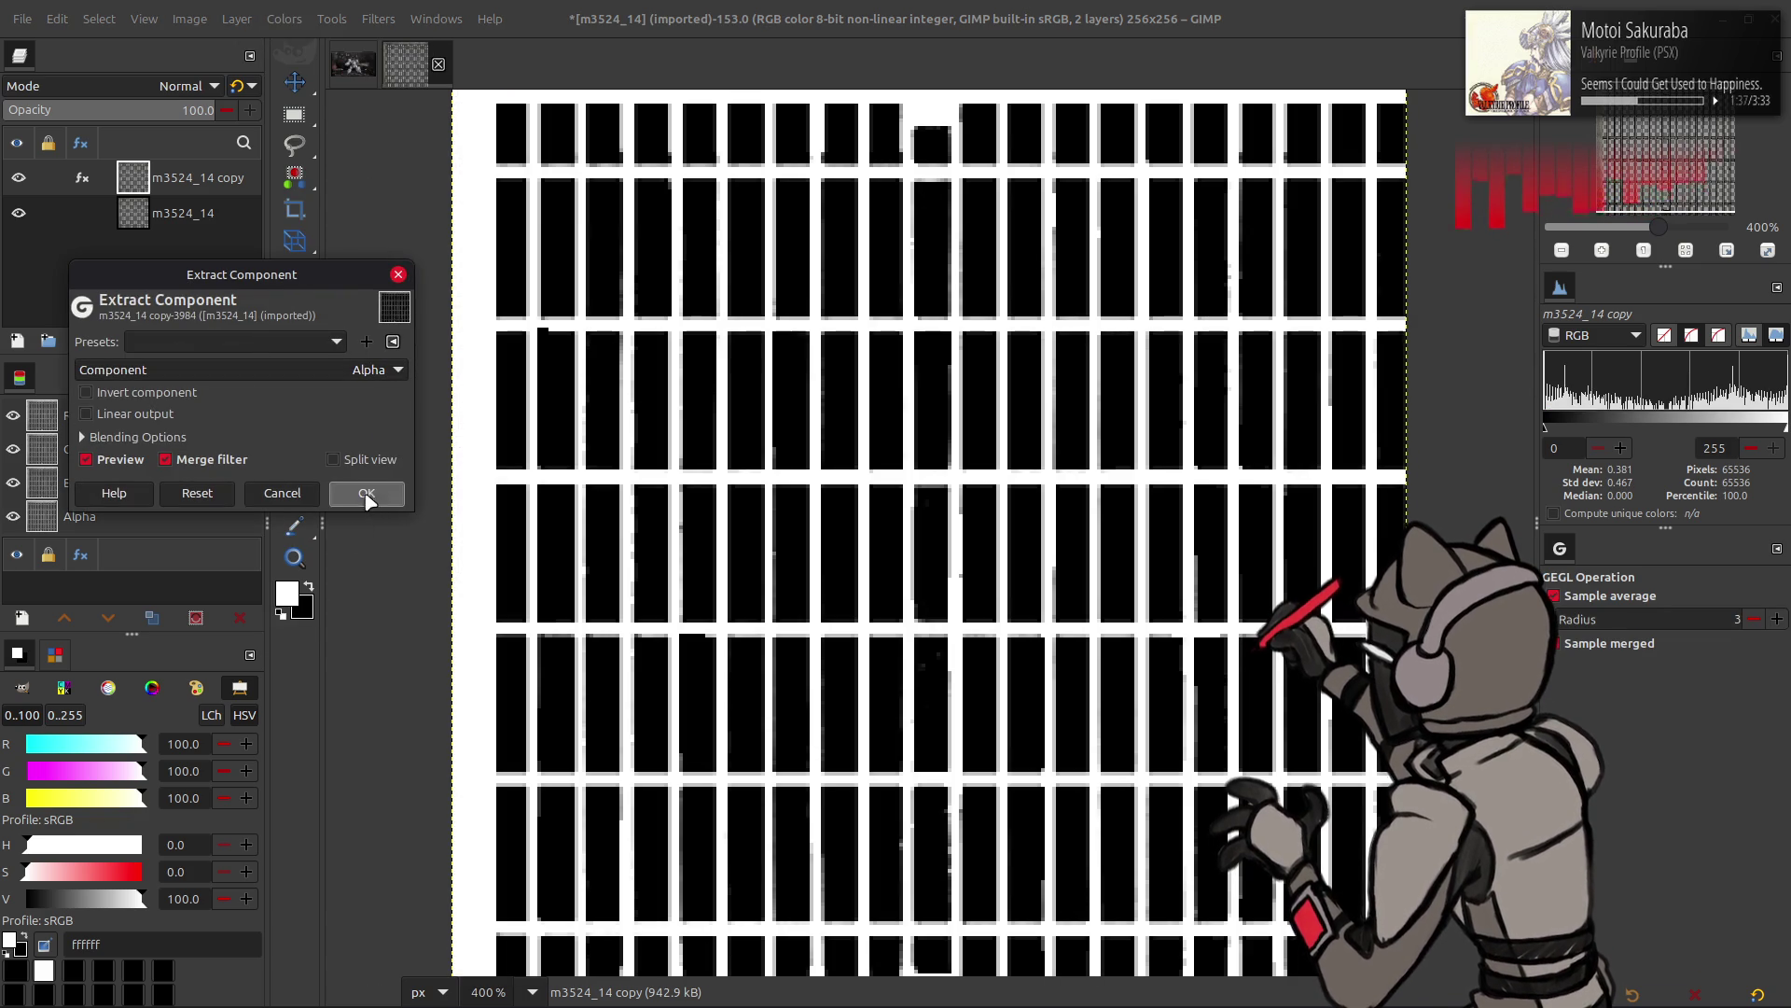
{"action": "left_click", "coordinate": [367, 492]}
{"action": "double_click", "coordinate": [196, 178]}
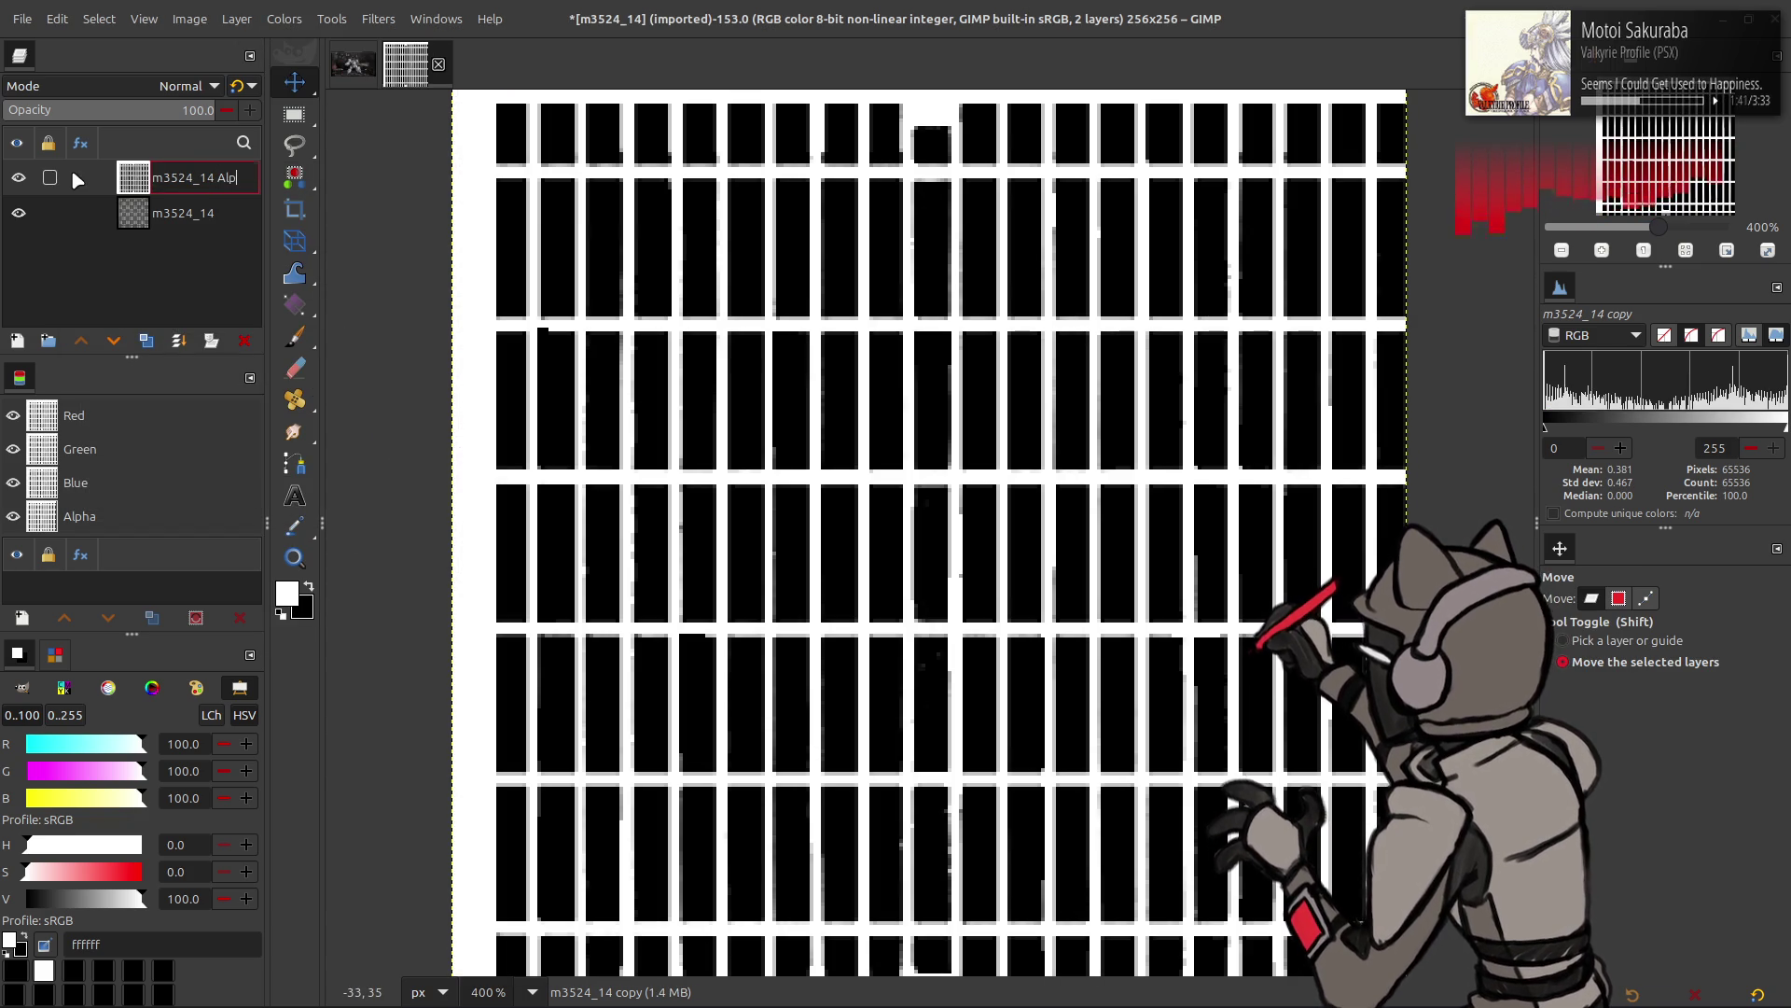
{"action": "key", "text": "Return"}
{"action": "left_click", "coordinate": [19, 178]}
{"action": "left_click", "coordinate": [183, 213]}
{"action": "left_click", "coordinate": [332, 18]}
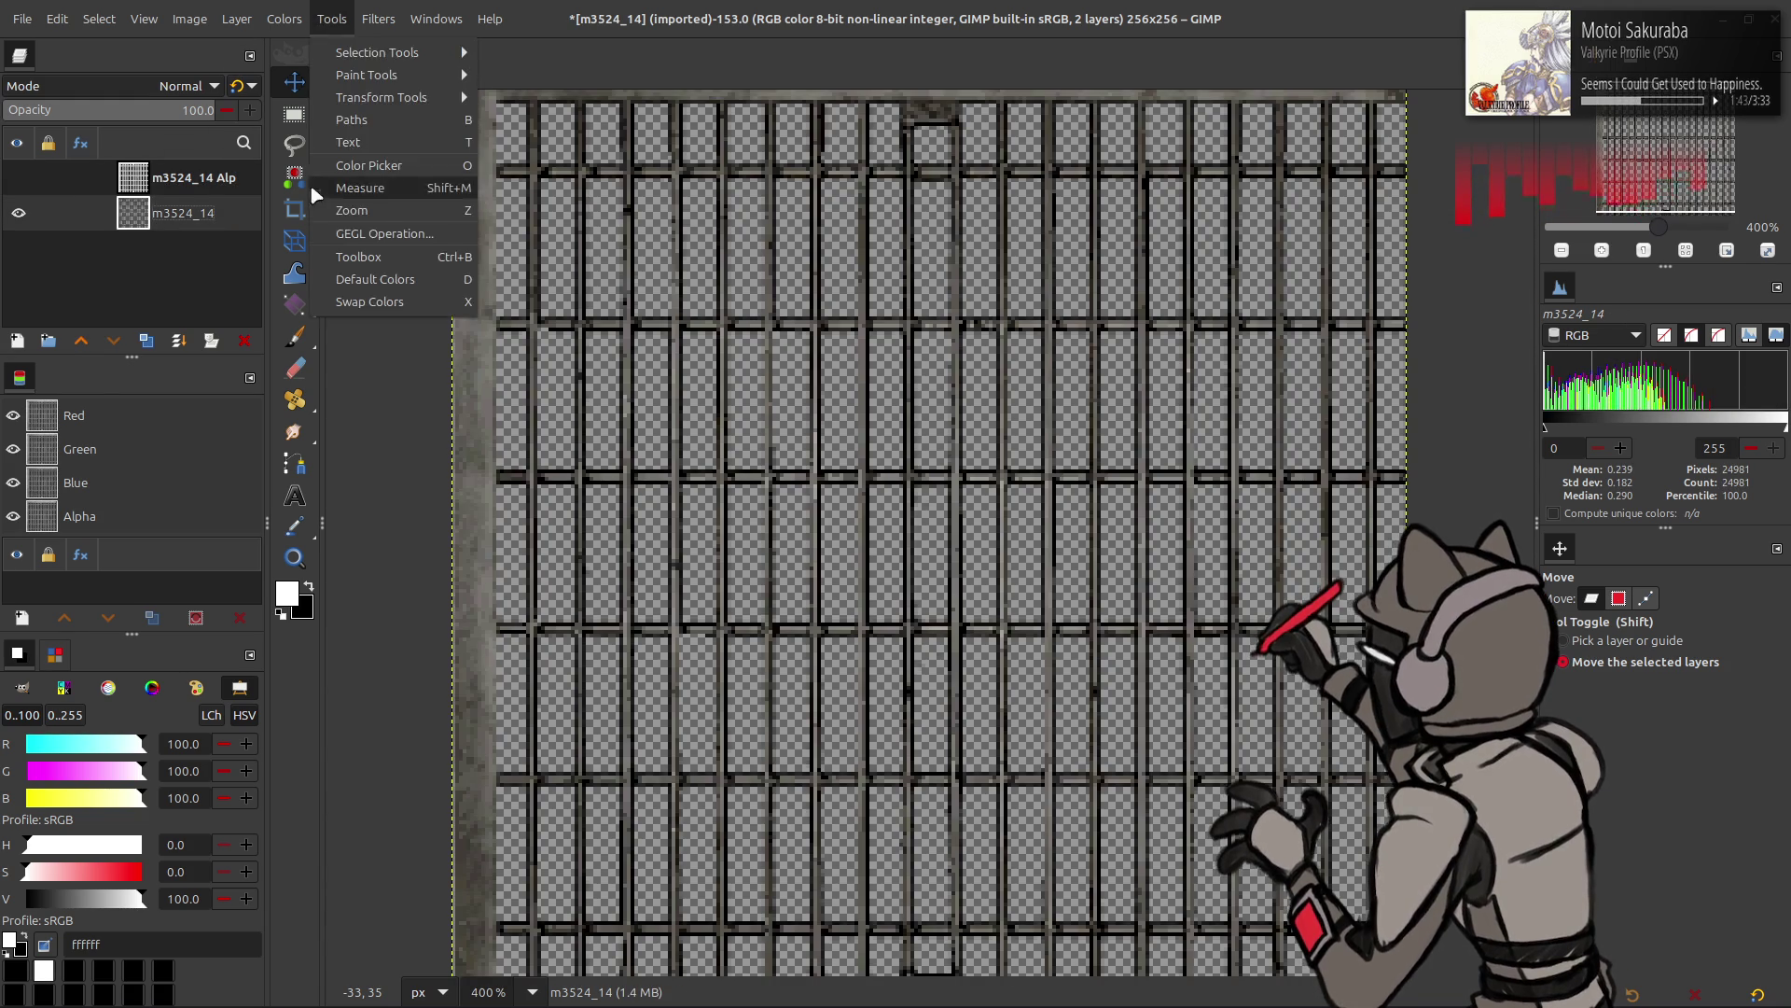
- Use Levels to raise the base layer's alpha output so it is fully opaque
{"action": "left_click", "coordinate": [305, 232]}
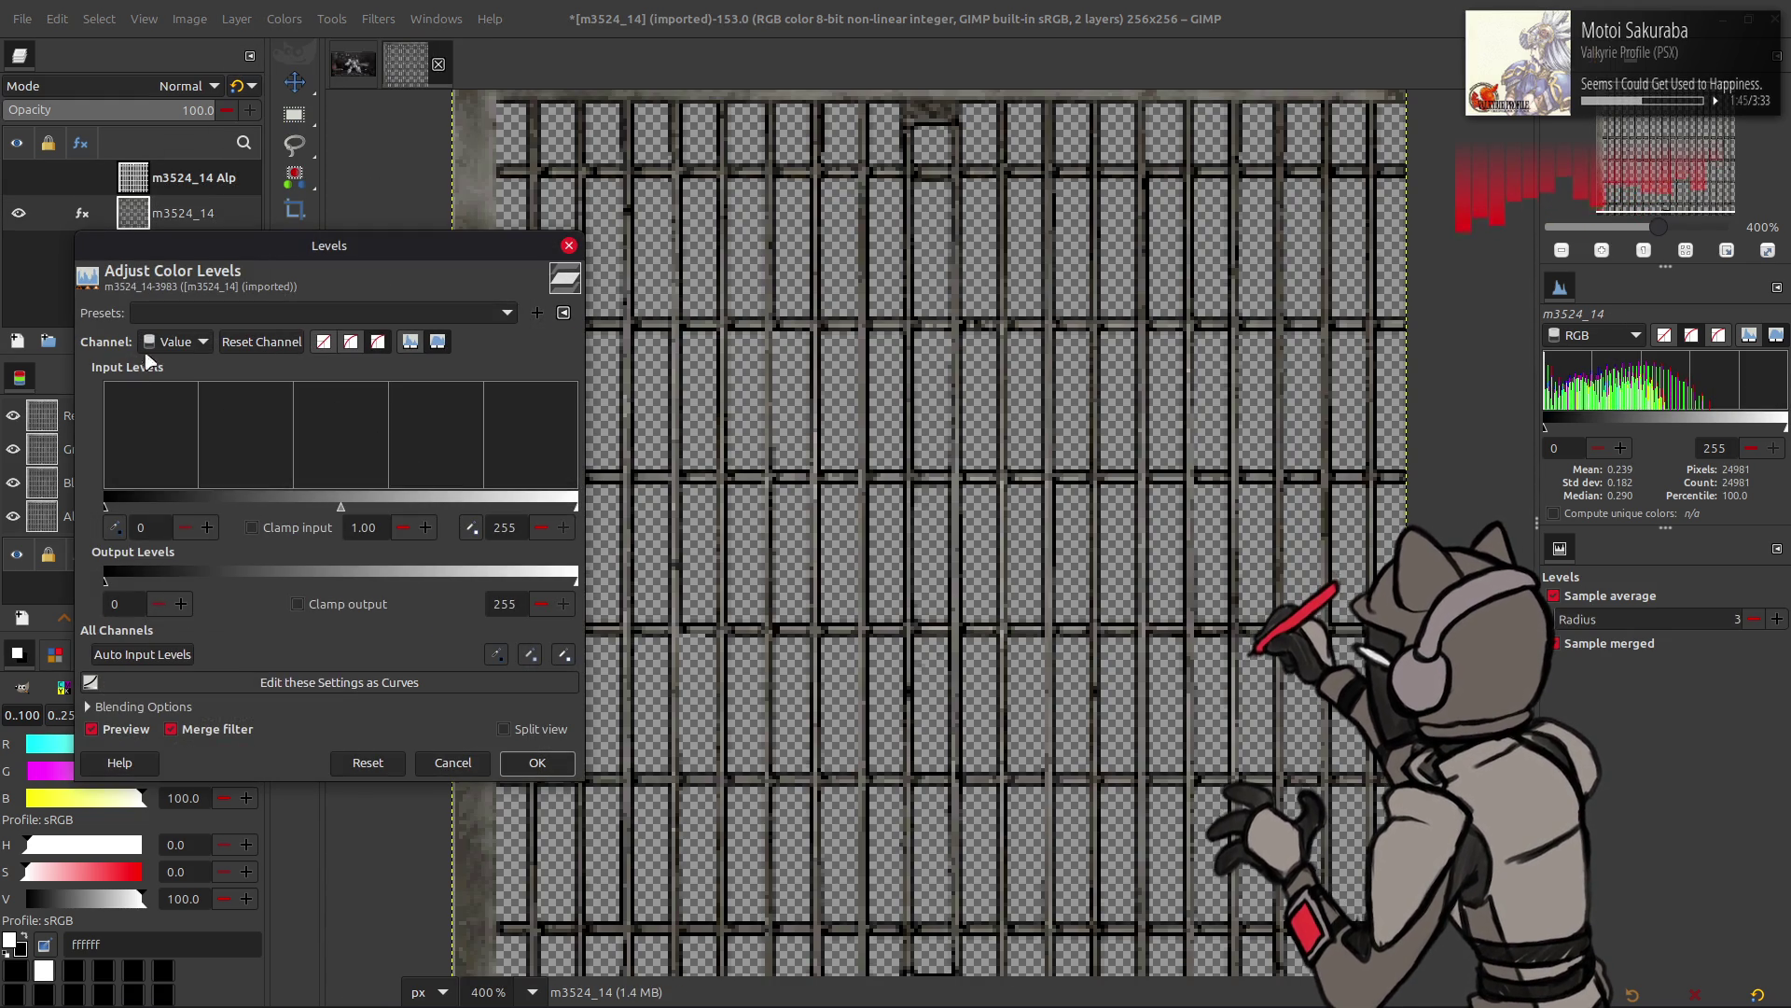
{"action": "left_click_drag", "start_coordinate": [126, 578], "coordinate": [574, 578]}
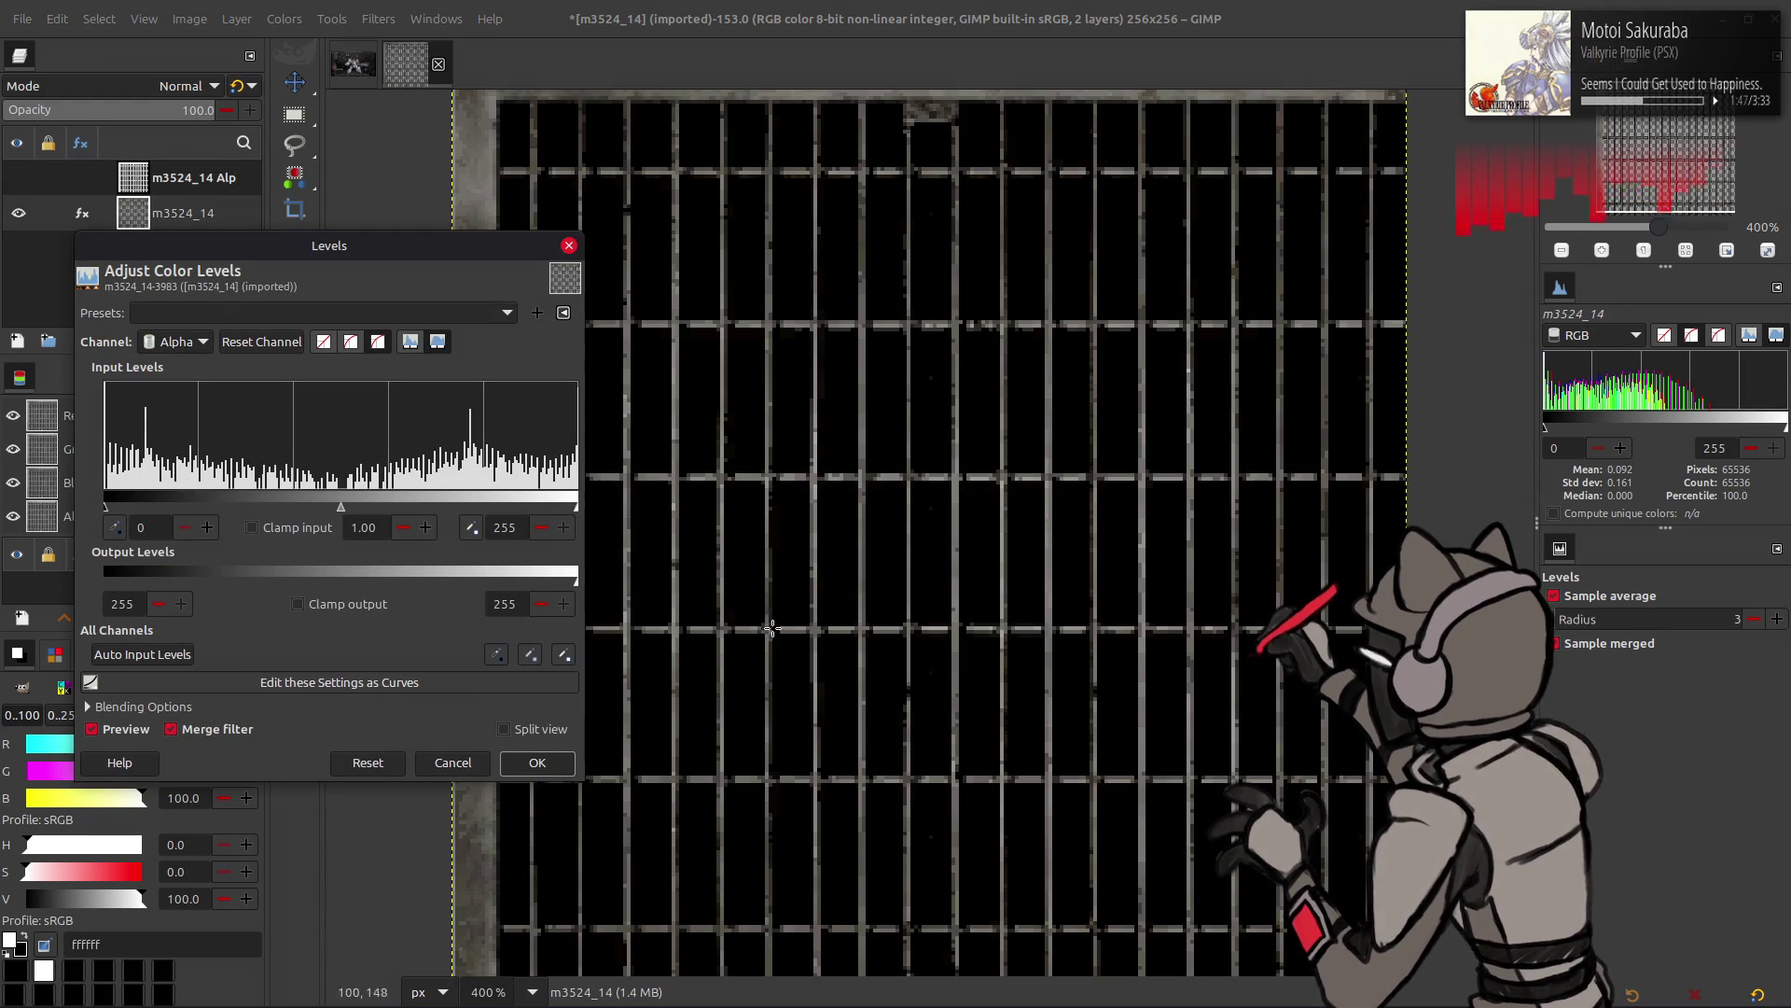
{"action": "left_click", "coordinate": [536, 762]}
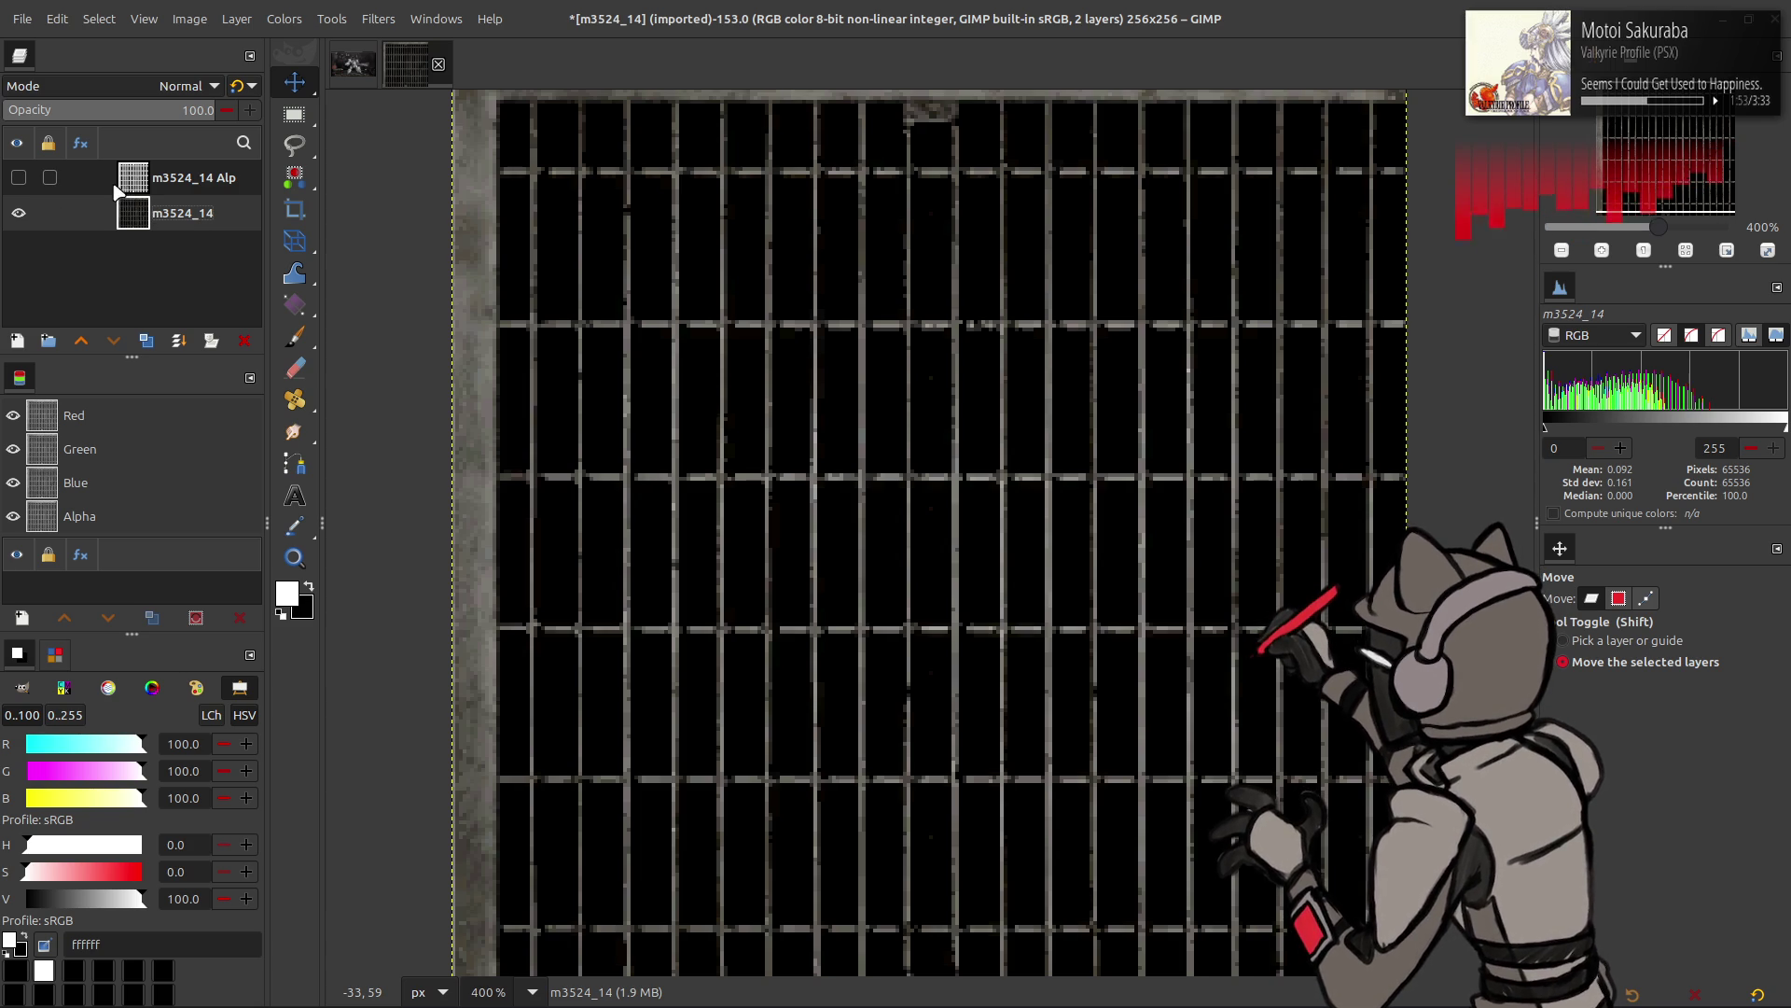
- Convert the image to 16-bit integer precision, toggling the Alp layer's visibility around it
{"action": "left_click", "coordinate": [22, 178]}
{"action": "left_click", "coordinate": [189, 19]}
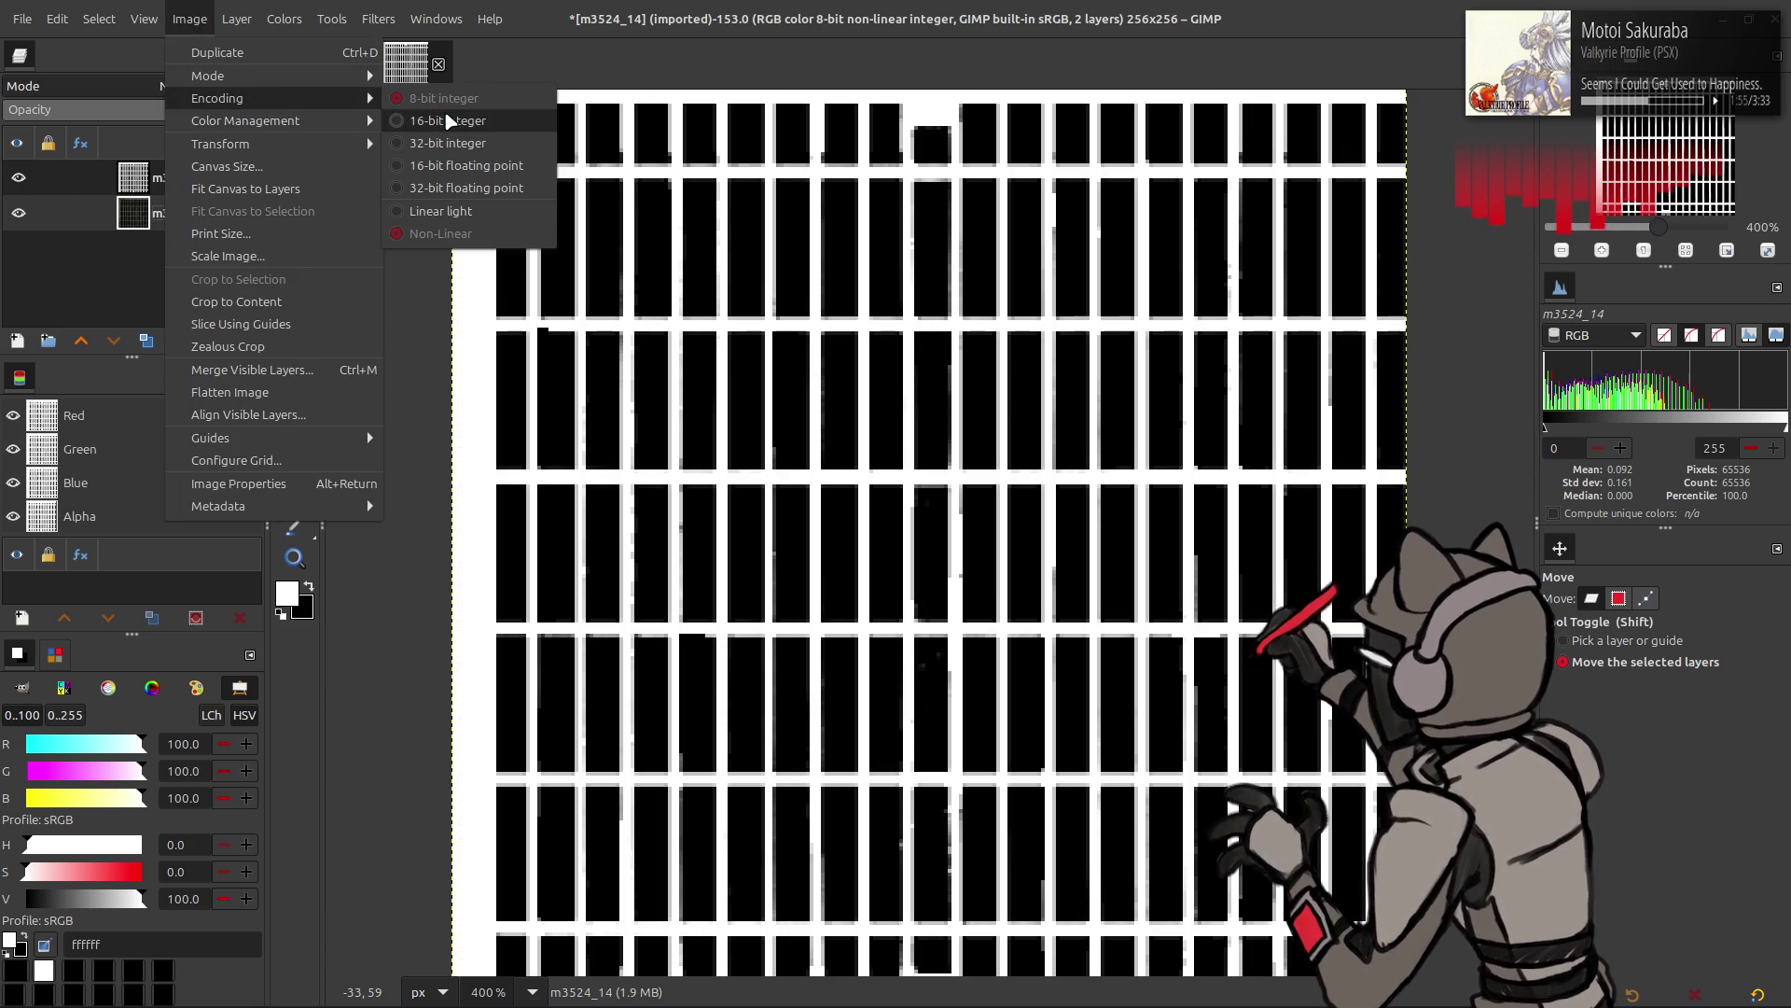
{"action": "left_click", "coordinate": [445, 122]}
{"action": "left_click", "coordinate": [991, 595]}
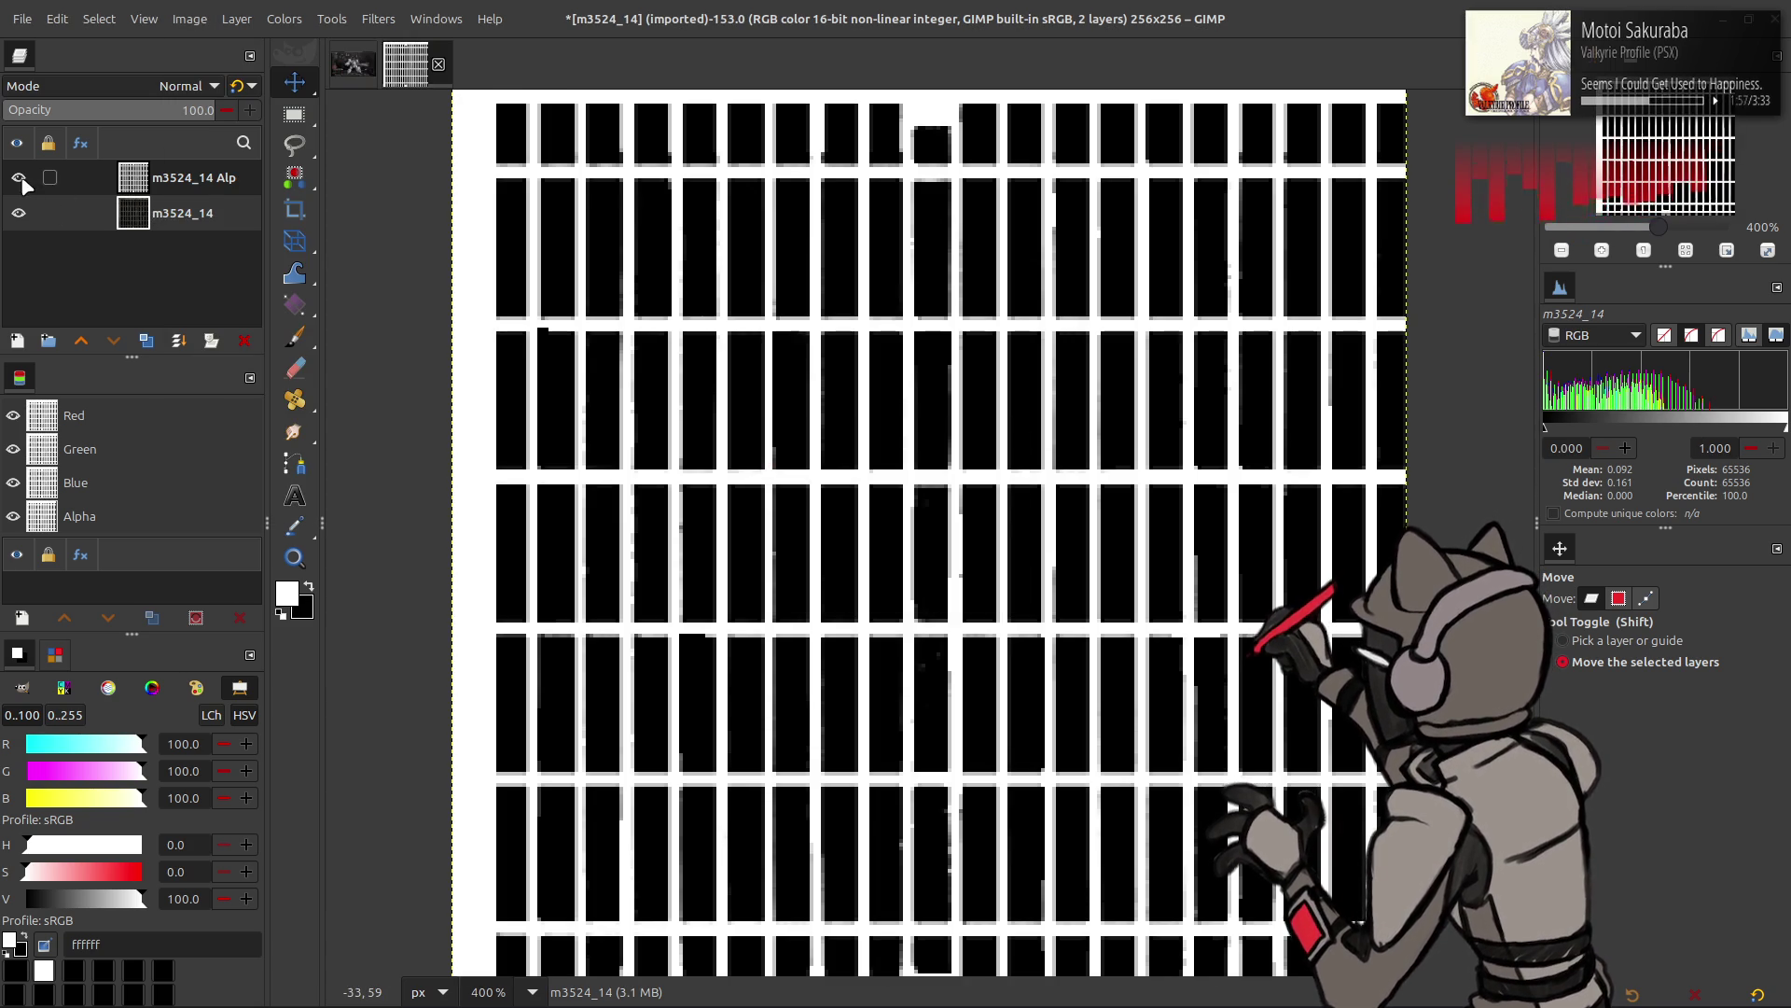
{"action": "left_click", "coordinate": [19, 177]}
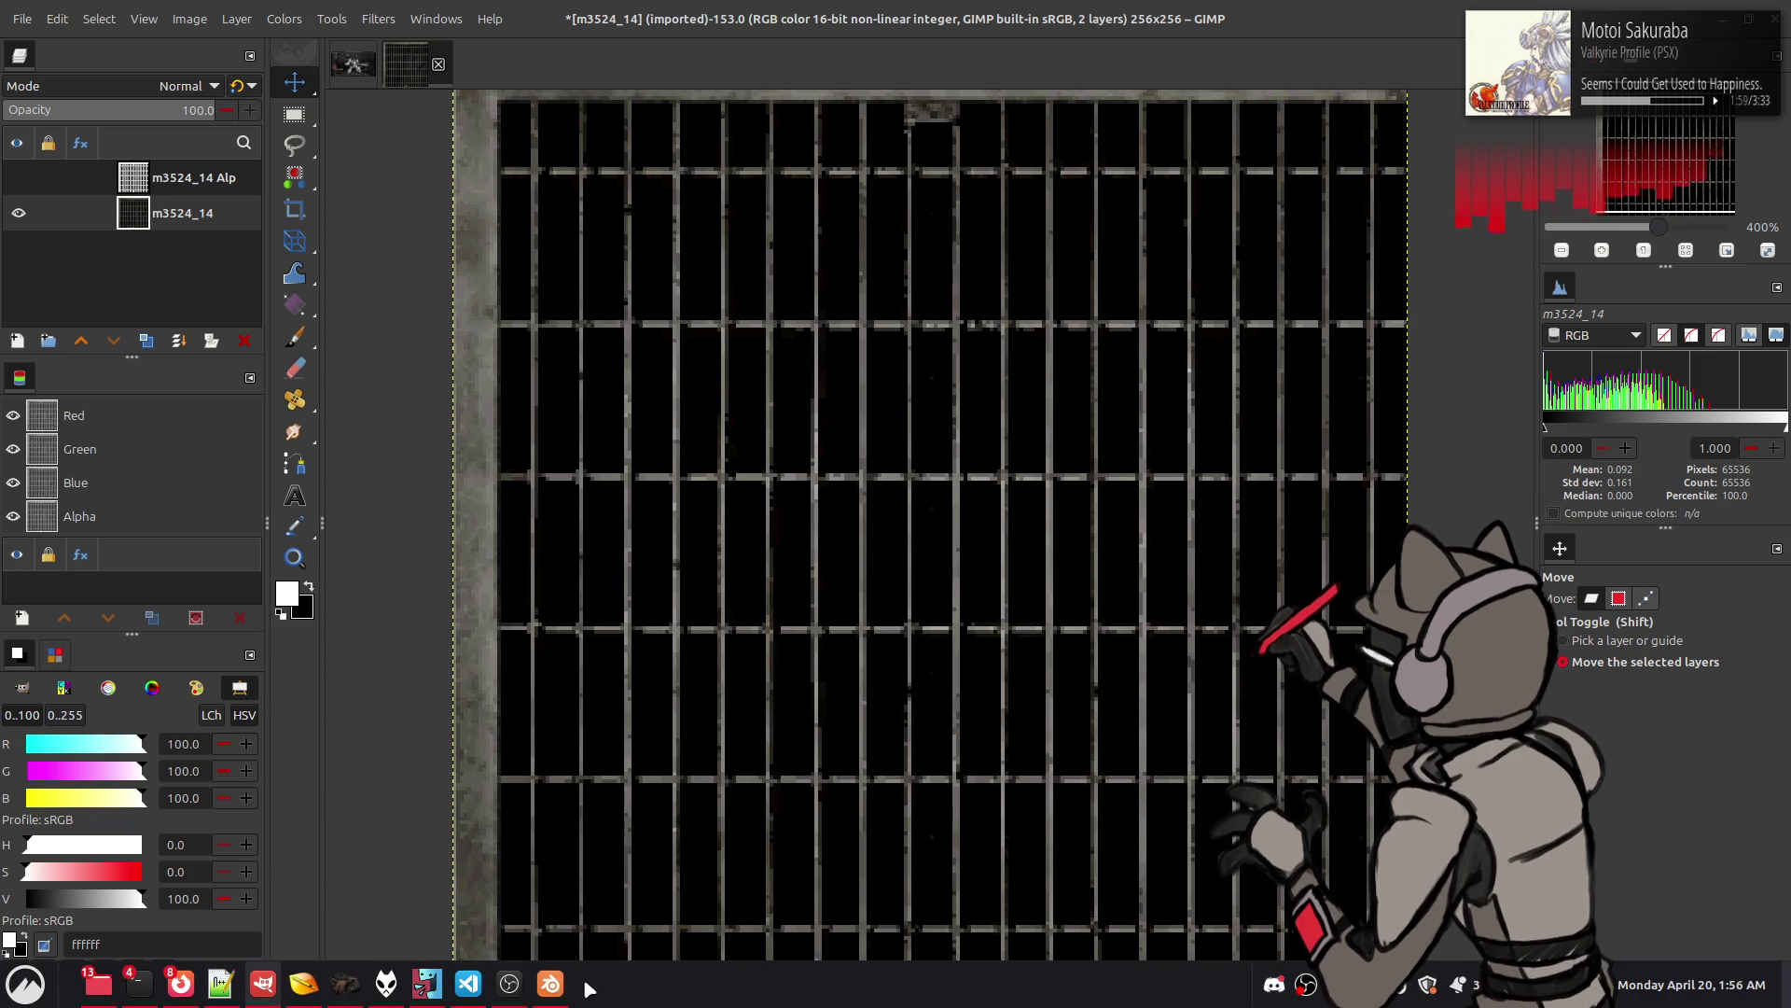
- Launch chaiNNer, refresh and save the Blender viewport meanwhile, and dismiss the update notice
{"action": "key", "text": "super"}
{"action": "type", "text": "chi"}
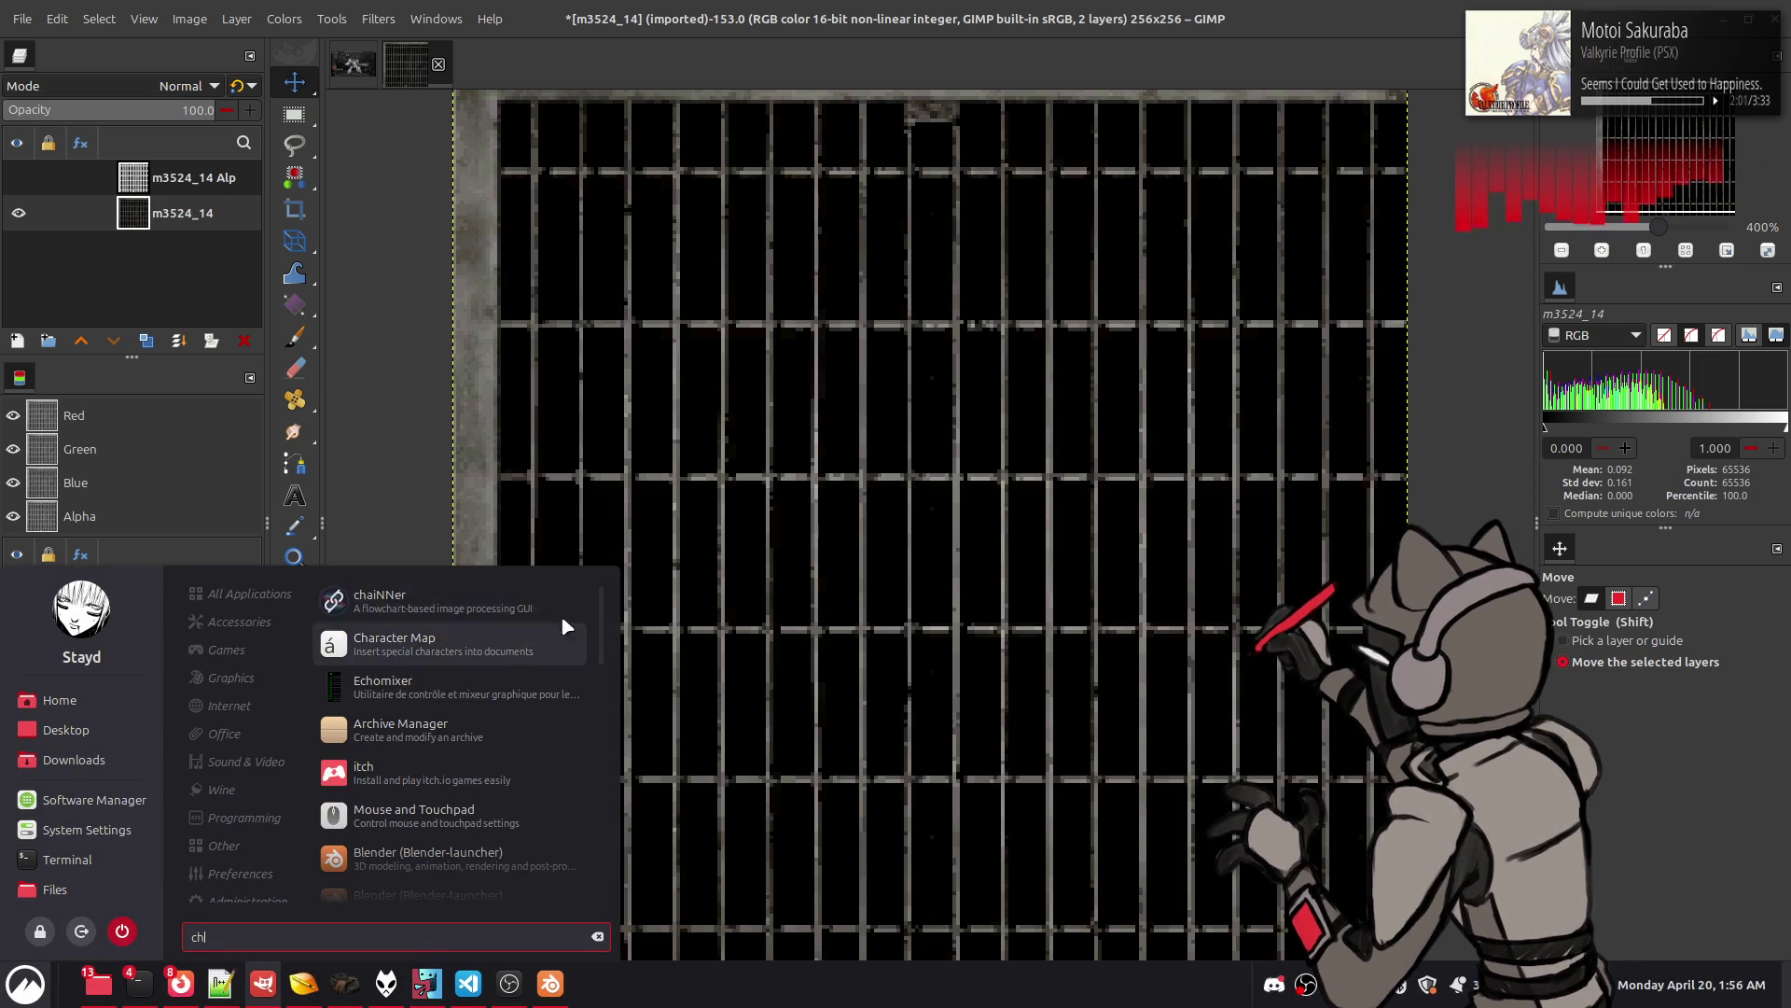
{"action": "key", "text": "Return"}
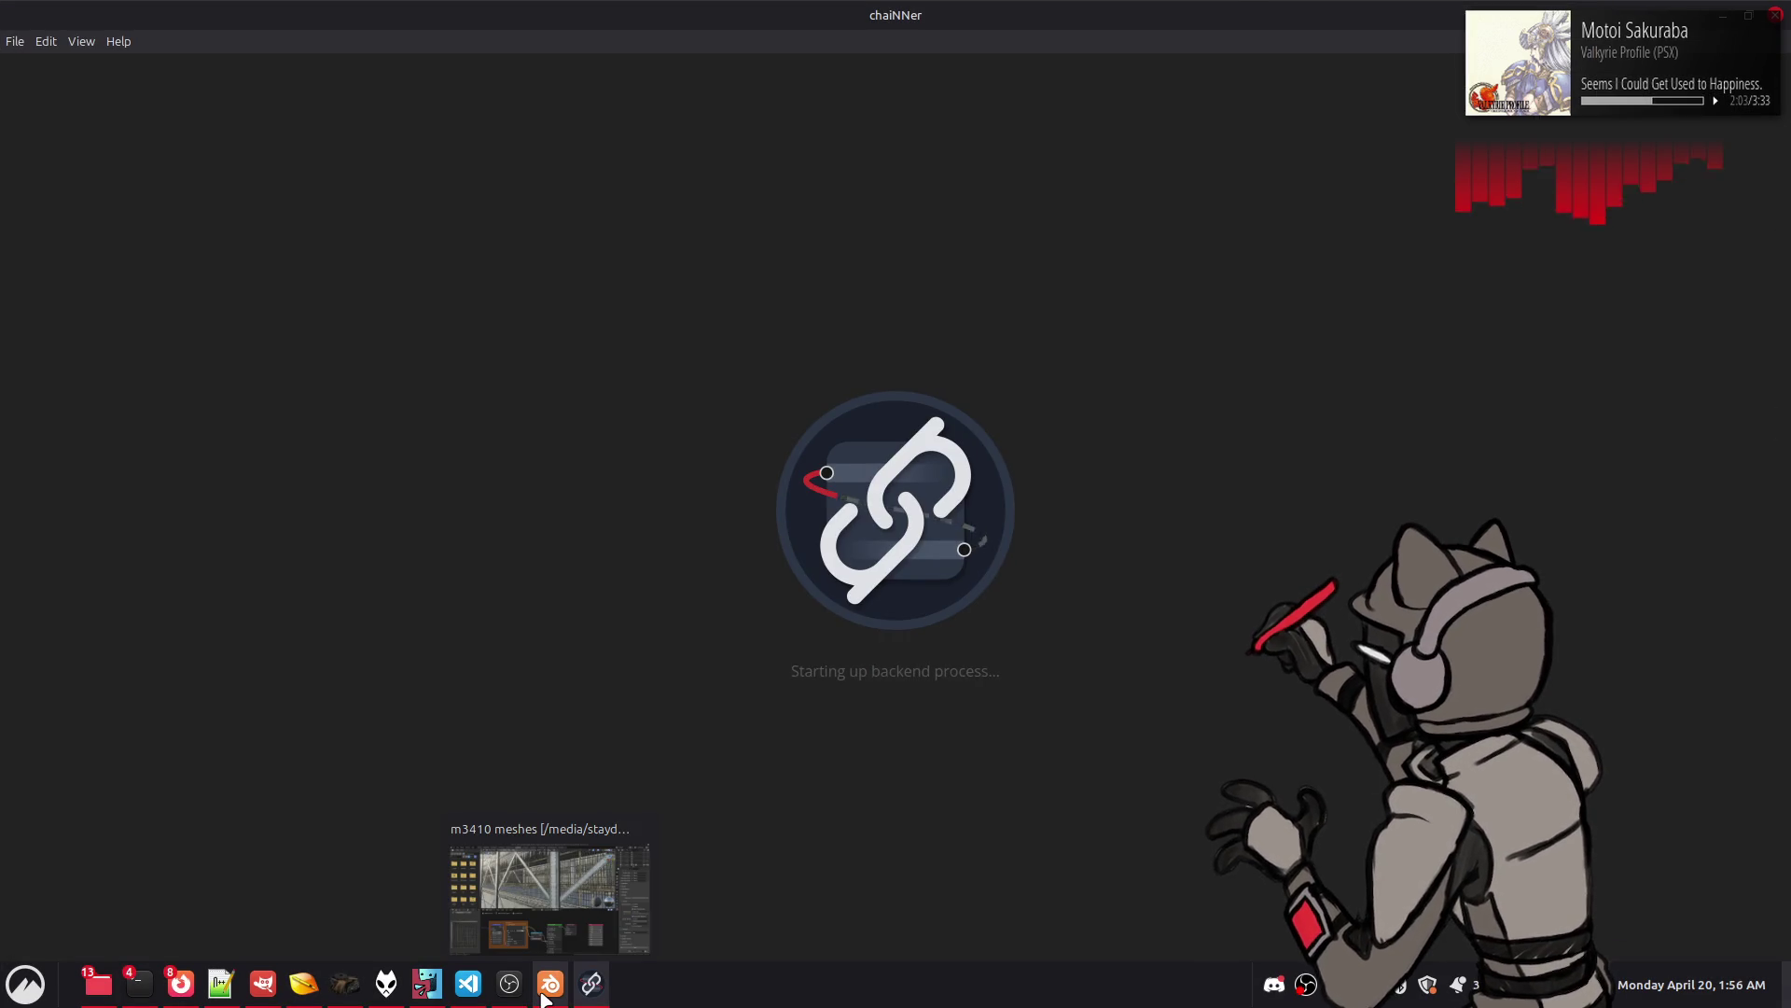
{"action": "left_click", "coordinate": [546, 991]}
{"action": "left_click", "coordinate": [1411, 68]}
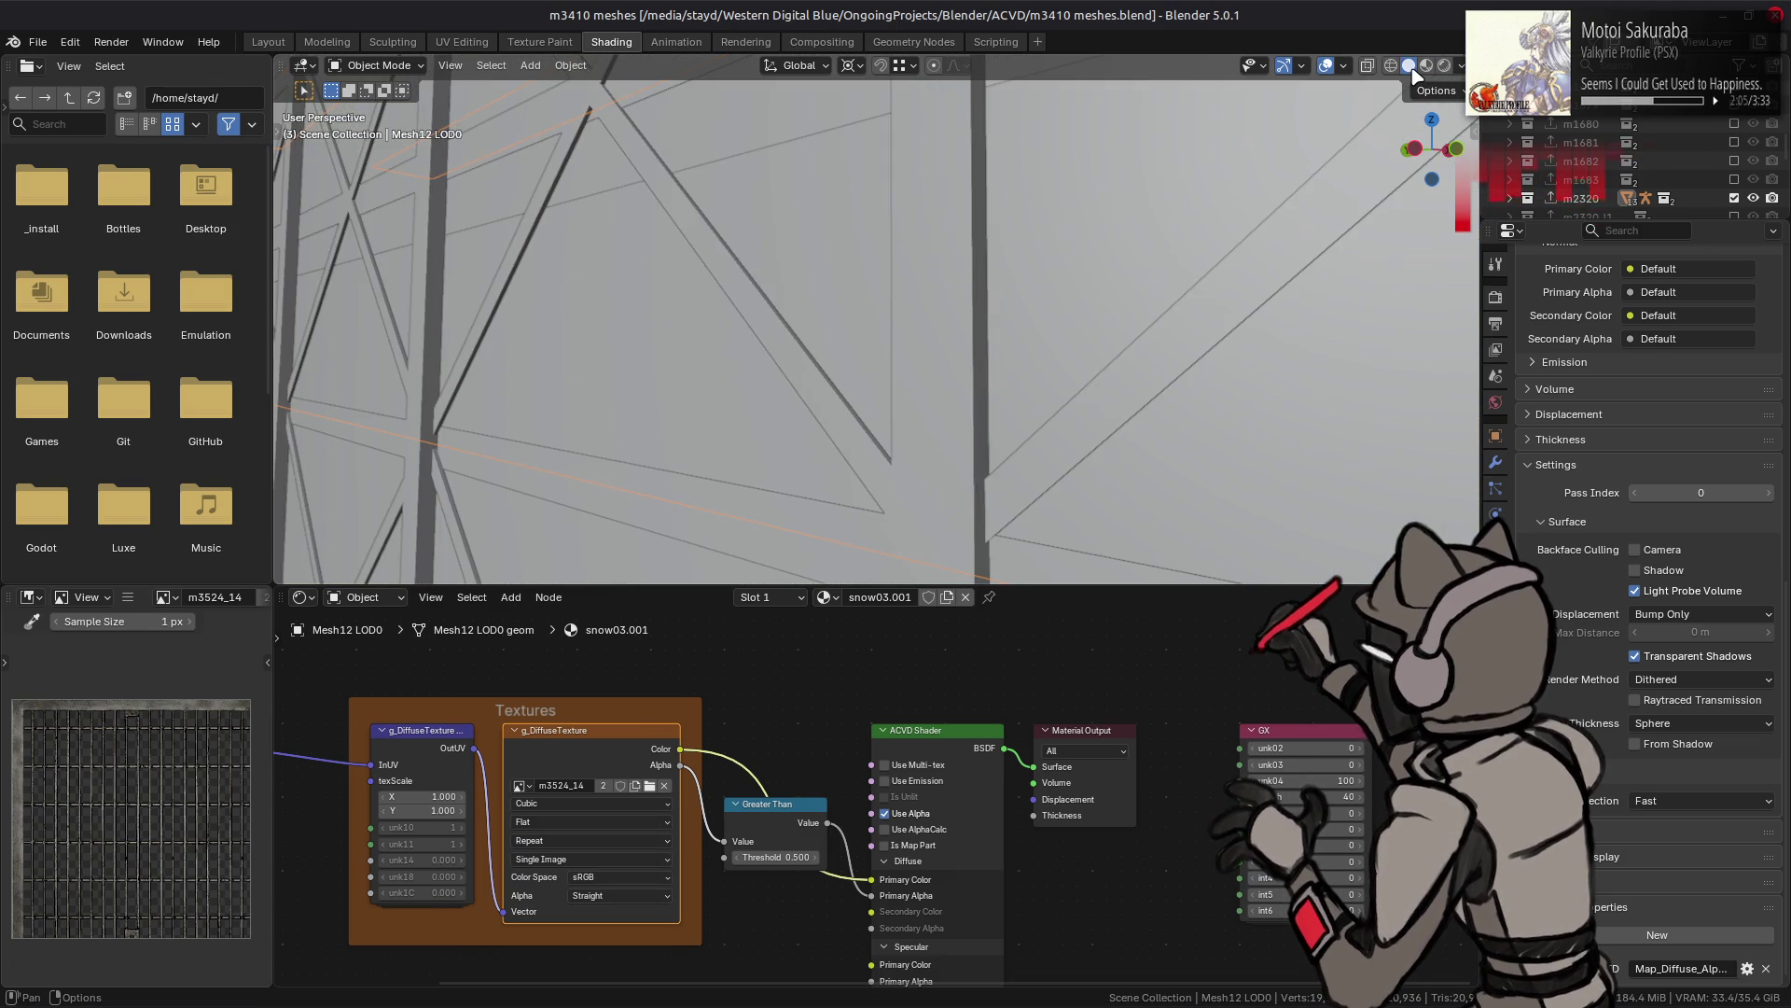
{"action": "left_click", "coordinate": [1427, 66]}
{"action": "key", "text": "ctrl+s"}
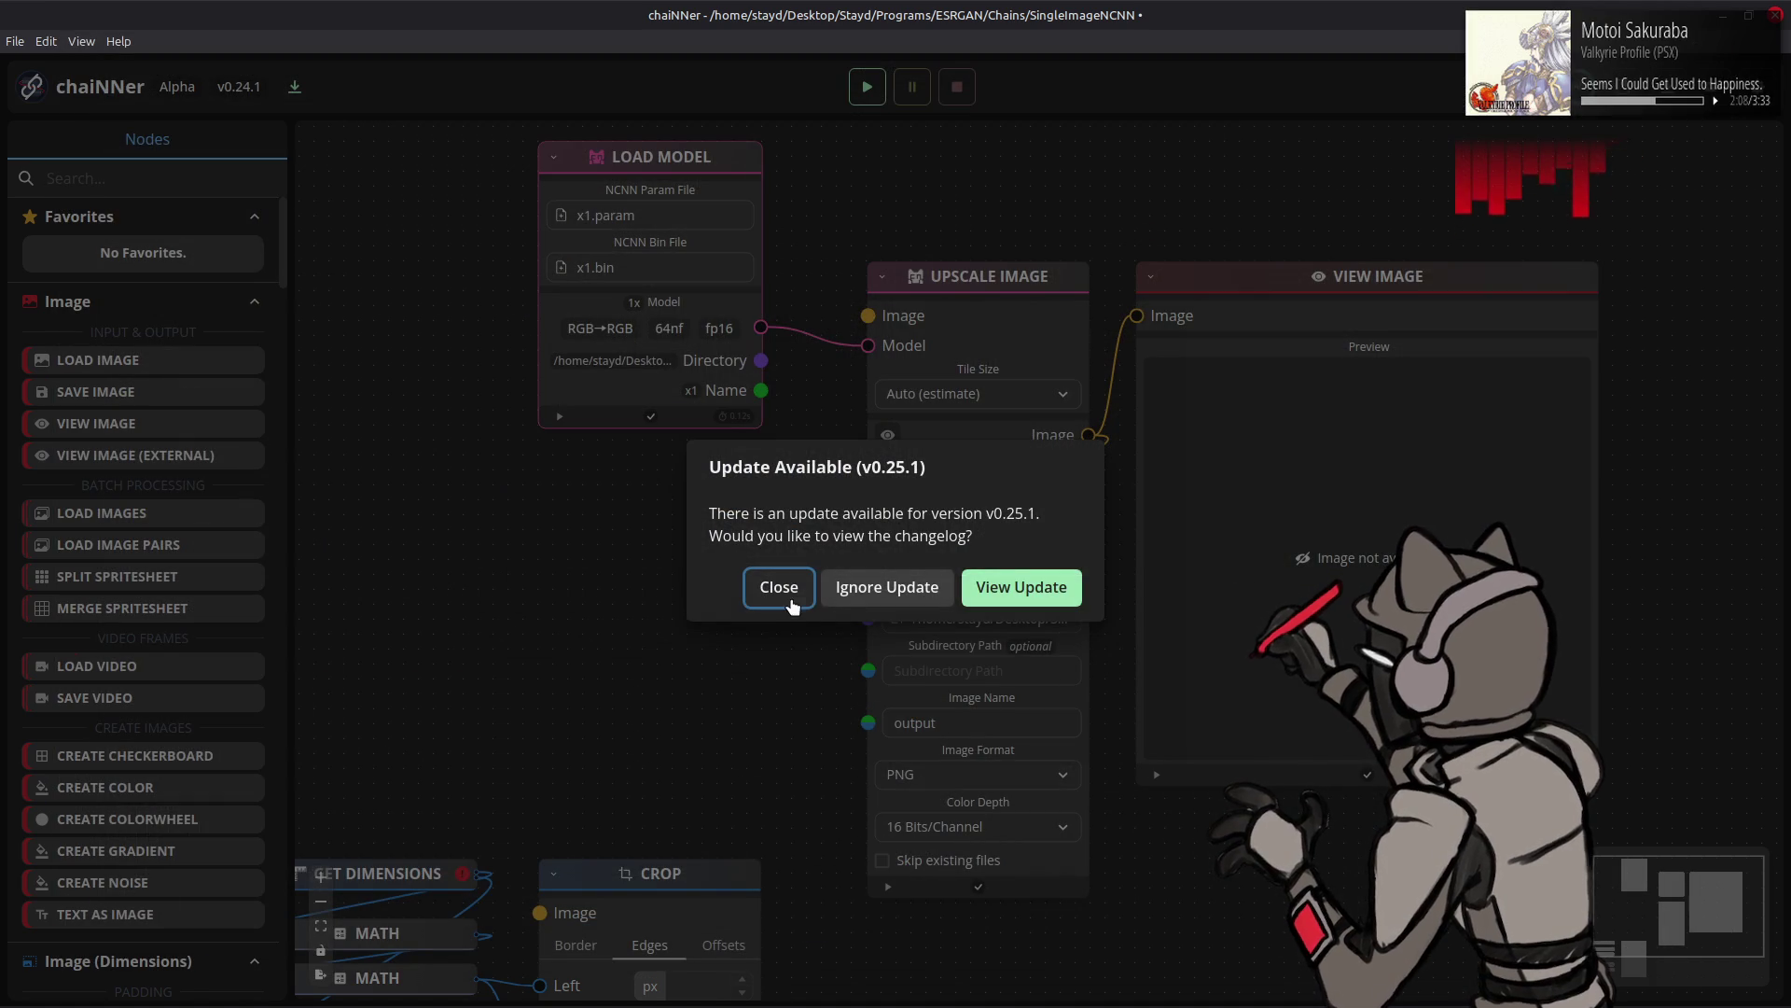
{"action": "left_click", "coordinate": [776, 585]}
- Paste the clipboard grate as a Load Image node, feed it into Upscale Image, and run the chain
{"action": "key", "text": "ctrl+v"}
{"action": "left_click_drag", "start_coordinate": [1069, 560], "coordinate": [721, 481]}
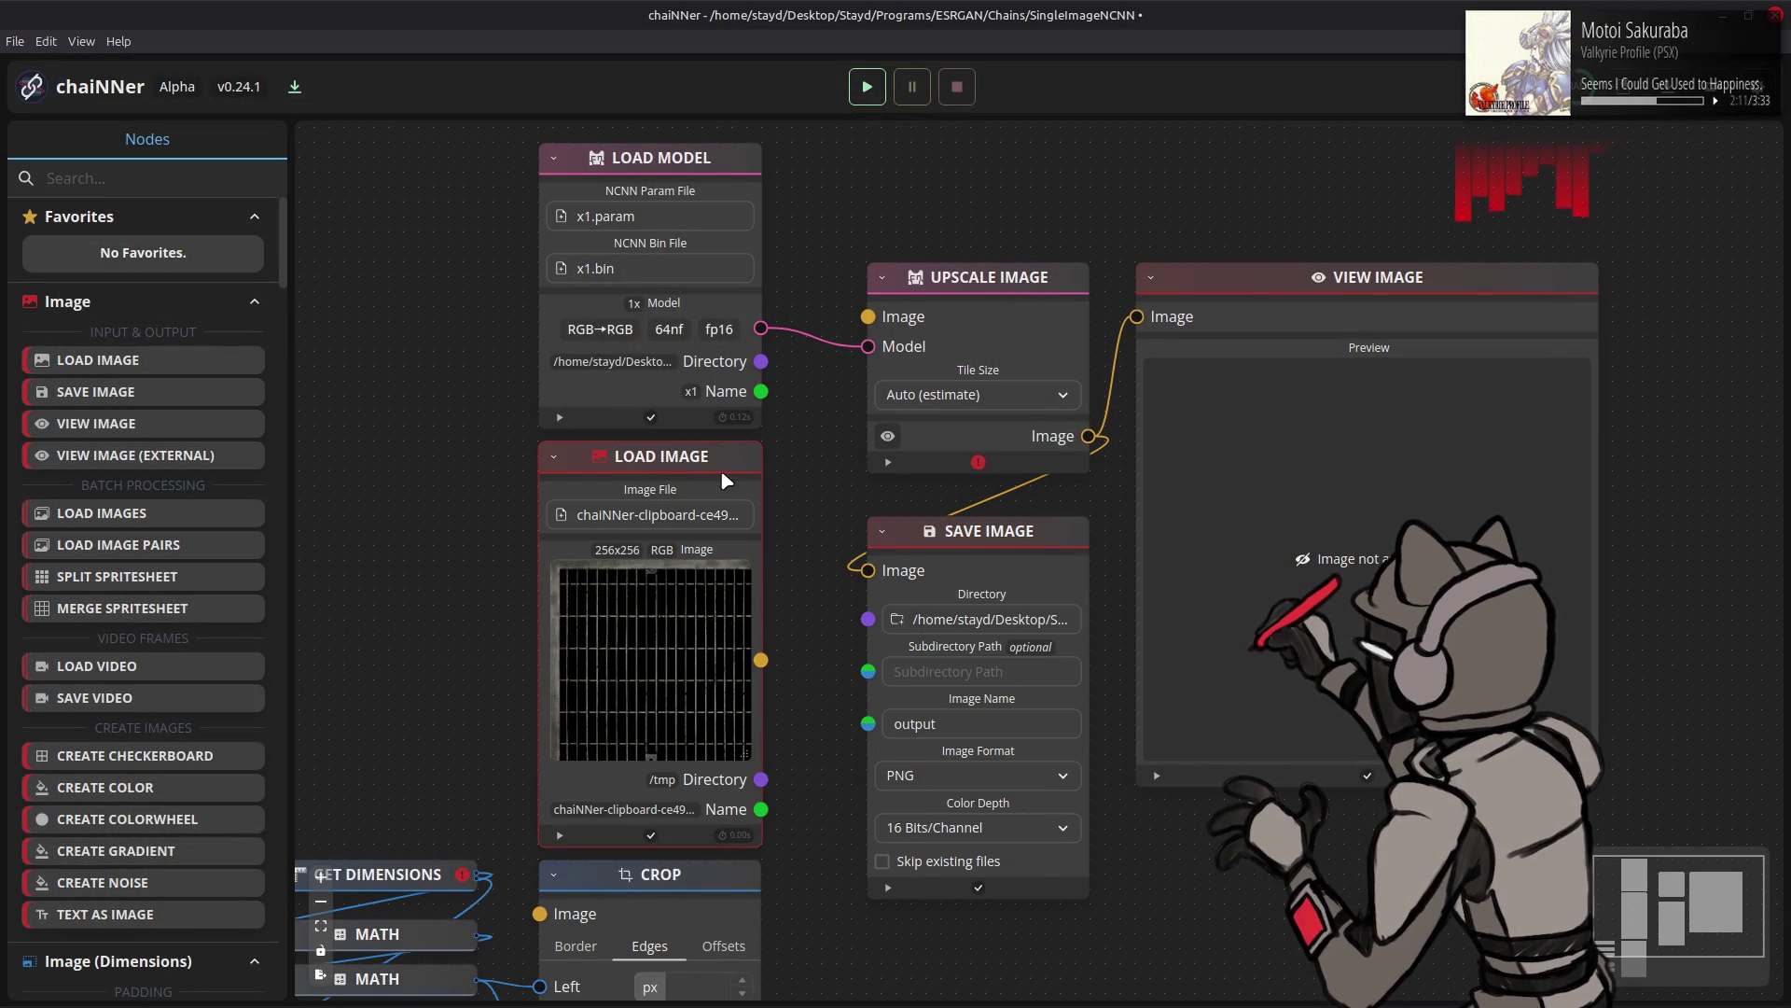
{"action": "left_click_drag", "start_coordinate": [761, 660], "coordinate": [868, 316]}
{"action": "left_click", "coordinate": [863, 89]}
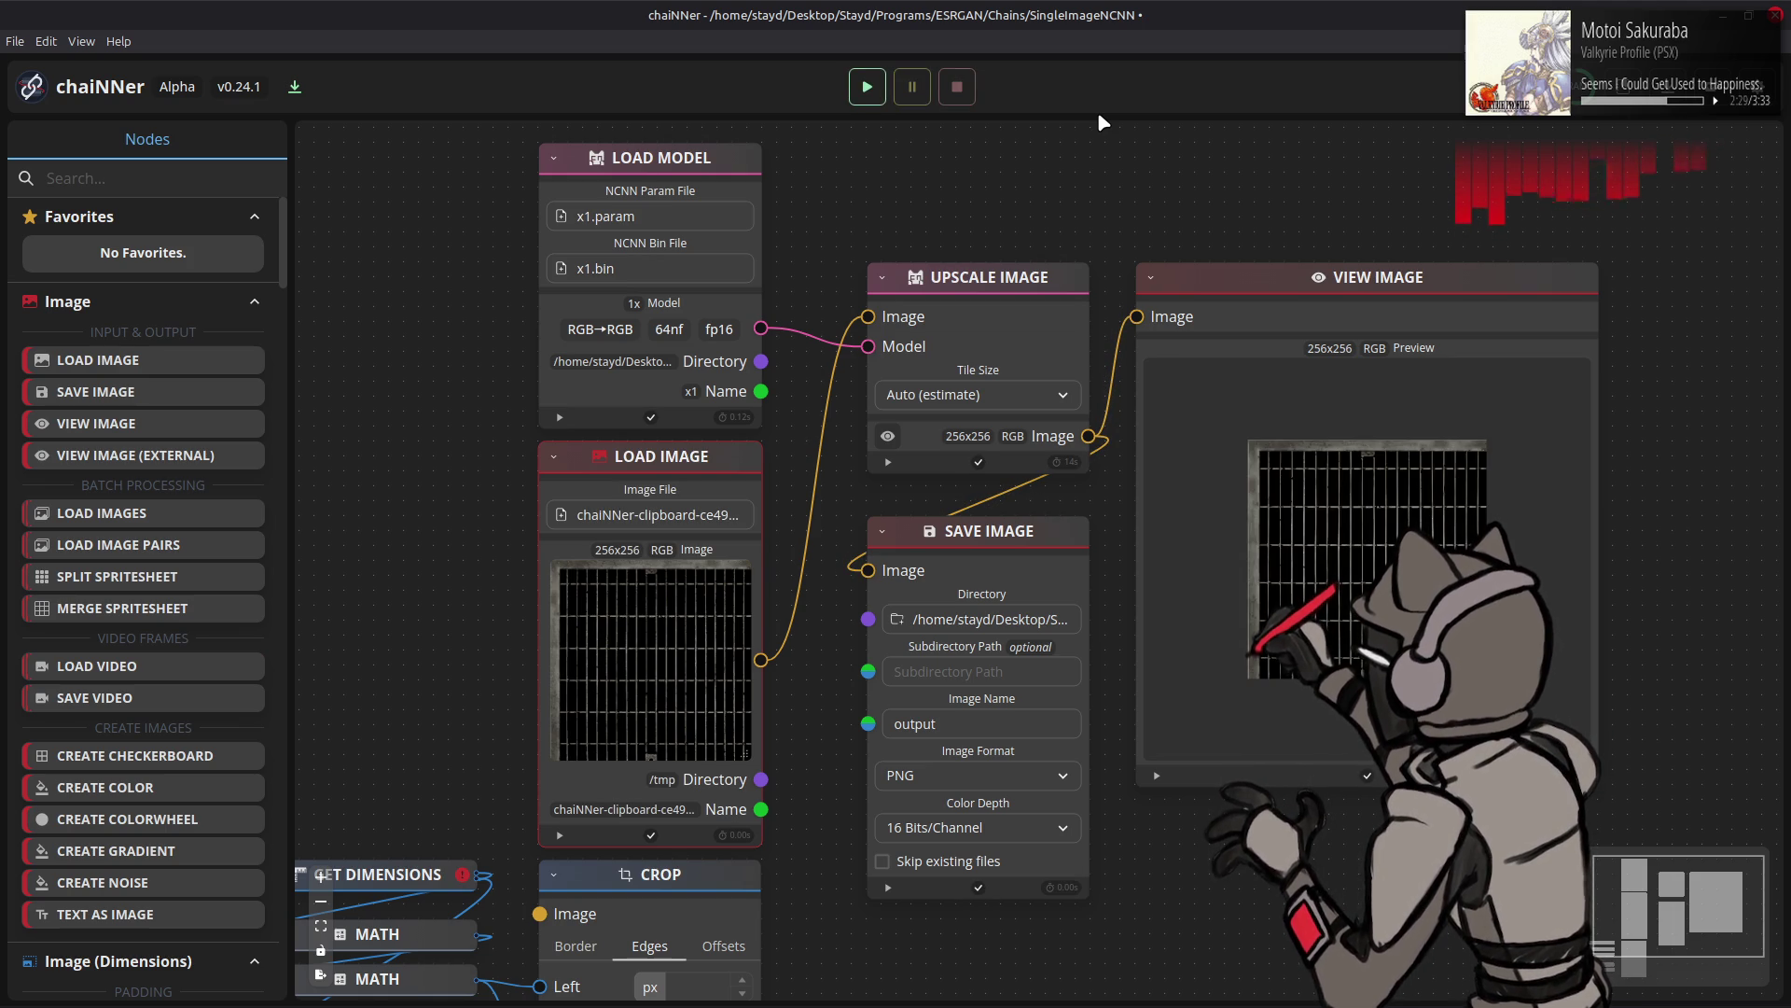
{"action": "key", "text": "alt+Tab"}
{"action": "key", "text": "alt+Tab"}
{"action": "key", "text": "alt+Tab"}
{"action": "key", "text": "alt+Tab"}
{"action": "key", "text": "alt+Tab"}
{"action": "key", "text": "alt+Tab"}
{"action": "key", "text": "alt+Tab"}
{"action": "key", "text": "alt+Tab"}
{"action": "key", "text": "alt+Tab"}
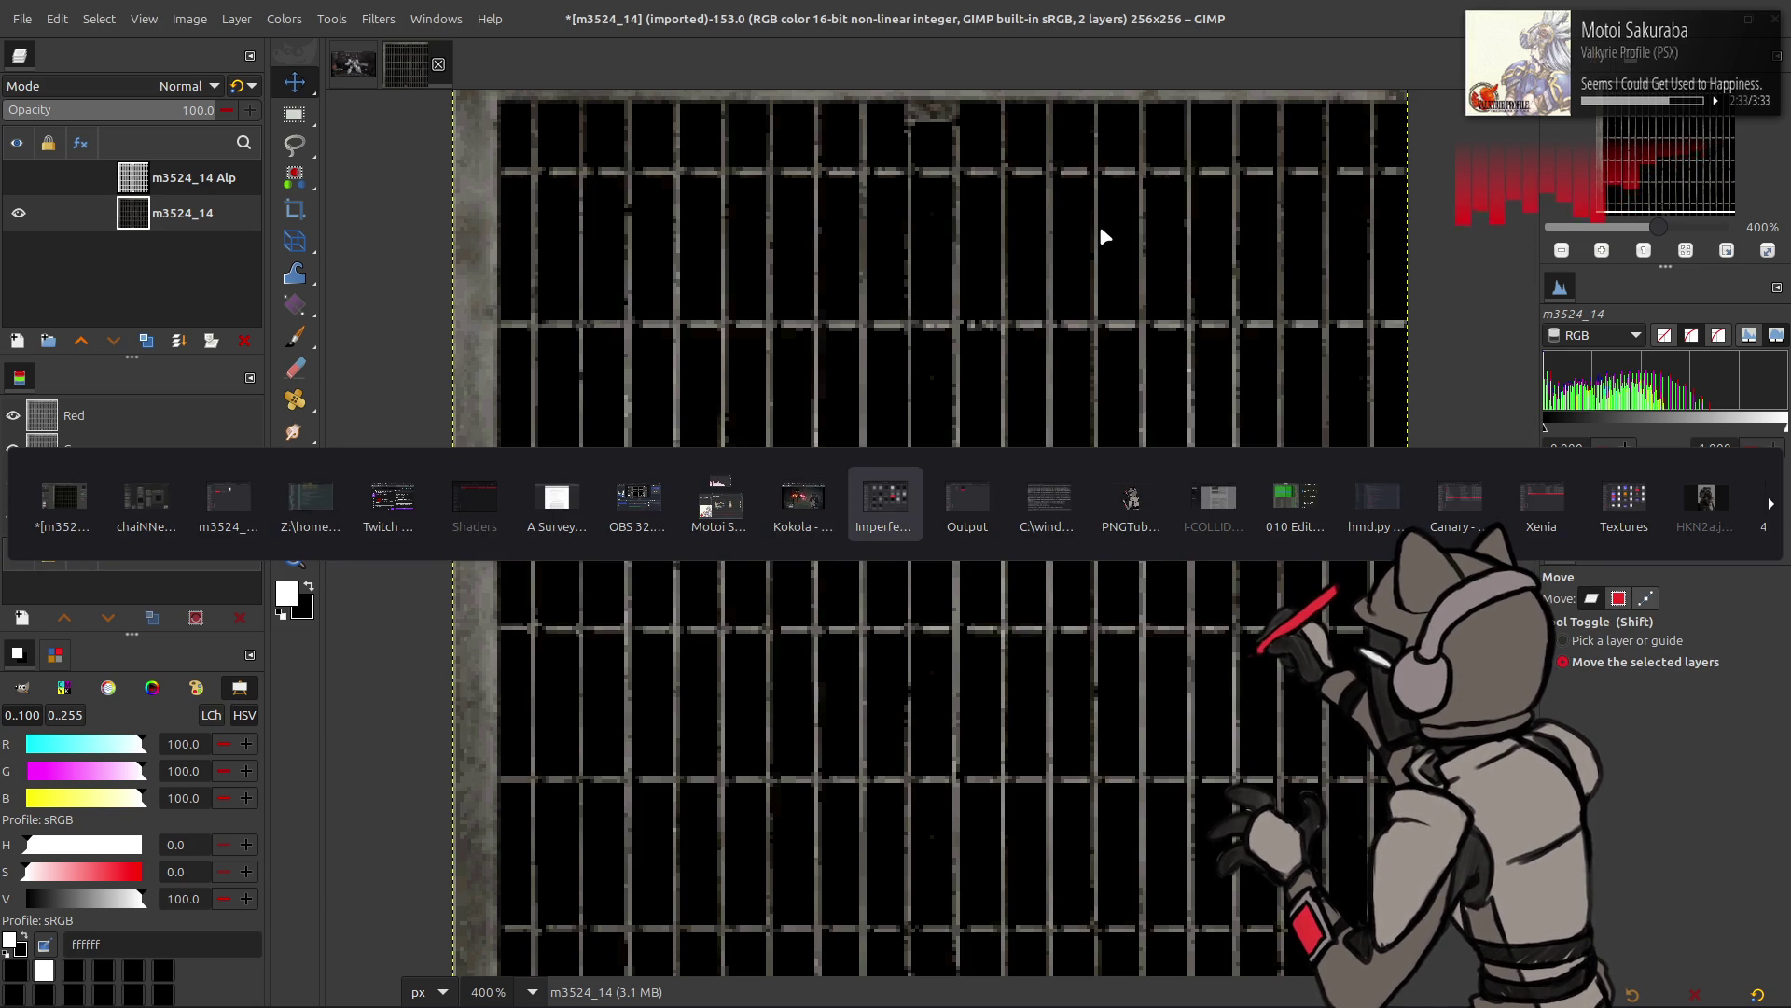
{"action": "key", "text": "alt+Tab"}
- Bring output.png from the Output folder into the grate image as a new layer
{"action": "left_click", "coordinate": [189, 18]}
{"action": "mouse_move", "coordinate": [217, 98]}
{"action": "key", "text": "Escape"}
{"action": "key", "text": "alt+Tab"}
{"action": "mouse_move", "coordinate": [798, 337]}
{"action": "left_mouse_down"}
{"action": "mouse_move", "coordinate": [848, 139]}
{"action": "mouse_move", "coordinate": [895, 214]}
{"action": "left_mouse_up"}
{"action": "key", "text": "q"}
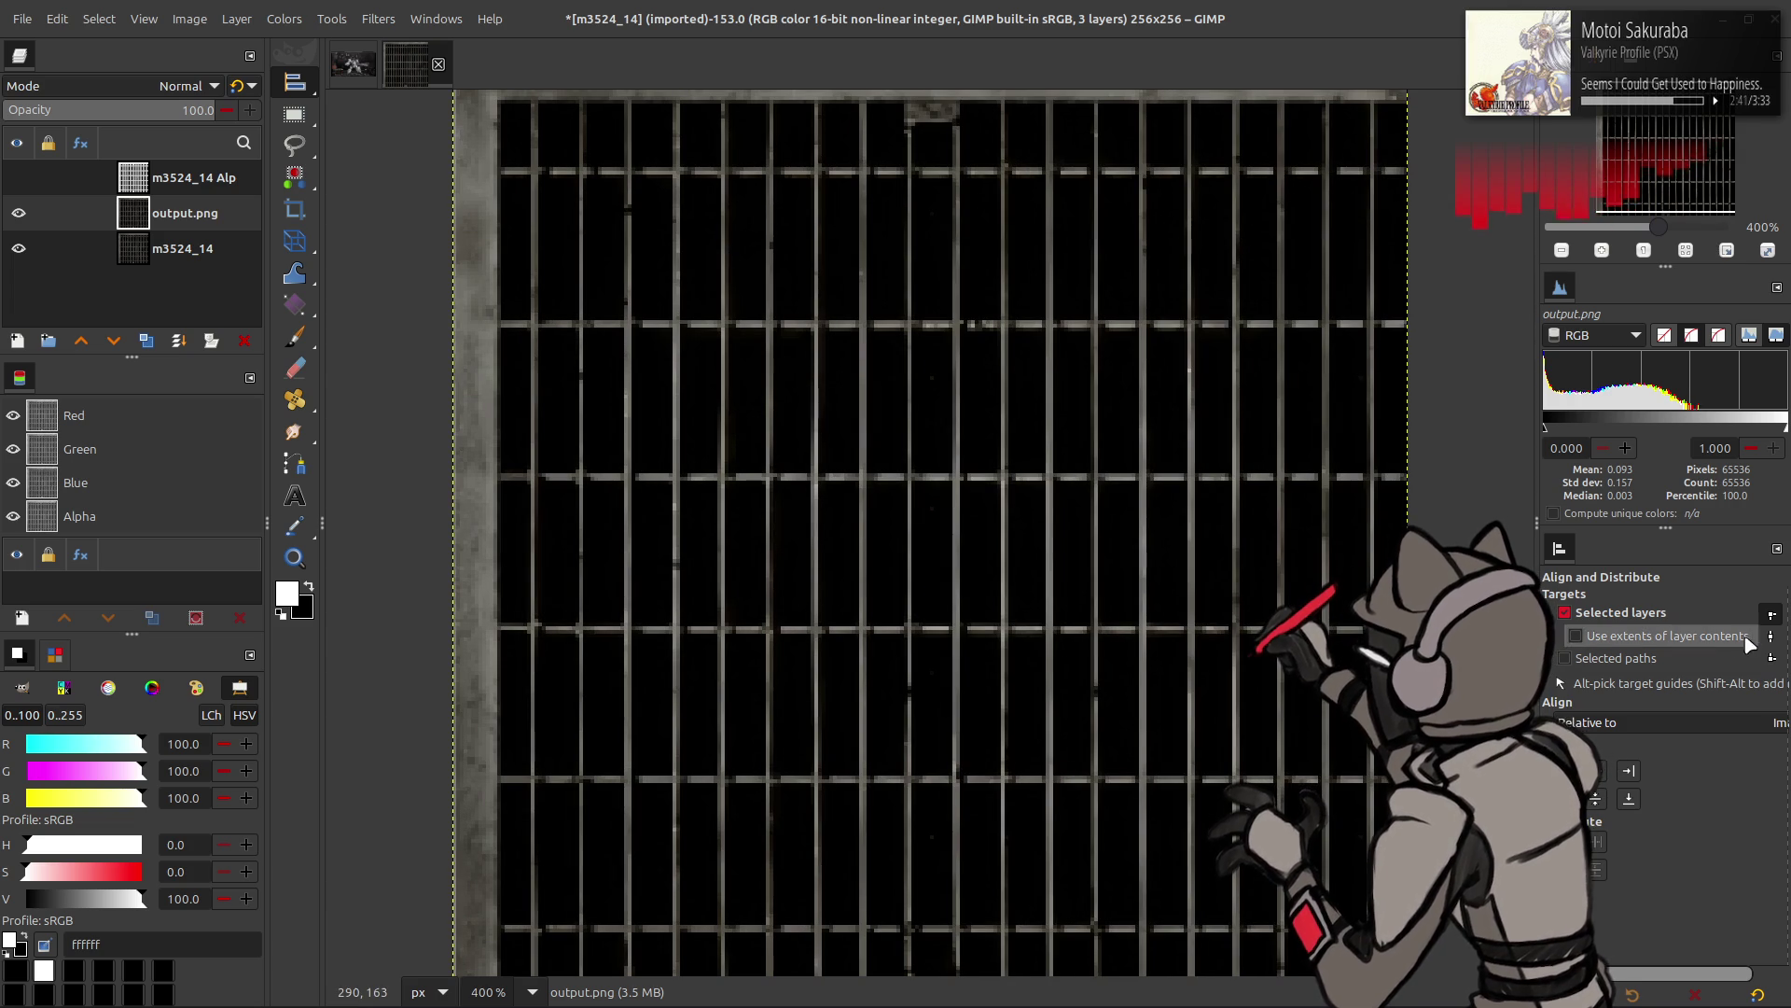
{"action": "key", "text": "m"}
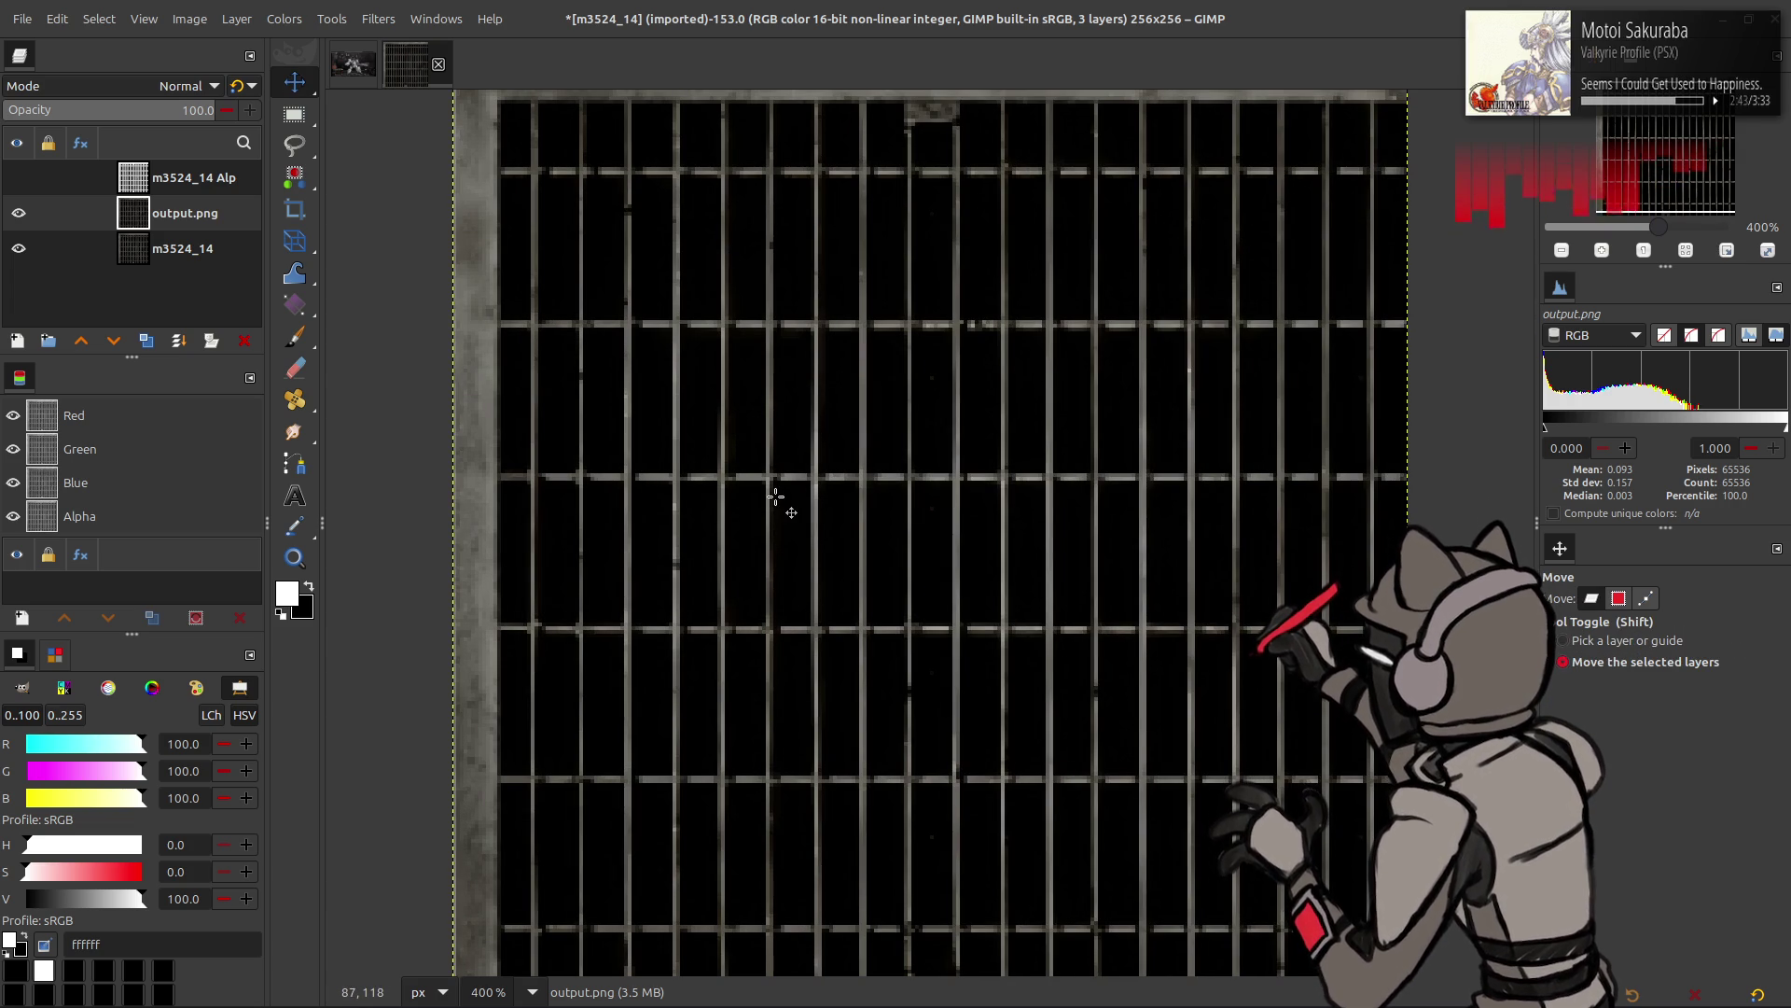
- Rename the new layer to Clean and duplicate the m3524_14 texture layer
{"action": "double_click", "coordinate": [200, 228]}
{"action": "type", "text": "Clean"}
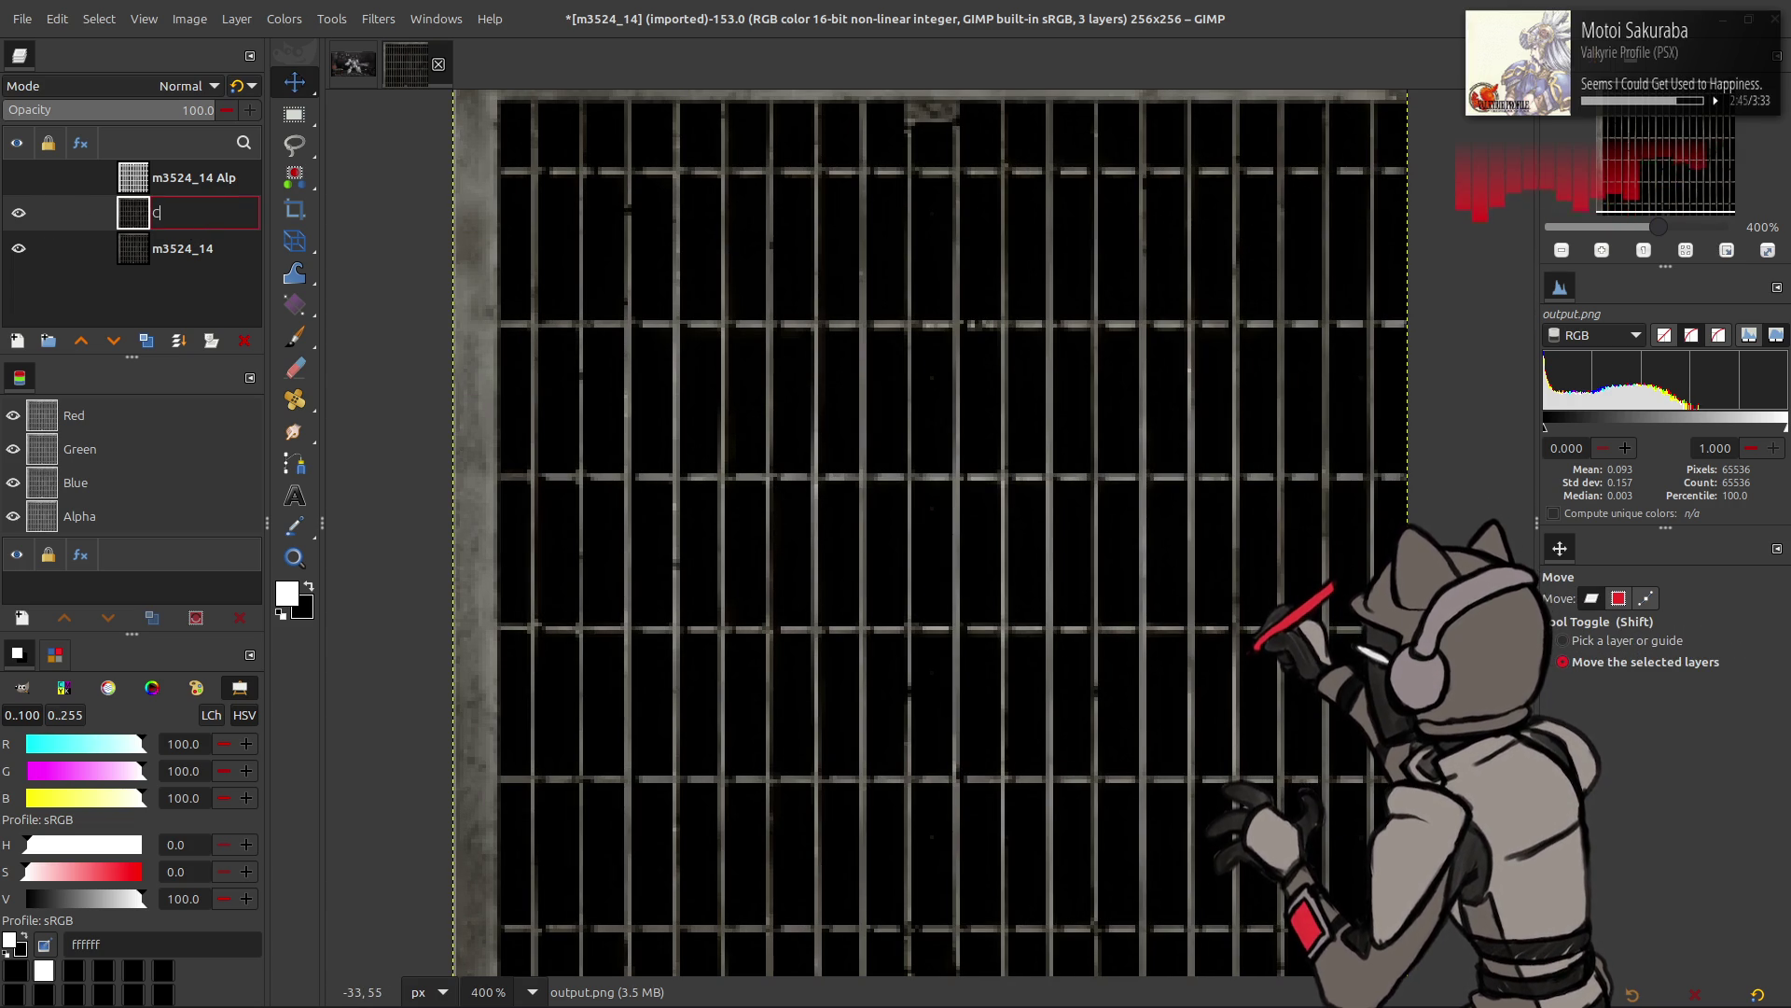
{"action": "key", "text": "Return"}
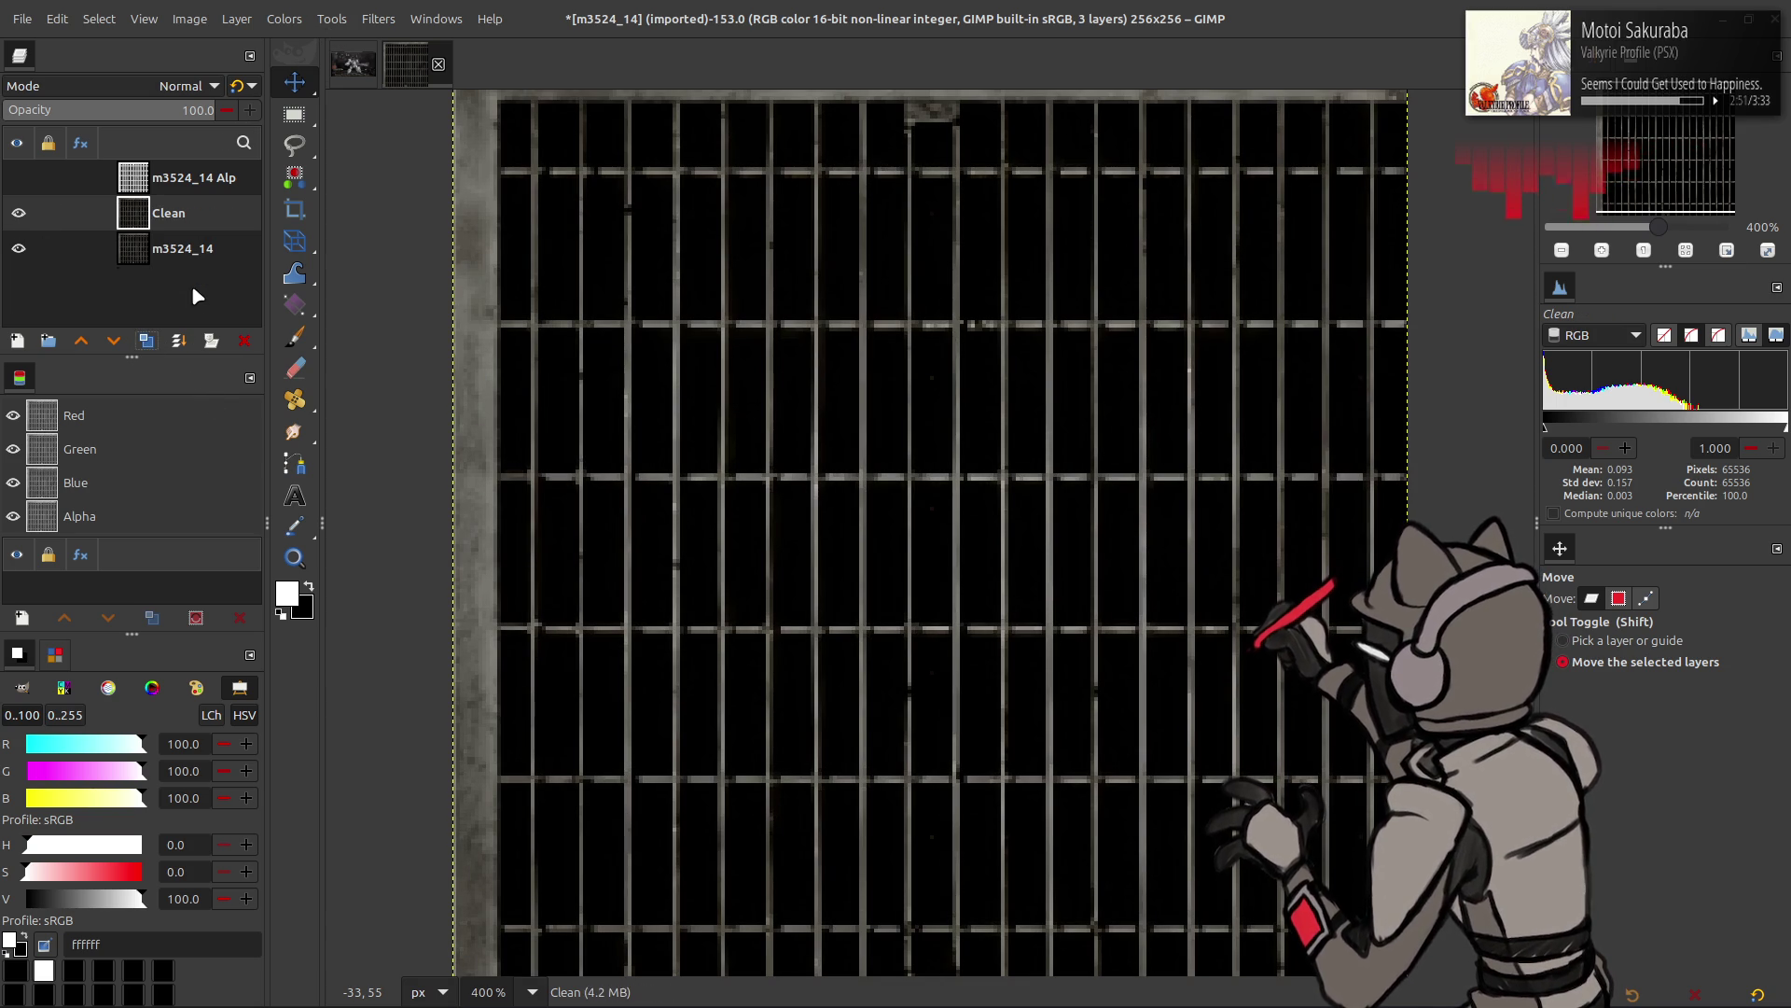
{"action": "left_click", "coordinate": [165, 252]}
{"action": "left_click", "coordinate": [147, 340]}
- Apply a stronger G'MIC Gaussian blur to the texture copy
{"action": "left_click", "coordinate": [378, 18]}
{"action": "left_click", "coordinate": [469, 481]}
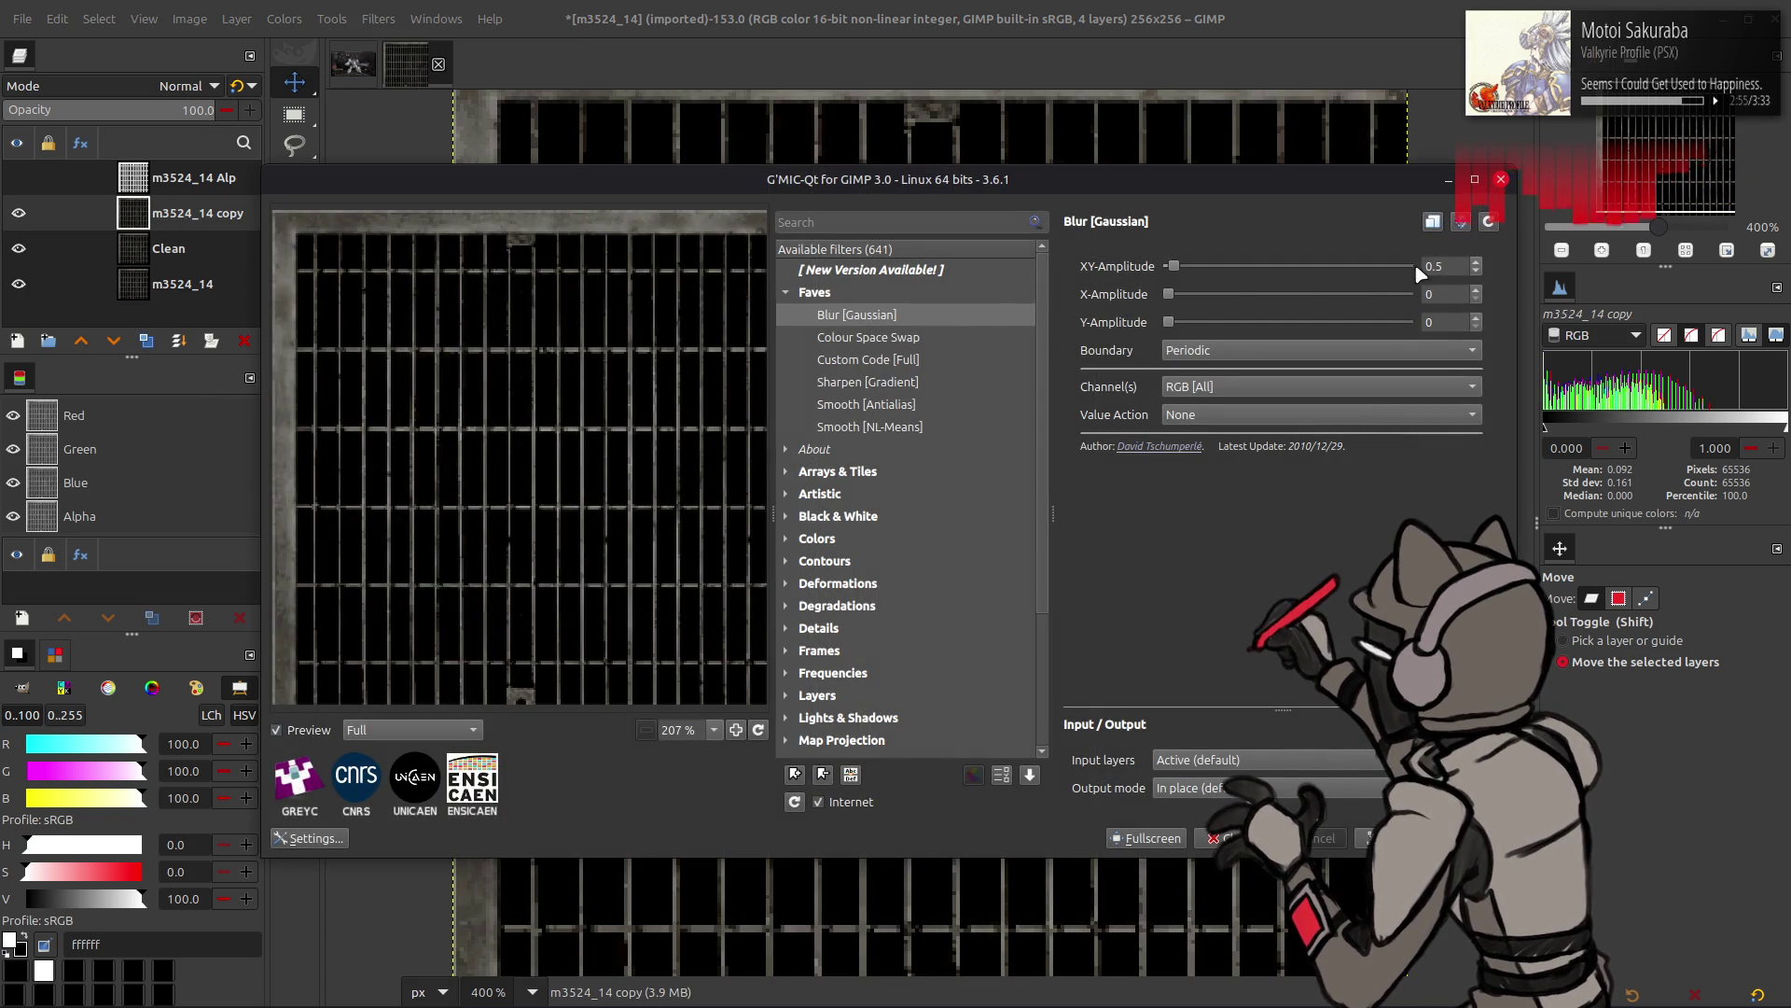
{"action": "left_click", "coordinate": [1400, 267]}
{"action": "left_click", "coordinate": [1232, 837]}
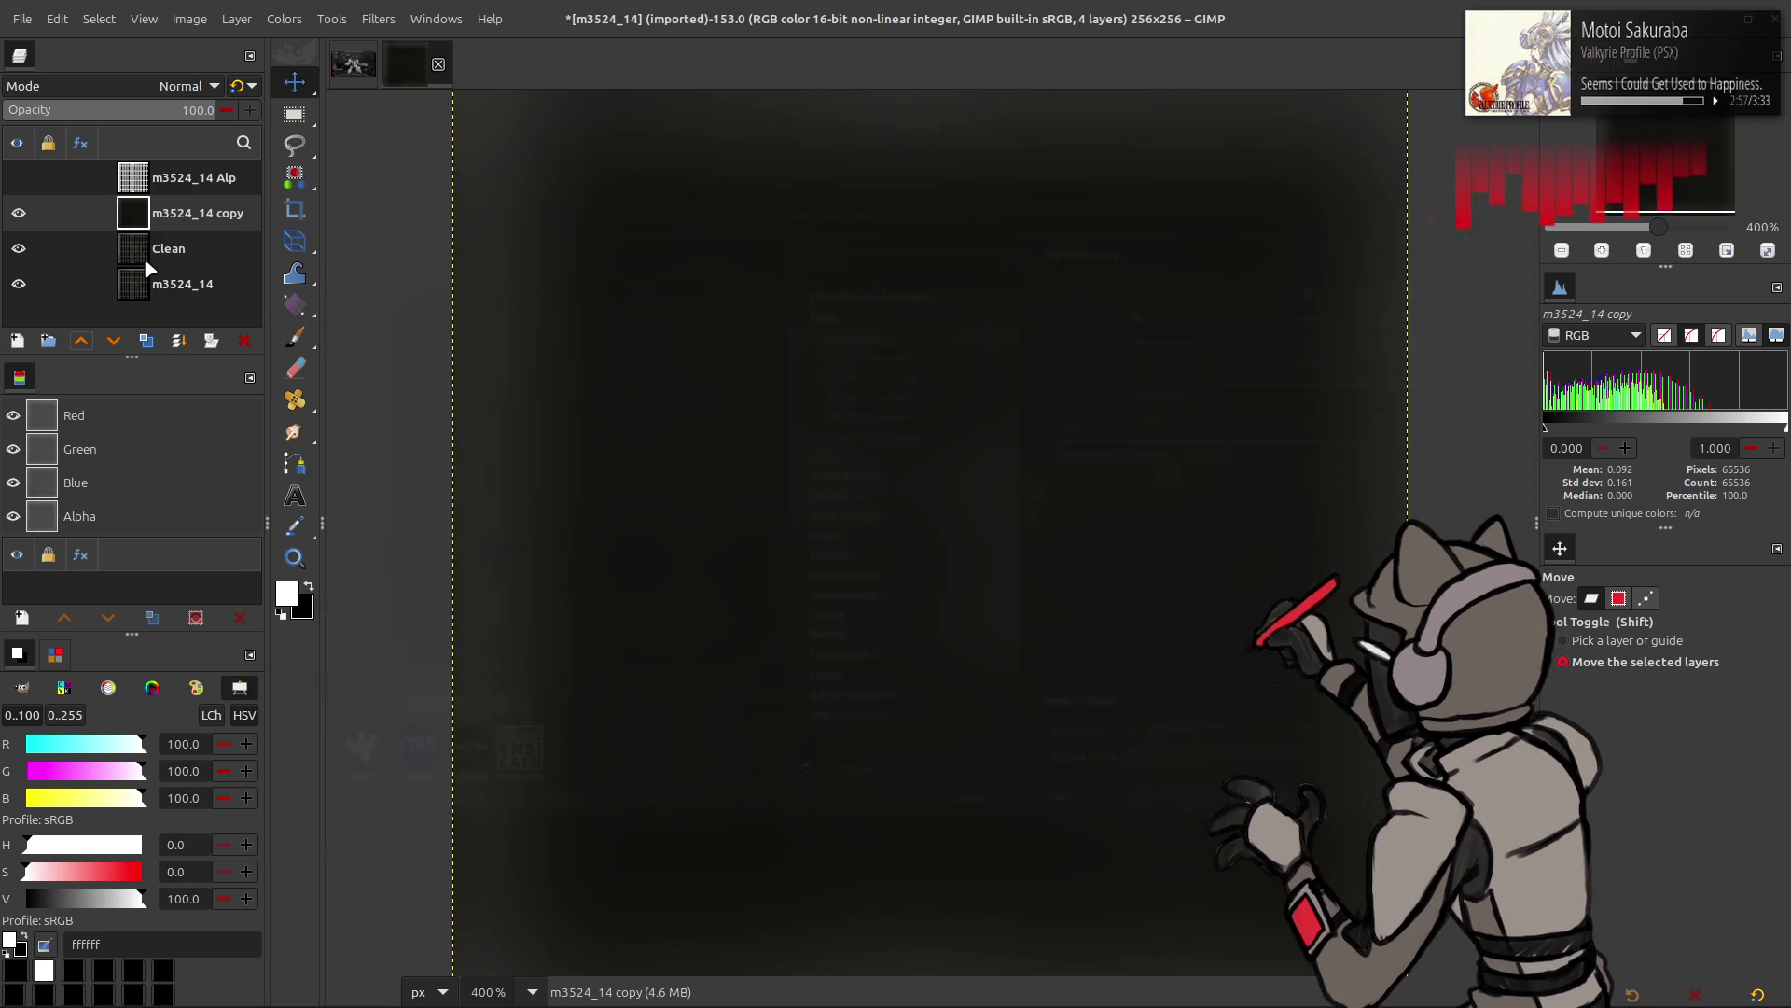
- Duplicate Clean above the blurred copy, set it to Grain extract and merge it down
{"action": "left_click", "coordinate": [165, 256]}
{"action": "left_click", "coordinate": [146, 340]}
{"action": "left_click", "coordinate": [80, 340]}
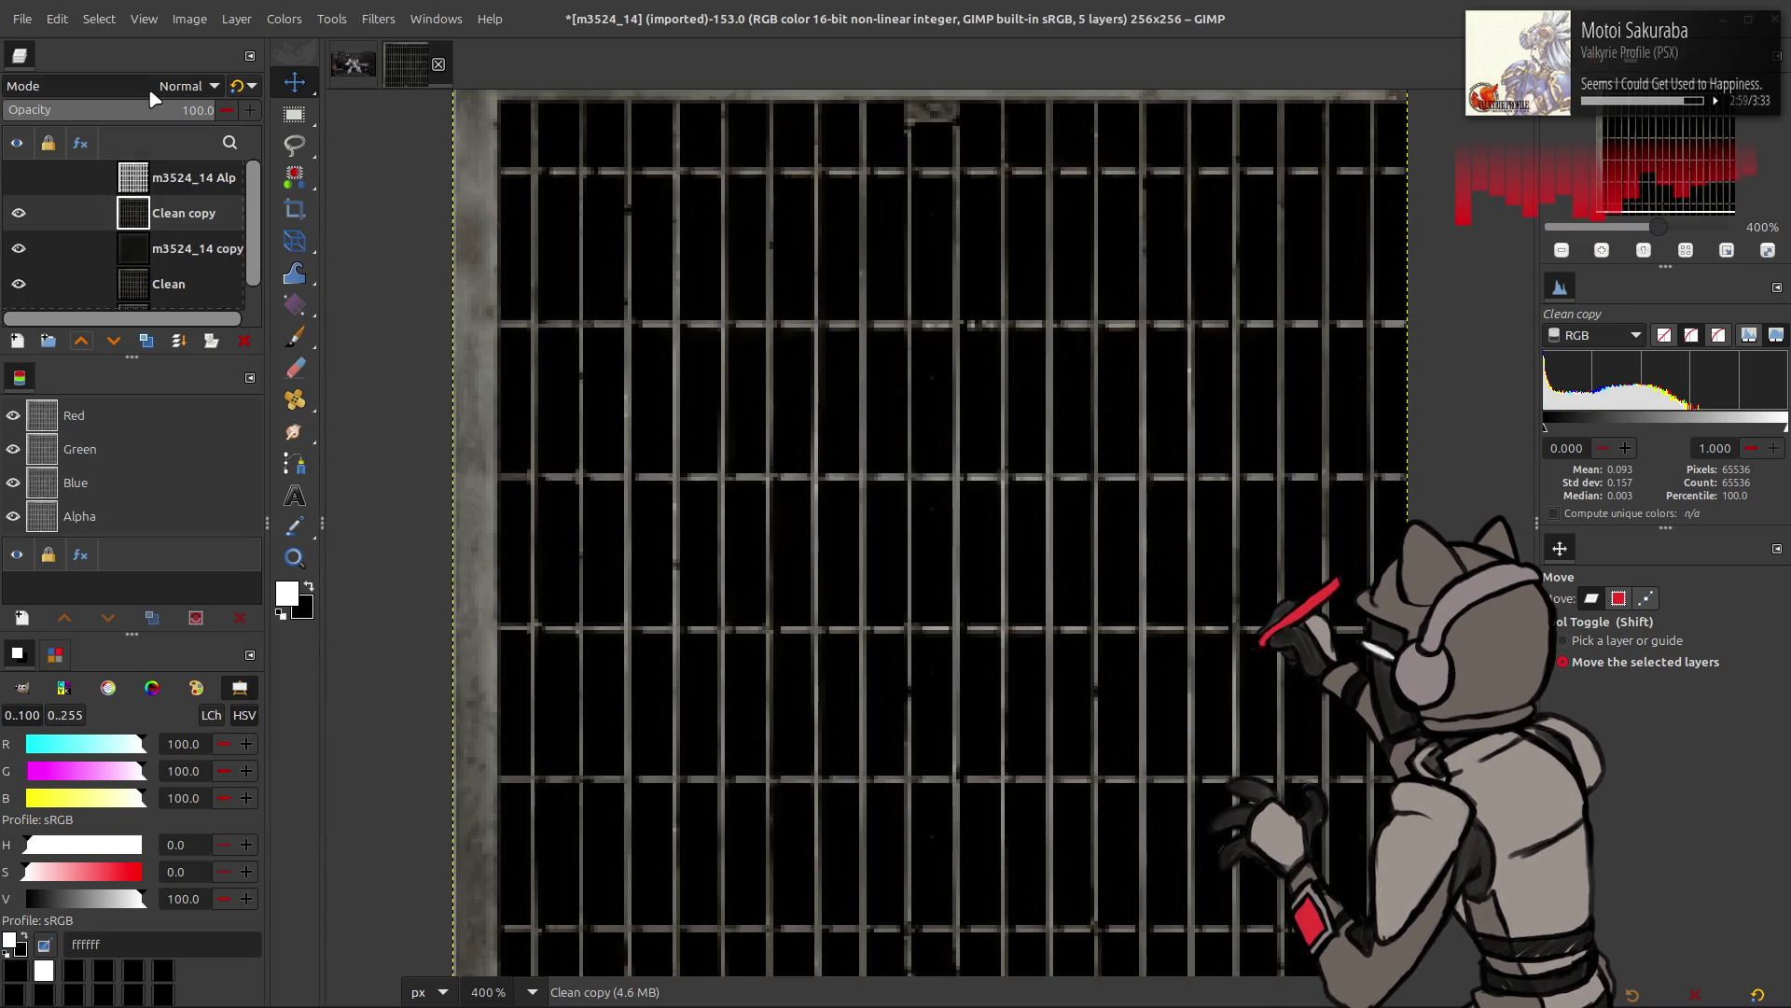
{"action": "left_click", "coordinate": [152, 85]}
{"action": "left_click", "coordinate": [114, 810]}
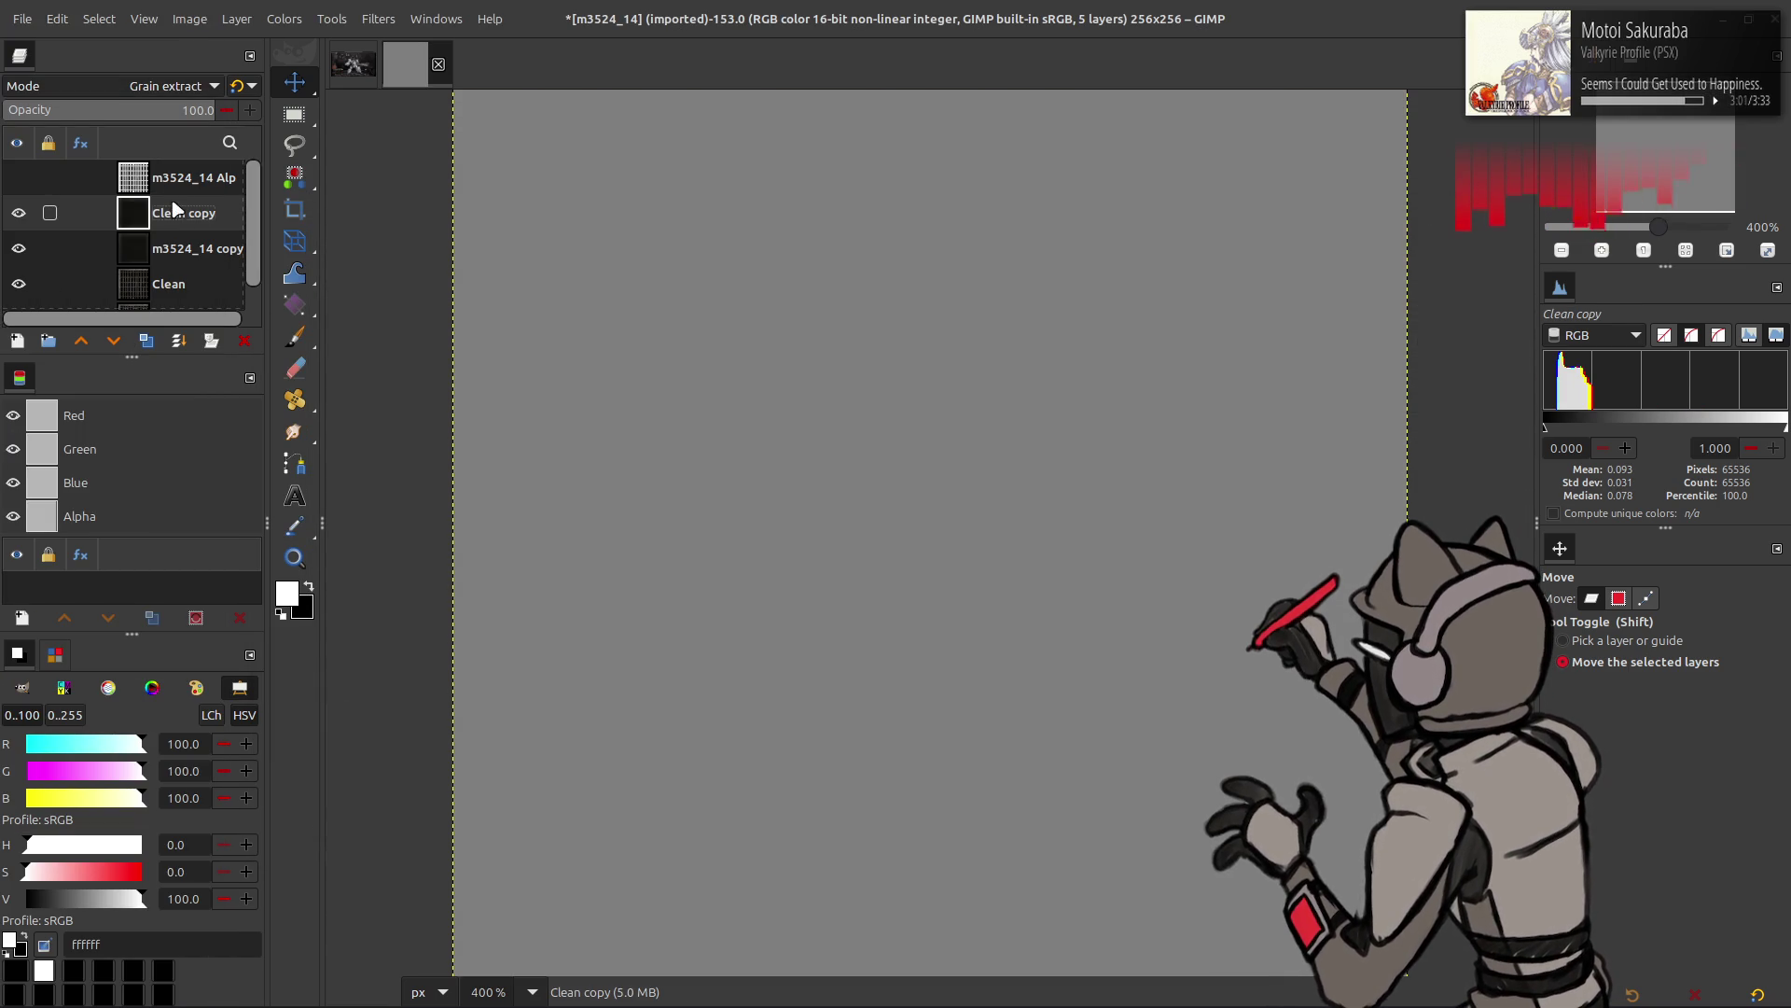
{"action": "left_click", "coordinate": [179, 85]}
{"action": "left_click", "coordinate": [141, 796]}
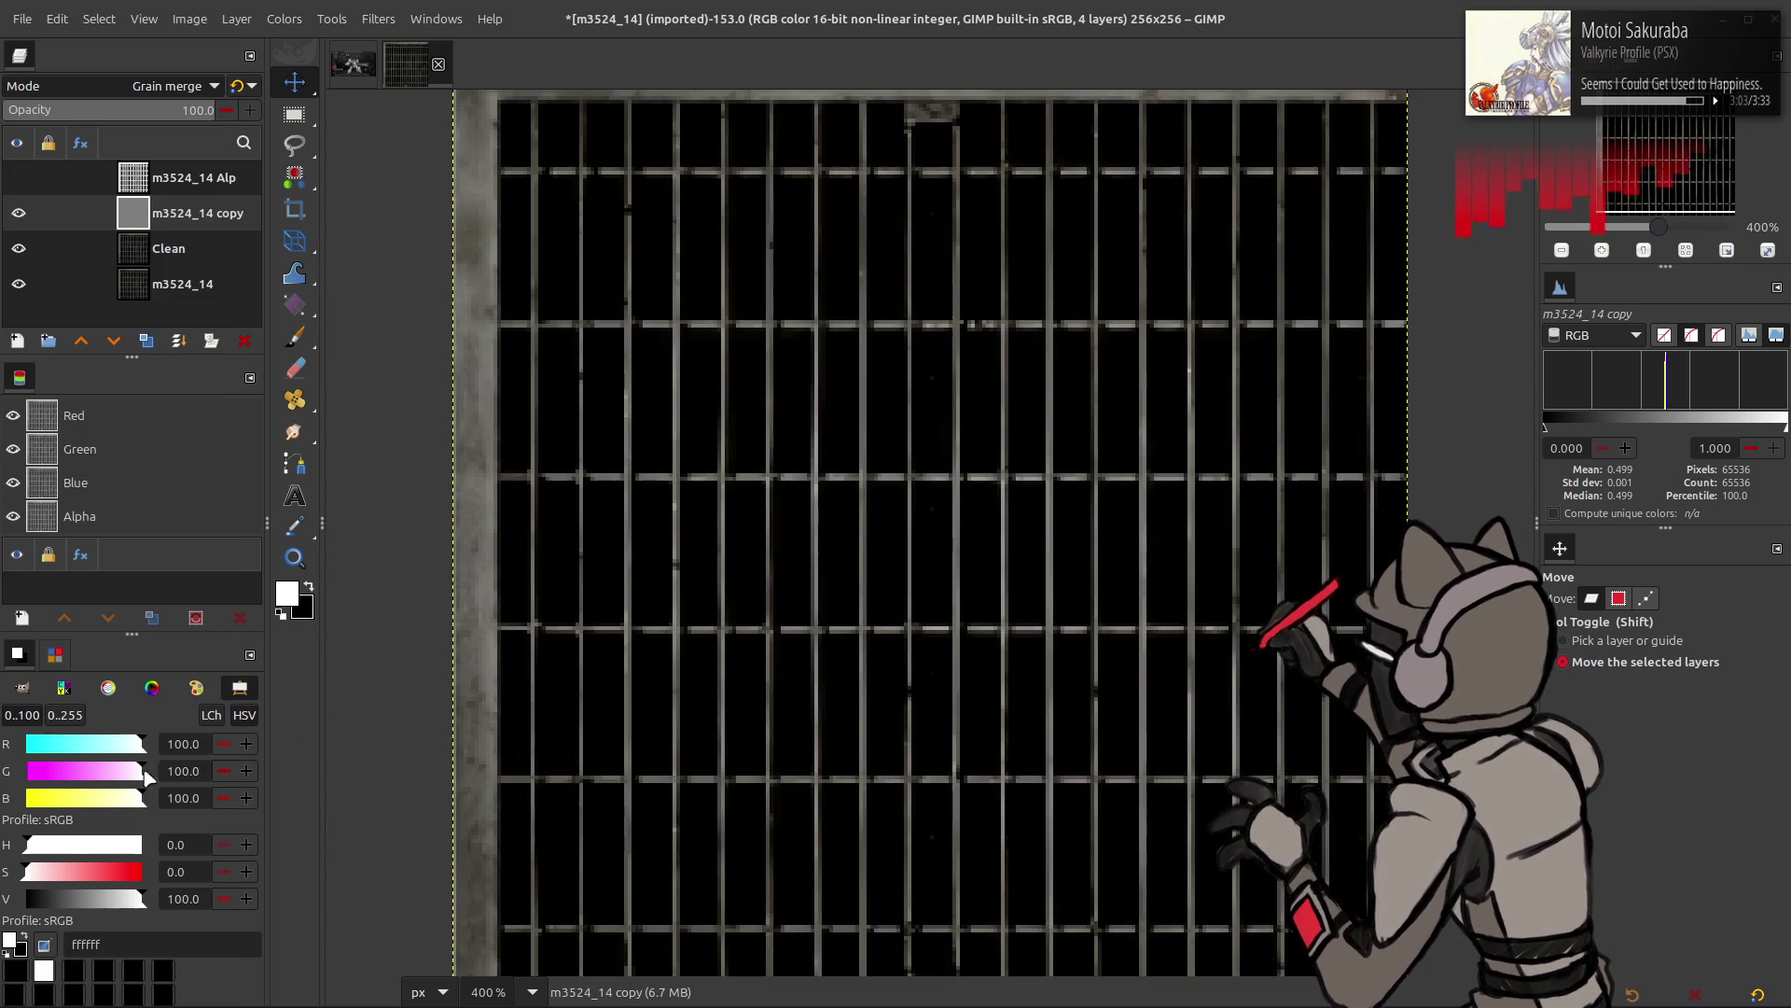
- Blend the extracted detail into Clean with LCh Lightness and merge, leaving three layers
{"action": "left_click", "coordinate": [157, 248]}
{"action": "left_click", "coordinate": [145, 339]}
{"action": "left_click", "coordinate": [80, 340]}
{"action": "left_click", "coordinate": [178, 341]}
{"action": "left_click", "coordinate": [180, 85]}
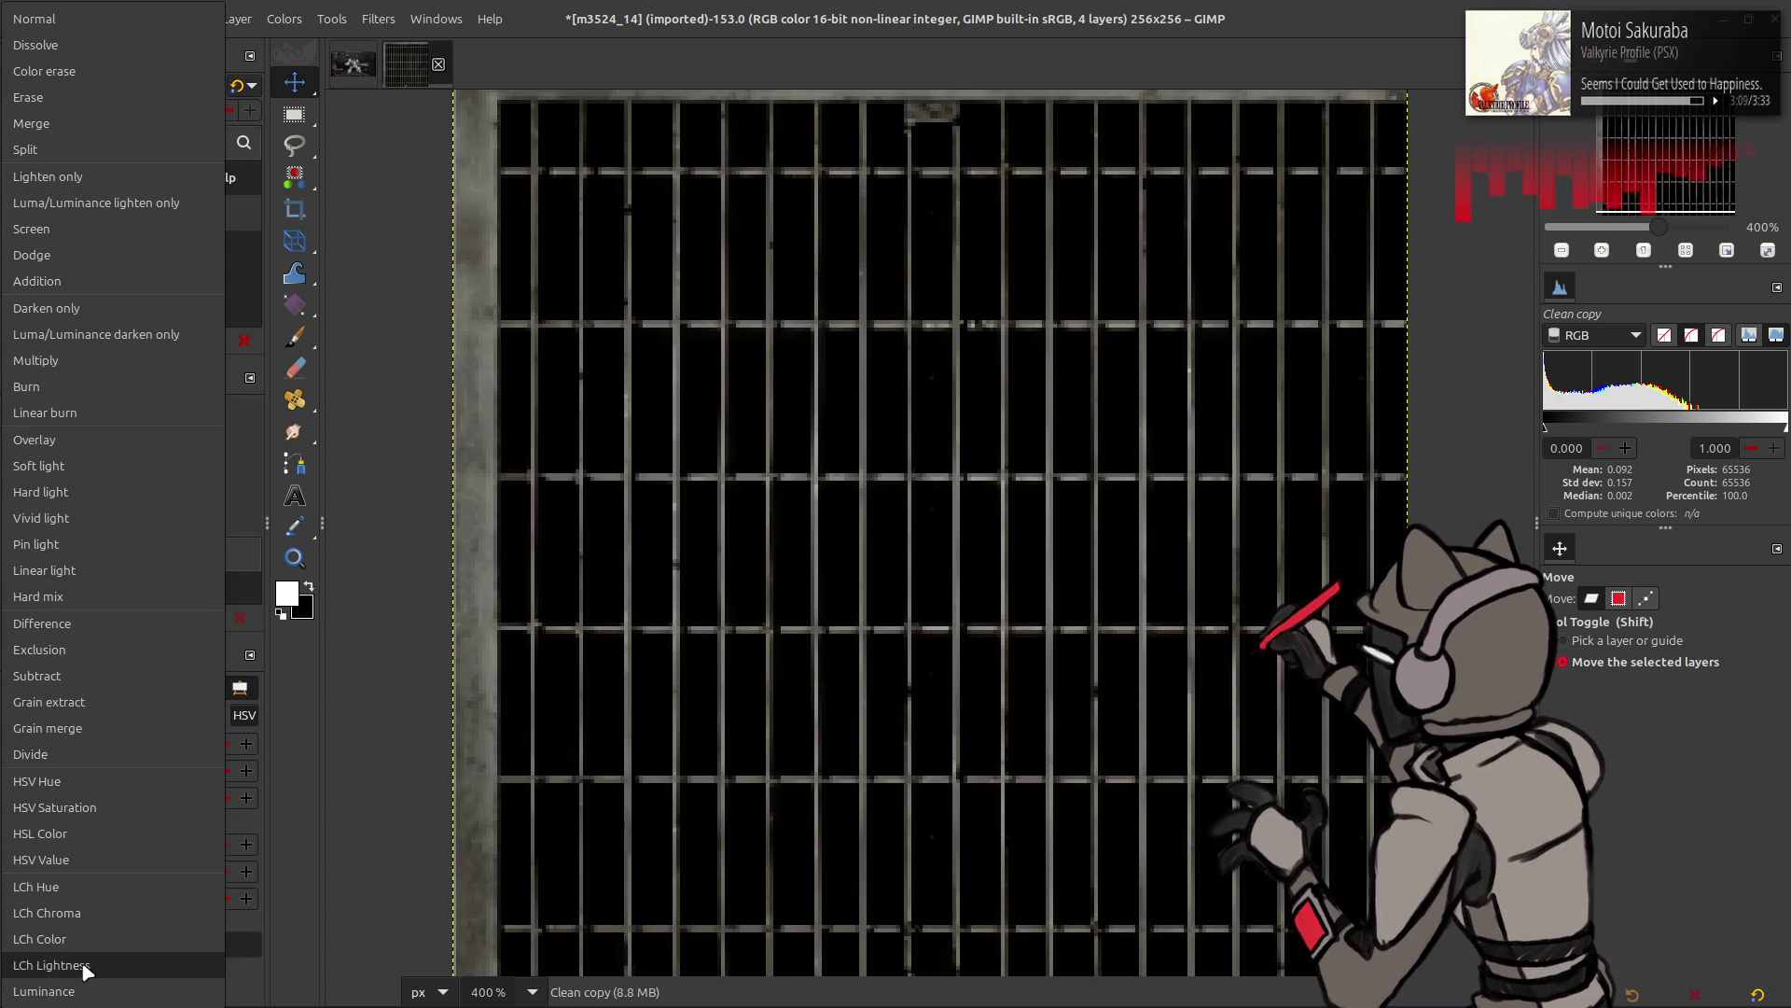
{"action": "left_click", "coordinate": [43, 965]}
{"action": "key", "text": "ctrl+z"}
{"action": "left_click", "coordinate": [182, 178]}
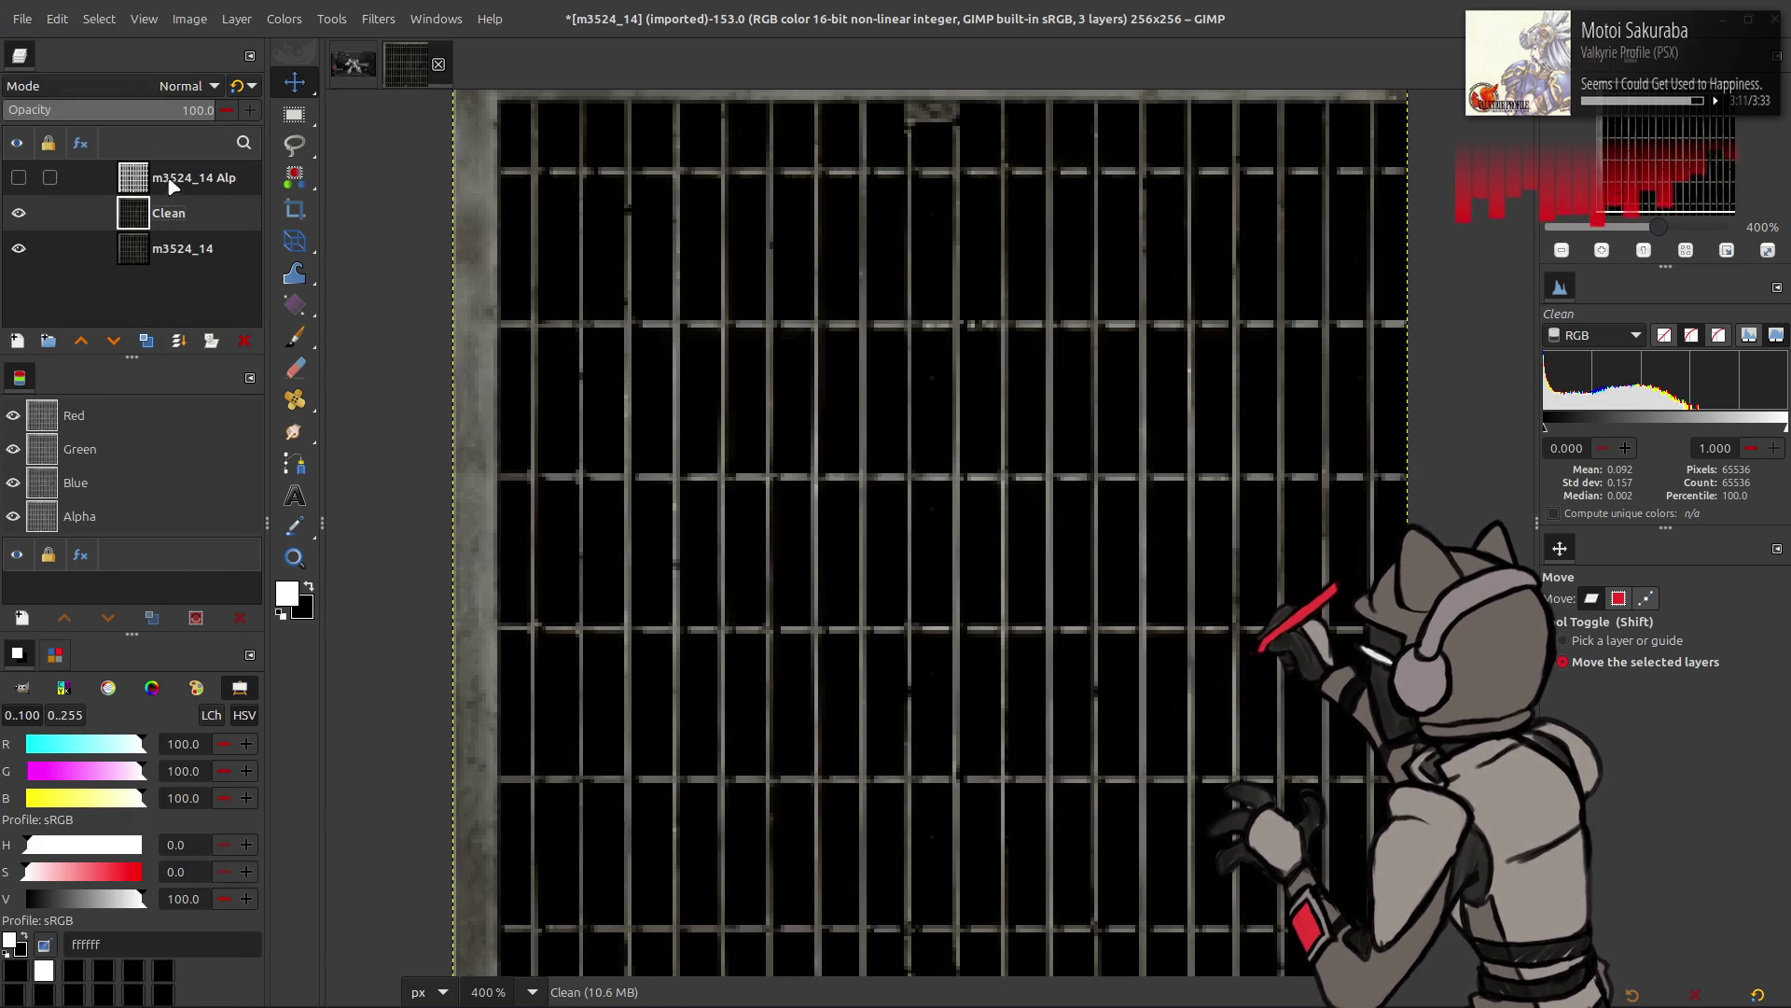
- Duplicate the alpha mask, show the copy and pull its Levels white input down near black
{"action": "left_click", "coordinate": [145, 341]}
{"action": "left_click", "coordinate": [113, 341]}
{"action": "left_click", "coordinate": [18, 213]}
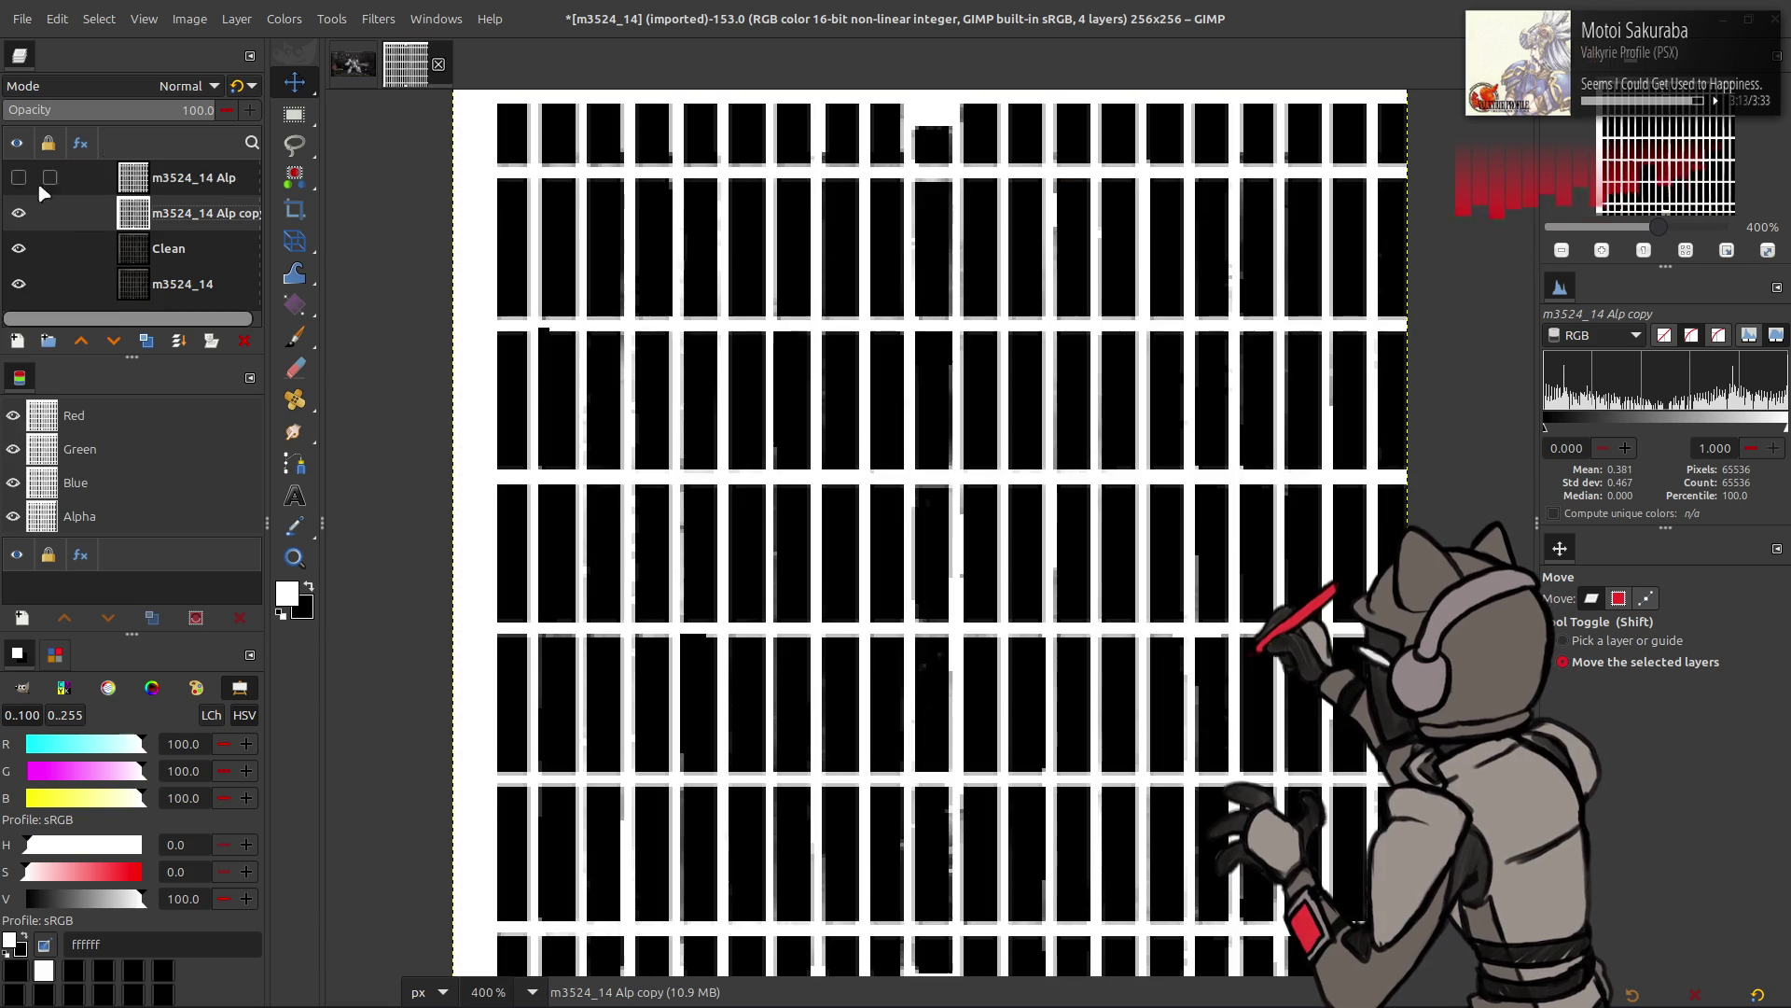
{"action": "left_click", "coordinate": [285, 19]}
{"action": "left_click", "coordinate": [314, 231]}
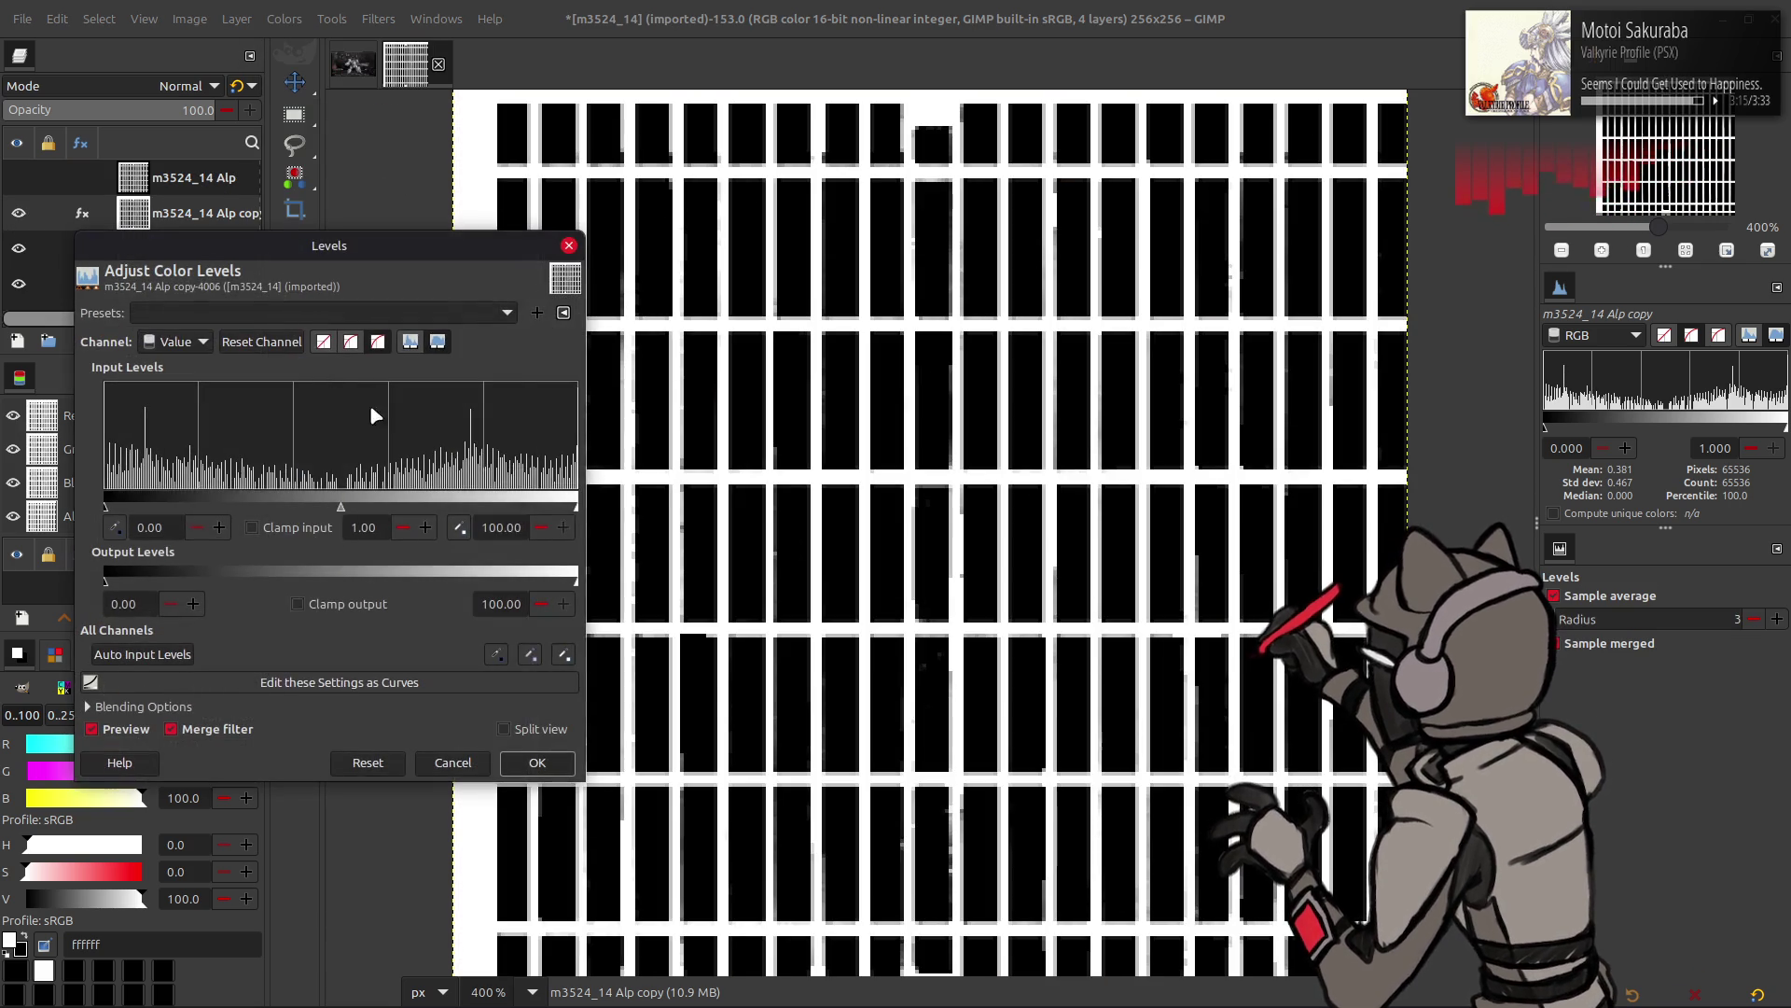
{"action": "left_click_drag", "start_coordinate": [558, 516], "coordinate": [6, 509]}
{"action": "left_click", "coordinate": [561, 526]}
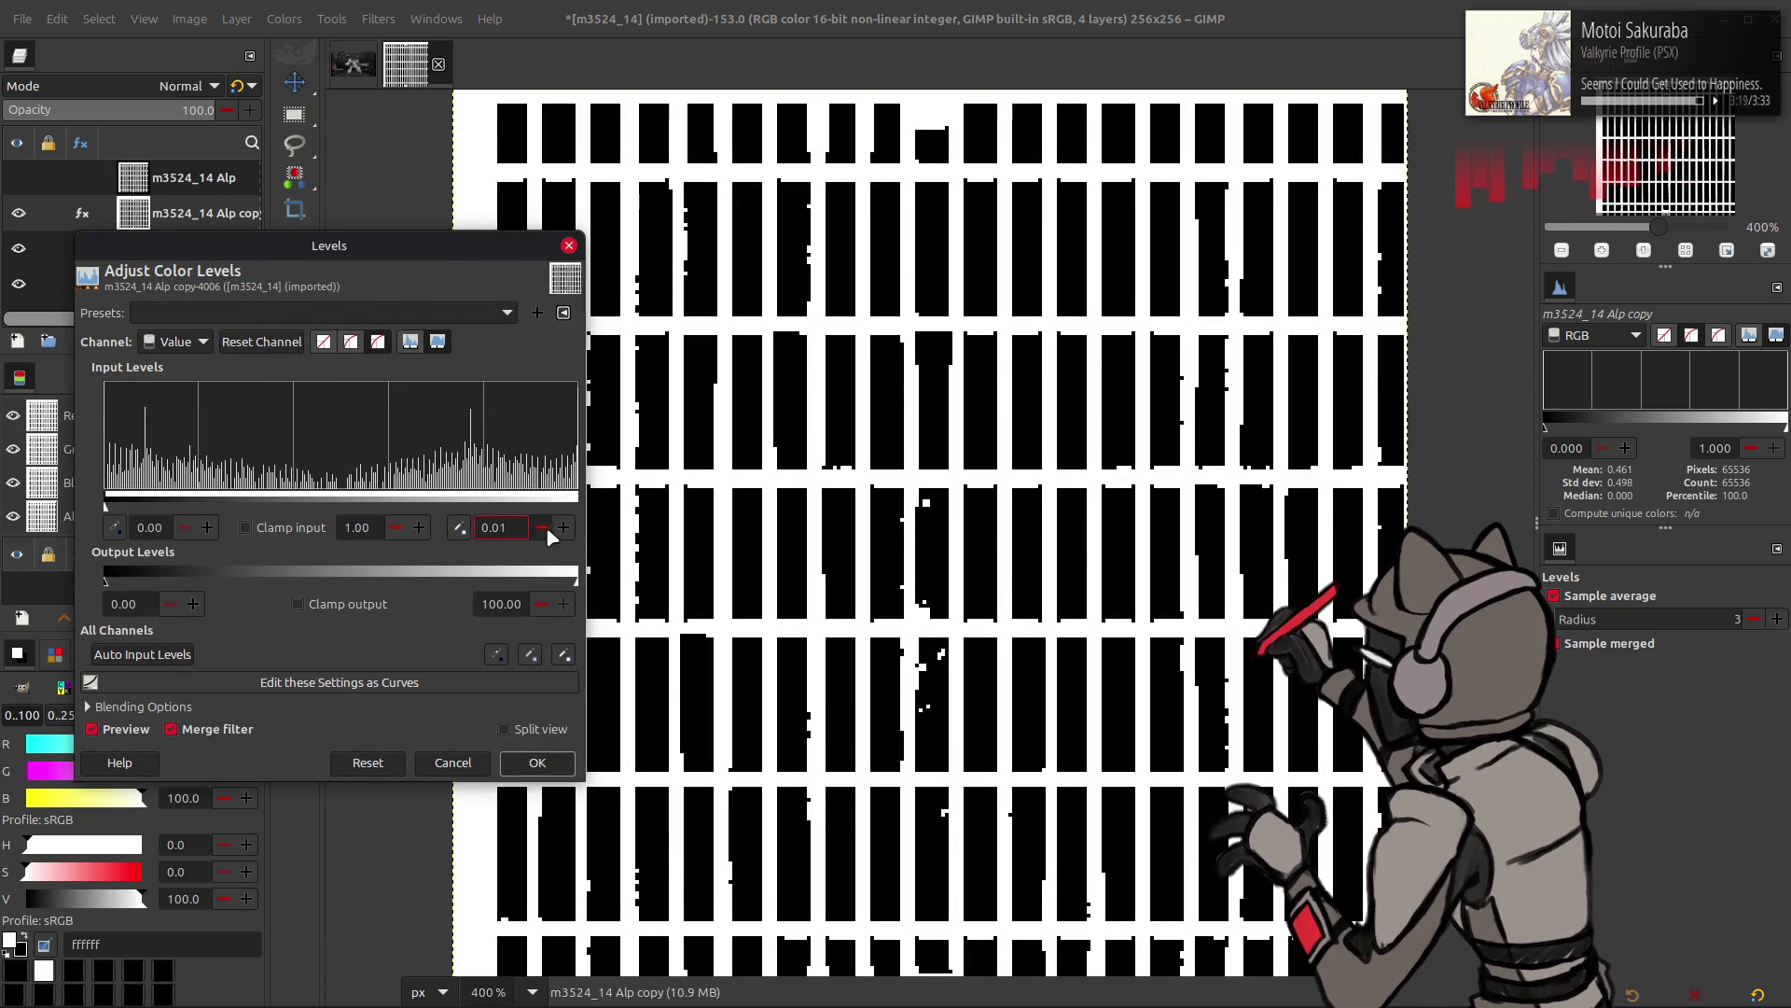
{"action": "type", "text": "0.50"}
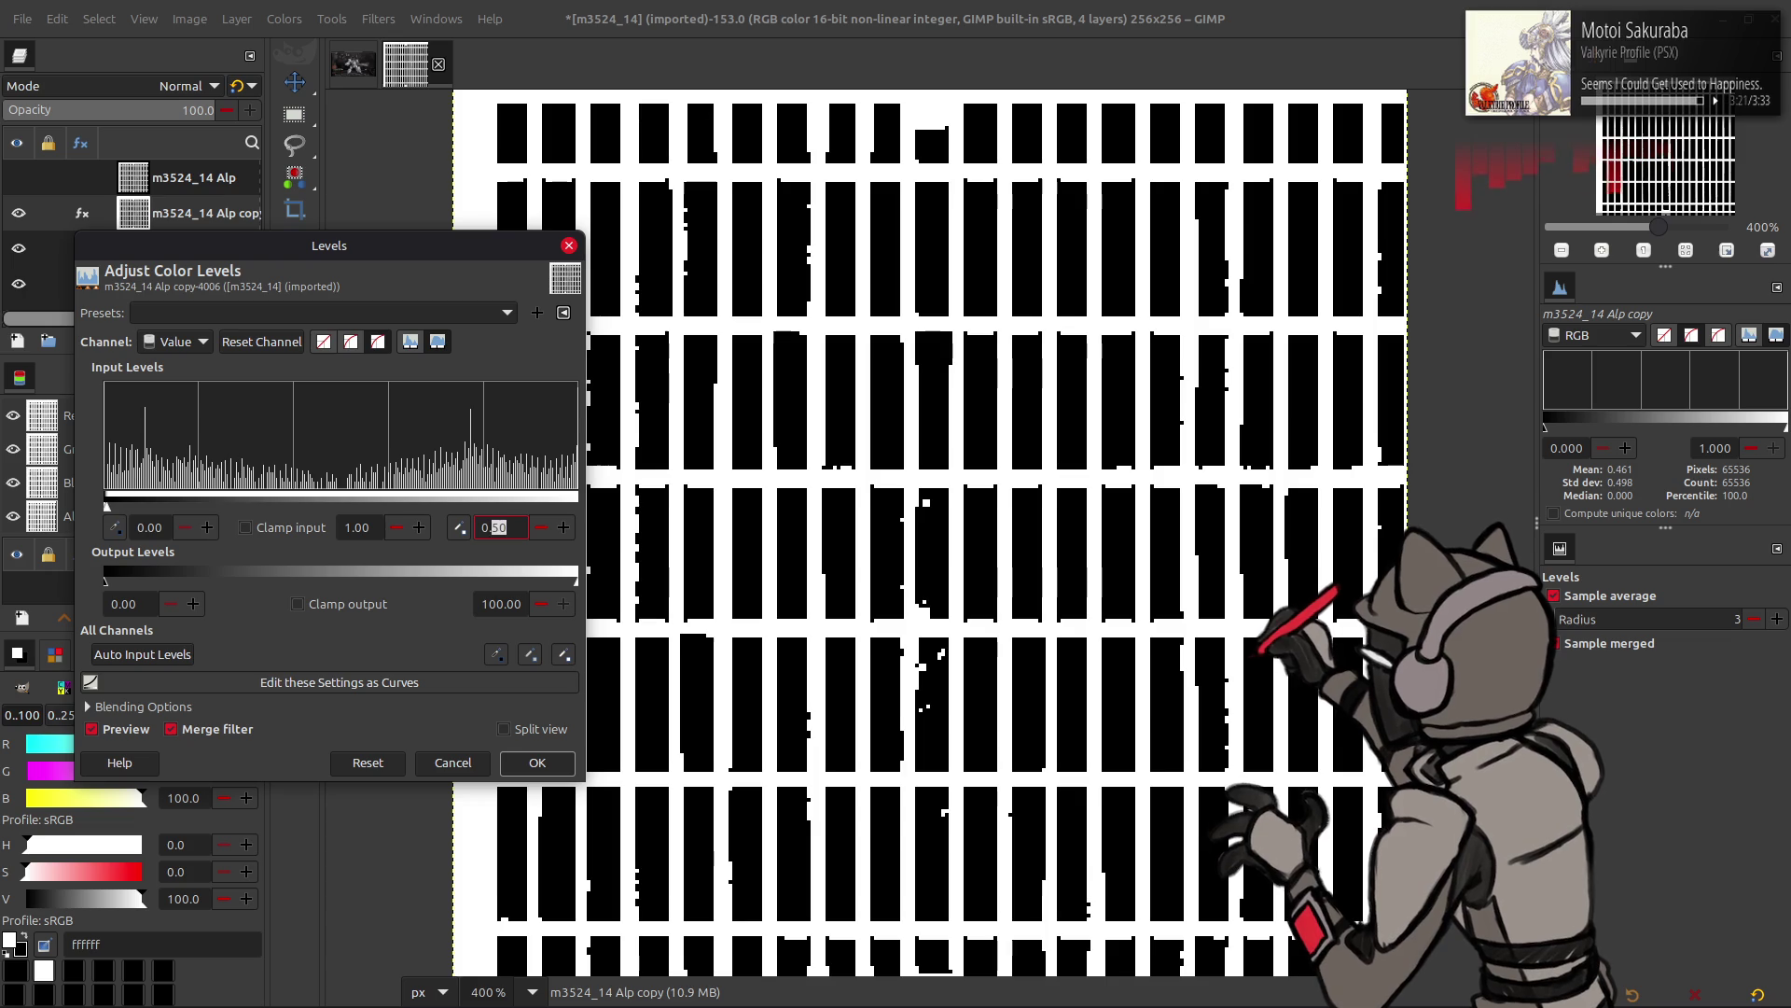
{"action": "key", "text": "Return"}
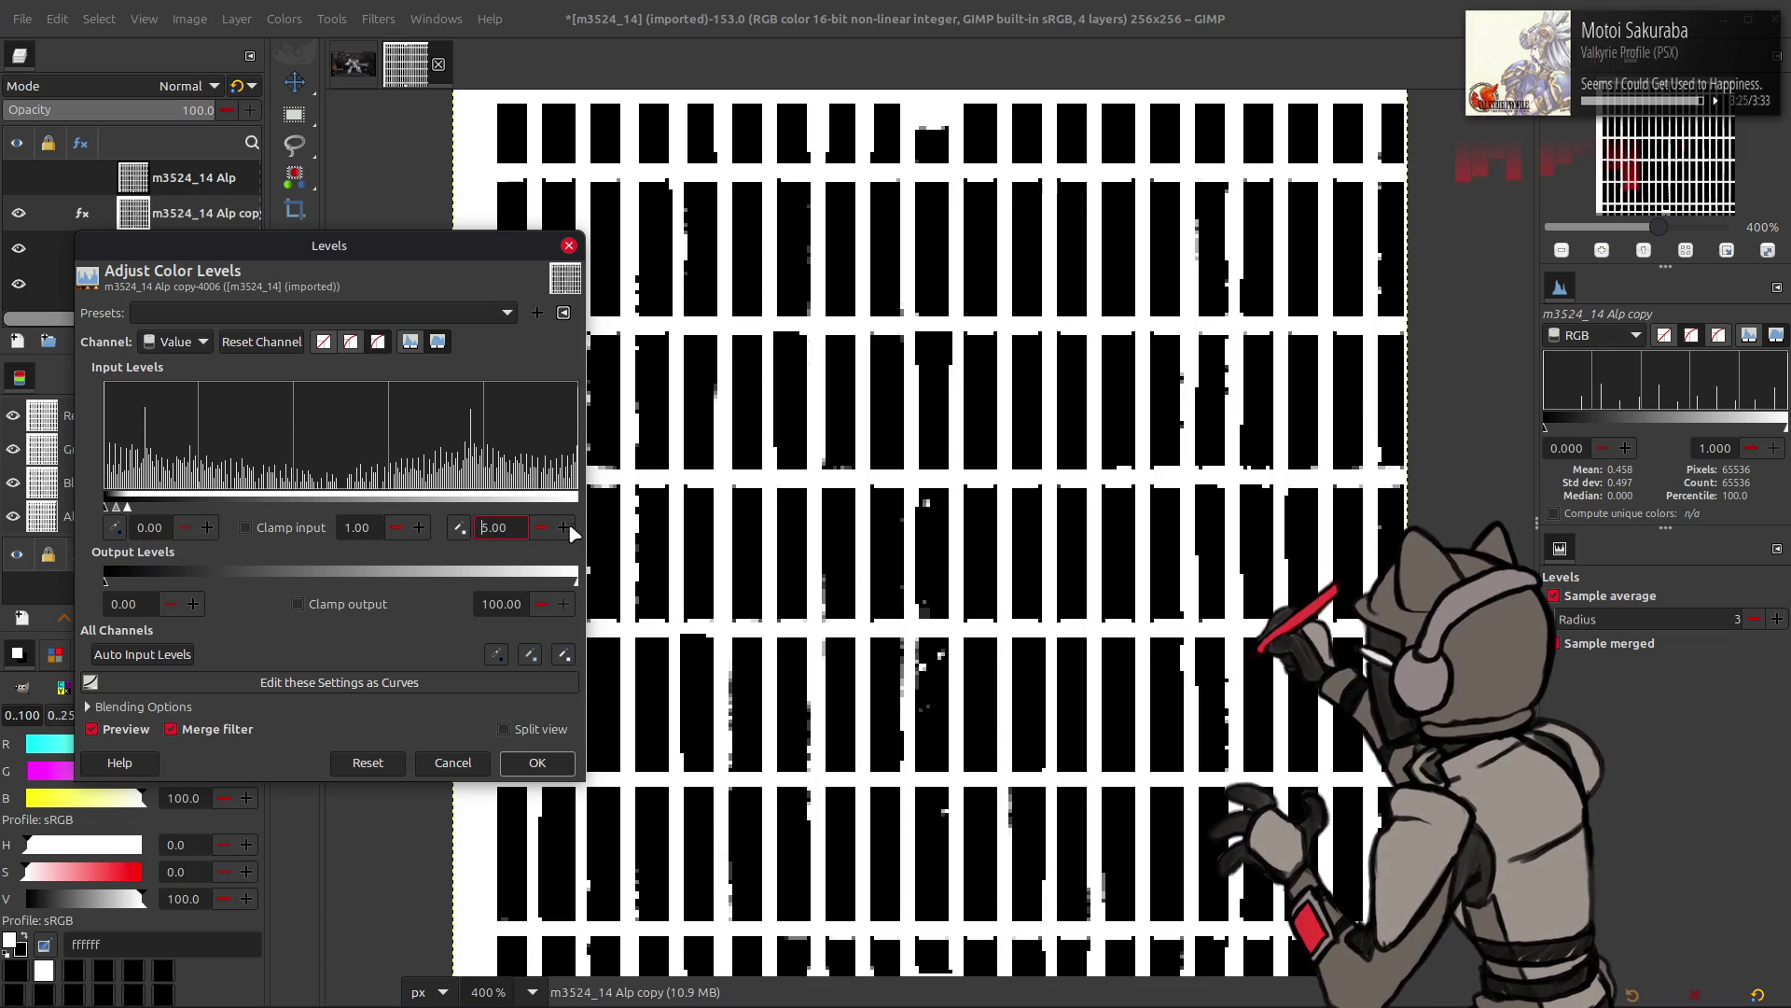
- Settle the input levels at 12.50 low and 12.51 high and apply the threshold
{"action": "left_click", "coordinate": [150, 528]}
{"action": "type", "text": "5"}
{"action": "key", "text": "Return"}
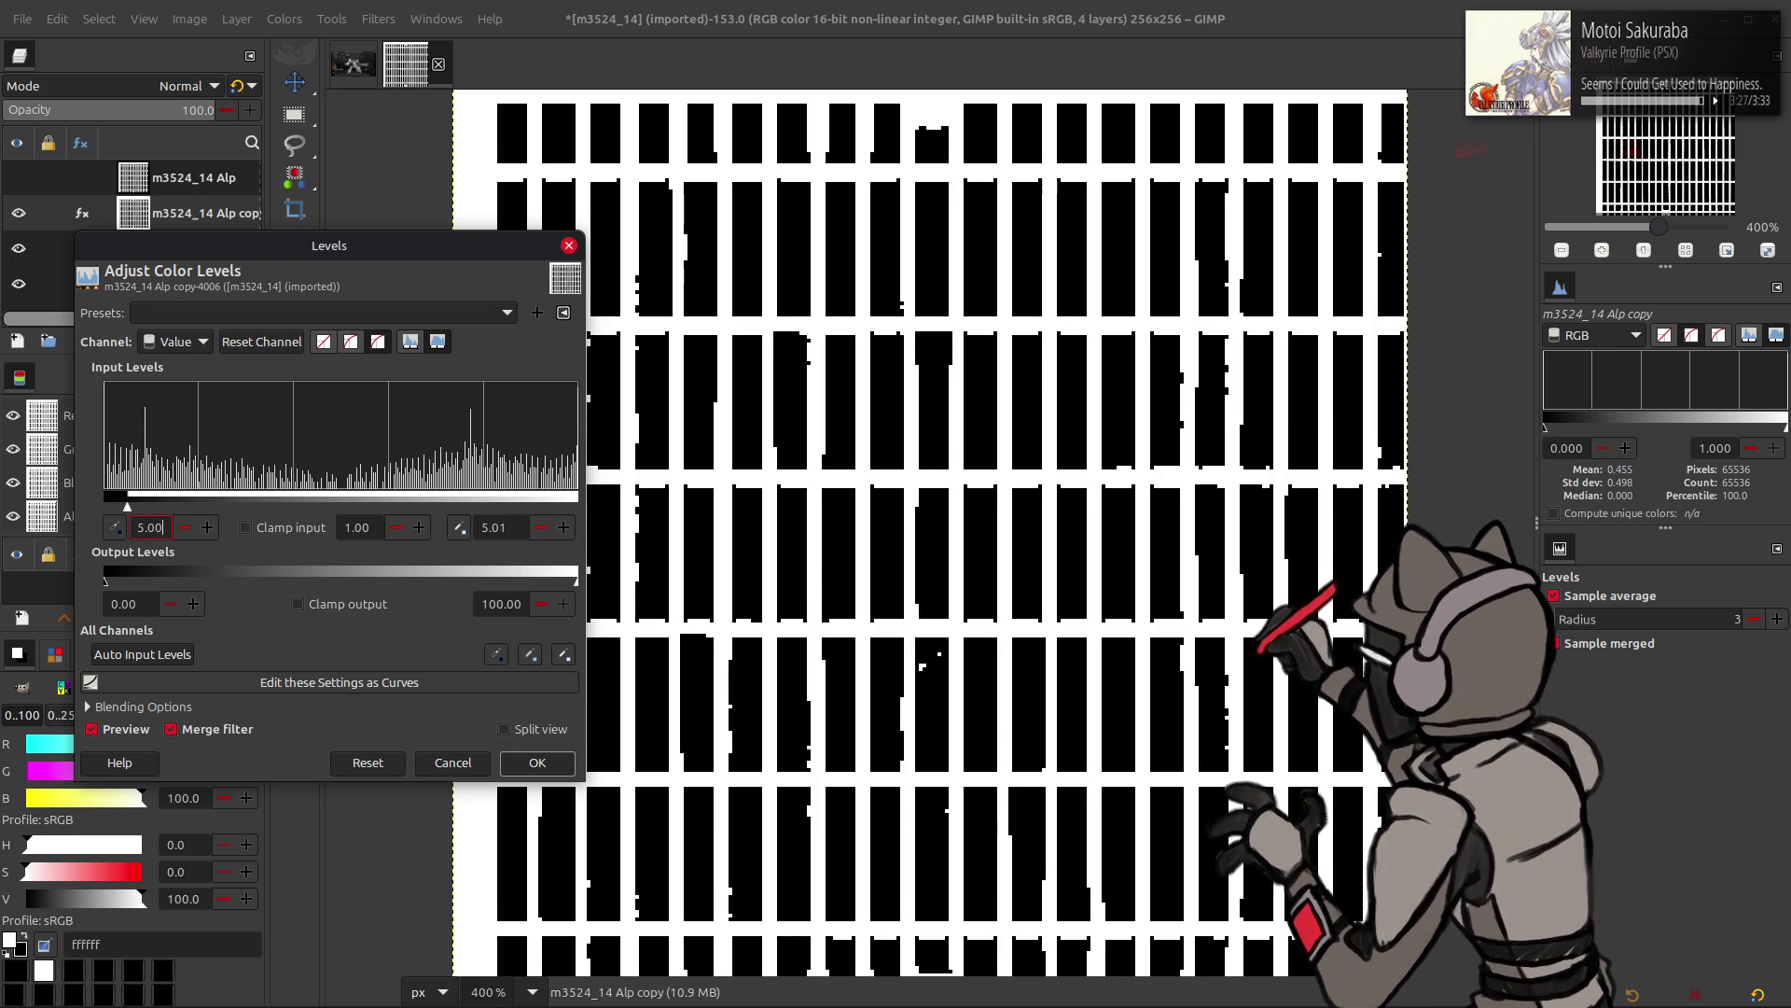
{"action": "type", "text": "0"}
{"action": "key", "text": "Return"}
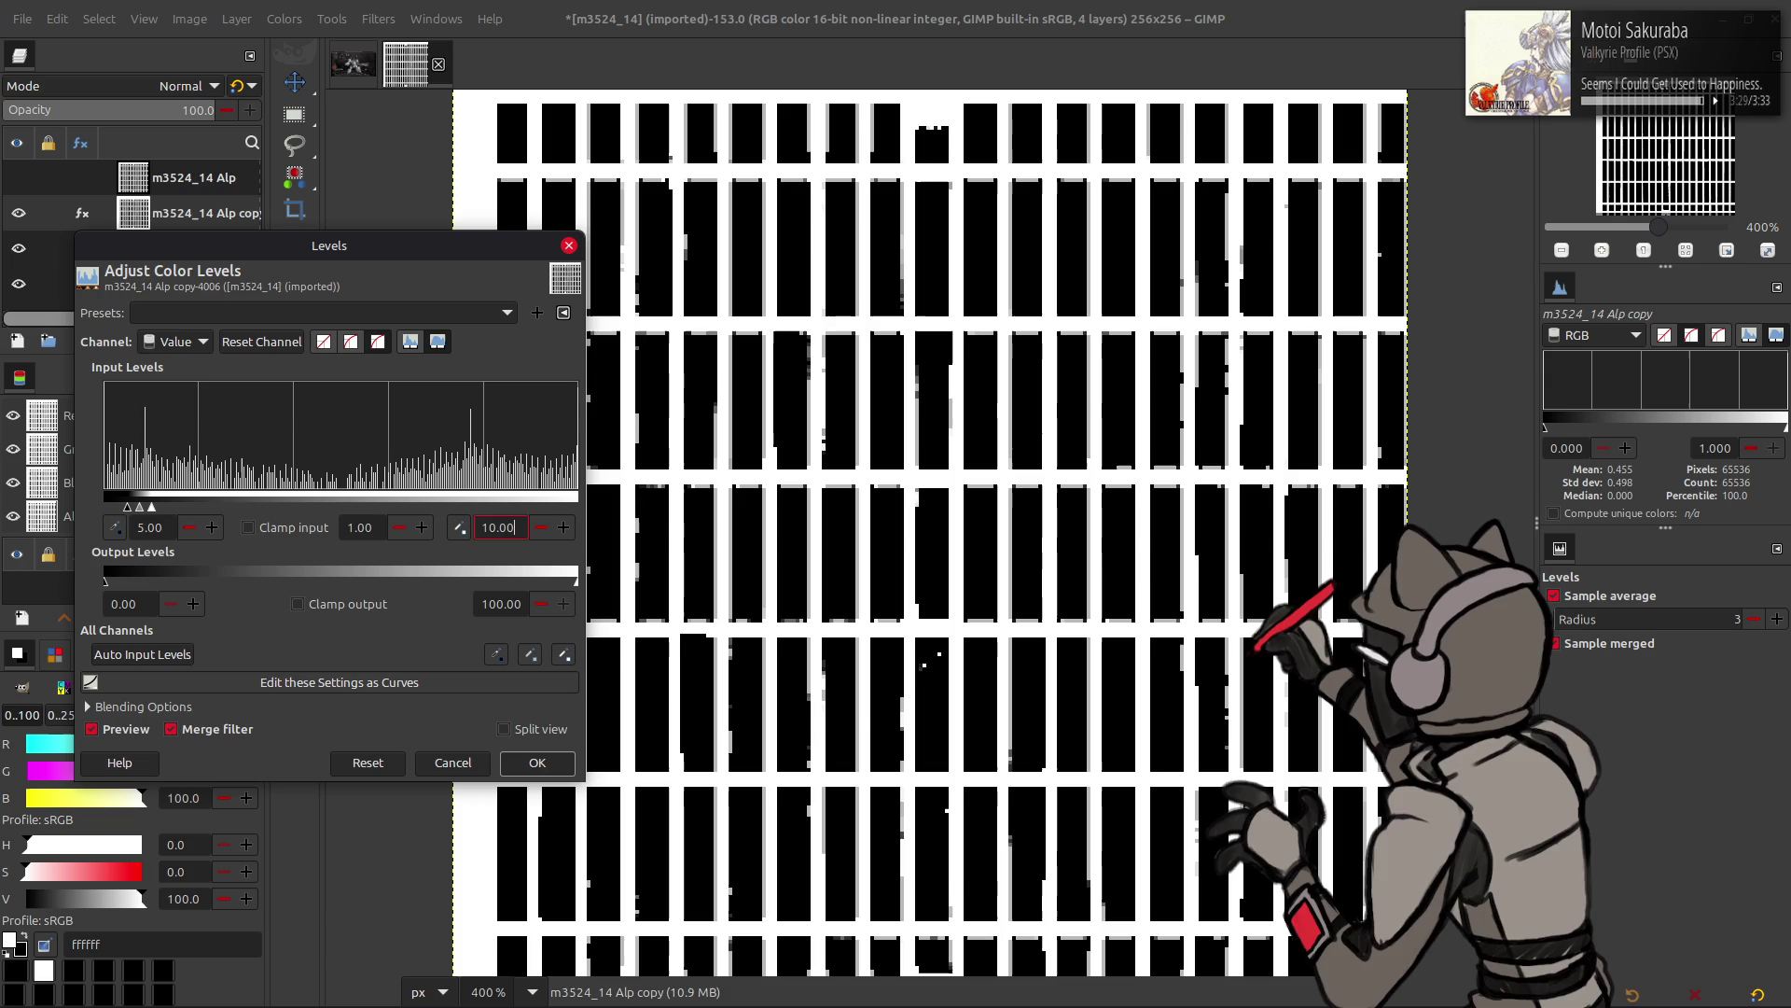
{"action": "type", "text": "5"}
{"action": "key", "text": "Return"}
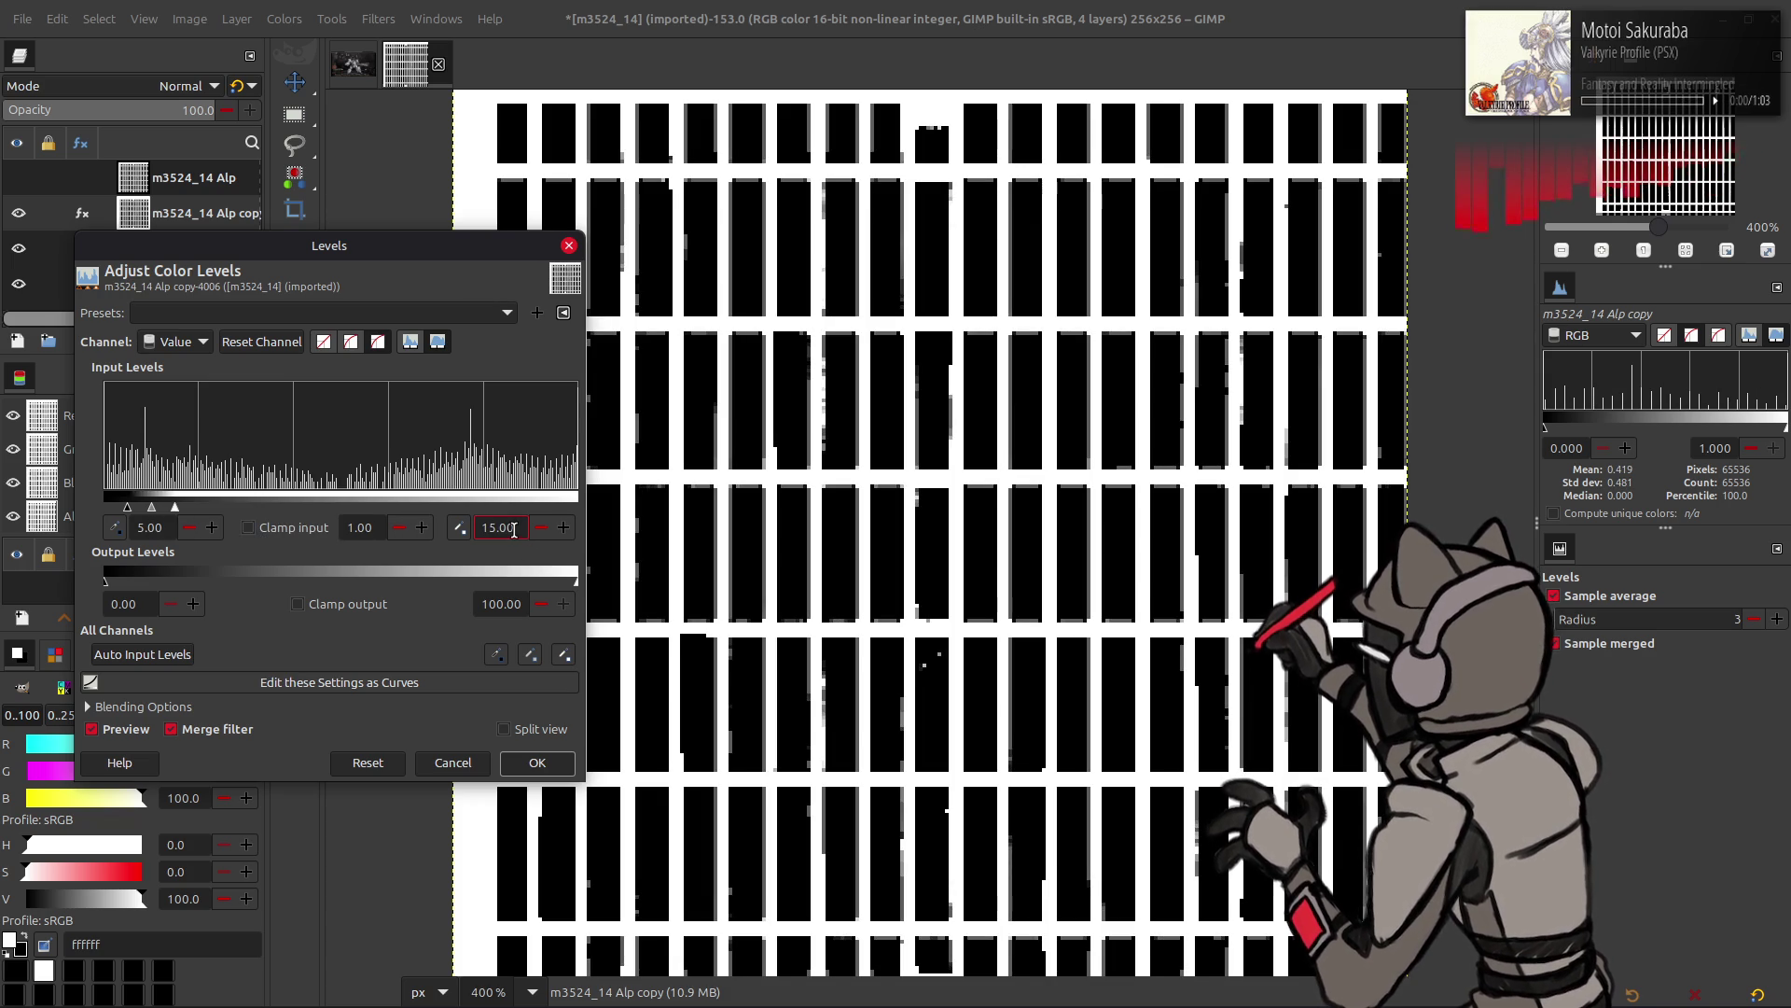
{"action": "type", "text": "12"}
{"action": "key", "text": "Return"}
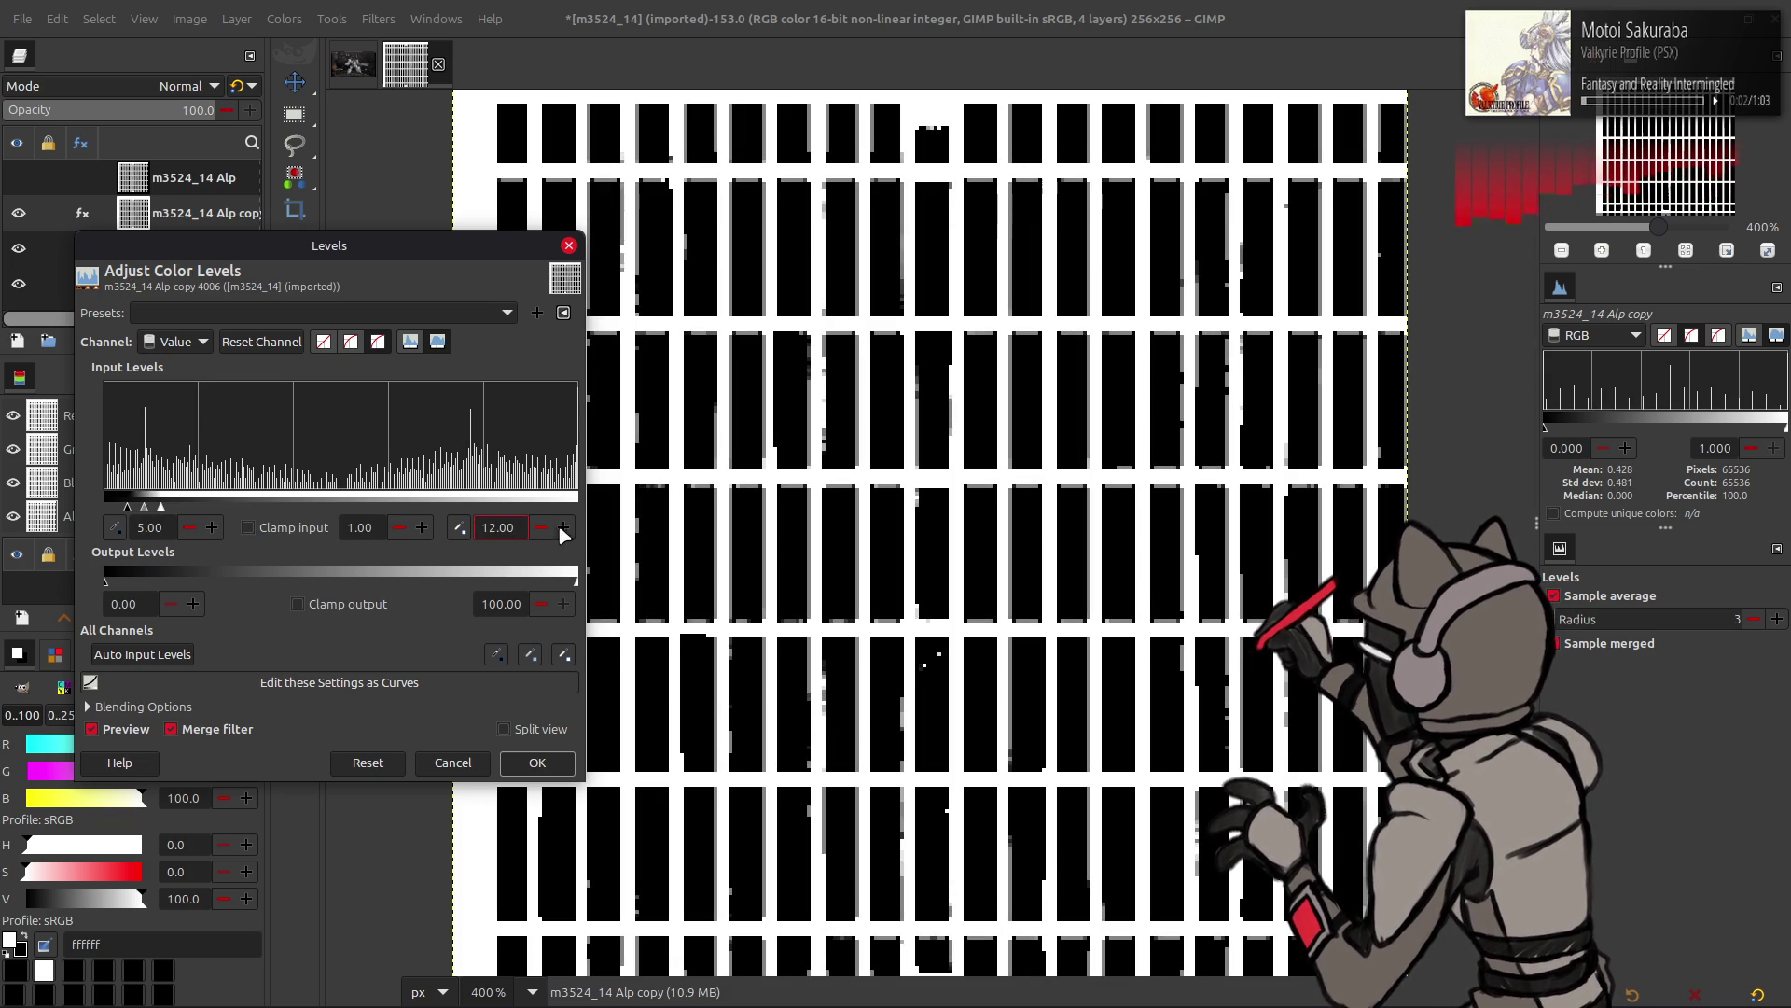
{"action": "scroll", "coordinate": [546, 530], "scroll_direction": "up", "scroll_amount": 1}
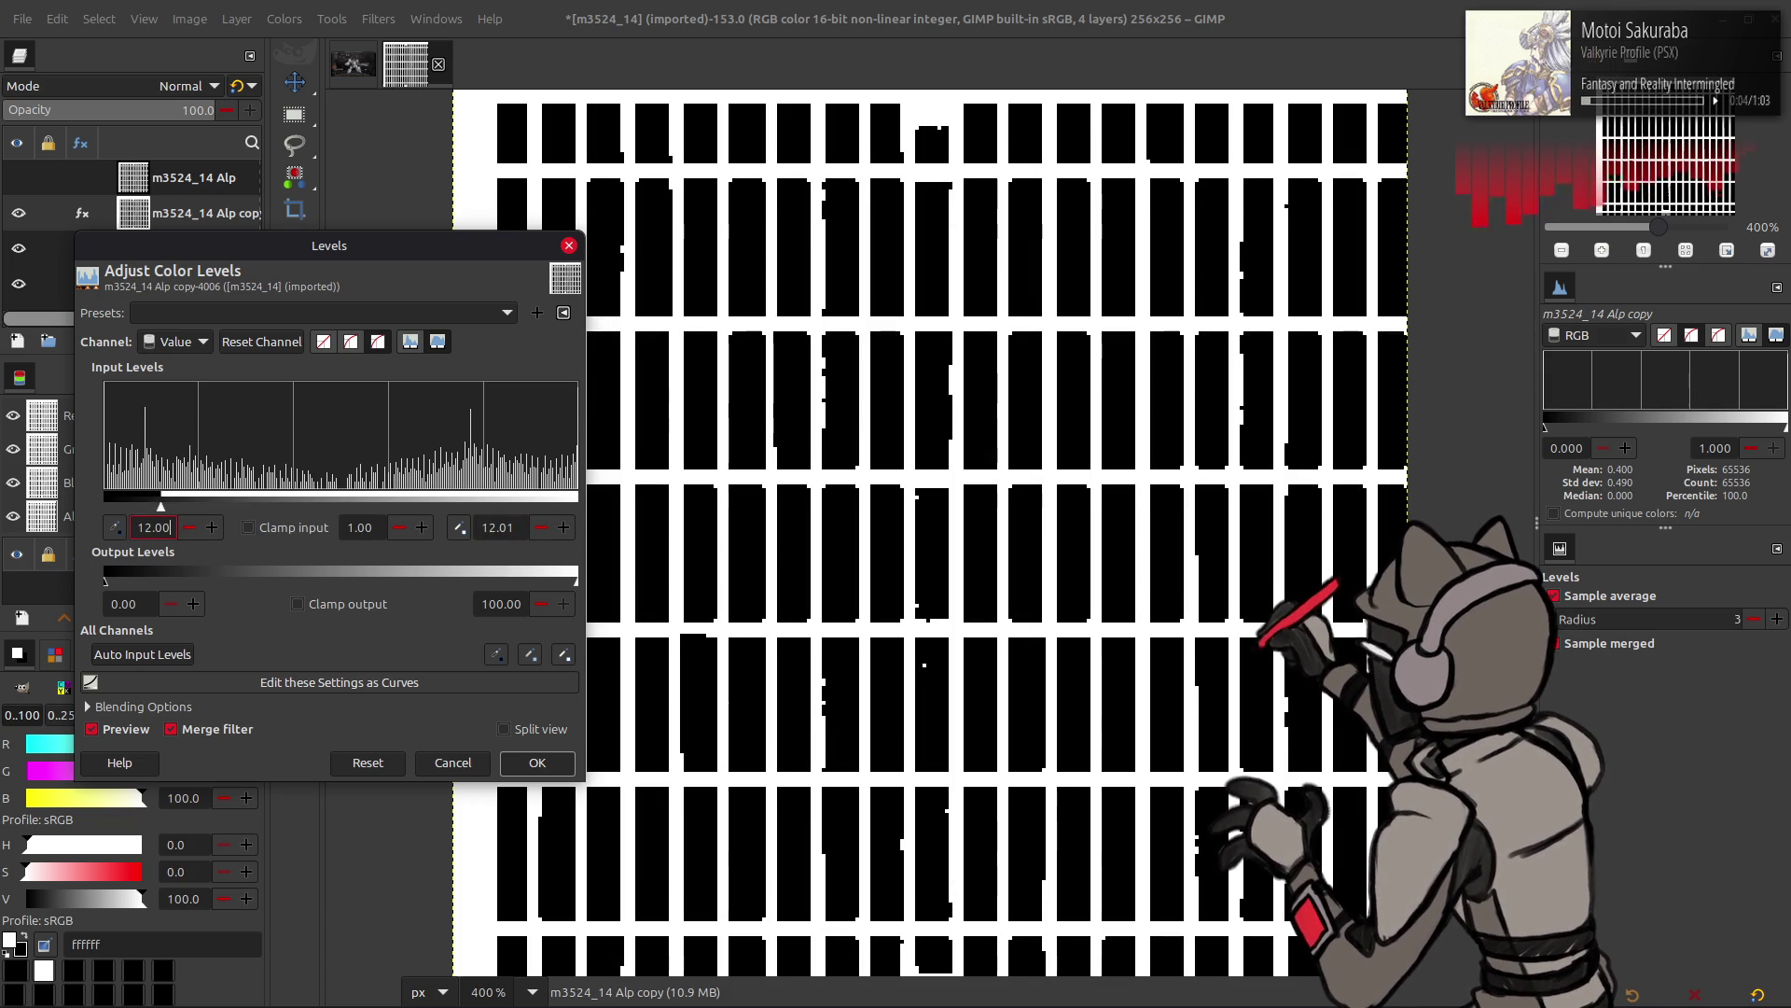
{"action": "type", "text": "2"}
{"action": "key", "text": "Return"}
{"action": "type", "text": "12.51"}
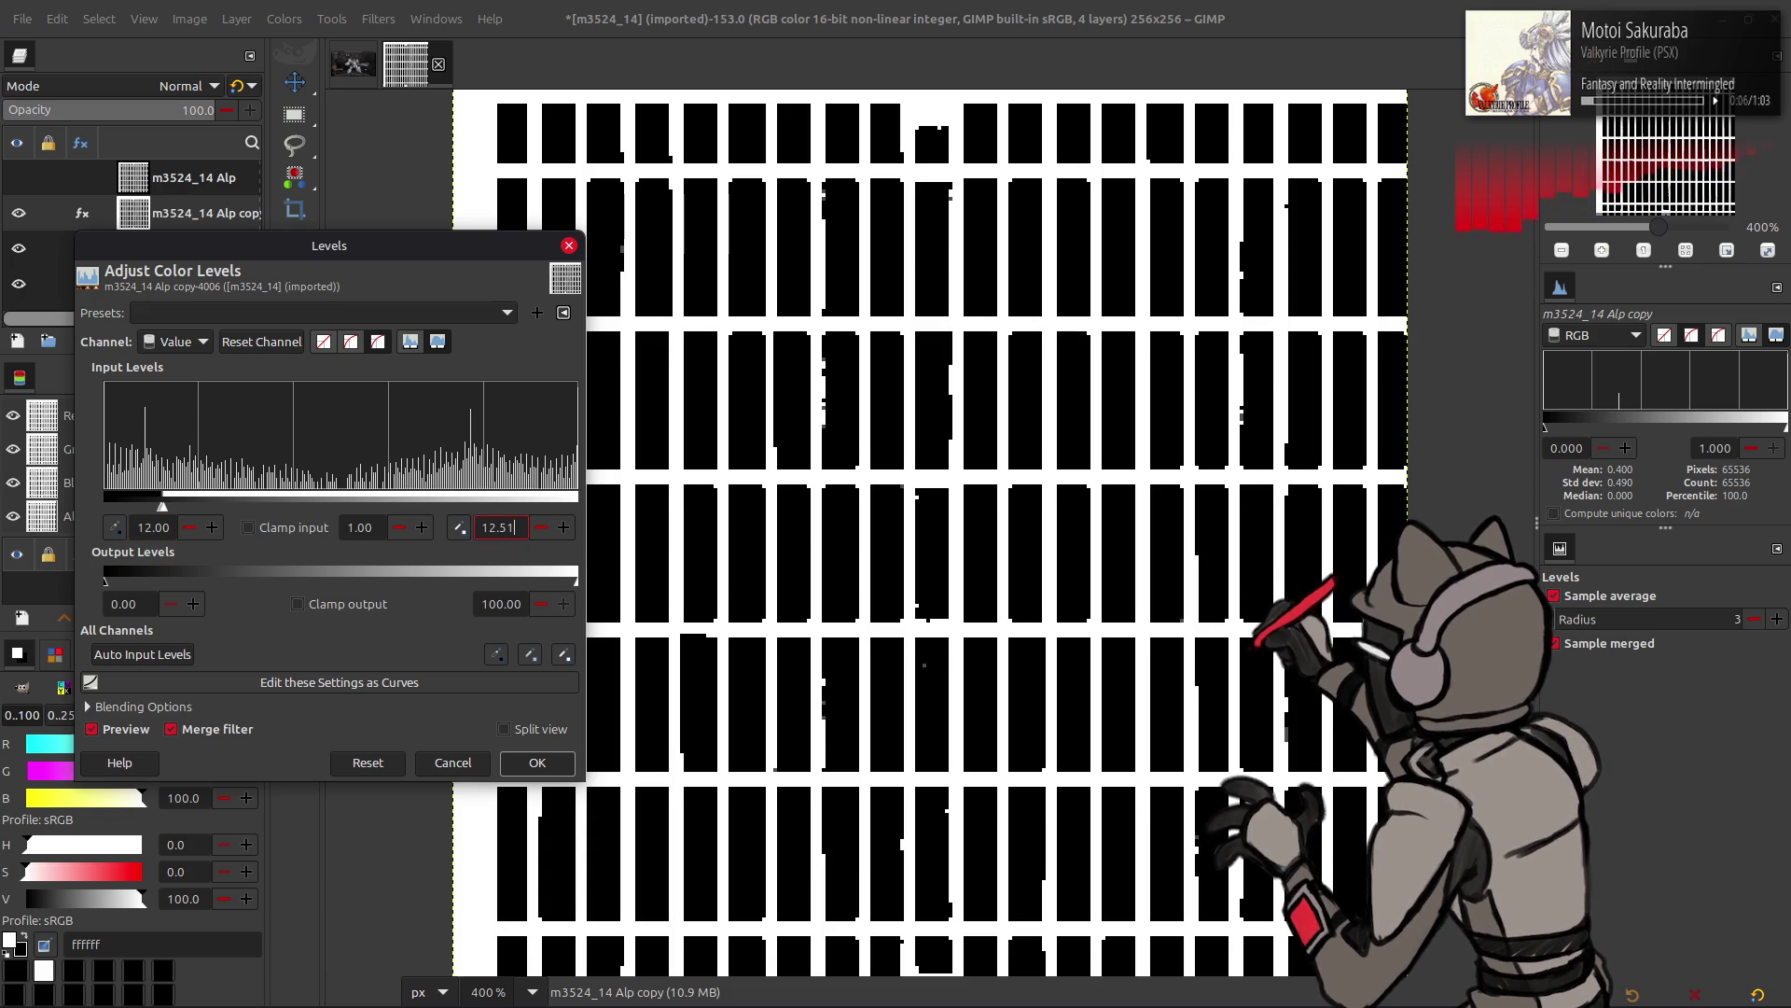
{"action": "left_click", "coordinate": [154, 526]}
{"action": "type", "text": ".50"}
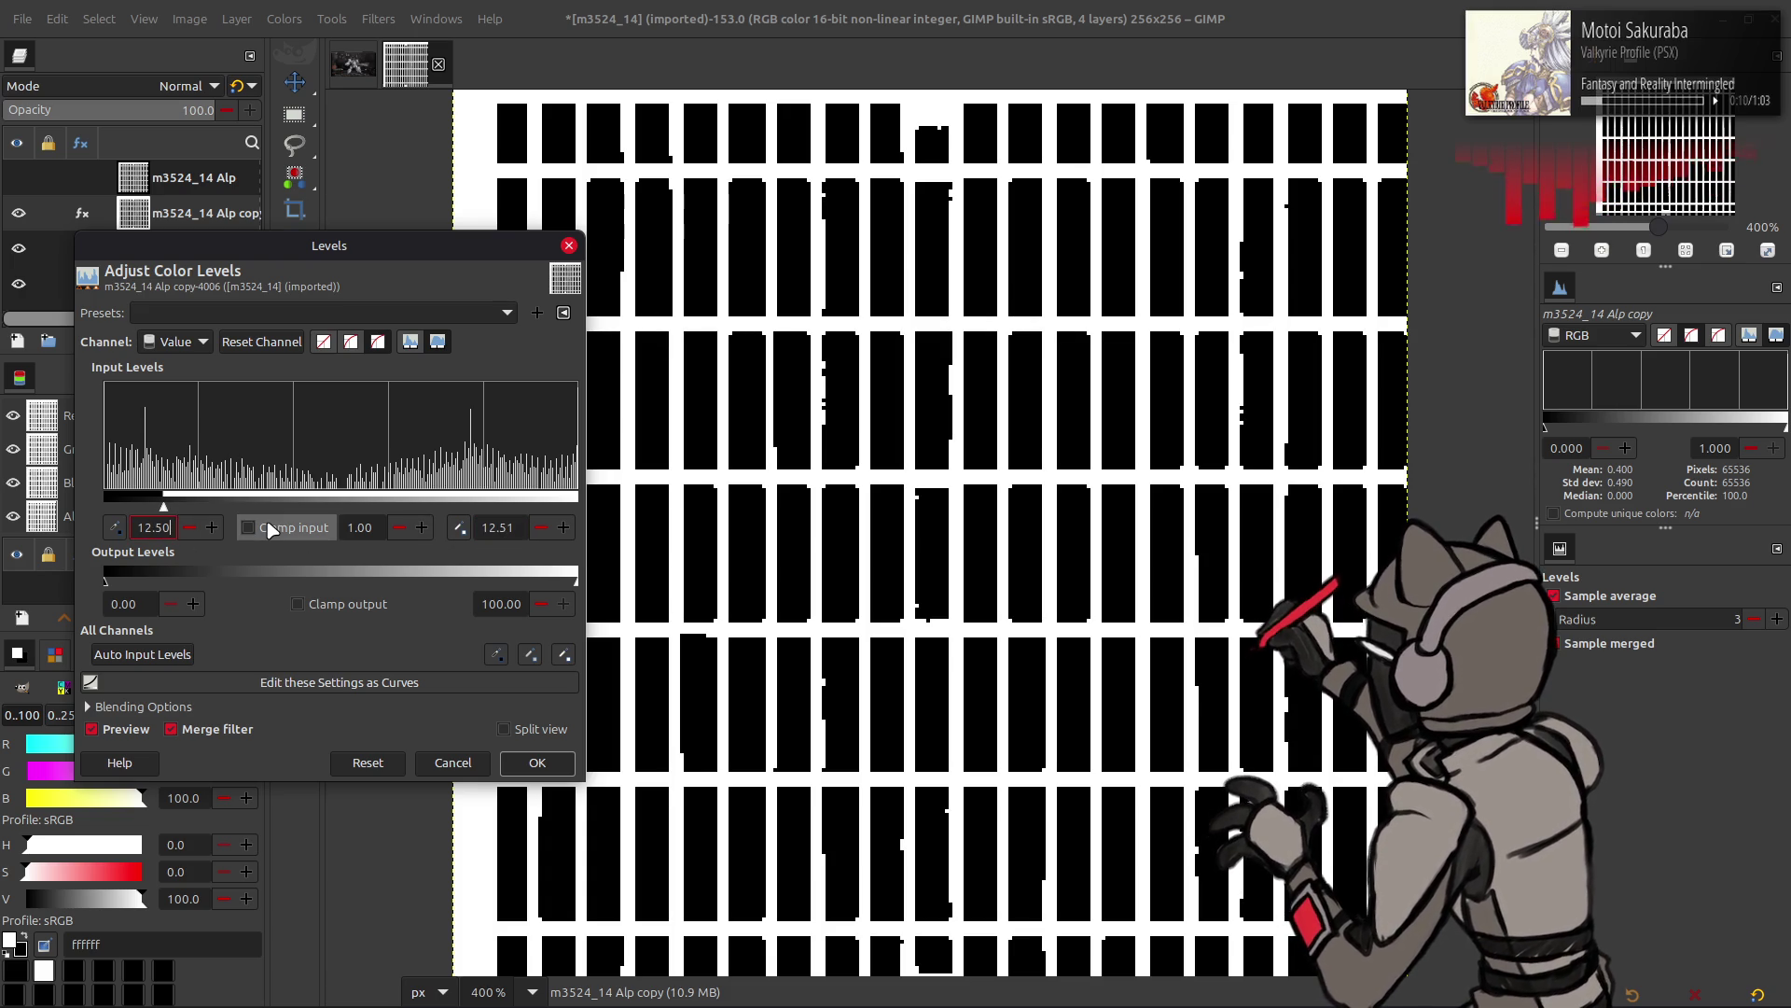
{"action": "left_click", "coordinate": [540, 764]}
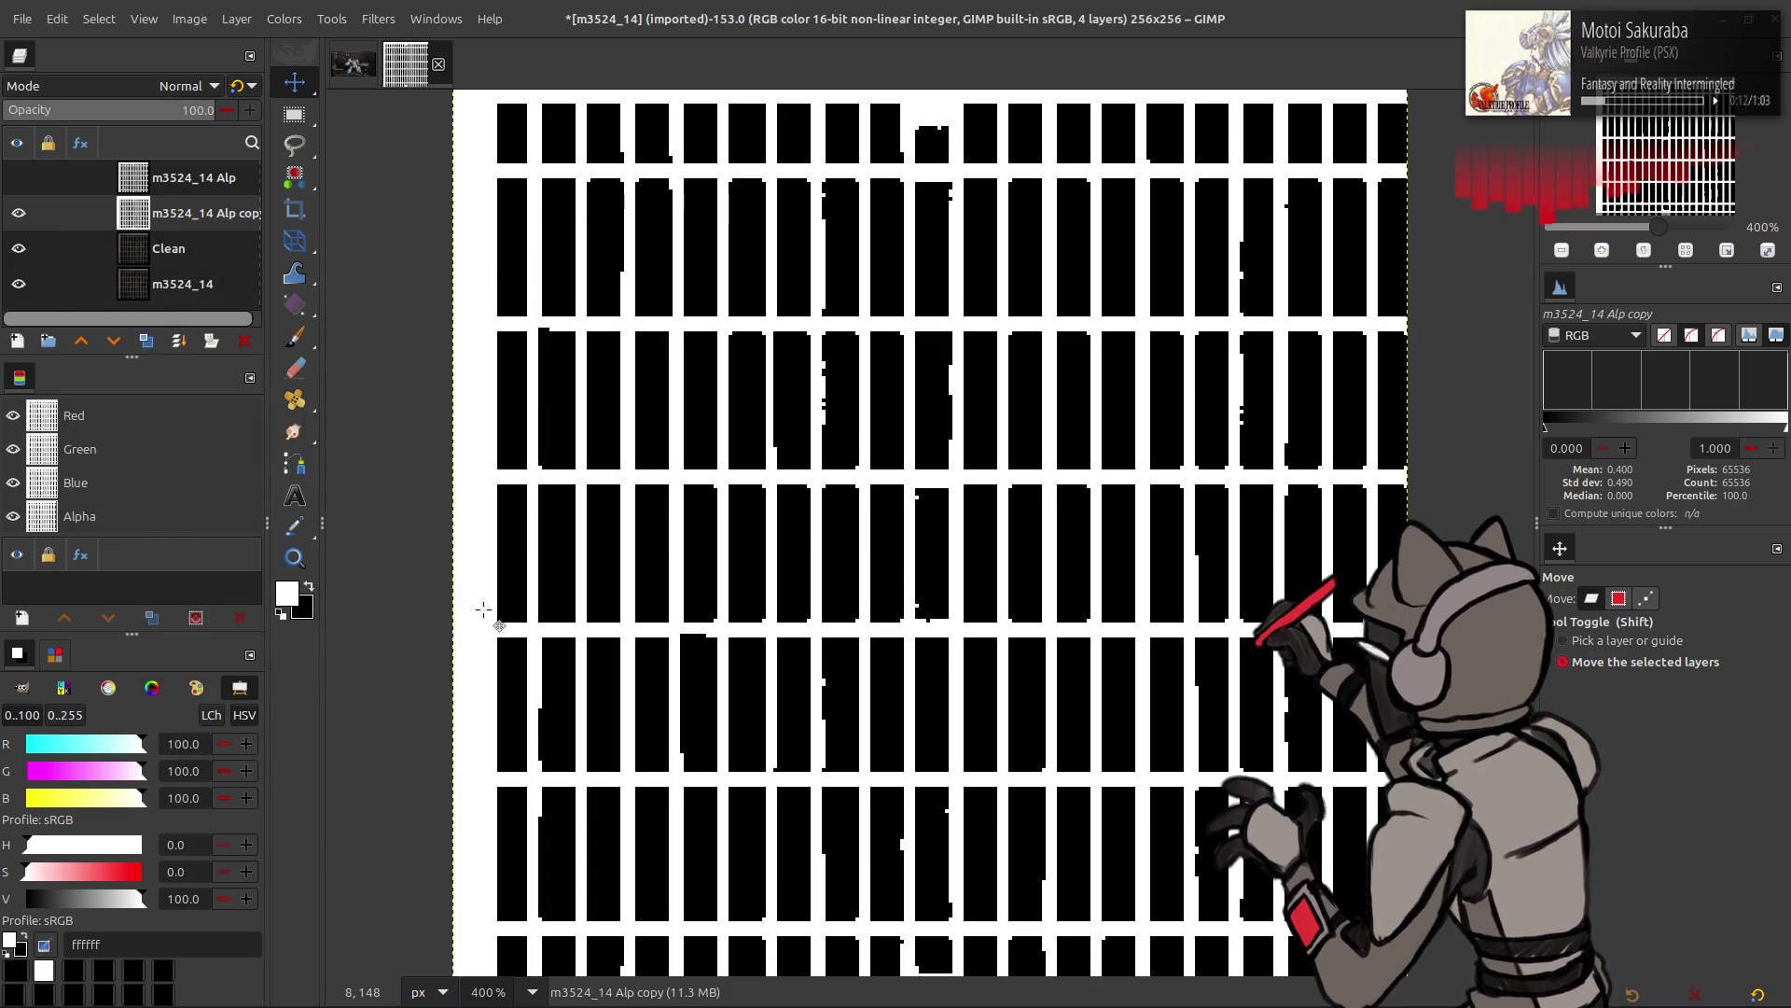
- Try Multiply and legacy Divide blend modes on the Alp copy, toggling visibility to compare
{"action": "left_click", "coordinate": [162, 88]}
{"action": "left_click", "coordinate": [84, 429]}
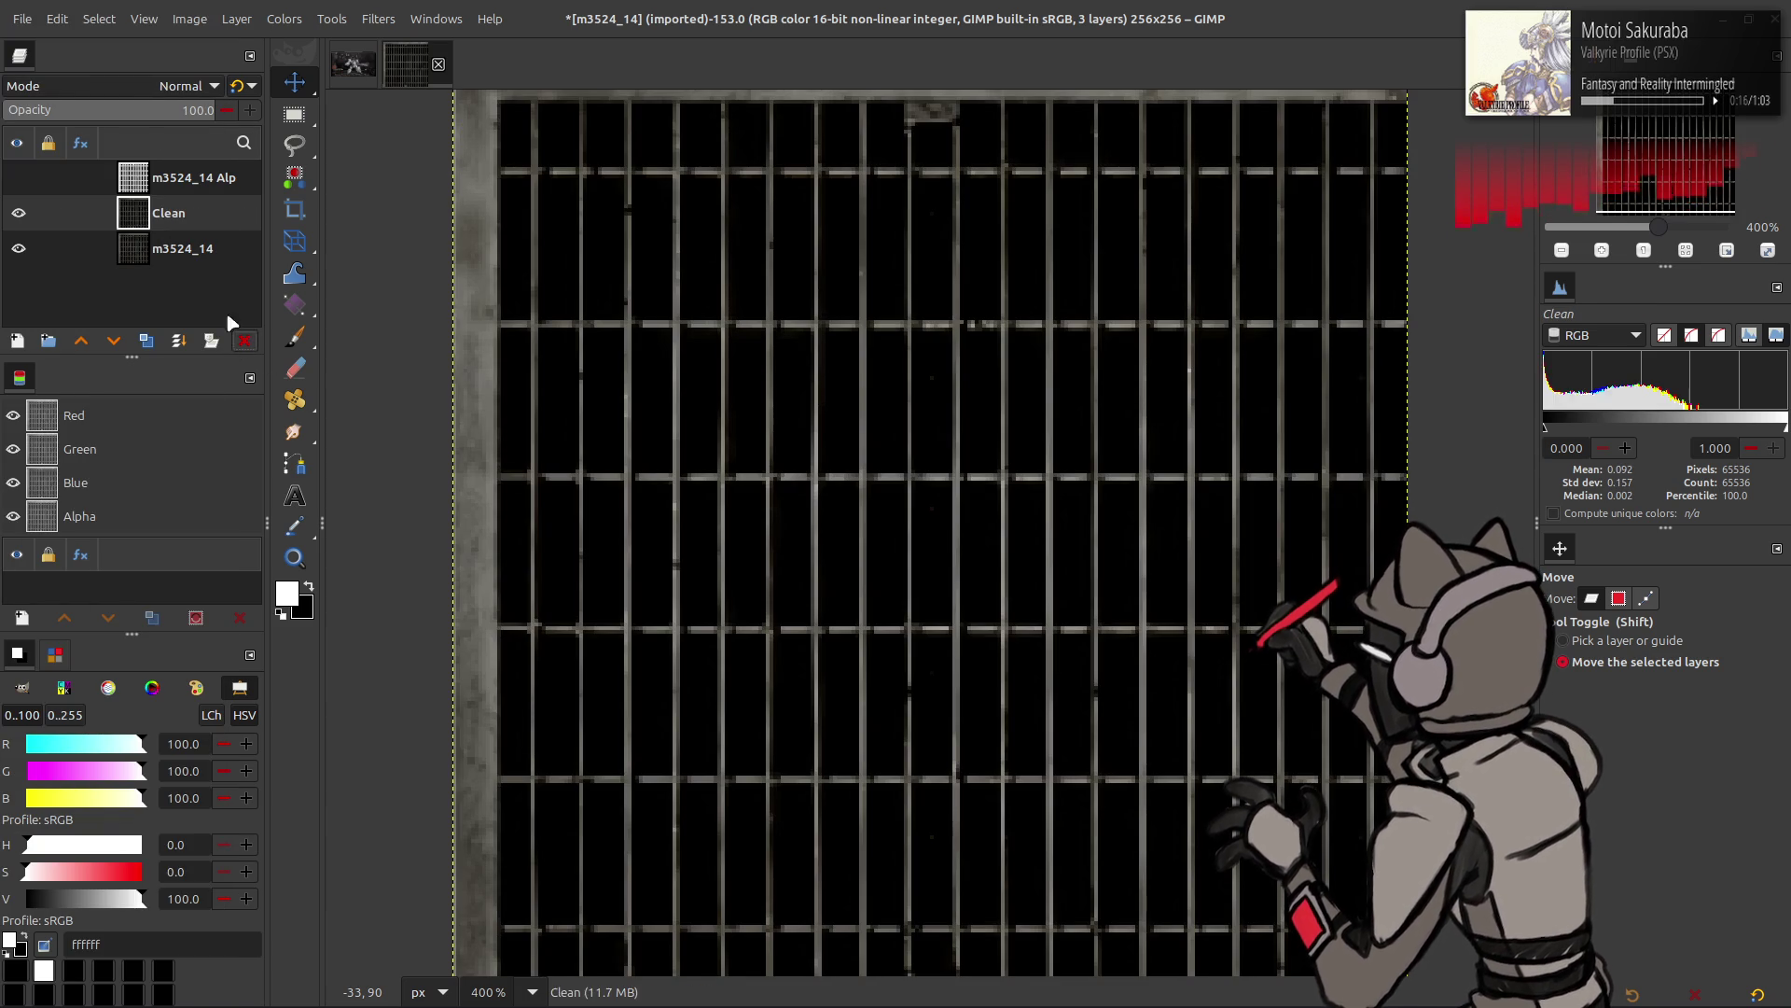
{"action": "left_click", "coordinate": [182, 178]}
{"action": "left_click", "coordinate": [18, 213]}
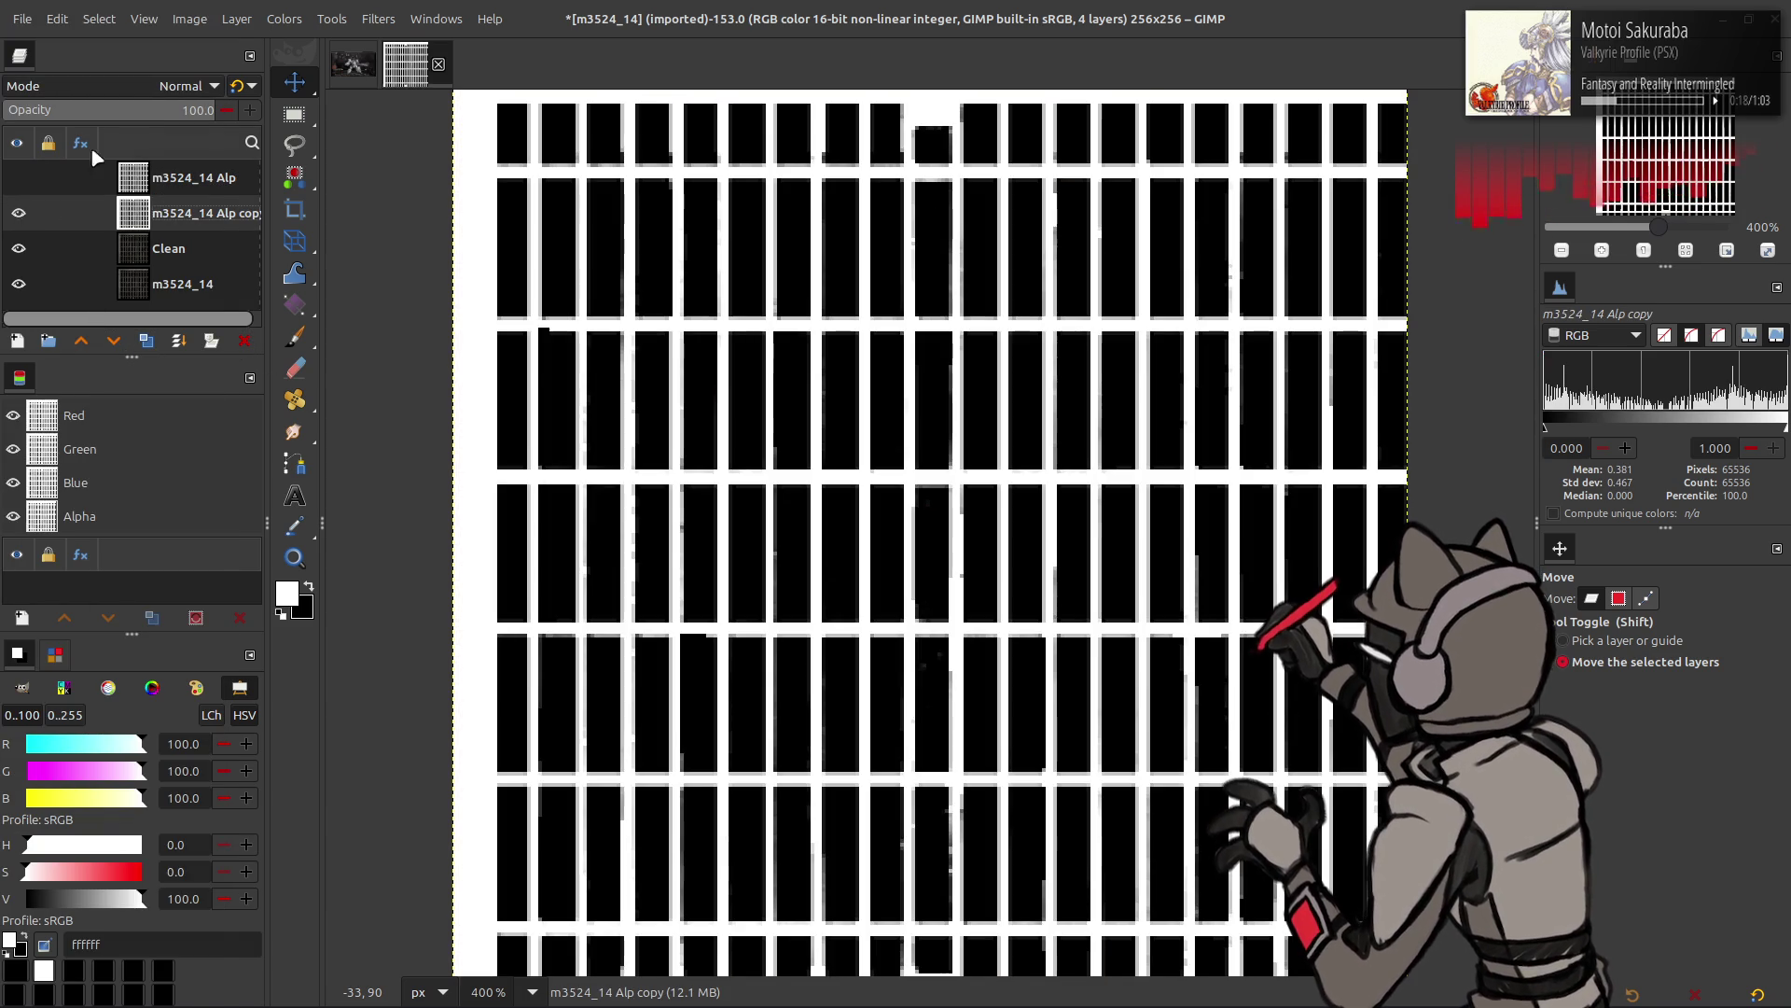
{"action": "left_click", "coordinate": [182, 86]}
{"action": "scroll", "coordinate": [151, 689], "scroll_direction": "down", "scroll_amount": 1}
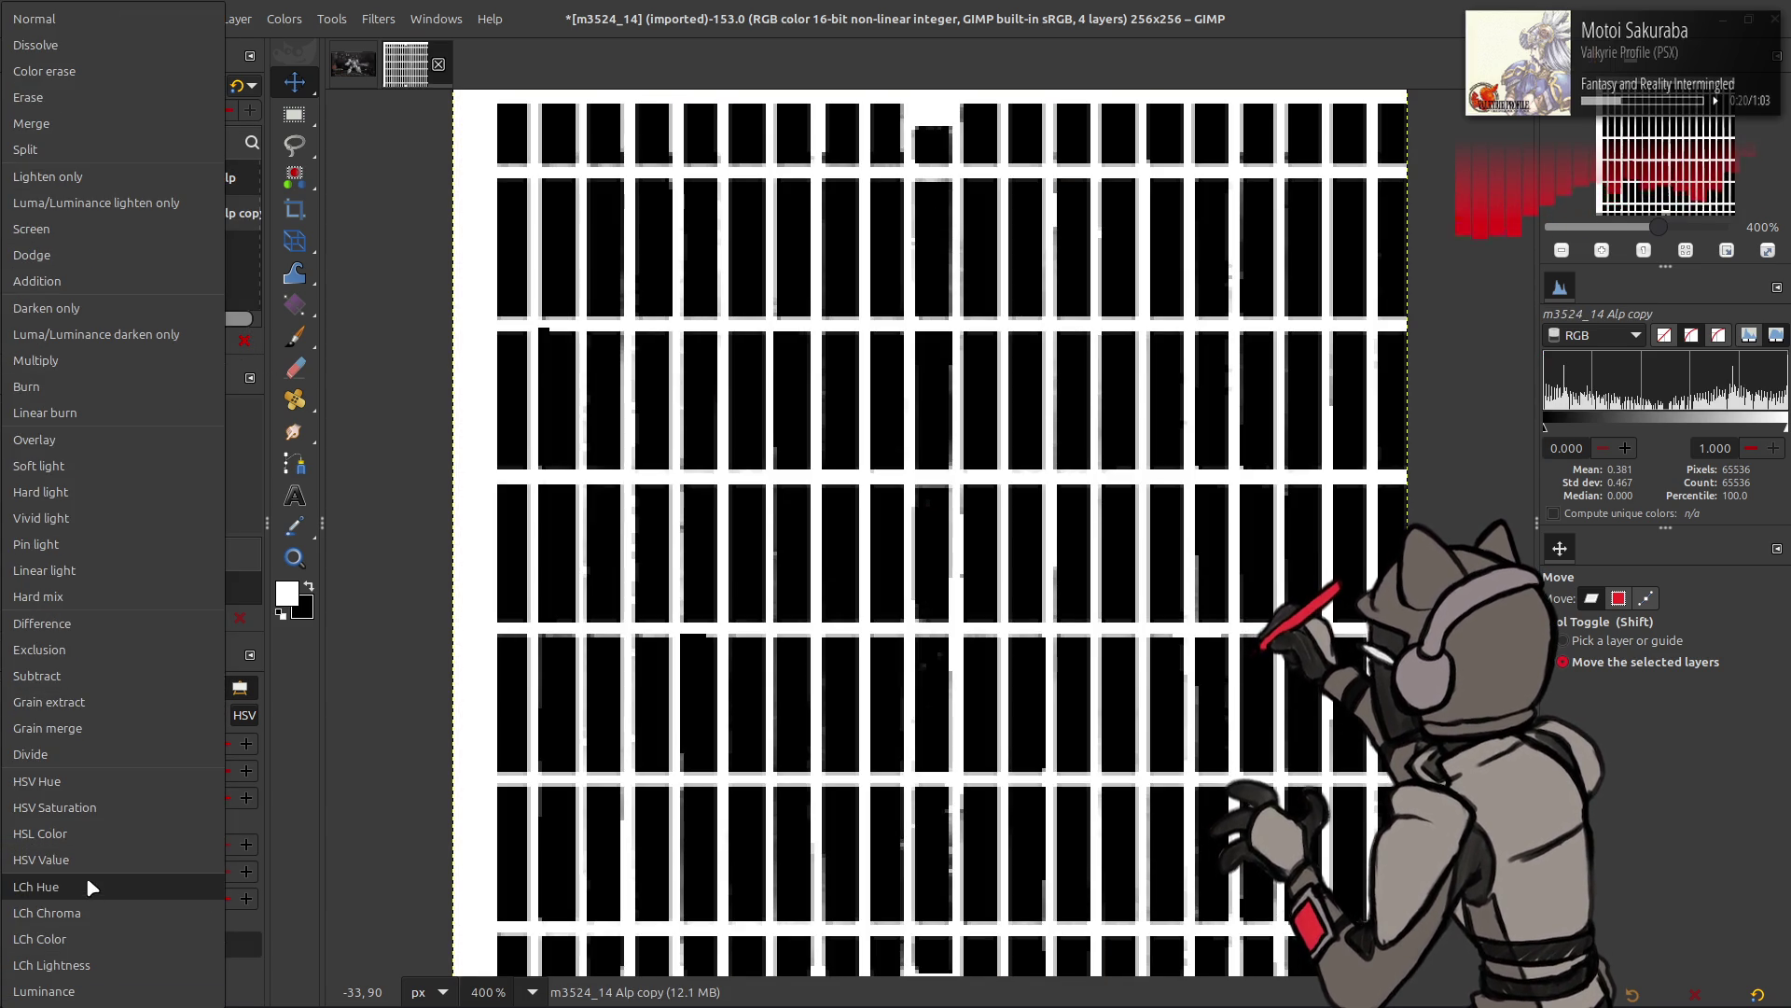
{"action": "left_click", "coordinate": [77, 751]}
{"action": "left_click", "coordinate": [241, 85]}
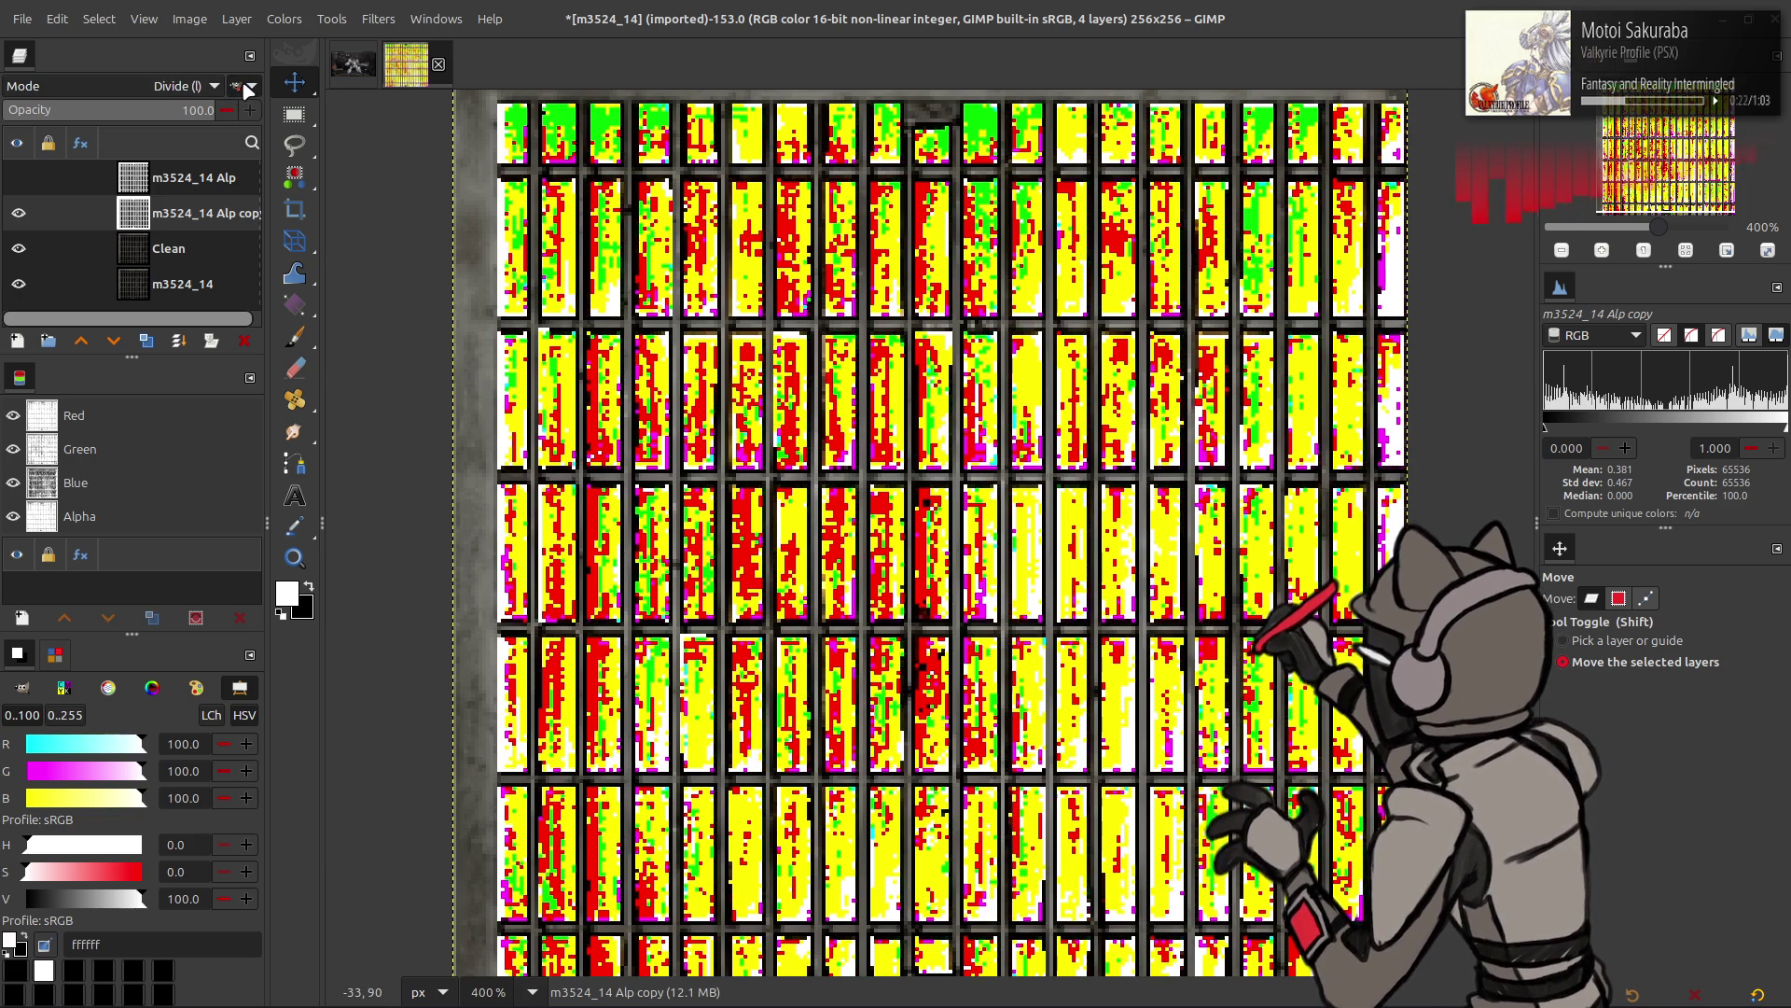
{"action": "left_click", "coordinate": [18, 213]}
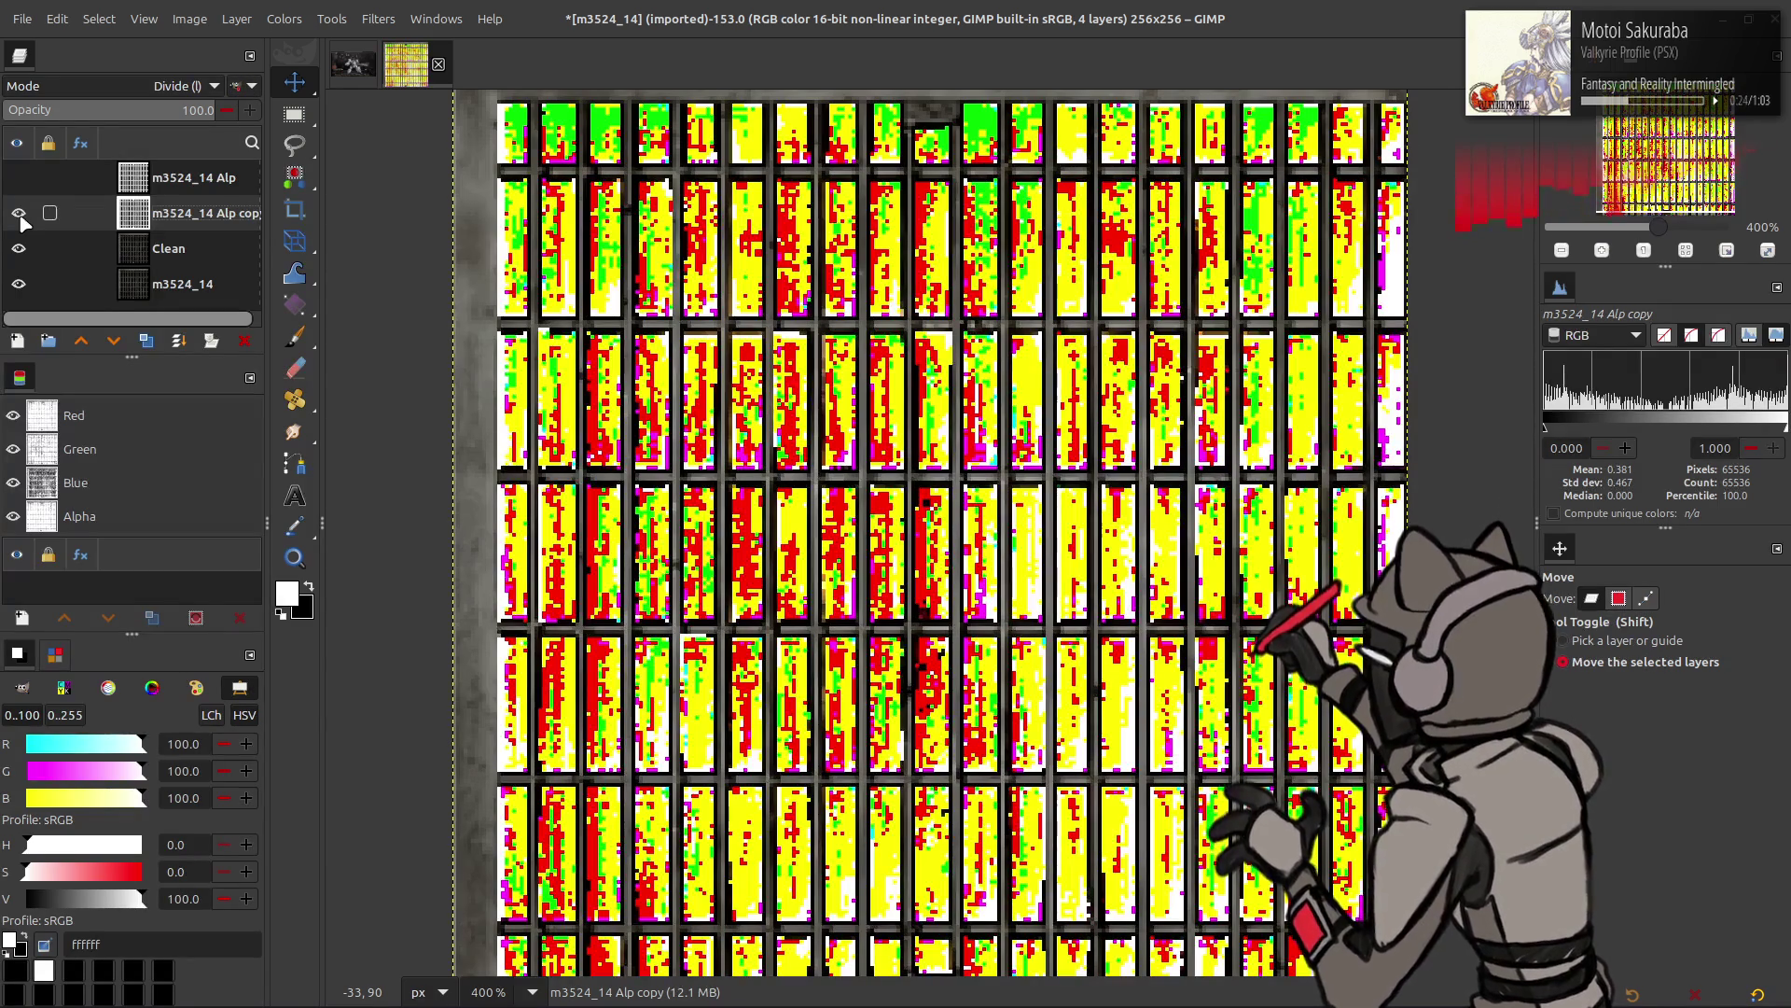
{"action": "left_click", "coordinate": [18, 213]}
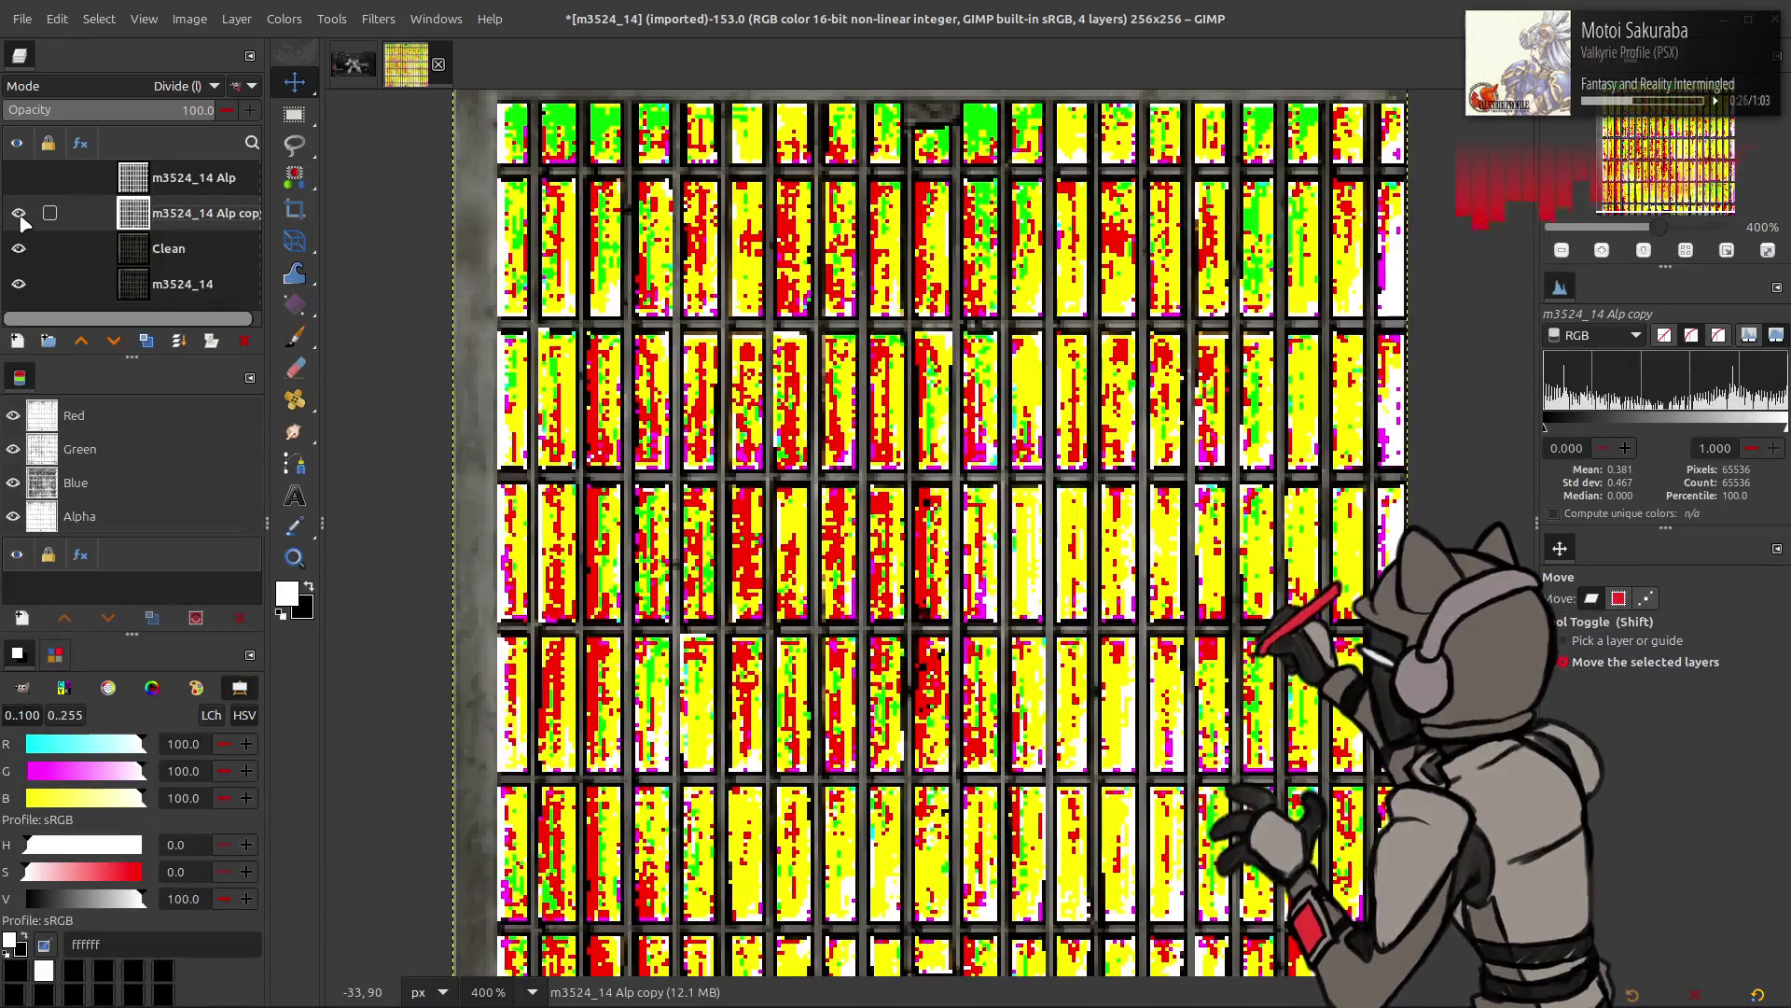
- Delete the Alp copy layer and start saving the project
{"action": "left_click", "coordinate": [245, 341]}
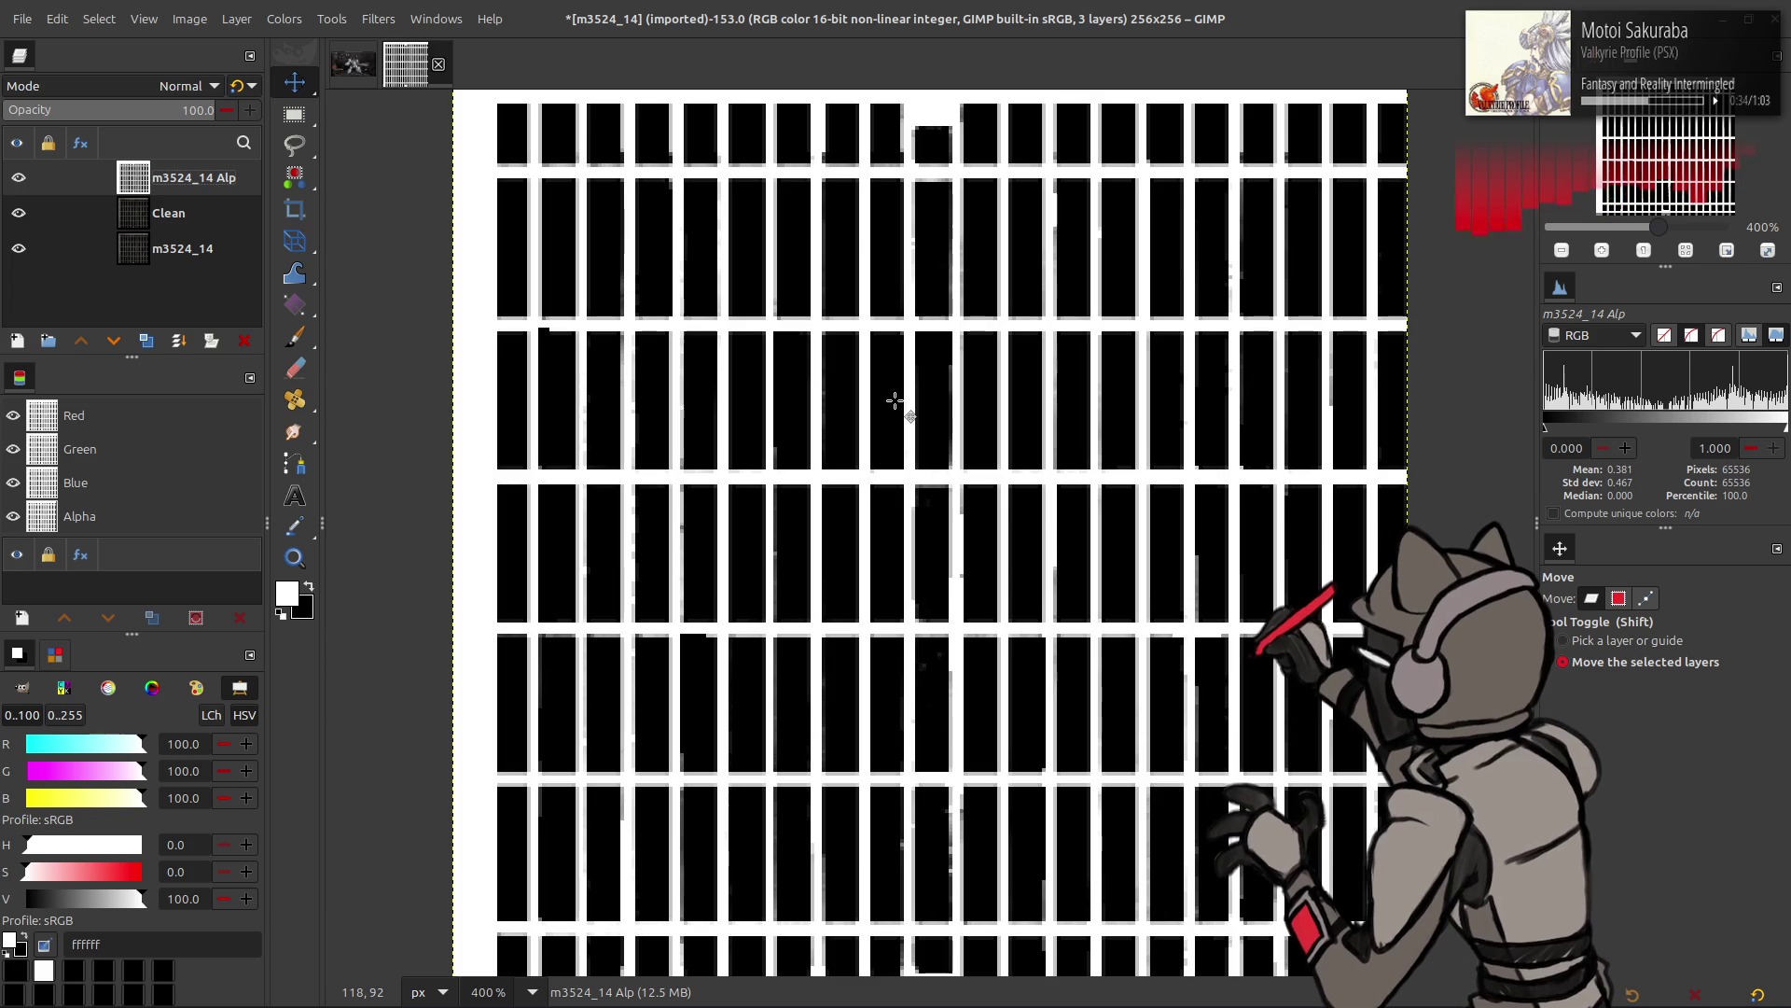
{"action": "key", "text": "ctrl+s"}
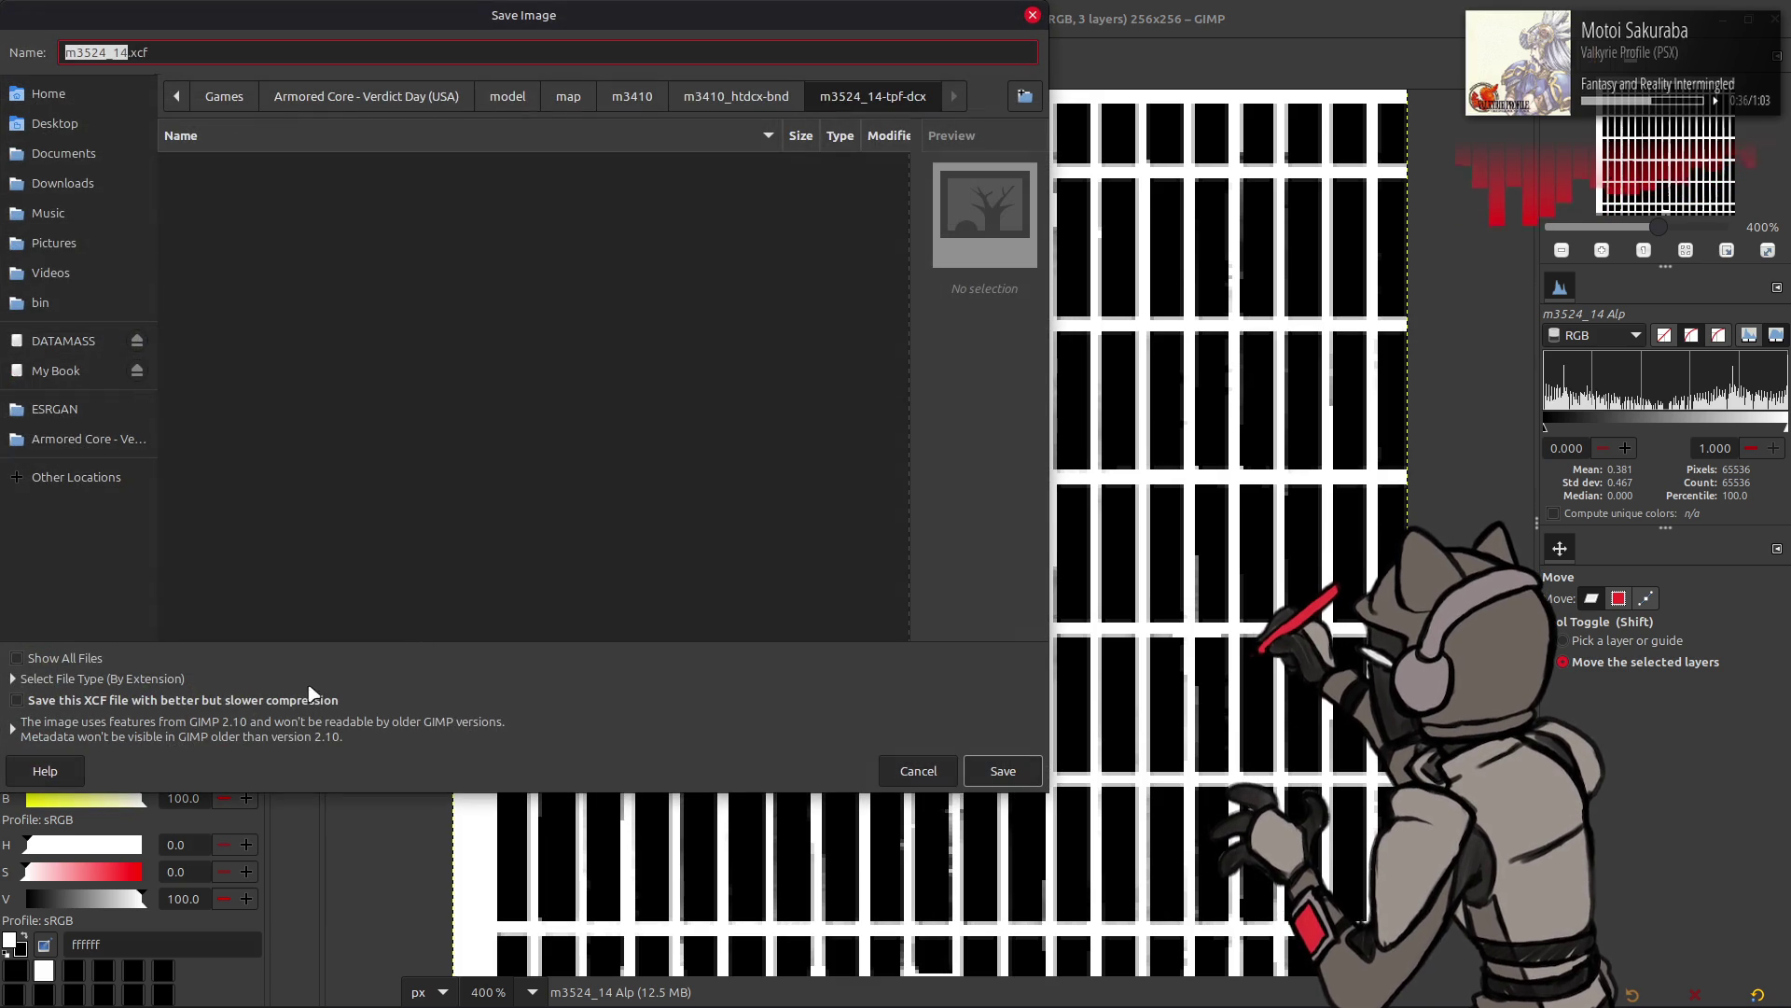
- Save as m3524_14.xcf and import m3524_14 (copy).dds from Nemo as a new top layer
{"action": "left_click", "coordinate": [1003, 771]}
{"action": "key", "text": "alt+Tab"}
{"action": "key", "text": "alt+Tab"}
{"action": "key", "text": "alt+Tab"}
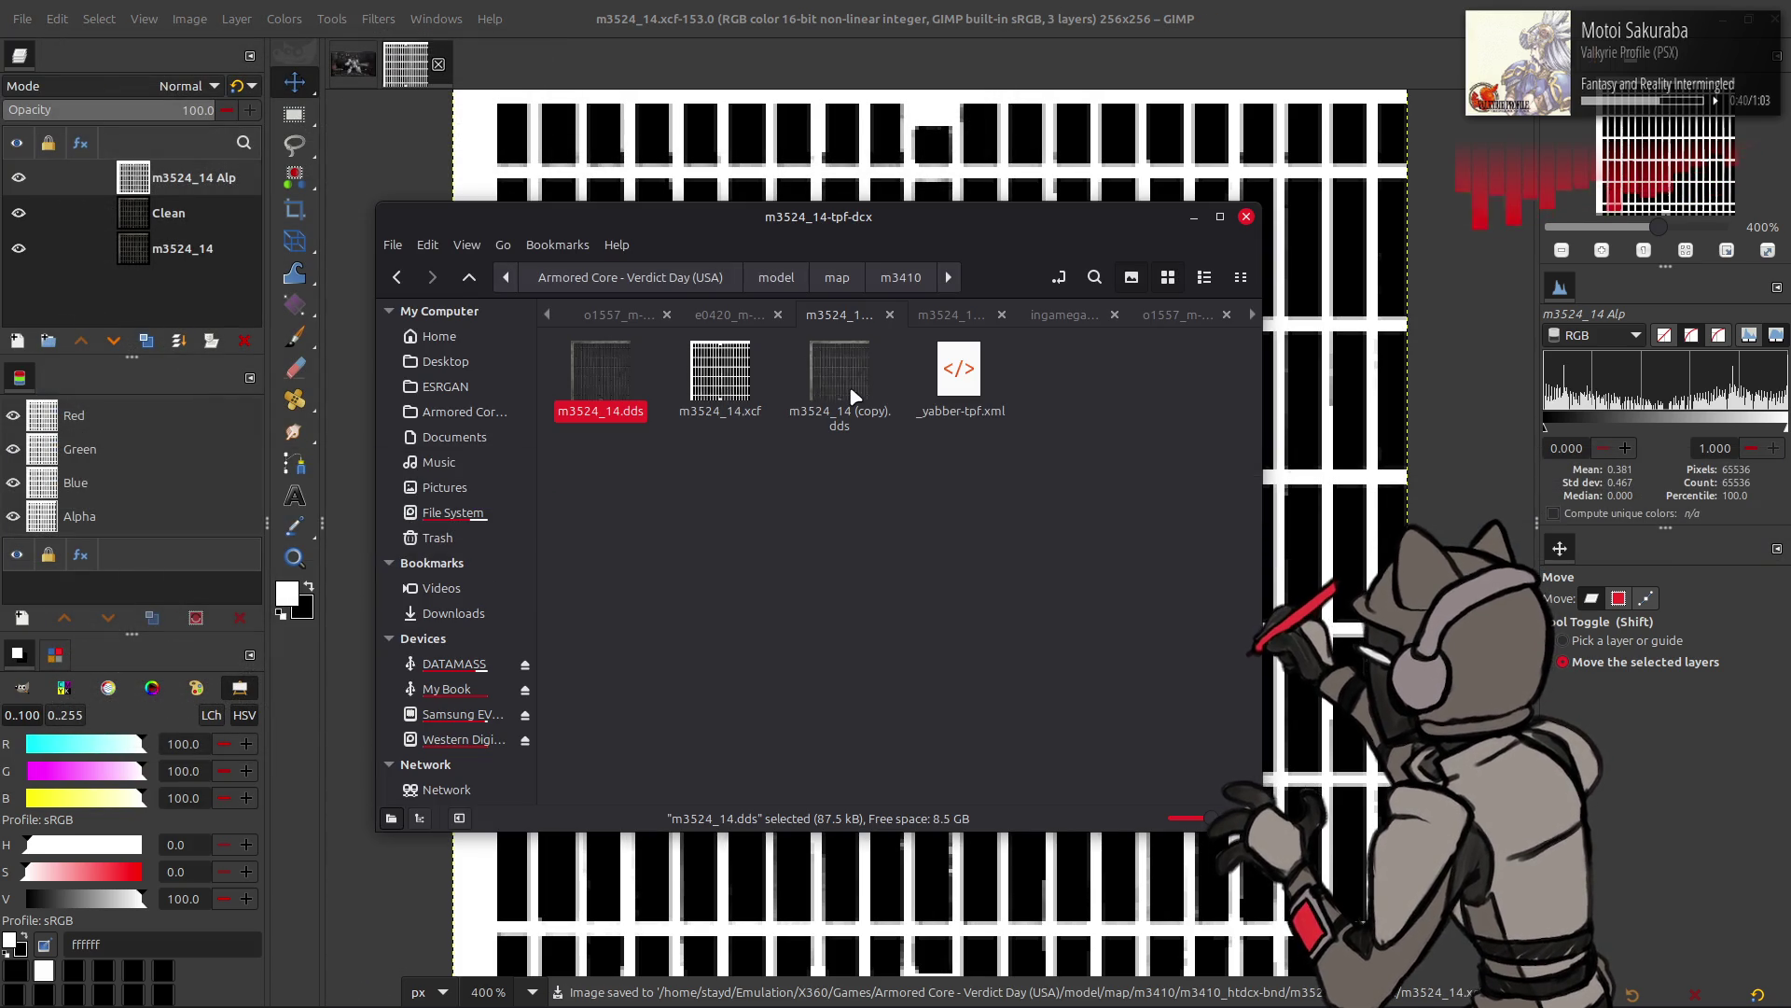
{"action": "left_click_drag", "start_coordinate": [851, 398], "coordinate": [1323, 469]}
{"action": "left_click", "coordinate": [1023, 571]}
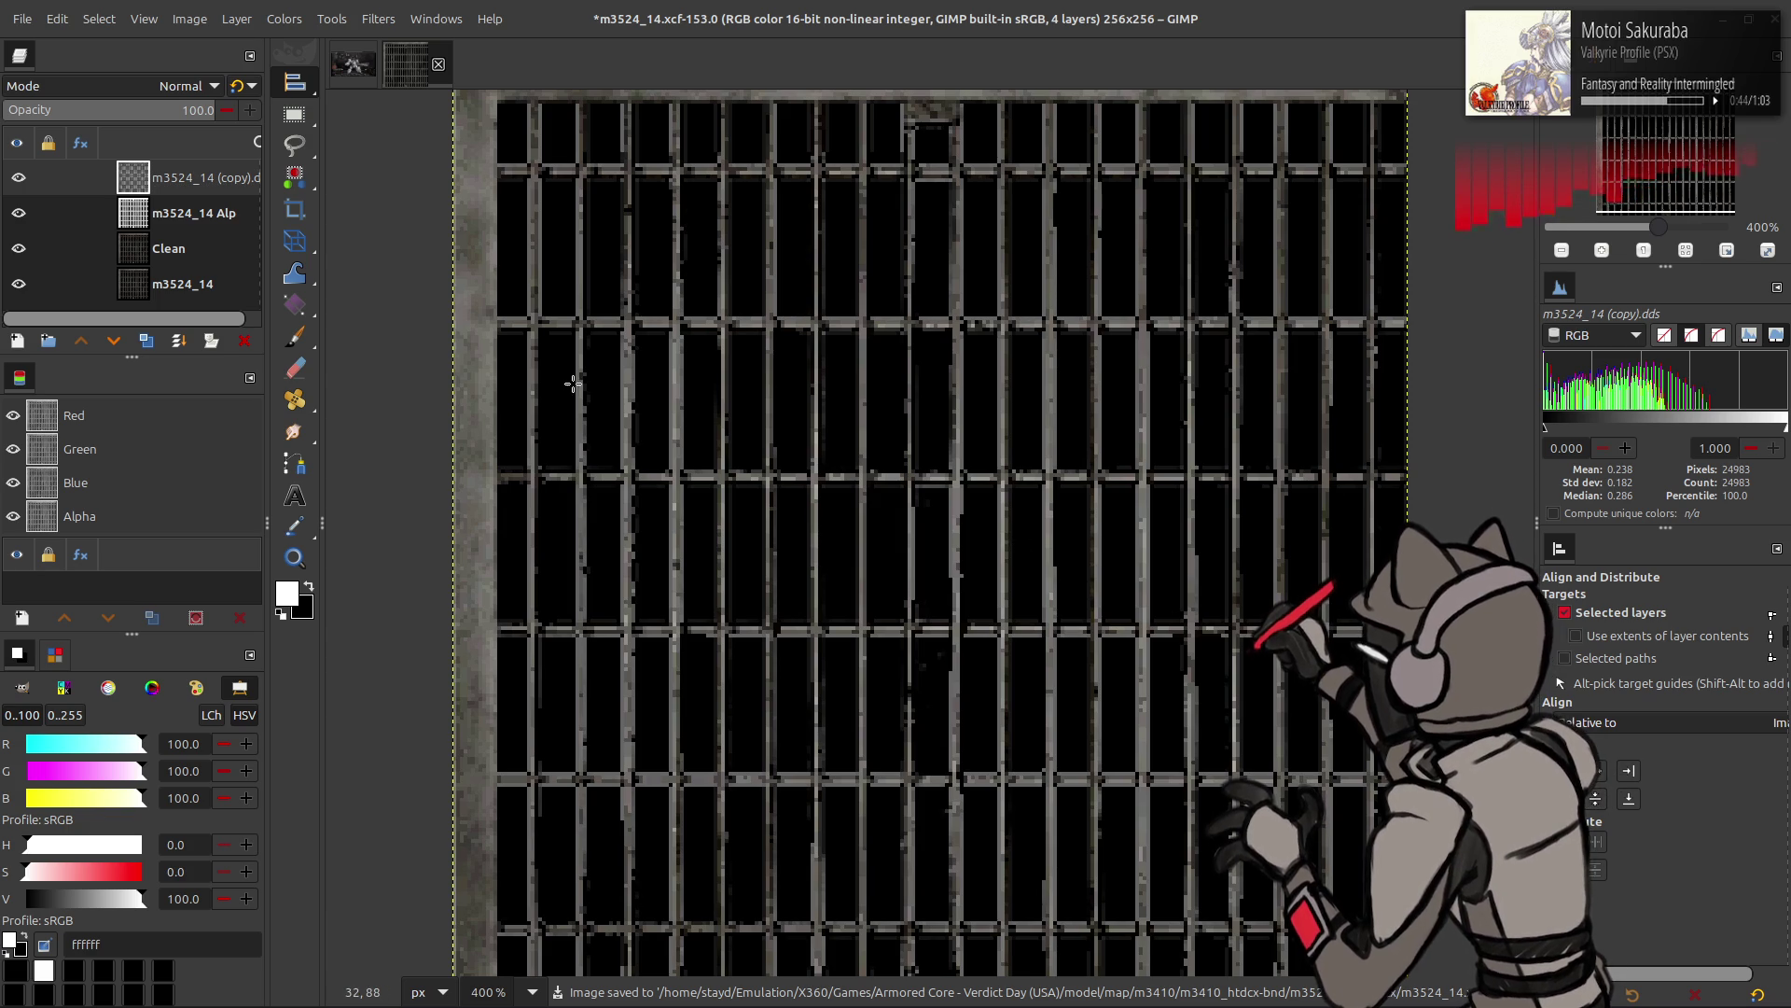
- Toggle the copy texture, Alp and Clean layers on and off to compare them
{"action": "key", "text": "m"}
{"action": "left_click", "coordinate": [19, 178]}
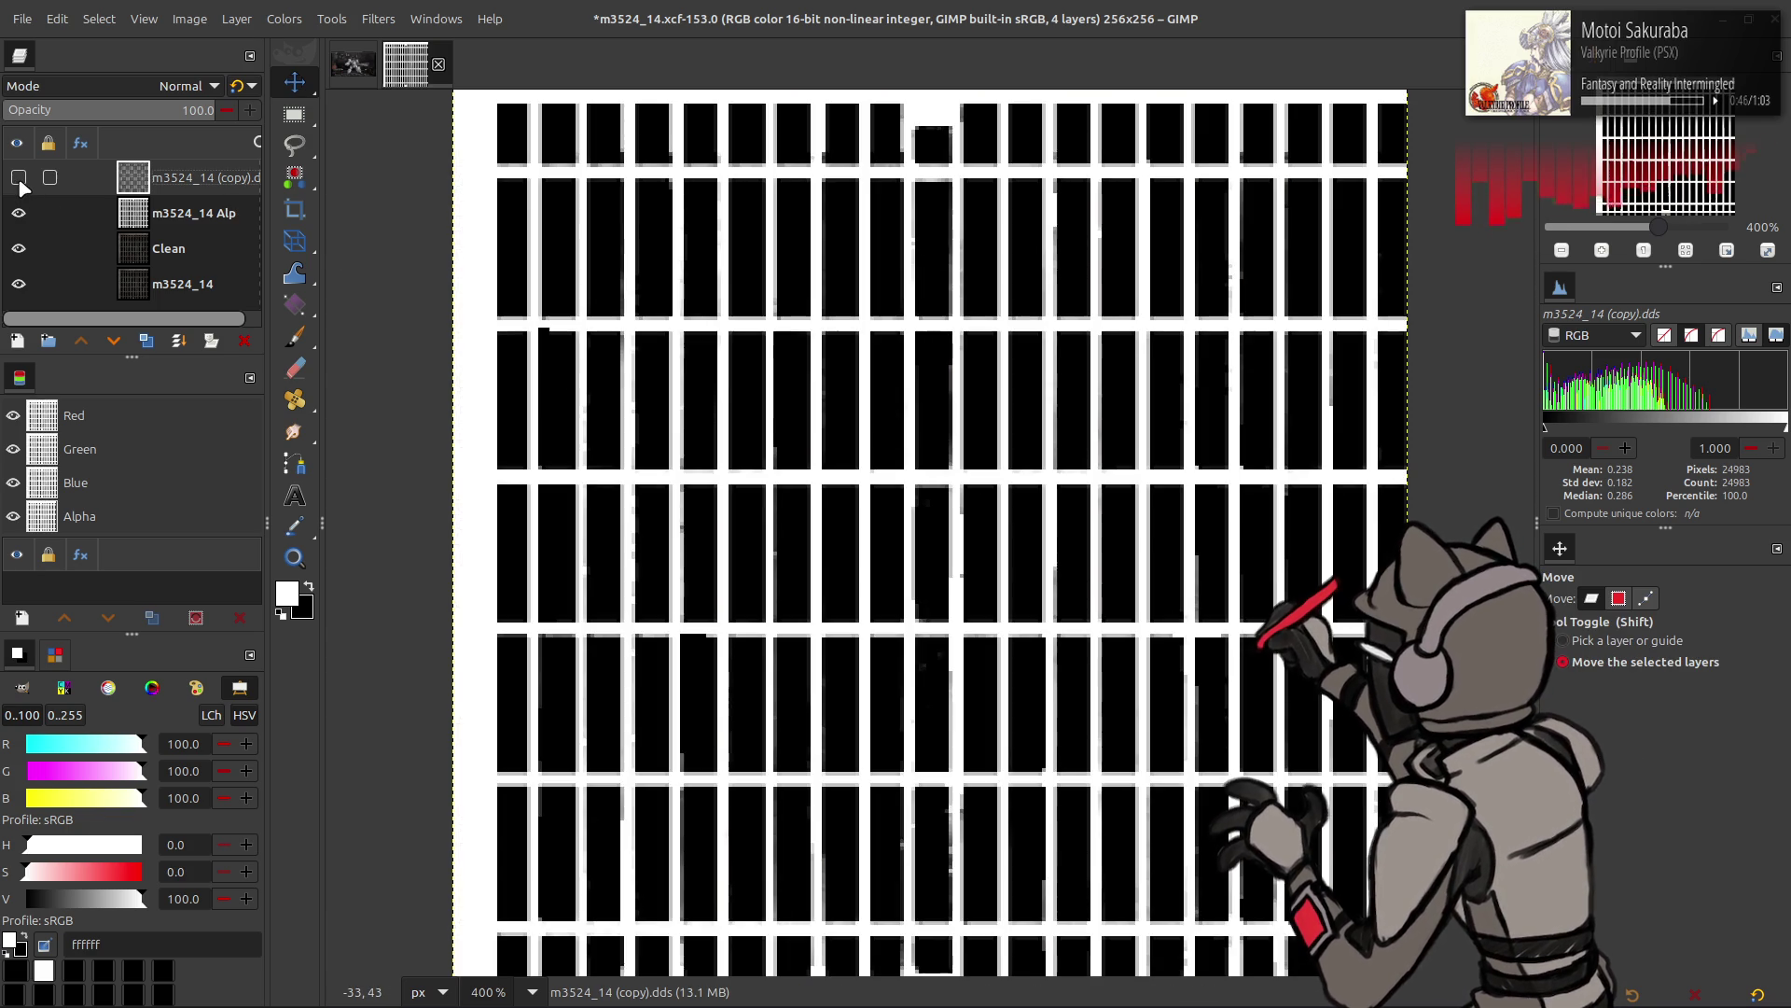
{"action": "left_click", "coordinate": [17, 178]}
{"action": "left_click", "coordinate": [19, 248]}
{"action": "left_click", "coordinate": [19, 213]}
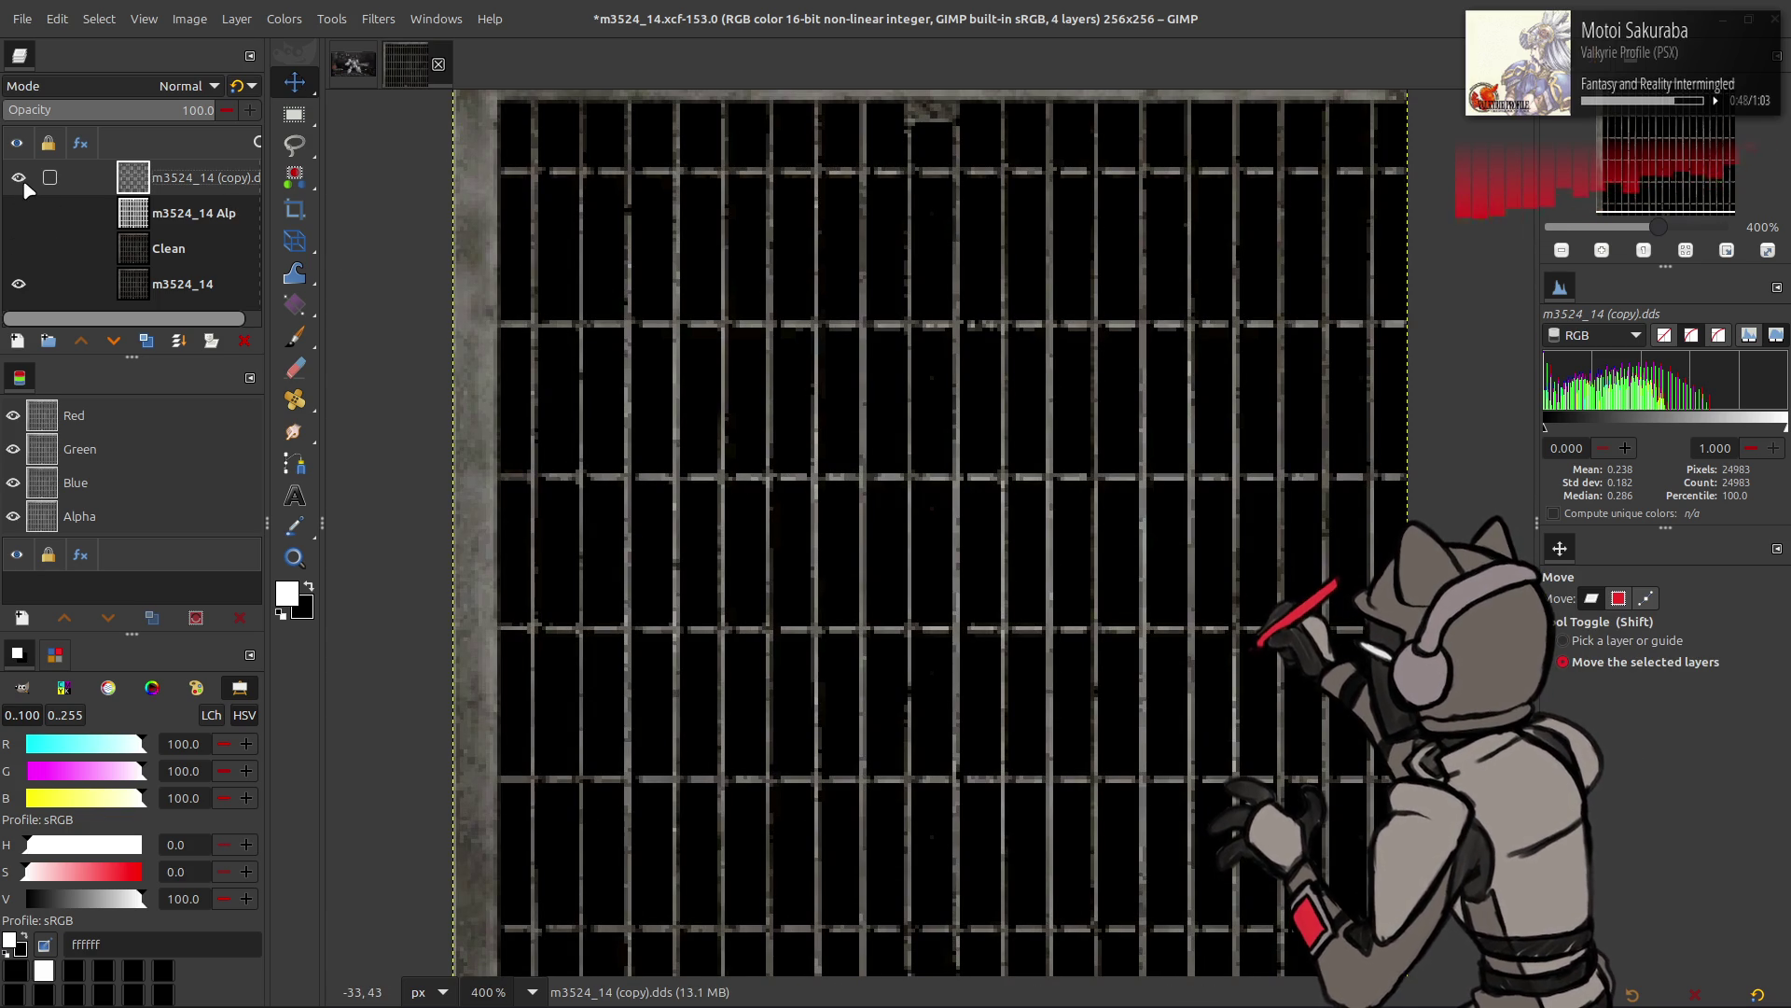
{"action": "left_click", "coordinate": [23, 183]}
{"action": "left_click", "coordinate": [24, 182]}
{"action": "left_click", "coordinate": [20, 214]}
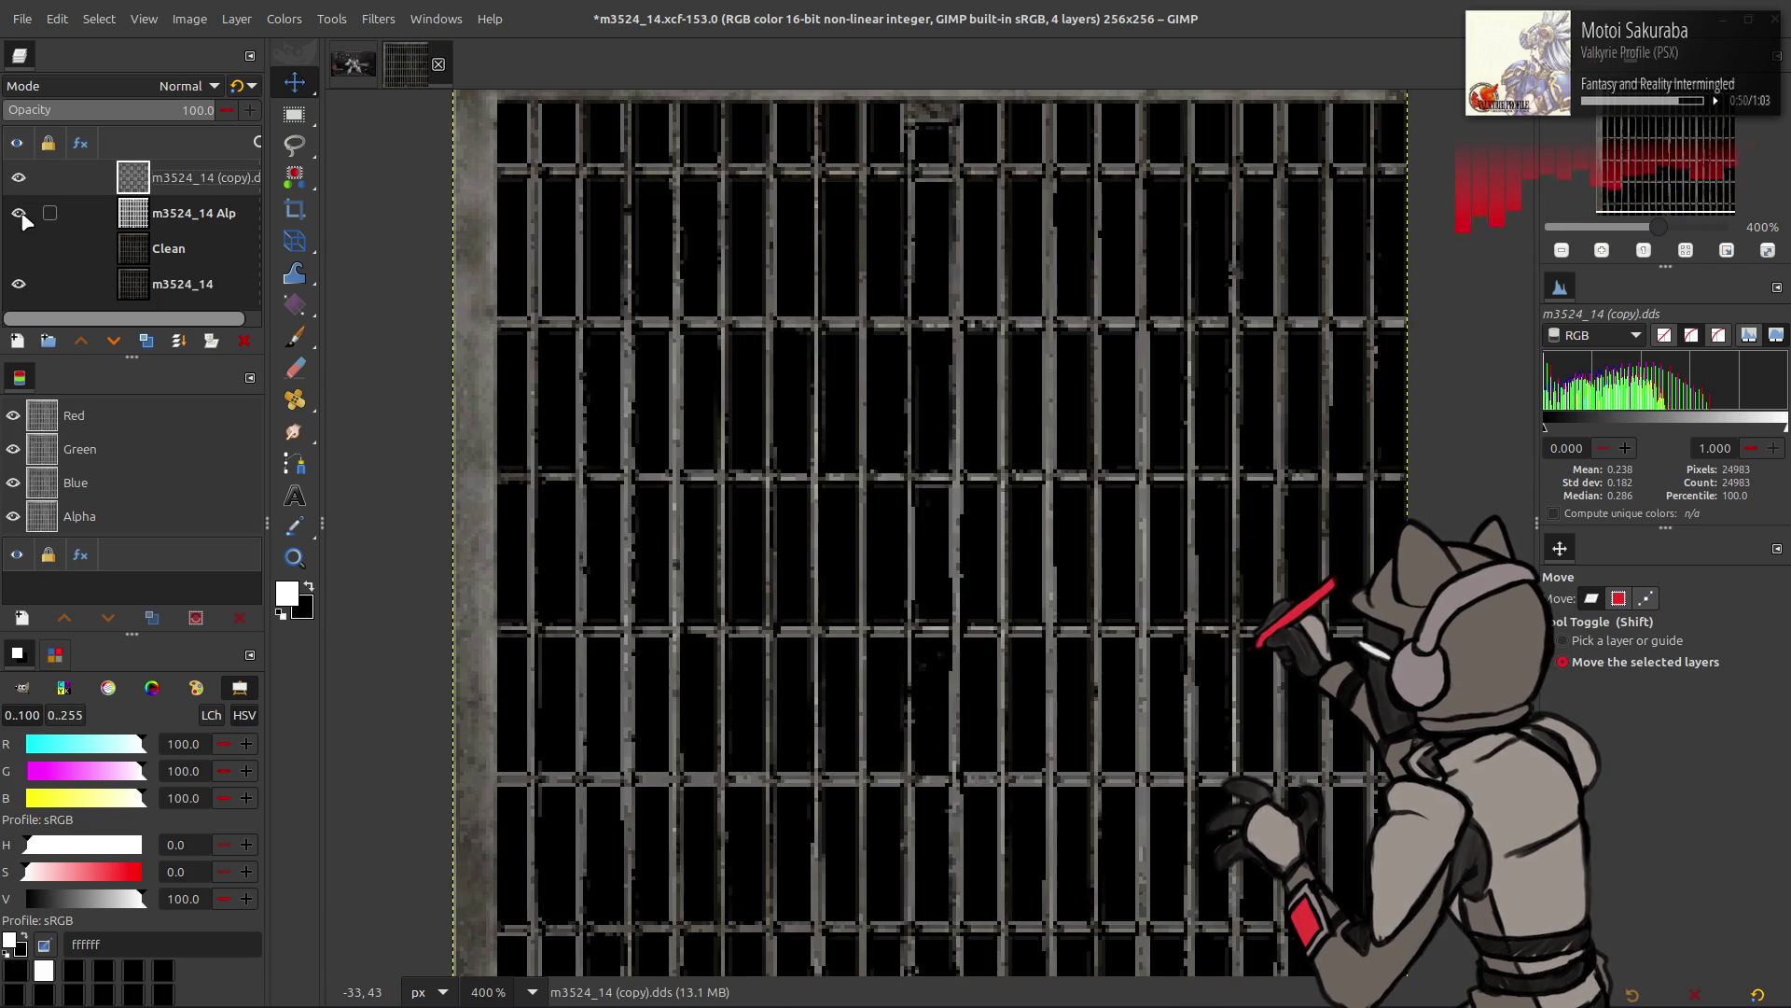
{"action": "left_click", "coordinate": [21, 212]}
{"action": "left_click", "coordinate": [20, 213]}
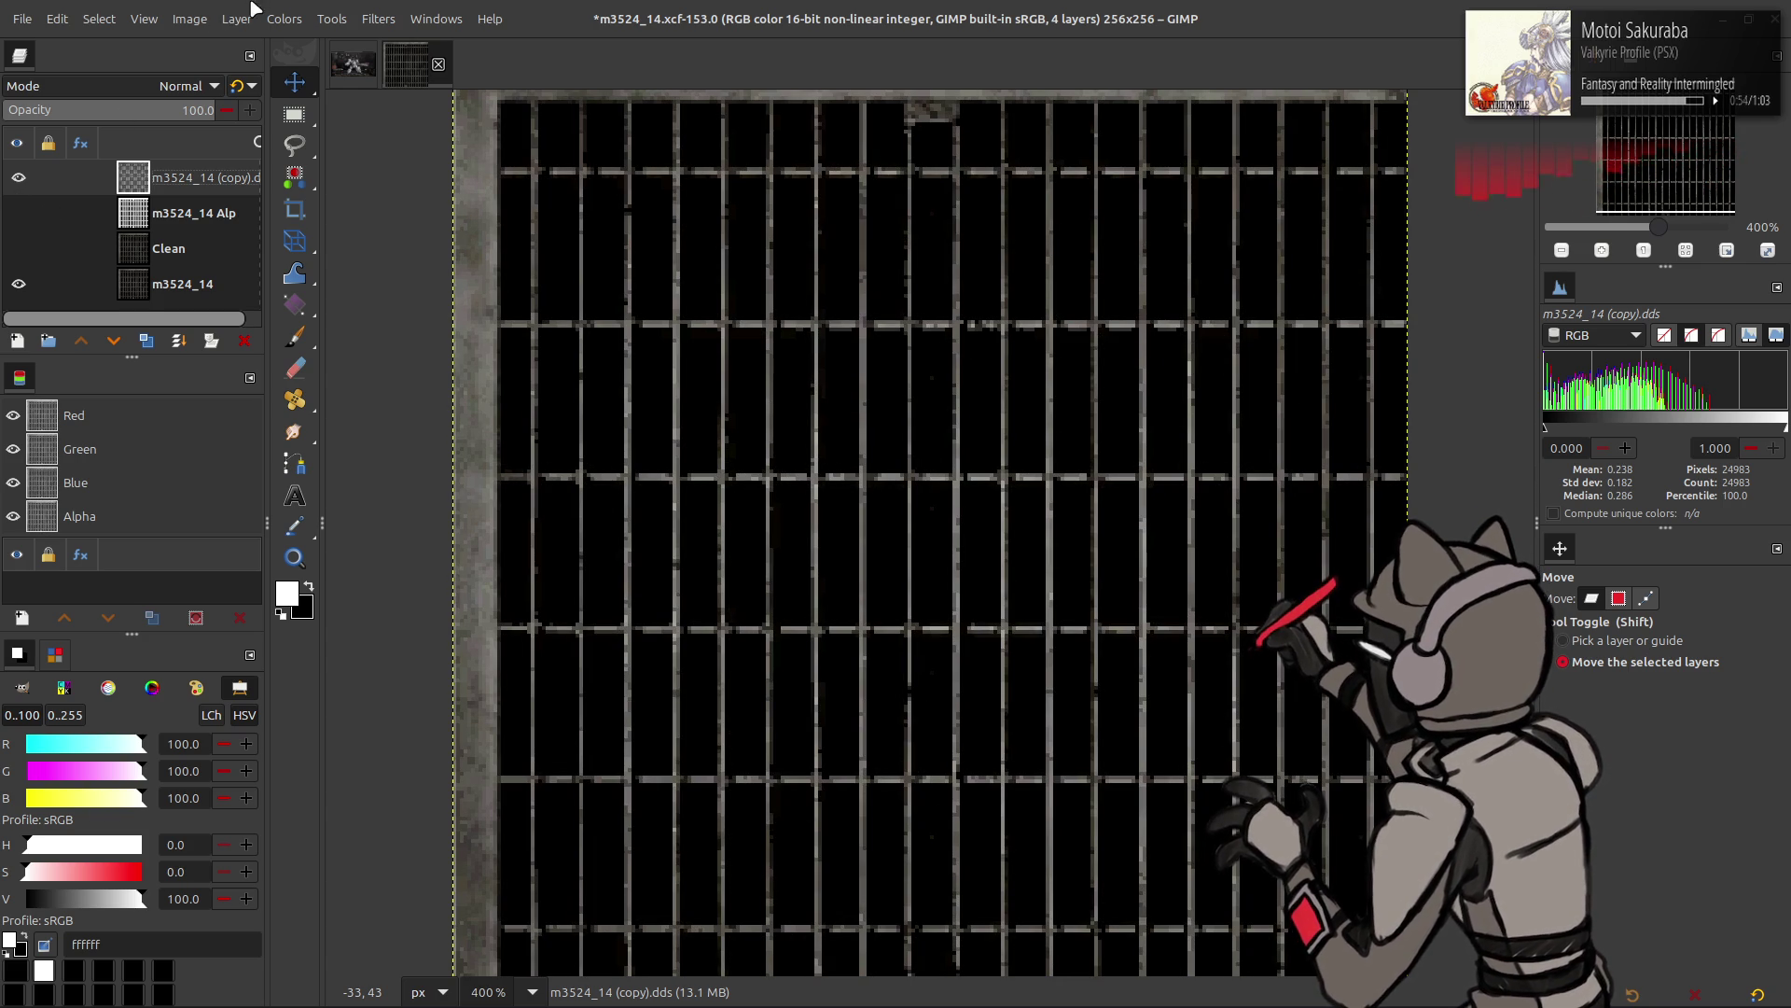
- Extract the copy layer's Alpha component, lower its opacity to compare, then remove the copy
{"action": "left_click", "coordinate": [284, 19]}
{"action": "left_click", "coordinate": [468, 400]}
{"action": "scroll", "coordinate": [286, 369], "scroll_direction": "down", "scroll_amount": 3}
{"action": "left_click", "coordinate": [367, 494]}
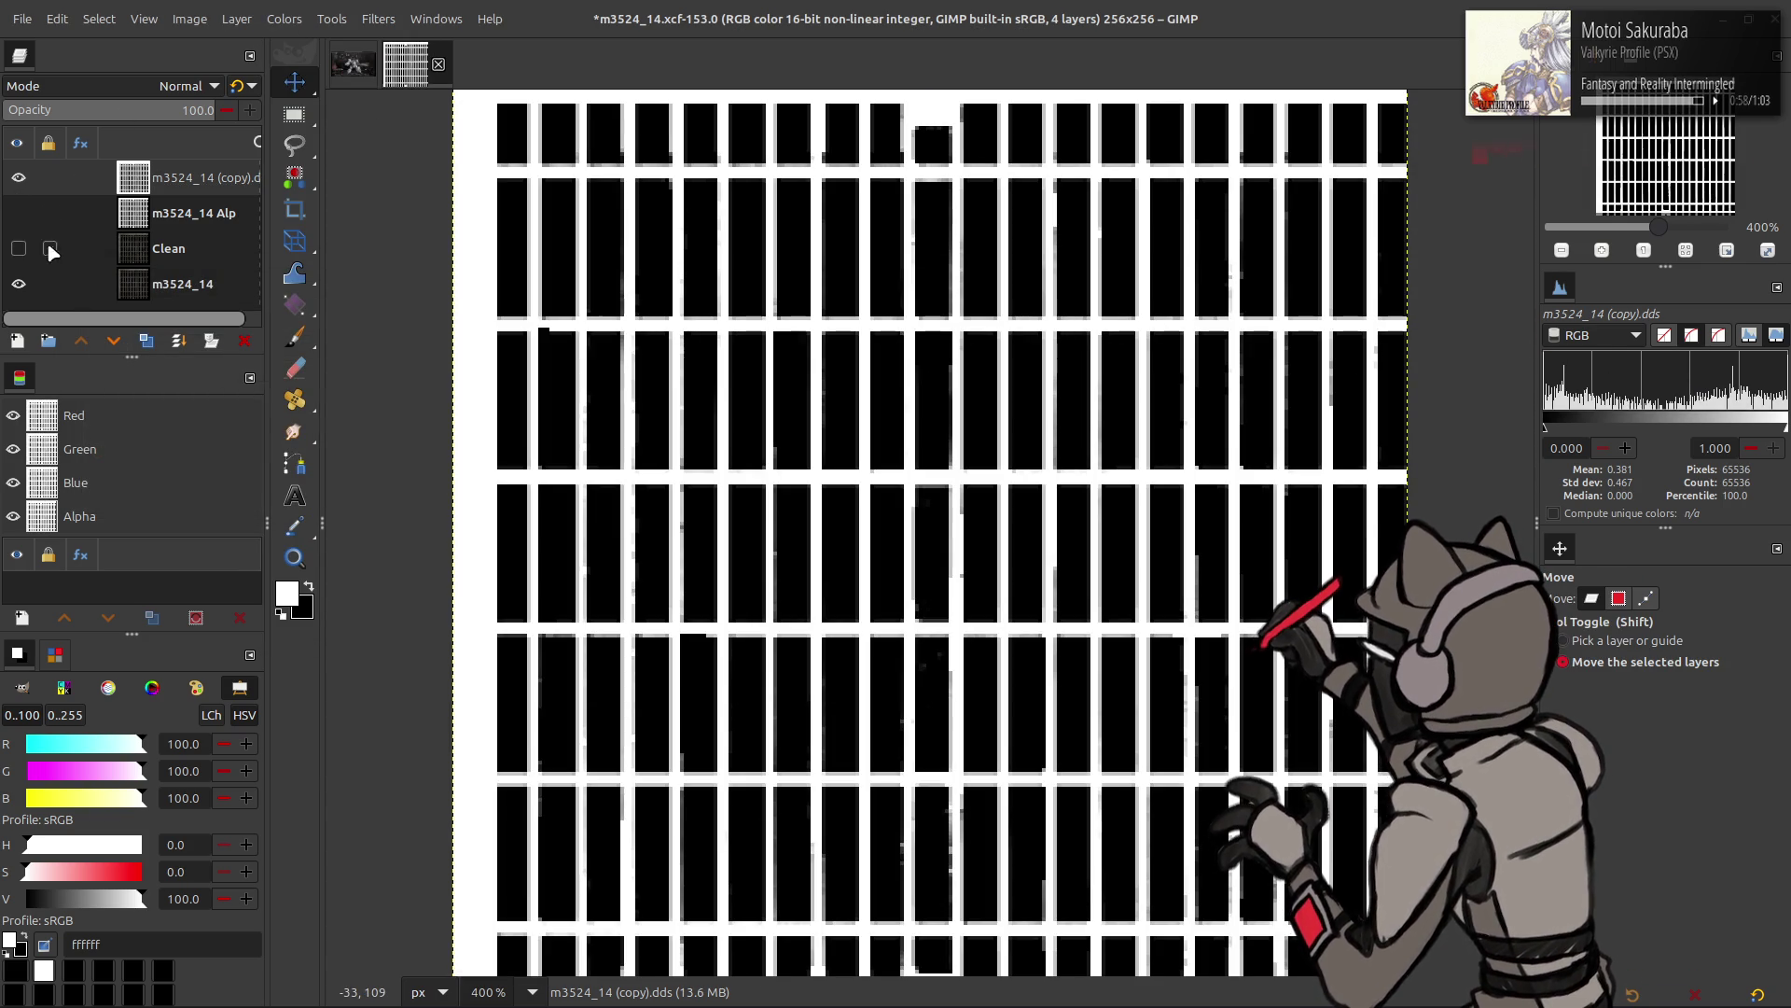
{"action": "left_click", "coordinate": [166, 209]}
{"action": "left_click", "coordinate": [165, 178]}
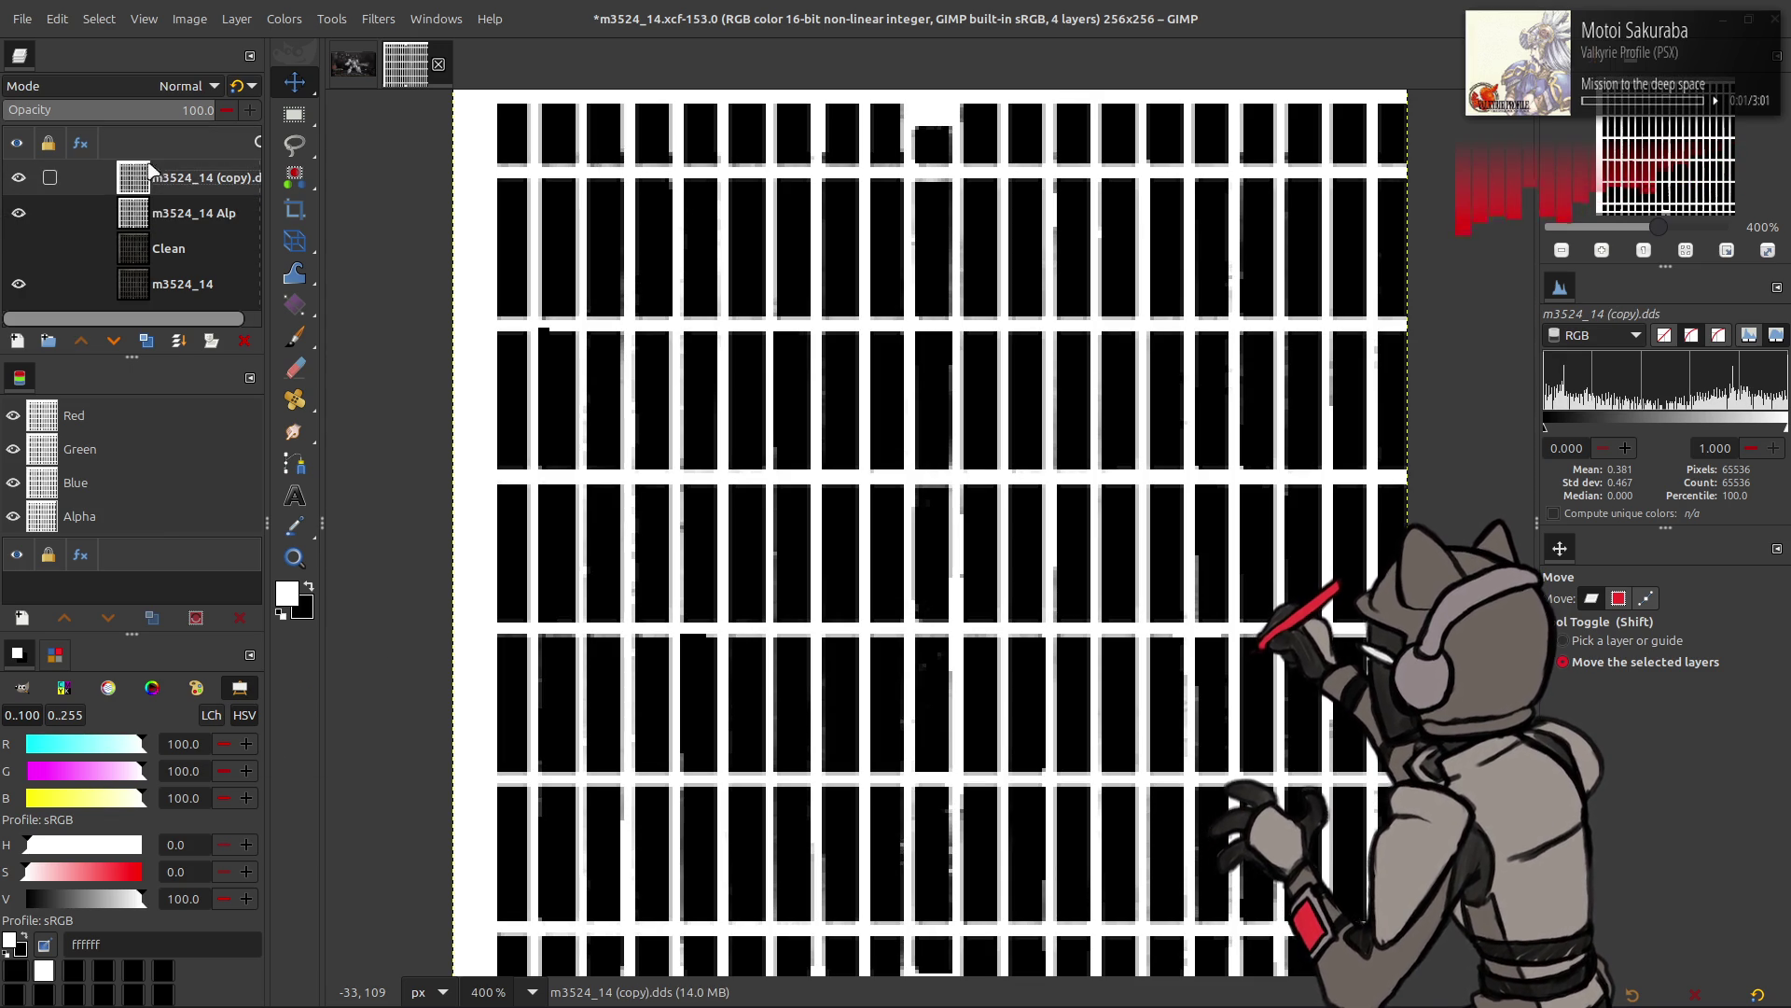
{"action": "left_click", "coordinate": [197, 111]}
{"action": "type", "text": "5"}
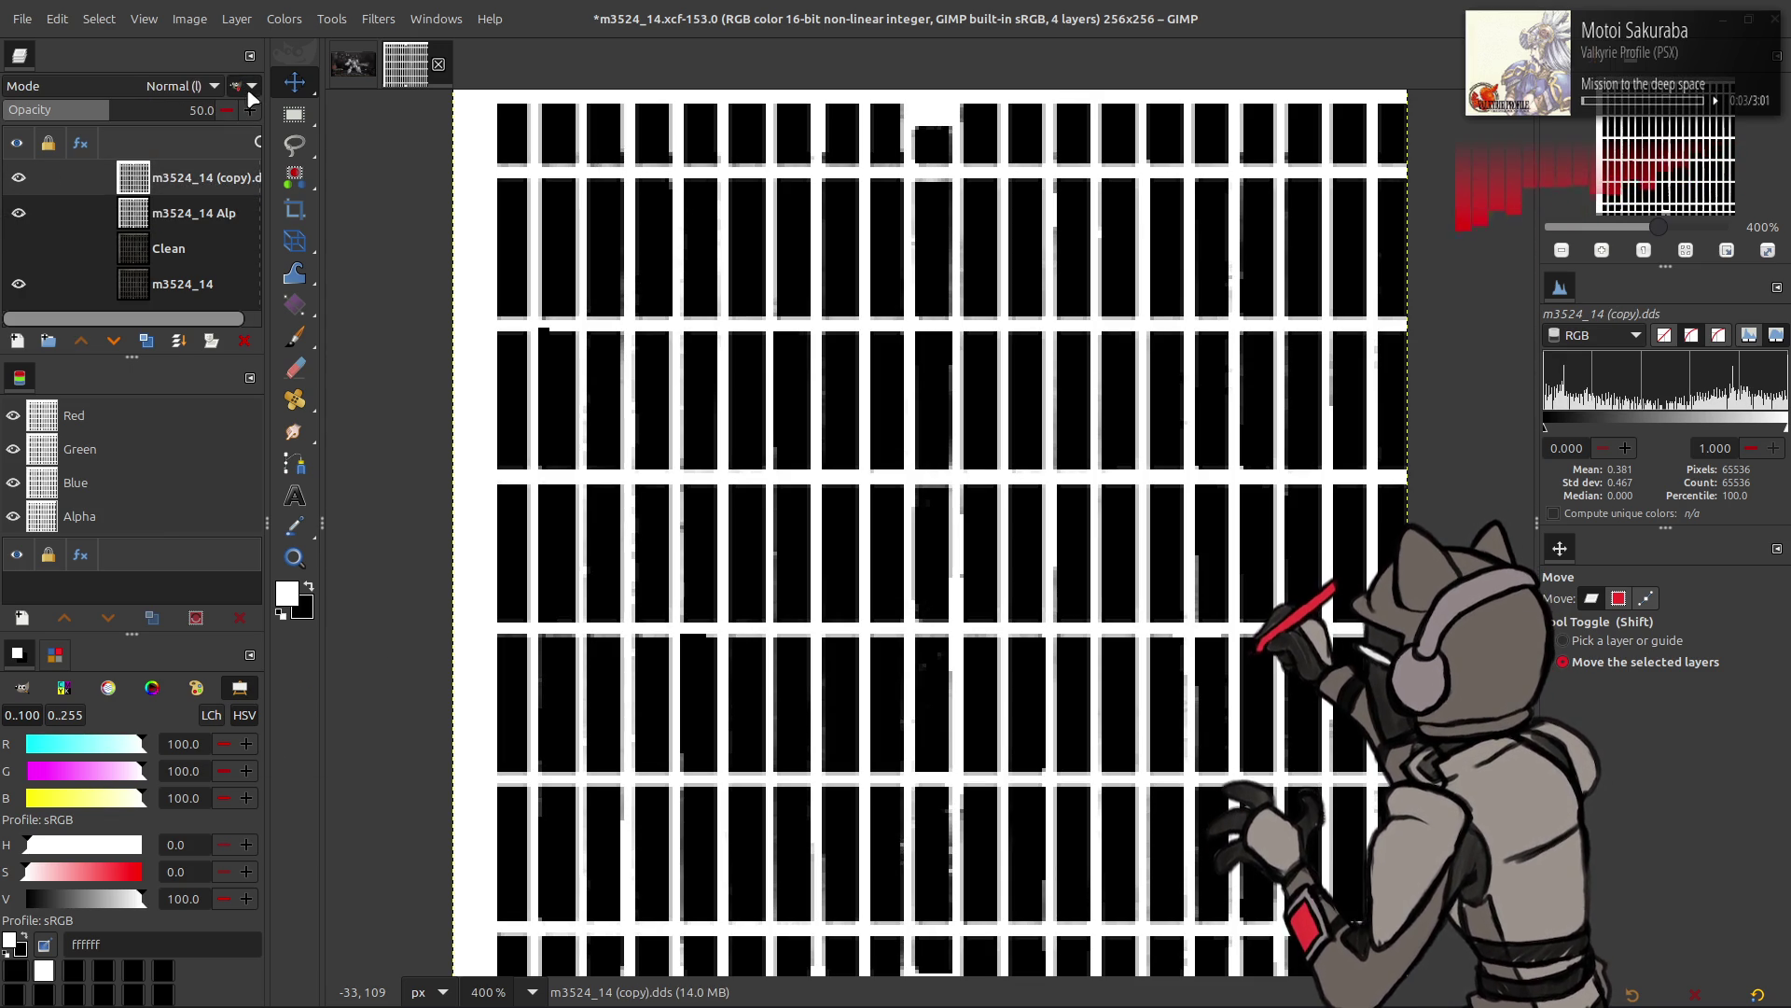
{"action": "key", "text": "ctrl+z"}
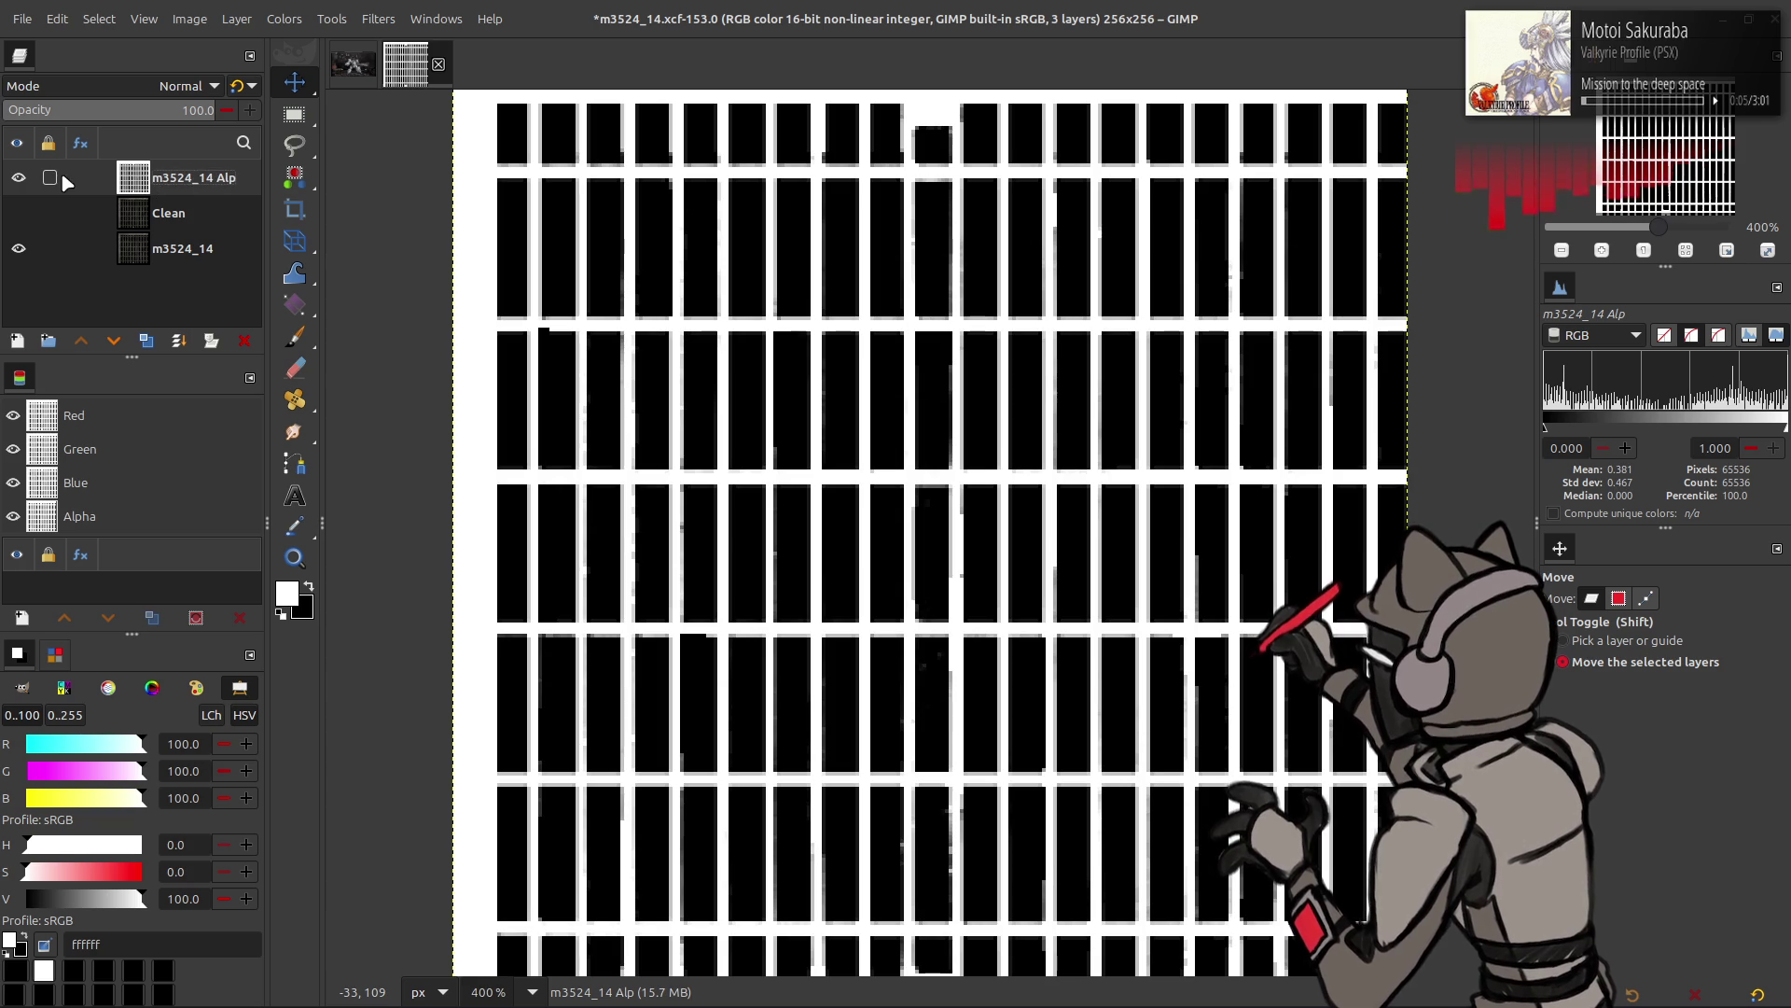
{"action": "left_click", "coordinate": [20, 179]}
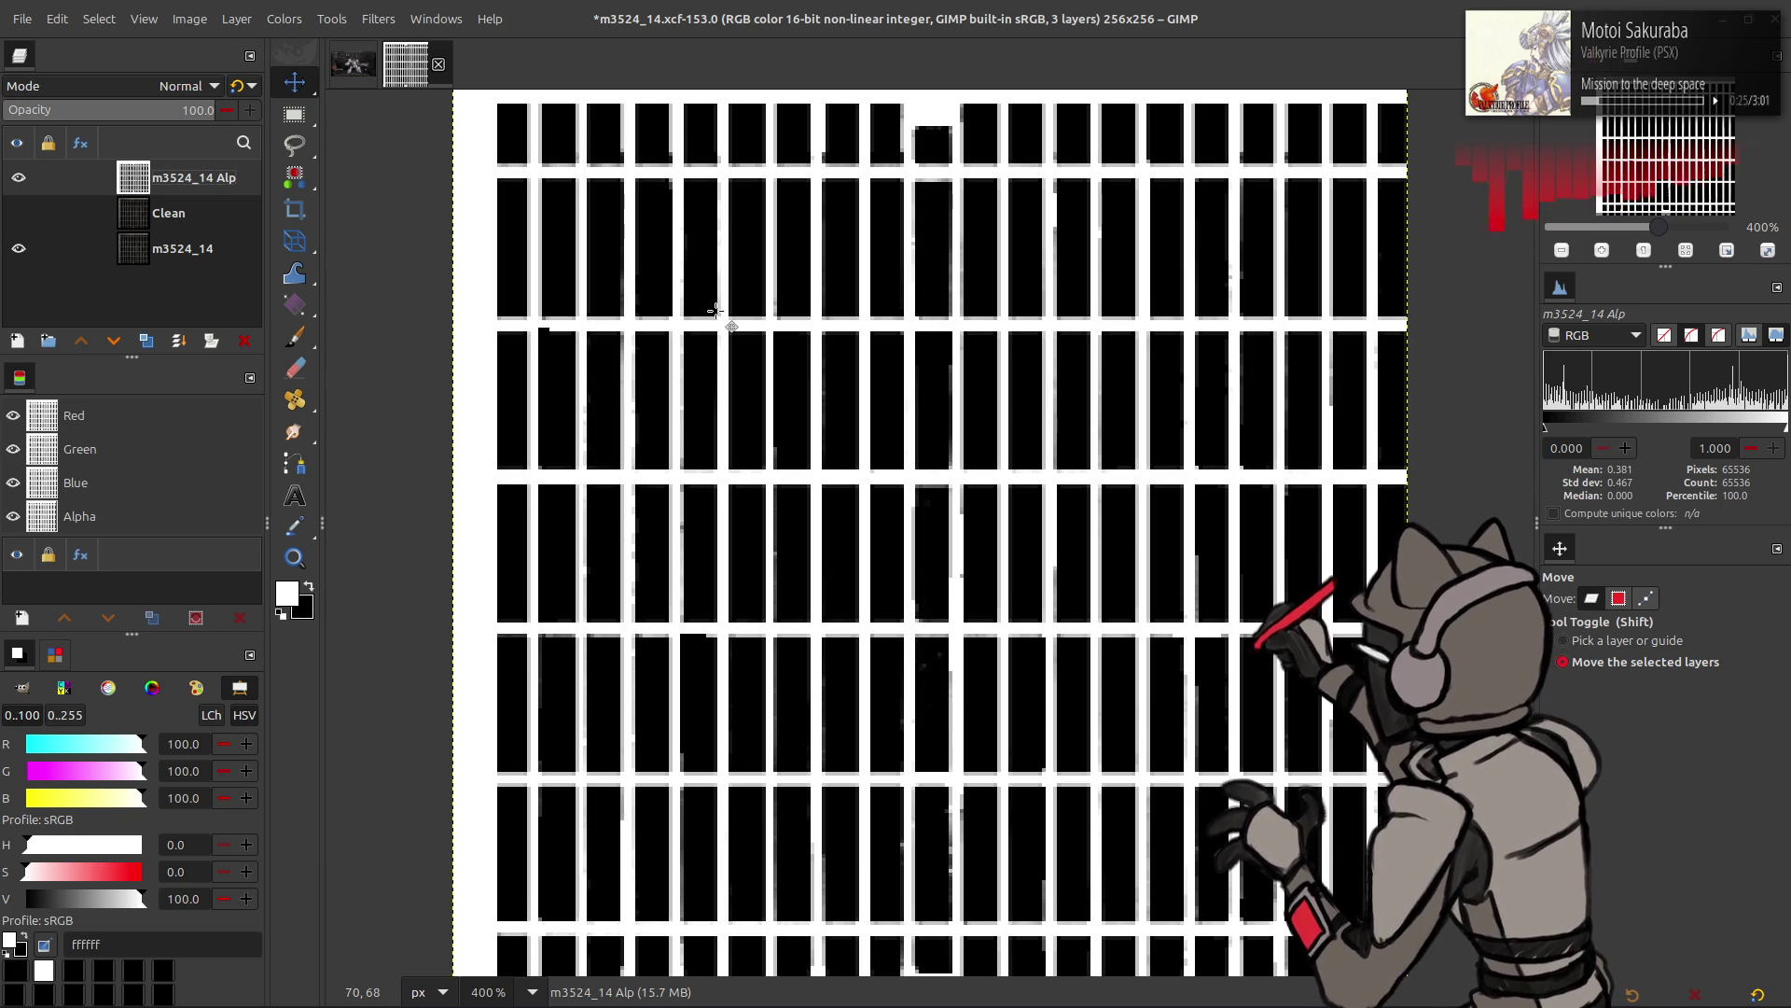
- Nudge the Alp layer into alignment with the grate, toggling it to check
{"action": "key", "text": "Up"}
{"action": "key", "text": "Up"}
{"action": "key", "text": "Up"}
{"action": "key", "text": "Down"}
{"action": "key", "text": "Down"}
{"action": "key", "text": "Down"}
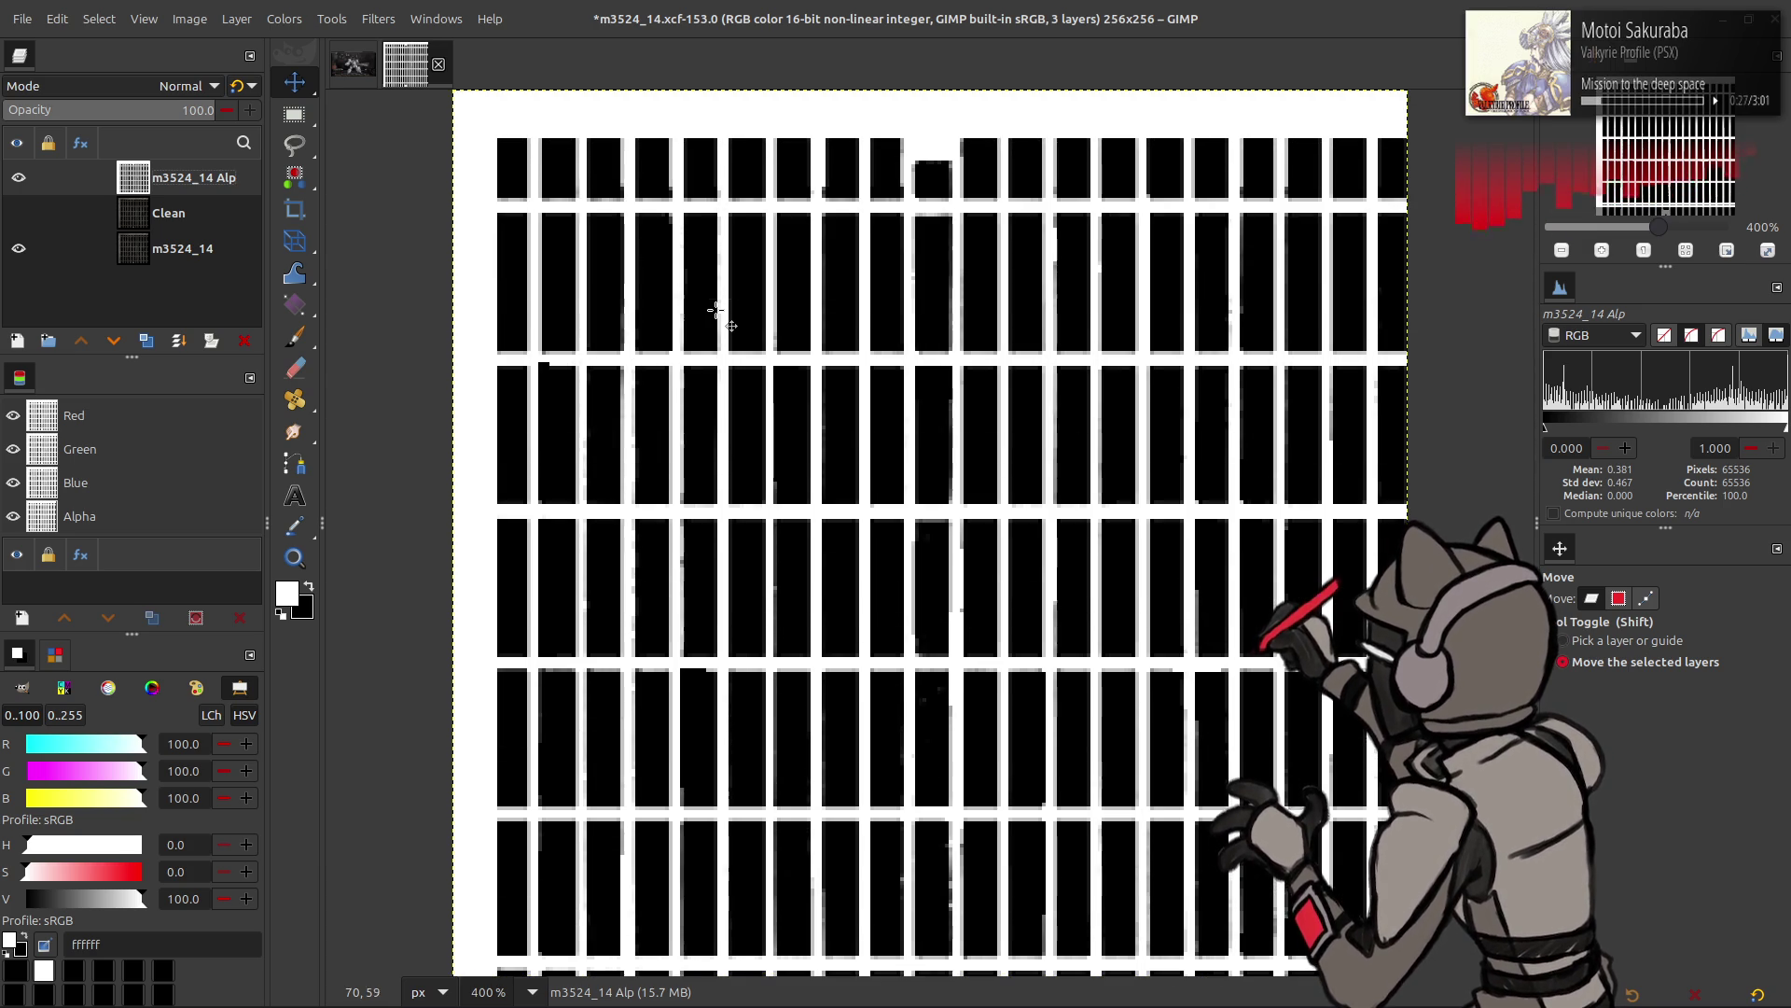
{"action": "left_click", "coordinate": [19, 178]}
{"action": "left_click", "coordinate": [9, 180]}
{"action": "left_click", "coordinate": [15, 180]}
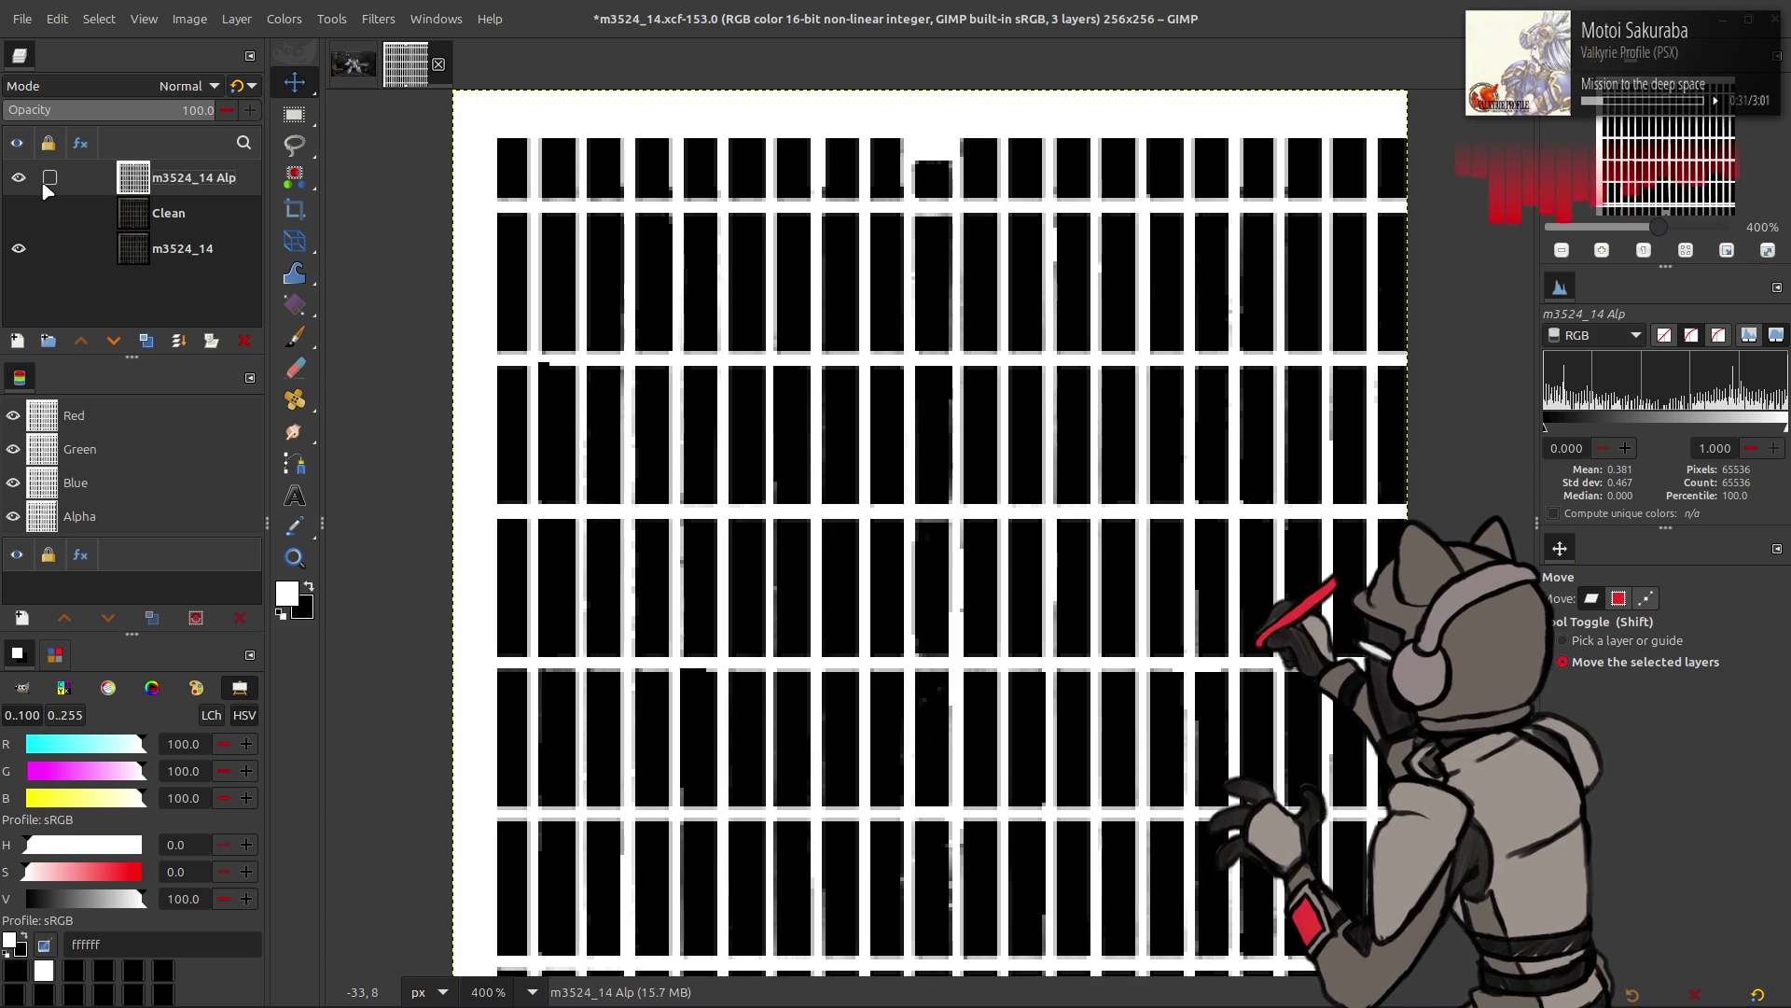
{"action": "left_click", "coordinate": [19, 179]}
{"action": "left_click", "coordinate": [19, 180]}
{"action": "left_click", "coordinate": [18, 179]}
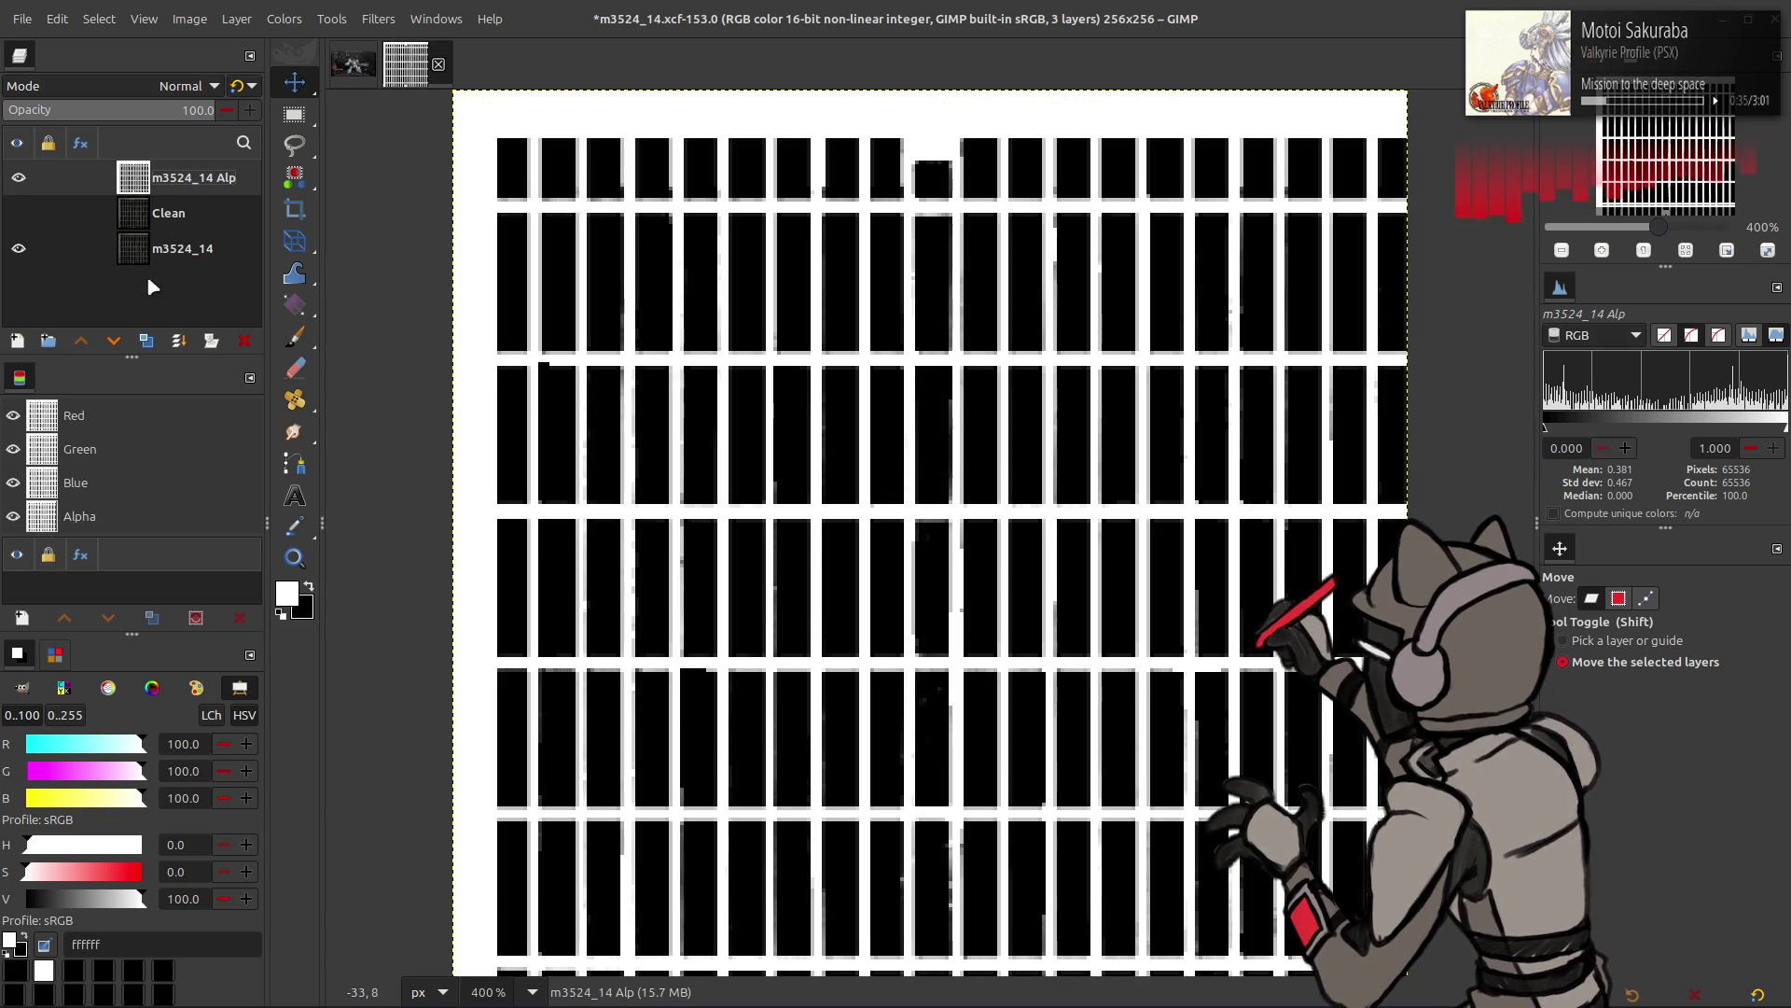
- Duplicate the Alp layer as m3524_14 Alp copy
{"action": "left_click", "coordinate": [147, 342]}
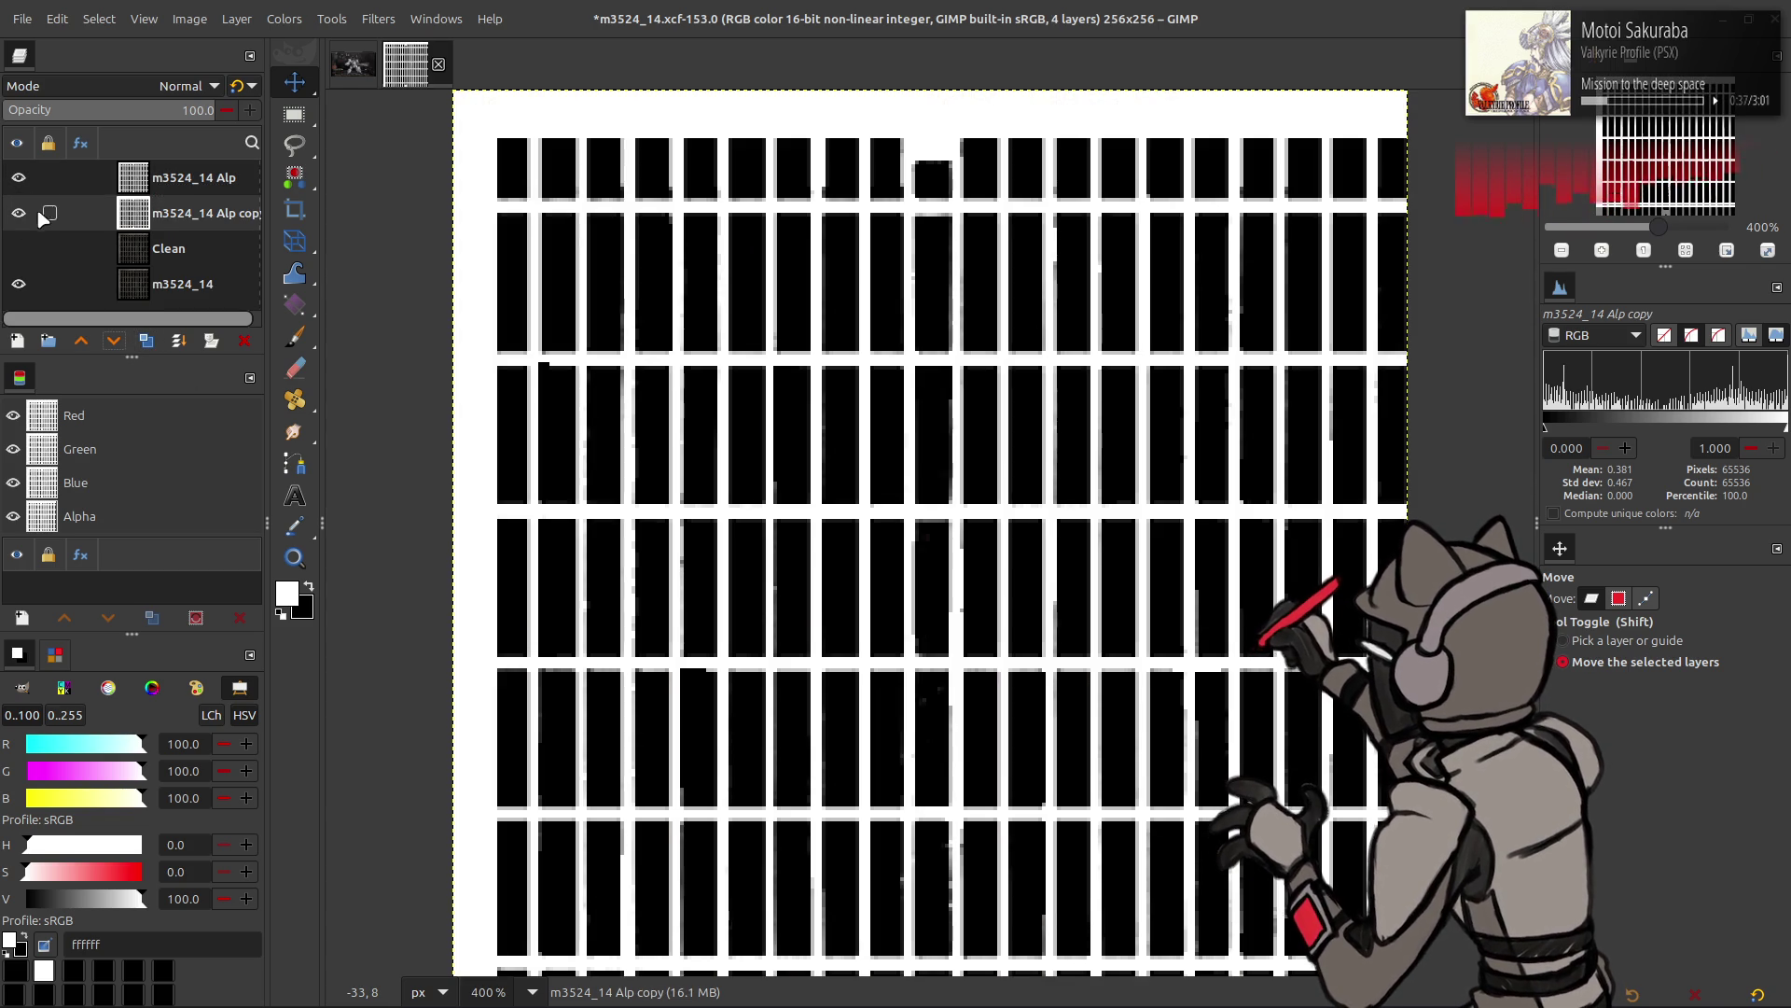
{"action": "left_click", "coordinate": [237, 18]}
- Offset the Alp copy by half its width and height
{"action": "left_click", "coordinate": [472, 392]}
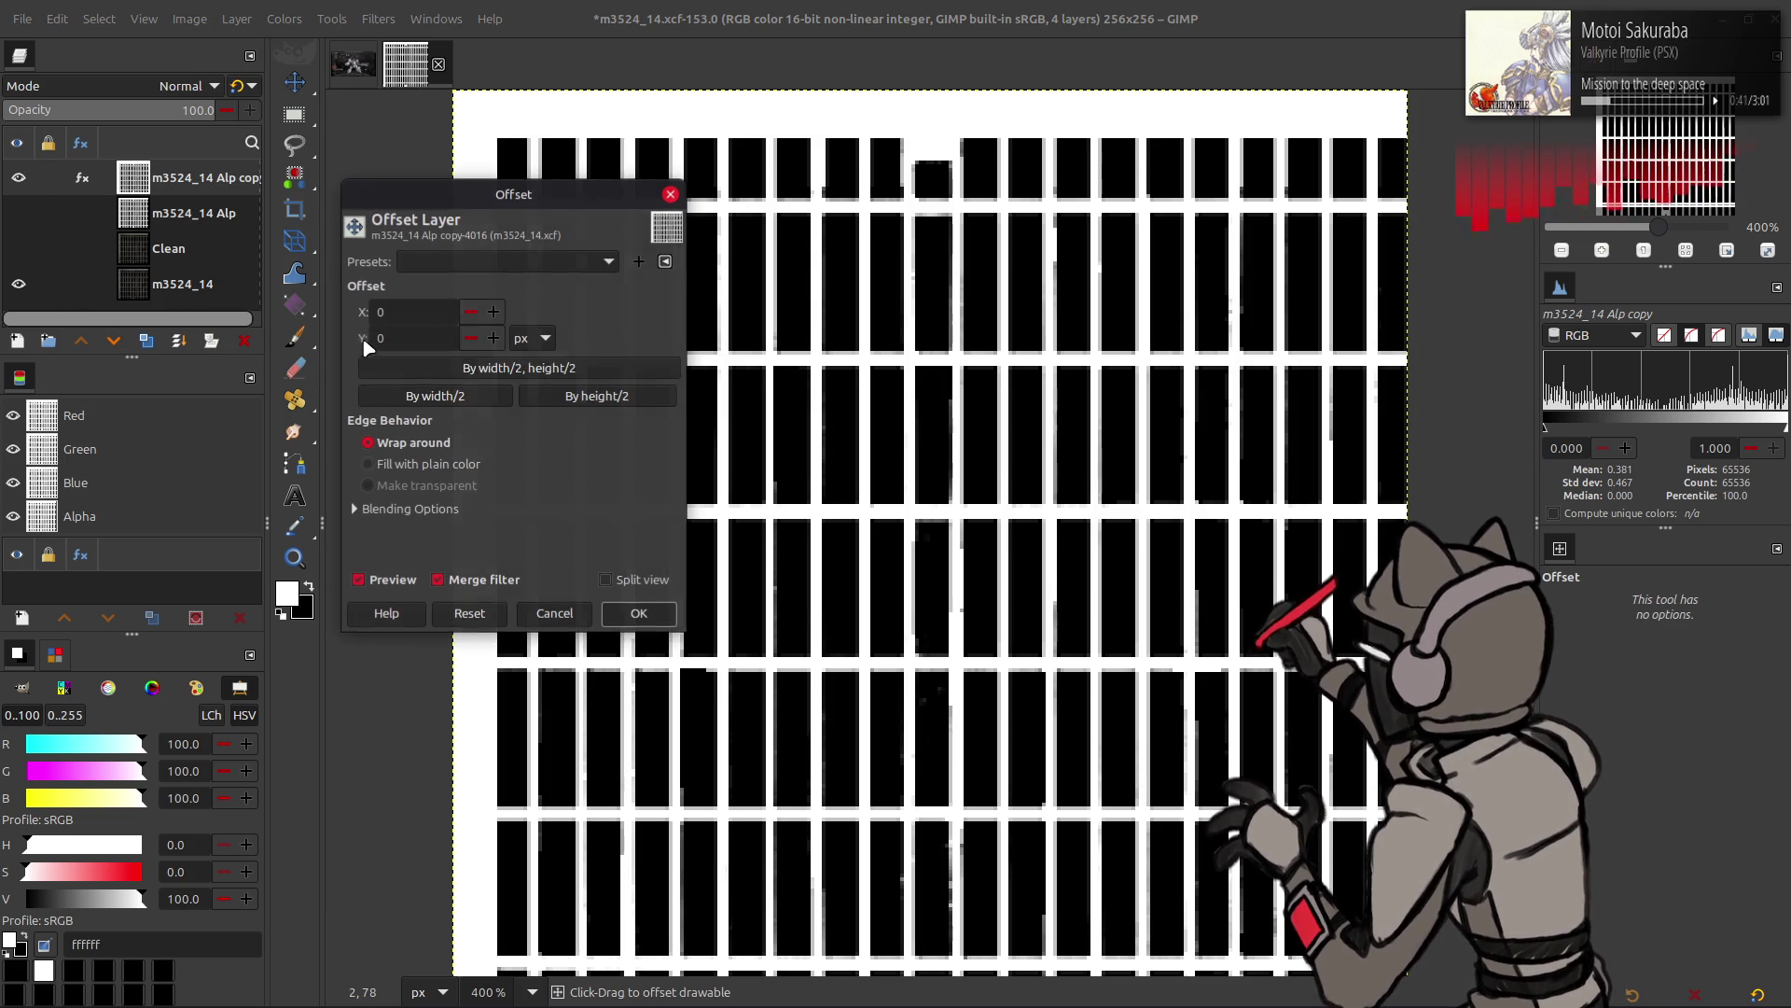
{"action": "left_click", "coordinate": [505, 359]}
{"action": "left_click", "coordinate": [637, 610]}
{"action": "key", "text": "q"}
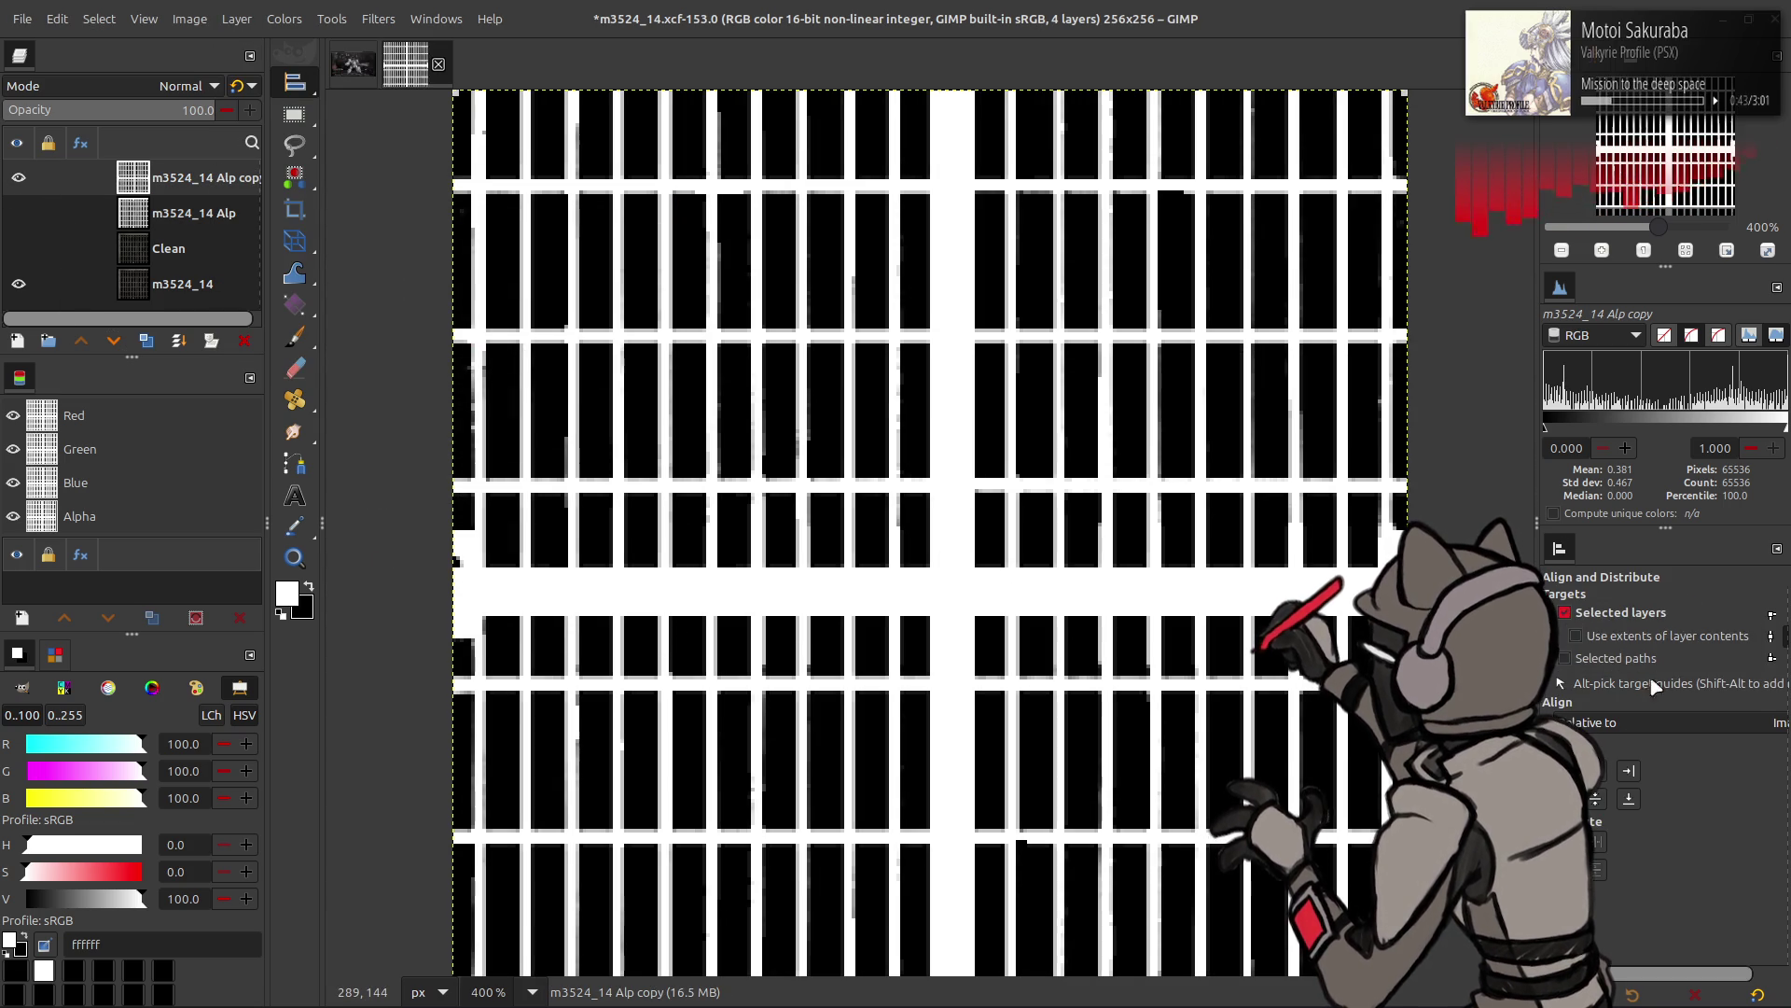
- Tile duplicates of the offset copy into the quadrants and merge them down into m3524_14 Alp
{"action": "left_click", "coordinate": [146, 339]}
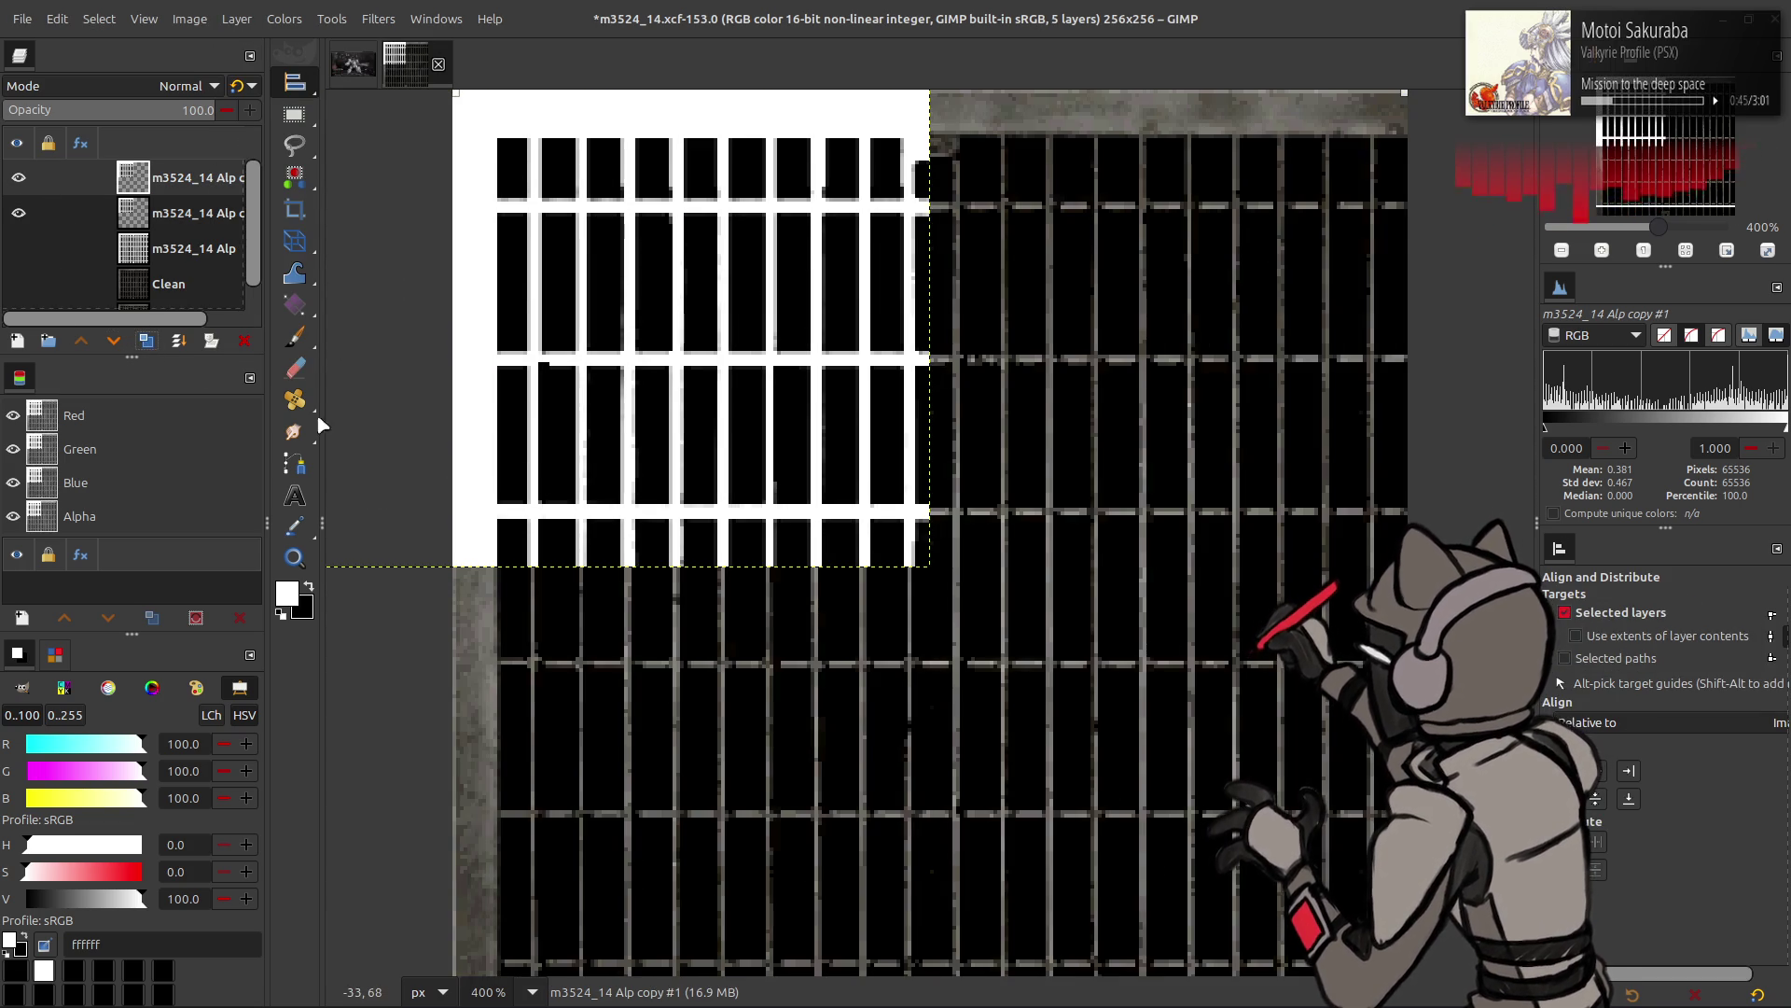
{"action": "left_click", "coordinate": [1628, 770]}
{"action": "left_click", "coordinate": [177, 340]}
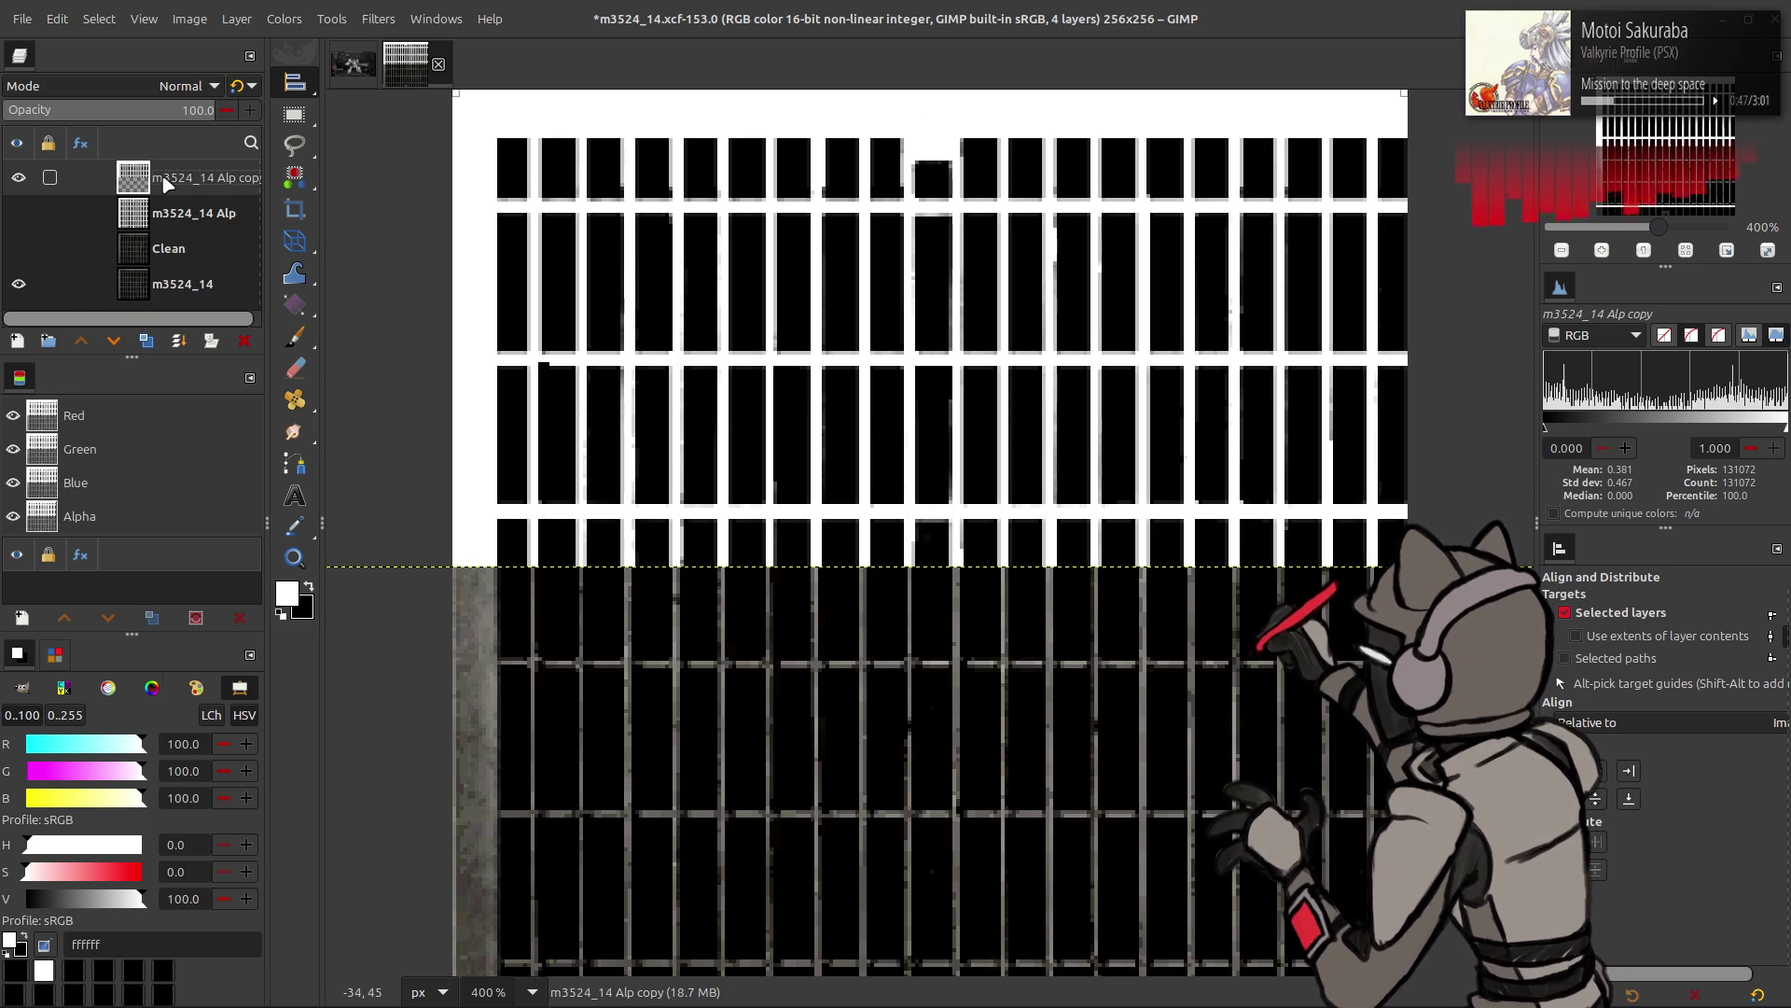
{"action": "left_click", "coordinate": [145, 340]}
{"action": "left_click", "coordinate": [1628, 798]}
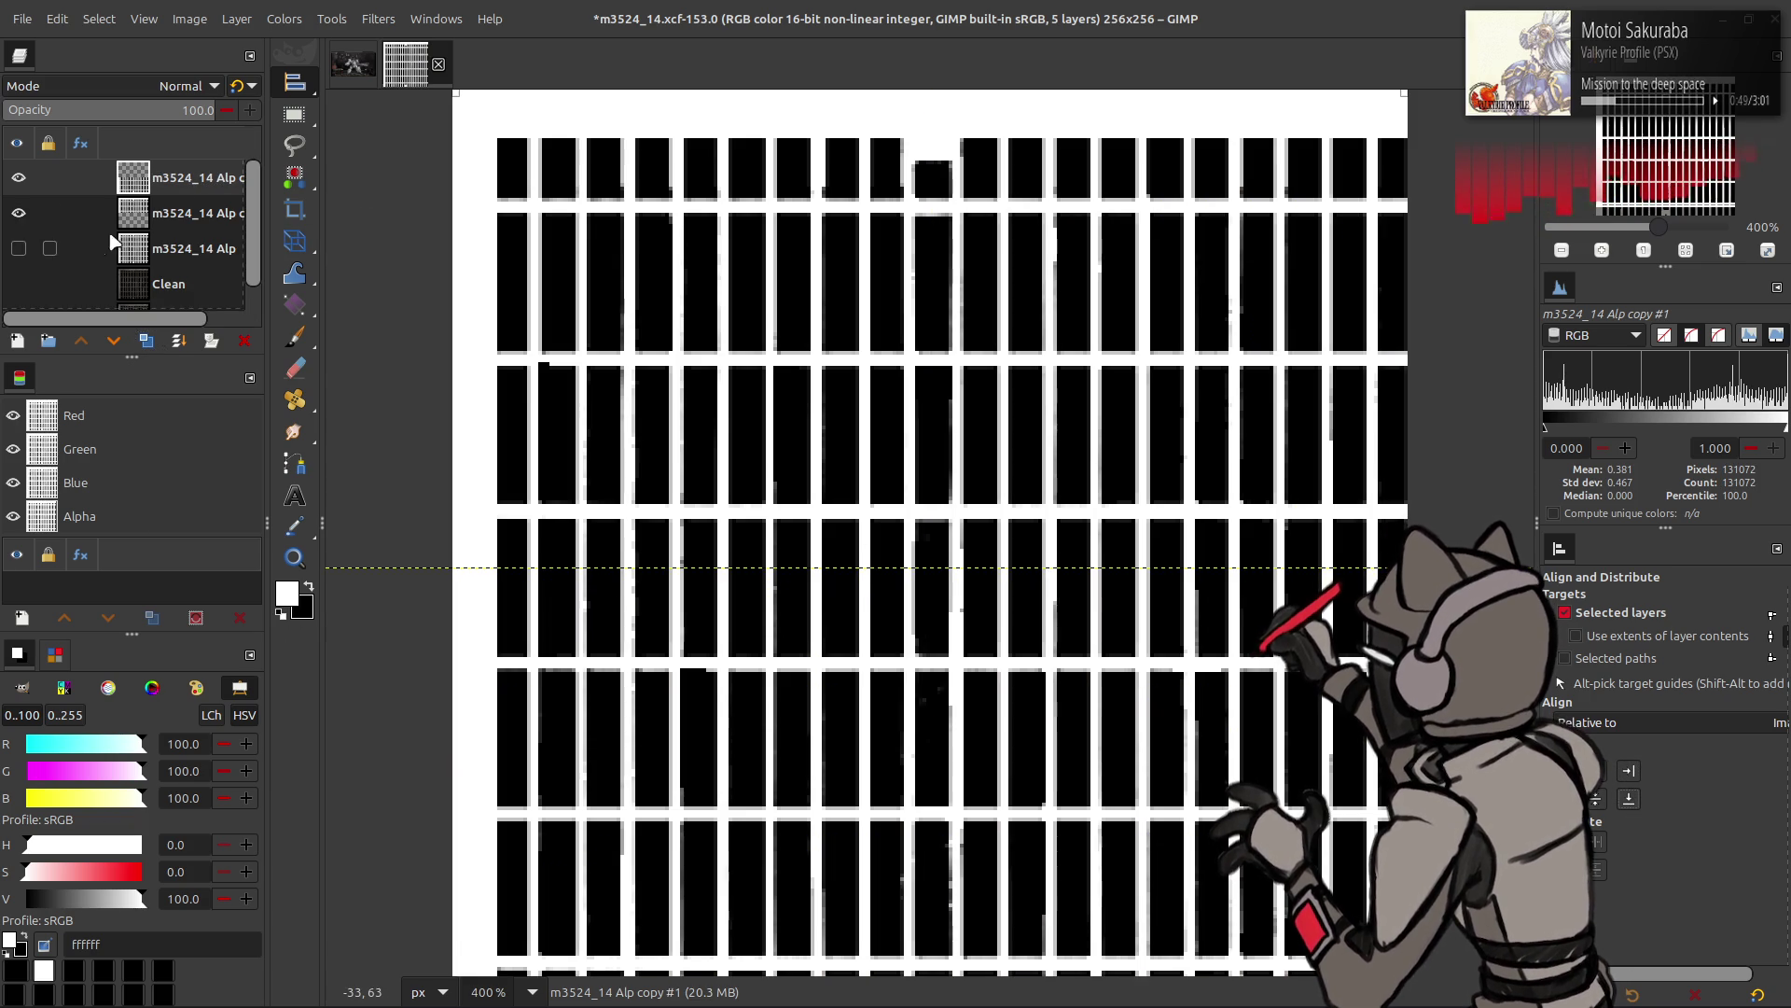
{"action": "right_click", "coordinate": [207, 179]}
{"action": "left_click", "coordinate": [277, 385]}
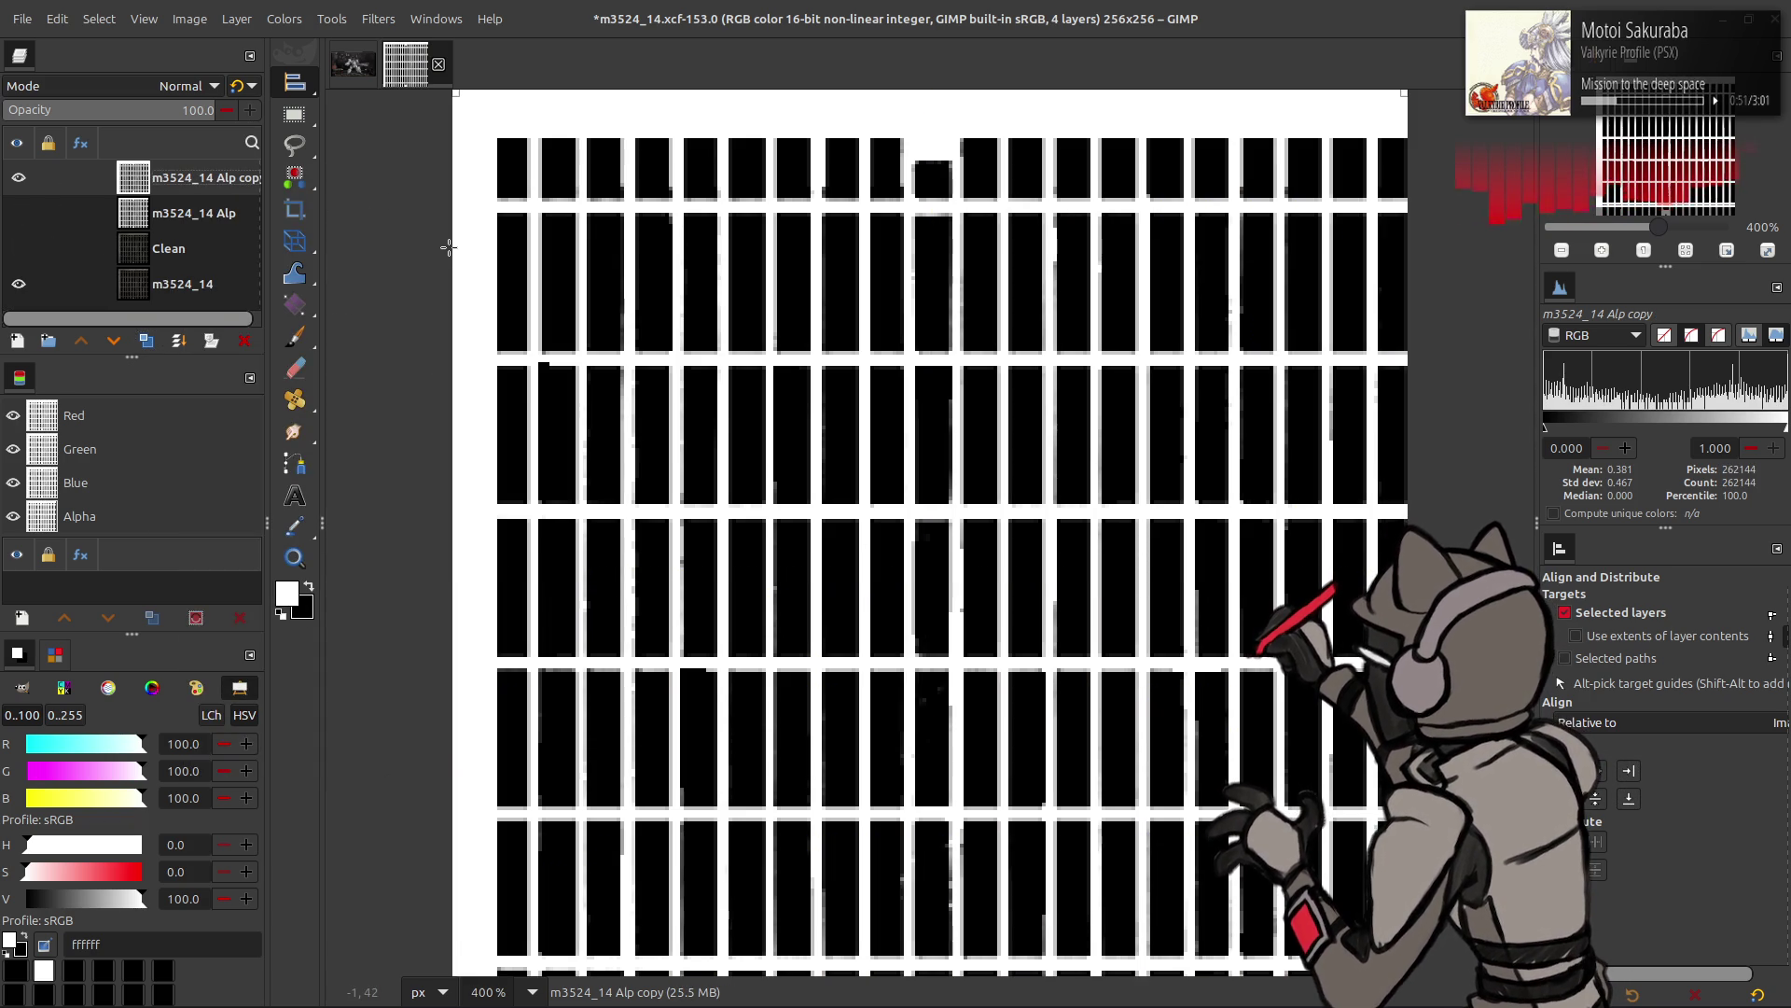
{"action": "key", "text": "m"}
{"action": "left_click", "coordinate": [177, 340]}
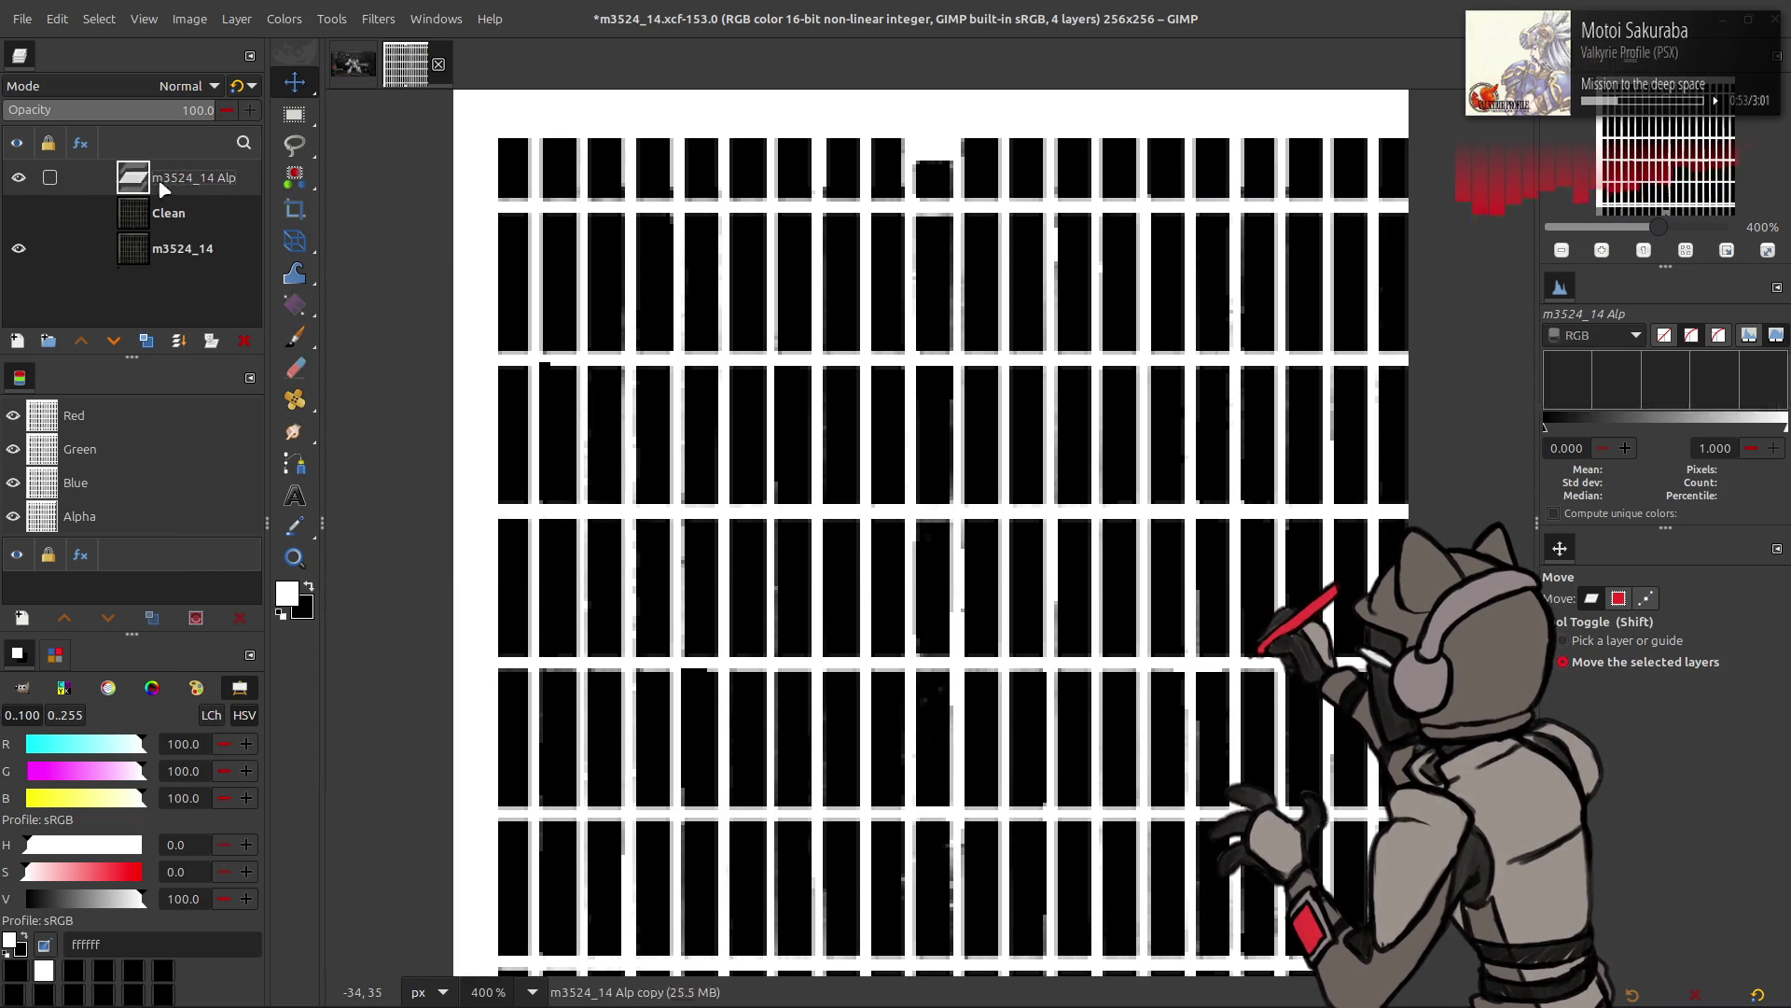
- Duplicate m3524_14 Alp and Median Blur the copy at radius 1, percentile 0, high precision
{"action": "left_click", "coordinate": [149, 343]}
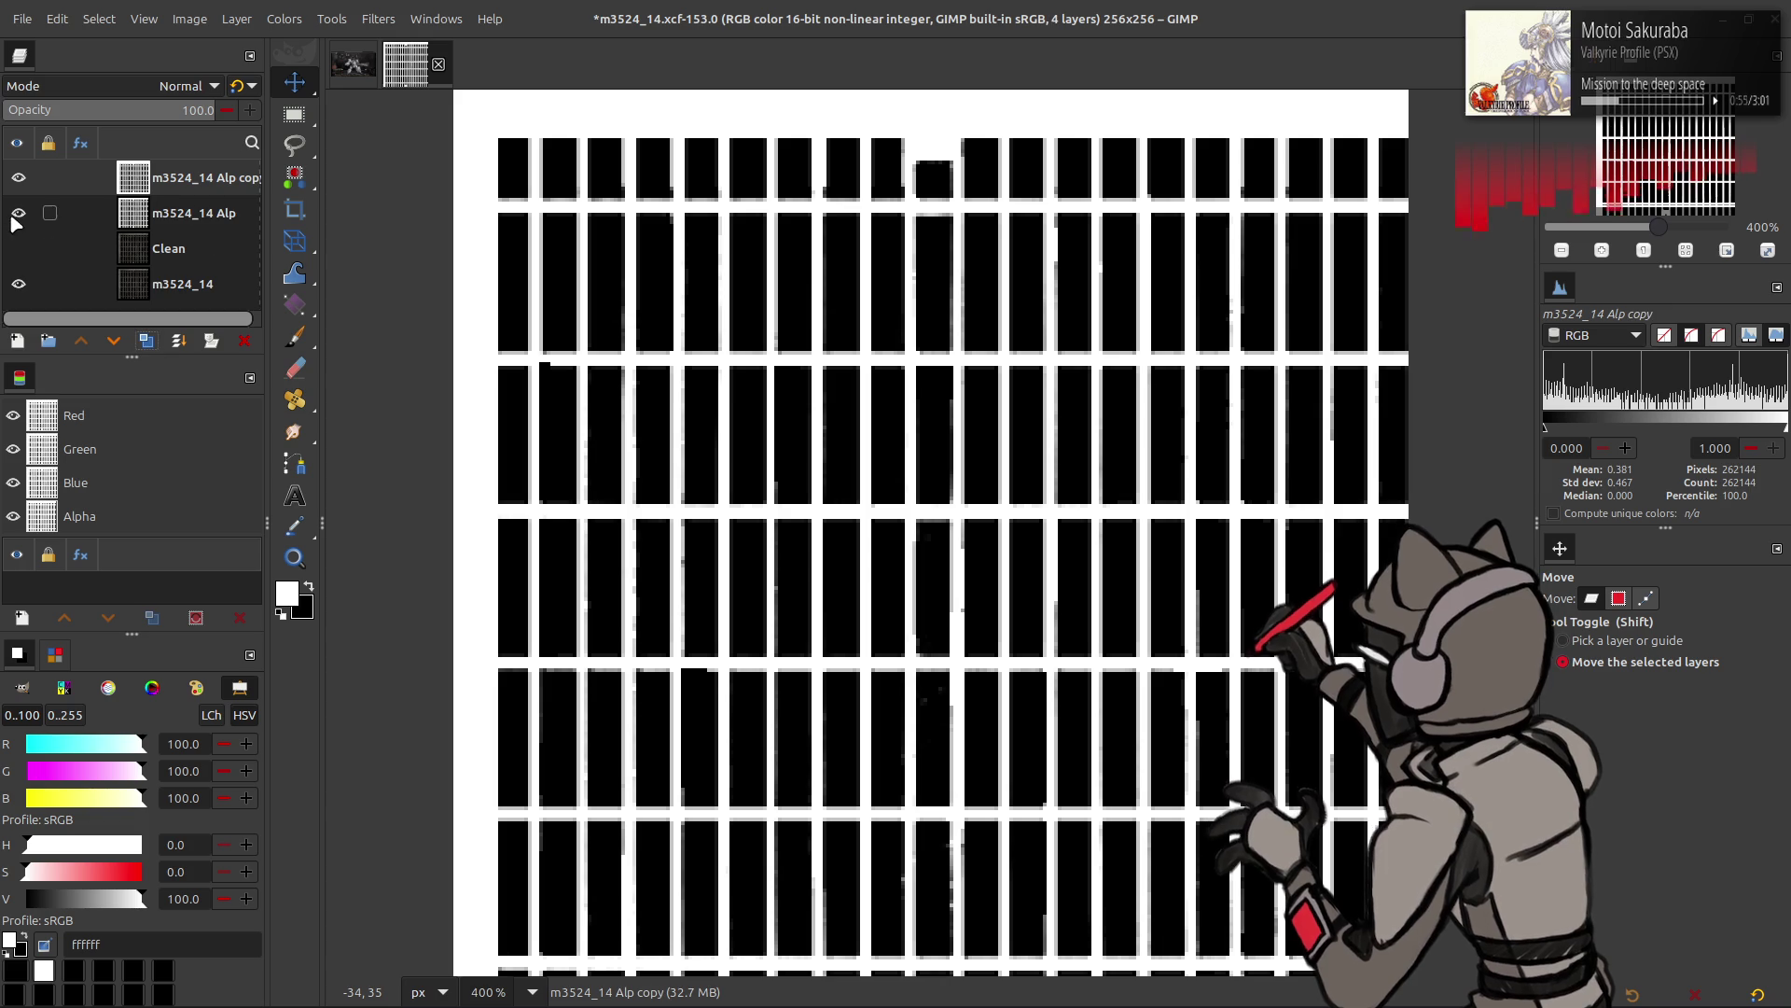
{"action": "left_click", "coordinate": [378, 19]}
{"action": "left_click", "coordinate": [665, 234]}
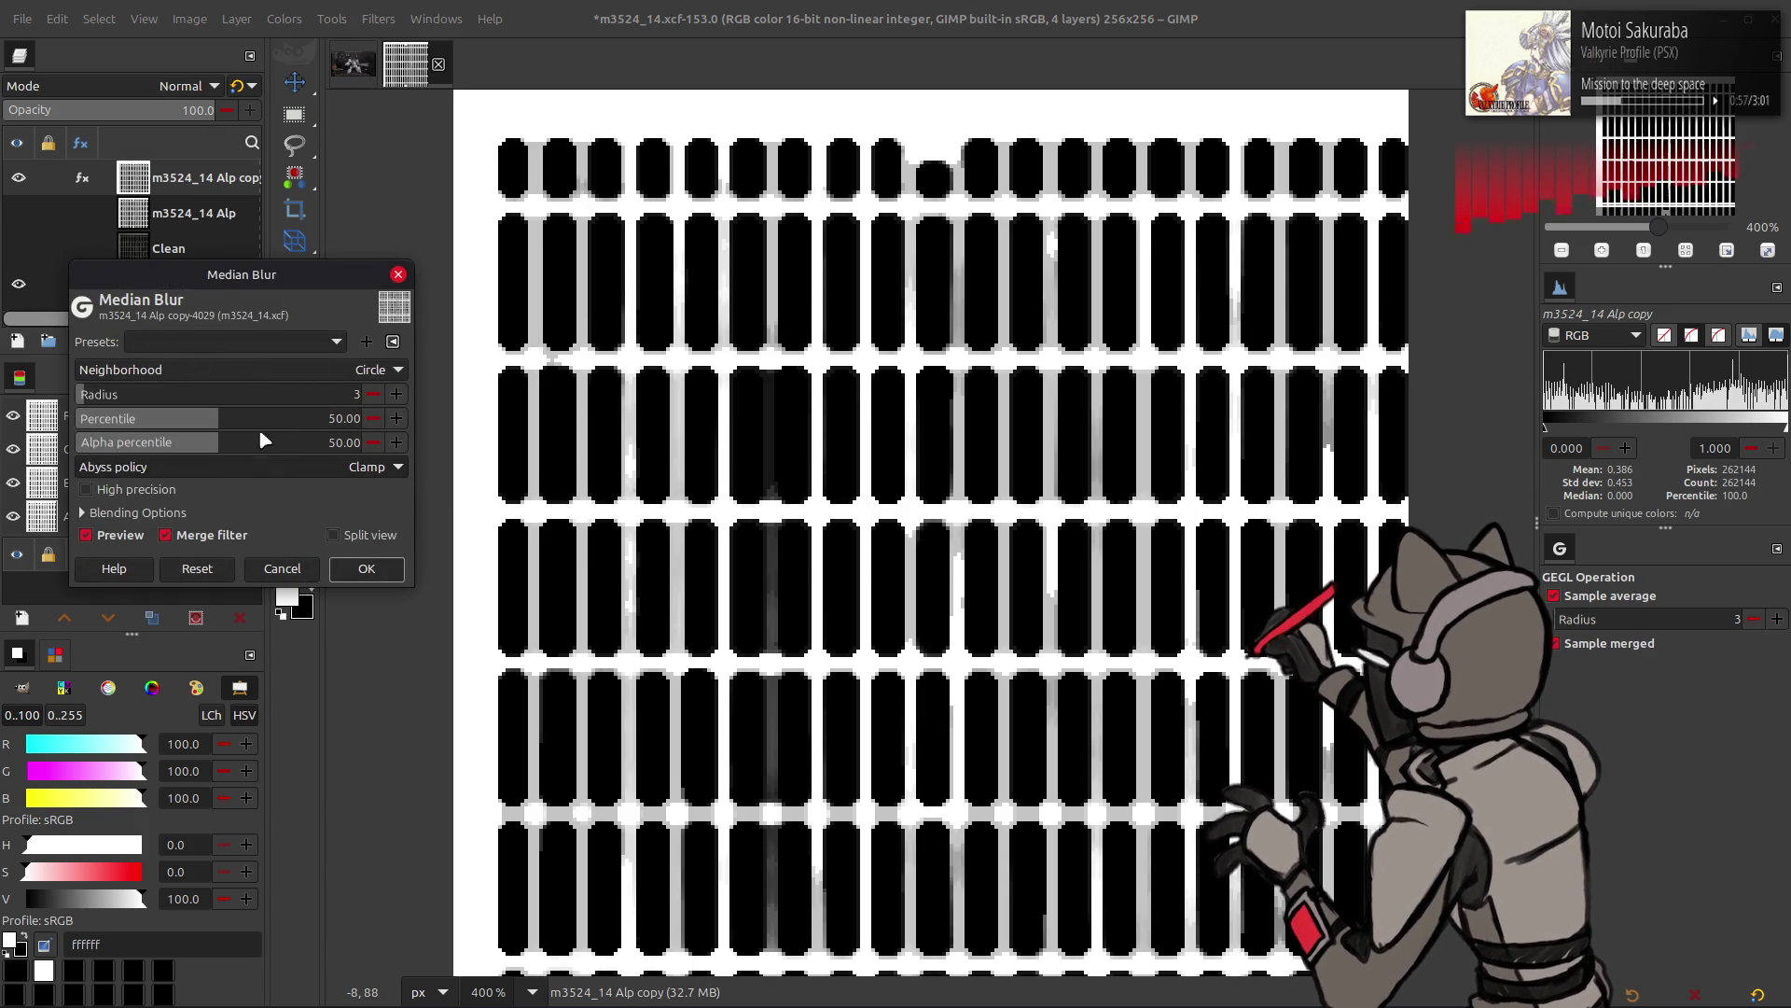
{"action": "left_click_drag", "start_coordinate": [218, 421], "coordinate": [9, 415]}
{"action": "scroll", "coordinate": [378, 369], "scroll_direction": "down", "scroll_amount": 1}
{"action": "scroll", "coordinate": [371, 392], "scroll_direction": "down", "scroll_amount": 2}
{"action": "left_click", "coordinate": [133, 489]}
{"action": "left_click", "coordinate": [117, 535]}
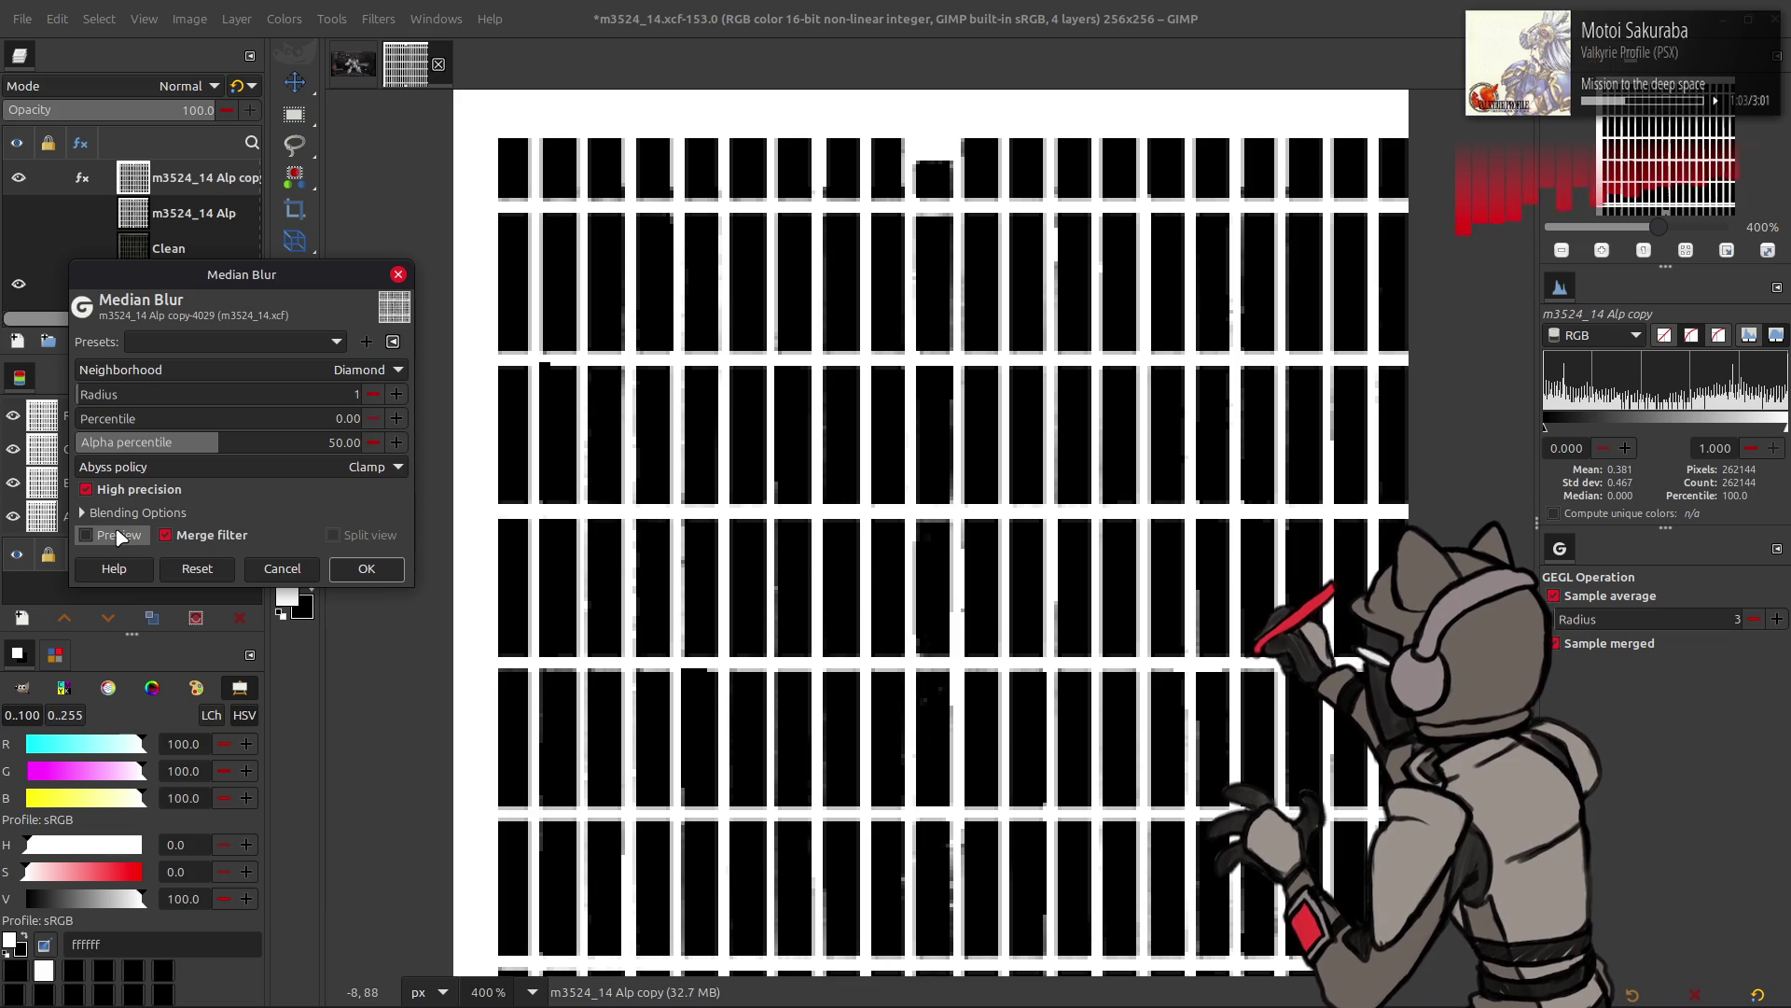
{"action": "left_click", "coordinate": [117, 535]}
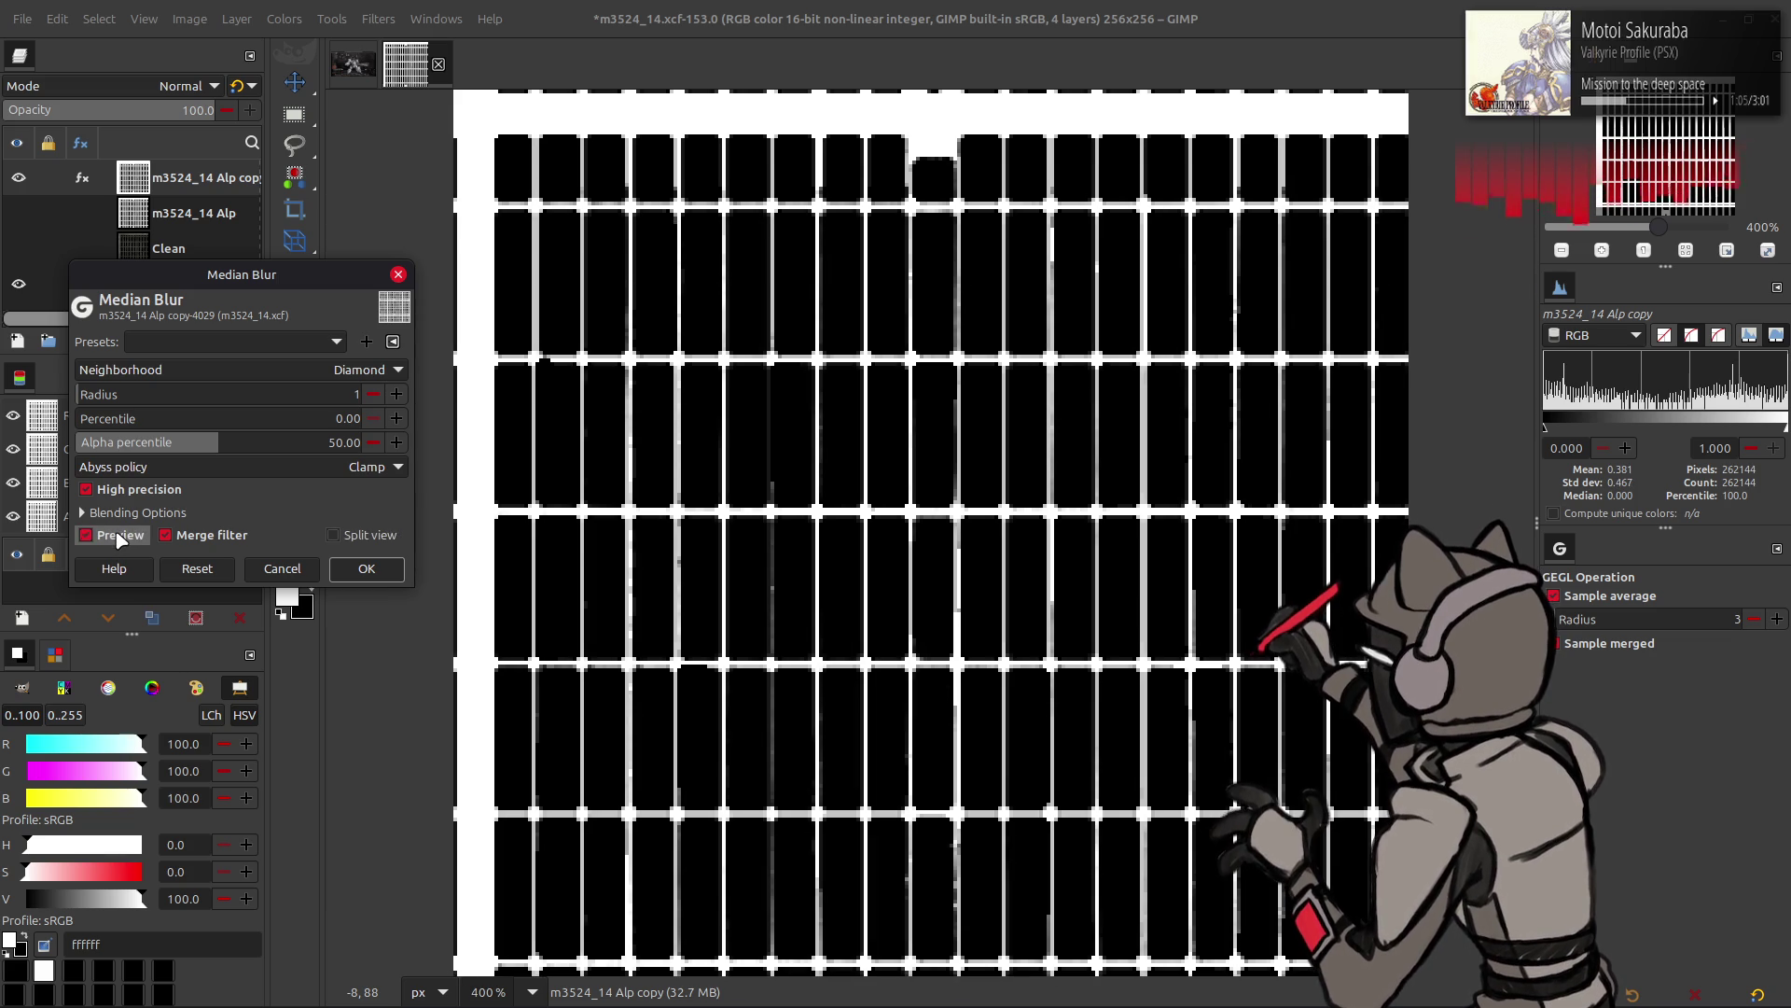
{"action": "scroll", "coordinate": [305, 371], "scroll_direction": "up", "scroll_amount": 2}
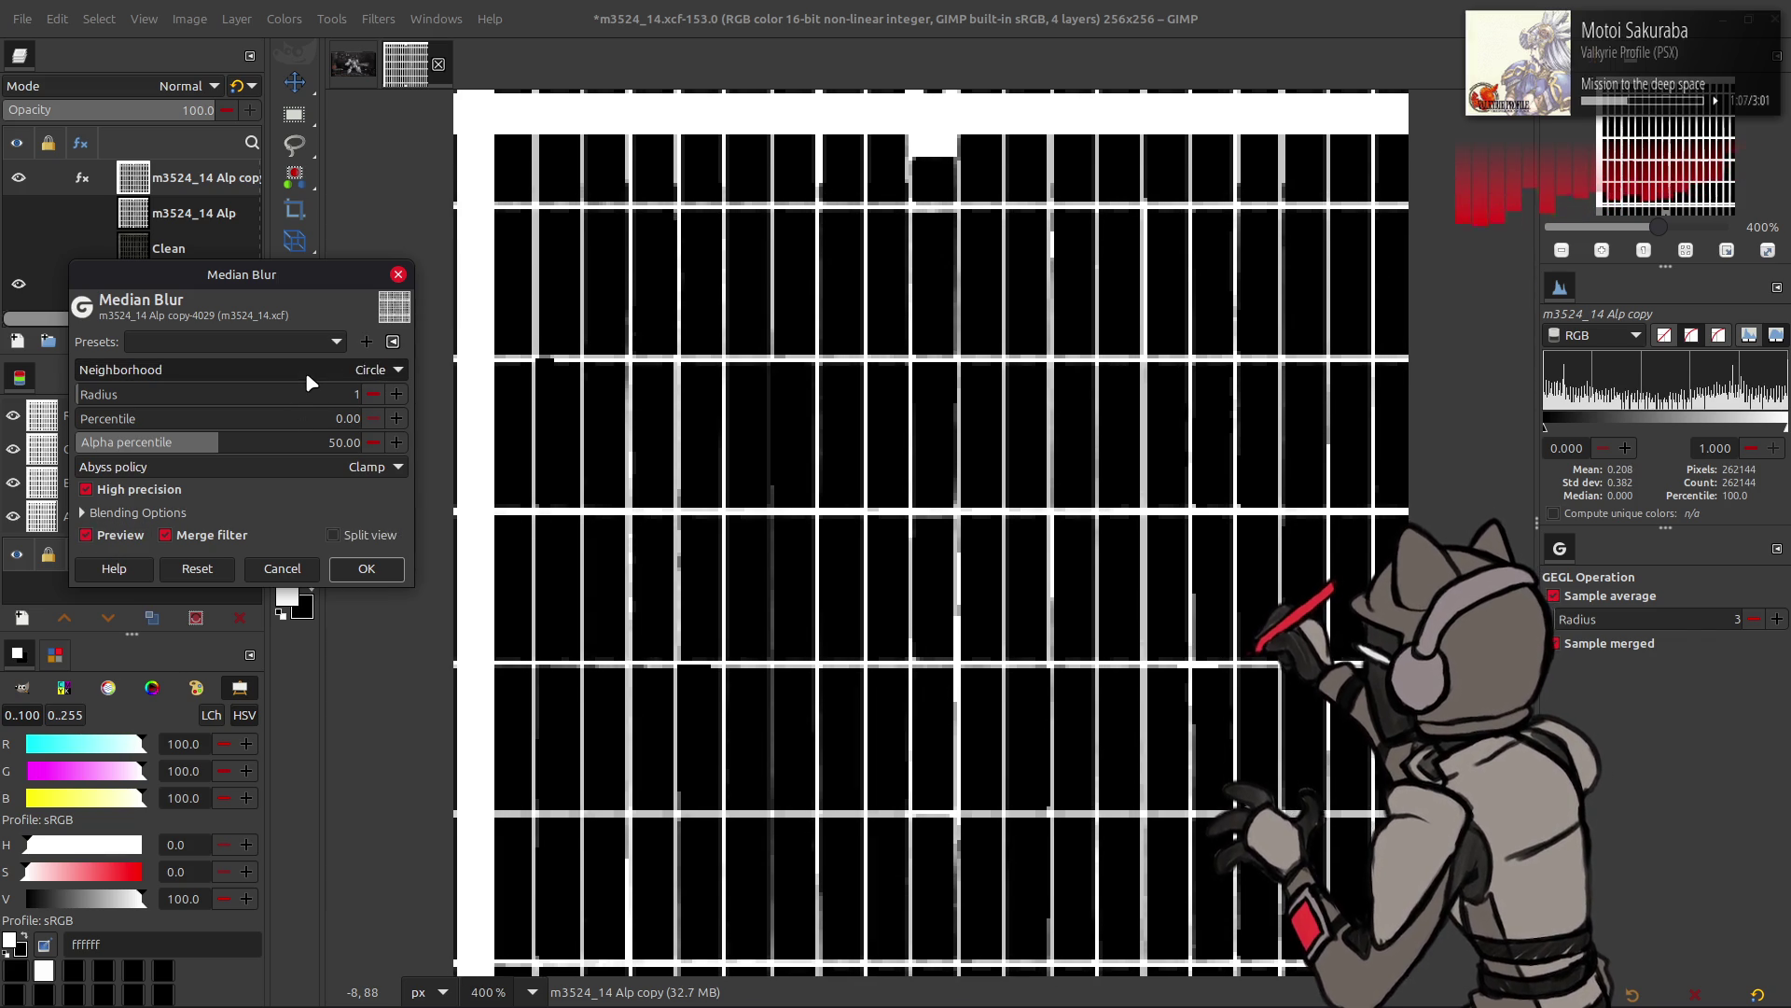
{"action": "left_click", "coordinate": [118, 536]}
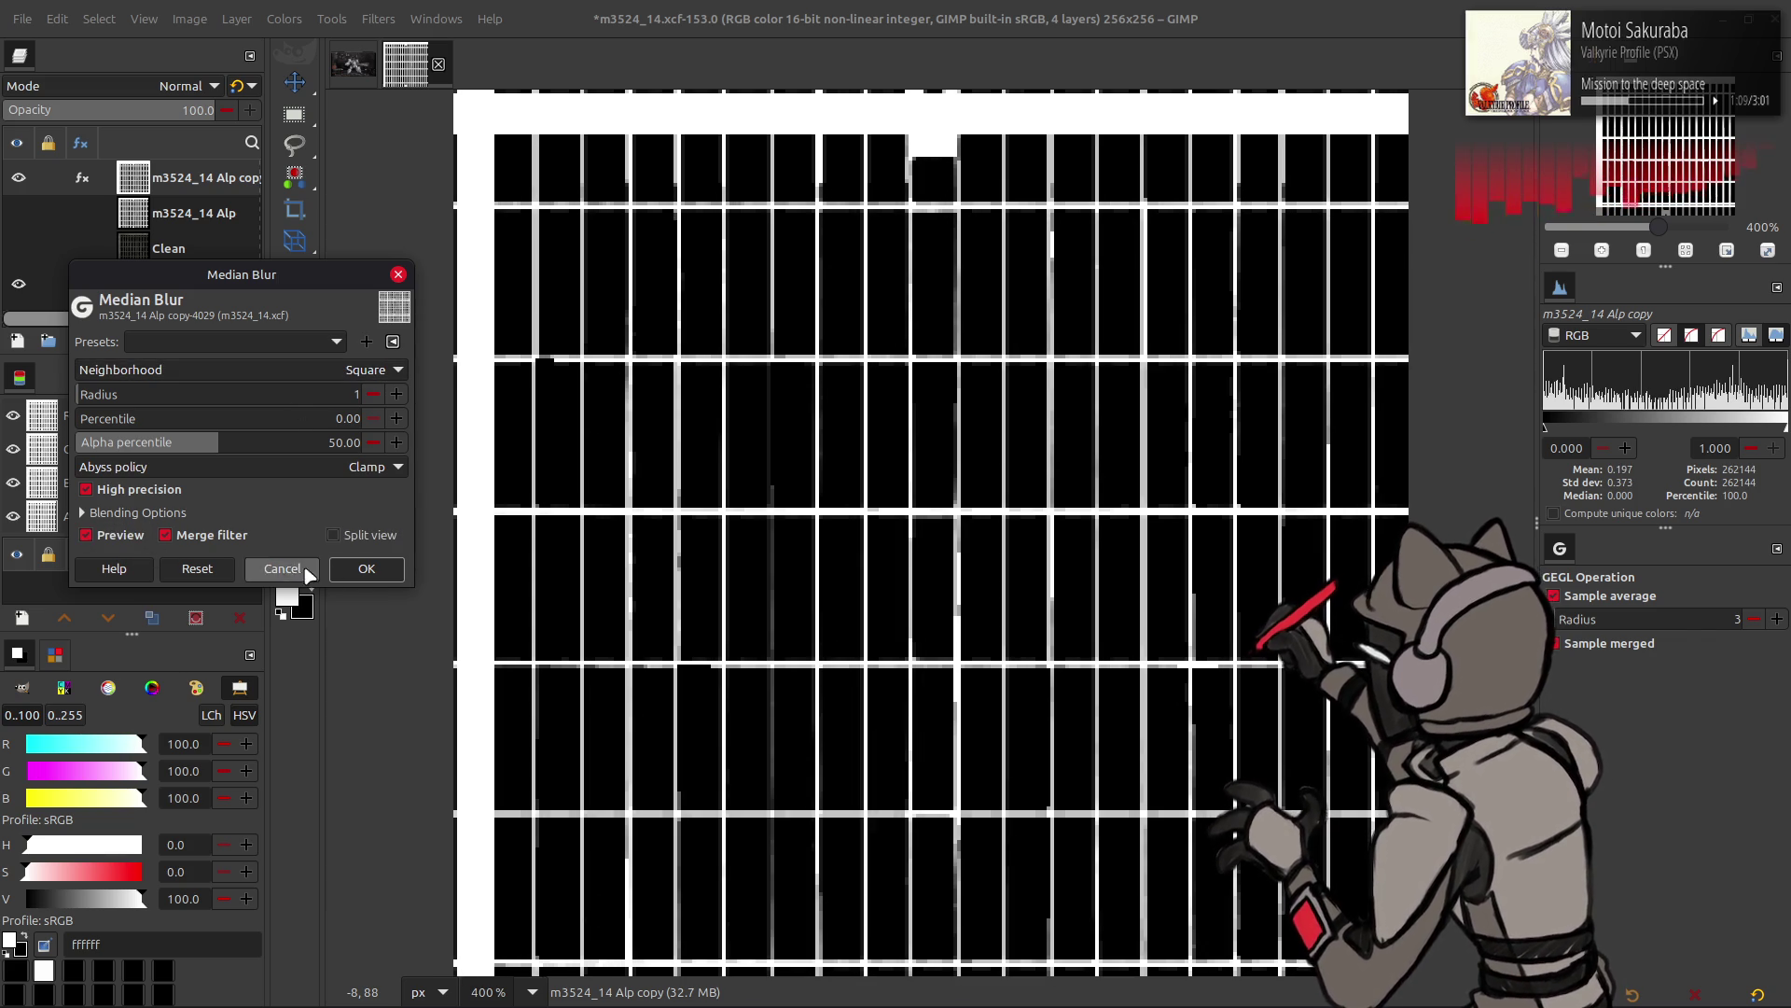
{"action": "left_click", "coordinate": [366, 568]}
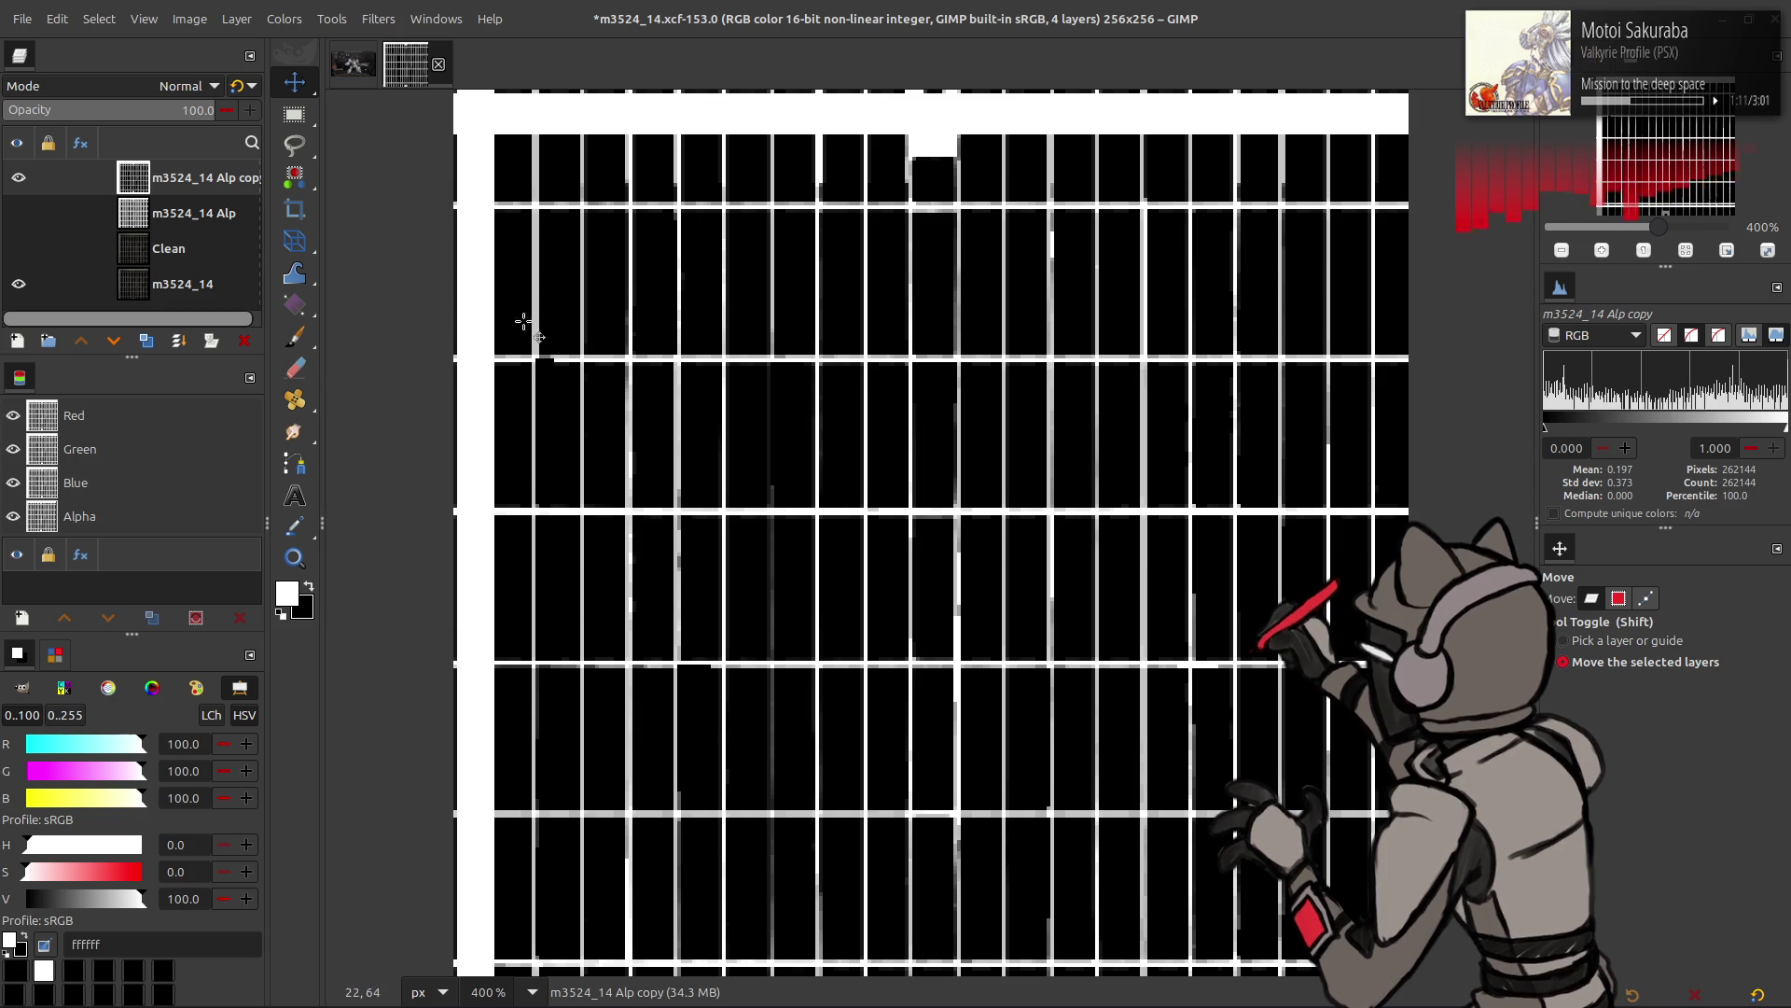
- Threshold the blurred copy with Levels, white point near zero, into crisp black cells and white bars
{"action": "left_click", "coordinate": [285, 19]}
{"action": "left_click", "coordinate": [364, 235]}
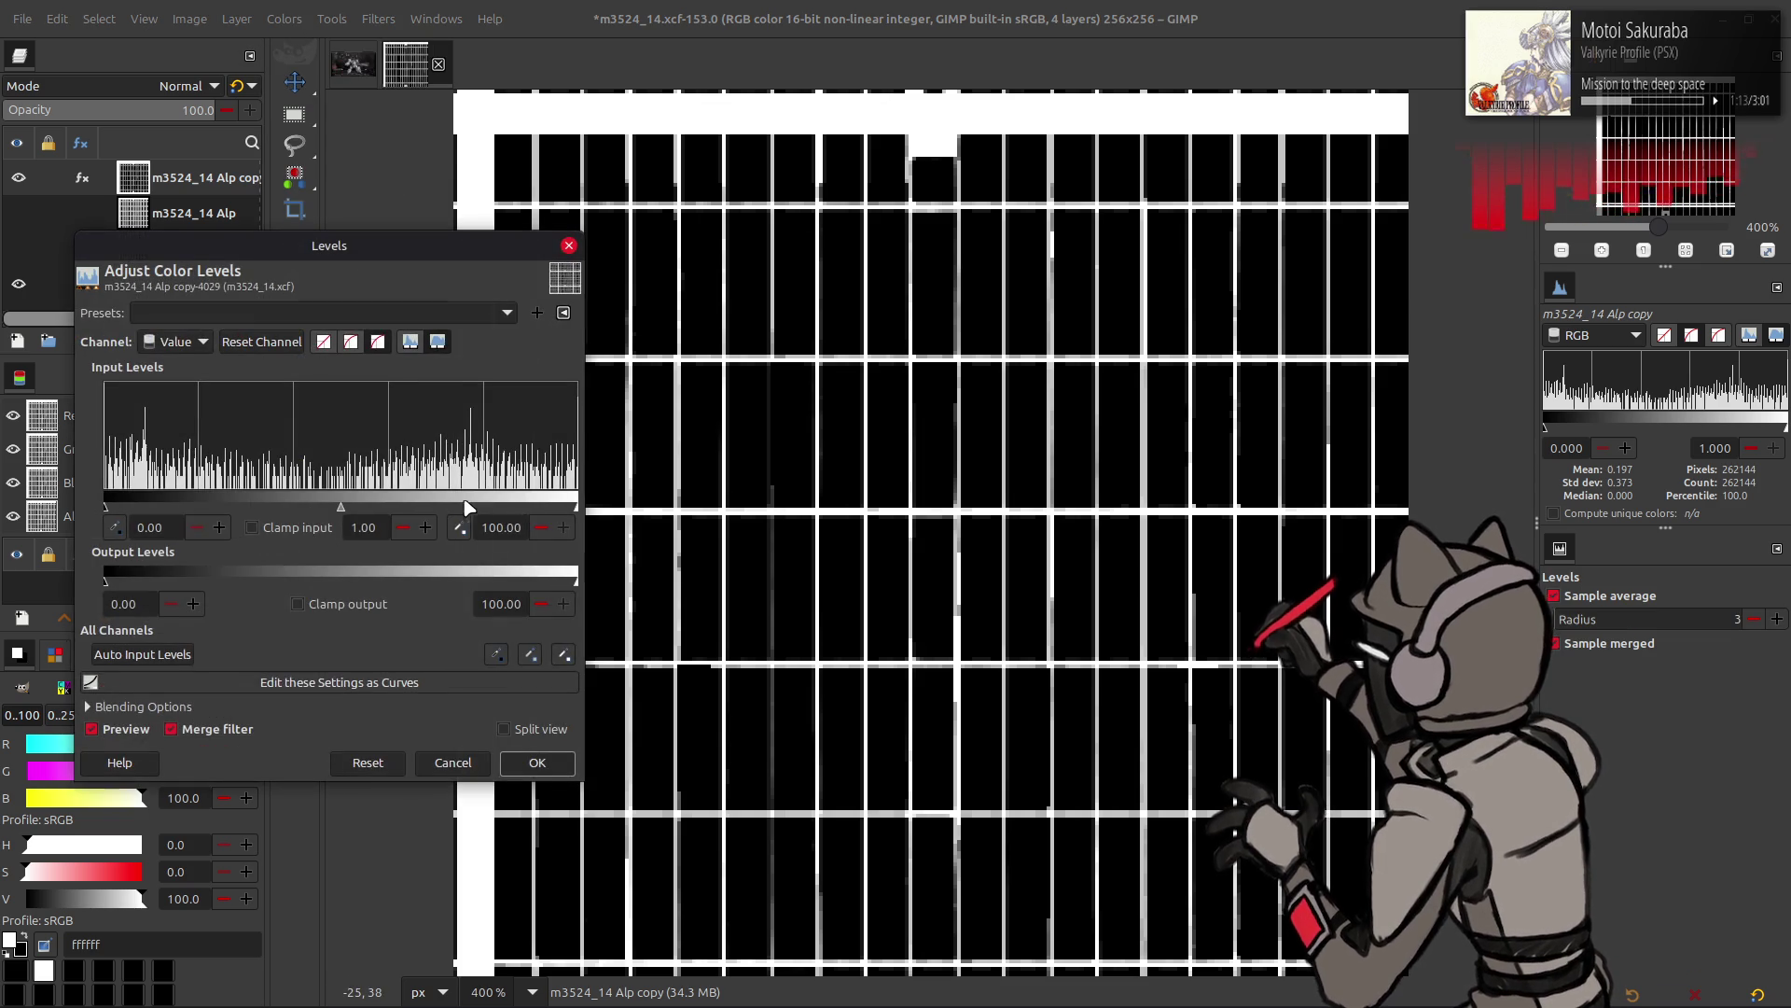
{"action": "left_click_drag", "start_coordinate": [542, 513], "coordinate": [7, 514]}
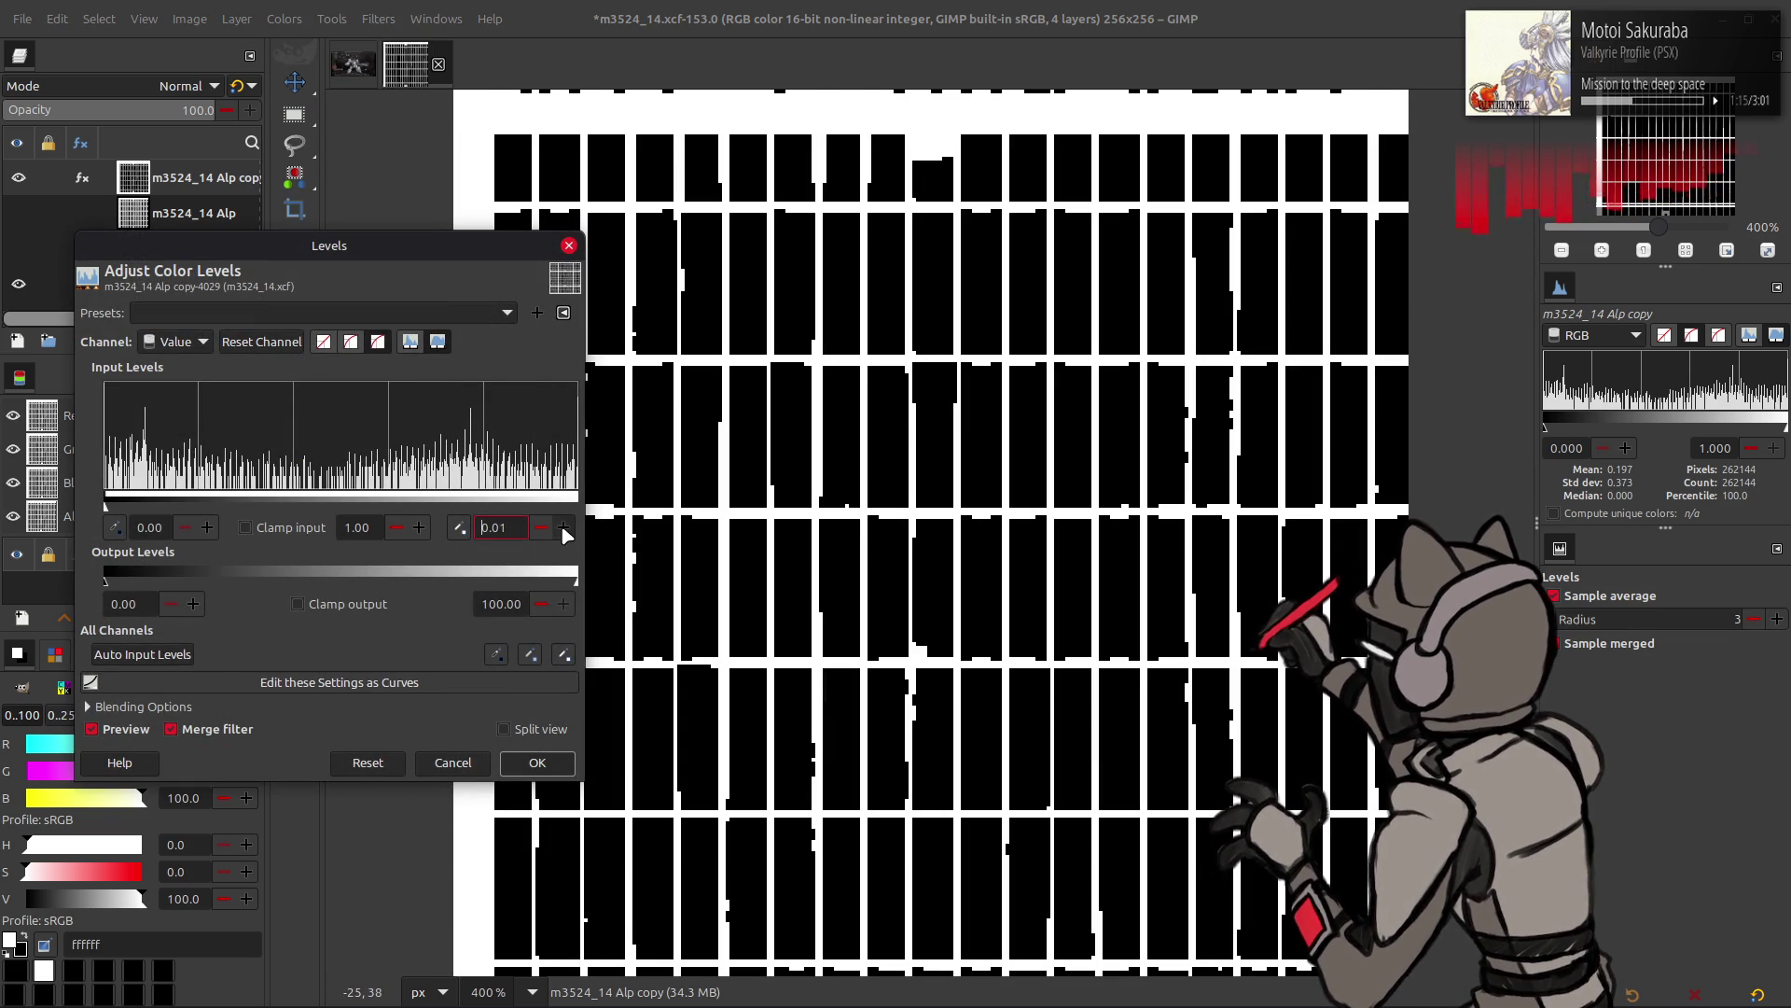
{"action": "left_click", "coordinate": [538, 761]}
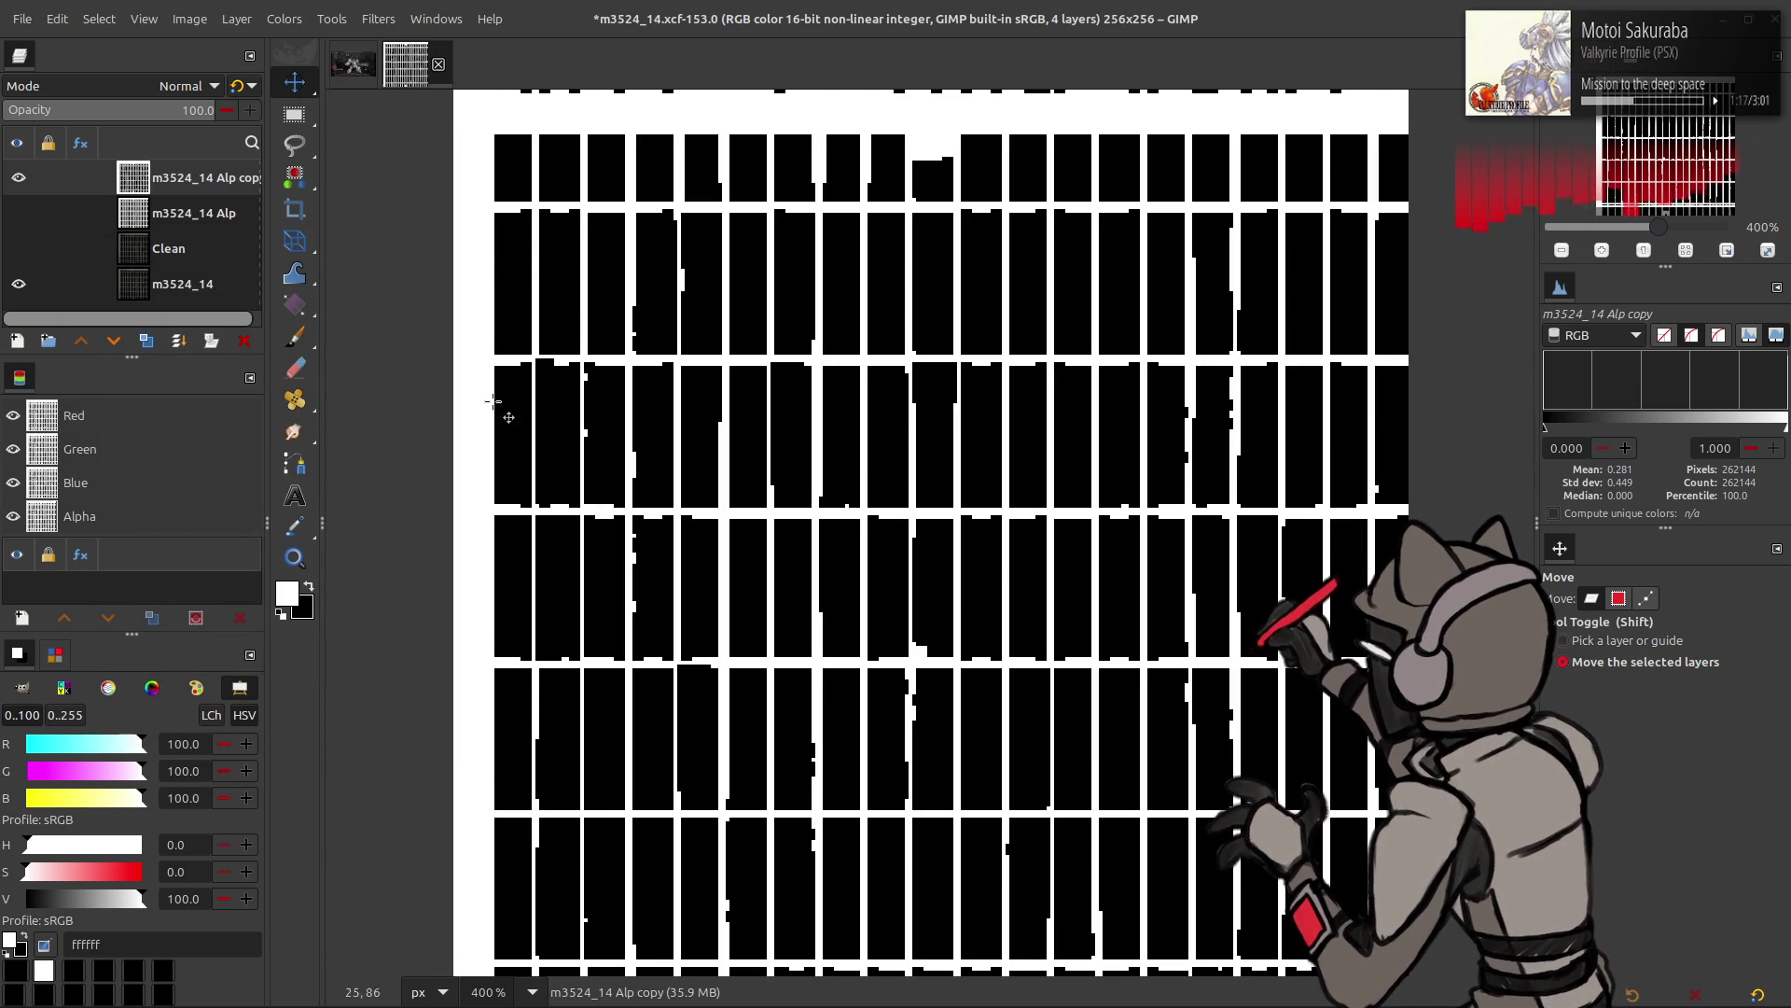
{"action": "left_click", "coordinate": [18, 247]}
- Hide the original and thresholded layers, load the Alpha channel as a selection, and activate Clean
{"action": "left_click", "coordinate": [18, 283]}
{"action": "right_click", "coordinate": [49, 460]}
{"action": "left_click", "coordinate": [98, 579]}
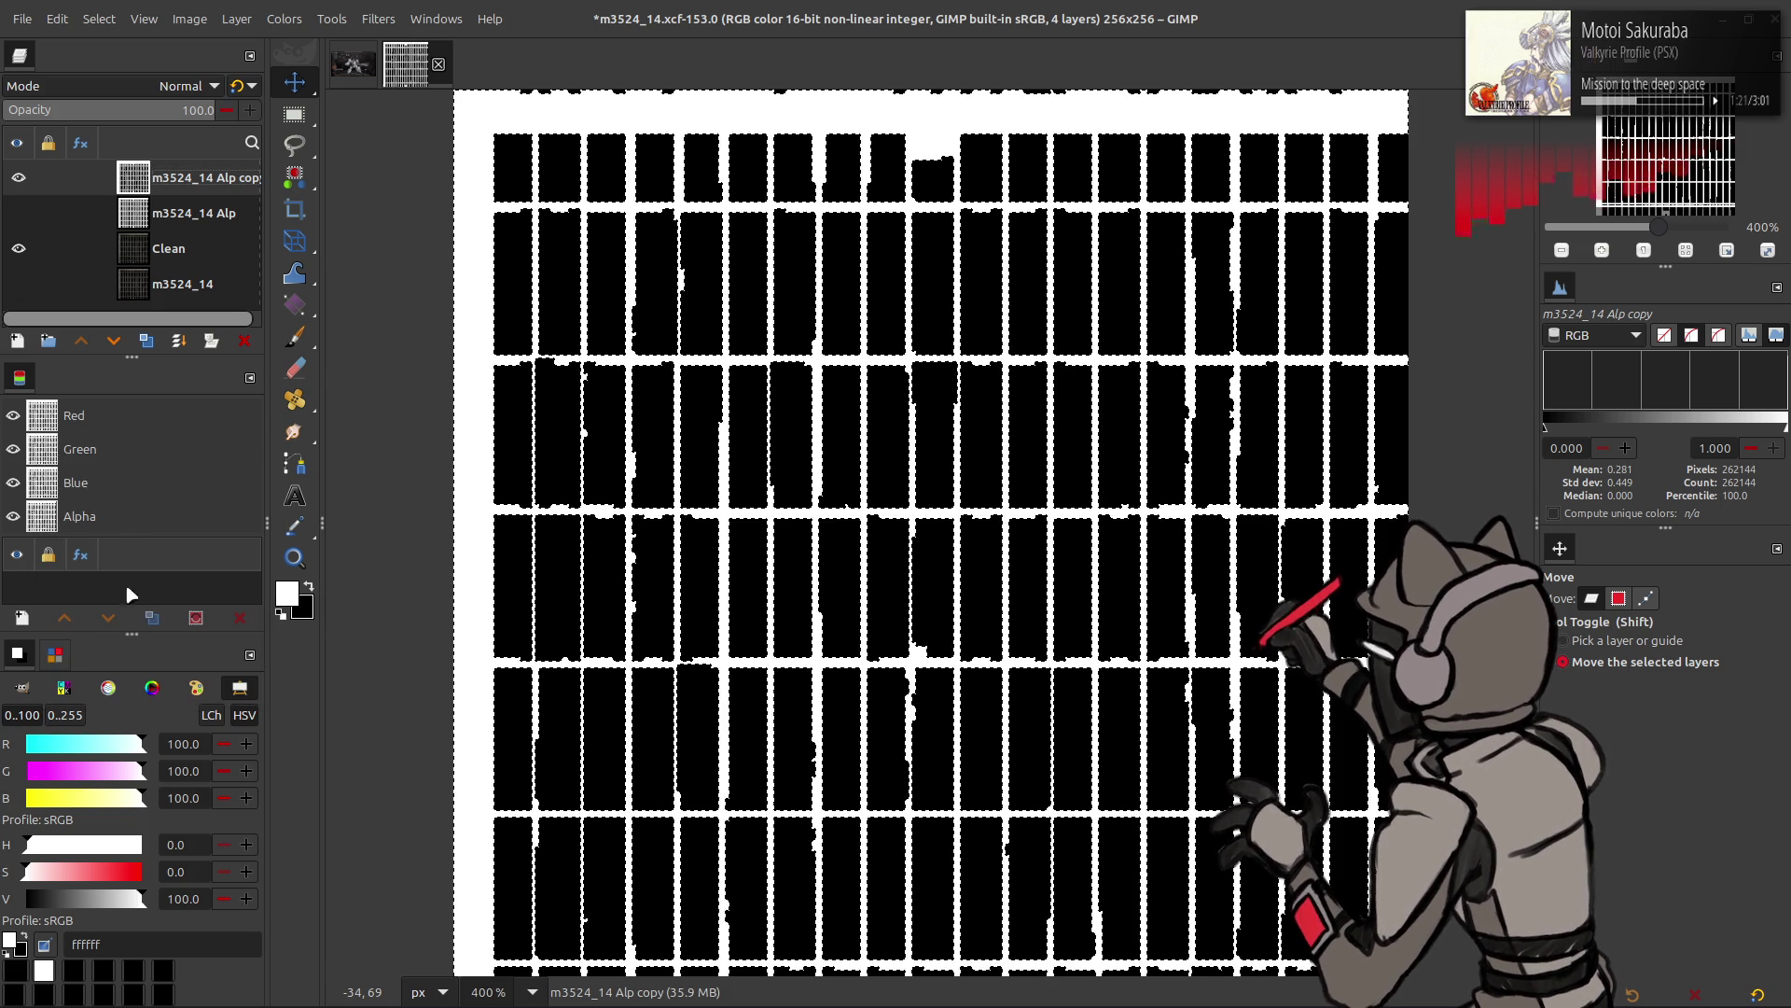
{"action": "left_click", "coordinate": [18, 176]}
{"action": "left_click", "coordinate": [150, 253]}
- Duplicate Clean and give the copy a layer mask built from the selection, then drop the selection
{"action": "left_click", "coordinate": [145, 343]}
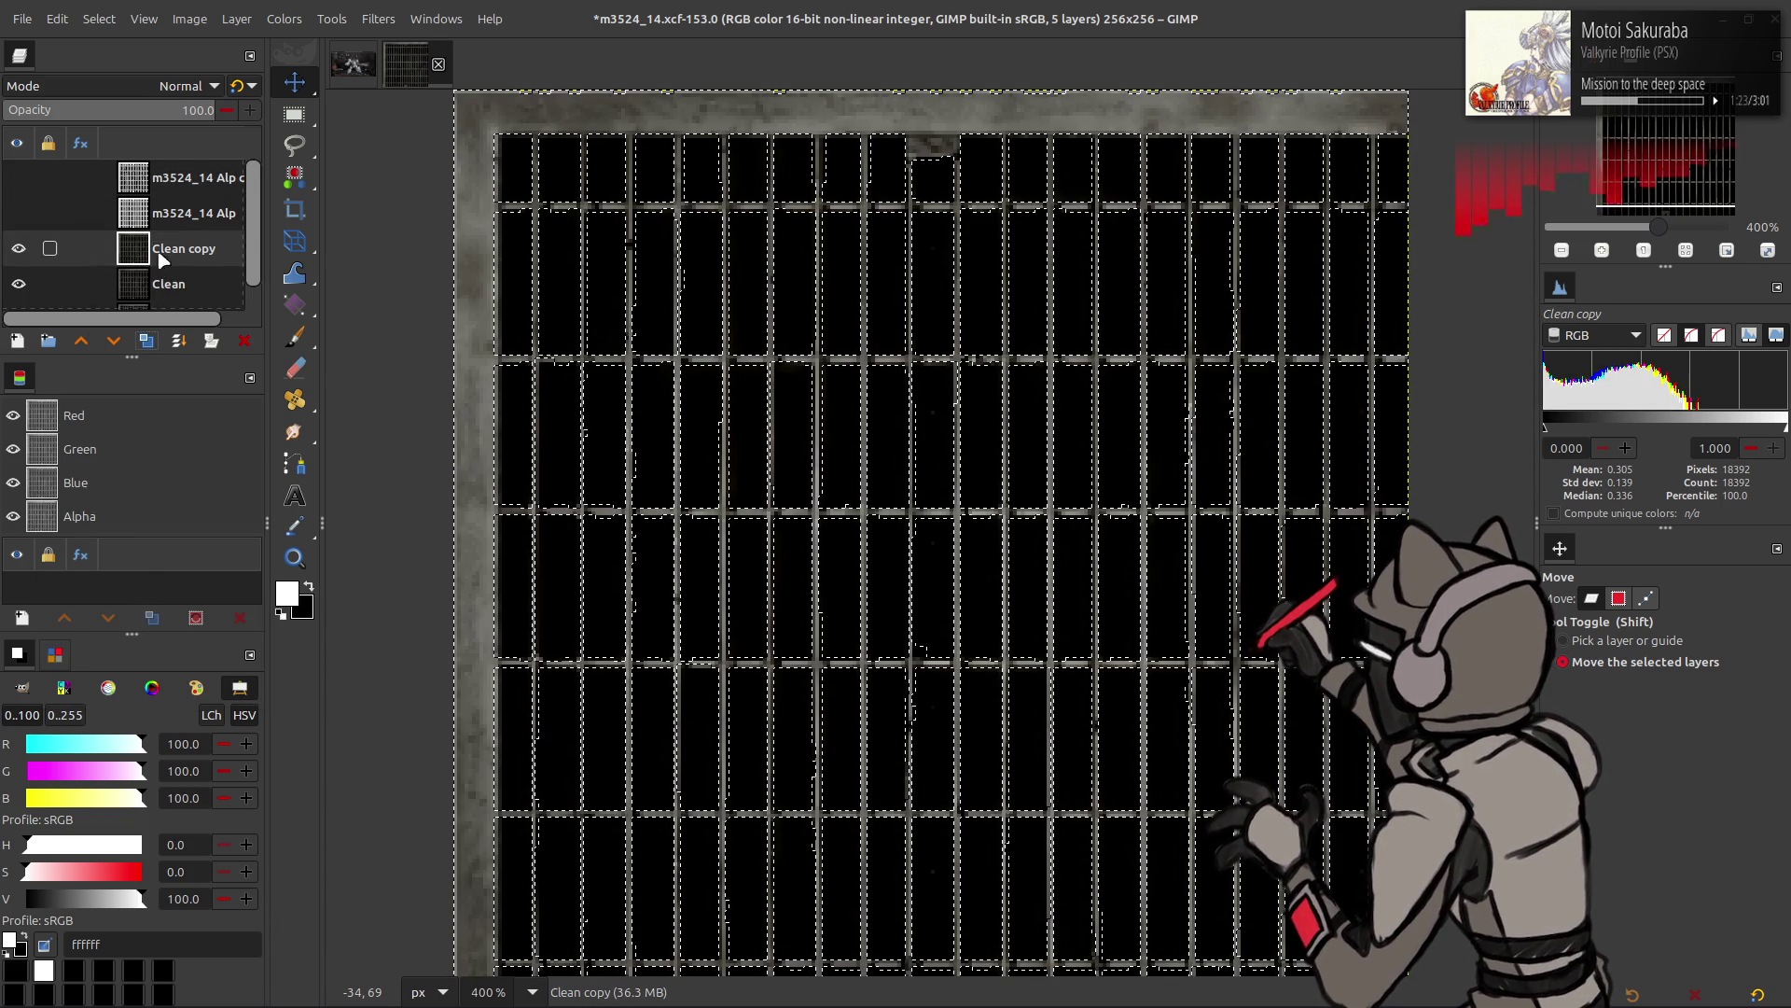
{"action": "right_click", "coordinate": [158, 255]}
{"action": "left_click", "coordinate": [253, 581]}
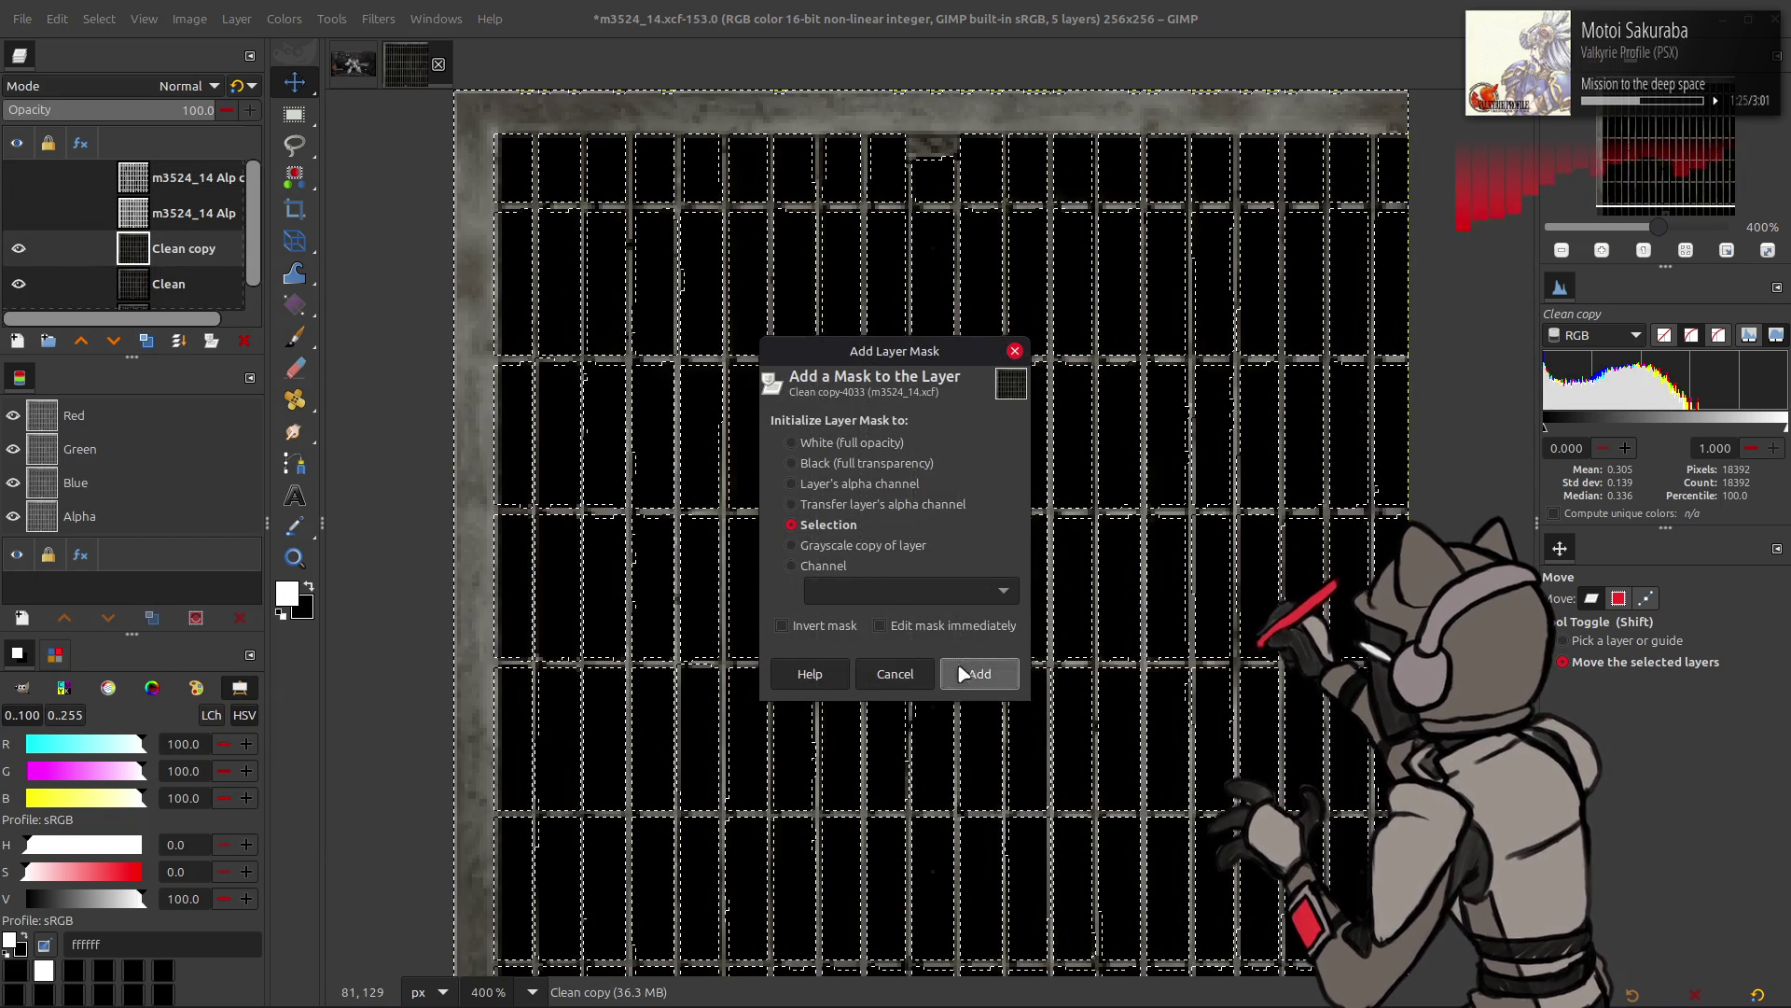
{"action": "left_click", "coordinate": [980, 672]}
{"action": "left_click", "coordinate": [98, 18]}
{"action": "left_click", "coordinate": [126, 81]}
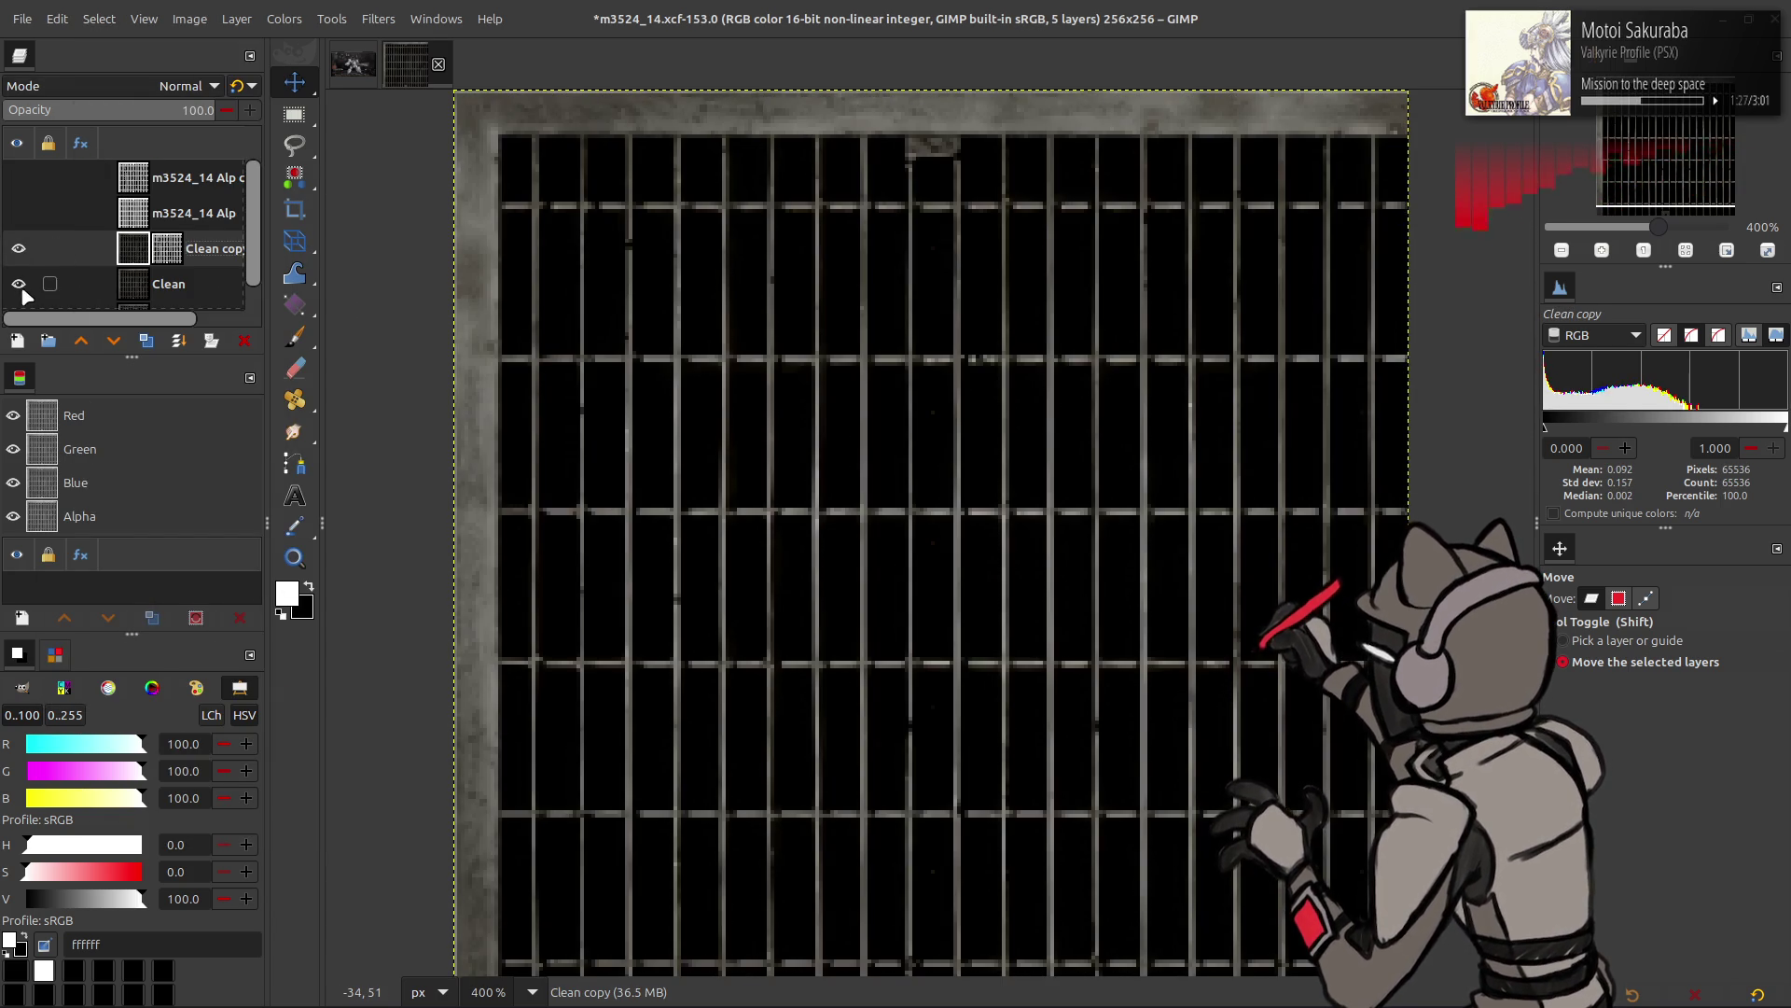
- Check transparency with Clean hidden, delete the copy's mask, reshow the Alp layers and activate the alpha copy
{"action": "left_click", "coordinate": [18, 284]}
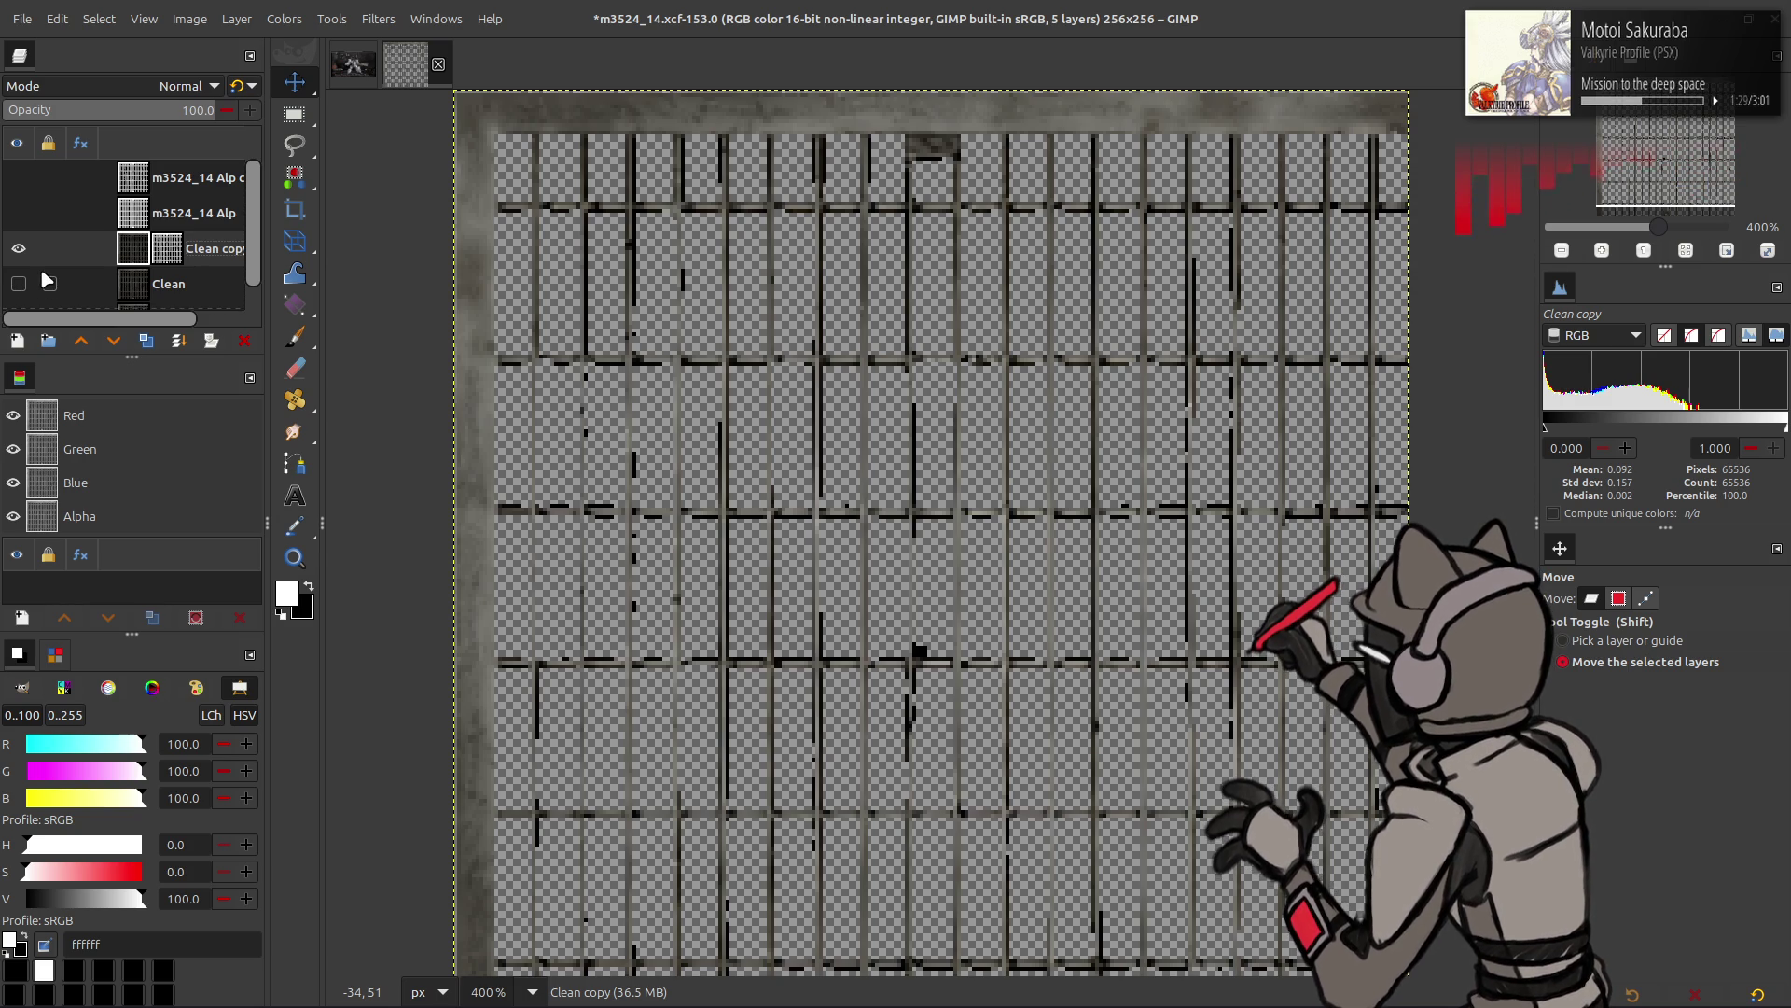
{"action": "right_click", "coordinate": [160, 255]}
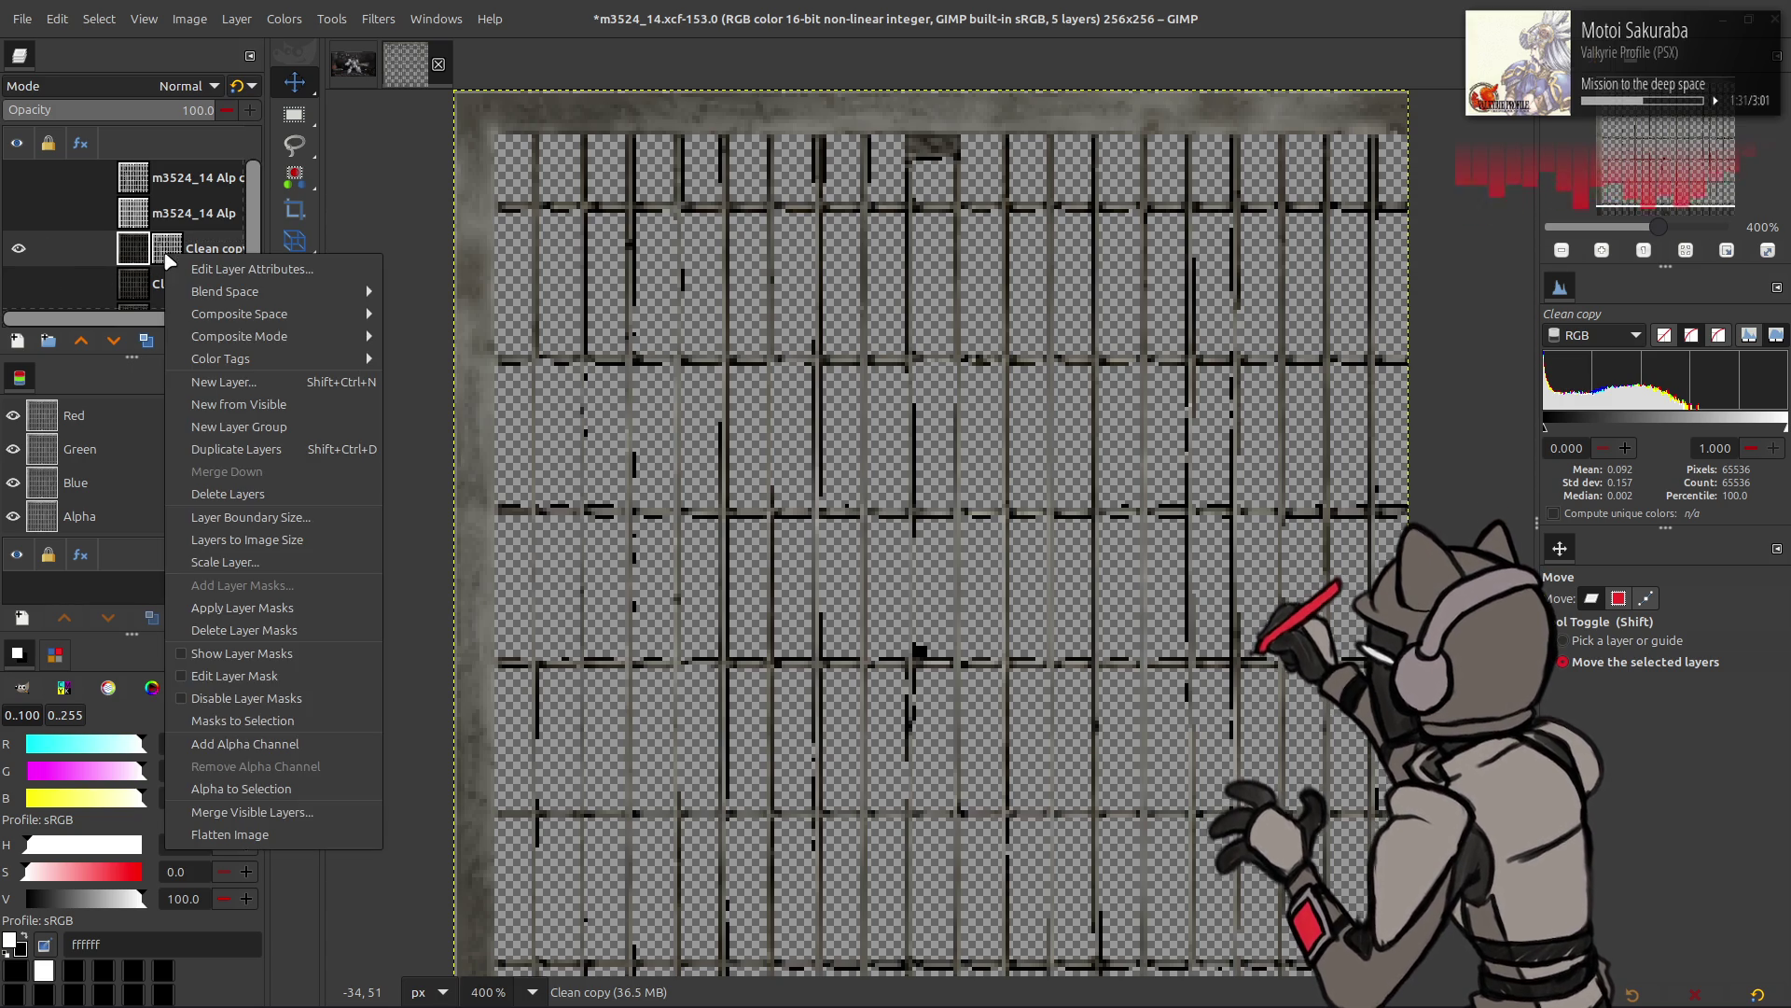
{"action": "left_click", "coordinate": [249, 630]}
{"action": "left_click", "coordinate": [19, 214]}
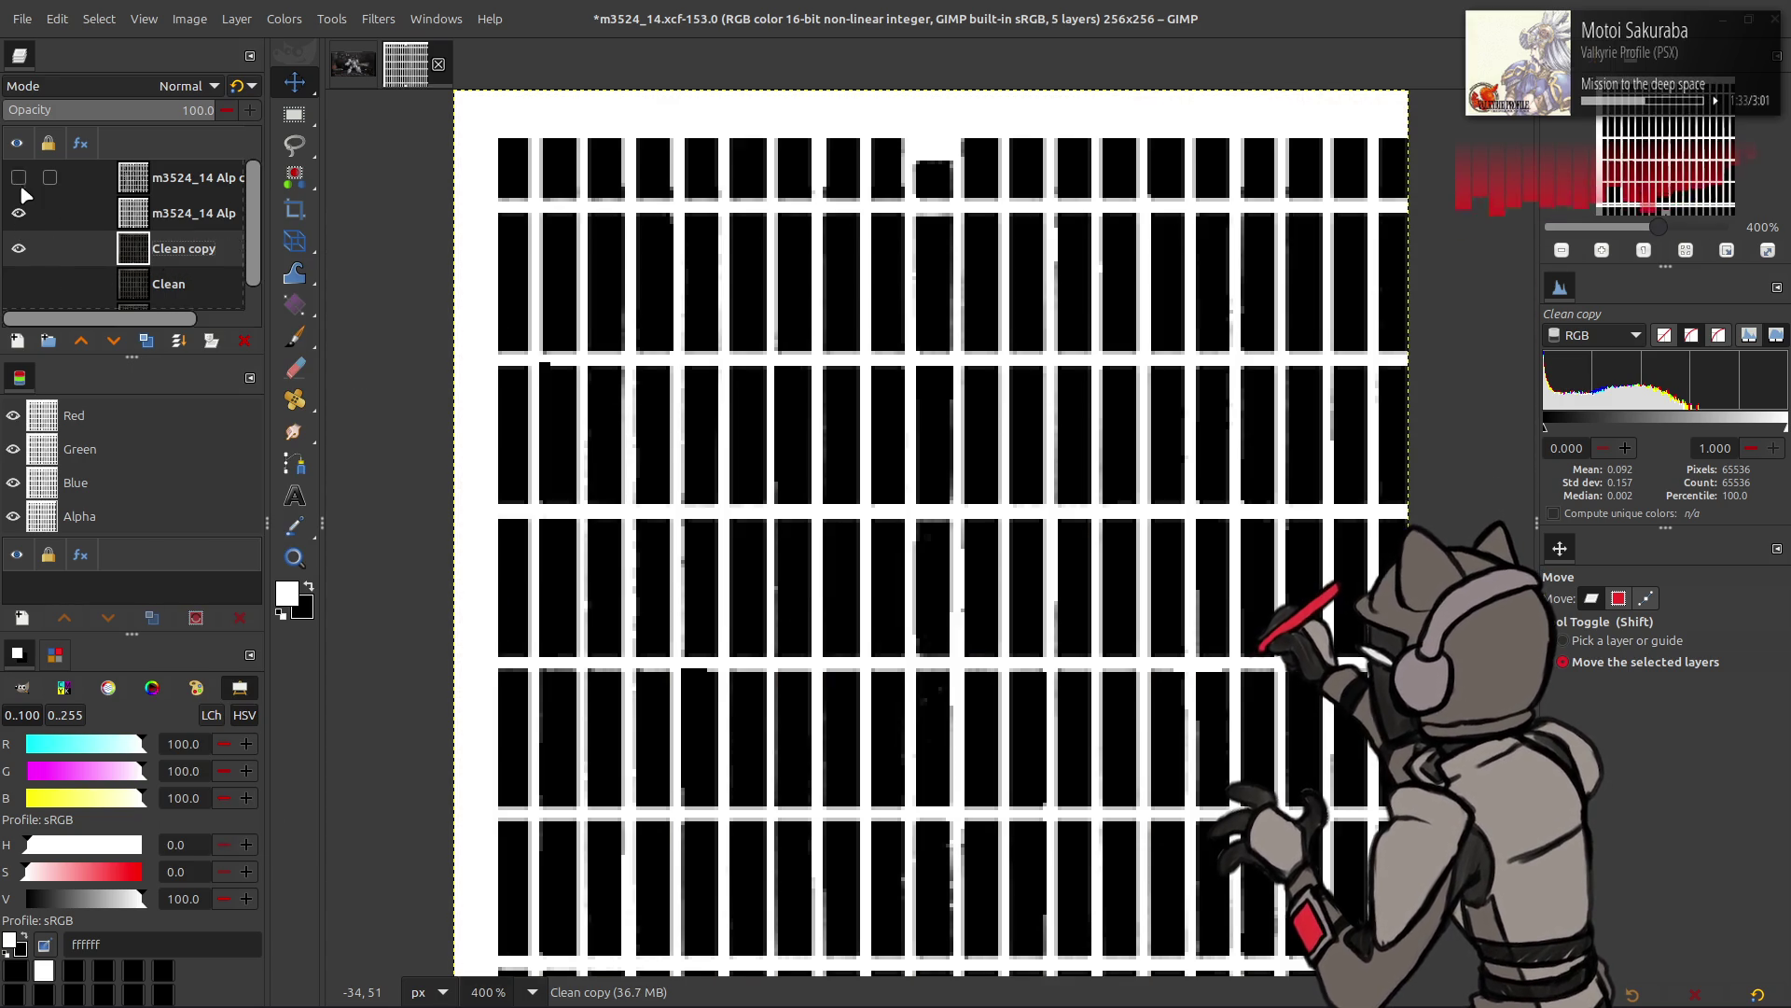
{"action": "left_click", "coordinate": [18, 177]}
{"action": "left_click", "coordinate": [18, 178]}
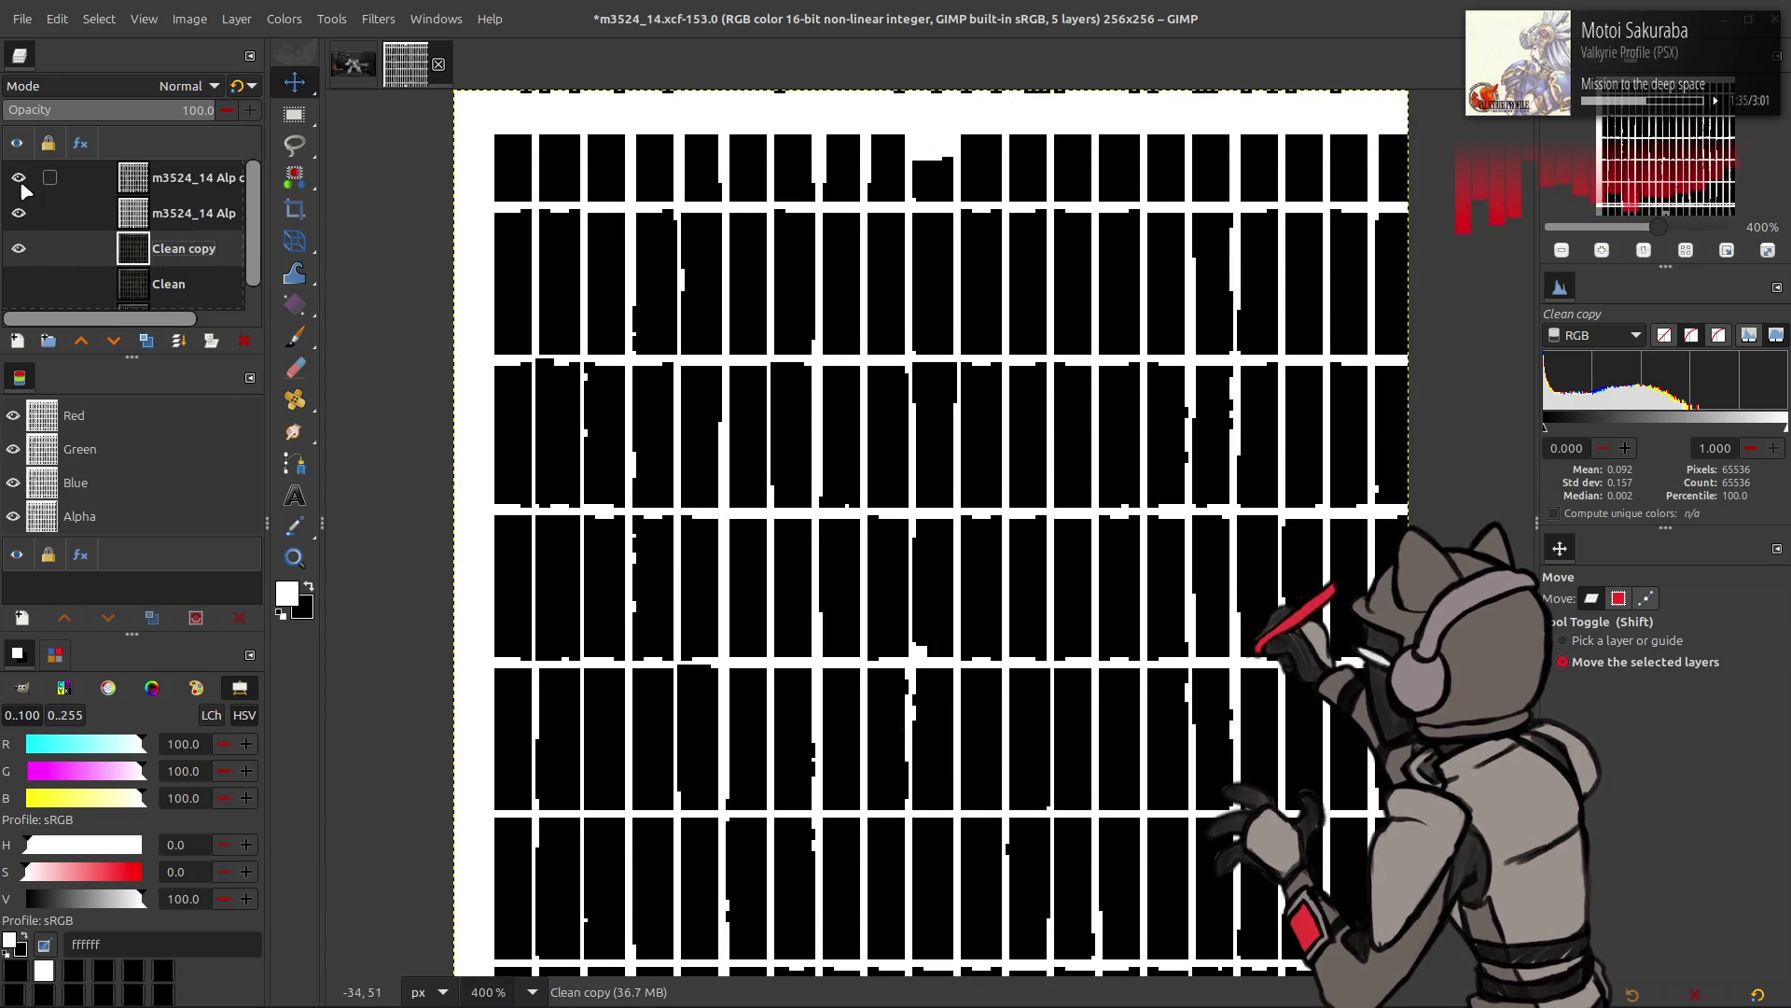
{"action": "left_click", "coordinate": [19, 177]}
{"action": "left_click", "coordinate": [168, 177]}
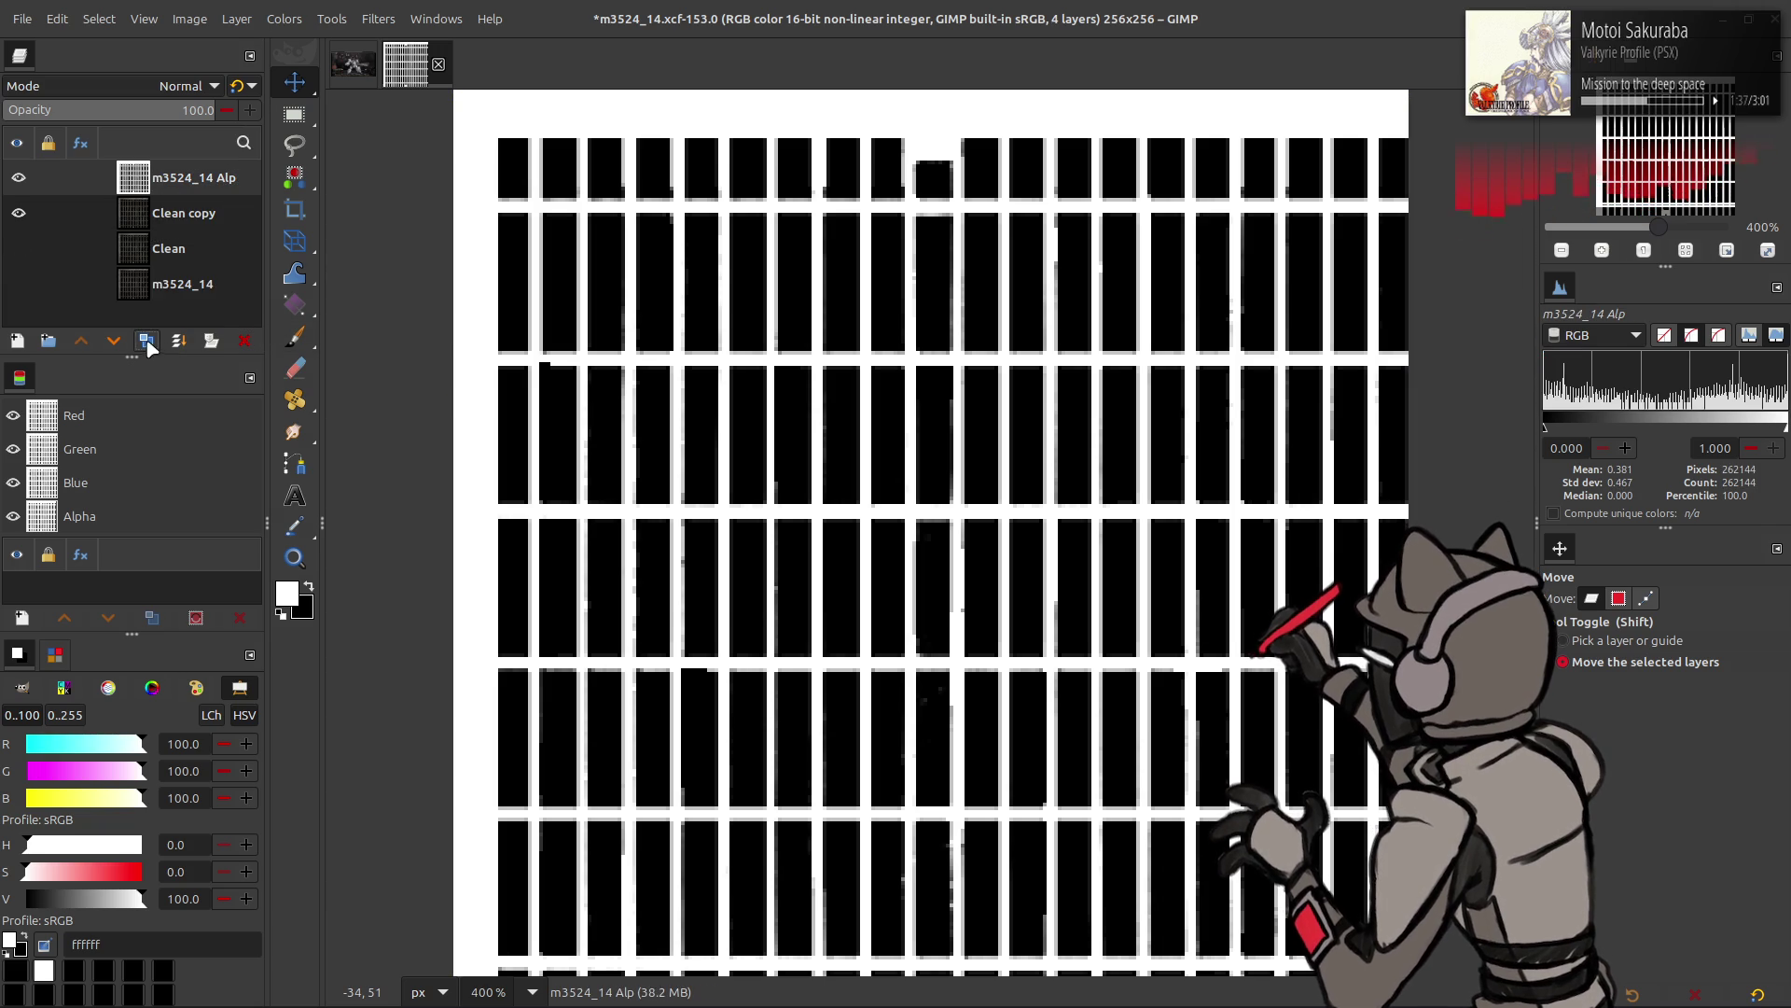
- In Levels, try typed black and white input values on the alpha copy, then reset to defaults
{"action": "left_click", "coordinate": [283, 18]}
{"action": "left_click", "coordinate": [343, 231]}
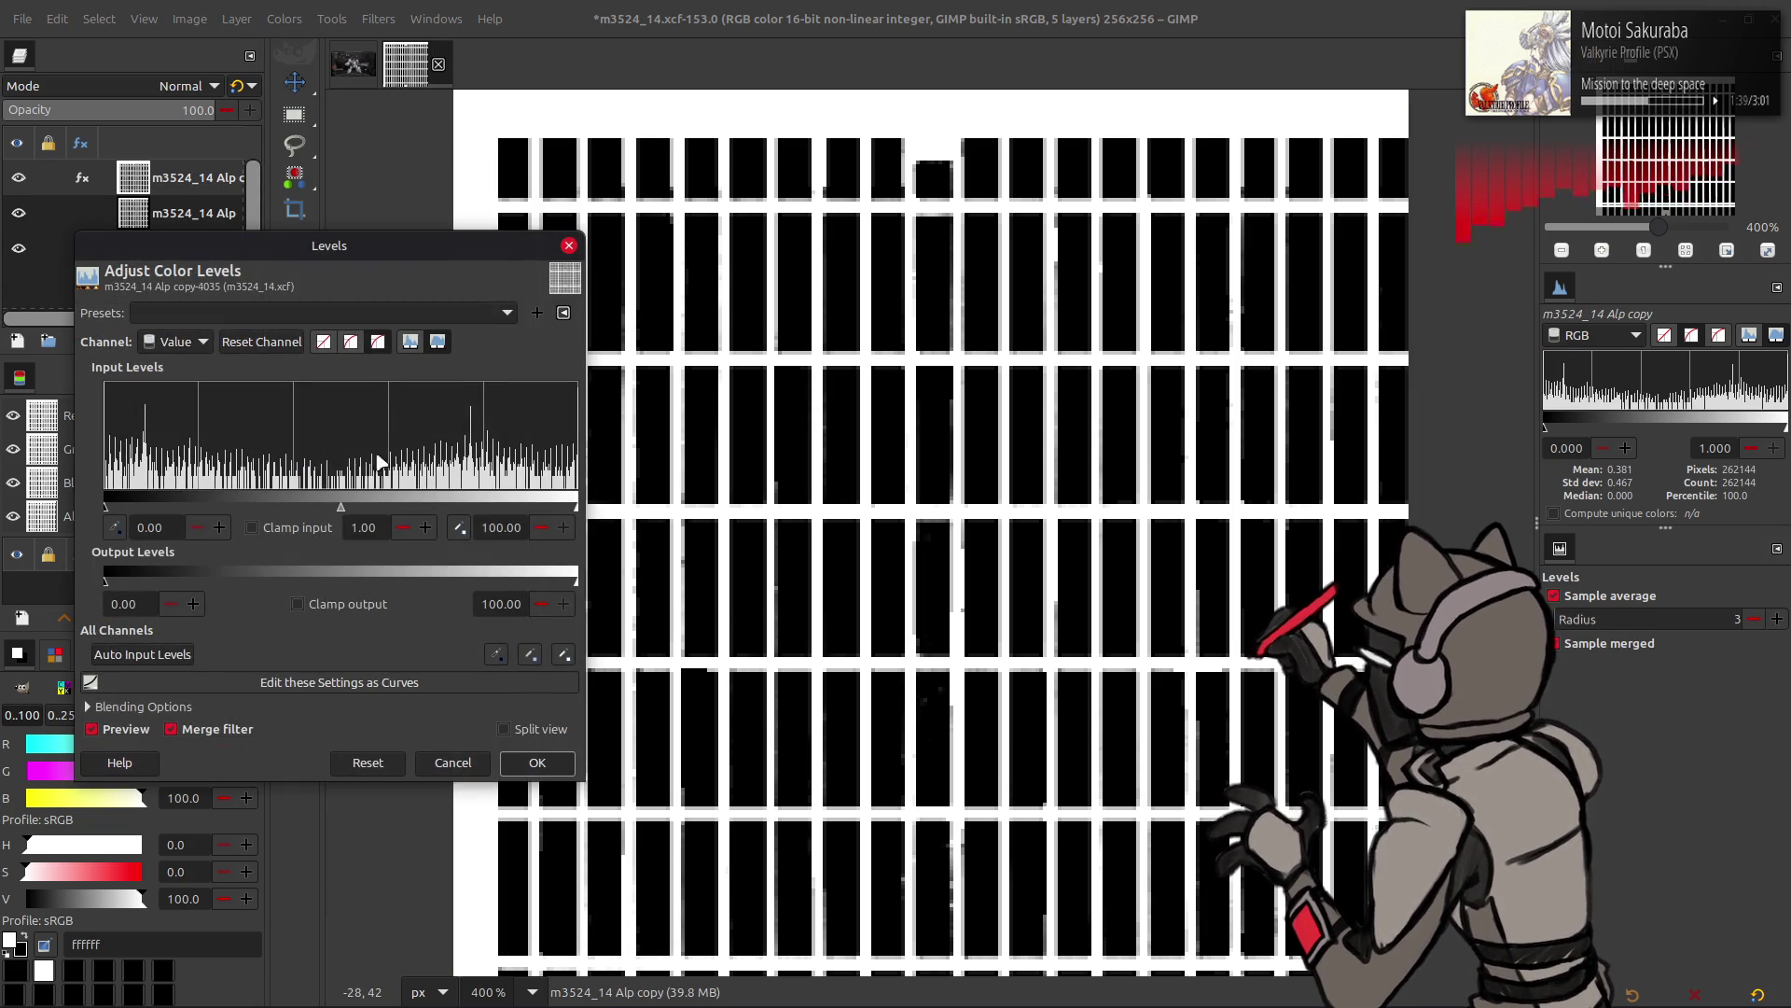
{"action": "double_click", "coordinate": [502, 523]}
{"action": "type", "text": "12.5"}
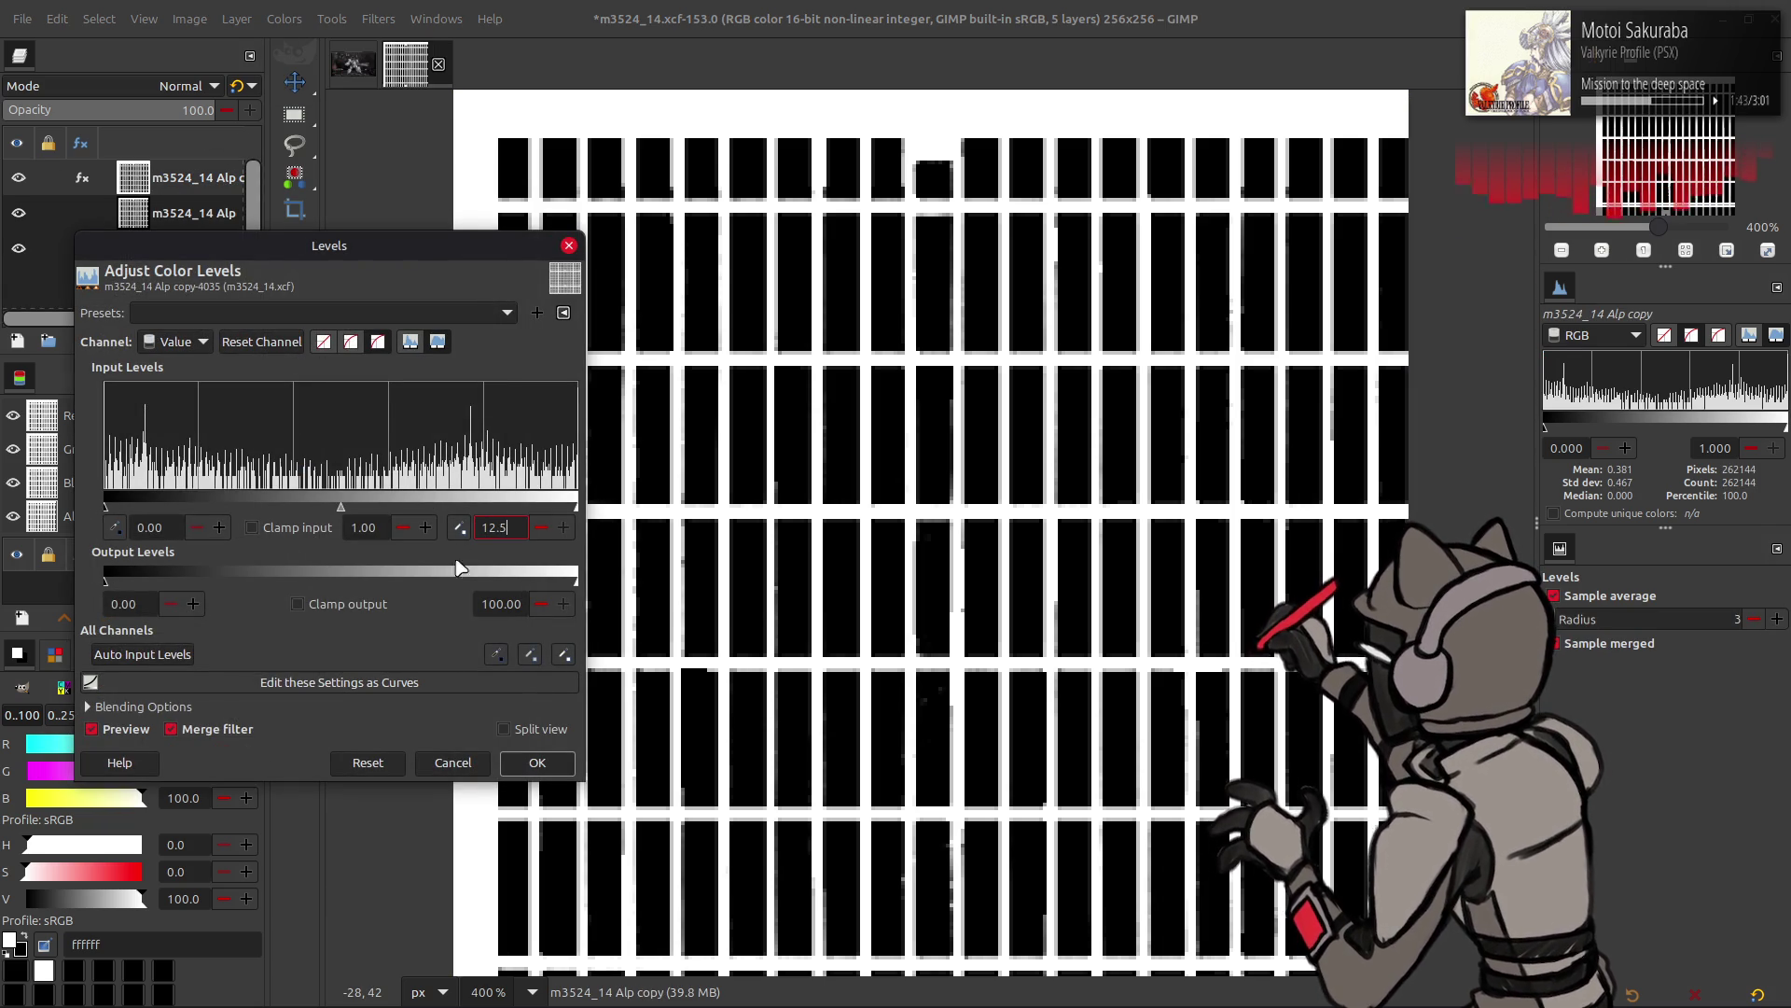
{"action": "left_click", "coordinate": [367, 762]}
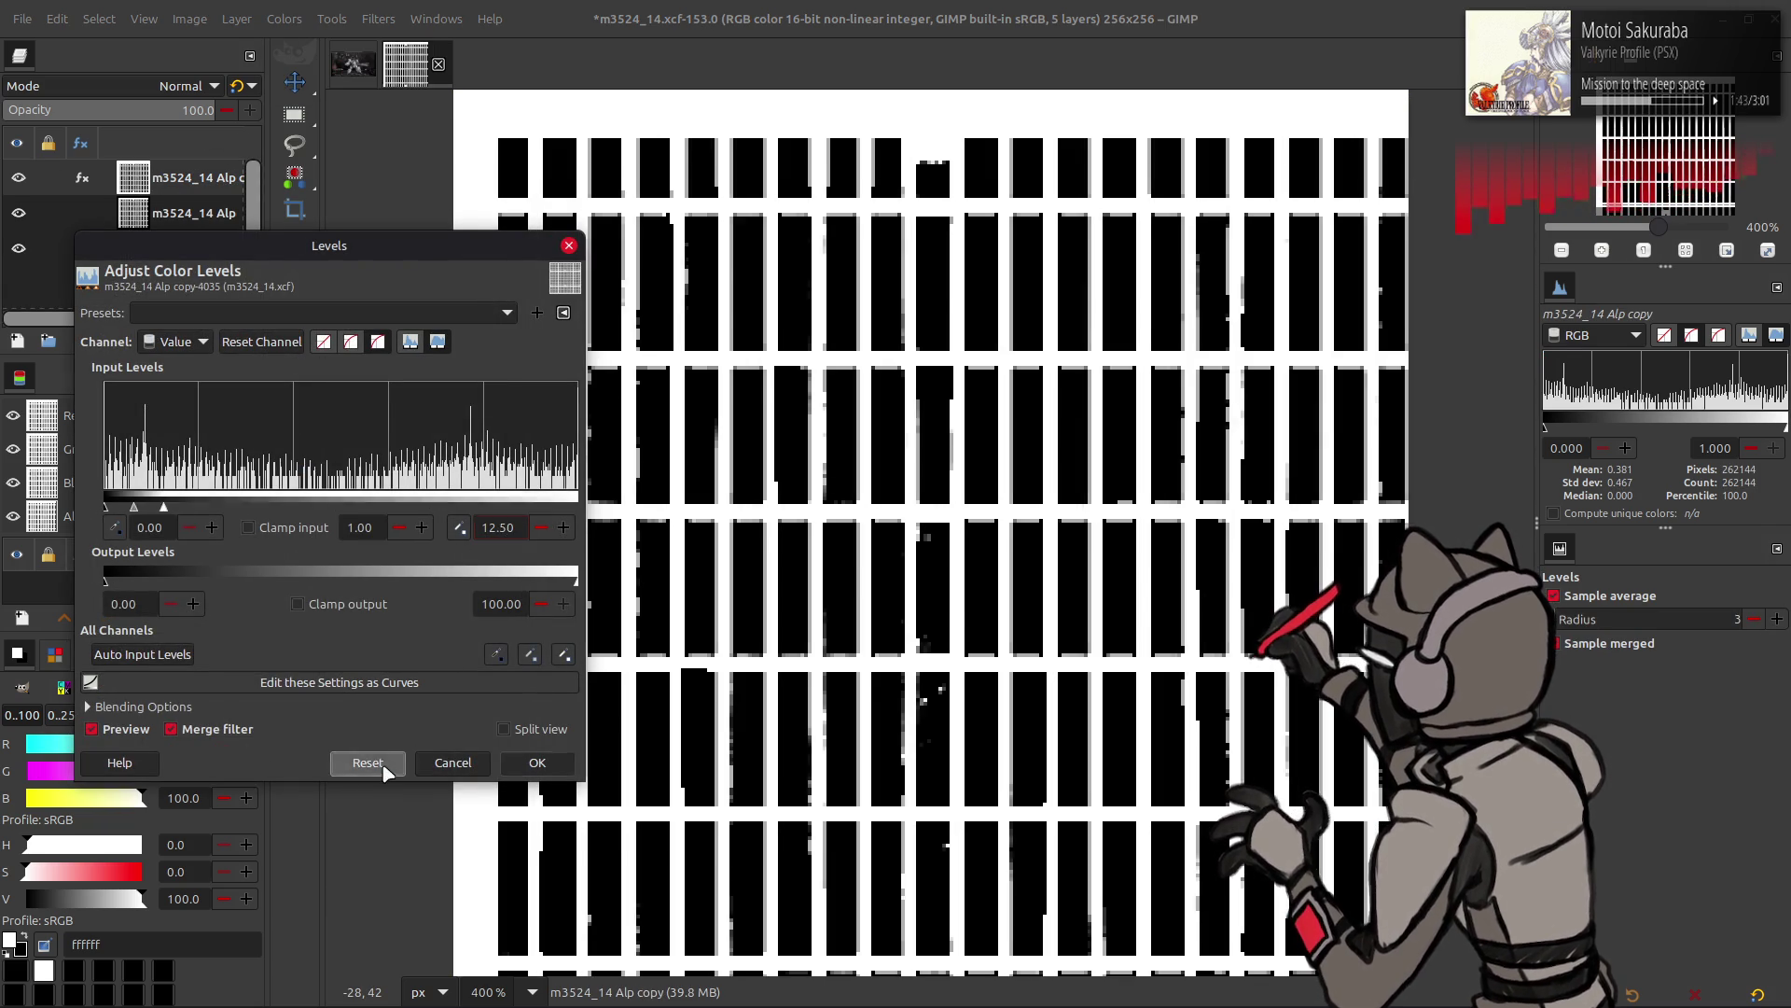
{"action": "left_click", "coordinate": [151, 528]}
{"action": "type", "text": "12.5"}
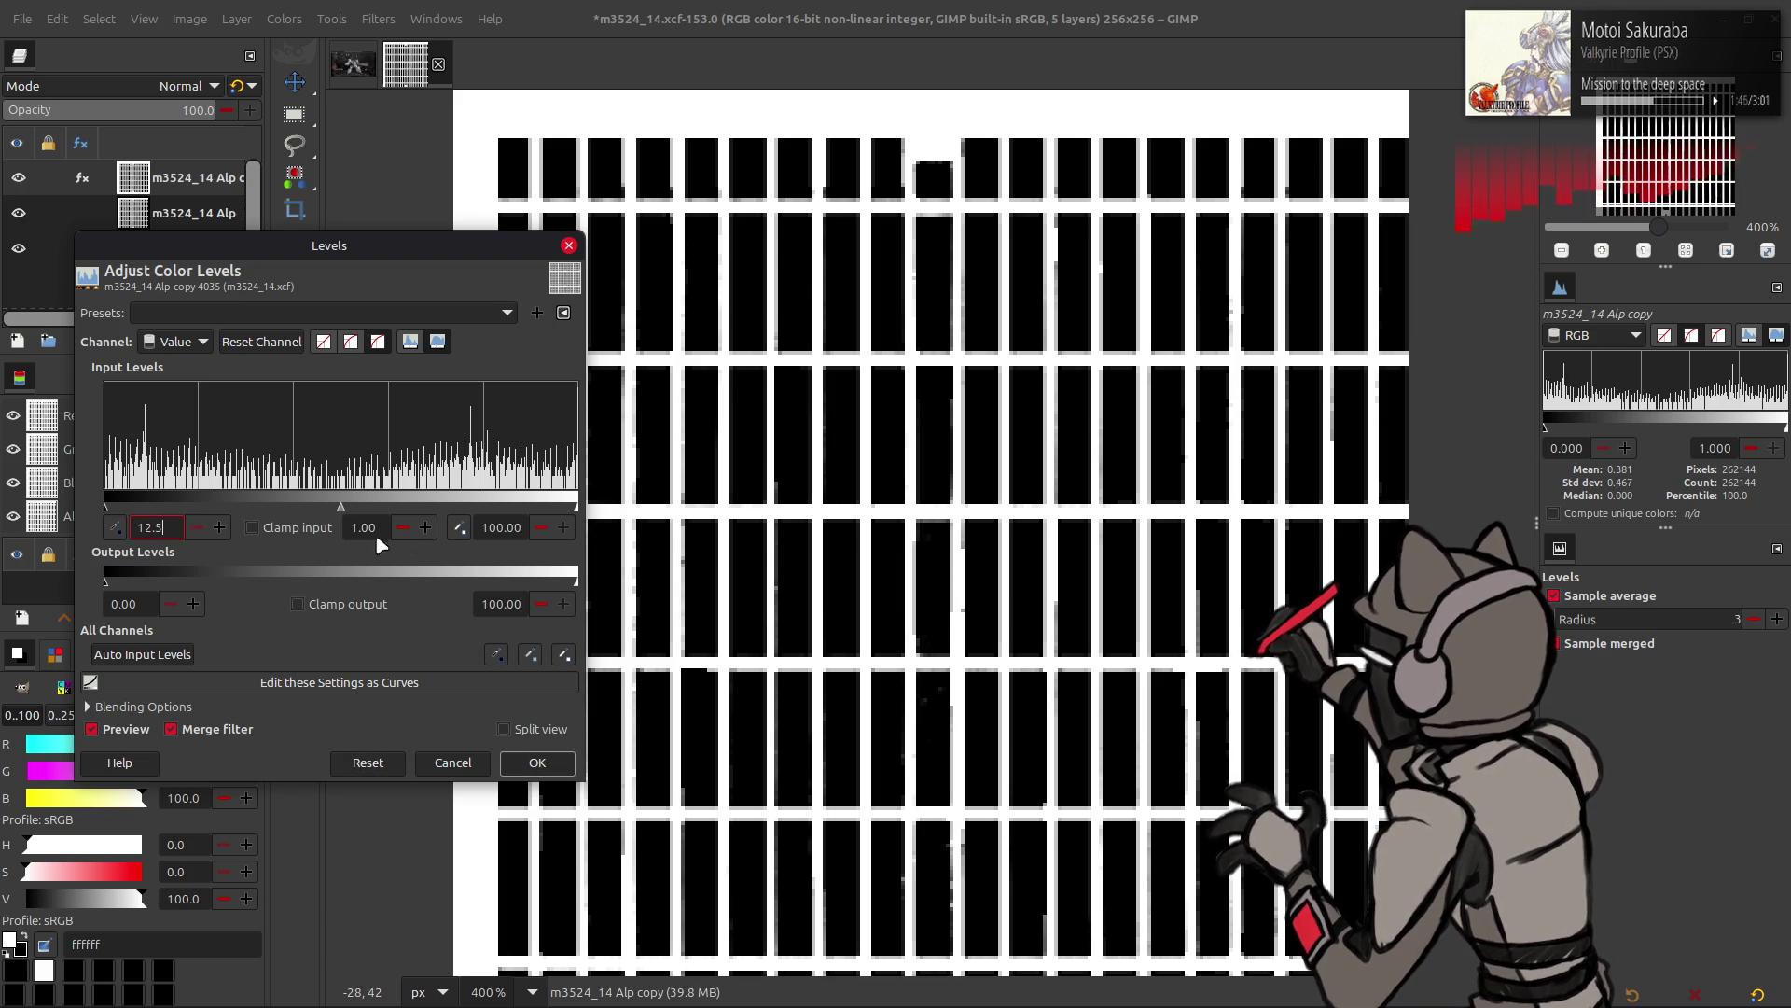
{"action": "type", "text": "12.5"}
{"action": "key", "text": "Return"}
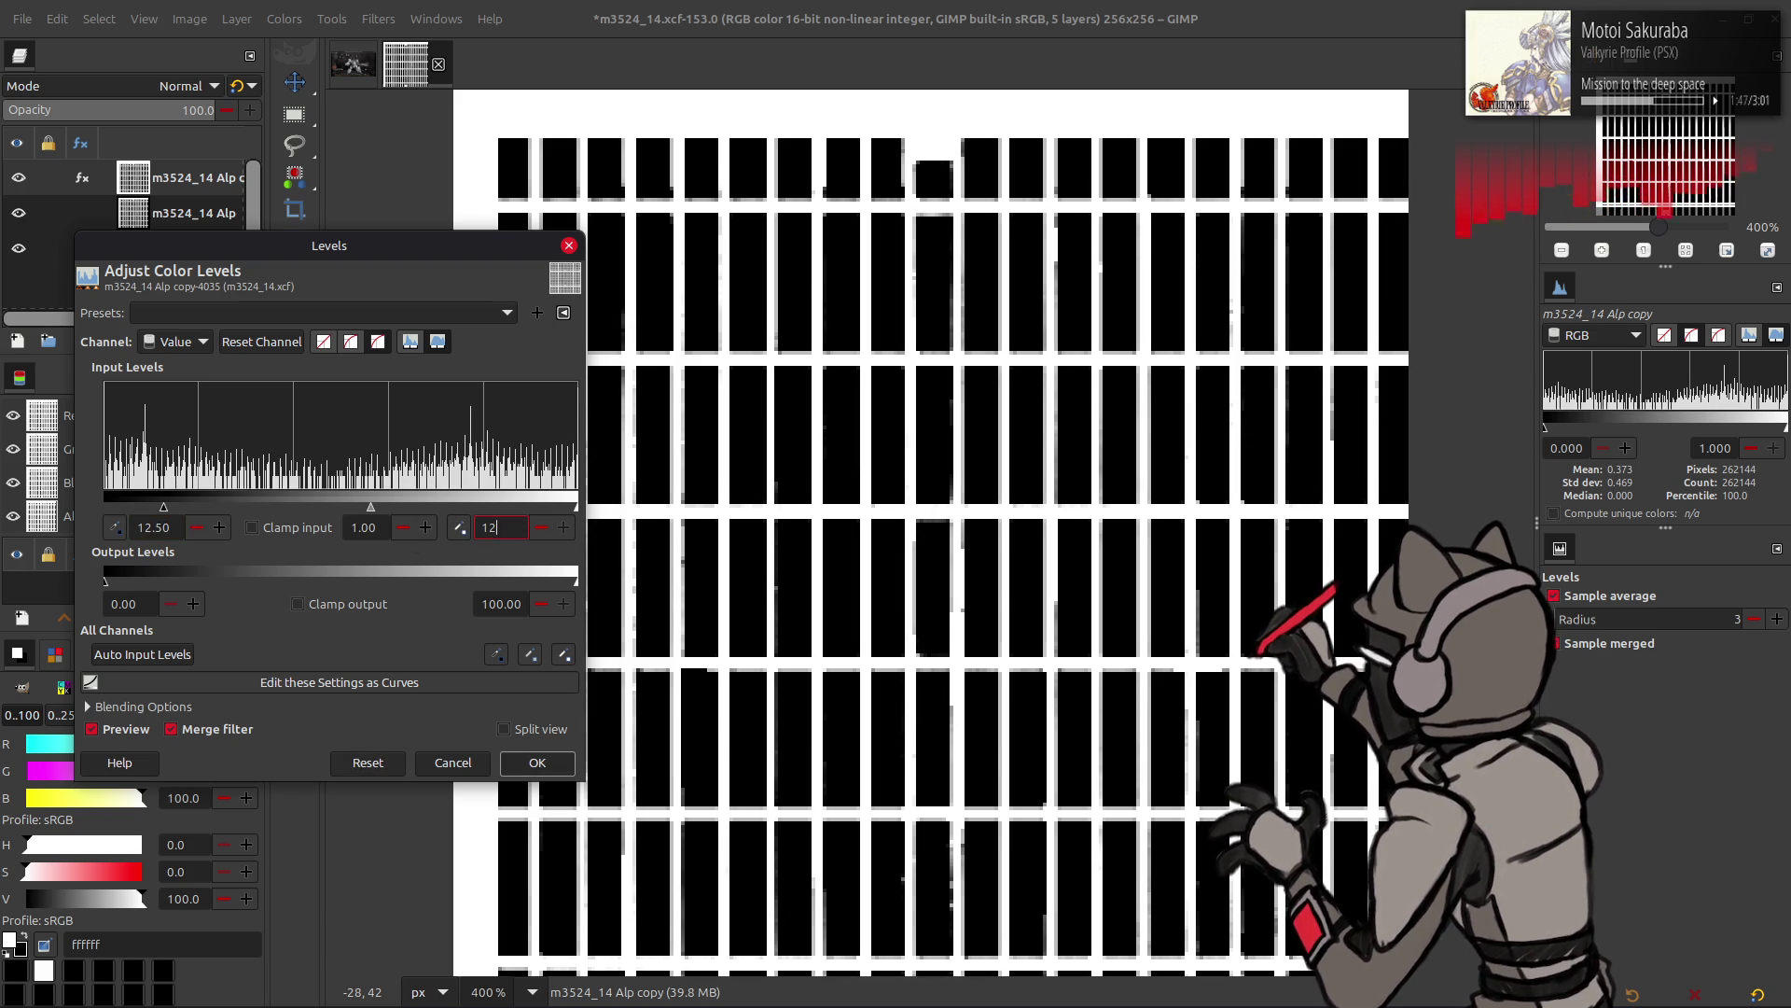
{"action": "type", "text": ".51"}
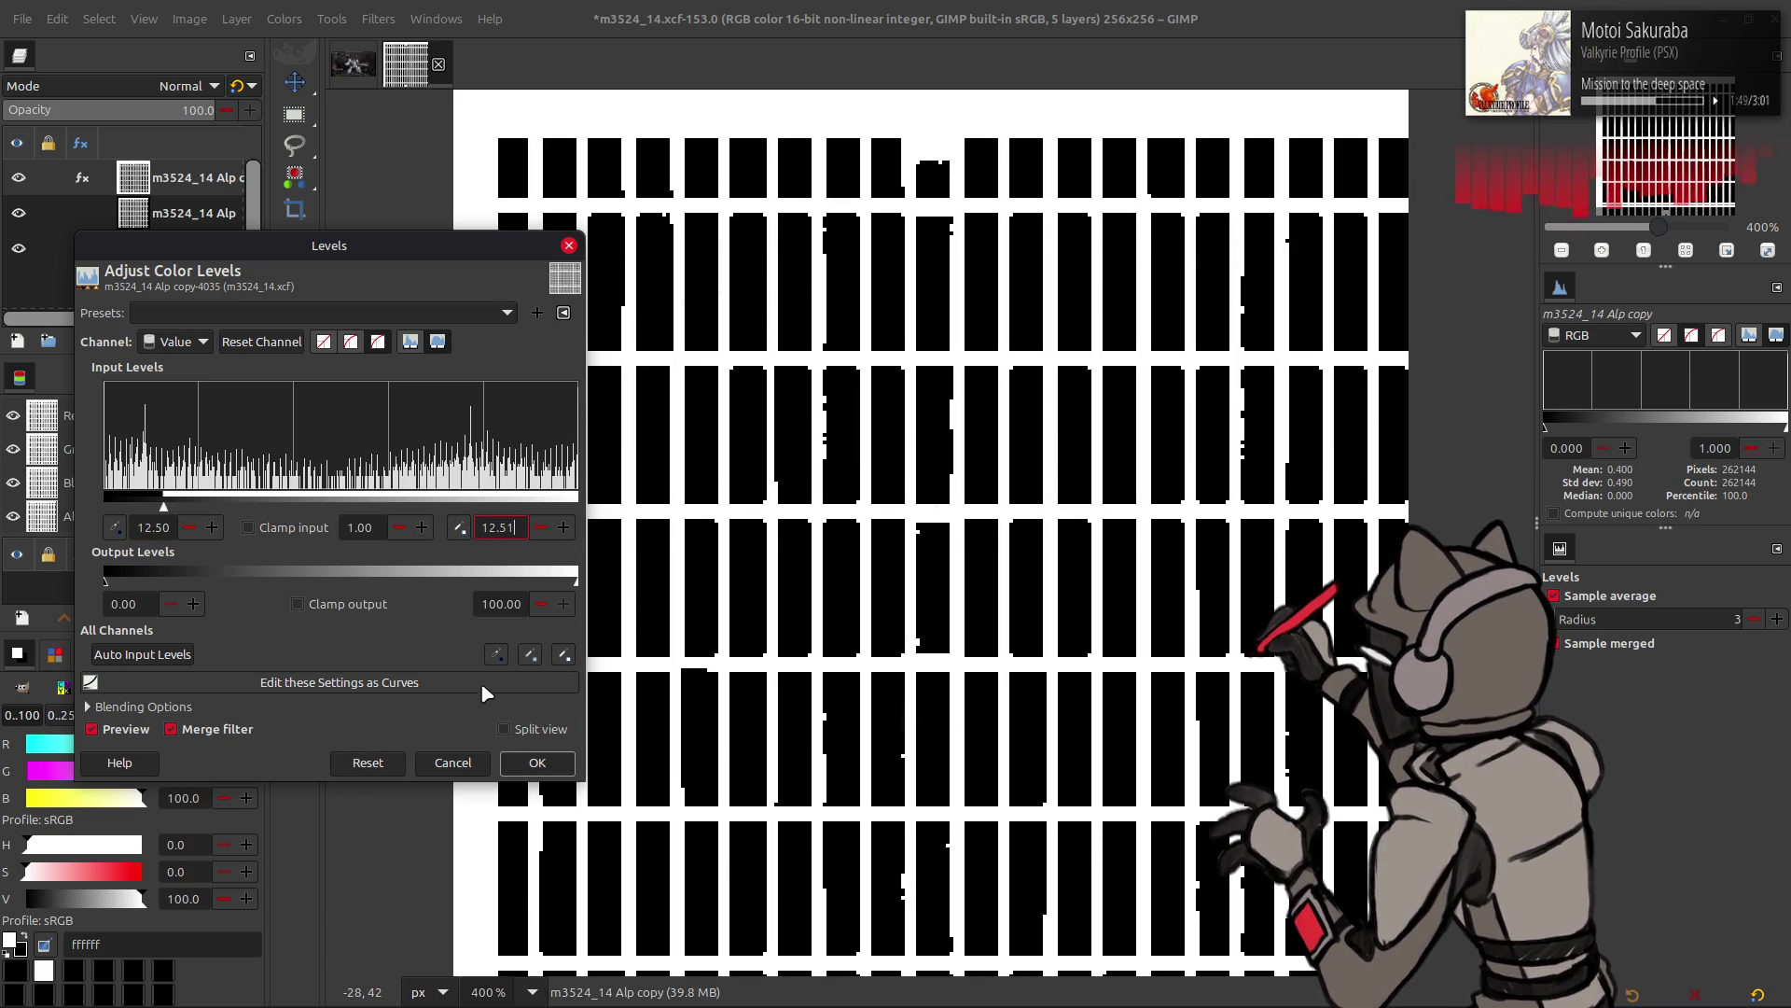
{"action": "left_click", "coordinate": [228, 506]}
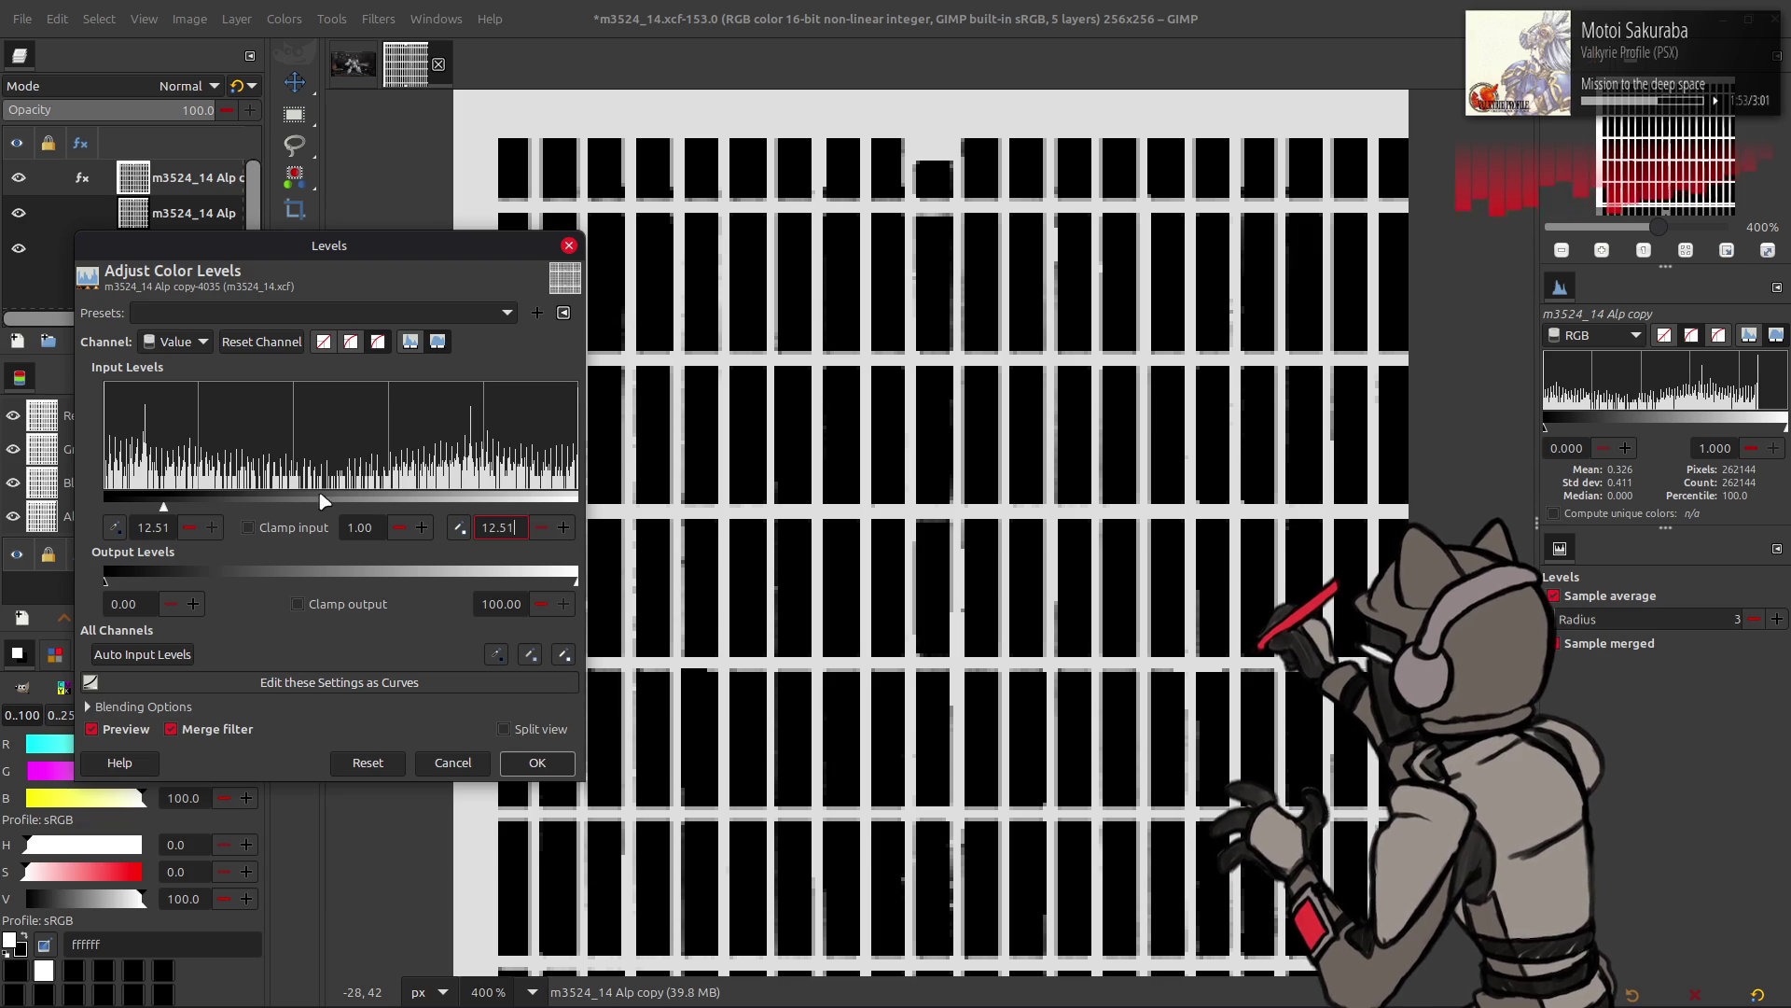
{"action": "left_click", "coordinate": [366, 762]}
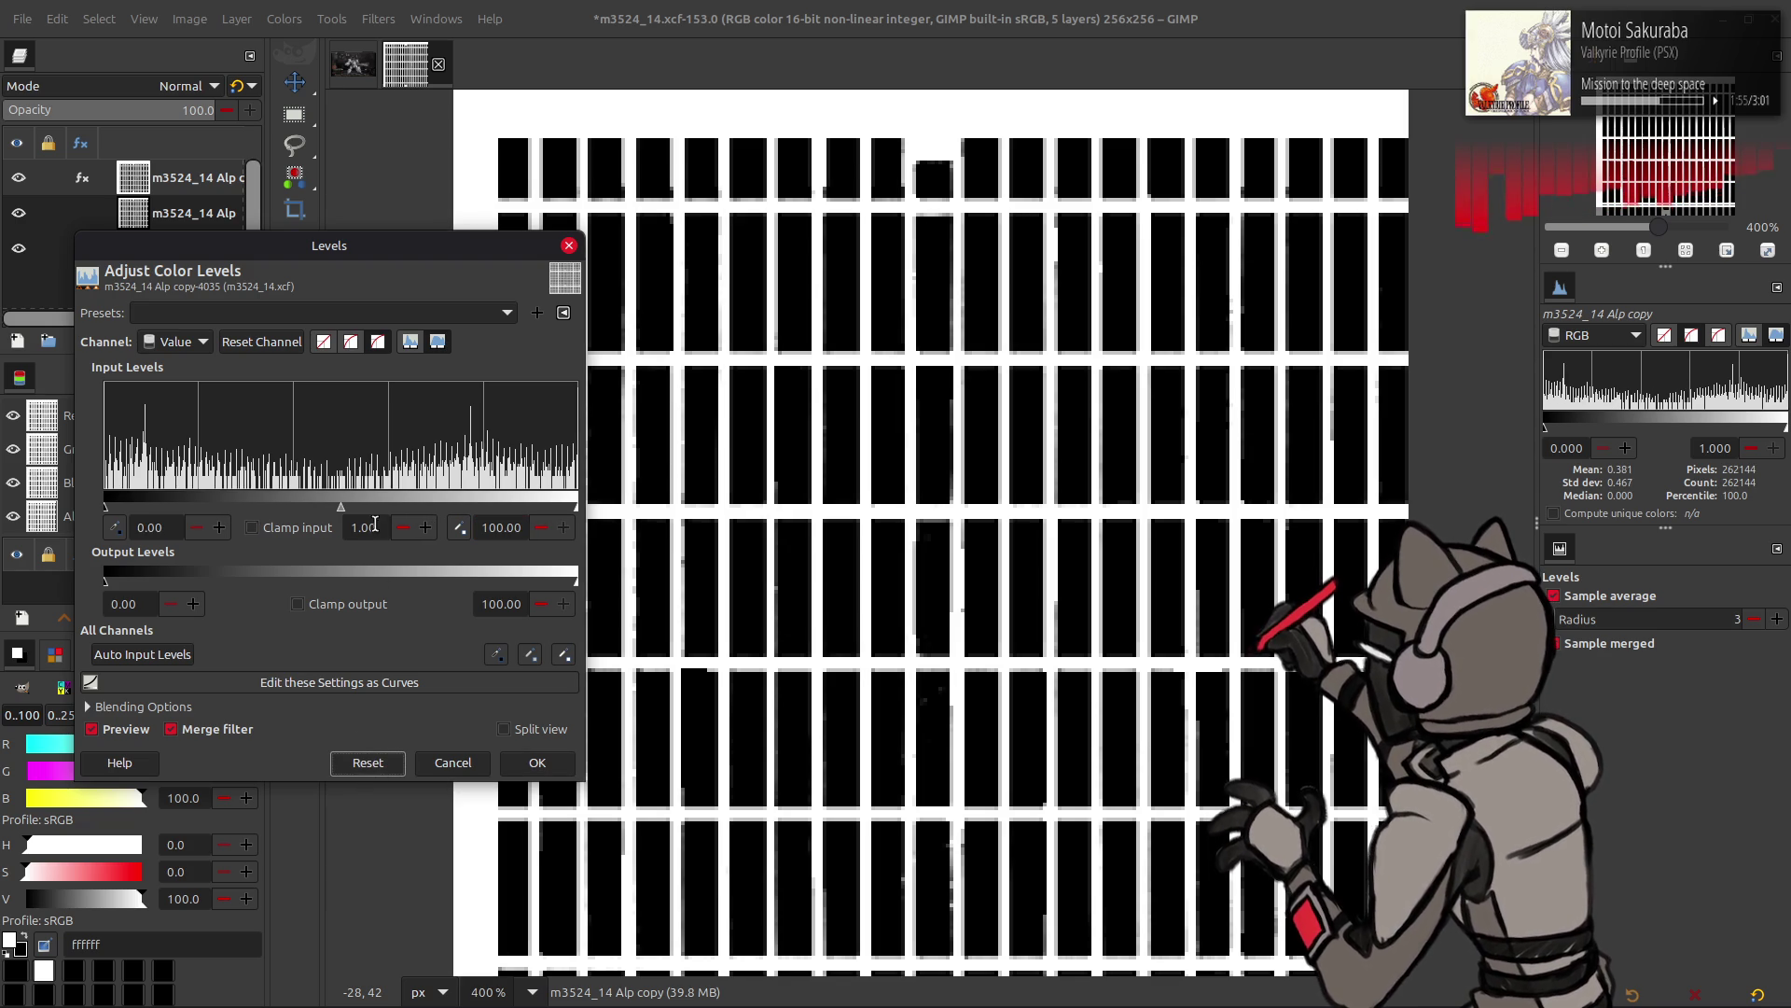
- Drag the input sliders until the white point sits near 0 and apply, hardening the bars to black on white
{"action": "left_click_drag", "start_coordinate": [576, 505], "coordinate": [366, 505]}
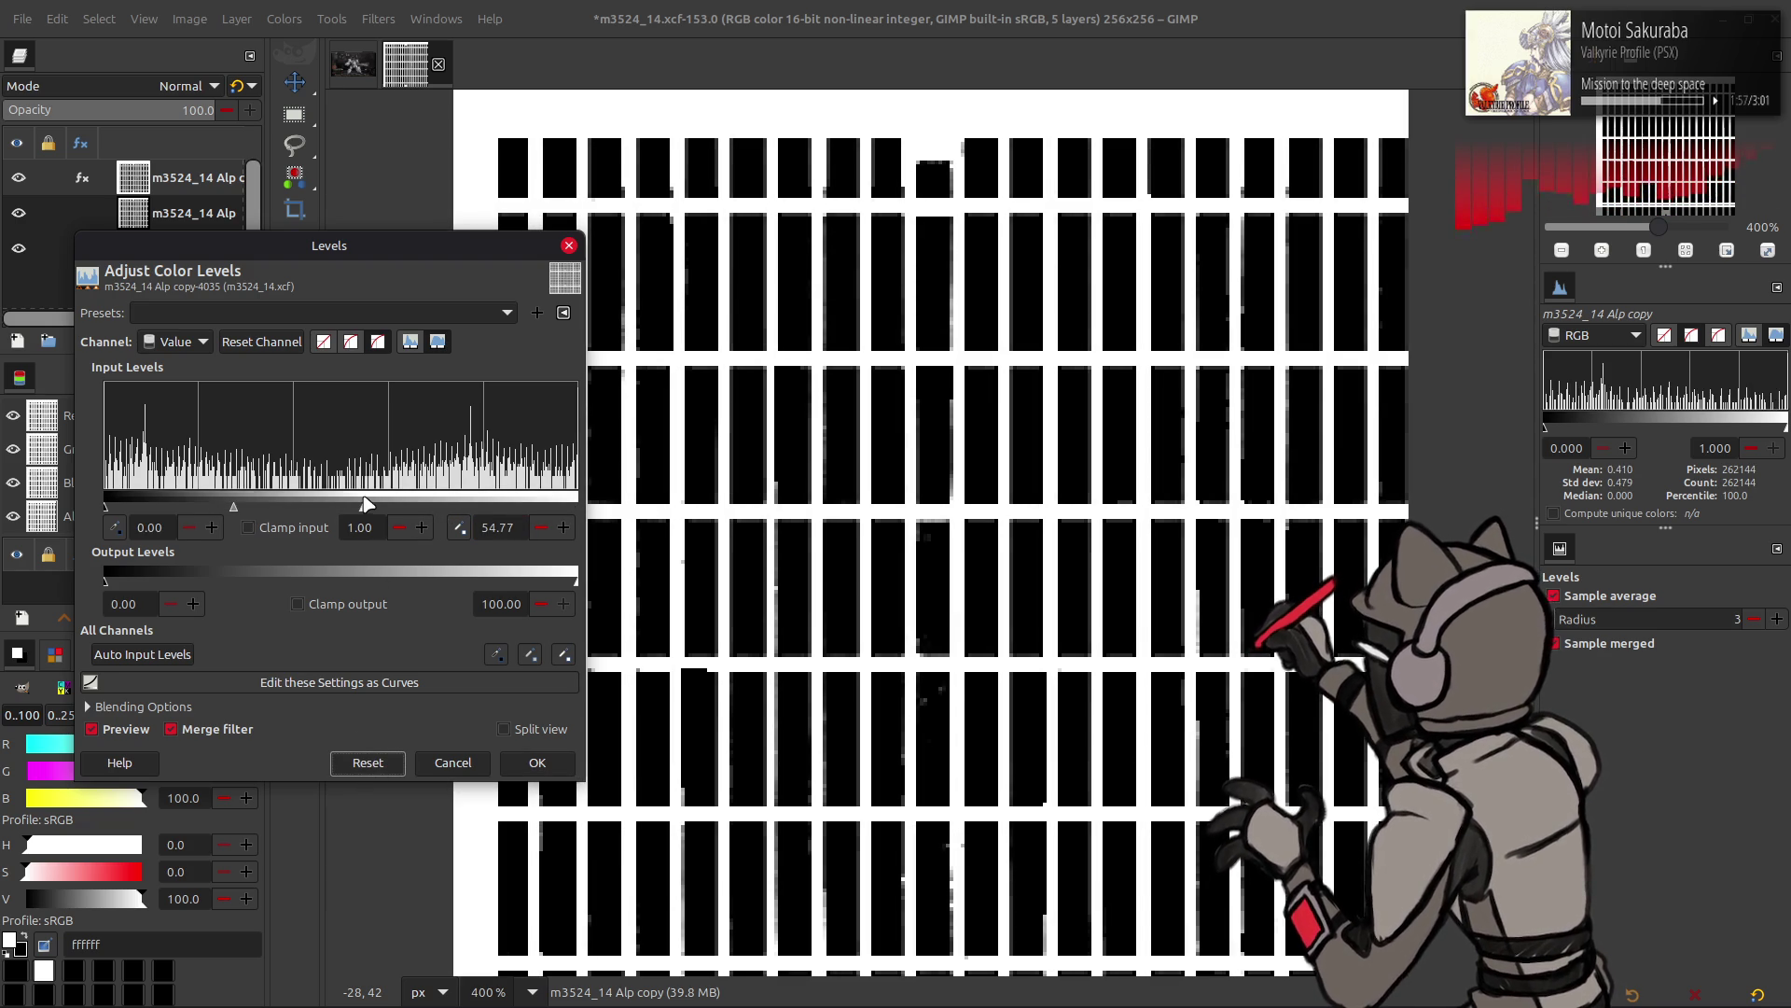
{"action": "left_click_drag", "start_coordinate": [118, 509], "coordinate": [434, 507]}
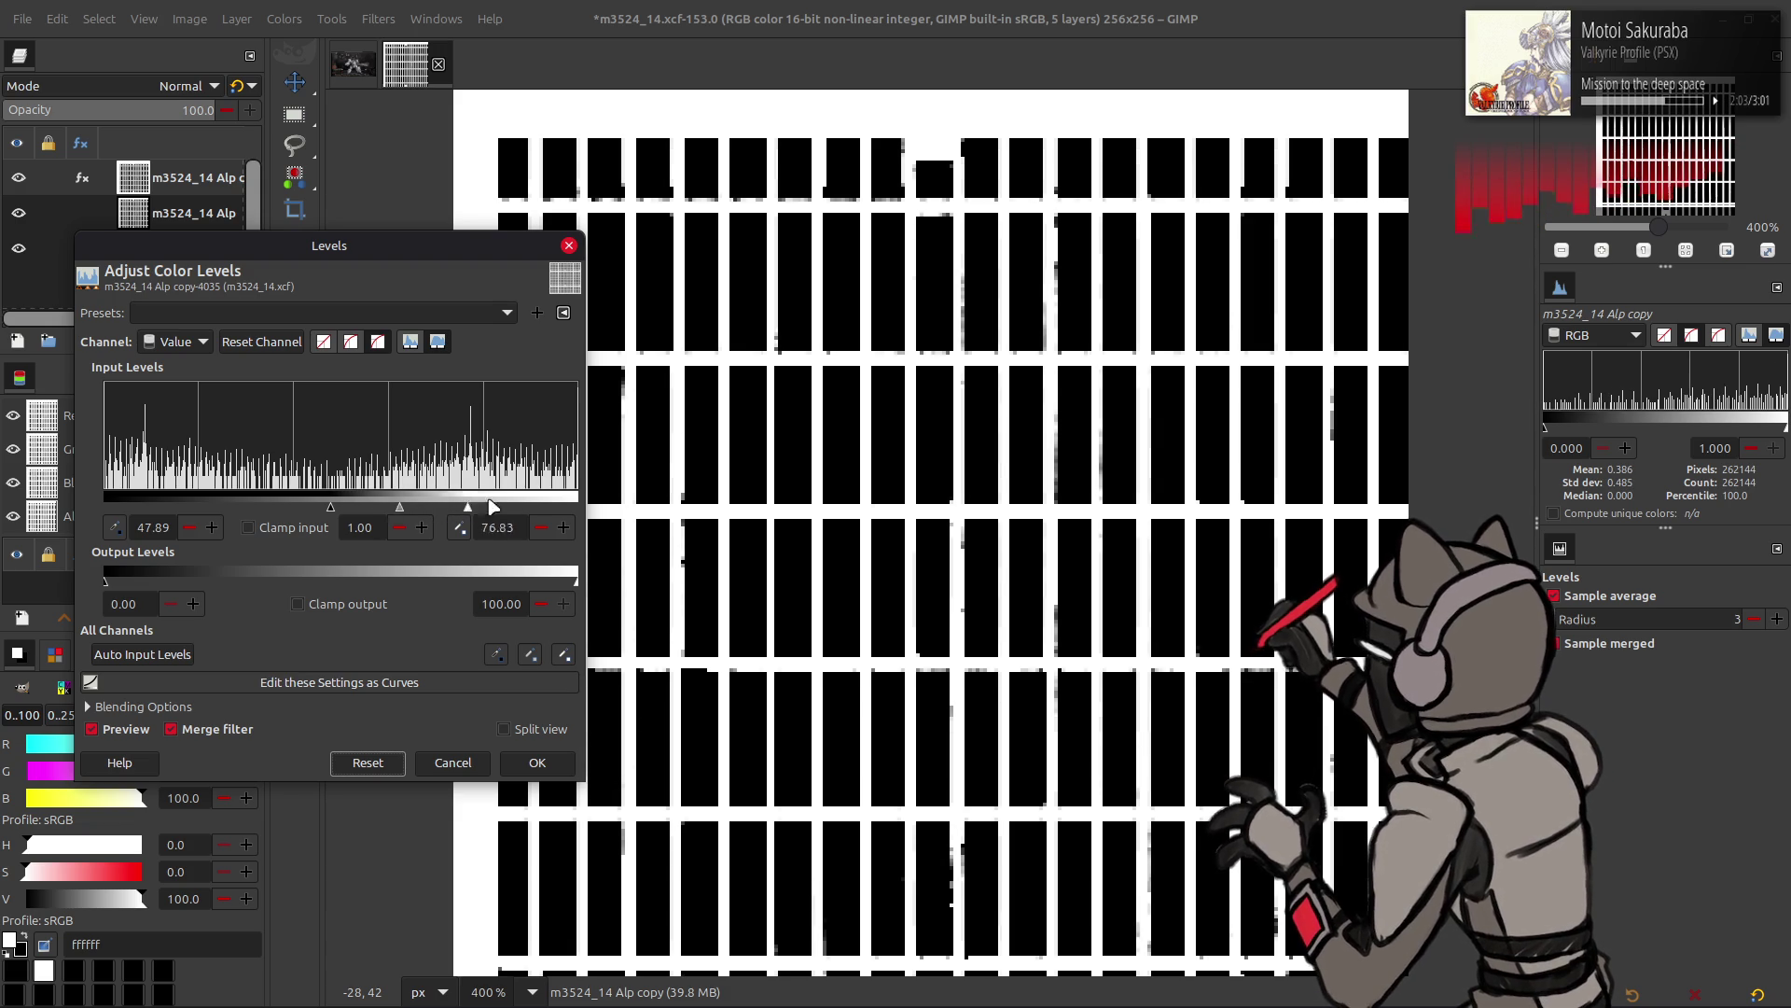
{"action": "left_click_drag", "start_coordinate": [434, 507], "coordinate": [528, 505]}
{"action": "mouse_move", "coordinate": [332, 507]}
{"action": "left_mouse_down"}
{"action": "mouse_move", "coordinate": [468, 510]}
{"action": "mouse_move", "coordinate": [329, 510]}
{"action": "left_mouse_up"}
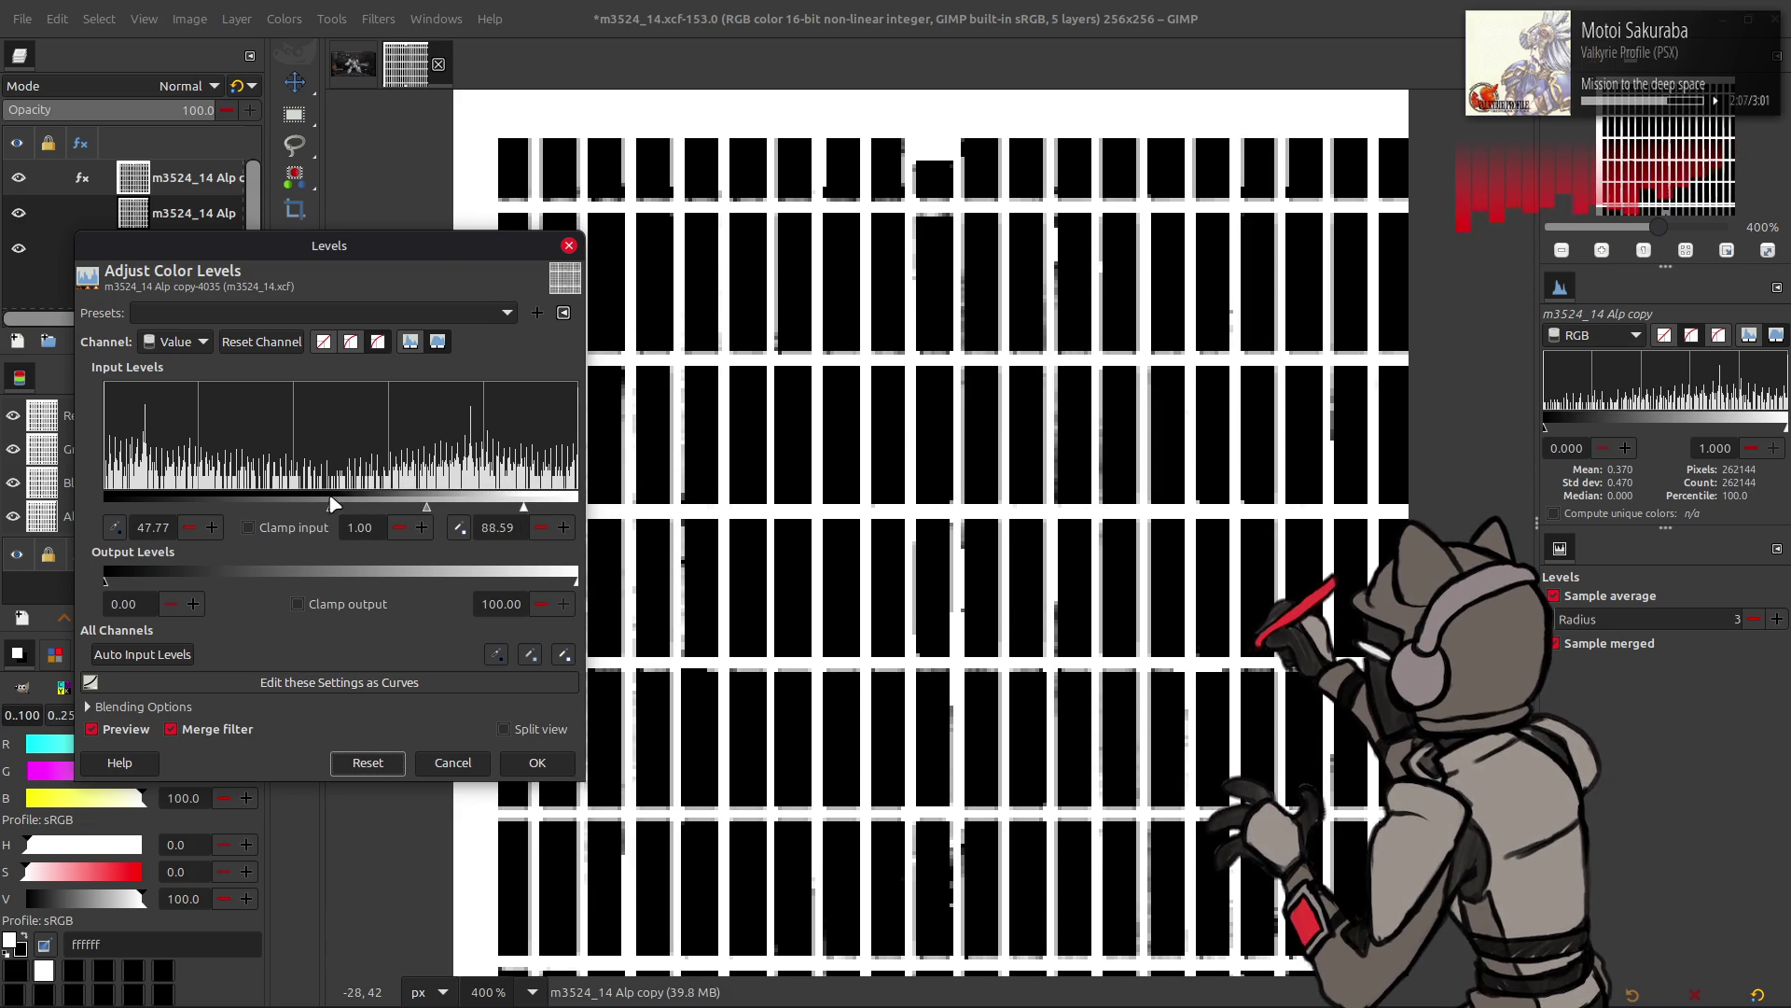
{"action": "mouse_move", "coordinate": [520, 507]}
{"action": "left_mouse_down"}
{"action": "mouse_move", "coordinate": [43, 512]}
{"action": "mouse_move", "coordinate": [145, 510]}
{"action": "left_mouse_up"}
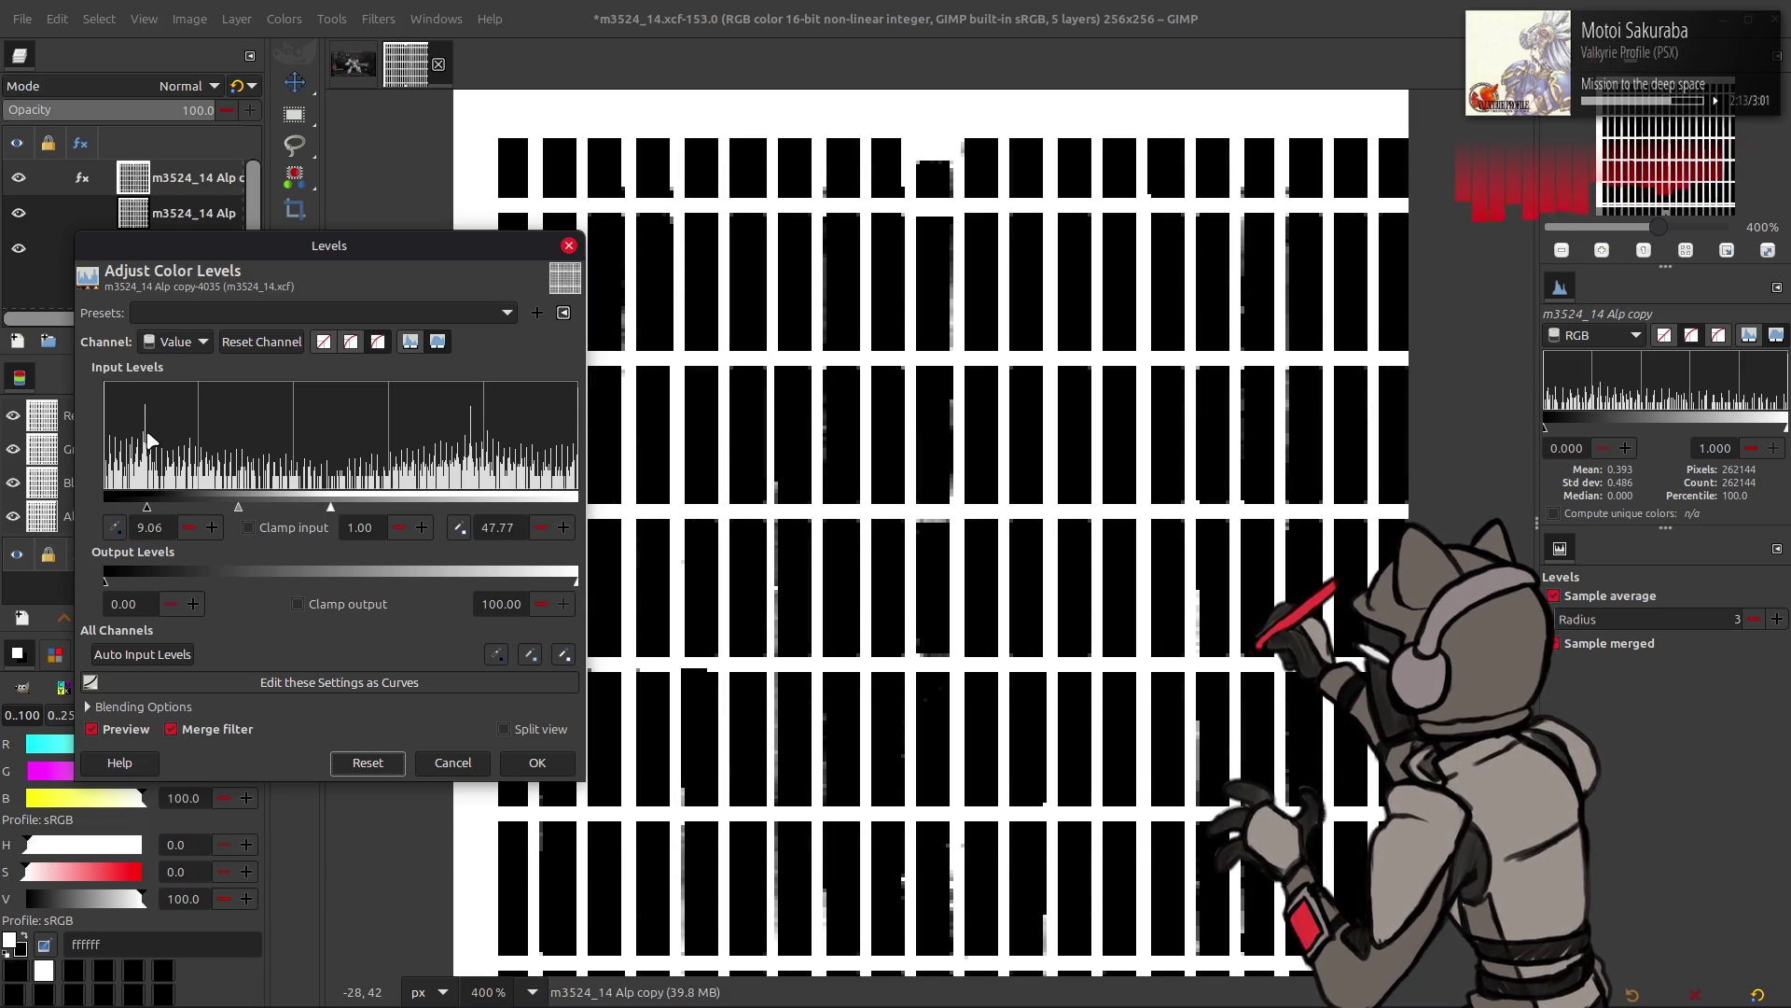
{"action": "left_click_drag", "start_coordinate": [344, 506], "coordinate": [144, 509]}
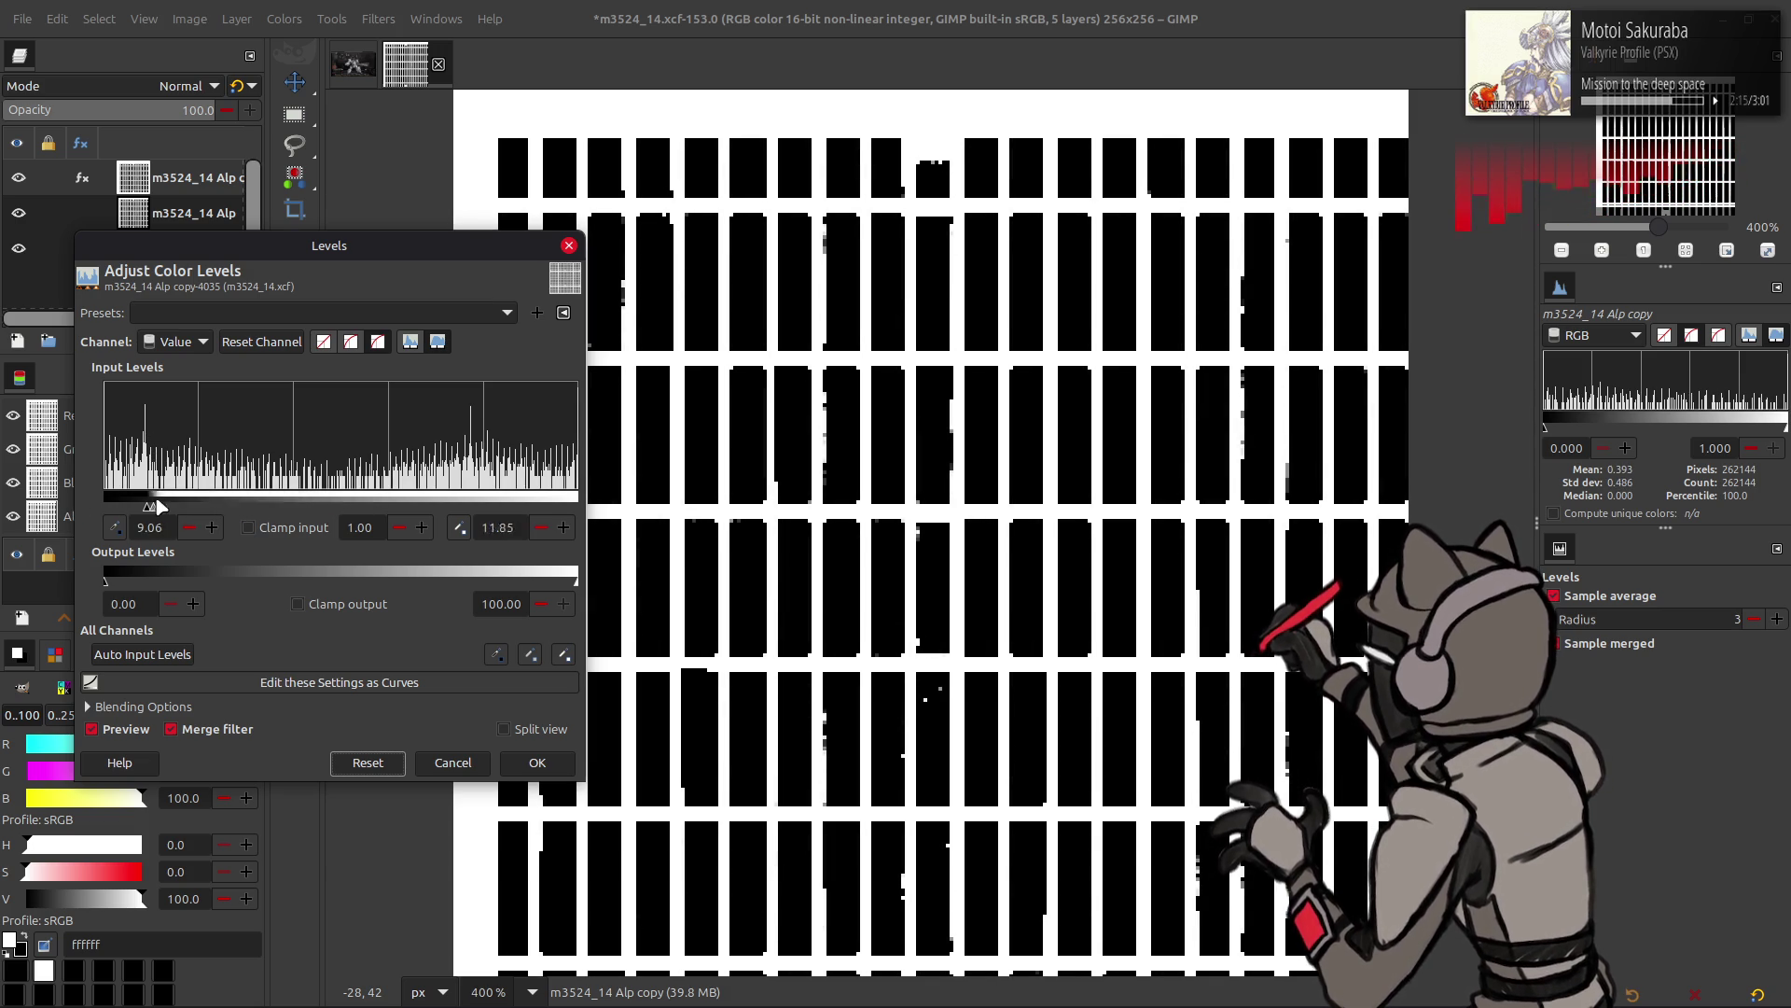
{"action": "left_click_drag", "start_coordinate": [59, 515], "coordinate": [39, 515]}
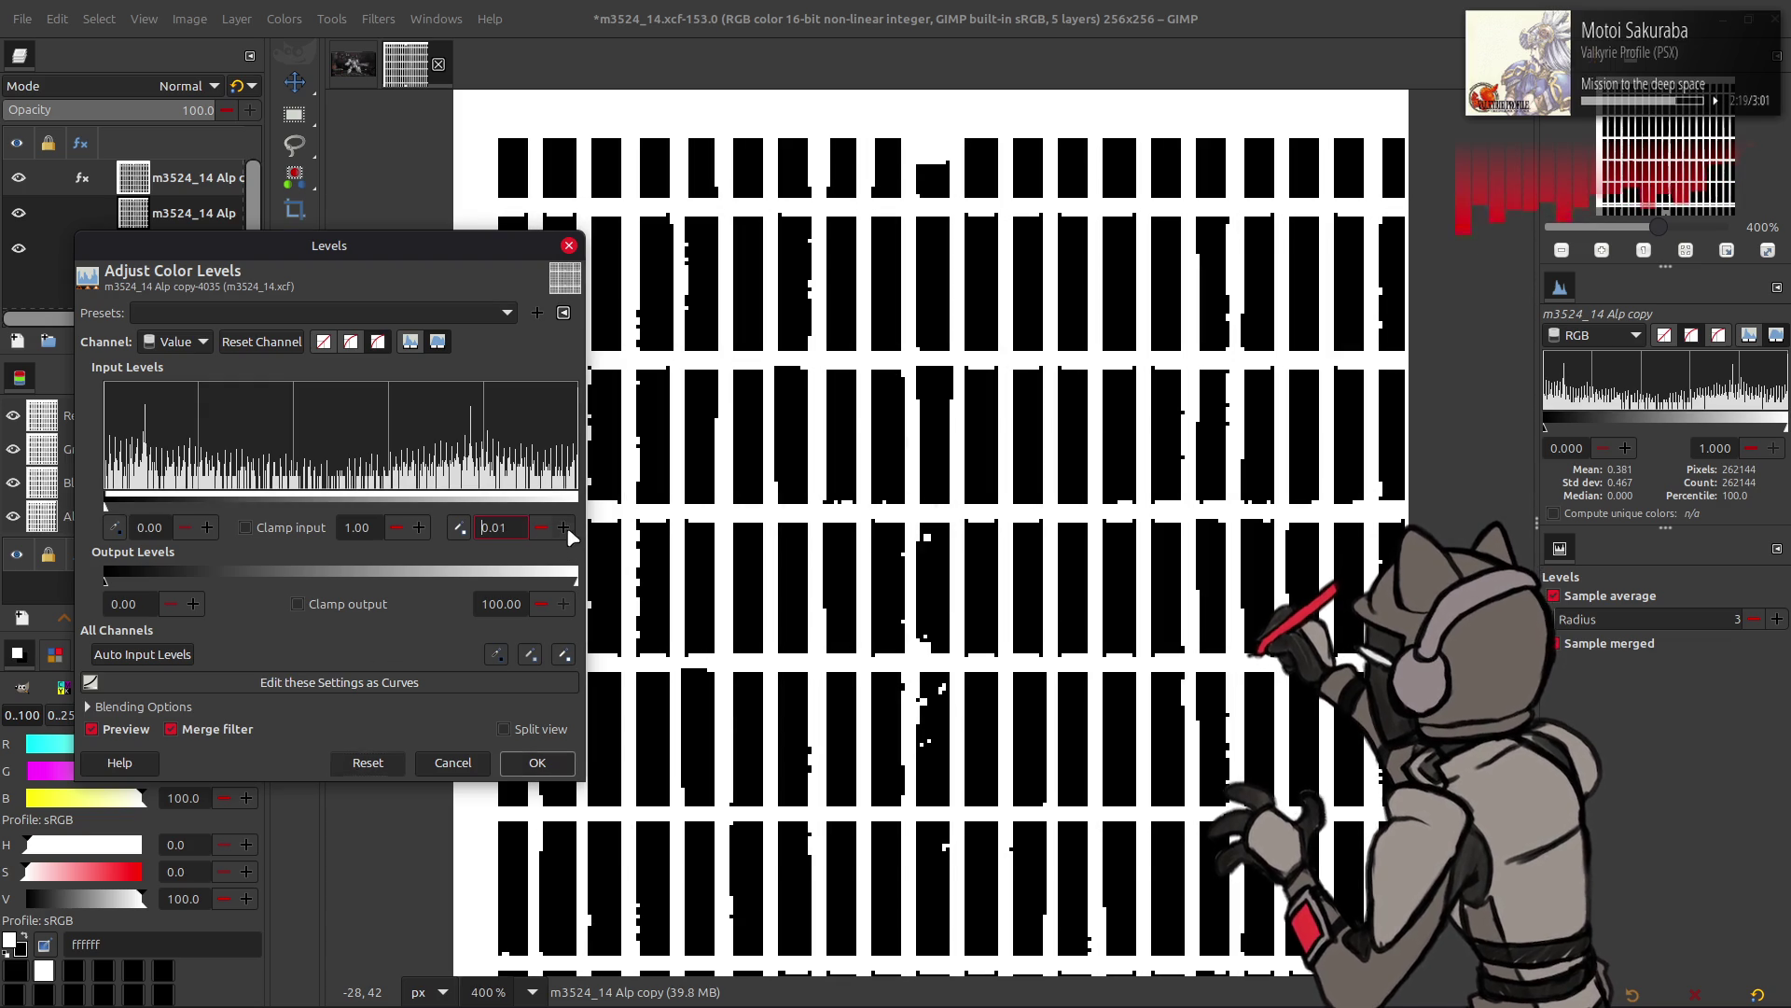
{"action": "left_click", "coordinate": [536, 761]}
{"action": "left_click", "coordinate": [378, 18]}
{"action": "mouse_move", "coordinate": [332, 19]}
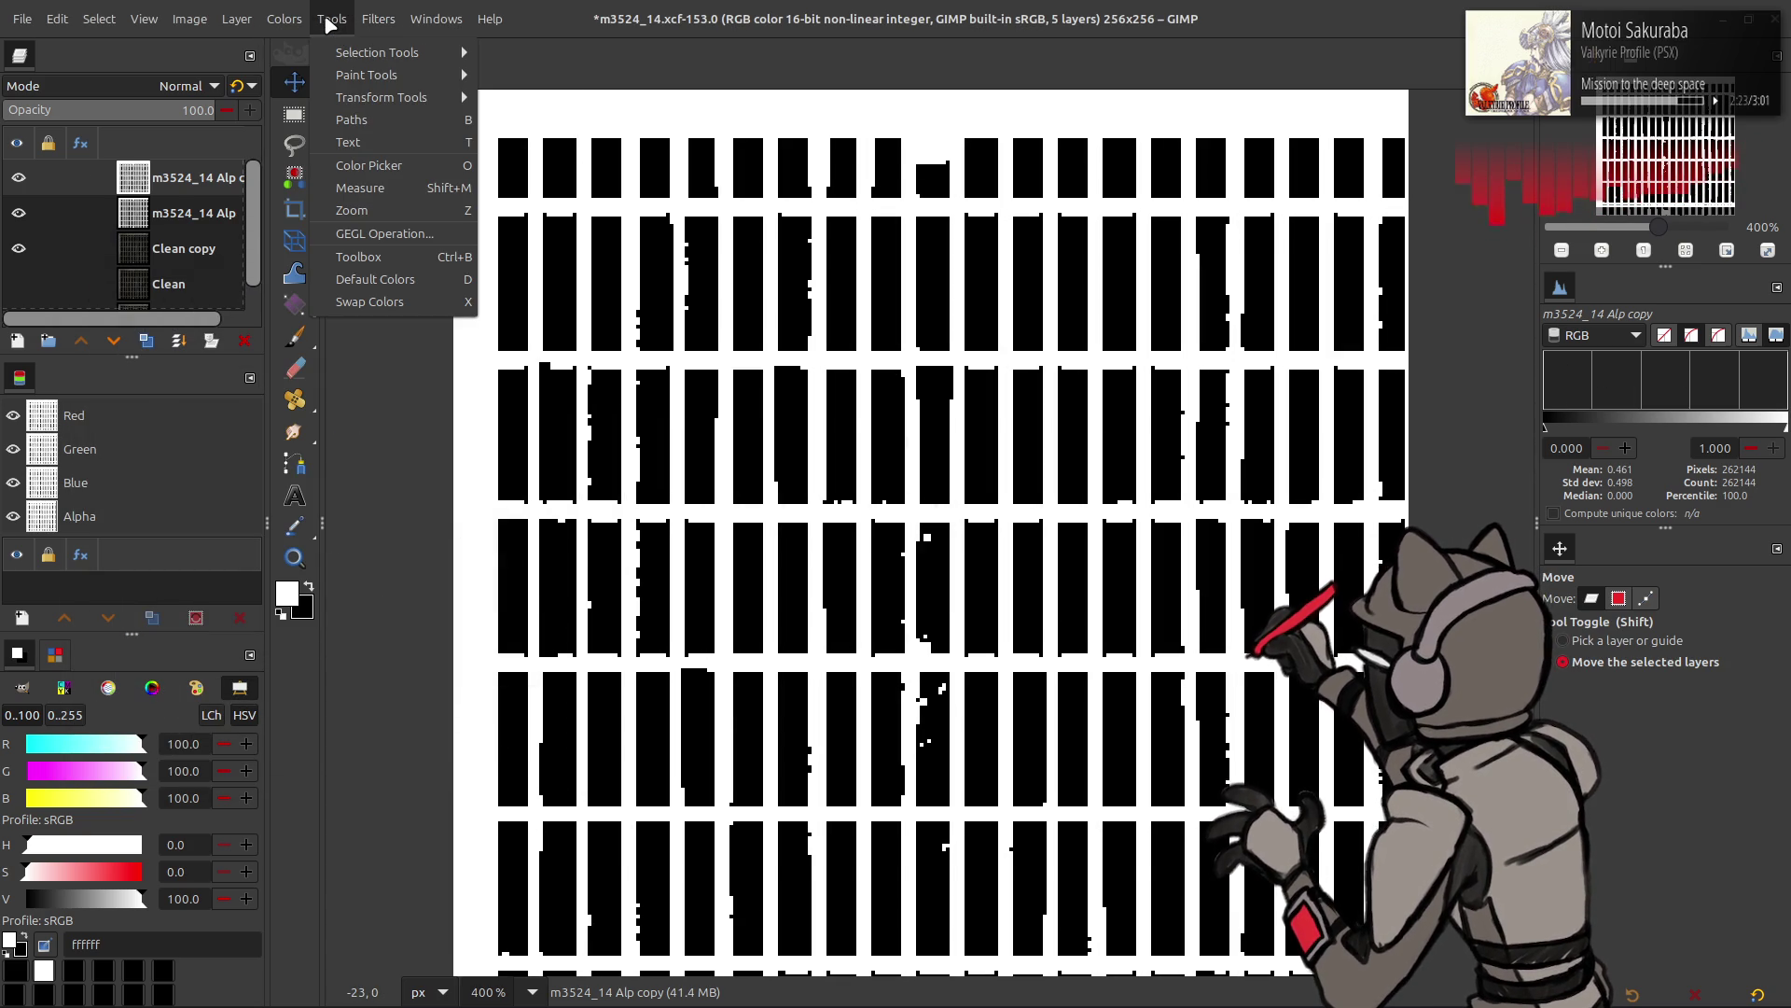
- Apply a radius-1 Median Blur to the thresholded copy, then duplicate the original m3524_14 Alp layer
{"action": "left_click", "coordinate": [293, 18]}
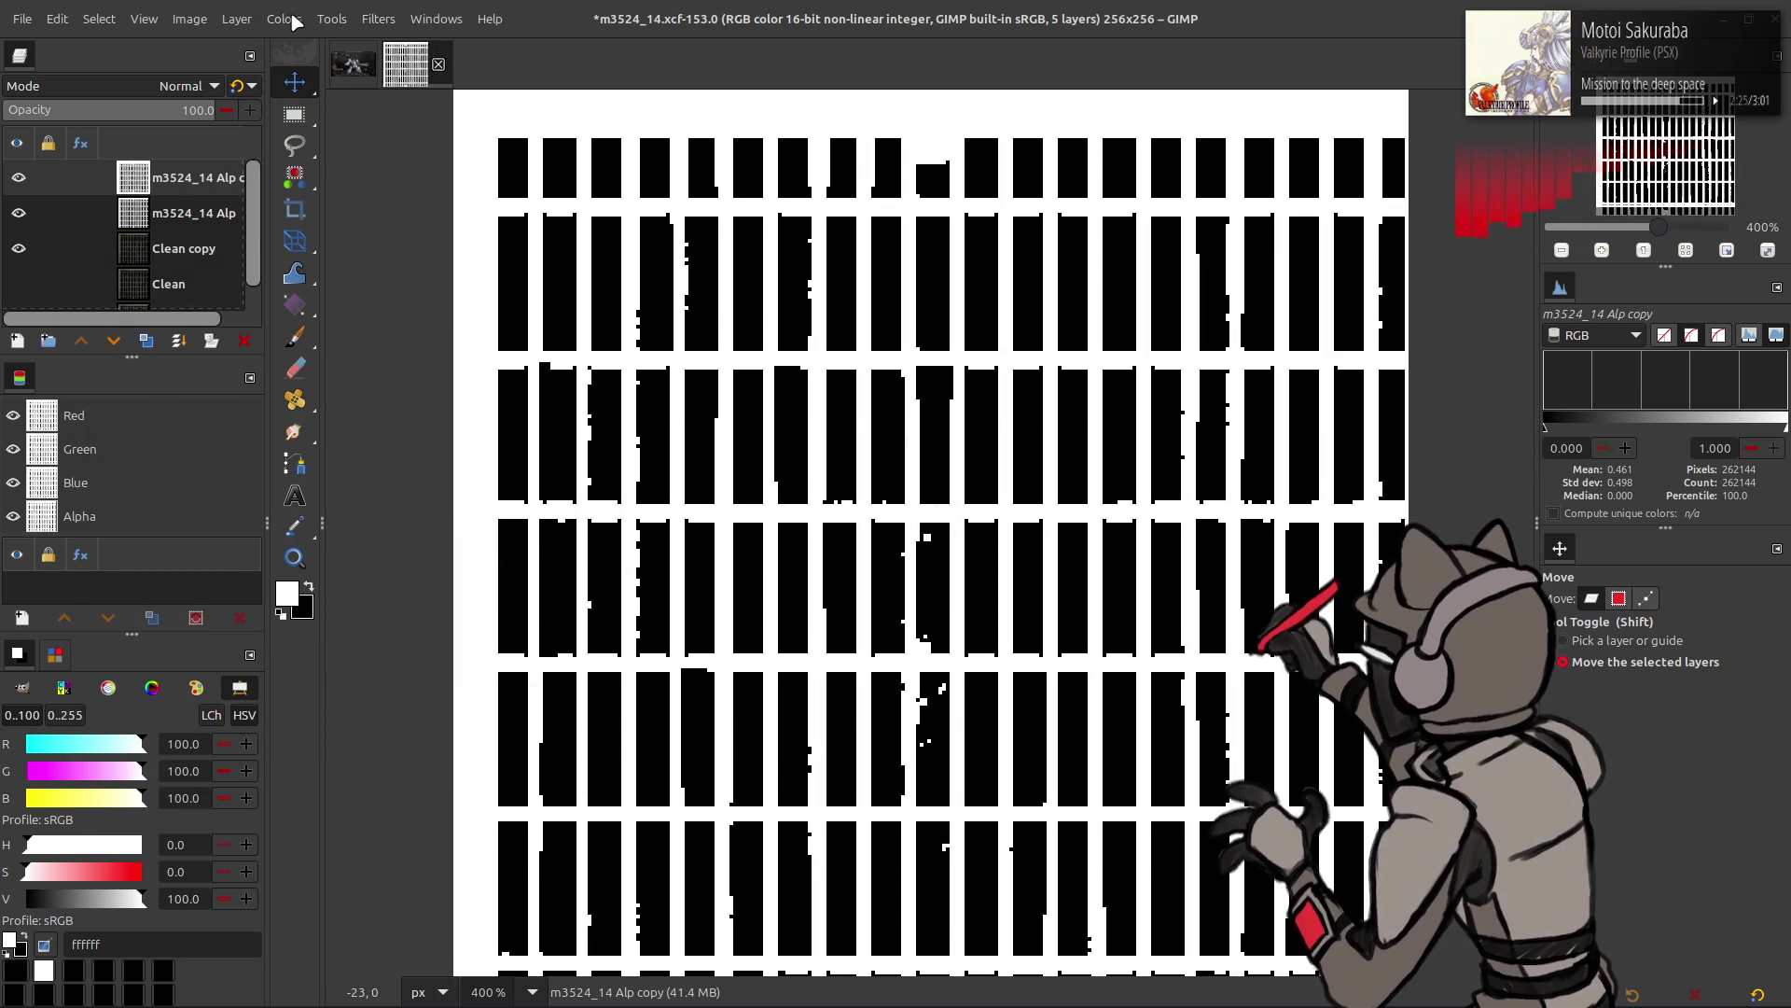
{"action": "left_click", "coordinate": [378, 19]}
{"action": "left_click", "coordinate": [630, 234]}
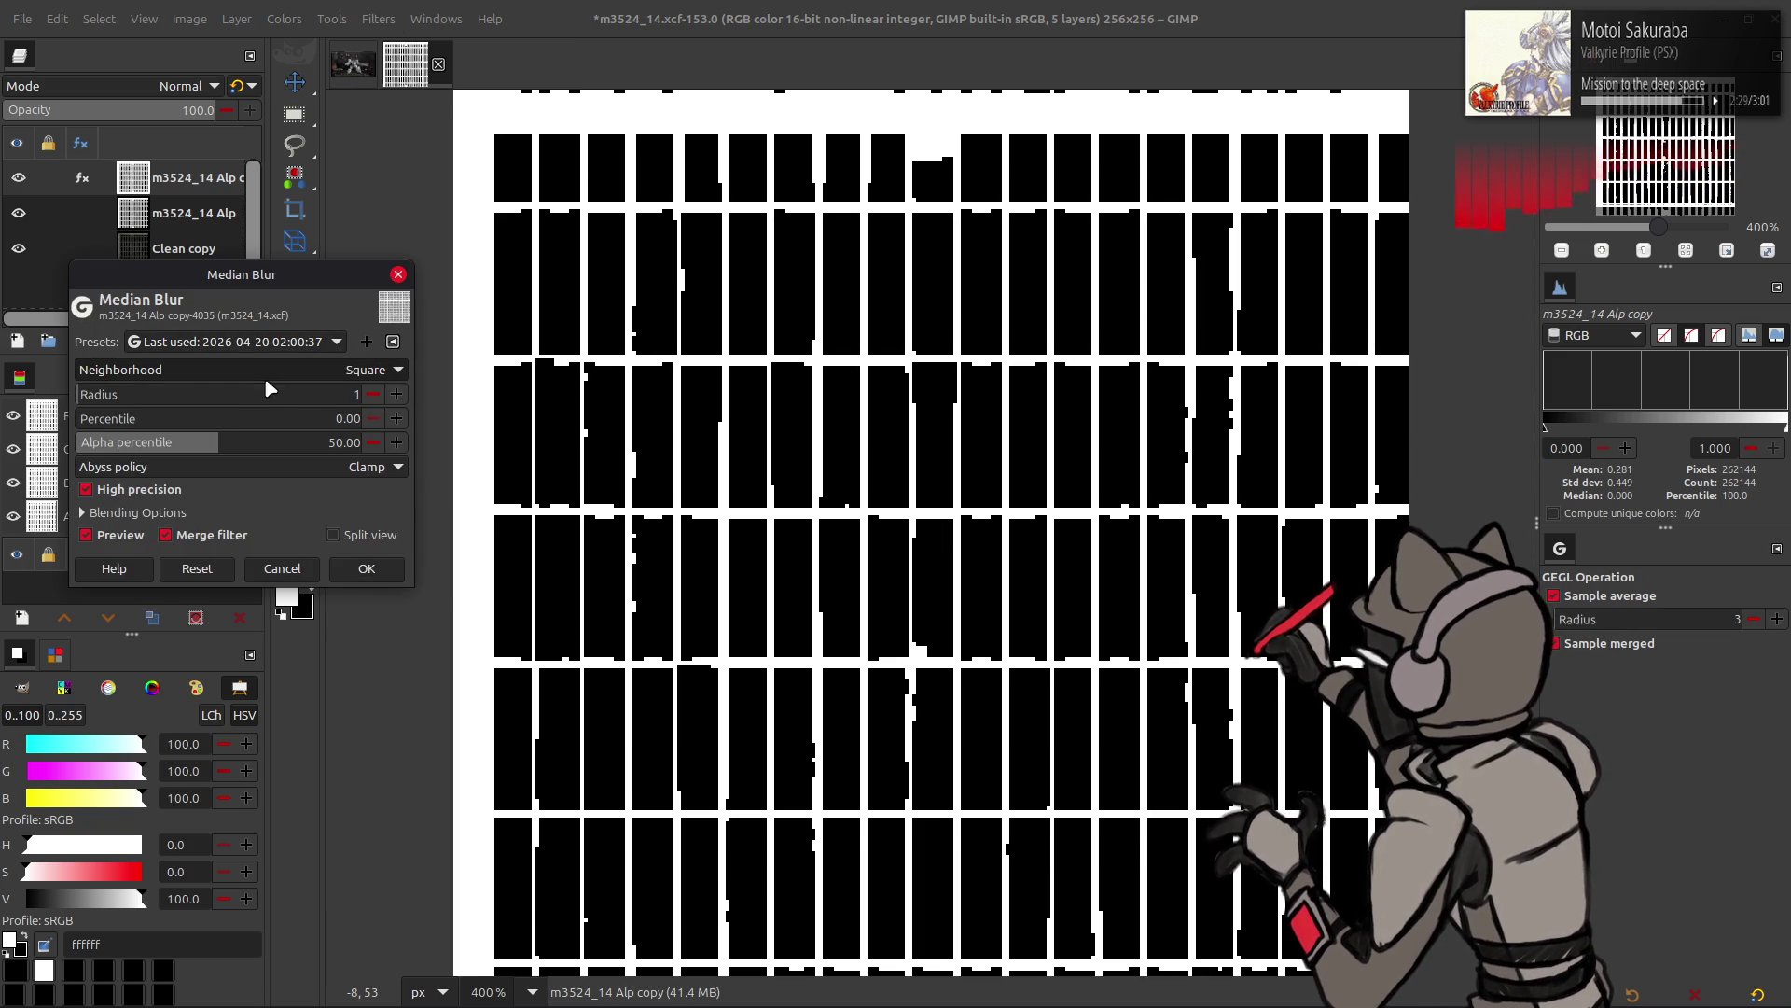
{"action": "left_click", "coordinate": [367, 568]}
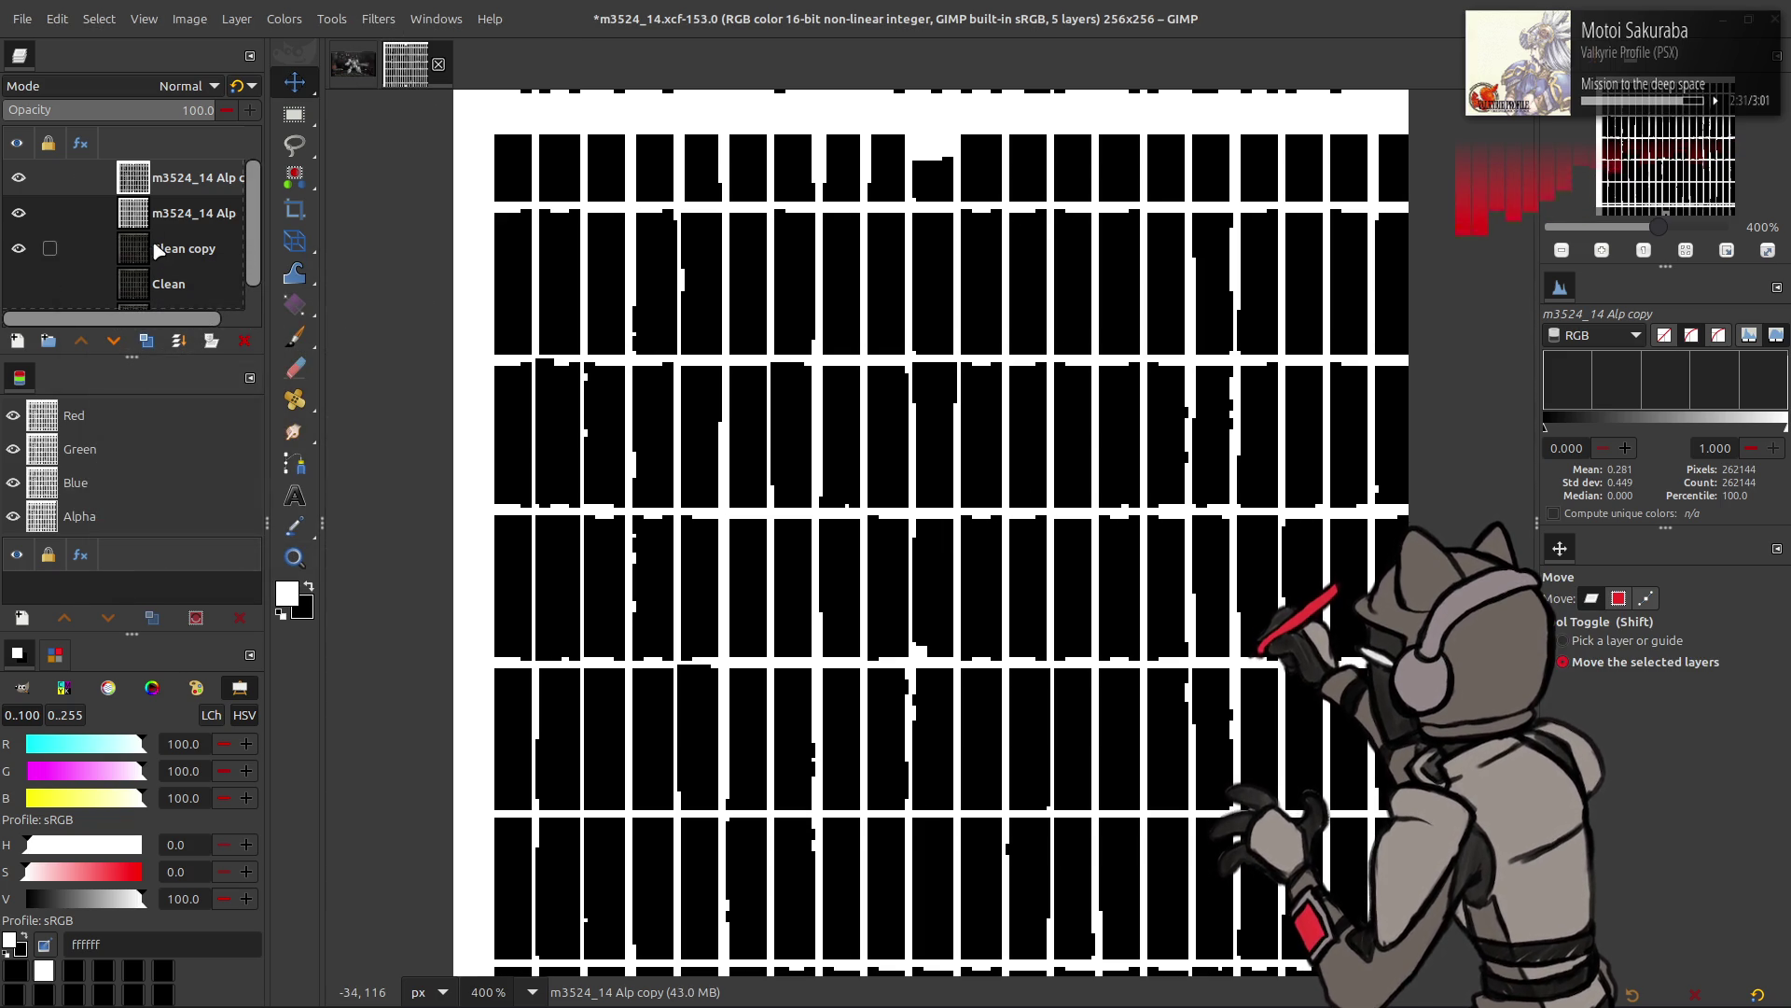
{"action": "key", "text": "Page_Down"}
{"action": "left_click", "coordinate": [144, 341]}
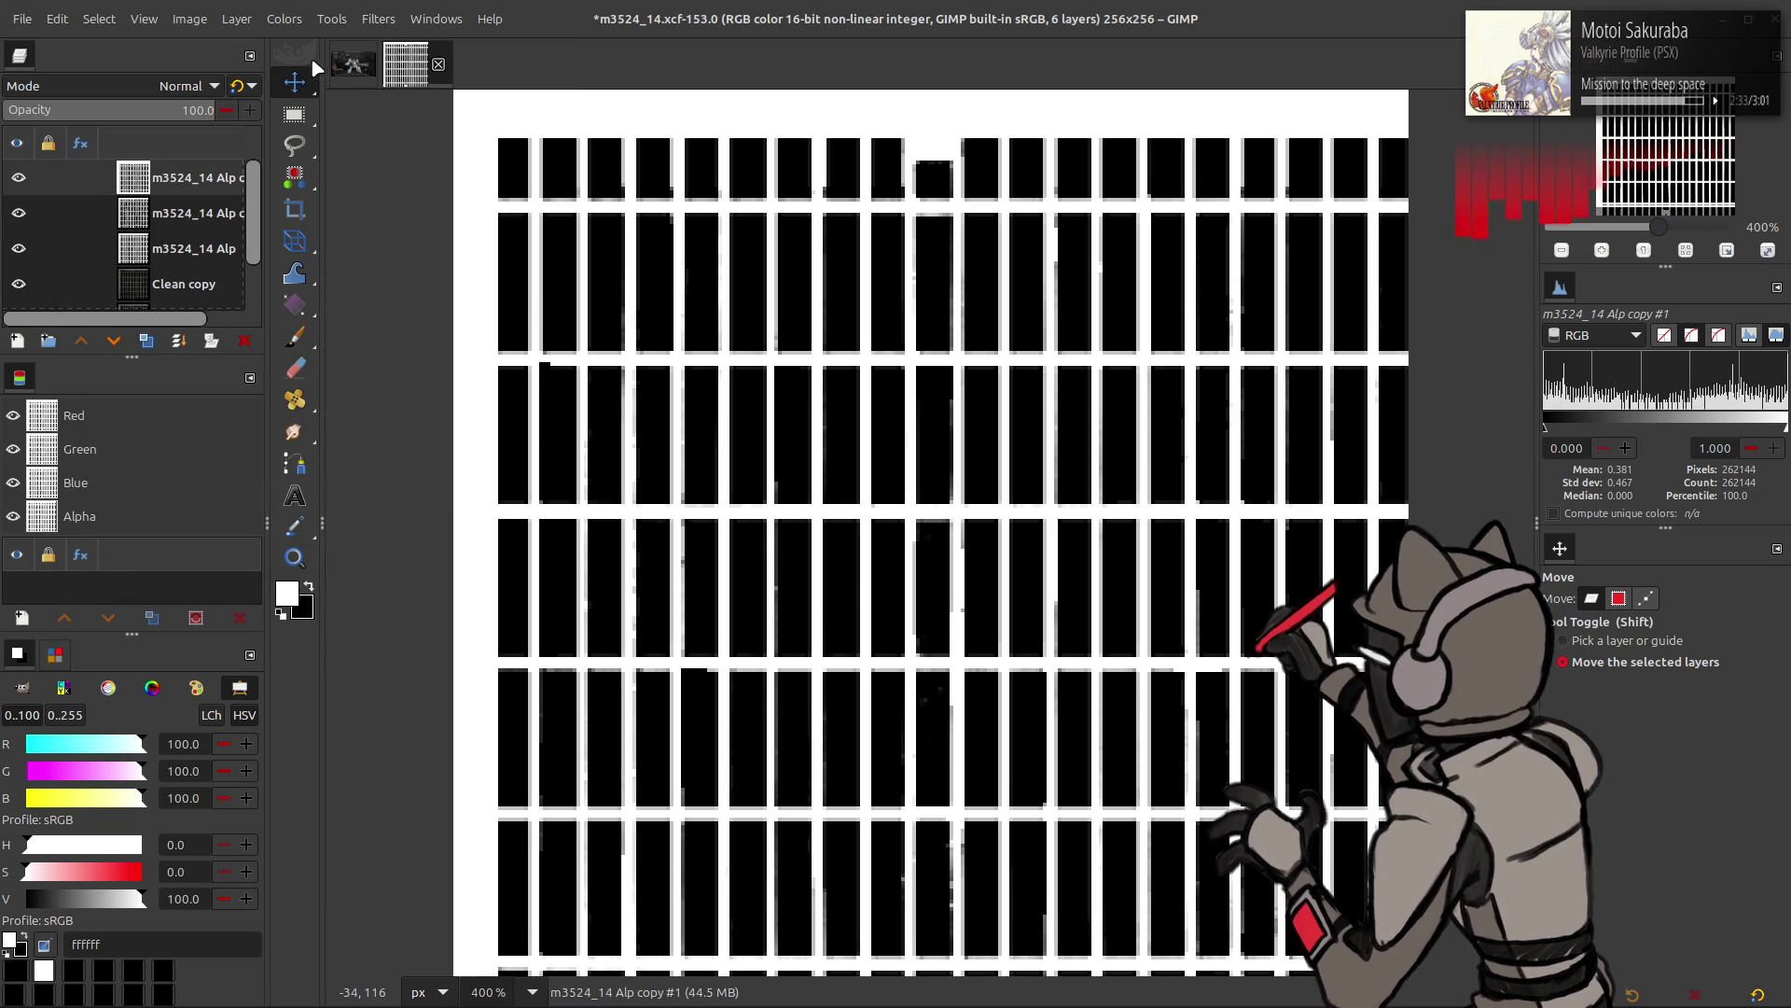
- On the duplicate, apply Levels with black input 12.50 and a Median Blur using the last settings
{"action": "left_click", "coordinate": [275, 18]}
{"action": "left_click", "coordinate": [343, 235]}
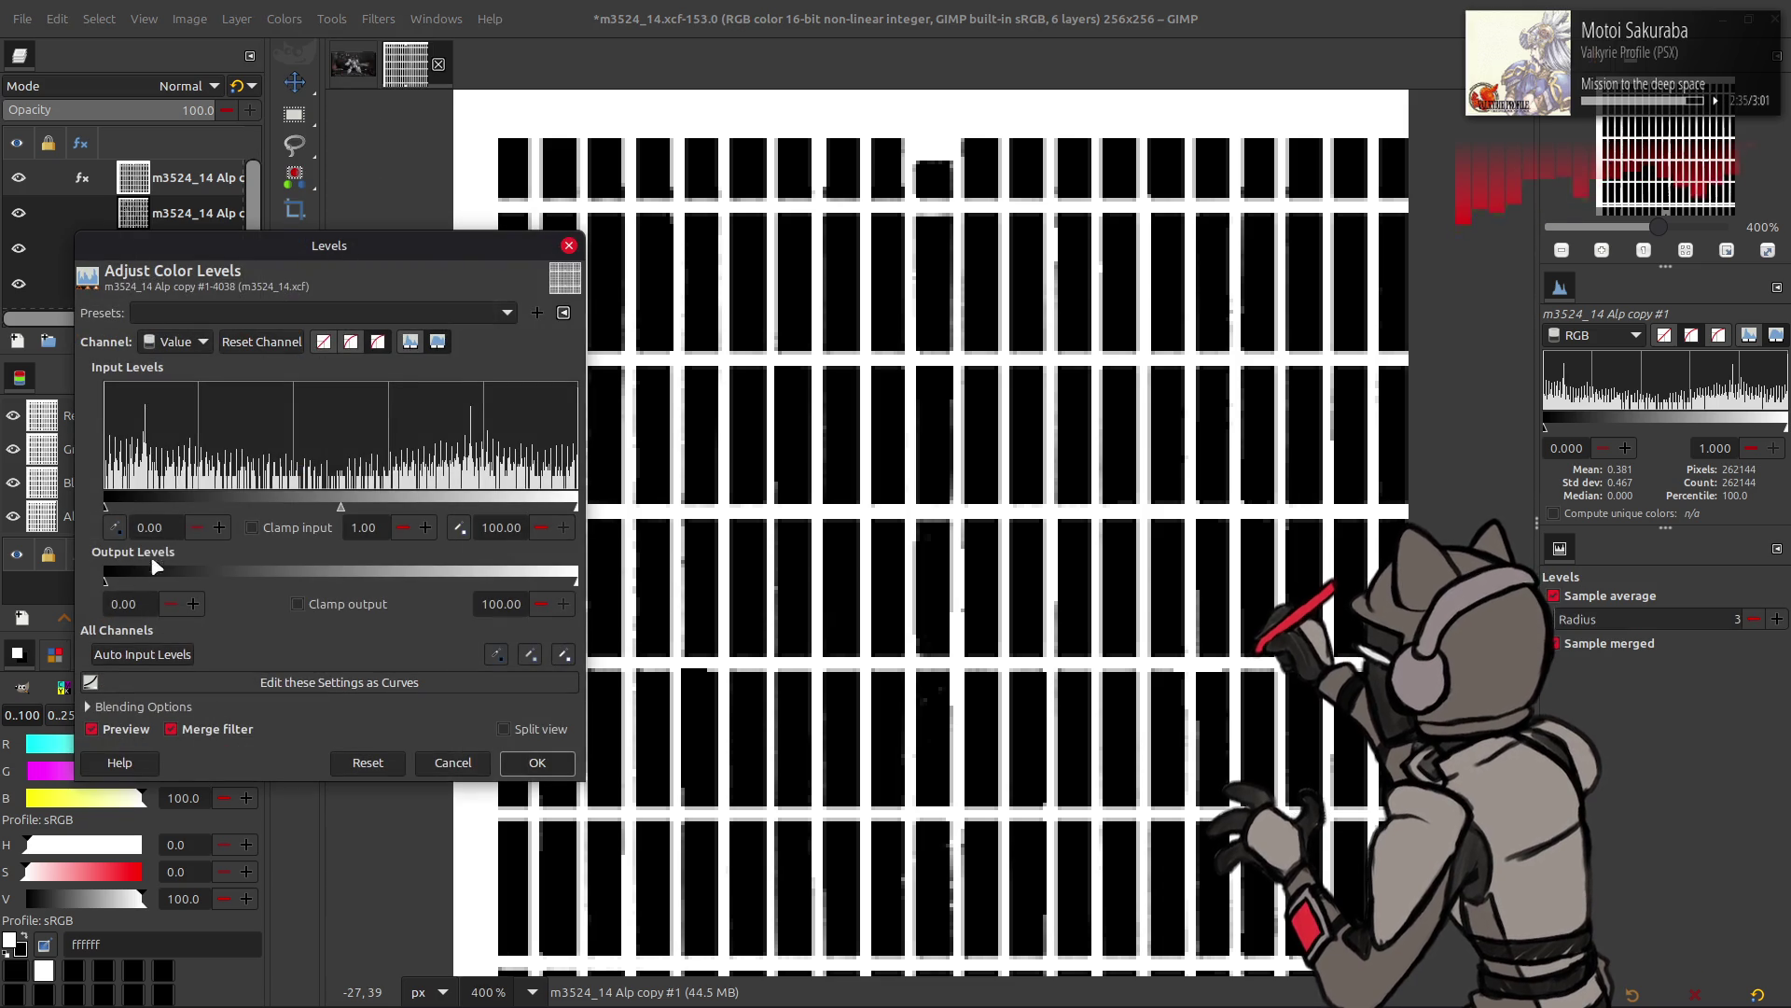
{"action": "left_click", "coordinate": [500, 528]}
{"action": "type", "text": "99.9"}
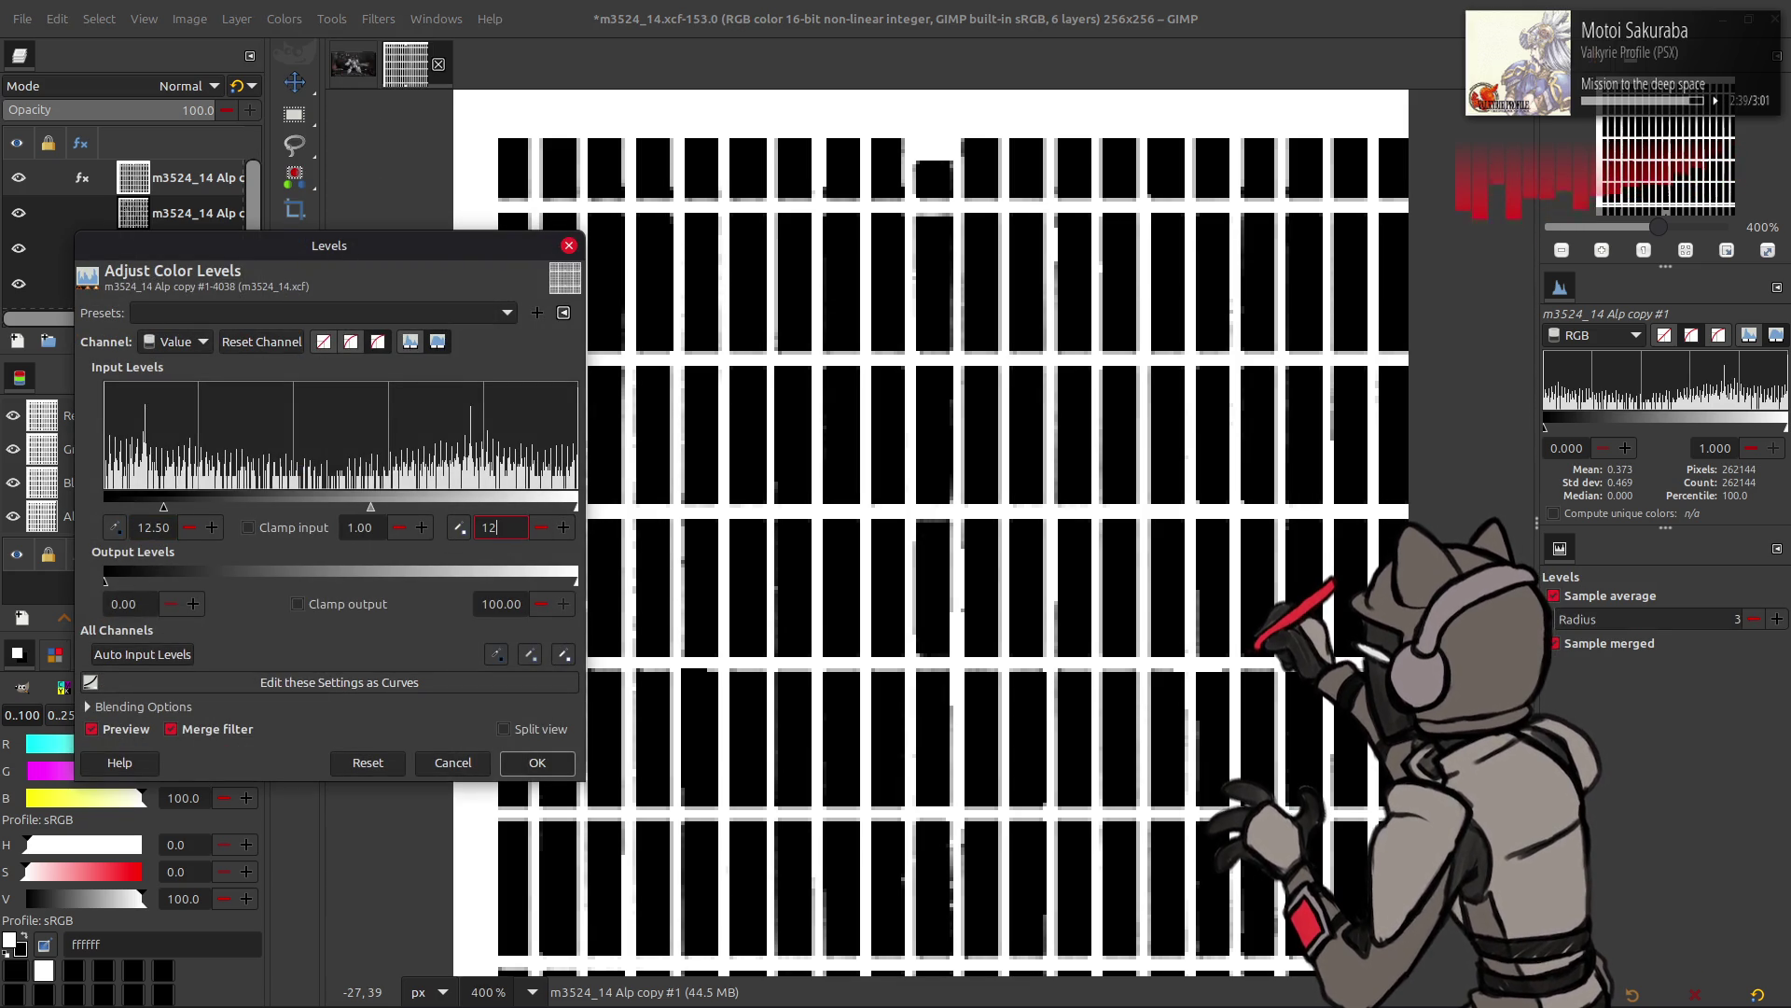
{"action": "left_click", "coordinate": [535, 762]}
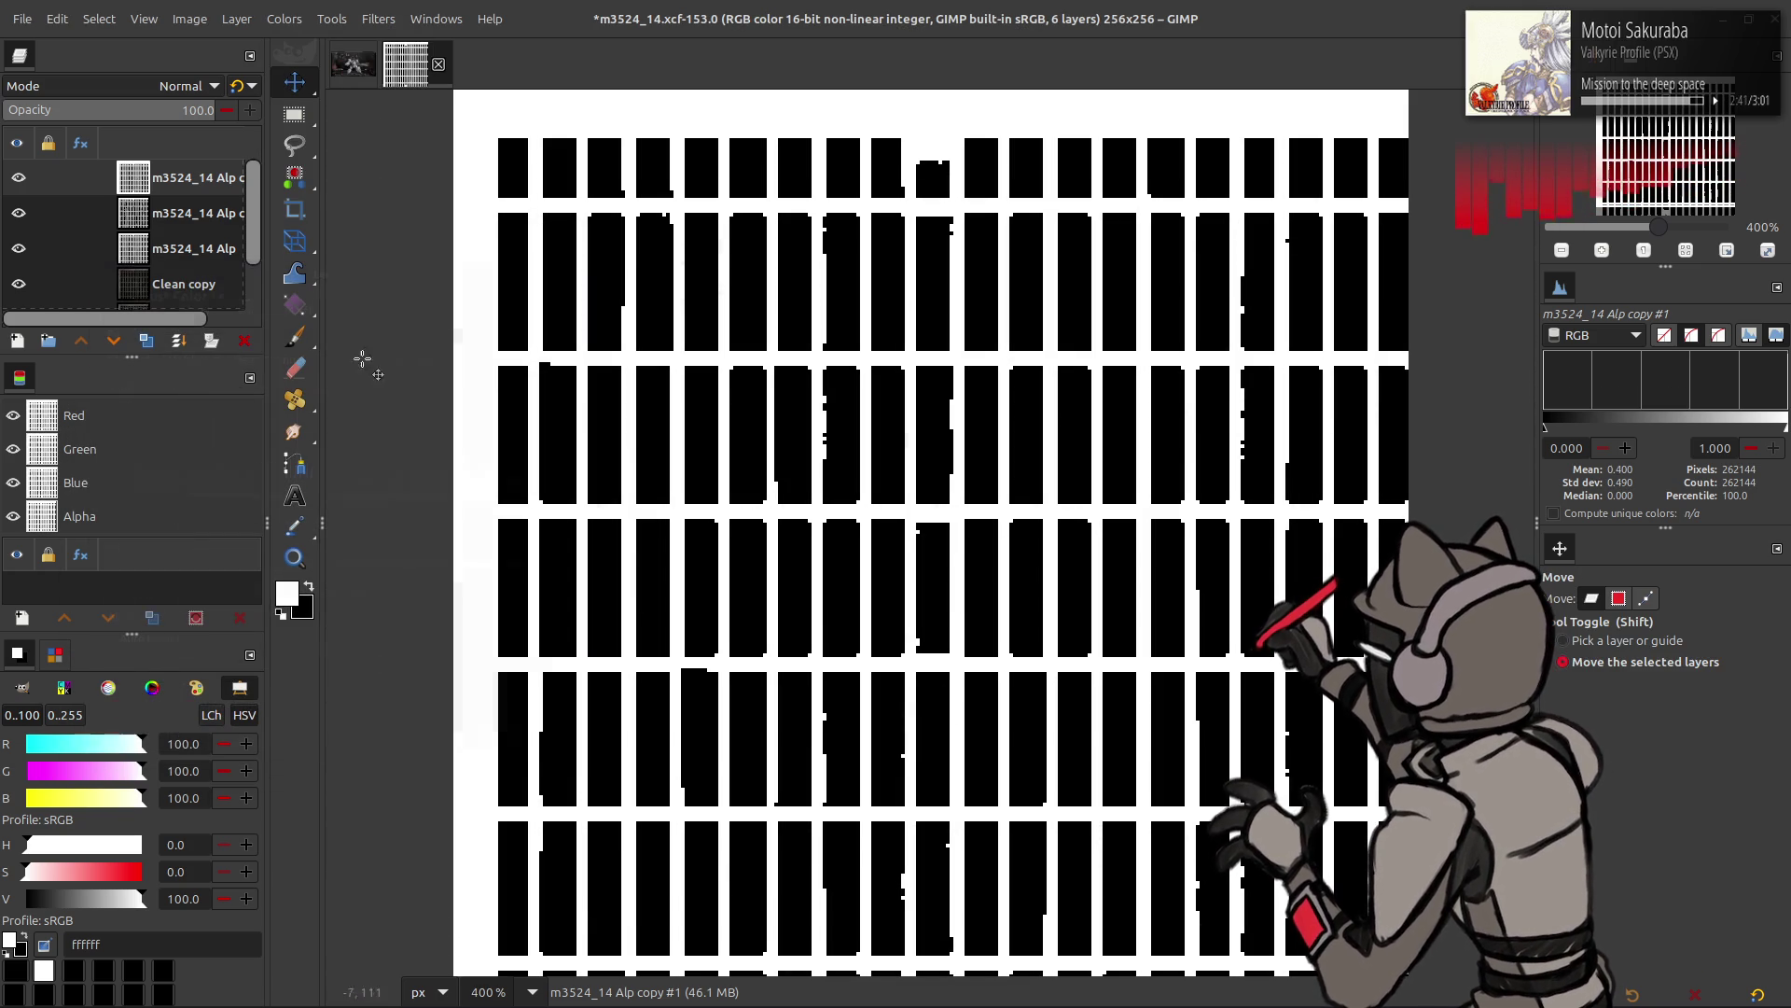
{"action": "left_click", "coordinate": [378, 18]}
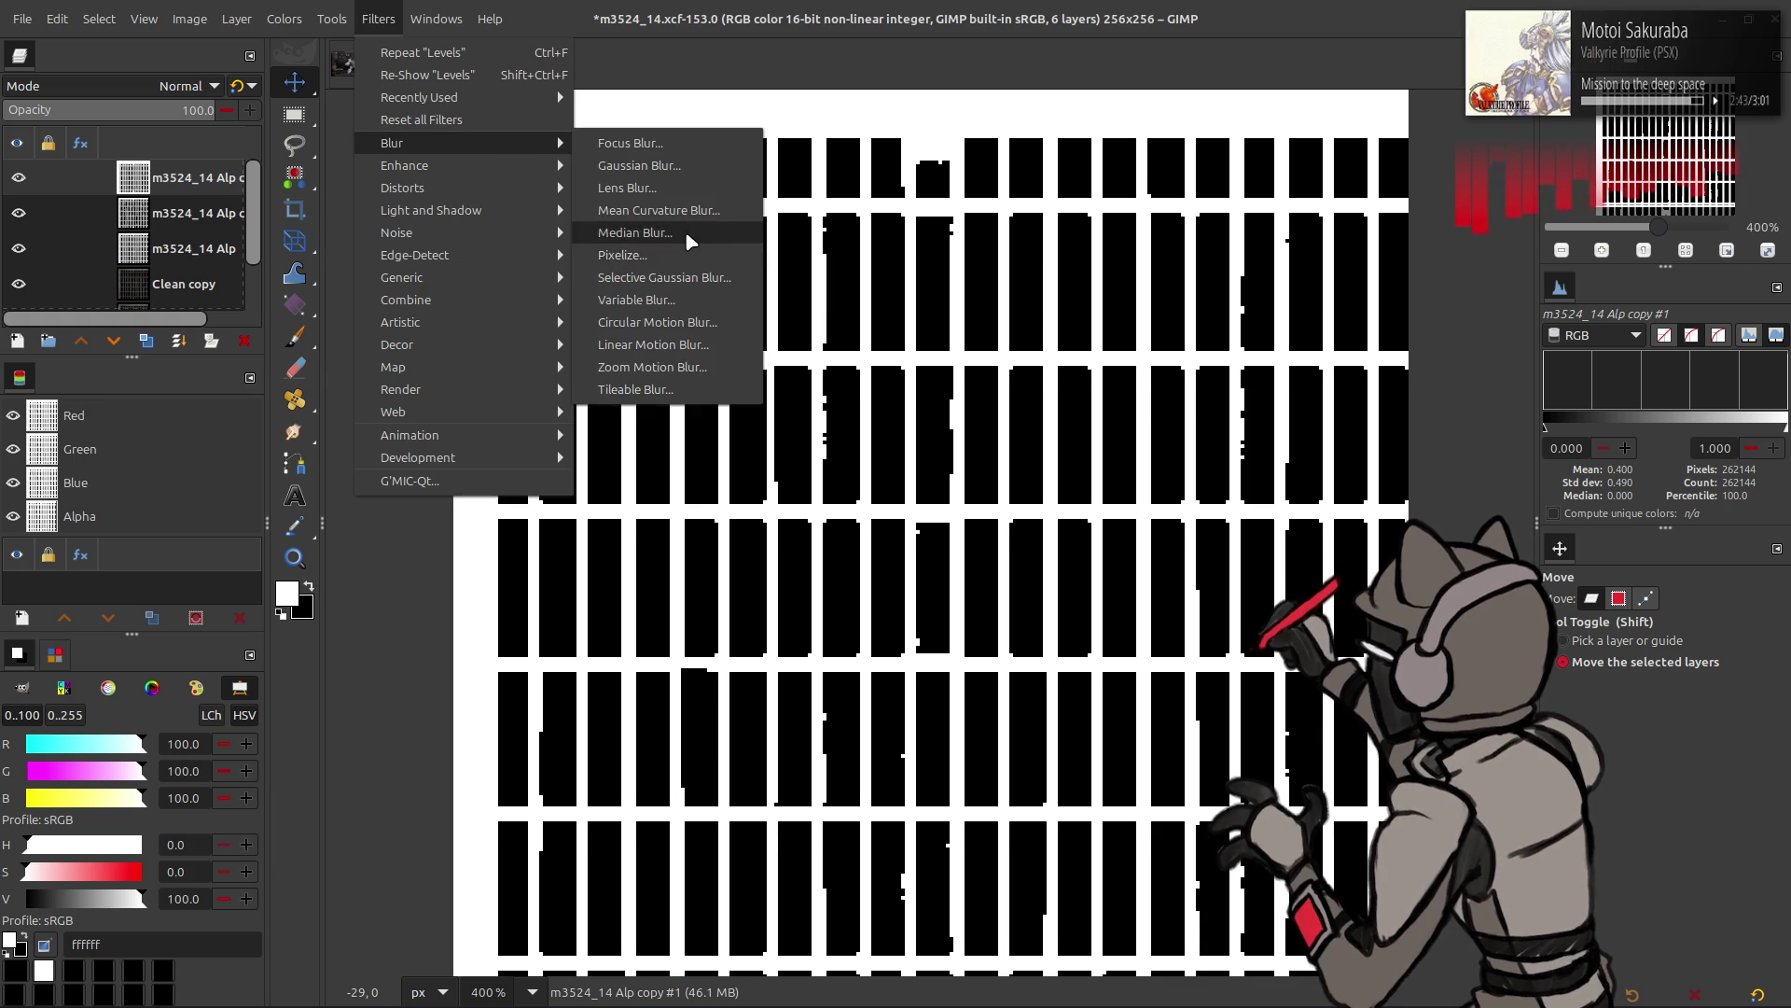
{"action": "mouse_move", "coordinate": [392, 143]}
{"action": "left_click", "coordinate": [685, 231]}
{"action": "left_click", "coordinate": [305, 344]}
{"action": "left_click", "coordinate": [367, 569]}
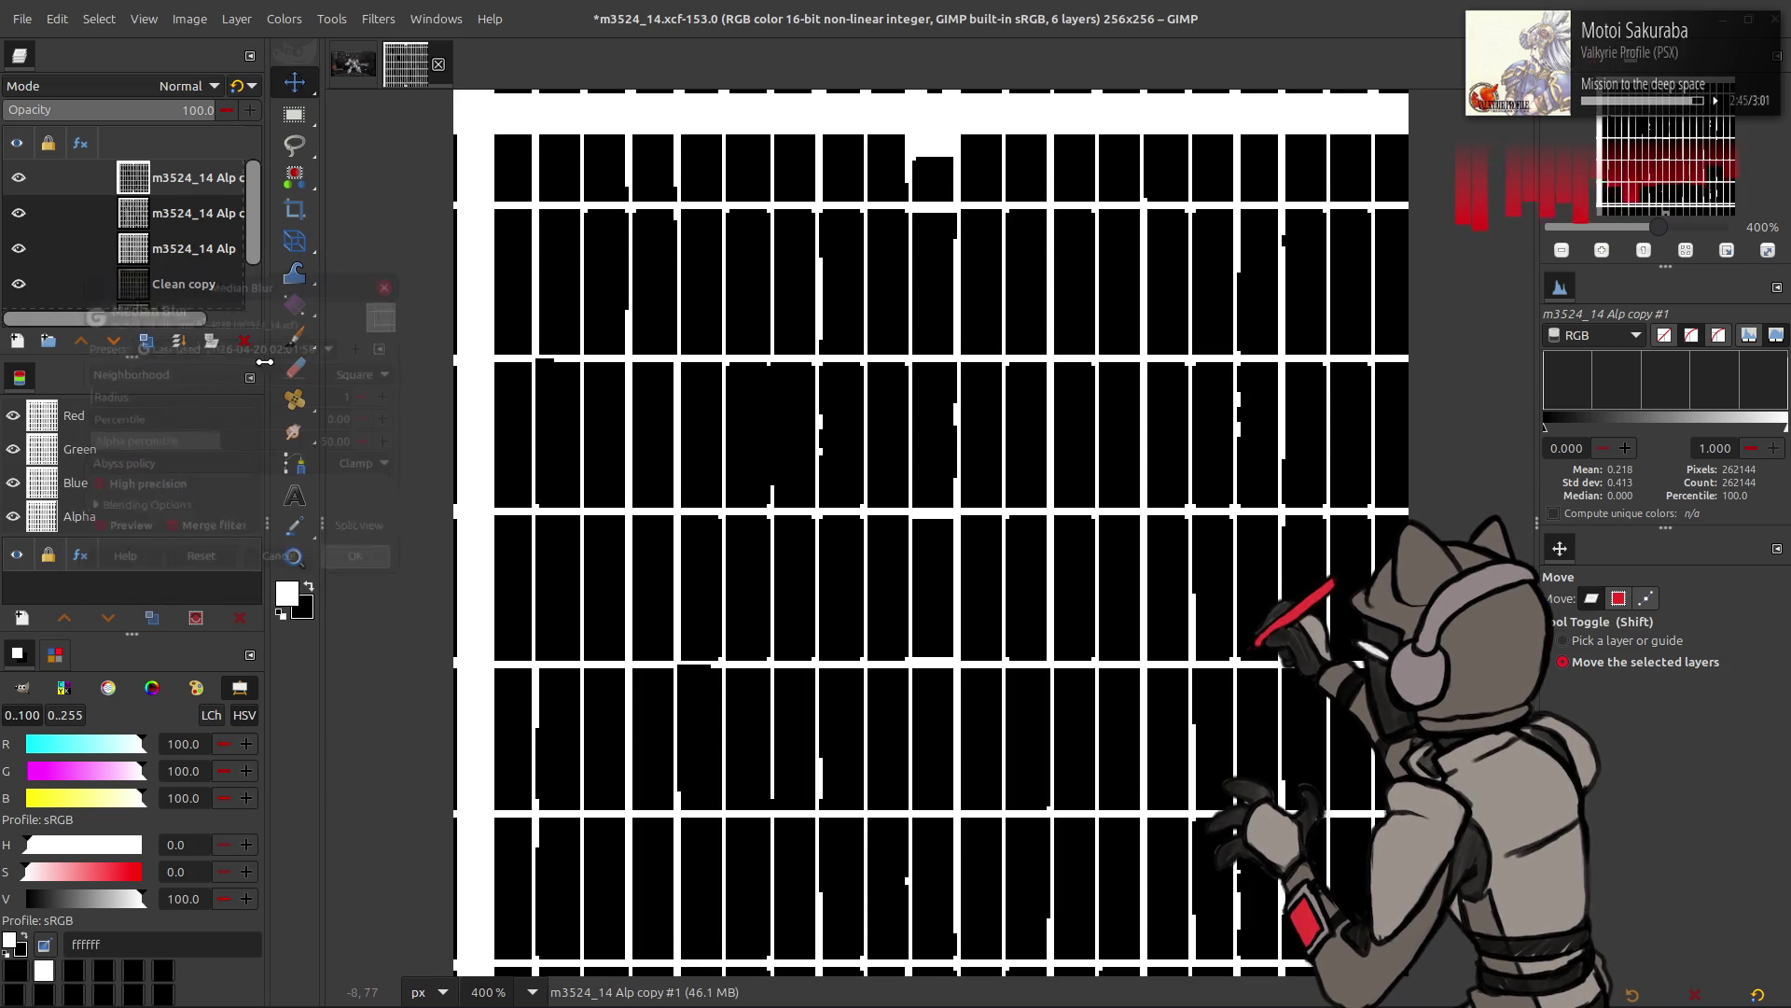
- Toggle the trial layer's visibility to compare, delete it, and duplicate the original alpha layer again
{"action": "left_click", "coordinate": [18, 178]}
{"action": "left_click", "coordinate": [18, 178]}
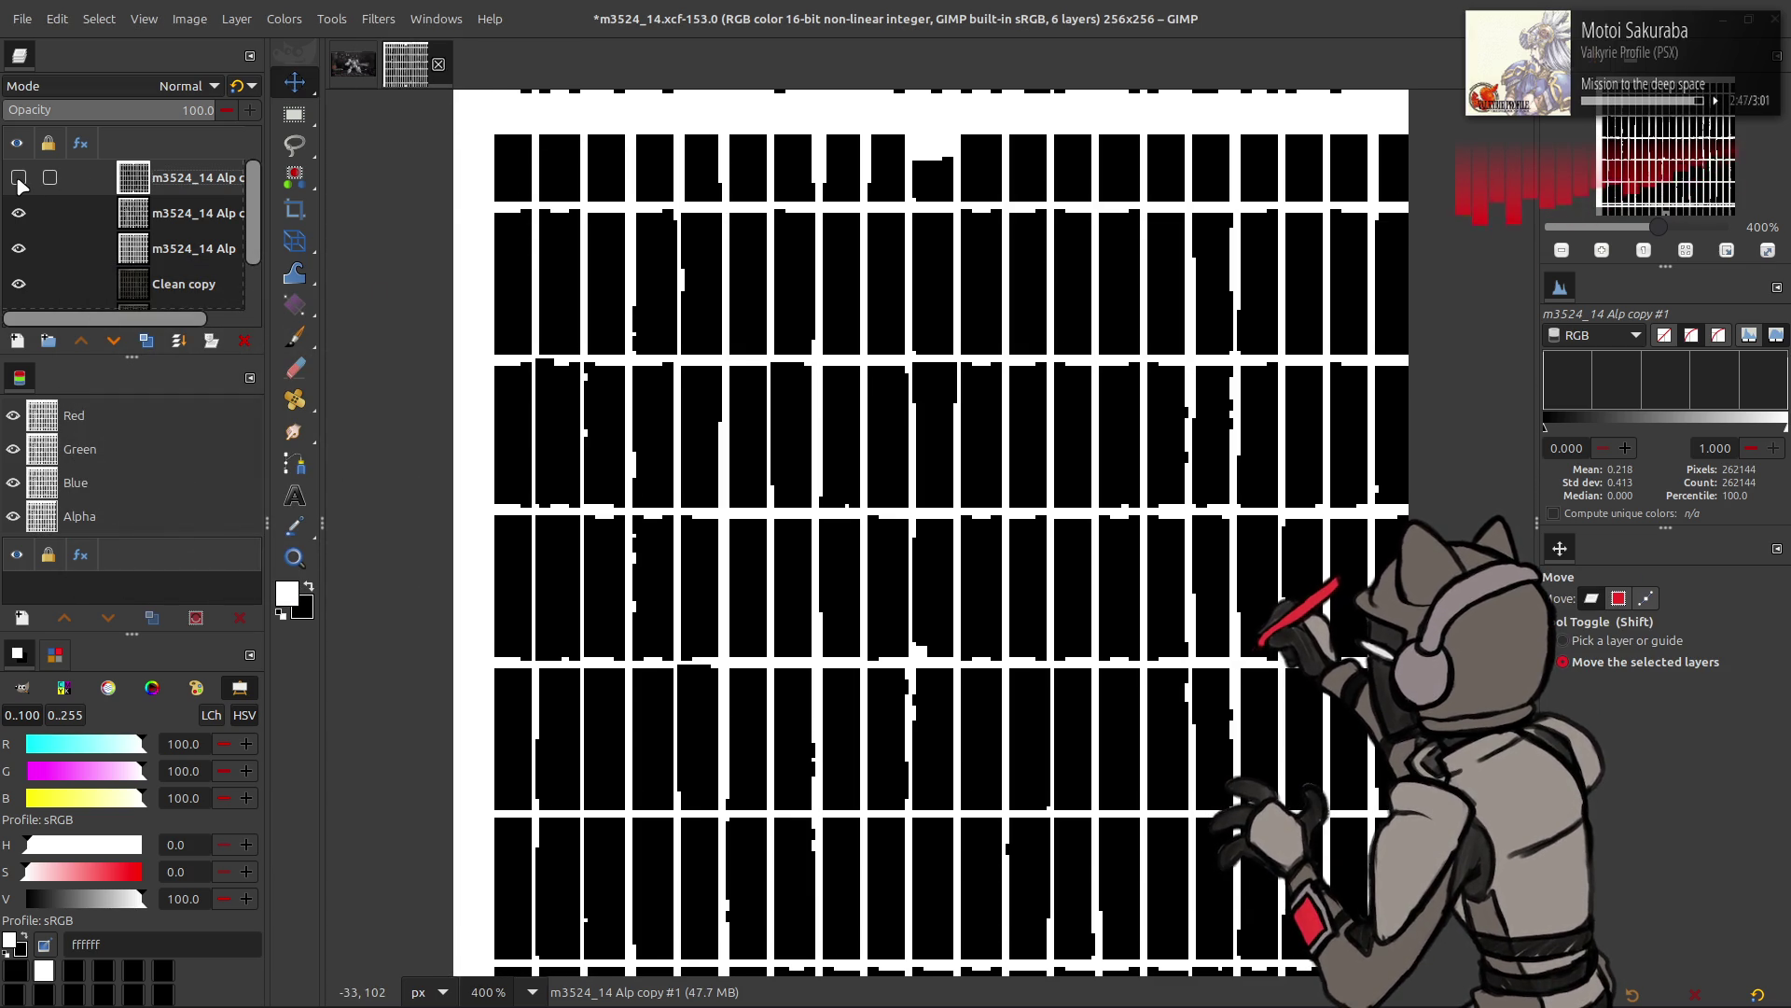
{"action": "left_click", "coordinate": [19, 178]}
{"action": "left_click", "coordinate": [18, 177]}
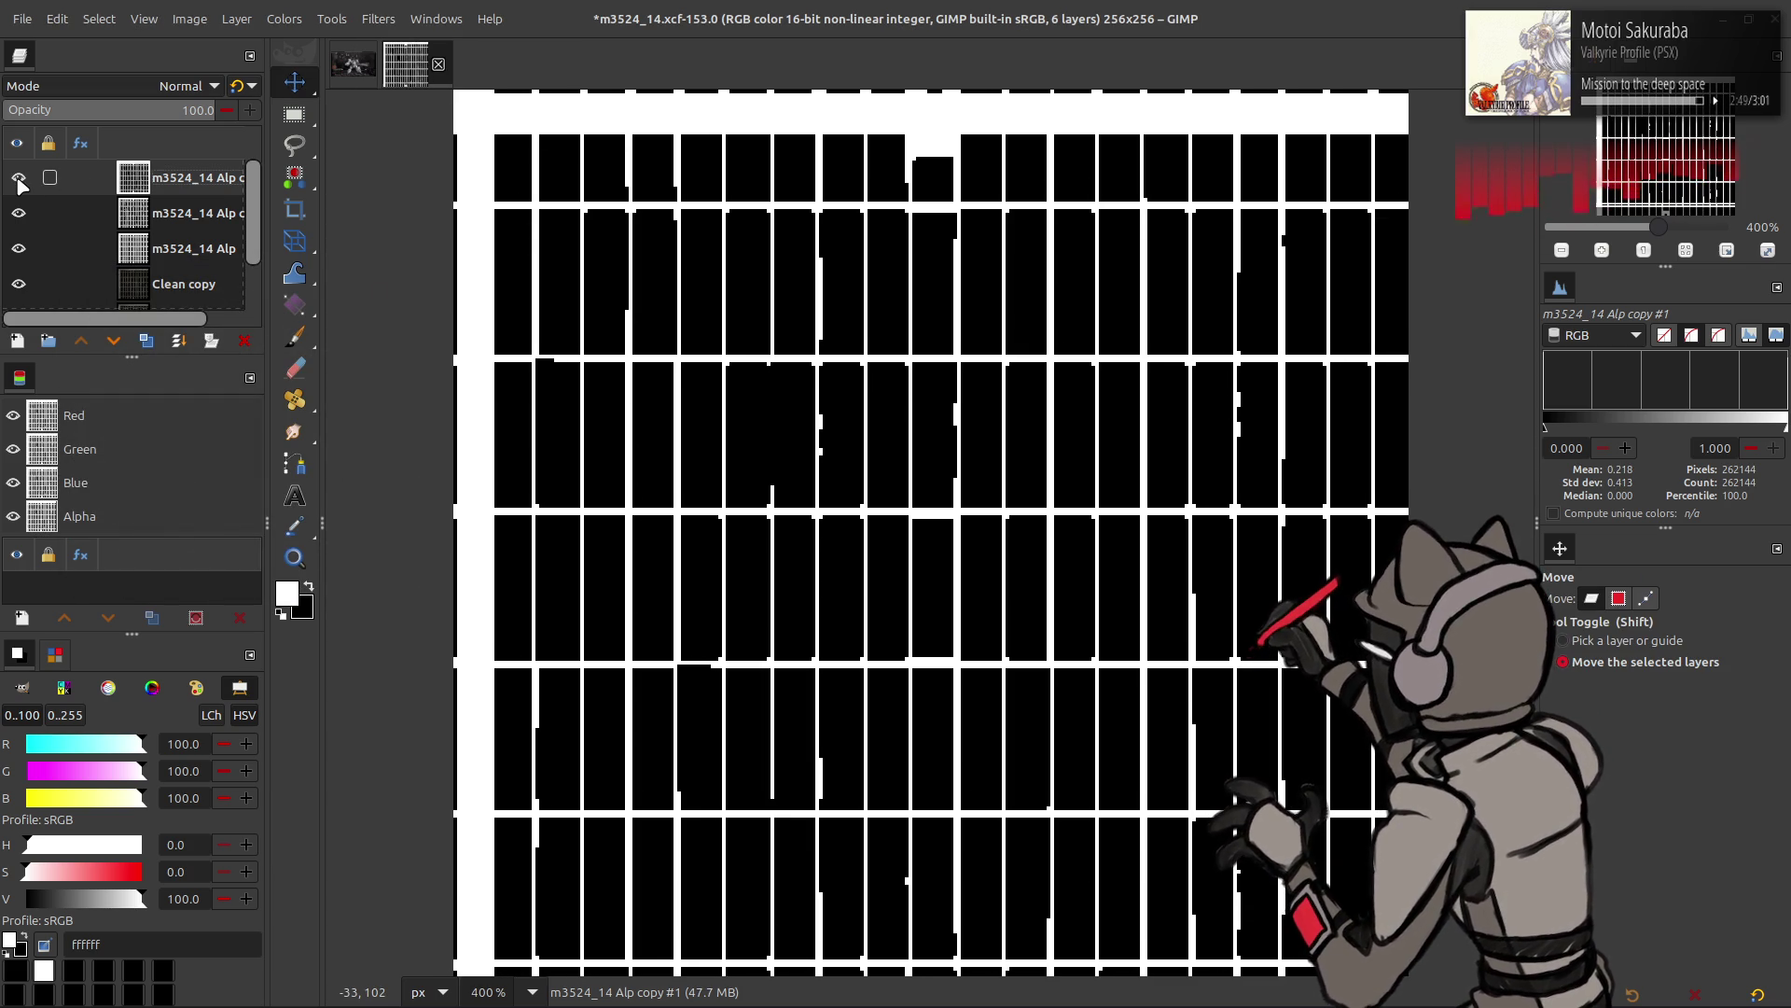
{"action": "left_click", "coordinate": [18, 177]}
{"action": "left_click", "coordinate": [18, 178]}
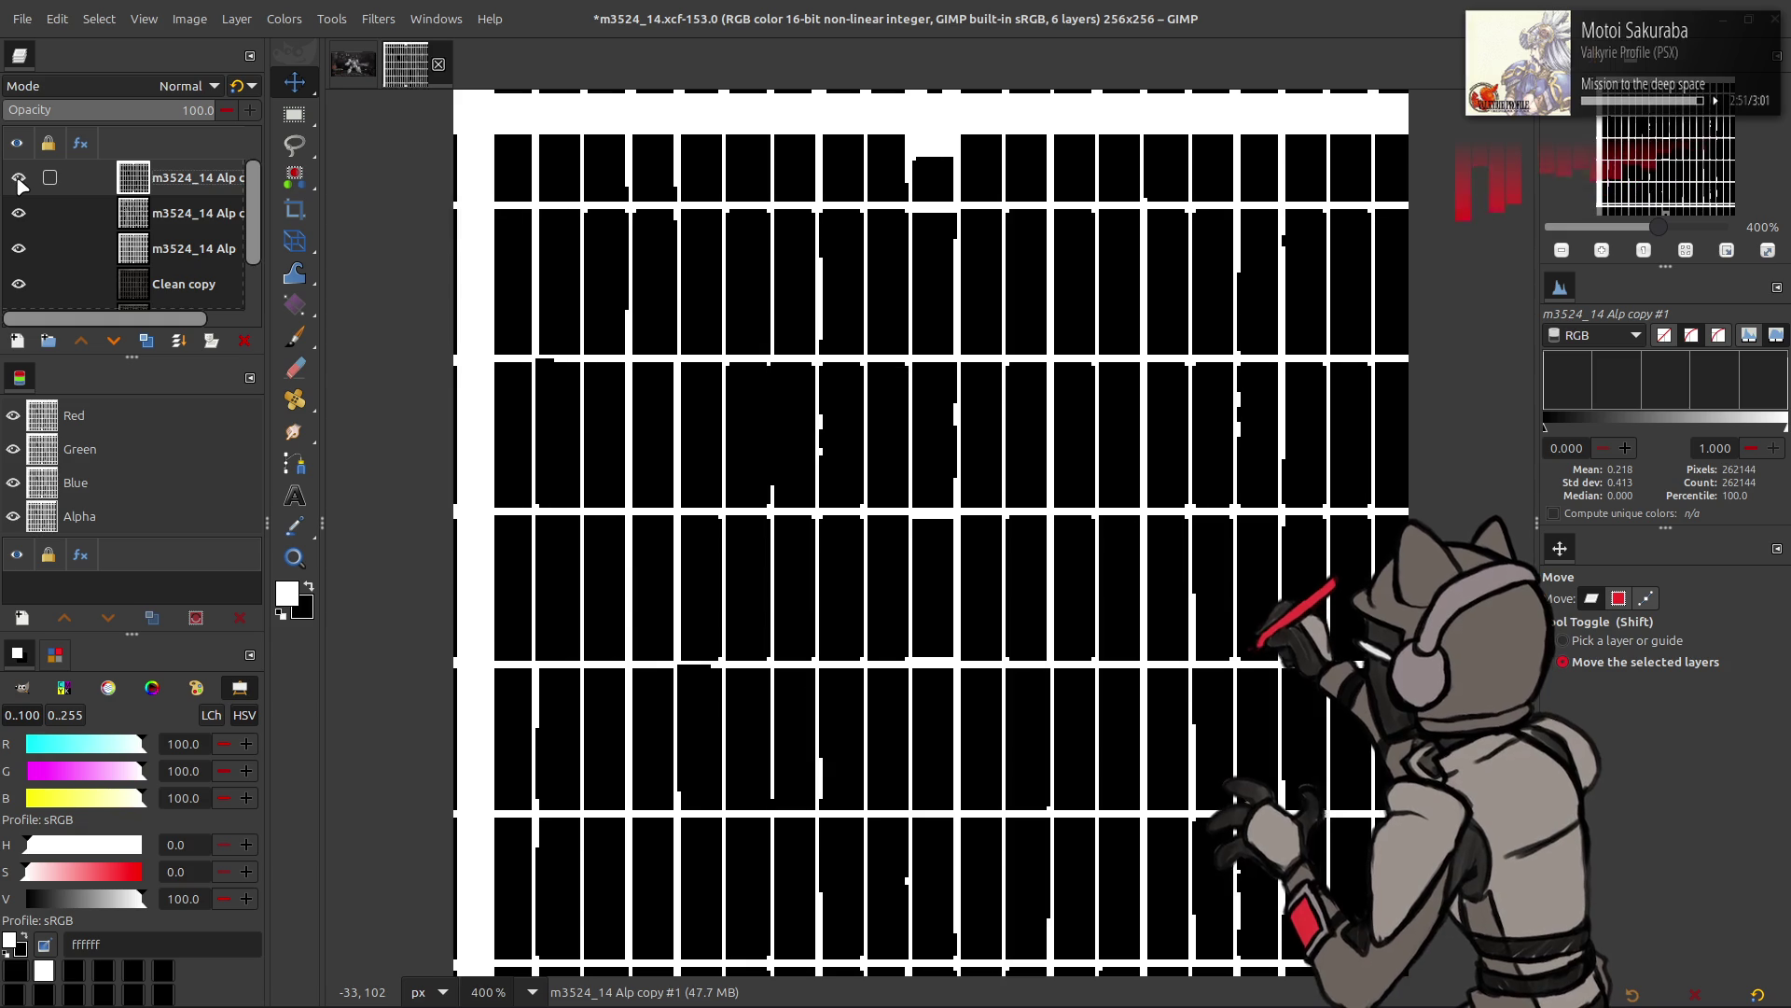
{"action": "left_click", "coordinate": [19, 178]}
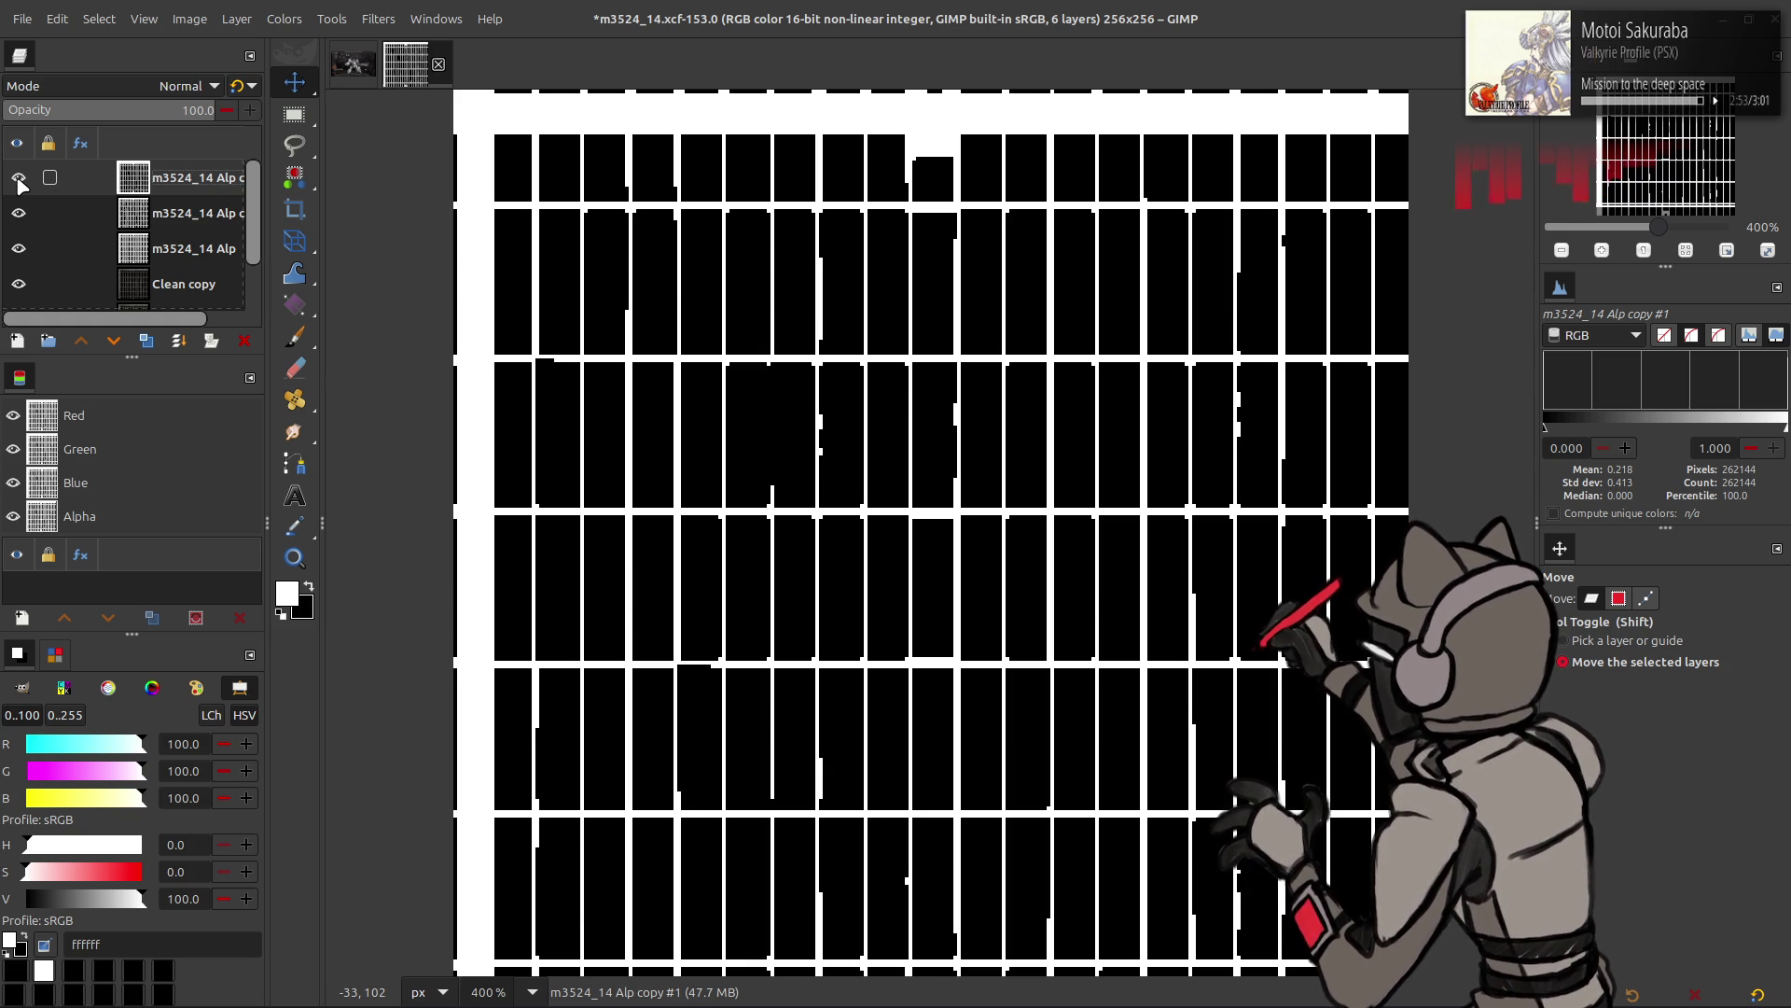
{"action": "left_click", "coordinate": [17, 178]}
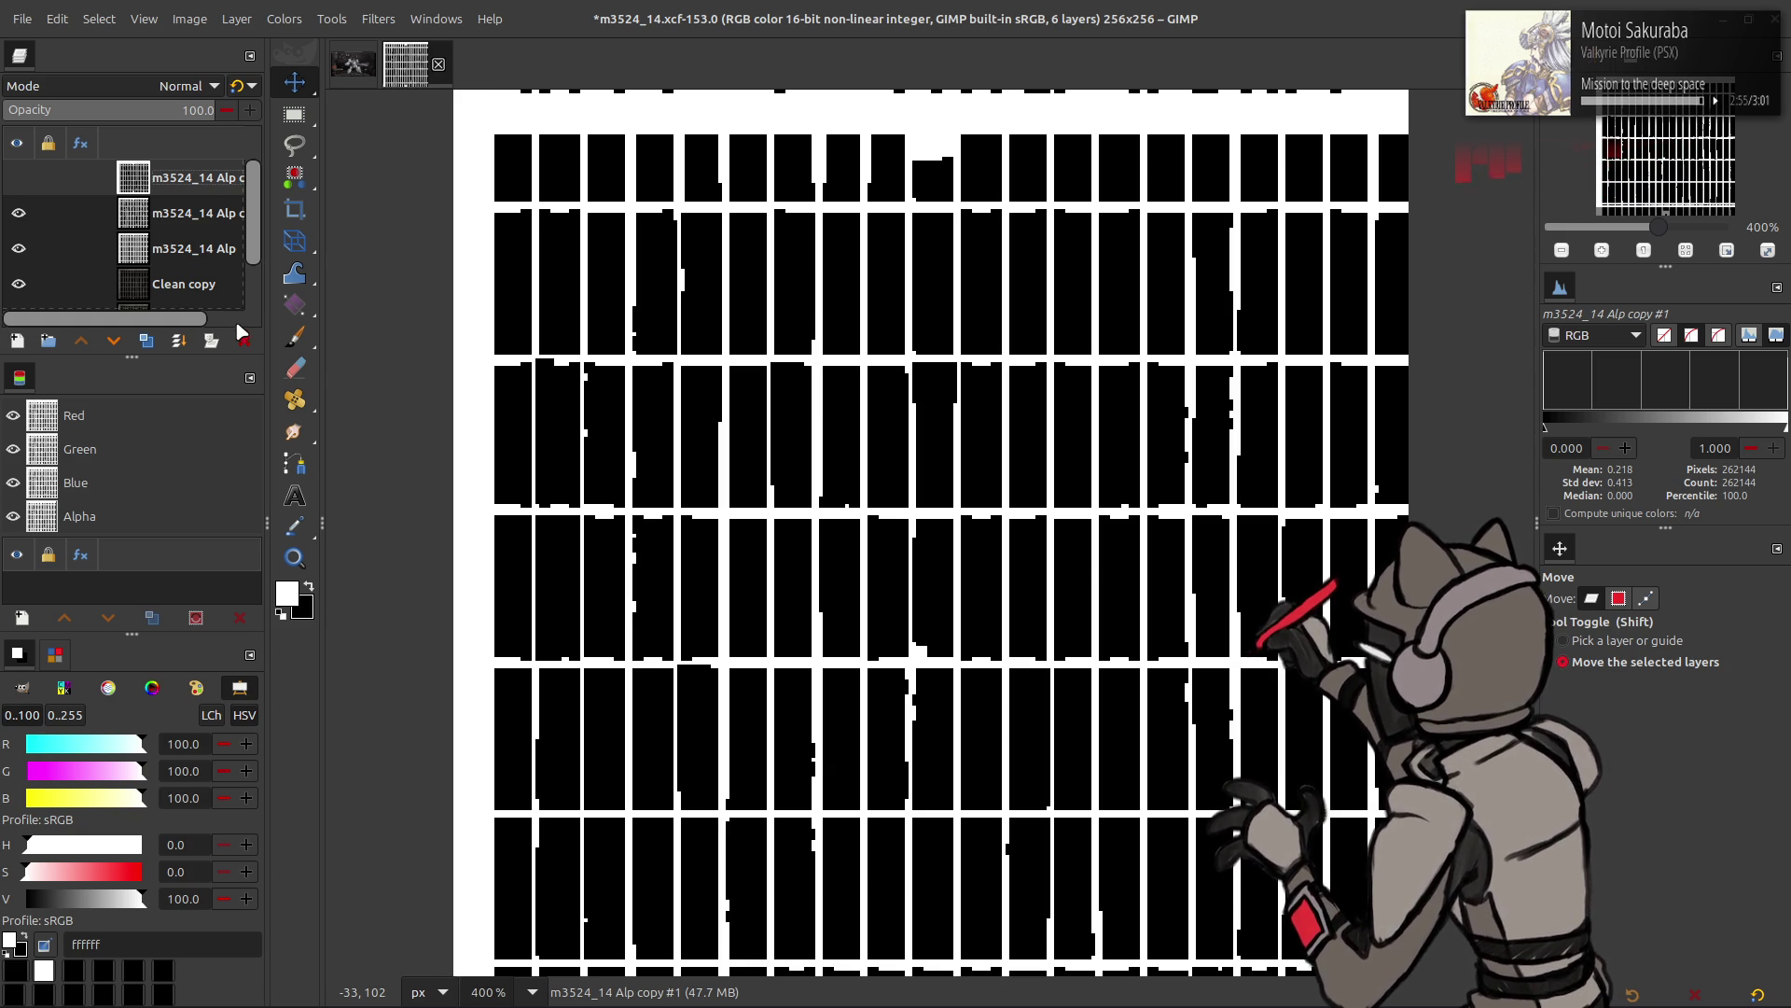
{"action": "left_click", "coordinate": [245, 342]}
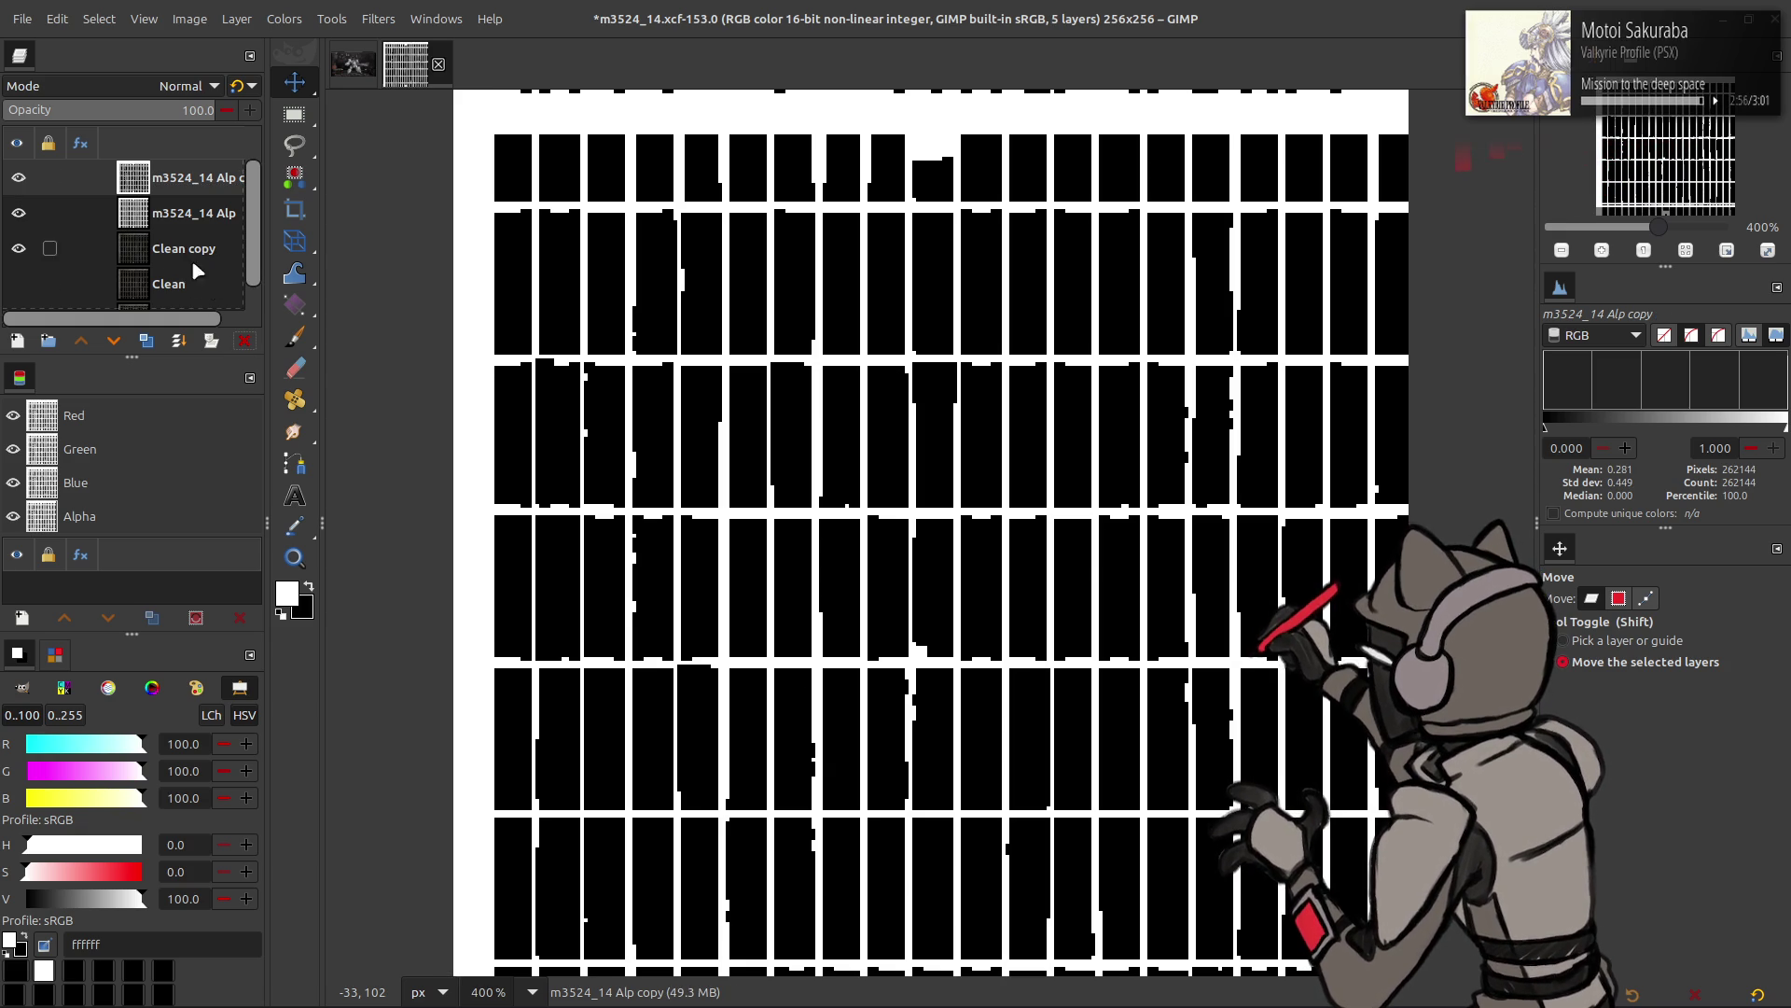
{"action": "left_click", "coordinate": [145, 340]}
{"action": "left_click", "coordinate": [388, 19]}
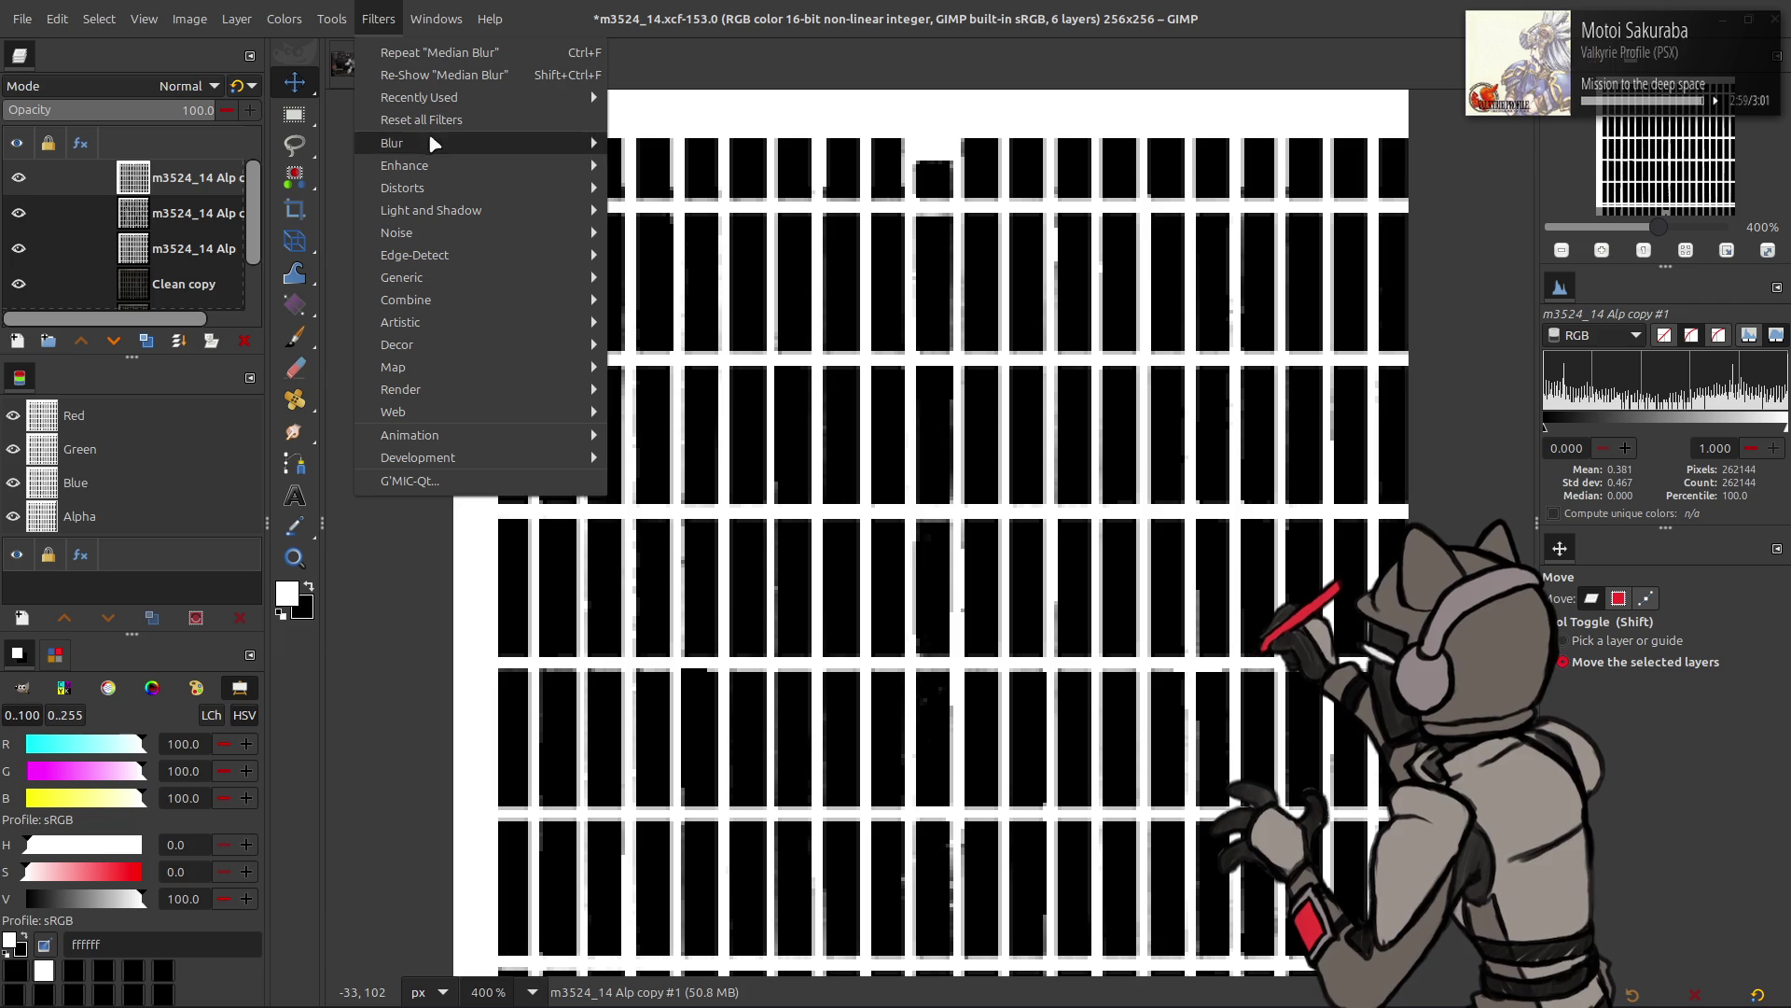
{"action": "mouse_move", "coordinate": [392, 144]}
{"action": "left_click", "coordinate": [701, 239]}
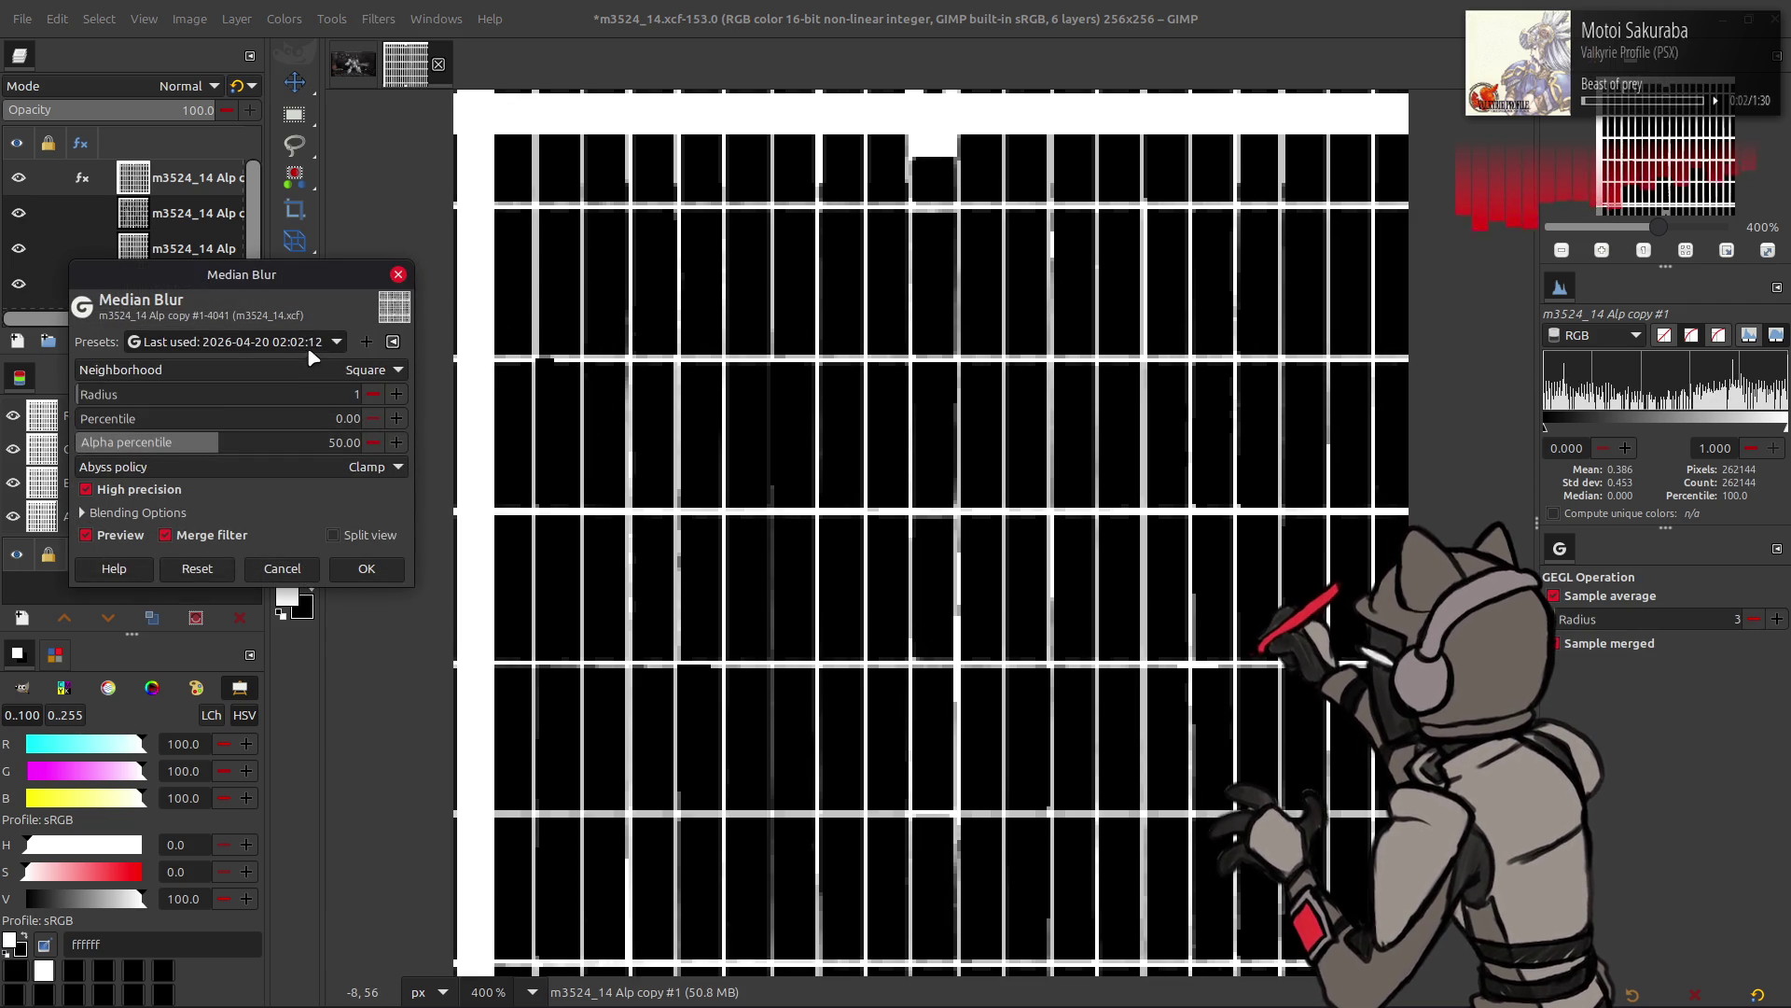
{"action": "left_click", "coordinate": [366, 568]}
{"action": "left_click", "coordinate": [284, 18]}
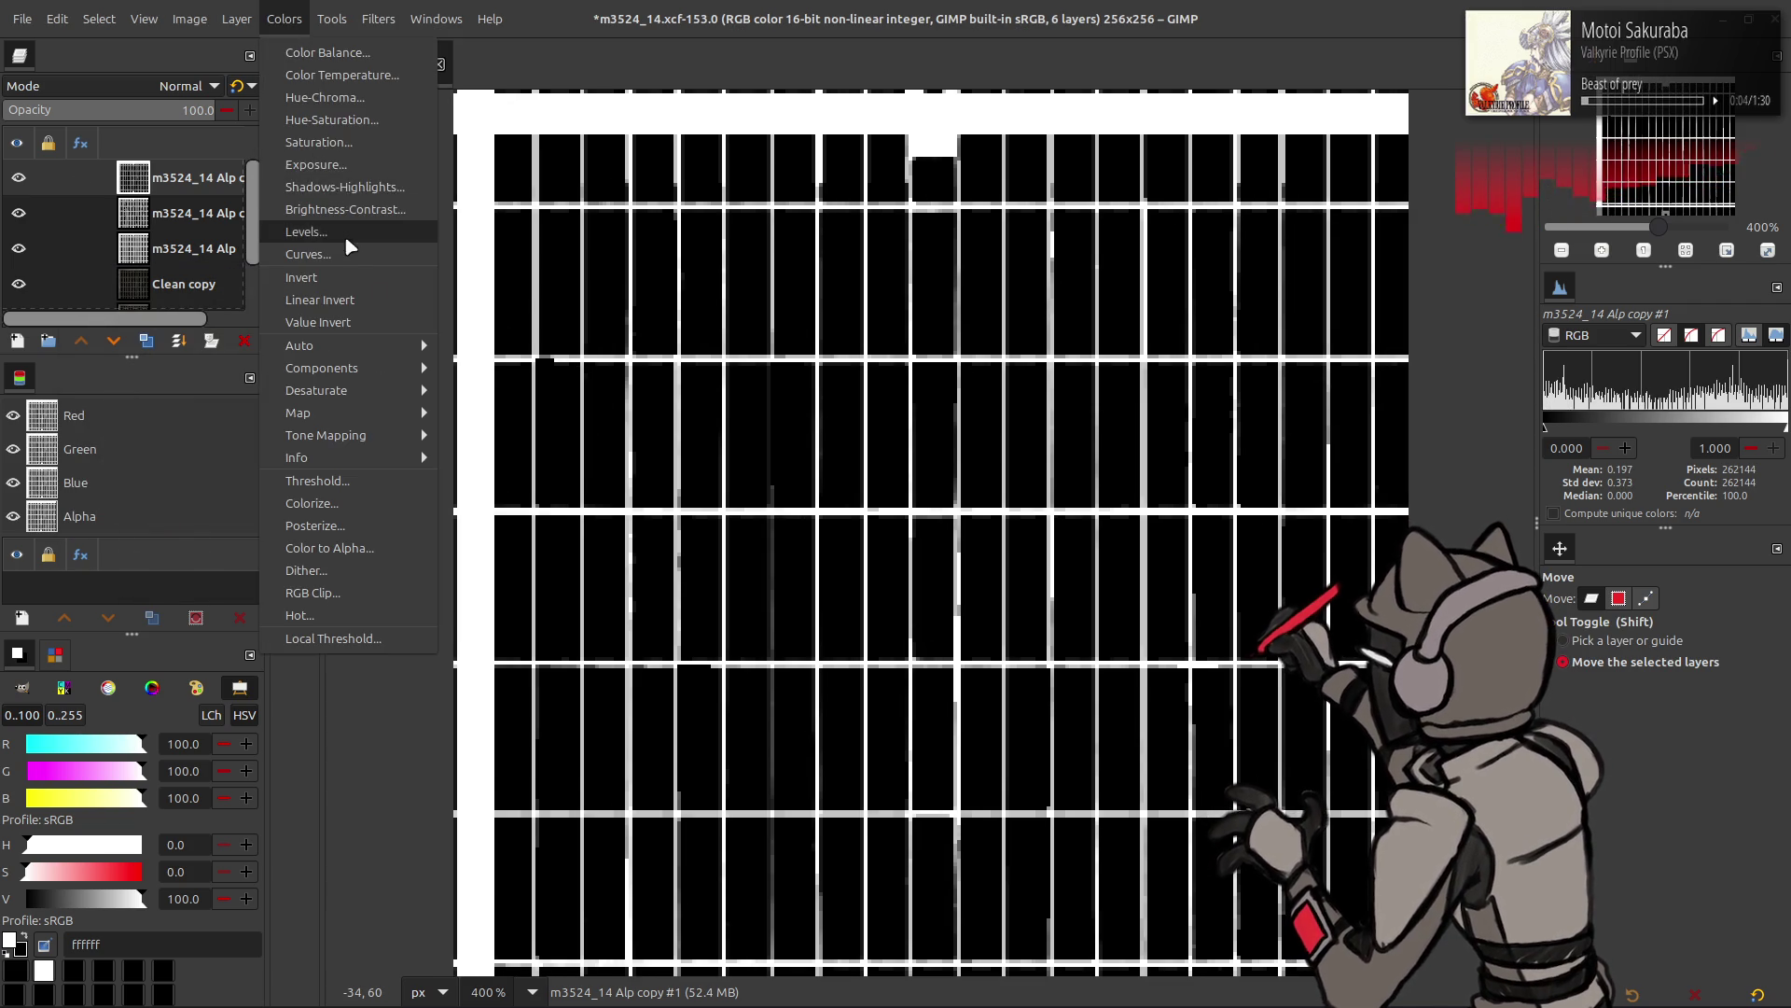
{"action": "left_click", "coordinate": [308, 231]}
{"action": "left_click", "coordinate": [316, 323]}
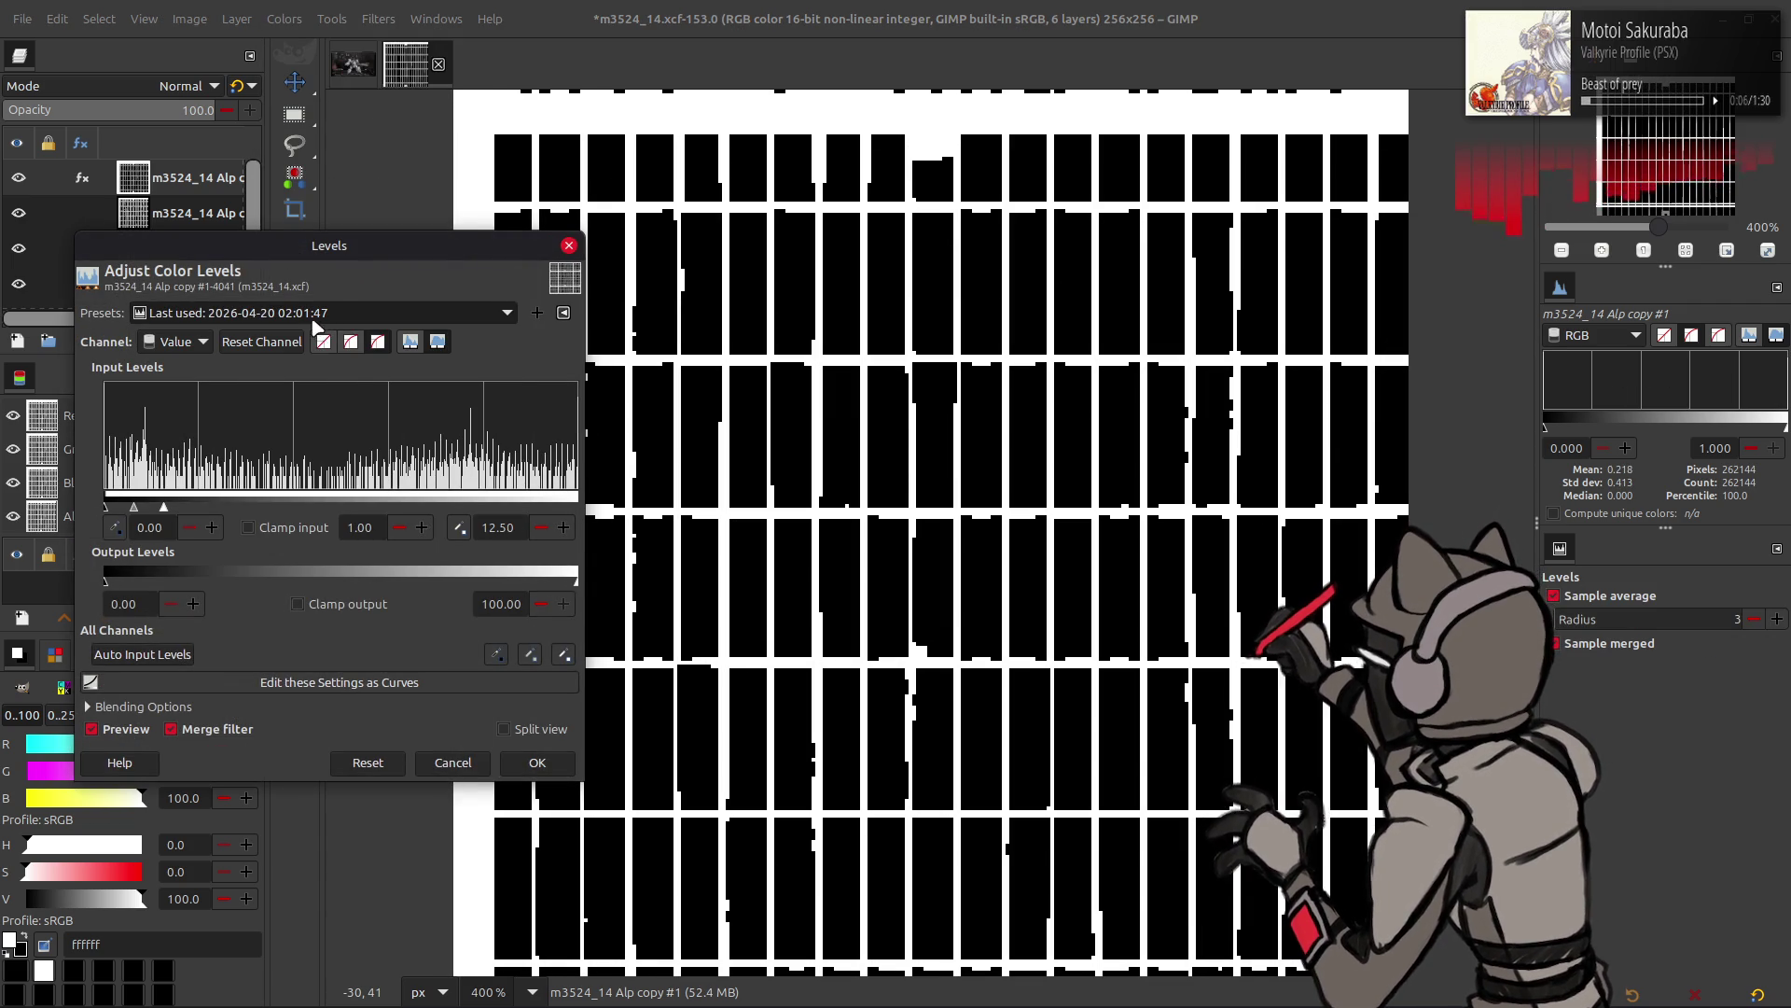
{"action": "scroll", "coordinate": [370, 323], "scroll_direction": "down", "scroll_amount": 1}
{"action": "left_click", "coordinate": [378, 763]}
{"action": "left_click_drag", "start_coordinate": [556, 503], "coordinate": [8, 518]}
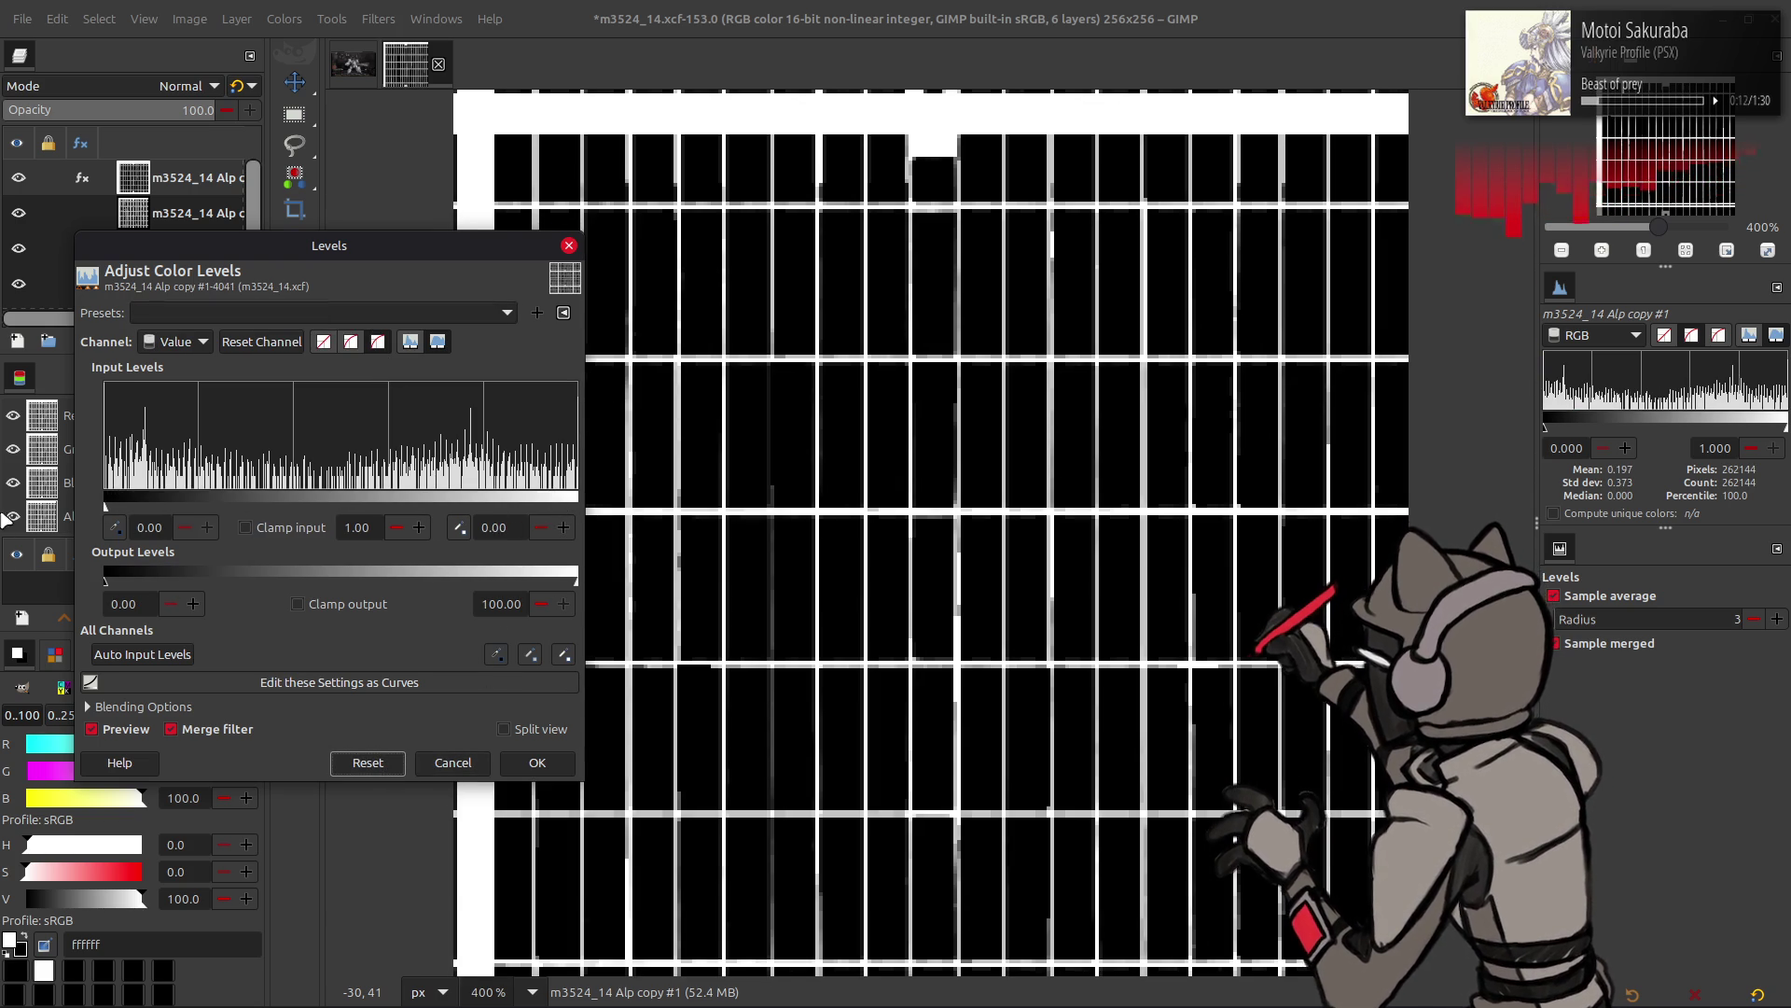
{"action": "left_click", "coordinate": [535, 763]}
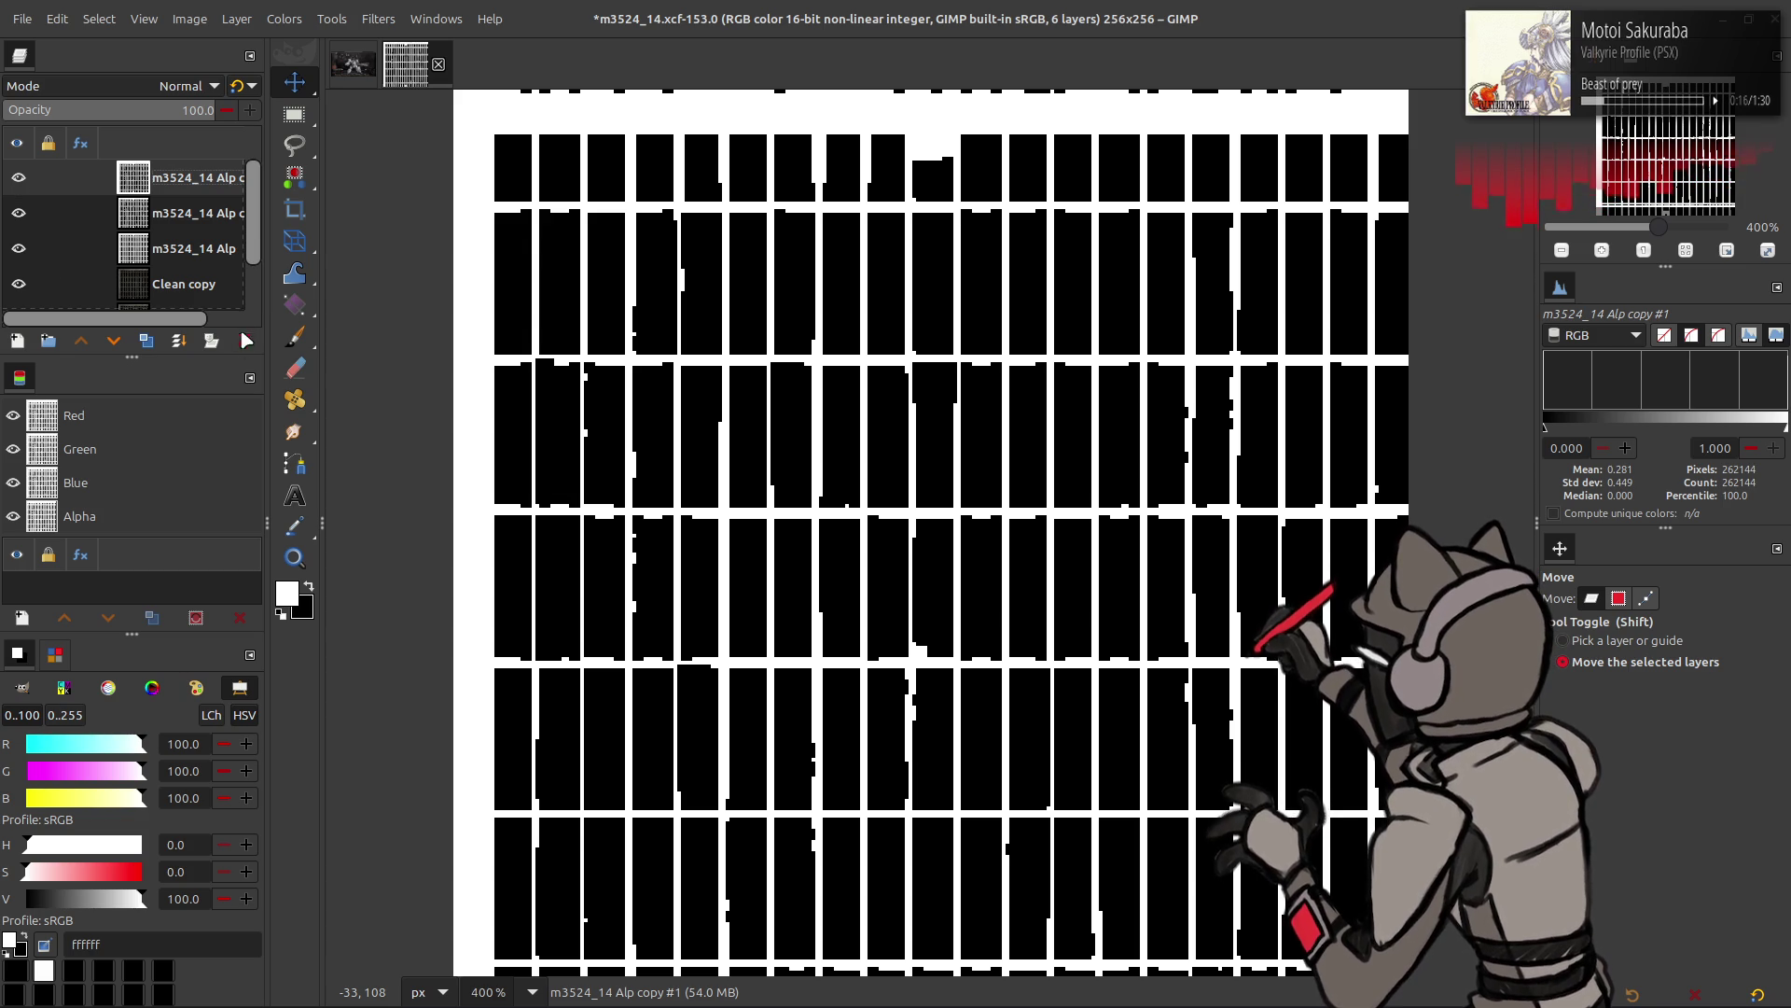
{"action": "left_click", "coordinate": [245, 340]}
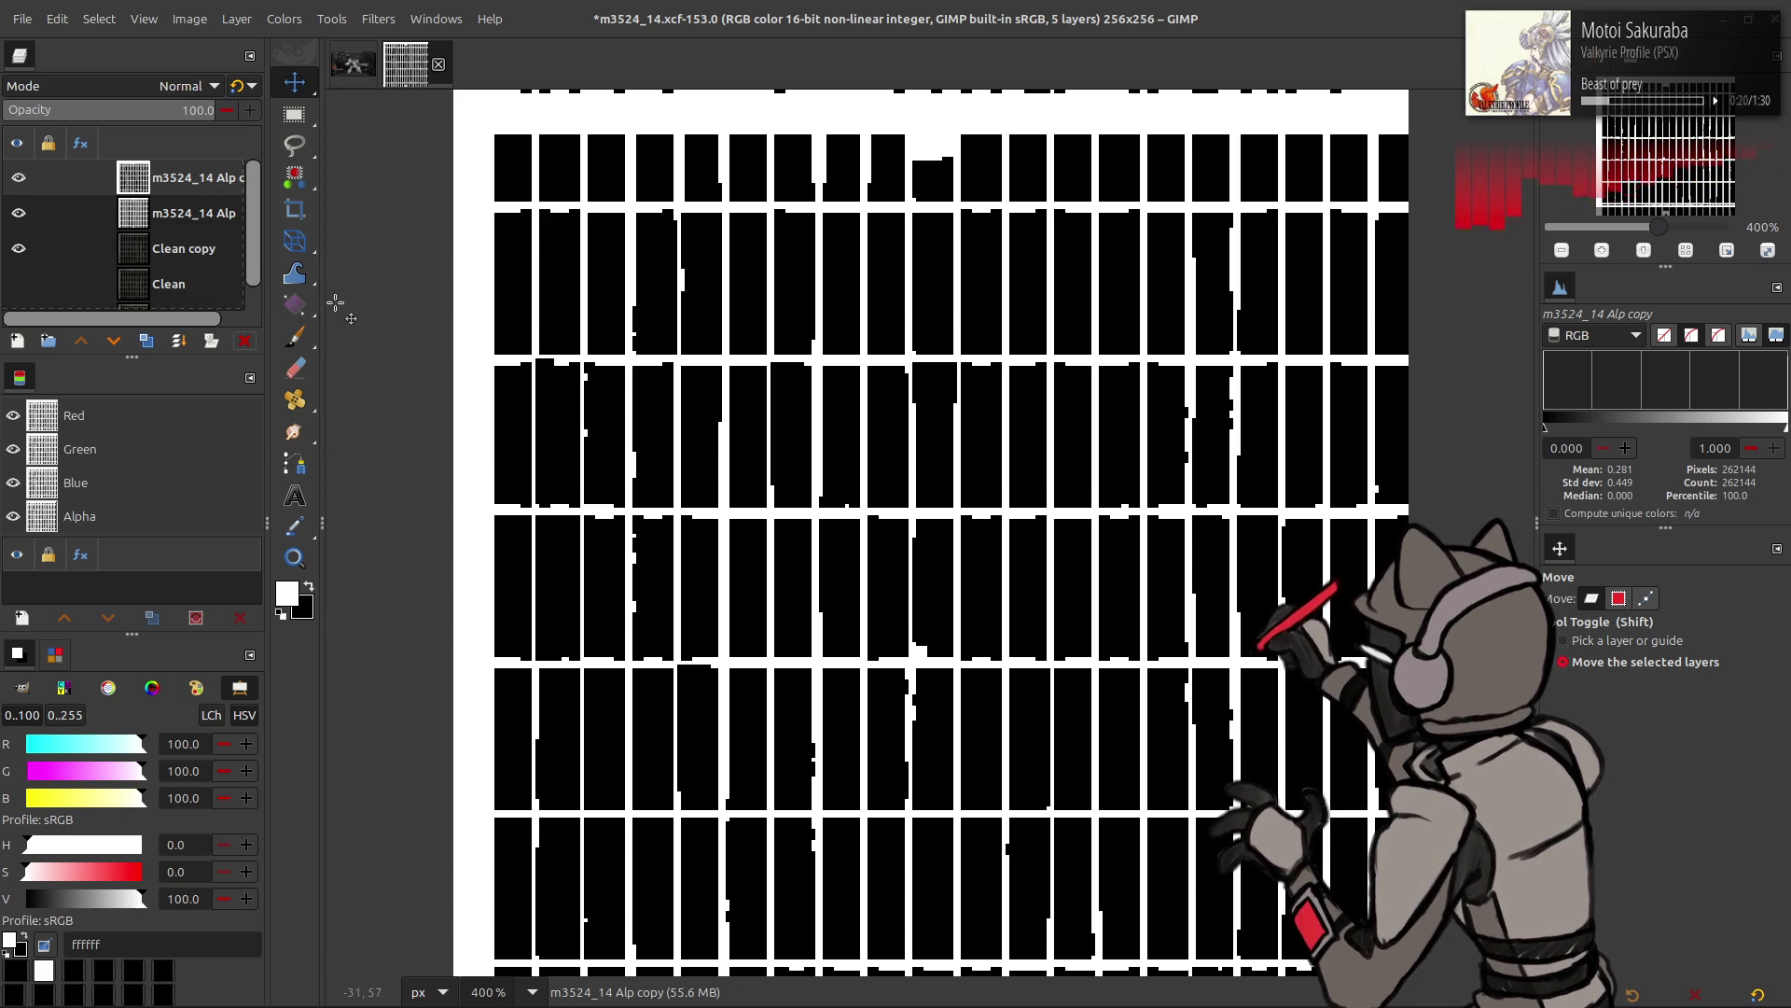
- Replace the alpha copy with a fresh duplicate and load the last-used Levels settings on it
{"action": "left_click", "coordinate": [244, 343]}
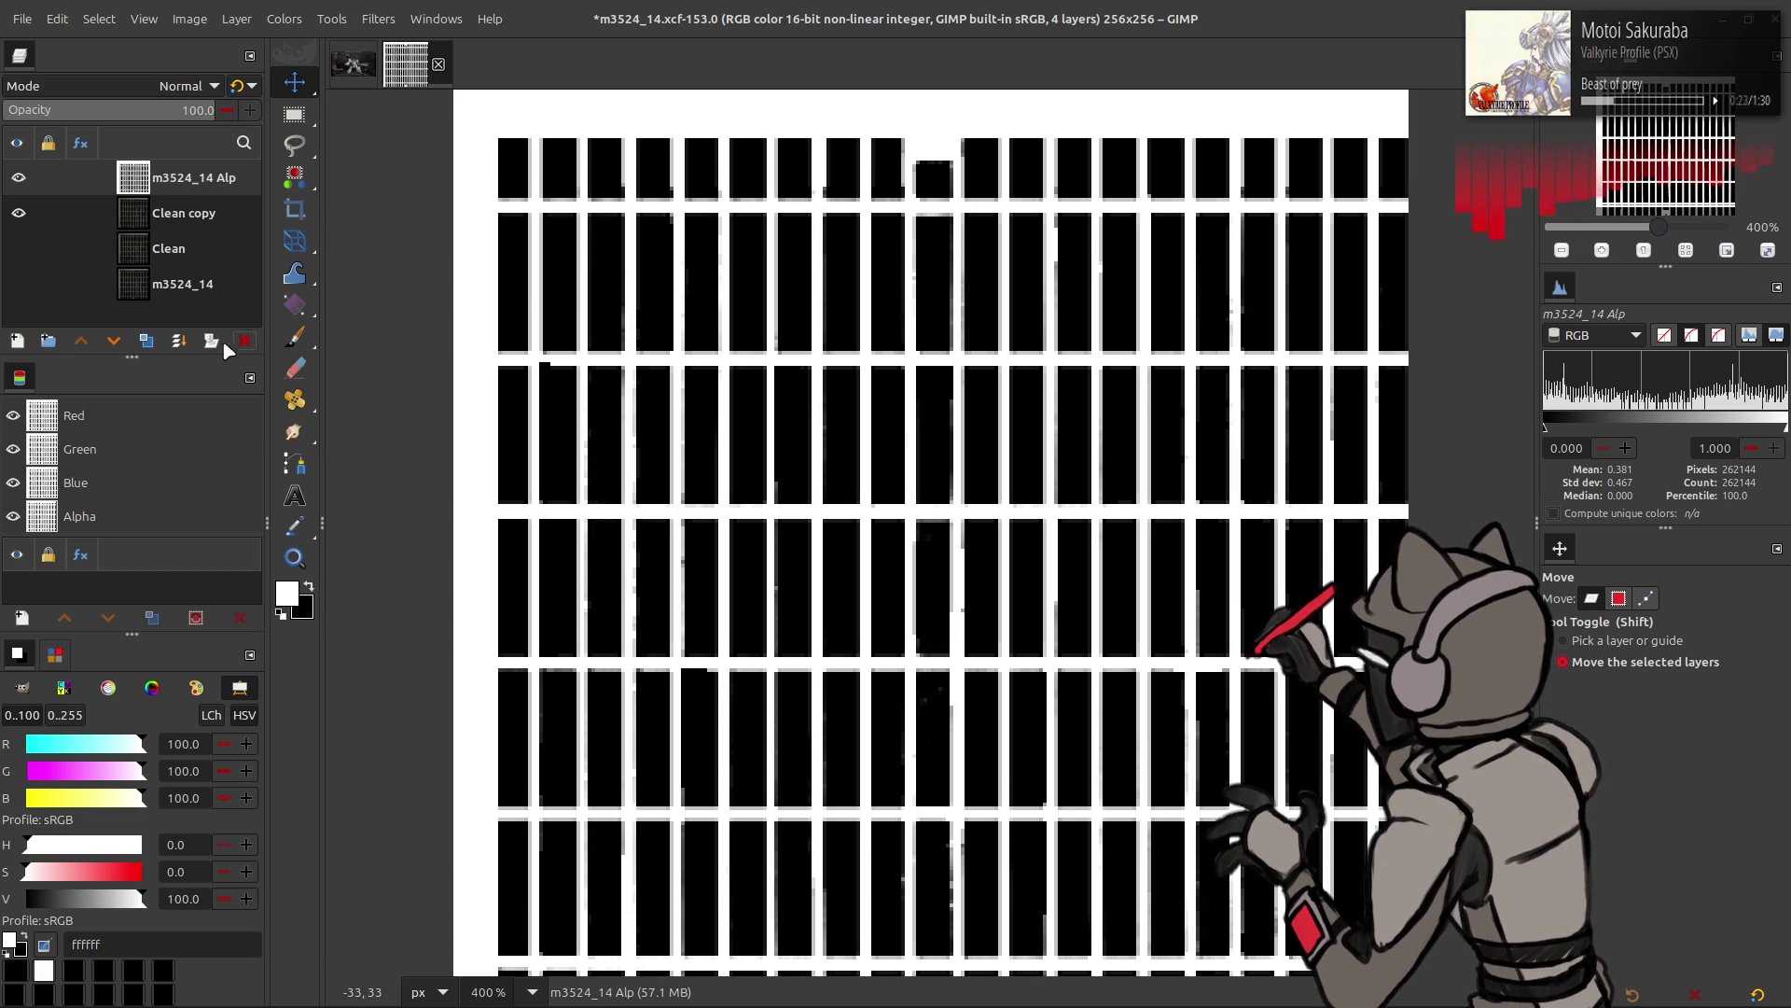
{"action": "left_click", "coordinate": [148, 346]}
{"action": "left_click", "coordinate": [285, 19]}
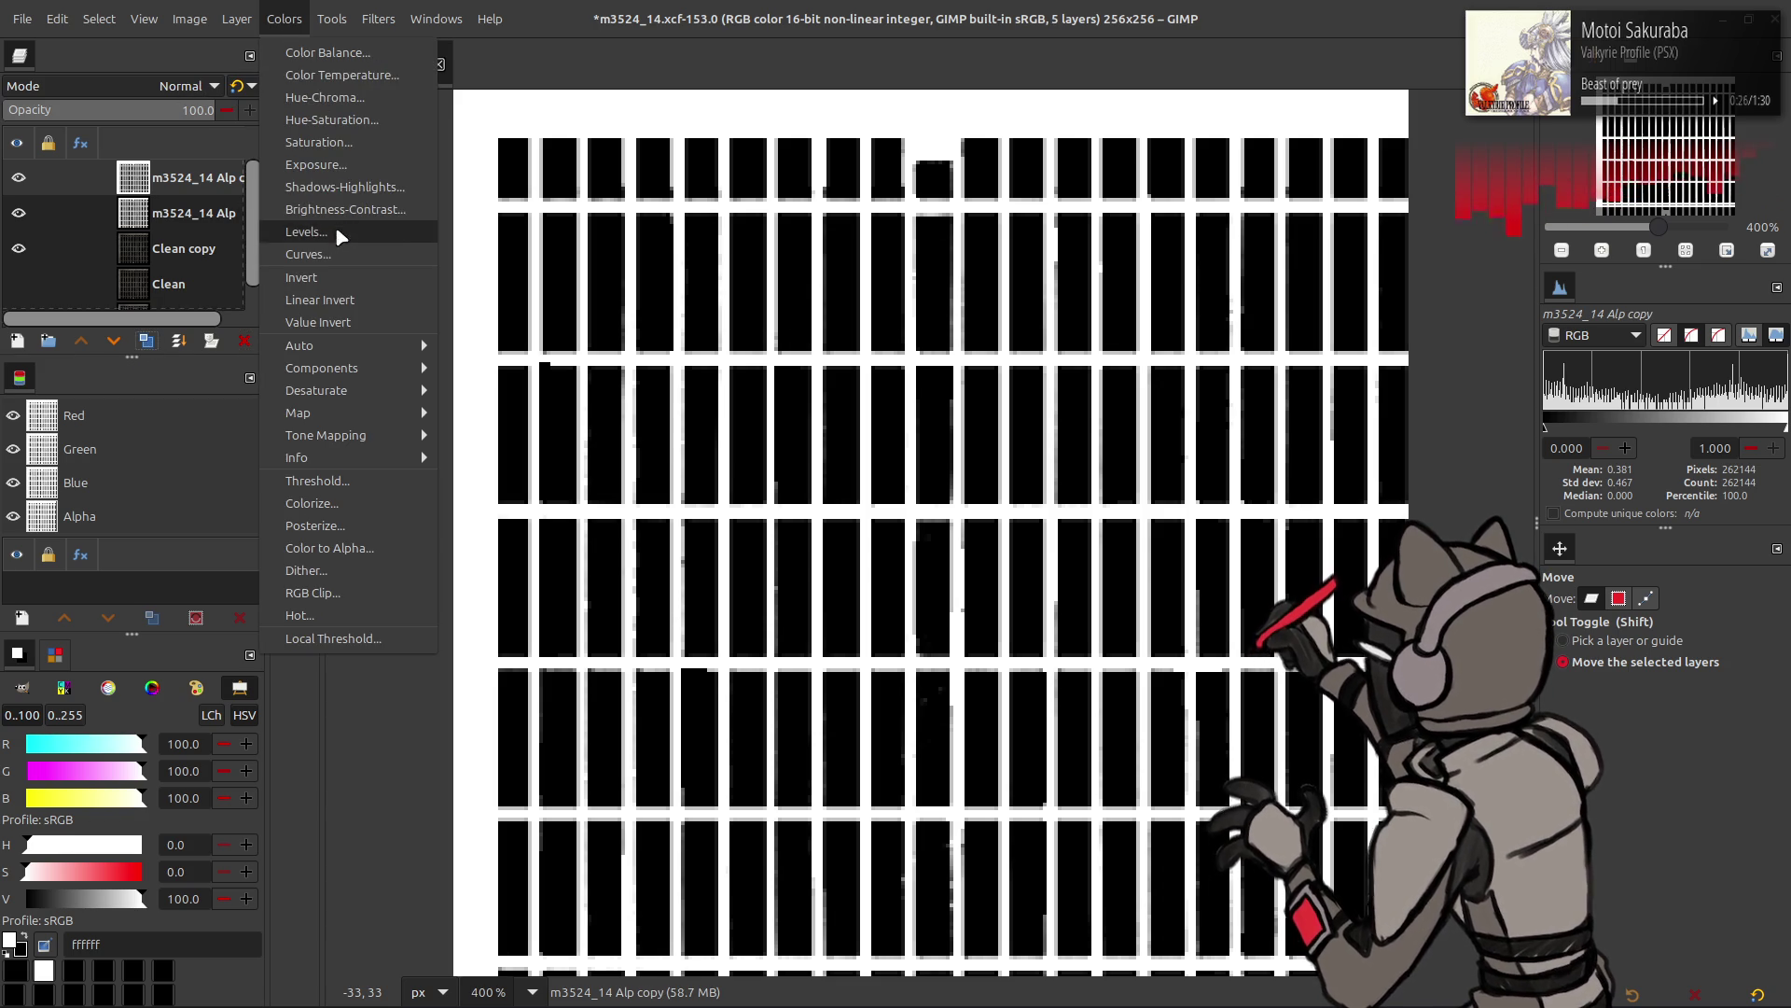
{"action": "left_click", "coordinate": [341, 228]}
{"action": "left_click", "coordinate": [309, 310]}
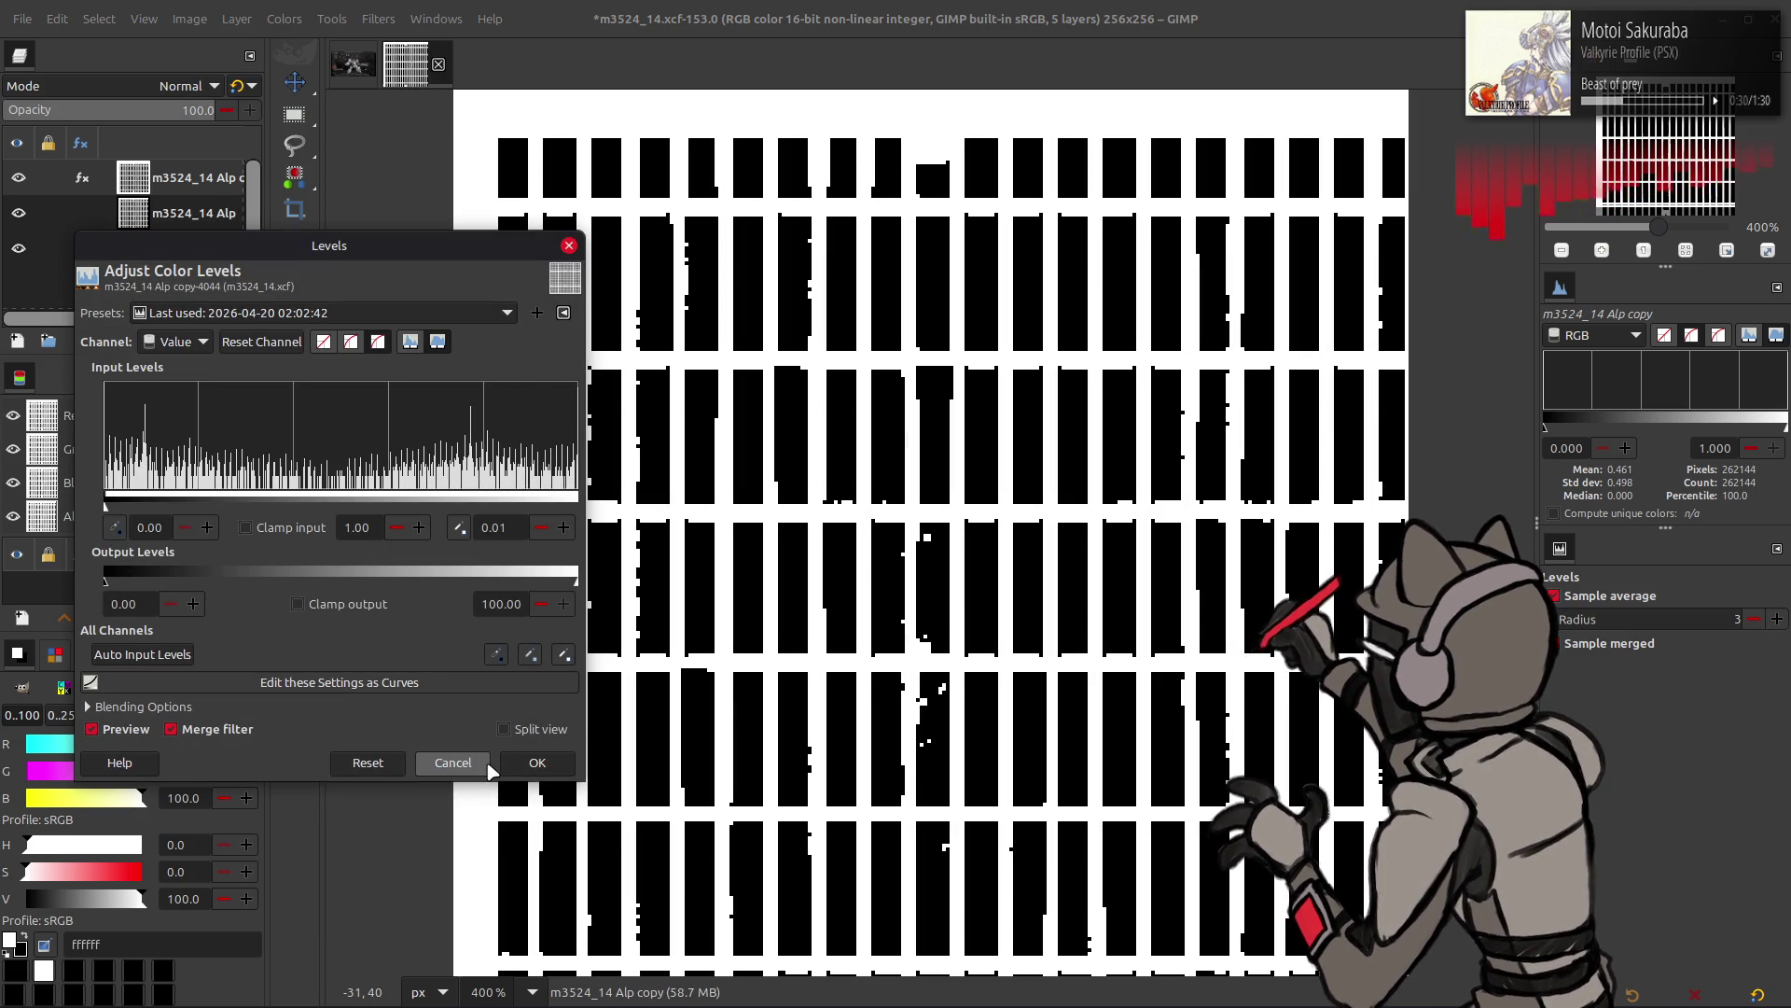
{"action": "left_click", "coordinate": [459, 762]}
- Run Median Blur with its last settings, then reapply and confirm the last-used Levels preset
{"action": "left_click", "coordinate": [378, 19]}
{"action": "mouse_move", "coordinate": [393, 144]}
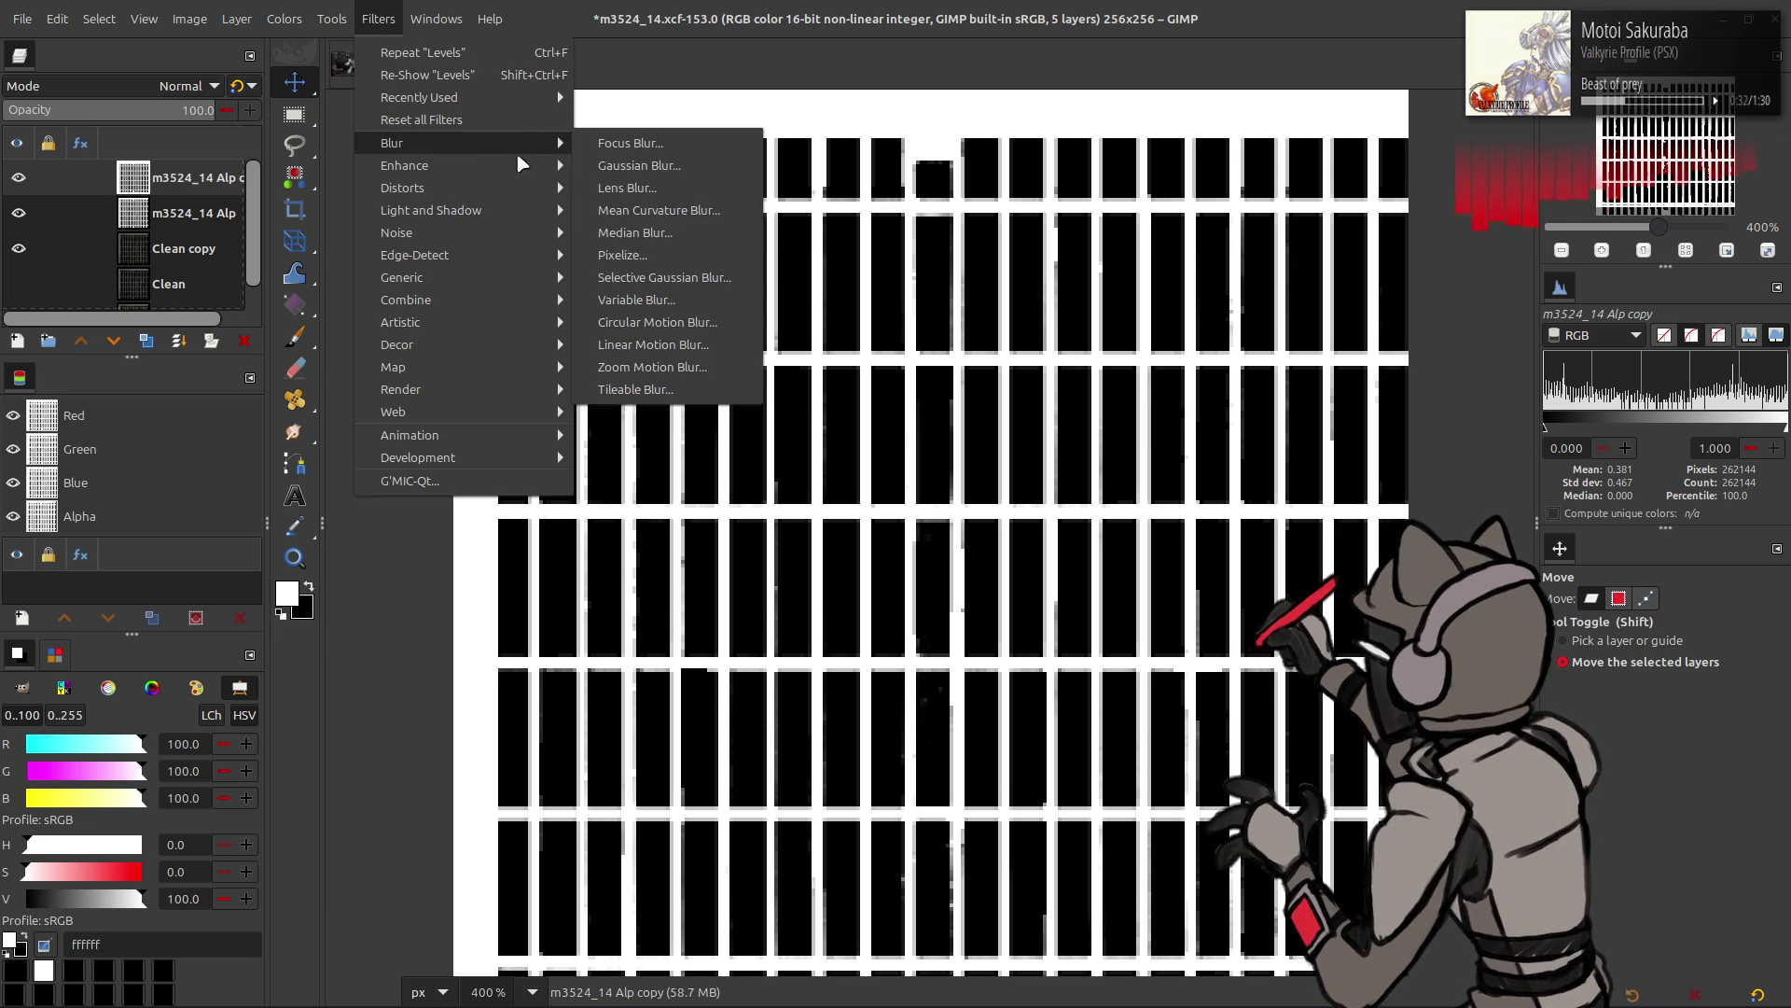
{"action": "left_click", "coordinate": [678, 244]}
{"action": "left_click", "coordinate": [336, 342]}
{"action": "left_click", "coordinate": [308, 367]}
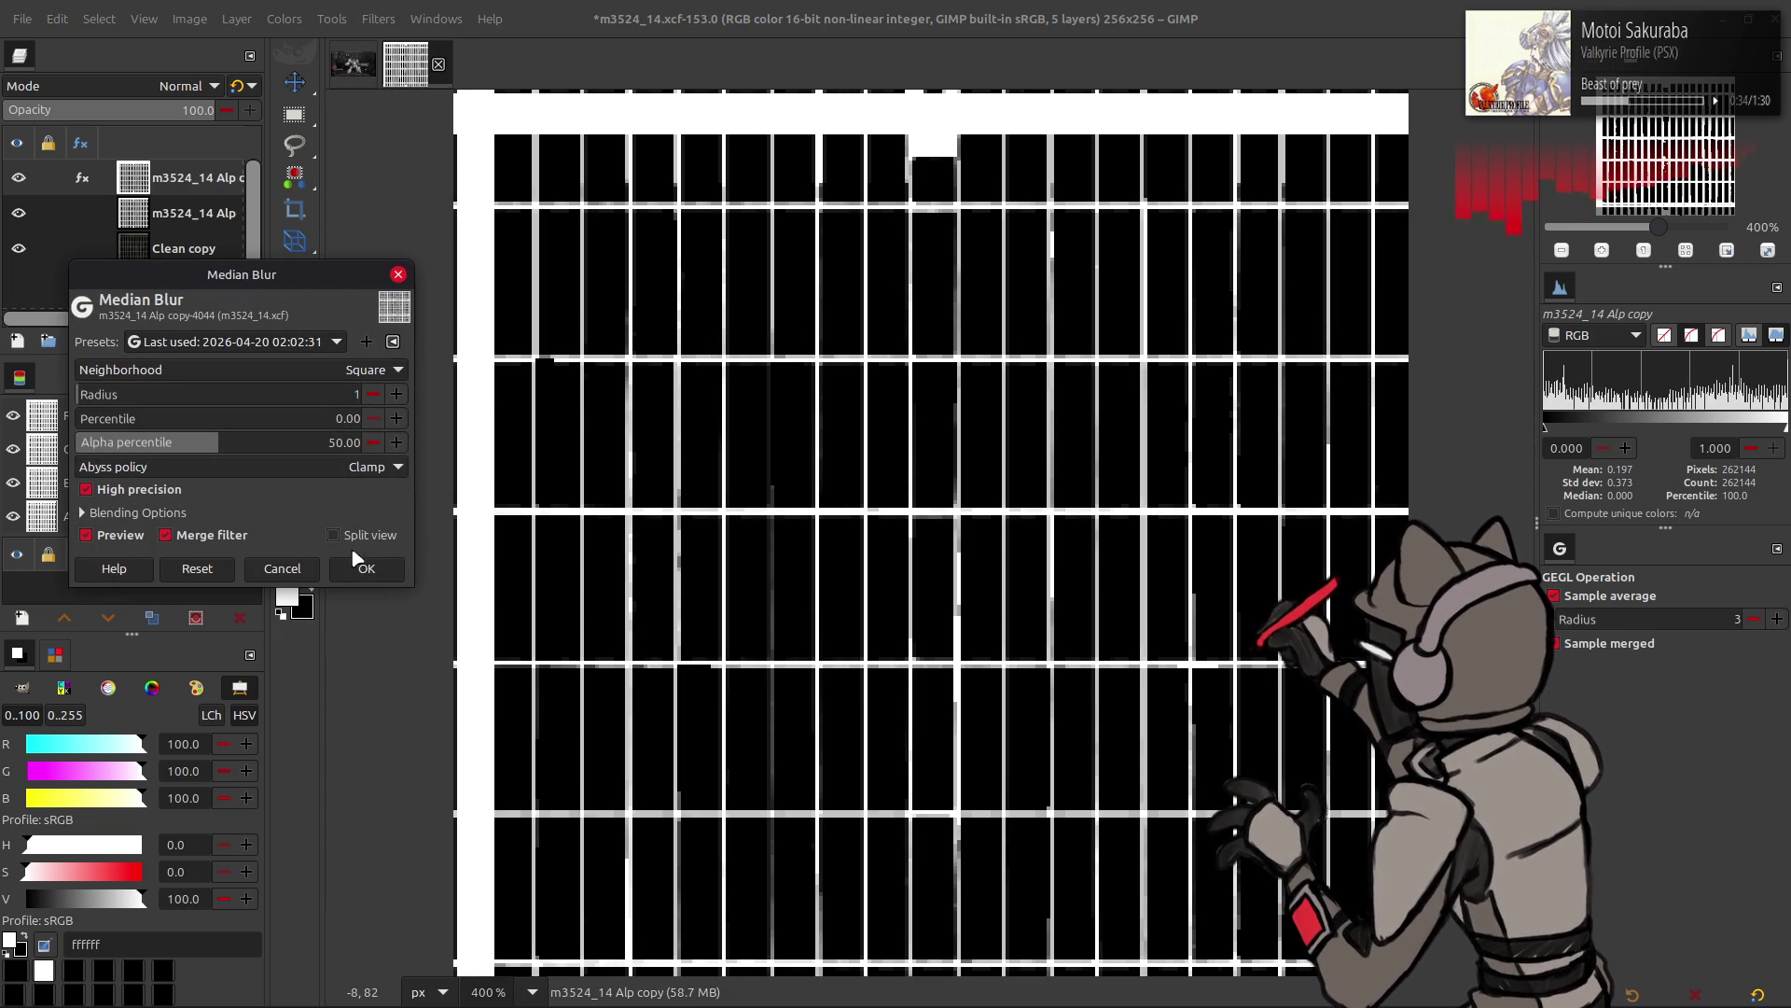
{"action": "left_click", "coordinate": [368, 575]}
{"action": "left_click", "coordinate": [284, 18]}
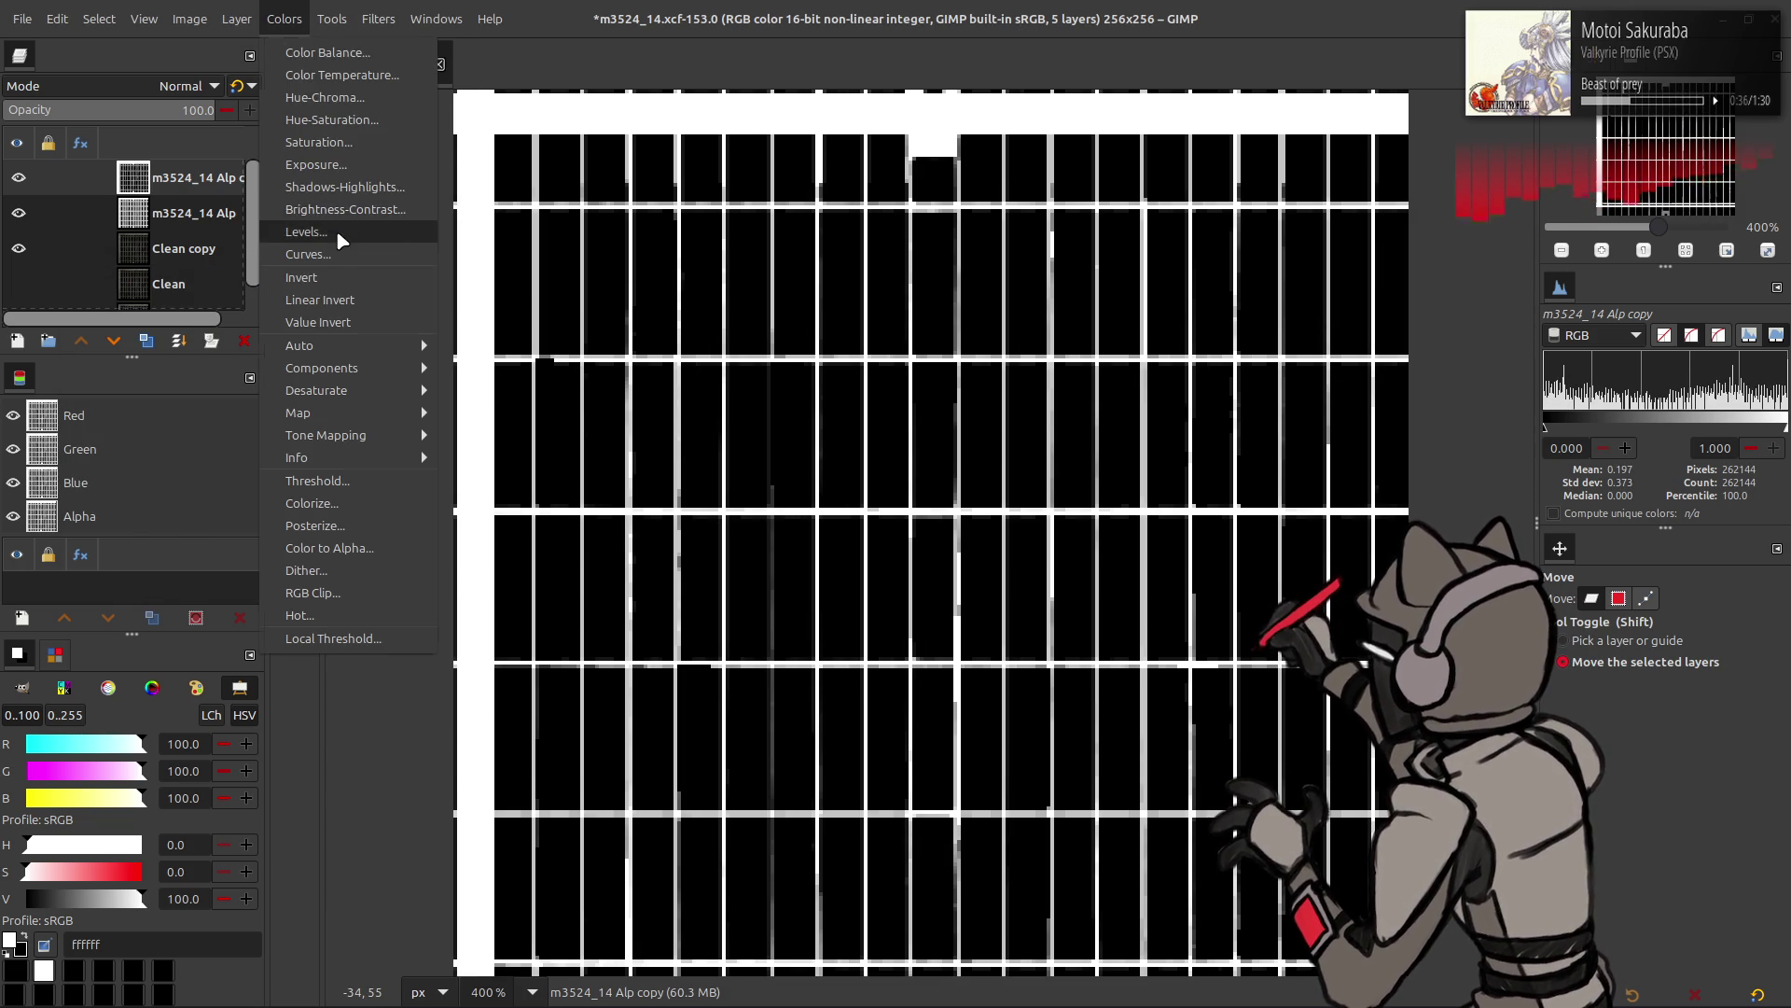
{"action": "left_click", "coordinate": [336, 229]}
{"action": "left_click", "coordinate": [290, 305]}
{"action": "left_click", "coordinate": [288, 323]}
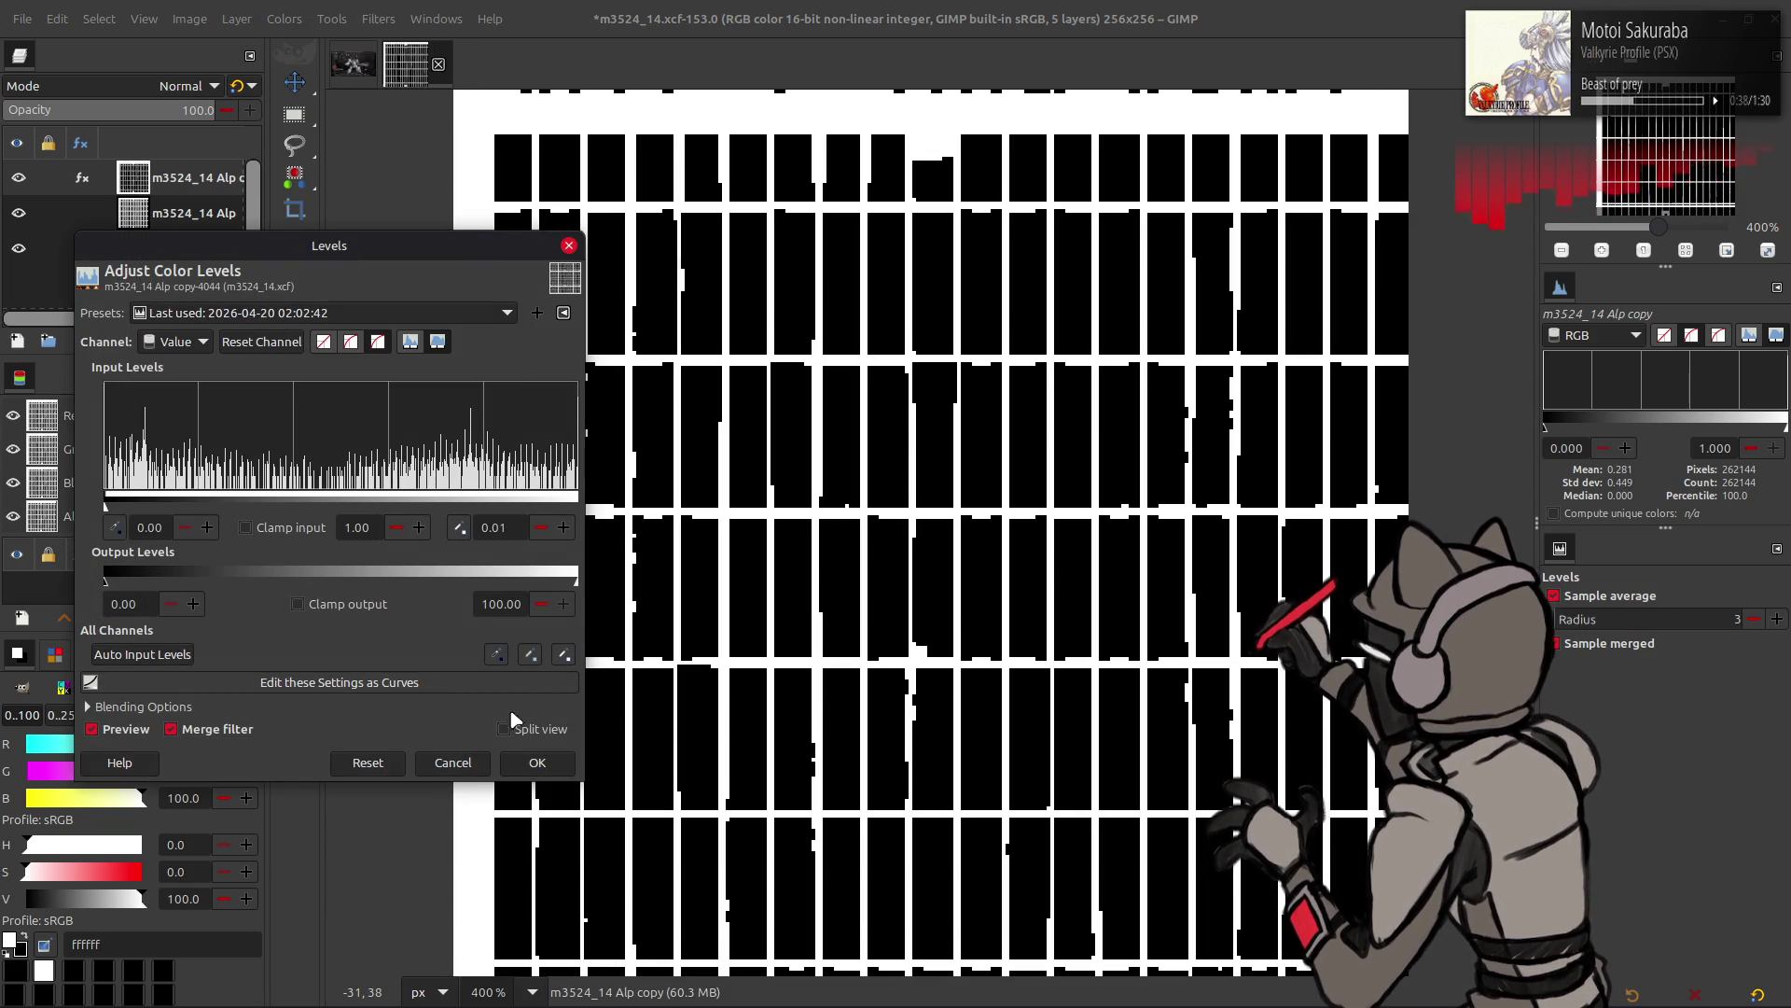
{"action": "left_click", "coordinate": [536, 762]}
- Apply a Median Blur with Percentile 100 and Radius 1, then hide the copy to compare
{"action": "left_click", "coordinate": [378, 19]}
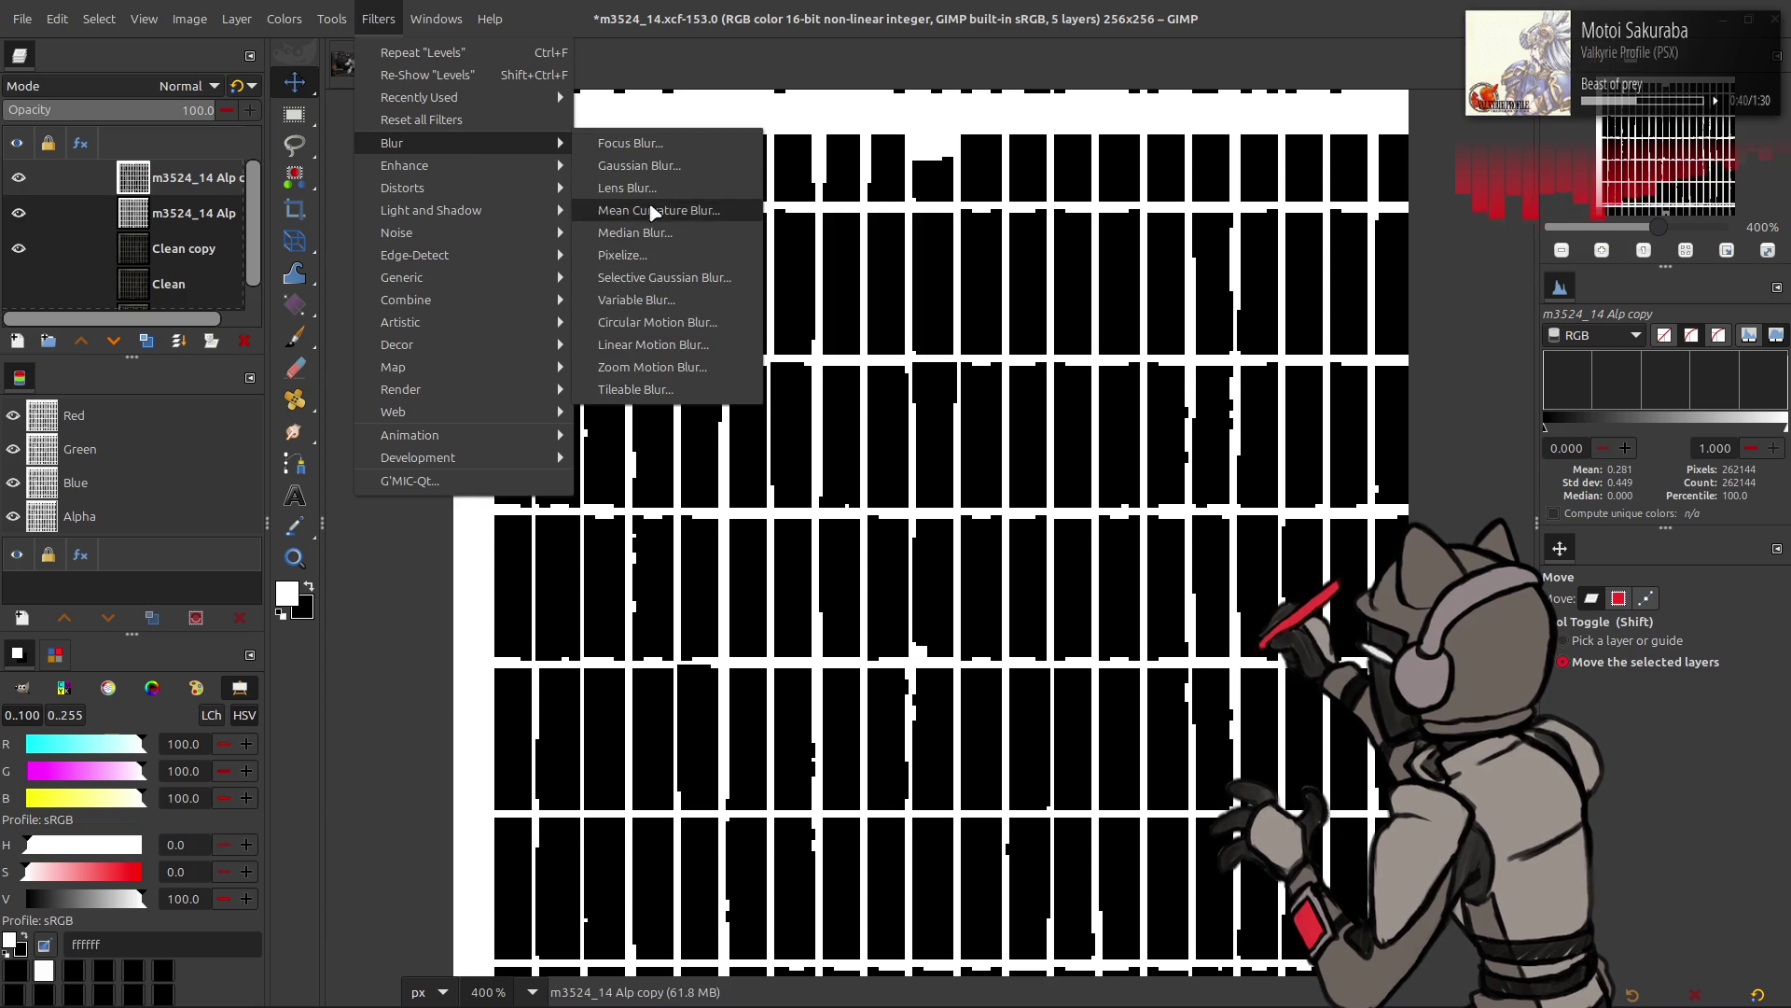
{"action": "left_click", "coordinate": [633, 232]}
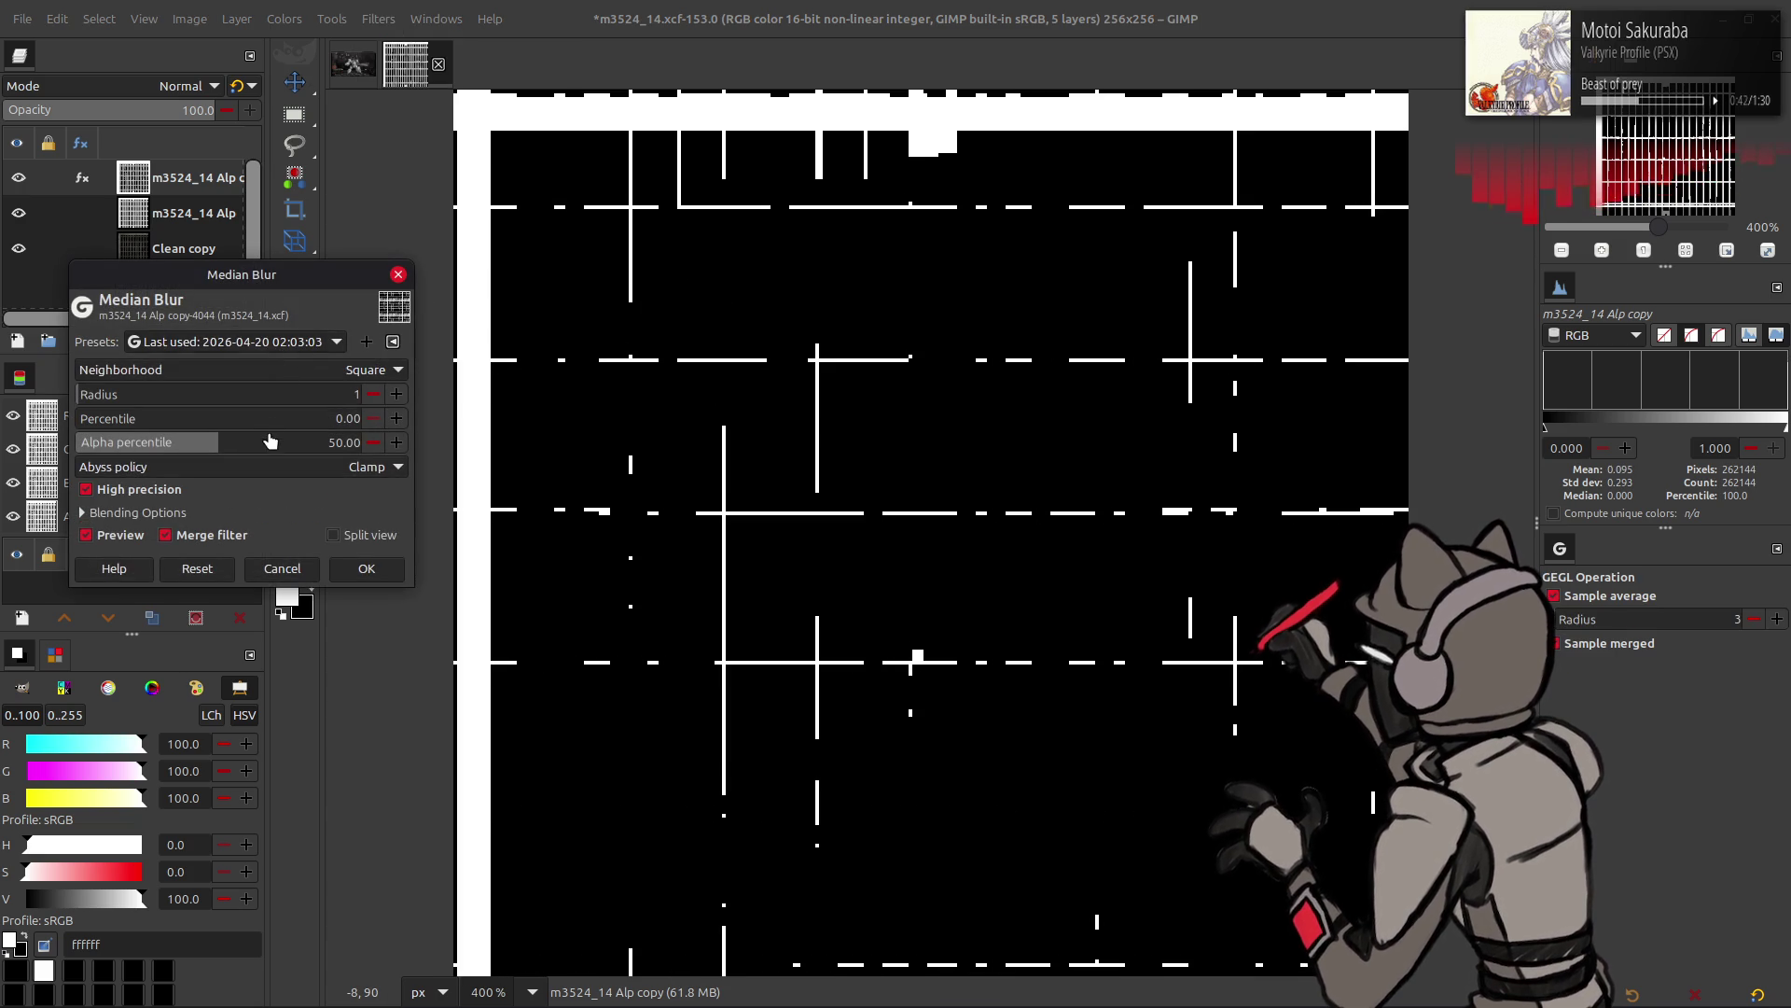
{"action": "left_click_drag", "start_coordinate": [266, 419], "coordinate": [525, 438]}
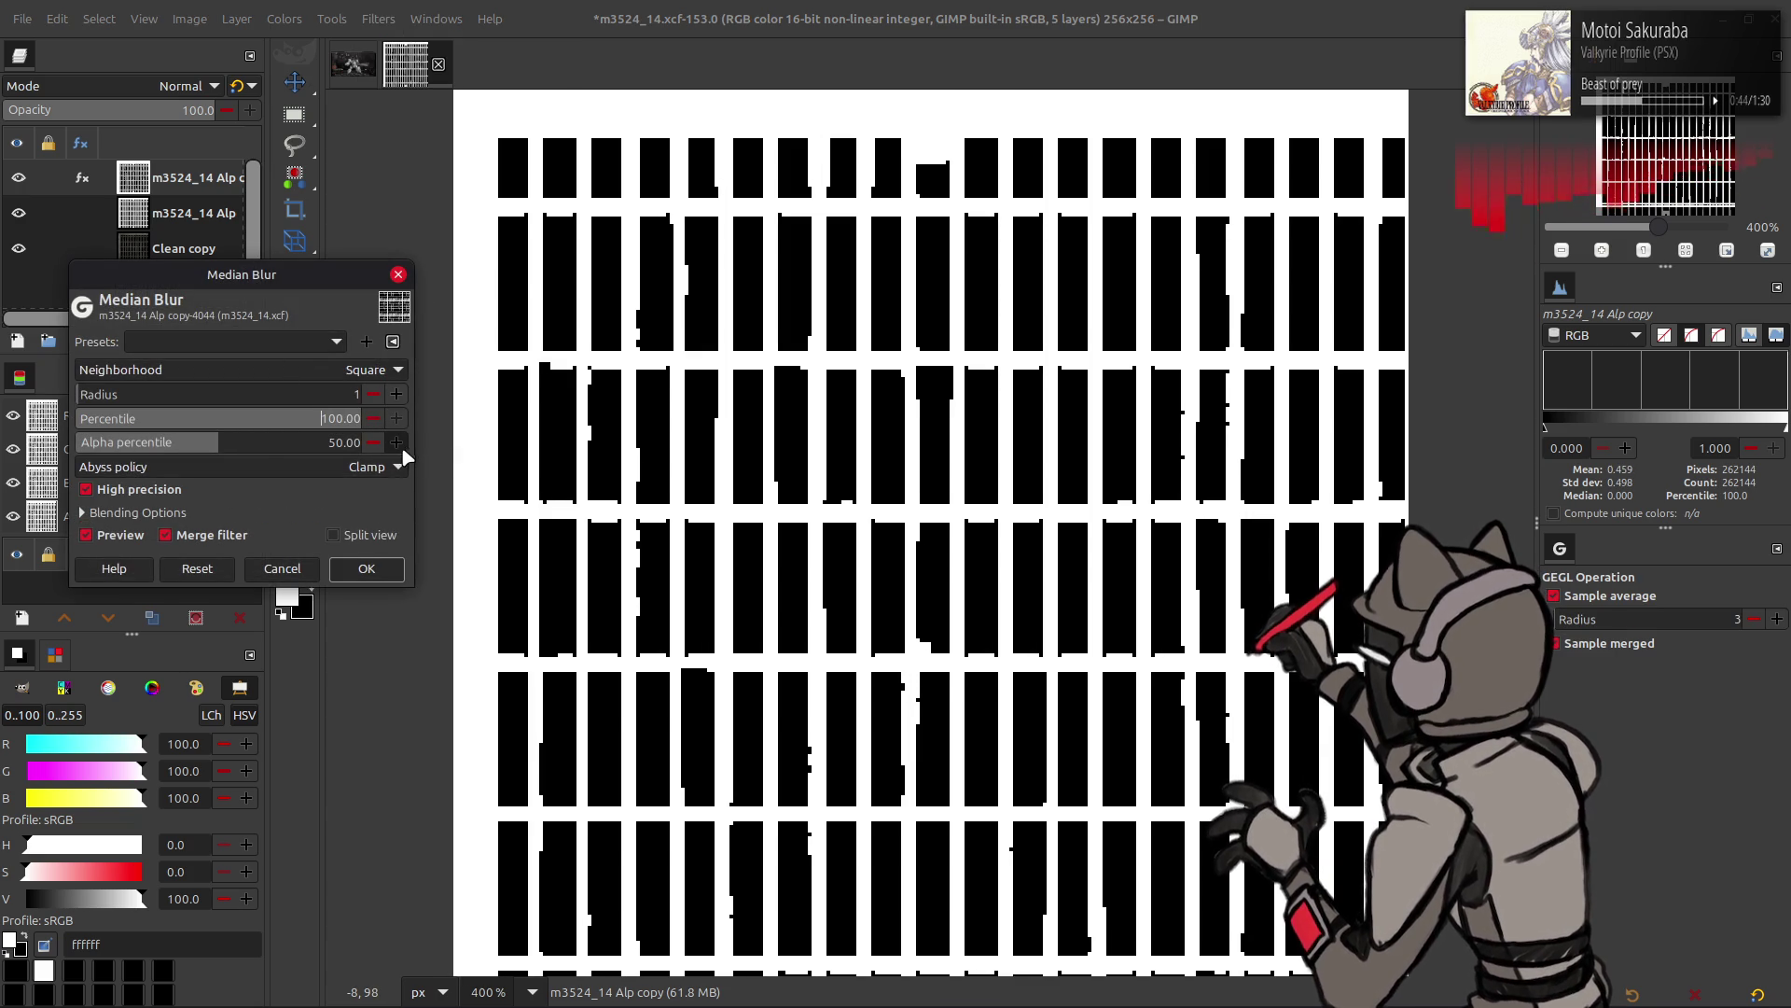
{"action": "left_click", "coordinate": [398, 397]}
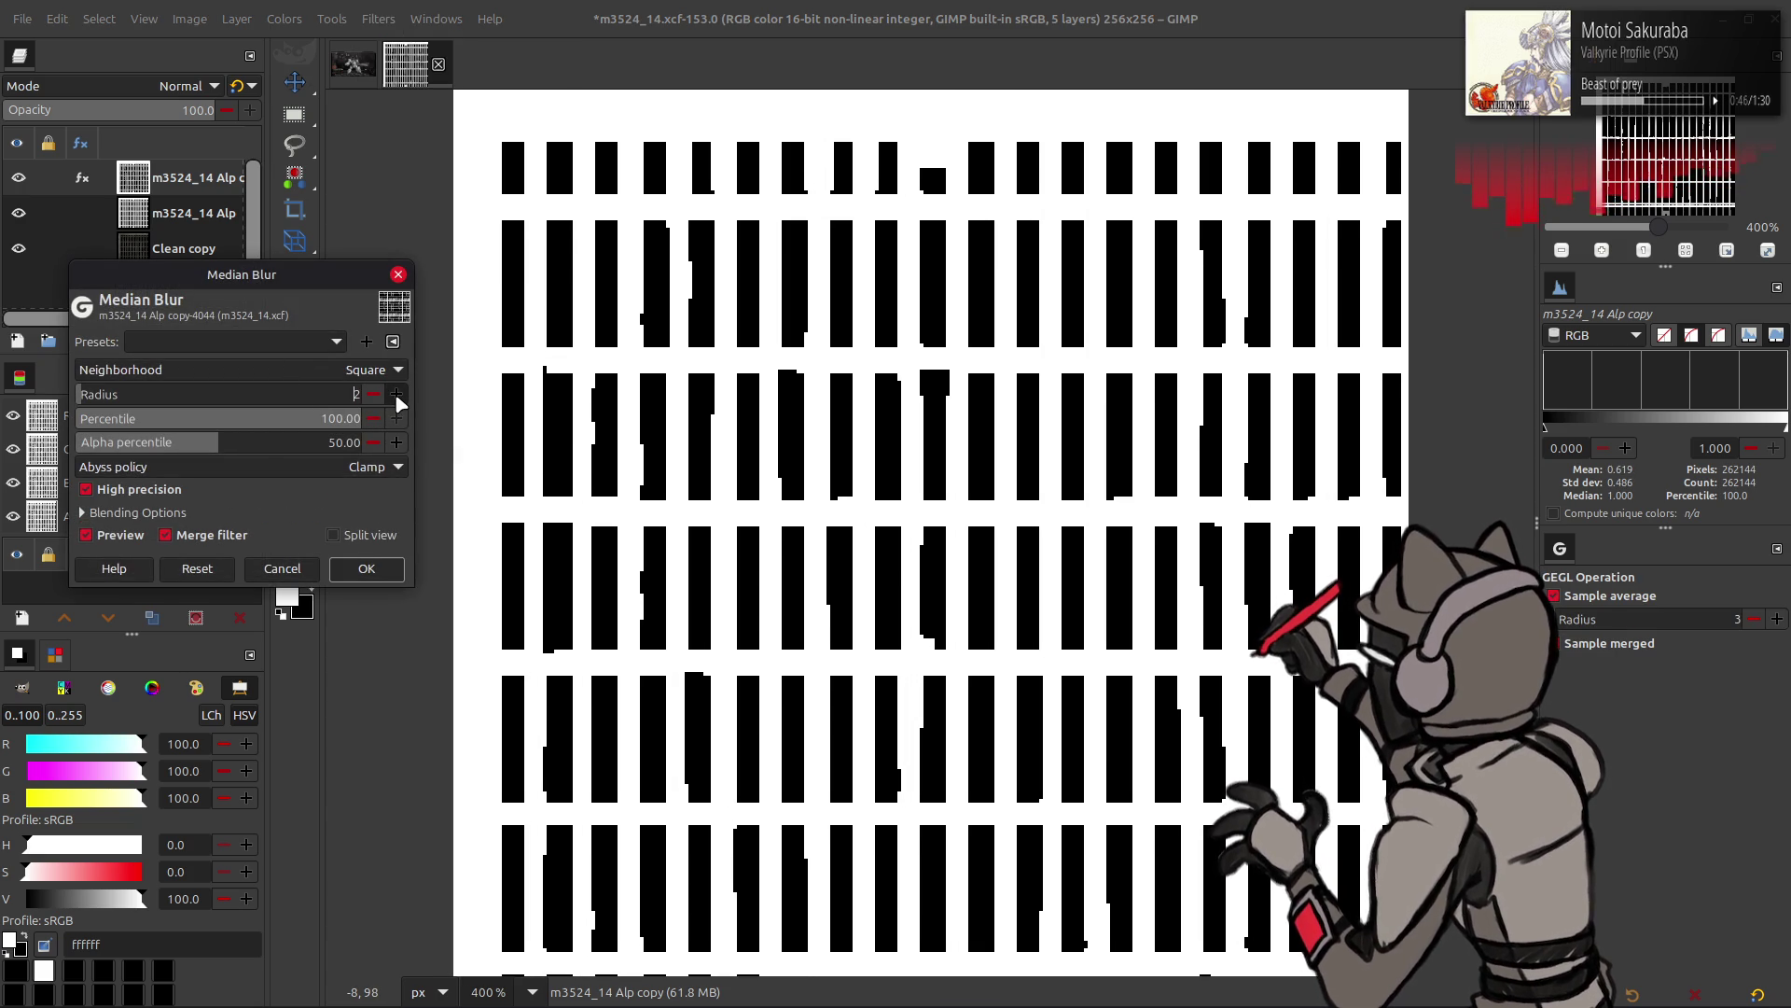
{"action": "left_click", "coordinate": [379, 395]}
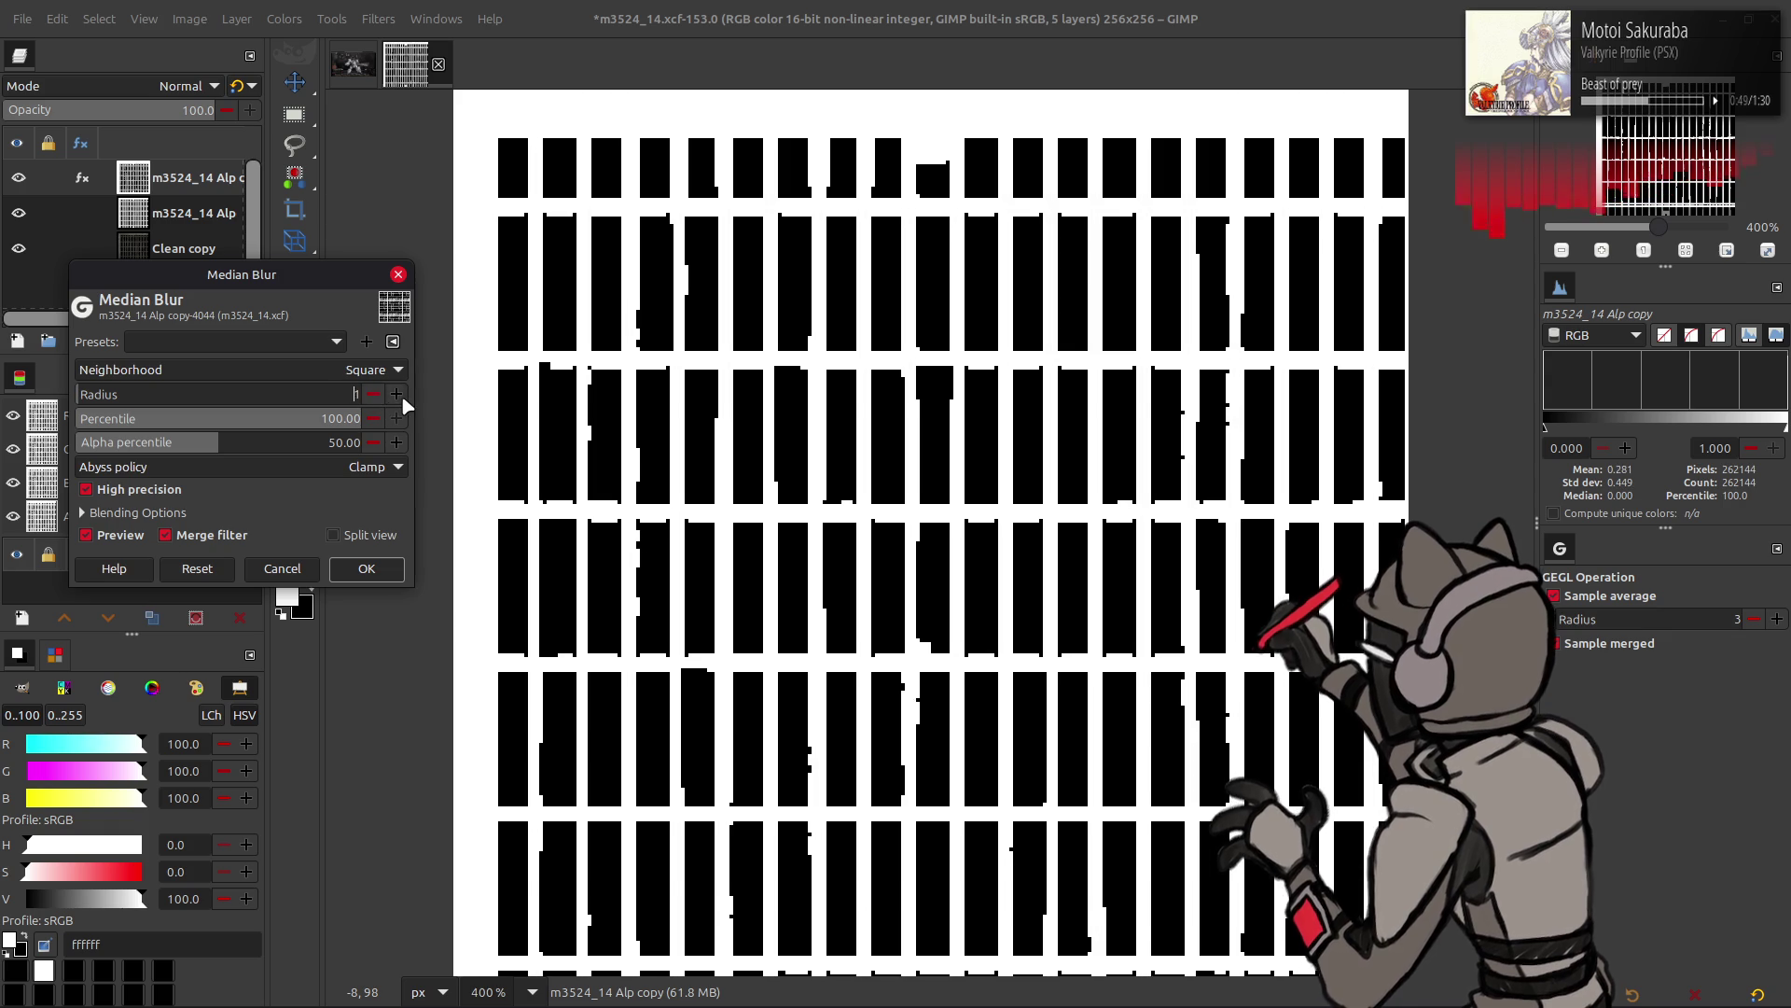
{"action": "left_click", "coordinate": [367, 569]}
{"action": "left_click", "coordinate": [380, 17]}
{"action": "left_click", "coordinate": [18, 177]}
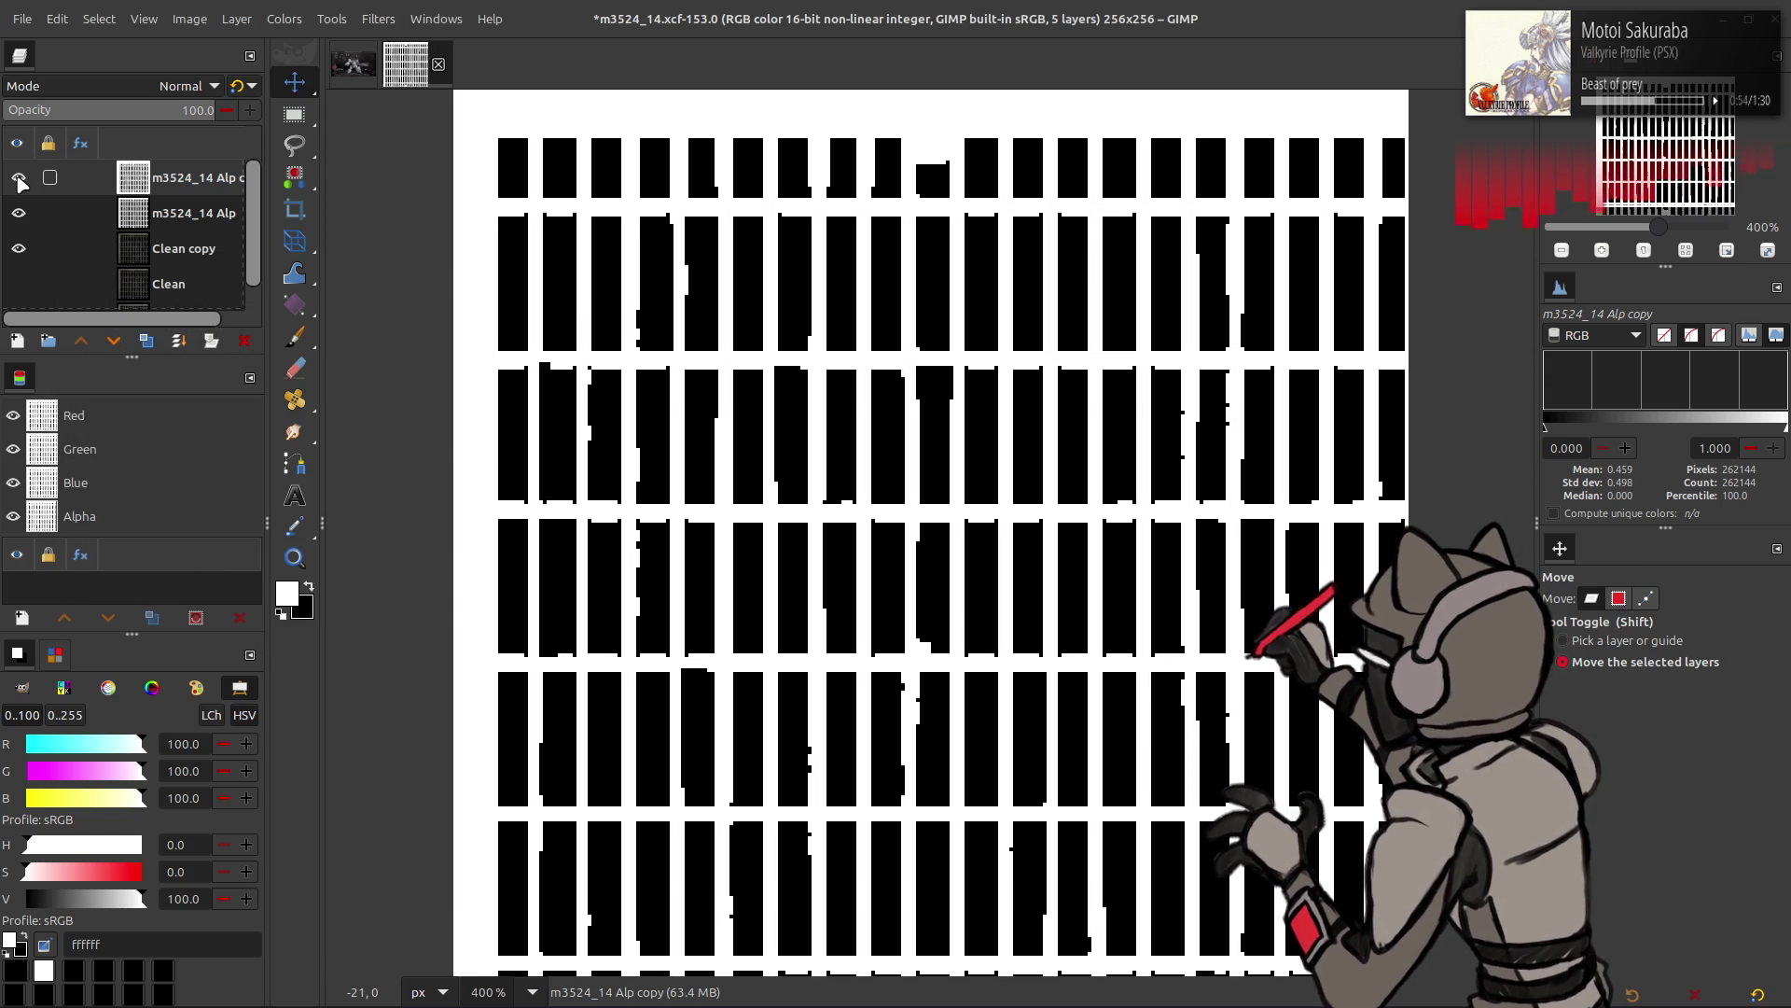
- Reshow the copy and apply a Median Blur with recalled settings at radius 2
{"action": "left_click", "coordinate": [18, 177]}
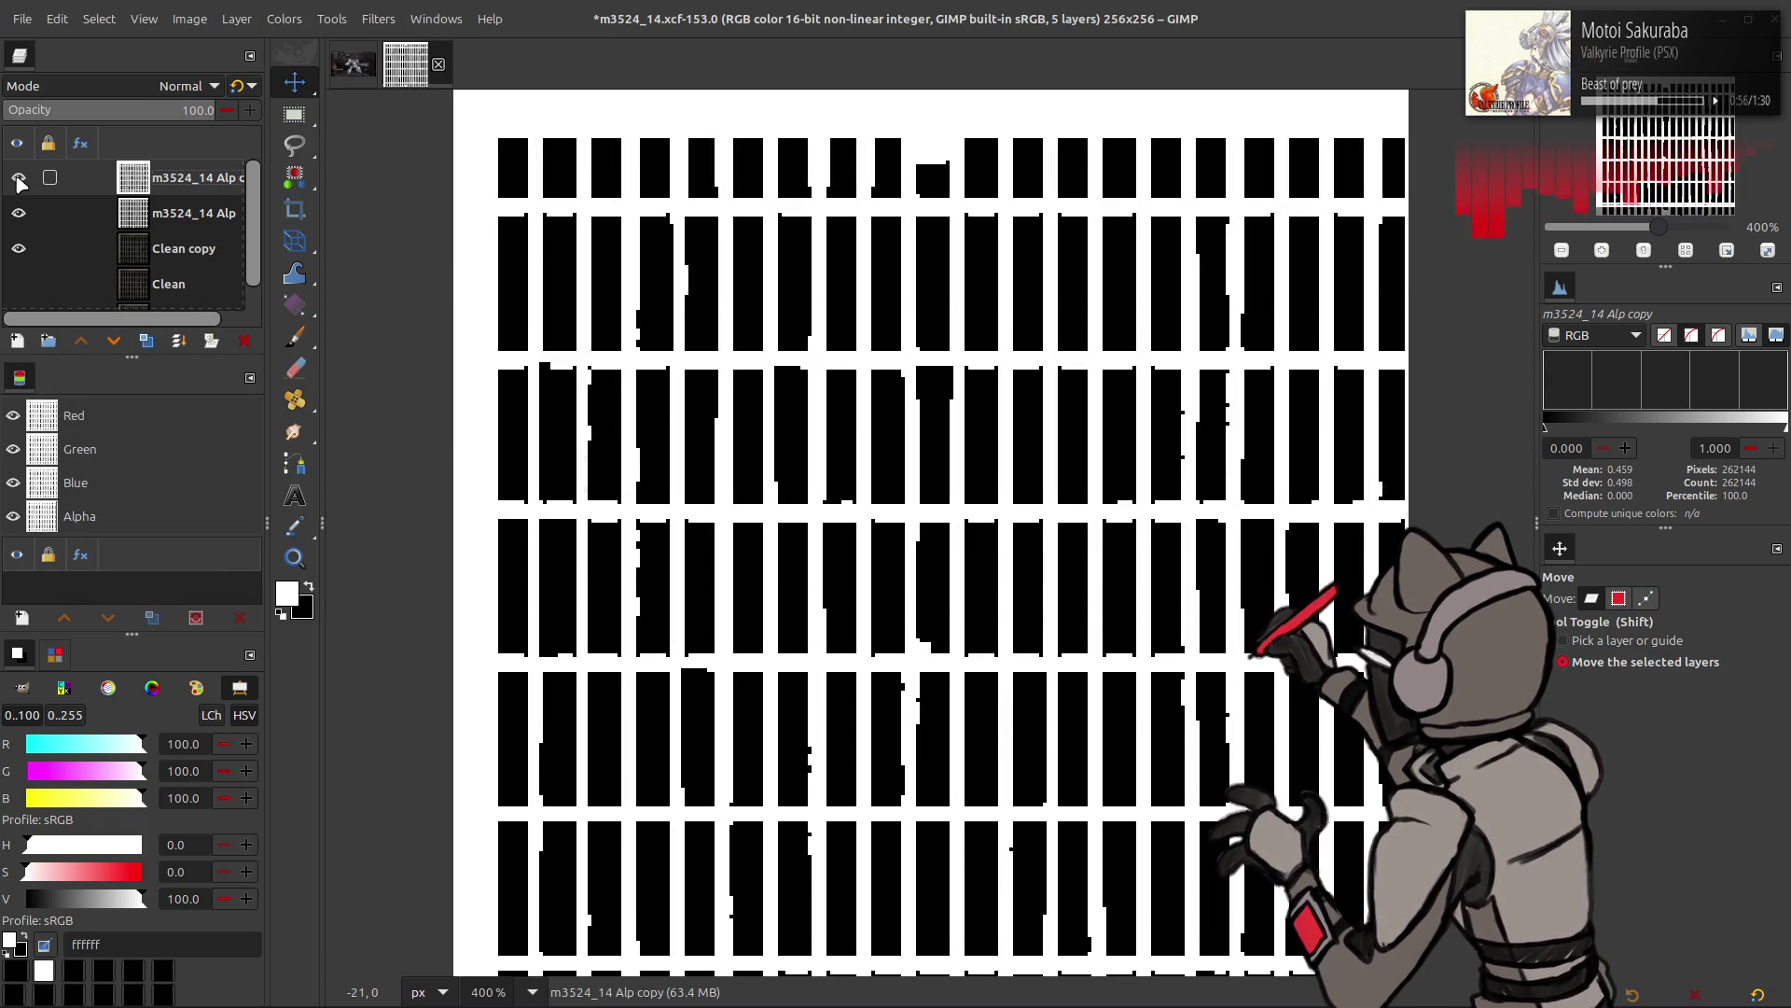
{"action": "left_click", "coordinate": [367, 18]}
{"action": "mouse_move", "coordinate": [392, 143]}
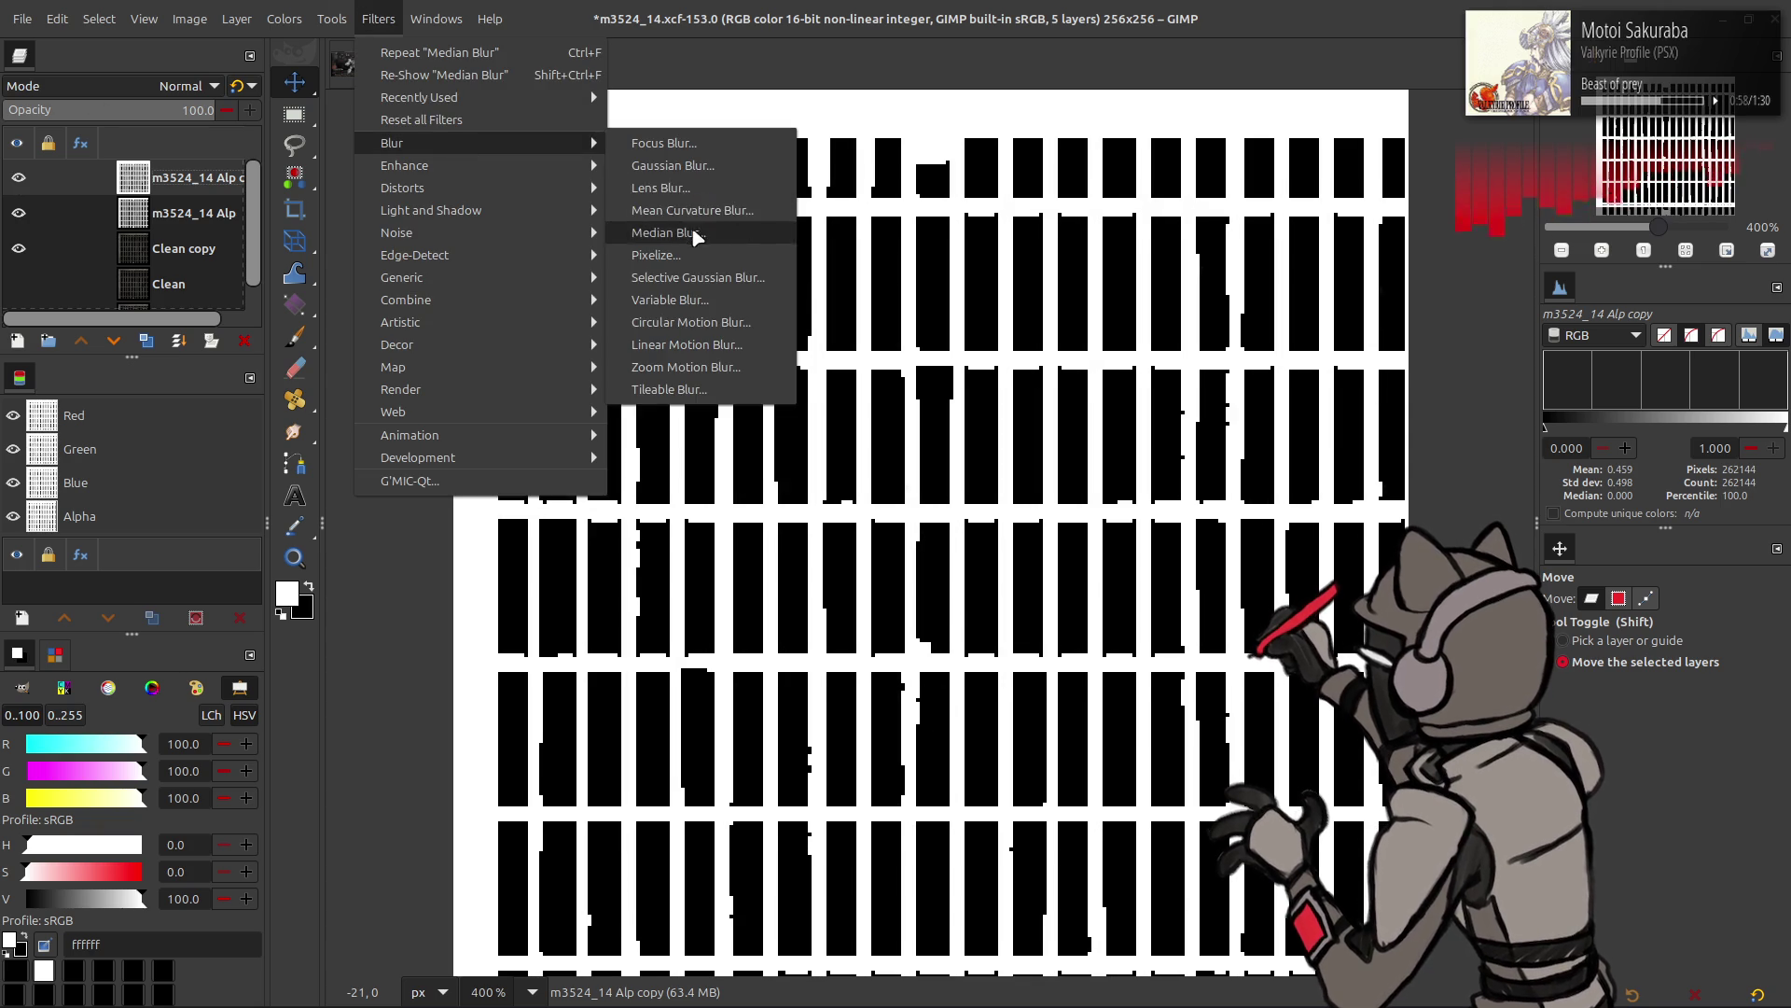
{"action": "left_click", "coordinate": [720, 234]}
{"action": "left_click", "coordinate": [282, 346]}
{"action": "left_click", "coordinate": [307, 371]}
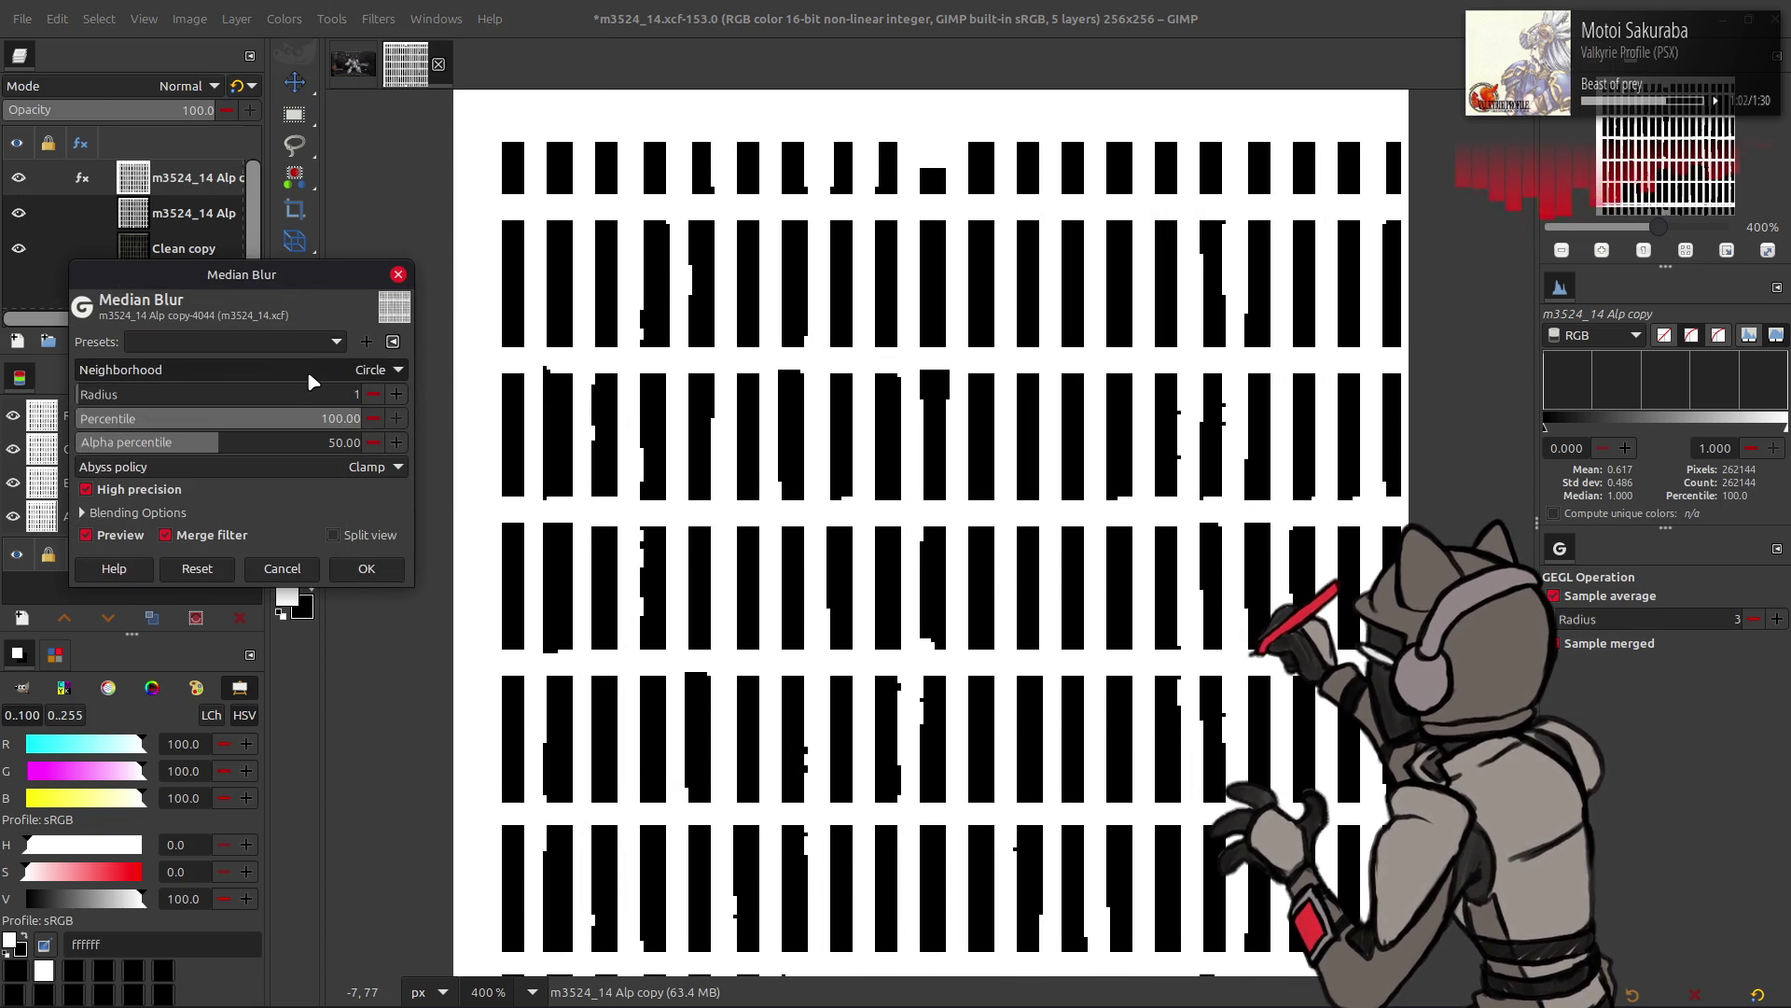
{"action": "double_click", "coordinate": [386, 393]}
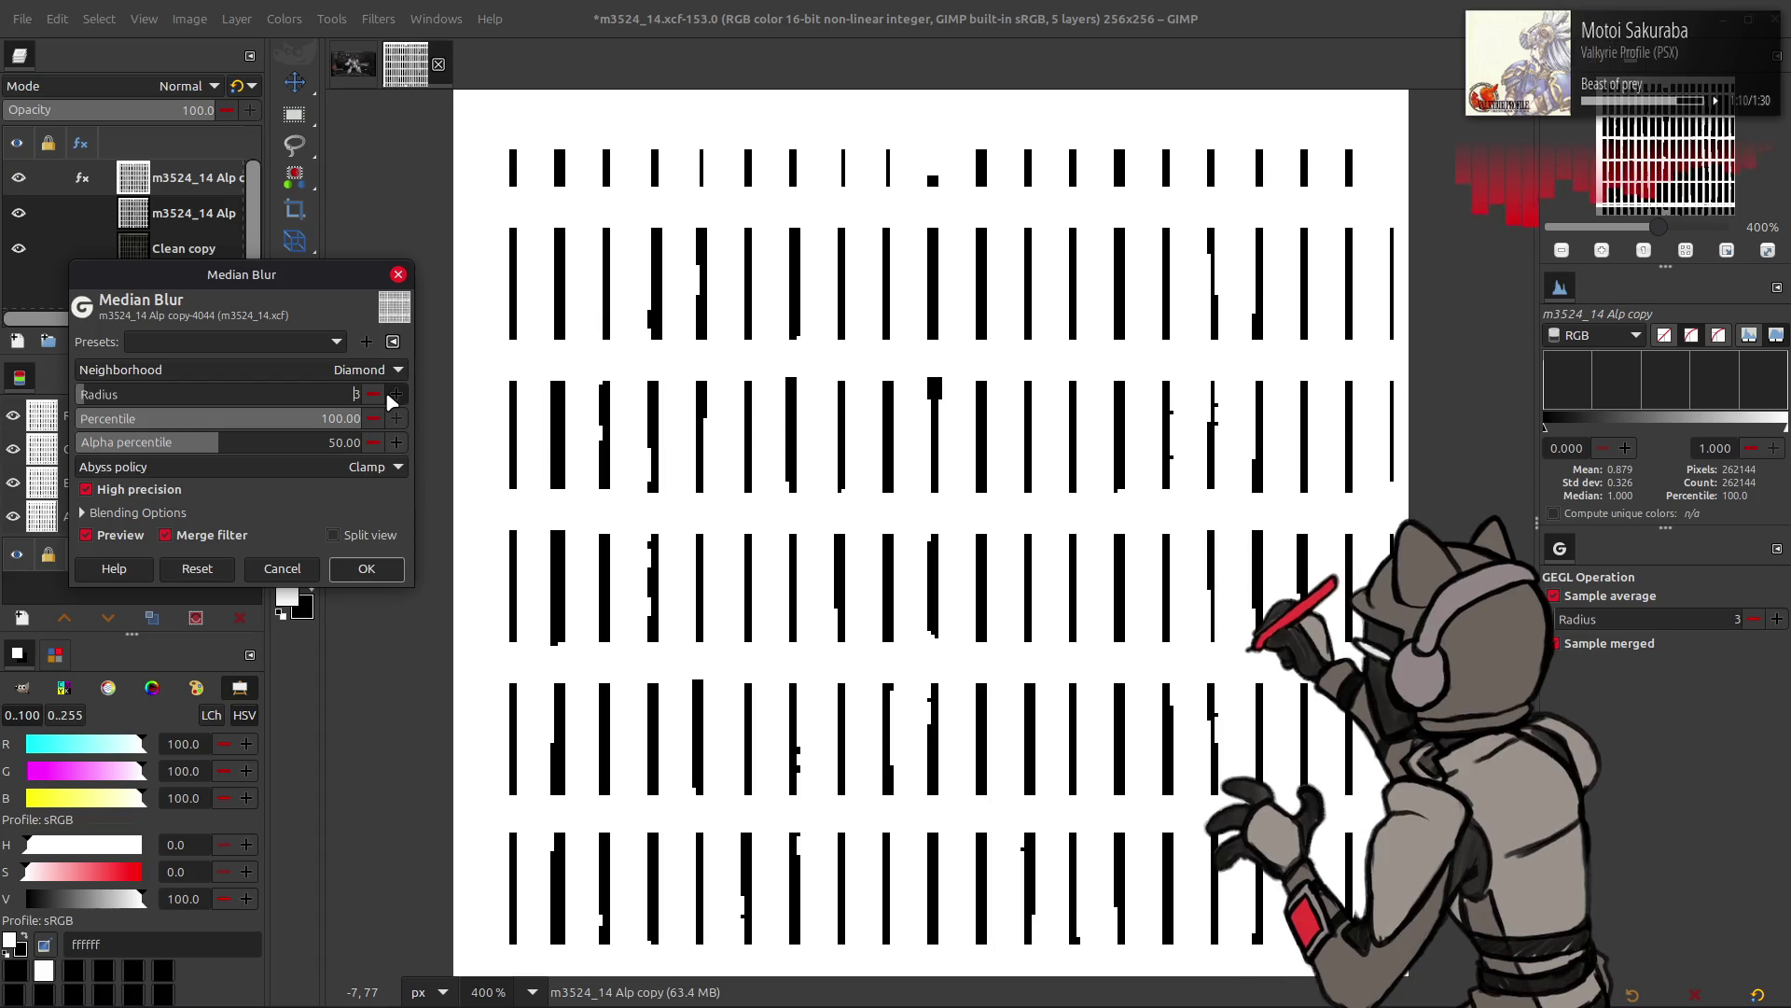
{"action": "left_click", "coordinate": [374, 393]}
{"action": "scroll", "coordinate": [378, 373], "scroll_direction": "up", "scroll_amount": 1}
{"action": "scroll", "coordinate": [385, 373], "scroll_direction": "down", "scroll_amount": 2}
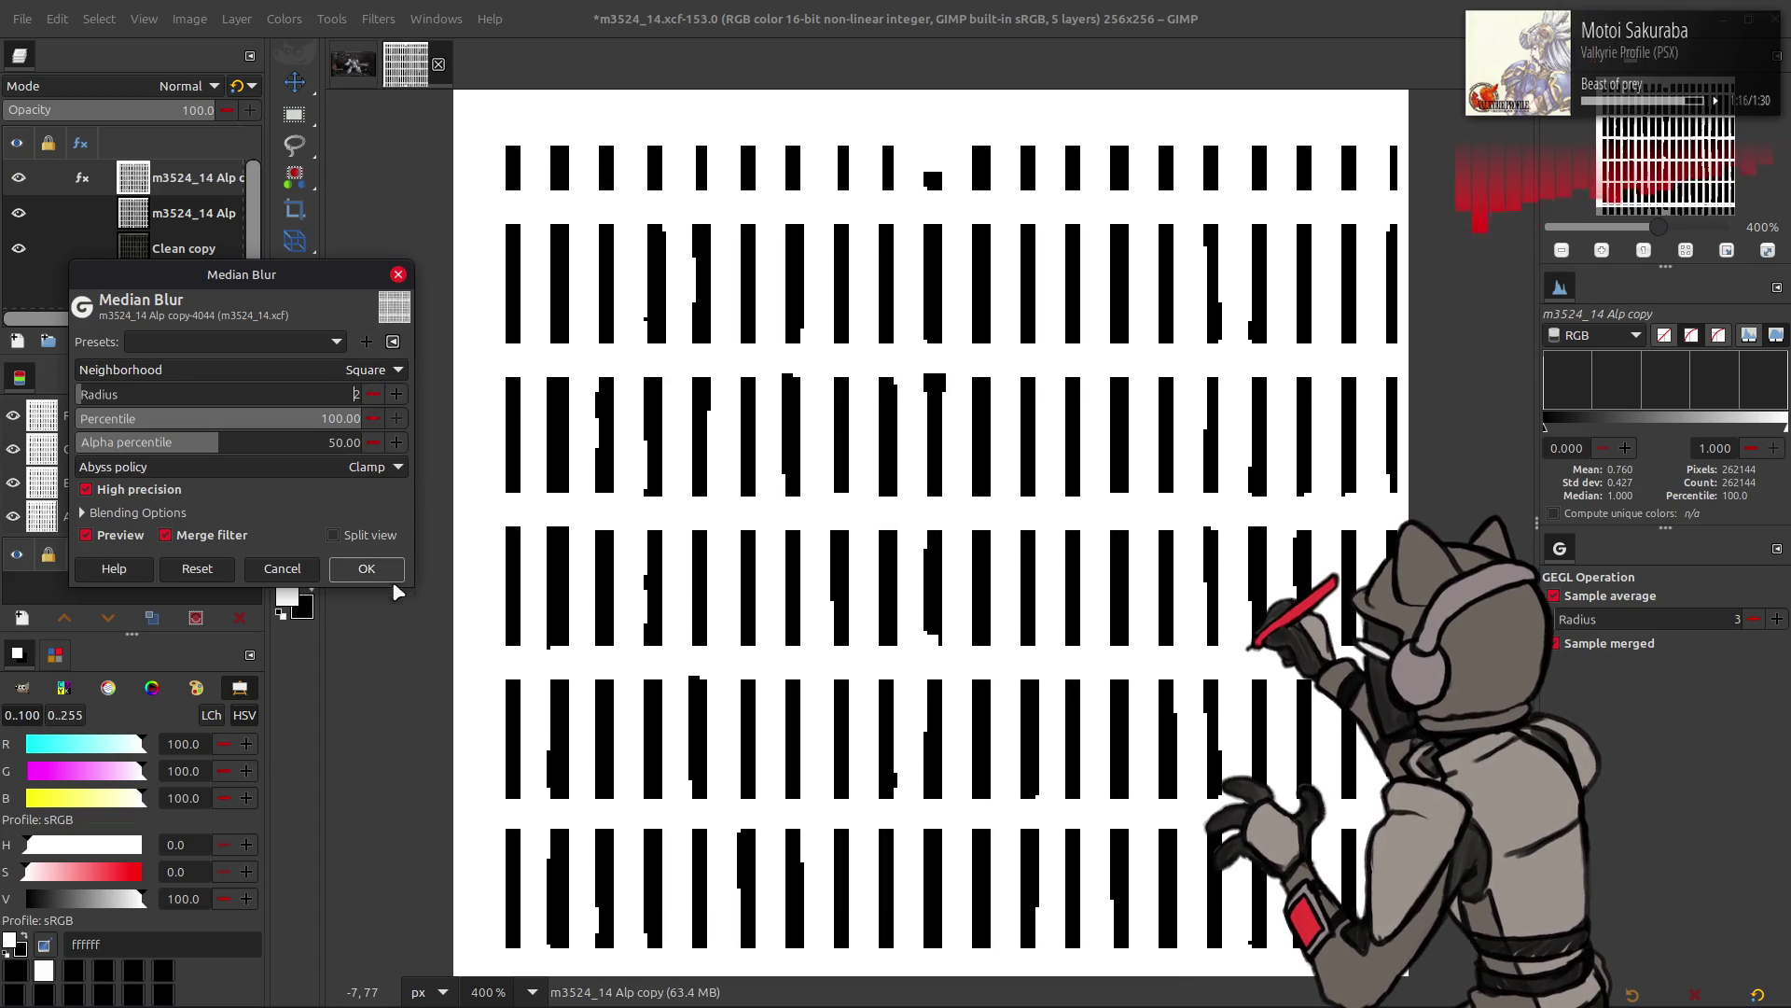
{"action": "left_click", "coordinate": [366, 568]}
- Apply another Median Blur pass with the Percentile dragged to minimum
{"action": "left_click", "coordinate": [379, 19]}
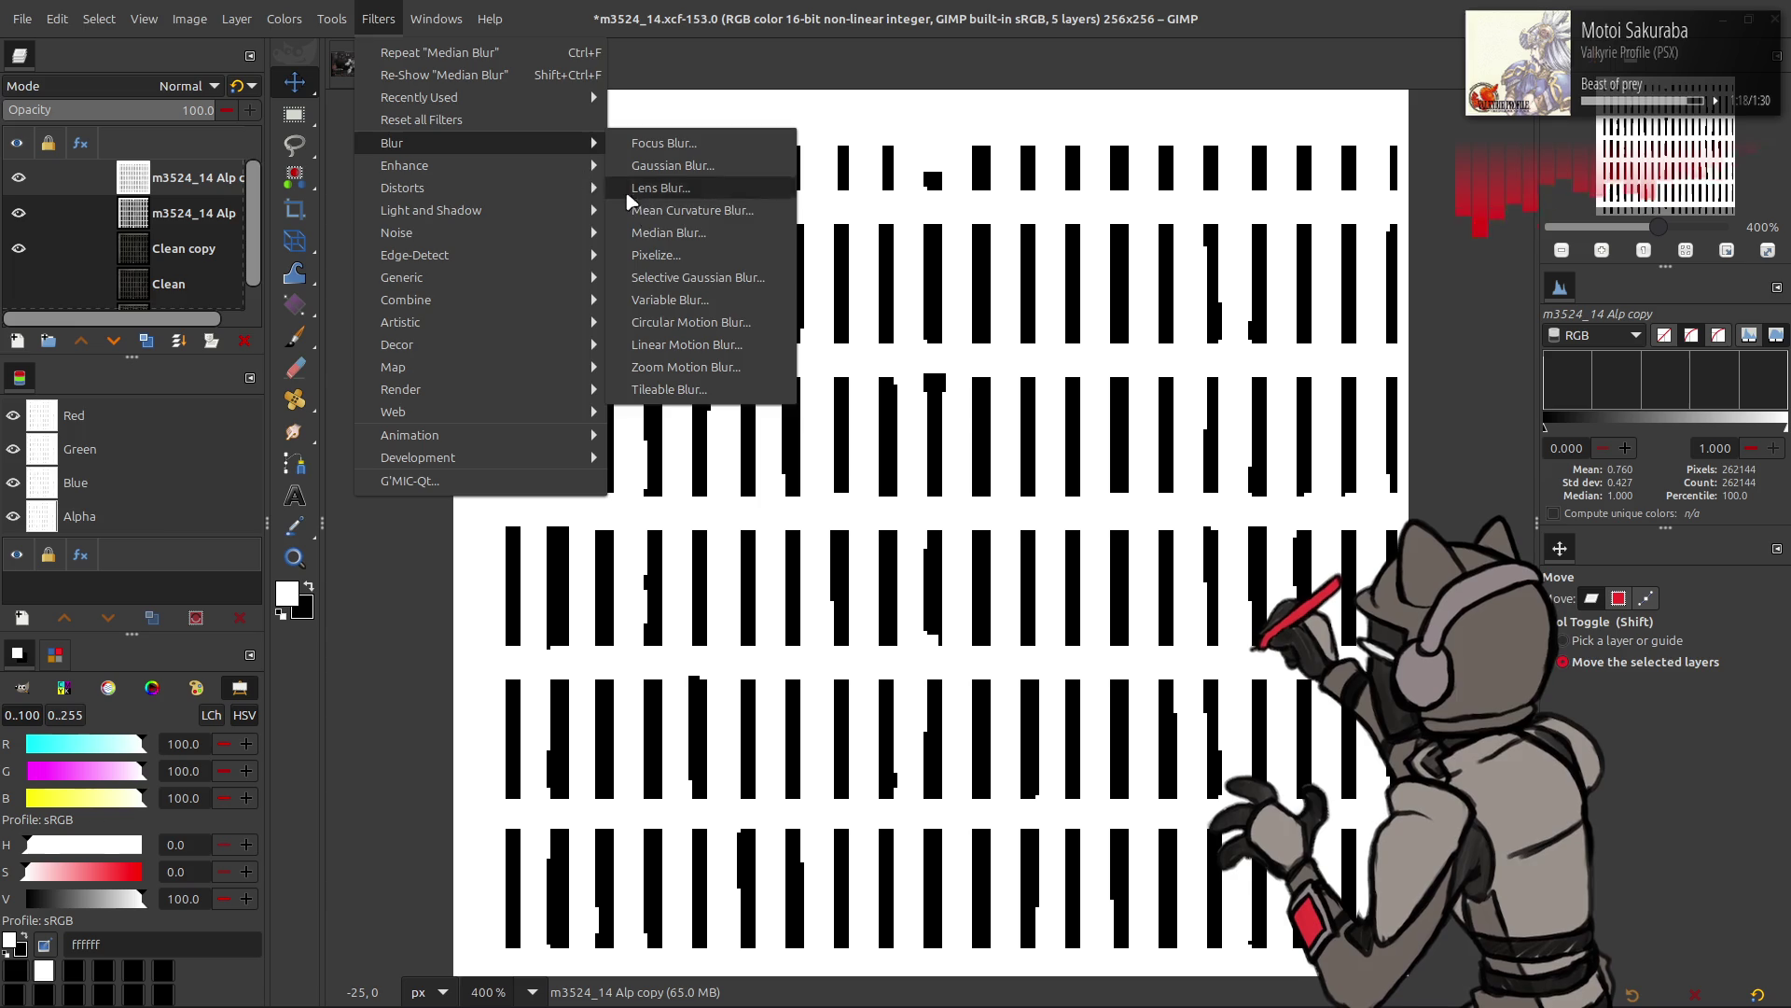
{"action": "mouse_move", "coordinate": [392, 143]}
{"action": "left_click", "coordinate": [659, 233]}
{"action": "left_click_drag", "start_coordinate": [253, 418], "coordinate": [8, 423]}
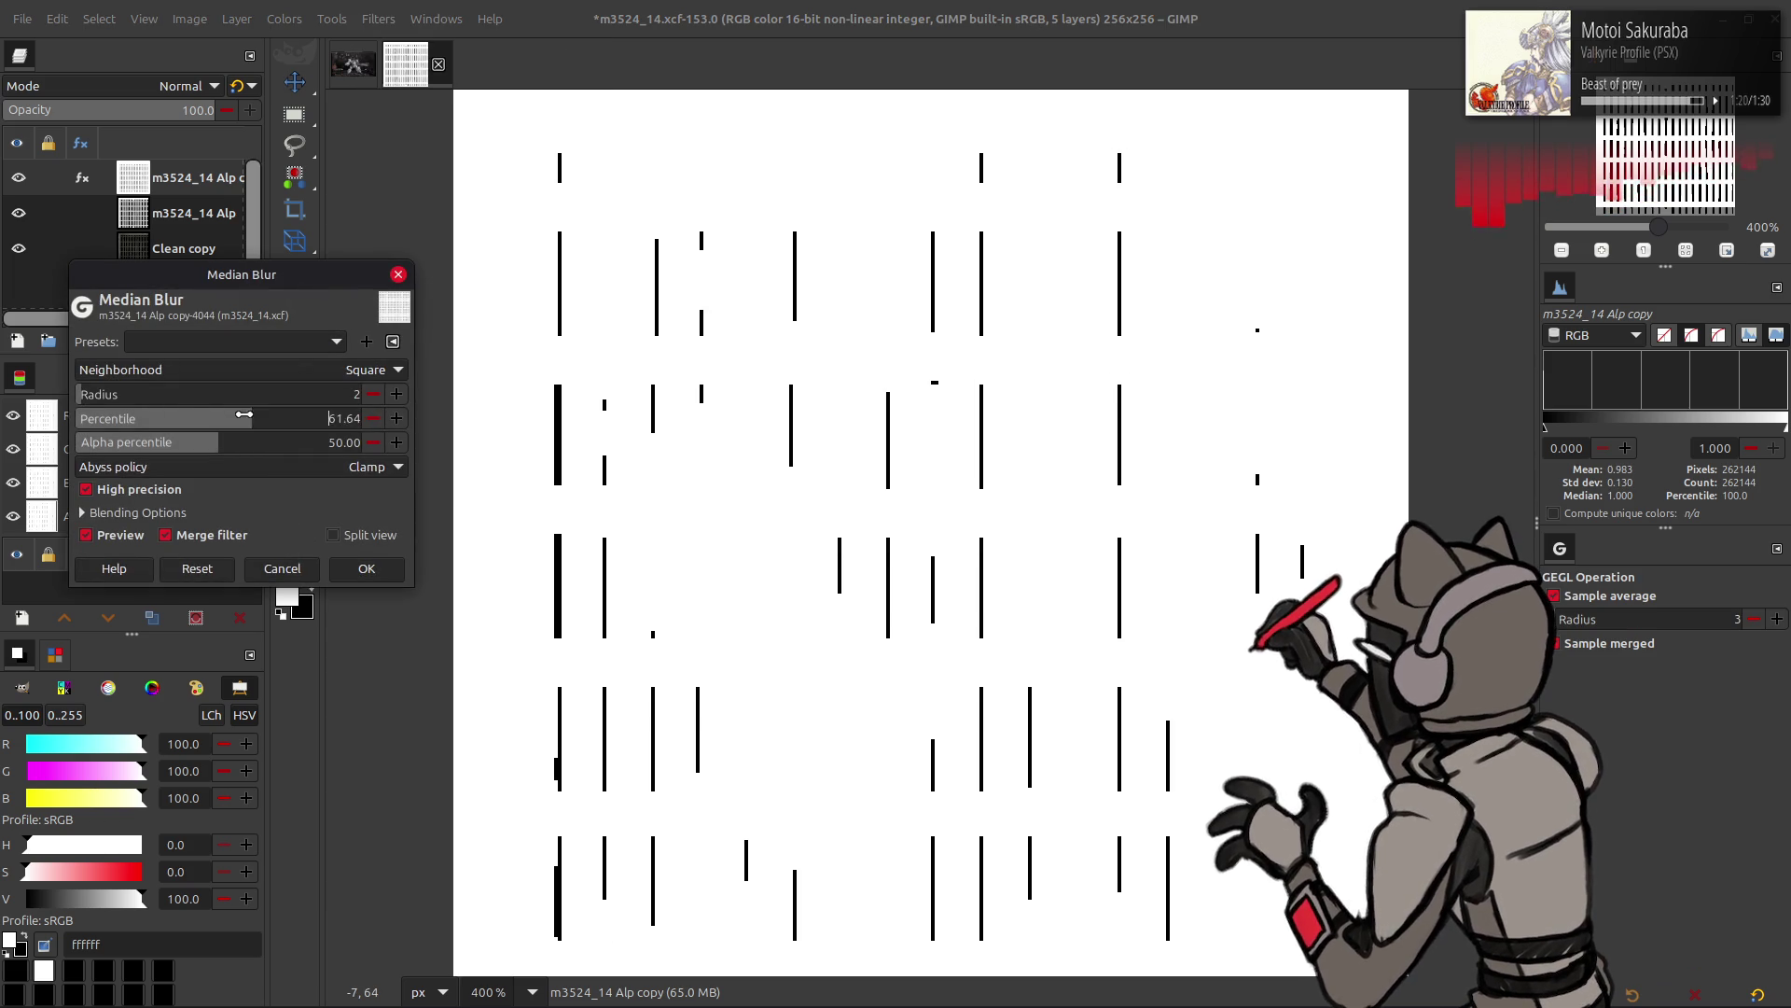
{"action": "scroll", "coordinate": [318, 363], "scroll_direction": "down", "scroll_amount": 1}
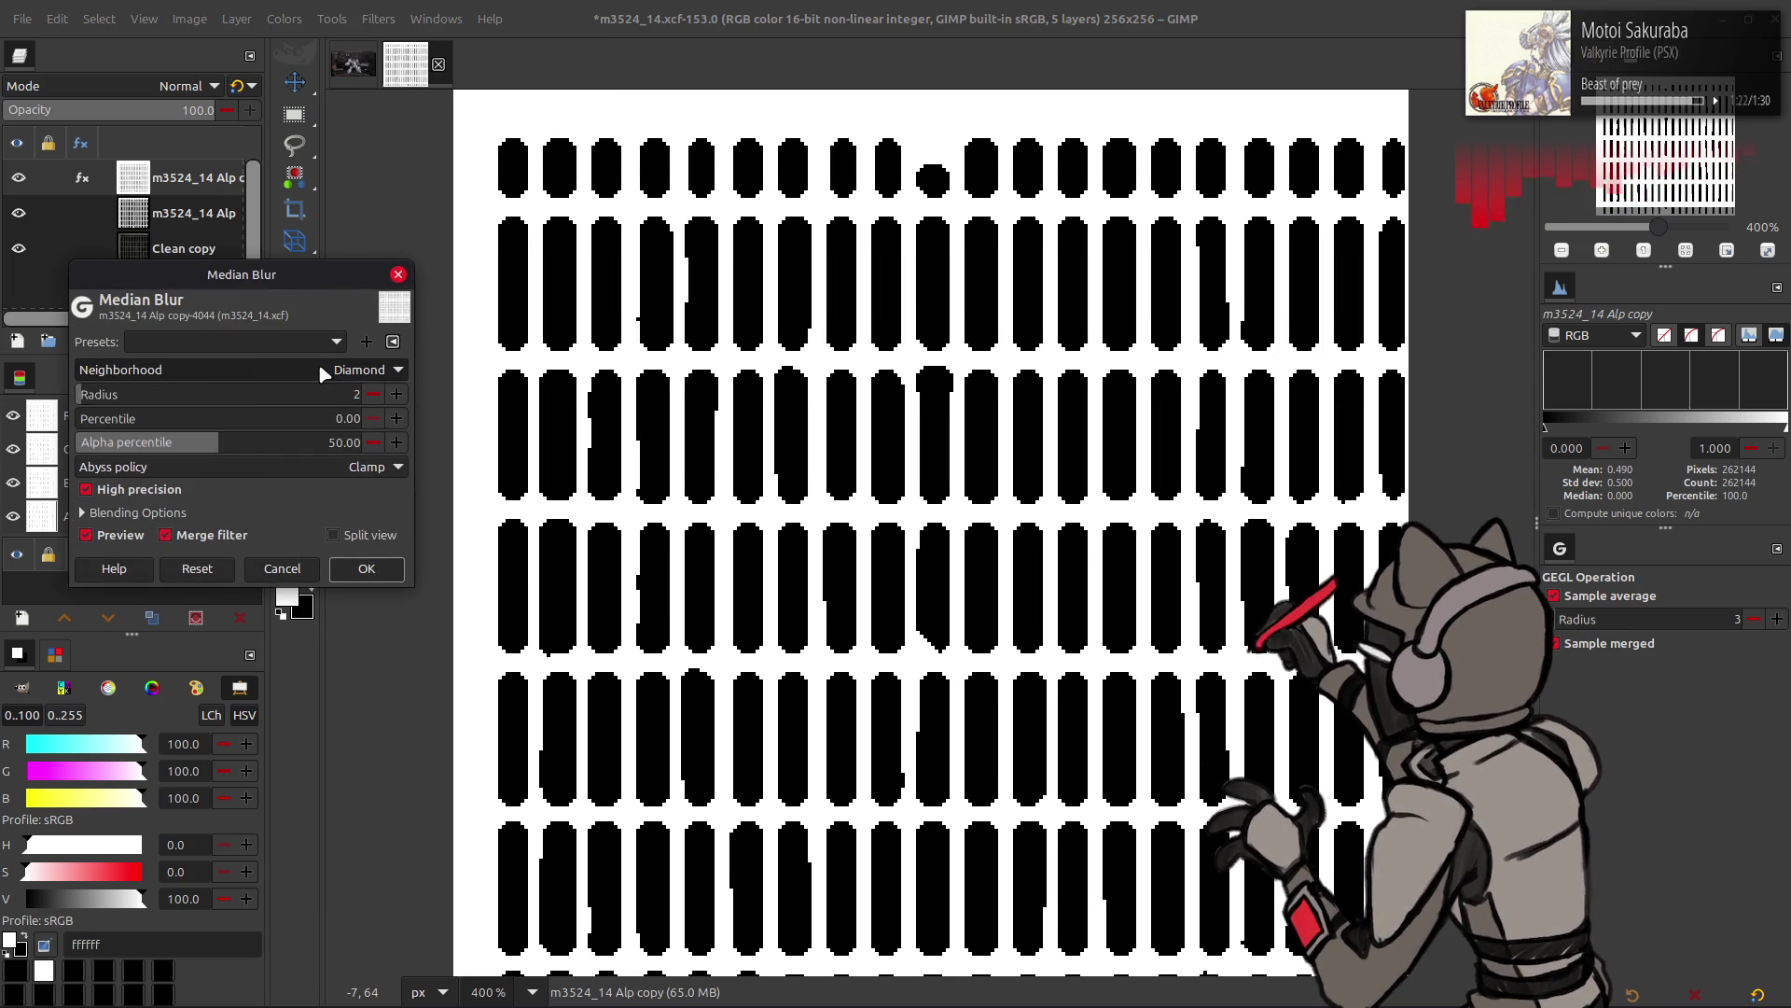
{"action": "scroll", "coordinate": [318, 363], "scroll_direction": "up", "scroll_amount": 1}
{"action": "left_click", "coordinate": [366, 567]}
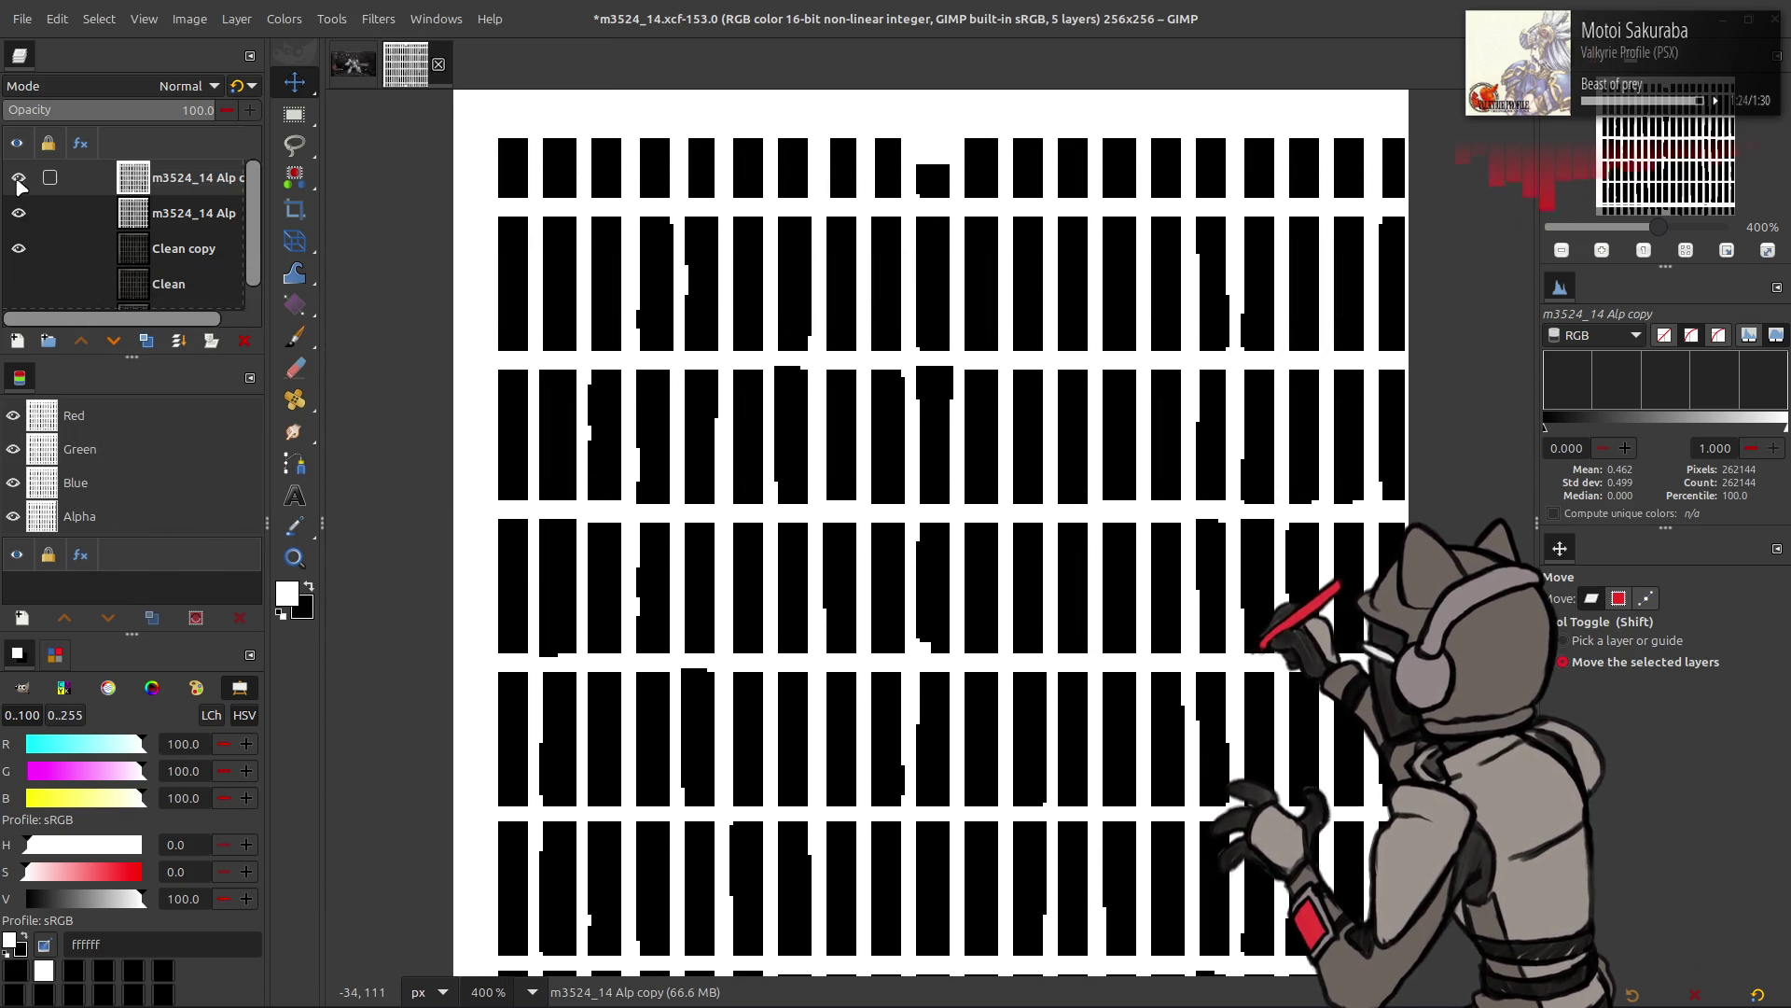
- Toggle the filtered copy's visibility repeatedly to compare its jagged bars with the layer beneath
{"action": "left_click", "coordinate": [18, 177]}
{"action": "left_click", "coordinate": [19, 178]}
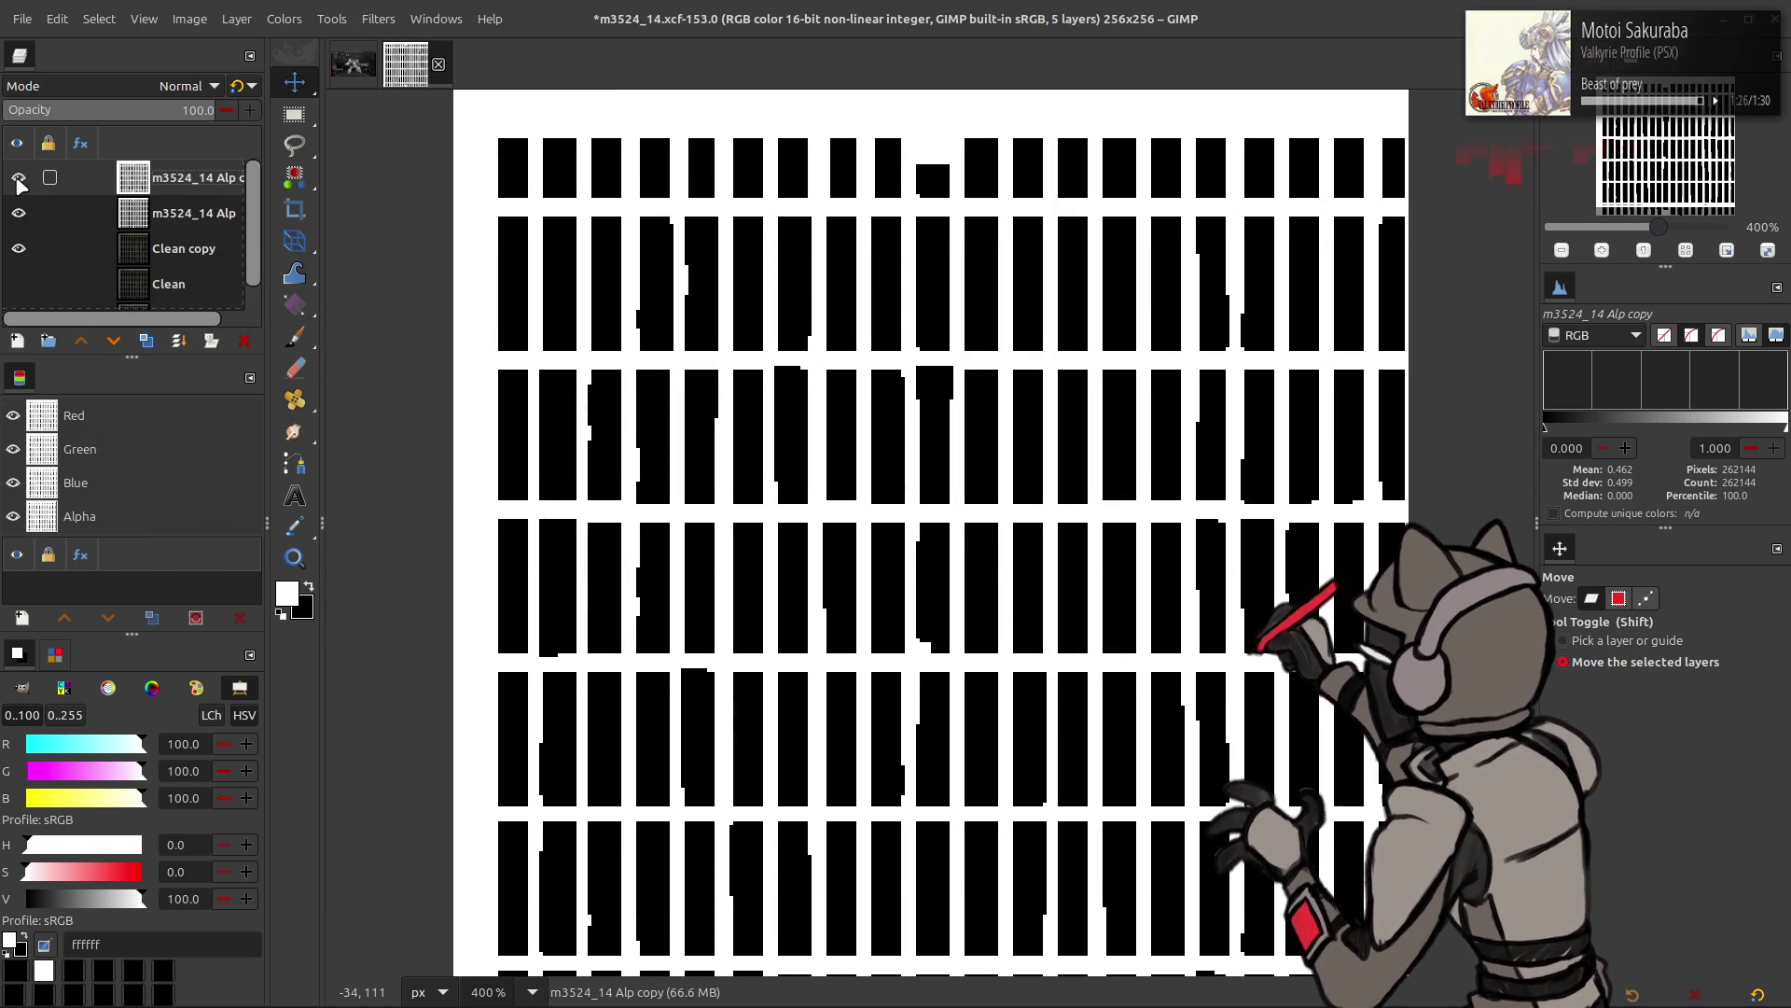
{"action": "left_click", "coordinate": [17, 178]}
{"action": "left_click", "coordinate": [18, 179]}
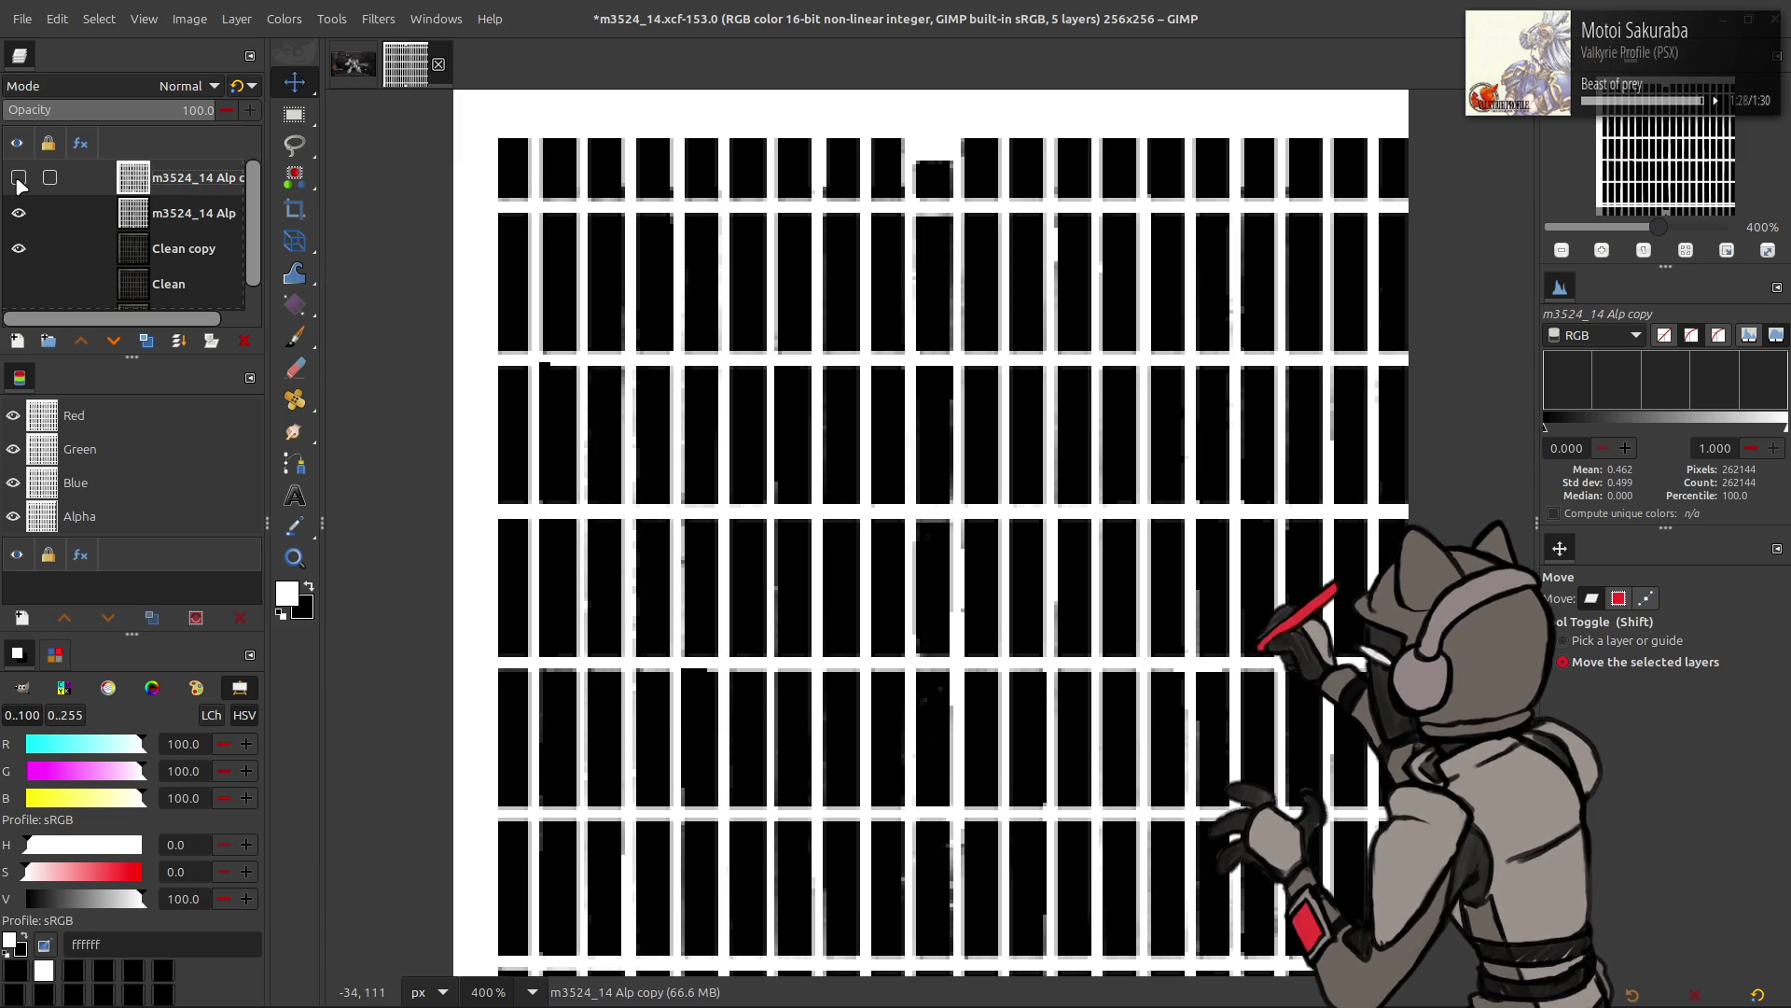
{"action": "left_click", "coordinate": [19, 178]}
{"action": "left_click", "coordinate": [19, 178]}
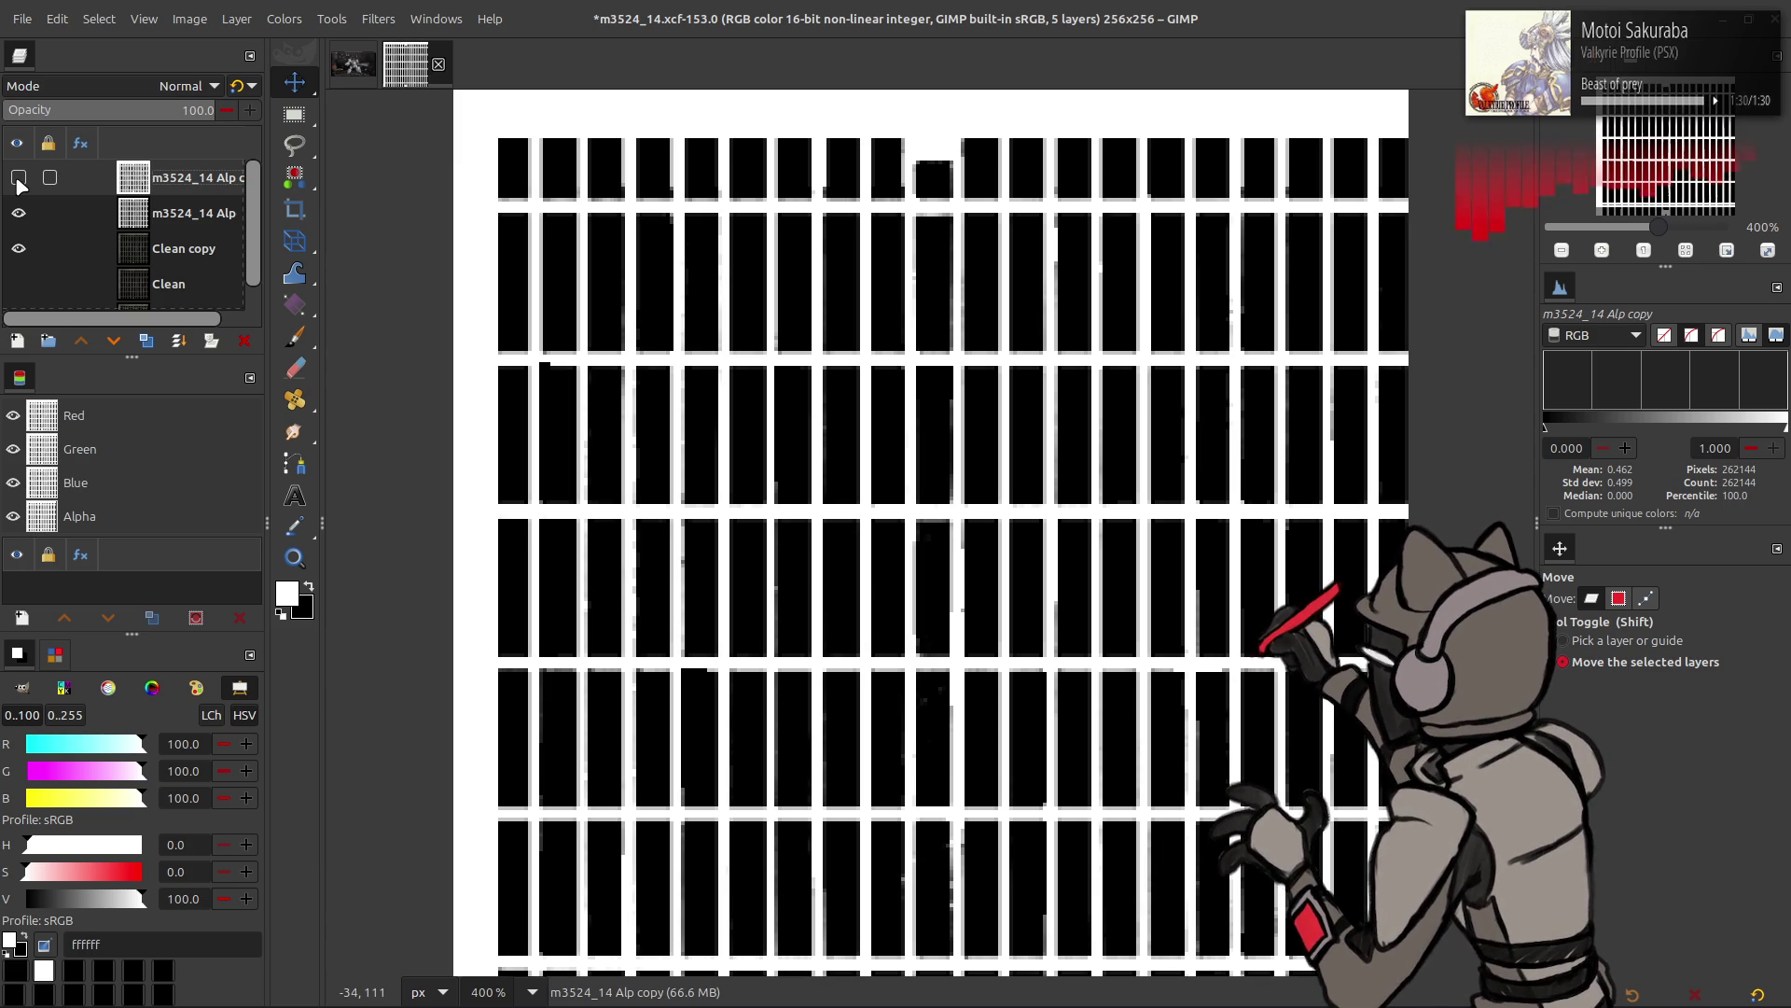
{"action": "left_click", "coordinate": [17, 177]}
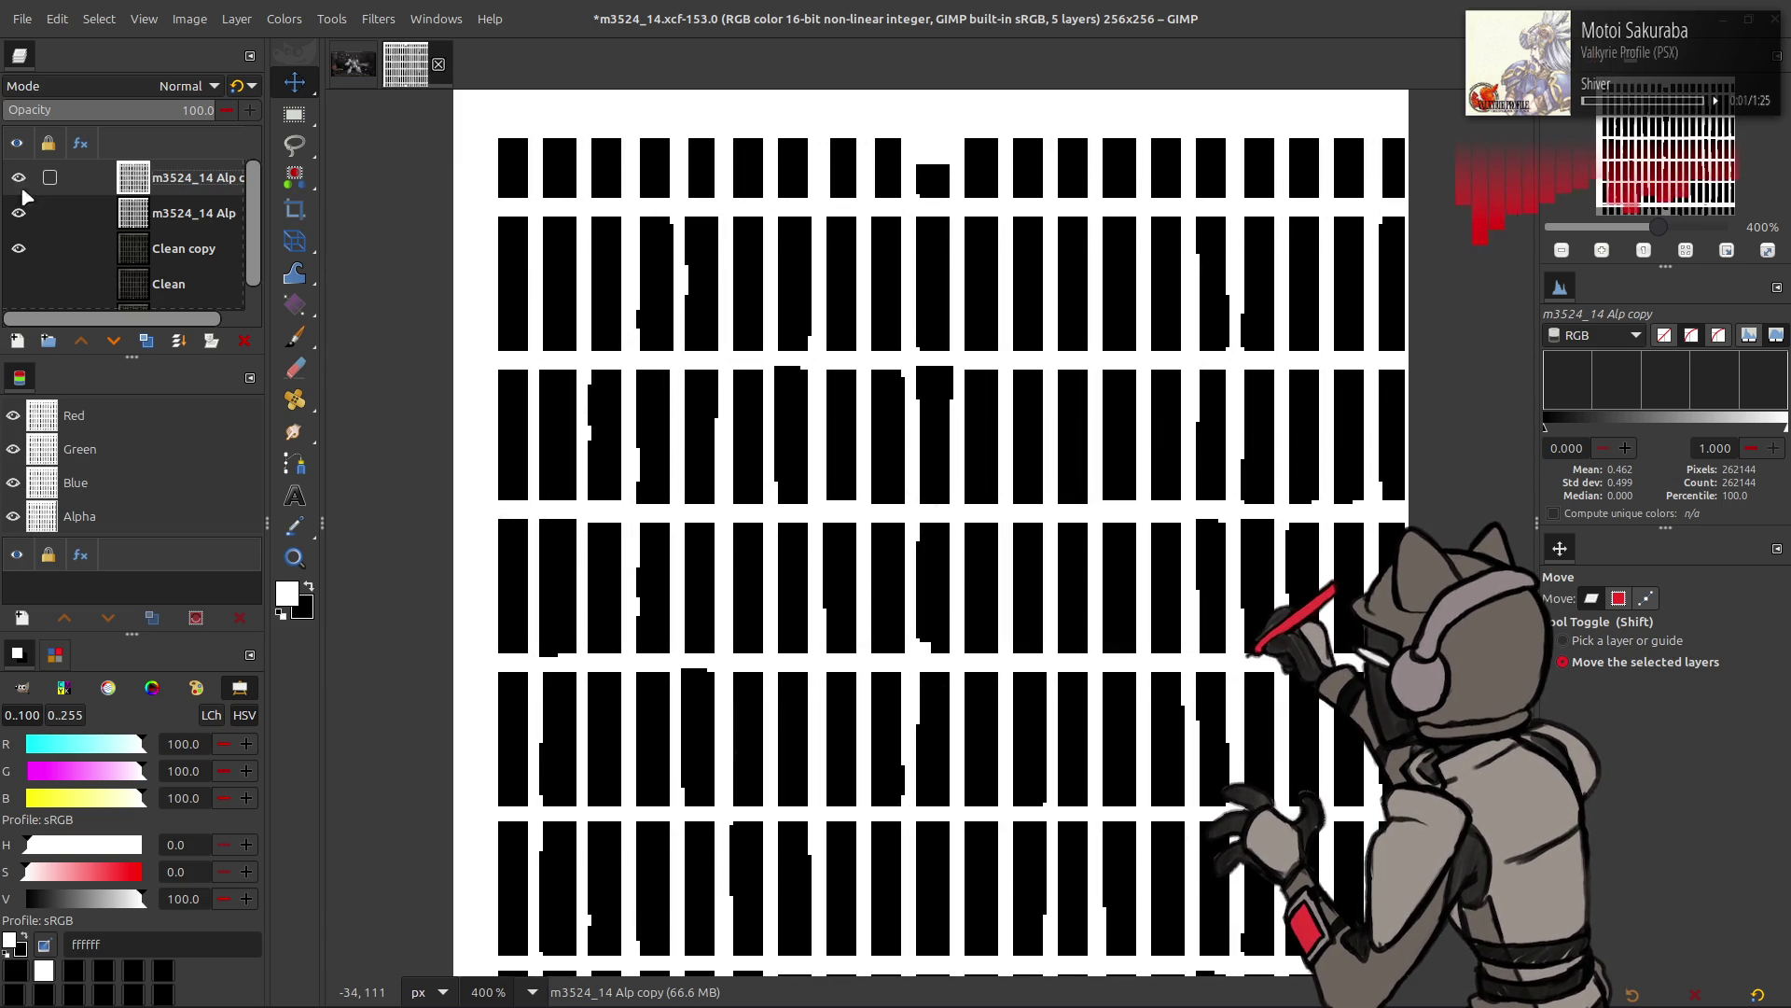
- Delete the mask copy, add a white layer inverted to black, and set its opacity to 50%
{"action": "left_click", "coordinate": [242, 343]}
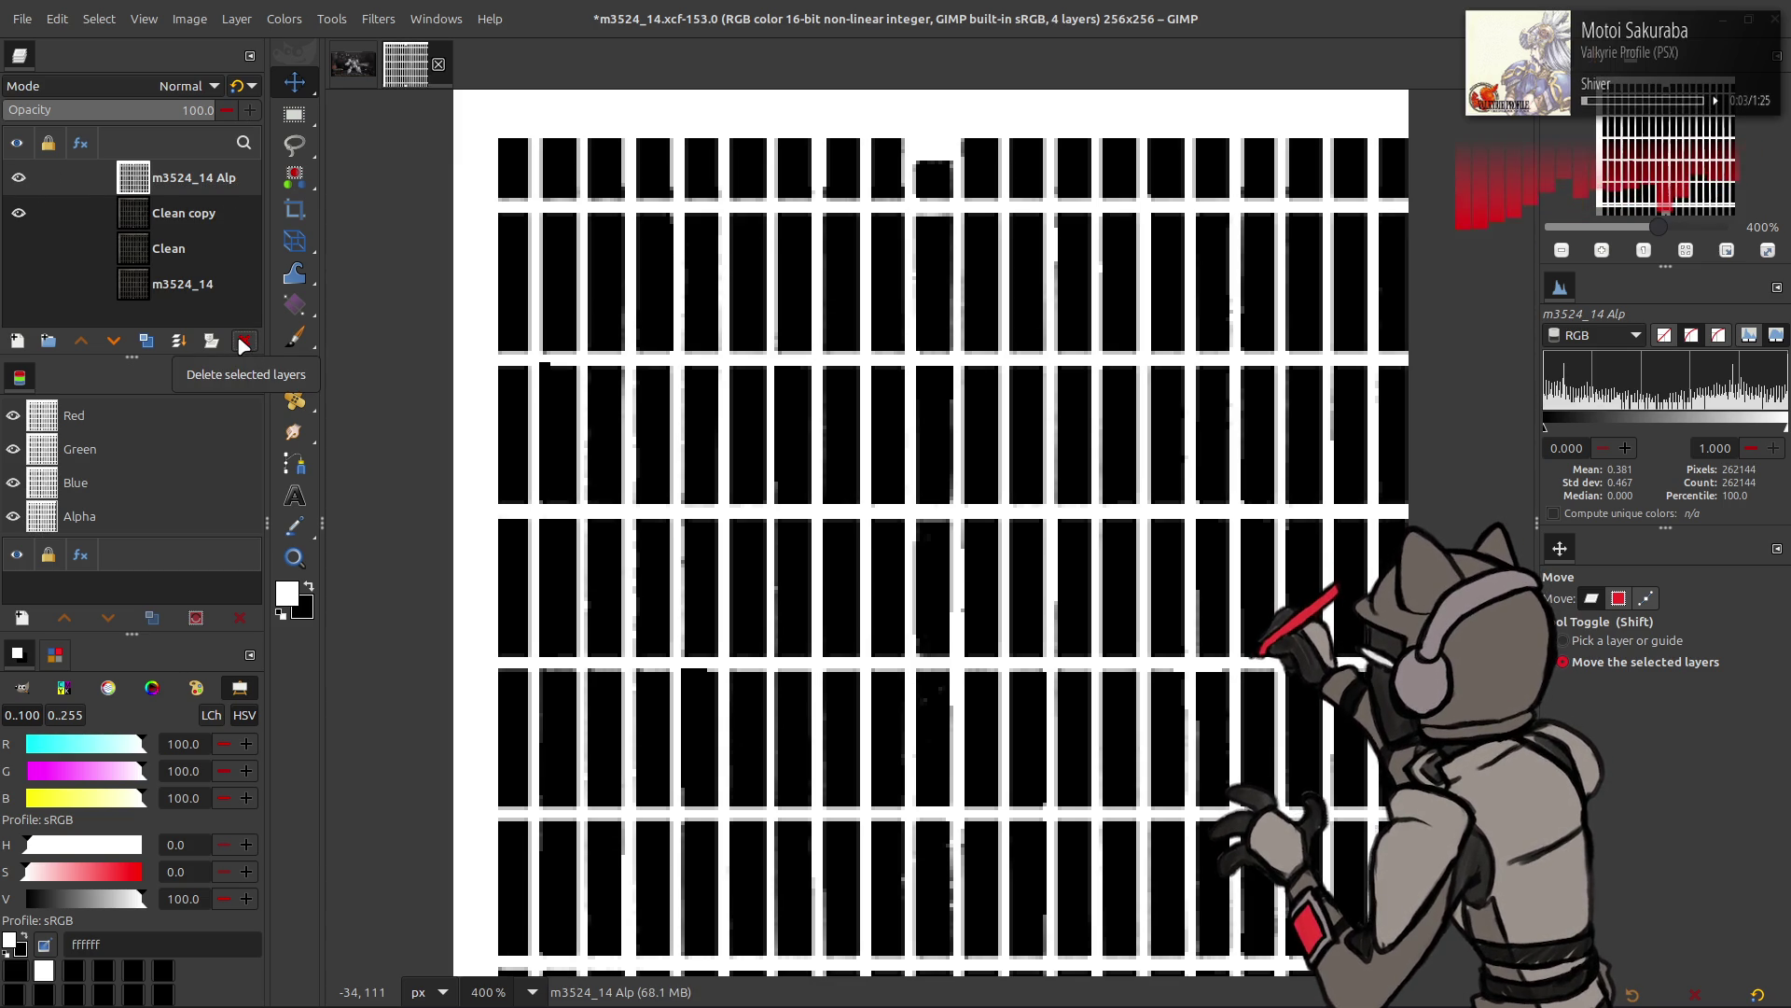
{"action": "left_click", "coordinate": [16, 341]}
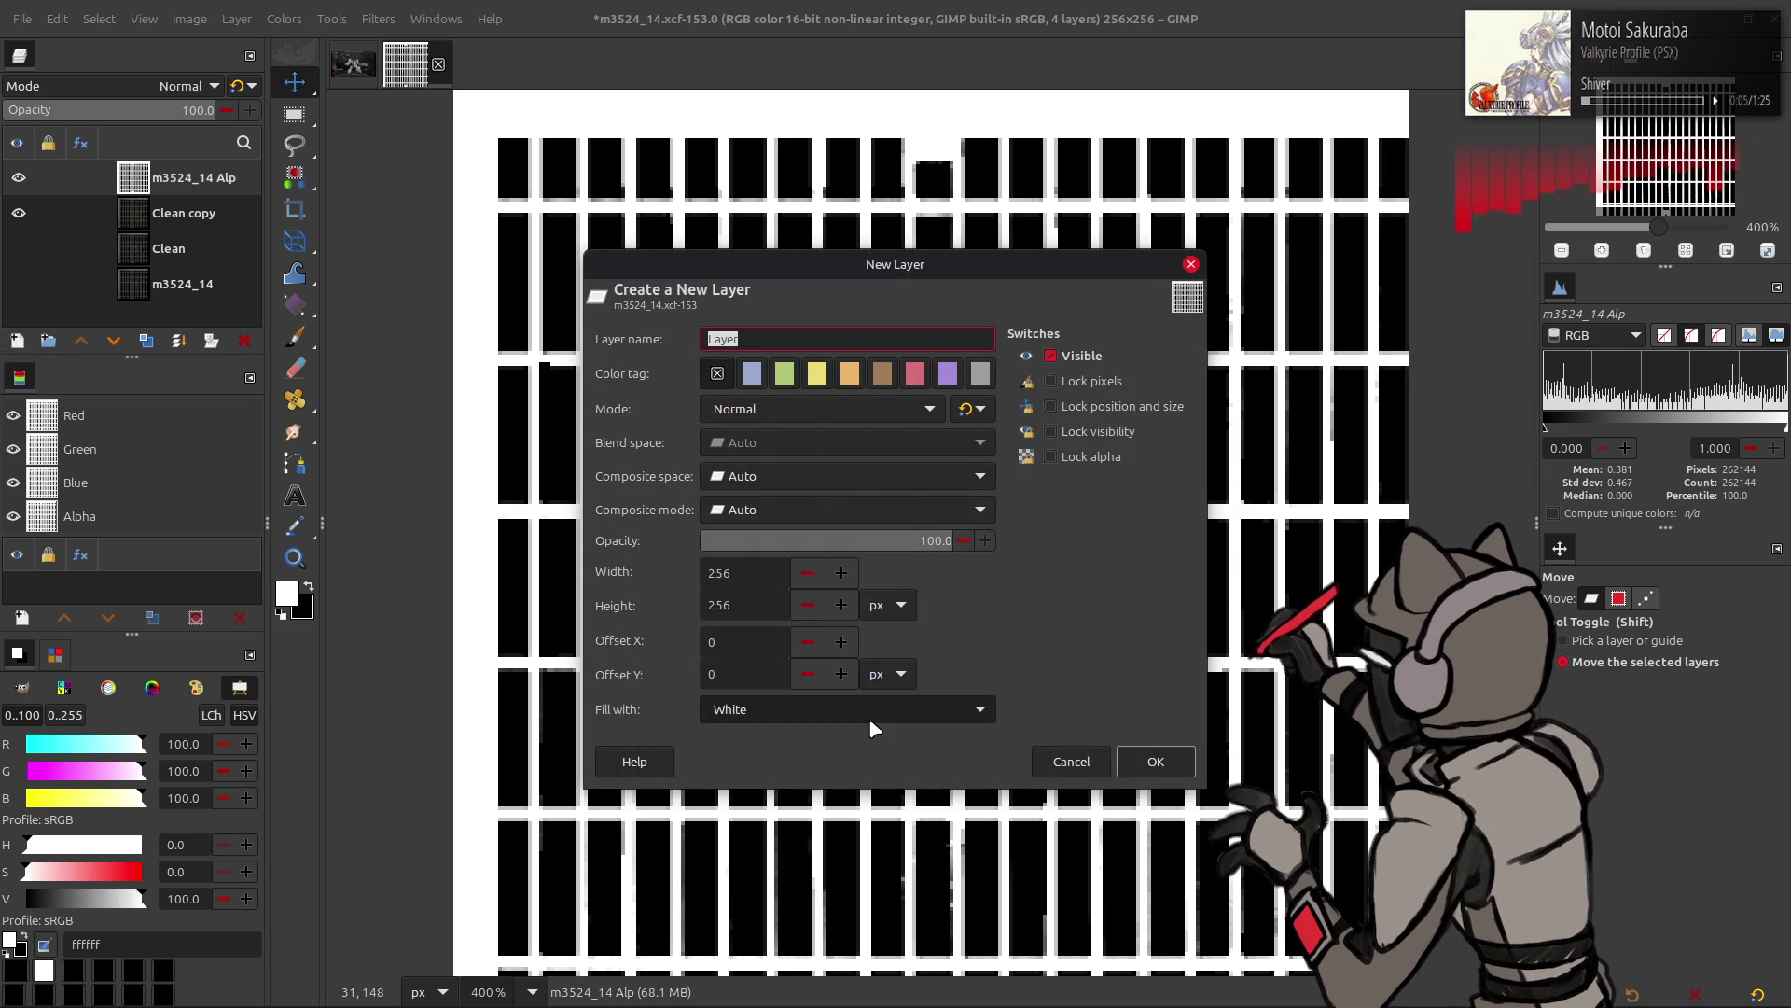
{"action": "left_click", "coordinate": [1157, 761]}
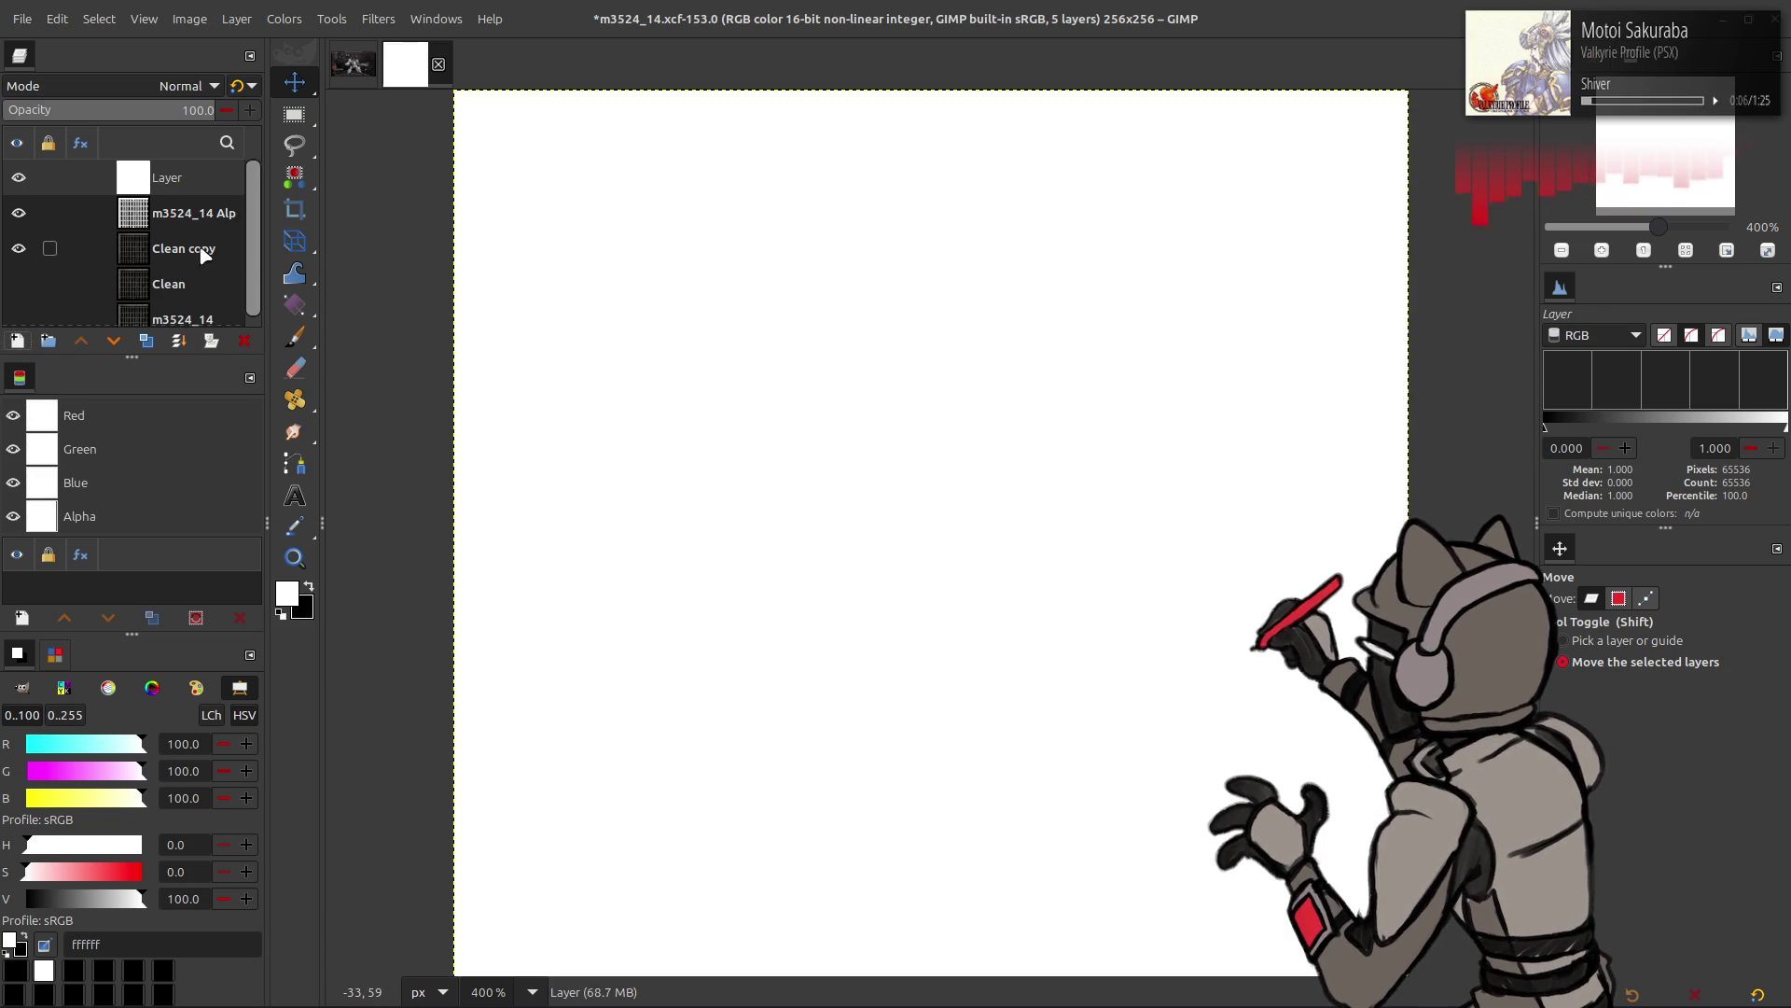
{"action": "left_click", "coordinate": [285, 18]}
{"action": "left_click", "coordinate": [343, 281]}
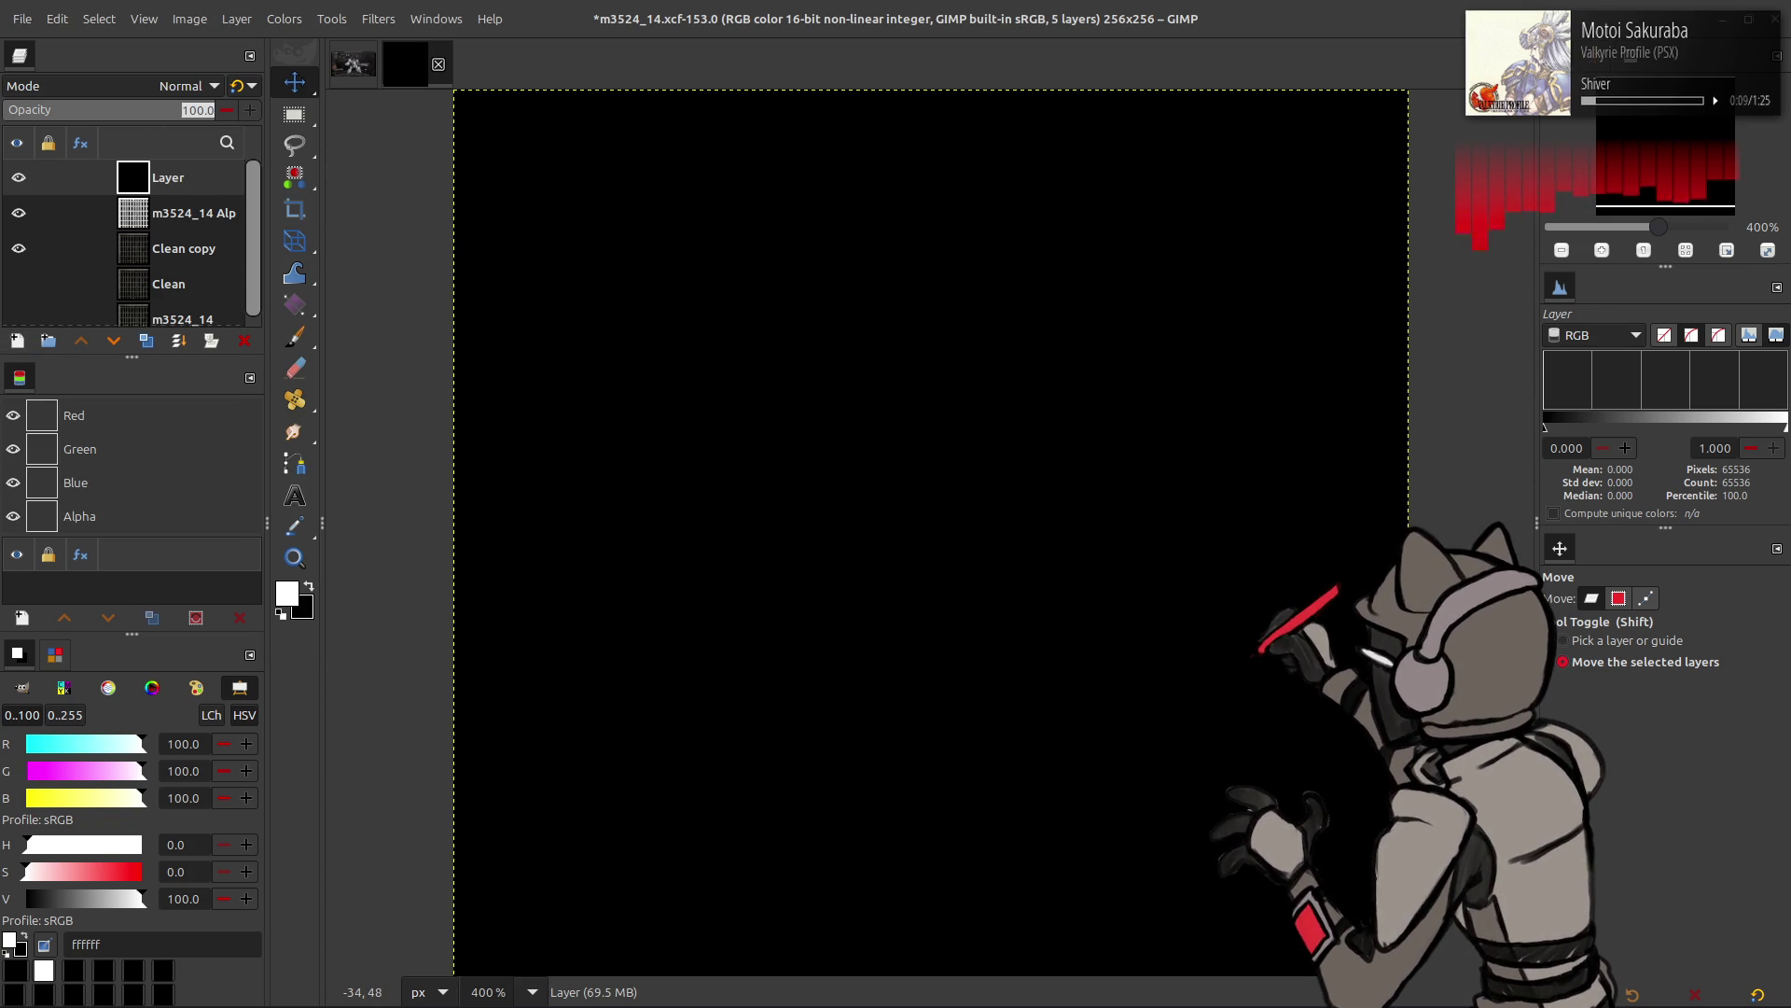
{"action": "type", "text": "50"}
{"action": "key", "text": "Return"}
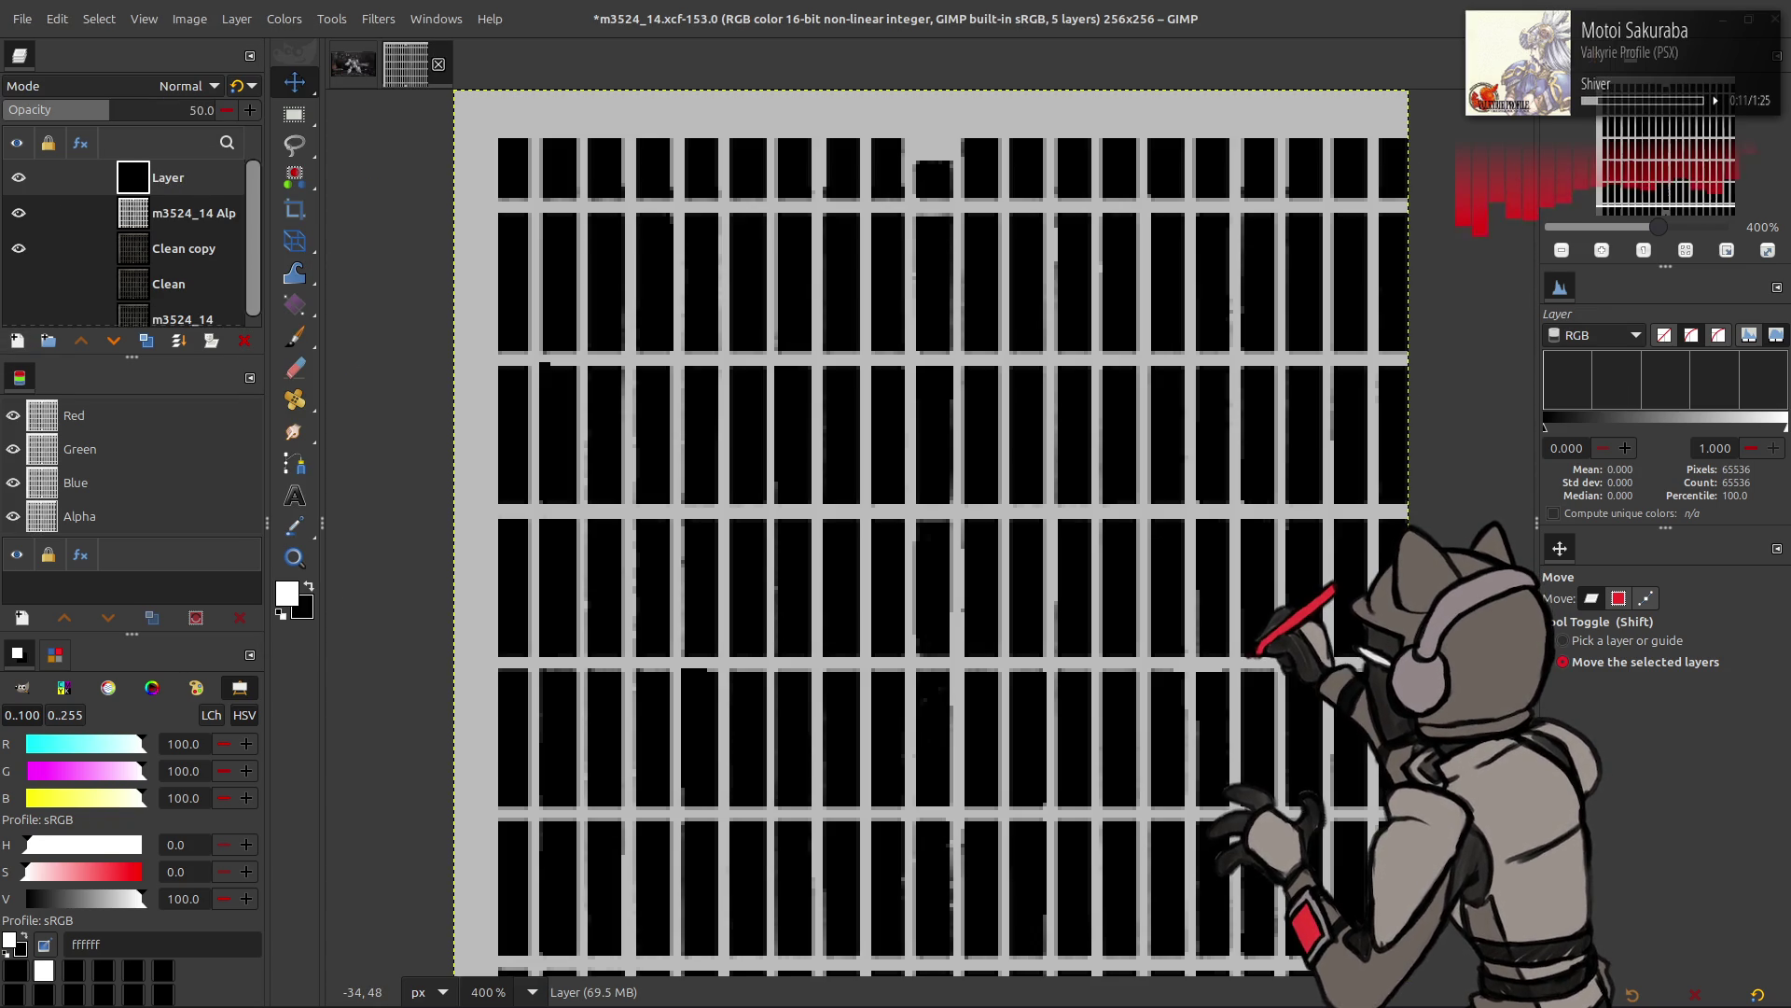
{"action": "left_click", "coordinate": [237, 84]}
{"action": "key", "text": "n"}
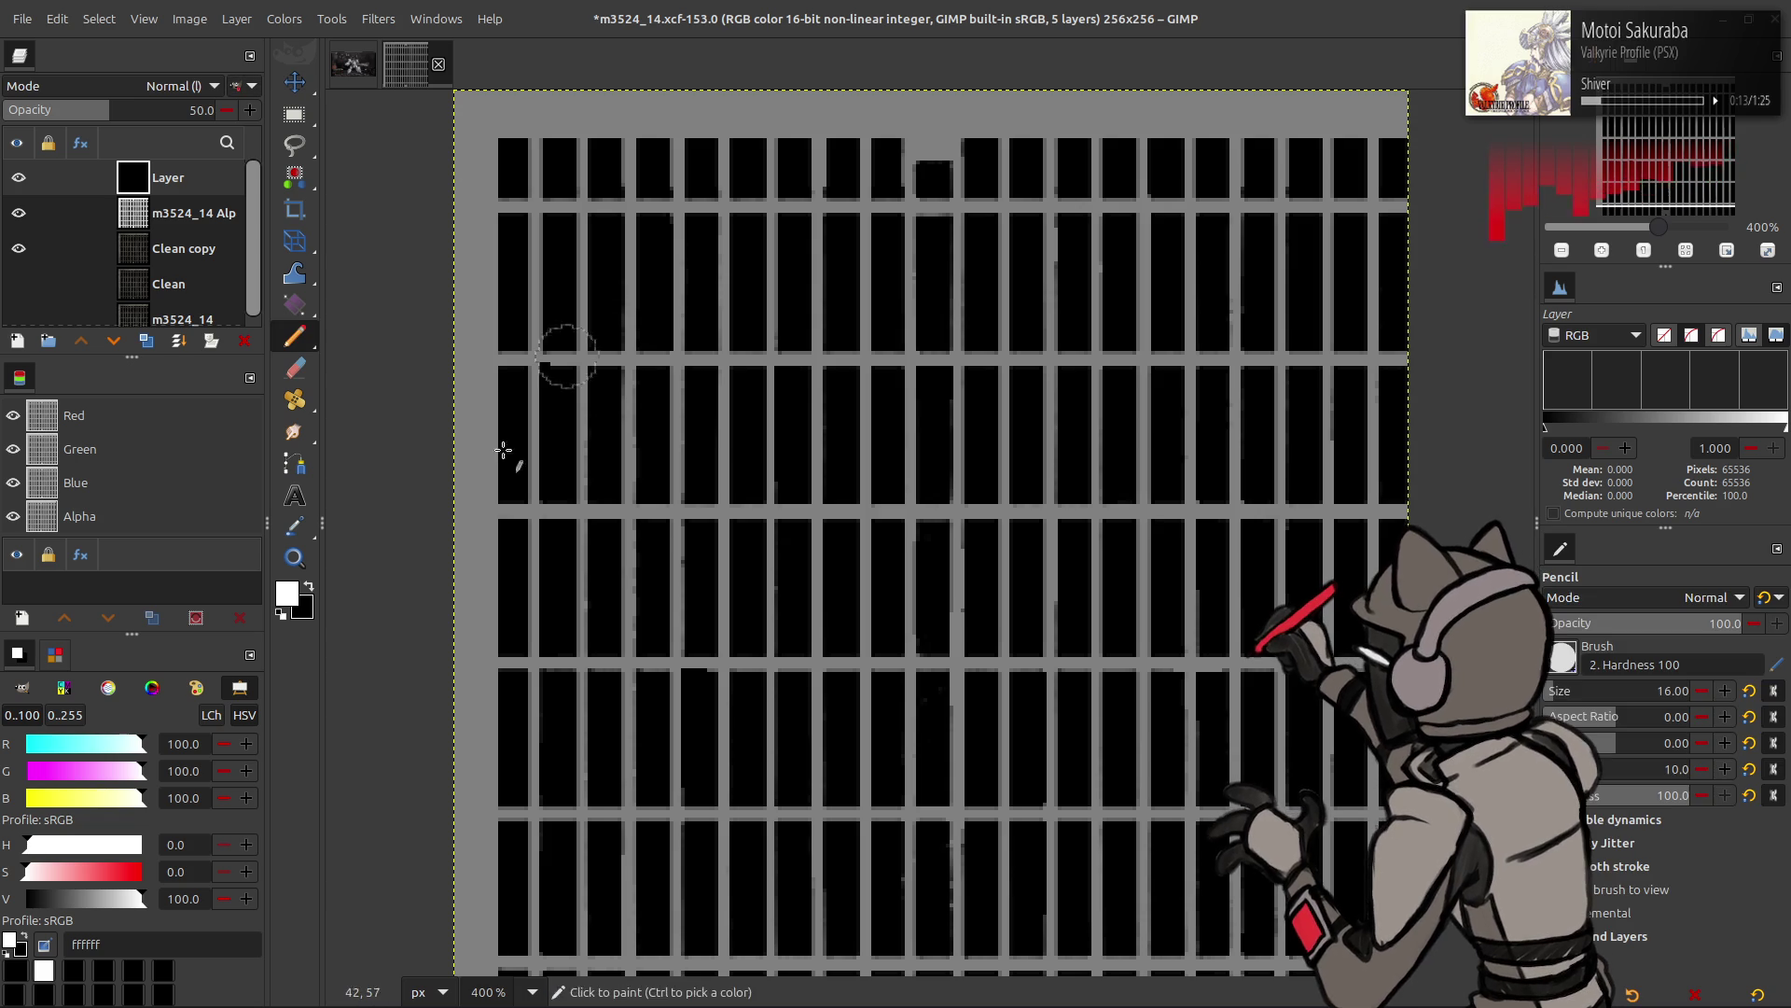
{"action": "scroll", "coordinate": [477, 320], "scroll_direction": "up", "scroll_amount": 3}
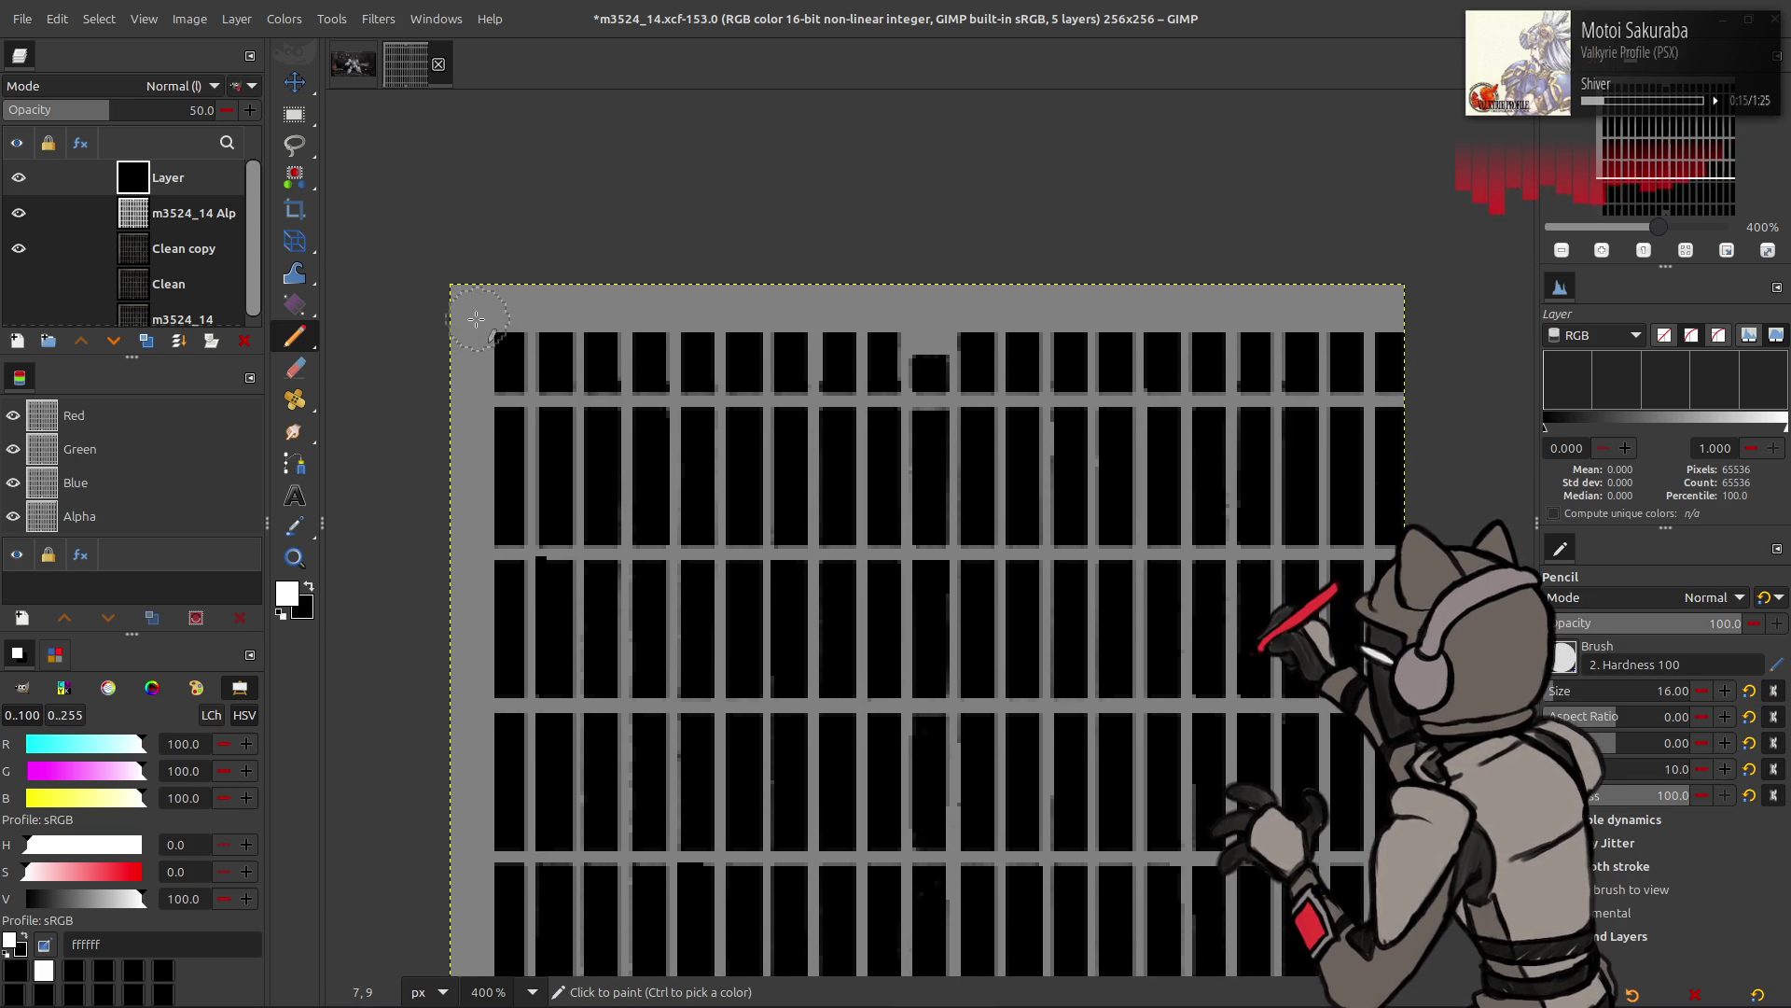
{"action": "scroll", "coordinate": [476, 319], "scroll_direction": "up", "scroll_amount": 2, "text": "ctrl"}
- Paint white pencil lines along the top and left borders, undoing one stray dab
{"action": "left_click", "coordinate": [522, 277]}
{"action": "left_click_drag", "start_coordinate": [522, 277], "coordinate": [463, 278]}
{"action": "scroll", "coordinate": [560, 308], "scroll_direction": "right", "scroll_amount": 10}
{"action": "left_click", "coordinate": [956, 331], "text": "shift"}
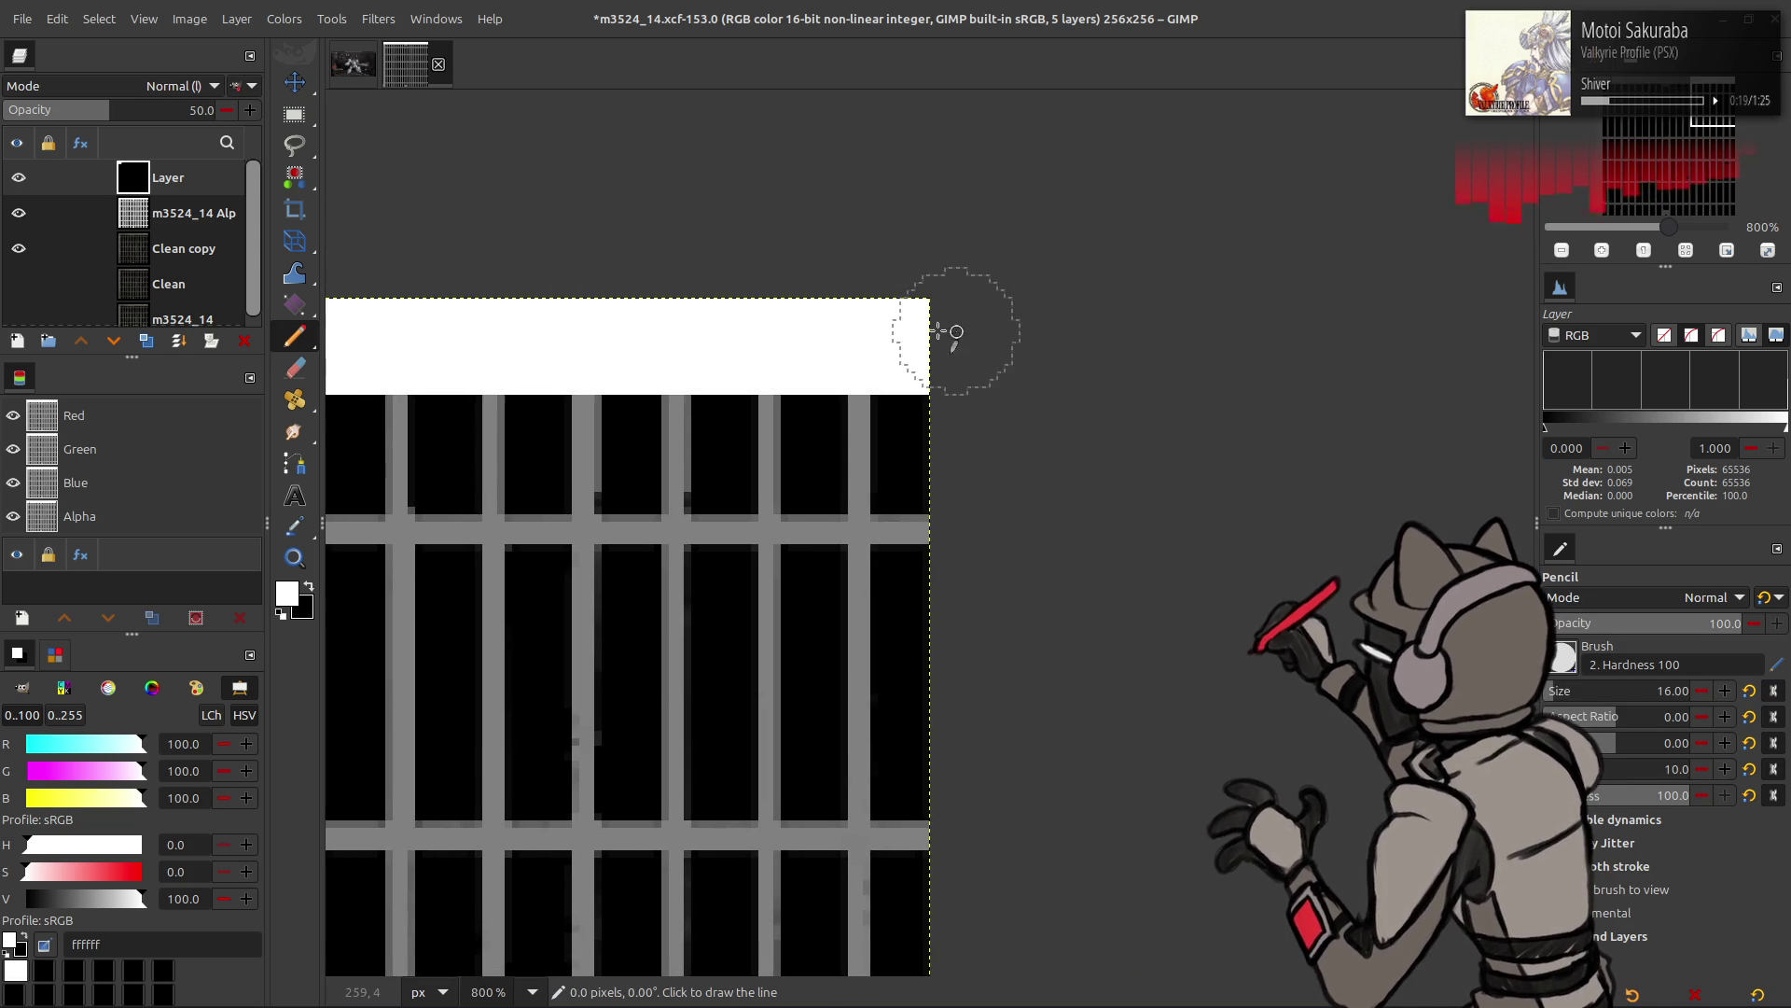
{"action": "scroll", "coordinate": [1064, 307], "scroll_direction": "down", "scroll_amount": 1}
{"action": "scroll", "coordinate": [1063, 309], "scroll_direction": "left", "scroll_amount": 5}
{"action": "scroll", "coordinate": [971, 300], "scroll_direction": "left", "scroll_amount": 5}
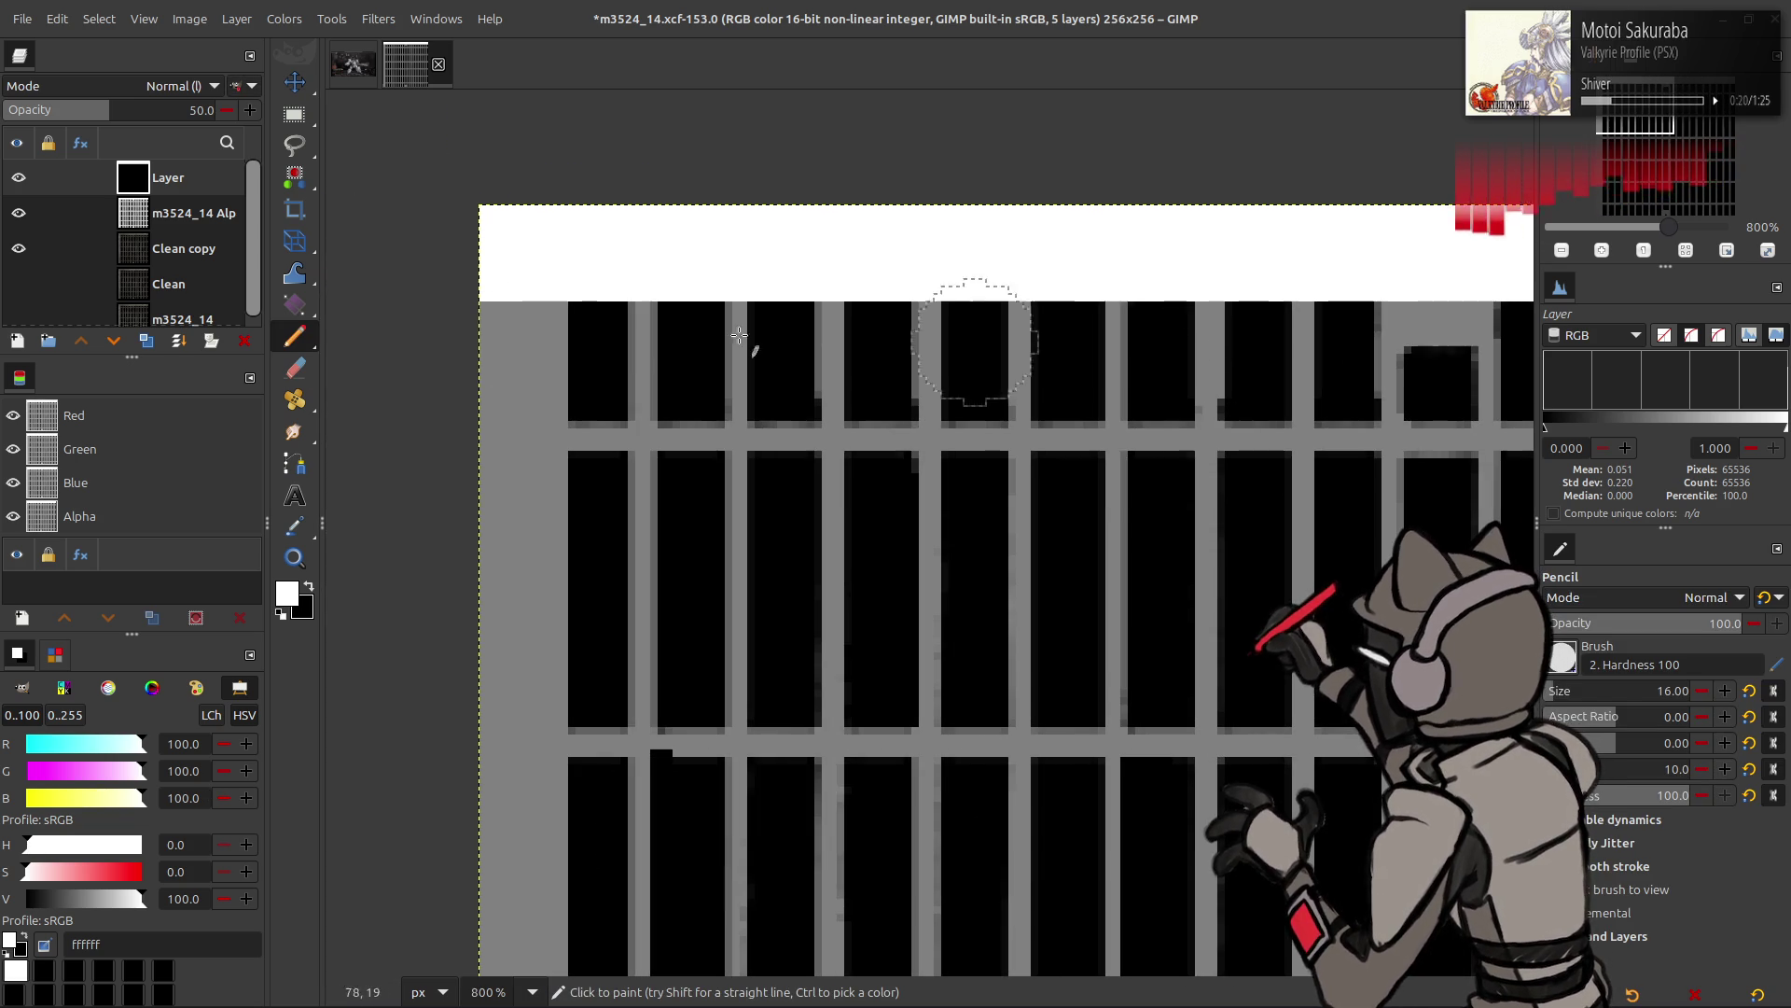
{"action": "left_click", "coordinate": [511, 315]}
{"action": "key", "text": "ctrl+z"}
{"action": "scroll", "coordinate": [510, 420], "scroll_direction": "down", "scroll_amount": 2}
{"action": "scroll", "coordinate": [508, 639], "scroll_direction": "down", "scroll_amount": 1}
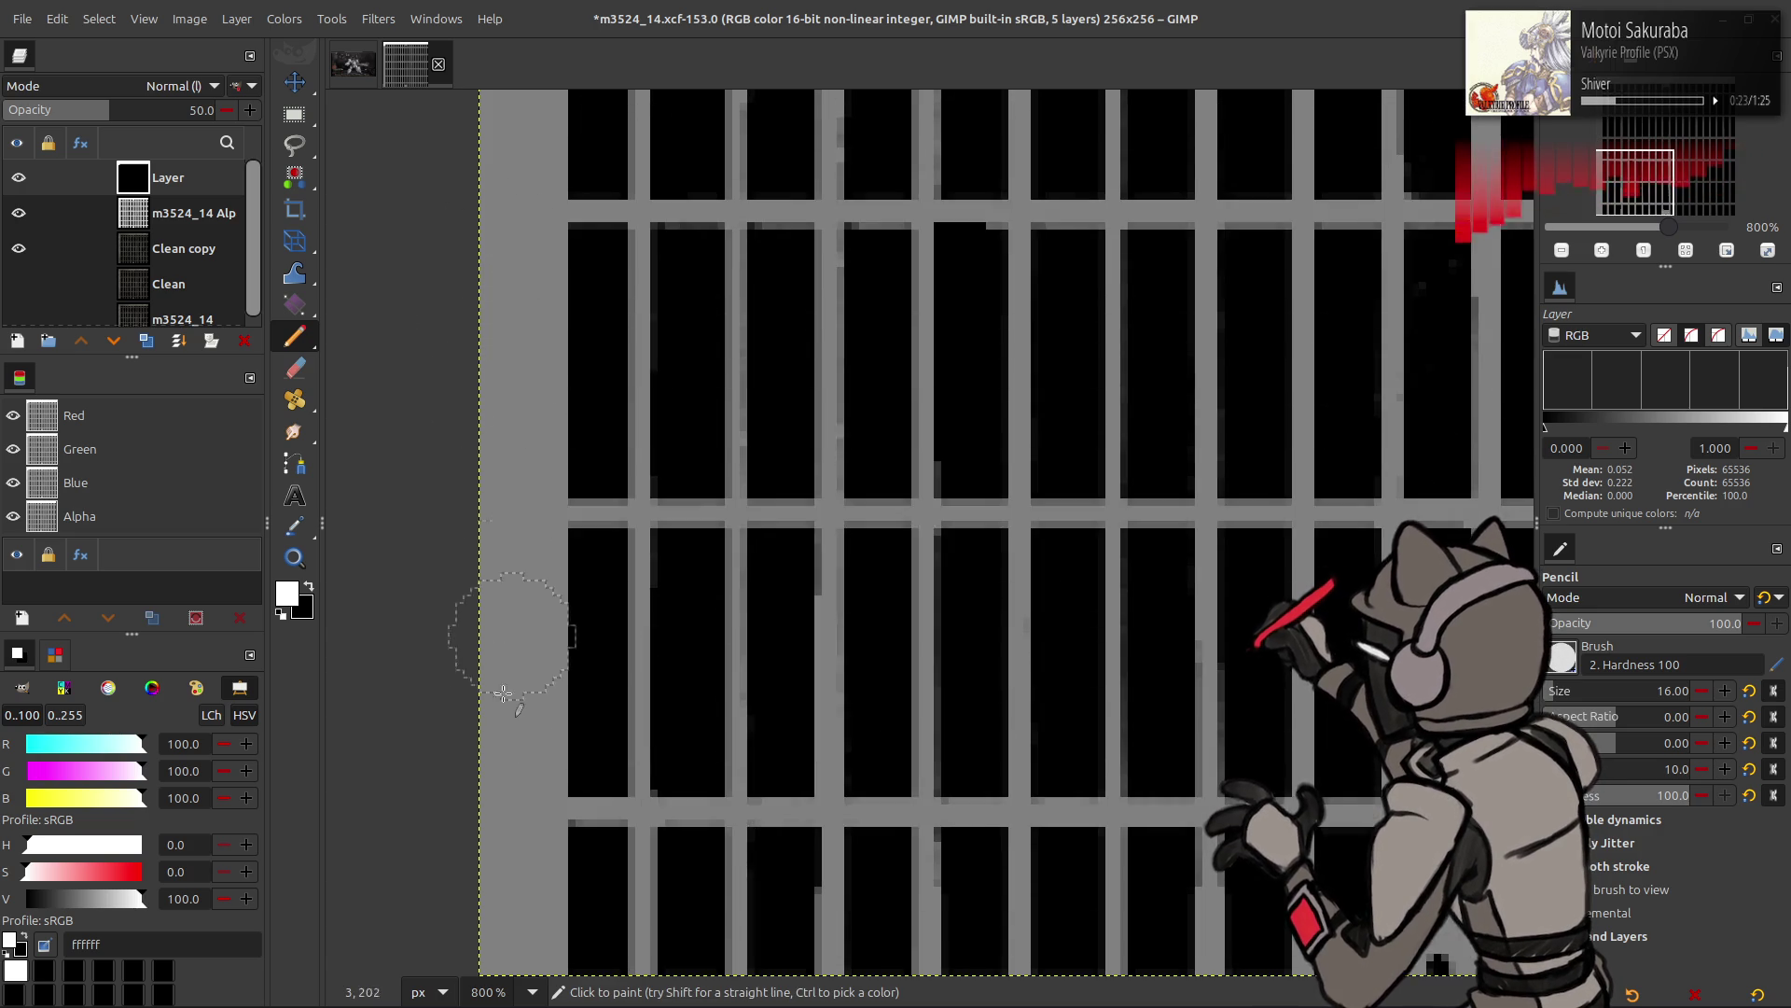
{"action": "scroll", "coordinate": [508, 638], "scroll_direction": "down", "scroll_amount": 1}
{"action": "left_click", "coordinate": [513, 629], "text": "shift"}
{"action": "scroll", "coordinate": [633, 403], "scroll_direction": "up", "scroll_amount": 1}
{"action": "scroll", "coordinate": [636, 402], "scroll_direction": "up", "scroll_amount": 3}
{"action": "scroll", "coordinate": [400, 140], "scroll_direction": "down", "scroll_amount": 3}
{"action": "scroll", "coordinate": [401, 141], "scroll_direction": "right", "scroll_amount": 2}
{"action": "scroll", "coordinate": [472, 460], "scroll_direction": "up", "scroll_amount": 2}
{"action": "scroll", "coordinate": [1021, 720], "scroll_direction": "up", "scroll_amount": 2}
{"action": "scroll", "coordinate": [1021, 720], "scroll_direction": "left", "scroll_amount": 5}
- With a smaller pencil, paint two white vertical lines along the bars, then undo them
{"action": "key", "text": "bracketleft"}
{"action": "key", "text": "bracketleft"}
{"action": "key", "text": "bracketleft"}
{"action": "key", "text": "bracketleft"}
{"action": "key", "text": "bracketleft"}
{"action": "key", "text": "bracketleft"}
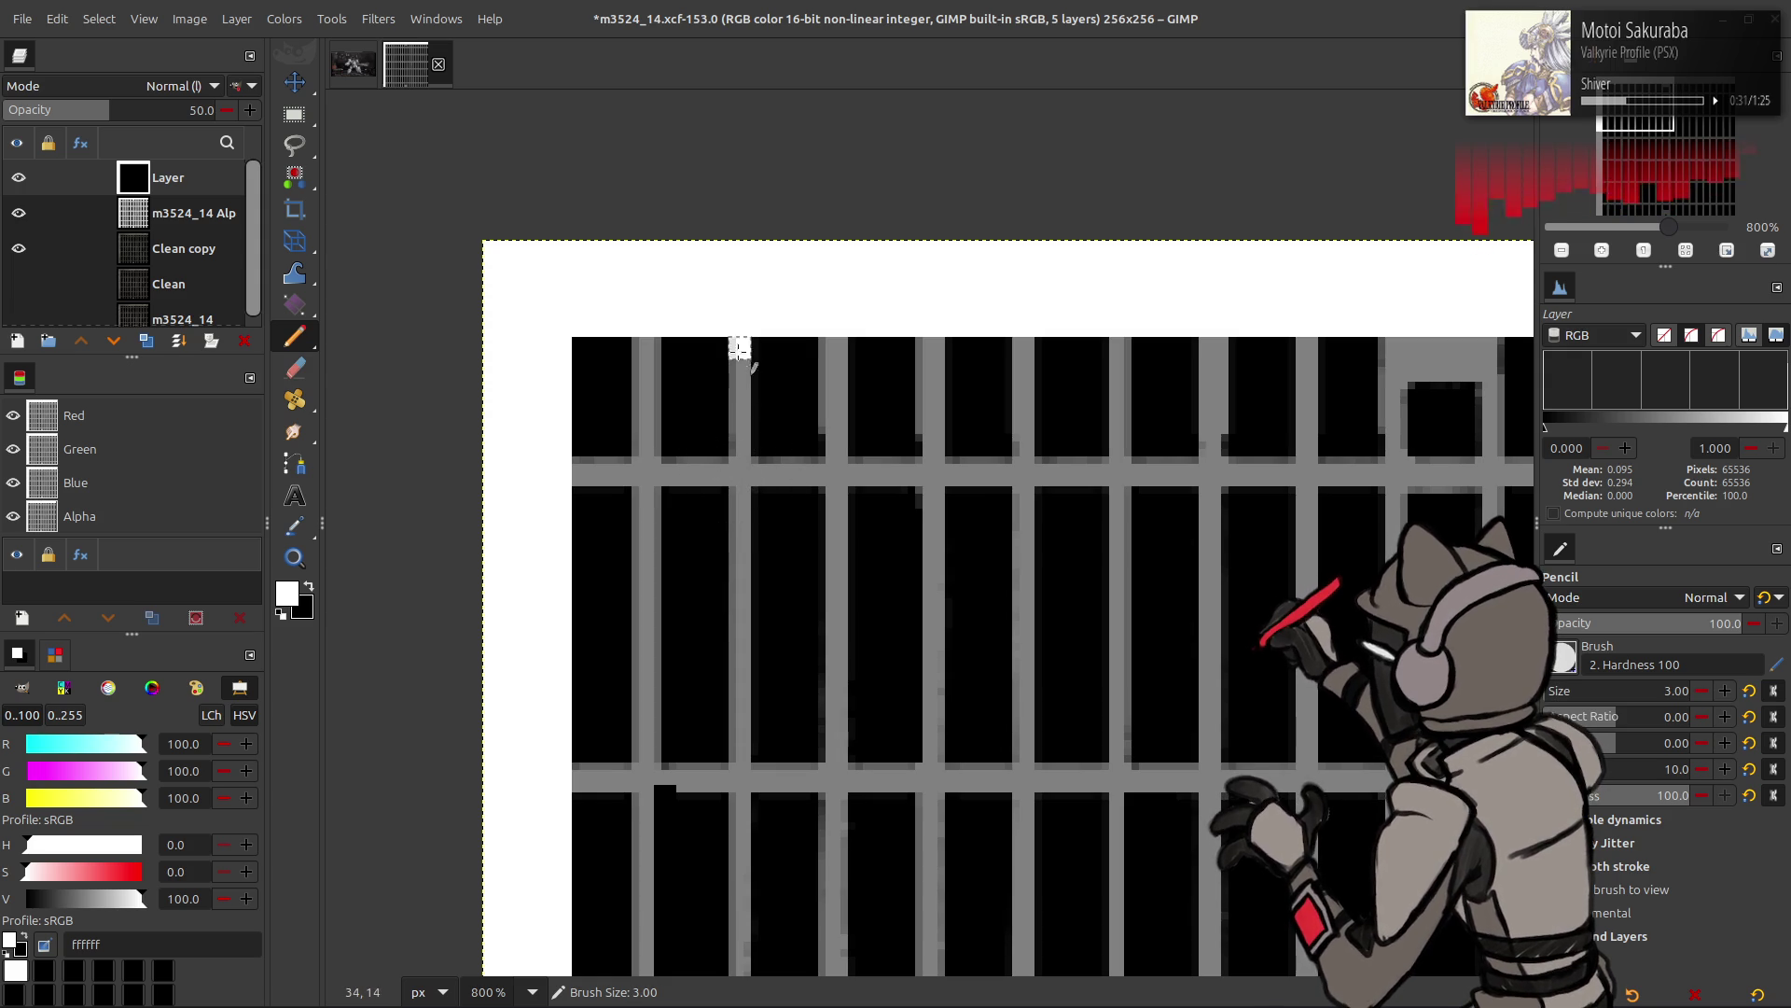
{"action": "scroll", "coordinate": [743, 631], "scroll_direction": "down", "scroll_amount": 5}
{"action": "scroll", "coordinate": [759, 620], "scroll_direction": "down", "scroll_amount": 5}
{"action": "scroll", "coordinate": [765, 649], "scroll_direction": "down", "scroll_amount": 5}
{"action": "left_click", "coordinate": [723, 660], "text": "shift"}
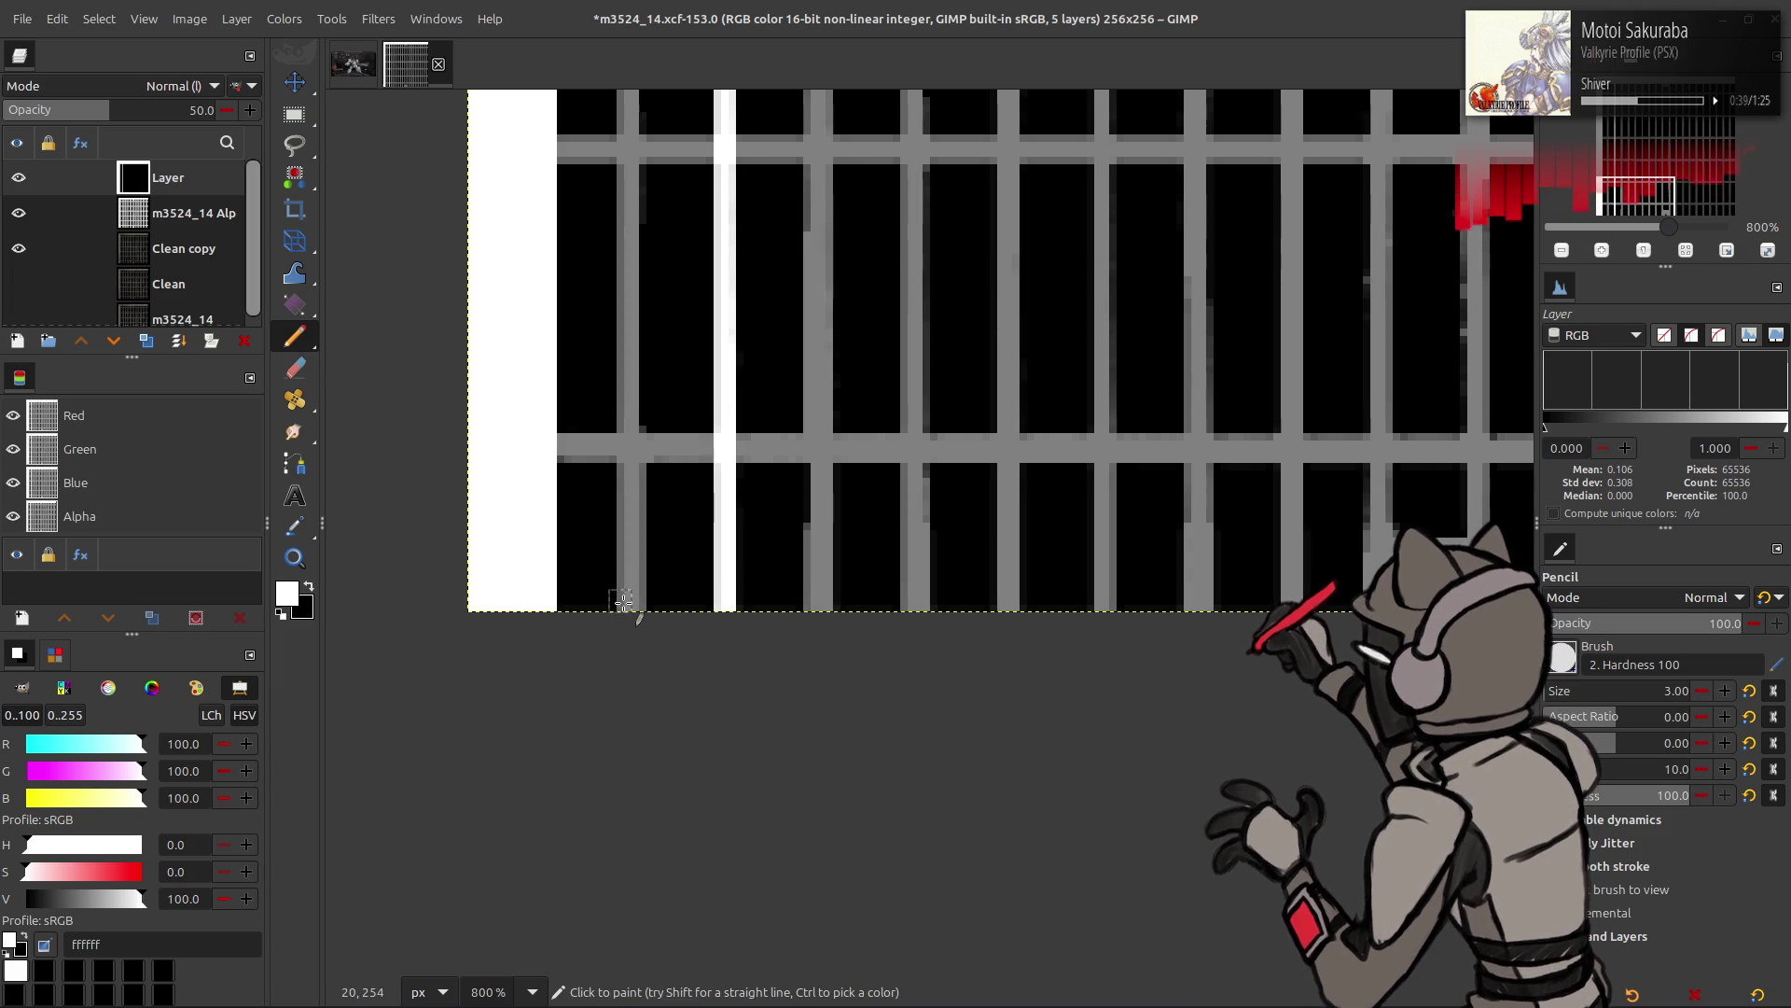
{"action": "scroll", "coordinate": [628, 604], "scroll_direction": "up", "scroll_amount": 5}
{"action": "scroll", "coordinate": [624, 533], "scroll_direction": "up", "scroll_amount": 5}
{"action": "scroll", "coordinate": [616, 406], "scroll_direction": "up", "scroll_amount": 5}
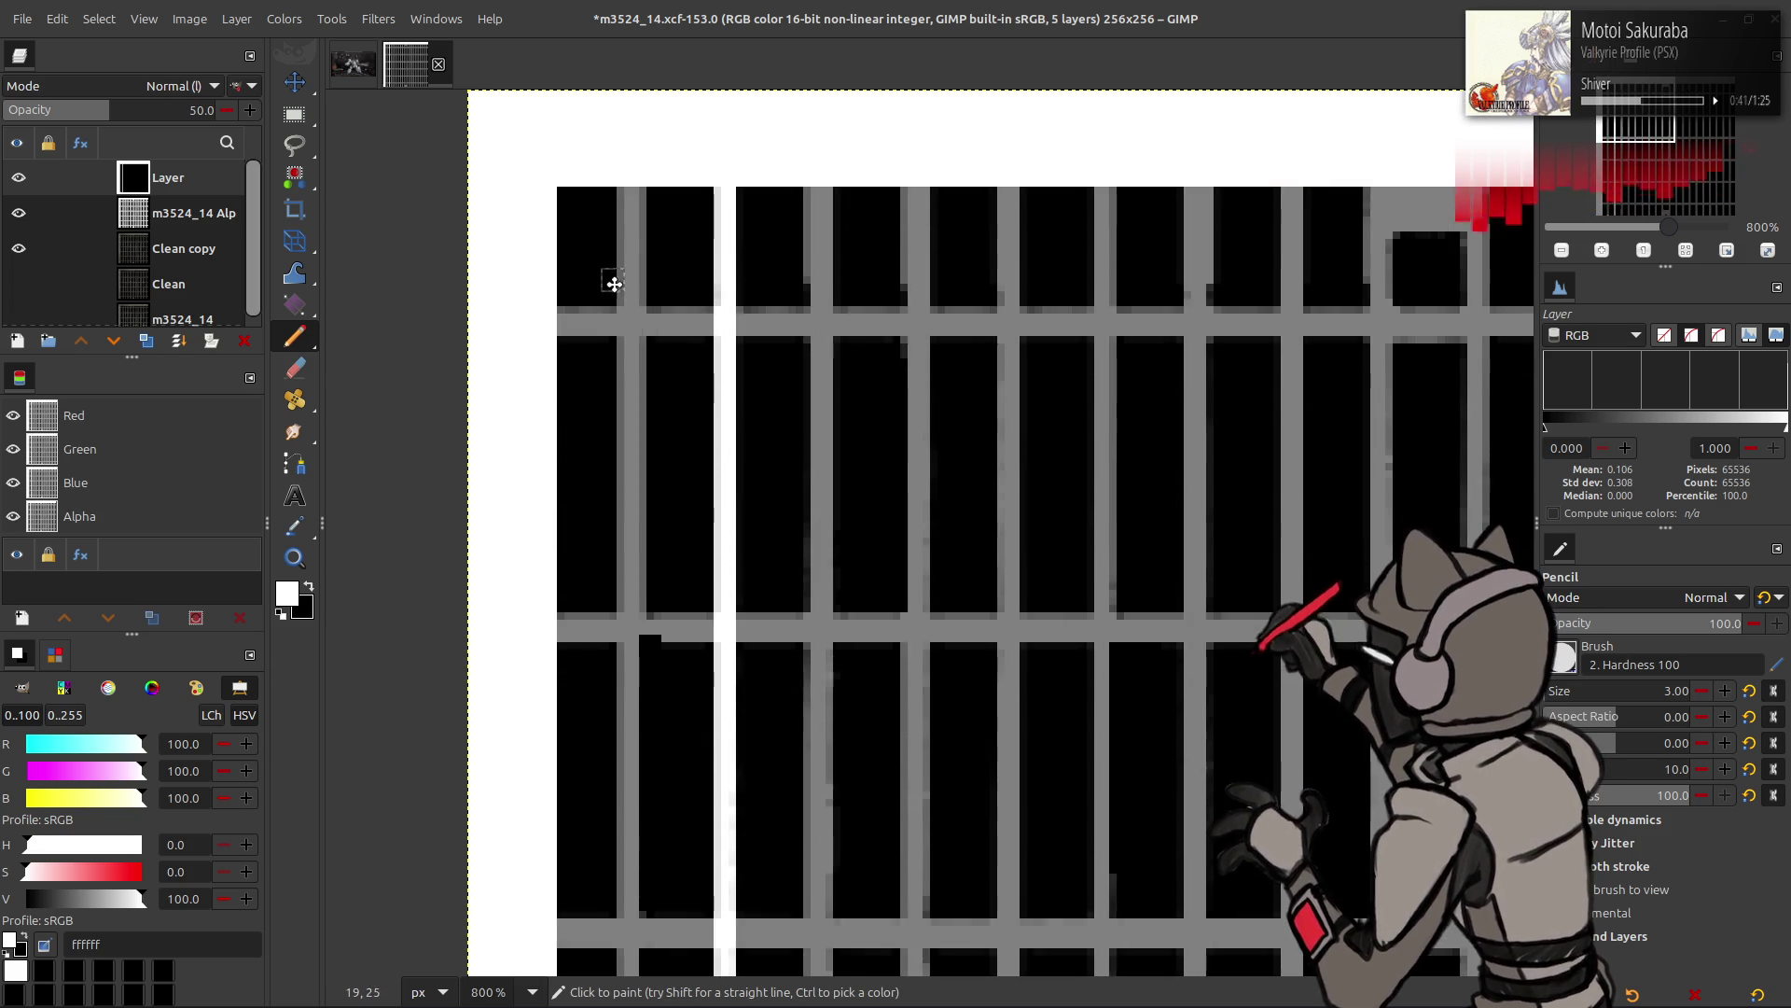
{"action": "scroll", "coordinate": [608, 281], "scroll_direction": "up", "scroll_amount": 5}
{"action": "left_click", "coordinate": [630, 224], "text": "shift"}
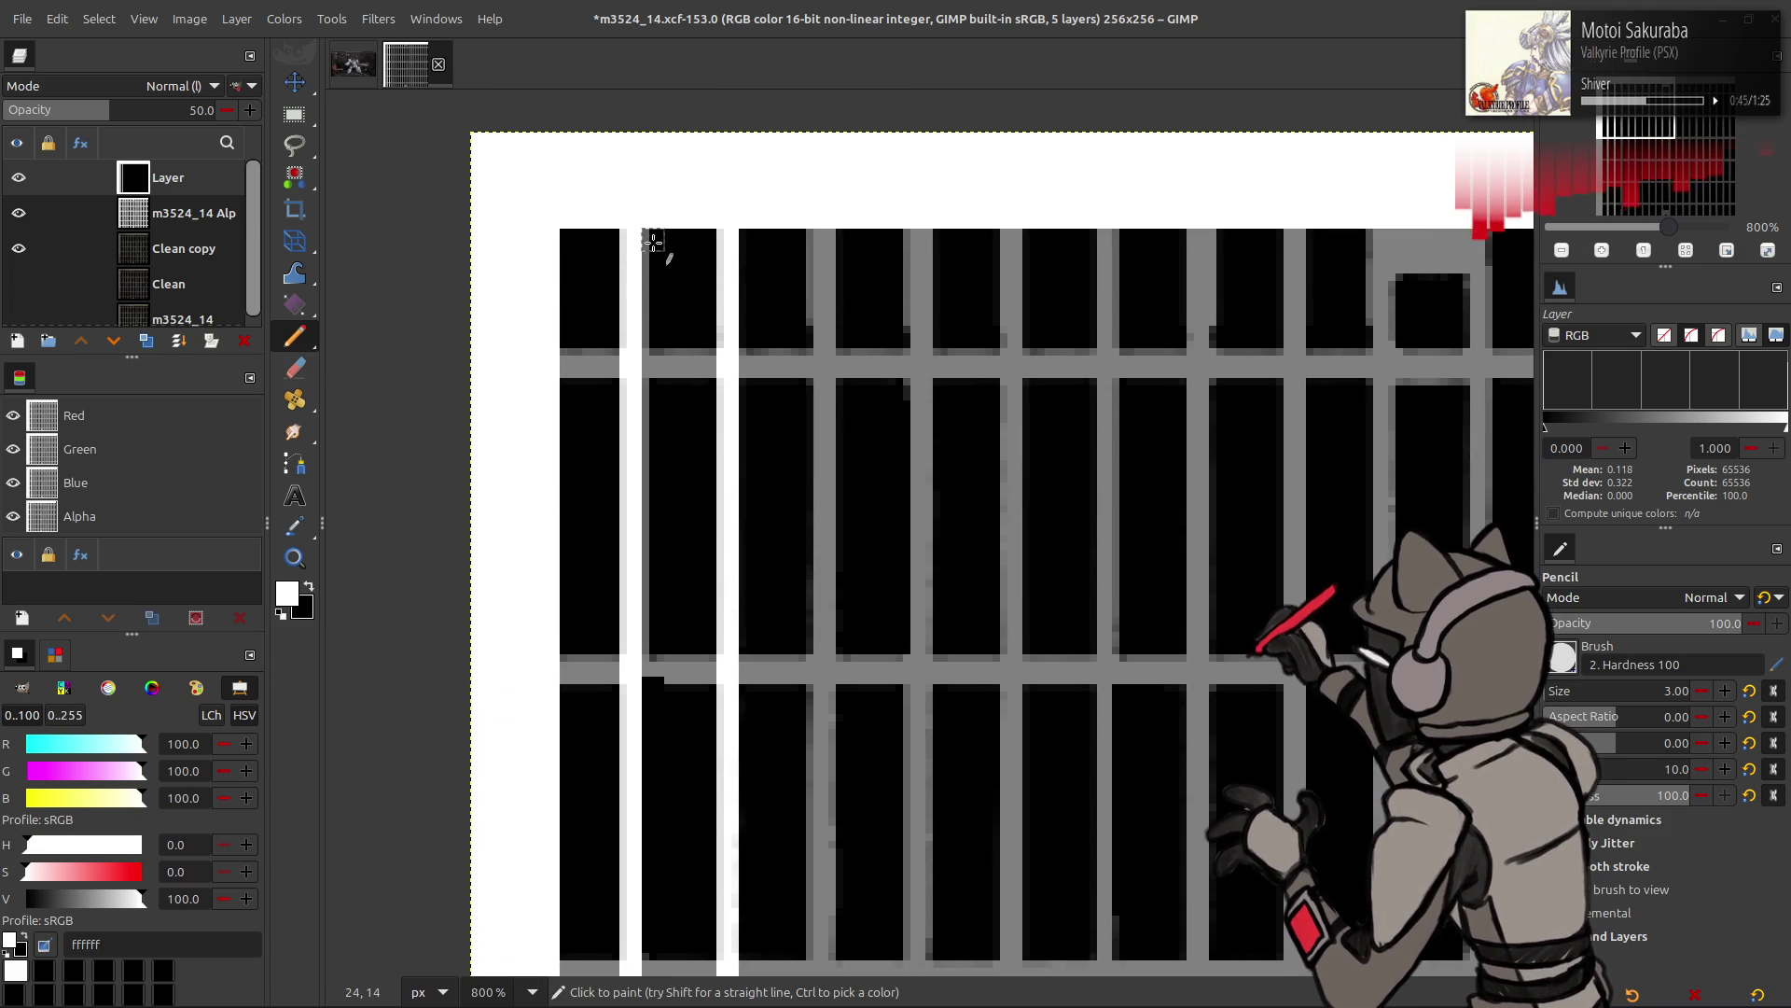
{"action": "key", "text": "ctrl"}
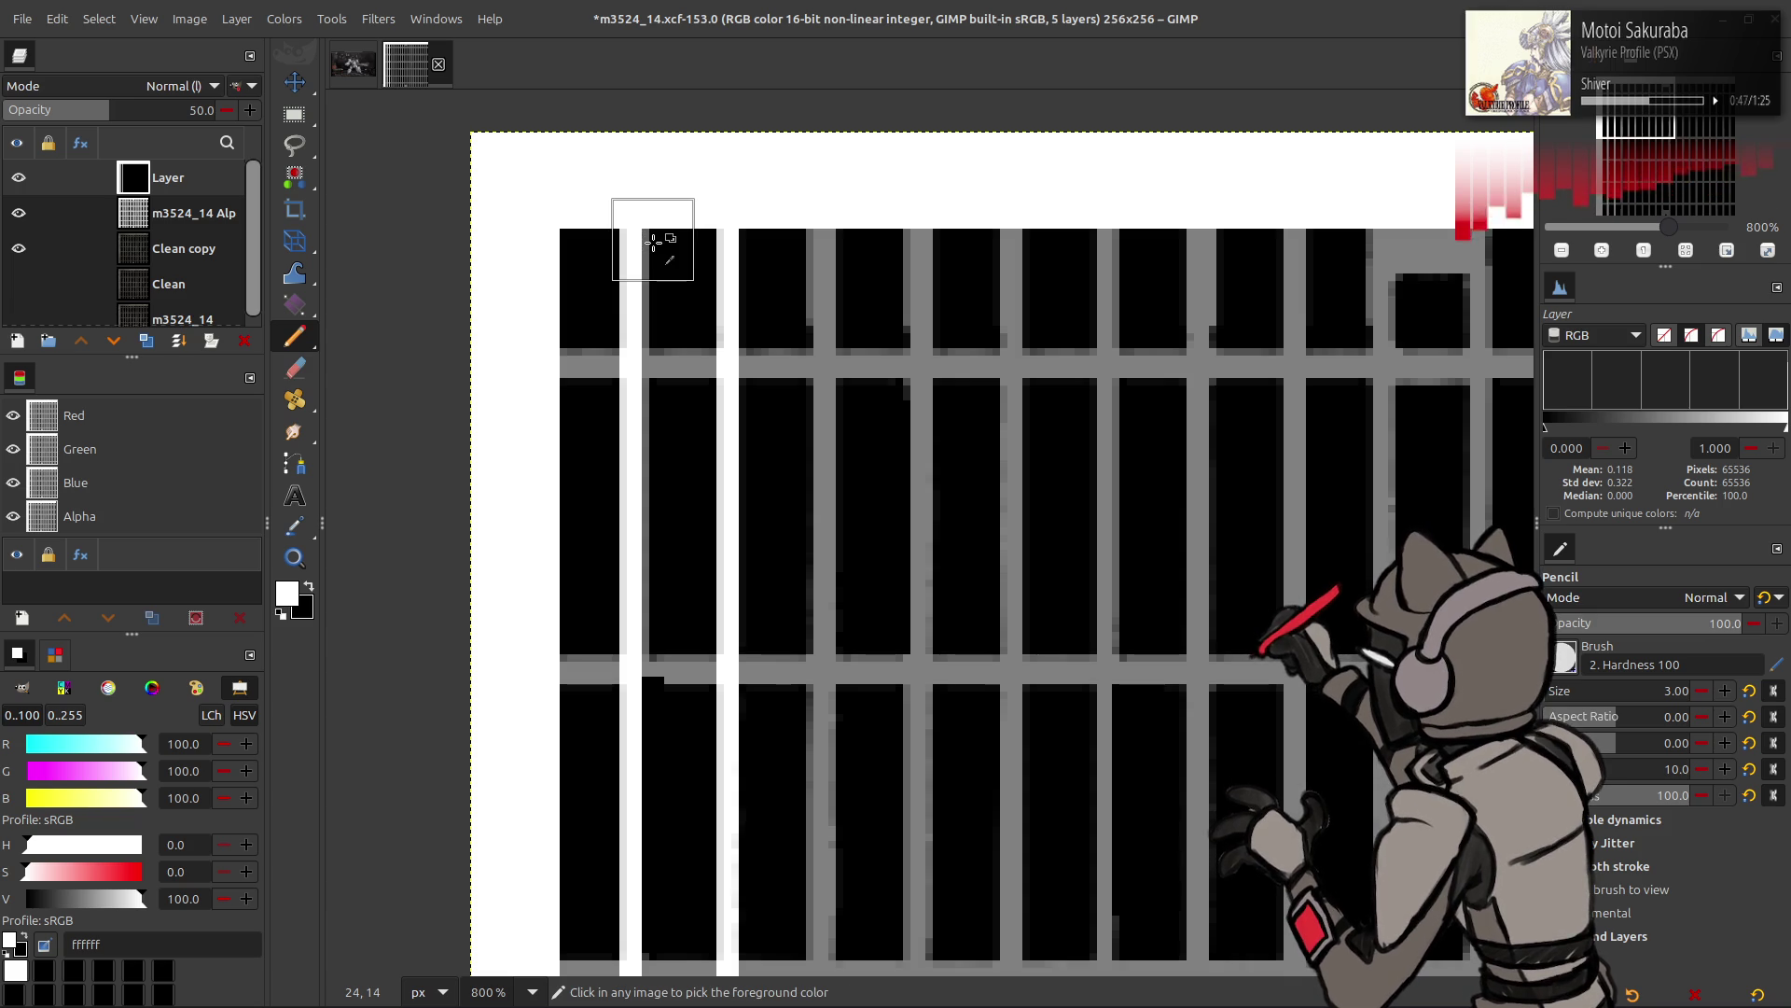
{"action": "key", "text": "ctrl+z"}
{"action": "key", "text": "ctrl+z"}
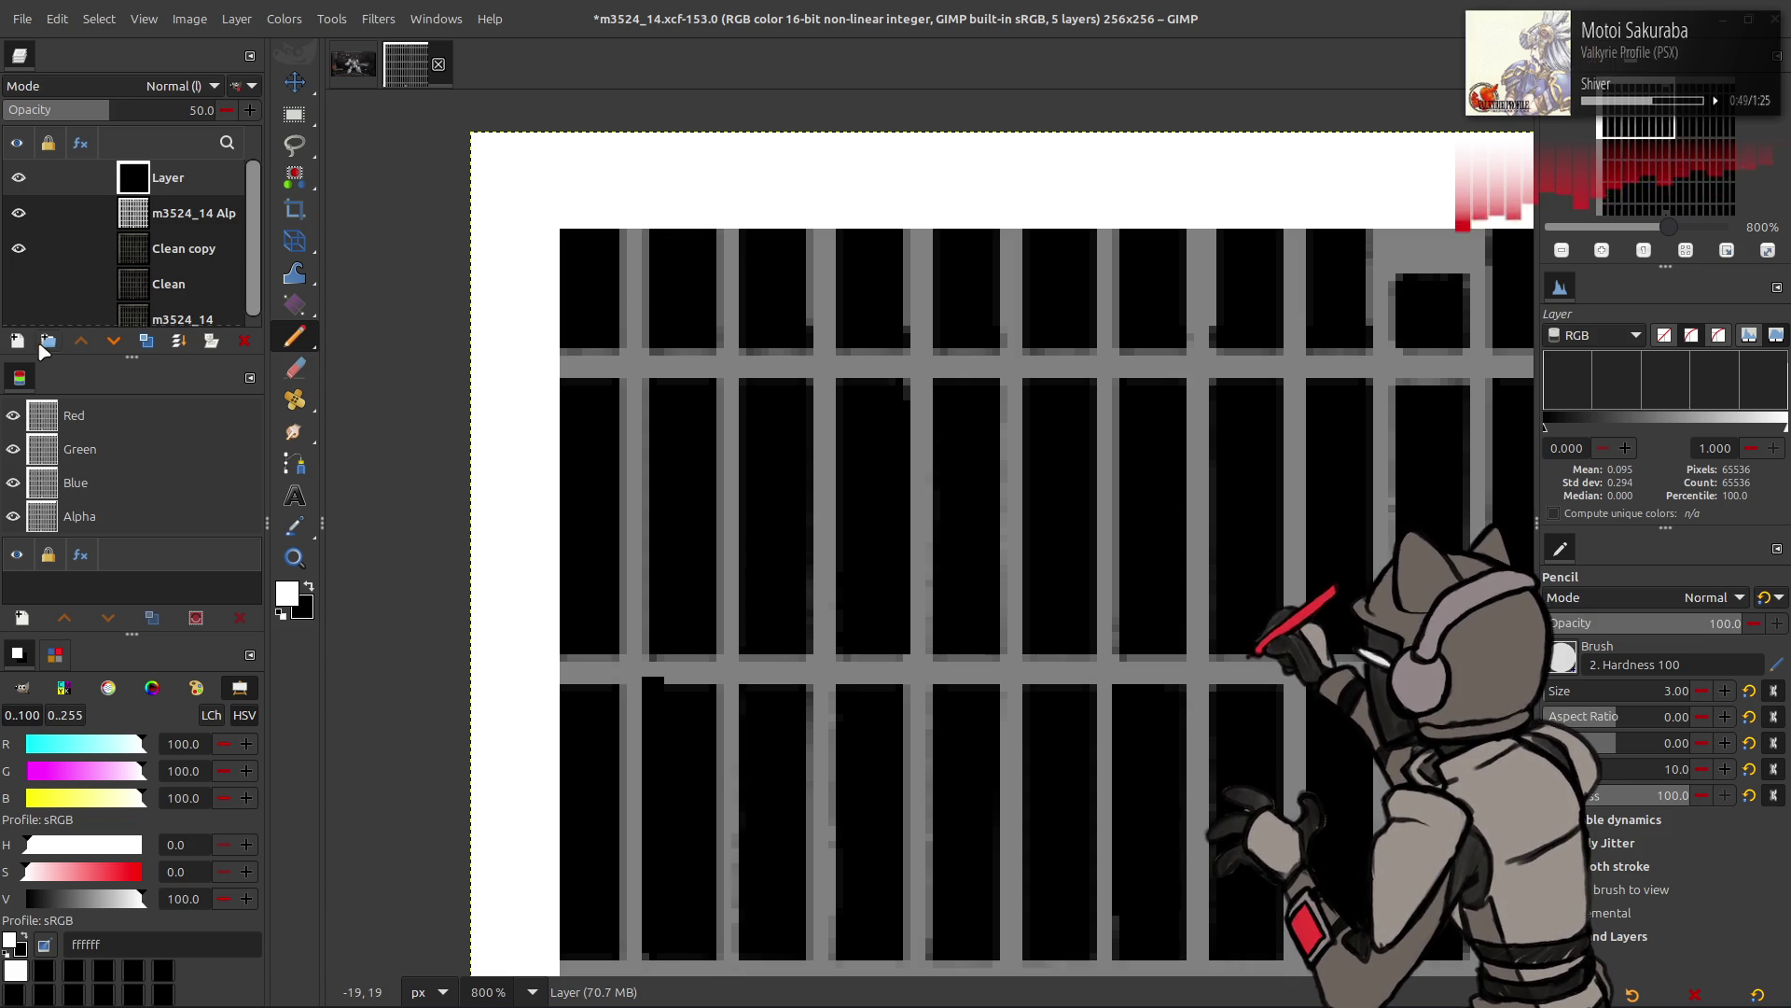
- Duplicate the border layer and bring up Filters > Render > Pattern > Grid on the copy
{"action": "left_click", "coordinate": [146, 341]}
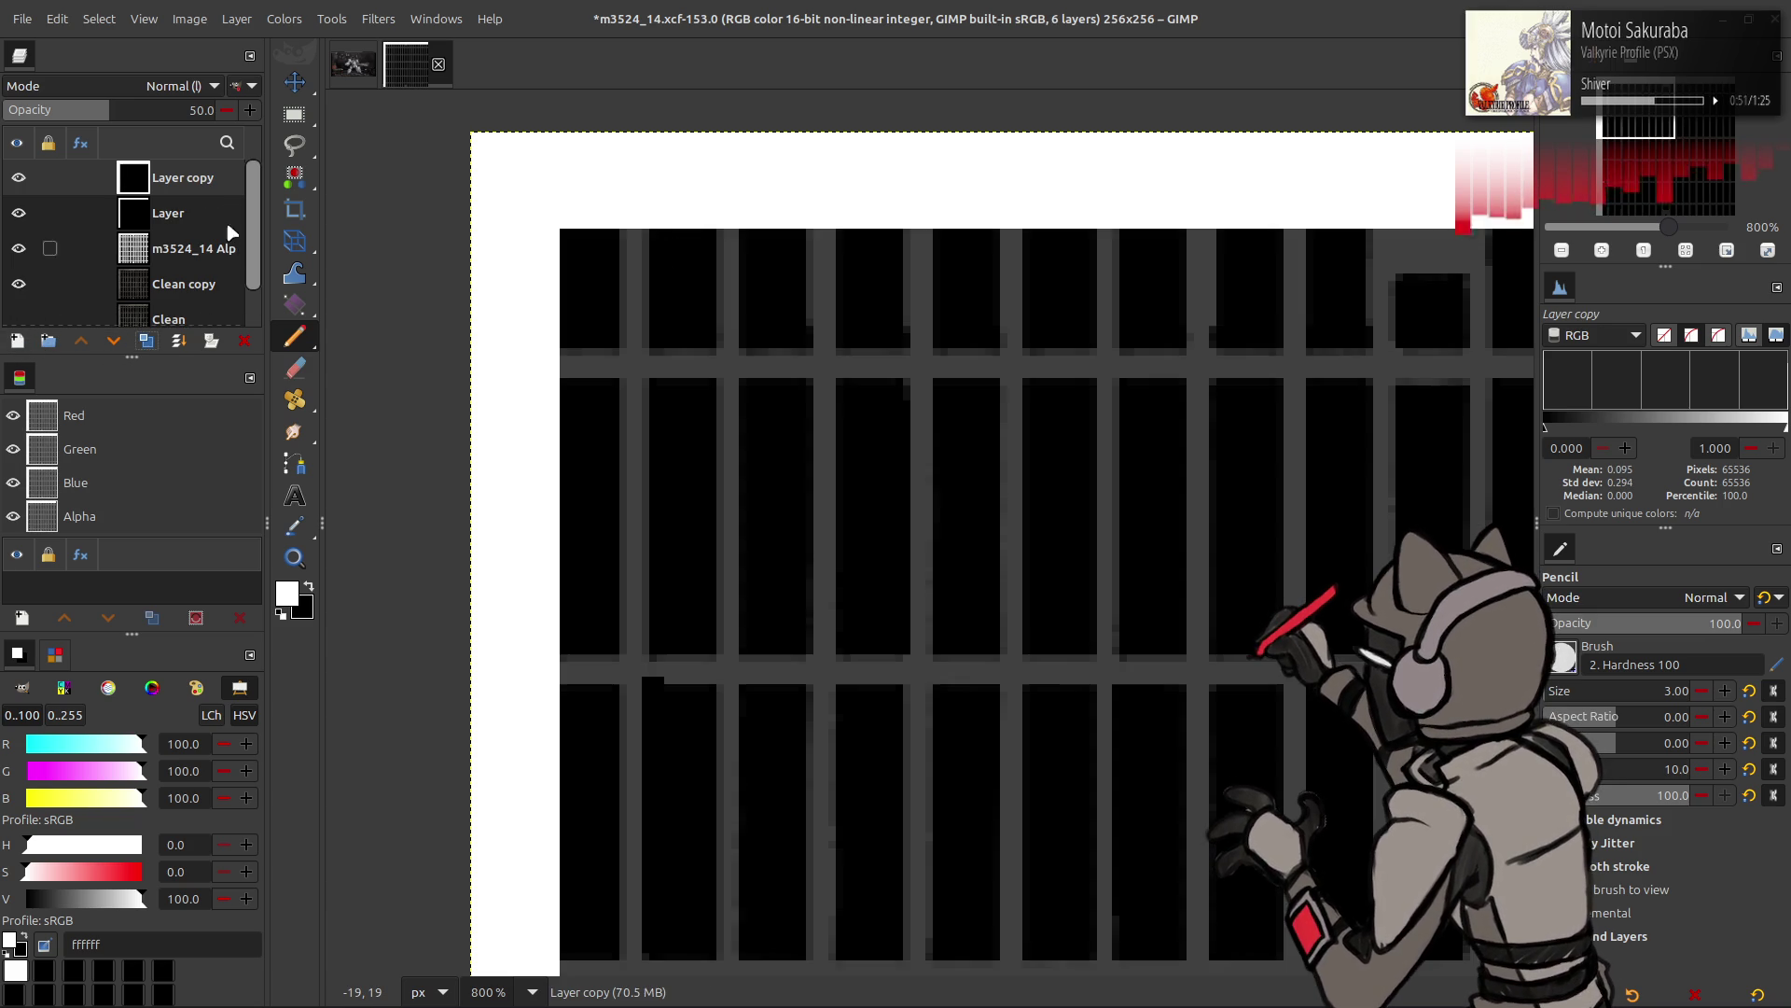
{"action": "left_click", "coordinate": [378, 19]}
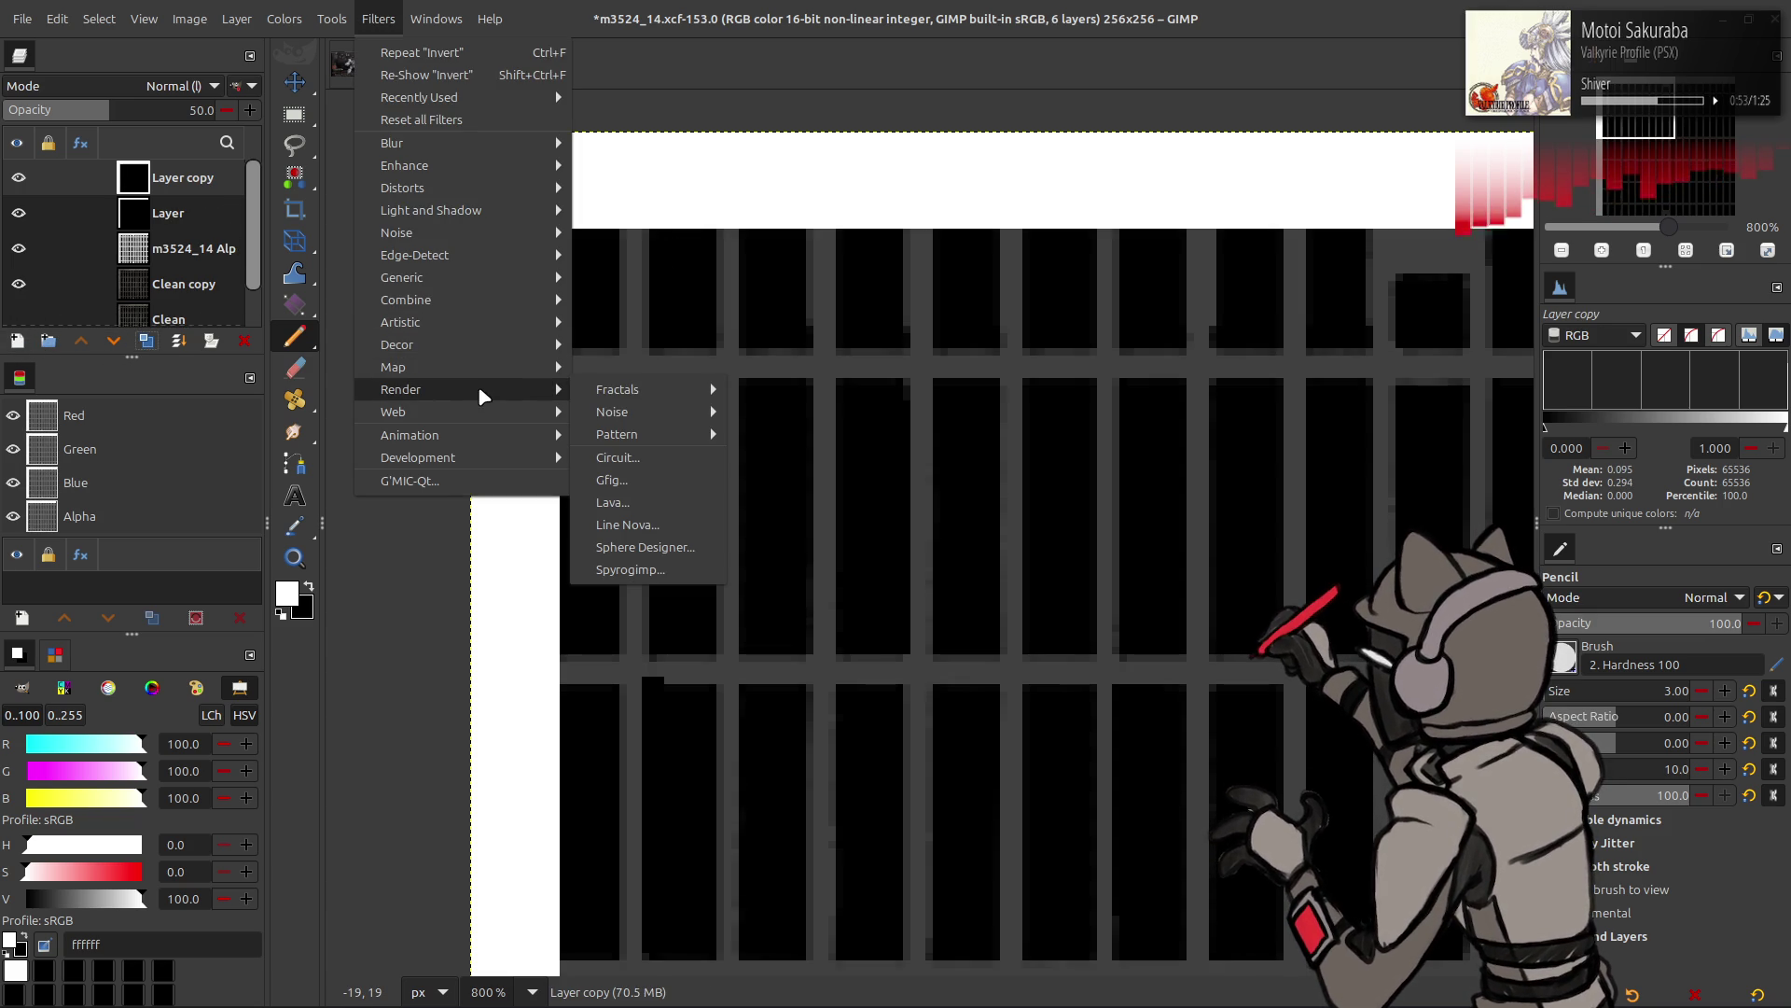
{"action": "mouse_move", "coordinate": [616, 434]}
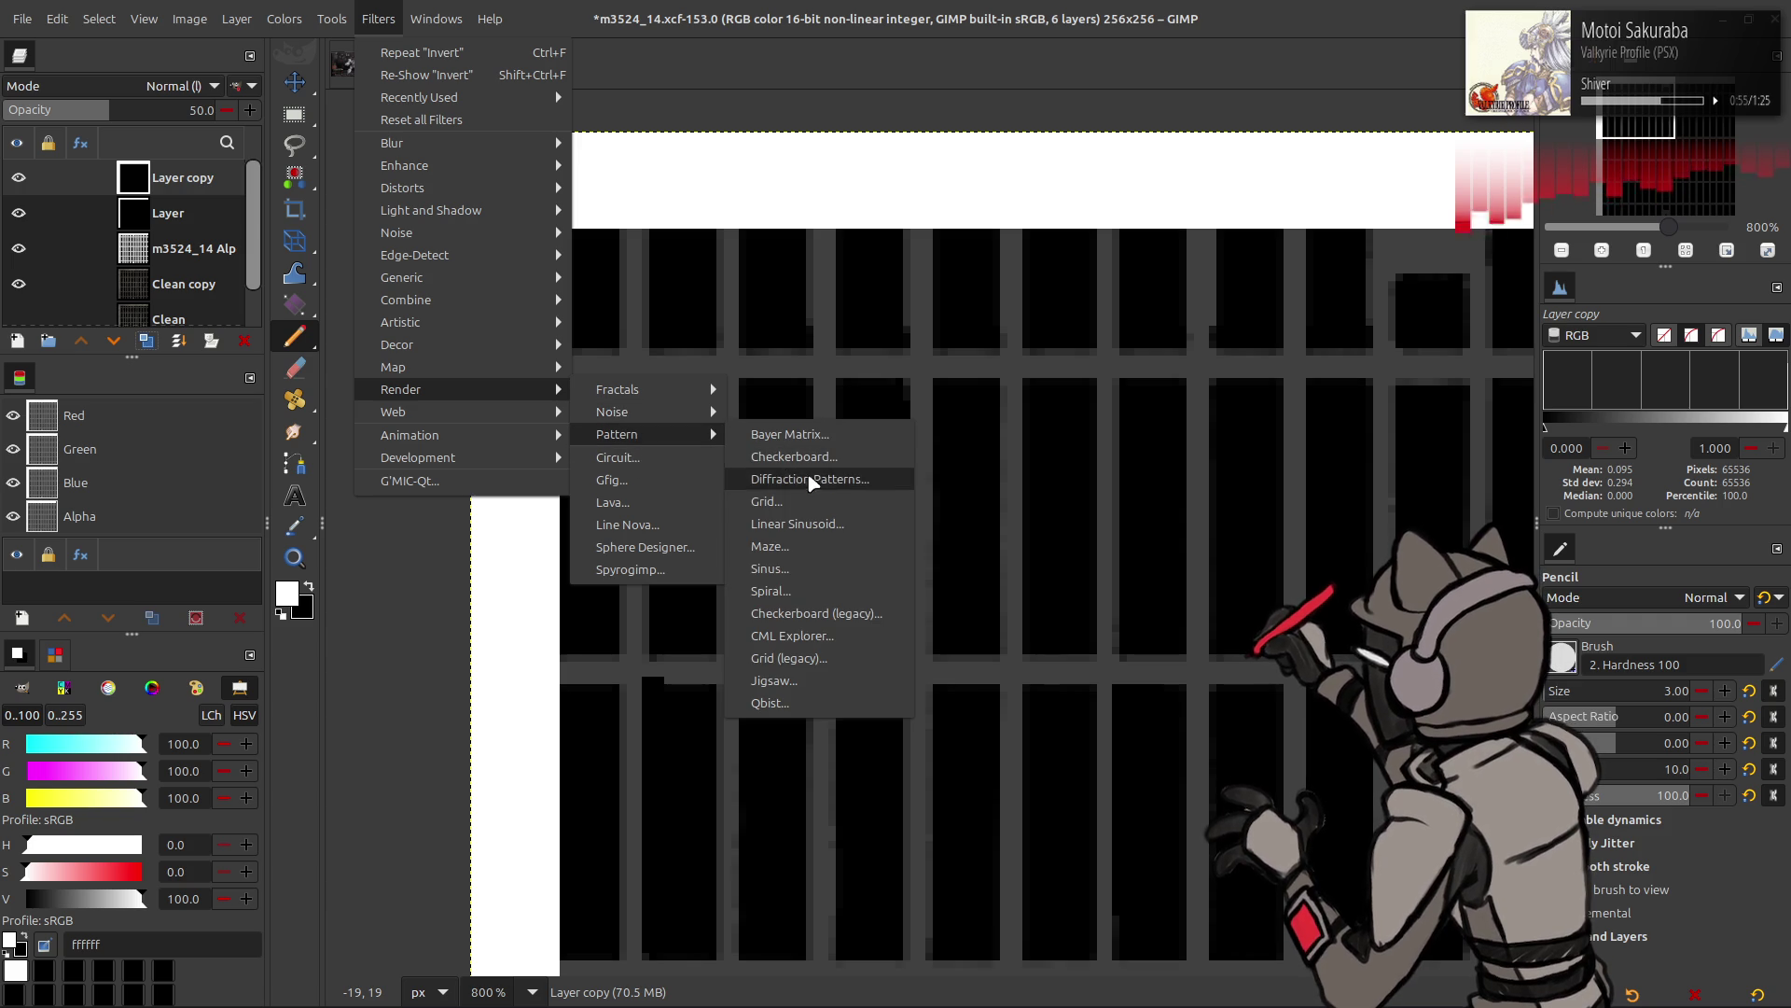
{"action": "left_click", "coordinate": [817, 503]}
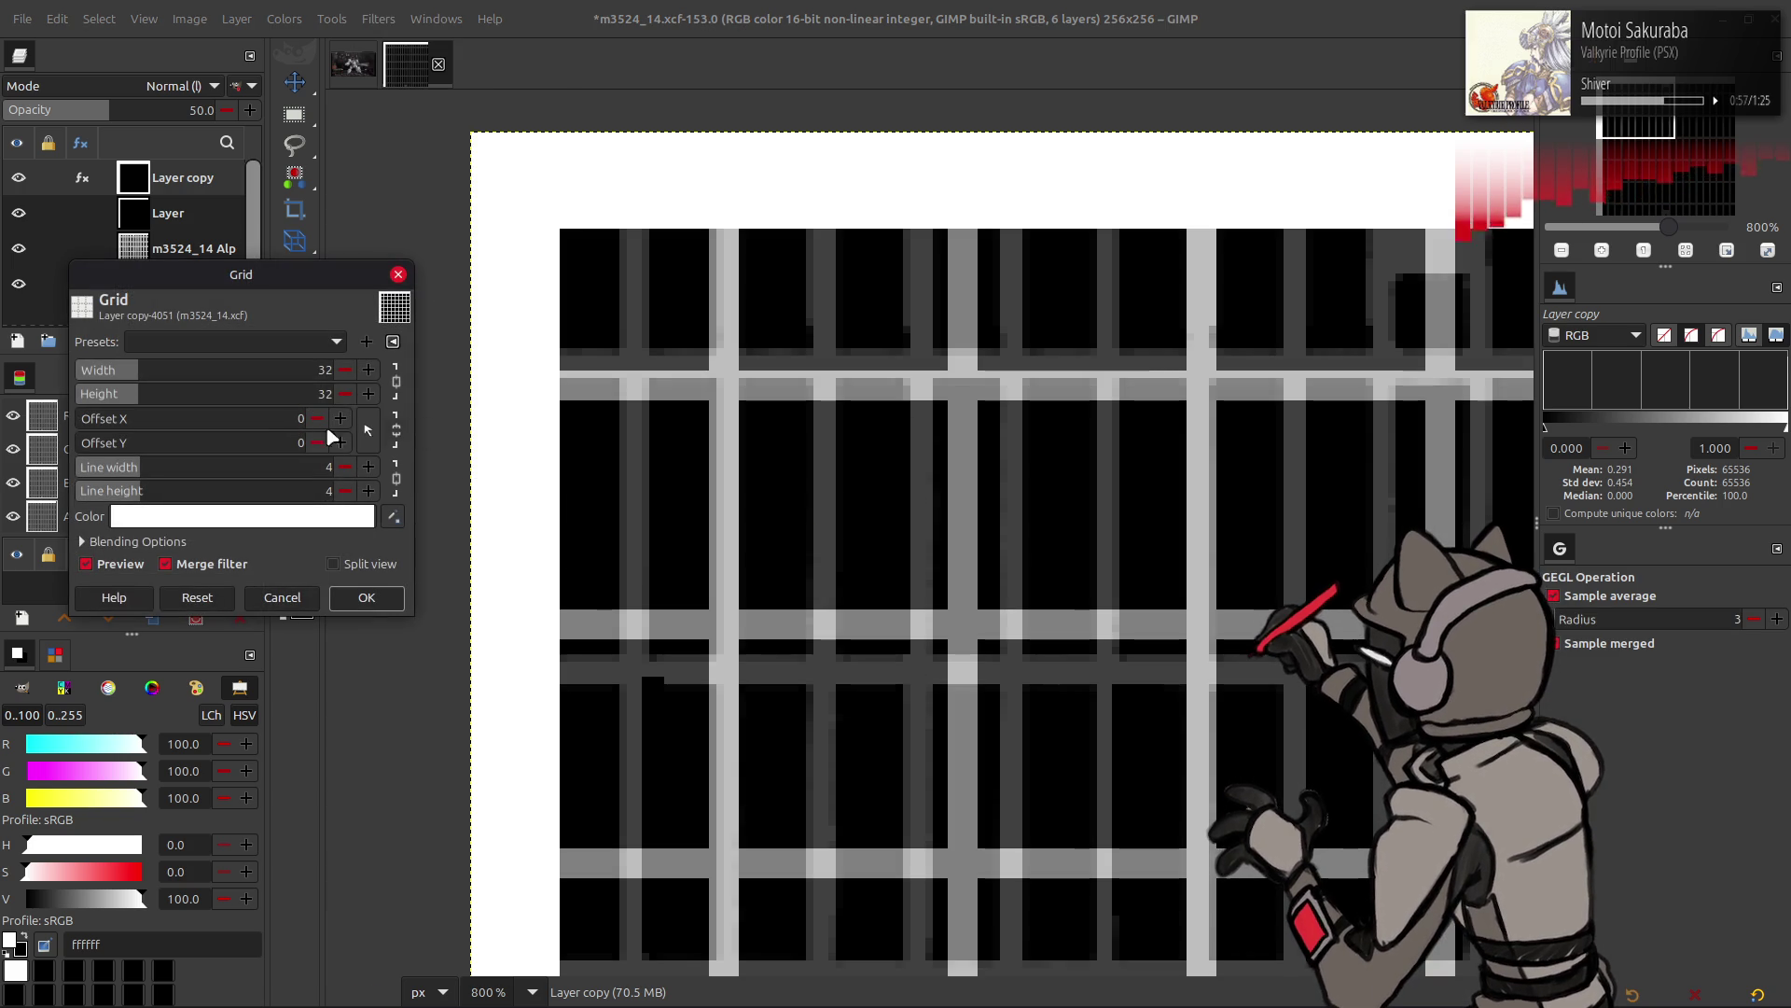
- Set Grid lines to 3 px, cells 13 by 41, offsets X 7 and Y -12 to align with the bars
{"action": "left_click", "coordinate": [344, 468]}
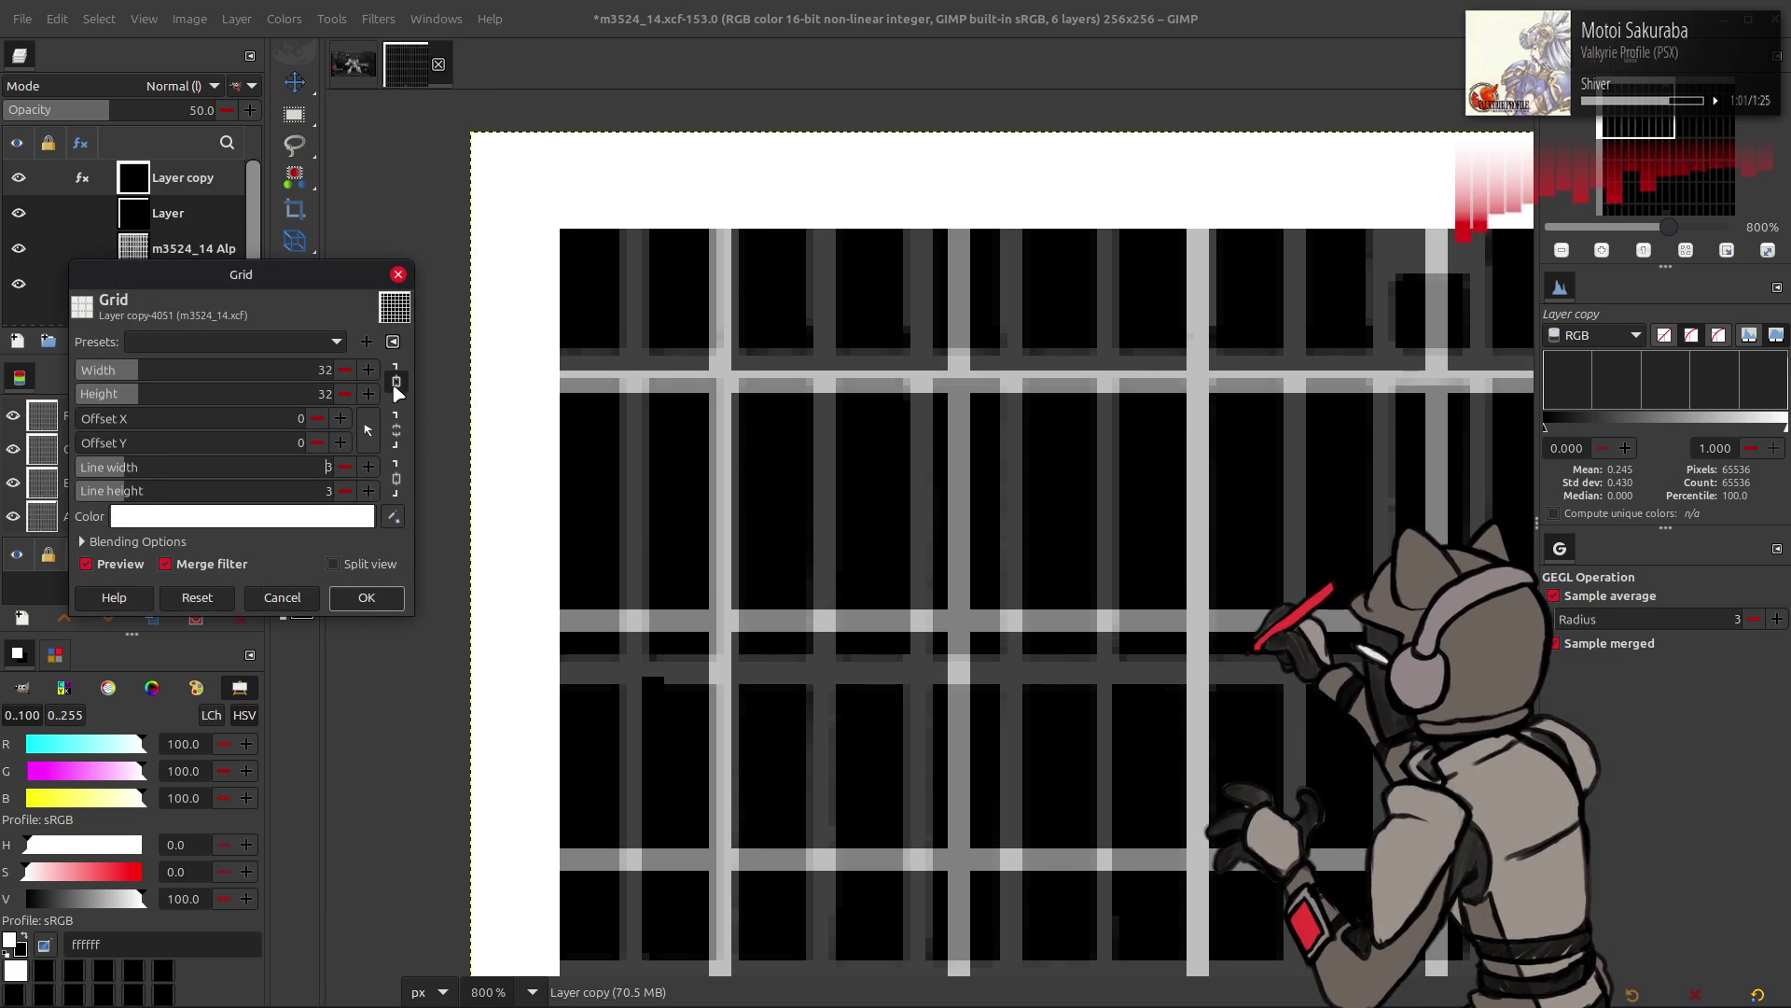
{"action": "scroll", "coordinate": [341, 374], "scroll_direction": "down", "scroll_amount": 11}
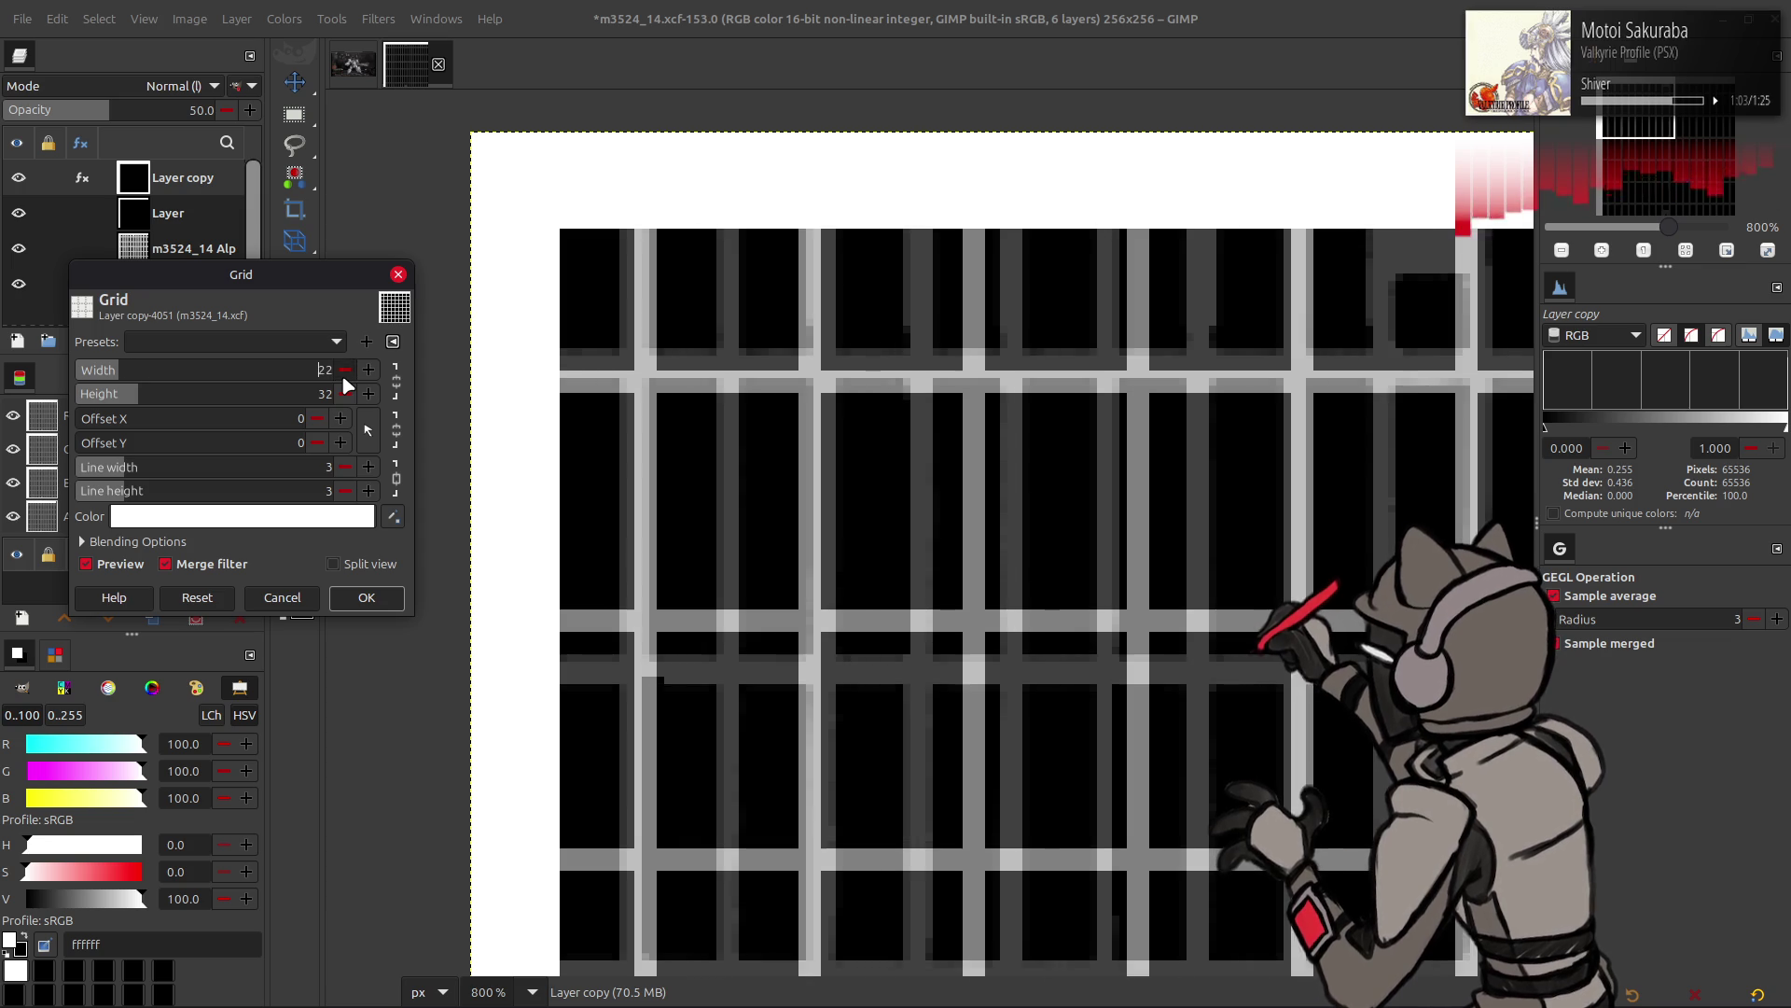
{"action": "scroll", "coordinate": [345, 384], "scroll_direction": "down", "scroll_amount": 6}
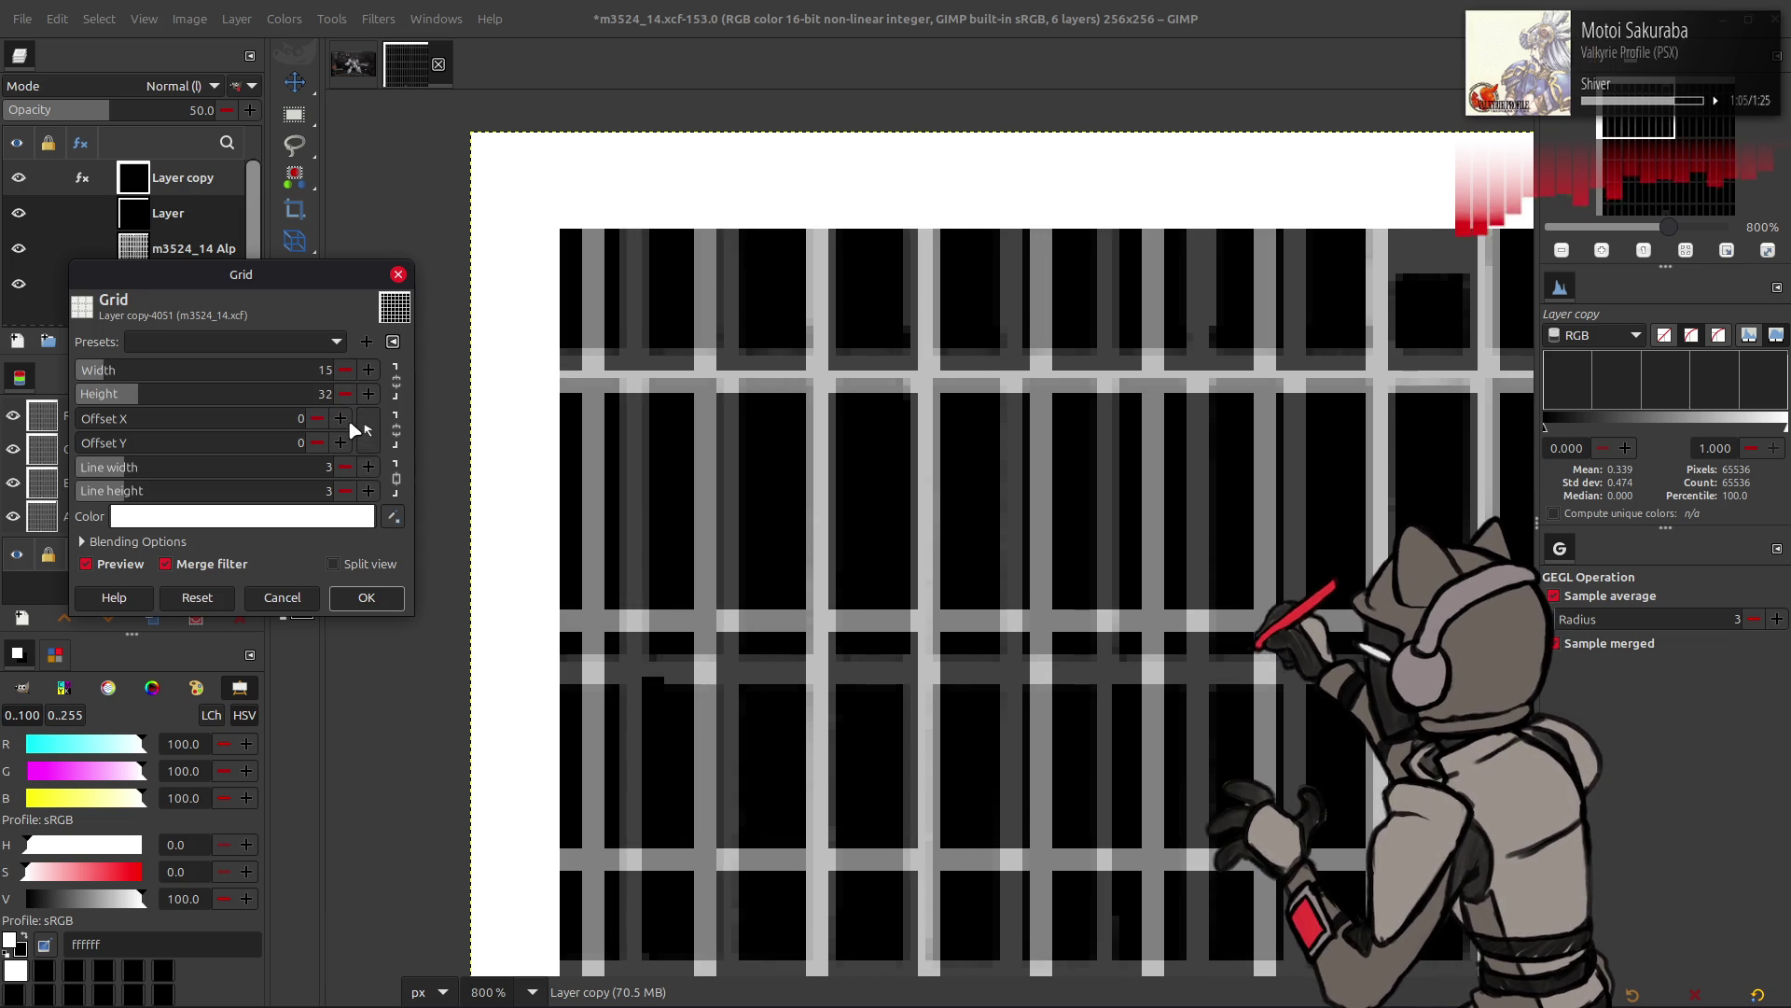
{"action": "scroll", "coordinate": [352, 430], "scroll_direction": "up", "scroll_amount": 2}
{"action": "scroll", "coordinate": [352, 427], "scroll_direction": "up", "scroll_amount": 2}
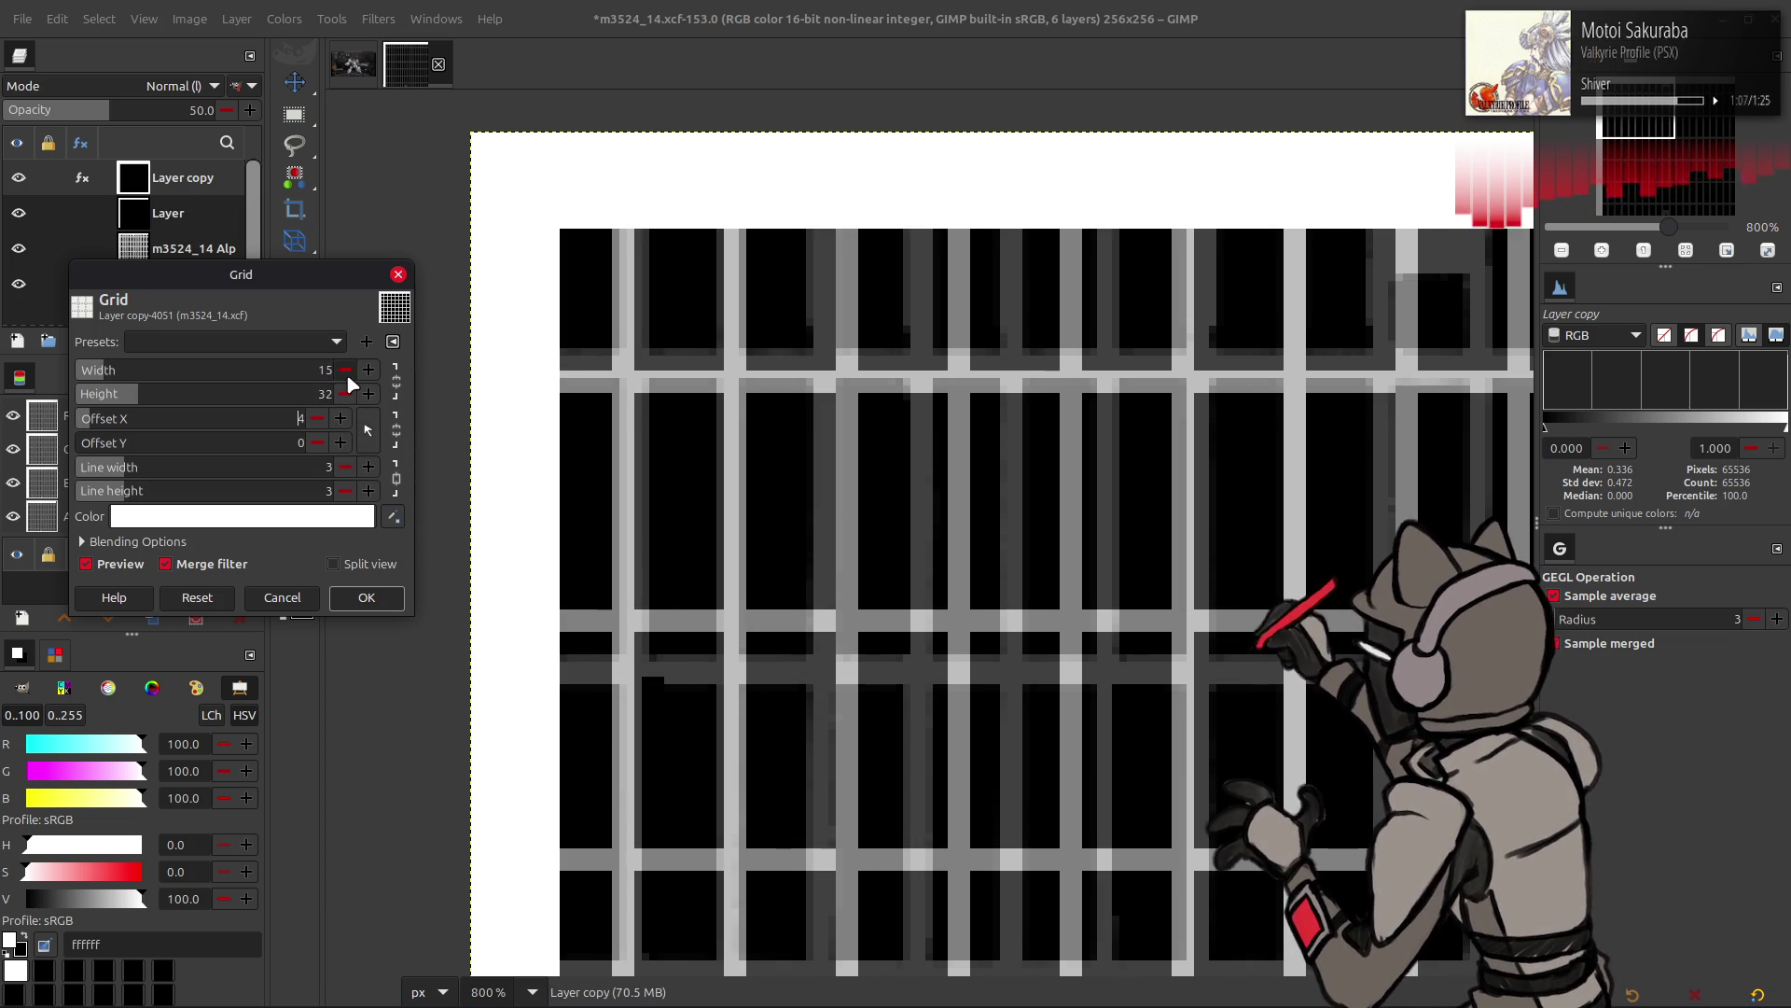
{"action": "scroll", "coordinate": [345, 371], "scroll_direction": "down", "scroll_amount": 1}
{"action": "scroll", "coordinate": [346, 416], "scroll_direction": "up", "scroll_amount": 1}
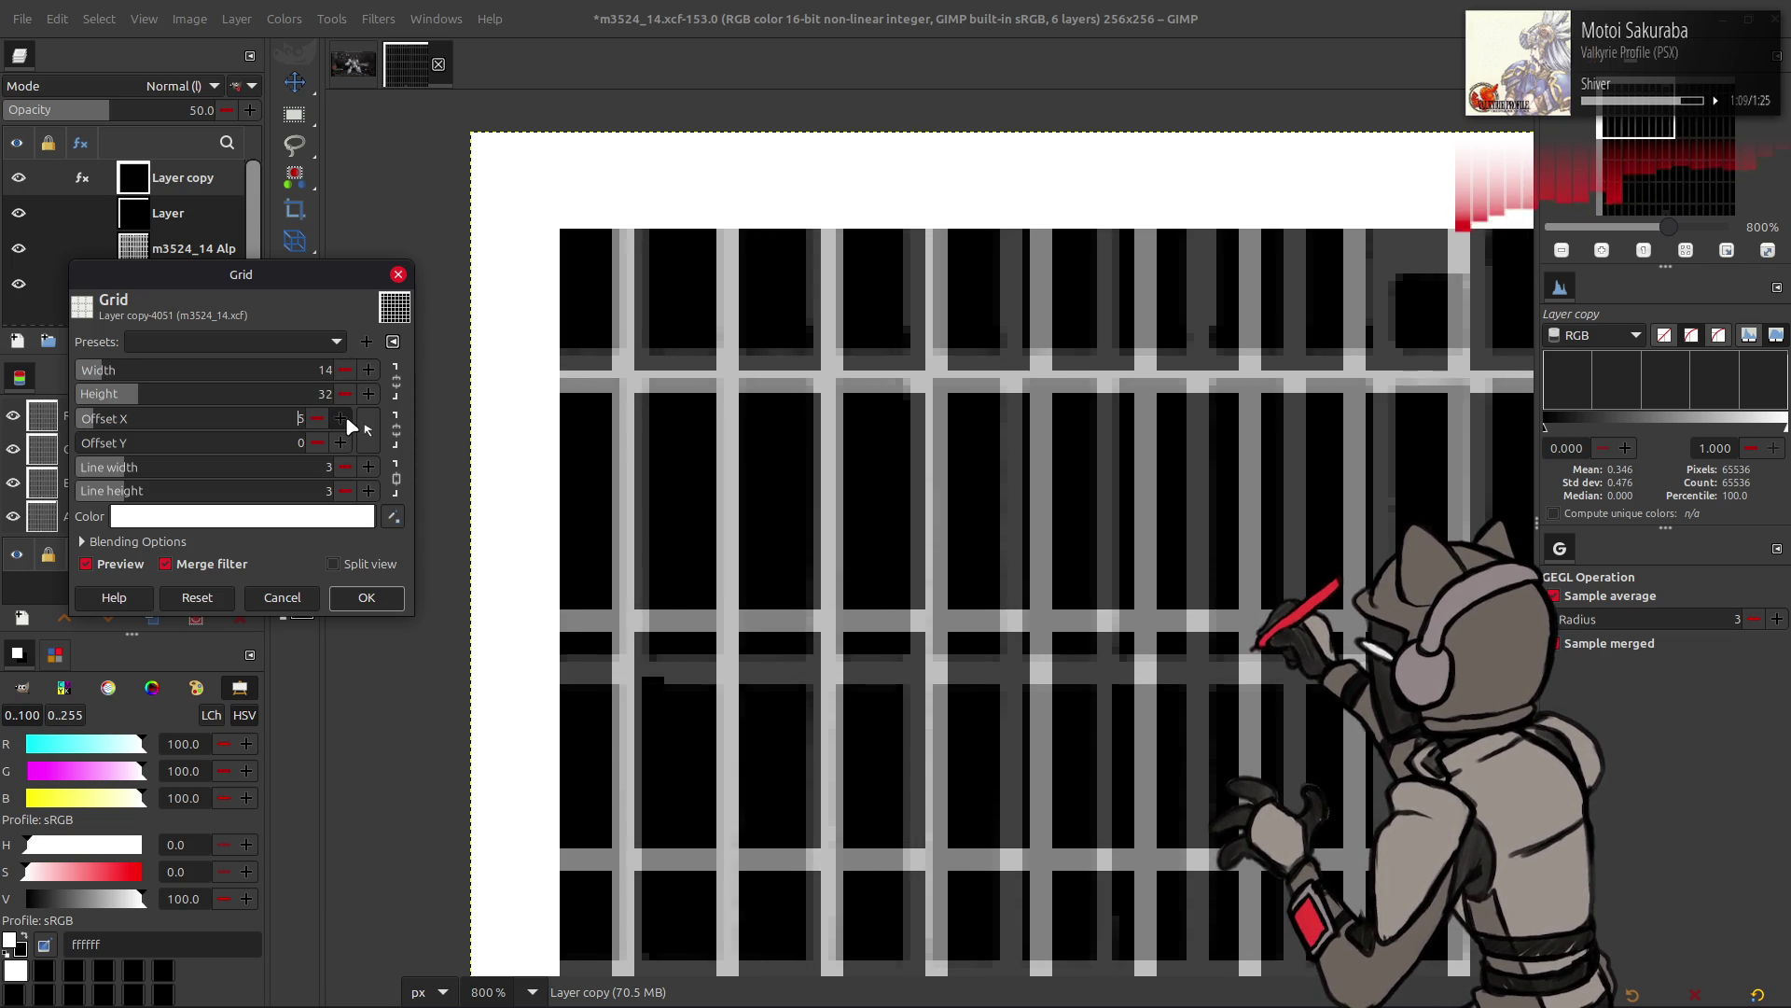
{"action": "left_click", "coordinate": [340, 371]}
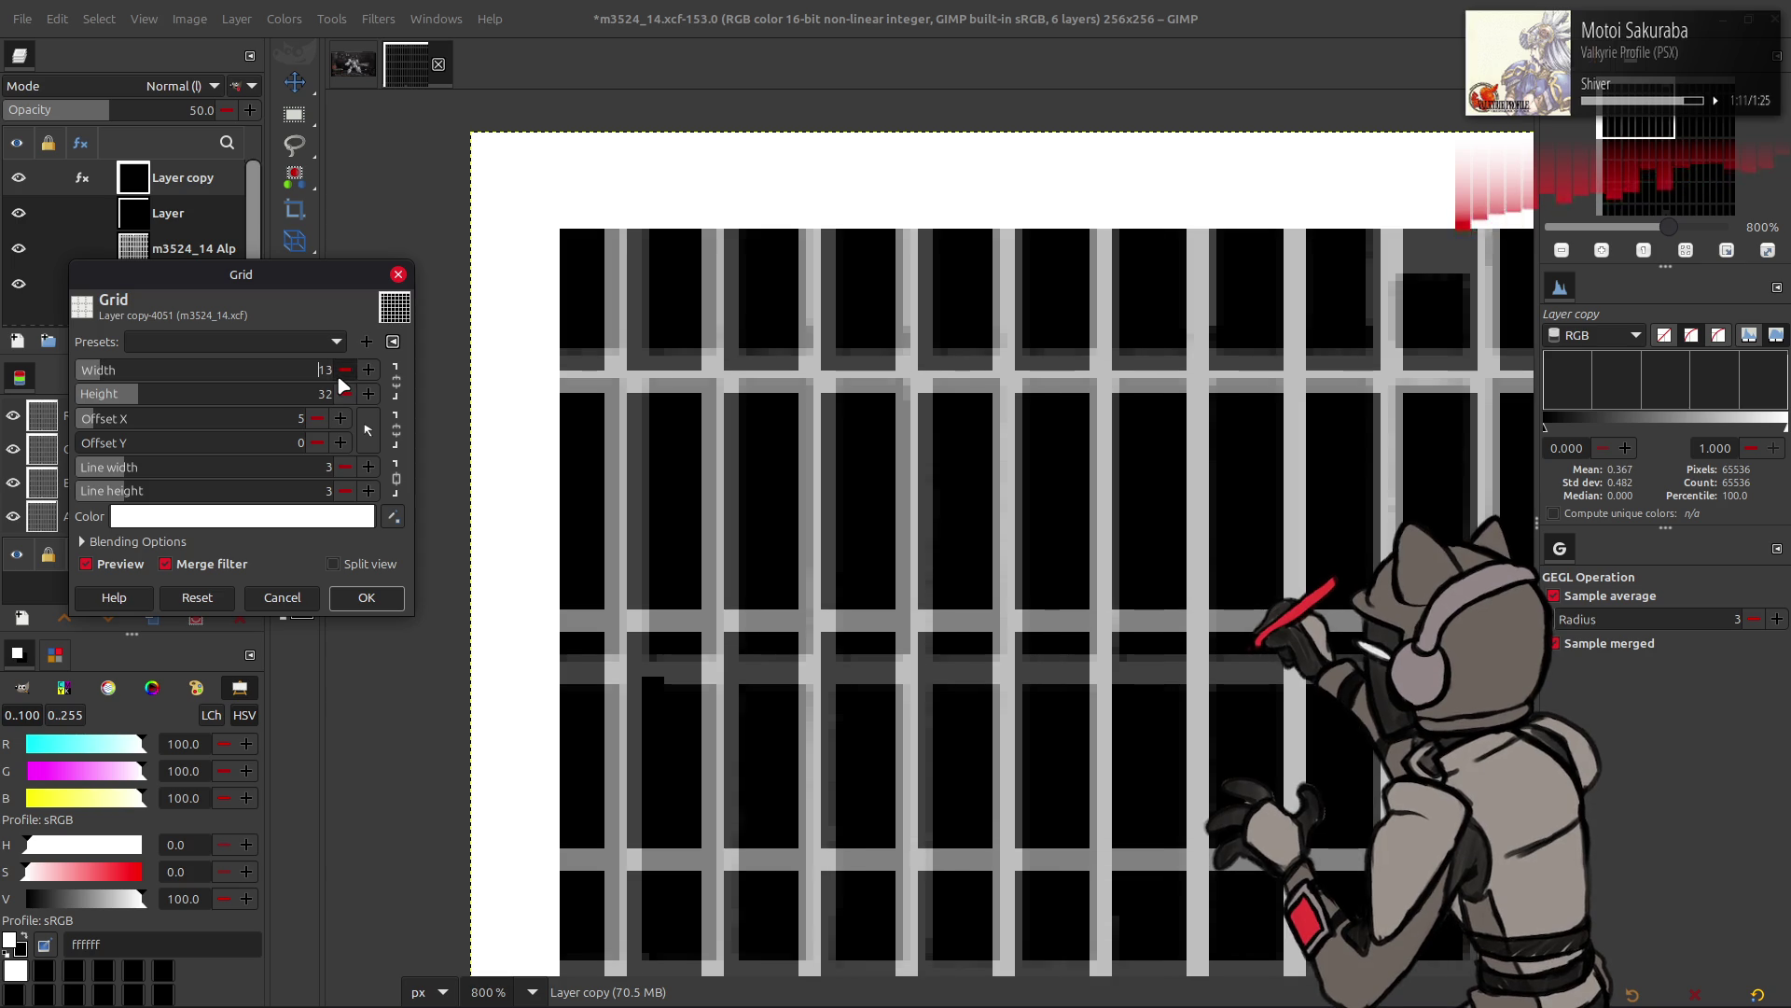
{"action": "left_click", "coordinate": [341, 420]}
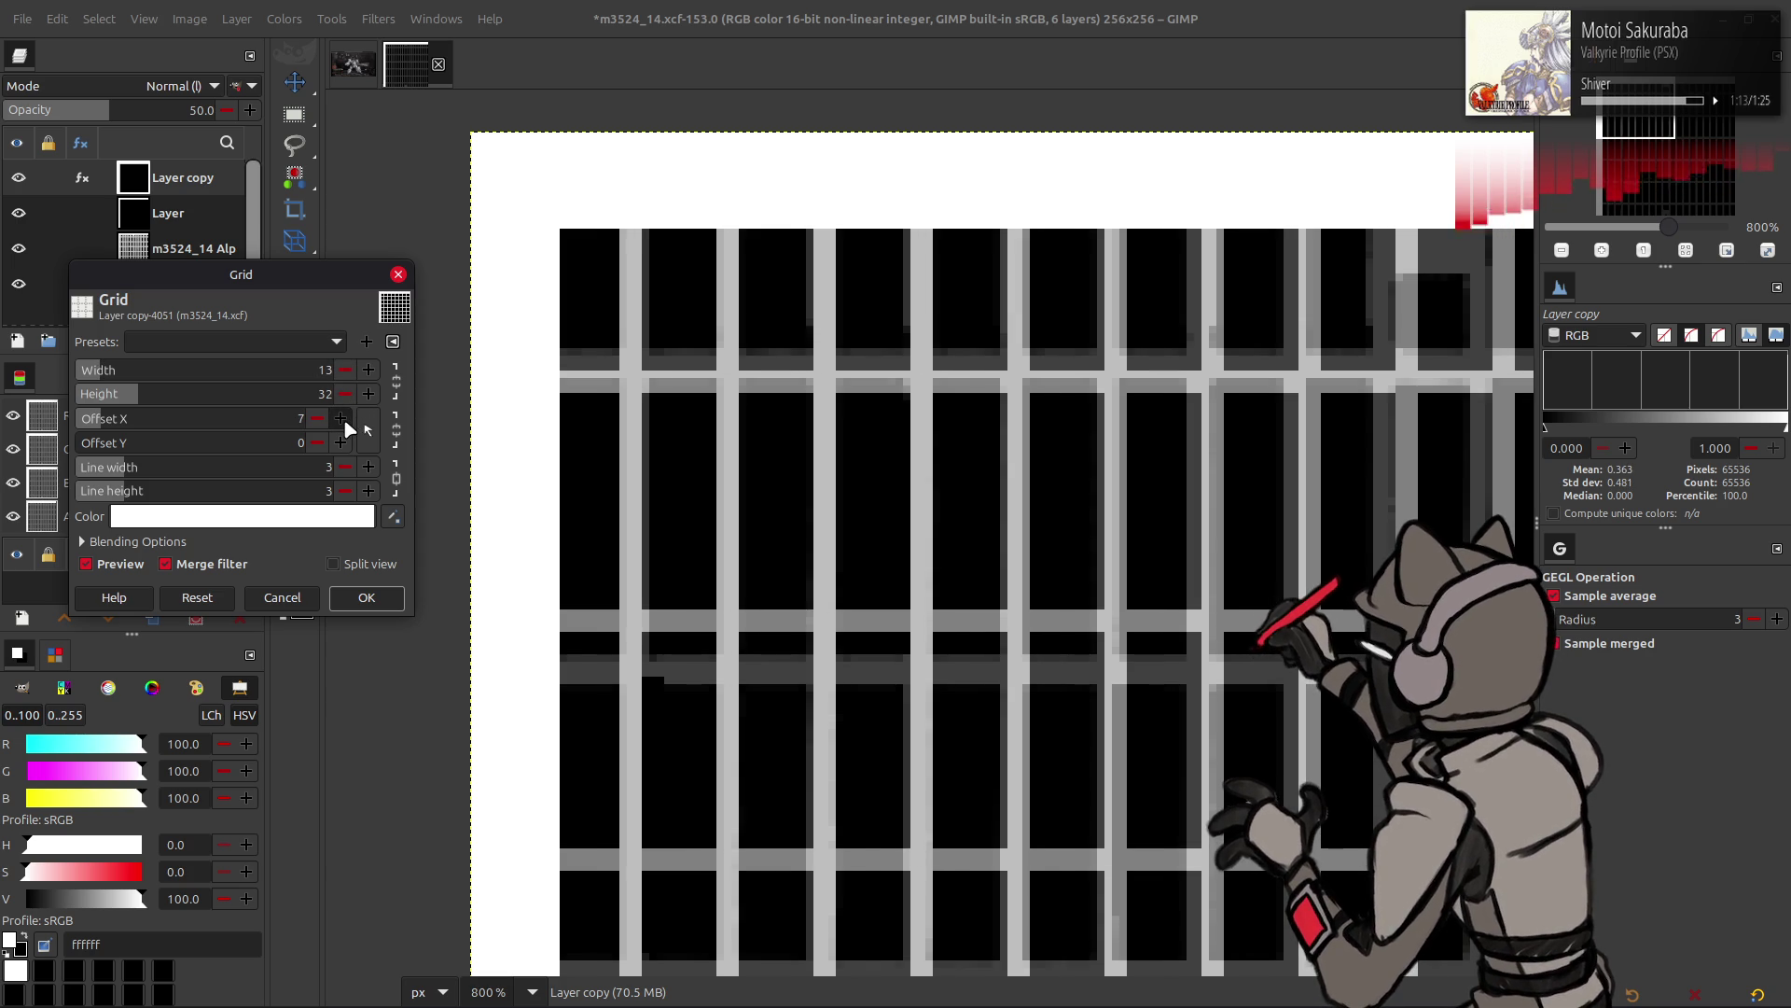
{"action": "left_click", "coordinate": [346, 391]}
{"action": "left_click", "coordinate": [365, 395]}
{"action": "type", "text": "43"}
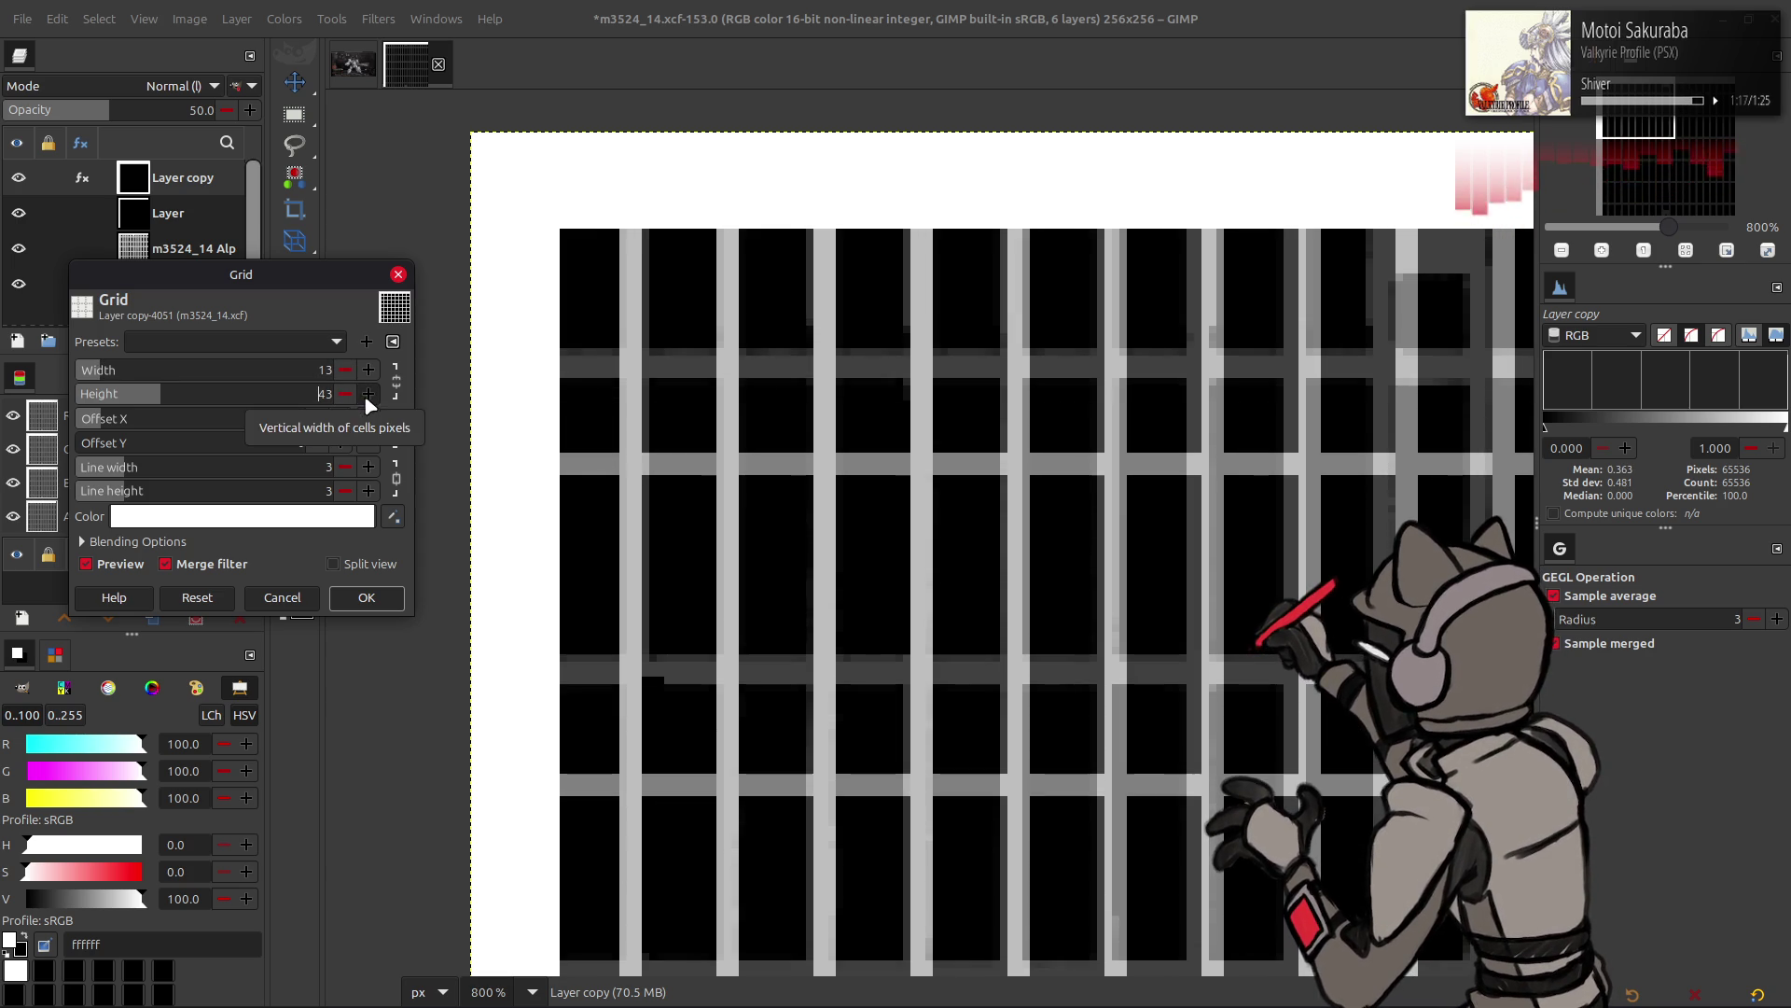
{"action": "left_click", "coordinate": [322, 444]}
{"action": "scroll", "coordinate": [322, 443], "scroll_direction": "down", "scroll_amount": 12}
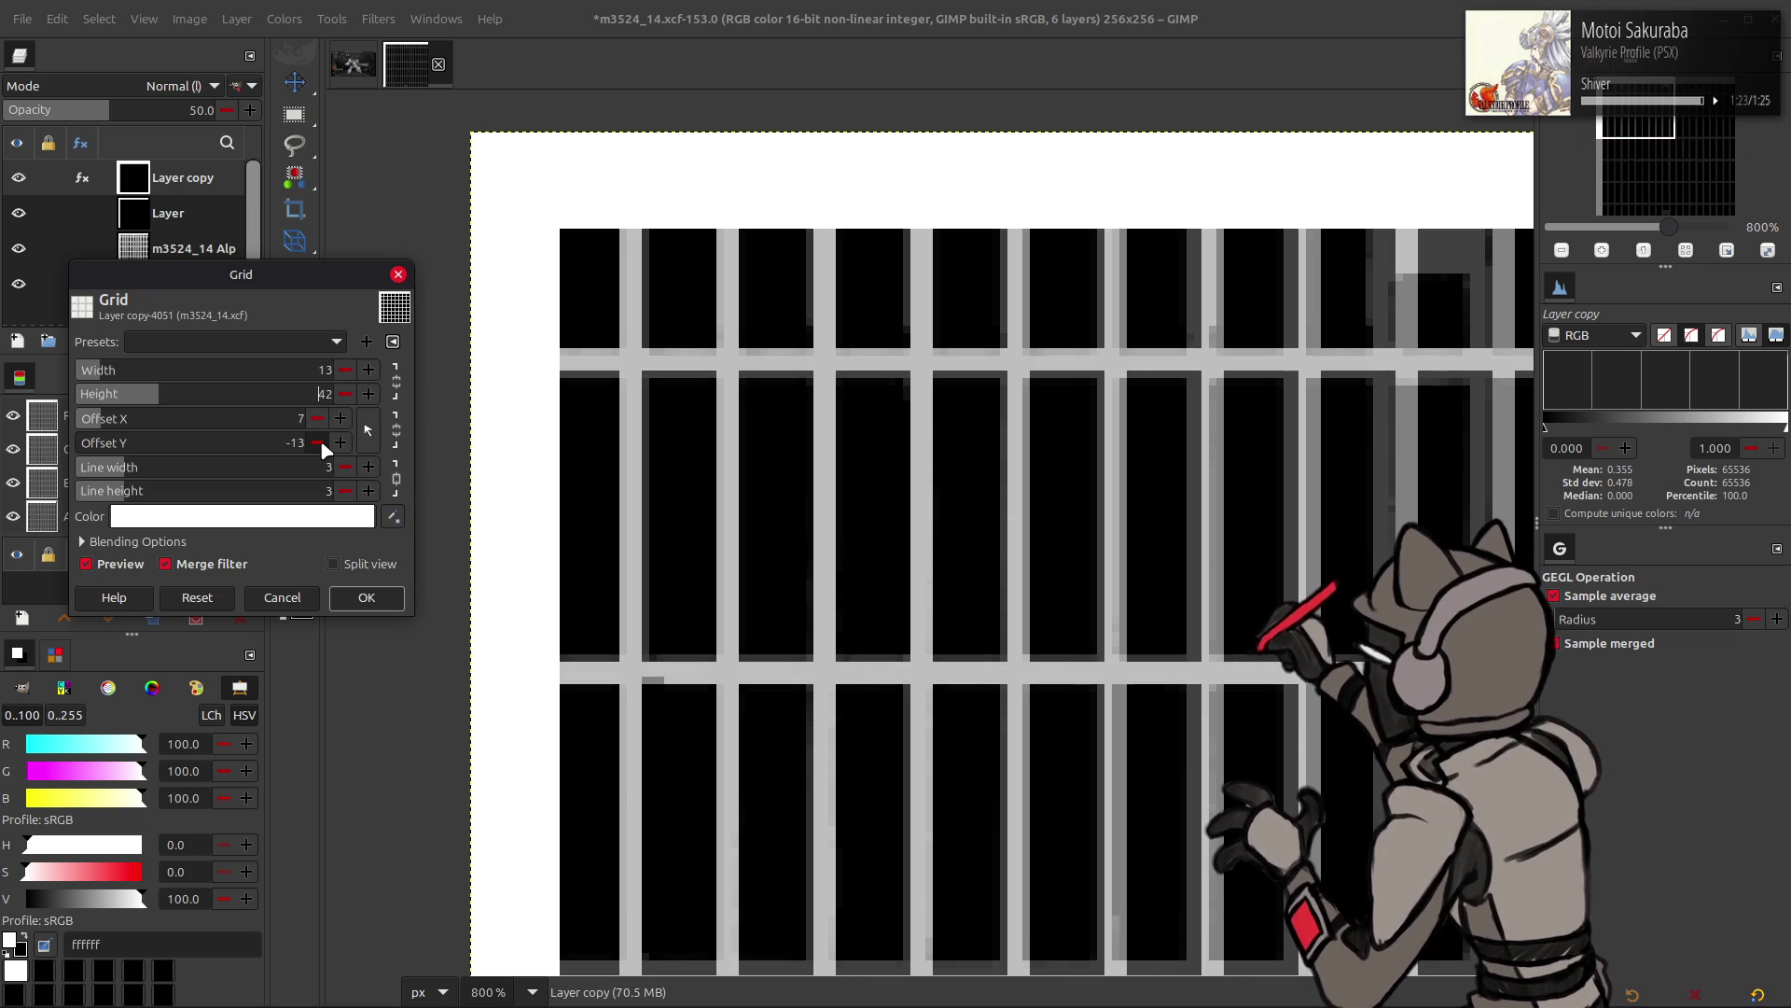
{"action": "scroll", "coordinate": [322, 445], "scroll_direction": "down", "scroll_amount": 1}
{"action": "scroll", "coordinate": [348, 390], "scroll_direction": "up", "scroll_amount": 1}
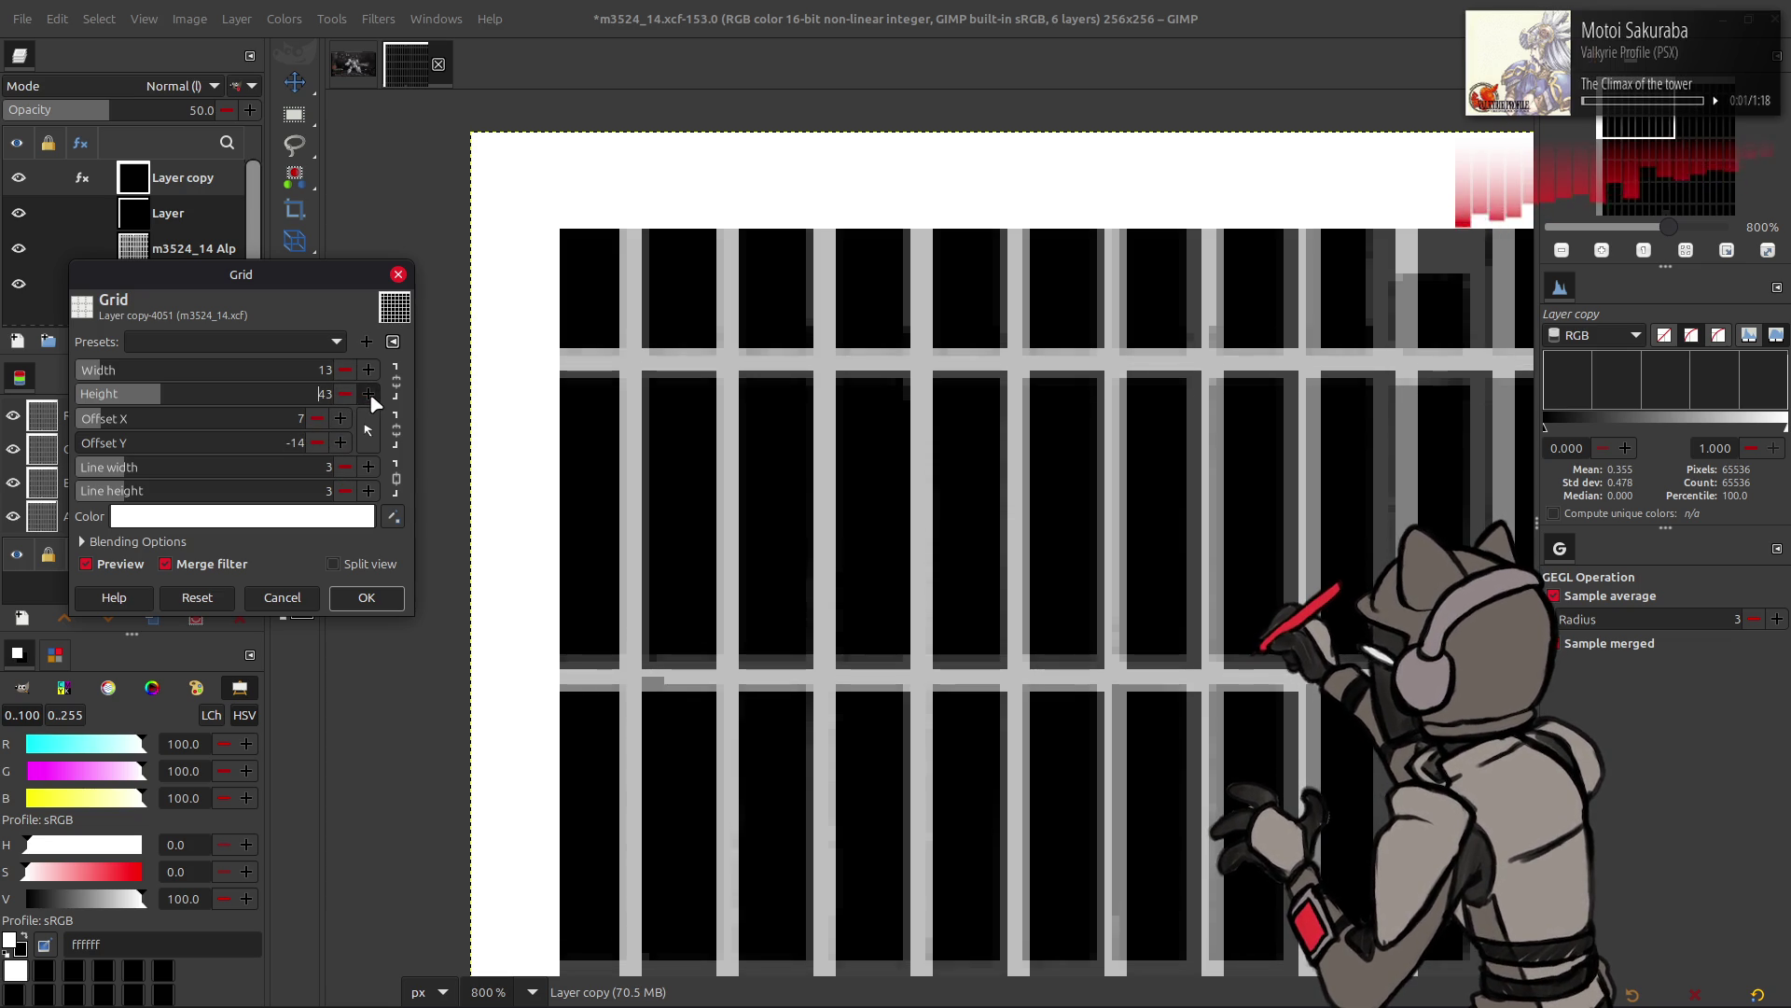
{"action": "scroll", "coordinate": [354, 394], "scroll_direction": "down", "scroll_amount": 2}
{"action": "scroll", "coordinate": [348, 445], "scroll_direction": "up", "scroll_amount": 2}
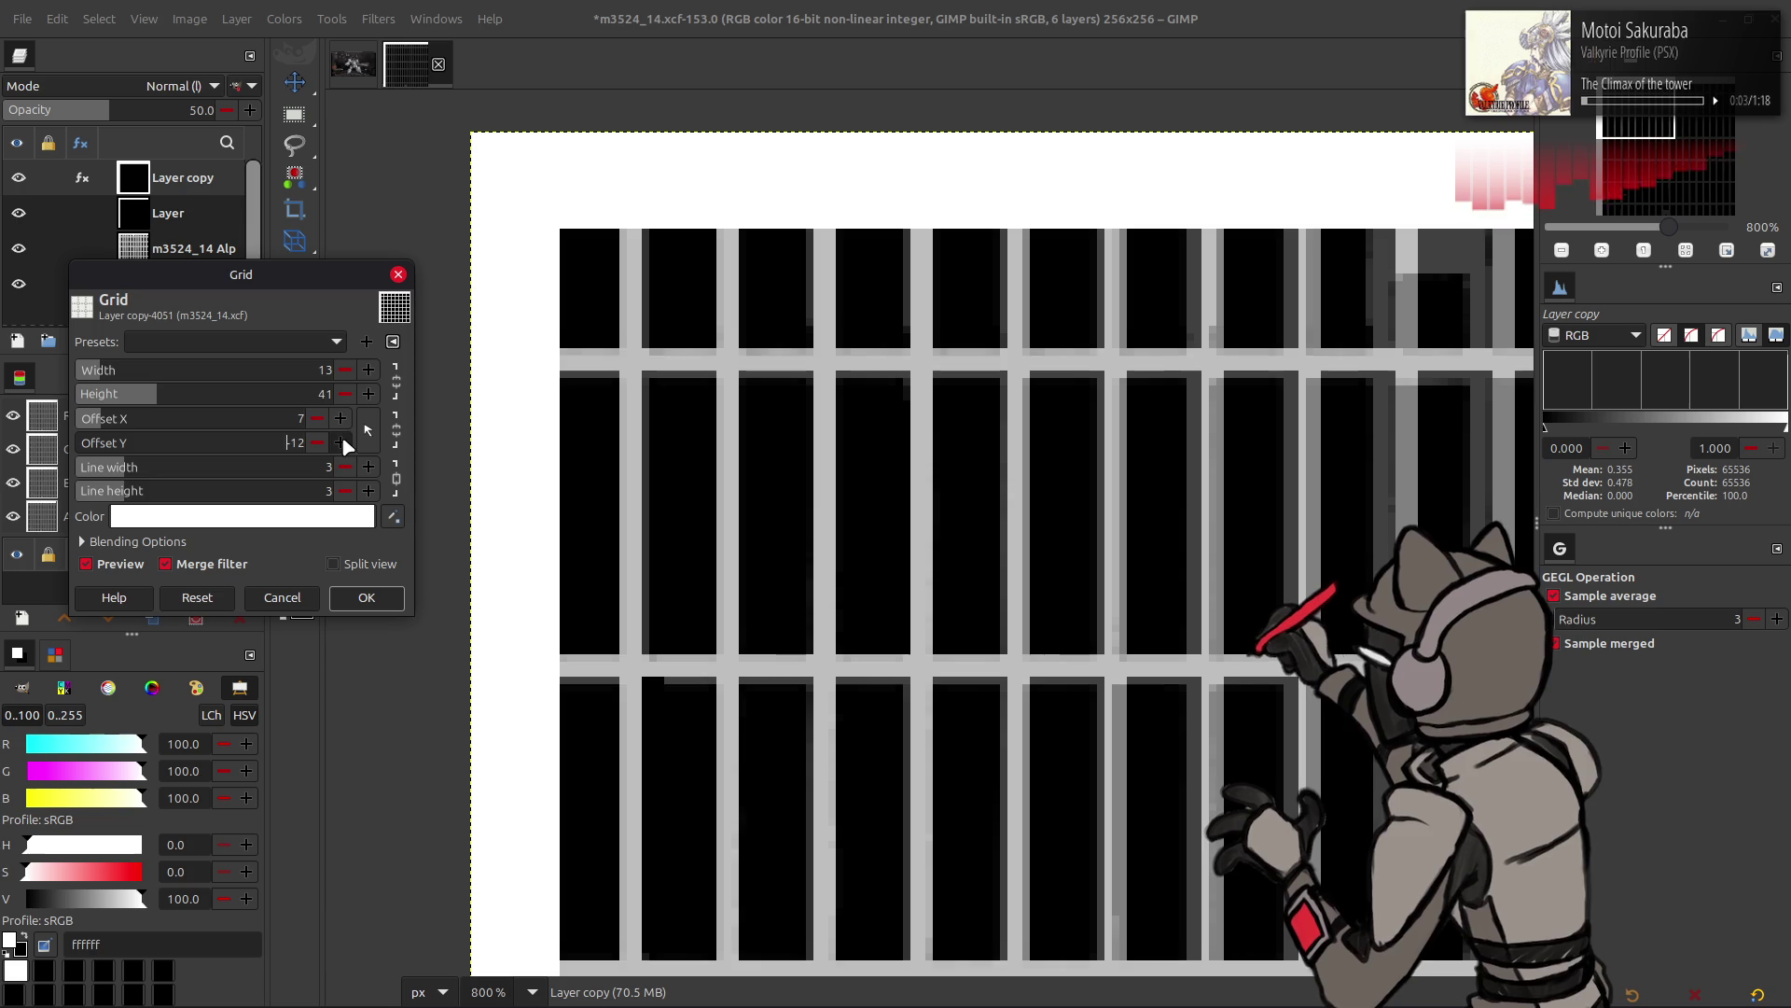
{"action": "scroll", "coordinate": [347, 446], "scroll_direction": "up", "scroll_amount": 1}
{"action": "scroll", "coordinate": [939, 452], "scroll_direction": "down", "scroll_amount": 3}
{"action": "scroll", "coordinate": [940, 452], "scroll_direction": "right", "scroll_amount": 5}
- Trial narrower then 13-pixel cells while nudging the vertical grid lines left and right against the bars
{"action": "left_click_drag", "start_coordinate": [976, 462], "coordinate": [781, 507]}
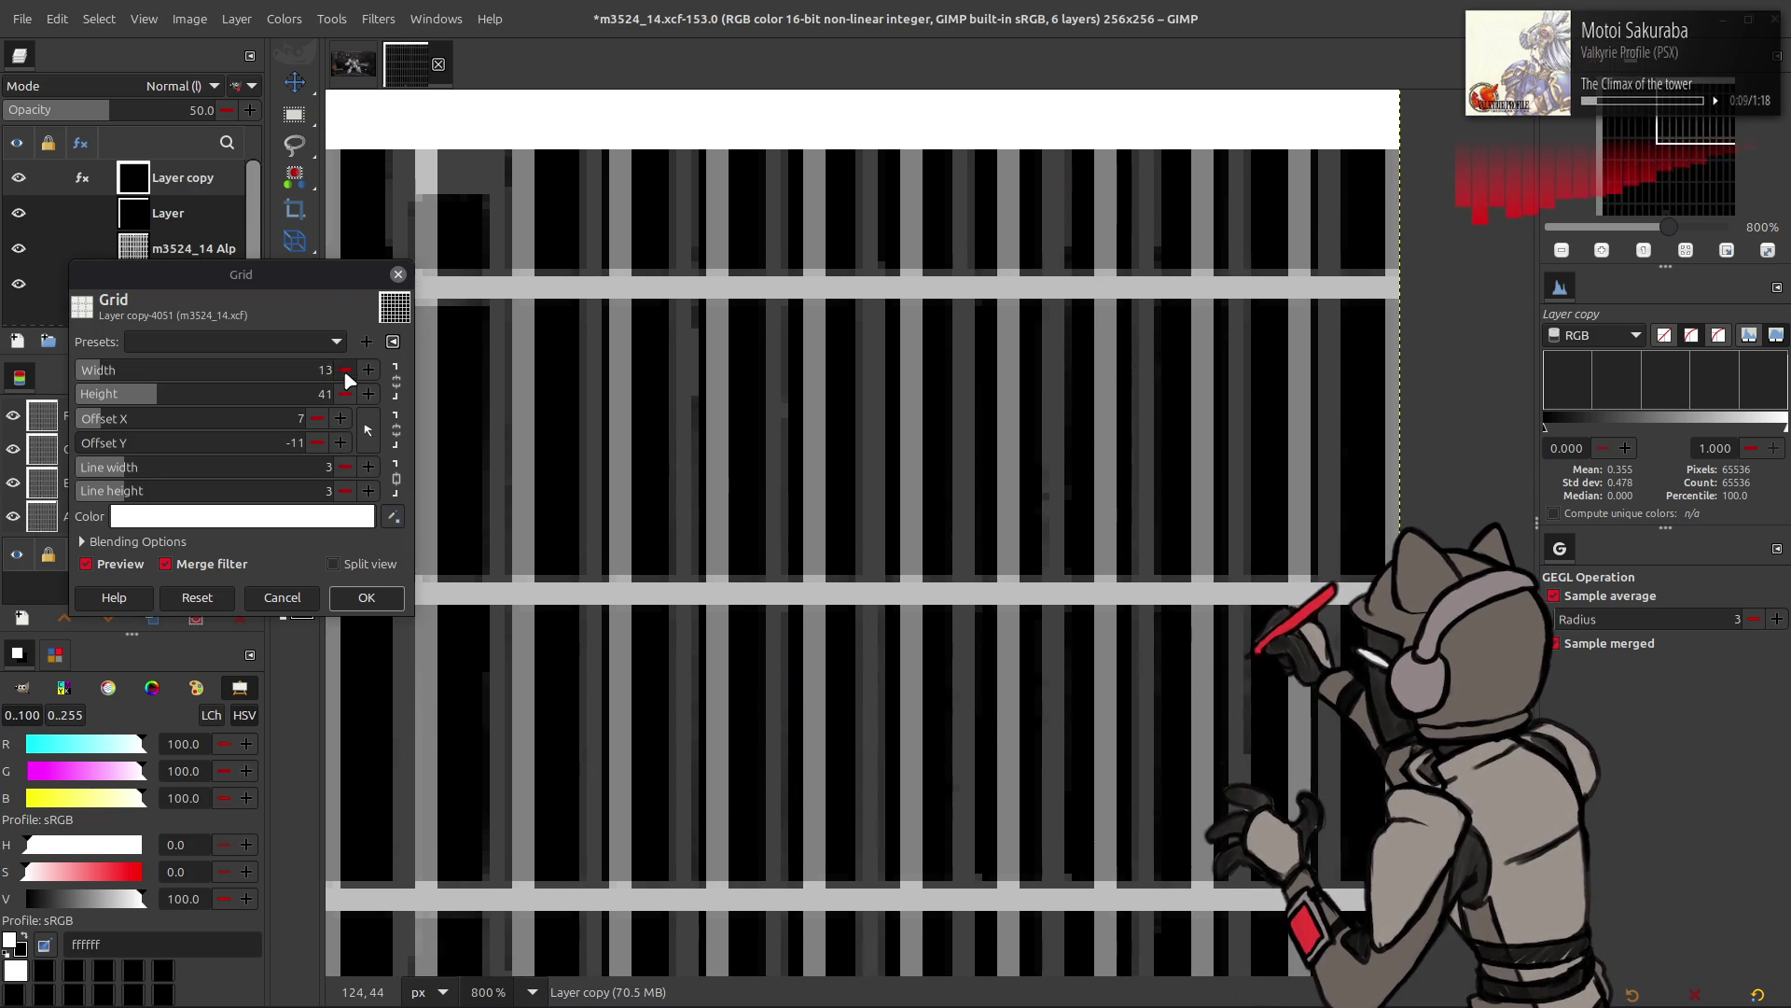
{"action": "left_click", "coordinate": [345, 370]}
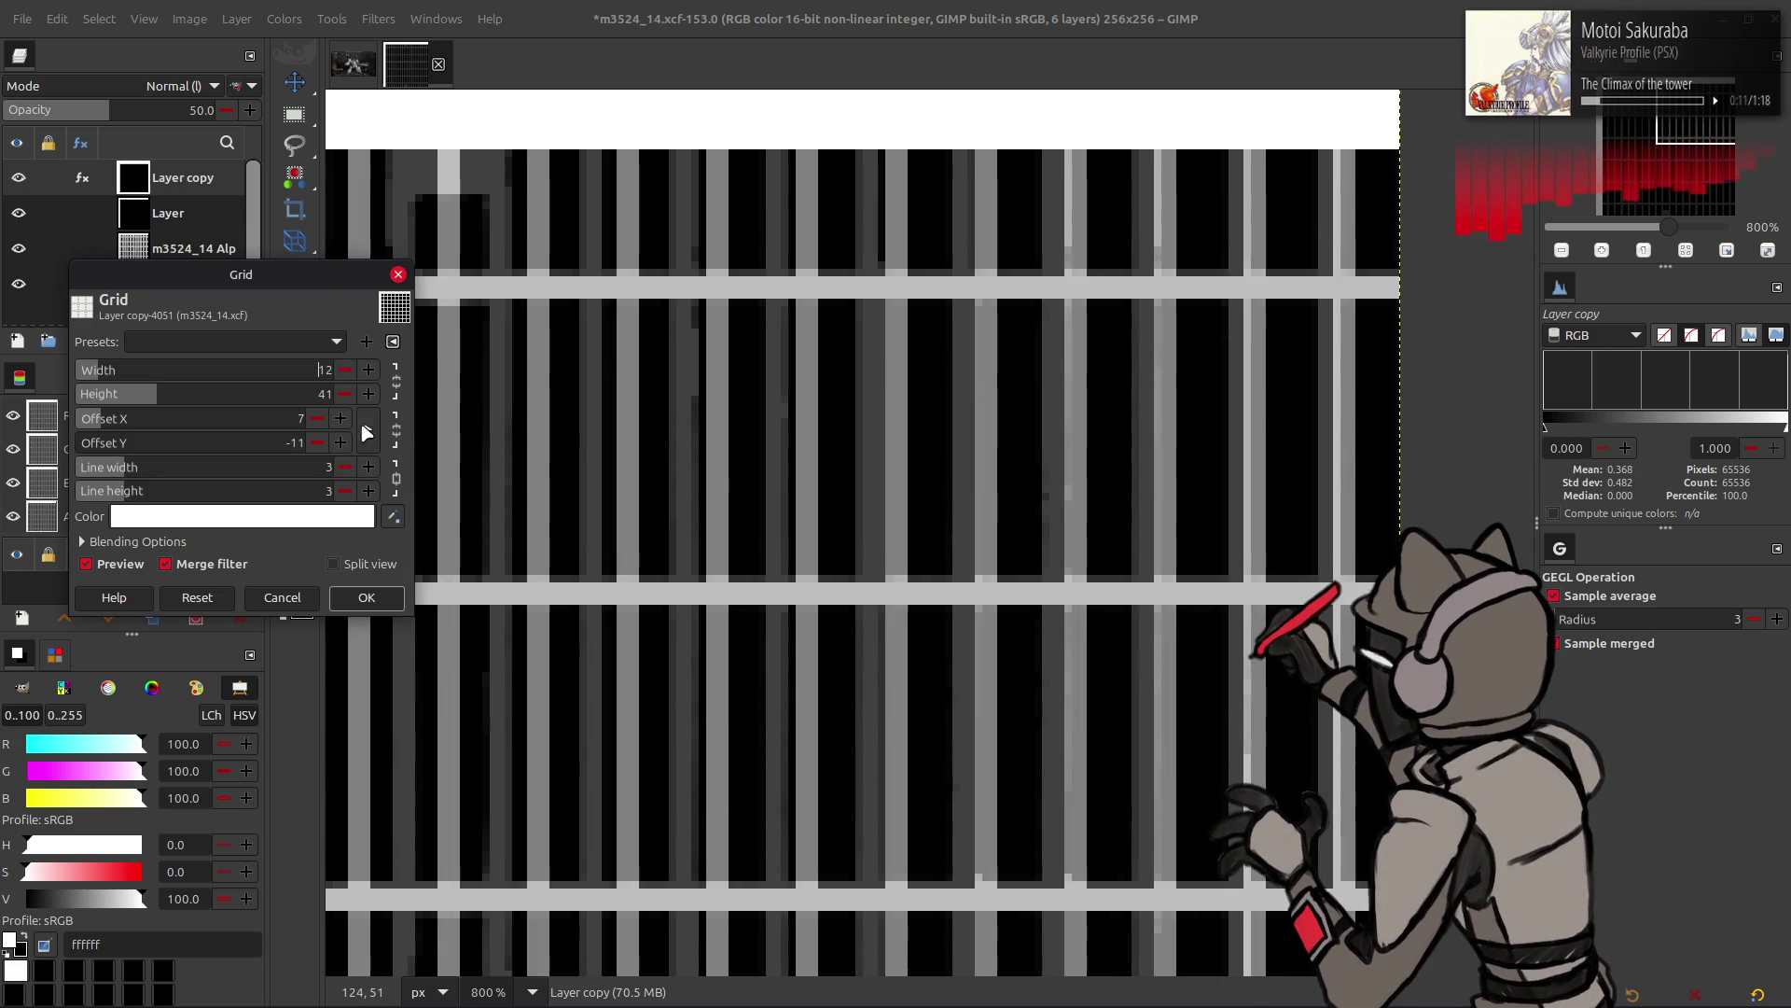
{"action": "left_click", "coordinate": [321, 418]}
{"action": "left_click", "coordinate": [320, 419]}
{"action": "left_click", "coordinate": [321, 418]}
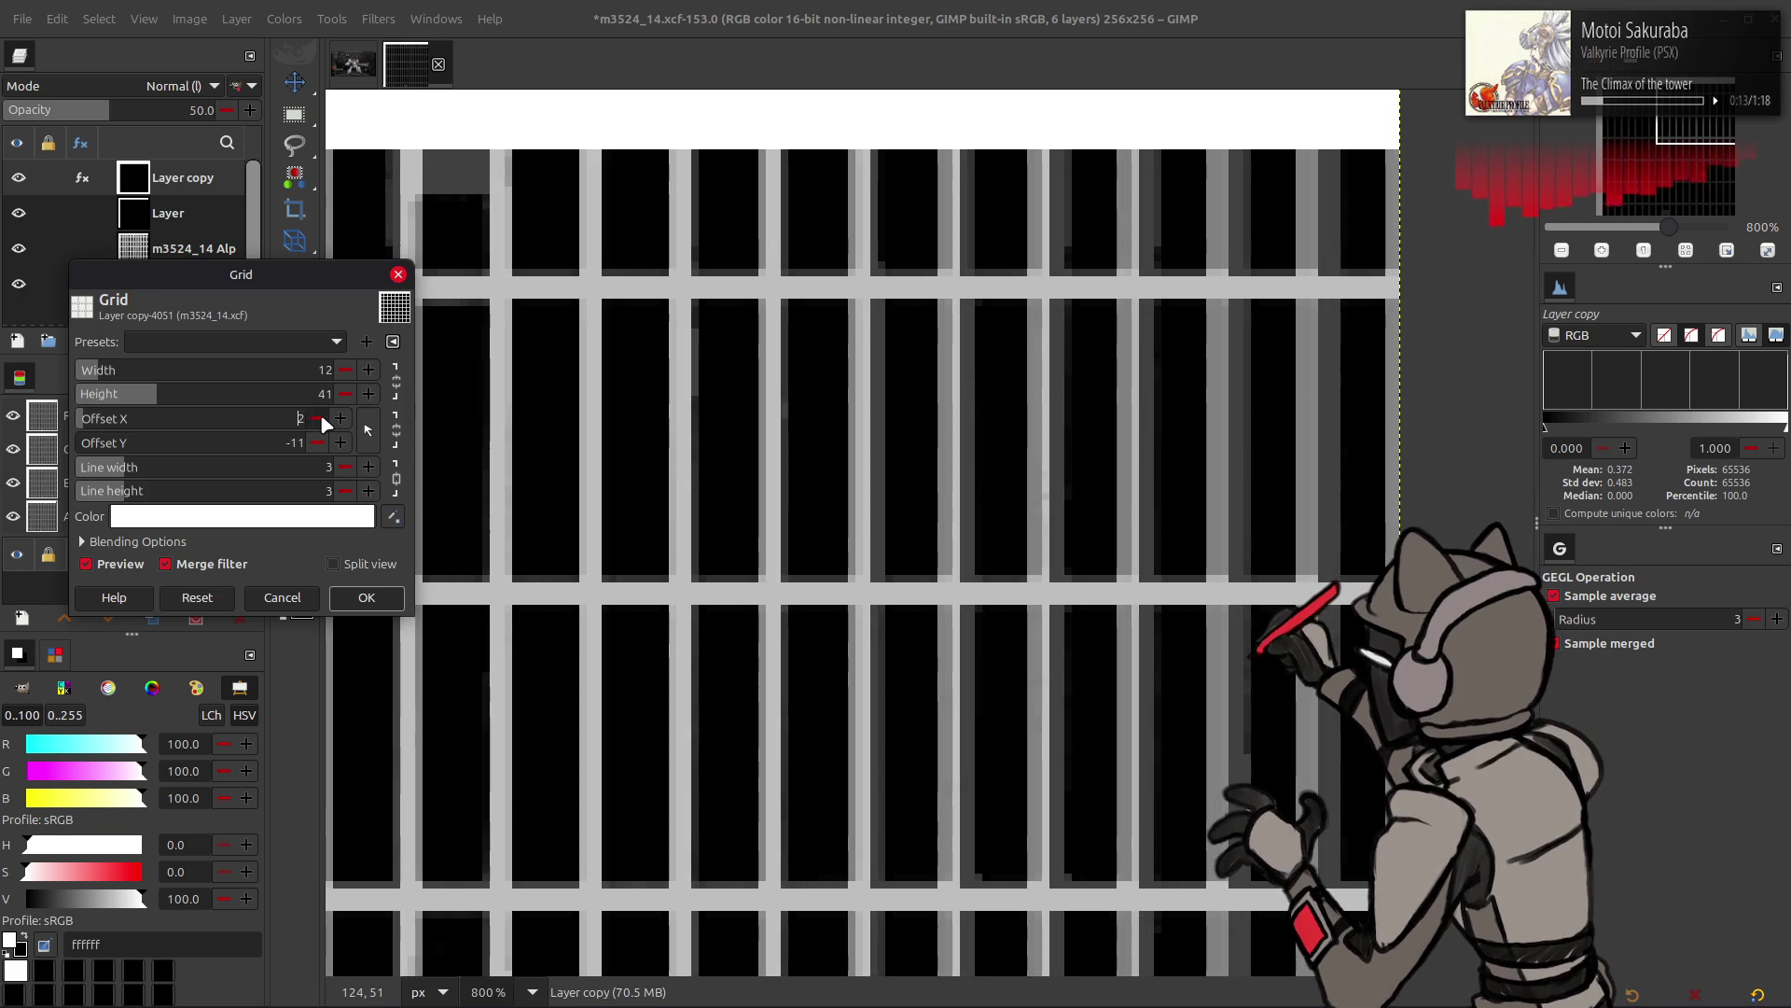
{"action": "left_click_drag", "start_coordinate": [752, 552], "coordinate": [1521, 532]}
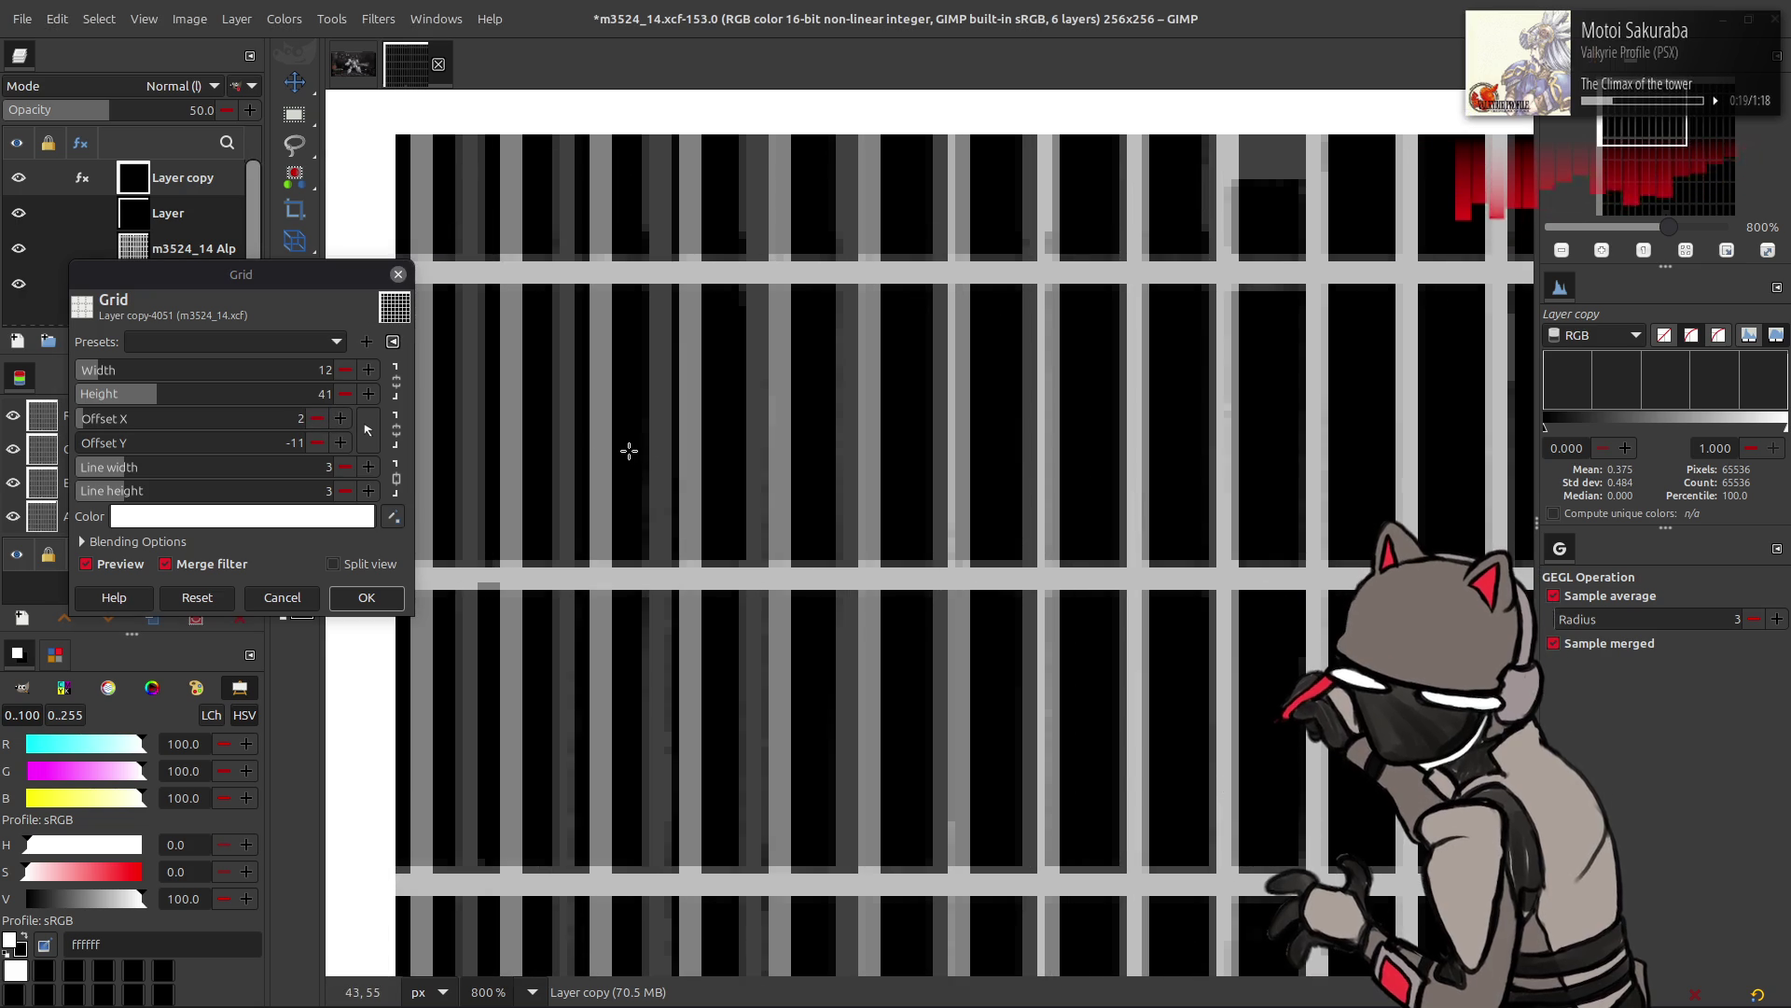
{"action": "left_click", "coordinate": [366, 369]}
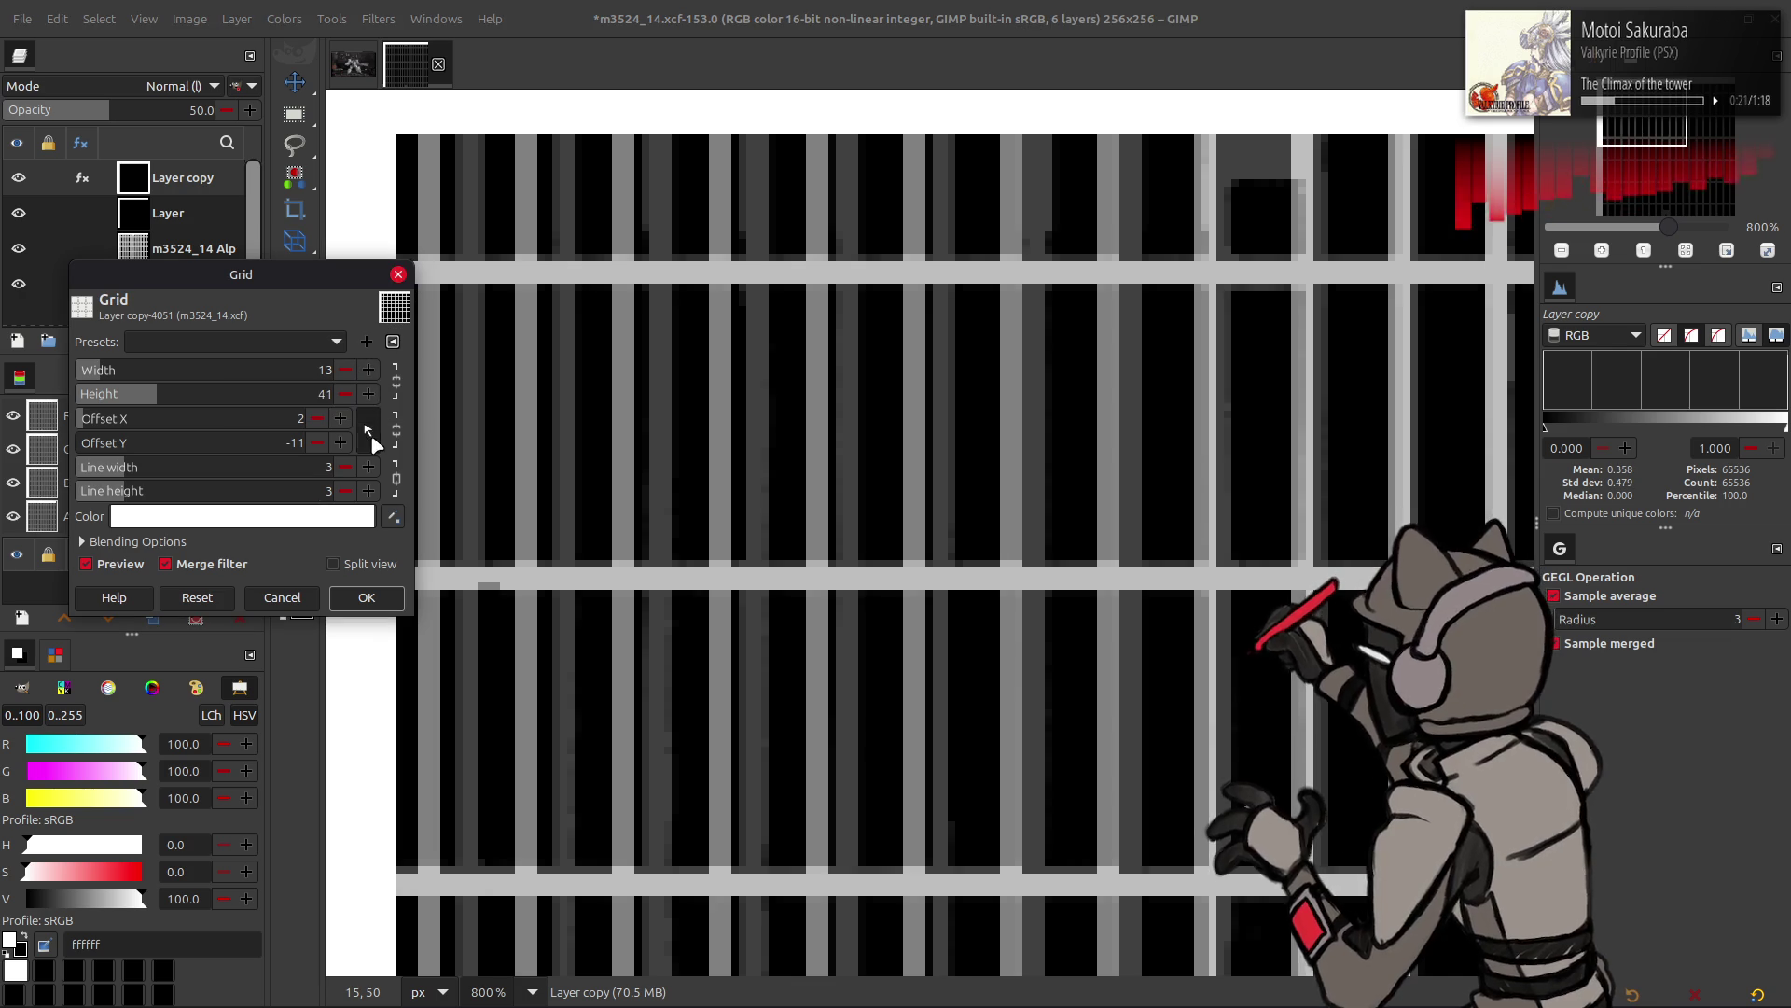
{"action": "left_click", "coordinate": [342, 419]}
{"action": "left_click", "coordinate": [341, 416]}
{"action": "left_click", "coordinate": [340, 417]}
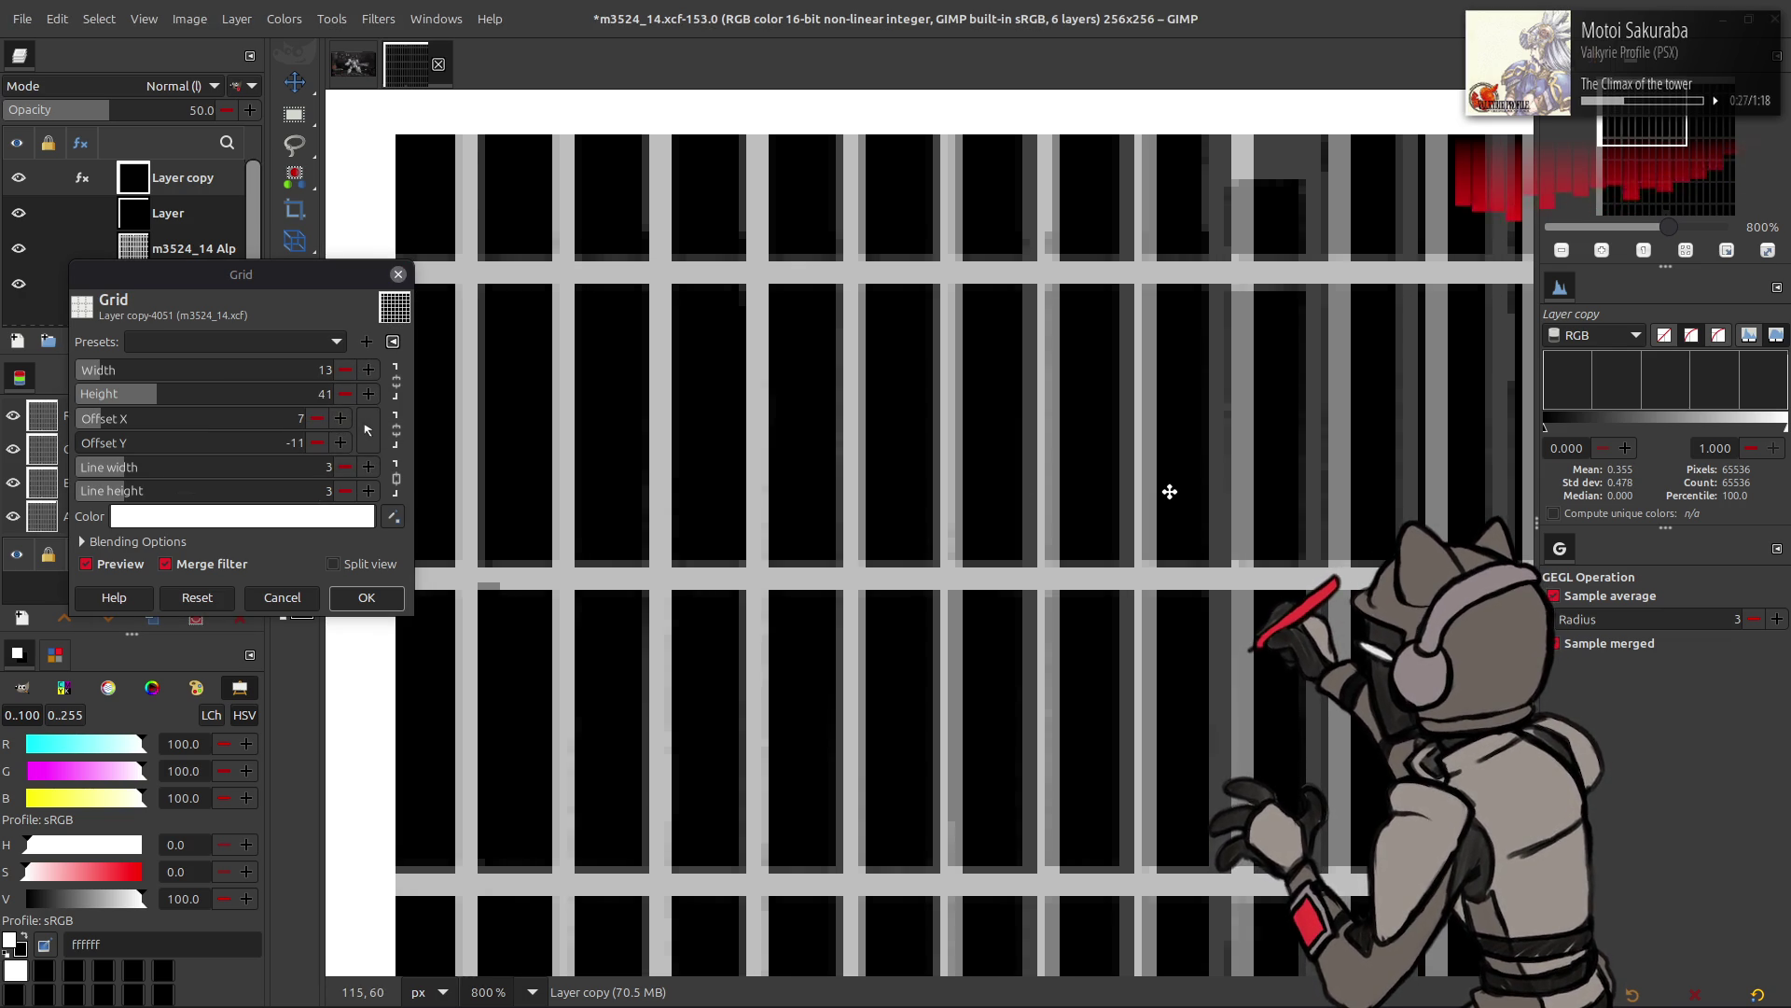
- Try 12- and 11-pixel cells, stepping the vertical lines right each time to follow the bars
{"action": "left_click", "coordinate": [337, 370]}
{"action": "left_click", "coordinate": [340, 419]}
{"action": "left_click", "coordinate": [339, 419]}
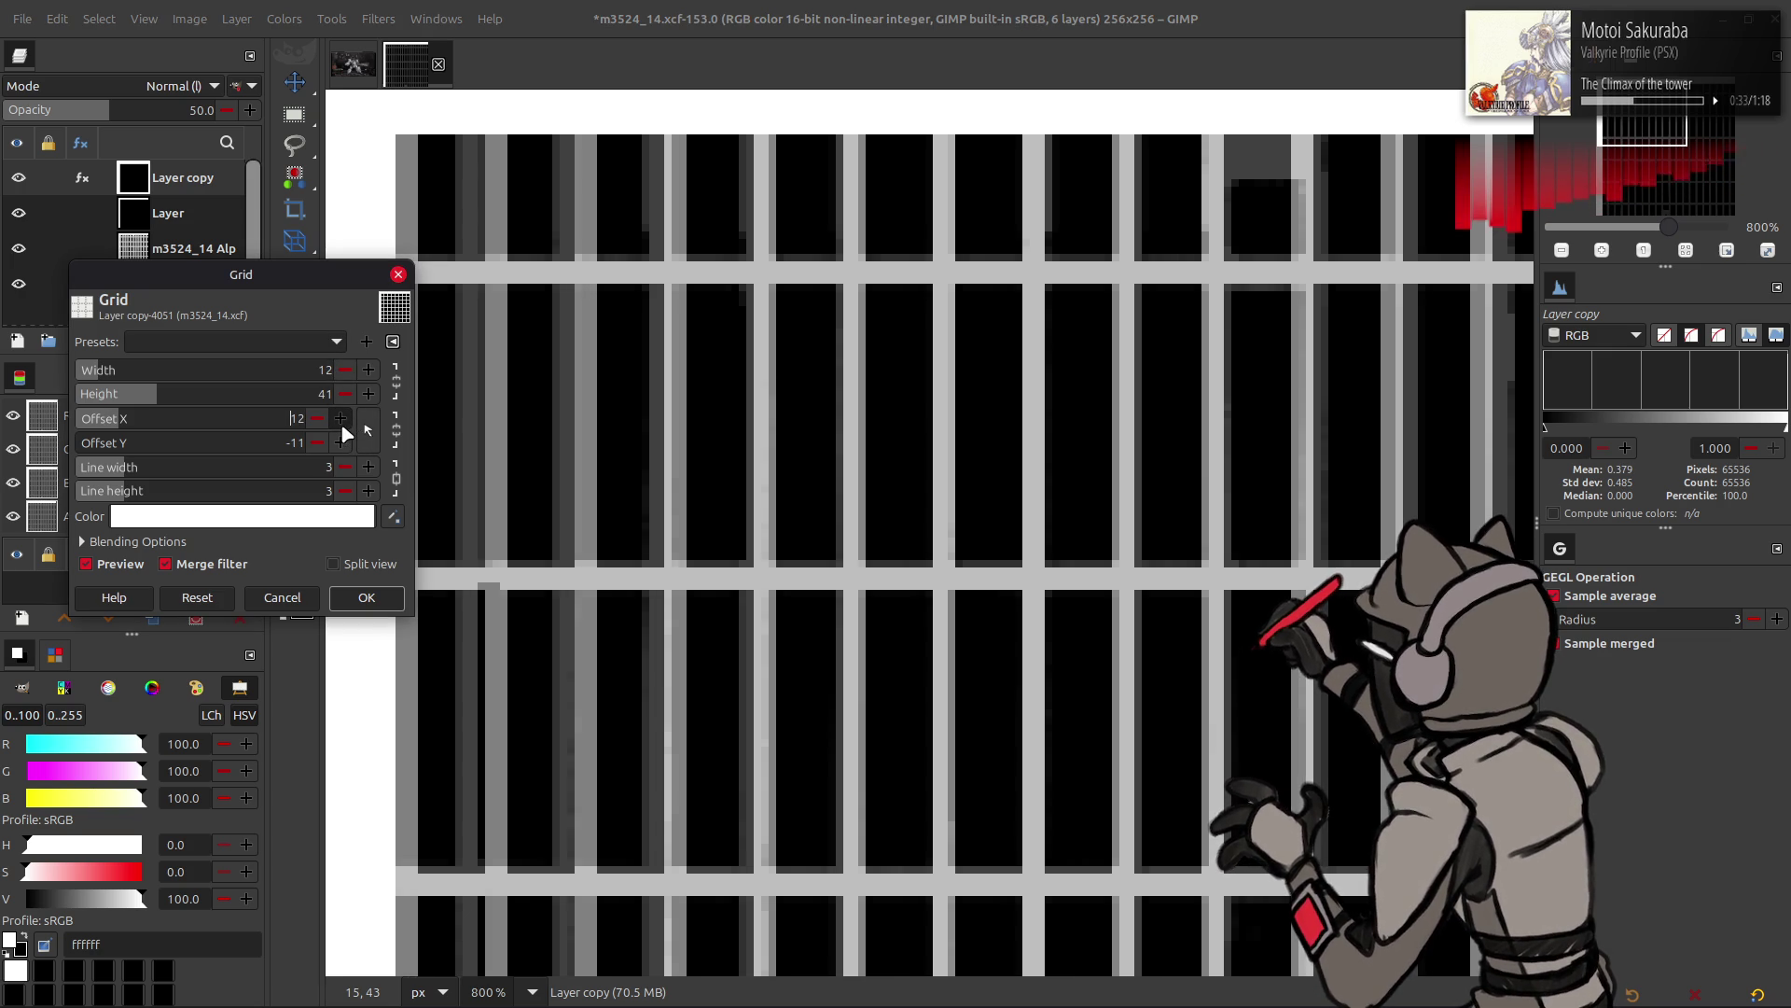
{"action": "left_click", "coordinate": [344, 369]}
{"action": "left_click", "coordinate": [340, 418]}
{"action": "left_click", "coordinate": [341, 418]}
{"action": "left_click", "coordinate": [340, 419]}
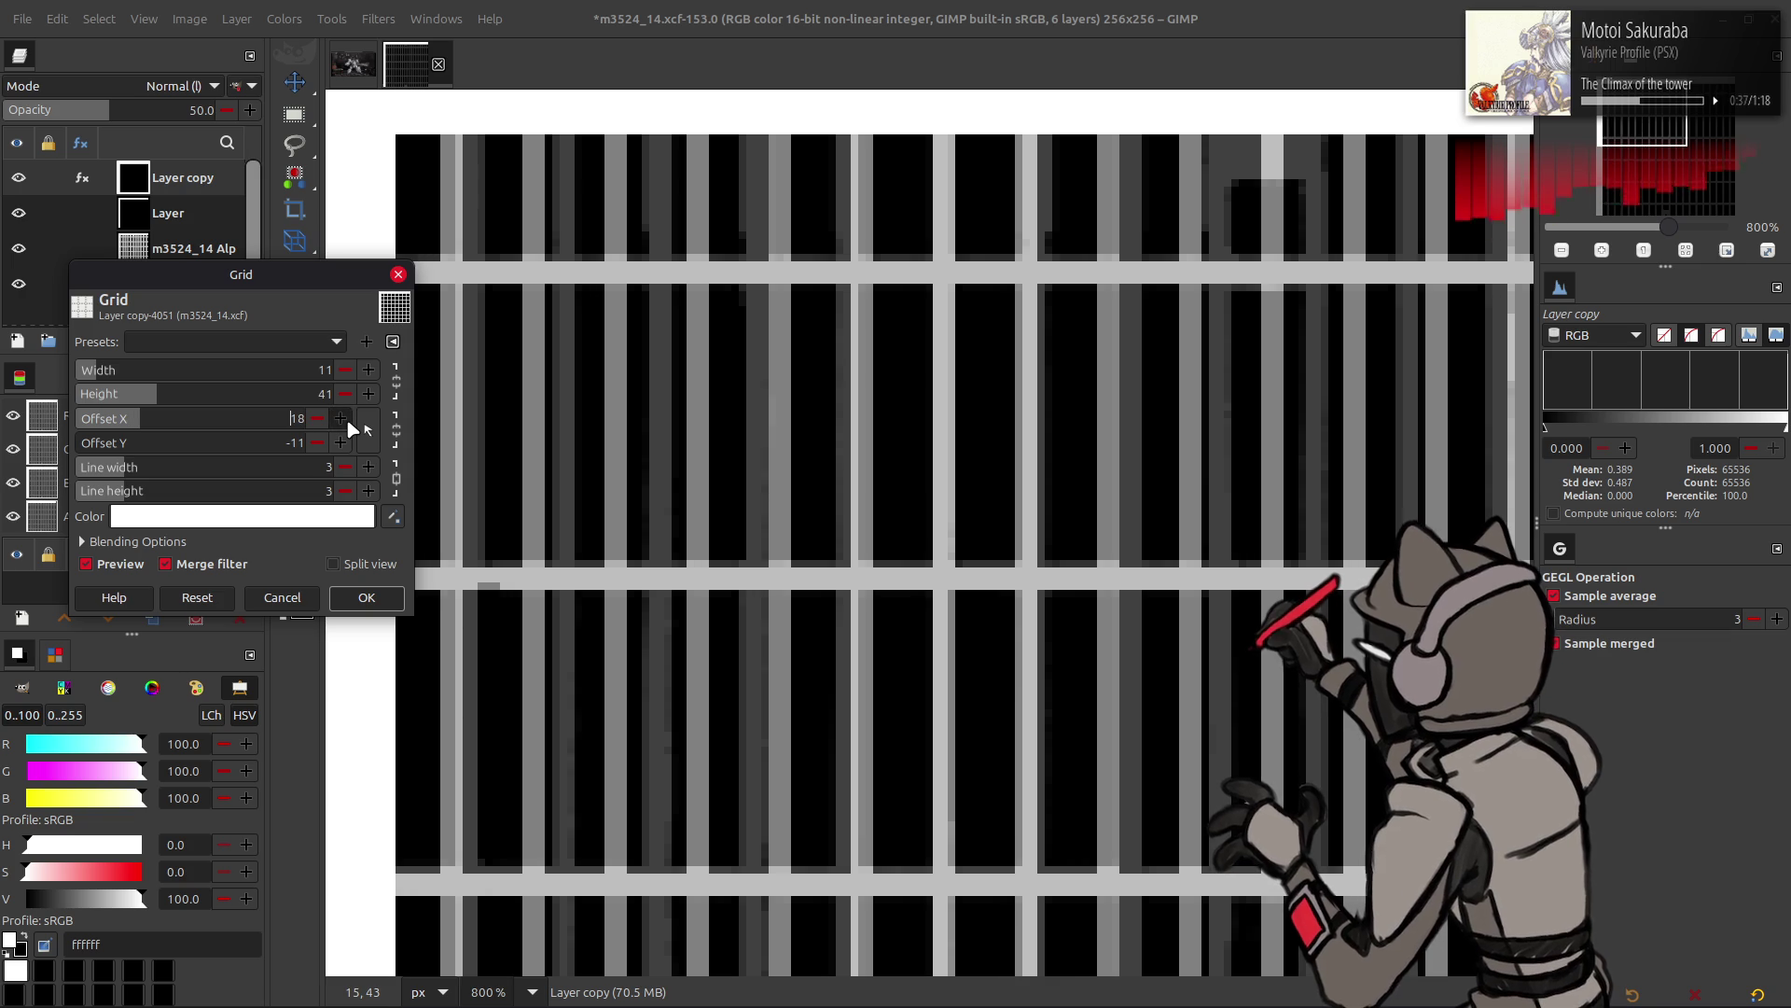
- Widen the cells to 14 then 25 pixels with the vertical lines shifted 27 pixels across
{"action": "left_click", "coordinate": [369, 370]}
{"action": "left_click", "coordinate": [340, 419]}
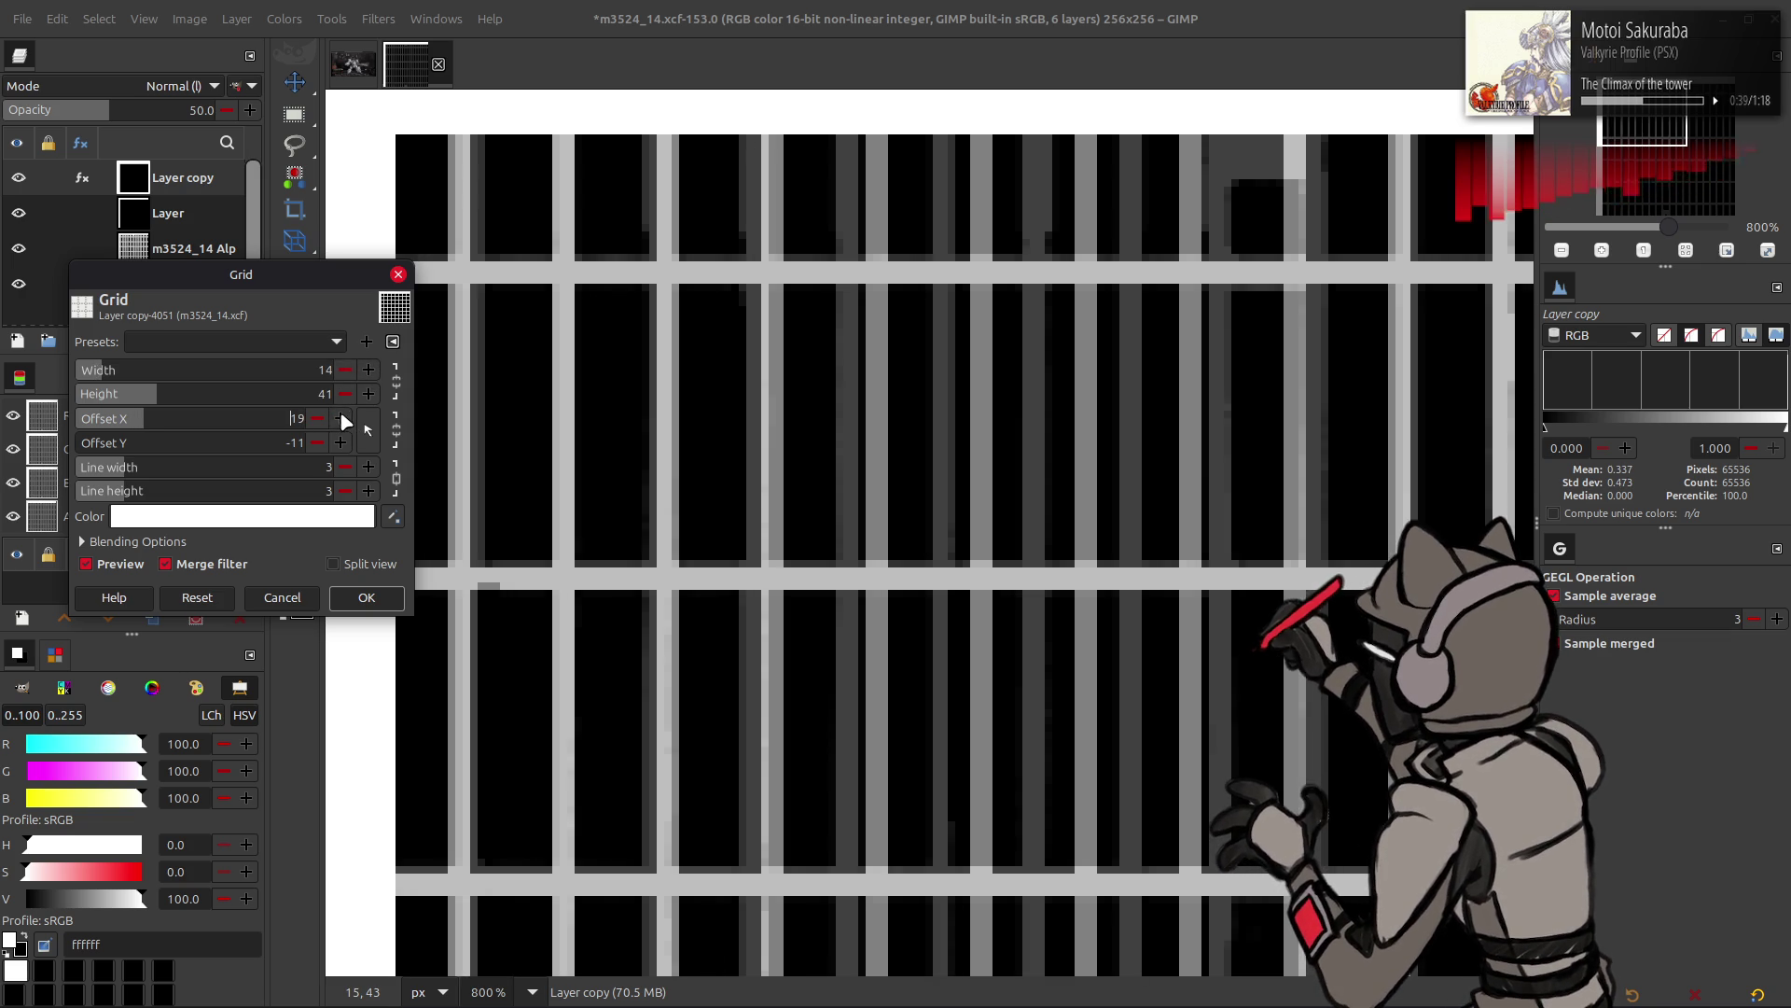
{"action": "left_click", "coordinate": [340, 418]}
{"action": "left_click", "coordinate": [340, 418]}
{"action": "left_click", "coordinate": [344, 420]}
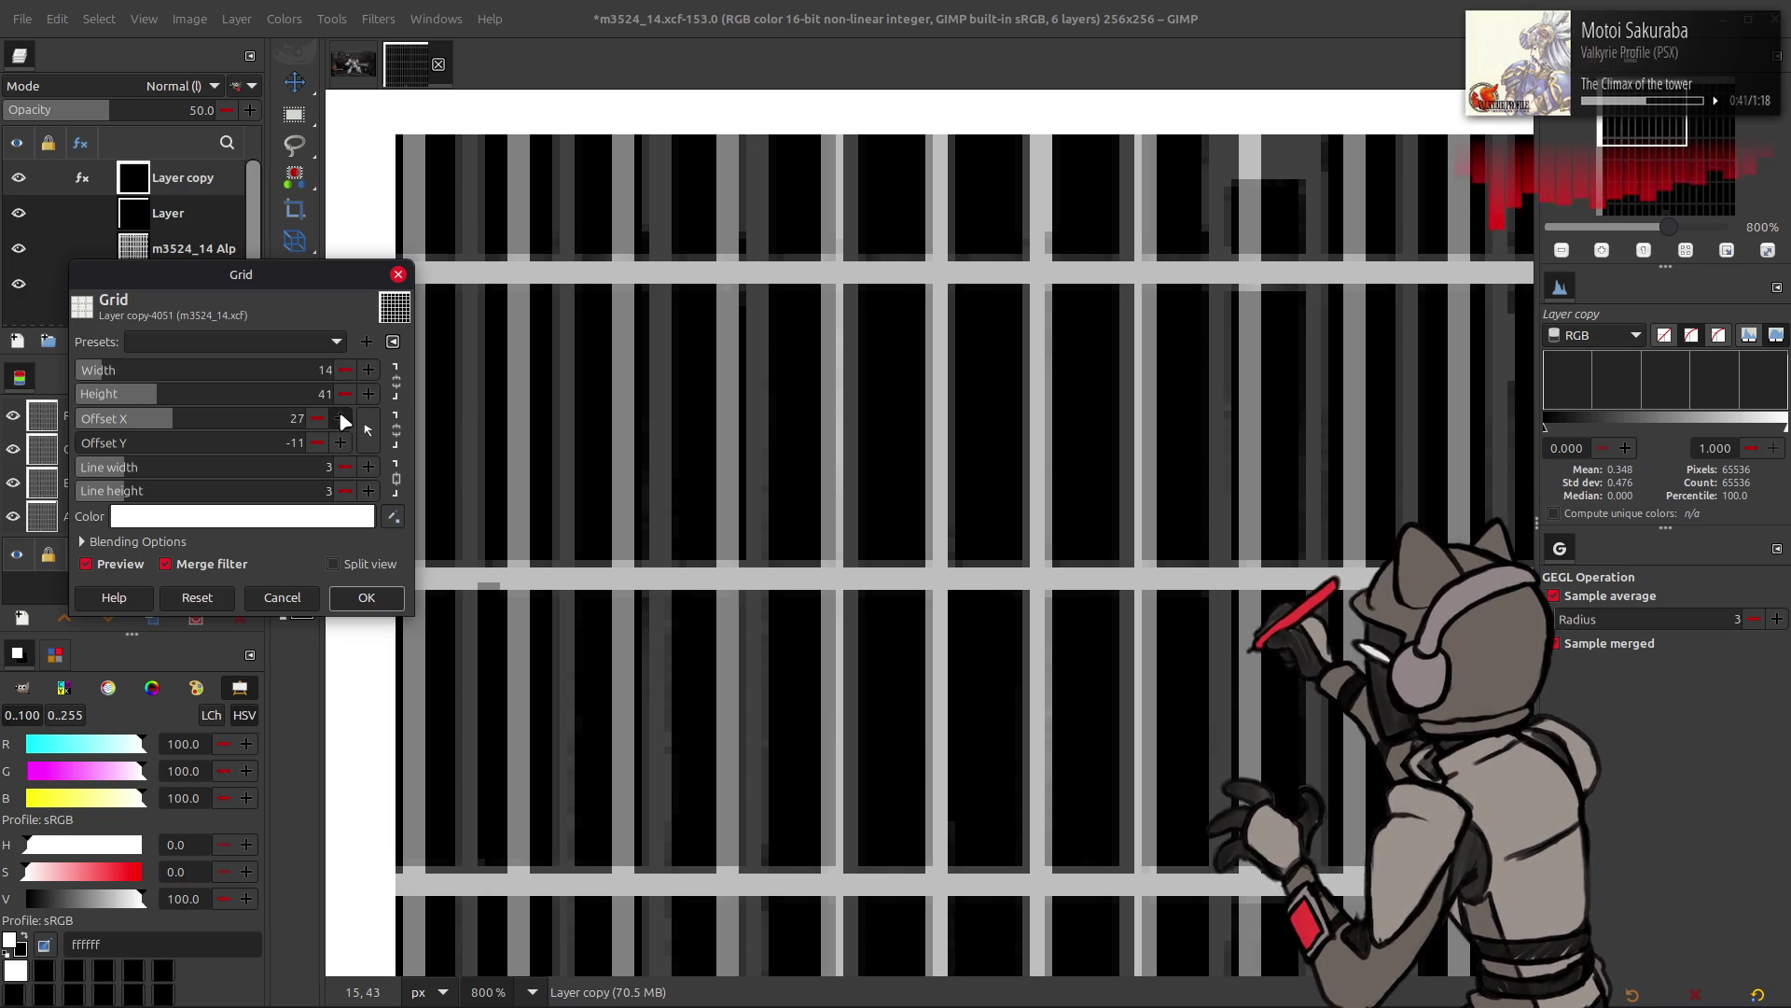
{"action": "left_click_drag", "start_coordinate": [343, 374], "coordinate": [406, 374]}
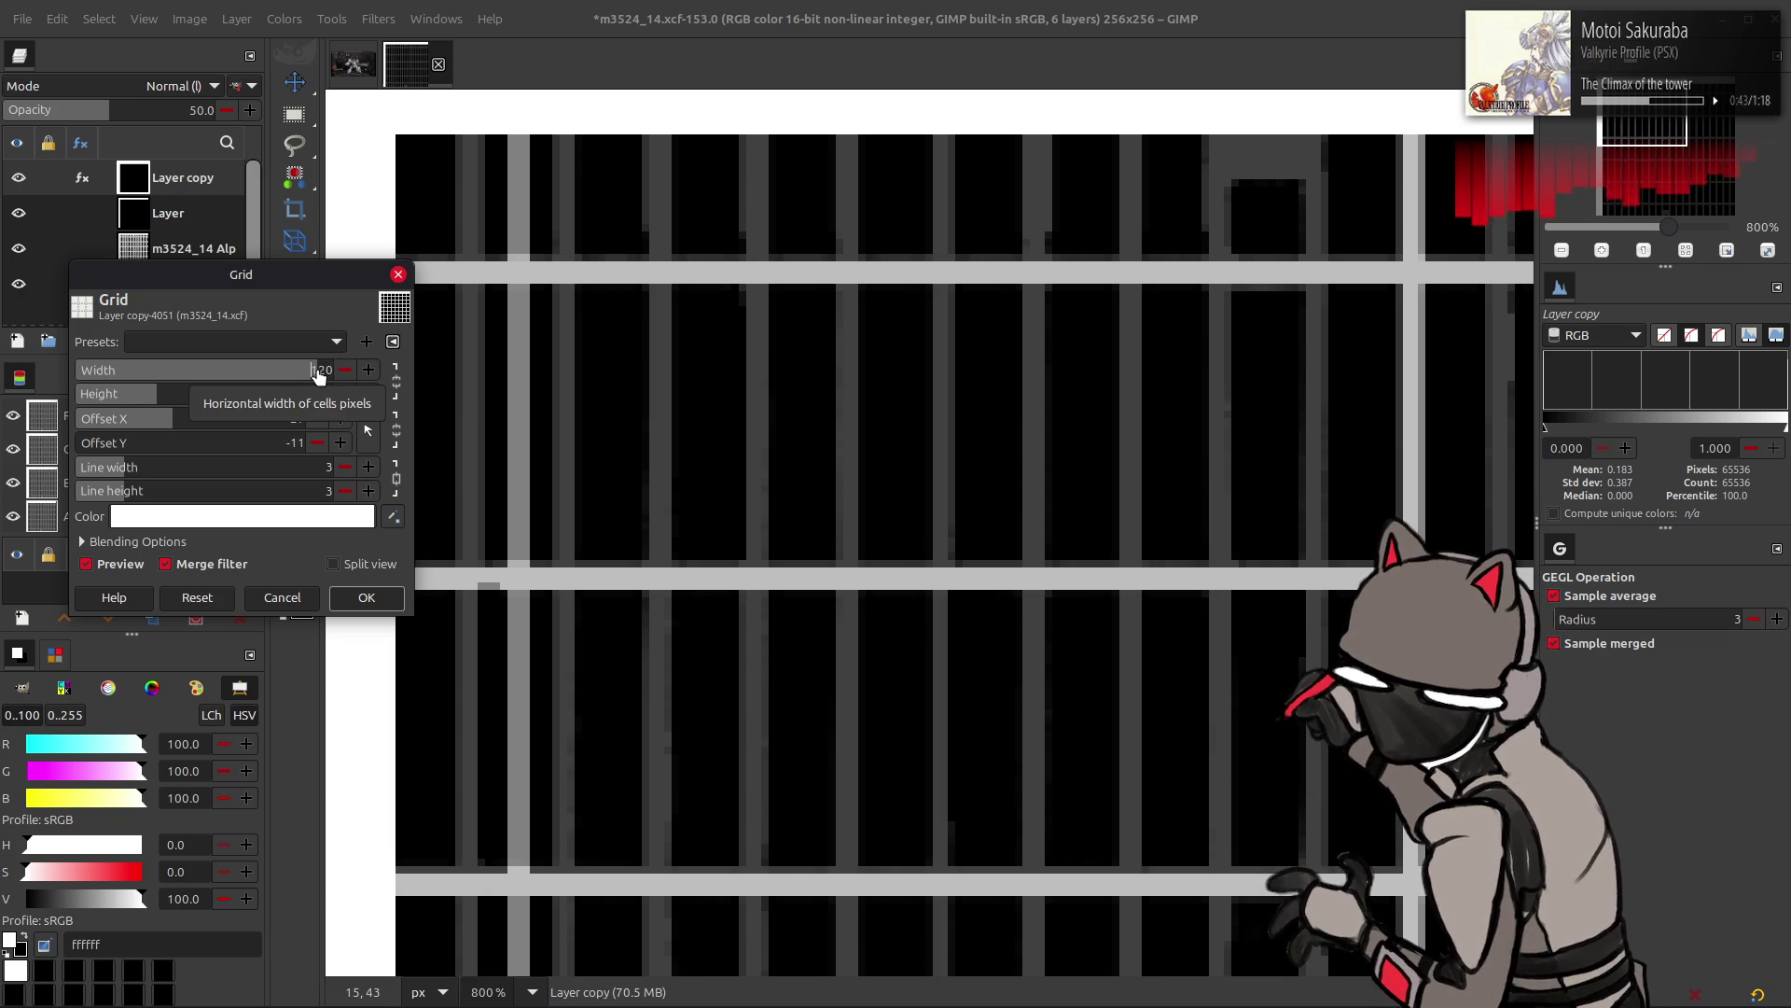
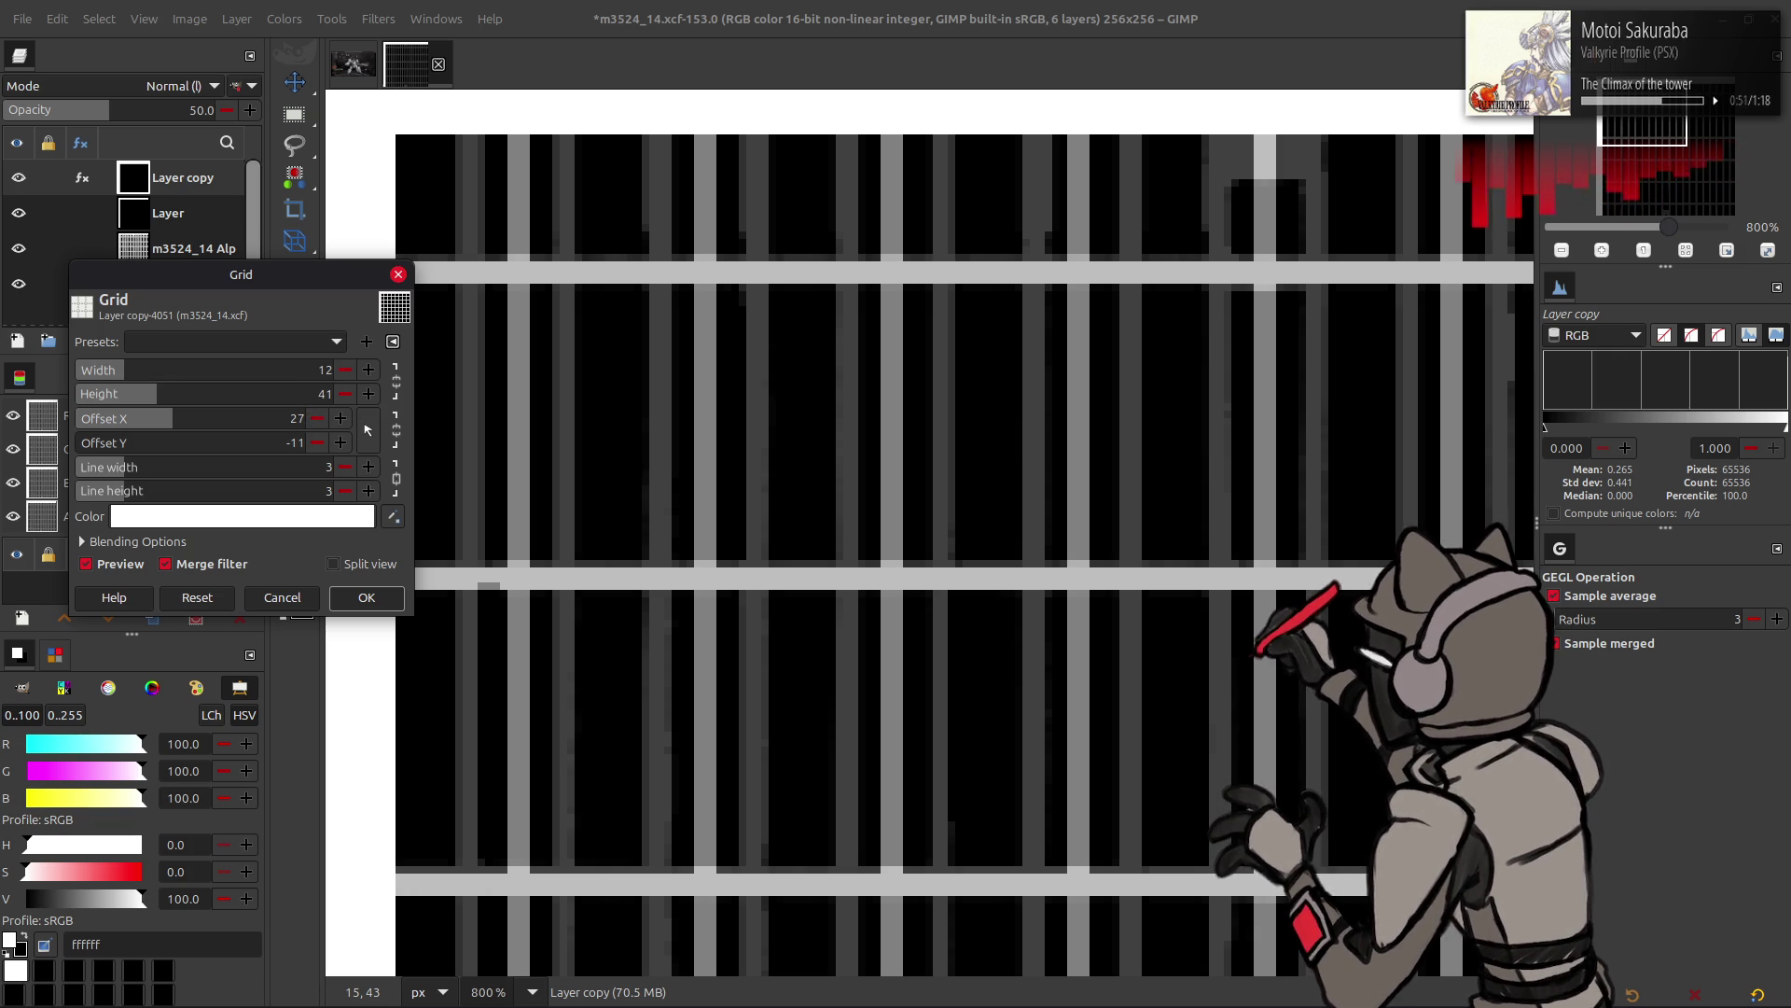
{"action": "scroll", "coordinate": [656, 409], "scroll_direction": "down", "scroll_amount": 5}
{"action": "scroll", "coordinate": [657, 409], "scroll_direction": "down", "scroll_amount": 5}
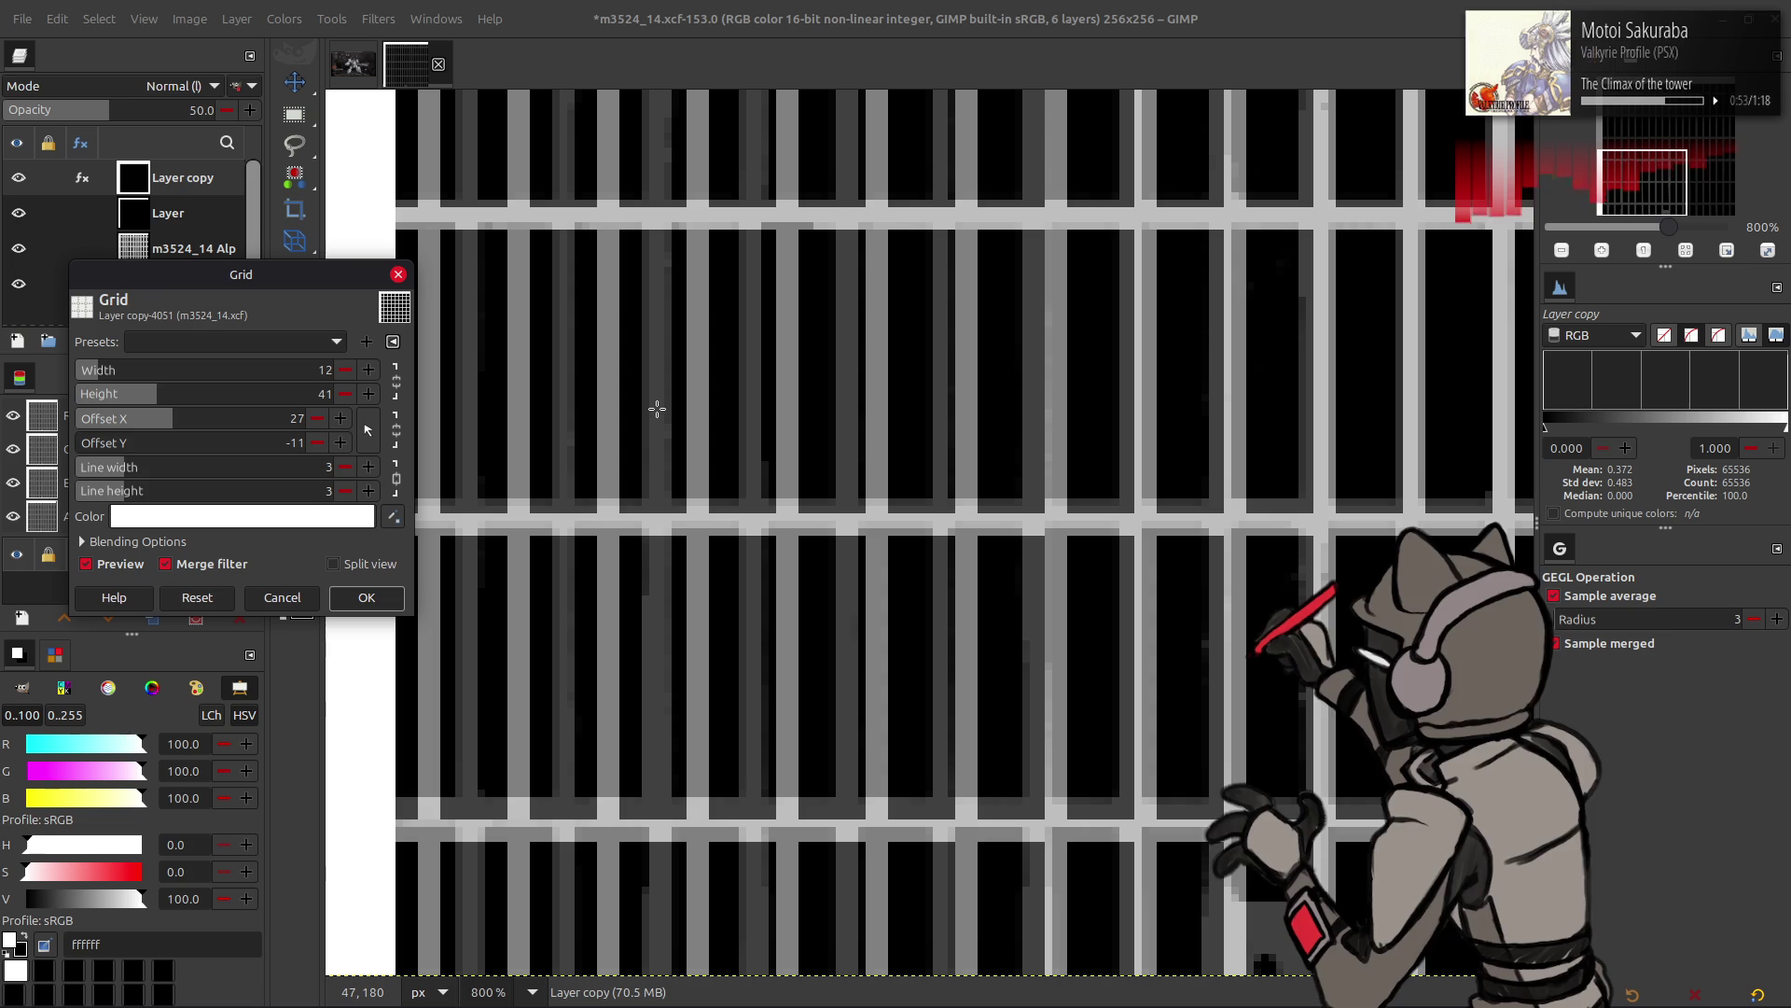
- Apply the Grid filter with 25×81 cells, zero offsets and 7-pixel white lines to Layer copy
{"action": "left_click", "coordinate": [86, 563]}
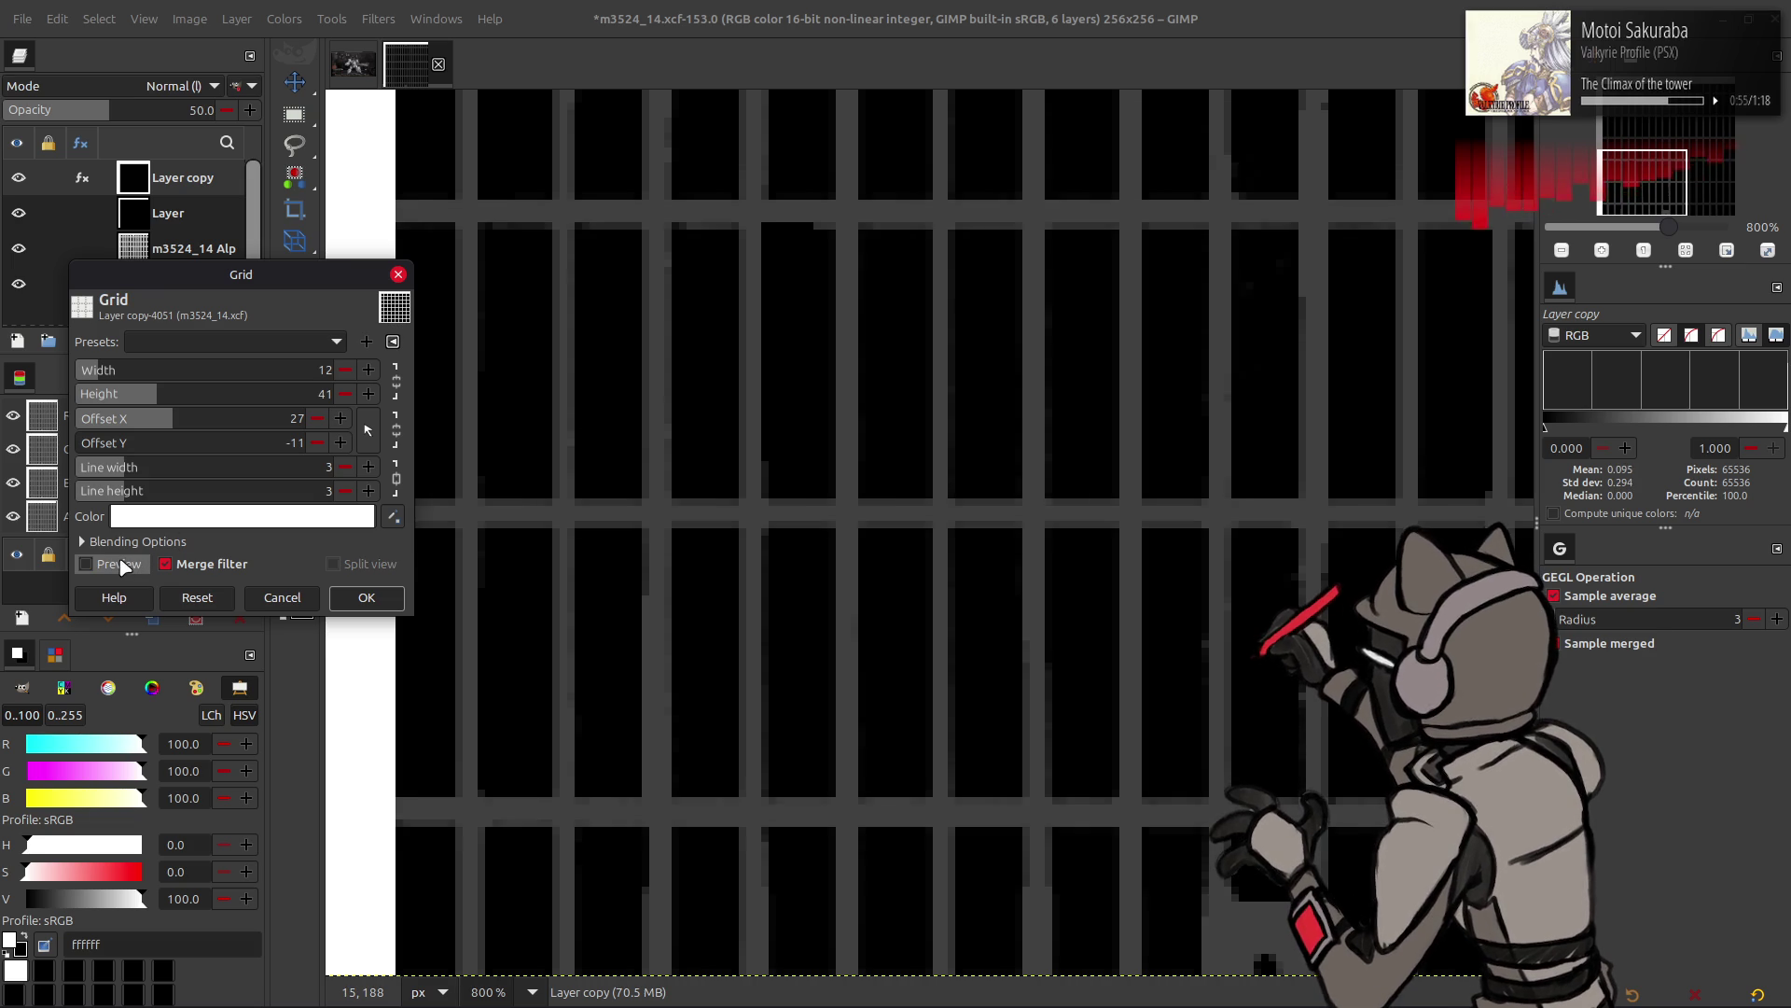
{"action": "left_click", "coordinate": [346, 393]}
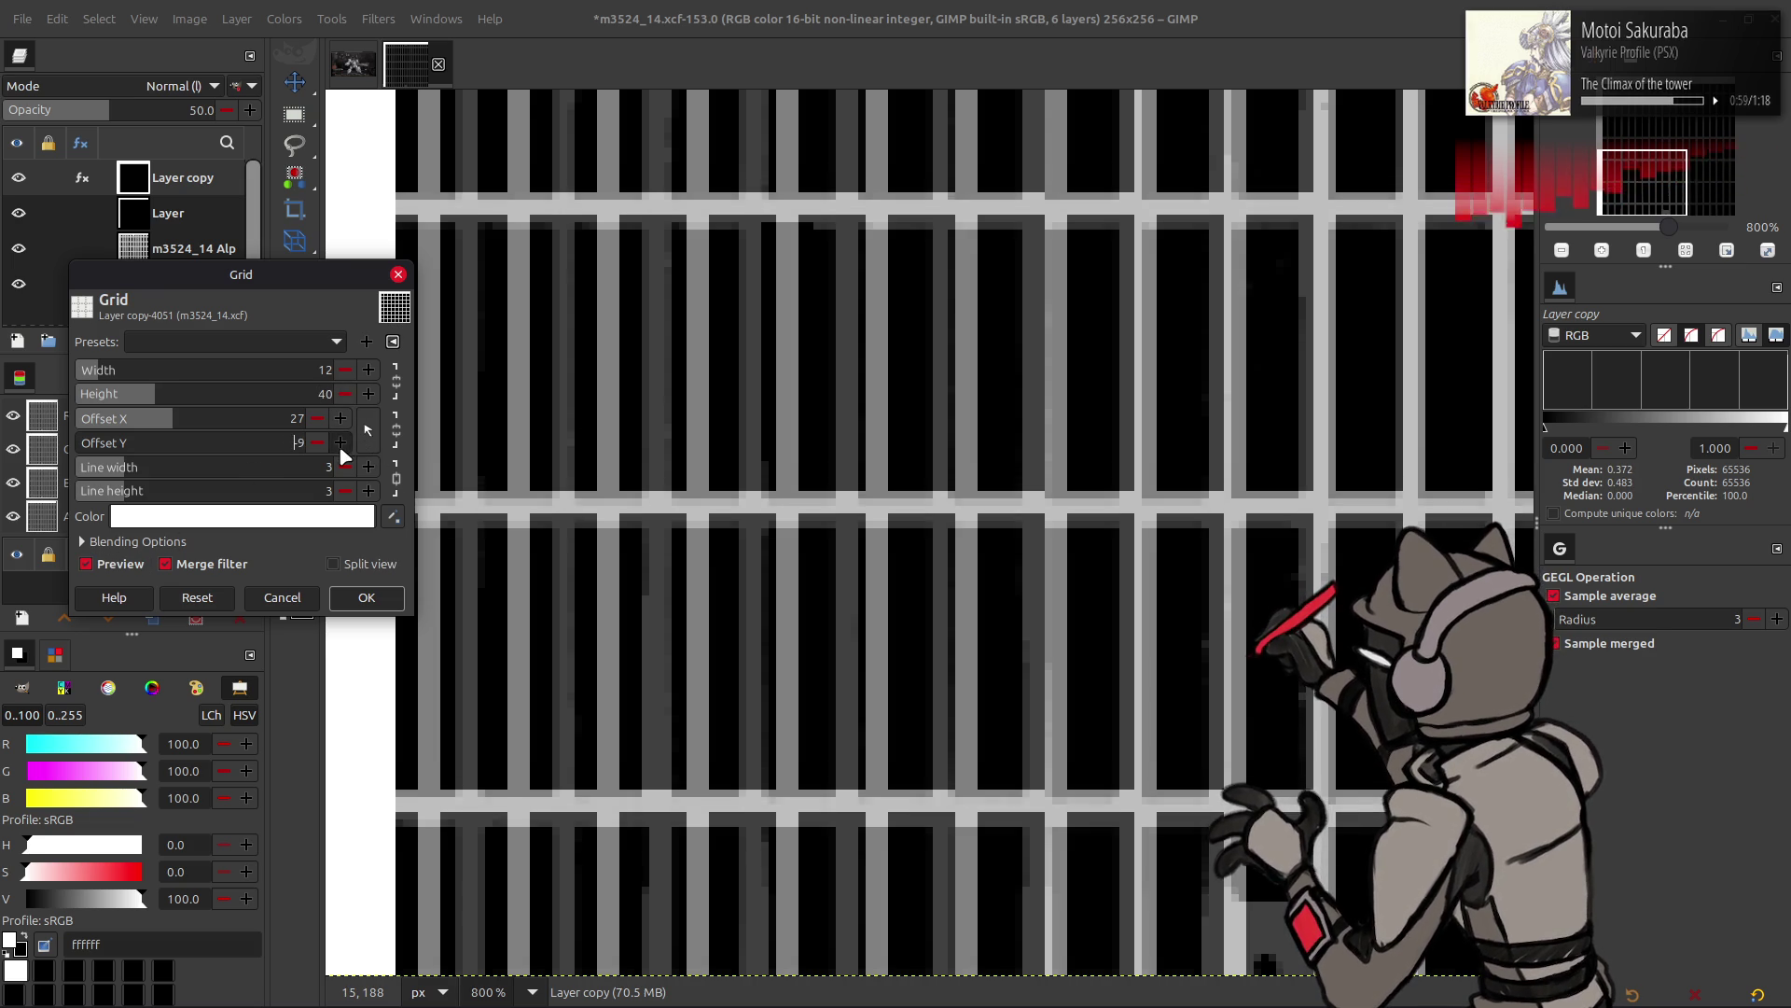
{"action": "key", "text": "Tab"}
{"action": "key", "text": "Tab"}
{"action": "type", "text": "7"}
{"action": "key", "text": "Return"}
{"action": "scroll", "coordinate": [709, 504], "scroll_direction": "up", "scroll_amount": 2}
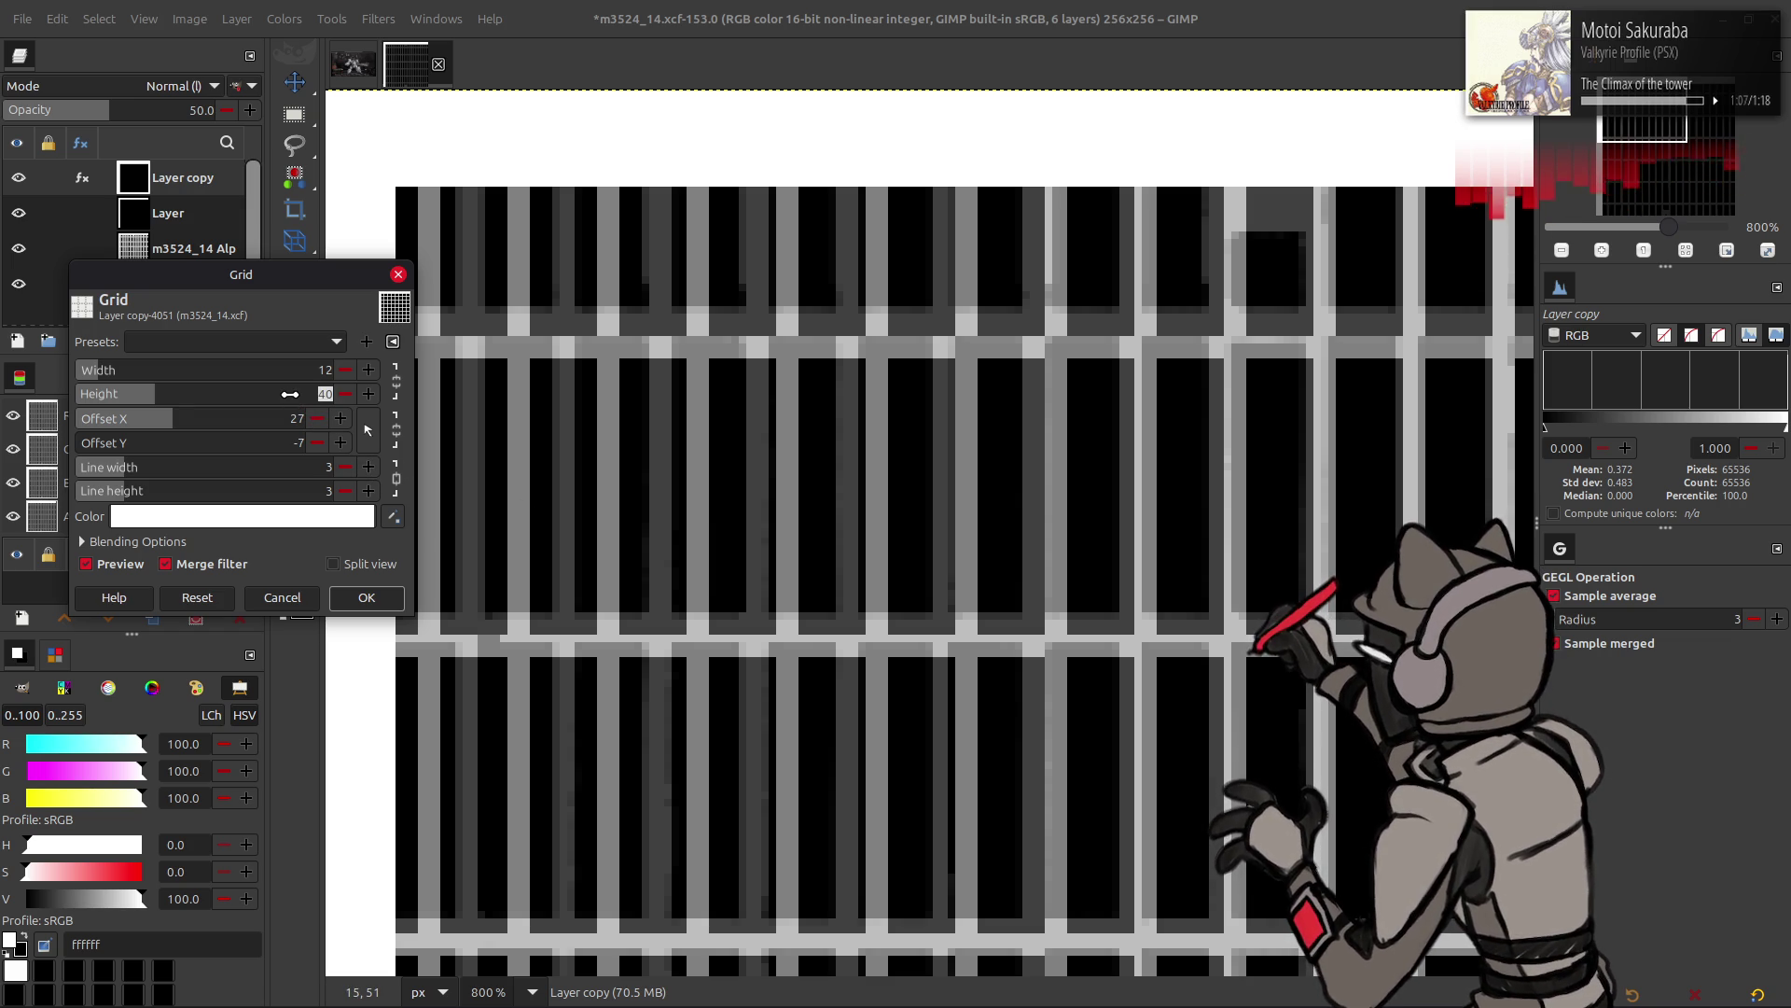
{"action": "type", "text": "81"}
{"action": "key", "text": "Return"}
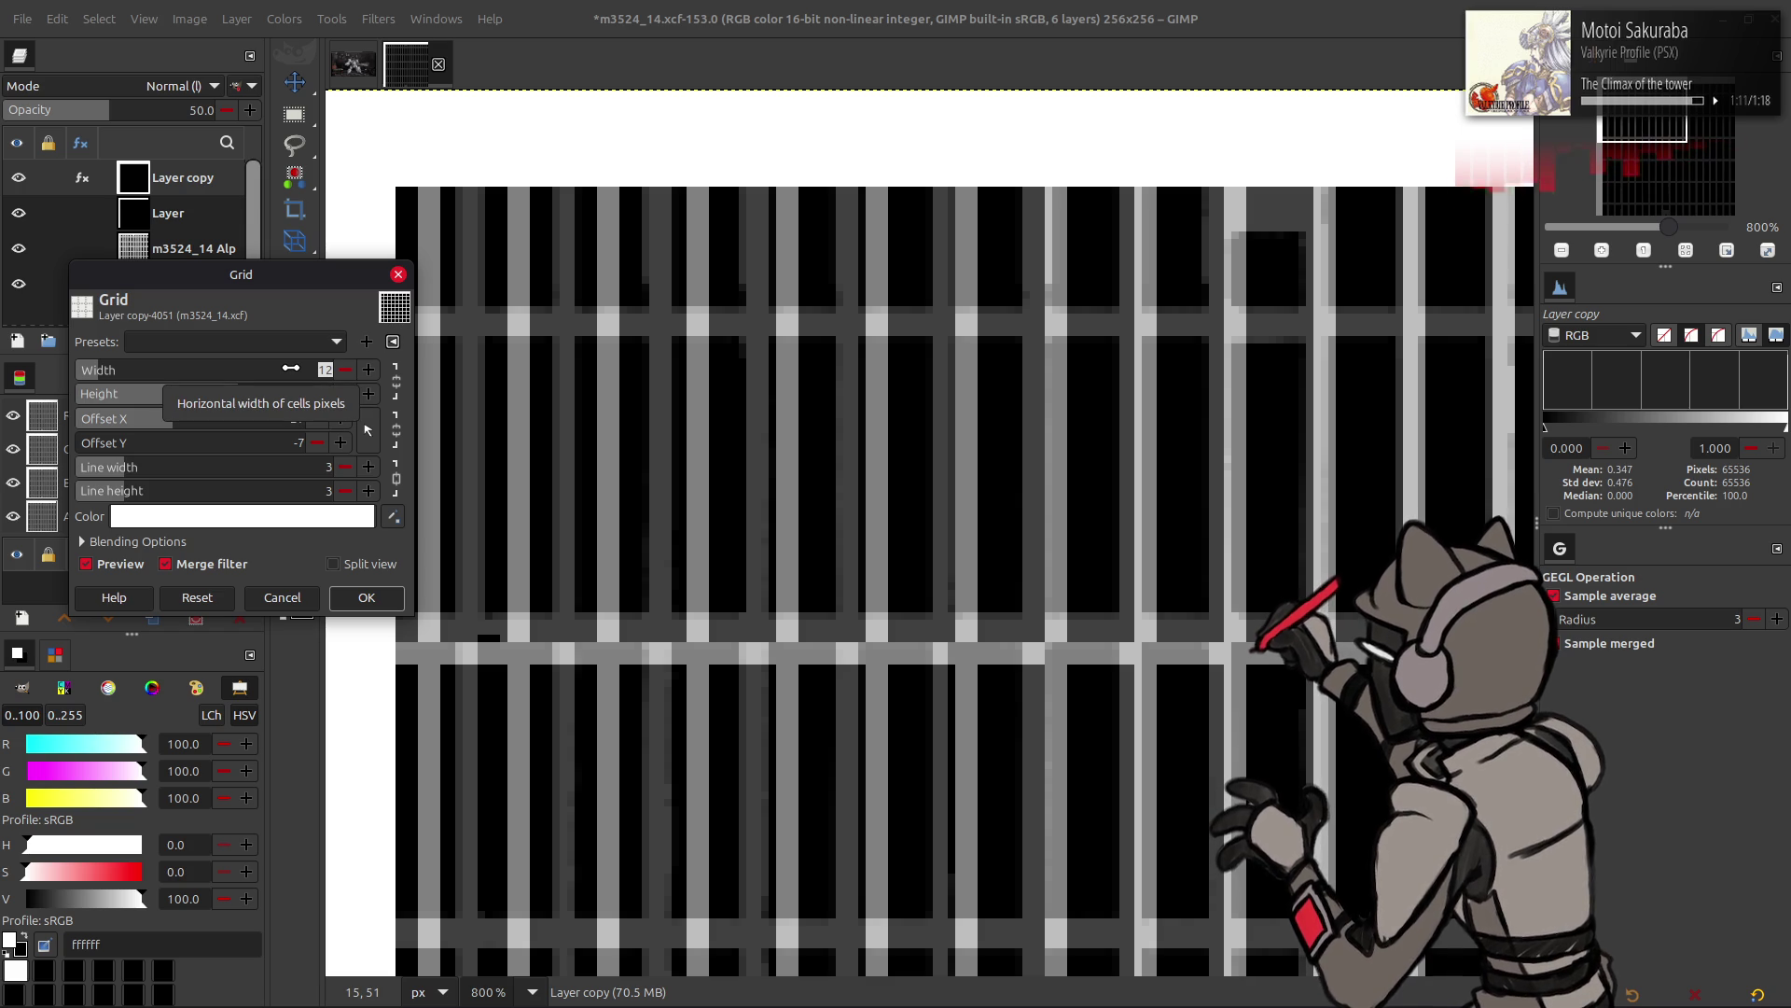
{"action": "type", "text": "25"}
{"action": "key", "text": "Return"}
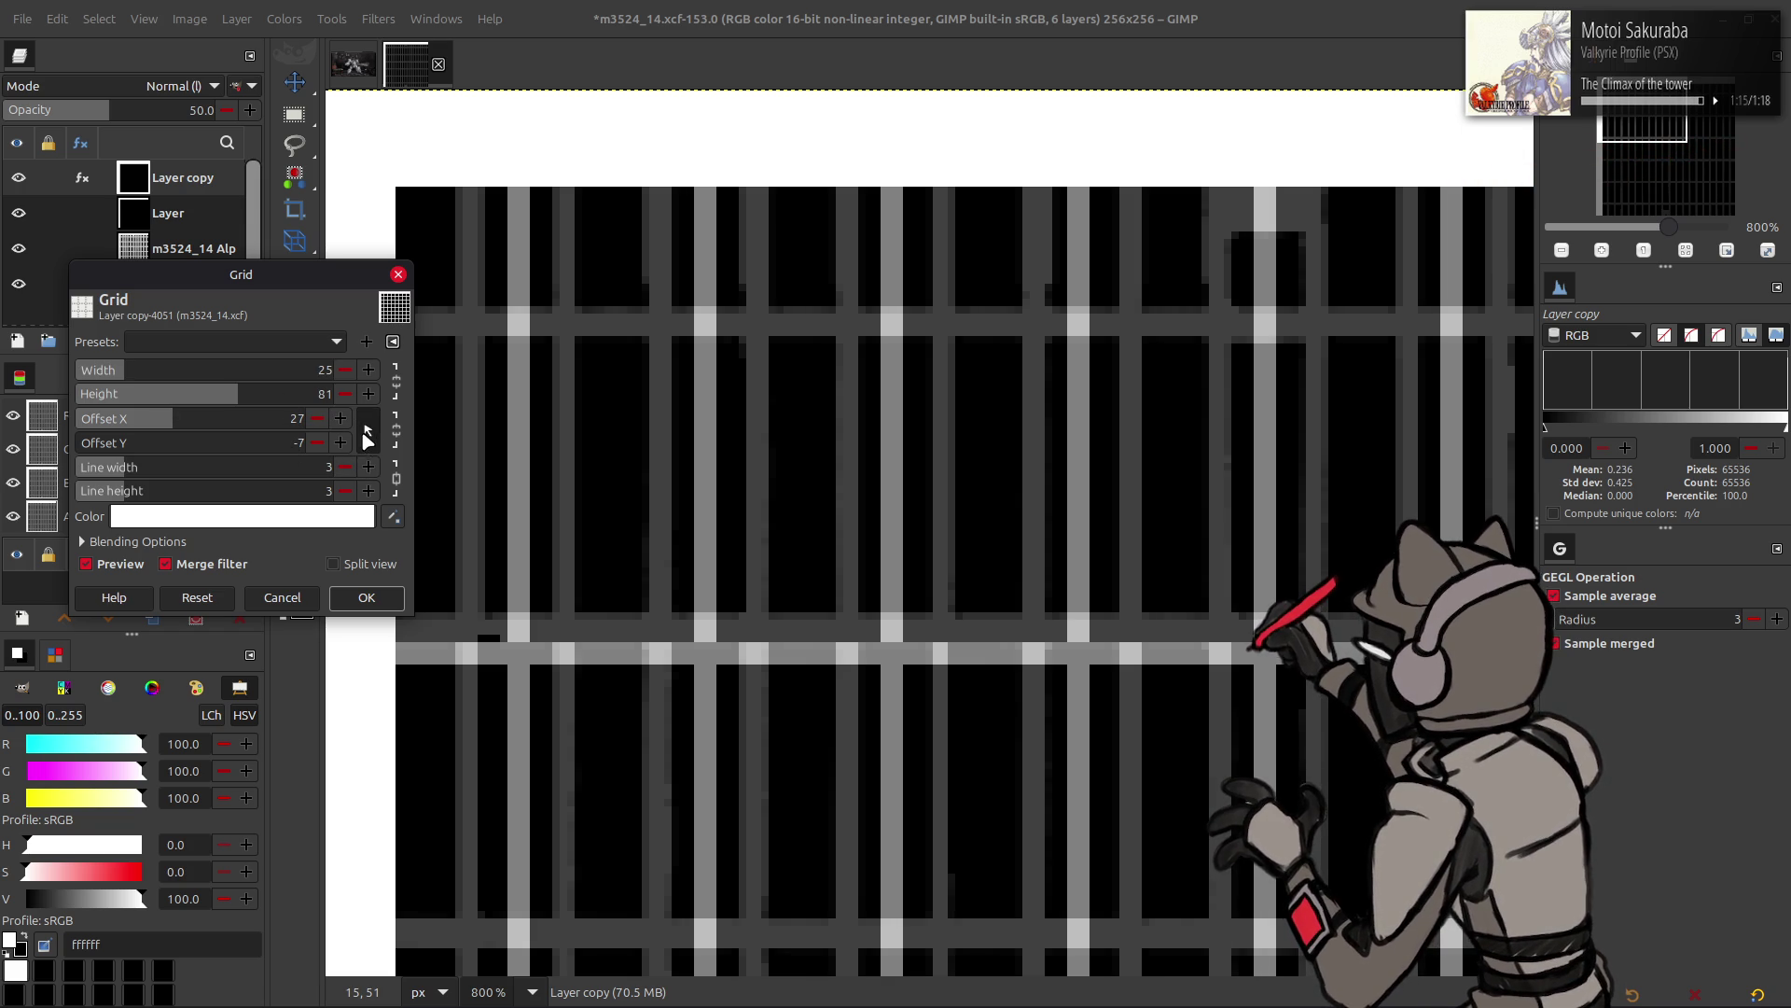
{"action": "type", "text": "0"}
{"action": "key", "text": "Tab"}
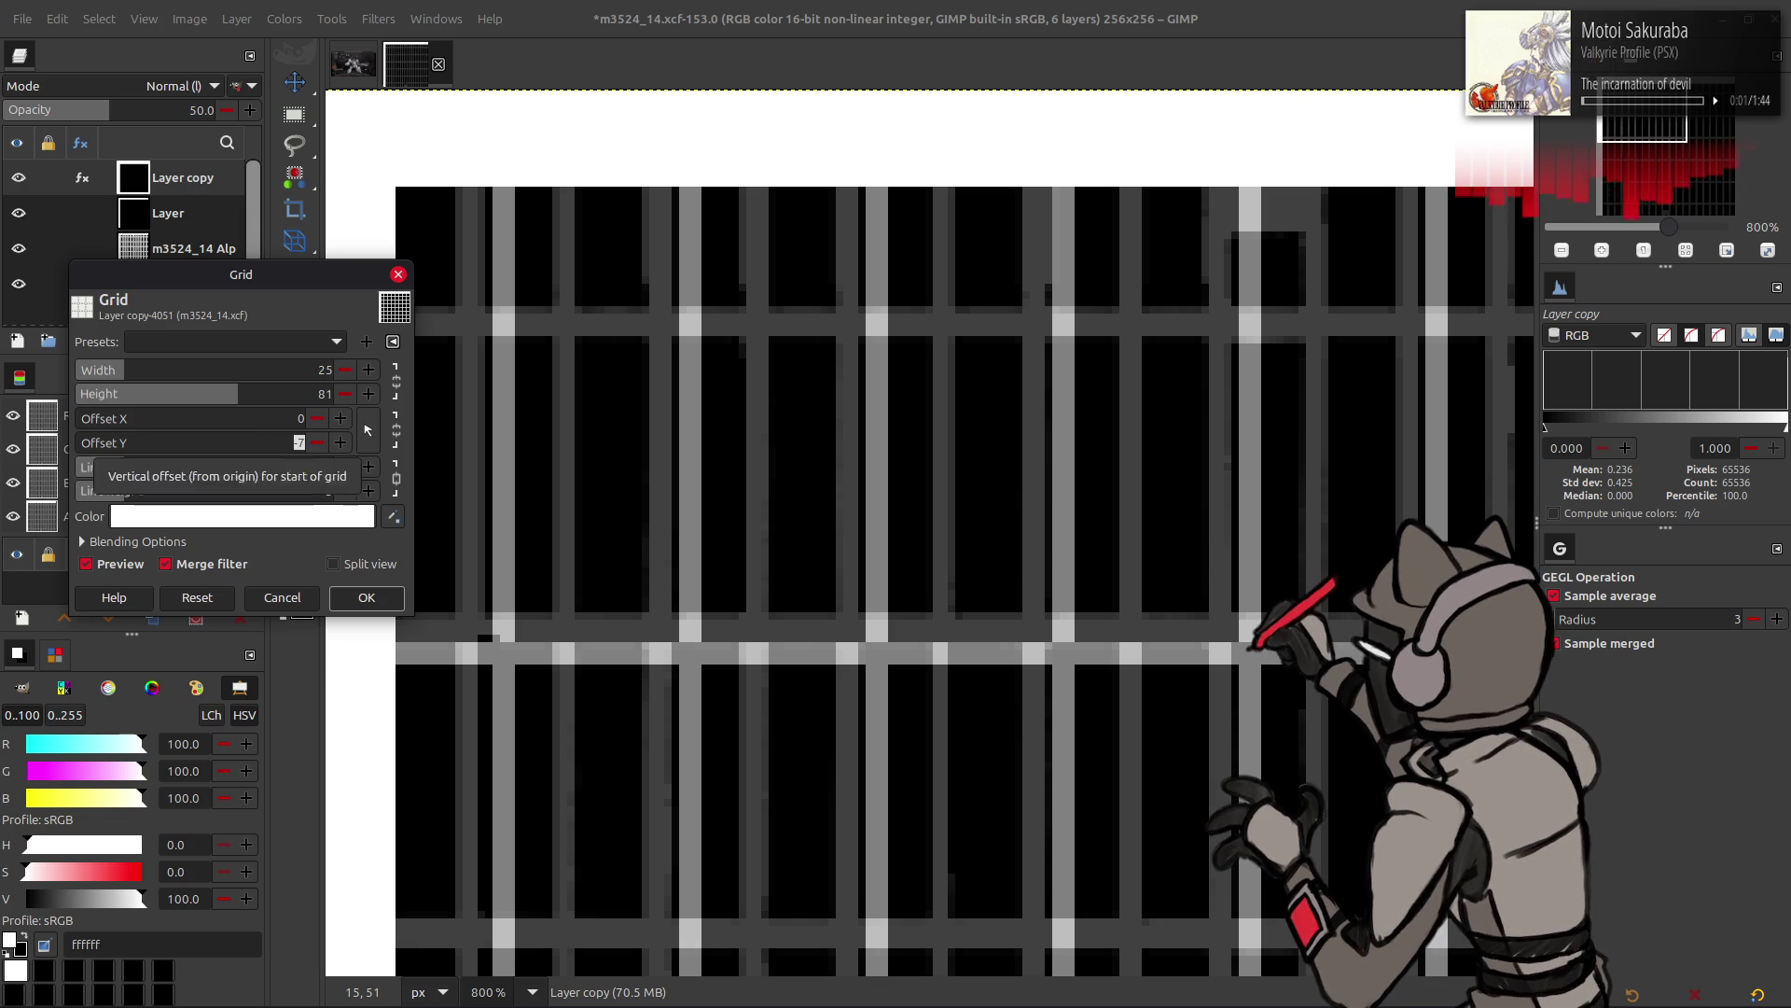
{"action": "type", "text": "0"}
{"action": "key", "text": "Tab"}
{"action": "type", "text": "7"}
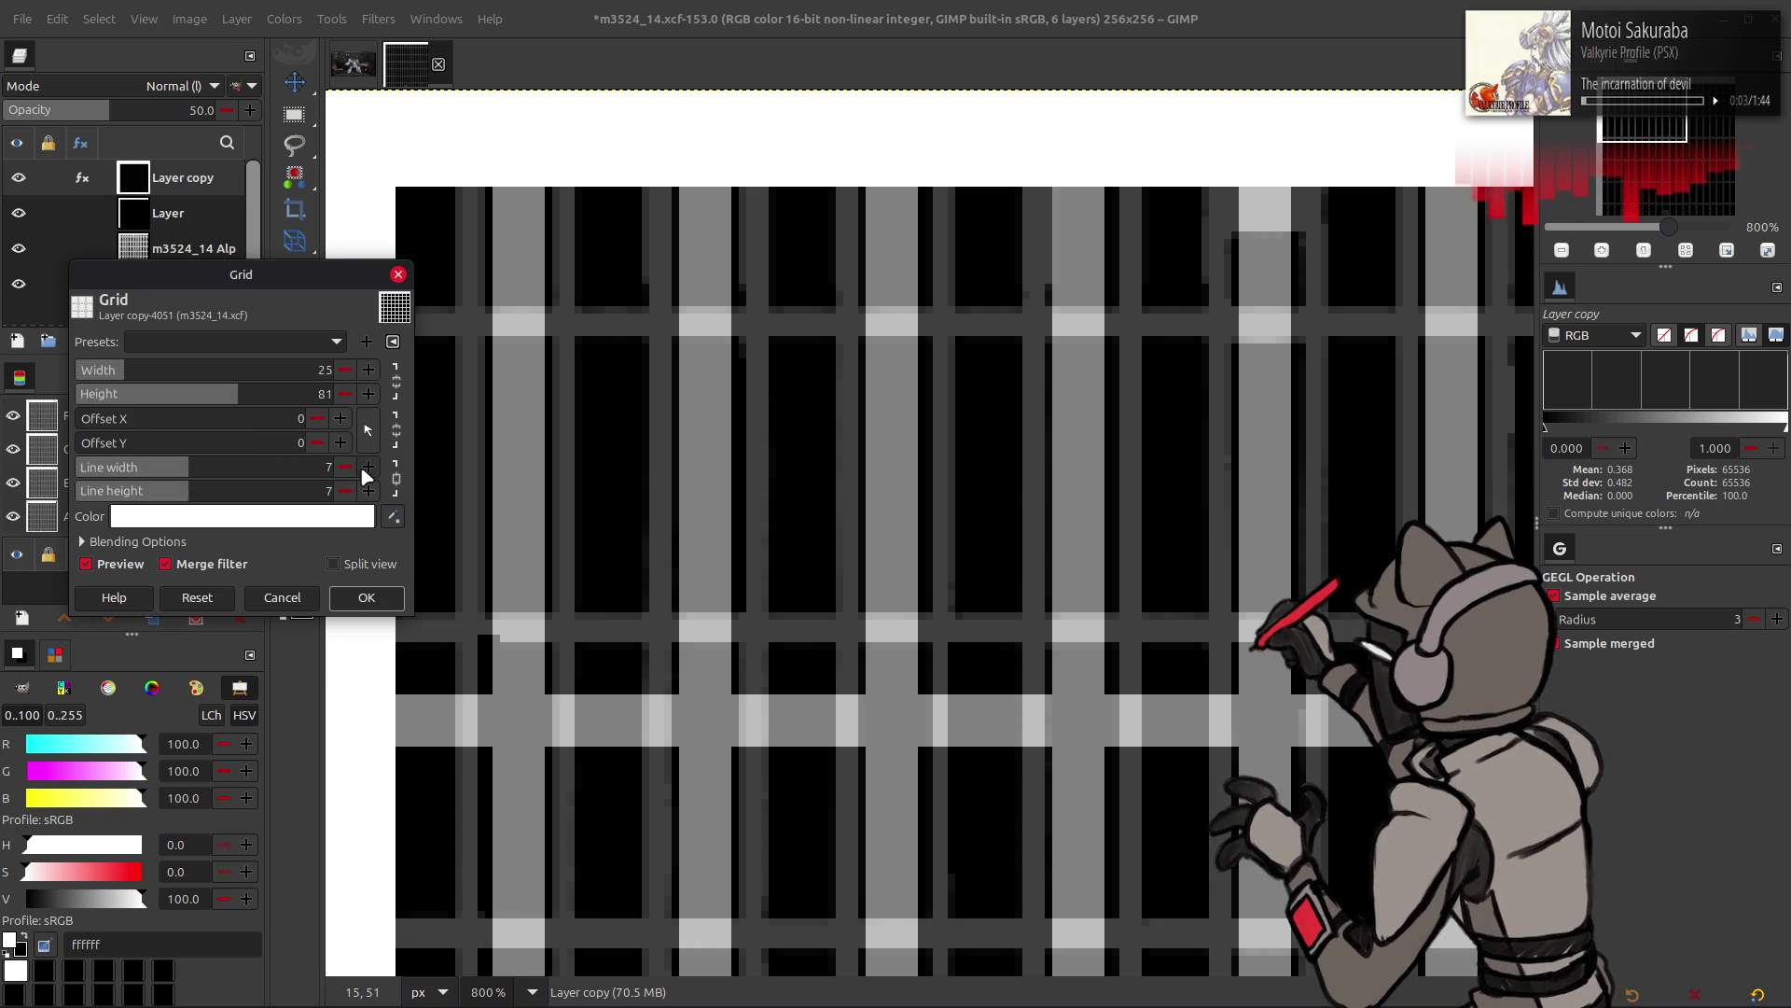
{"action": "left_click", "coordinate": [365, 597]}
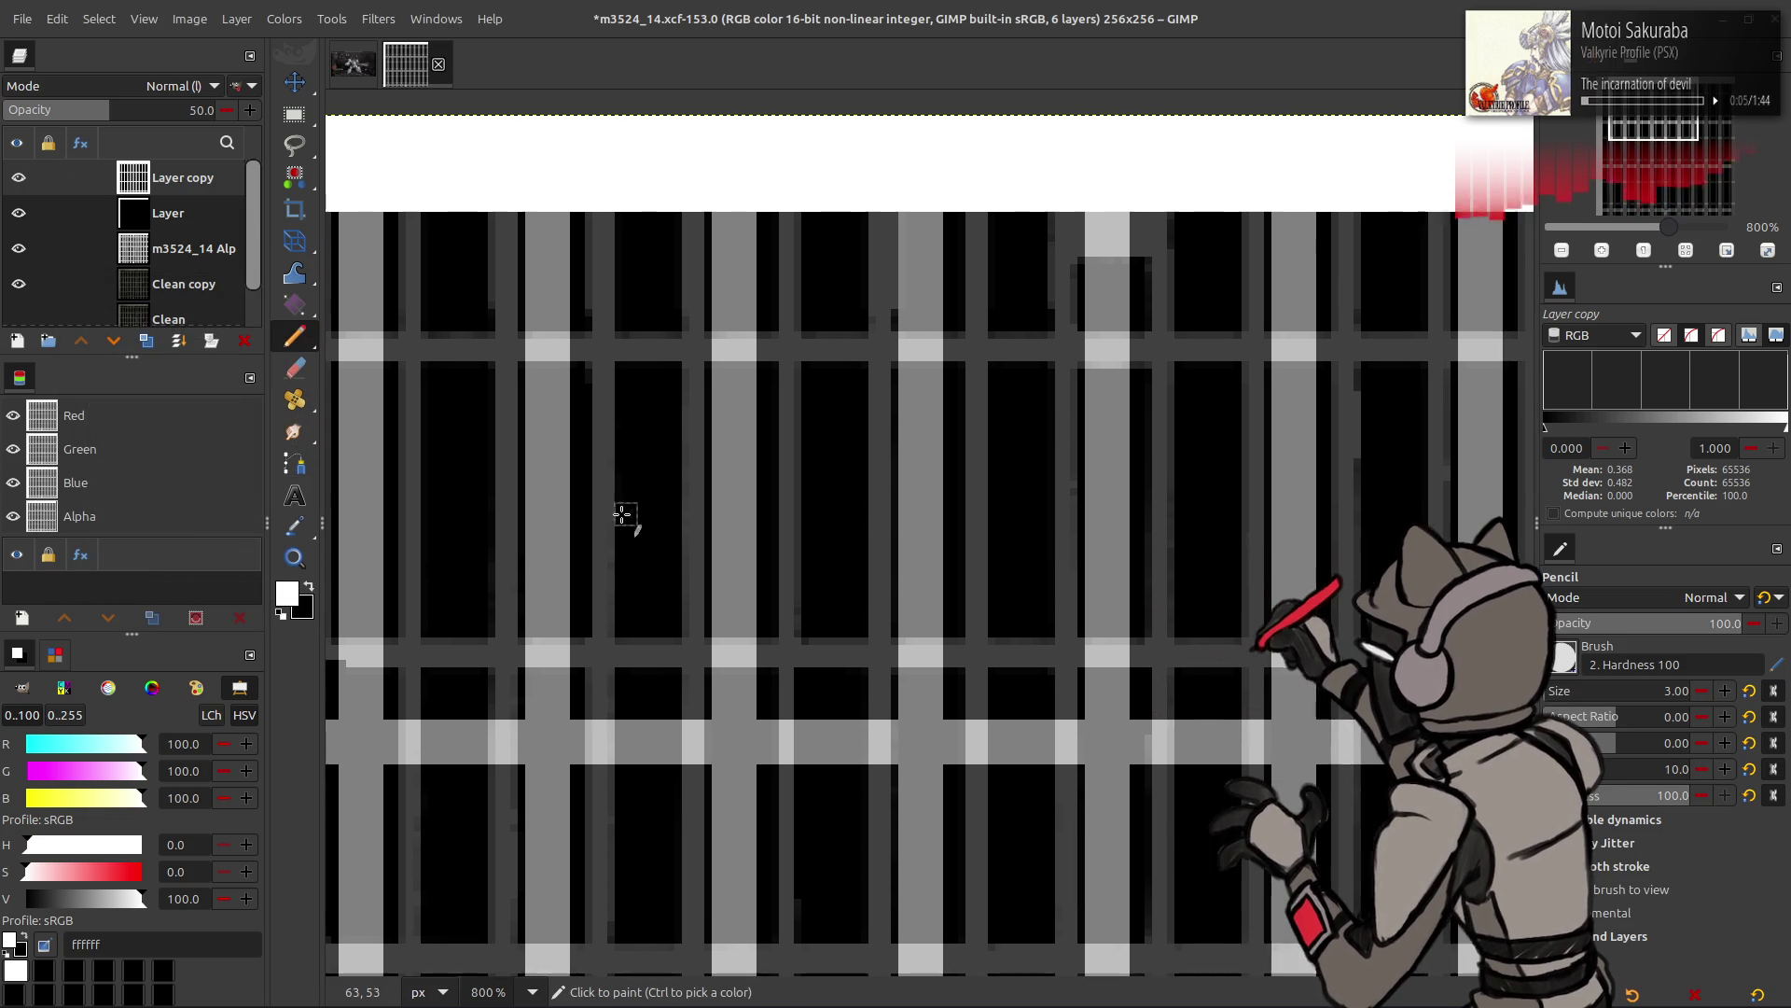
- Restore full opacity, delete Layer copy and add a new white layer inverted to black
{"action": "left_click_drag", "start_coordinate": [168, 109], "coordinate": [252, 110]}
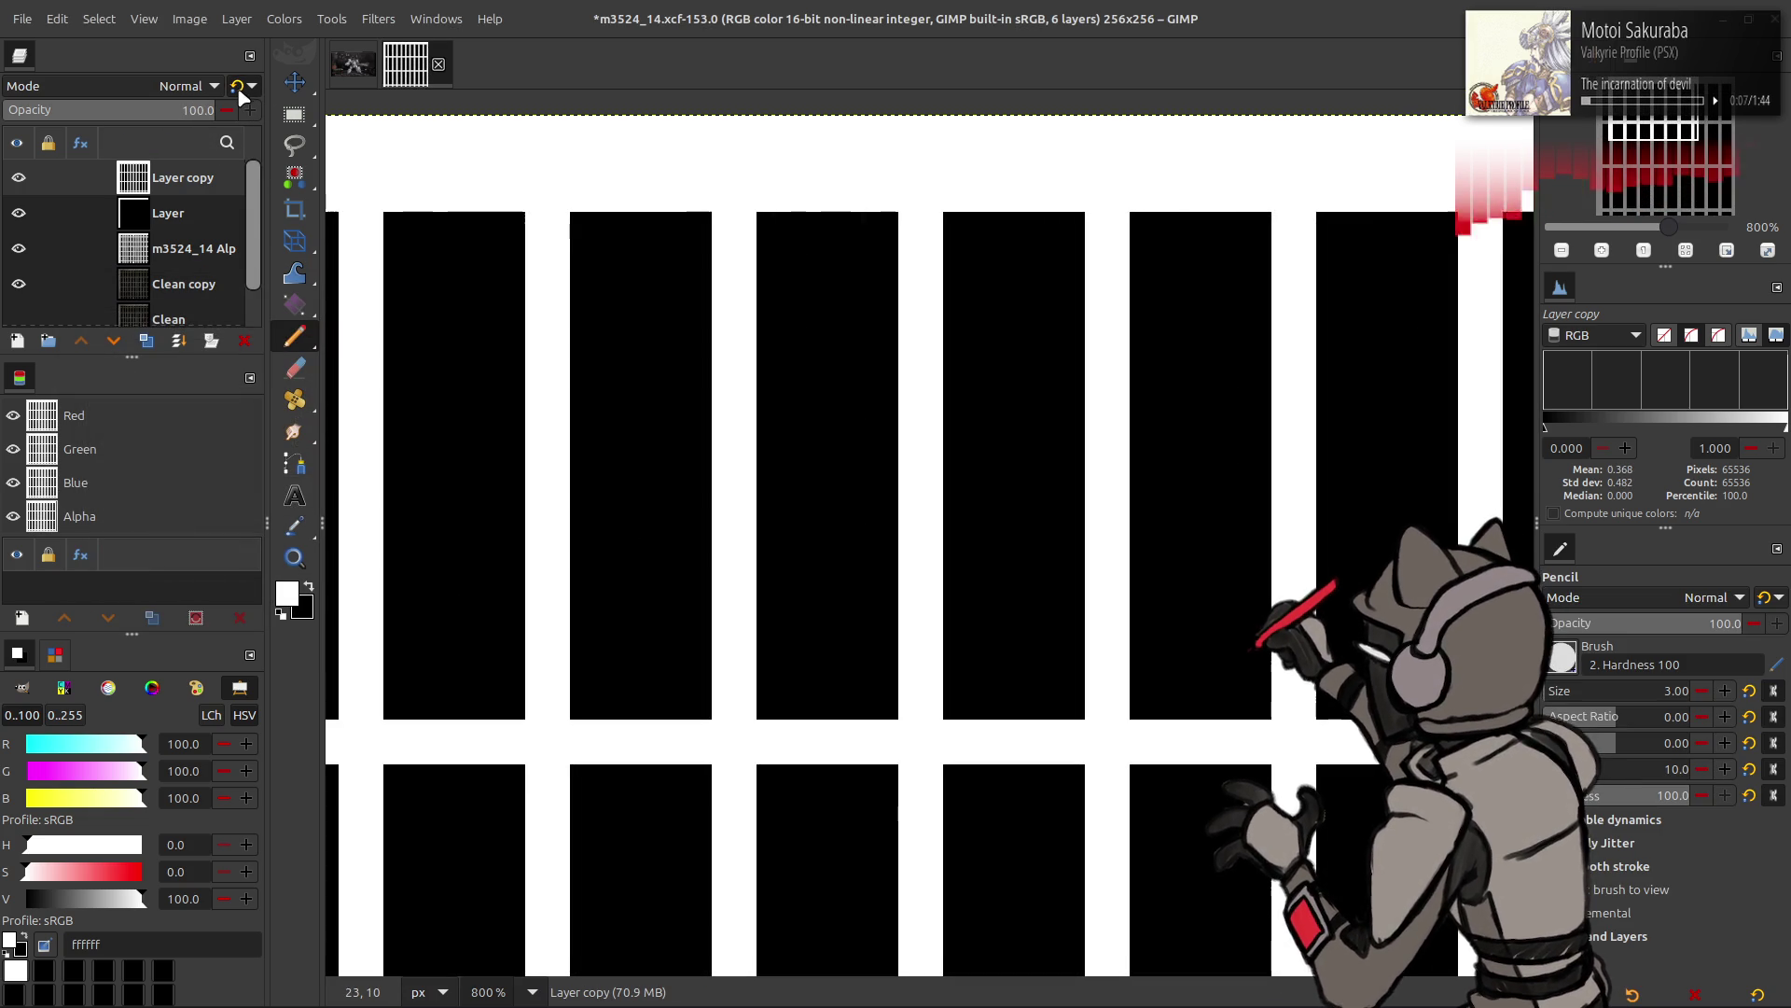
{"action": "key", "text": "1"}
{"action": "key", "text": "2"}
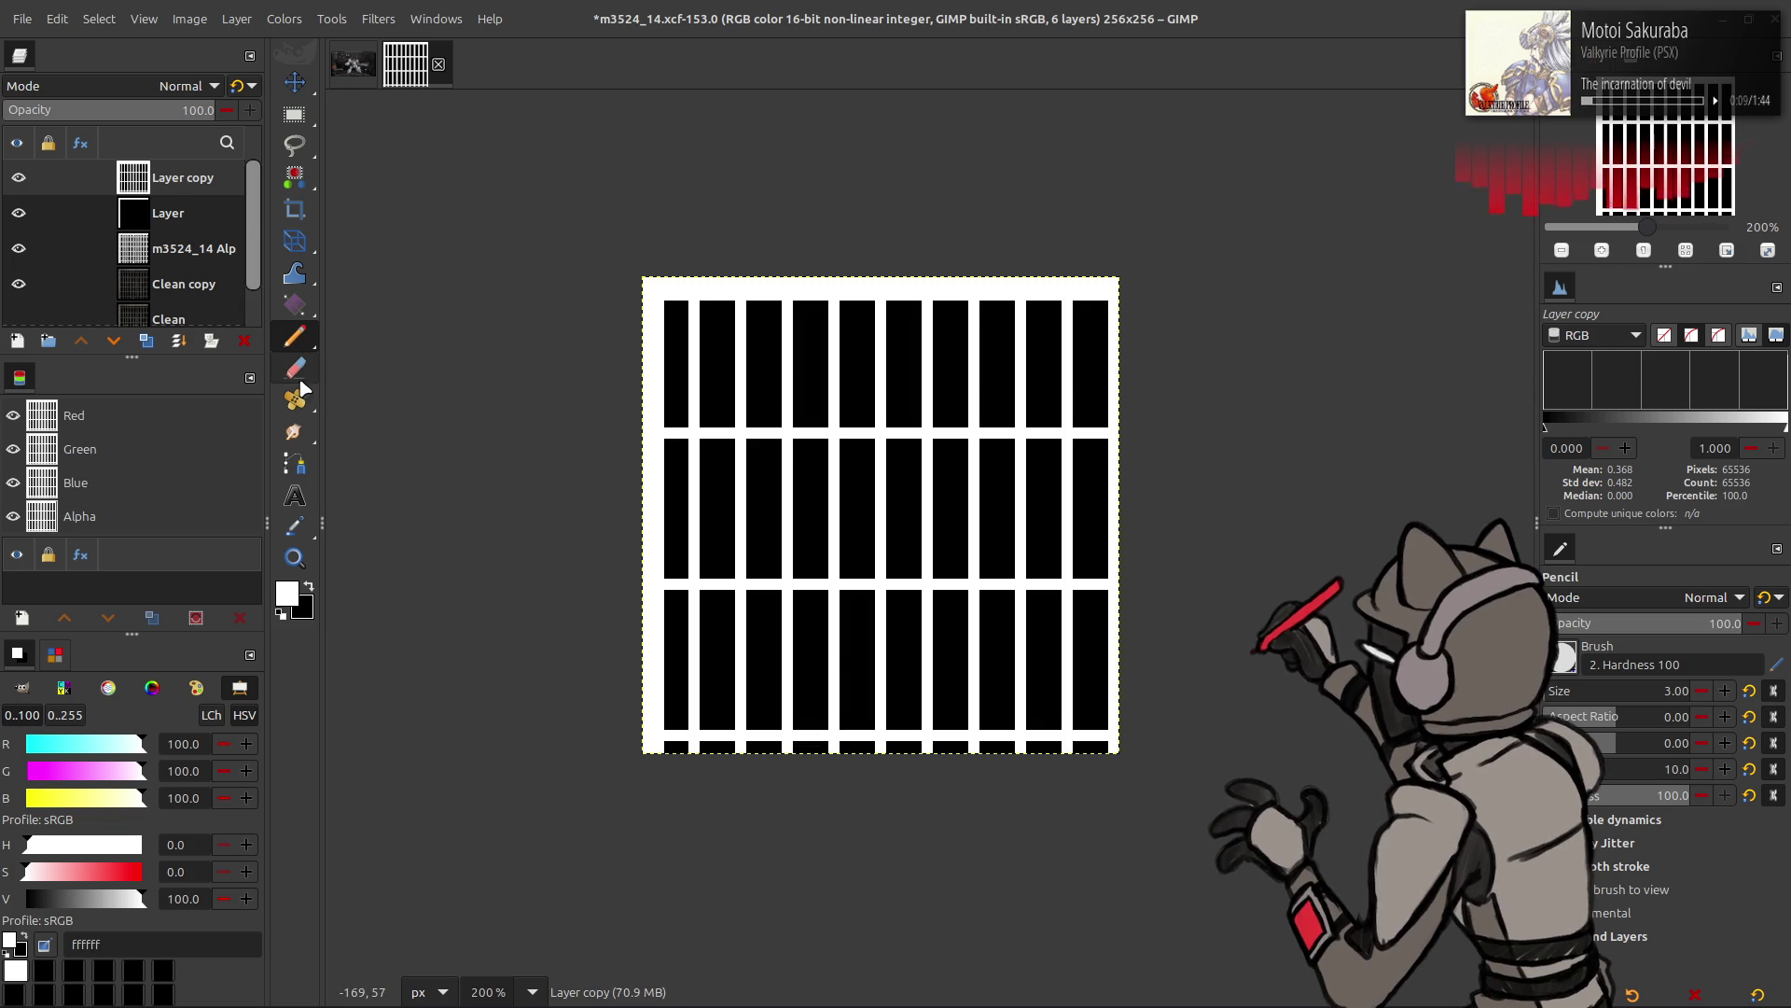
{"action": "left_click", "coordinate": [244, 341]}
{"action": "left_click", "coordinate": [17, 341]}
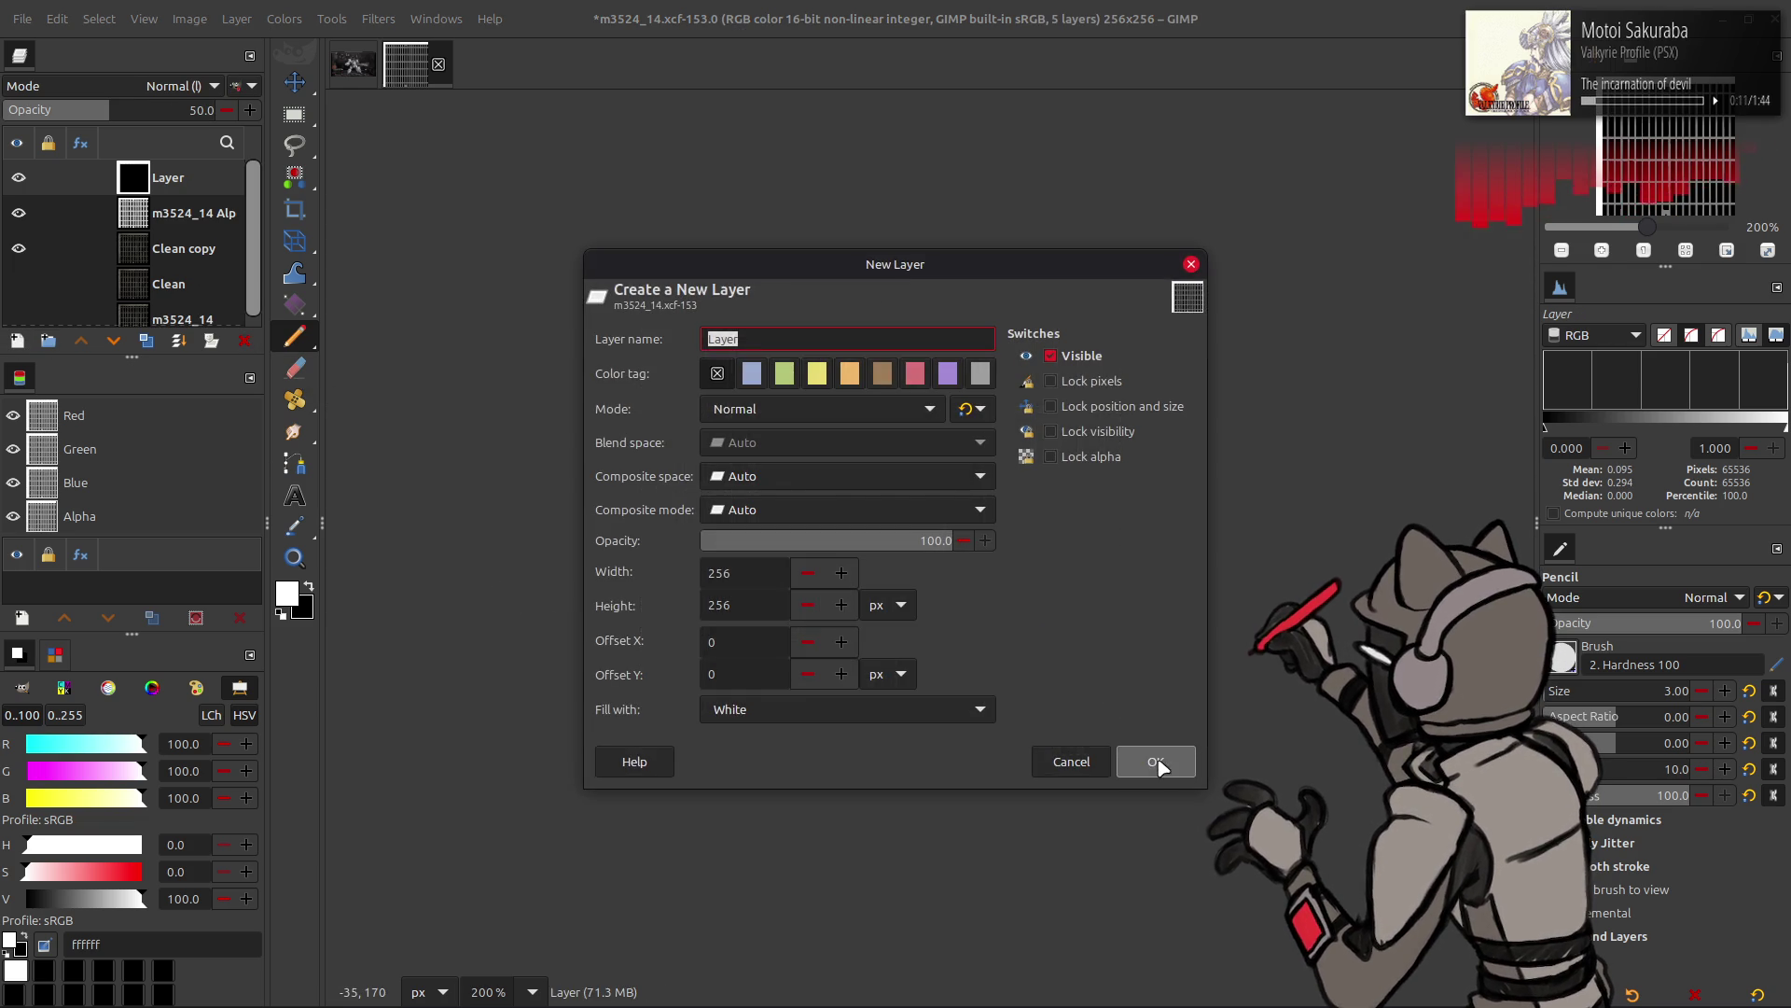
{"action": "left_click", "coordinate": [1157, 760]}
{"action": "left_click", "coordinate": [286, 19]}
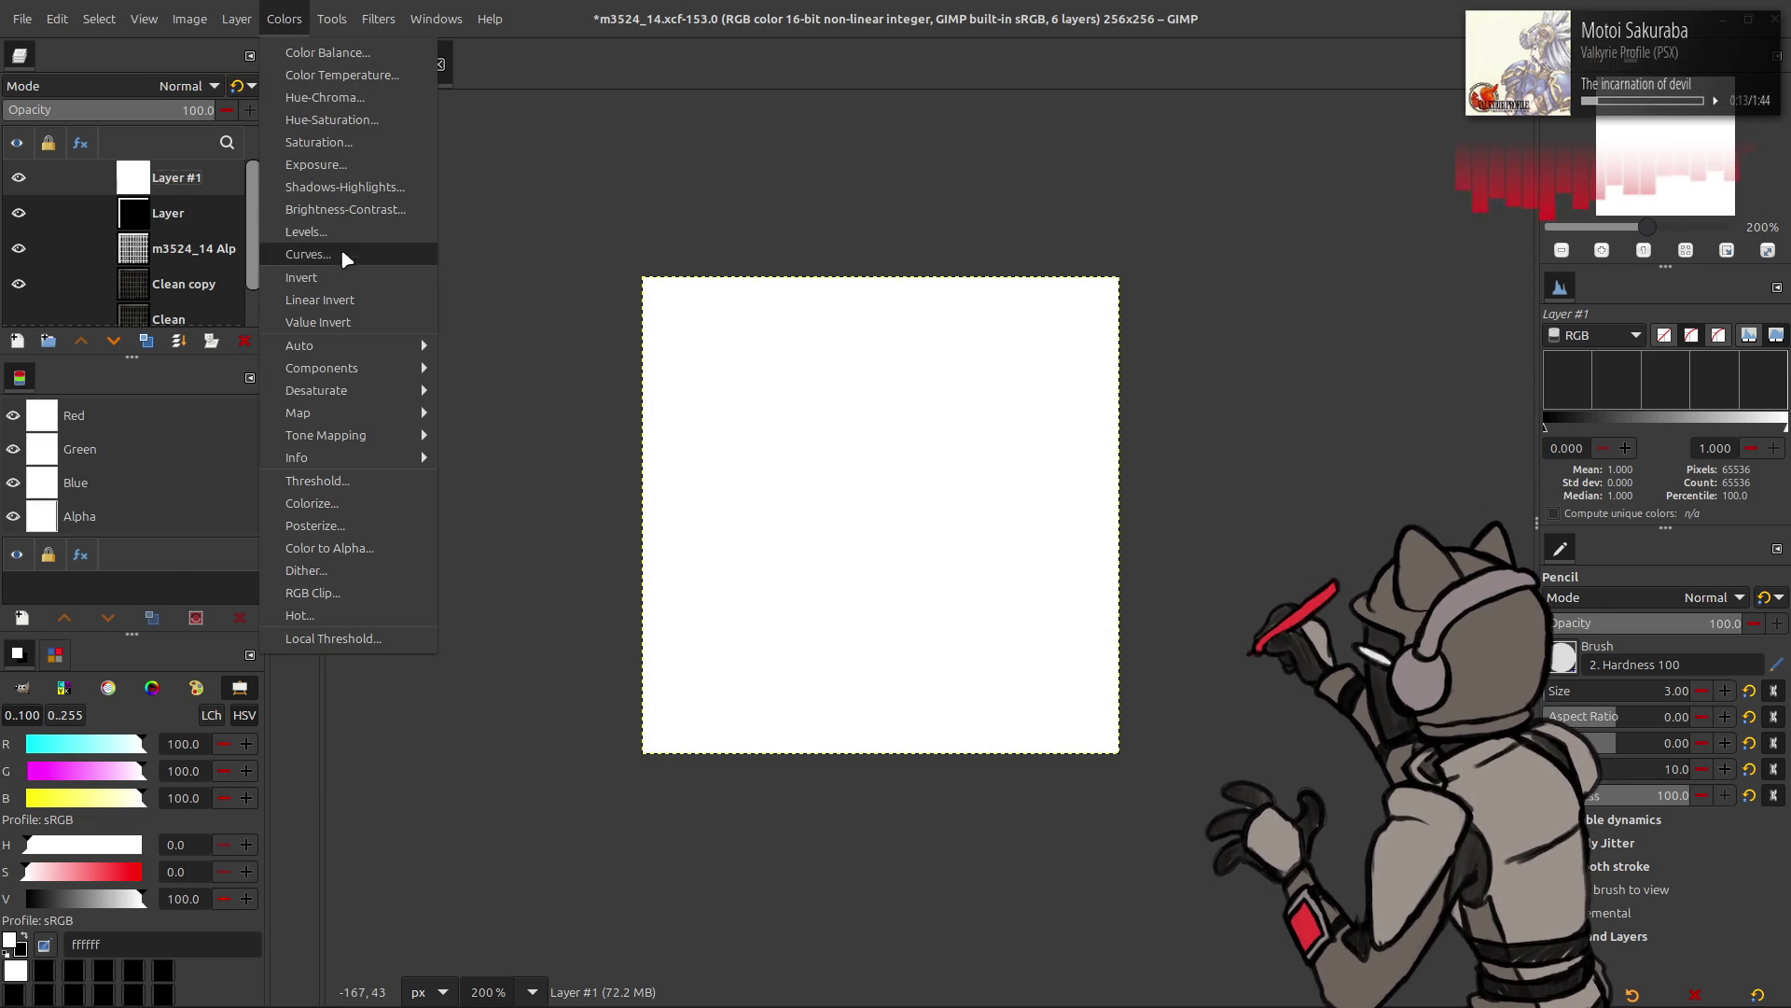
{"action": "left_click", "coordinate": [337, 286]}
- Scale the new layer to 512 pixels and render the grid with the last used settings
{"action": "left_click", "coordinate": [235, 19]}
{"action": "left_click", "coordinate": [302, 312]}
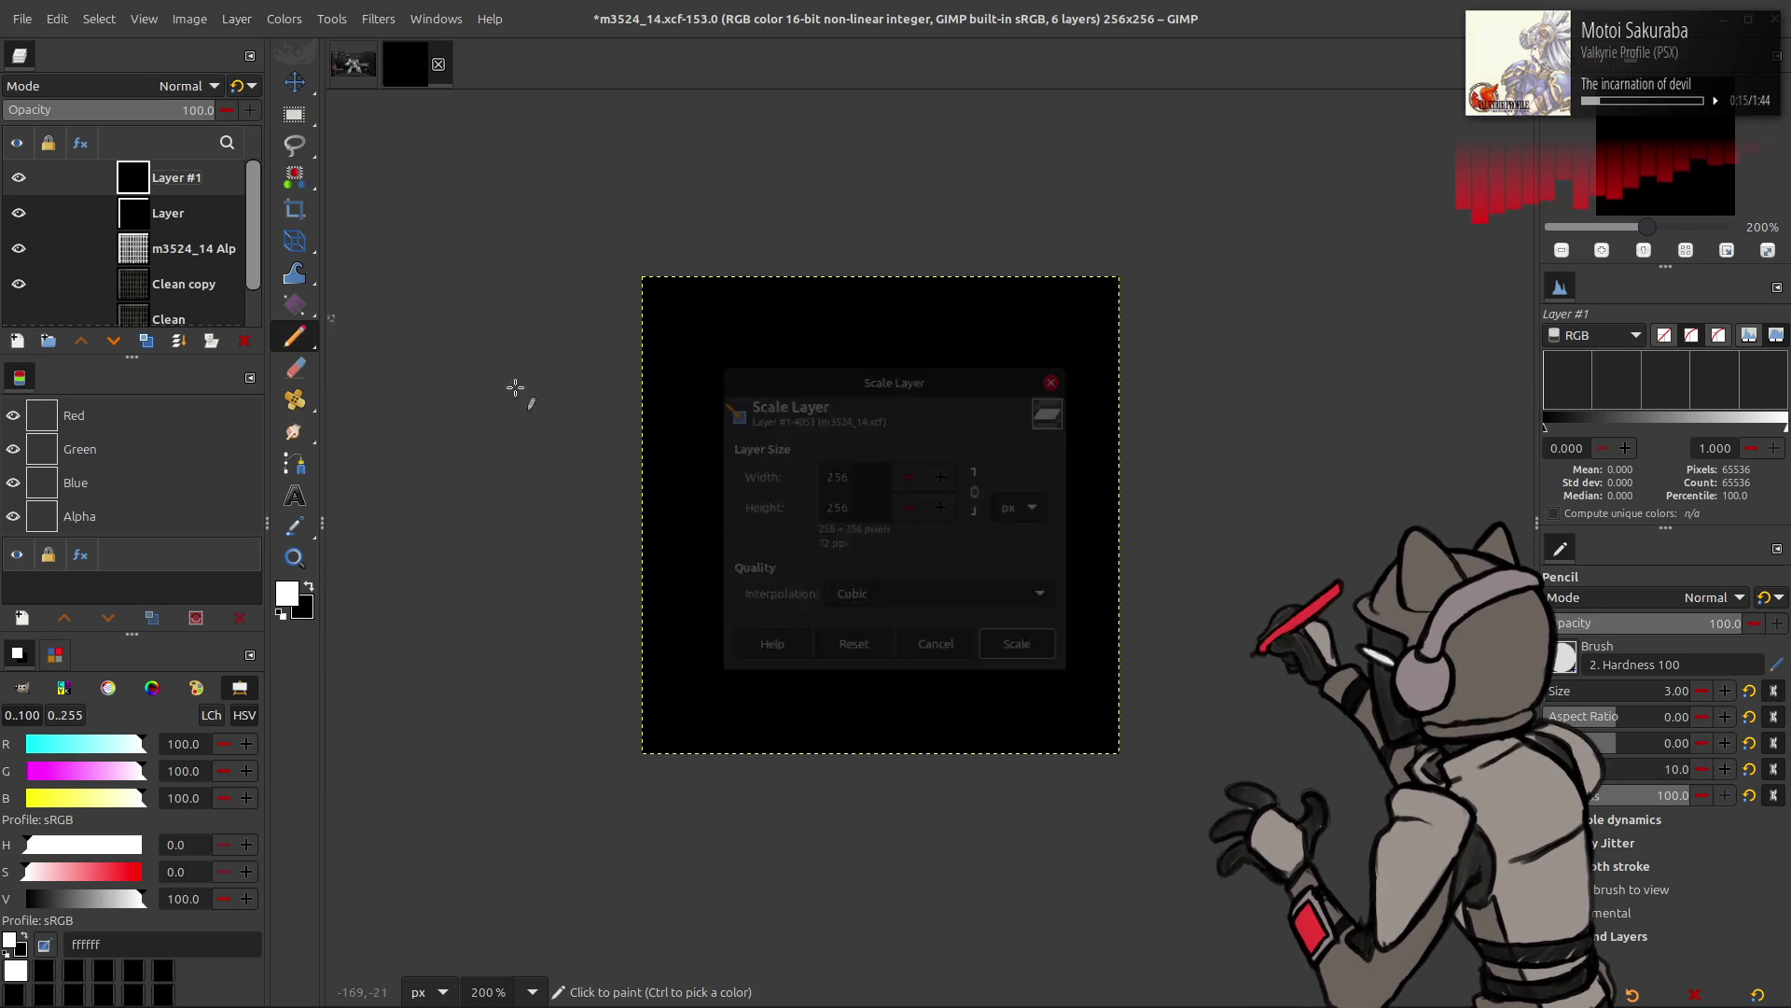
{"action": "type", "text": "512"}
{"action": "scroll", "coordinate": [975, 601], "scroll_direction": "up", "scroll_amount": 2}
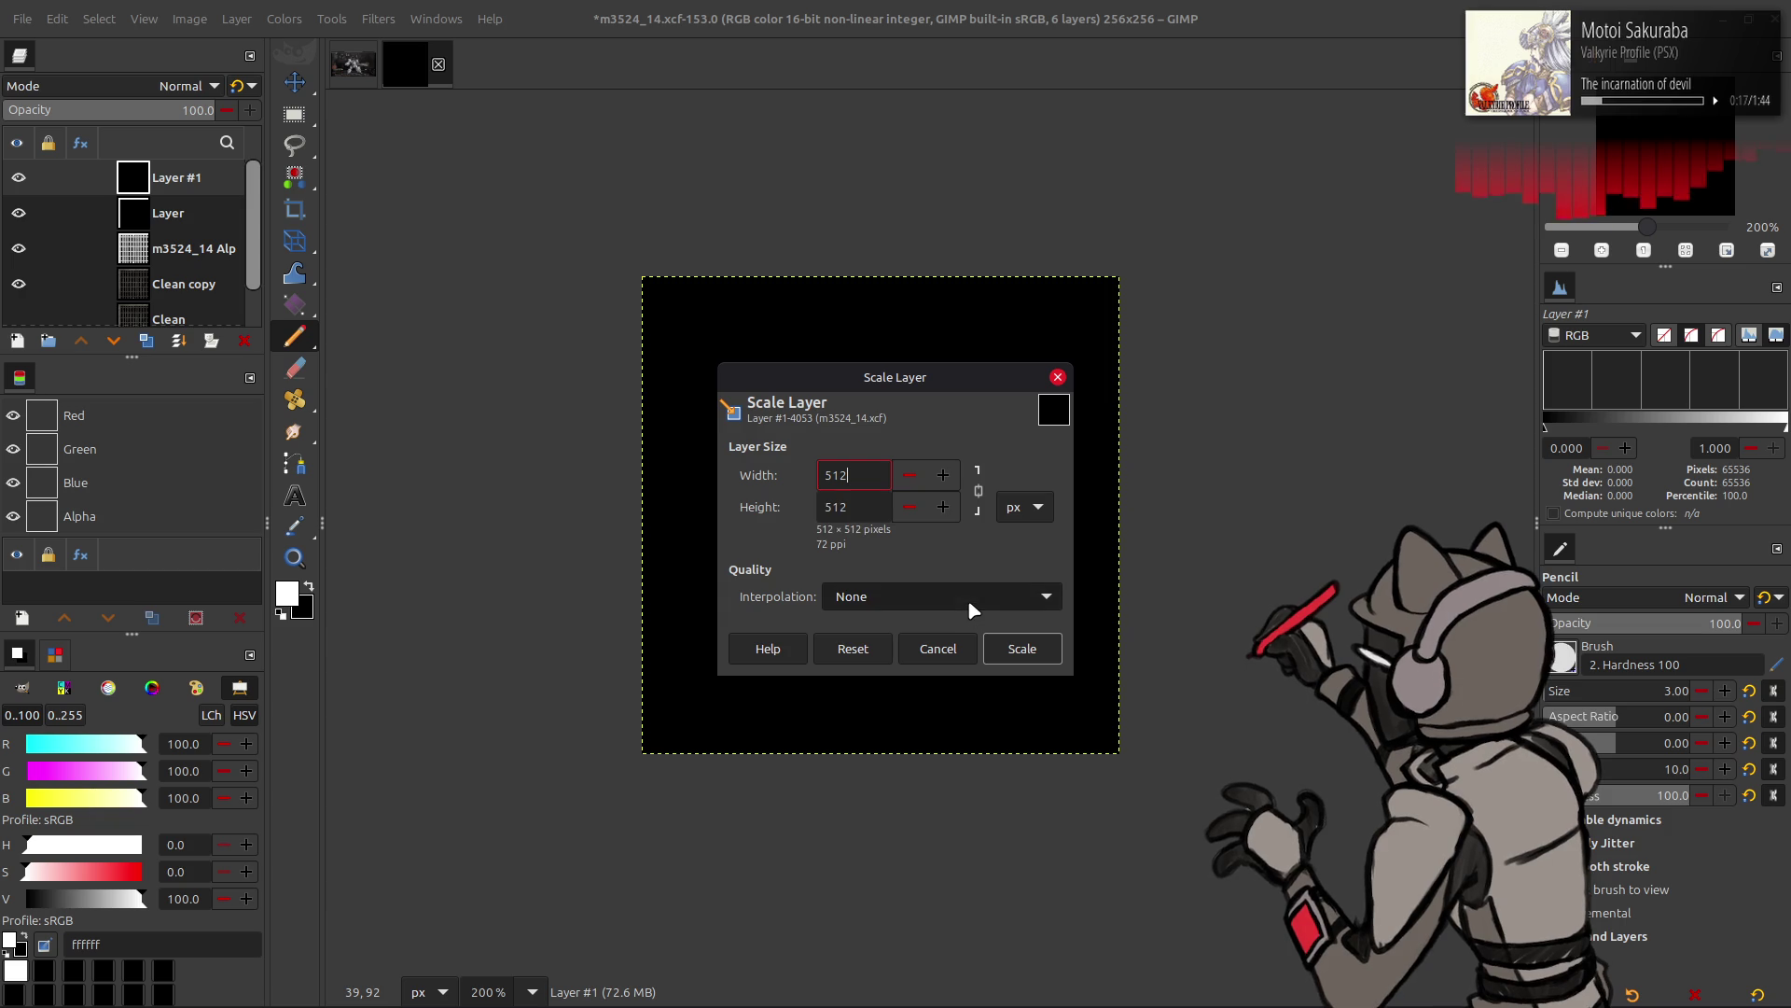
{"action": "left_click", "coordinate": [1015, 648]}
{"action": "left_click", "coordinate": [379, 17]}
{"action": "mouse_move", "coordinate": [400, 390]}
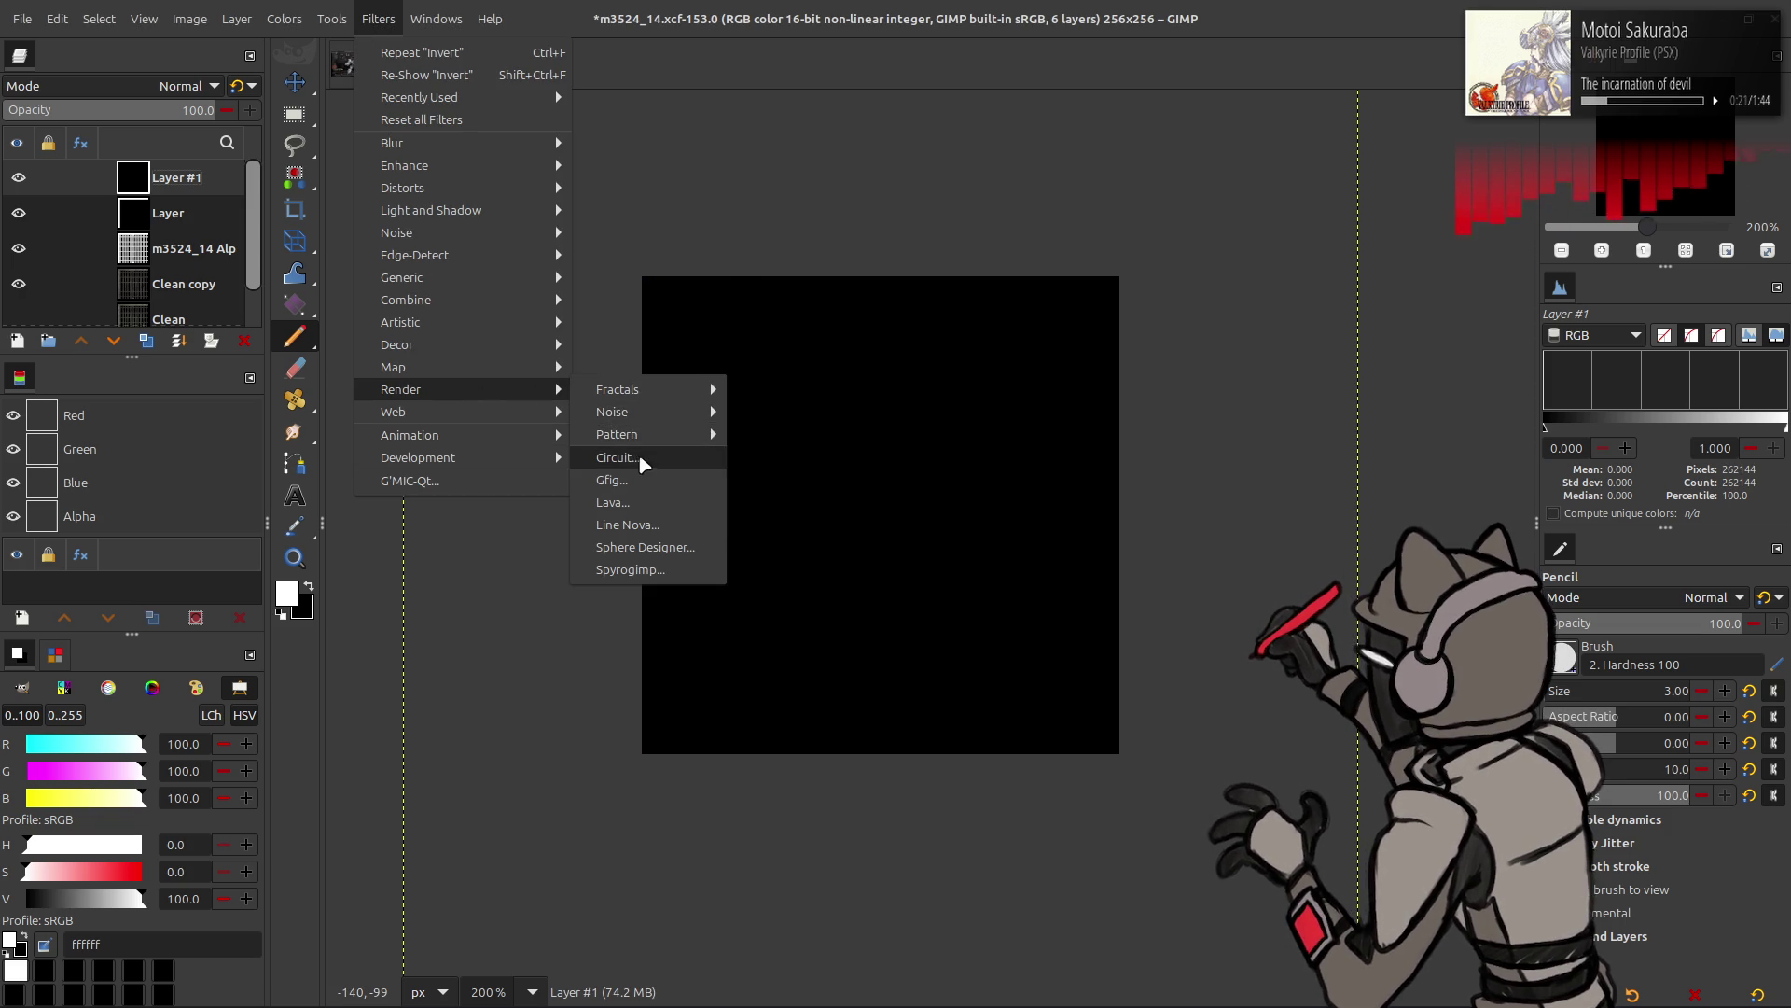
{"action": "mouse_move", "coordinate": [612, 413]}
{"action": "left_click", "coordinate": [785, 492]}
{"action": "left_click", "coordinate": [286, 345]}
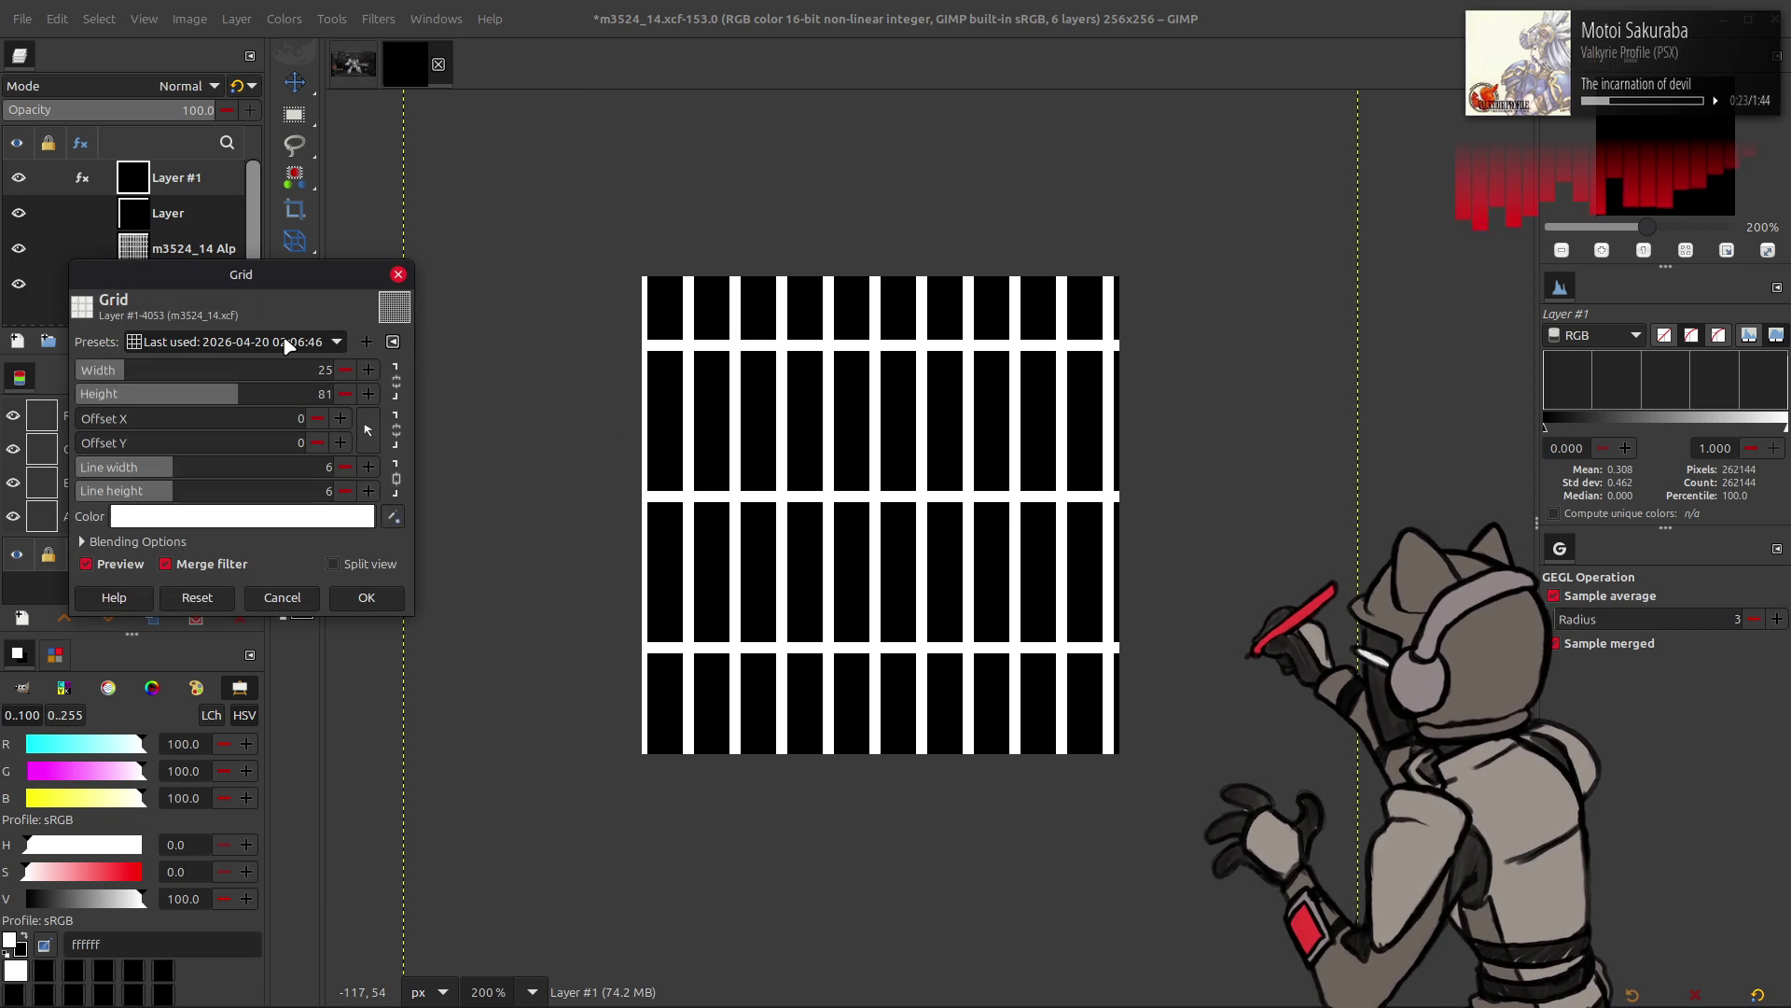
{"action": "left_click", "coordinate": [367, 598]}
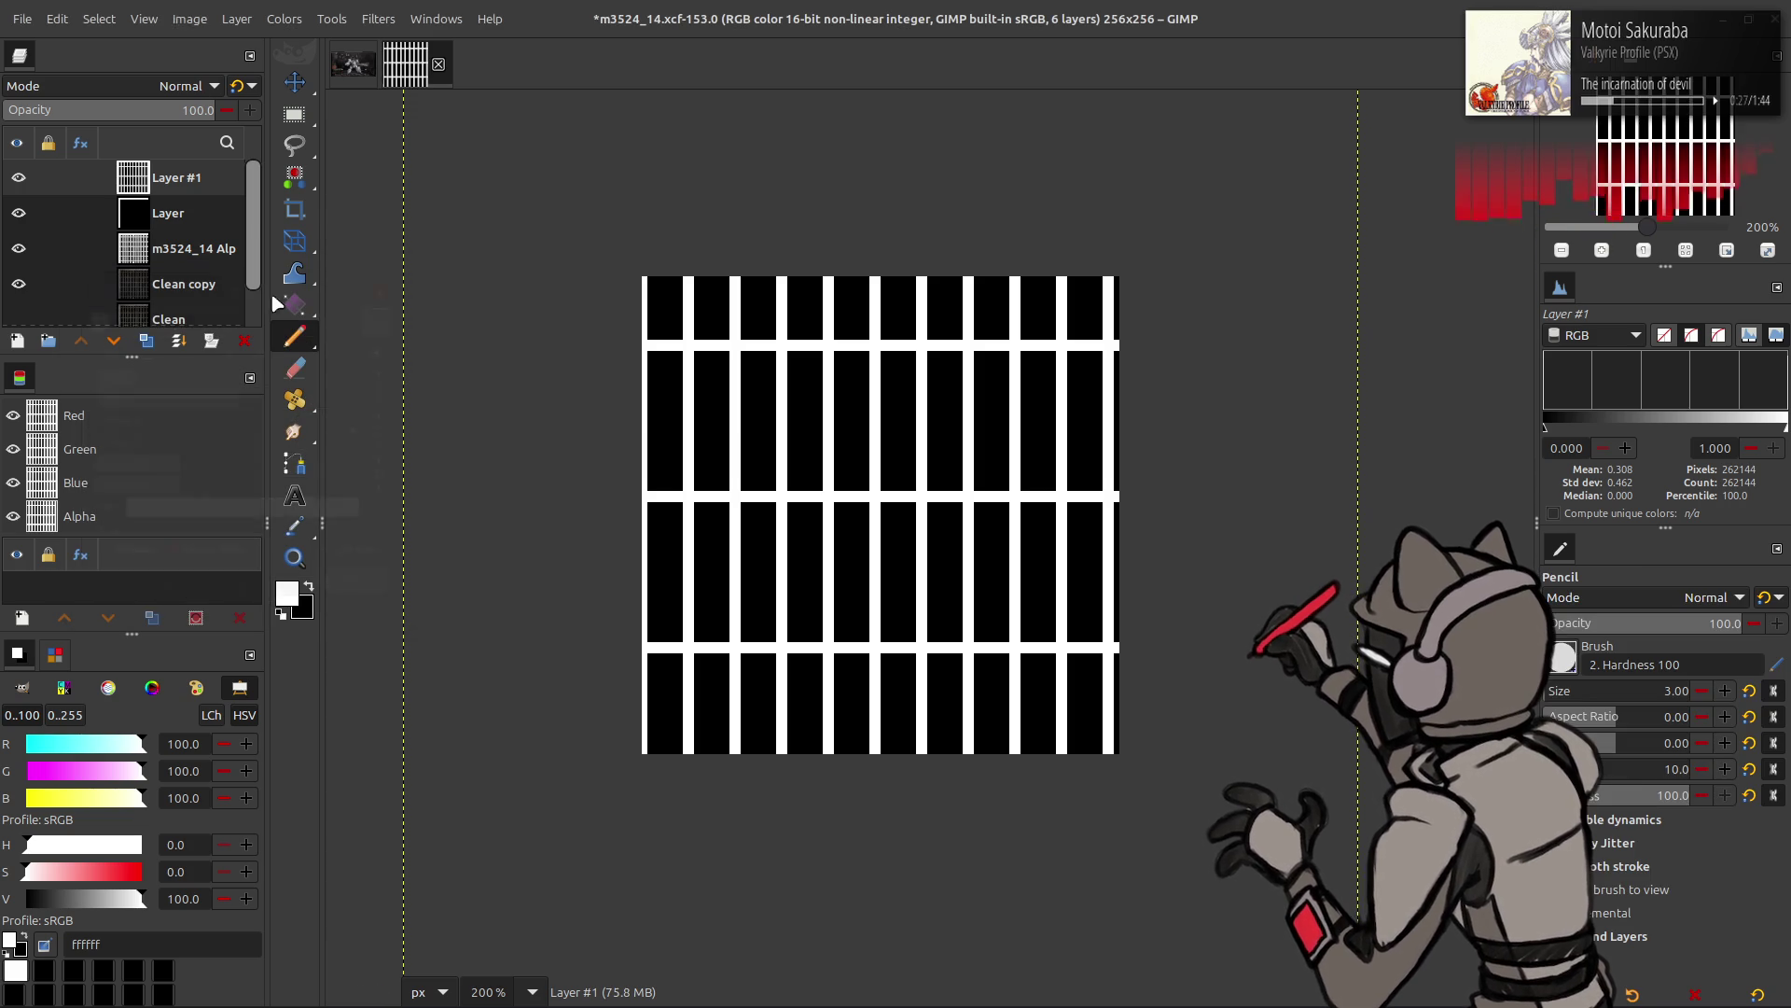
- Scale Layer #1 back down to 256 pixels
{"action": "left_click", "coordinate": [235, 18]}
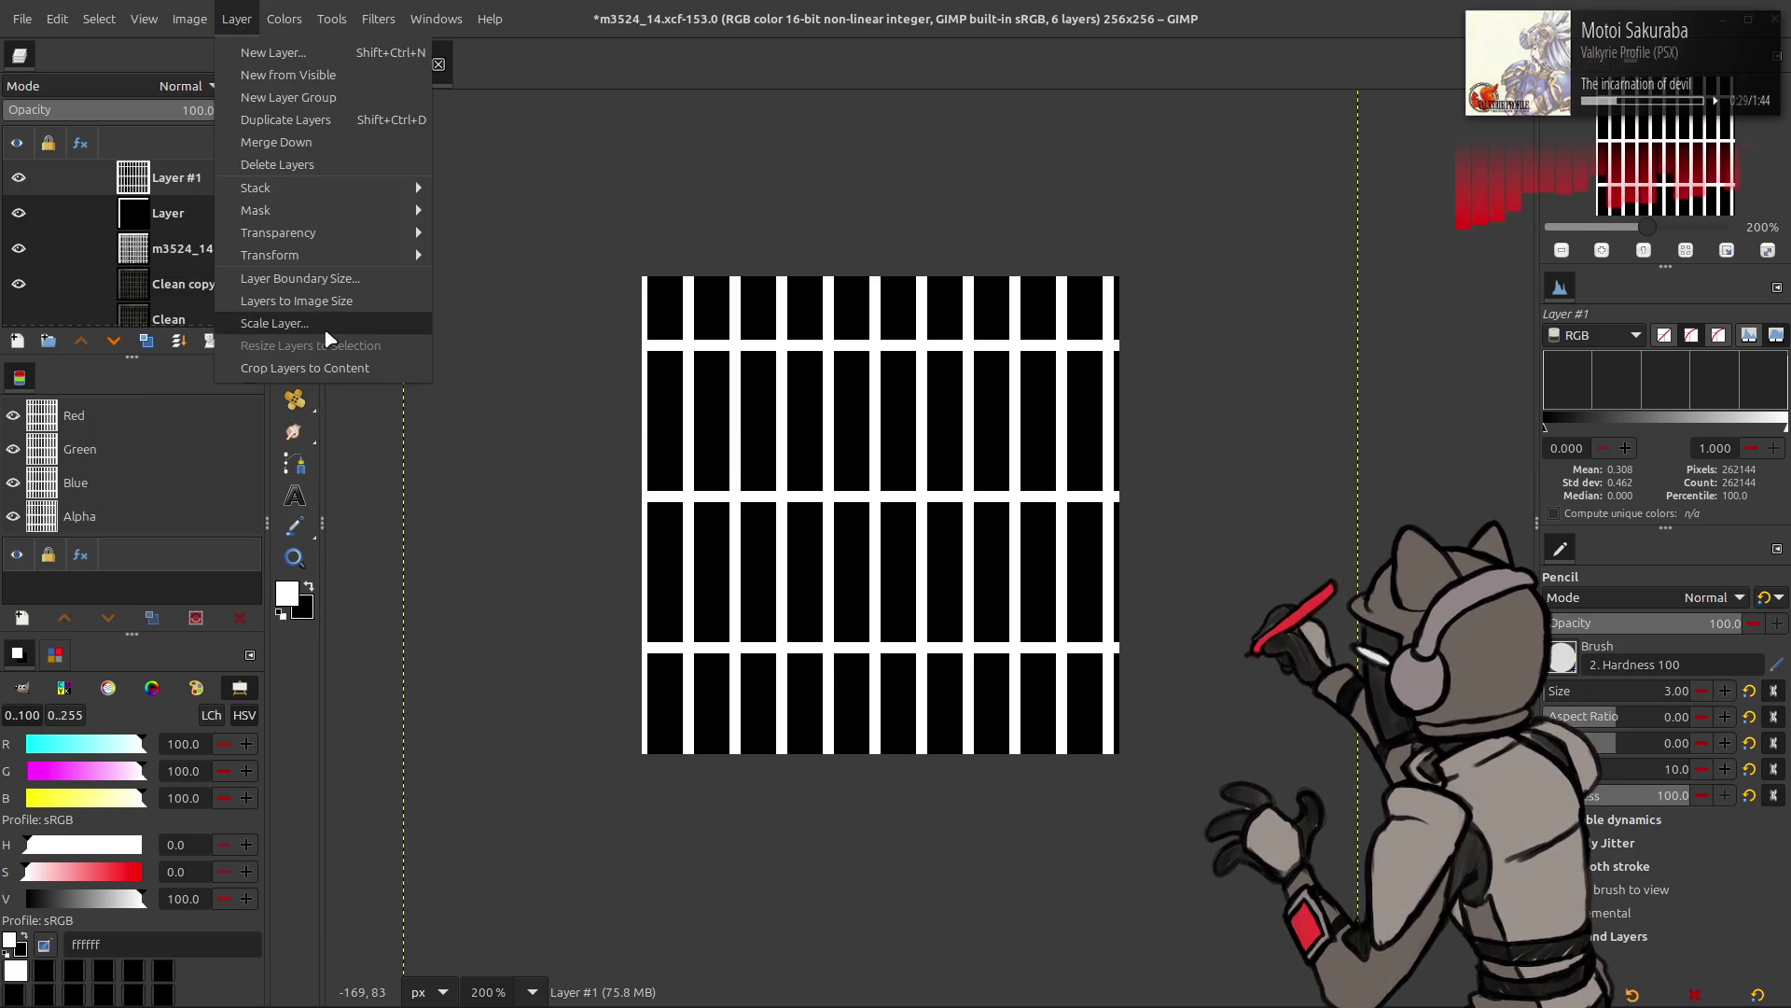
{"action": "left_click", "coordinate": [280, 320]}
{"action": "type", "text": "256"}
{"action": "scroll", "coordinate": [951, 597], "scroll_direction": "down", "scroll_amount": 1}
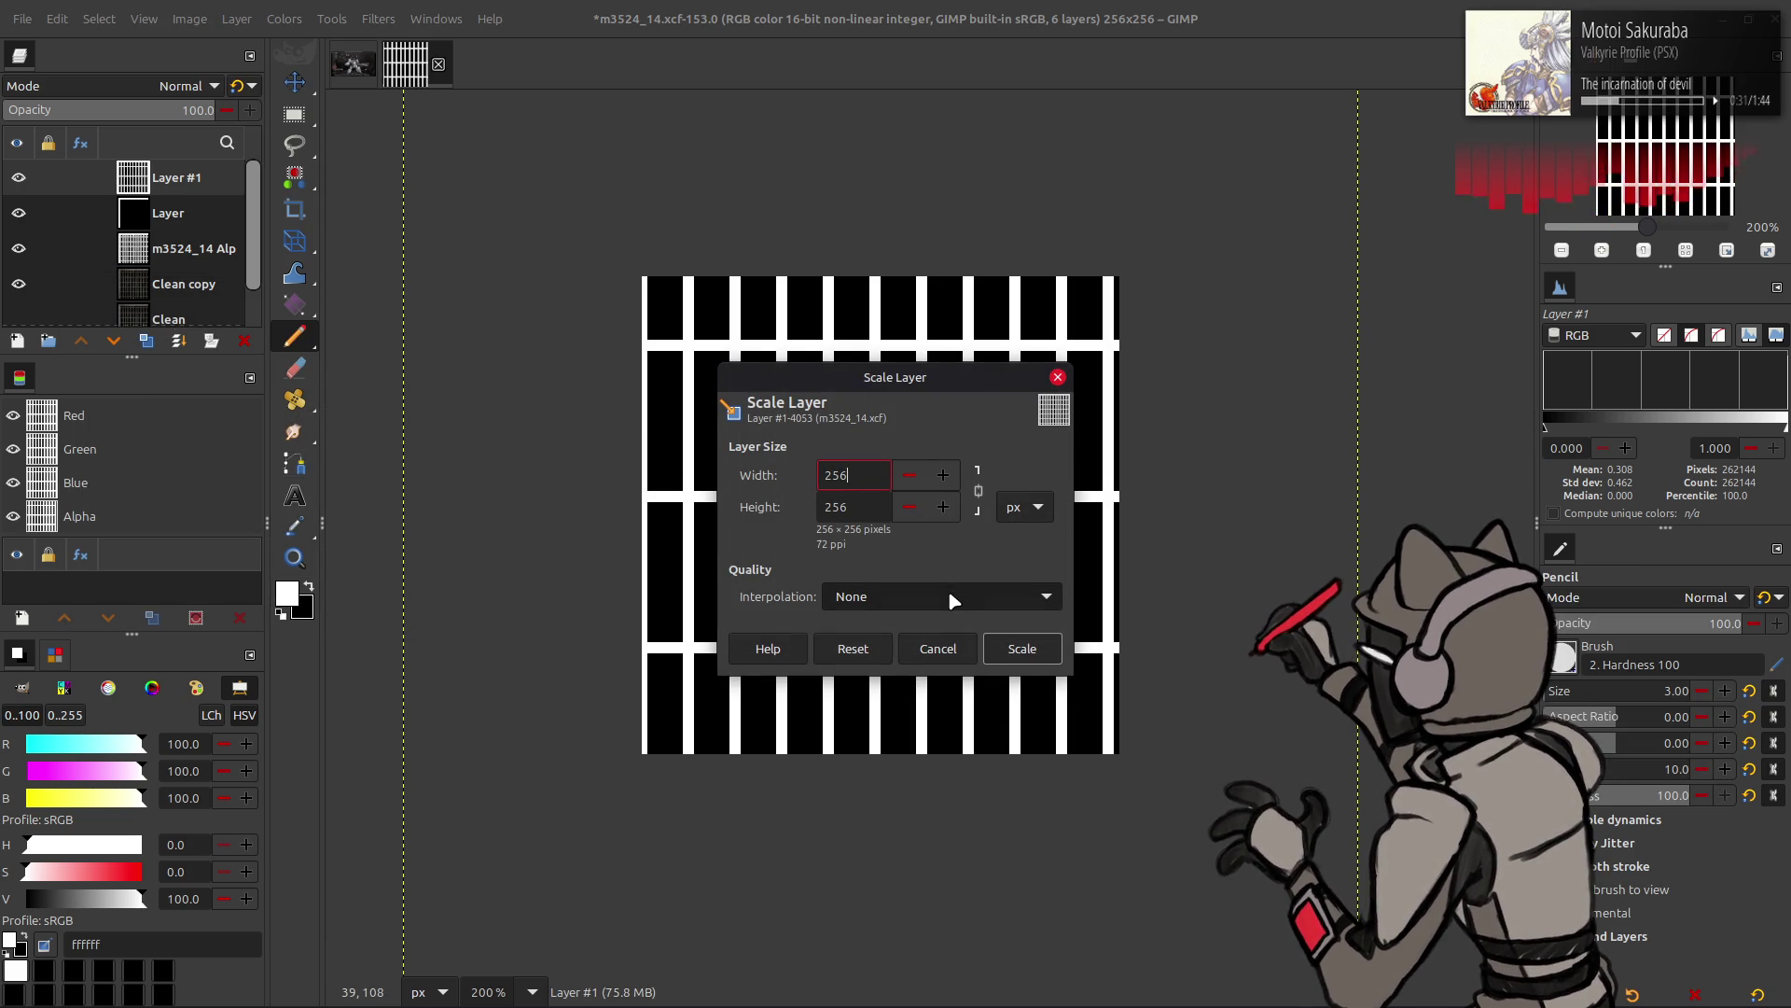
{"action": "scroll", "coordinate": [948, 594], "scroll_direction": "down", "scroll_amount": 1}
{"action": "left_click", "coordinate": [1022, 648]}
{"action": "key", "text": "3"}
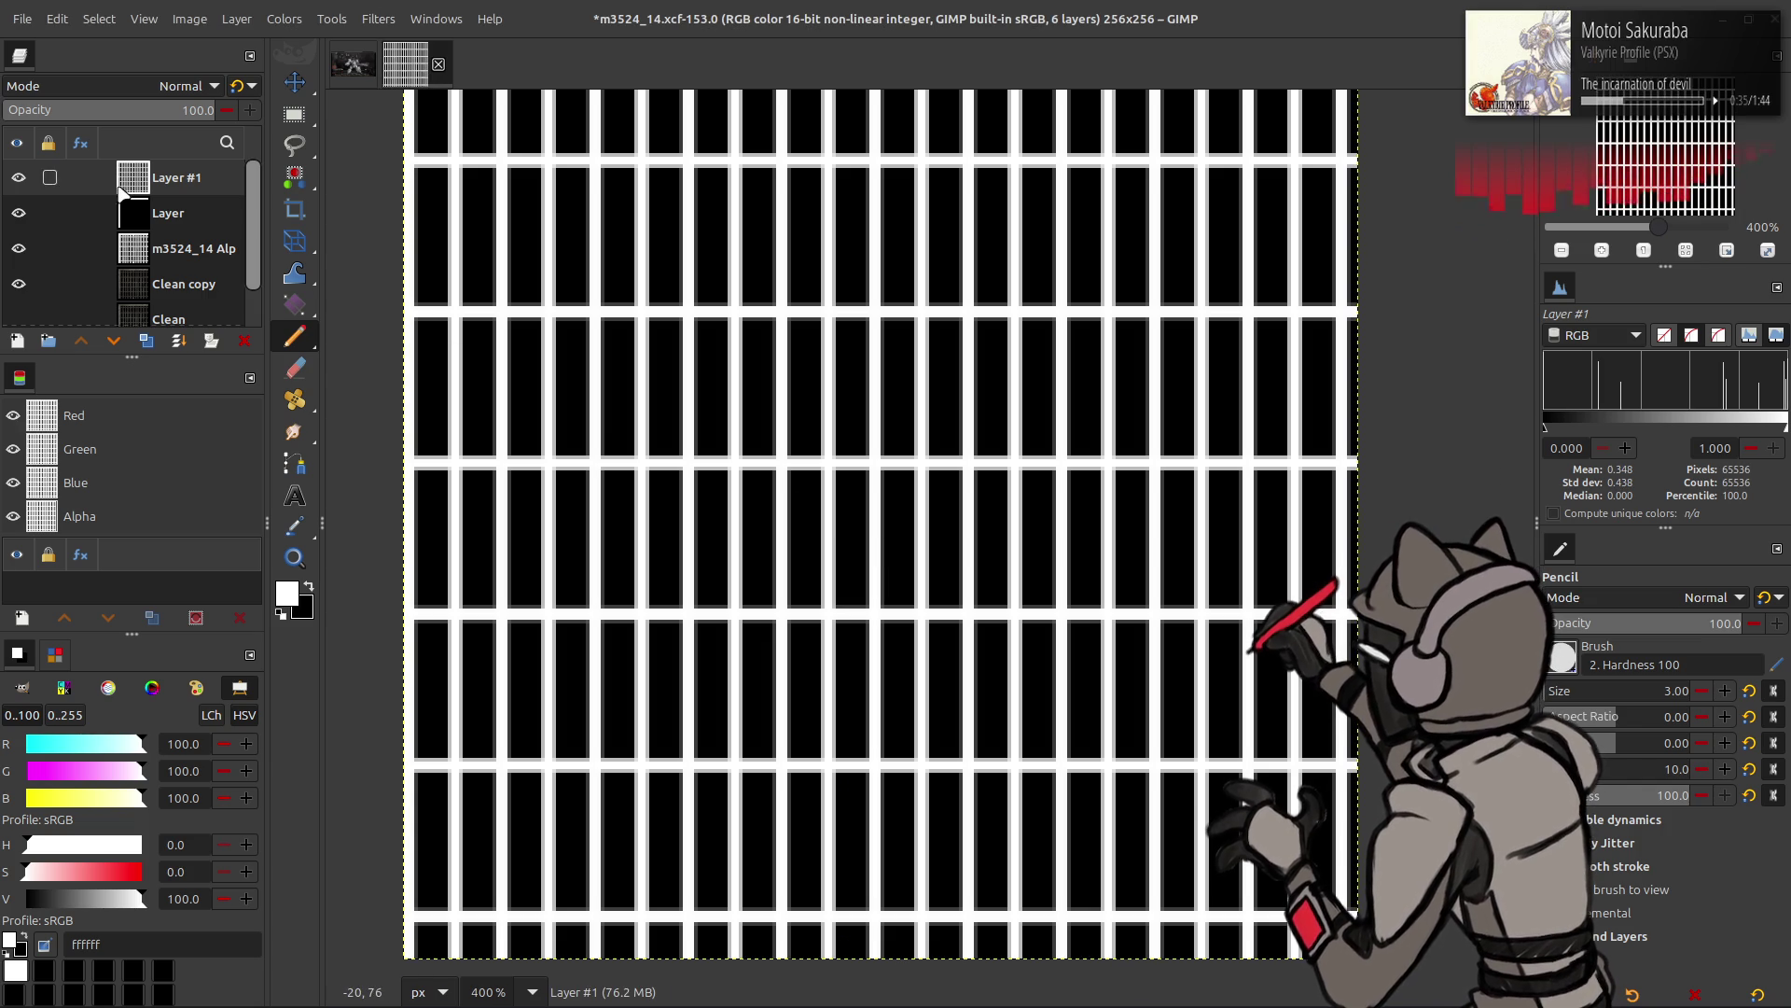
- Undo the downscale and rescale Layer #1 to 256 pixels again
{"action": "key", "text": "ctrl+z"}
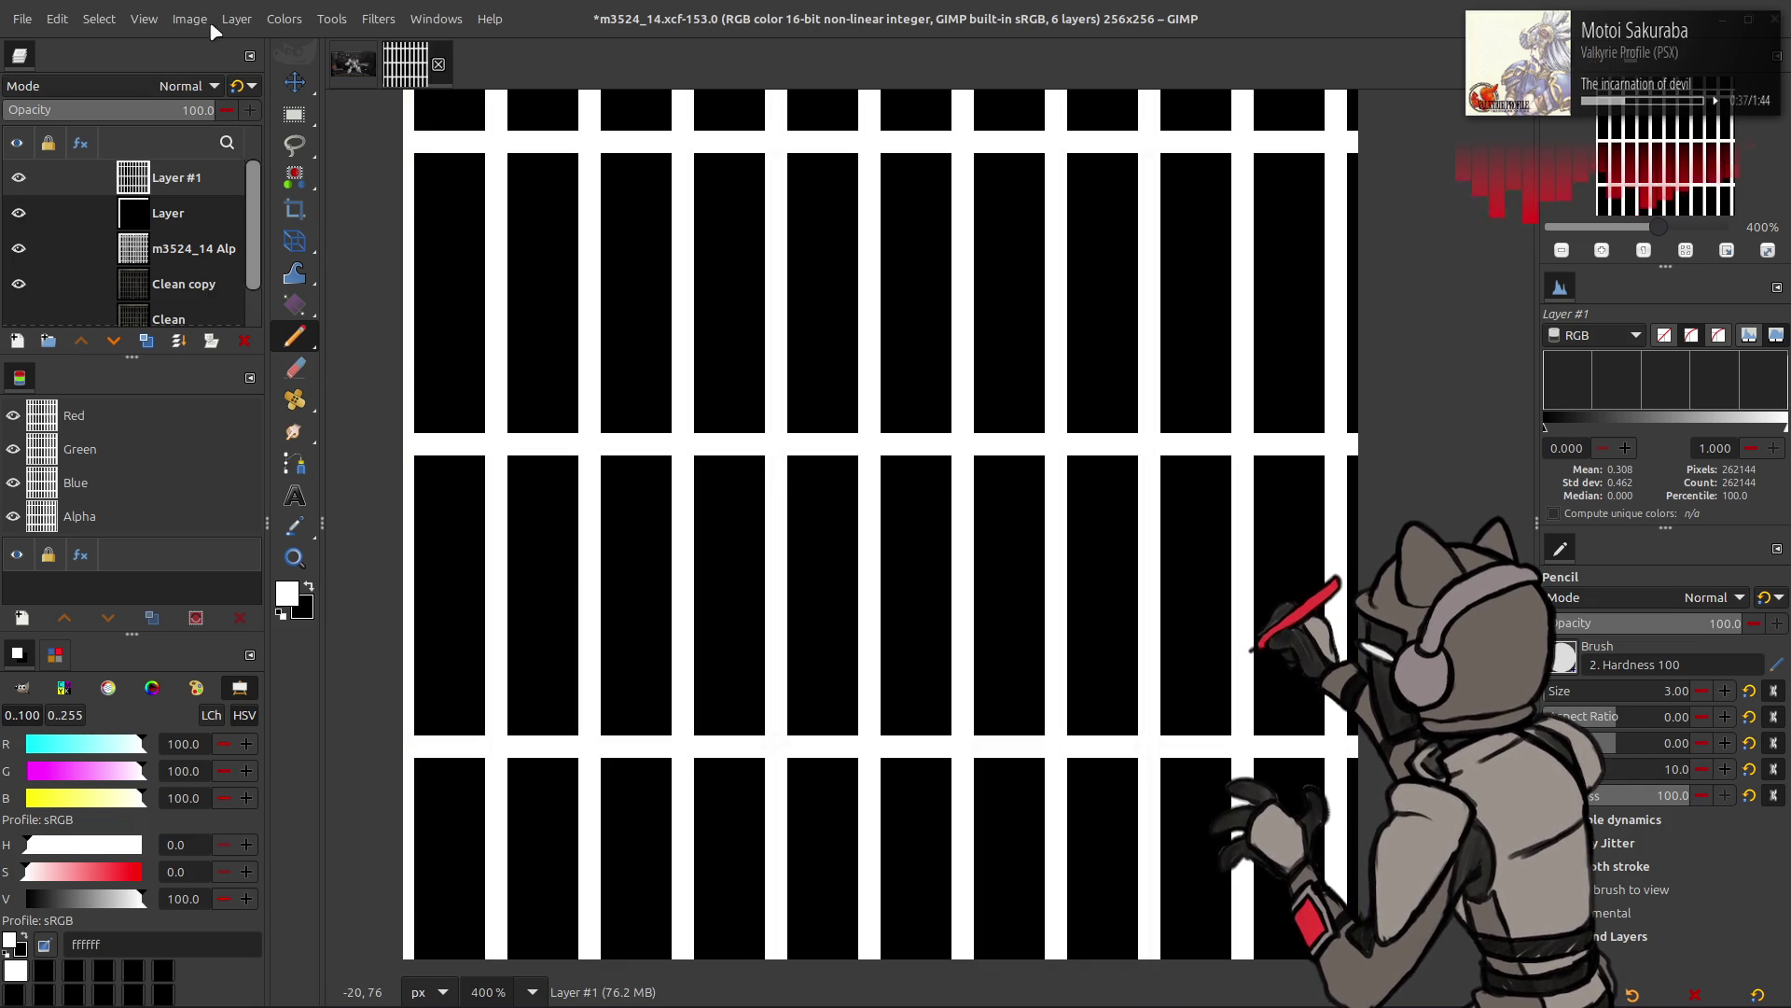
{"action": "left_click", "coordinate": [236, 18]}
{"action": "left_click", "coordinate": [329, 302]}
{"action": "type", "text": "256"}
{"action": "scroll", "coordinate": [940, 595], "scroll_direction": "down", "scroll_amount": 2}
{"action": "left_click", "coordinate": [1022, 649]}
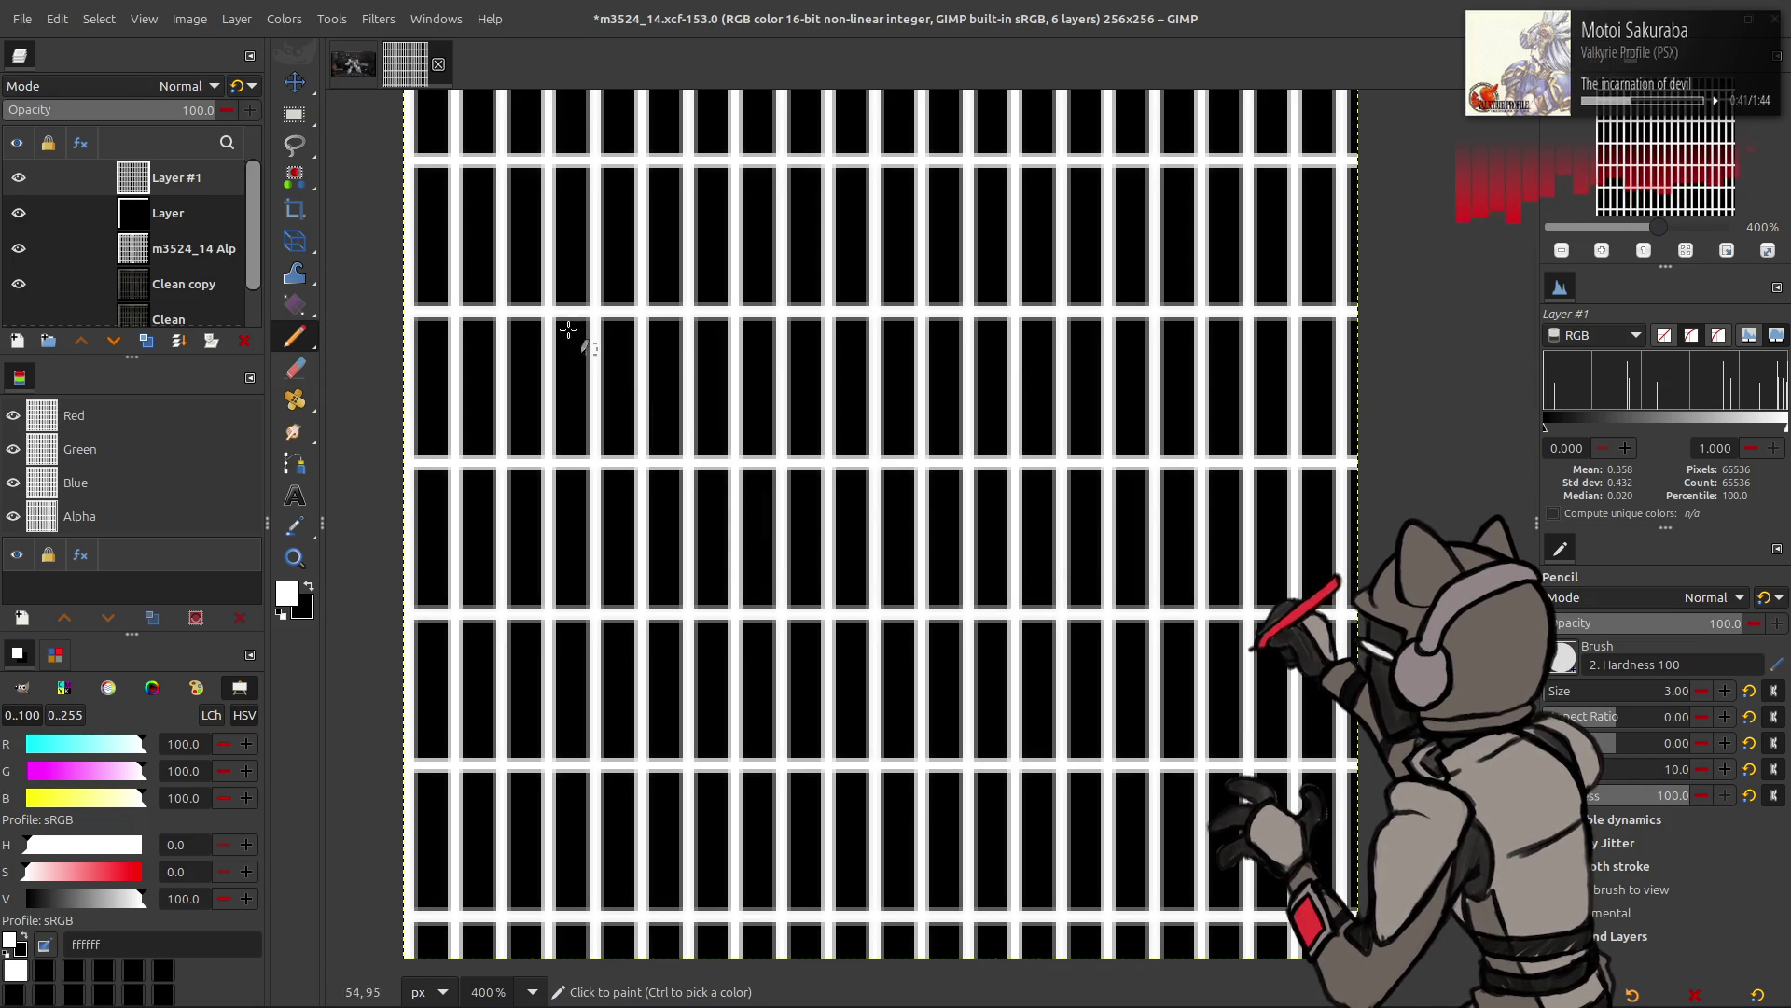
- Try the G'MIC Colour Space Swap filter on Layer #1, then undo it
{"action": "left_click", "coordinate": [377, 19]}
{"action": "left_click", "coordinate": [462, 481]}
{"action": "left_click", "coordinate": [864, 337]}
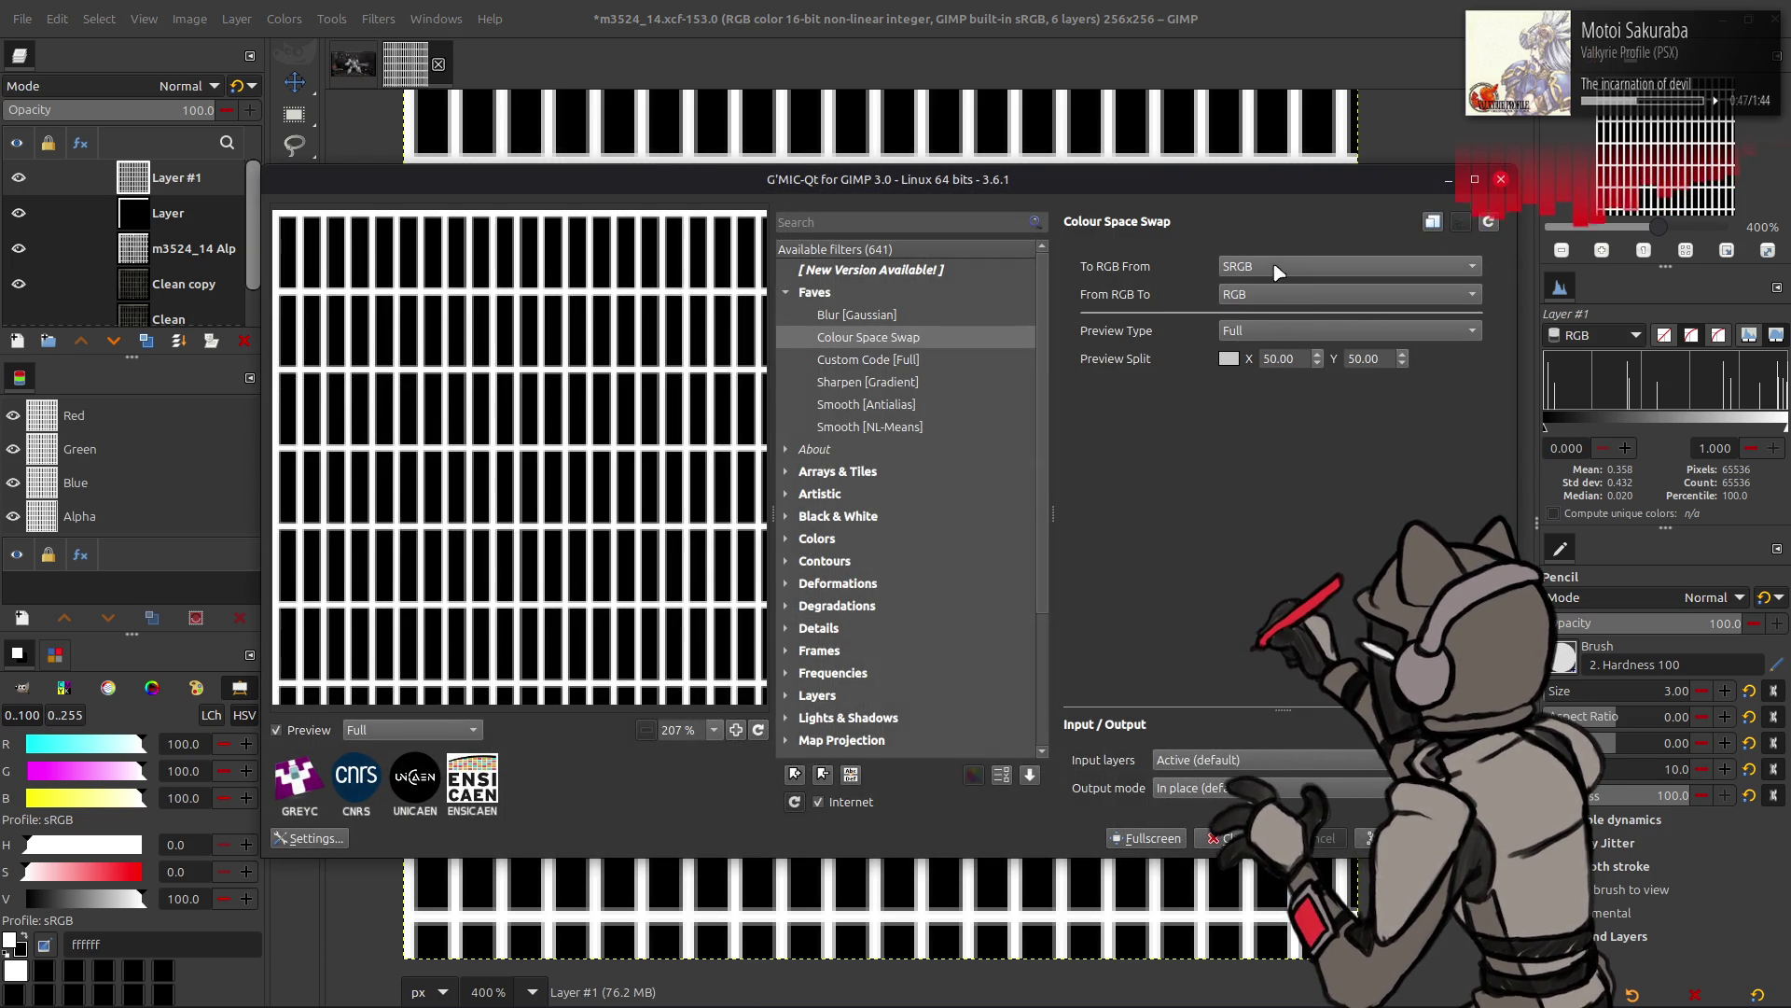
{"action": "key", "text": "Return"}
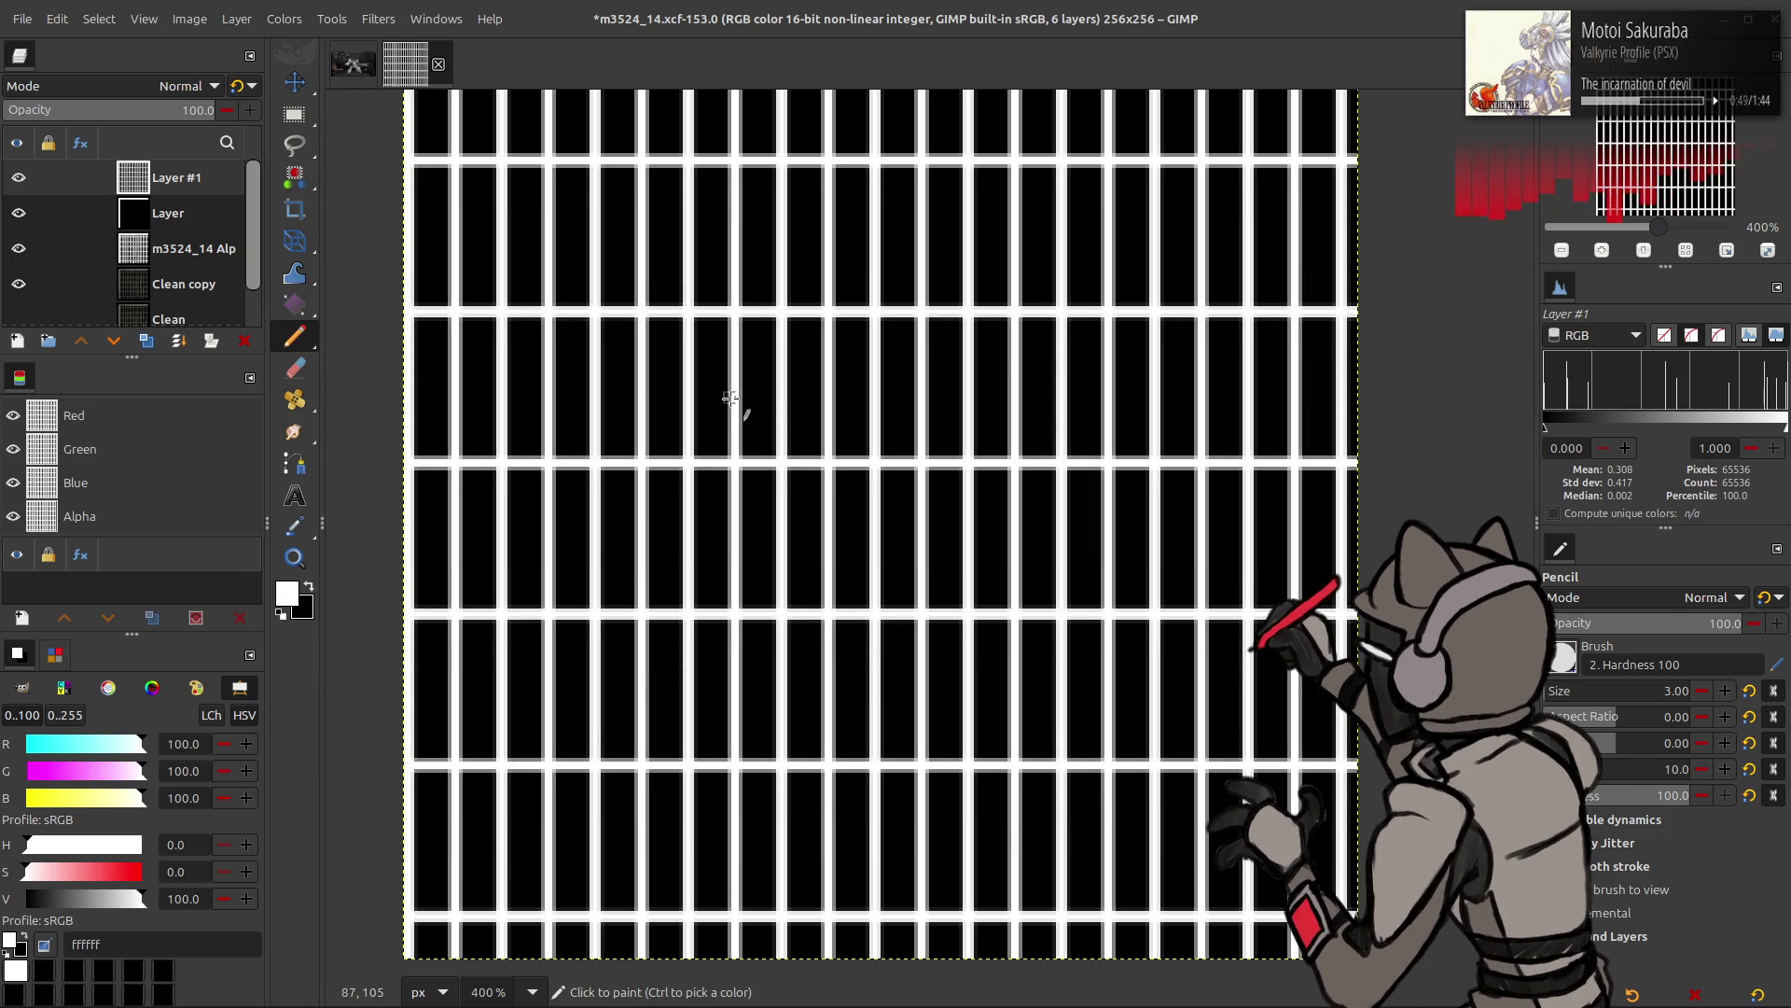
{"action": "key", "text": "m"}
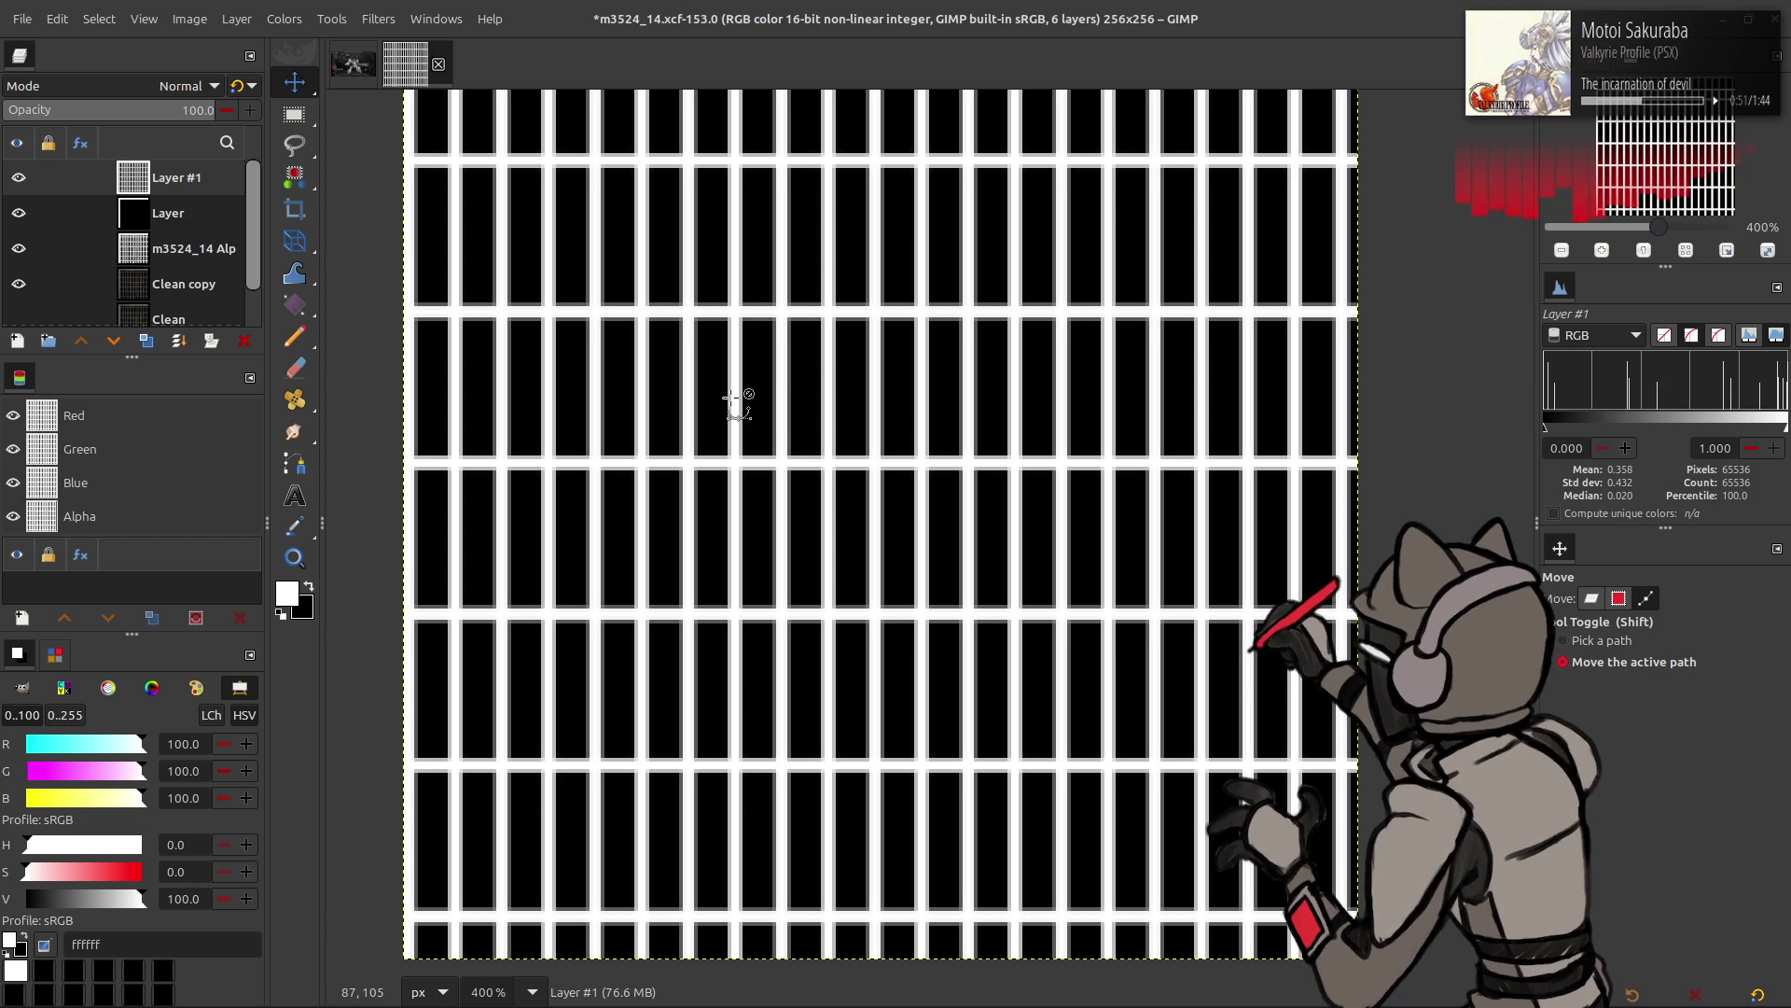
{"action": "key", "text": "ctrl+z"}
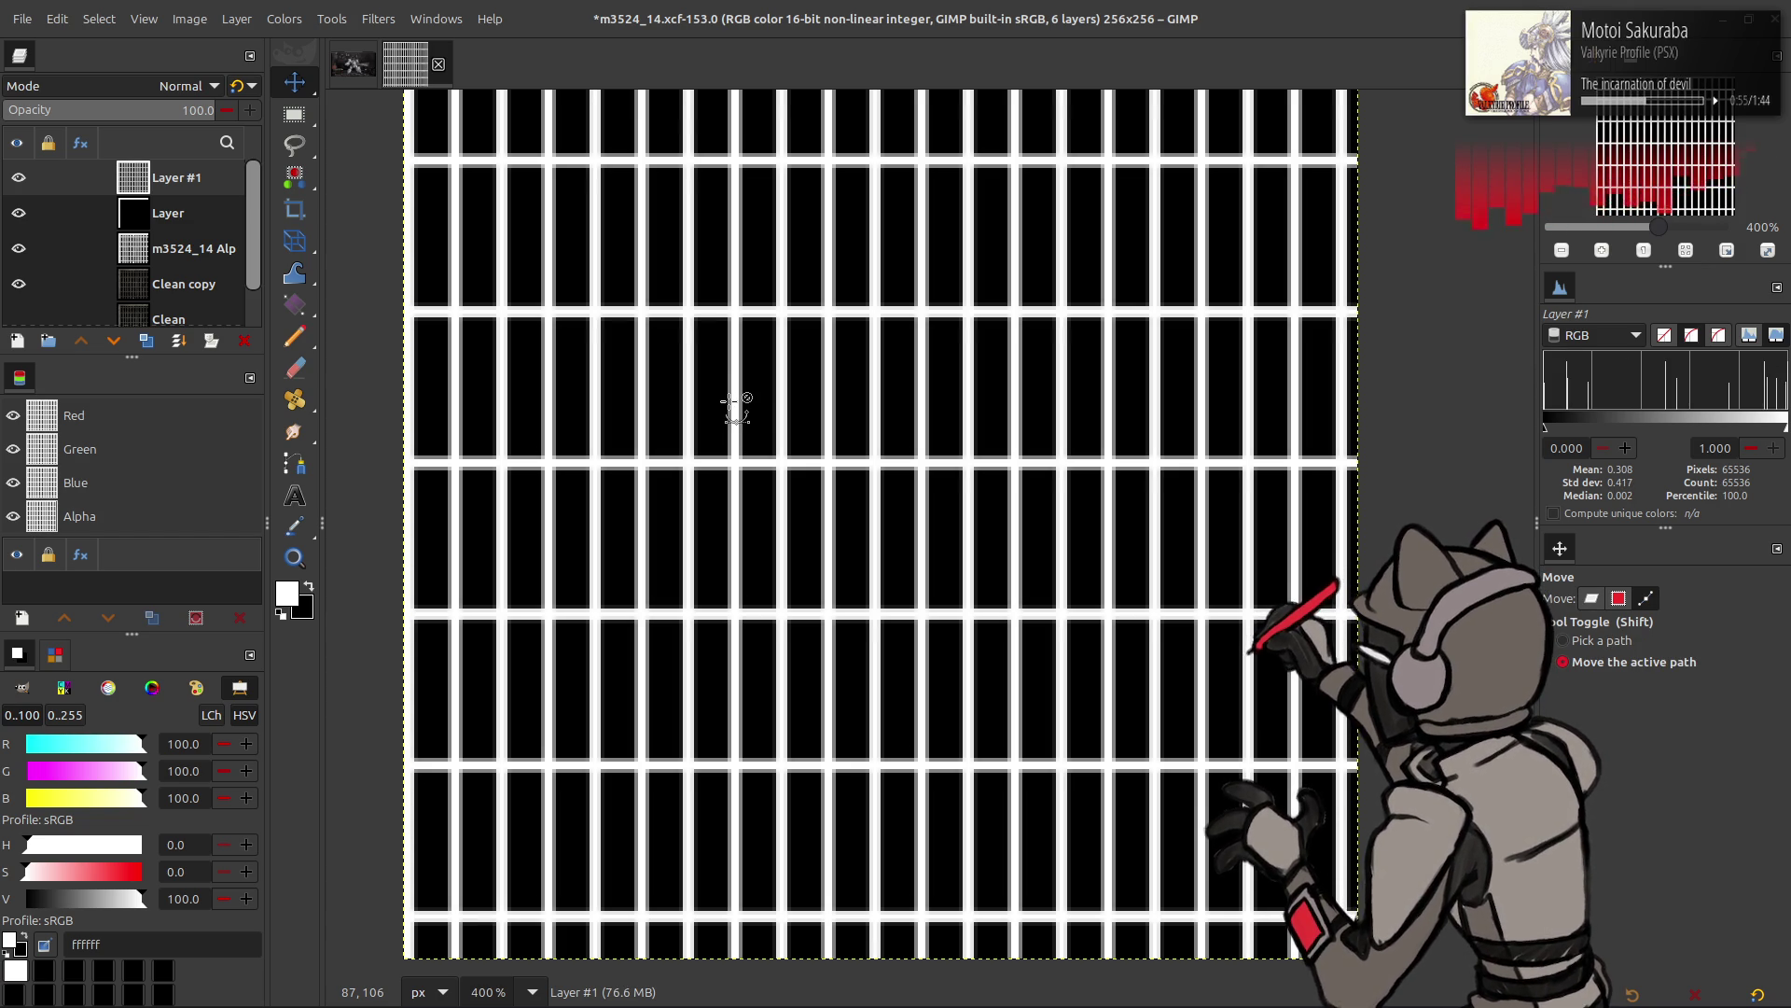
- Compare Layer #1 on and off, then set it to 52% opacity in Normal (legacy) mode
{"action": "left_click", "coordinate": [20, 178]}
{"action": "left_click", "coordinate": [20, 178]}
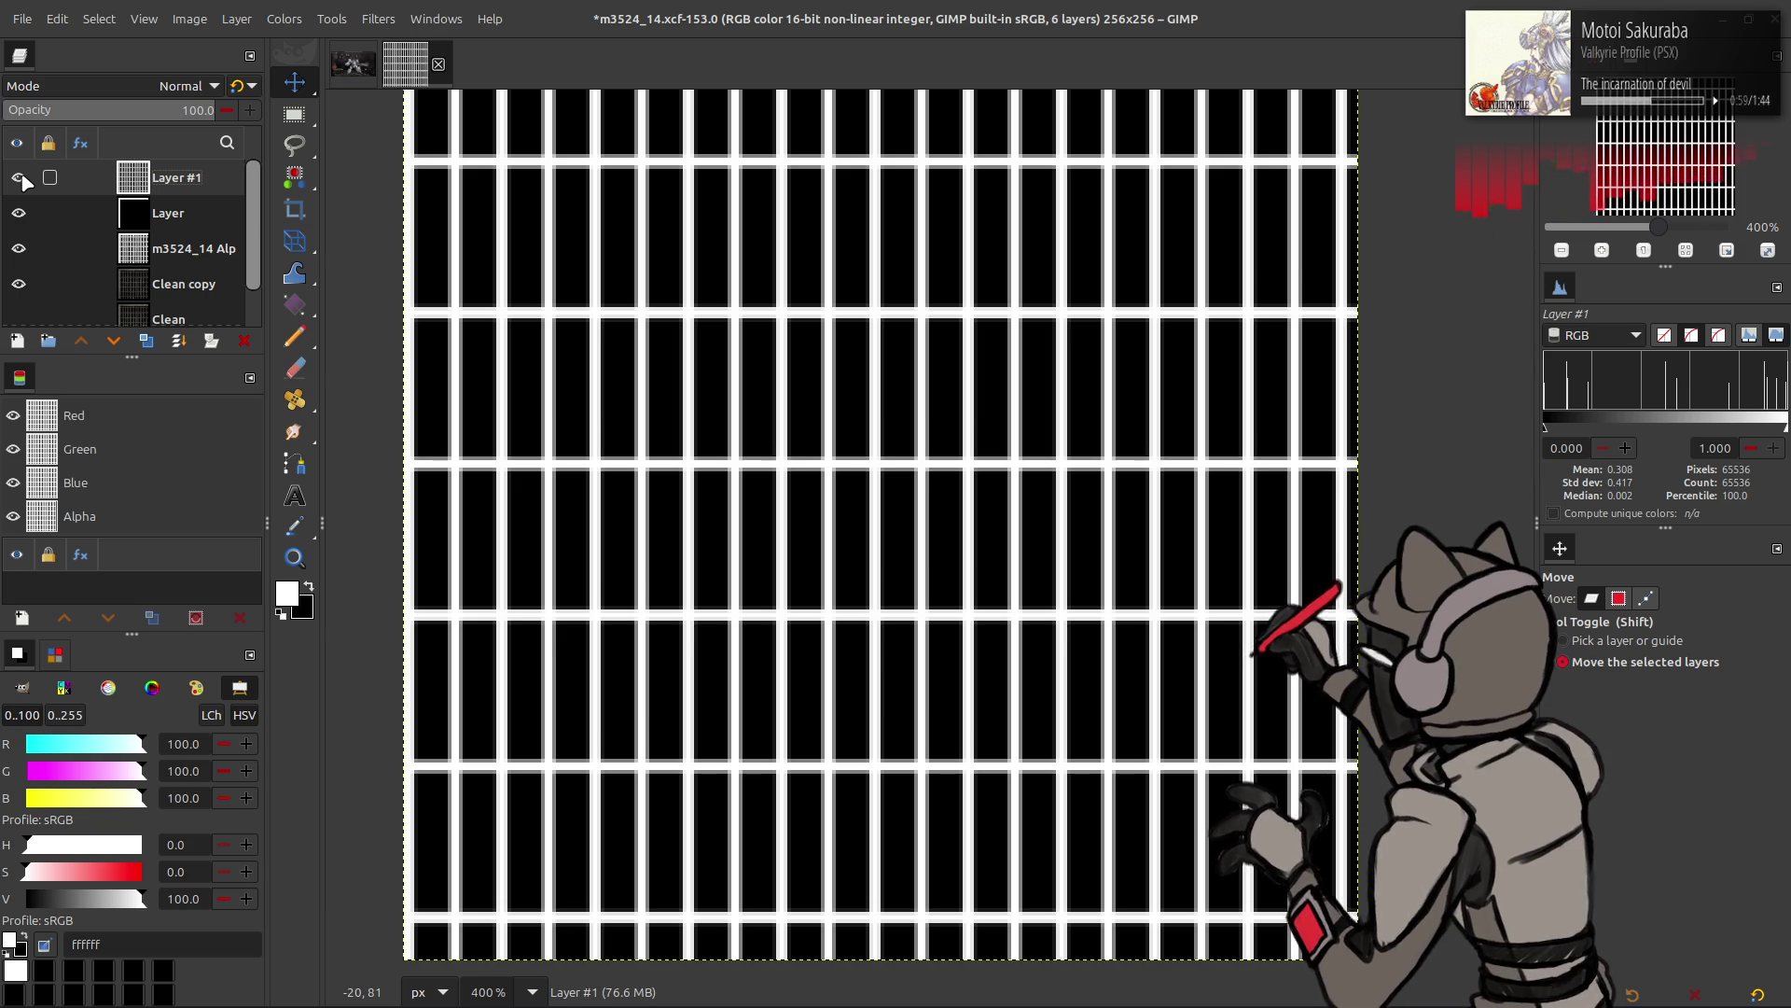
{"action": "left_click", "coordinate": [21, 177]}
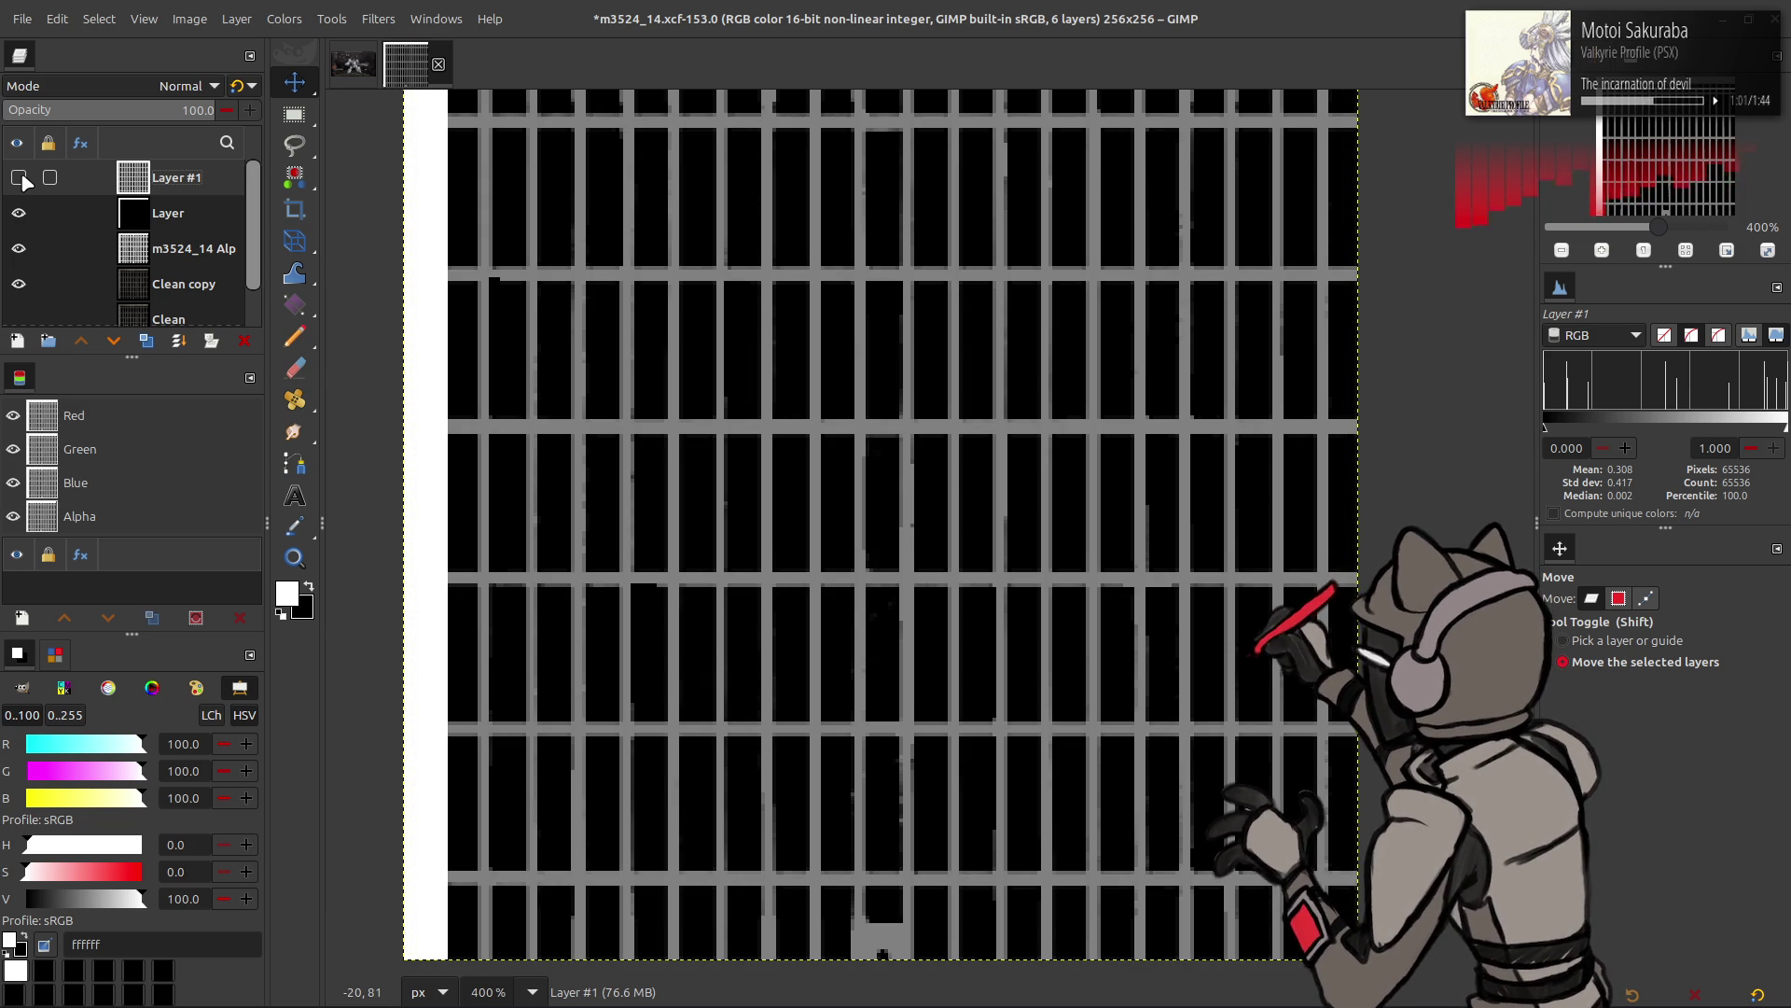
{"action": "left_click", "coordinate": [20, 178]}
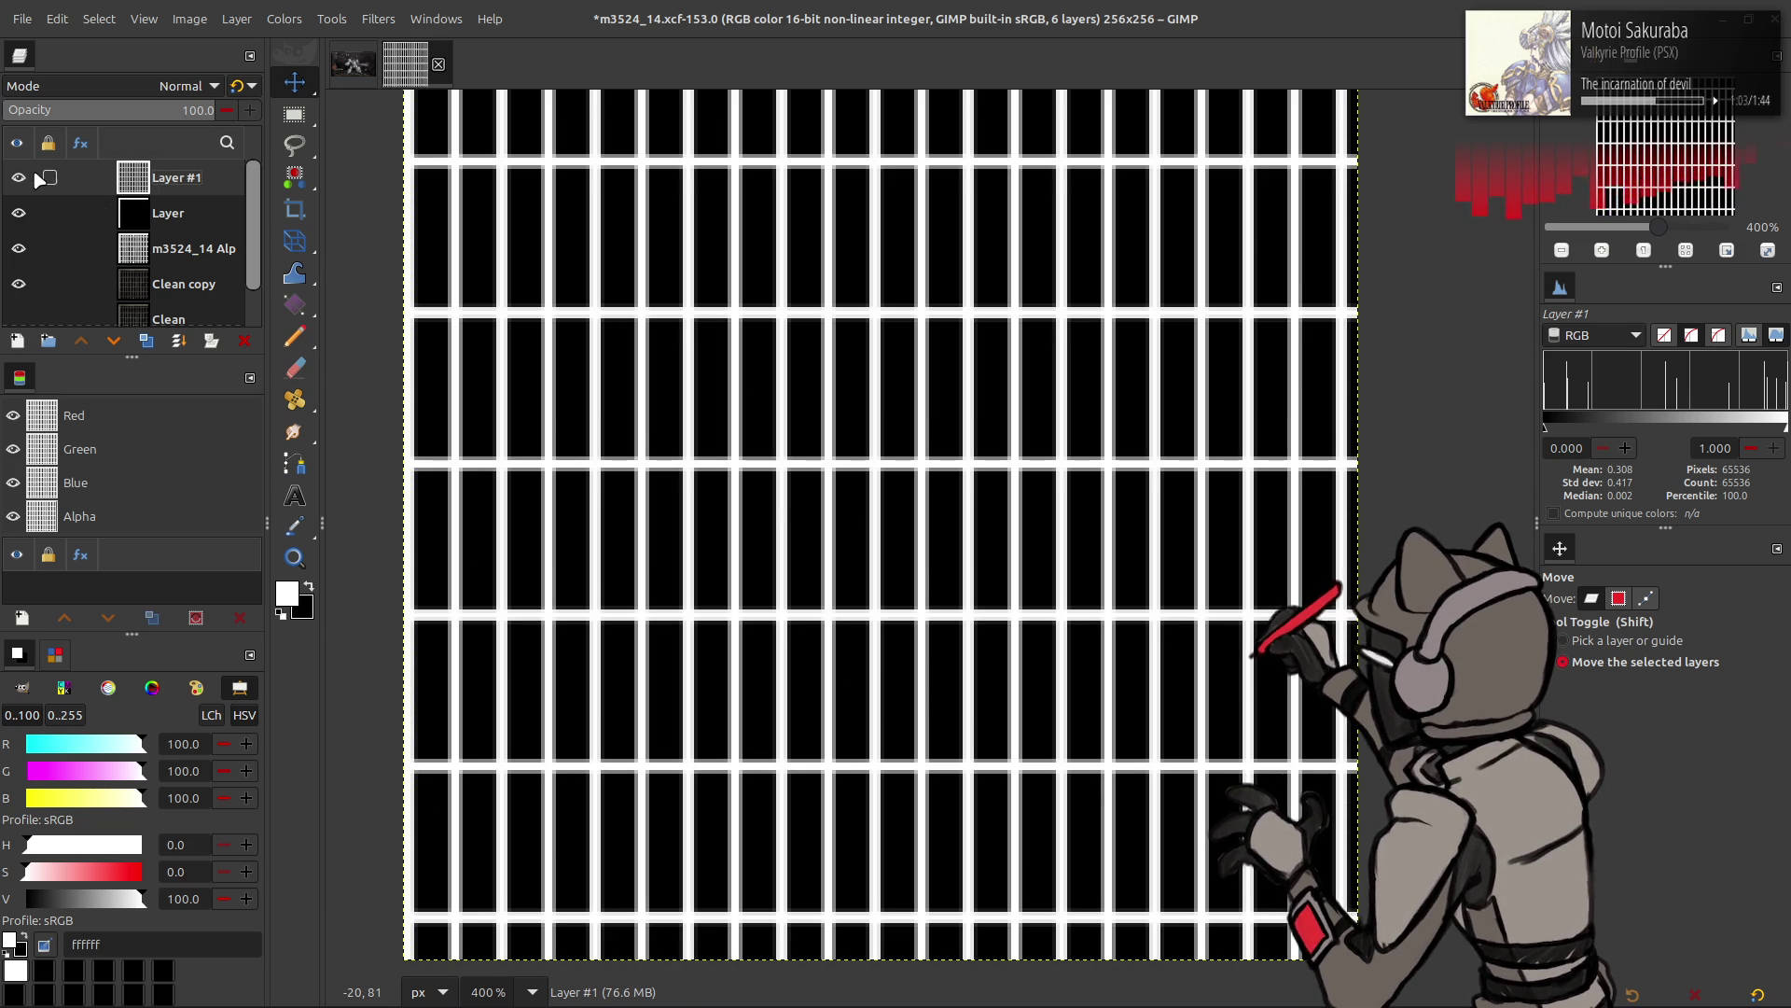
{"action": "left_click", "coordinate": [20, 178]}
{"action": "left_click", "coordinate": [20, 212]}
{"action": "left_click", "coordinate": [19, 178]}
{"action": "left_click", "coordinate": [112, 115]}
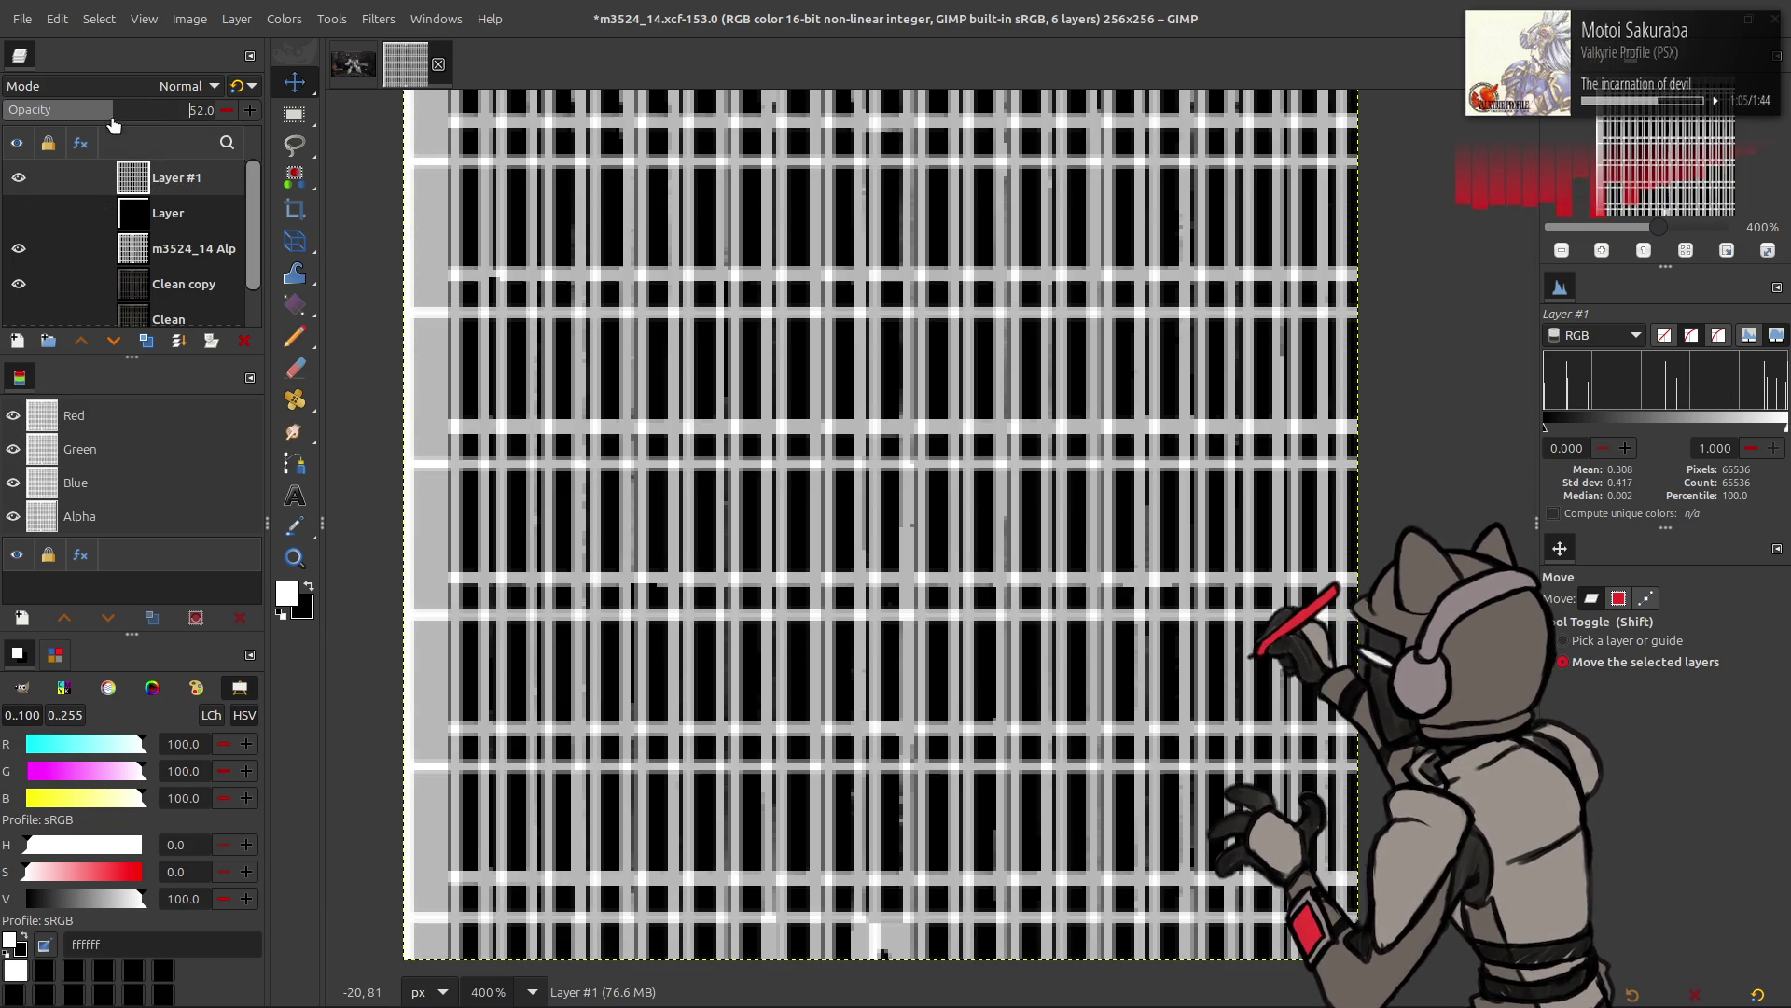
{"action": "left_click", "coordinate": [237, 85]}
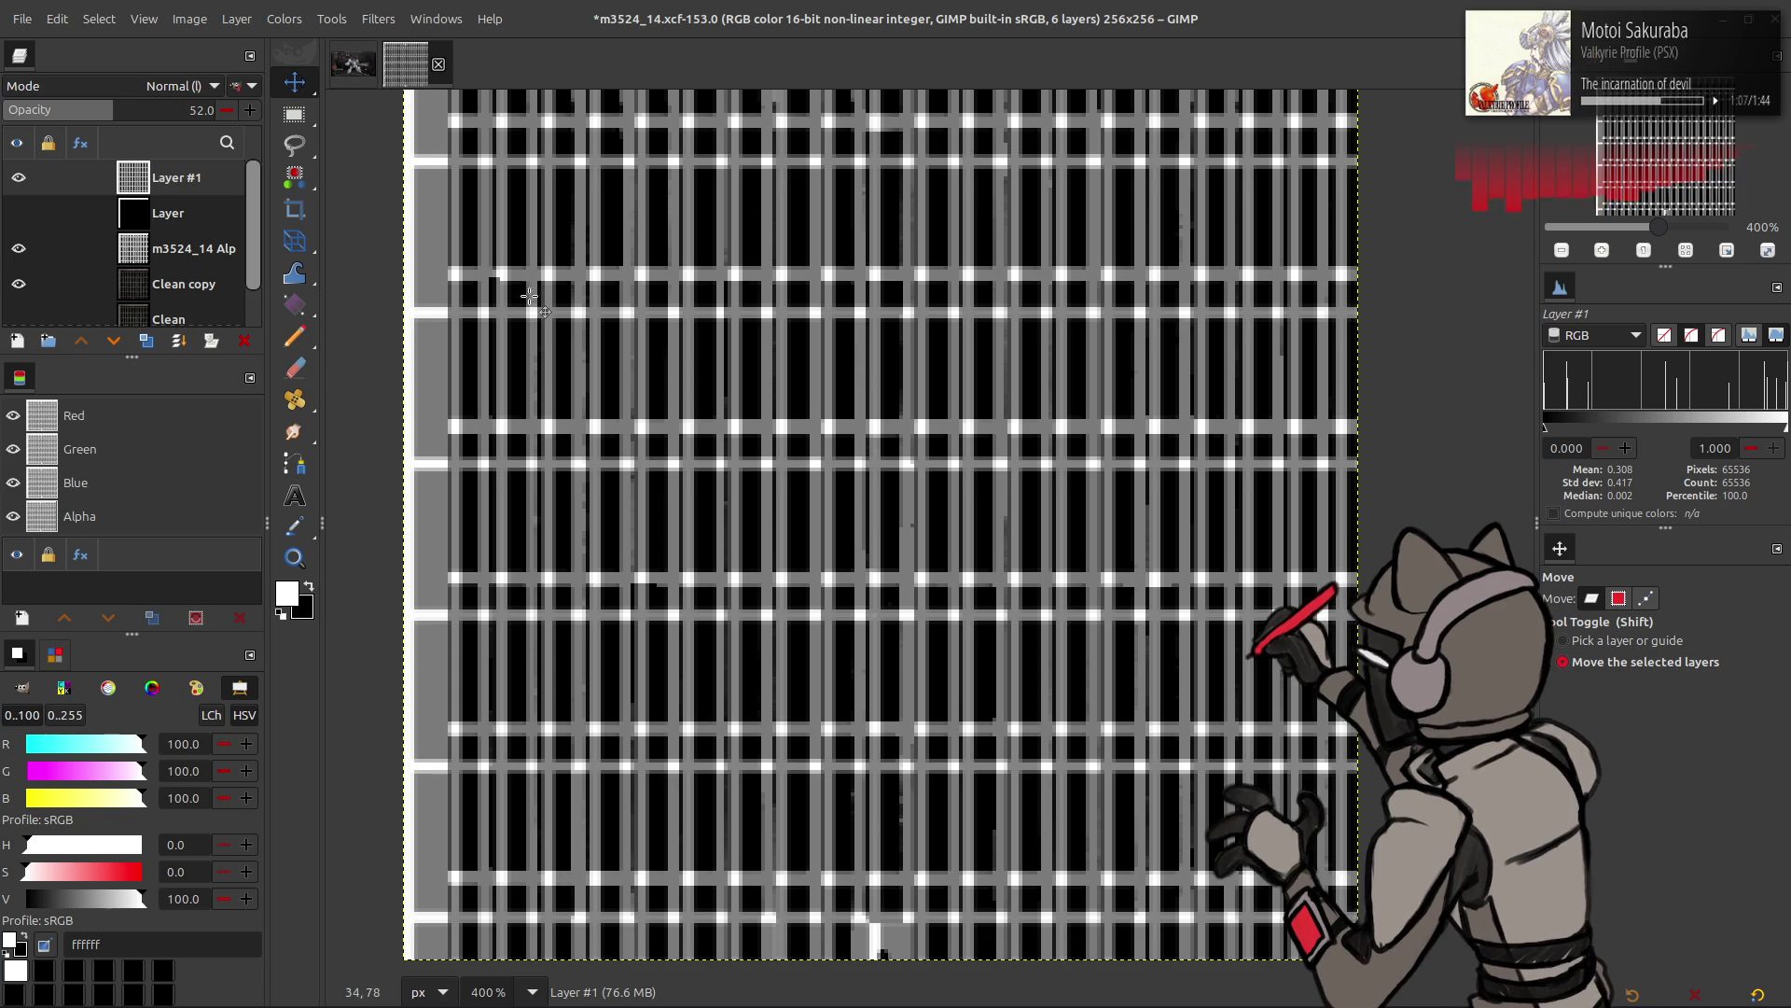
{"action": "left_click", "coordinate": [237, 19]}
{"action": "mouse_move", "coordinate": [271, 255]}
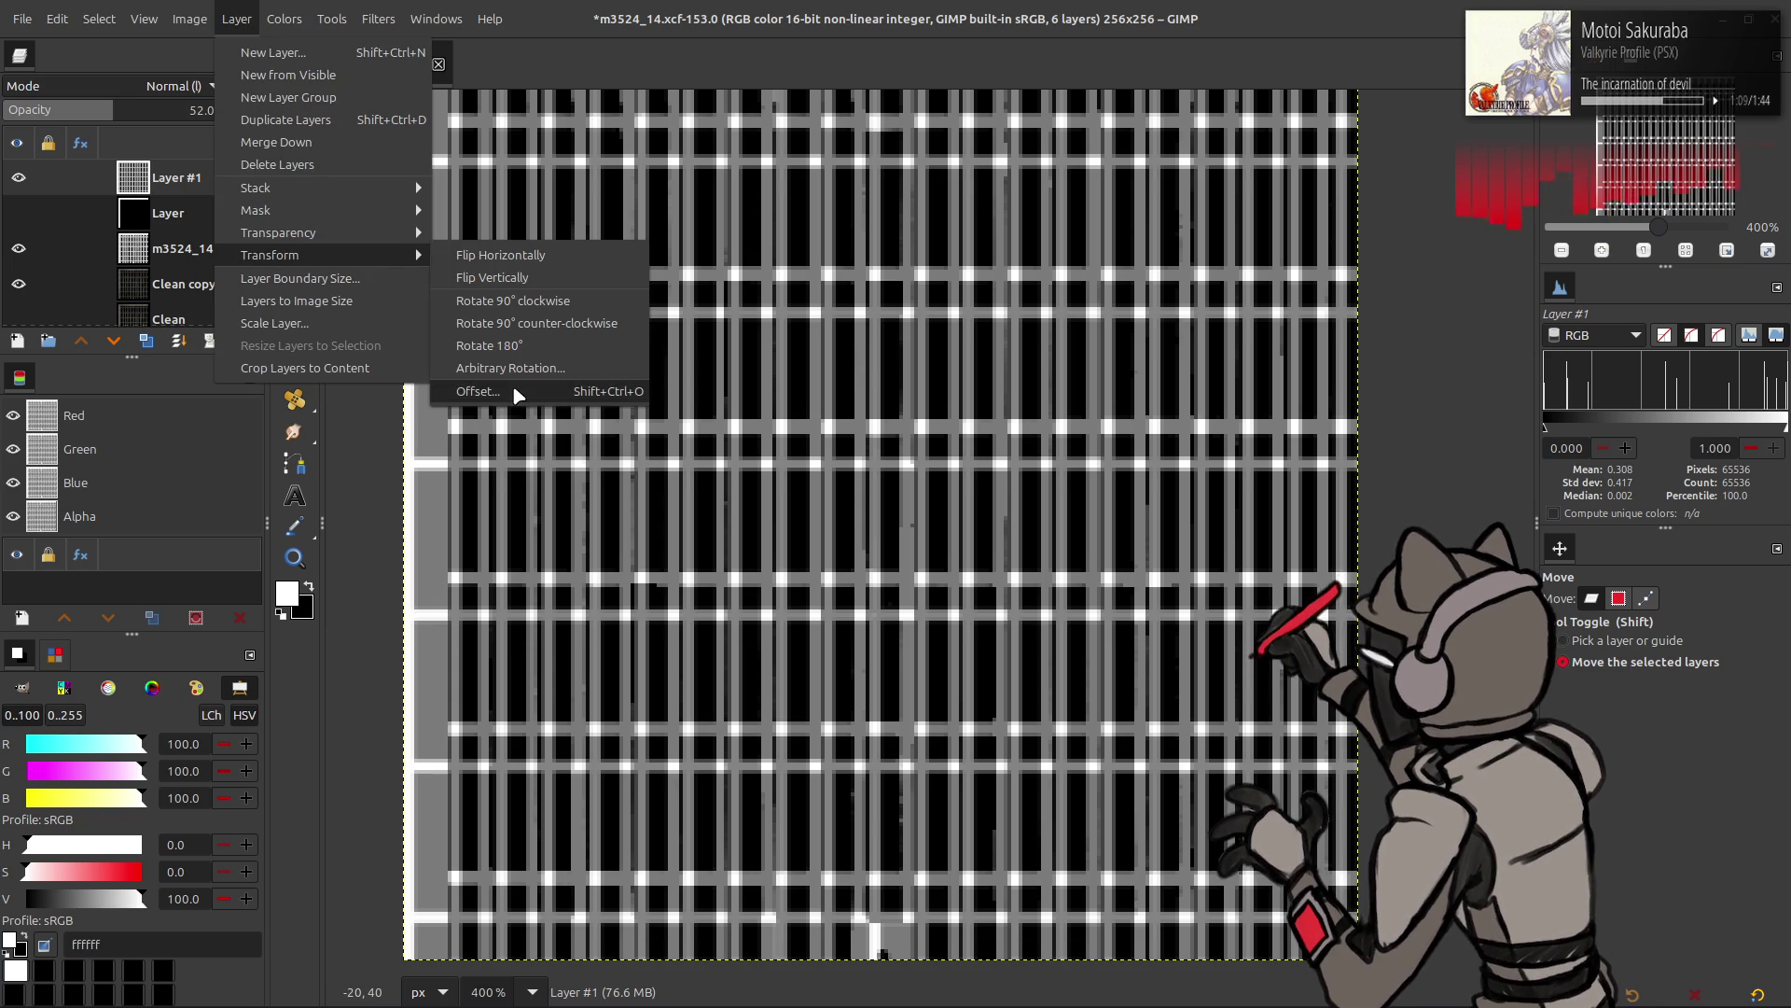
{"action": "left_click", "coordinate": [512, 384]}
- Try a layer Offset of about -10 vertical and 6 horizontal, then cancel it
{"action": "left_click_drag", "start_coordinate": [513, 193], "coordinate": [230, 183]}
{"action": "left_click", "coordinate": [210, 328]}
{"action": "left_click", "coordinate": [210, 327]}
{"action": "left_click", "coordinate": [193, 331]}
{"action": "left_click", "coordinate": [194, 330]}
{"action": "left_click", "coordinate": [196, 334]}
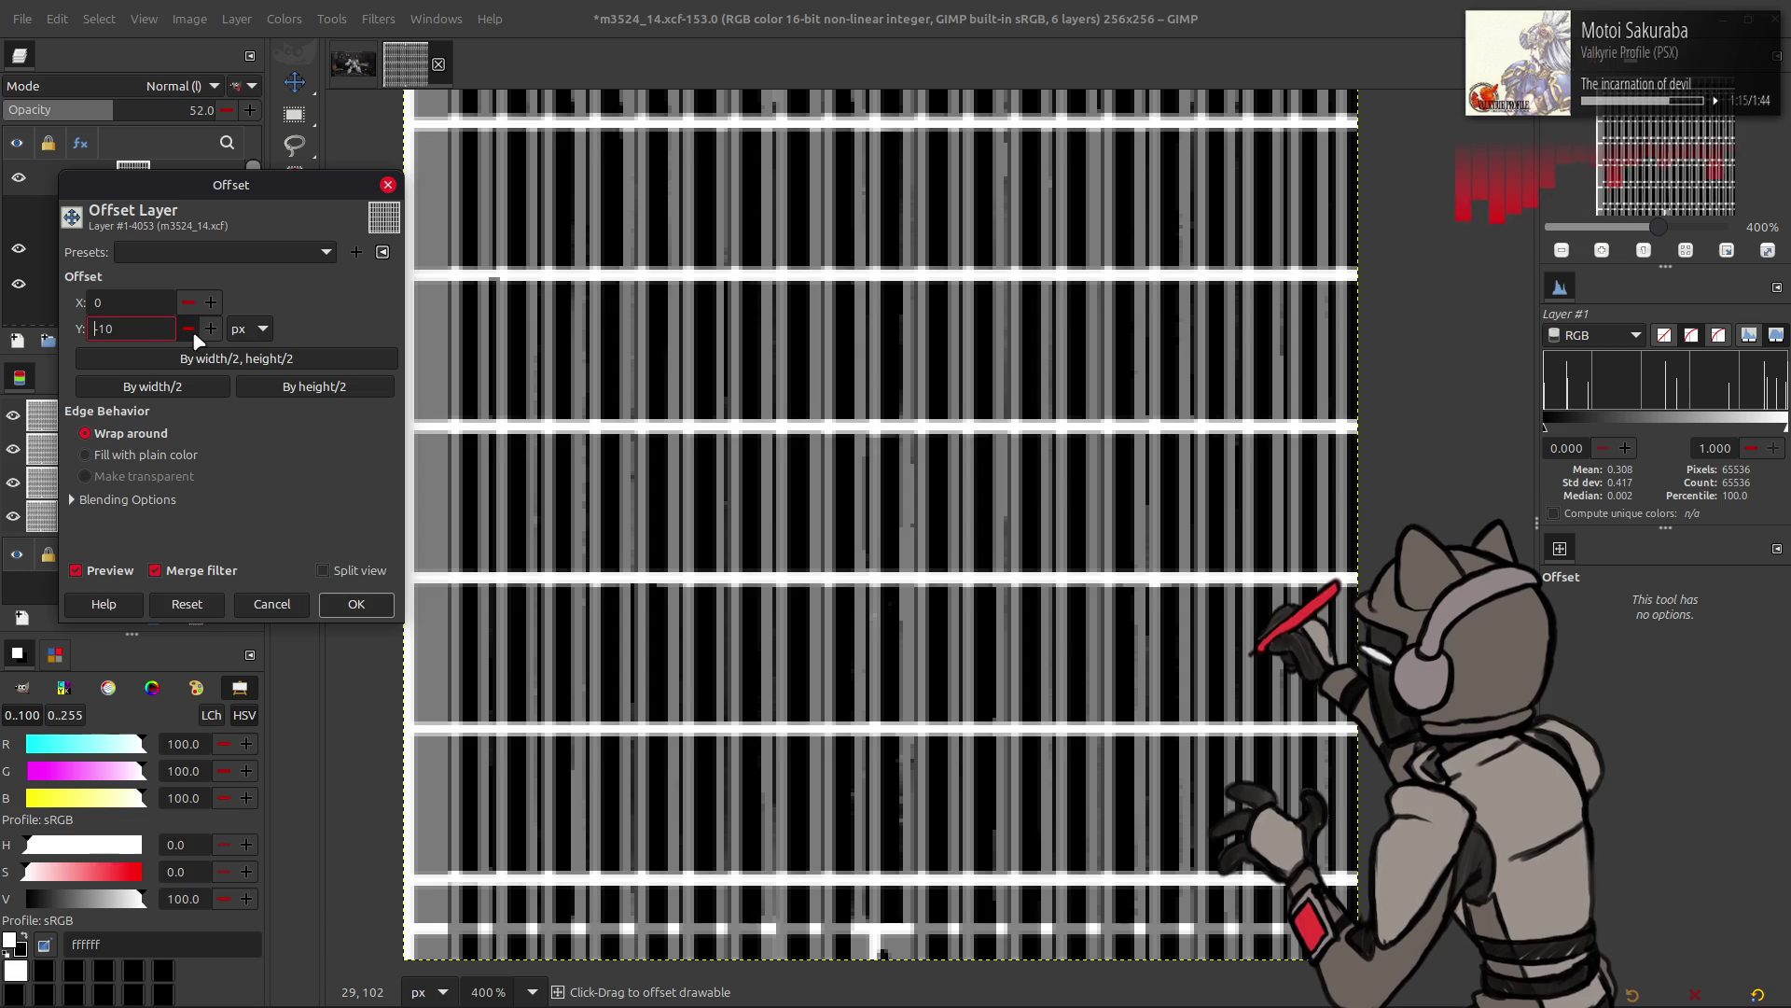
{"action": "left_click", "coordinate": [213, 304]}
{"action": "left_click", "coordinate": [212, 303]}
{"action": "left_click", "coordinate": [213, 305]}
{"action": "left_click", "coordinate": [213, 304]}
{"action": "left_click", "coordinate": [214, 304]}
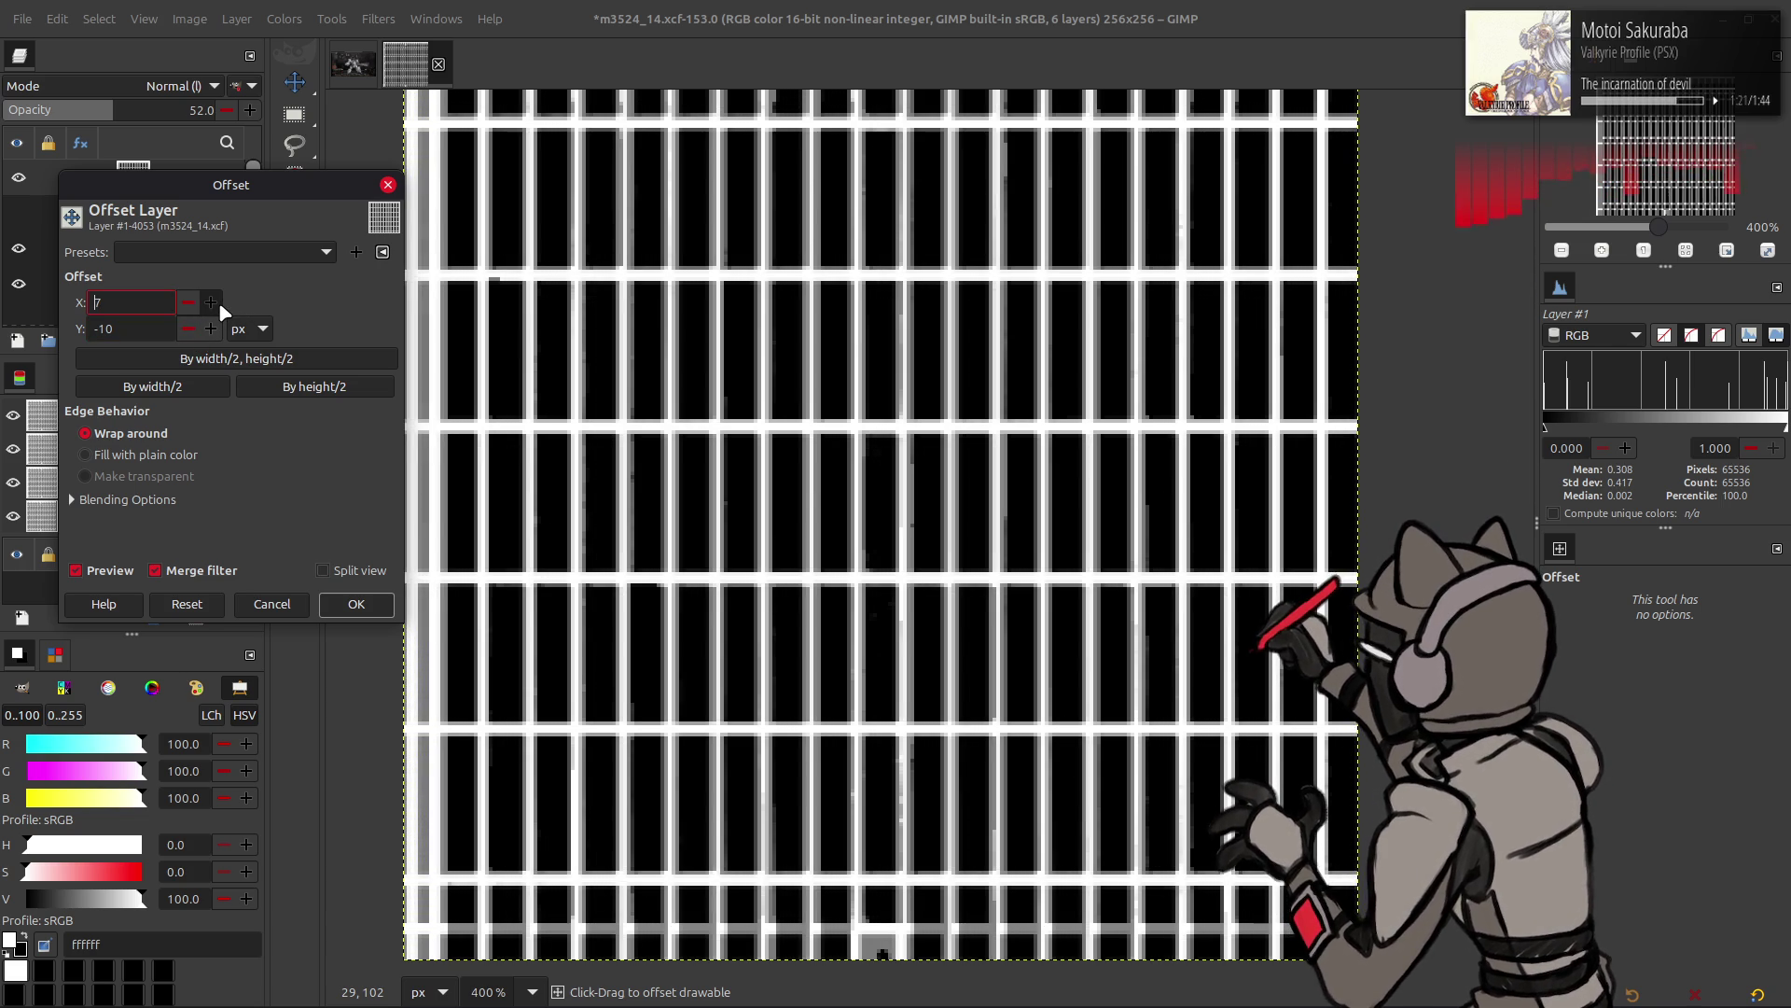
{"action": "left_click", "coordinate": [278, 613]}
{"action": "scroll", "coordinate": [699, 423], "scroll_direction": "up", "scroll_amount": 2}
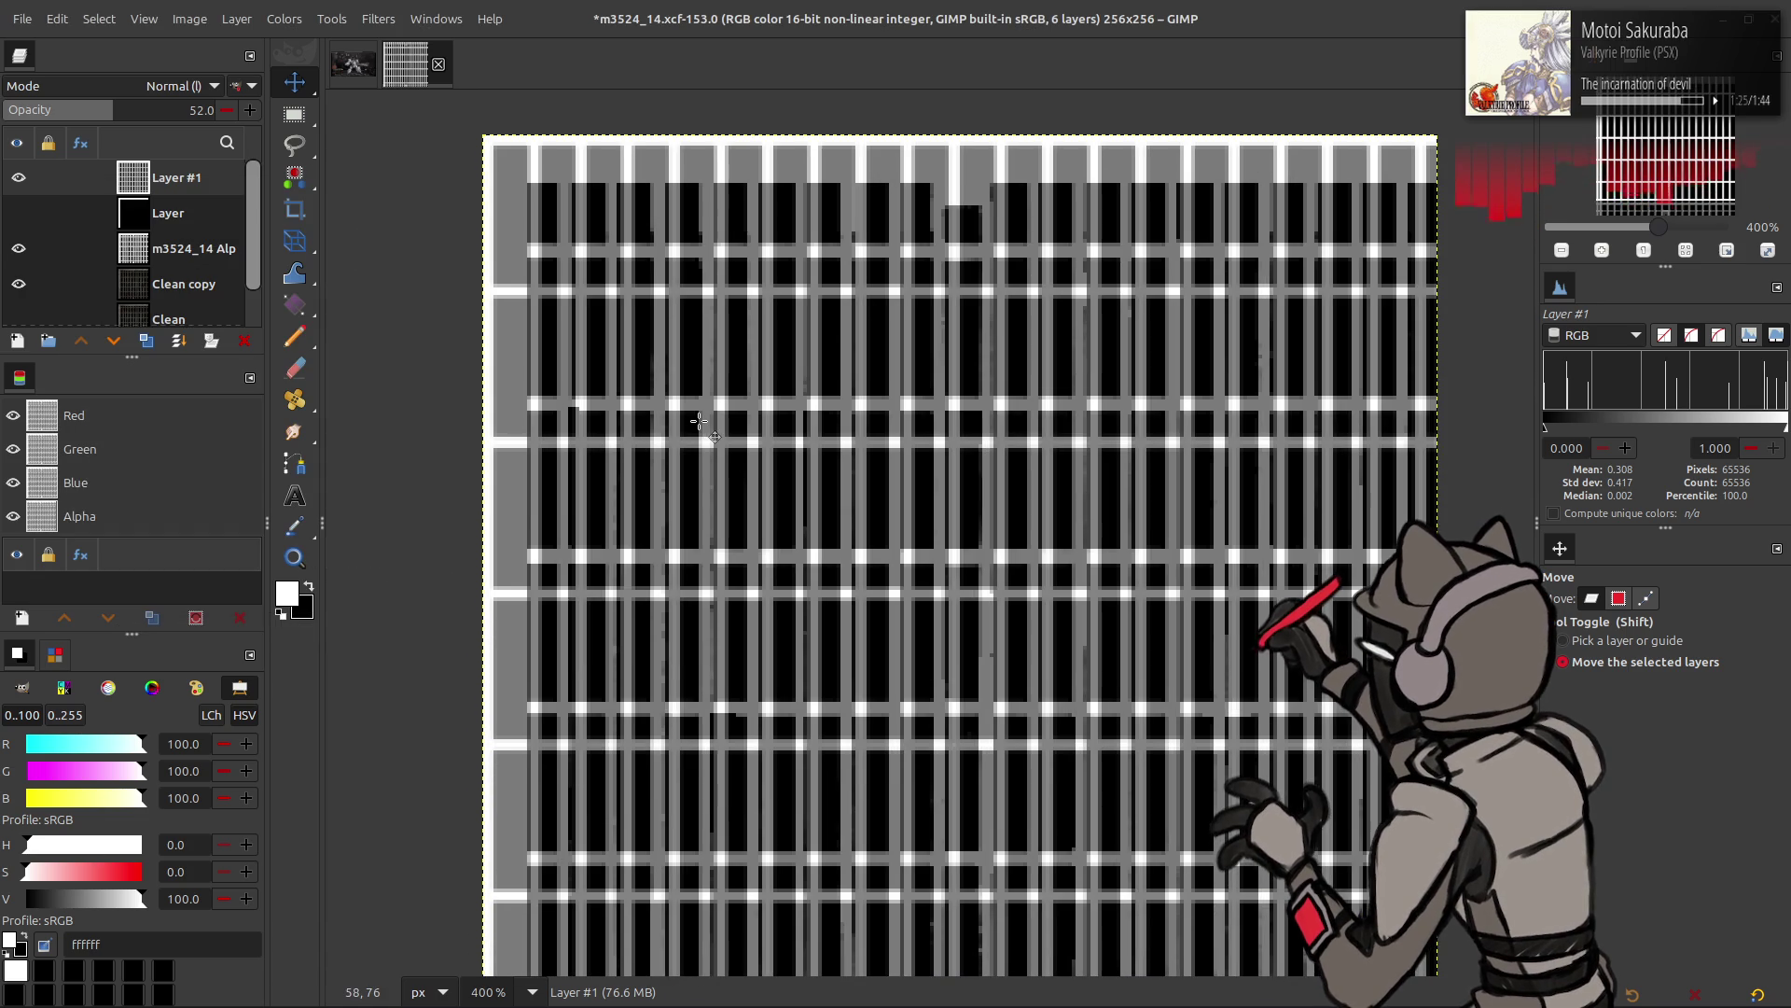
- Raise Layer #1 to 71% opacity, move it up and left into alignment, and flip it horizontally
{"action": "left_click_drag", "start_coordinate": [121, 121], "coordinate": [154, 120]}
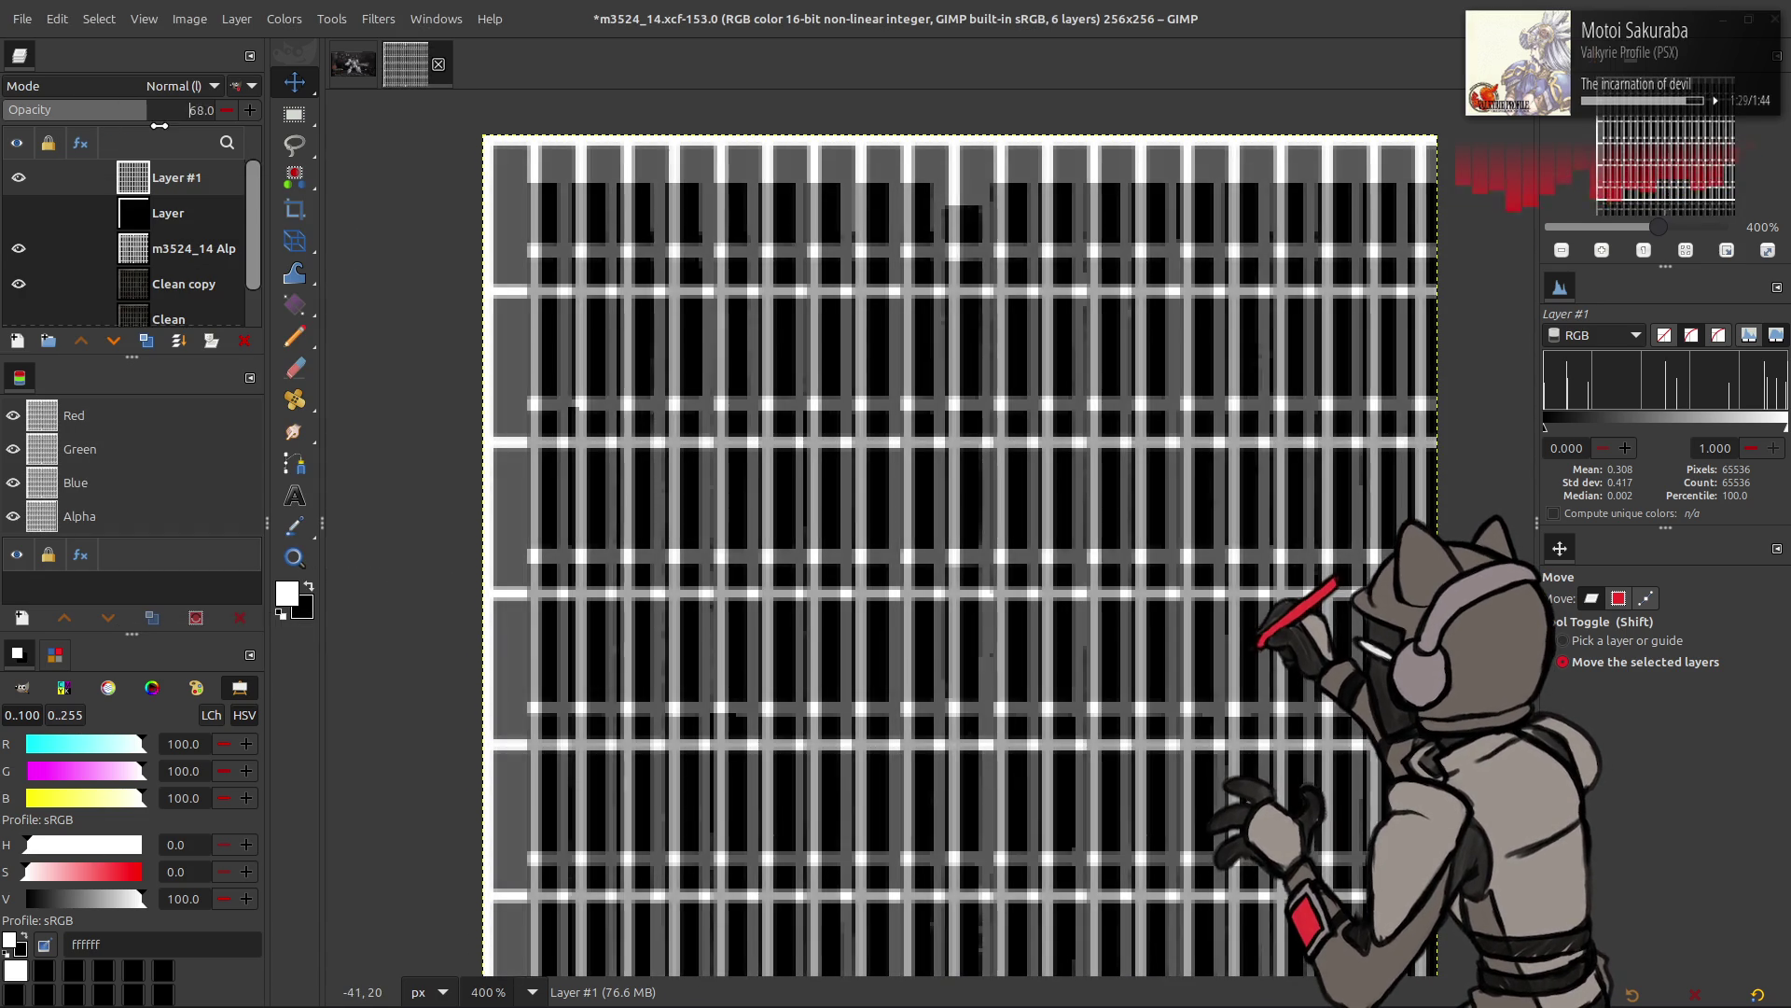
{"action": "type", "text": "71"}
{"action": "left_click_drag", "start_coordinate": [687, 379], "coordinate": [687, 340]}
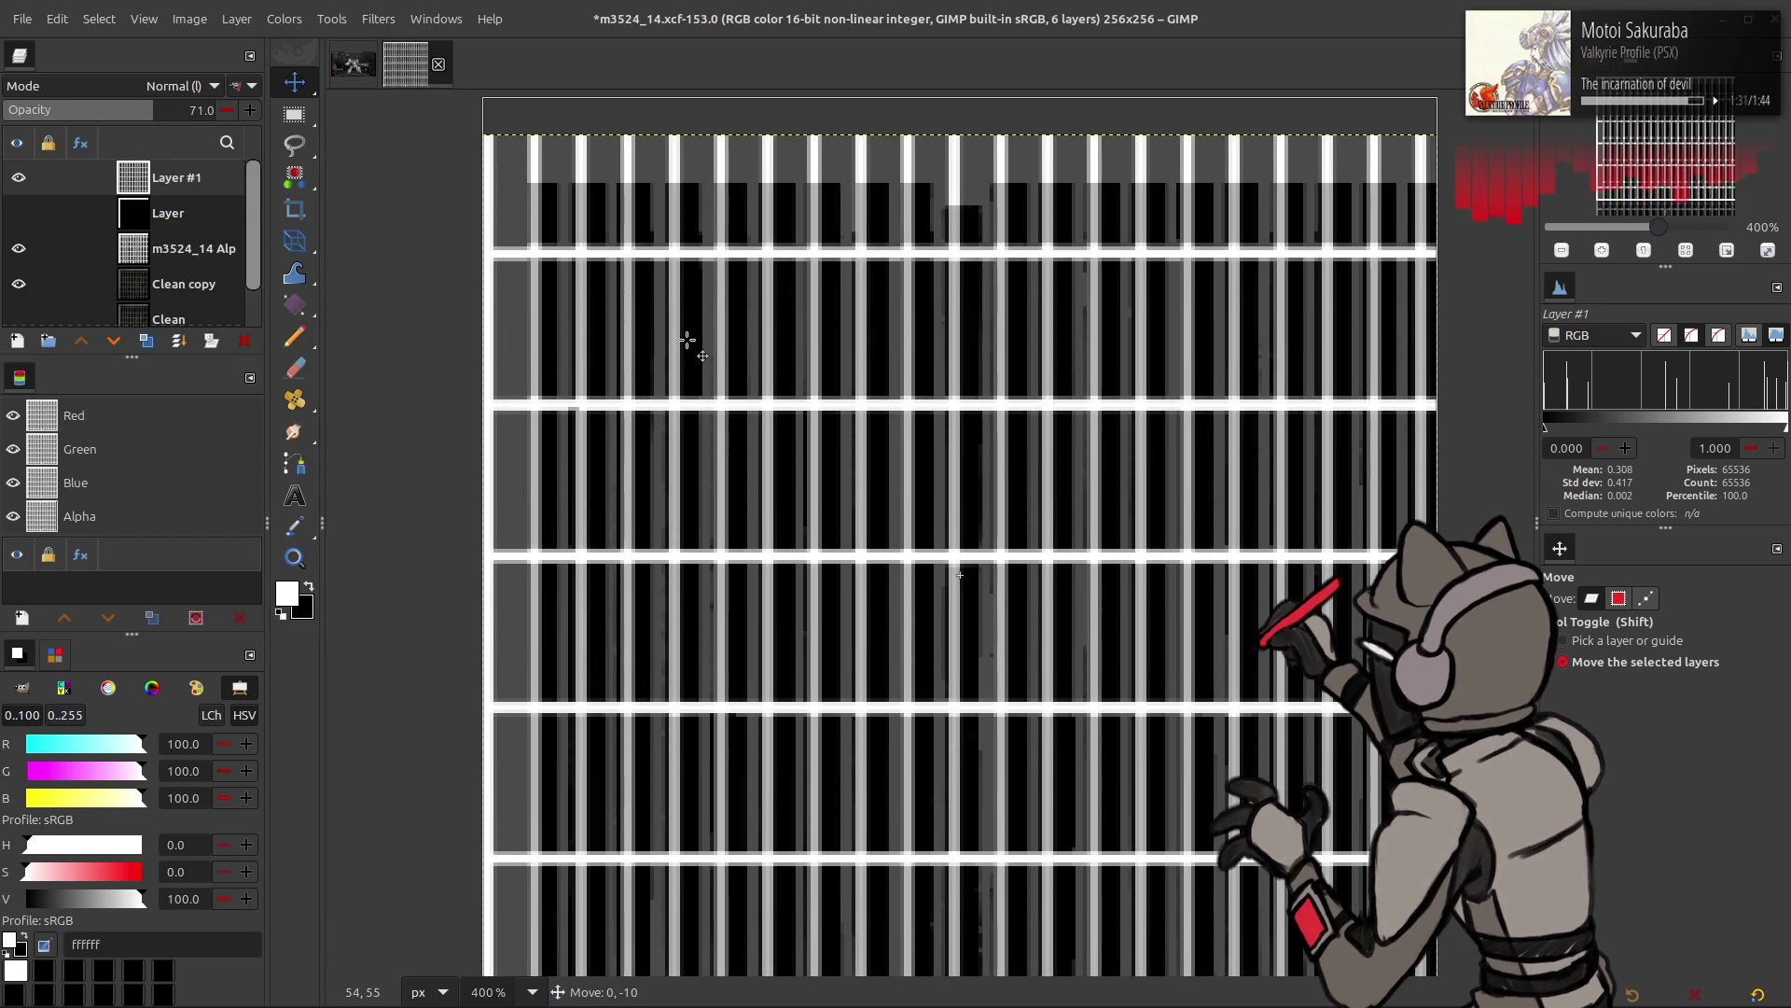
{"action": "left_click_drag", "start_coordinate": [800, 354], "coordinate": [777, 354]}
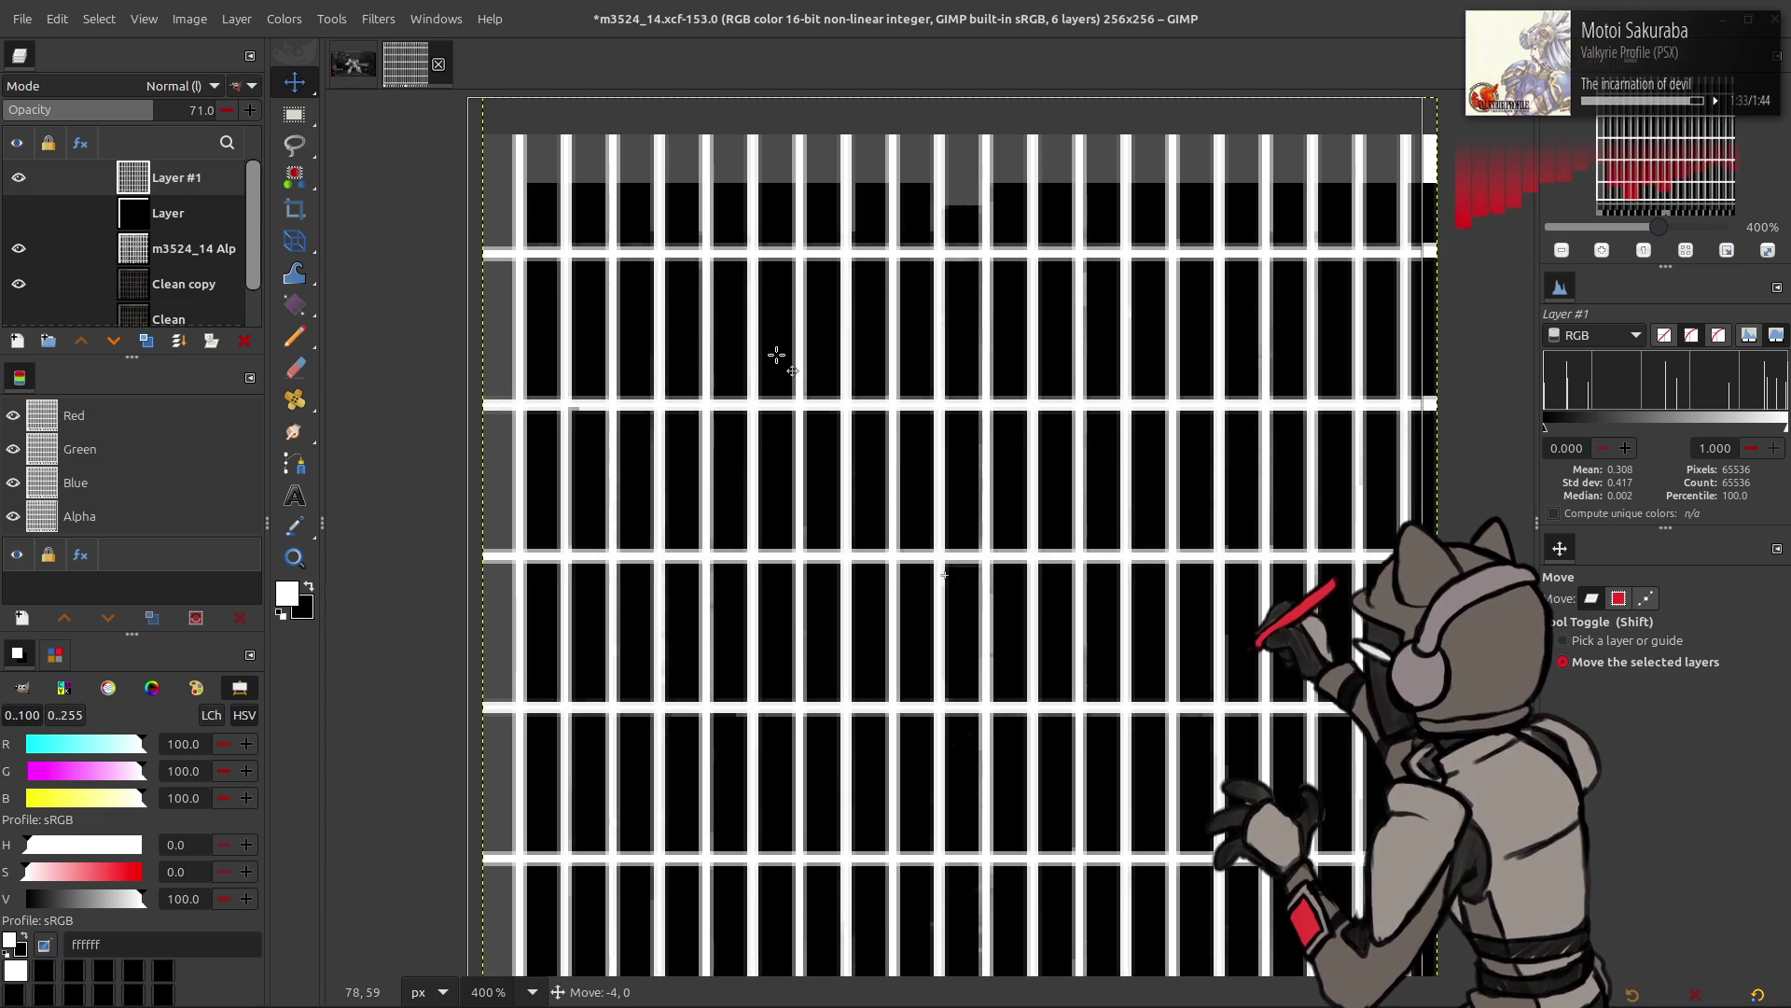
{"action": "scroll", "coordinate": [839, 344], "scroll_direction": "right", "scroll_amount": 2}
{"action": "scroll", "coordinate": [840, 343], "scroll_direction": "down", "scroll_amount": 3}
{"action": "scroll", "coordinate": [896, 331], "scroll_direction": "down", "scroll_amount": 2}
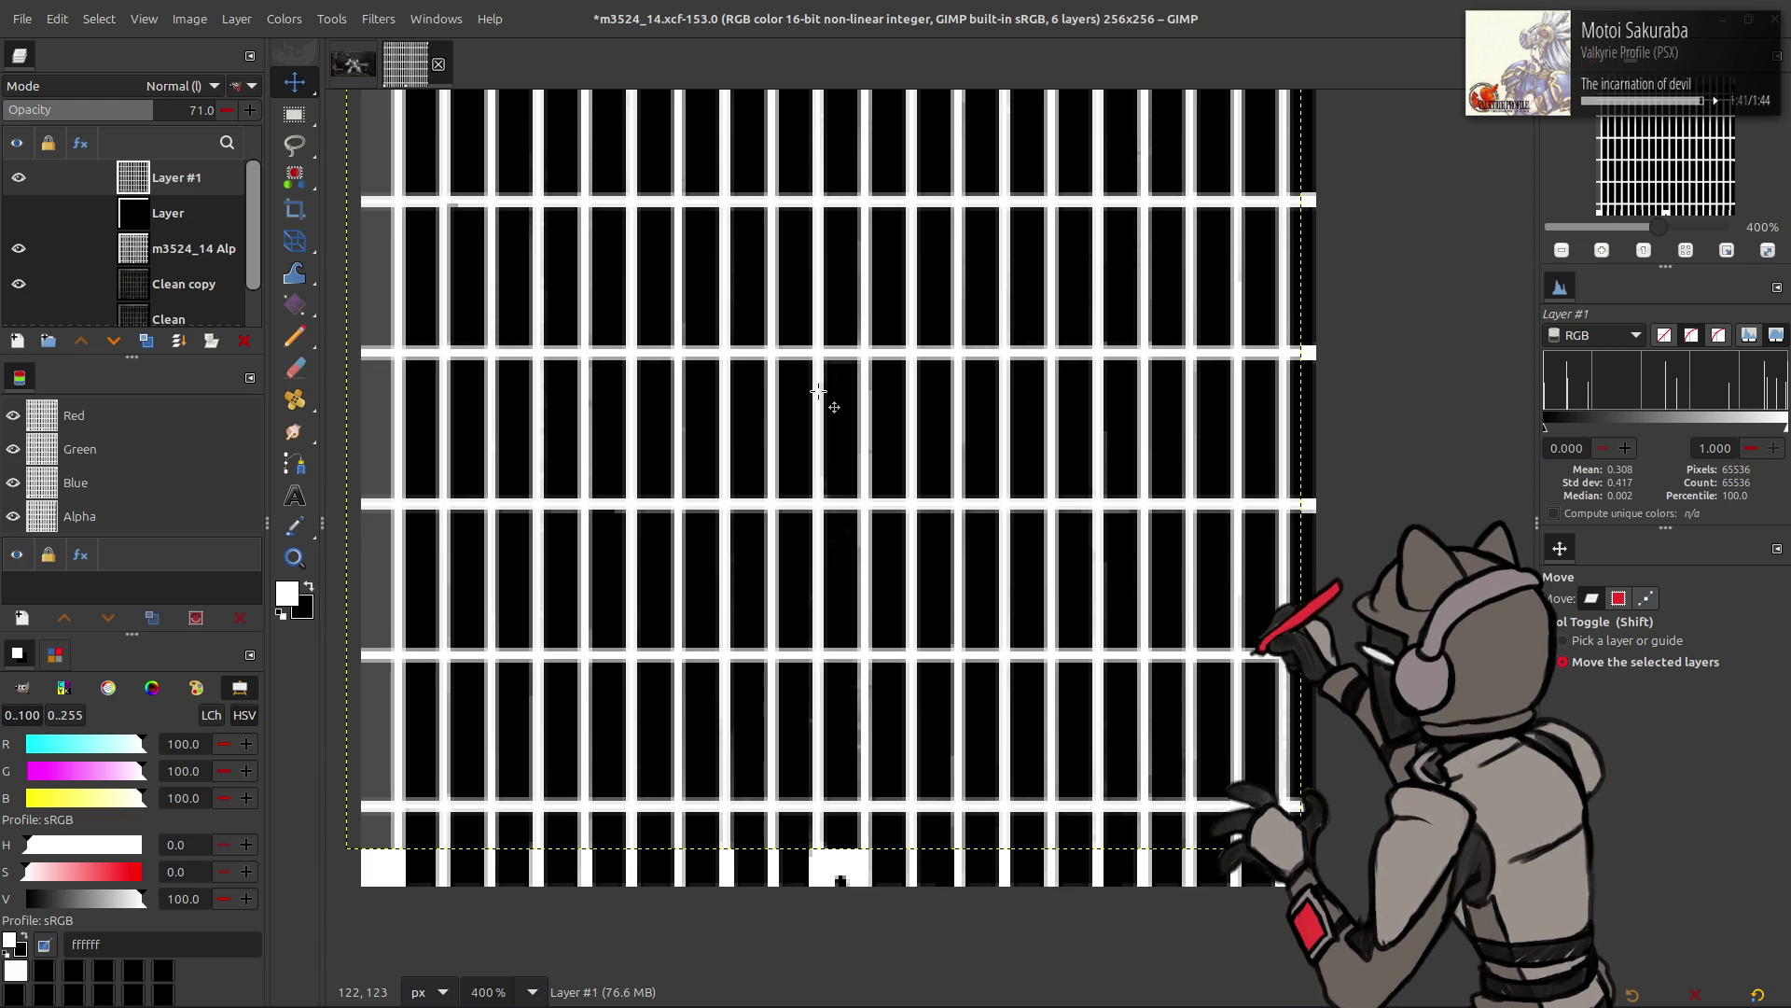
{"action": "left_click_drag", "start_coordinate": [833, 407], "coordinate": [827, 405]}
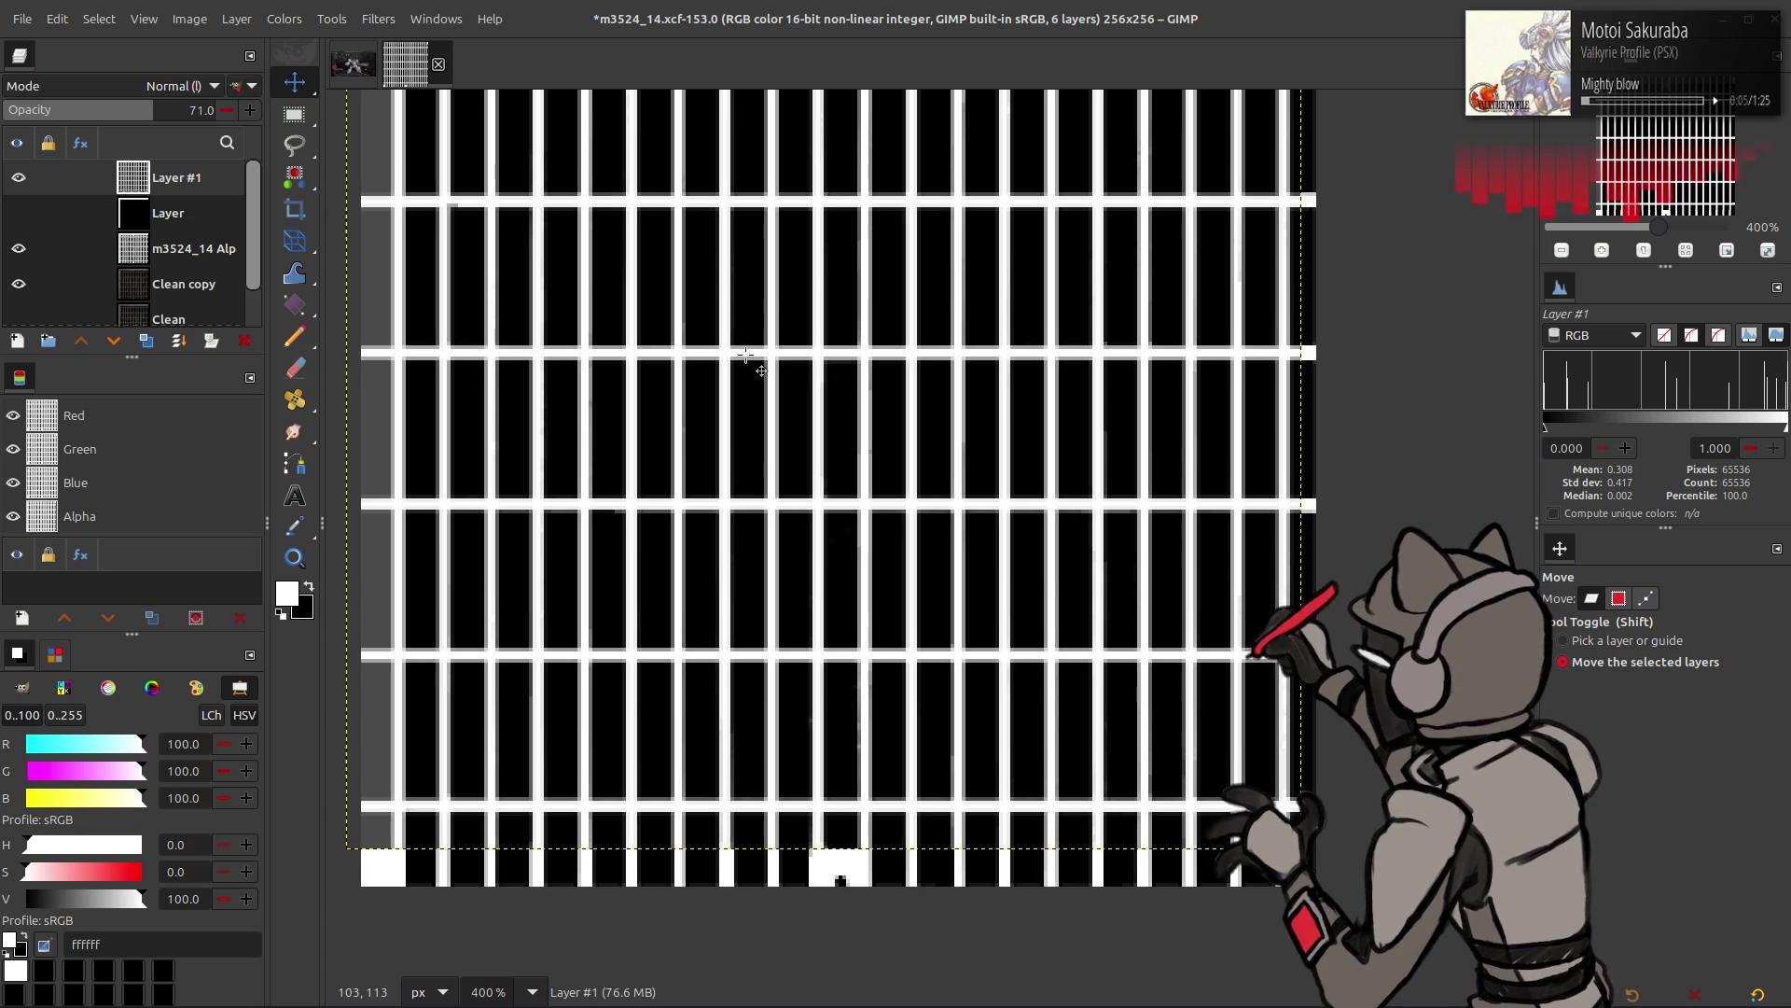
{"action": "left_click", "coordinate": [236, 18]}
{"action": "left_click", "coordinate": [471, 254]}
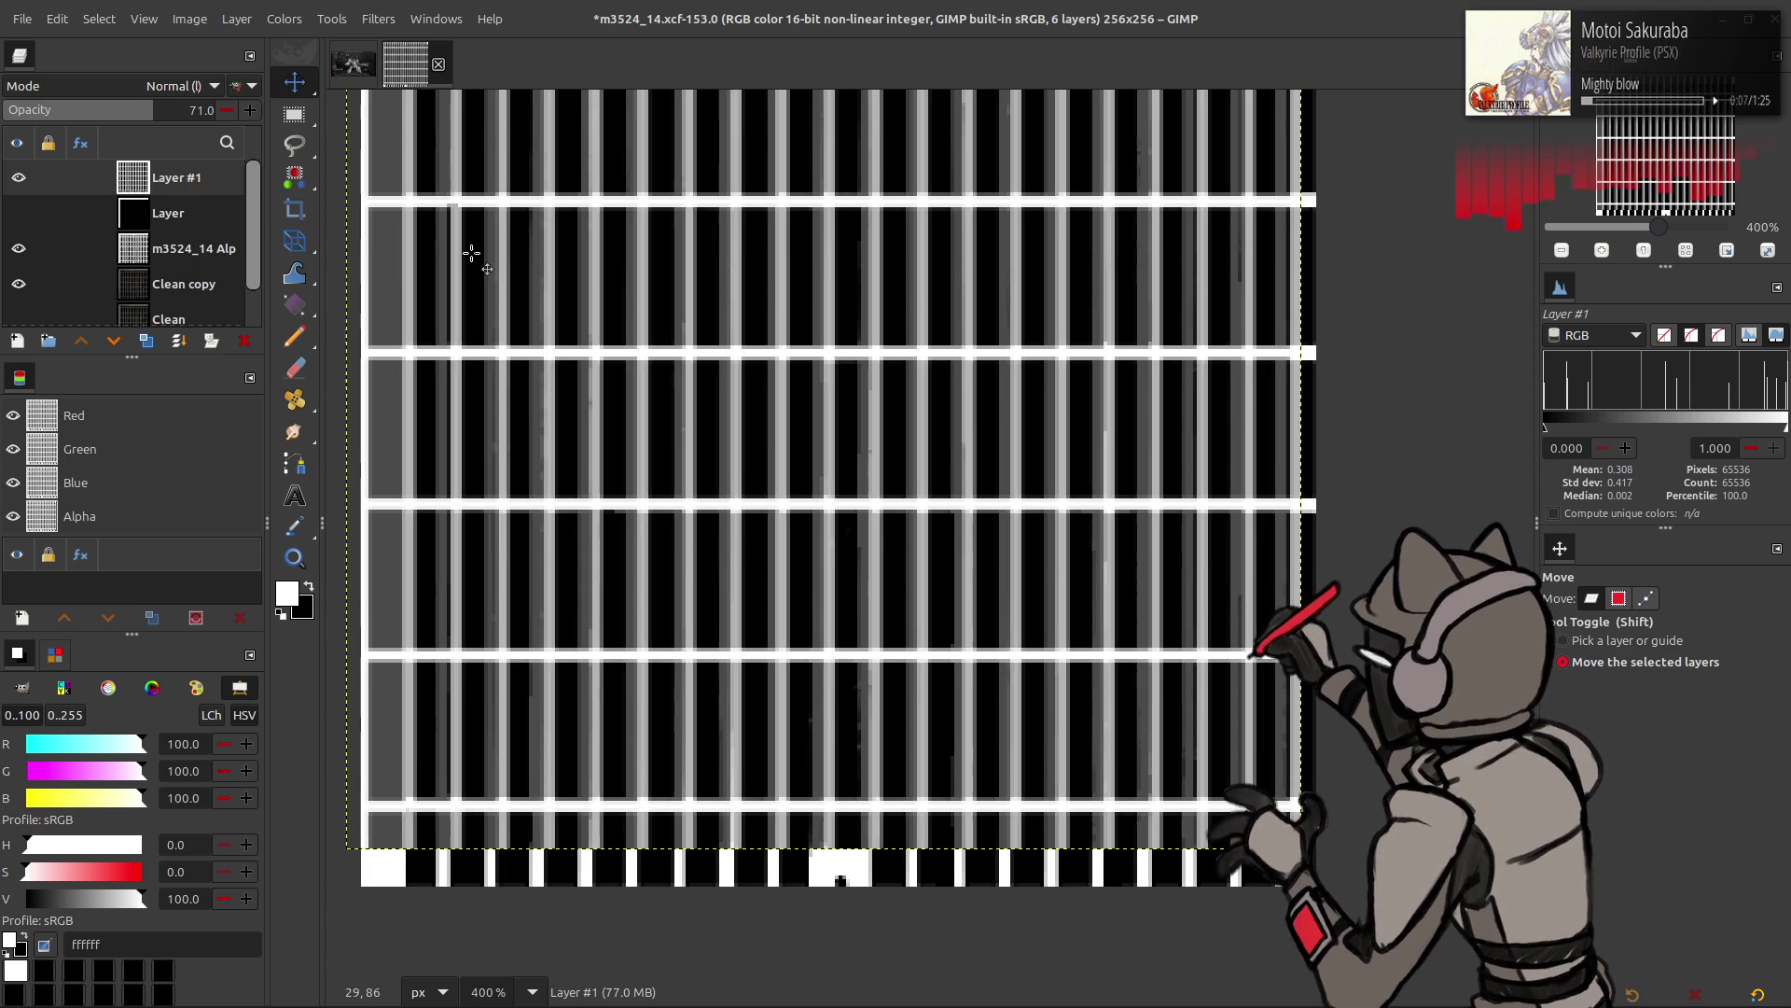
- Shift the mirrored Layer #1 left about 4 px, undoing and redoing to compare
{"action": "left_click_drag", "start_coordinate": [797, 327], "coordinate": [781, 326]}
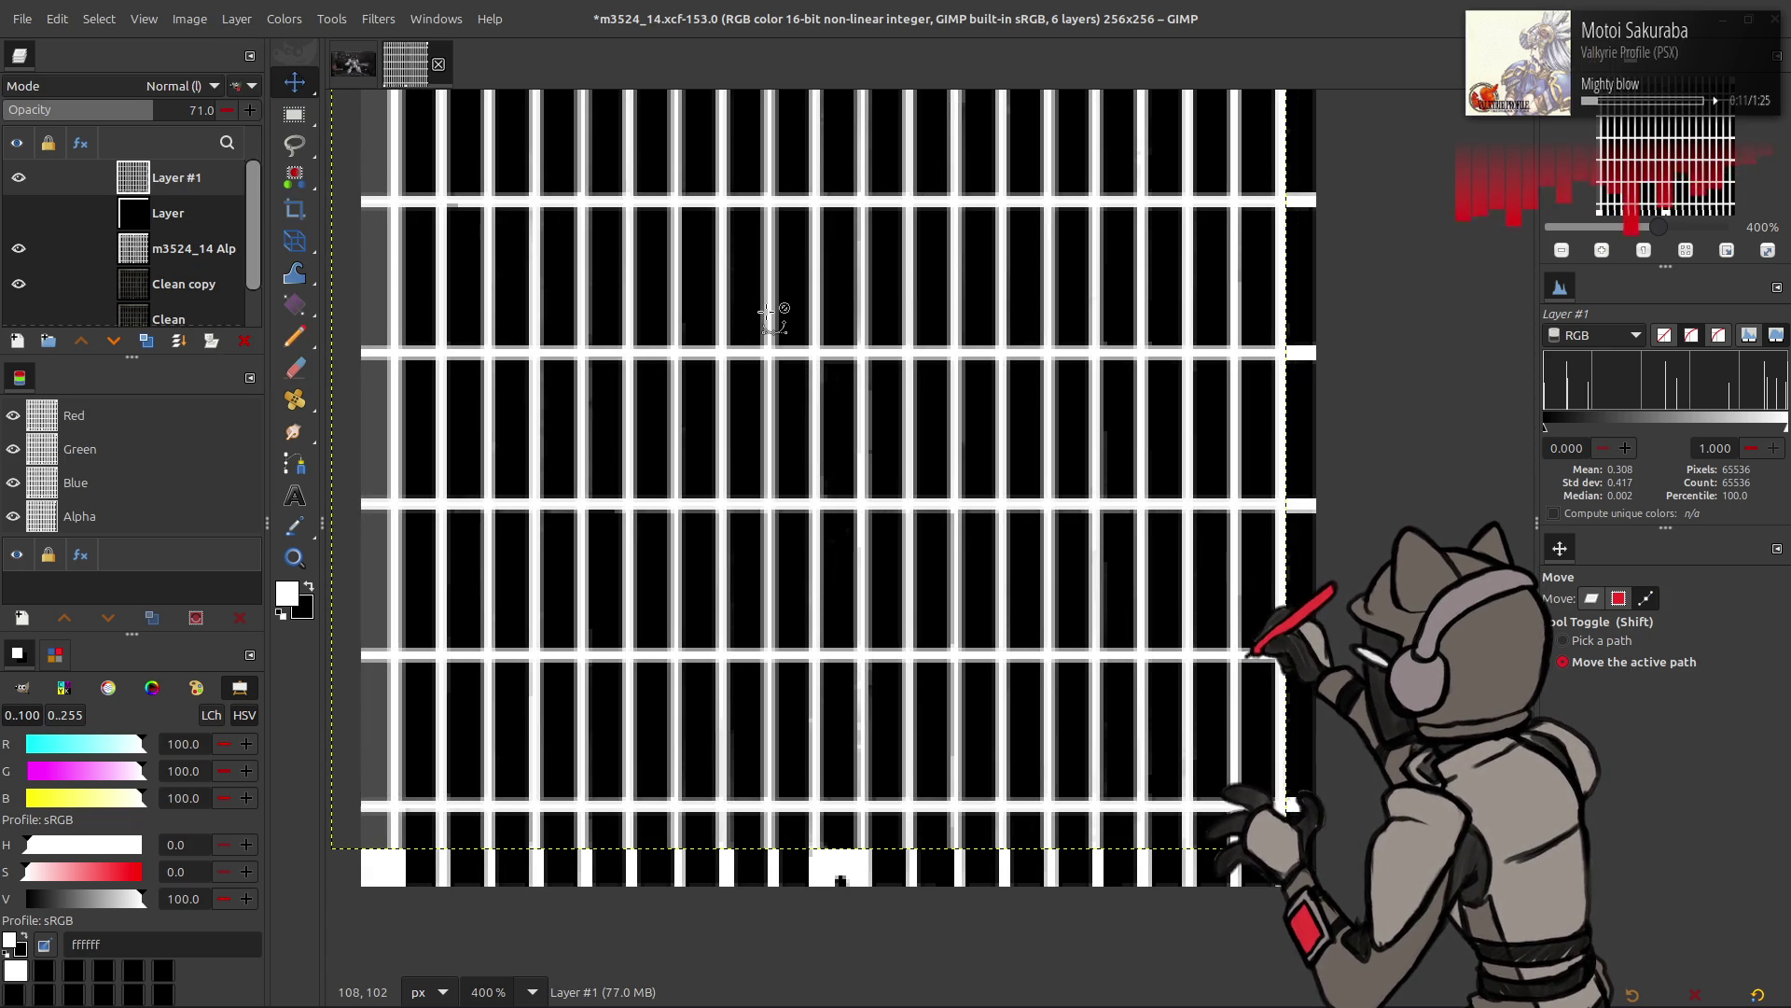
{"action": "key", "text": "ctrl+z"}
{"action": "key", "text": "ctrl+shift+z"}
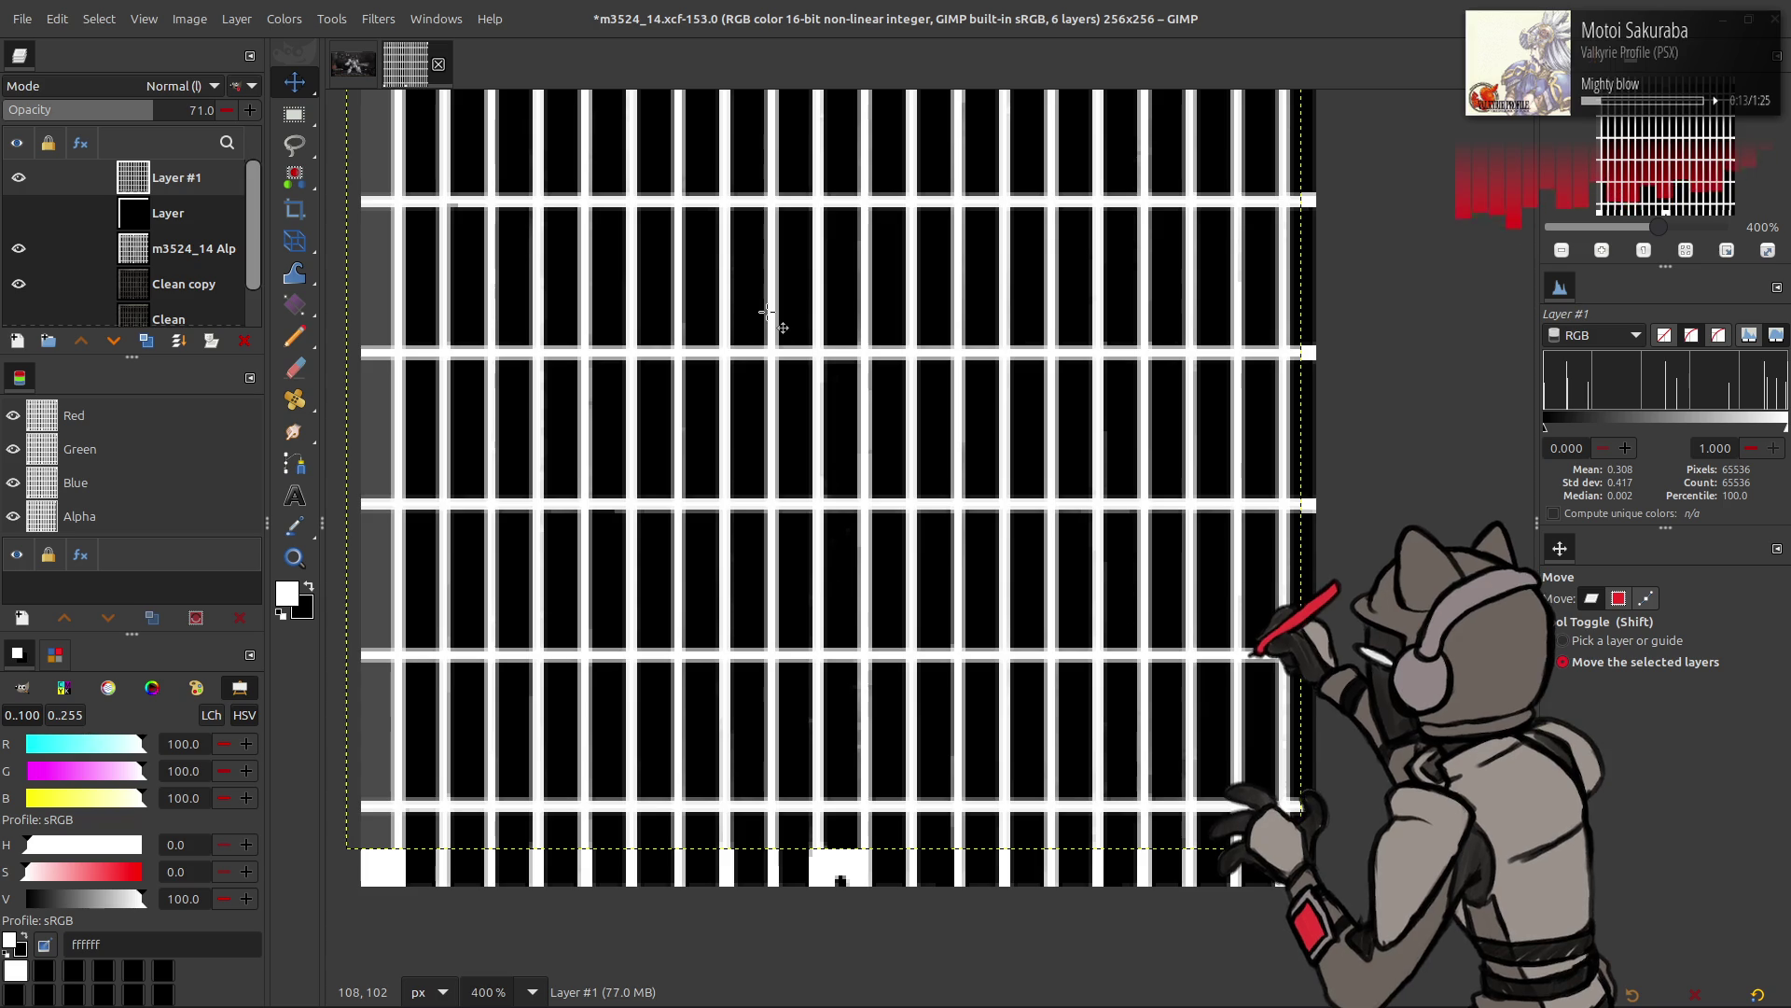
{"action": "scroll", "coordinate": [770, 316], "scroll_direction": "up", "scroll_amount": 1}
{"action": "scroll", "coordinate": [772, 316], "scroll_direction": "up", "scroll_amount": 3}
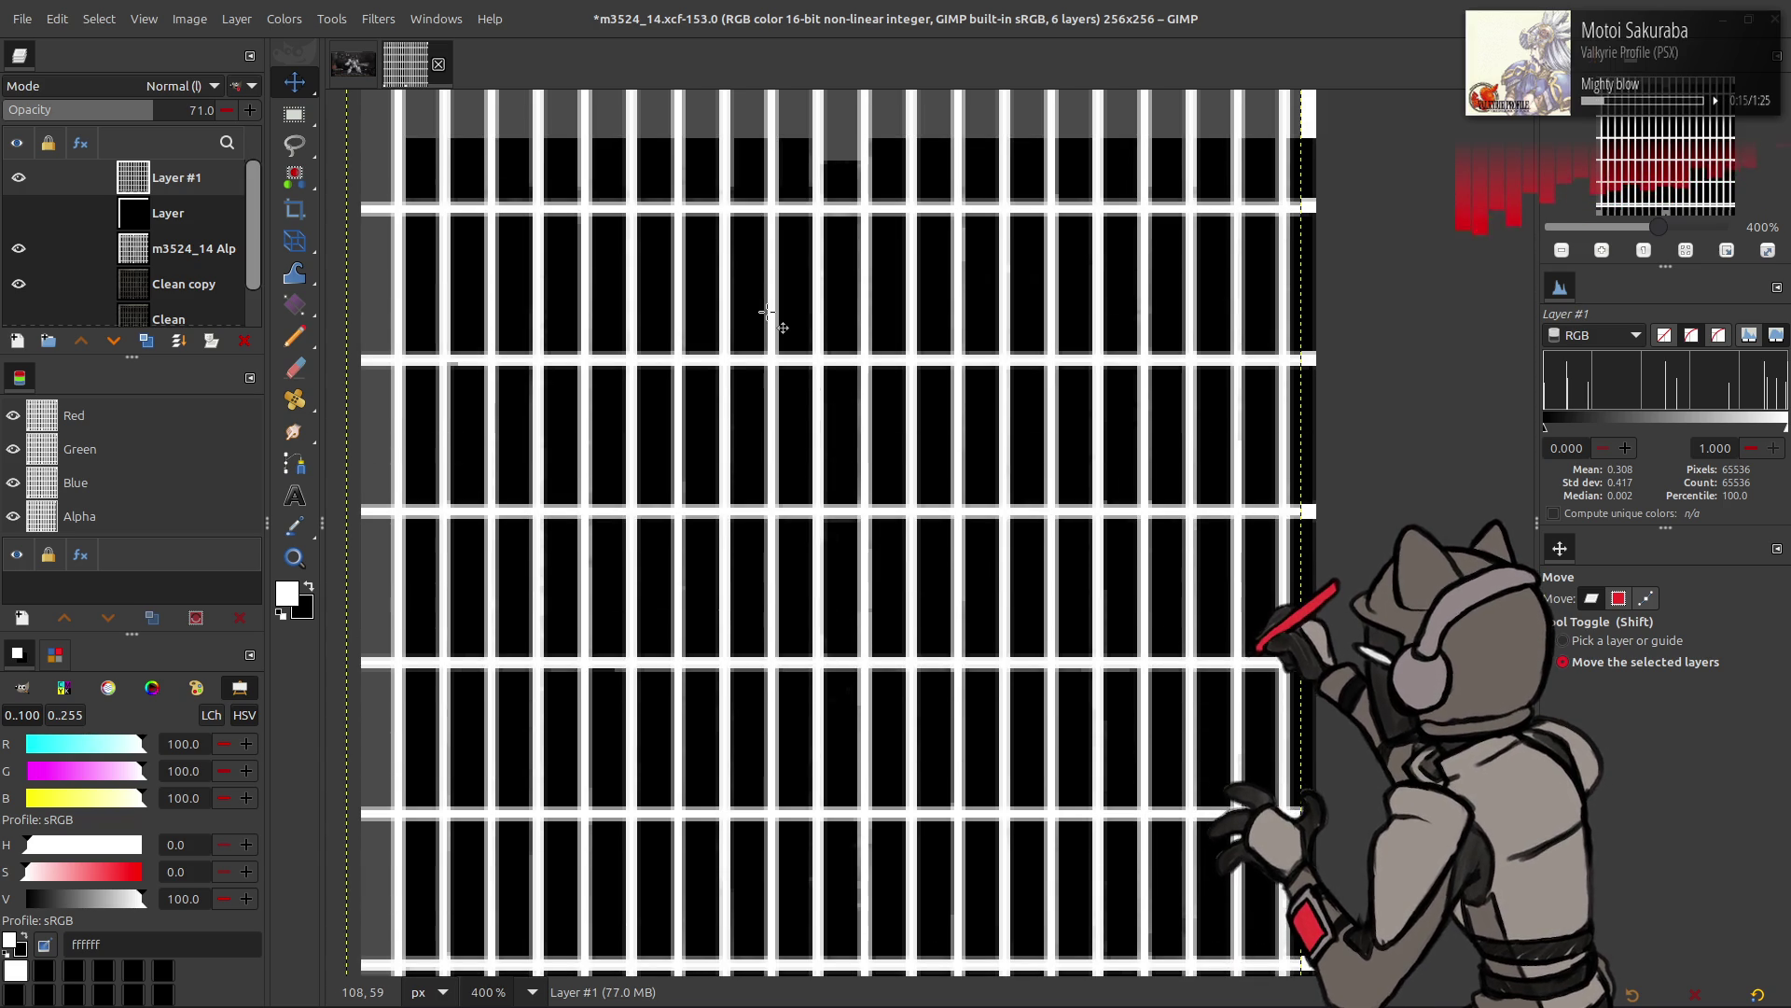
- Toggle Layer #1's visibility to compare with the layers beneath, then delete it
{"action": "left_click", "coordinate": [19, 177]}
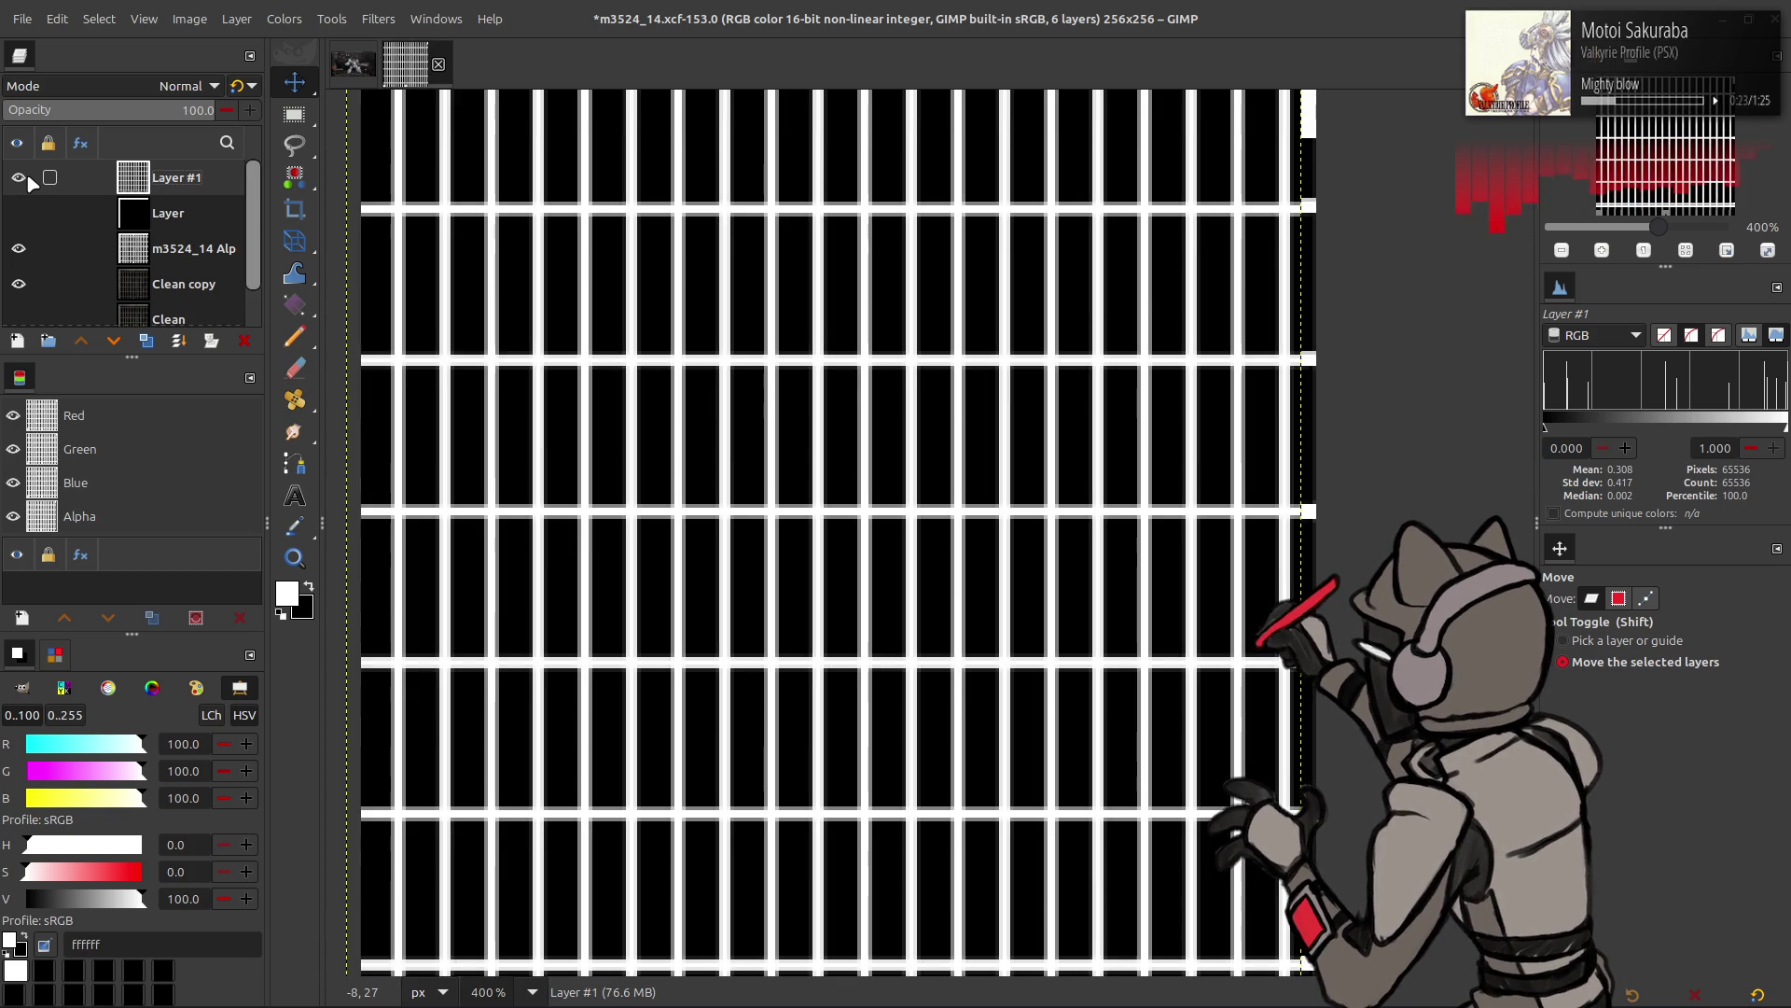
{"action": "left_click", "coordinate": [18, 176]}
{"action": "left_click", "coordinate": [27, 175]}
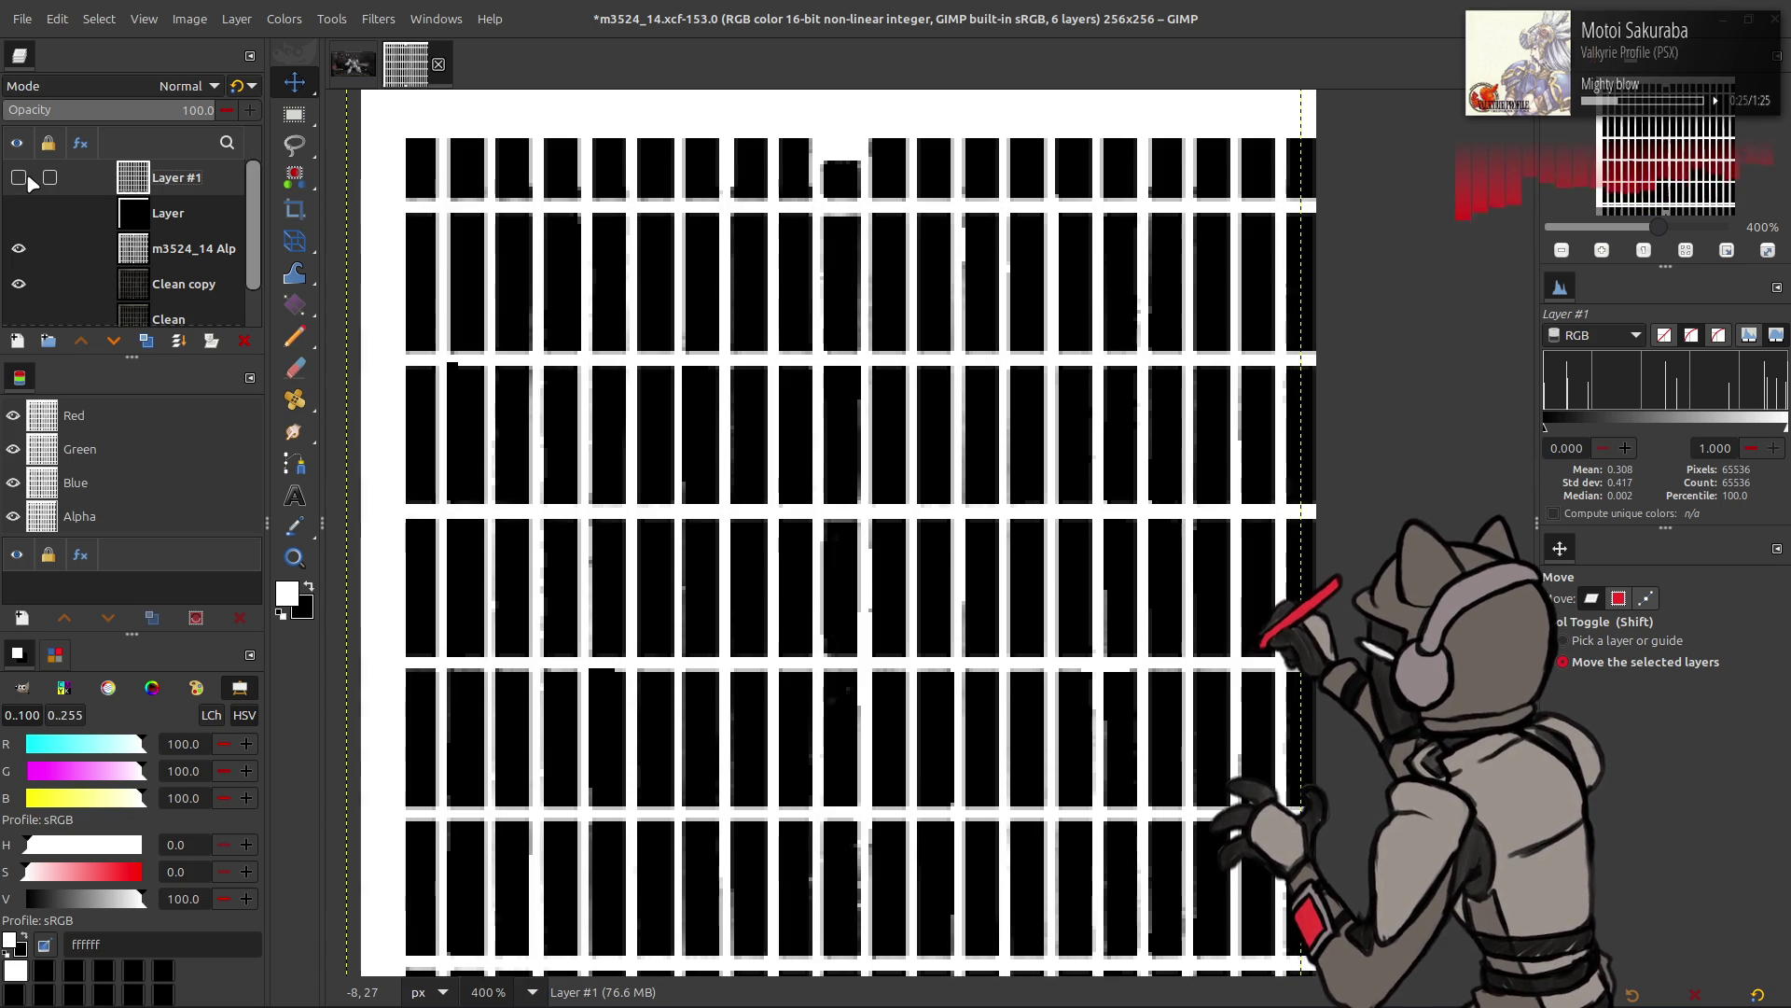
{"action": "left_click", "coordinate": [26, 175]}
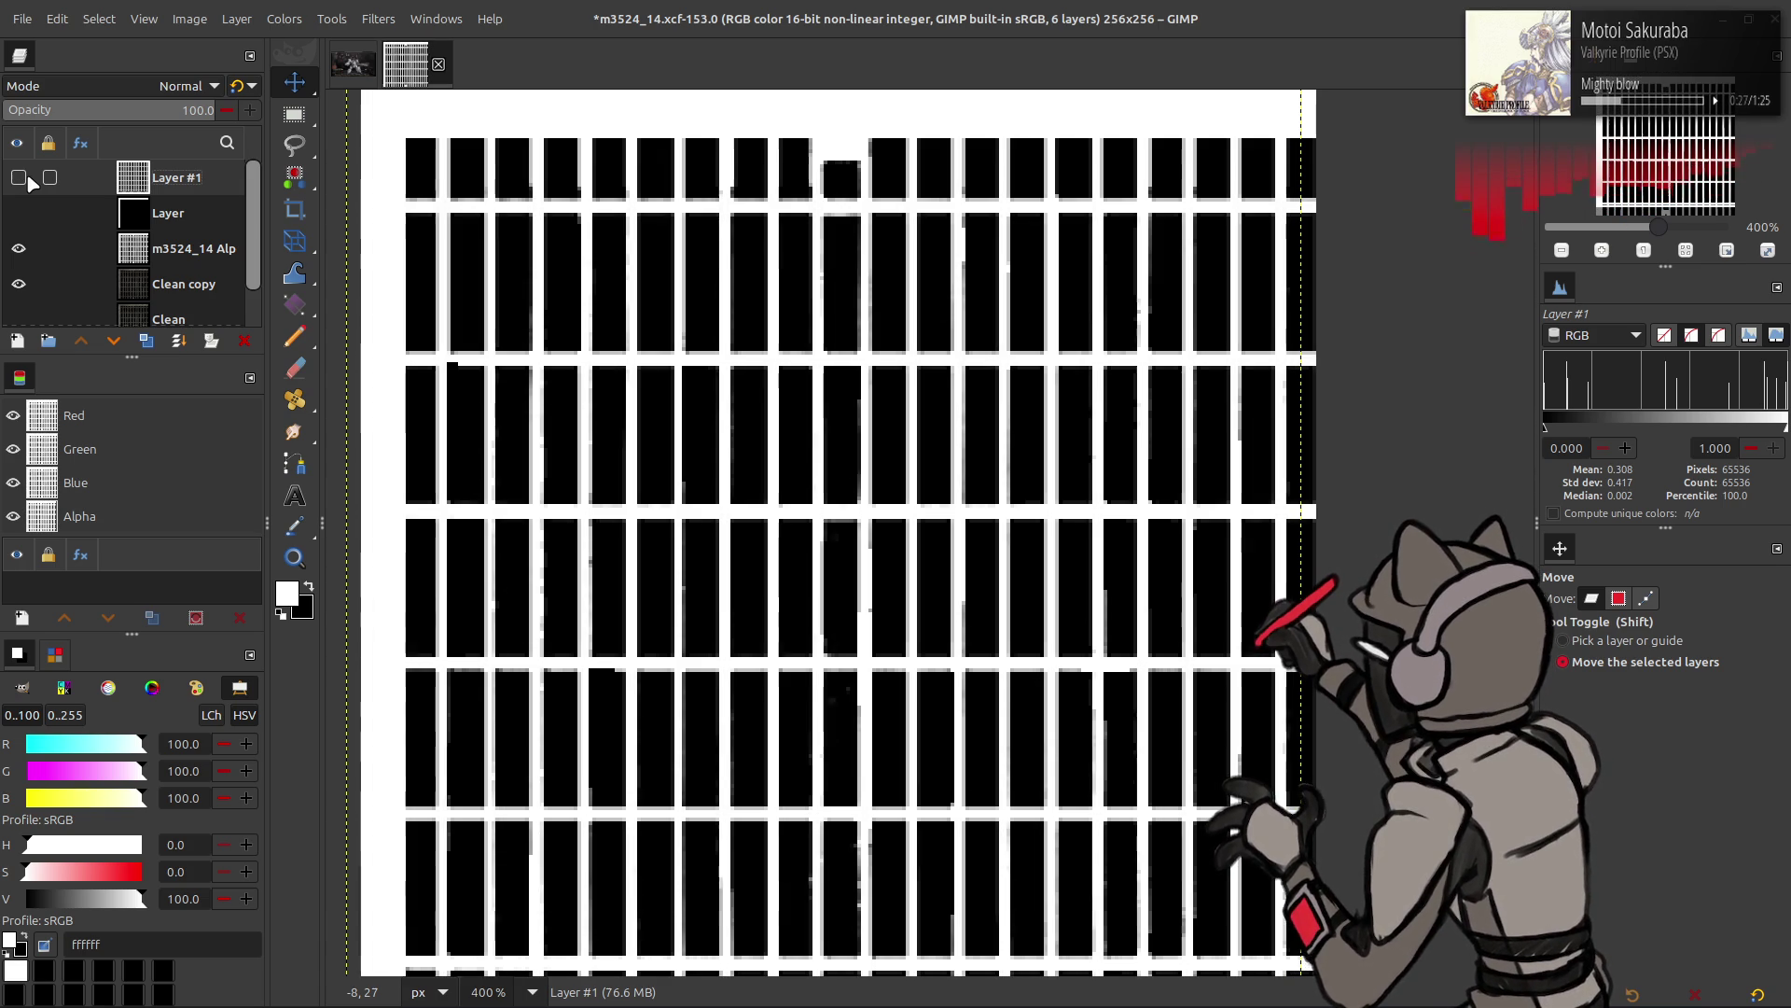
{"action": "left_click", "coordinate": [26, 176]}
{"action": "left_click", "coordinate": [26, 173]}
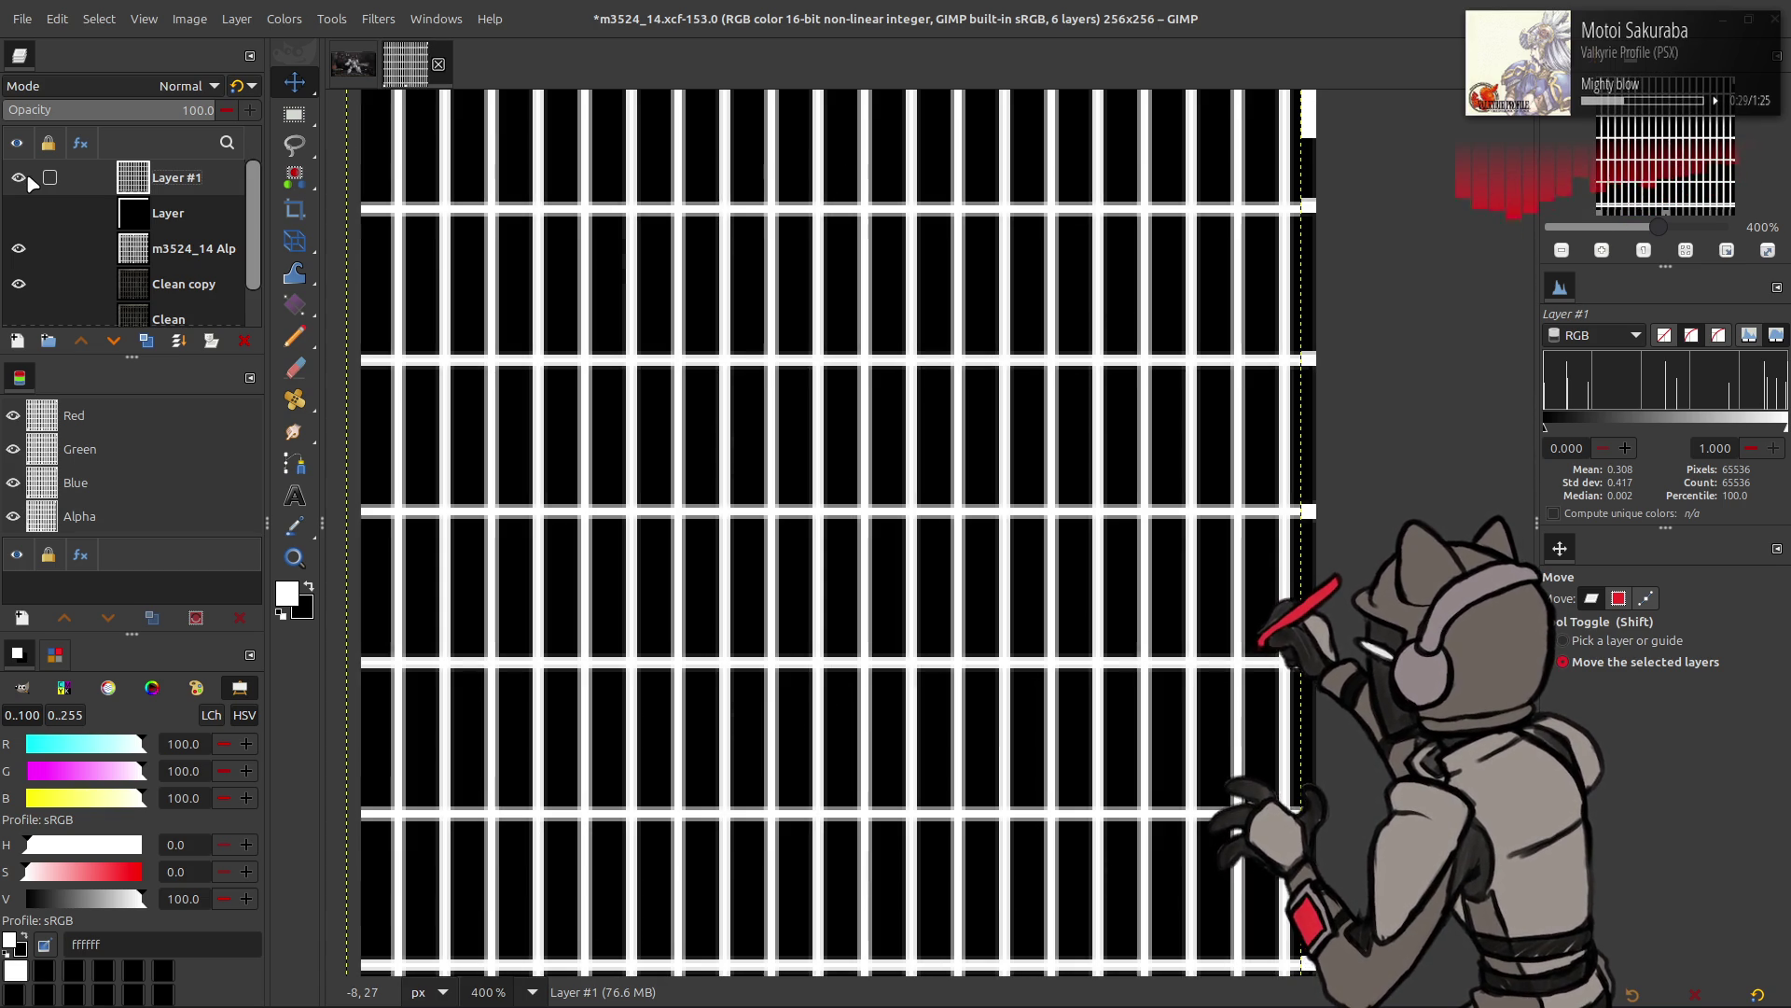
{"action": "left_click", "coordinate": [26, 177]}
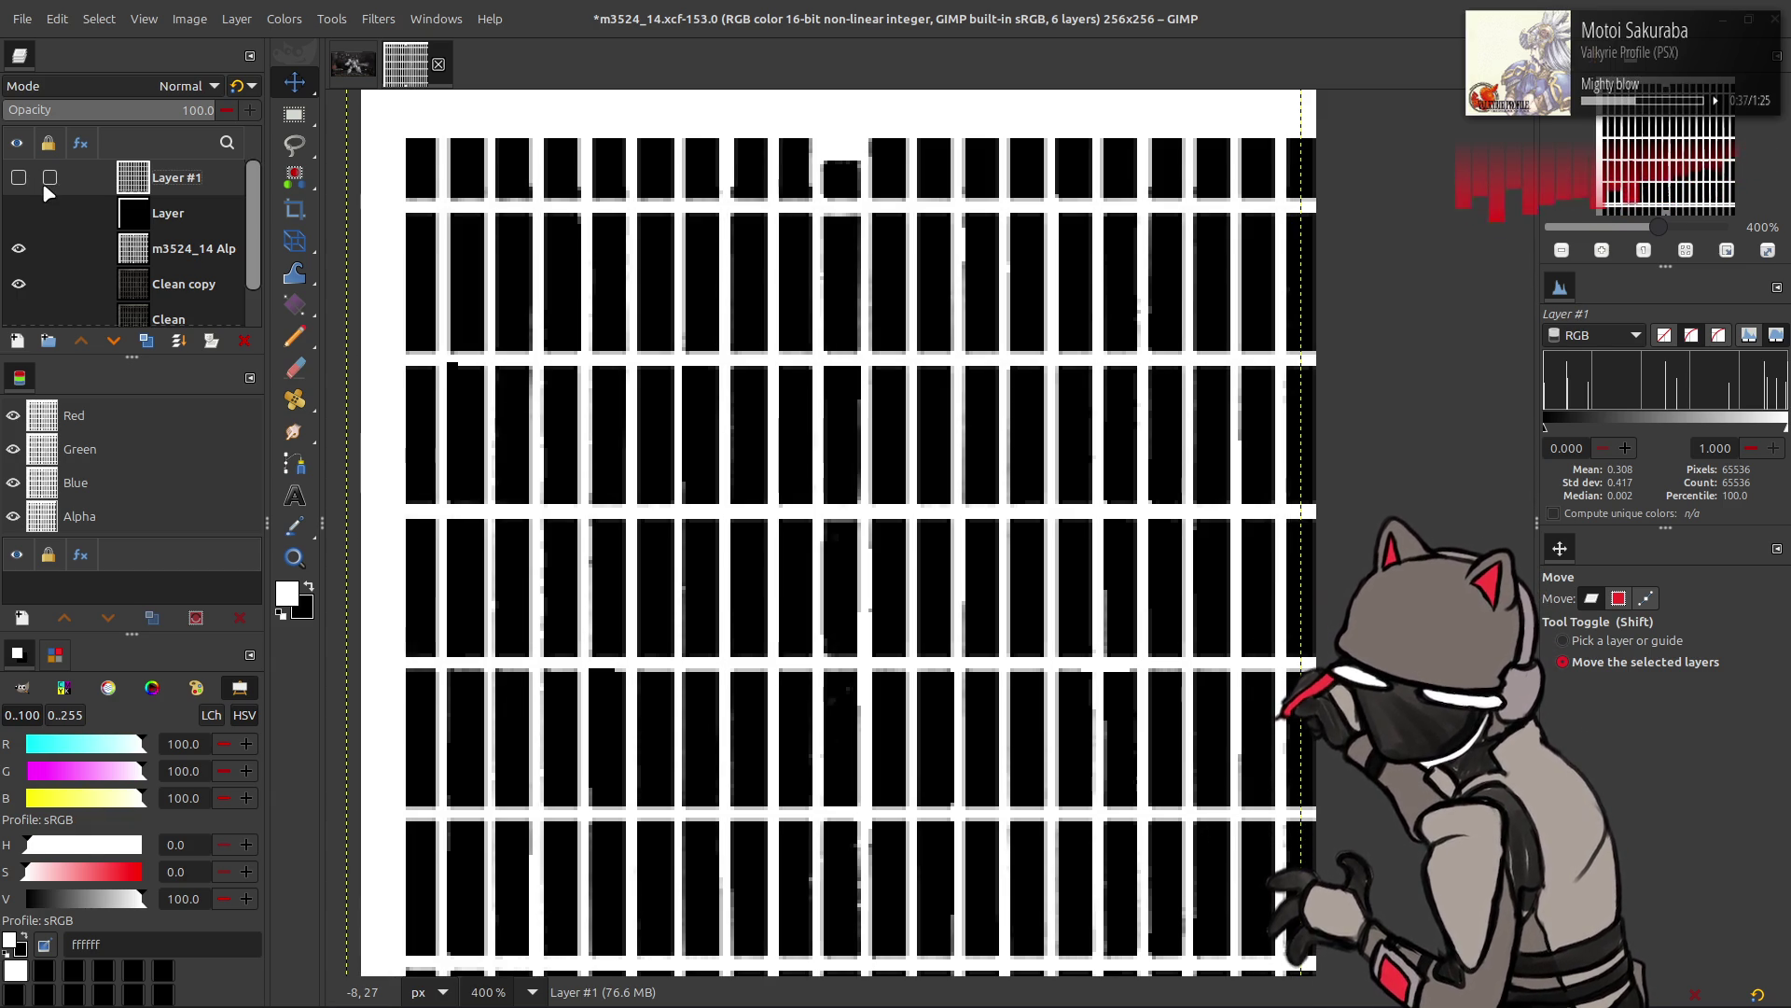
{"action": "left_click", "coordinate": [245, 341]}
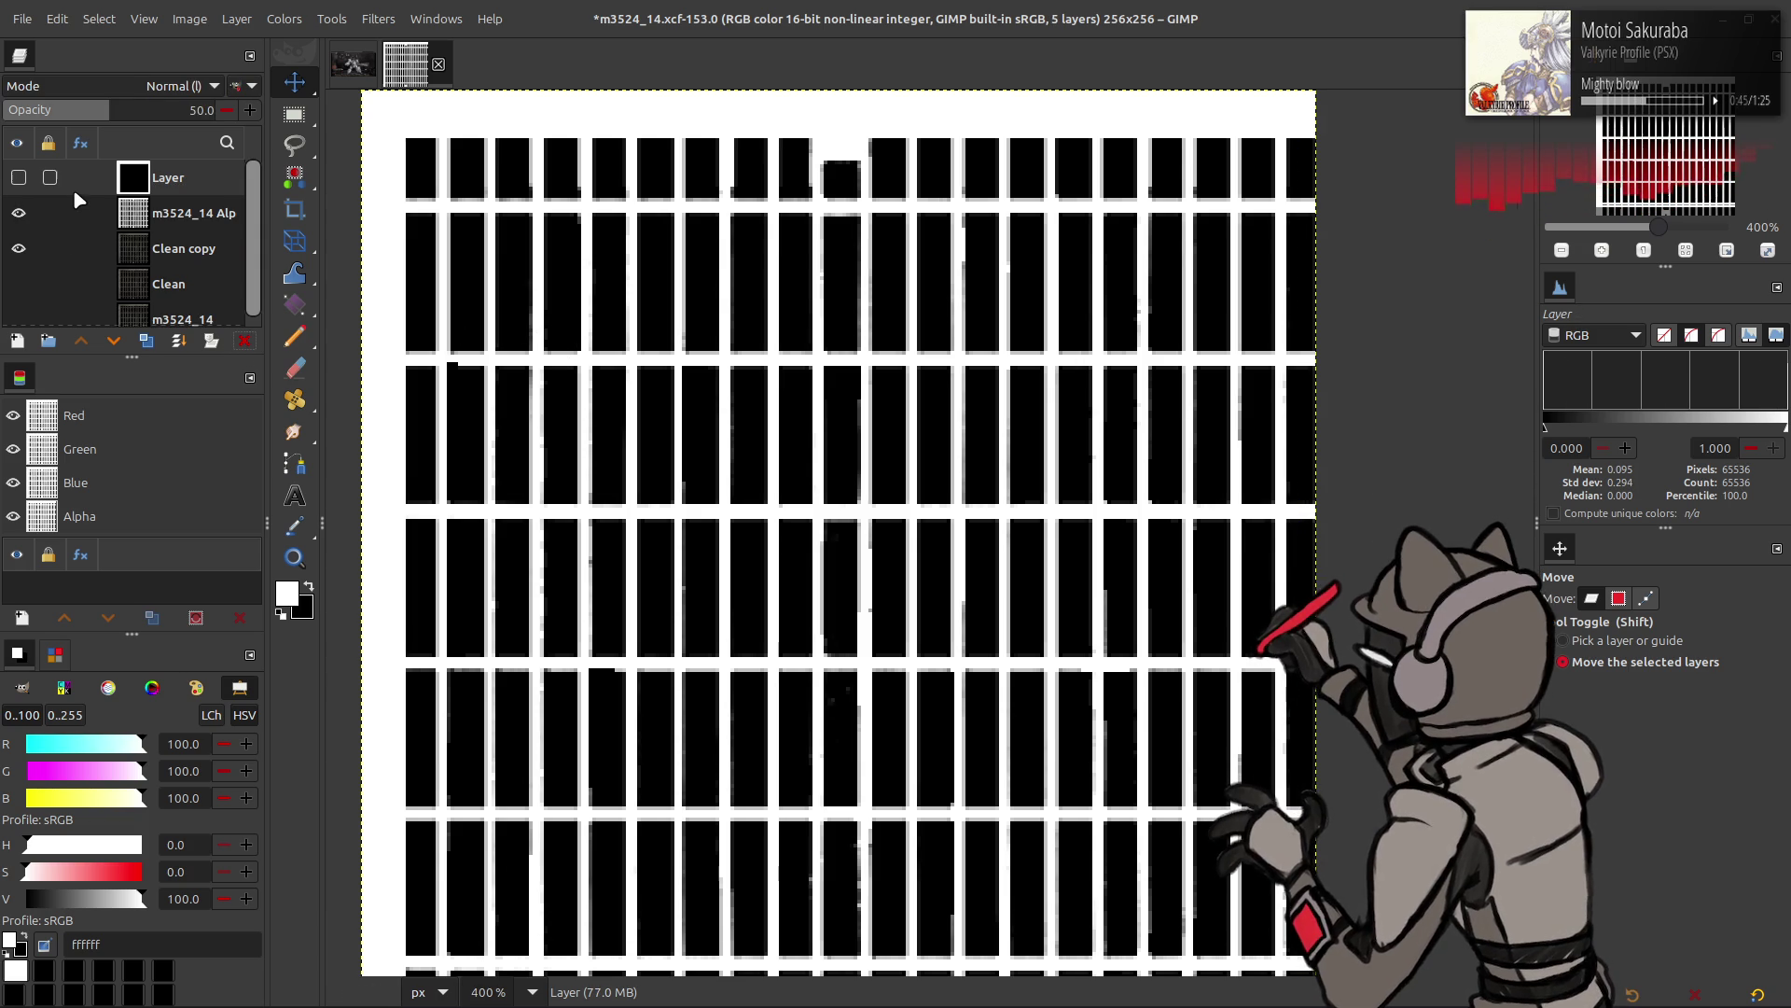
- Delete the black Layer and duplicate the m3524_14 Alp layer
{"action": "left_click", "coordinate": [243, 341]}
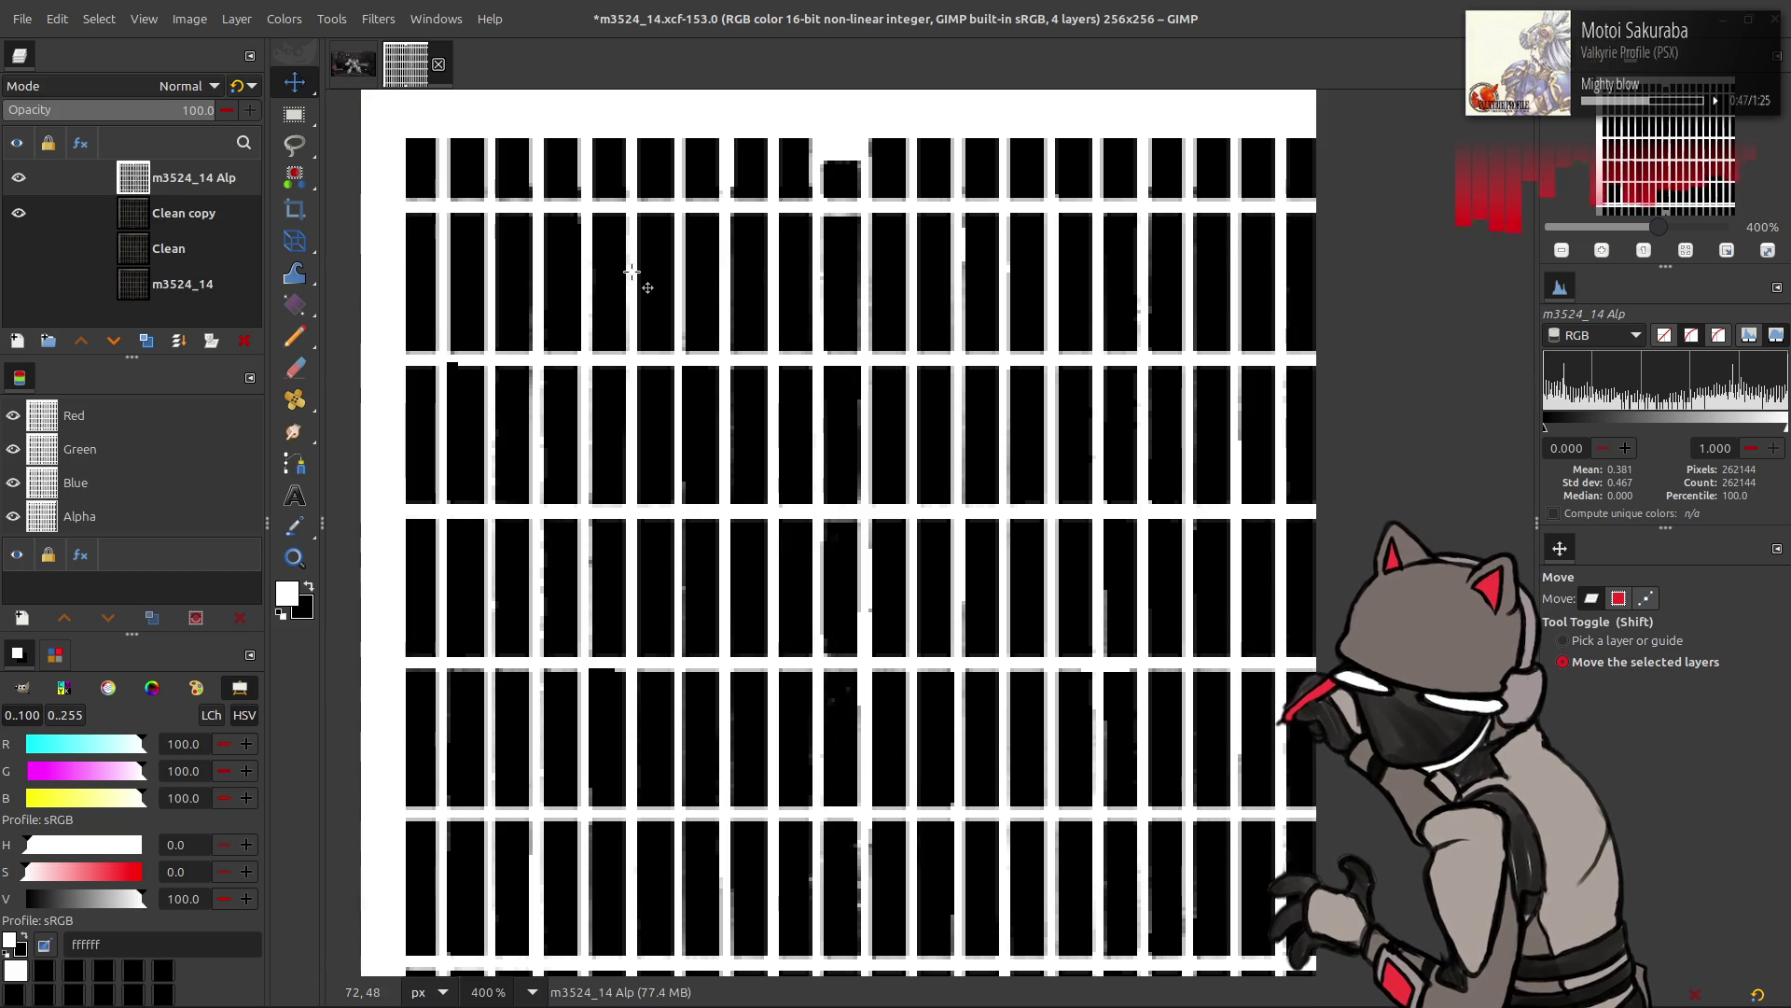
{"action": "left_click", "coordinate": [379, 18]}
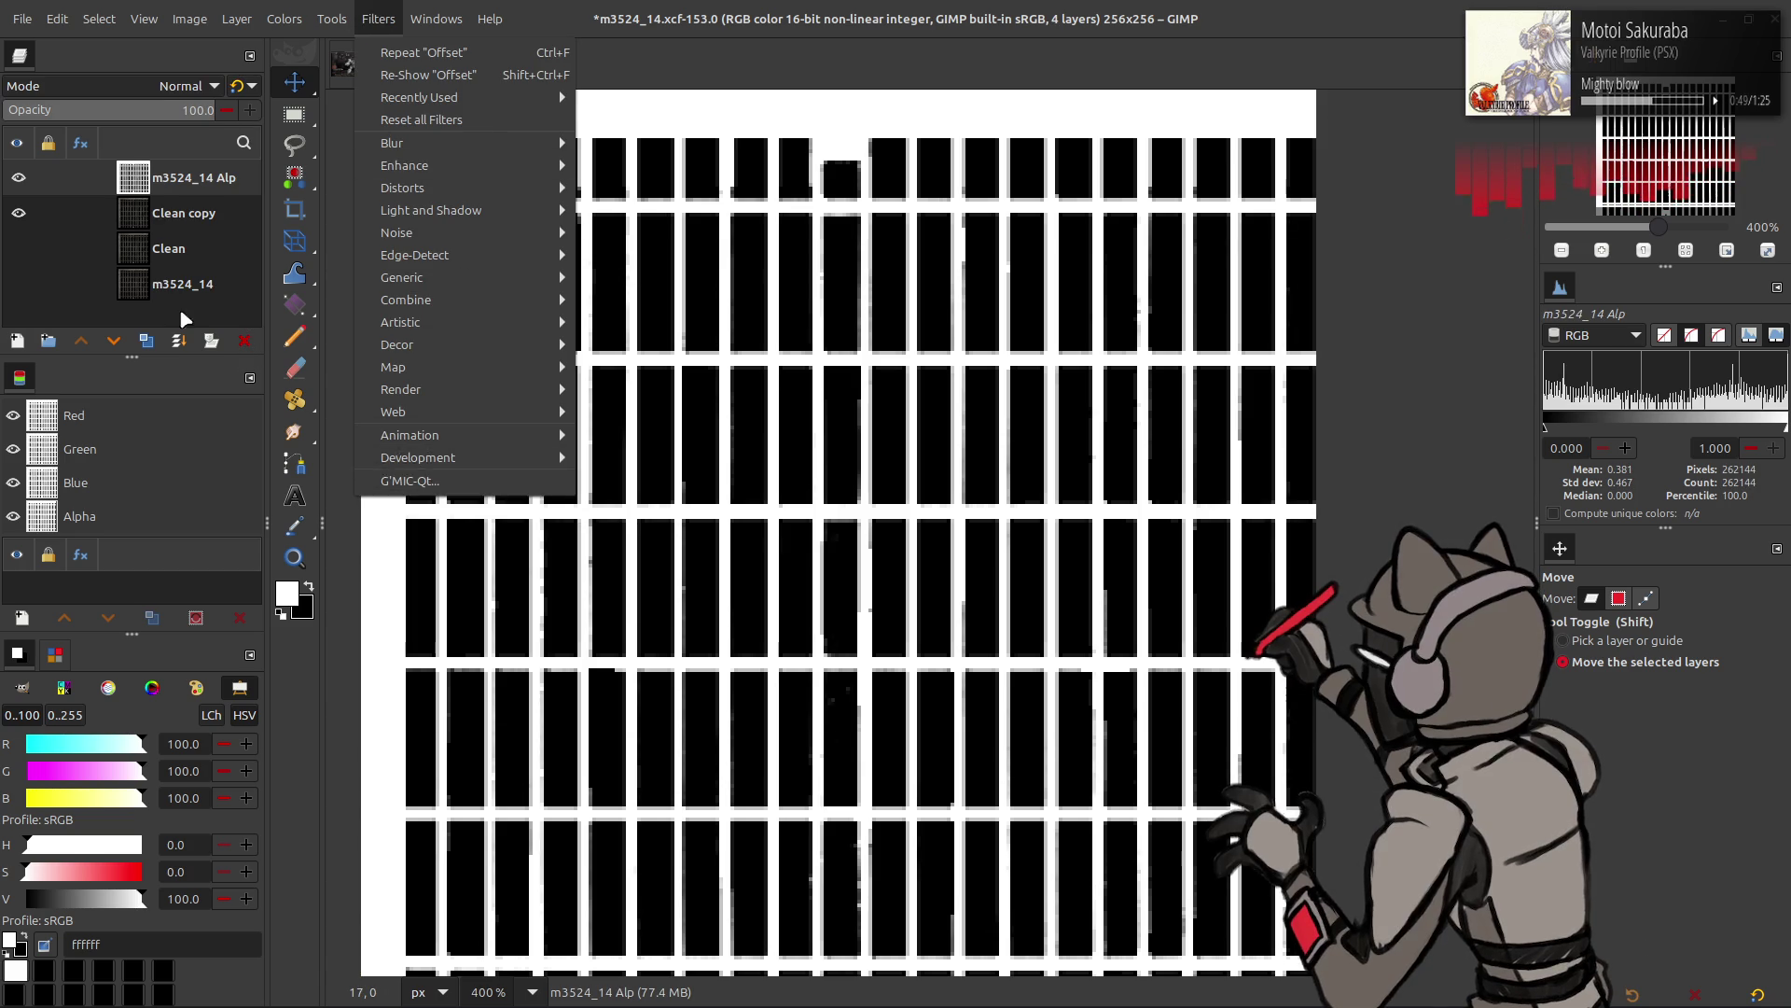
{"action": "left_click", "coordinate": [146, 343]}
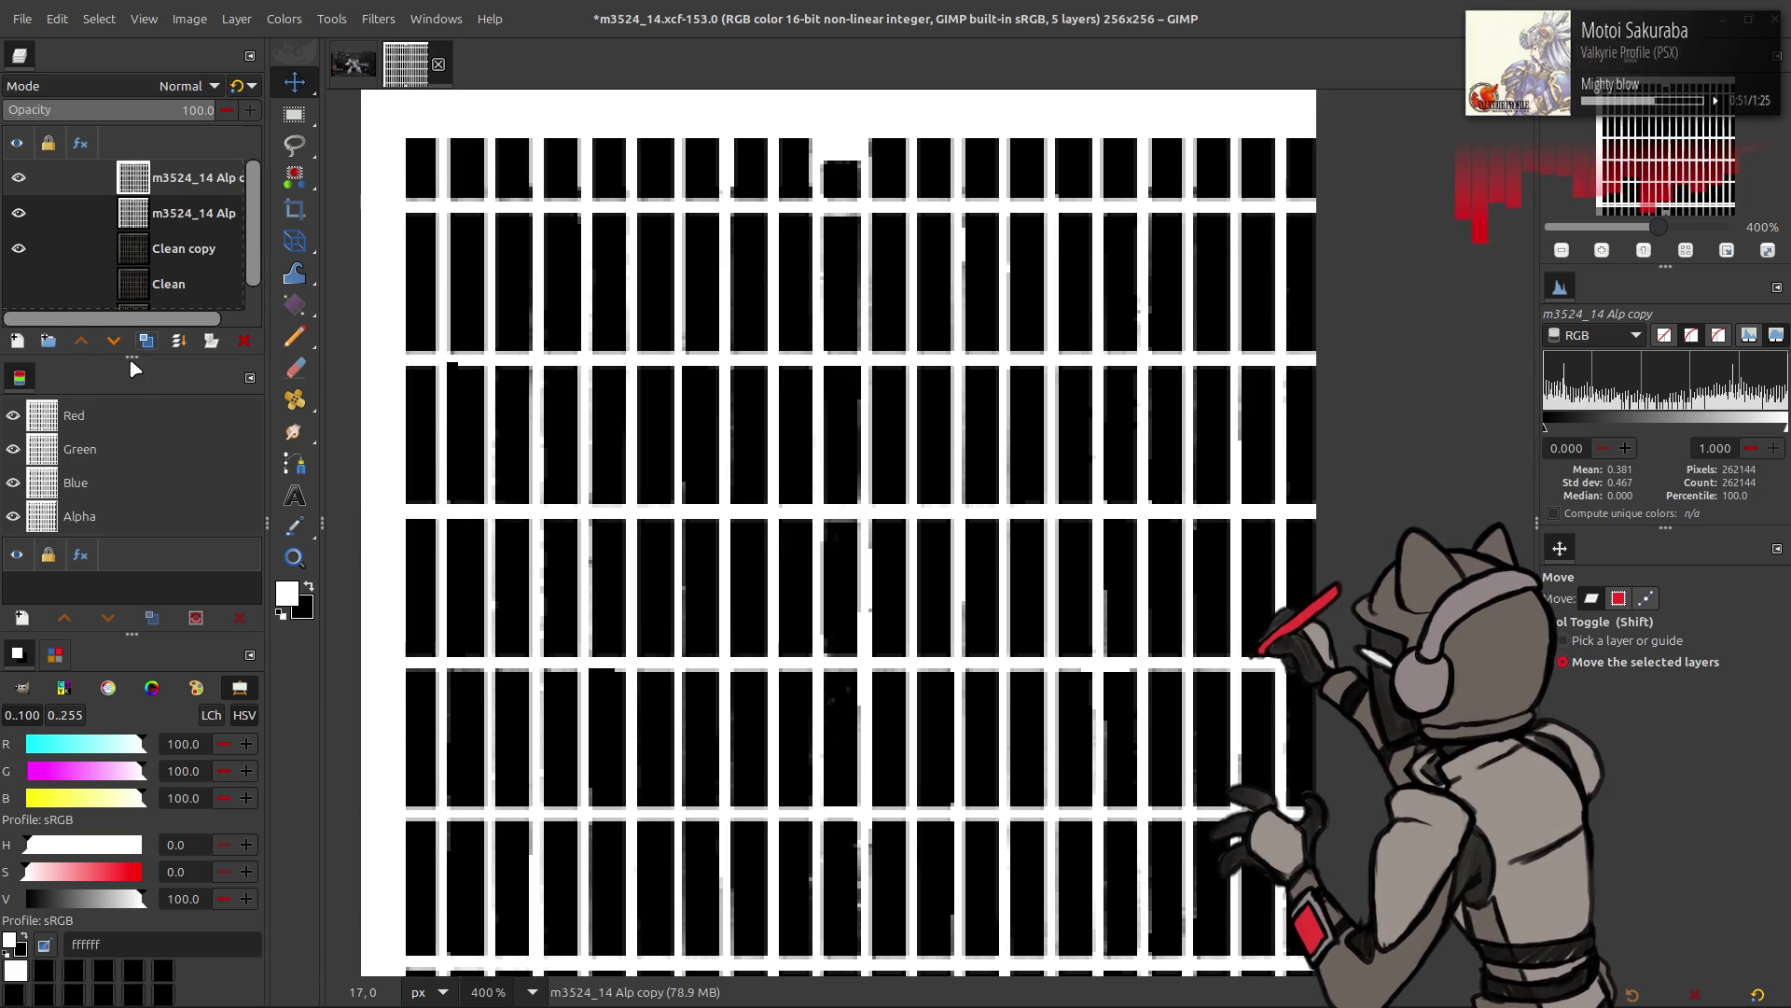
{"action": "left_click", "coordinate": [375, 17]}
- Choose Smooth [Antialias] in G'MIC-Qt with the preview zoomed to 400%
{"action": "left_click", "coordinate": [462, 460]}
{"action": "left_click", "coordinate": [912, 405]}
{"action": "left_click", "coordinate": [714, 730]}
{"action": "left_click", "coordinate": [704, 822]}
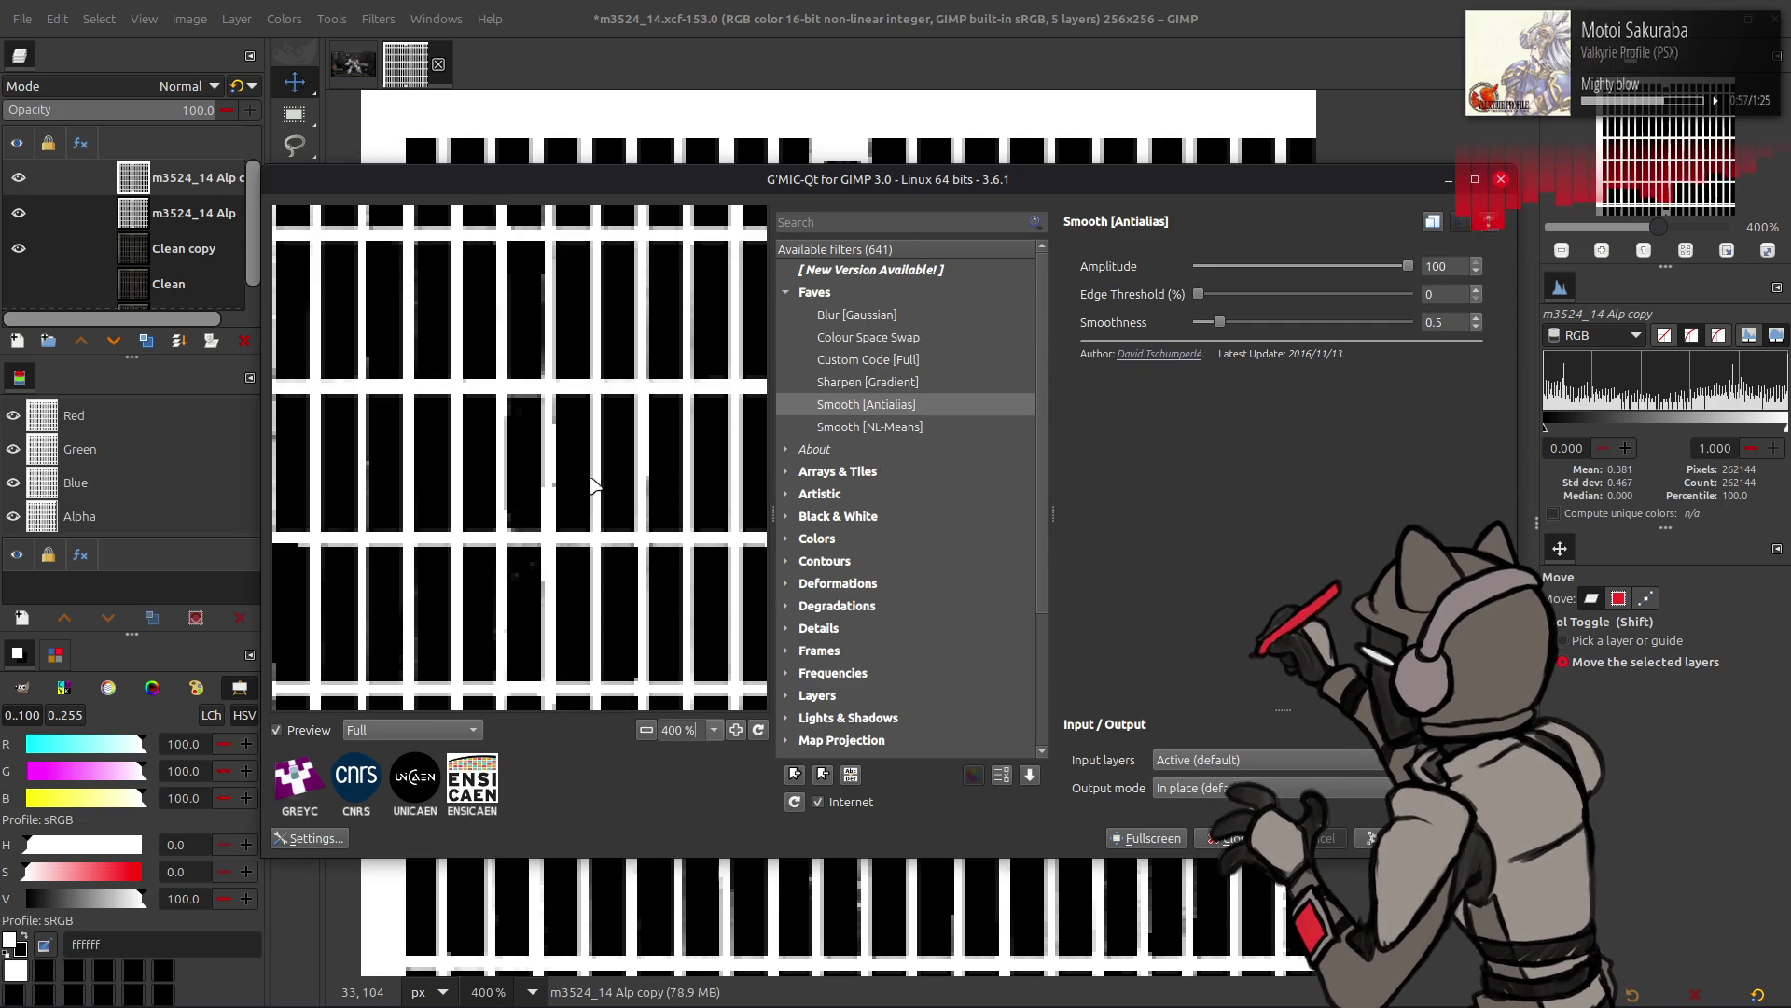
- Set amplitude 2 and smoothness 2 and apply the smoothing to the Alp copy
{"action": "mouse_move", "coordinate": [1219, 331]}
{"action": "left_mouse_down"}
{"action": "mouse_move", "coordinate": [1201, 332]}
{"action": "mouse_move", "coordinate": [1404, 329]}
{"action": "mouse_move", "coordinate": [1198, 328]}
{"action": "left_mouse_up"}
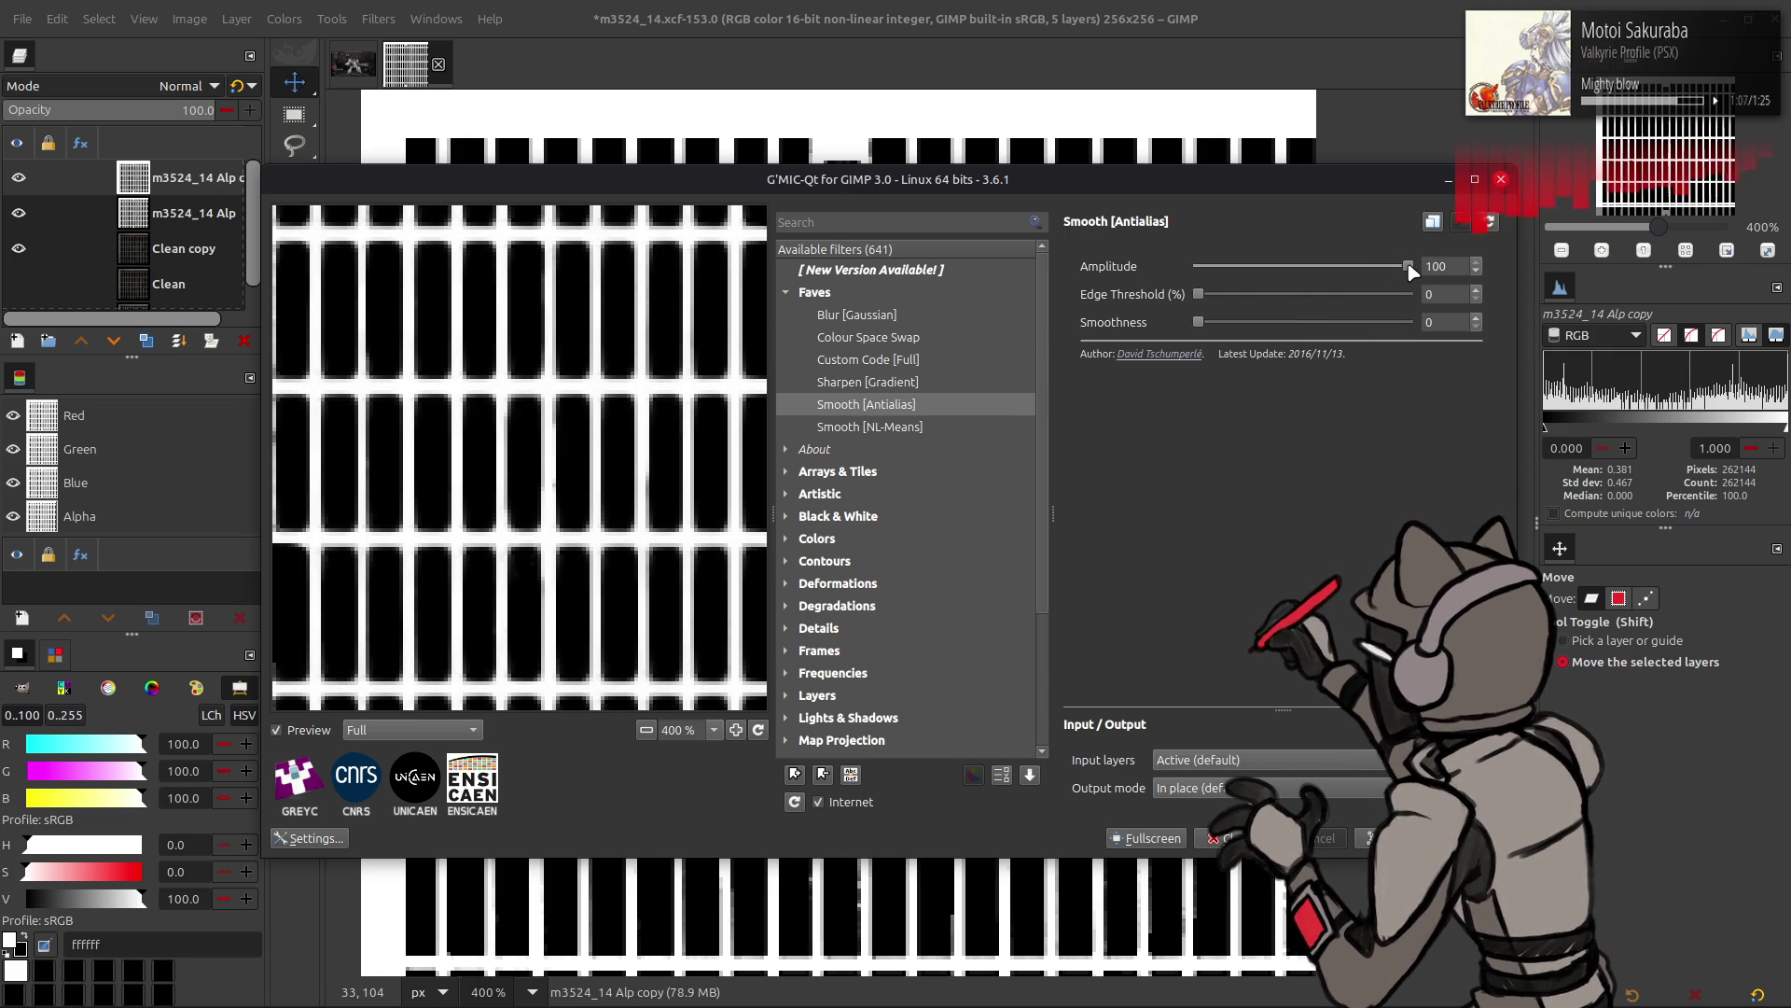
{"action": "double_click", "coordinate": [1457, 262]}
{"action": "type", "text": "1"}
{"action": "double_click", "coordinate": [1429, 322]}
{"action": "type", "text": "4"}
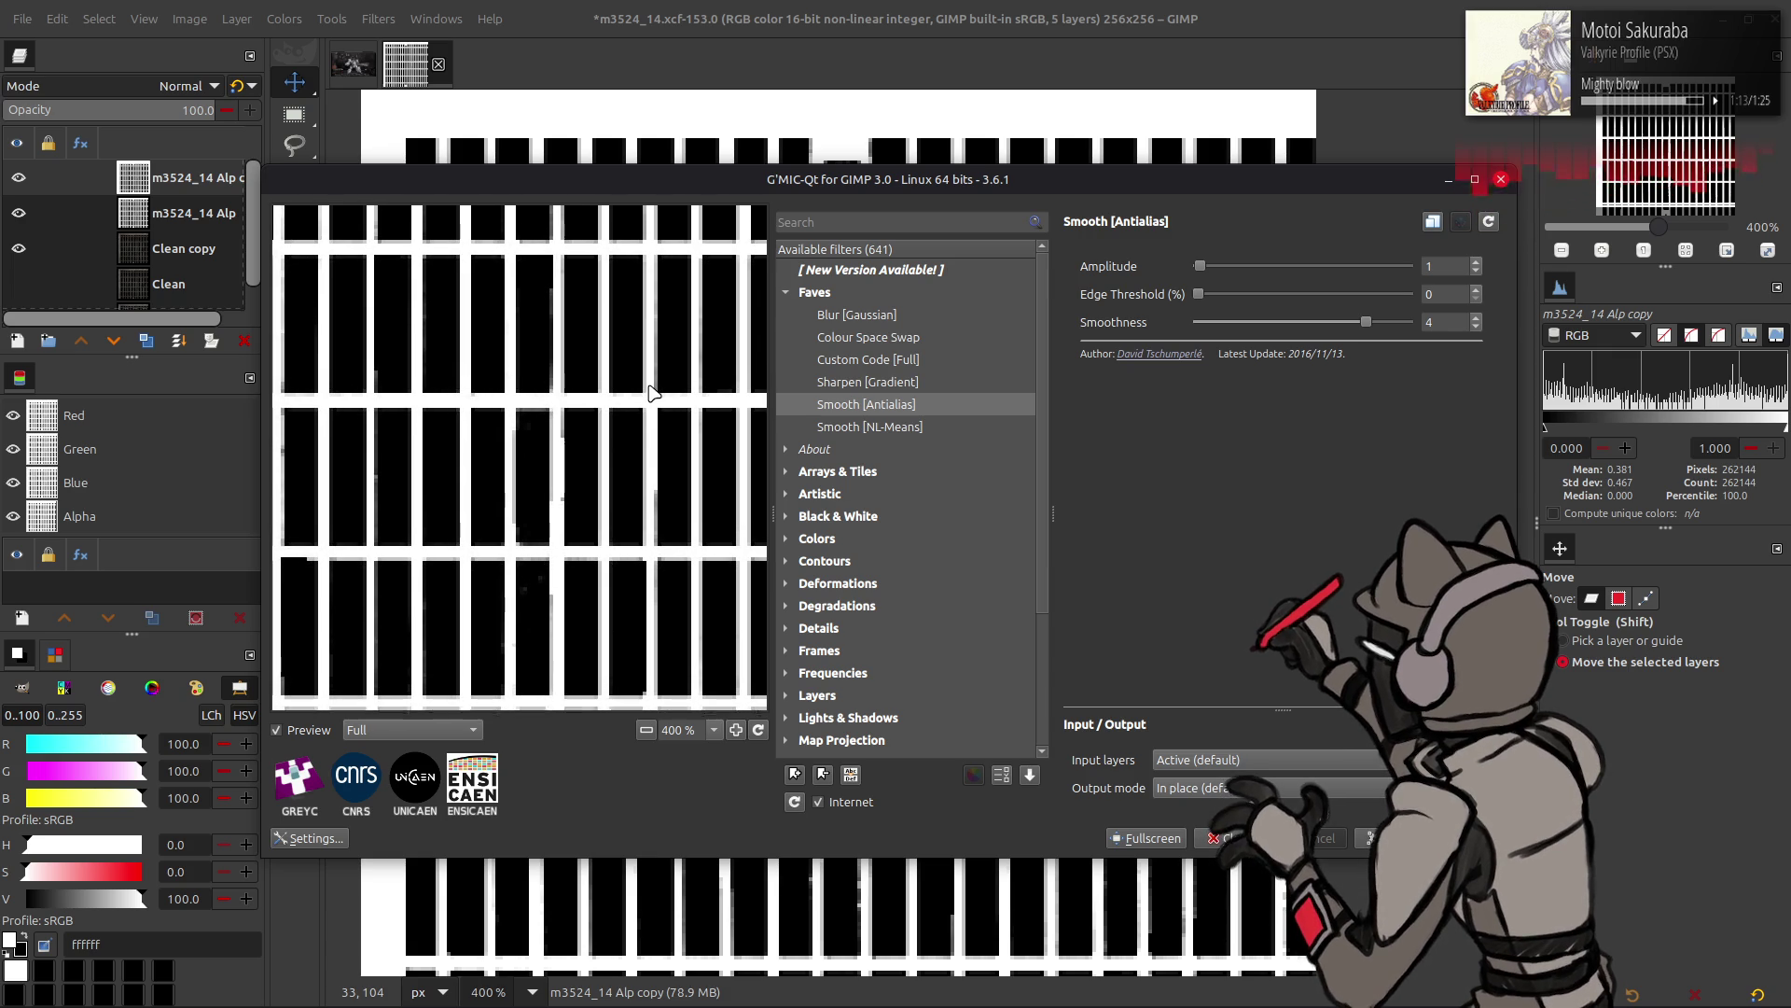
{"action": "left_click_drag", "start_coordinate": [651, 387], "coordinate": [681, 427]}
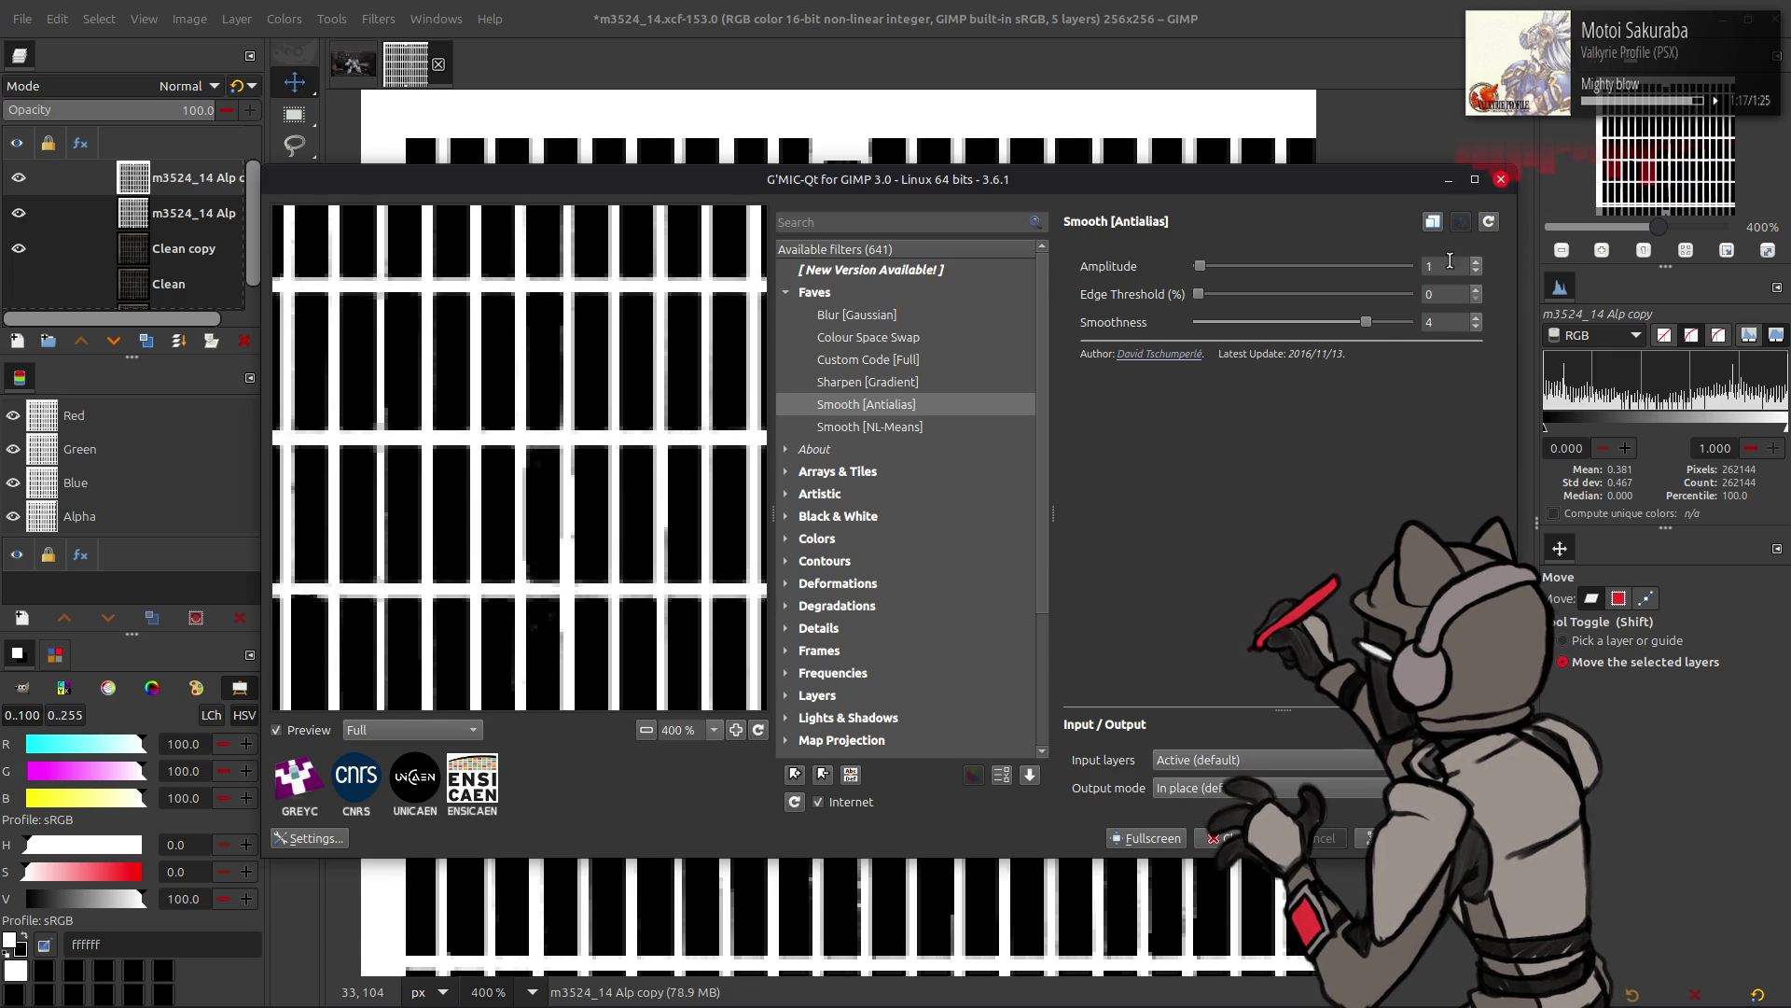
{"action": "type", "text": "4"}
{"action": "key", "text": "Tab"}
{"action": "key", "text": "Tab"}
{"action": "type", "text": "1"}
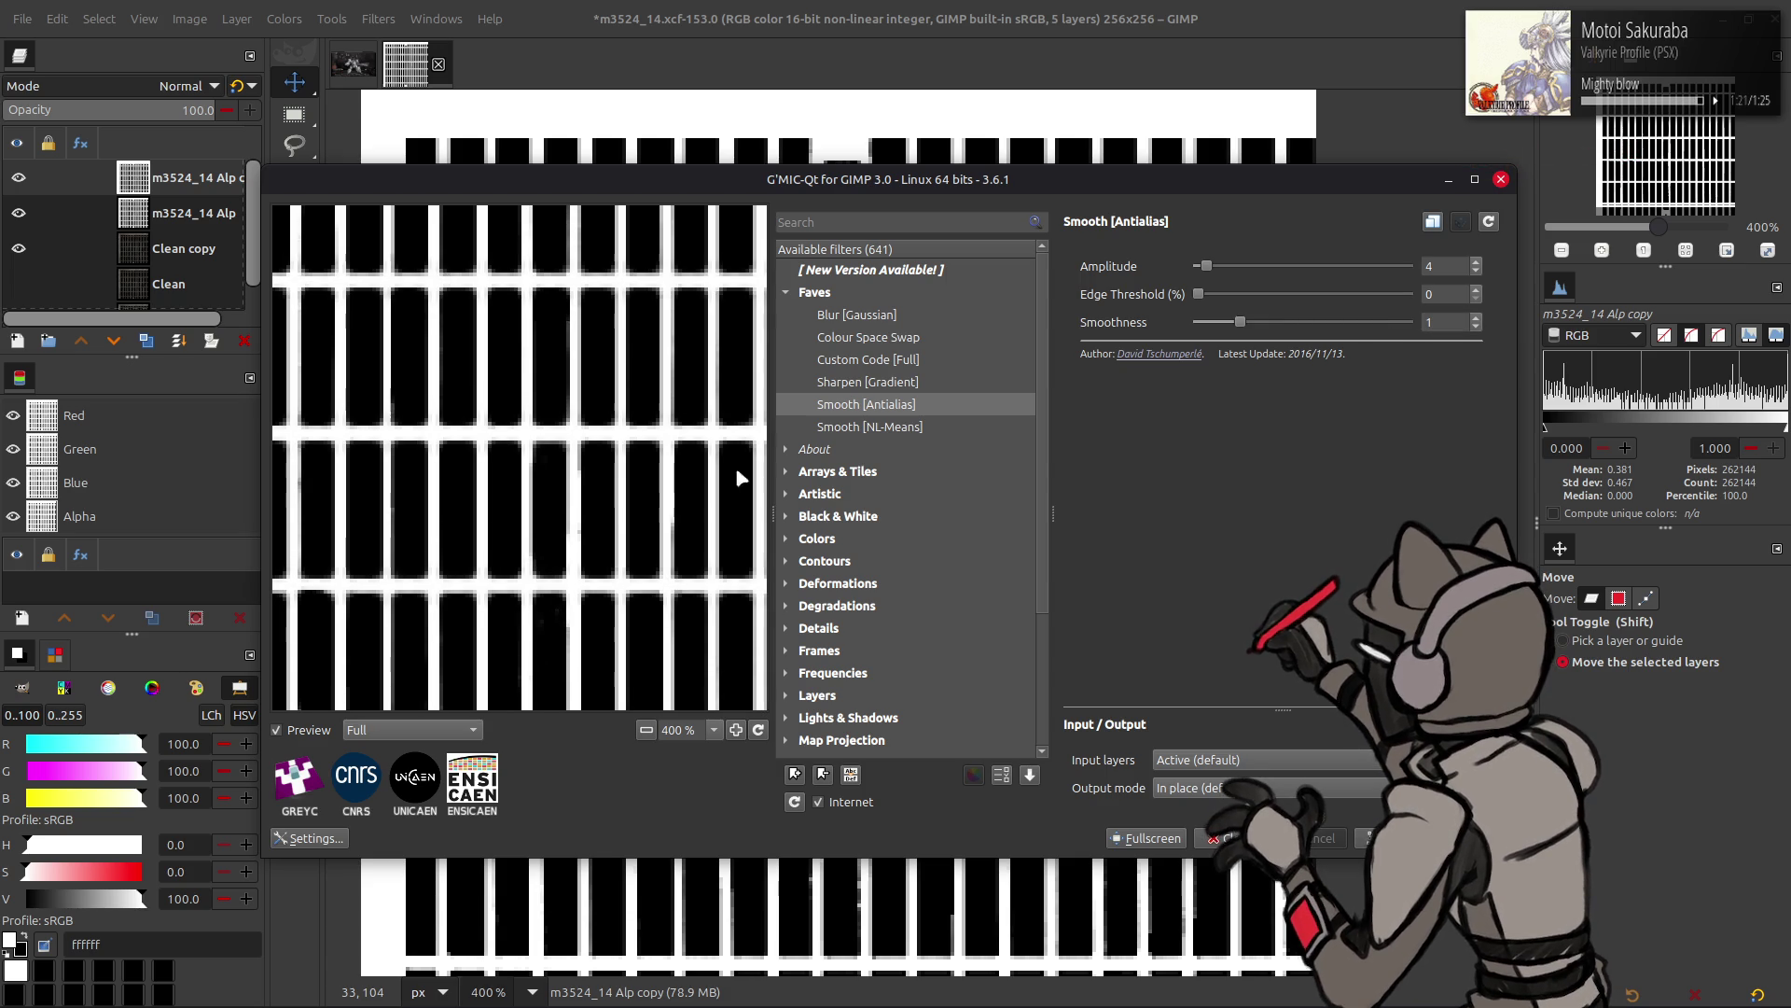
{"action": "key", "text": "Up"}
{"action": "left_click", "coordinate": [1434, 267]}
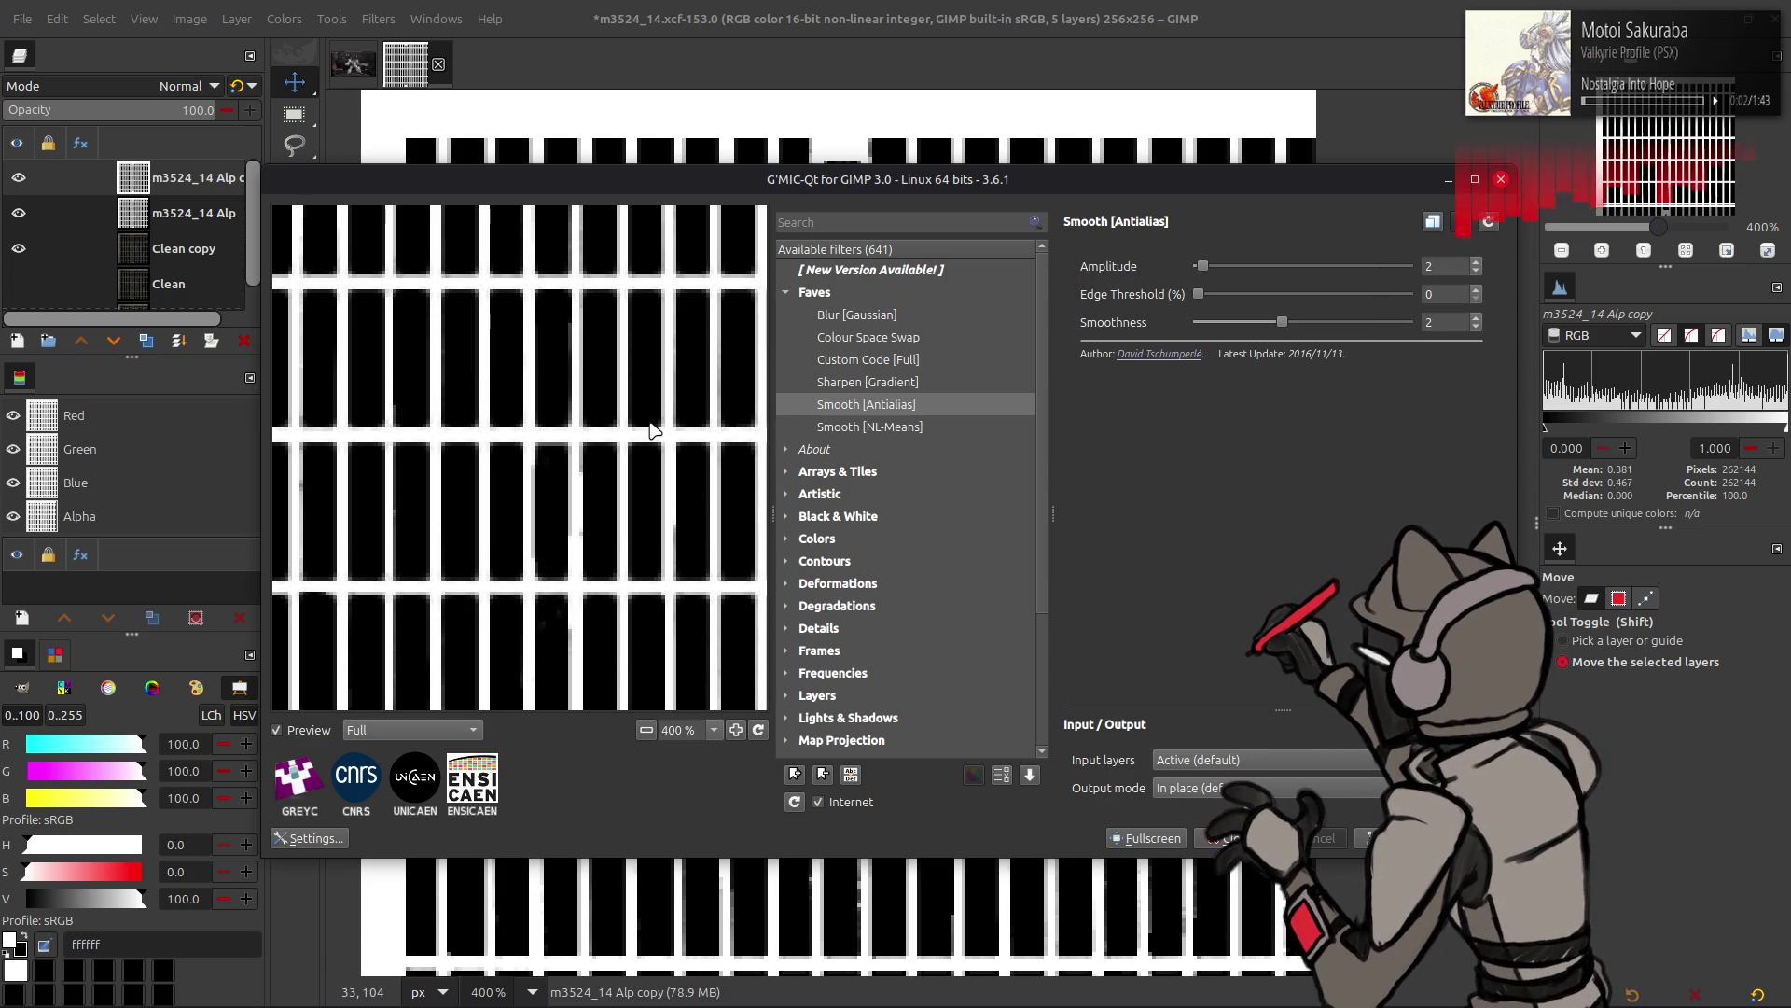
{"action": "left_click", "coordinate": [1228, 837]}
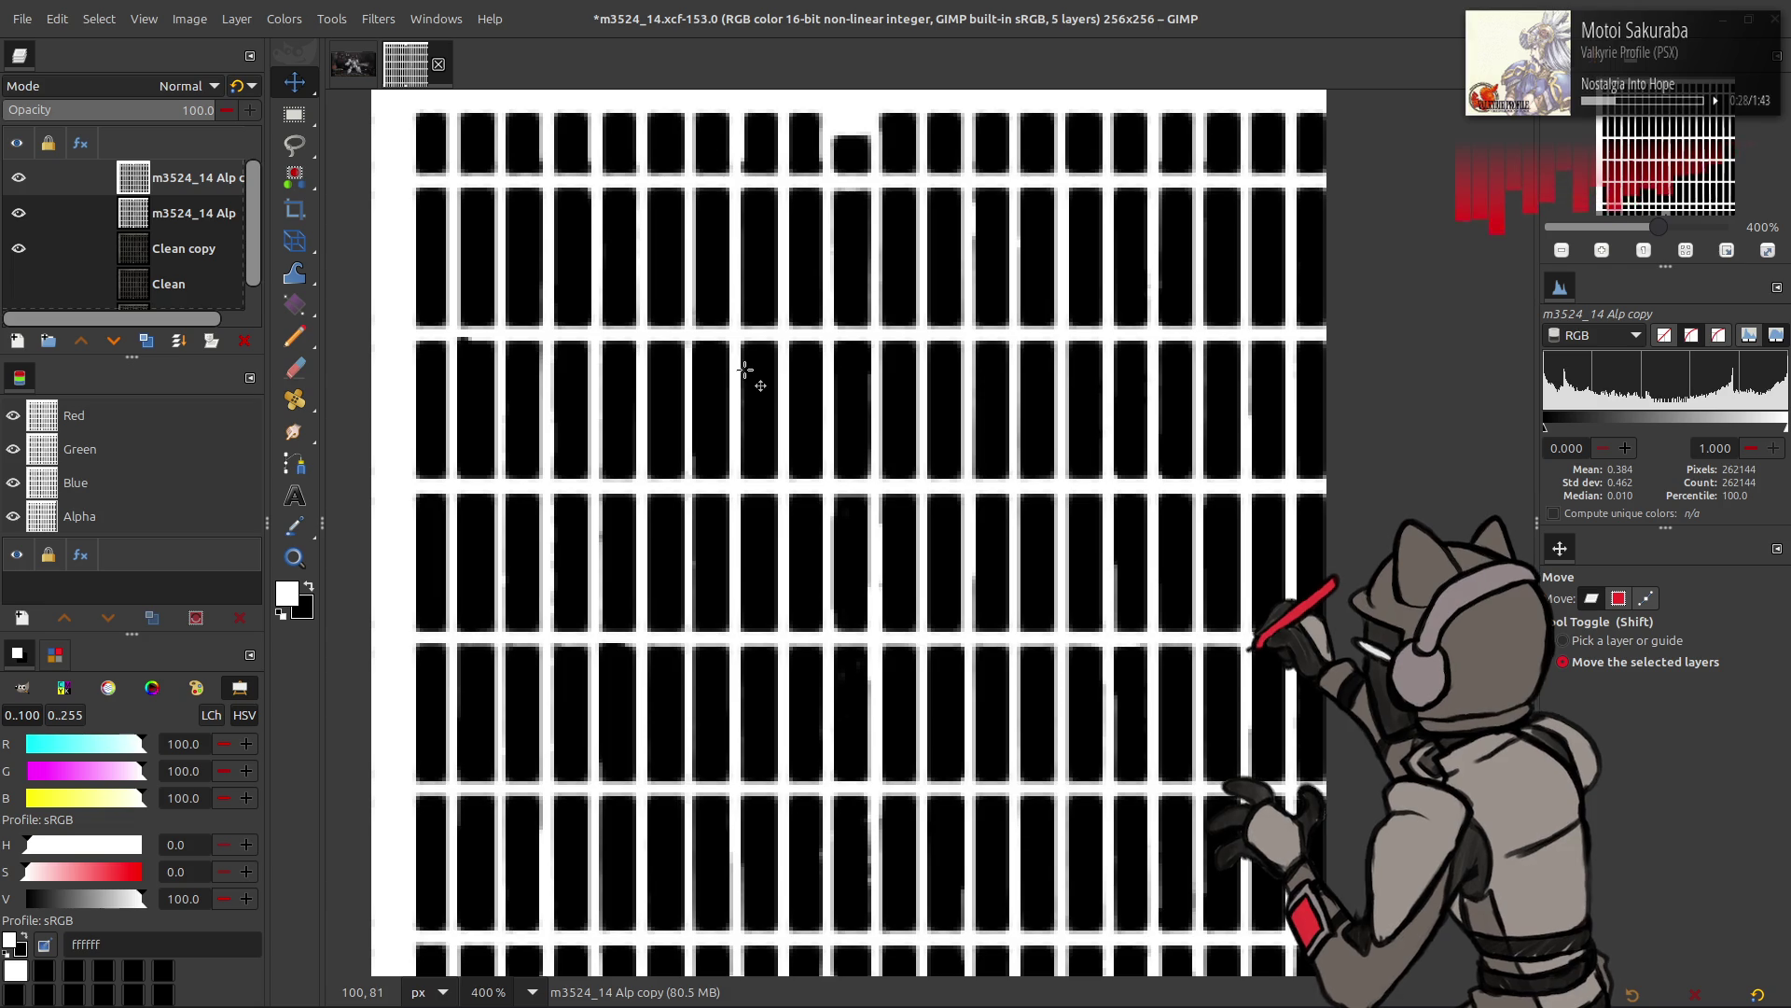
- Rename the smoothed copy to m3524_14 AlpA, hide both bar layers and select Clean copy
{"action": "left_click", "coordinate": [20, 189]}
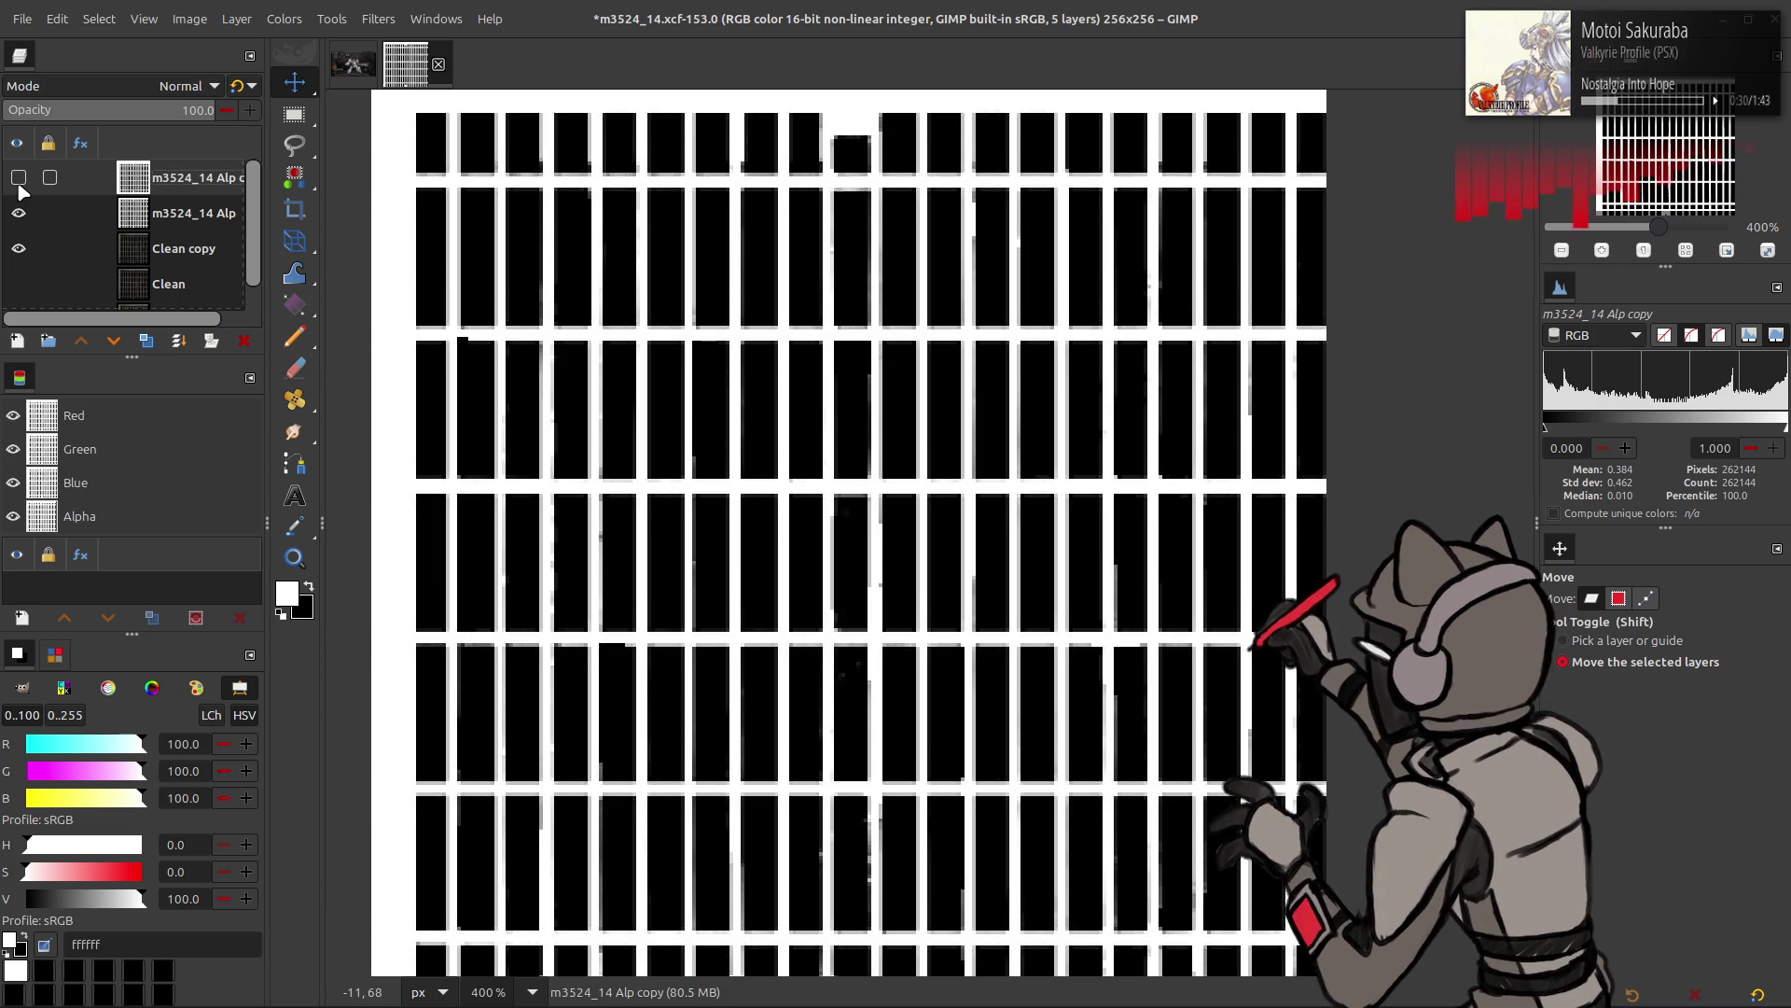
{"action": "double_click", "coordinate": [174, 191]}
{"action": "key", "text": "BackSpace"}
{"action": "key", "text": "BackSpace"}
{"action": "key", "text": "BackSpace"}
{"action": "type", "text": "A"}
{"action": "key", "text": "Return"}
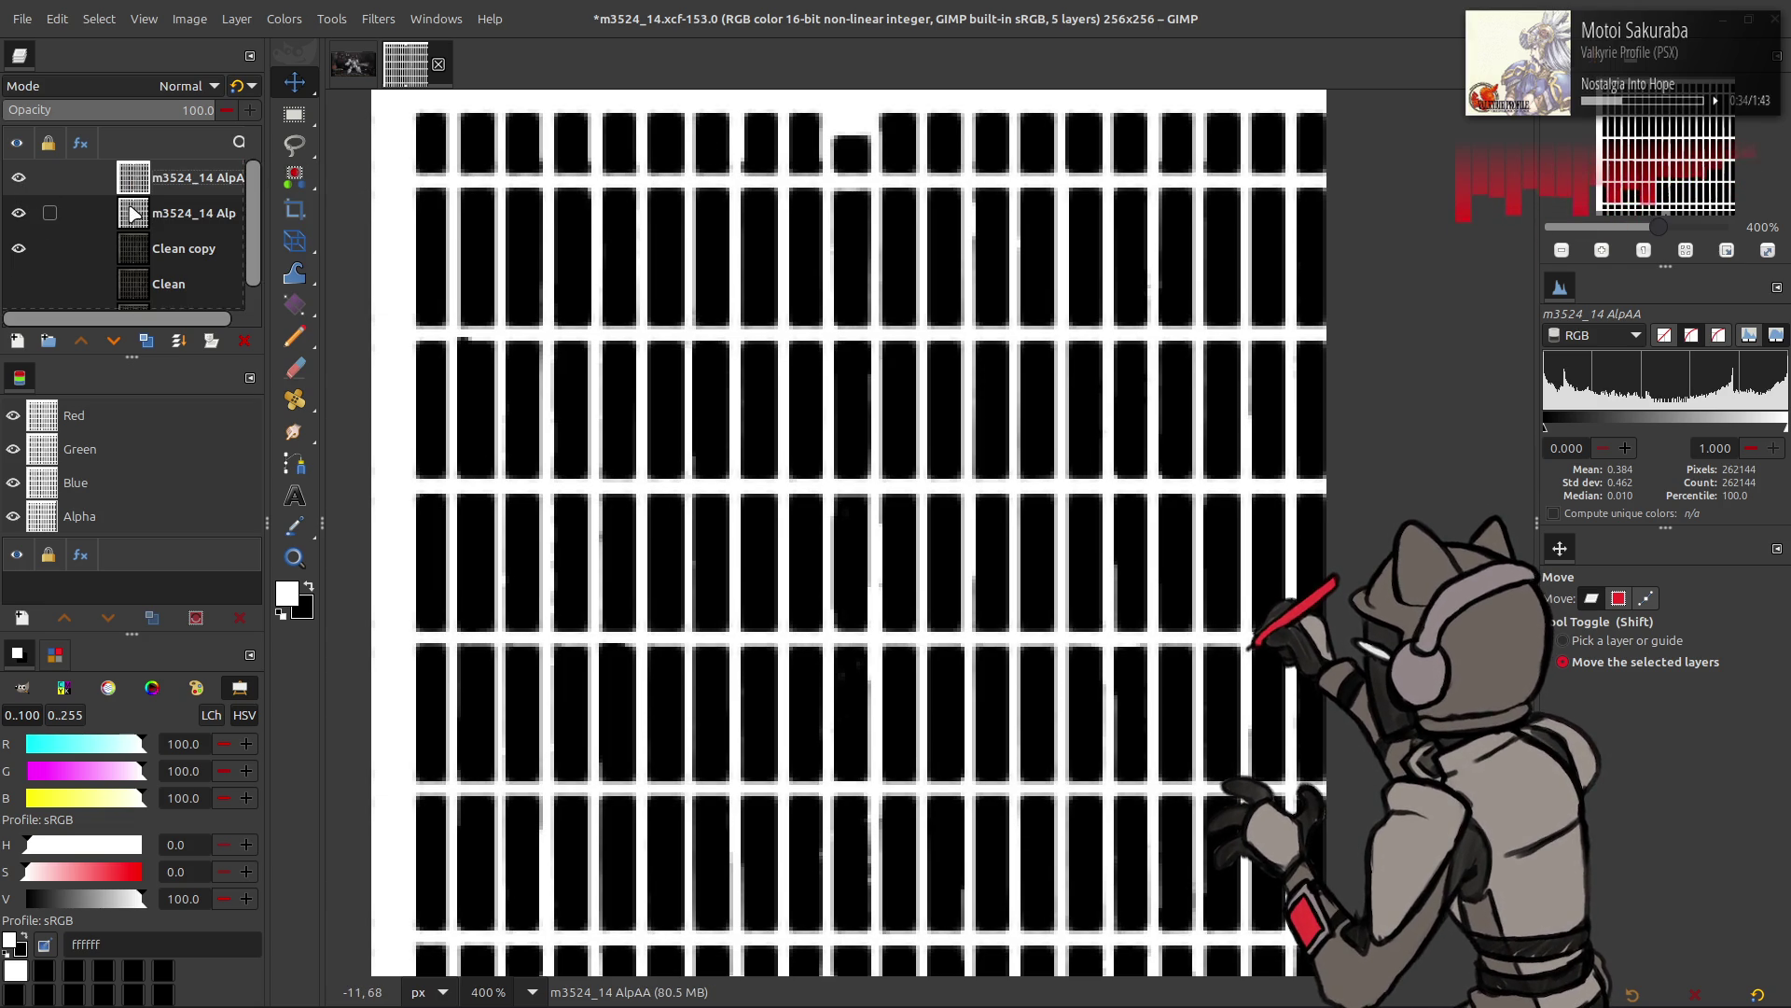
{"action": "left_click", "coordinate": [16, 179]}
{"action": "left_click", "coordinate": [19, 186]}
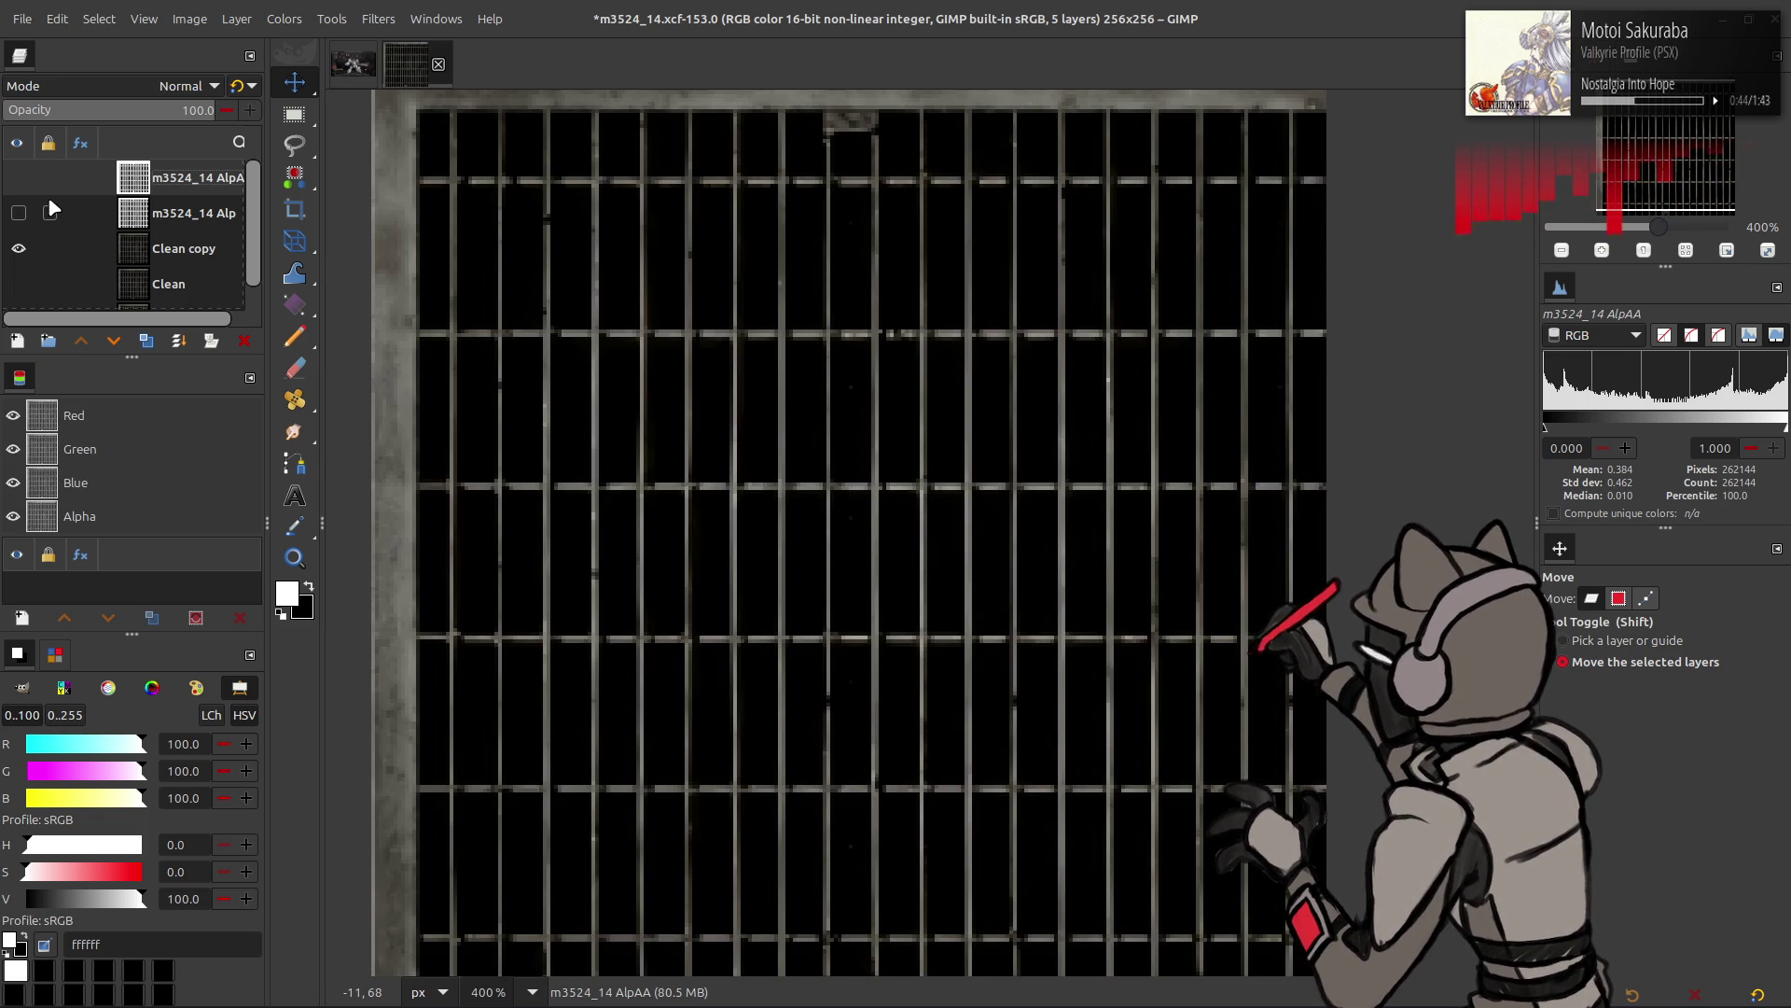
{"action": "left_click", "coordinate": [162, 249]}
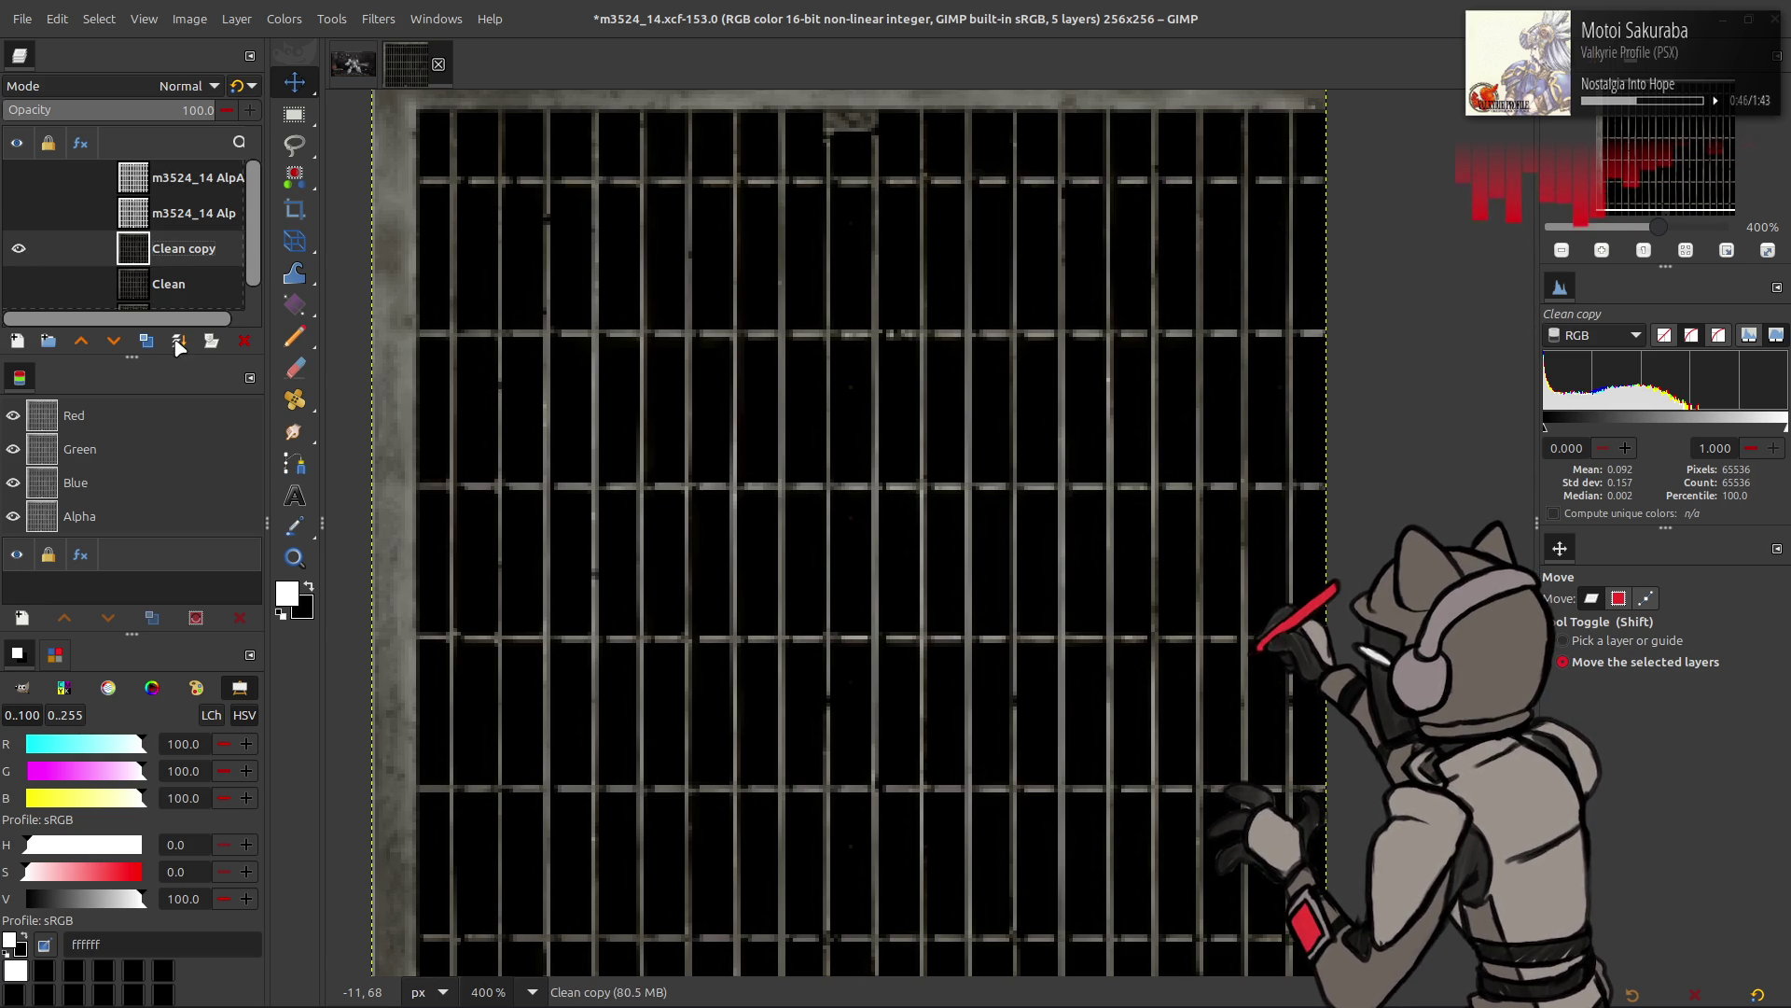
- Extract the HSV Value component of Clean copy, turning it greyscale
{"action": "left_click", "coordinate": [285, 19]}
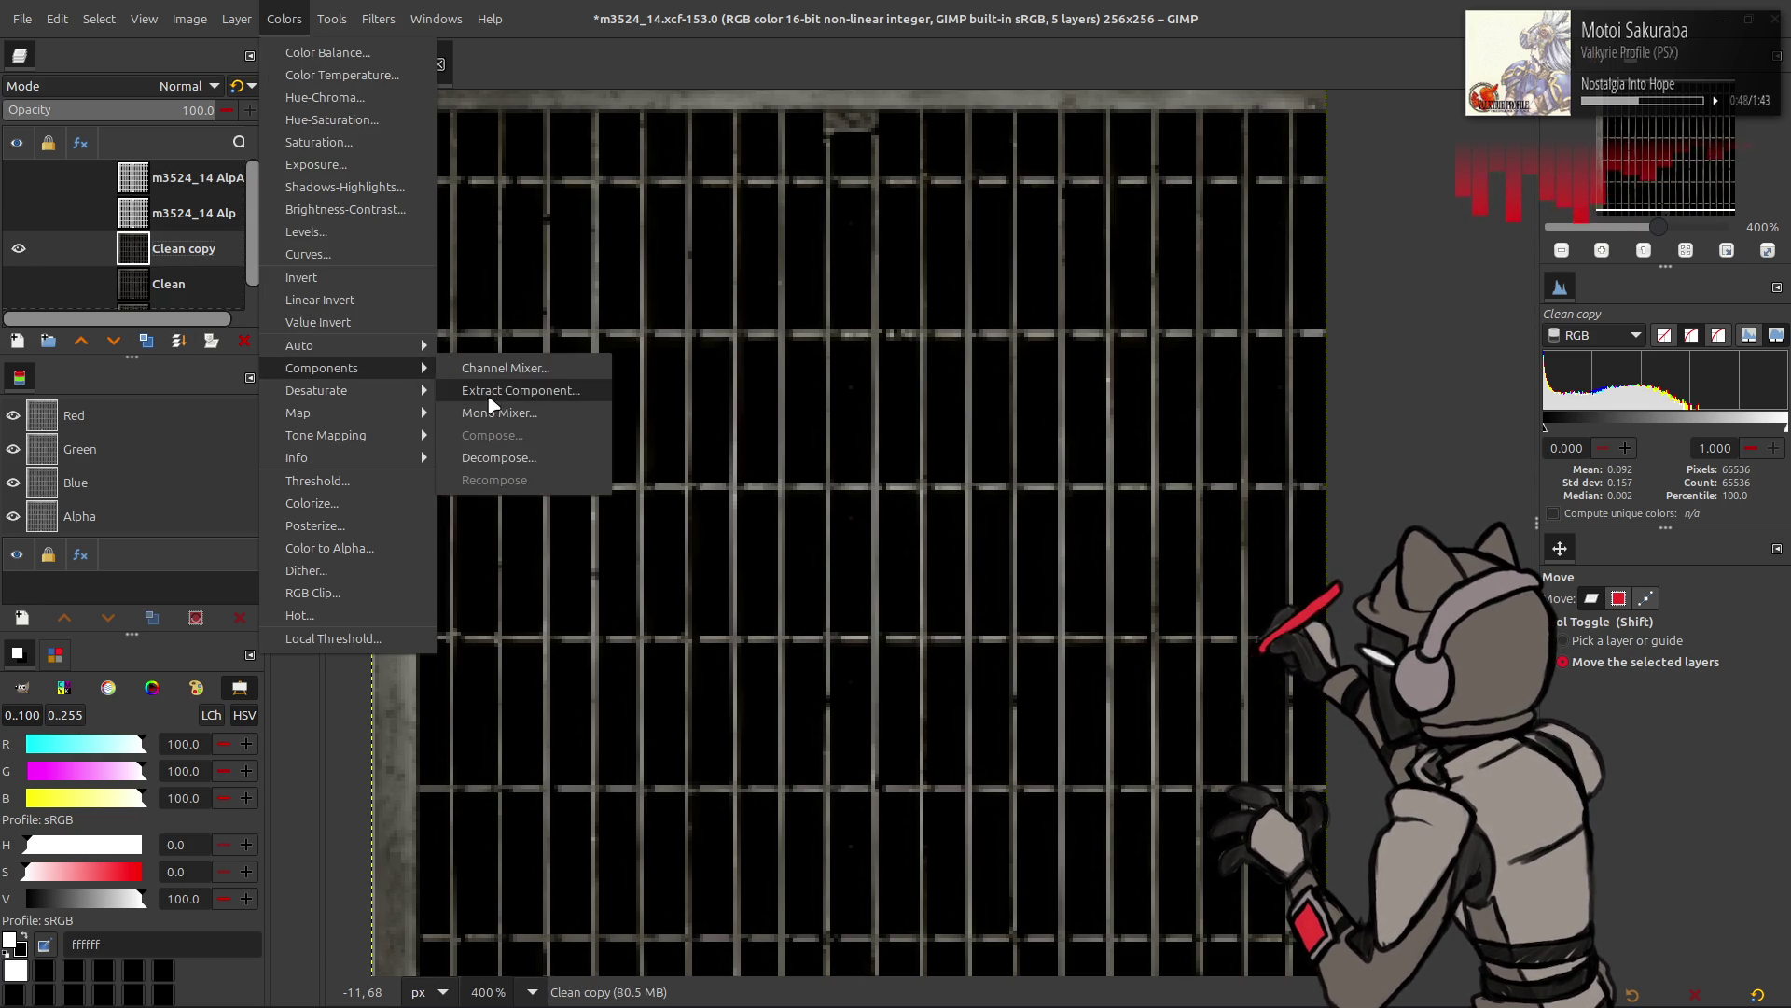
{"action": "left_click", "coordinate": [517, 387]}
{"action": "left_click", "coordinate": [247, 371]}
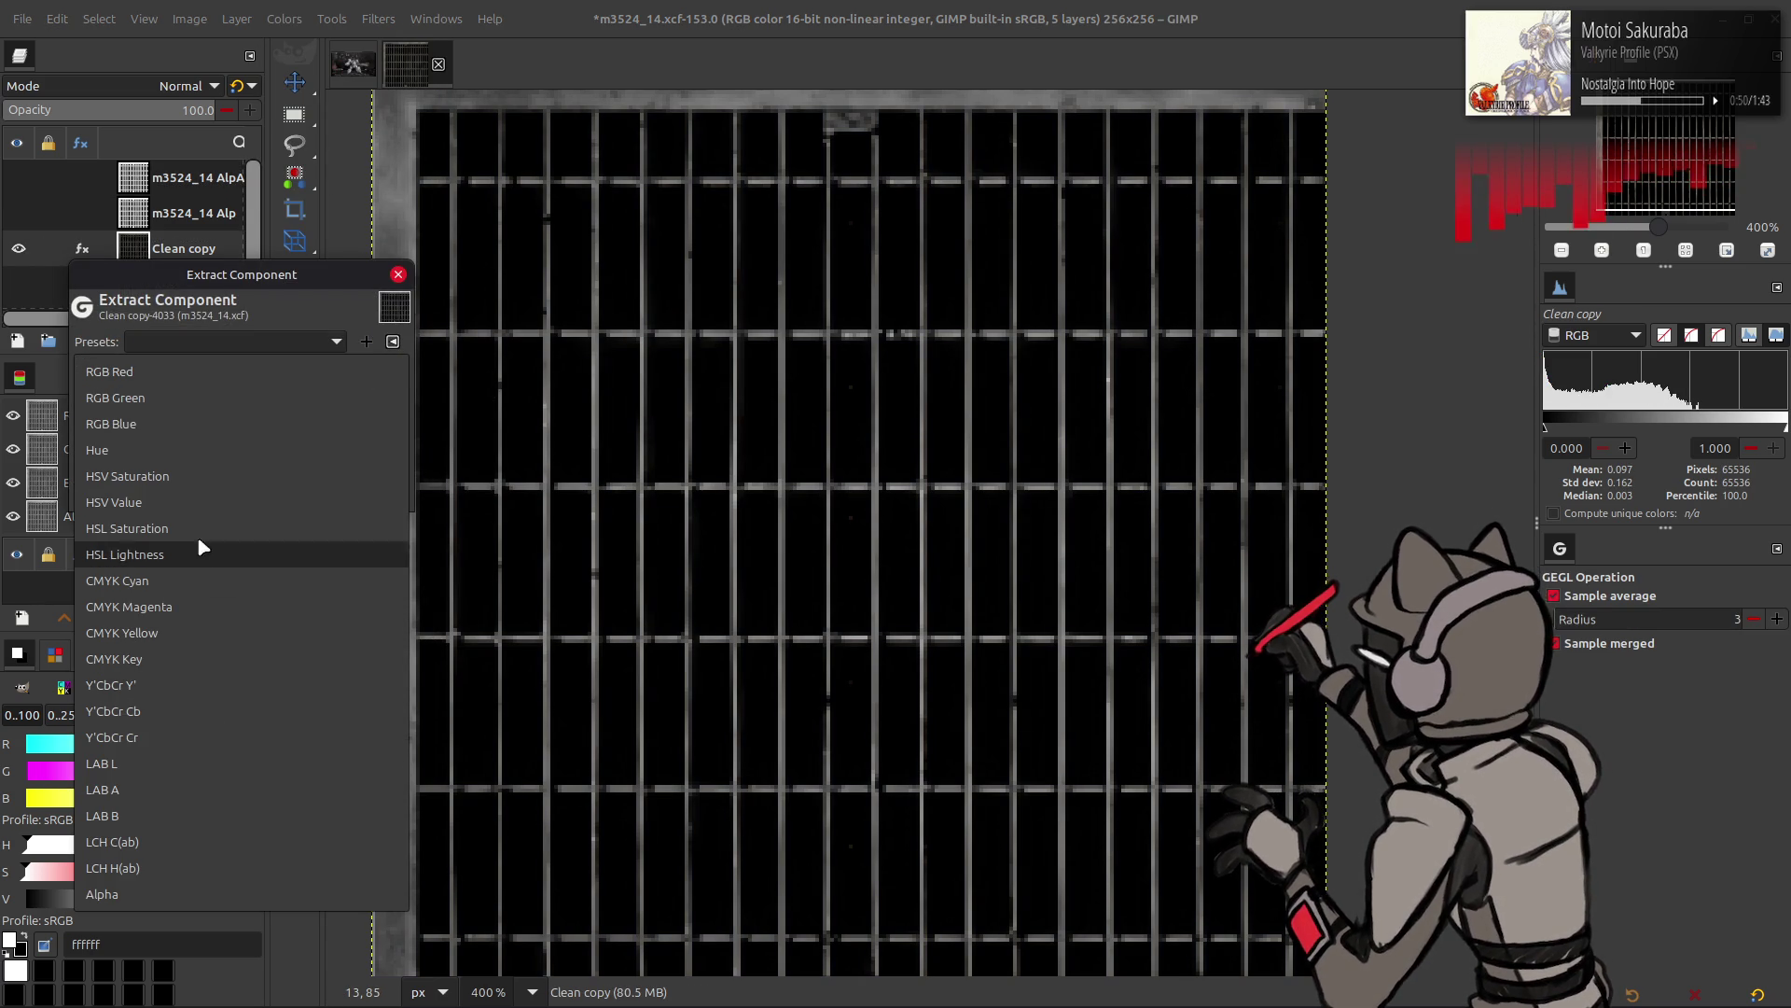
{"action": "left_click", "coordinate": [217, 503]}
{"action": "left_click", "coordinate": [366, 493]}
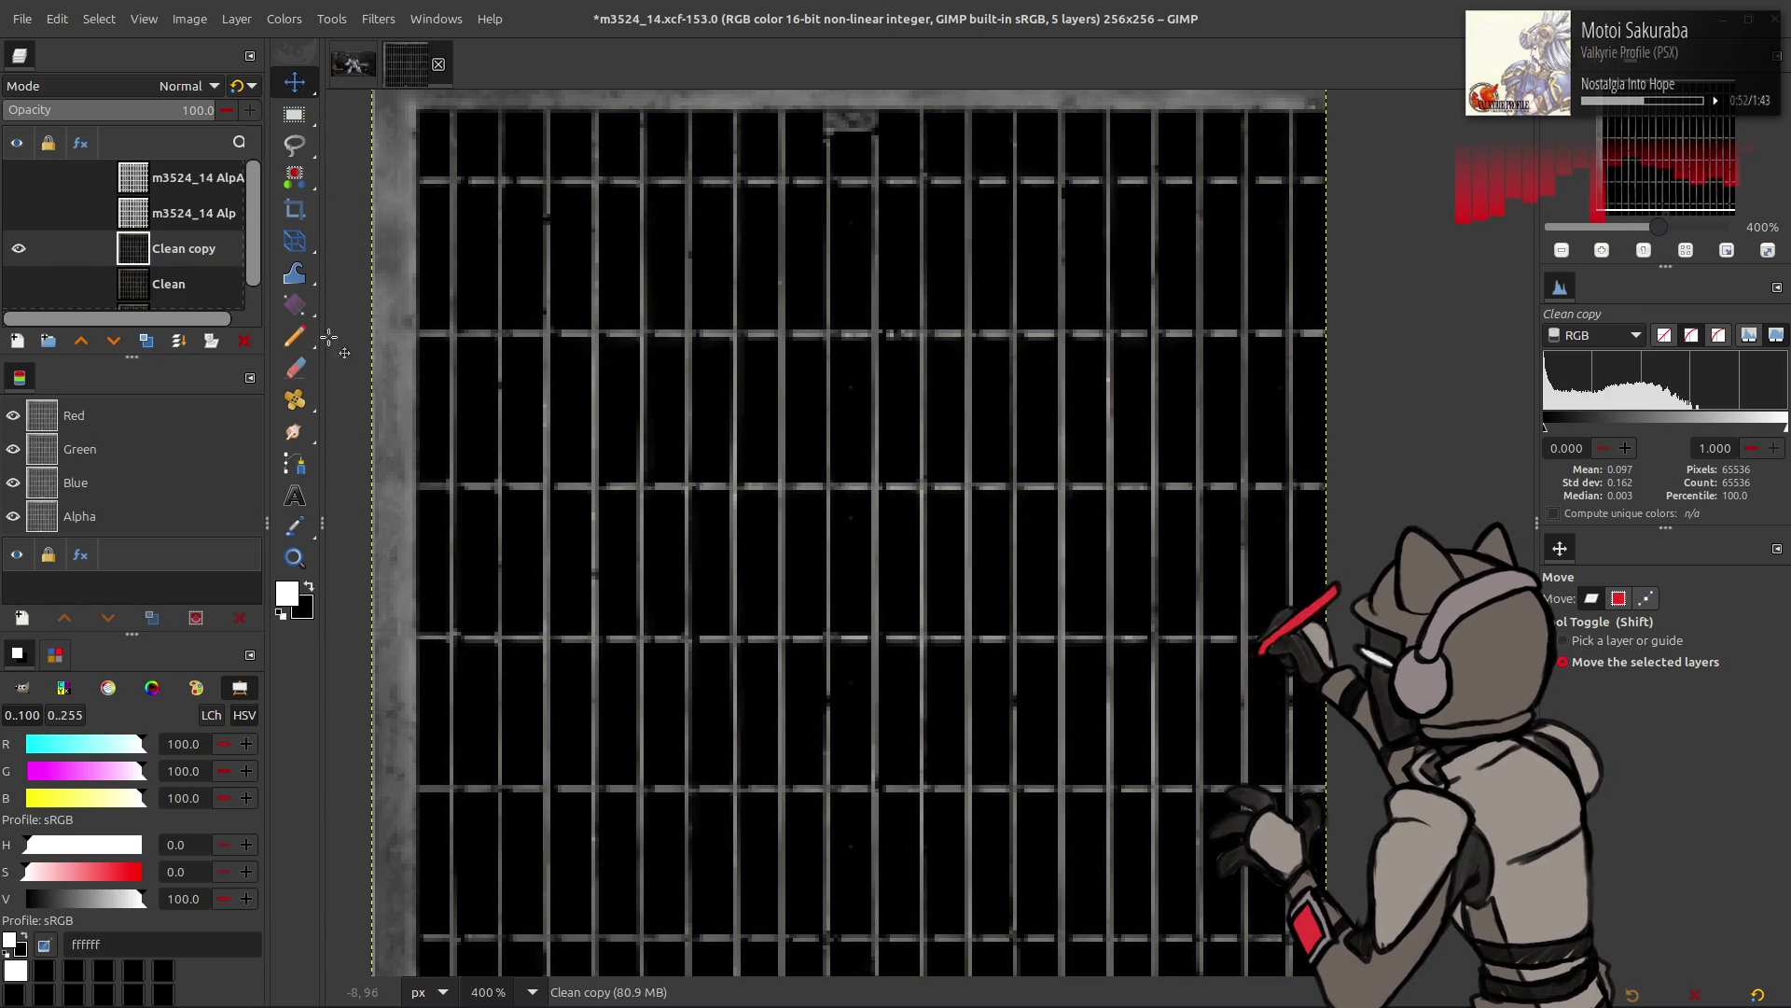
- In Levels, pull the white input level down near the black and compare with the preview off
{"action": "left_click", "coordinate": [284, 19]}
{"action": "left_click", "coordinate": [349, 238]}
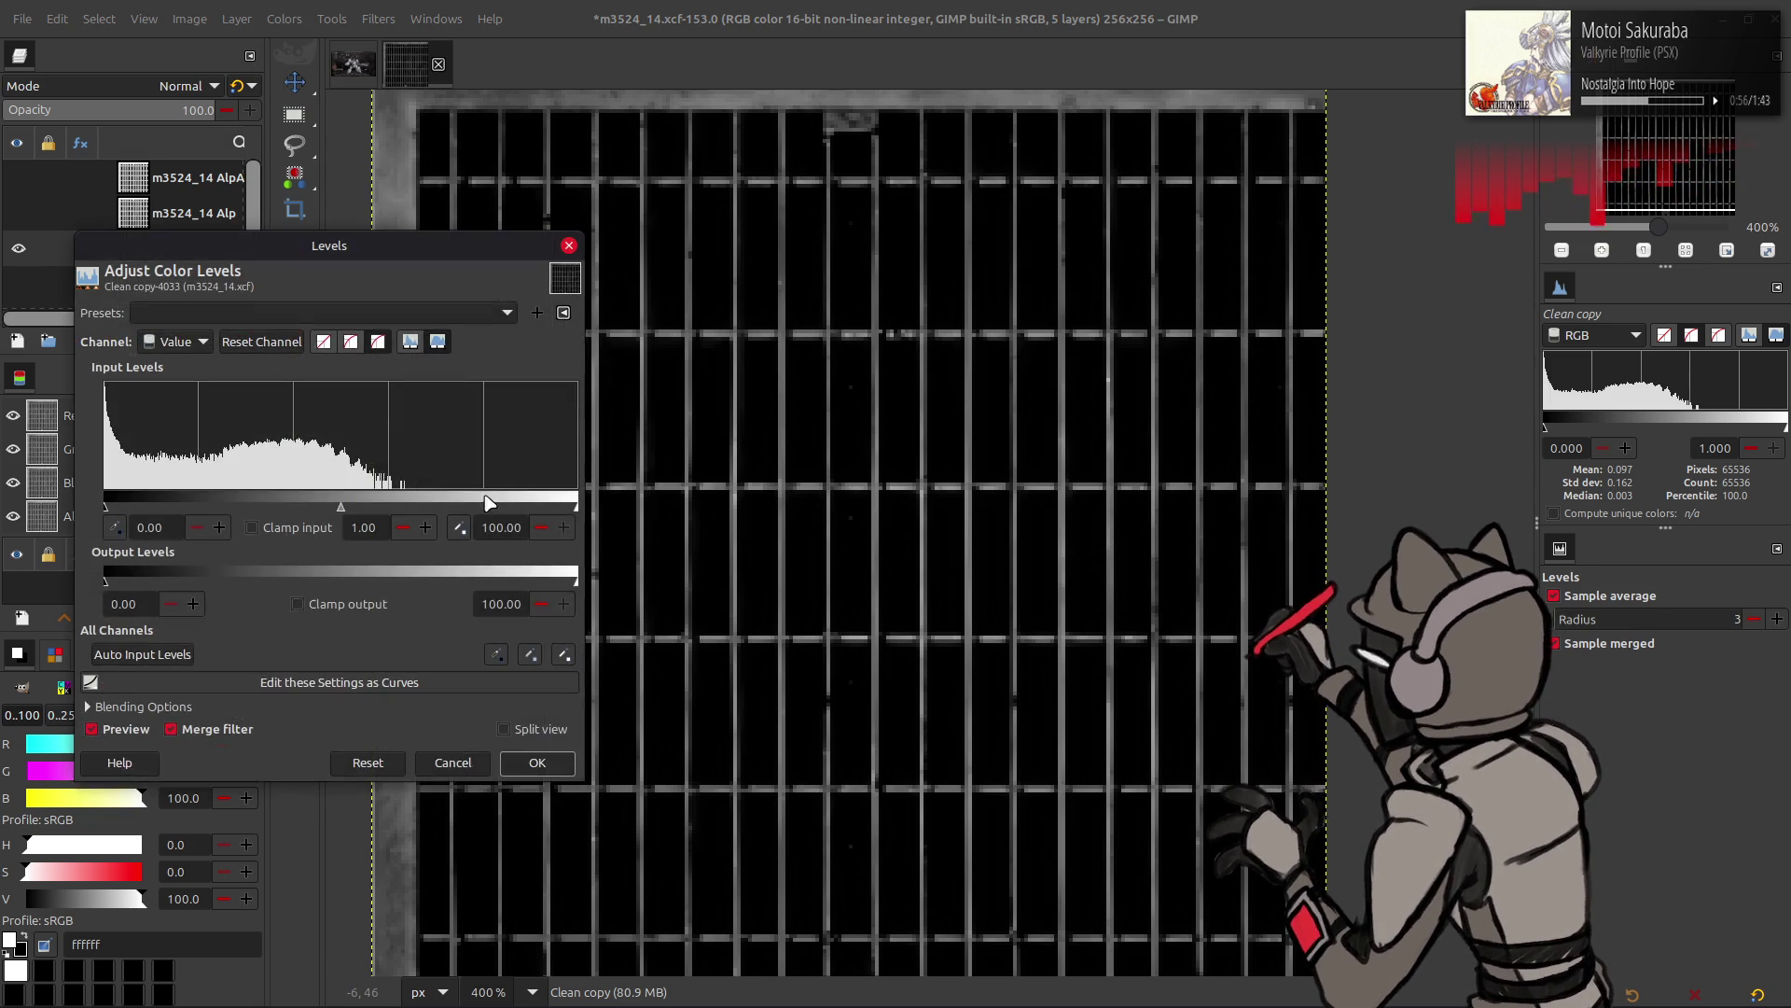
{"action": "mouse_move", "coordinate": [573, 507]}
{"action": "left_mouse_down"}
{"action": "mouse_move", "coordinate": [149, 486]}
{"action": "mouse_move", "coordinate": [135, 467]}
{"action": "mouse_move", "coordinate": [154, 470]}
{"action": "mouse_move", "coordinate": [121, 455]}
{"action": "mouse_move", "coordinate": [140, 456]}
{"action": "left_mouse_up"}
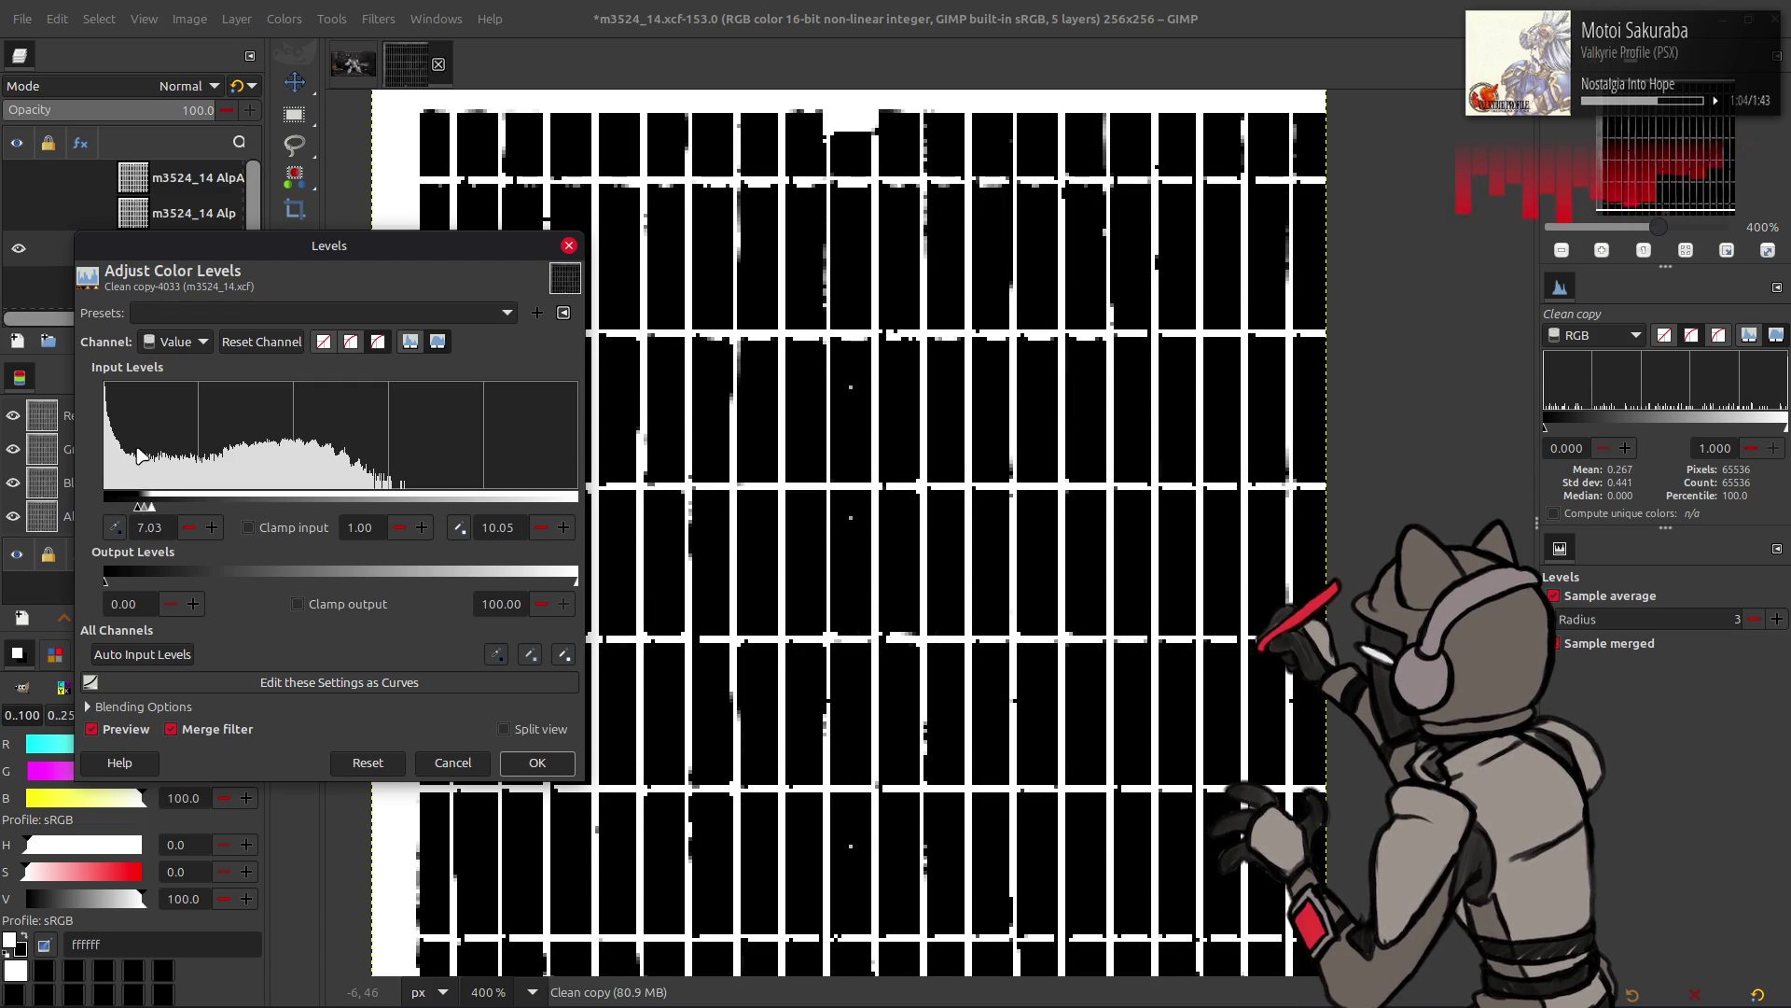
{"action": "left_click", "coordinate": [92, 728]}
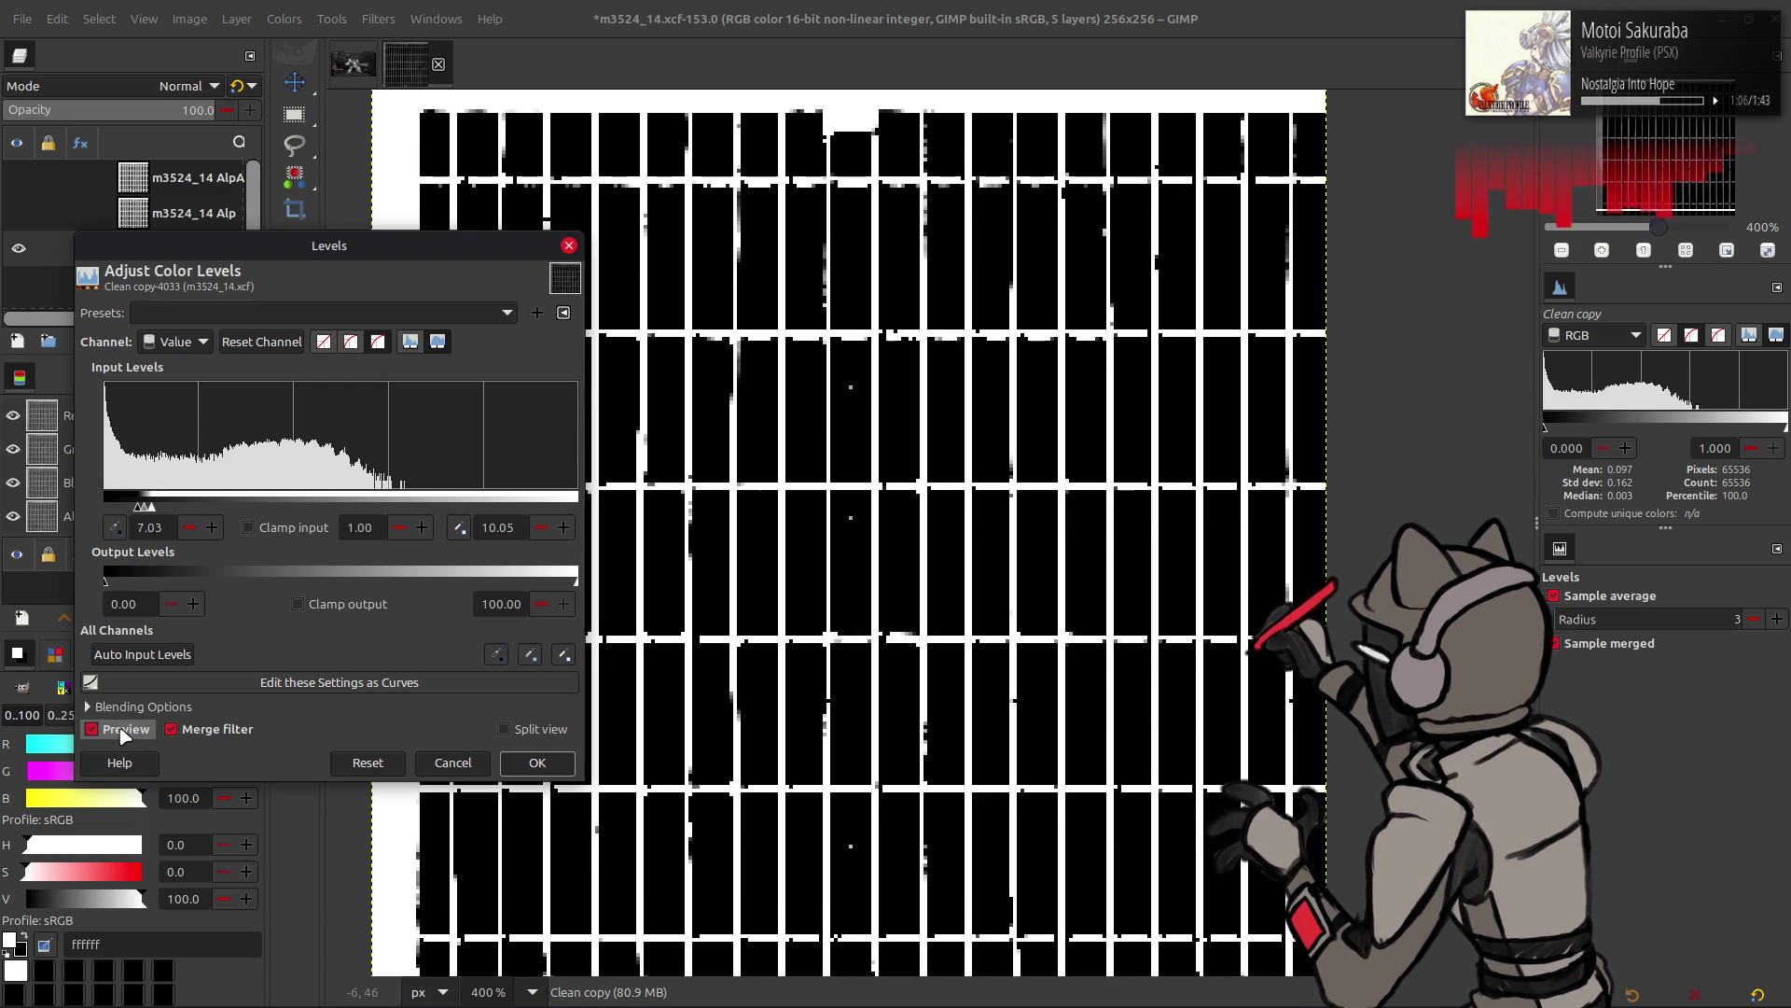
{"action": "left_click_drag", "start_coordinate": [174, 511], "coordinate": [275, 508]}
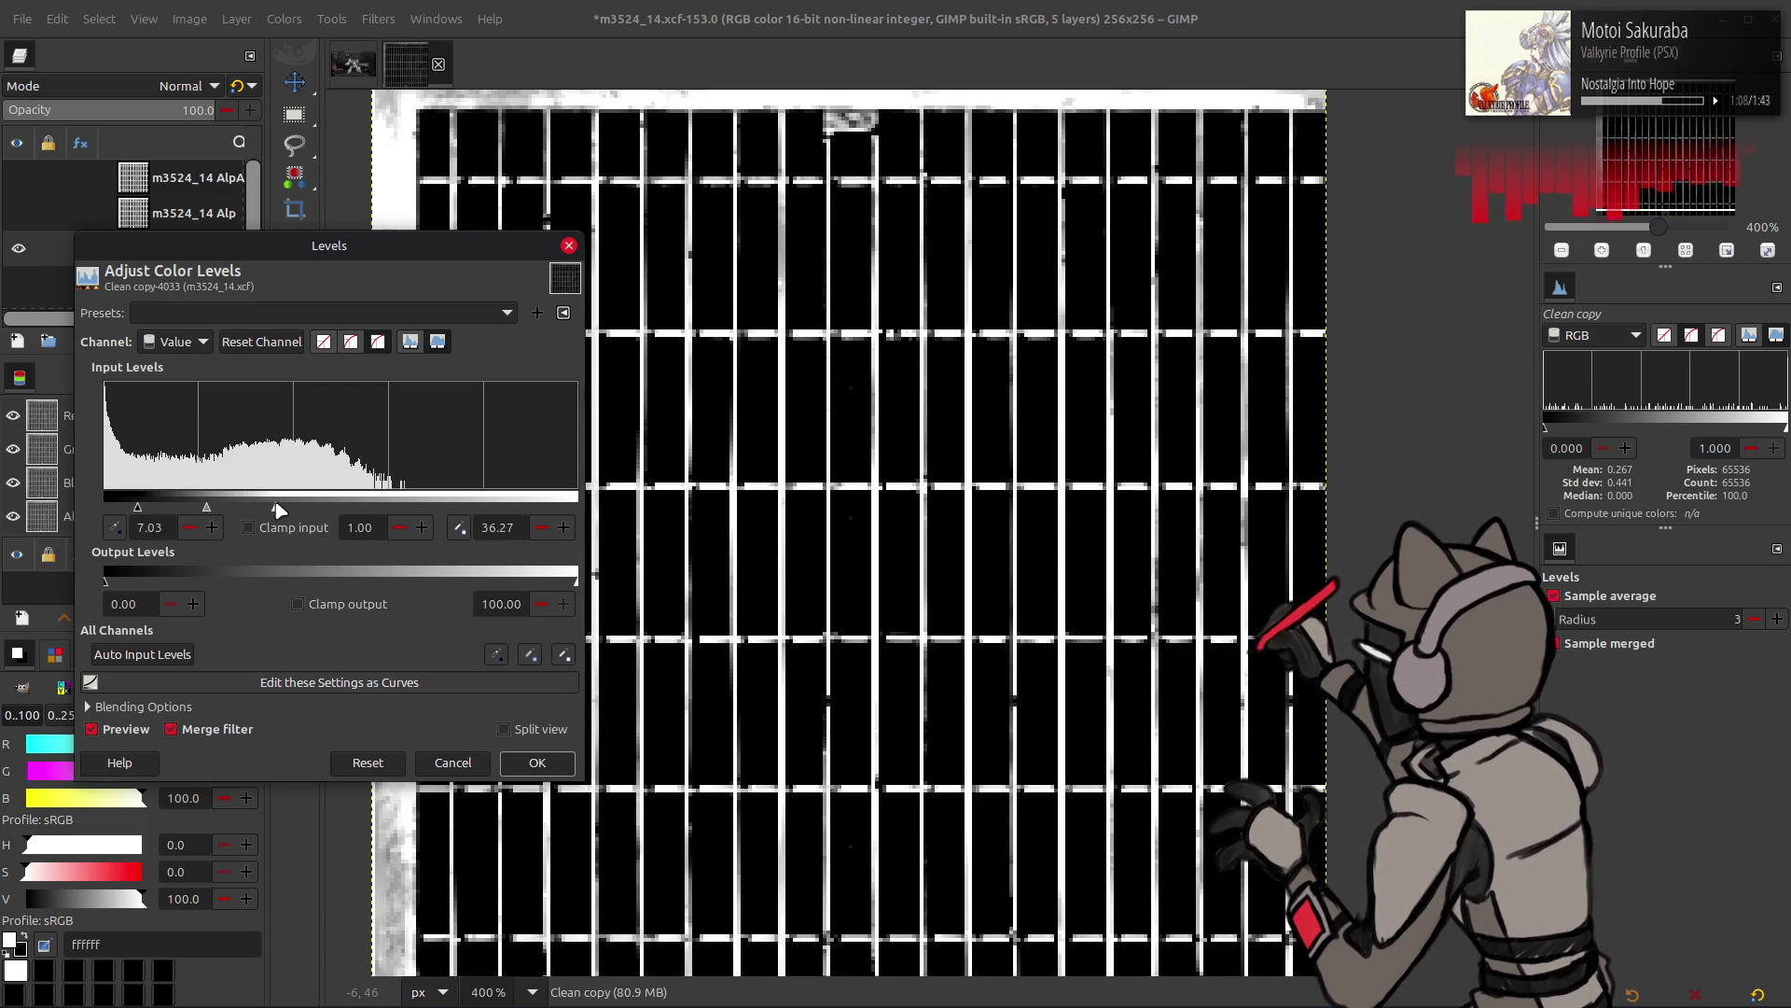
{"action": "left_click", "coordinate": [119, 733]}
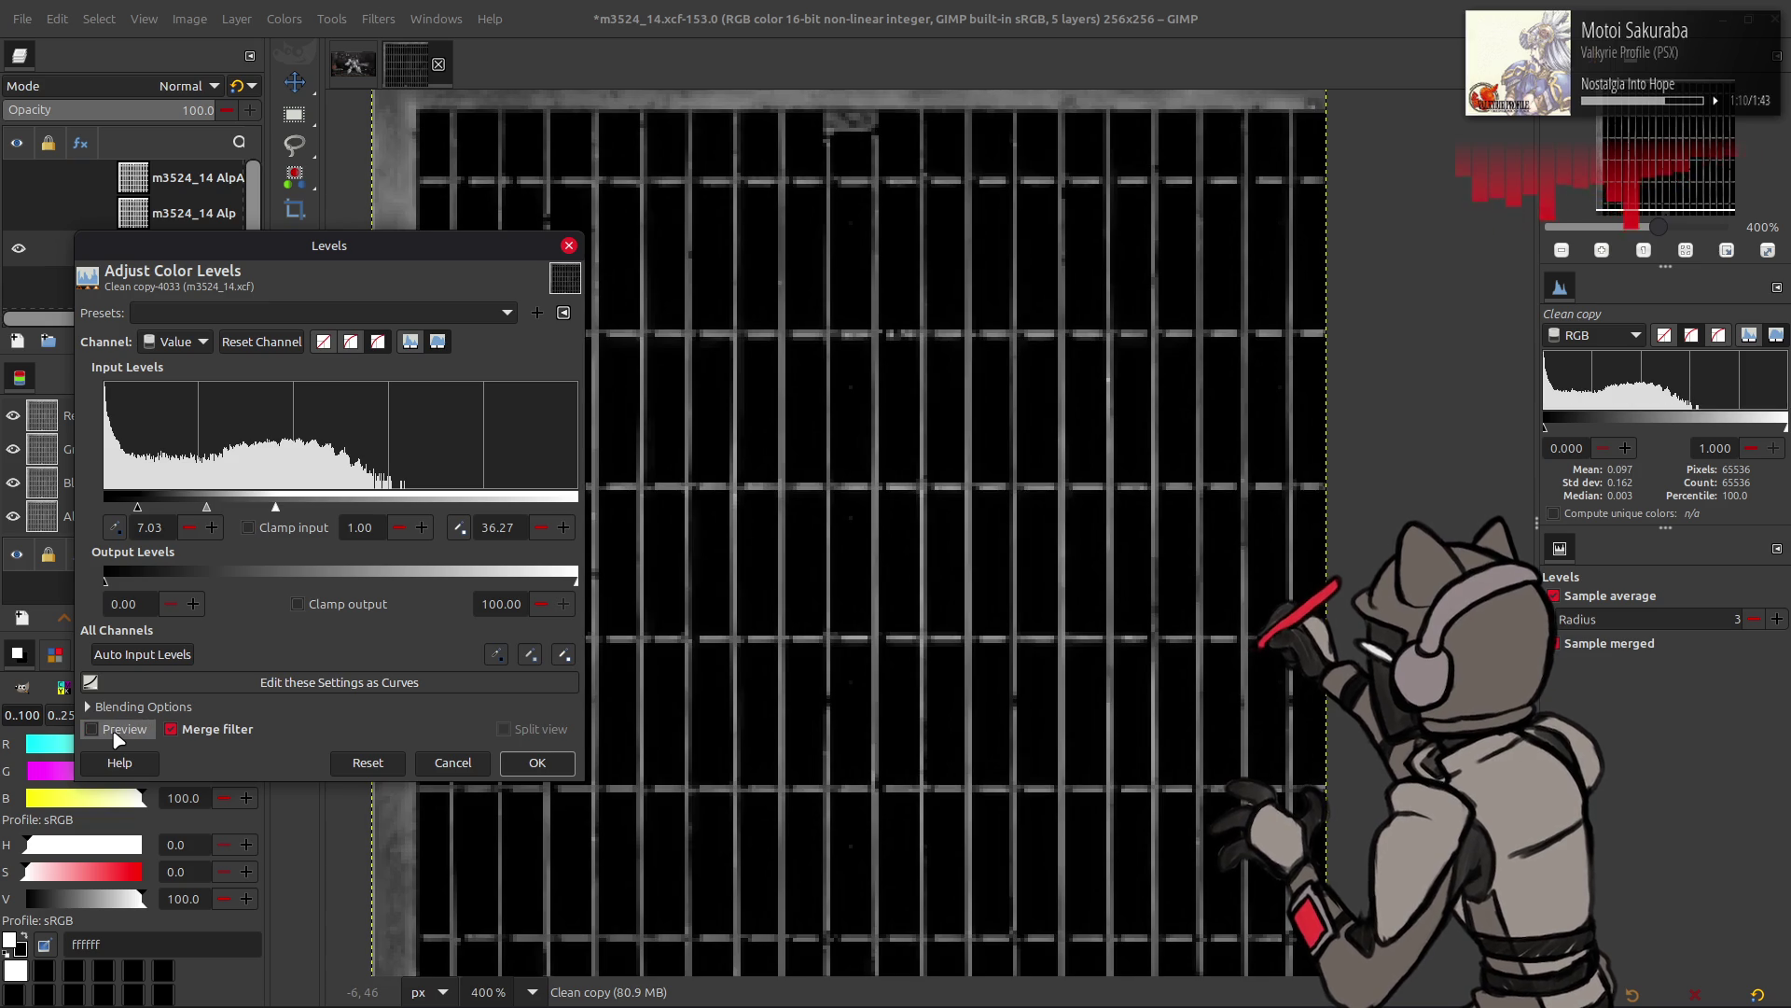
{"action": "left_click", "coordinate": [120, 732]}
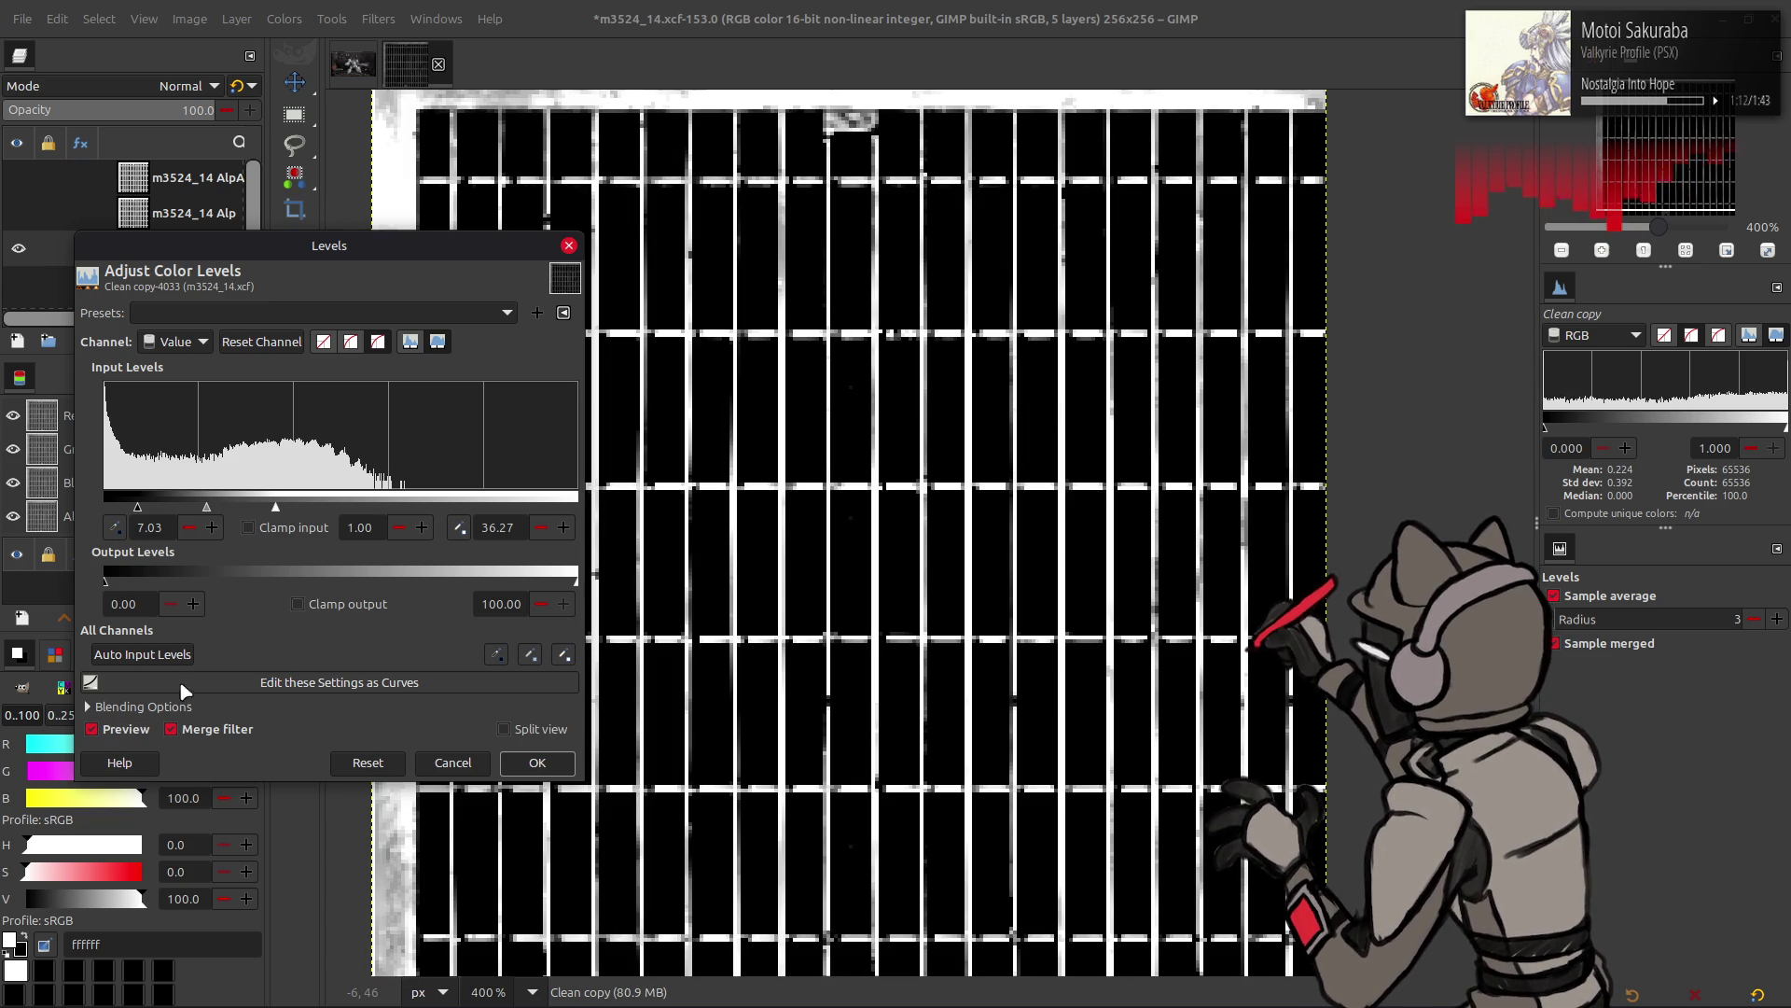
{"action": "left_click", "coordinate": [121, 732]}
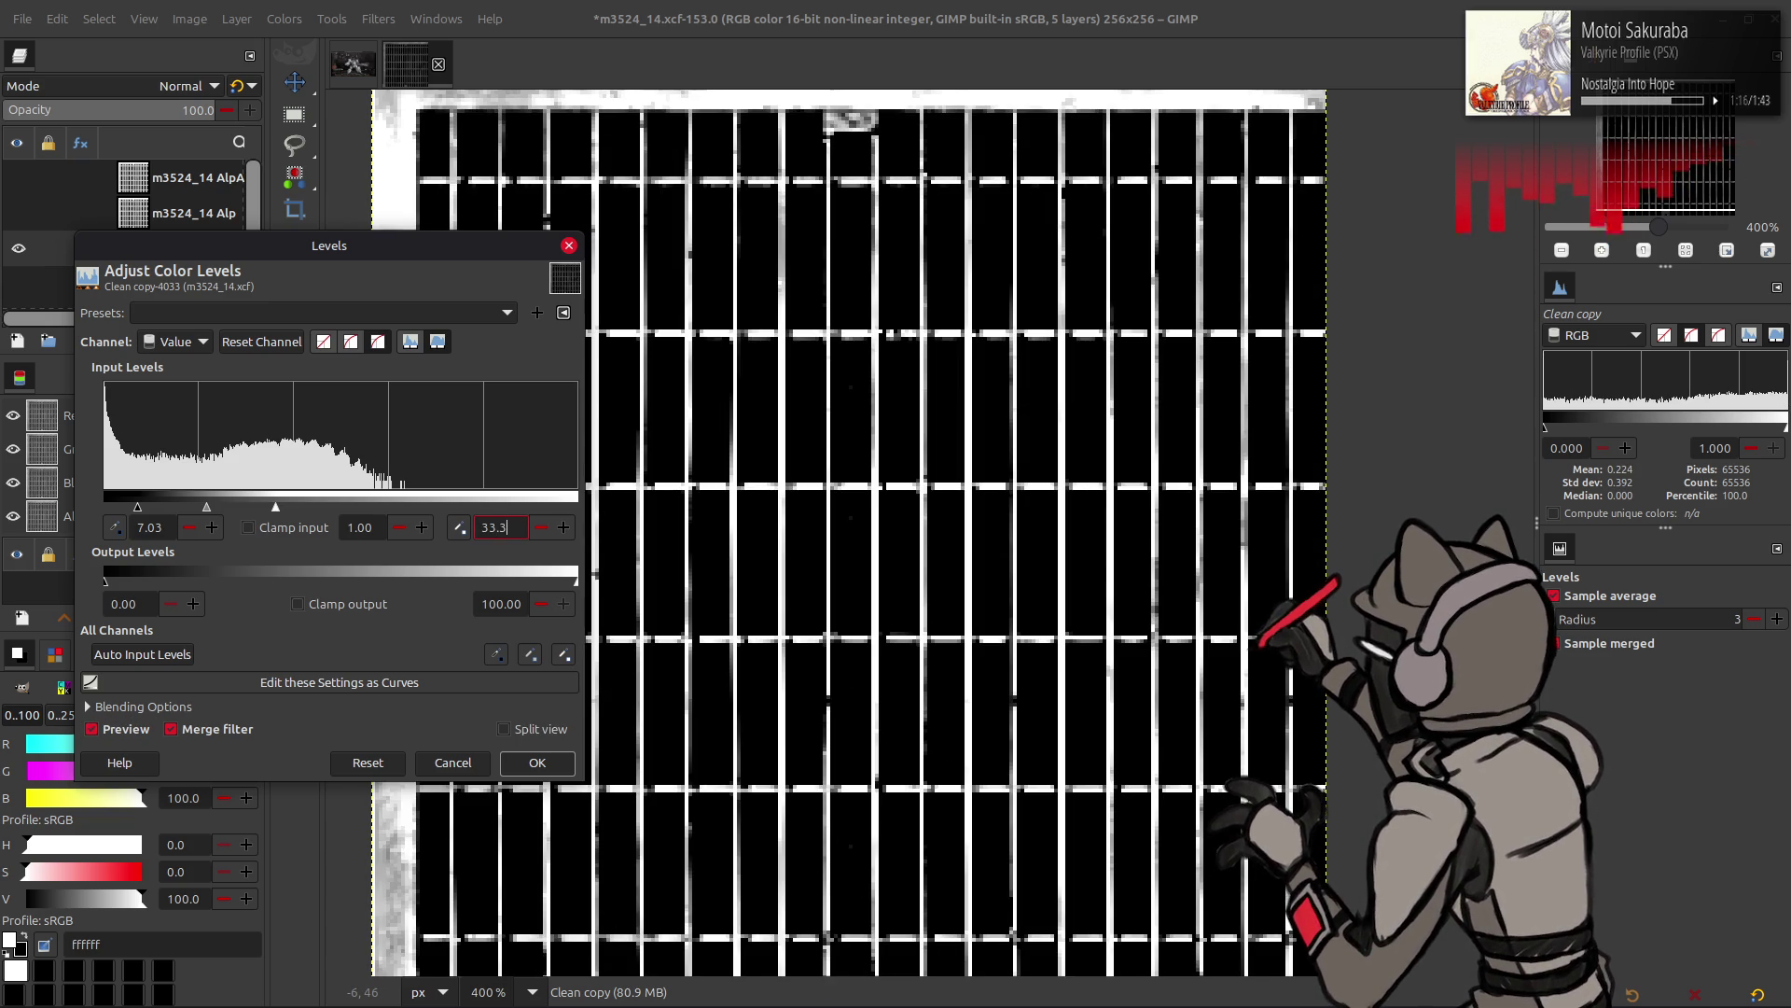
{"action": "key", "text": "Return"}
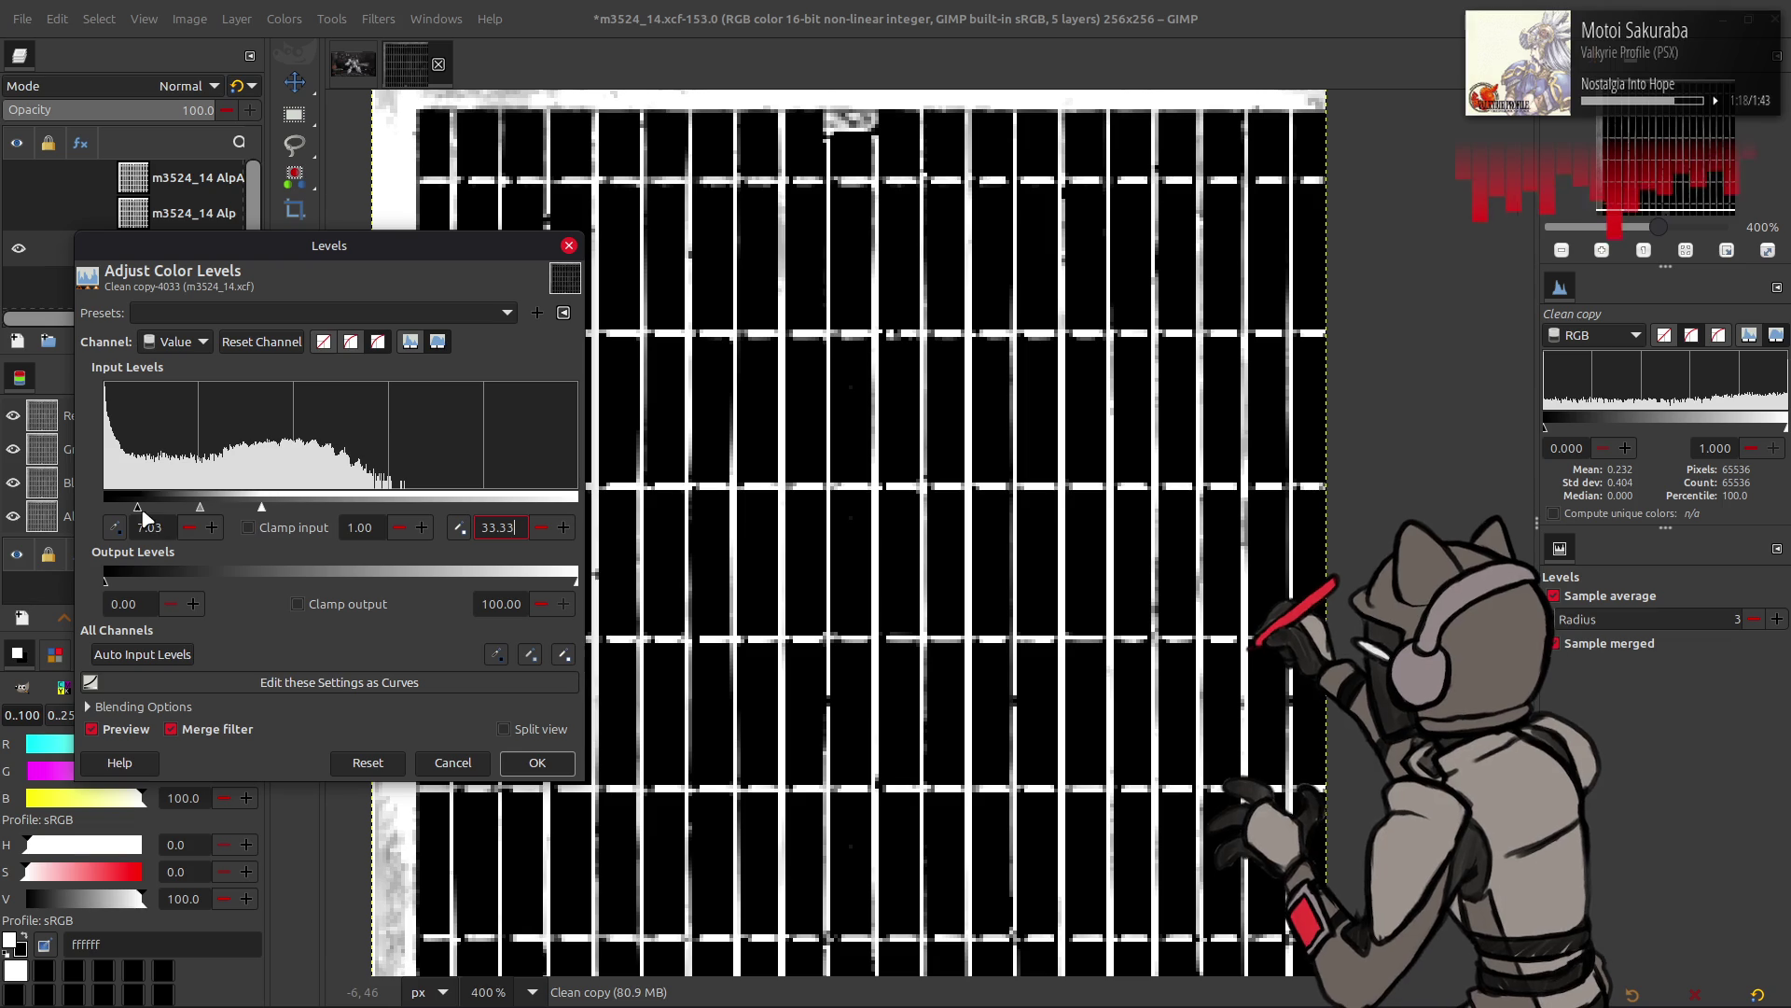
- Raise the black input level to just below the white, around 23, comparing previews
{"action": "left_click", "coordinate": [130, 729]}
{"action": "left_click", "coordinate": [129, 730]}
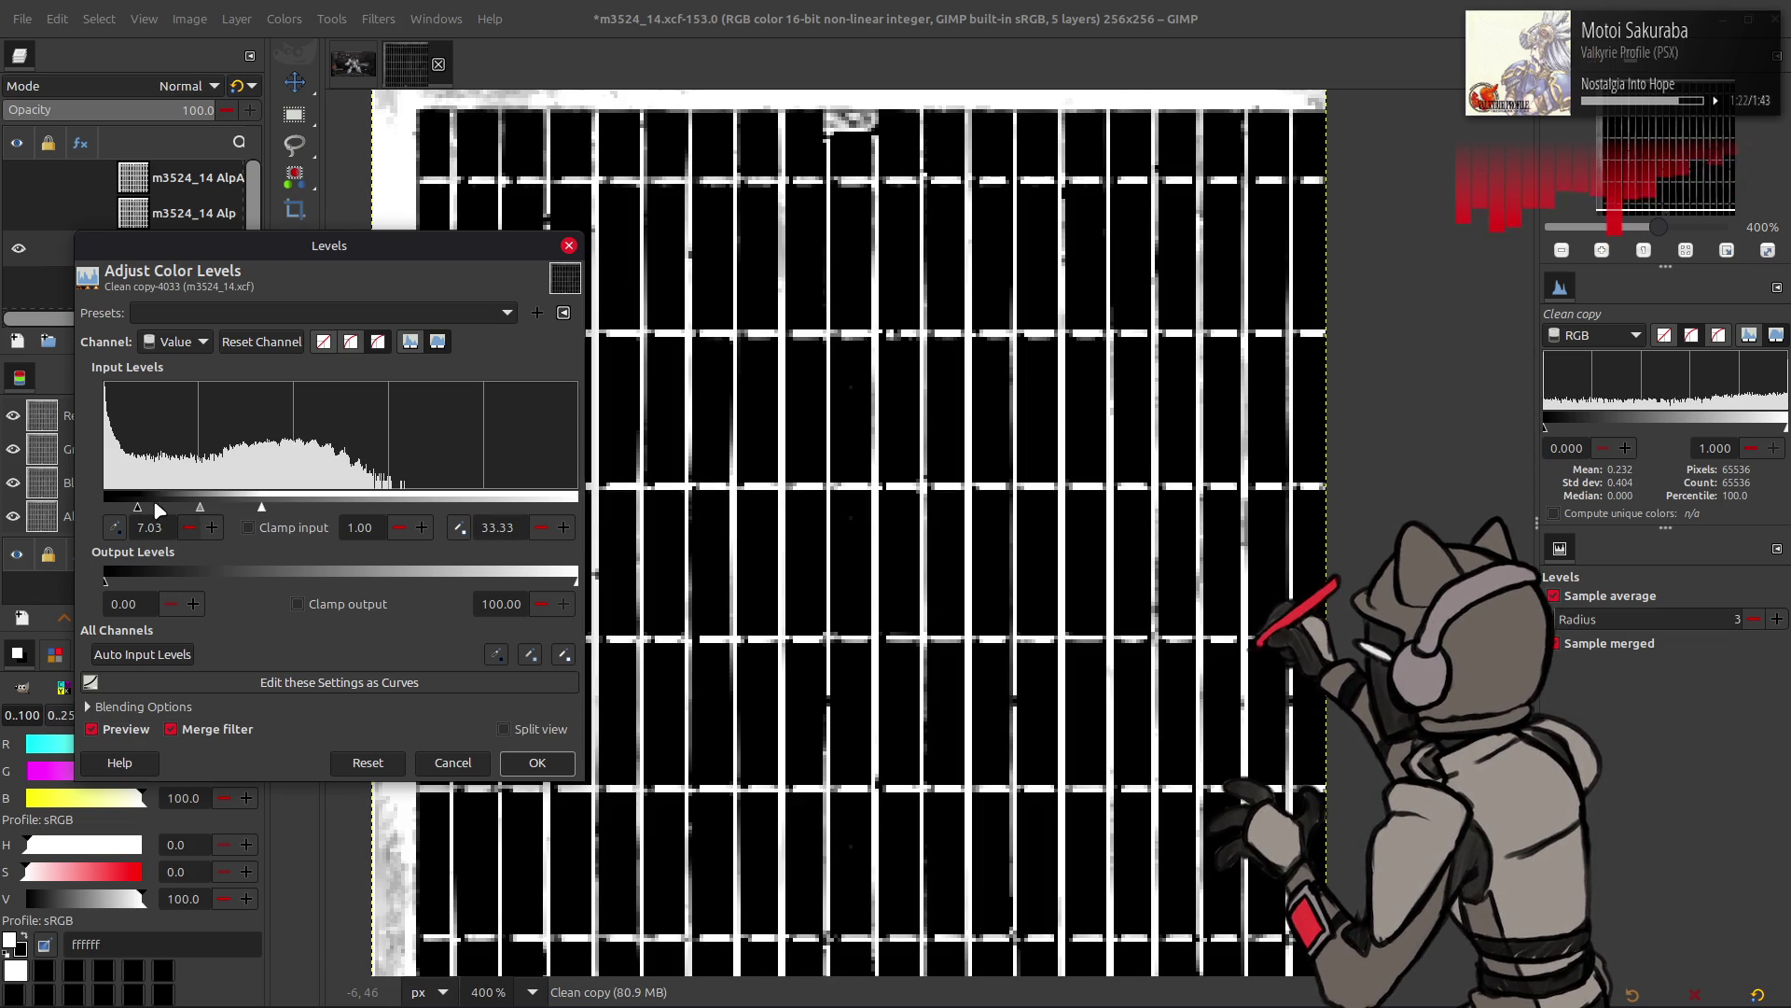
{"action": "left_click_drag", "start_coordinate": [183, 506], "coordinate": [291, 549]}
{"action": "left_click", "coordinate": [189, 528]}
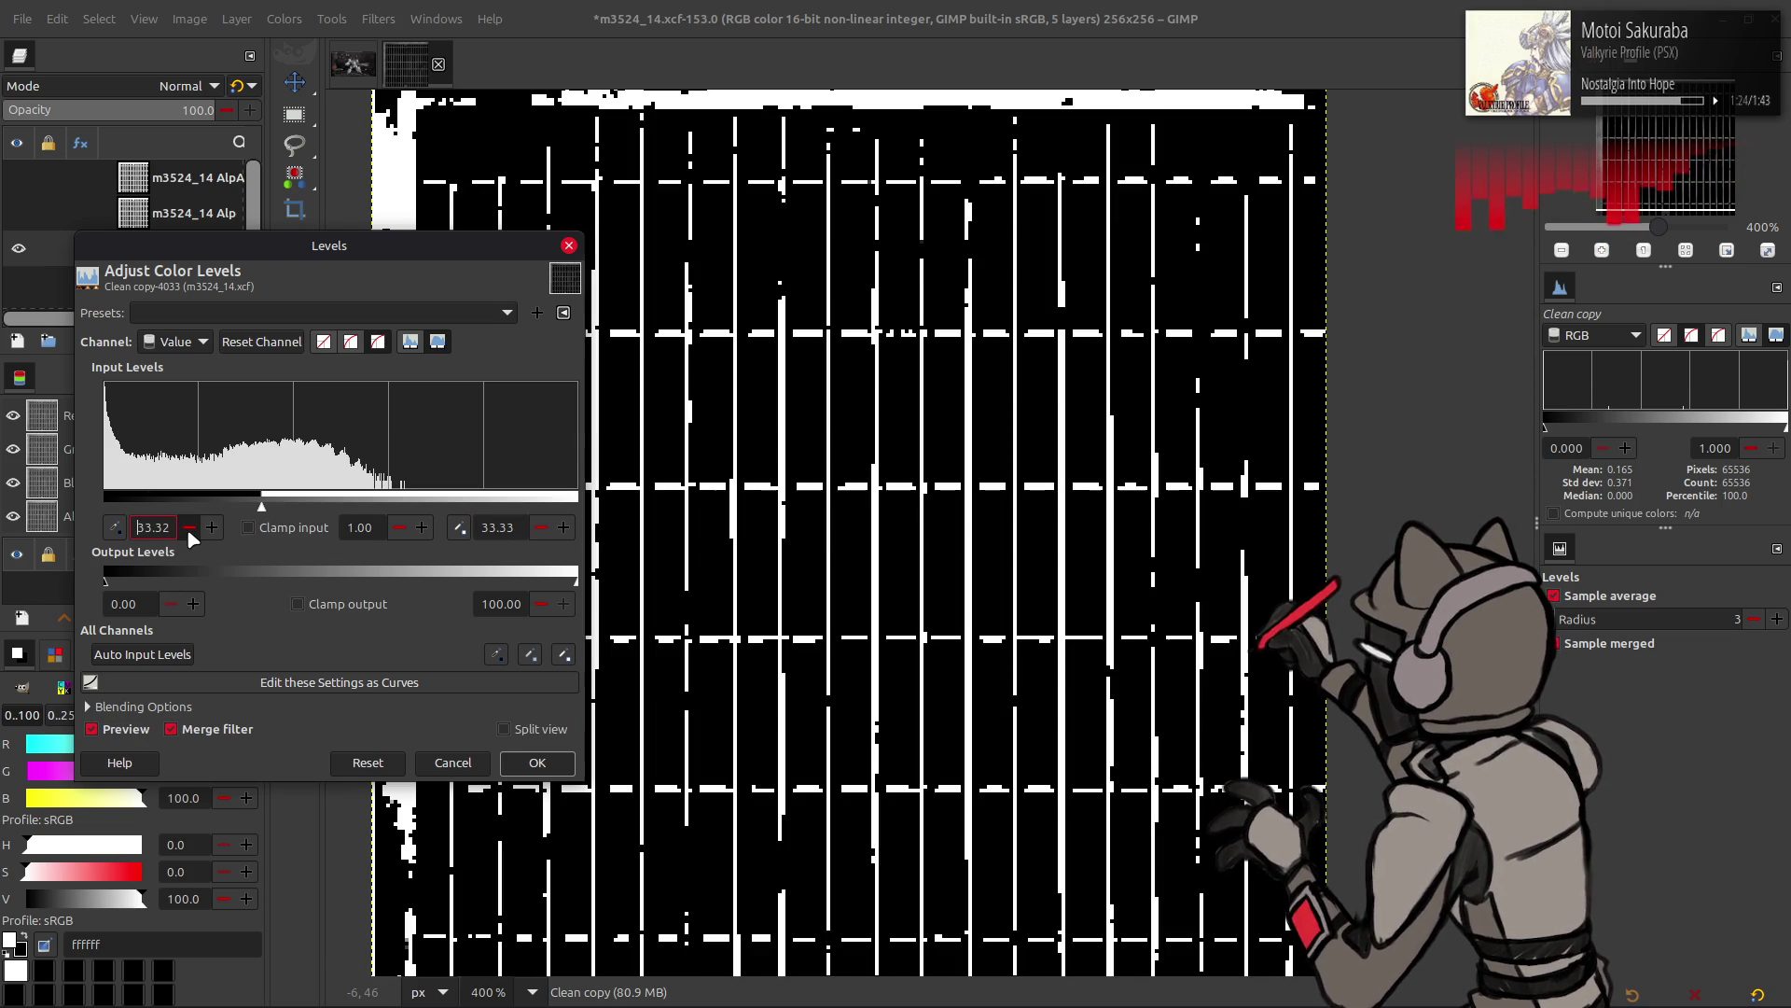
{"action": "left_click", "coordinate": [121, 732]}
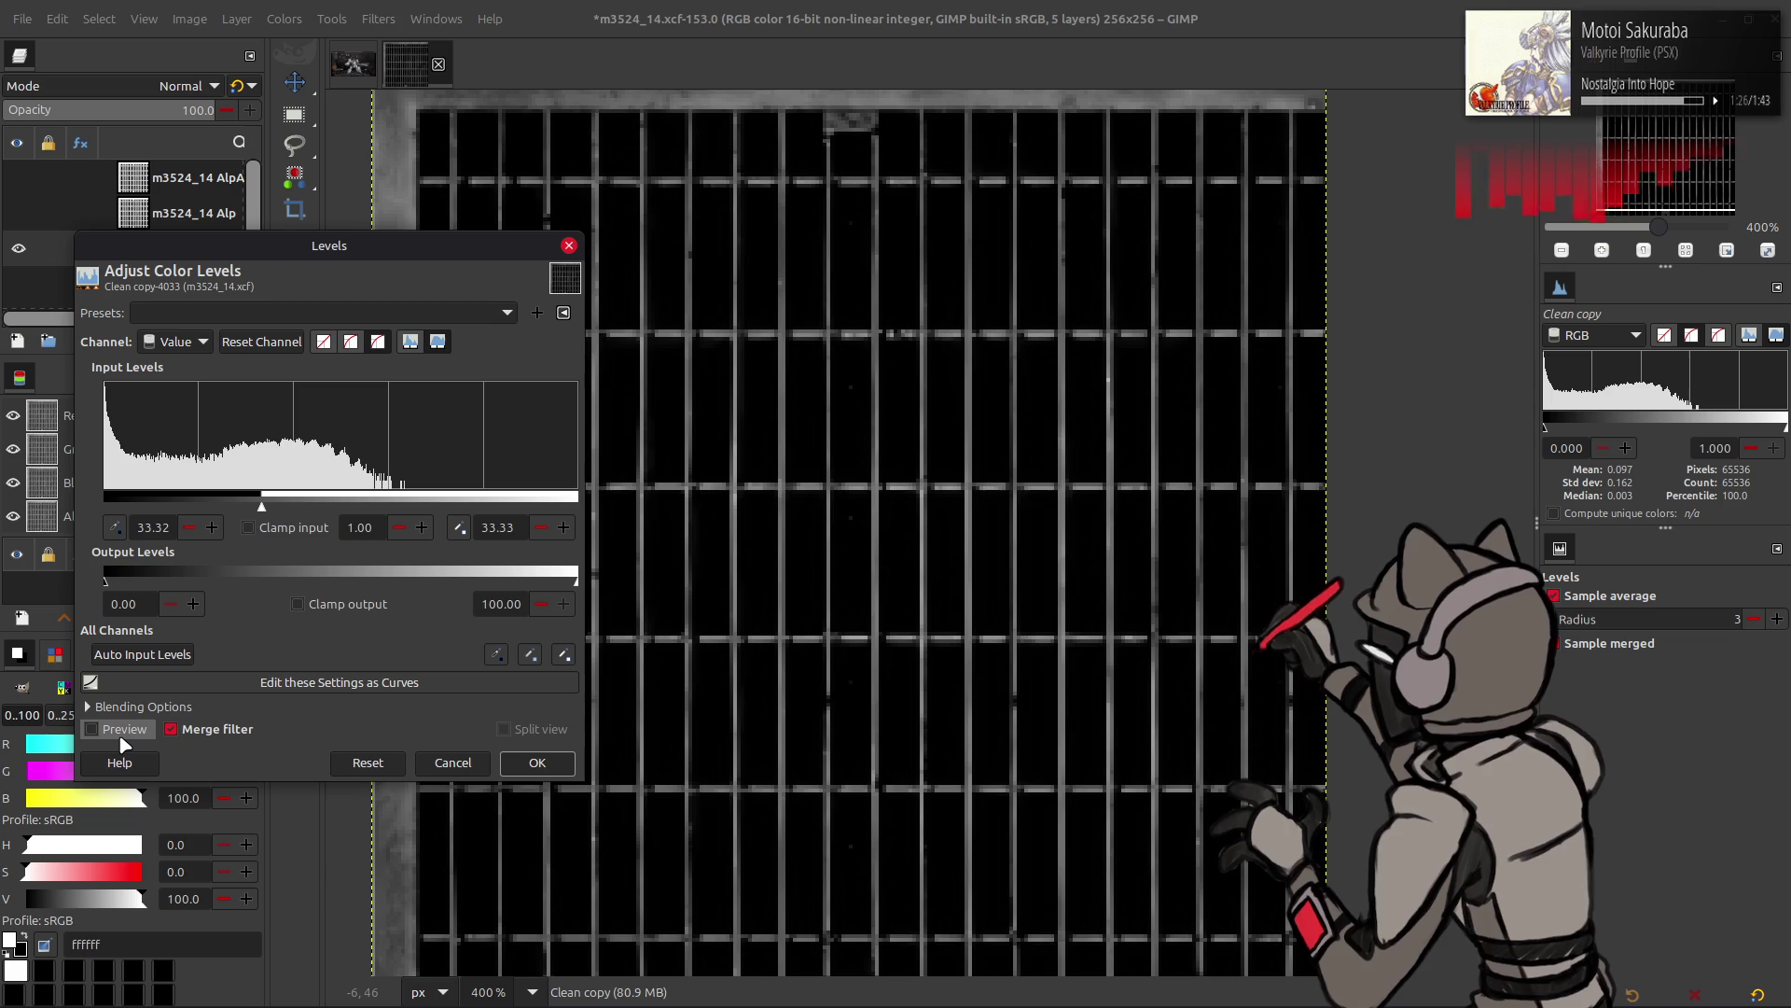
{"action": "left_click", "coordinate": [120, 729]}
{"action": "left_click_drag", "start_coordinate": [260, 508], "coordinate": [222, 507]}
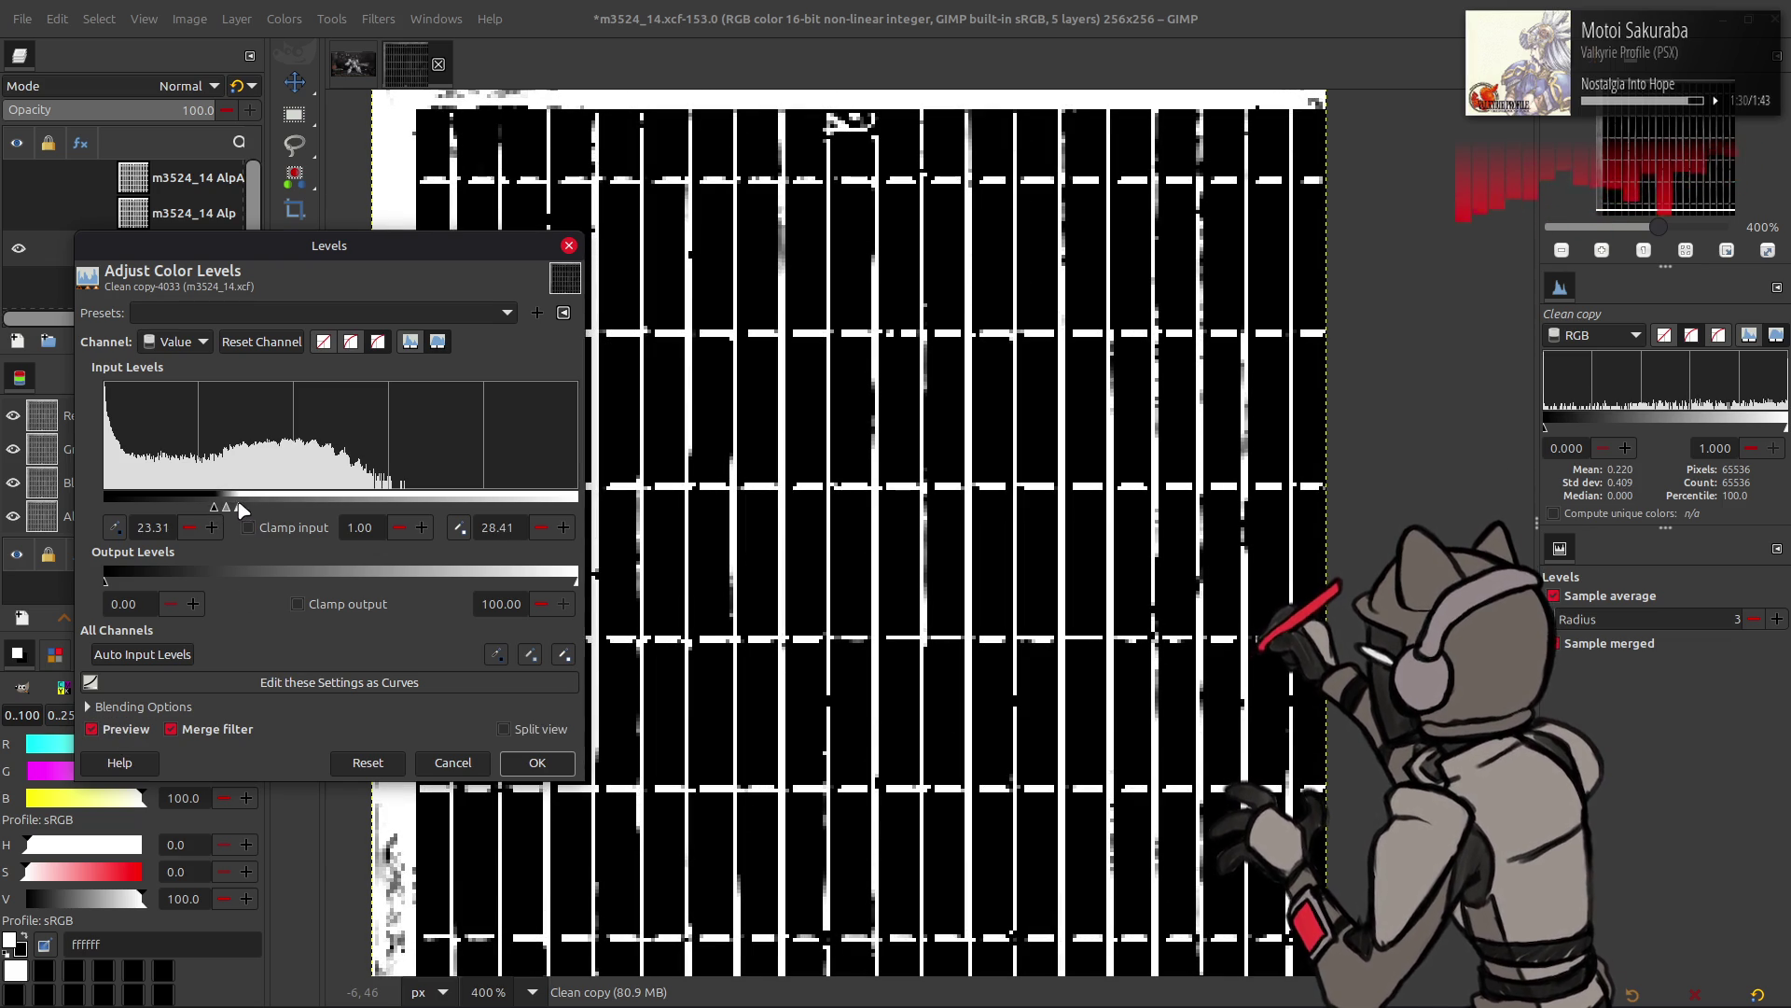
- Set both input levels to 25.00 for a stark black-and-white grate and compare the preview
{"action": "triple_click", "coordinate": [497, 527]}
{"action": "type", "text": "25.00"}
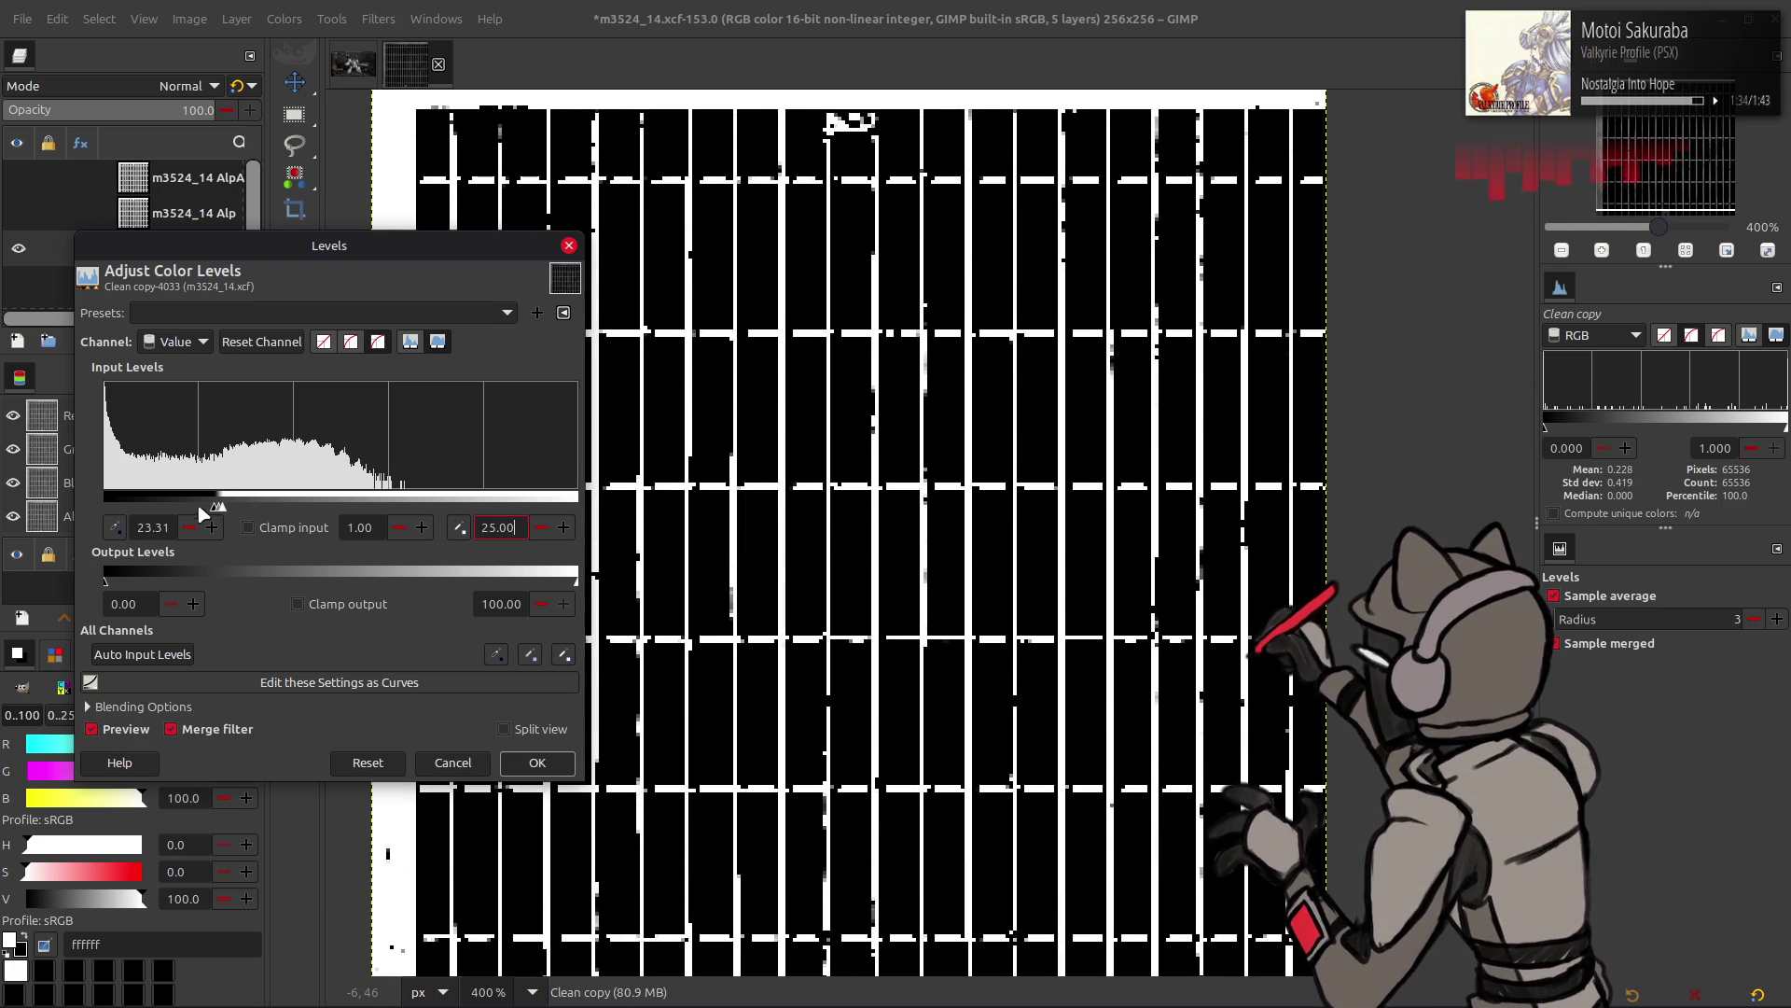
{"action": "key", "text": "Return"}
{"action": "left_click_drag", "start_coordinate": [261, 501], "coordinate": [249, 507]}
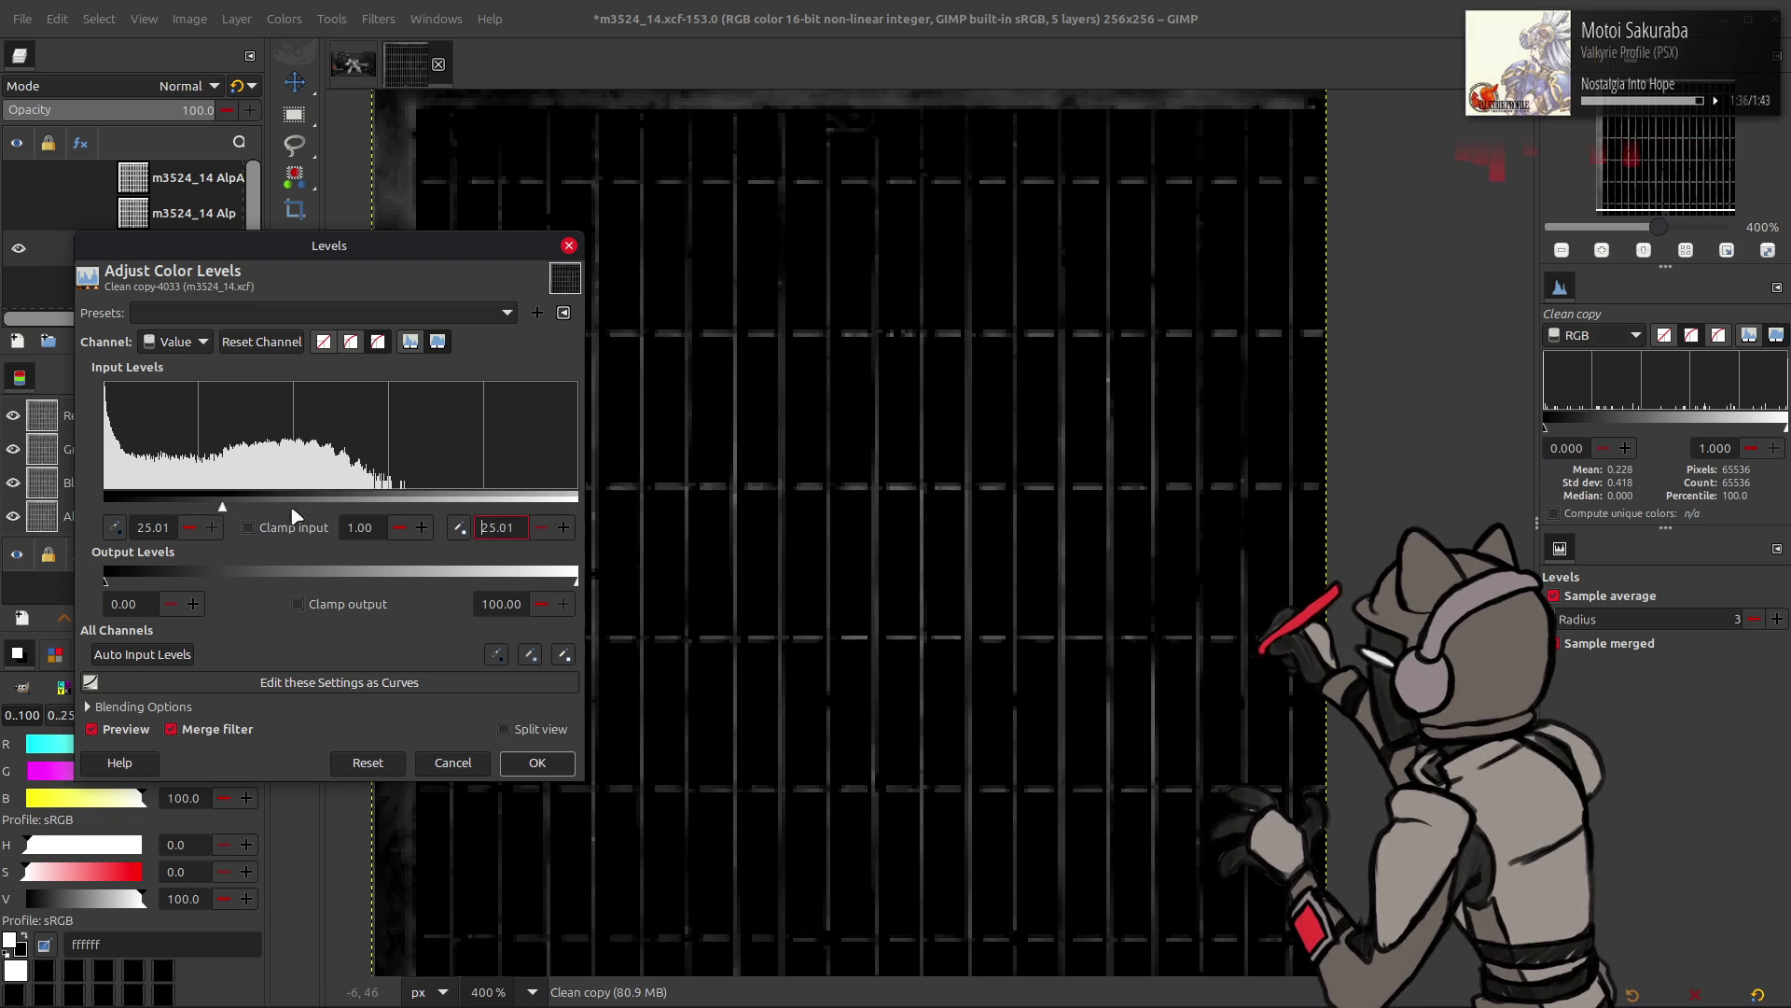
{"action": "left_click", "coordinate": [189, 527]}
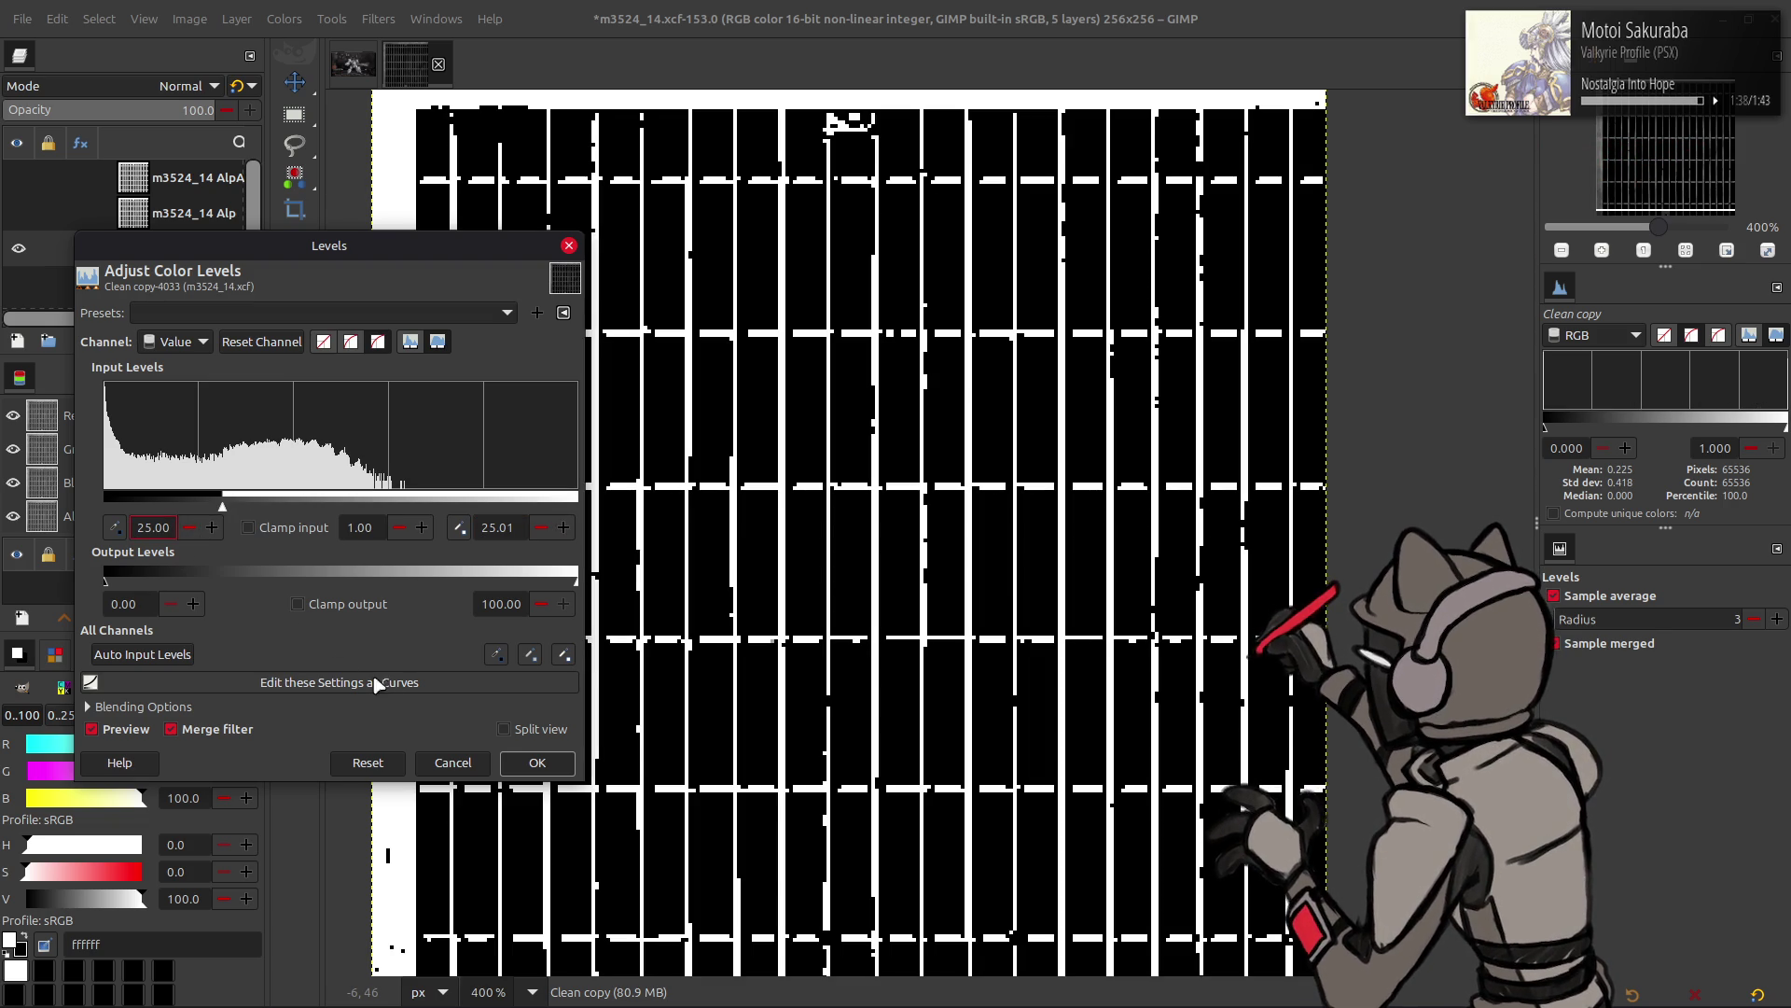
{"action": "left_click", "coordinate": [127, 730]}
{"action": "left_click", "coordinate": [127, 730]}
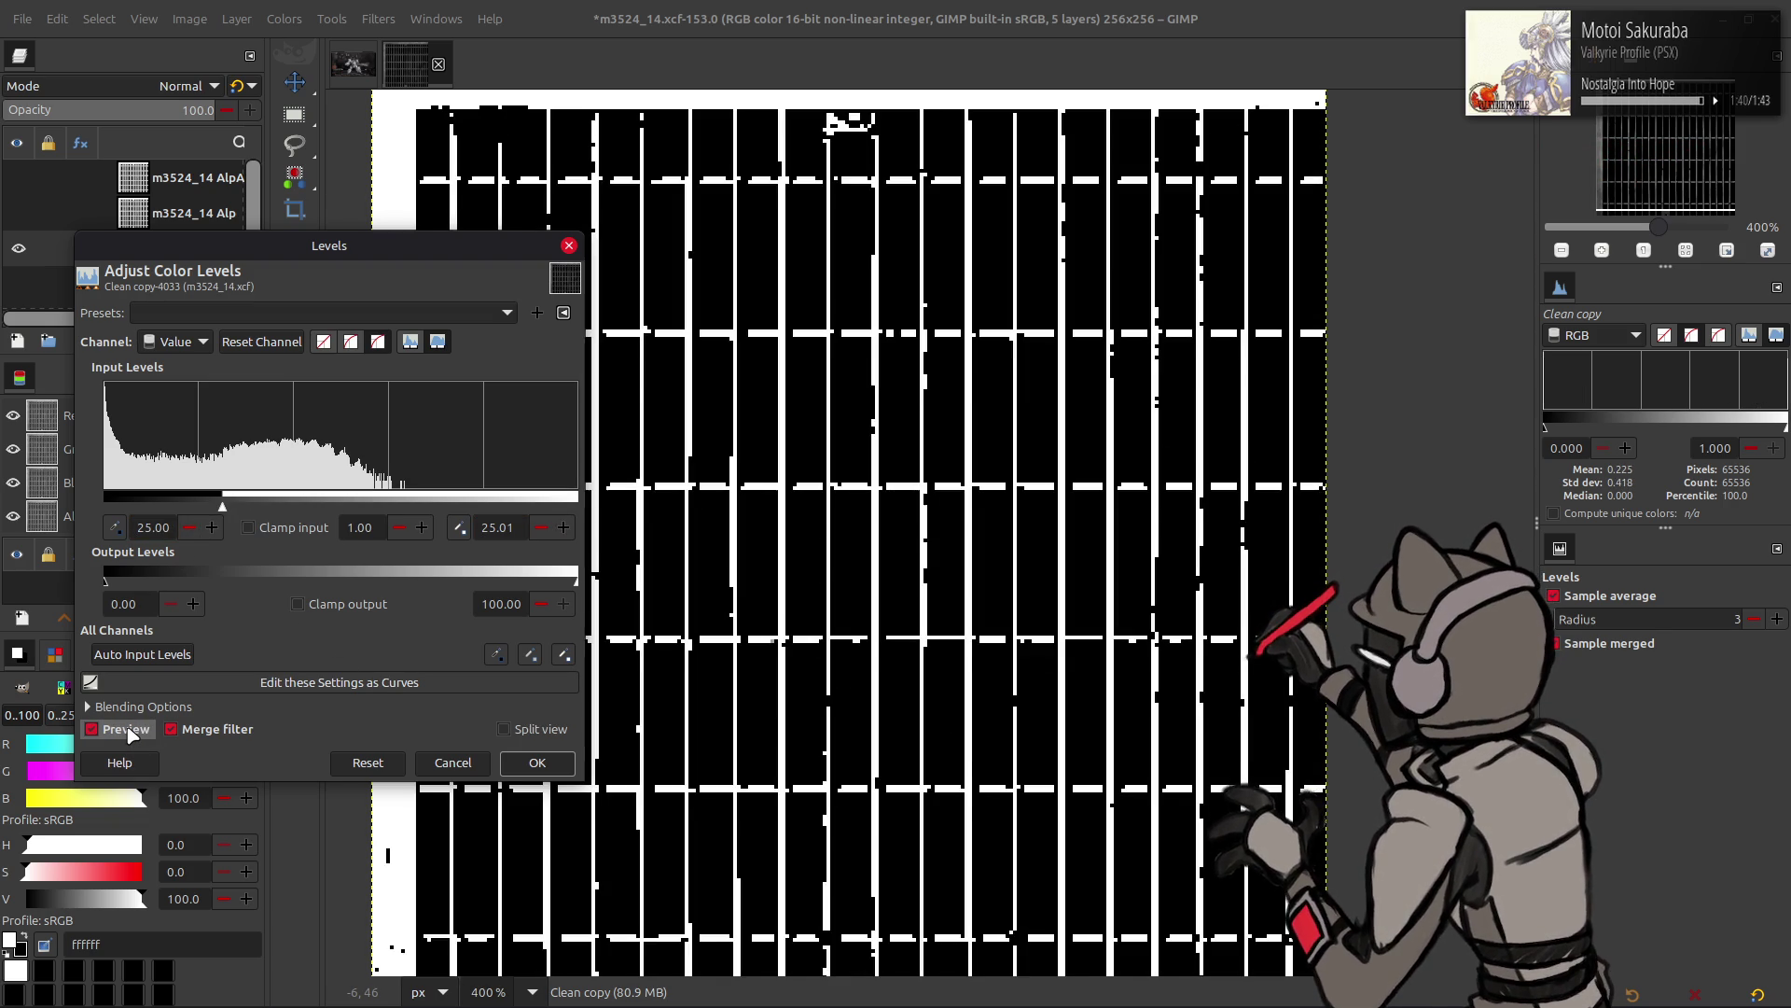
- Commit the Levels adjustment on Clean copy after a preview check and select m3524_14 Alp
{"action": "left_click", "coordinate": [126, 729]}
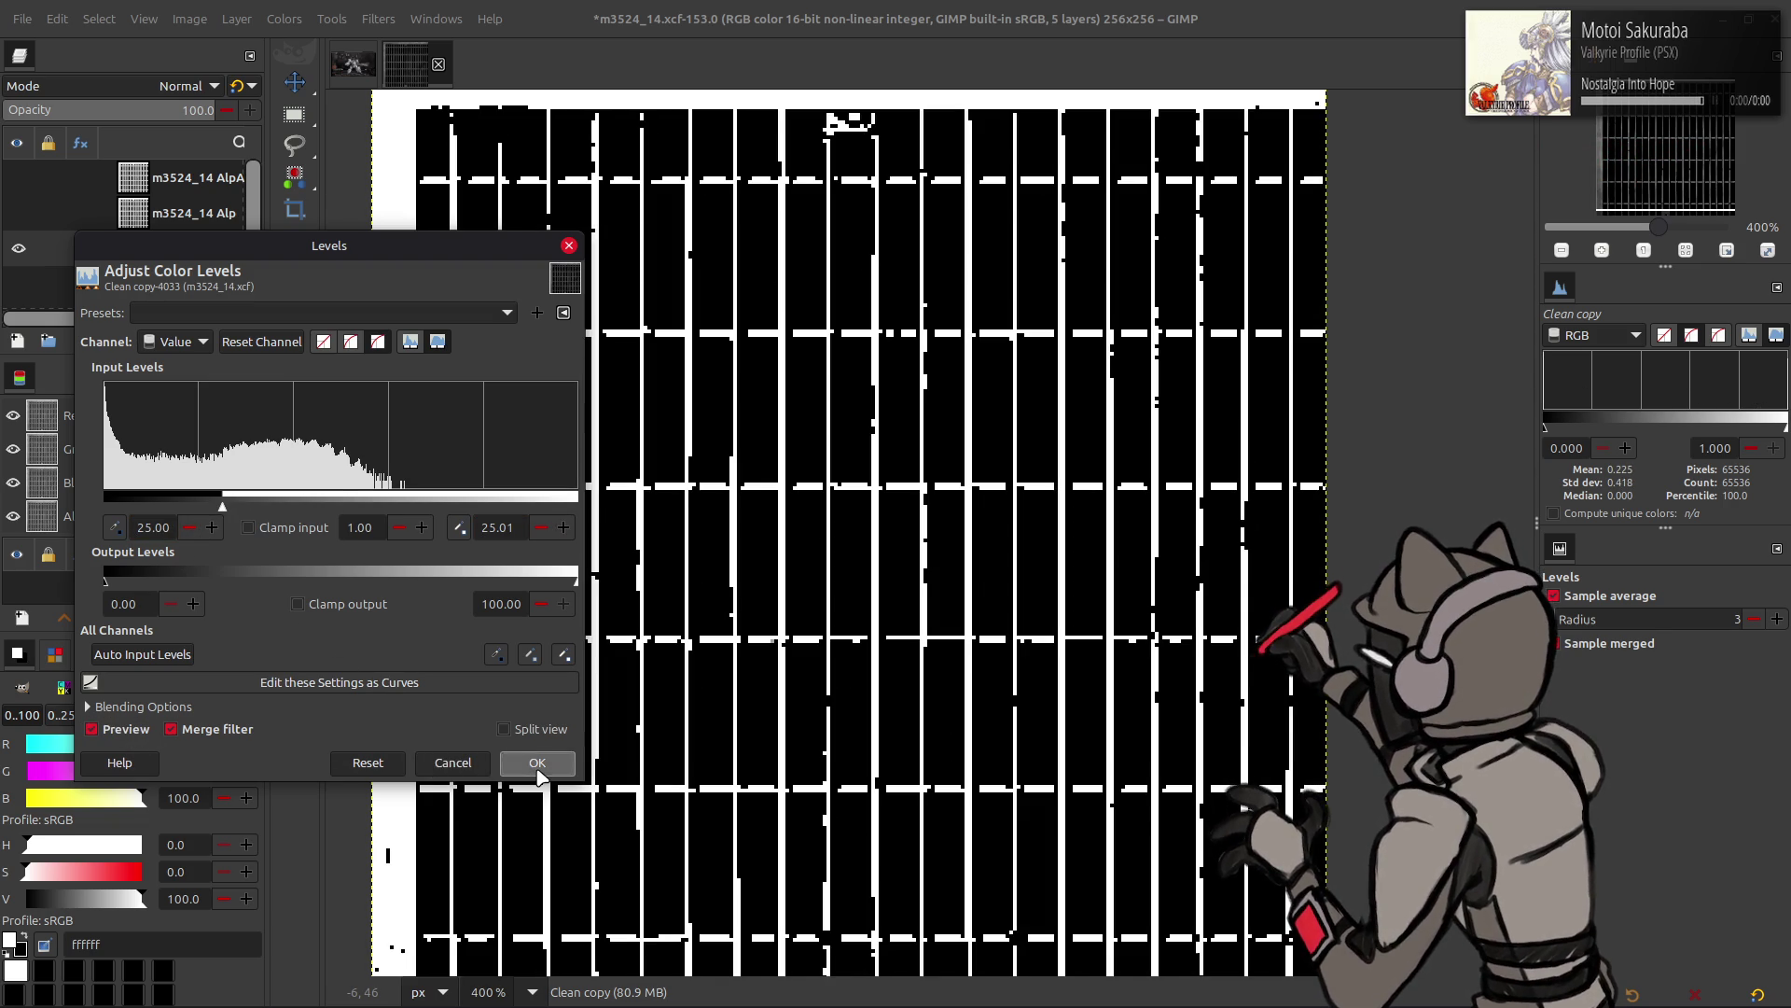
{"action": "left_click", "coordinate": [538, 769]}
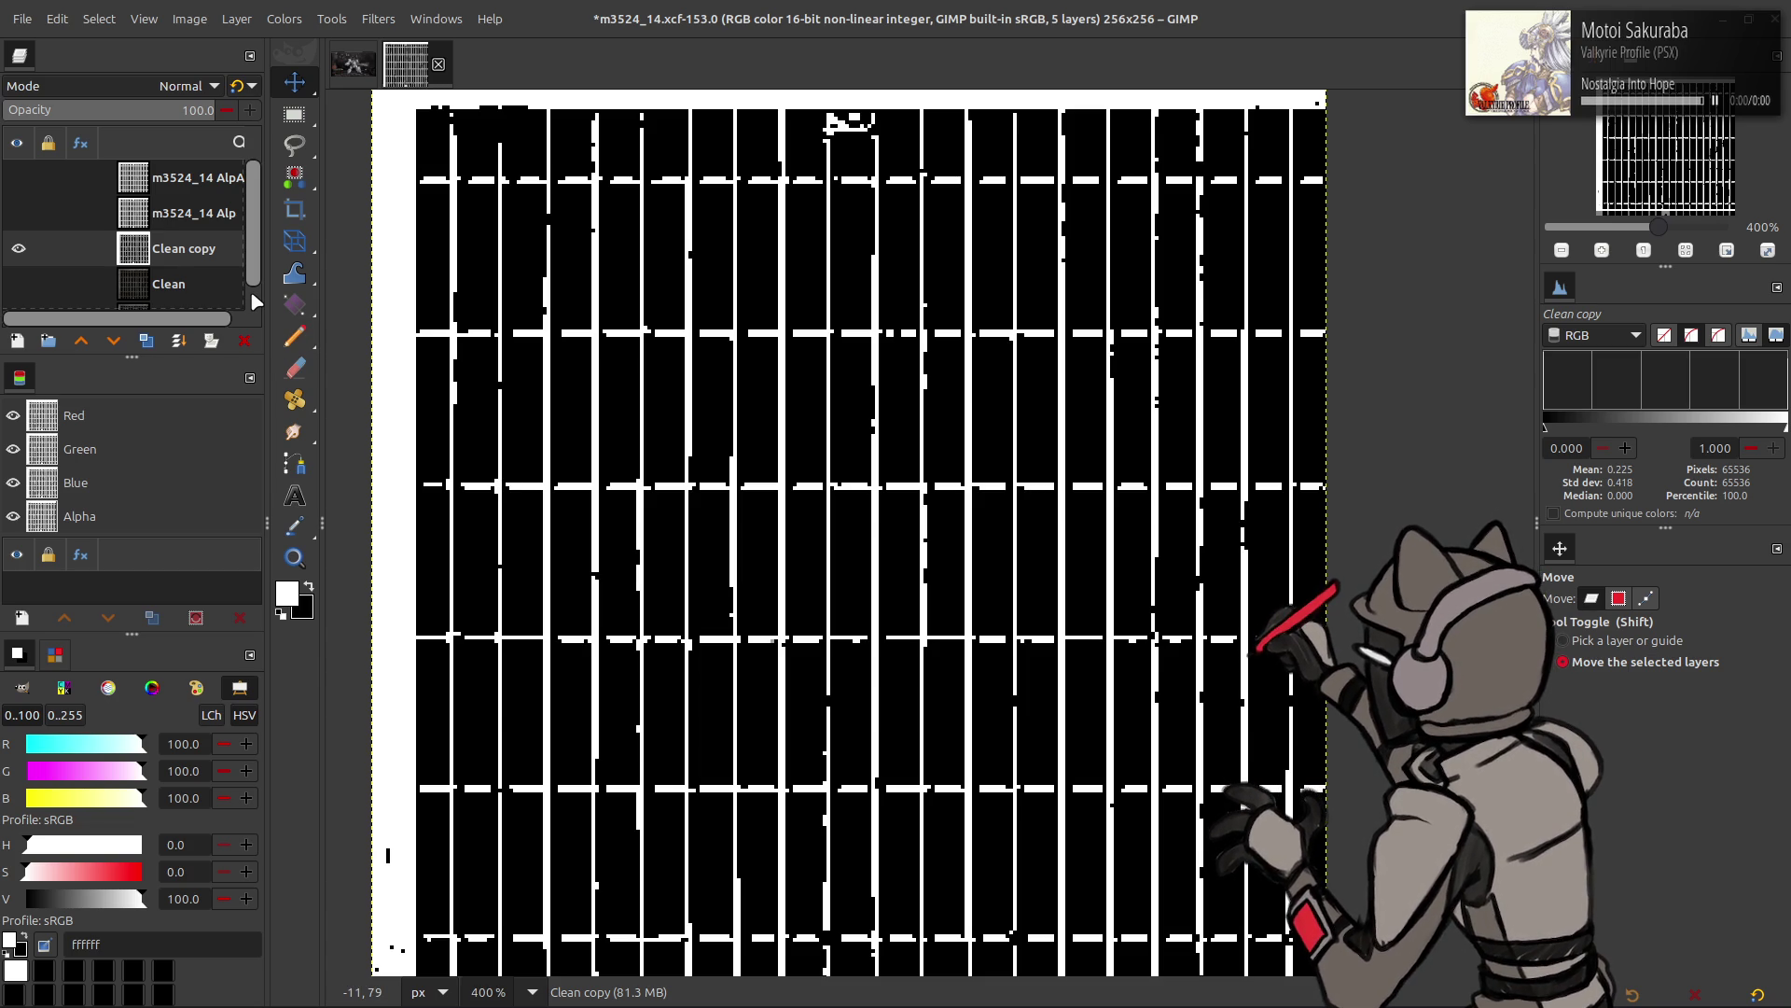
{"action": "left_click", "coordinate": [154, 217]}
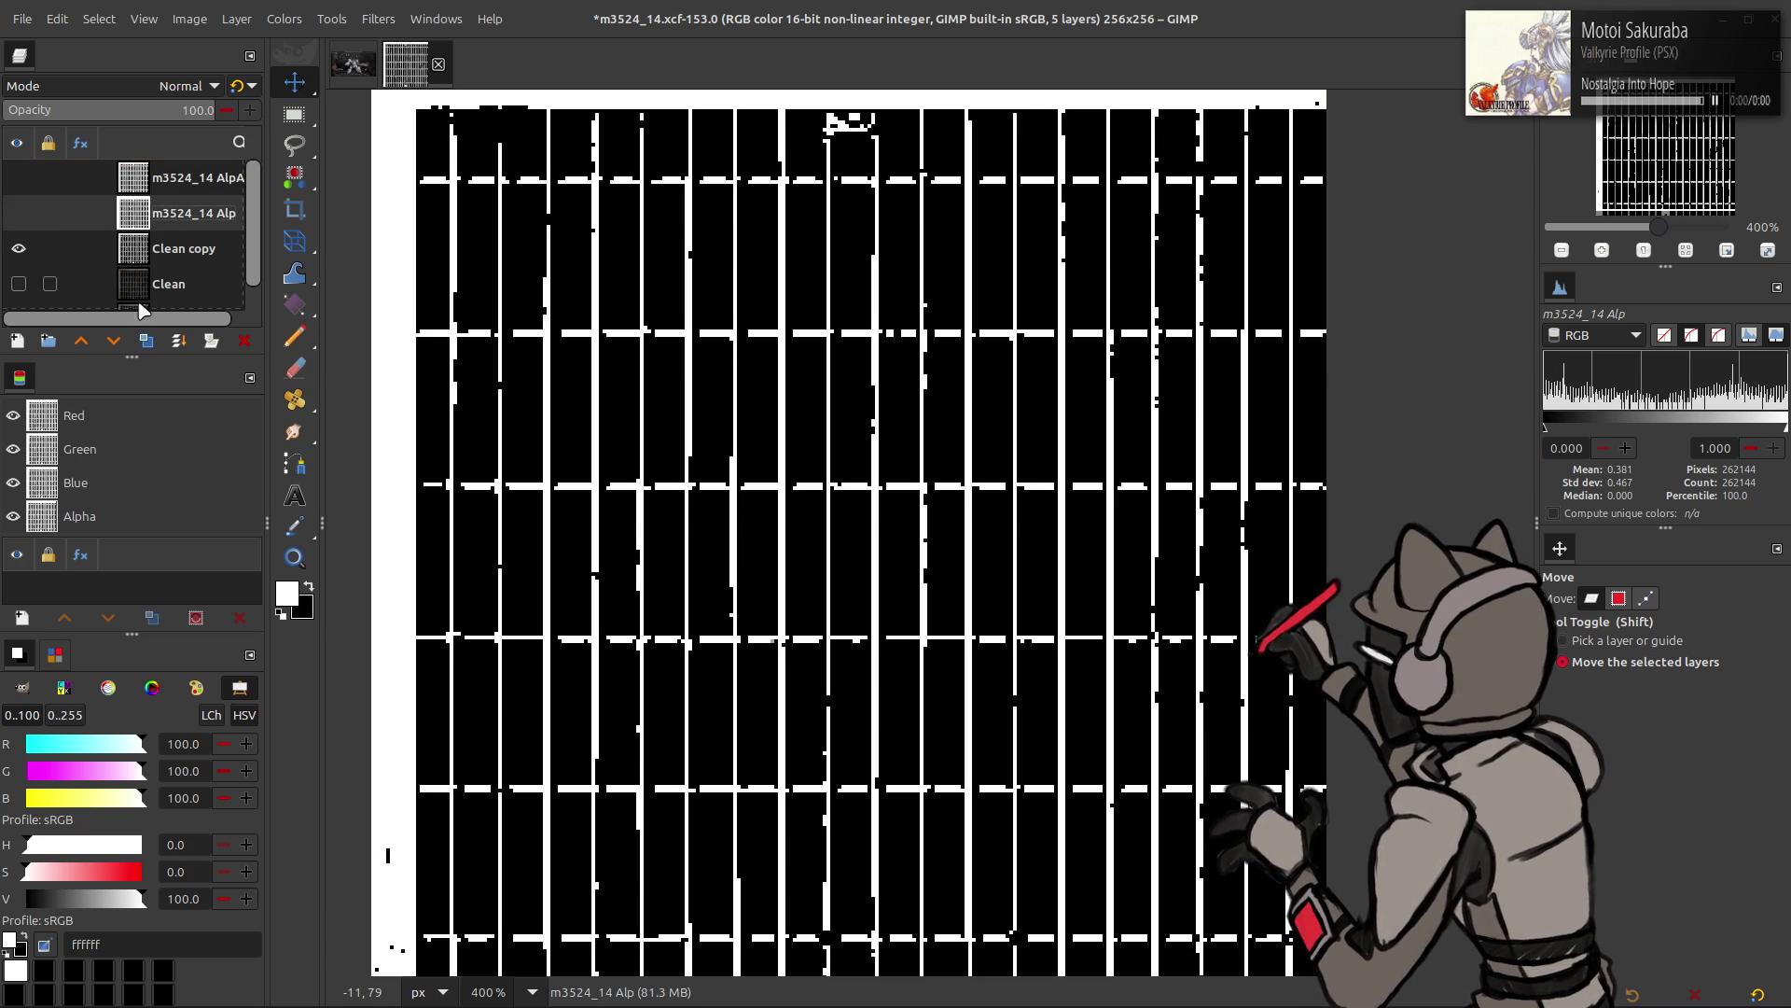
- Duplicate m3524_14 Alp and apply Levels with low and high inputs both at 12.5
{"action": "left_click", "coordinate": [145, 340]}
{"action": "left_click", "coordinate": [284, 19]}
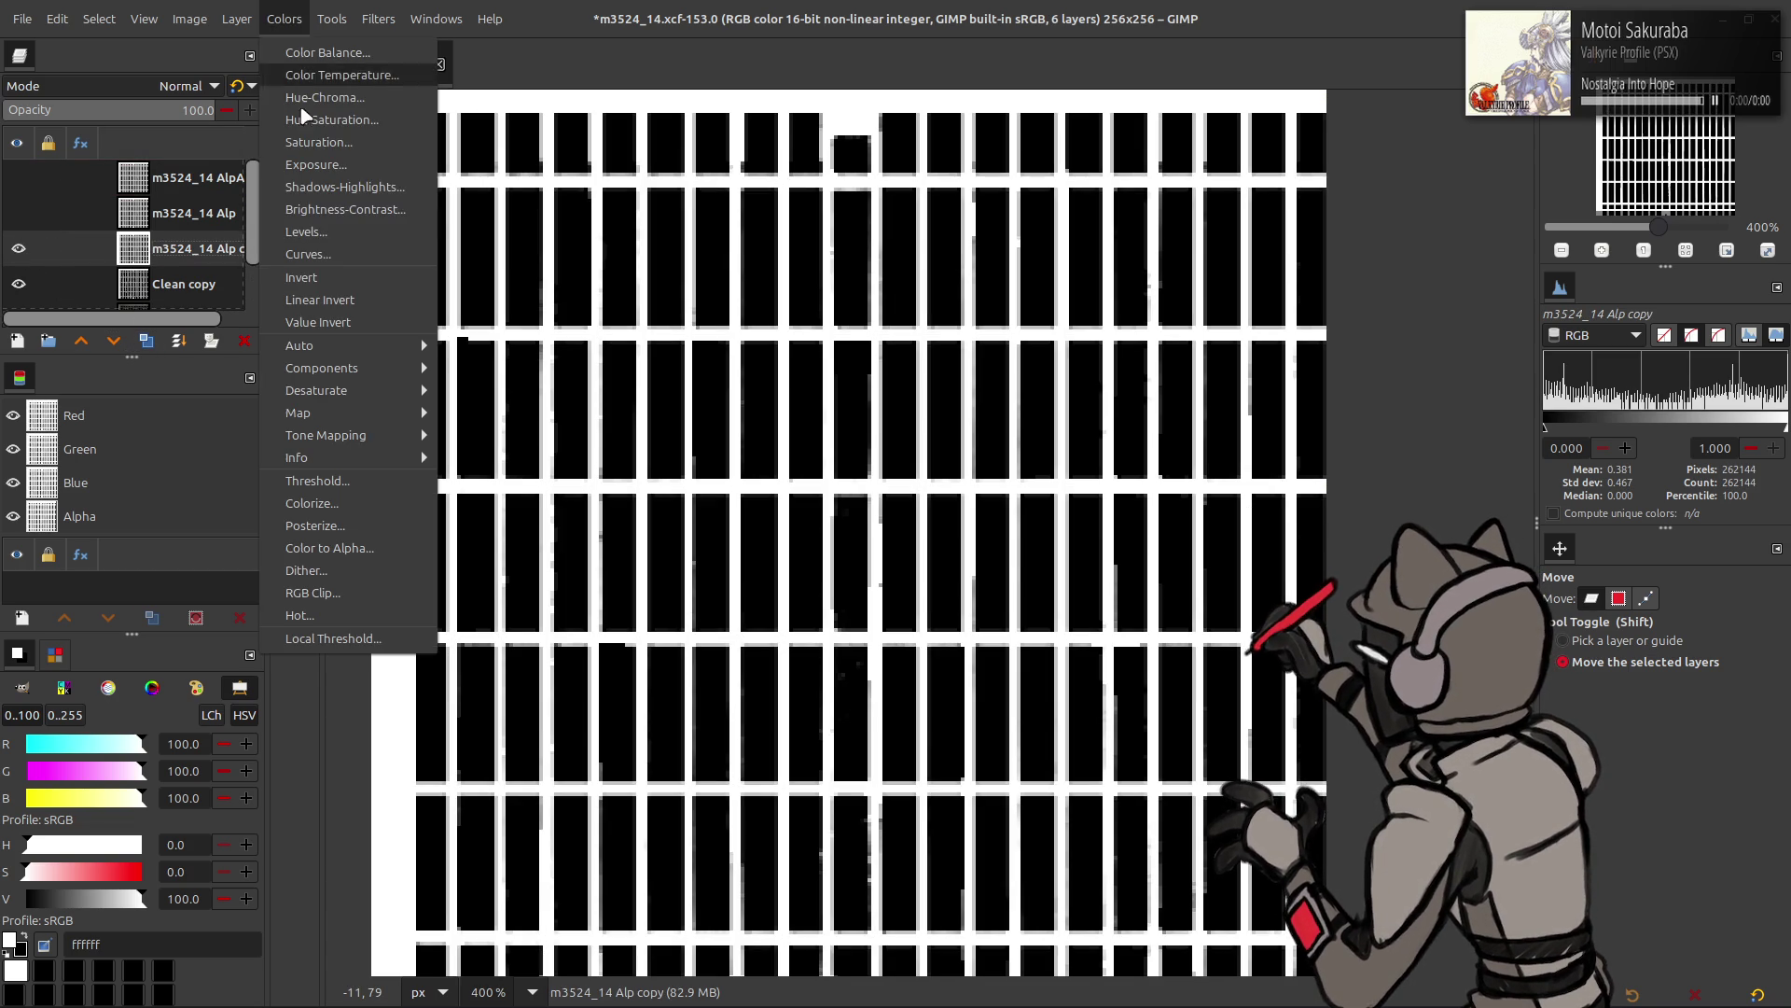
{"action": "left_click", "coordinate": [332, 224]}
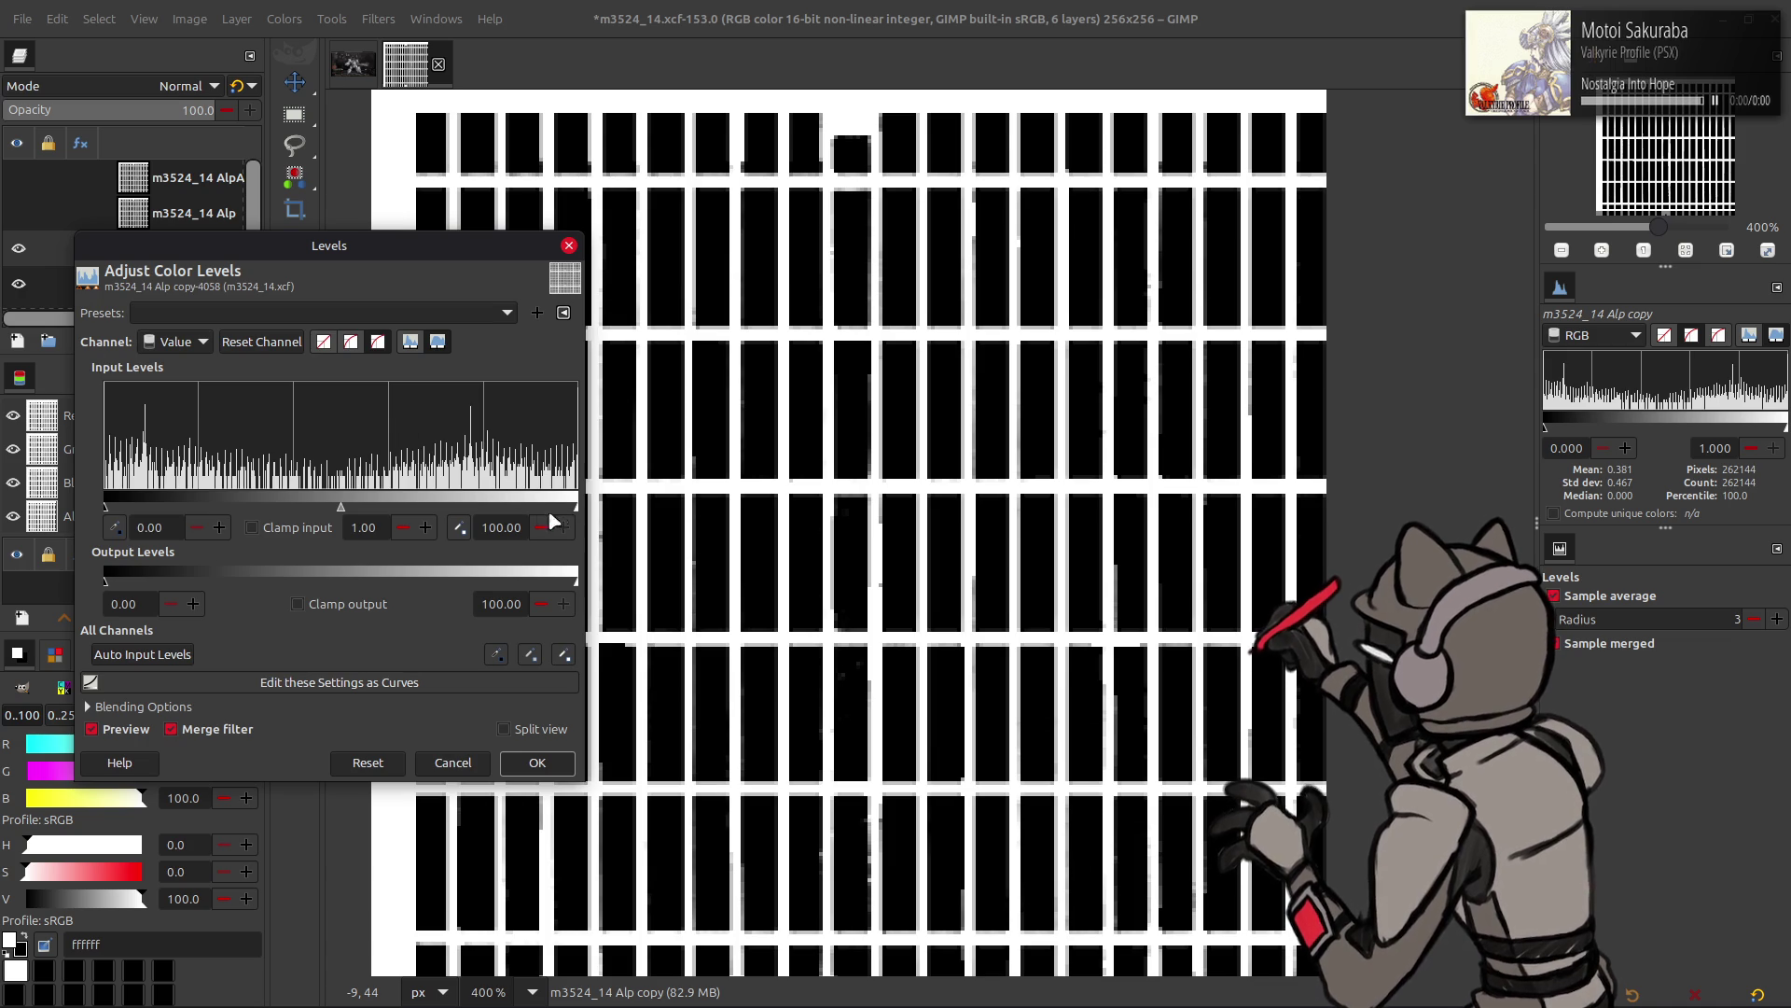
{"action": "double_click", "coordinate": [498, 526]}
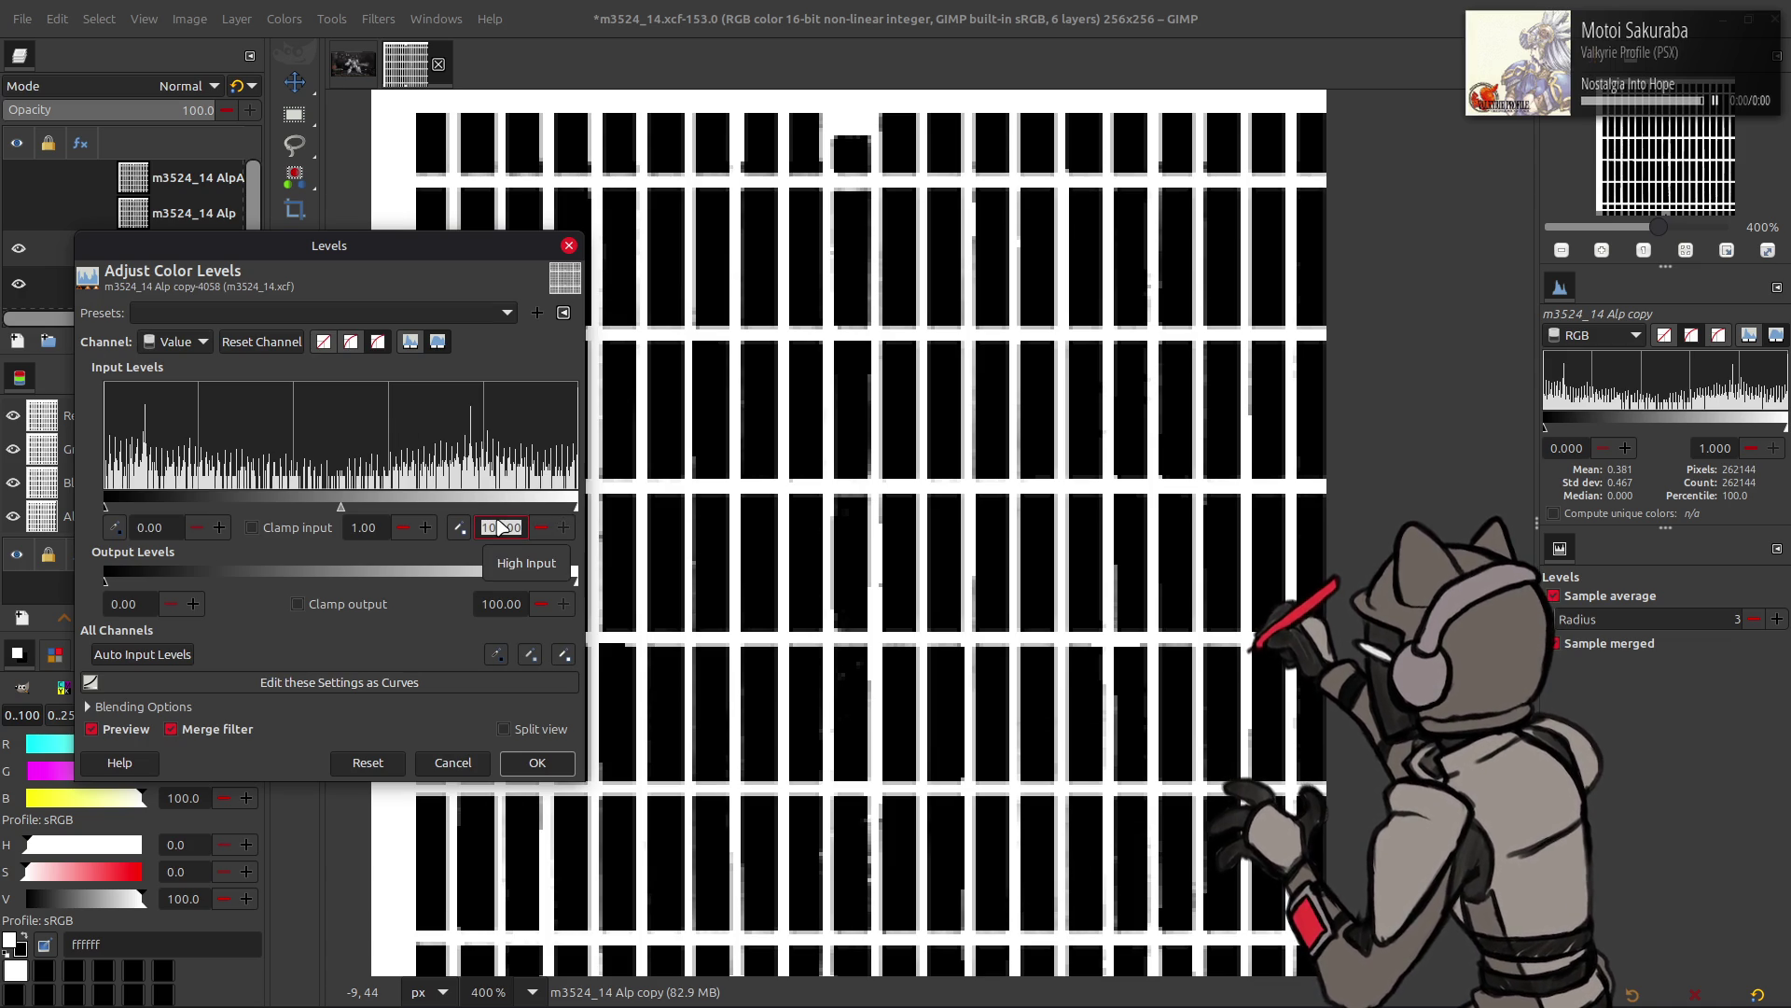
{"action": "type", "text": "12.5"}
{"action": "key", "text": "Return"}
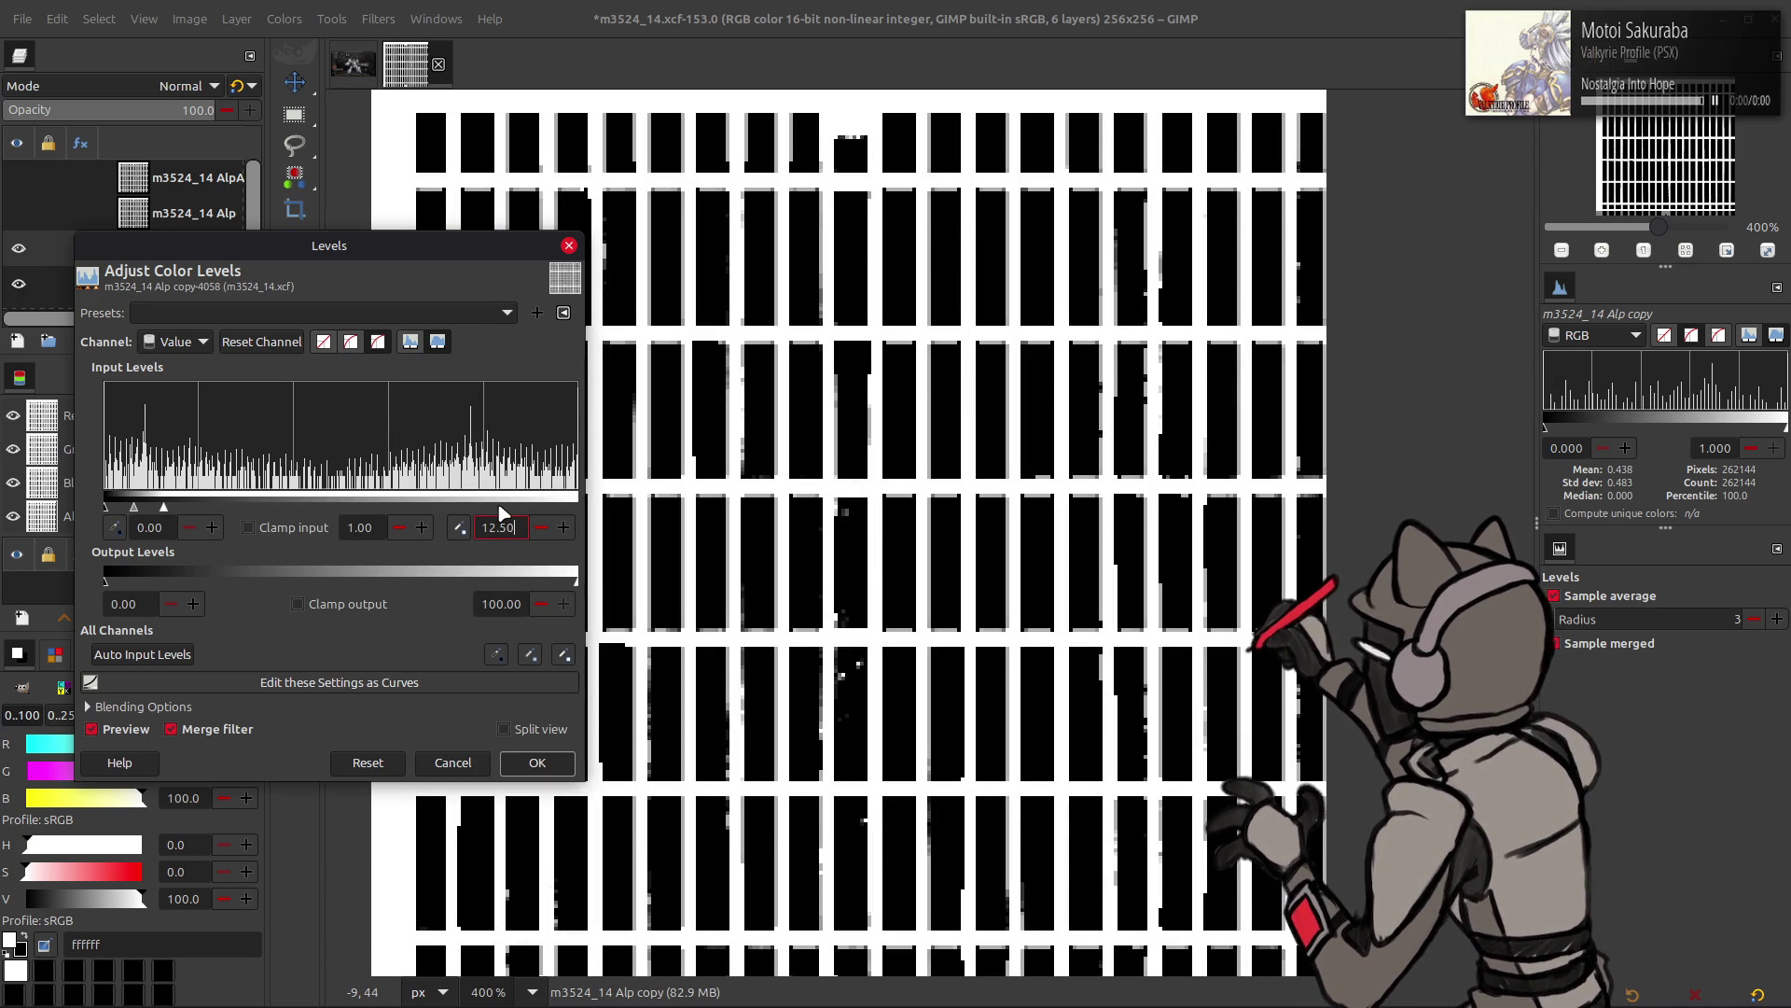
{"action": "left_click", "coordinate": [559, 532]}
{"action": "double_click", "coordinate": [154, 527]}
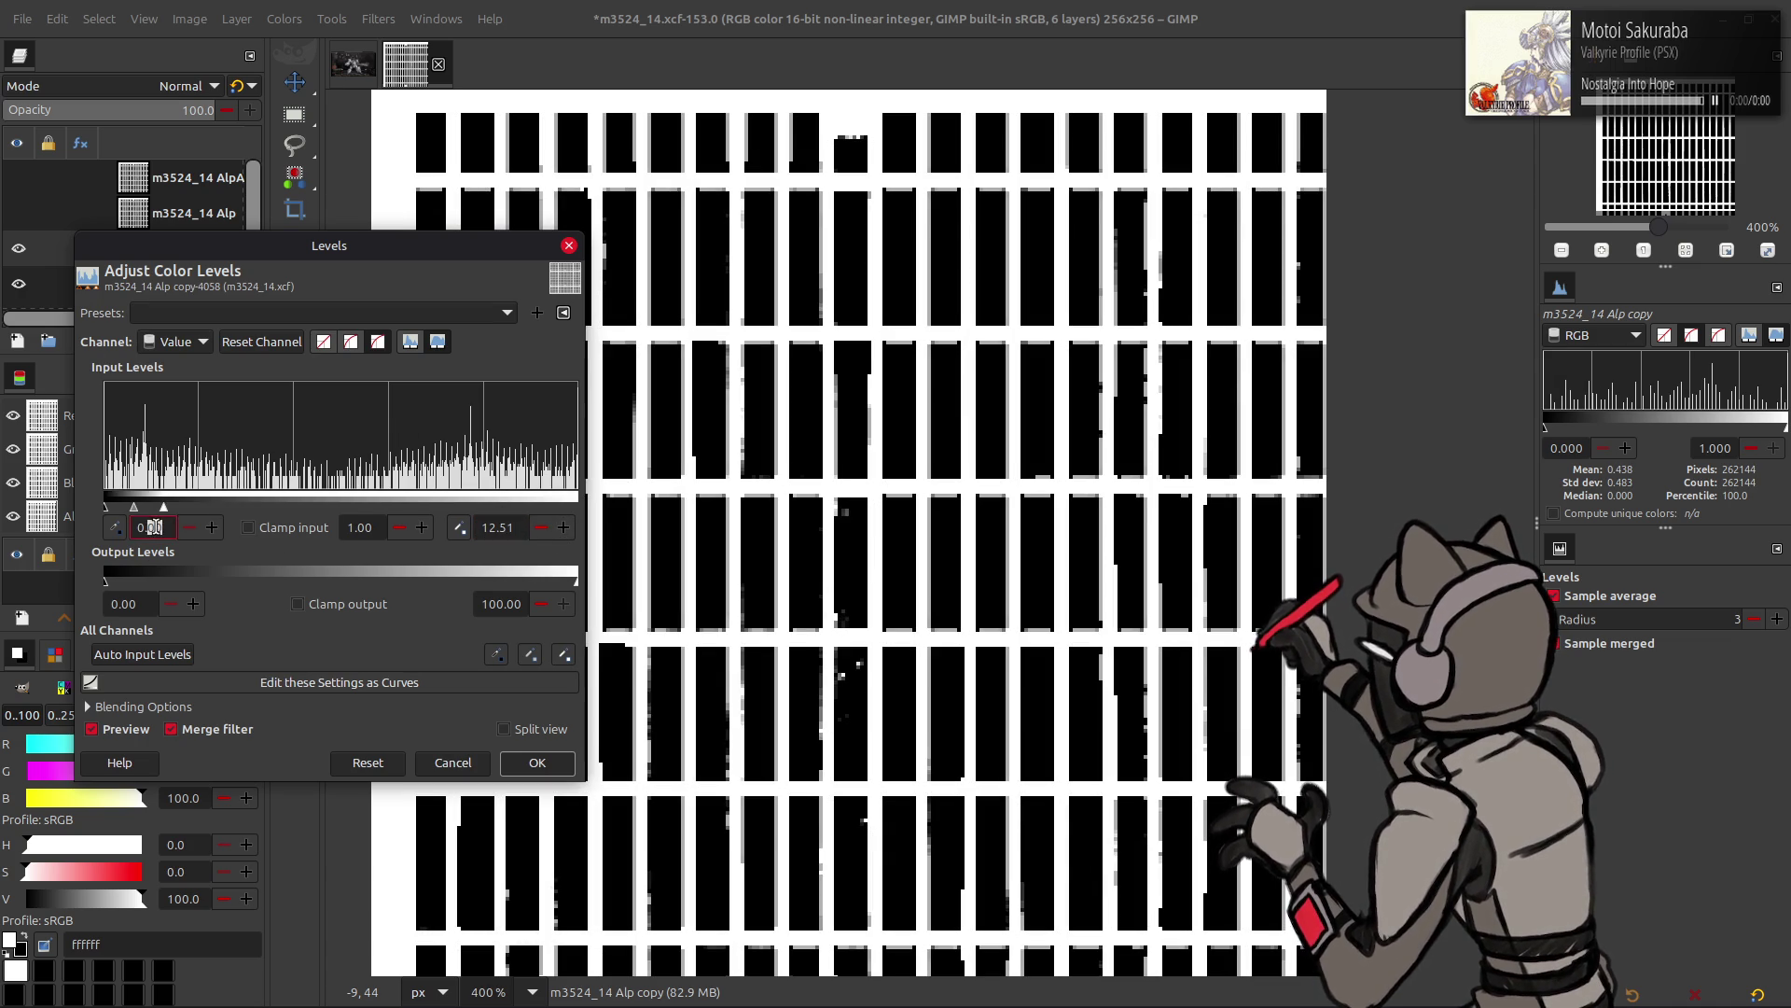
{"action": "type", "text": "12.5"}
{"action": "key", "text": "Return"}
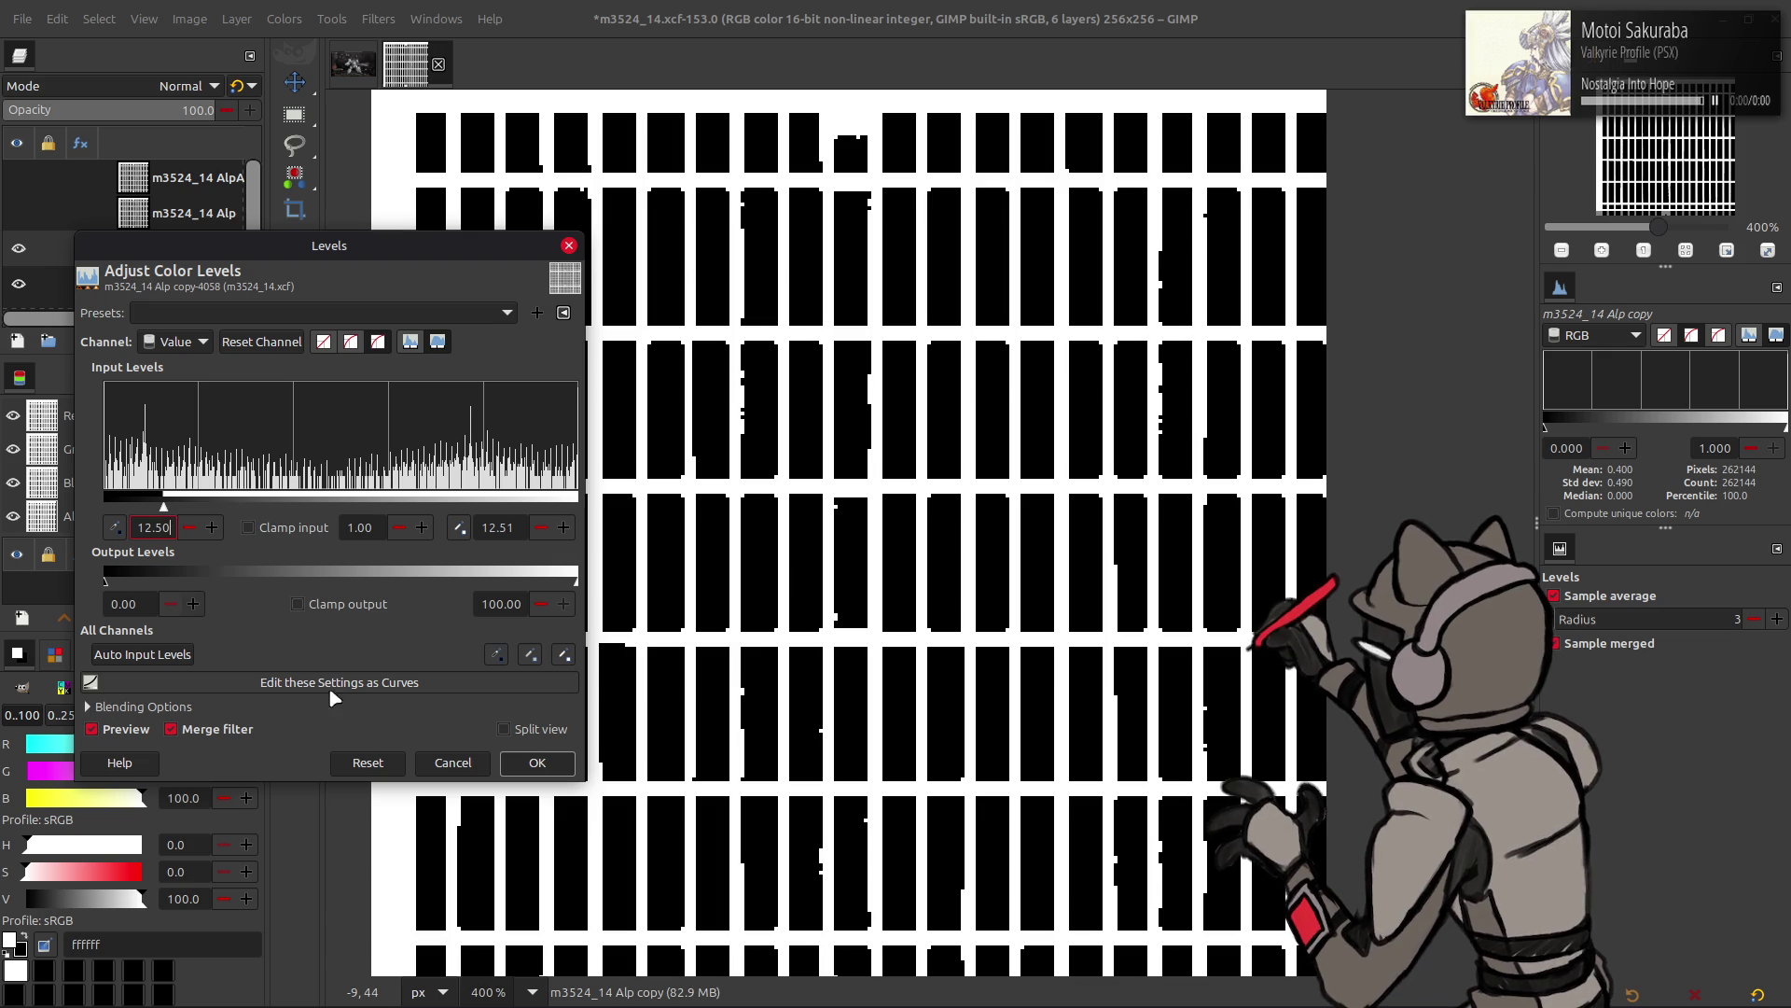
{"action": "left_click", "coordinate": [536, 762]}
{"action": "left_click", "coordinate": [18, 248]}
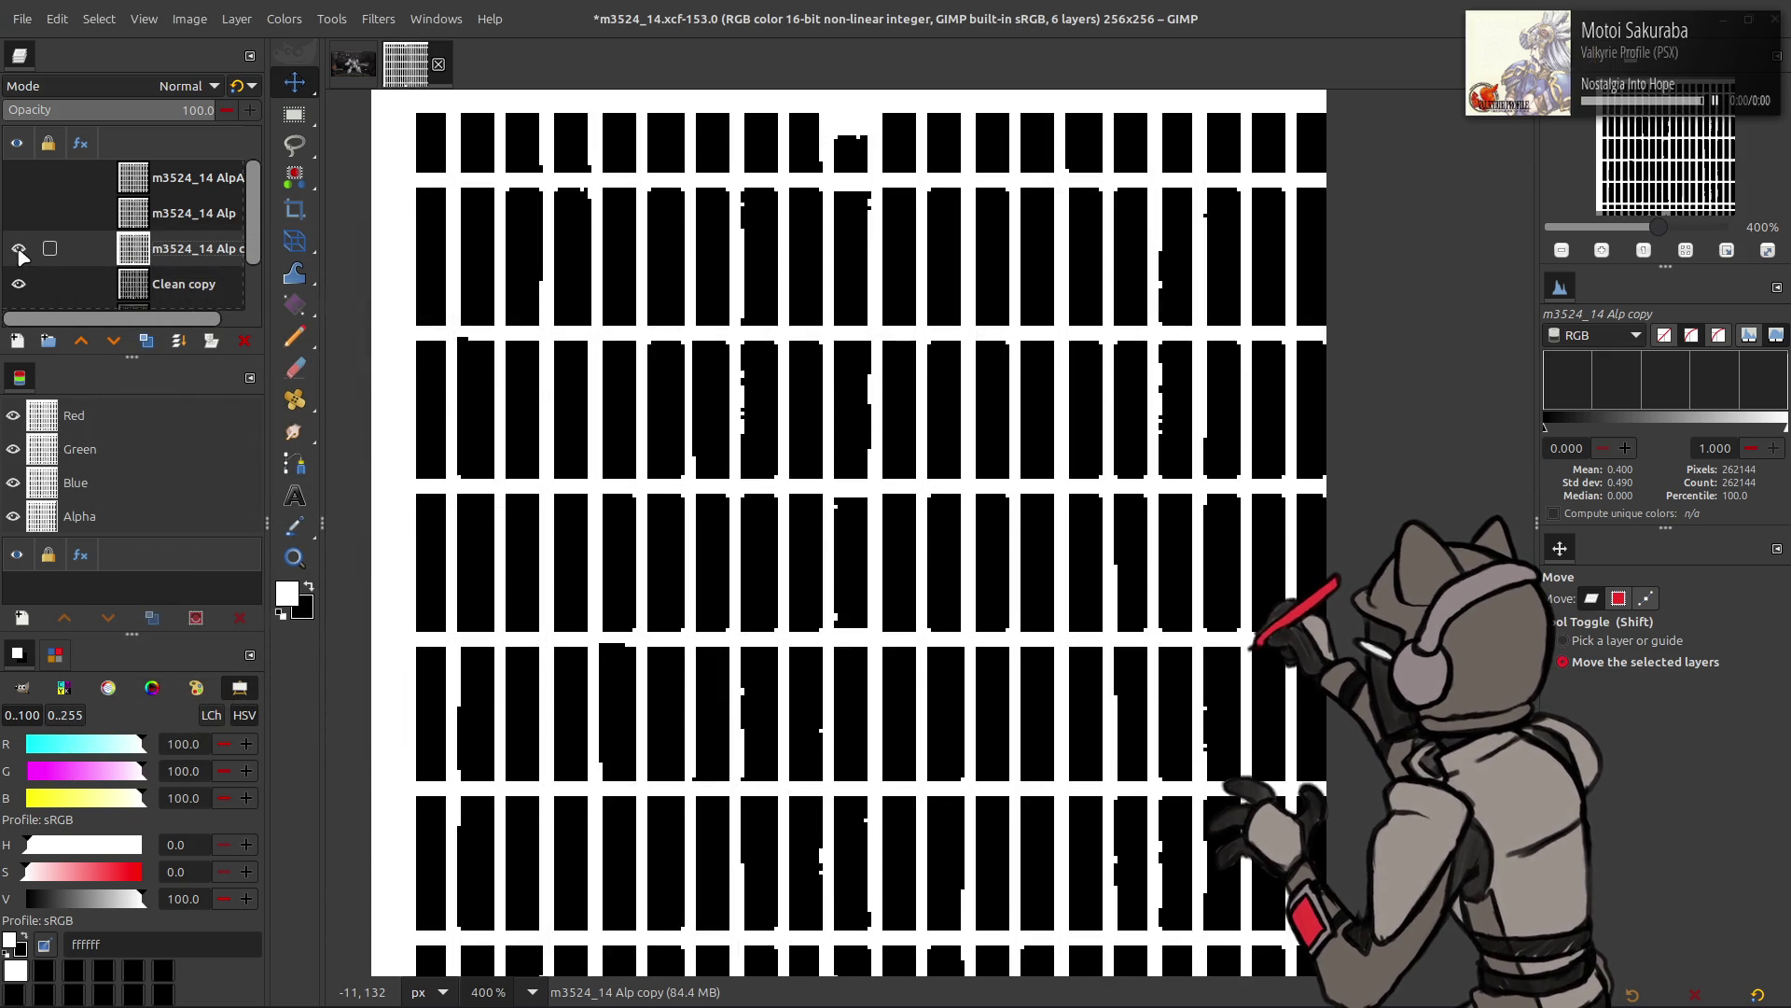
{"action": "left_click", "coordinate": [378, 19]}
{"action": "mouse_move", "coordinate": [421, 143]}
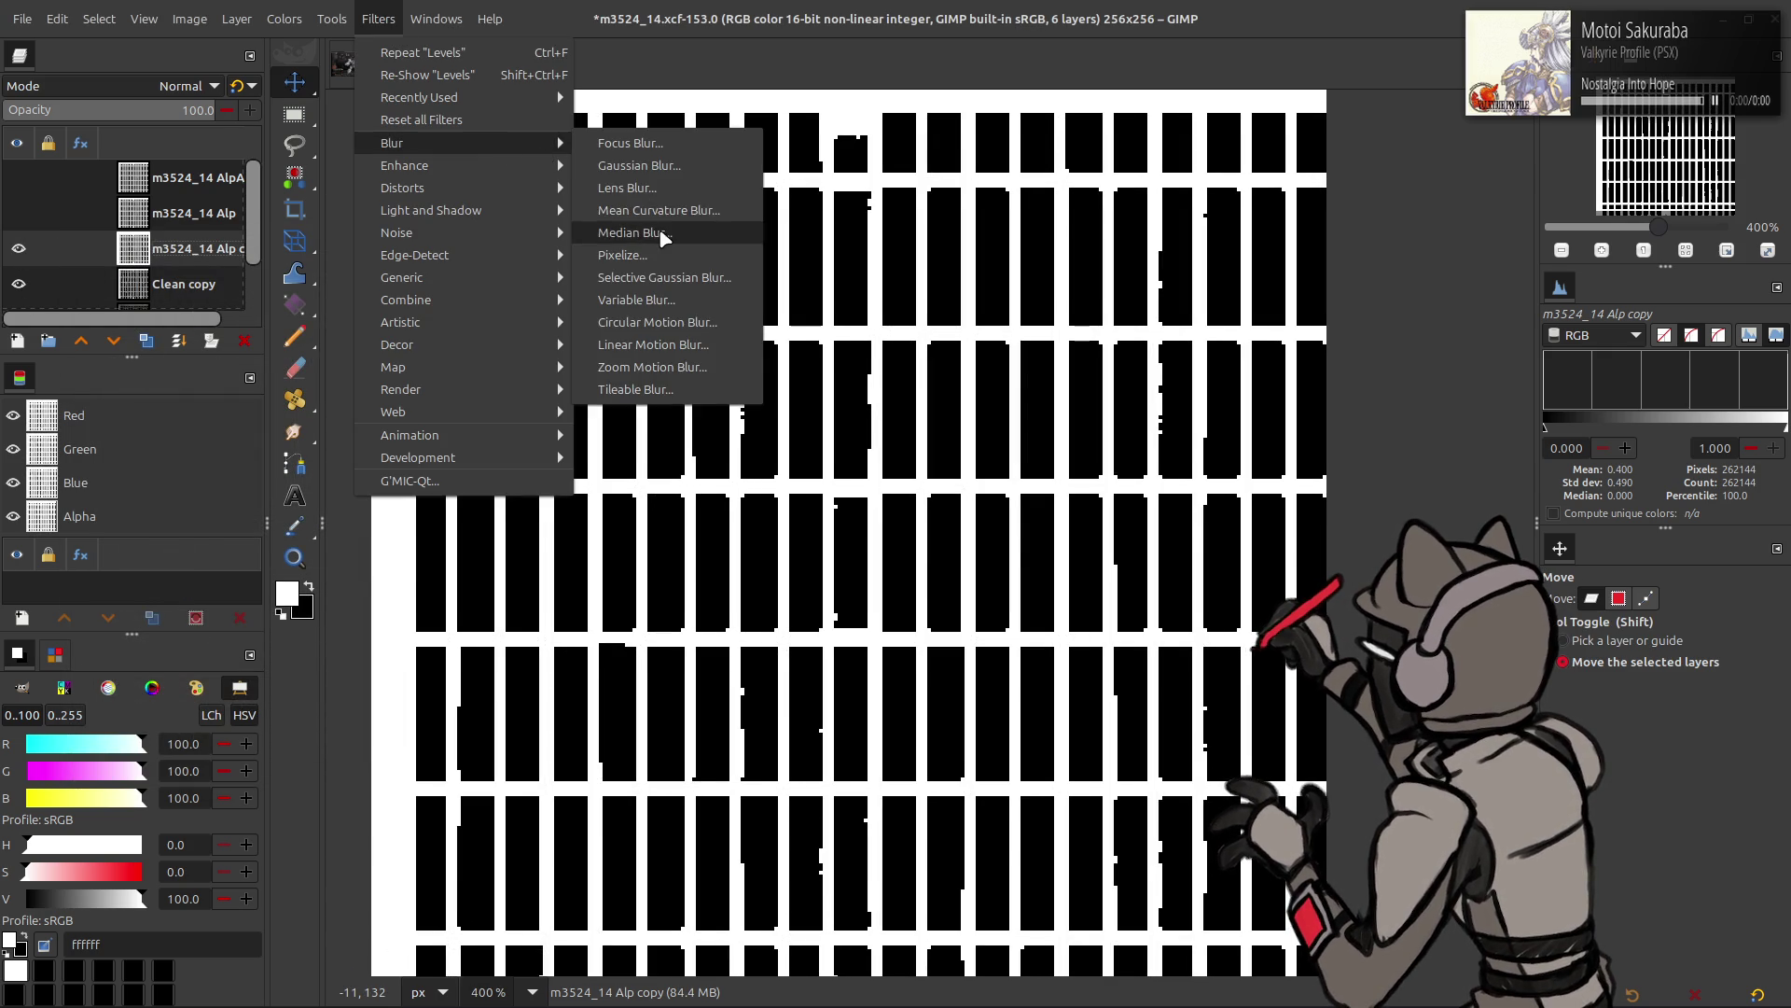
- Median-blur the copy with radius 1, percentile 0 and Diamond neighbourhood to thicken the bars
{"action": "left_click", "coordinate": [653, 224]}
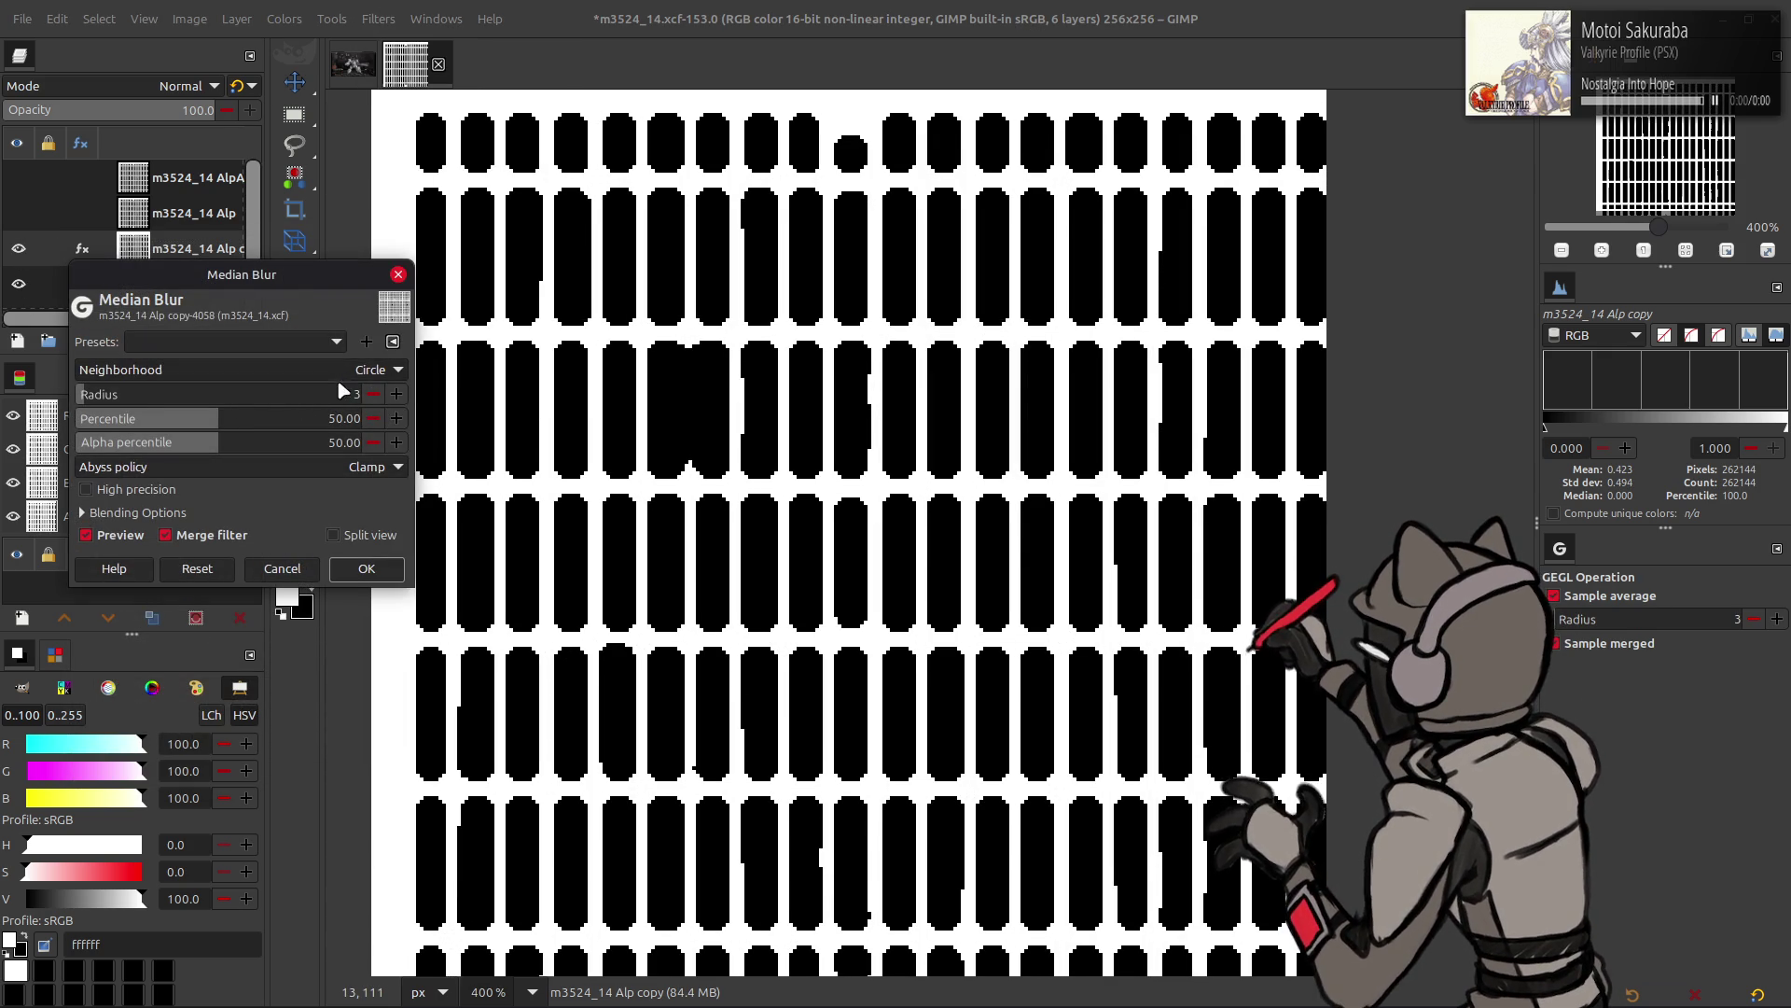
{"action": "left_click_drag", "start_coordinate": [341, 394], "coordinate": [318, 397]}
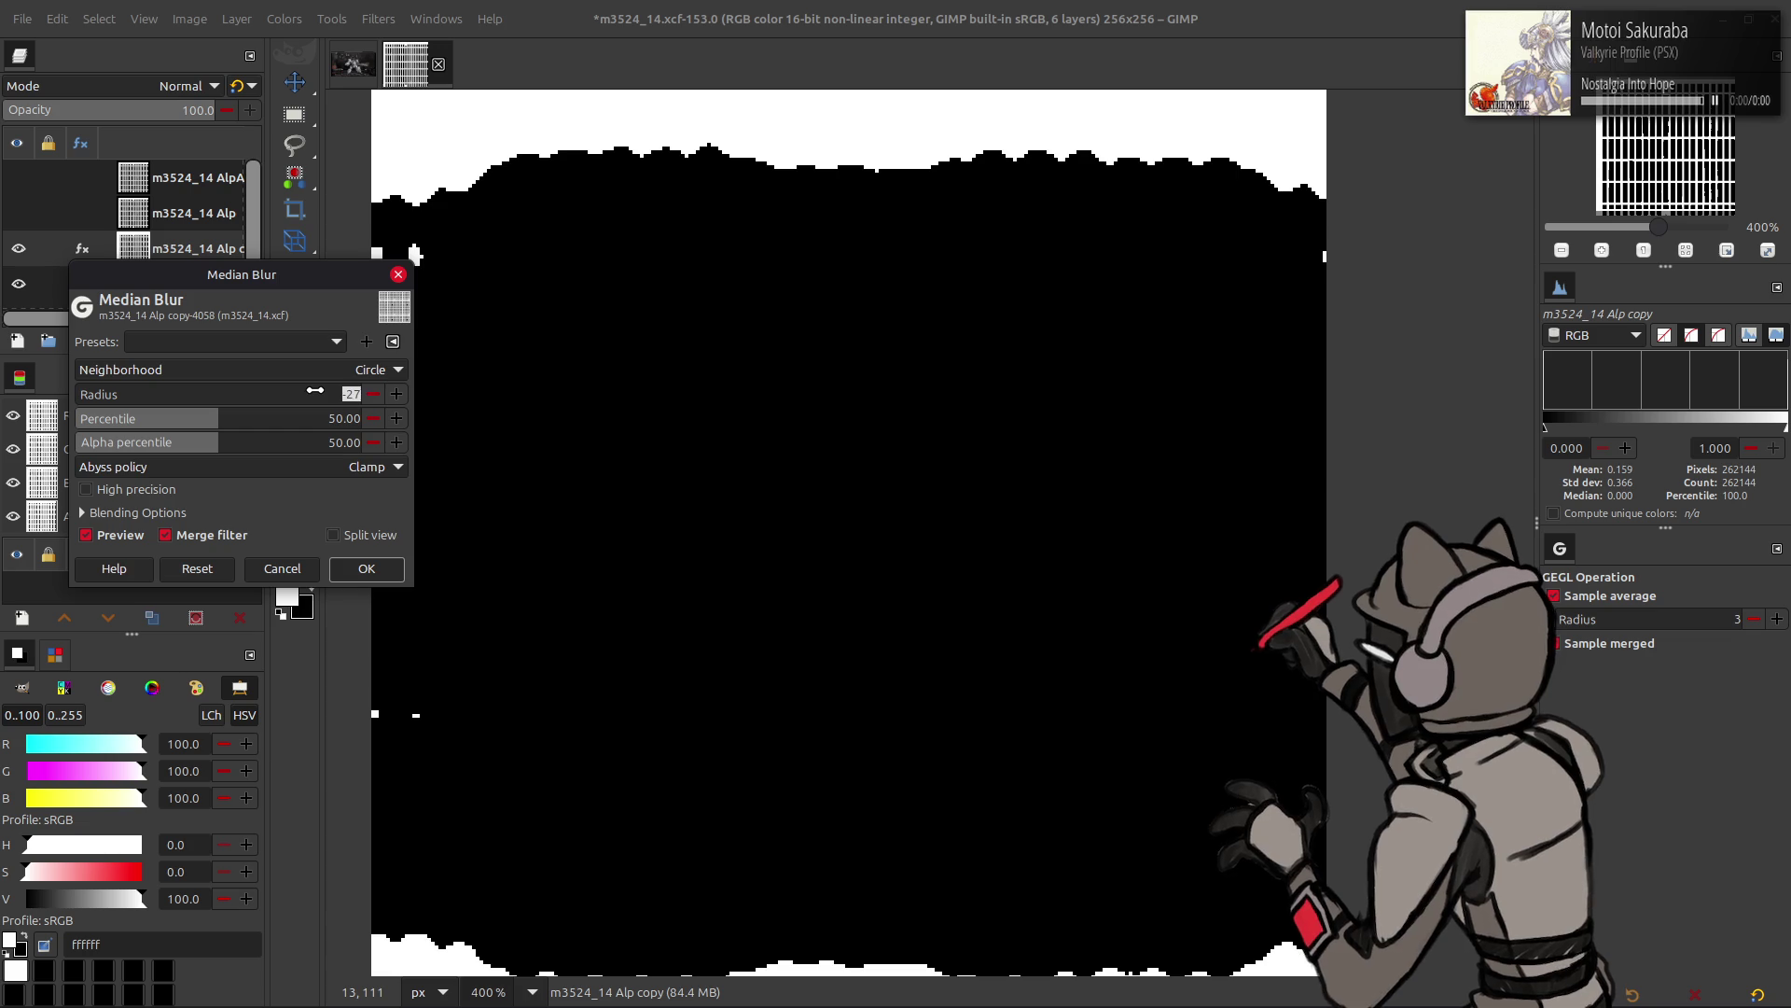
{"action": "type", "text": "1"}
{"action": "key", "text": "Return"}
{"action": "left_click_drag", "start_coordinate": [202, 424], "coordinate": [70, 421]}
{"action": "left_click", "coordinate": [371, 370]}
{"action": "left_click", "coordinate": [327, 342]}
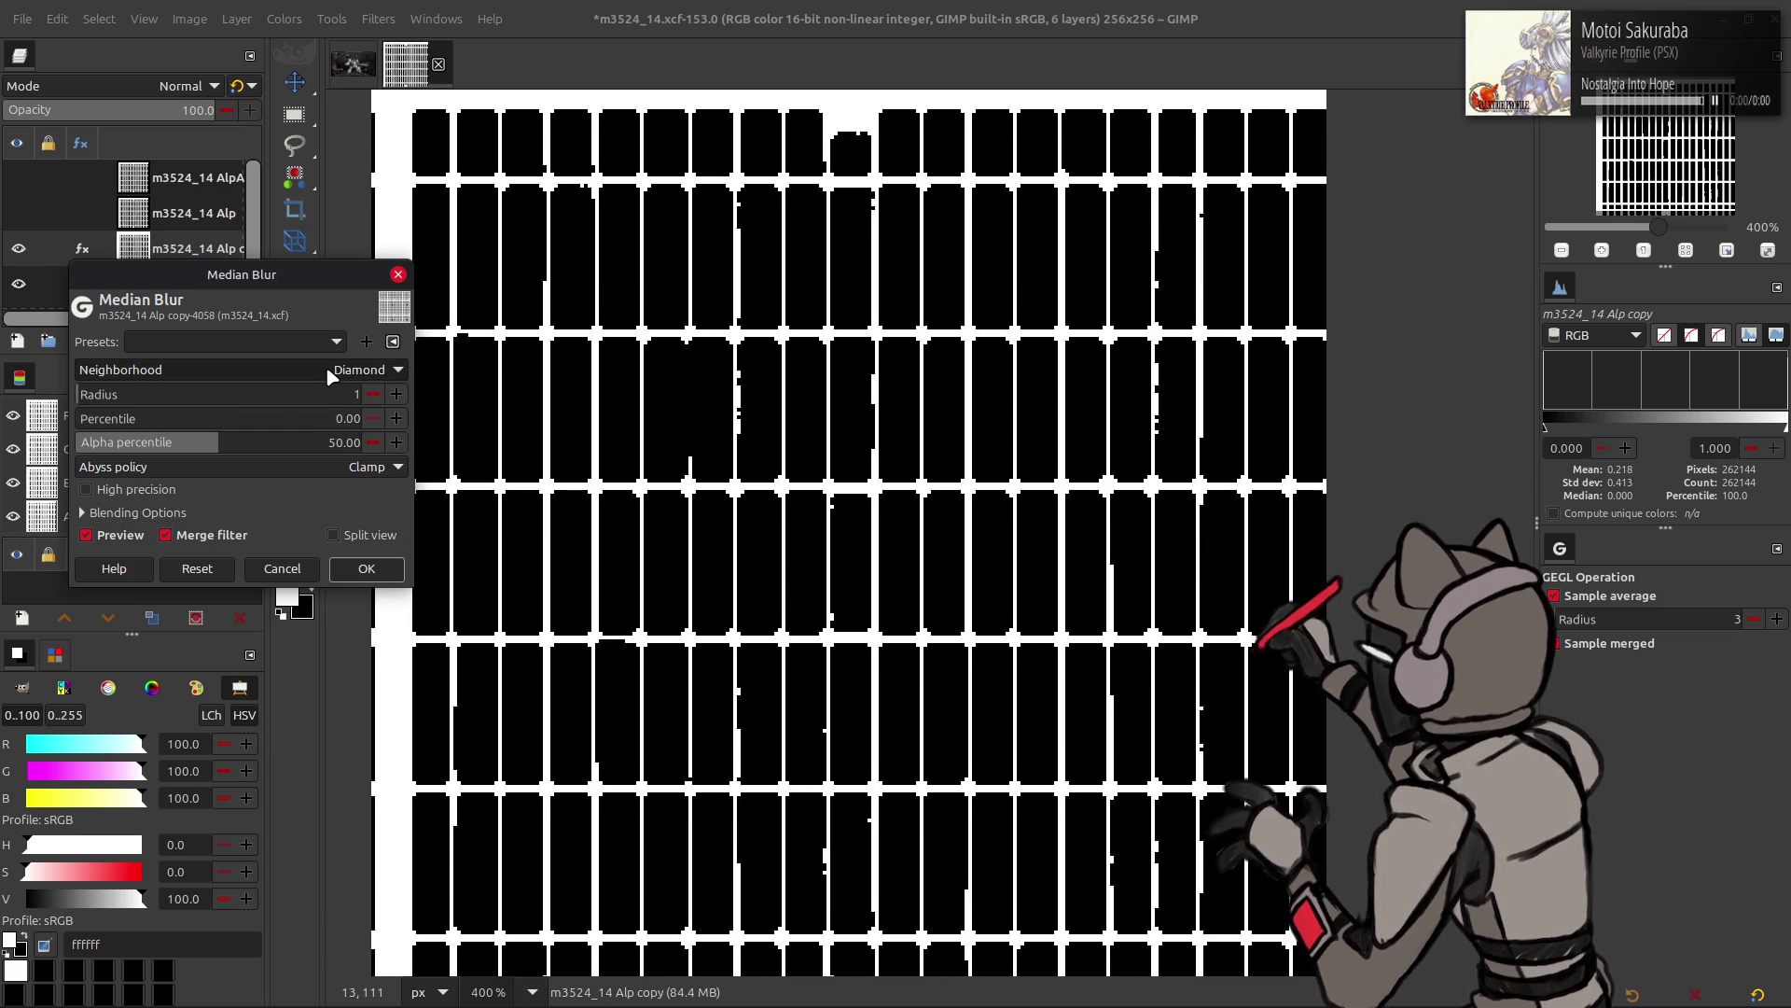
{"action": "left_click", "coordinate": [366, 568]}
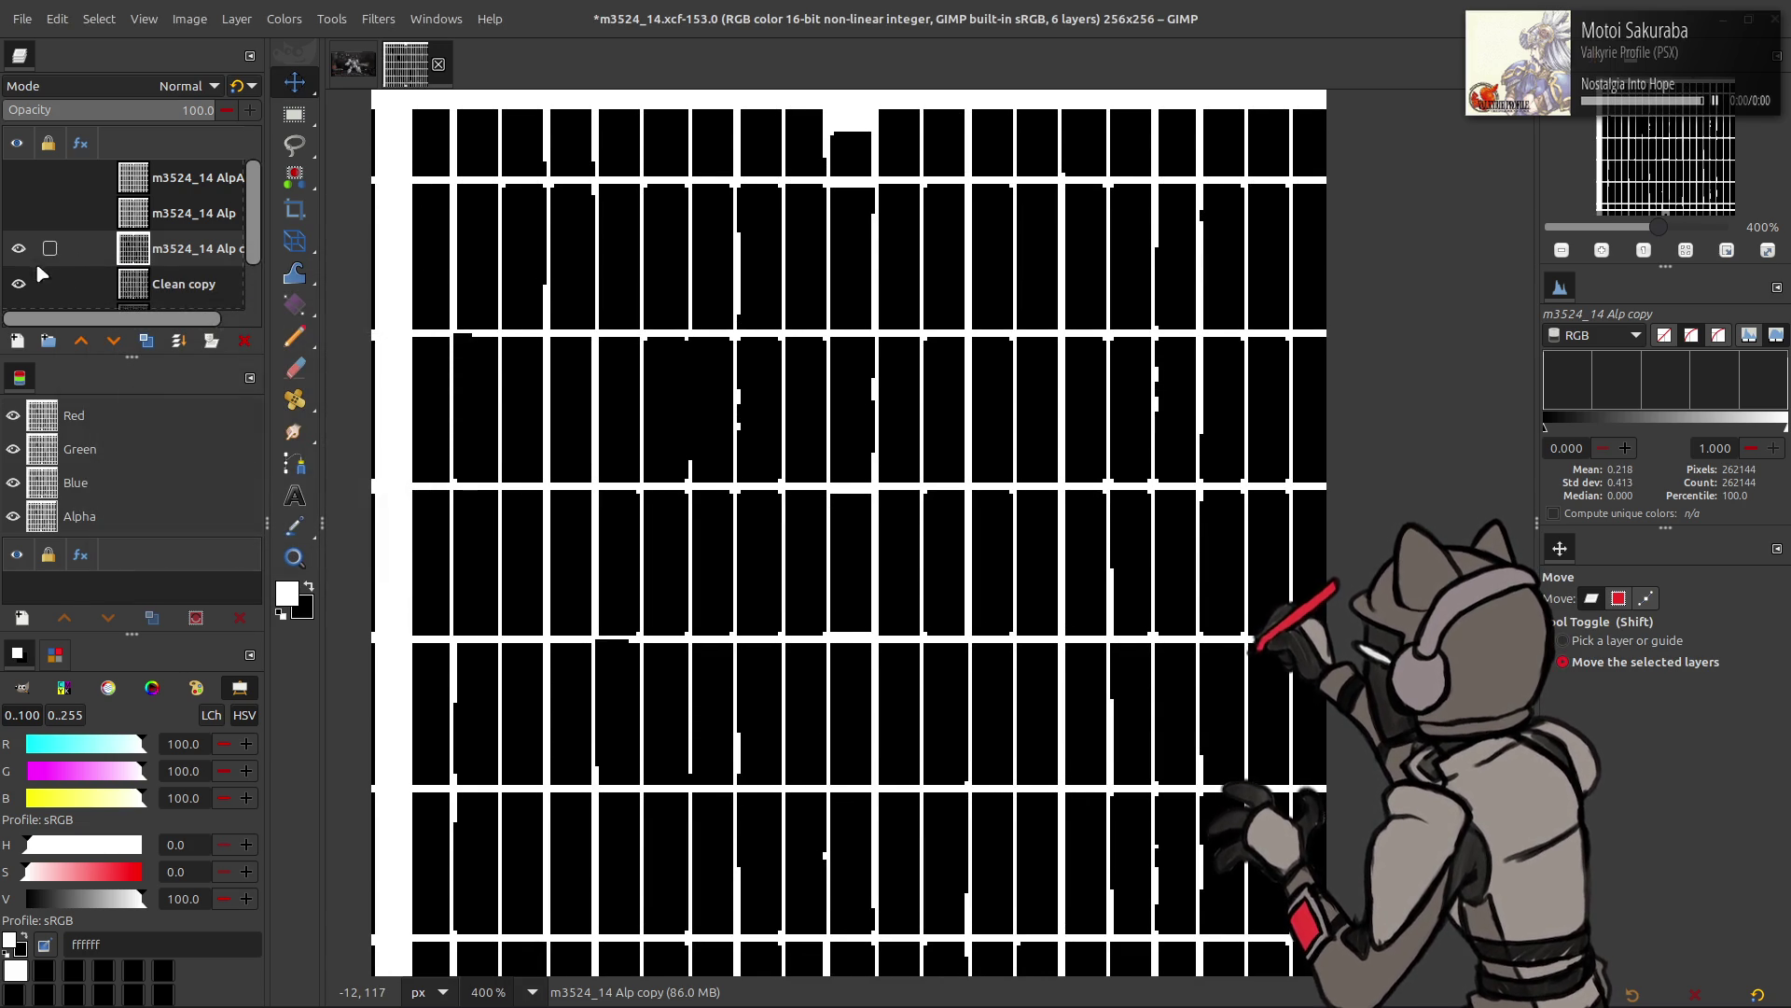
- Set the blurred copy's blend mode and merge it down into Clean copy
{"action": "left_click", "coordinate": [162, 88]}
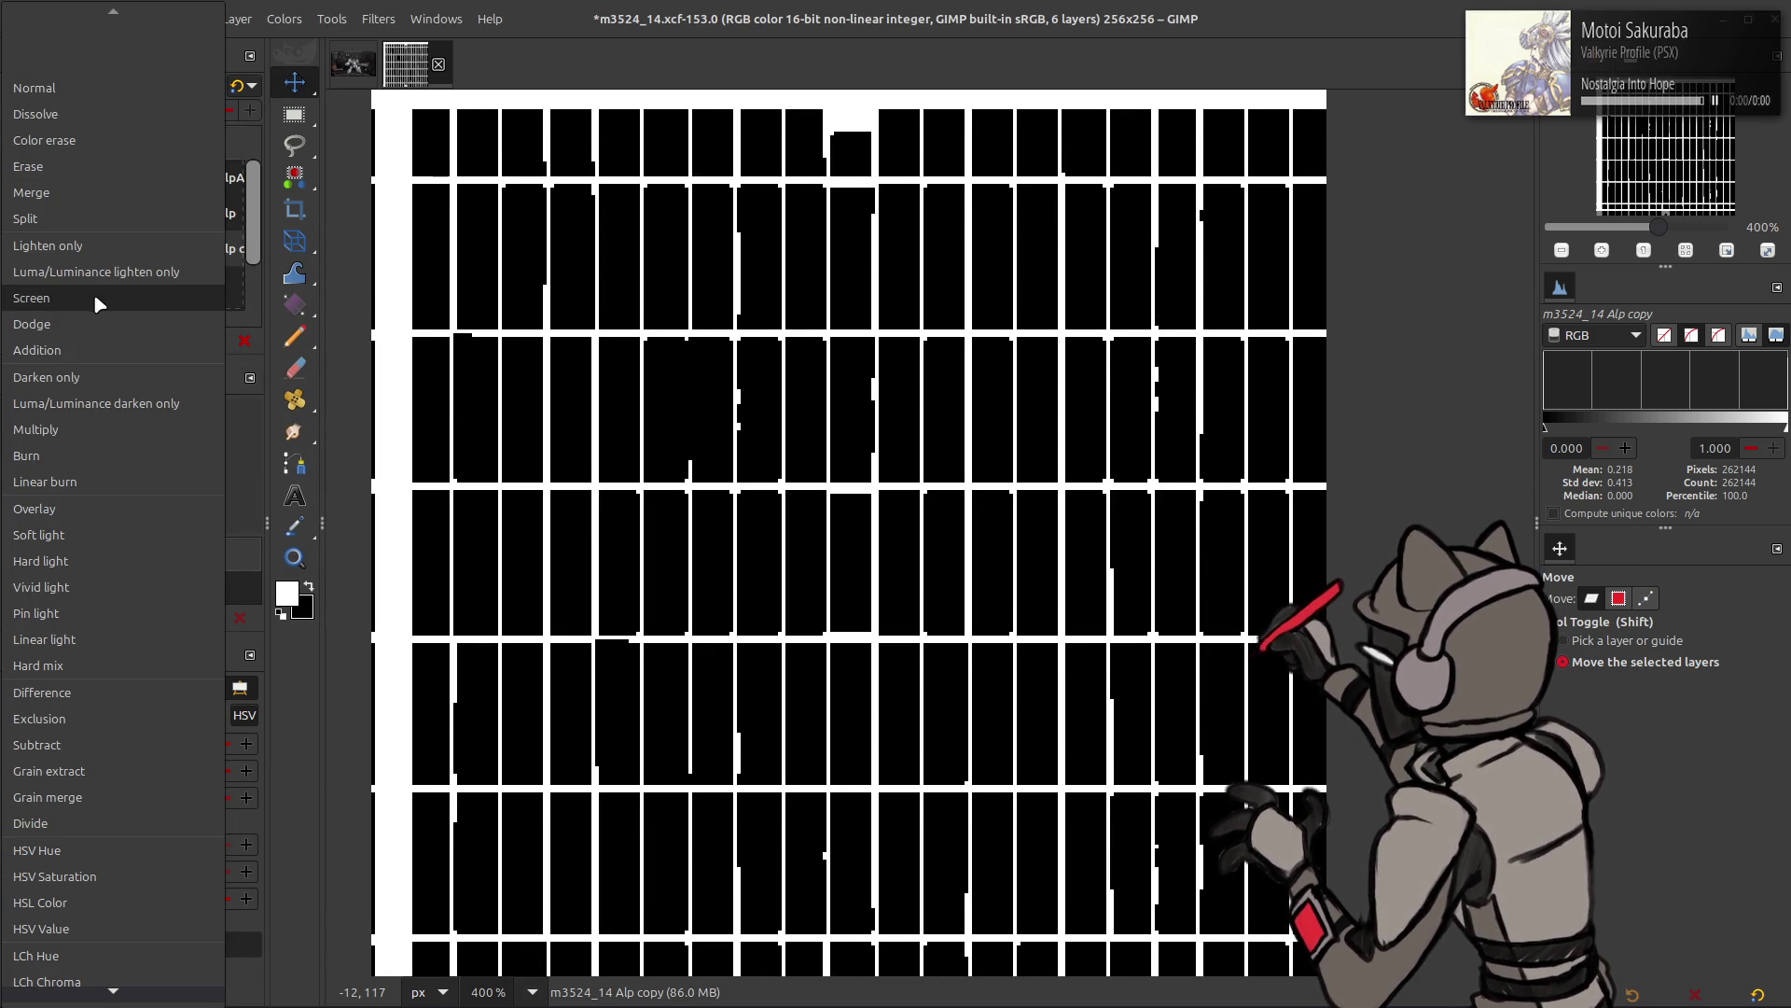
{"action": "left_click", "coordinate": [94, 293]}
{"action": "left_click", "coordinate": [163, 87]}
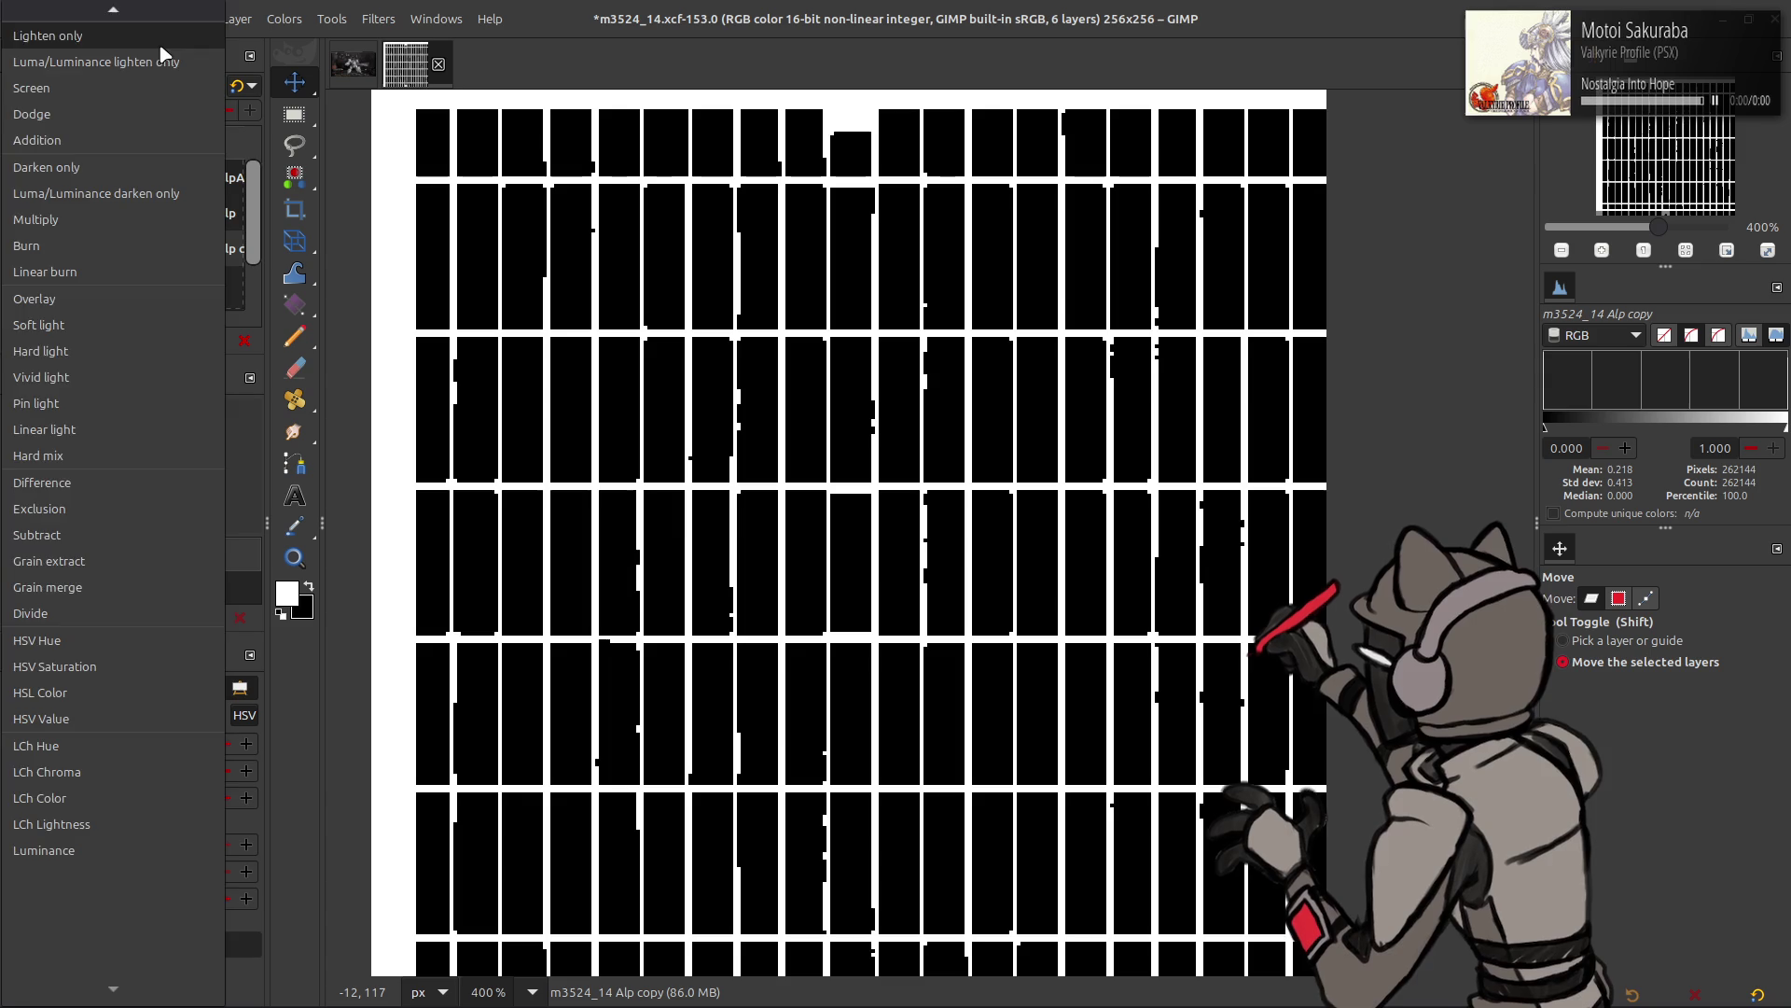
{"action": "left_click", "coordinate": [163, 91]}
{"action": "left_click", "coordinate": [168, 259]}
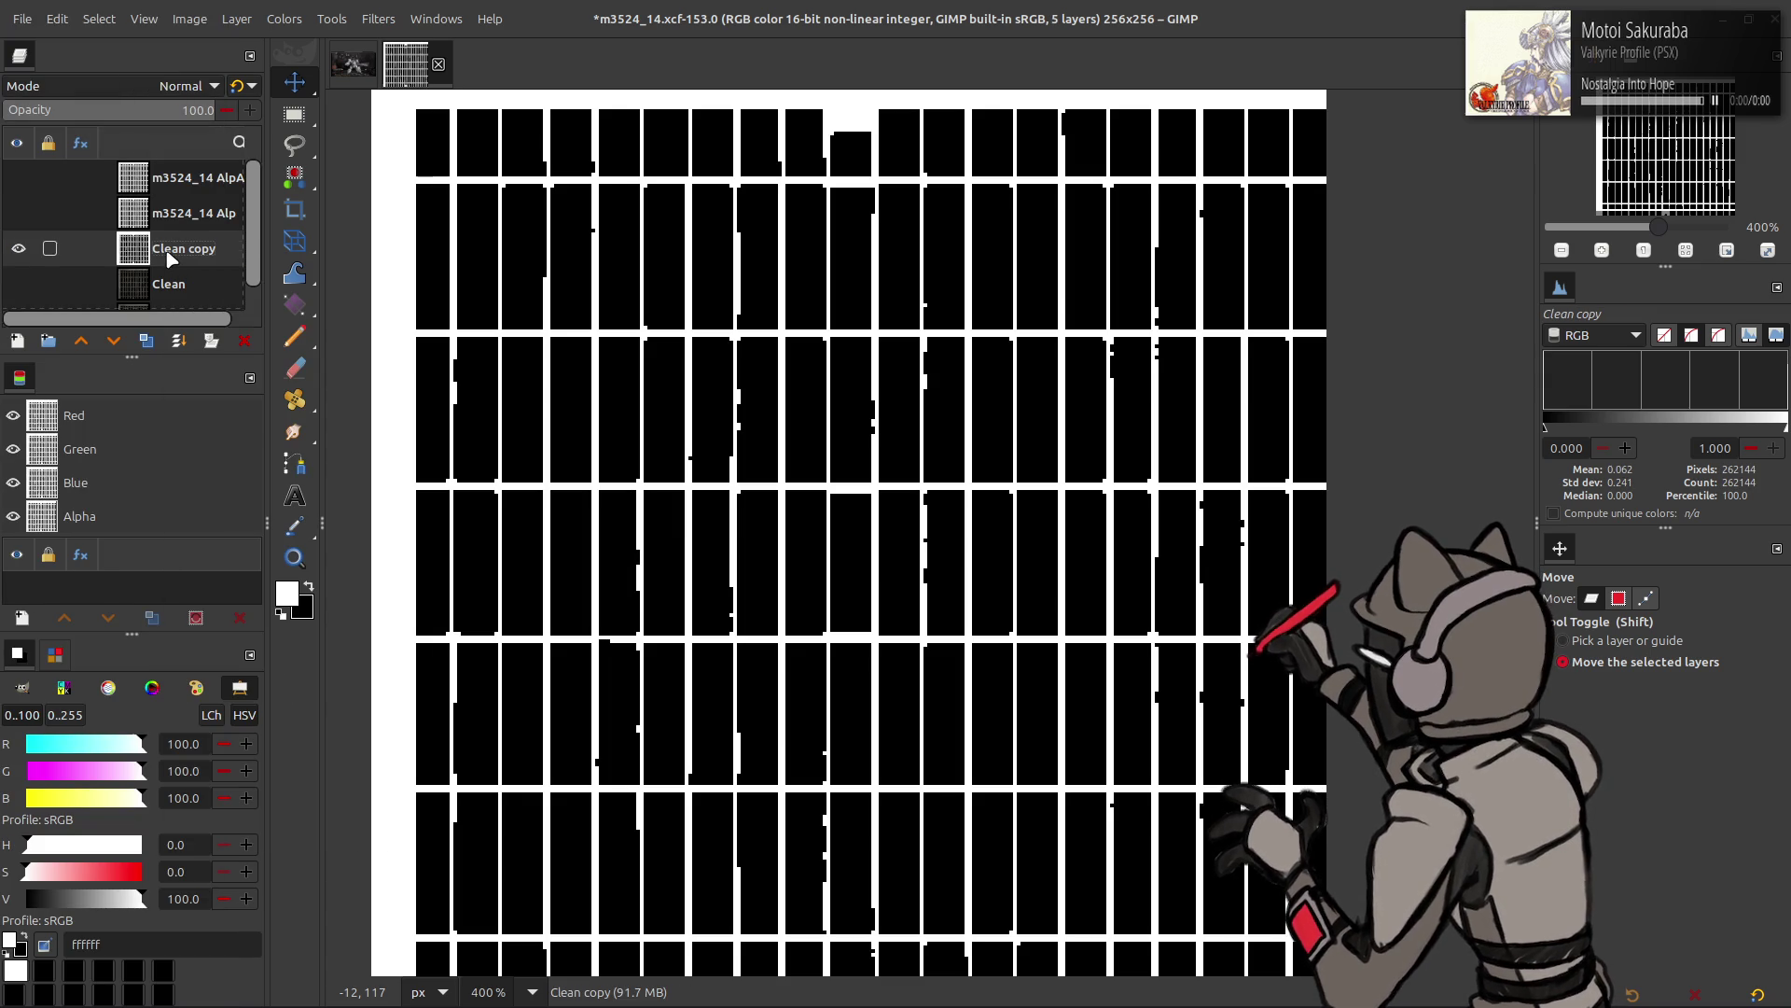
- Toggle layer visibility to compare the merged bars against the original
{"action": "left_click", "coordinate": [18, 248]}
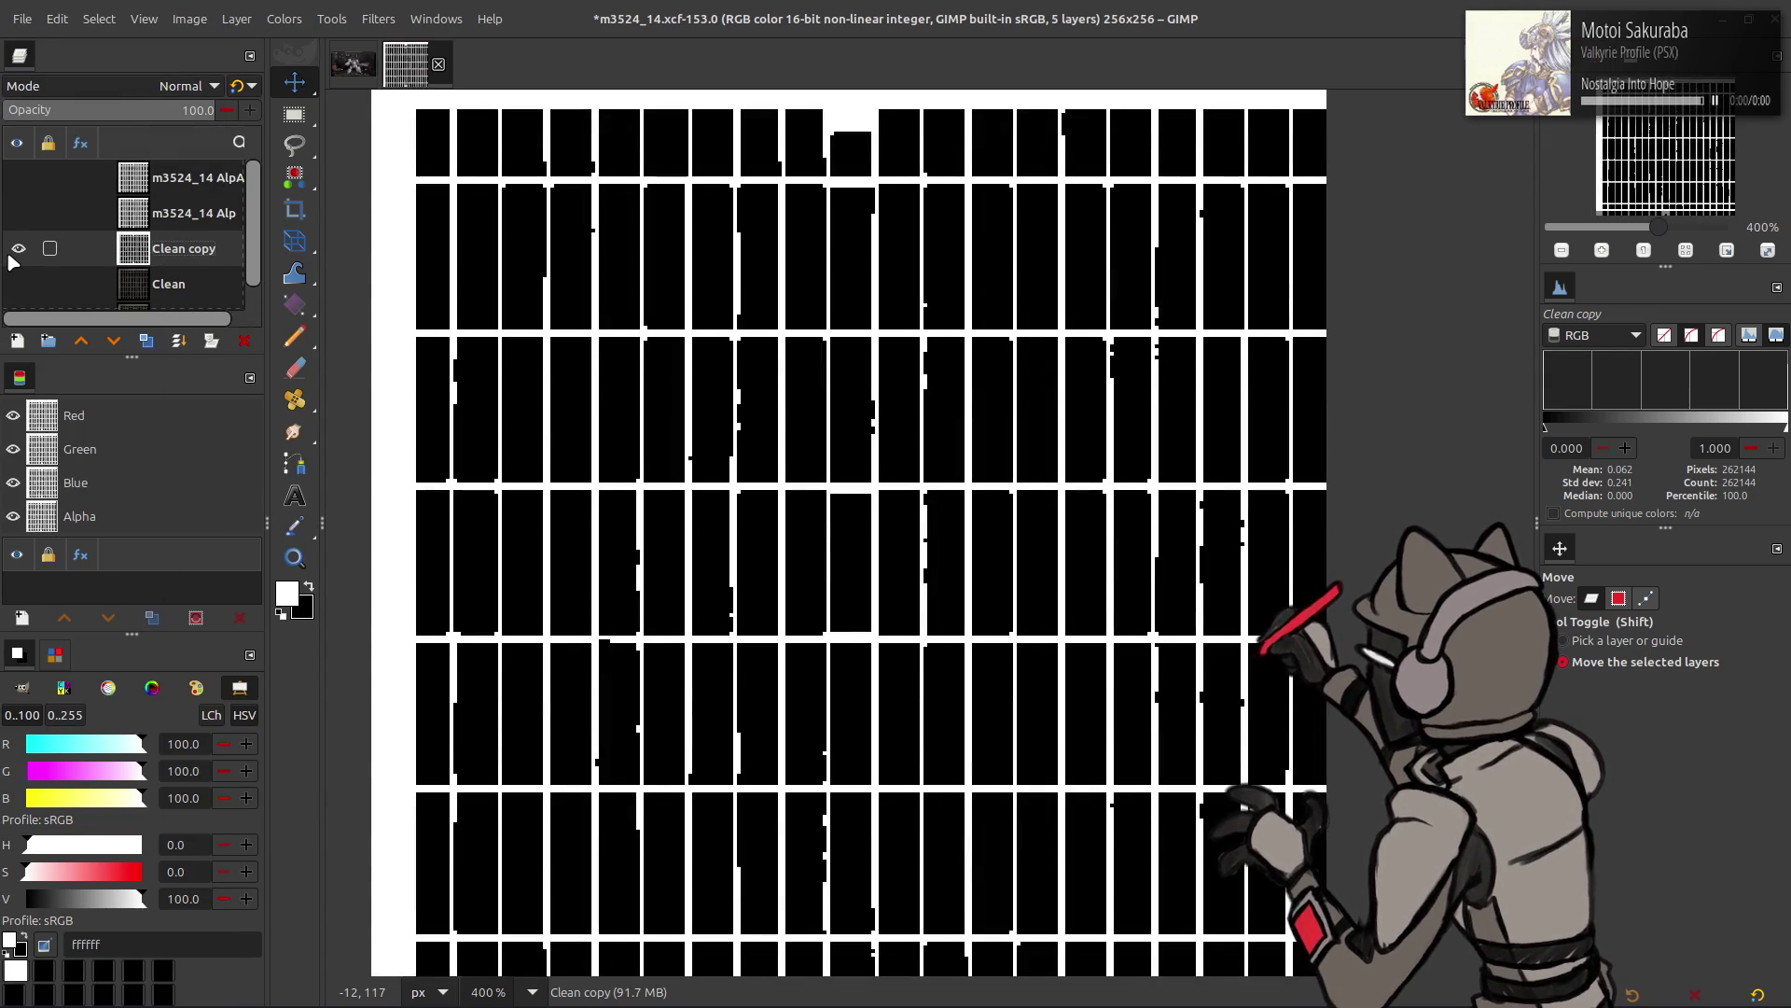
{"action": "scroll", "coordinate": [115, 236], "scroll_direction": "down", "scroll_amount": 1}
{"action": "left_click", "coordinate": [20, 225]}
{"action": "left_click", "coordinate": [20, 224]}
{"action": "left_click", "coordinate": [19, 224]}
{"action": "right_click", "coordinate": [52, 462]}
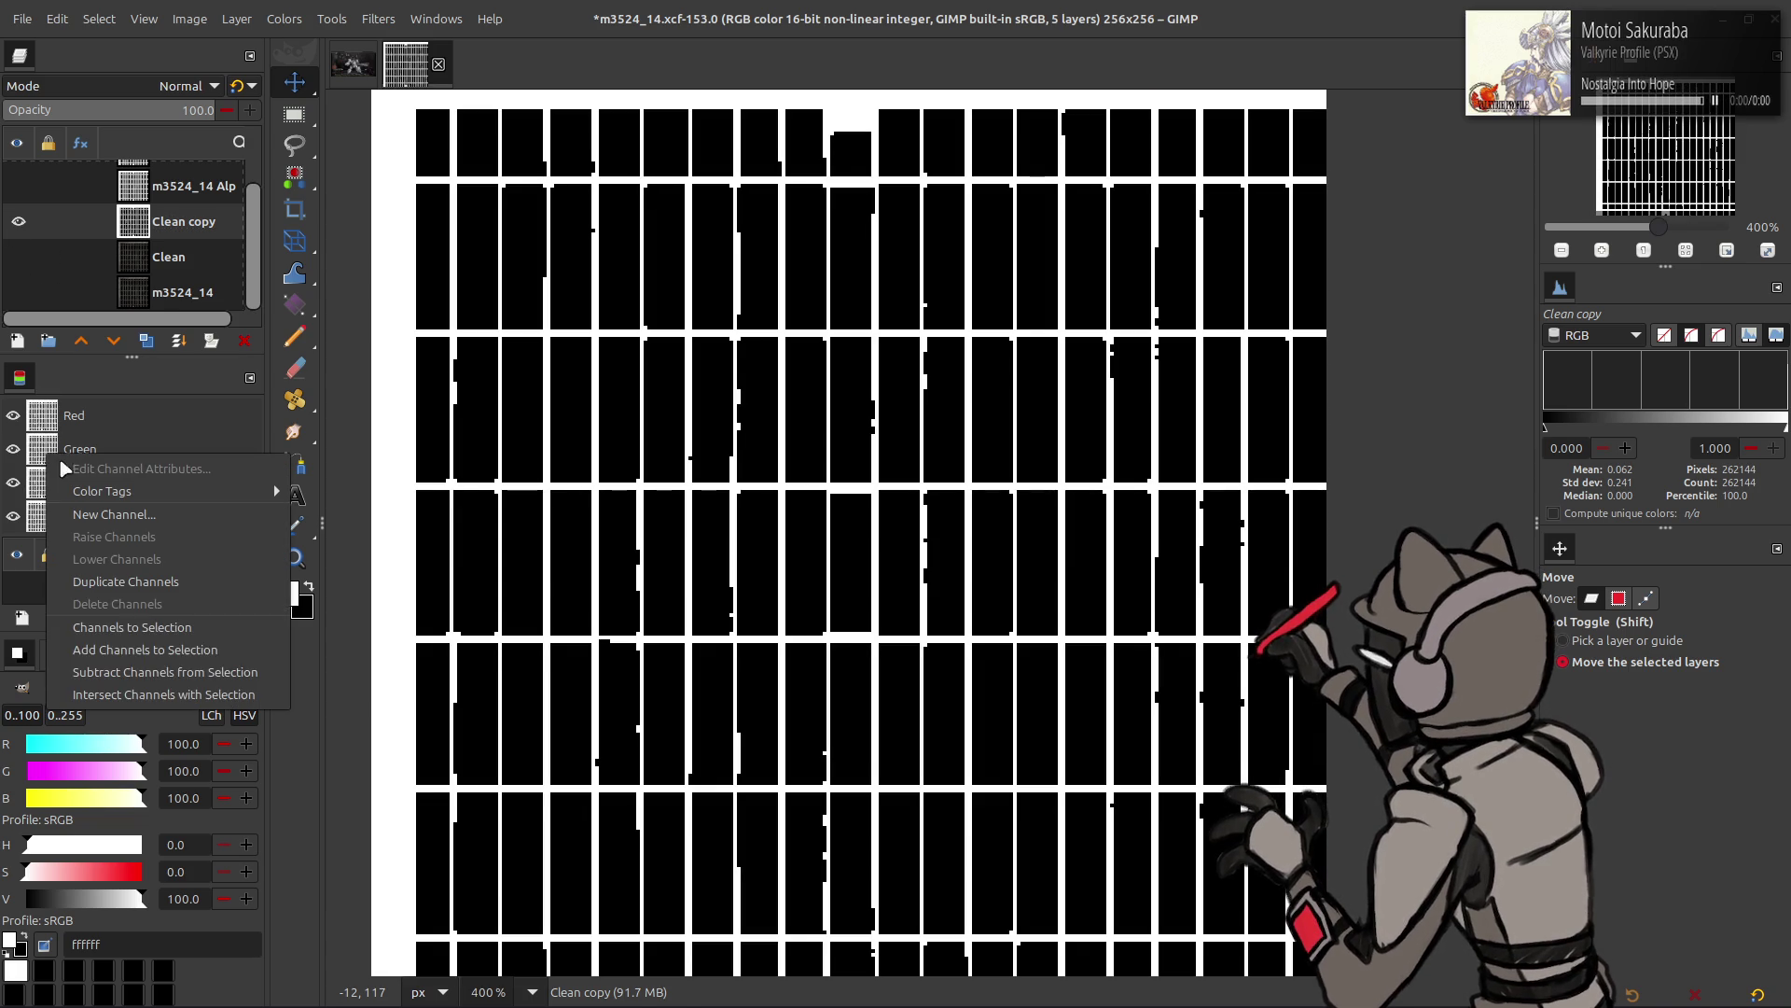
- Load the channel as a grid selection, hide Clean copy, show Clean and duplicate it
{"action": "left_click", "coordinate": [131, 627]}
{"action": "left_click", "coordinate": [17, 221]}
{"action": "left_click", "coordinate": [19, 255]}
{"action": "left_click", "coordinate": [136, 261]}
{"action": "left_click", "coordinate": [147, 340]}
- Mask Clean copy #1 from the selection, clear the selection, apply the mask and hide Clean
{"action": "right_click", "coordinate": [168, 256]}
{"action": "left_click", "coordinate": [210, 589]}
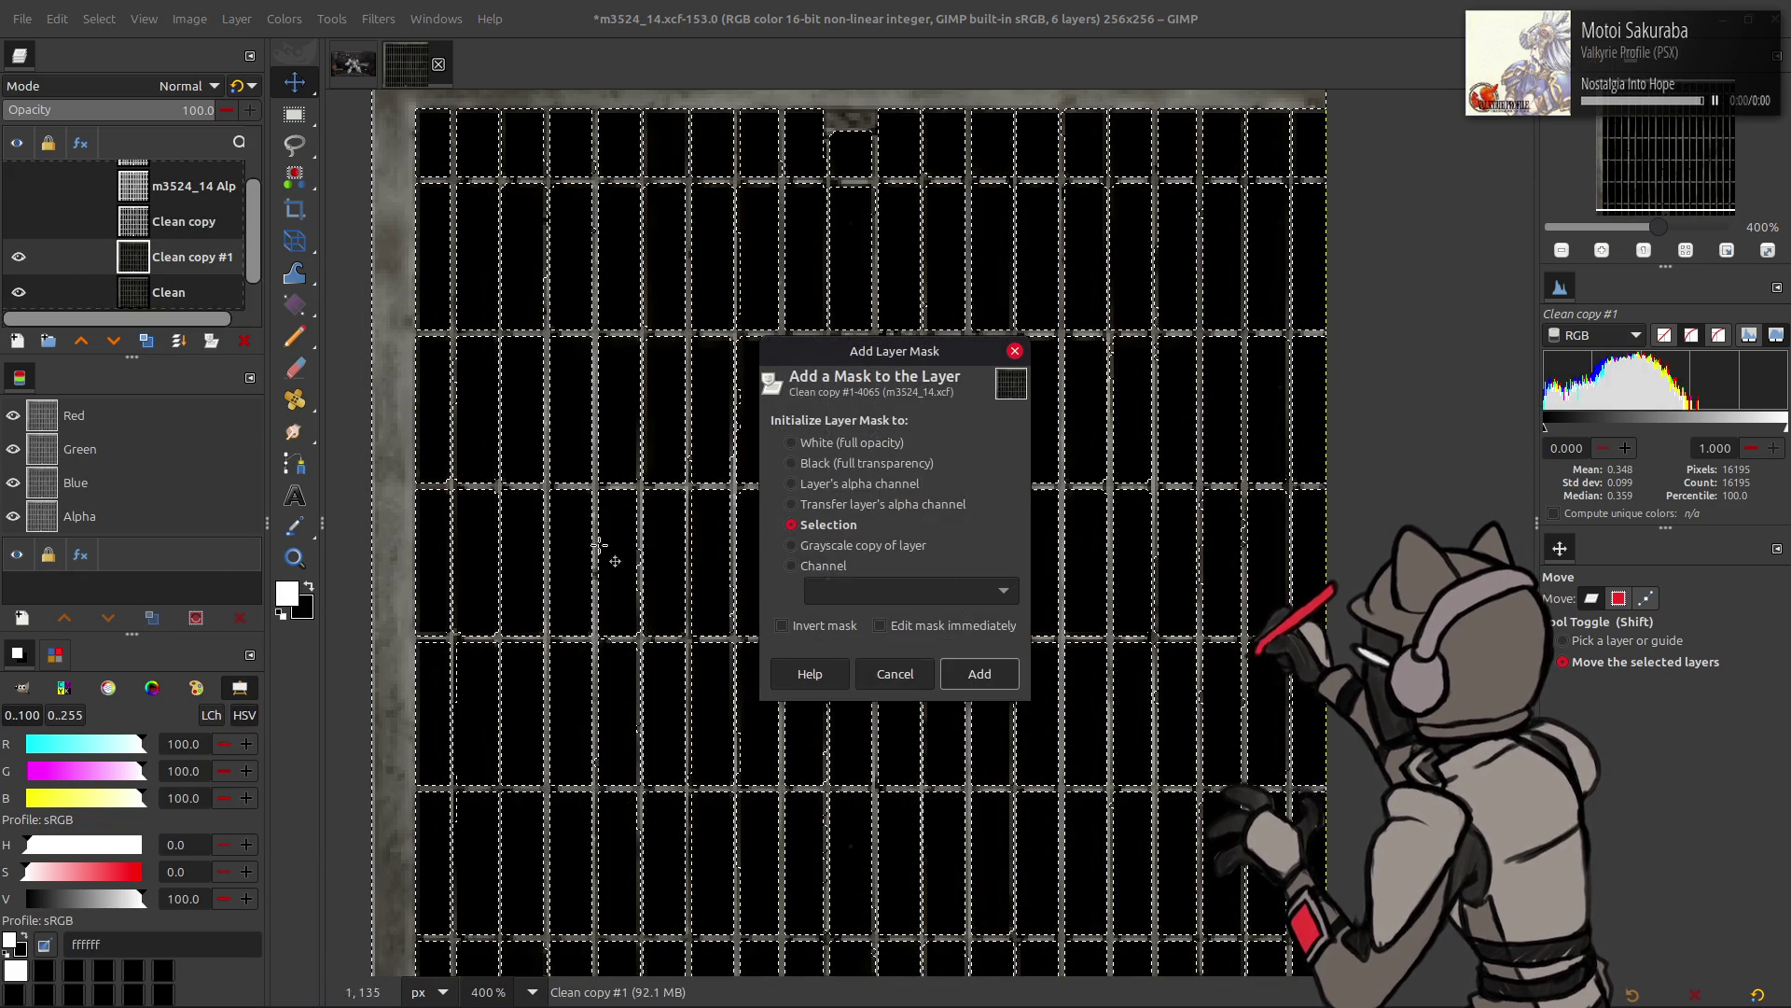
{"action": "left_click", "coordinate": [980, 674]}
{"action": "left_click", "coordinate": [99, 19]}
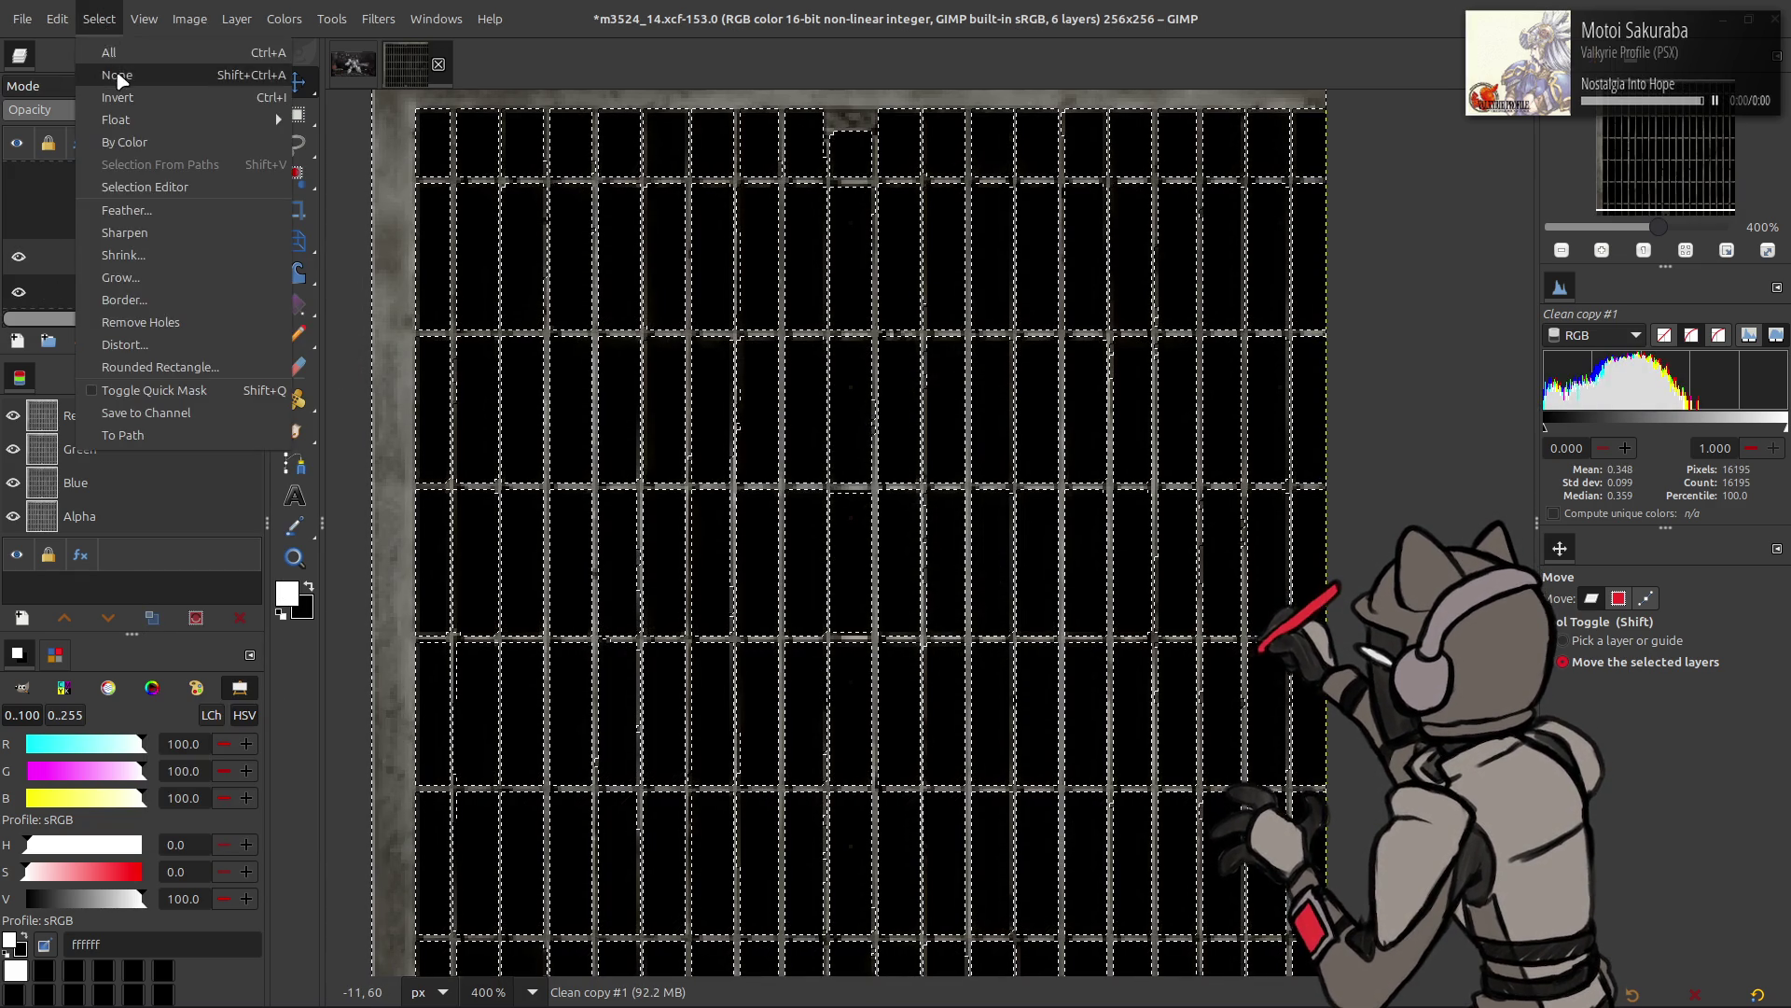
{"action": "left_click", "coordinate": [120, 77]}
{"action": "right_click", "coordinate": [204, 273]}
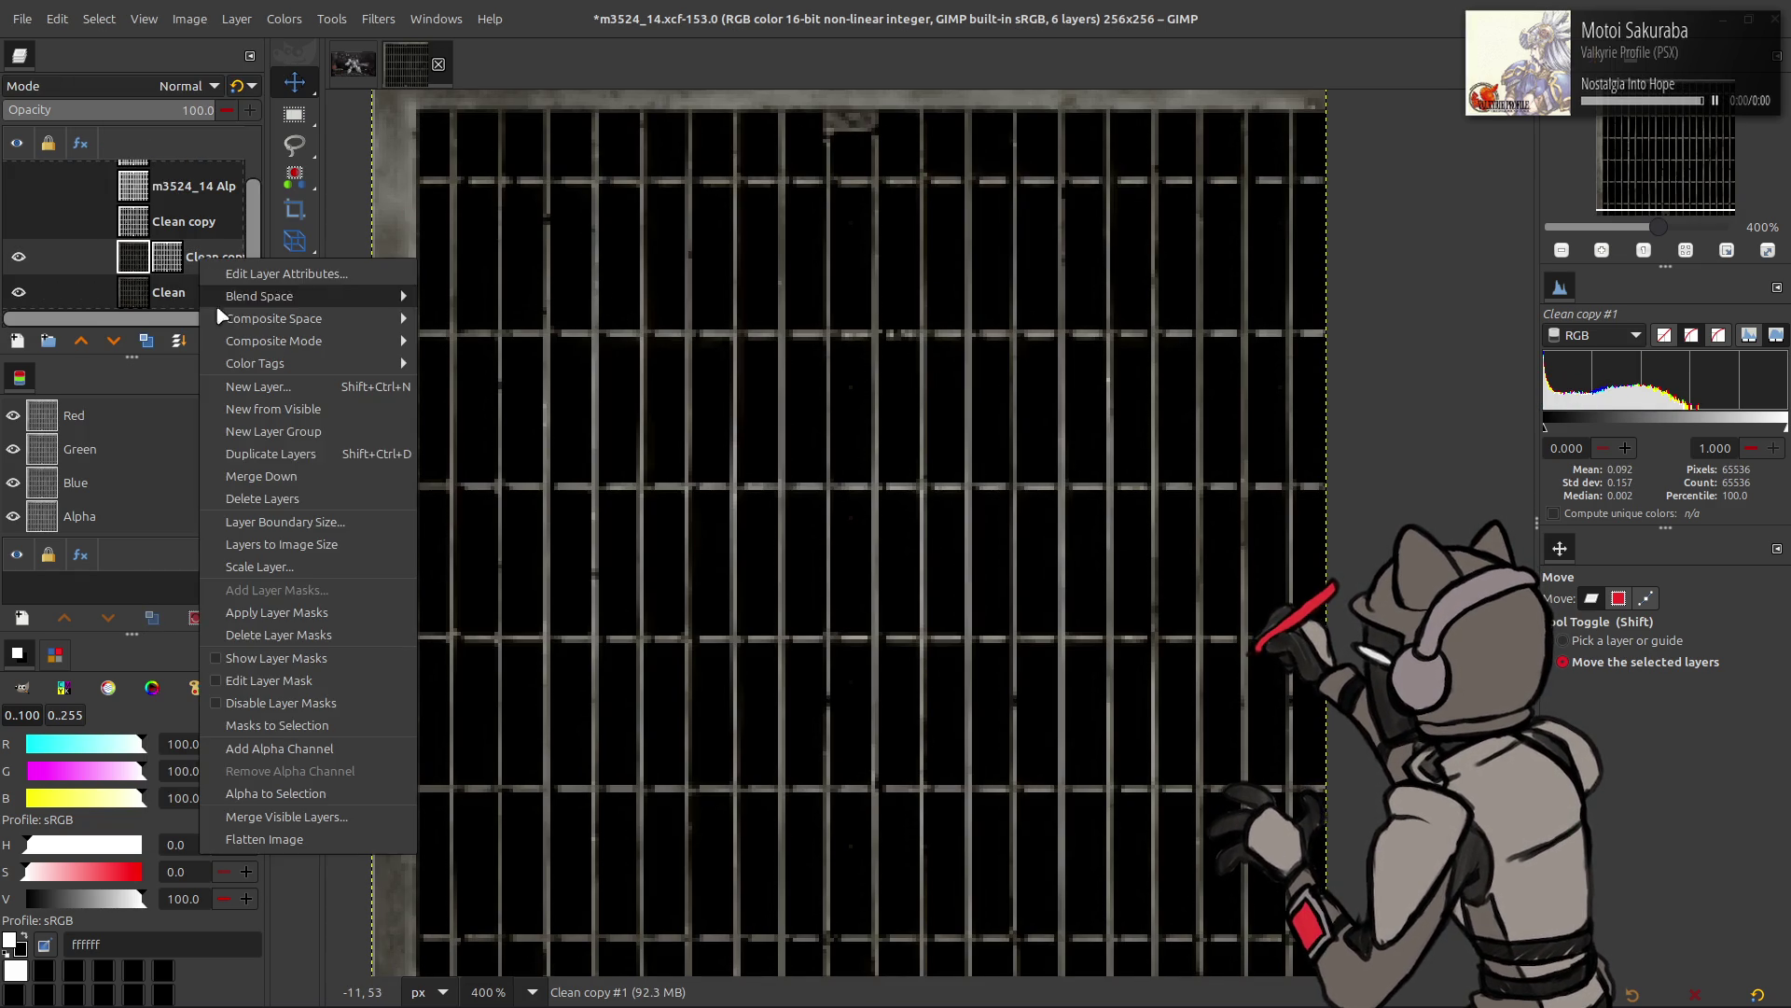
{"action": "left_click", "coordinate": [278, 612]}
{"action": "left_click", "coordinate": [18, 292]}
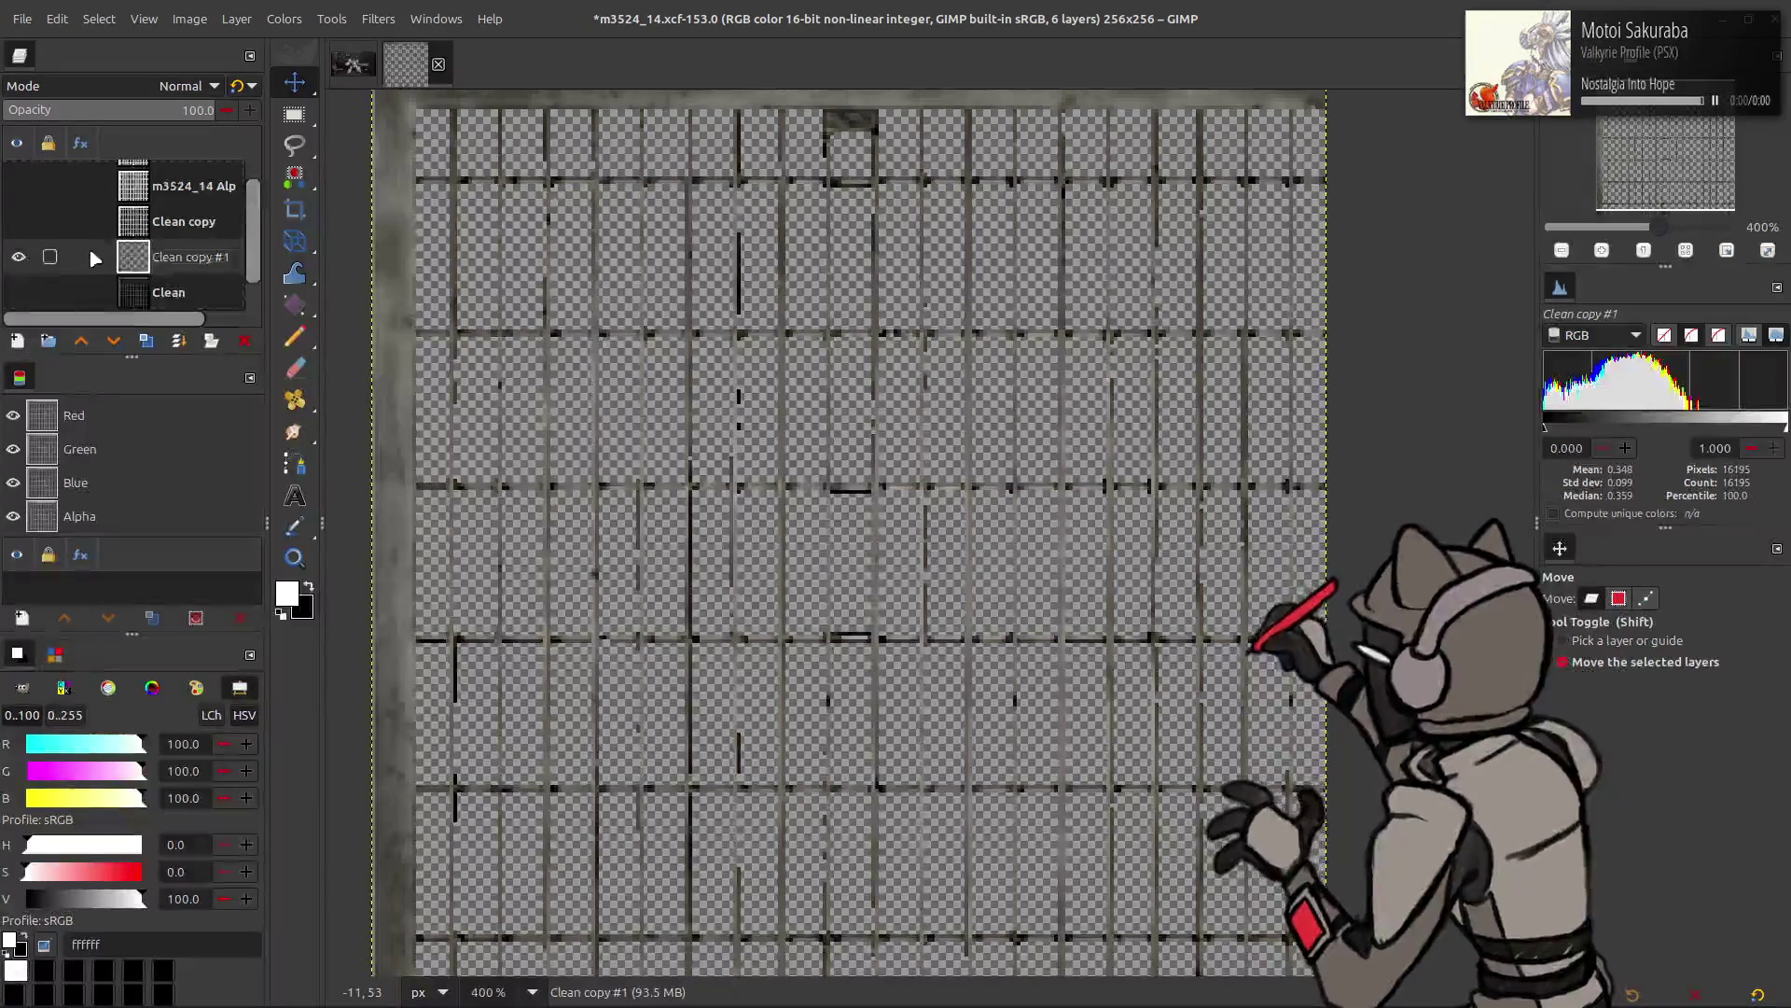
{"action": "scroll", "coordinate": [95, 257], "scroll_direction": "down", "scroll_amount": 1}
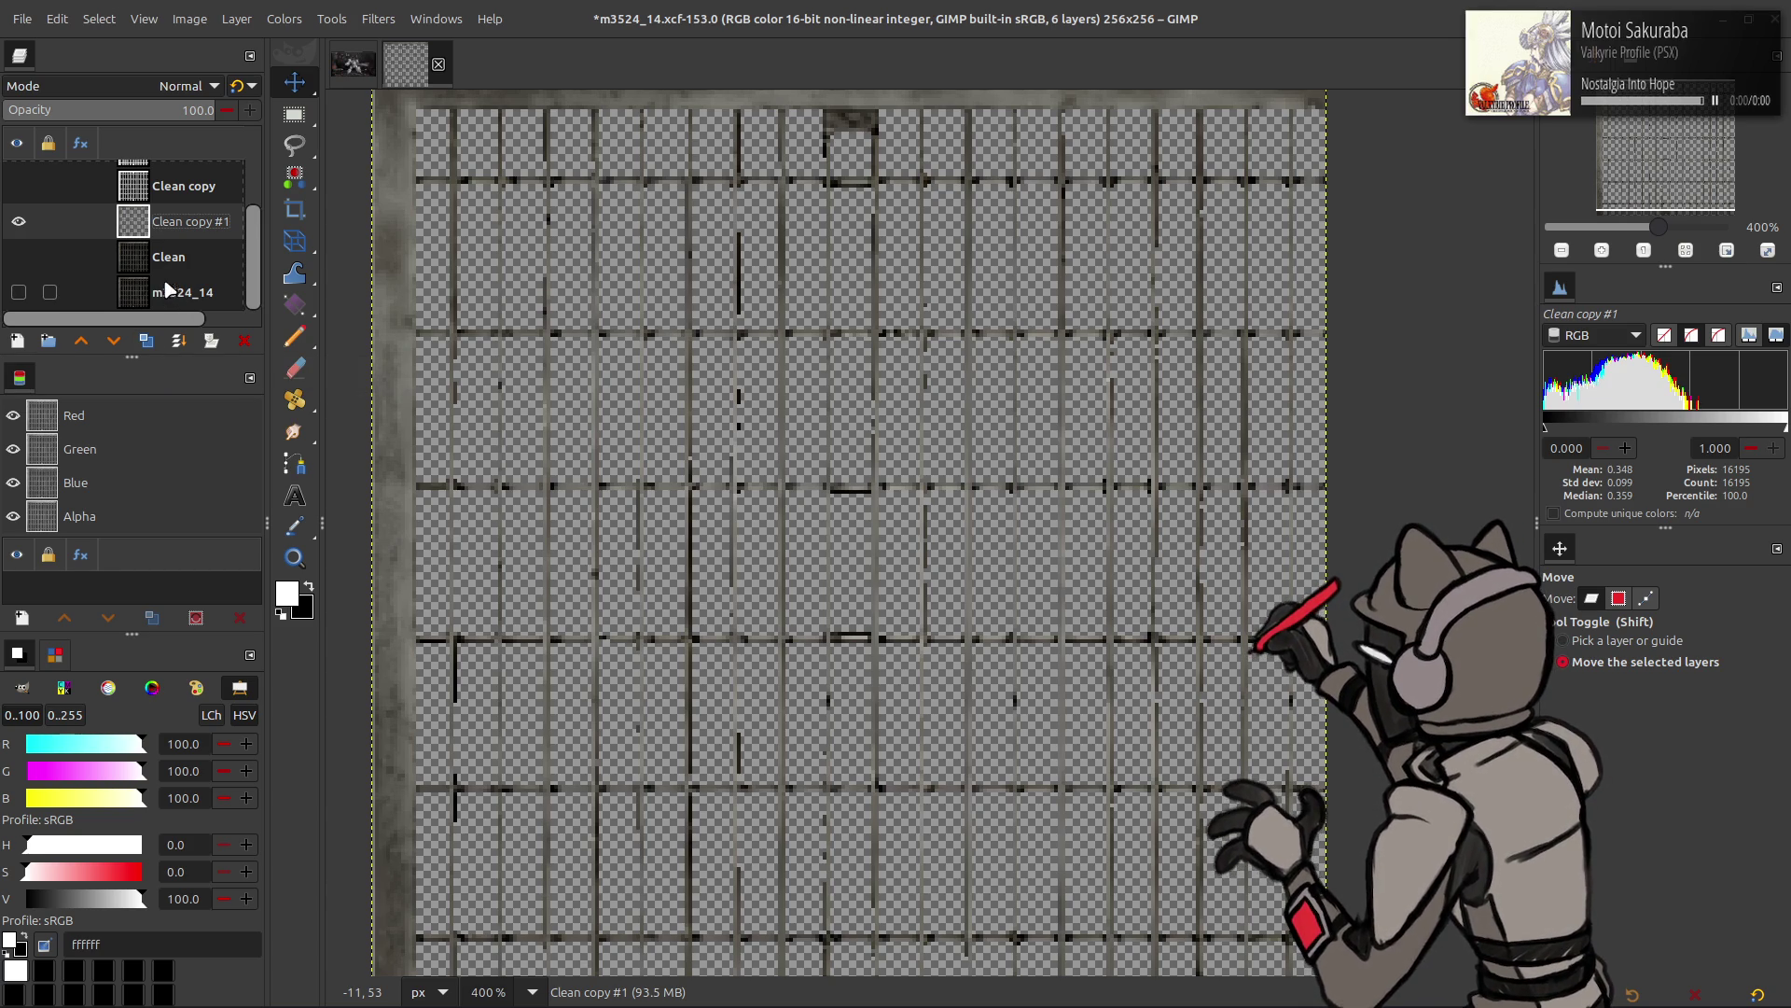
- Hide and delete the bars-only Clean copy #1, showing Clean again
{"action": "left_click", "coordinate": [19, 222]}
{"action": "left_click", "coordinate": [19, 256]}
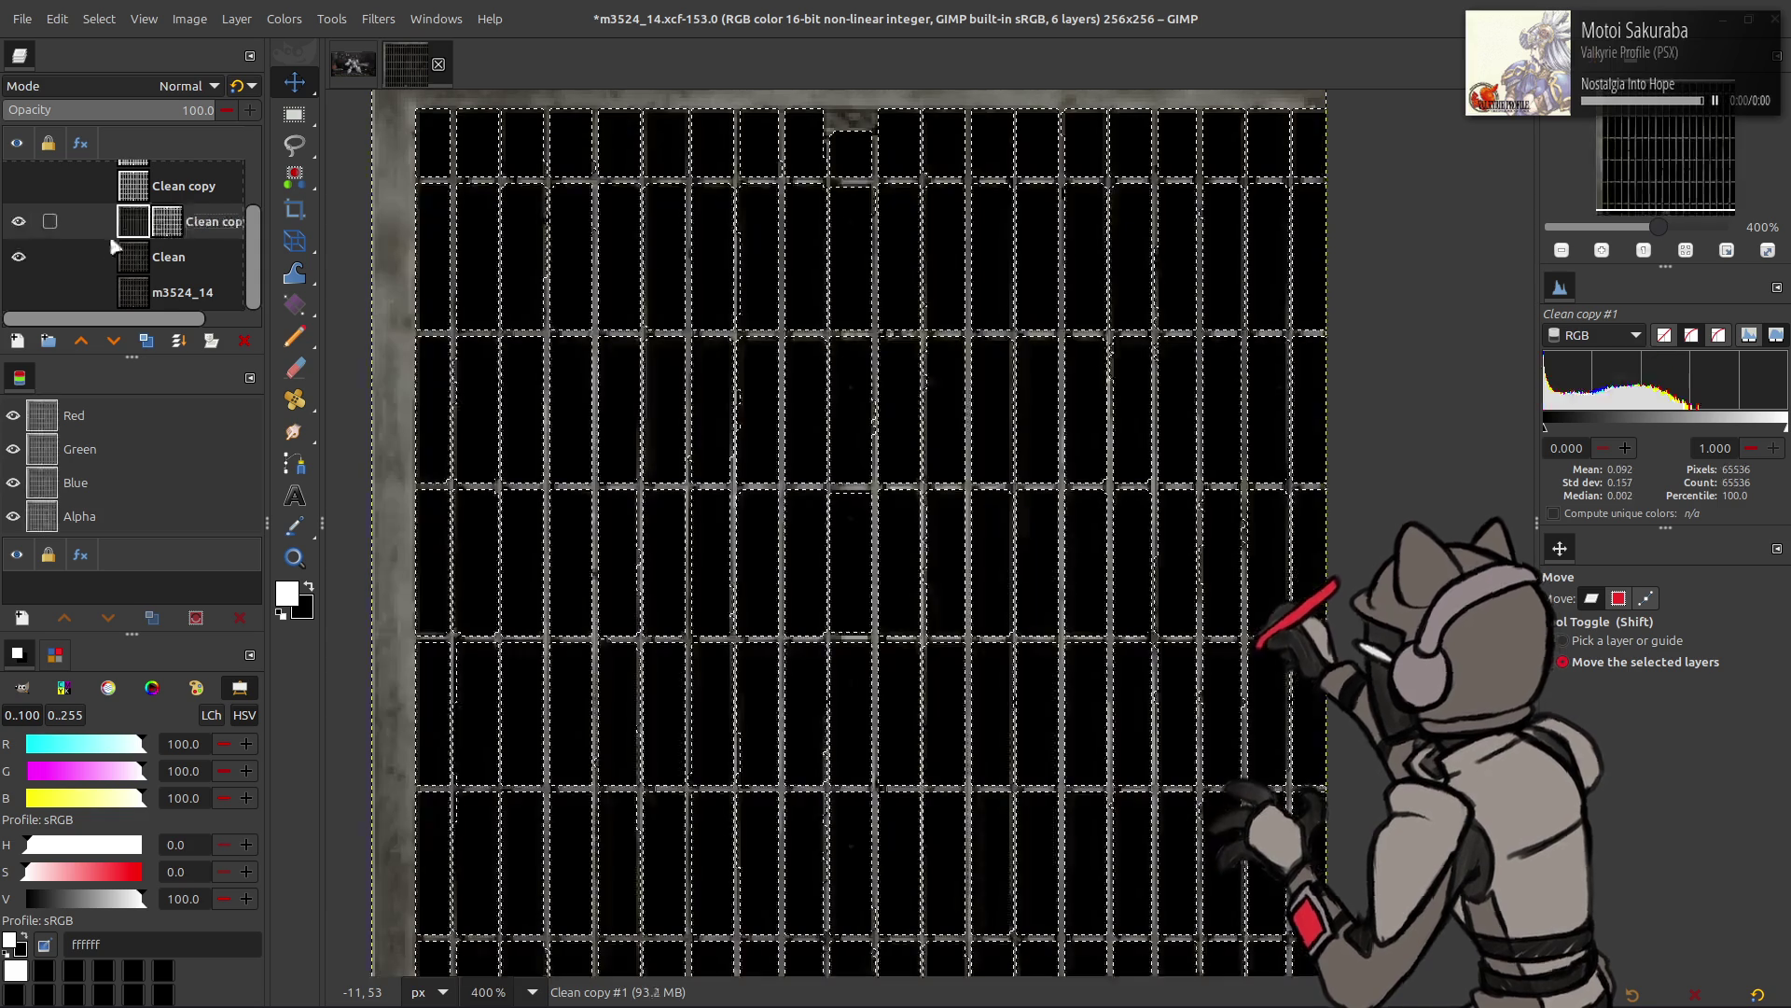
{"action": "left_click", "coordinate": [144, 252]}
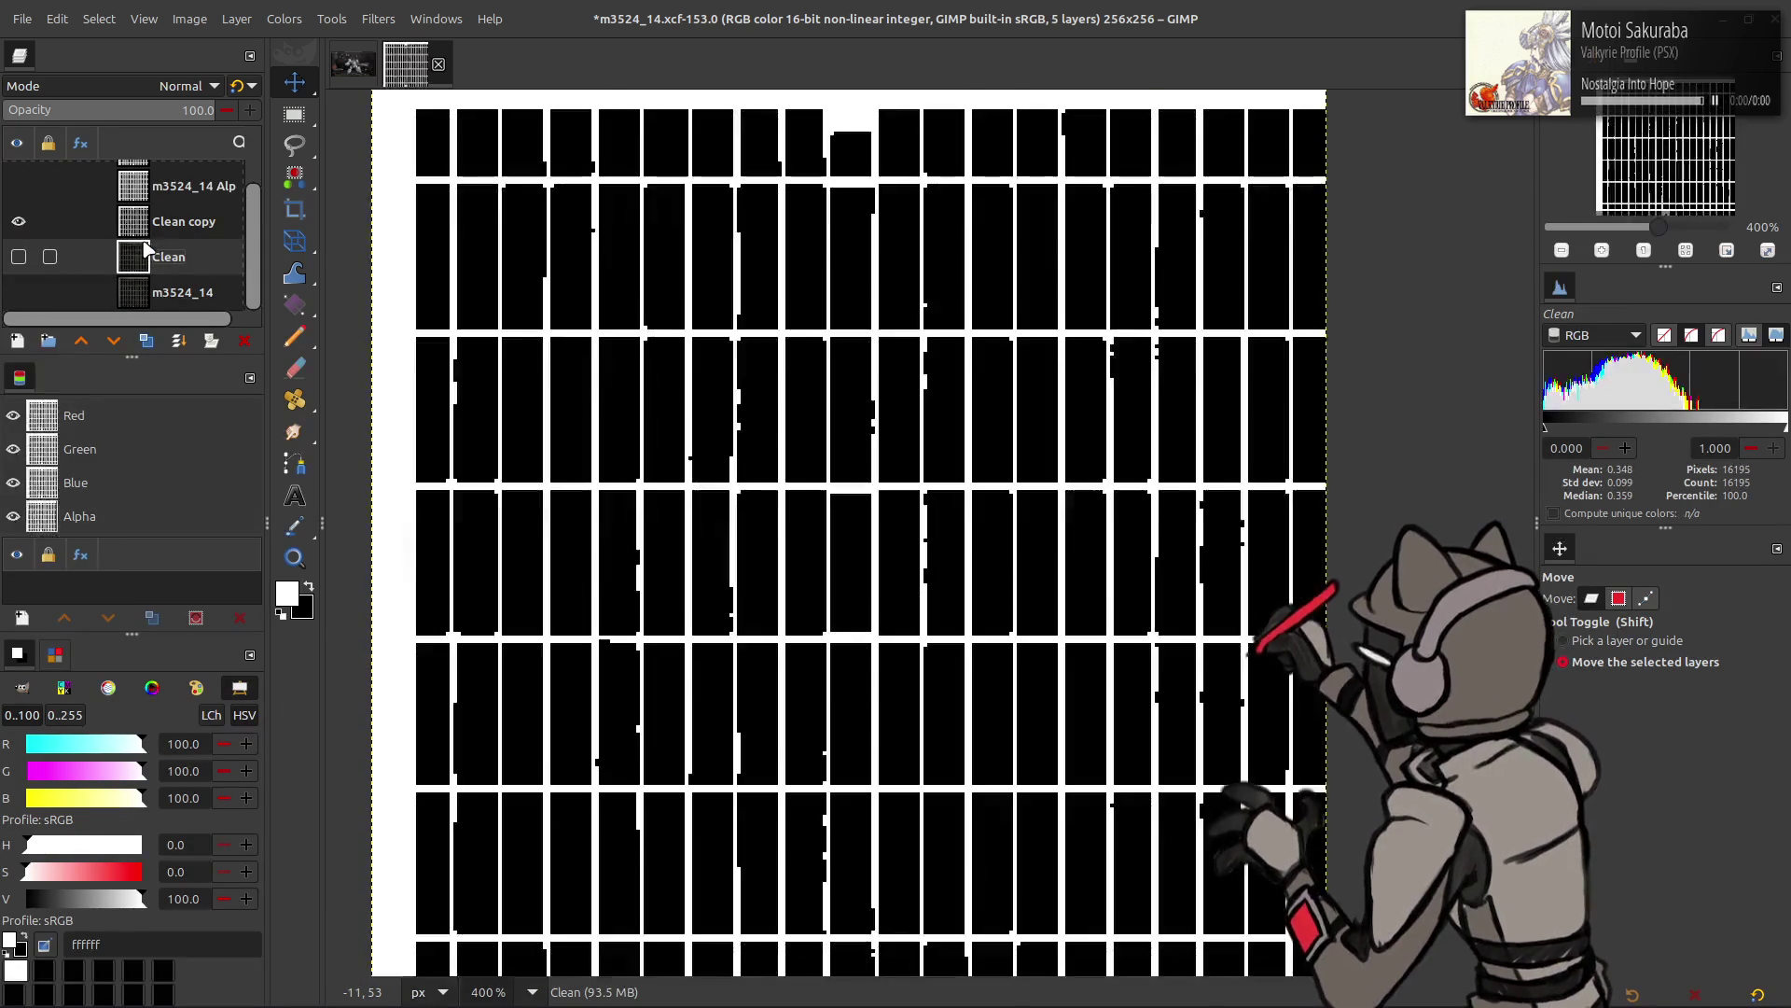
- Step through undo/redo to compare bar versions, then delete the m3524_14 Alp copy layer
{"action": "key", "text": "ctrl+z"}
{"action": "key", "text": "ctrl+z"}
{"action": "key", "text": "ctrl+z"}
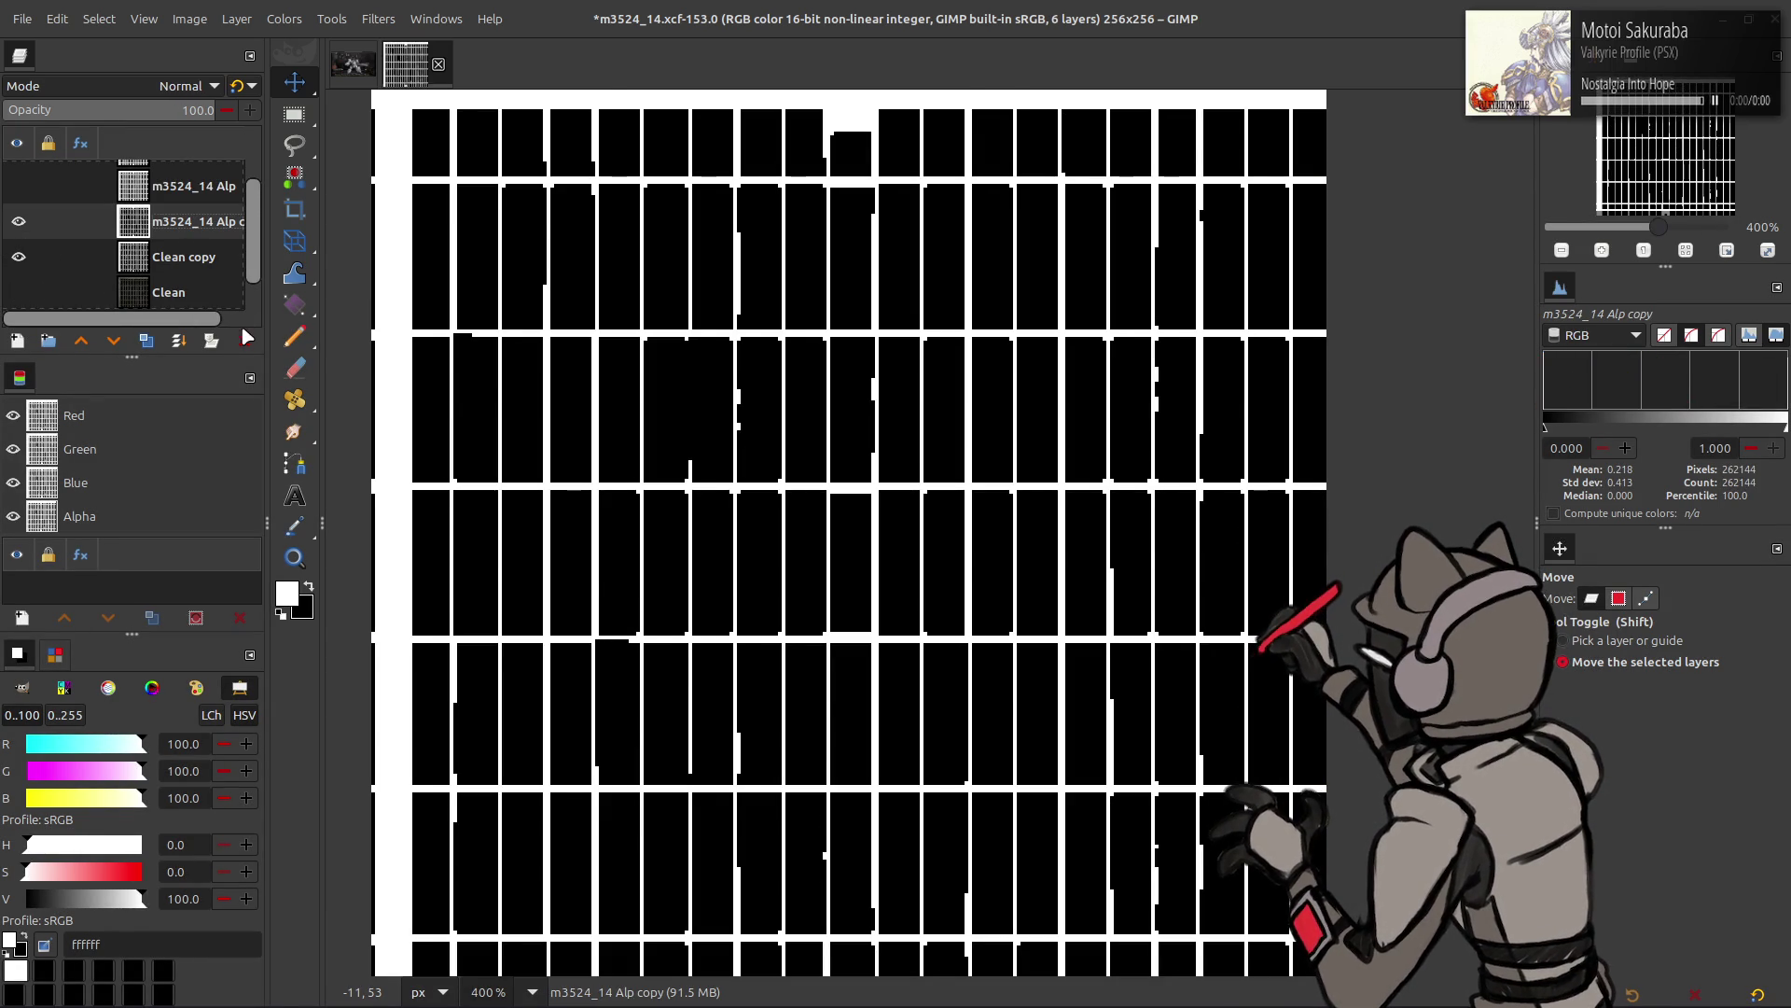
{"action": "key", "text": "ctrl+z"}
{"action": "key", "text": "ctrl+y"}
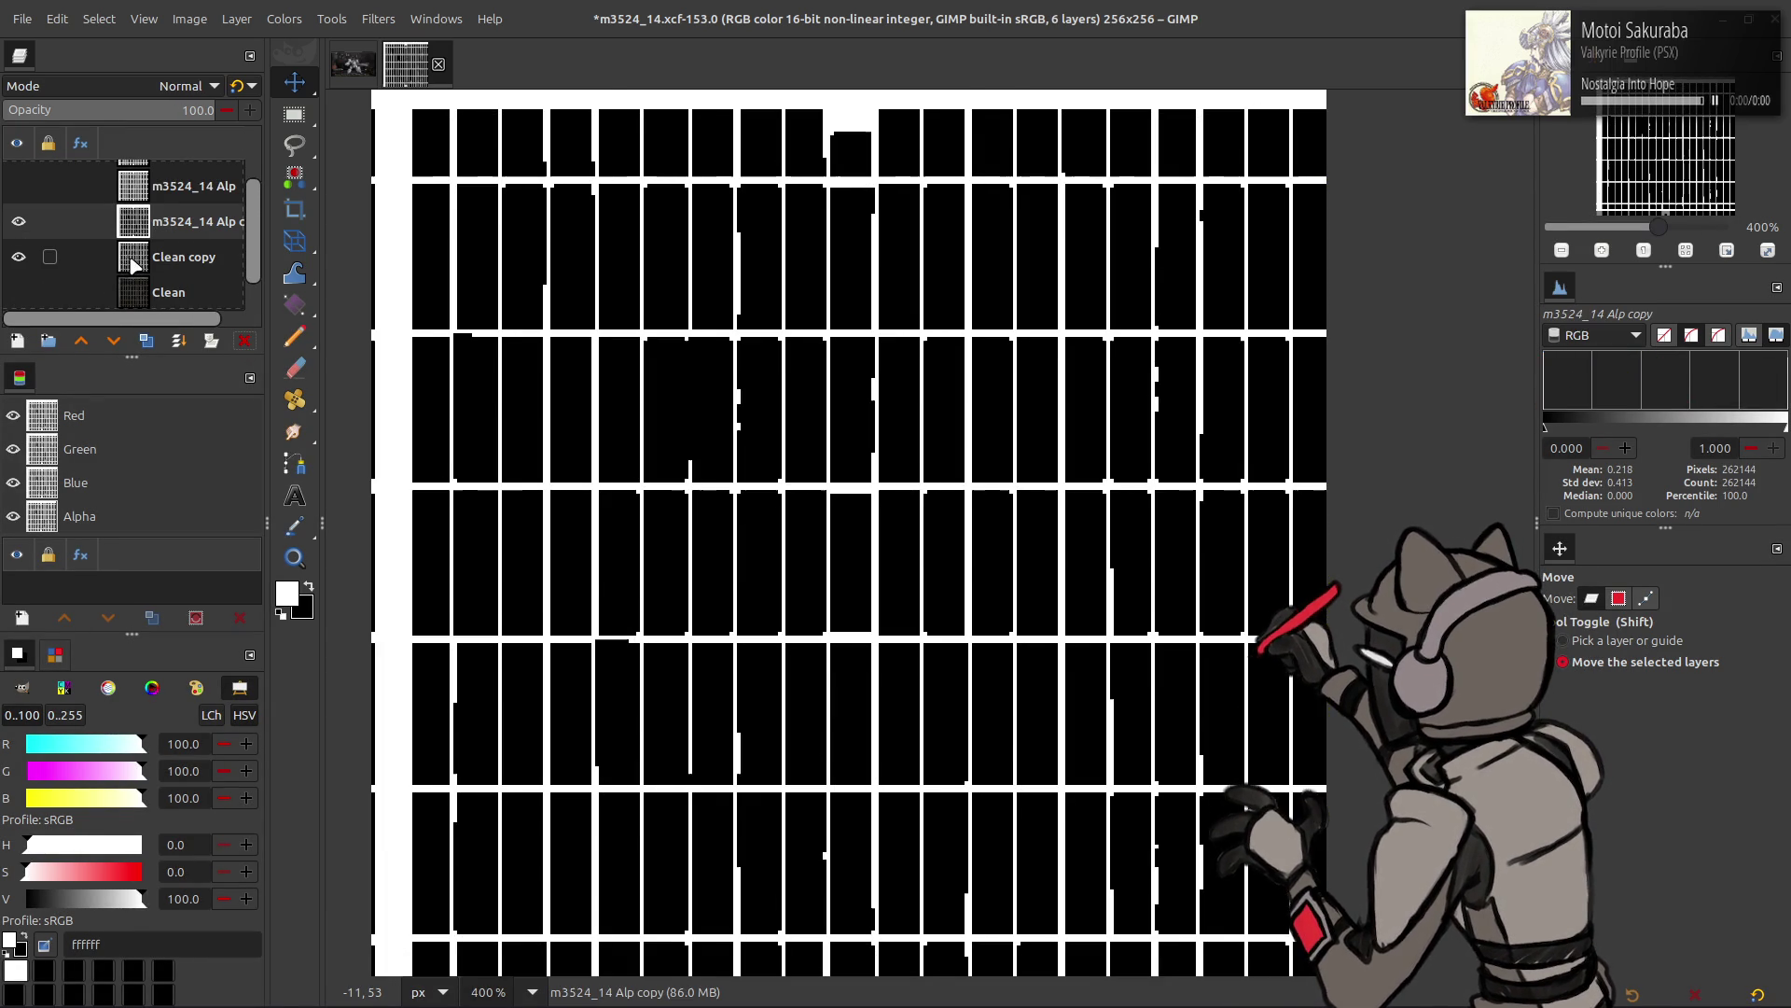
{"action": "key", "text": "ctrl+z"}
{"action": "key", "text": "ctrl+y"}
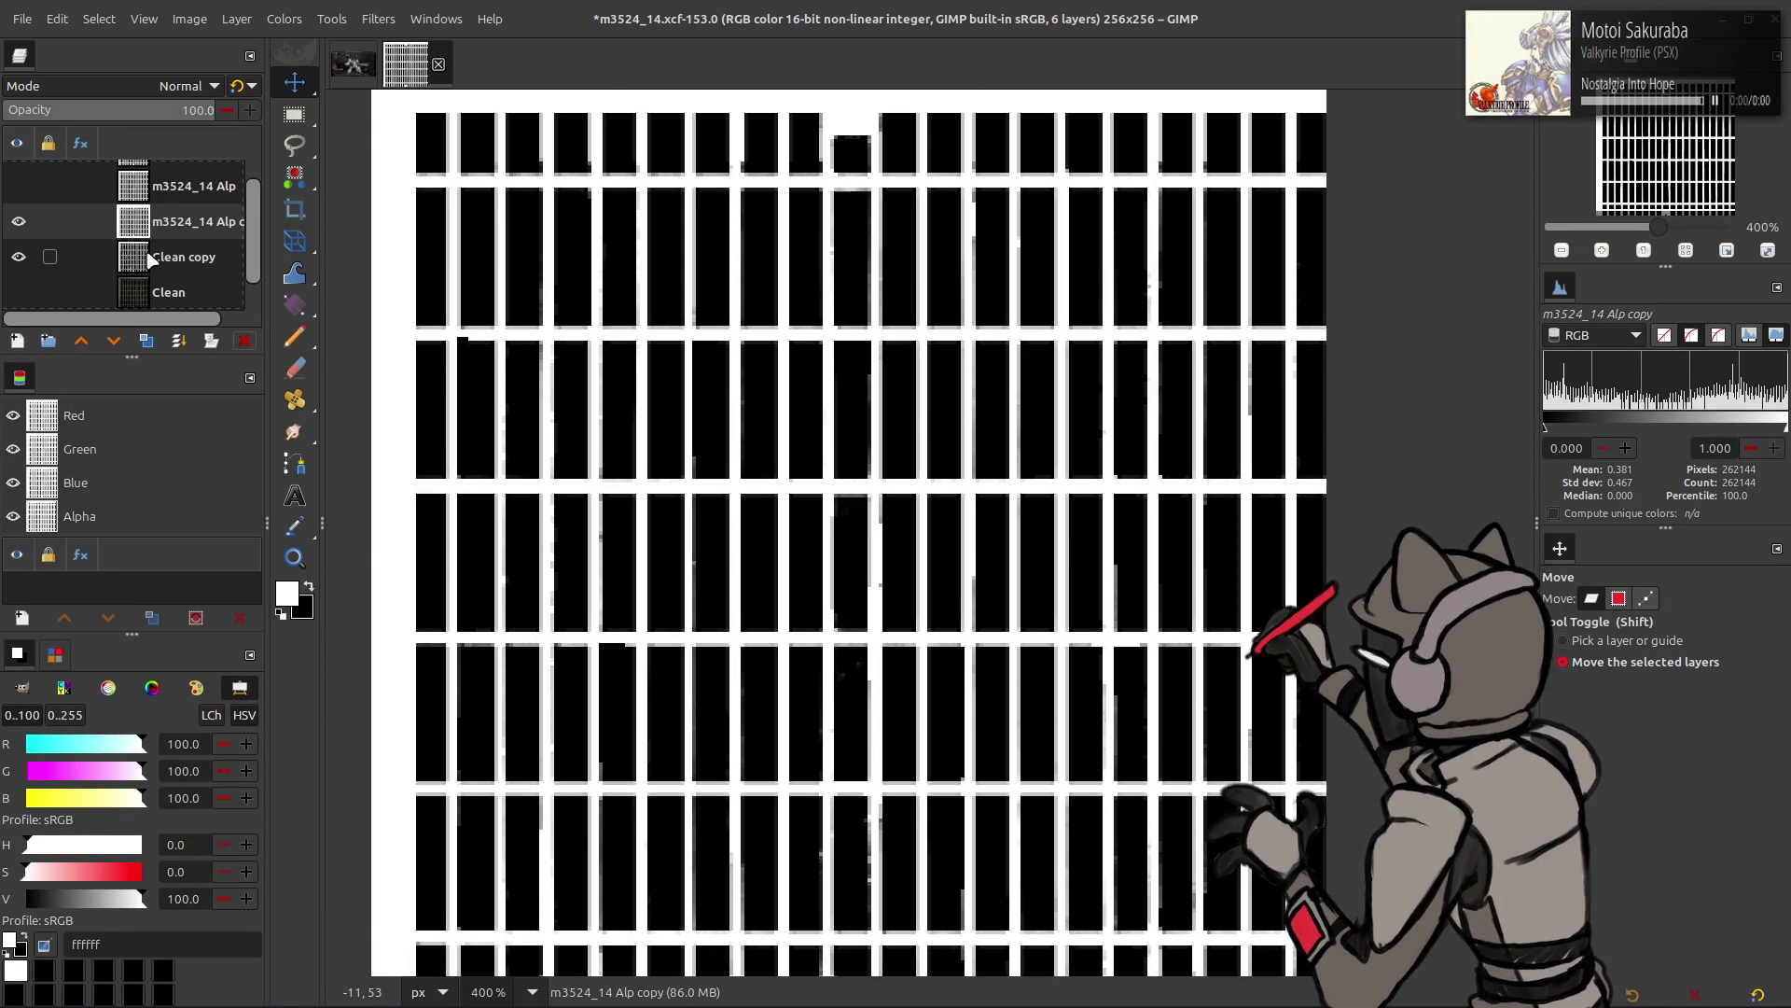
{"action": "left_click", "coordinate": [243, 337]}
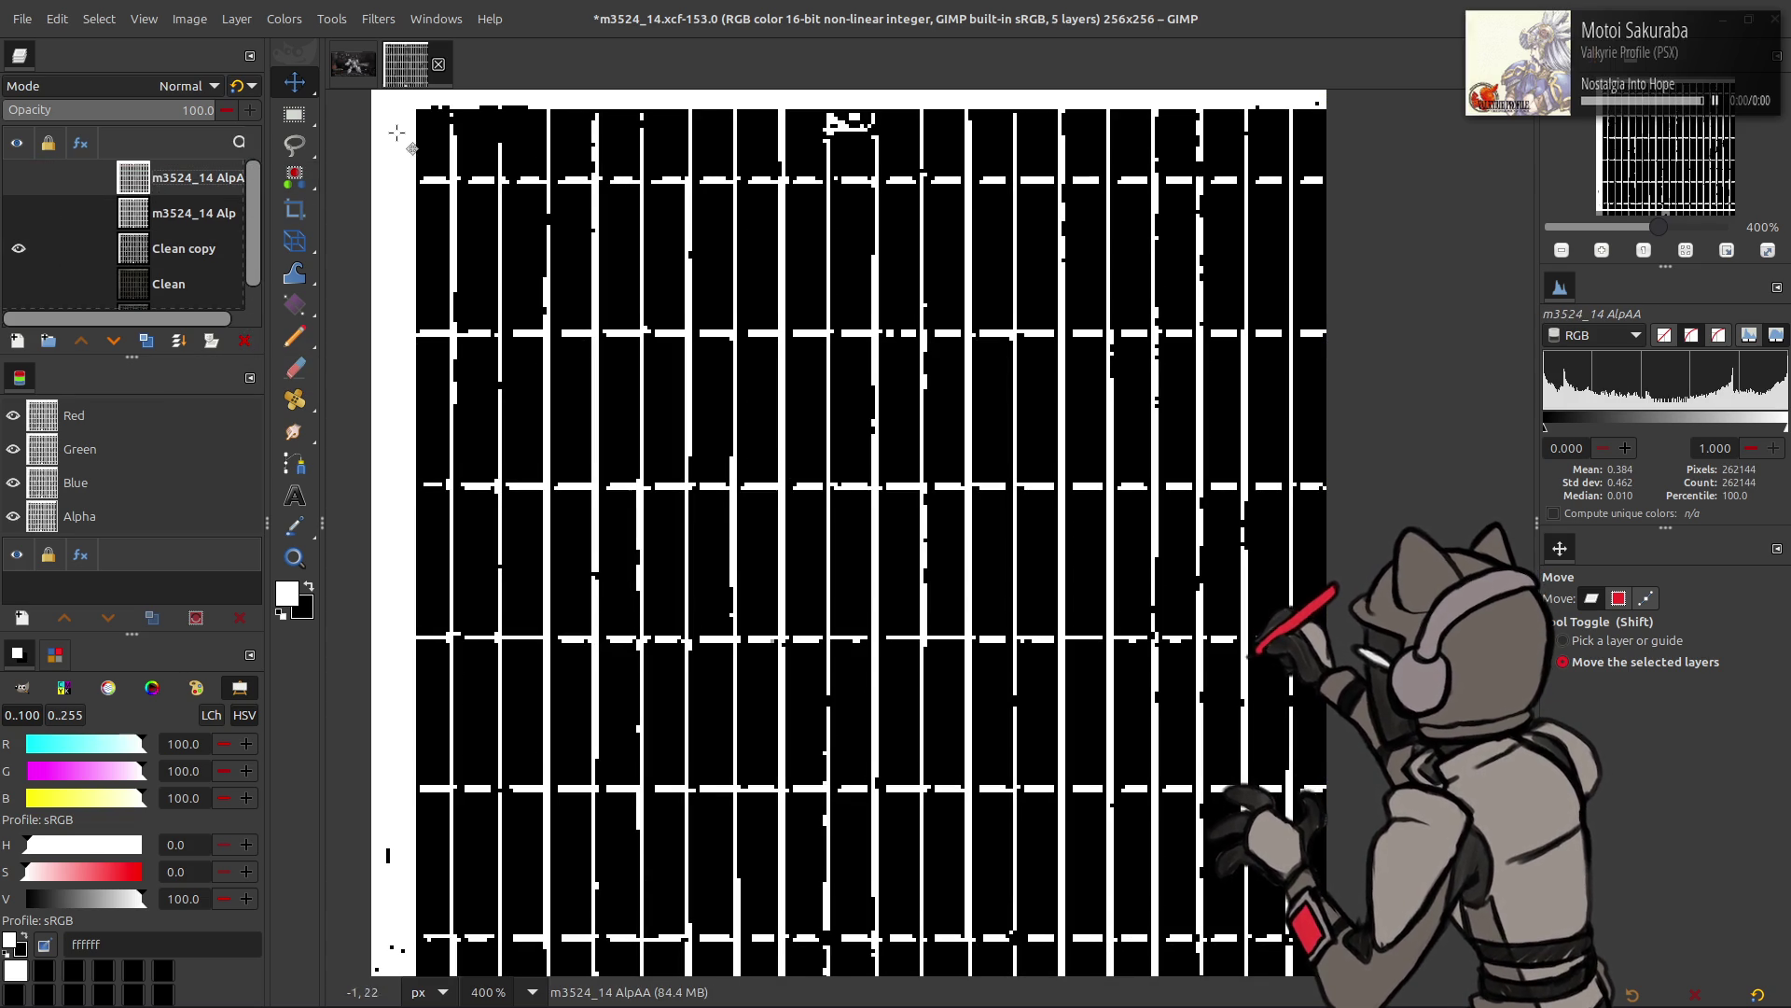
{"action": "scroll", "coordinate": [397, 157], "scroll_direction": "up", "scroll_amount": 2}
- Rectangle-select a thin strip along the image's bottom edge
{"action": "key", "text": "r"}
{"action": "left_click", "coordinate": [426, 201]}
{"action": "left_click_drag", "start_coordinate": [429, 203], "coordinate": [1127, 713]}
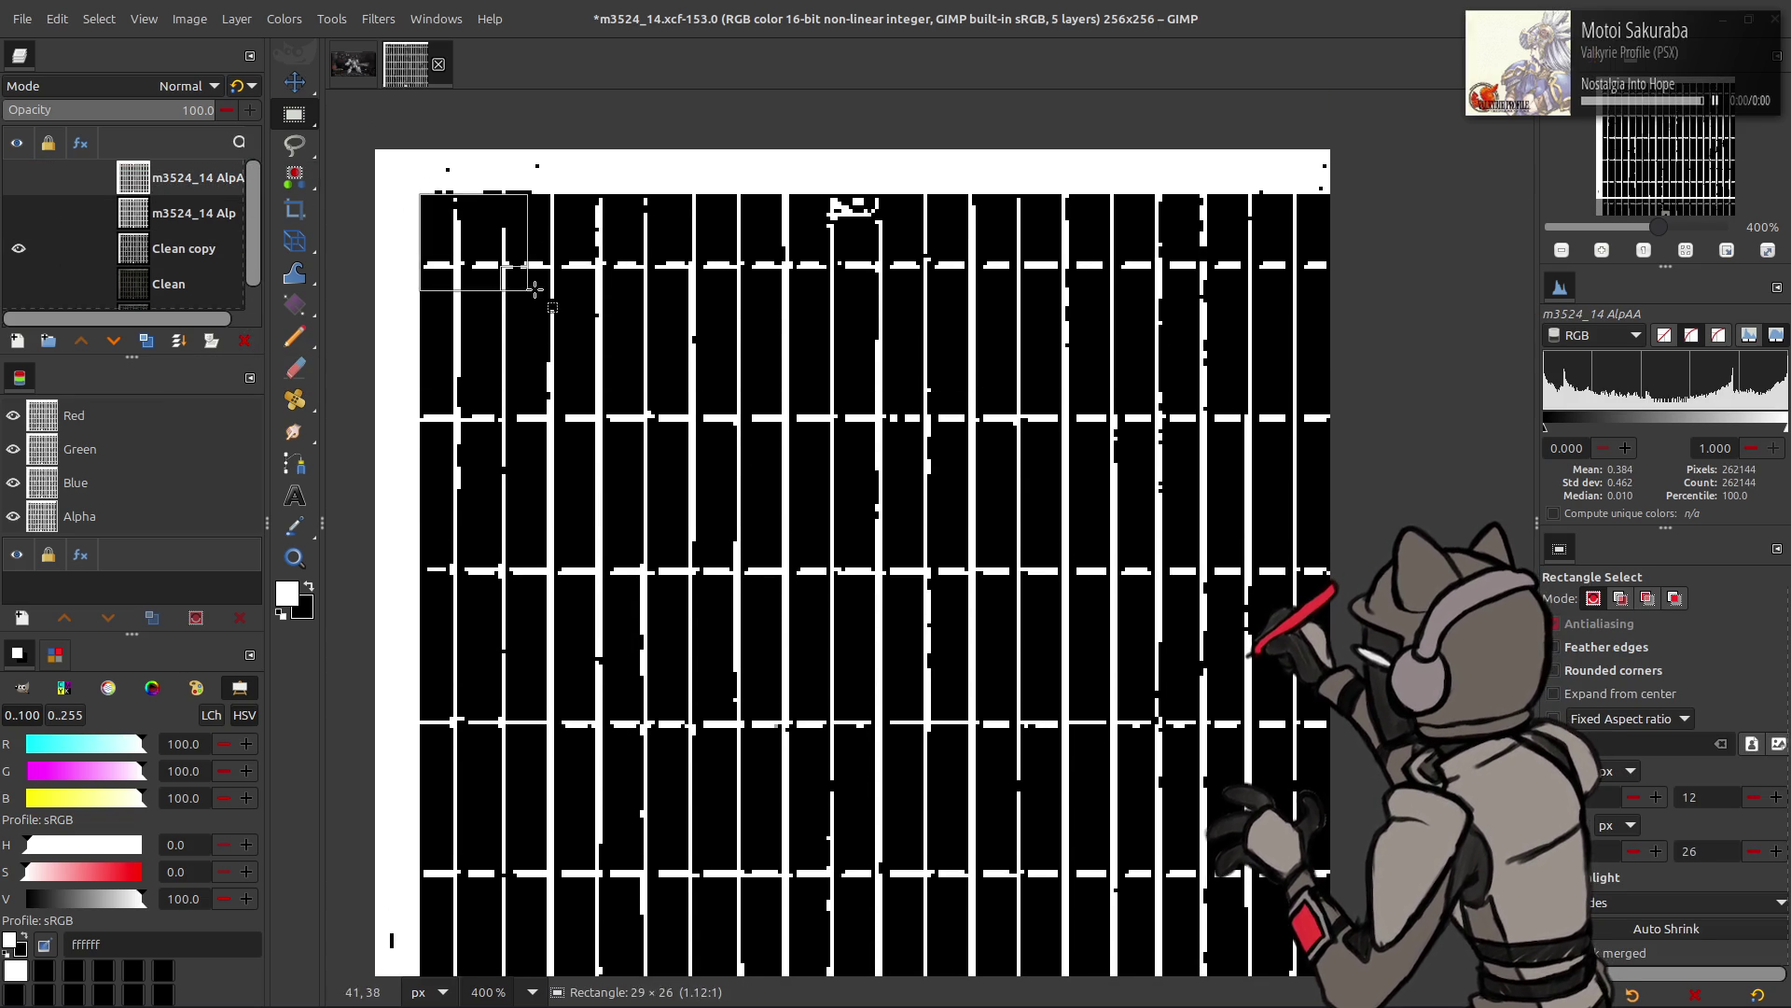
{"action": "scroll", "coordinate": [1126, 715], "scroll_direction": "down", "scroll_amount": 5}
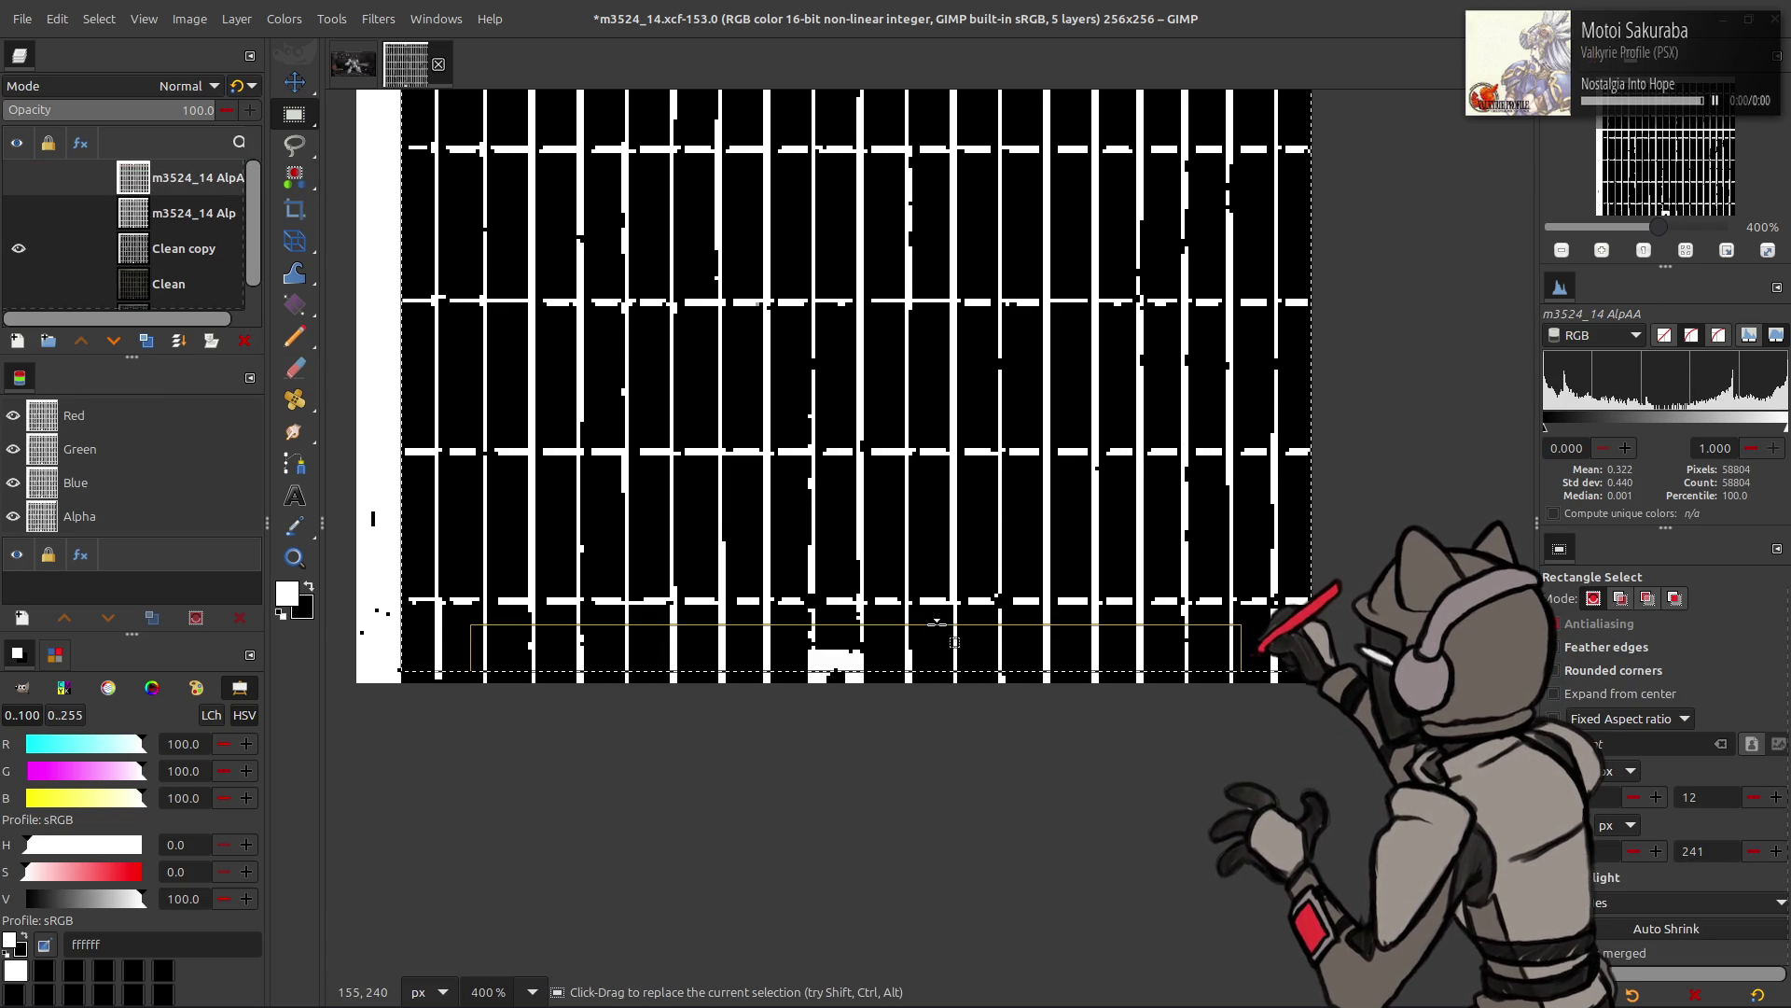
{"action": "mouse_move", "coordinate": [1127, 714]}
{"action": "left_mouse_down"}
{"action": "mouse_move", "coordinate": [929, 656]}
{"action": "mouse_move", "coordinate": [1540, 594]}
{"action": "left_mouse_up"}
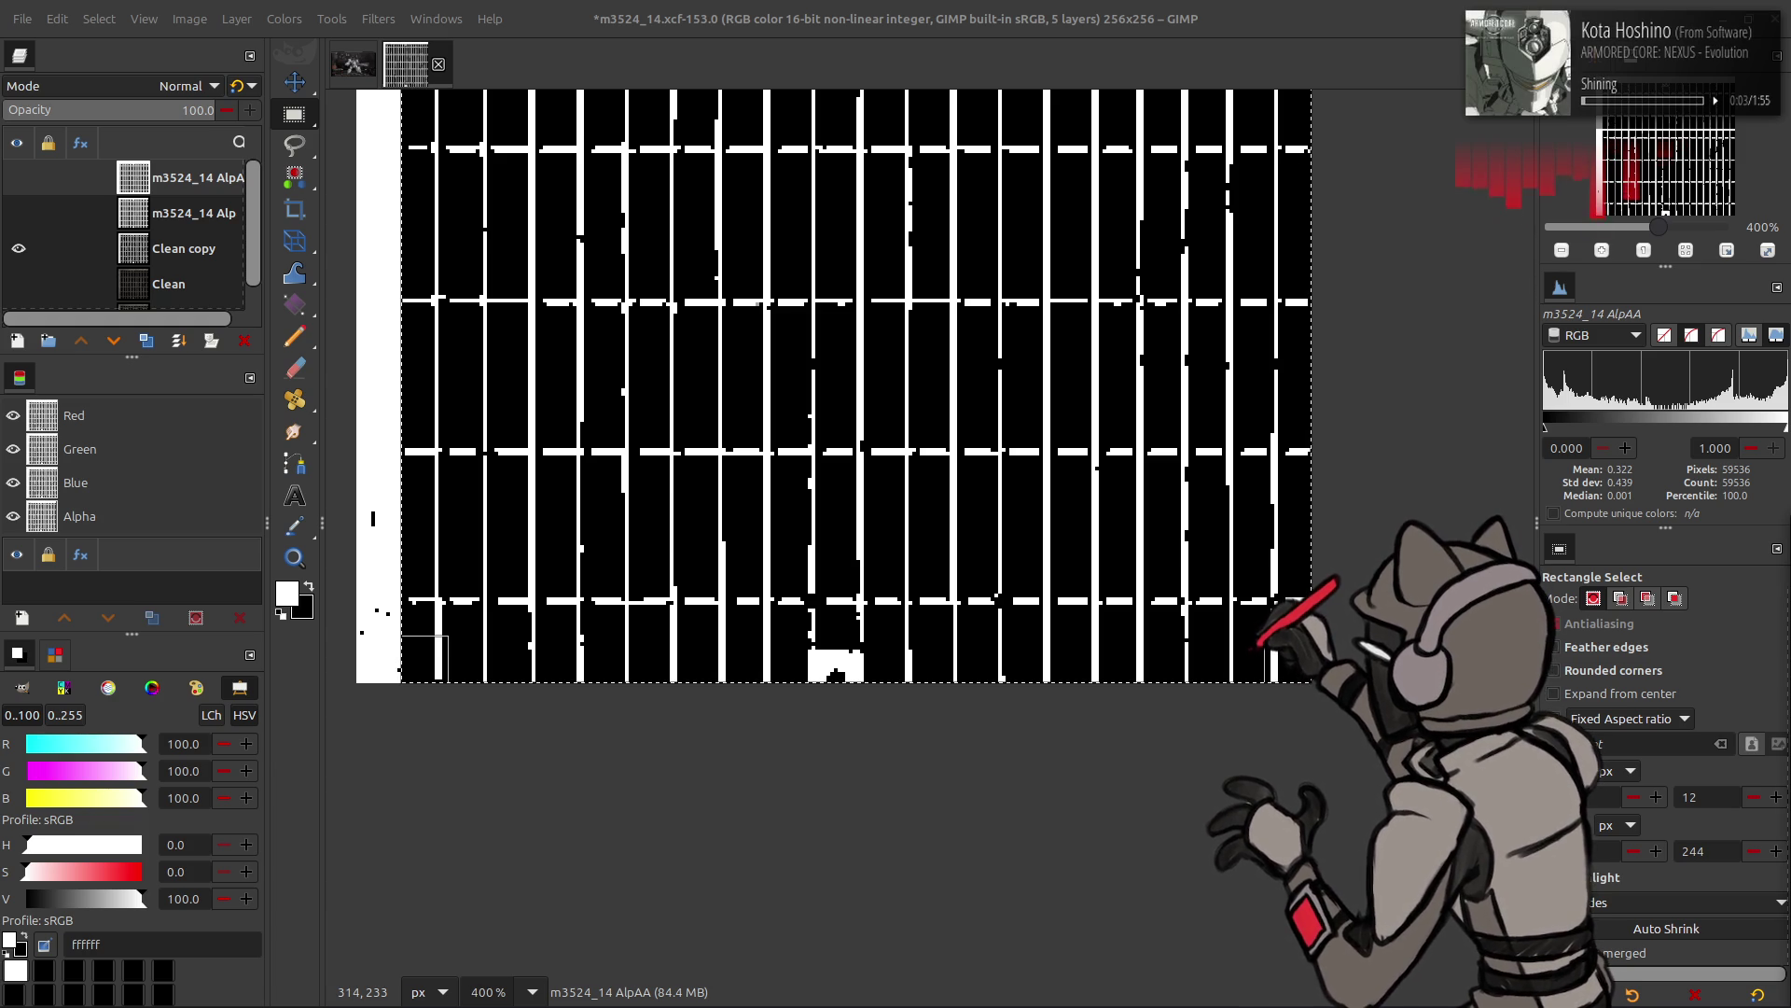
{"action": "mouse_move", "coordinate": [924, 408]}
{"action": "left_mouse_down"}
{"action": "mouse_move", "coordinate": [989, 575]}
{"action": "mouse_move", "coordinate": [605, 479]}
{"action": "left_mouse_up"}
{"action": "key", "text": "m"}
- Apply Levels to Clean copy, load the channel as a selection and make Clean active
{"action": "left_click", "coordinate": [190, 249]}
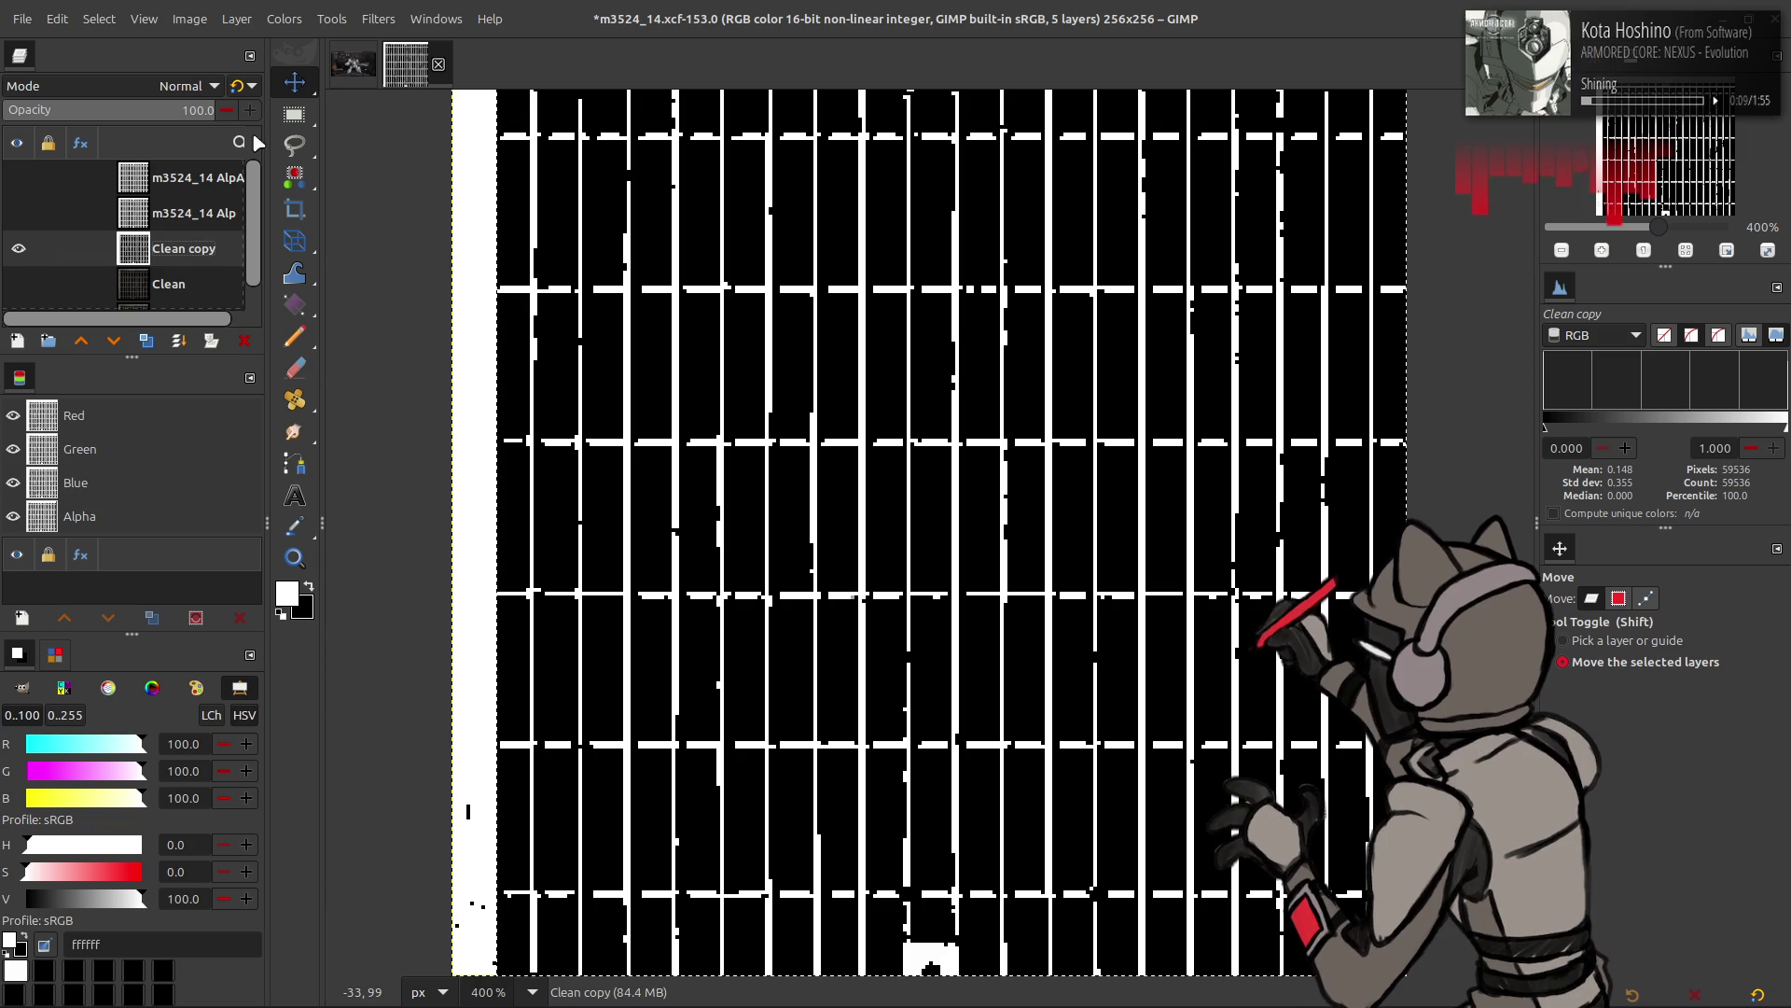
{"action": "left_click", "coordinate": [145, 18]}
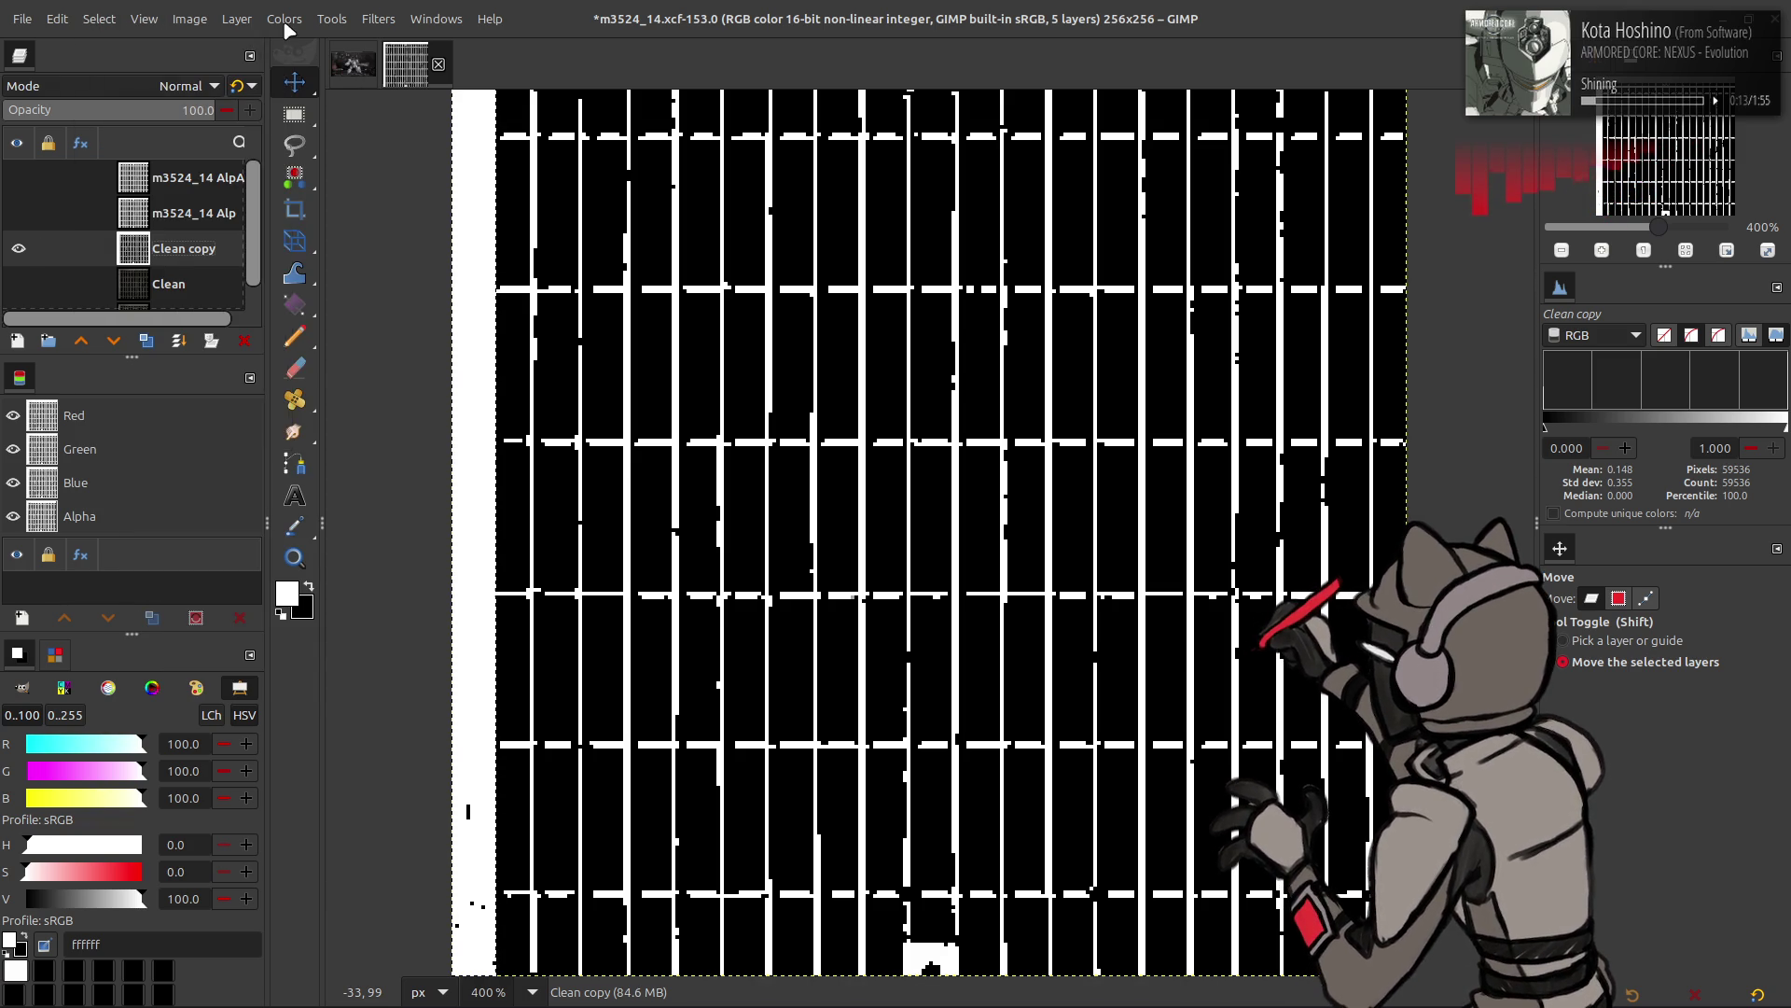
{"action": "left_click", "coordinate": [336, 231]}
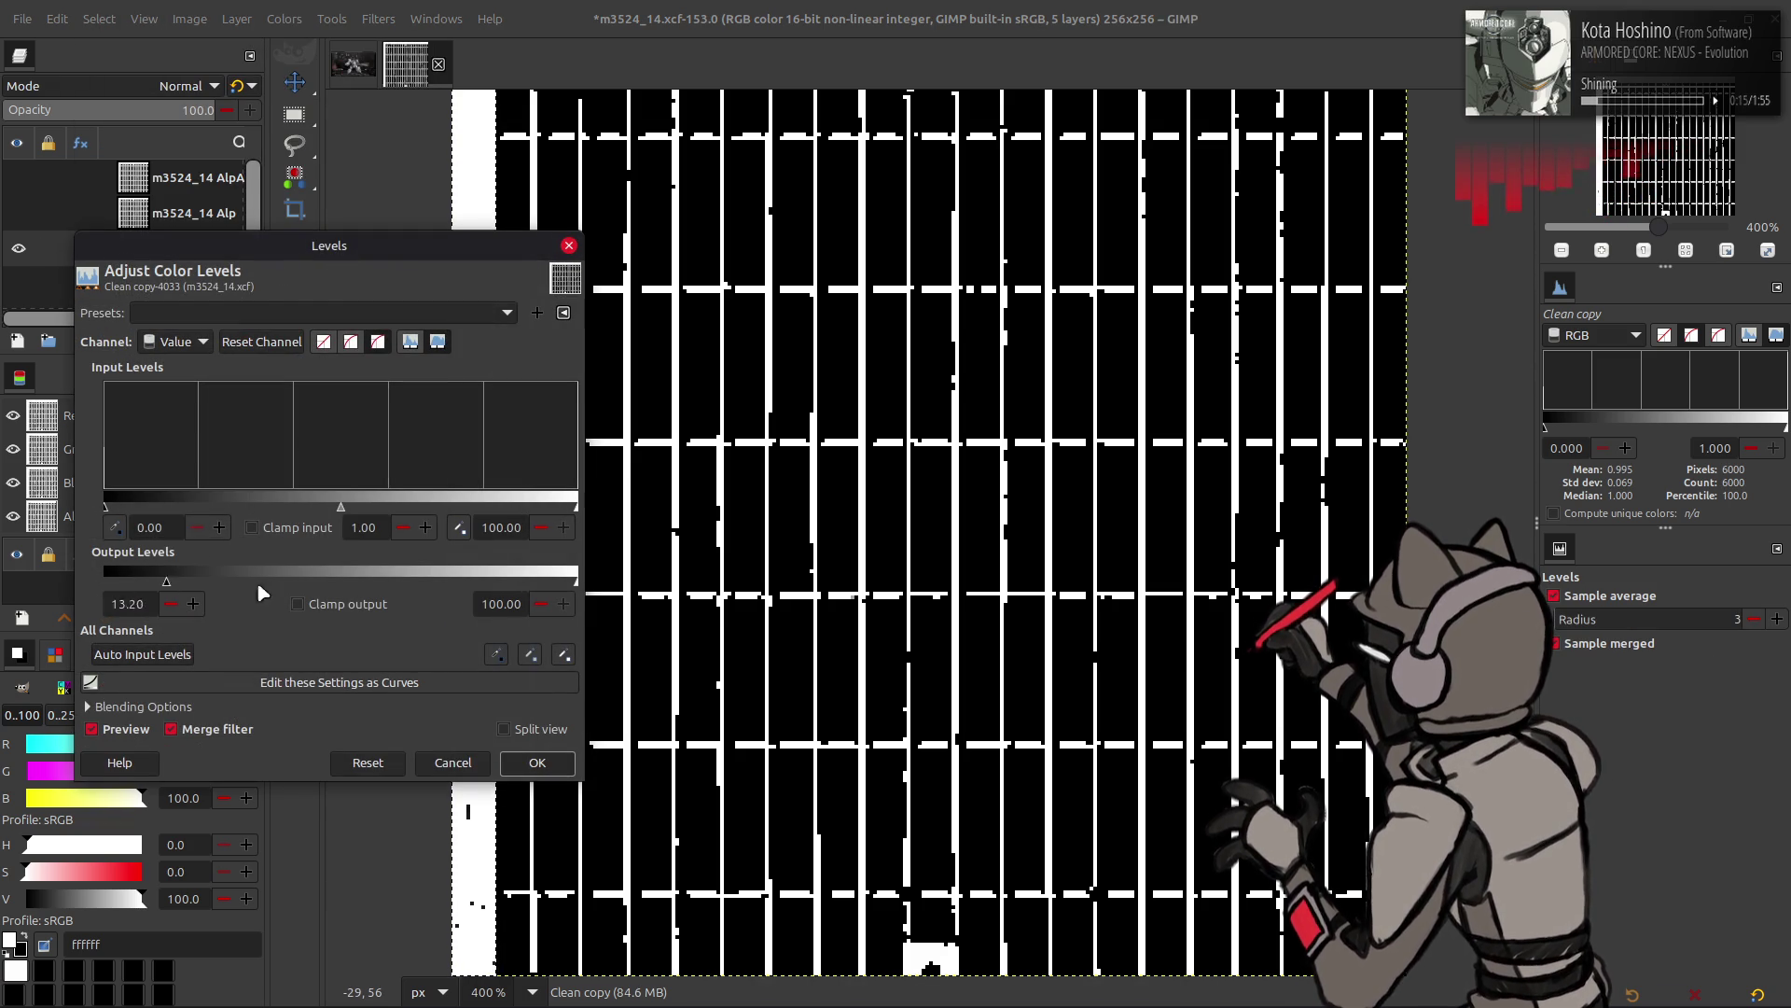
{"action": "left_click", "coordinate": [537, 761]}
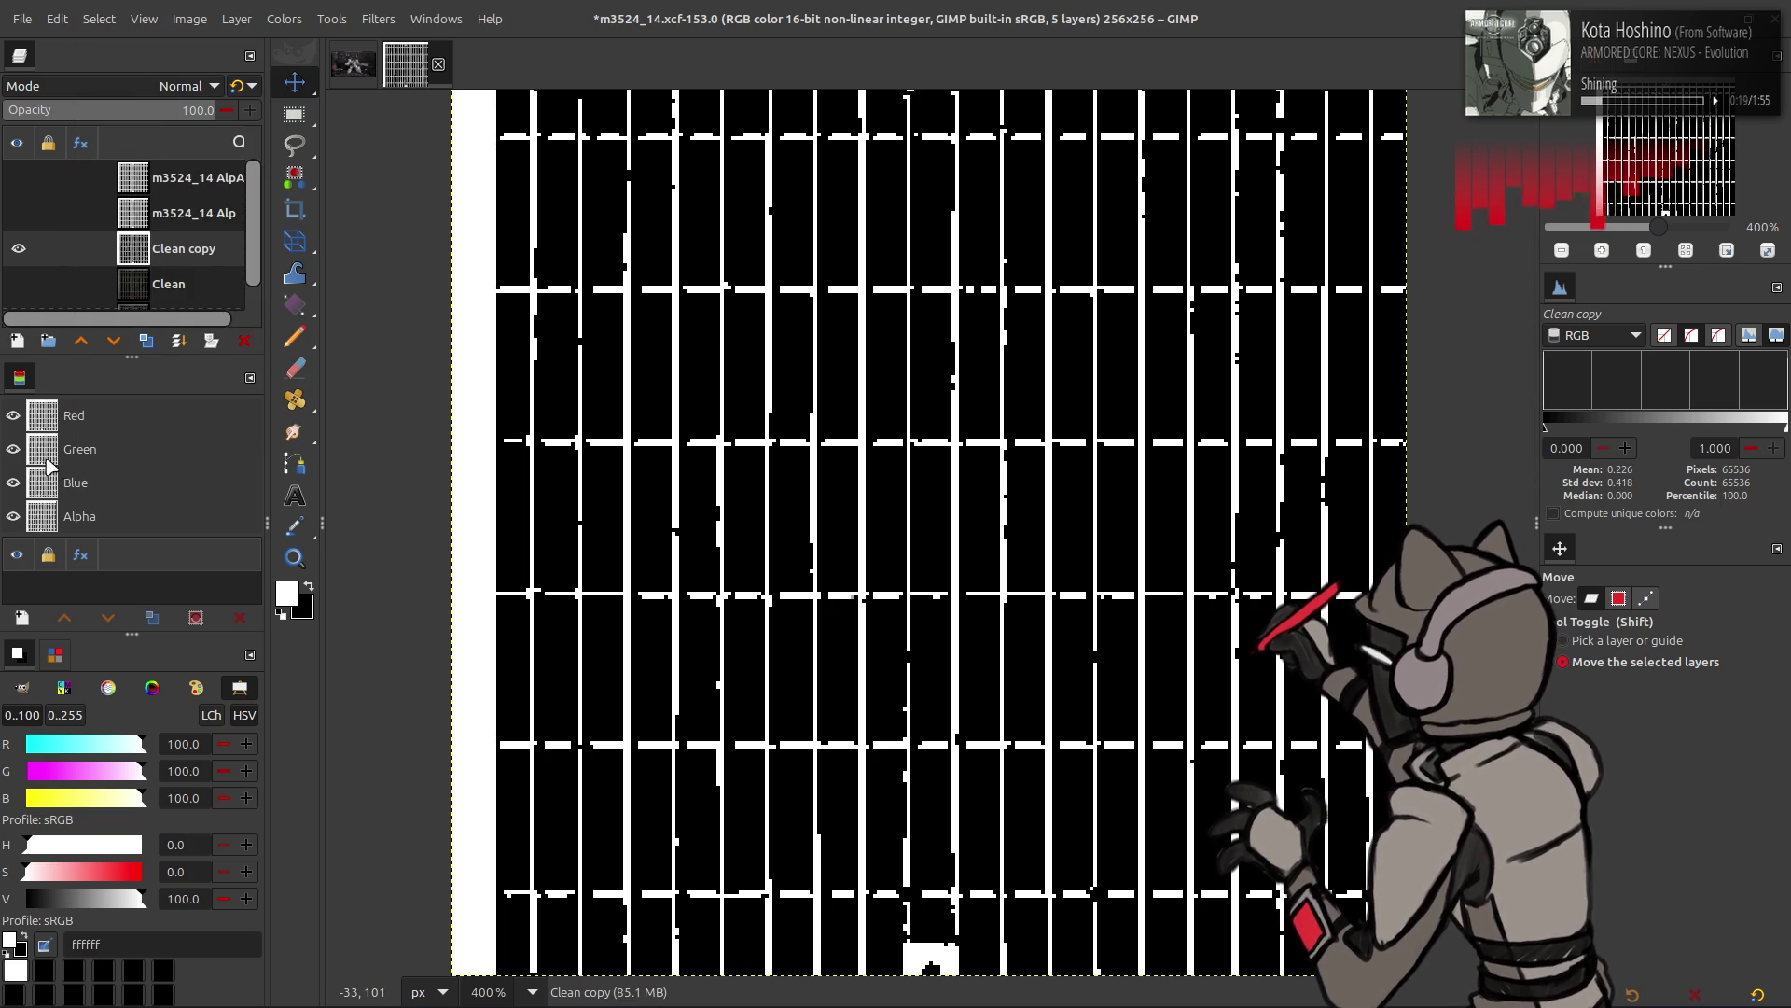
{"action": "right_click", "coordinate": [59, 462]}
{"action": "left_click", "coordinate": [135, 625]}
{"action": "left_click", "coordinate": [146, 339]}
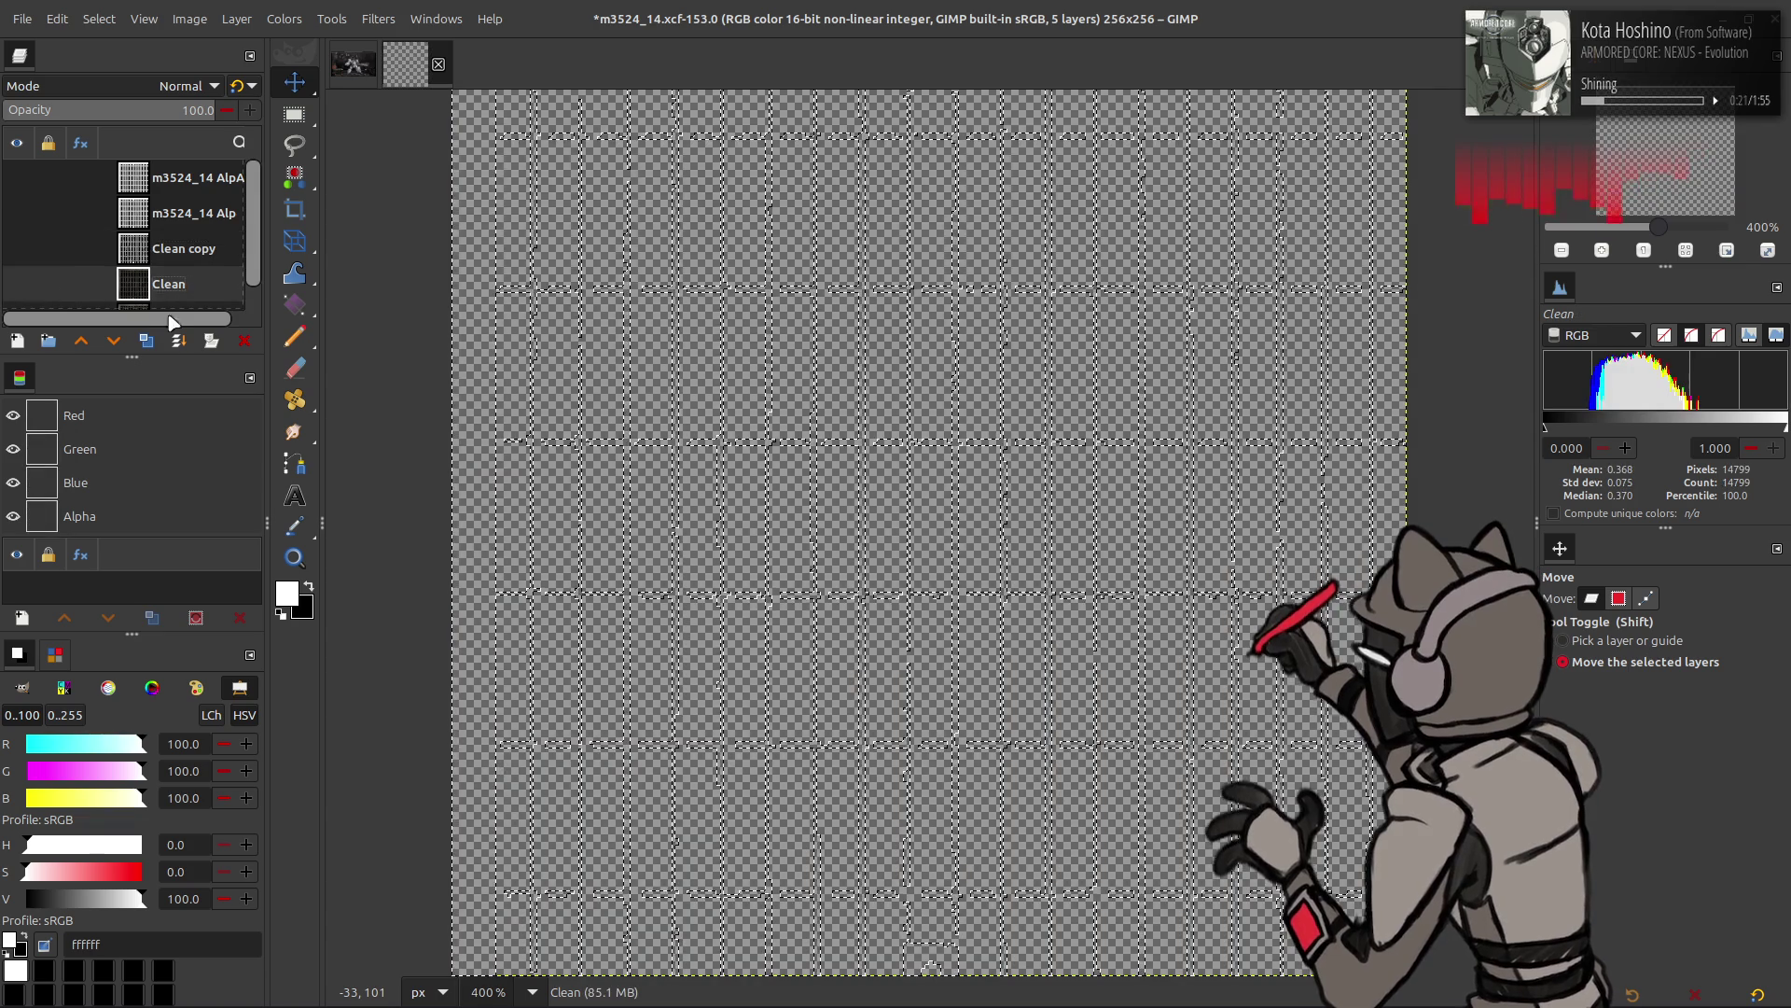
- Show Clean copy #1, mask it from the bar selection and clear the selection
{"action": "left_click", "coordinate": [17, 283]}
{"action": "right_click", "coordinate": [199, 283]}
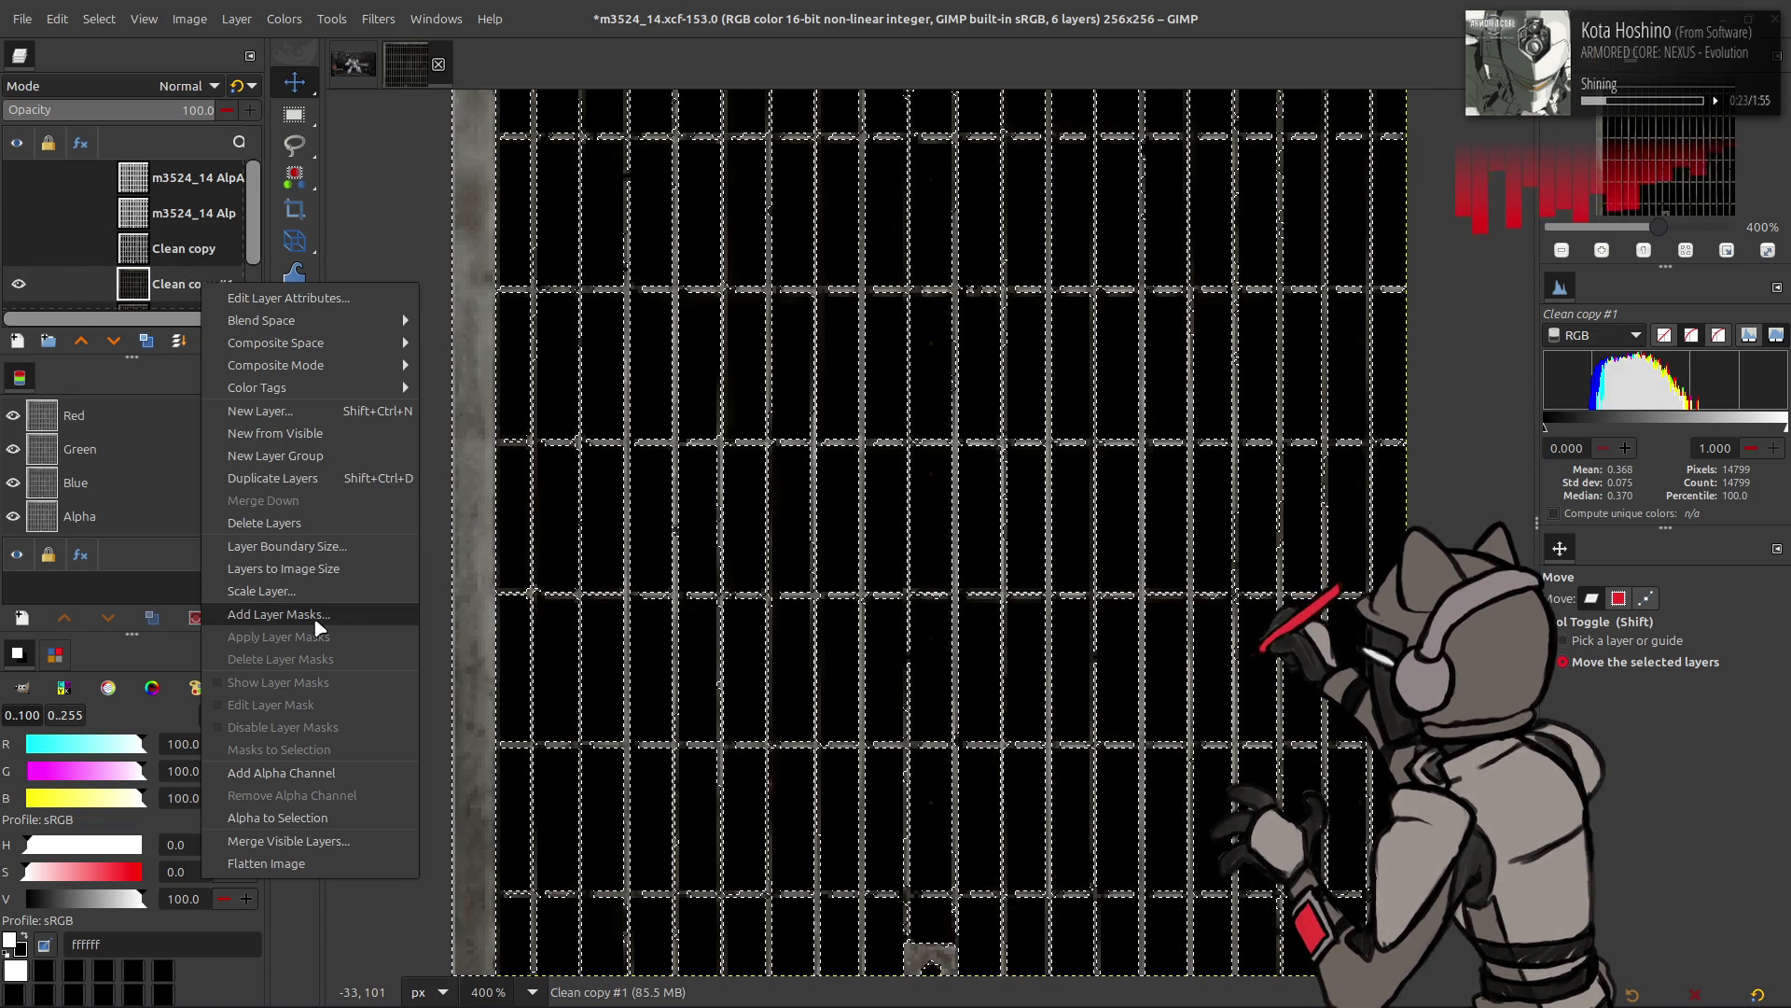
{"action": "left_click", "coordinate": [320, 602]}
{"action": "left_click", "coordinate": [979, 674]}
{"action": "left_click", "coordinate": [98, 19]}
{"action": "left_click", "coordinate": [118, 75]}
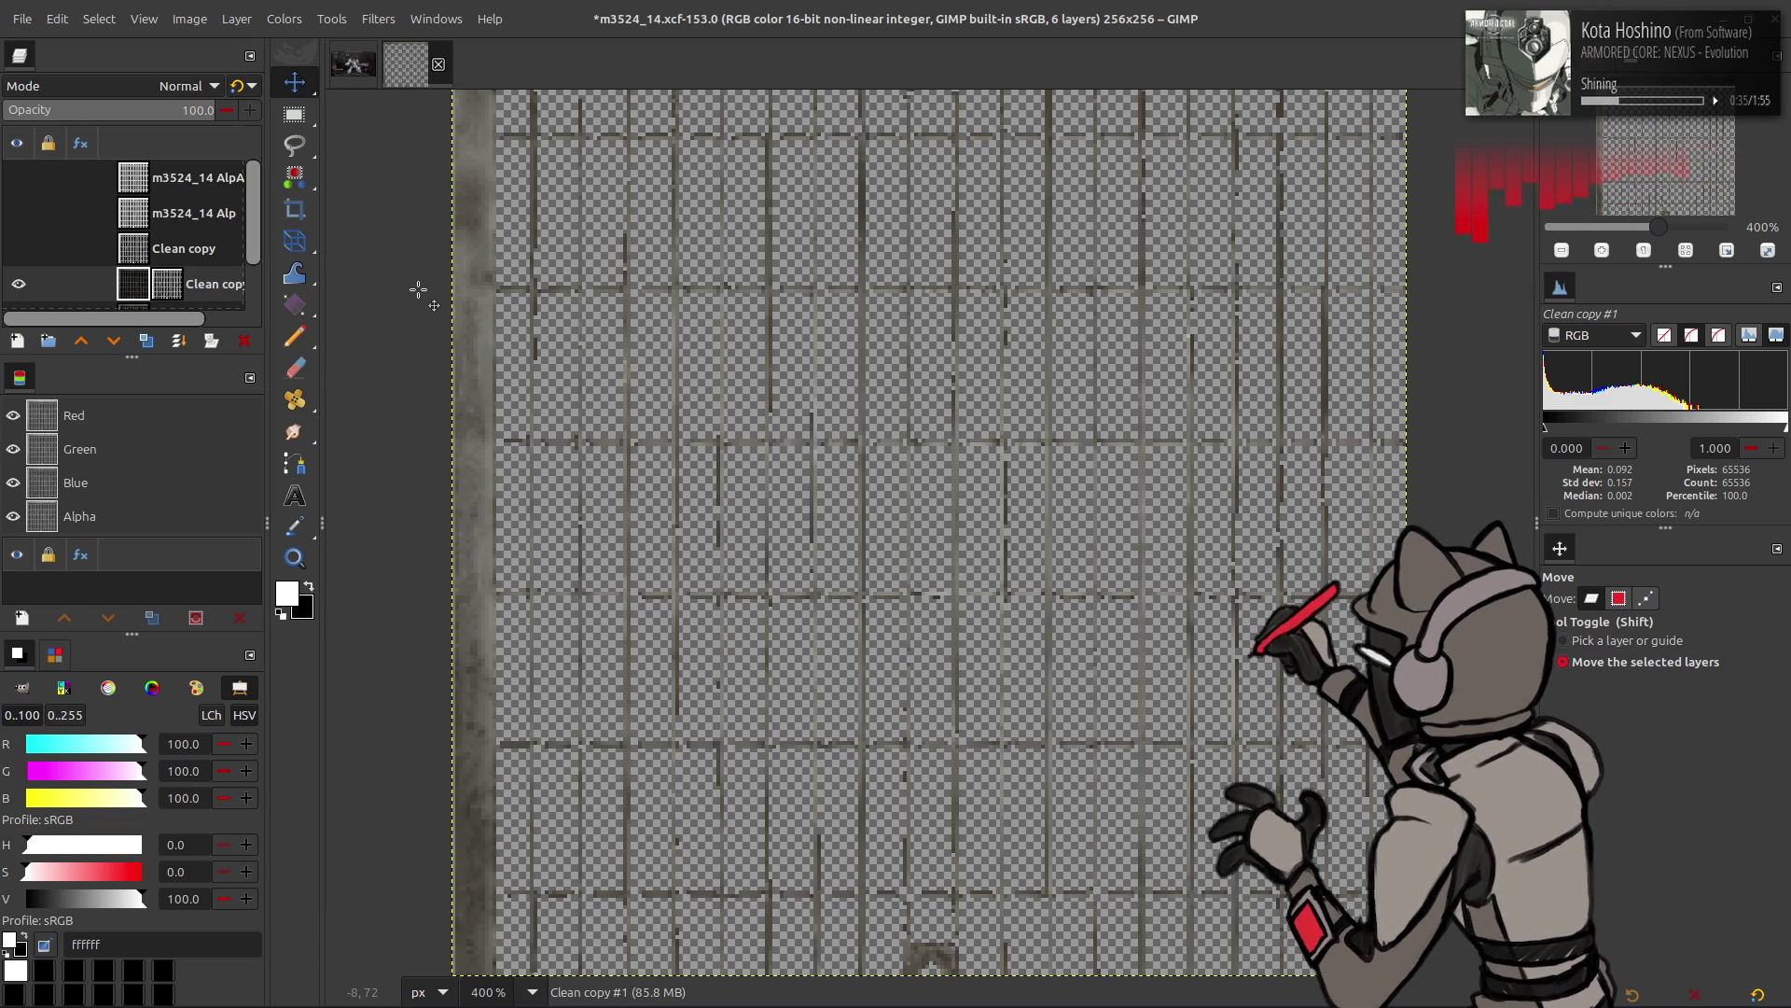
{"action": "right_click", "coordinate": [180, 292]}
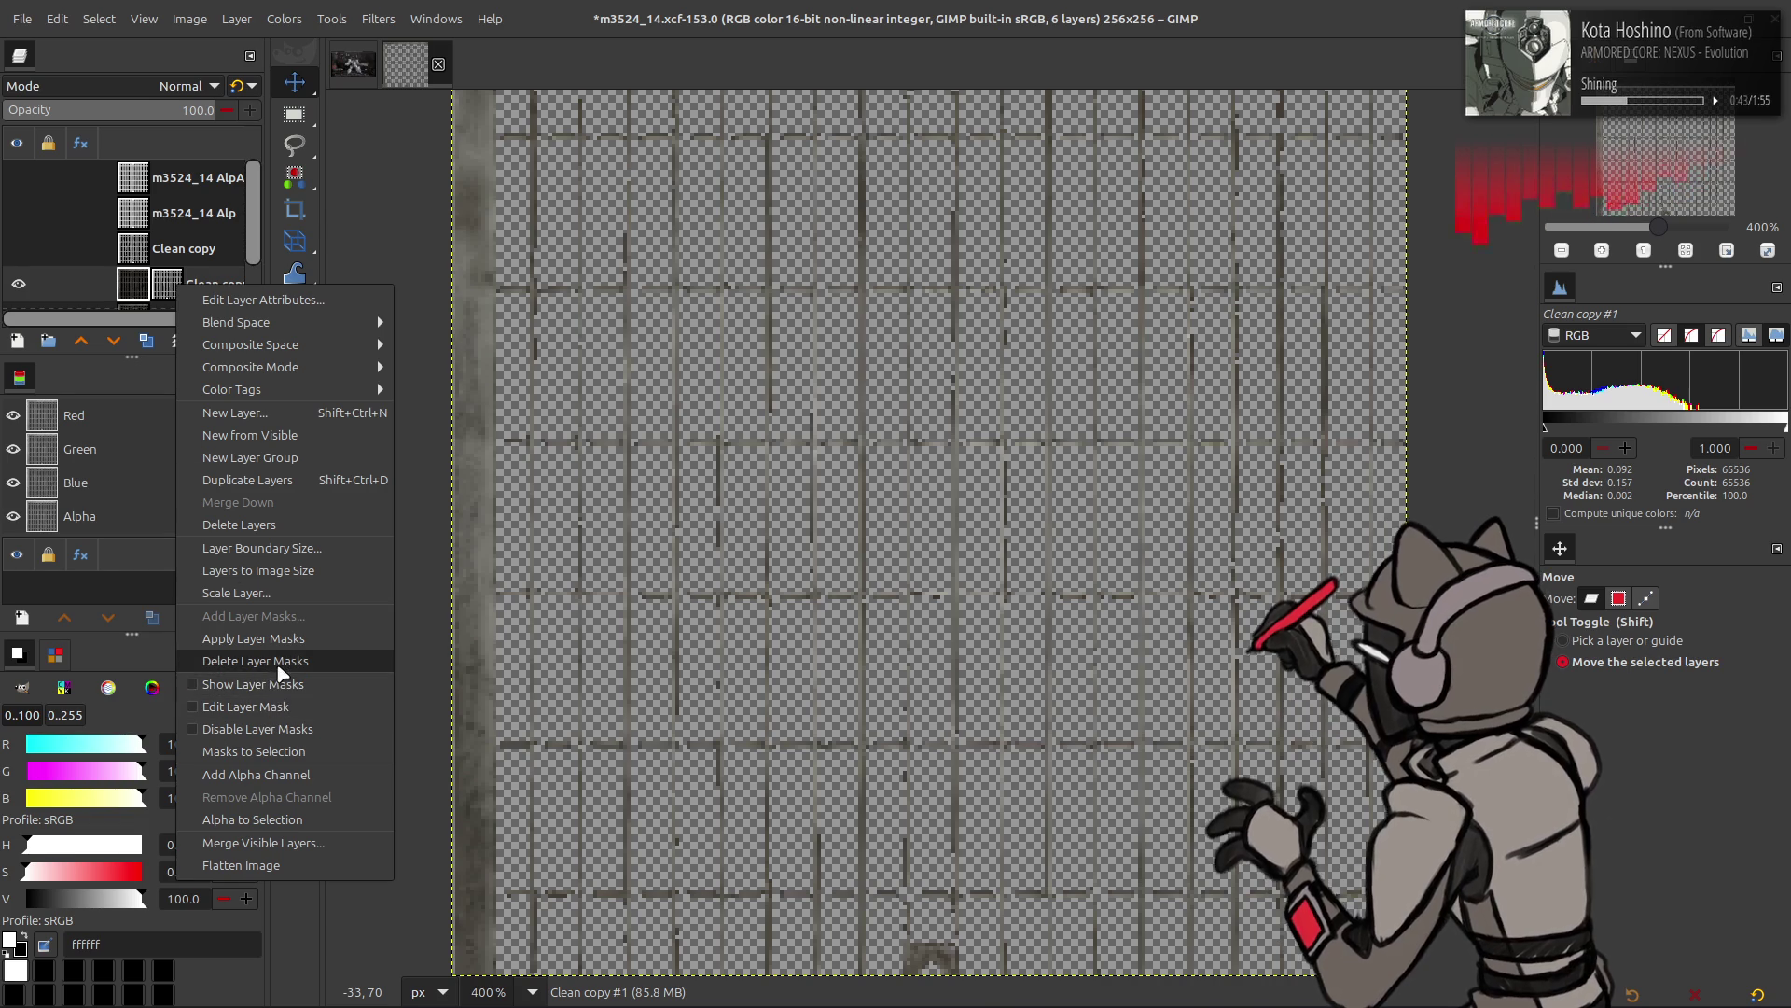
- Delete Clean copy #1's layer mask, check its visibility and bring up Extract Component
{"action": "left_click", "coordinate": [266, 661]}
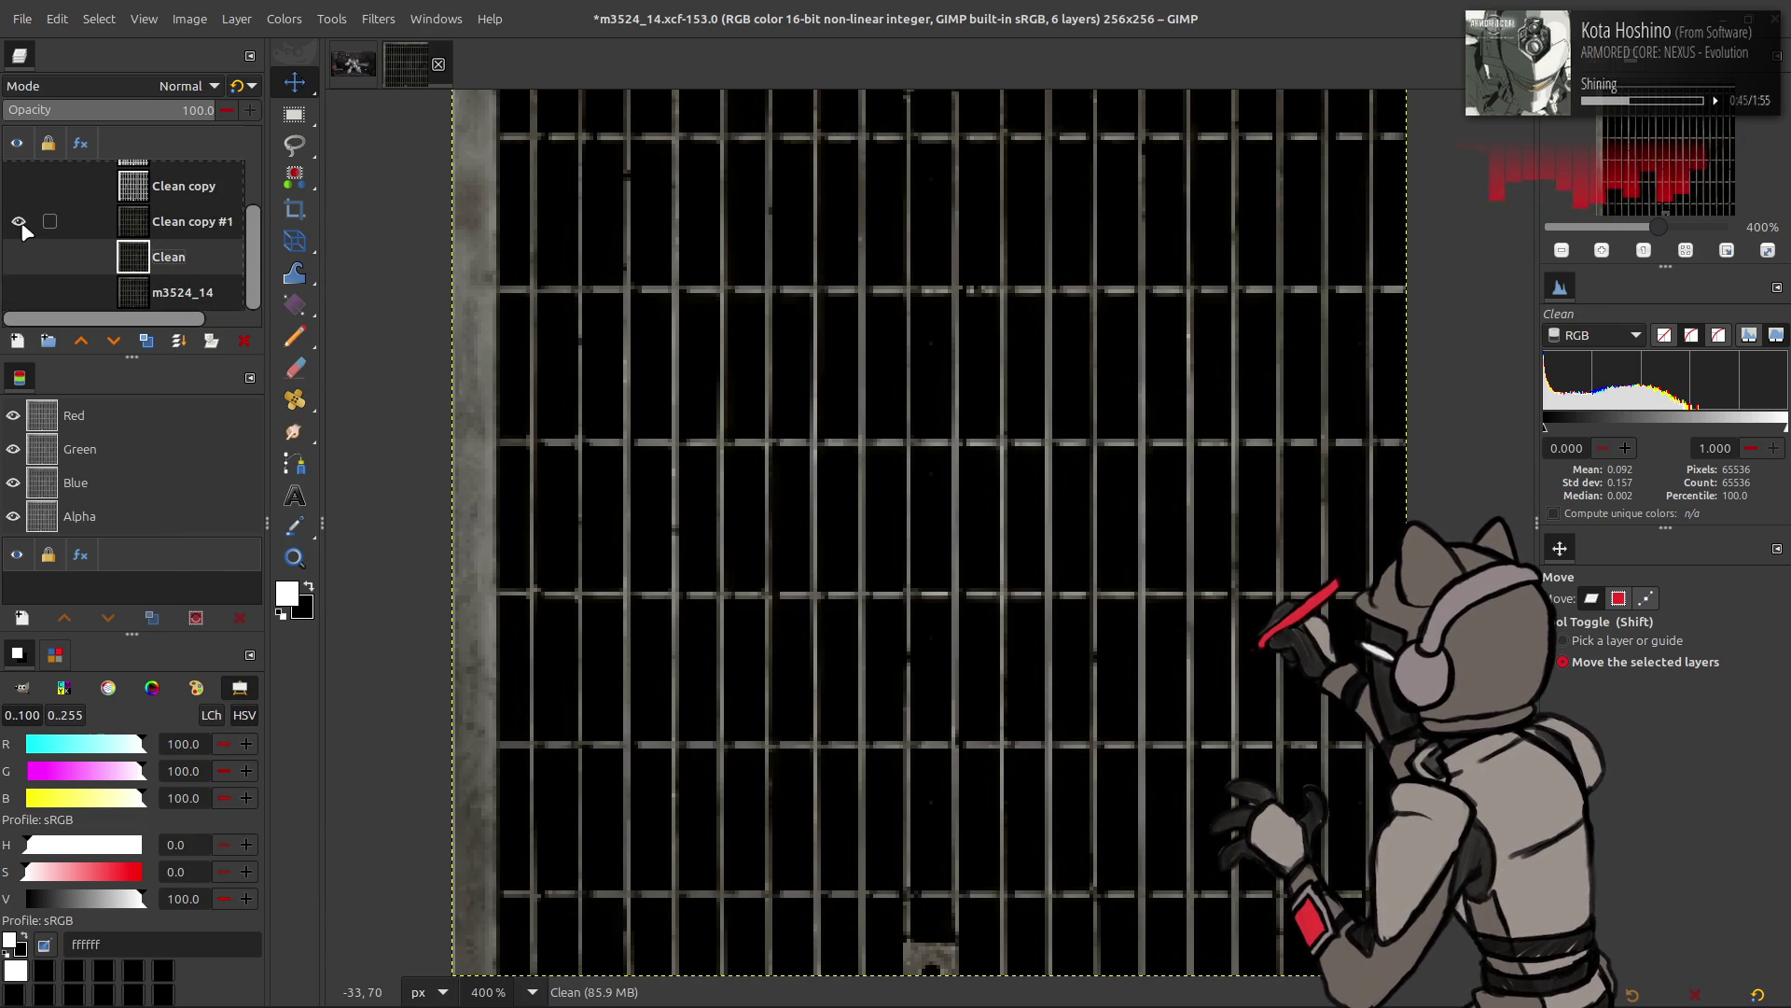
{"action": "left_click", "coordinate": [17, 221]}
{"action": "scroll", "coordinate": [140, 238], "scroll_direction": "up", "scroll_amount": 1}
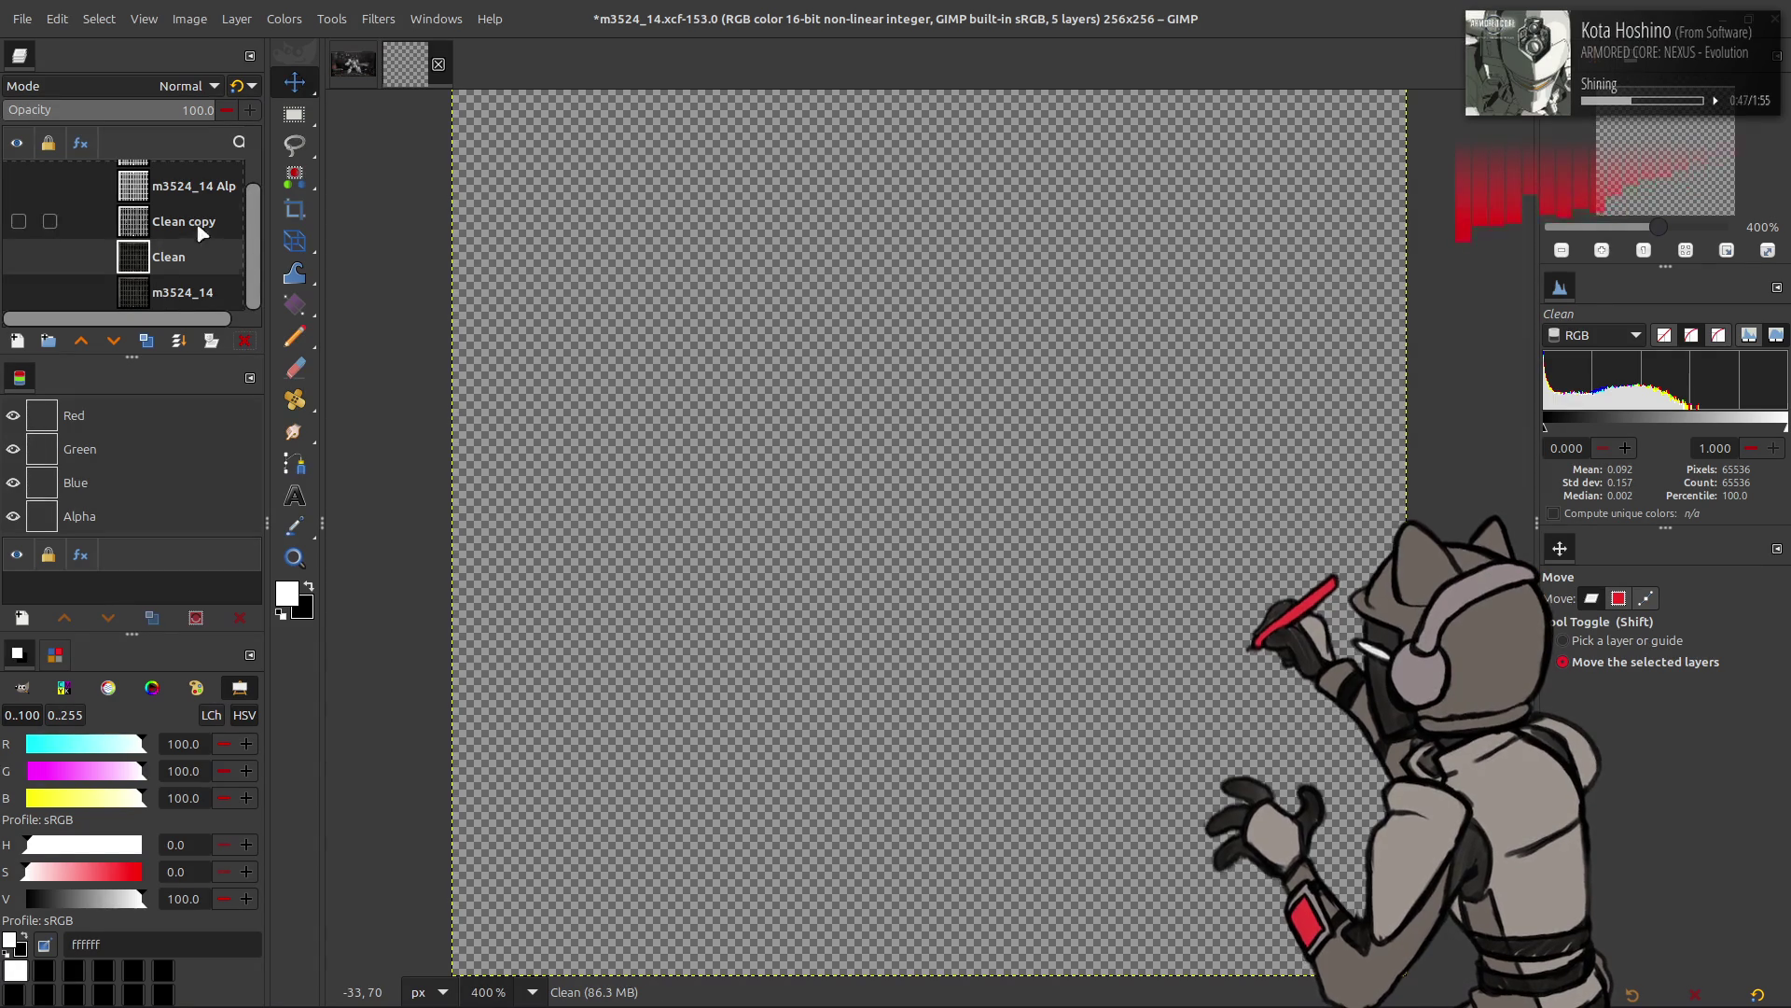
{"action": "left_click", "coordinate": [18, 256]}
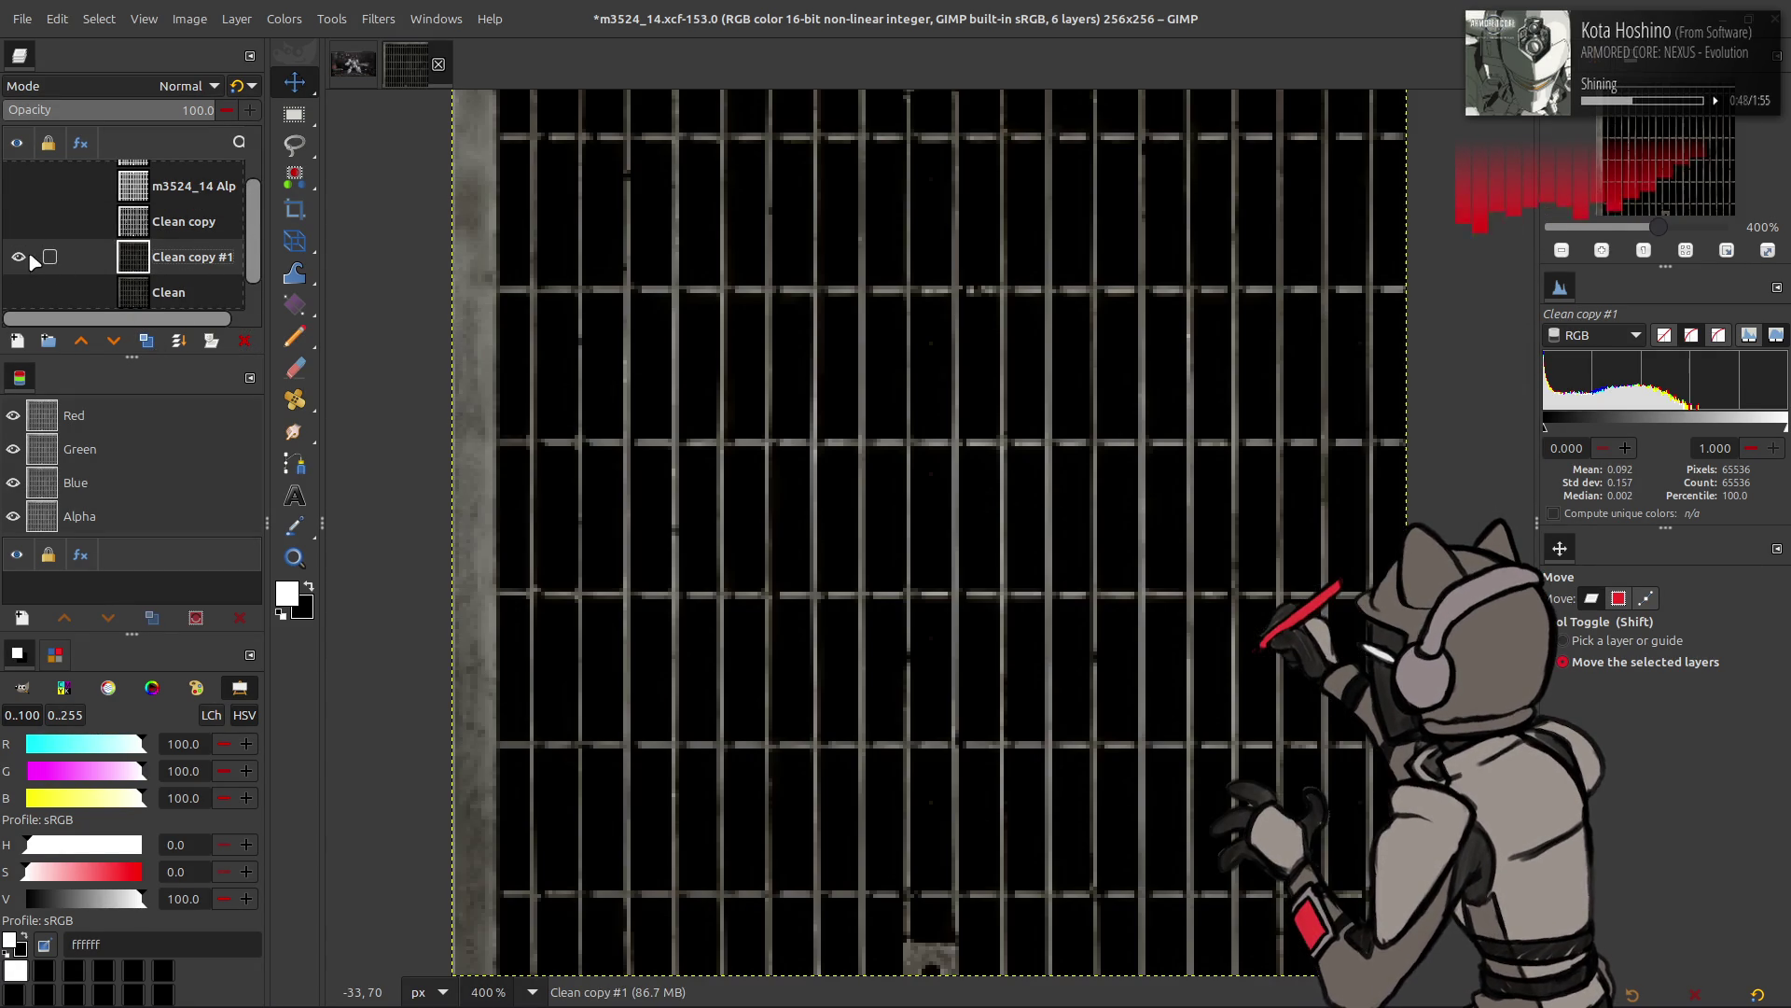
{"action": "left_click", "coordinate": [283, 17]}
{"action": "left_click", "coordinate": [466, 391]}
{"action": "left_click", "coordinate": [361, 370]}
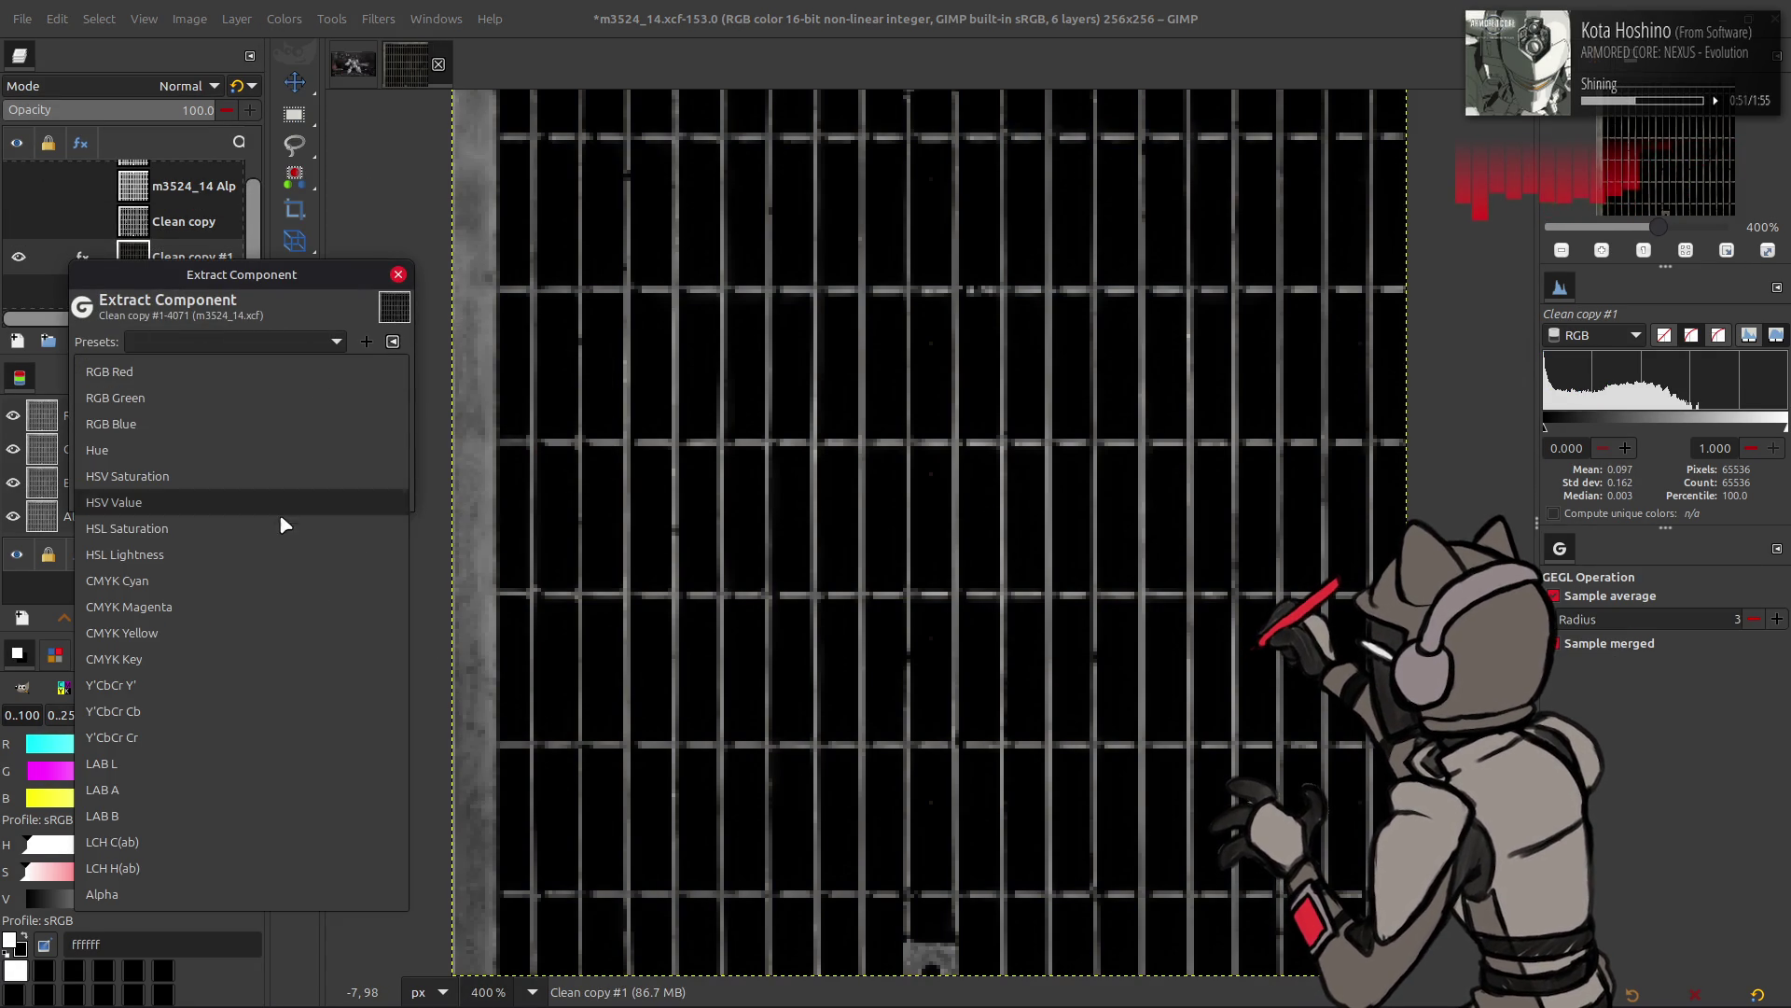
- Extract the HSV Value component from Clean copy #1, glancing at Curves and backing out
{"action": "left_click", "coordinate": [268, 504]}
{"action": "left_click", "coordinate": [361, 492]}
{"action": "left_click", "coordinate": [284, 18]}
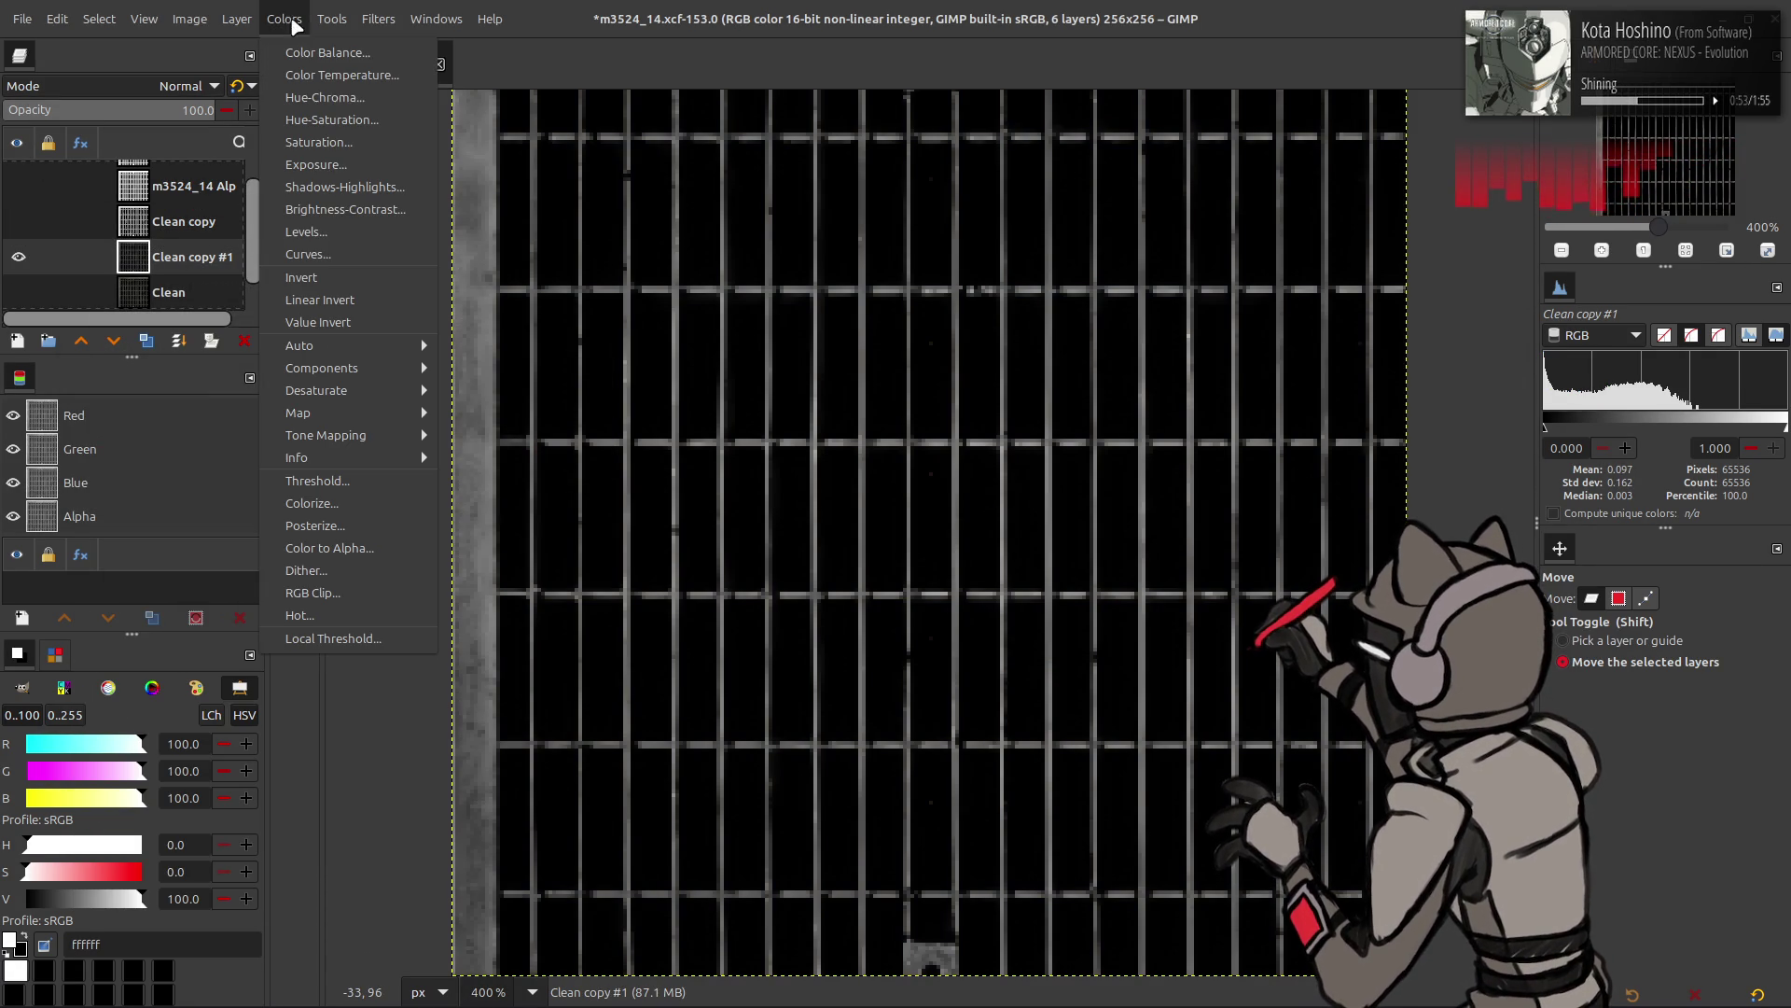
{"action": "left_click", "coordinate": [336, 246]}
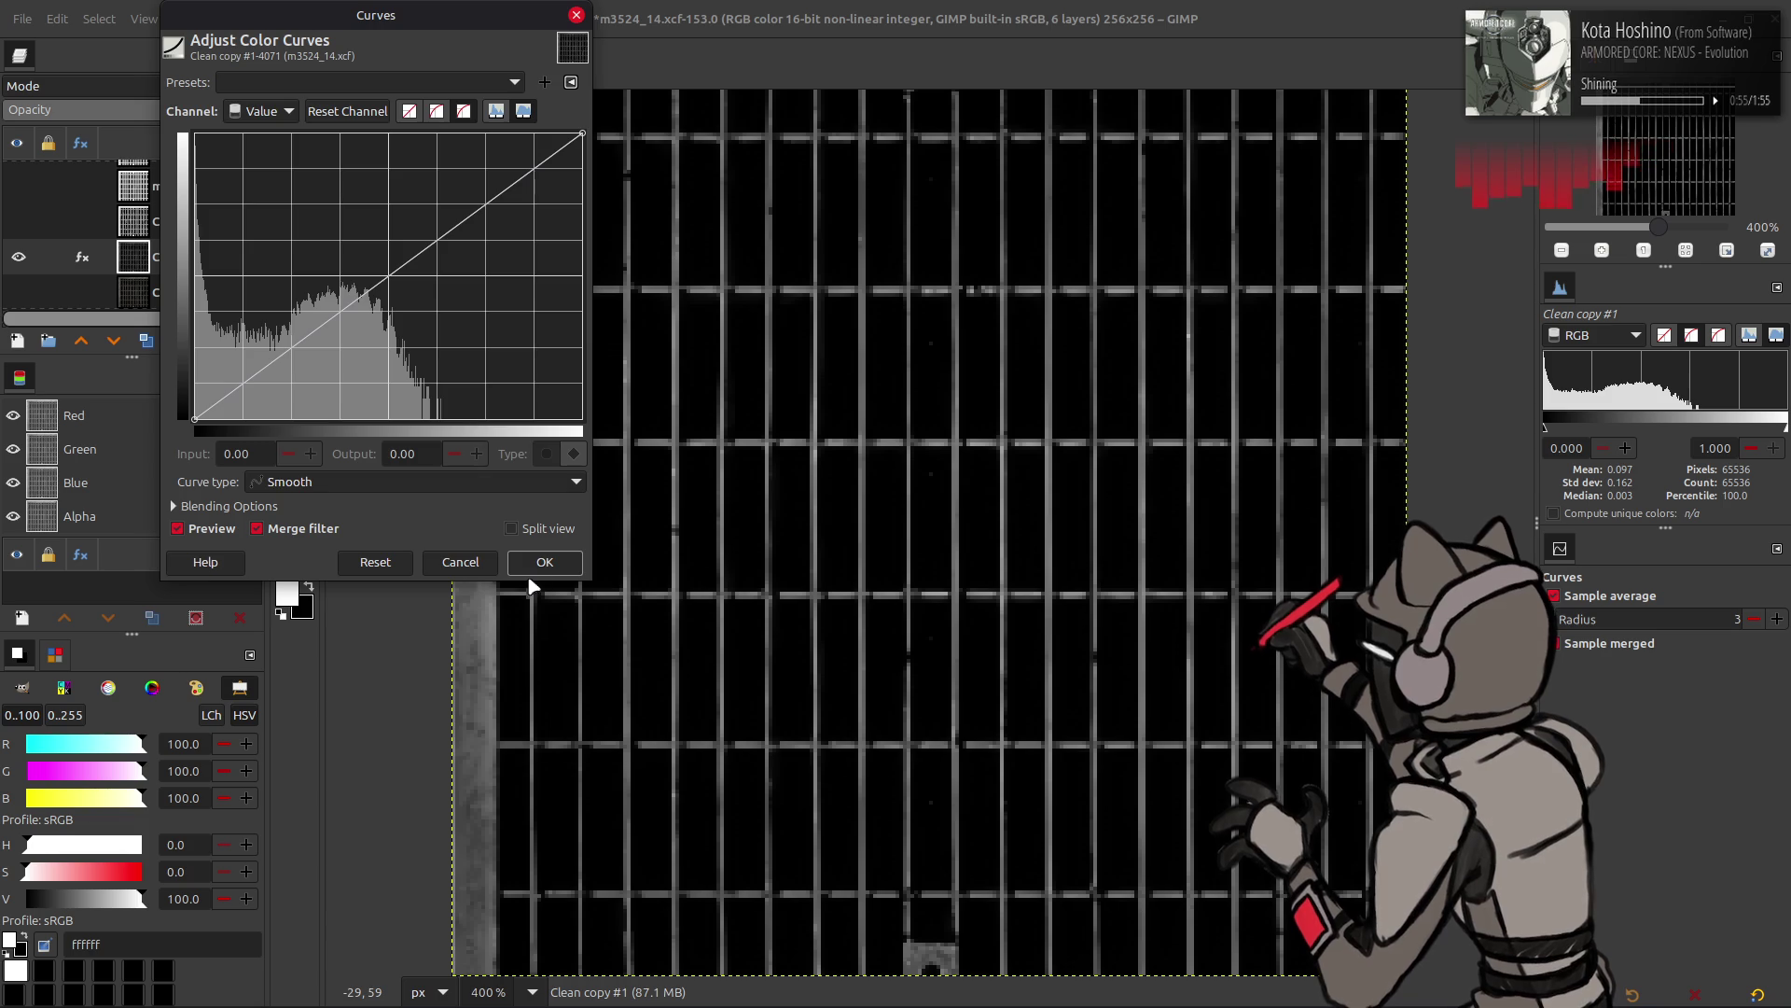
{"action": "left_click", "coordinate": [547, 563]}
- Apply Levels with input range 8.33 to 33.33 for stark white bars on black
{"action": "left_click", "coordinate": [284, 19]}
{"action": "left_click", "coordinate": [339, 232]}
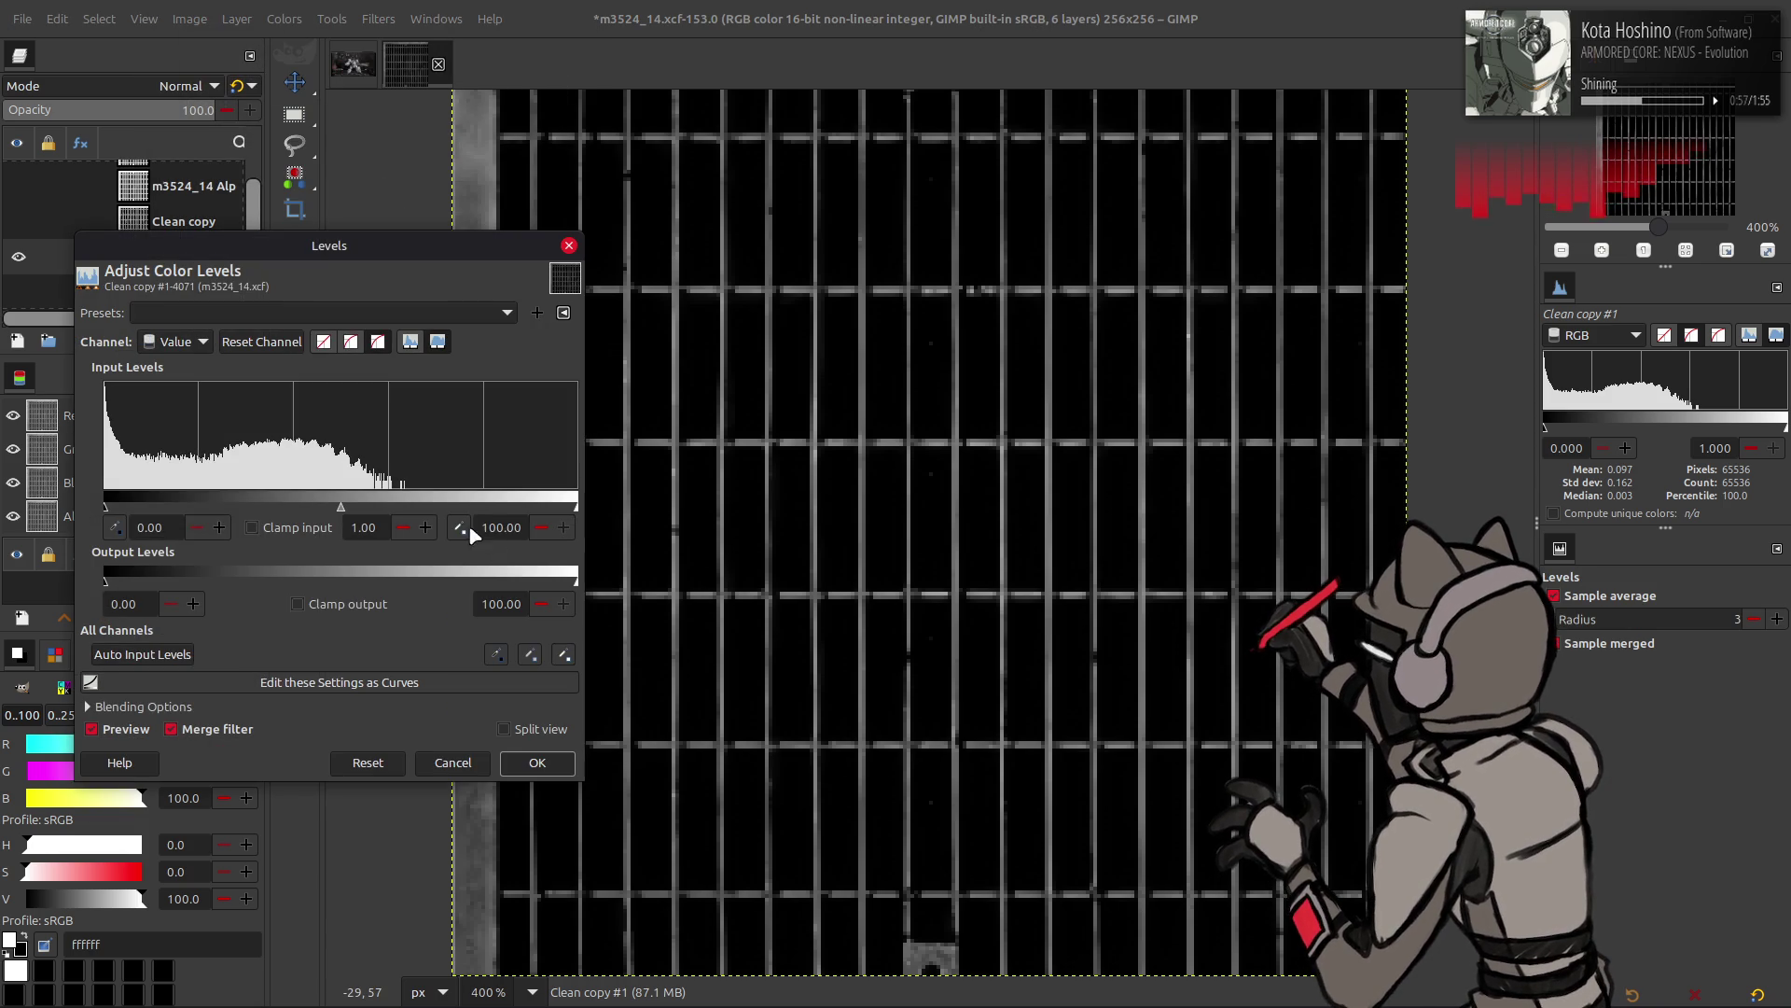
{"action": "type", "text": "33.3"}
{"action": "key", "text": "Return"}
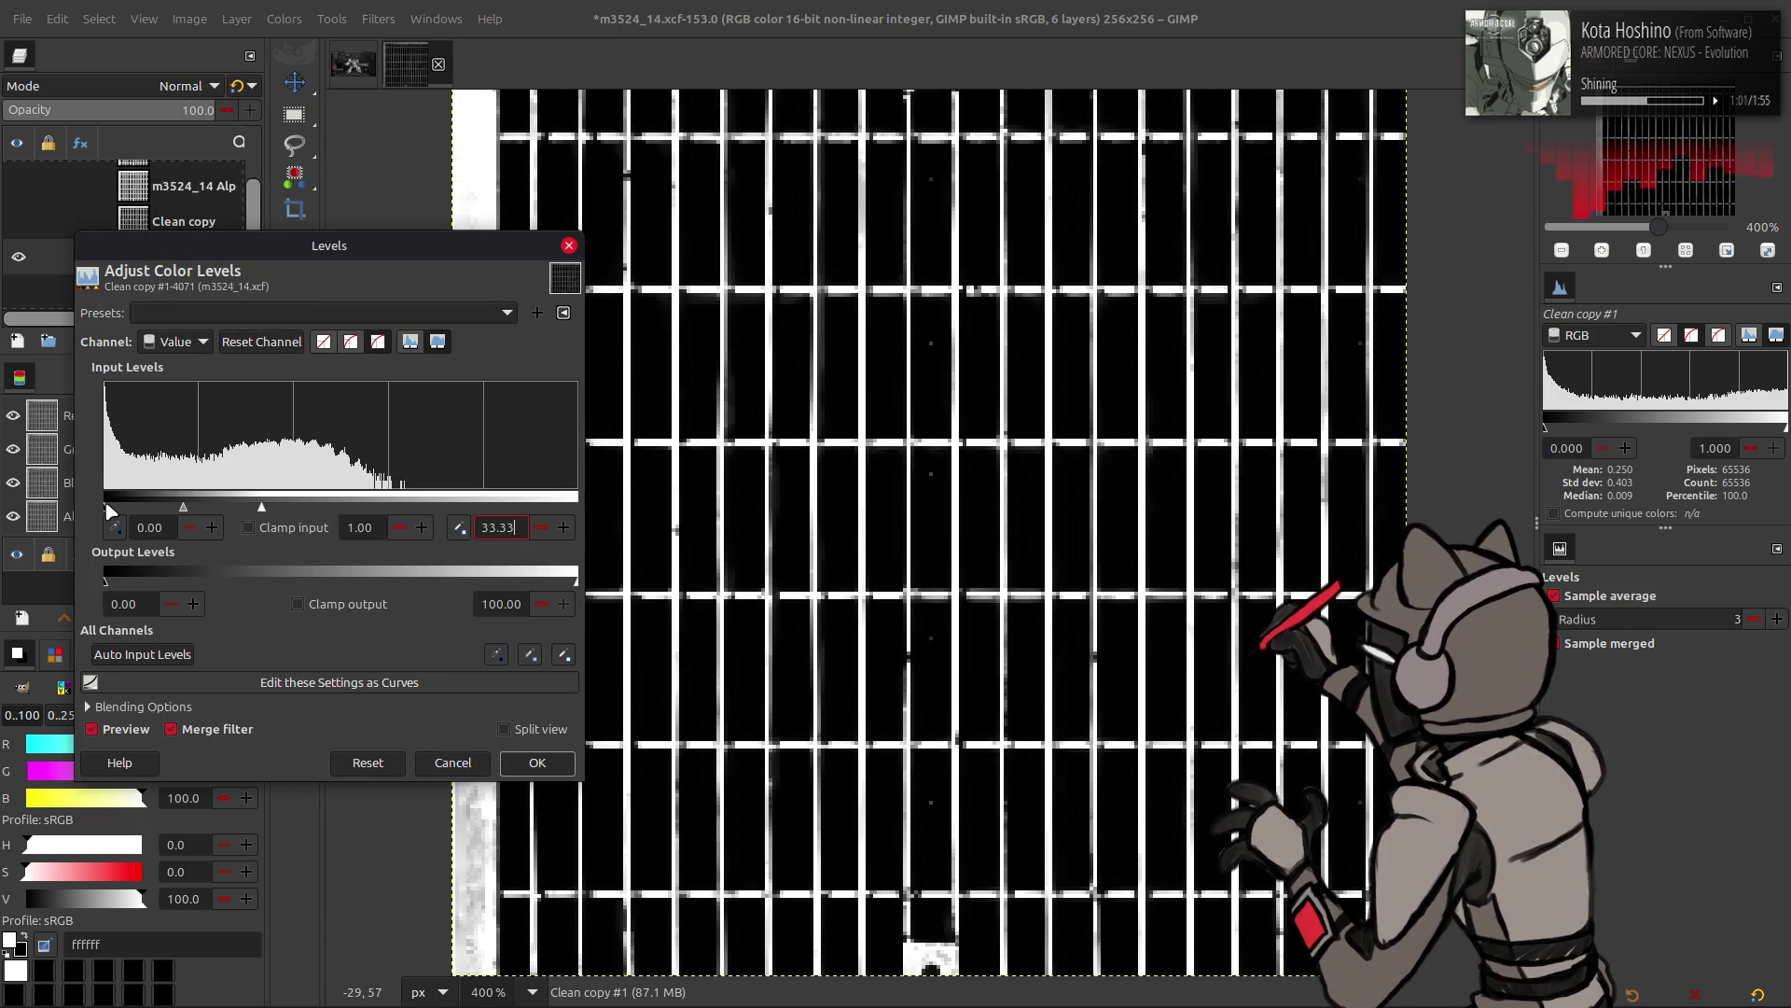
{"action": "mouse_move", "coordinate": [111, 513]}
{"action": "left_mouse_down"}
{"action": "mouse_move", "coordinate": [150, 457]}
{"action": "mouse_move", "coordinate": [175, 462]}
{"action": "left_mouse_up"}
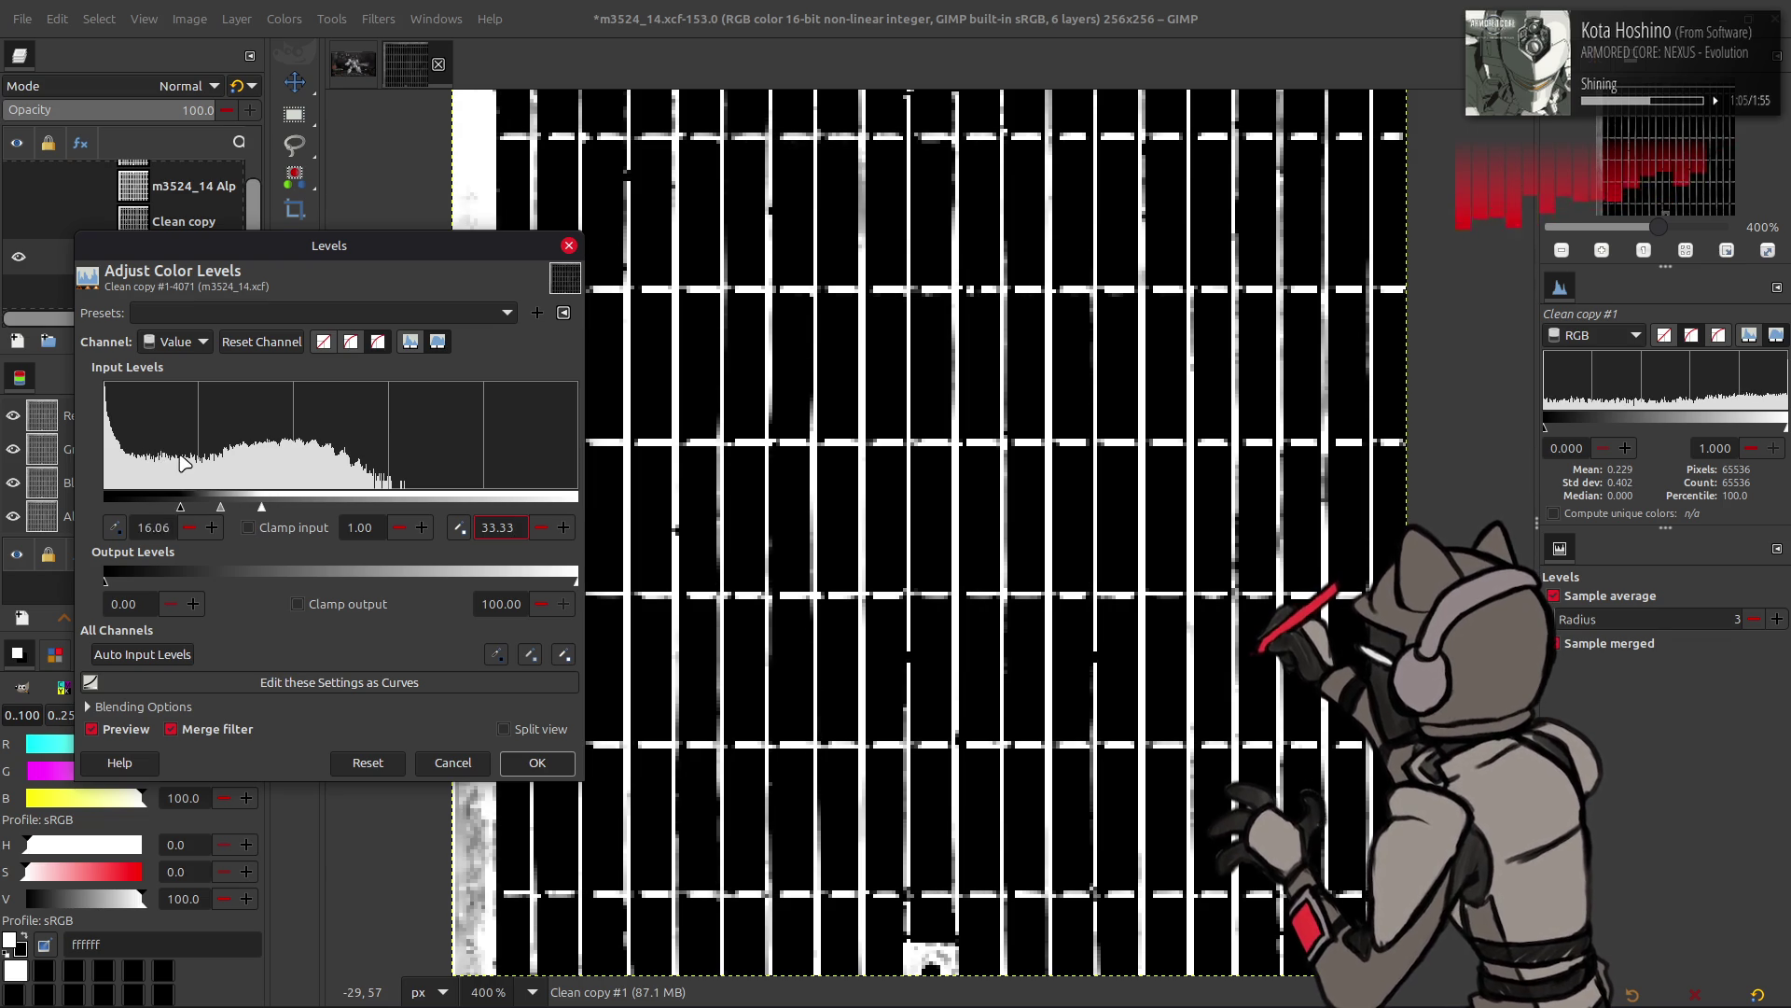
{"action": "triple_click", "coordinate": [151, 527]}
{"action": "type", "text": "8.33"}
{"action": "key", "text": "Return"}
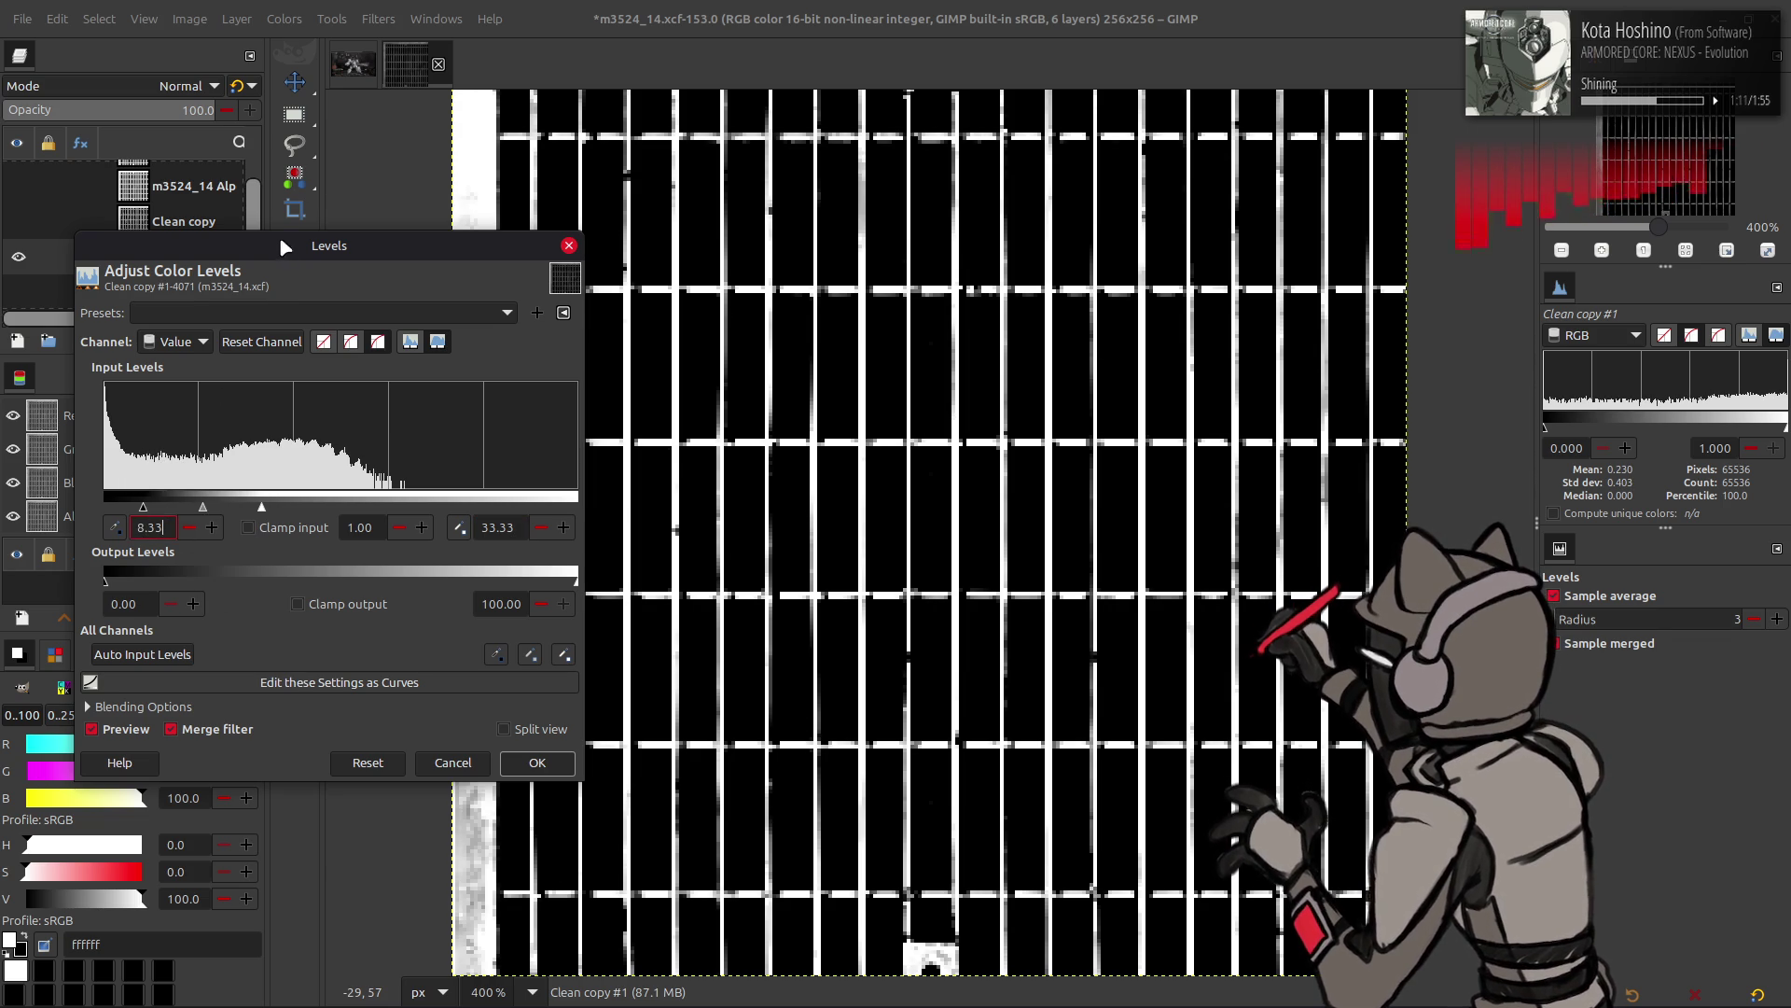
{"action": "left_click_drag", "start_coordinate": [282, 245], "coordinate": [249, 141]}
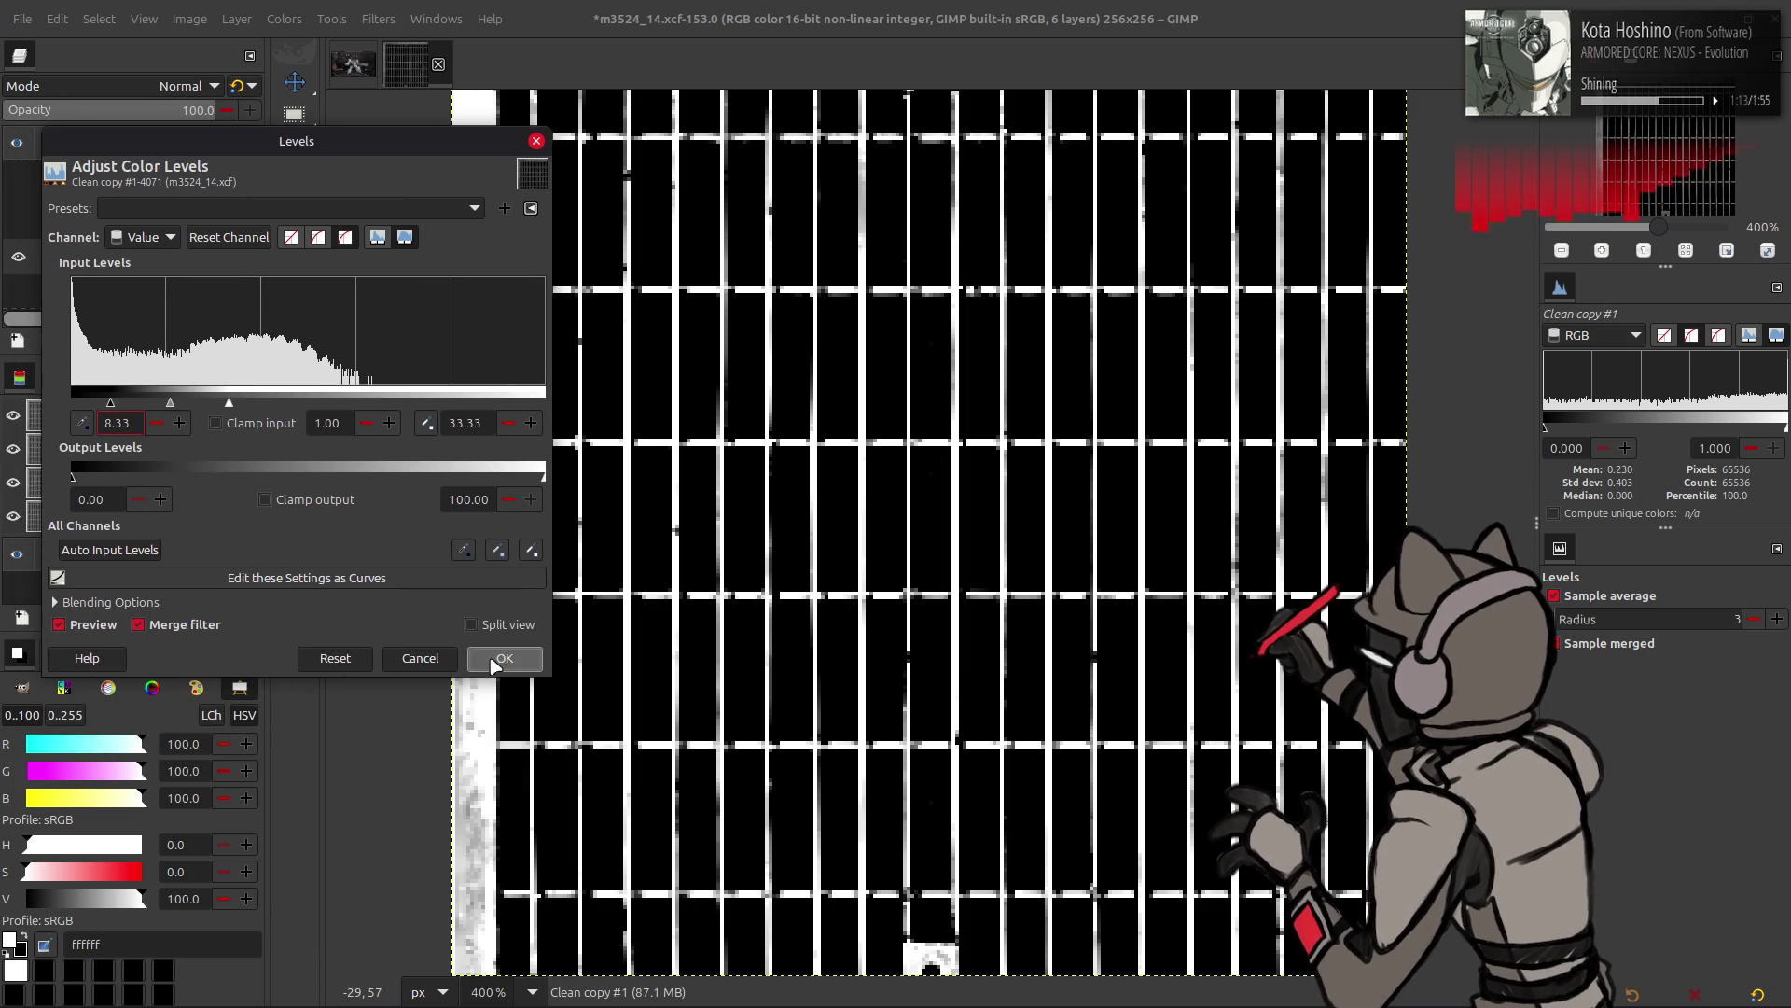
{"action": "left_click", "coordinate": [502, 658]}
{"action": "key", "text": "r"}
{"action": "scroll", "coordinate": [508, 157], "scroll_direction": "up", "scroll_amount": 2}
- Select a 244x244 pixel square on Clean copy #1 with the Rectangle Select tool
{"action": "mouse_move", "coordinate": [513, 149]}
{"action": "left_mouse_down"}
{"action": "mouse_move", "coordinate": [963, 669]}
{"action": "mouse_move", "coordinate": [1405, 853]}
{"action": "left_mouse_up"}
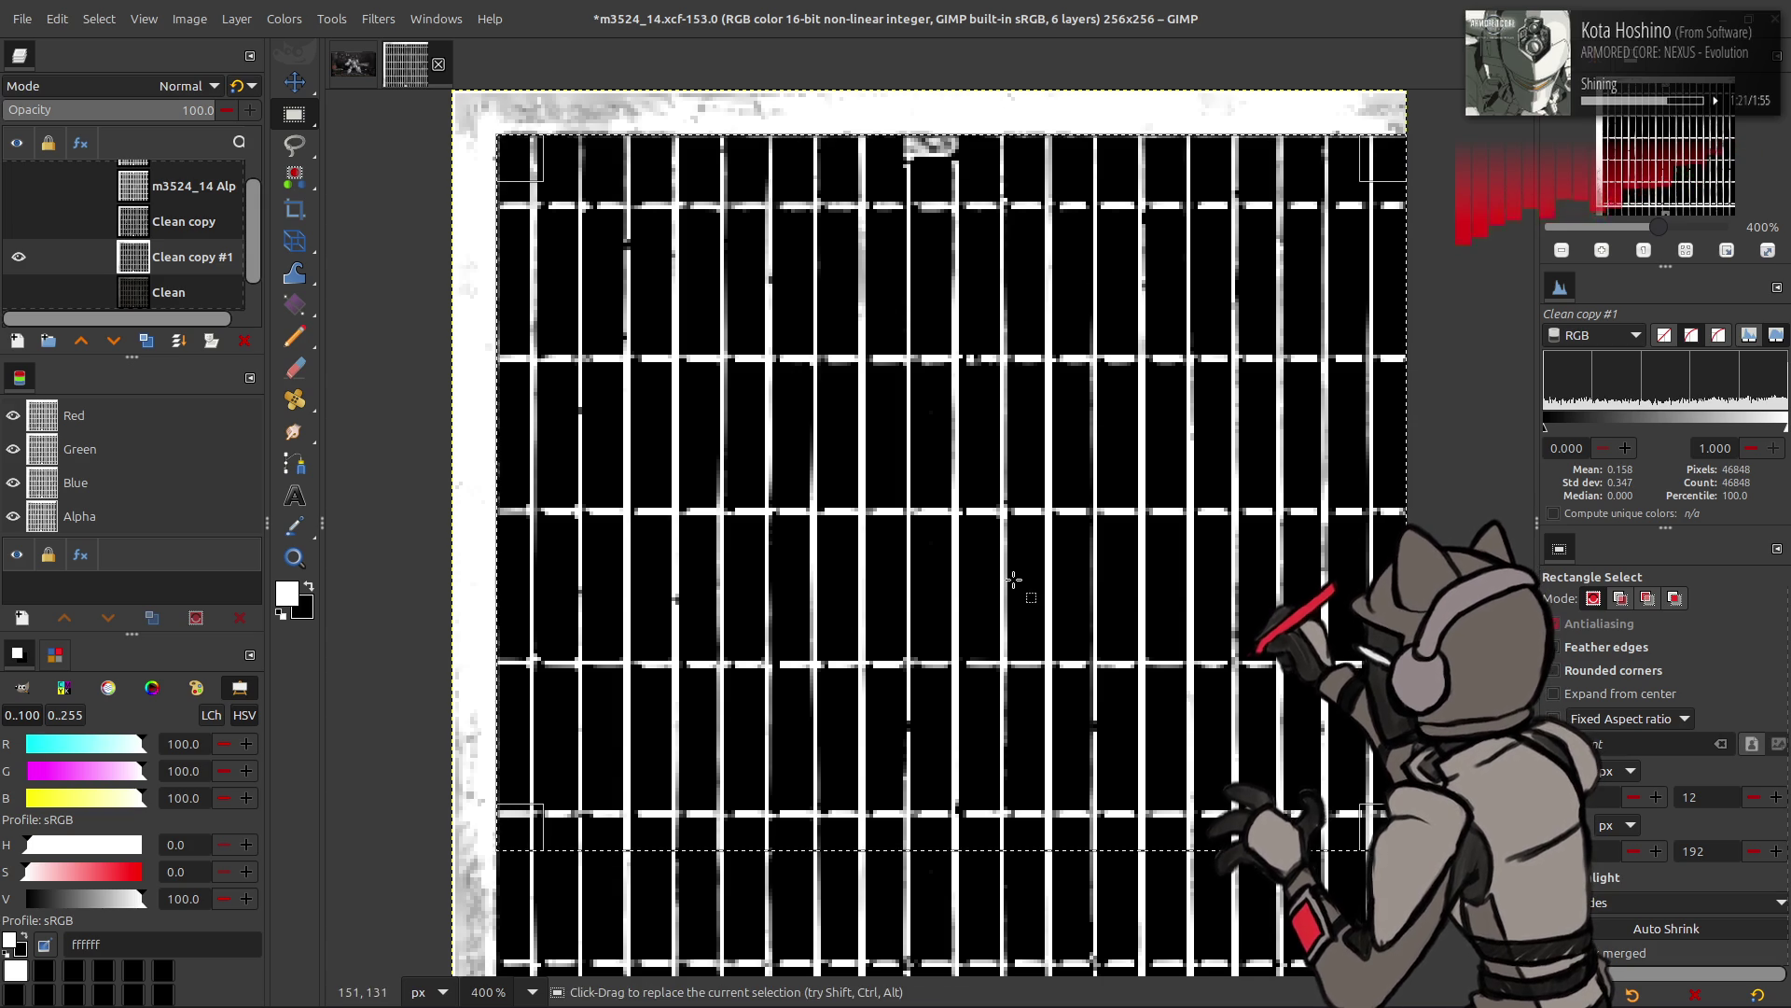
{"action": "scroll", "coordinate": [1018, 753], "scroll_direction": "down", "scroll_amount": 2}
{"action": "left_click_drag", "start_coordinate": [1017, 753], "coordinate": [1017, 953]}
{"action": "scroll", "coordinate": [866, 657], "scroll_direction": "up", "scroll_amount": 2}
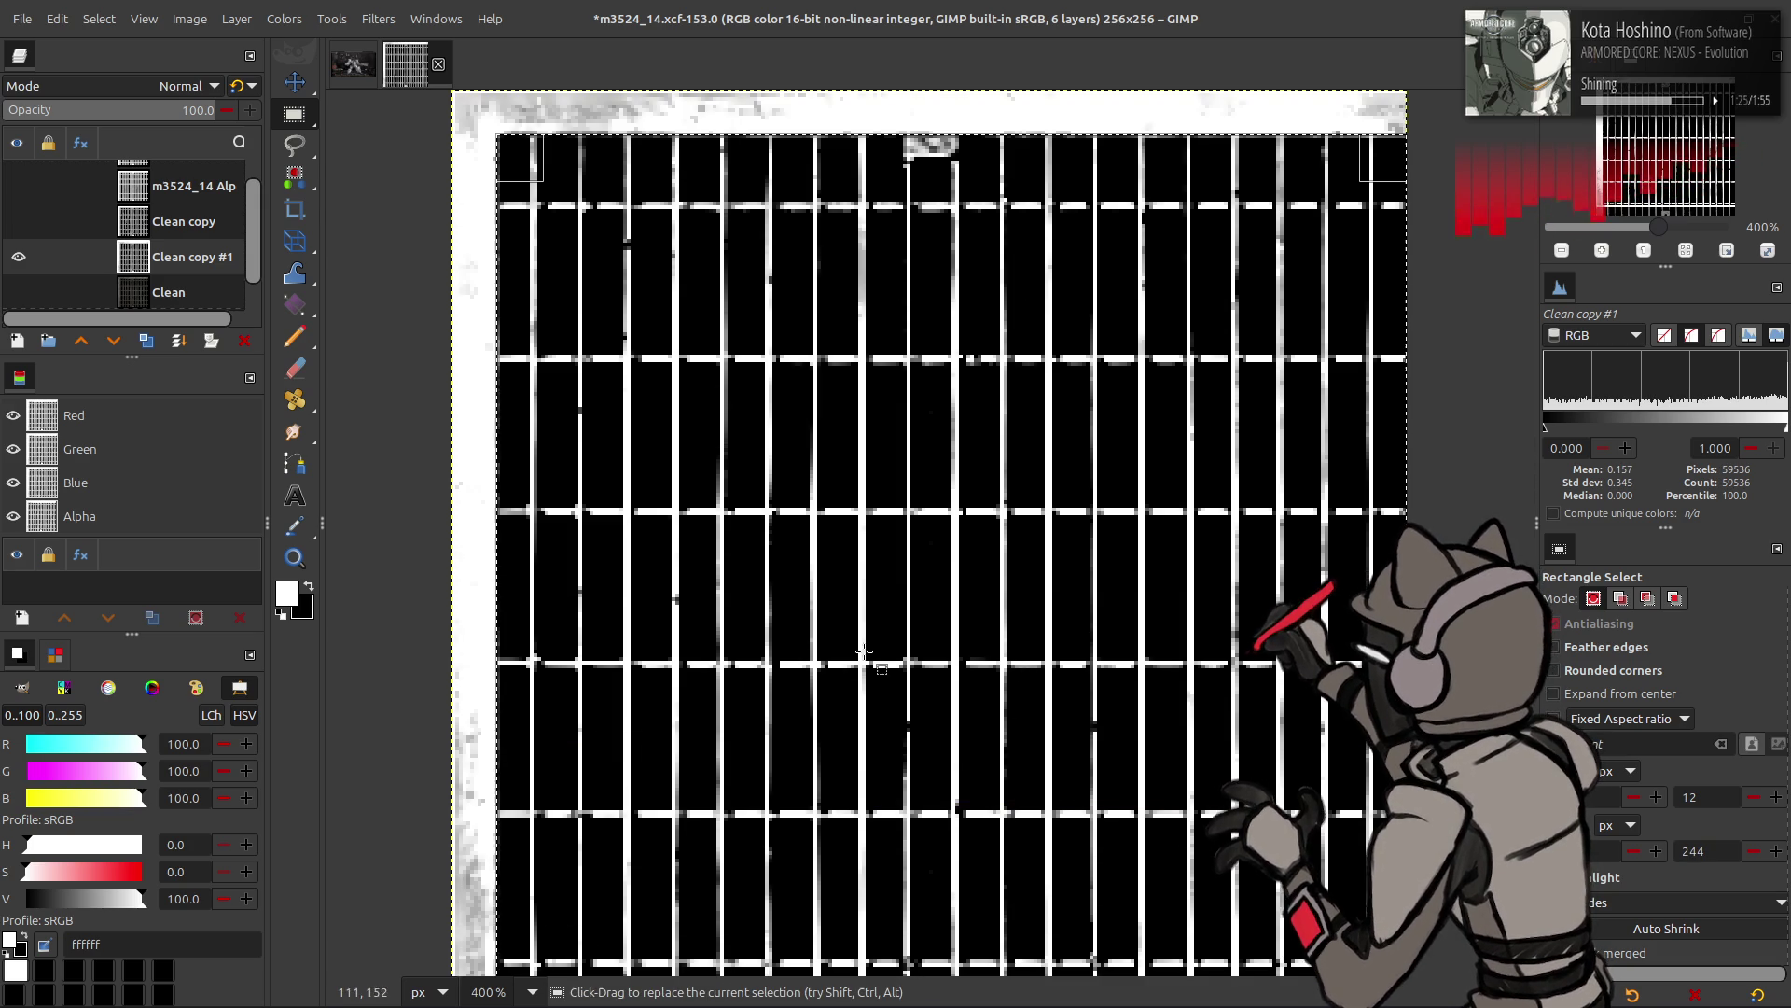
{"action": "left_click_drag", "start_coordinate": [828, 524], "coordinate": [1067, 155]}
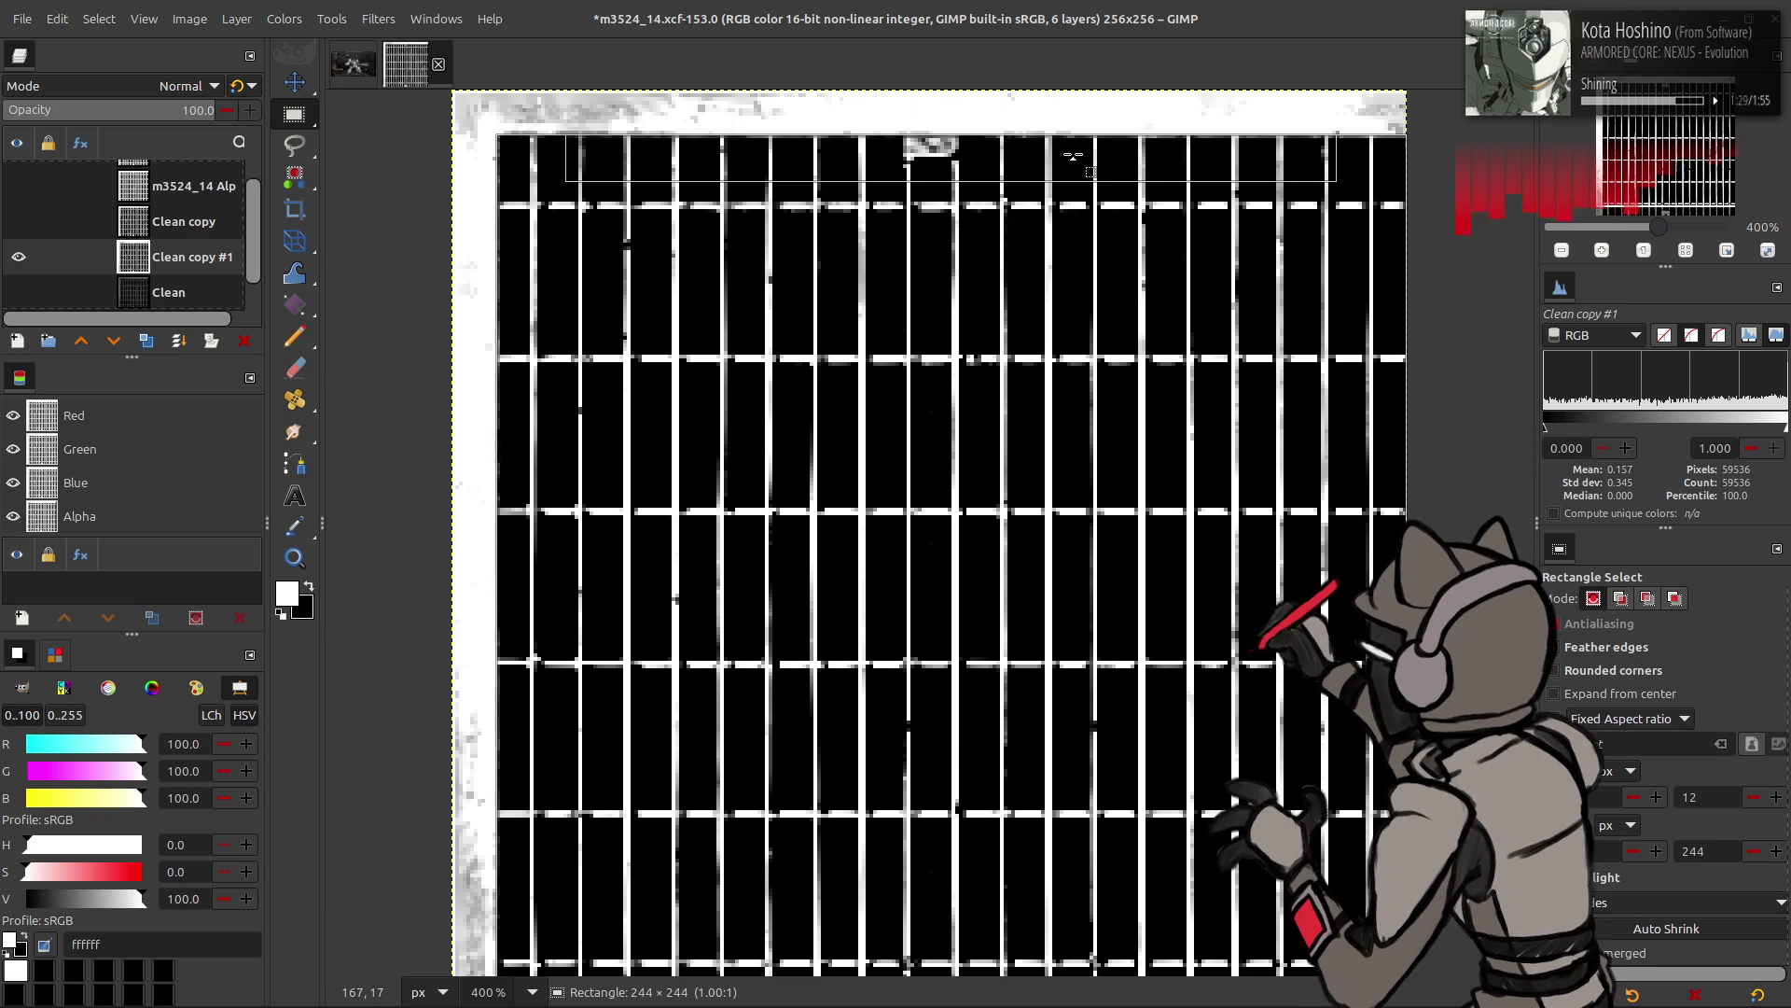
{"action": "left_click_drag", "start_coordinate": [1068, 154], "coordinate": [1074, 159]}
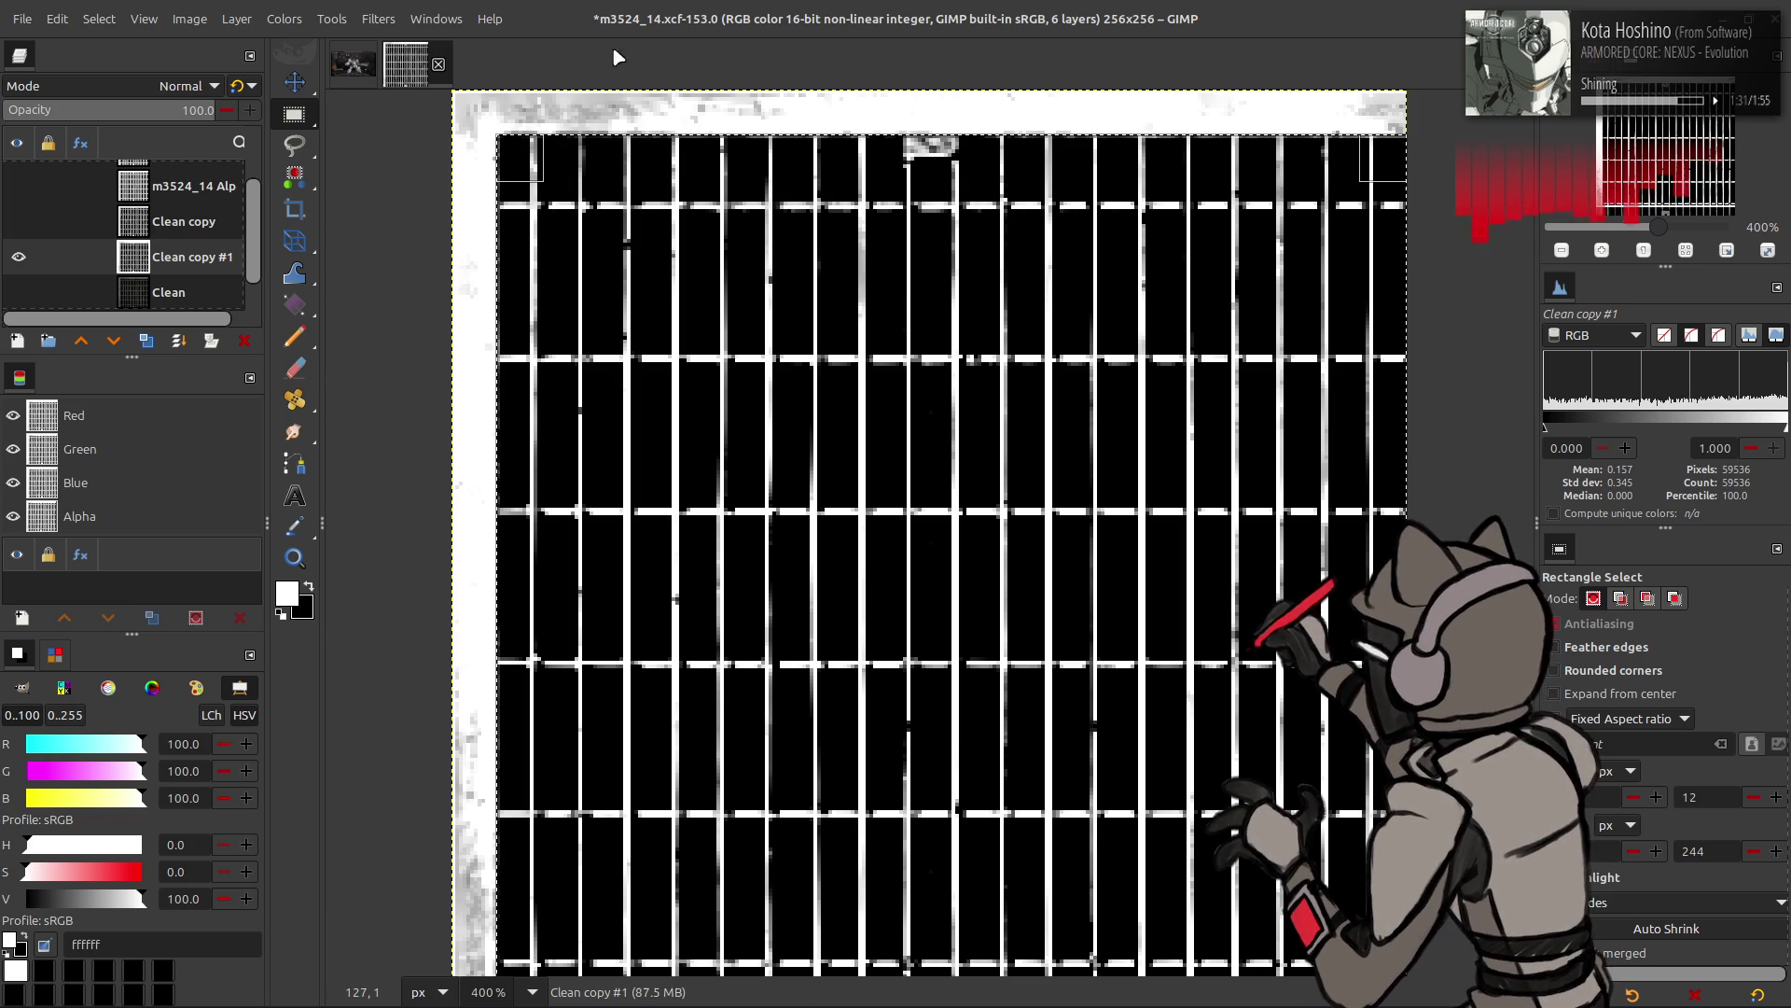
- Whiten the area outside the square via Levels output low 100, then clear the selection
{"action": "left_click", "coordinate": [100, 18]}
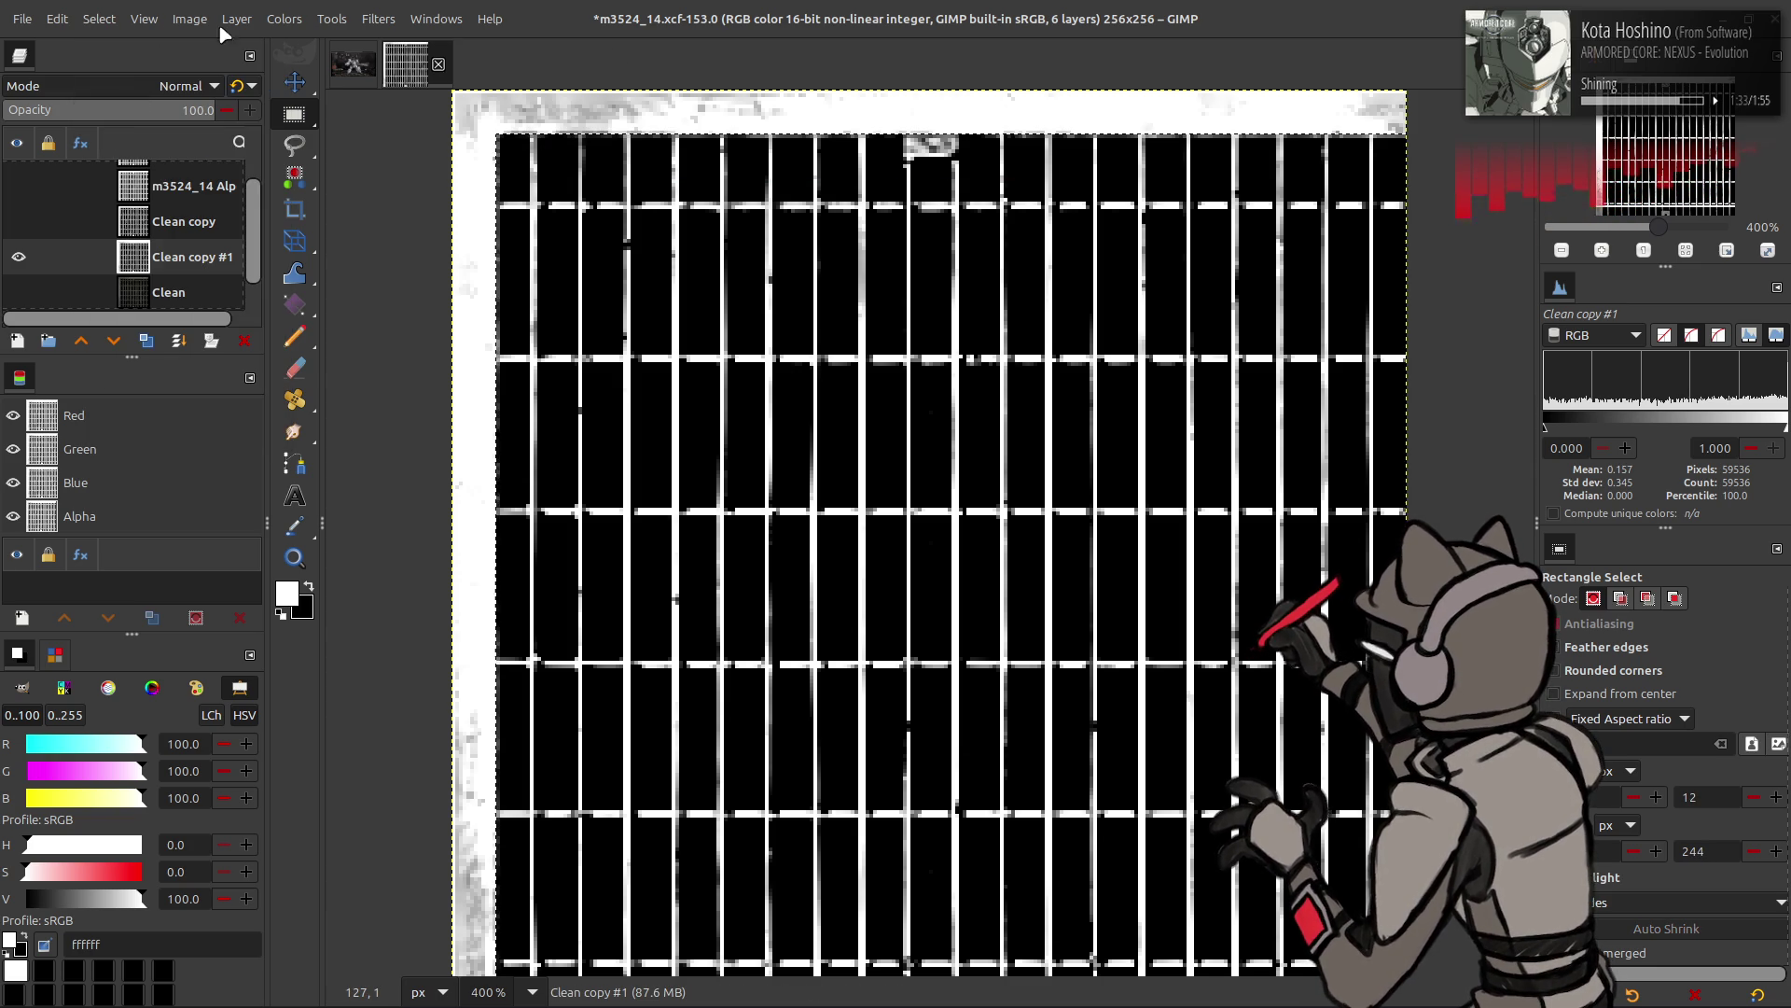
{"action": "left_click", "coordinate": [285, 19]}
{"action": "left_click", "coordinate": [315, 231]}
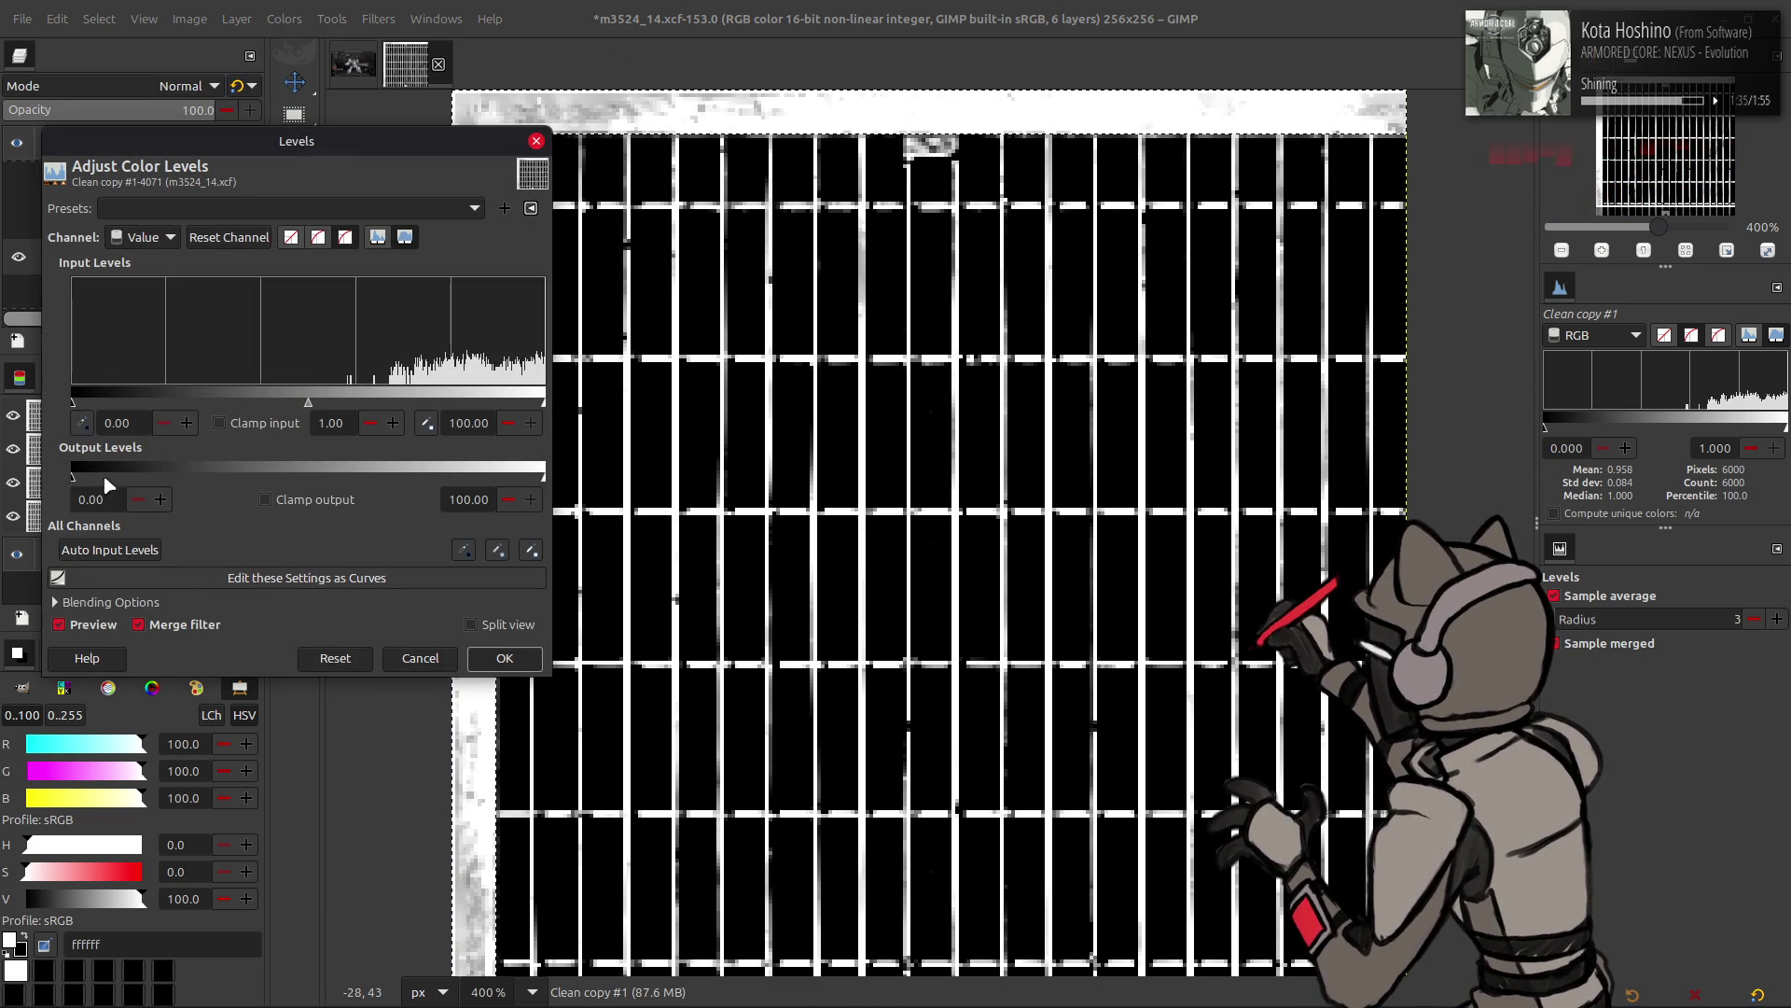
{"action": "left_click_drag", "start_coordinate": [77, 461], "coordinate": [582, 557]}
{"action": "left_click", "coordinate": [503, 659]}
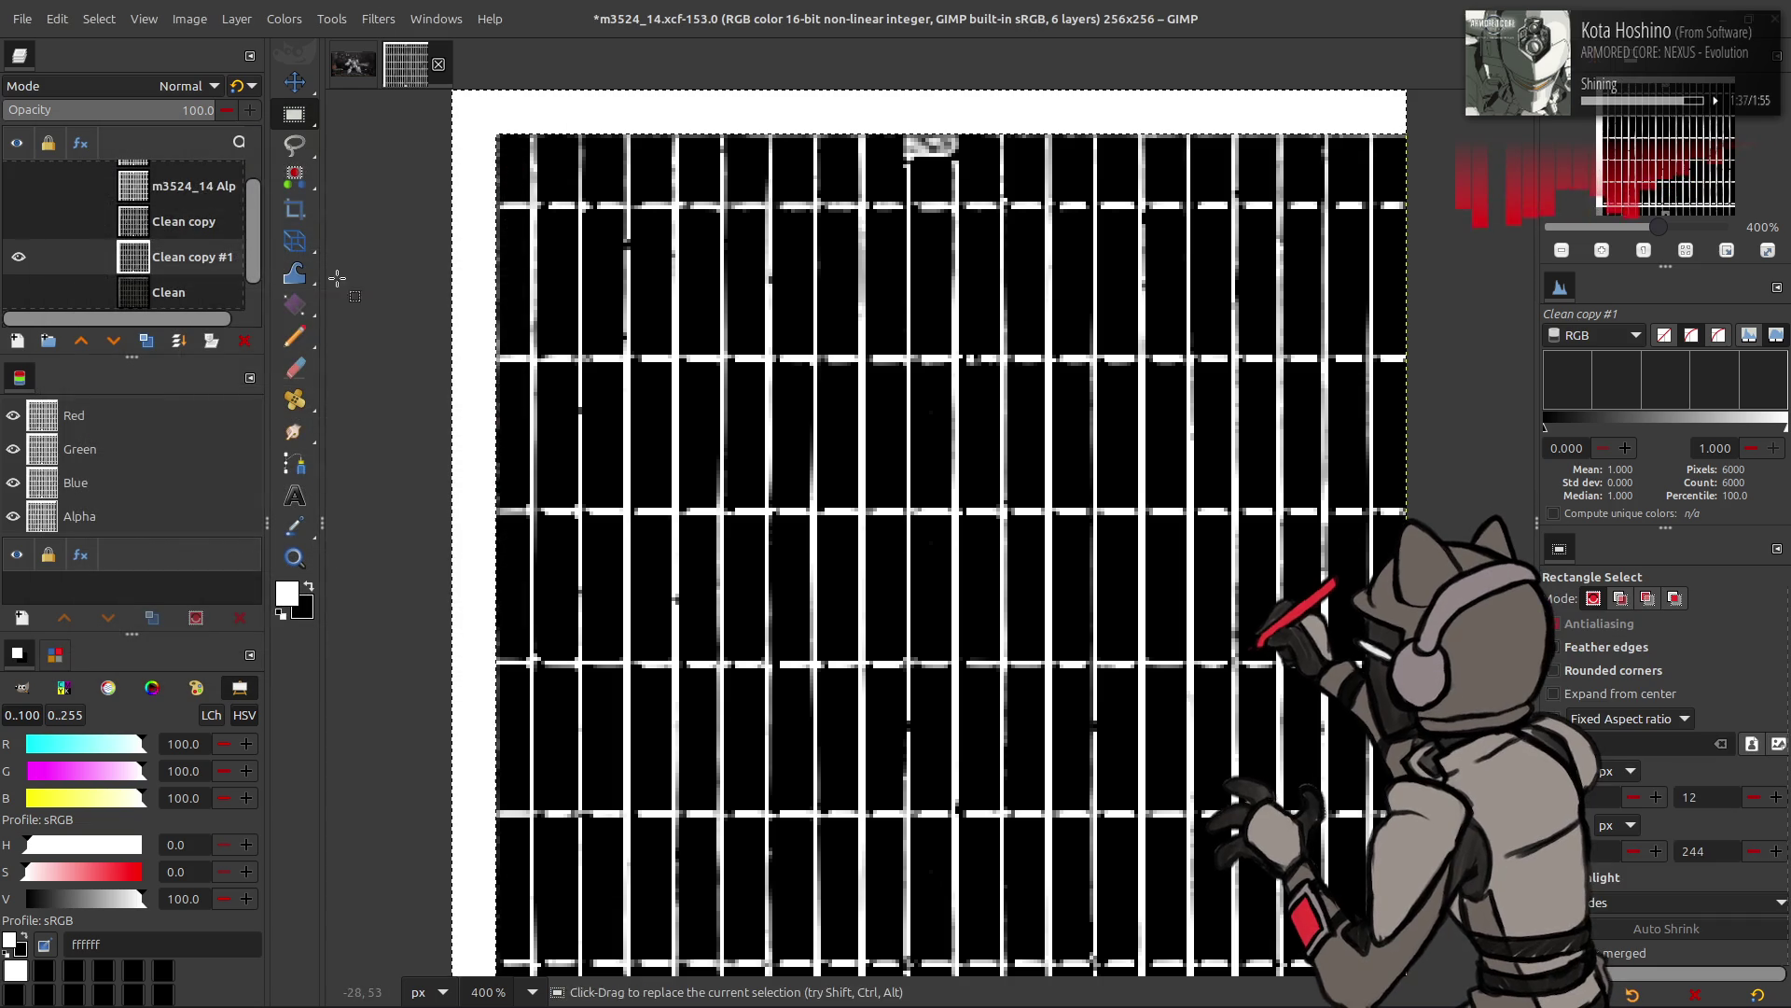
{"action": "left_click", "coordinate": [98, 19]}
{"action": "left_click", "coordinate": [118, 78]}
- Hide the Clean layer so Clean copy #1 shows alone, and switch to the Move tool
{"action": "left_click", "coordinate": [18, 256]}
{"action": "left_click", "coordinate": [18, 291]}
{"action": "left_click", "coordinate": [18, 291]}
{"action": "left_click", "coordinate": [18, 257]}
{"action": "key", "text": "m"}
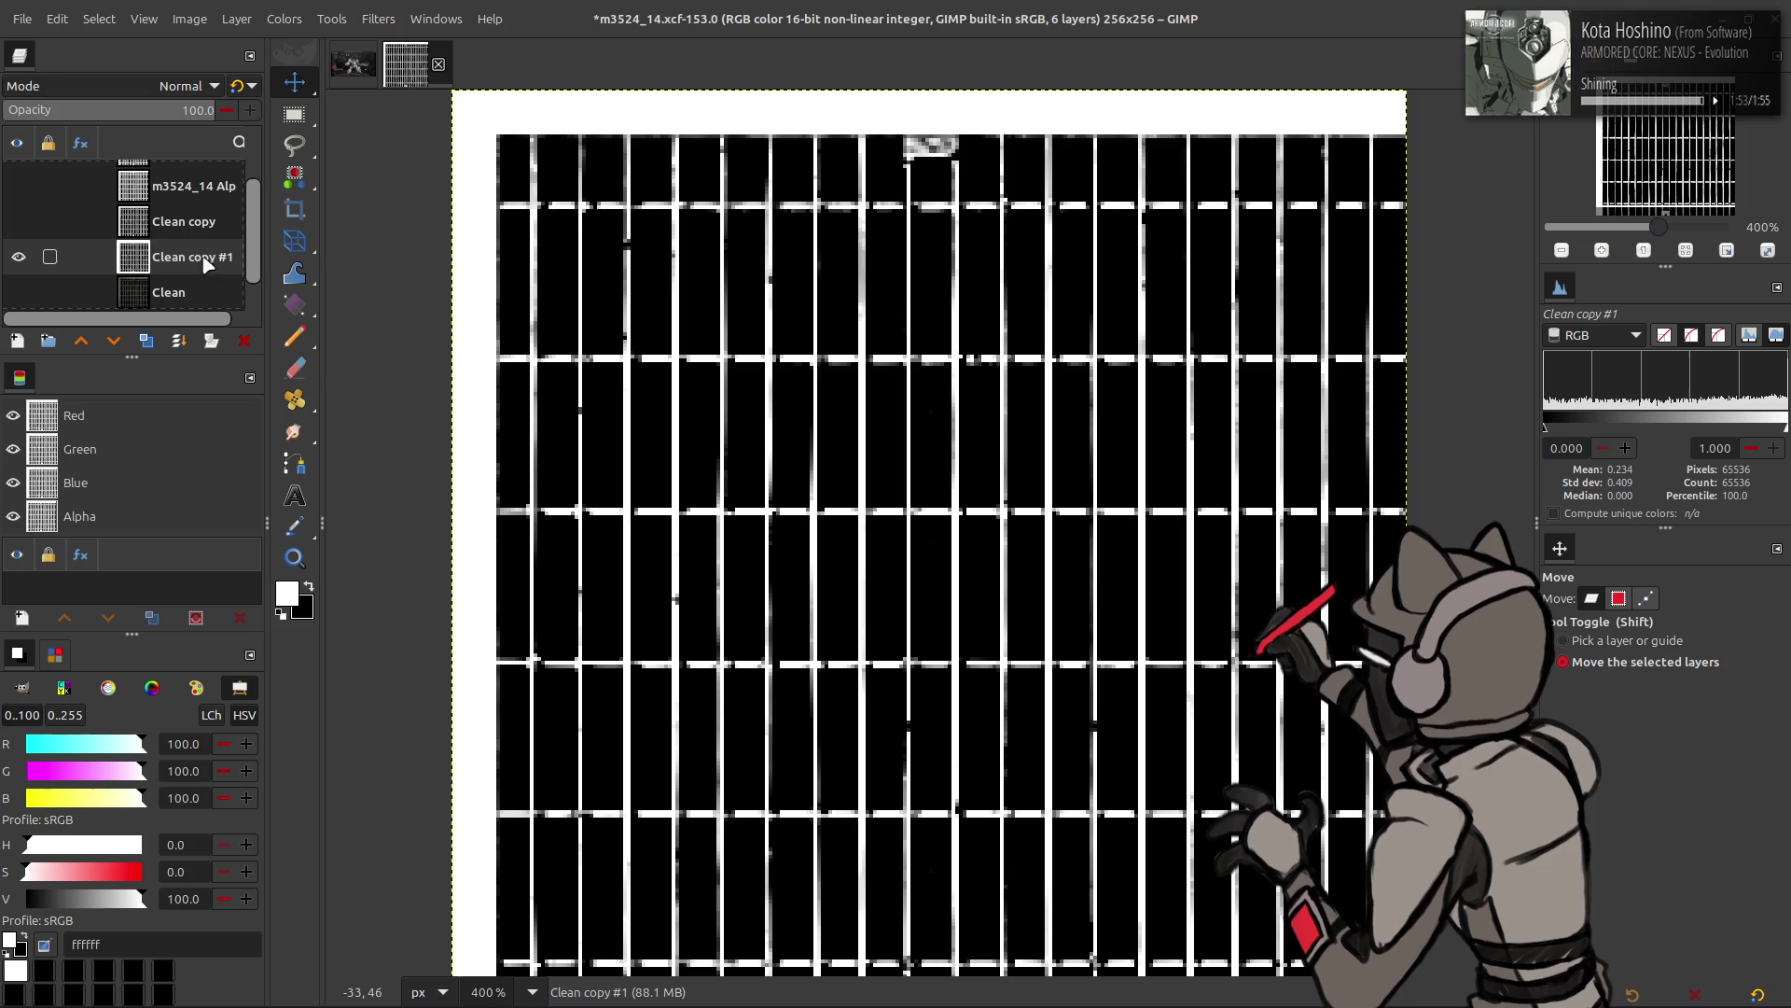
- Load the channel as a selection and duplicate Clean into a visible Clean copy #2
{"action": "right_click", "coordinate": [65, 448]}
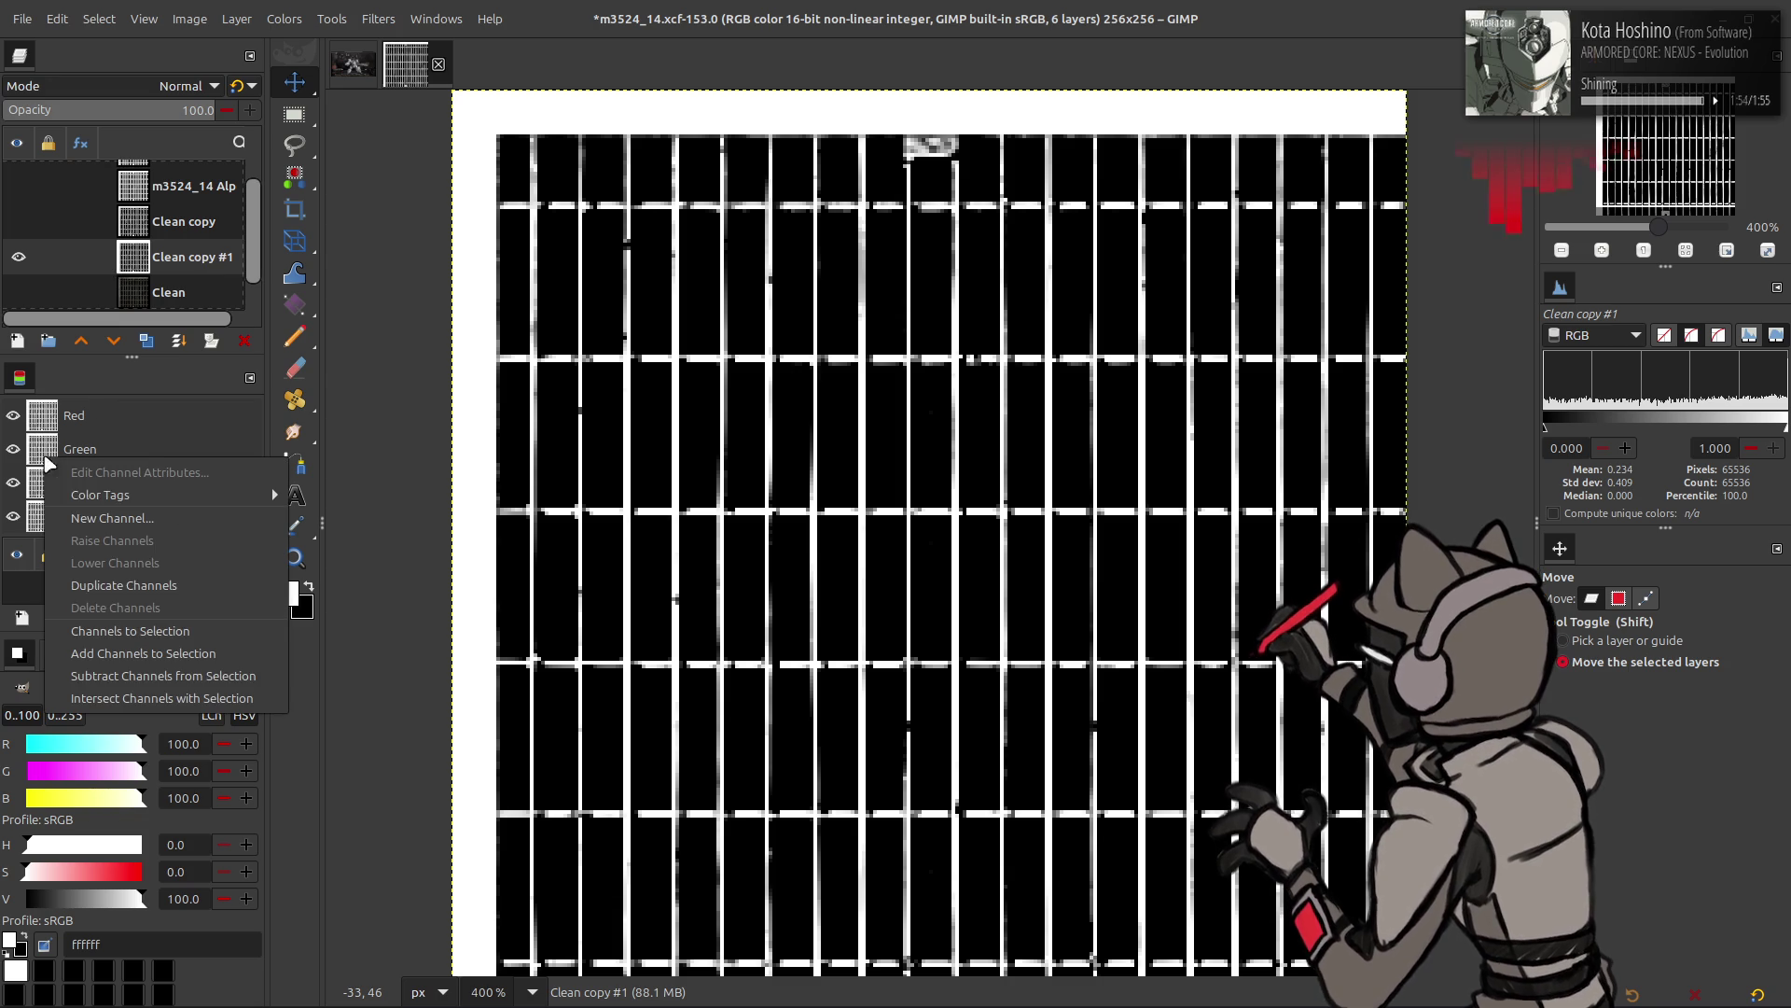
{"action": "left_click", "coordinate": [140, 630]}
{"action": "left_click", "coordinate": [18, 257]}
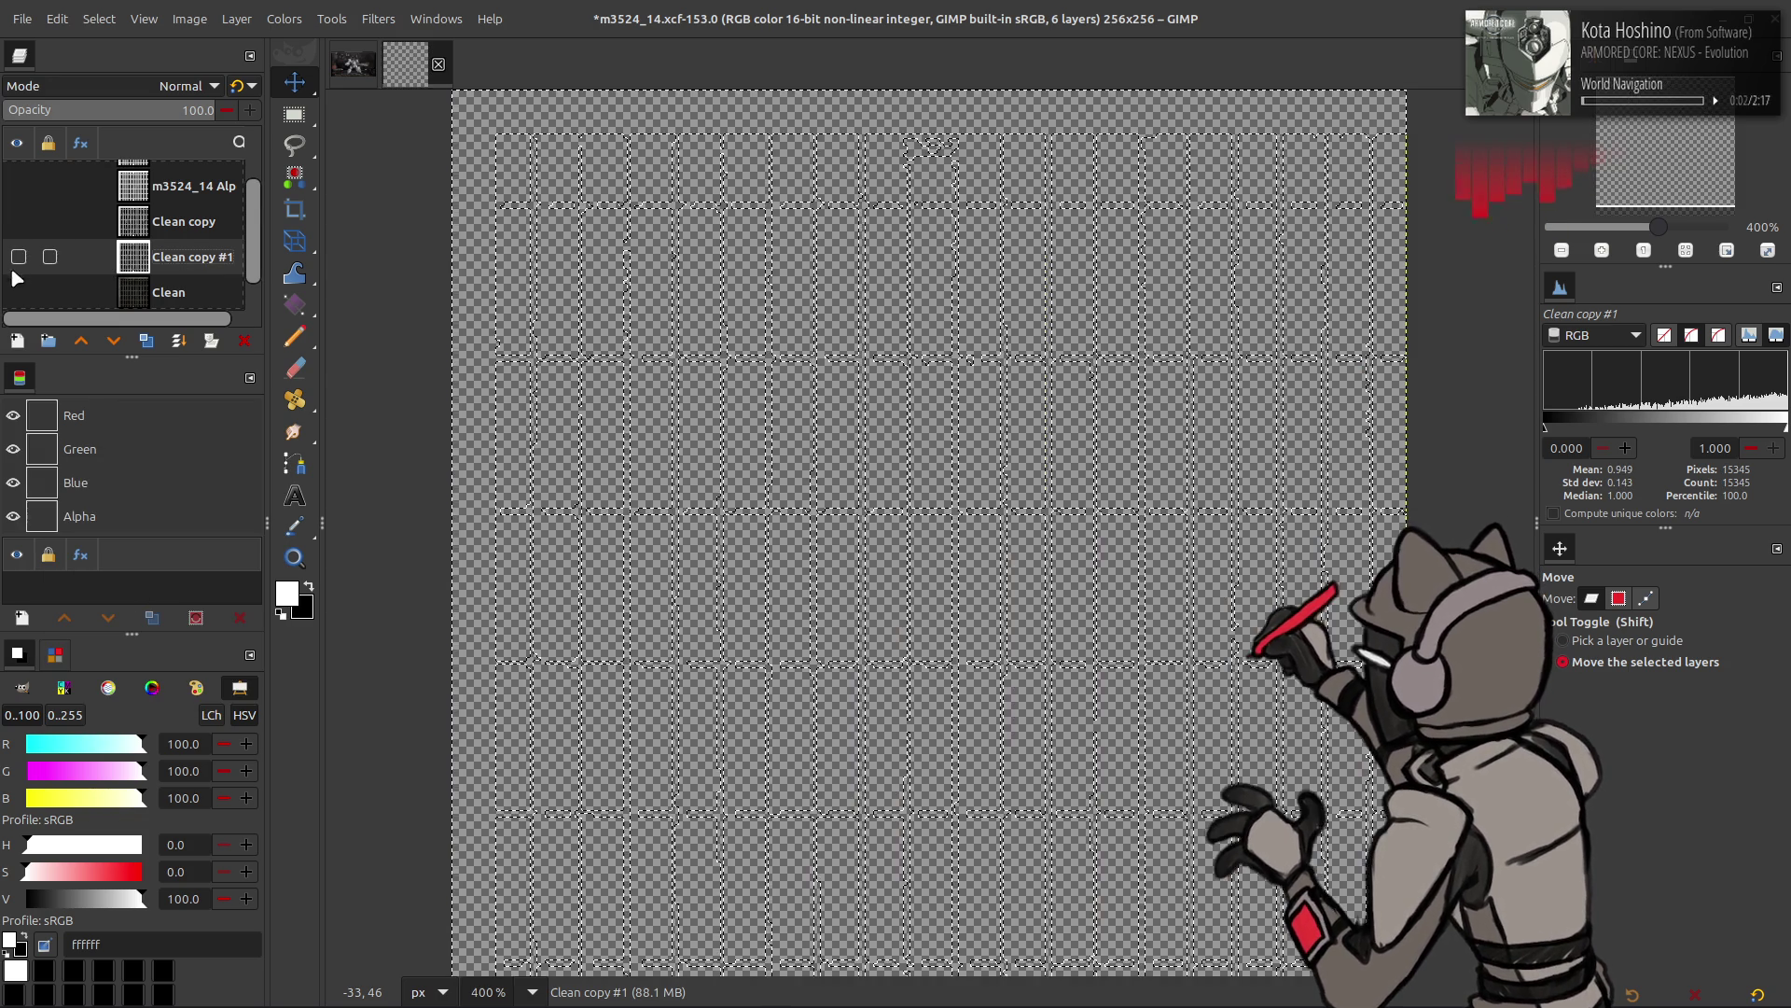
{"action": "key", "text": "shift+ctrl+d"}
{"action": "left_click", "coordinate": [18, 256]}
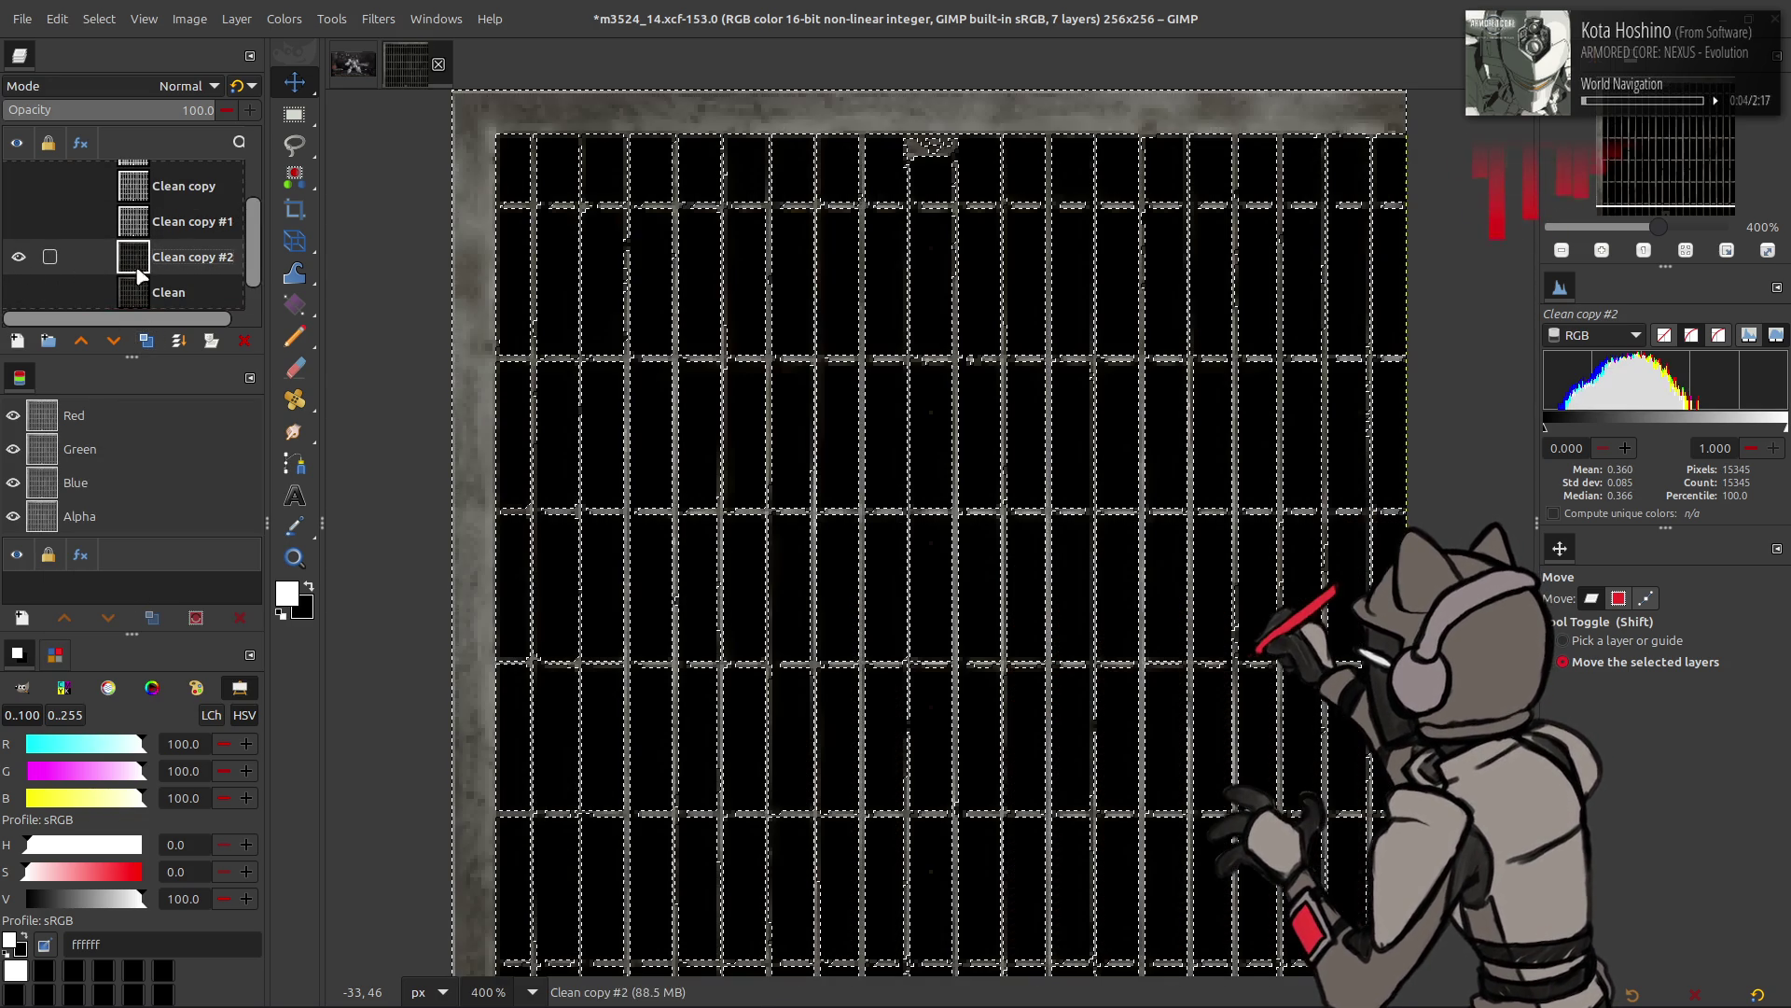
- Add a selection-based layer mask to Clean copy #2 and clear the selection
{"action": "right_click", "coordinate": [172, 272]}
{"action": "left_click", "coordinate": [296, 611]}
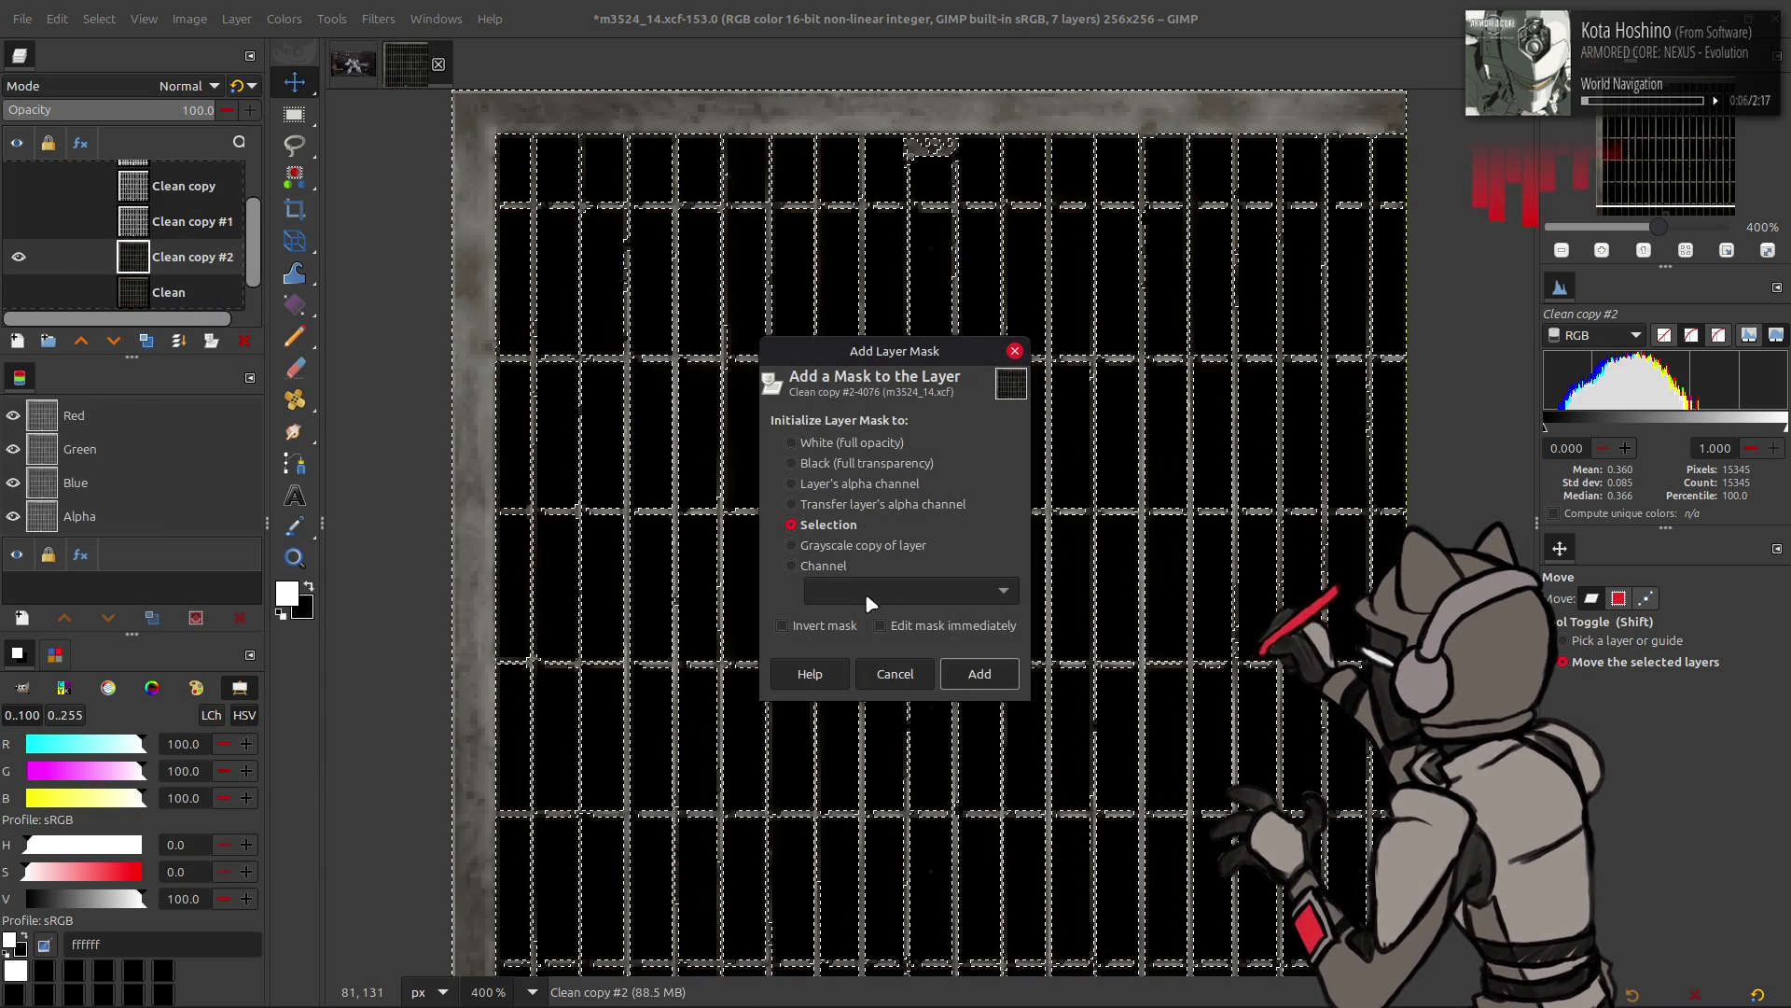
{"action": "left_click", "coordinate": [981, 672]}
{"action": "left_click", "coordinate": [99, 17]}
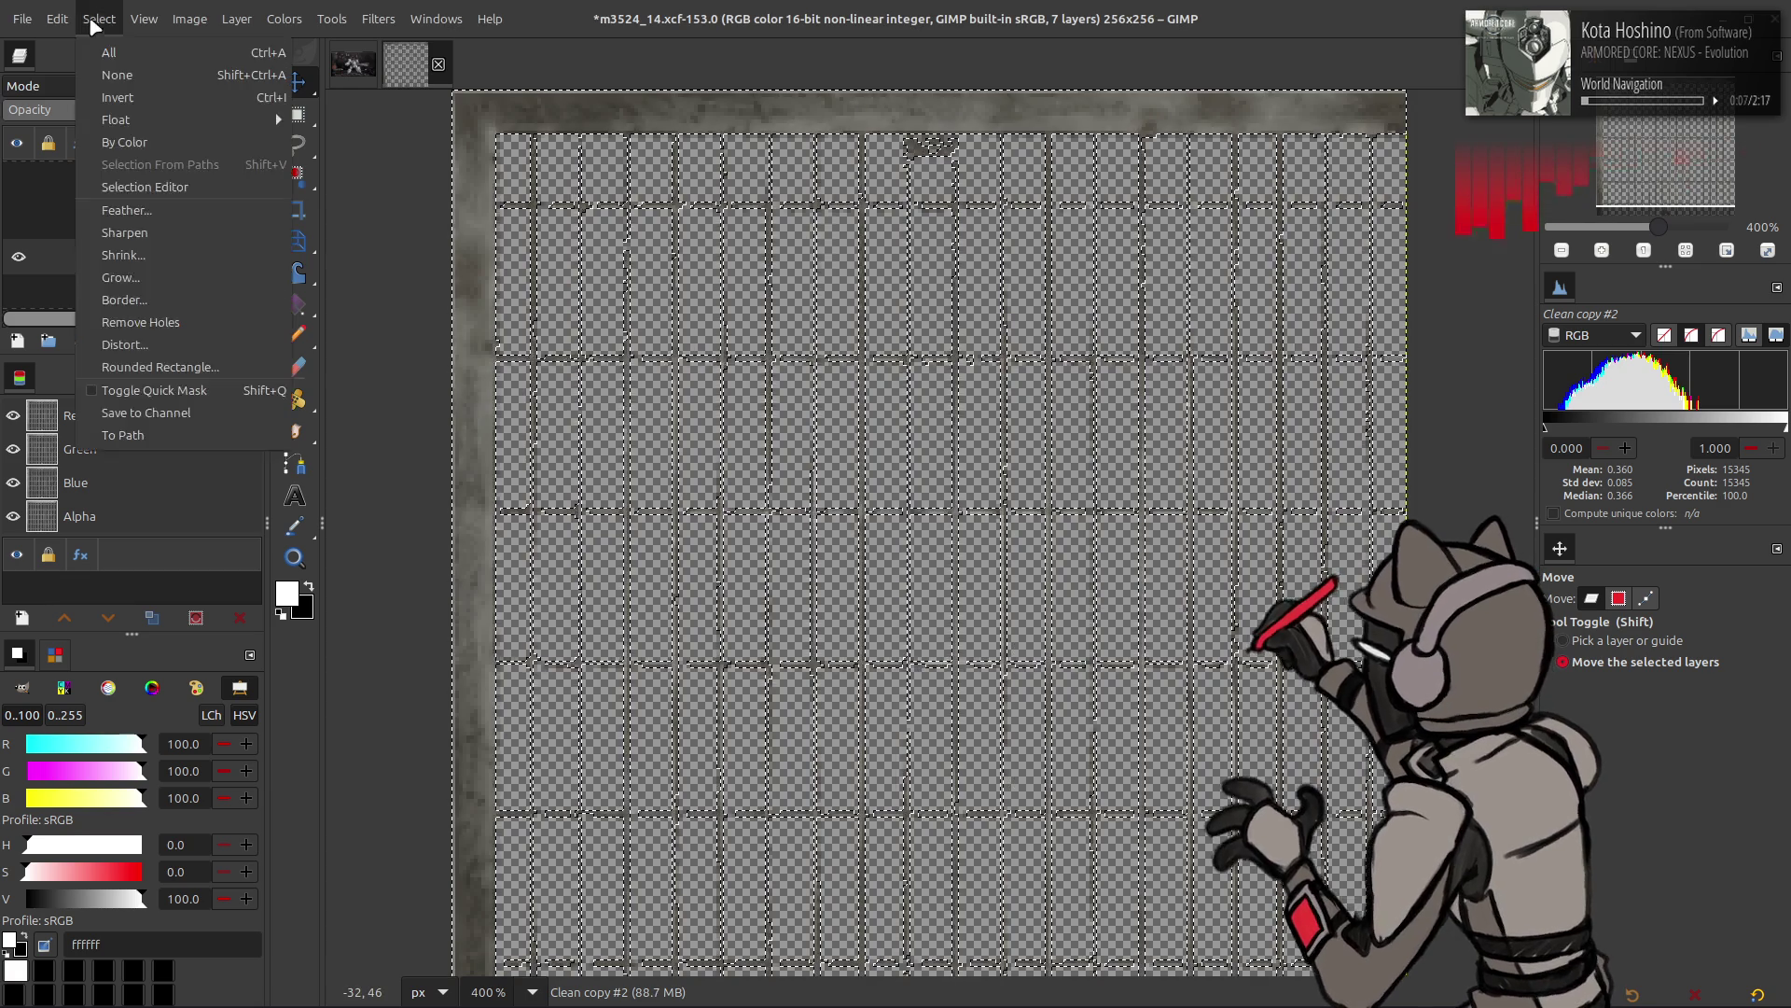
{"action": "left_click", "coordinate": [117, 75]}
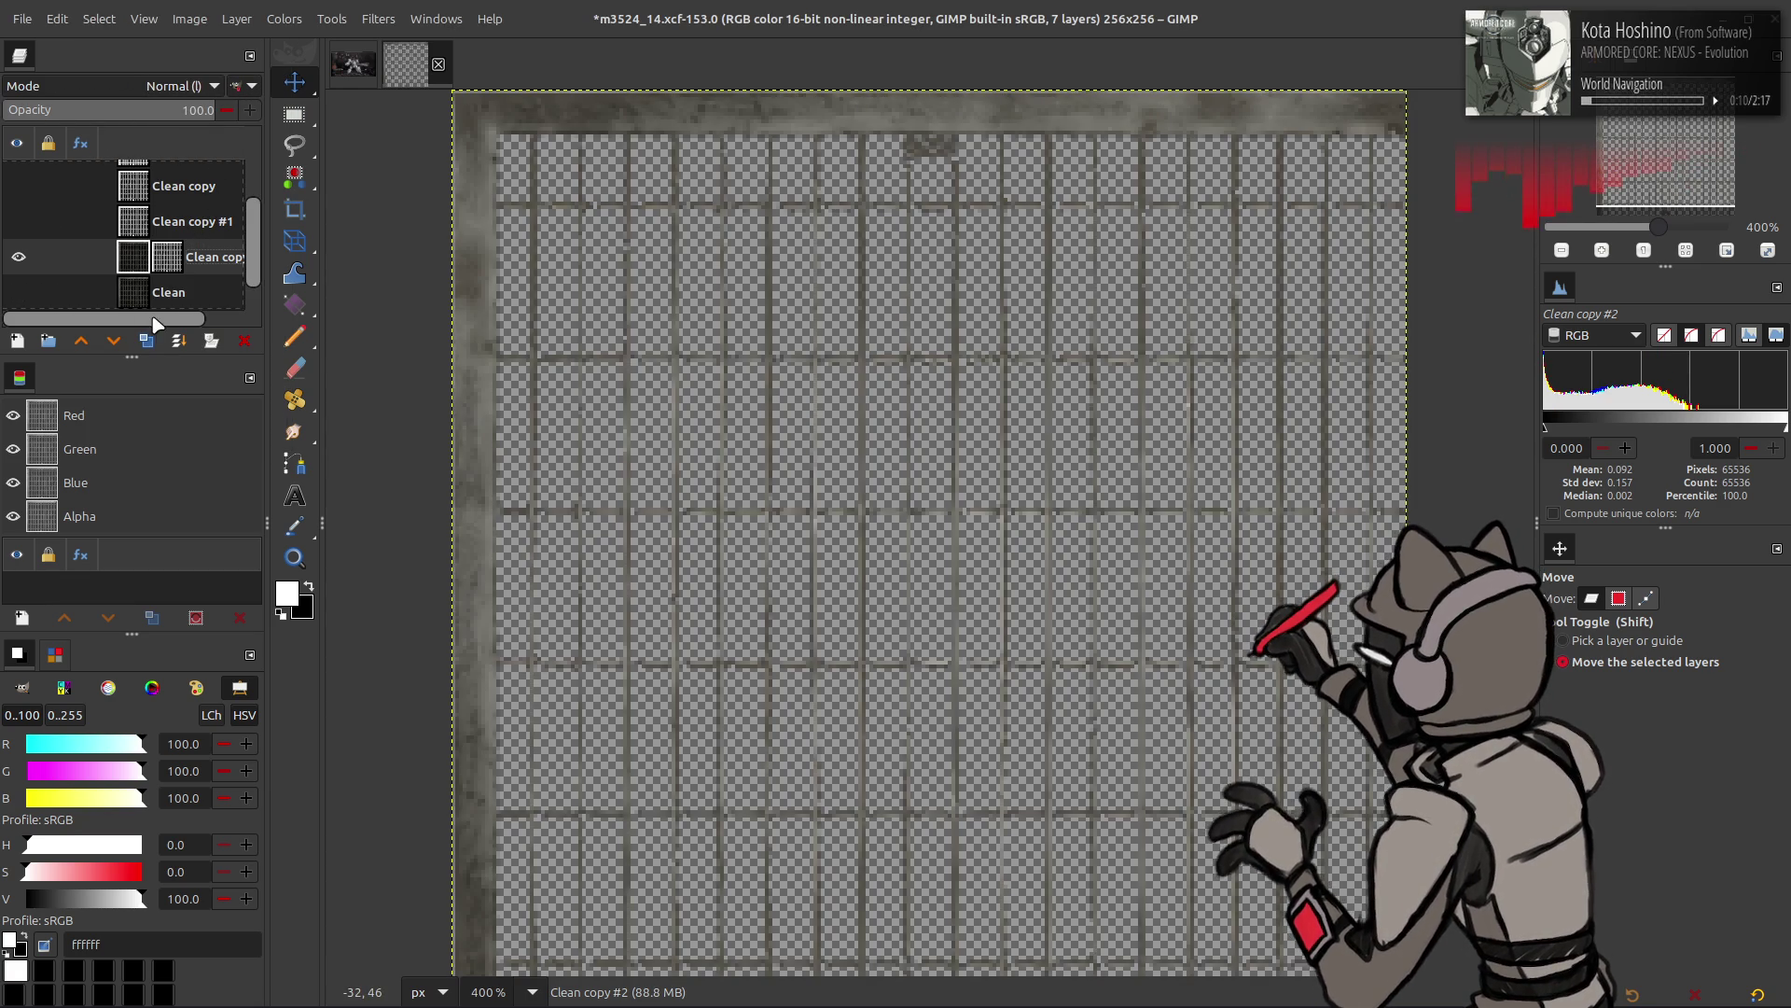
- Apply the layer mask permanently to Clean copy #2 and duplicate it as Clean copy #3
{"action": "right_click", "coordinate": [182, 259]}
{"action": "left_click", "coordinate": [284, 612]}
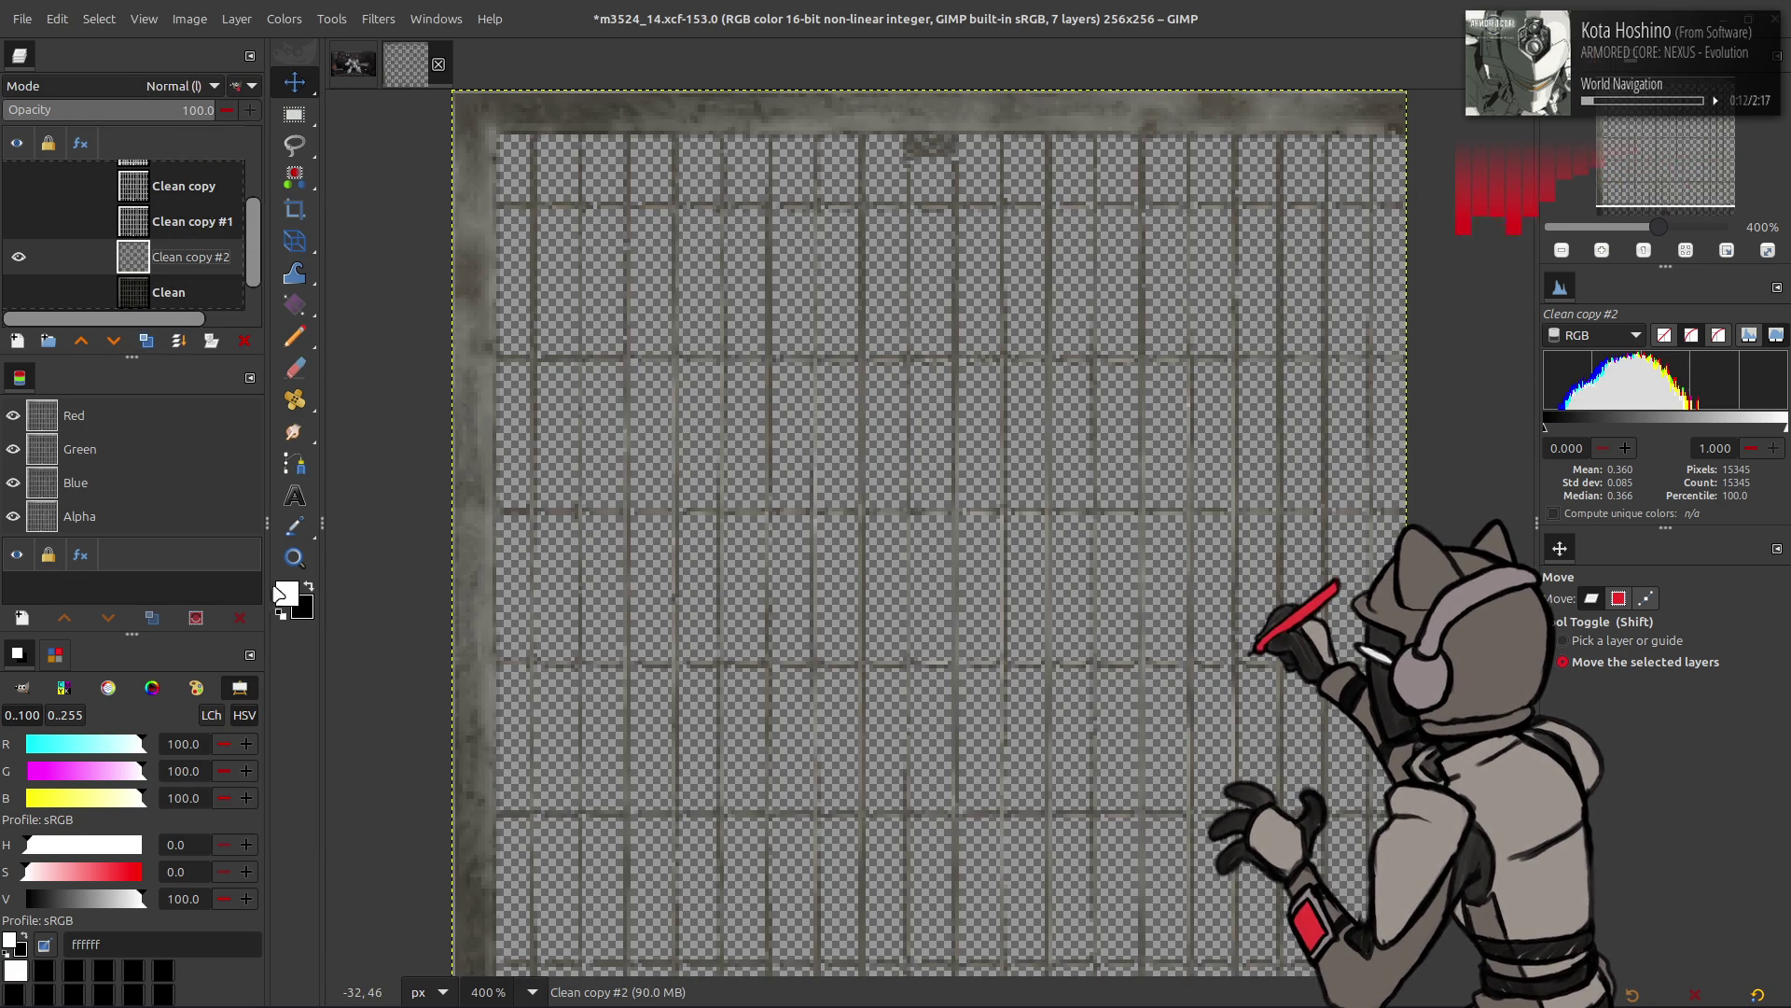
{"action": "left_click", "coordinate": [143, 342]}
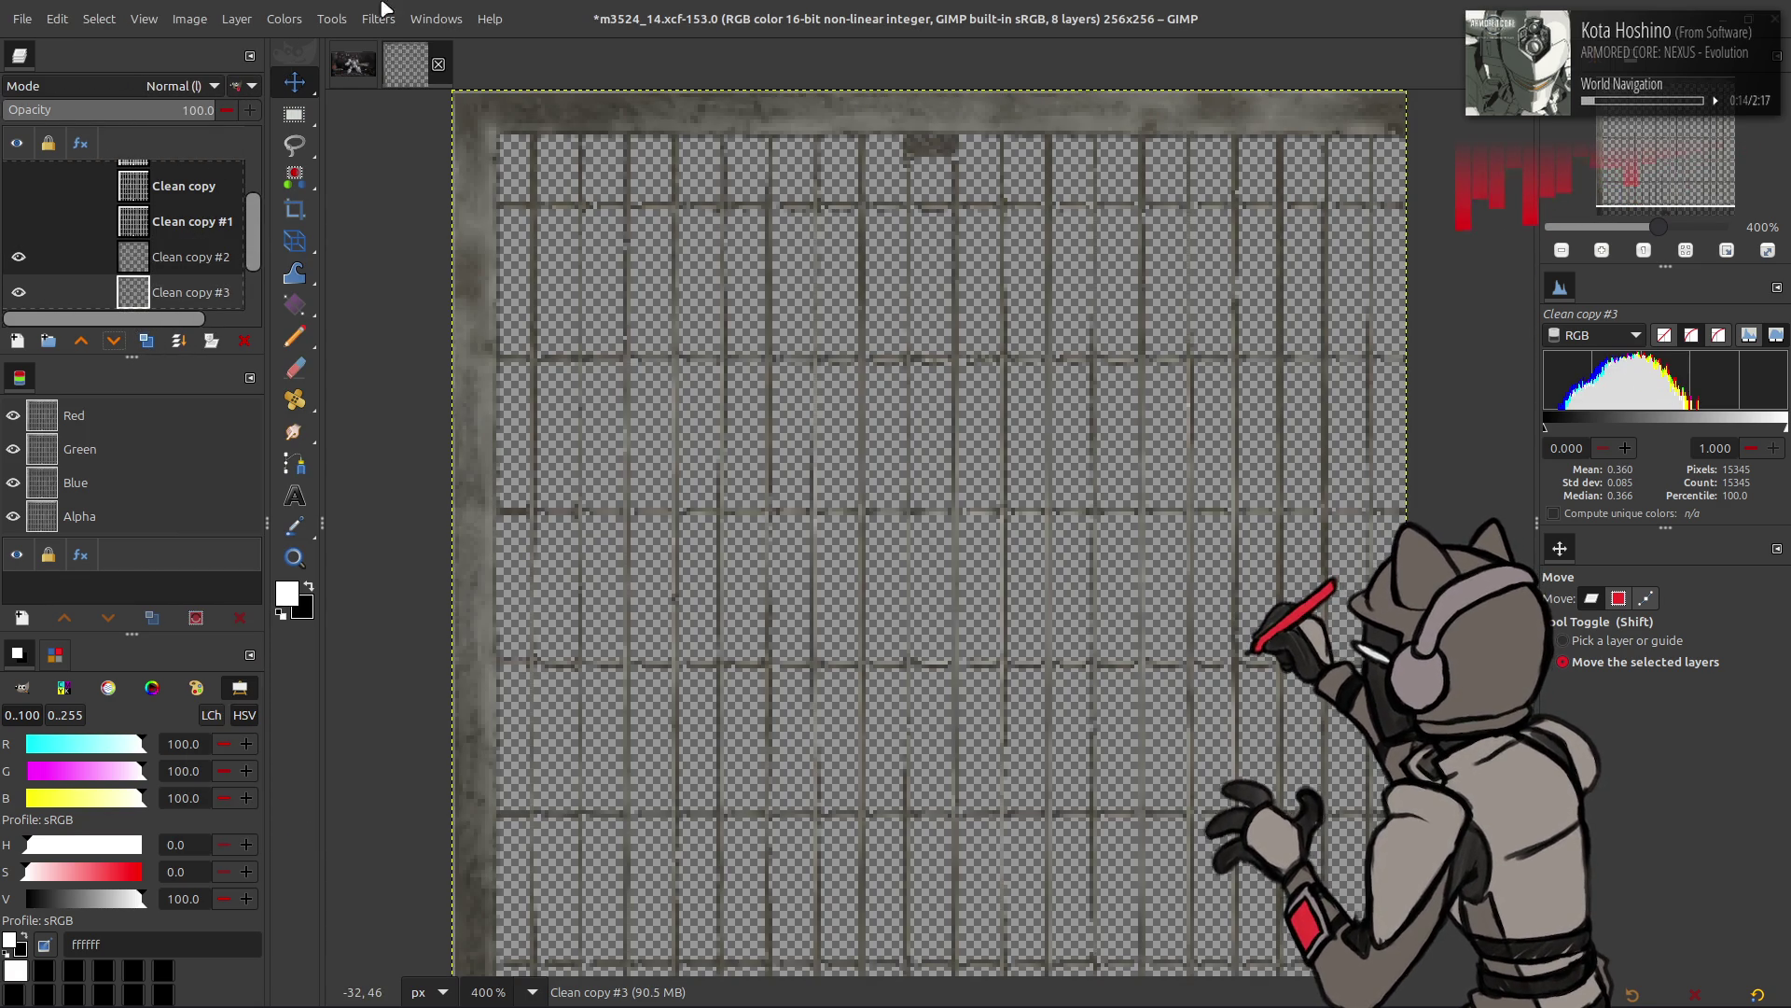
- Median-blur Clean copy #3 with radius 1, high precision and alpha percentile 100
{"action": "left_click", "coordinate": [349, 24]}
{"action": "mouse_move", "coordinate": [420, 143]}
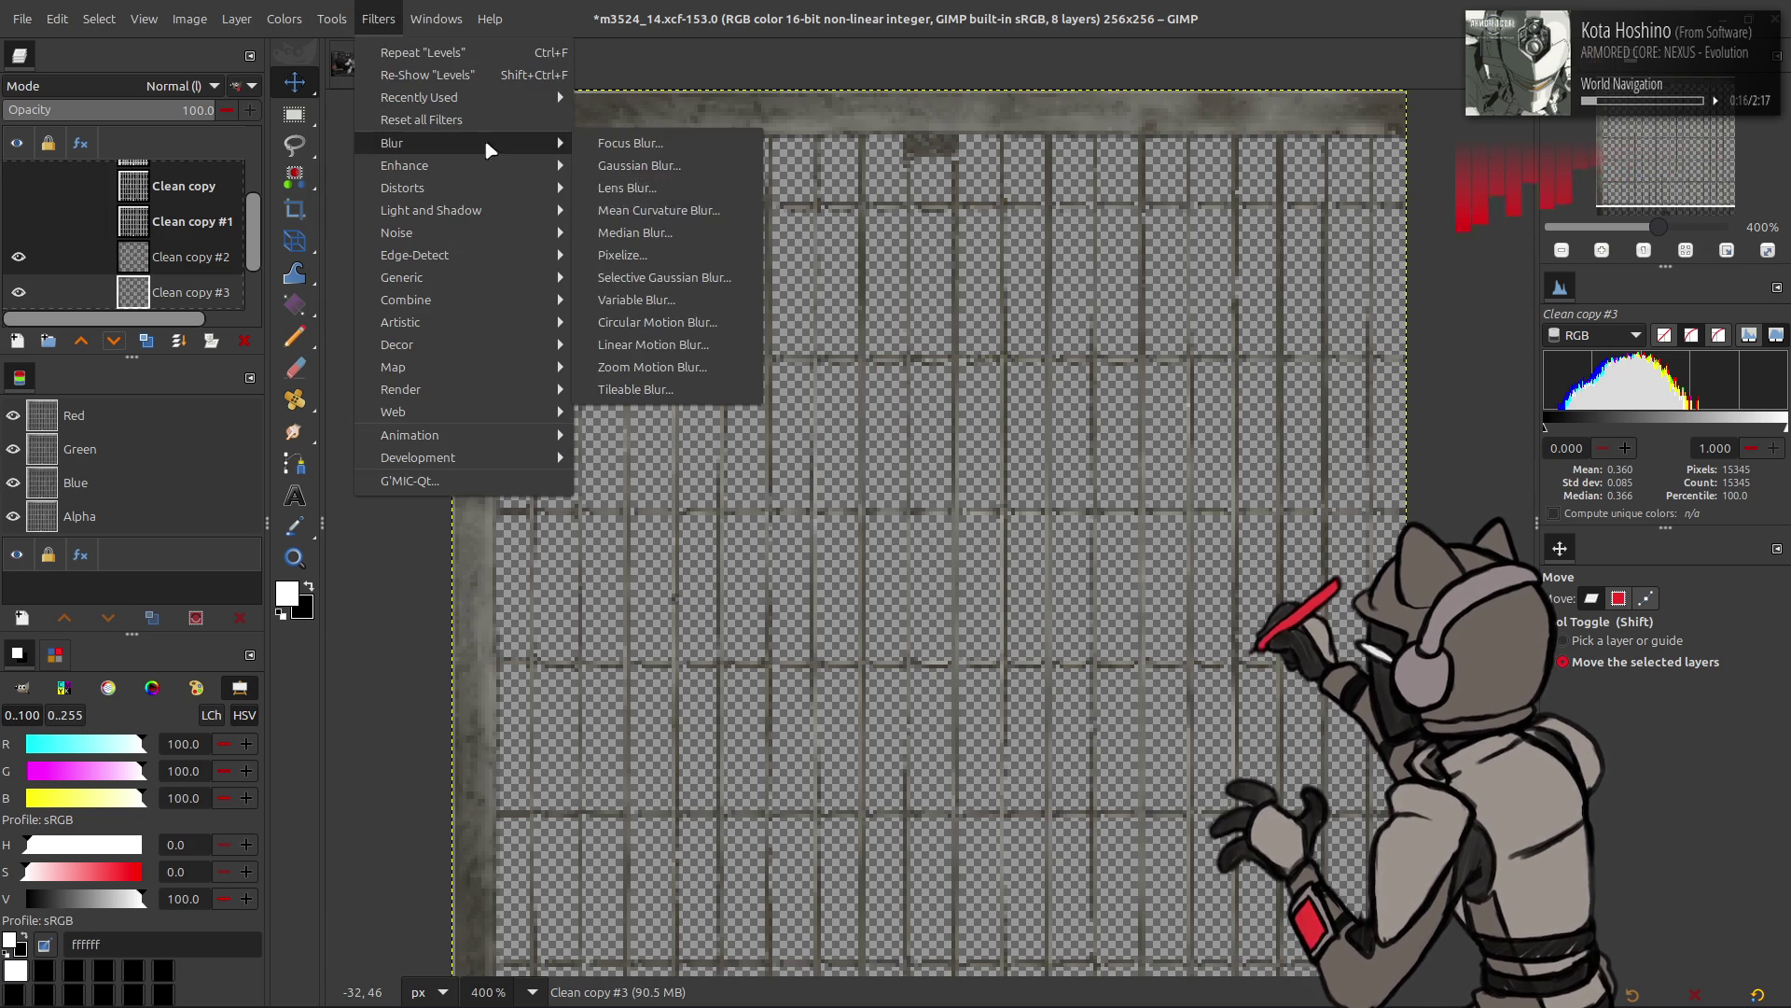
{"action": "left_click", "coordinate": [664, 232]}
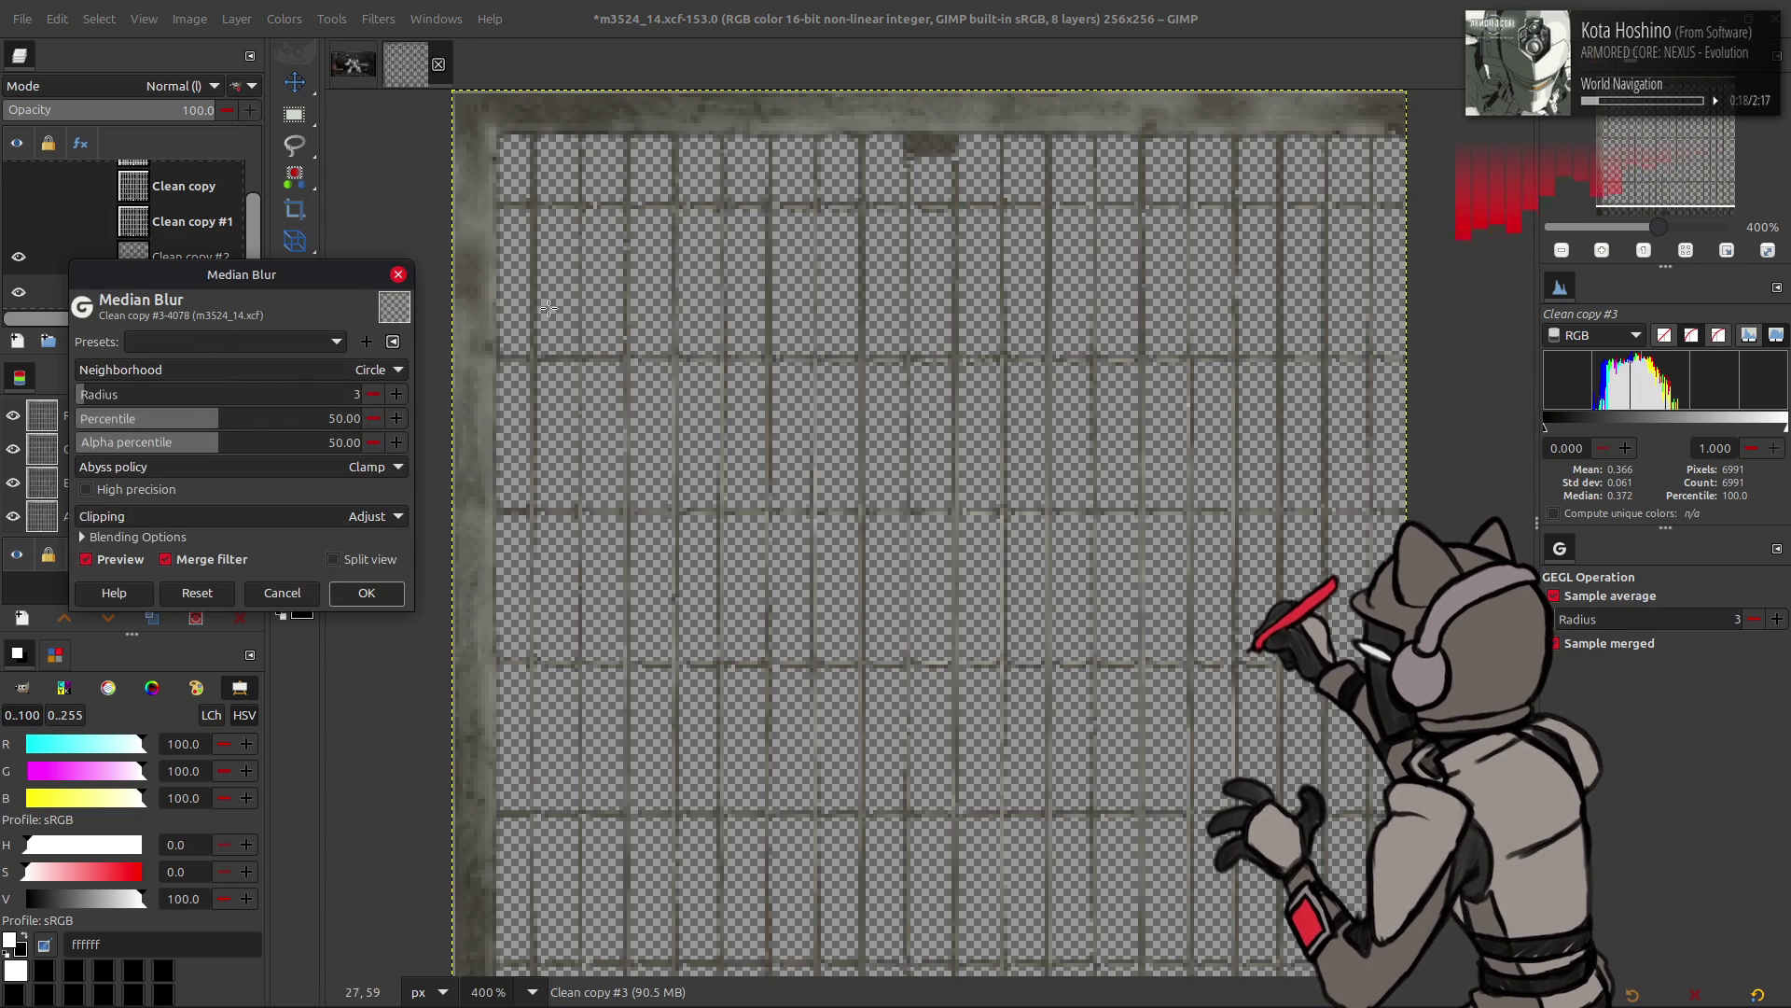
{"action": "scroll", "coordinate": [365, 398], "scroll_direction": "down", "scroll_amount": 2}
{"action": "left_click", "coordinate": [87, 488]}
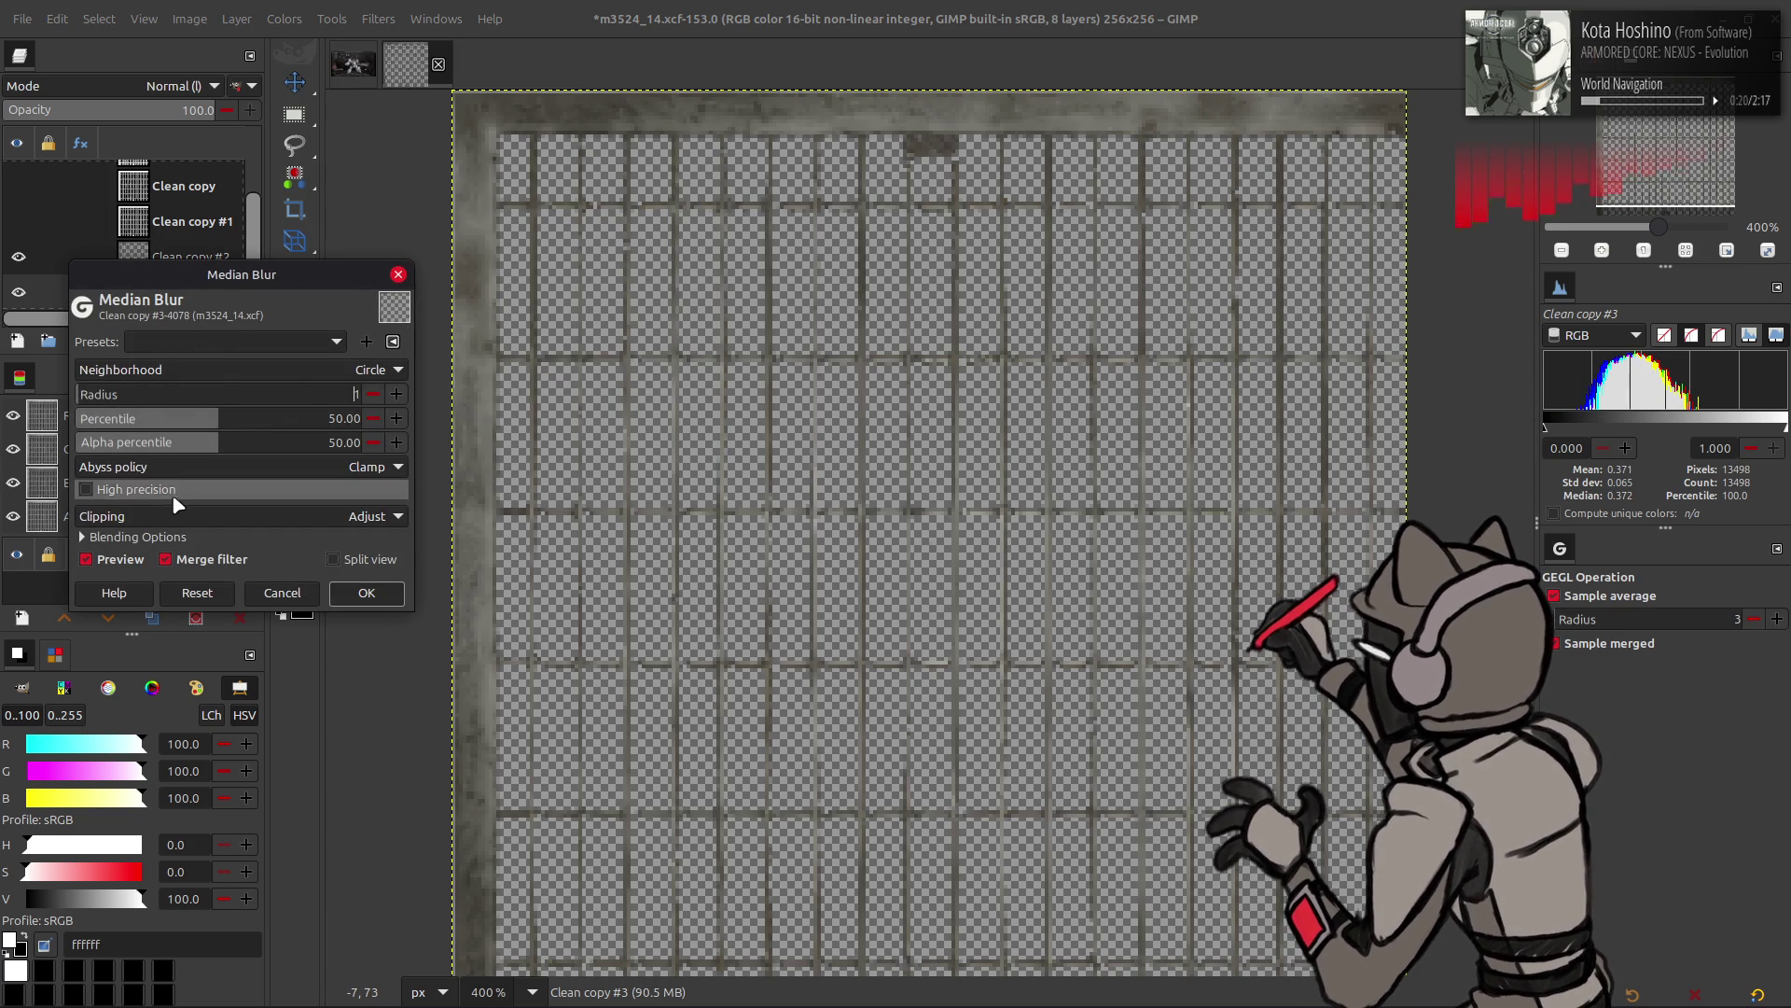
{"action": "left_click_drag", "start_coordinate": [248, 448], "coordinate": [553, 462]}
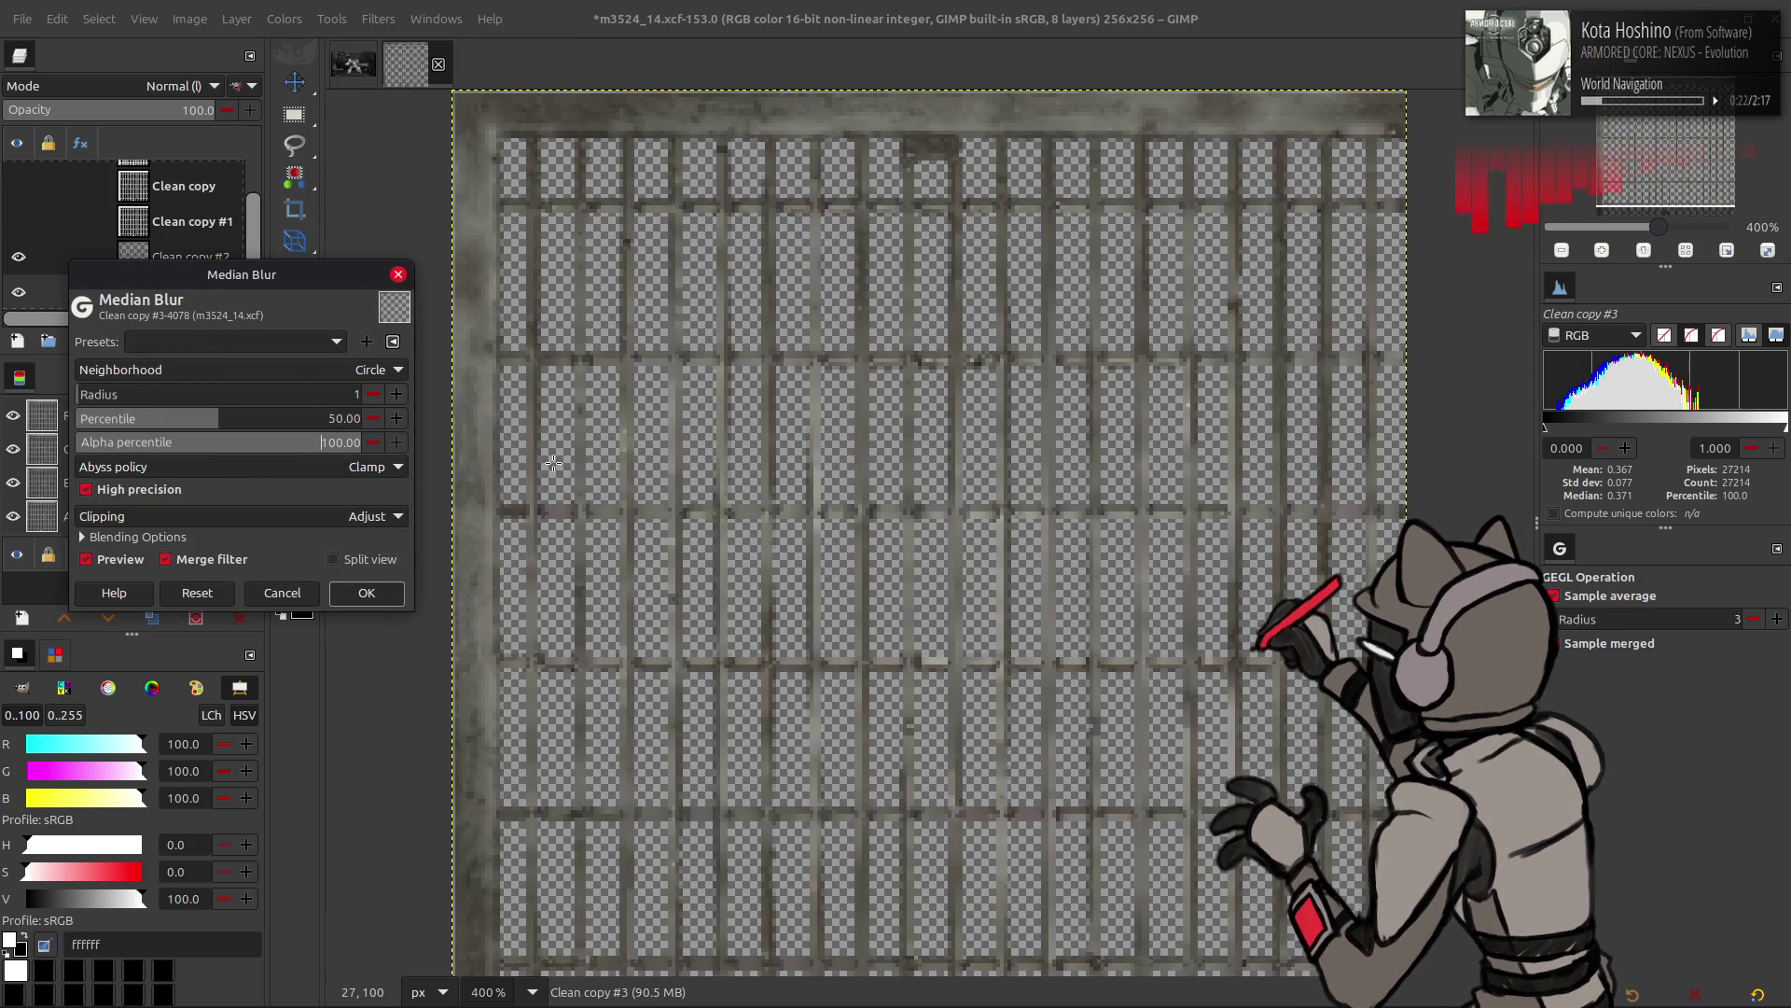
{"action": "scroll", "coordinate": [350, 375], "scroll_direction": "up", "scroll_amount": 1}
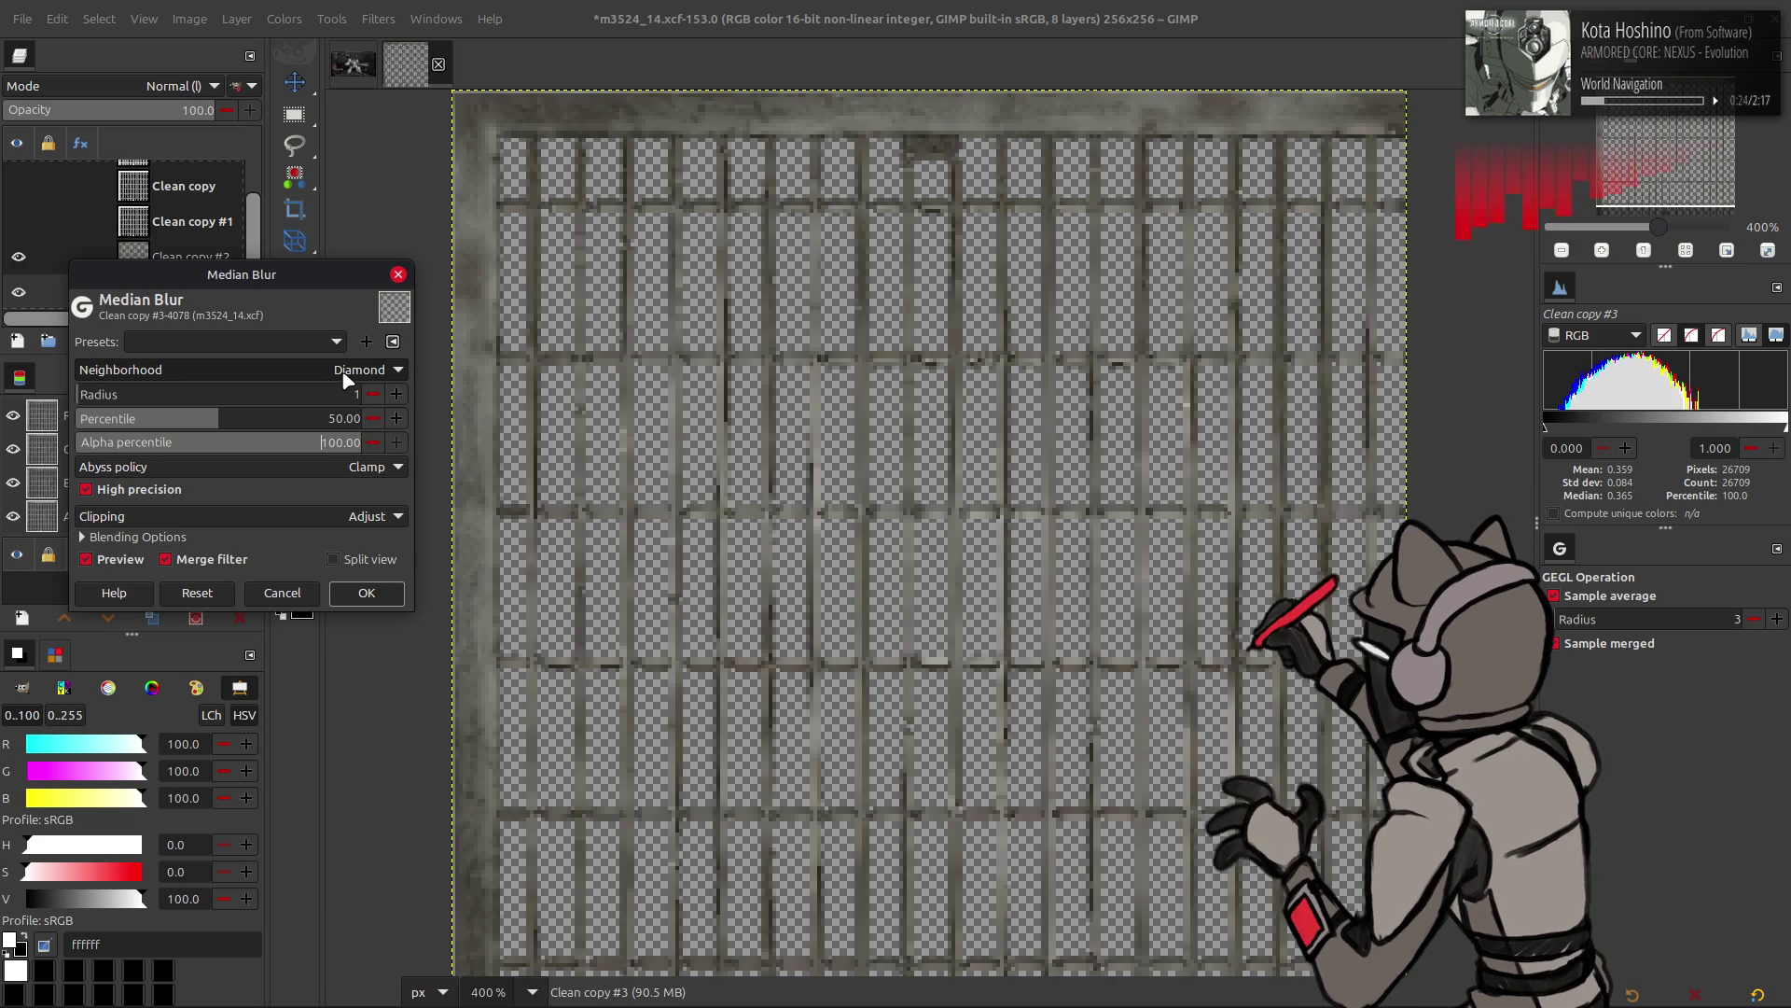
{"action": "scroll", "coordinate": [342, 370], "scroll_direction": "down", "scroll_amount": 1}
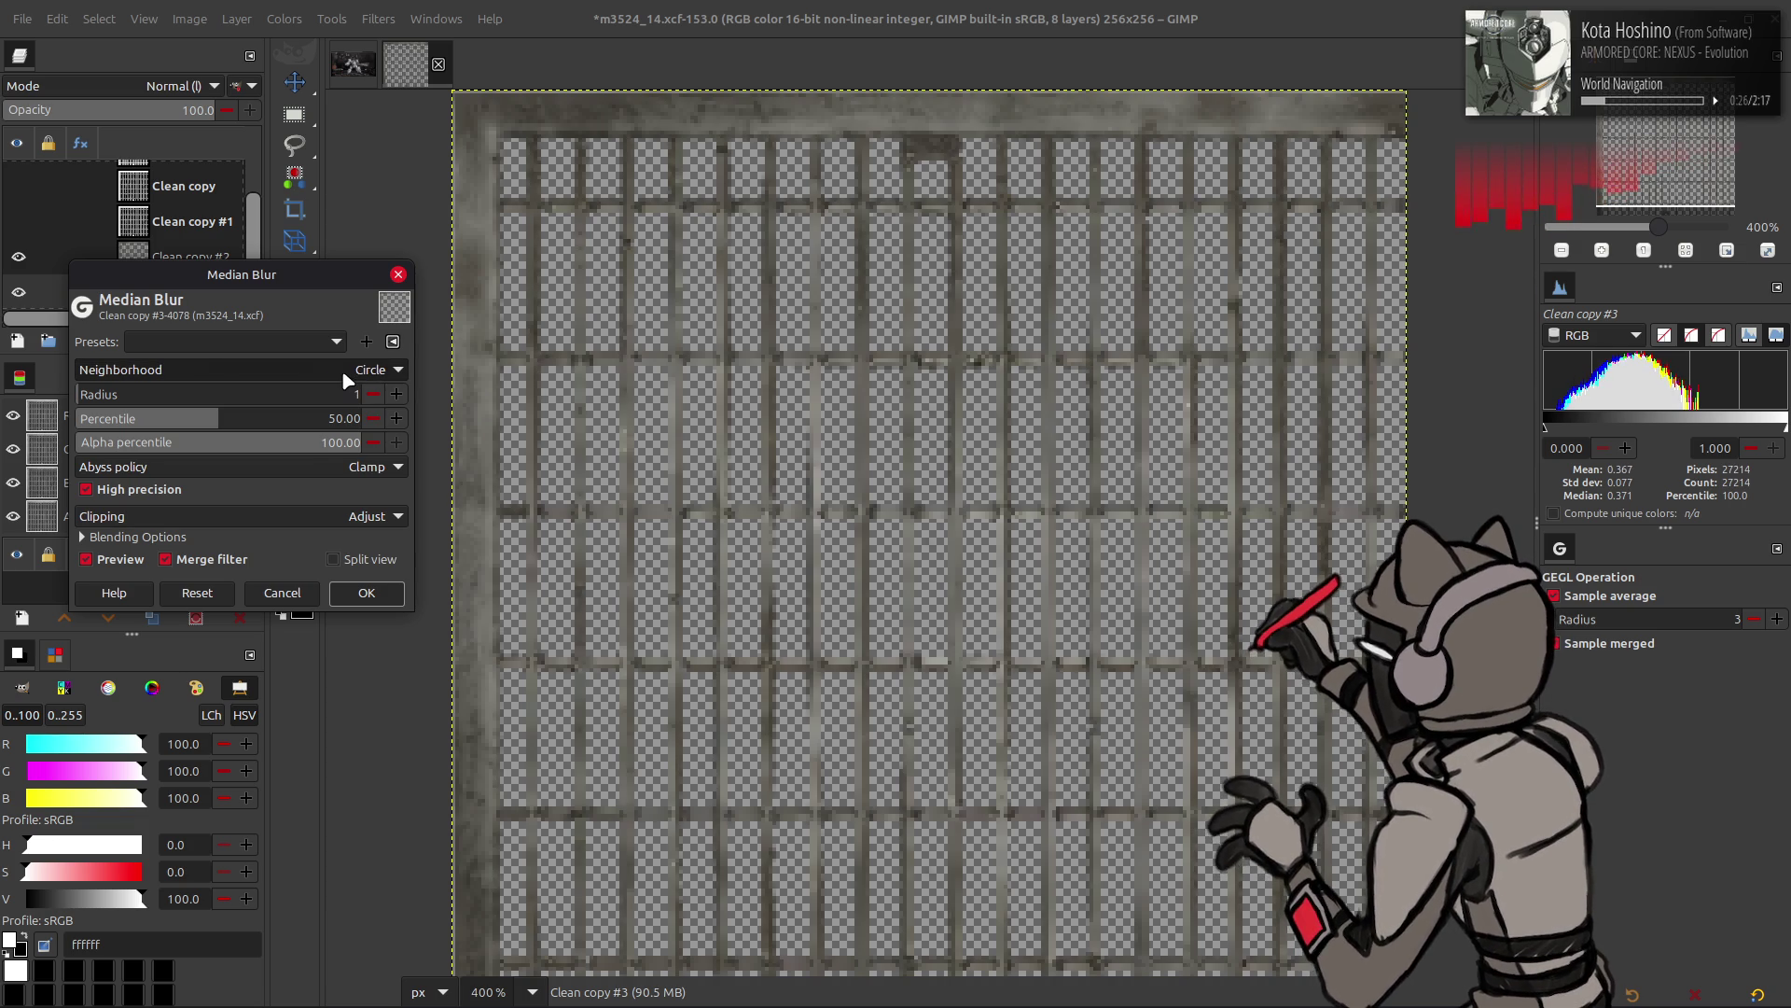
{"action": "left_click", "coordinate": [365, 592]}
{"action": "scroll", "coordinate": [138, 232], "scroll_direction": "down", "scroll_amount": 1}
- Duplicate the layer as Clean copy #4 and rerun Median Blur with the last used settings
{"action": "left_click", "coordinate": [145, 338]}
{"action": "key", "text": "ctrl+shift+f"}
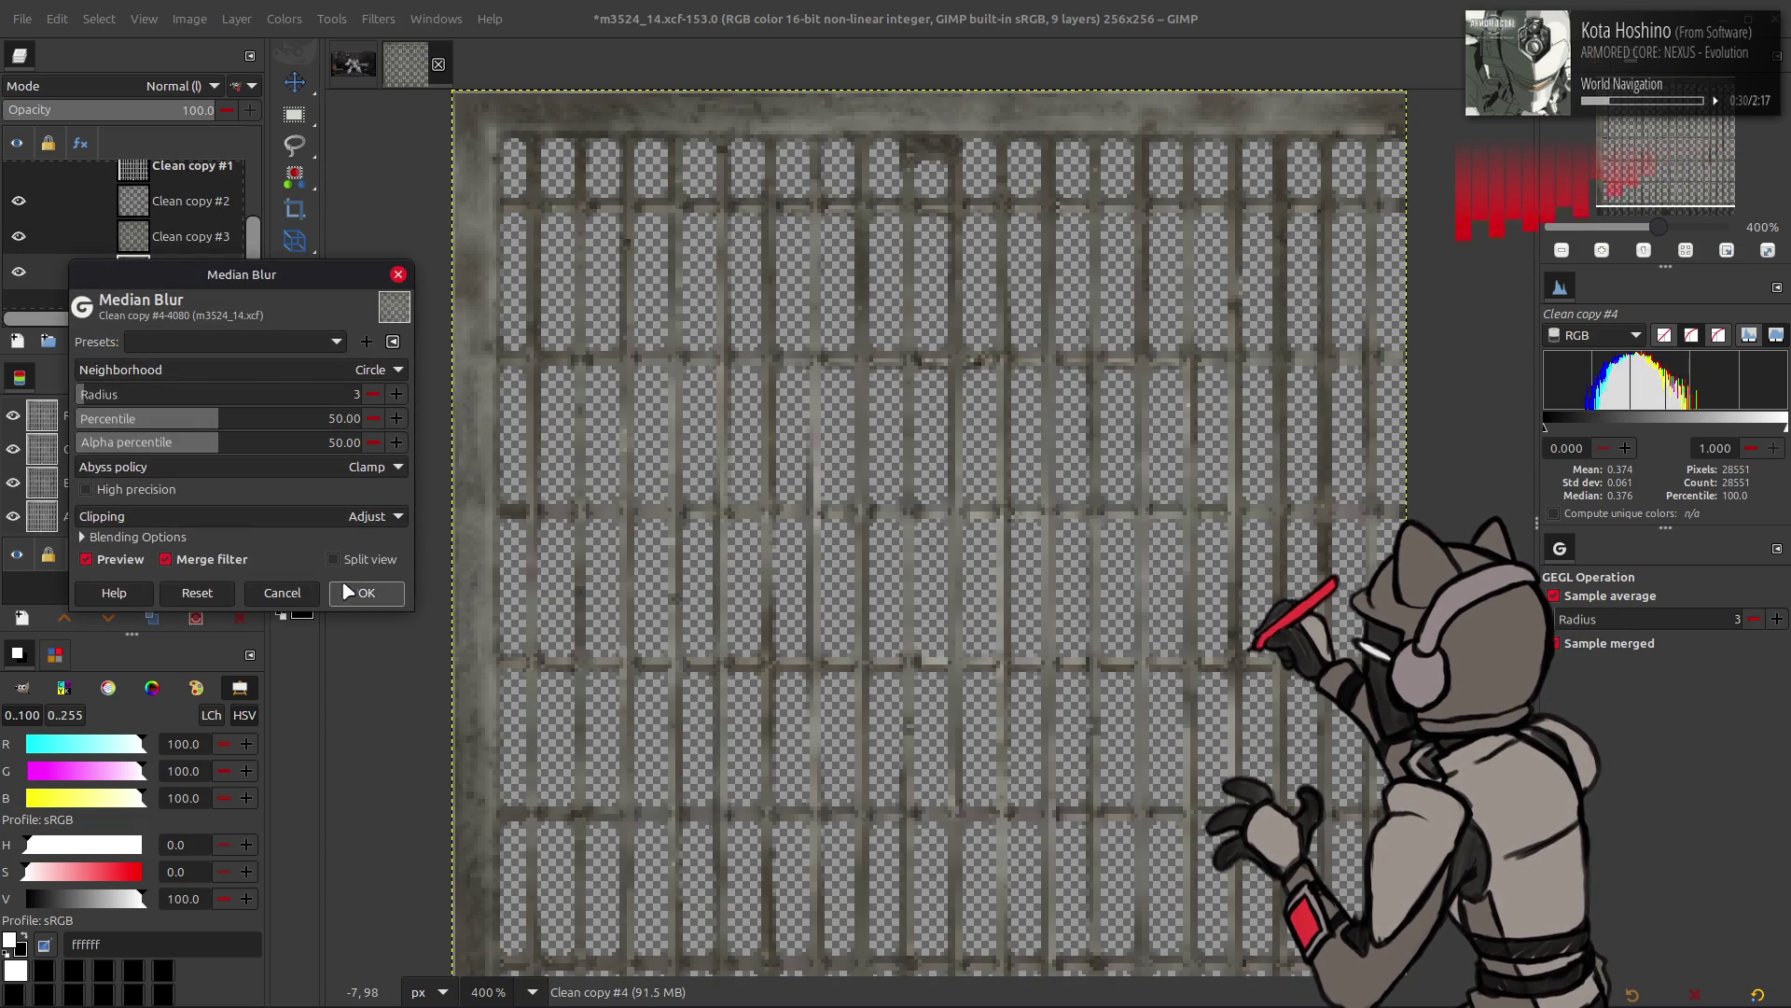
{"action": "left_click", "coordinate": [259, 339]}
{"action": "left_click", "coordinate": [365, 592]}
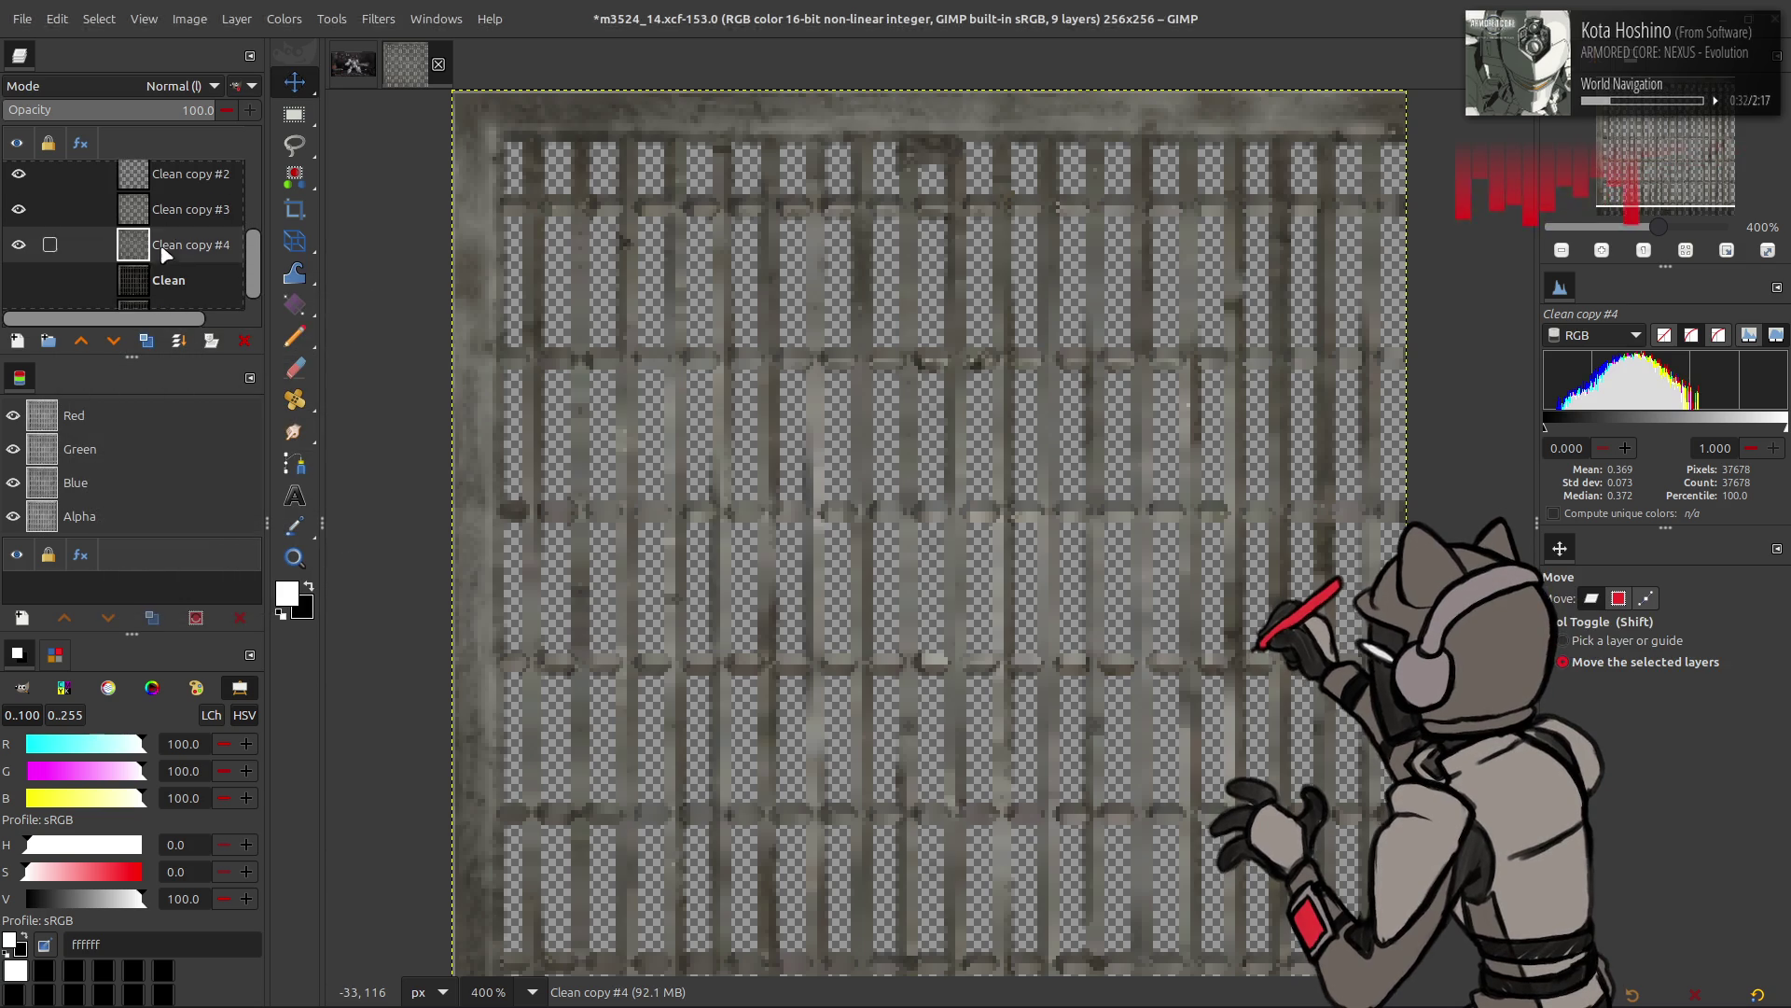
- Duplicate and re-blur repeatedly (Ctrl+F) to build layers up through Clean copy #12
{"action": "left_click", "coordinate": [145, 342]}
{"action": "key", "text": "ctrl+f"}
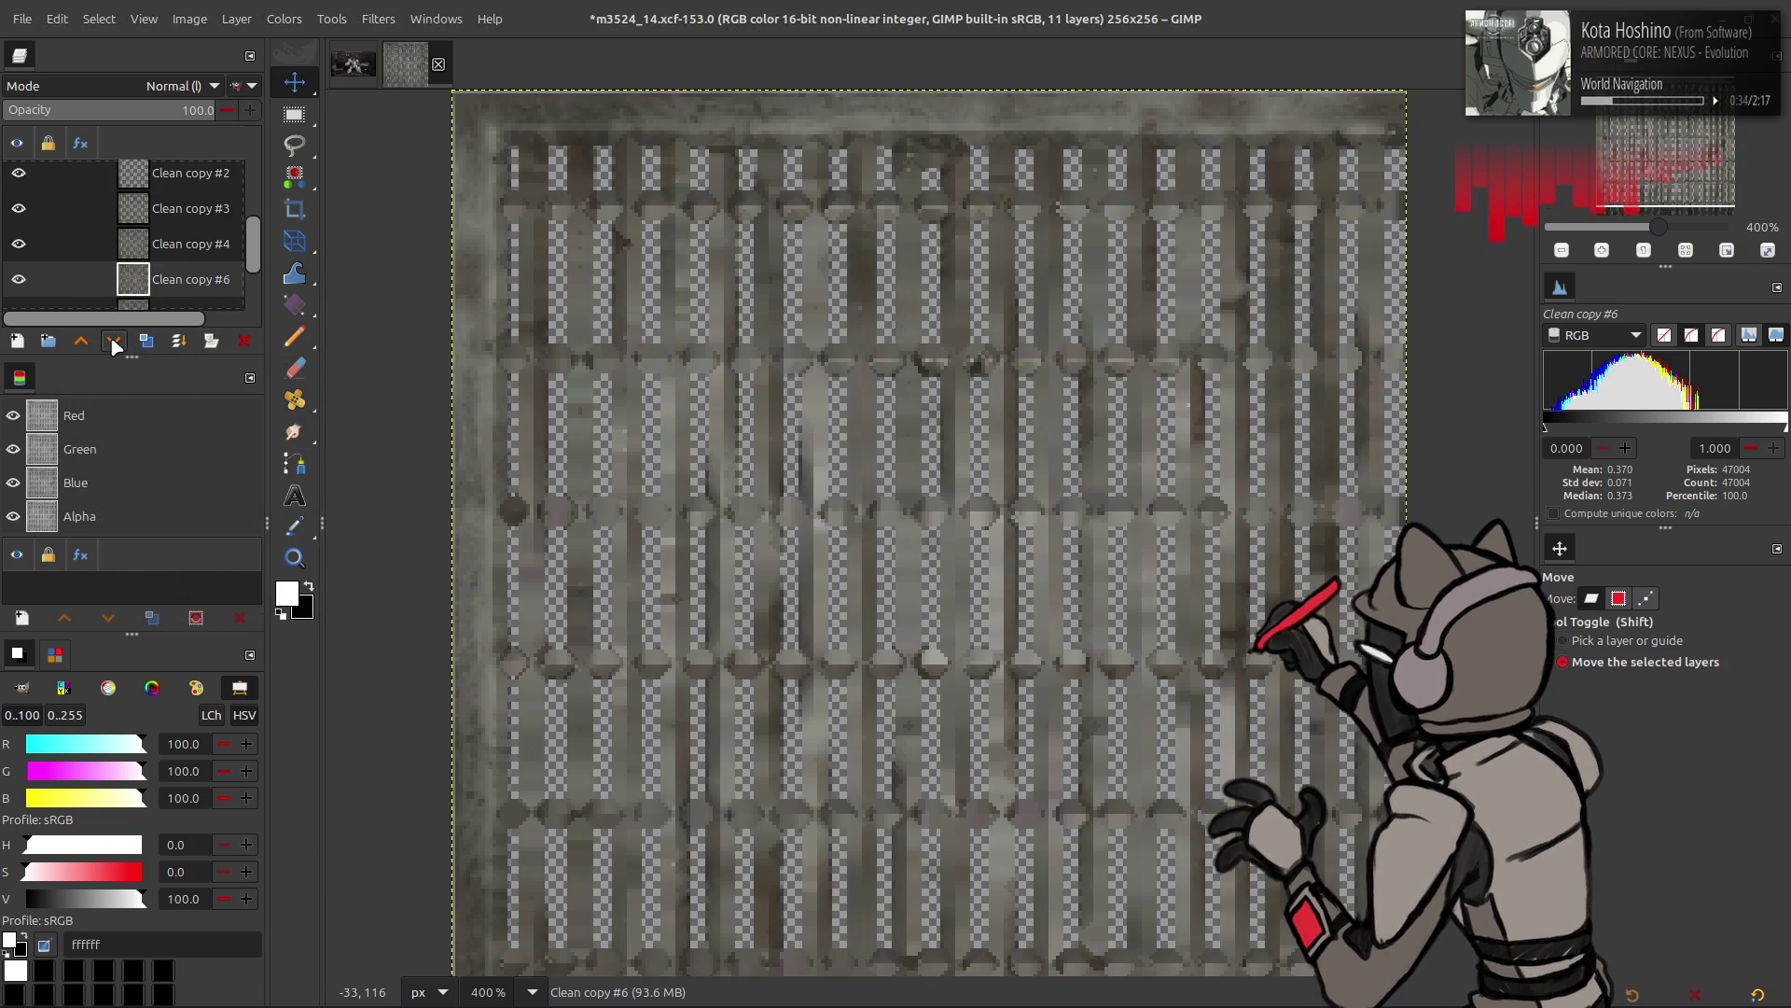
{"action": "left_click", "coordinate": [145, 341]}
{"action": "key", "text": "ctrl+f"}
{"action": "left_click", "coordinate": [146, 341]}
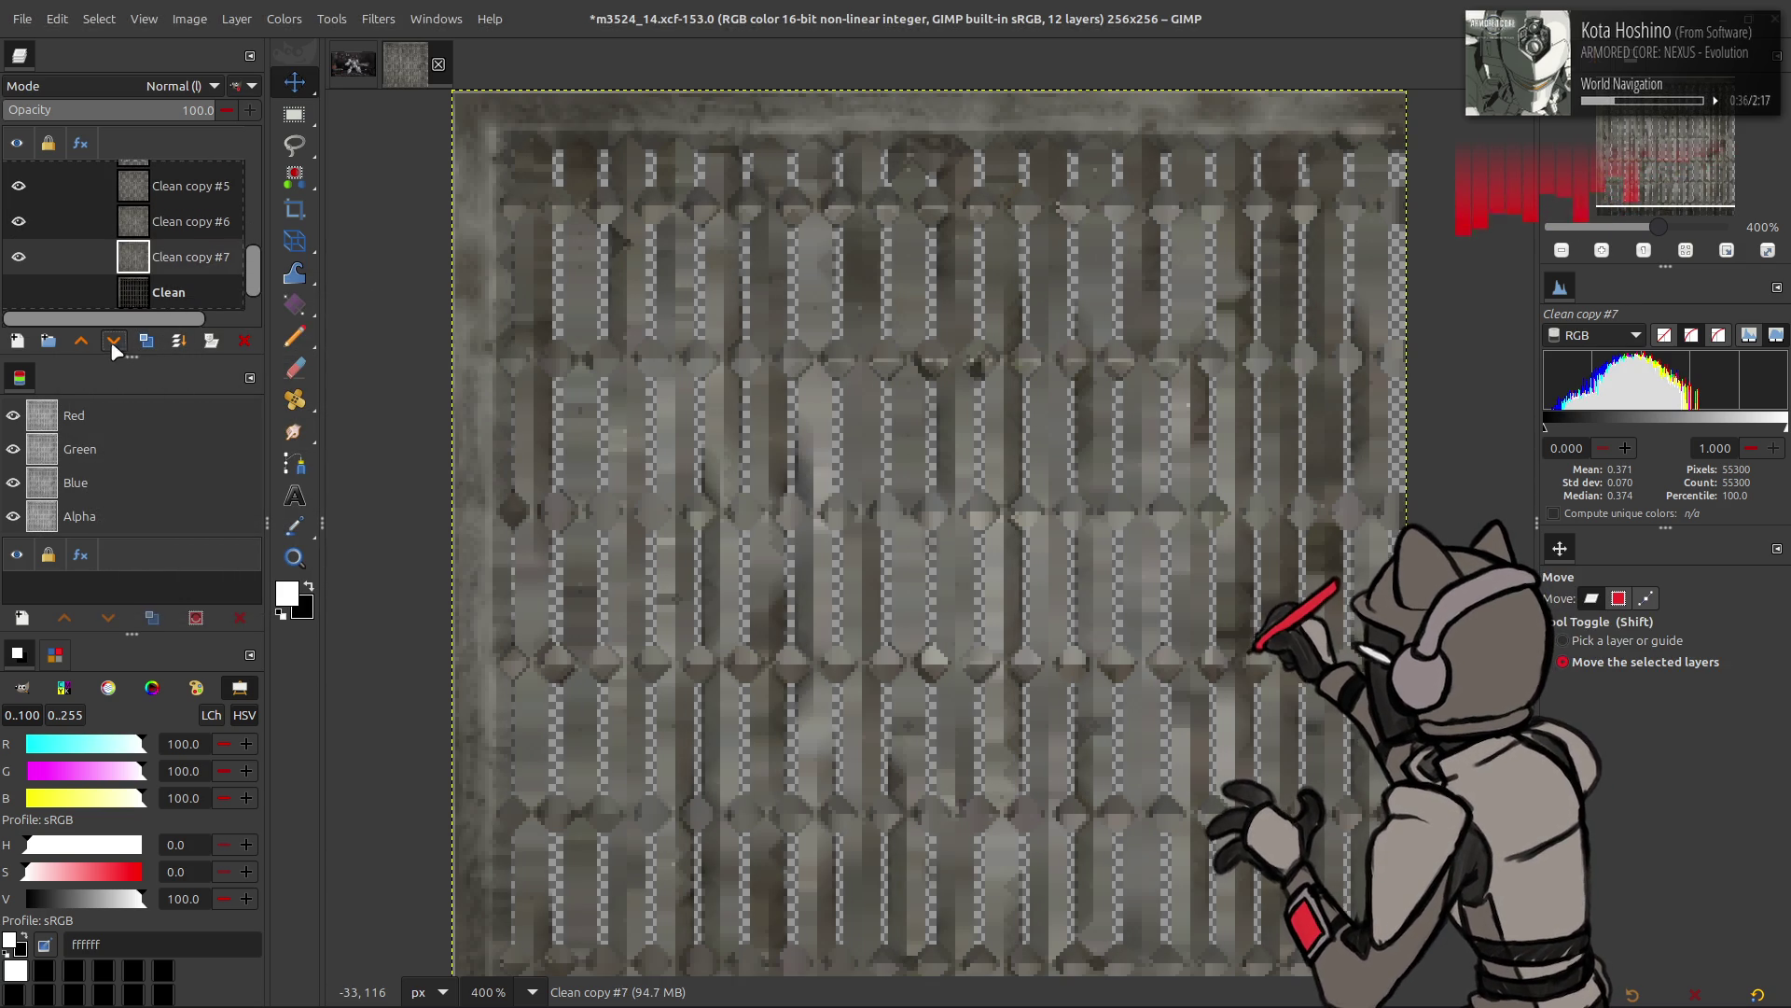
{"action": "key", "text": "ctrl+f"}
{"action": "left_click", "coordinate": [145, 341]}
{"action": "key", "text": "ctrl+f"}
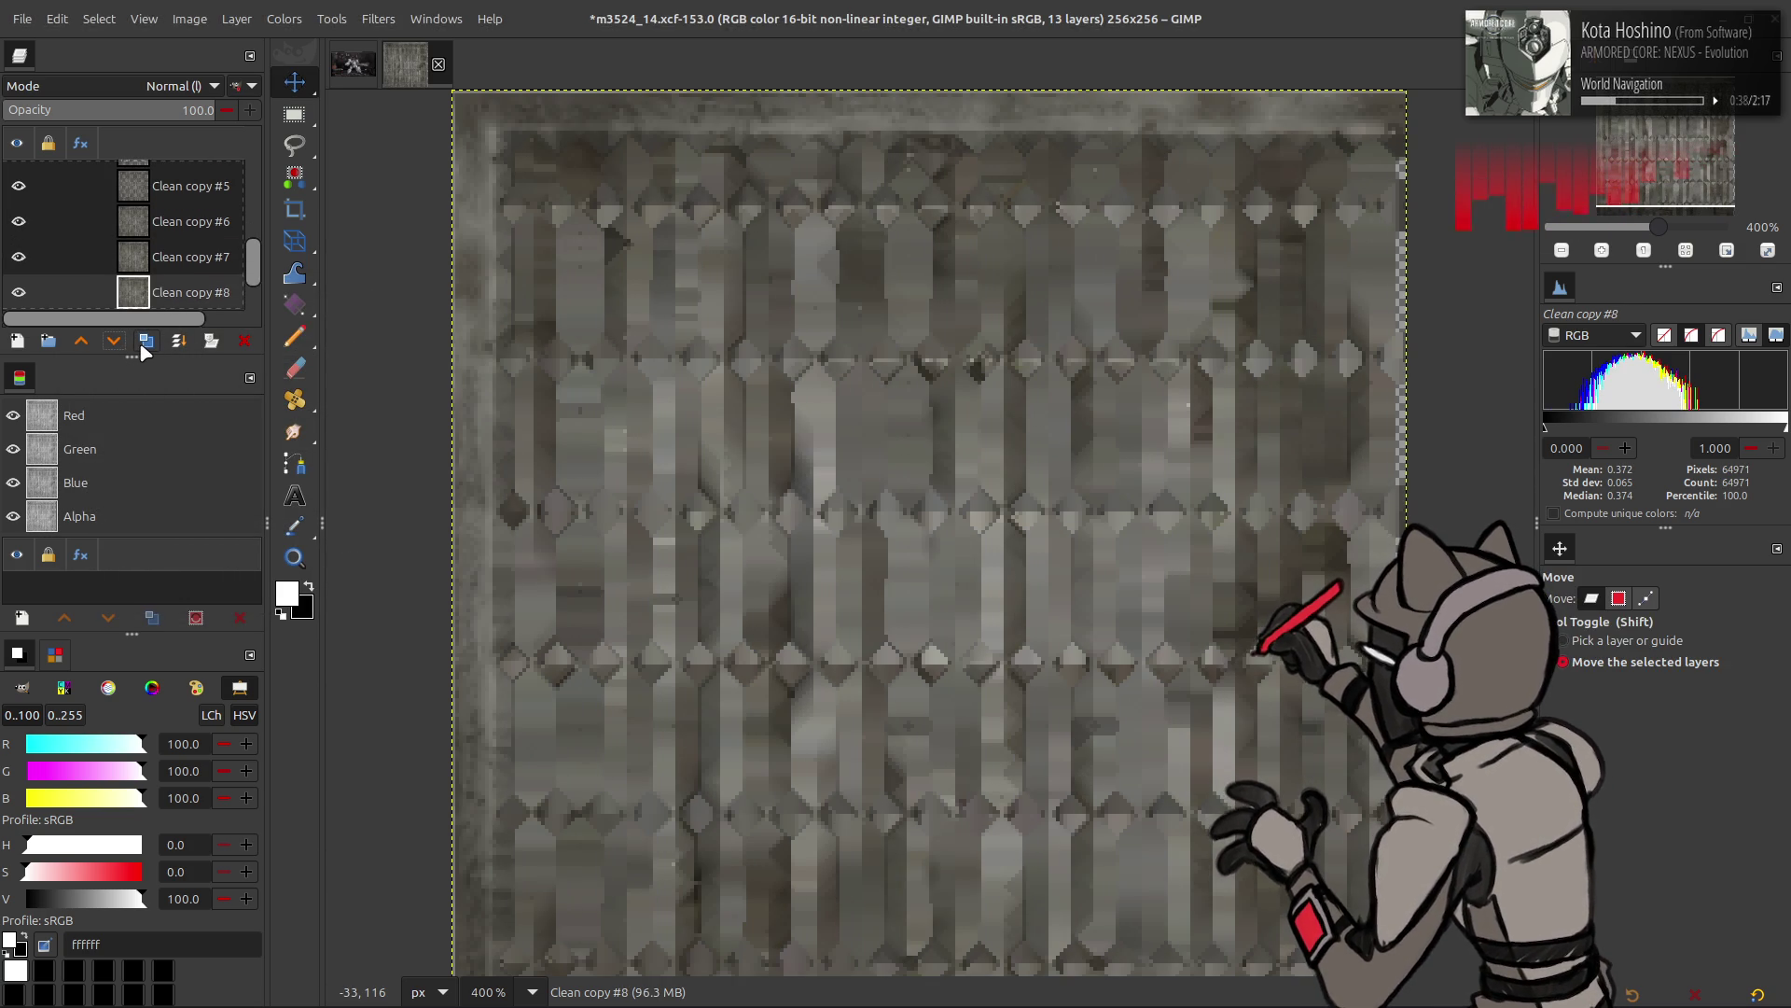
{"action": "left_click", "coordinate": [146, 341]}
{"action": "key", "text": "ctrl+f"}
{"action": "left_click", "coordinate": [146, 343]}
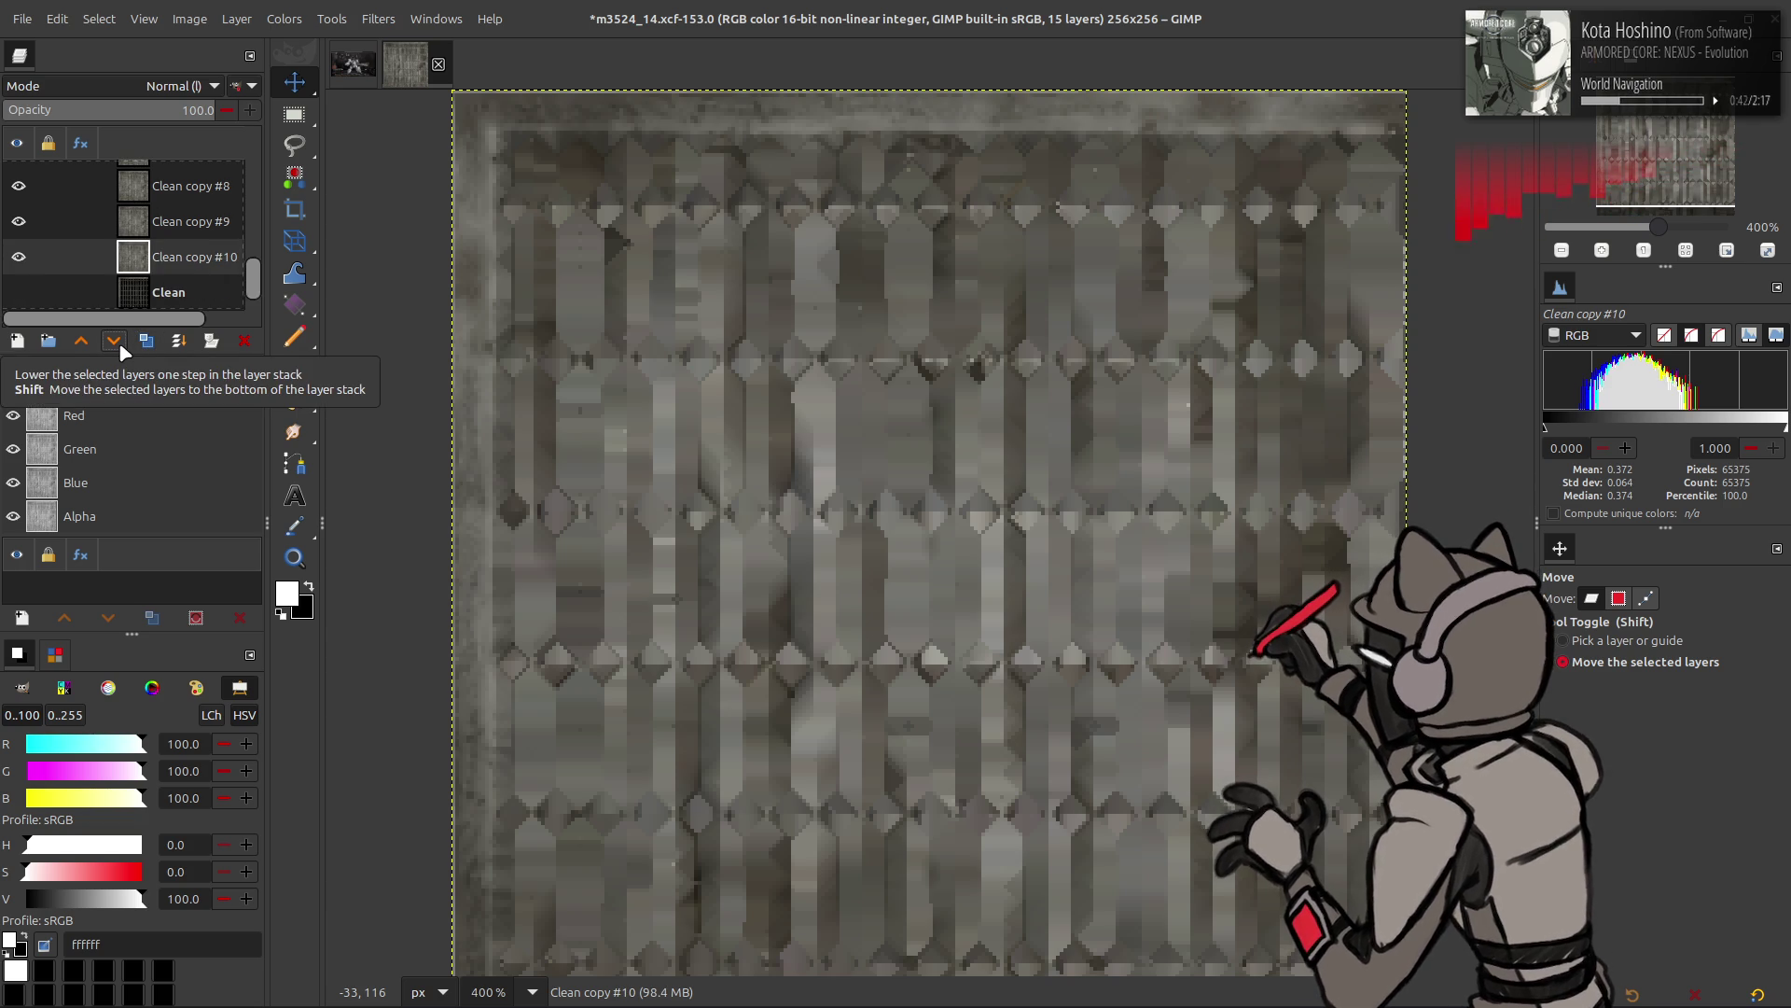
{"action": "left_click", "coordinate": [146, 341]}
{"action": "left_click", "coordinate": [146, 343]}
- Make Clean copy #12 fully opaque with Levels on Alpha output low 100 and remove its transparency
{"action": "left_click", "coordinate": [284, 19]}
{"action": "left_click", "coordinate": [305, 232]}
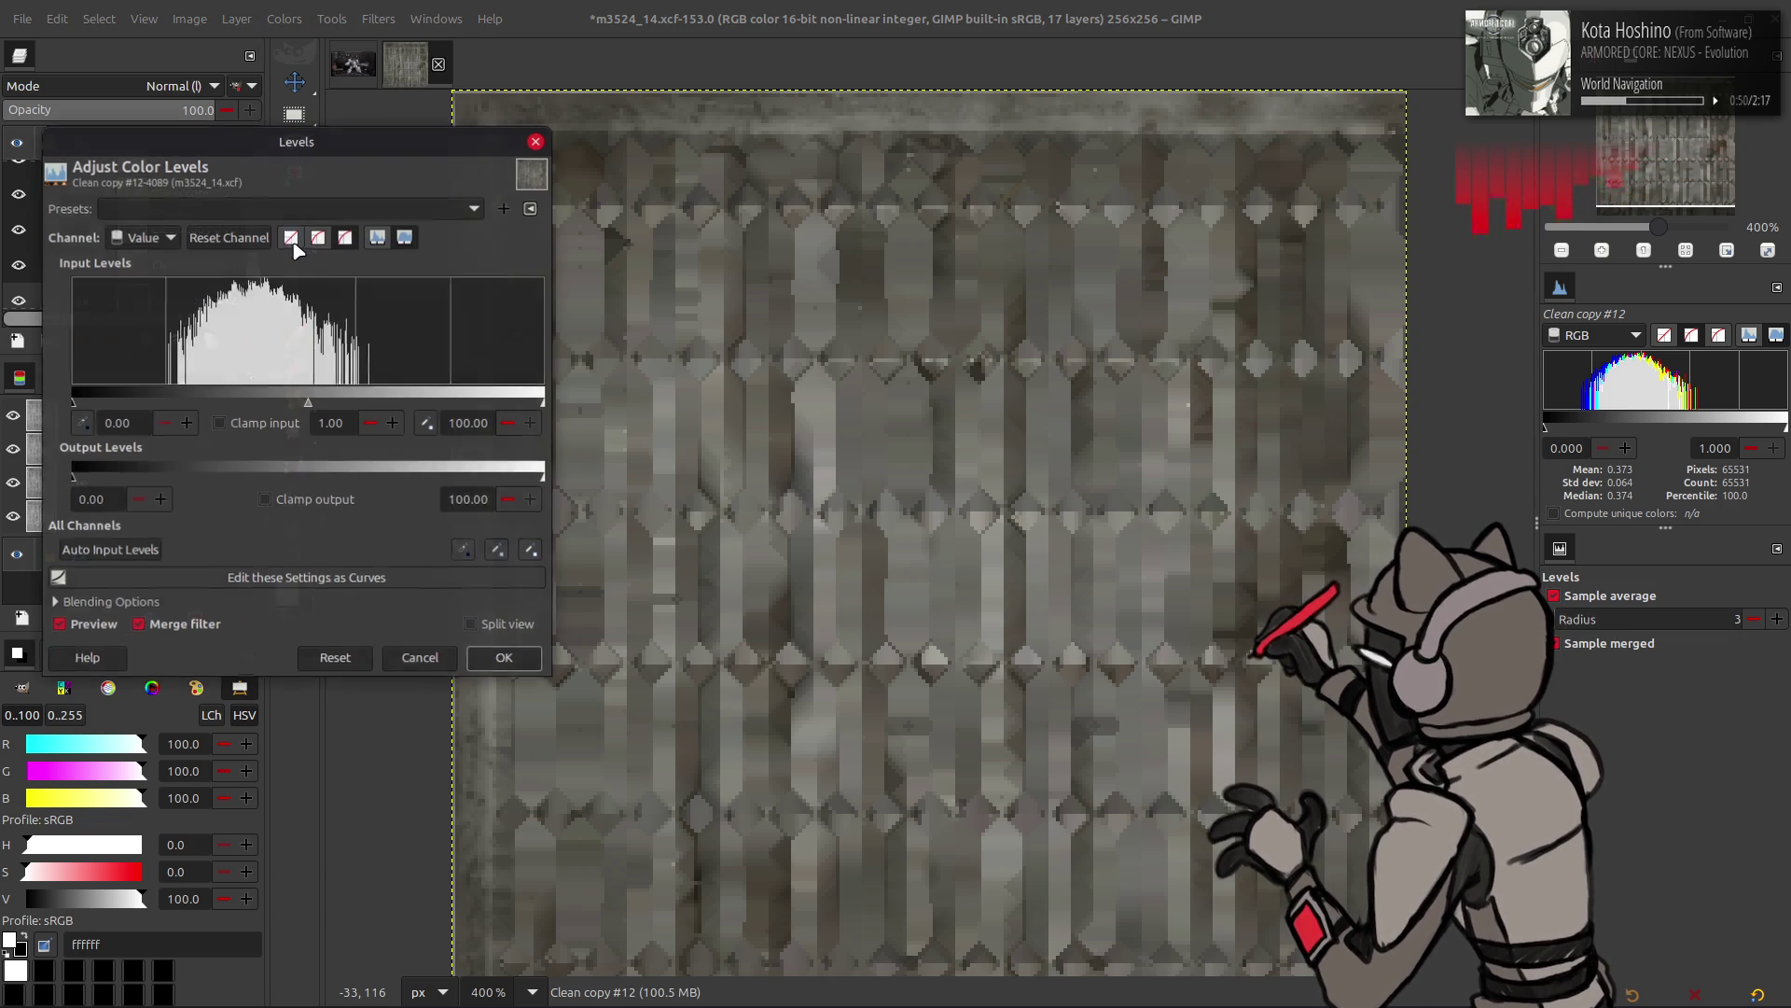
{"action": "scroll", "coordinate": [145, 242], "scroll_direction": "down", "scroll_amount": 4}
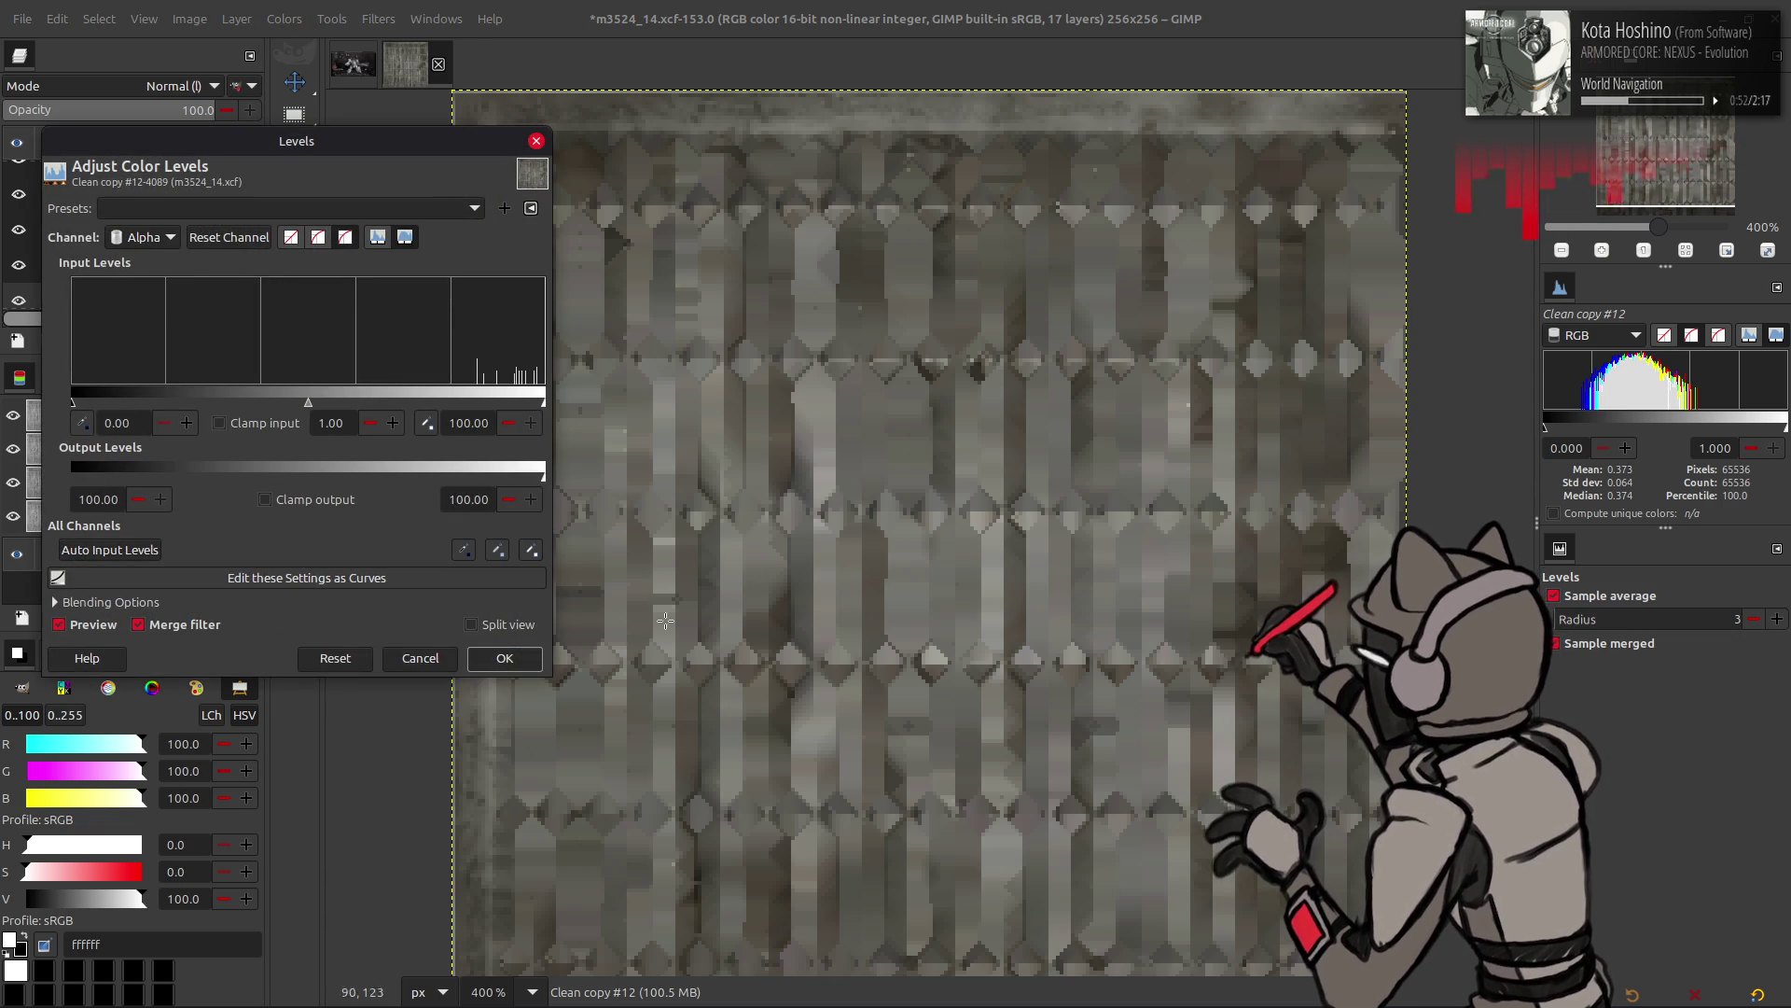
{"action": "left_click", "coordinate": [503, 657]}
{"action": "right_click", "coordinate": [158, 290]}
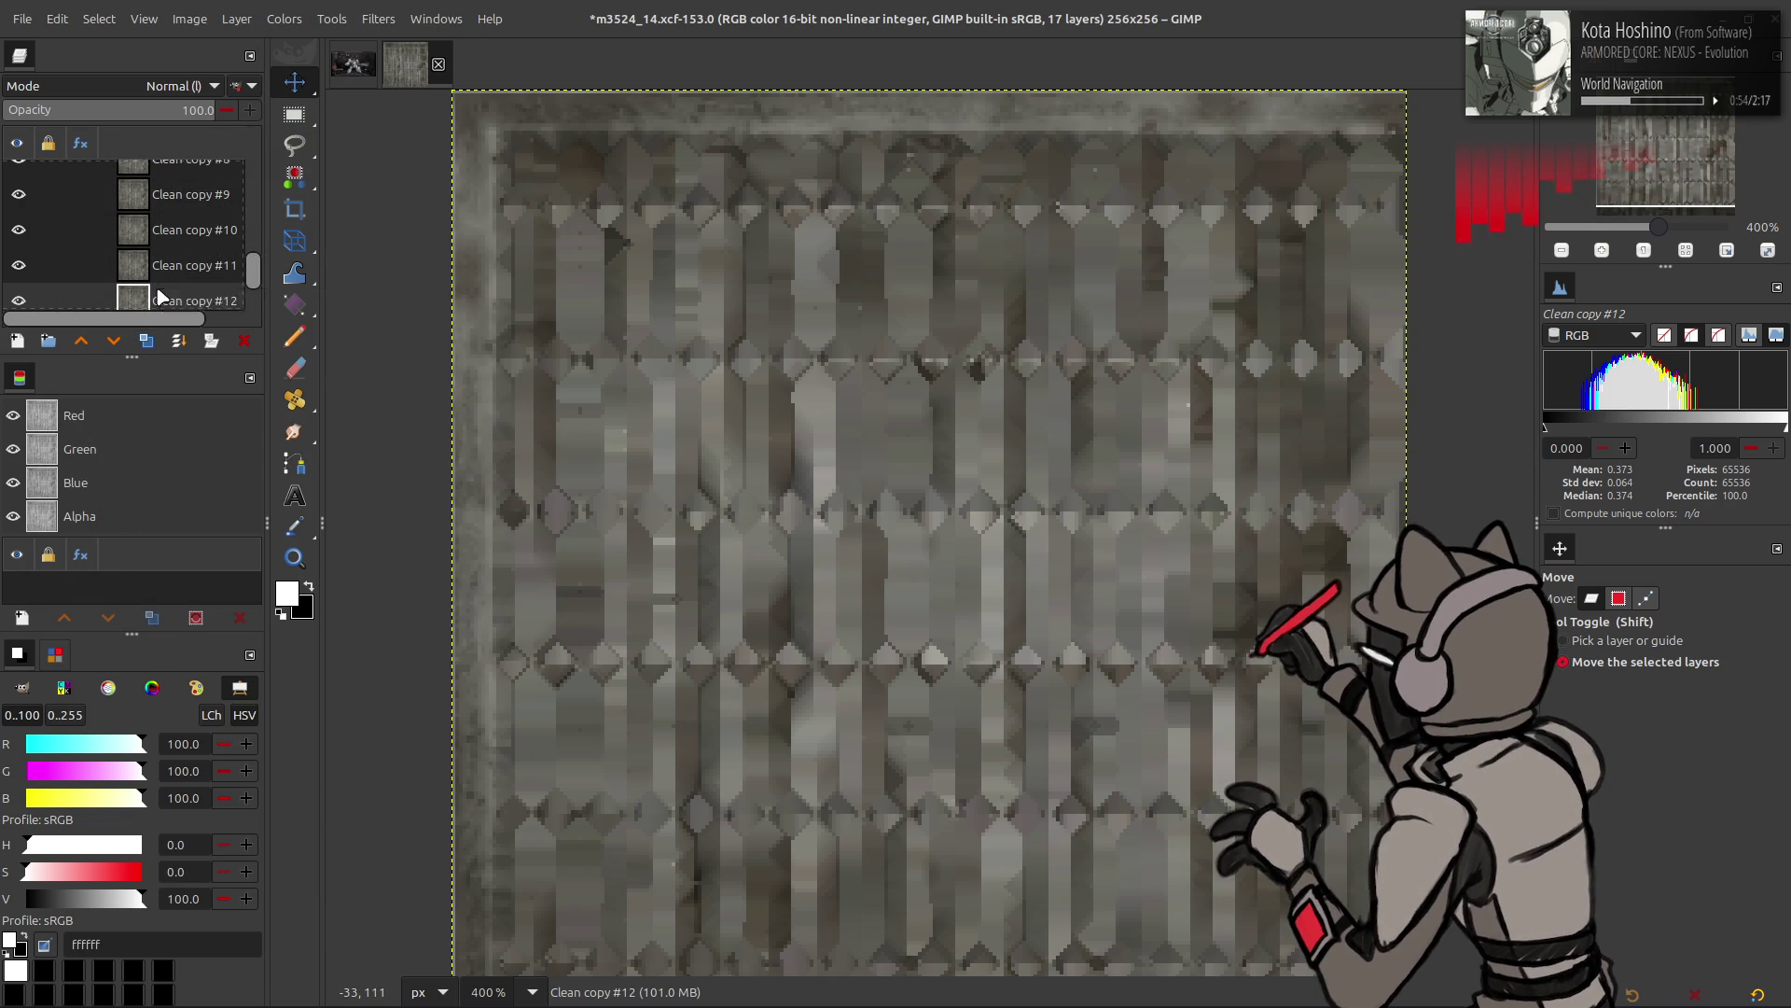
{"action": "left_click", "coordinate": [224, 778]}
- Delete Clean copy #11 by mistake, undo it, and reactivate Clean copy #12
{"action": "left_click", "coordinate": [170, 228]}
{"action": "key", "text": "Delete"}
{"action": "key", "text": "Delete"}
{"action": "right_click", "coordinate": [173, 219]}
{"action": "key", "text": "Escape"}
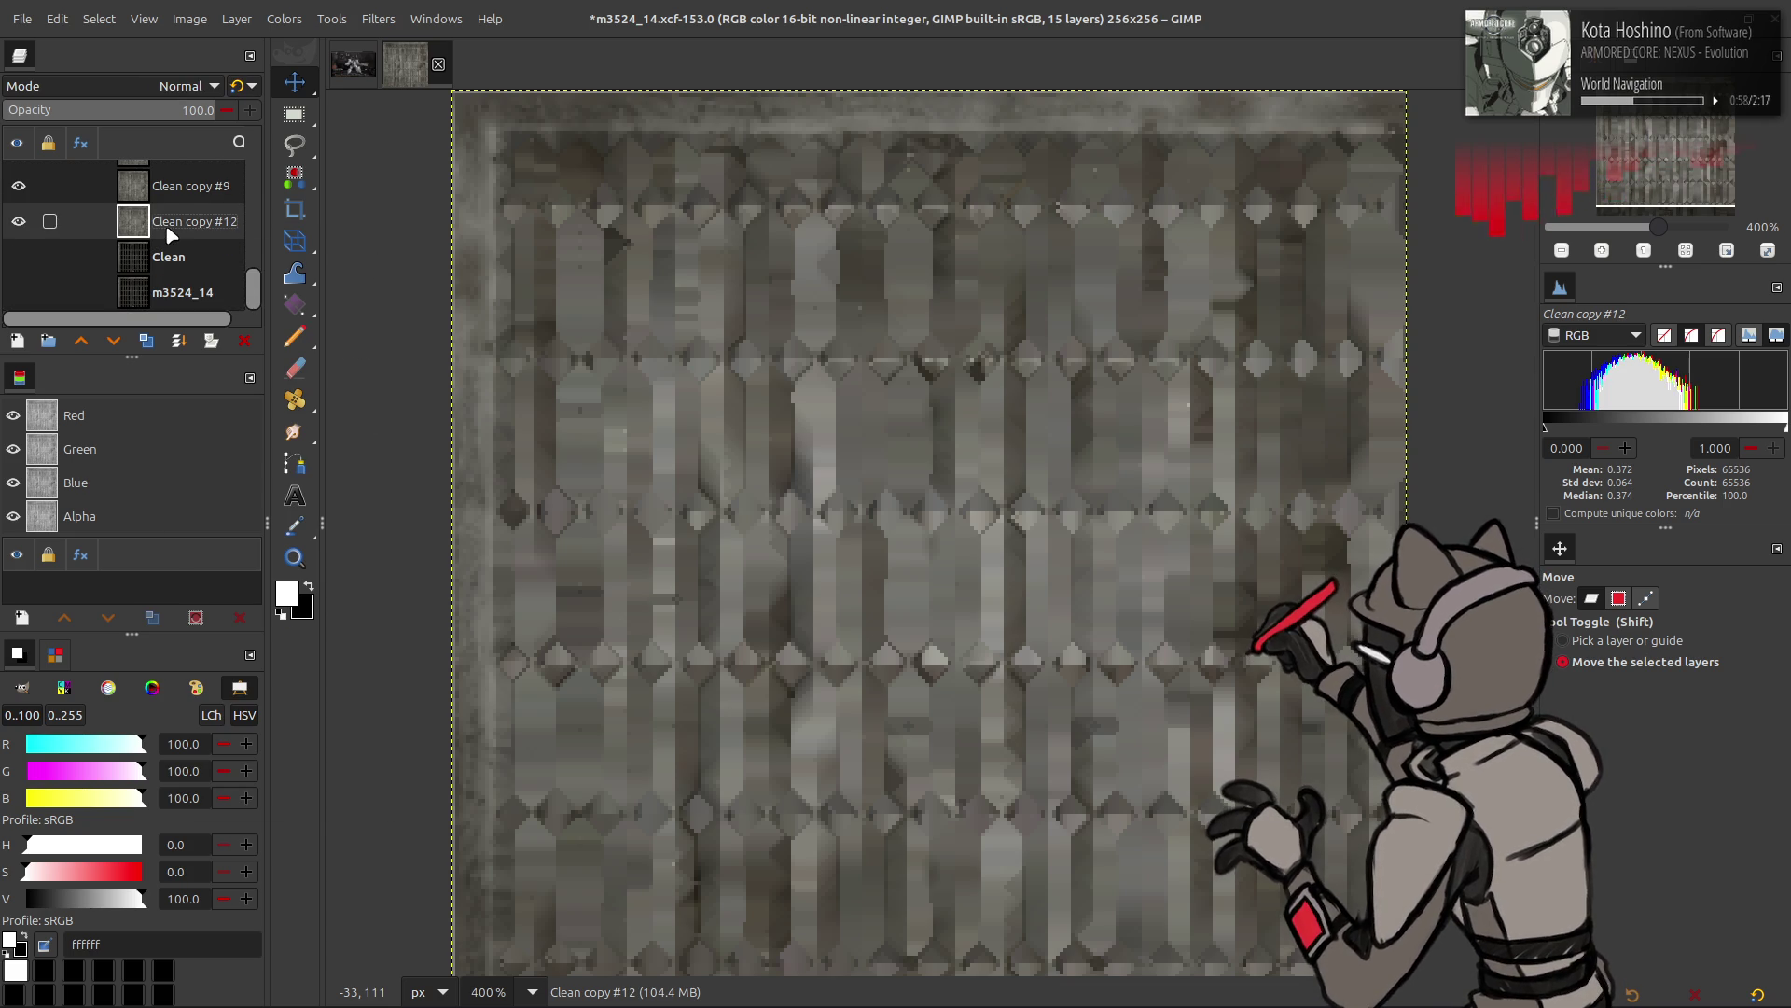
{"action": "key", "text": "ctrl+z"}
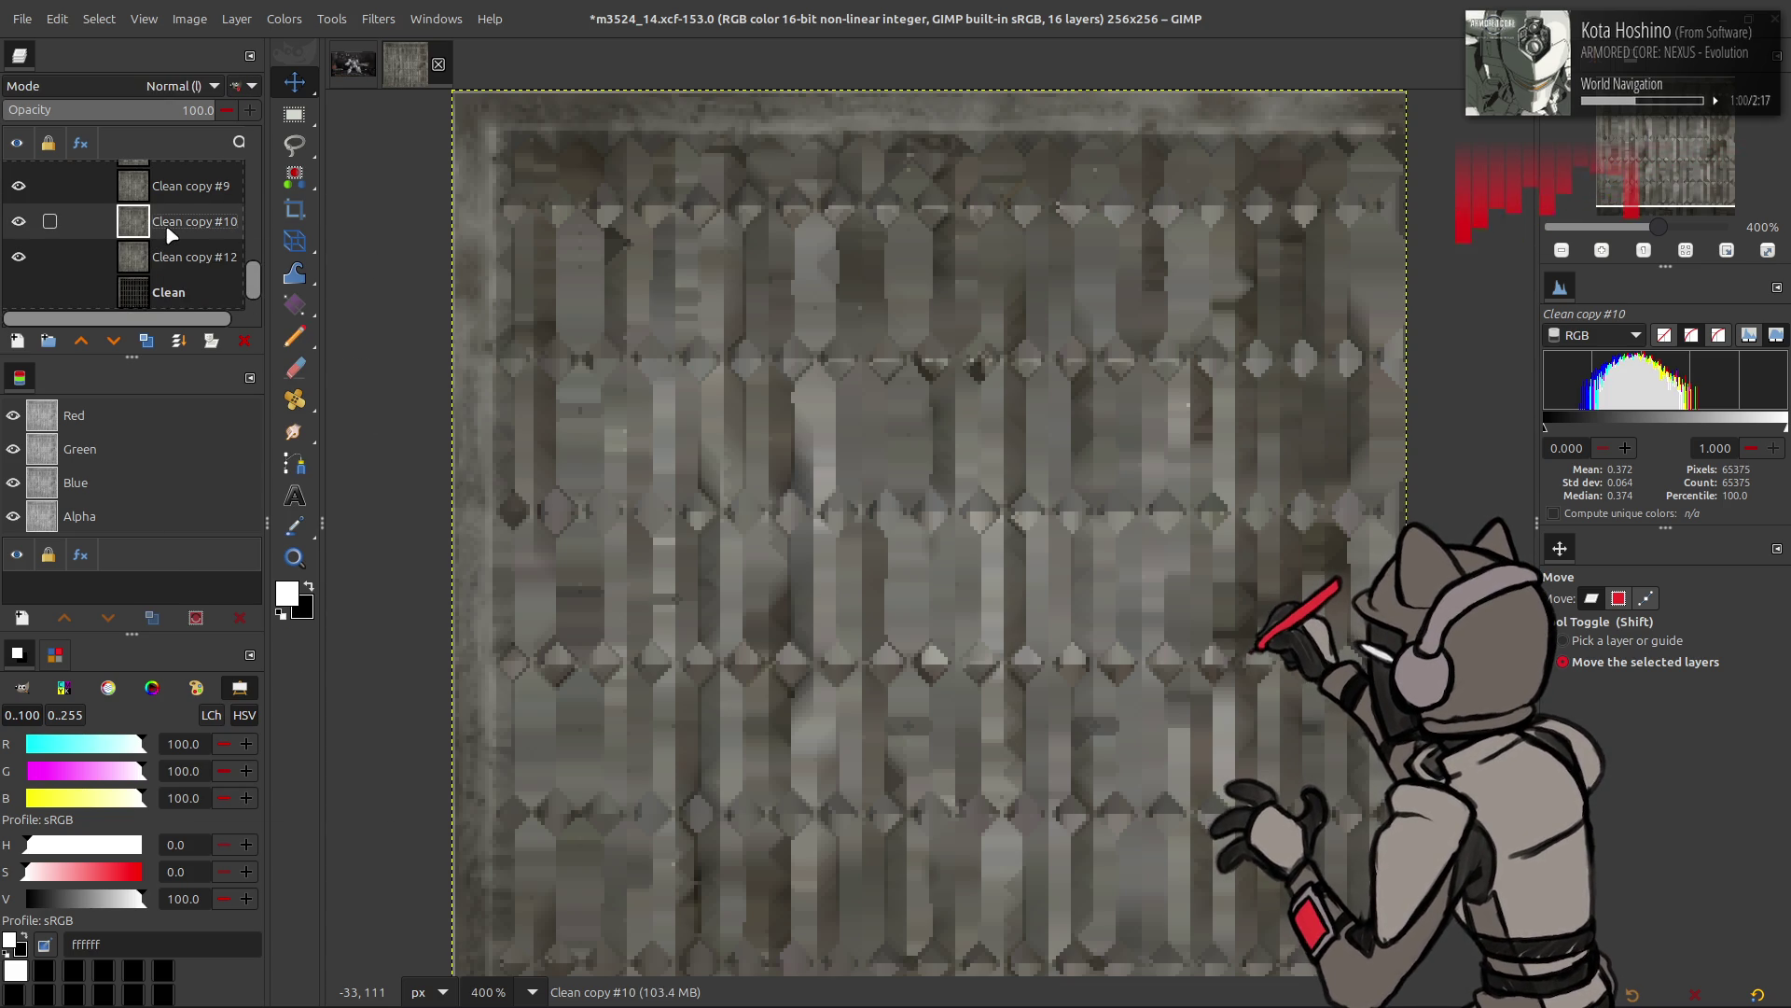
{"action": "key", "text": "ctrl+z"}
{"action": "left_click", "coordinate": [179, 290]}
- Launch G'MIC-Qt and choose the Blur [Gaussian] filter for Clean copy #12
{"action": "left_click", "coordinate": [378, 17]}
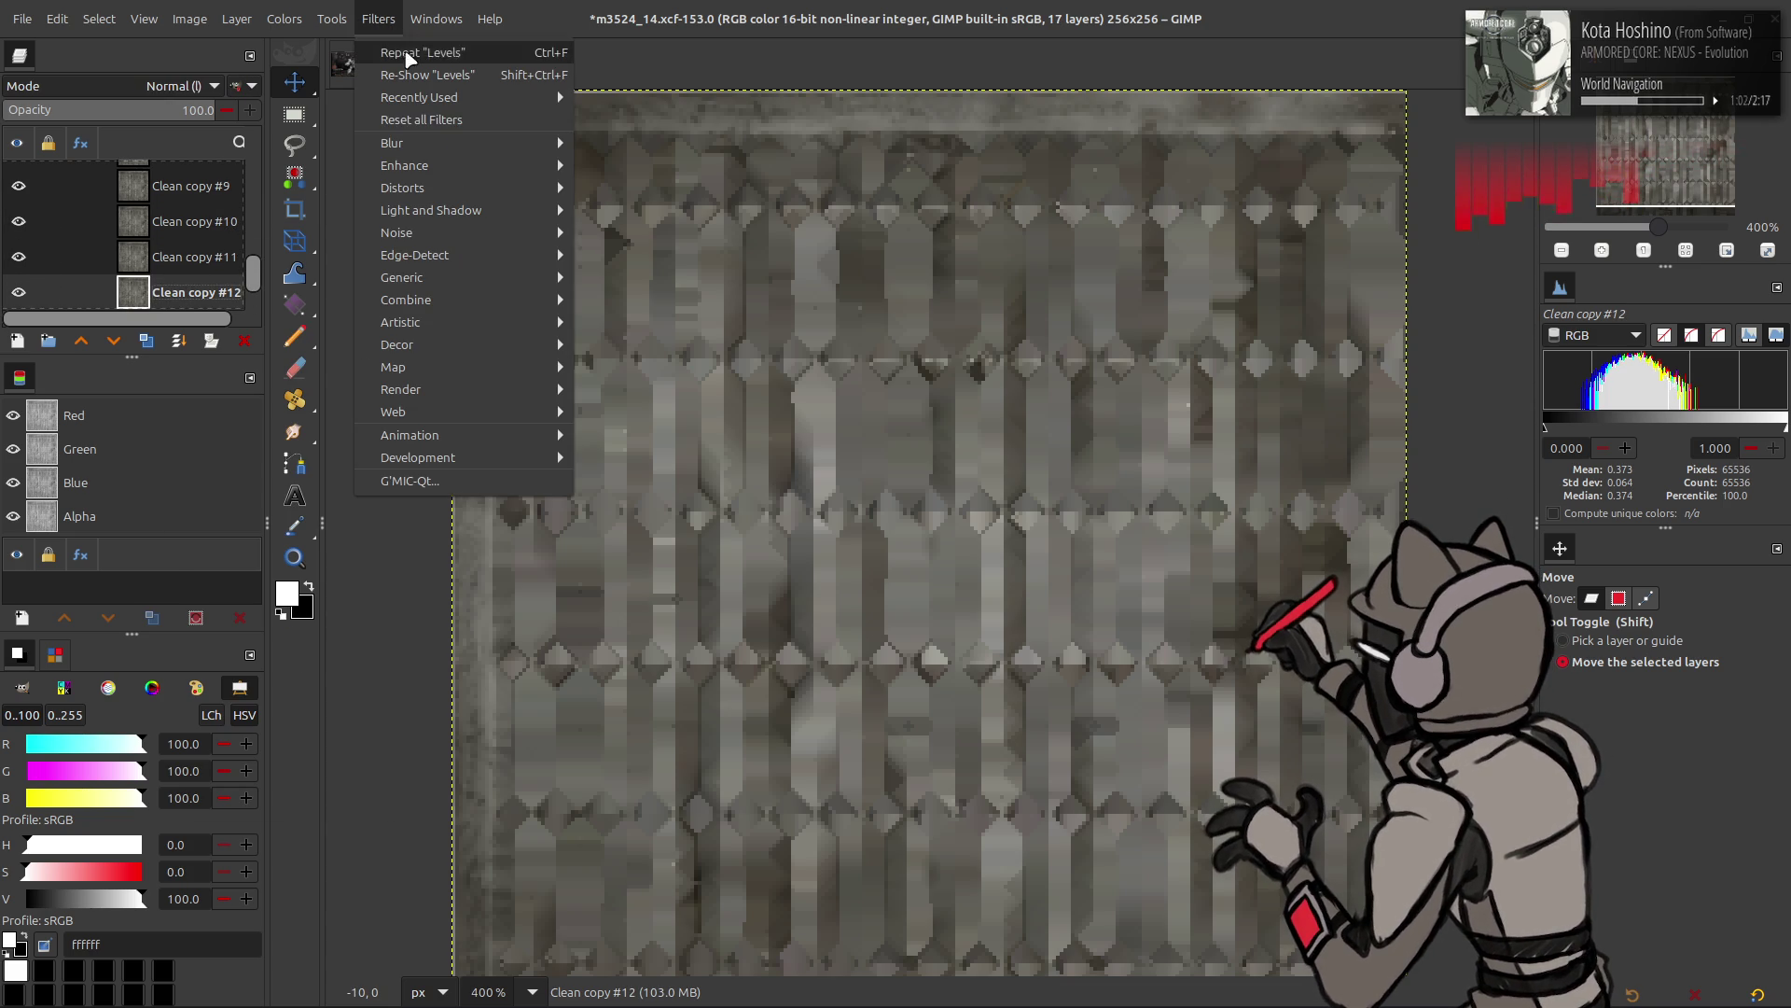
{"action": "left_click", "coordinate": [473, 481]}
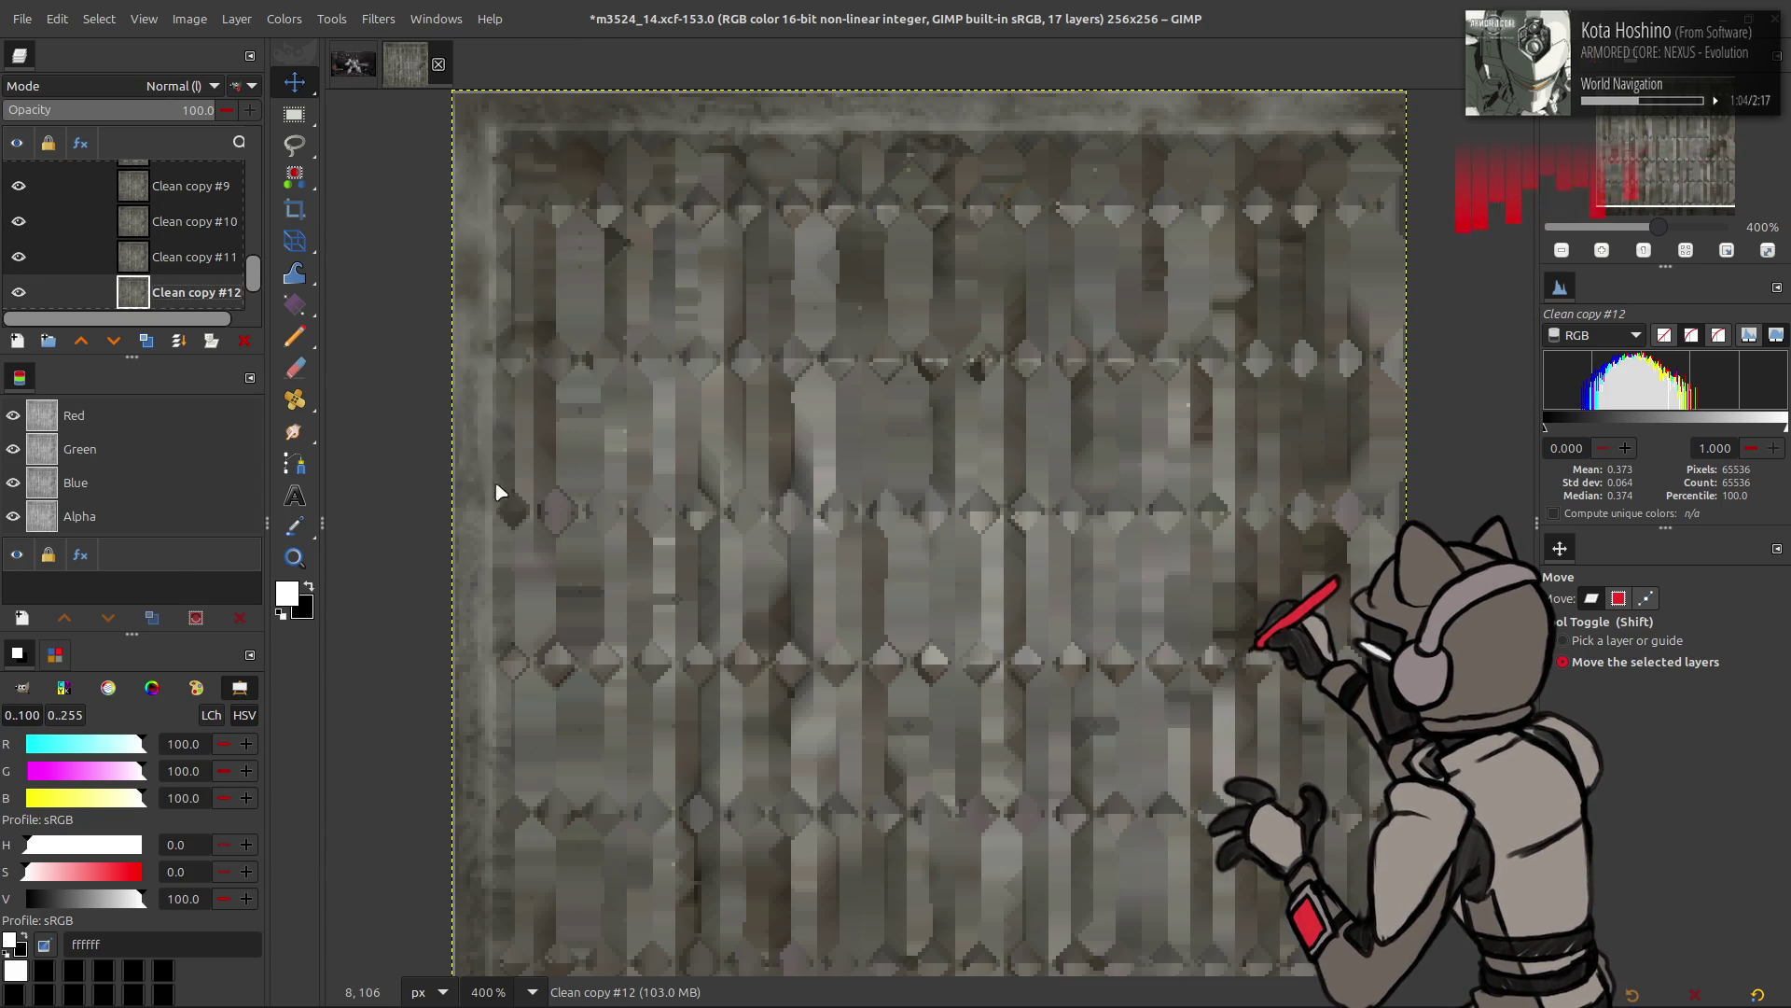
{"action": "left_click", "coordinate": [924, 315]}
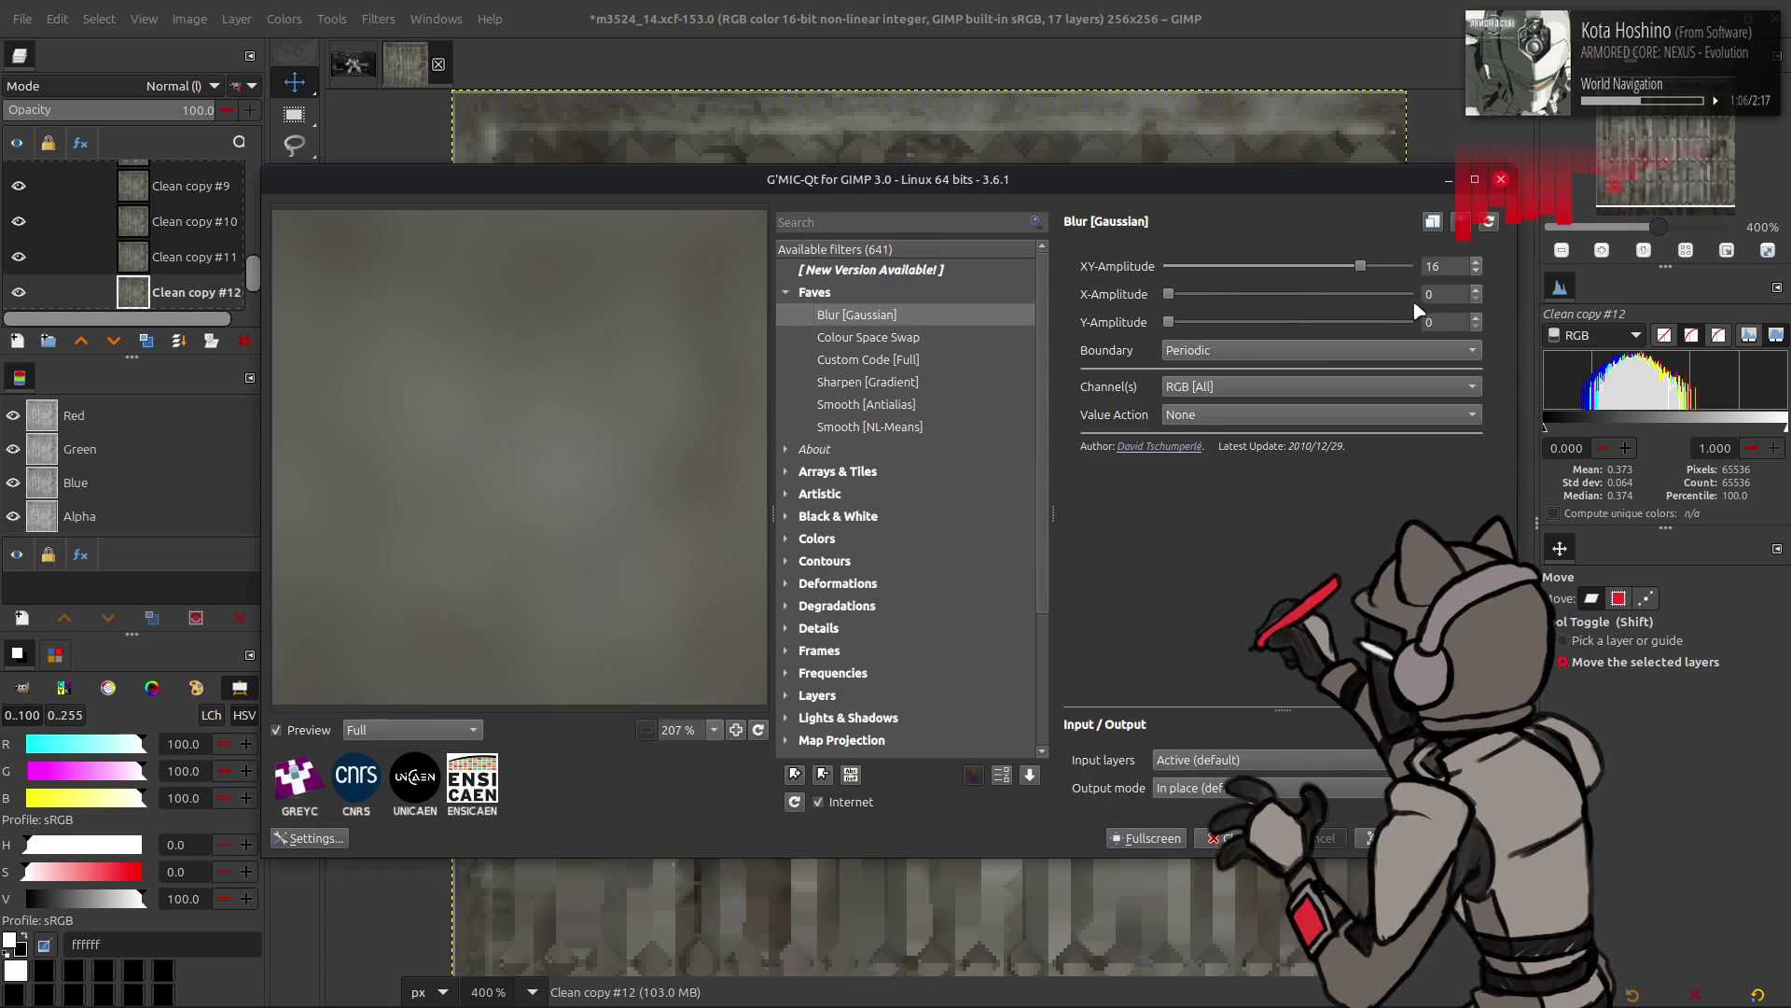
- Apply a light Gaussian blur after editing its XY-Amplitude value
{"action": "double_click", "coordinate": [1442, 267]}
{"action": "type", "text": "1"}
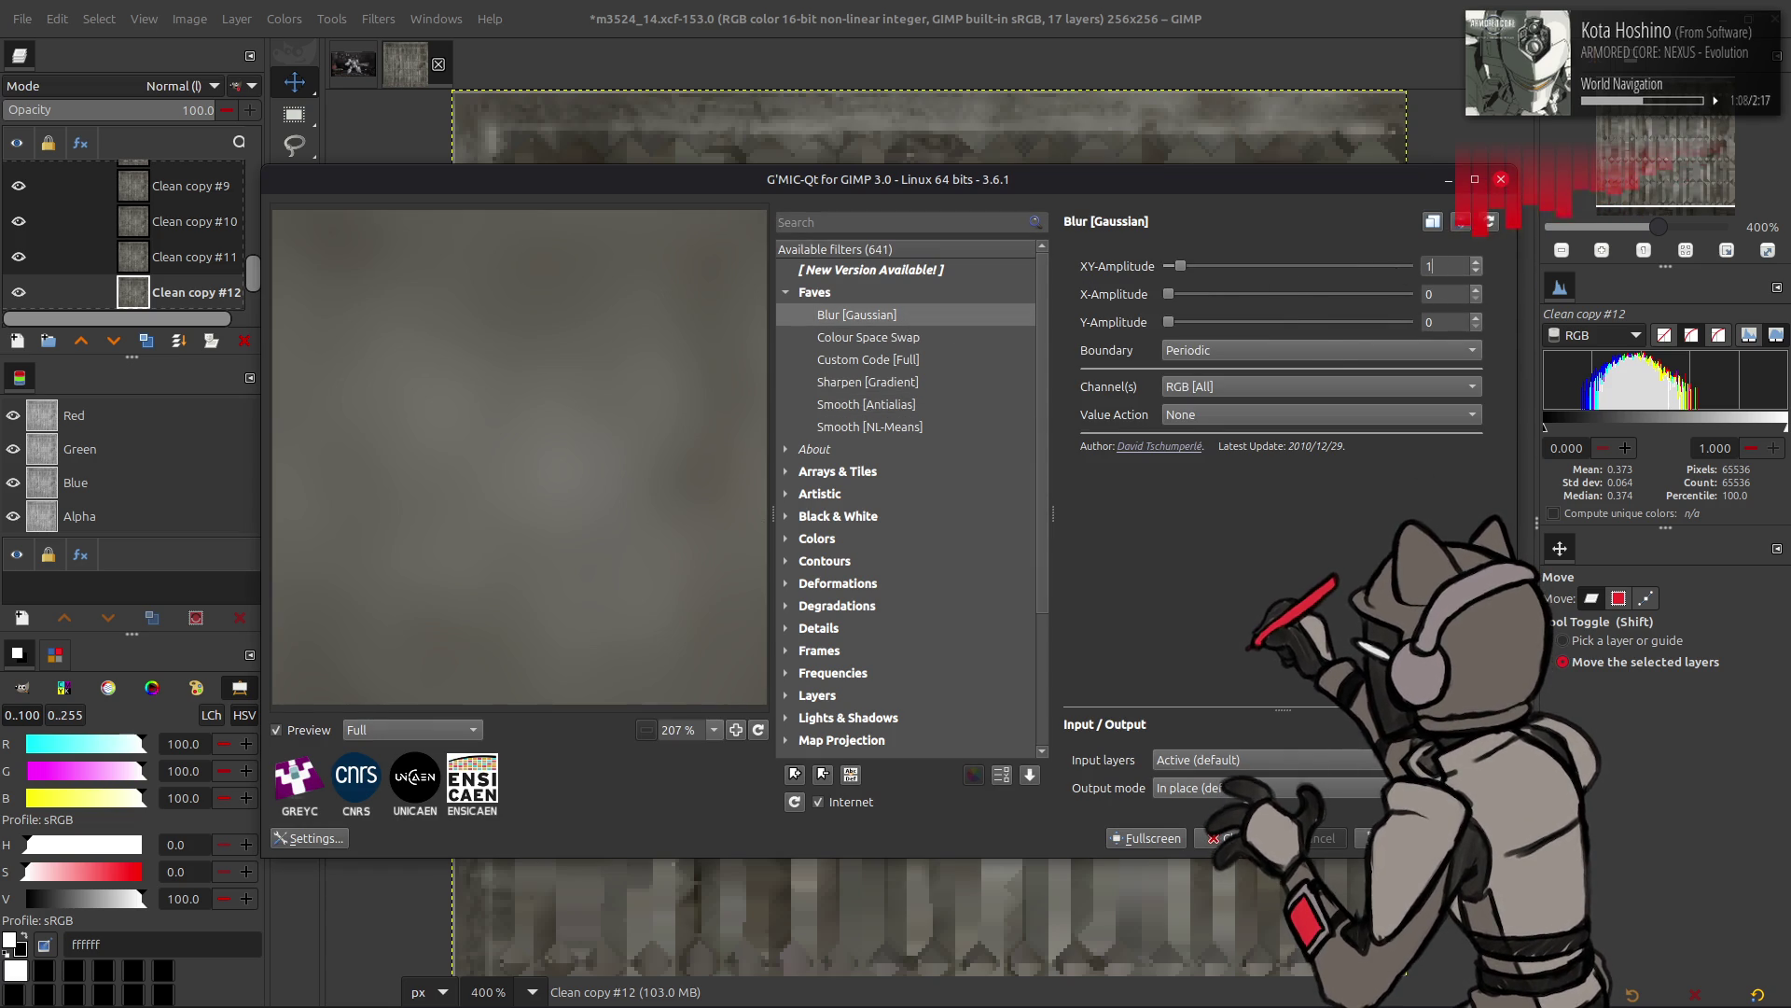
{"action": "key", "text": "Return"}
- Merge Clean copies #11 down through #2 into Clean copy #12 with Ctrl+Shift+M
{"action": "key", "text": "ctrl+shift+m"}
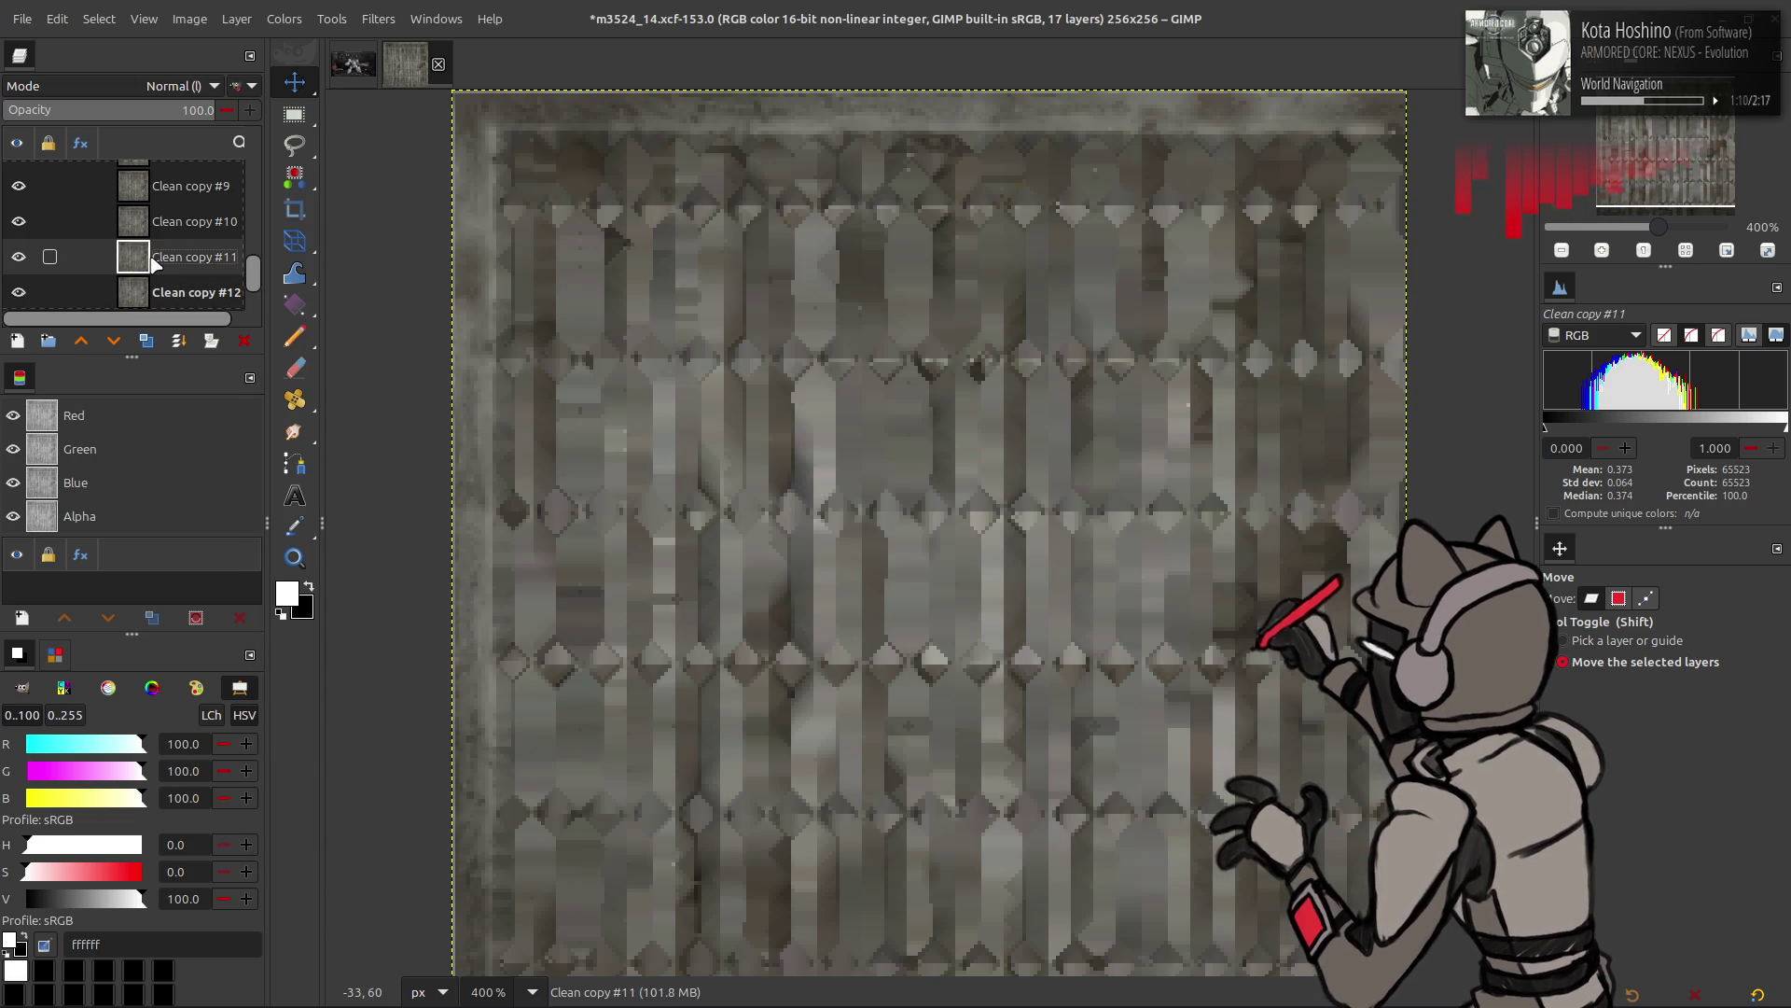
{"action": "key", "text": "ctrl+shift+m"}
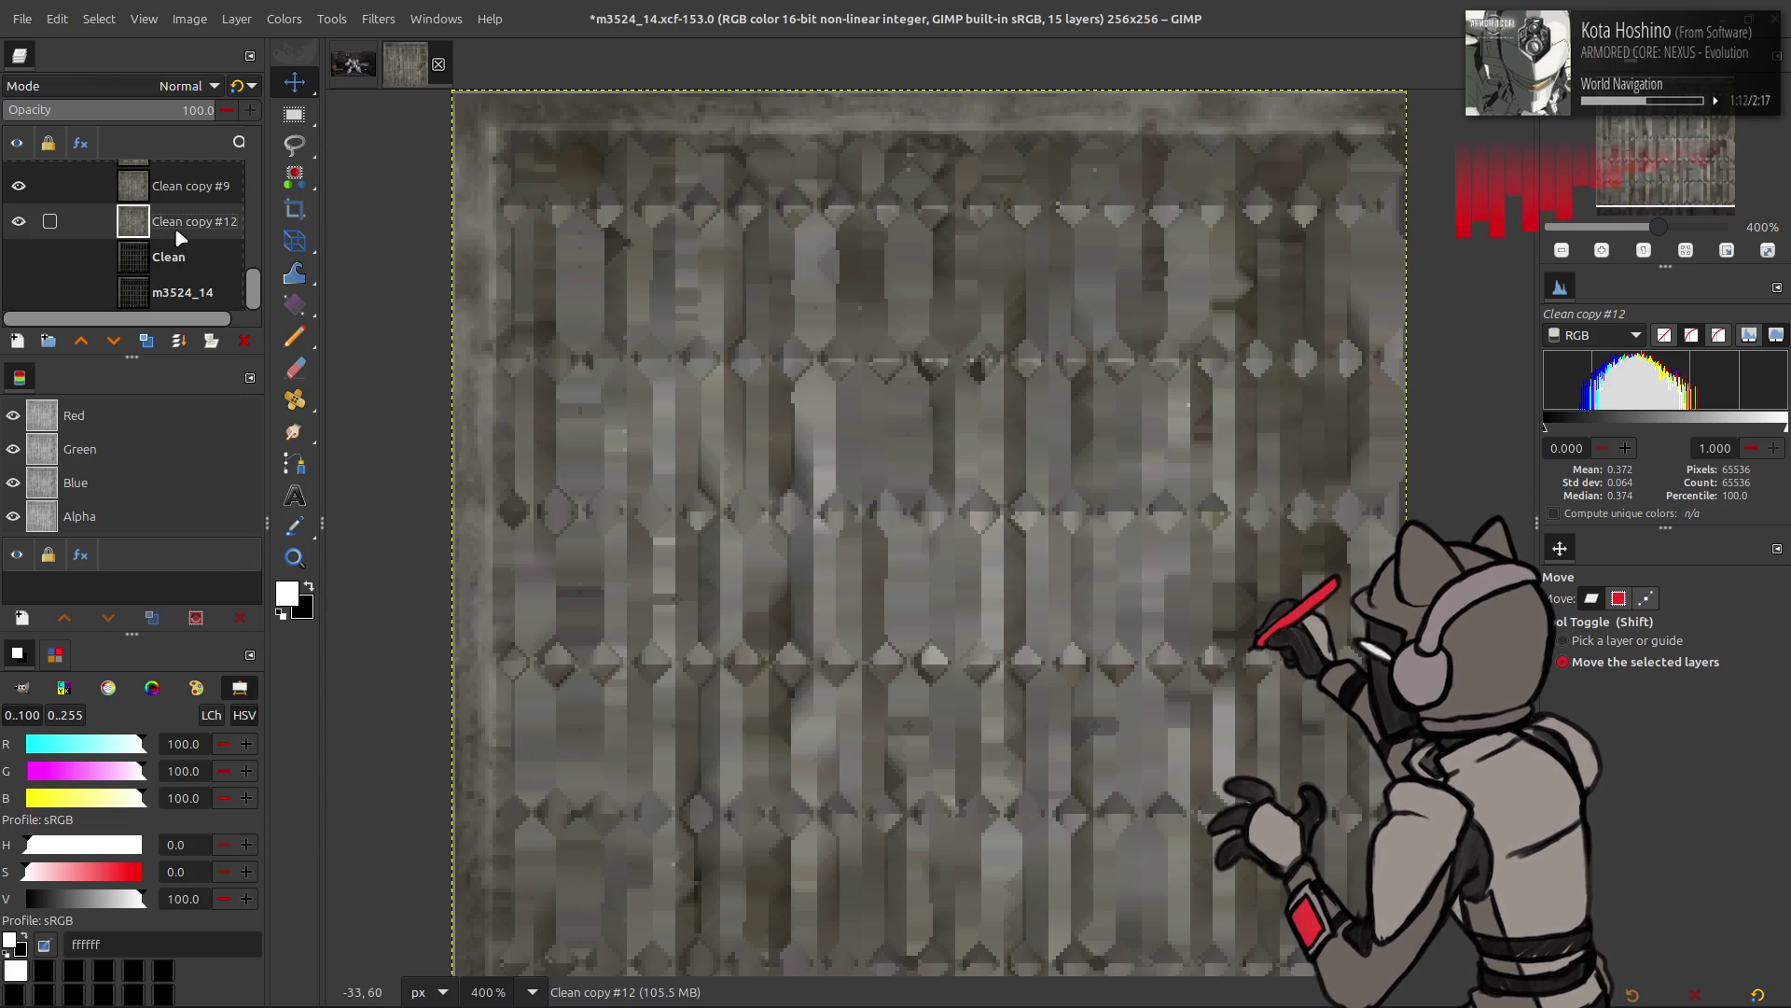
{"action": "key", "text": "ctrl+shift+m"}
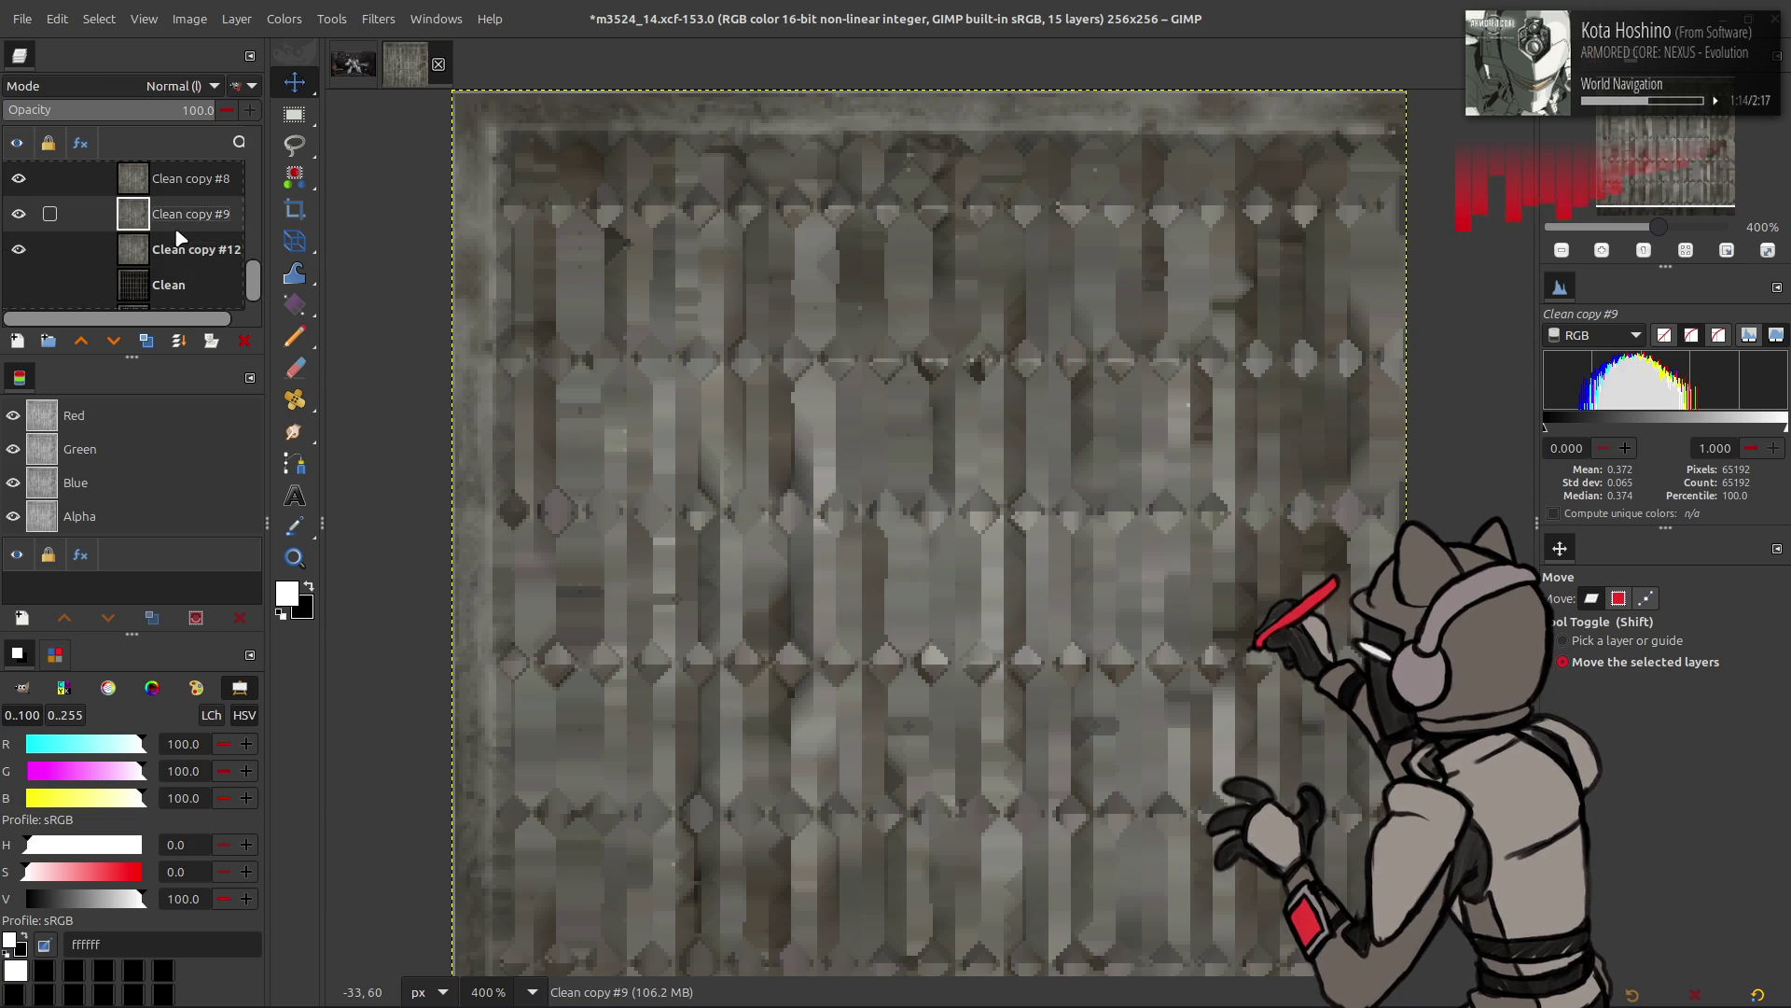
{"action": "key", "text": "ctrl+shift+m"}
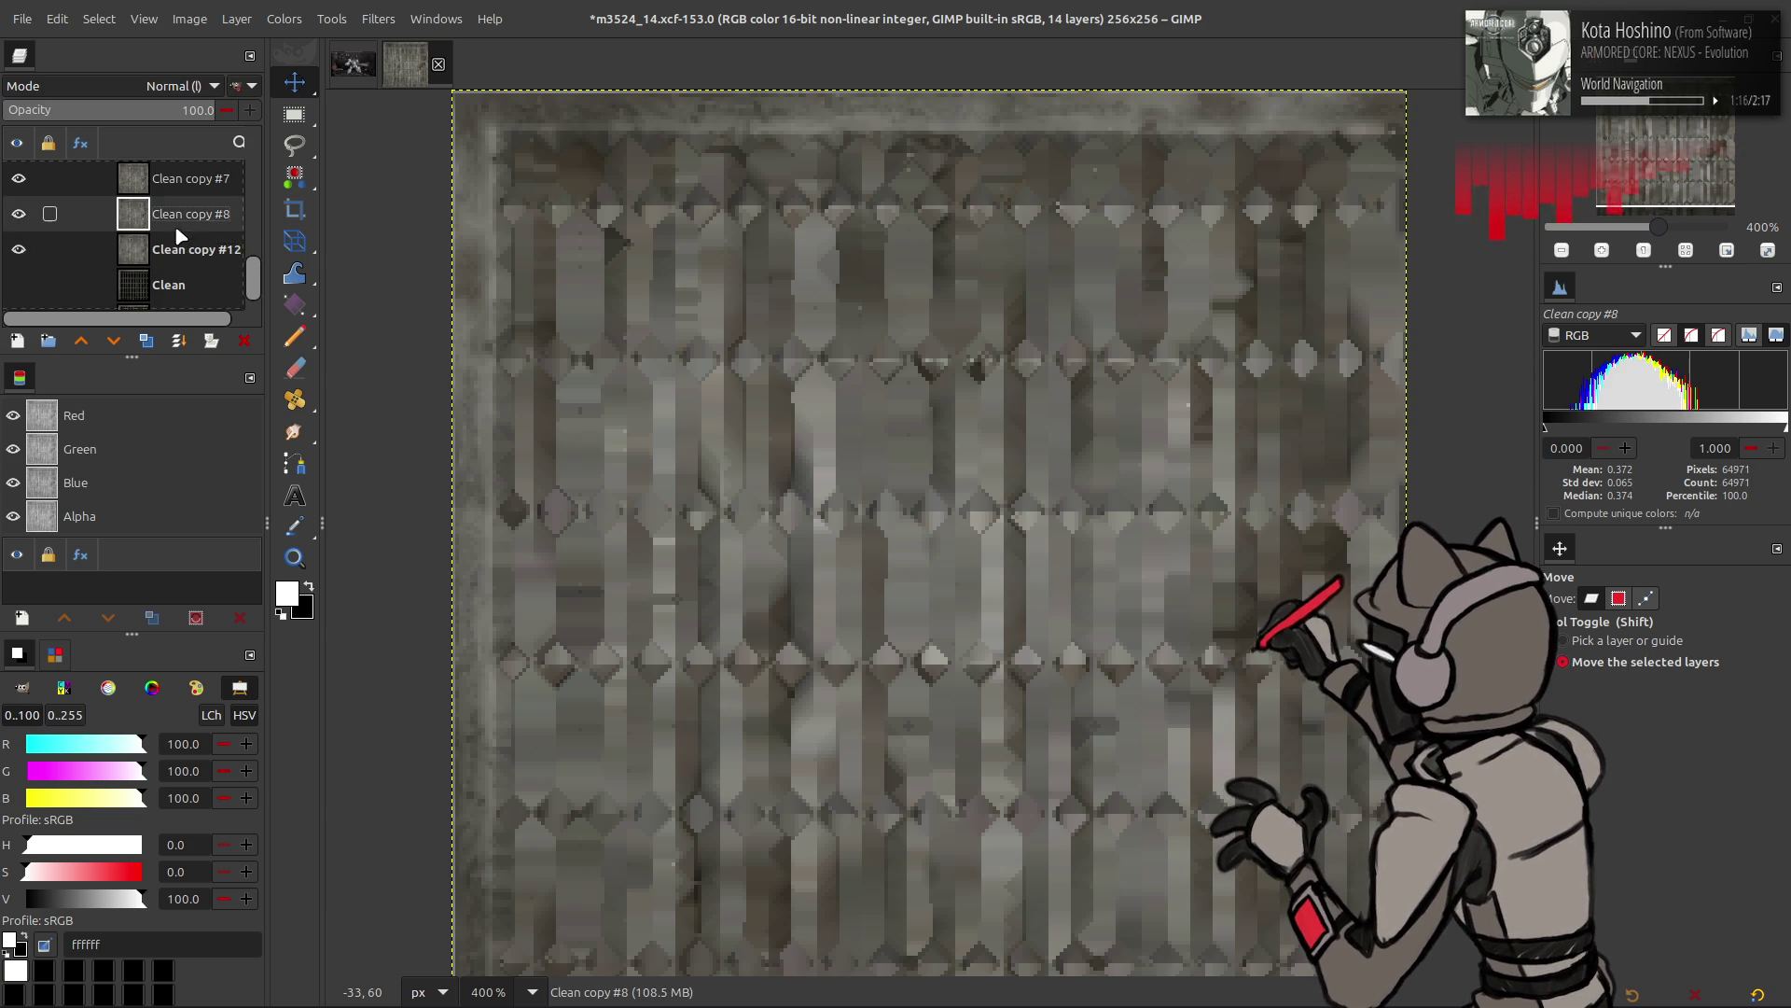
{"action": "right_click", "coordinate": [178, 238]}
{"action": "key", "text": "ctrl+shift+m"}
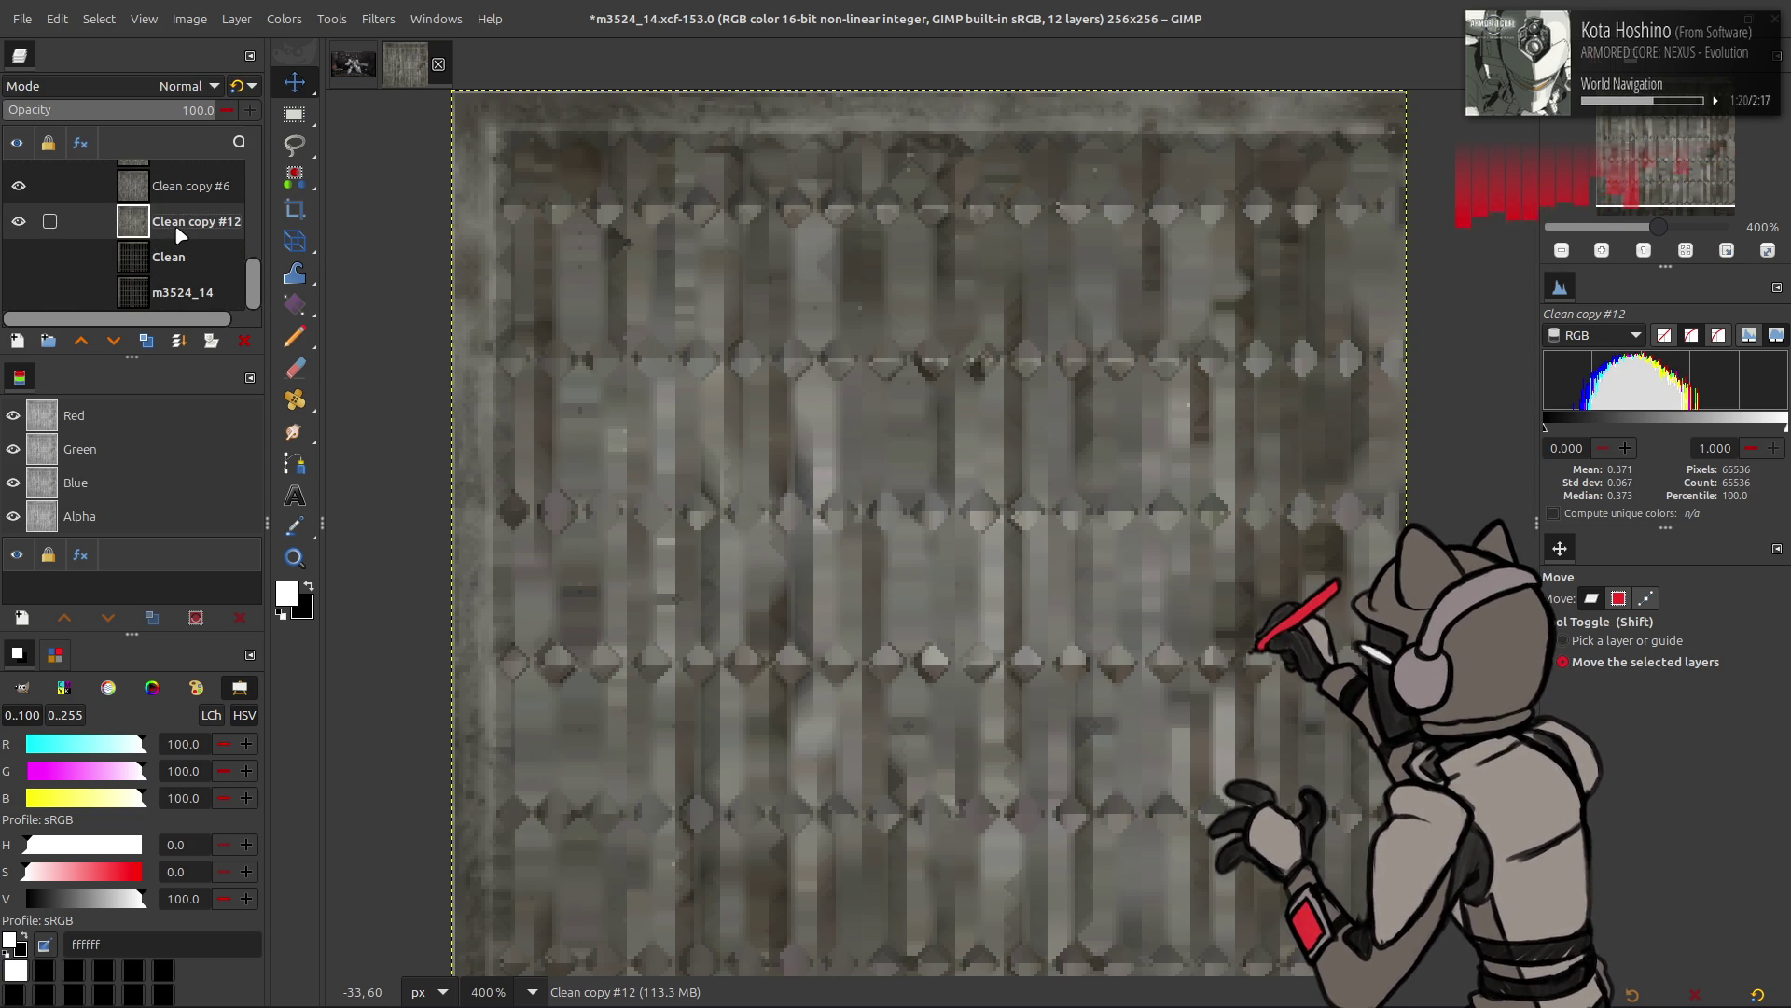
{"action": "key", "text": "ctrl+shift+m"}
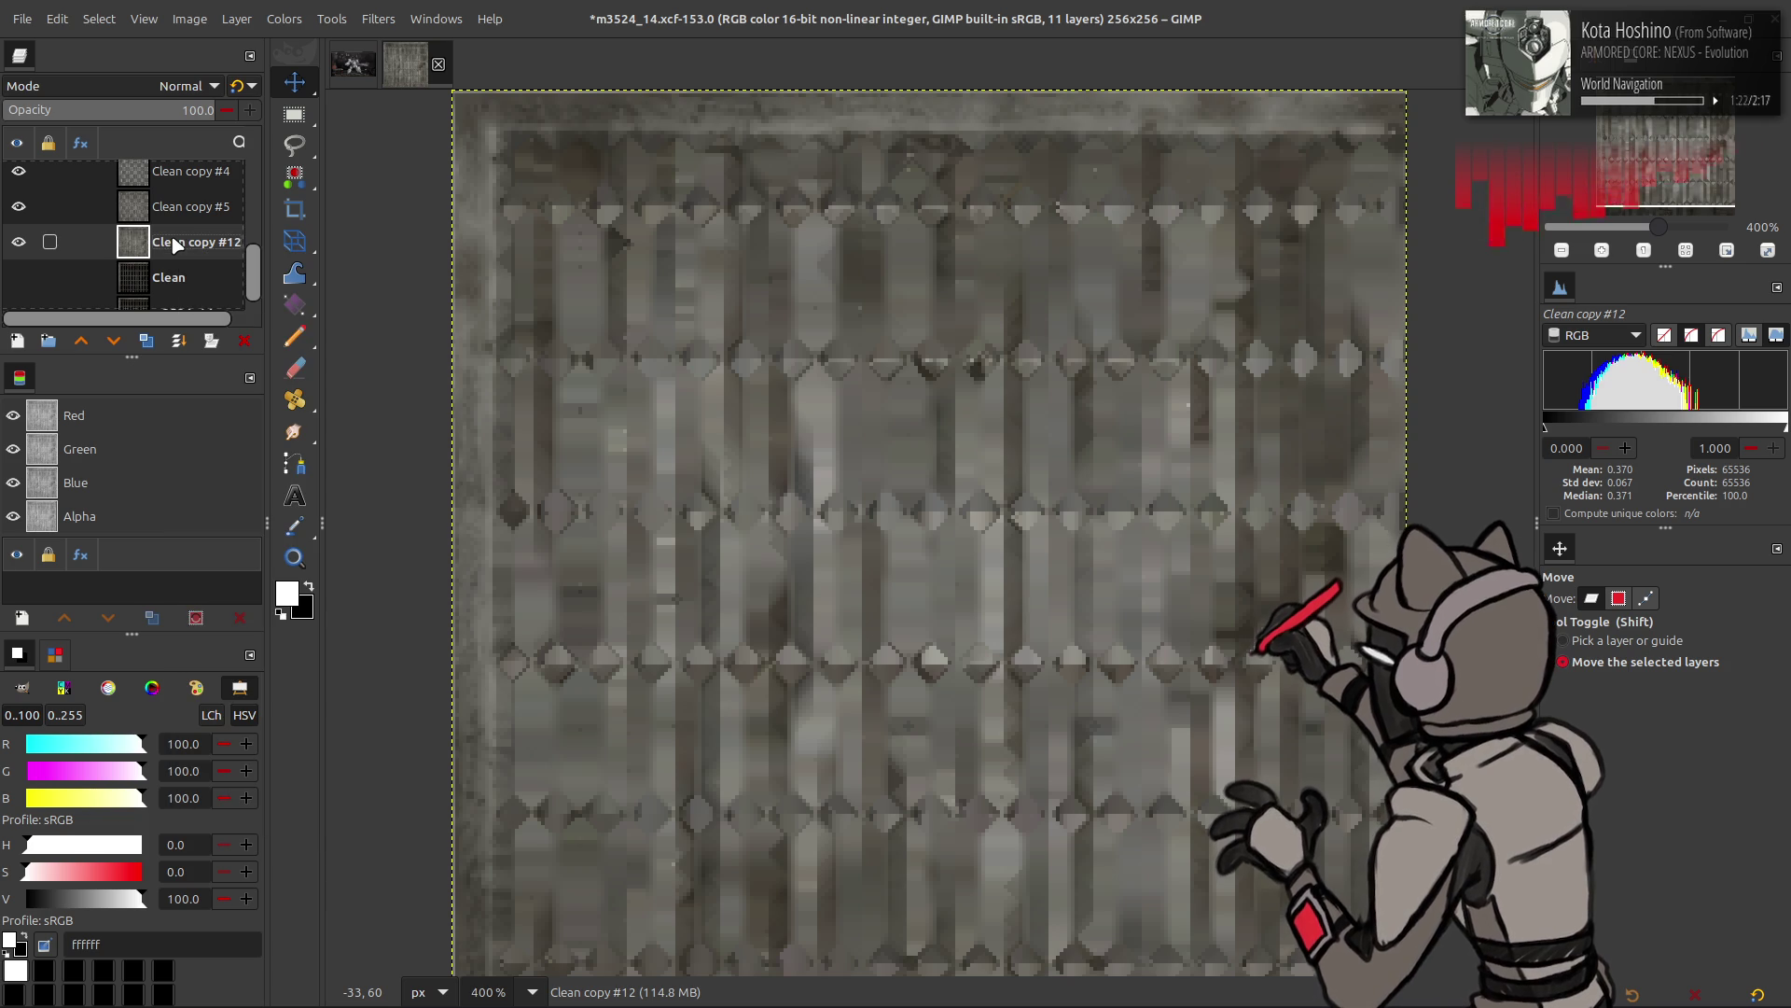
{"action": "key", "text": "ctrl+shift+m"}
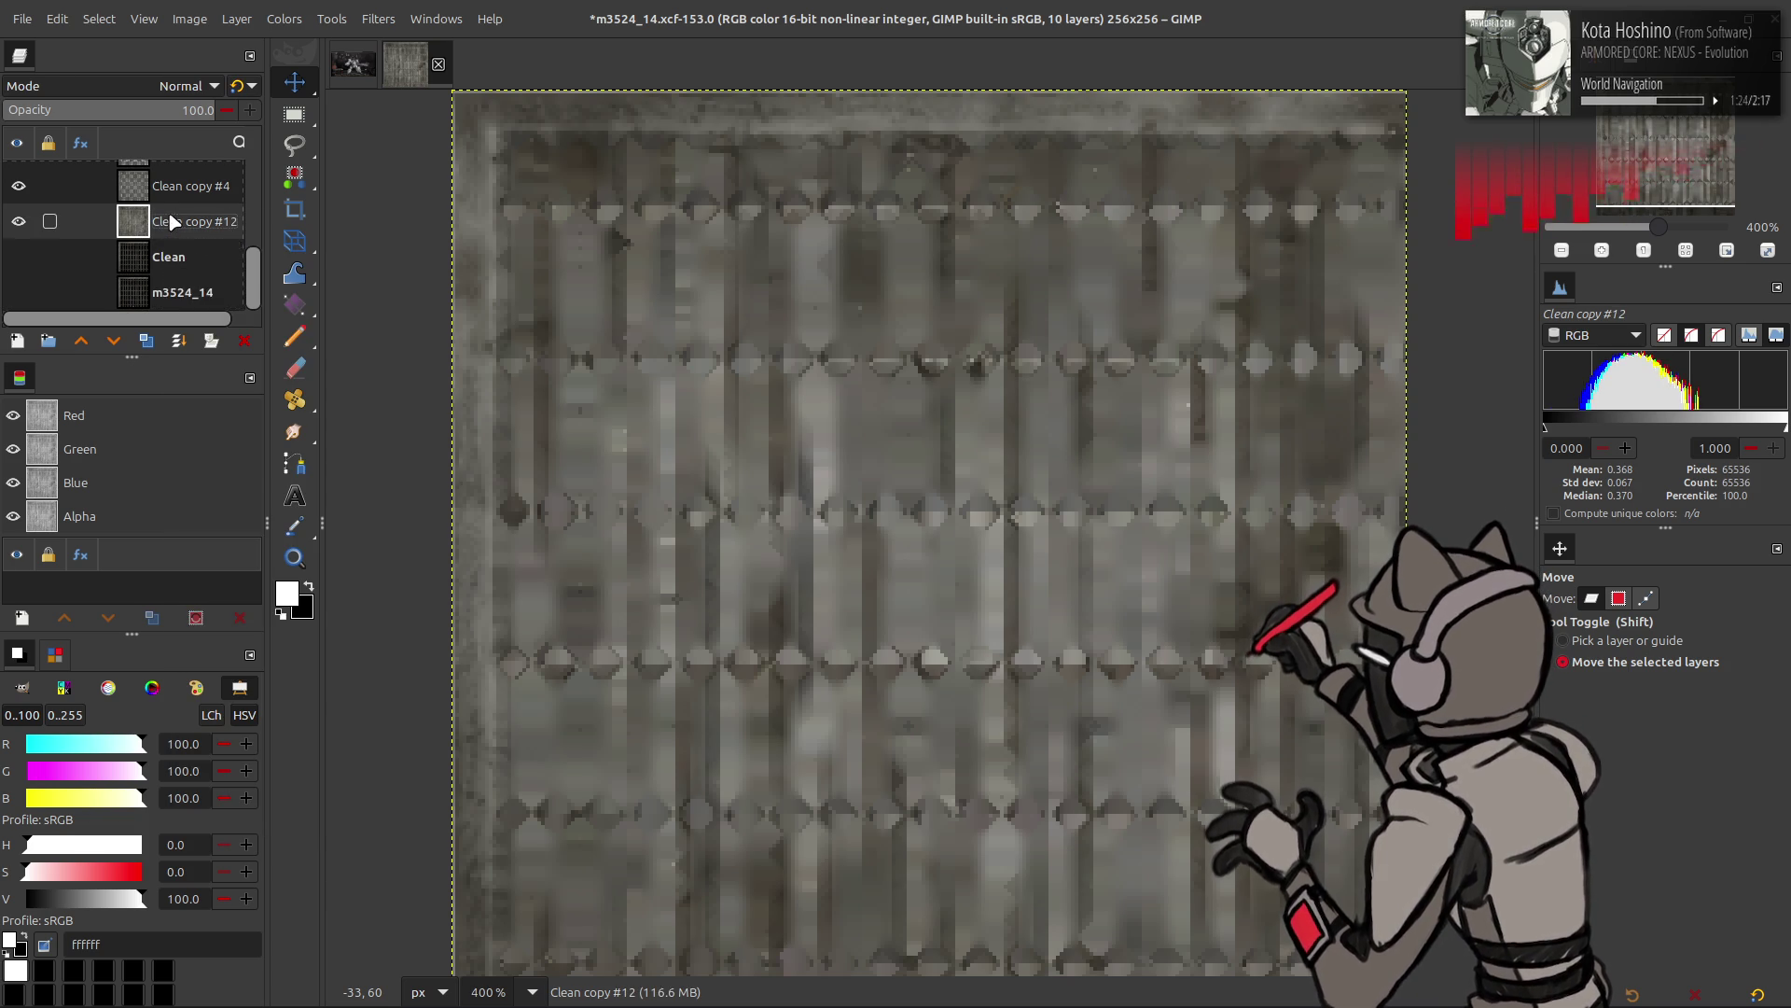
{"action": "scroll", "coordinate": [168, 236], "scroll_direction": "up", "scroll_amount": 2}
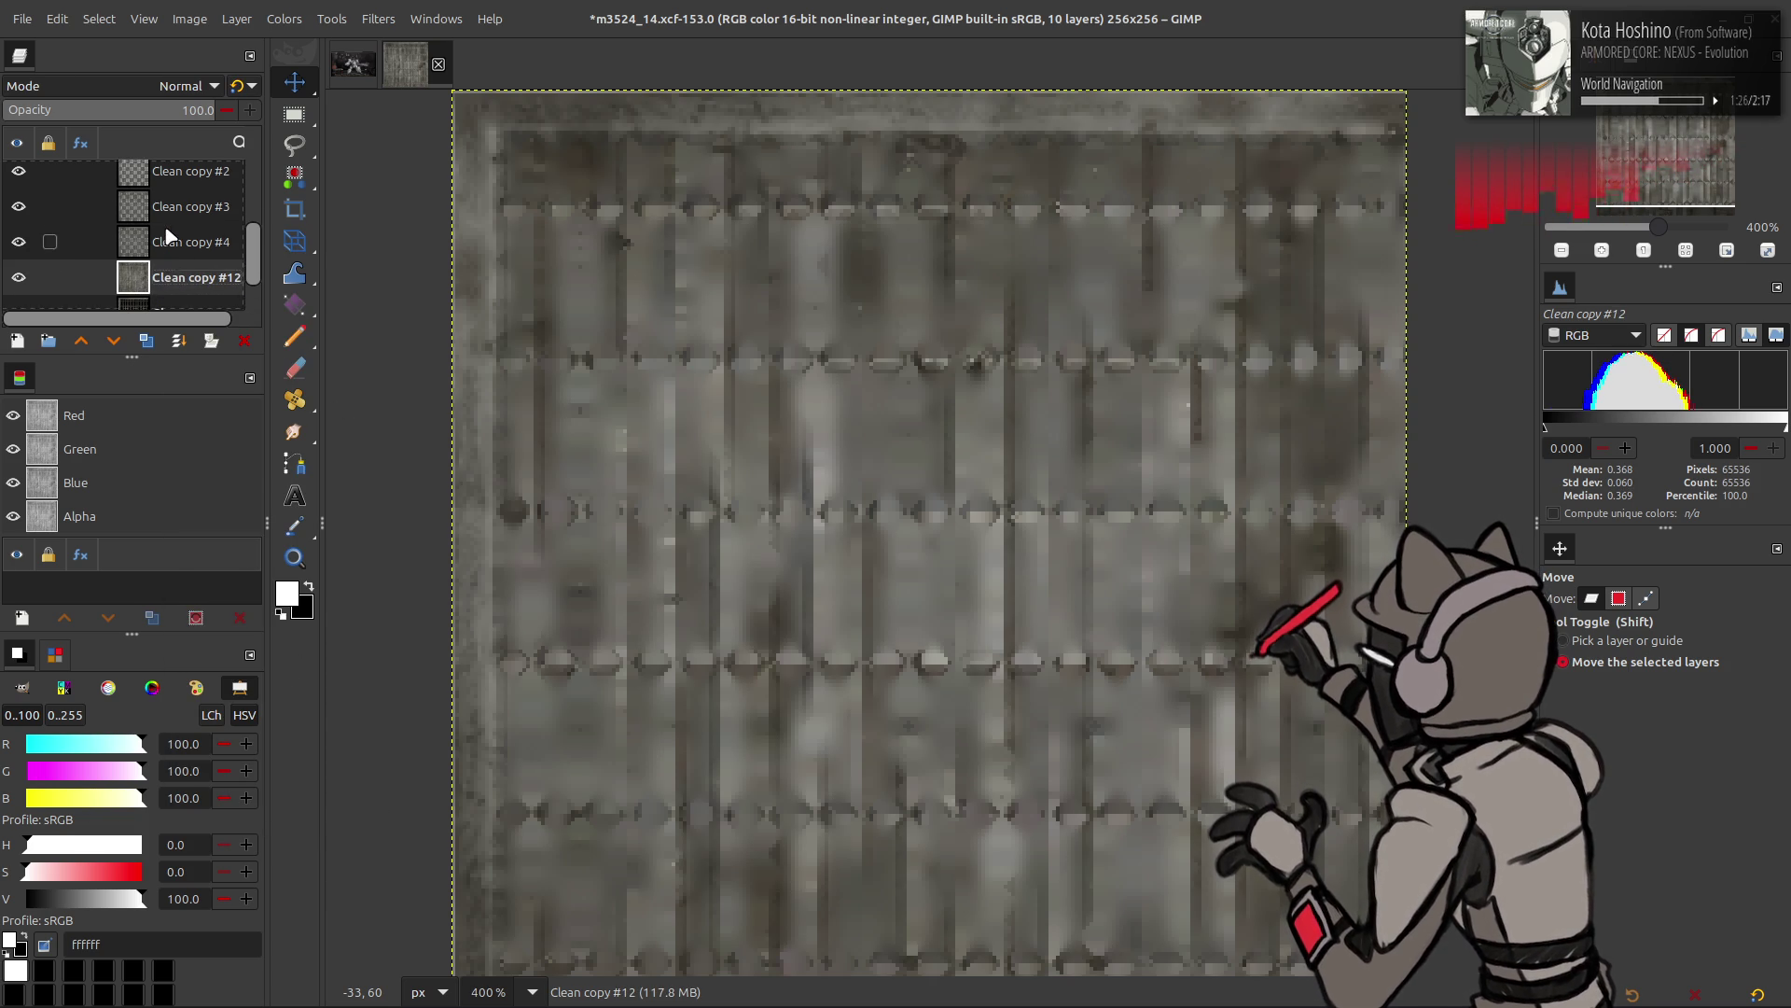
{"action": "scroll", "coordinate": [166, 238], "scroll_direction": "down", "scroll_amount": 1}
{"action": "scroll", "coordinate": [166, 240], "scroll_direction": "up", "scroll_amount": 1}
{"action": "key", "text": "ctrl+shift+m"}
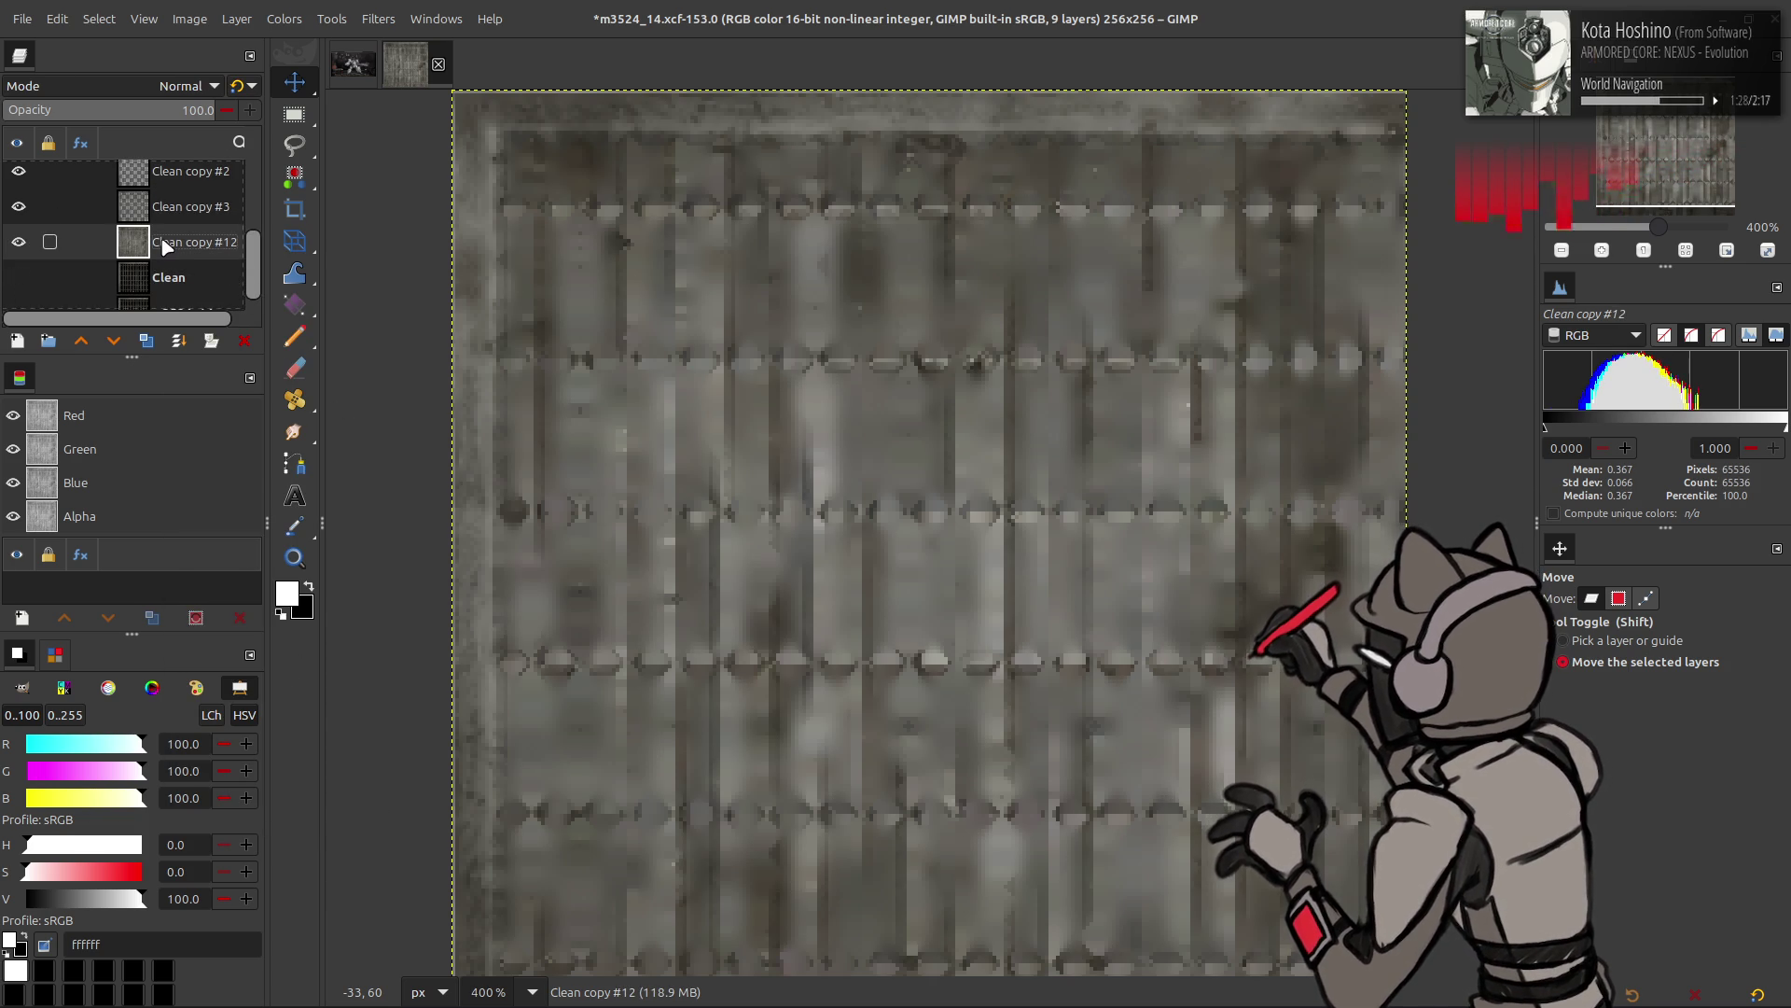
{"action": "key", "text": "ctrl+shift+m"}
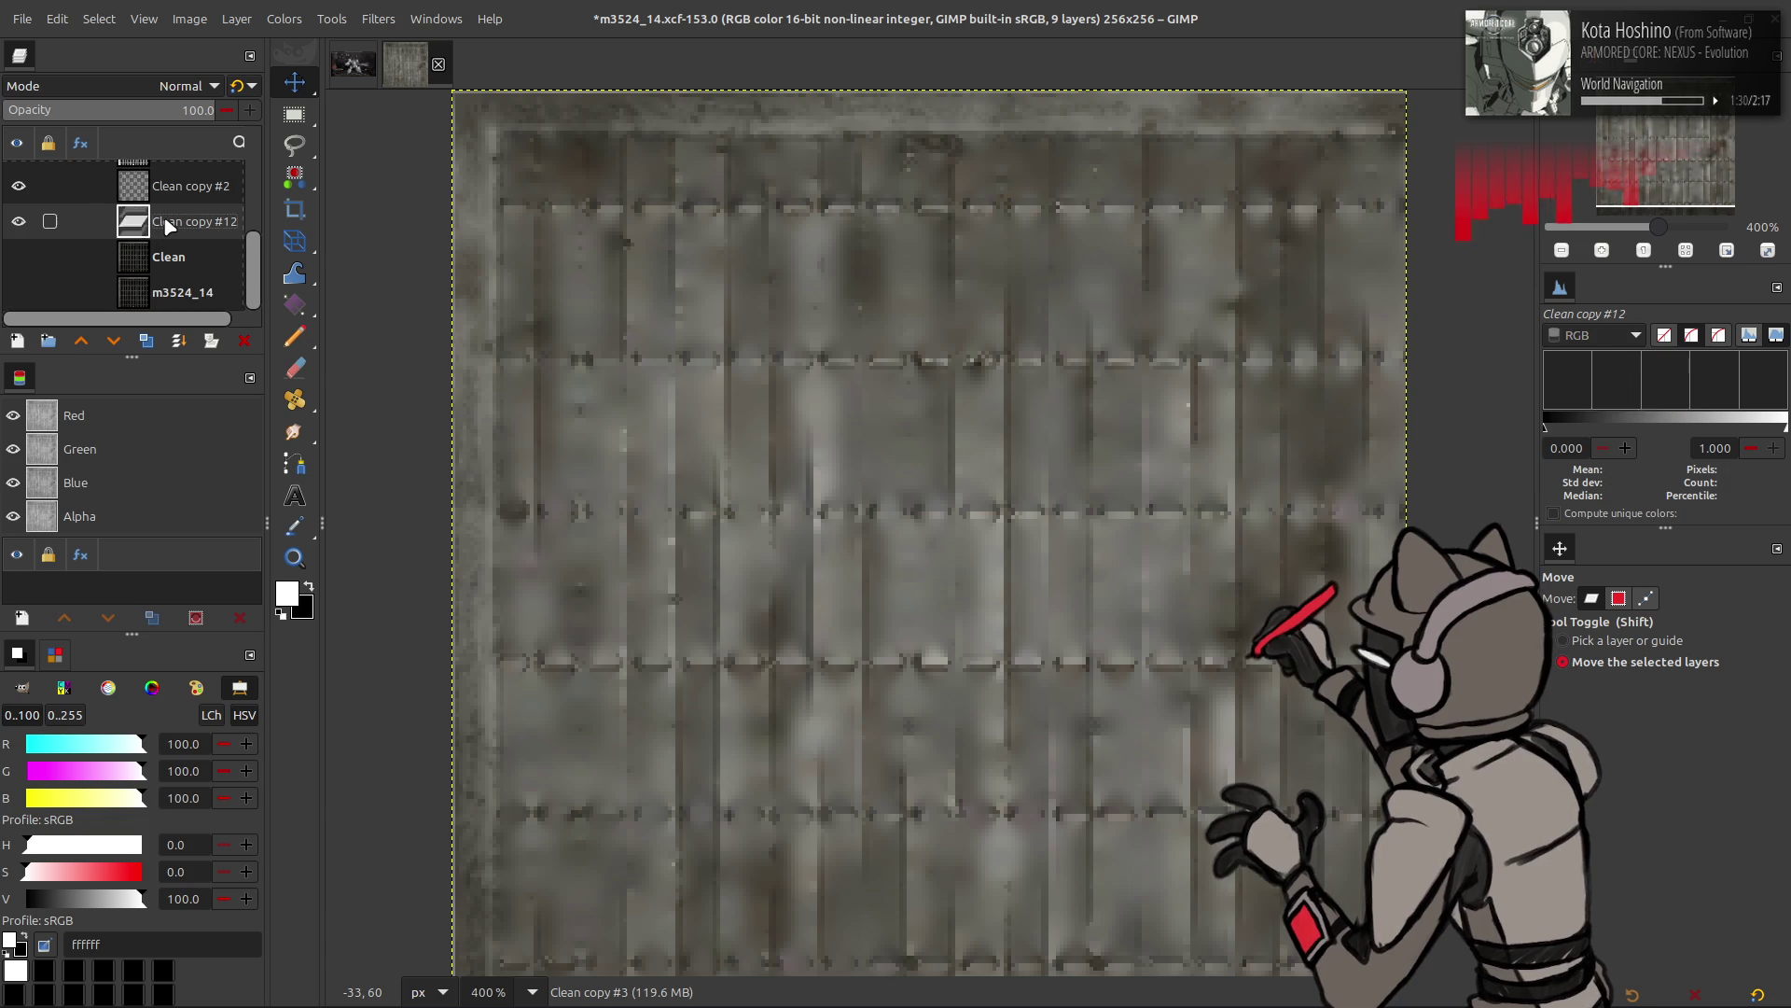
{"action": "key", "text": "ctrl+shift+m"}
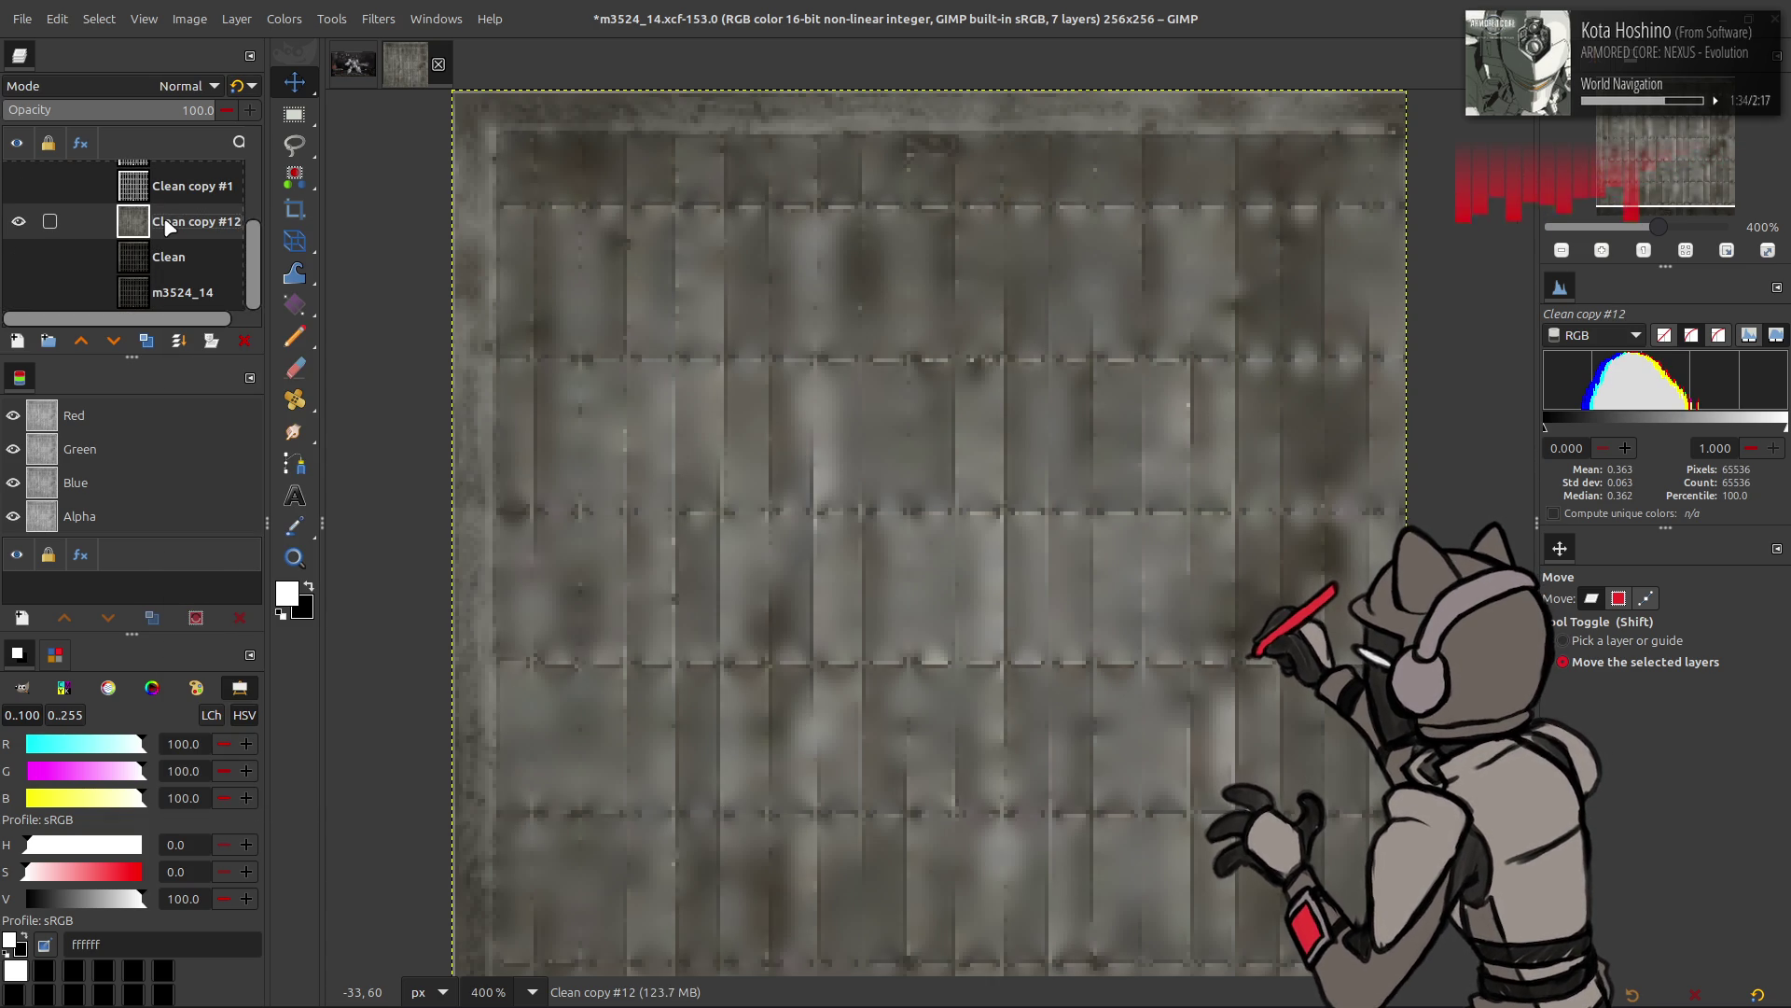
- Undo the trial merges to bring the separate blurred copies back
{"action": "key", "text": "ctrl+z"}
{"action": "key", "text": "ctrl+z"}
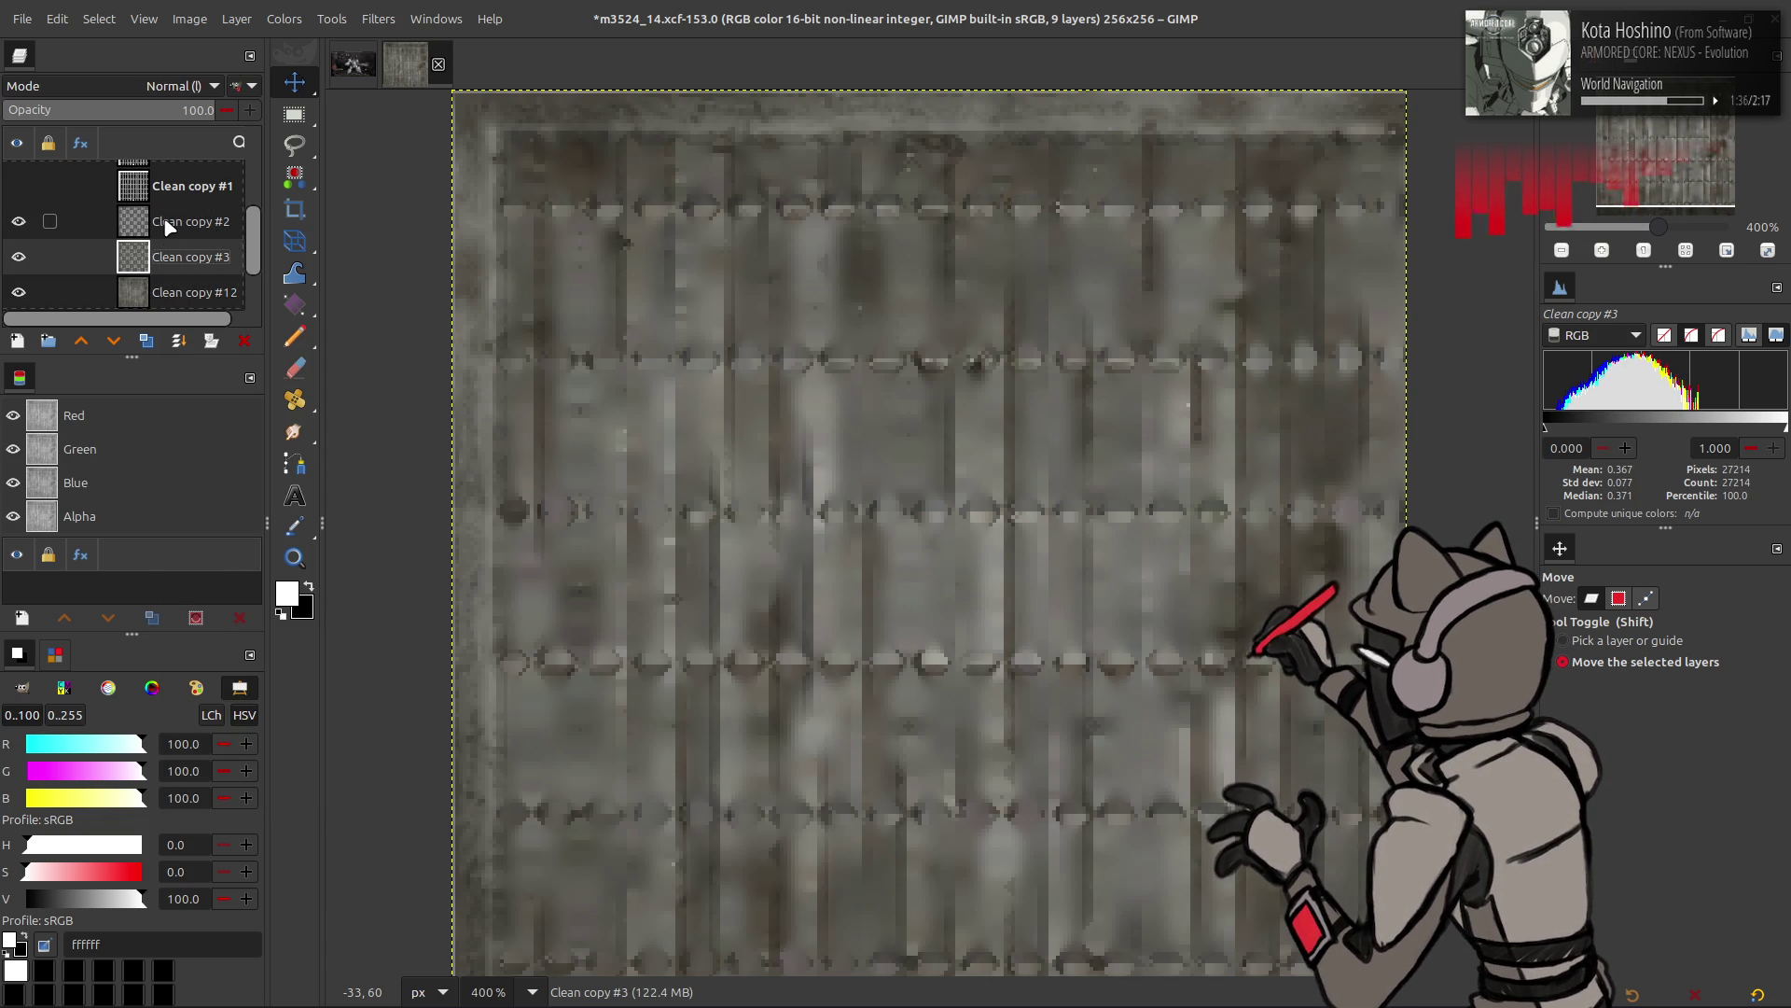
{"action": "key", "text": "ctrl+z"}
{"action": "key", "text": "ctrl+z"}
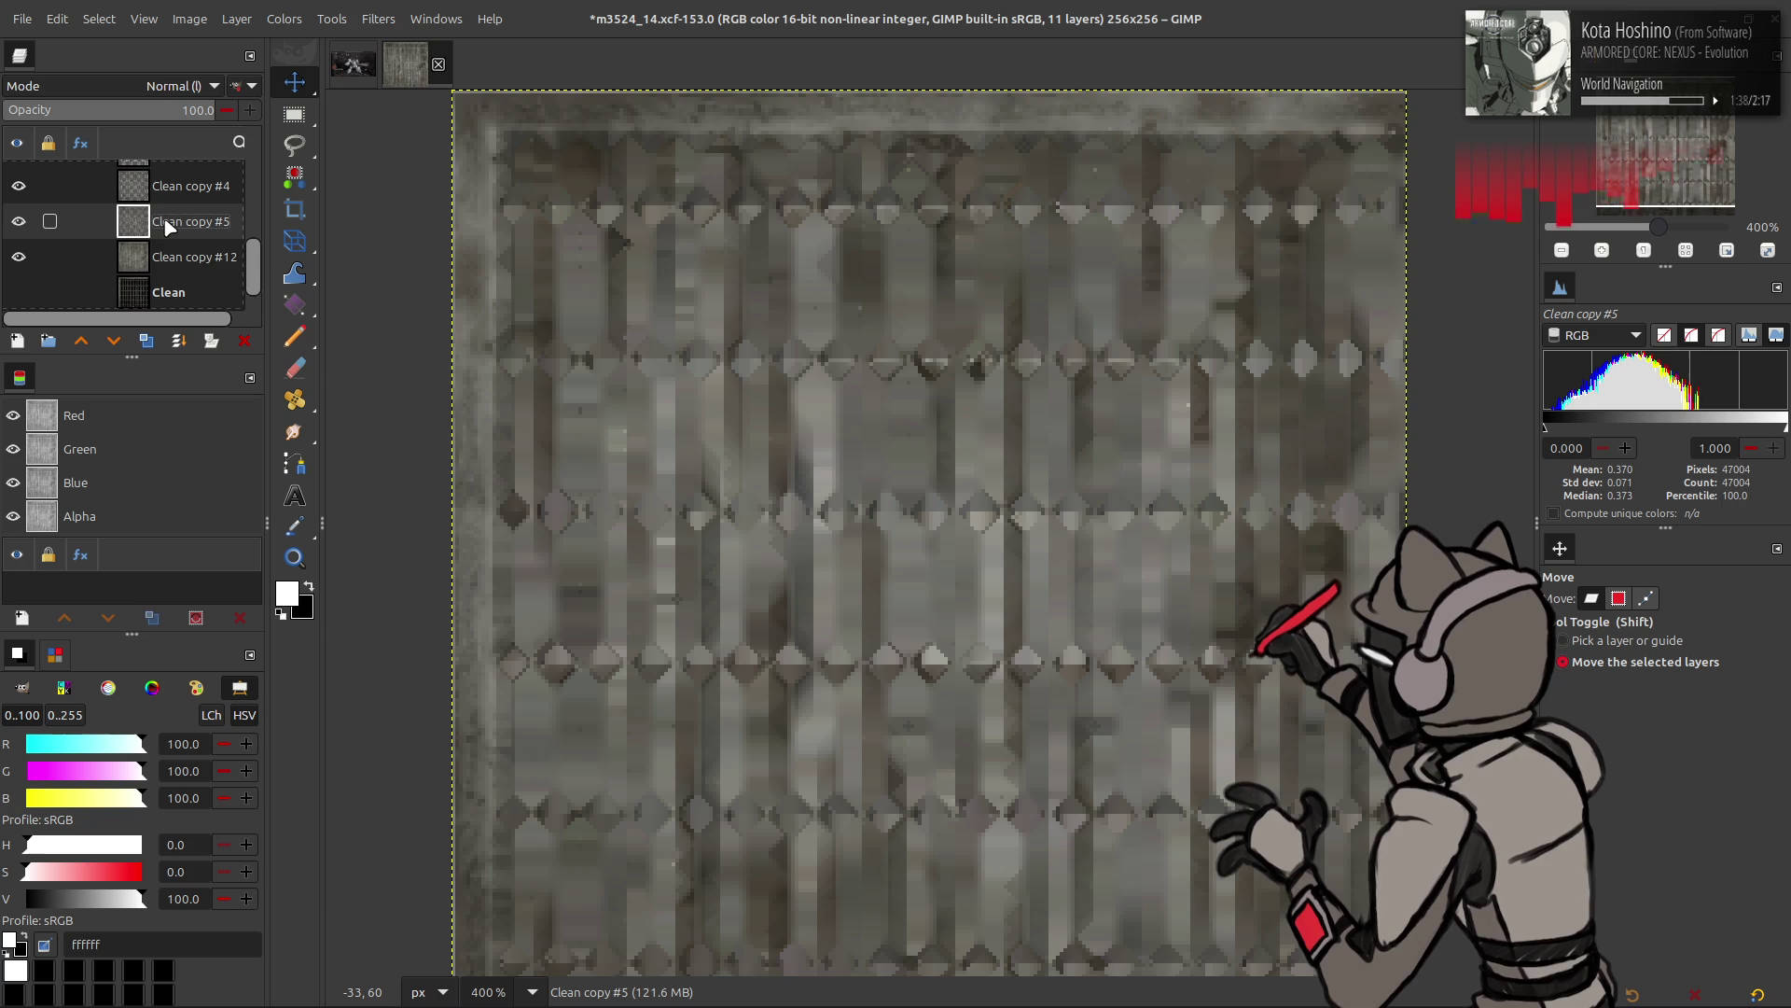
{"action": "key", "text": "ctrl+z"}
{"action": "key", "text": "ctrl+z"}
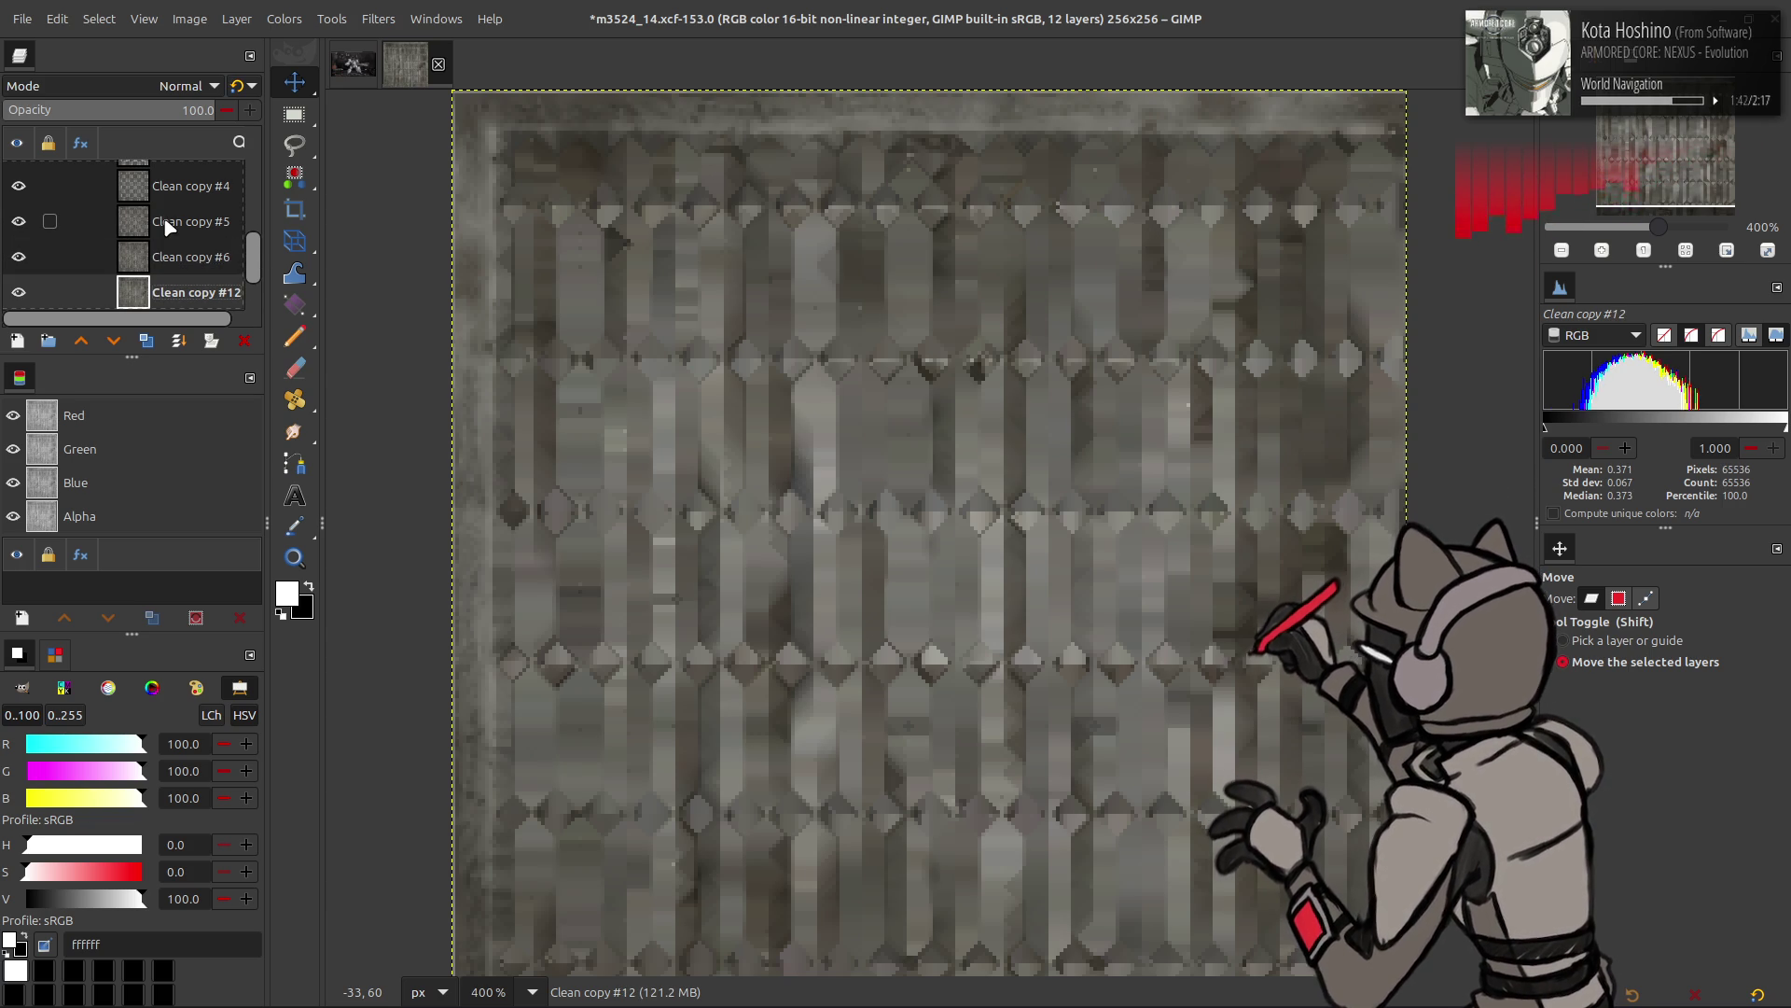
- Apply G'MIC-Qt's Blur [Gaussian] at XY-Amplitude 0.5 to the current layer
{"action": "left_click", "coordinate": [378, 19]}
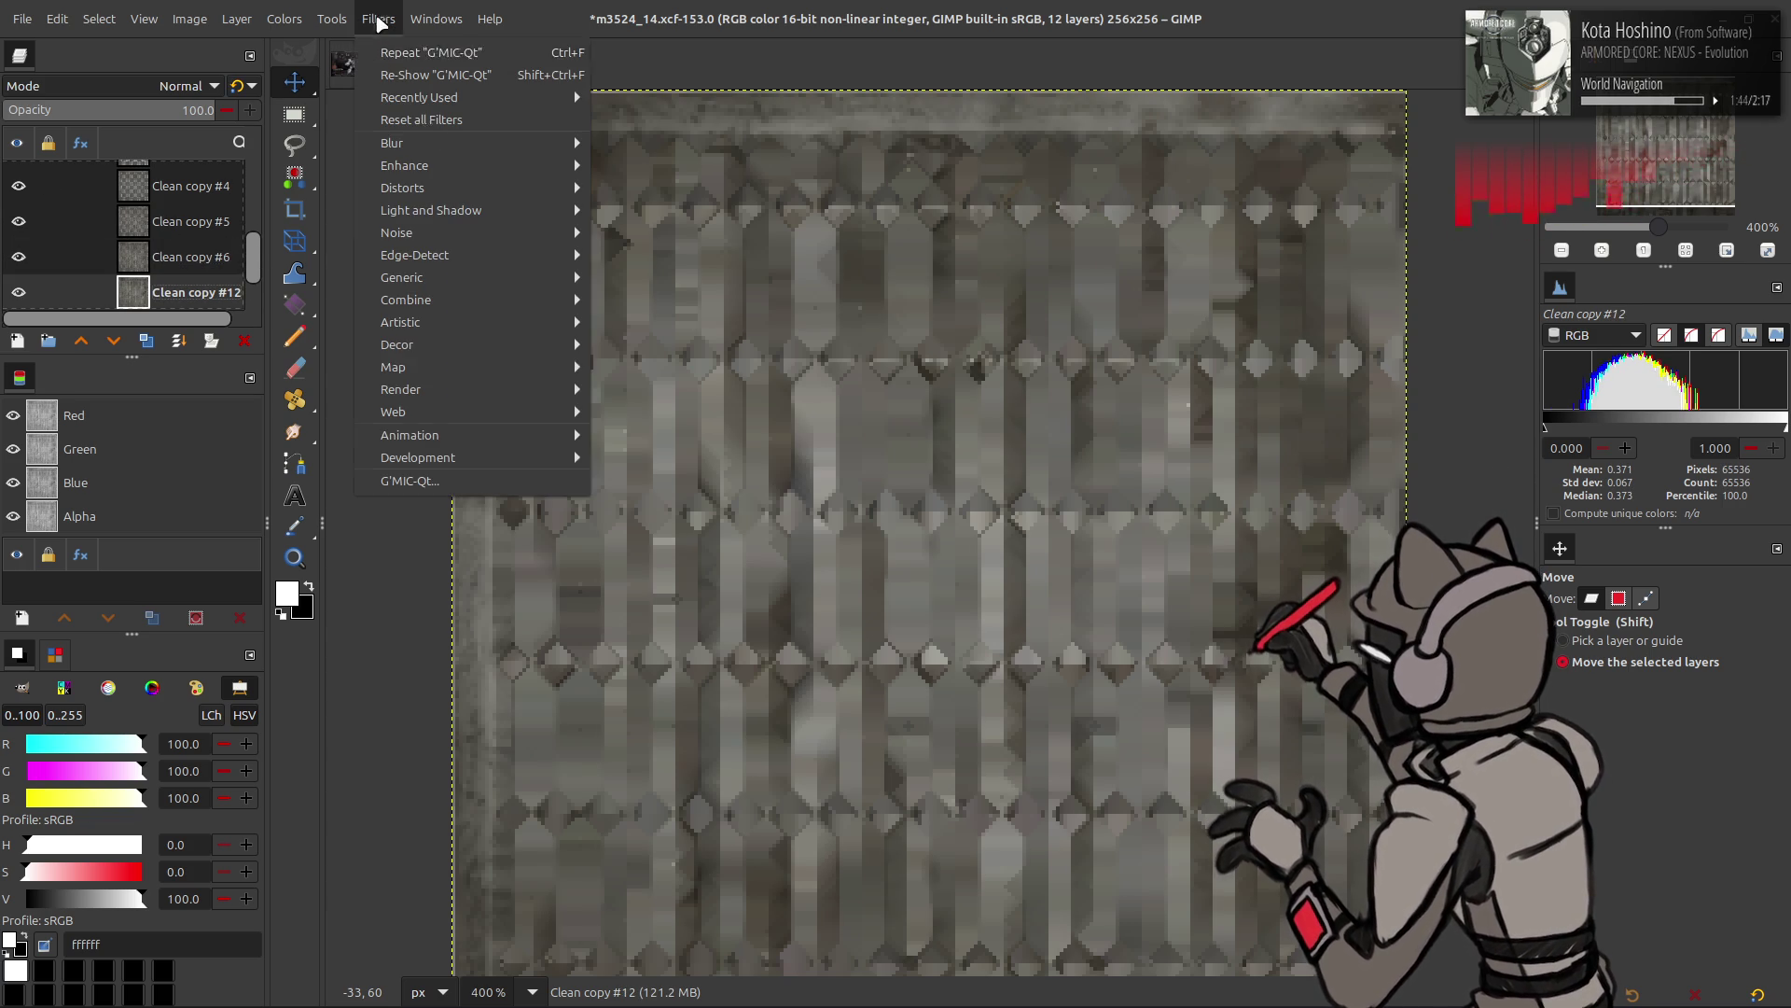
{"action": "left_click", "coordinate": [472, 480]}
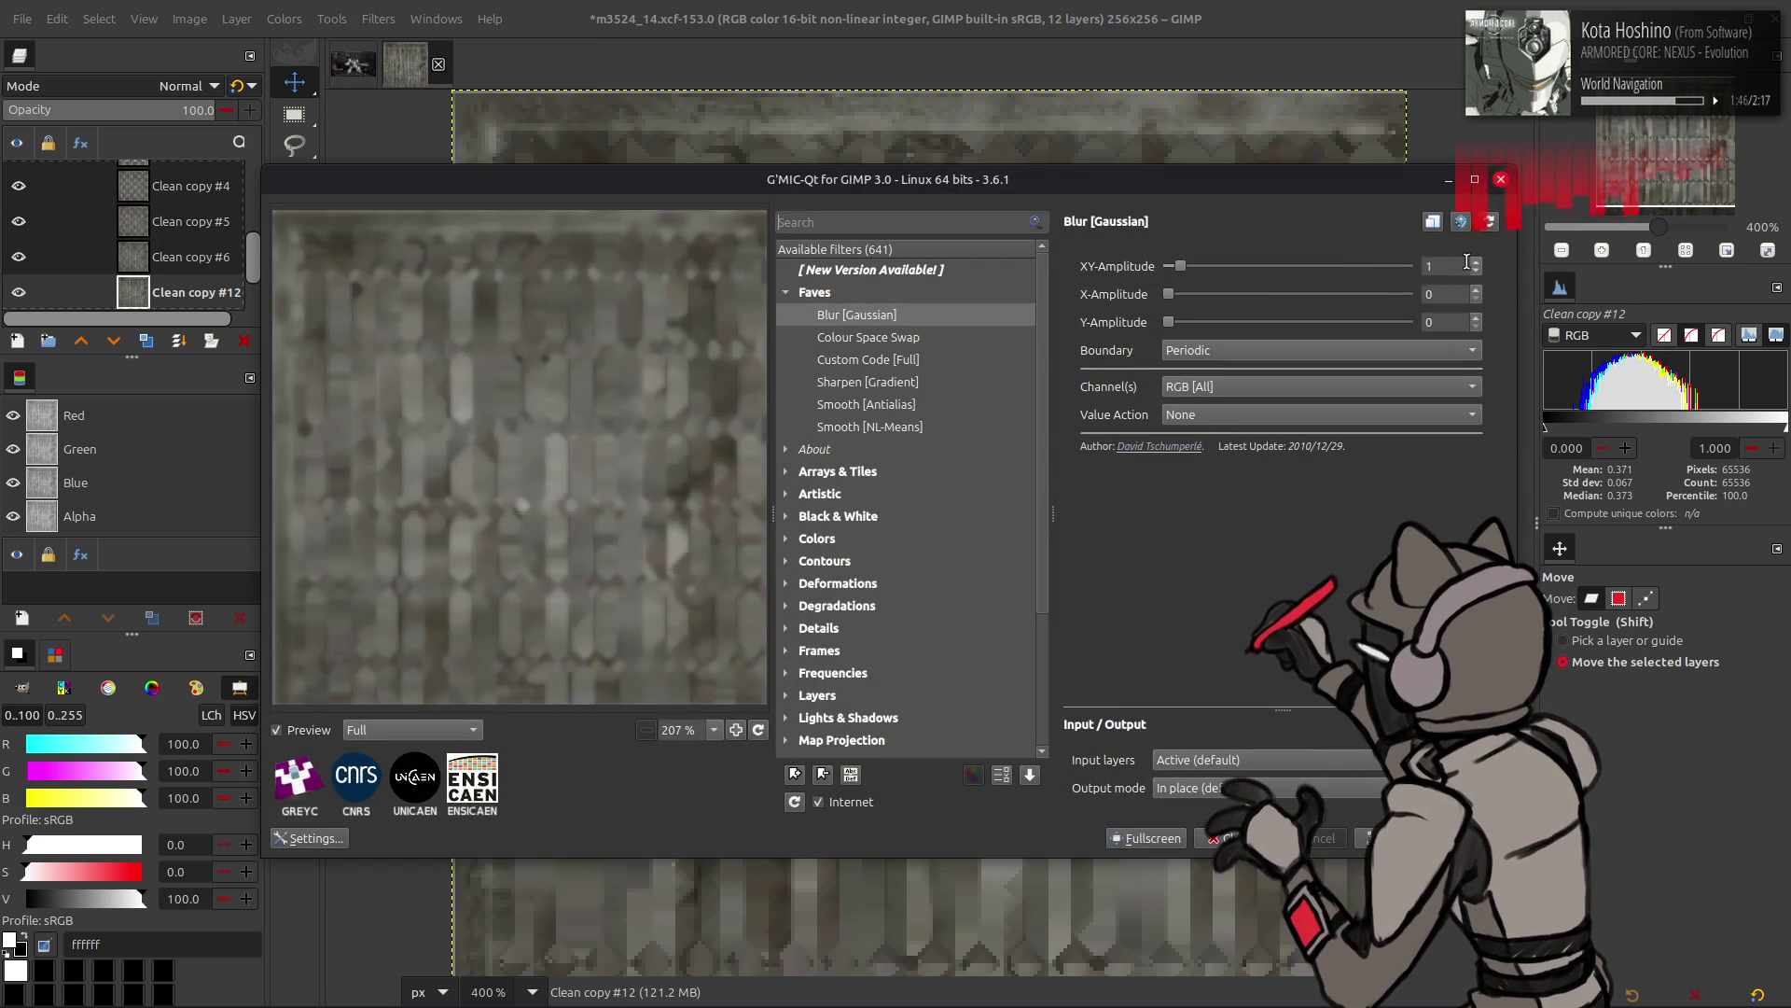
{"action": "type", "text": "0.5"}
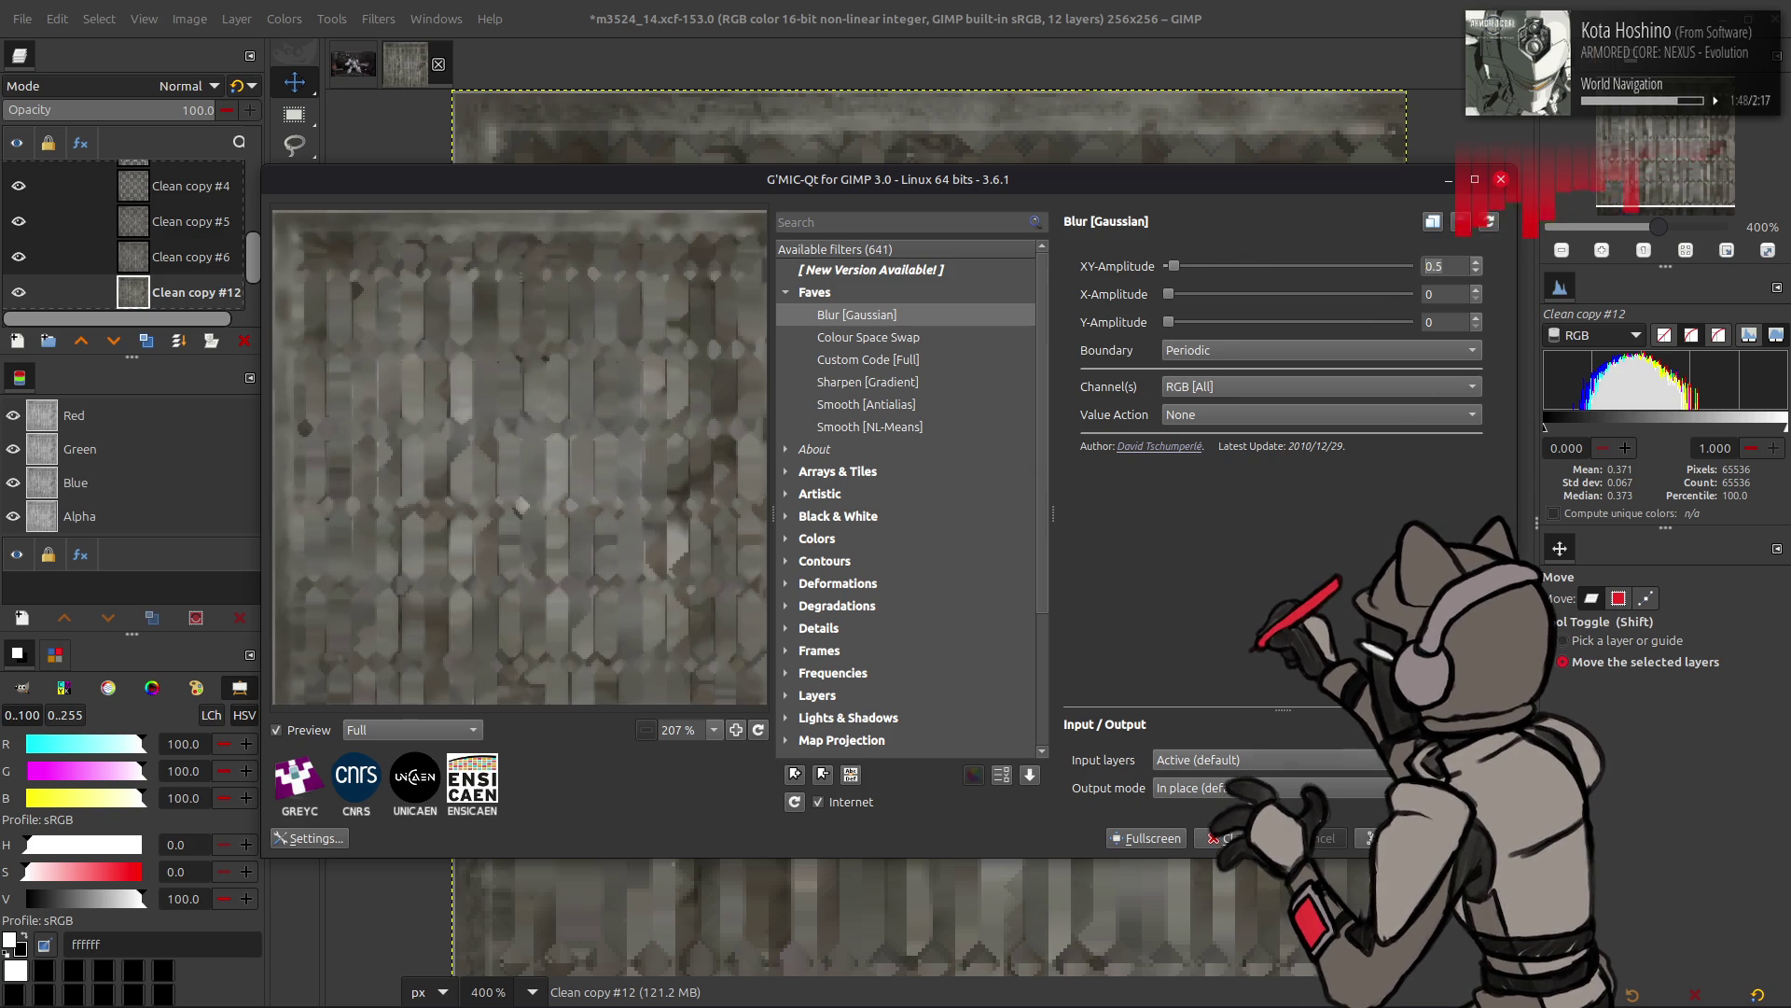
{"action": "key", "text": "Return"}
- Merge Clean copies #6, #5, #4, #3 and #2 down into Clean copy #12, leaving seven layers
{"action": "left_click", "coordinate": [192, 259]}
{"action": "right_click", "coordinate": [191, 262]}
{"action": "left_click", "coordinate": [257, 481]}
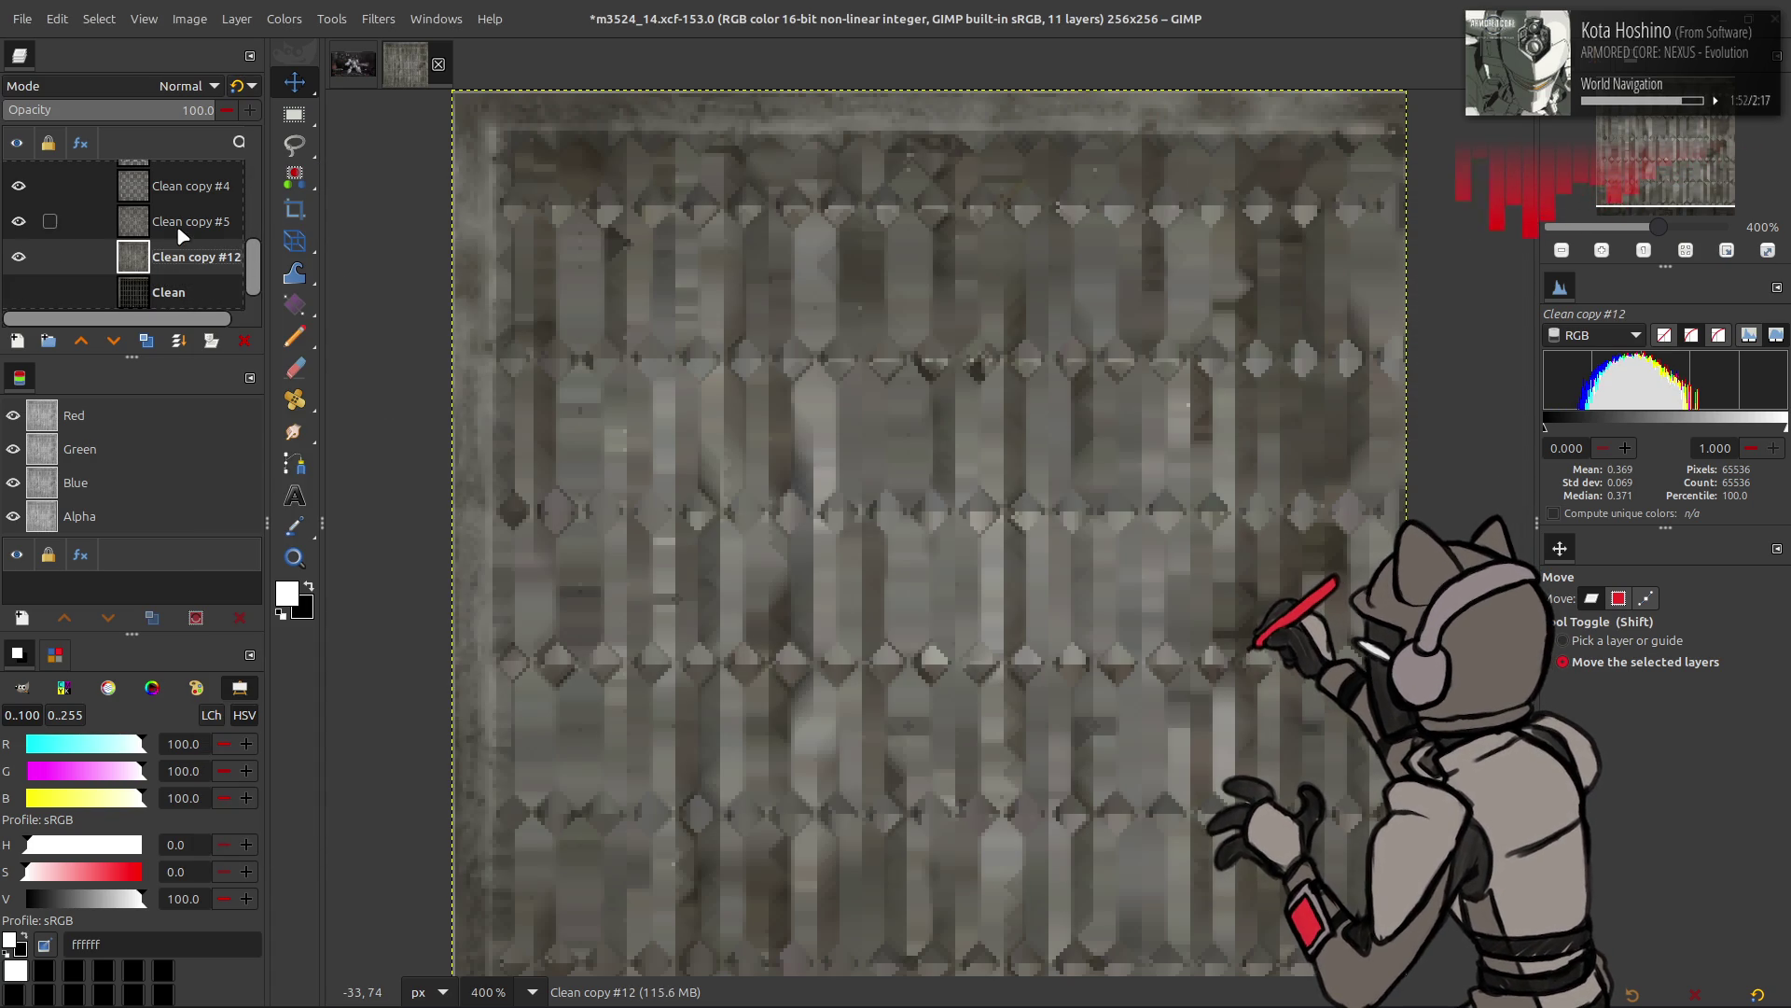
{"action": "left_click", "coordinate": [177, 228]}
{"action": "key", "text": "ctrl+m"}
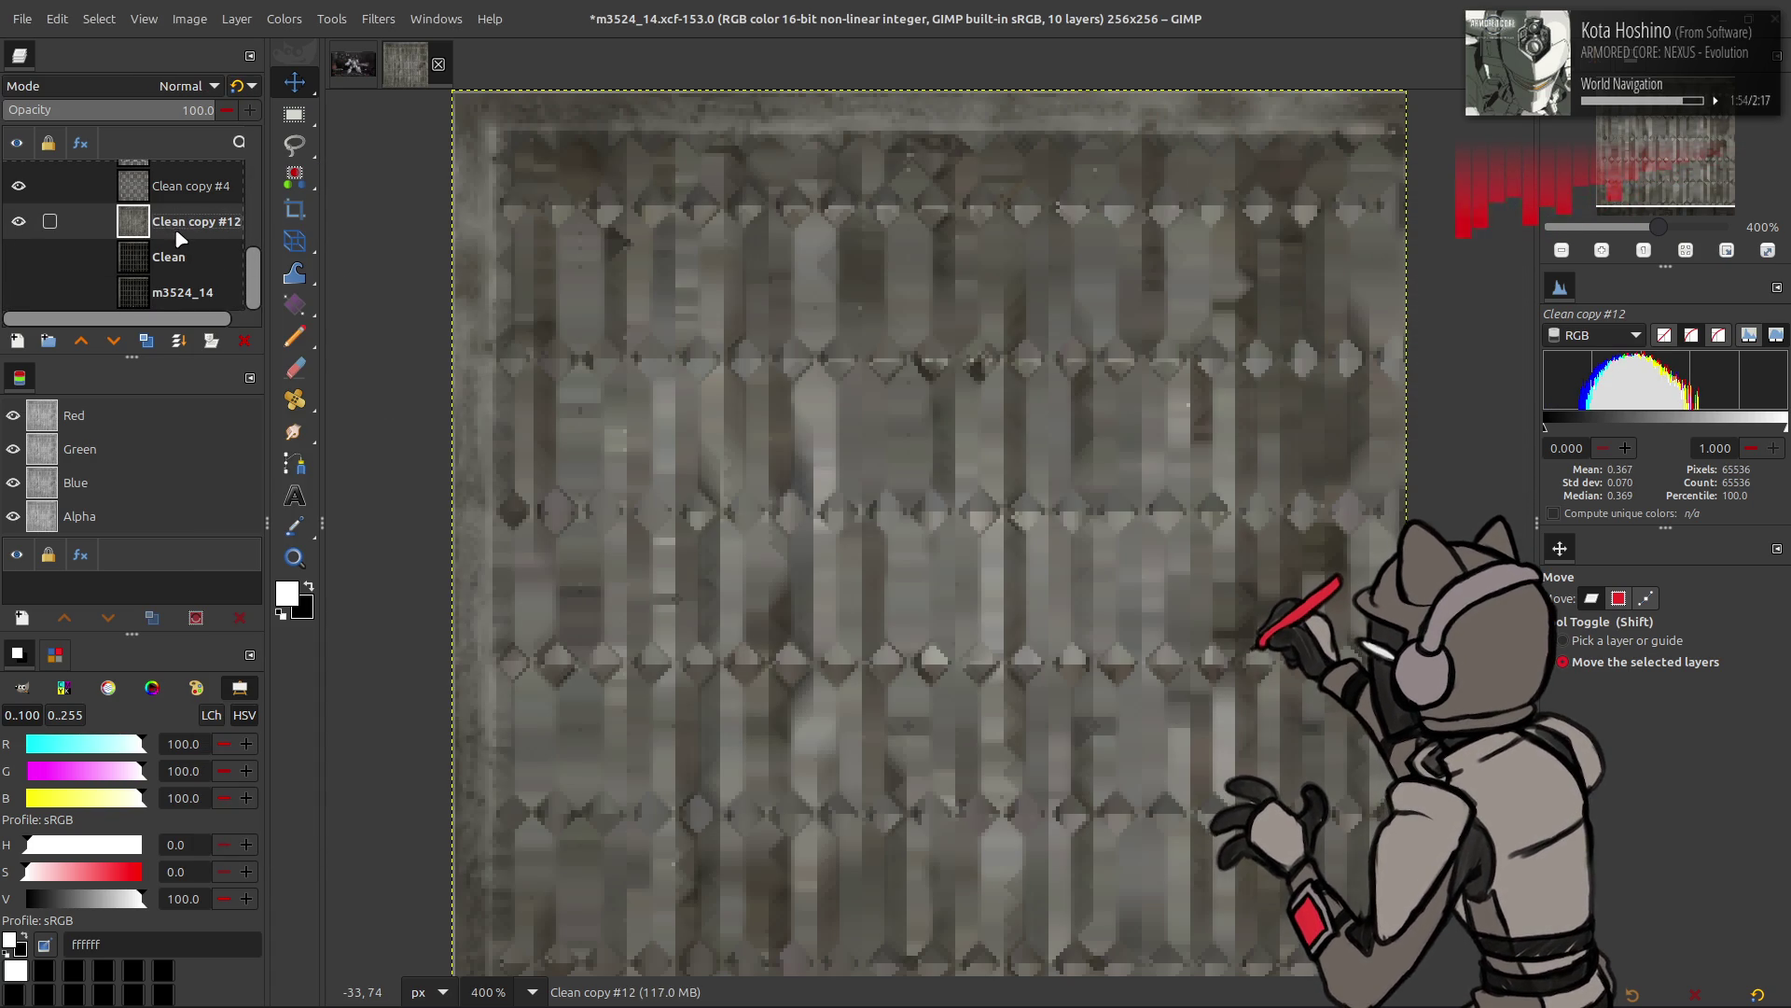
{"action": "key", "text": "ctrl+m"}
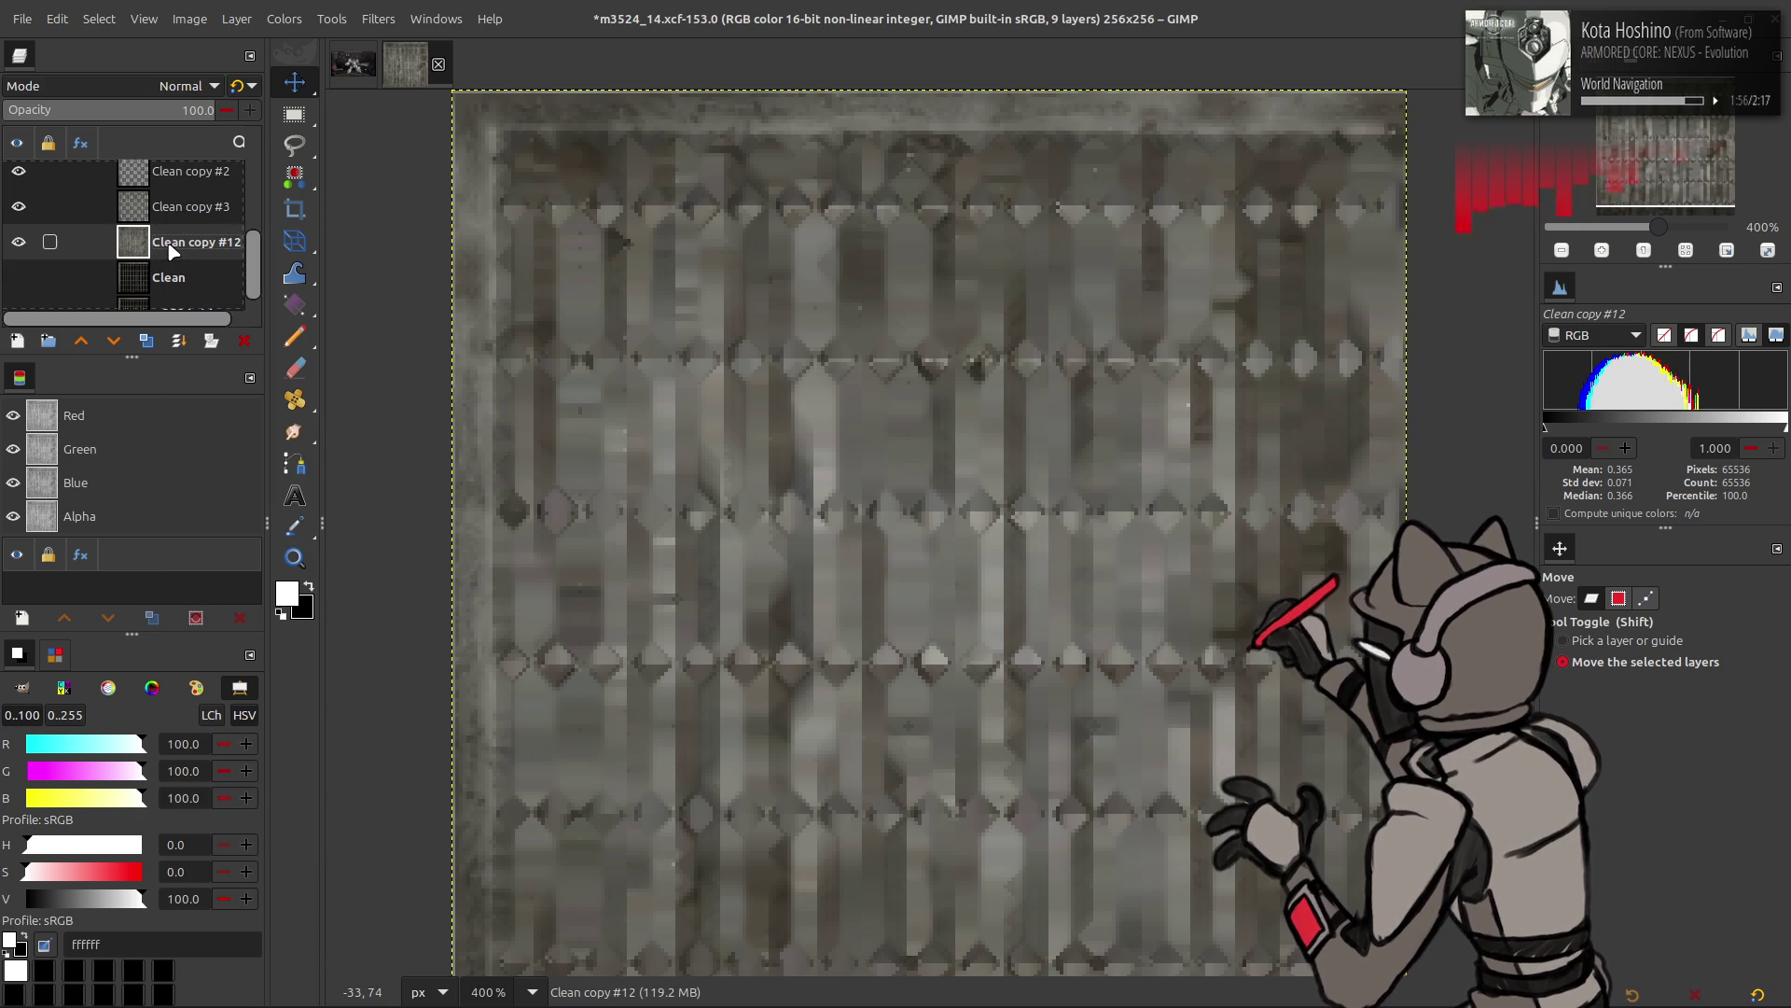
{"action": "scroll", "coordinate": [172, 248], "scroll_direction": "up", "scroll_amount": 1}
{"action": "left_click", "coordinate": [171, 246]}
{"action": "key", "text": "ctrl+m"}
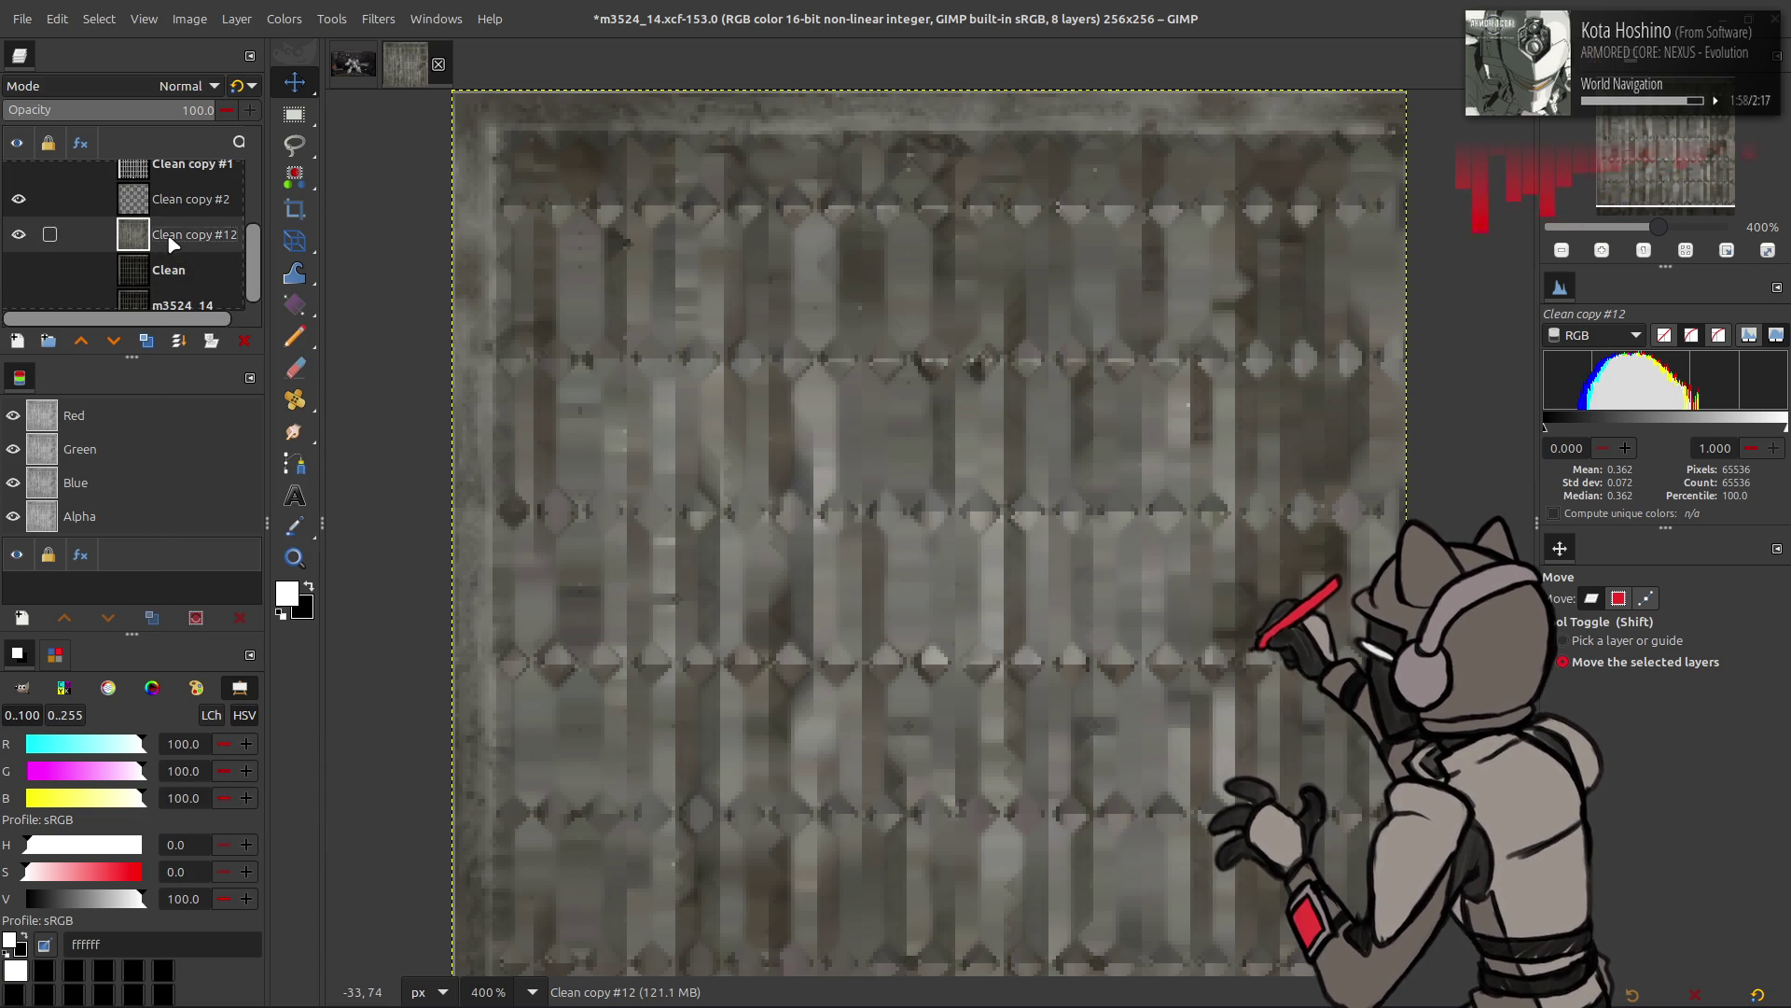
{"action": "left_click", "coordinate": [168, 203]}
{"action": "right_click", "coordinate": [163, 210]}
{"action": "key", "text": "Escape"}
{"action": "key", "text": "ctrl+m"}
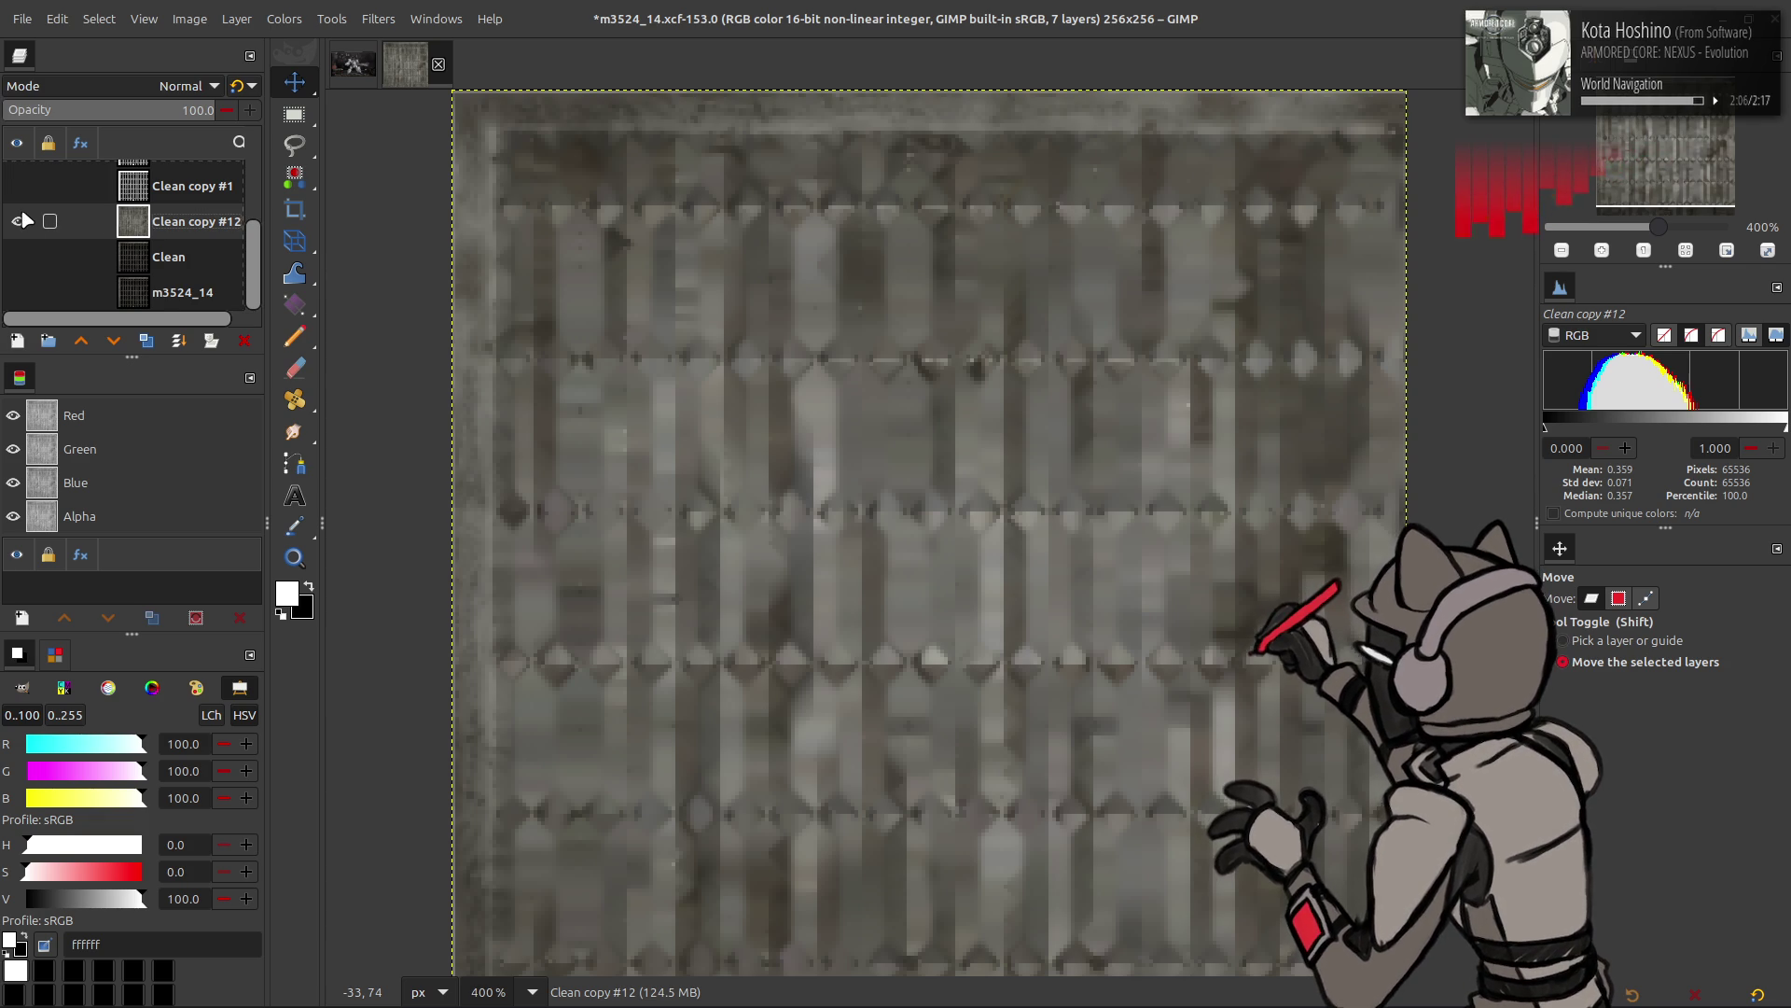
- Toggle Clean copy #12 to compare the result and start renaming it
{"action": "left_click", "coordinate": [19, 257]}
{"action": "left_click", "coordinate": [18, 222]}
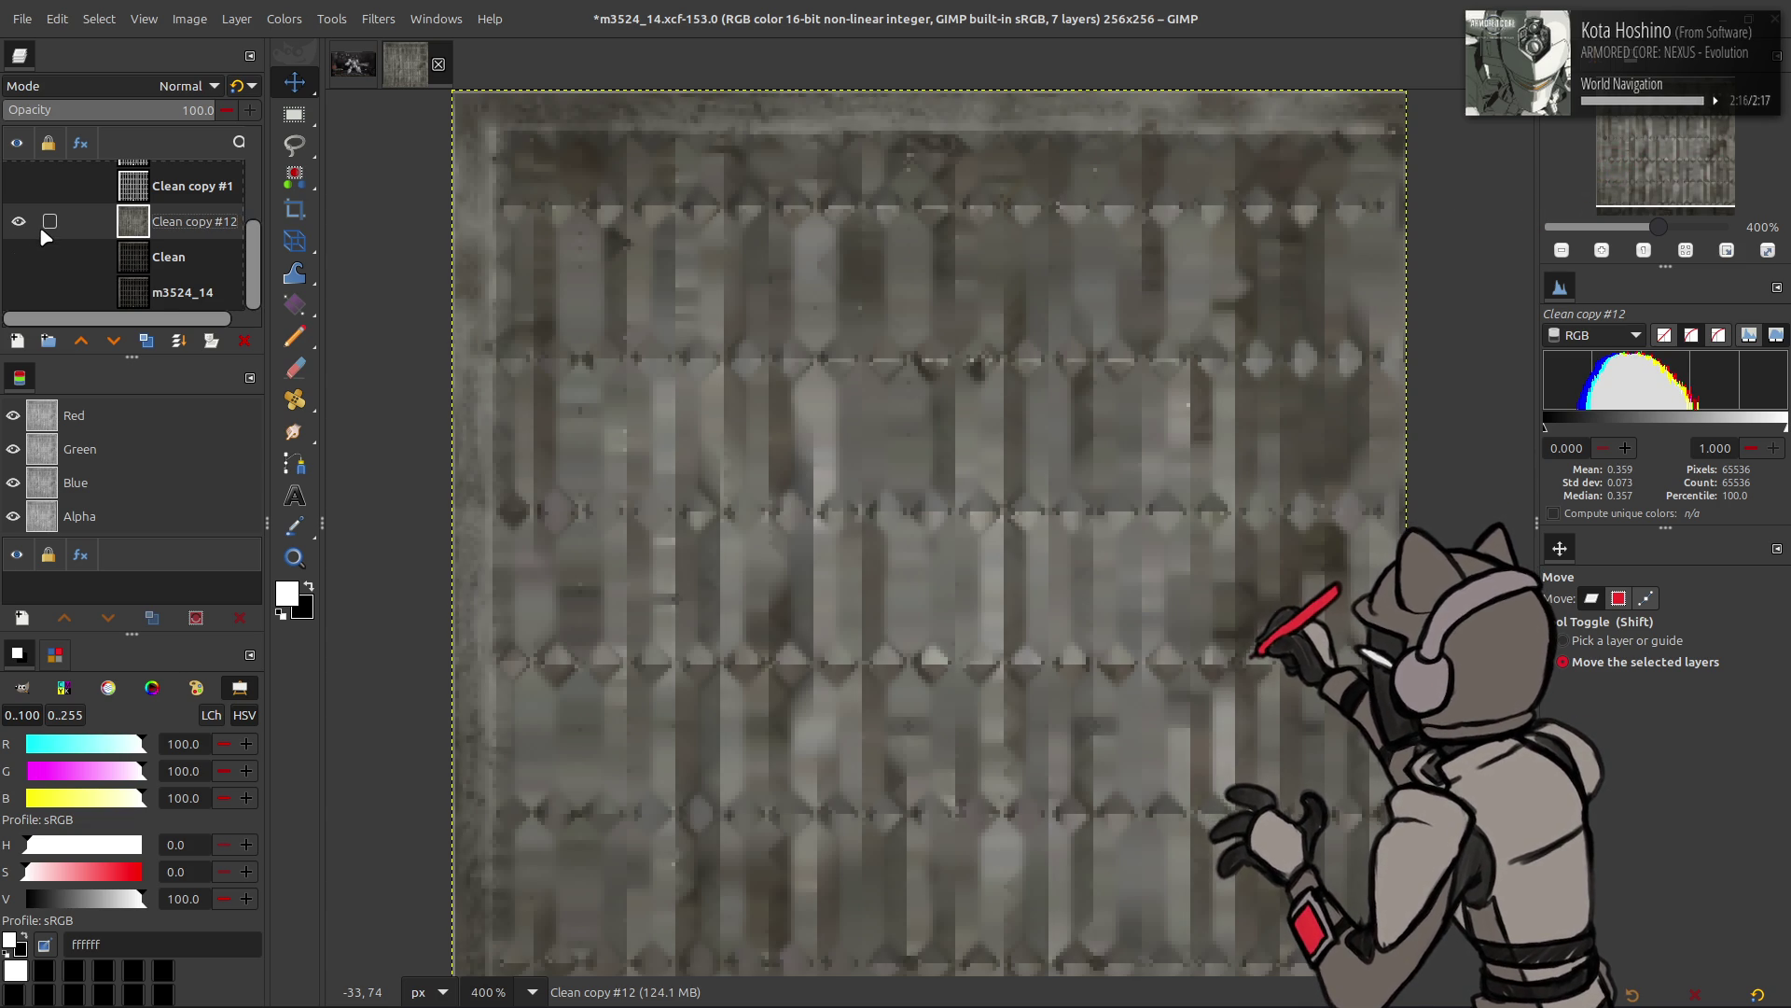
{"action": "double_click", "coordinate": [176, 221]}
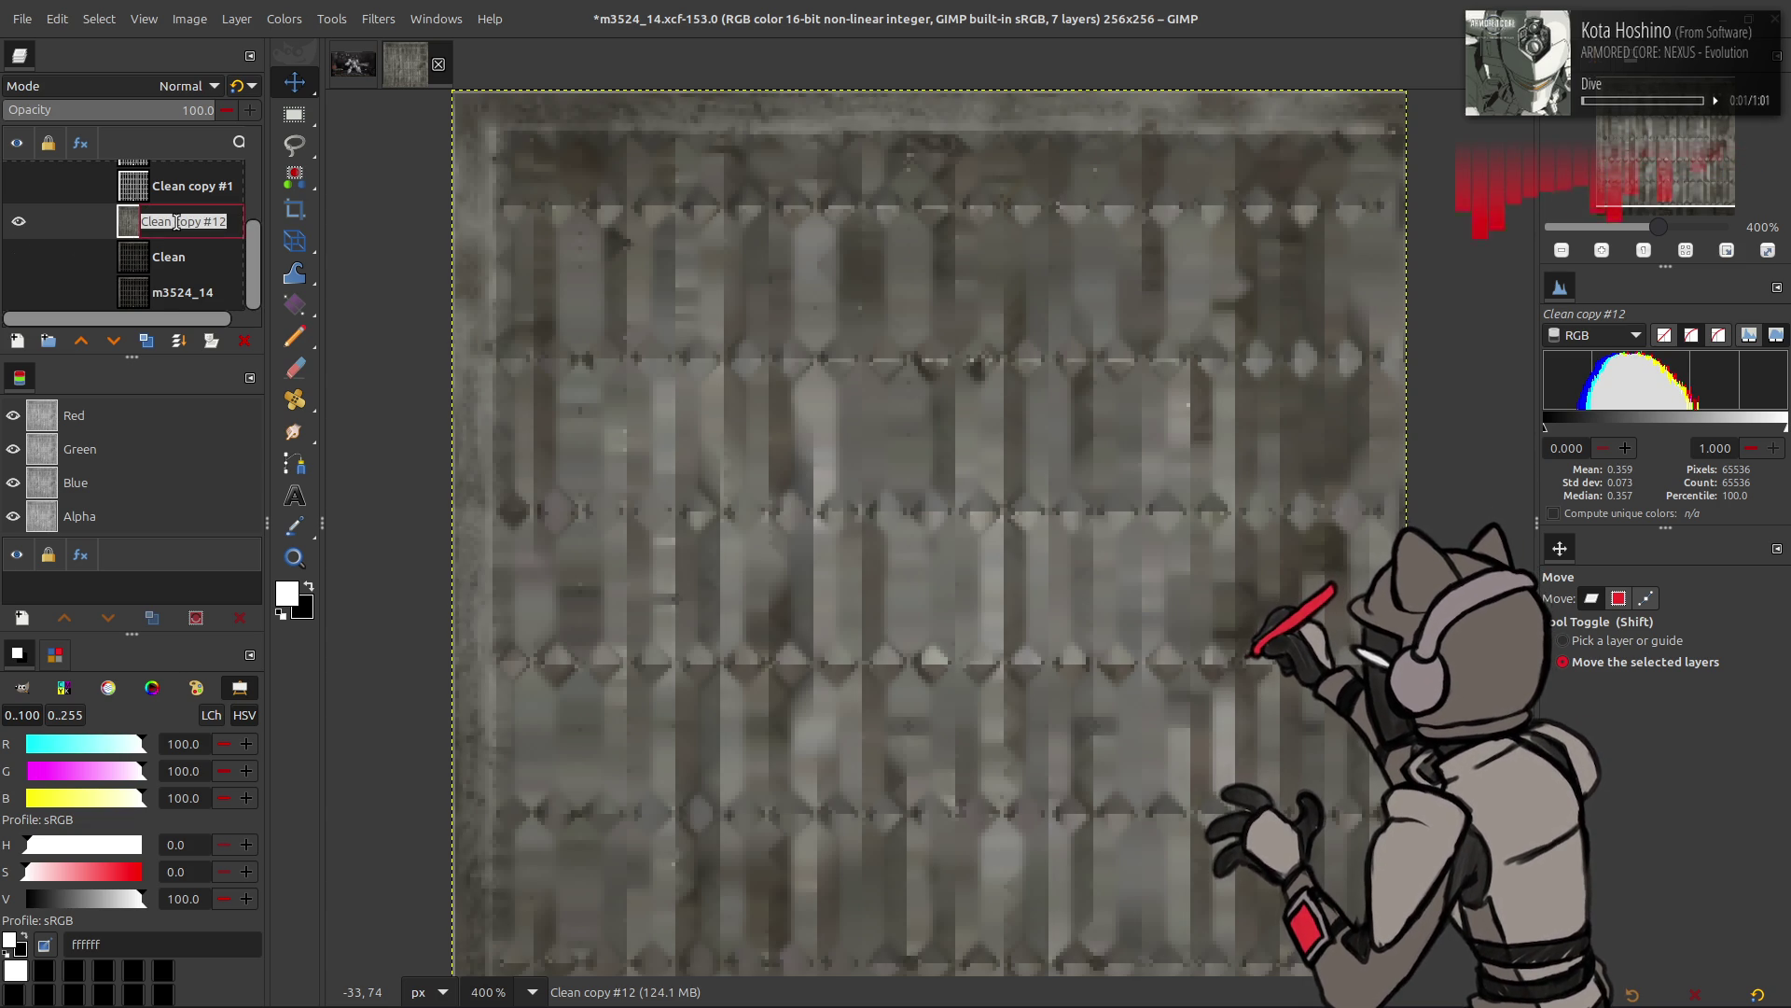
{"action": "type", "text": "Clean Pa"}
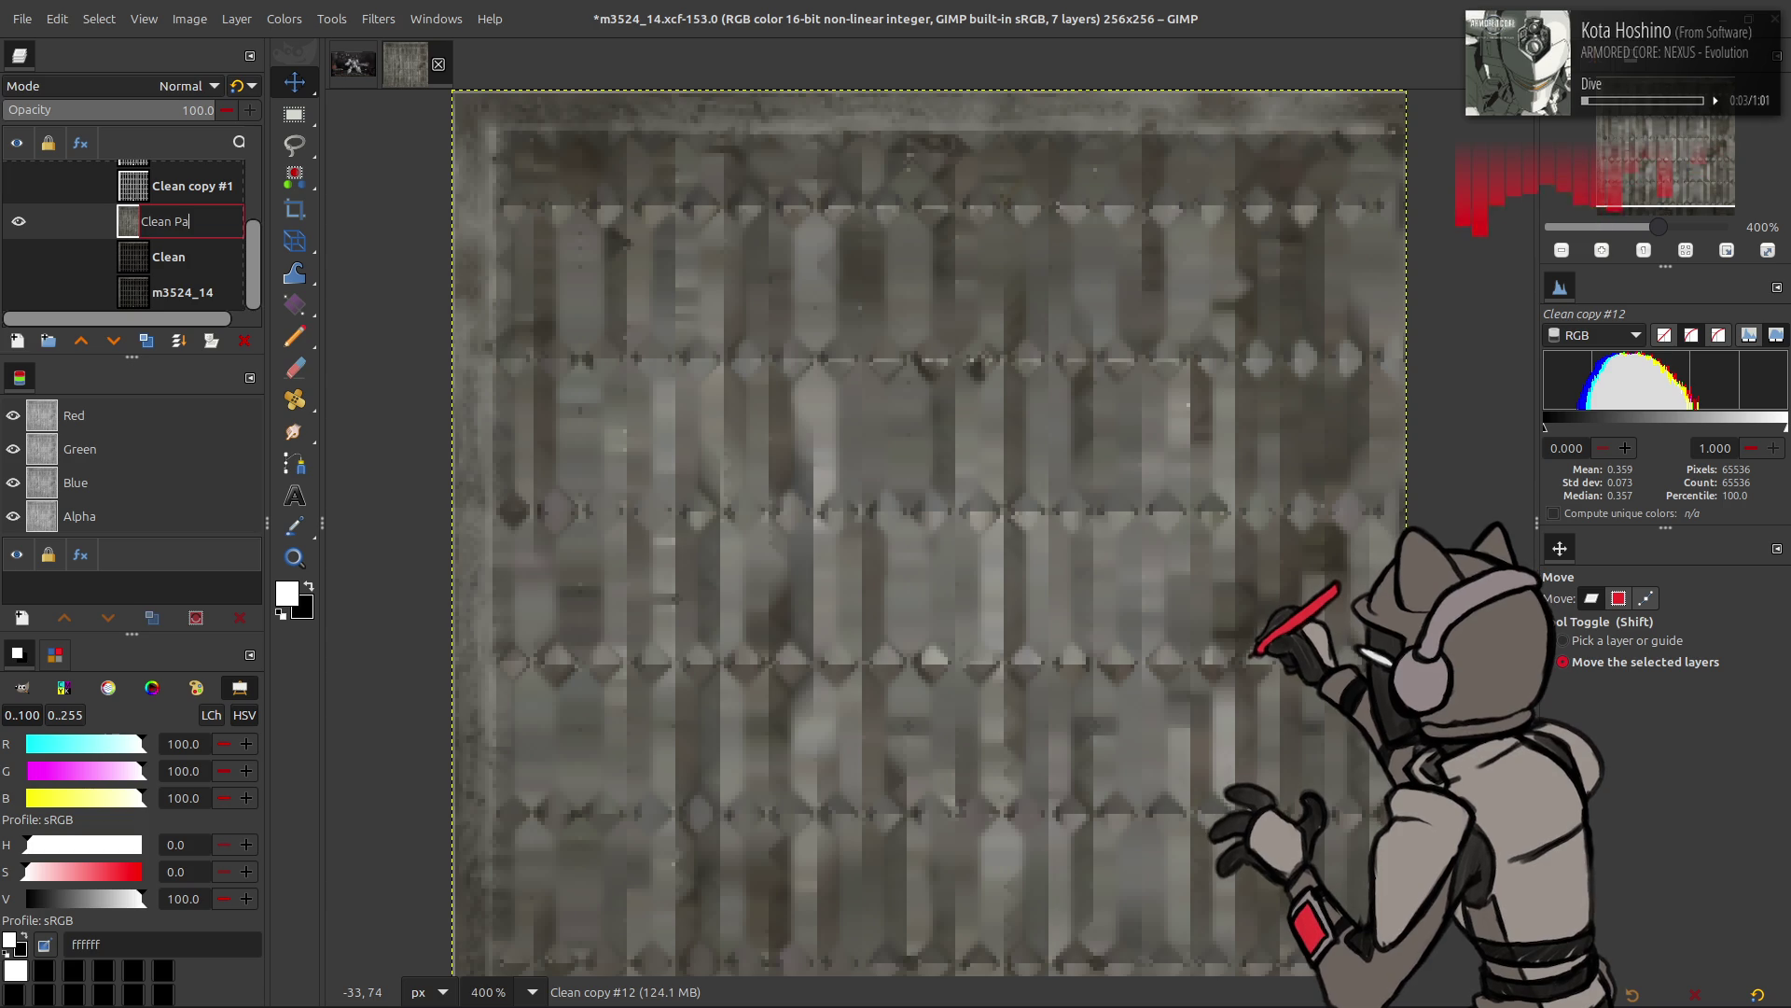
{"action": "type", "text": "dded"}
- Confirm the name 'Clean Padded', save the image, then undo the rename and last merge
{"action": "key", "text": "Return"}
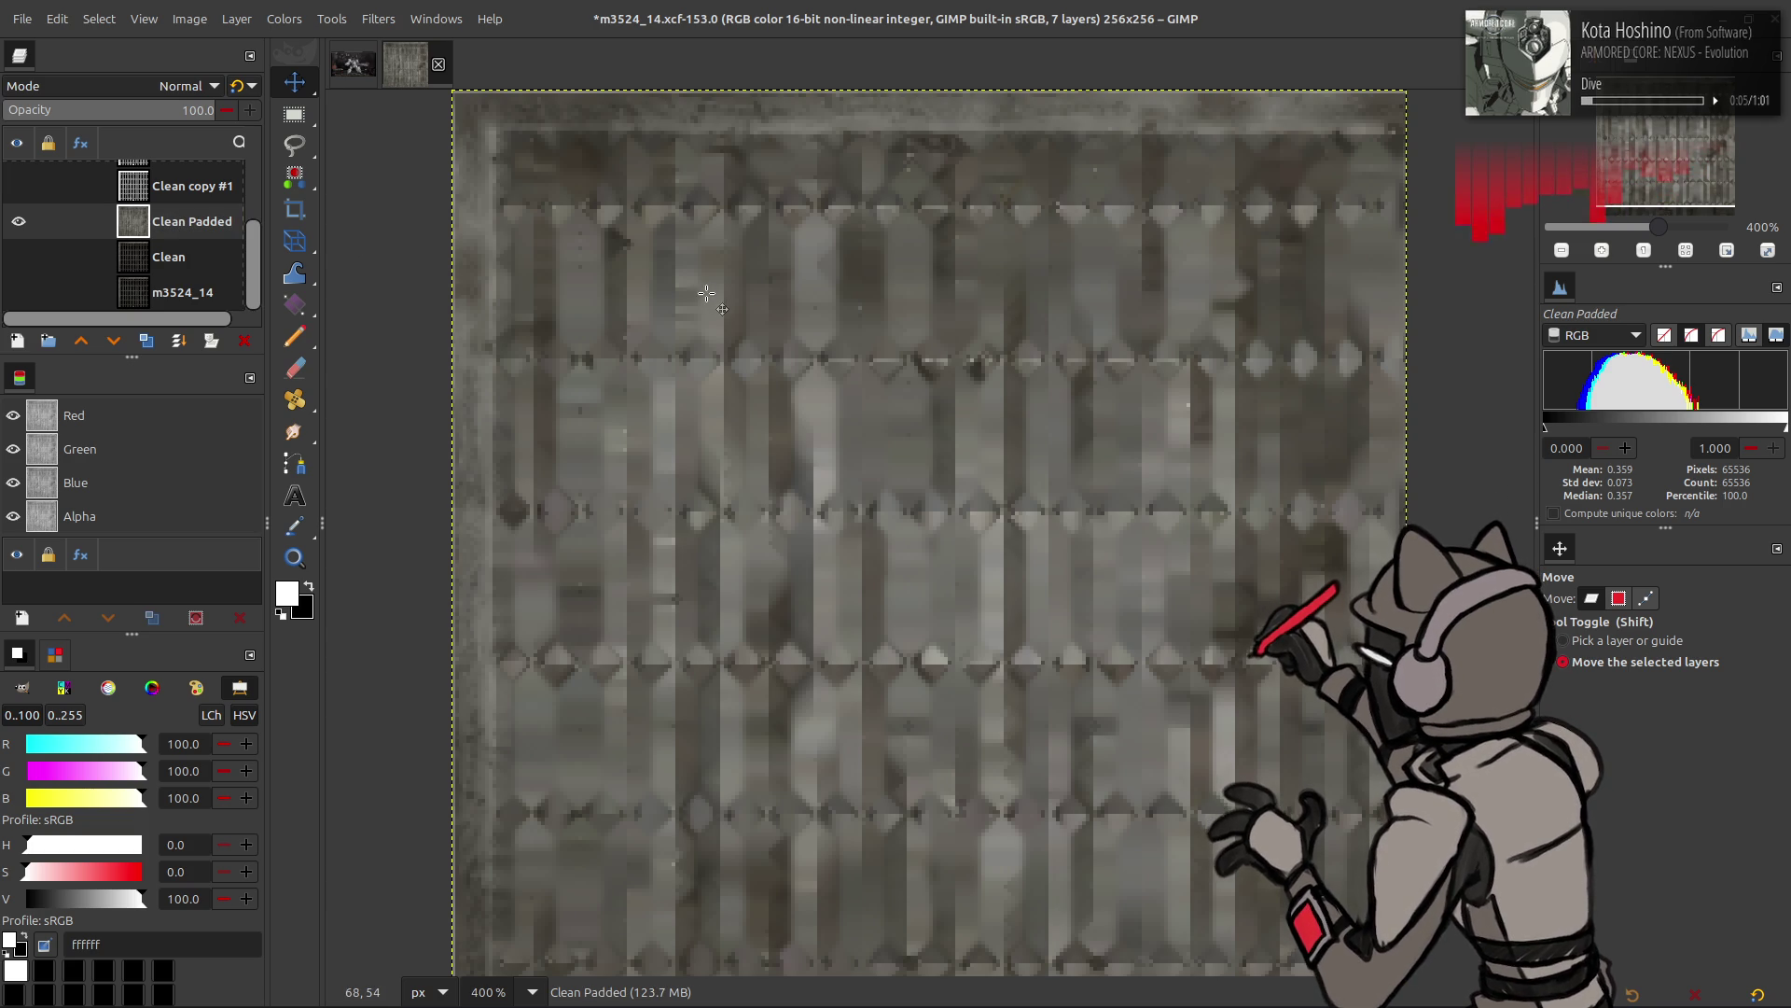
{"action": "key", "text": "ctrl+s"}
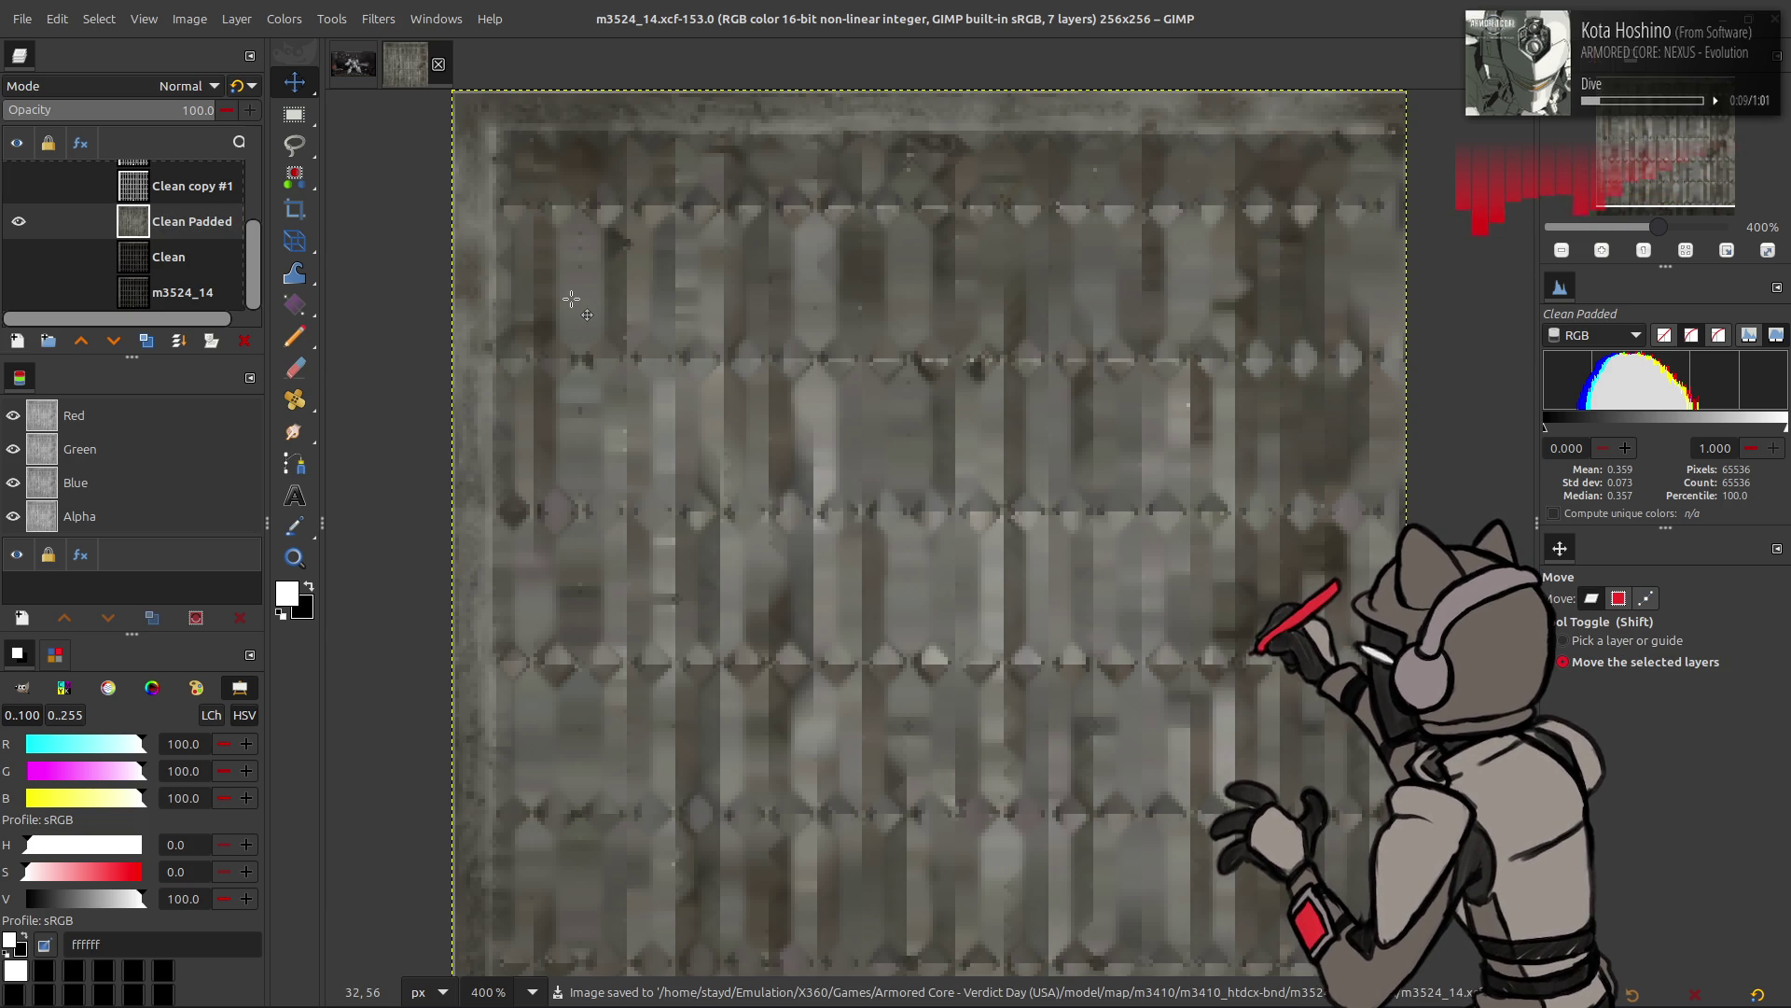
{"action": "key", "text": "ctrl+z"}
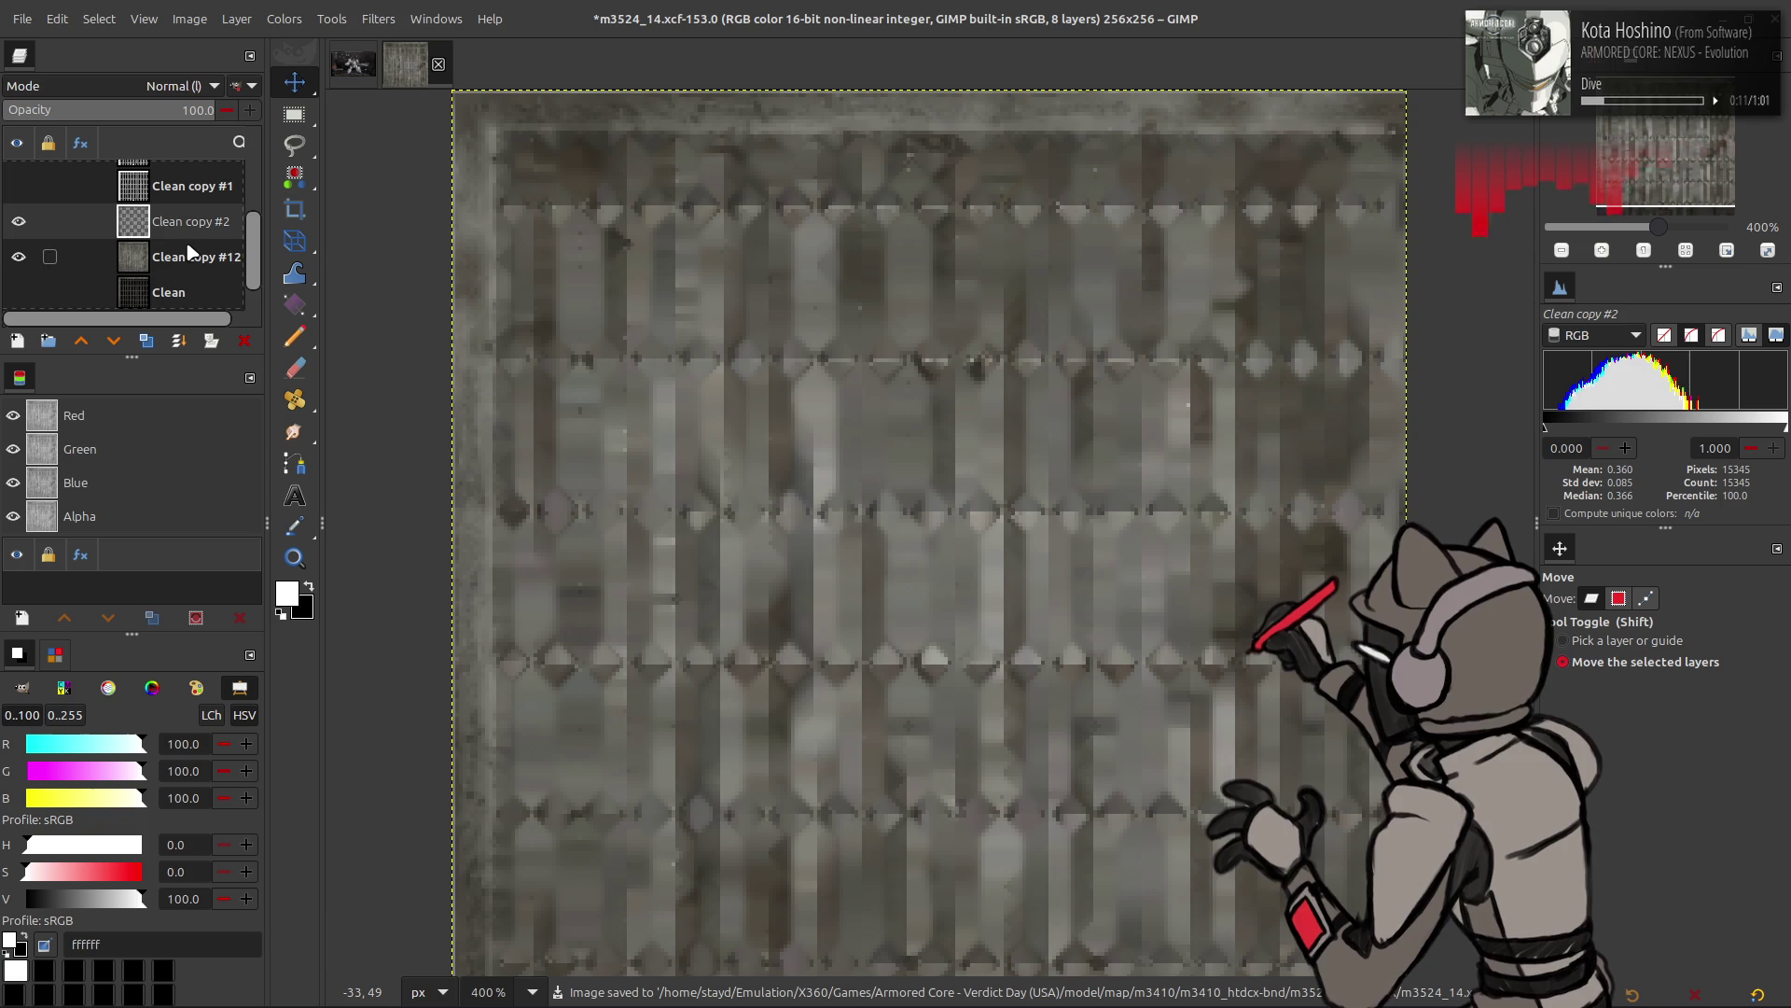
- Undo once more, then apply Spread noise at 1 pixel with a fresh random seed to Clean copy #12
{"action": "key", "text": "ctrl+z"}
{"action": "left_click", "coordinate": [378, 19]}
{"action": "mouse_move", "coordinate": [396, 232]}
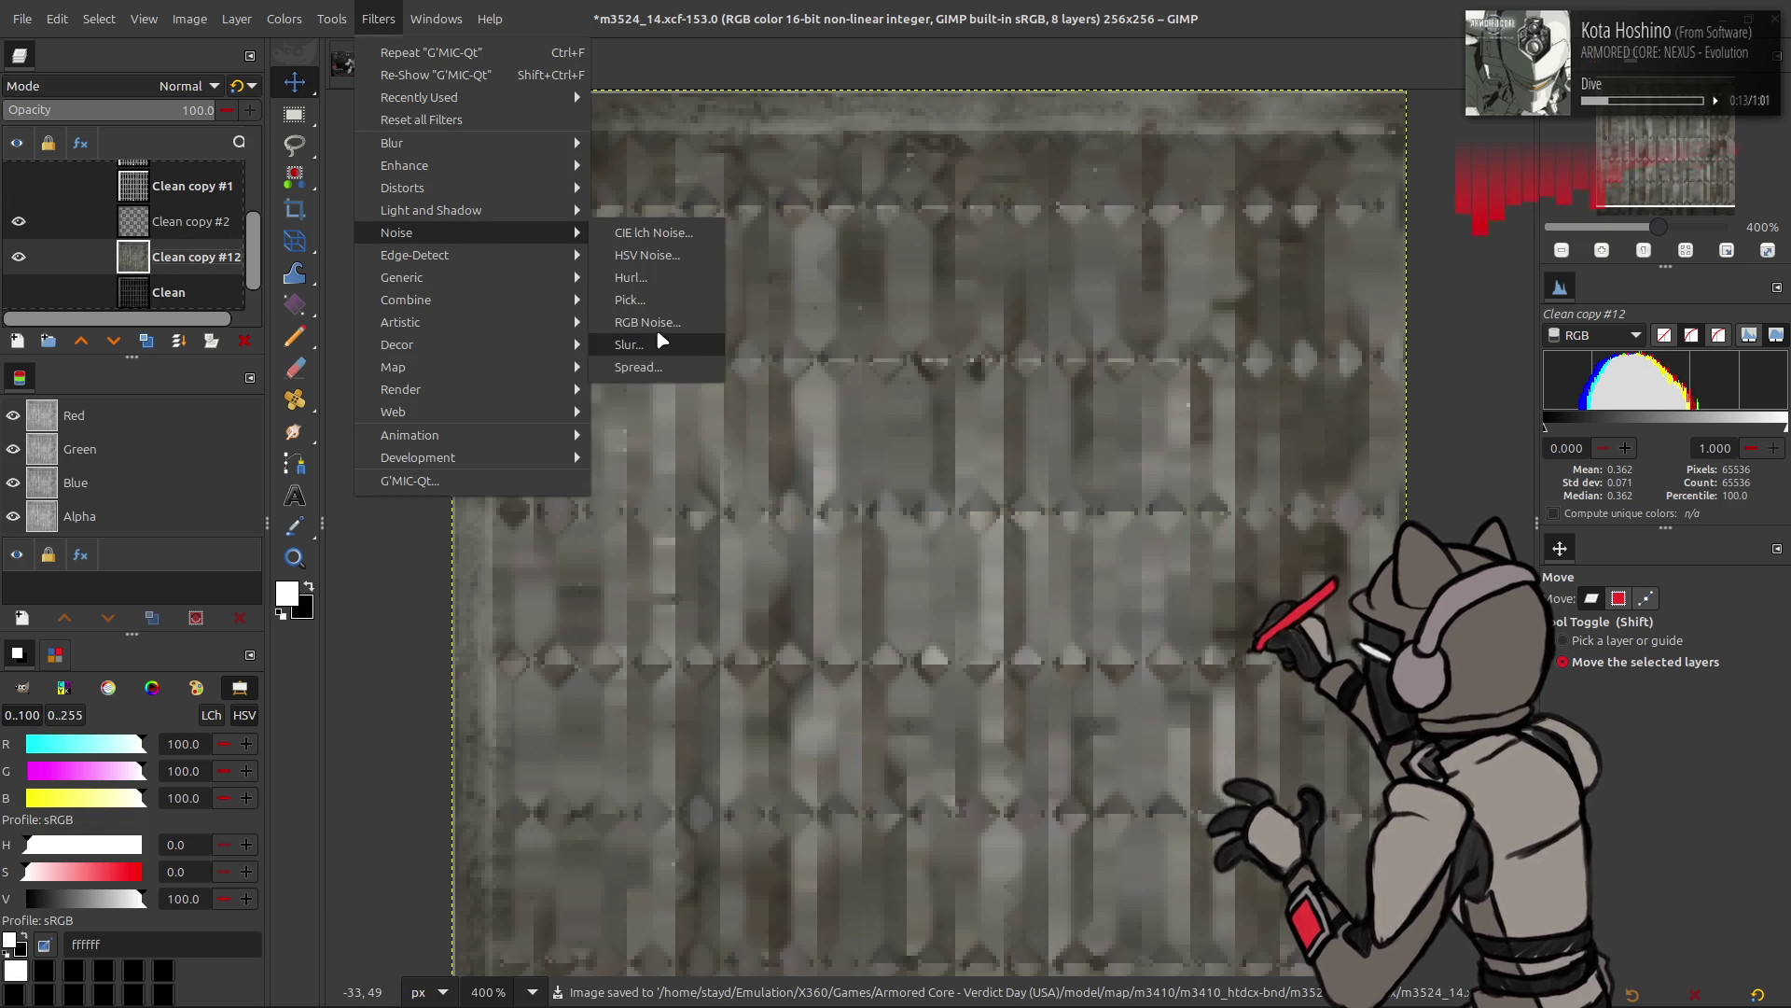
{"action": "left_click", "coordinate": [637, 367]}
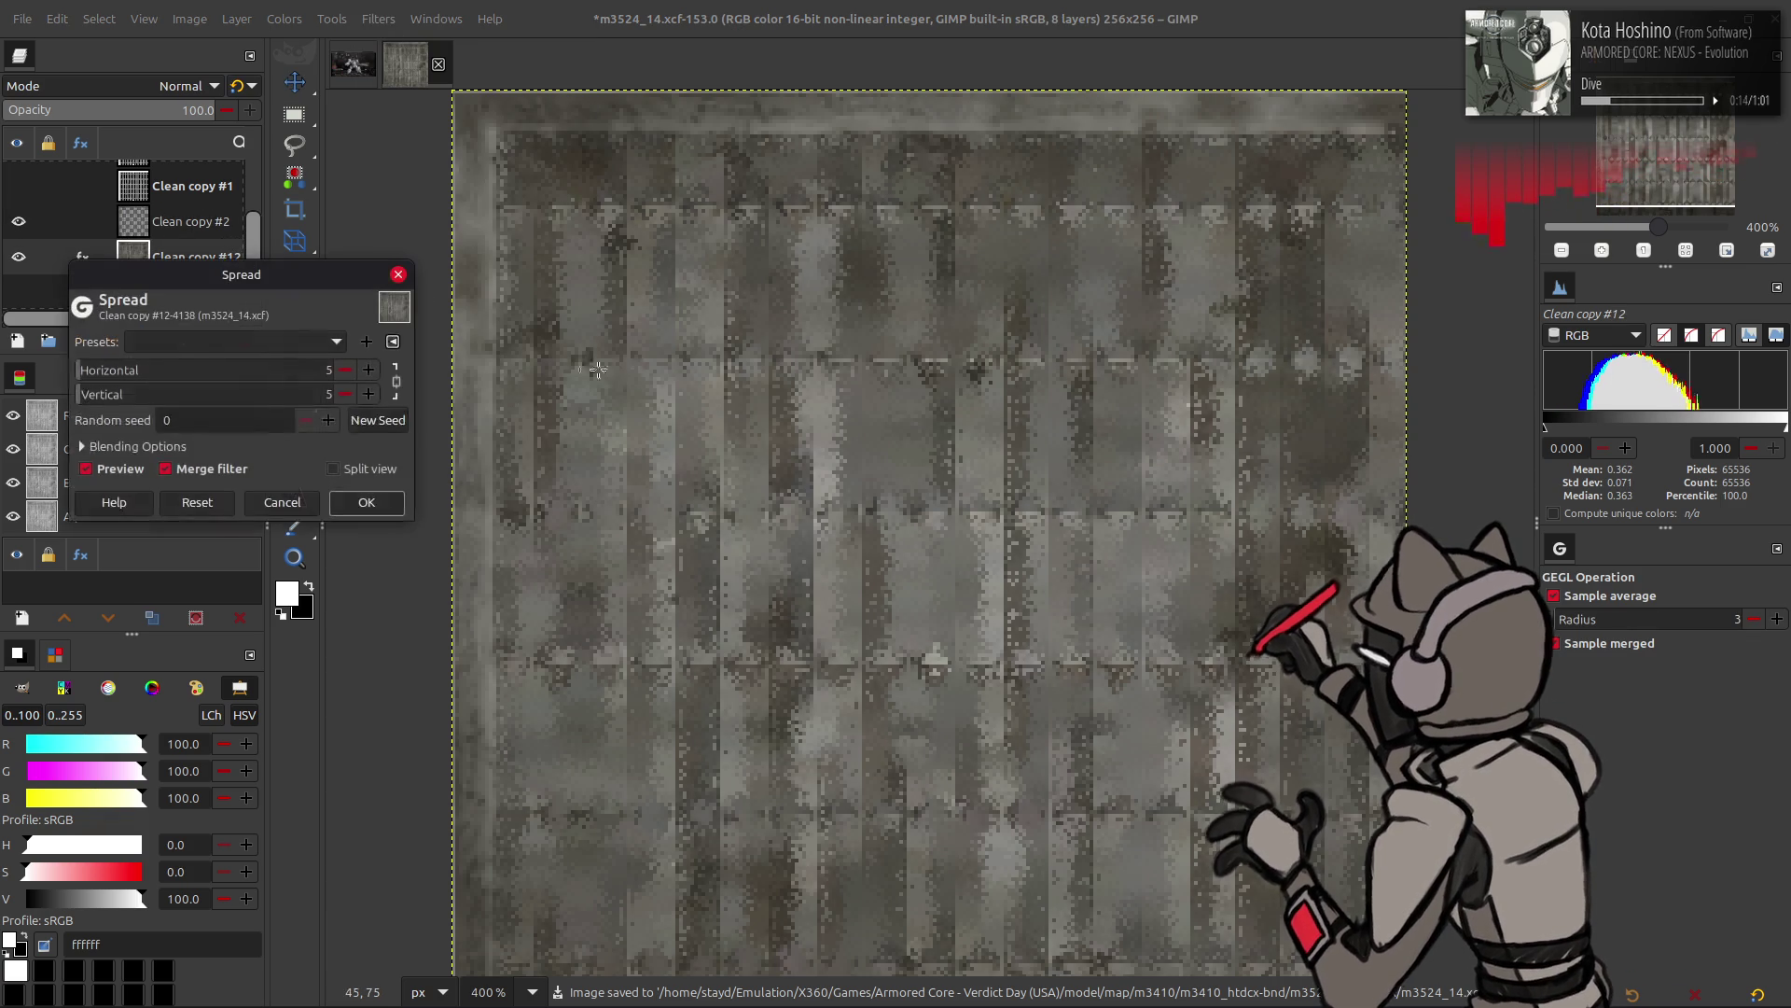
{"action": "left_click", "coordinate": [346, 391]}
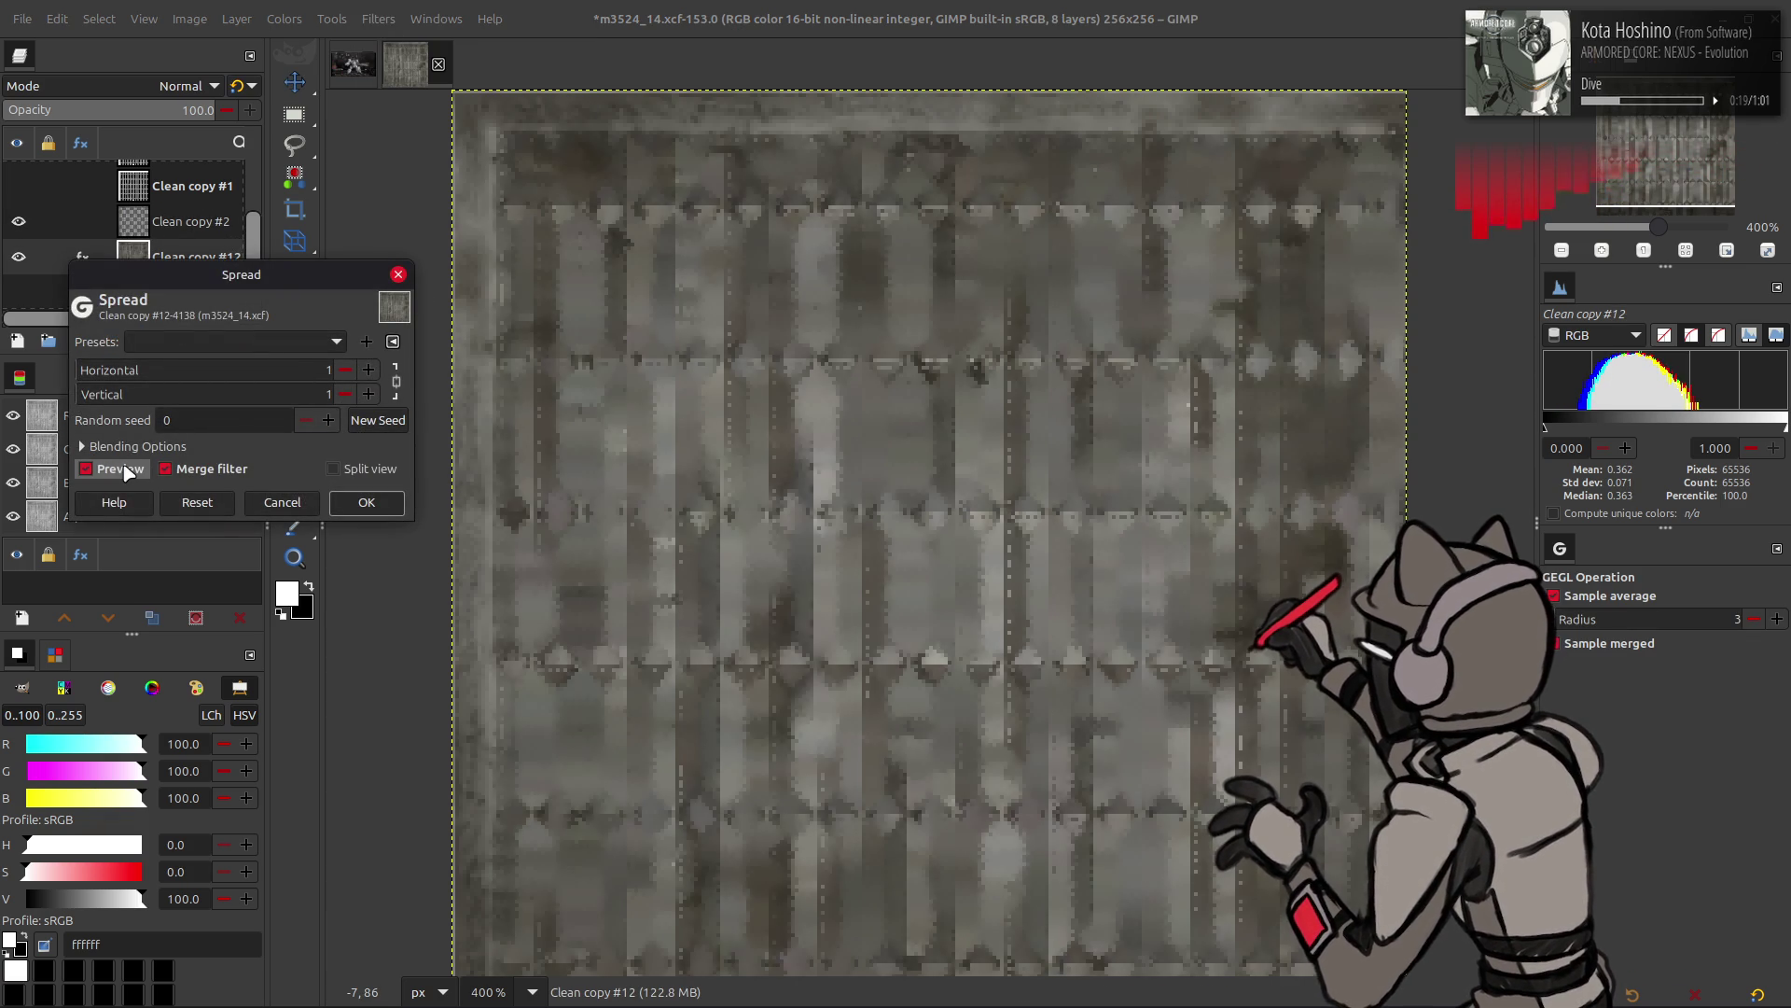
{"action": "left_click", "coordinate": [374, 423]}
{"action": "left_click", "coordinate": [373, 422]}
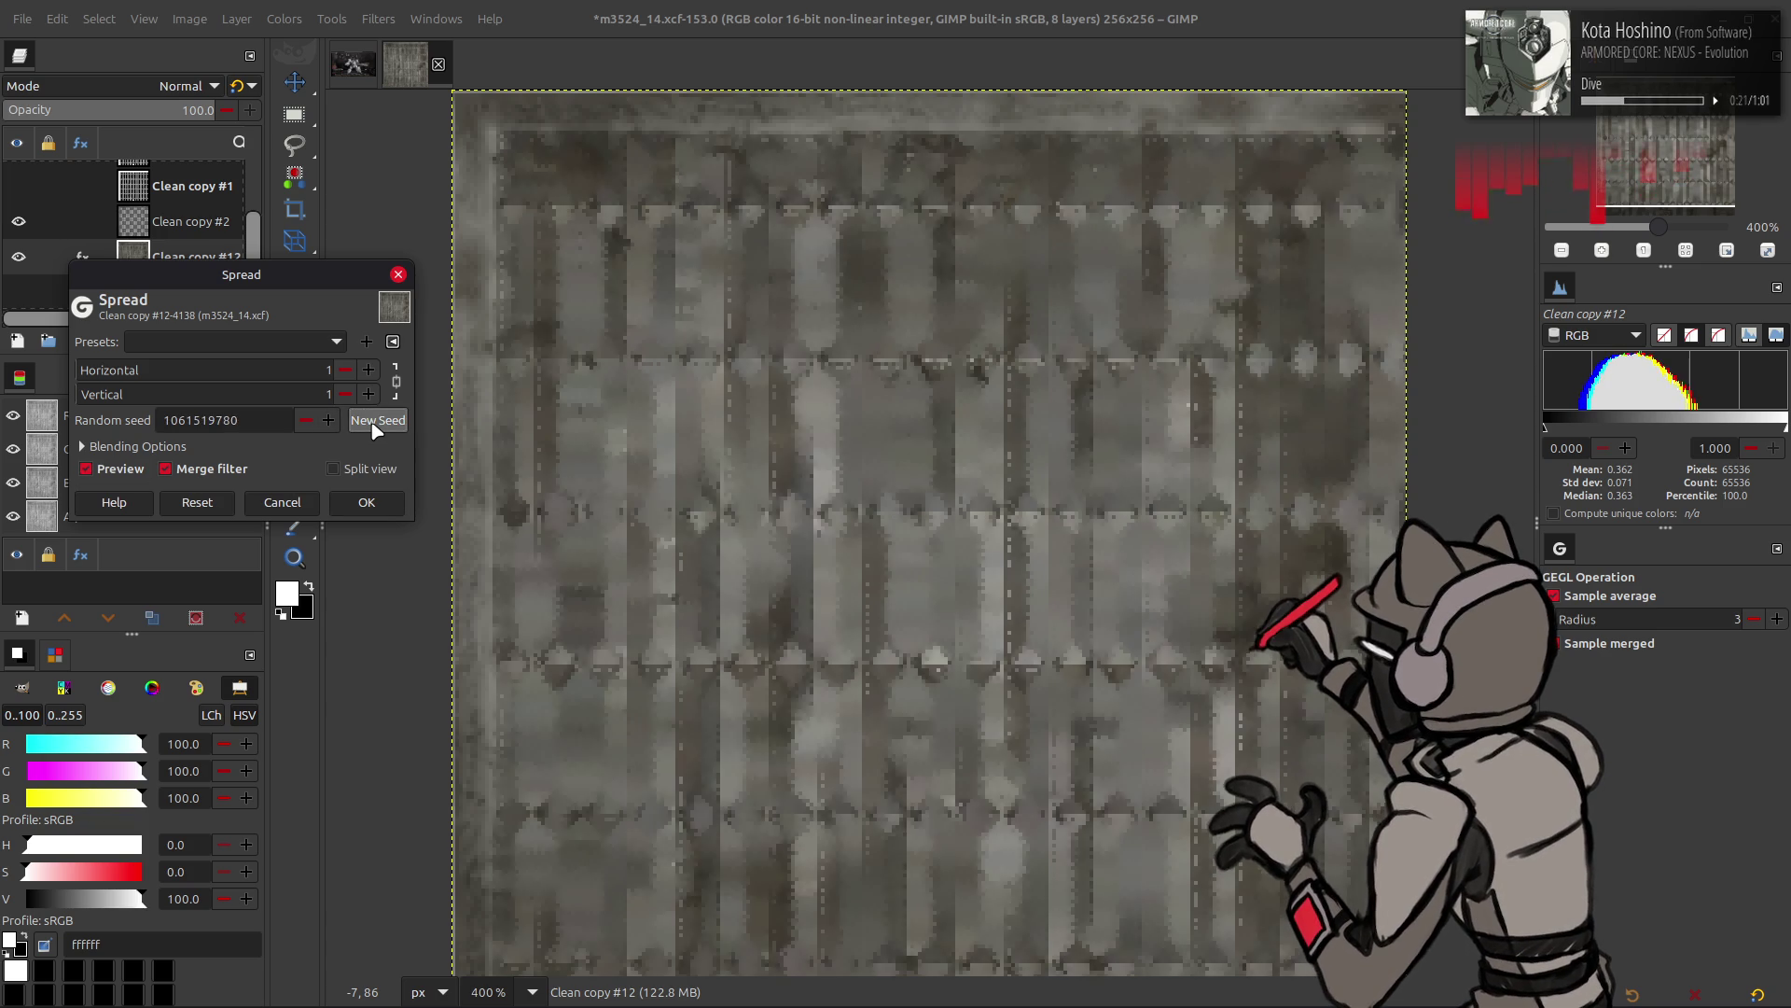
{"action": "left_click", "coordinate": [375, 422]}
{"action": "left_click", "coordinate": [365, 502]}
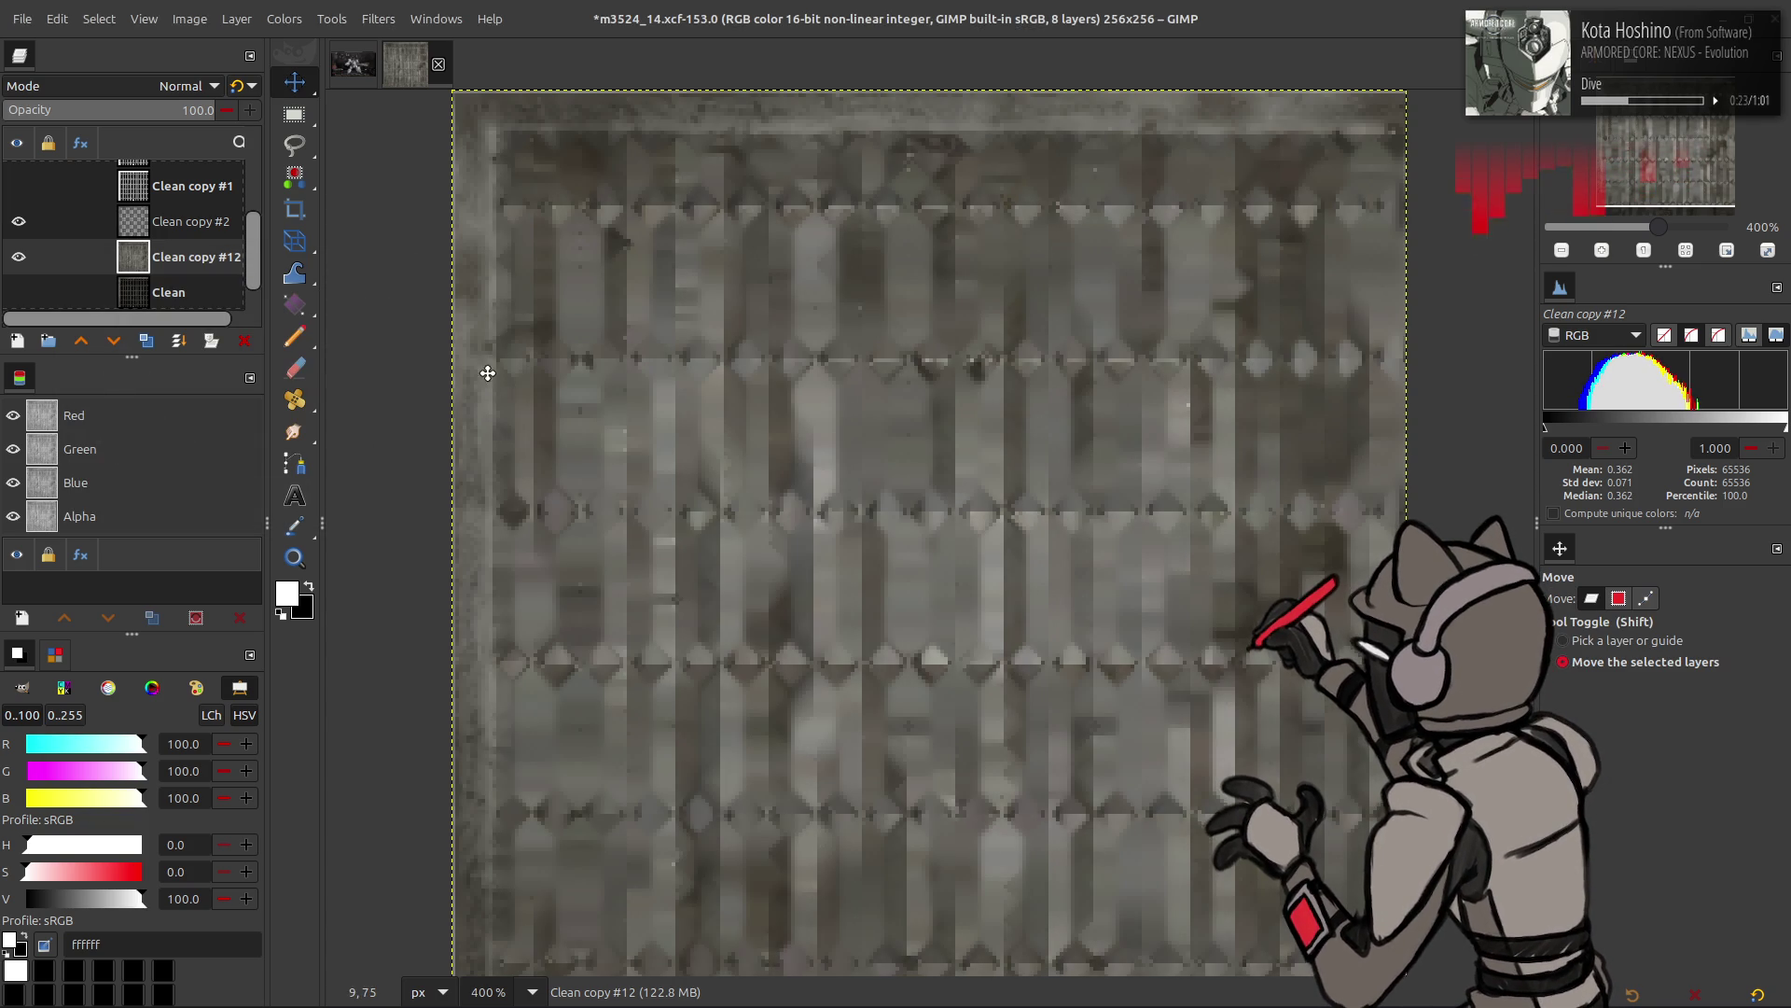